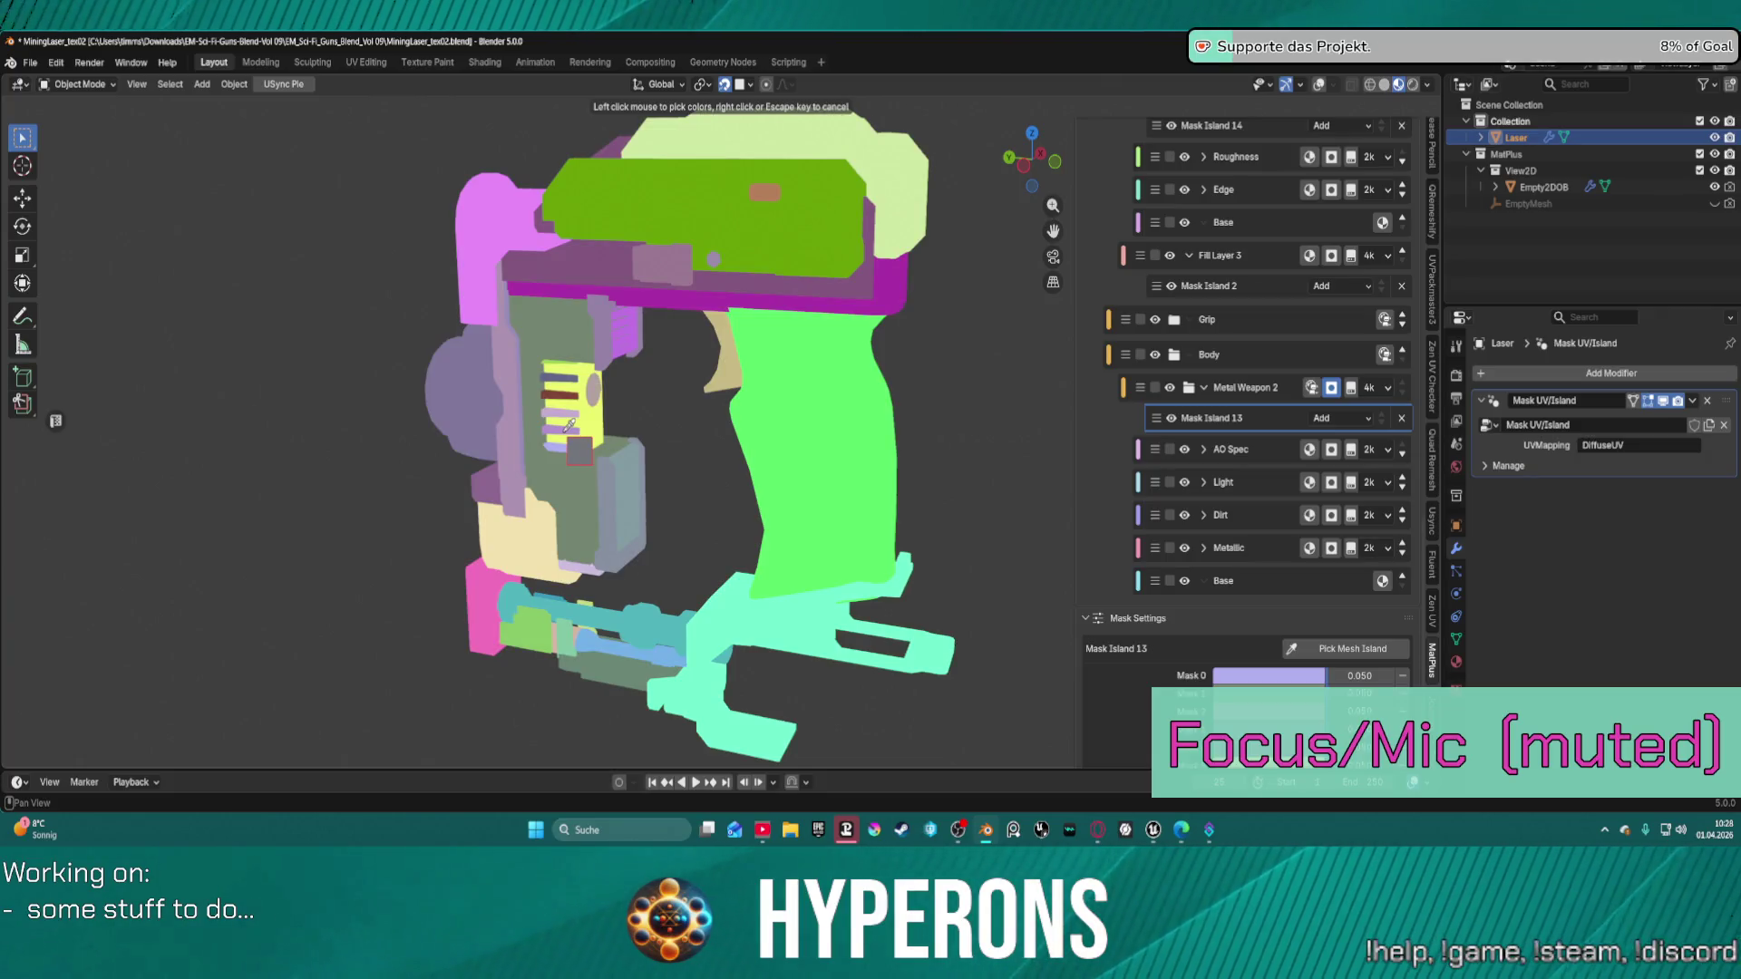
Pick three more laser gun parts into Mask Island 13, then orbit and zoom in on the grip.
left_click(570, 424)
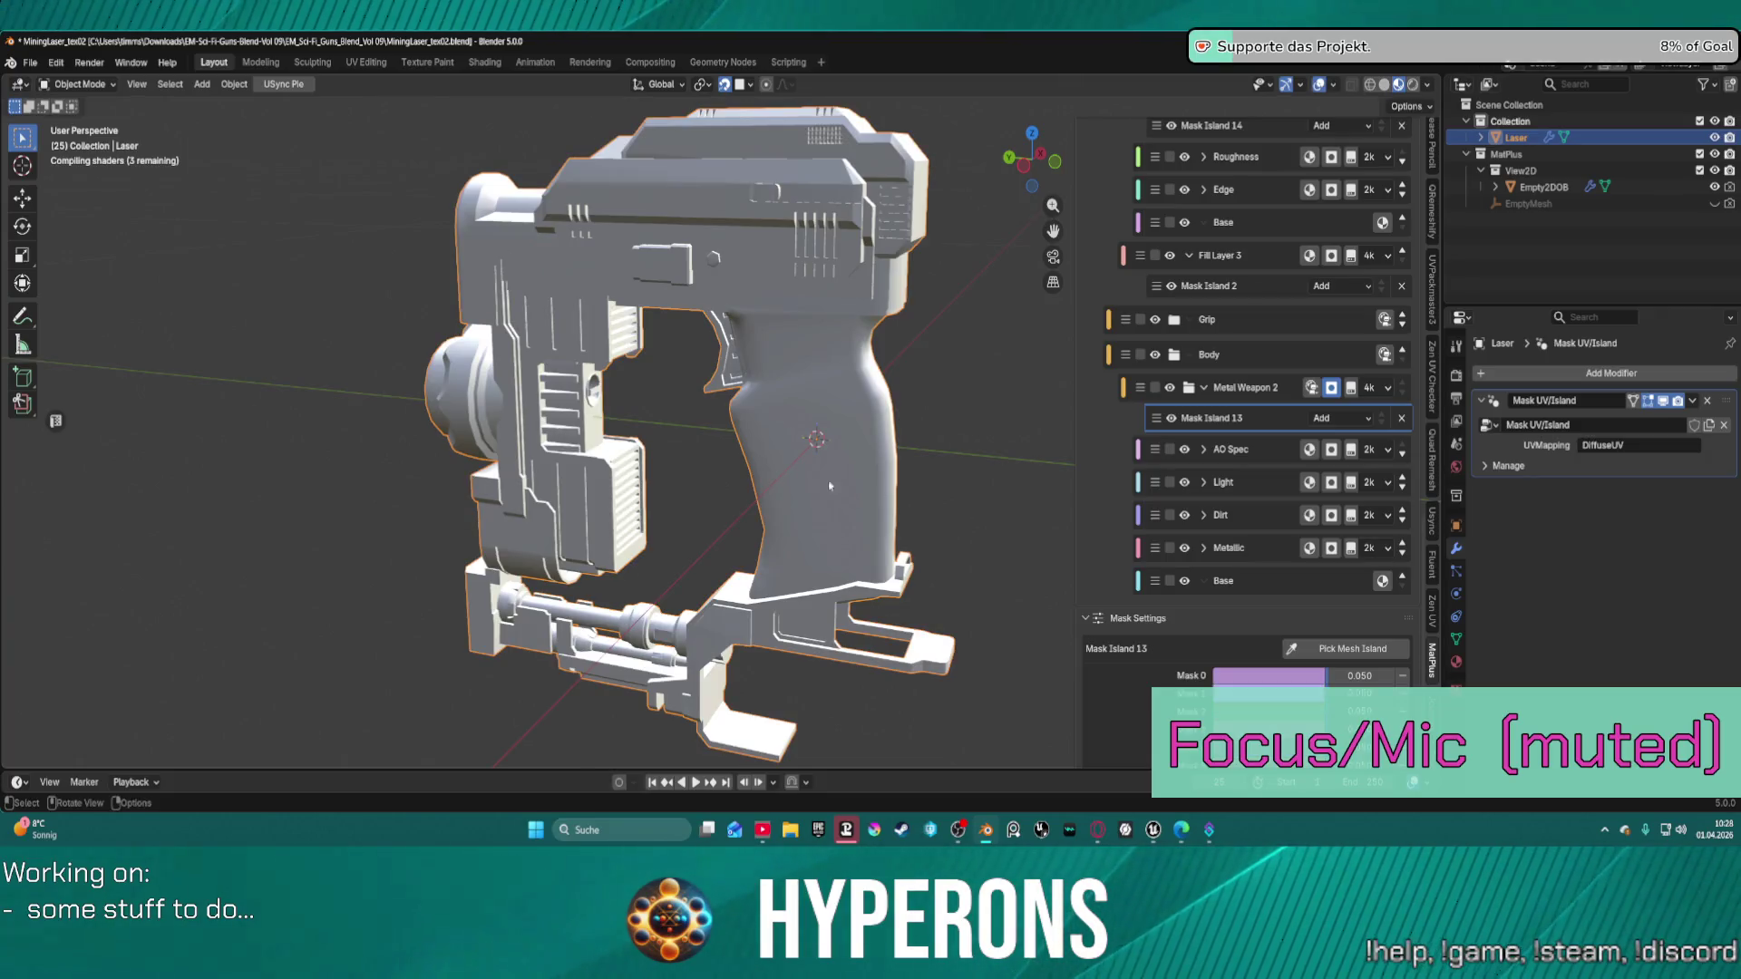
left_click(1321, 651)
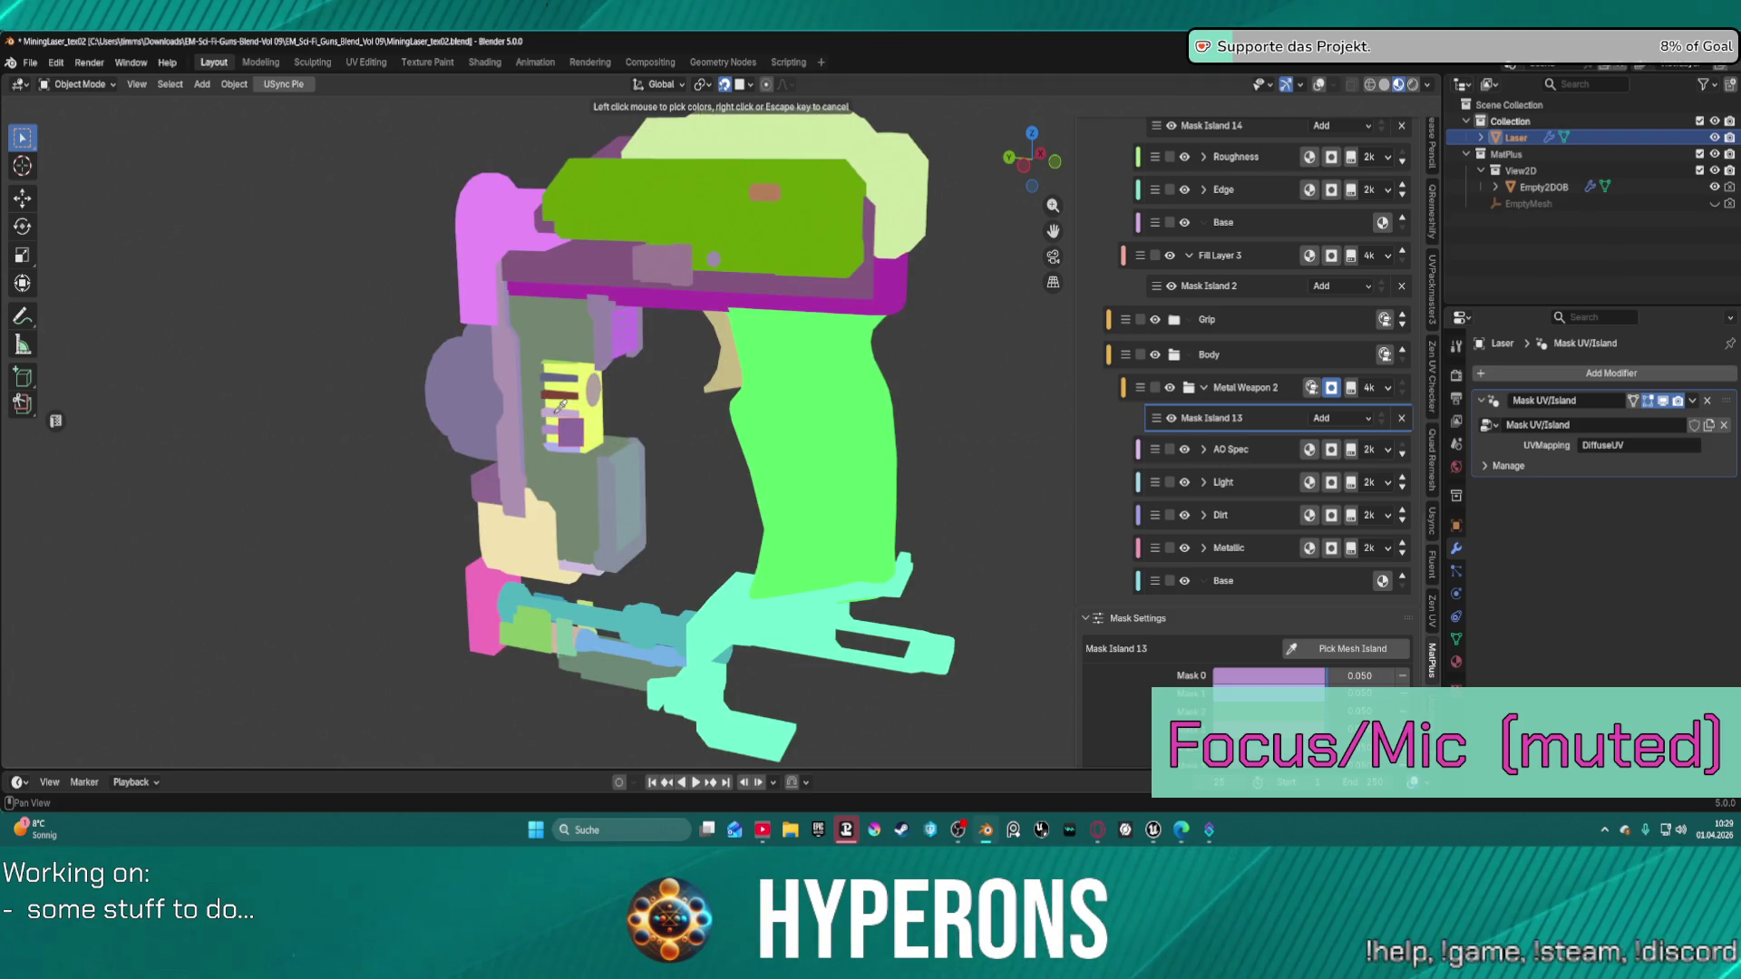
left_click(555, 418)
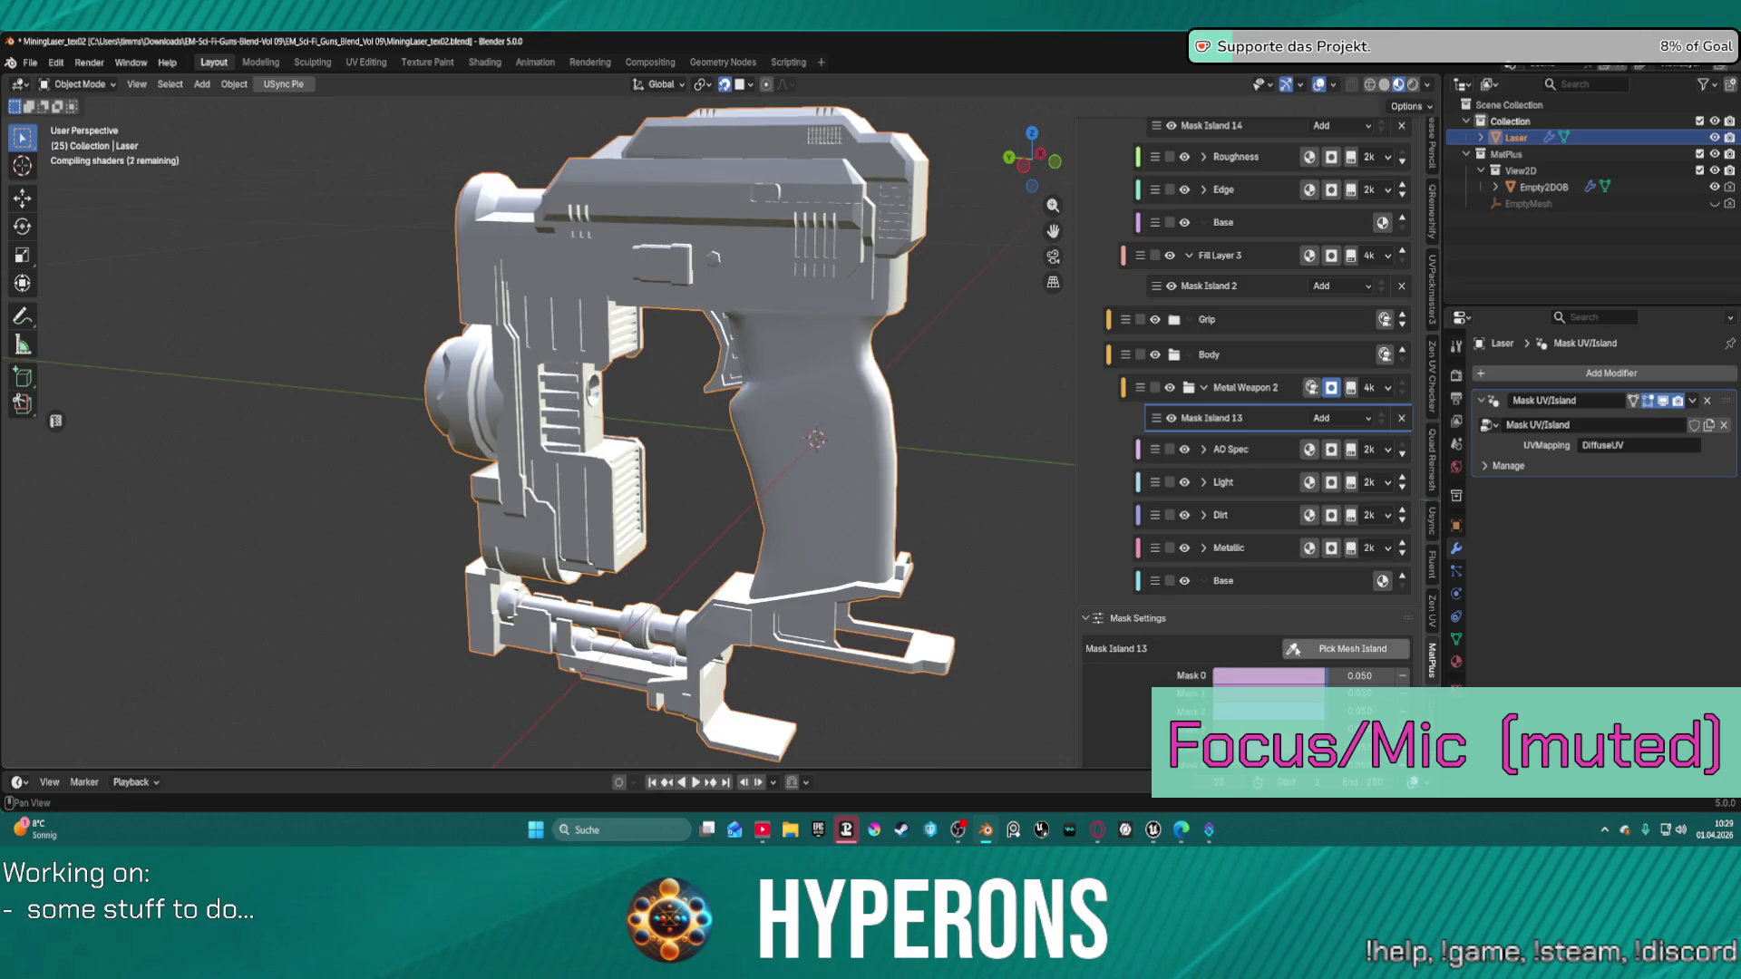
left_click(1311, 649)
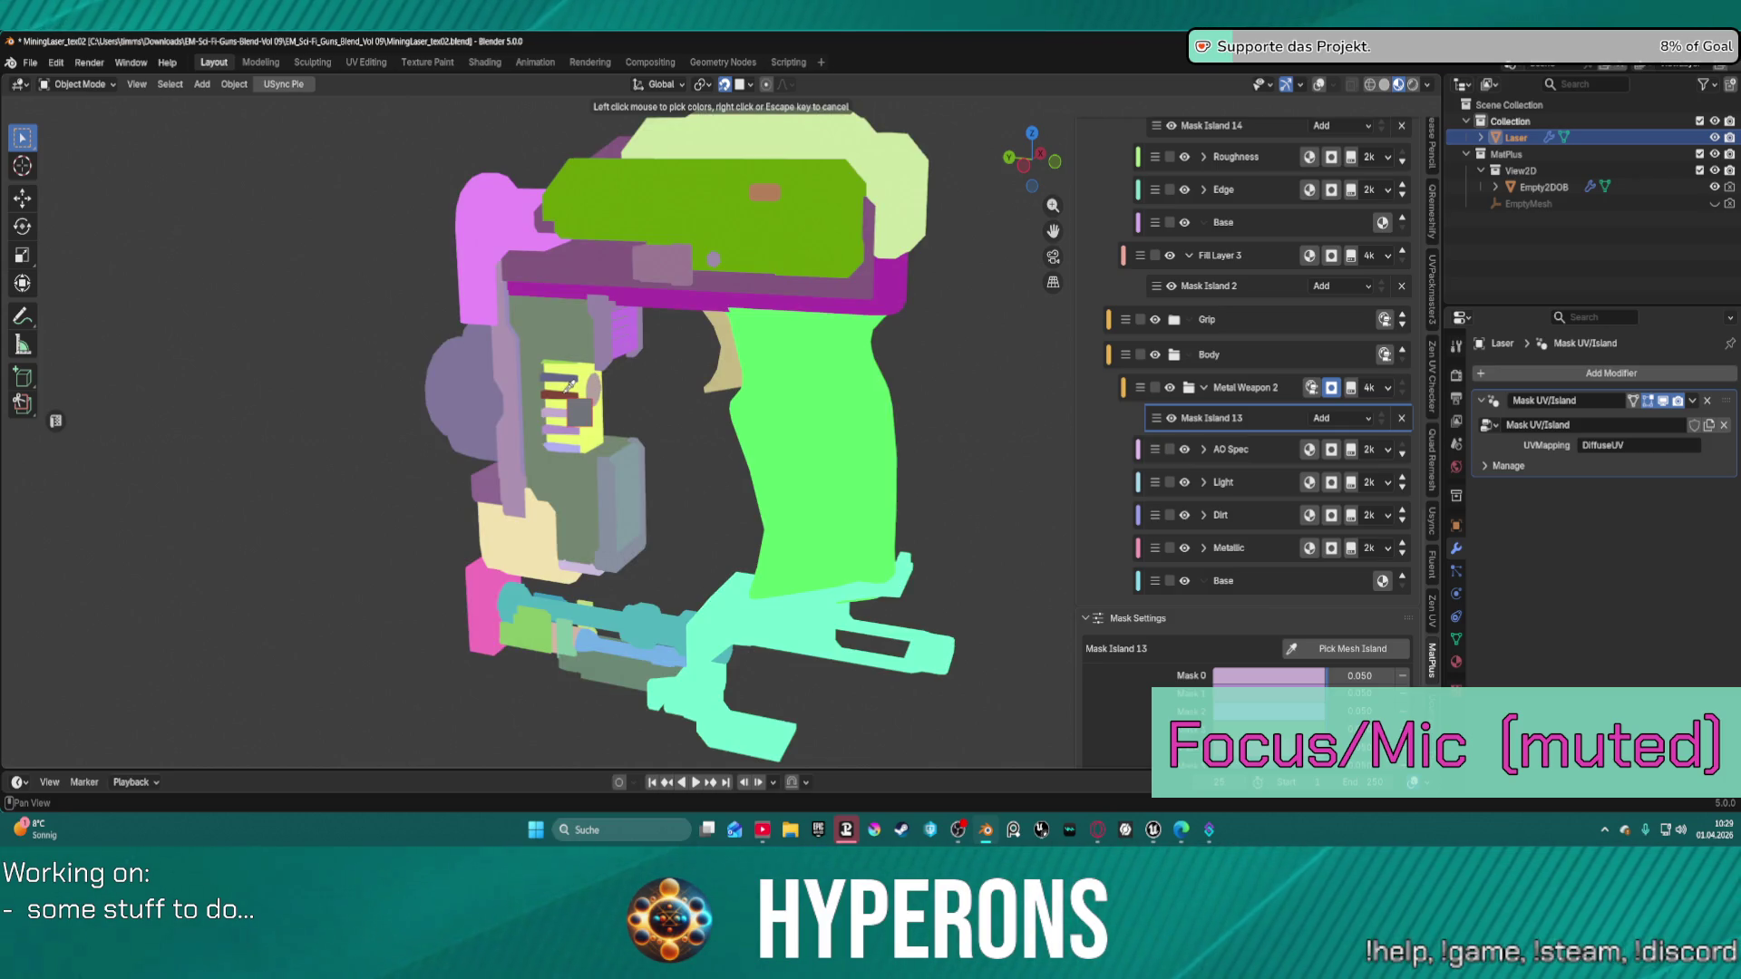
left_click(563, 397)
middle_click_drag(564, 396, 675, 375)
scroll(670, 363, "up", 3)
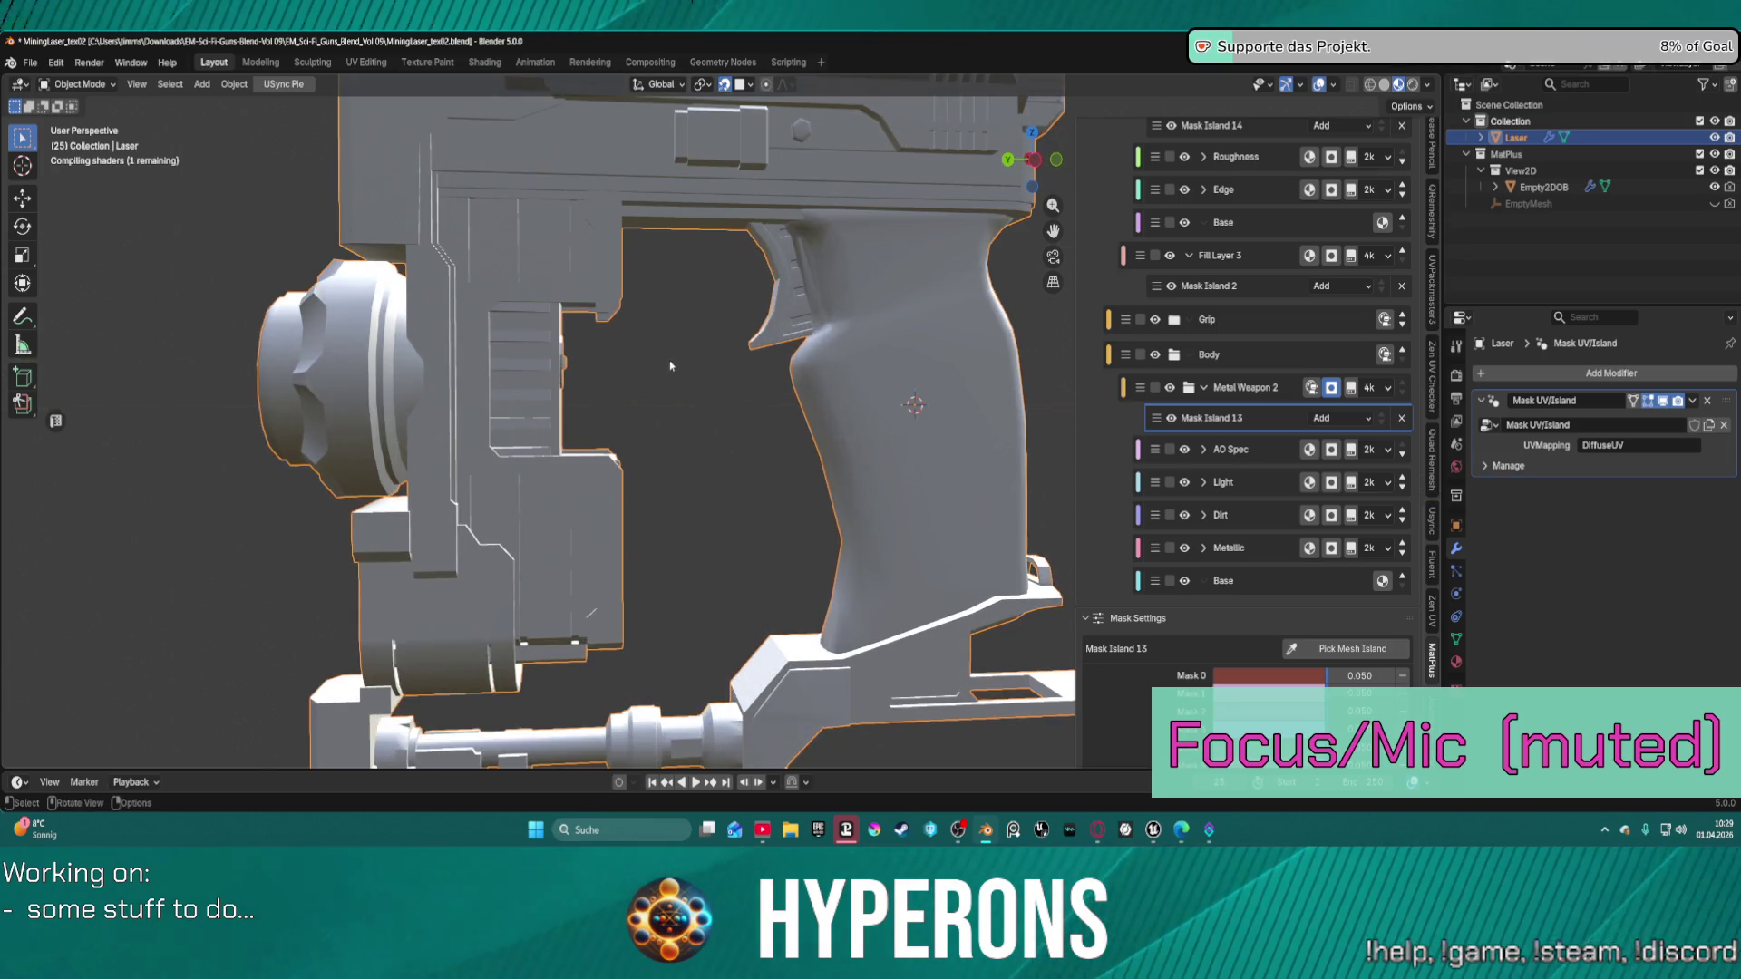
scroll(671, 354, "up", 3)
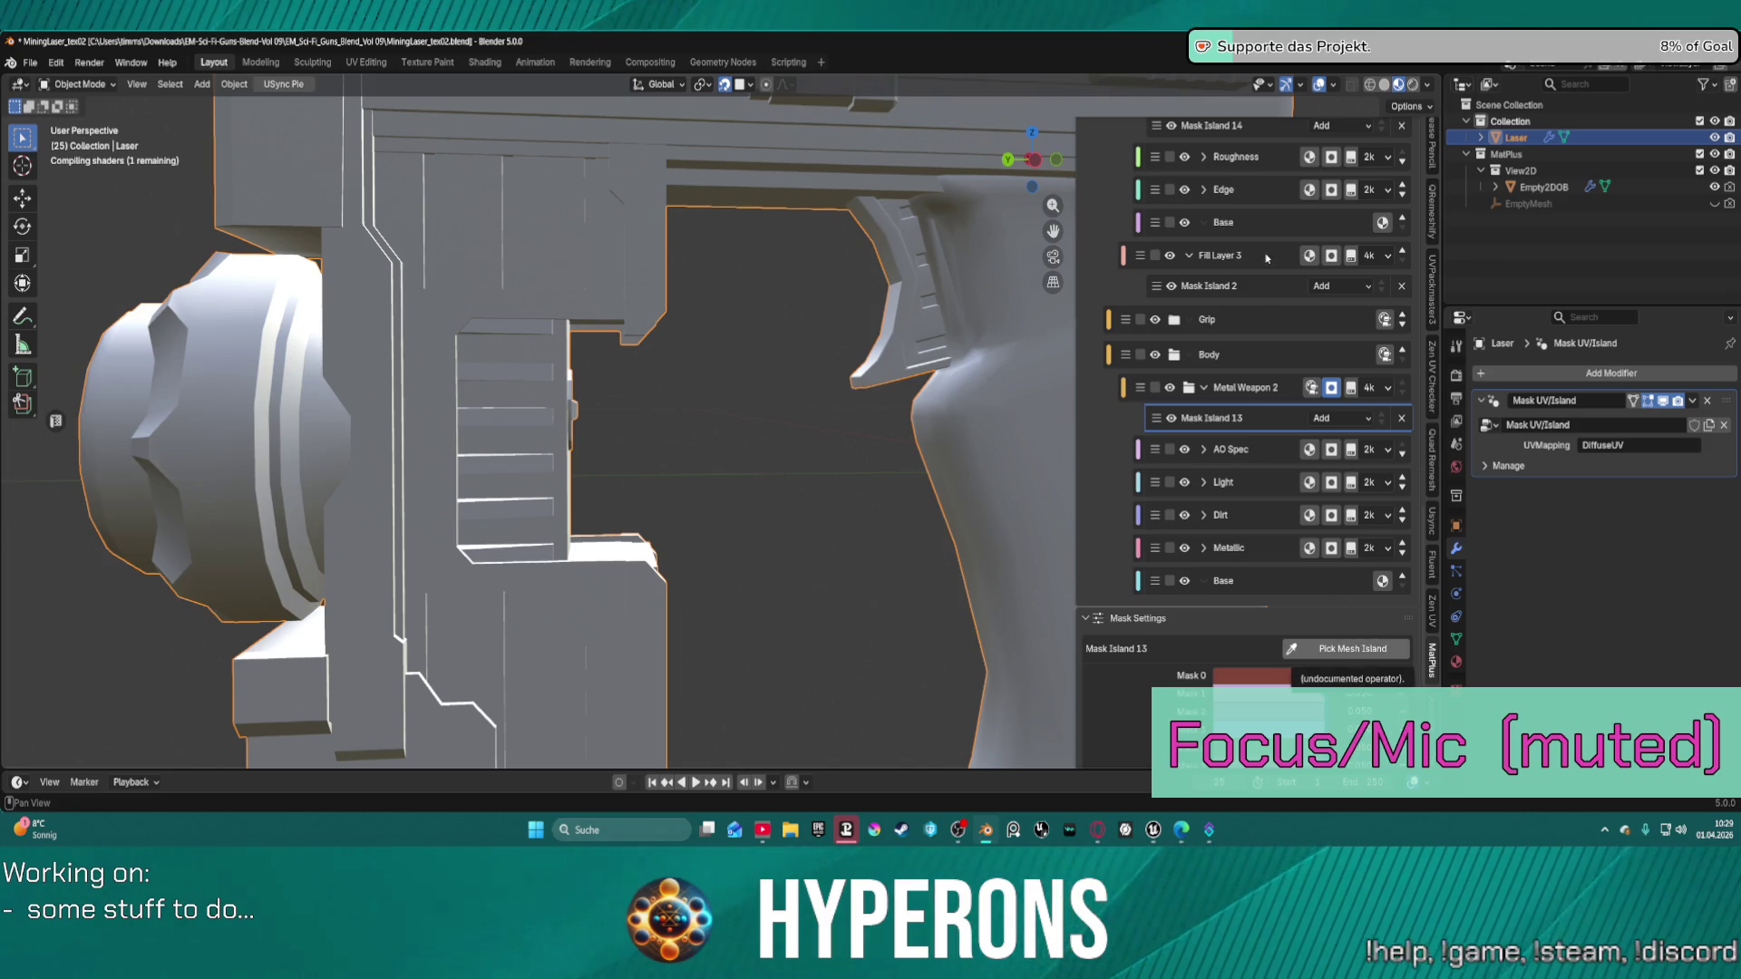
Set the MatPlus preview to Mask and view Mask Island 11, then Mask Island 13.
scroll(1249, 322, "up", 4)
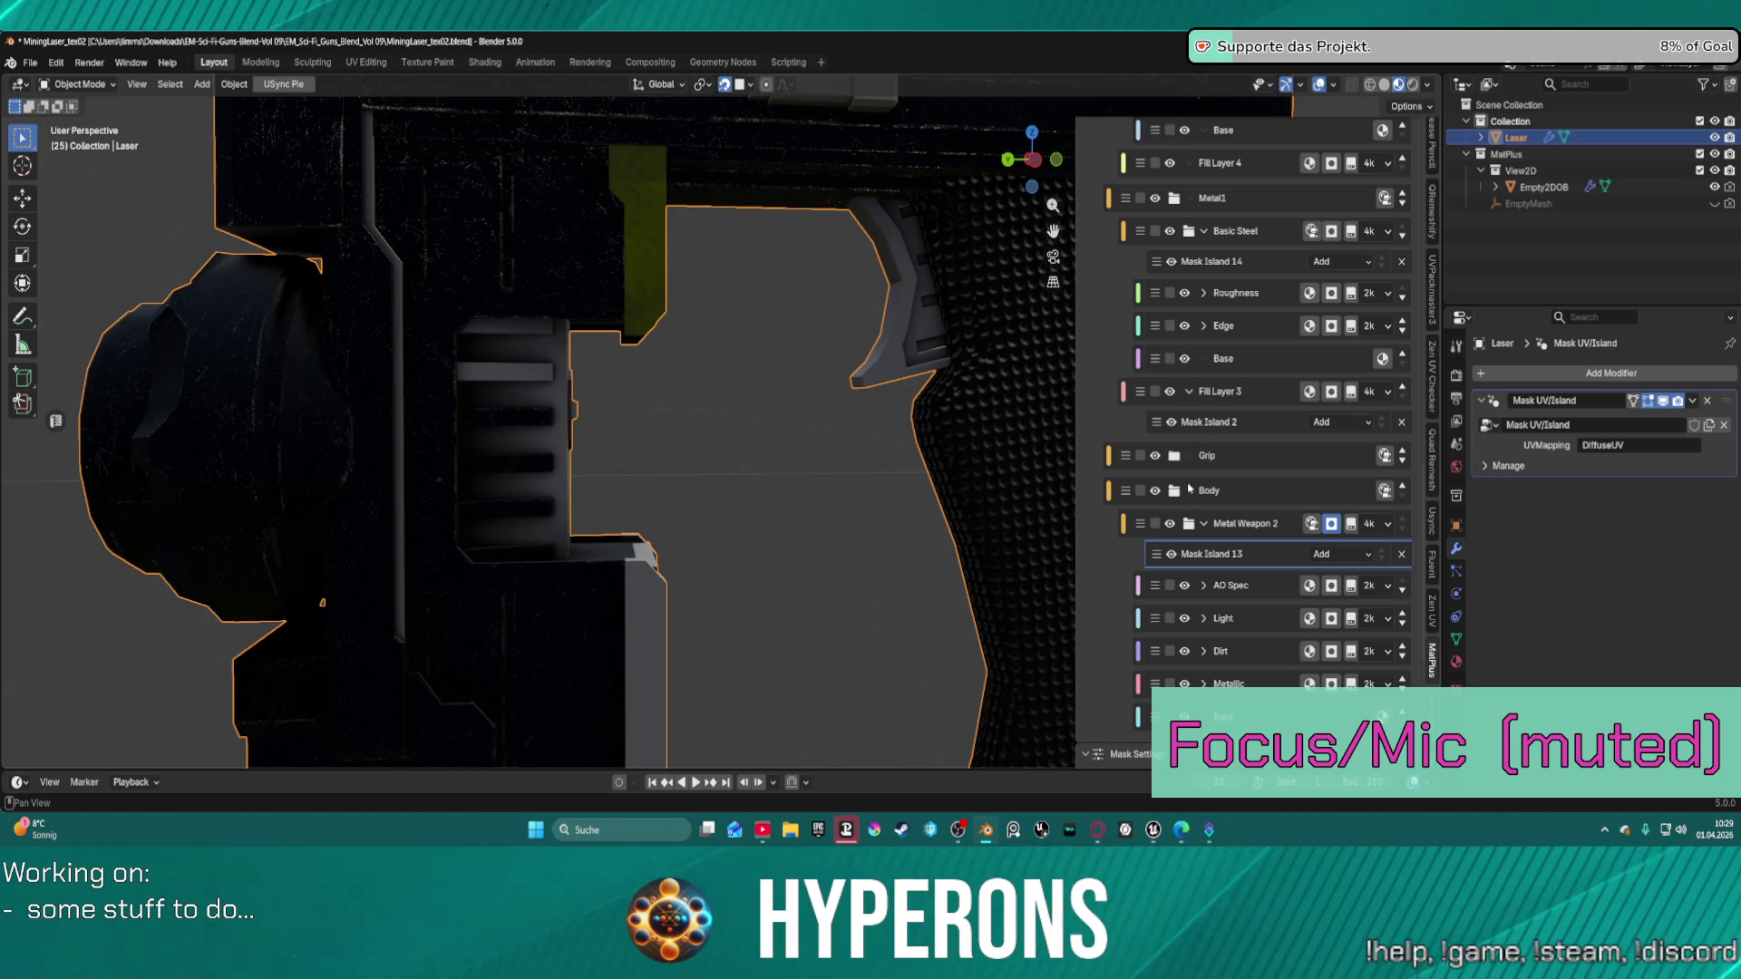
scroll(1224, 553, "up", 10)
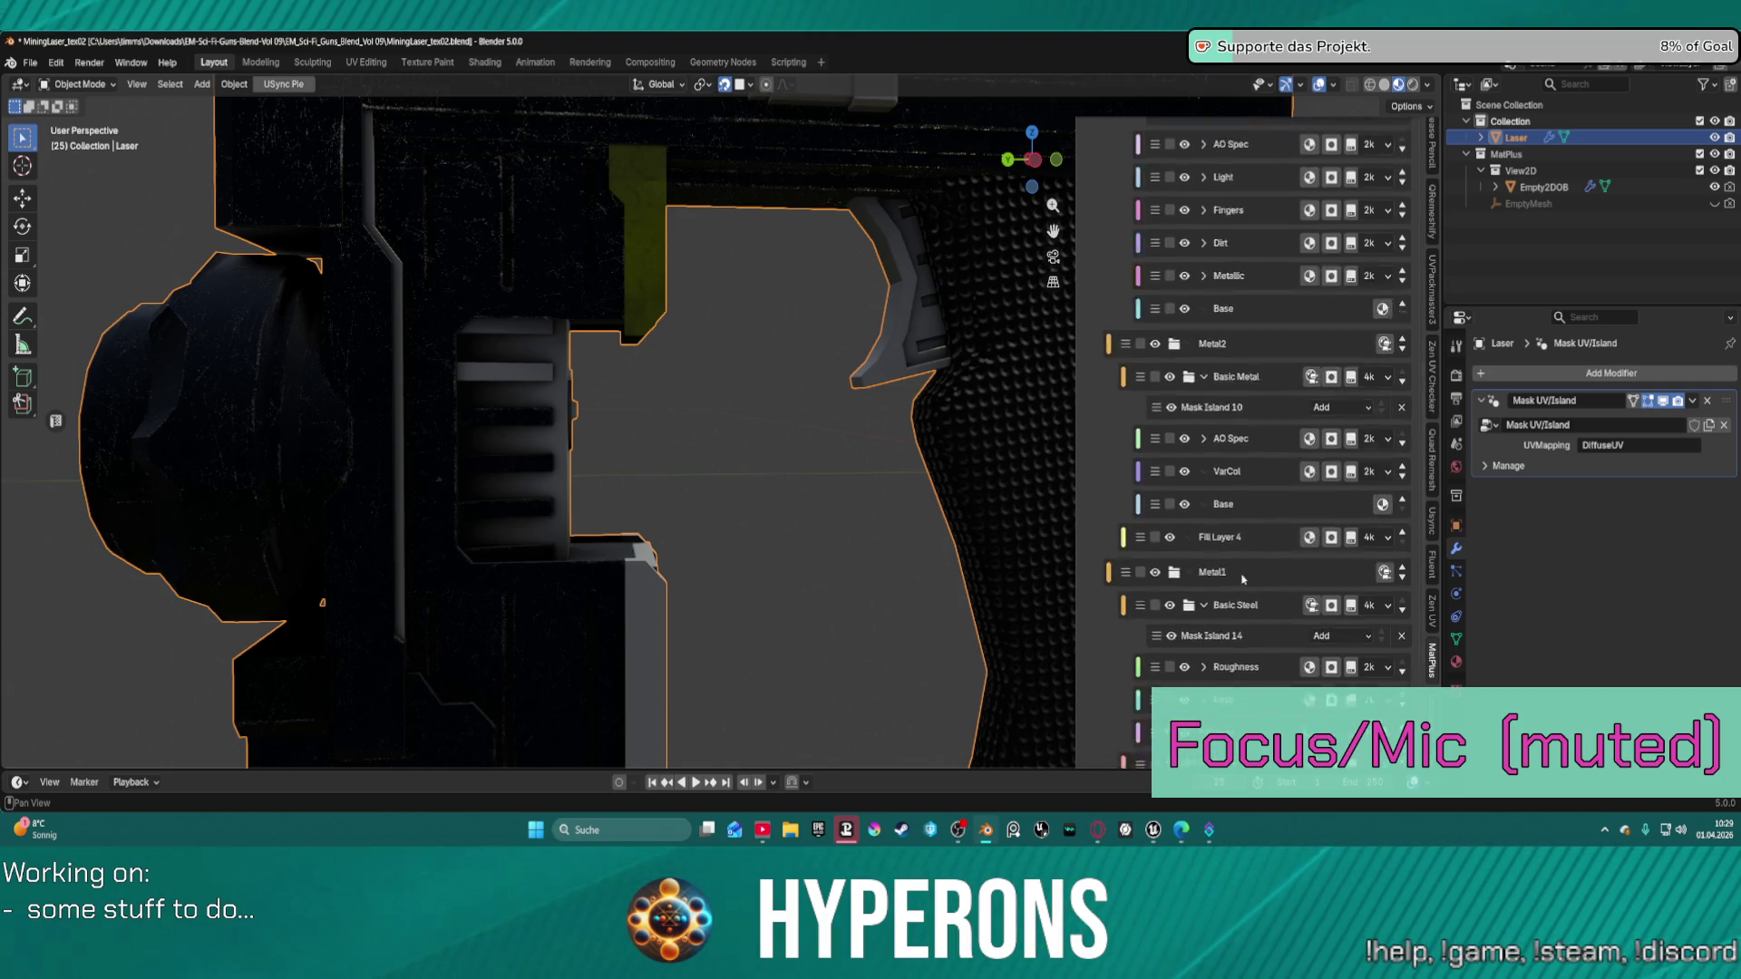
scroll(1262, 532, "up", 8)
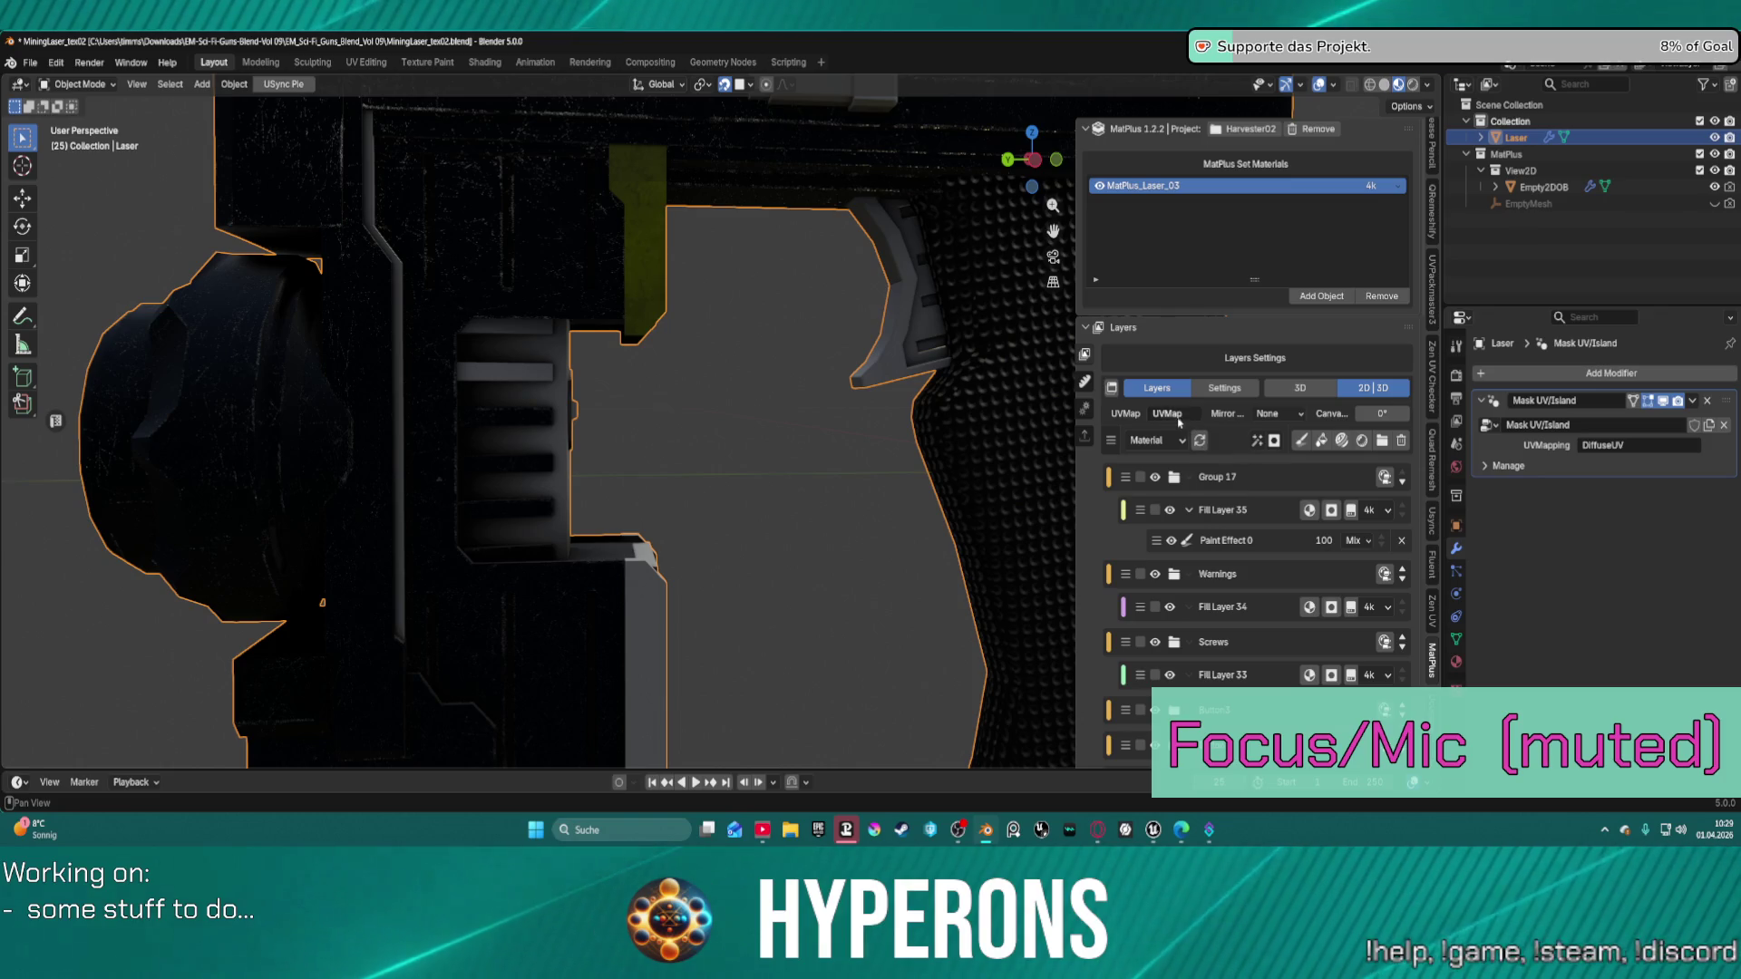
left_click(1180, 443)
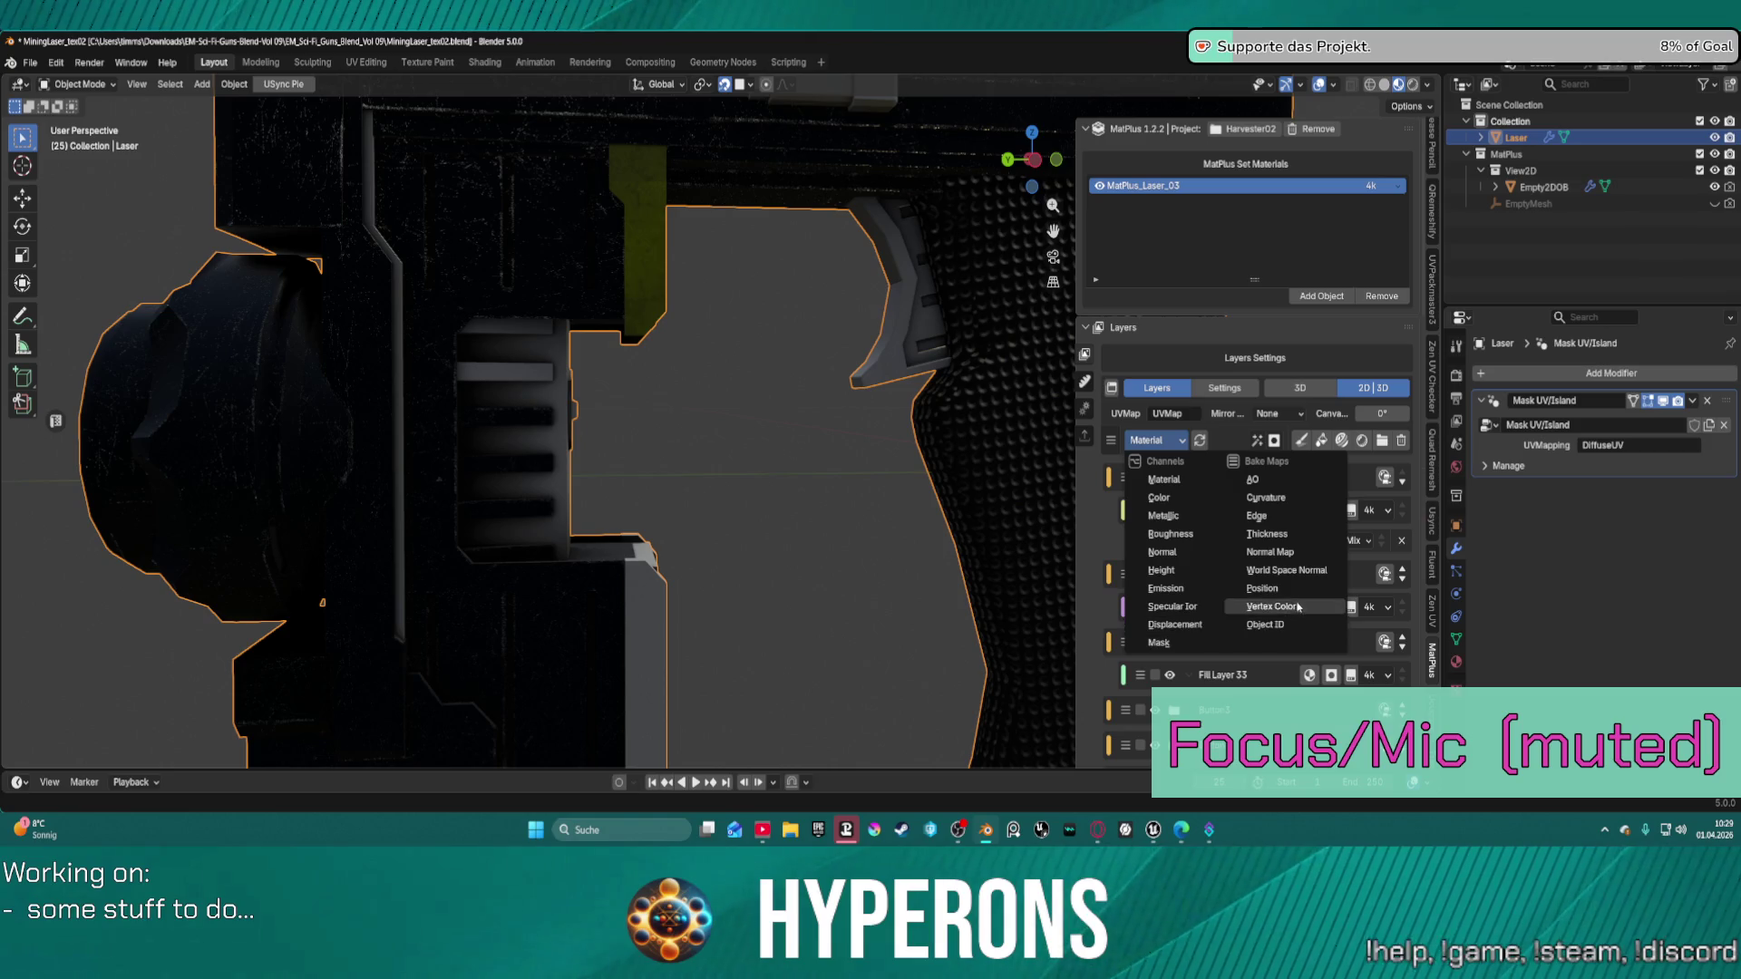
left_click(1167, 644)
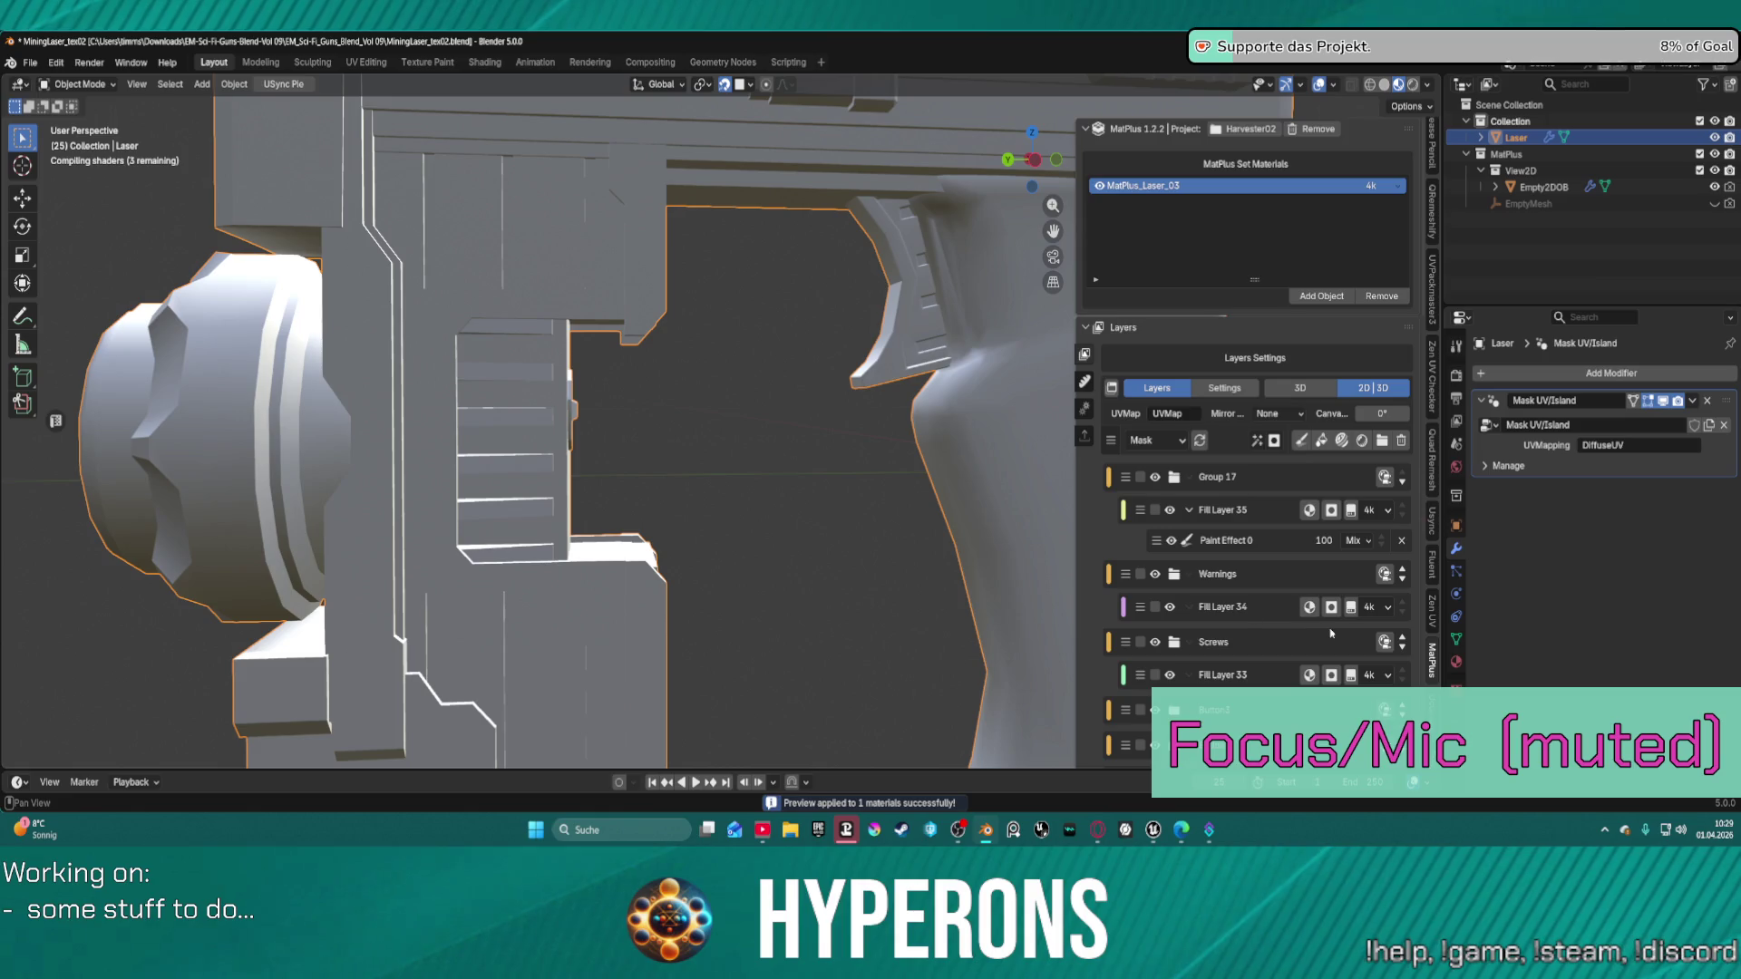
scroll(1331, 633, "down", 15)
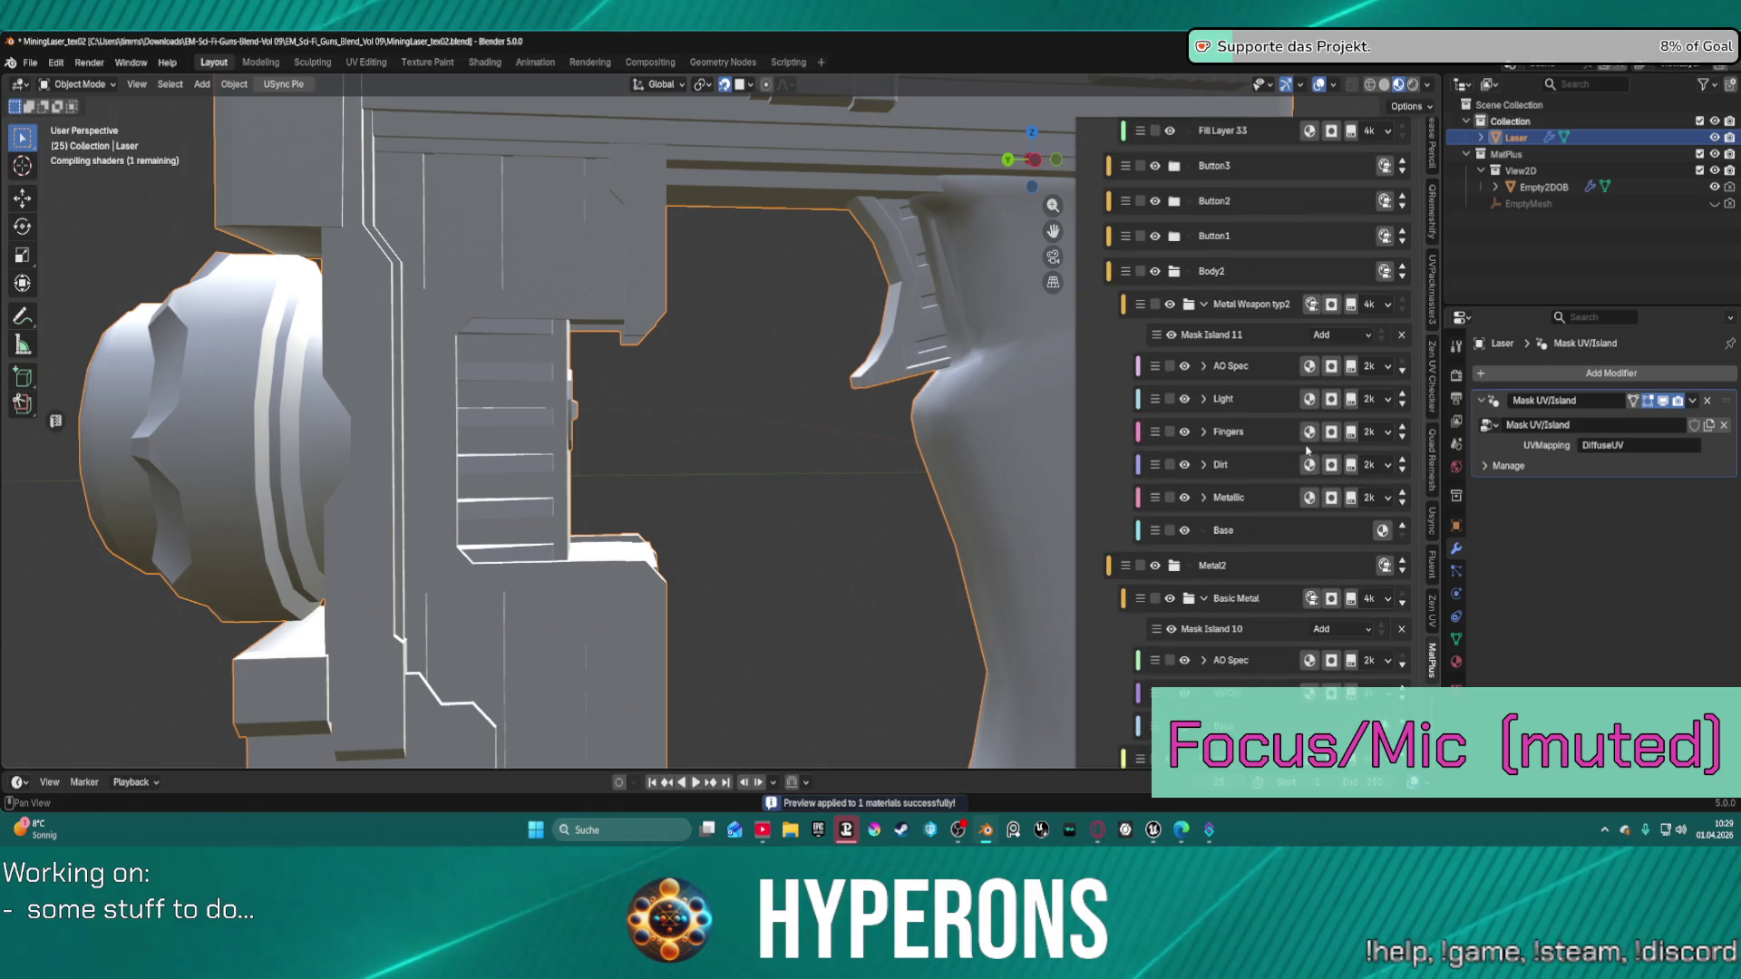
left_click(1270, 337)
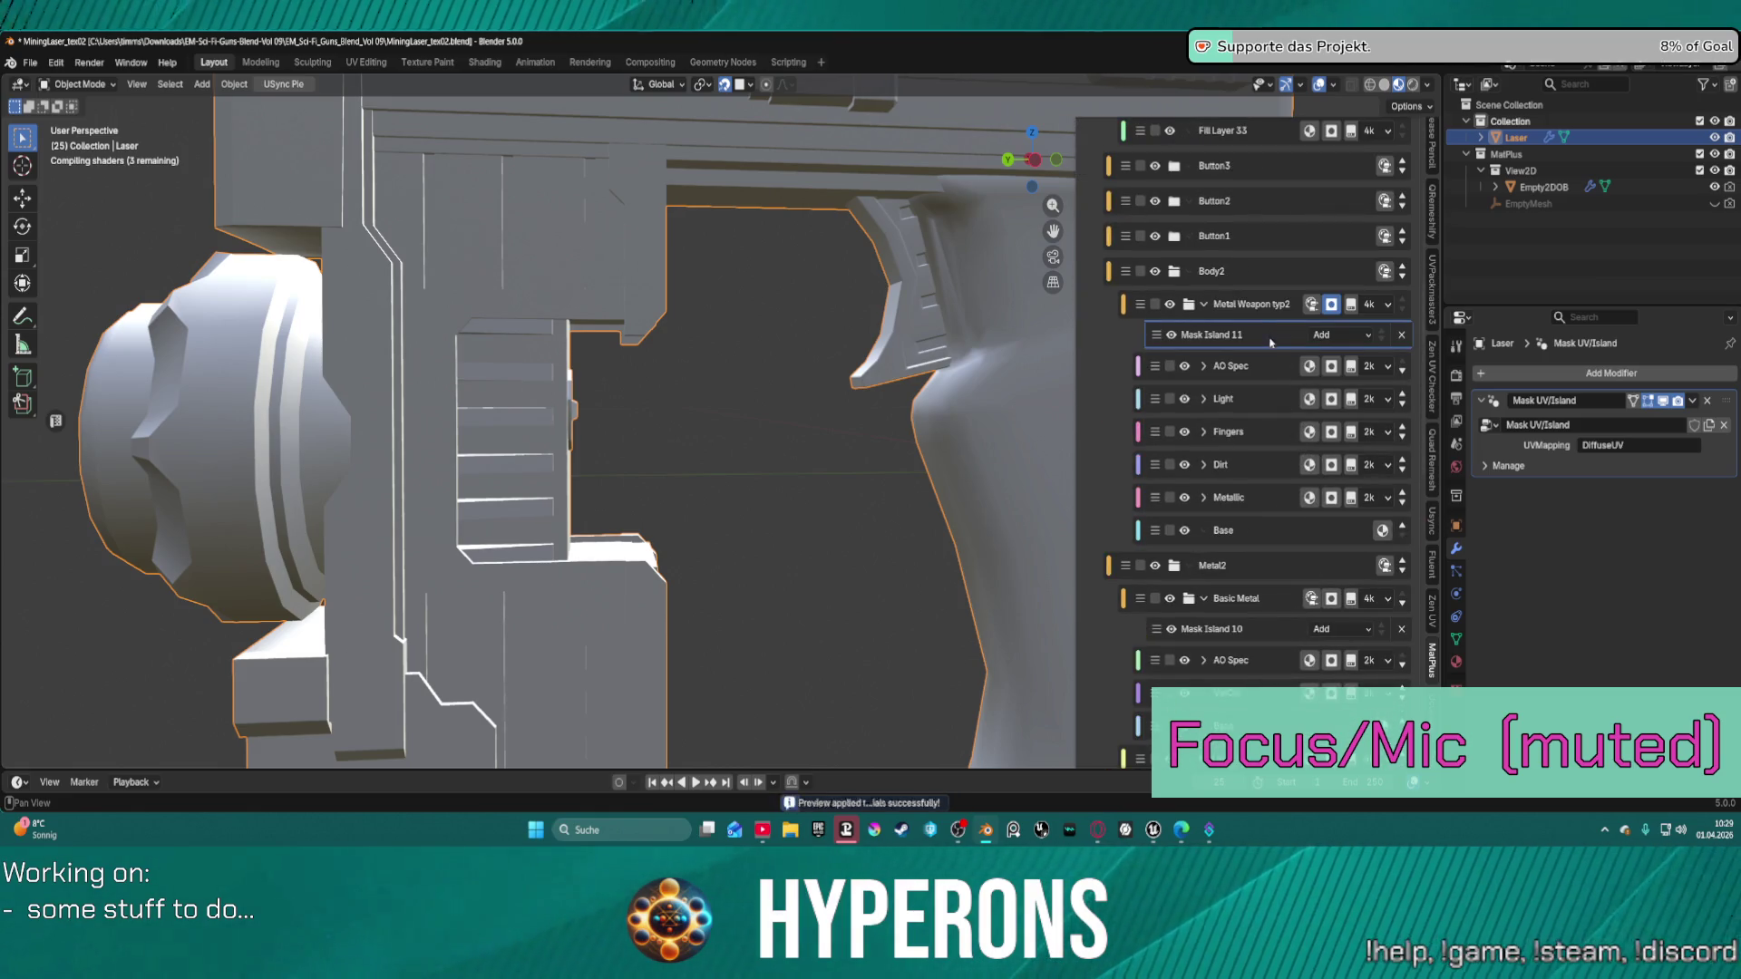
scroll(1255, 570, "down", 8)
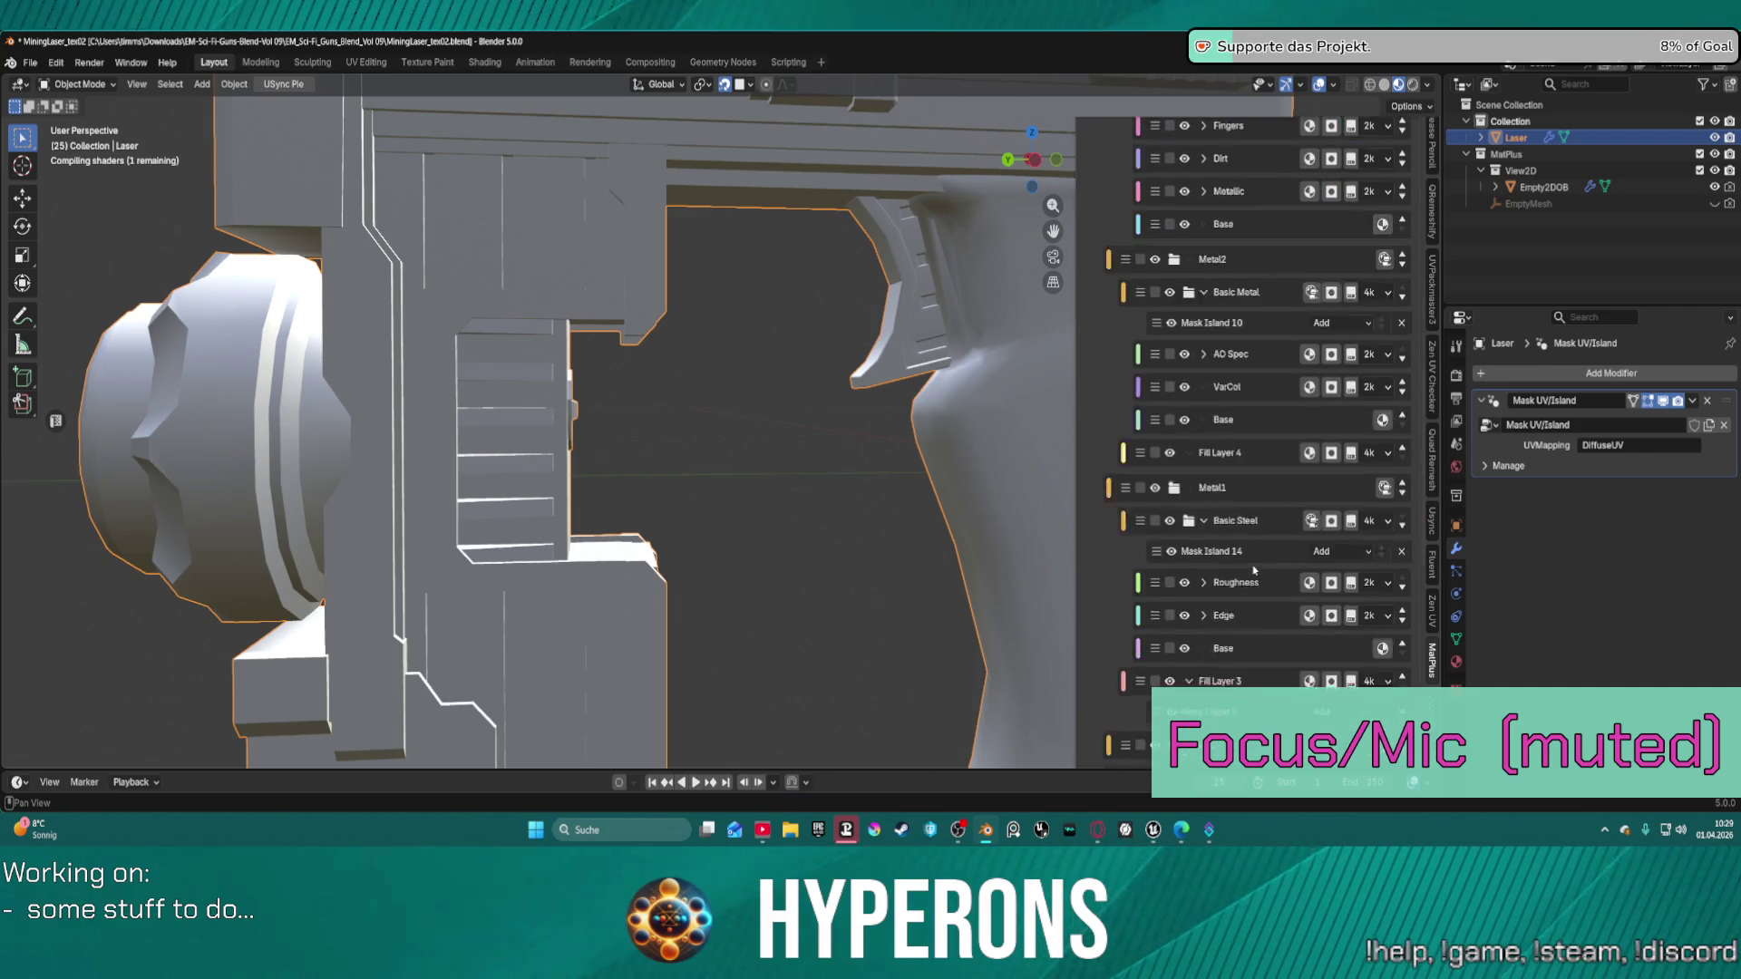
scroll(1255, 570, "down", 8)
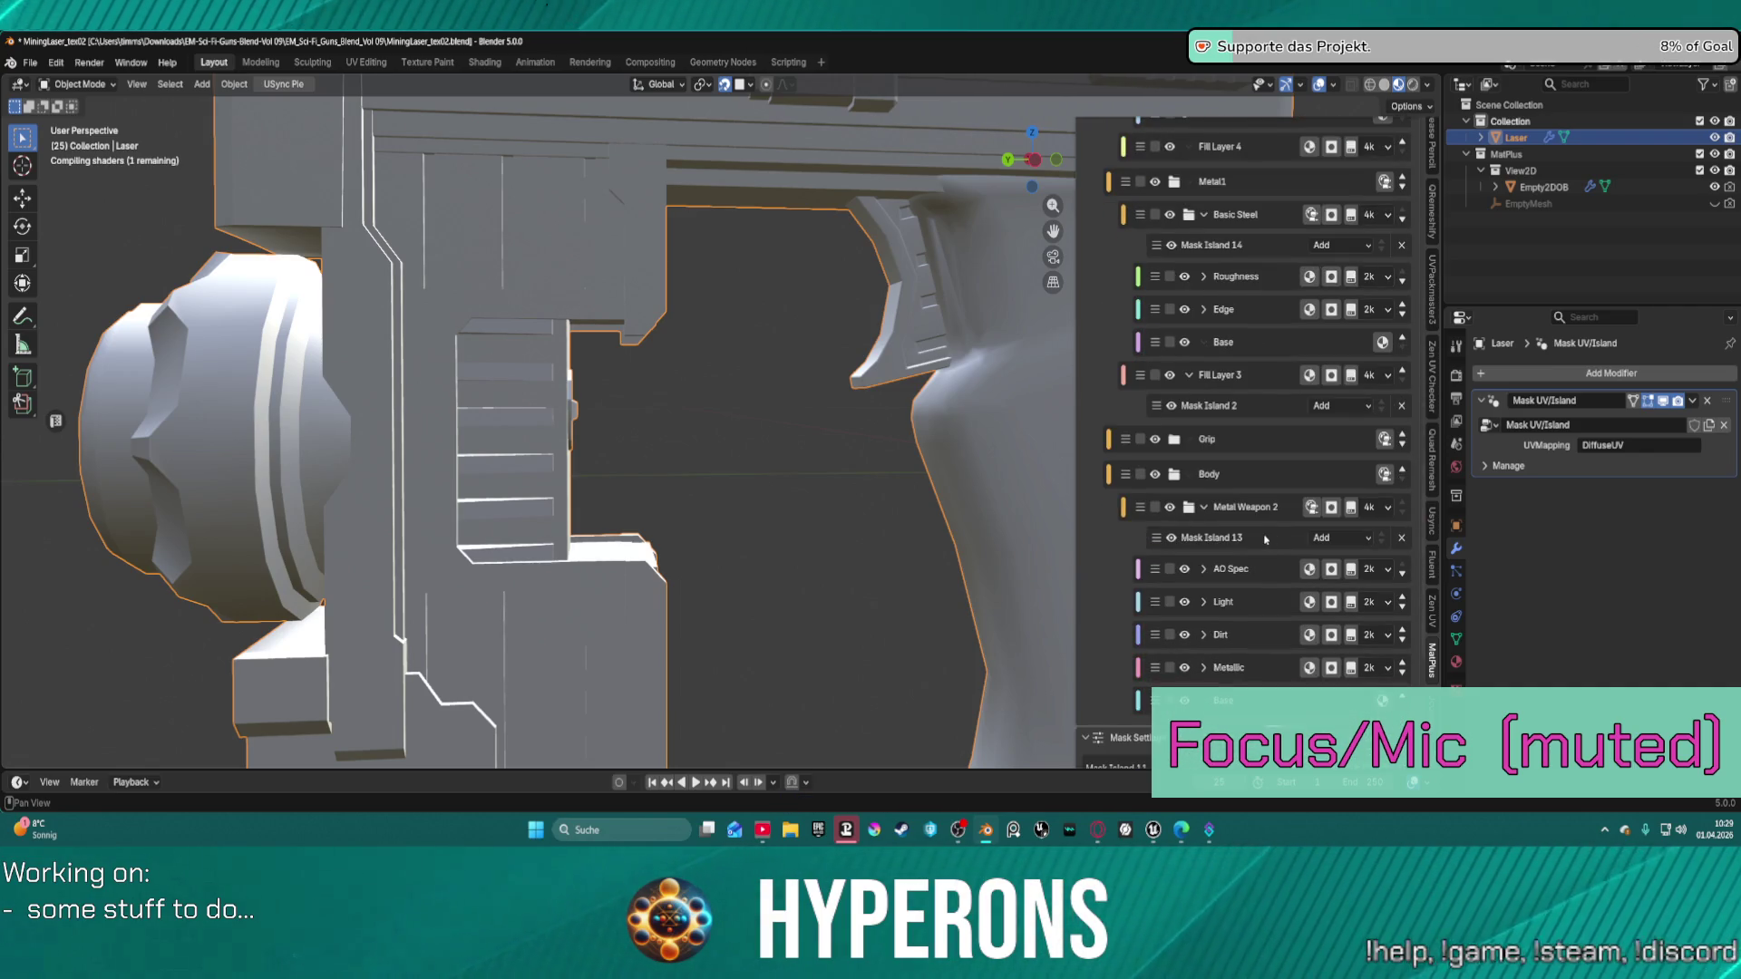
left_click(1251, 538)
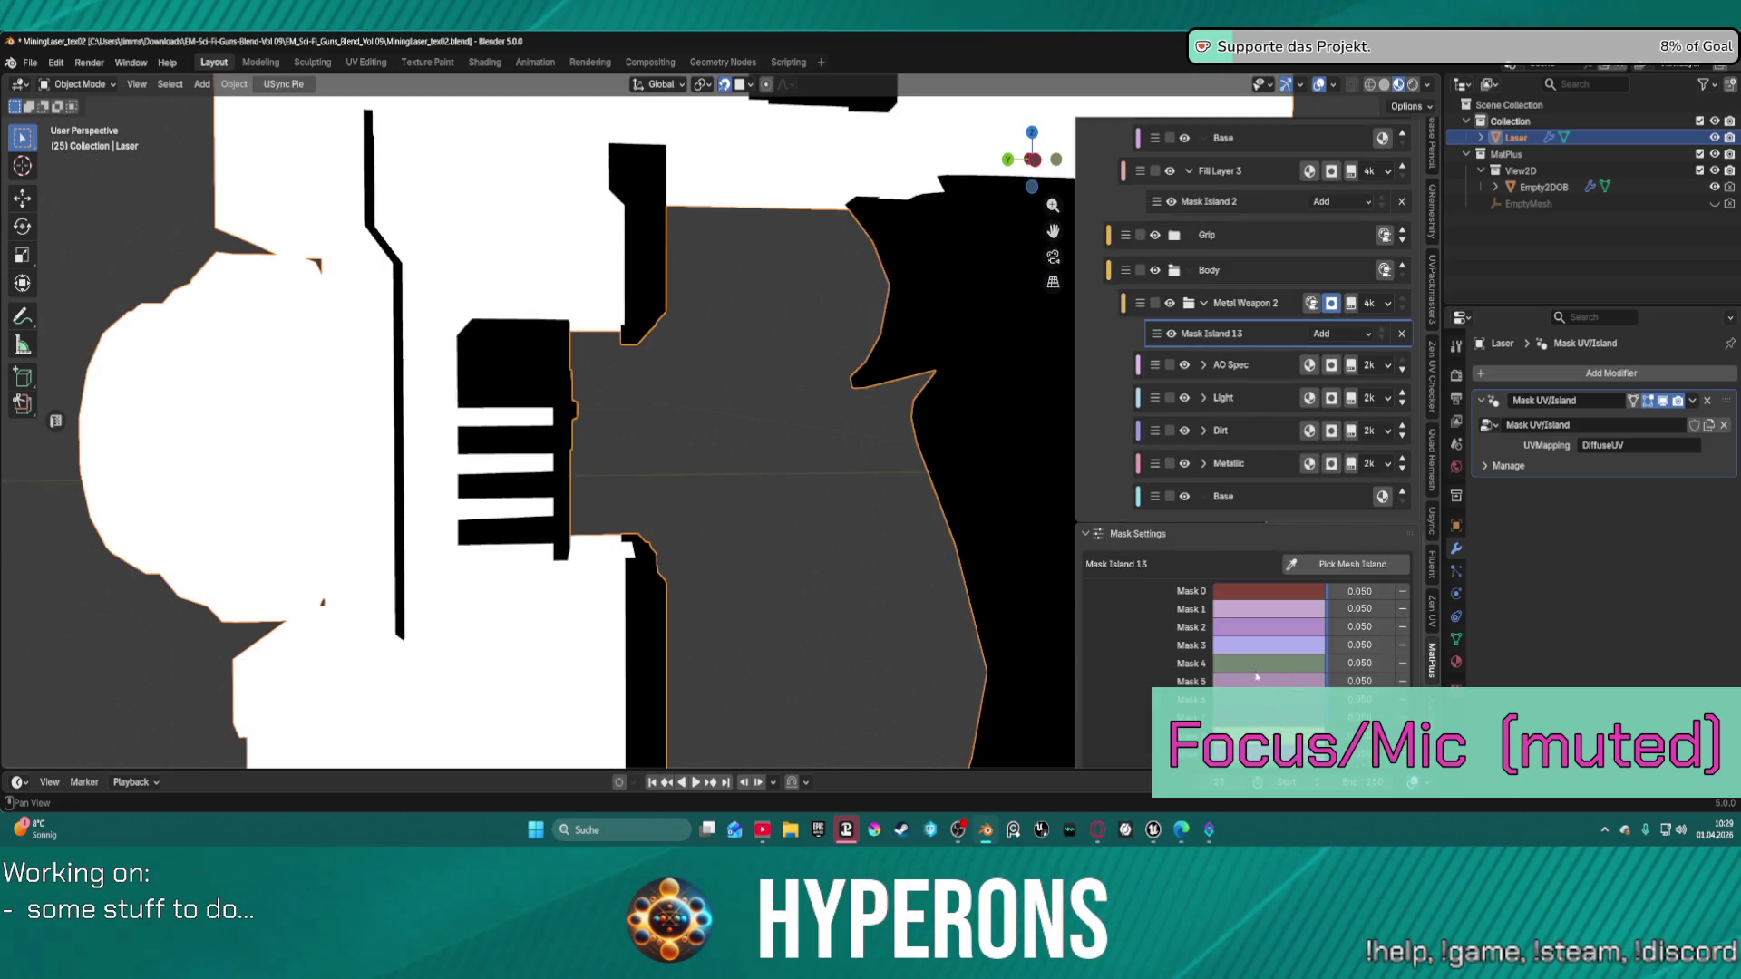
Switch the preview to Color, then back to the full Material preview.
scroll(1257, 676, "down", 3)
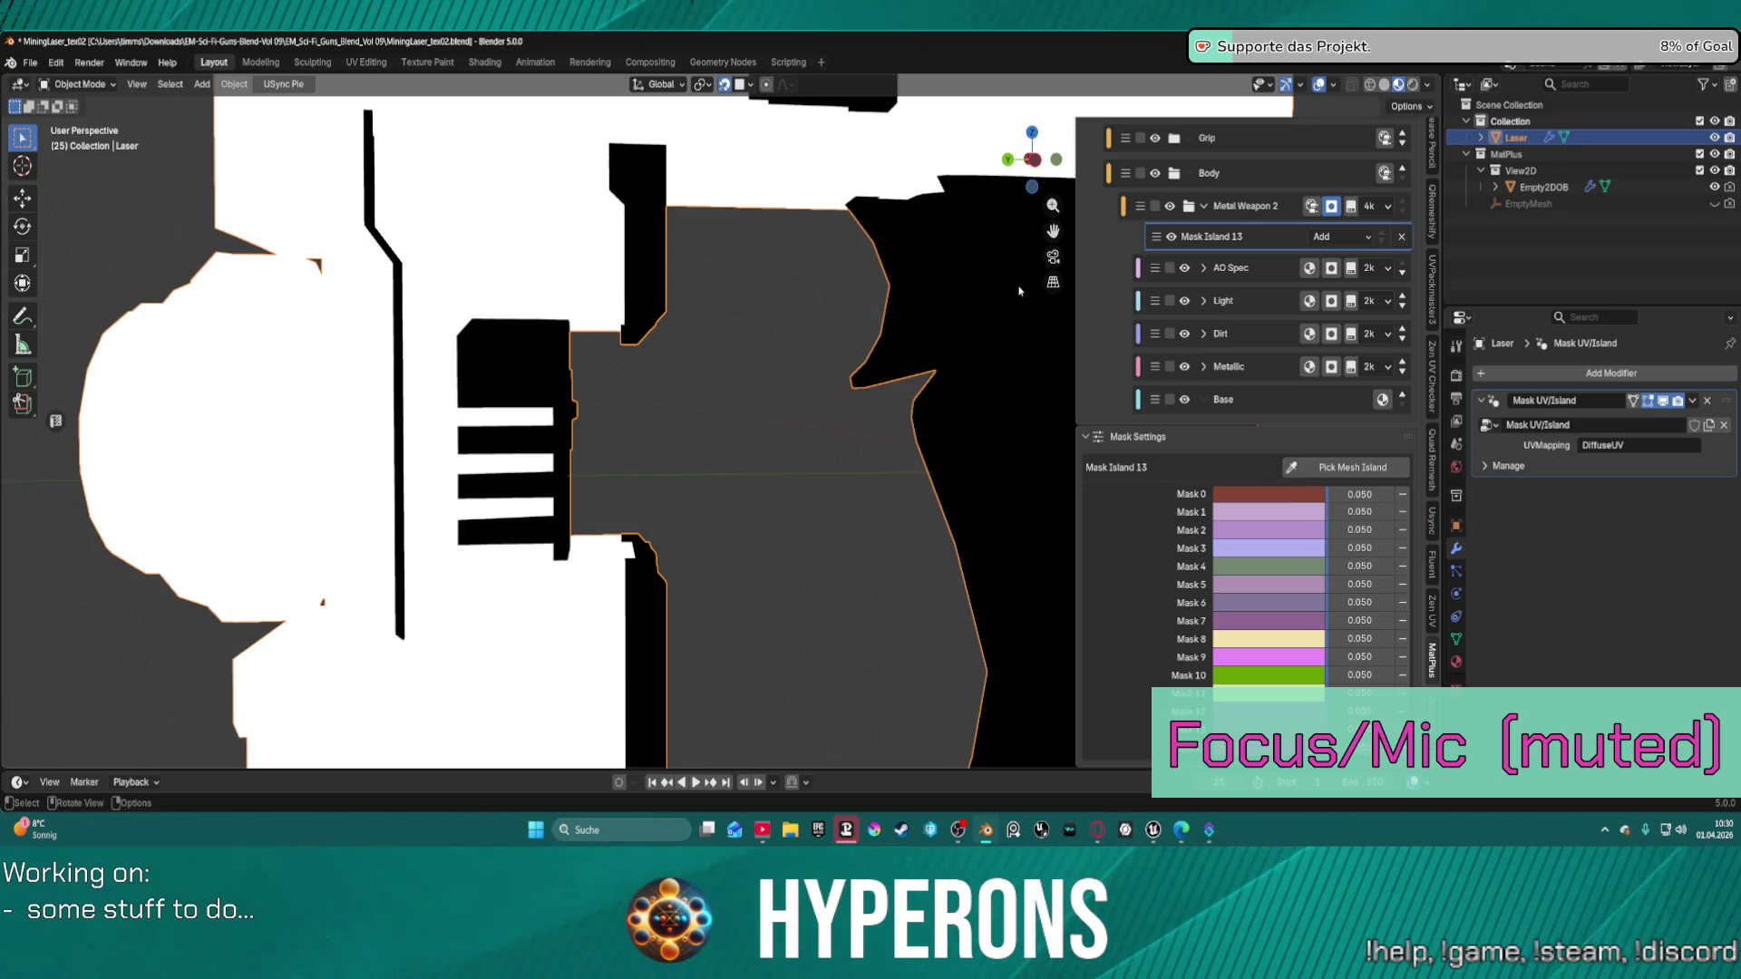
scroll(1173, 203, "up", 15)
scroll(1172, 203, "up", 5)
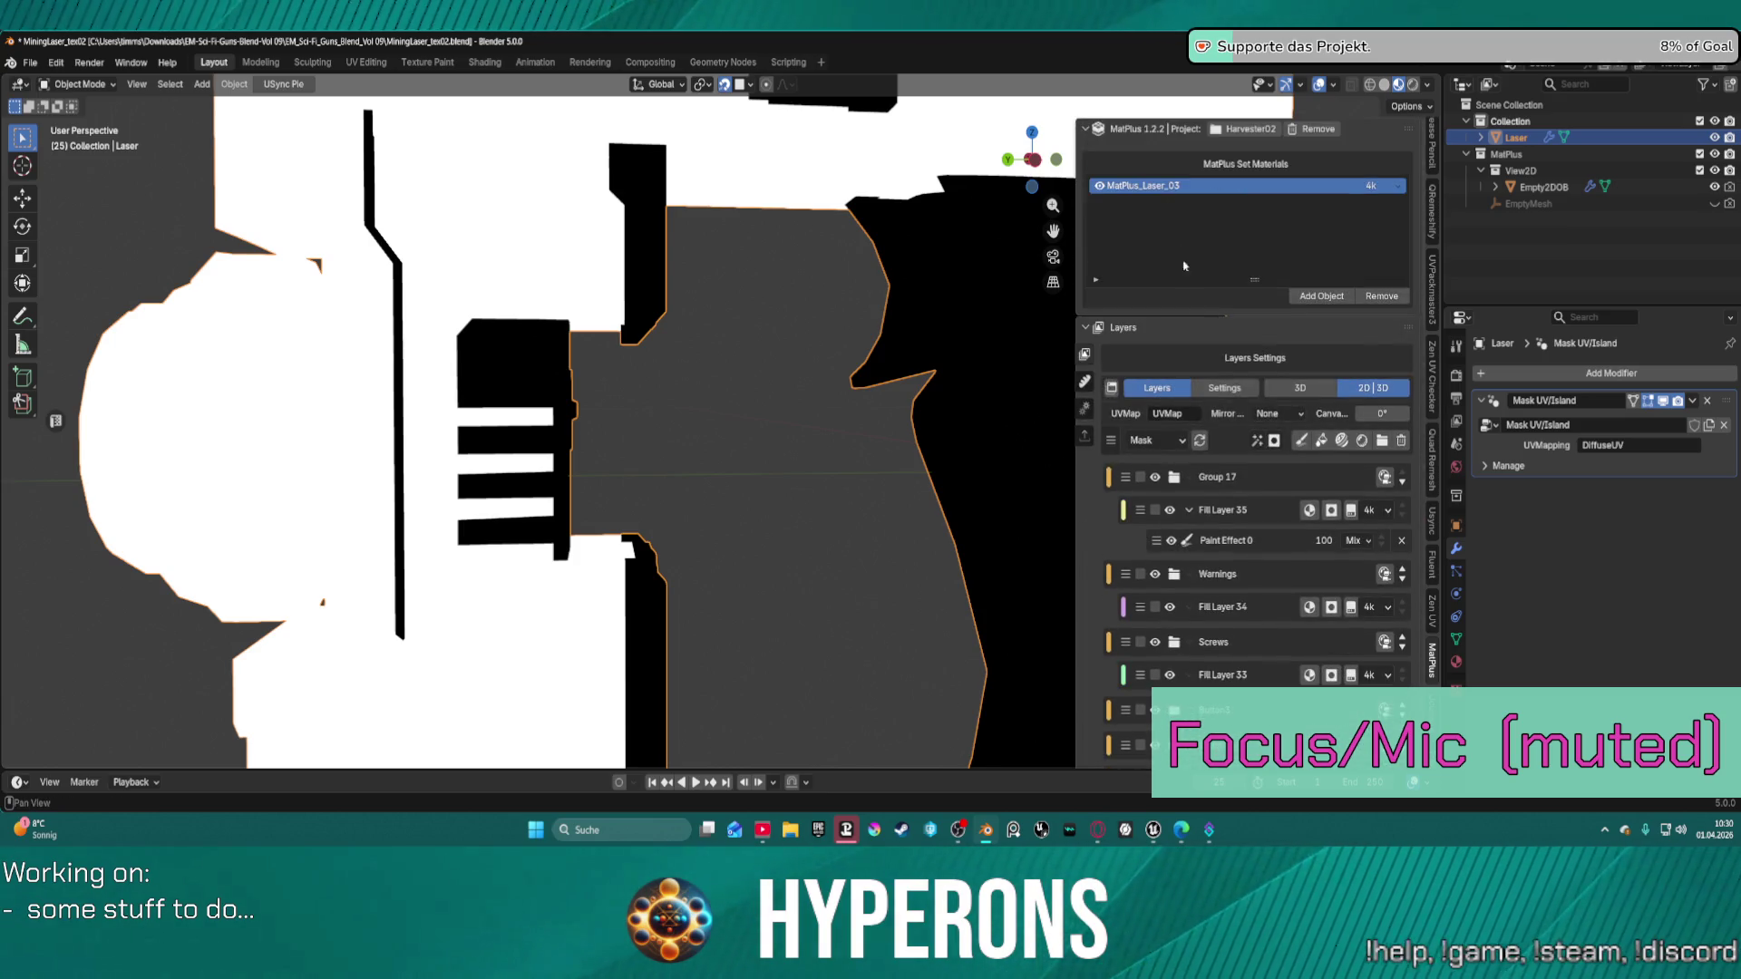
left_click(1179, 439)
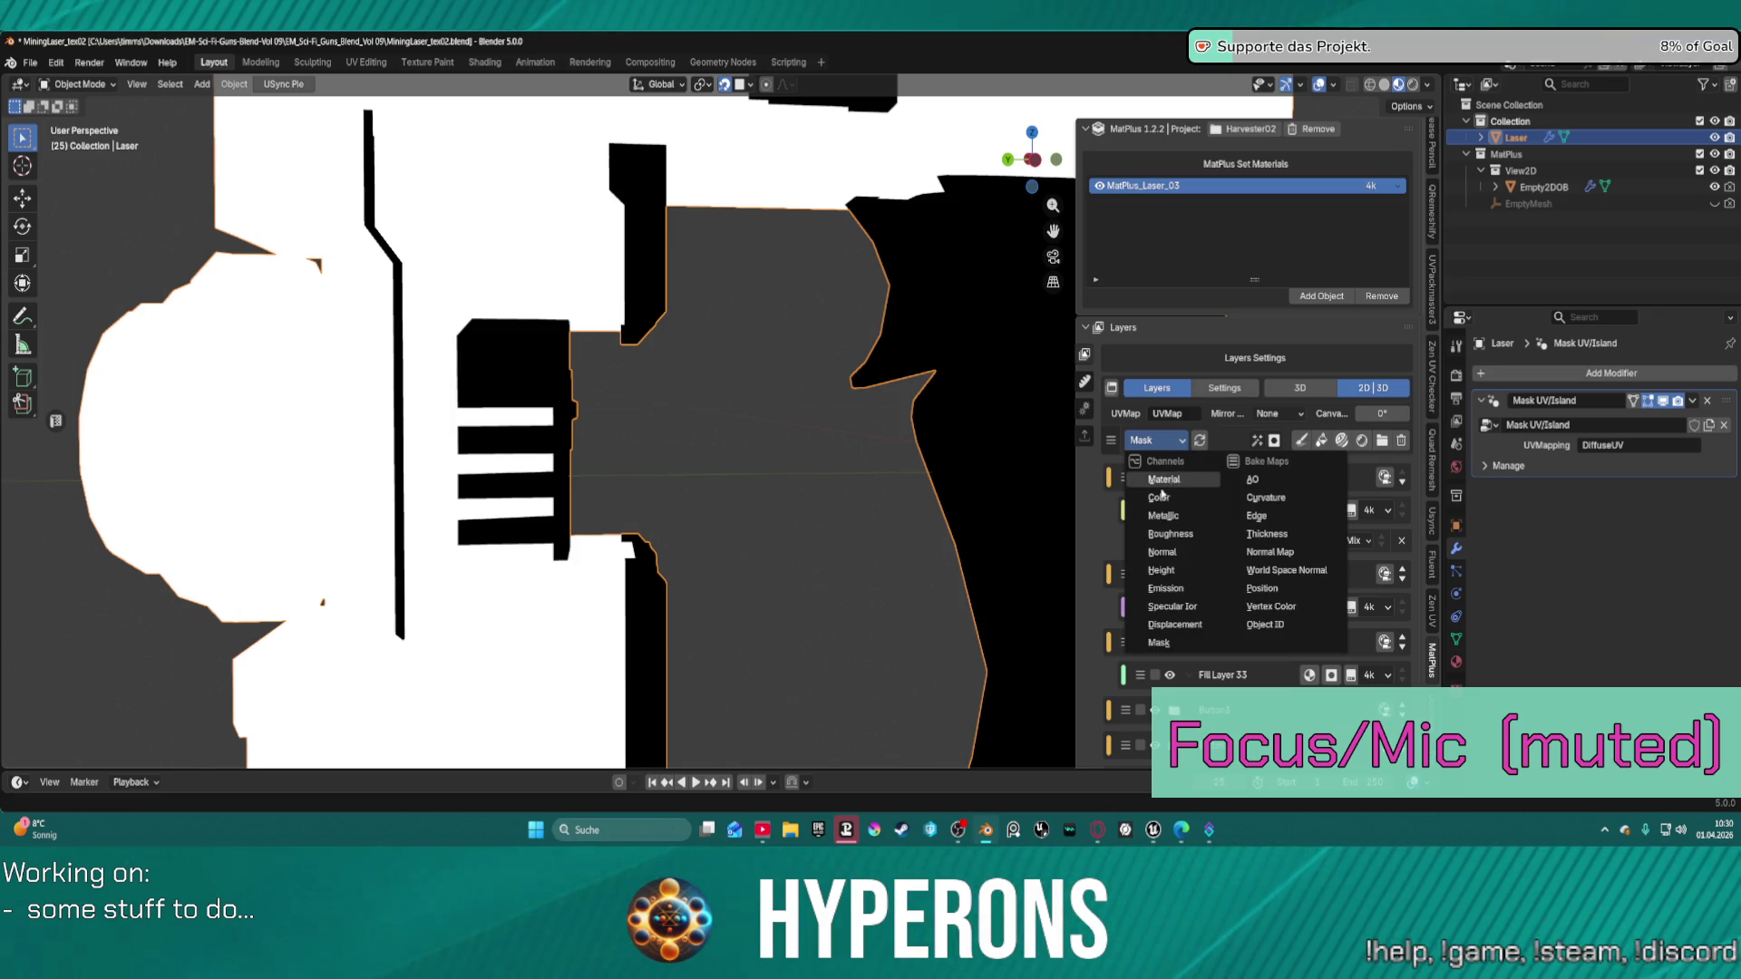
left_click(1159, 497)
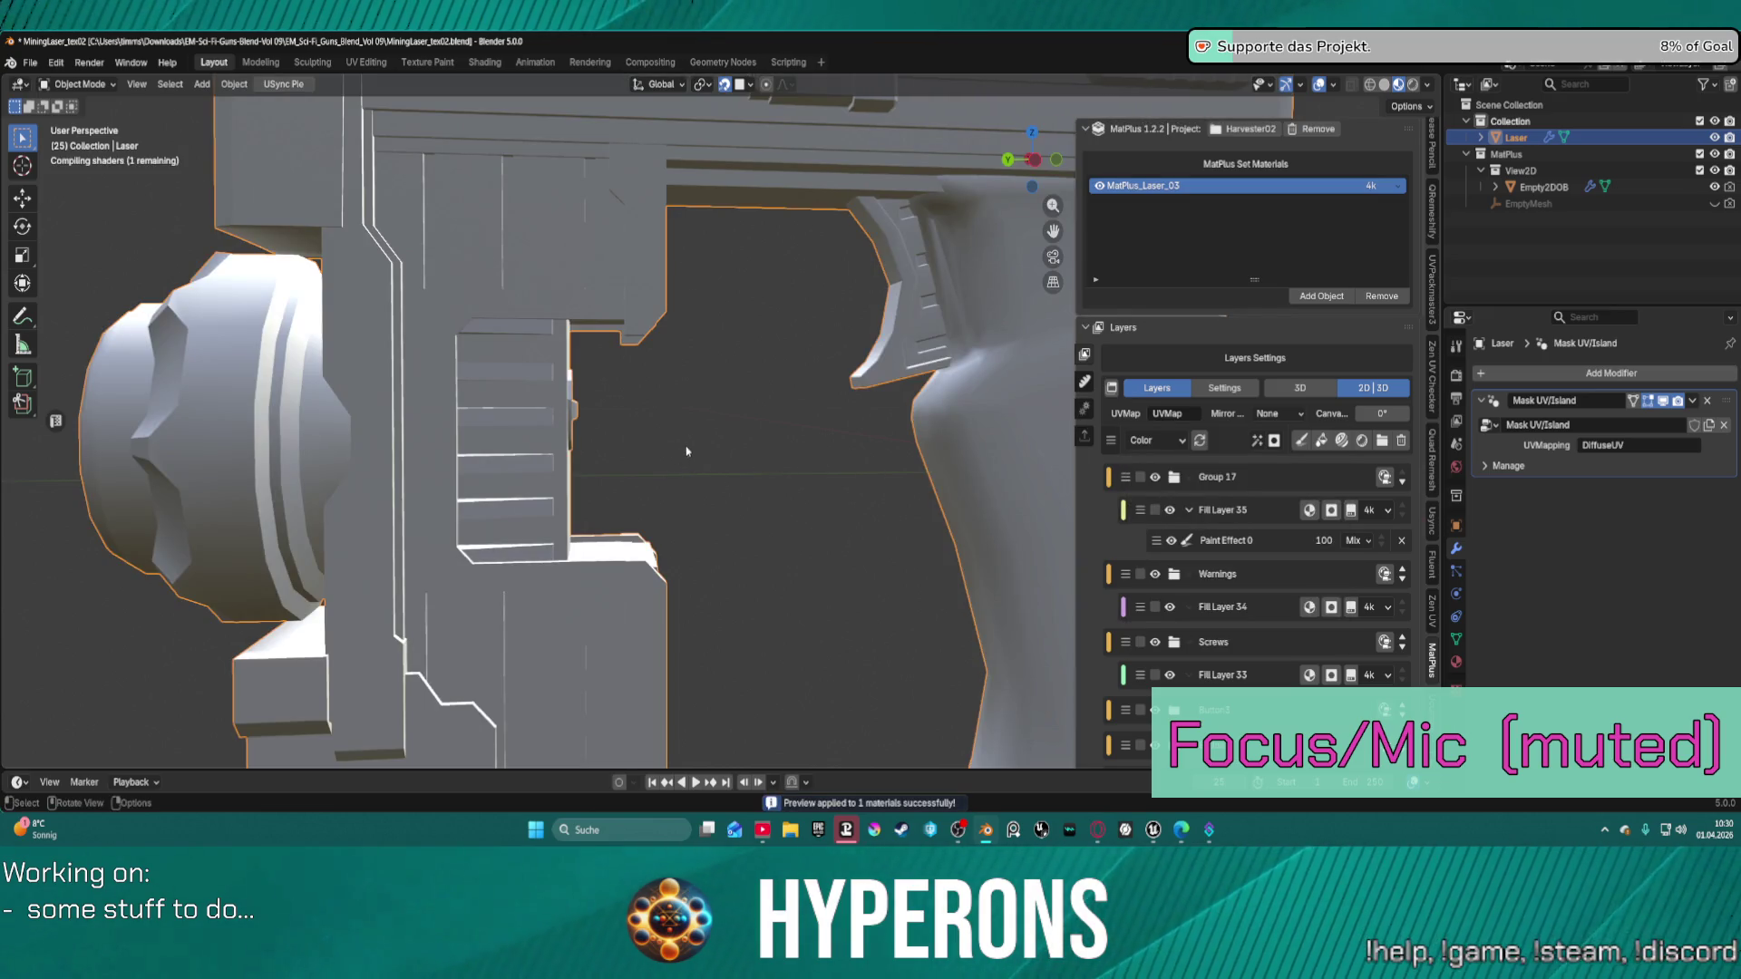
scroll(687, 451, "down", 5)
scroll(871, 410, "up", 6)
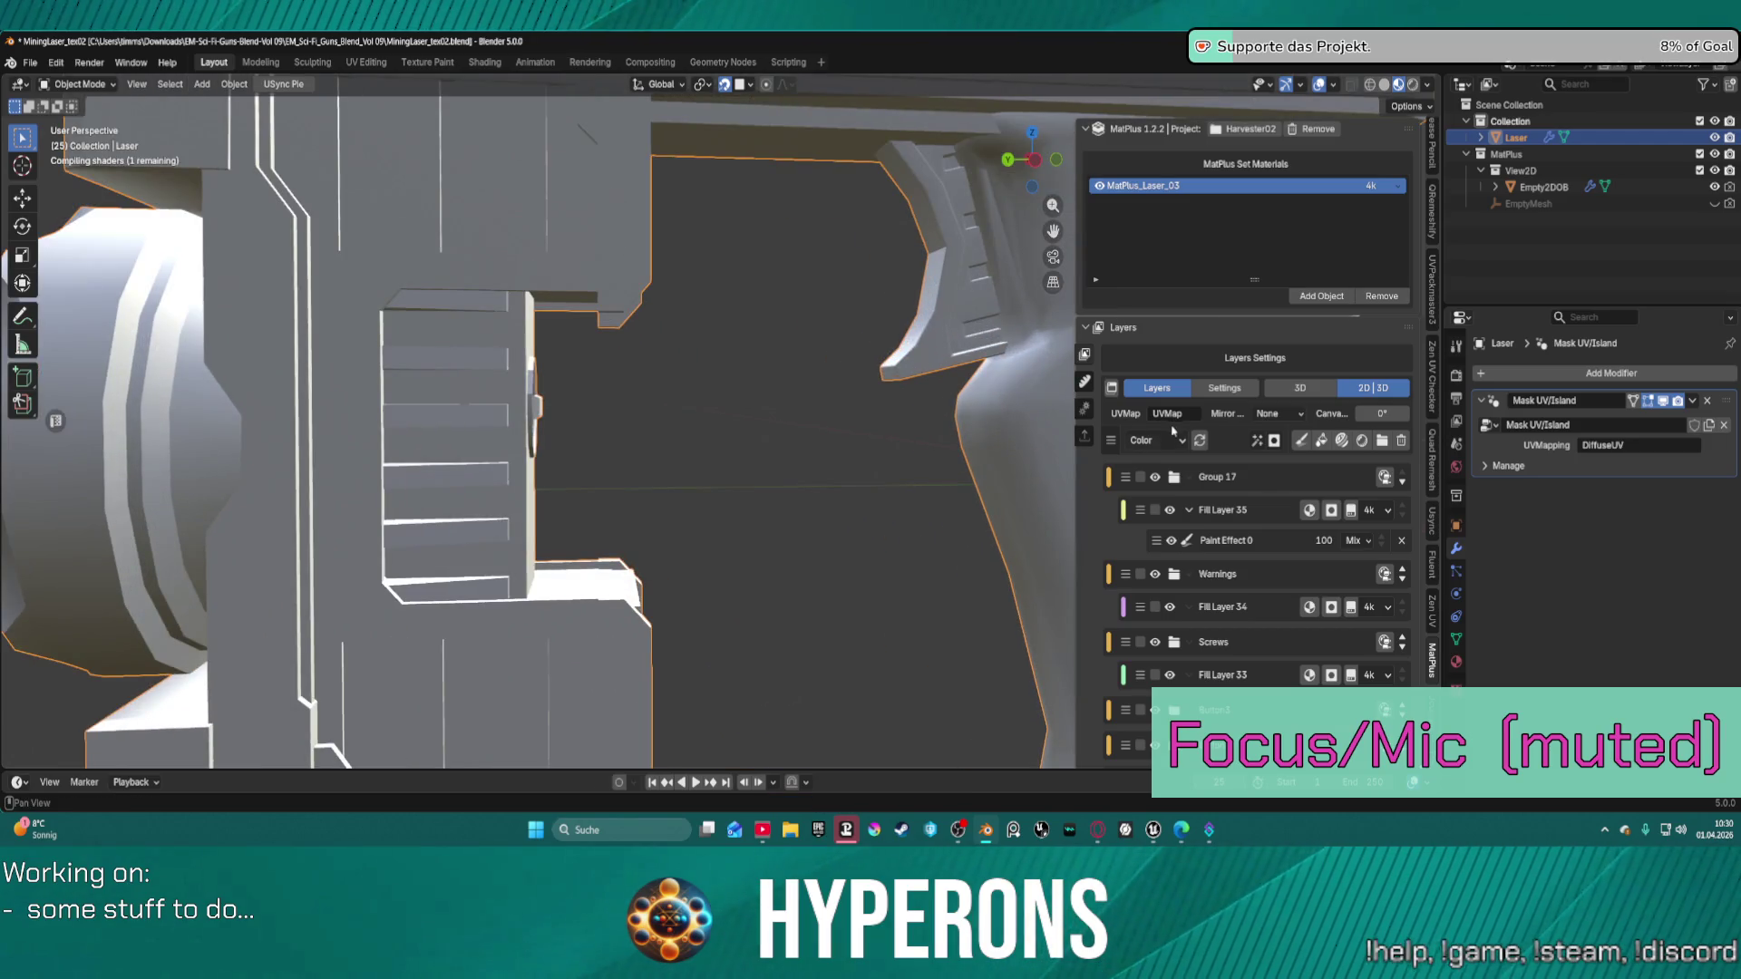
left_click(1173, 439)
left_click(1164, 481)
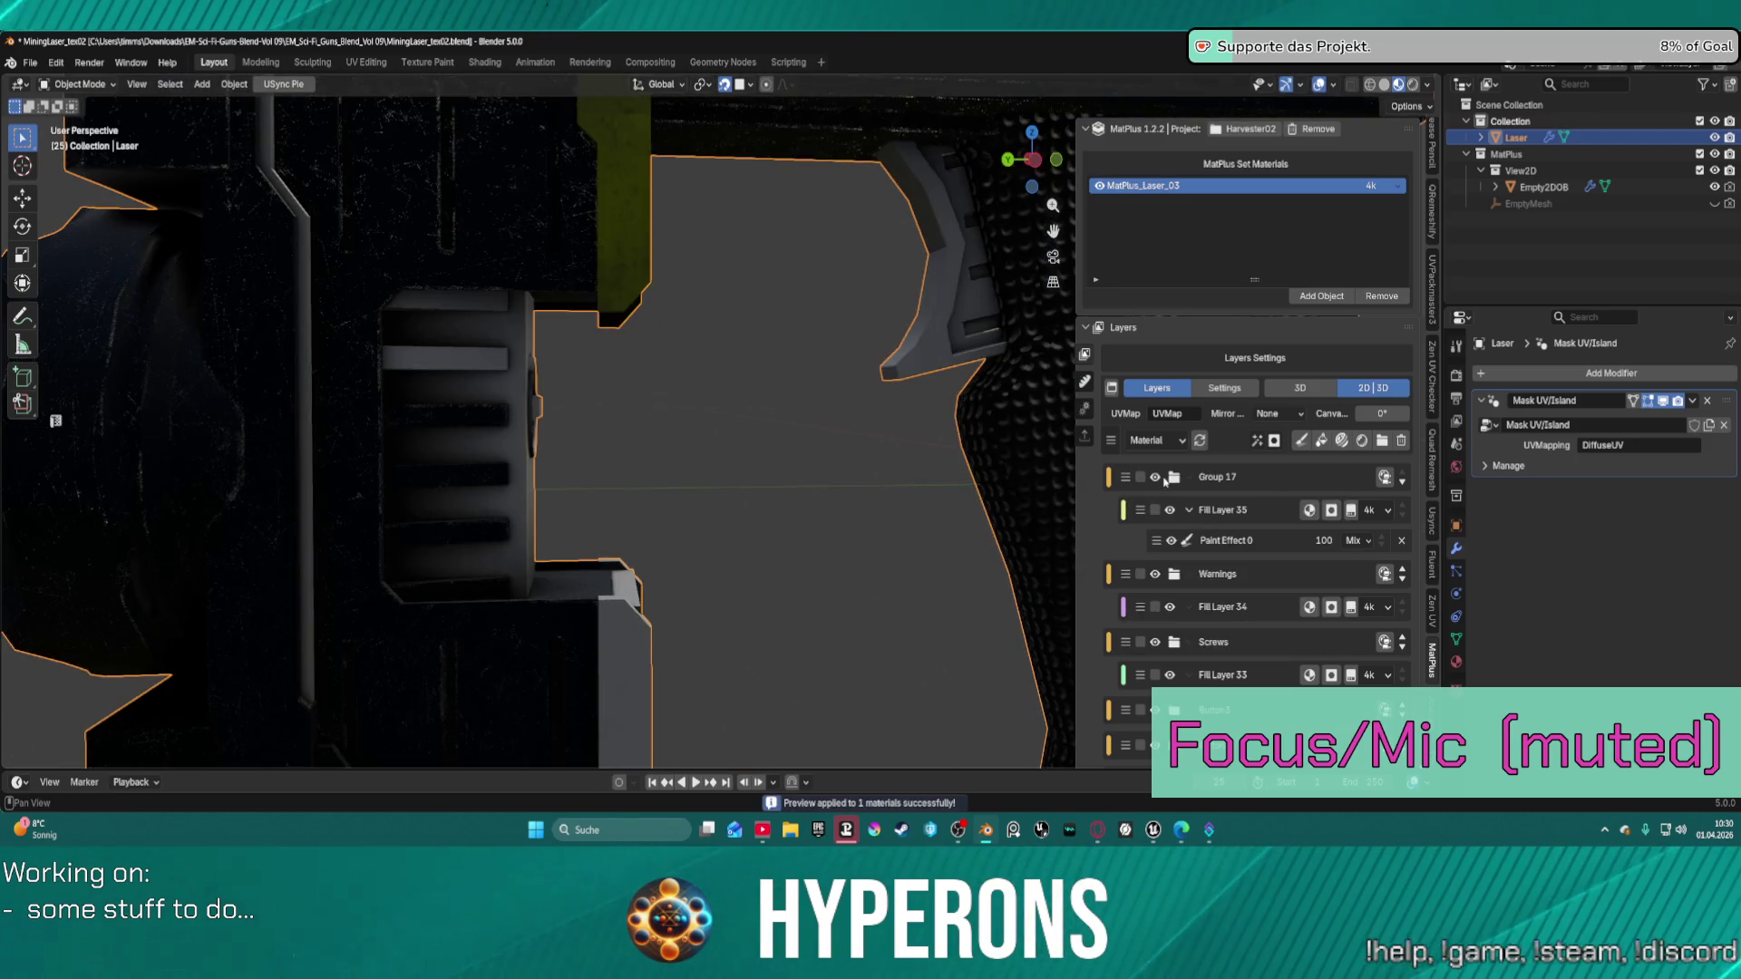
scroll(1305, 471, "down", 10)
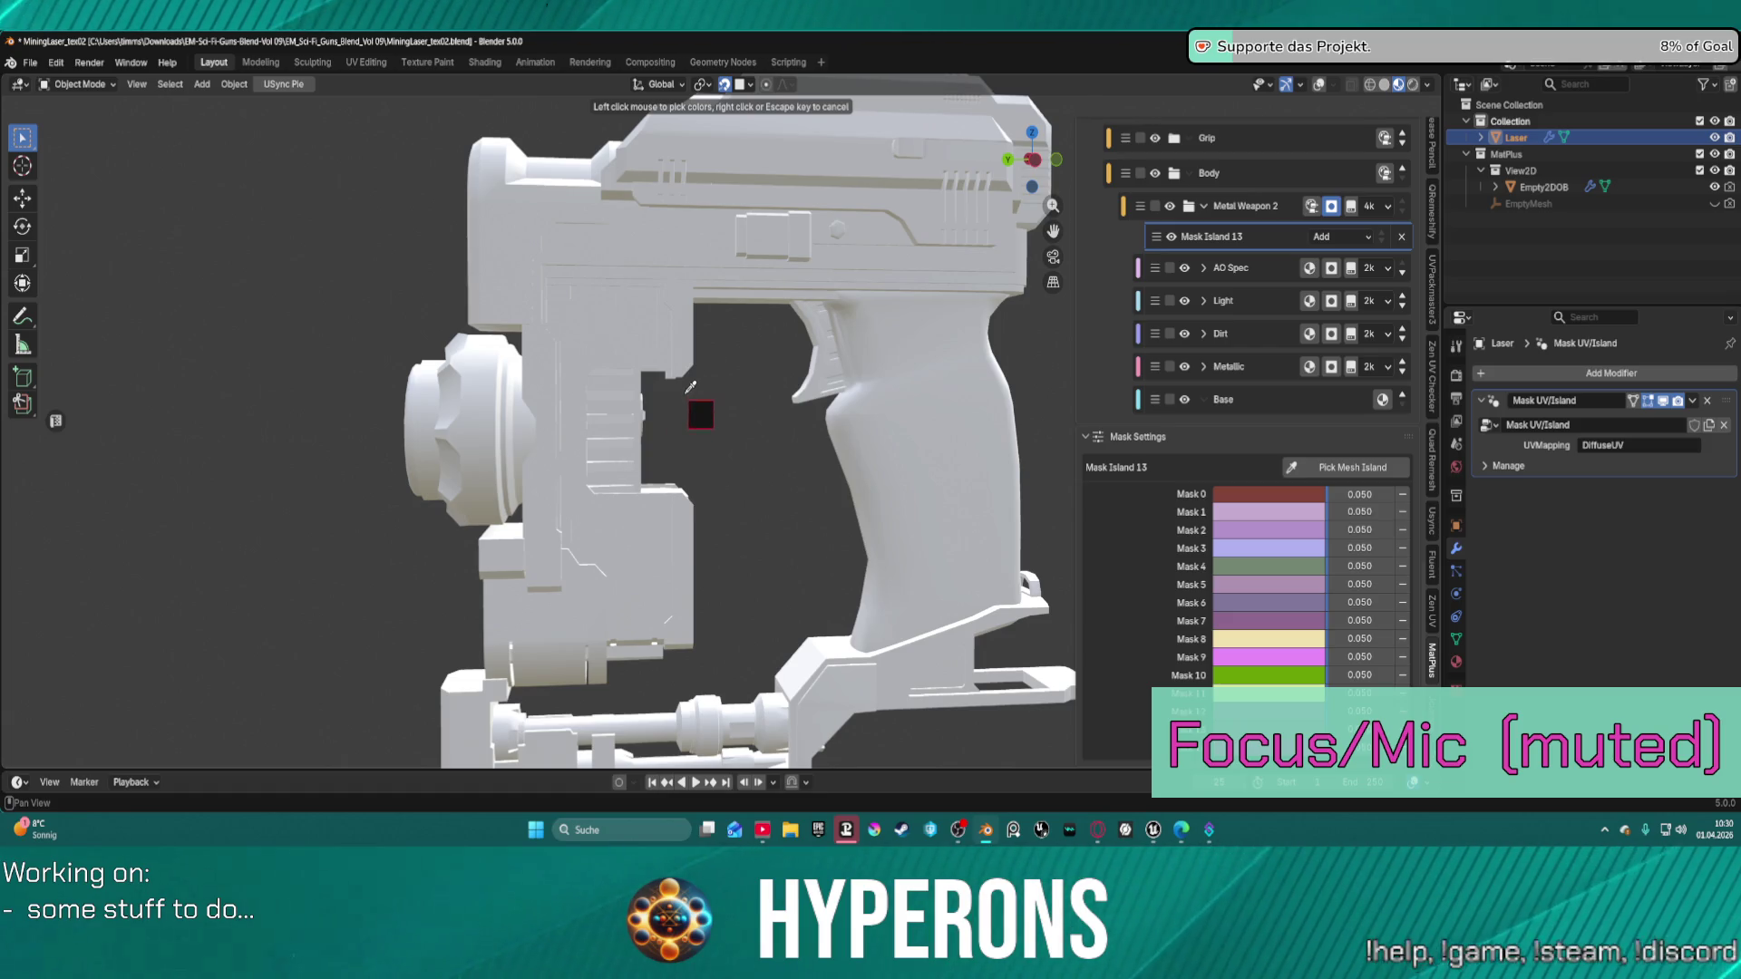
Add the clicked gun part to Mask Island 13 as a new mask colour and resume island picking.
left_click(625, 385)
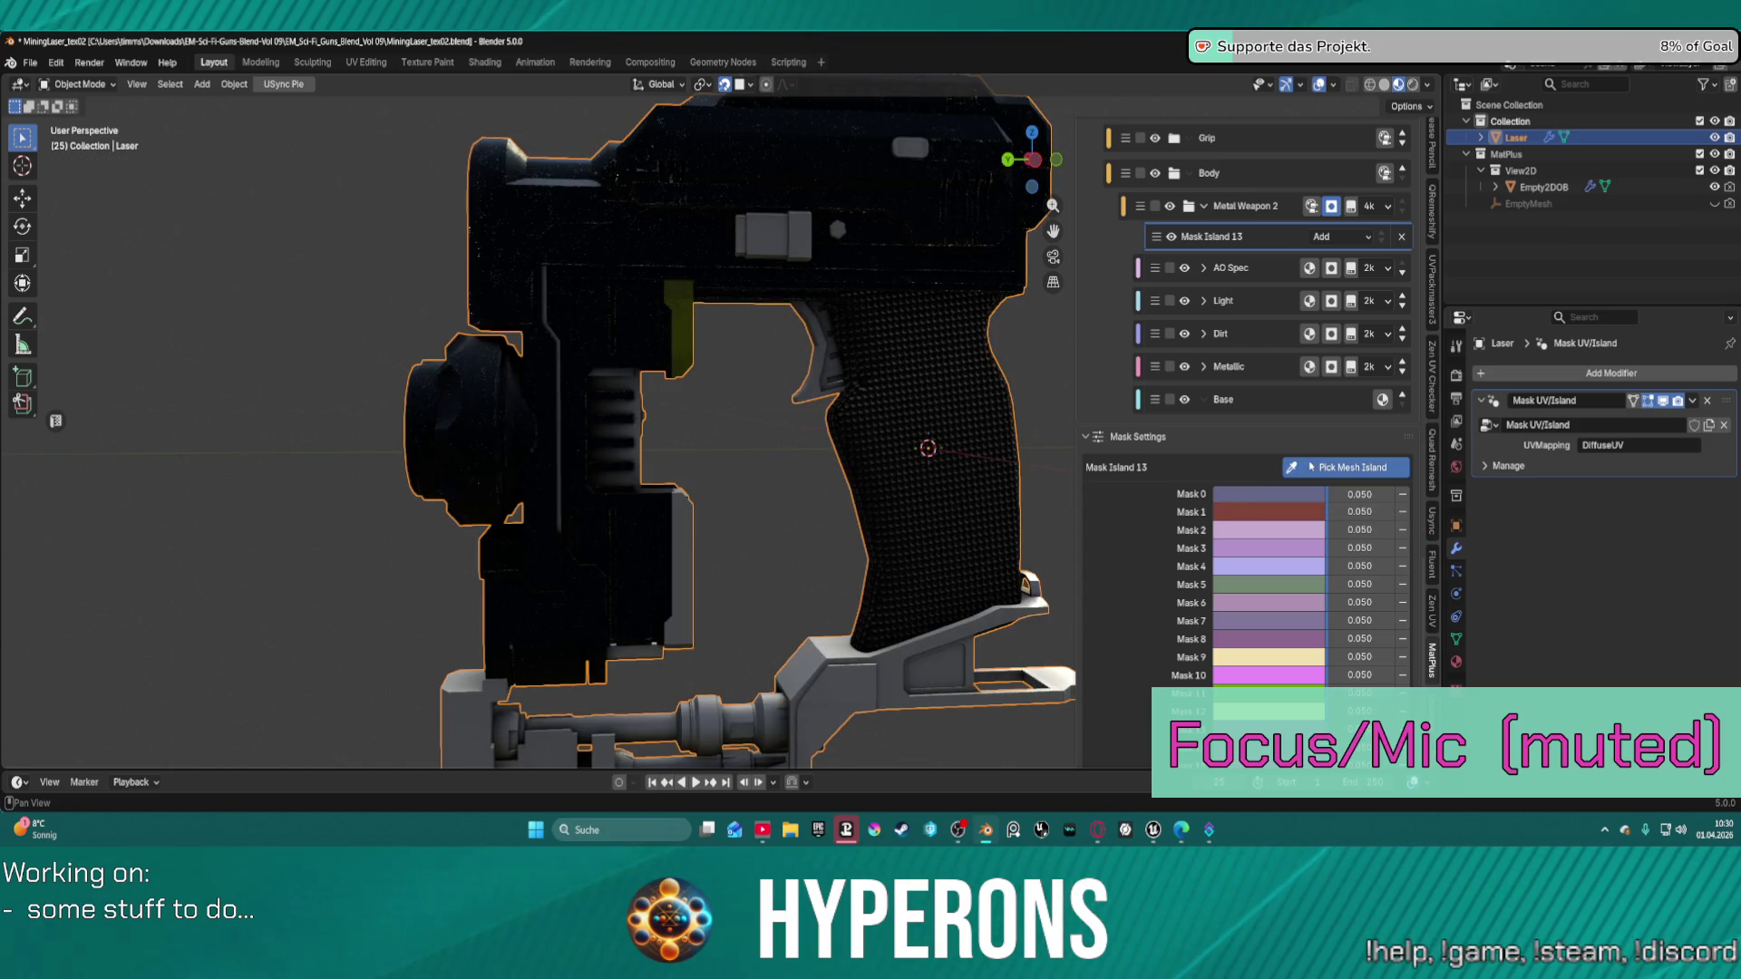
left_click(1309, 470)
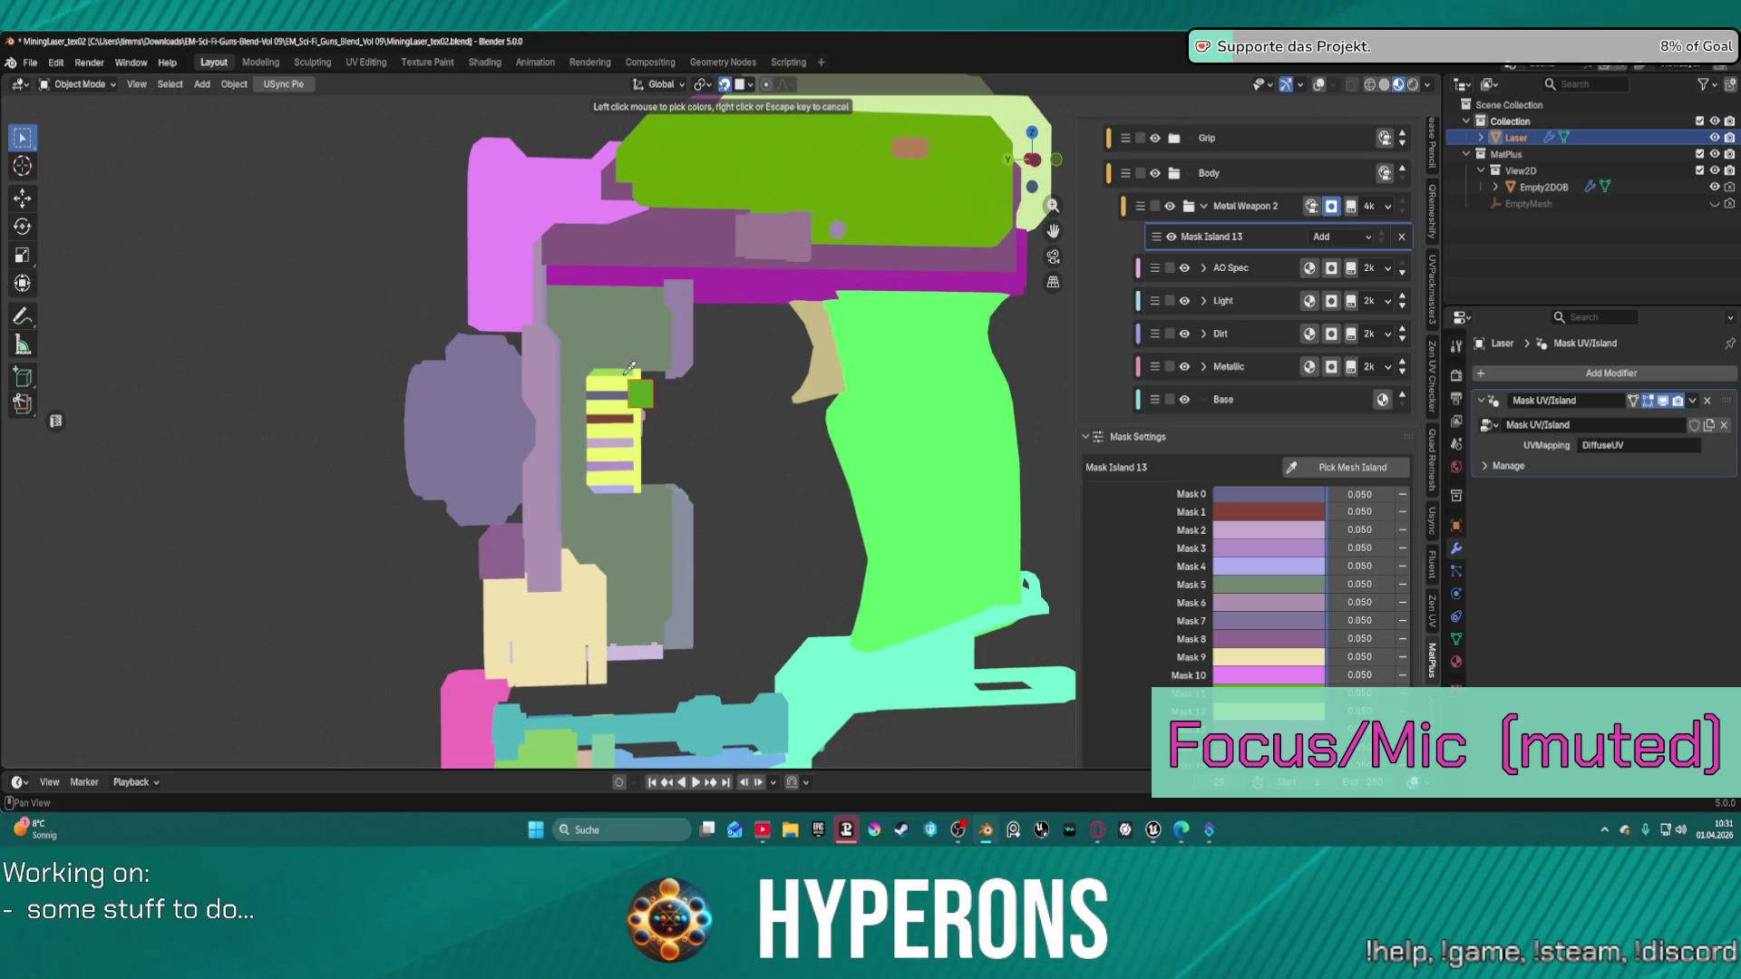
Add the clicked part's island to Mask Island 13 and orbit toward the side vents.
left_click(628, 366)
mouse_move(689, 408)
middle_mouse_down()
mouse_move(772, 458)
mouse_move(875, 399)
mouse_move(828, 404)
mouse_move(761, 362)
mouse_move(871, 376)
middle_mouse_up()
scroll(889, 388, "up", 5)
scroll(736, 353, "up", 5)
scroll(746, 353, "down", 4)
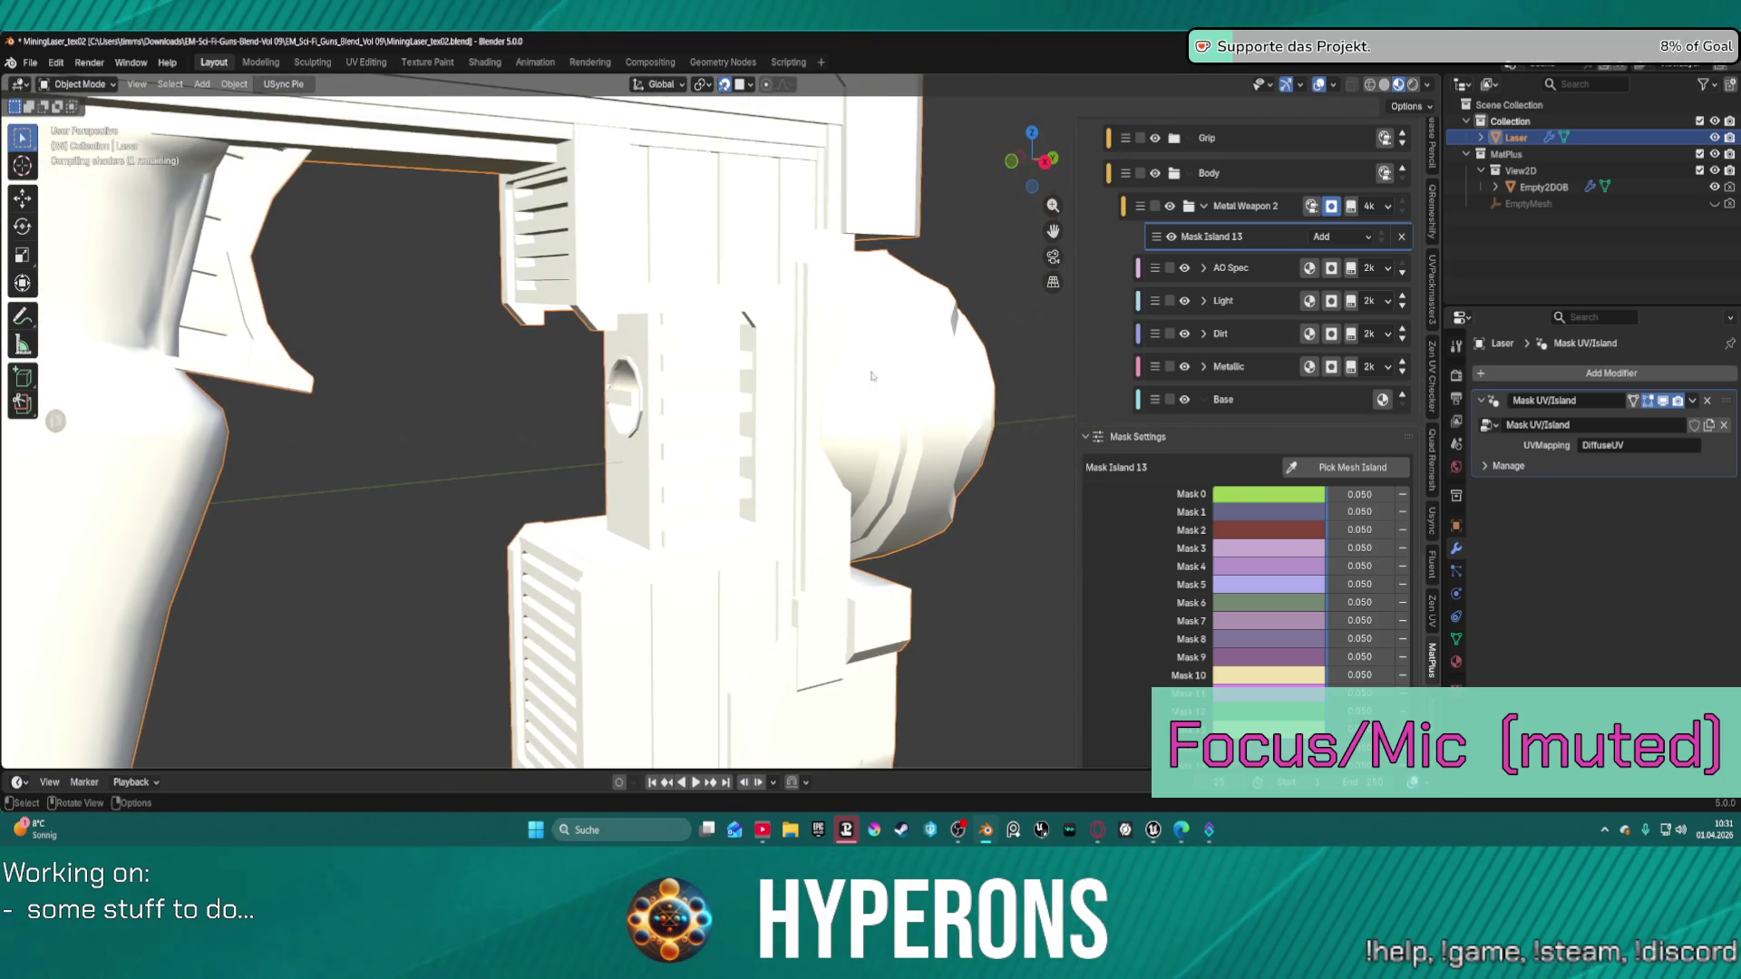
Pick three more vent slat islands, including the magenta slat, into Mask Island 13.
left_click(1340, 461)
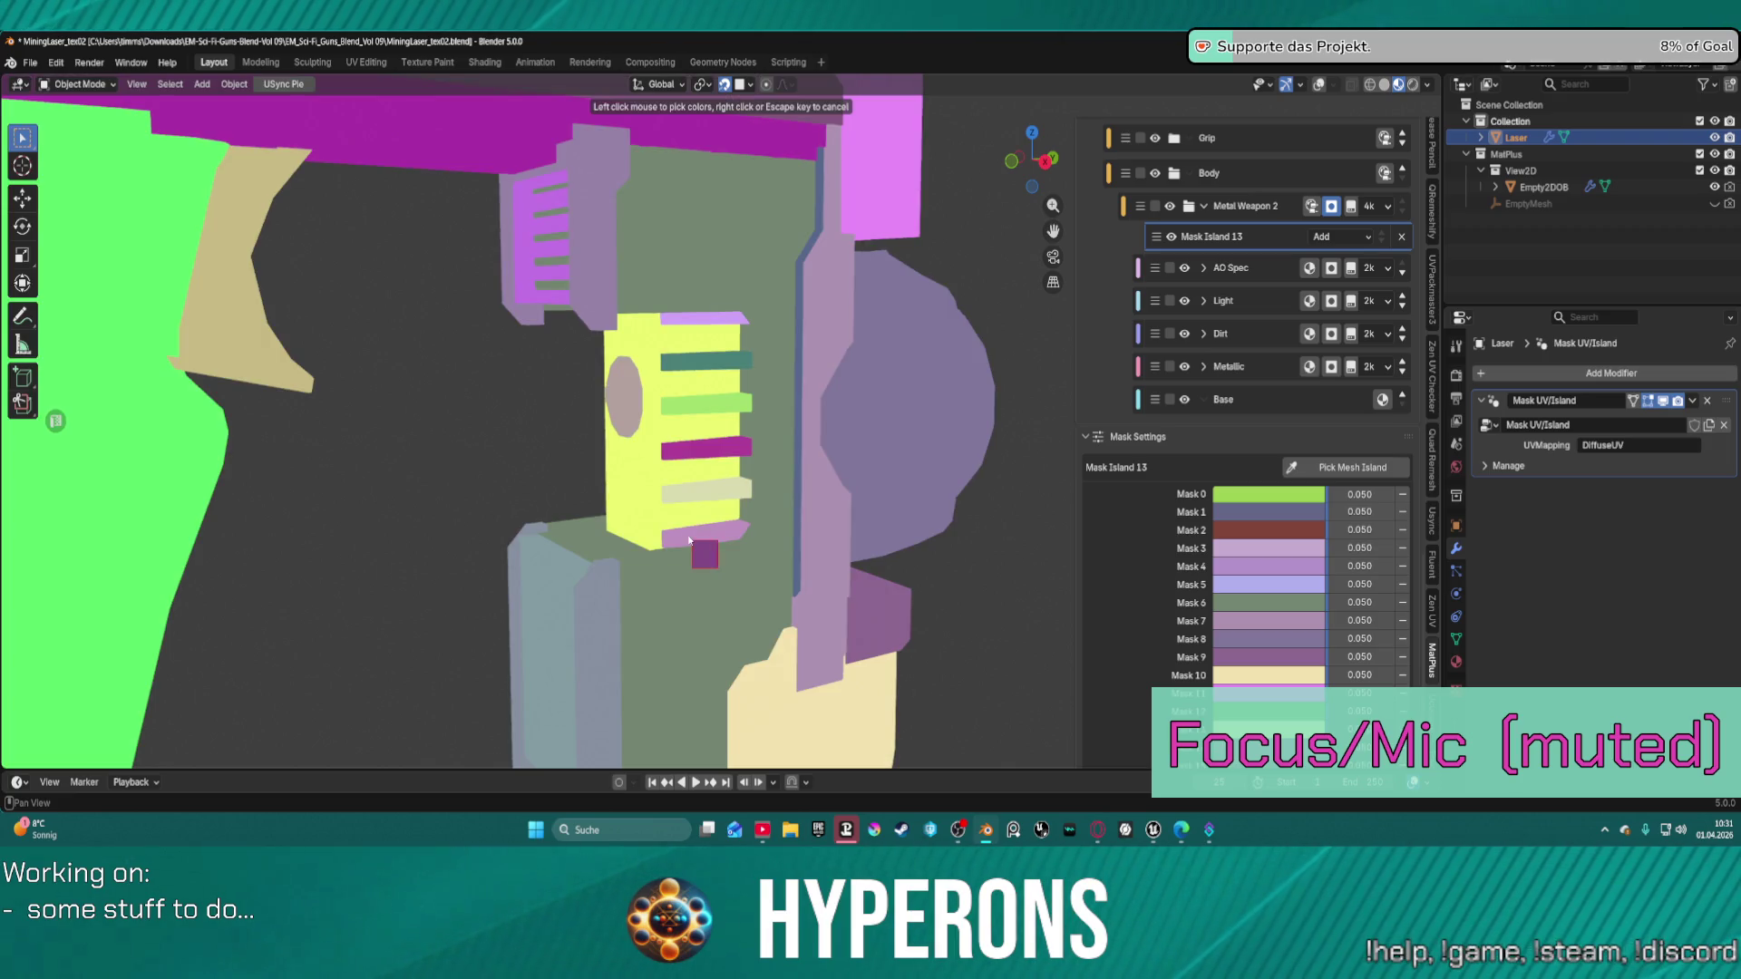
left_click(689, 541)
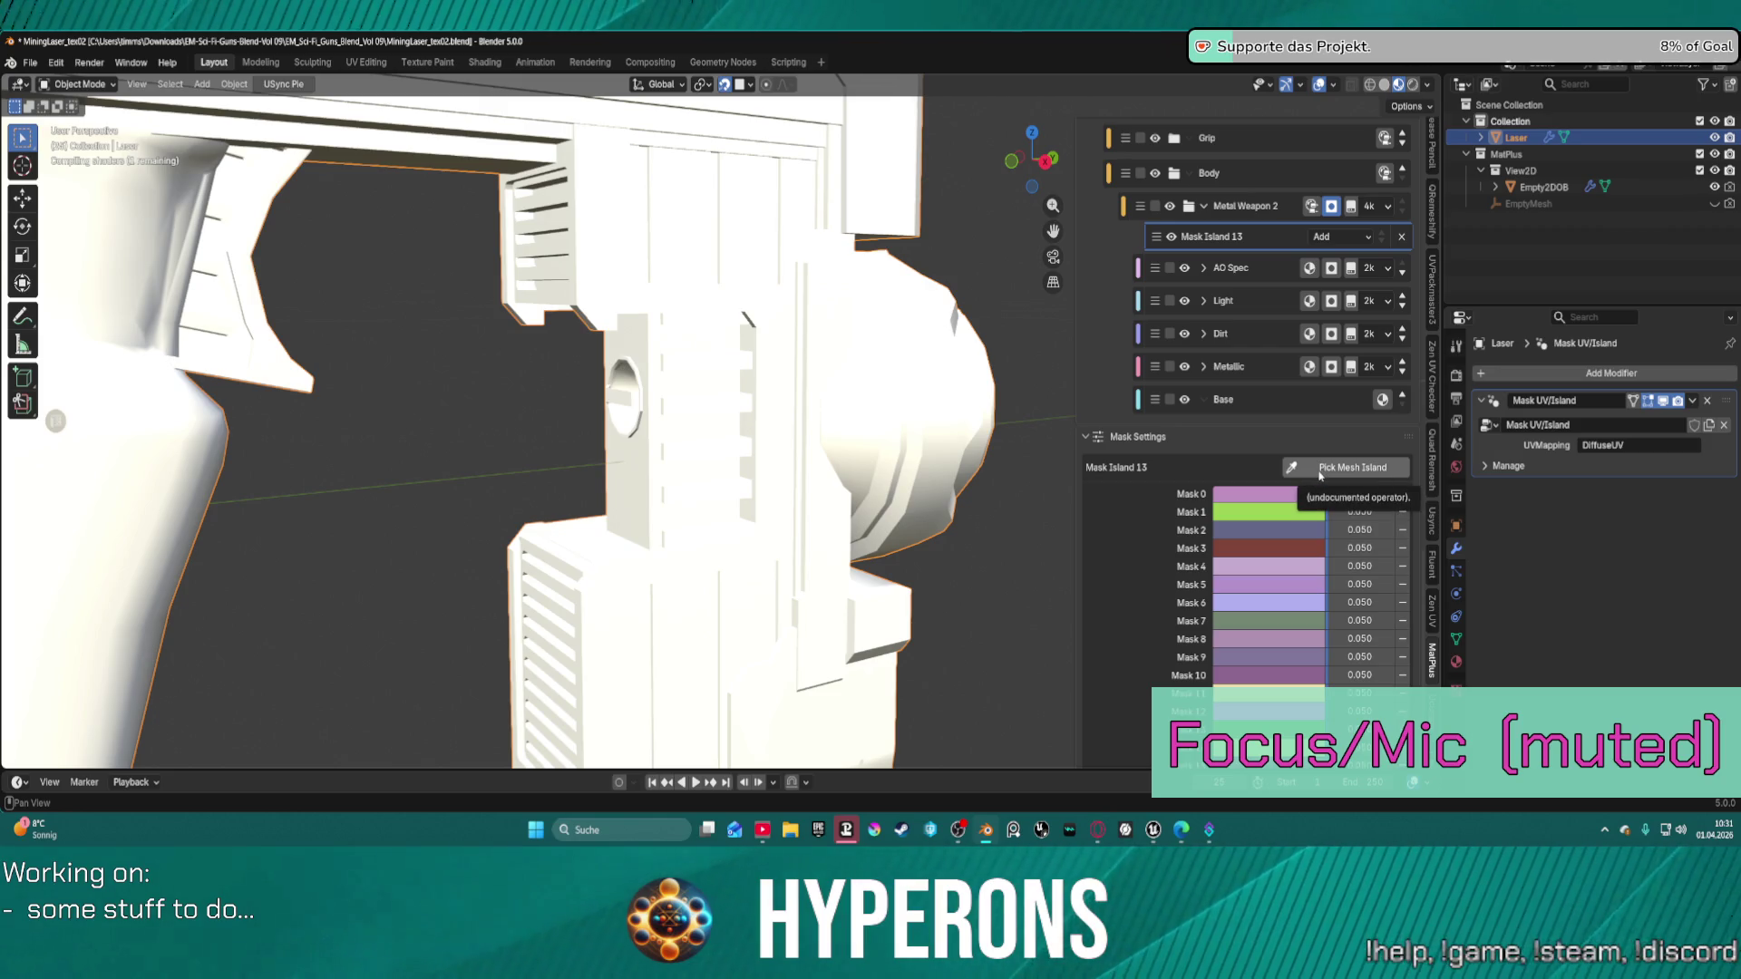
left_click(1321, 471)
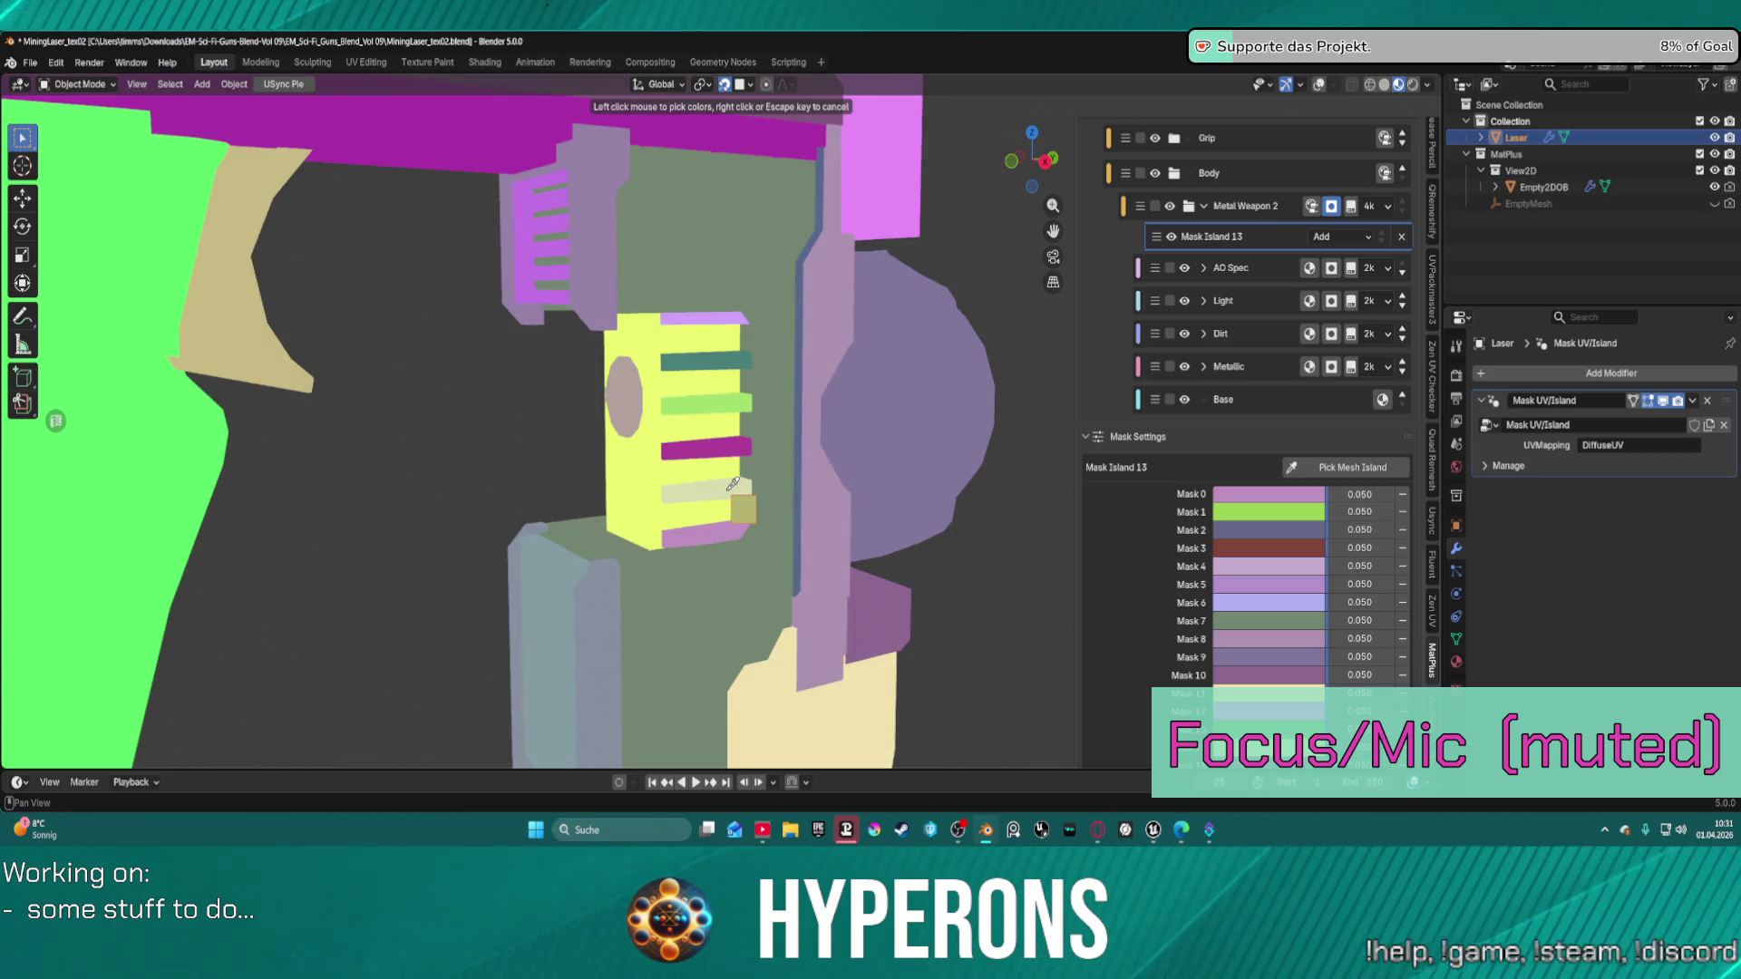
left_click(727, 495)
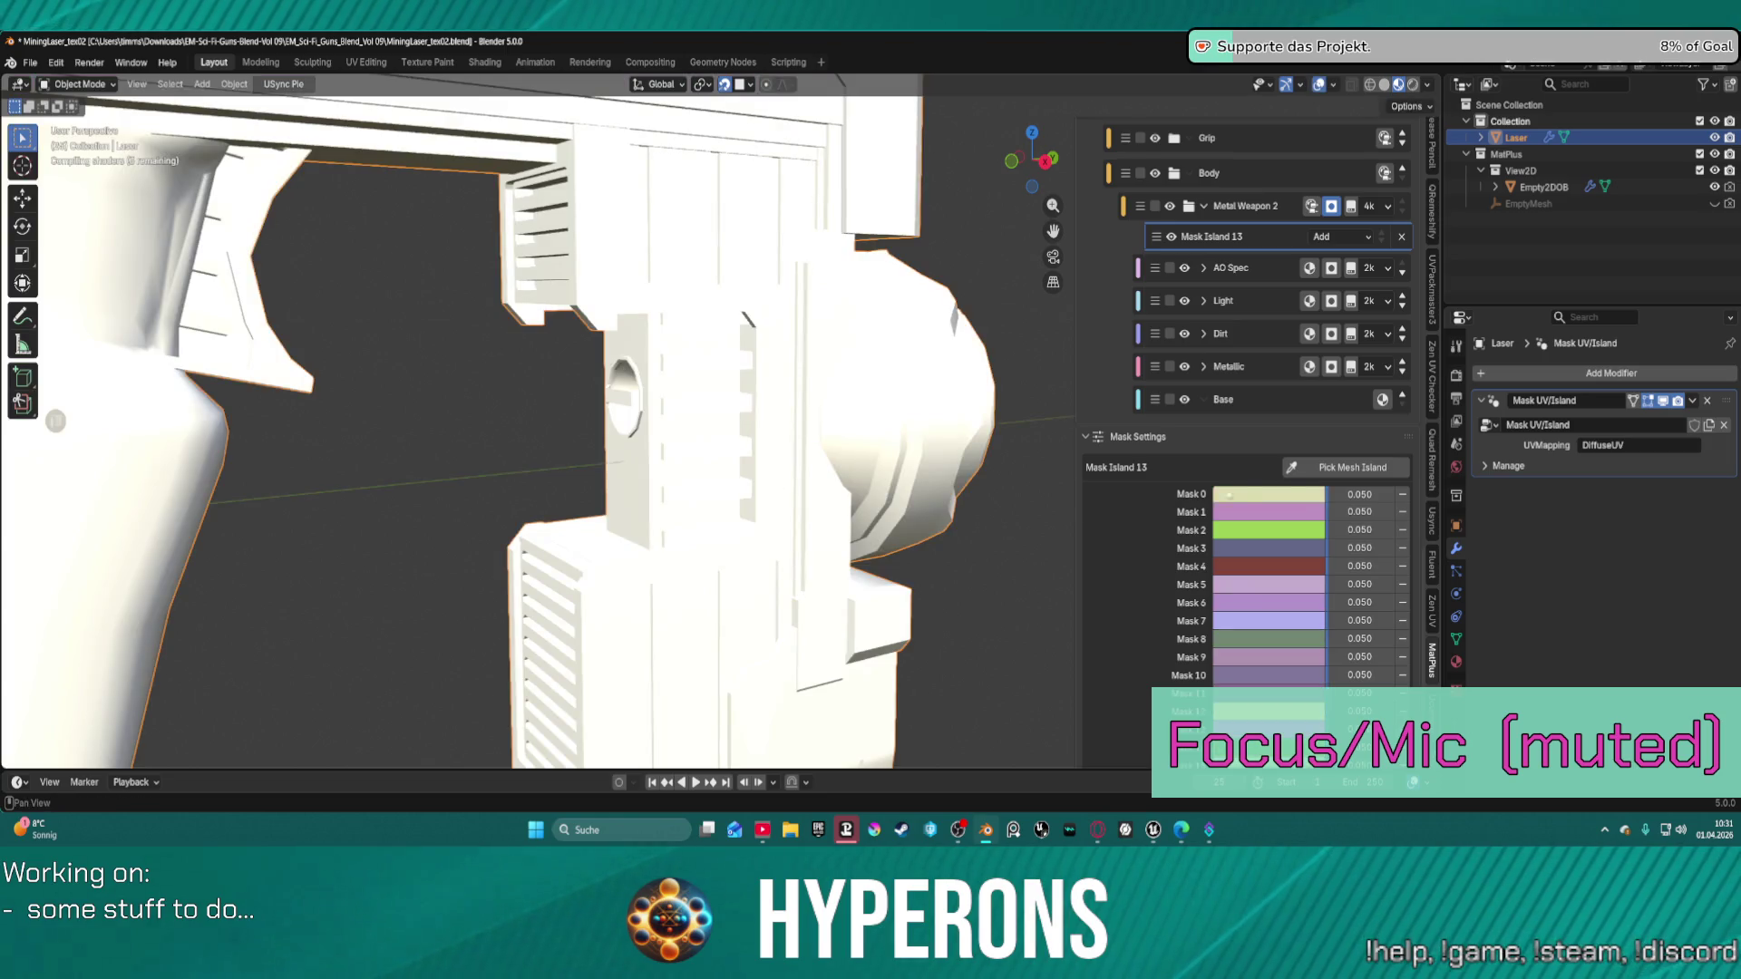
left_click(1294, 467)
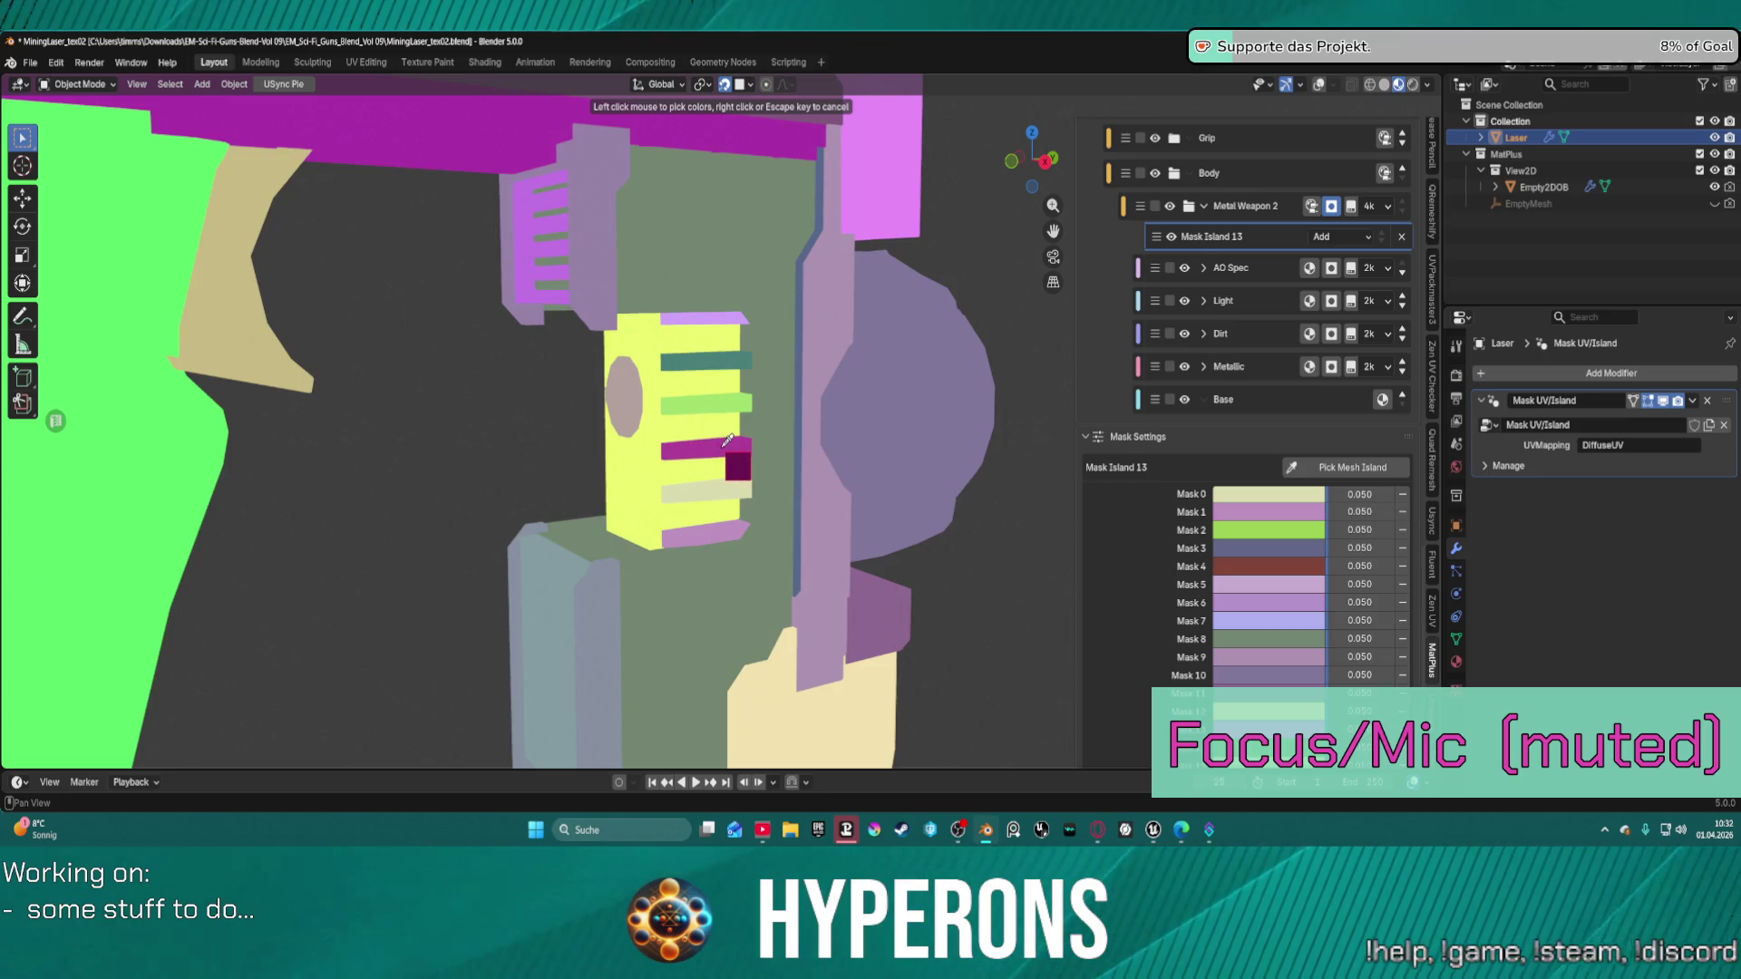
left_click(726, 443)
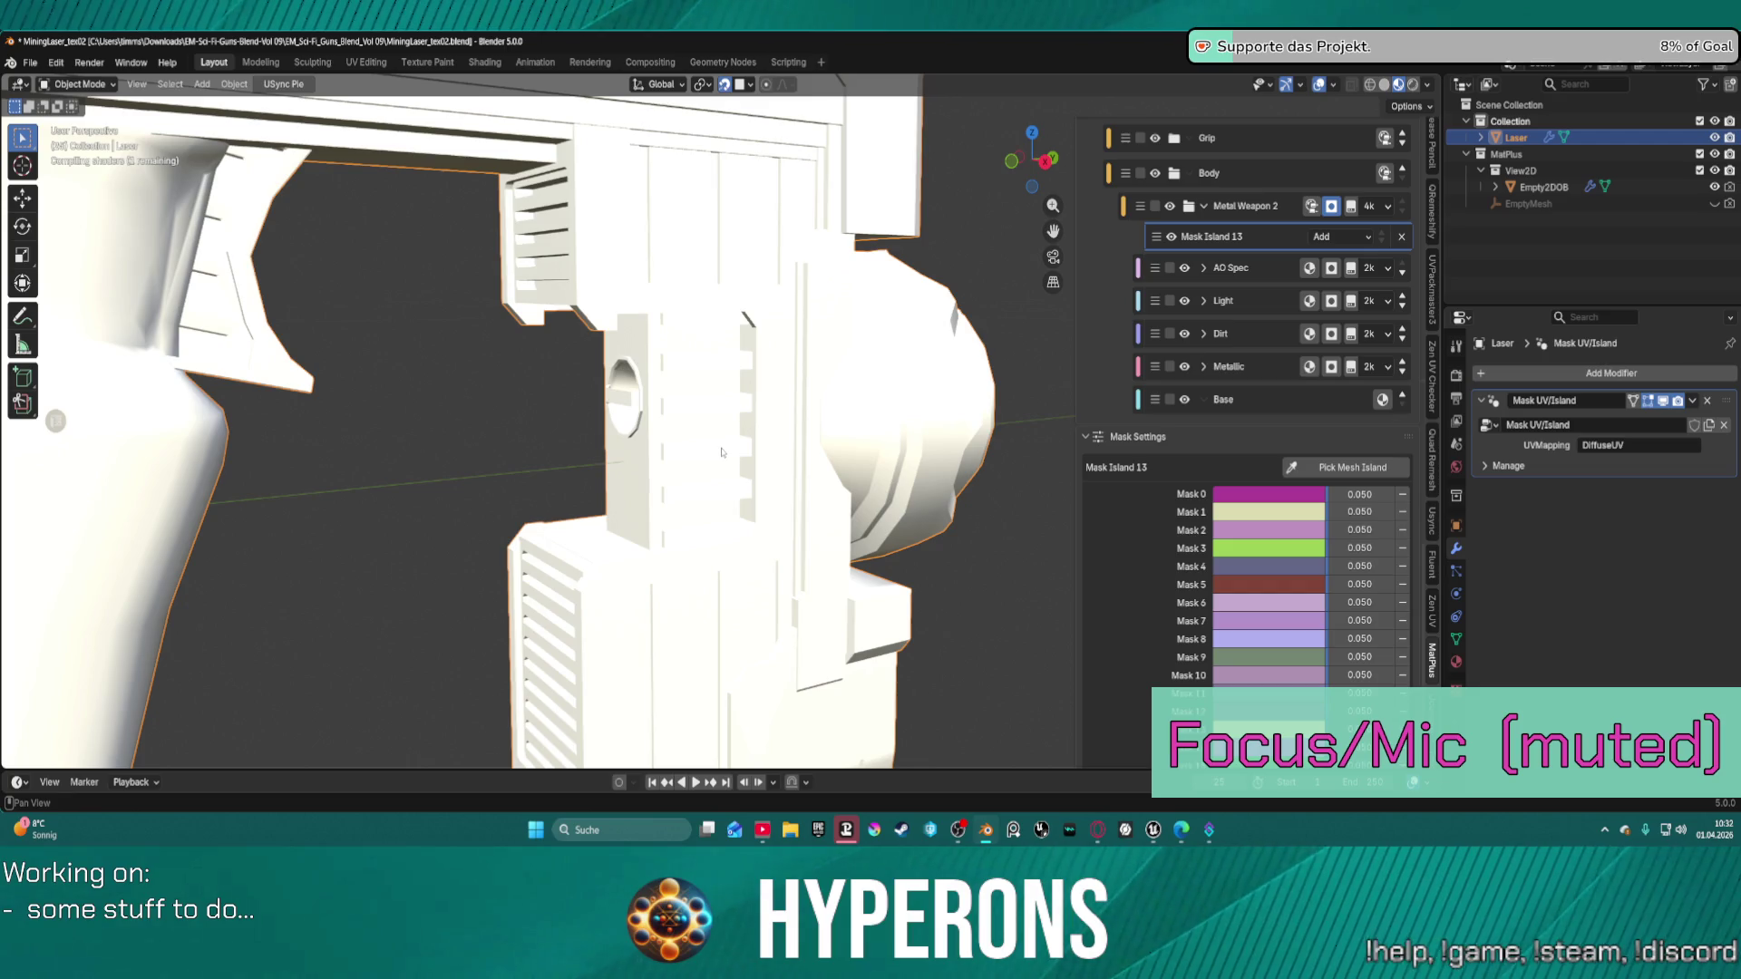
left_click(1340, 468)
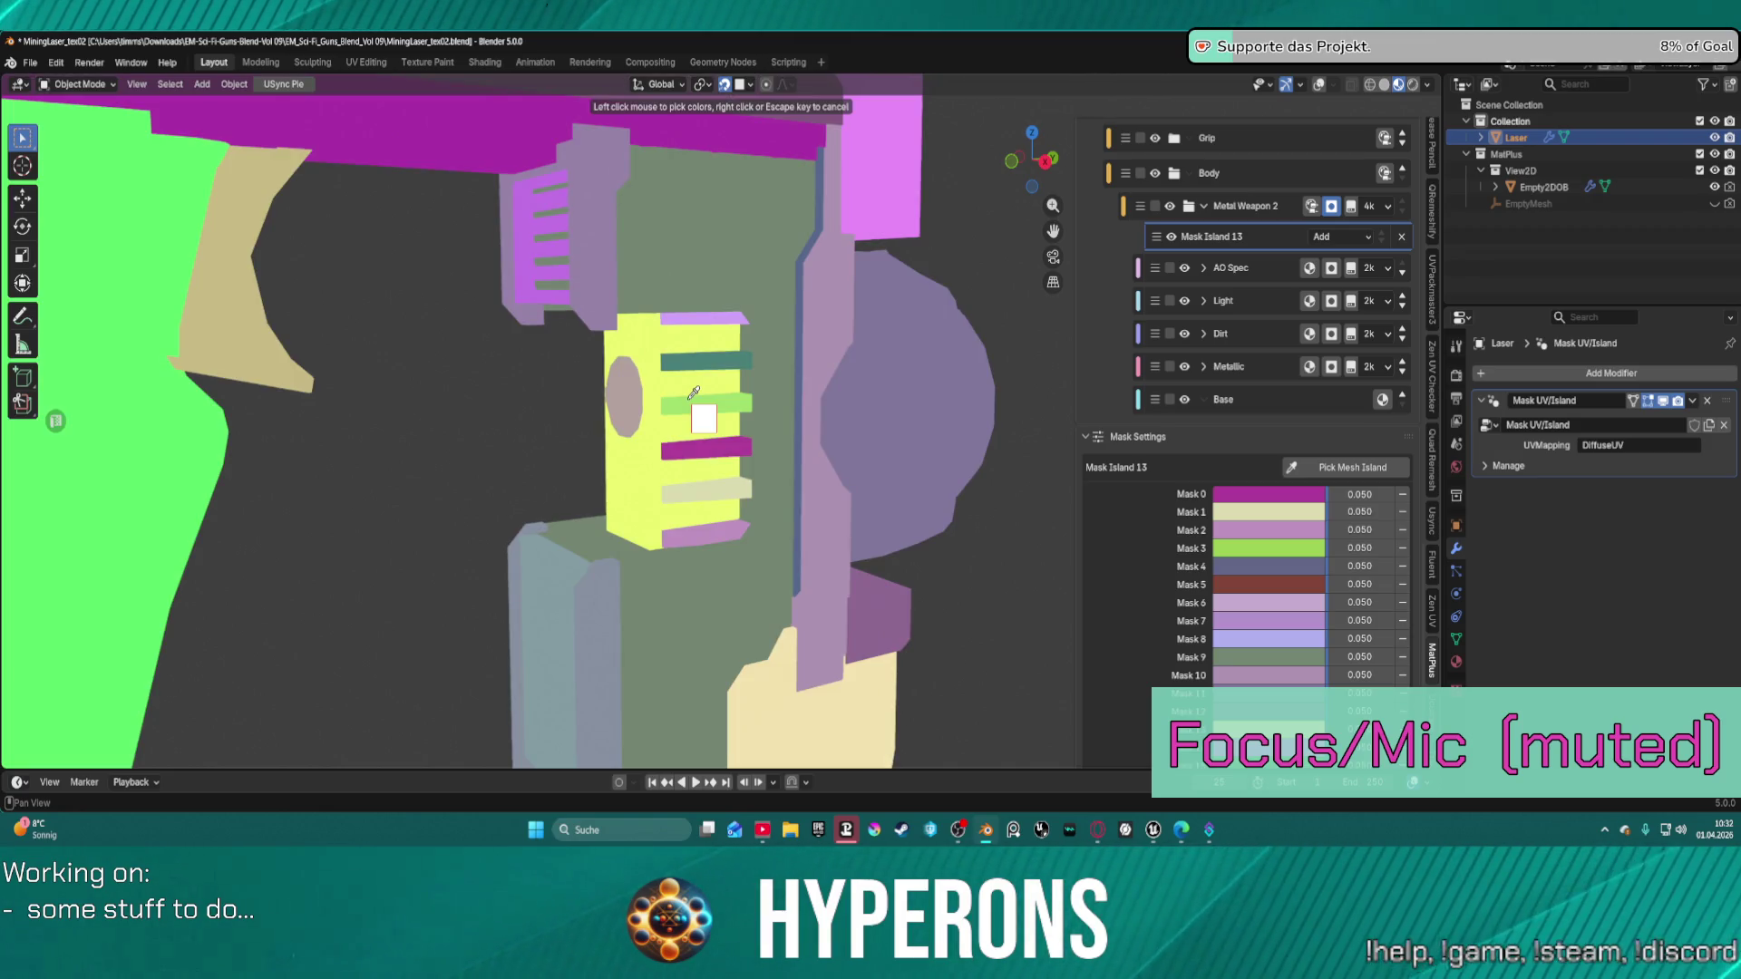
Add the green vent slat and the top vent slat islands to Mask Island 13.
left_click(692, 403)
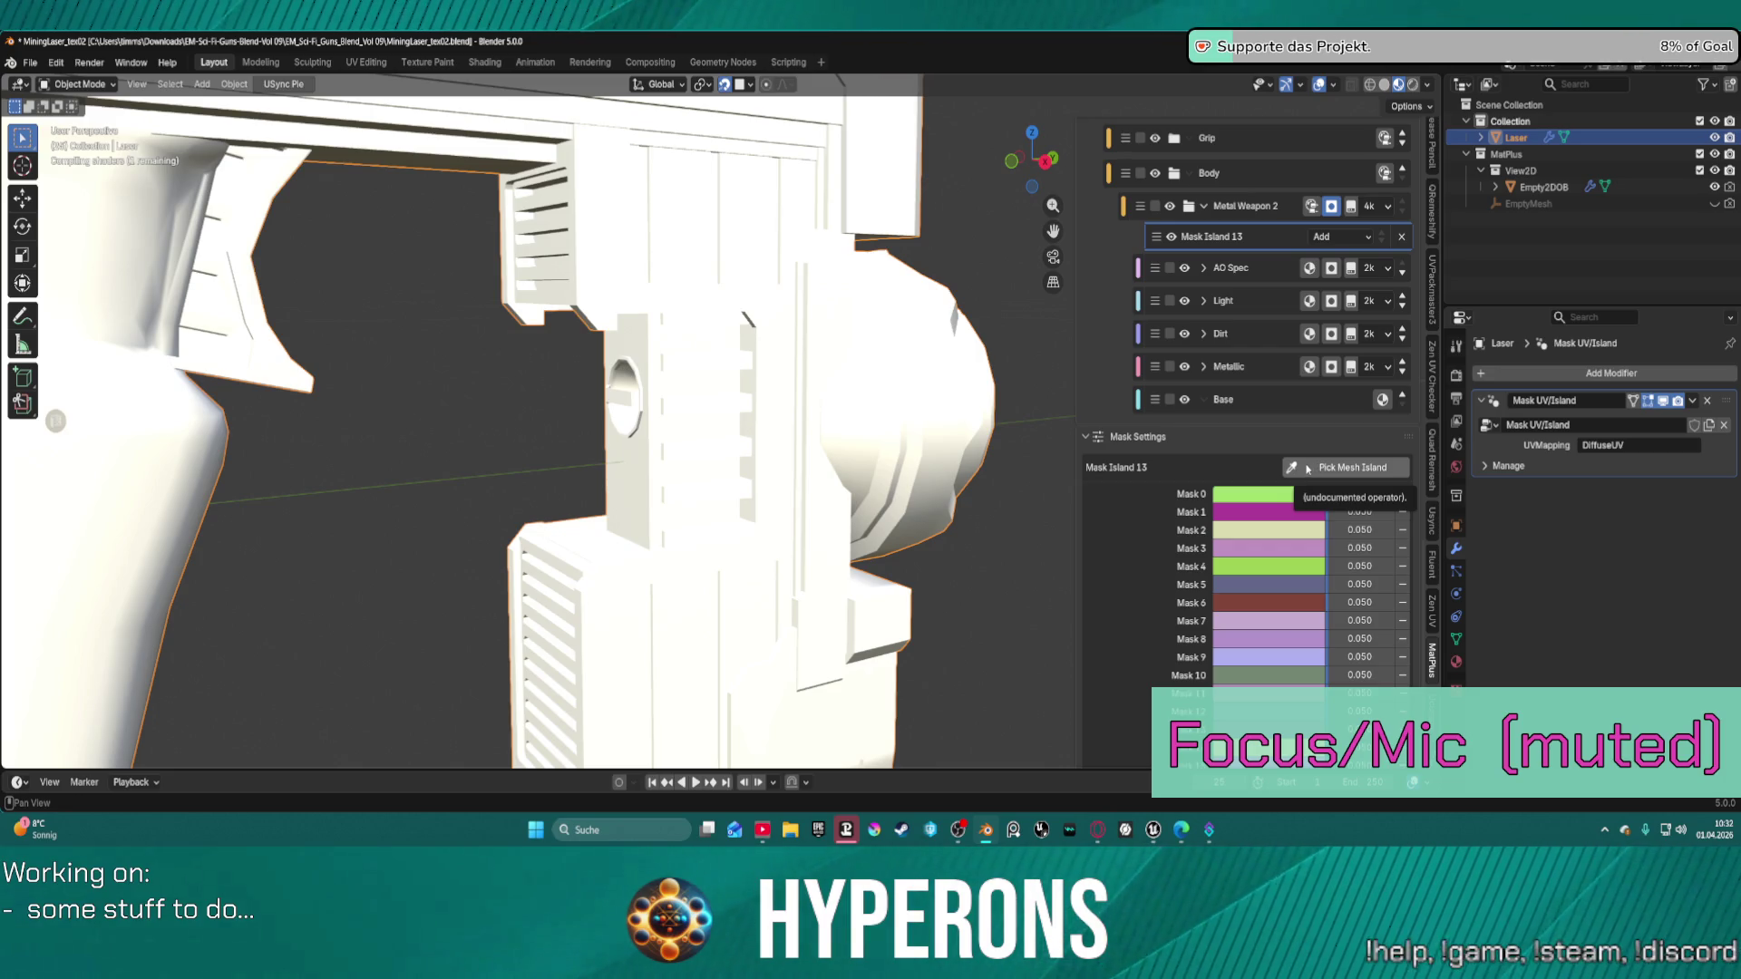
left_click(1307, 469)
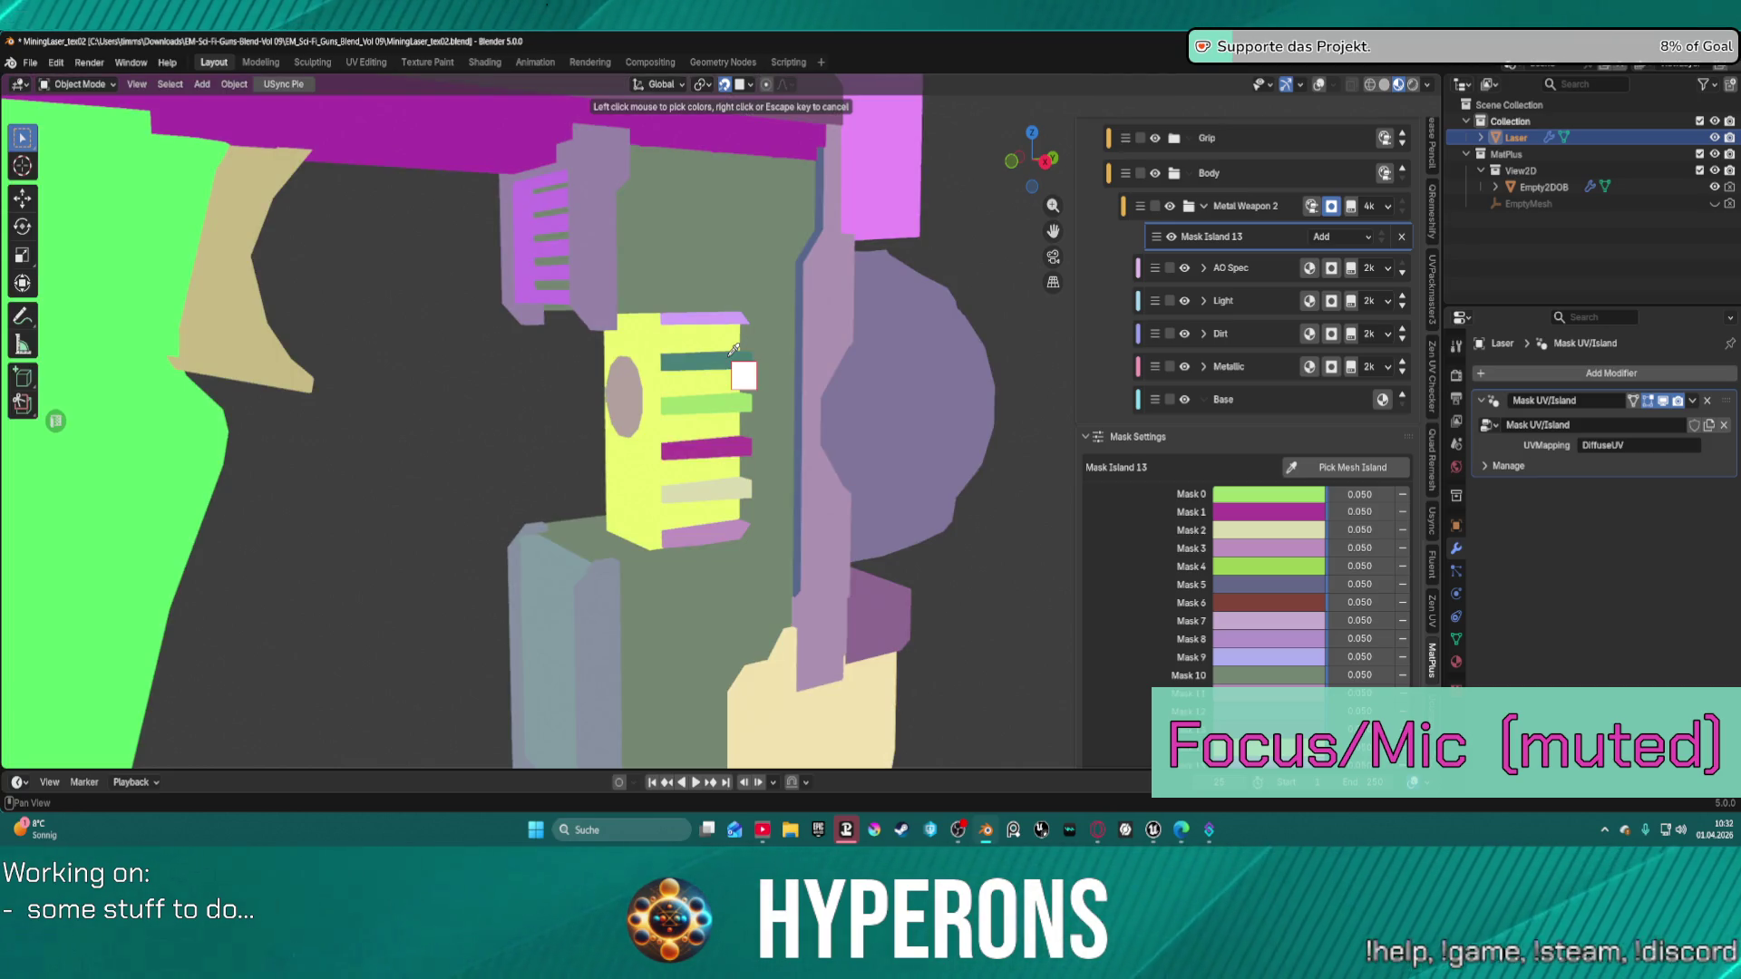
left_click(735, 350)
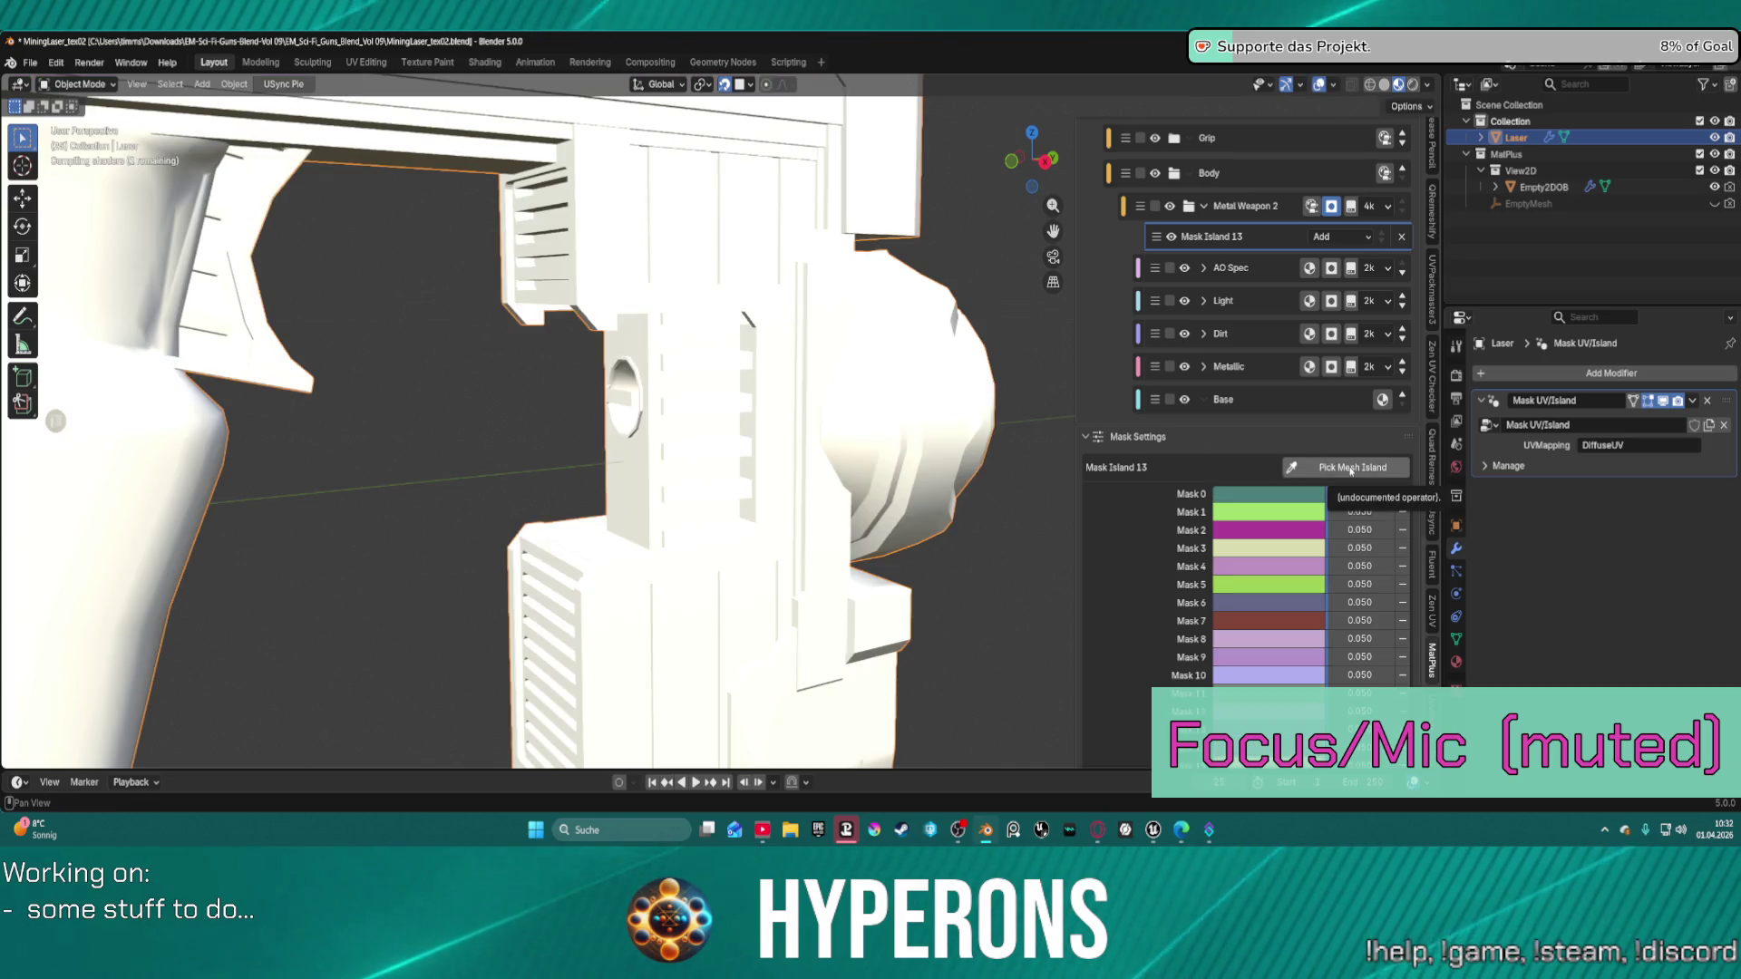
left_click(1351, 469)
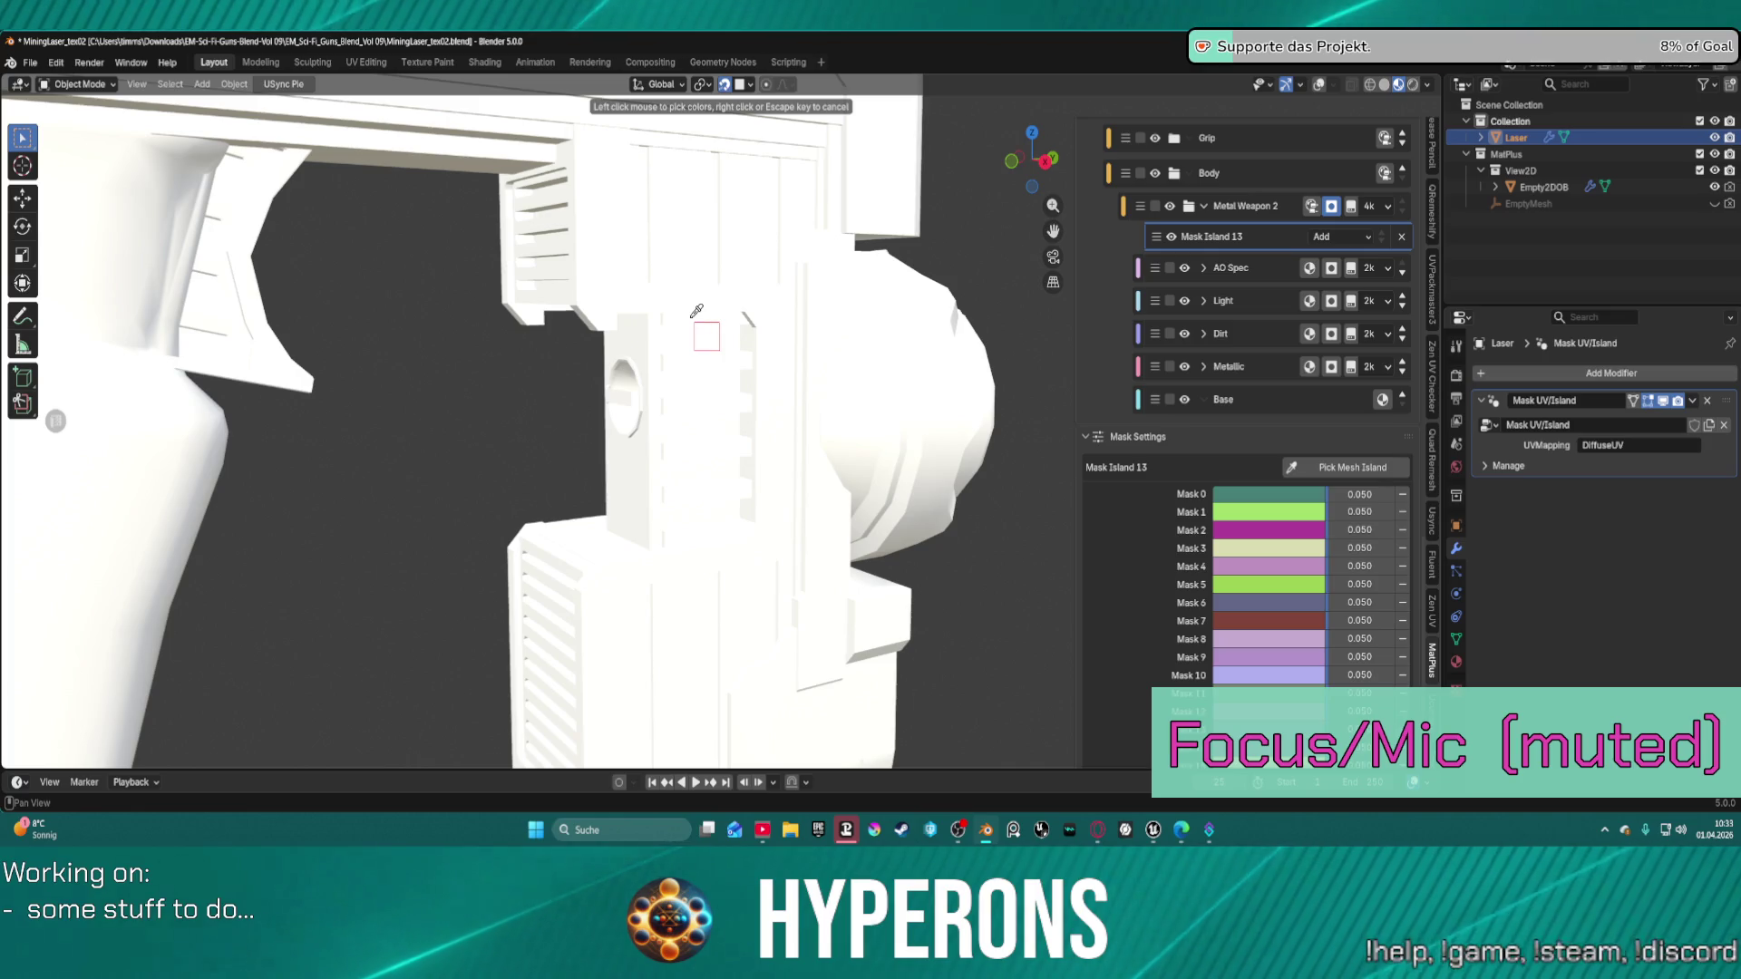
Add another side part and the round-hole part, then collapse the Body folder.
left_click(696, 310)
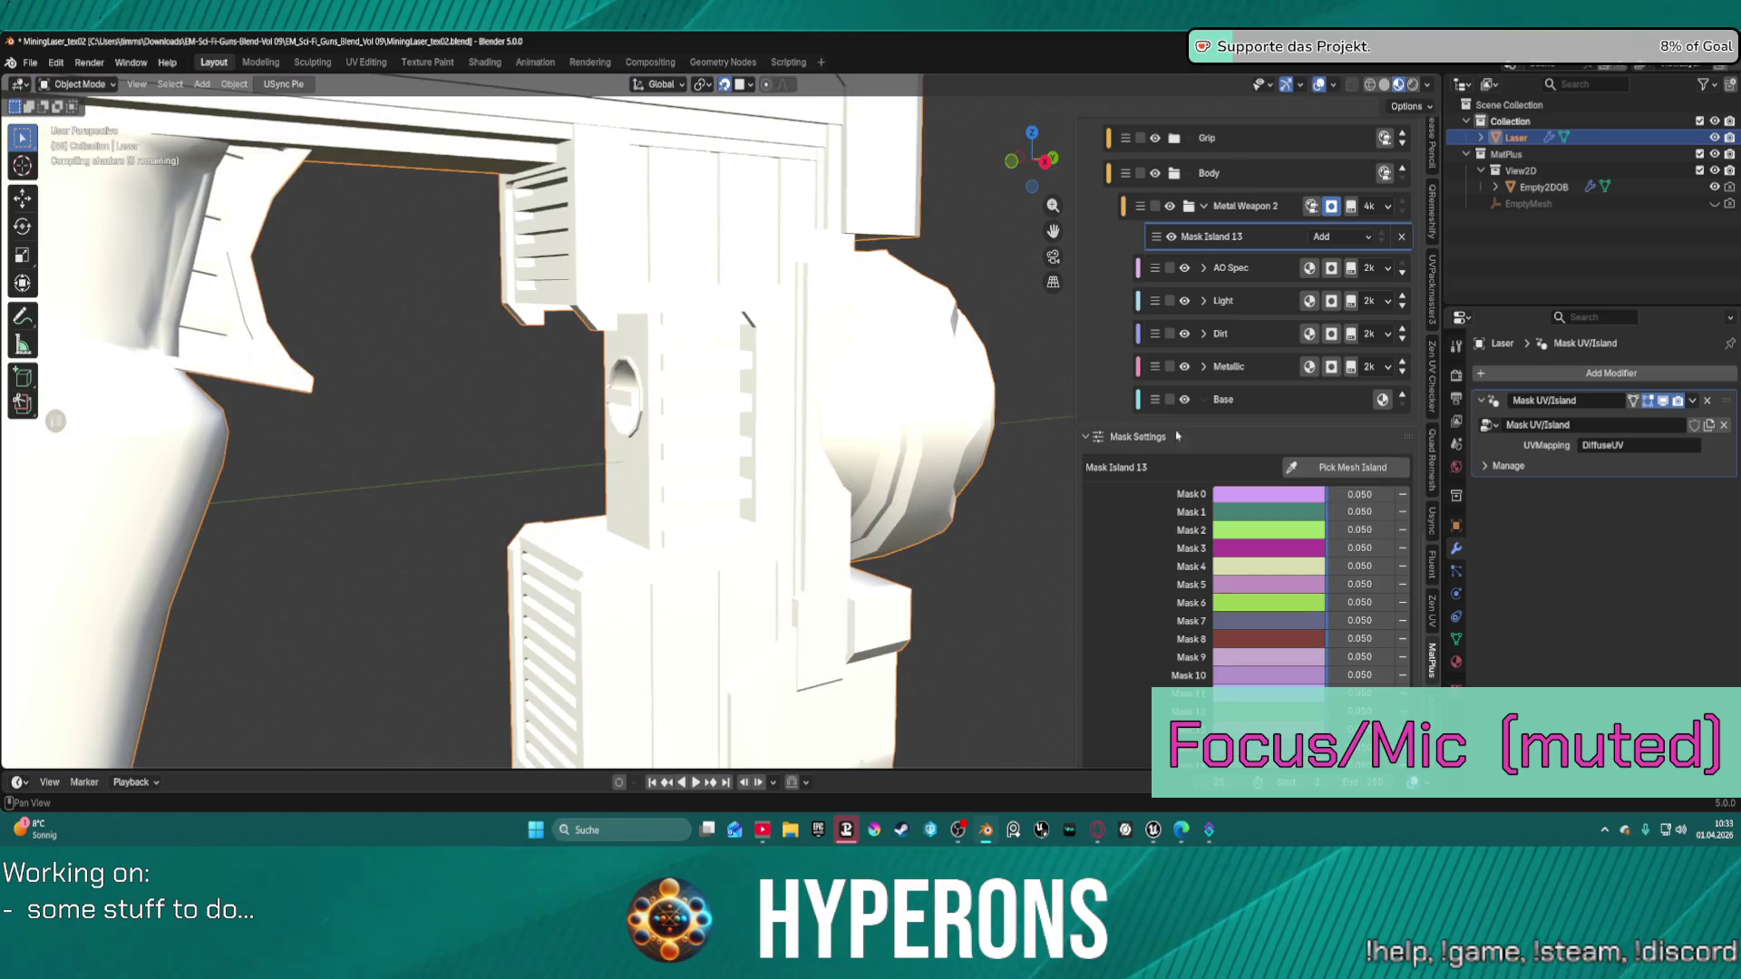
left_click(1381, 470)
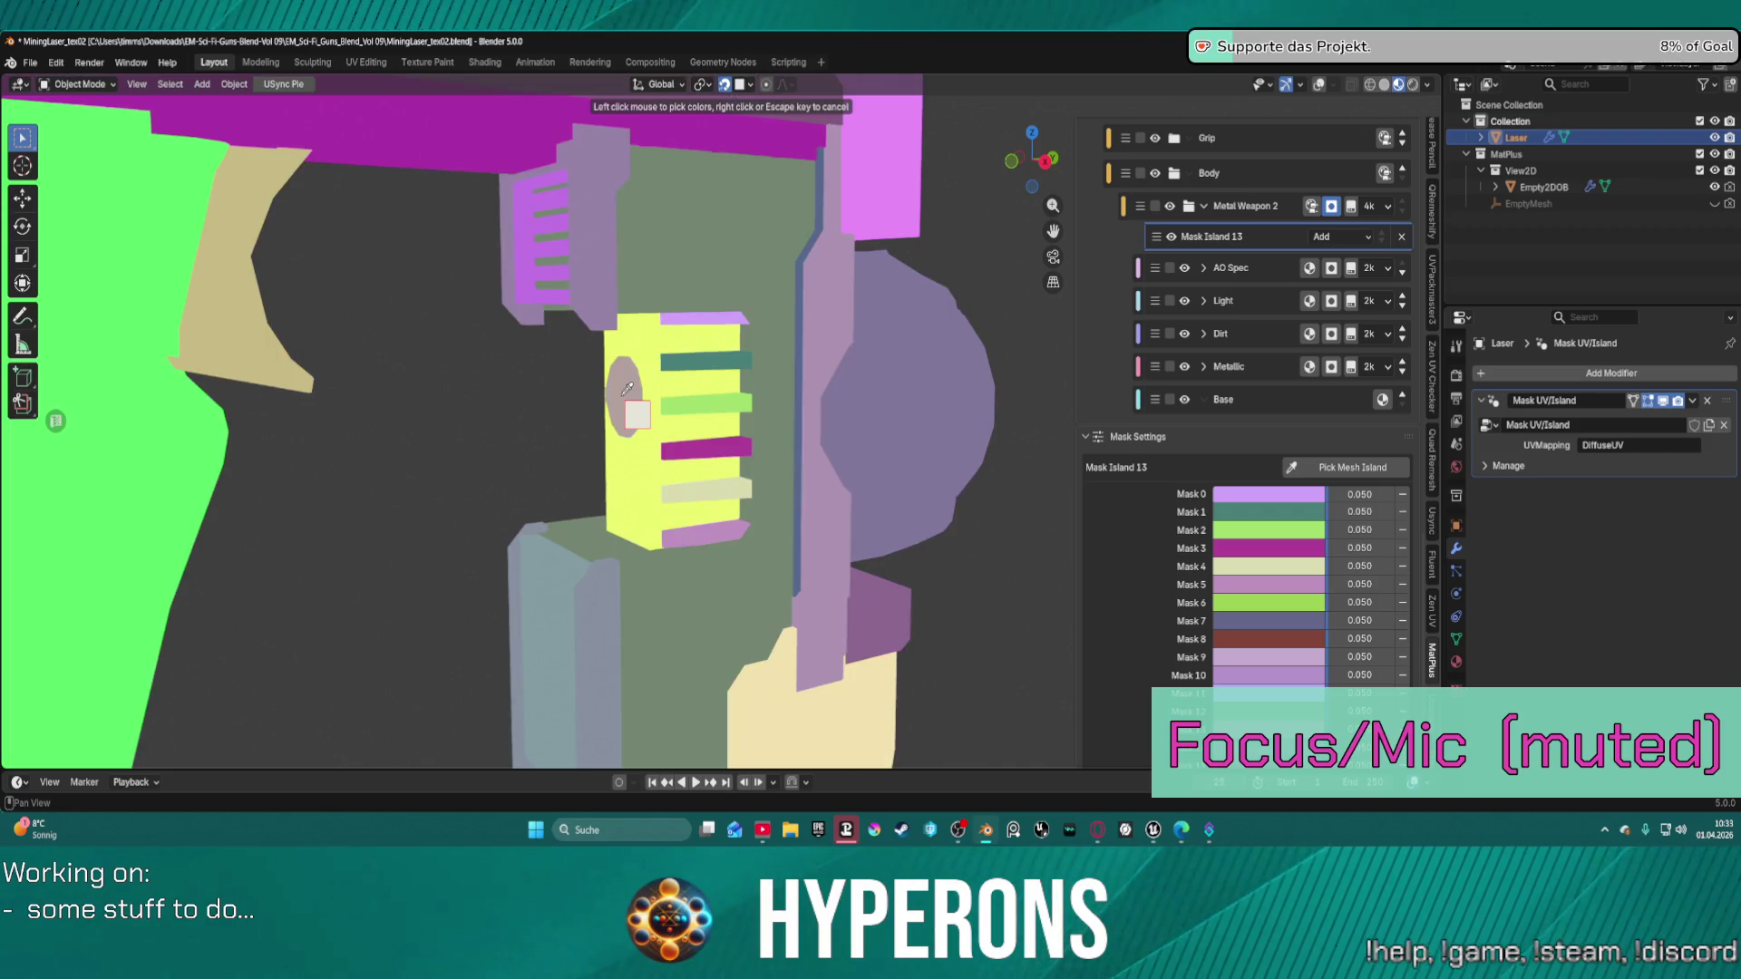
left_click(622, 399)
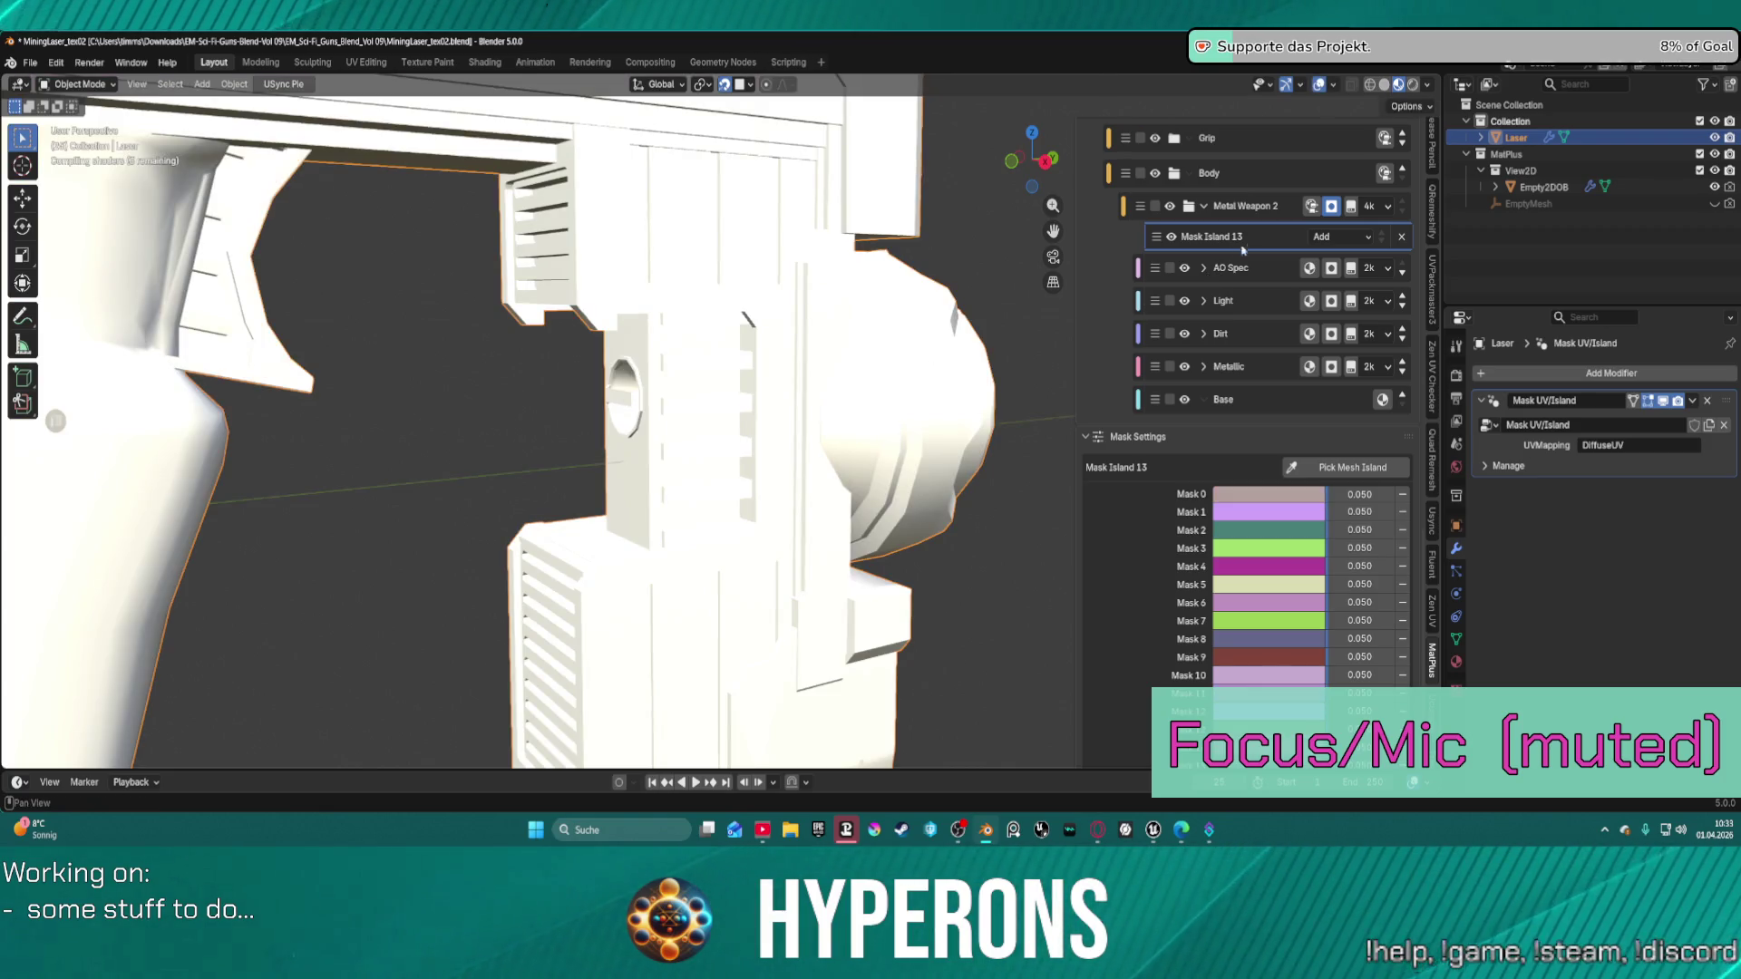
scroll(1297, 289, "up", 5)
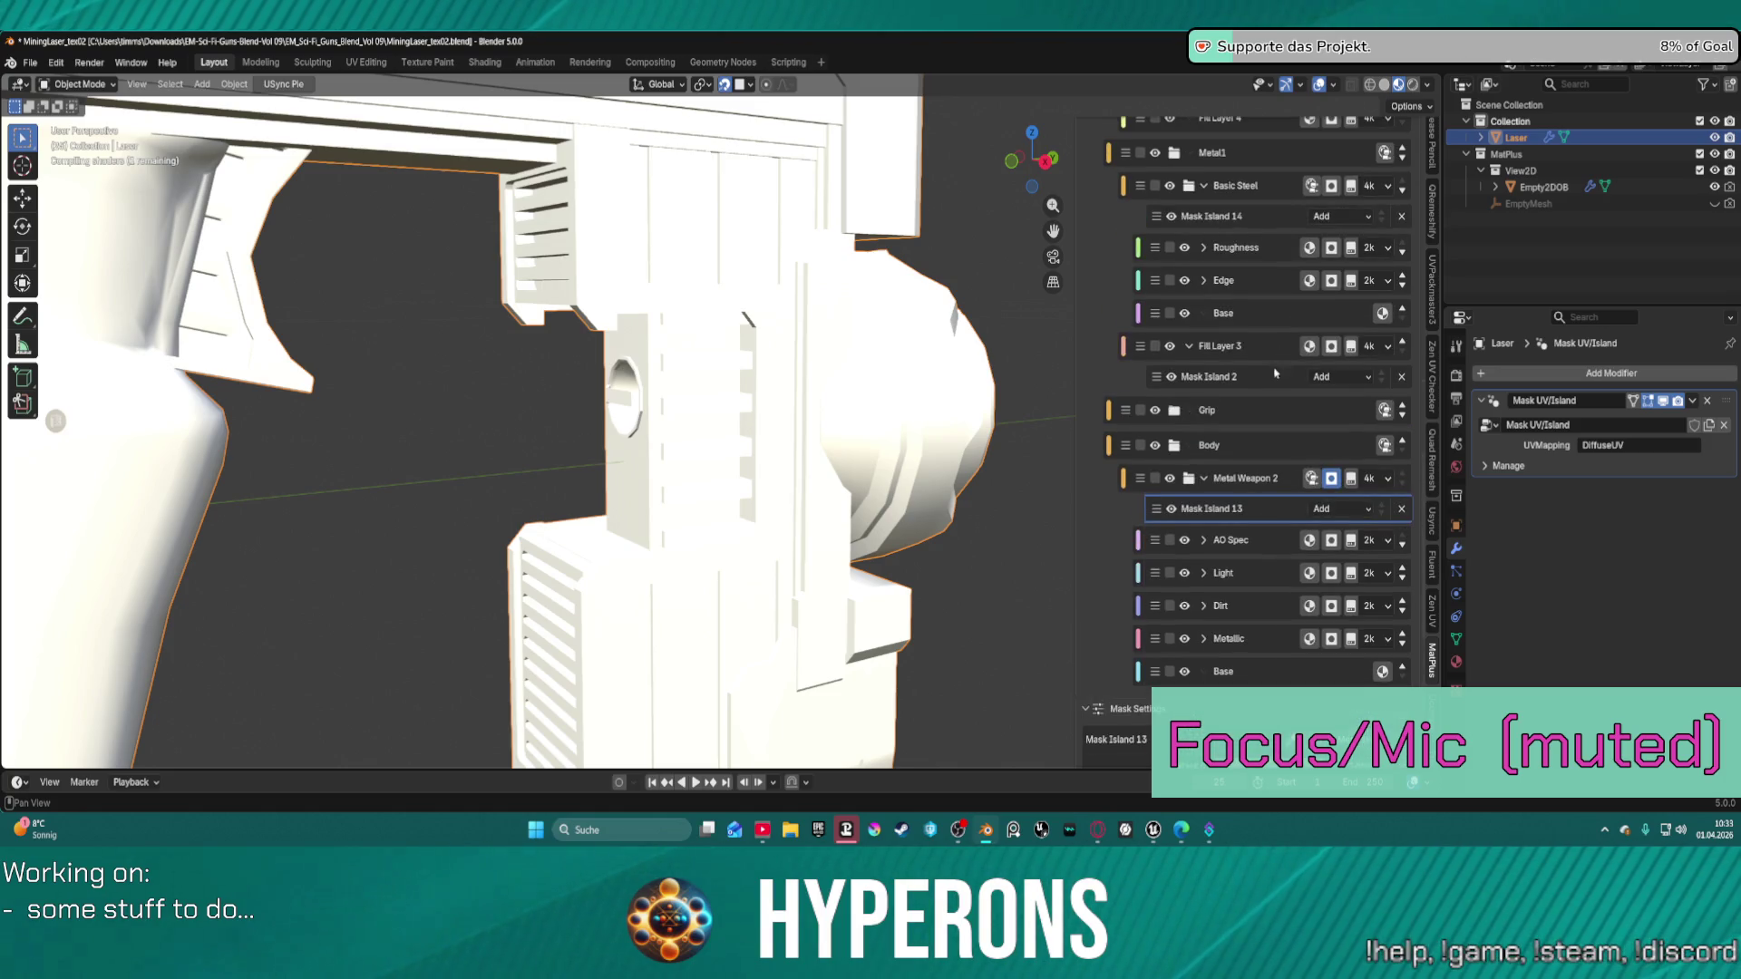
left_click(1190, 454)
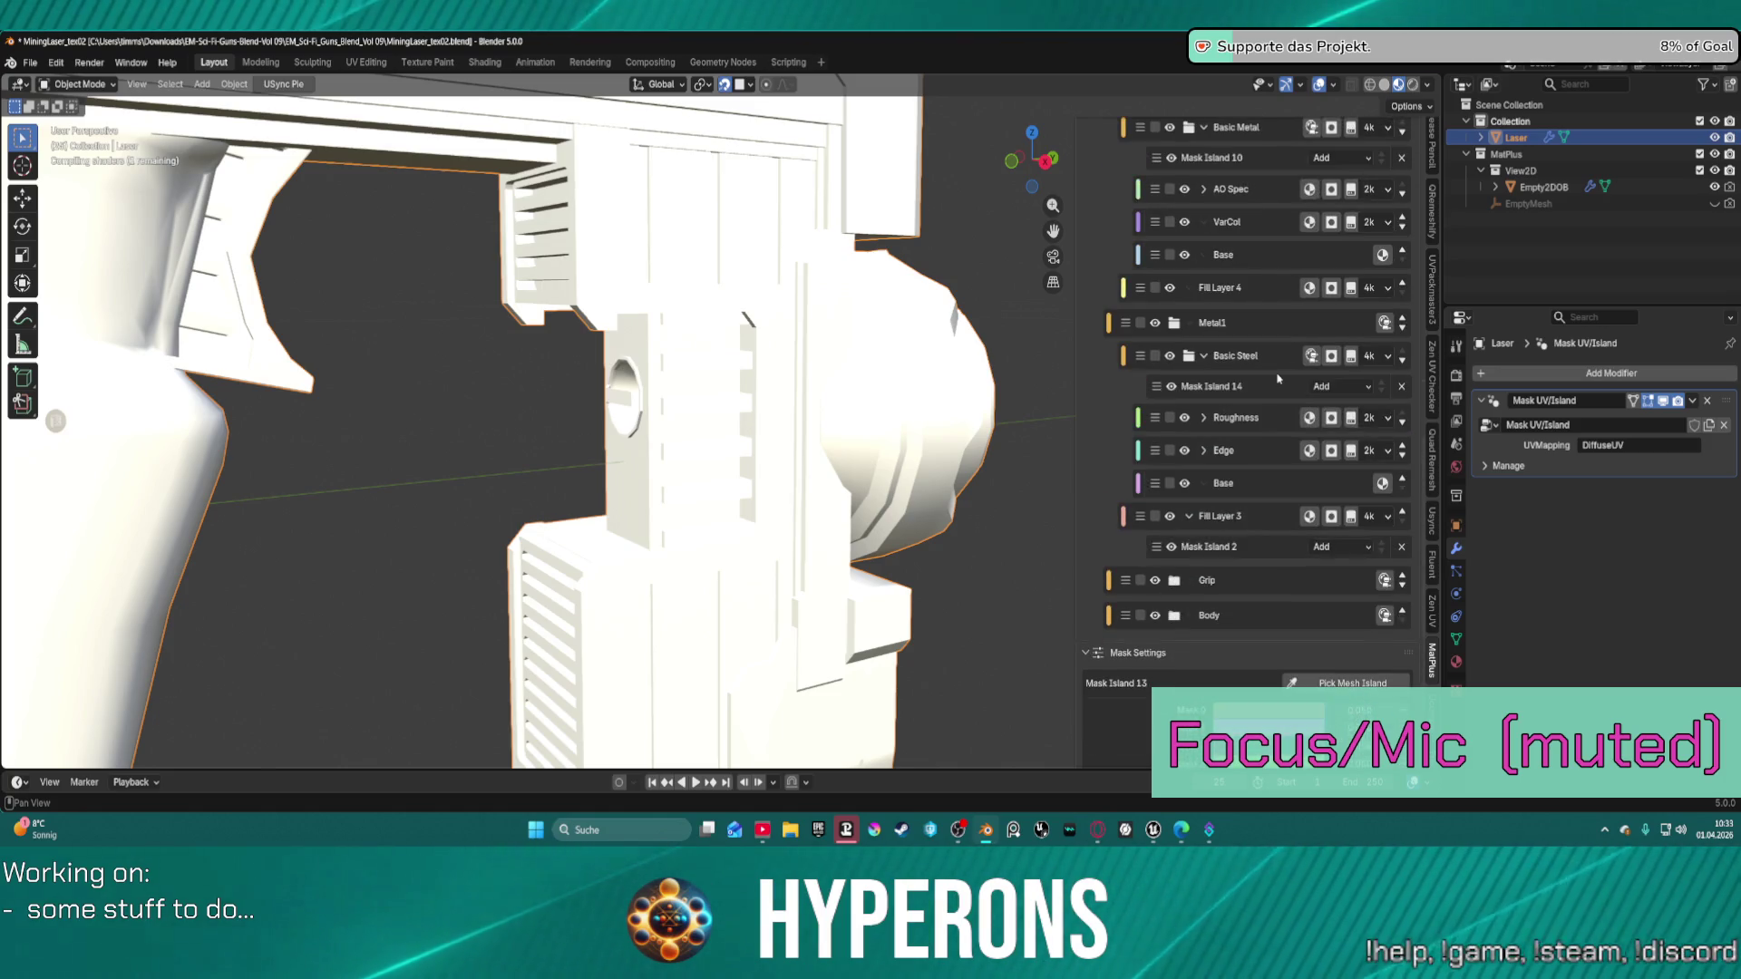
Scroll to the top of the MatPlus sidebar and expand the Layers Settings Mirror dropdown.
scroll(1274, 363, "up", 15)
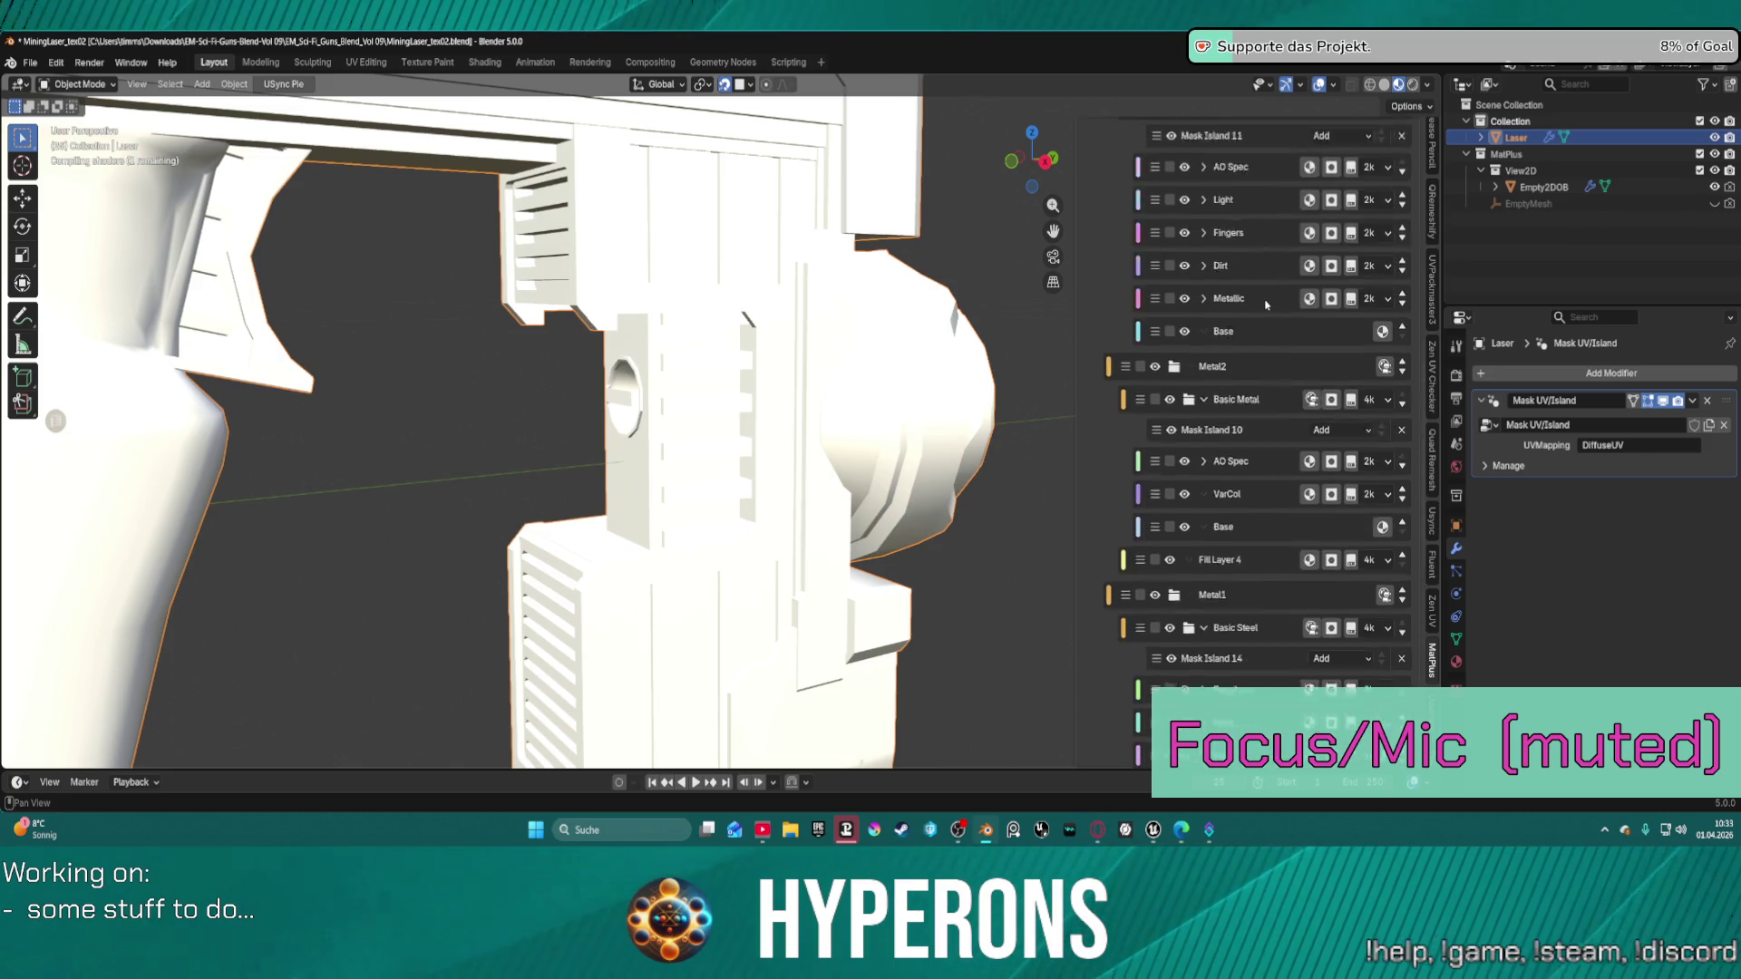
scroll(1263, 293, "up", 3)
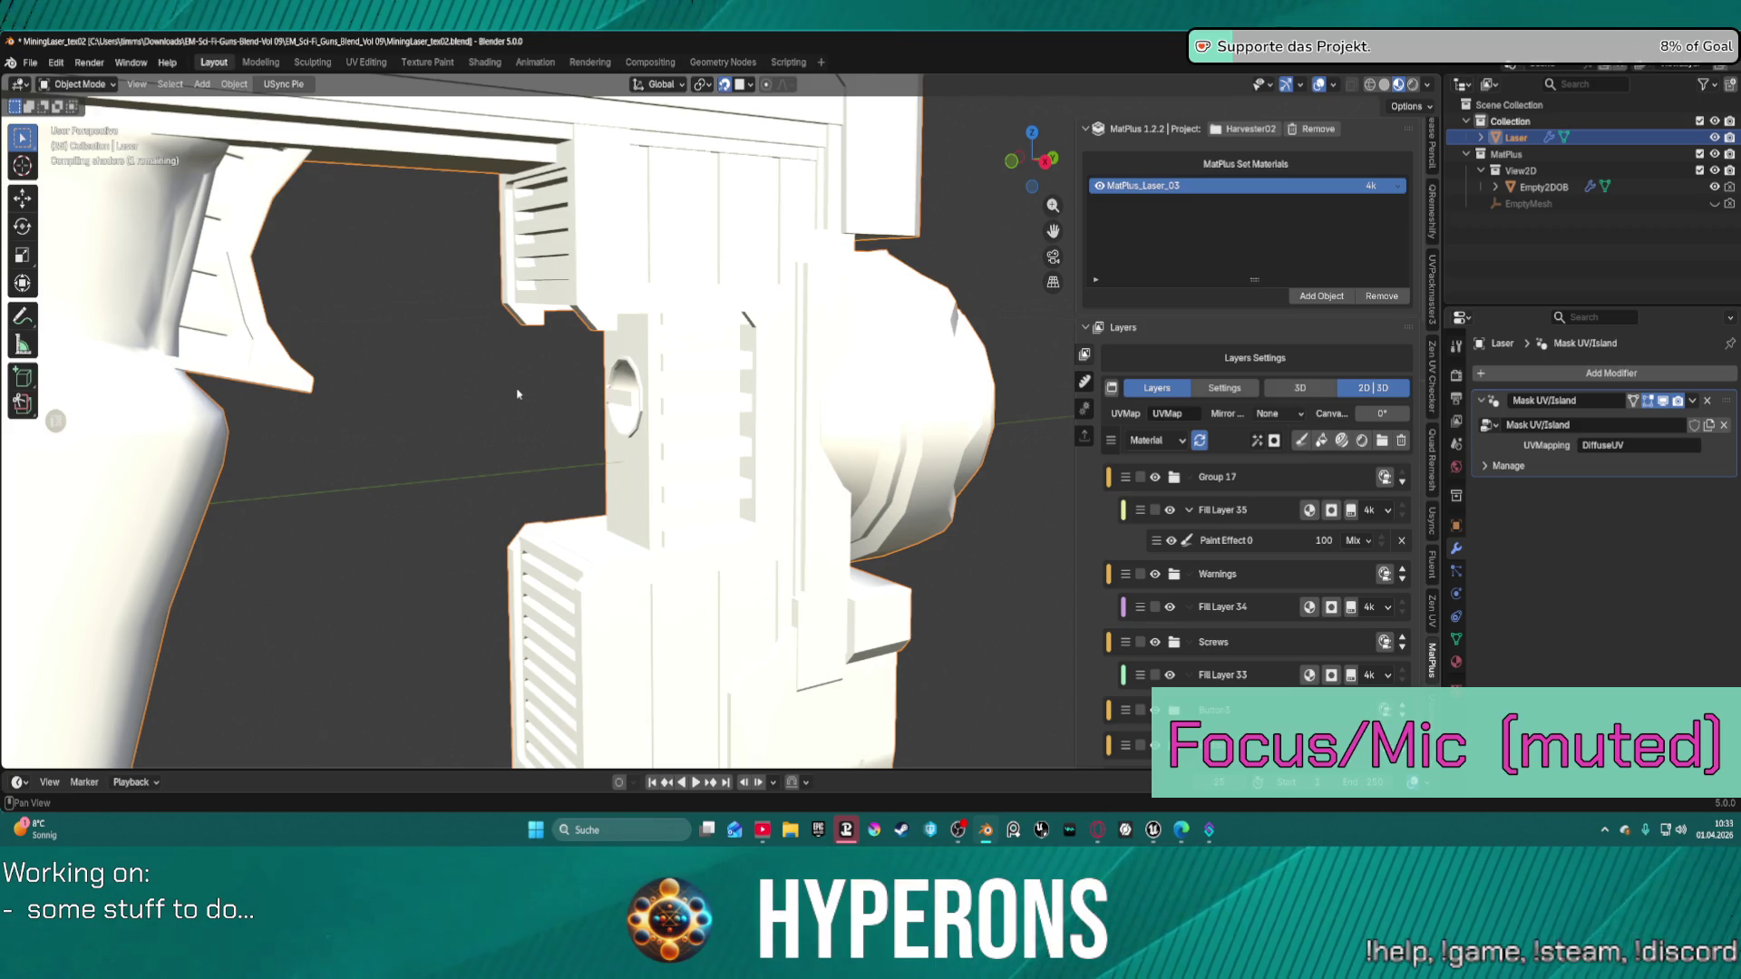
left_click(1294, 414)
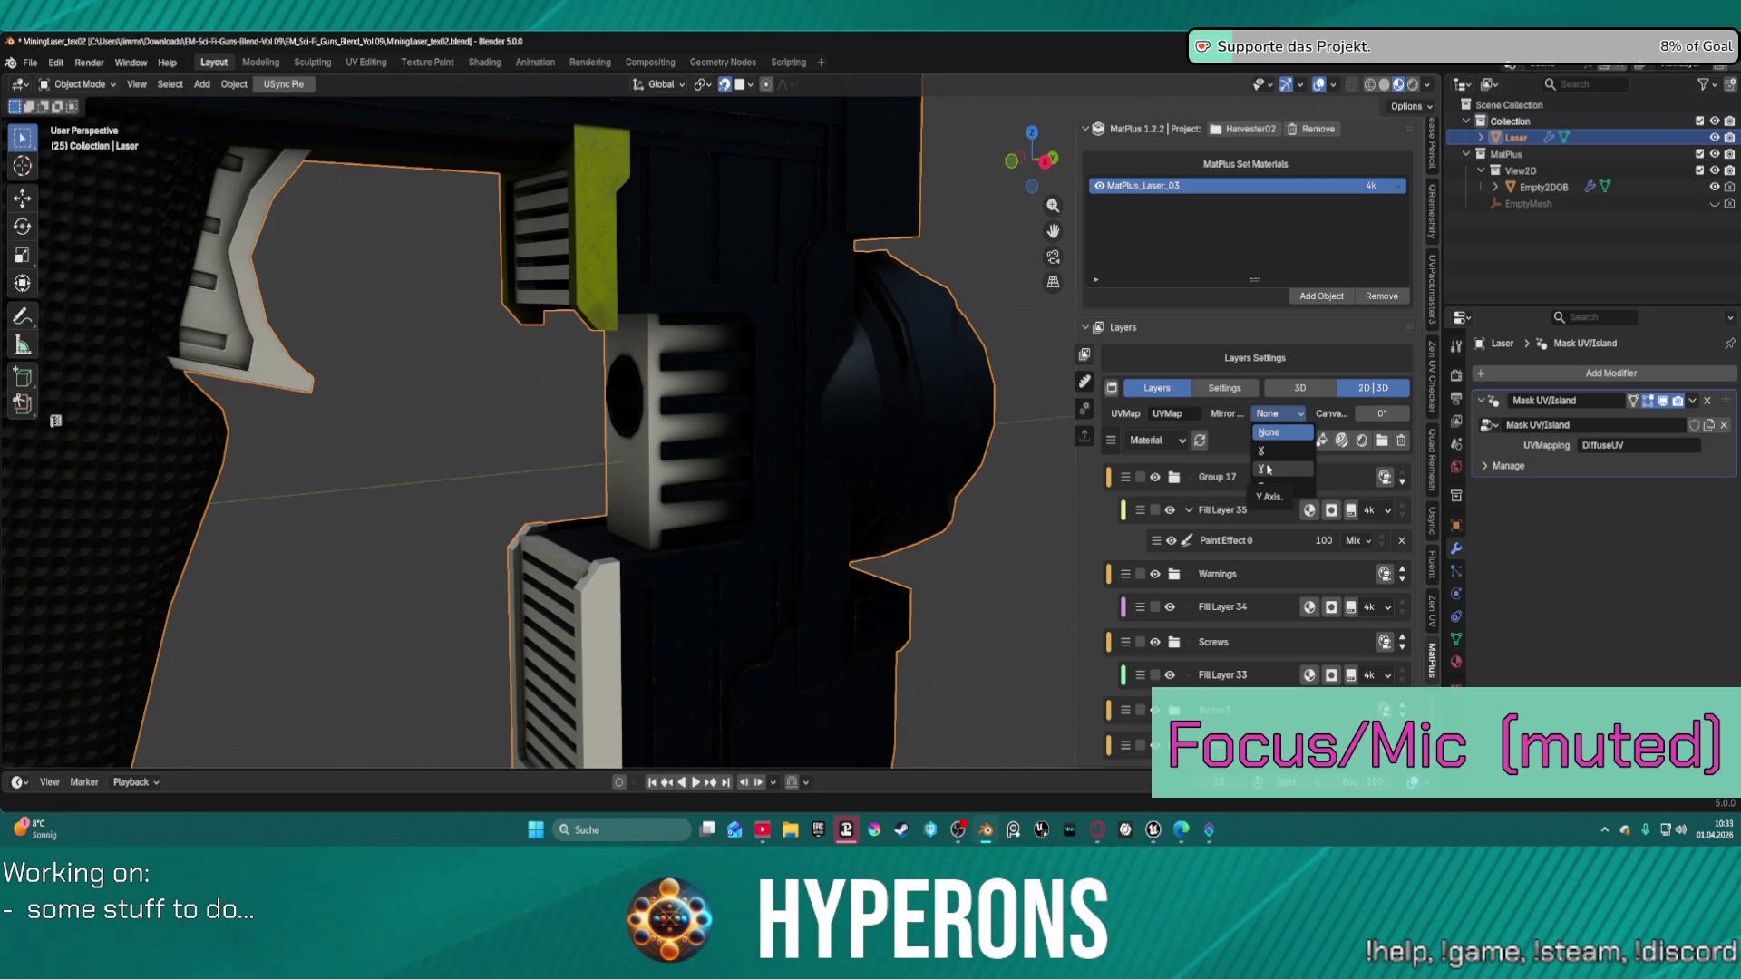
Set the MatPlus layers' Mirror to the Y axis and orbit to show the grip.
left_click(1267, 470)
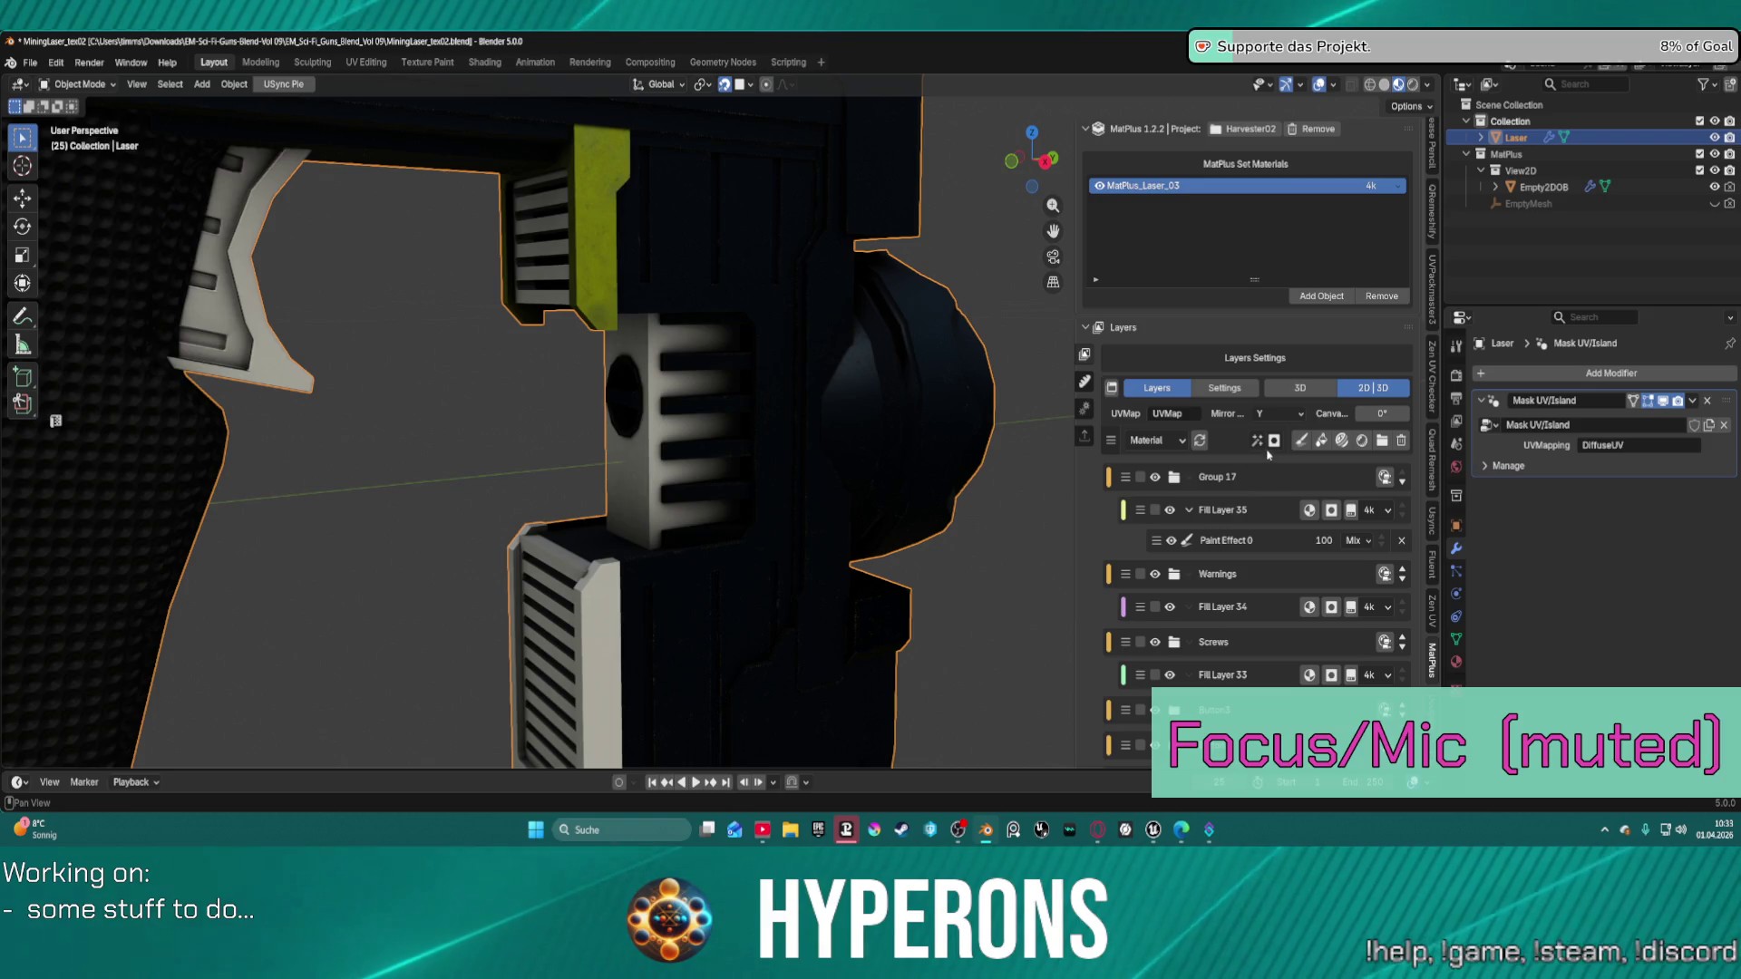
middle_click_drag(653, 435, 583, 455)
scroll(585, 448, "down", 5)
scroll(598, 440, "up", 5)
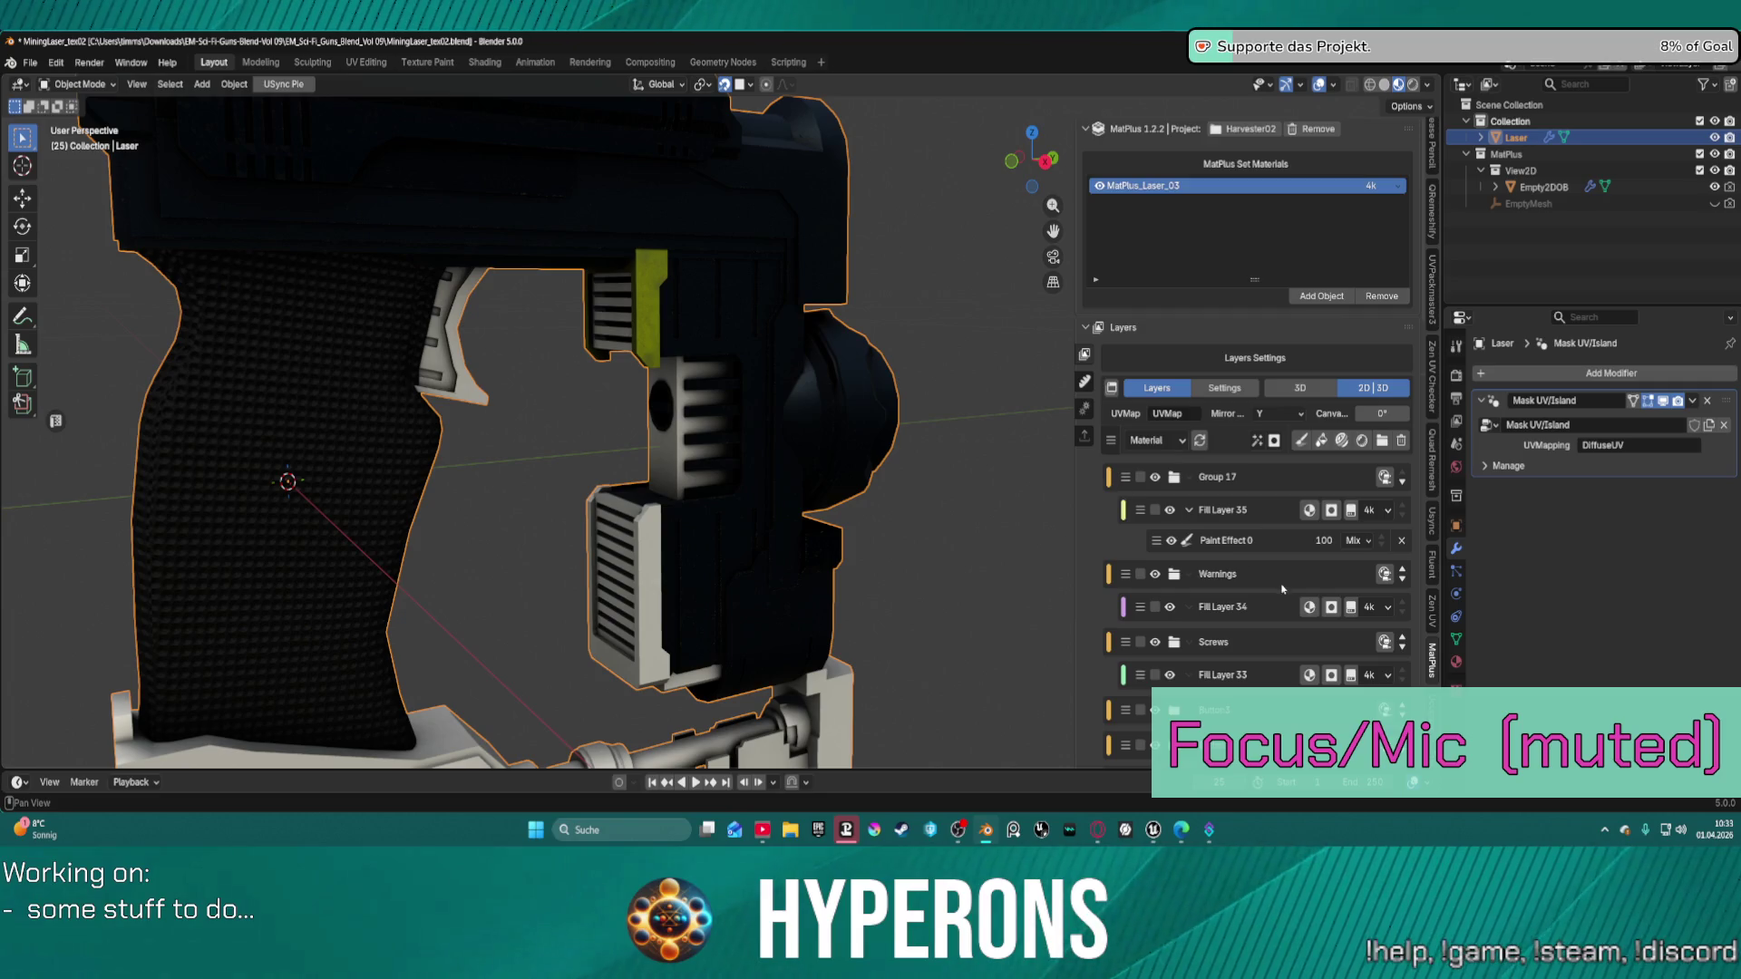
scroll(1280, 570, "down", 5)
scroll(1274, 563, "down", 5)
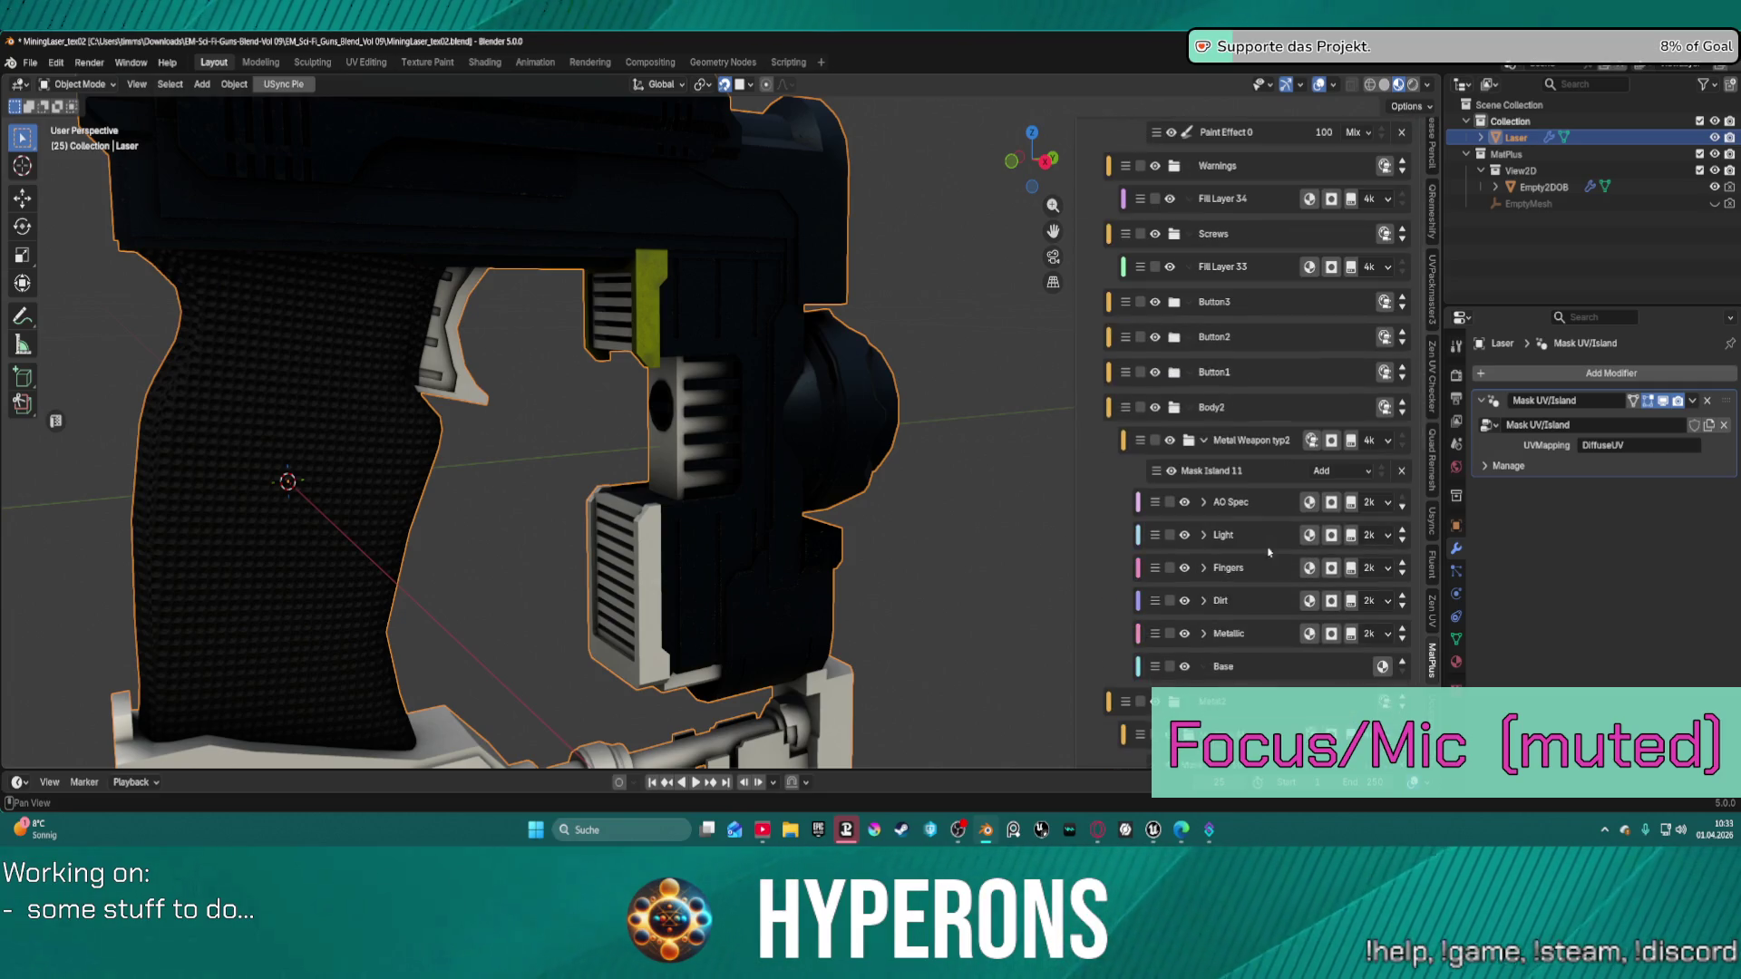
Select the Metal Weapon typ2 layer and its Mask Island 11 mask to inspect its settings.
left_click(1249, 473)
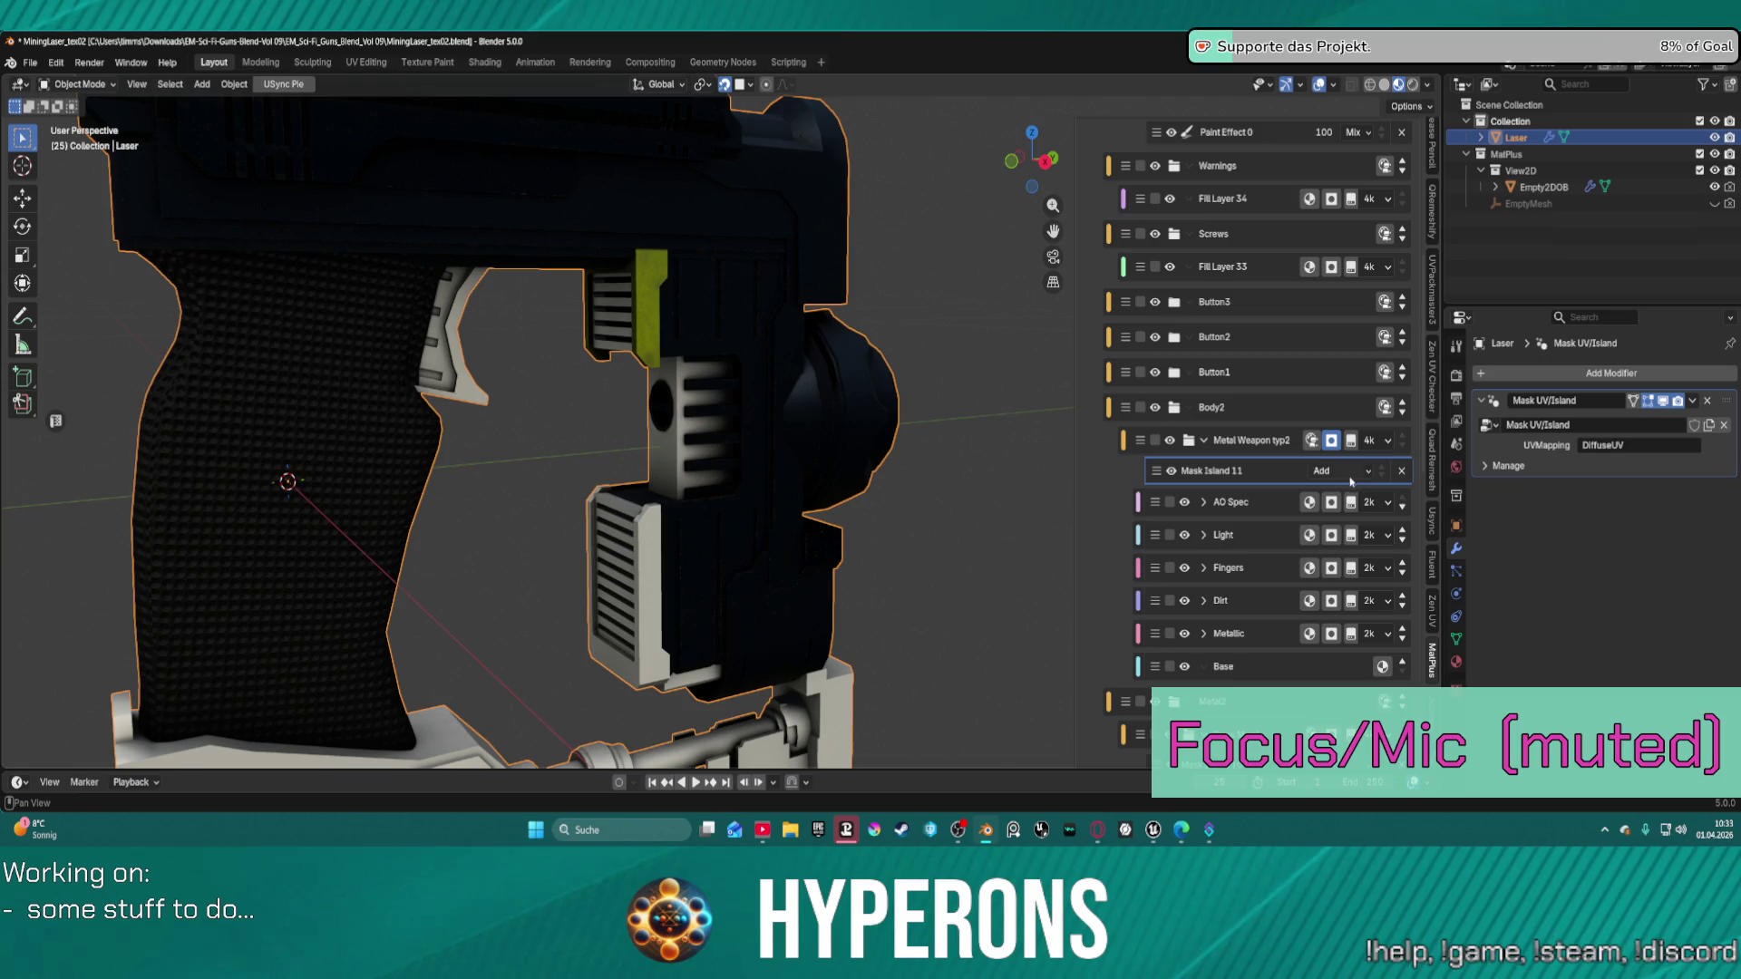
scroll(1351, 482, "down", 15)
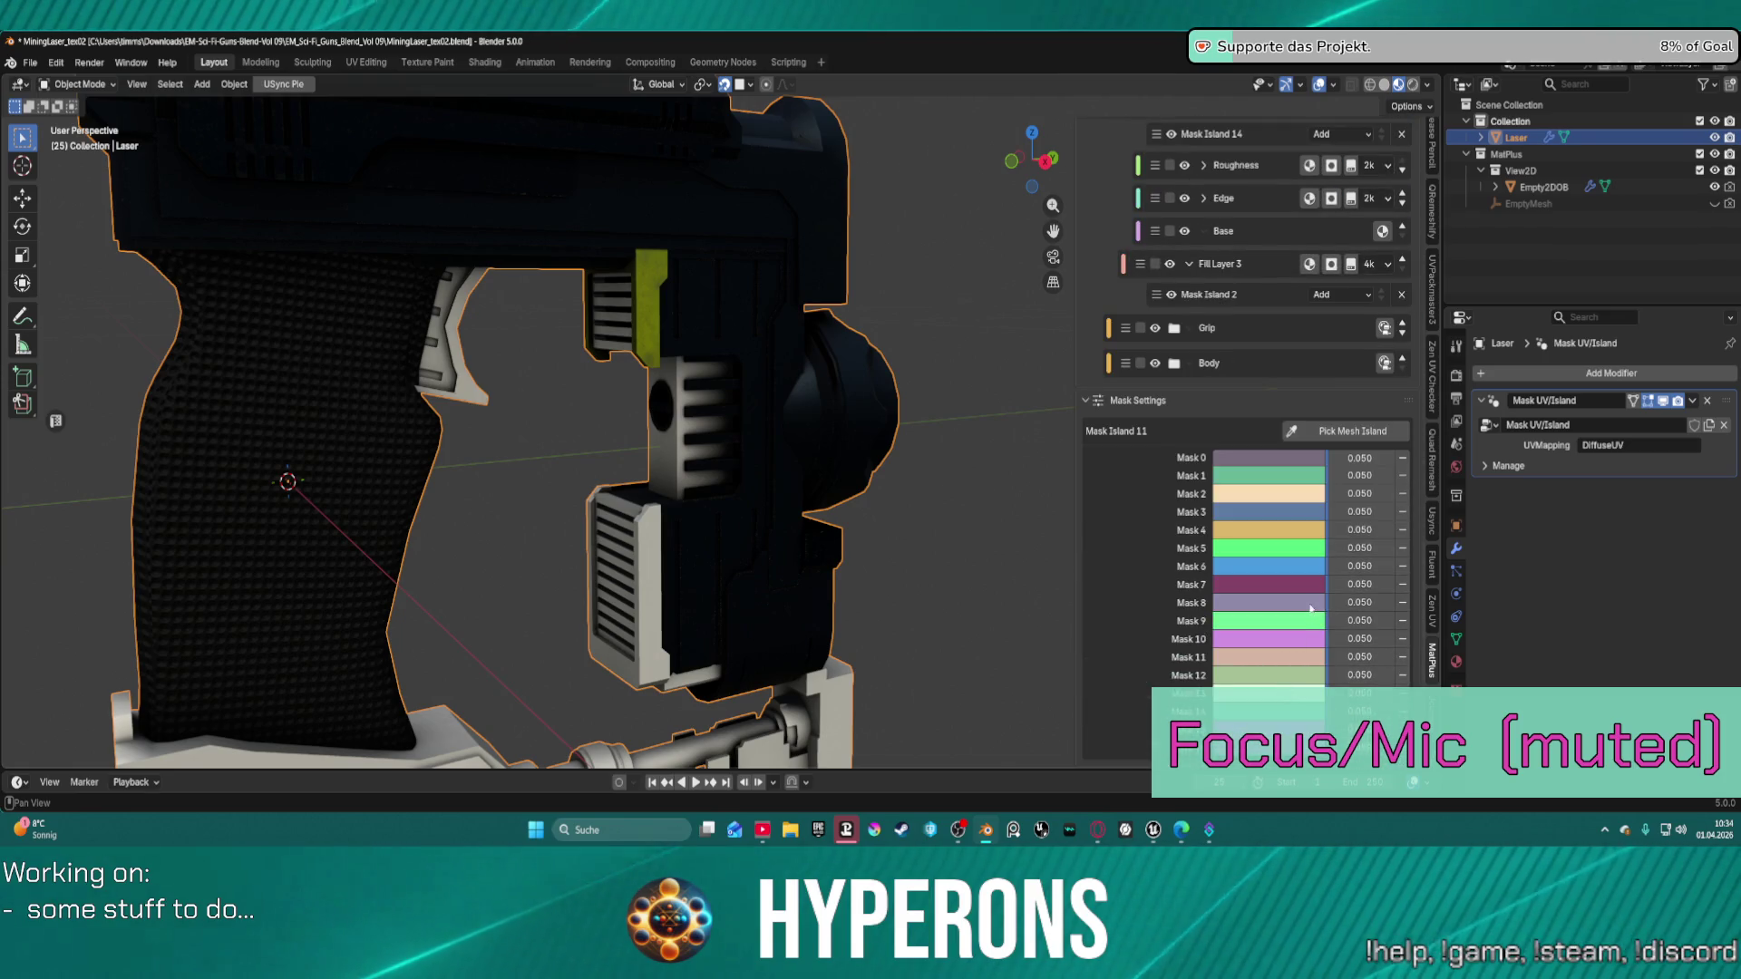
scroll(1311, 607, "up", 10)
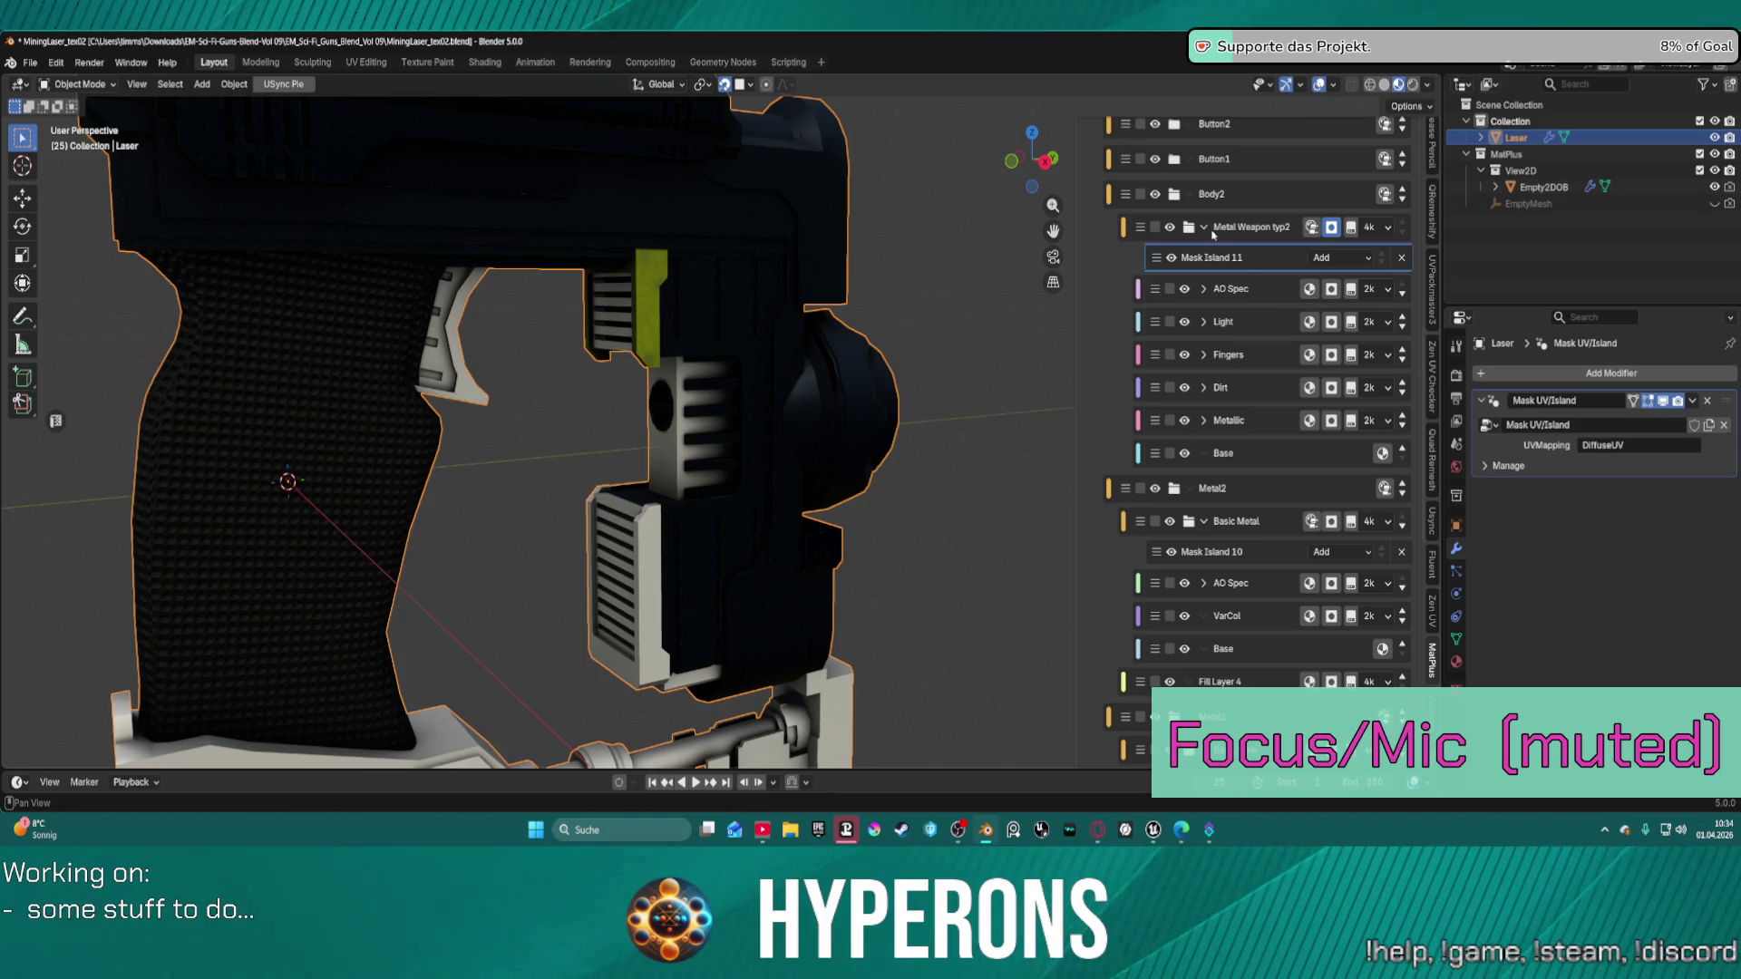
left_click(1257, 234)
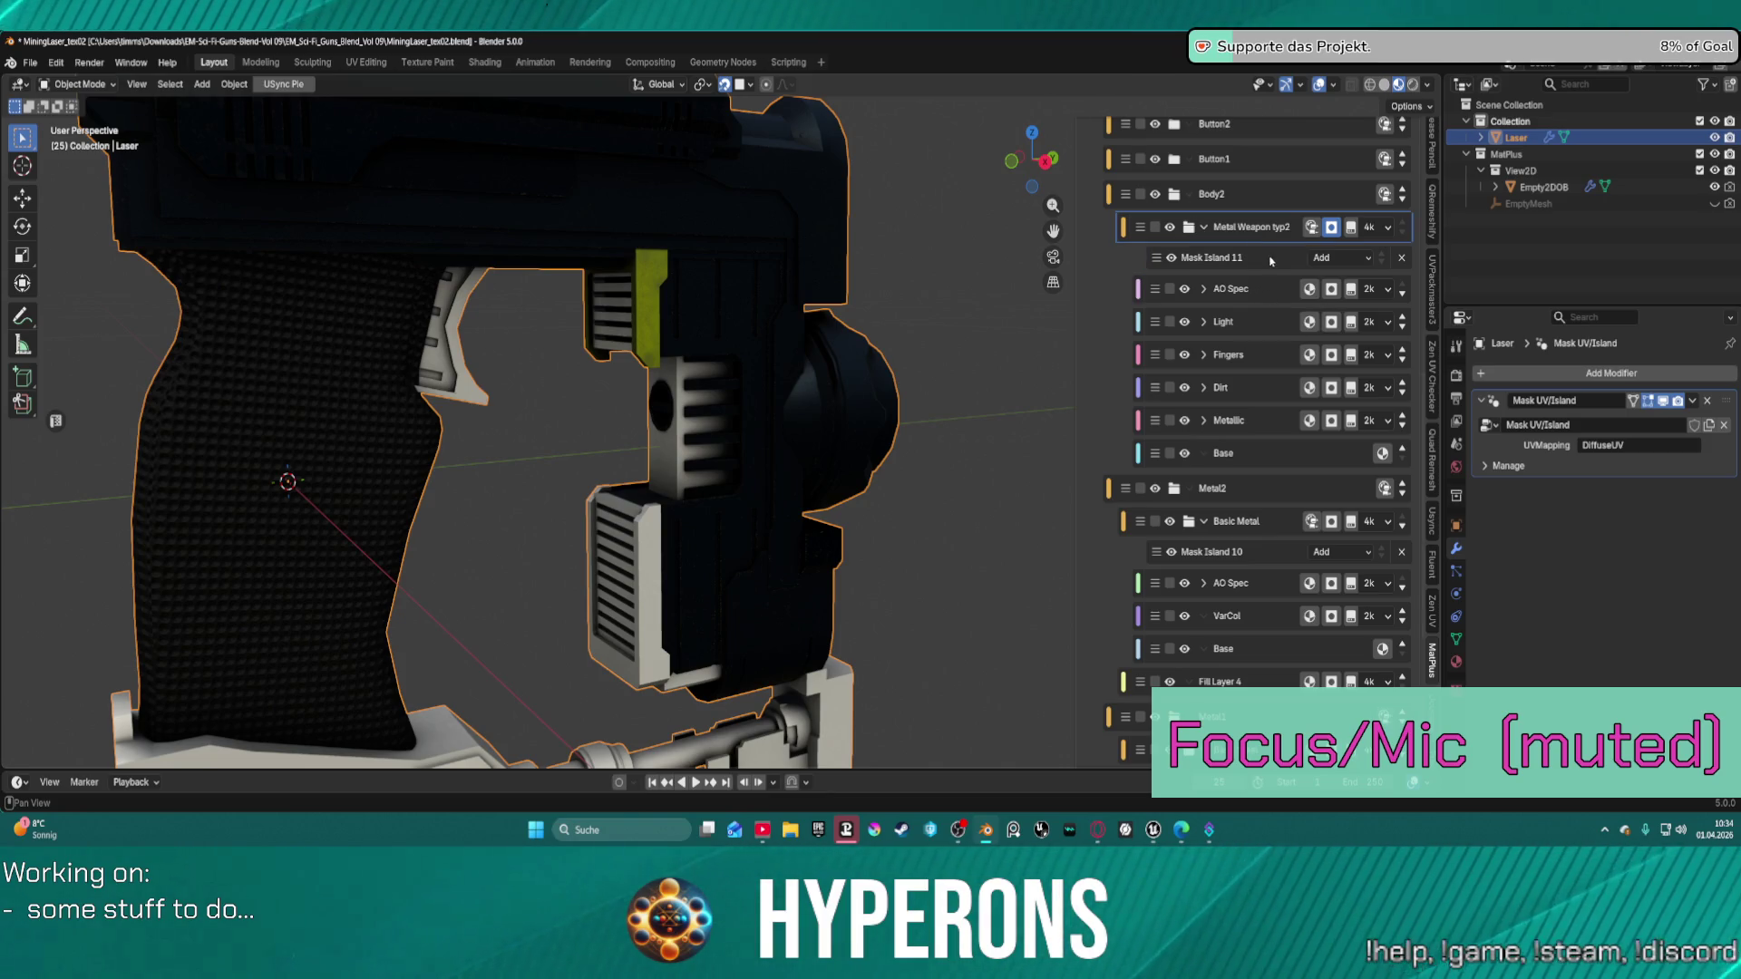
left_click(1271, 261)
scroll(1269, 490, "down", 10)
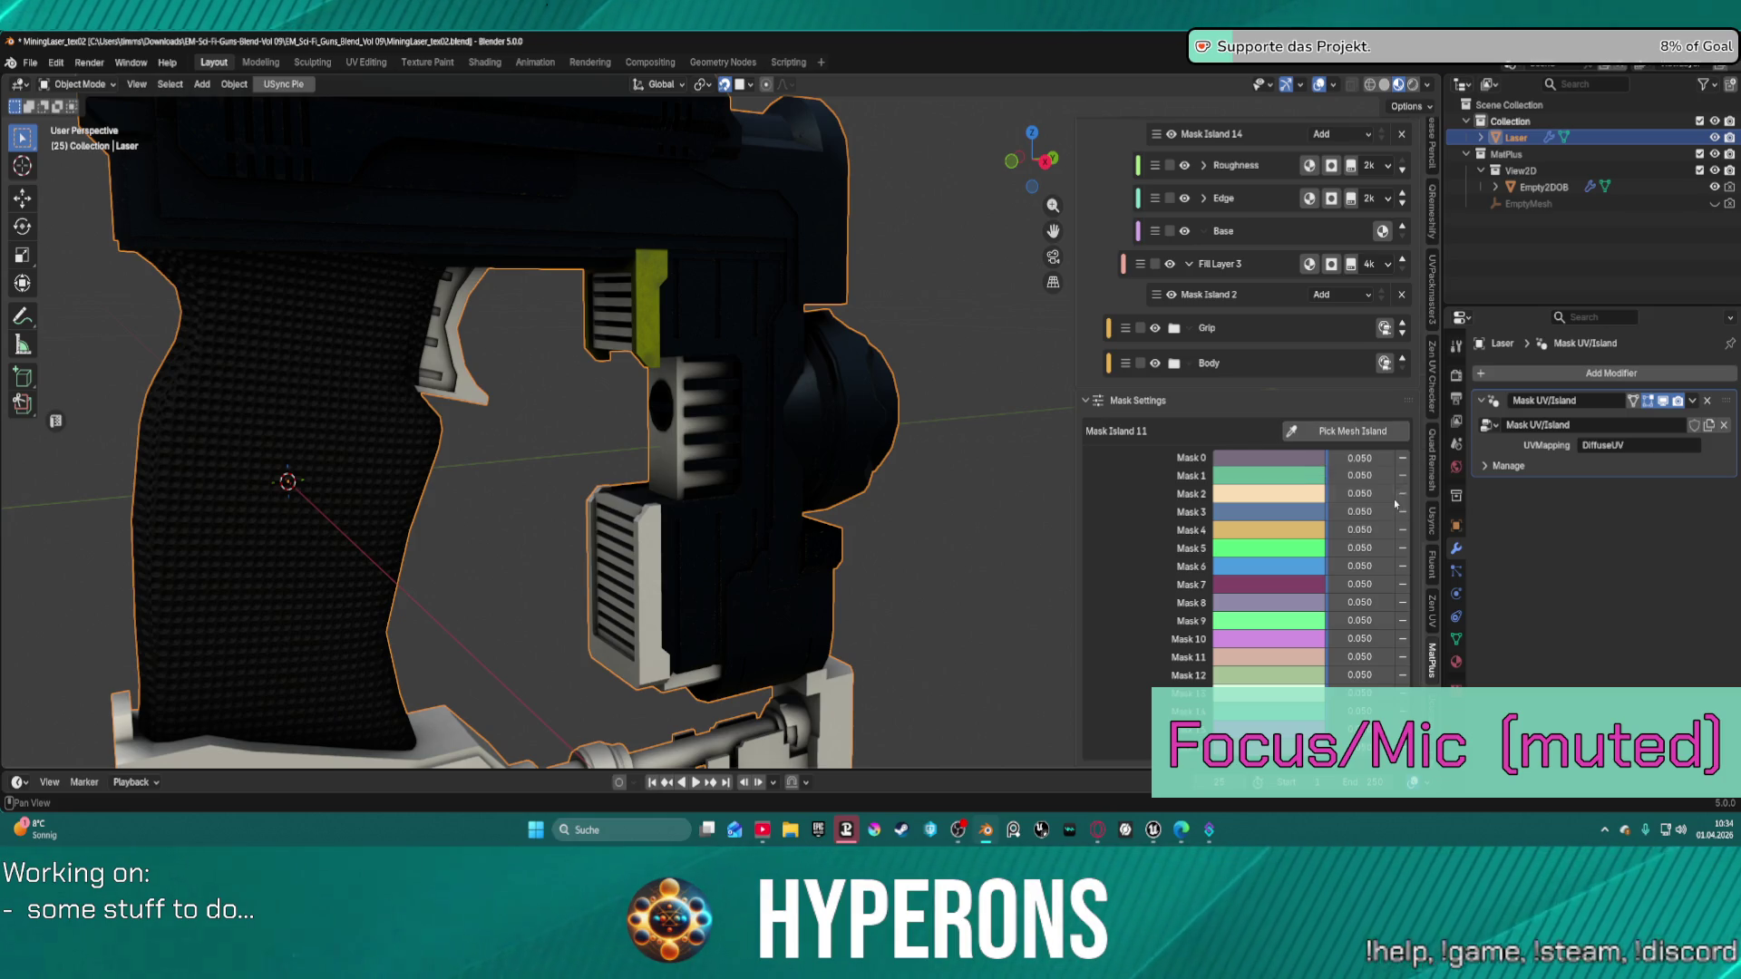
scroll(1331, 328, "up", 10)
scroll(1303, 348, "up", 3)
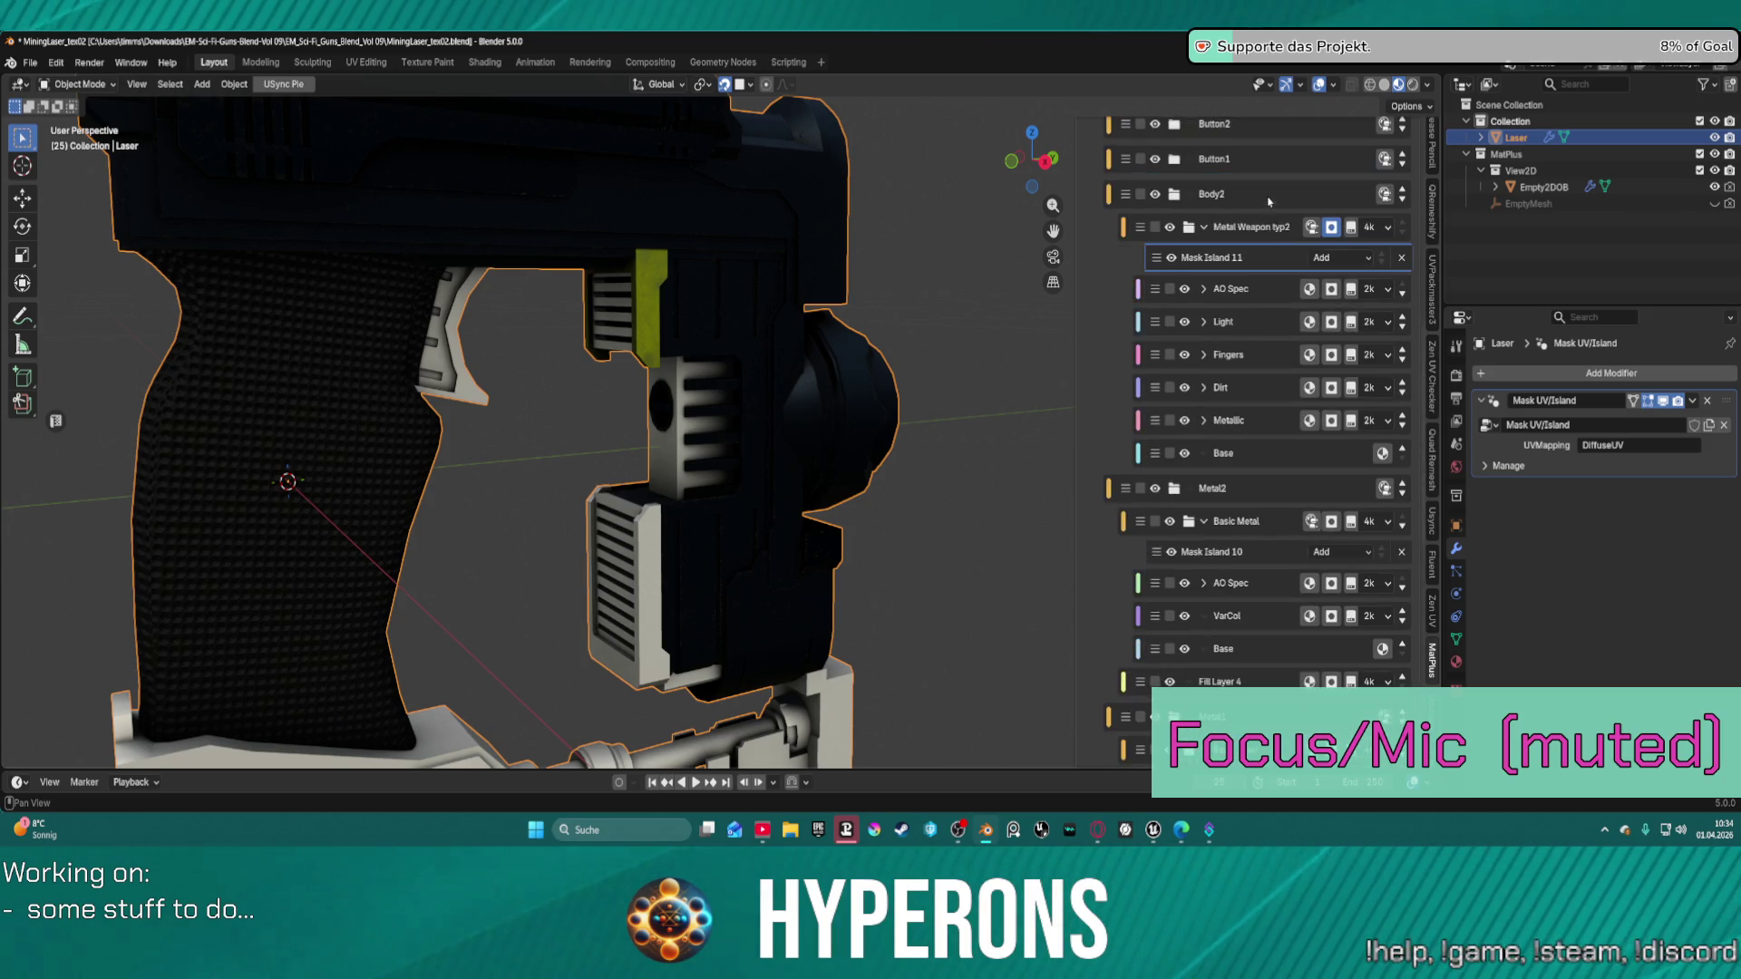
Delete the Mask Island 11 mask and add a new Mesh Island mask to the layer.
left_click(1401, 259)
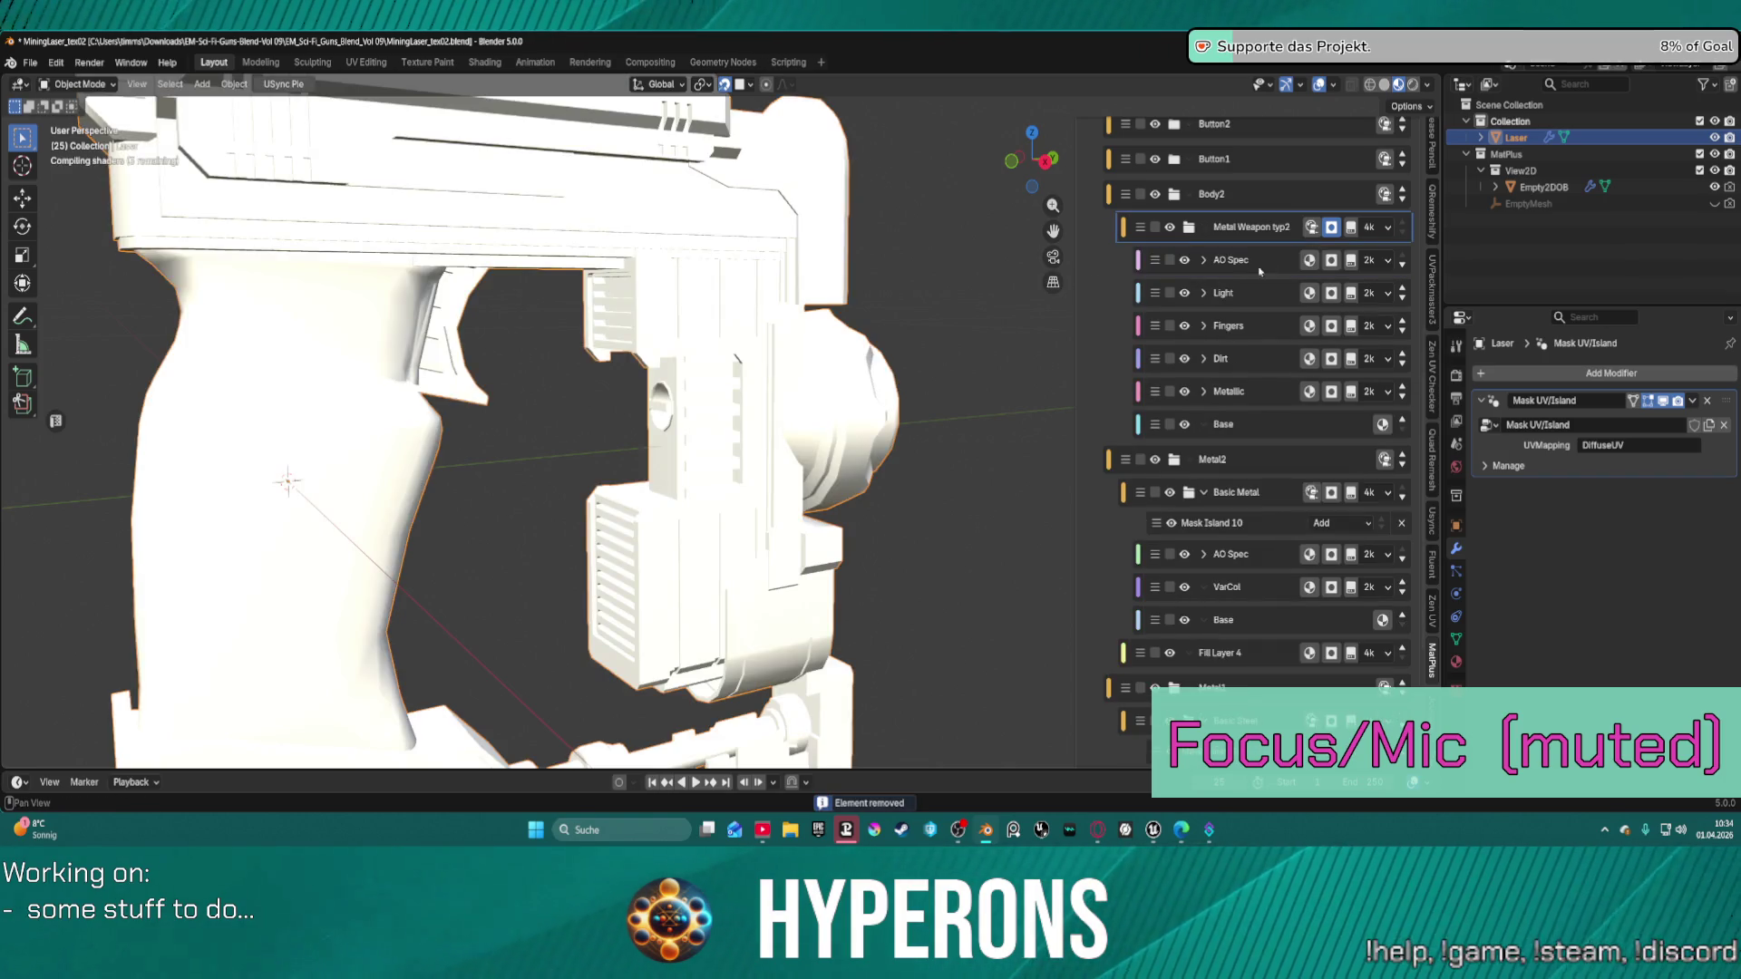
scroll(1281, 222, "up", 15)
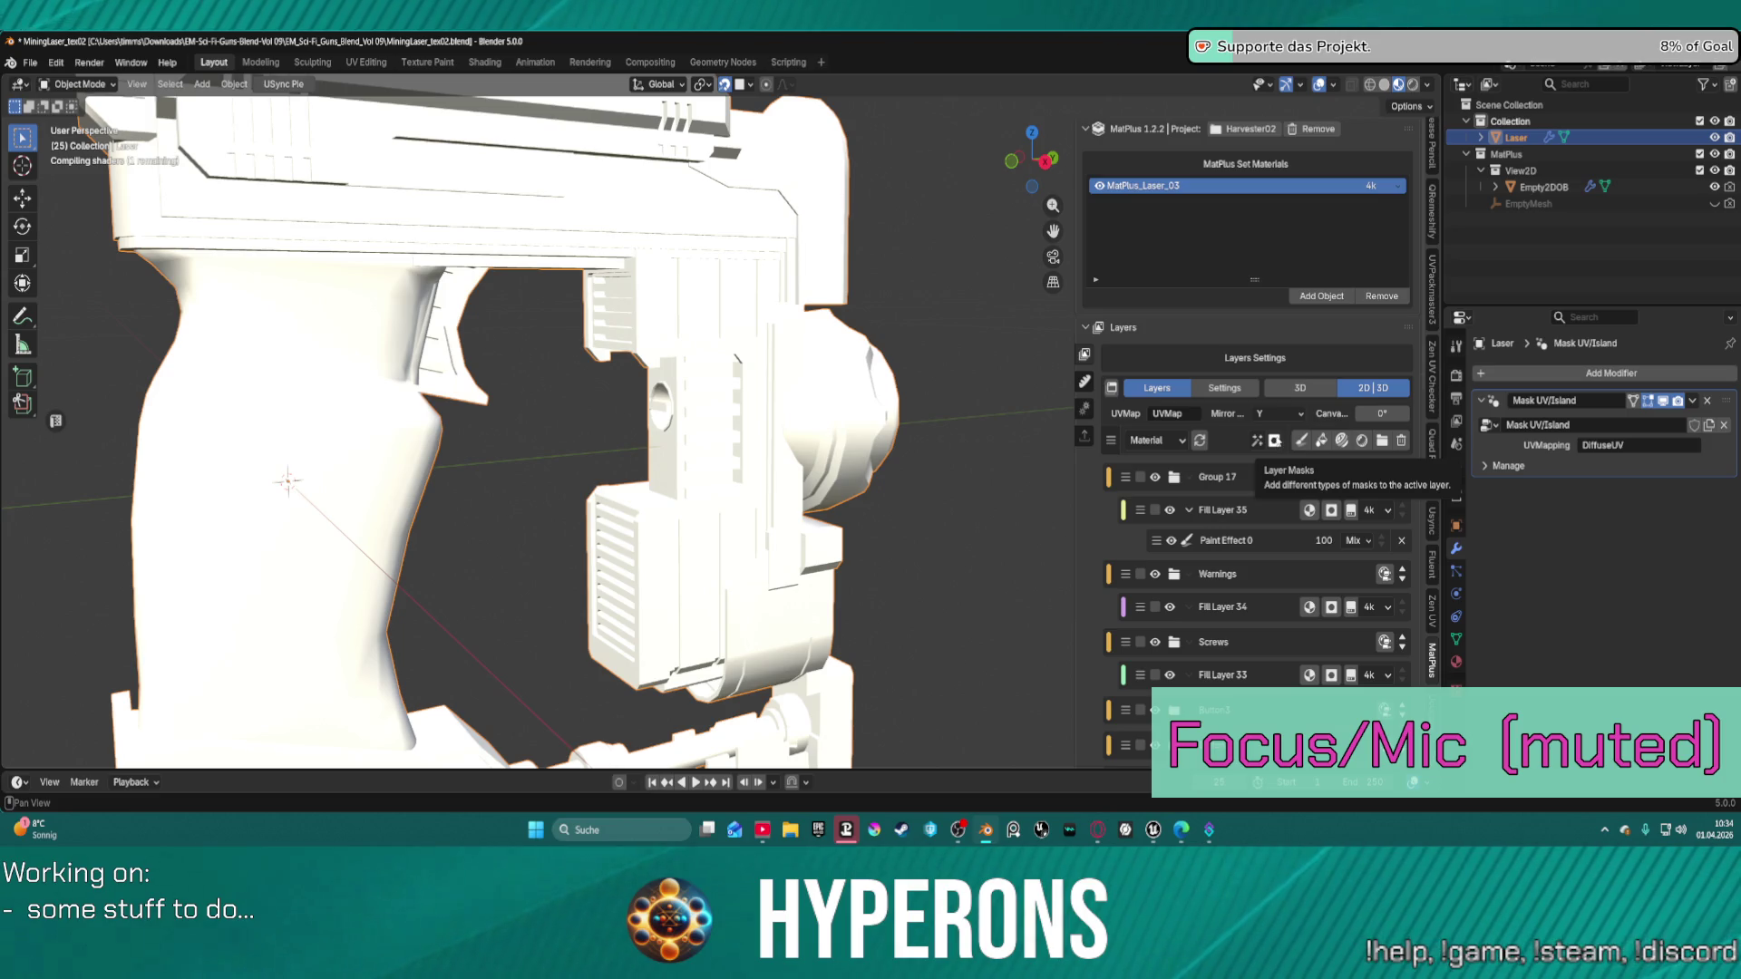
left_click(1274, 441)
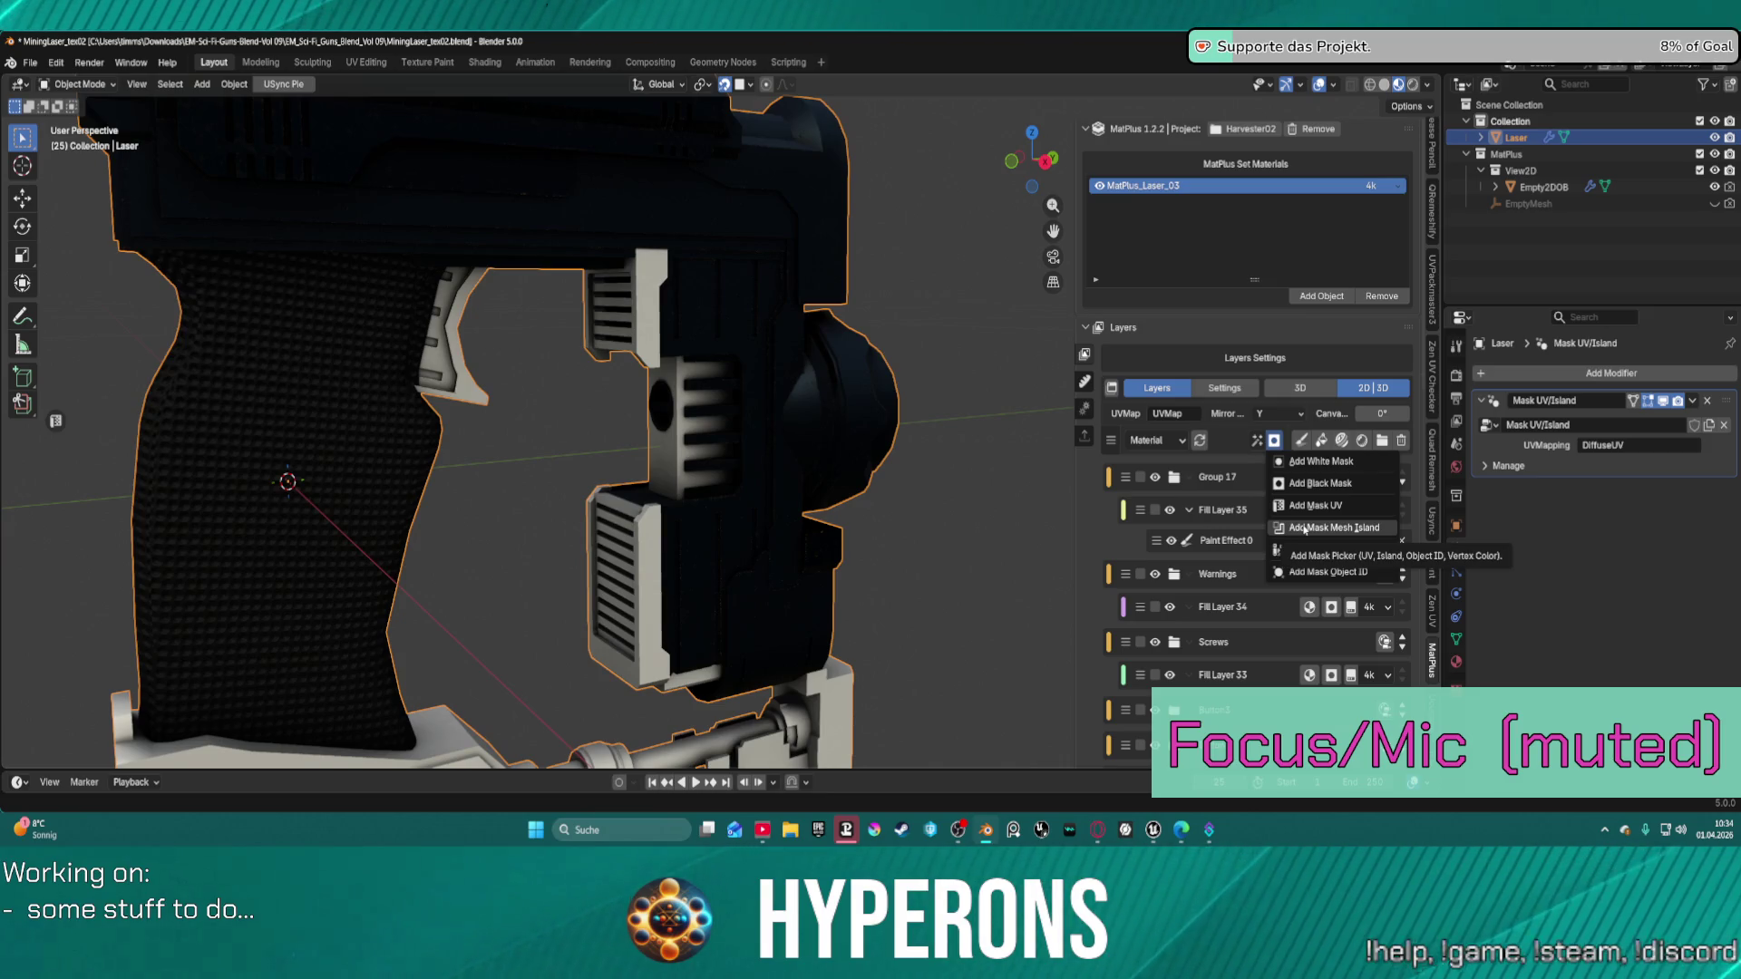
left_click(1304, 530)
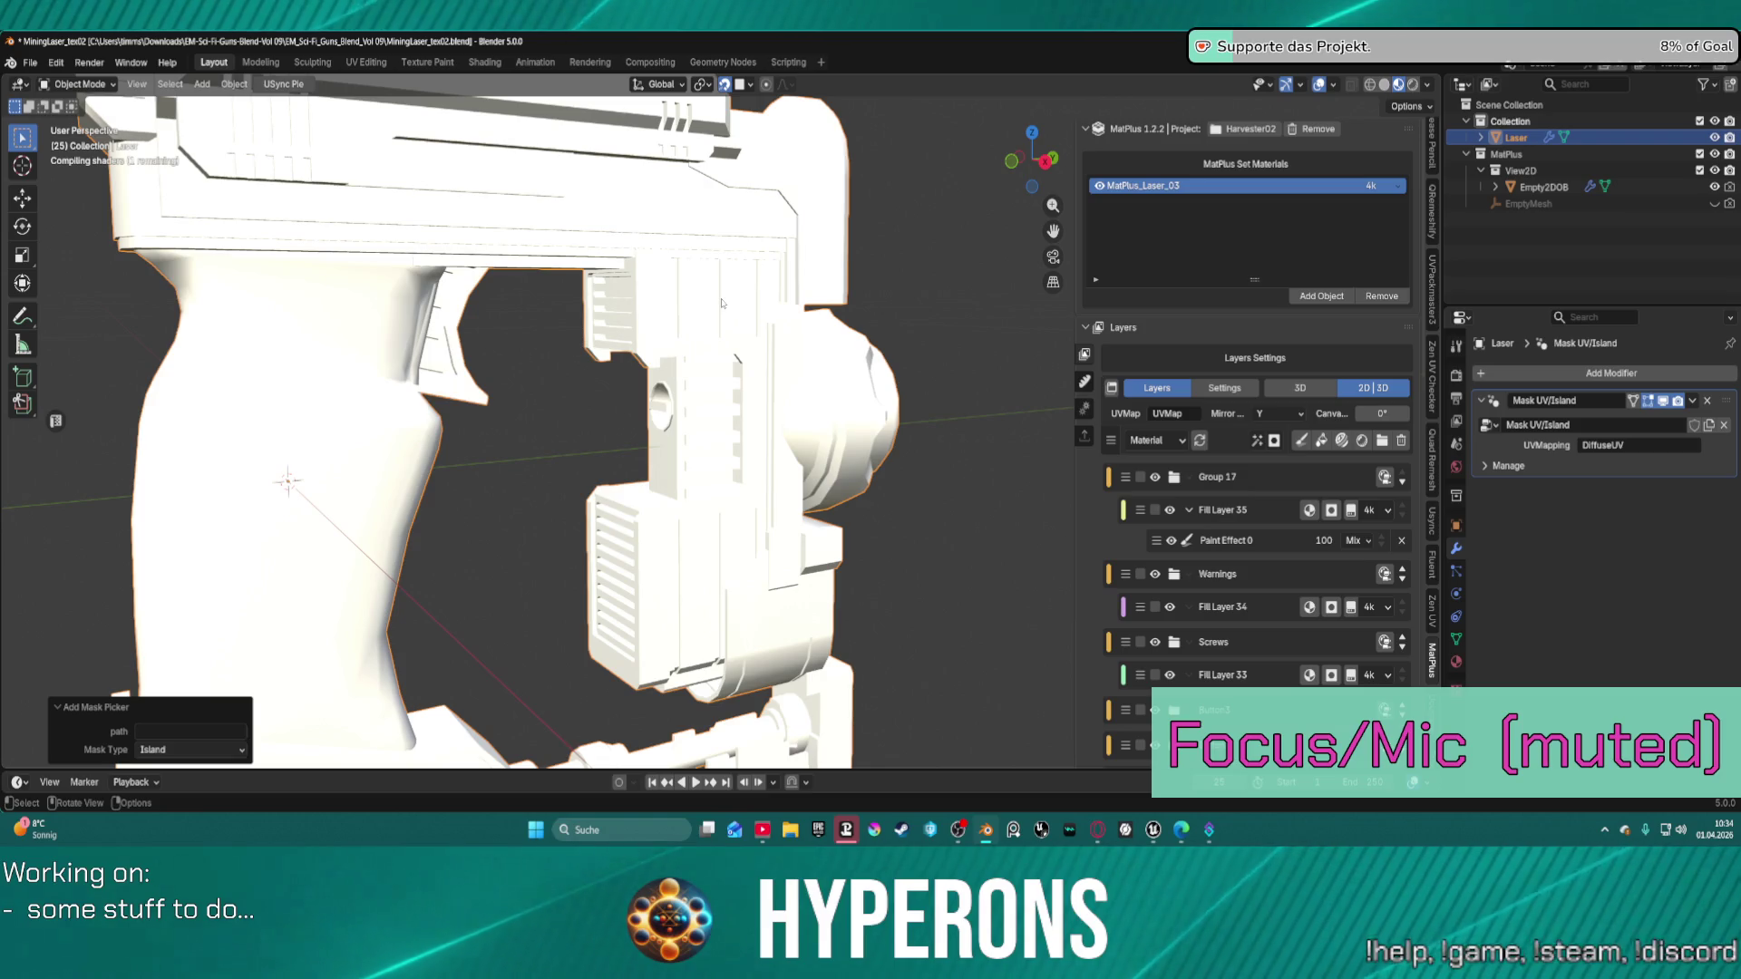
Pick the small part above the vent column into the new mesh island mask.
scroll(1283, 560, "down", 10)
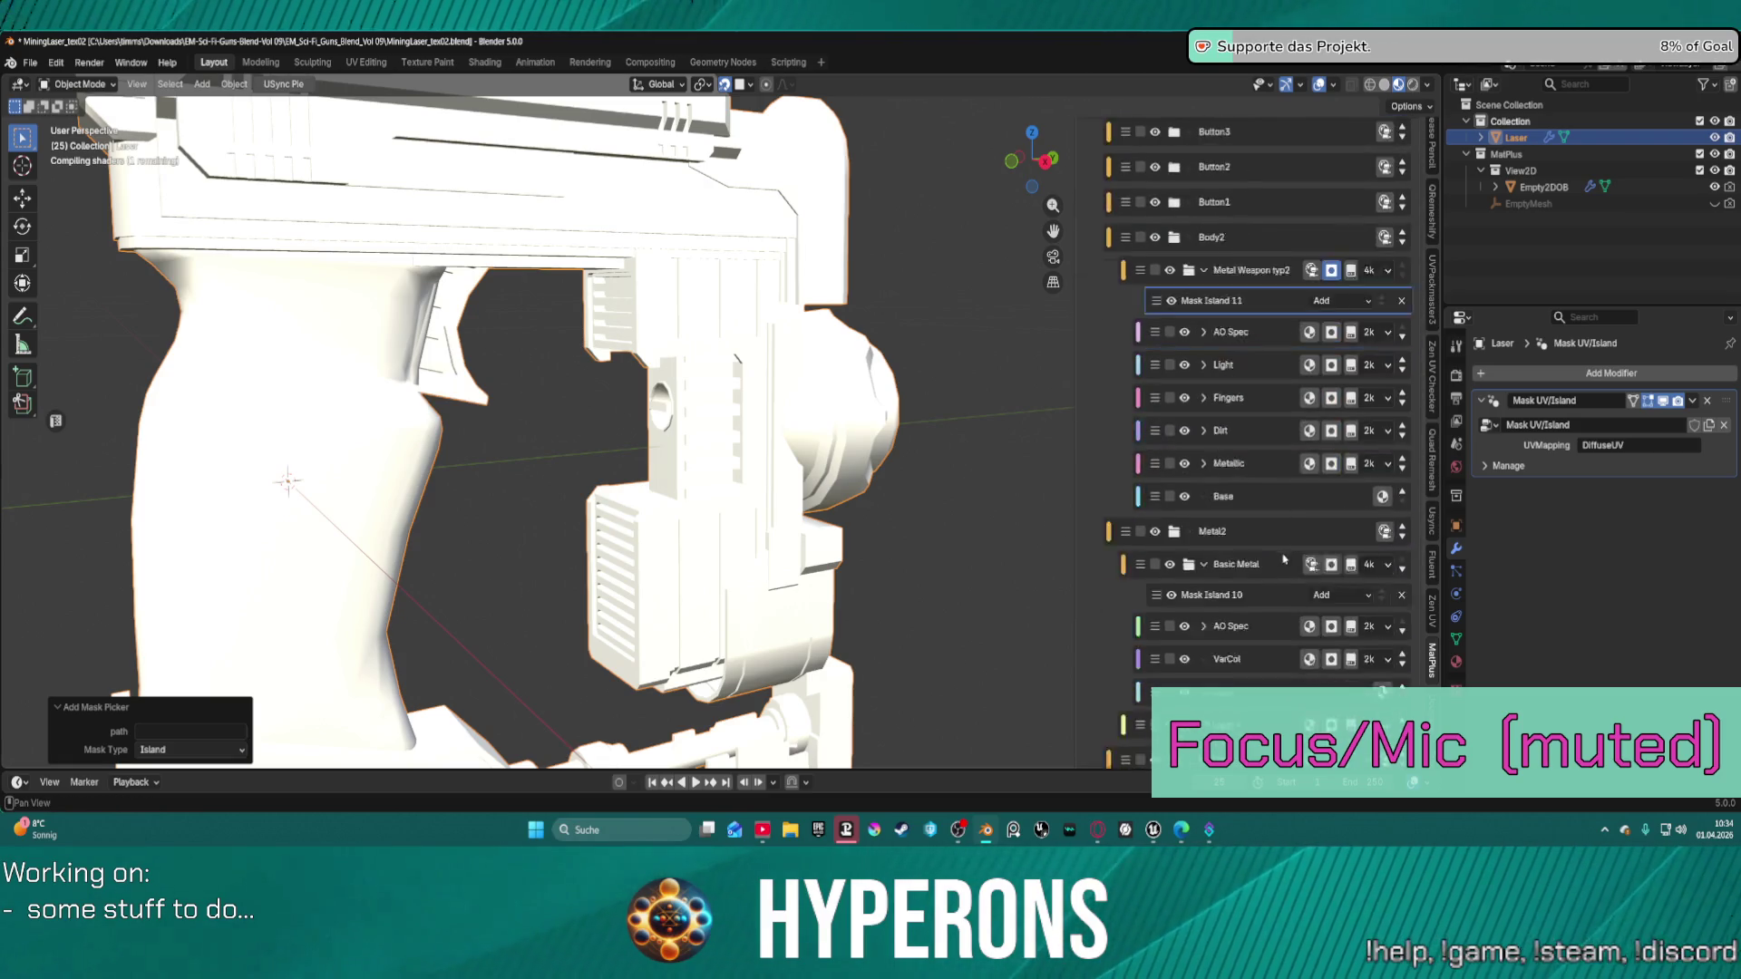
scroll(1283, 559, "down", 10)
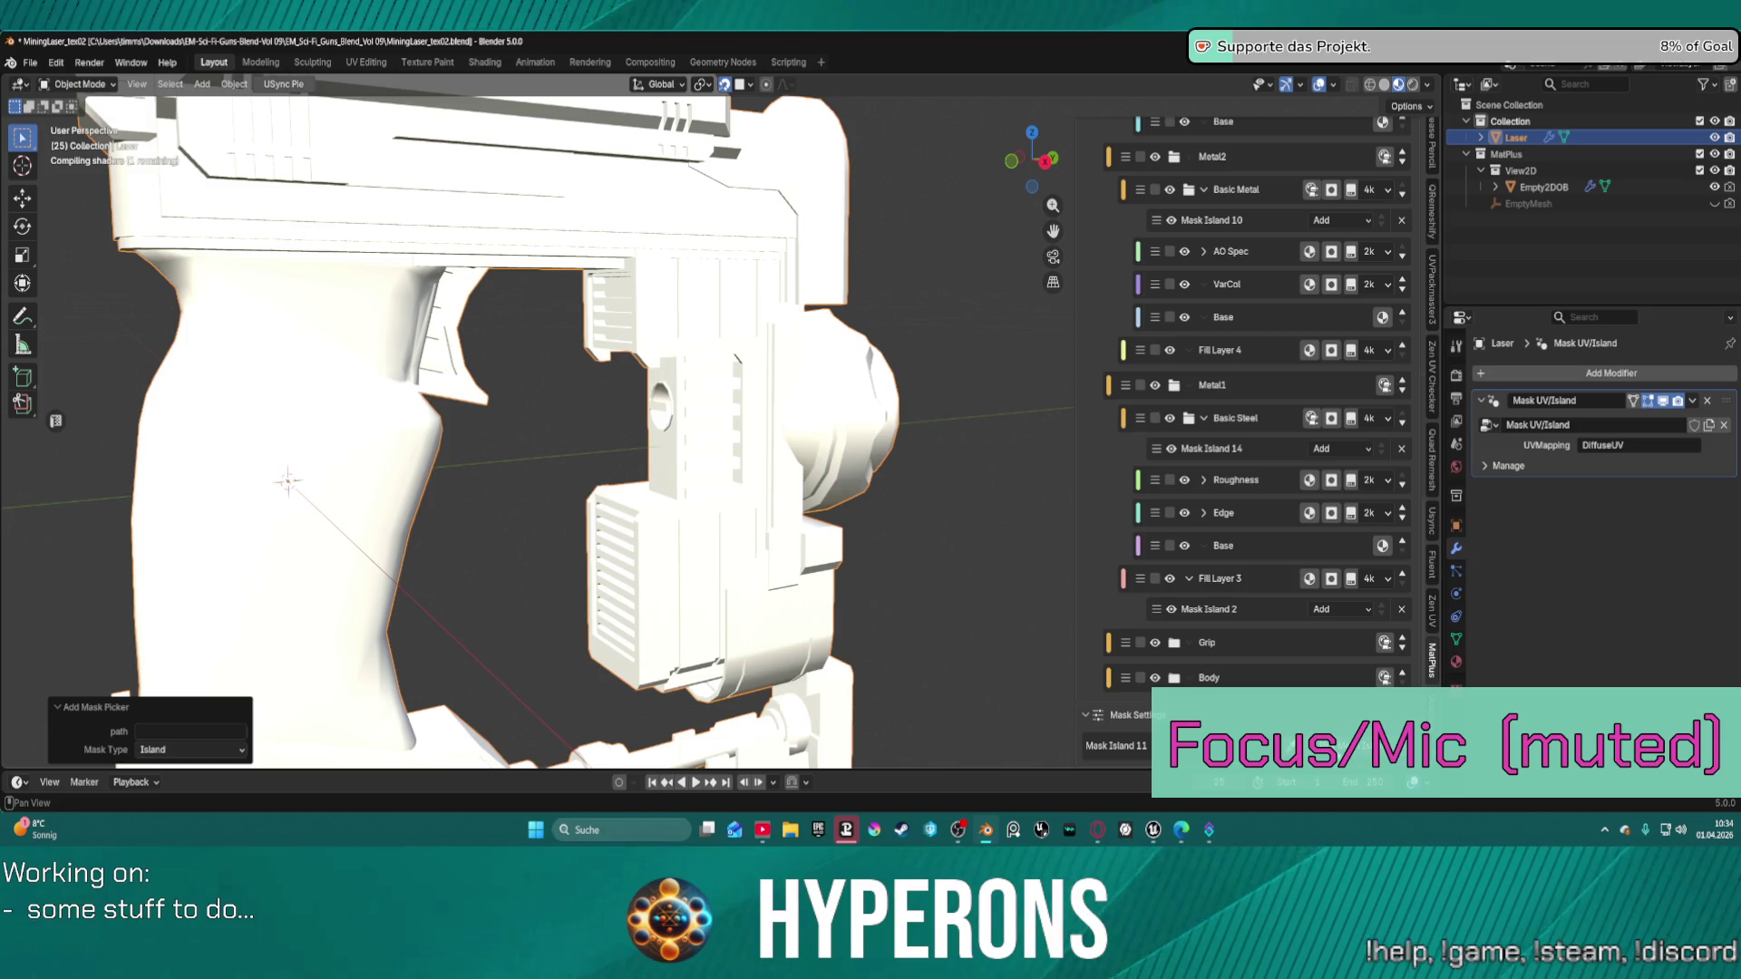
left_click(1179, 746)
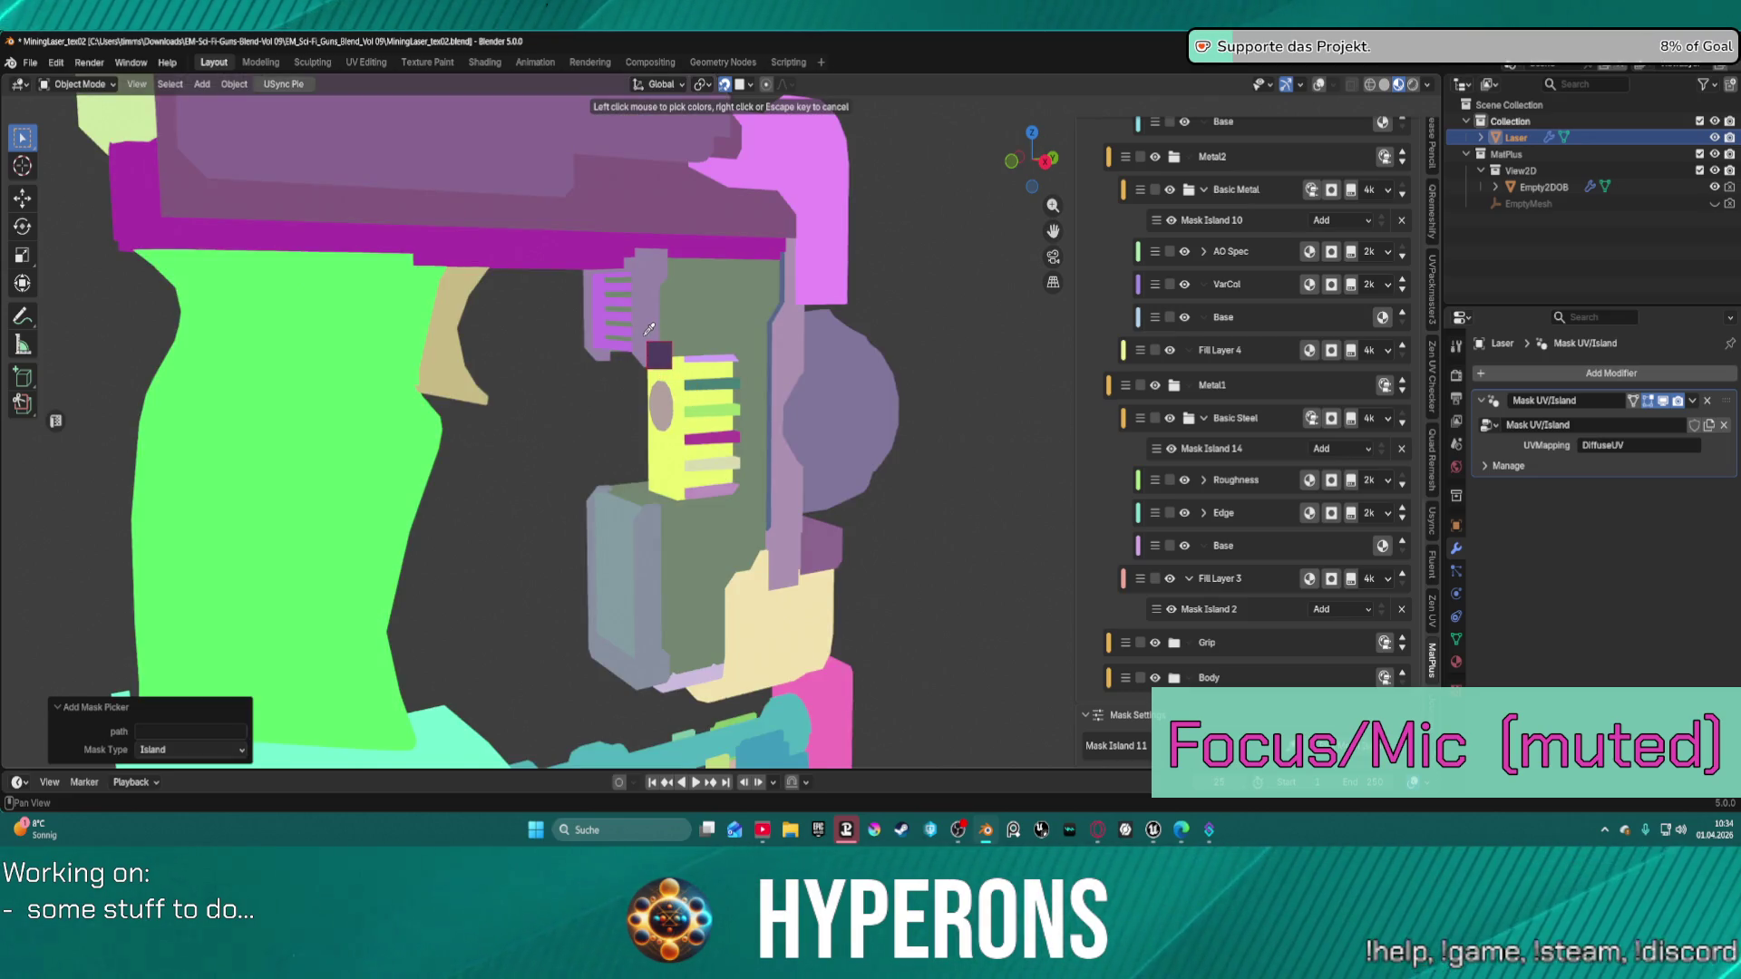
left_click(646, 338)
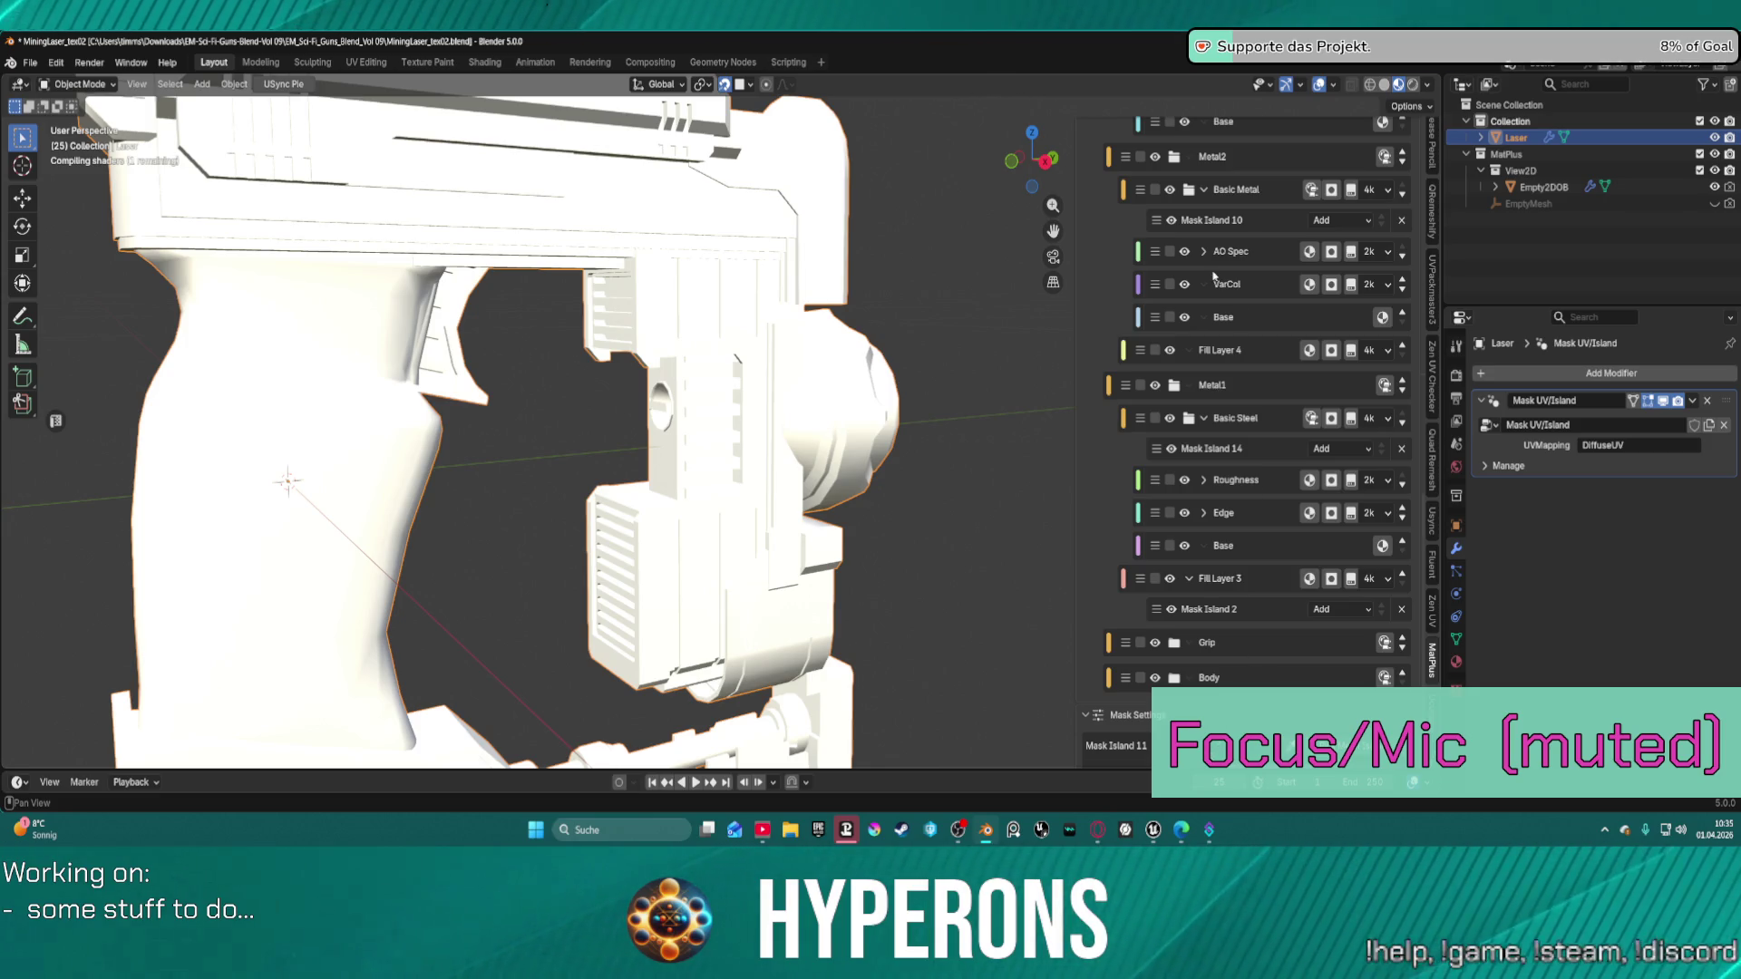
scroll(1213, 275, "up", 10)
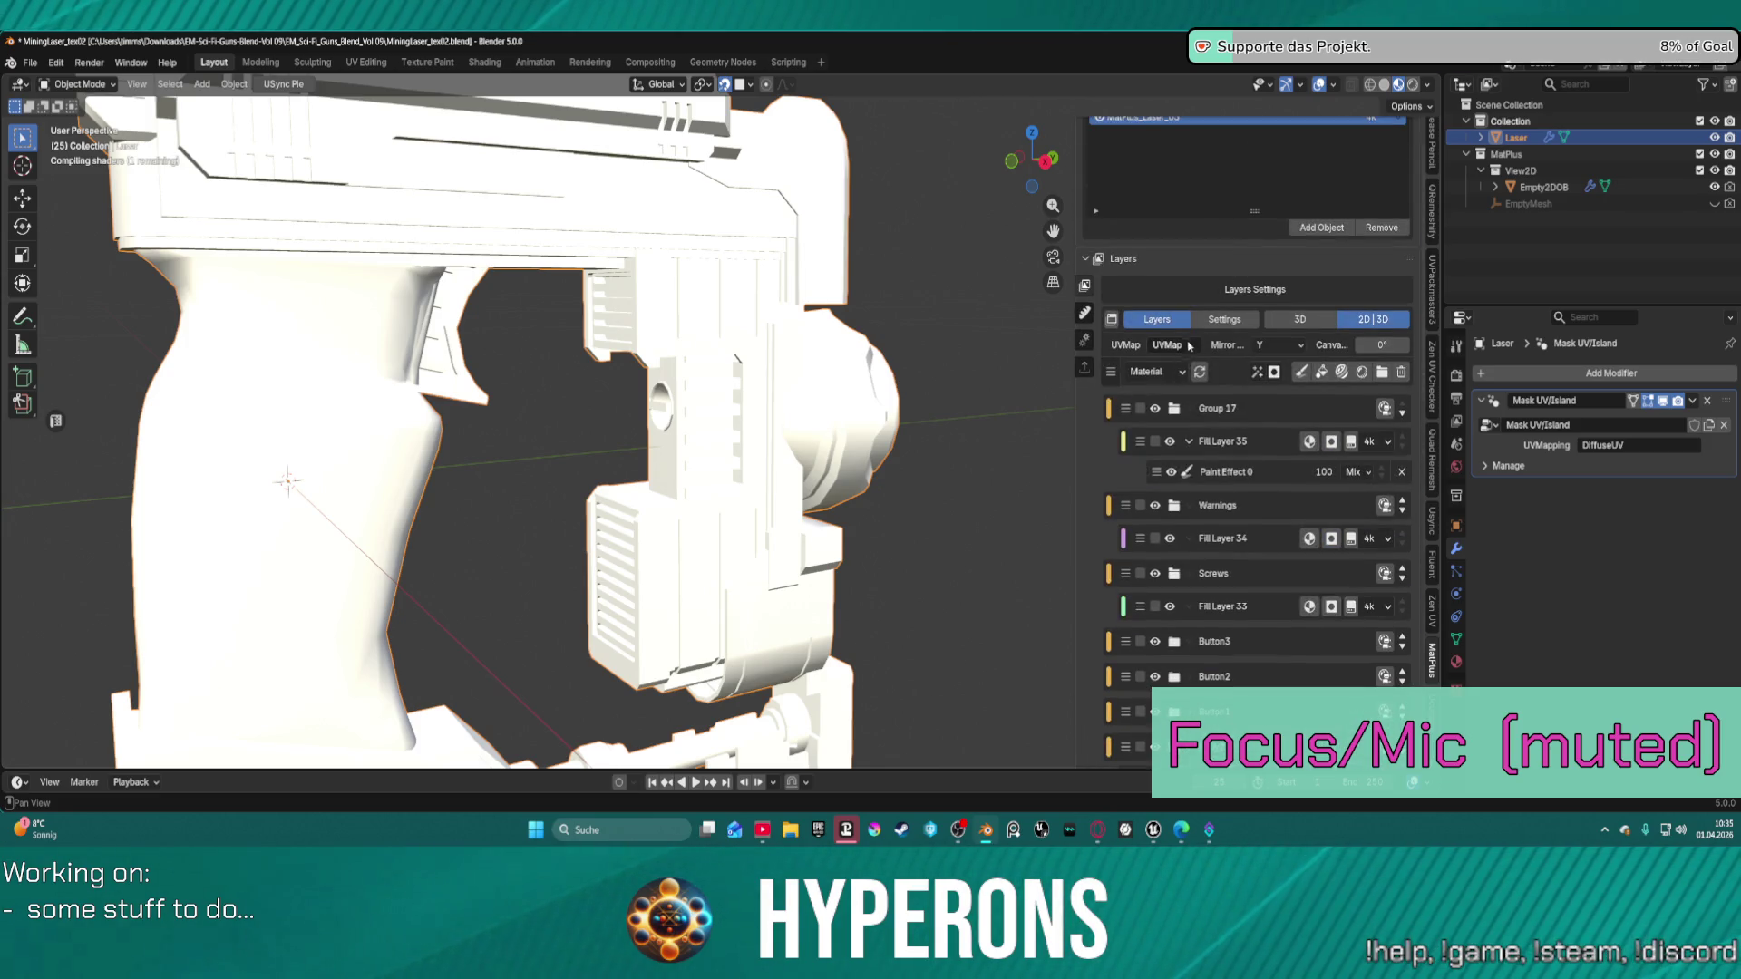
Set the MatPlus bake system to Blender Cycles.
left_click(1084, 346)
left_click(1294, 436)
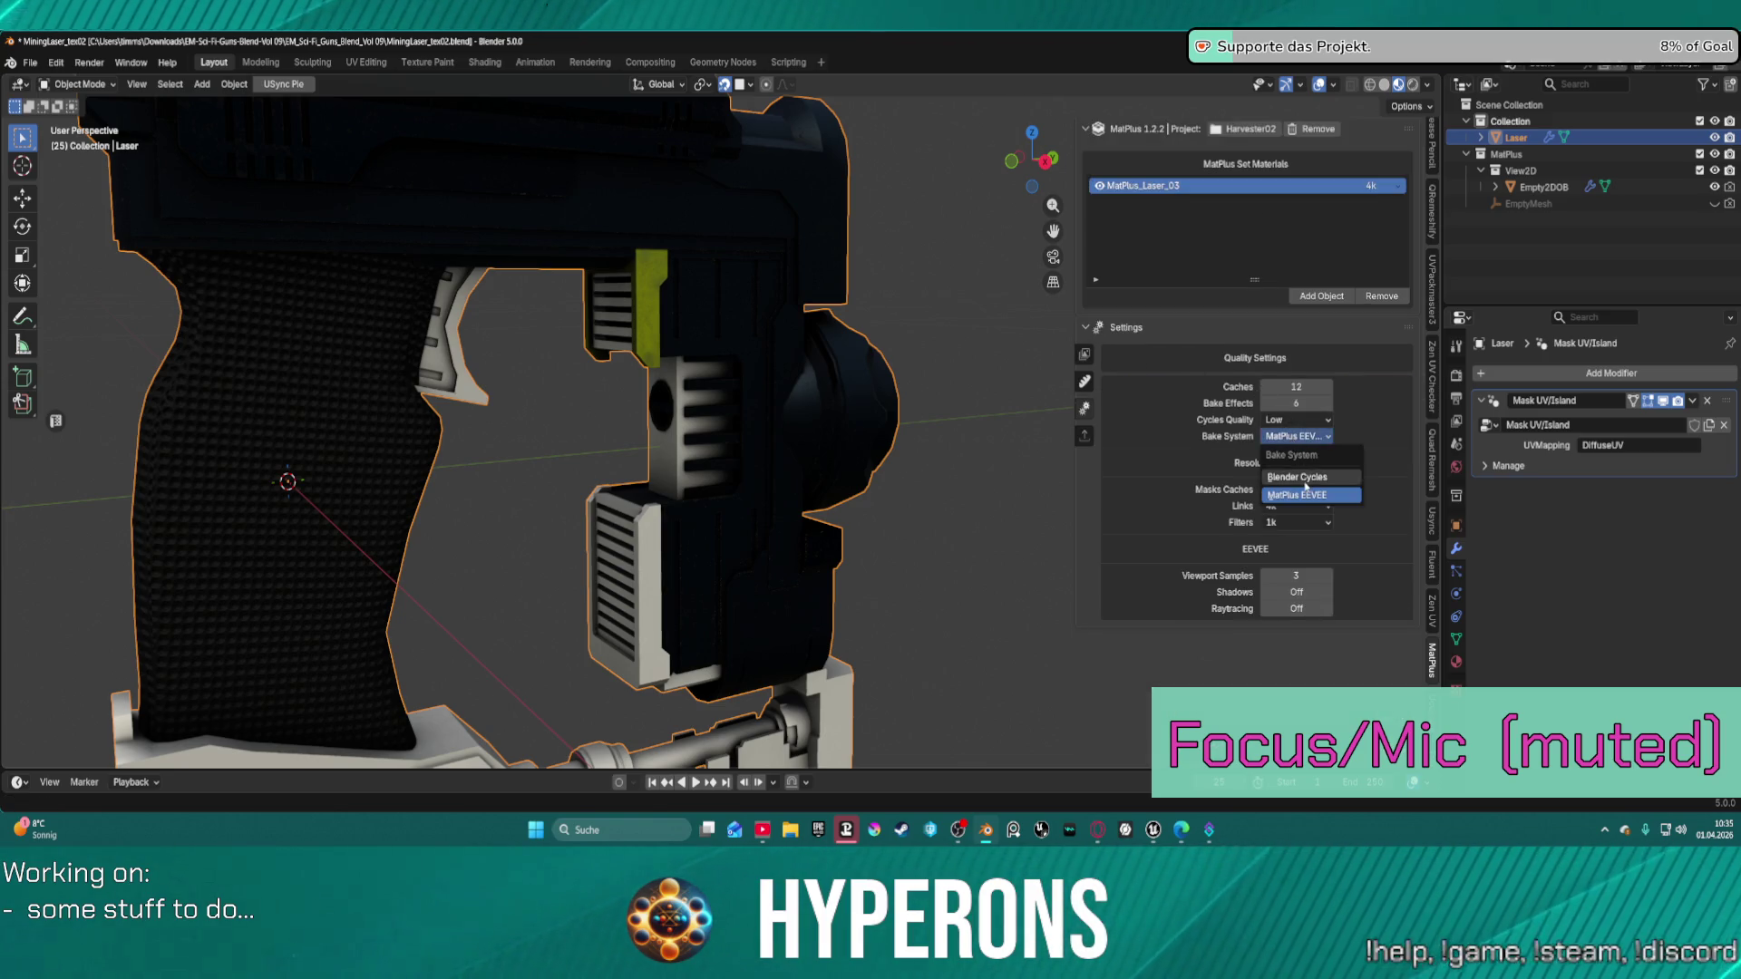
left_click(1303, 478)
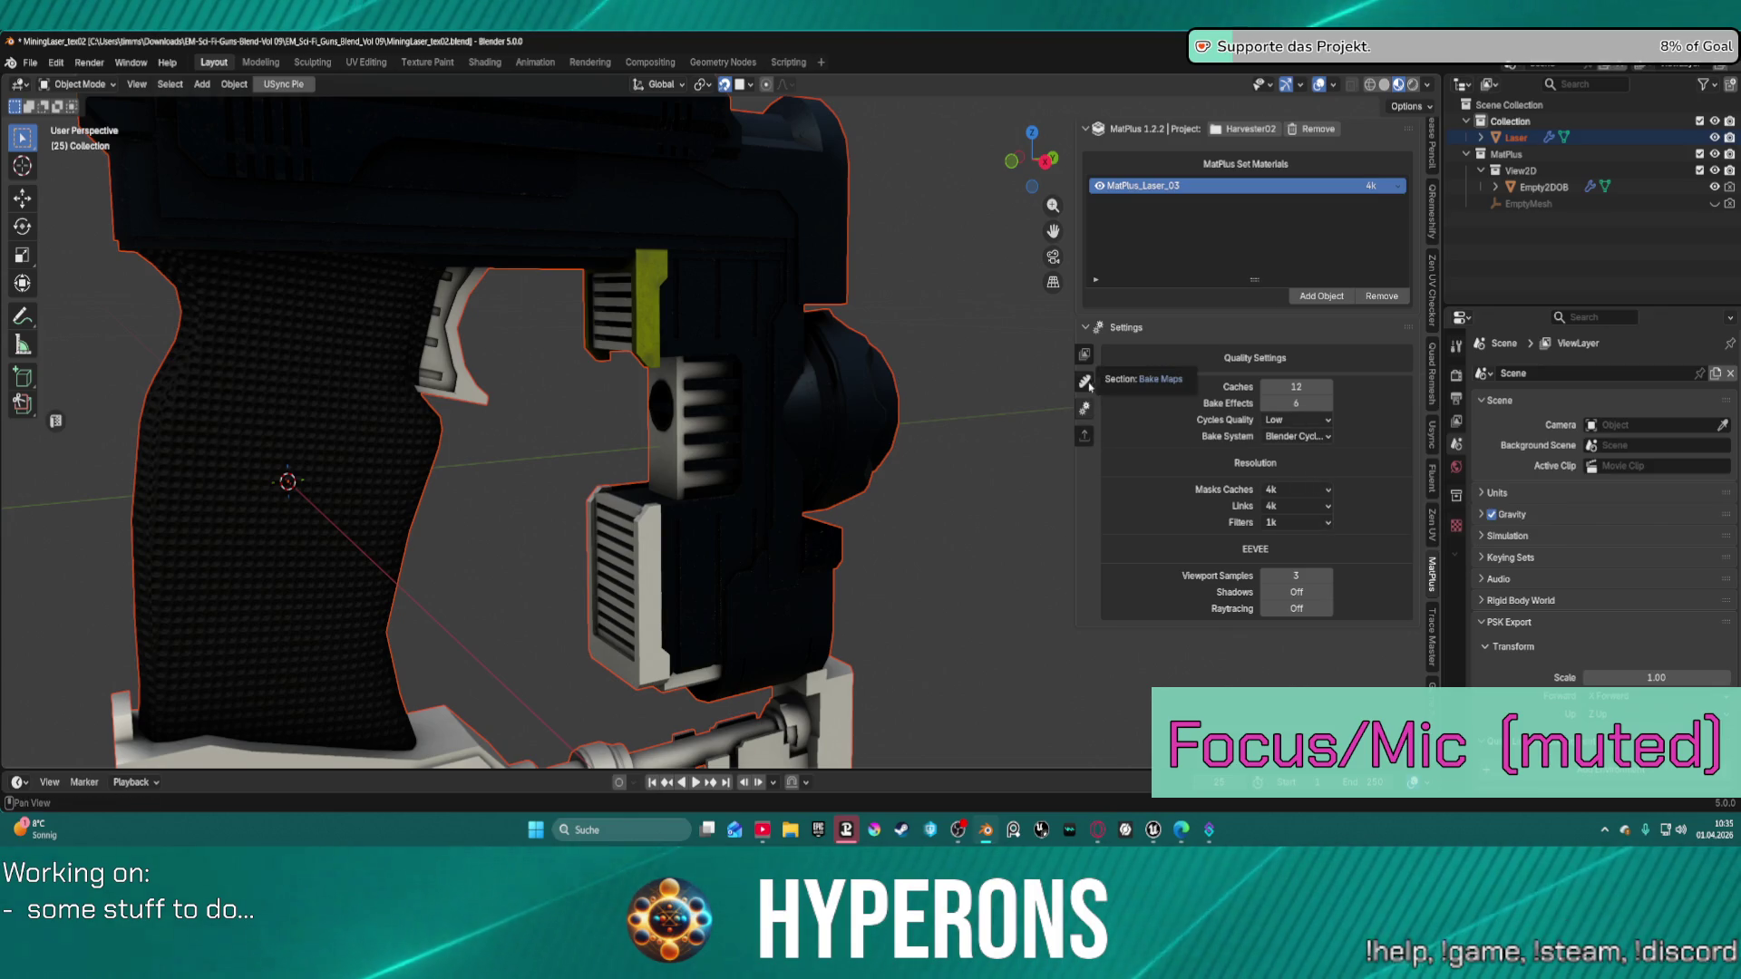
left_click(1085, 353)
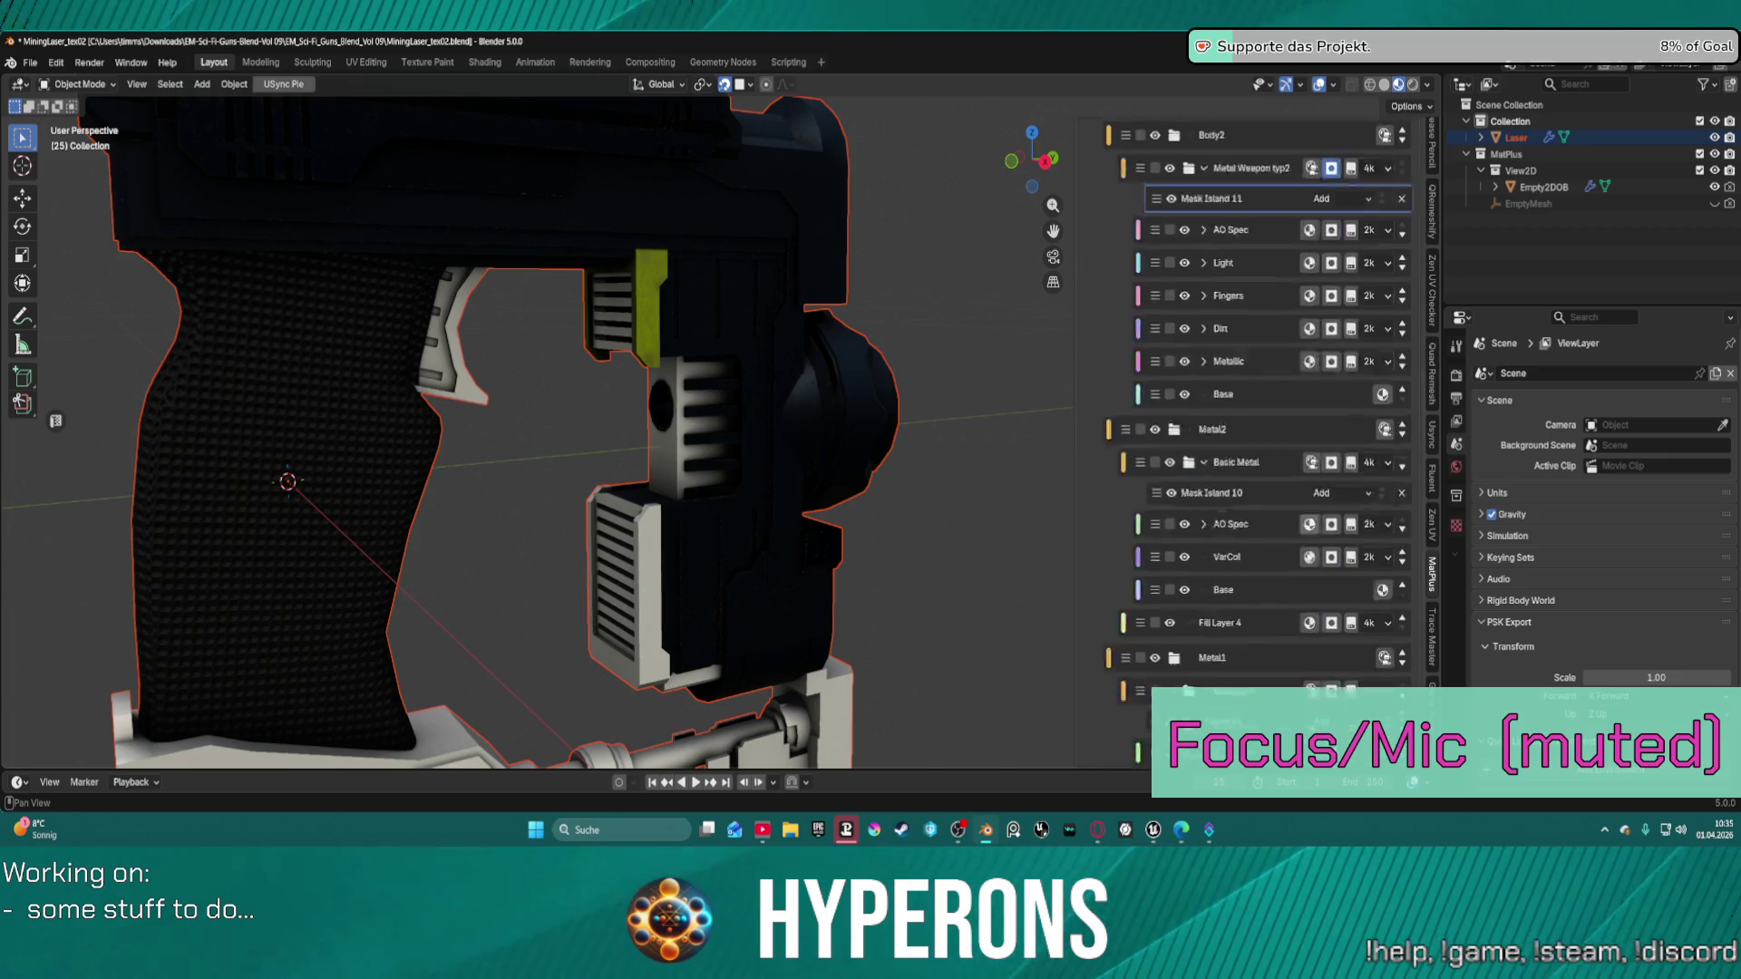
Select Mask Island 11 in the layer stack and start picking another mesh island.
scroll(1302, 487, "up", 10)
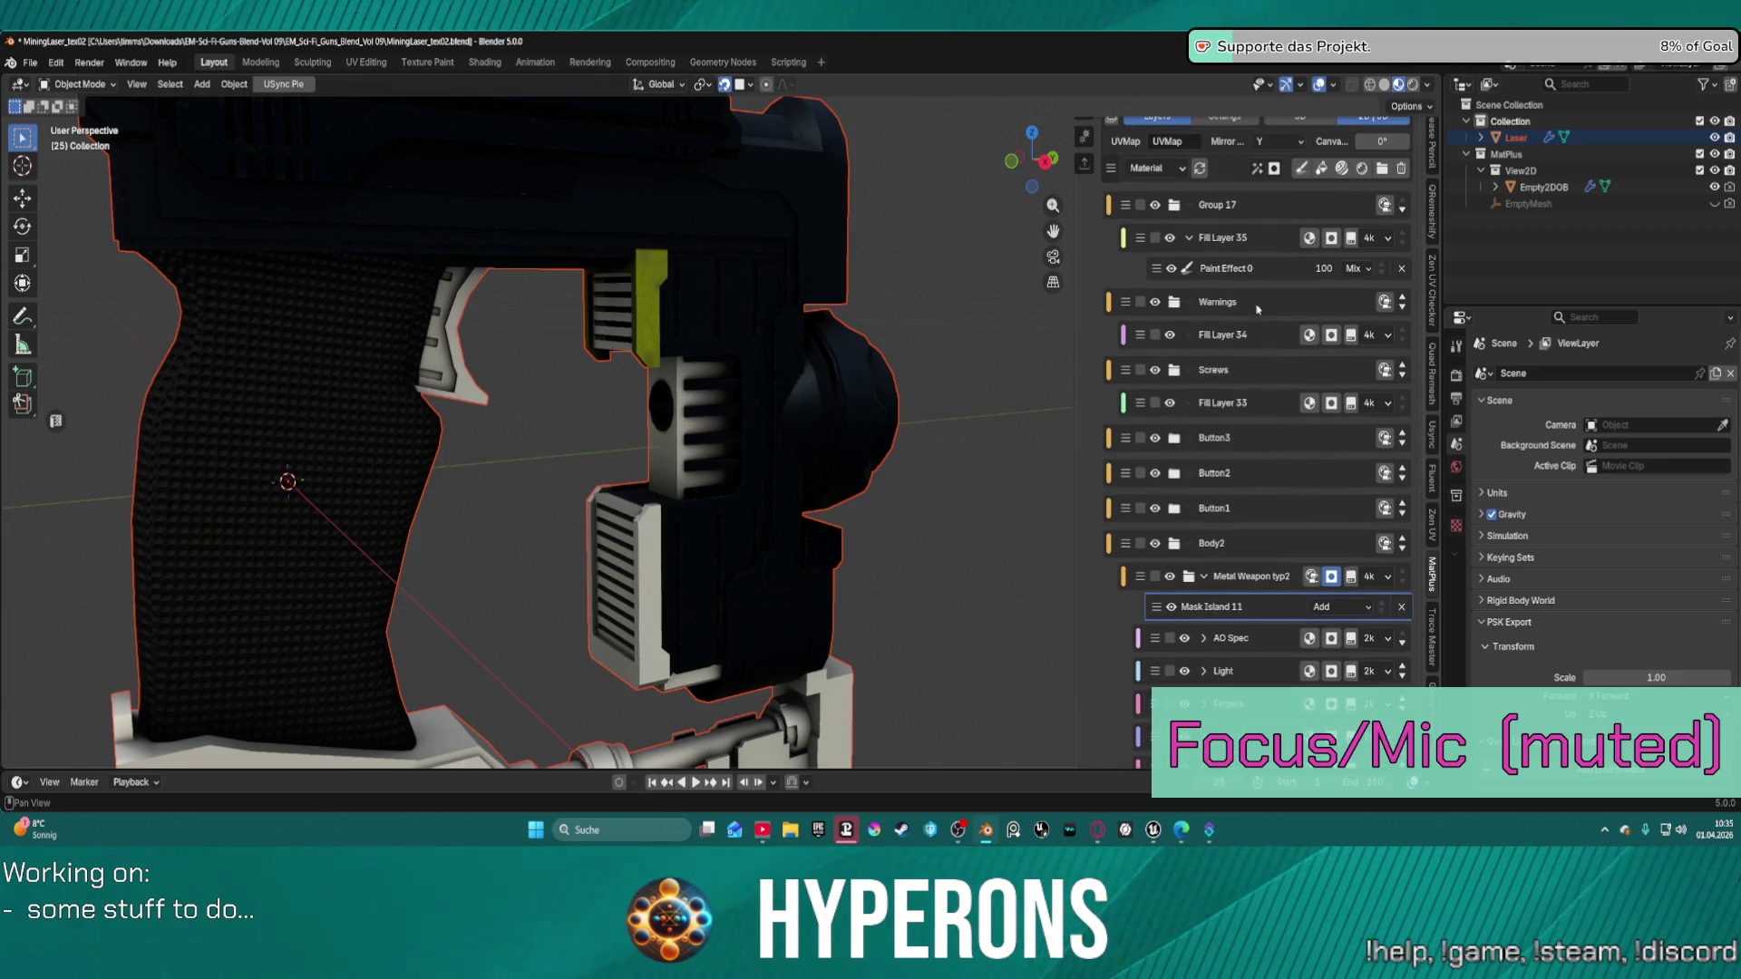
left_click(1263, 607)
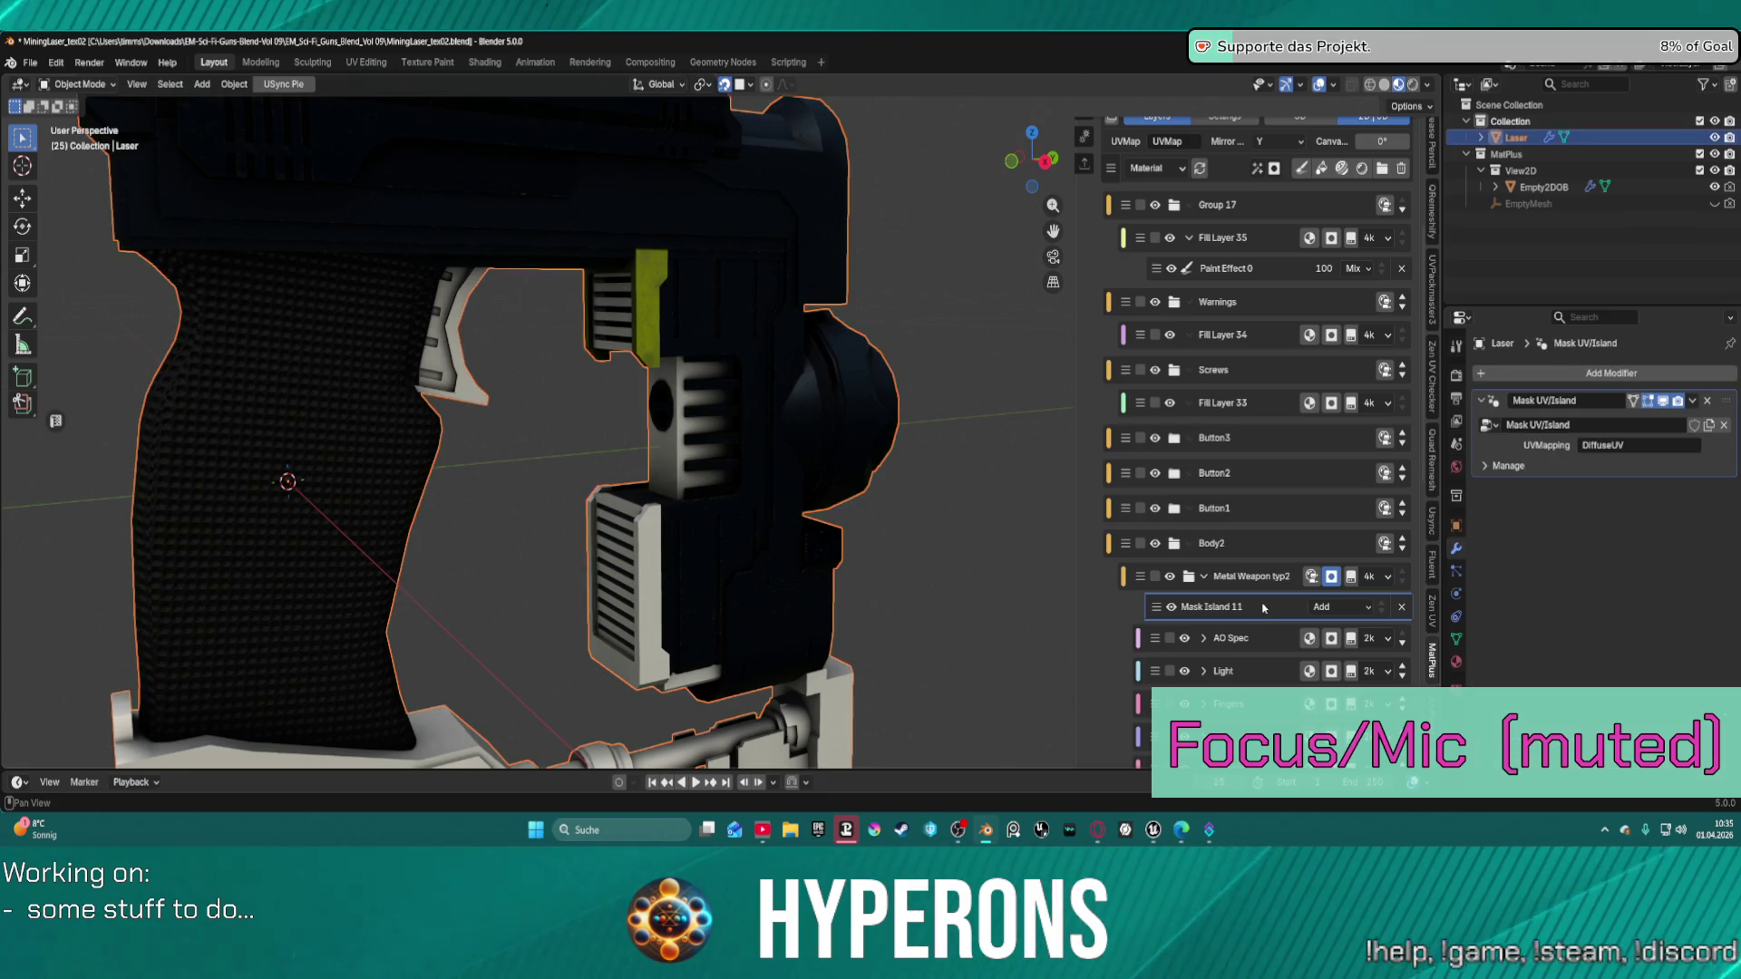
scroll(1263, 544, "down", 10)
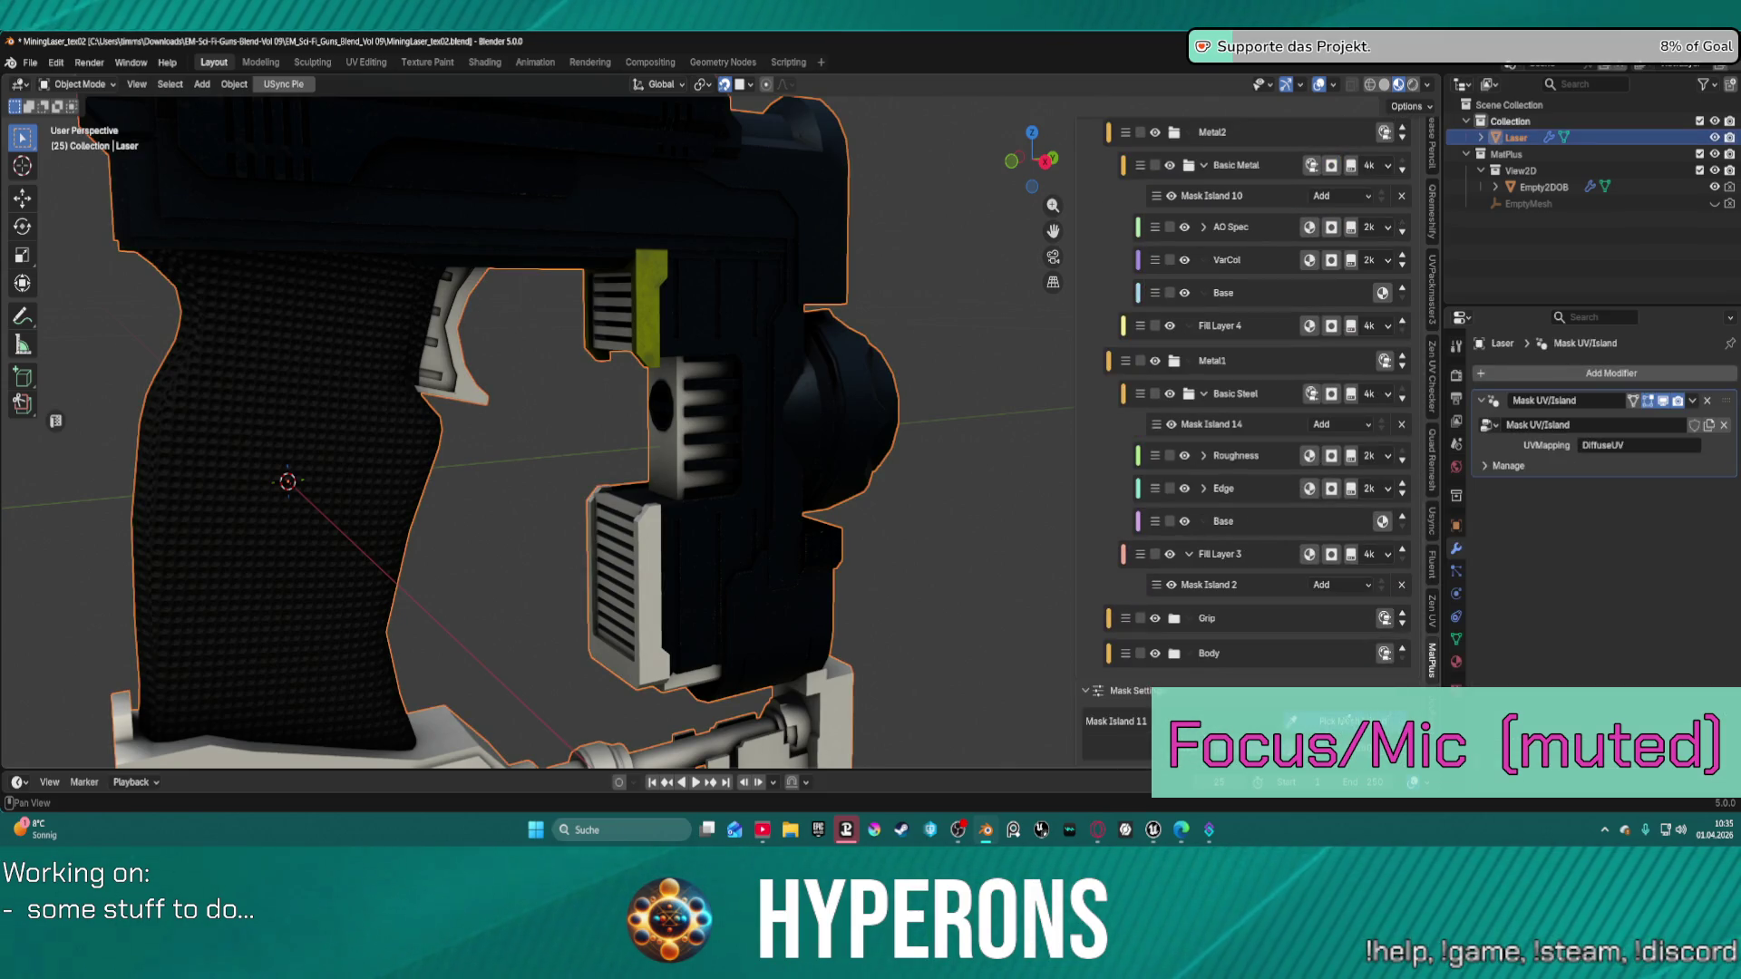
left_click(1349, 721)
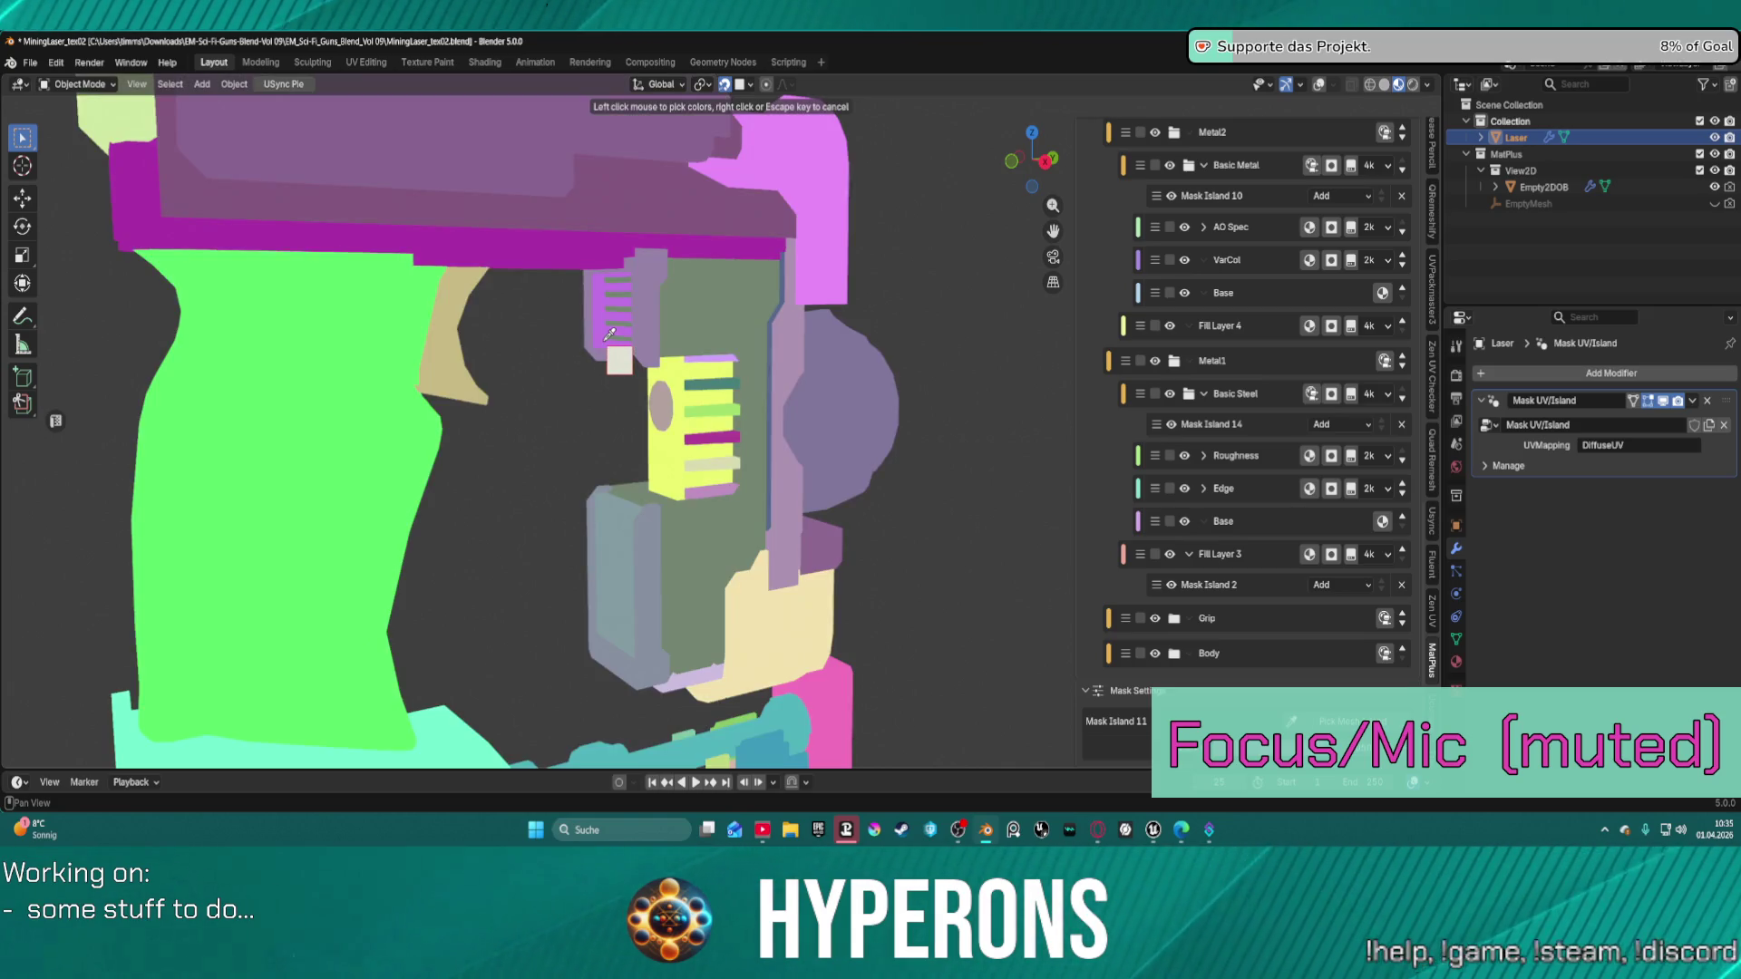
Add five more side islands — vent block, lower housing pieces and small bottom part — to Mask Island 11.
left_click(603, 344)
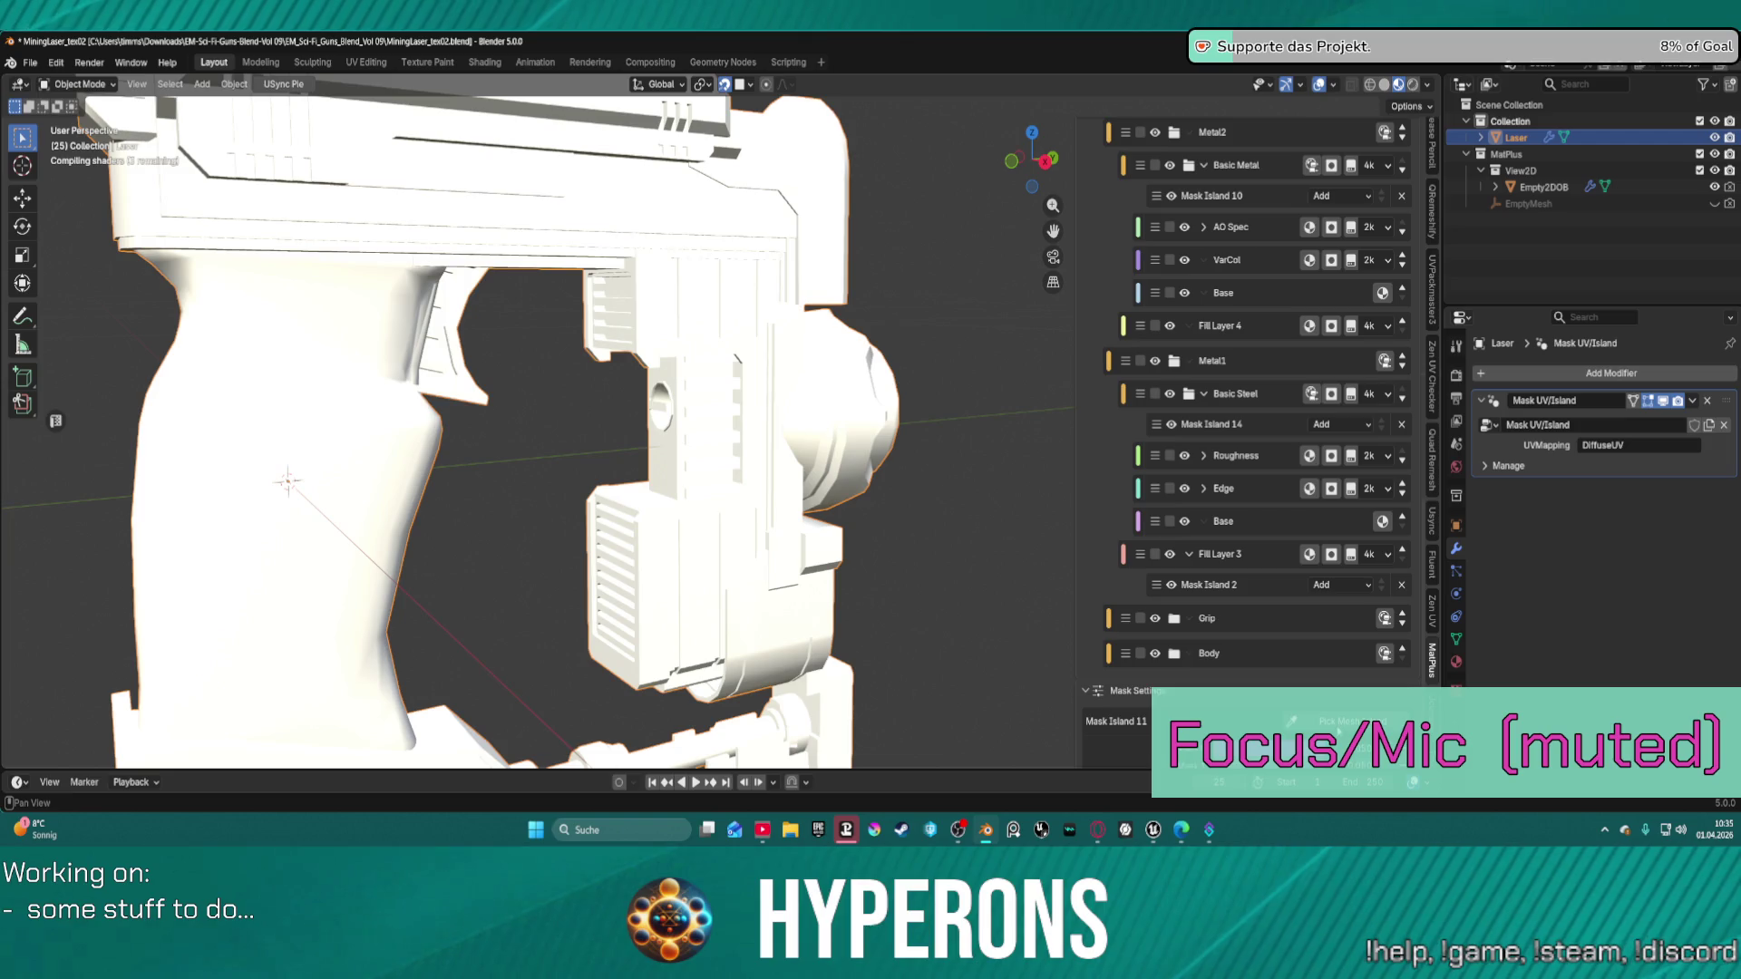
left_click(1342, 721)
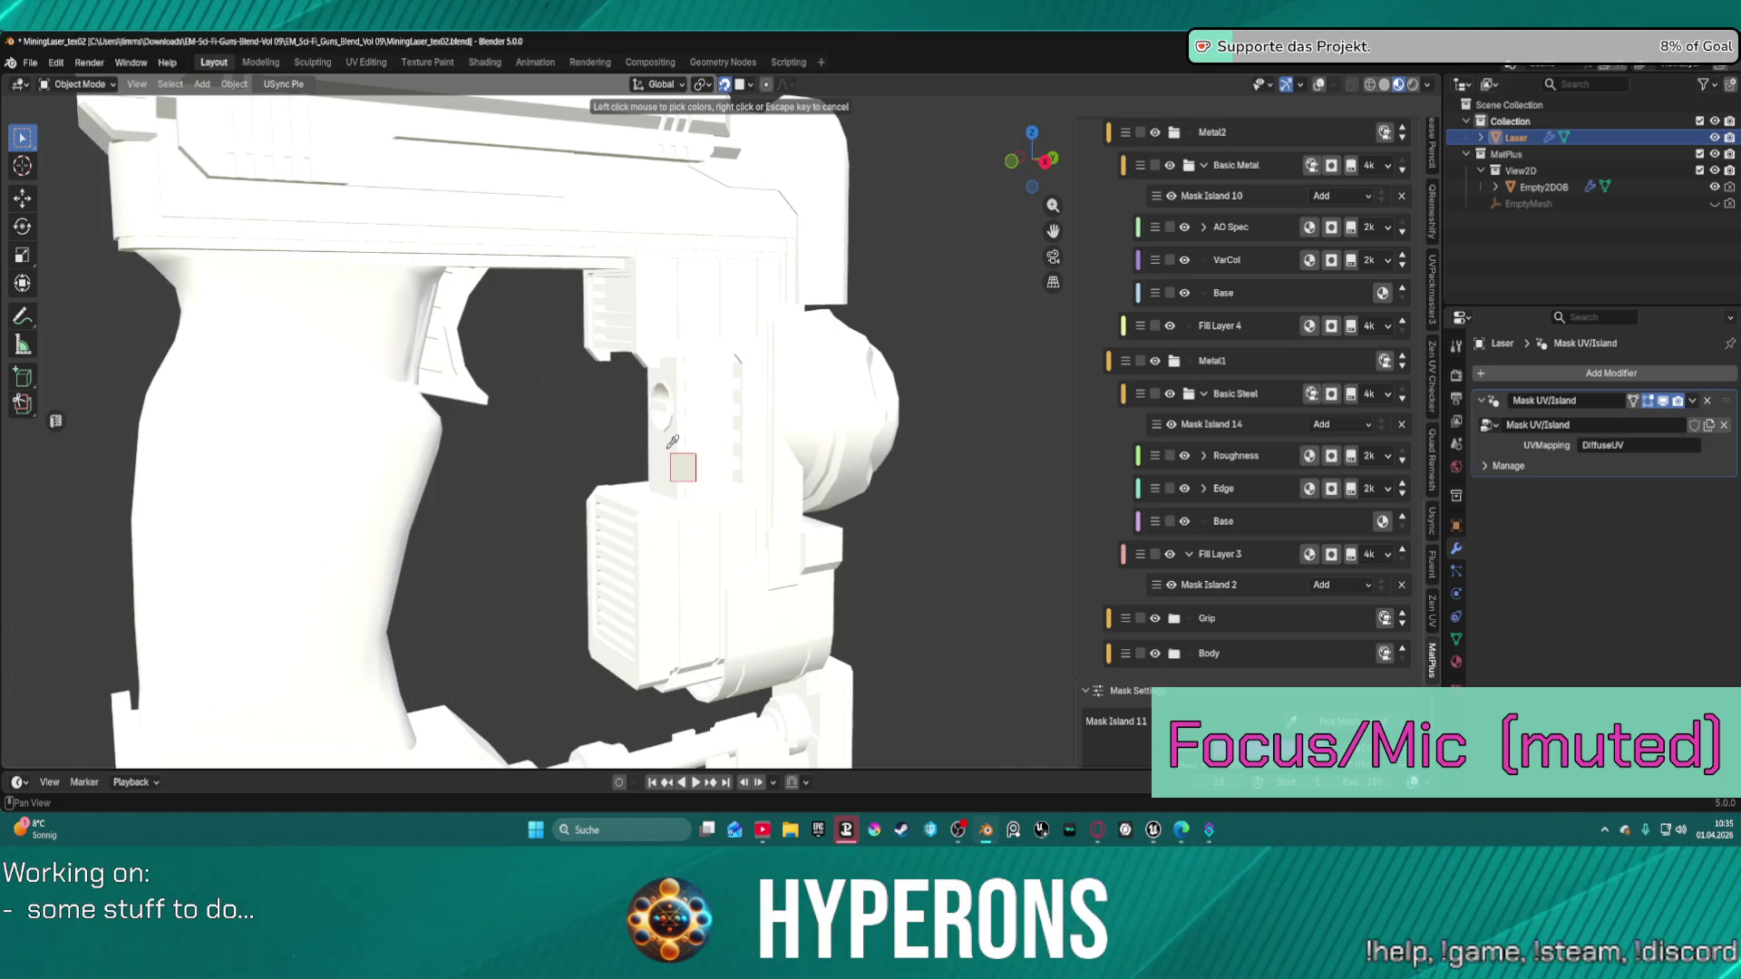
left_click(667, 454)
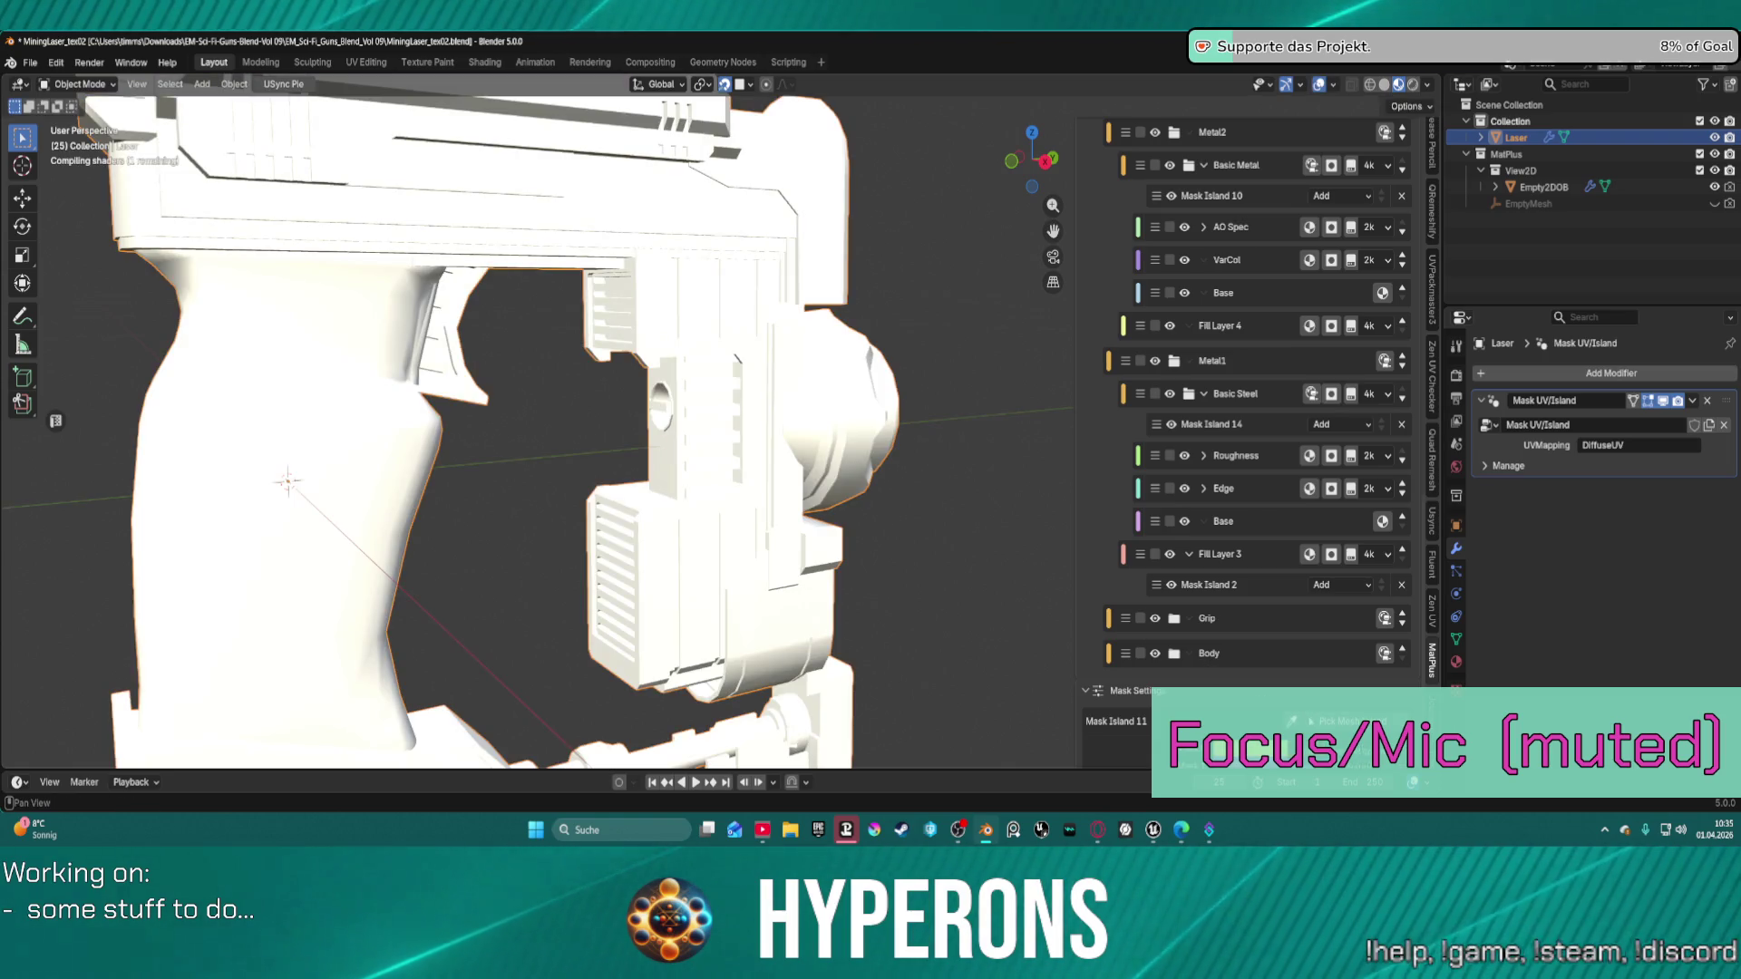
left_click(1337, 721)
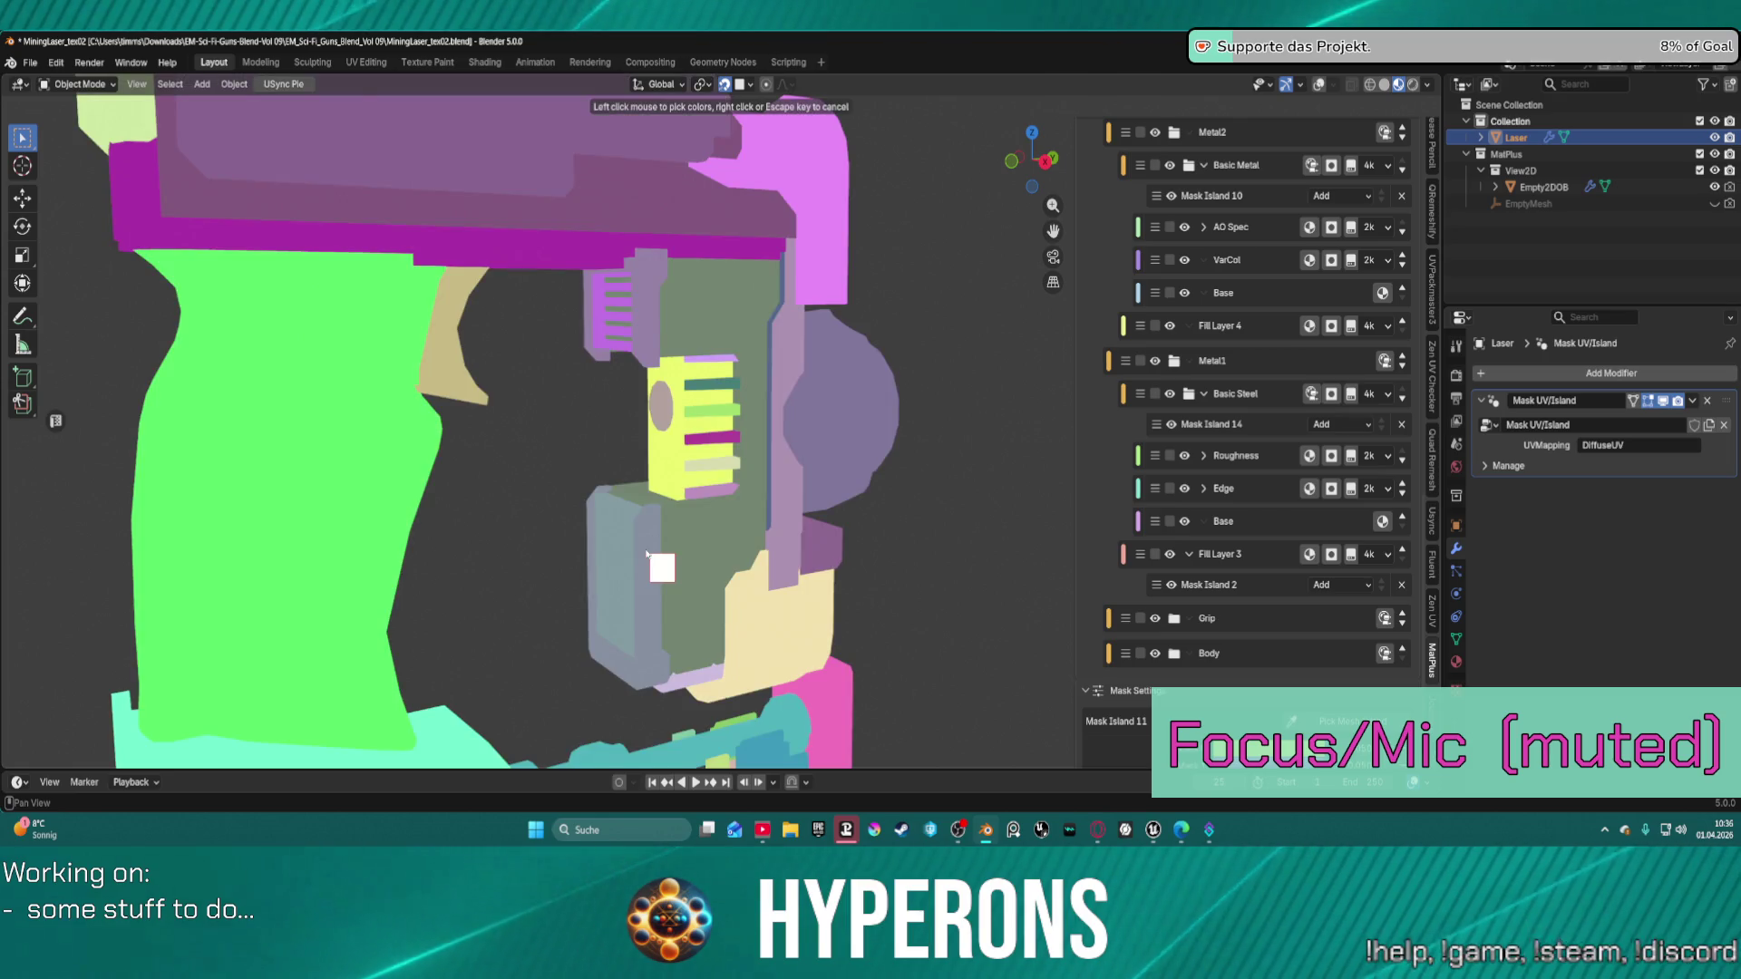
left_click(653, 542)
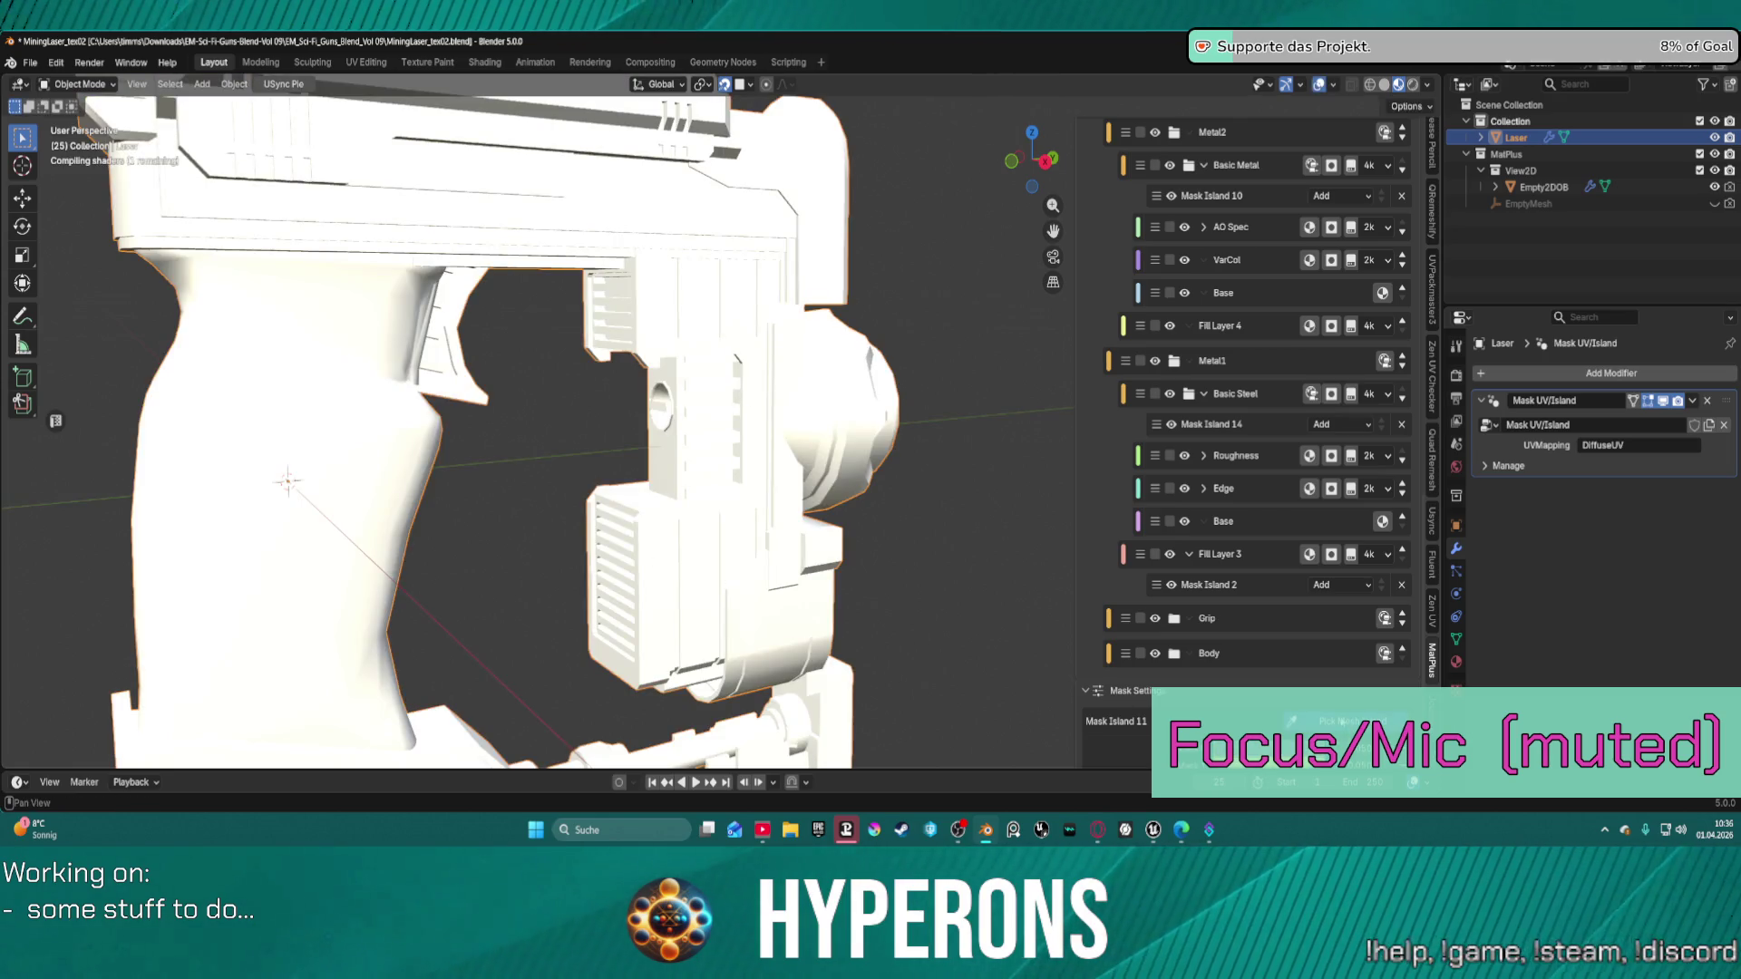
left_click(1346, 721)
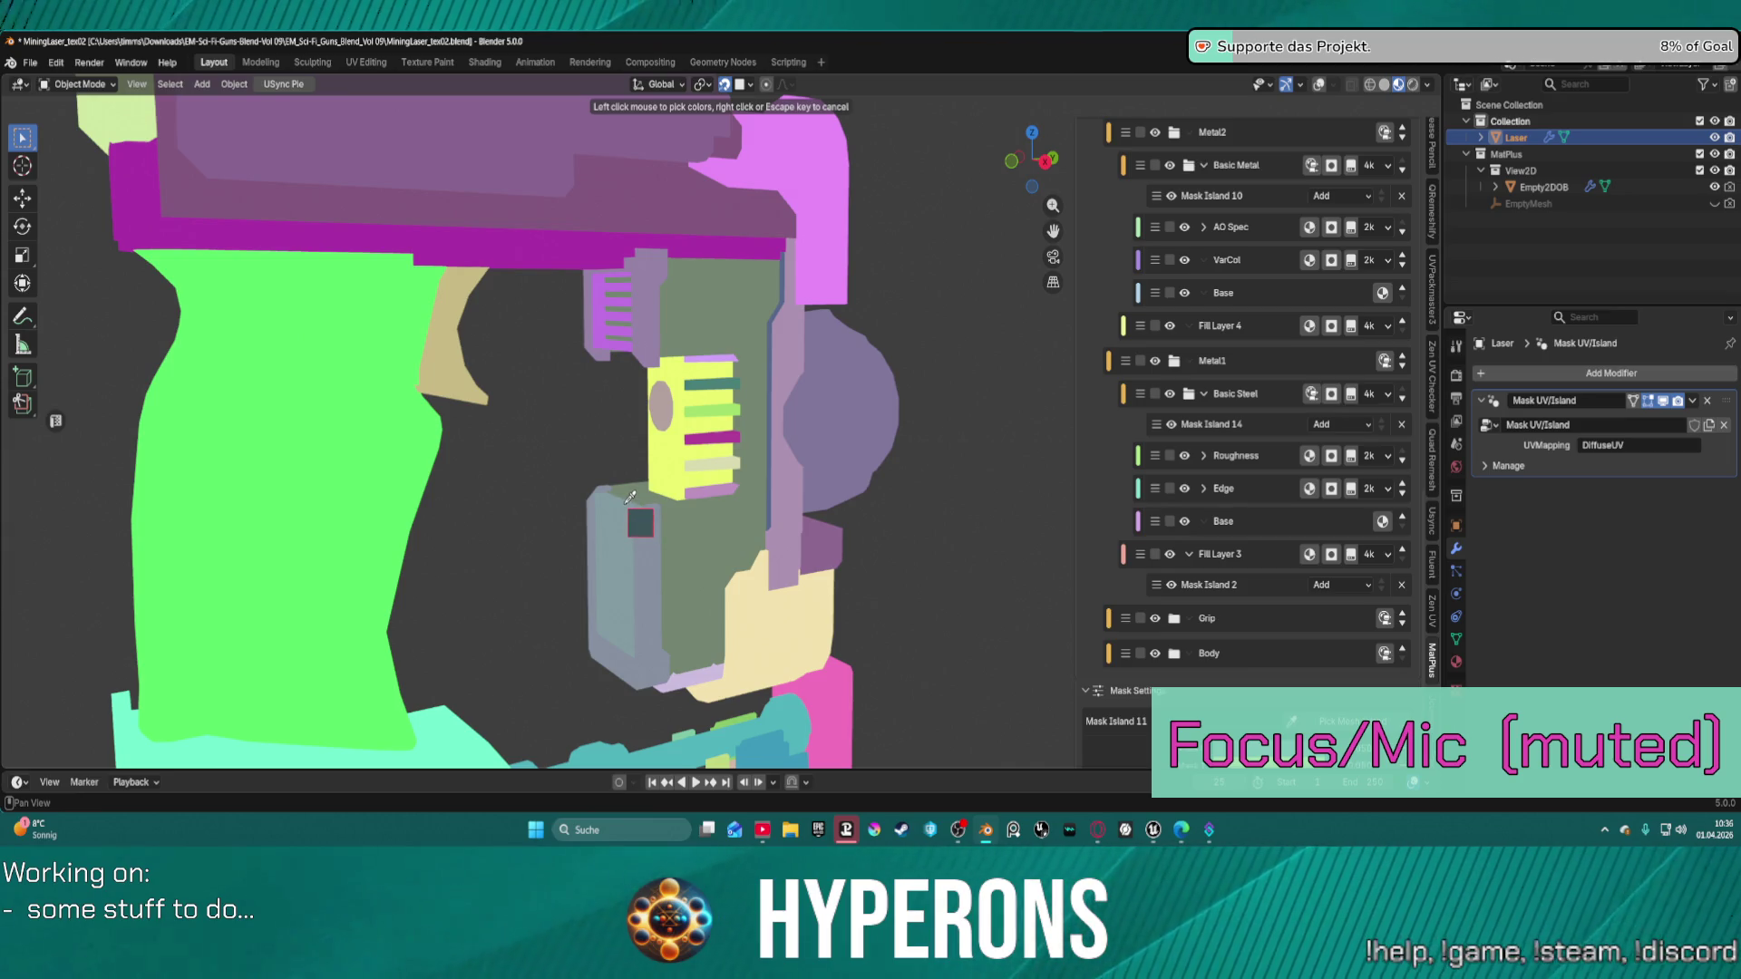
left_click(625, 499)
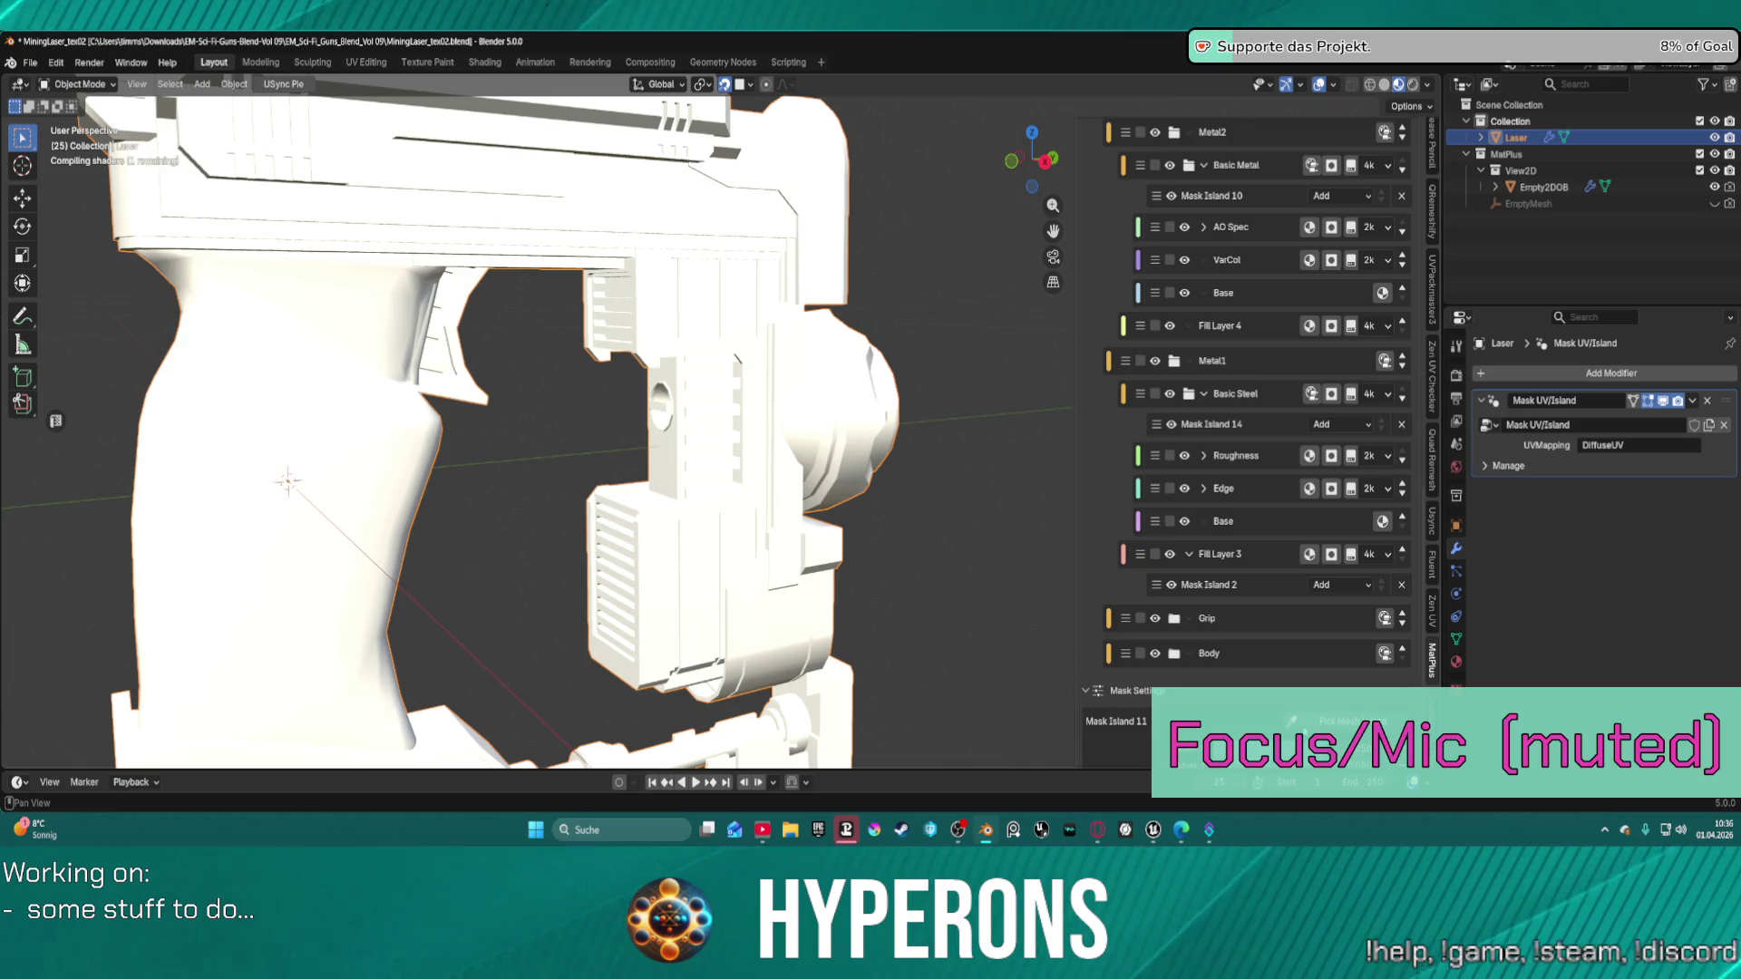
left_click(1292, 721)
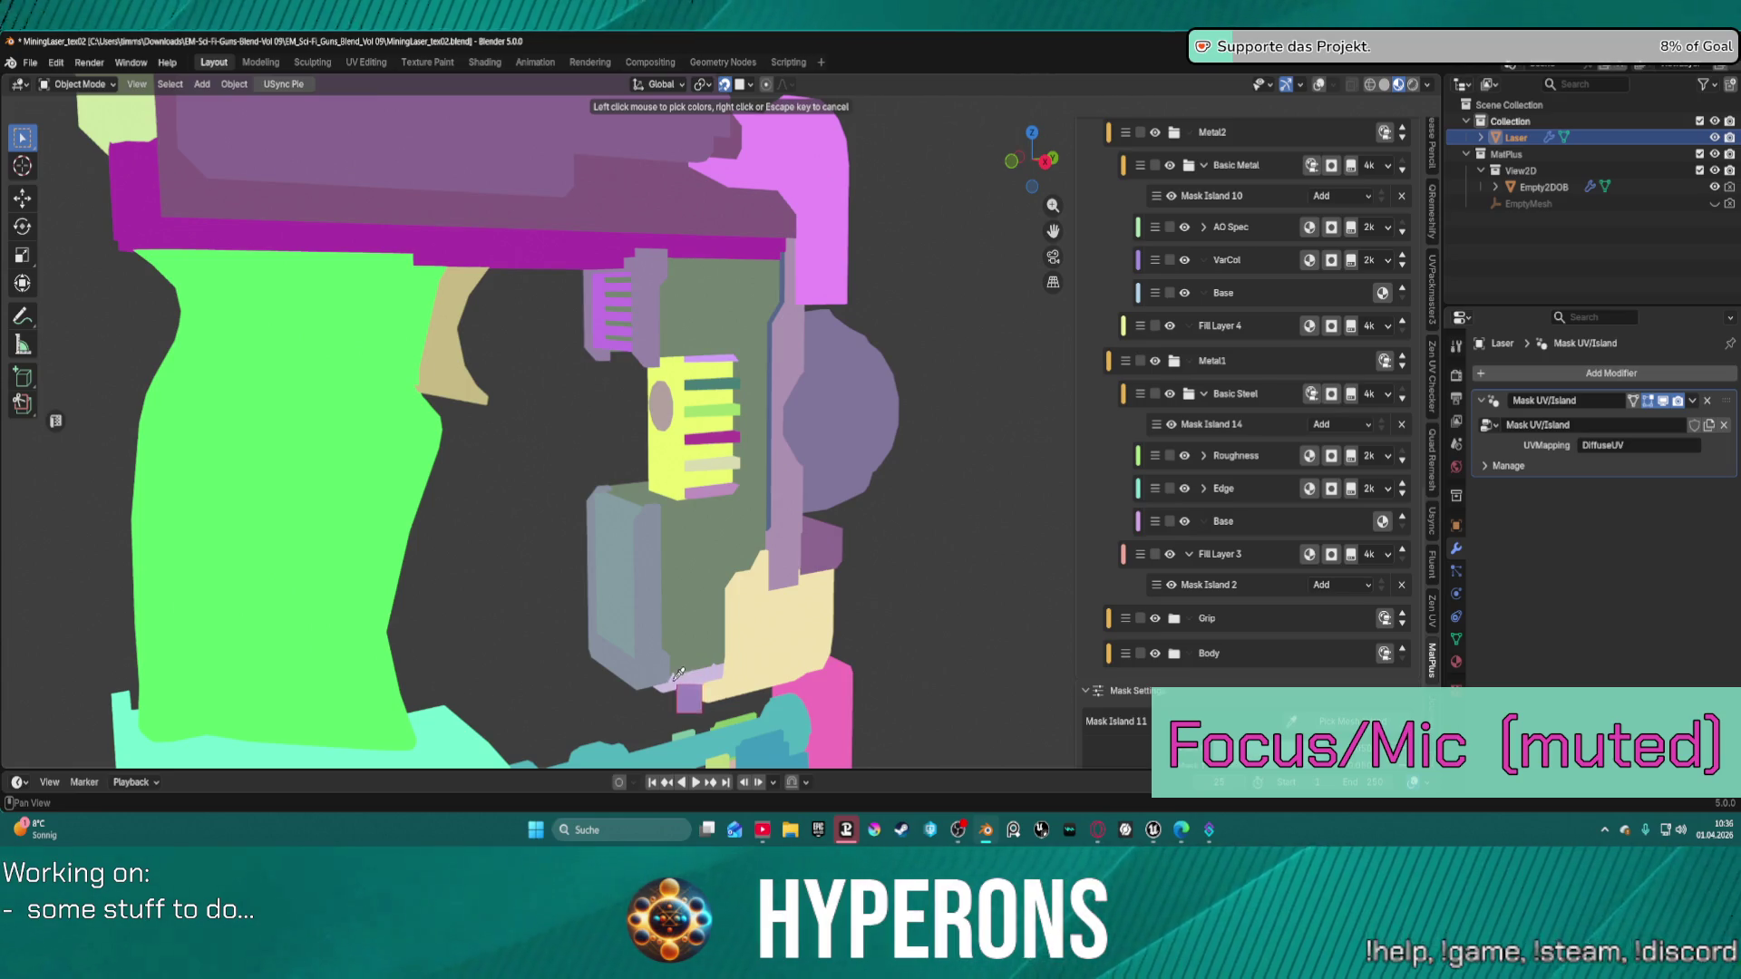
left_click(686, 680)
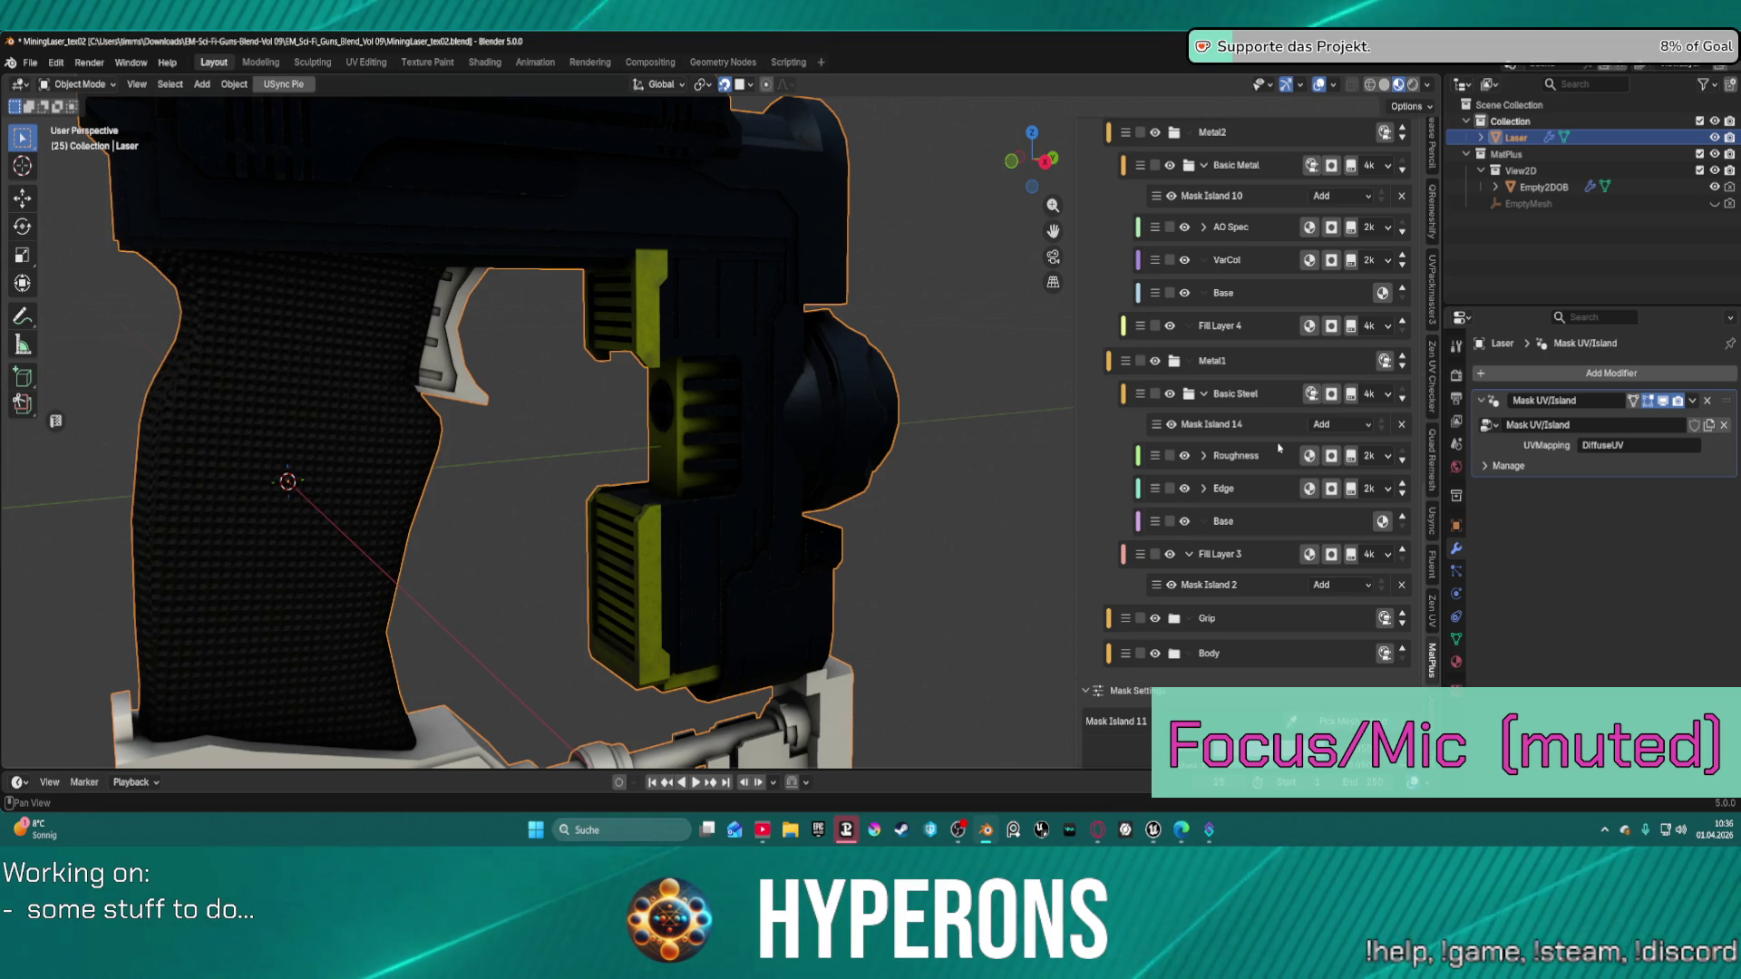
scroll(789, 385, "down", 5)
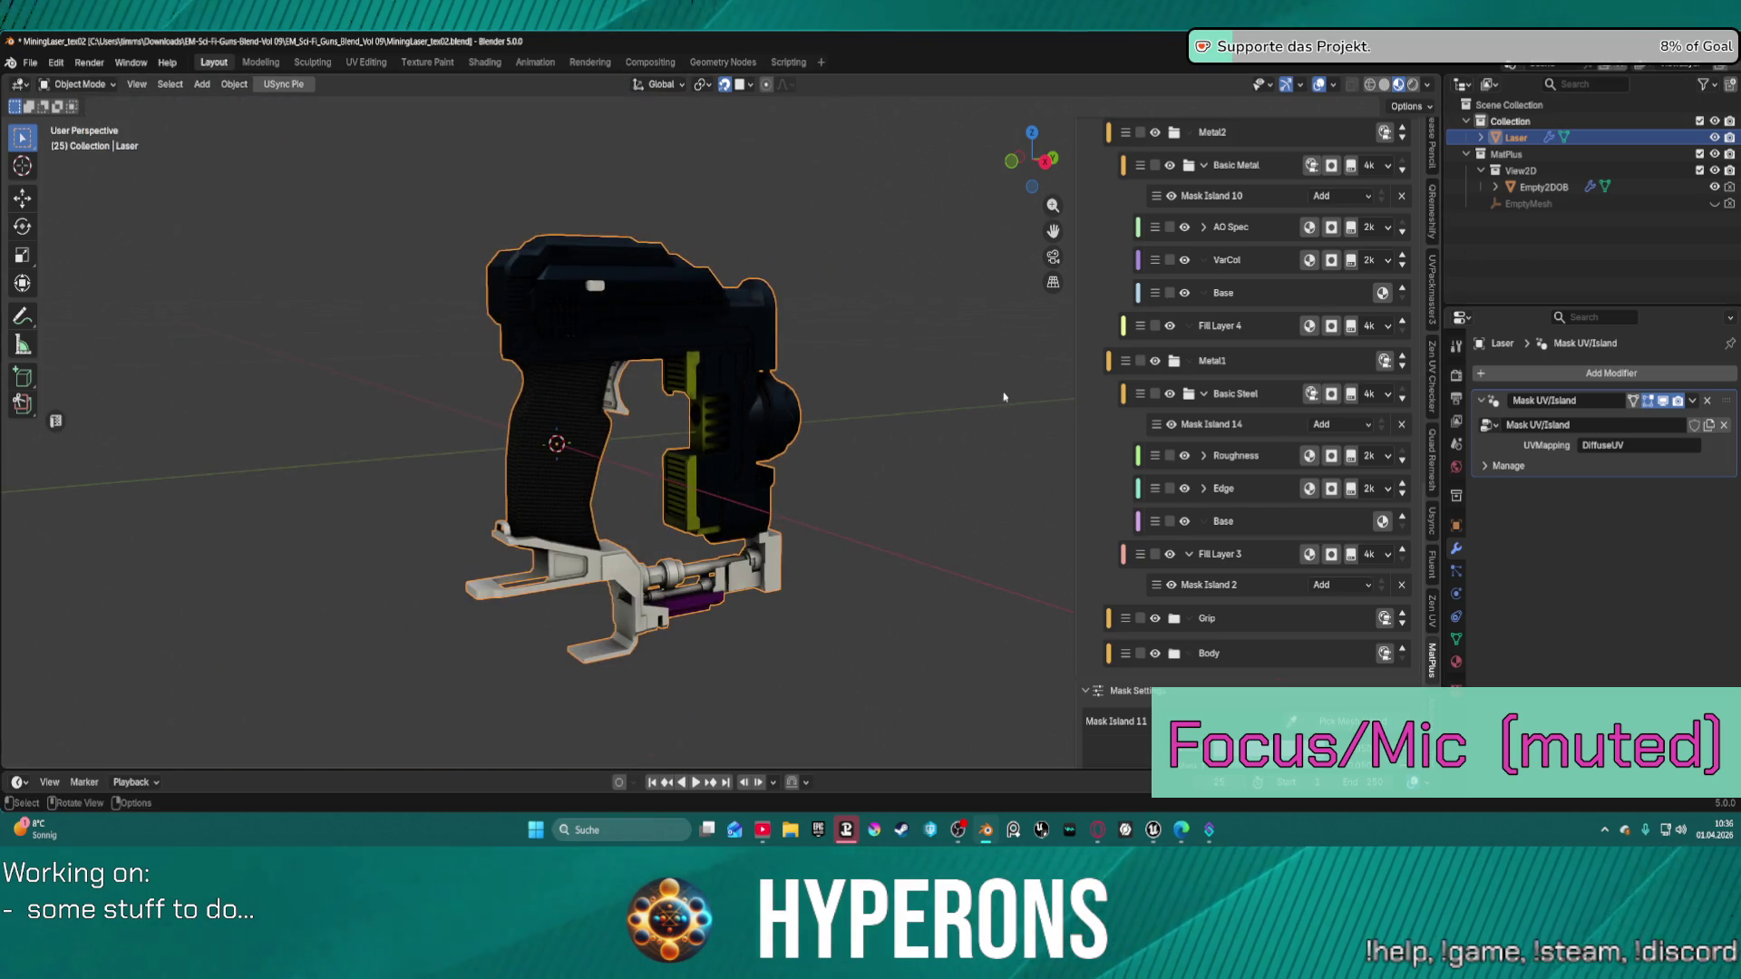
mouse_move(871, 390)
middle_mouse_down()
mouse_move(505, 378)
mouse_move(935, 346)
mouse_move(717, 462)
middle_mouse_up()
scroll(727, 453, "up", 5)
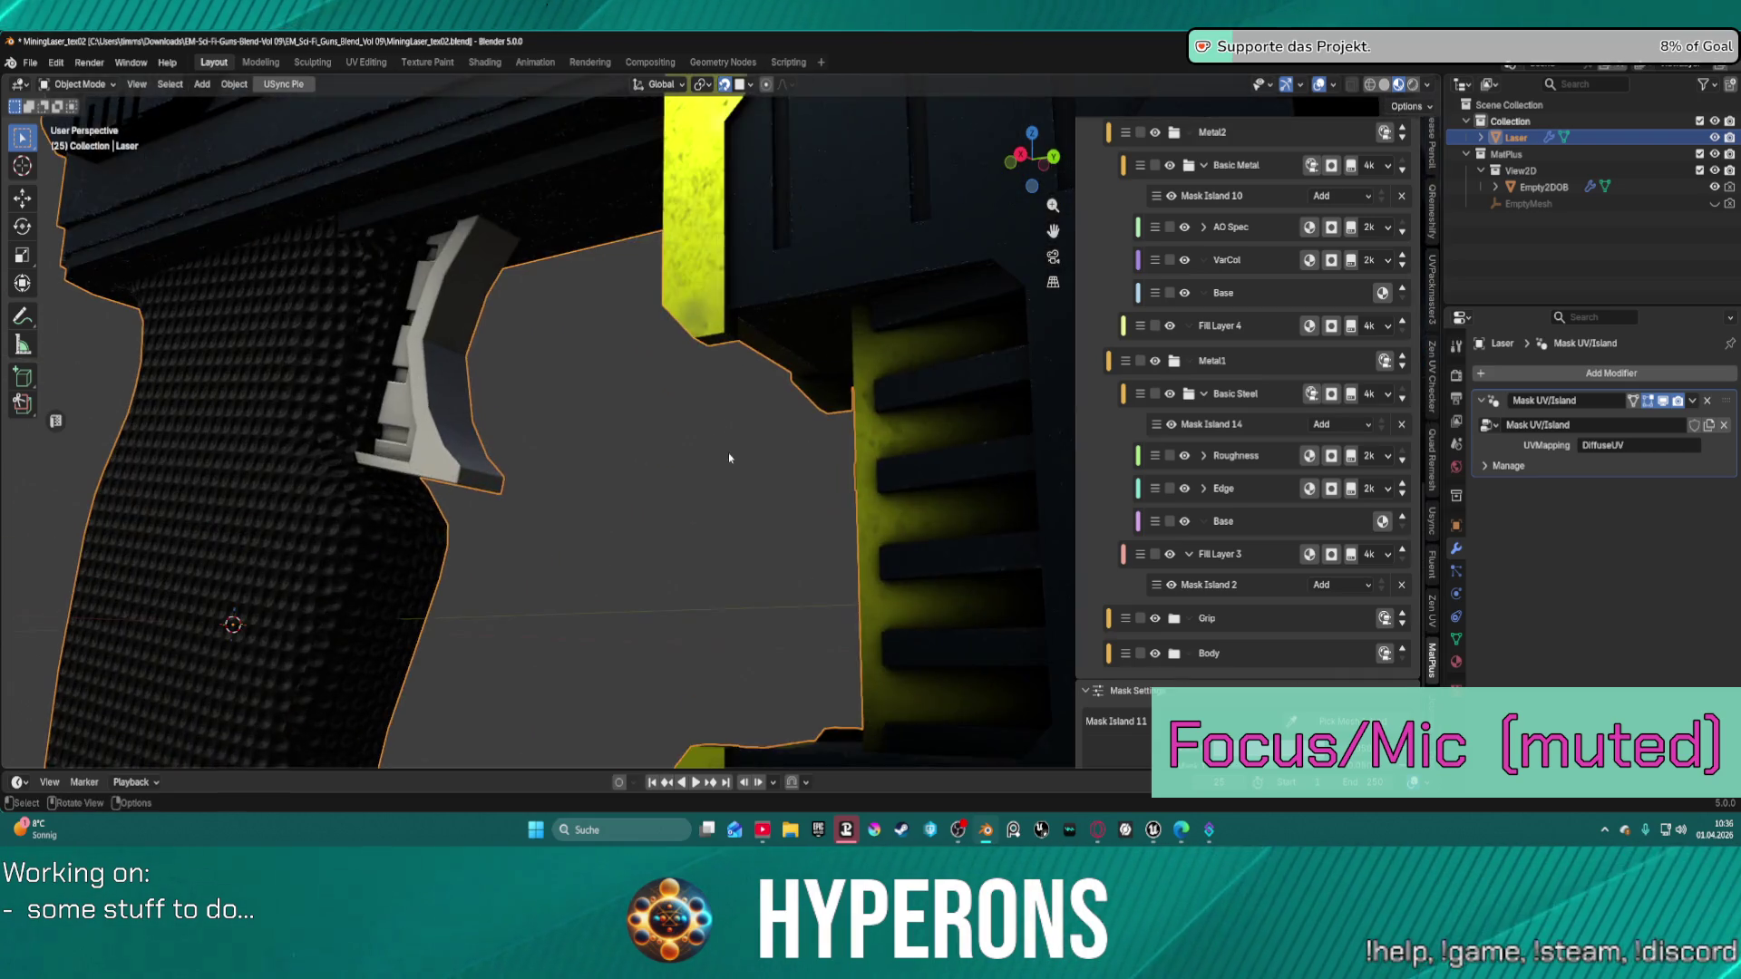
scroll(828, 501, "down", 2)
scroll(653, 494, "down", 4)
scroll(624, 500, "up", 2)
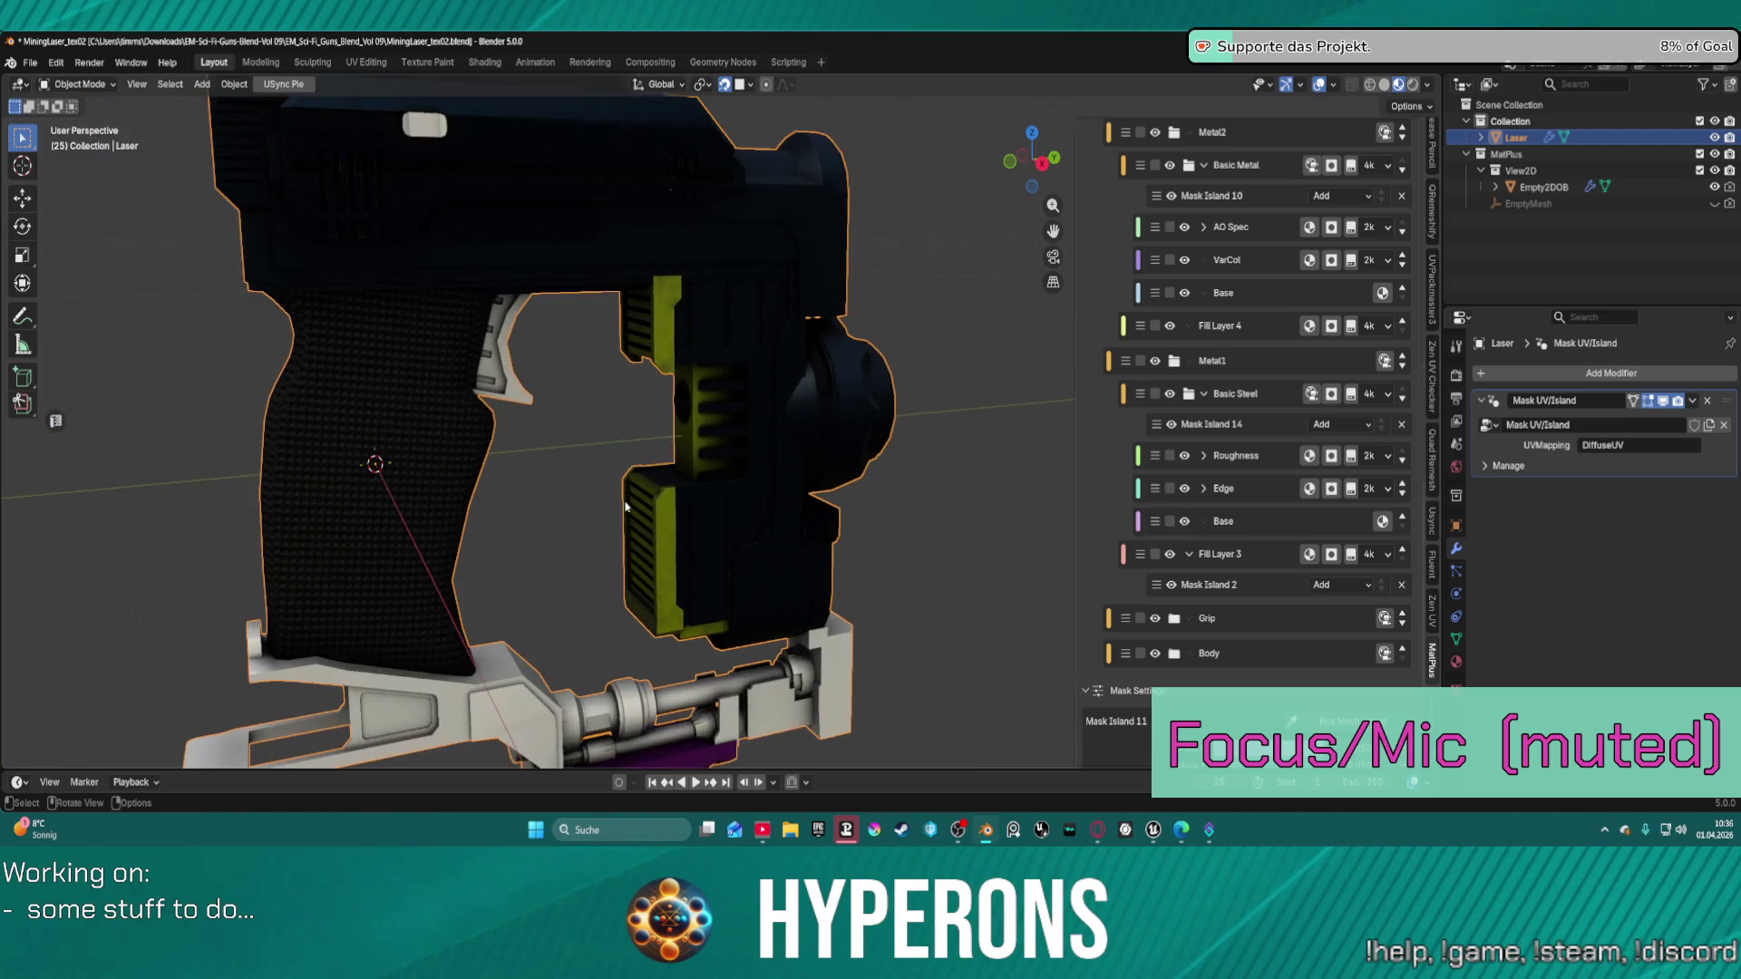
scroll(598, 524, "up", 2)
scroll(580, 554, "down", 1)
scroll(580, 558, "down", 1)
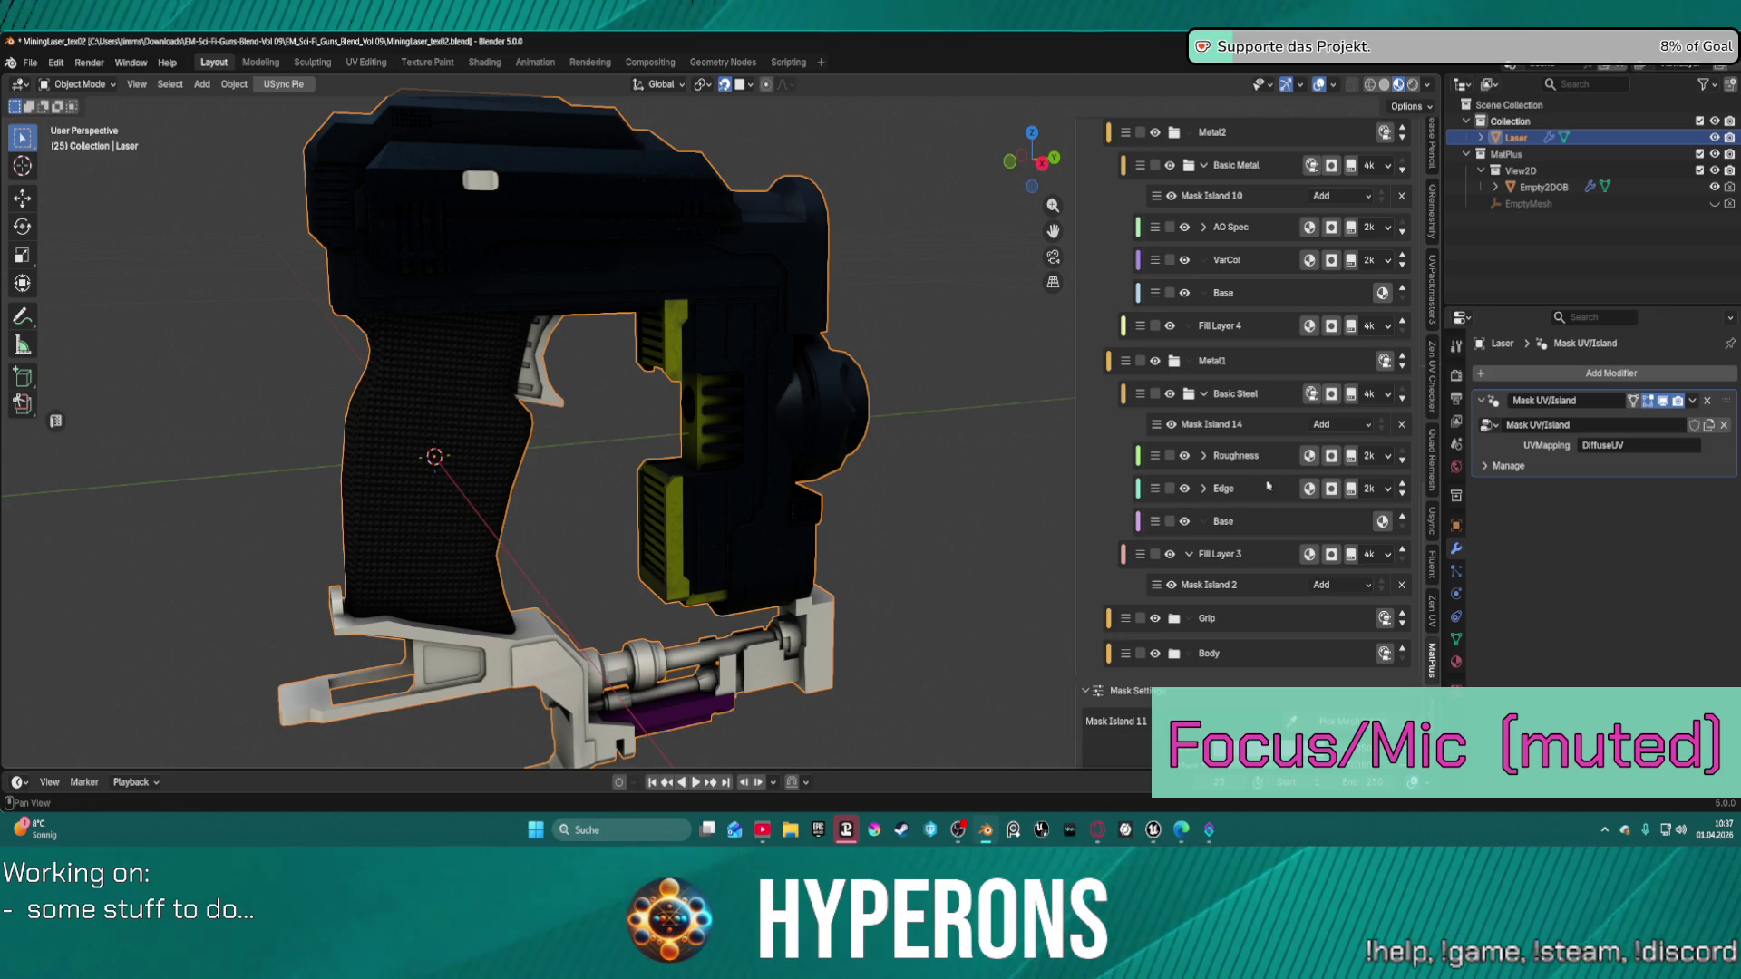
scroll(1256, 571, "down", 3)
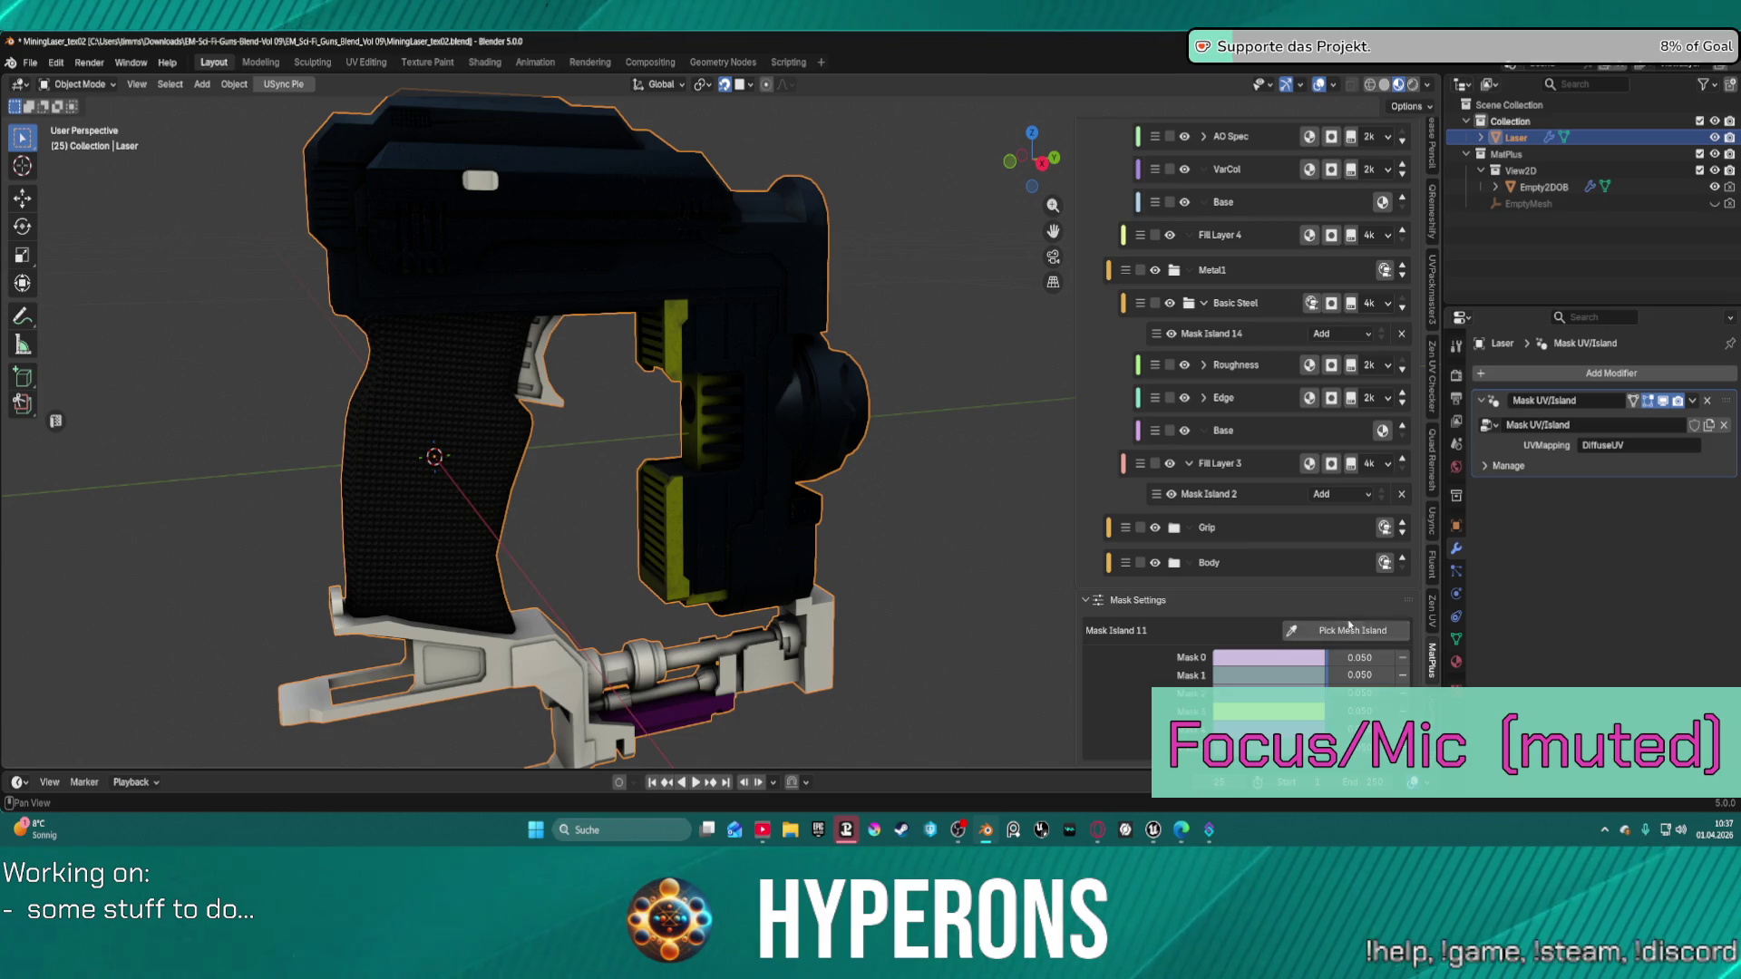
Open Mask Island 13's mask settings under Metal Weapon 2 and add a picked gun part as a mask colour.
left_click(1260, 496)
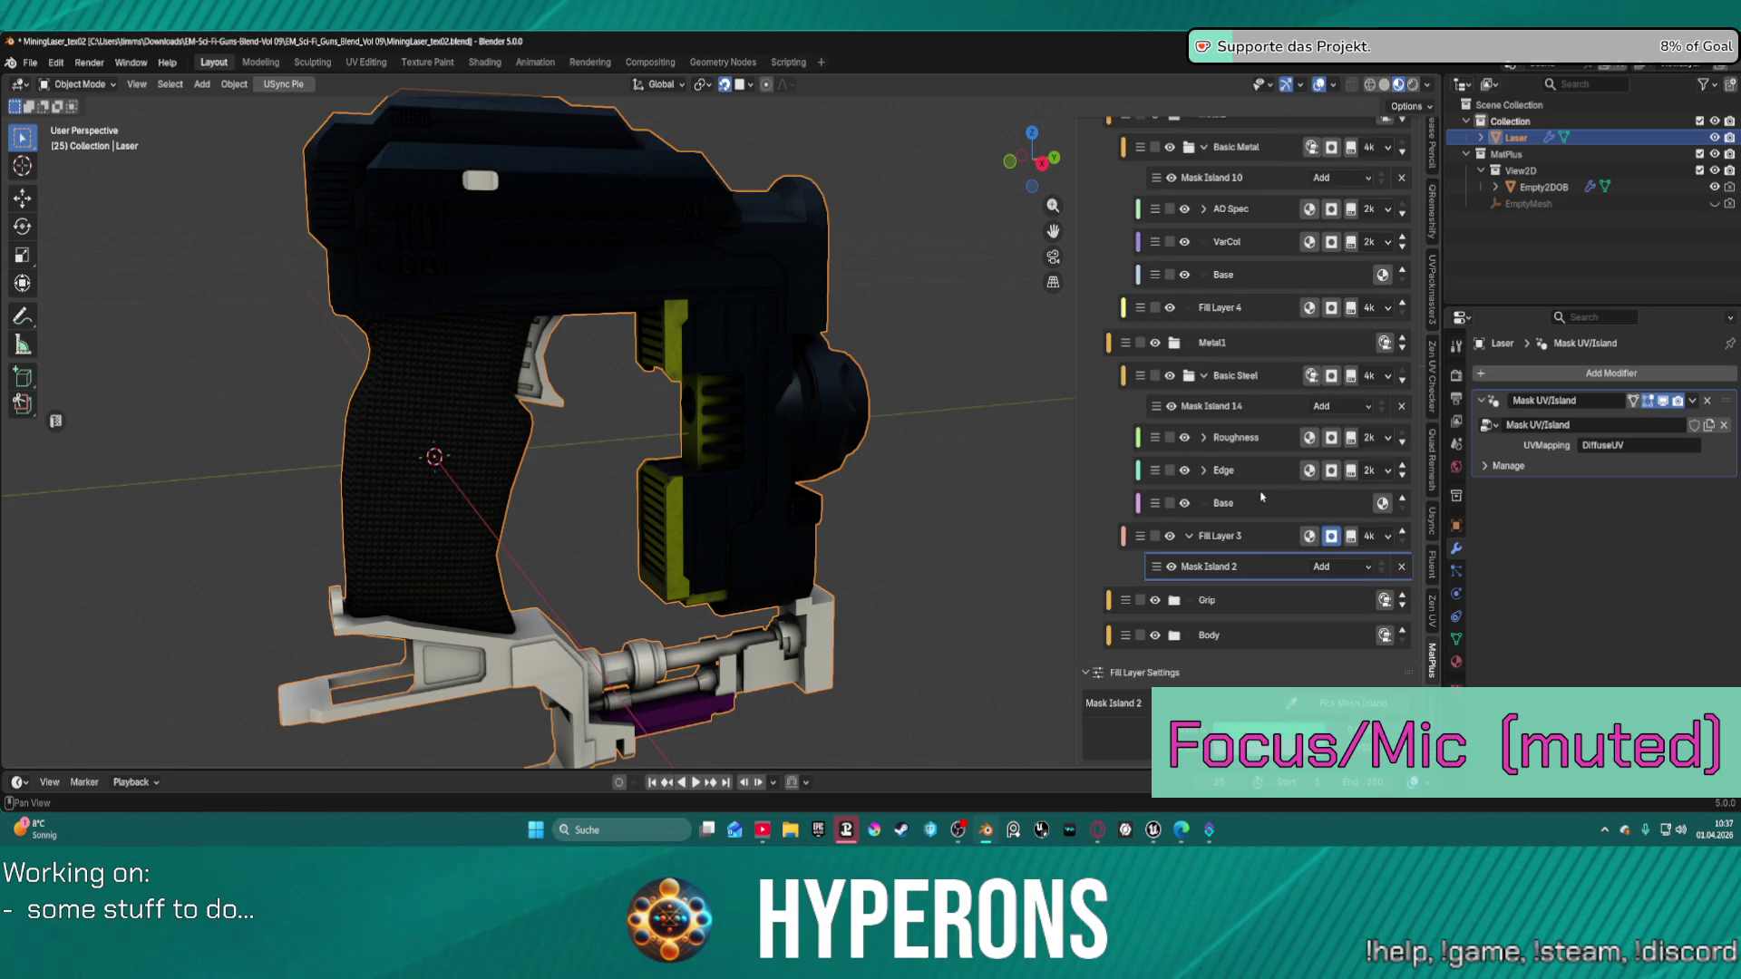
right_click(1144, 637)
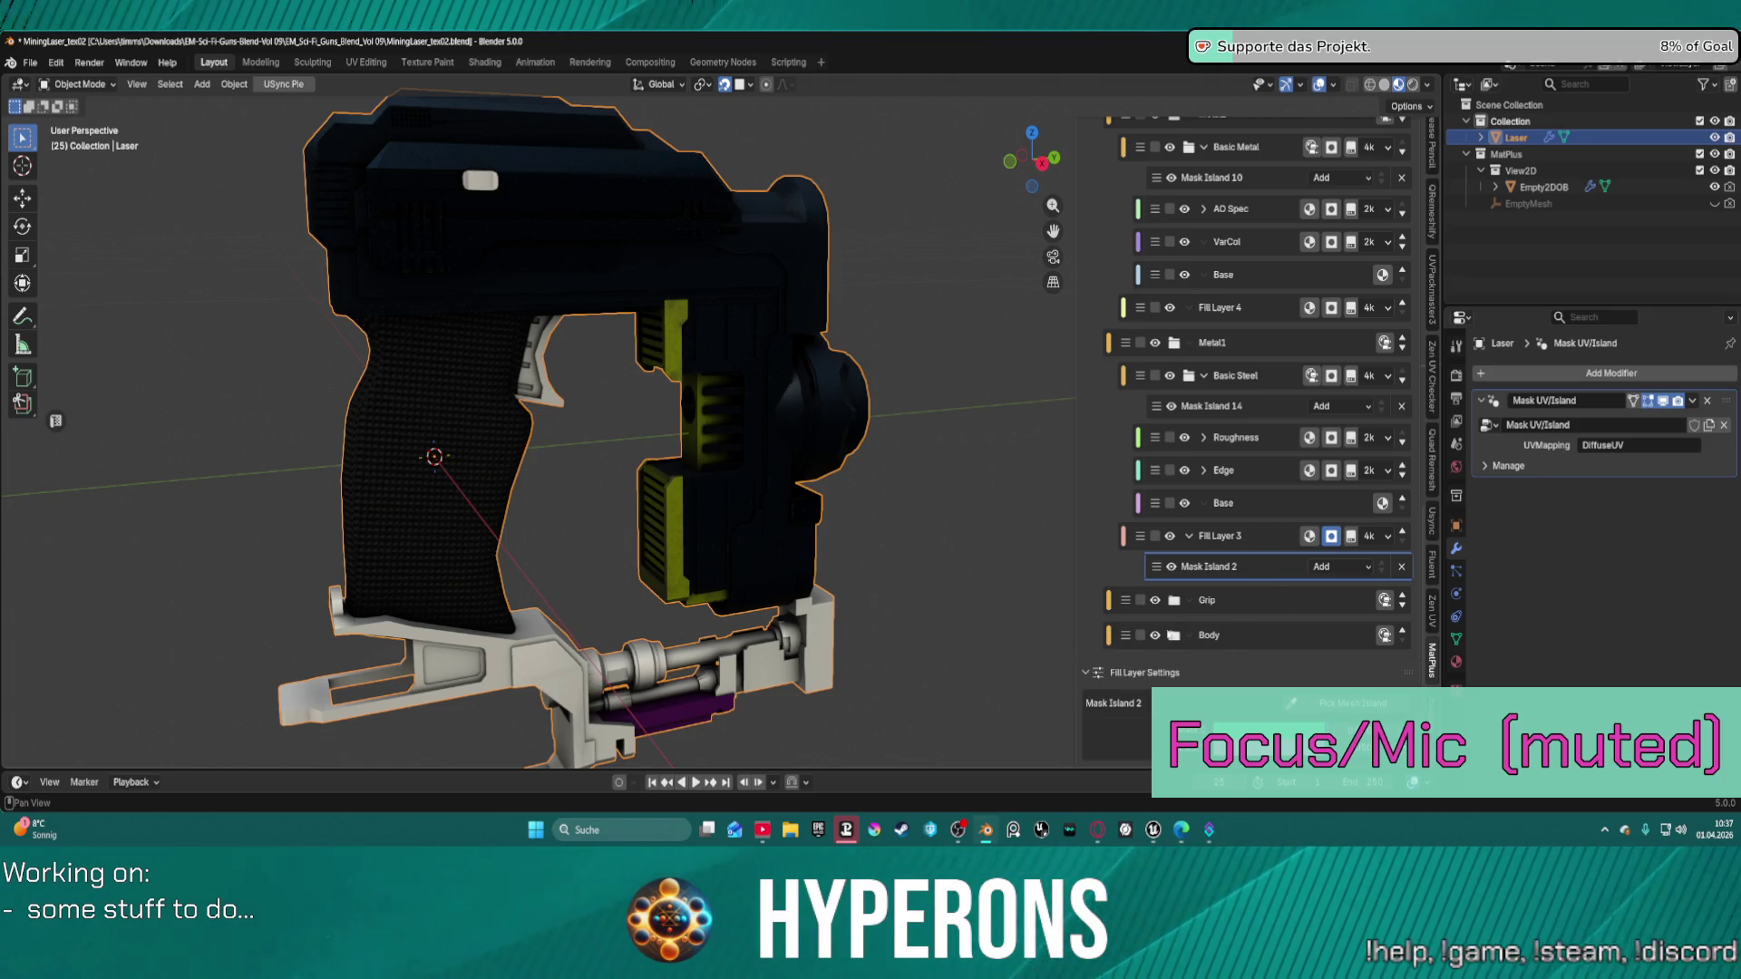
scroll(1242, 506, "down", 5)
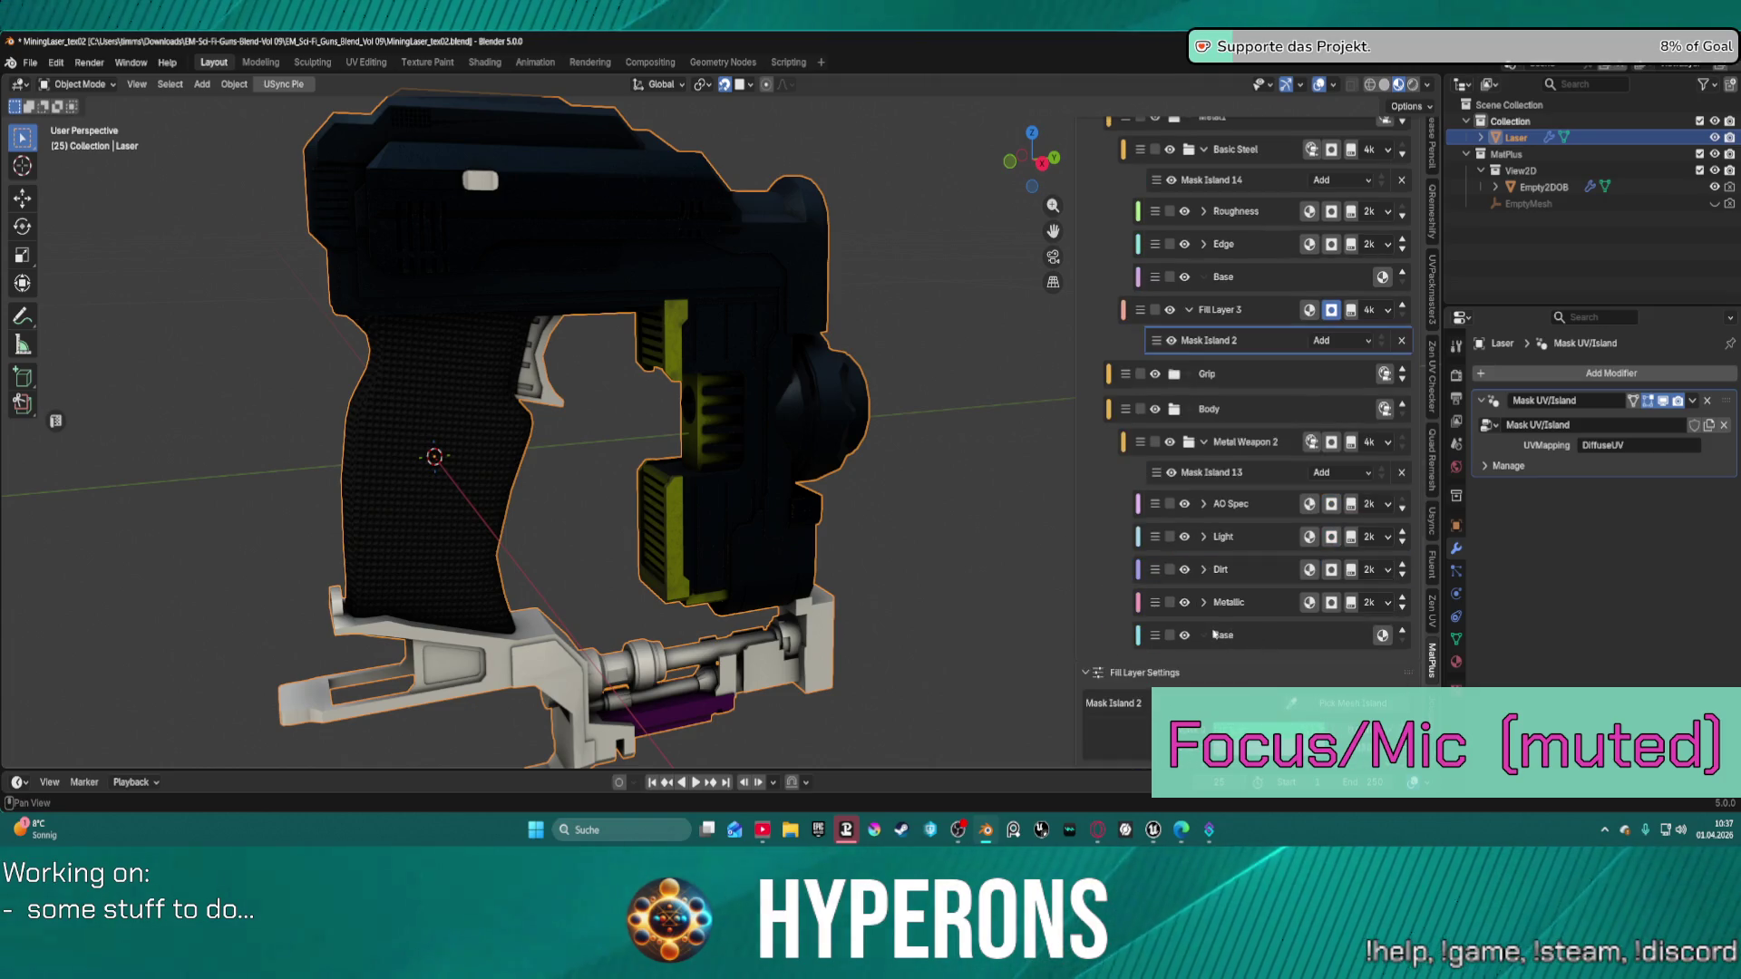
left_click(1247, 472)
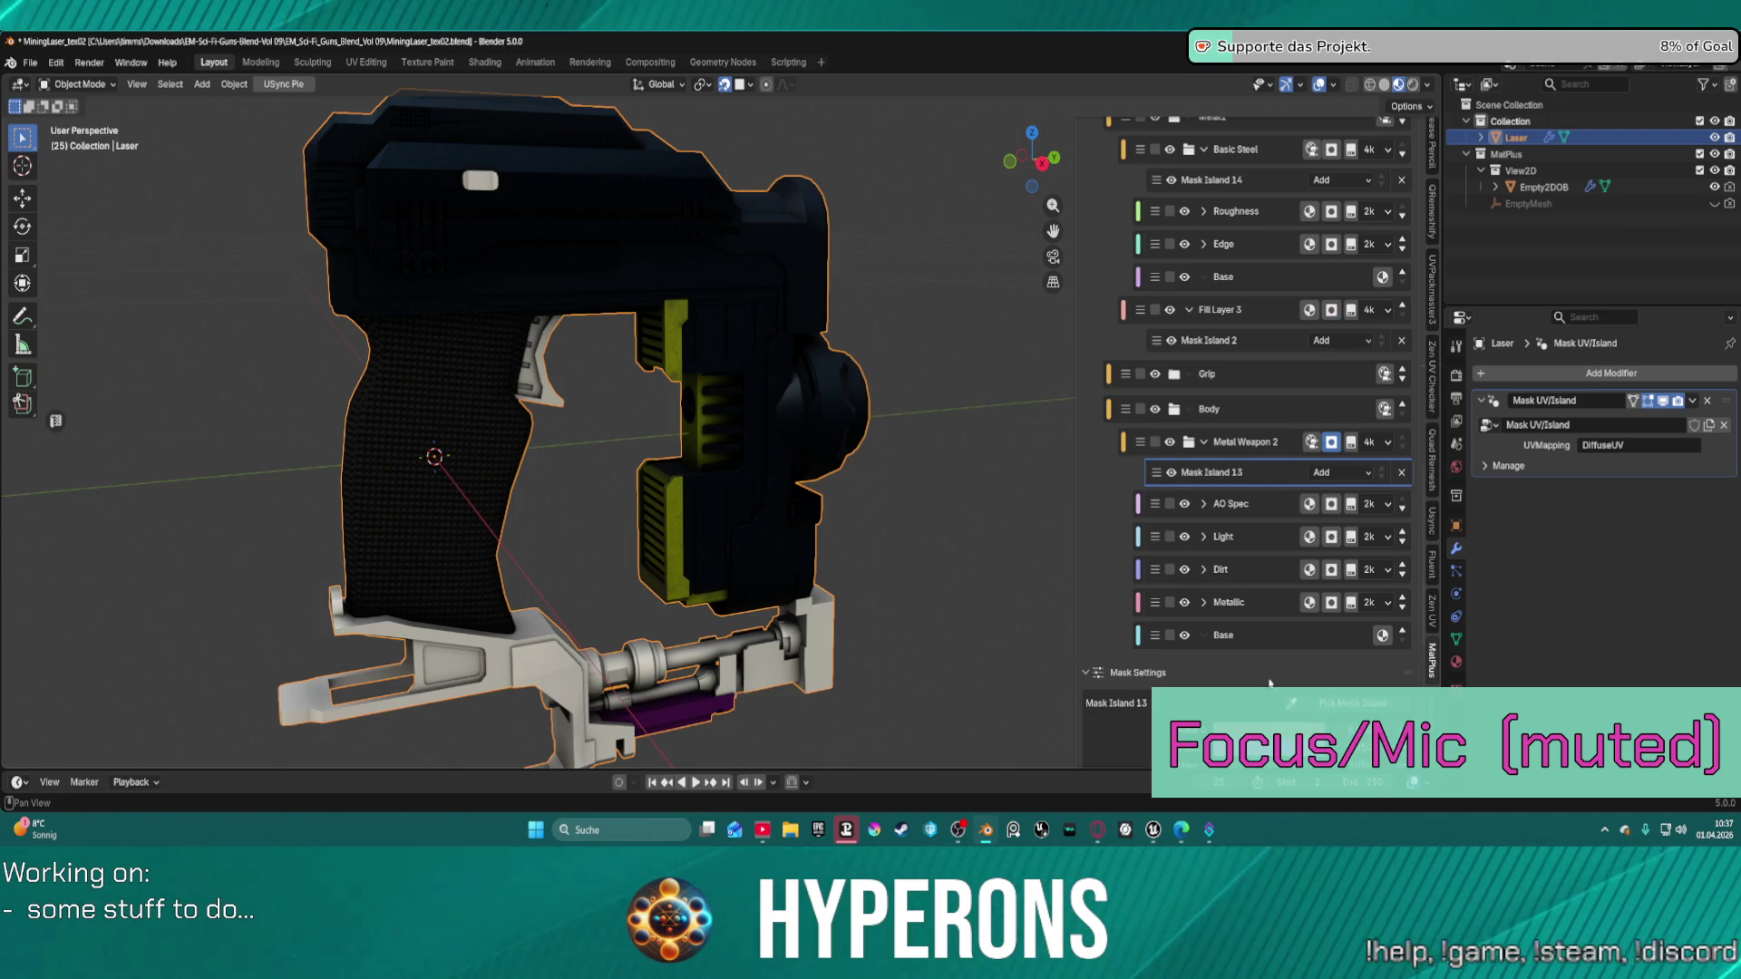
scroll(1270, 683, "up", 1)
scroll(1315, 713, "down", 4)
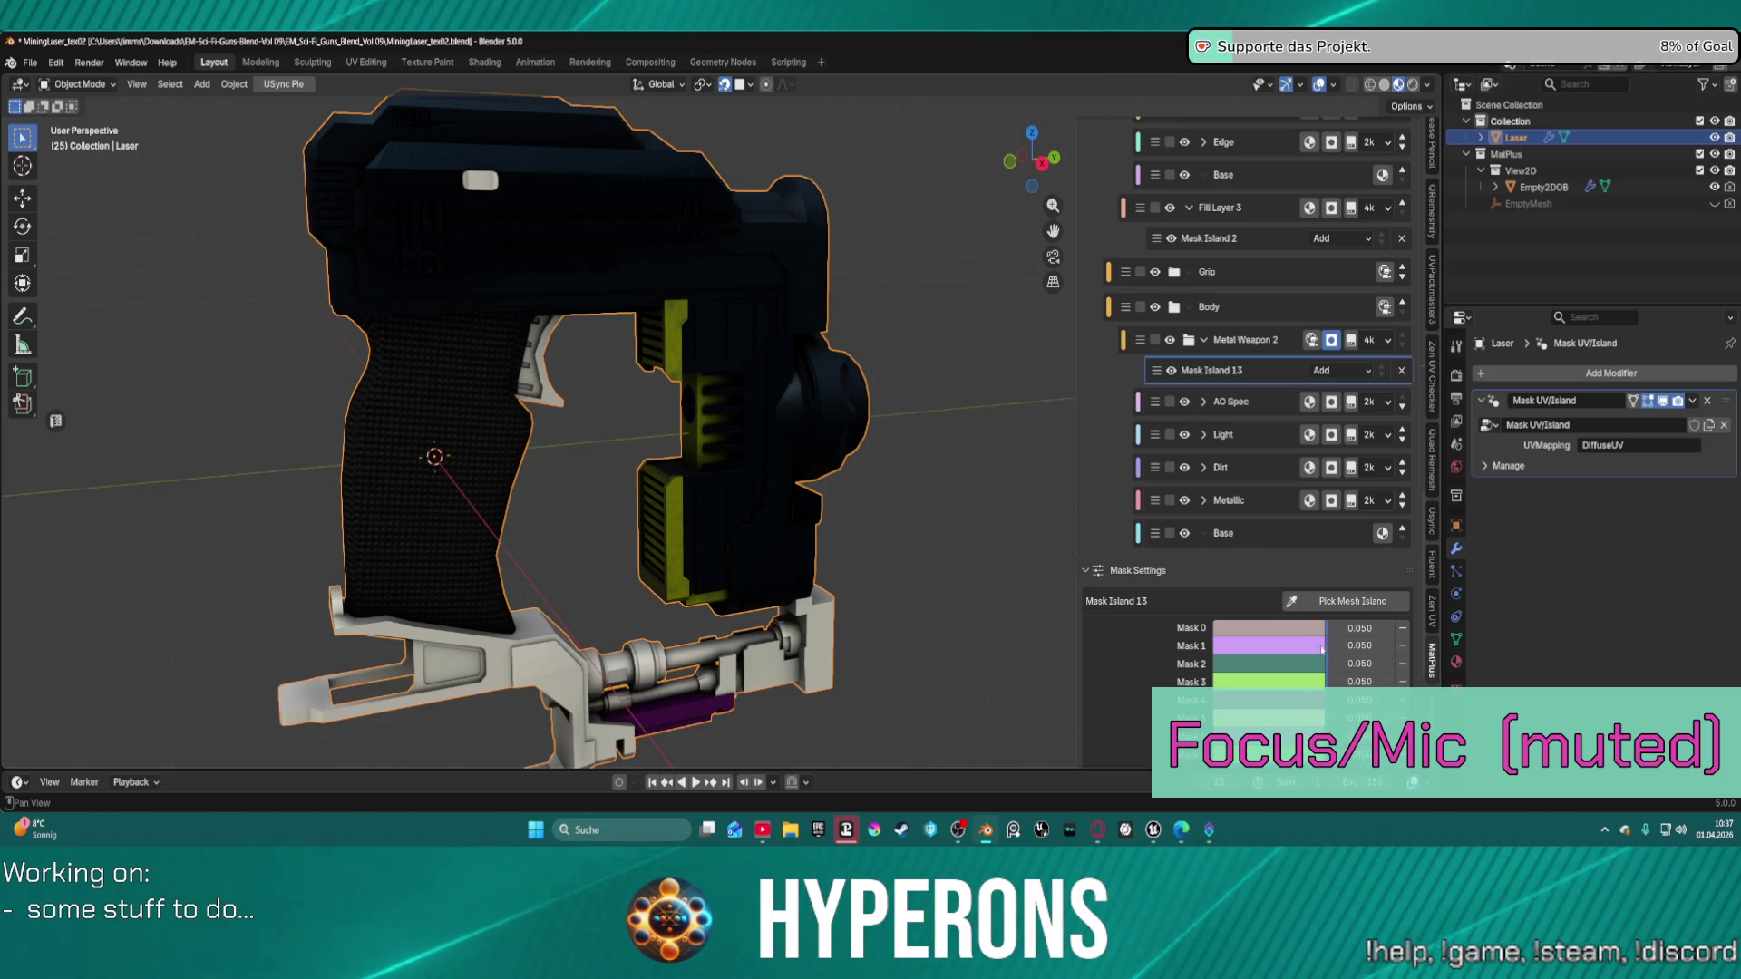
left_click(1310, 606)
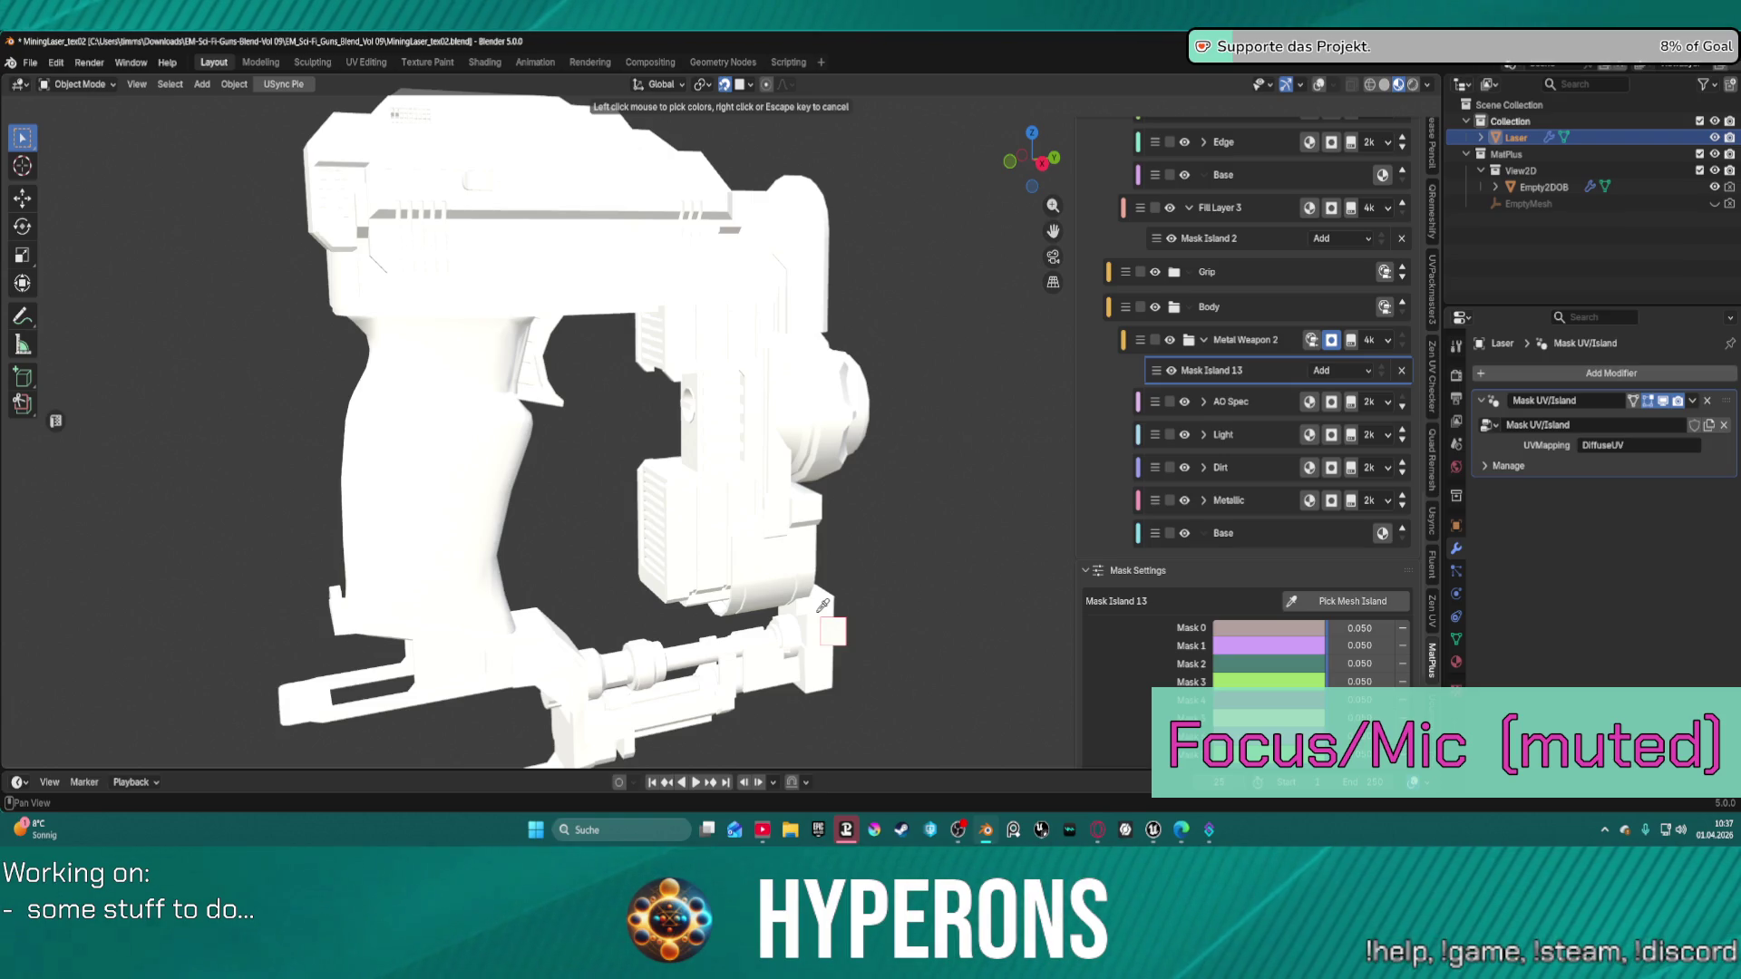
left_click(823, 606)
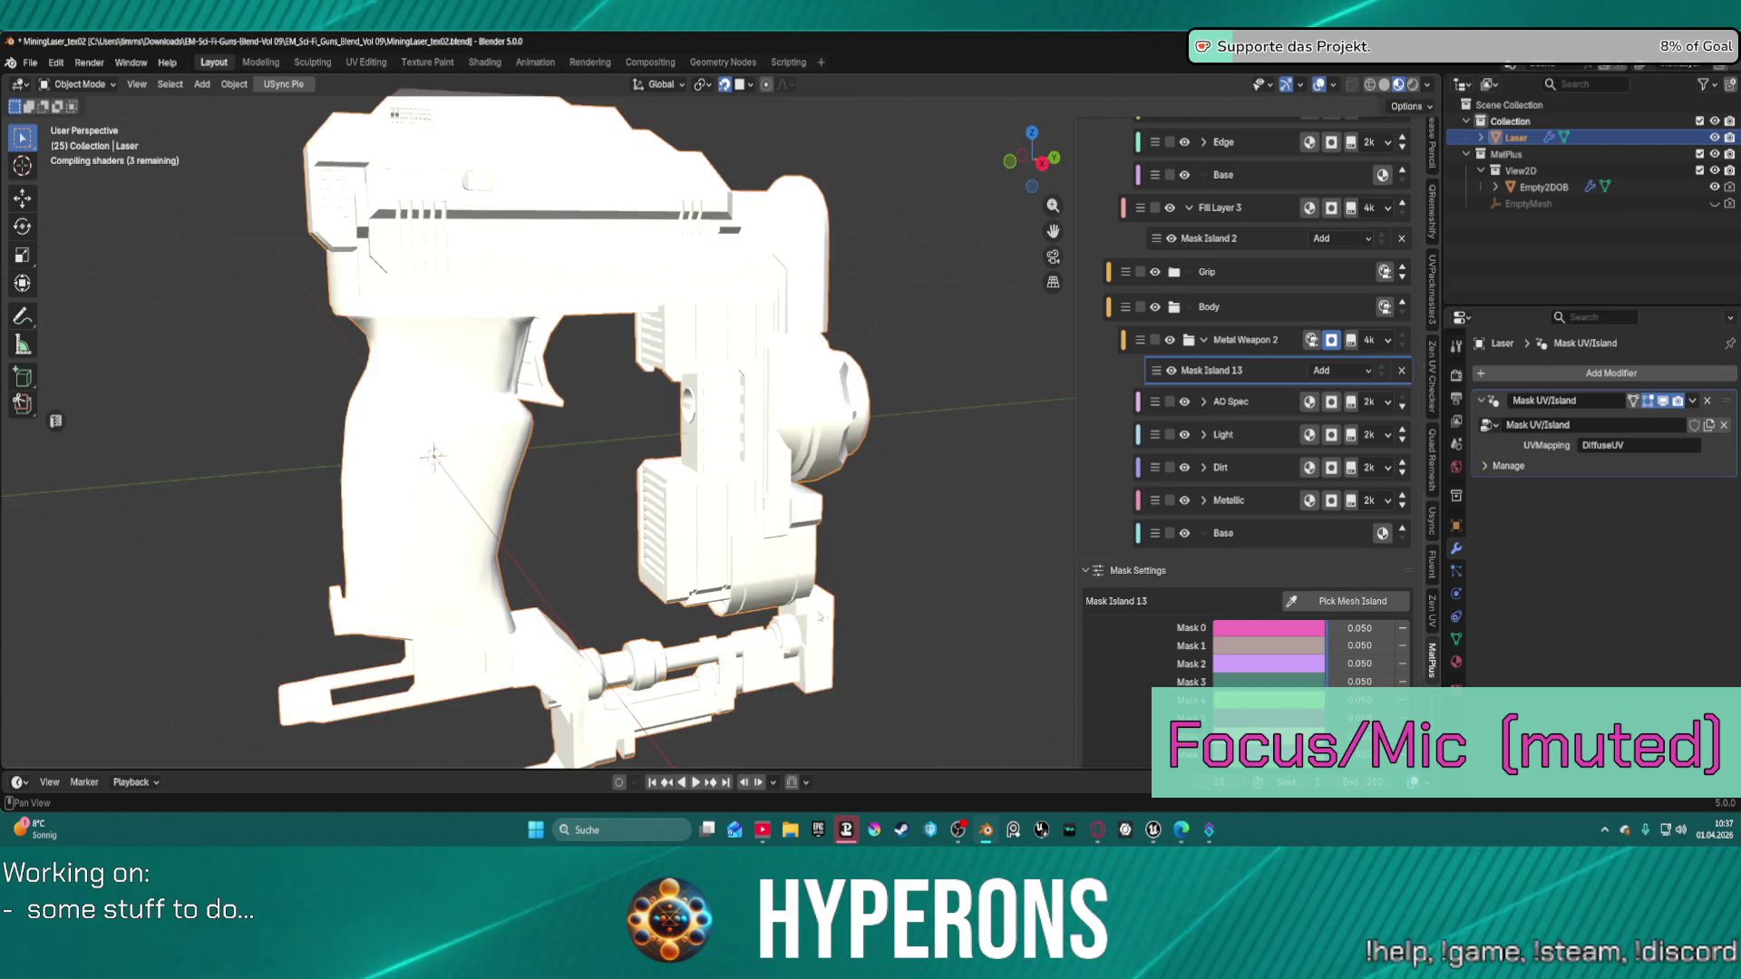
Pick two more gun parts into Mask Island 13 as new mask entries.
left_click(1330, 601)
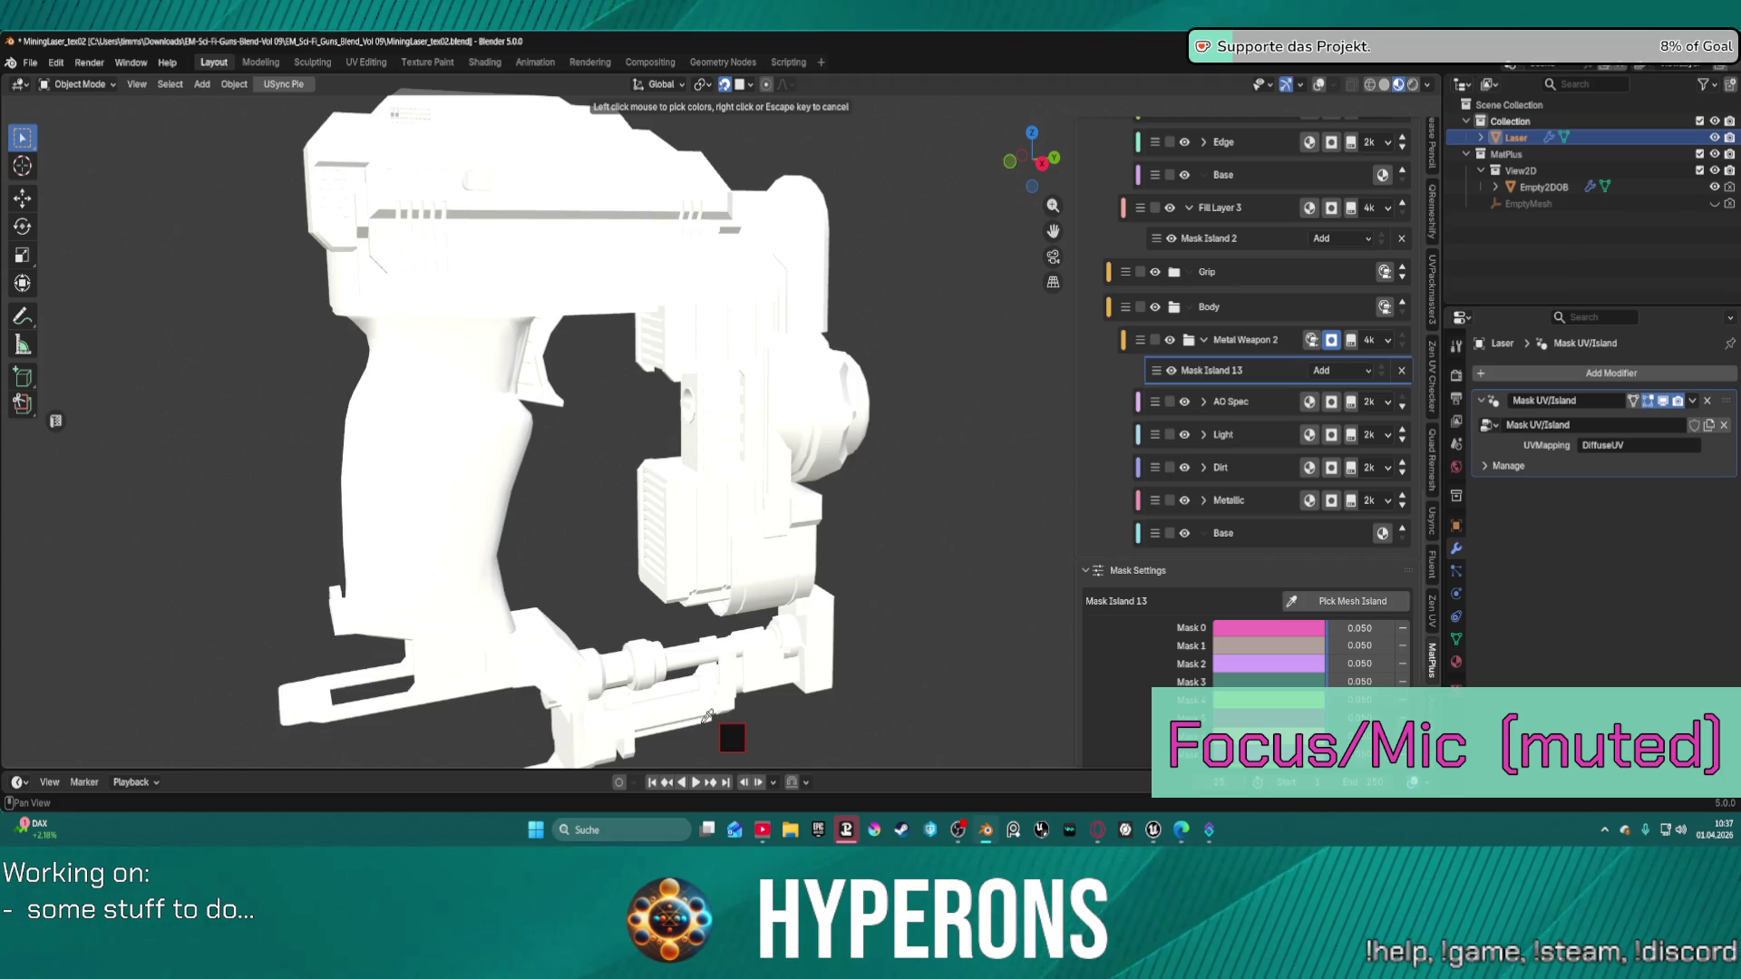
left_click(764, 673)
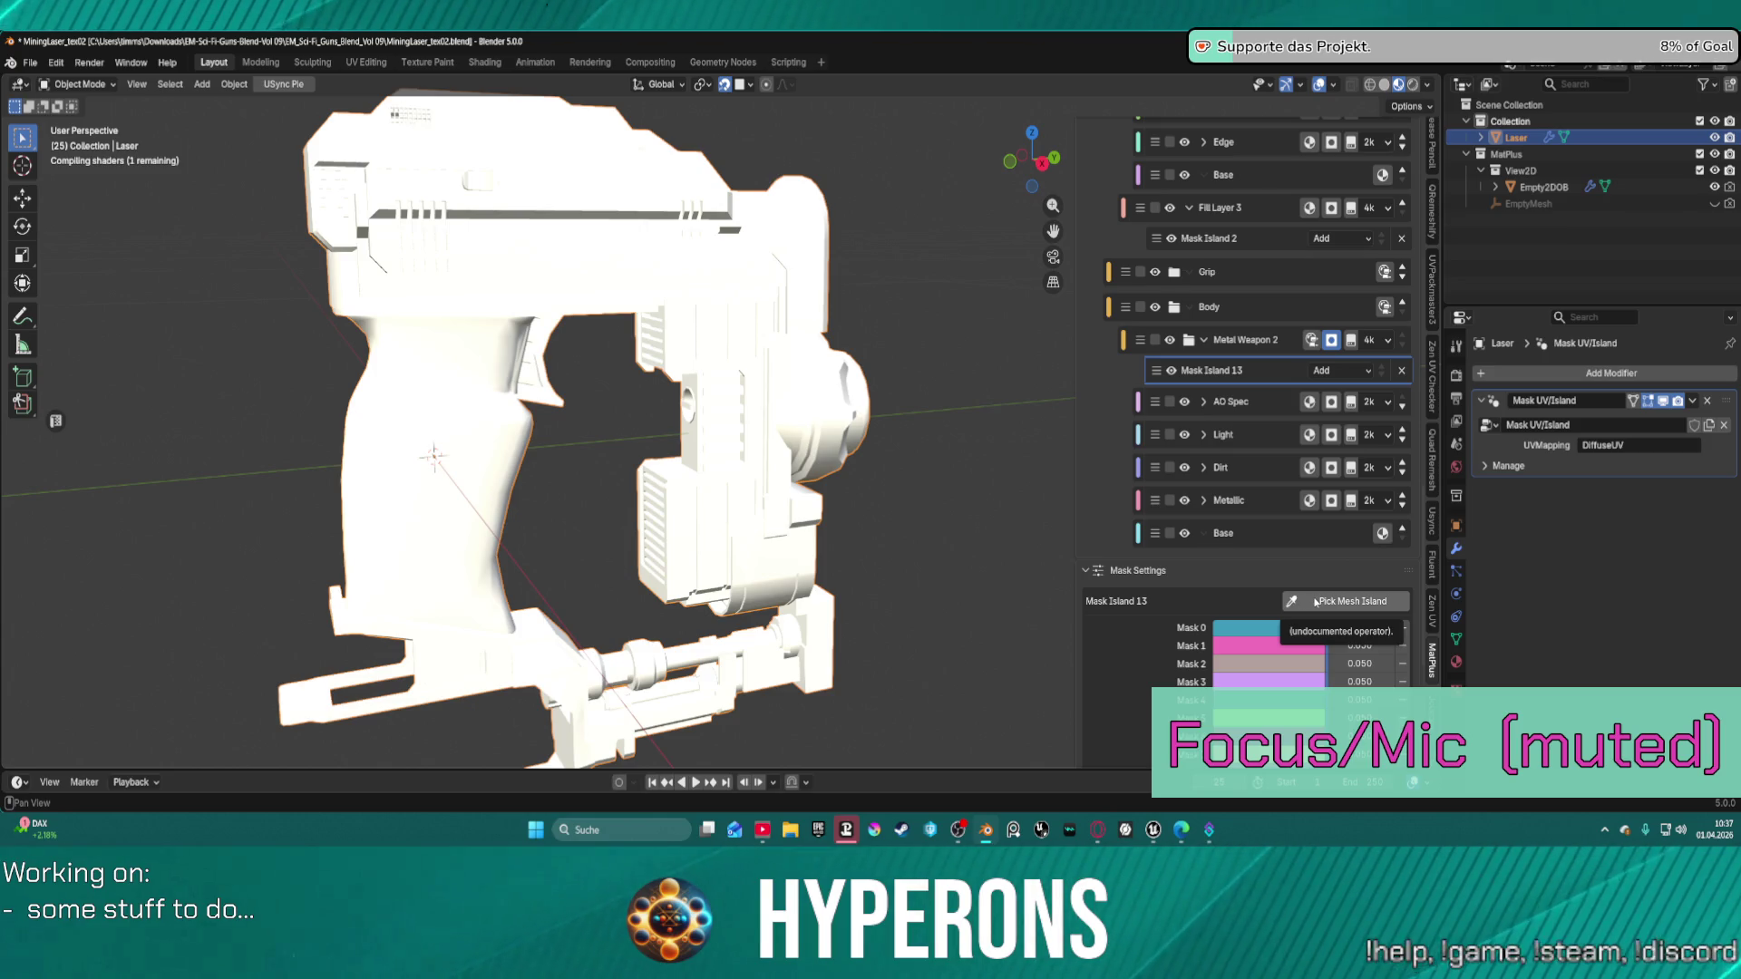
left_click(1315, 601)
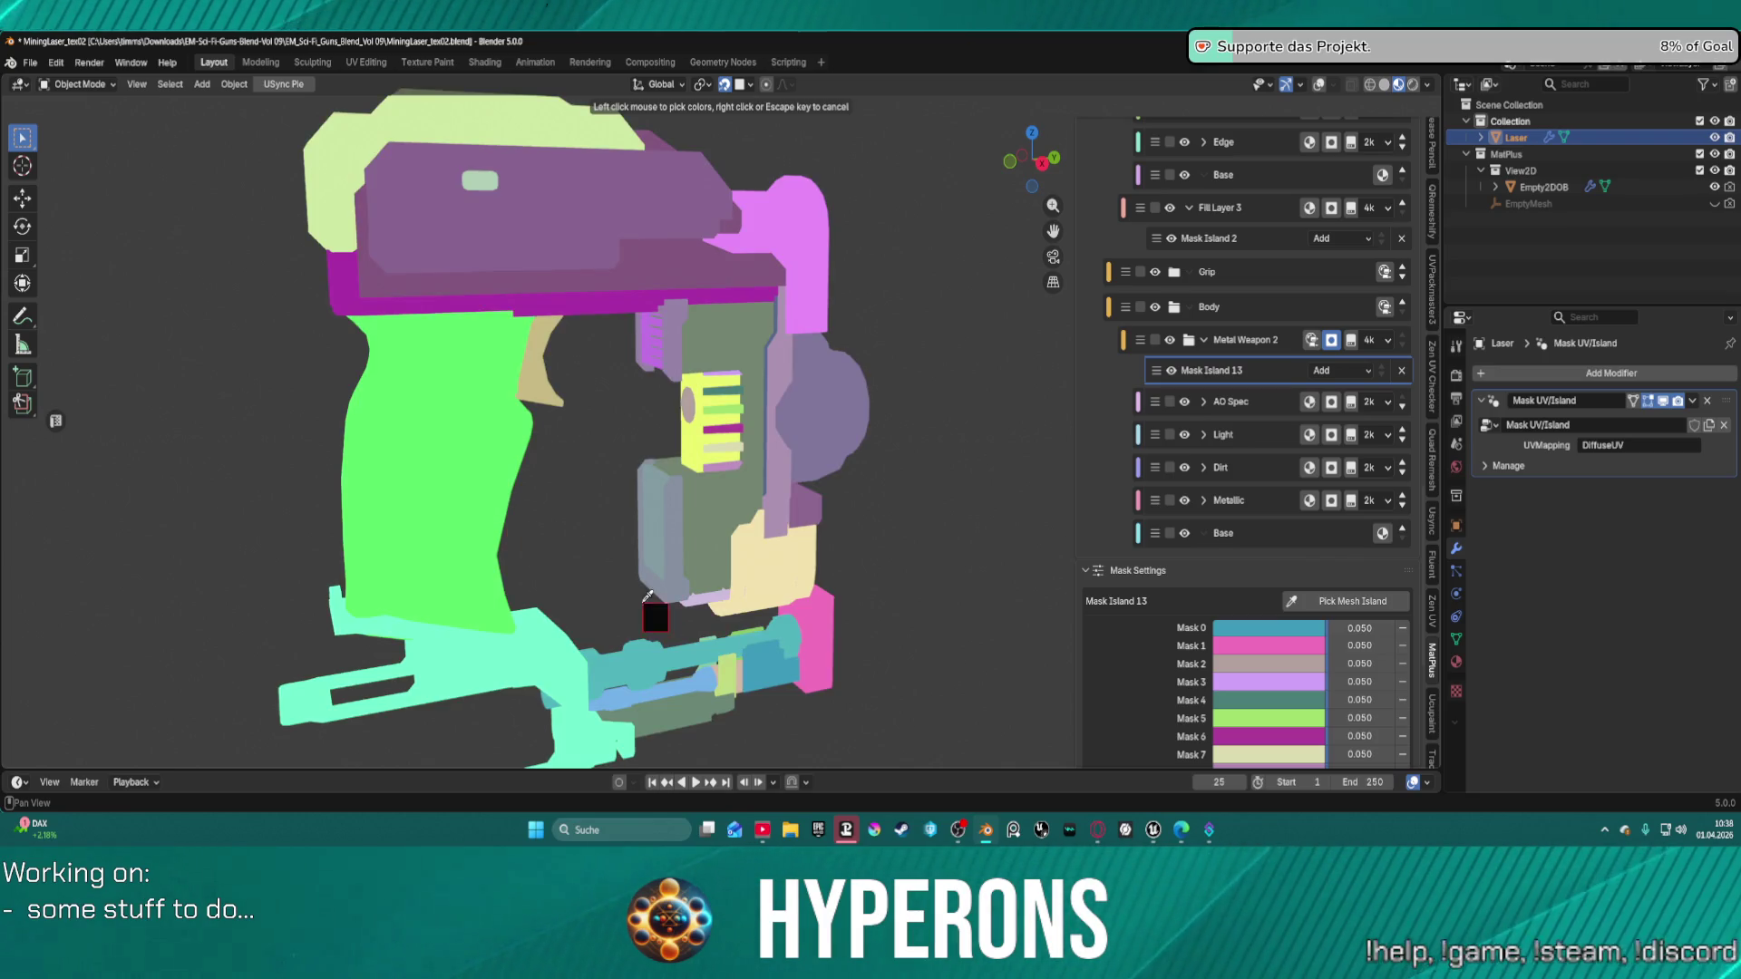
left_click(727, 673)
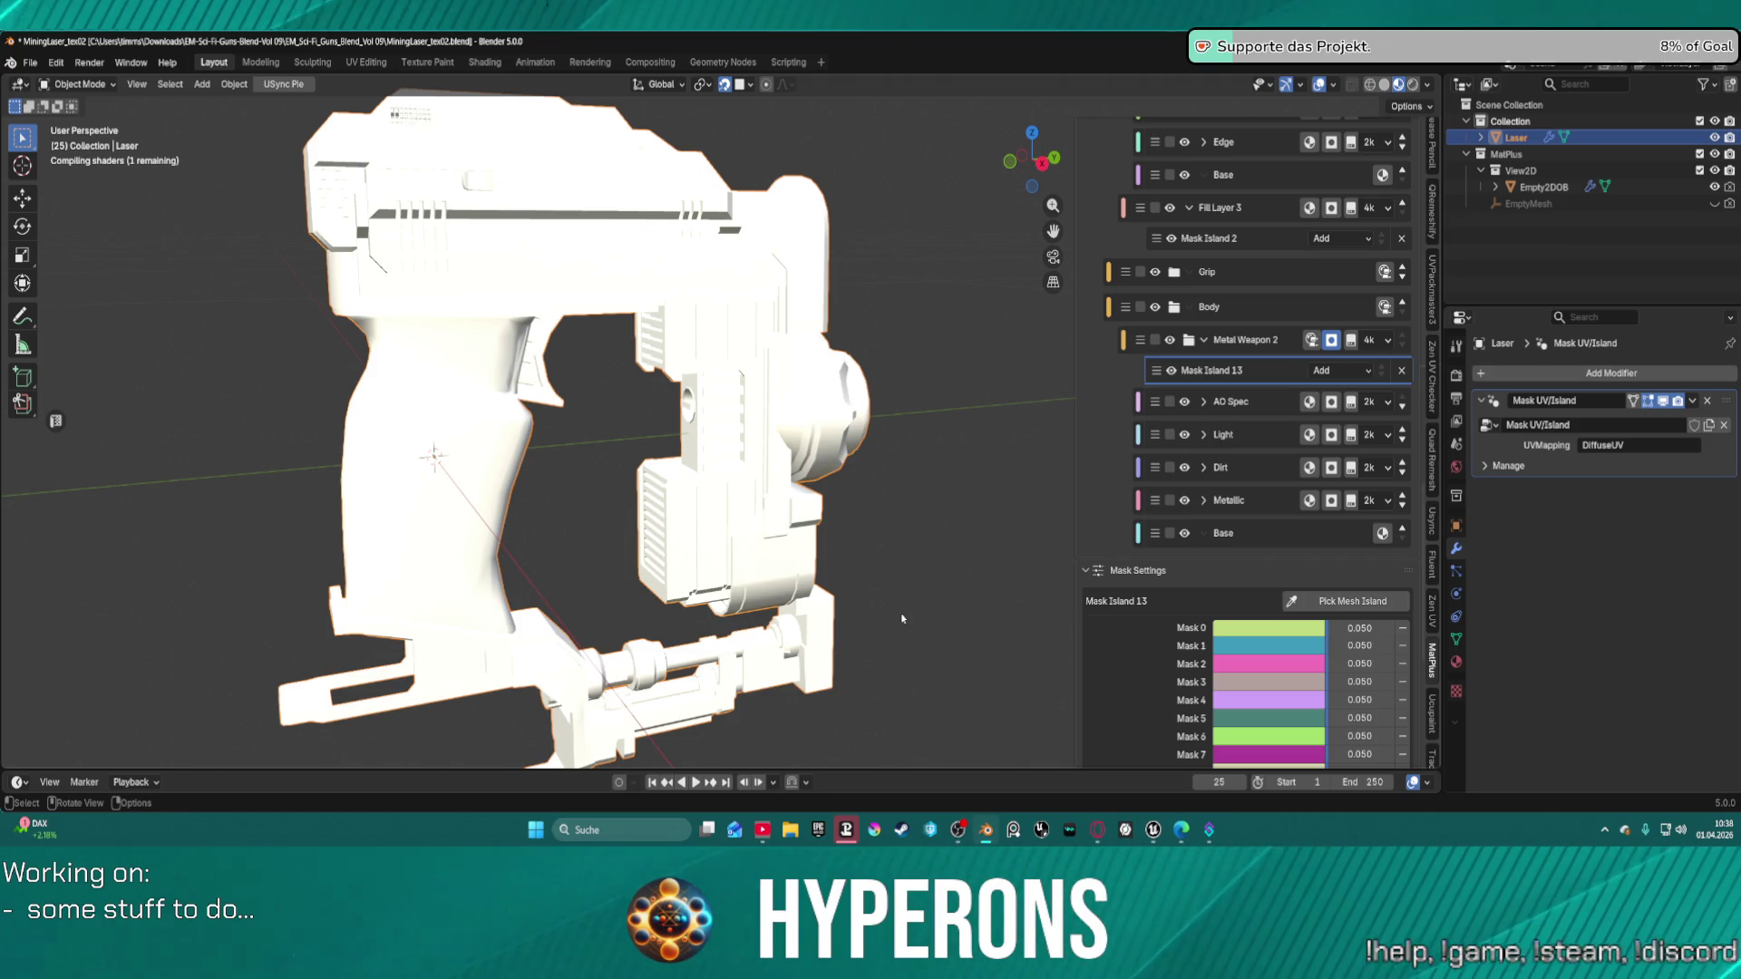
Orbit to the gun's other side, pick a part, and delete the unwanted grey mask.
key("KP_4")
mouse_move(952, 644)
middle_mouse_down()
mouse_move(674, 588)
mouse_move(780, 598)
middle_mouse_up()
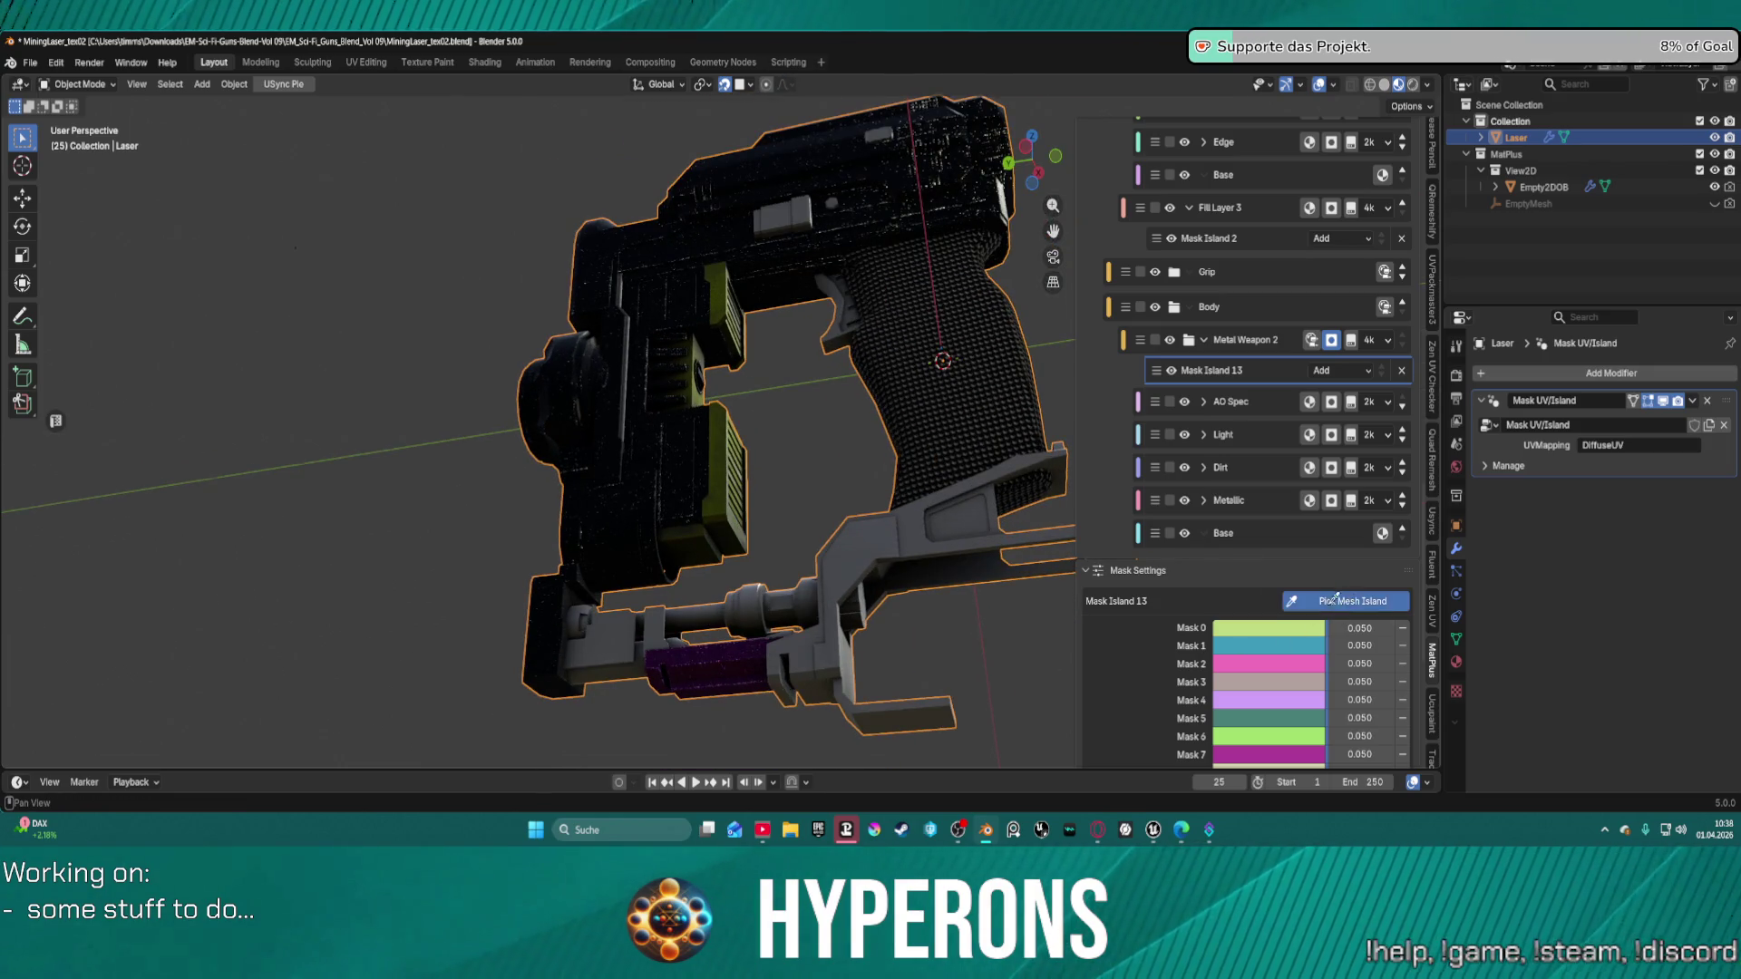
left_click(1344, 606)
left_click(622, 653)
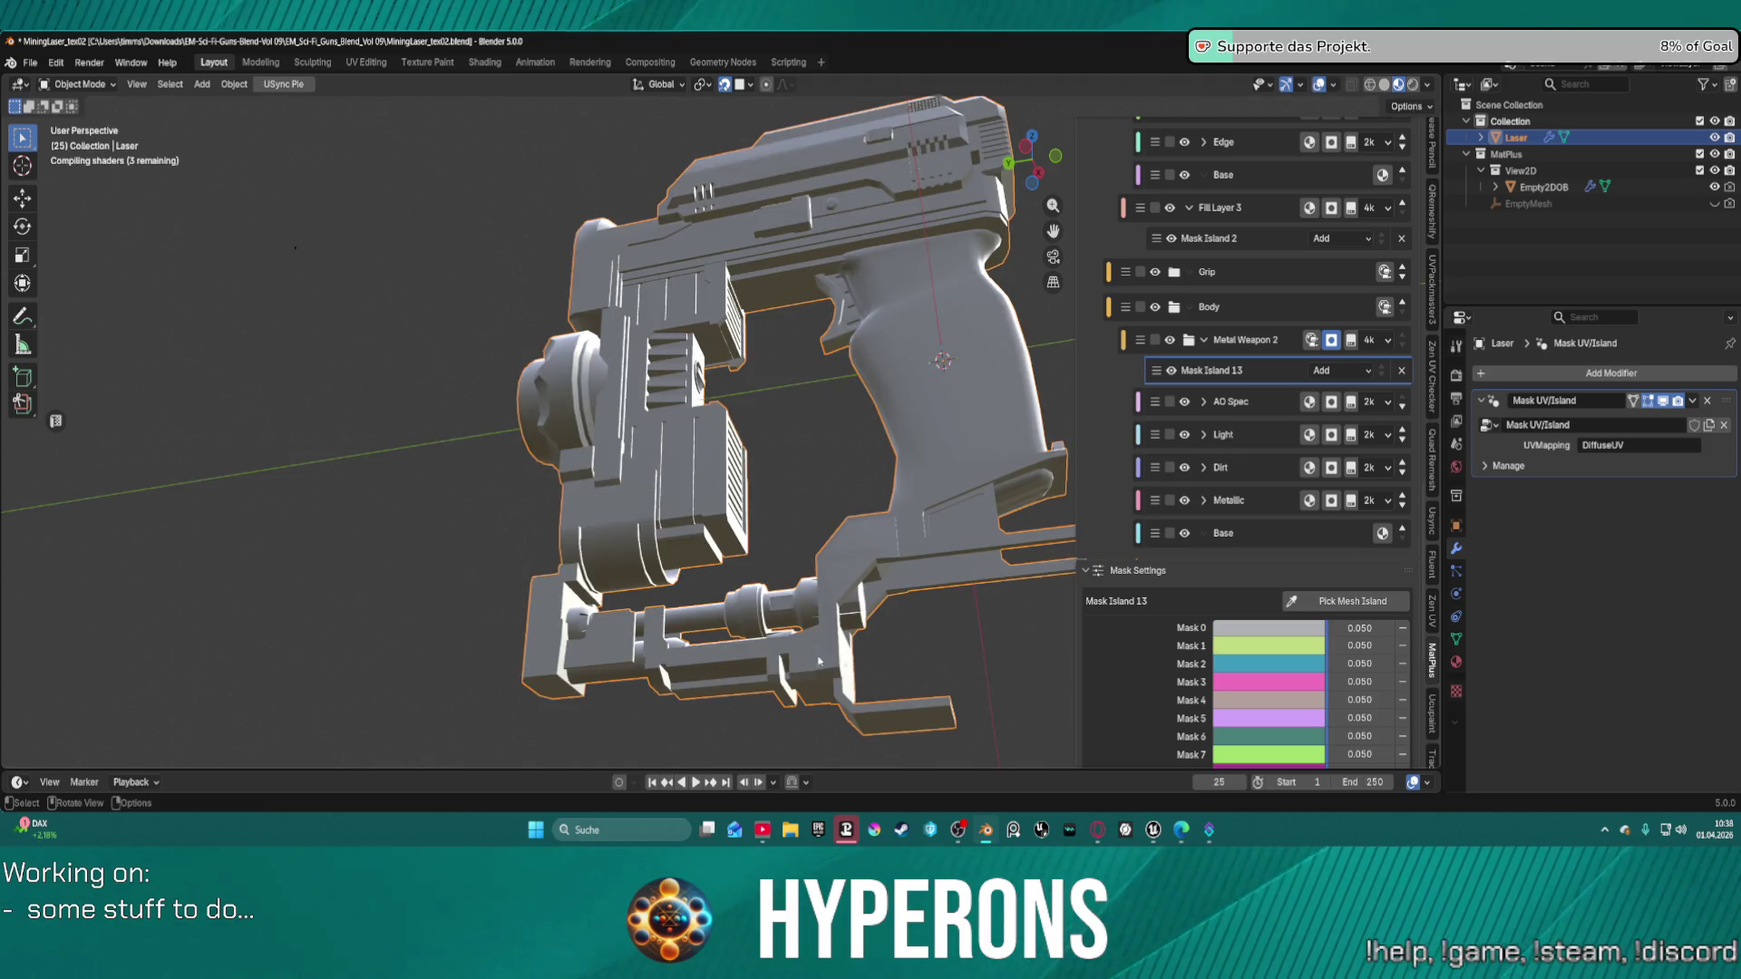
left_click(1402, 631)
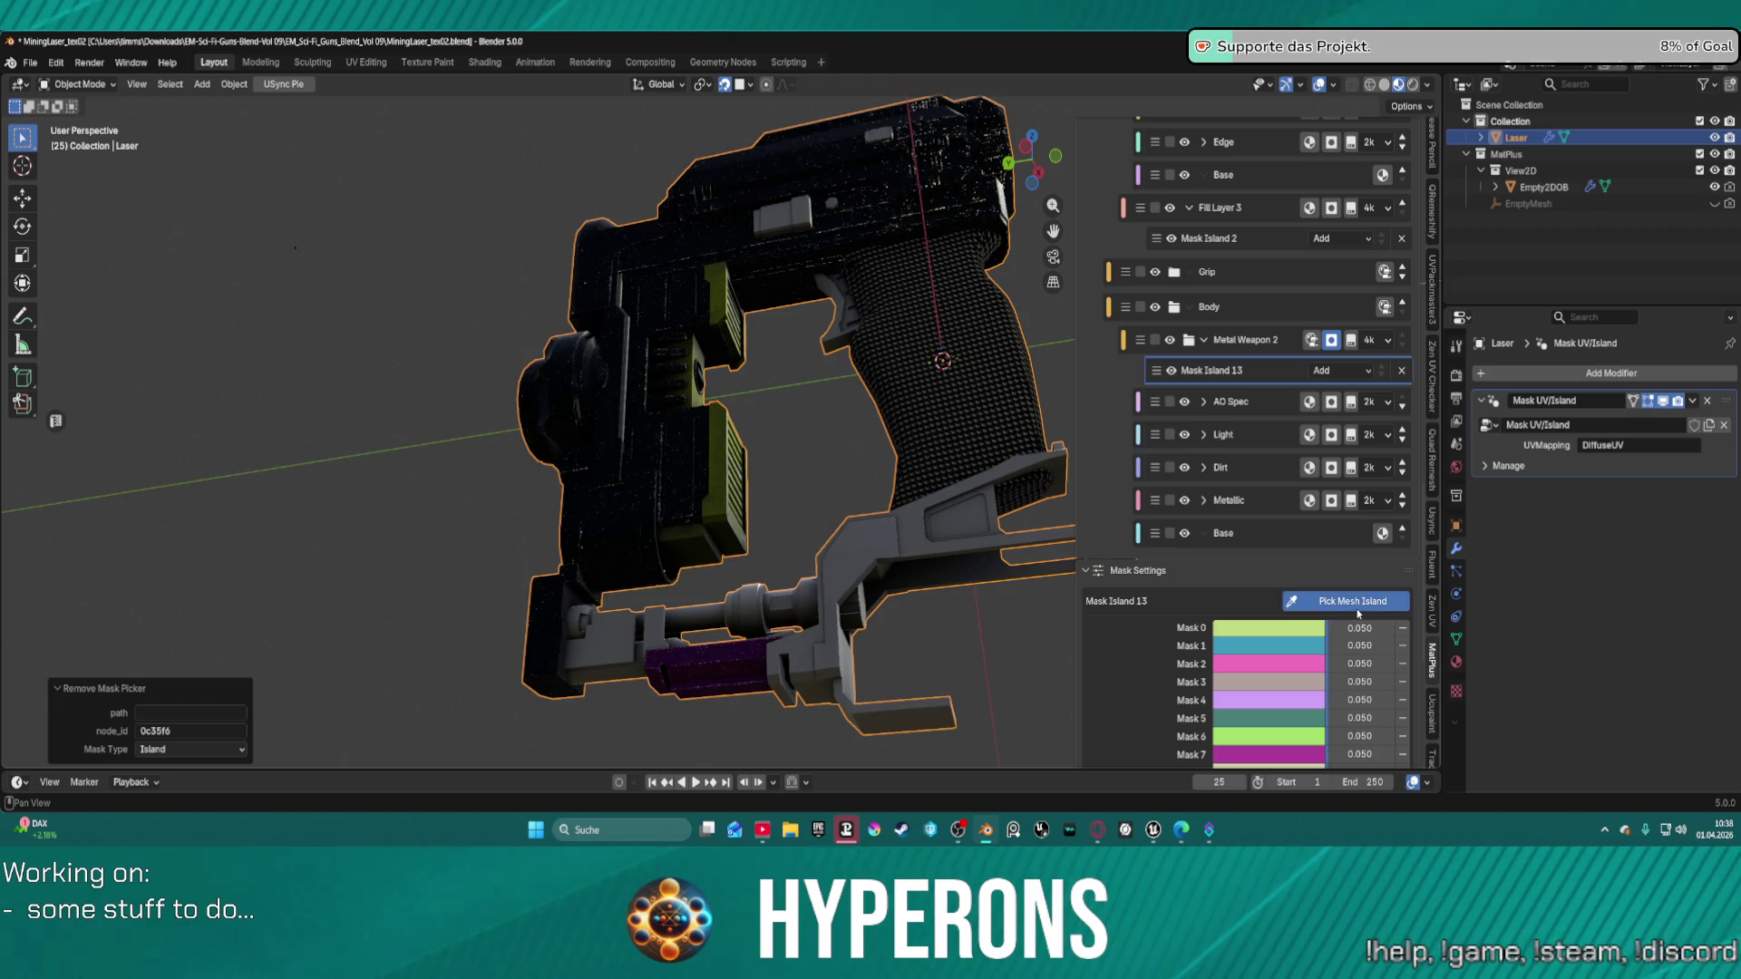
Add two more parts from this side, including the lower barrel, to Mask Island 13.
left_click(1358, 605)
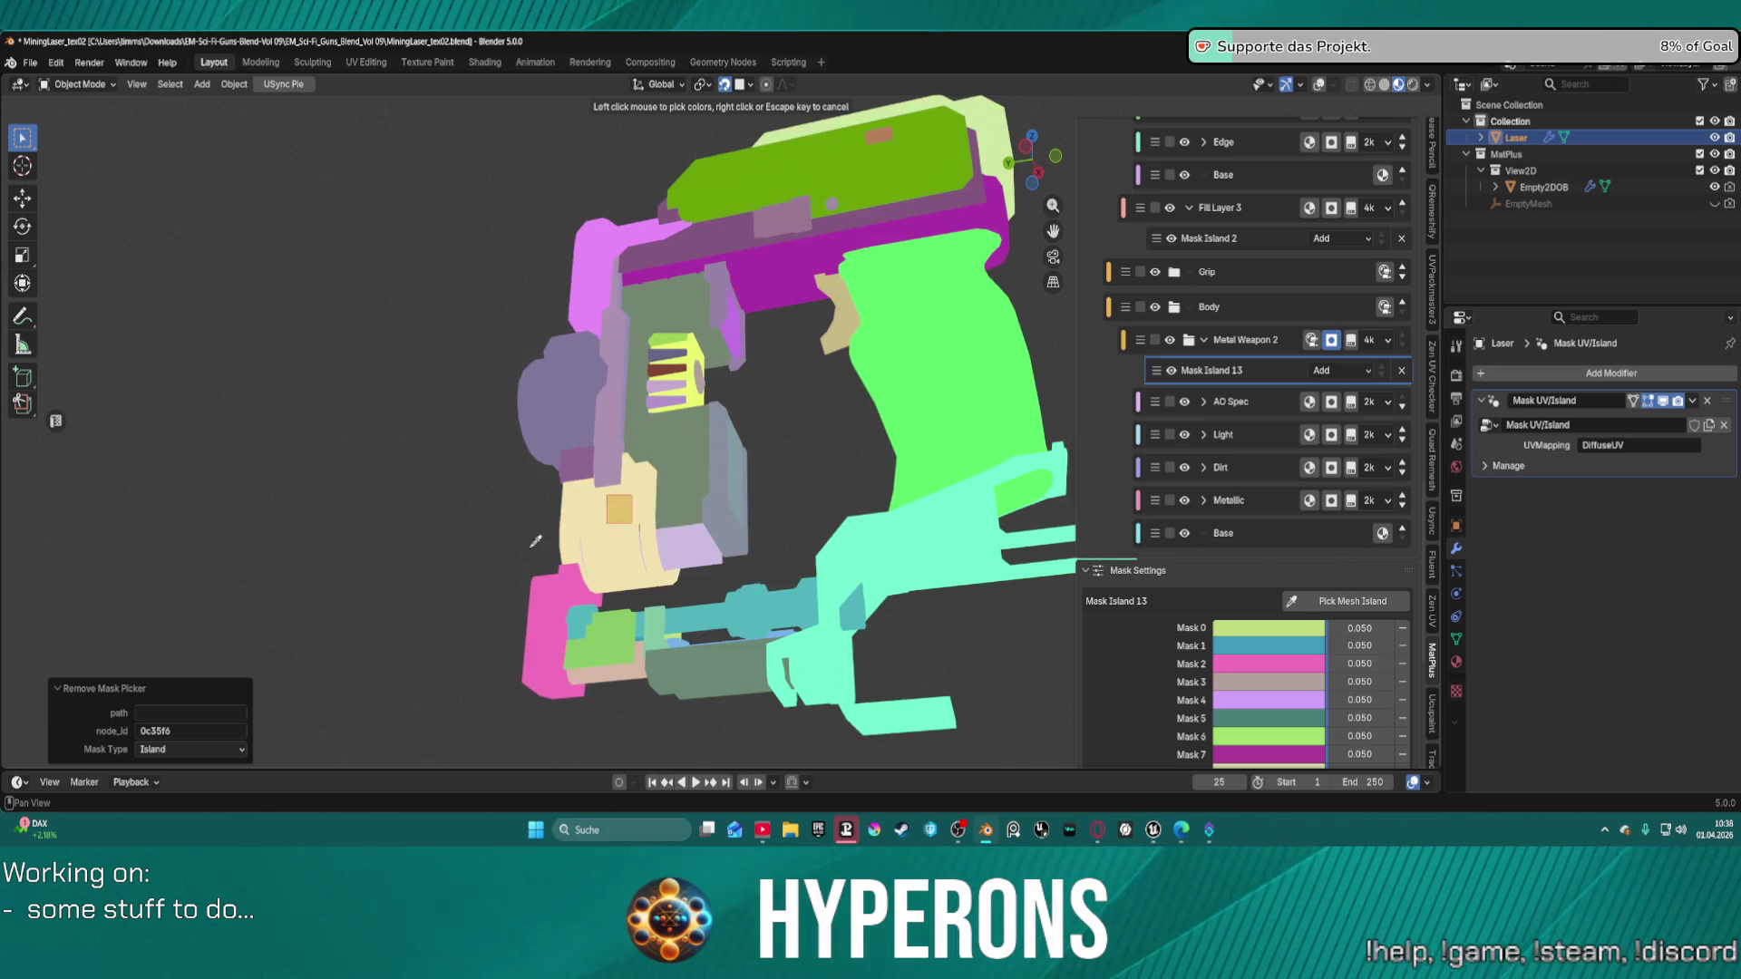
left_click(610, 617)
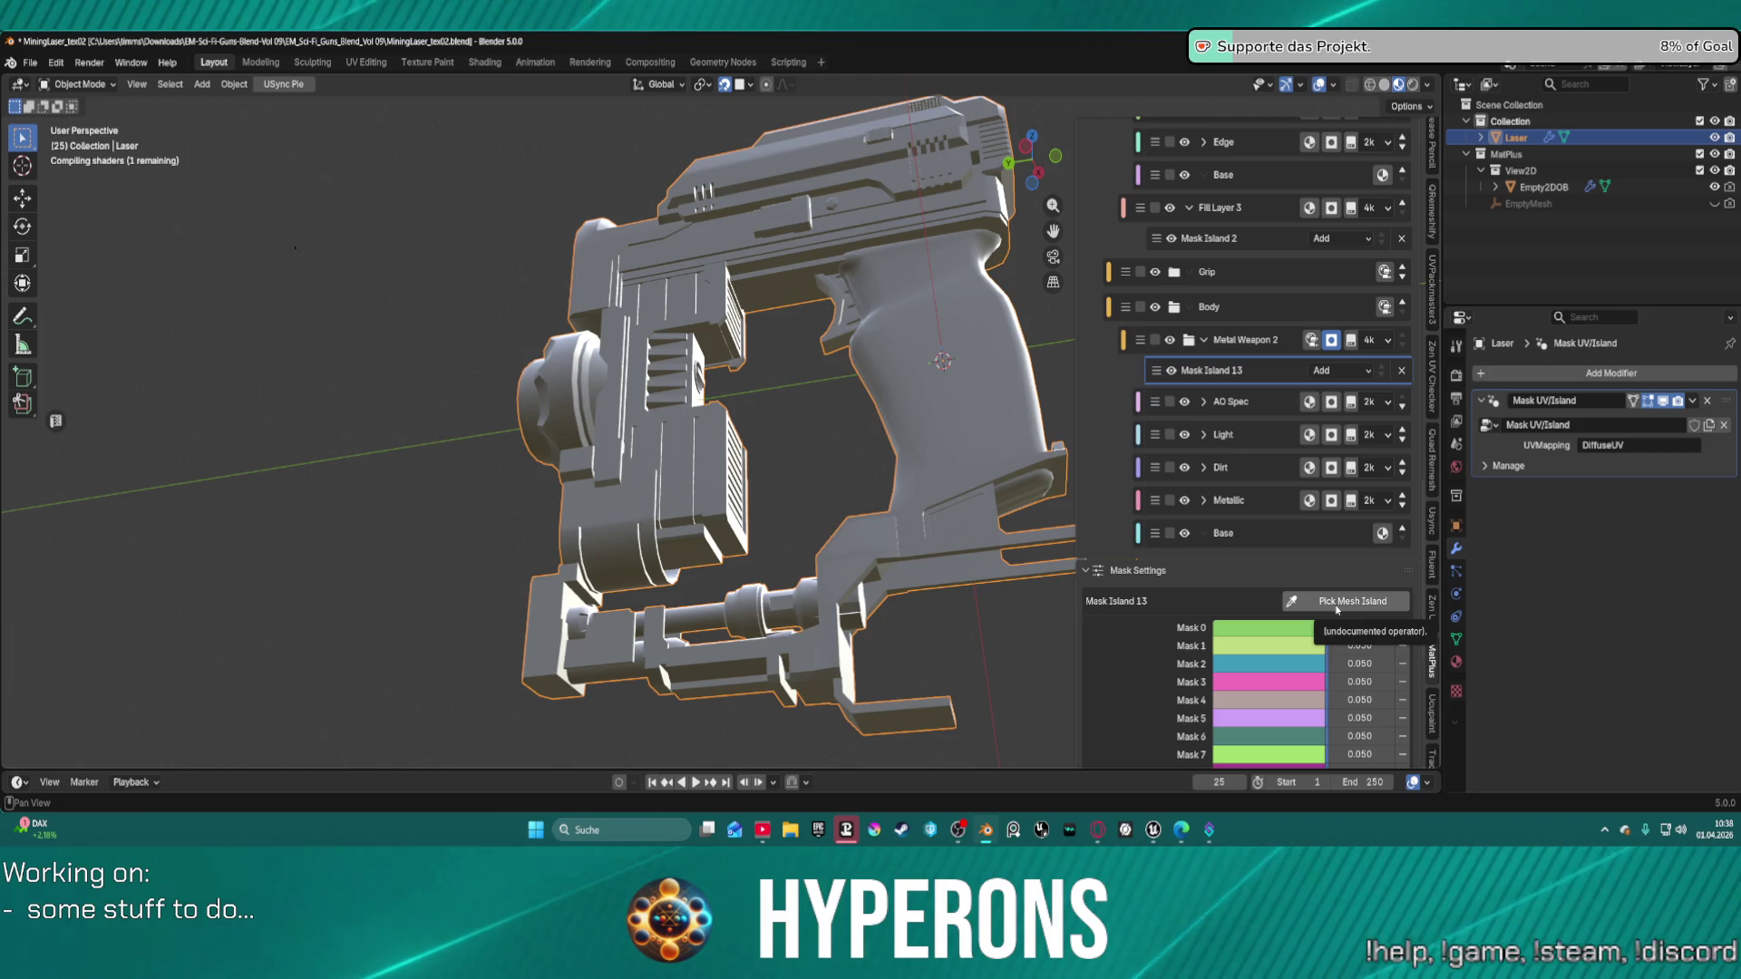
left_click(1328, 605)
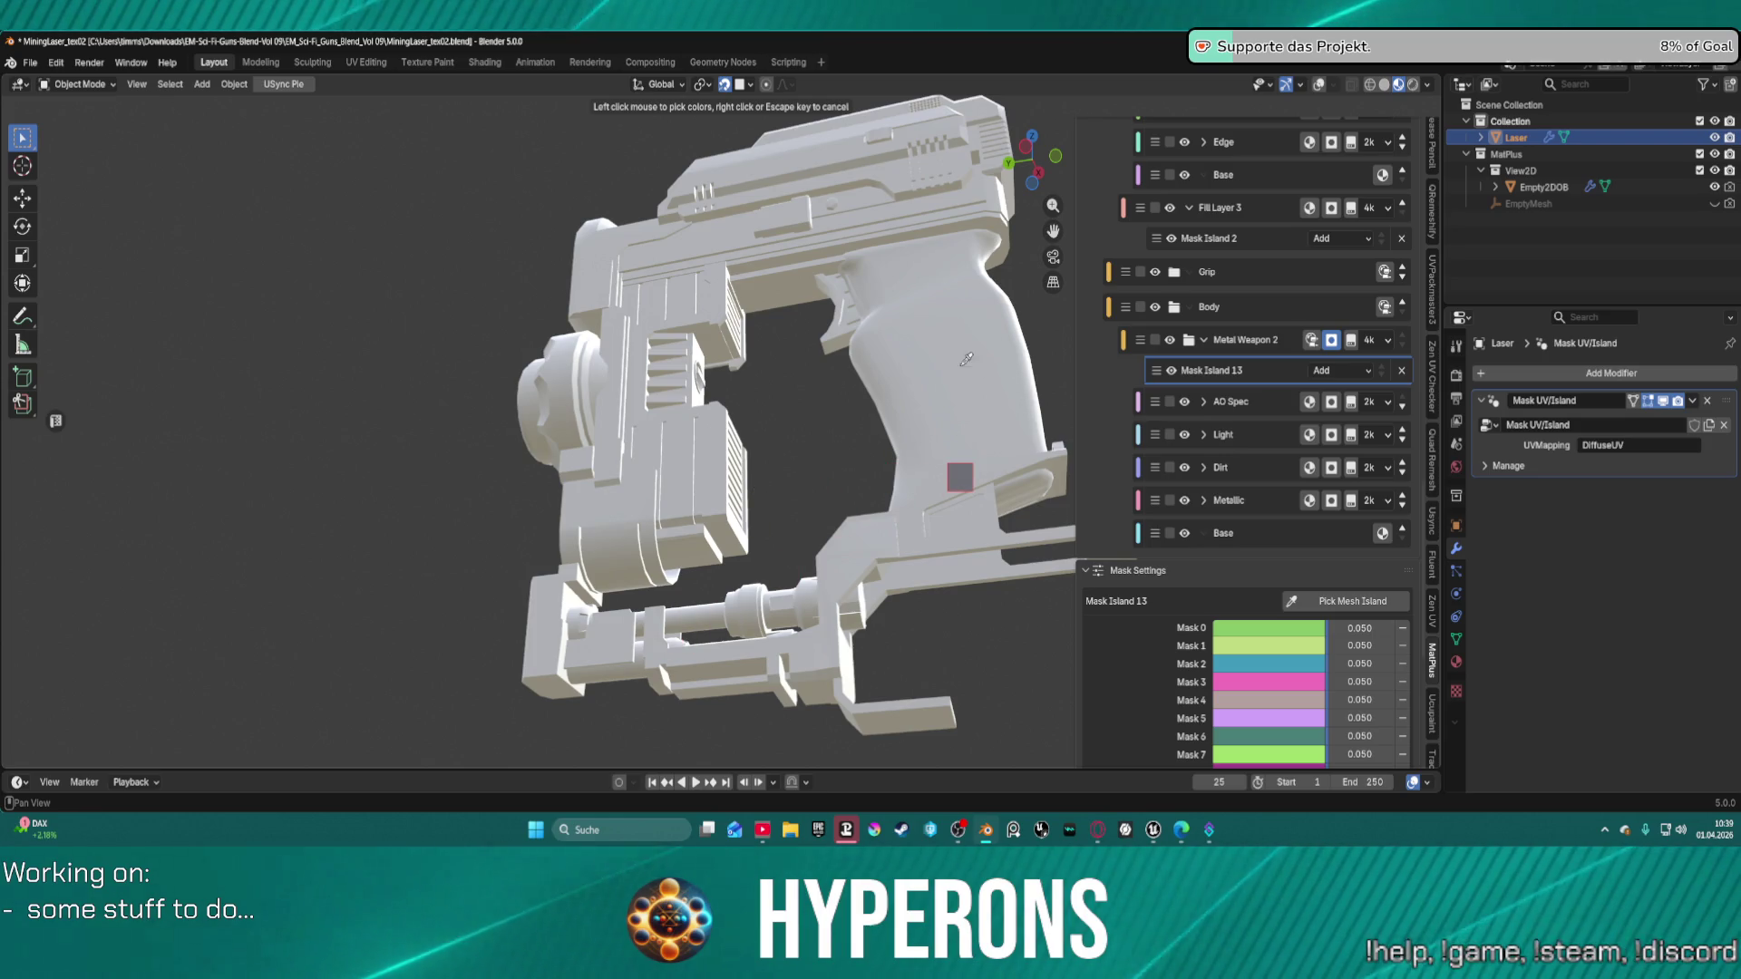
left_click(660, 625)
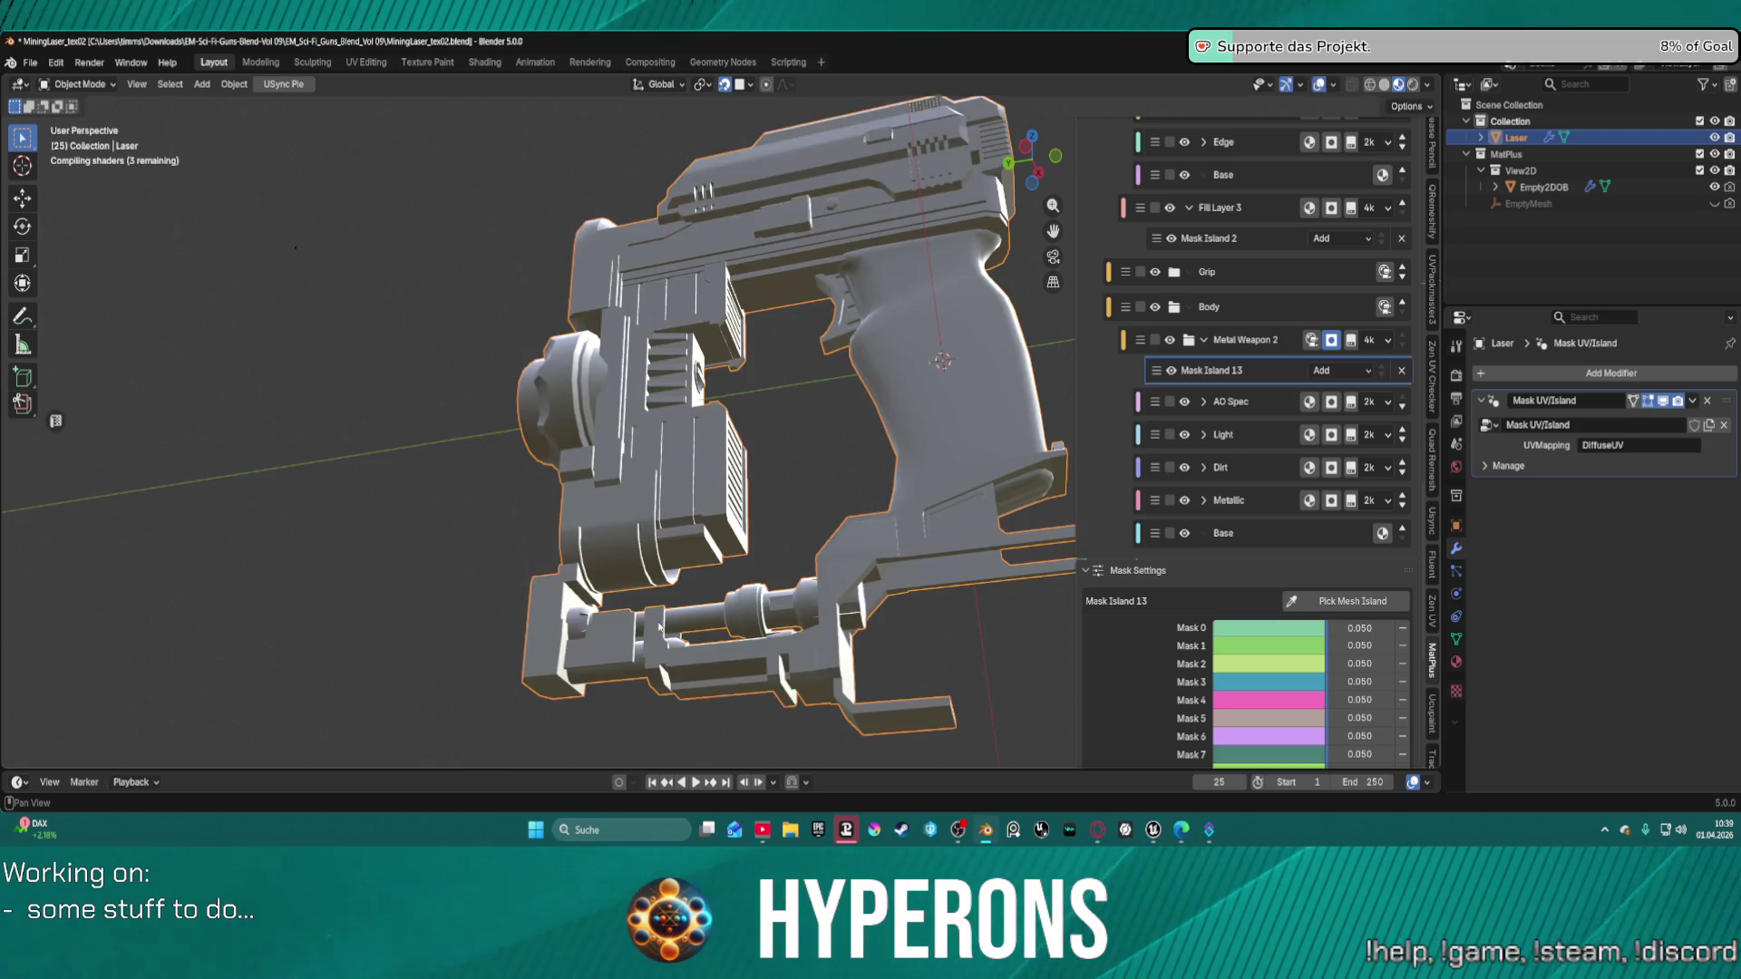
scroll(866, 677, "down", 3)
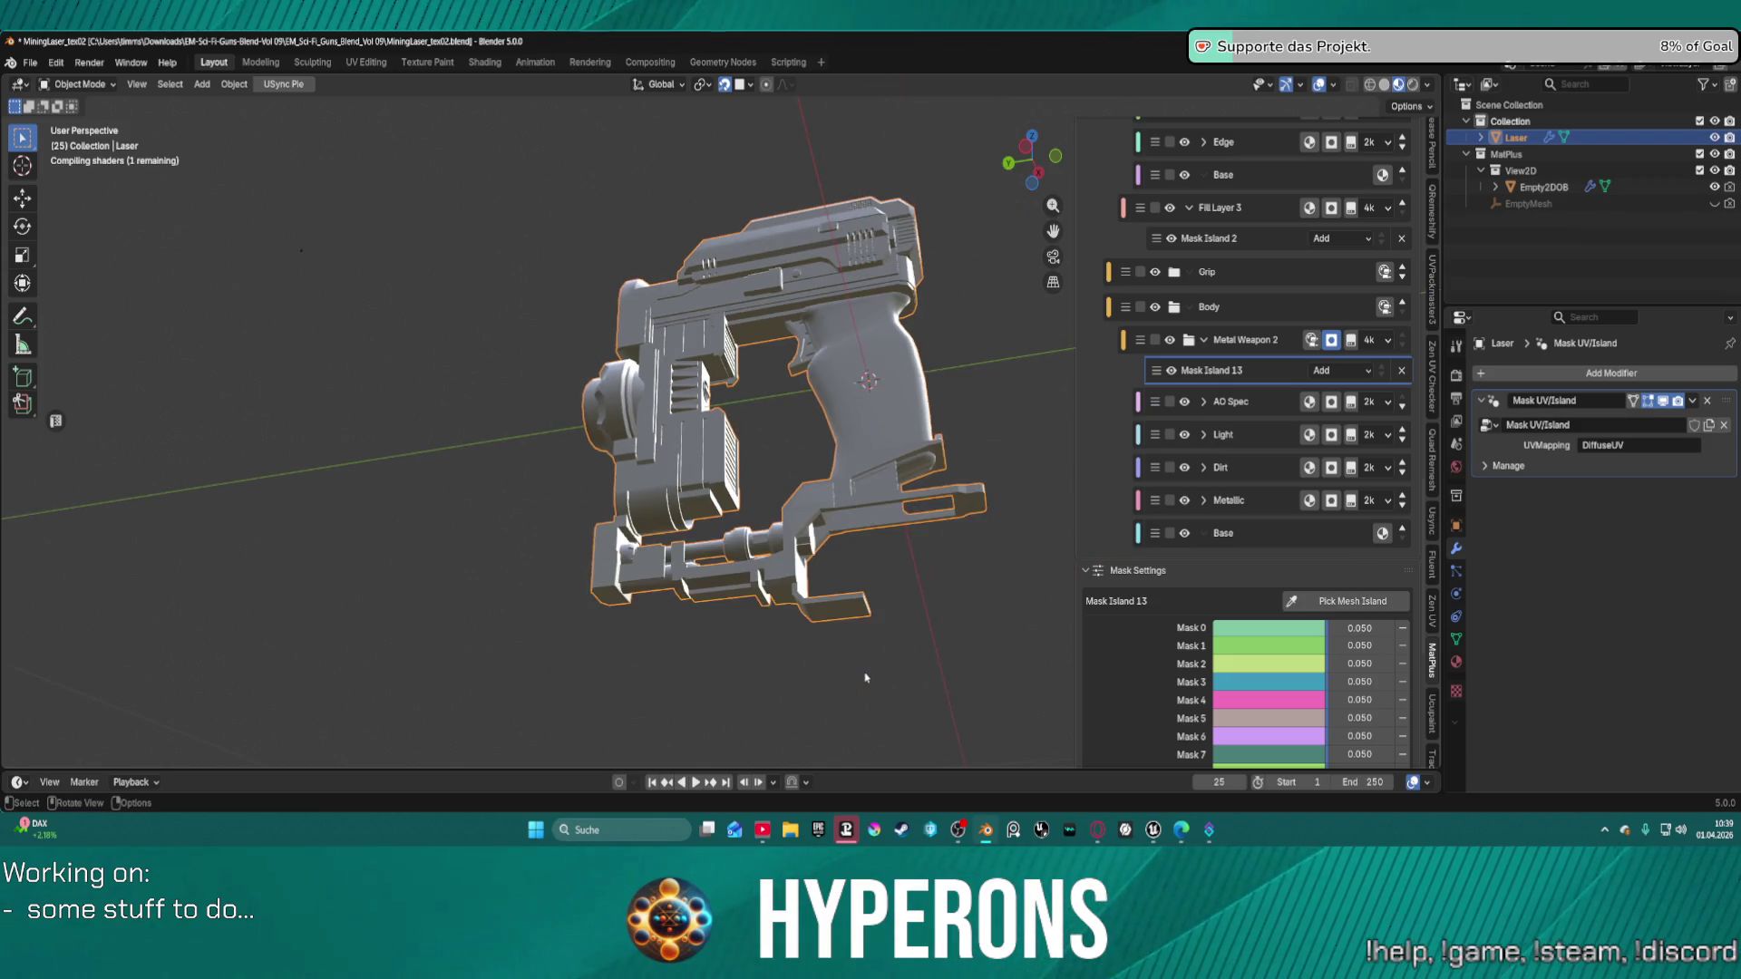
From behind the gun, add the part beneath the barrel to Mask Island 13, removing a stray grey mask.
middle_click_drag(876, 590, 928, 626)
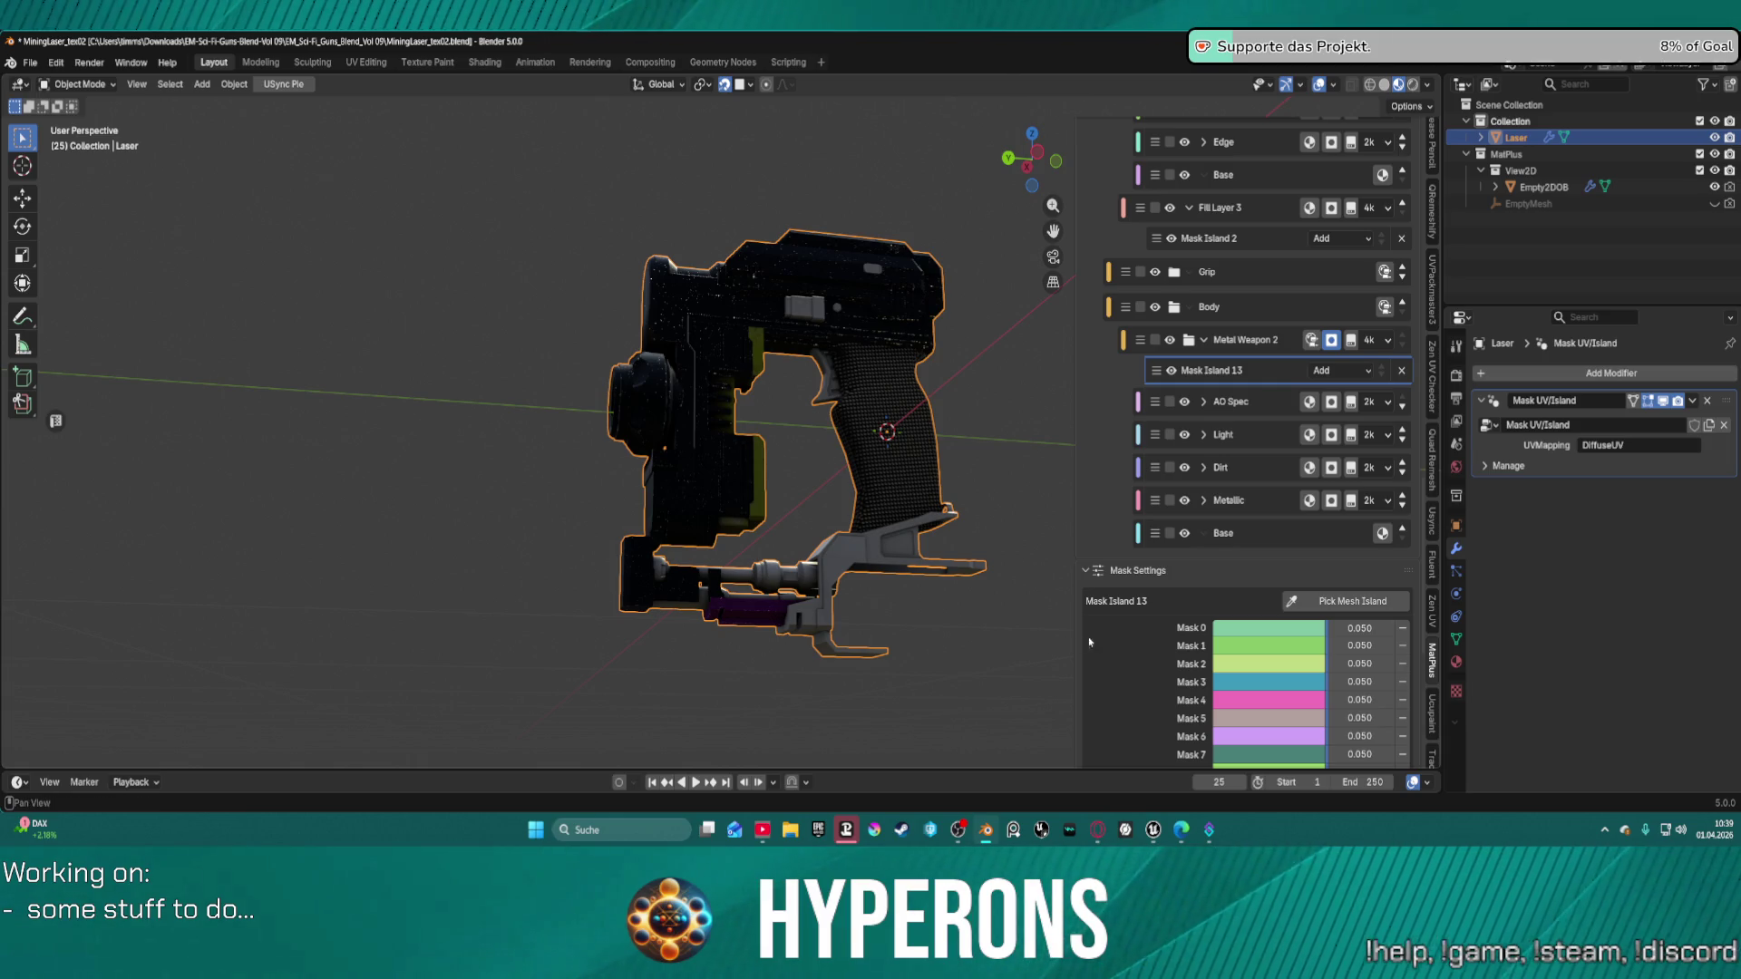
mouse_move(797, 622)
middle_mouse_down()
mouse_move(667, 676)
mouse_move(766, 557)
mouse_move(816, 544)
mouse_move(780, 562)
middle_mouse_up()
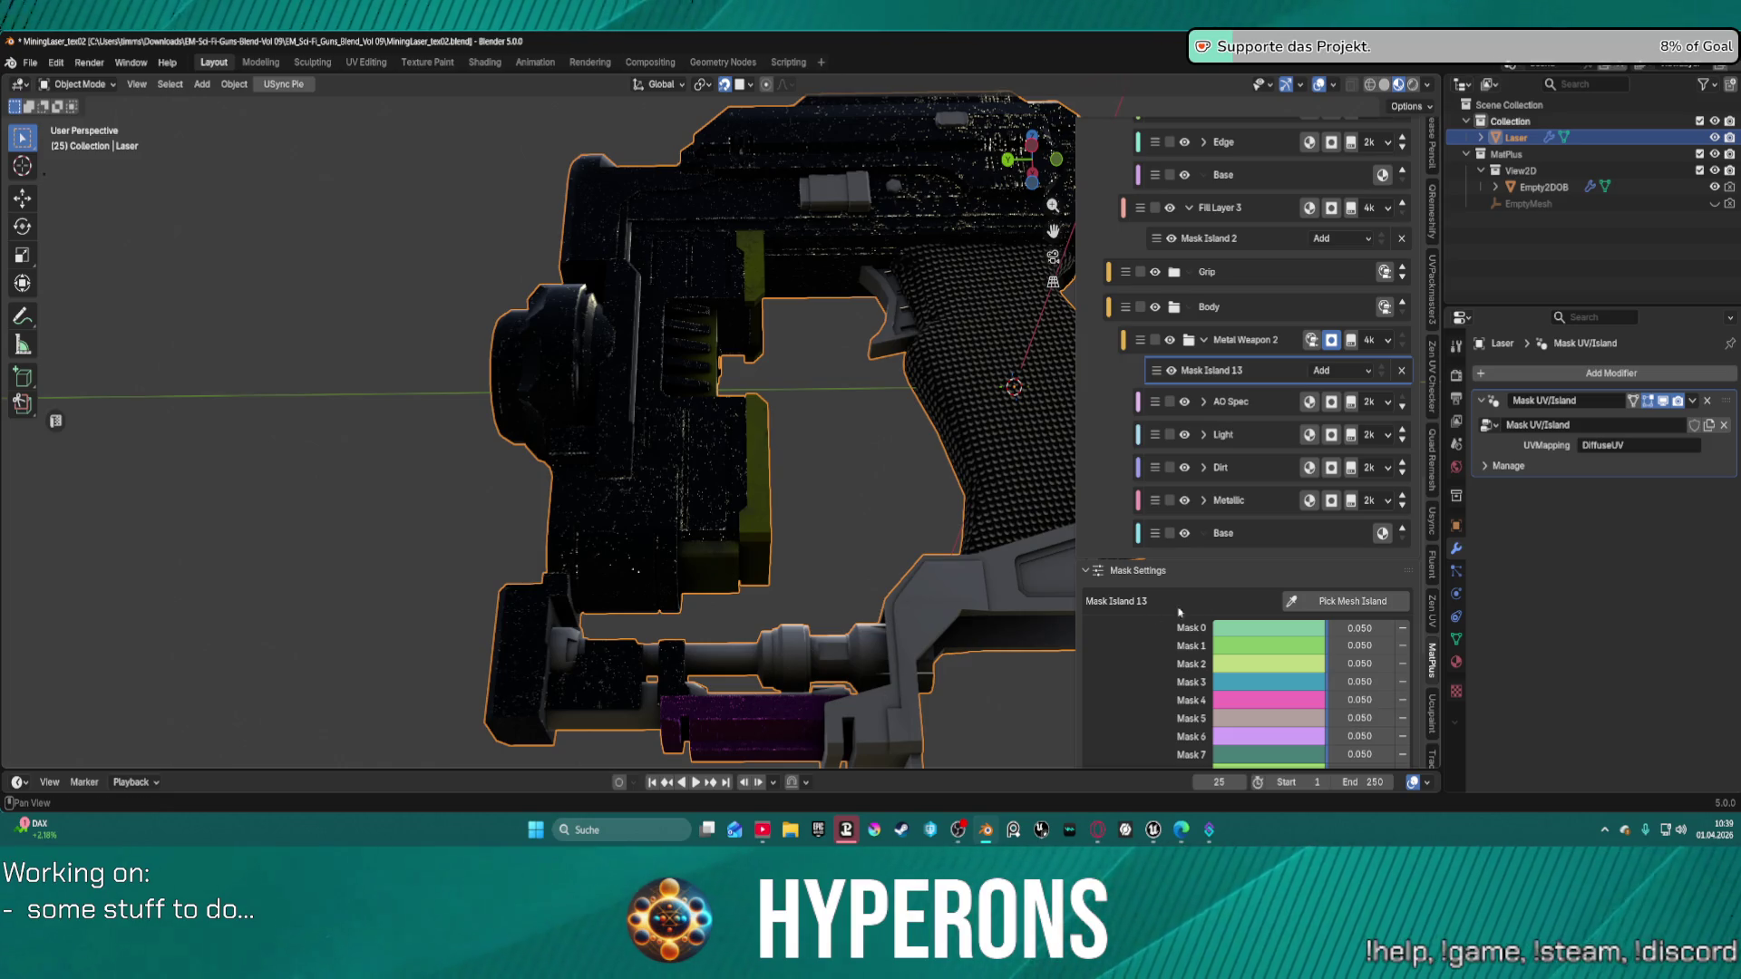
left_click(1319, 602)
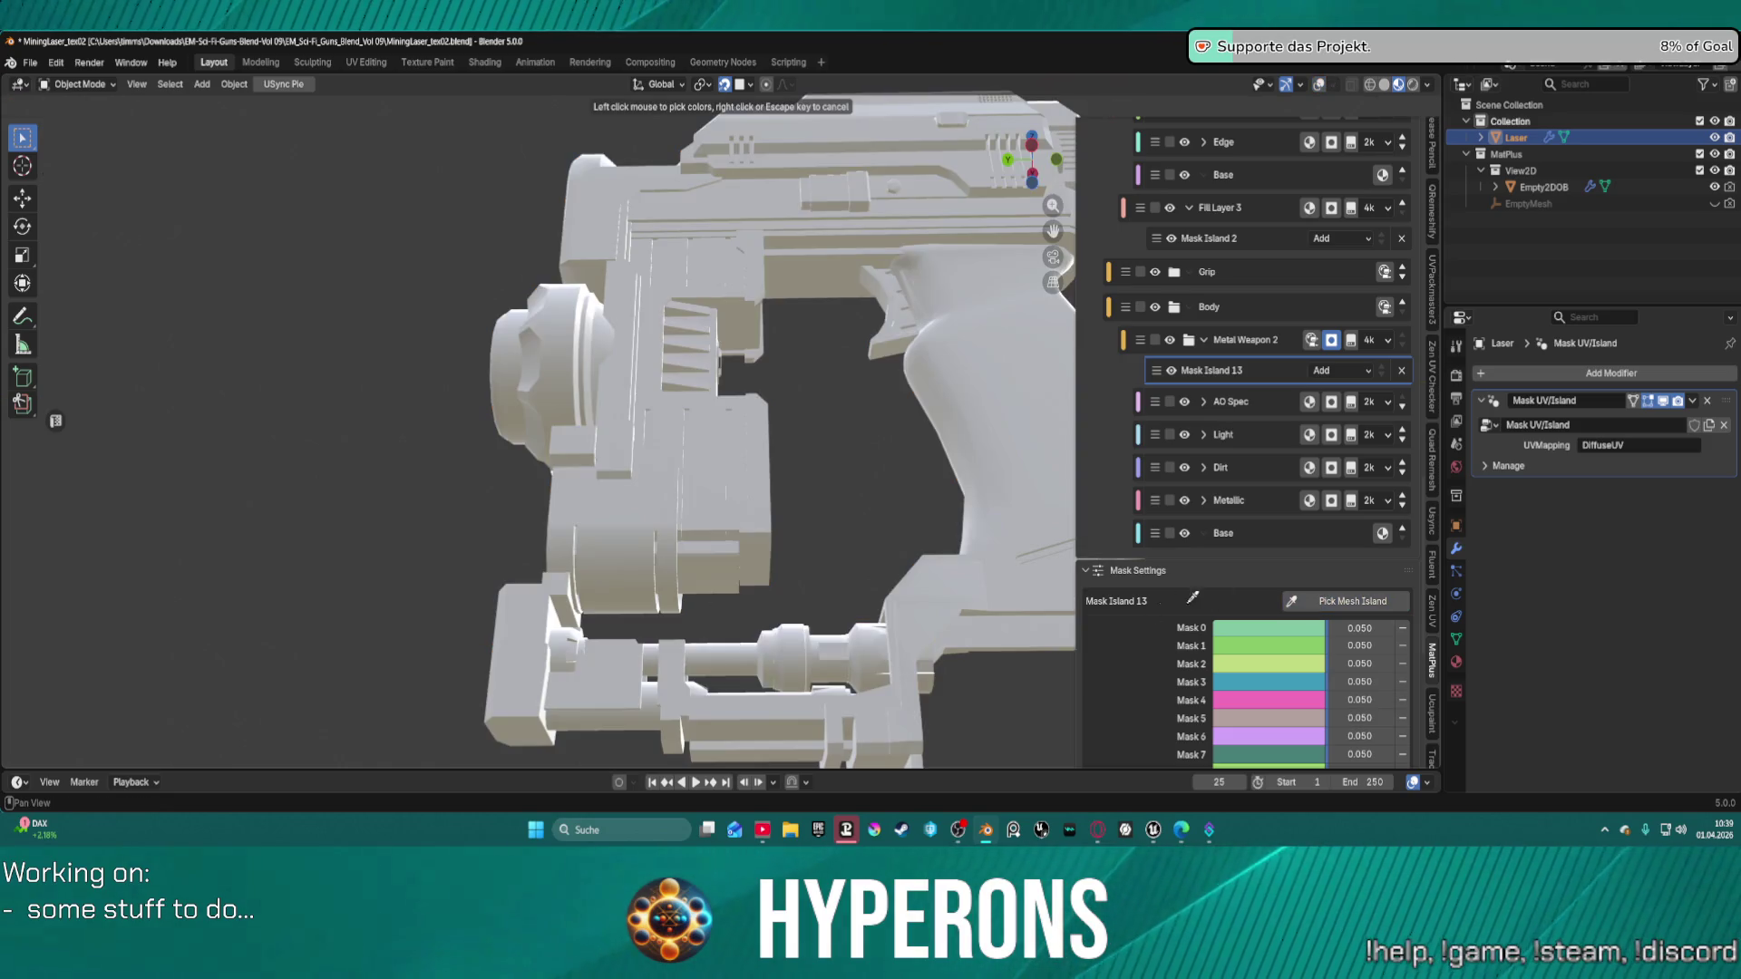
left_click(739, 715)
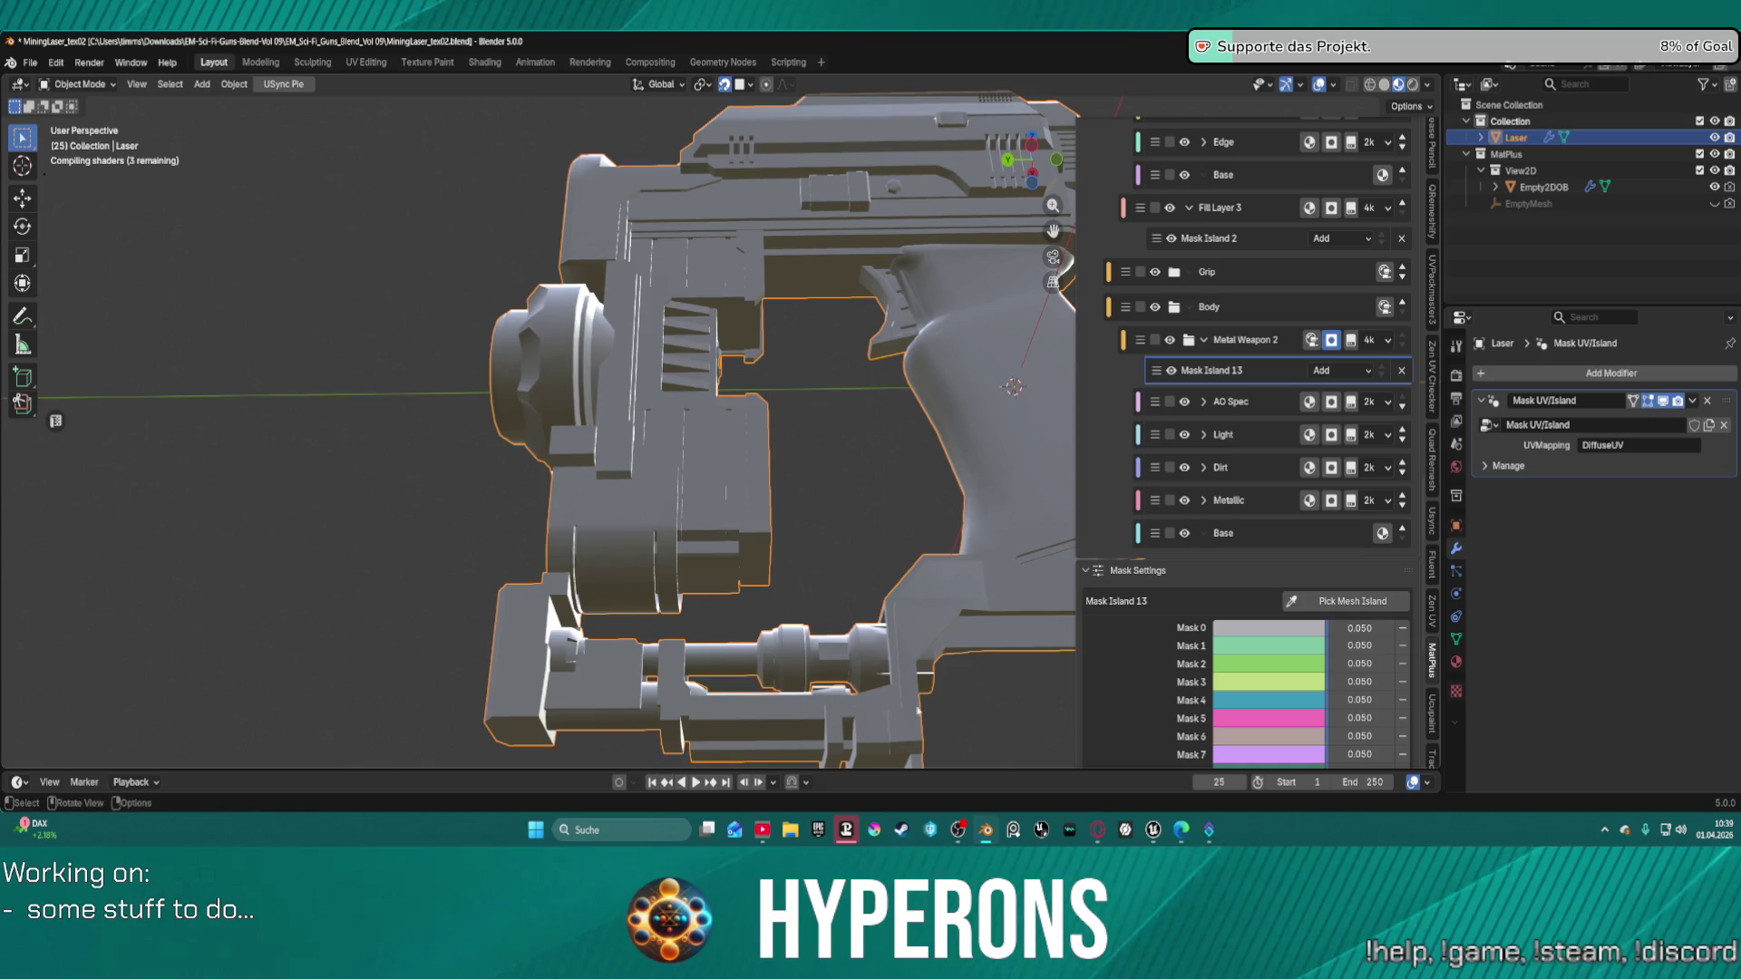
left_click(1403, 628)
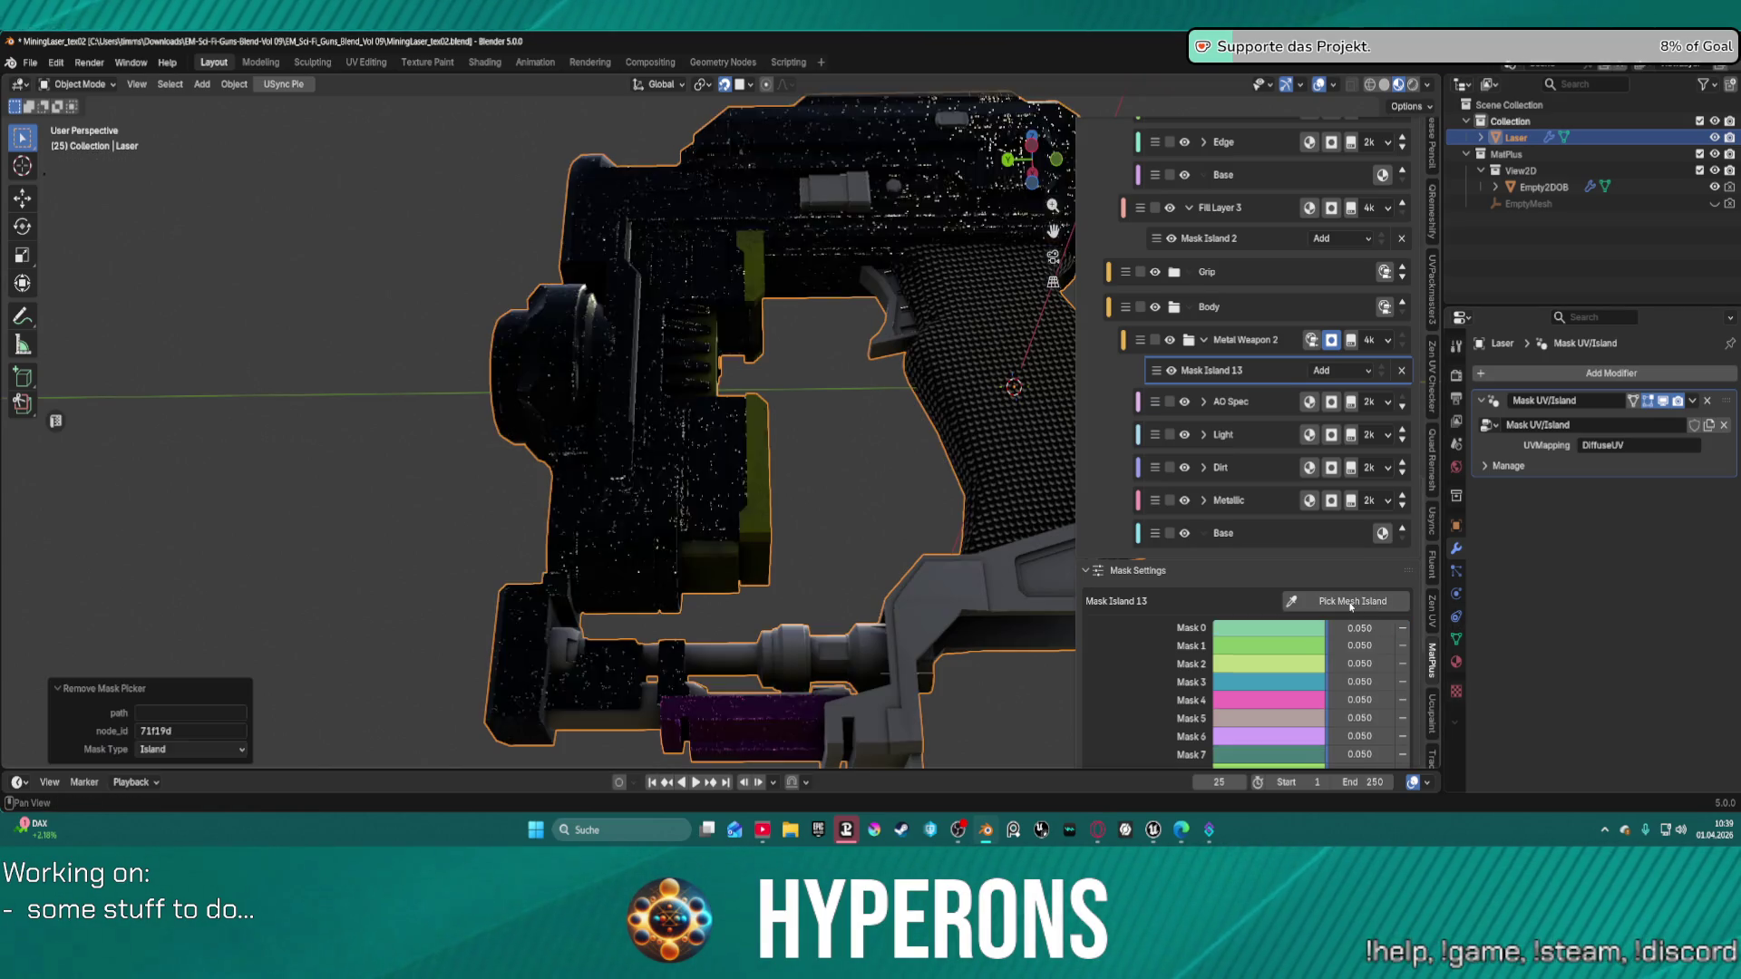
left_click(1351, 601)
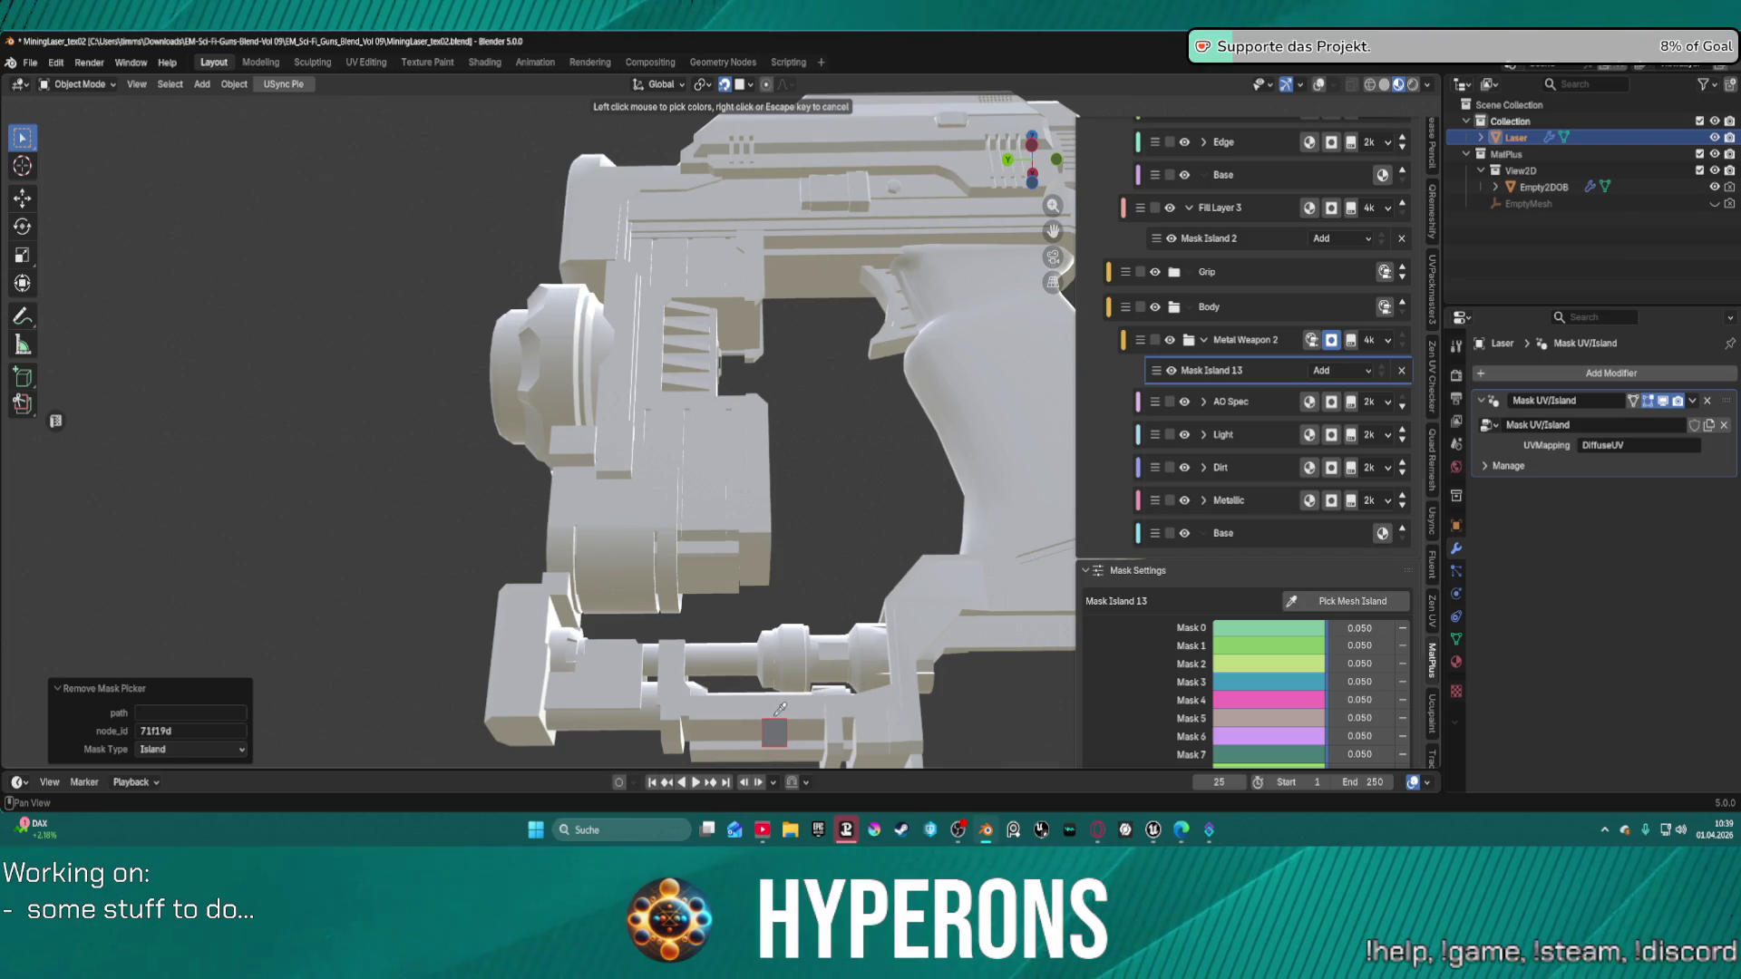
left_click(763, 720)
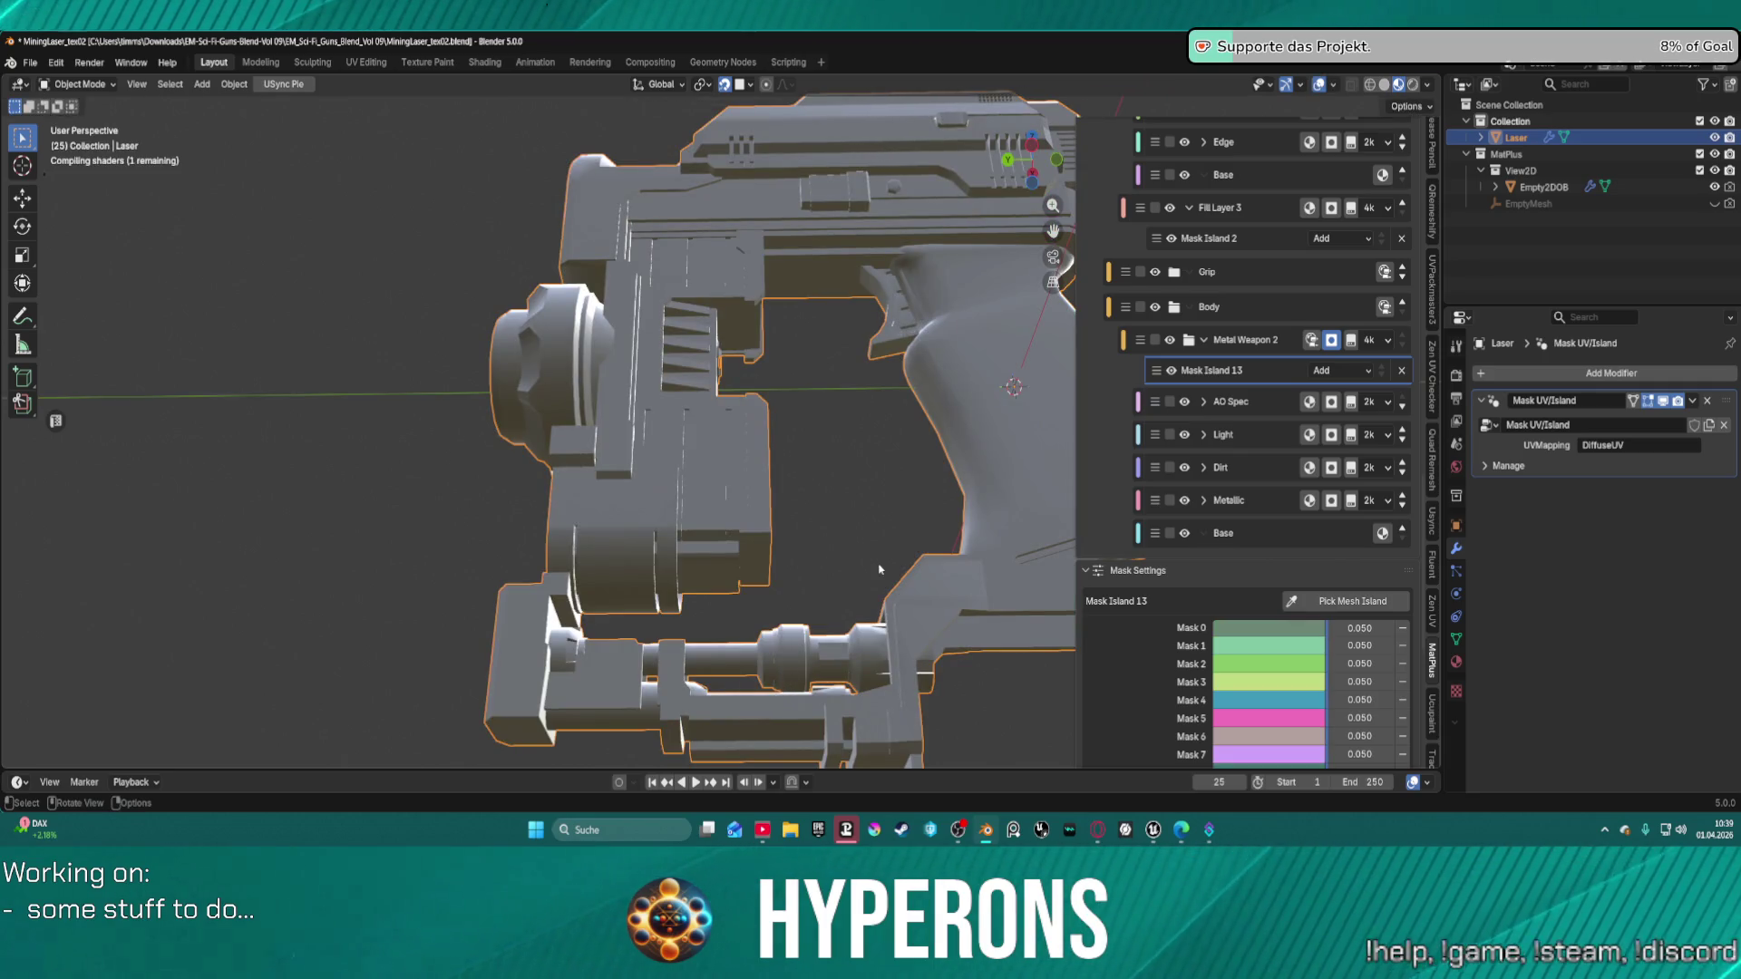
Collapse the Metal Weapon 2 layer and turn the view to the gun's other side.
left_click(1204, 342)
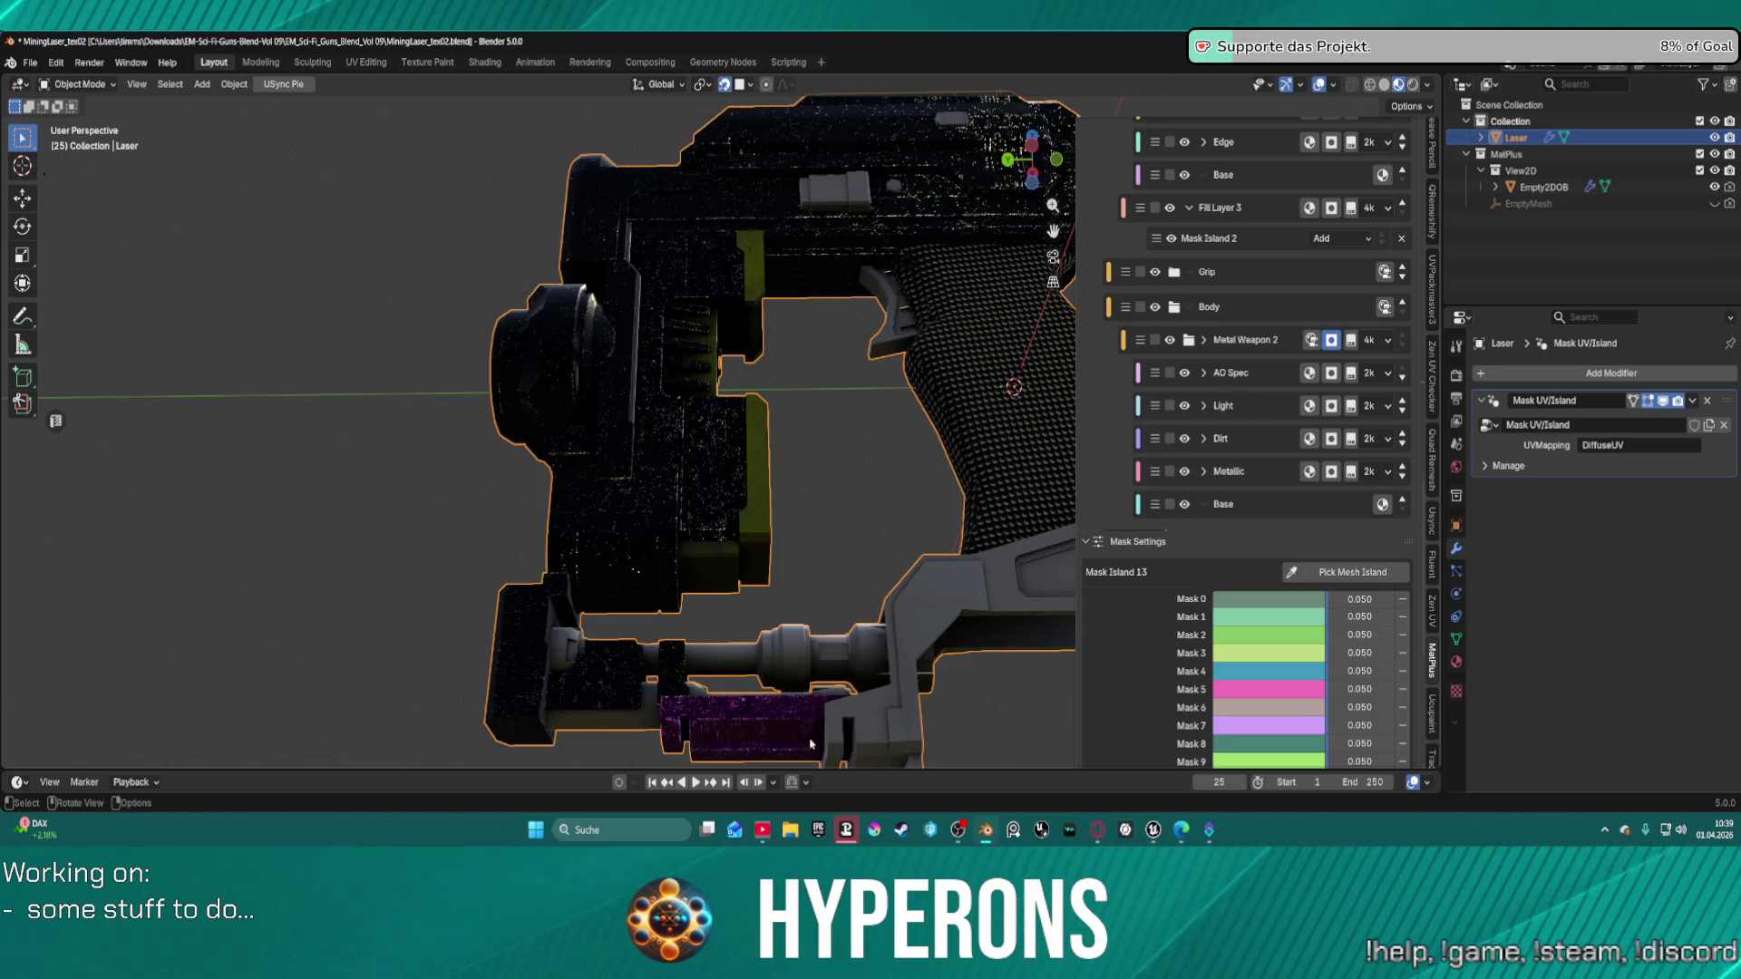
mouse_move(803, 615)
middle_mouse_down()
mouse_move(711, 669)
mouse_move(517, 682)
mouse_move(388, 652)
mouse_move(562, 635)
mouse_move(816, 508)
mouse_move(1107, 296)
middle_mouse_up()
scroll(1236, 270, "up", 3)
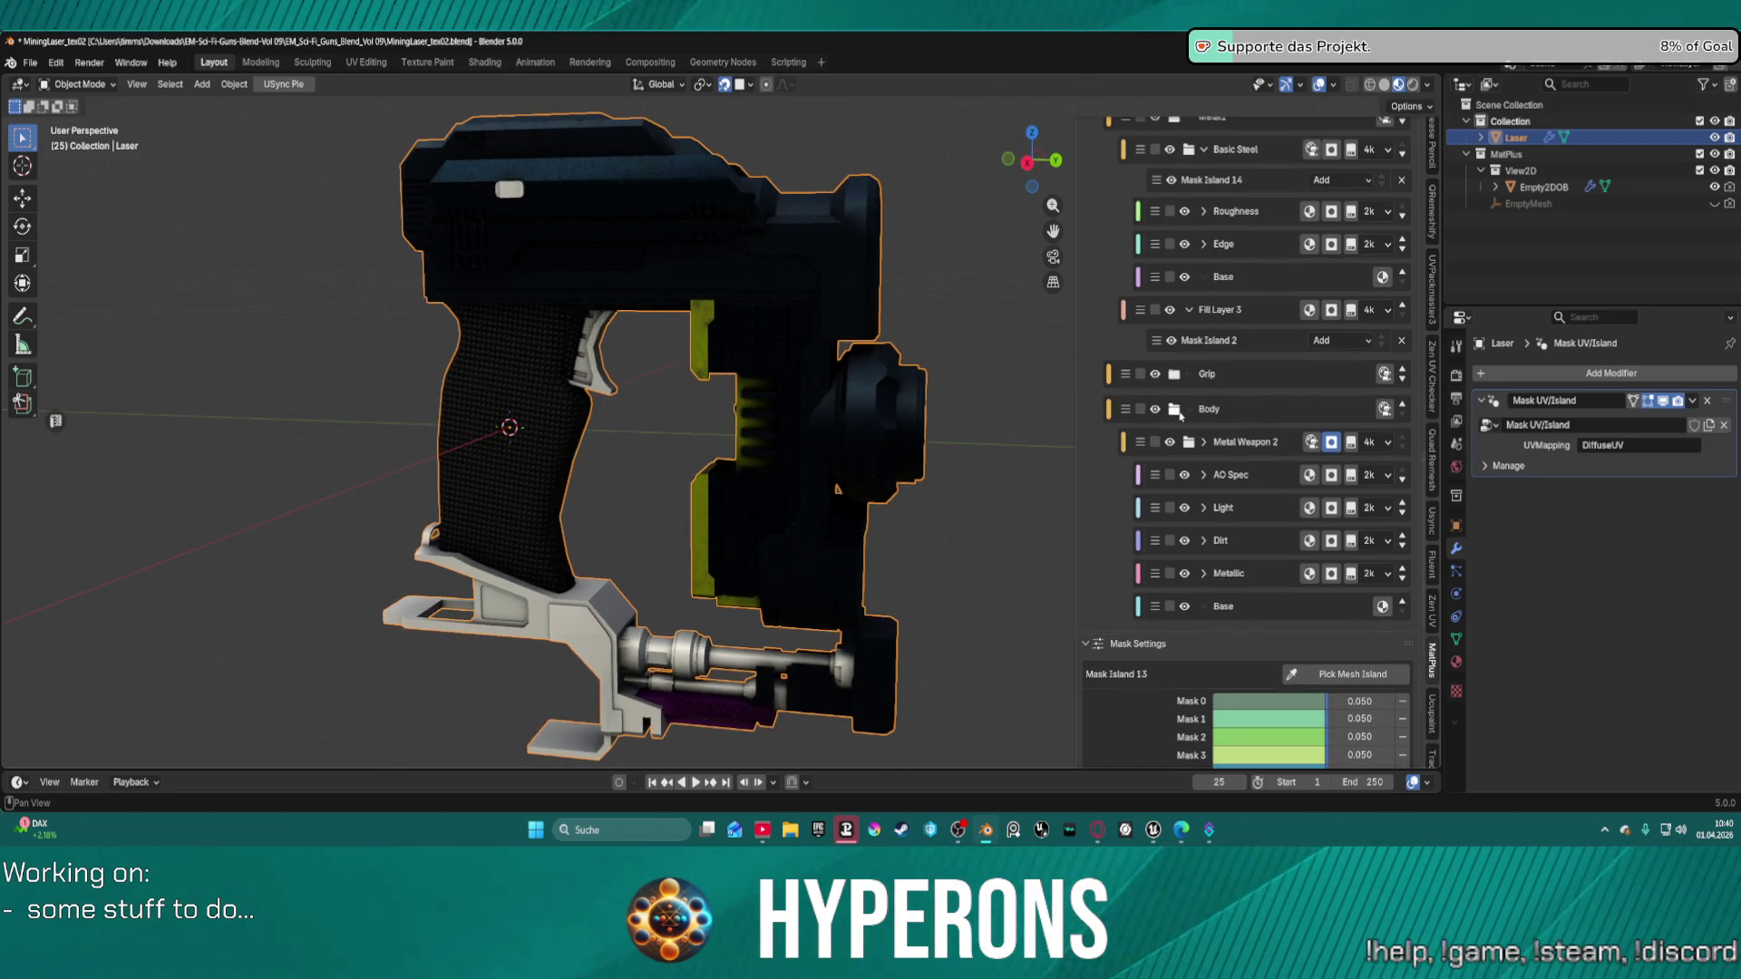
Collapse the Body folder and select Fill Layer 3 with its Mask Island 2 under Metal1's Basic Steel for removal.
left_click(1178, 411)
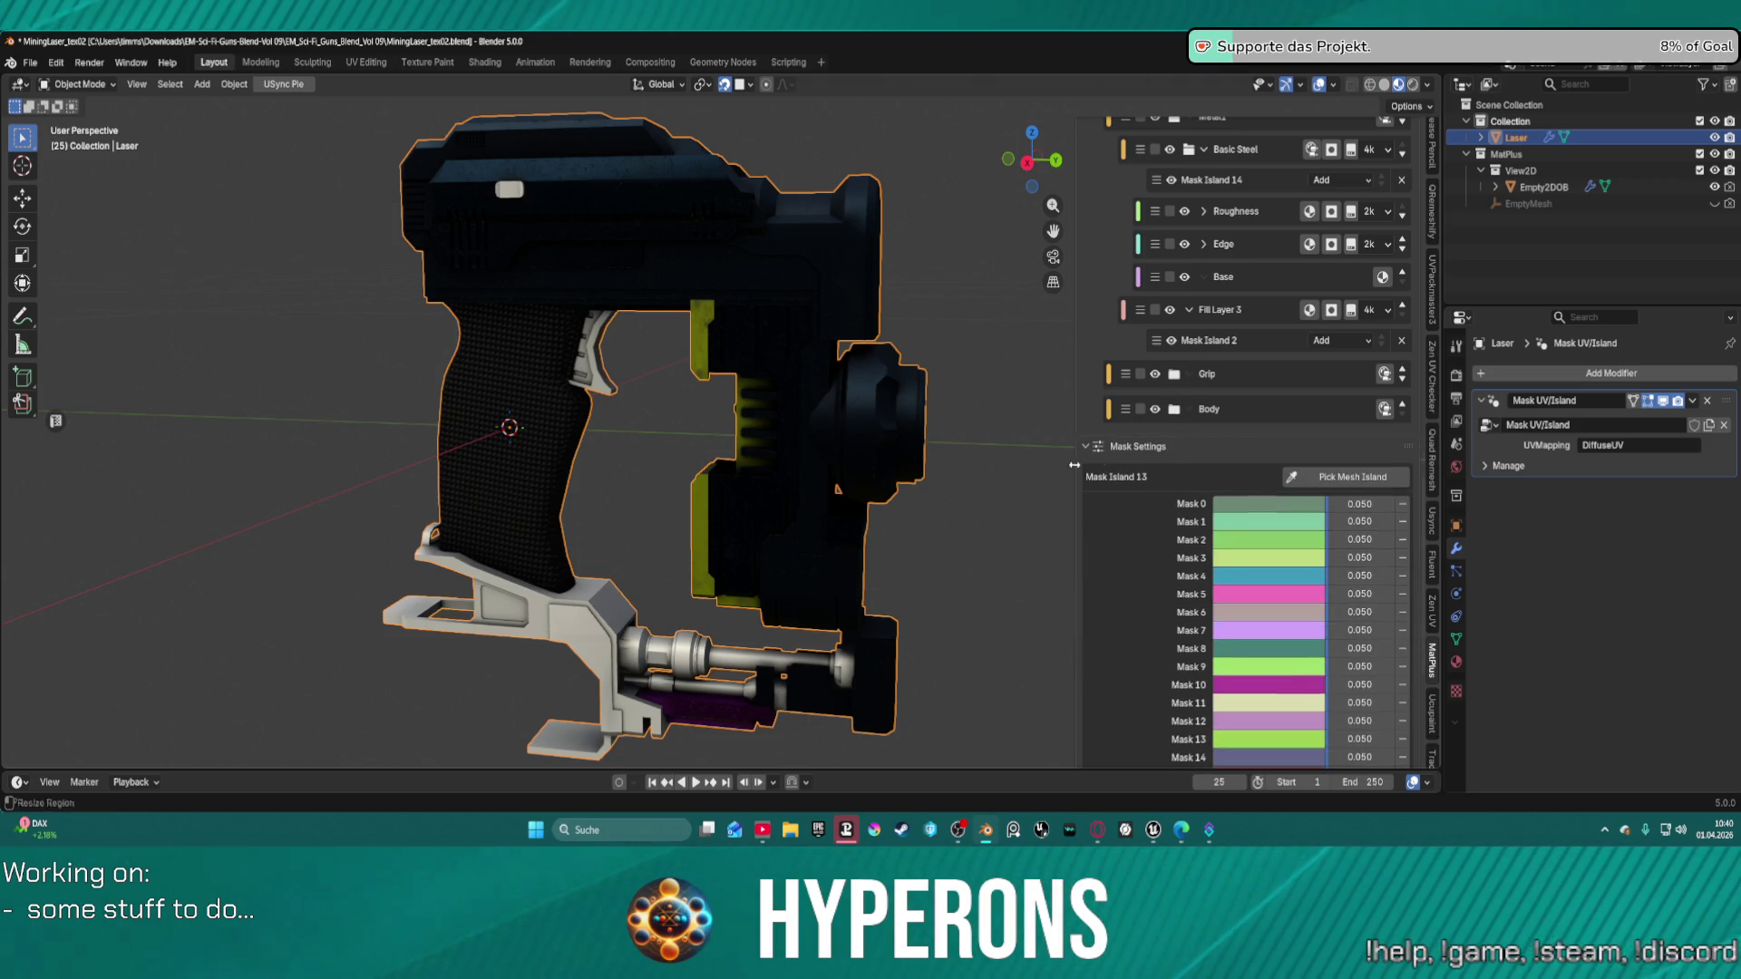
scroll(1224, 426, "up", 3)
scroll(1252, 443, "up", 2)
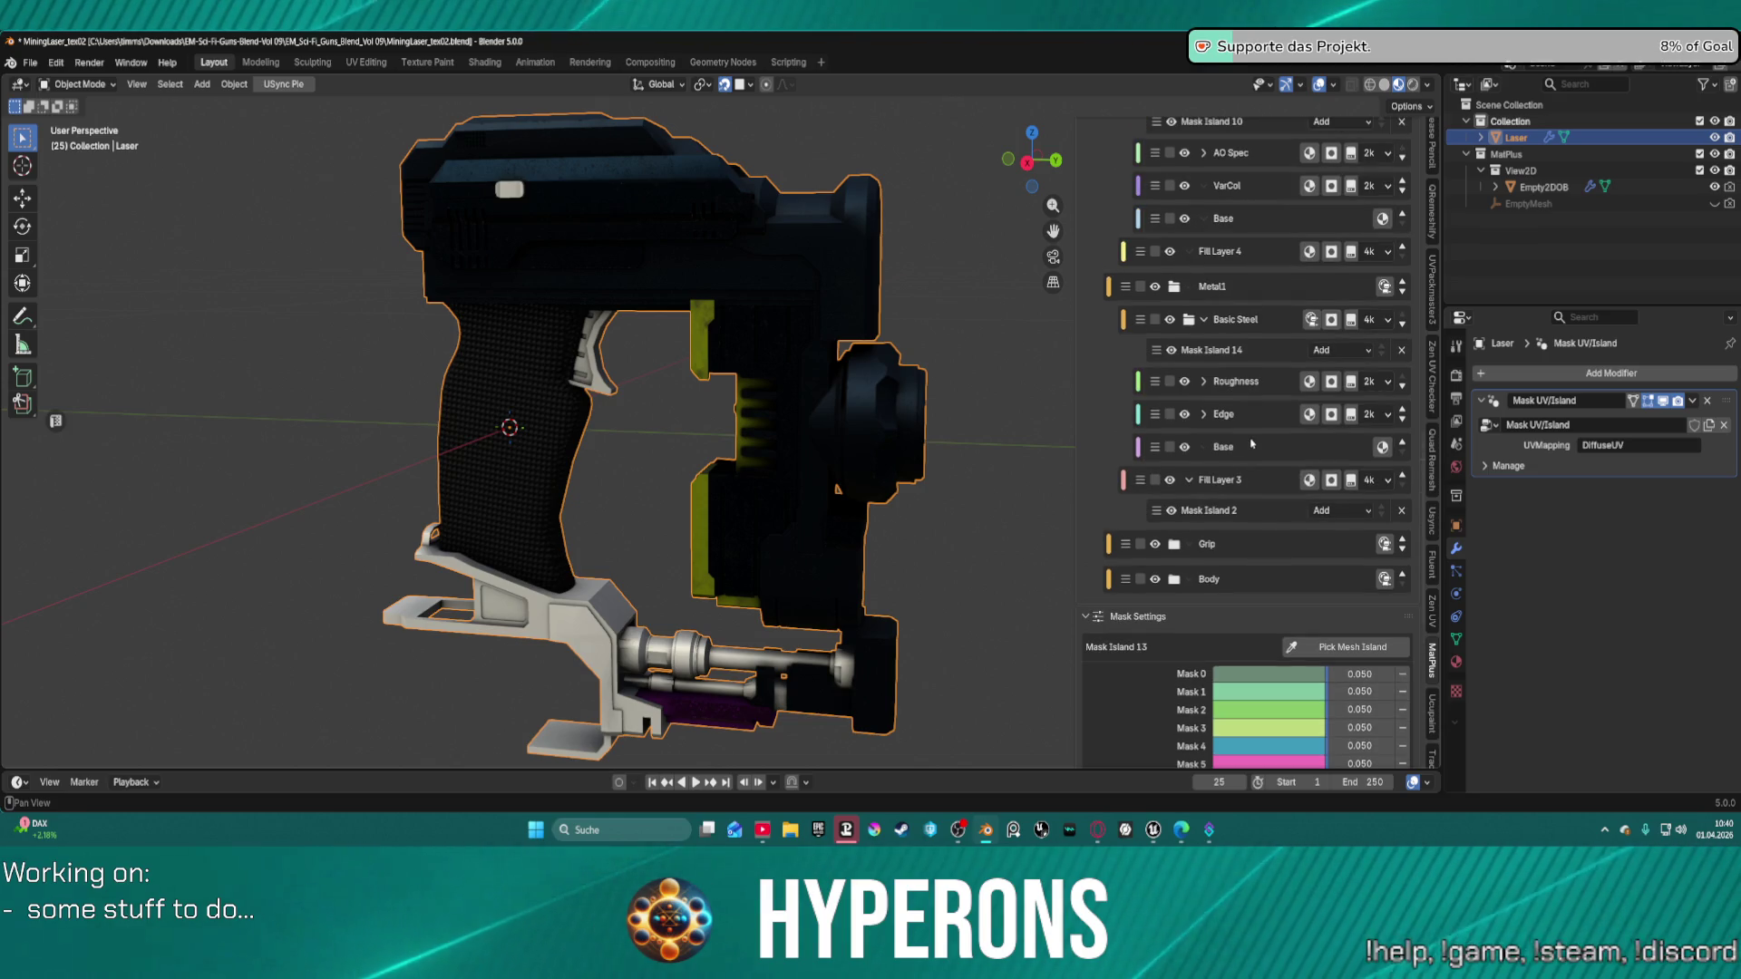
left_click(1265, 512)
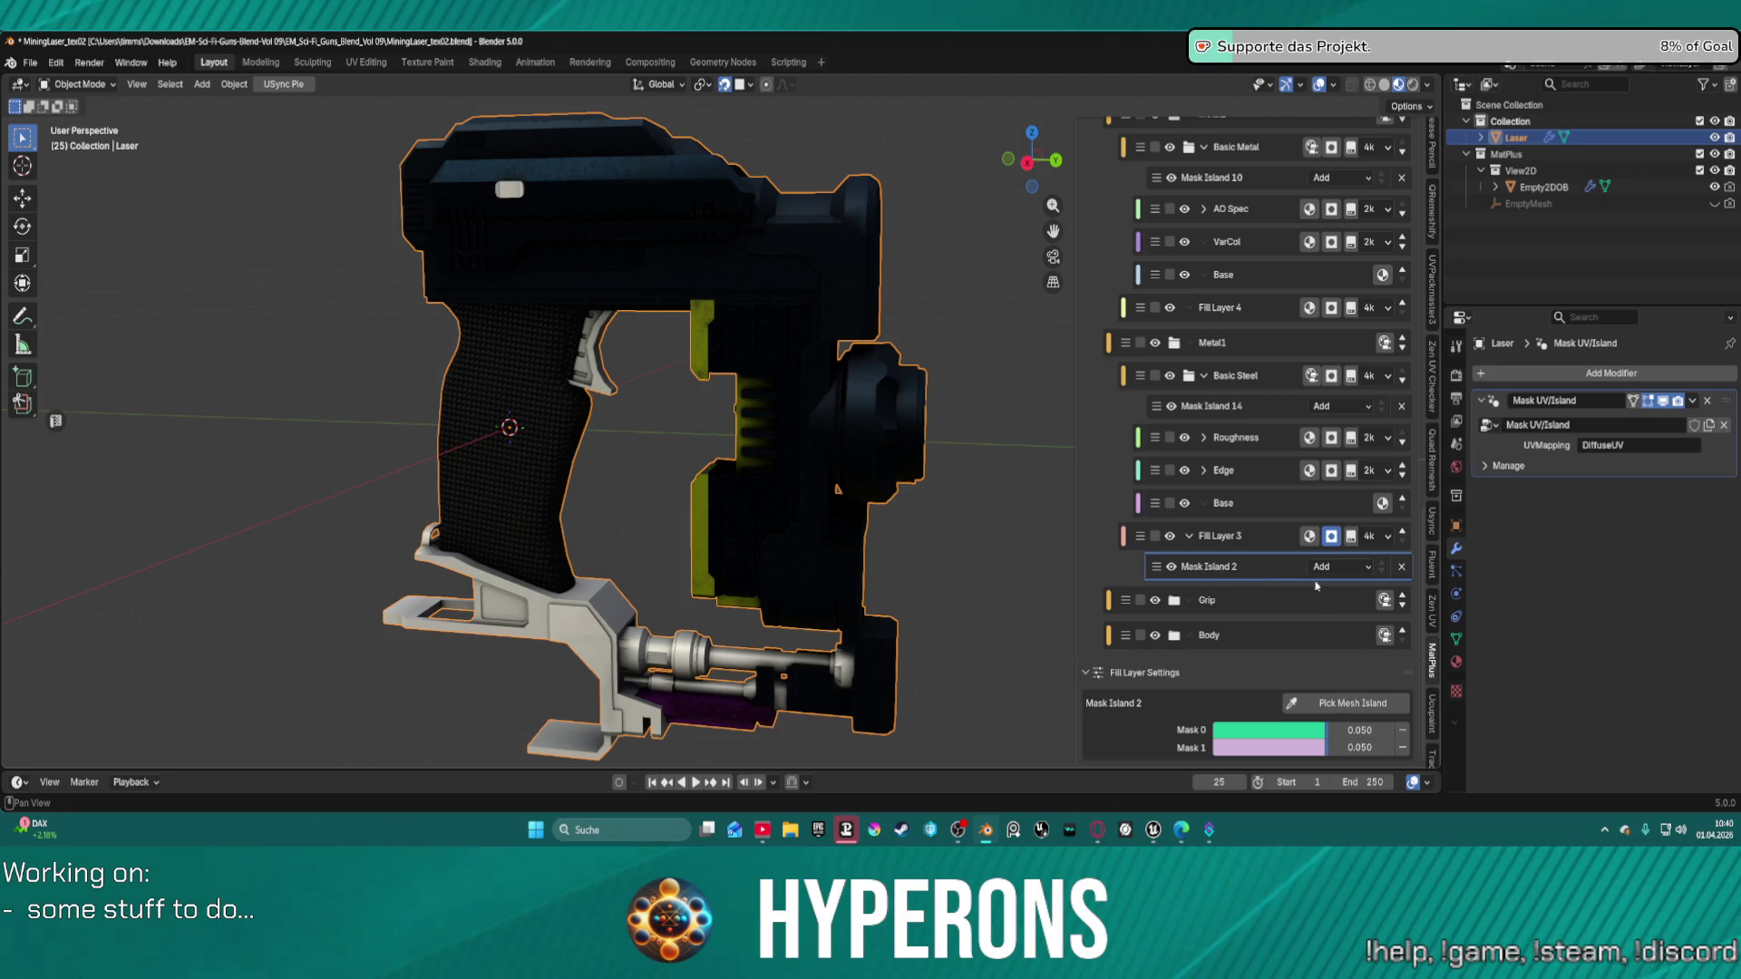
left_click(1309, 536)
scroll(1296, 580, "down", 3)
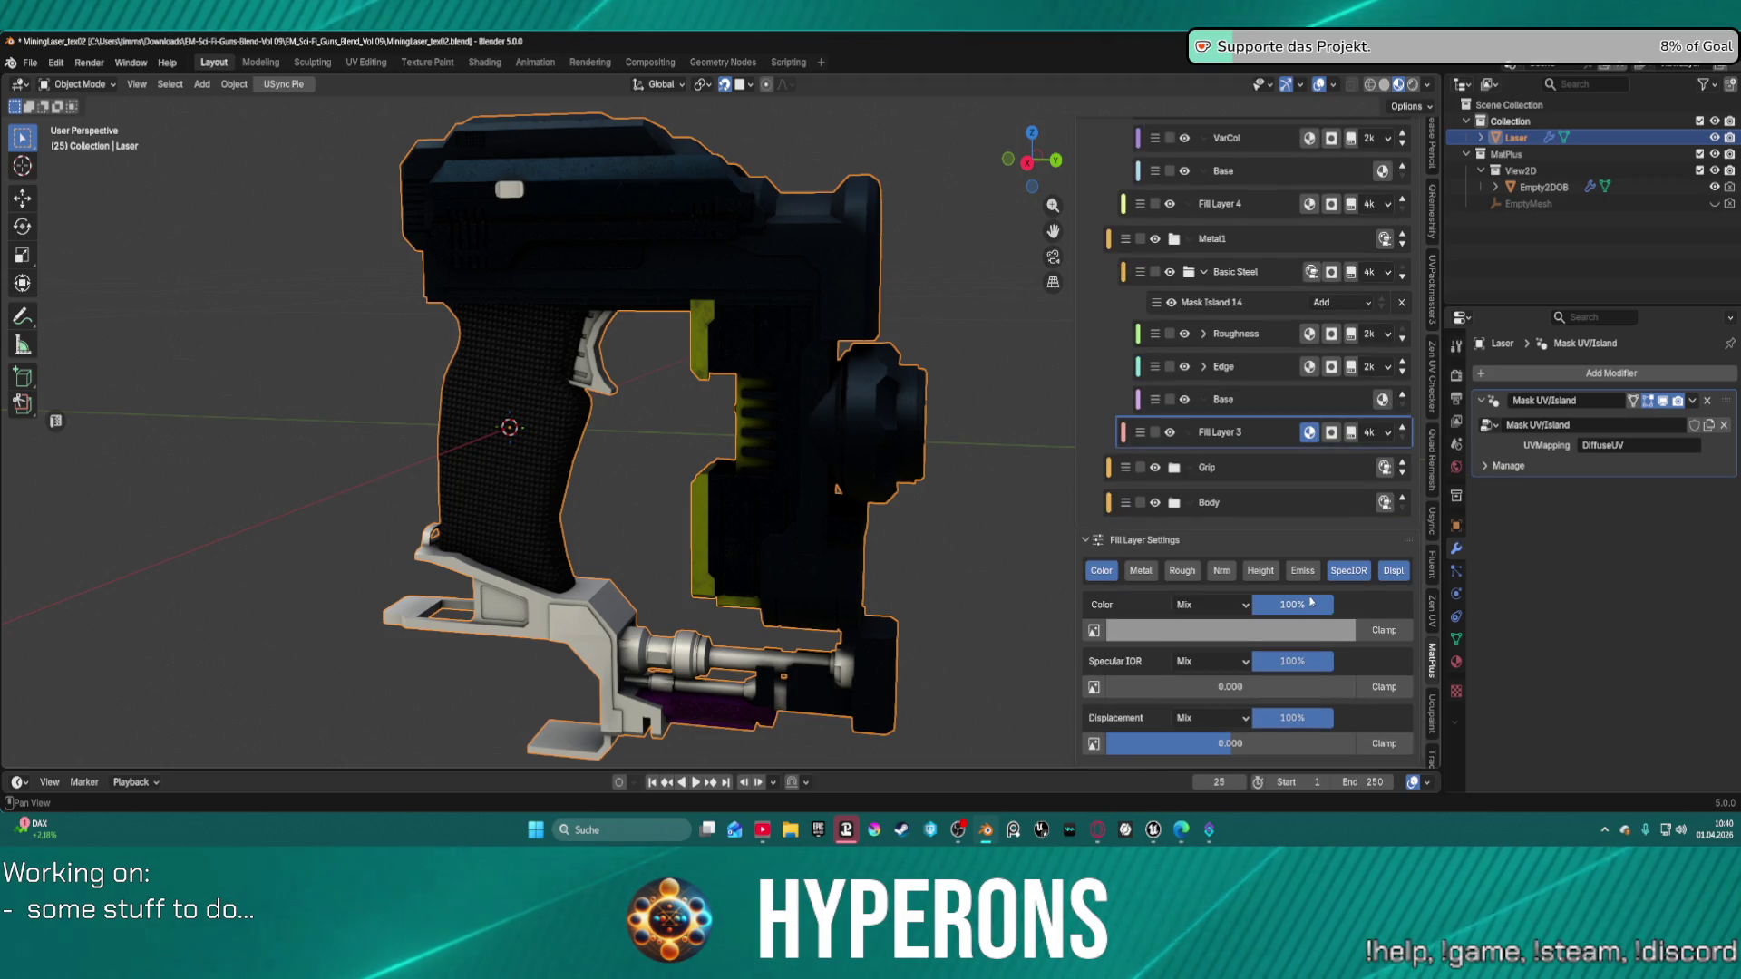
scroll(1324, 385, "up", 3)
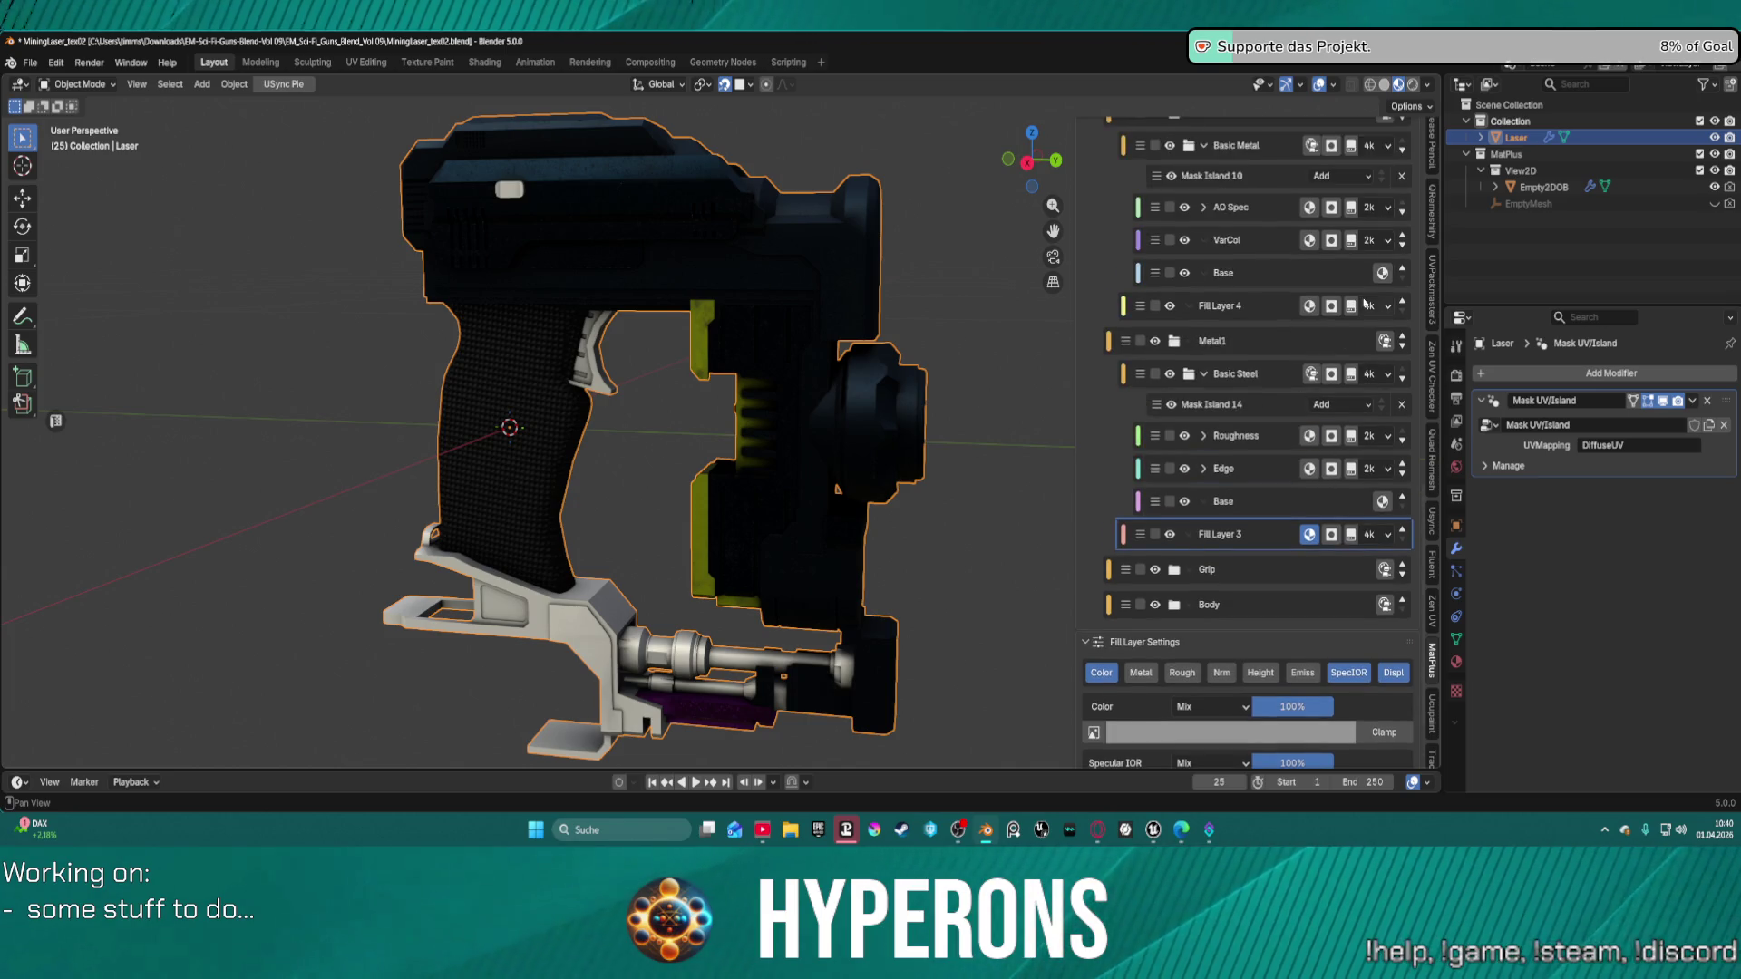
scroll(1353, 247, "up", 15)
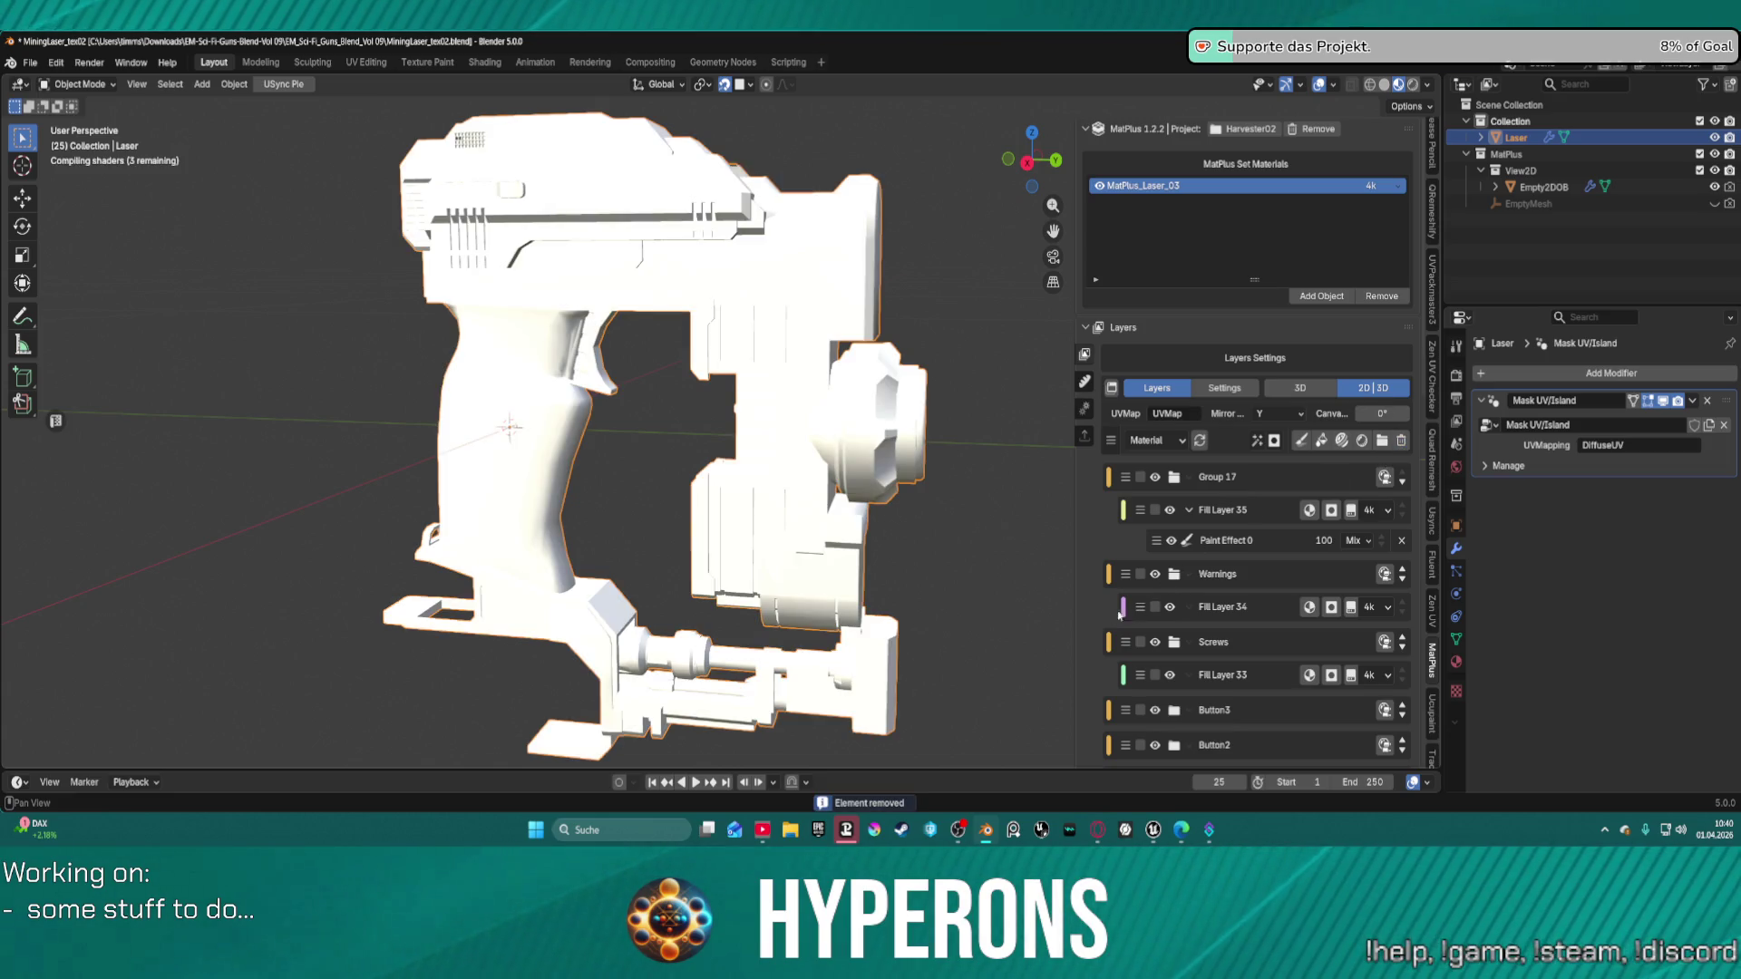
Delete Basic Steel's old Mask Island 14 mask.
scroll(1179, 610, "down", 20)
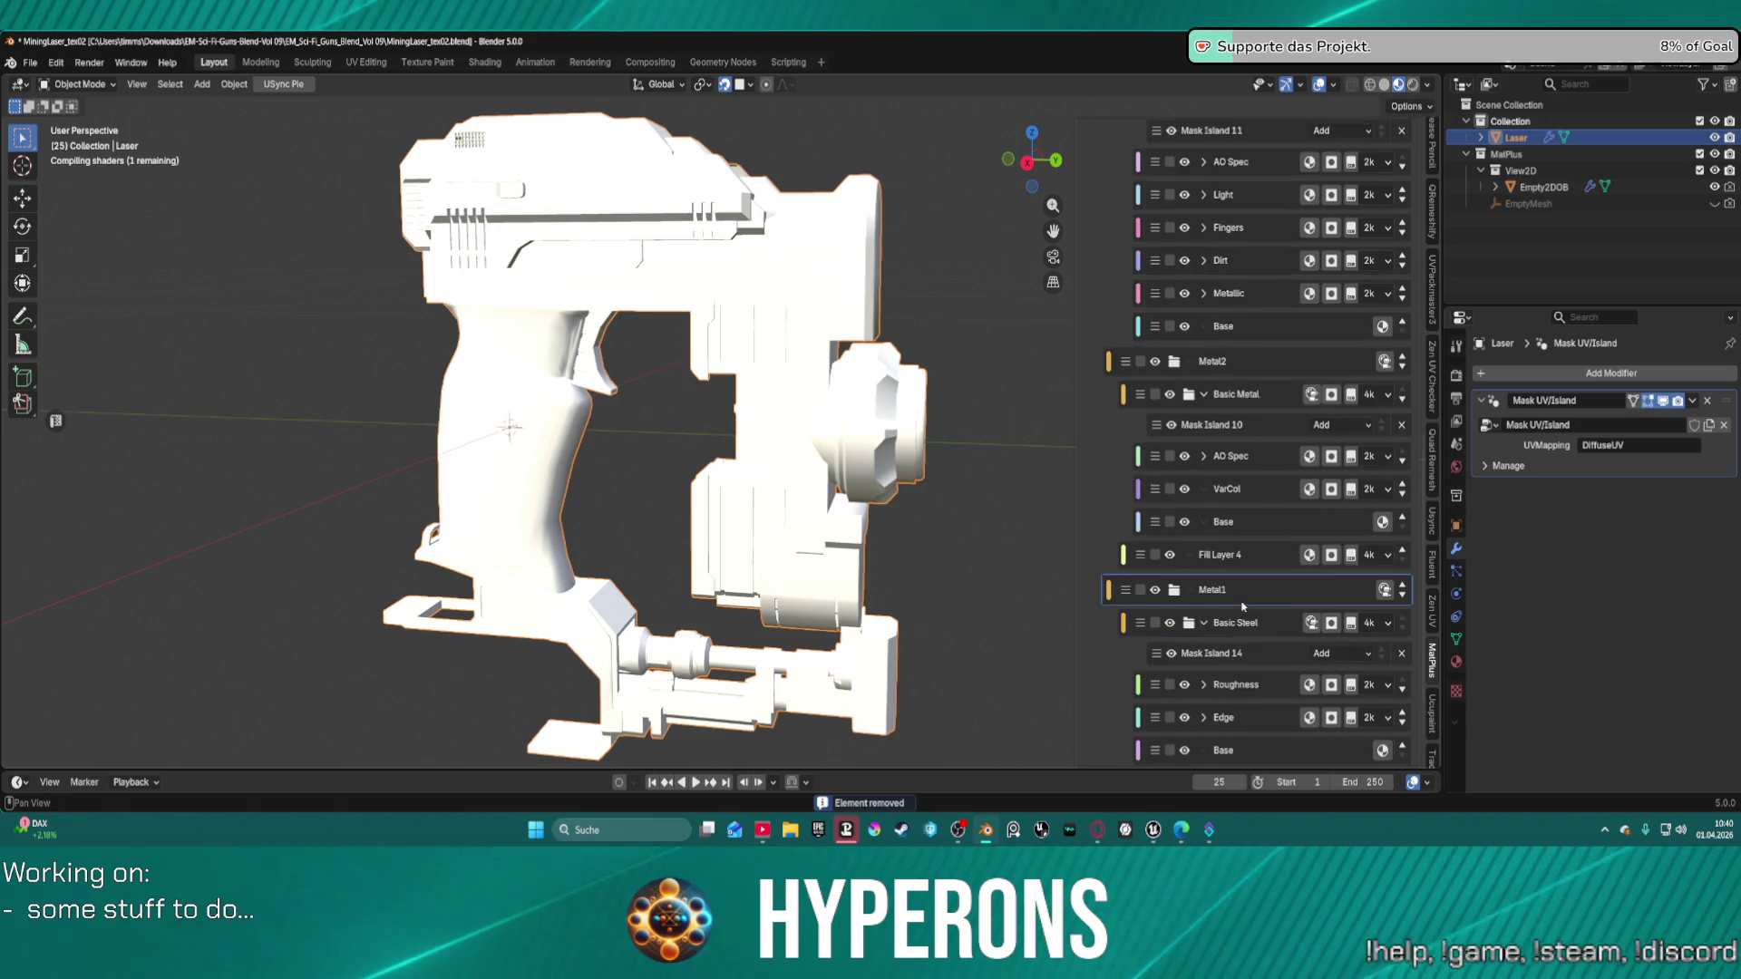
scroll(1242, 606, "down", 3)
left_click(1280, 595)
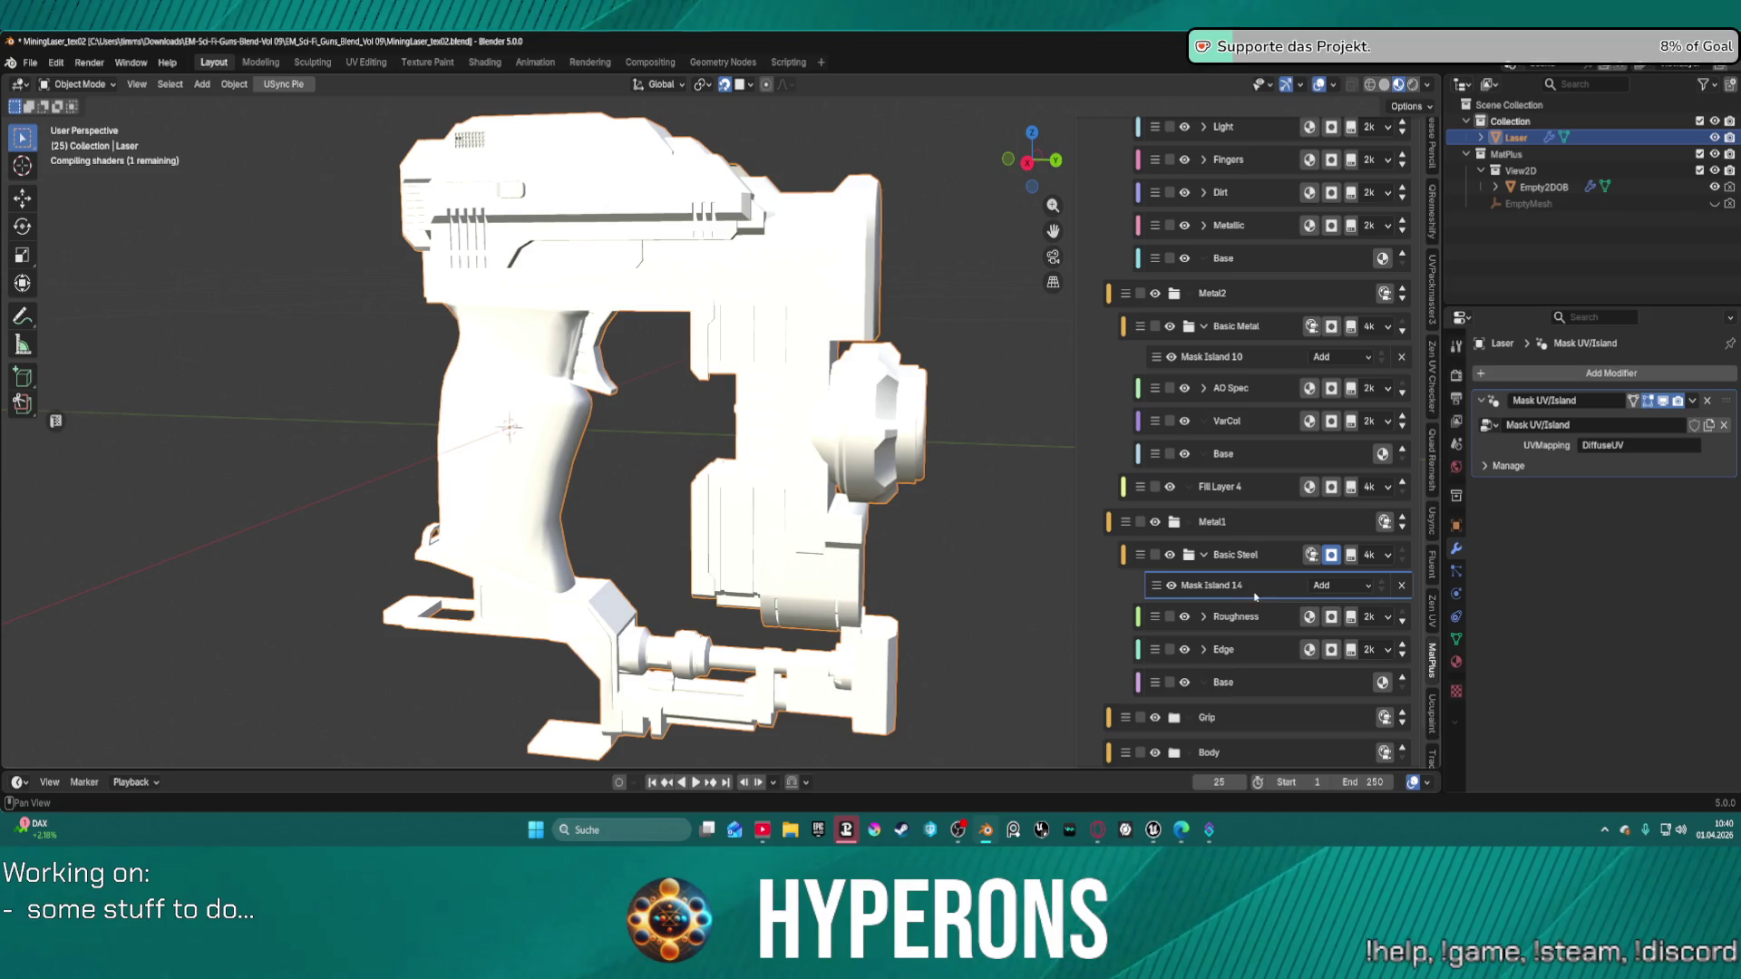
left_click(1401, 586)
Add a new mesh-island mask, Mask Island 9, to Basic Steel.
scroll(1285, 558, "up", 15)
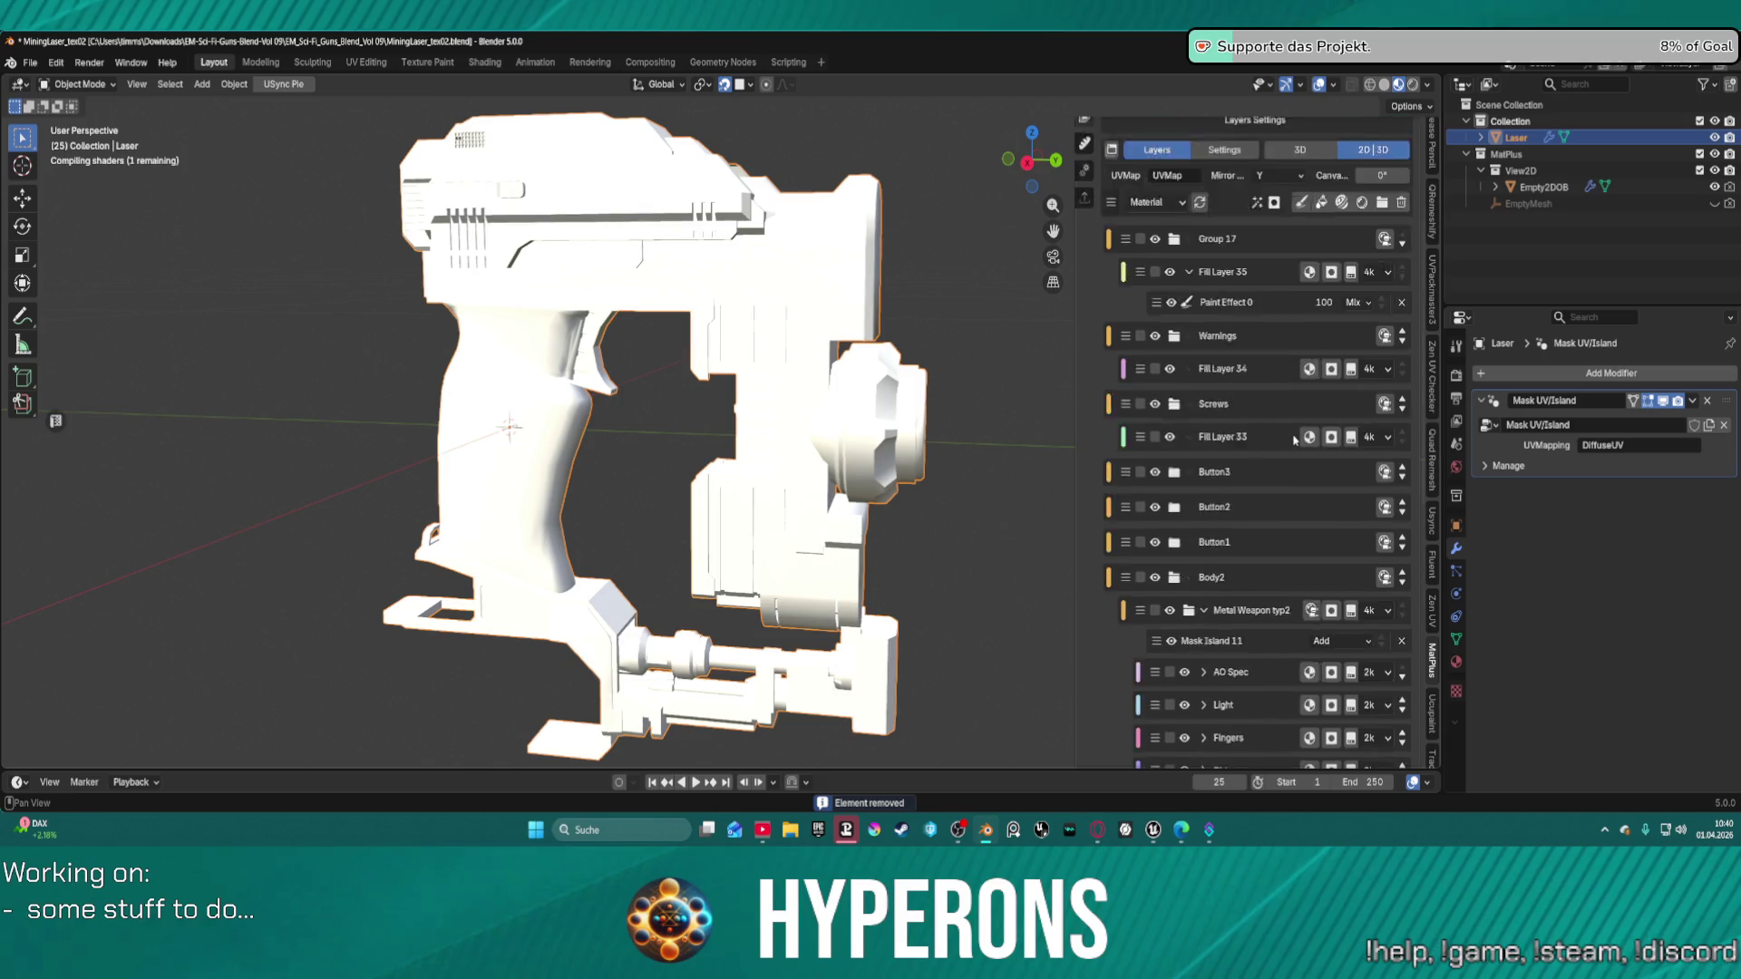
left_click(1274, 439)
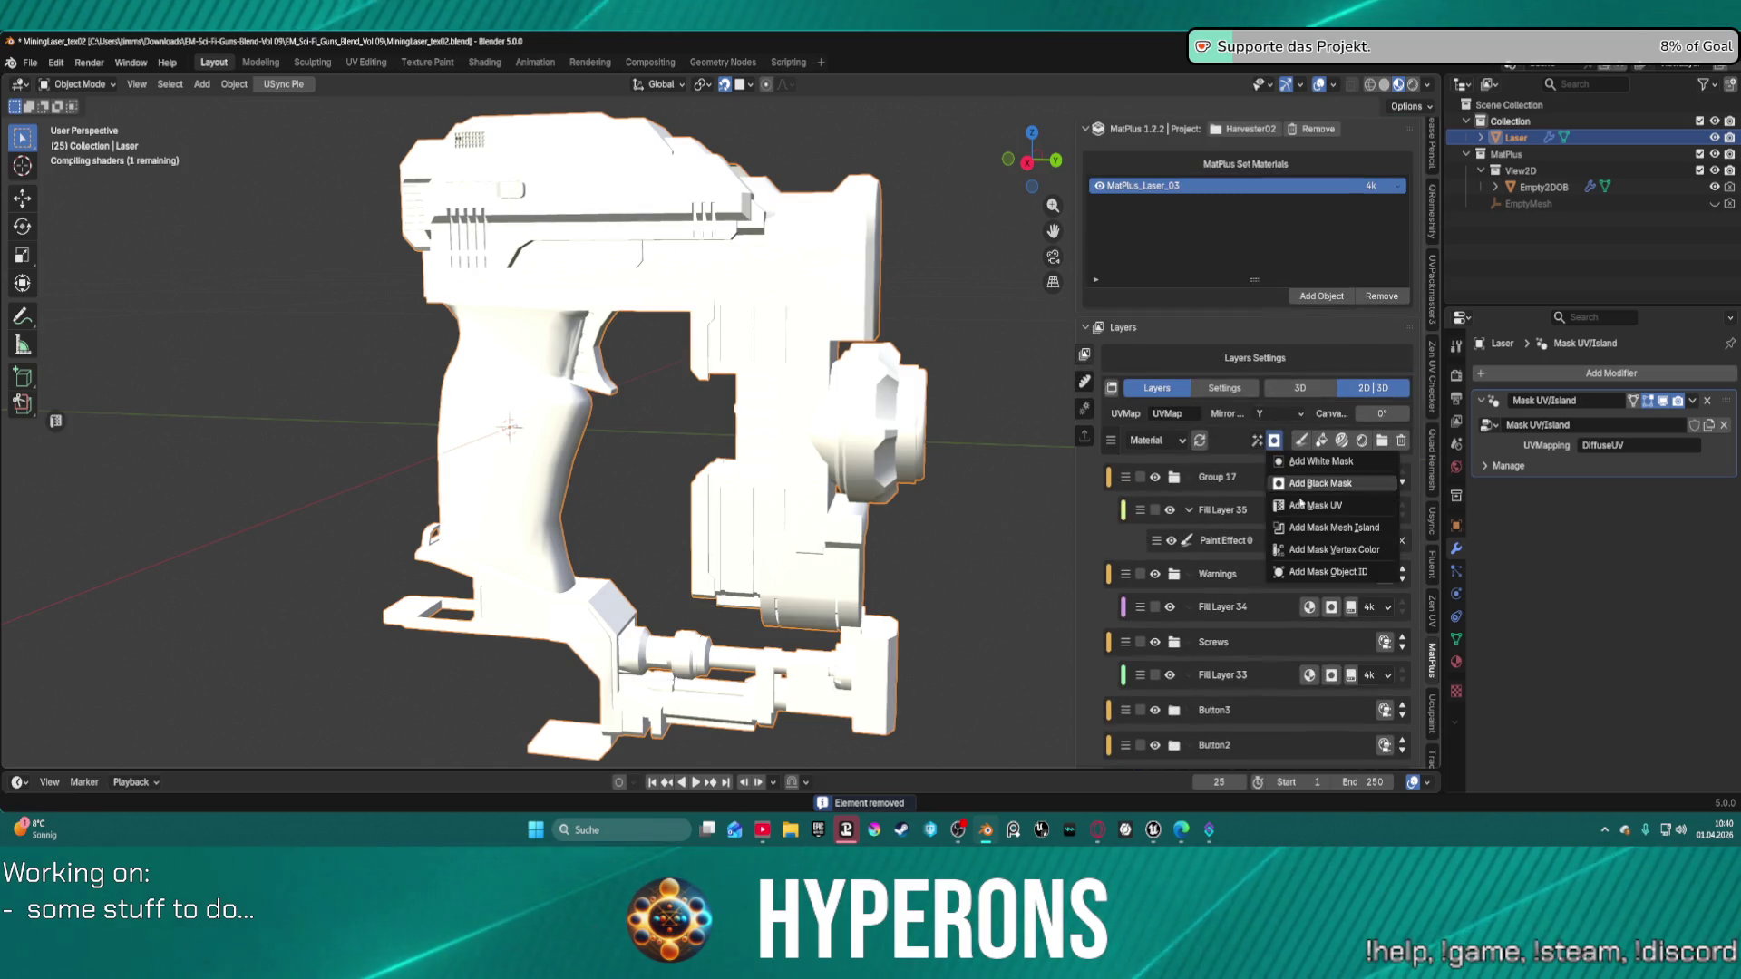
left_click(1316, 529)
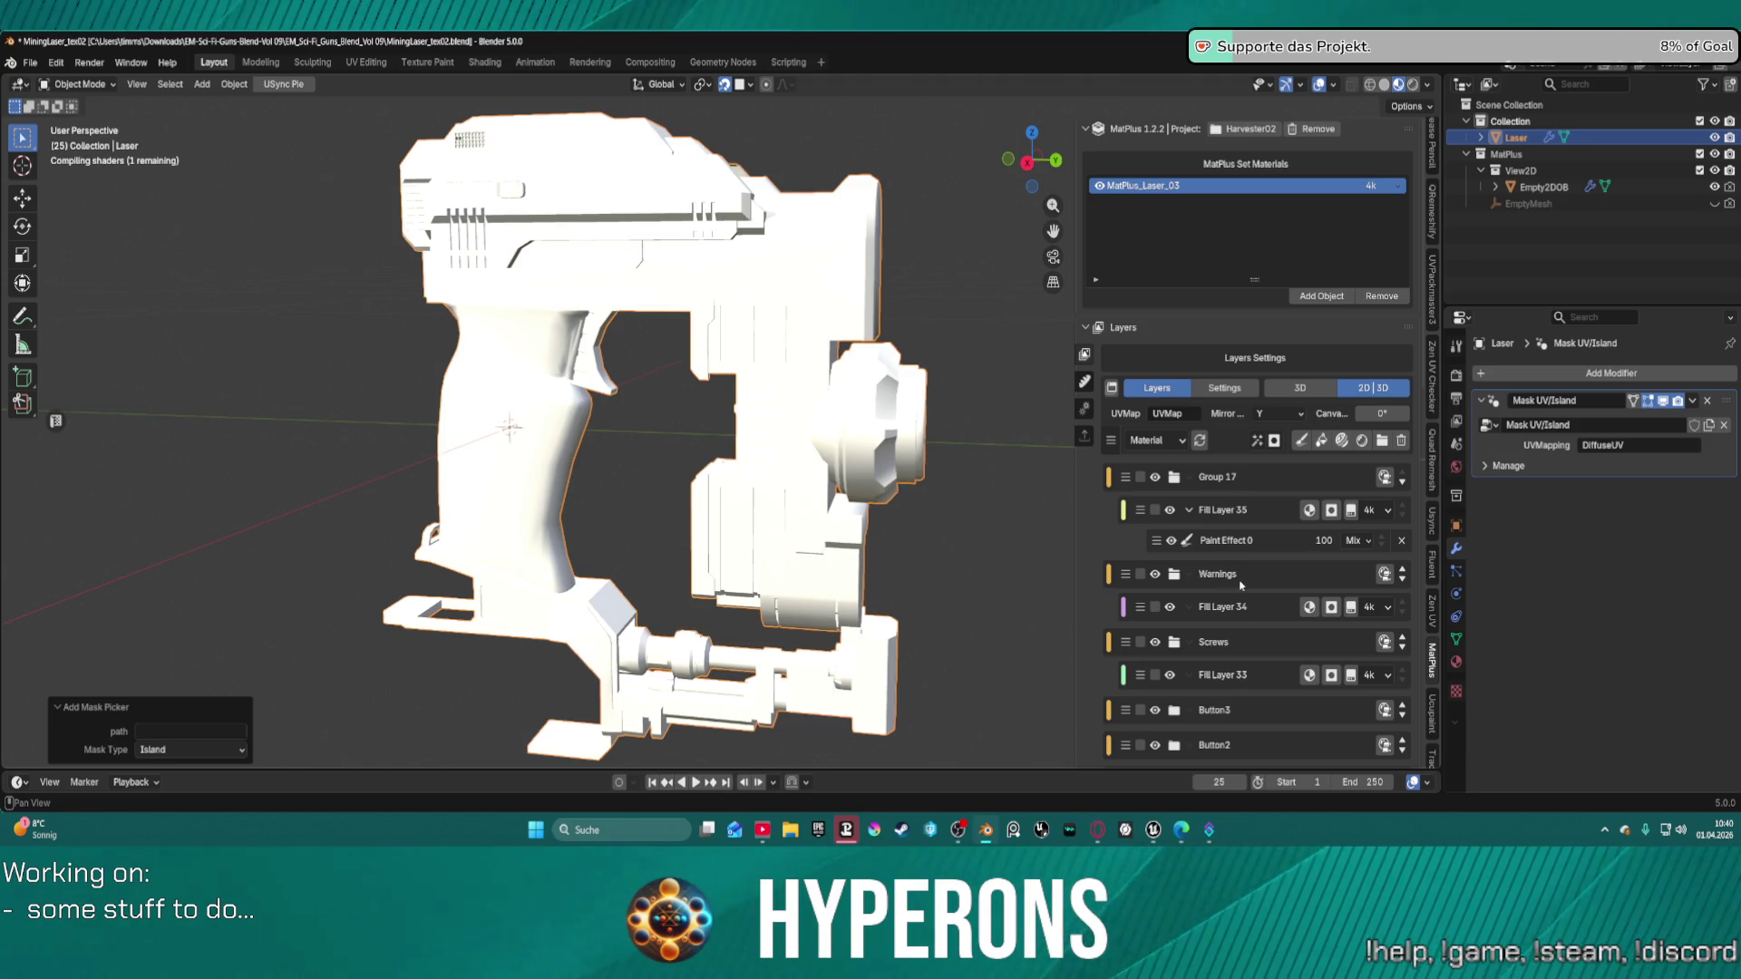
scroll(1240, 585, "down", 15)
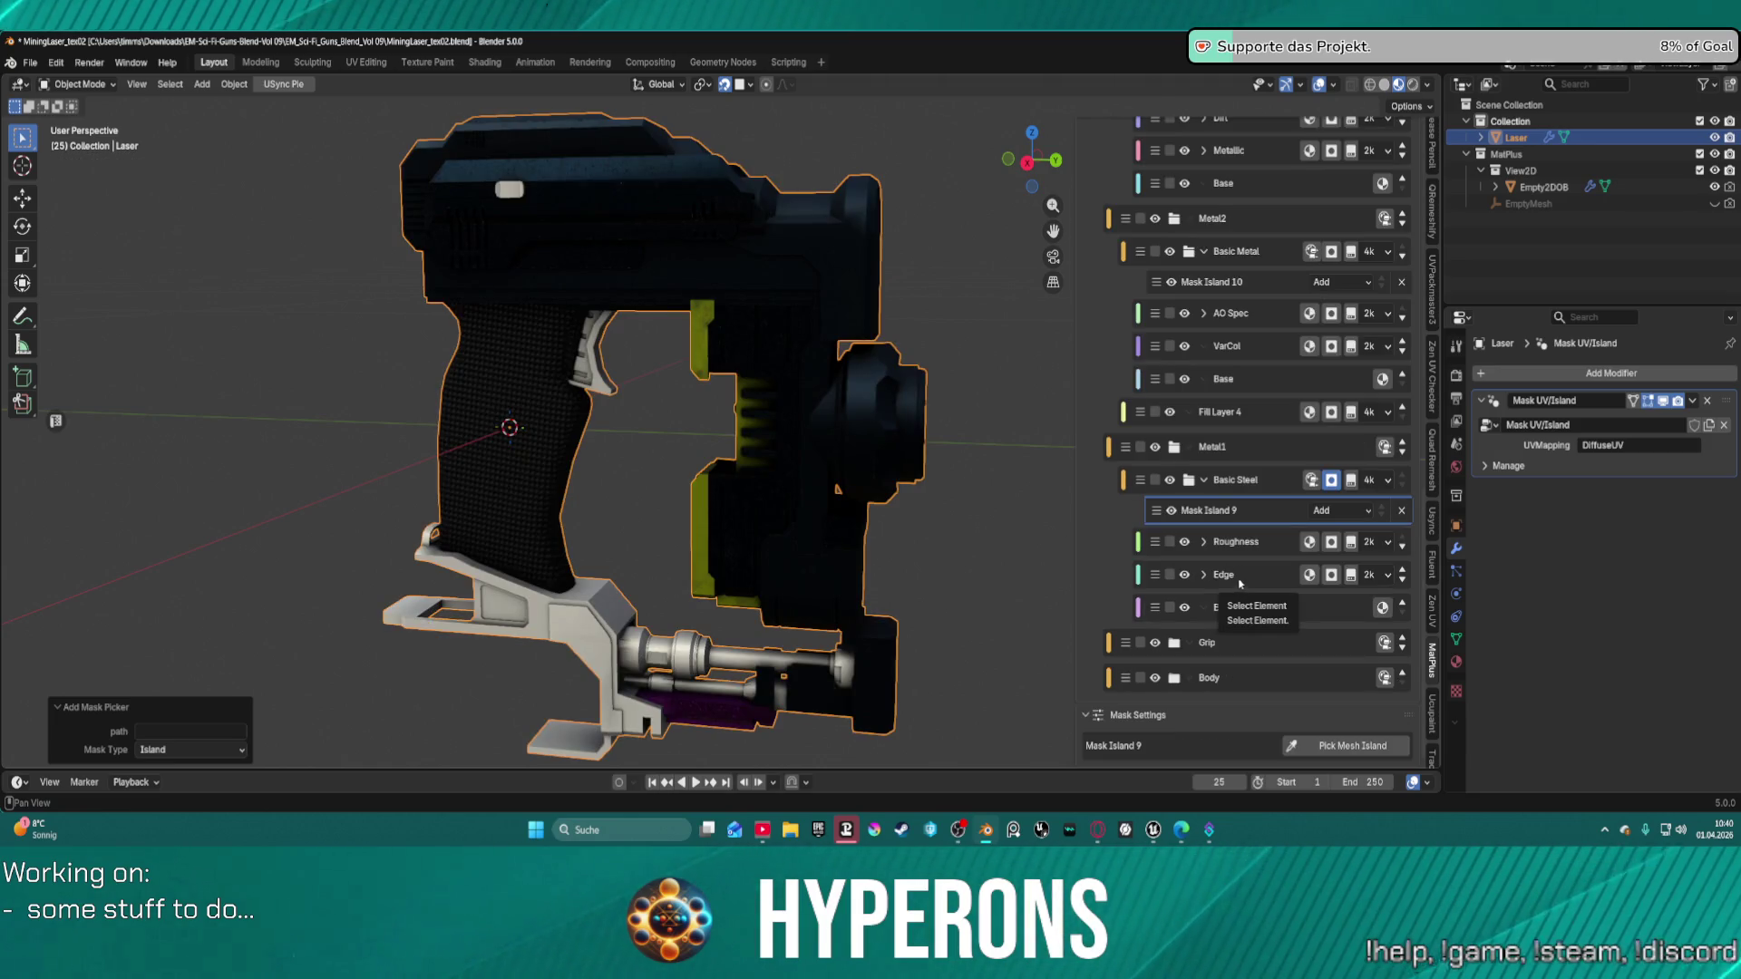
Pick two gun islands into Mask Island 9 and remove the unwanted second entry.
left_click(1352, 747)
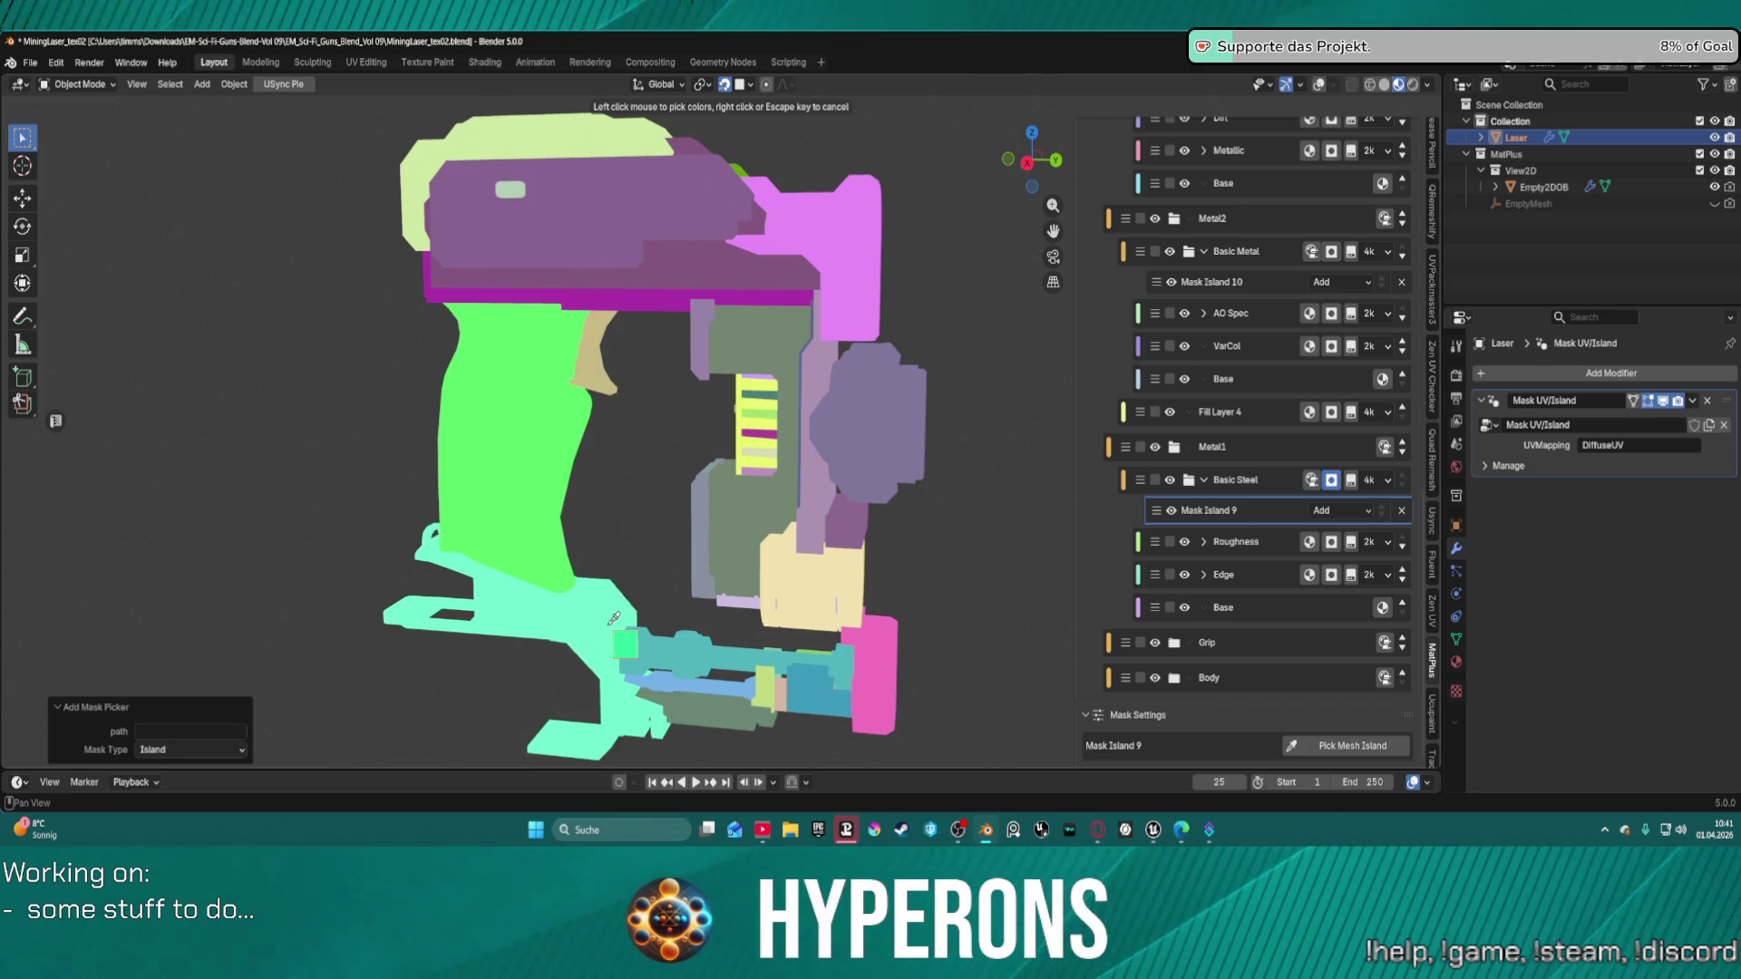
left_click(612, 623)
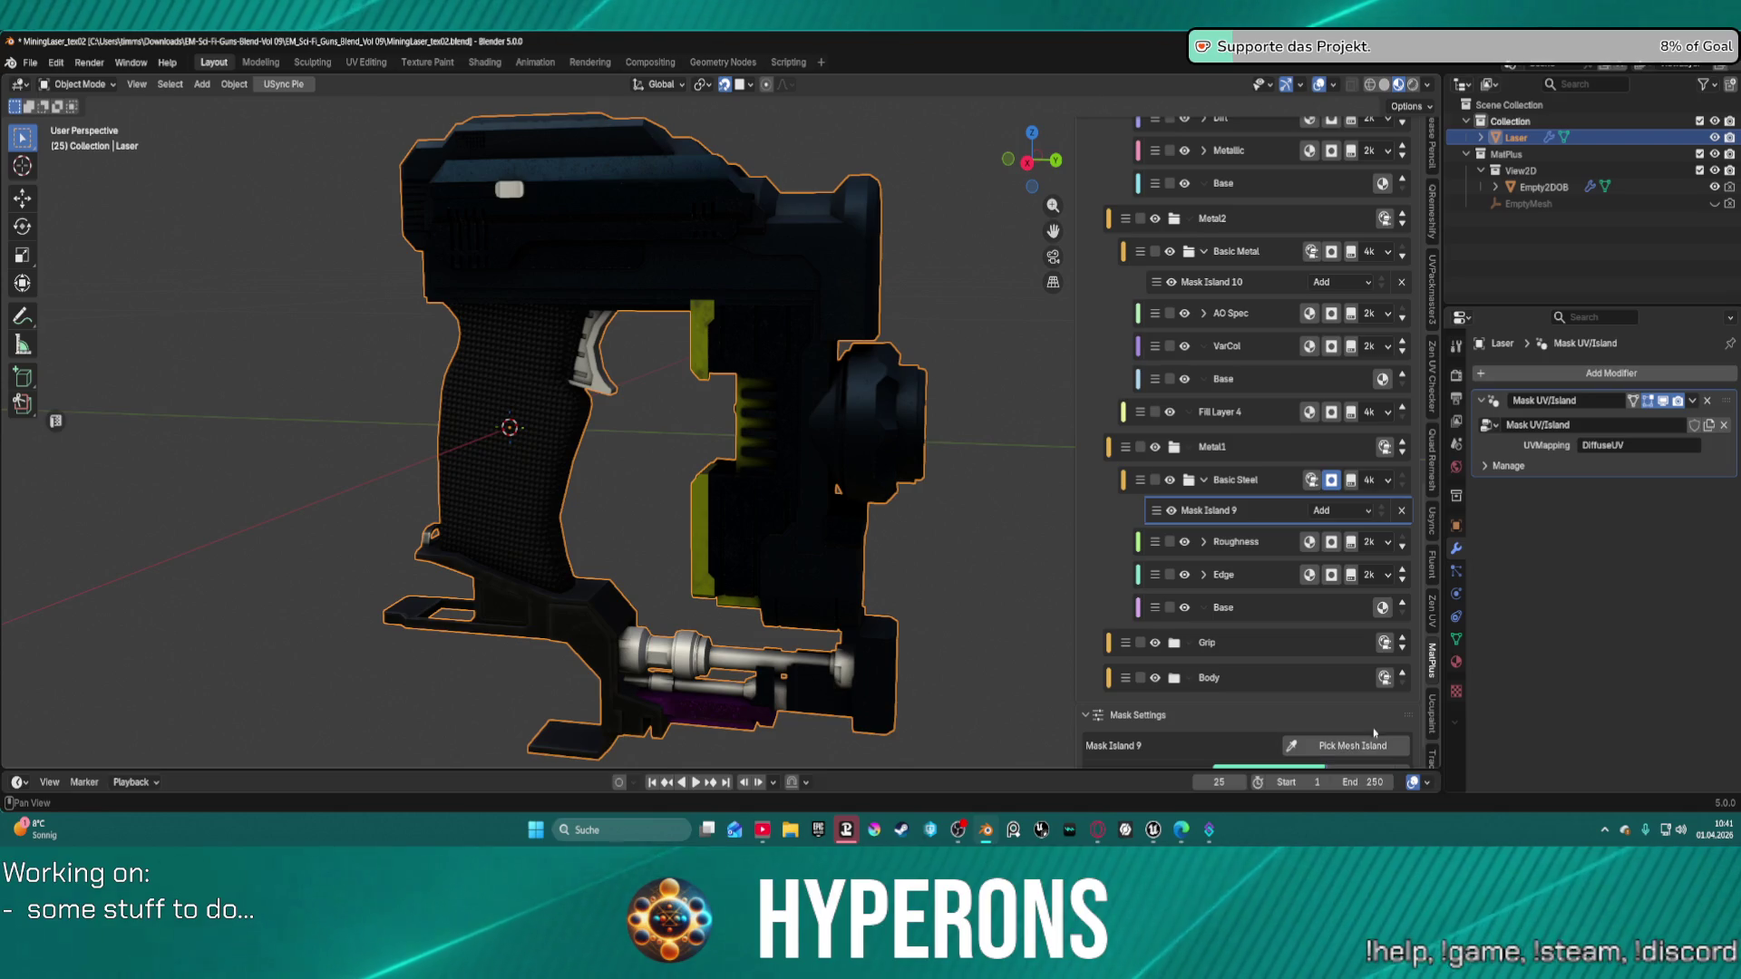
left_click(1352, 745)
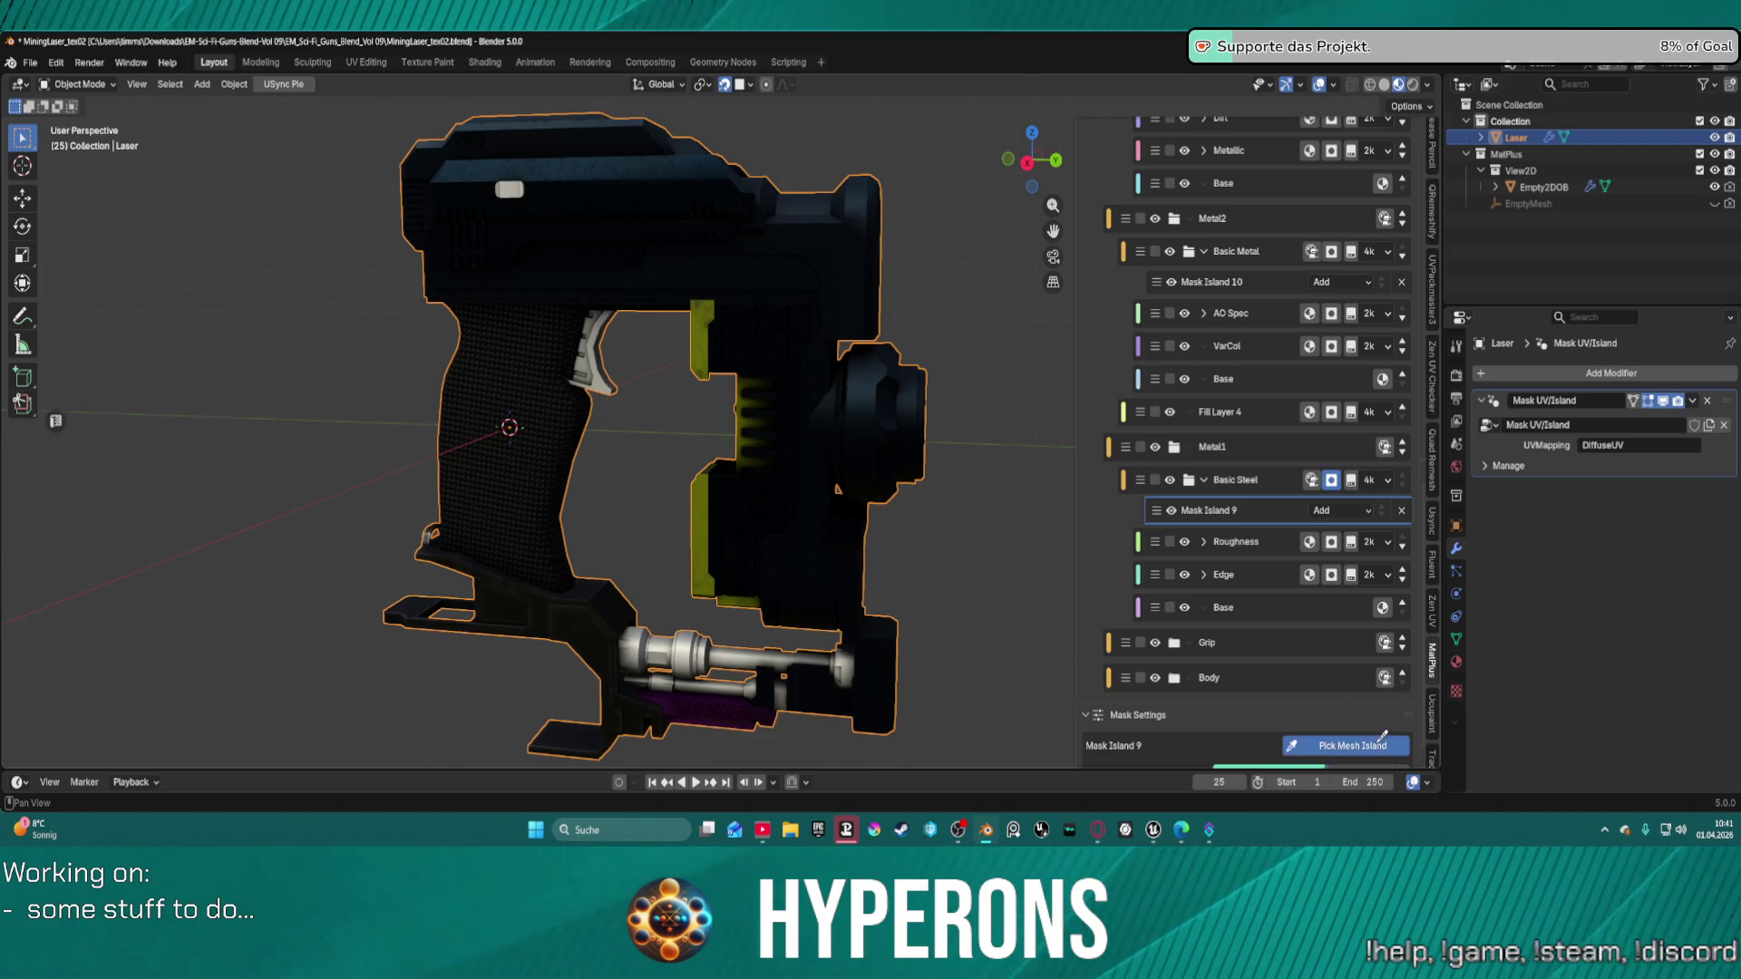
left_click(757, 691)
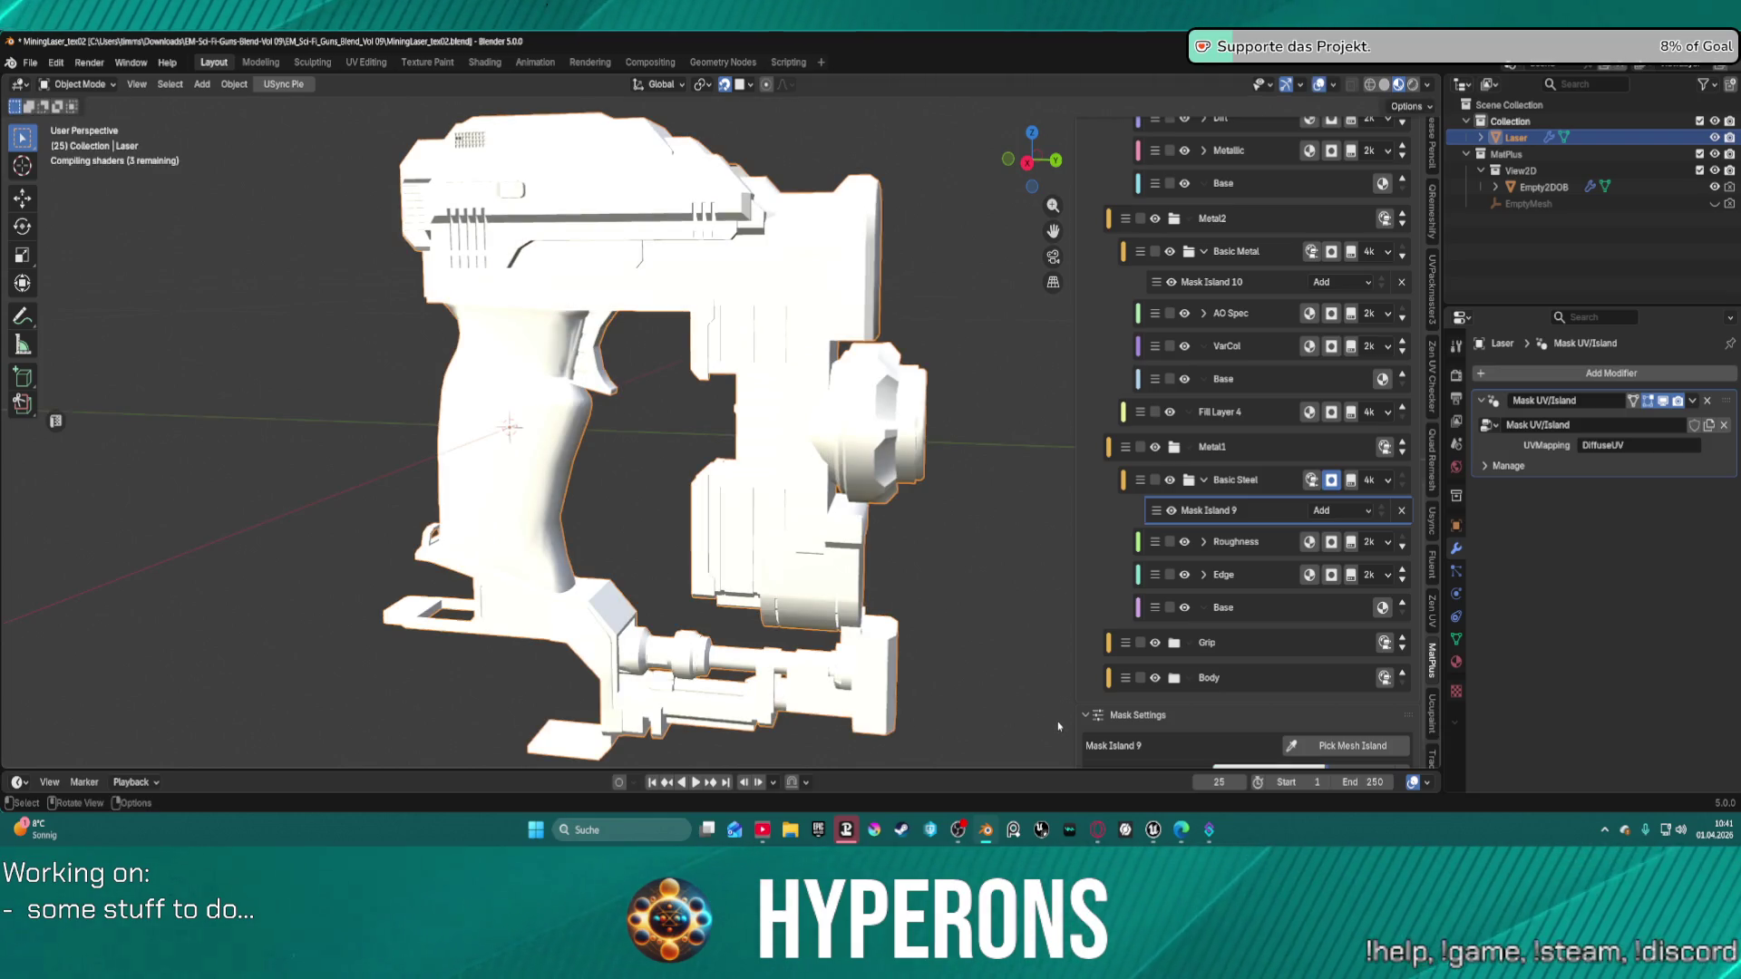
scroll(1410, 724, "down", 2)
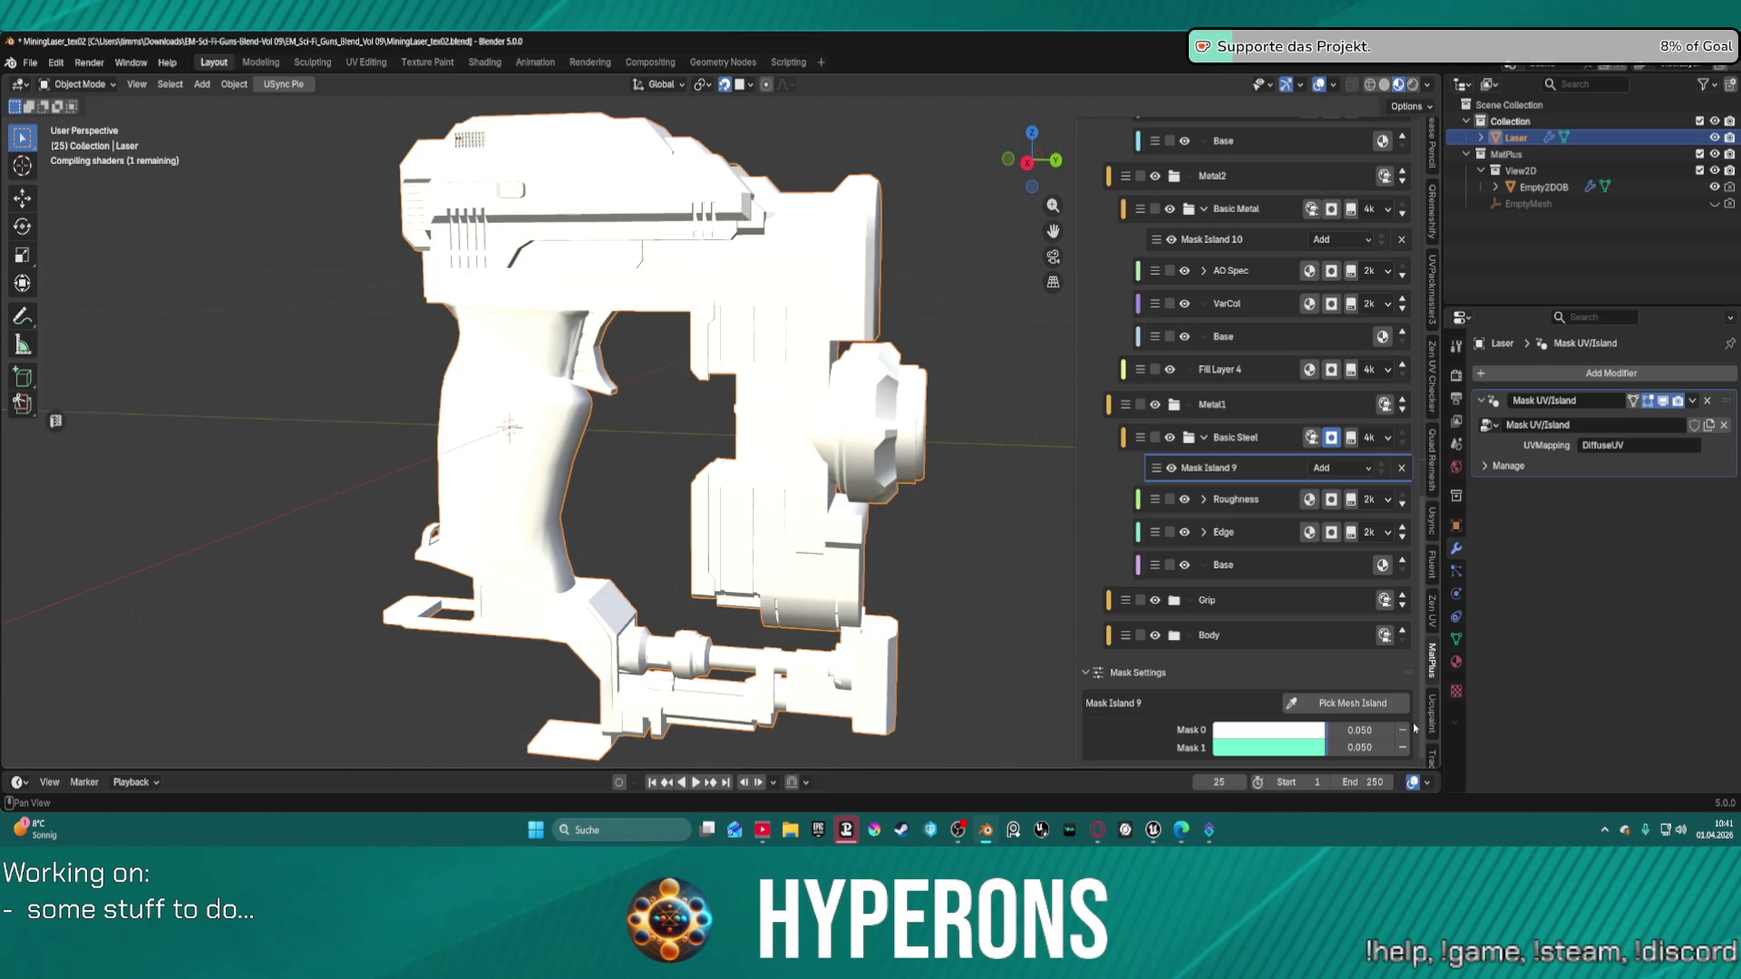
left_click(1403, 746)
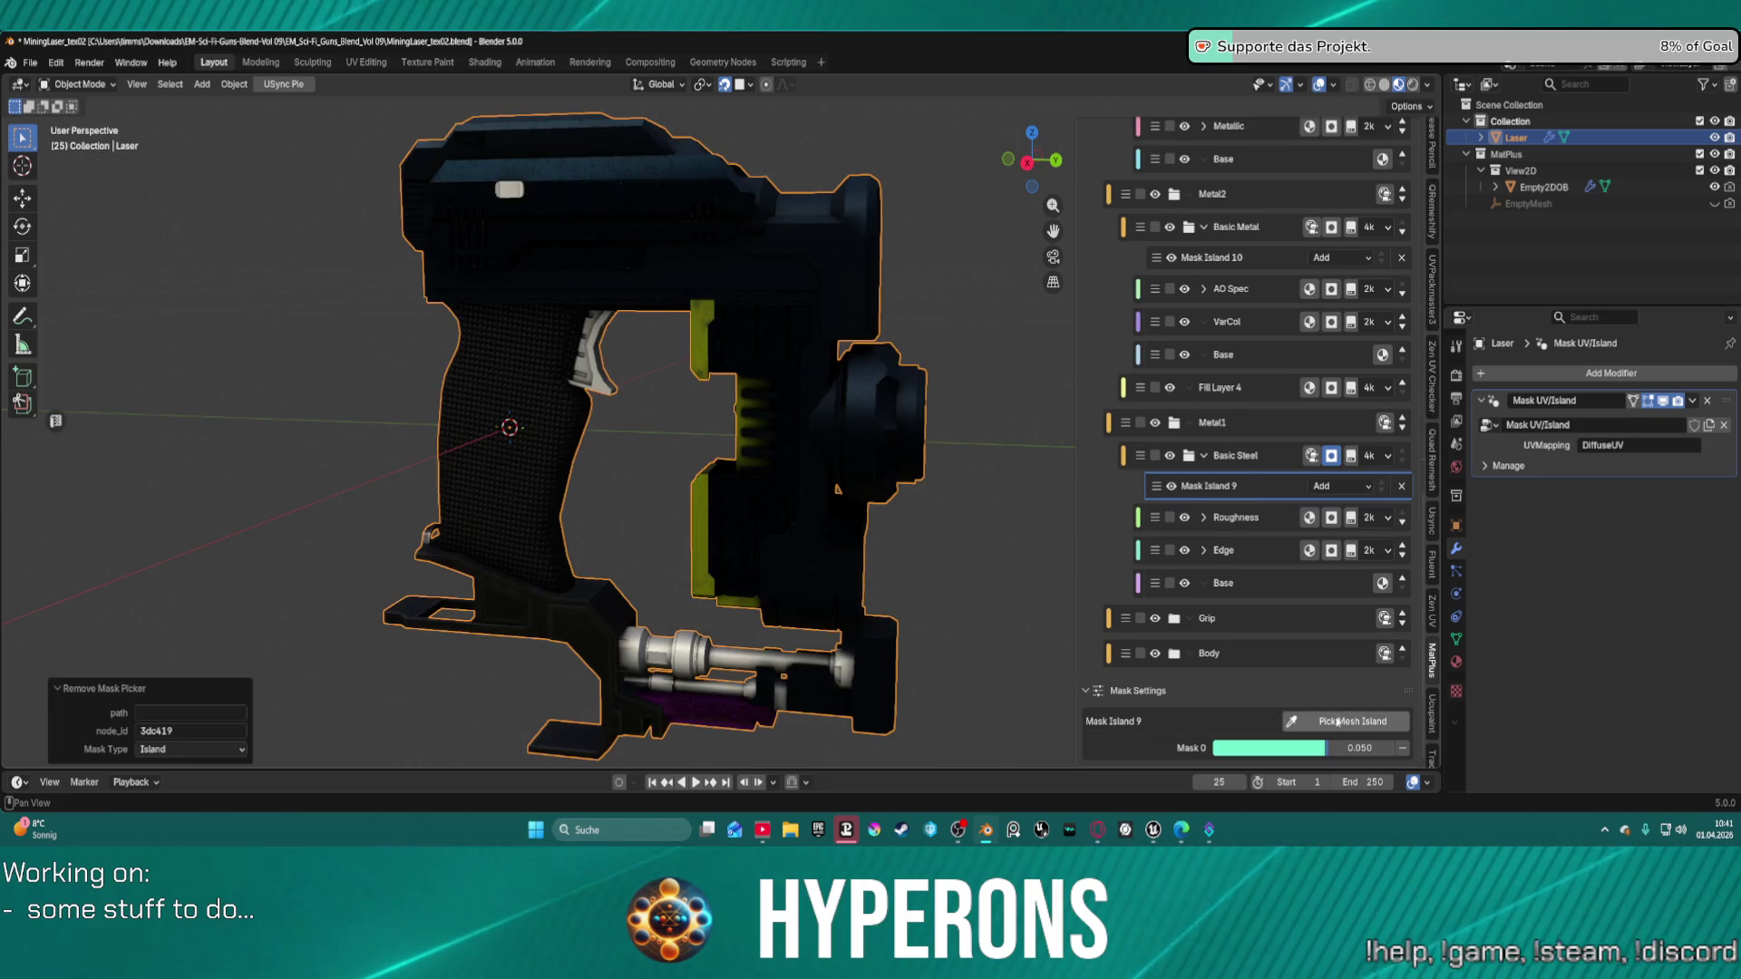
Re-pick the lower-barrel islands for Mask Island 9, replacing the first picked part.
left_click(1346, 717)
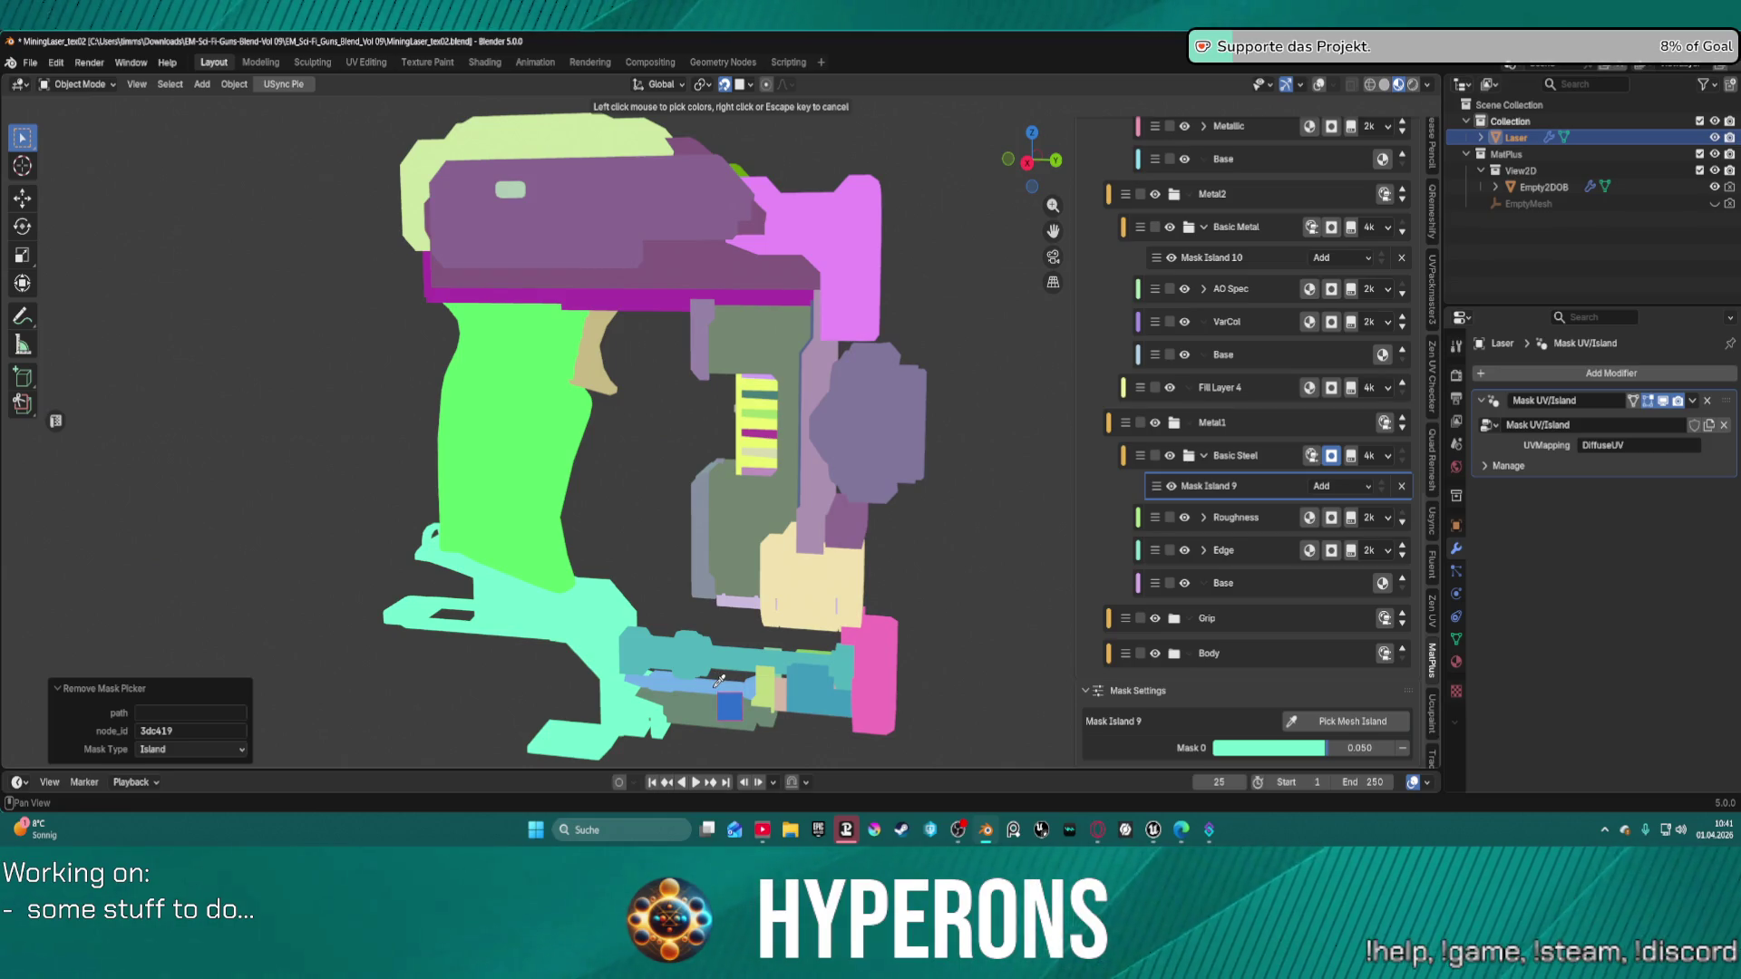
left_click(719, 680)
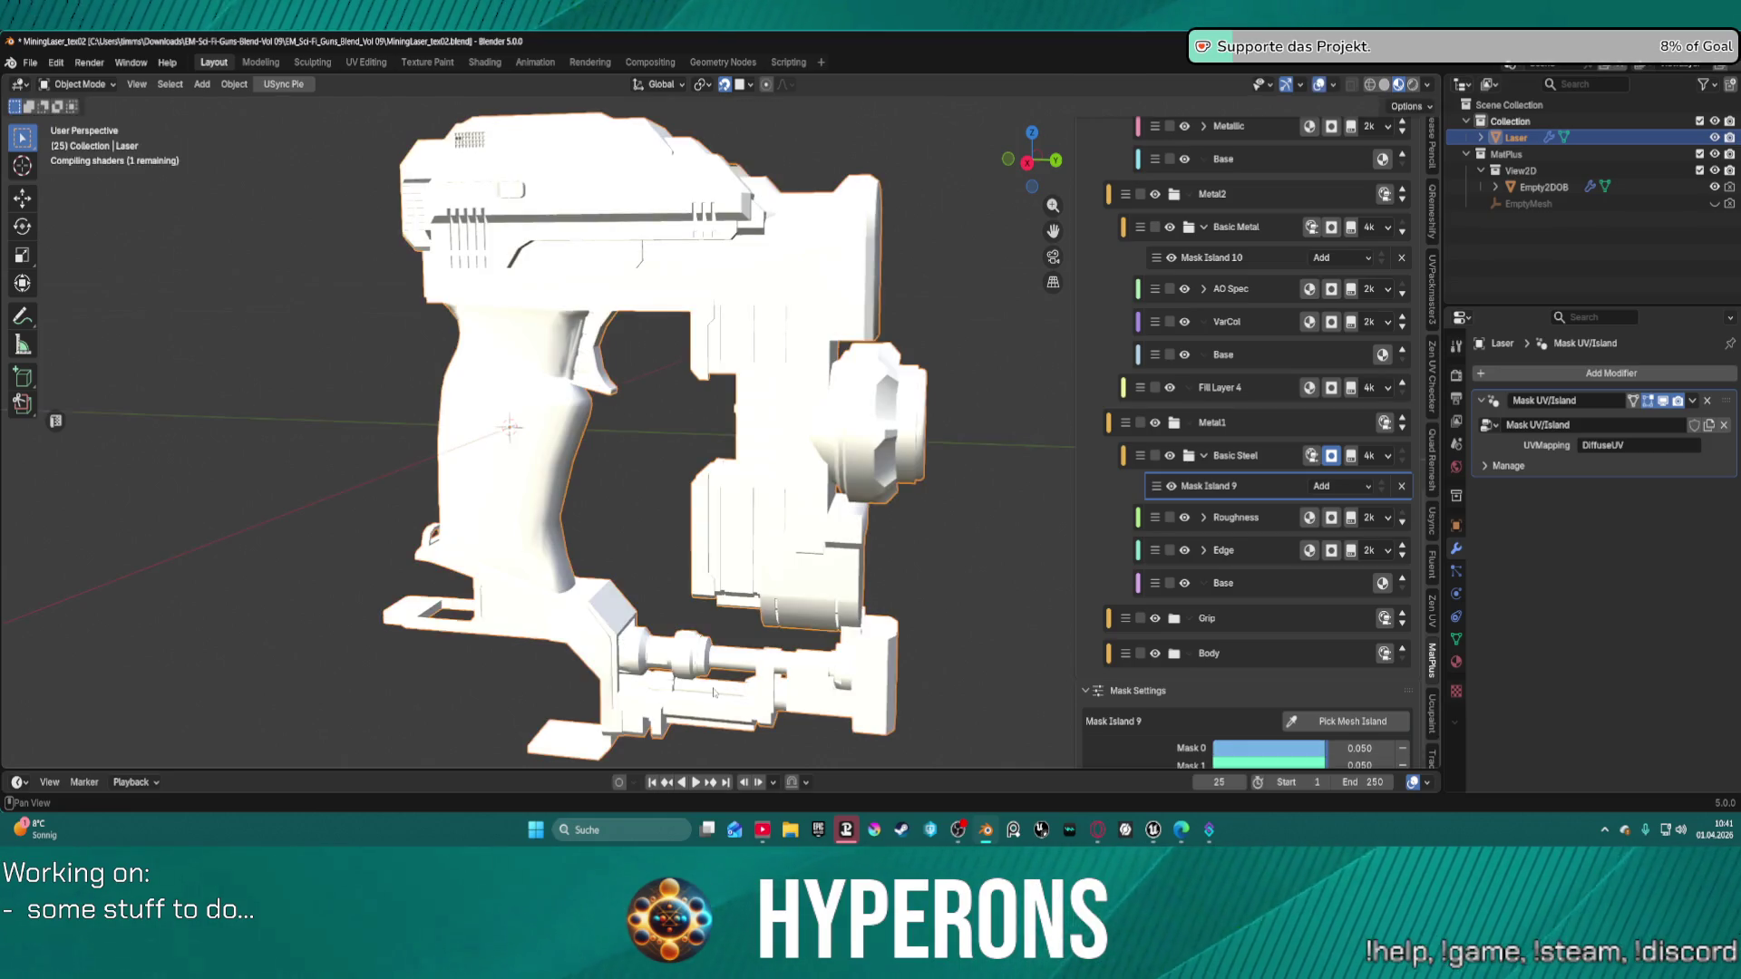
left_click(1337, 728)
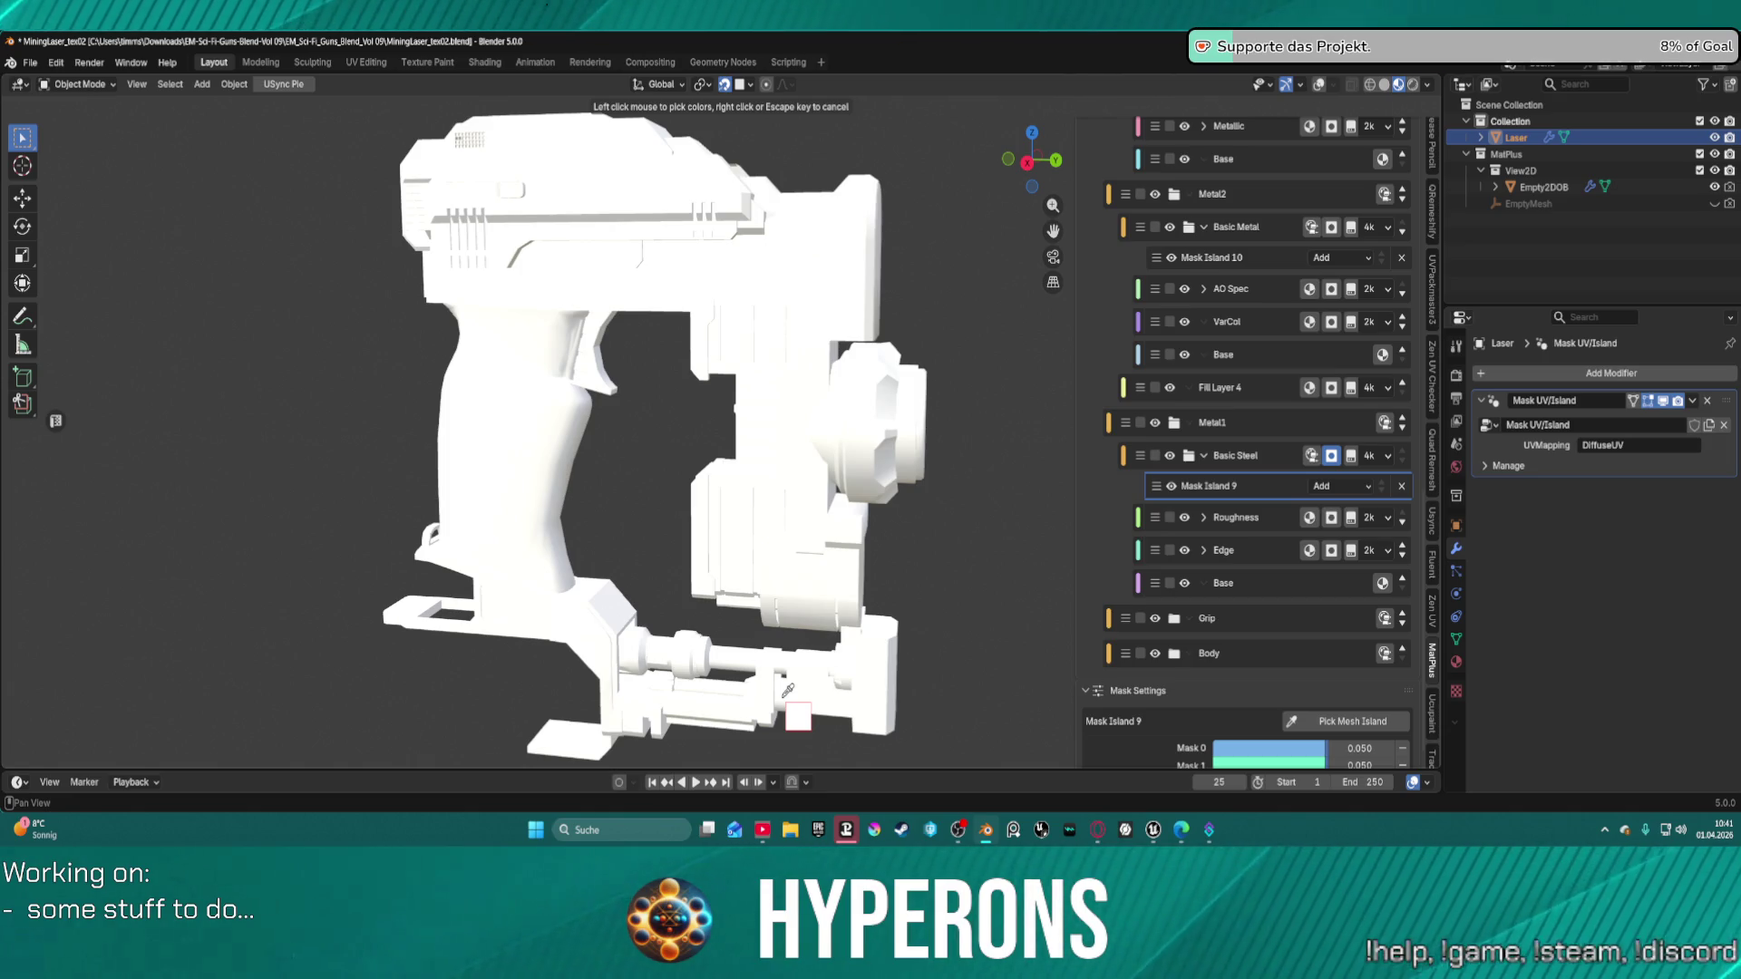
left_click(787, 689)
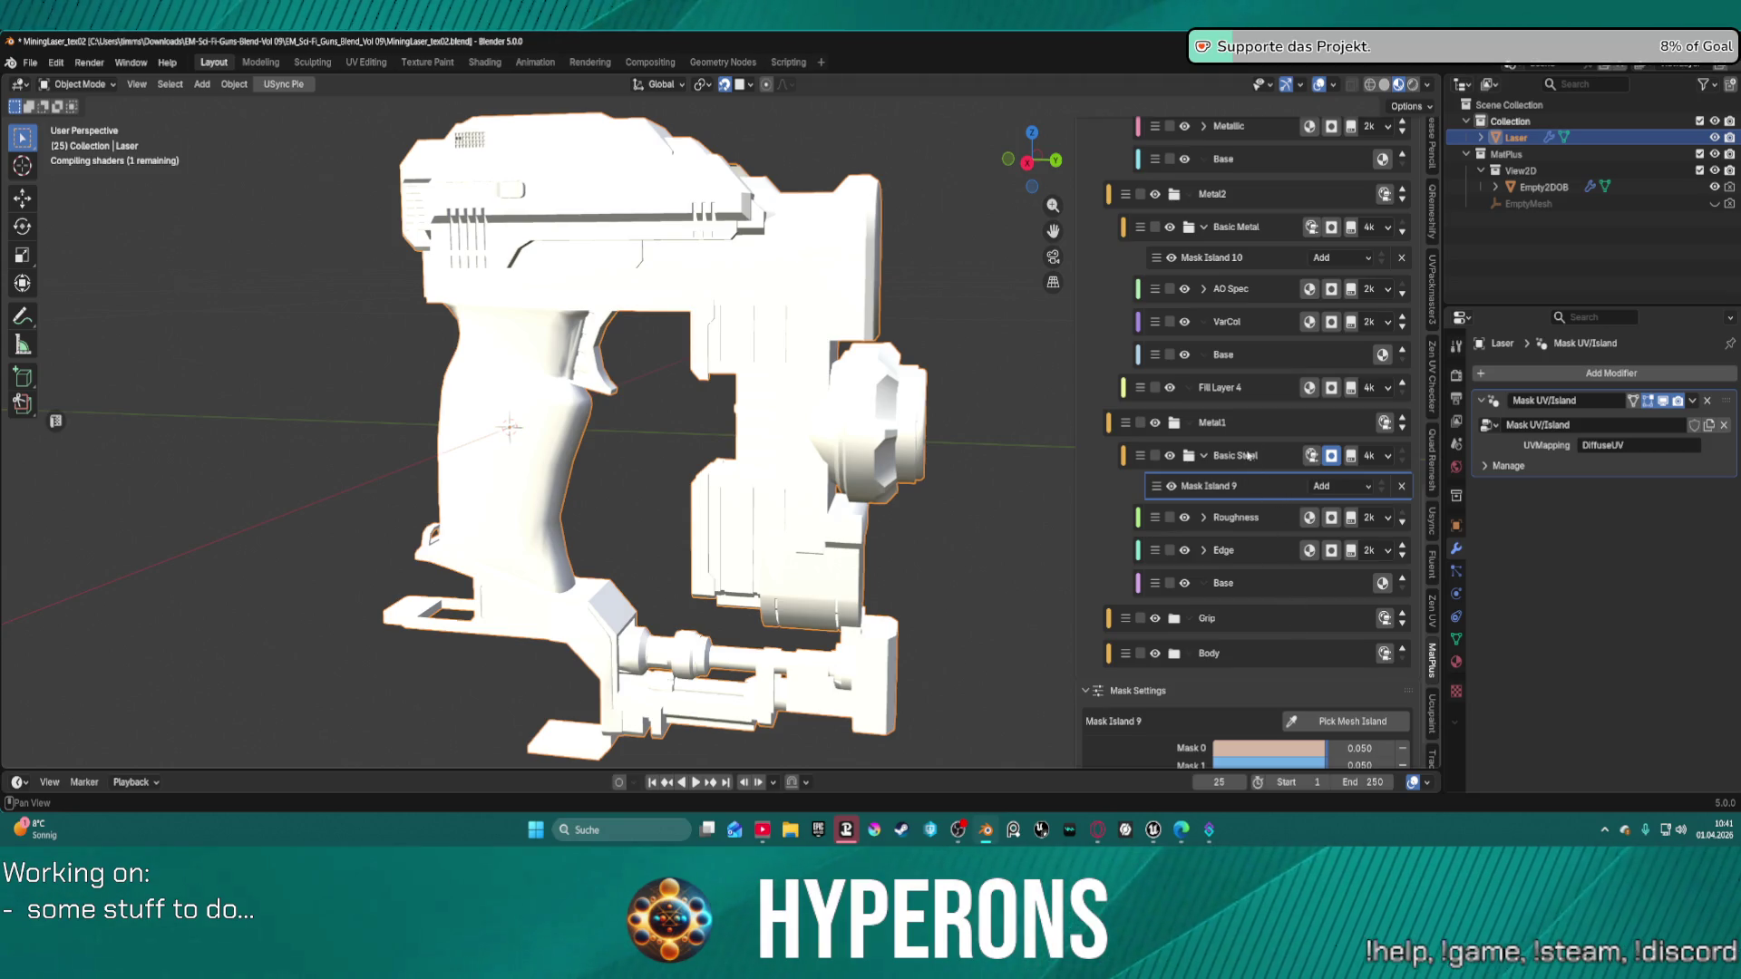
left_click(1276, 263)
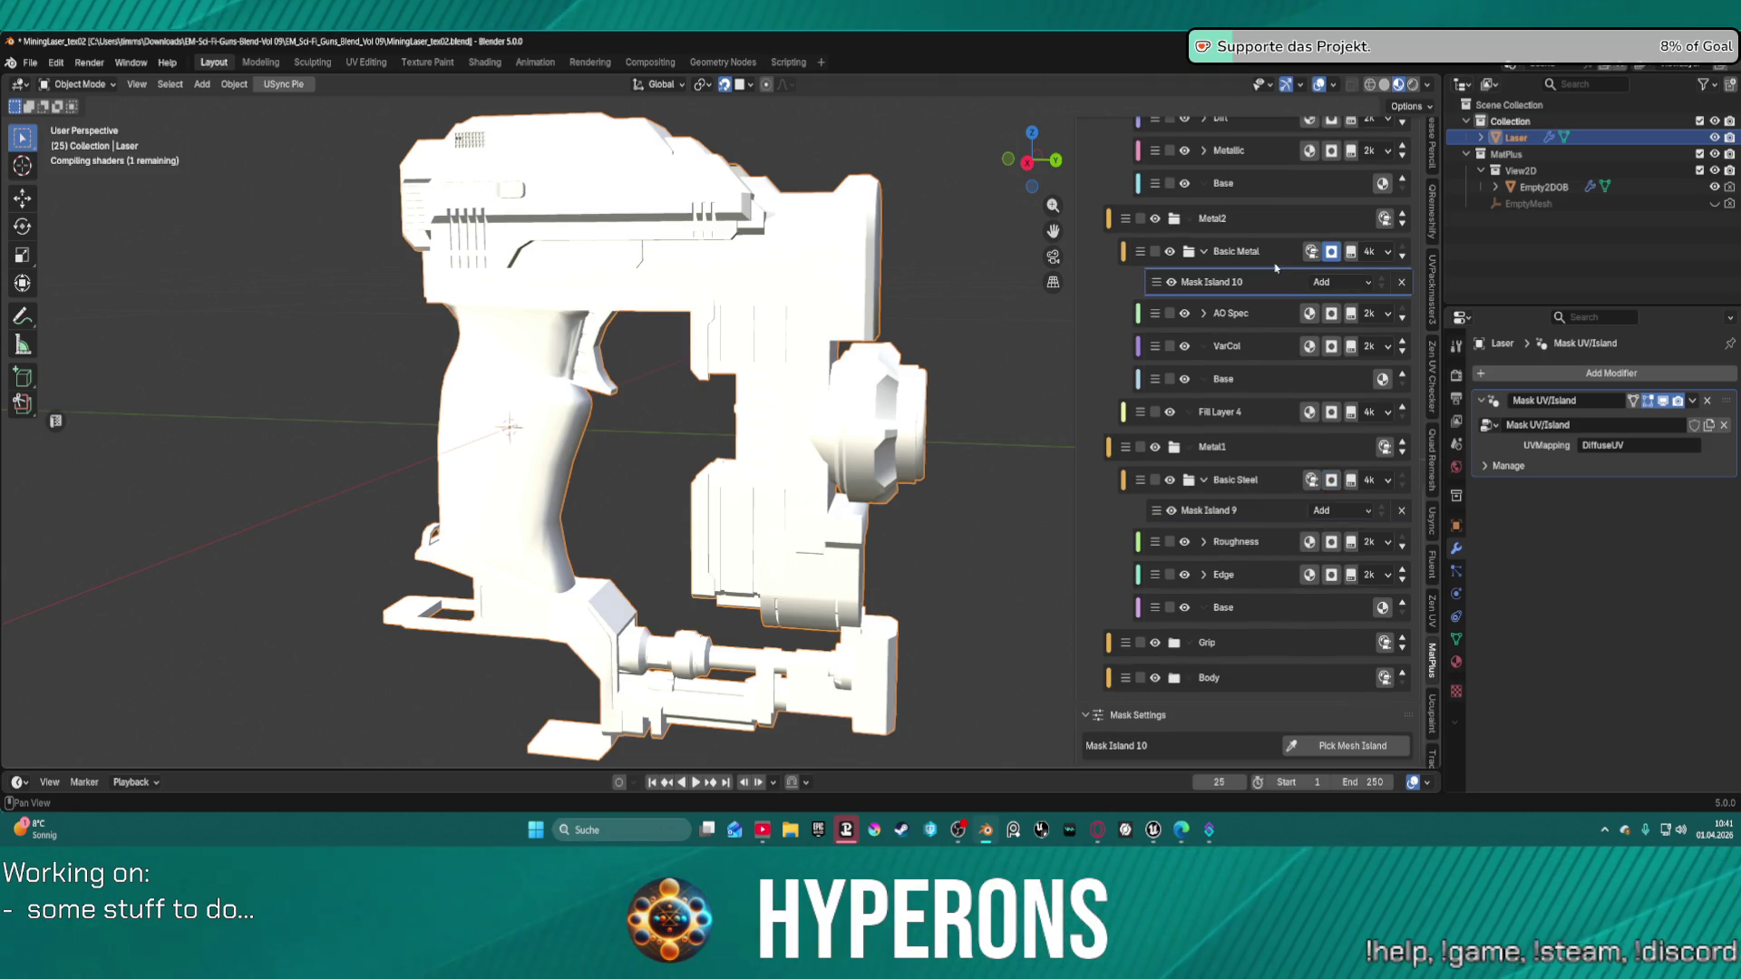
Replace Basic Metal's old Mask Island 10 with a new mesh-island mask.
left_click(1403, 282)
scroll(1303, 203, "up", 5)
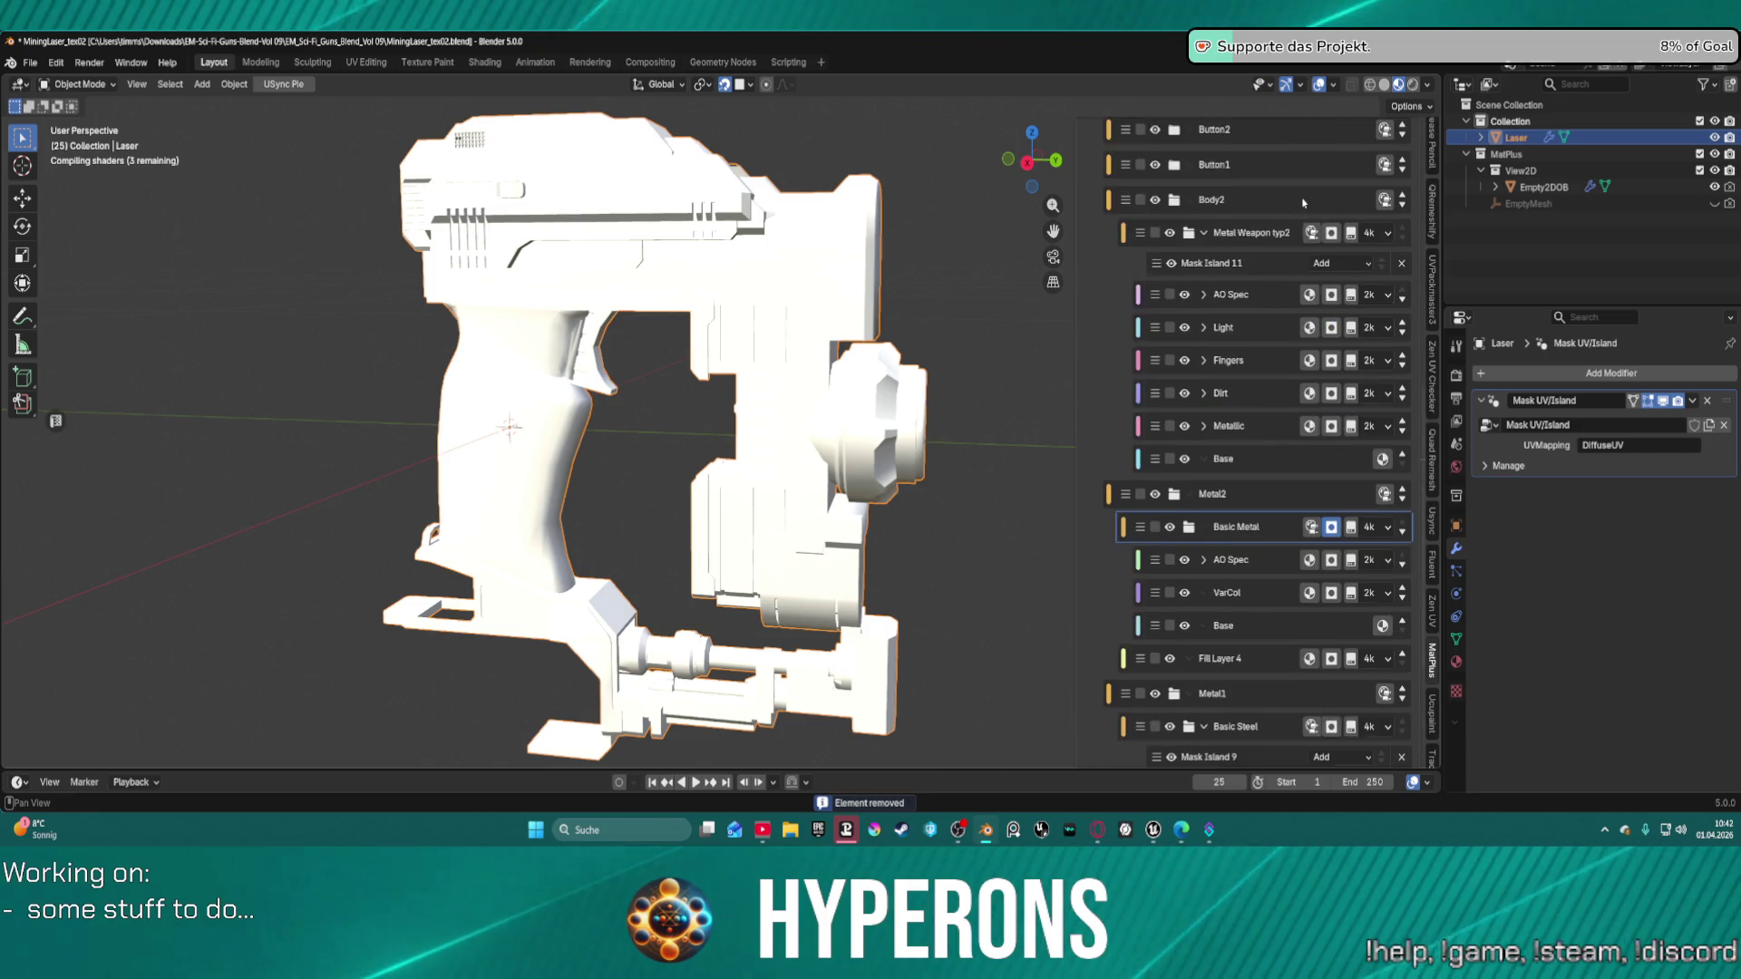
scroll(1303, 203, "up", 10)
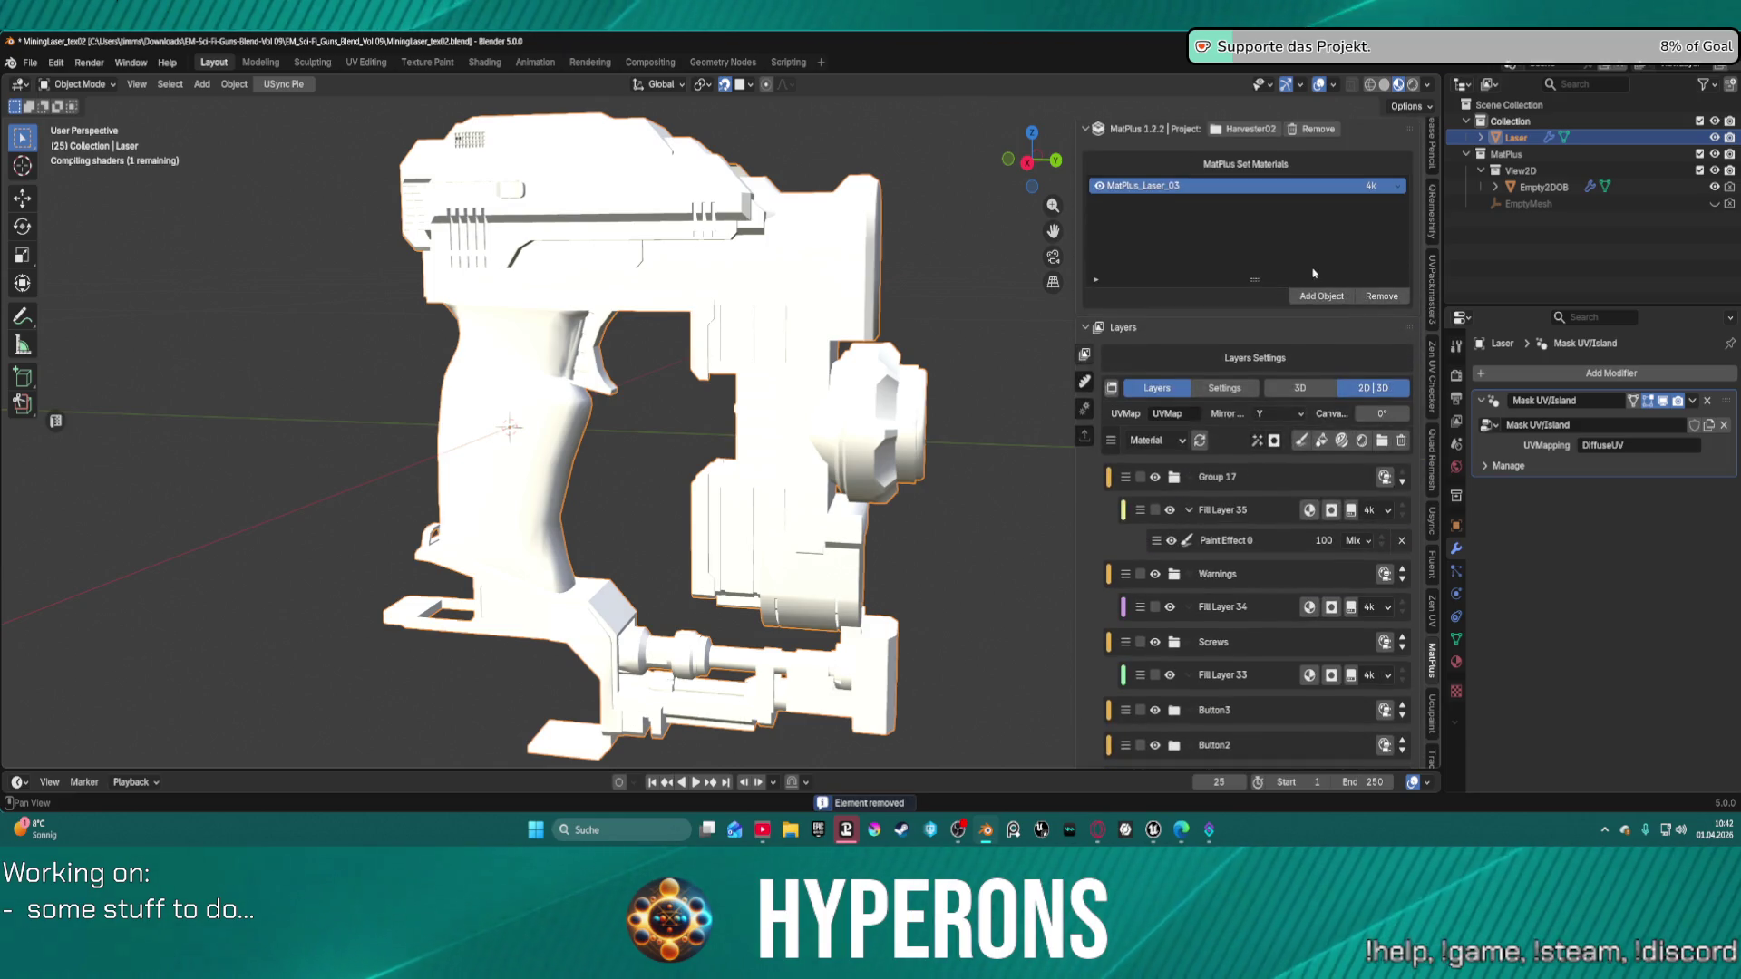
left_click(1275, 442)
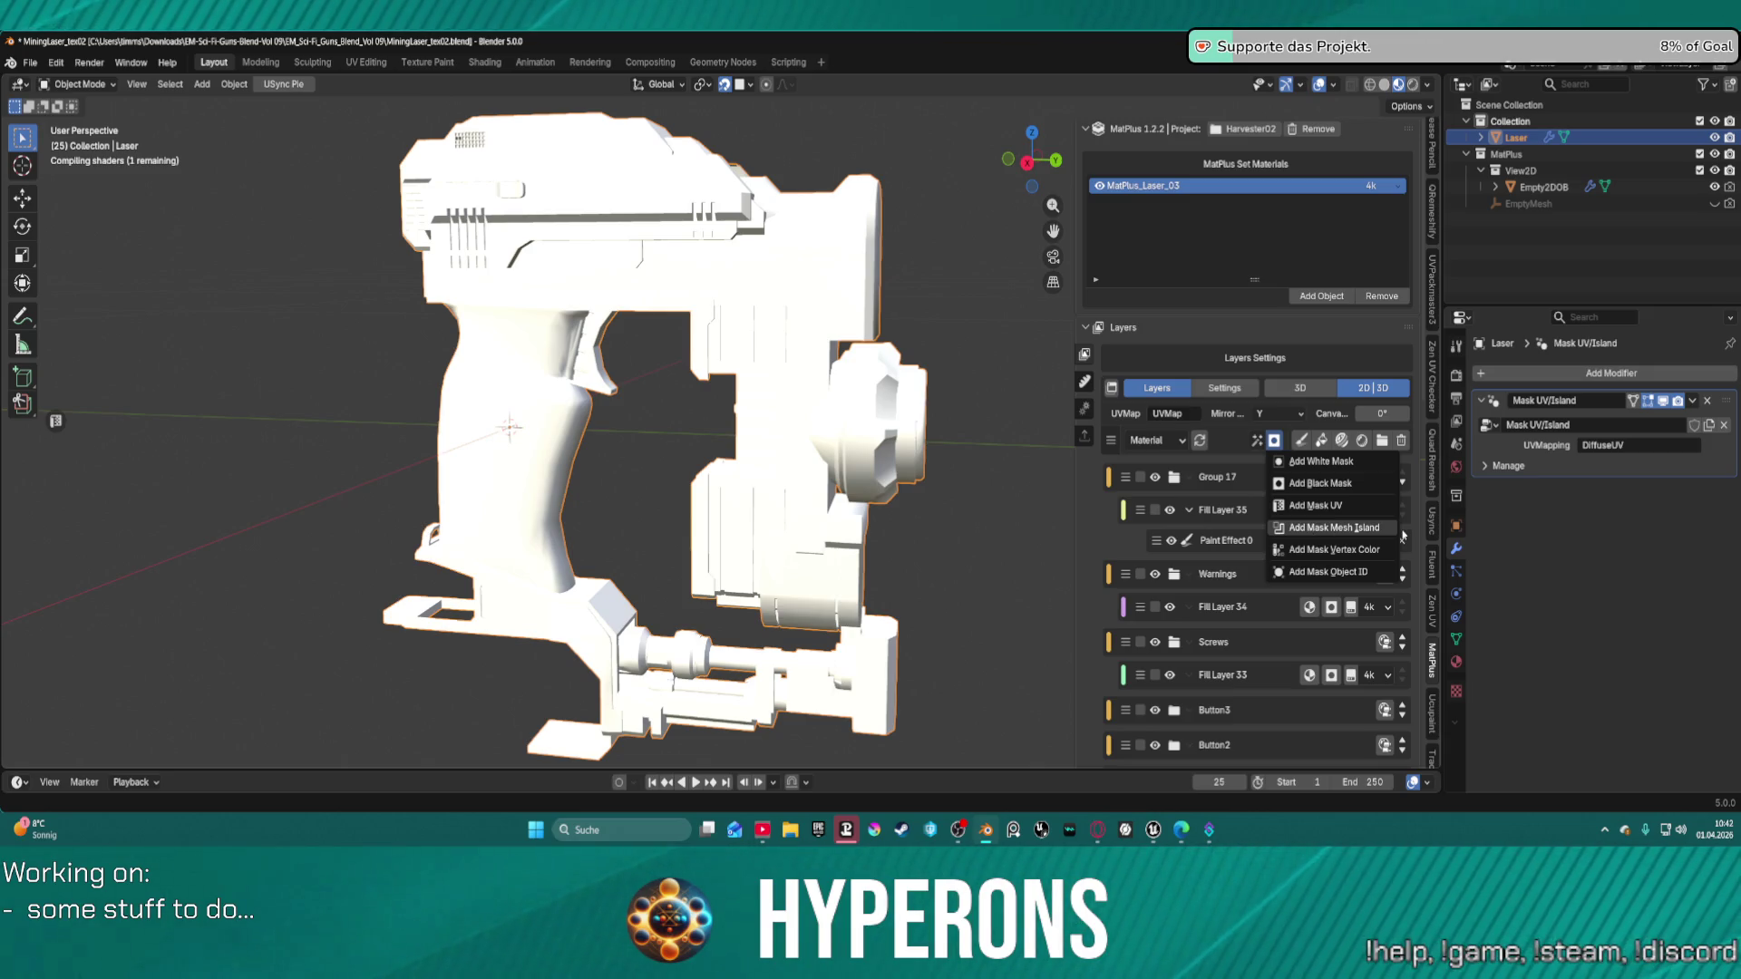
left_click(1402, 536)
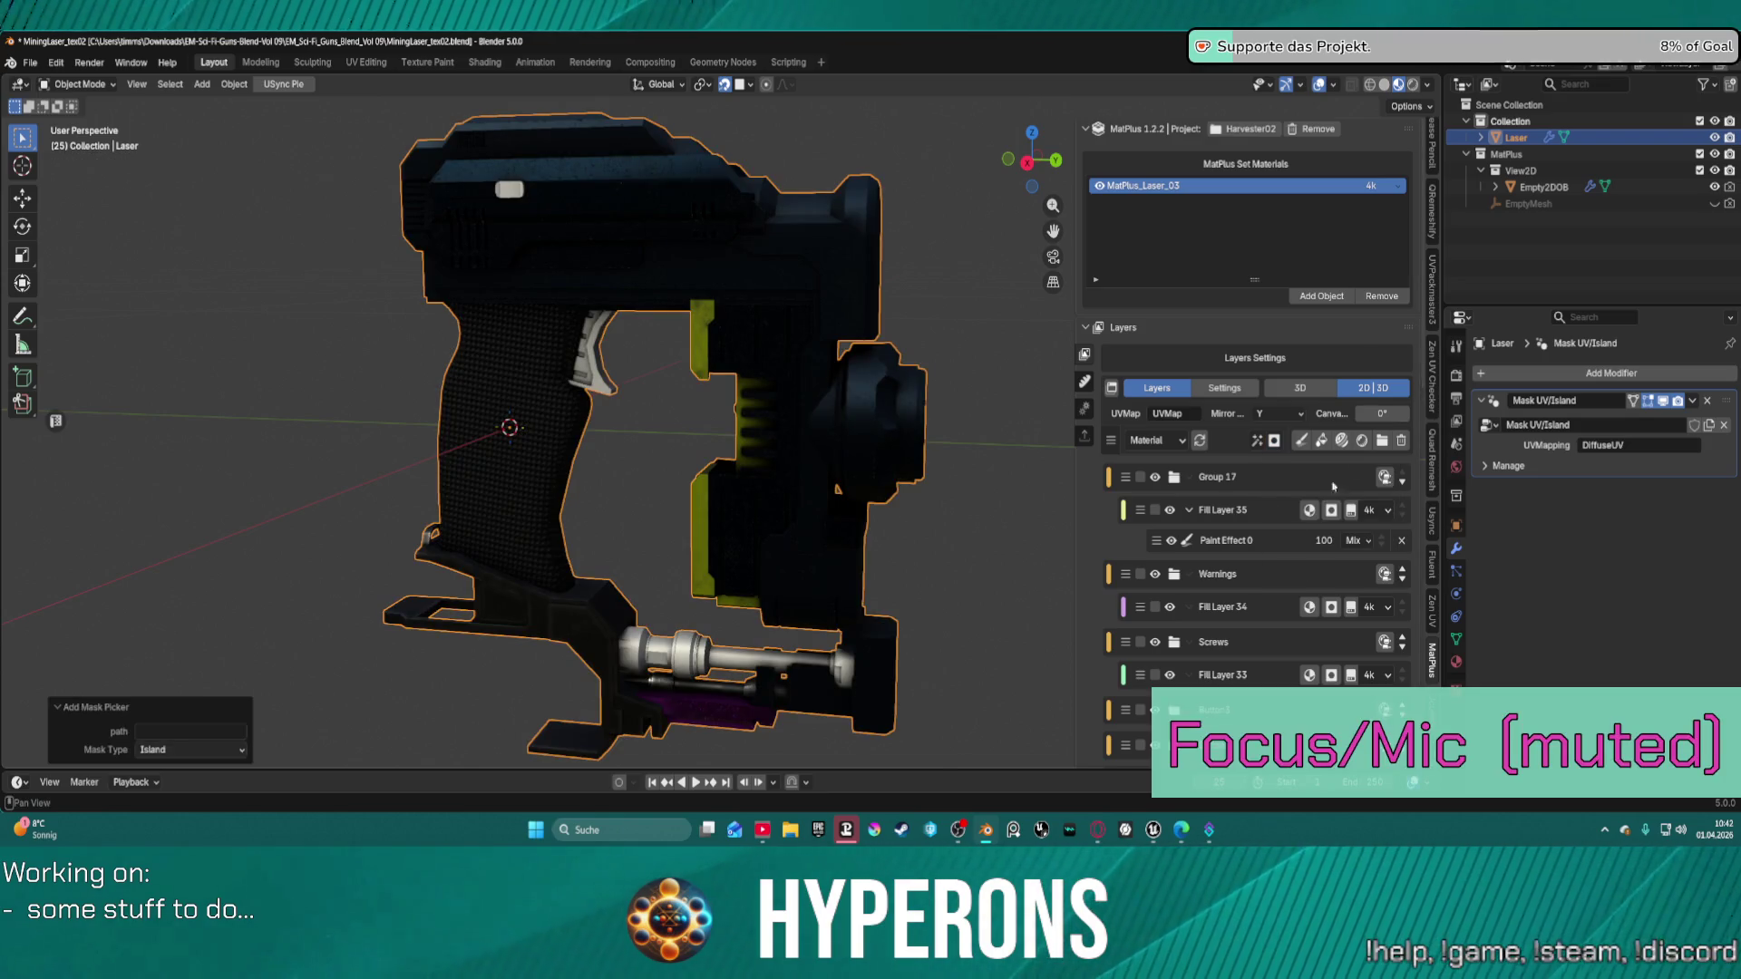
scroll(1248, 566, "down", 10)
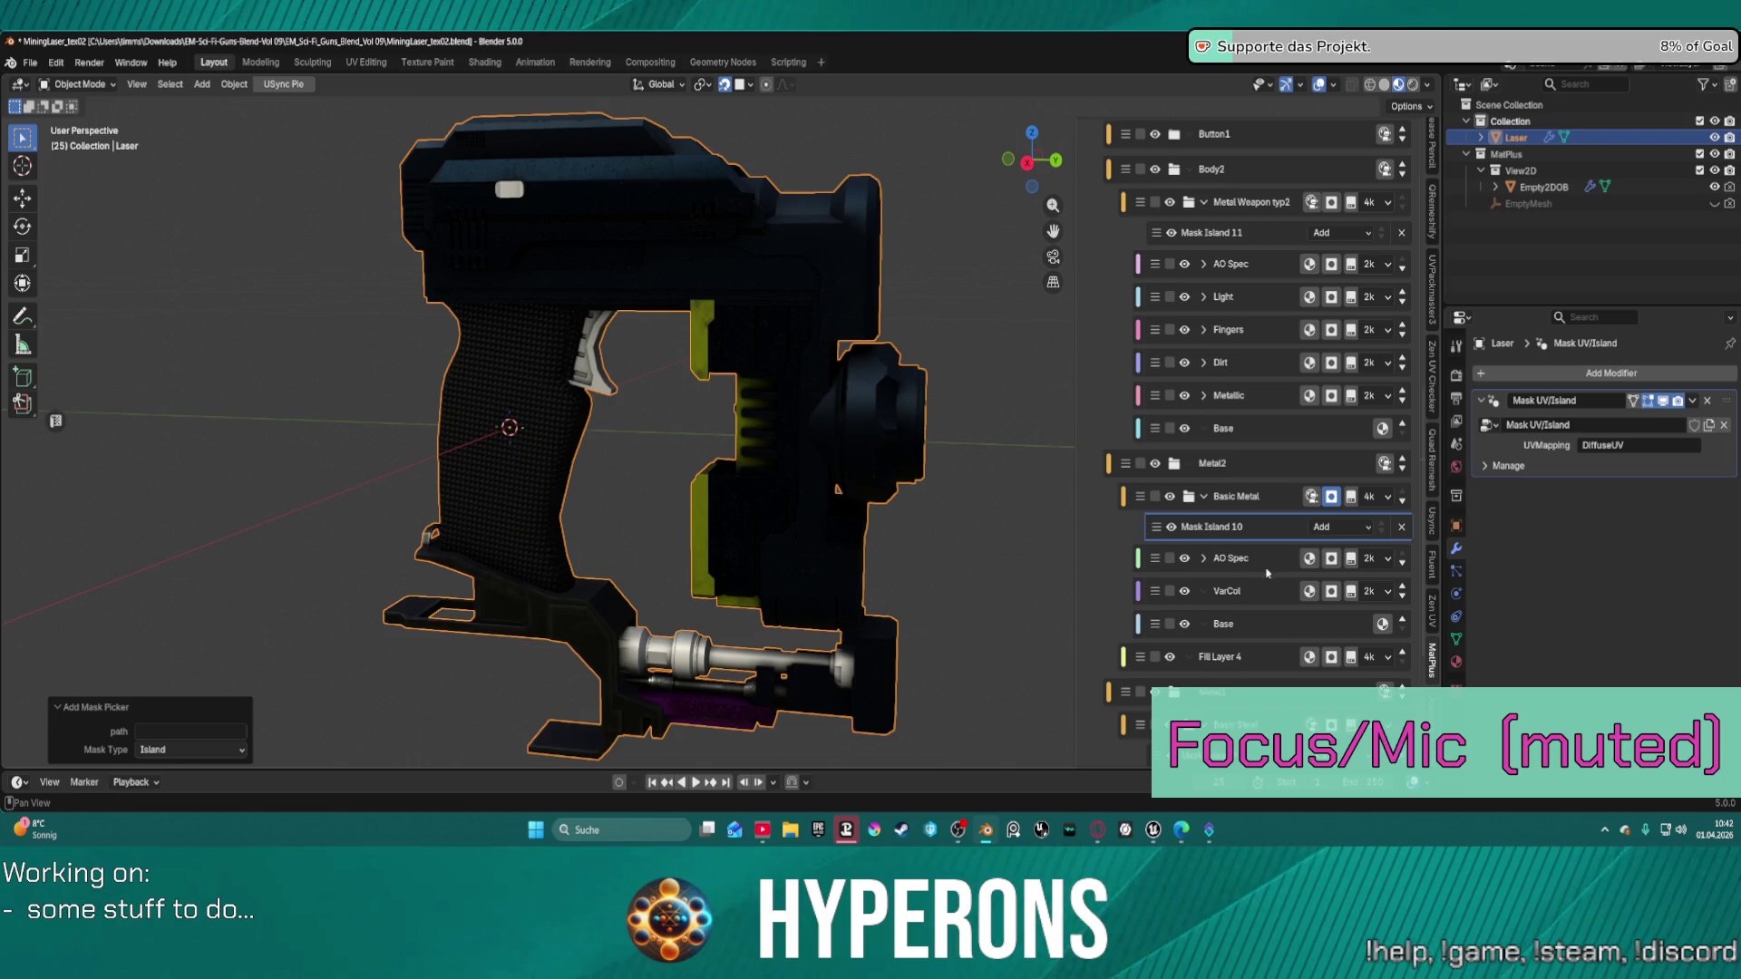
scroll(1267, 573, "down", 6)
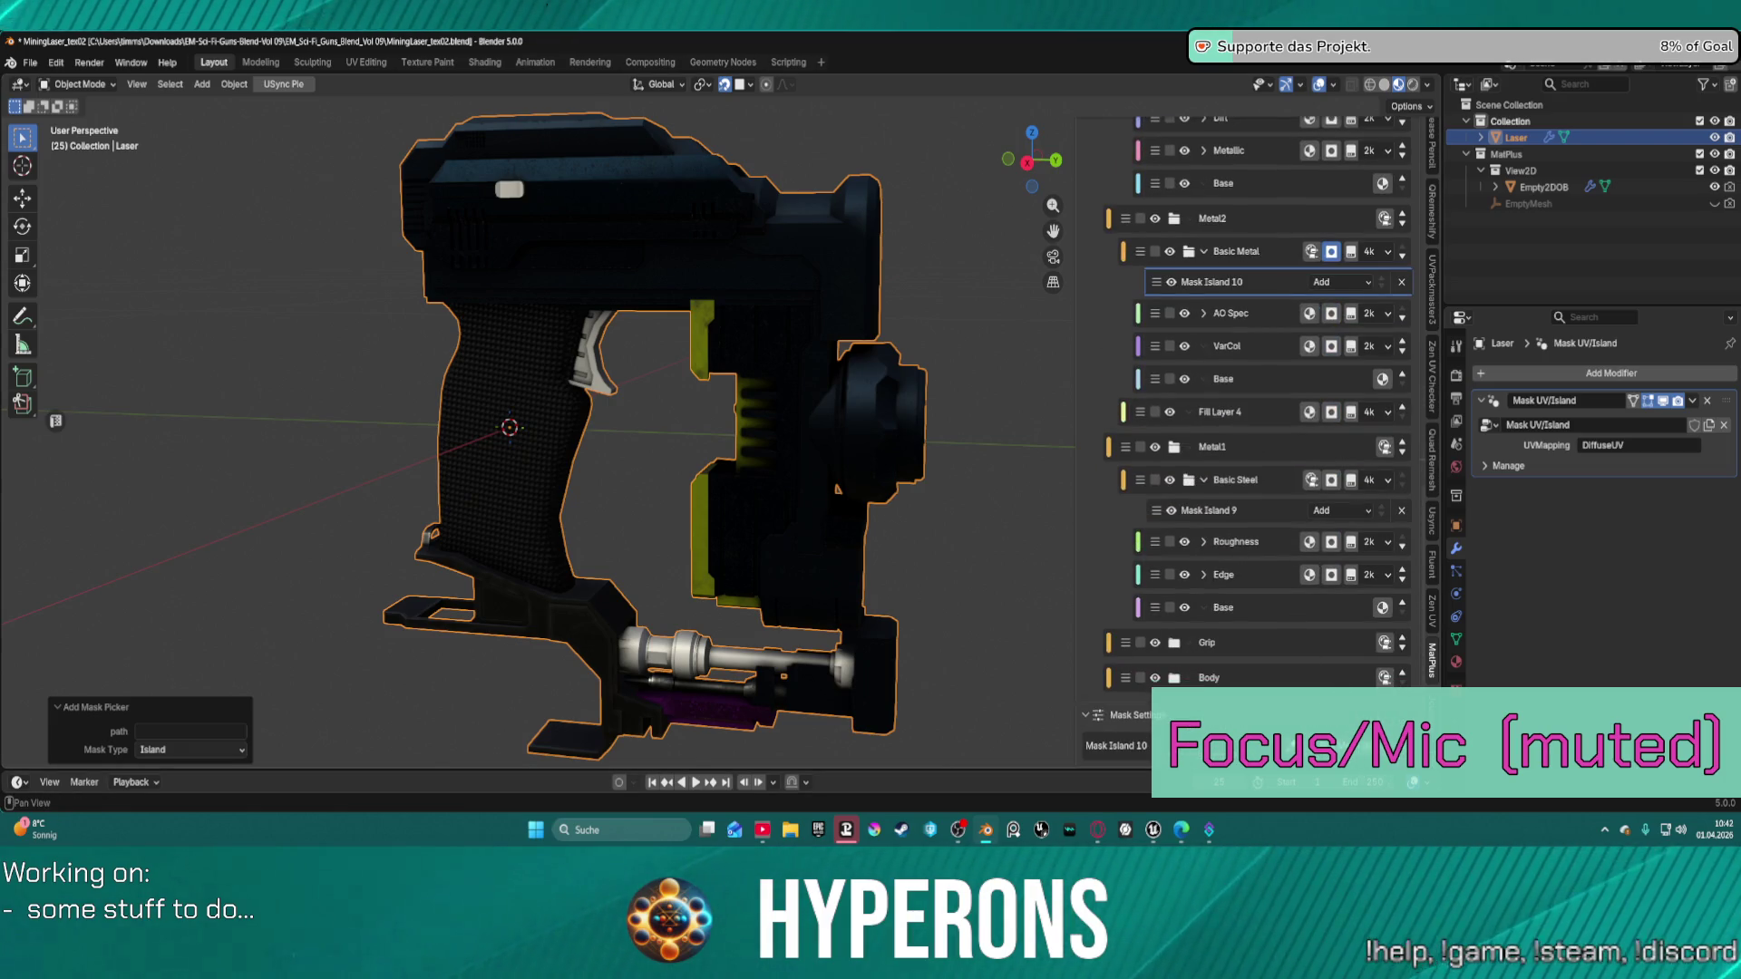
Pick three gun parts, including a barrel island, into Basic Metal's new mask.
left_click(725, 669)
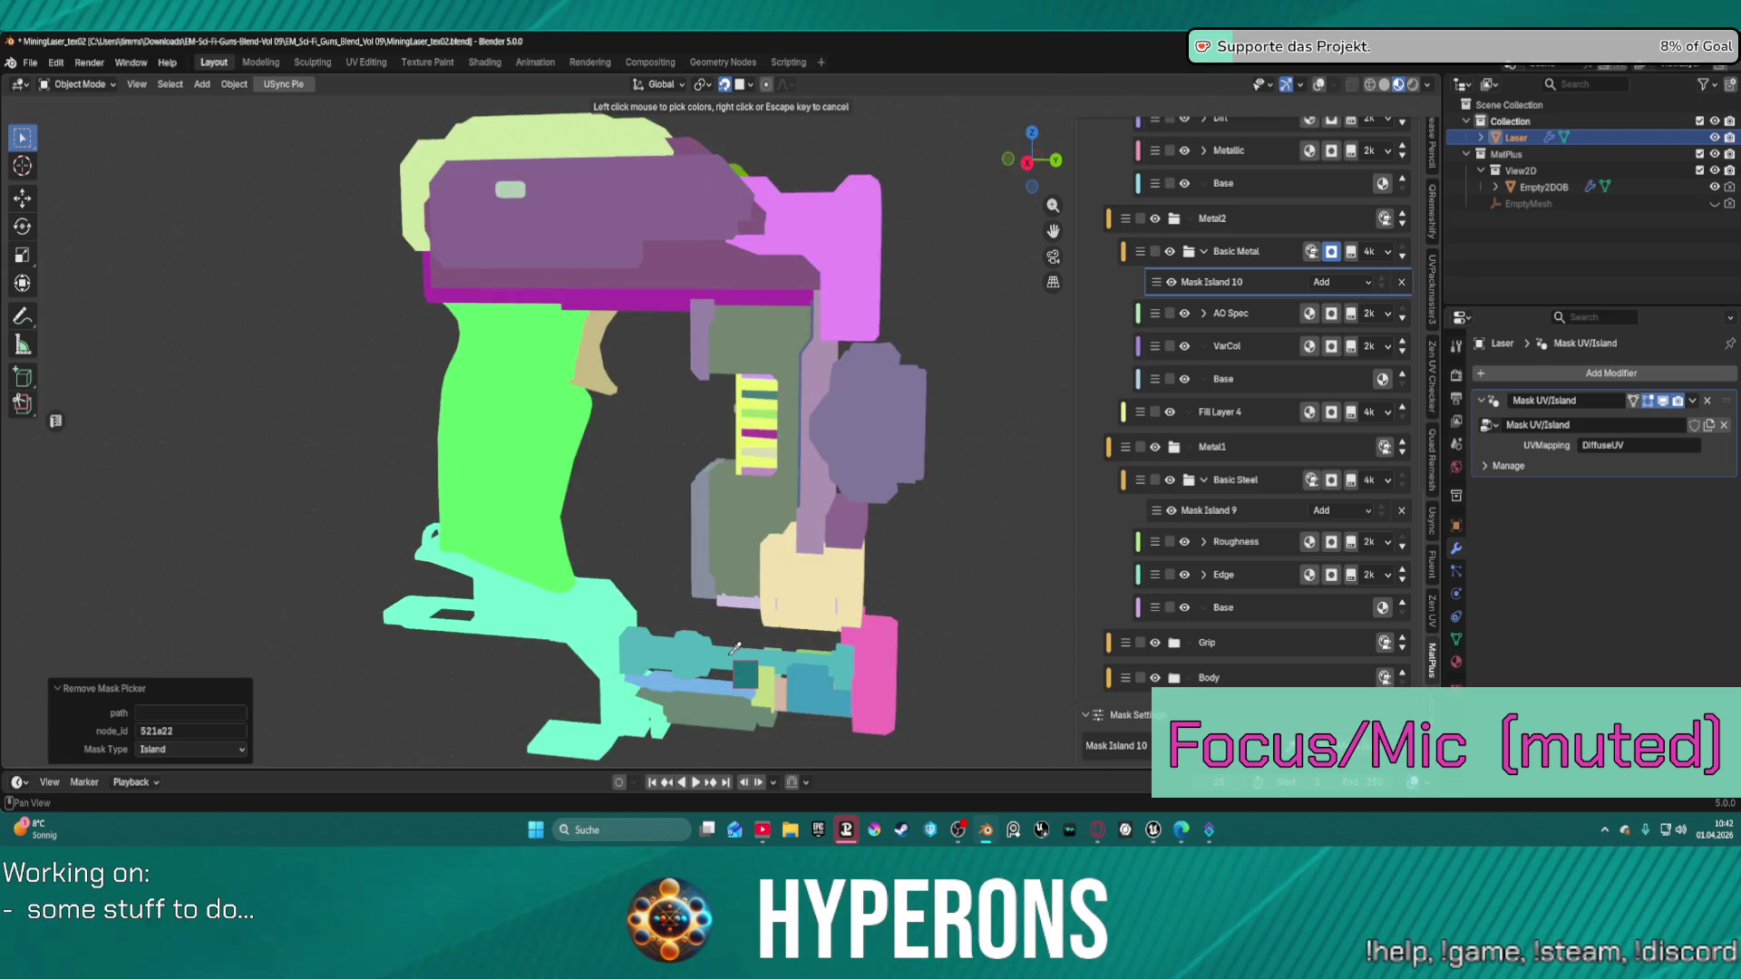
left_click(730, 660)
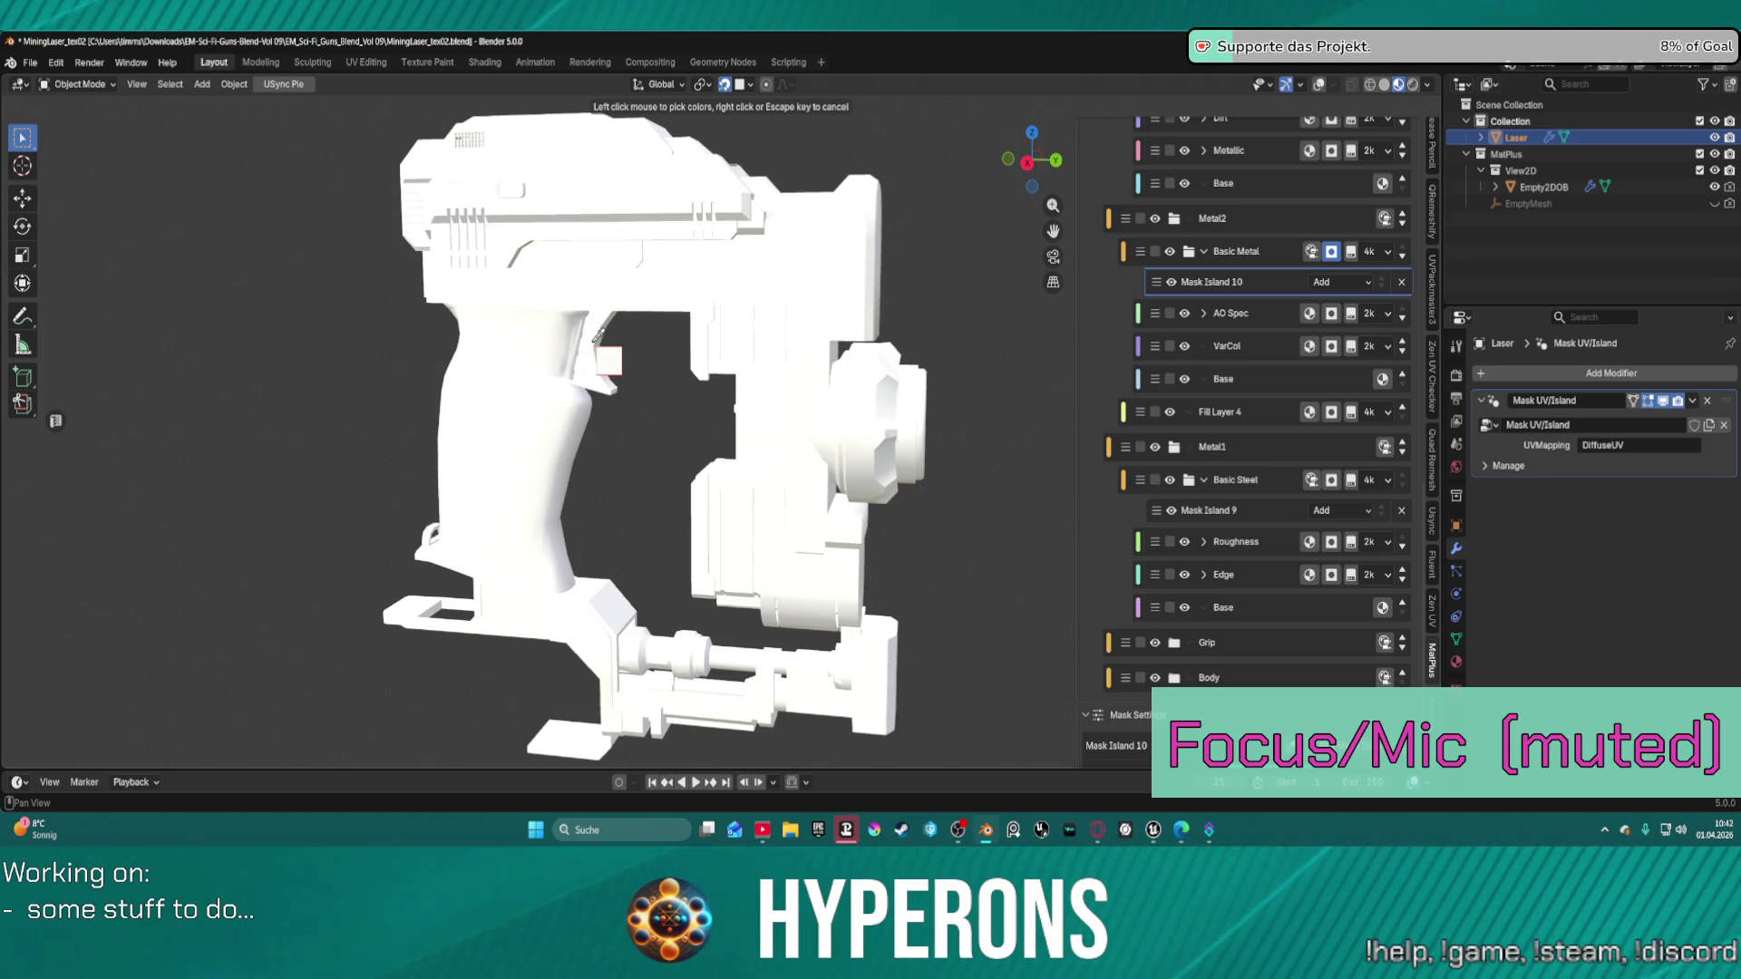
left_click(596, 337)
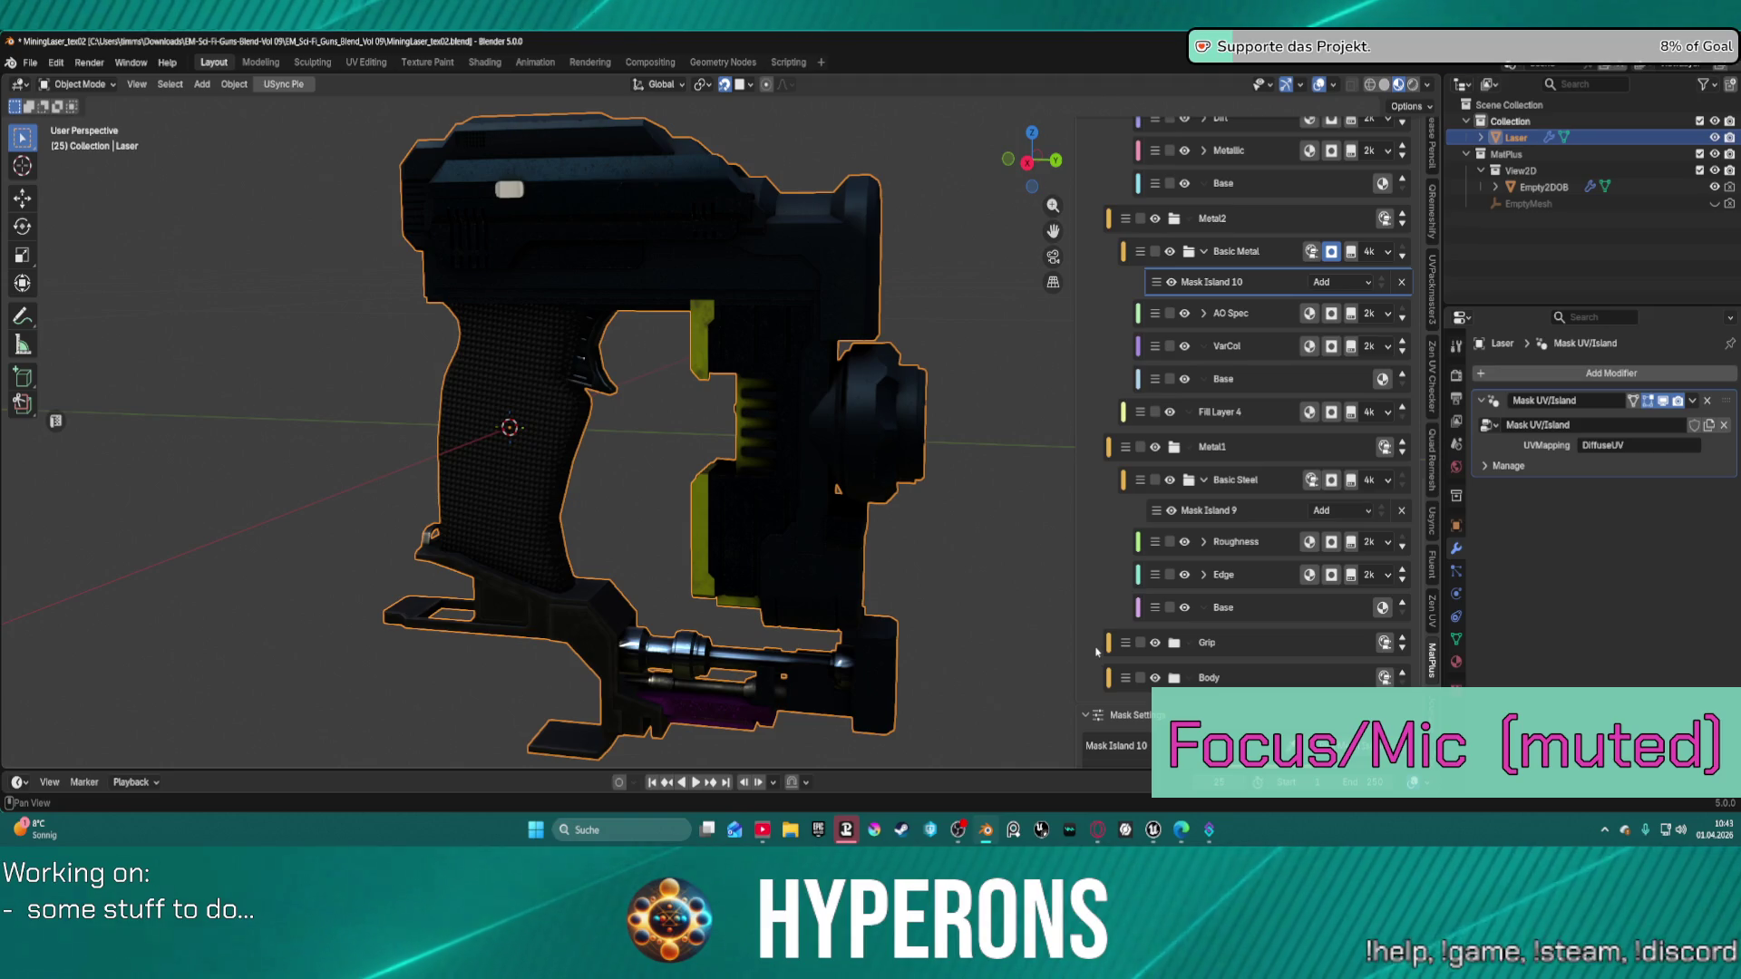
Tilt the view slightly and collapse the Metal2 group, leaving Metal1's Basic Steel layers expanded.
mouse_move(639, 522)
middle_mouse_down()
mouse_move(777, 505)
mouse_move(639, 518)
middle_mouse_up()
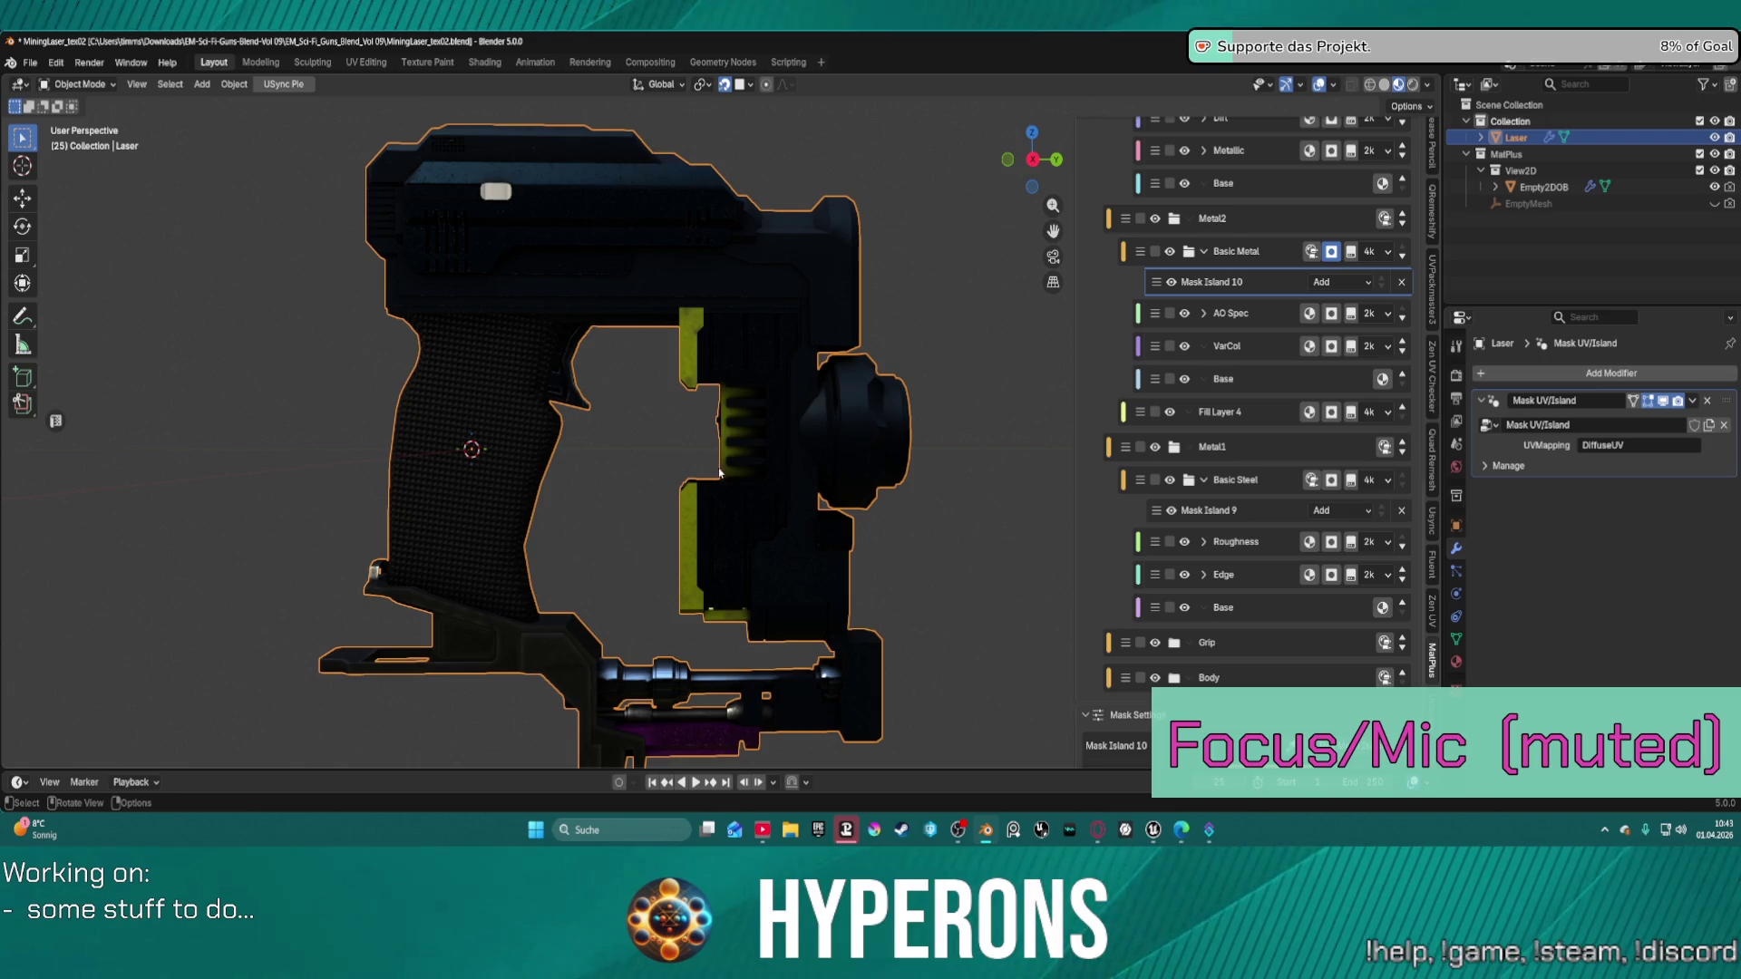
scroll(813, 360, "up", 5)
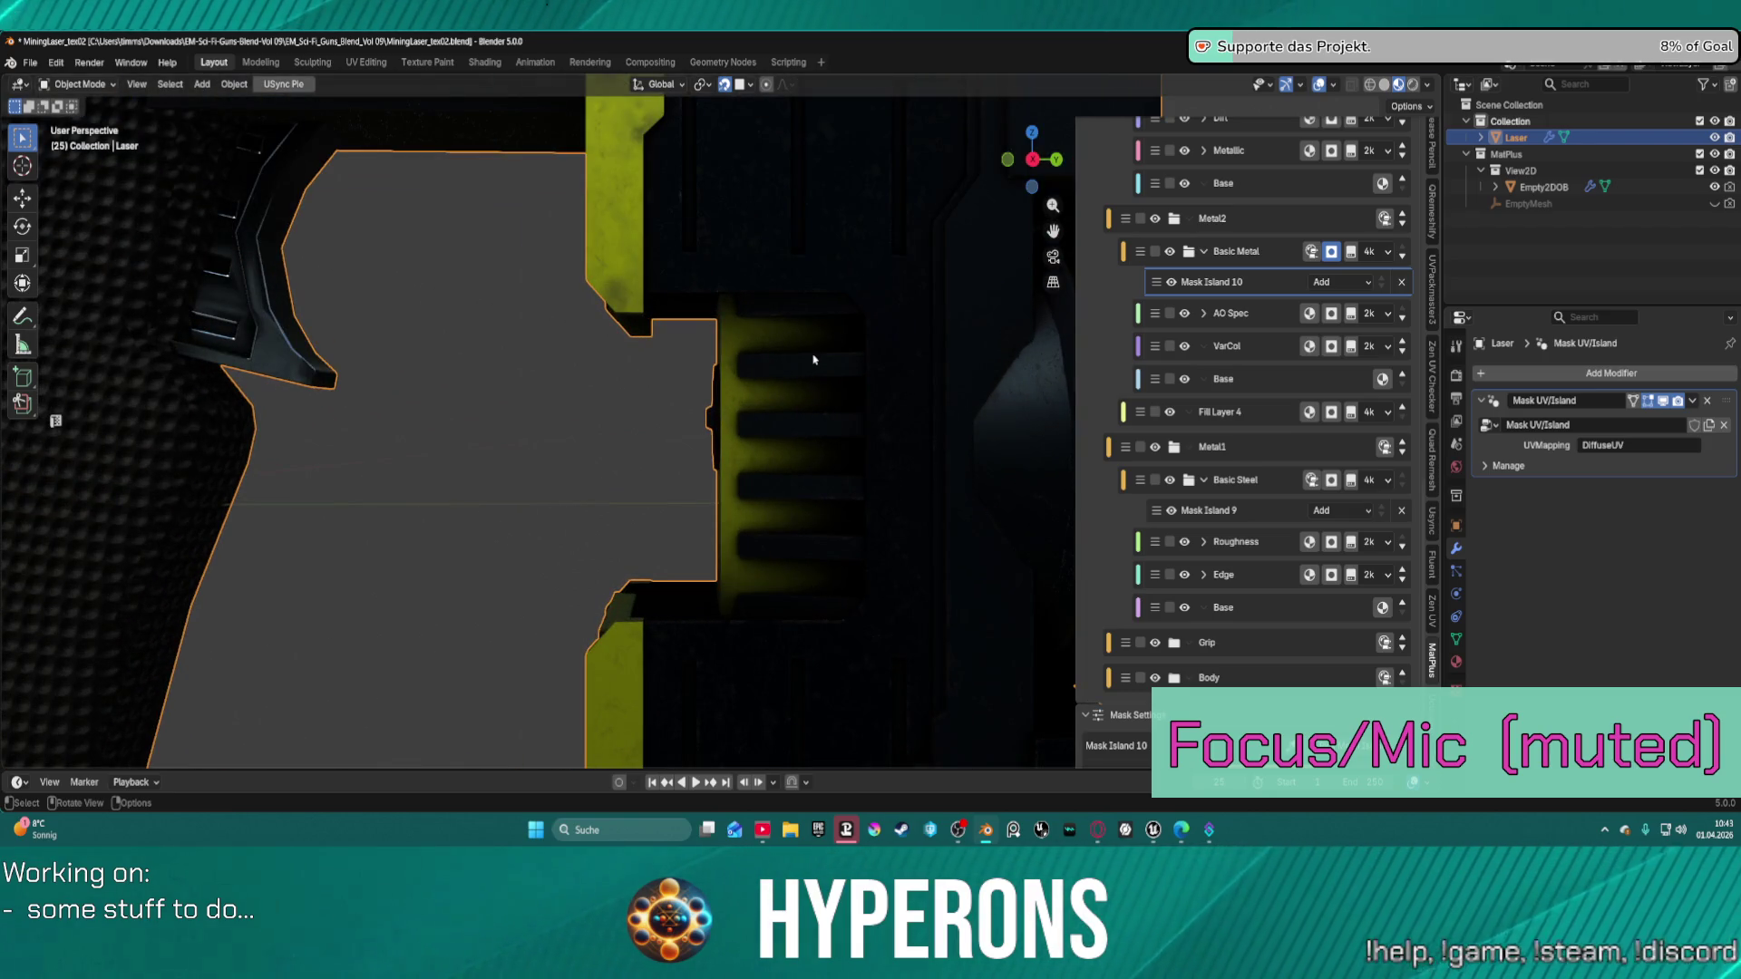
scroll(814, 360, "down", 1)
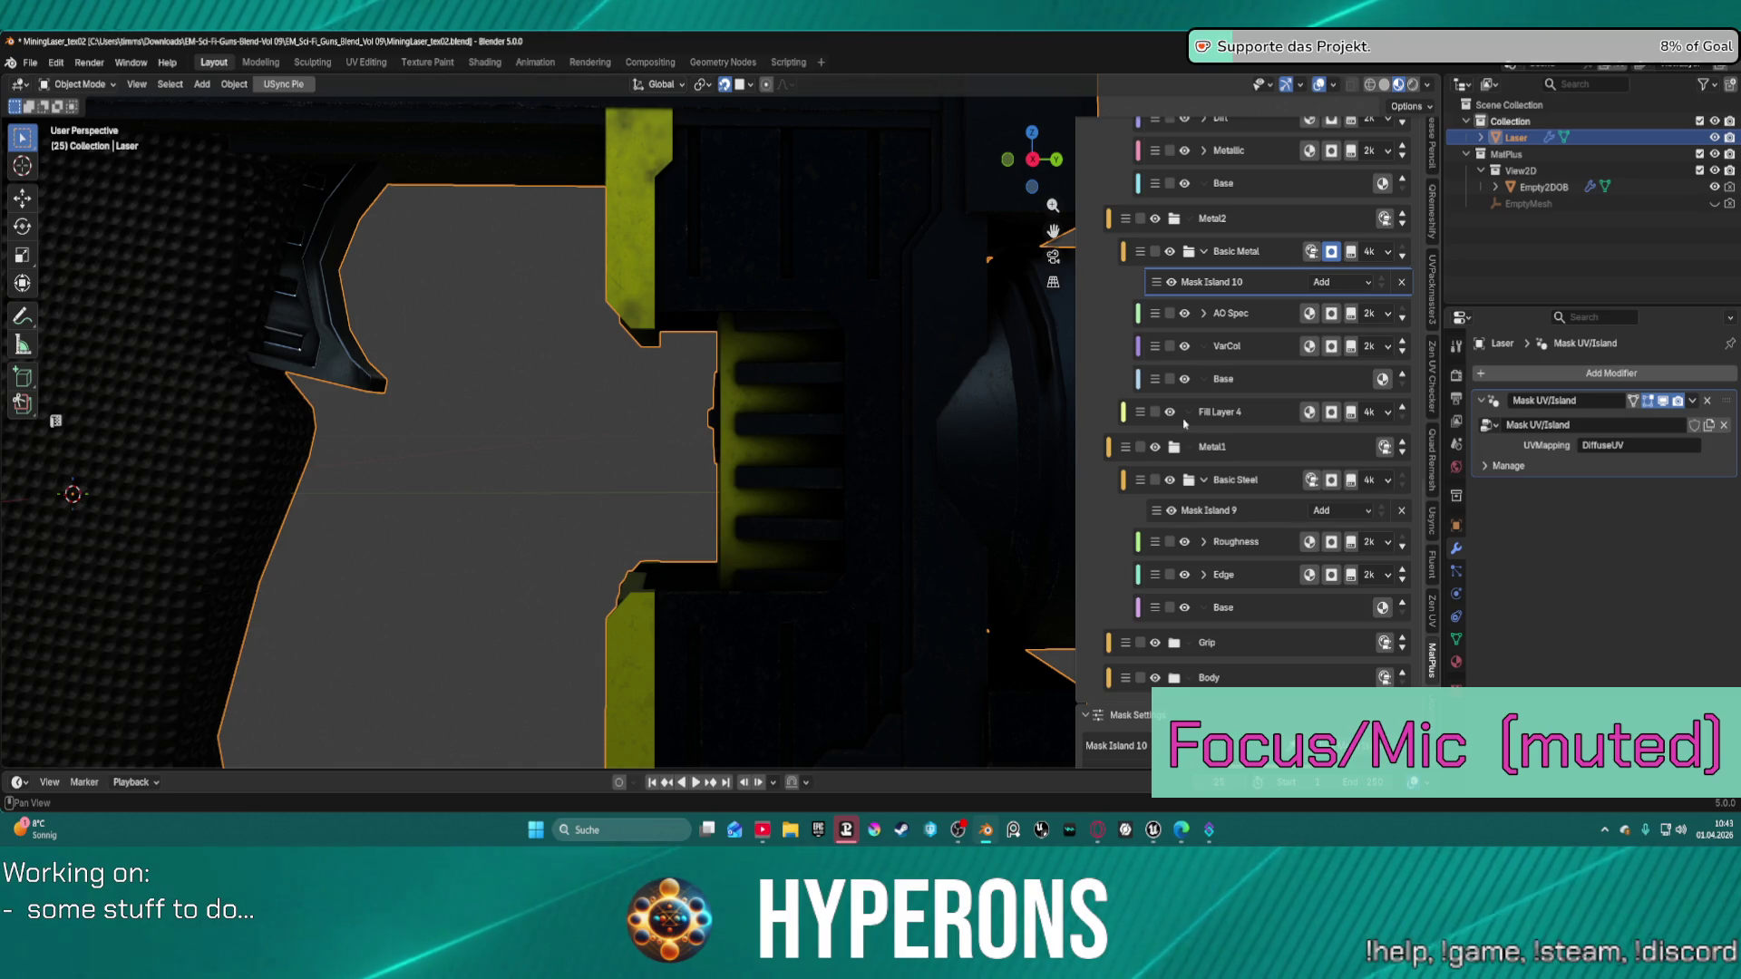
scroll(1240, 375, "up", 1)
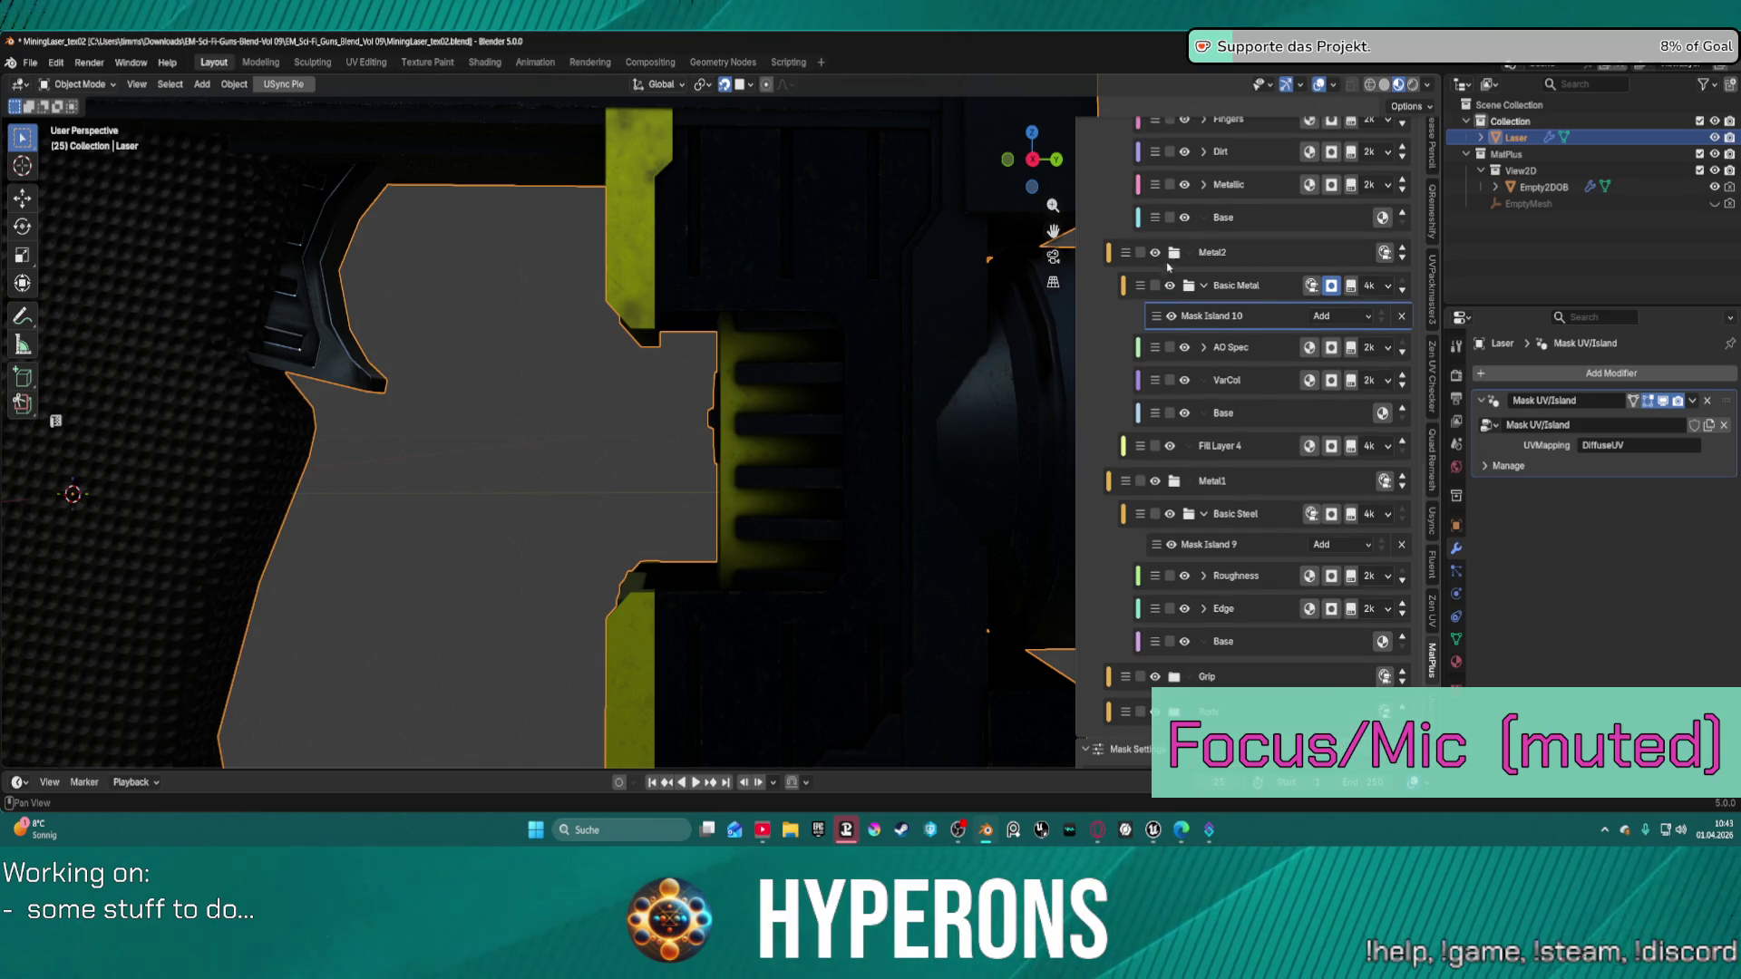
left_click(1175, 256)
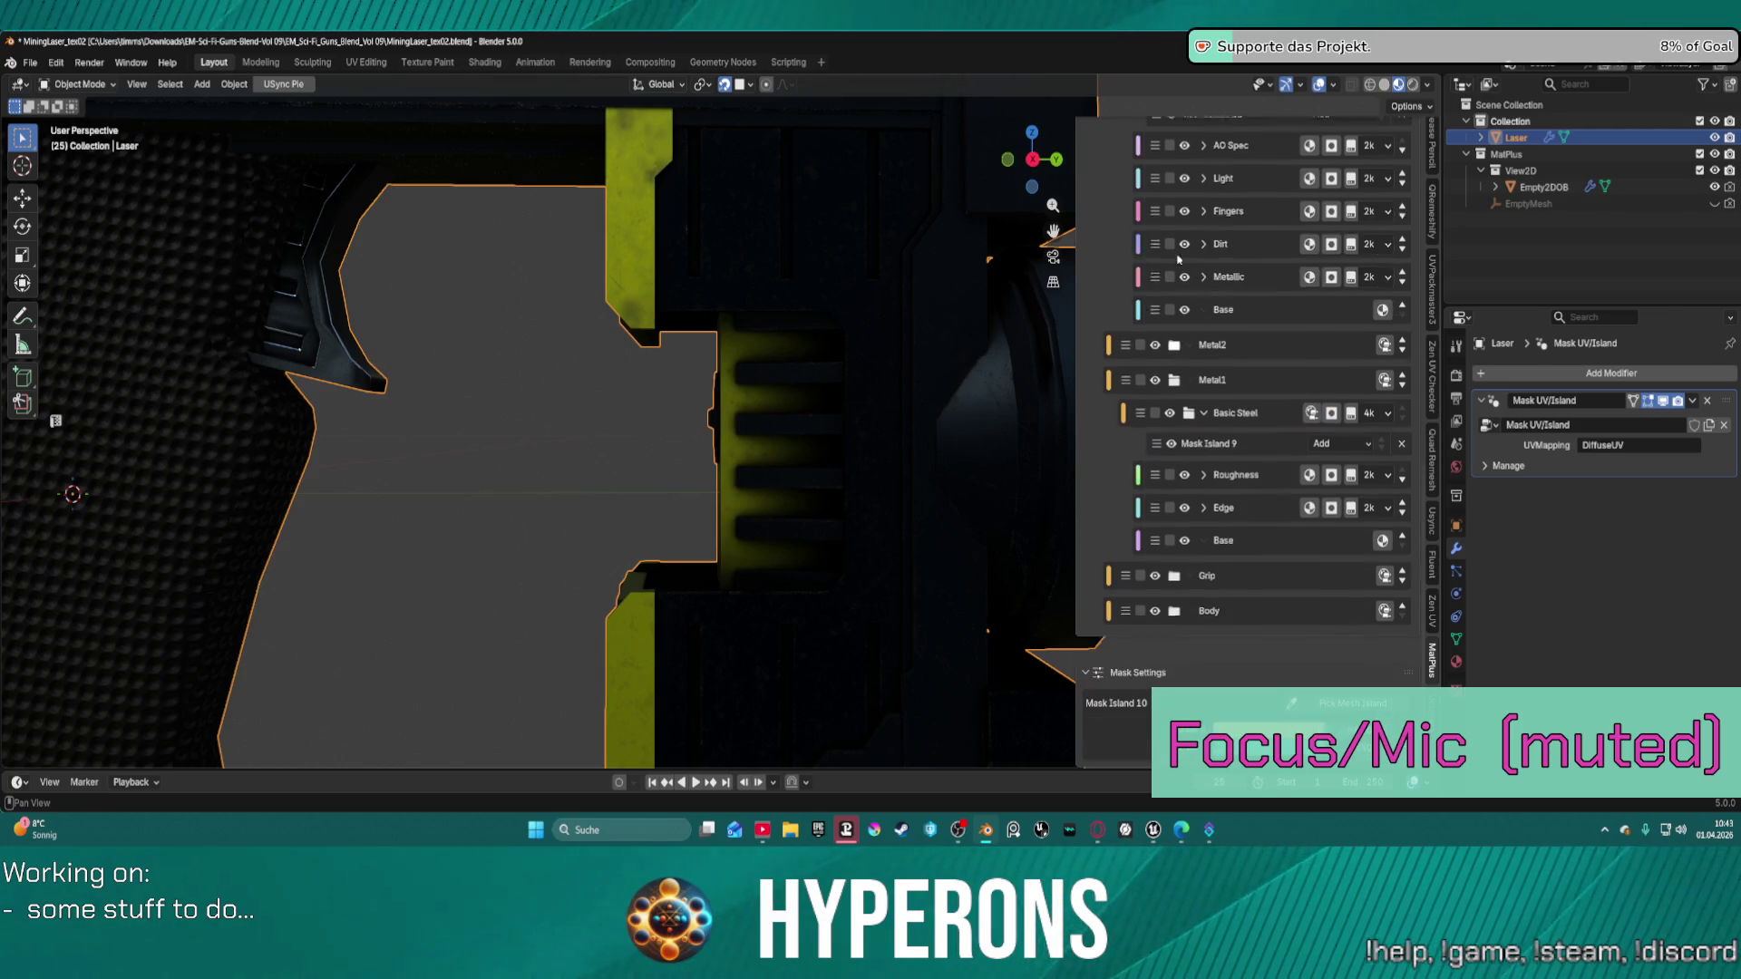
Collapse Metal1 and hide the Grip, Body, Metal1 and Metal2 layer groups.
left_click(1173, 406)
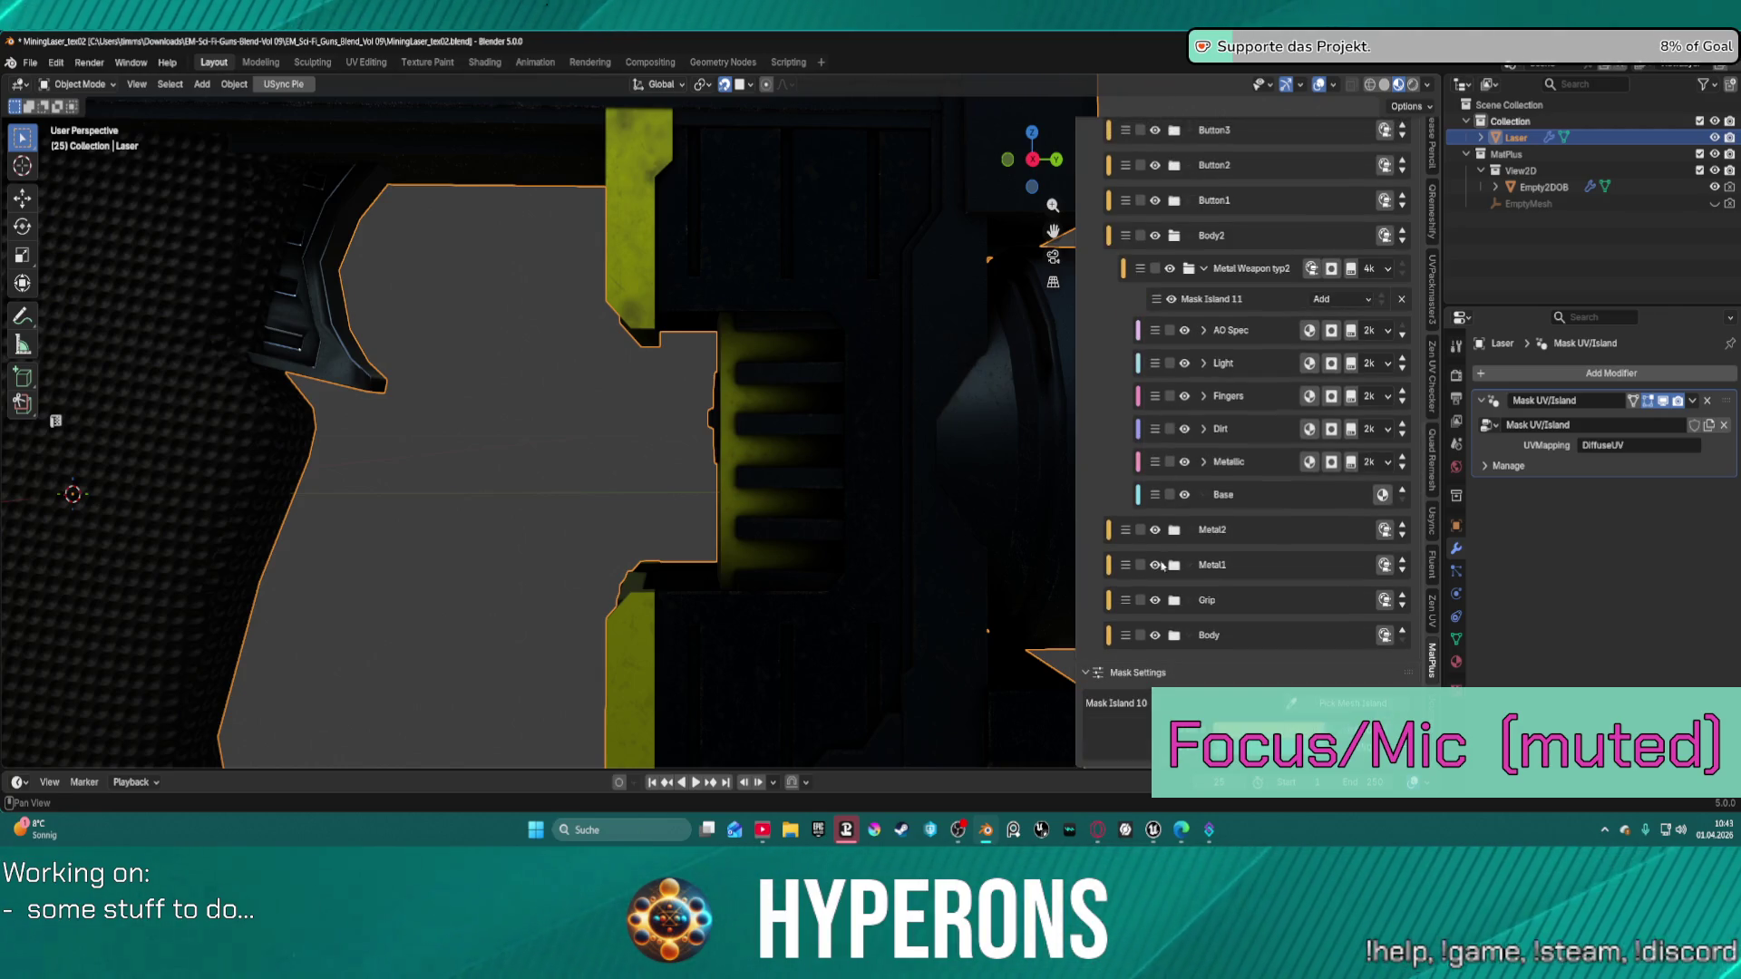
left_click(1154, 601)
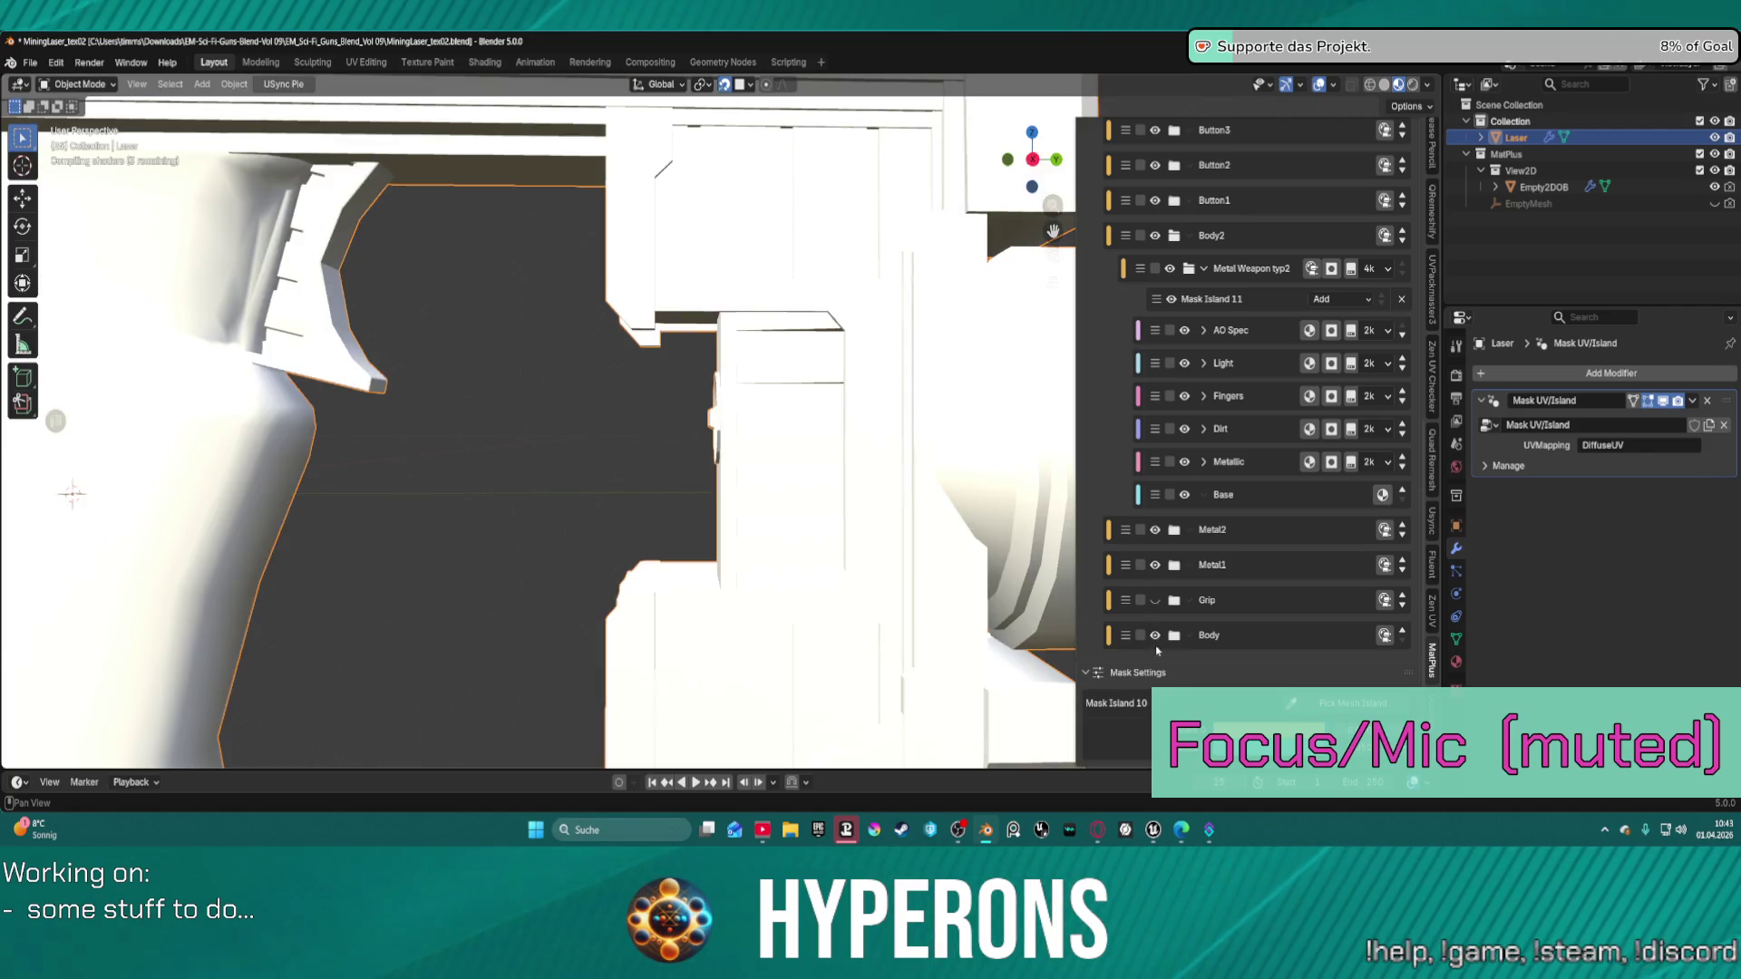
left_click(1155, 636)
left_click(1155, 564)
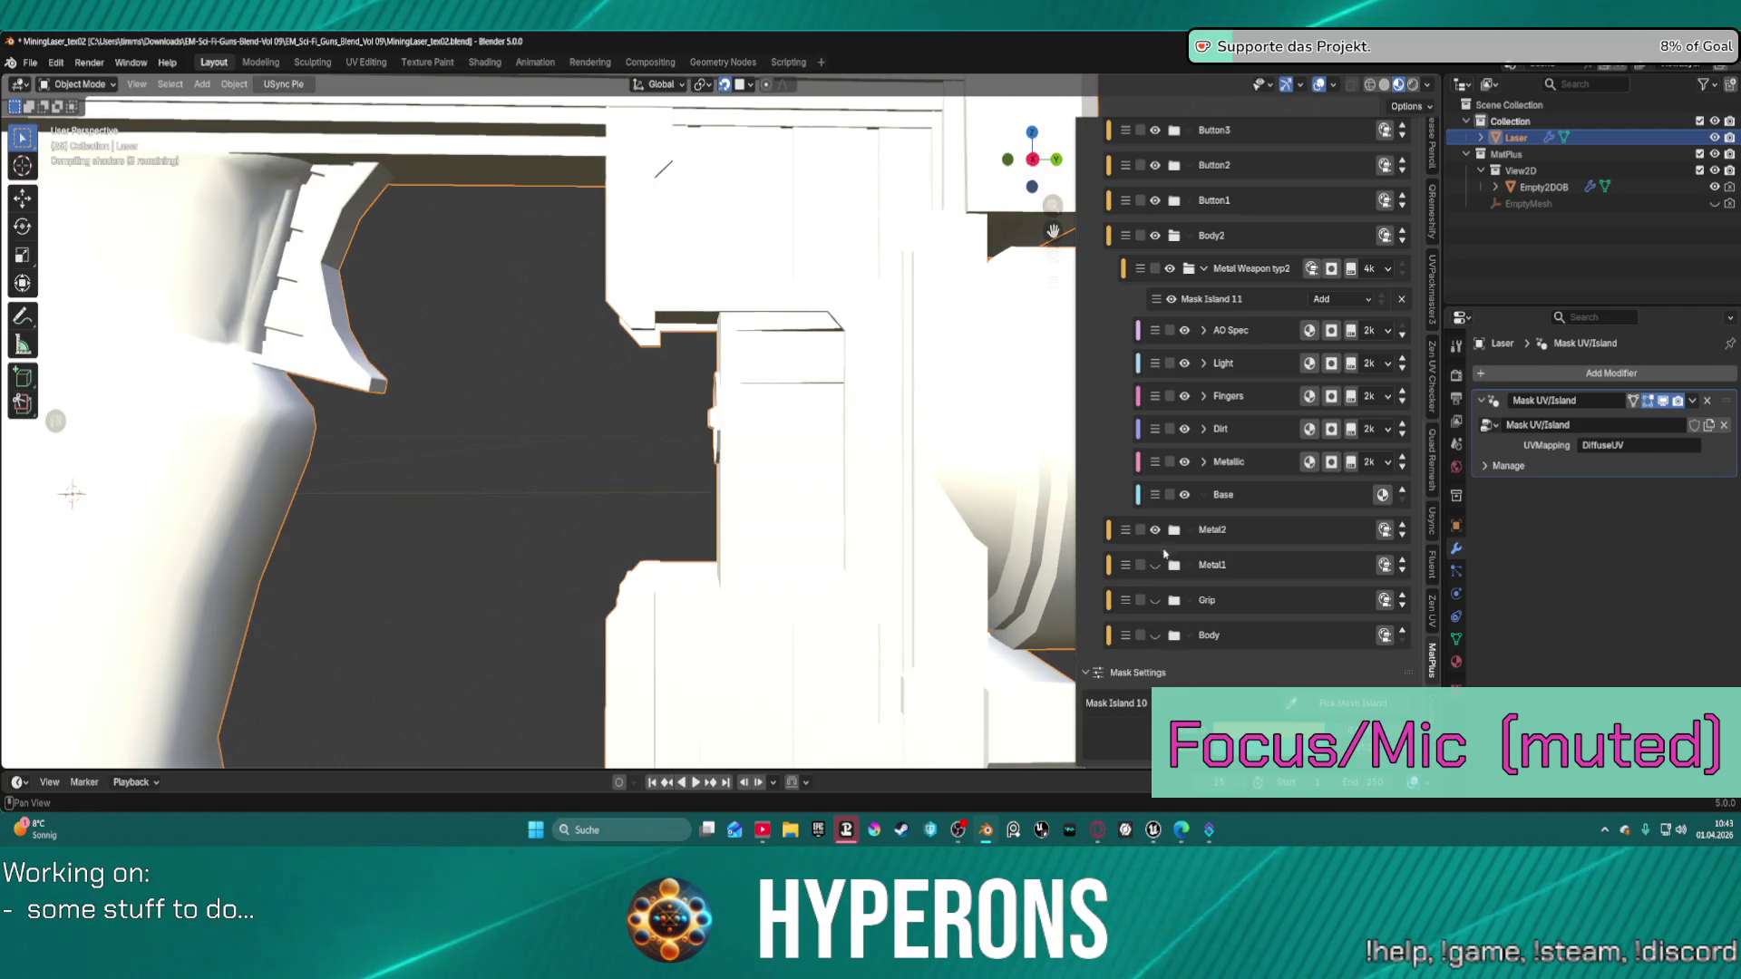
left_click(1155, 530)
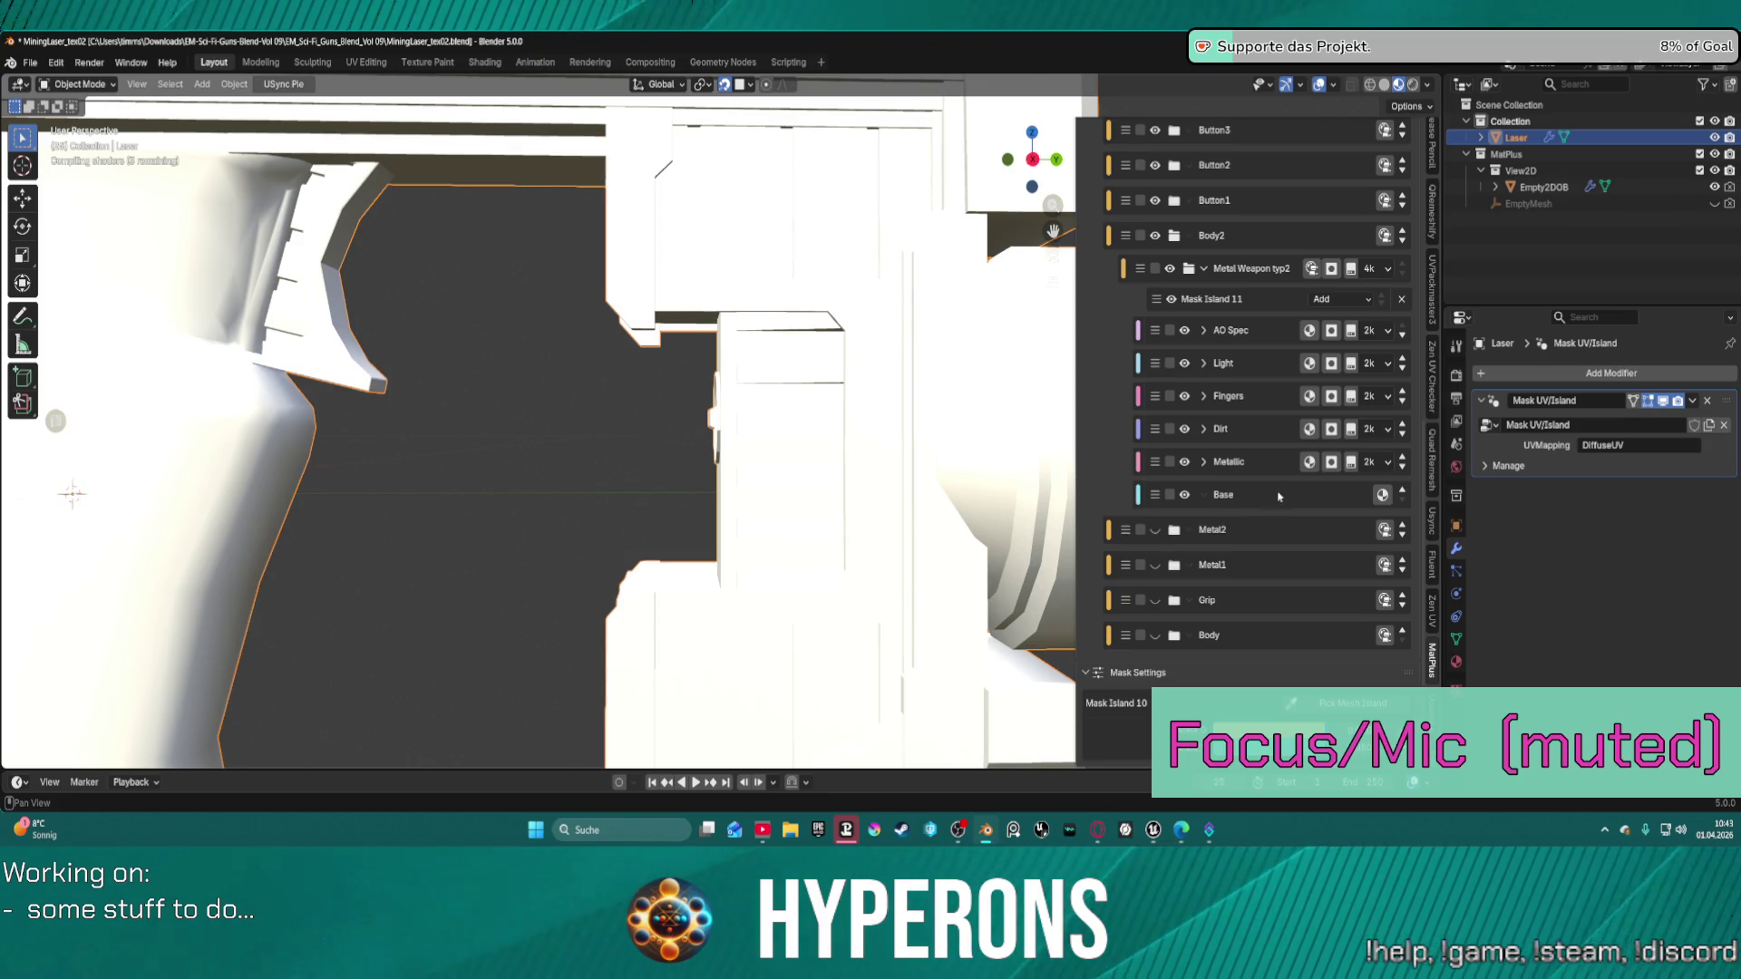
Limit Mask Island 11 to one picked mesh island and collapse Metal Weapon typ2.
left_click(1255, 303)
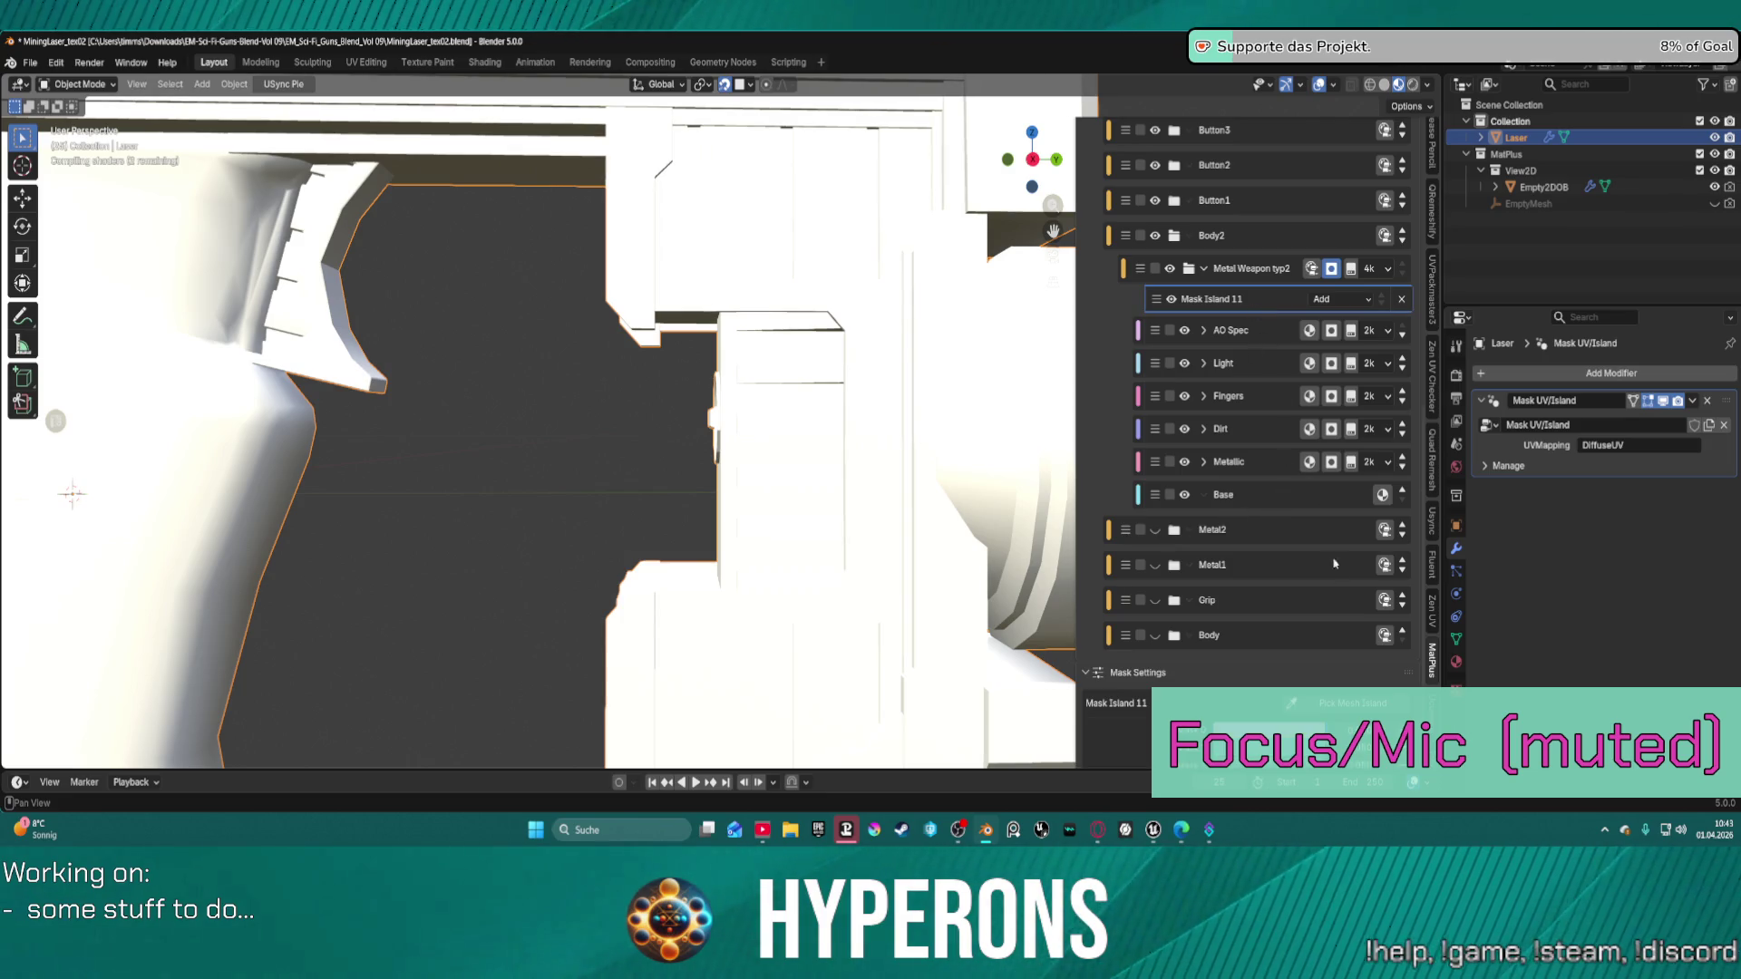
left_click(1353, 703)
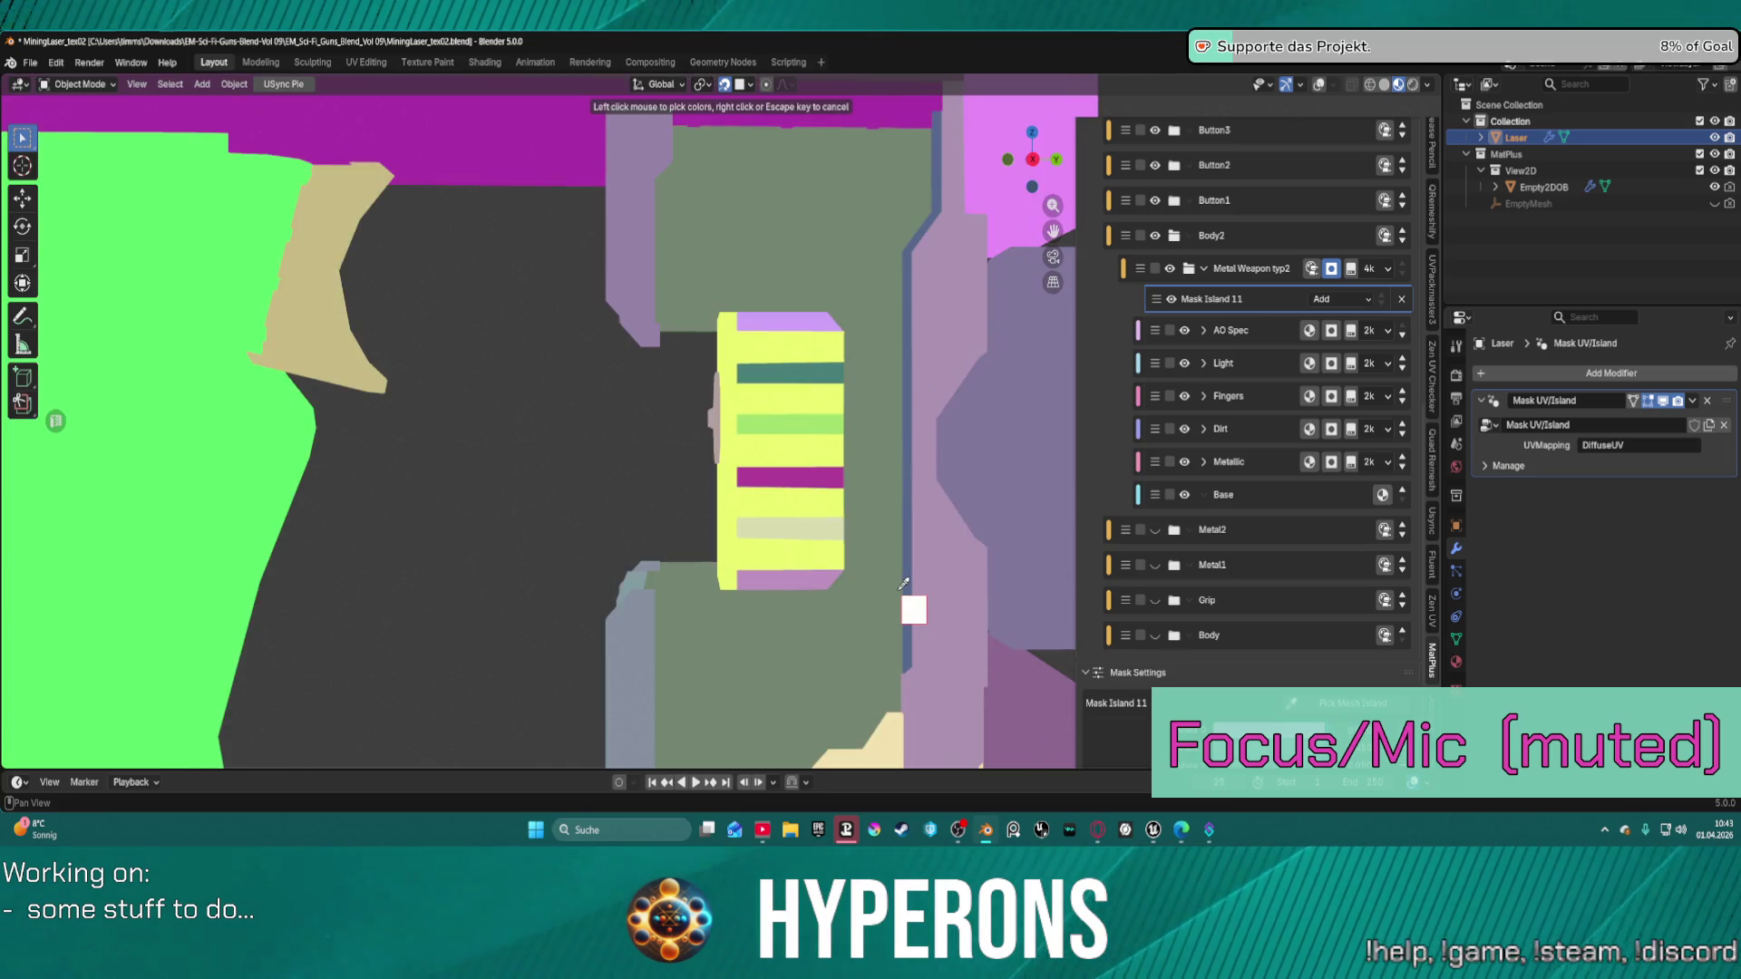
left_click(908, 497)
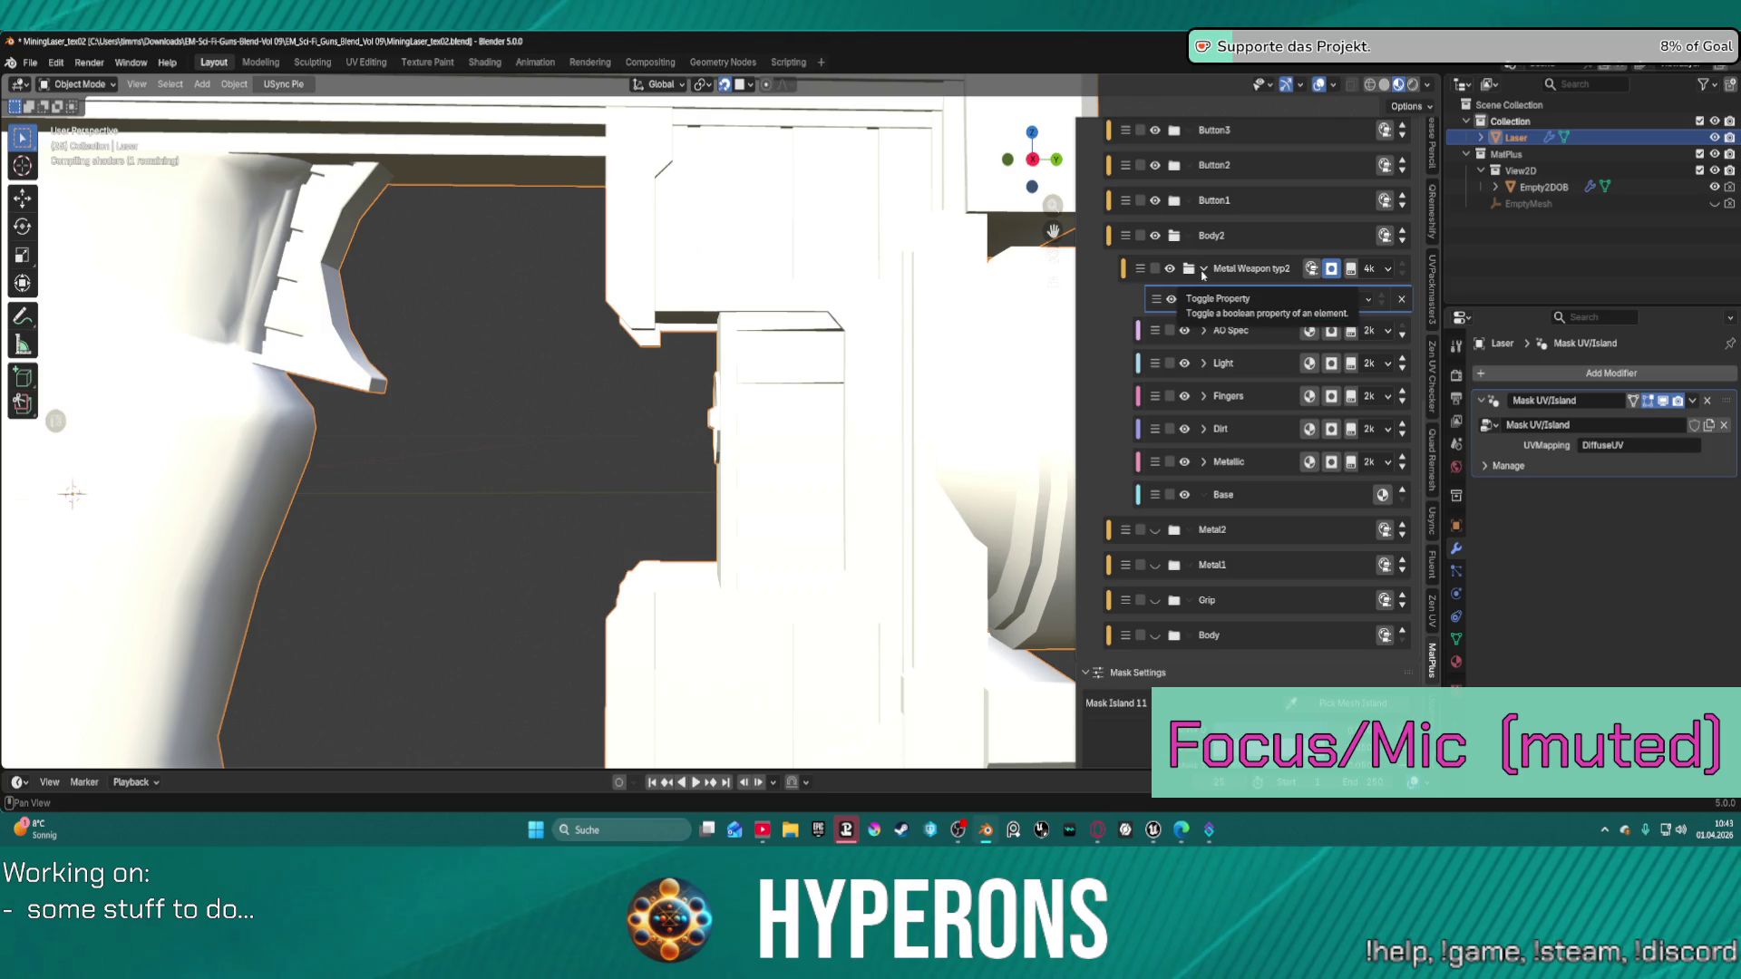
left_click(1203, 270)
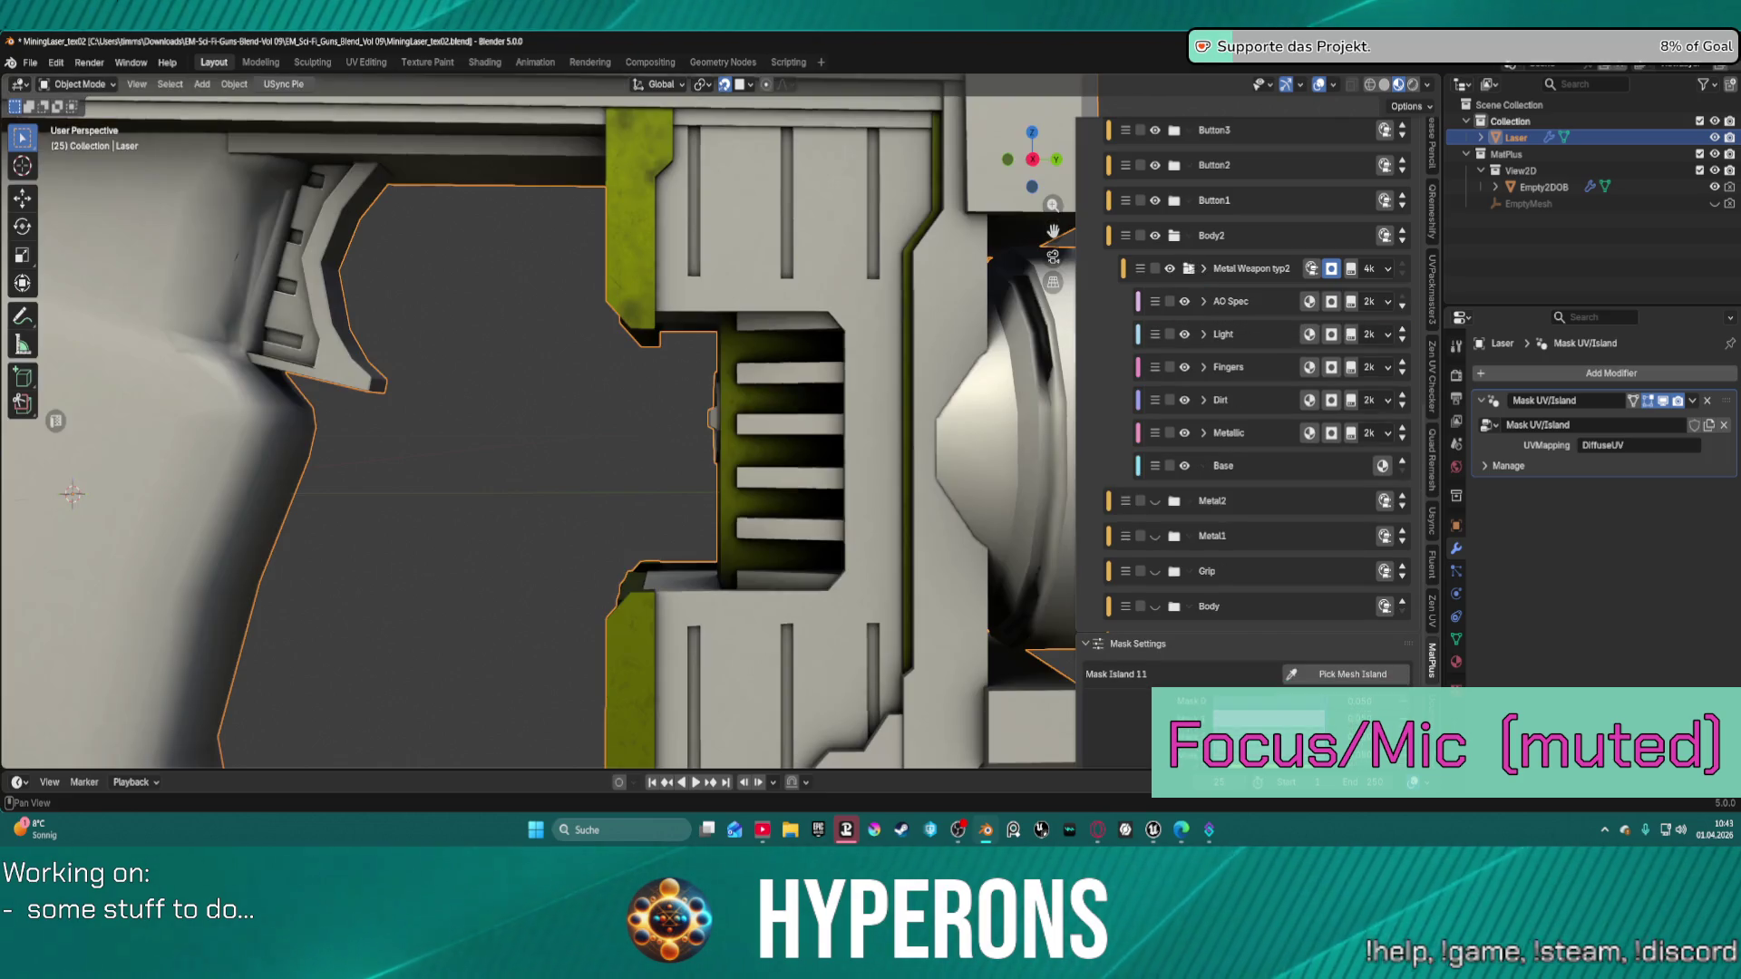
left_click(1204, 271)
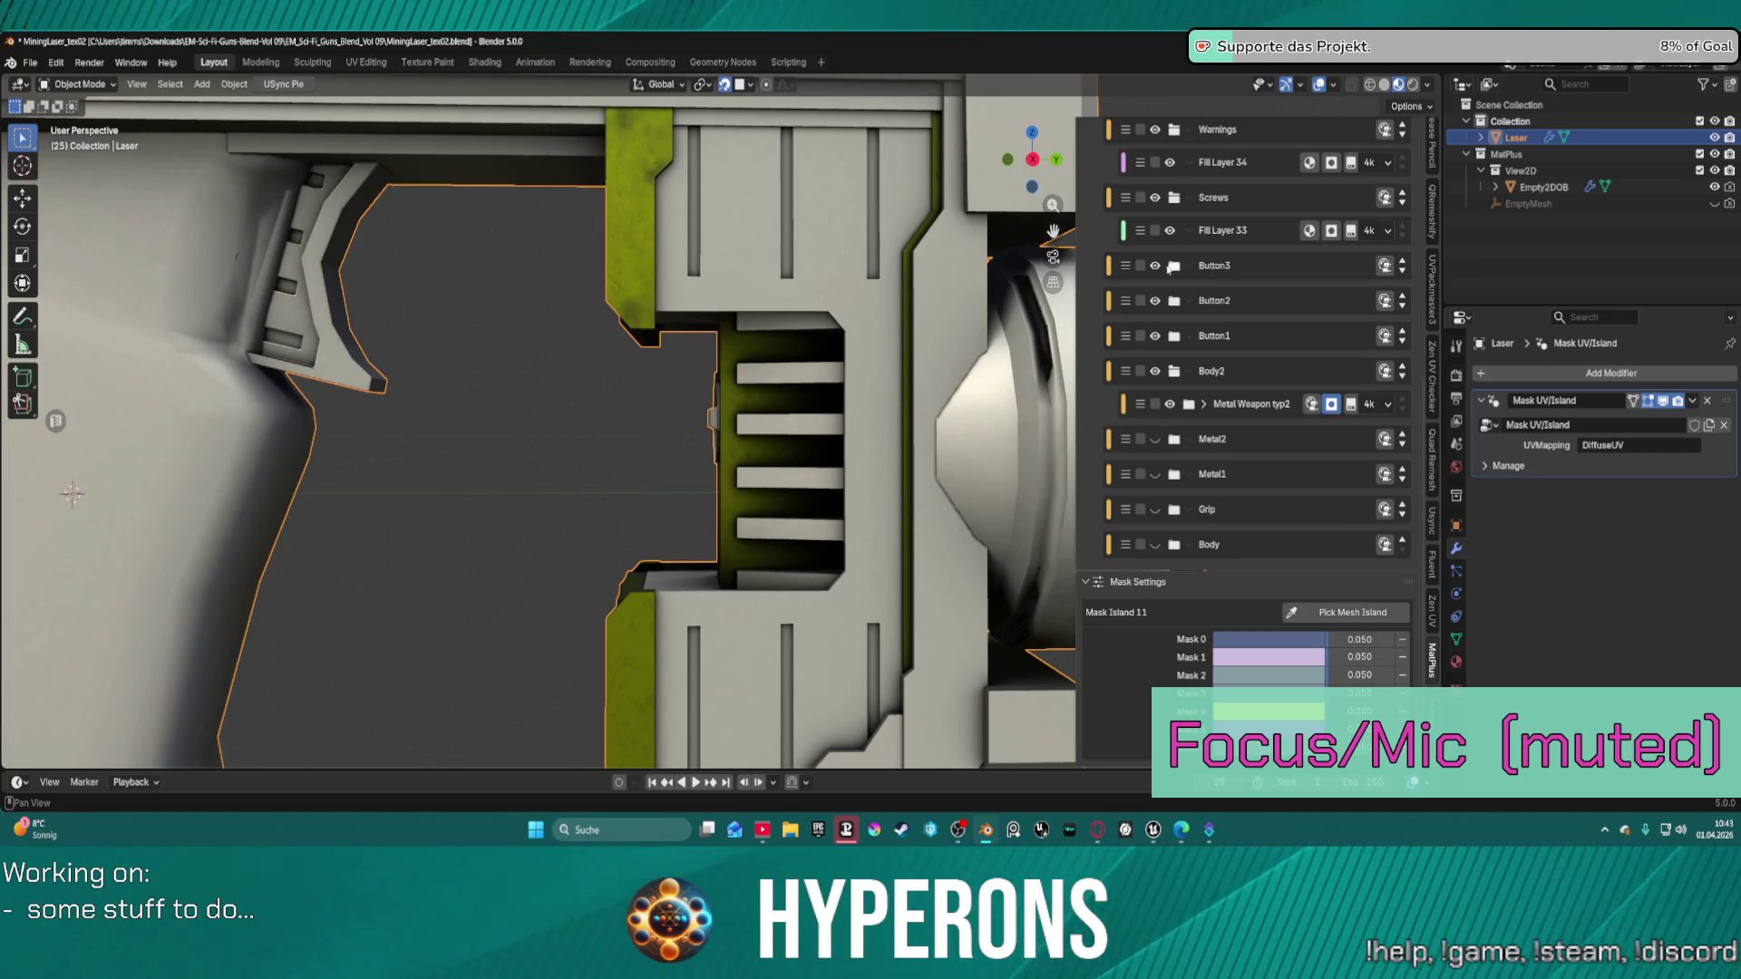
Hide the Body2 layer group.
left_click(1154, 372)
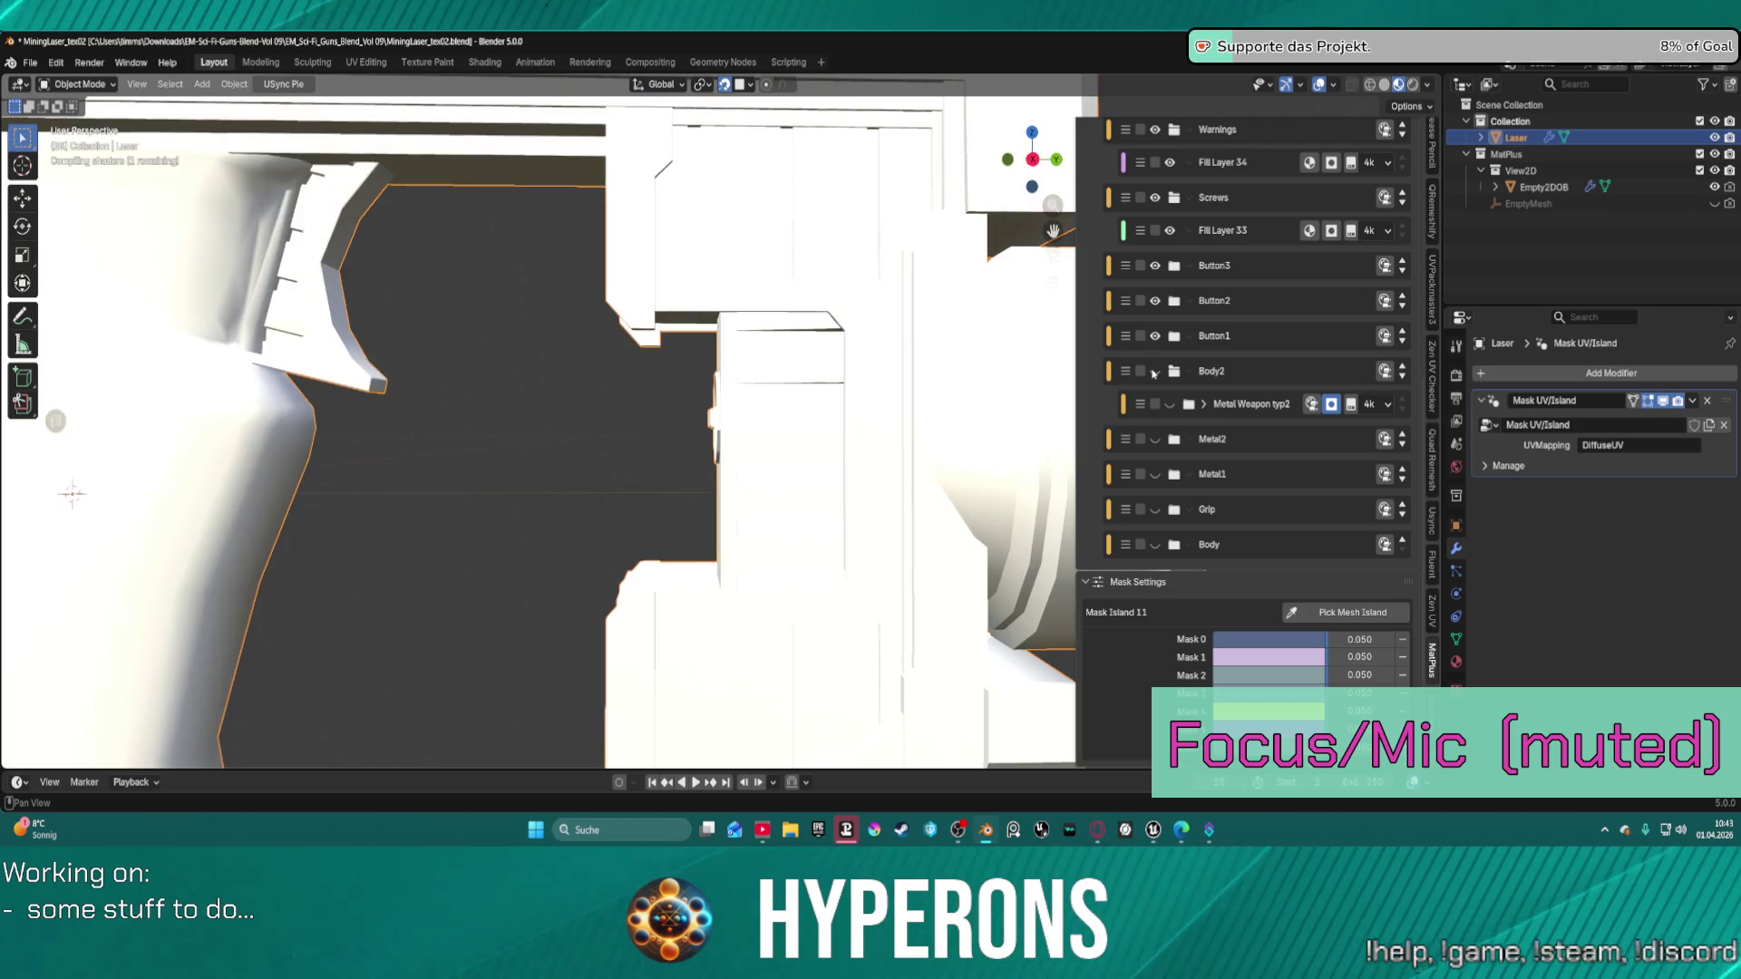
scroll(1294, 394, "up", 3)
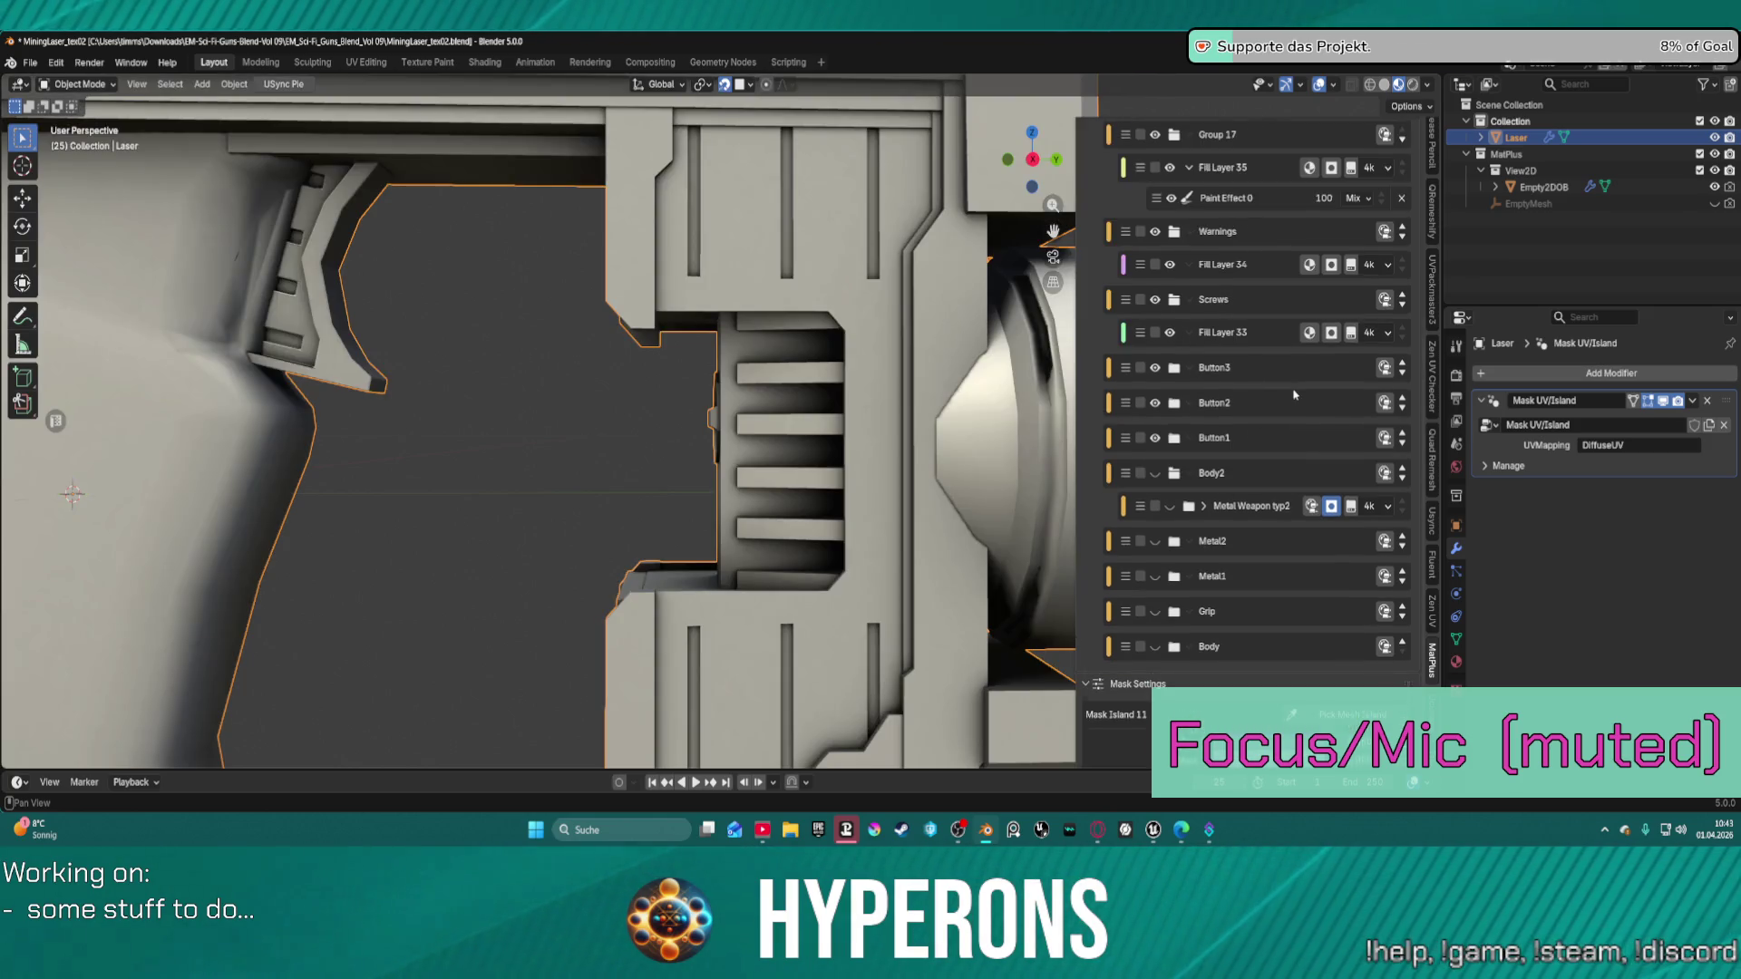
scroll(1294, 394, "up", 3)
scroll(634, 435, "down", 5)
scroll(689, 435, "up", 3)
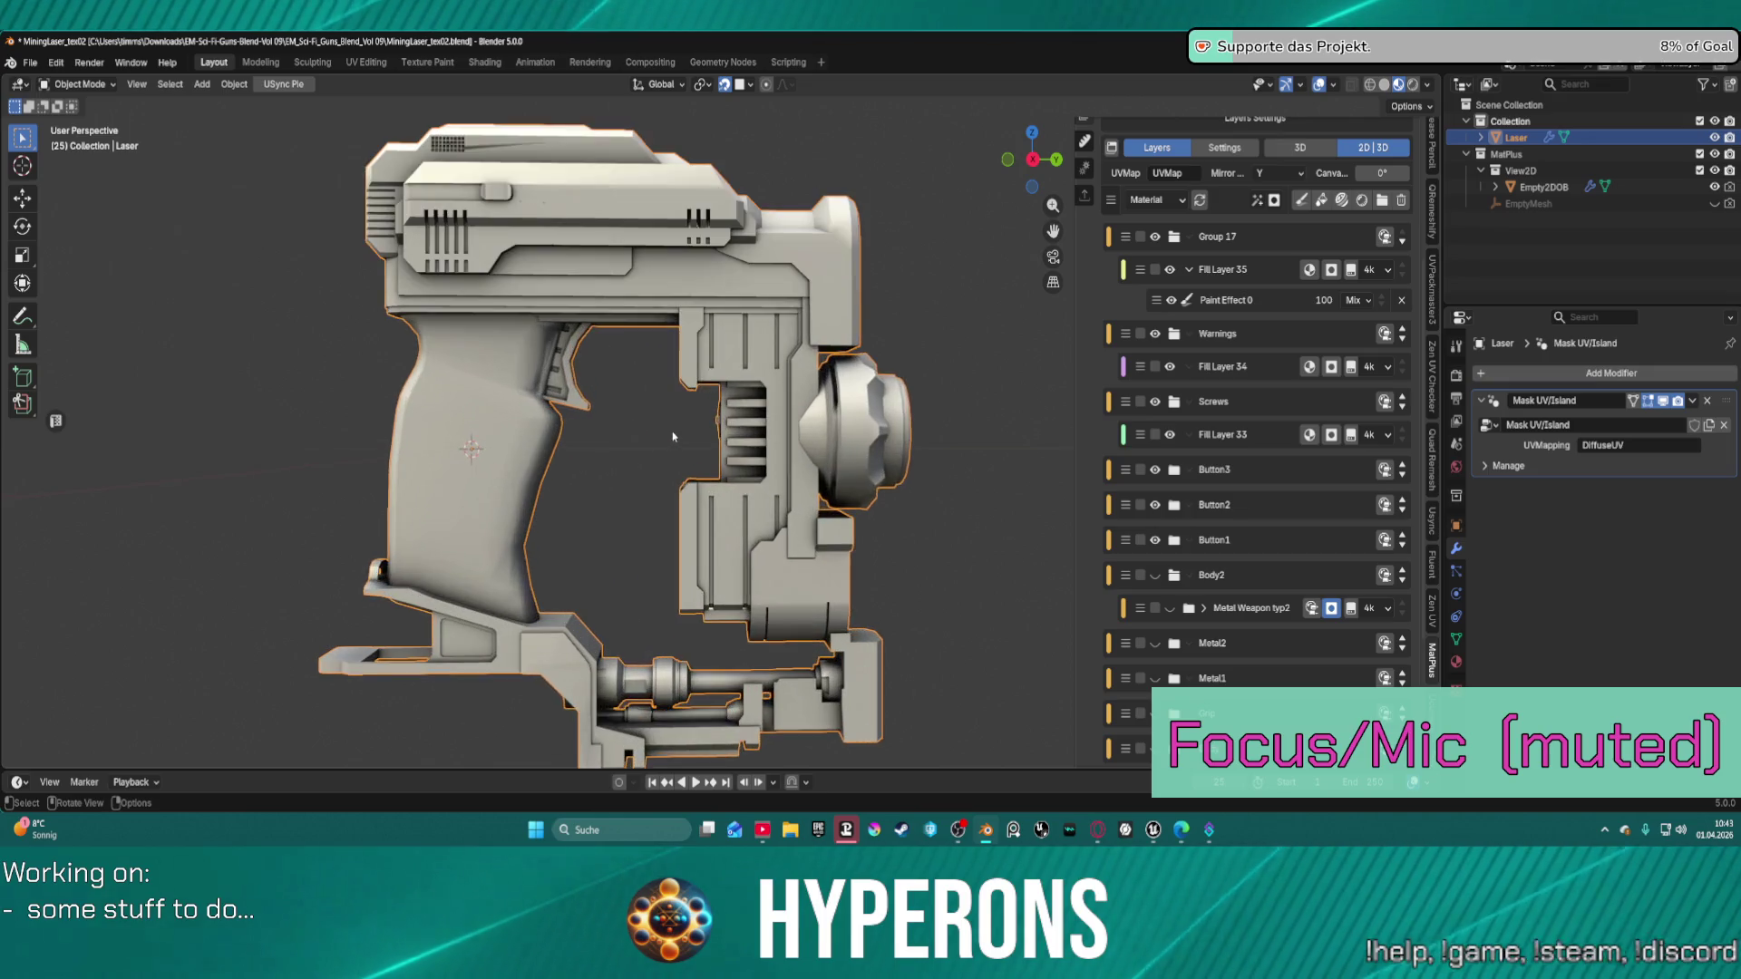
Expand the Button1 group and select ButtonLaser's Mask Island 12 mask.
mouse_move(690, 435)
middle_mouse_down()
mouse_move(813, 439)
mouse_move(701, 432)
middle_mouse_up()
scroll(700, 427, "up", 2)
scroll(1256, 408, "up", 3)
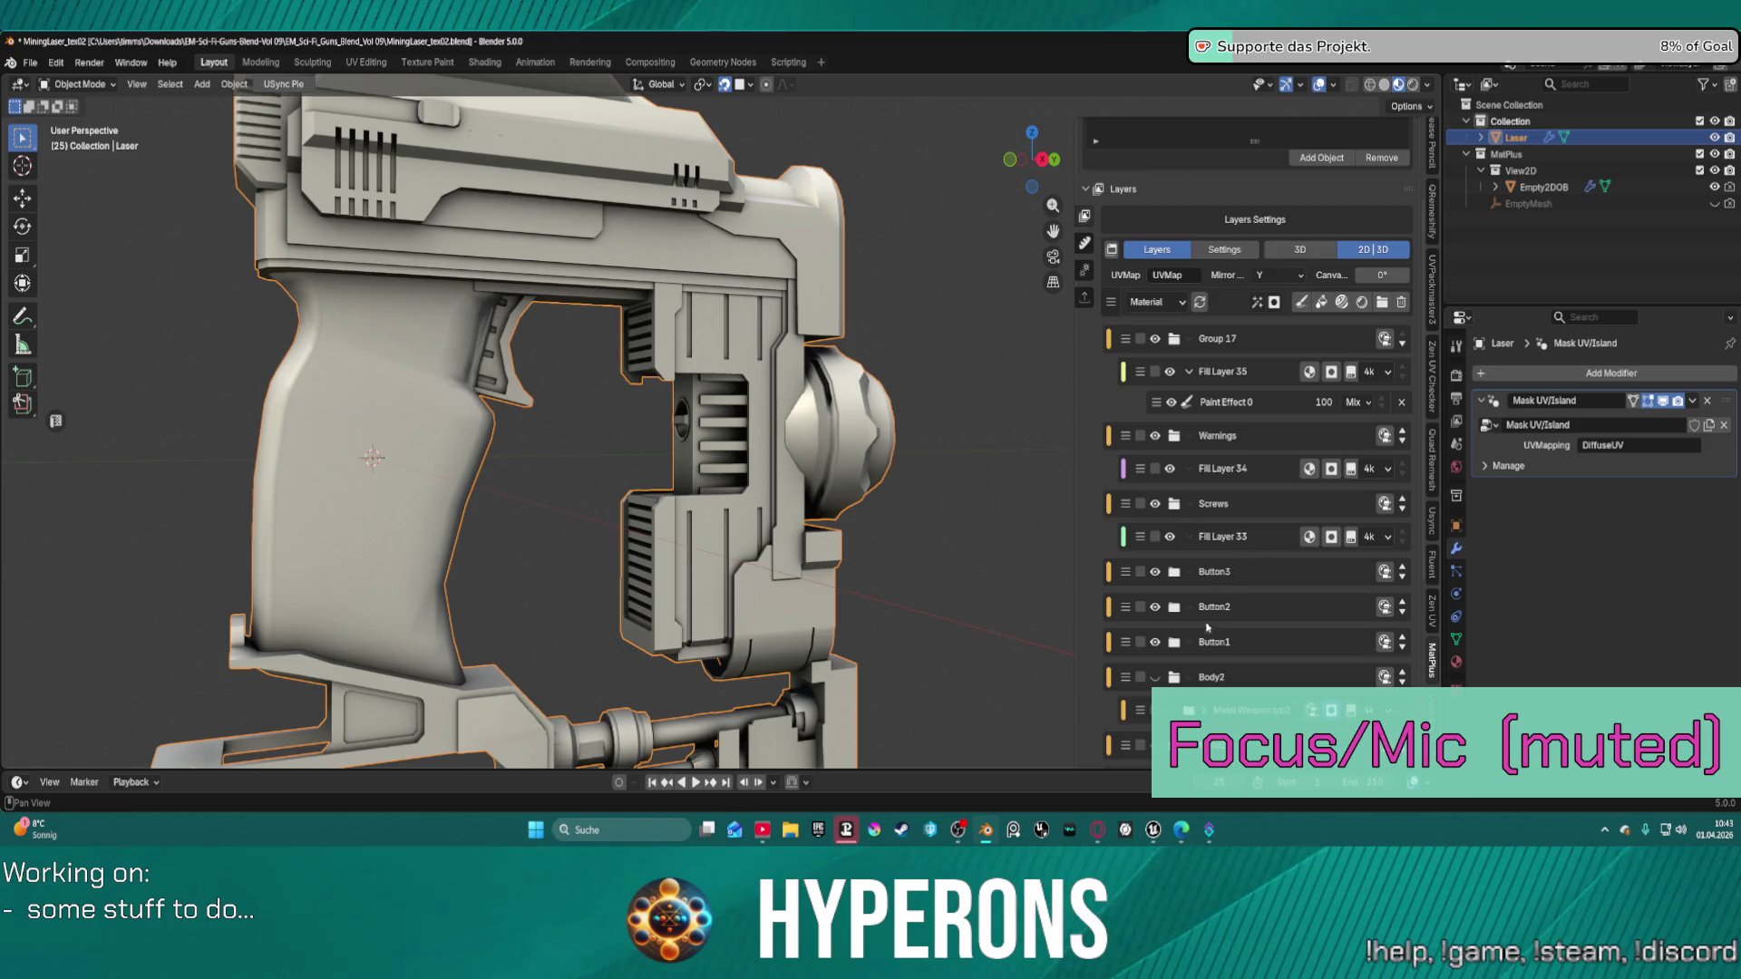
scroll(463, 236, "down", 2)
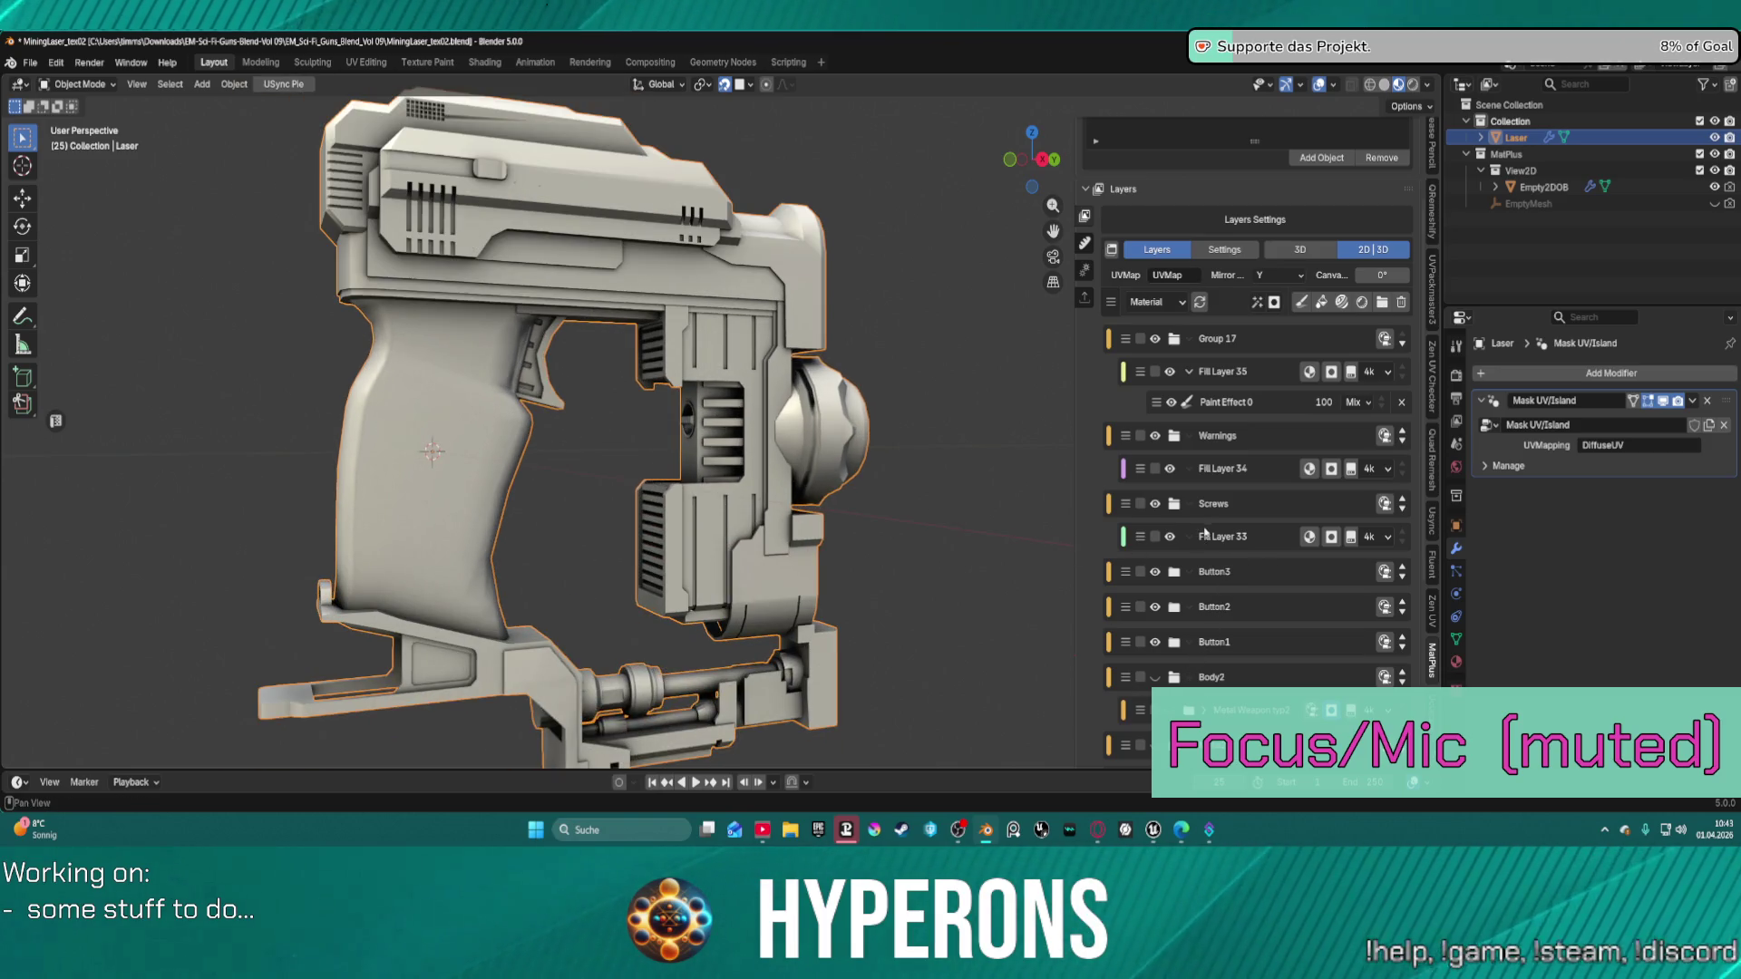
left_click(1187, 644)
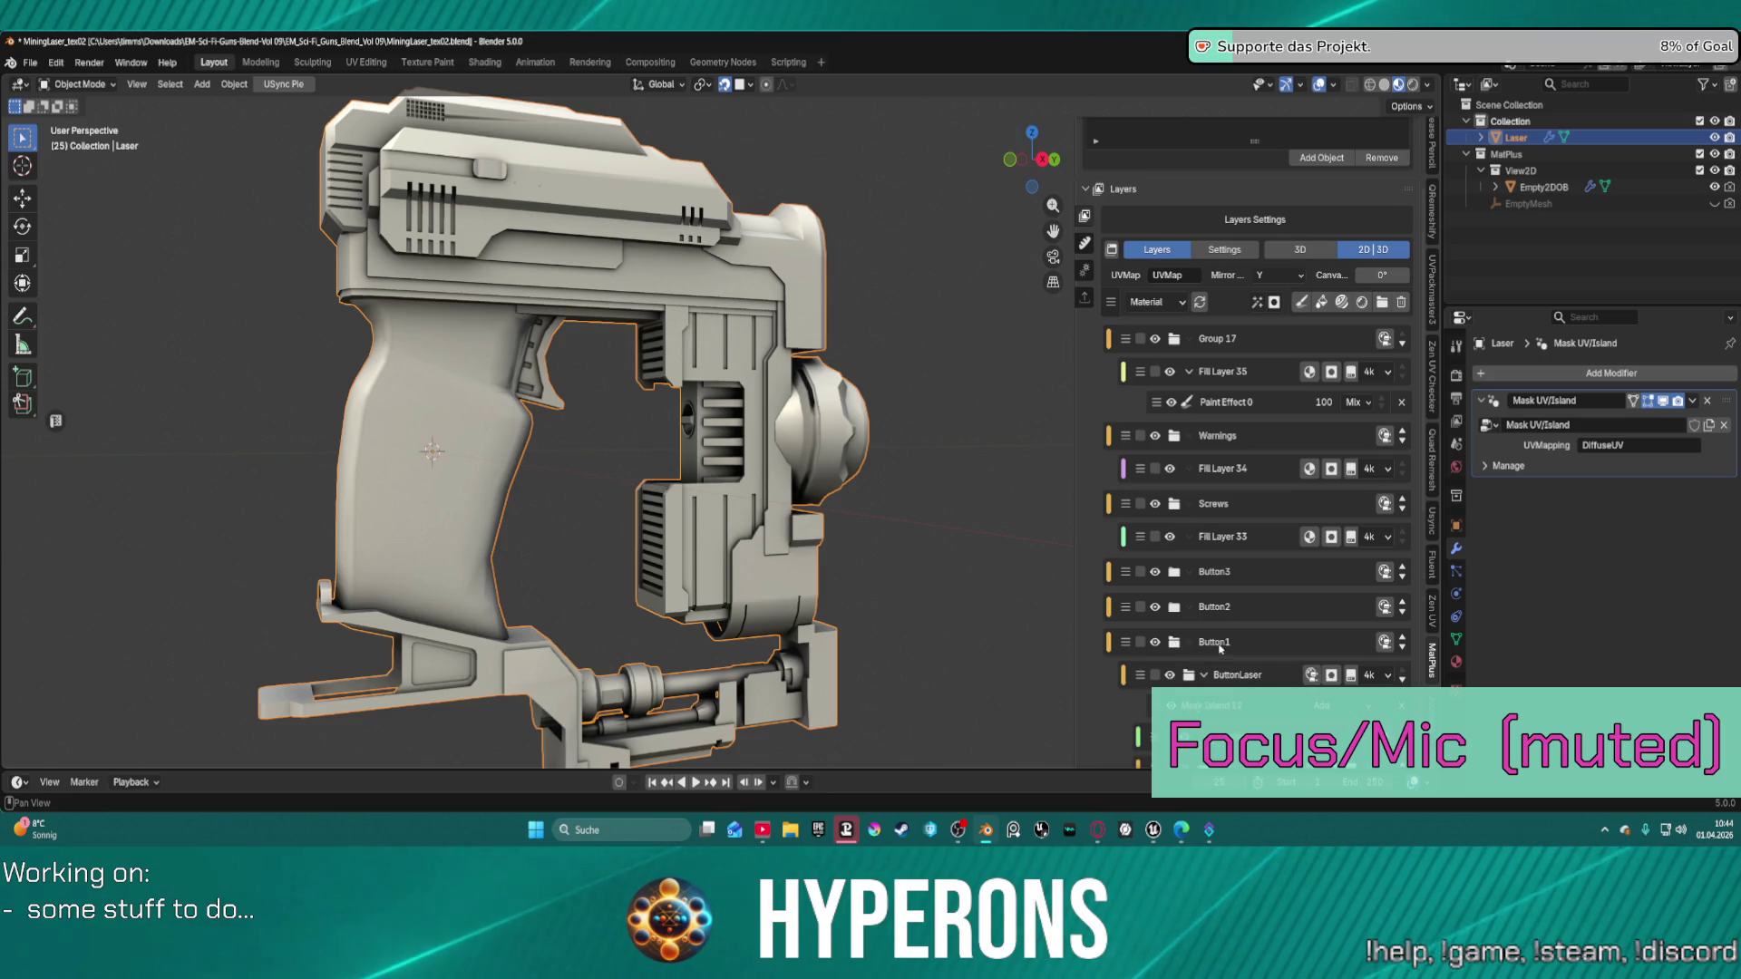
scroll(1228, 640, "down", 3)
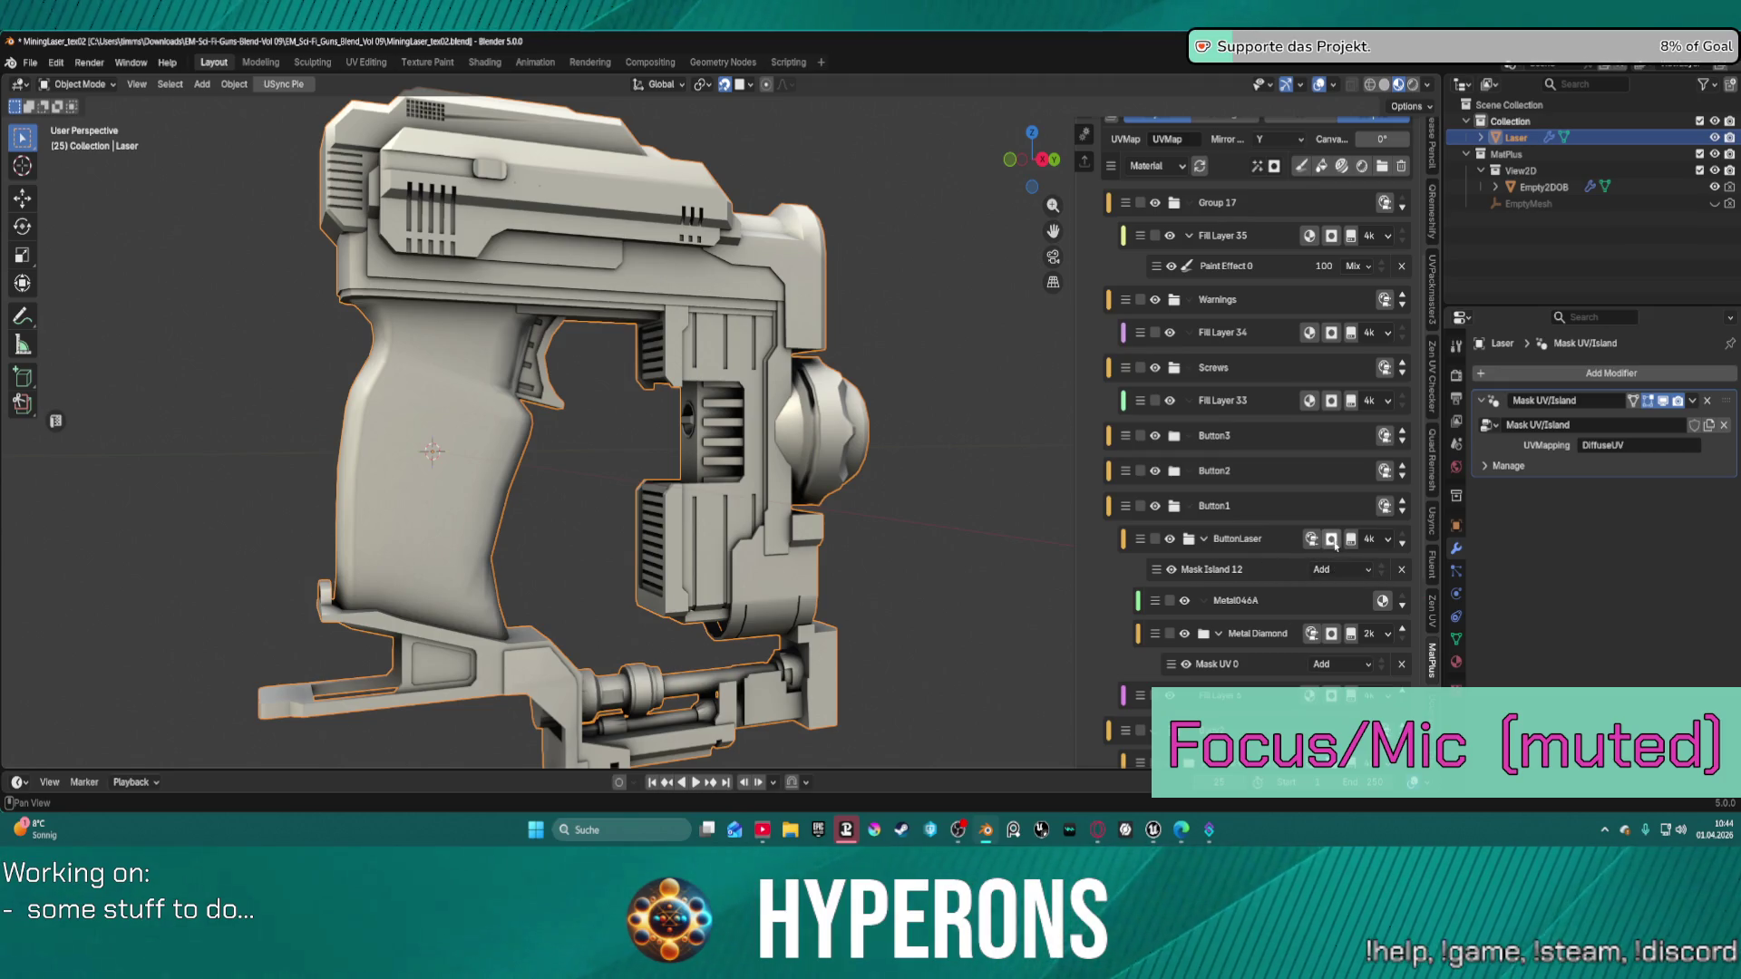
left_click(1255, 570)
scroll(1297, 635, "down", 5)
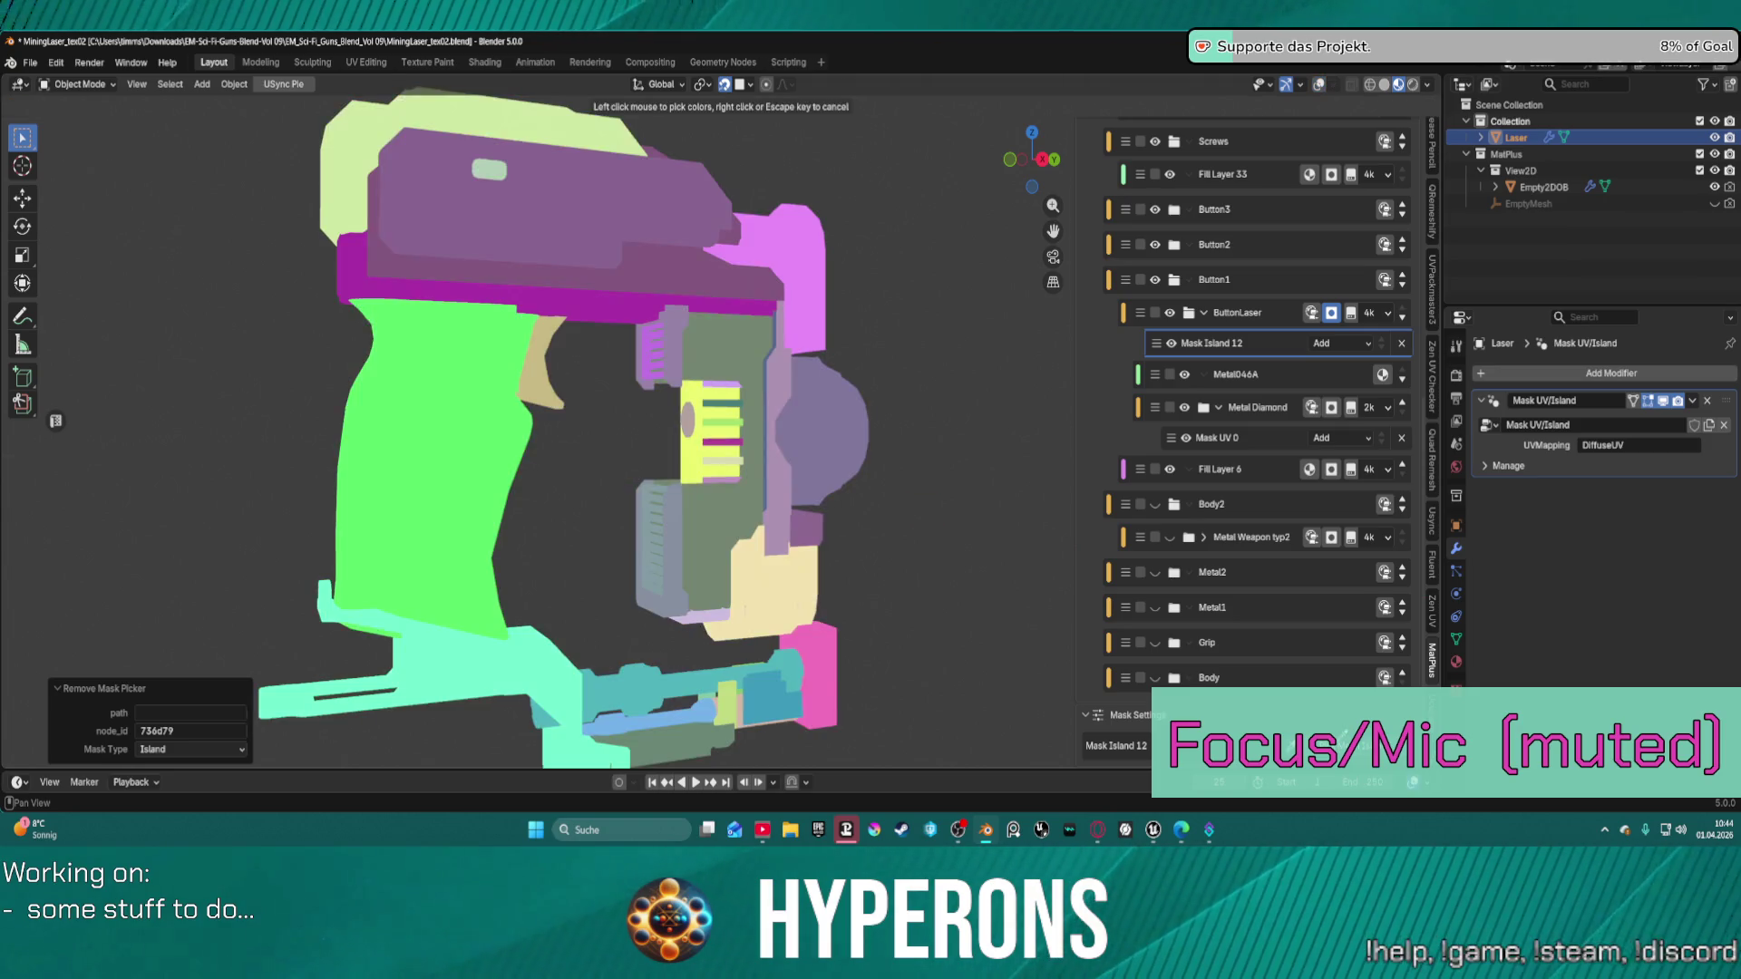
Pick the top button mesh island for Mask Island 12 and inspect it around the gun.
left_click(496, 170)
middle_click_drag(236, 251, 1136, 585)
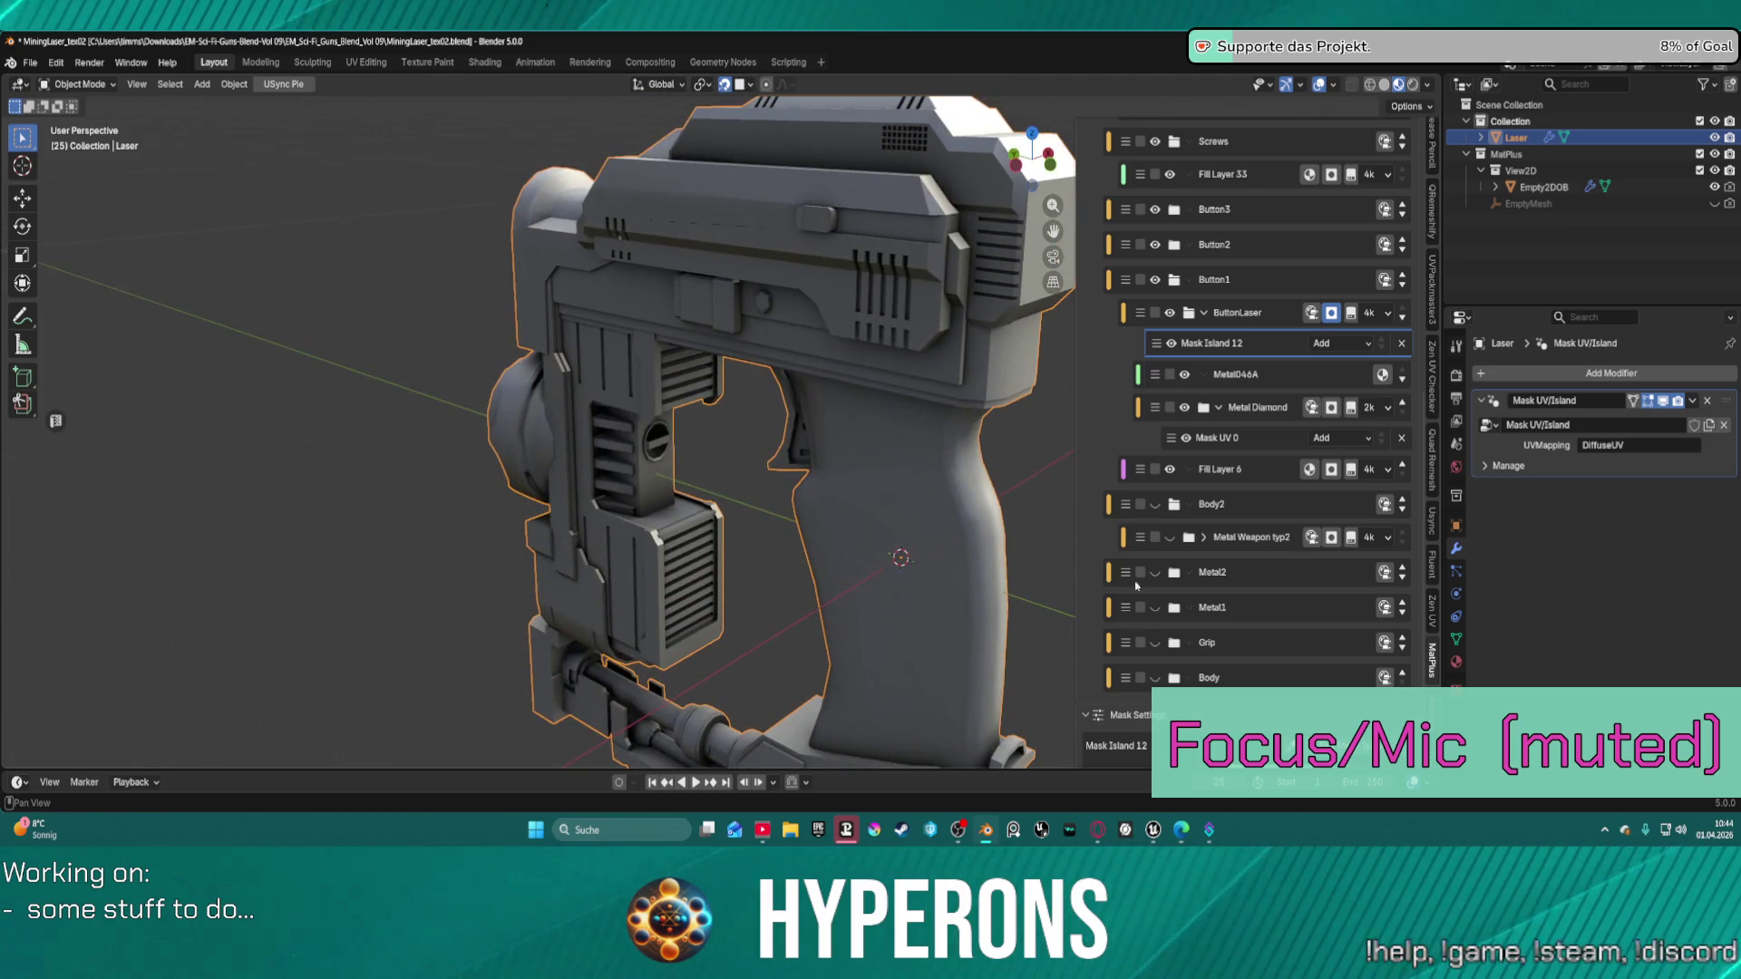
key("e")
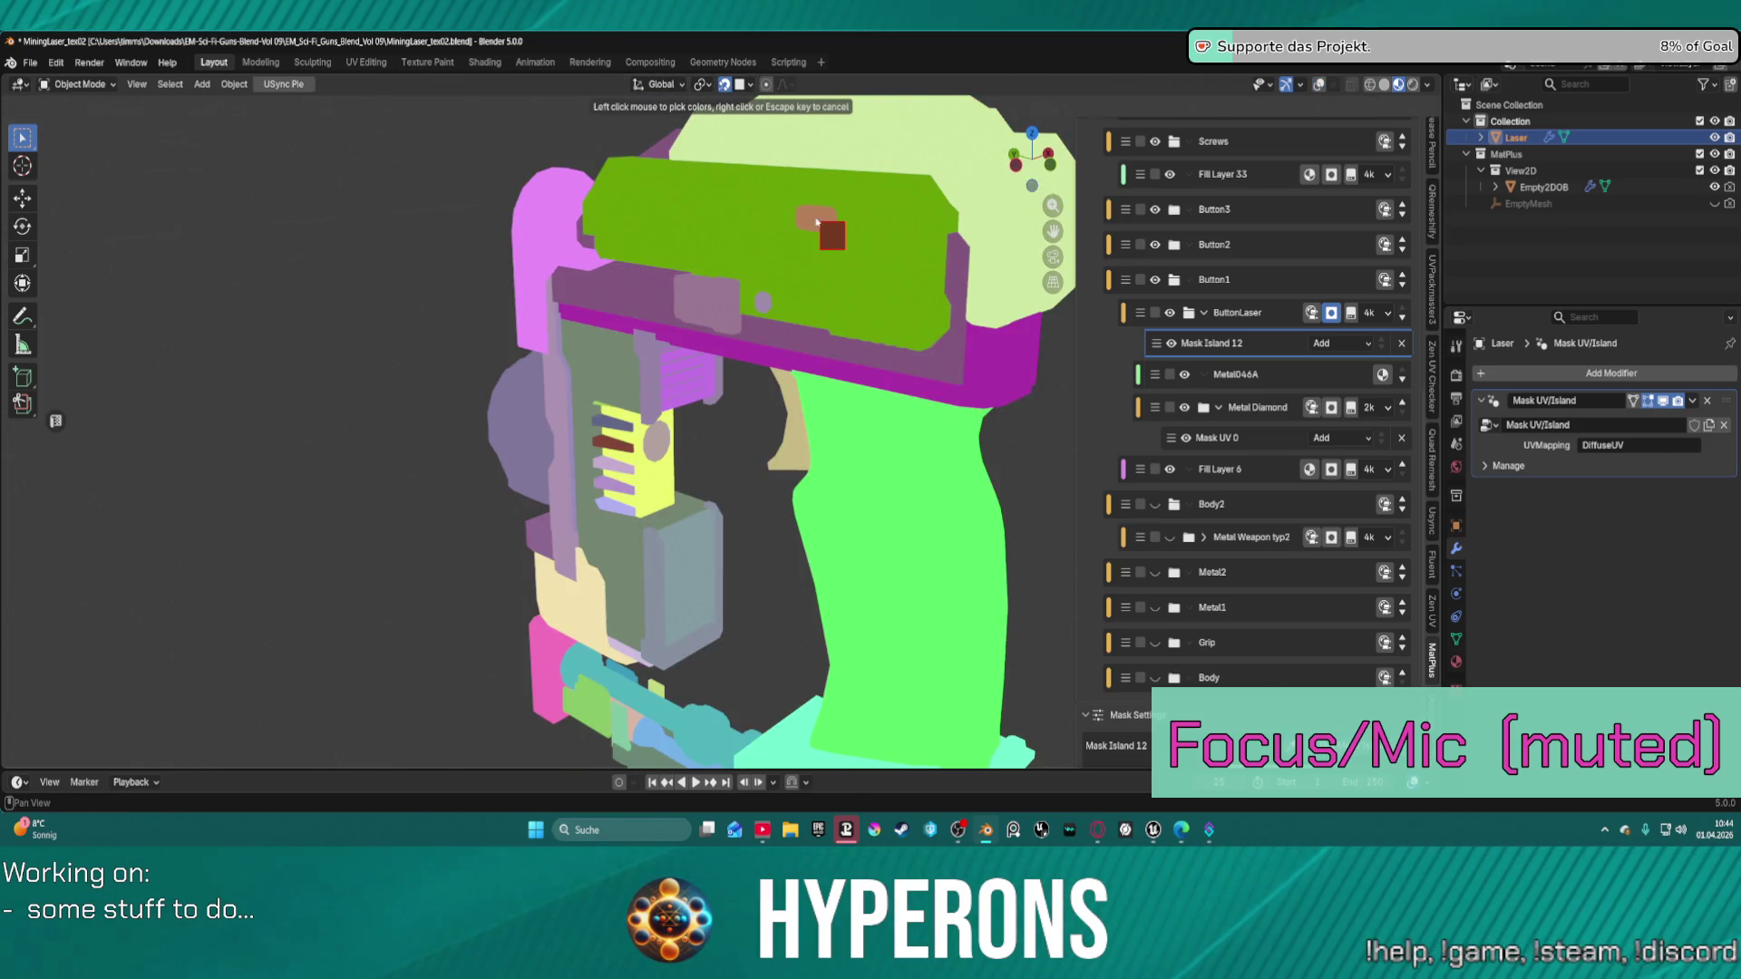
left_click(816, 220)
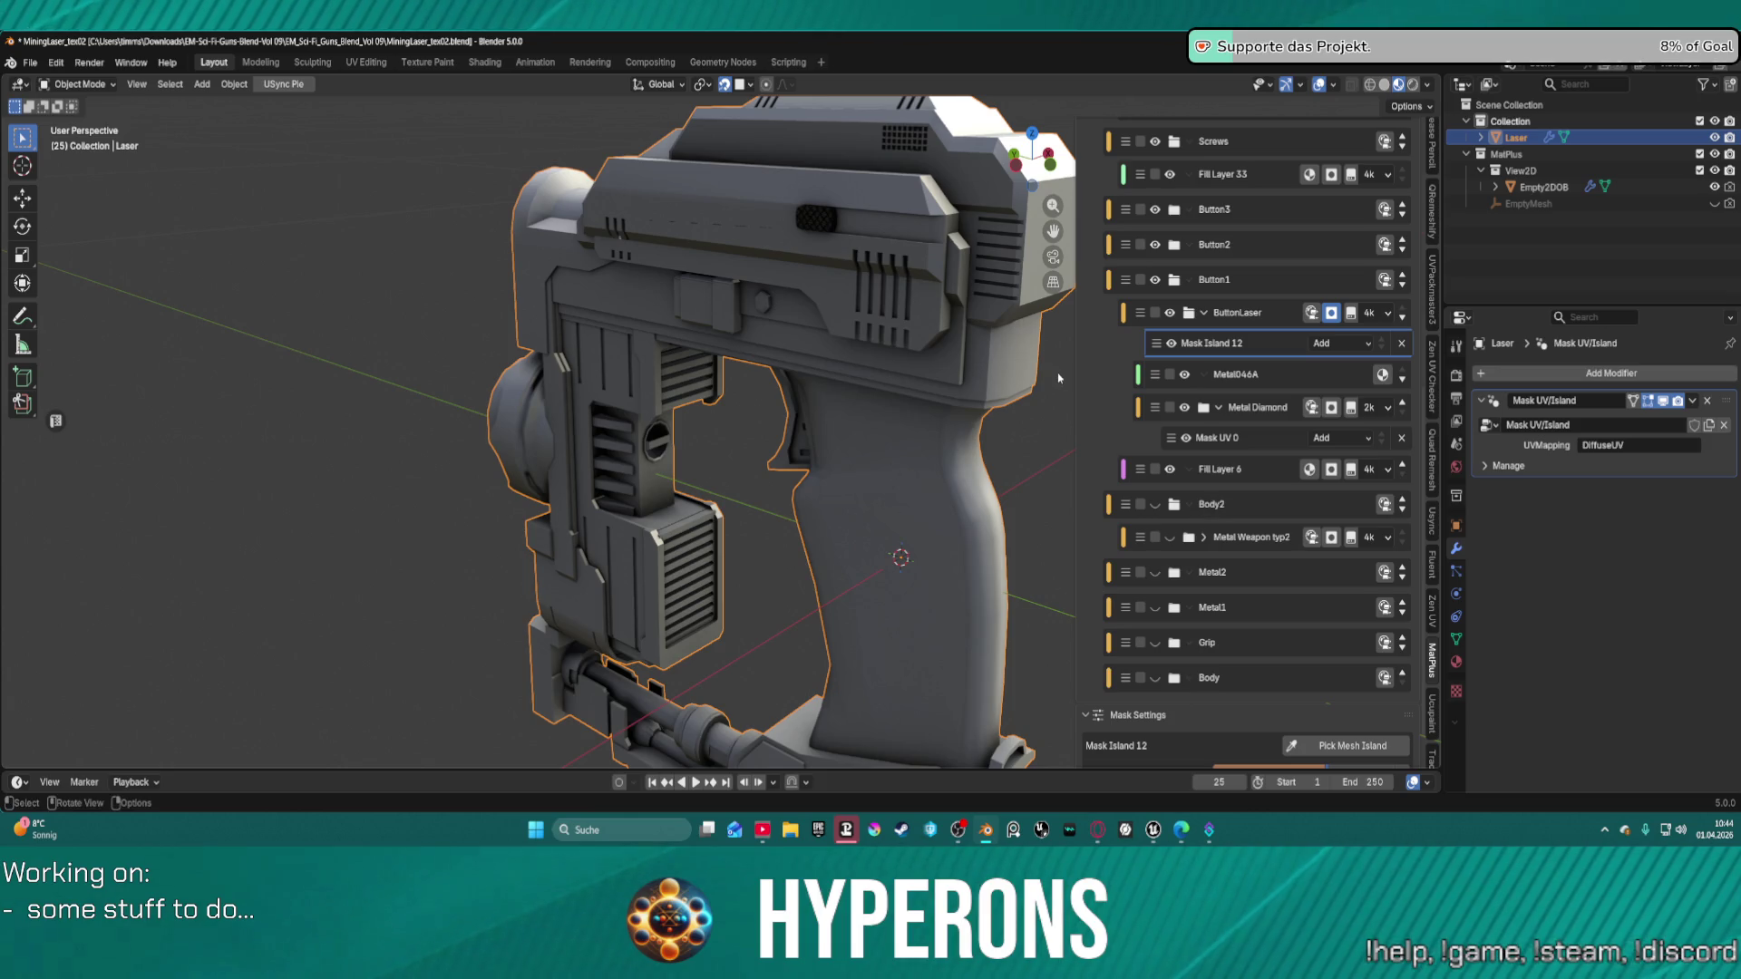
mouse_move(1058, 378)
middle_mouse_down()
mouse_move(925, 317)
mouse_move(866, 355)
mouse_move(793, 356)
middle_mouse_up()
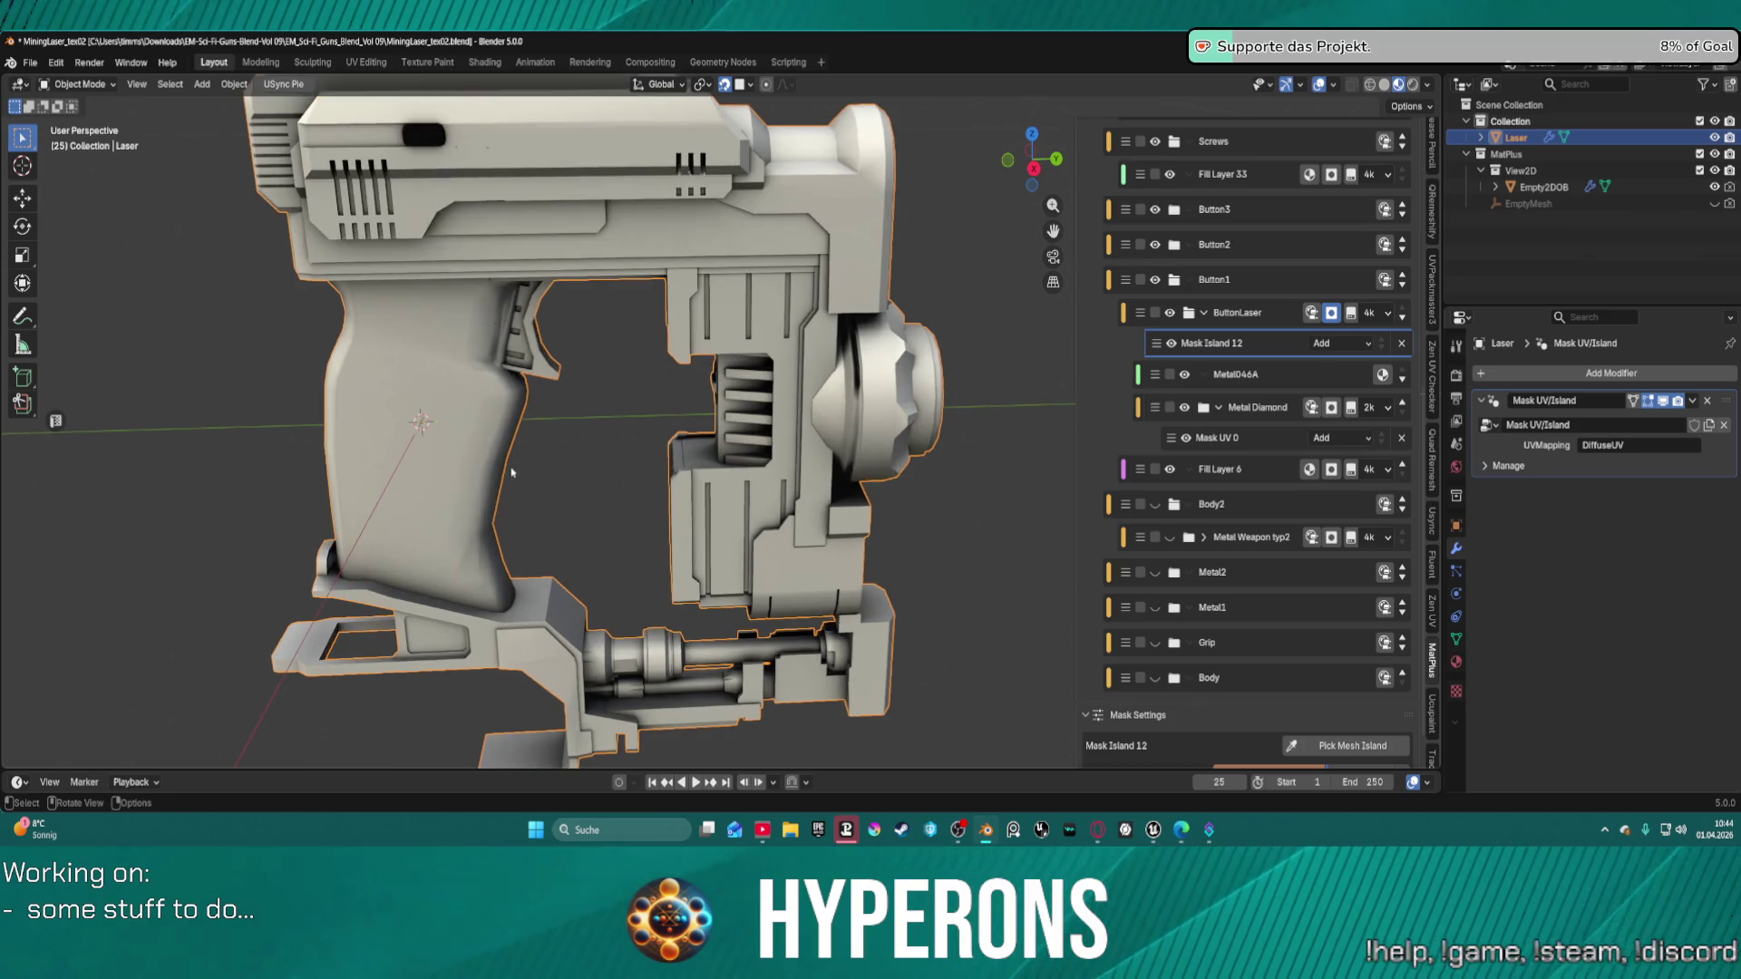
mouse_move(634, 303)
middle_mouse_down("ctrl")
mouse_move(699, 201)
mouse_move(772, 284)
mouse_move(726, 288)
mouse_move(780, 283)
mouse_move(635, 226)
middle_mouse_up("ctrl")
scroll(772, 283, "down", 3)
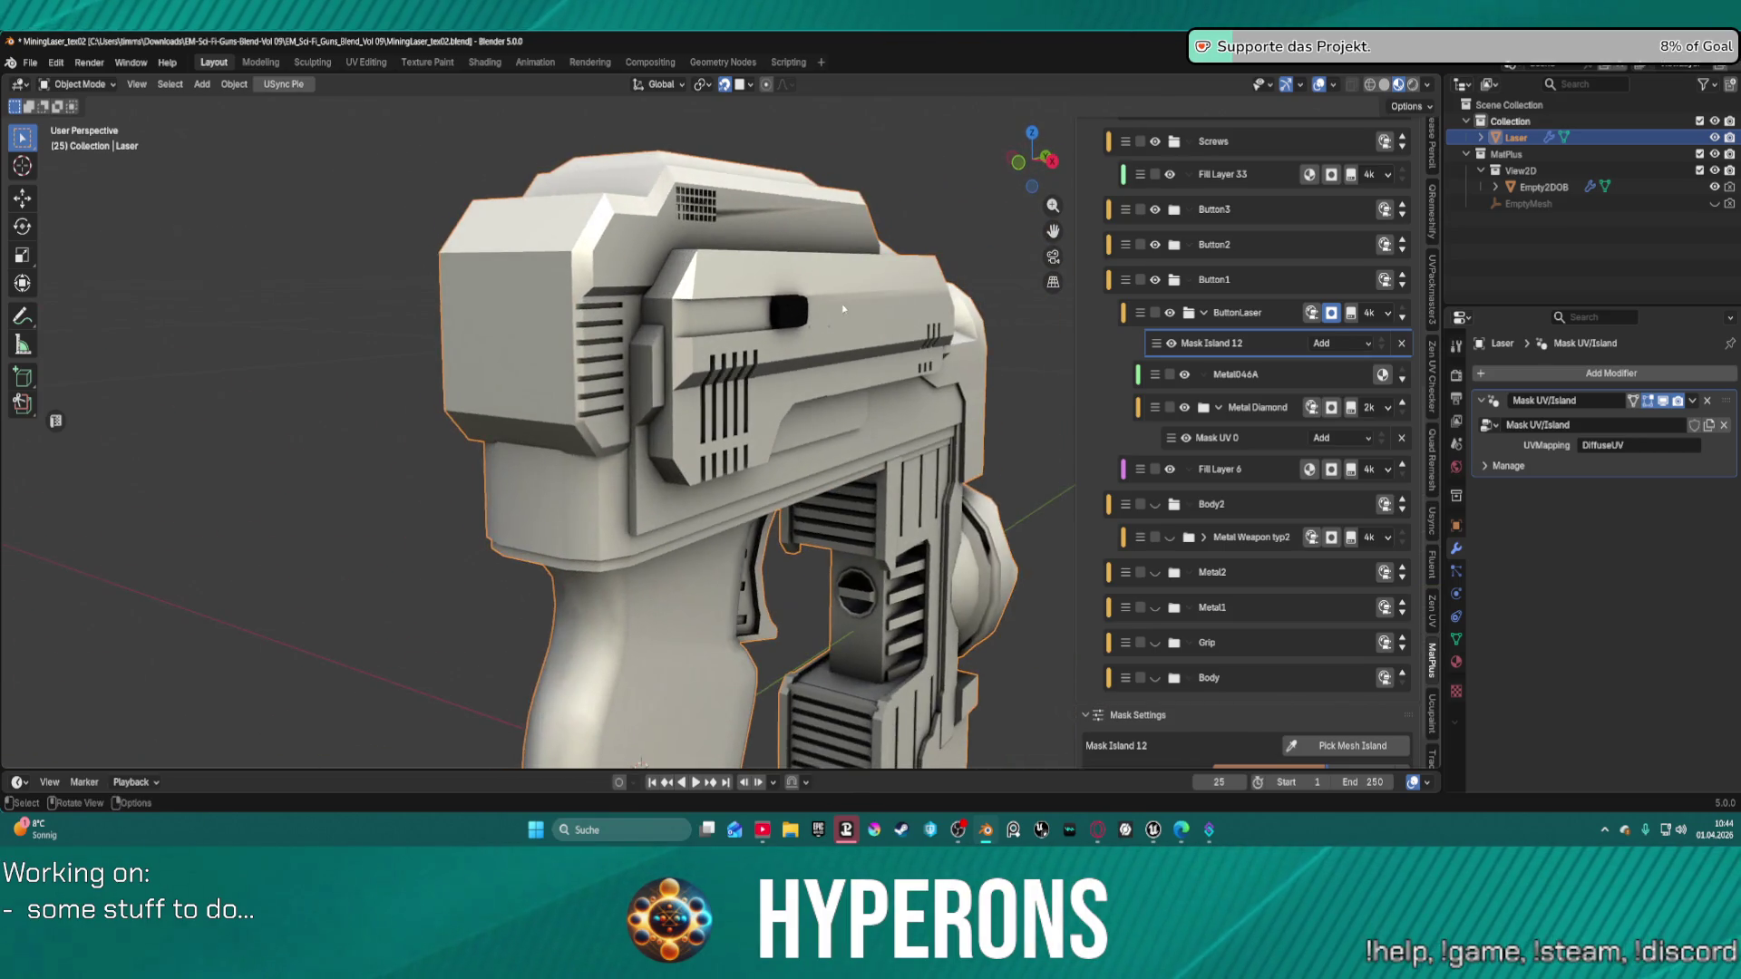
scroll(514, 168, "up", 3)
scroll(514, 168, "up", 2)
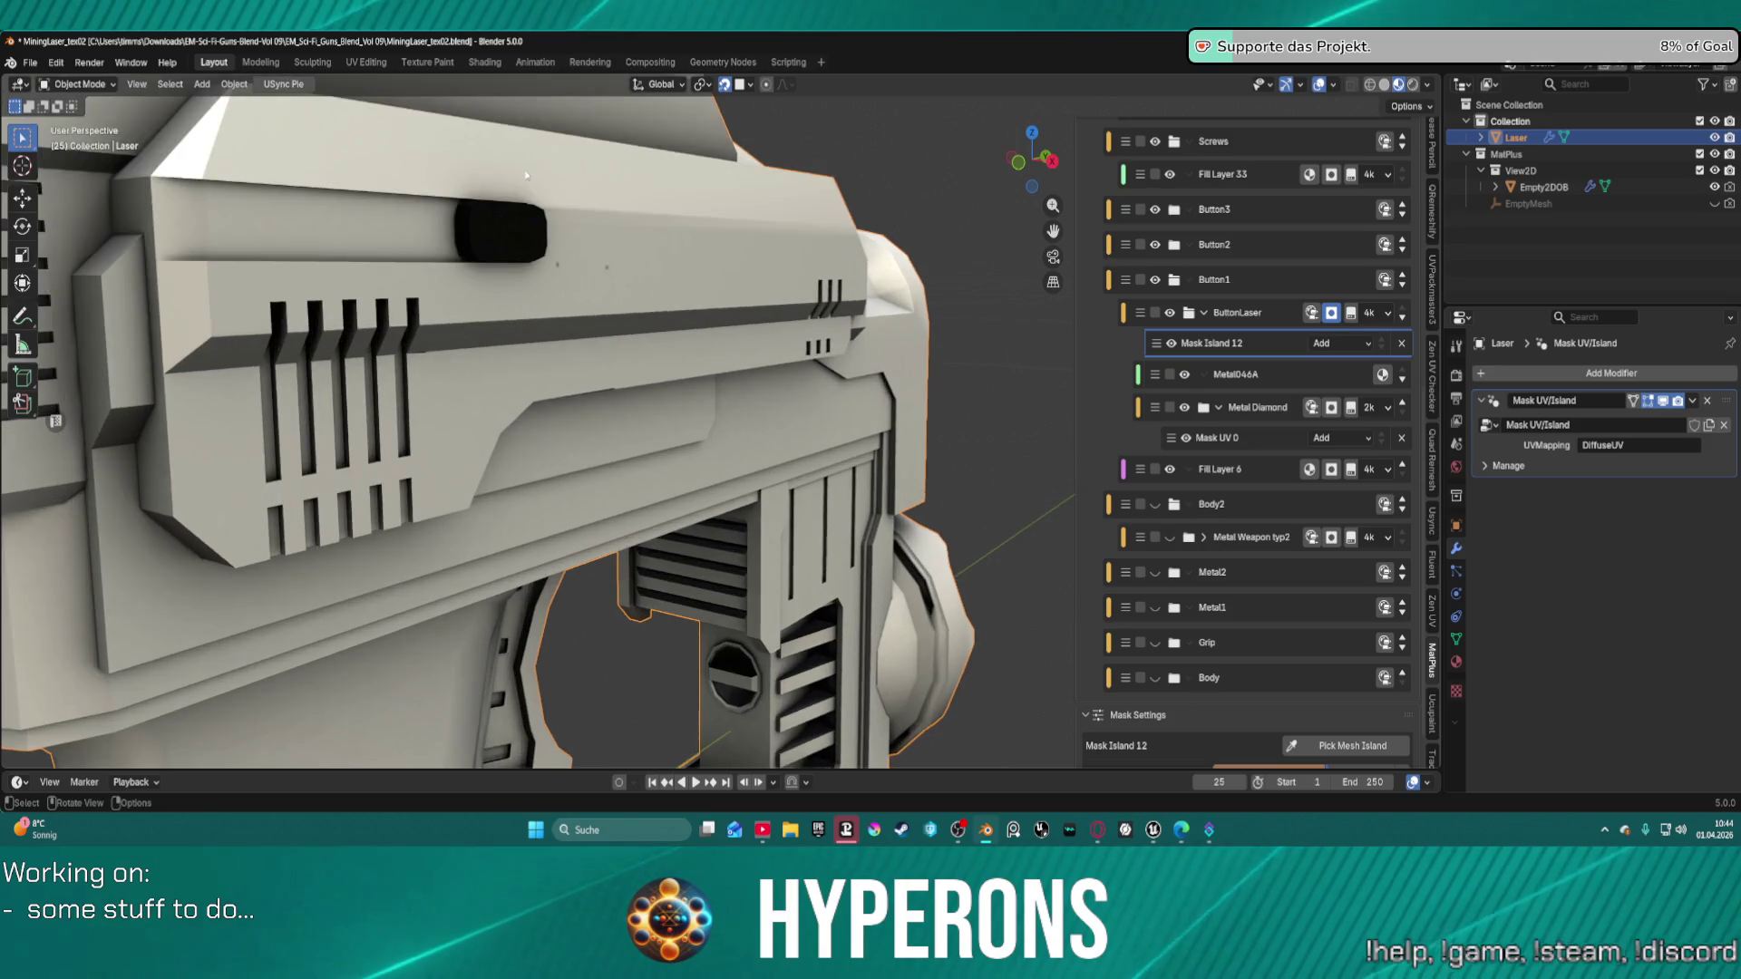
scroll(687, 260, "down", 3)
scroll(871, 357, "up", 5)
scroll(871, 357, "down", 4)
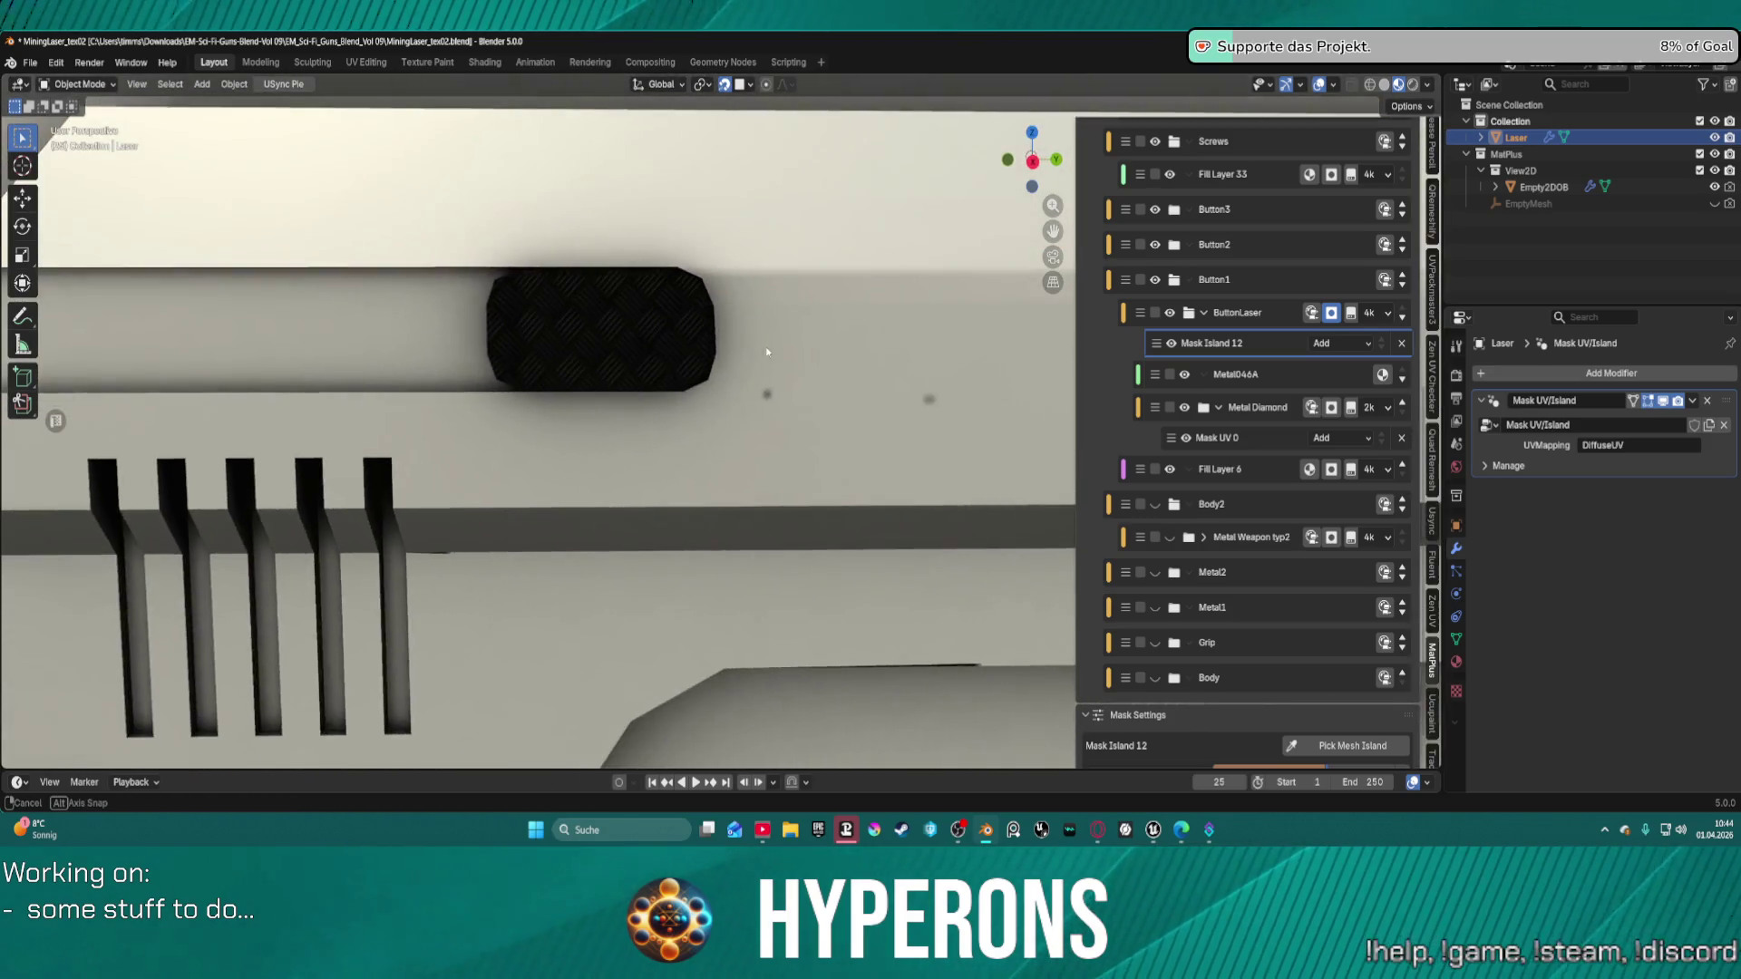
middle_click_drag(766, 346, 471, 367)
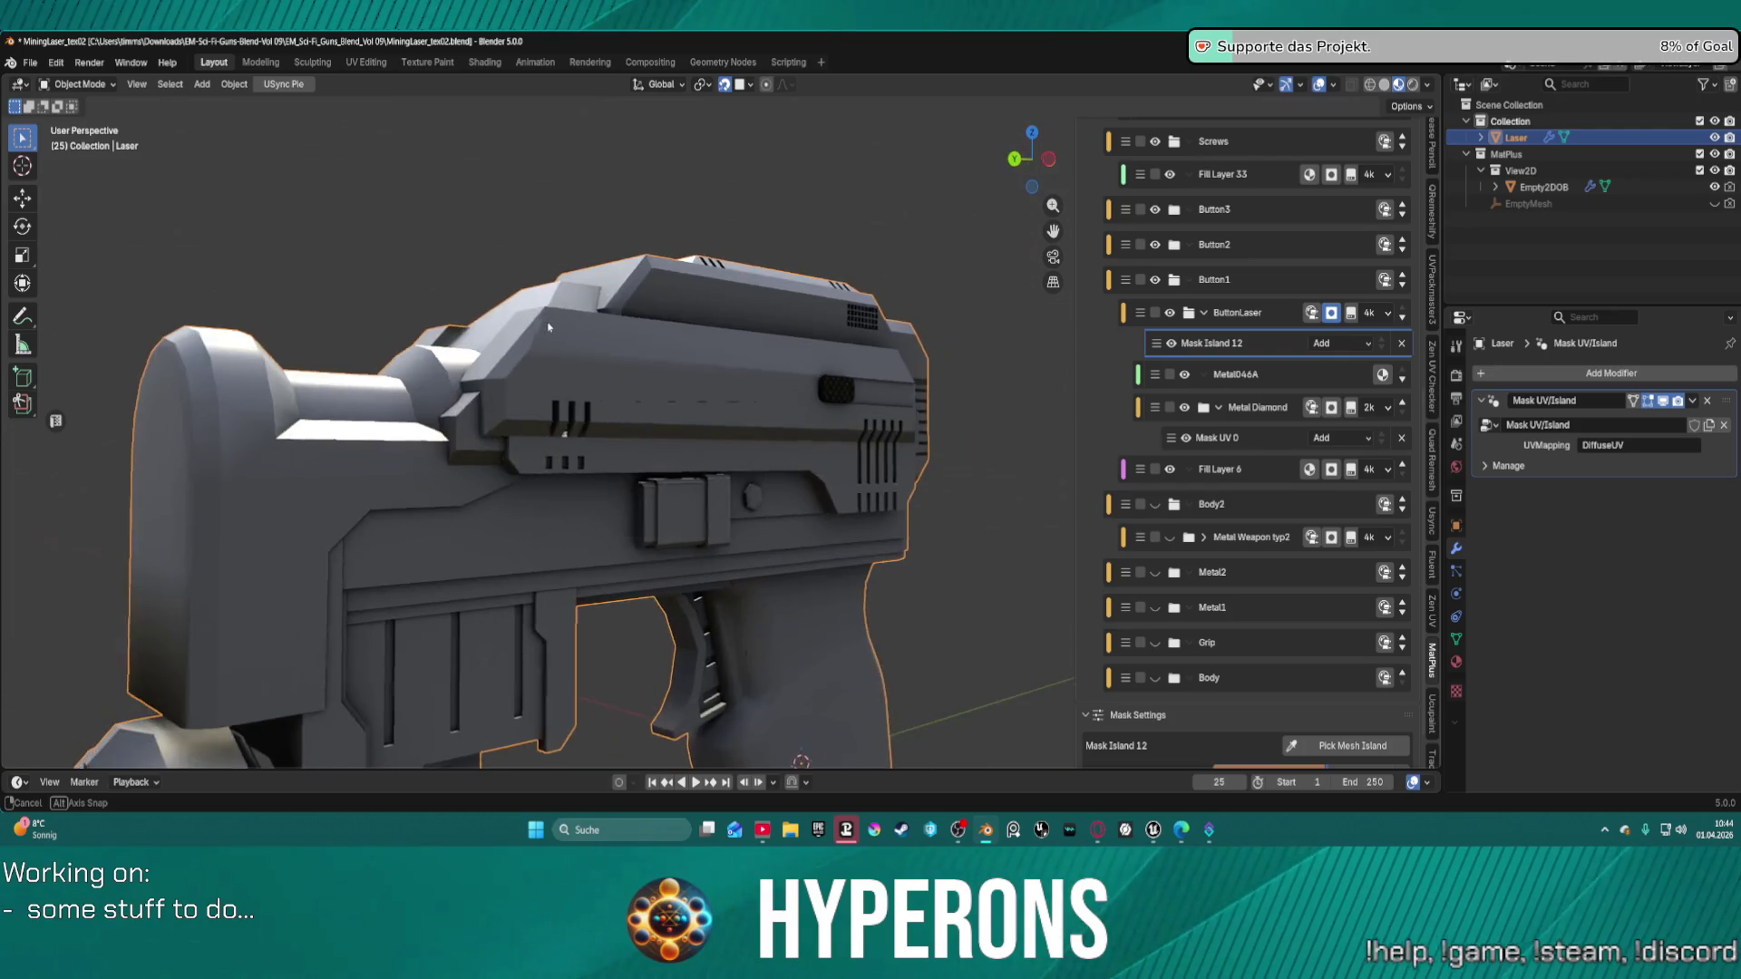
scroll(472, 366, "up", 3)
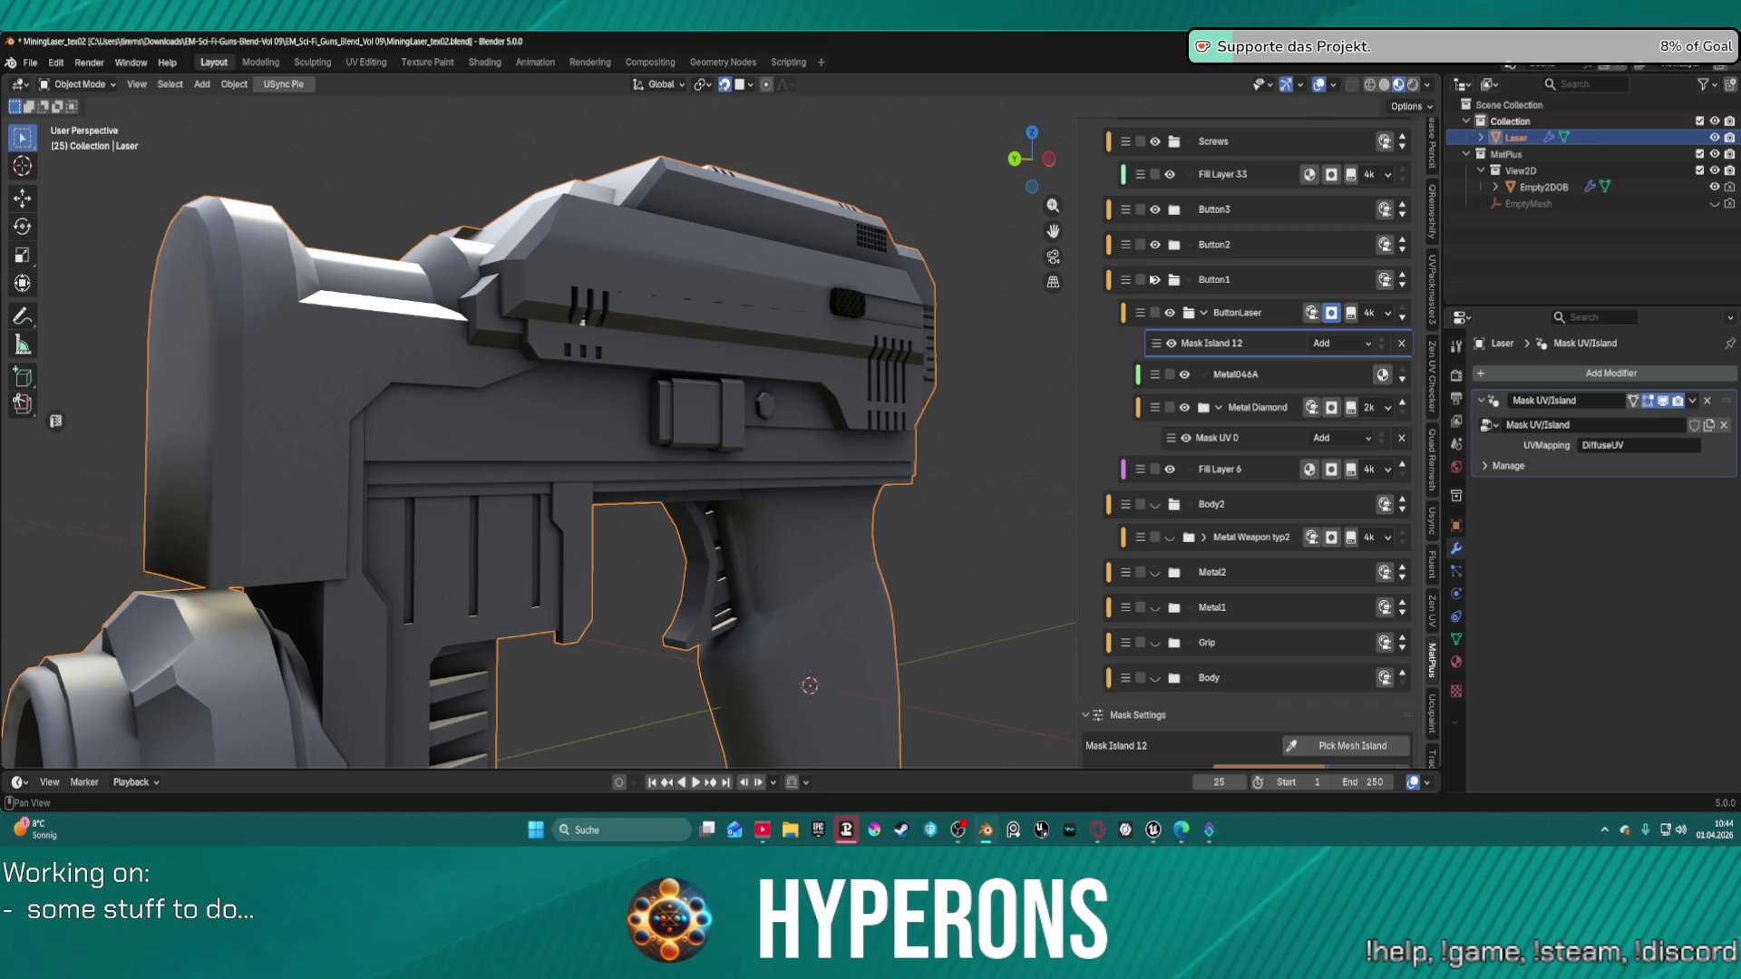
Hide the Button1 group and remove the second picked entry from Metal Diamond's Mask UV 0.
left_click(1154, 279)
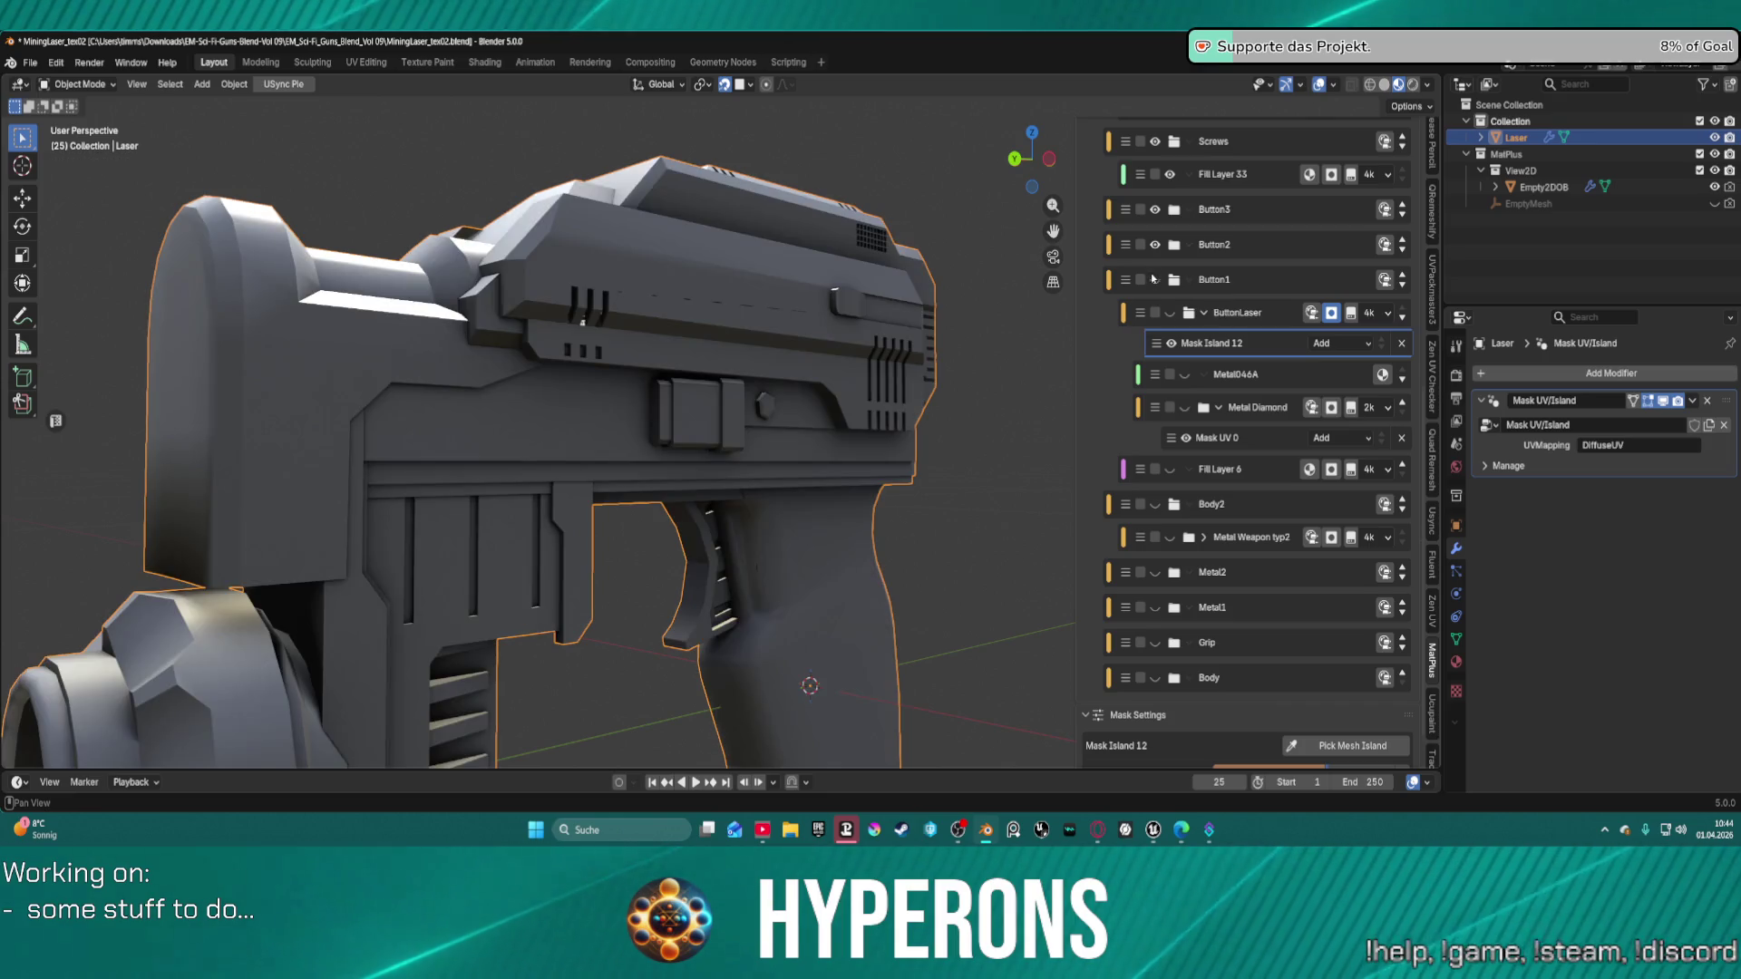
scroll(1164, 249, "down", 5)
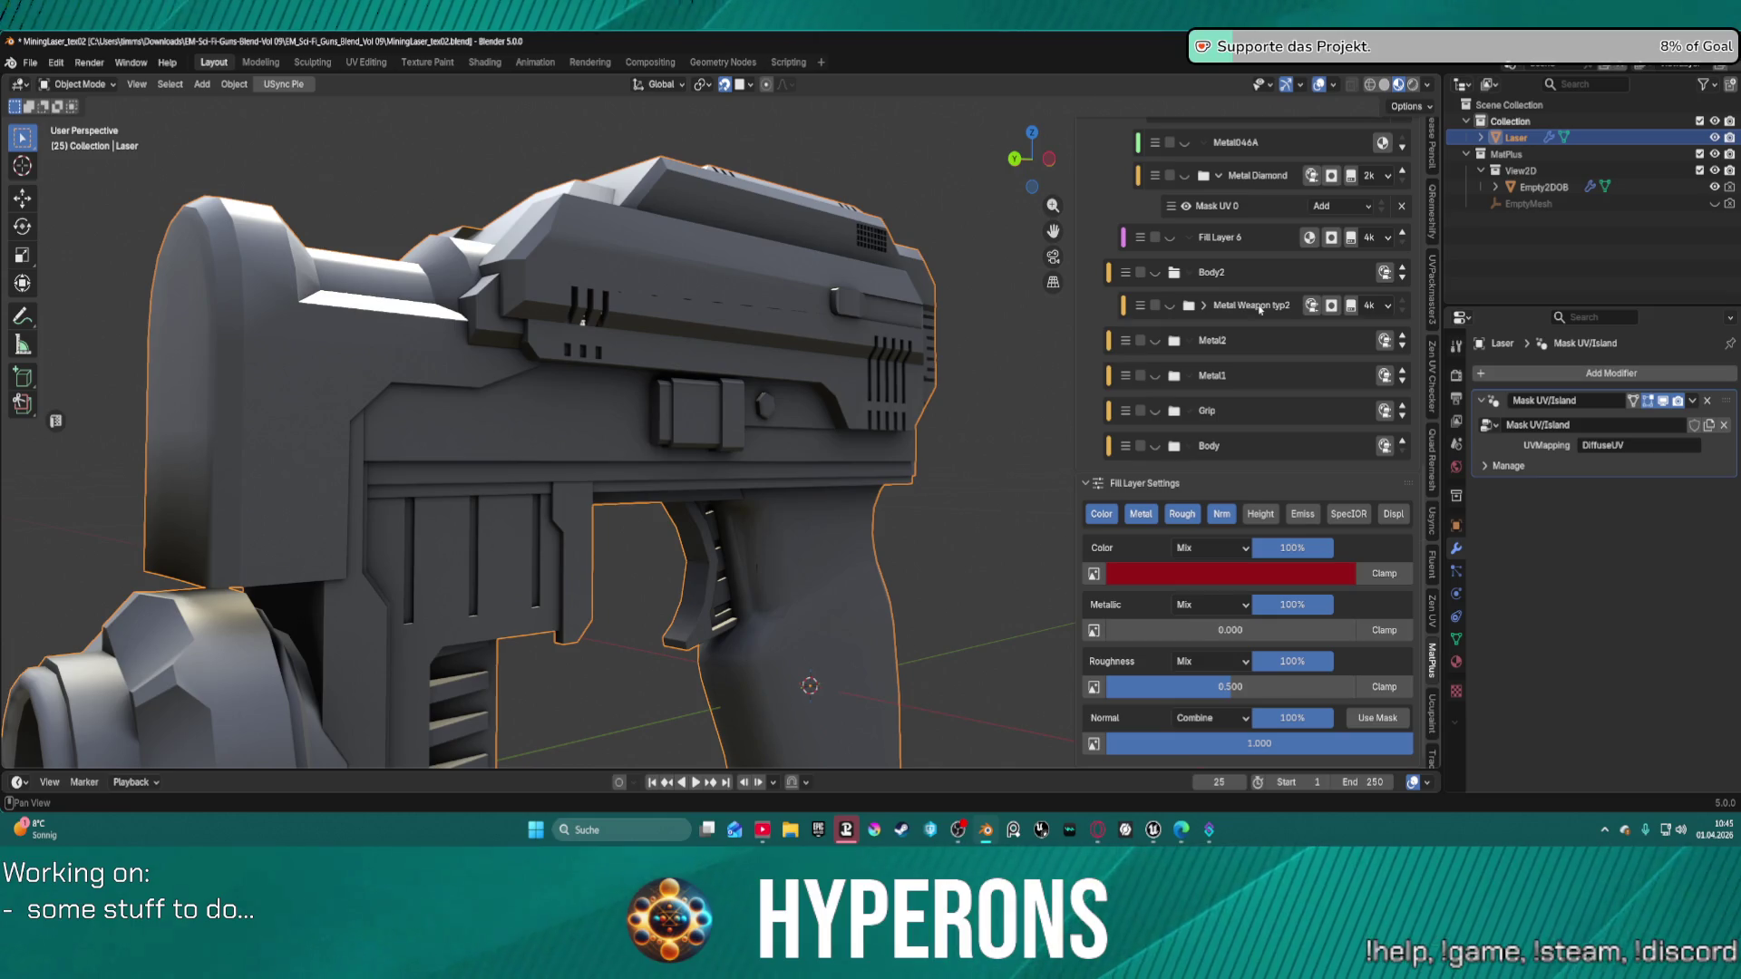
scroll(1349, 392, "up", 4)
left_click(1348, 392)
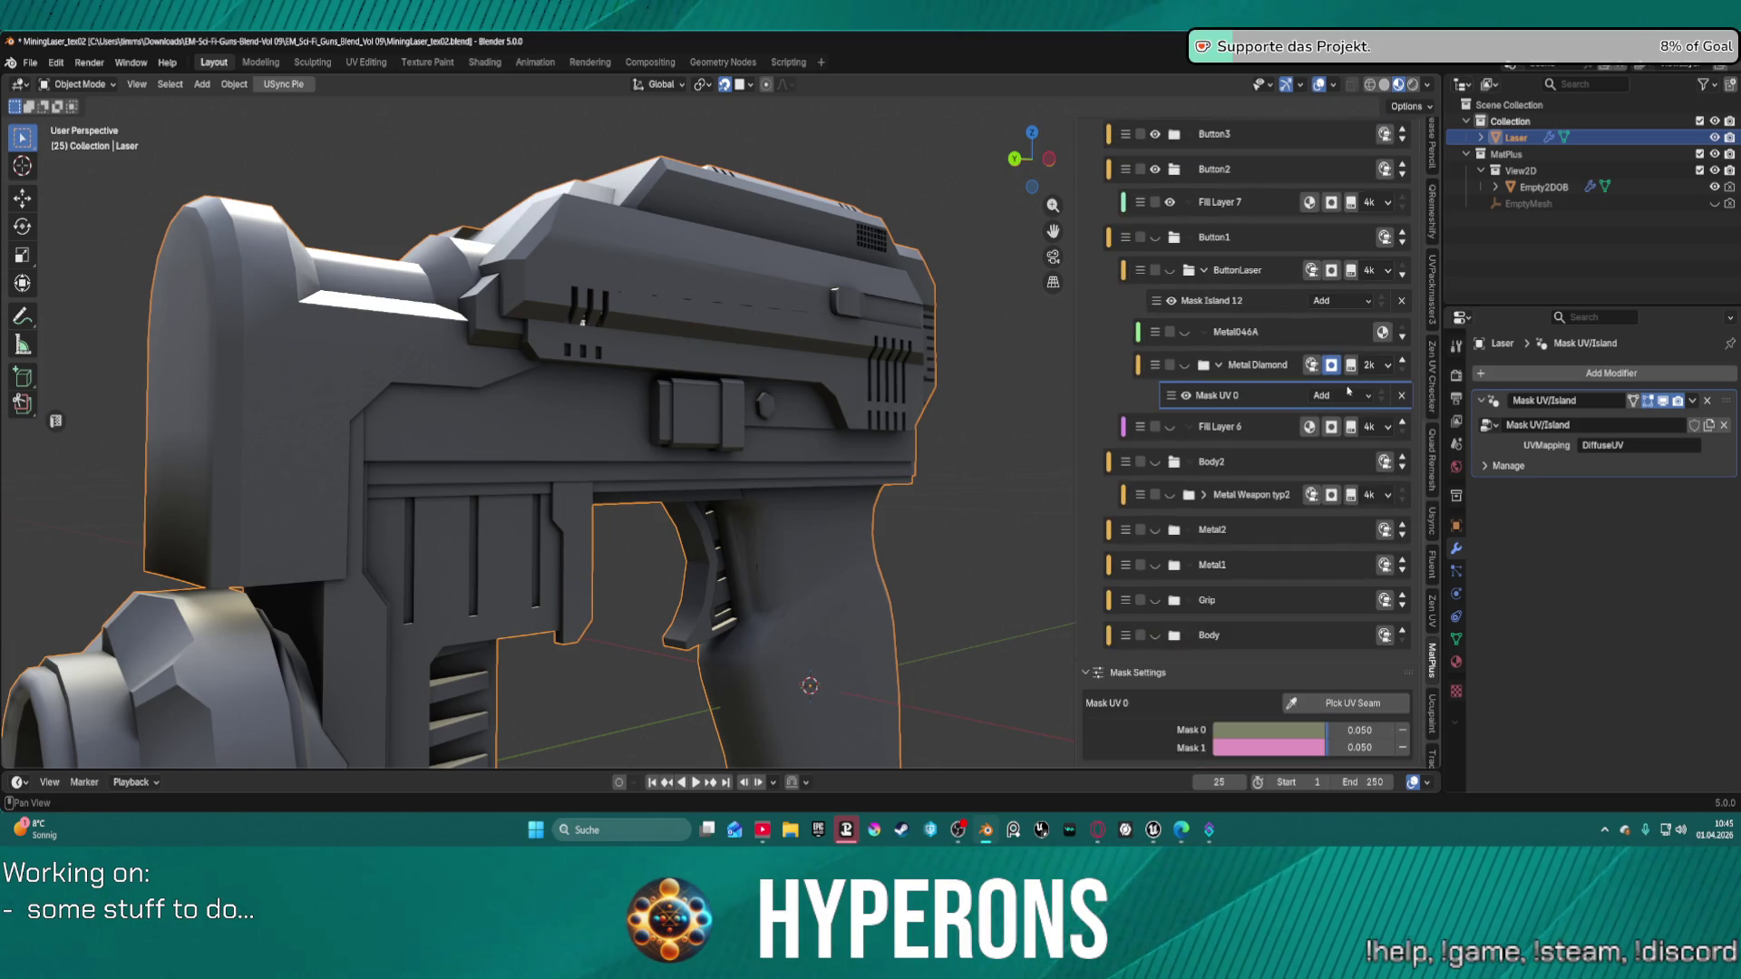
left_click(1402, 750)
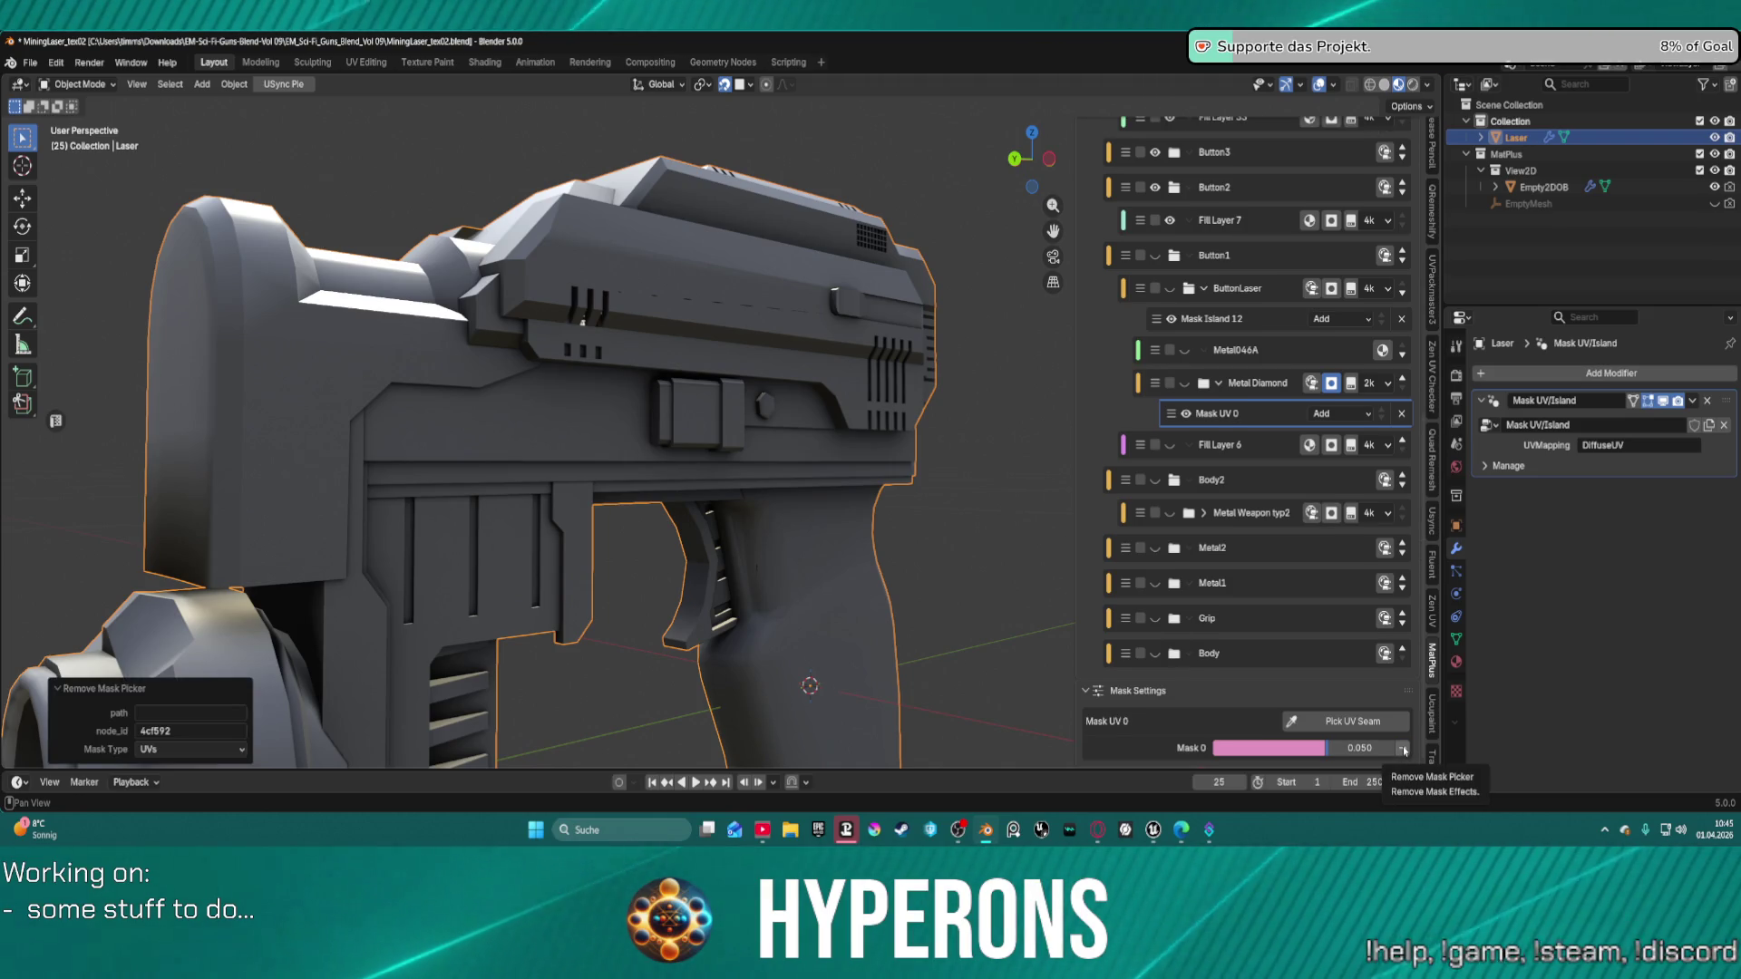
Pick a new UV island for Mask UV 0 and remove the extra picked entry.
left_click(1349, 721)
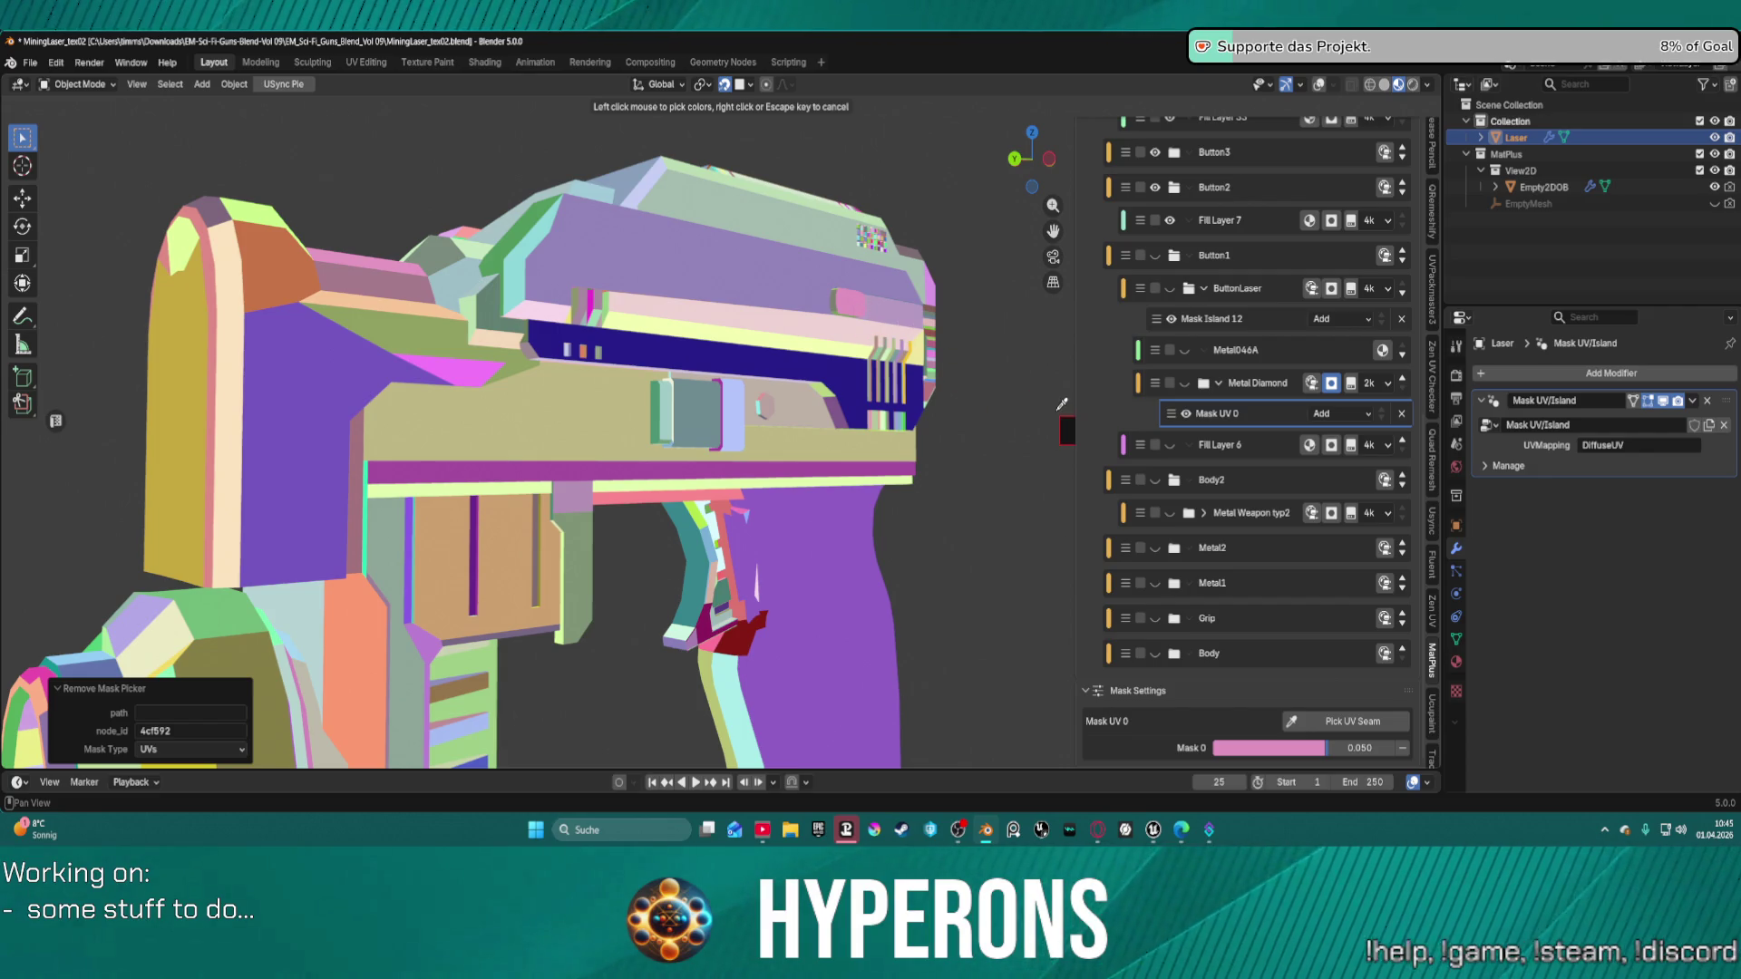
left_click(854, 306)
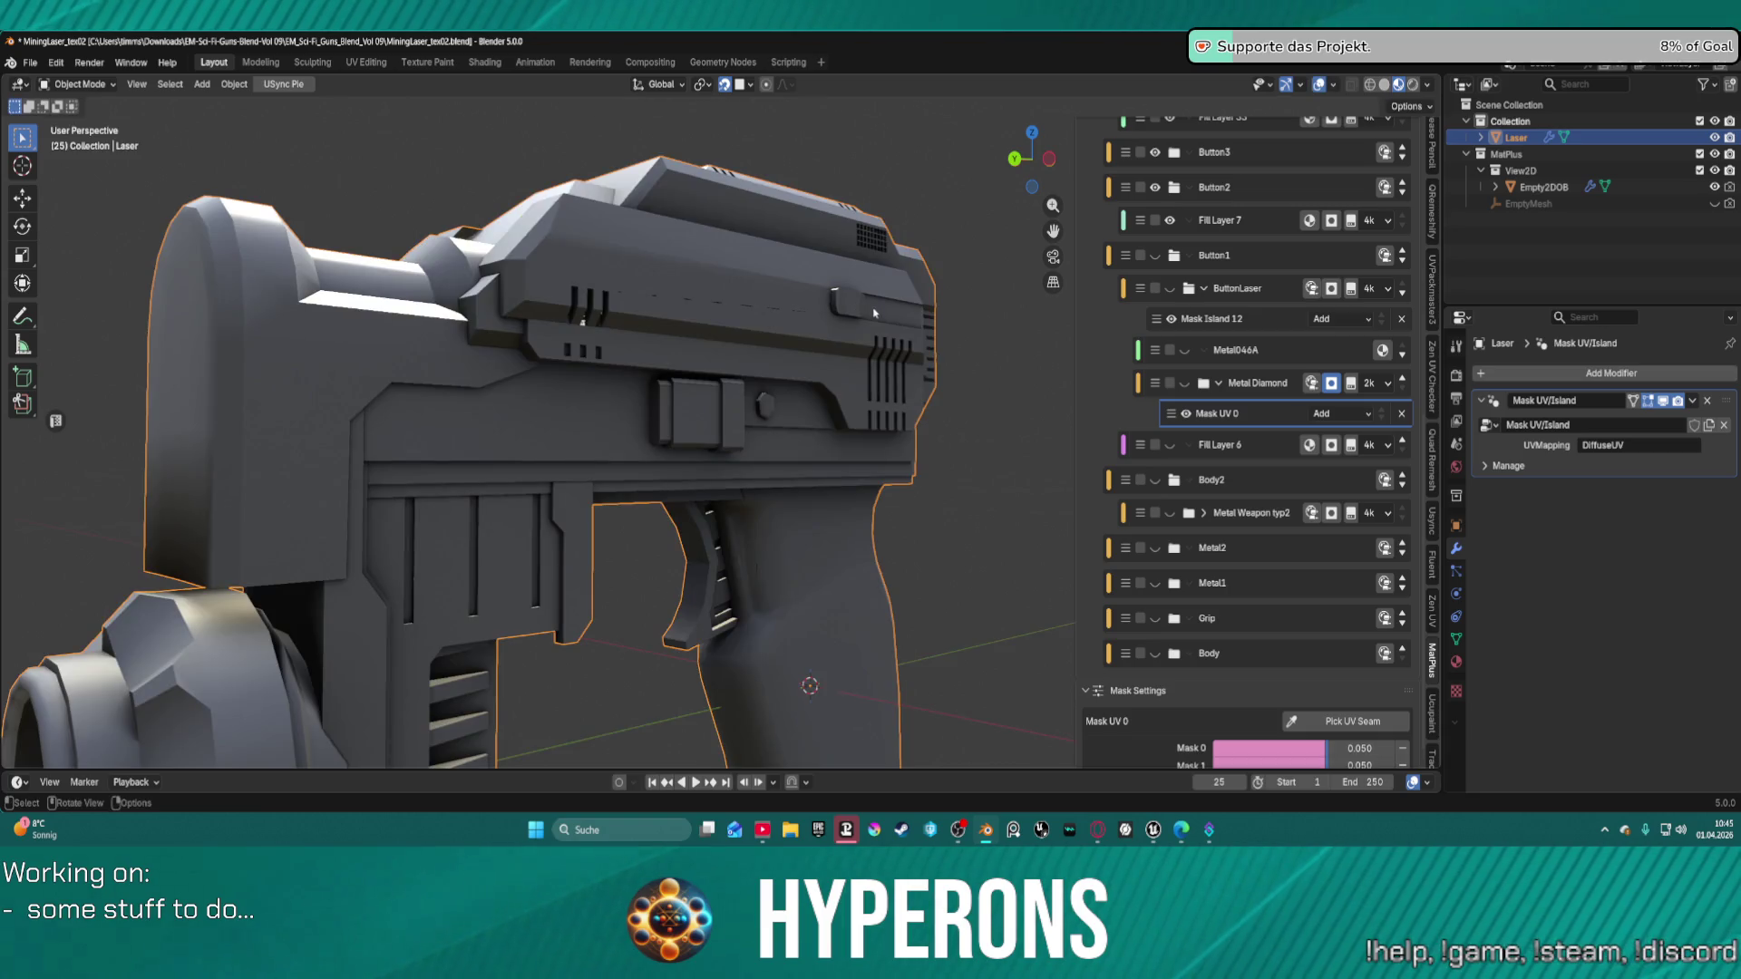
left_click(1403, 764)
mouse_move(689, 454)
middle_mouse_down()
mouse_move(1041, 460)
mouse_move(1144, 269)
middle_mouse_up()
scroll(1255, 364, "up", 1)
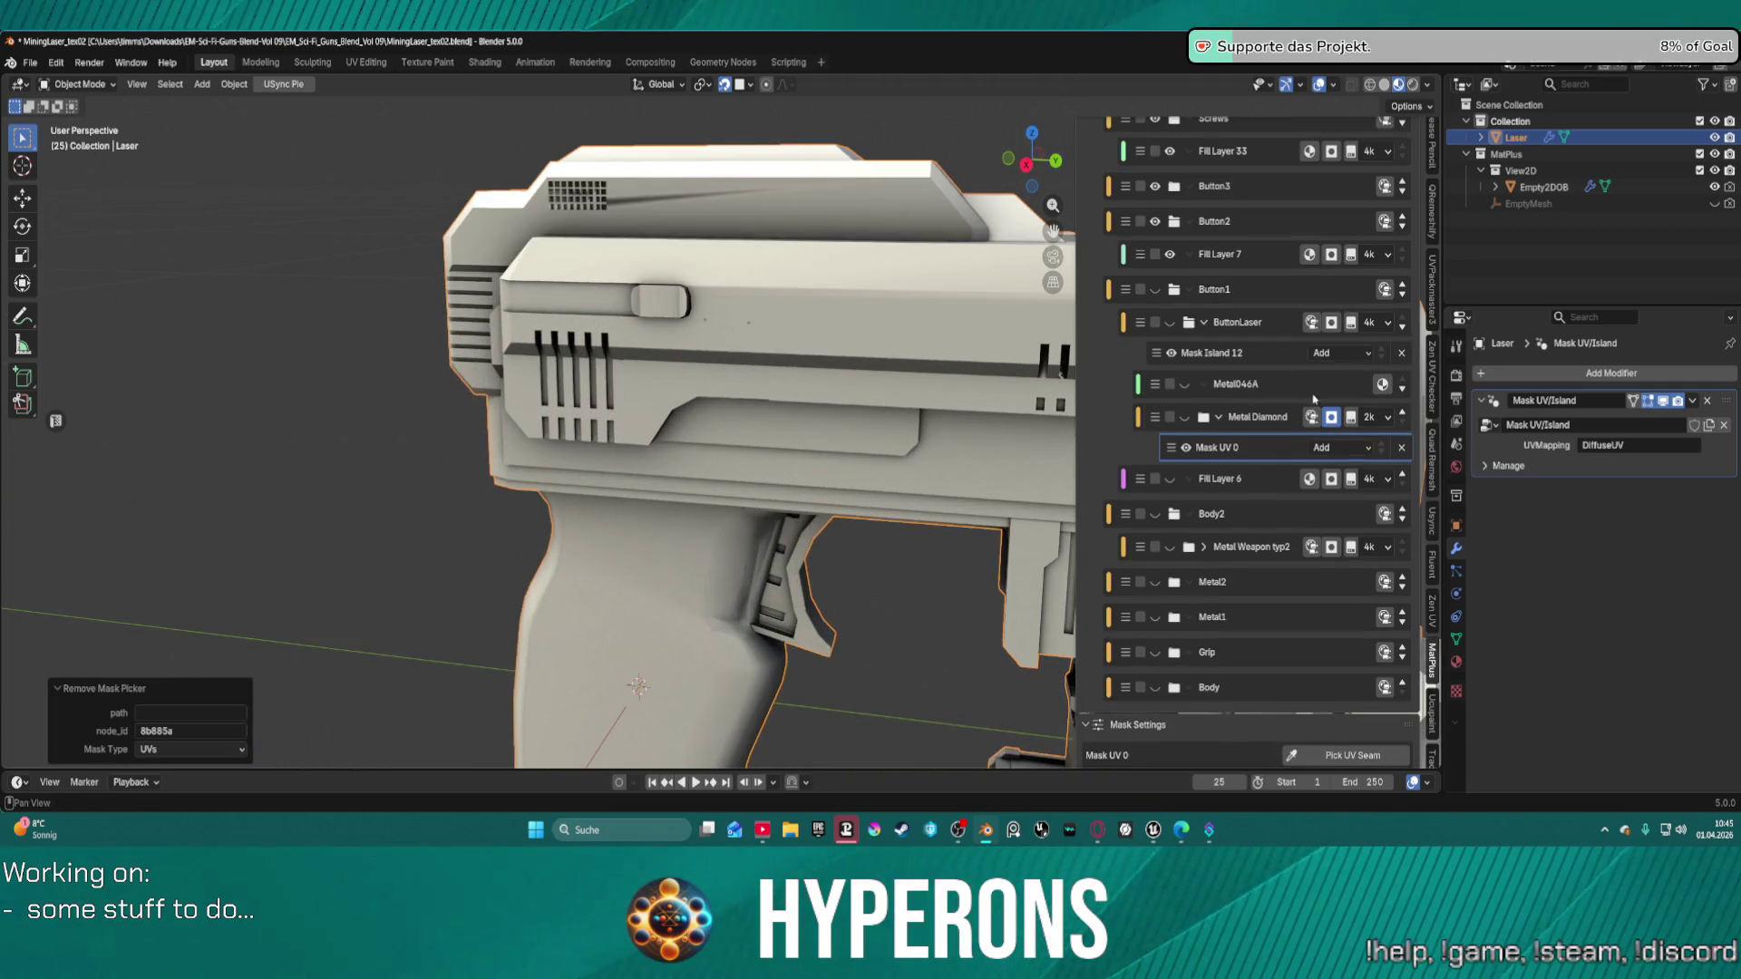
Add a Mask Island 6 mask to Fill Layer 7 and clear its old picked islands.
left_click(1244, 263)
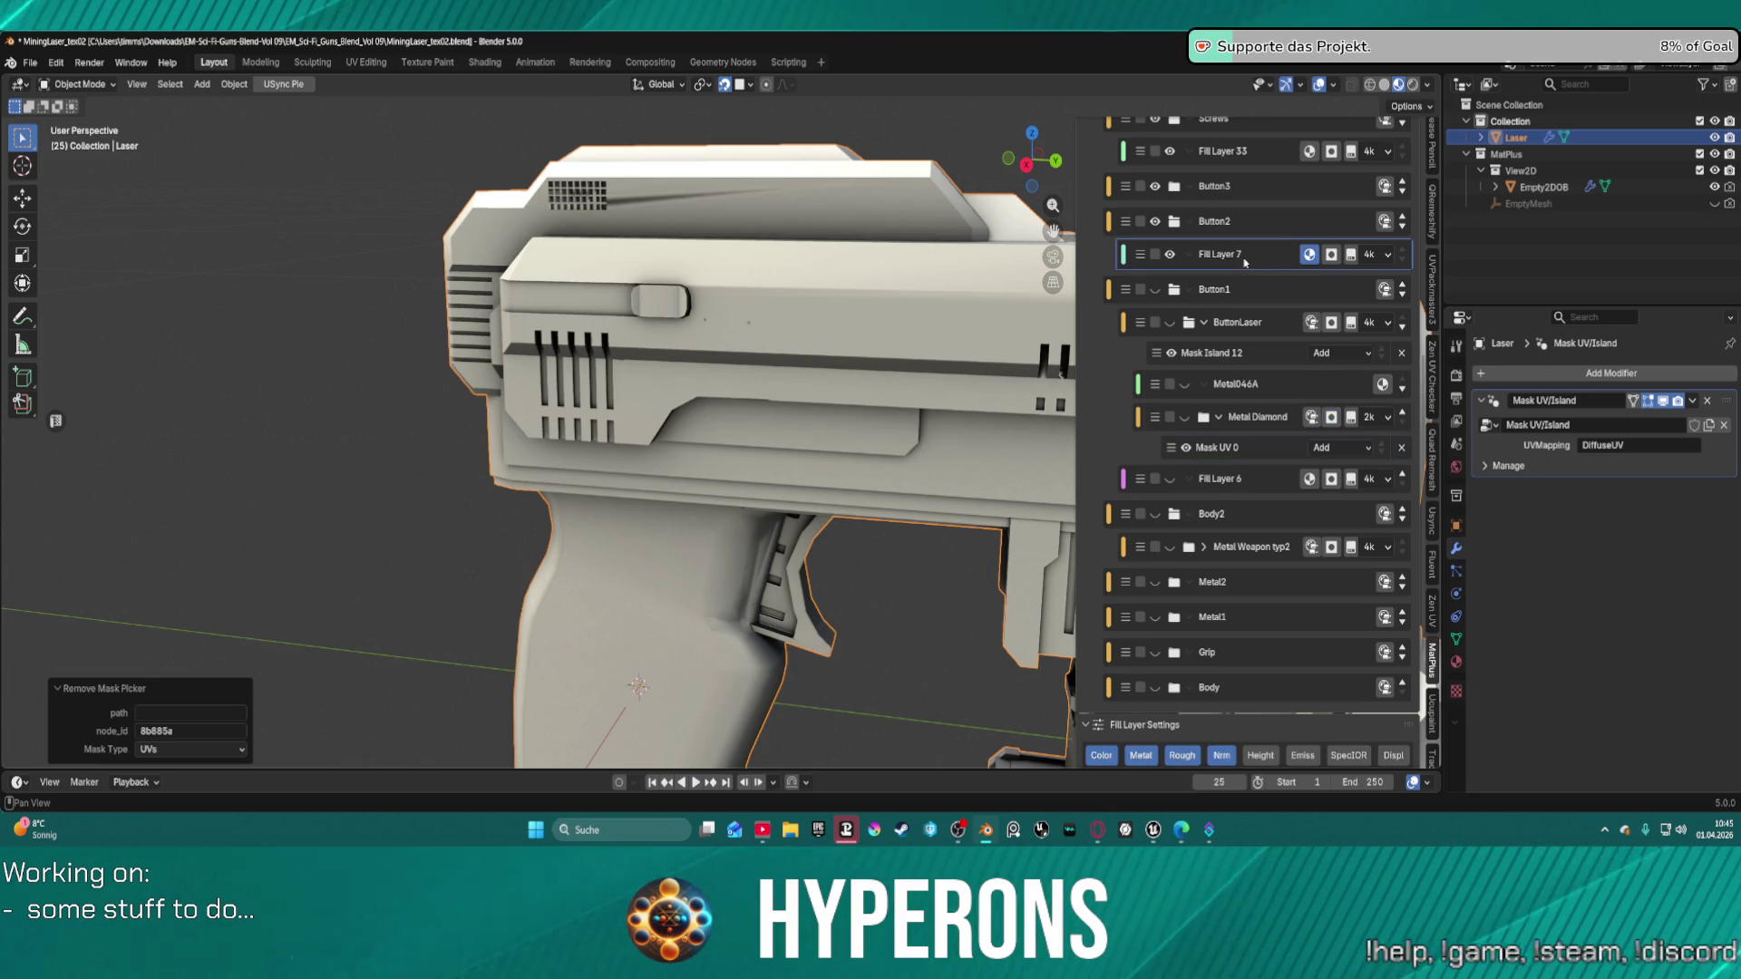
left_click(1331, 255)
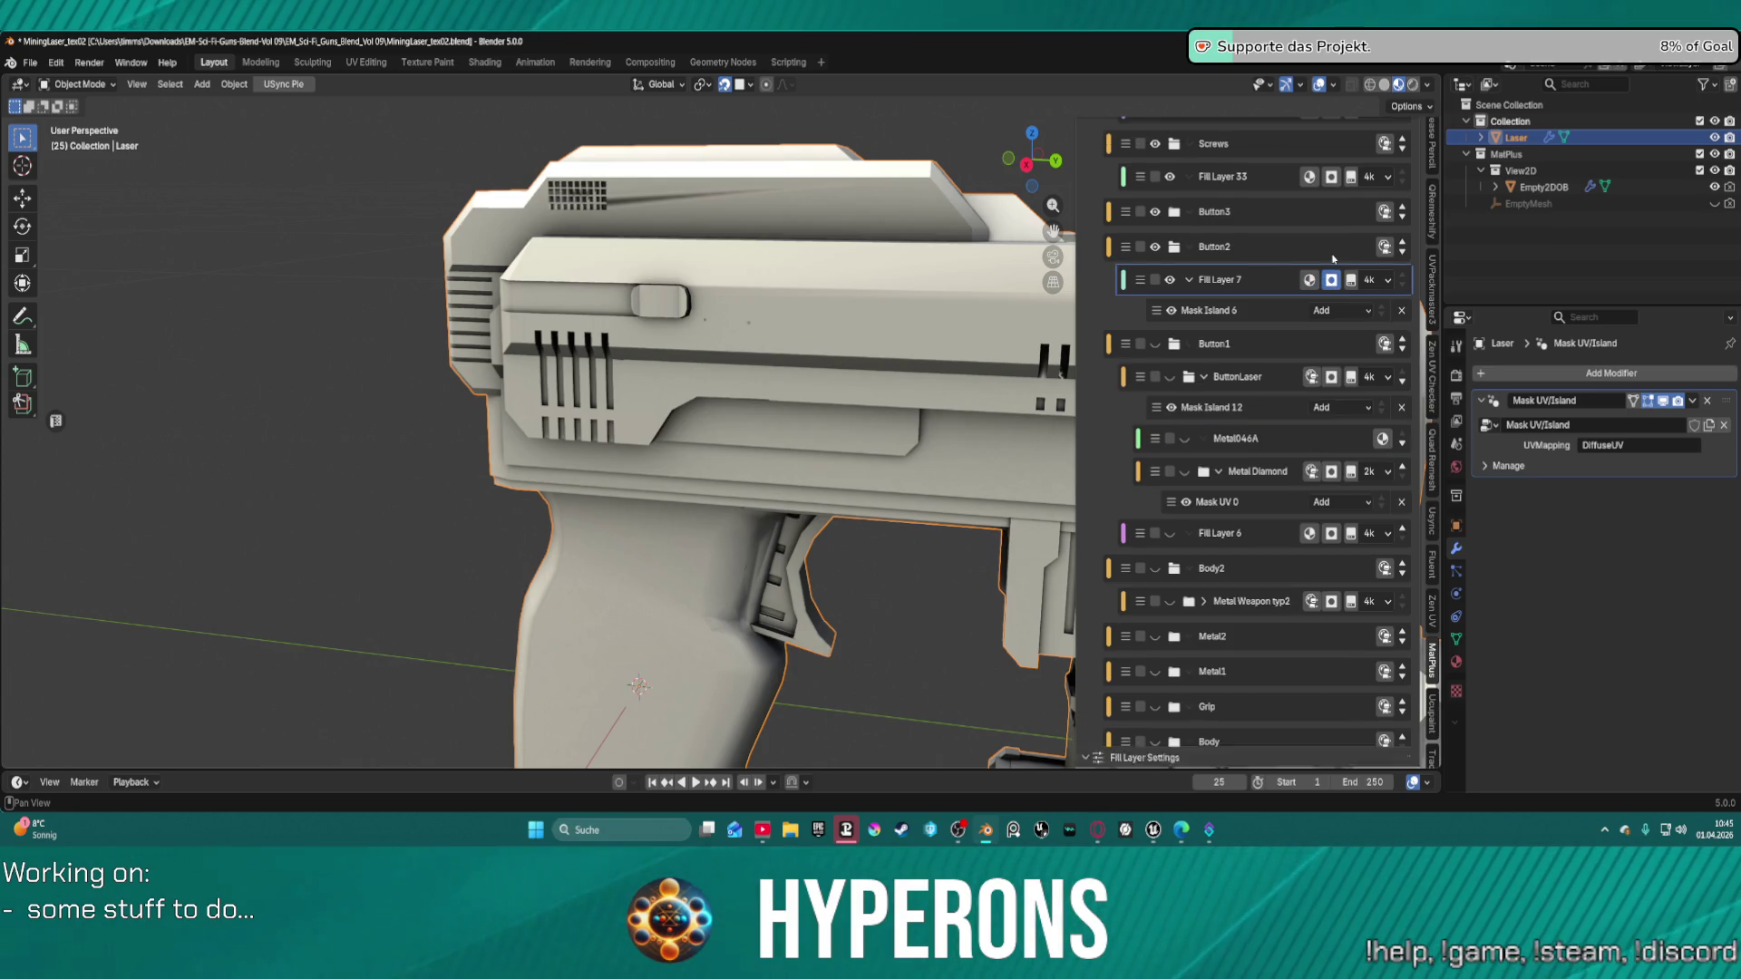
left_click(1291, 313)
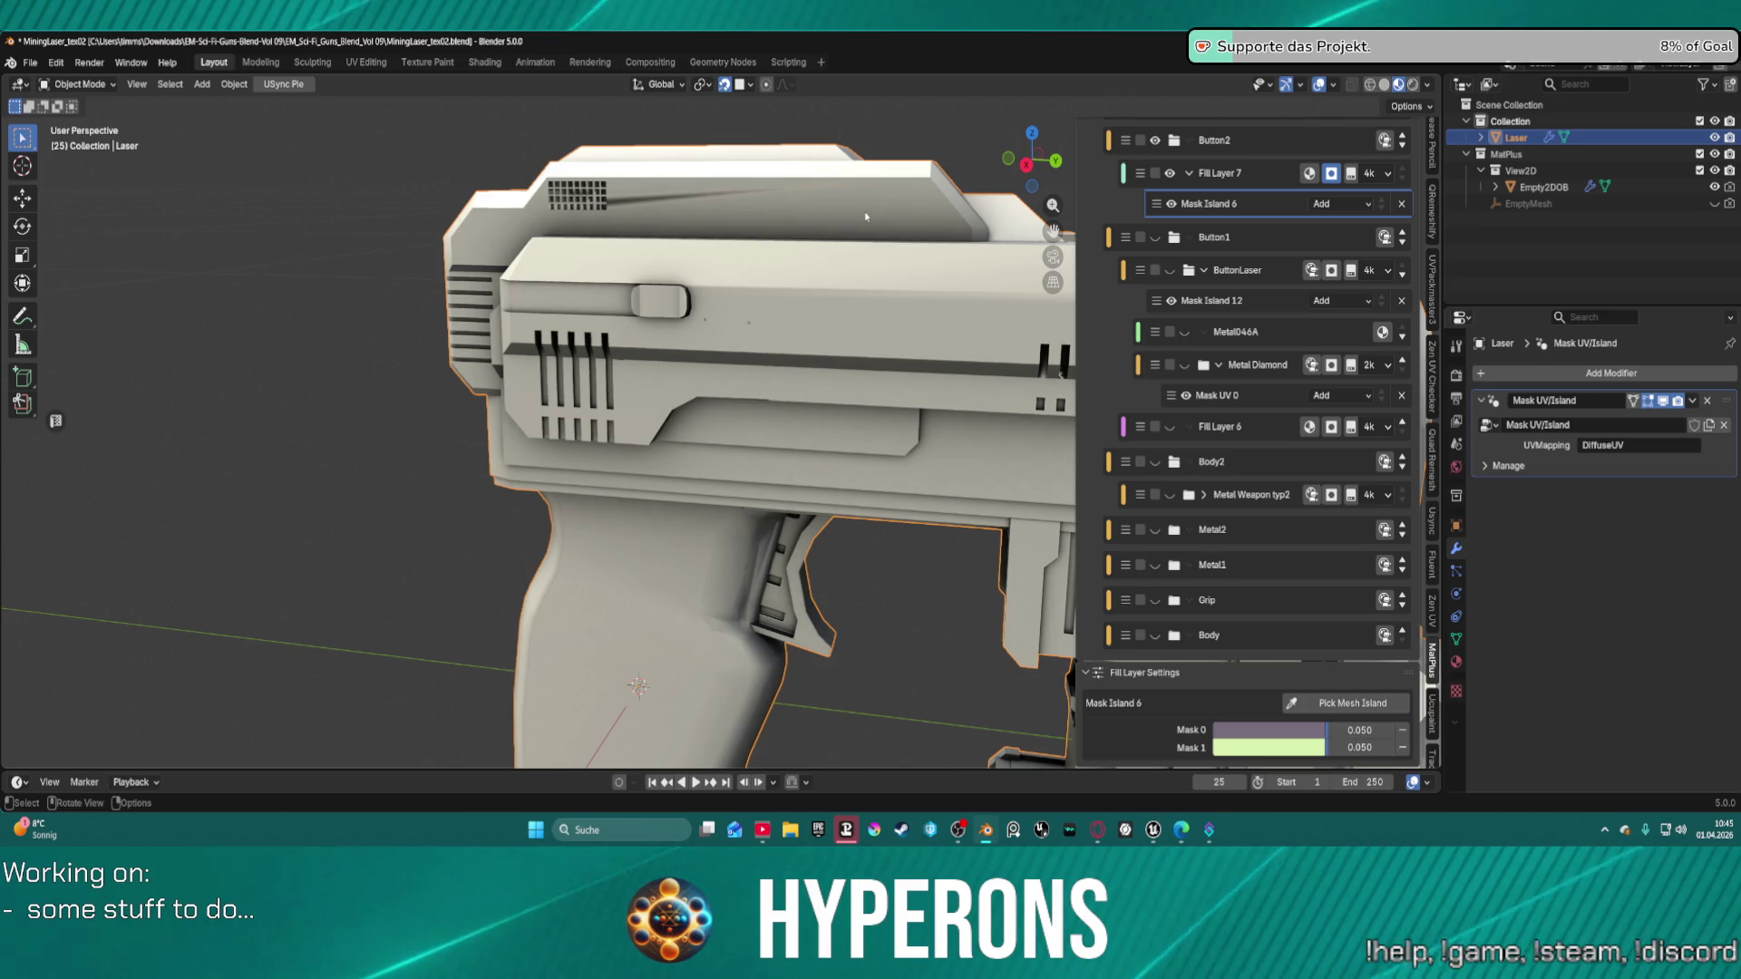
mouse_move(866, 216)
middle_mouse_down()
mouse_move(718, 200)
mouse_move(490, 218)
middle_mouse_up()
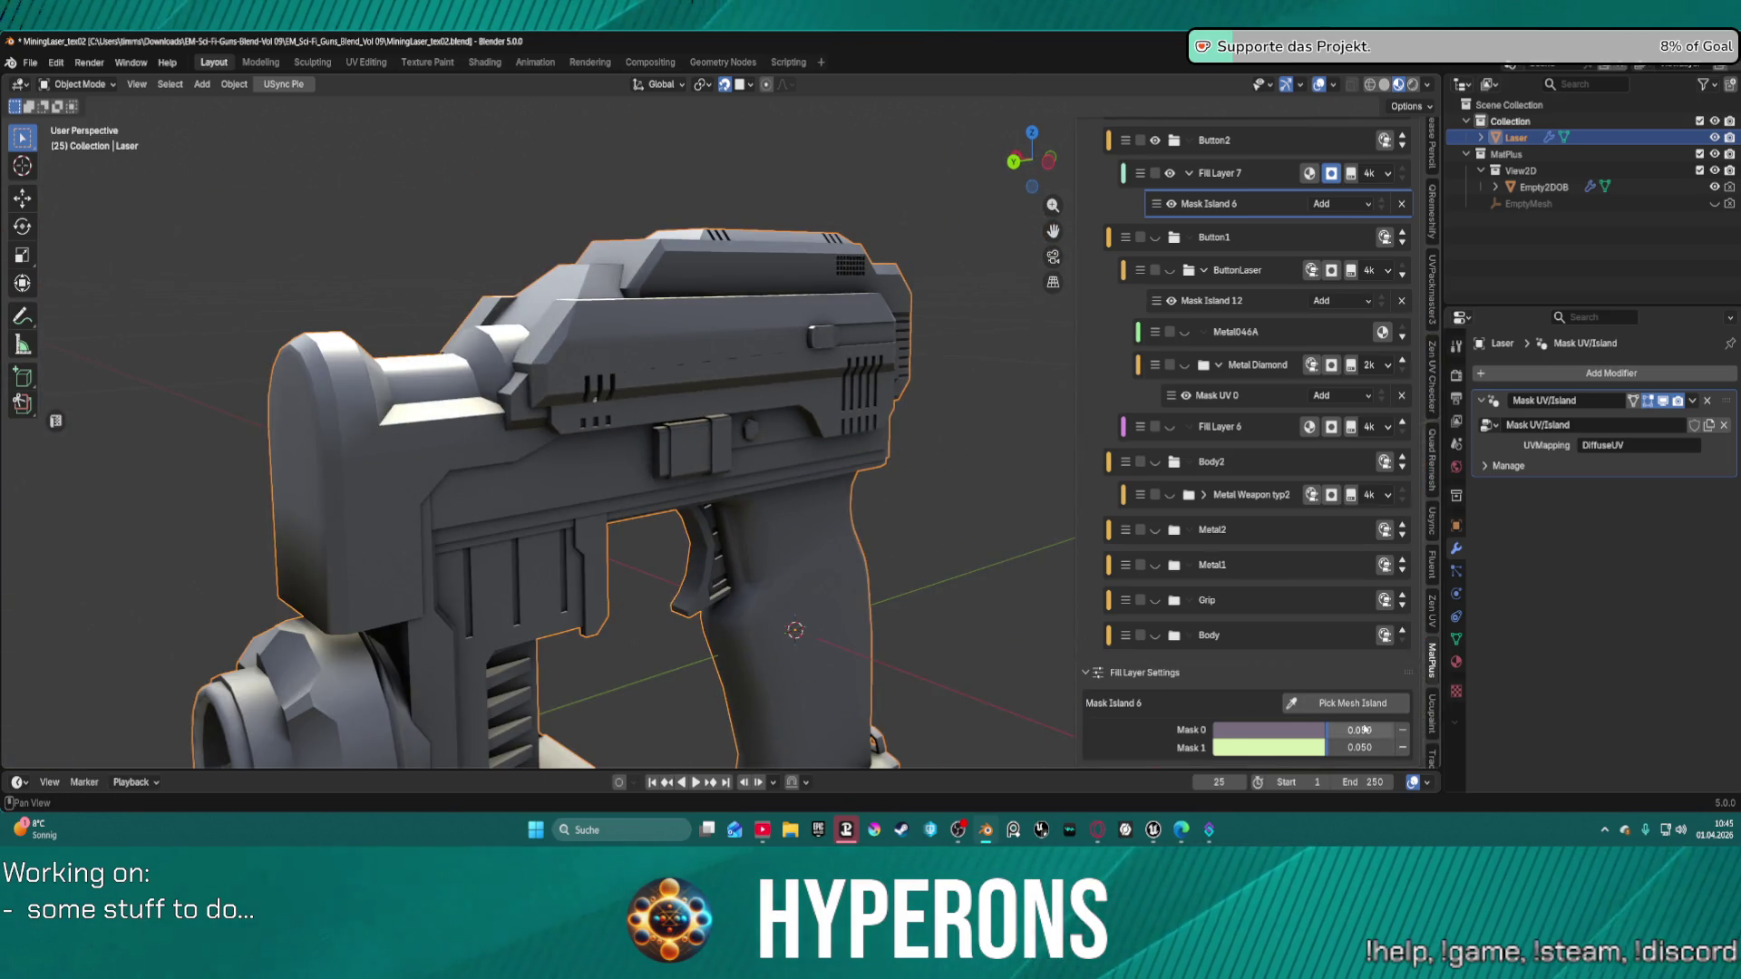
left_click(1403, 749)
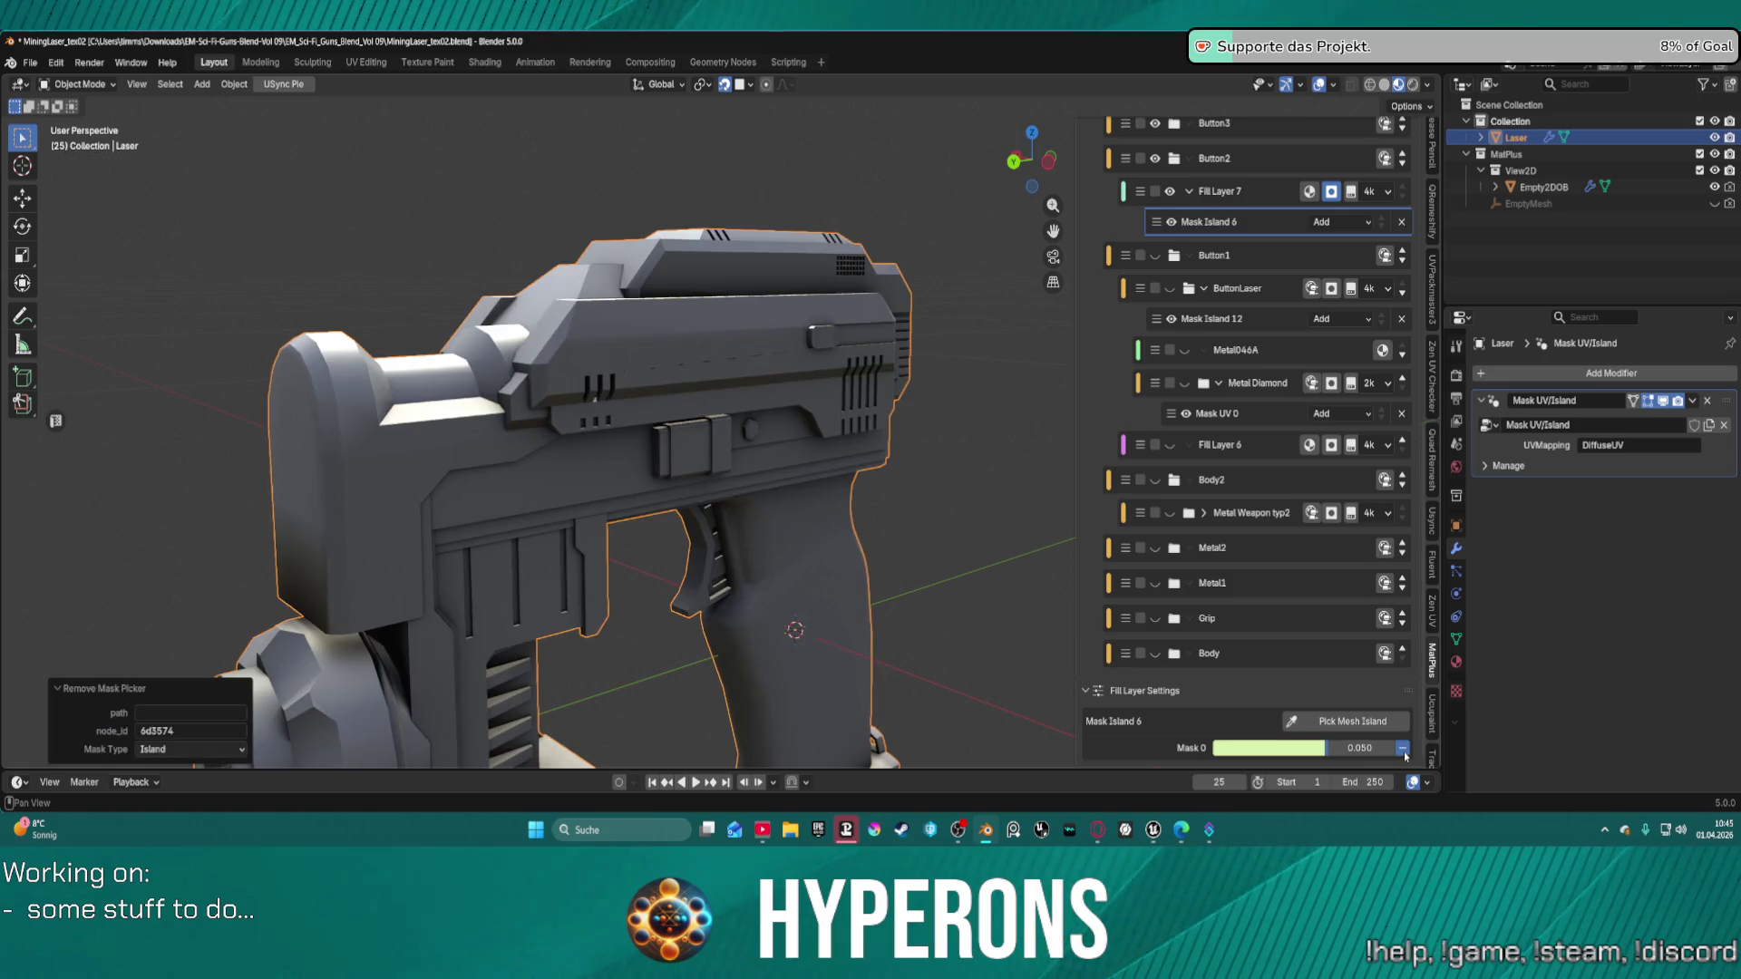
left_click(1402, 749)
Pick the small side button as Mask Island 6's island, then reselect Mask Island 12.
left_click(1340, 746)
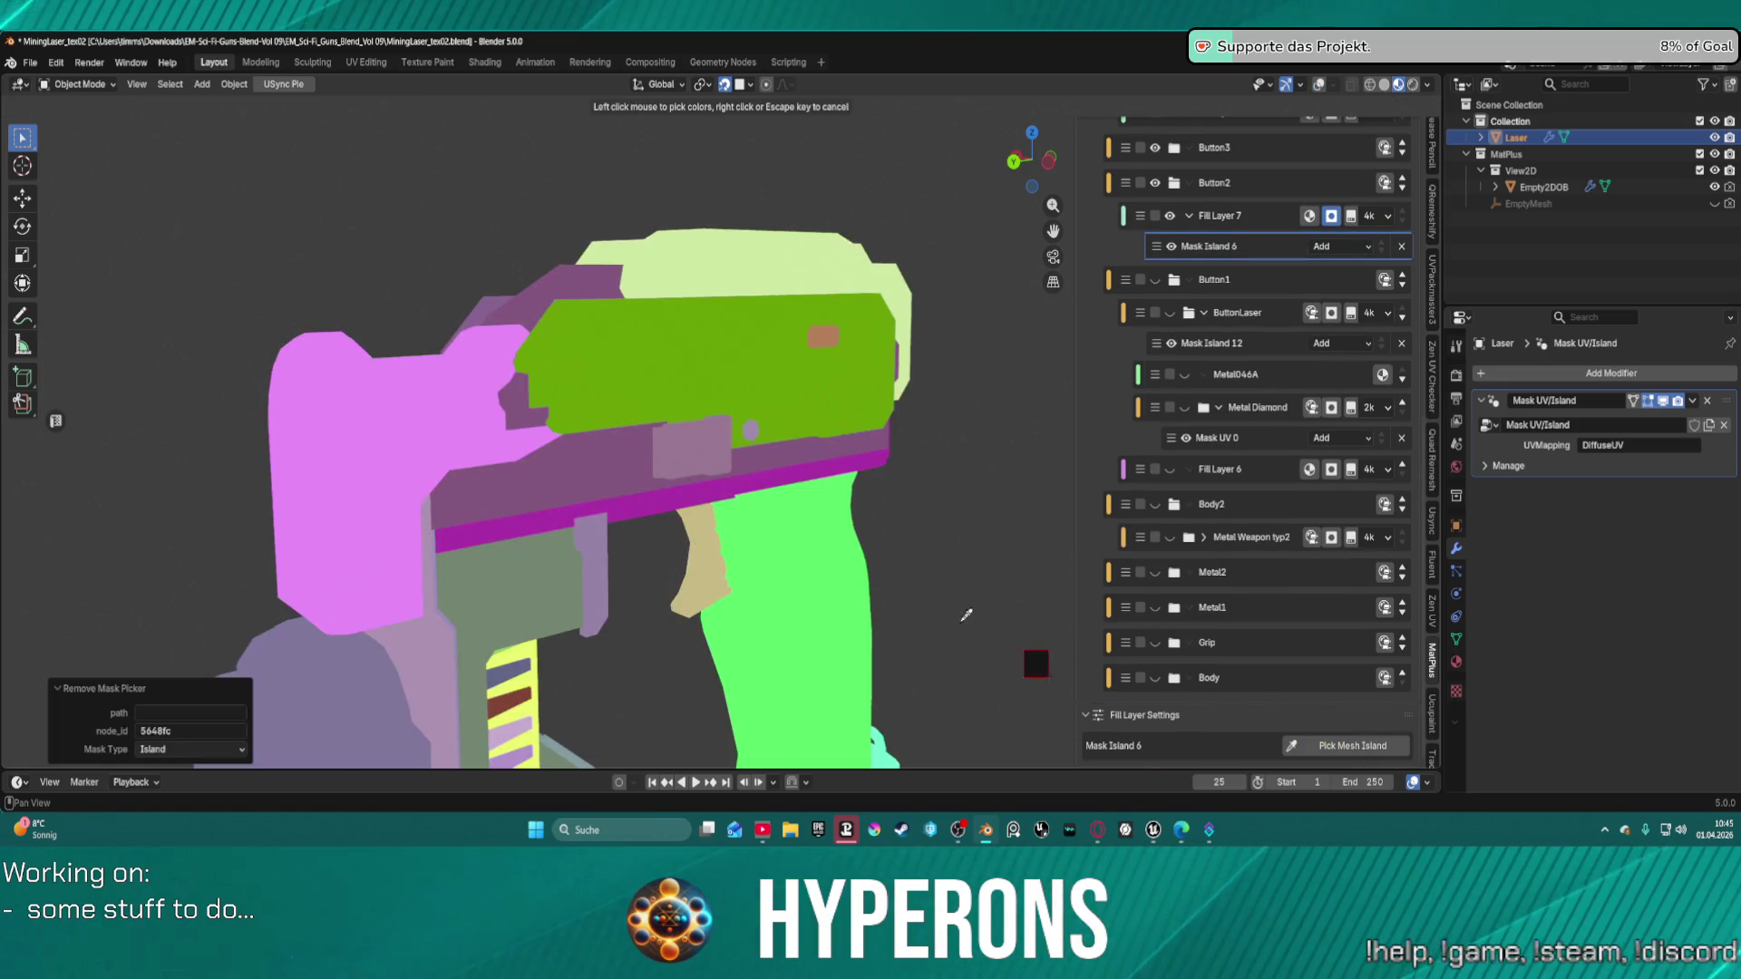
left_click(723, 450)
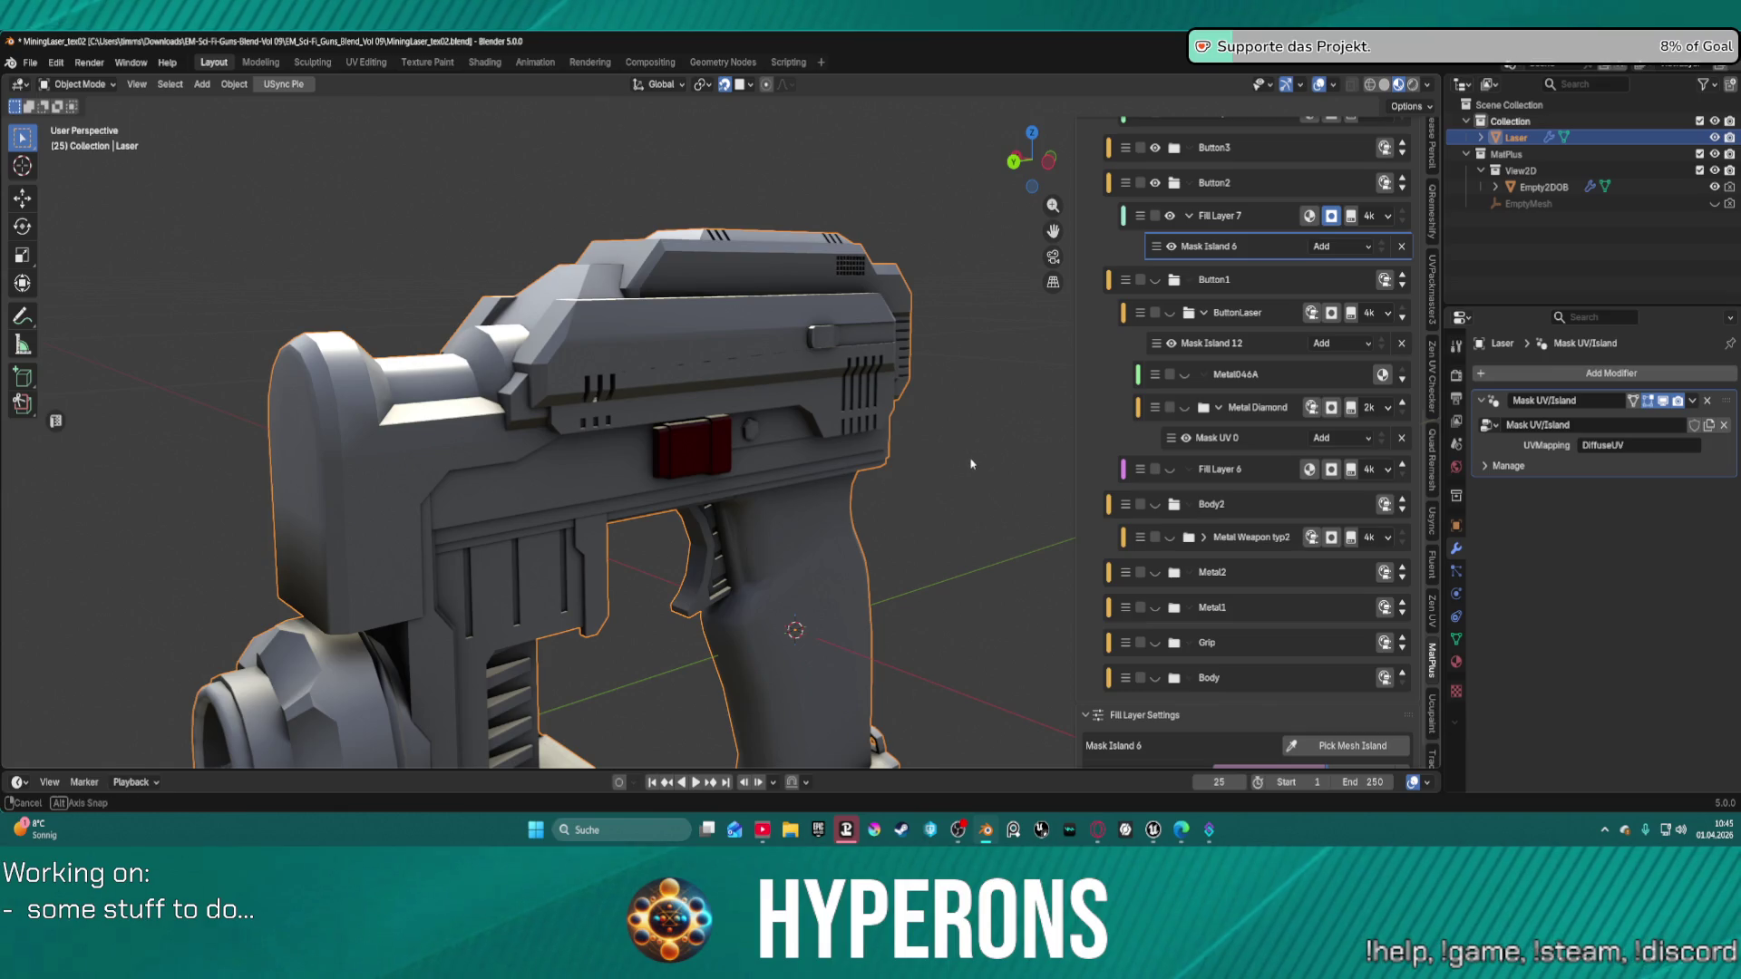
mouse_move(971, 464)
middle_mouse_down()
mouse_move(832, 451)
mouse_move(903, 457)
mouse_move(606, 477)
mouse_move(980, 465)
middle_mouse_up()
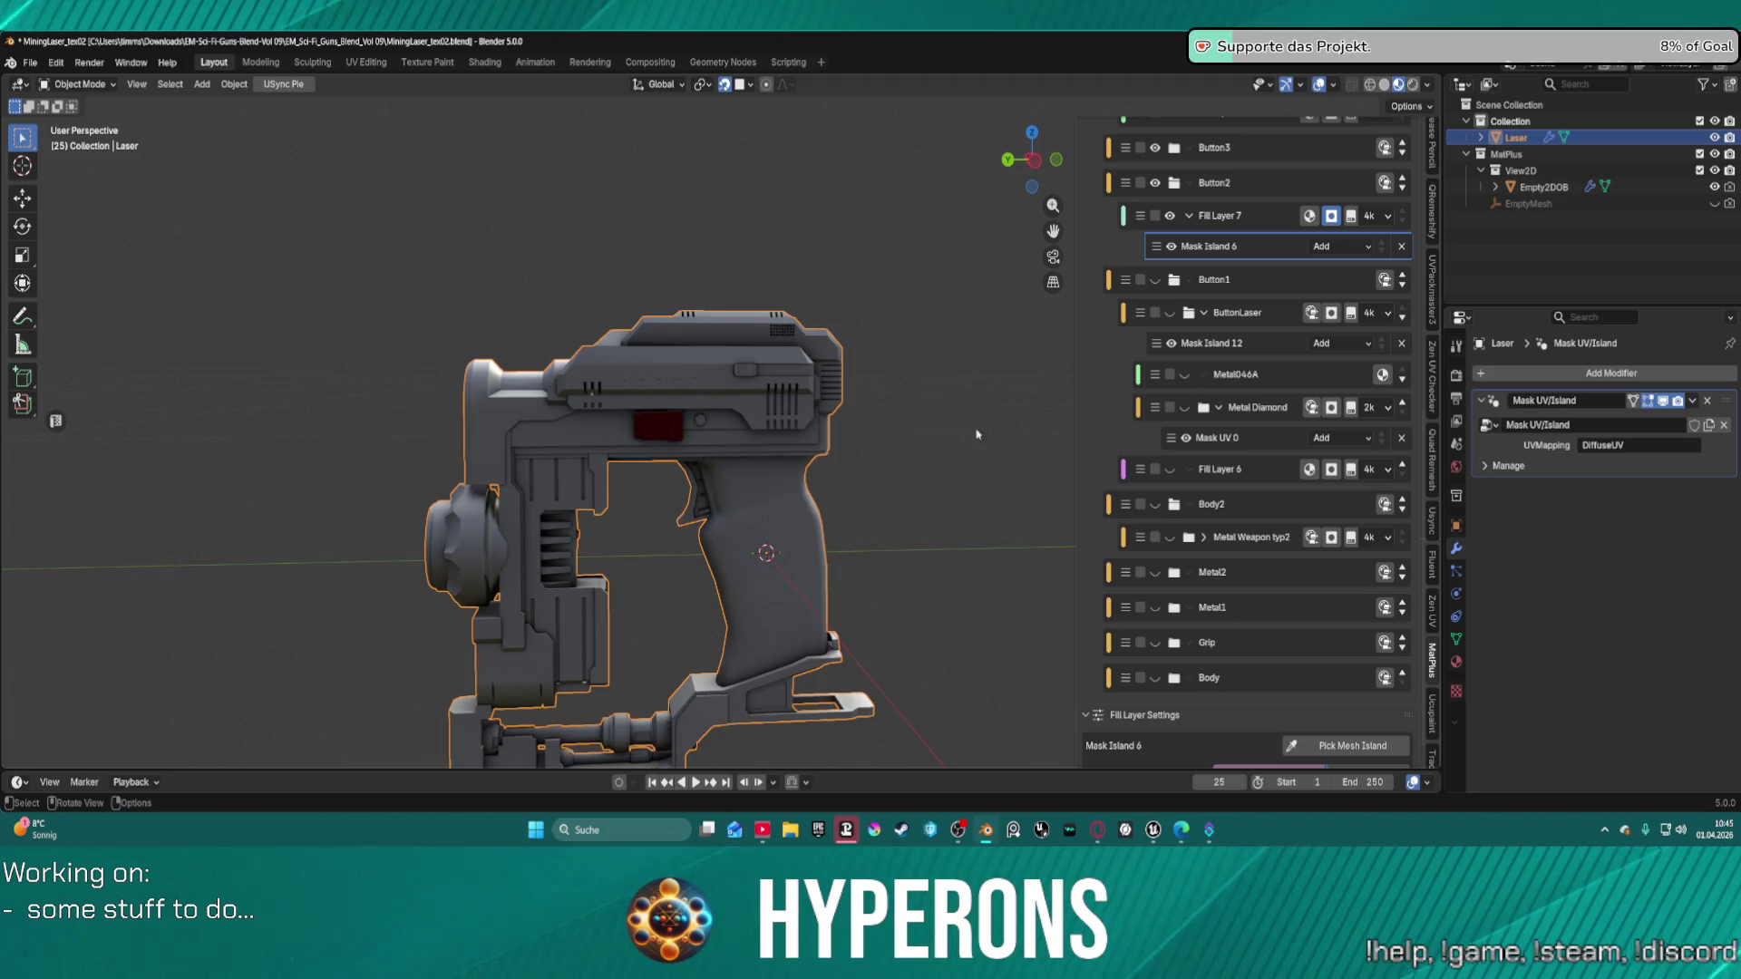
scroll(977, 434, "up", 3)
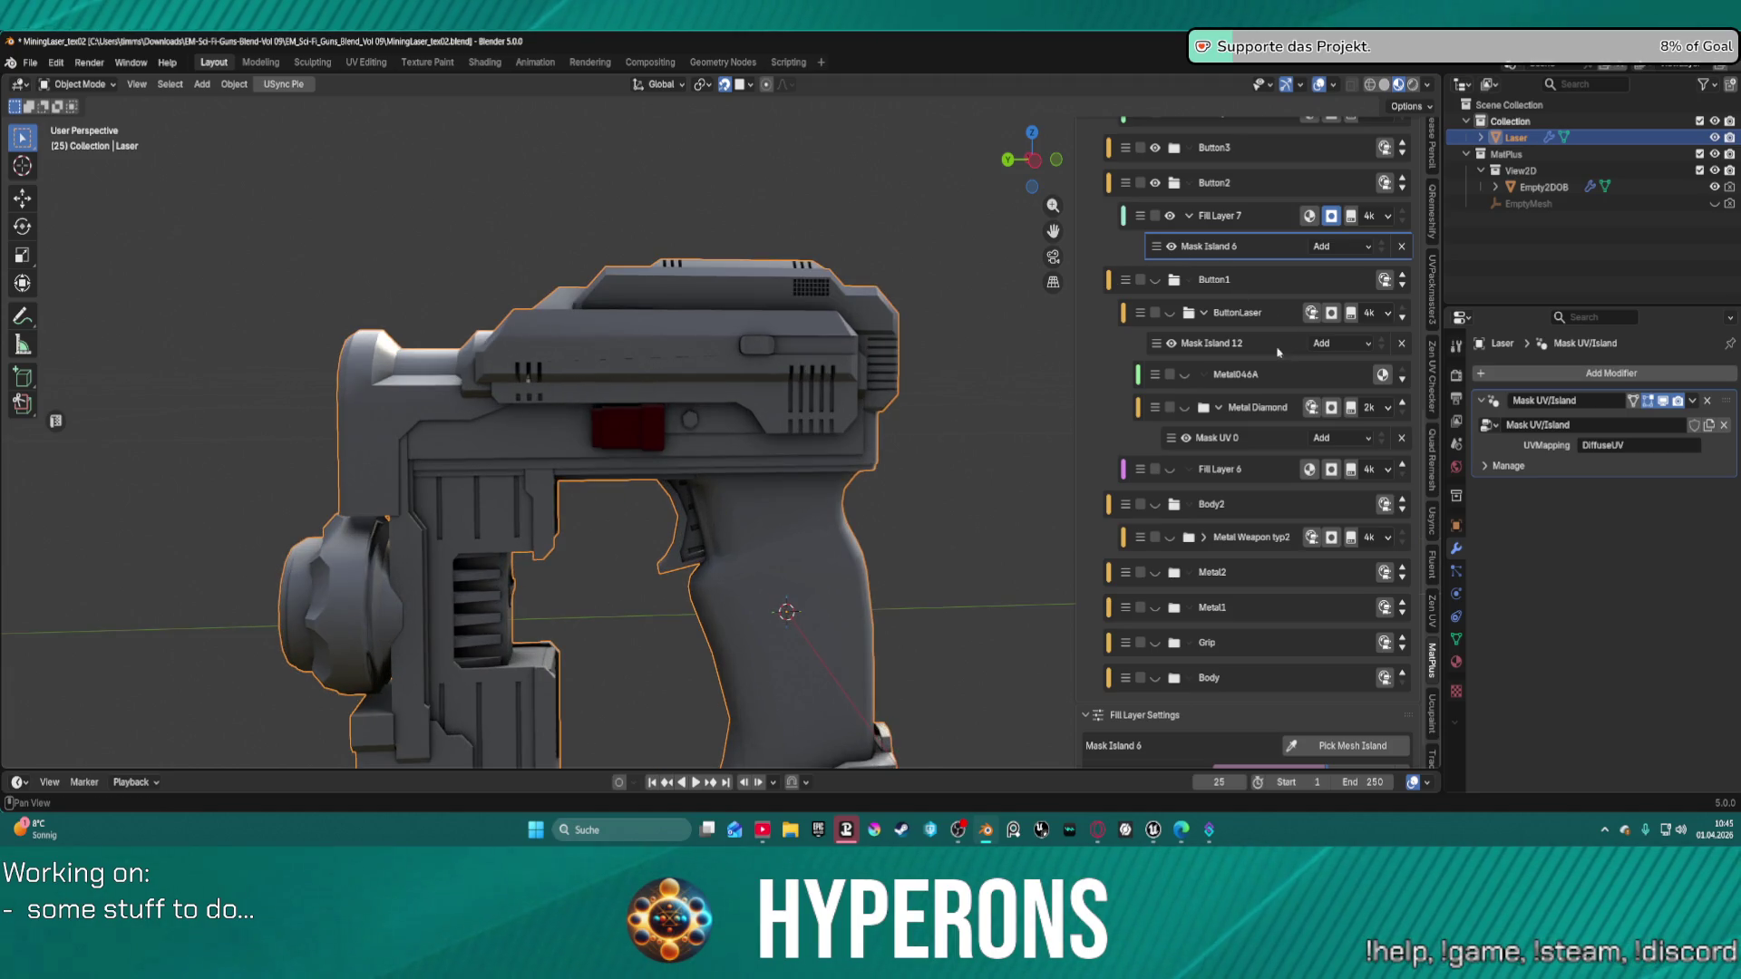
left_click(1279, 352)
scroll(1285, 632, "down", 2)
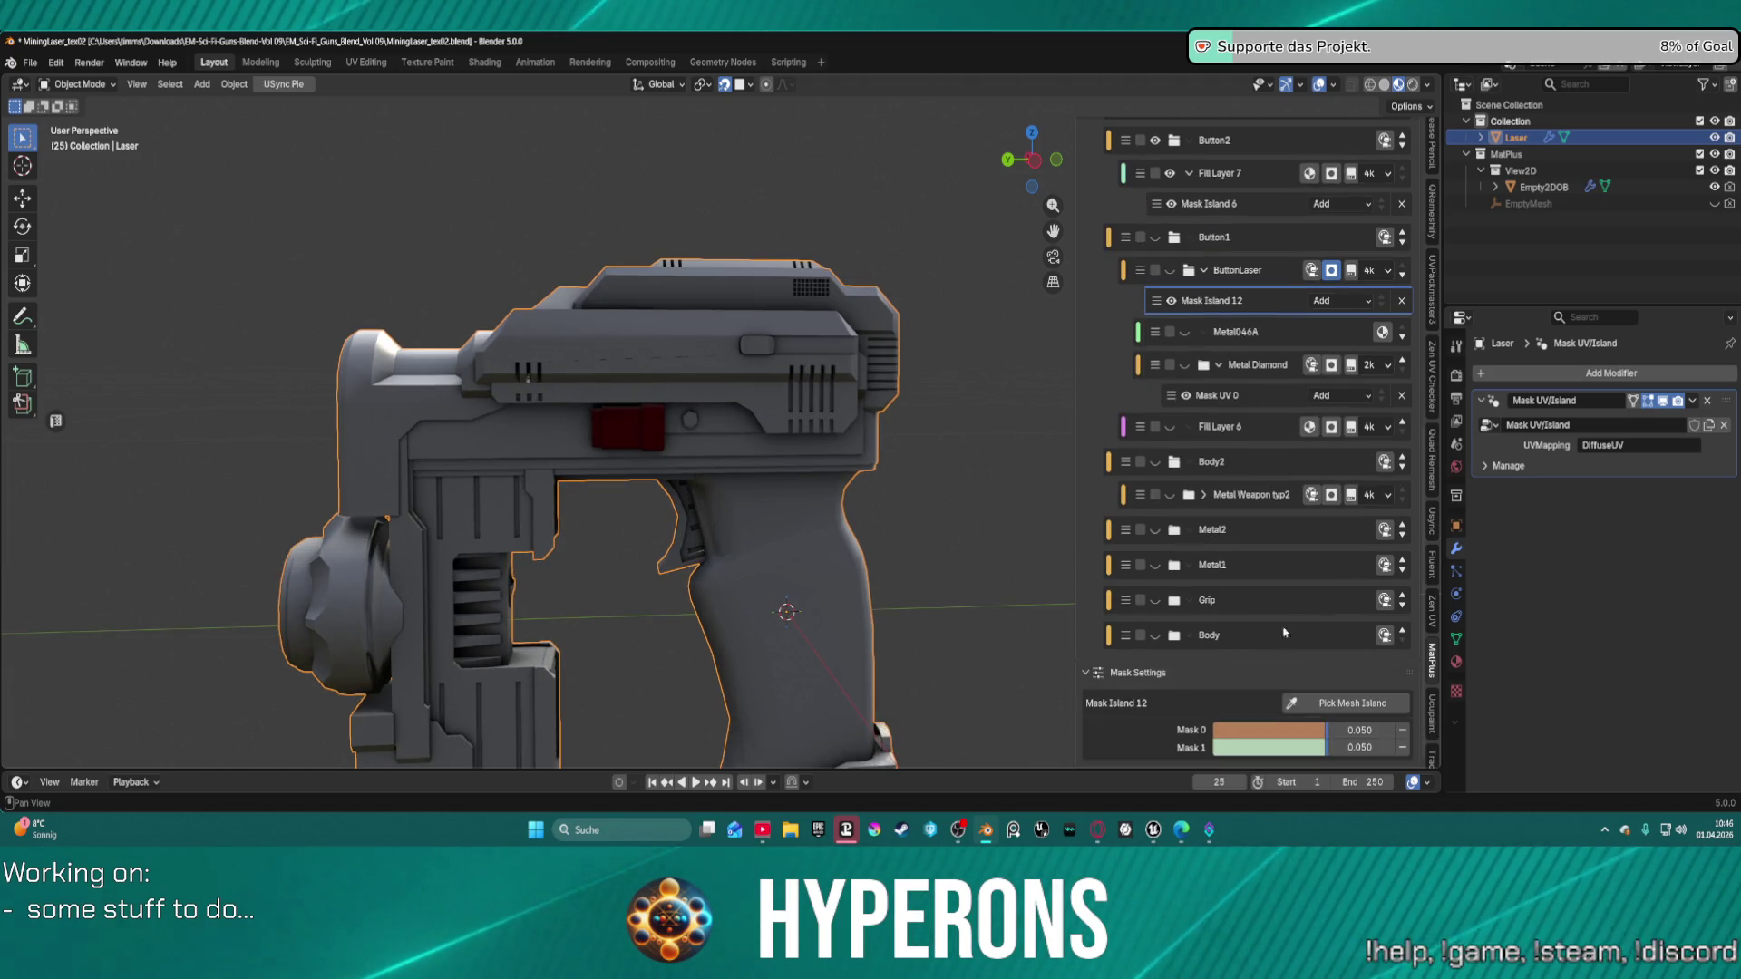
Add another UV island from the gun's other side to Metal Diamond's Mask UV 0.
left_click(1282, 396)
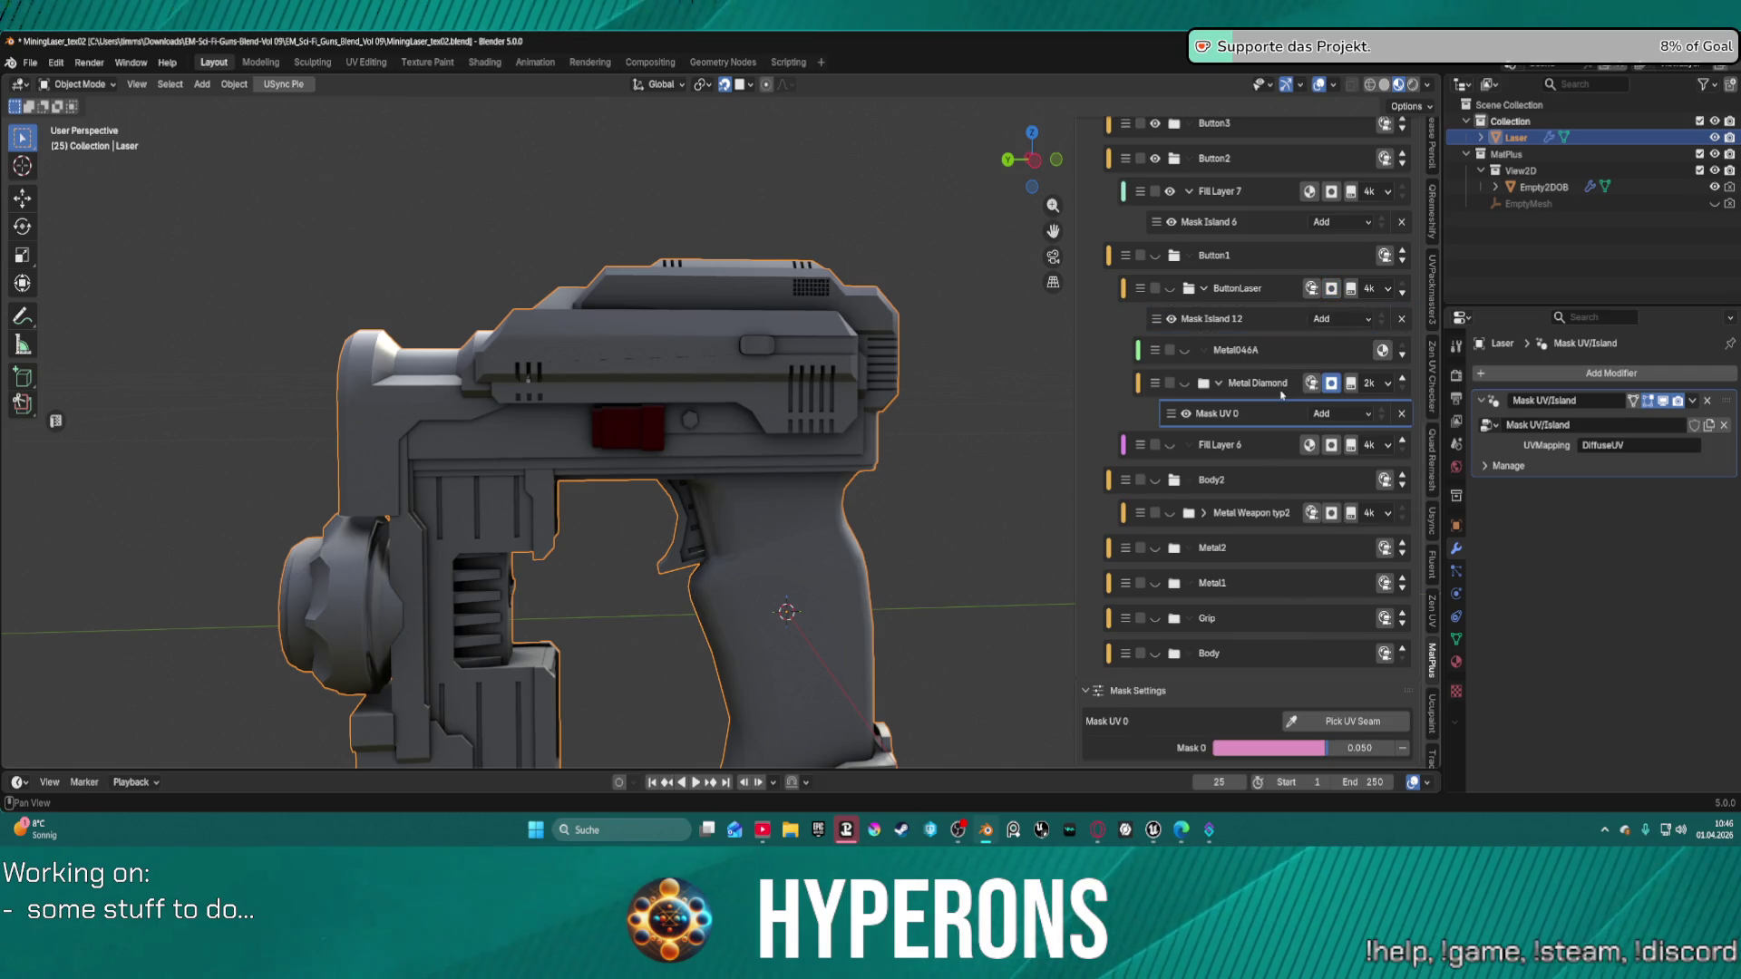
left_click(1367, 727)
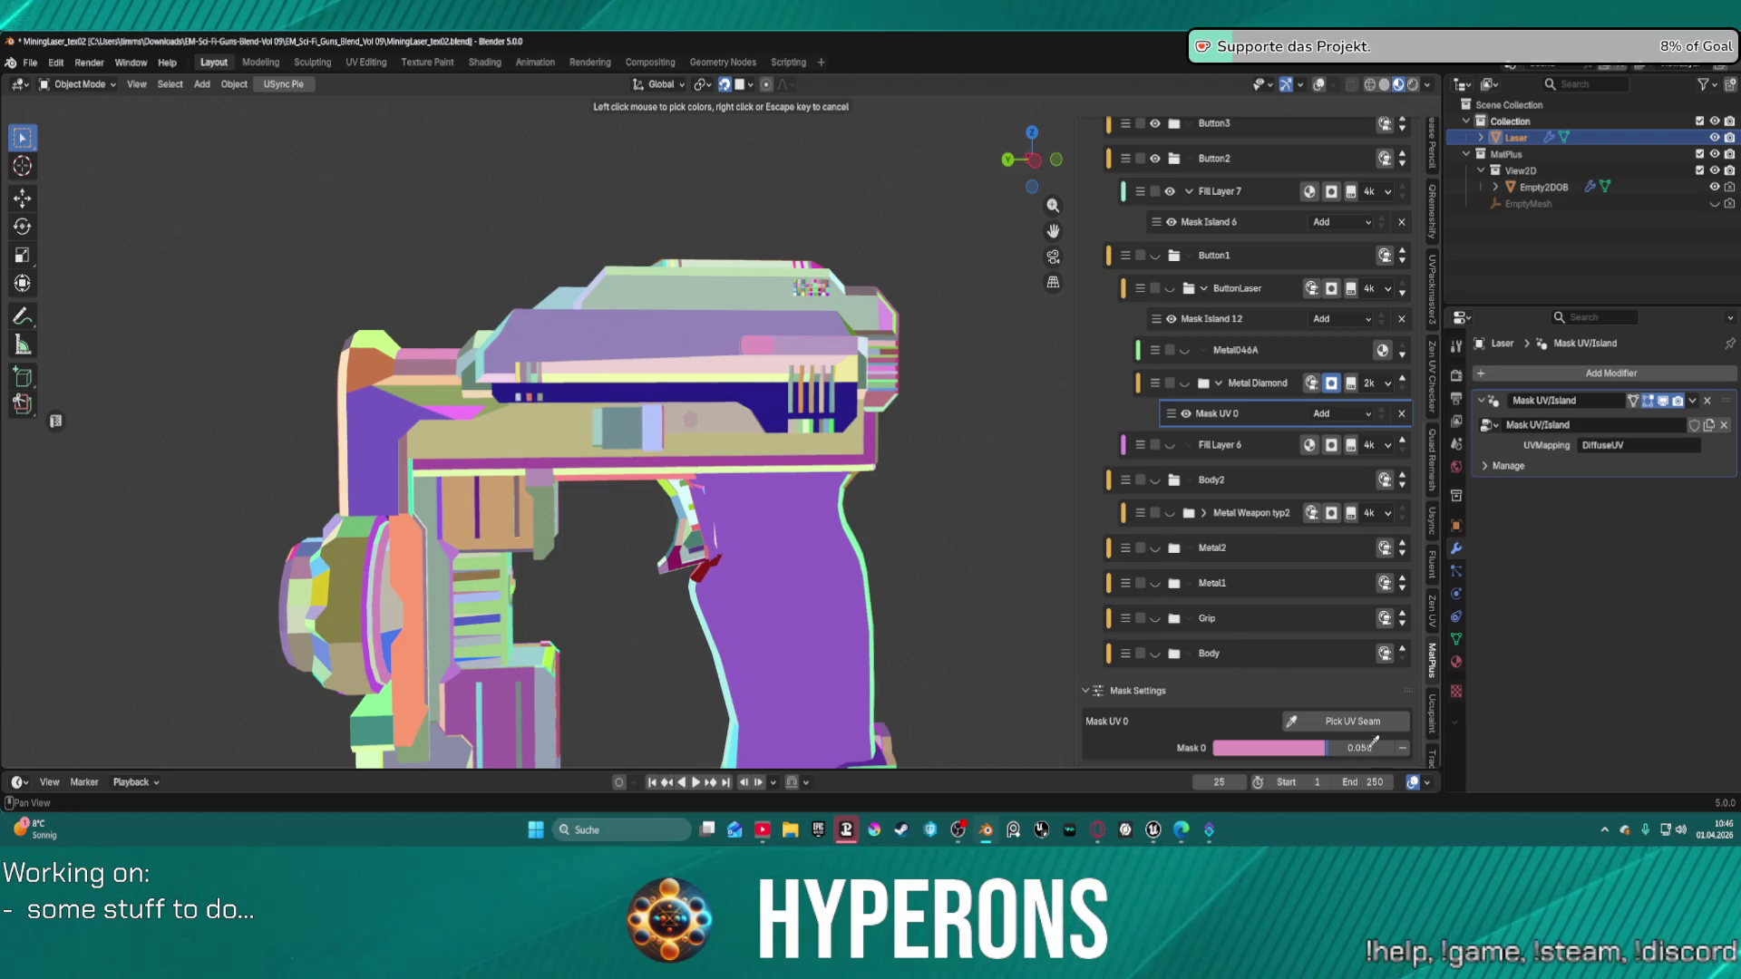
key("Escape")
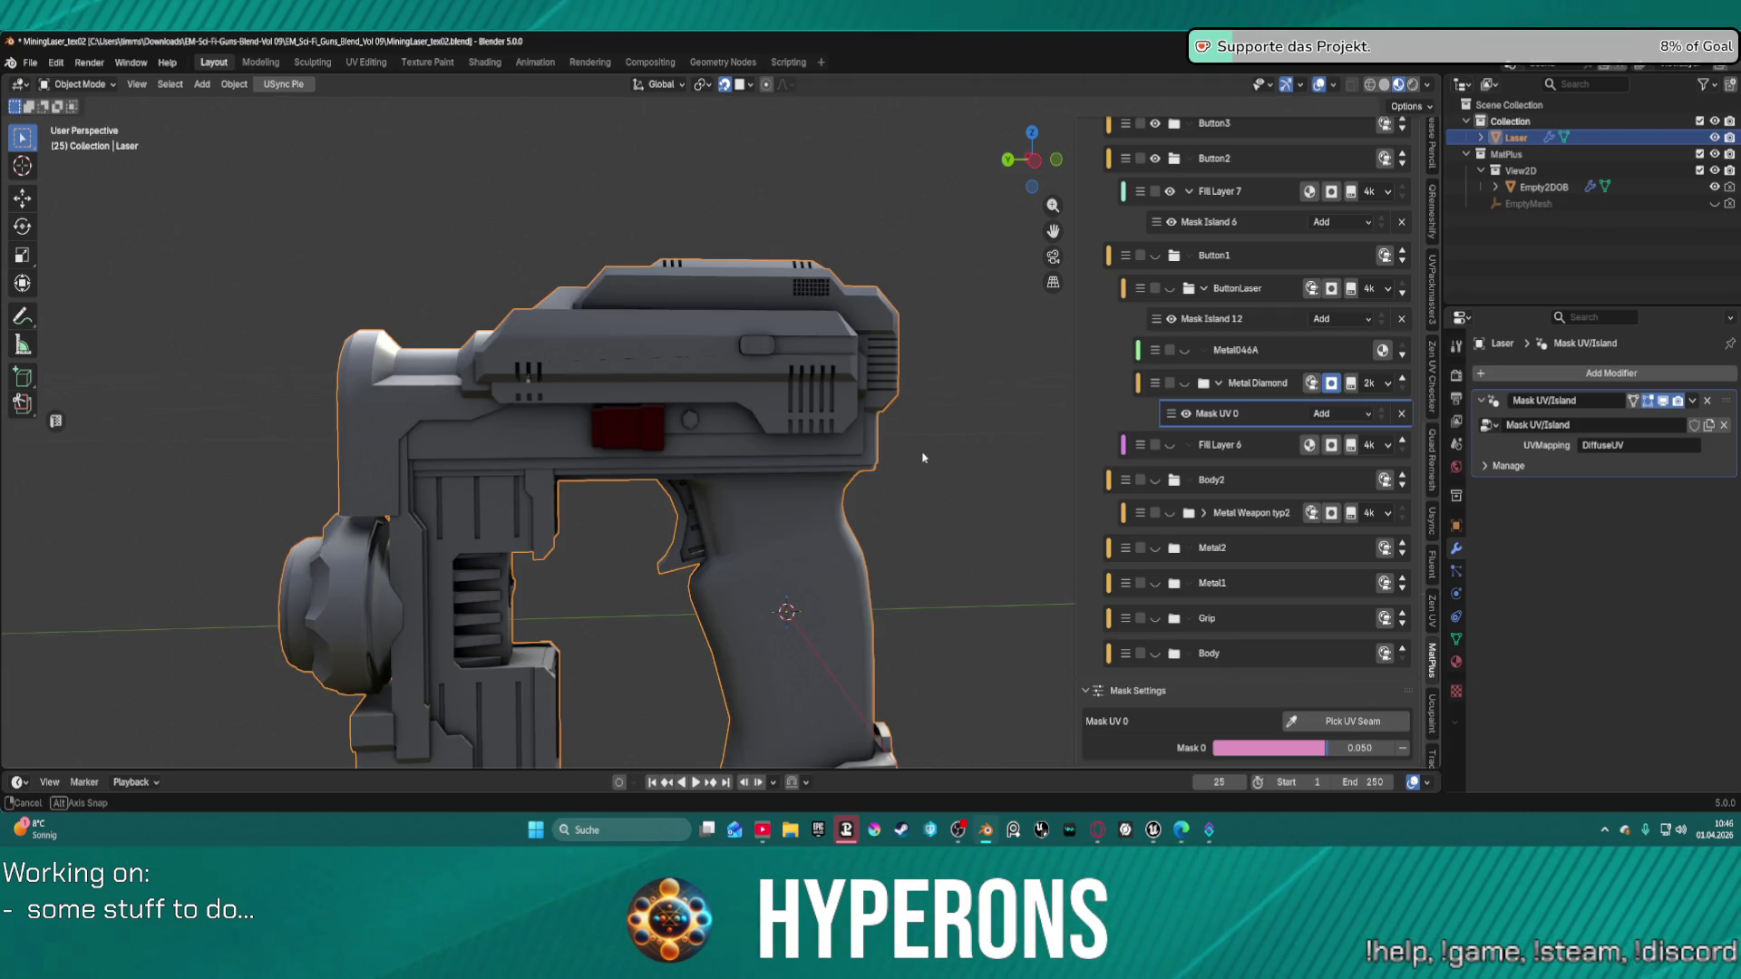
middle_click_drag(923, 458, 626, 458)
left_click(1332, 722)
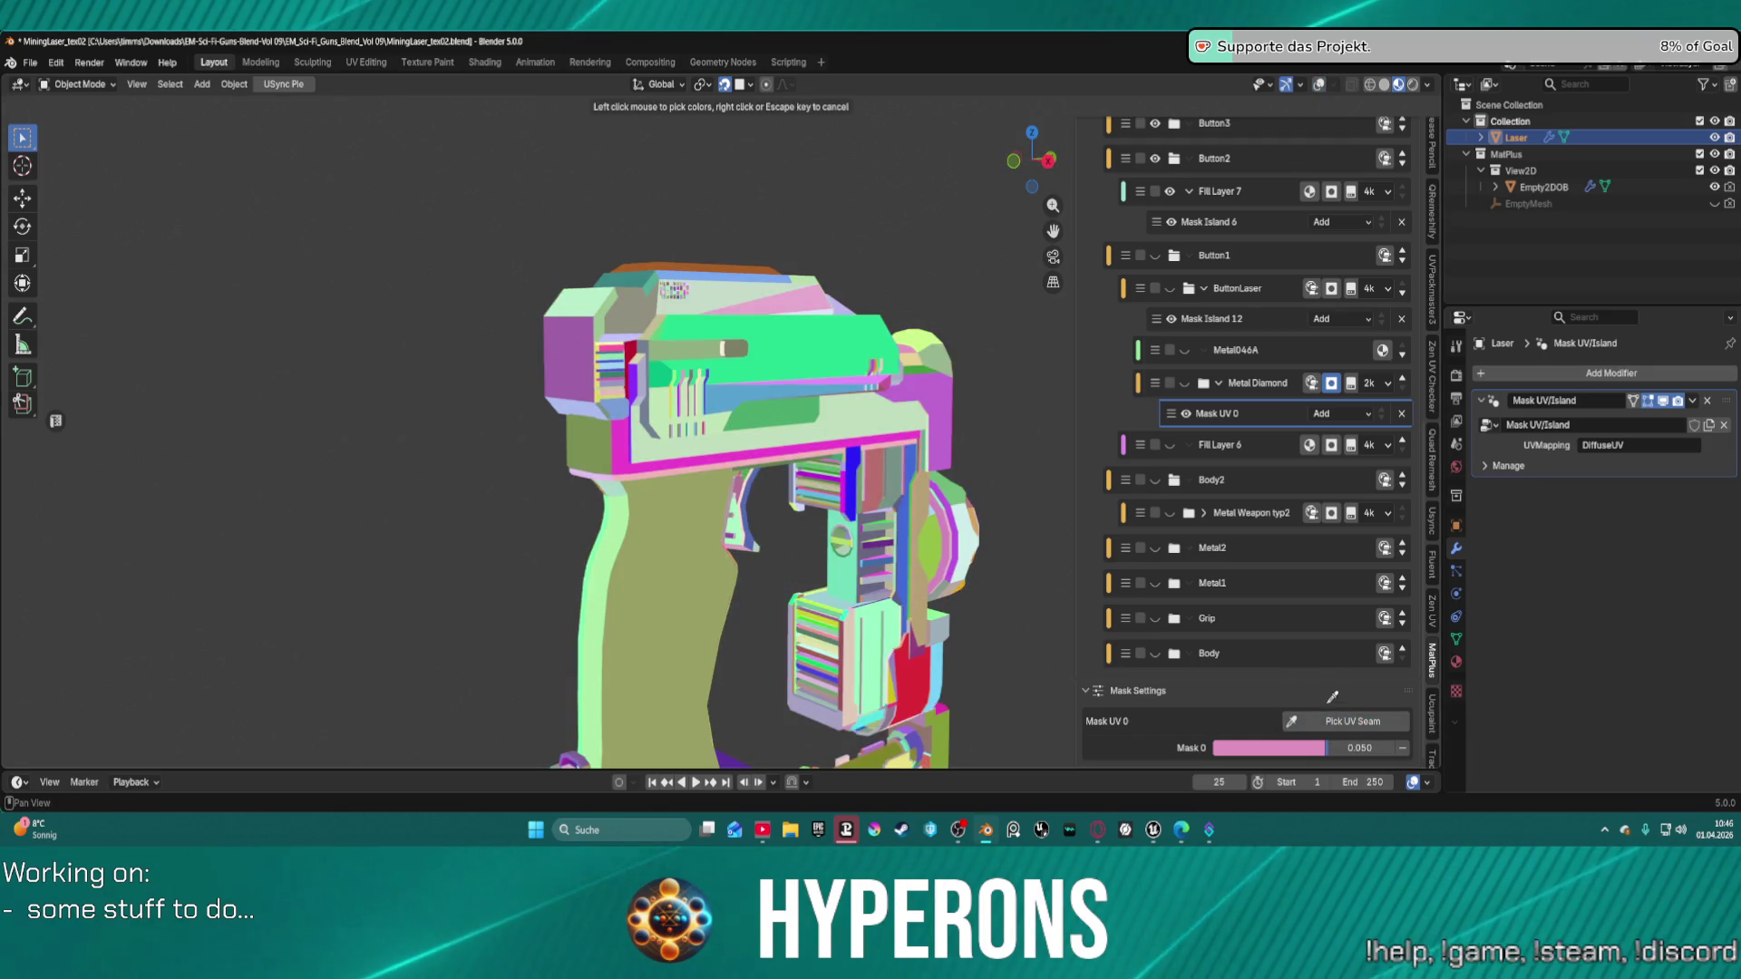
left_click(736, 357)
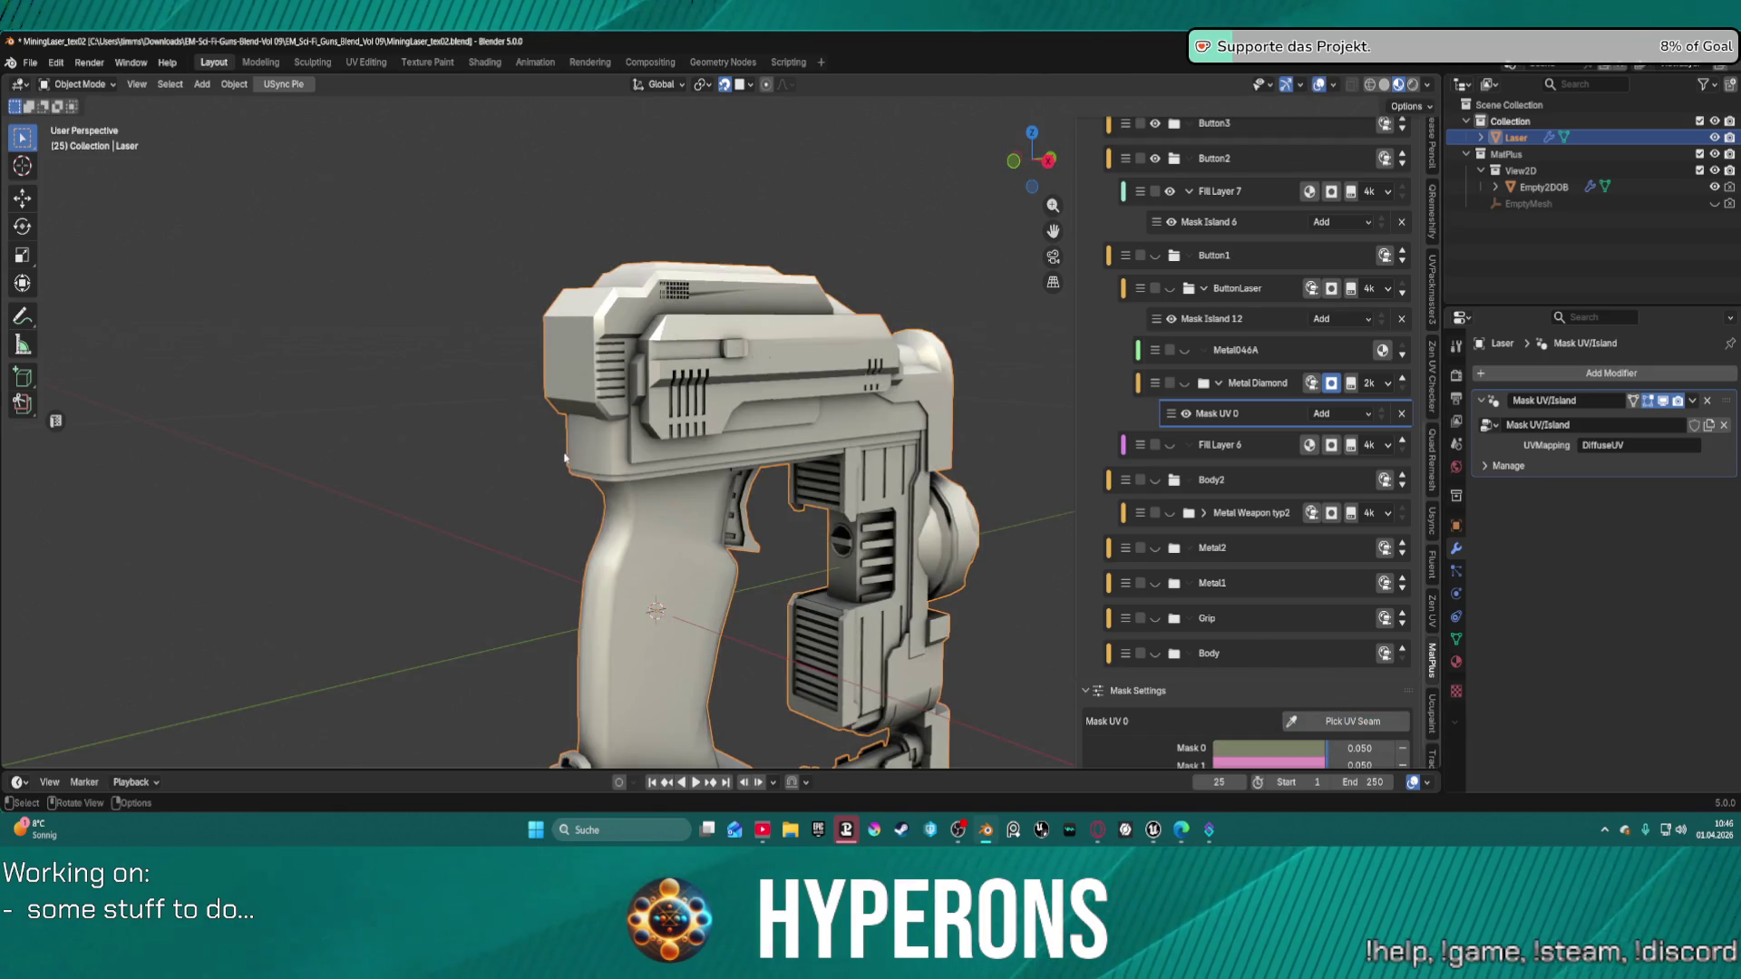
middle_click_drag(564, 458, 885, 392)
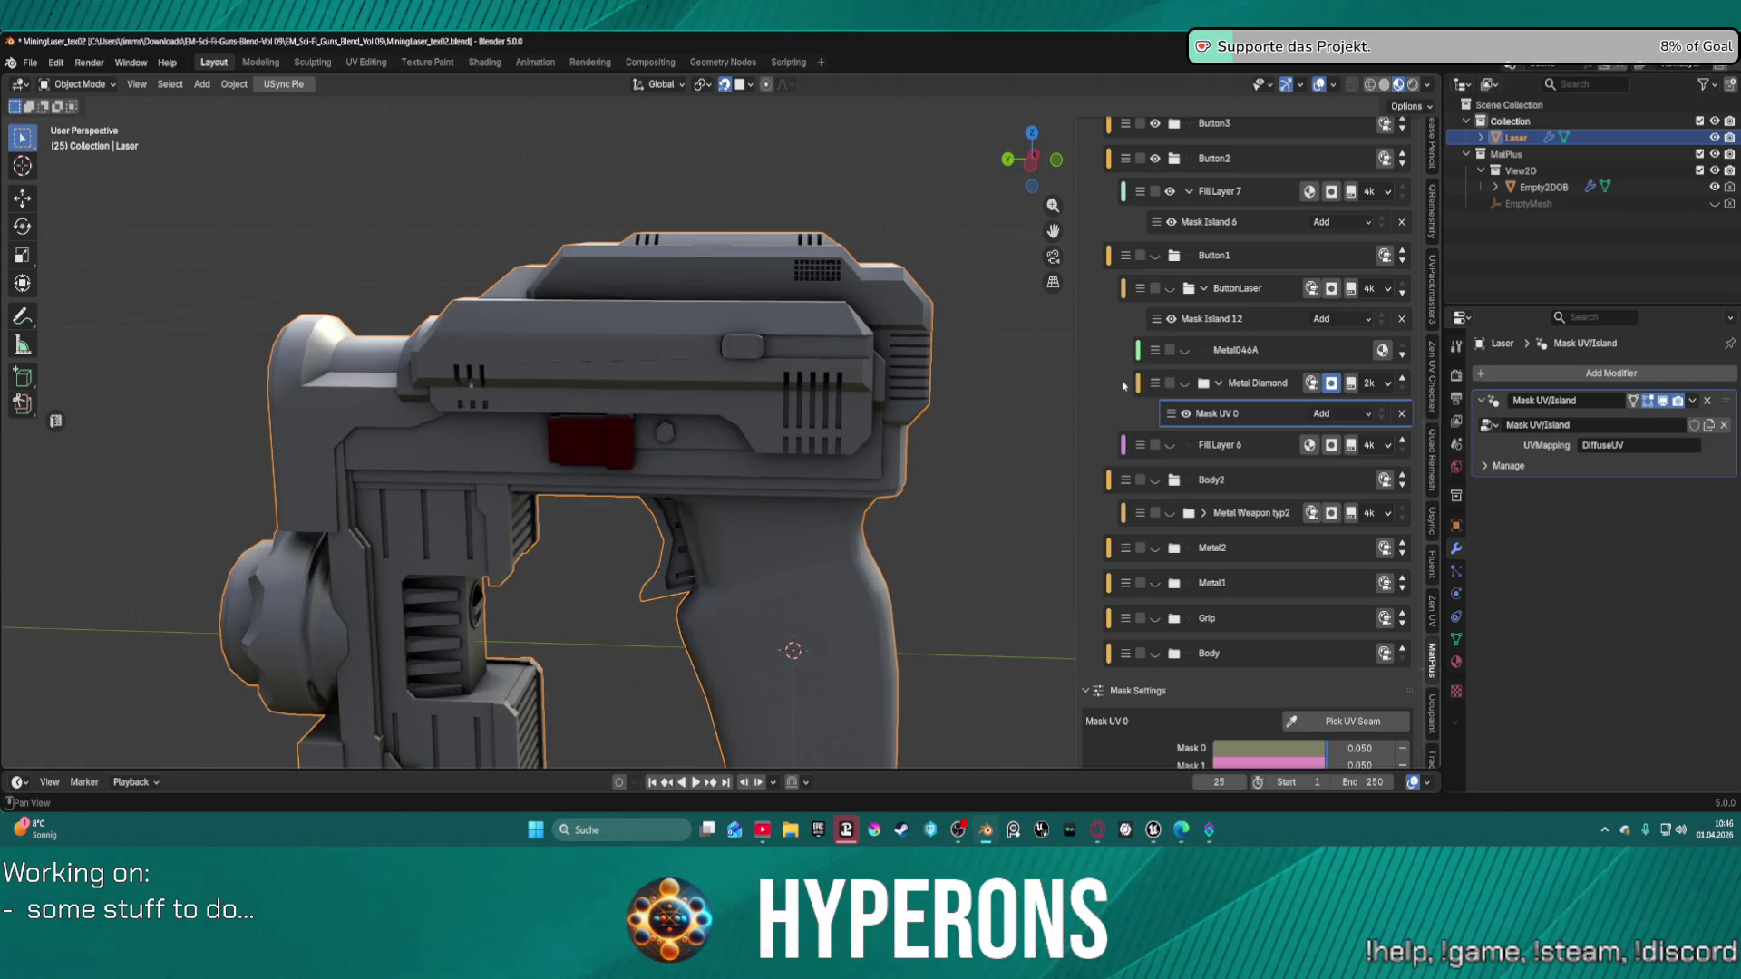
Show the Button1 group again to see the diamond-plate on the side button.
left_click(1157, 257)
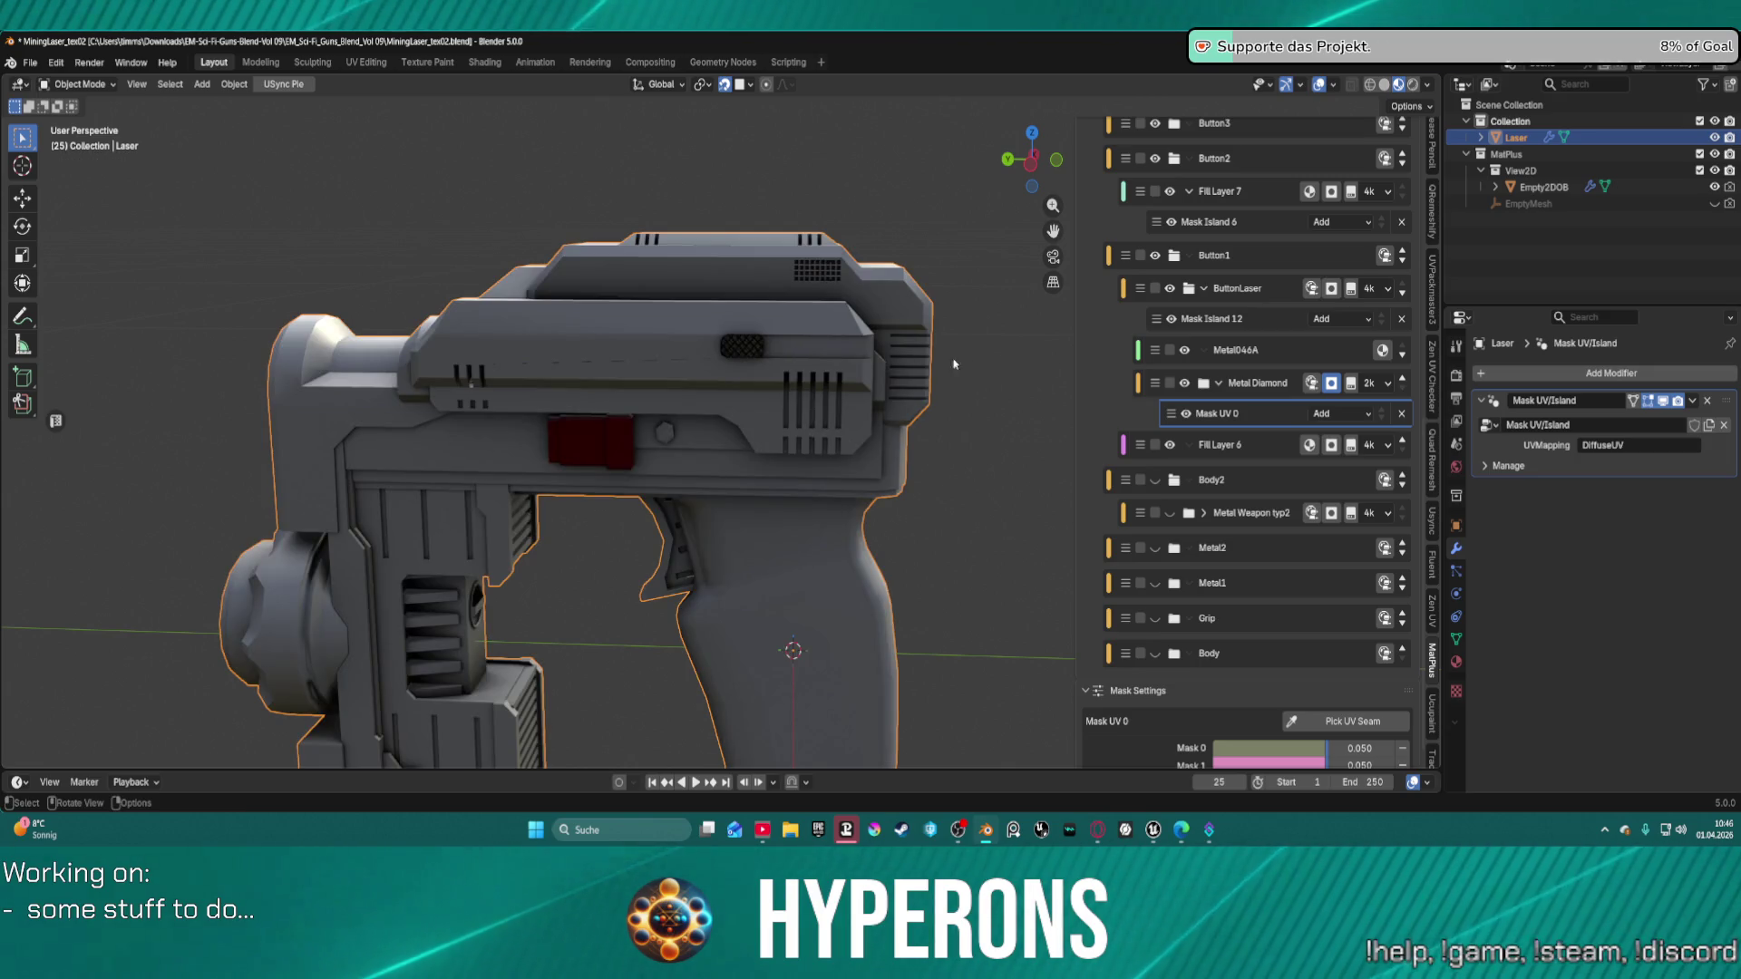
mouse_move(773, 330)
middle_mouse_down()
mouse_move(861, 353)
mouse_move(709, 345)
mouse_move(720, 254)
mouse_move(757, 281)
mouse_move(1150, 372)
mouse_move(1142, 346)
middle_mouse_up()
scroll(705, 296, "up", 8)
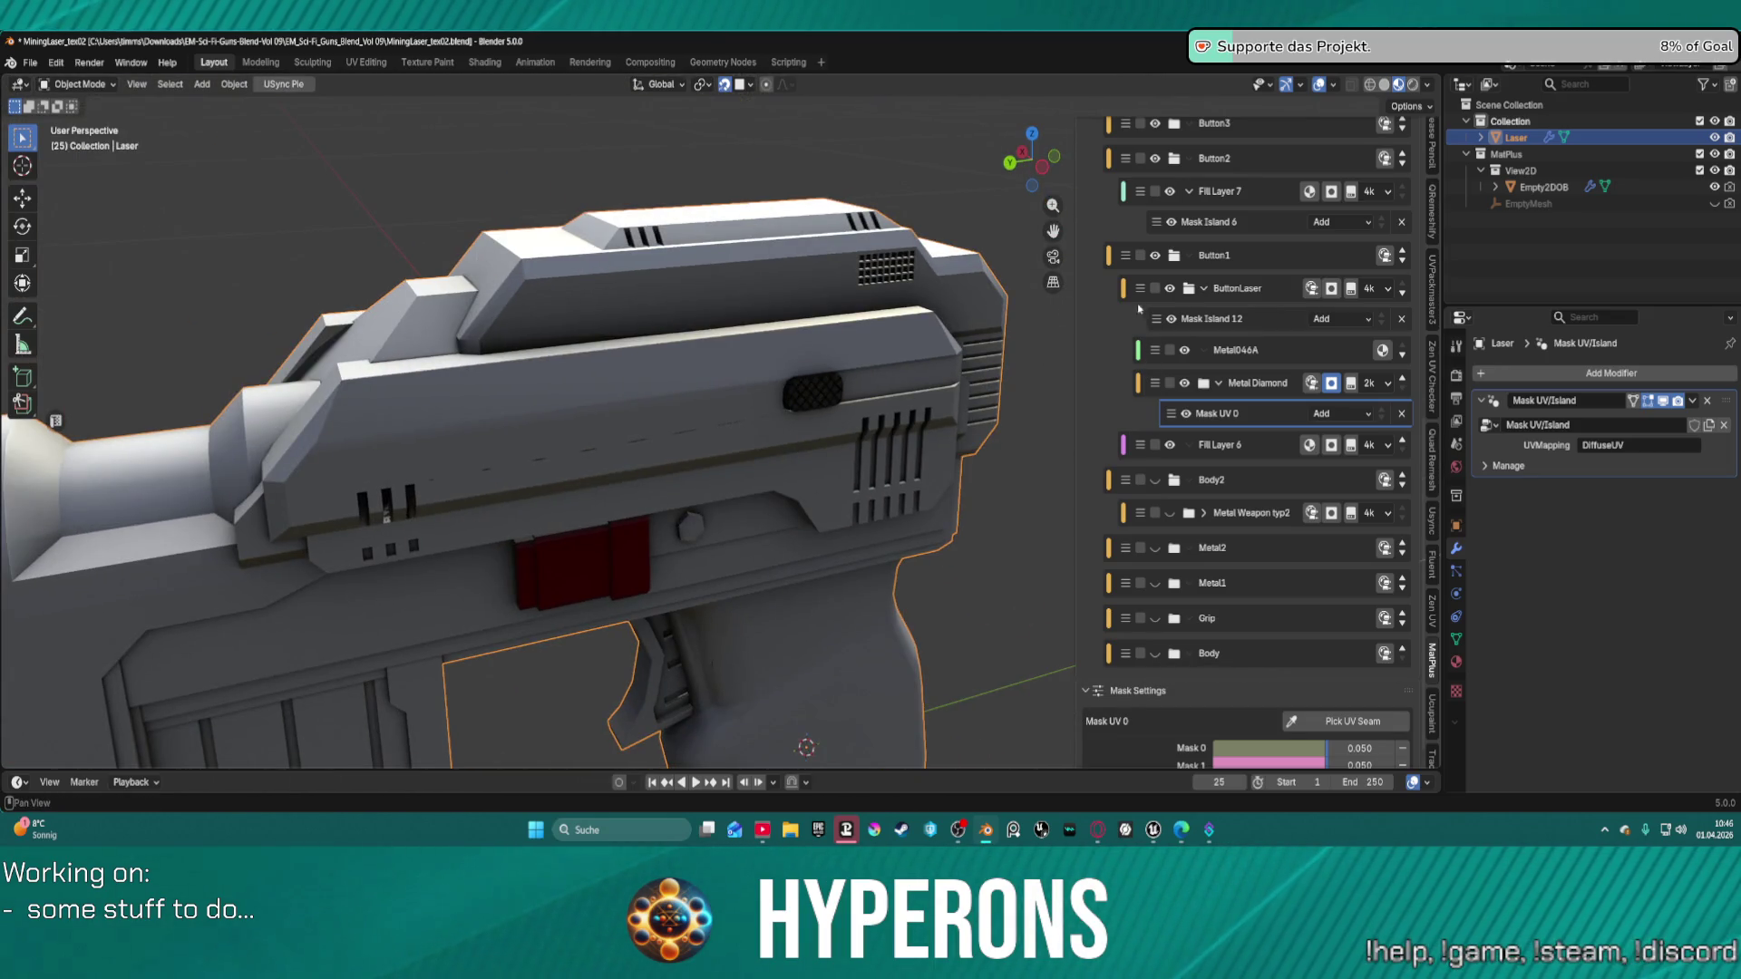
scroll(1139, 309, "up", 4)
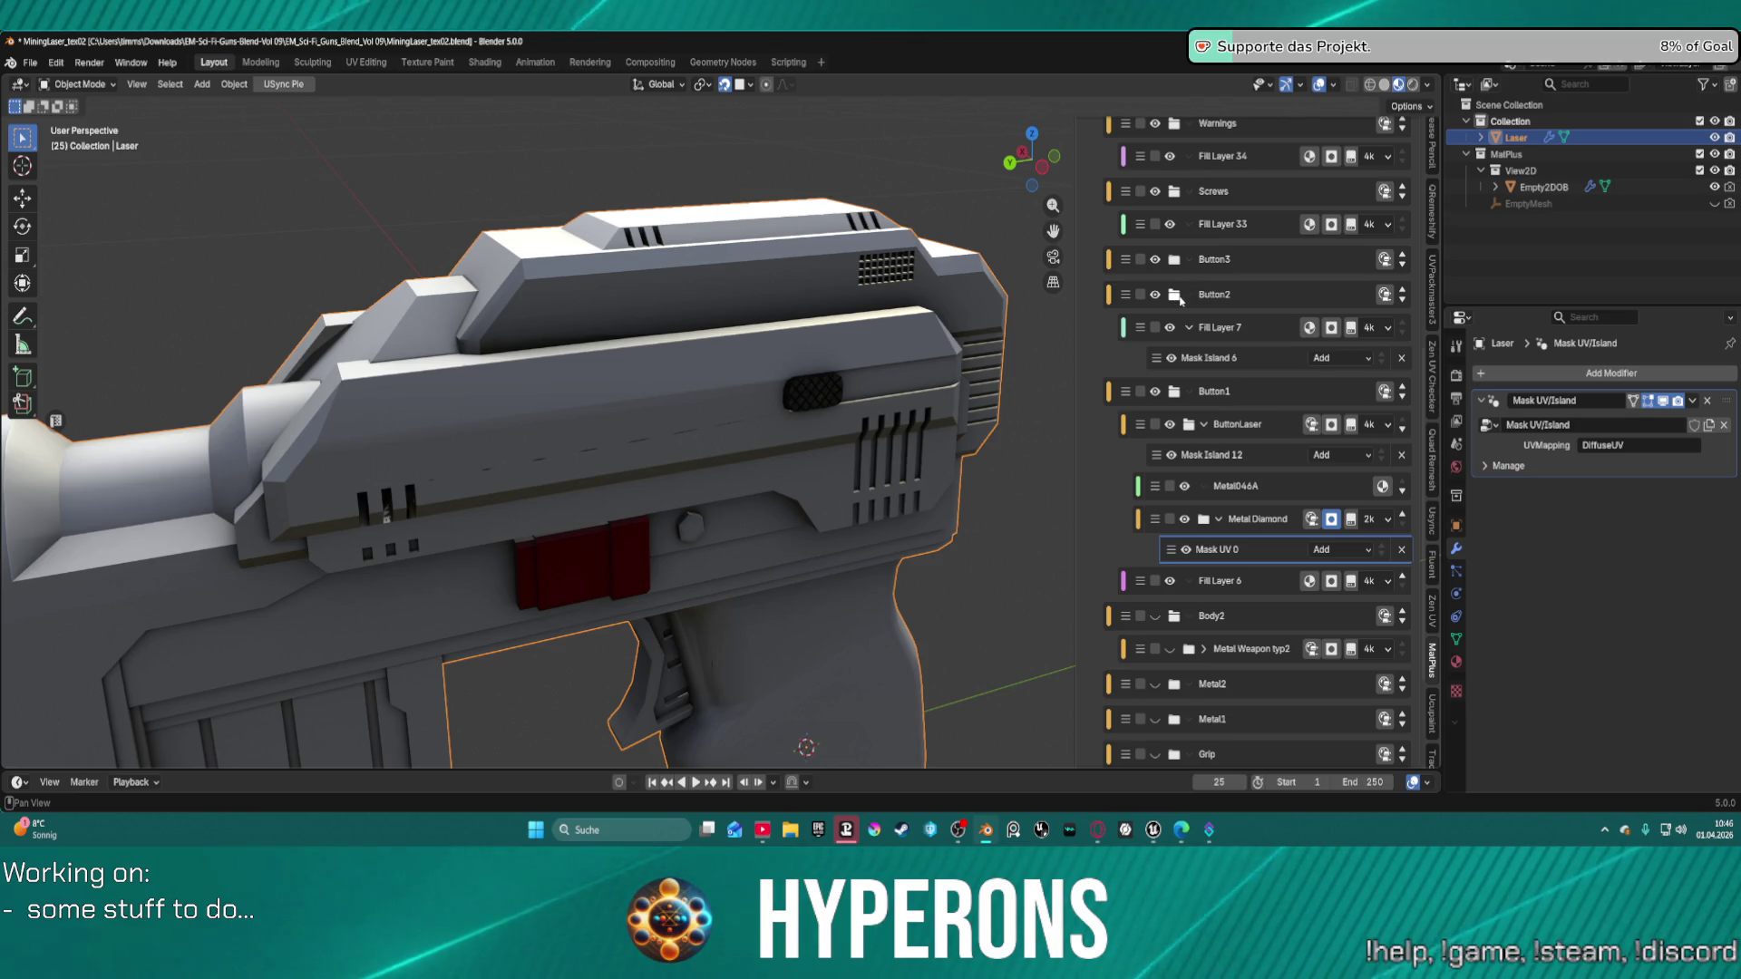
Collapse Button2 and Button1, and add a Mask Island 7 mask to Button3's Fill Layer 8.
left_click(1177, 294)
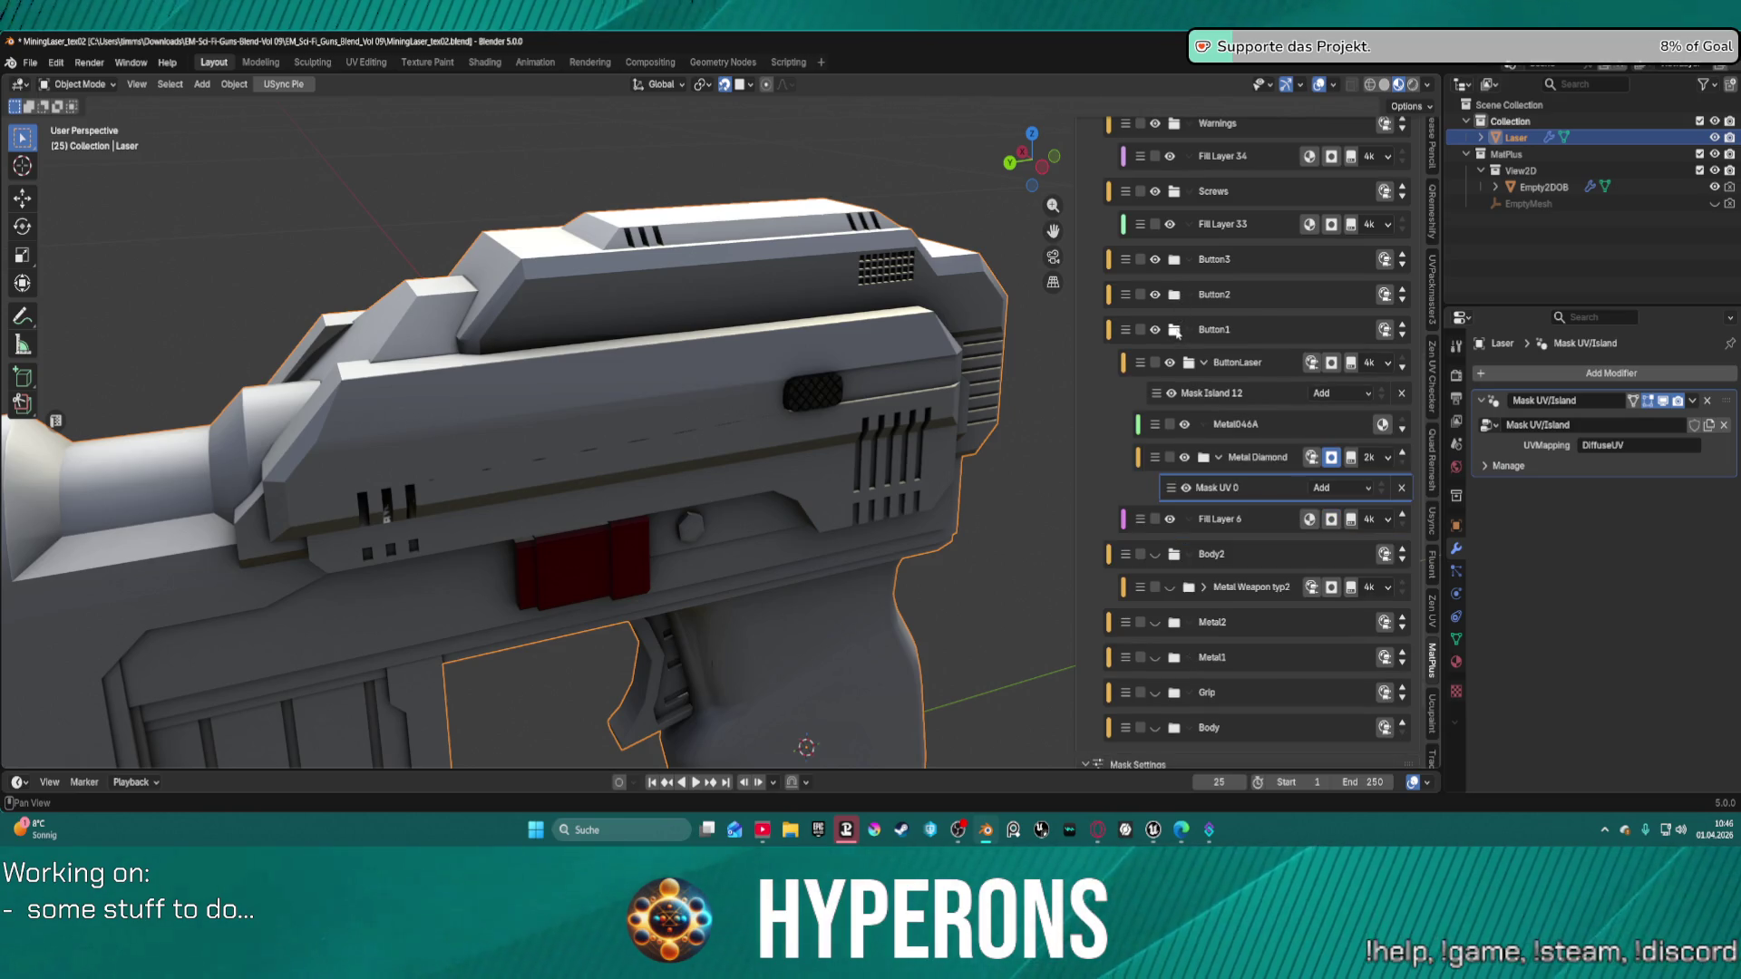
left_click(1175, 330)
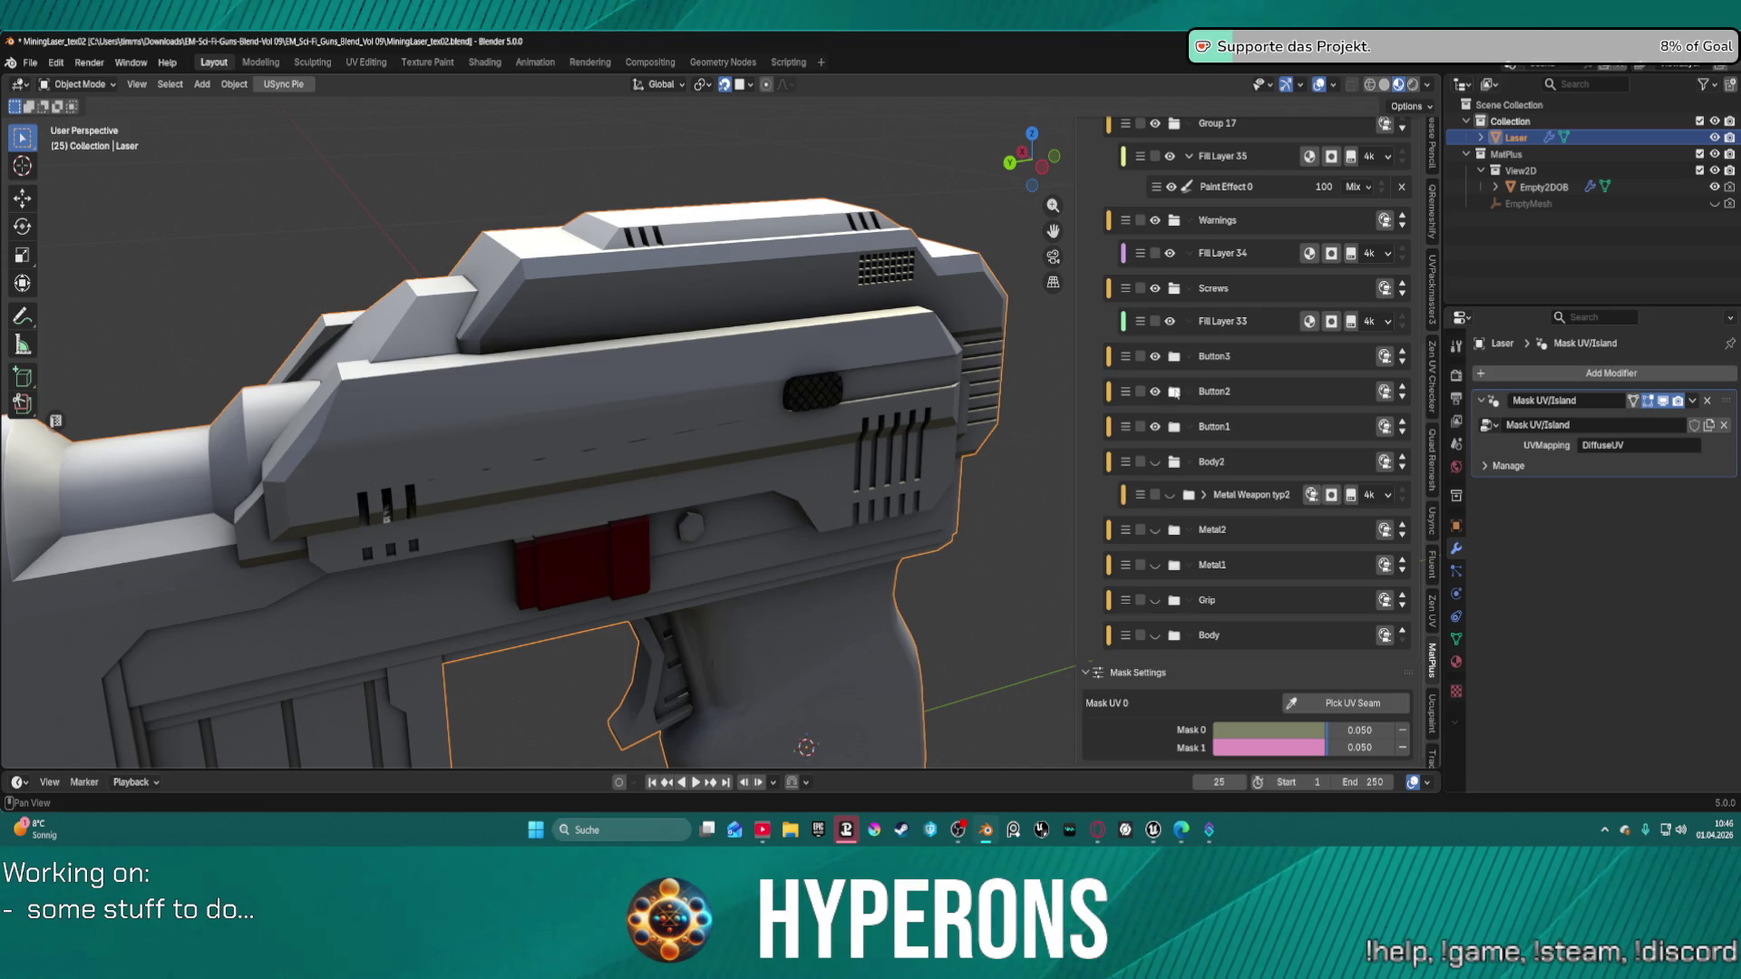
left_click(1173, 358)
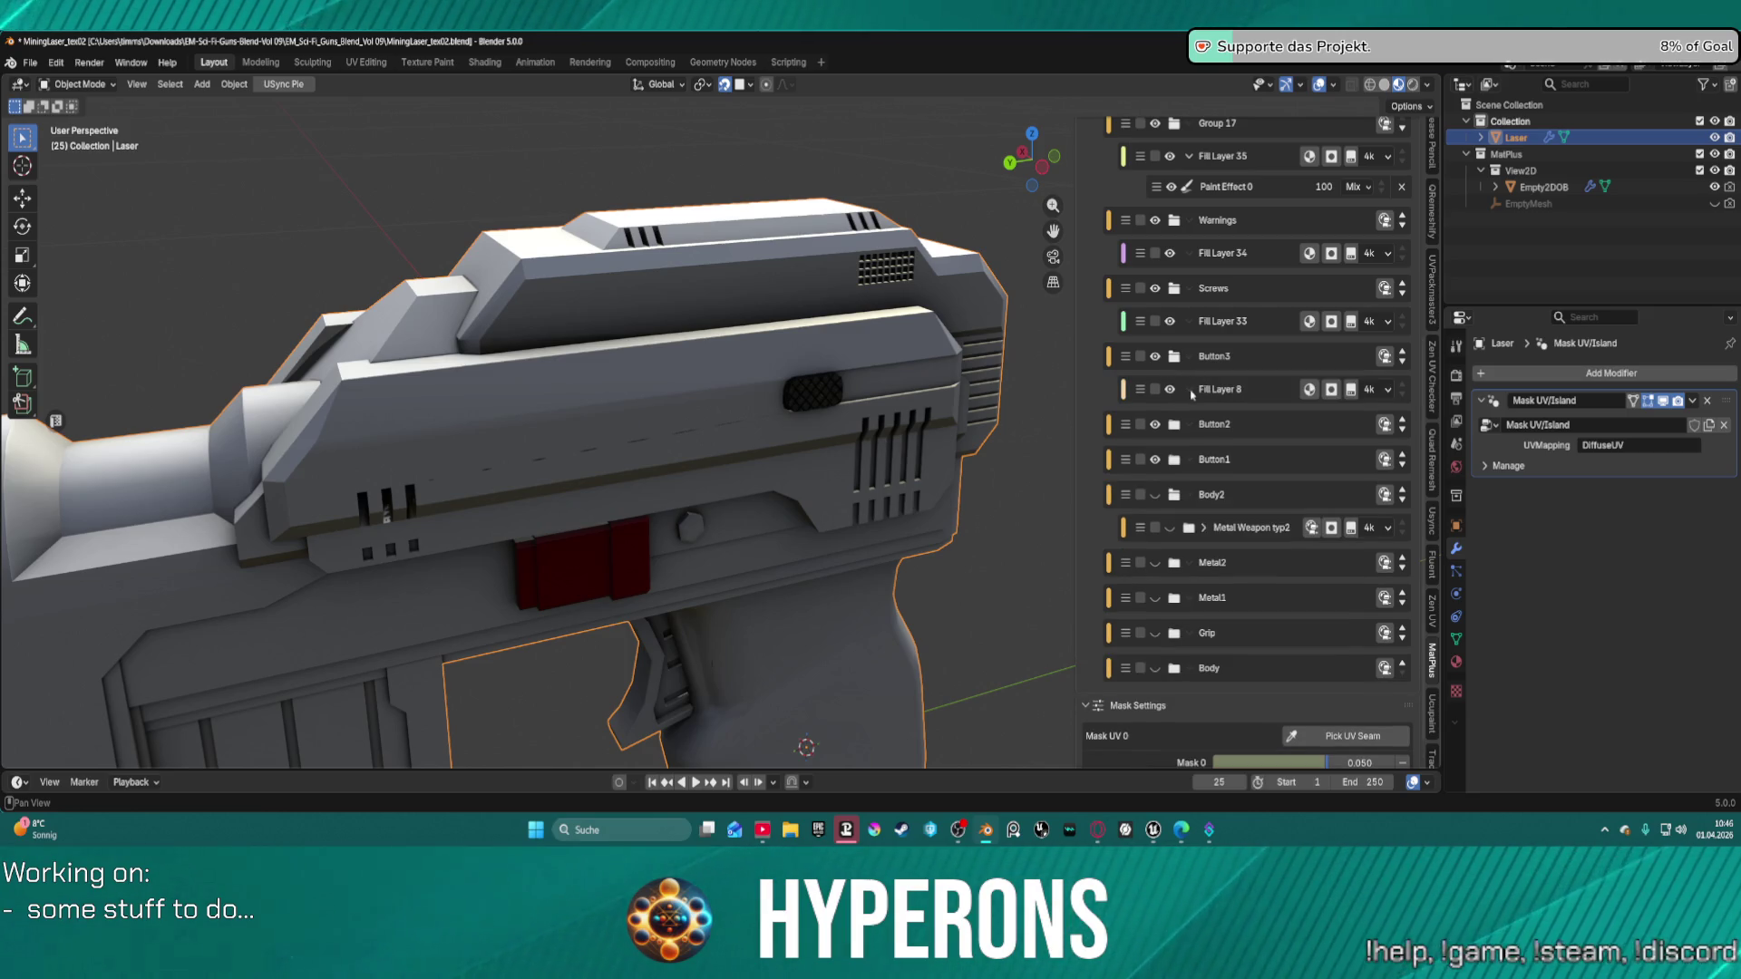
left_click(1227, 394)
left_click(1331, 390)
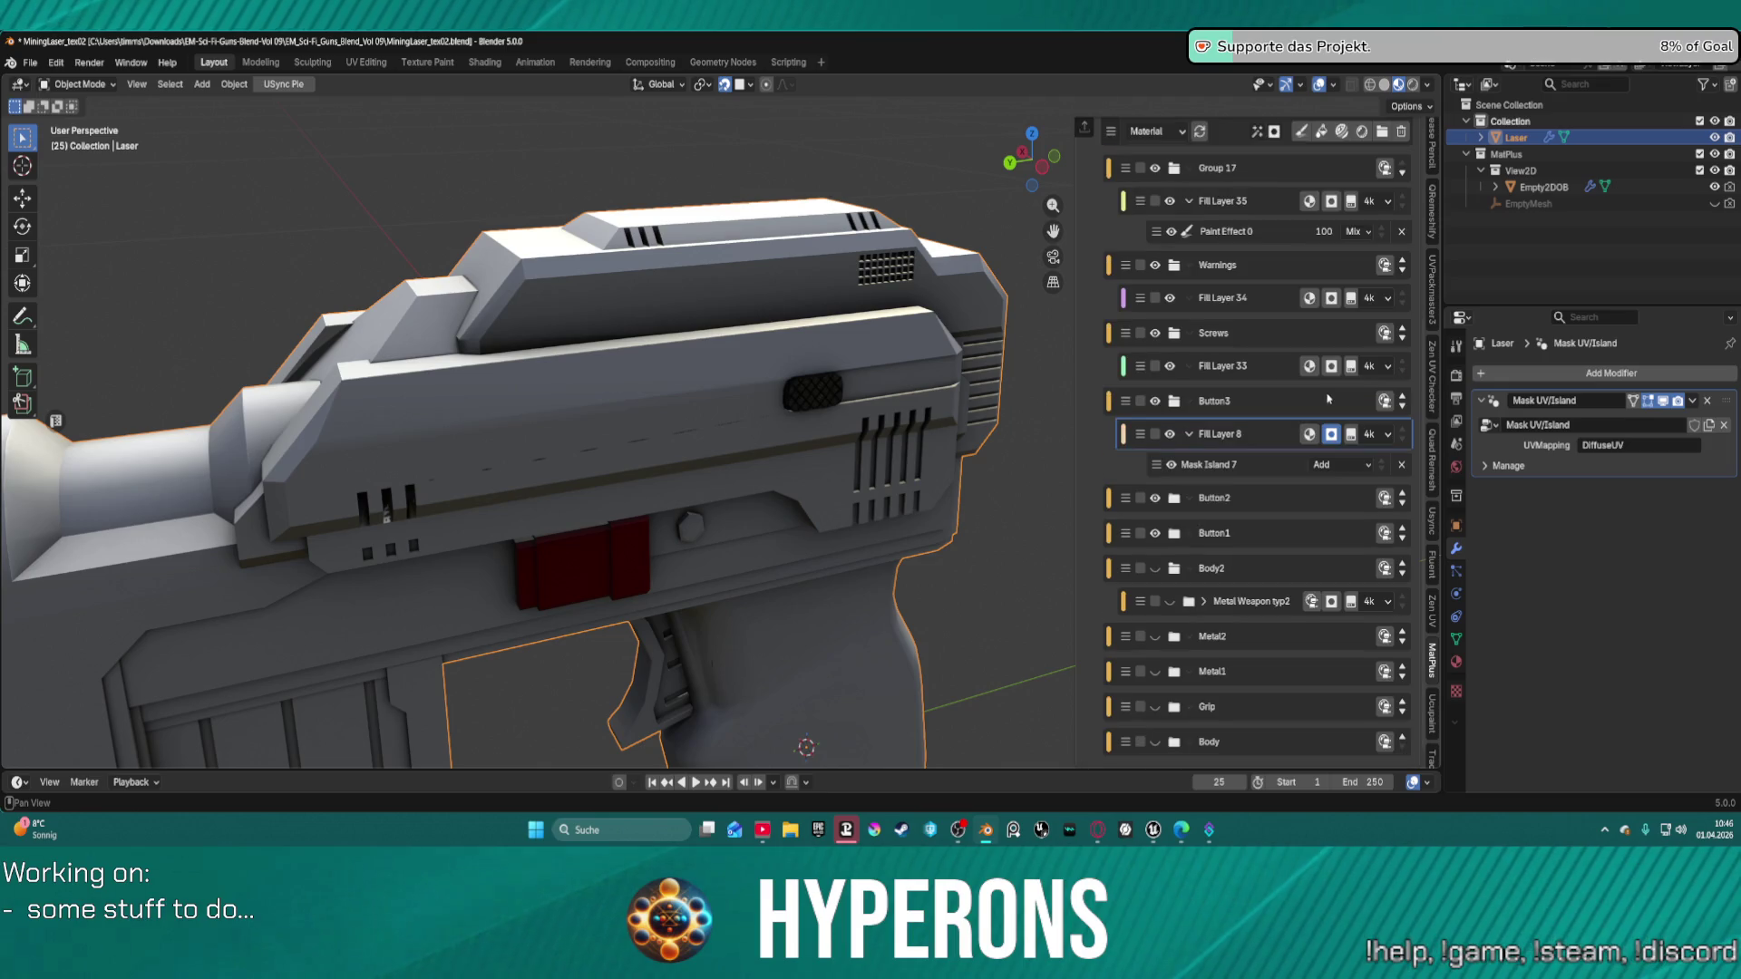
left_click(1269, 464)
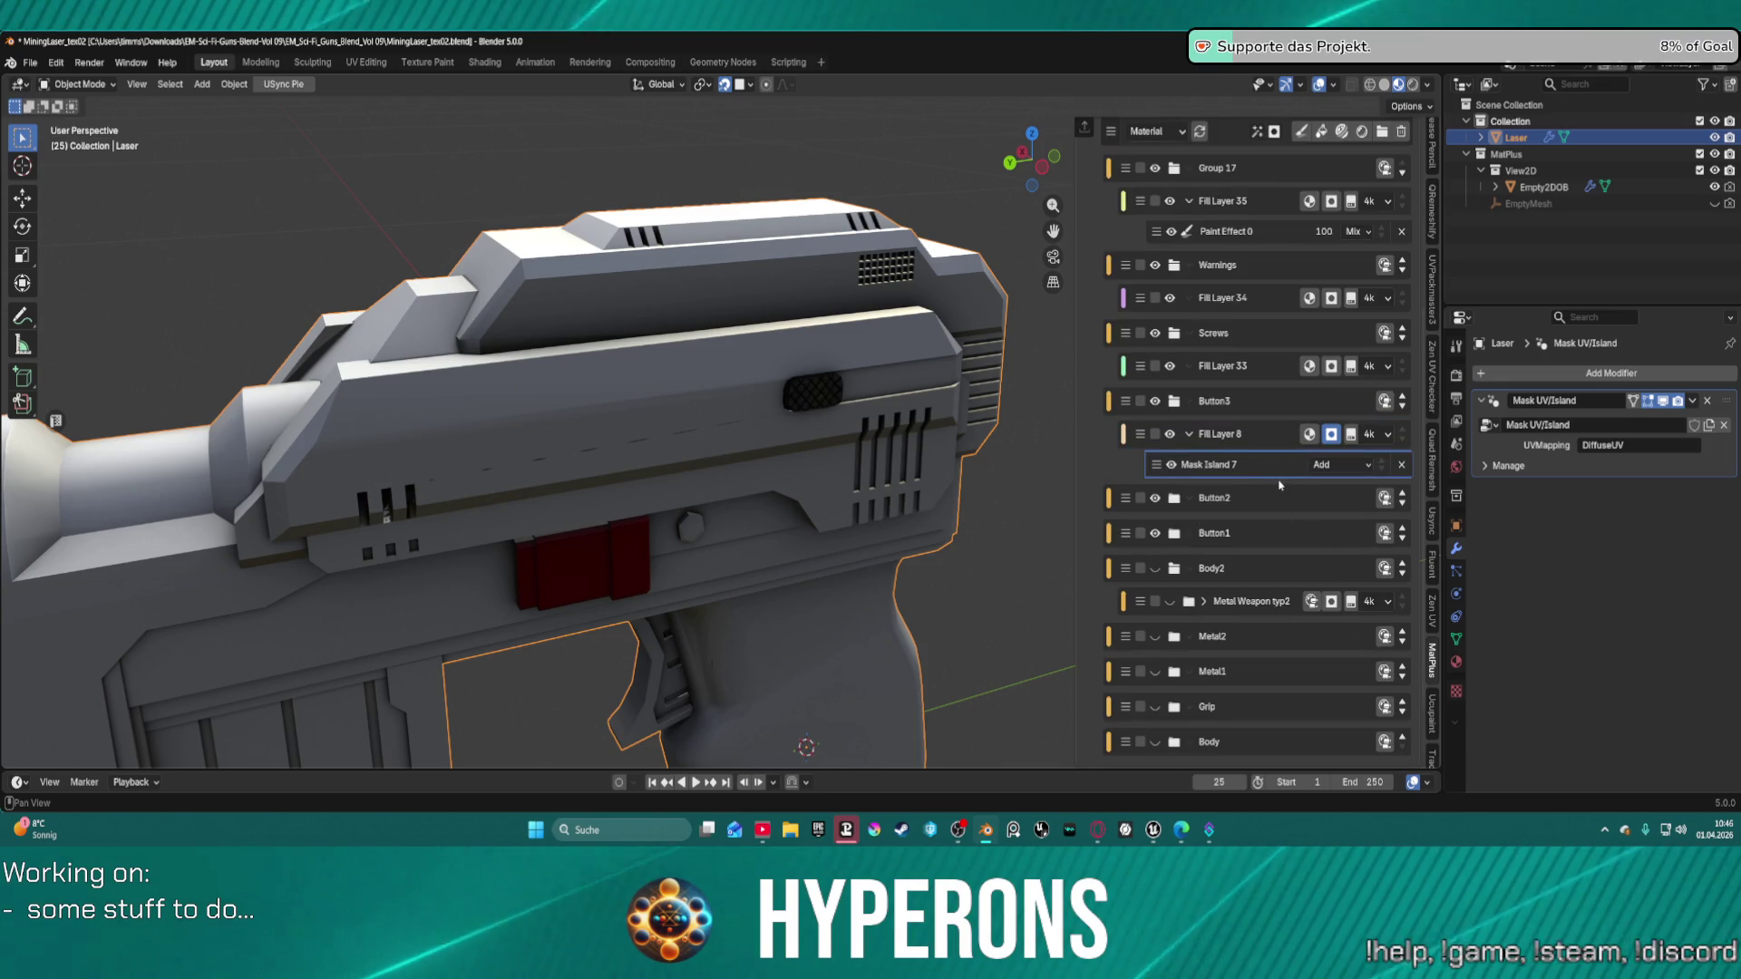
Clear Mask Island 7's old island pick and pick a new mesh island on the gun.
scroll(1302, 543, "down", 2)
left_click(1403, 747)
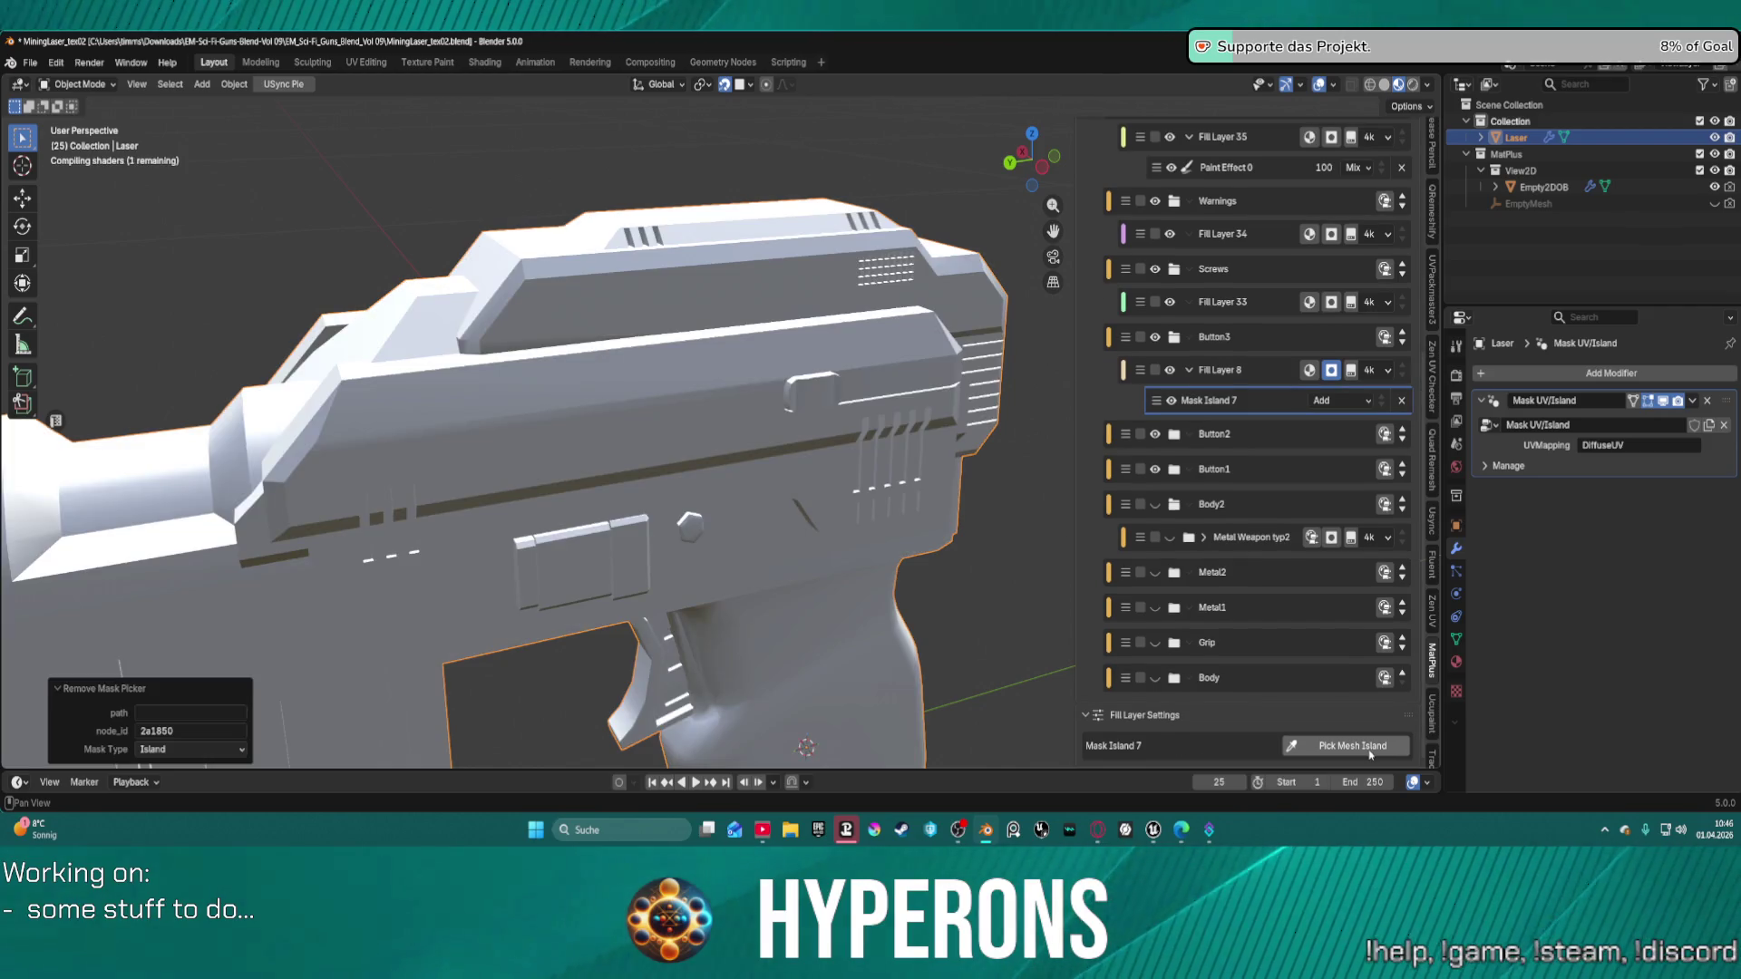
left_click(1370, 749)
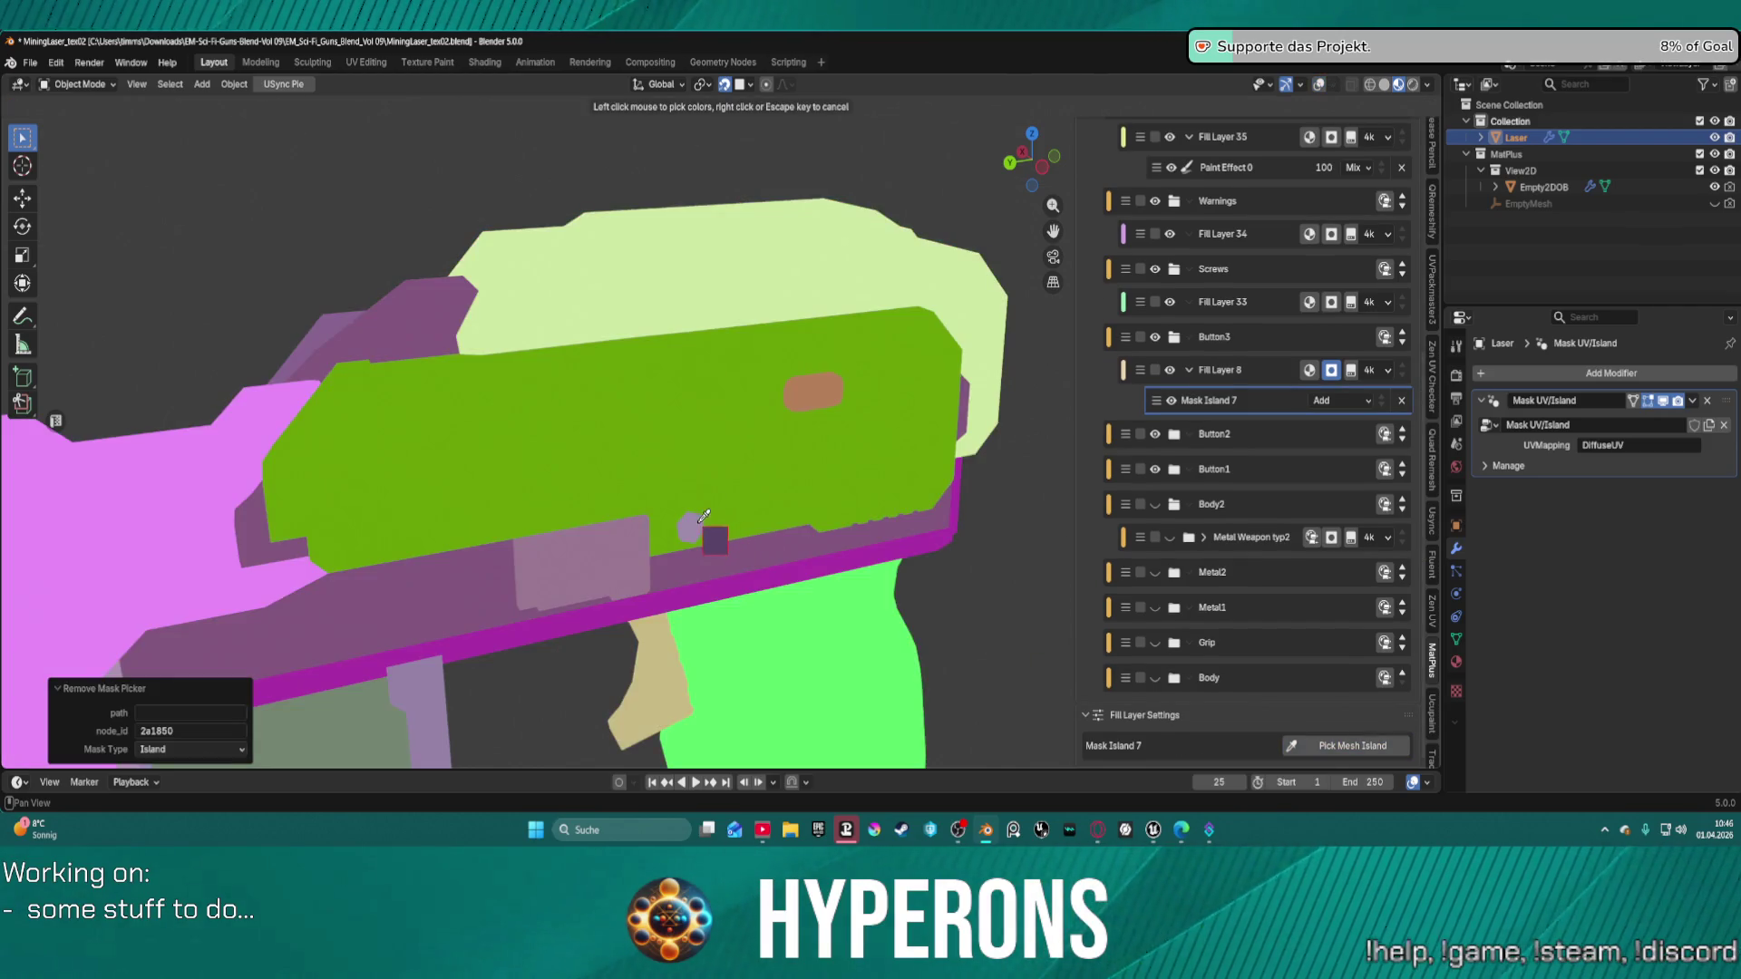
mouse_move(965, 571)
middle_mouse_down()
mouse_move(600, 518)
mouse_move(572, 545)
mouse_move(592, 511)
middle_mouse_up()
scroll(572, 545, "down", 2)
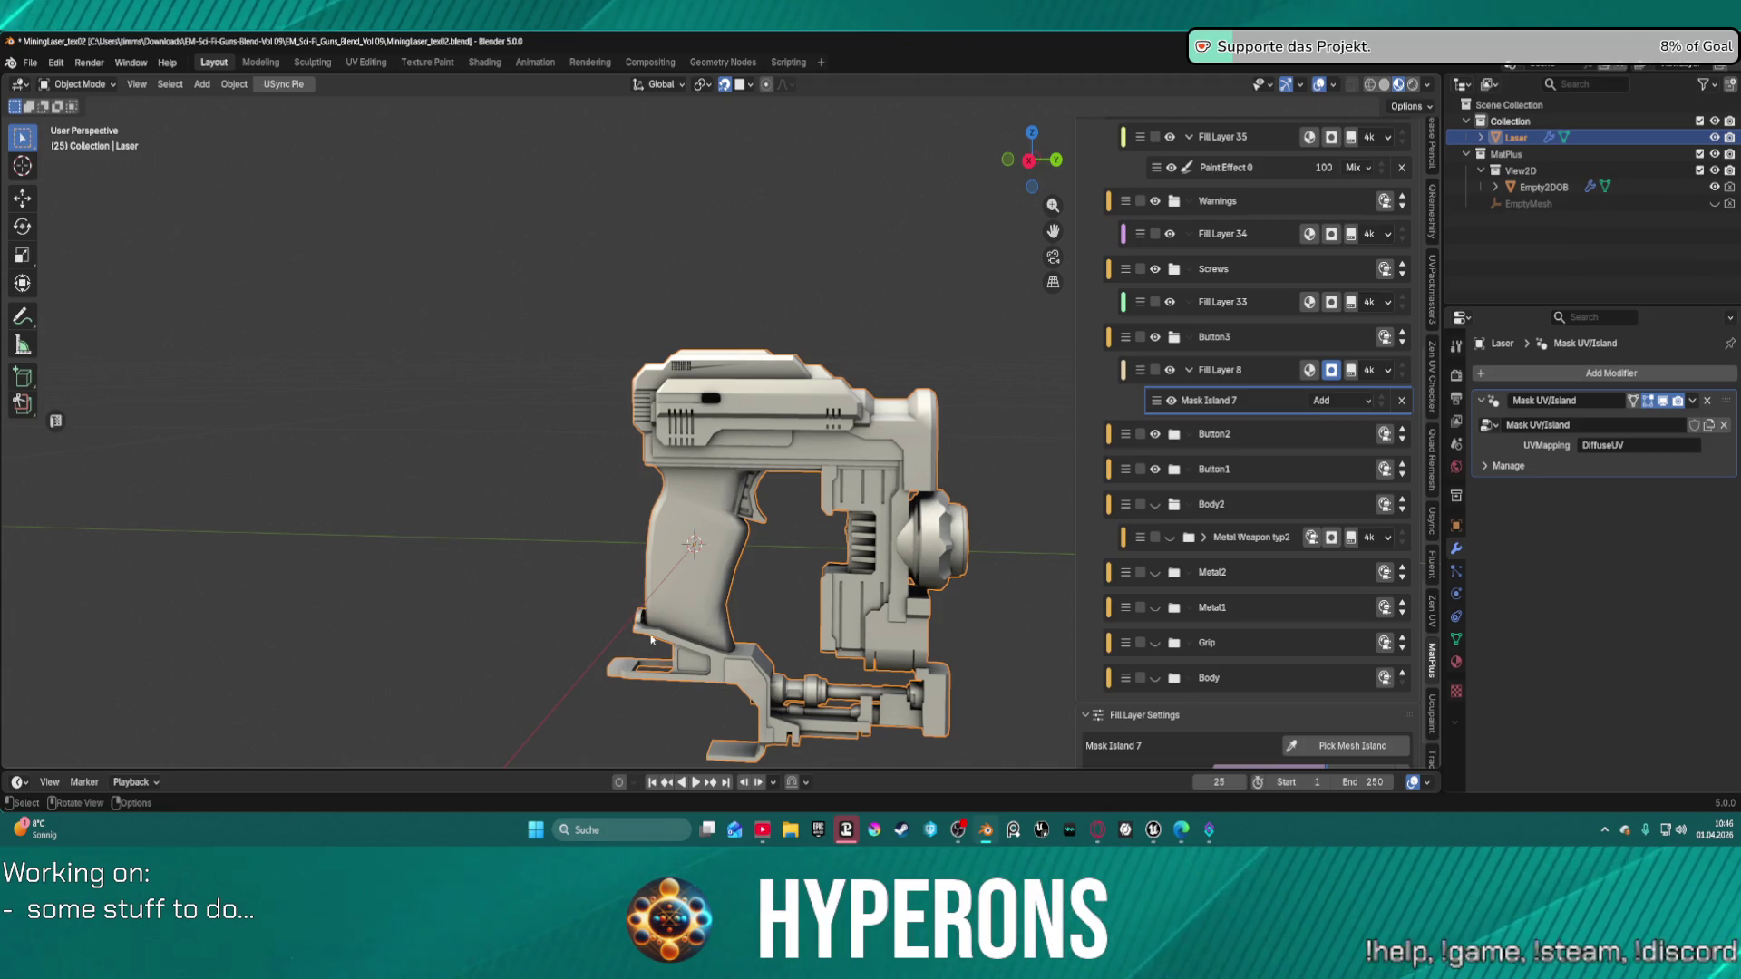
middle_click_drag(651, 639, 816, 562)
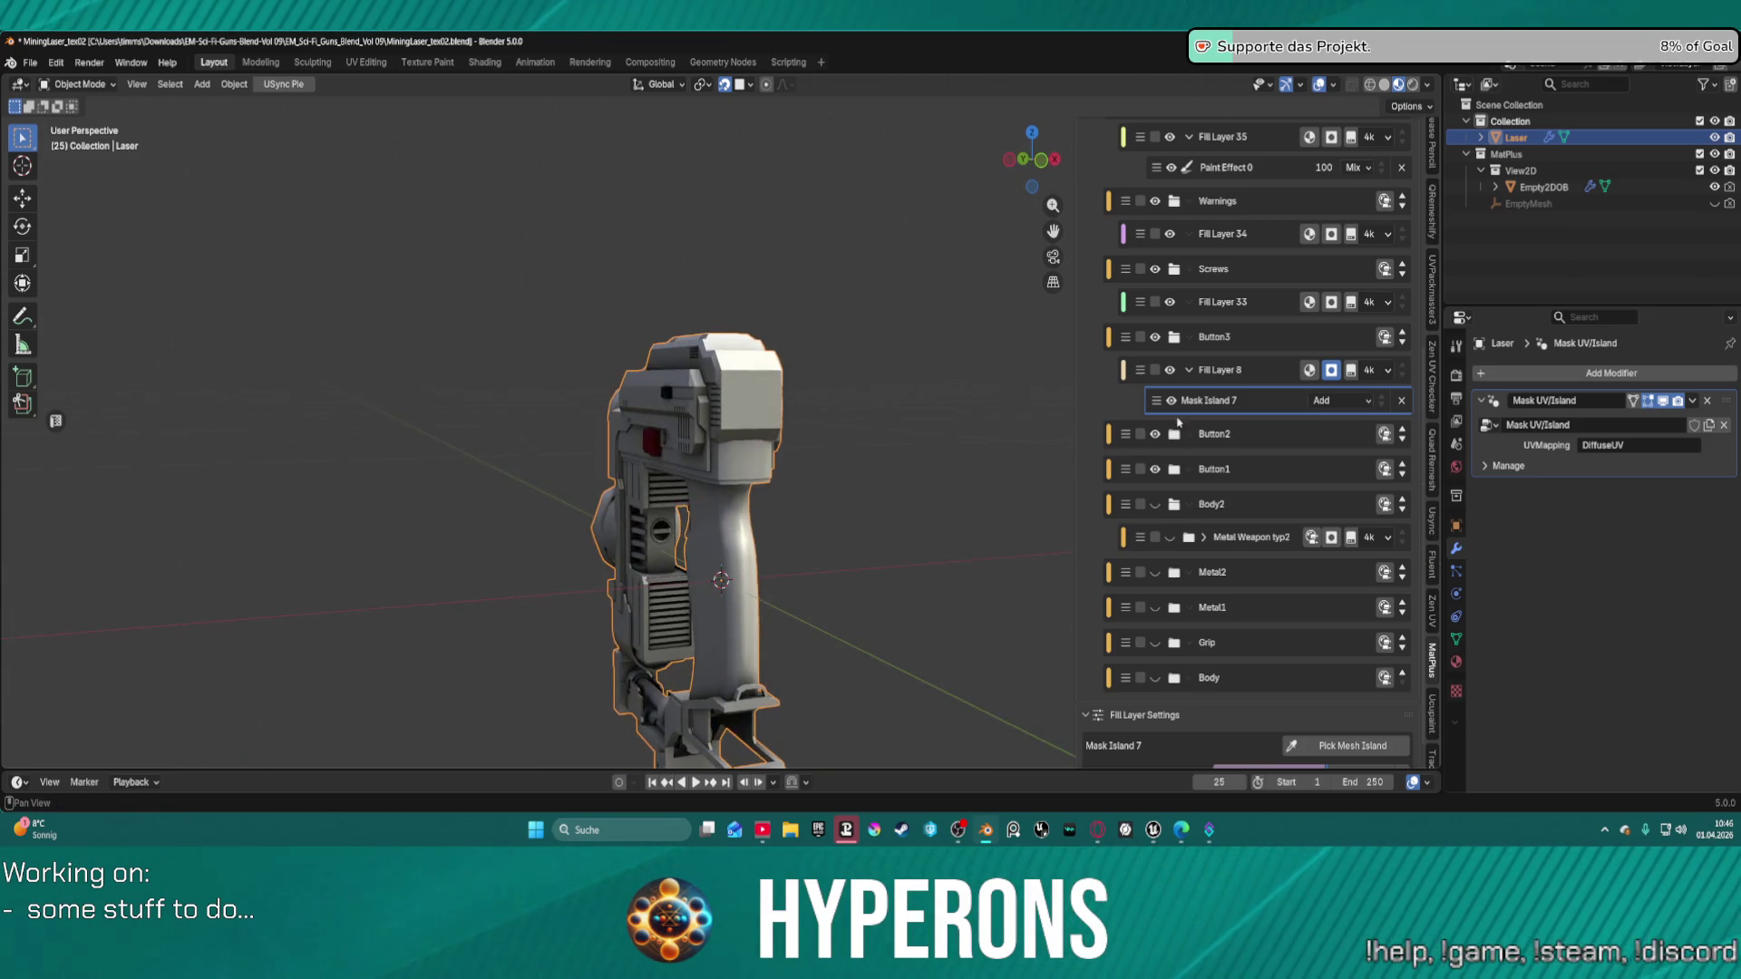
Make the Body2 and Metal2 layers visible again so the gun looks textured.
left_click(1156, 504)
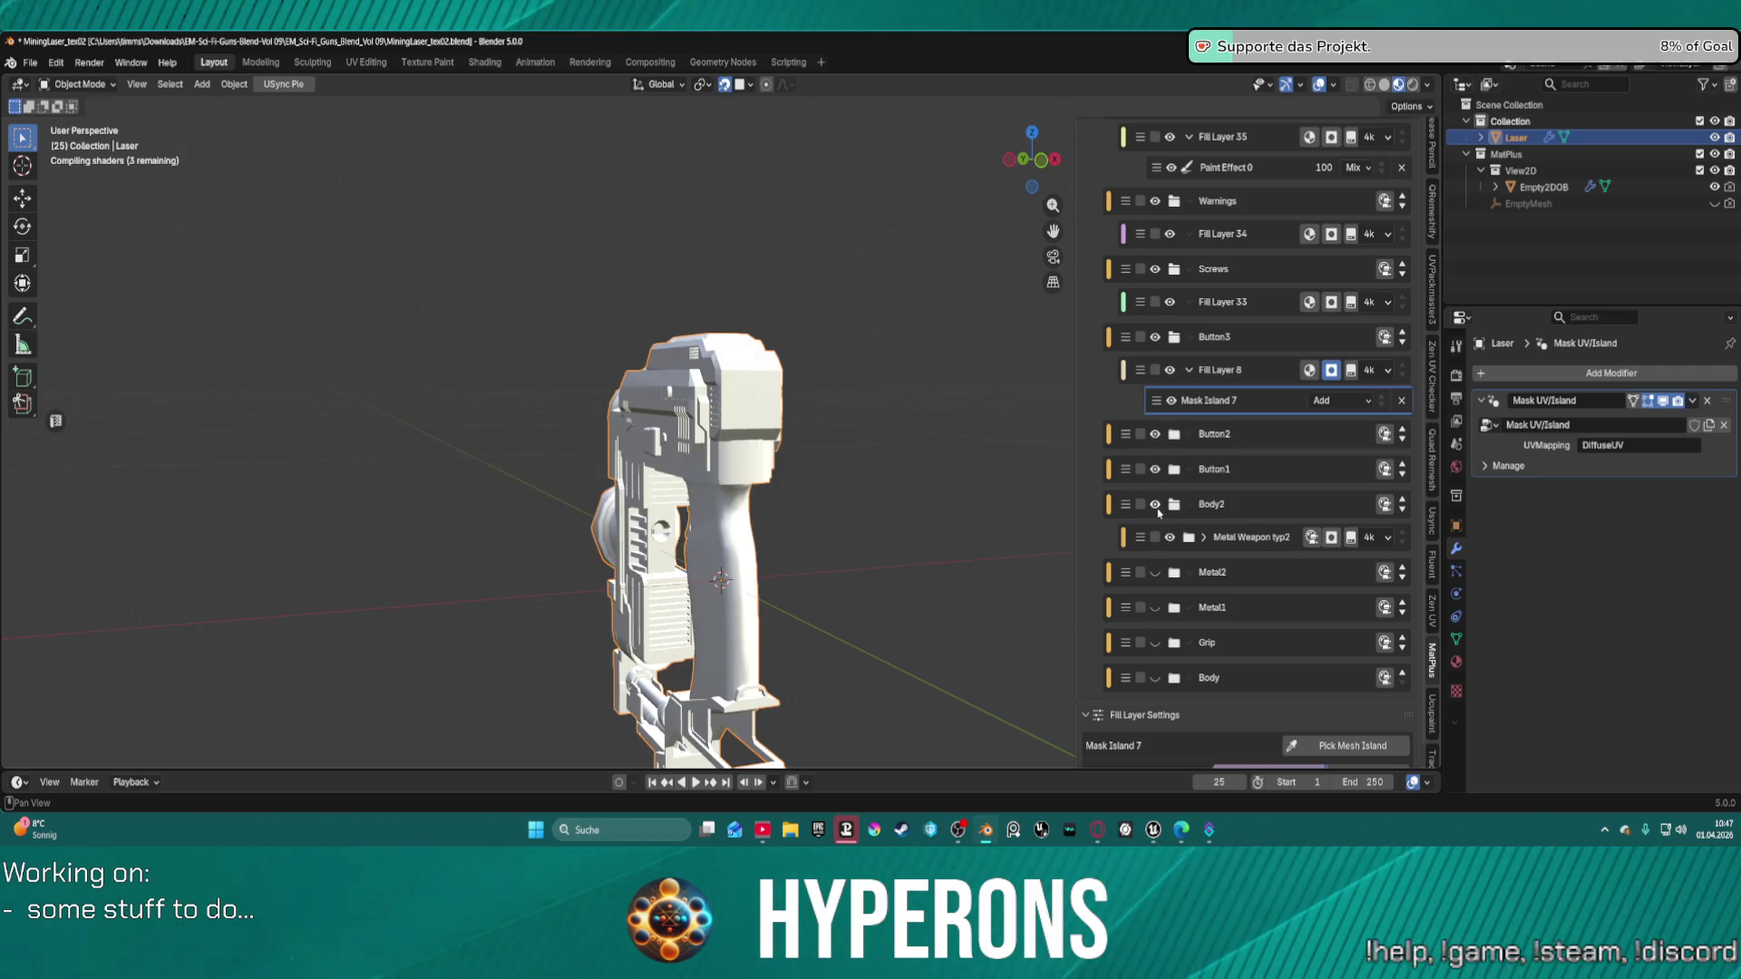
left_click(1156, 577)
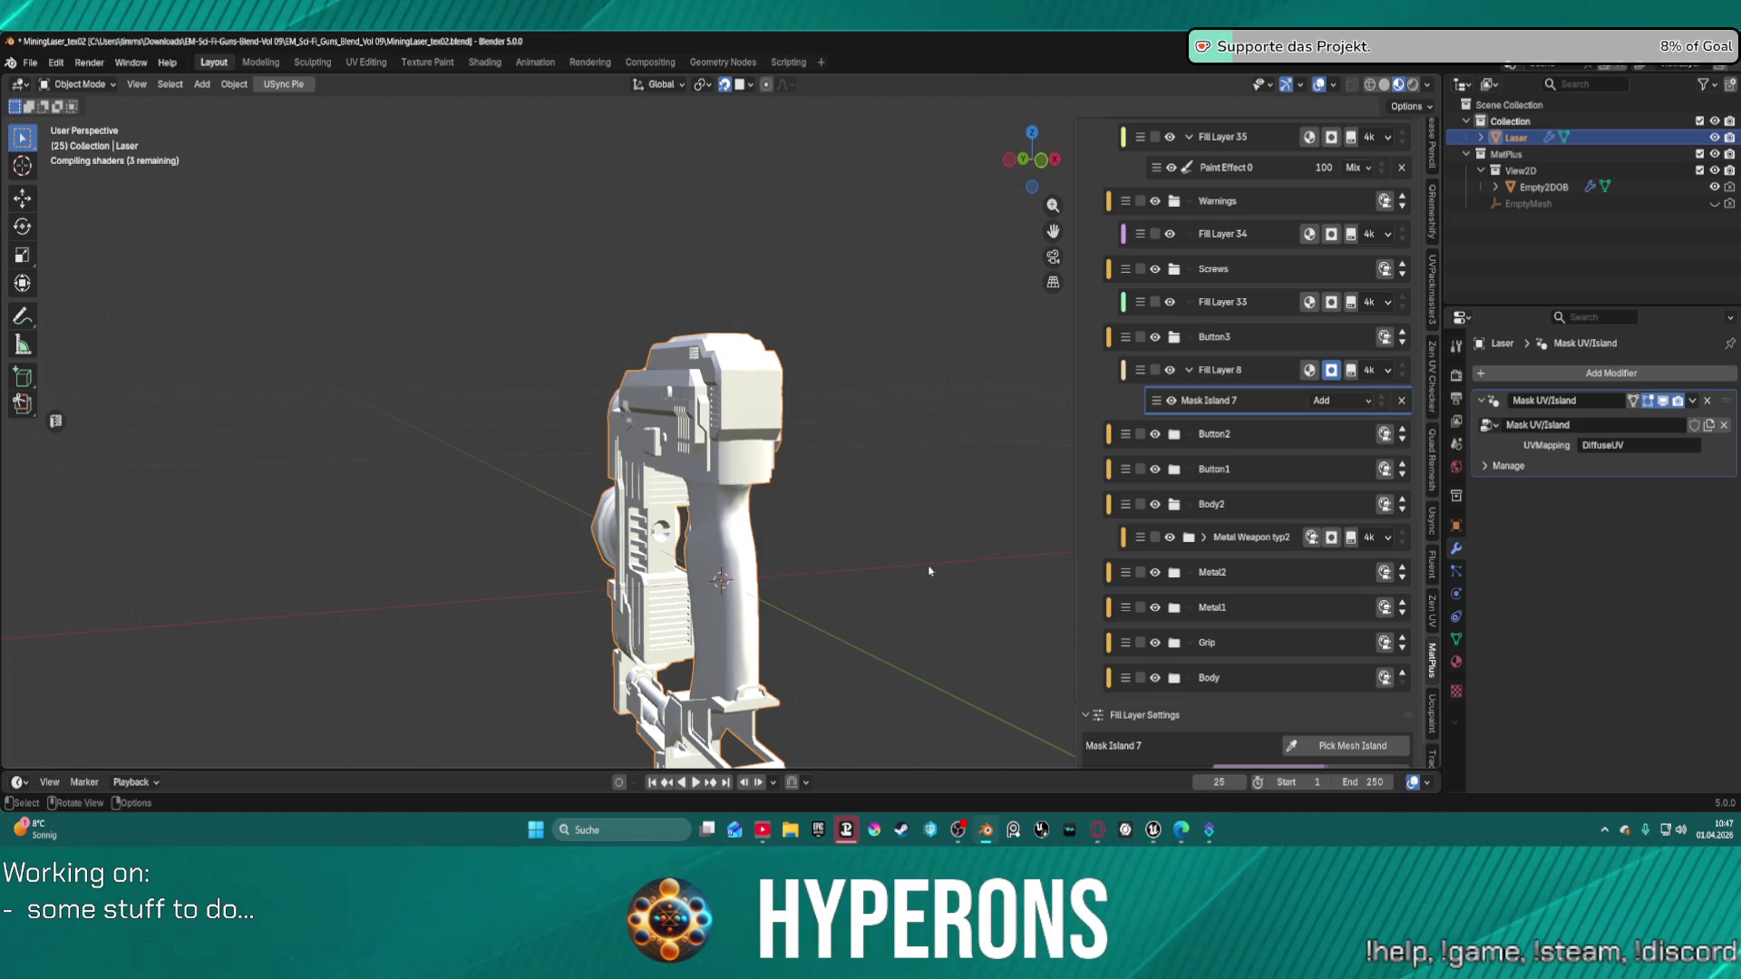
middle_click_drag(826, 533, 934, 530)
scroll(943, 530, "up", 5)
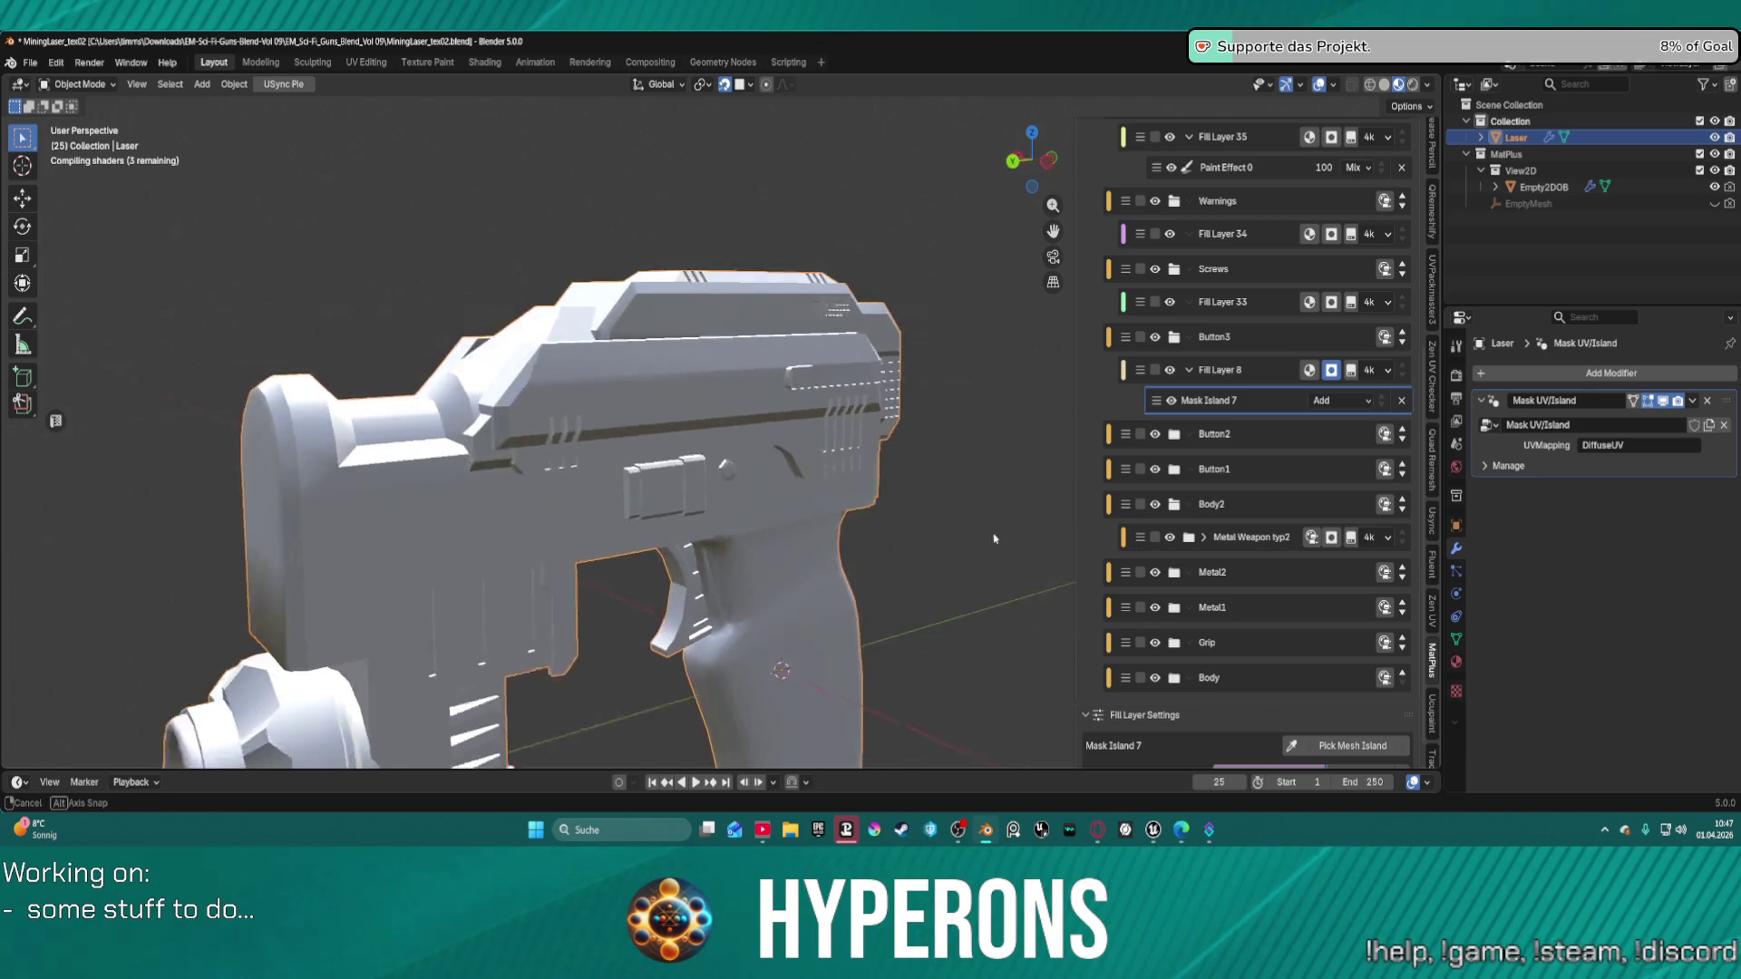
scroll(958, 529, "down", 3)
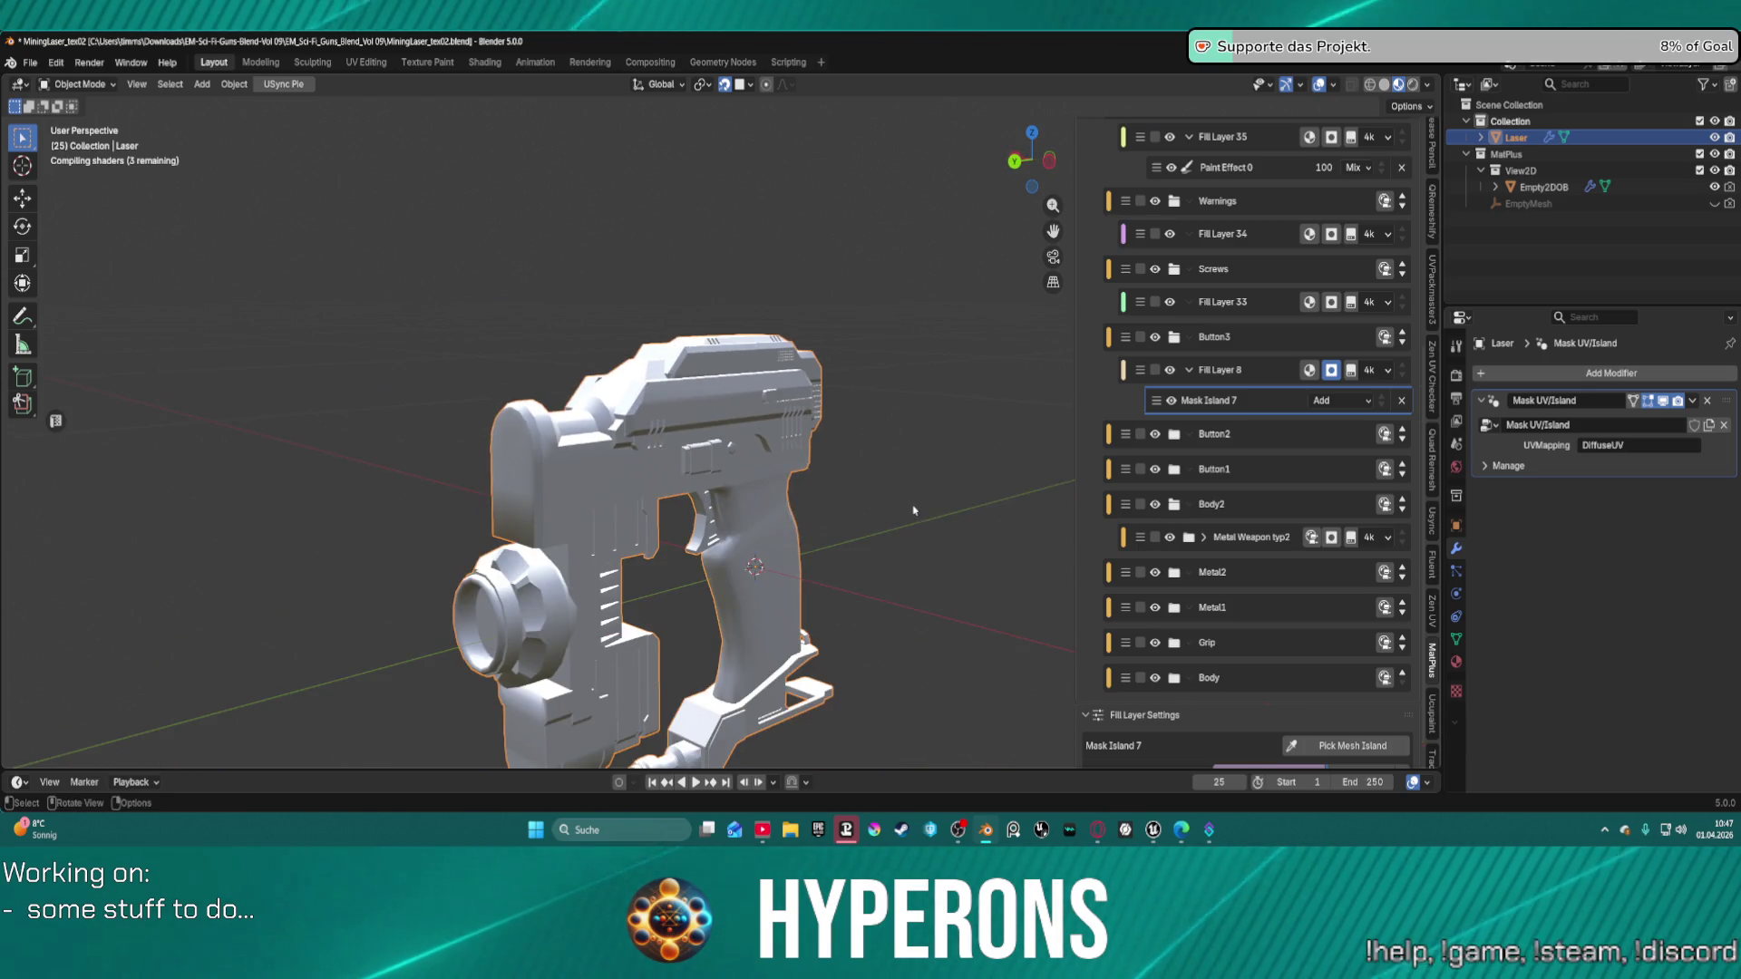
middle_click_drag(917, 511, 1049, 492)
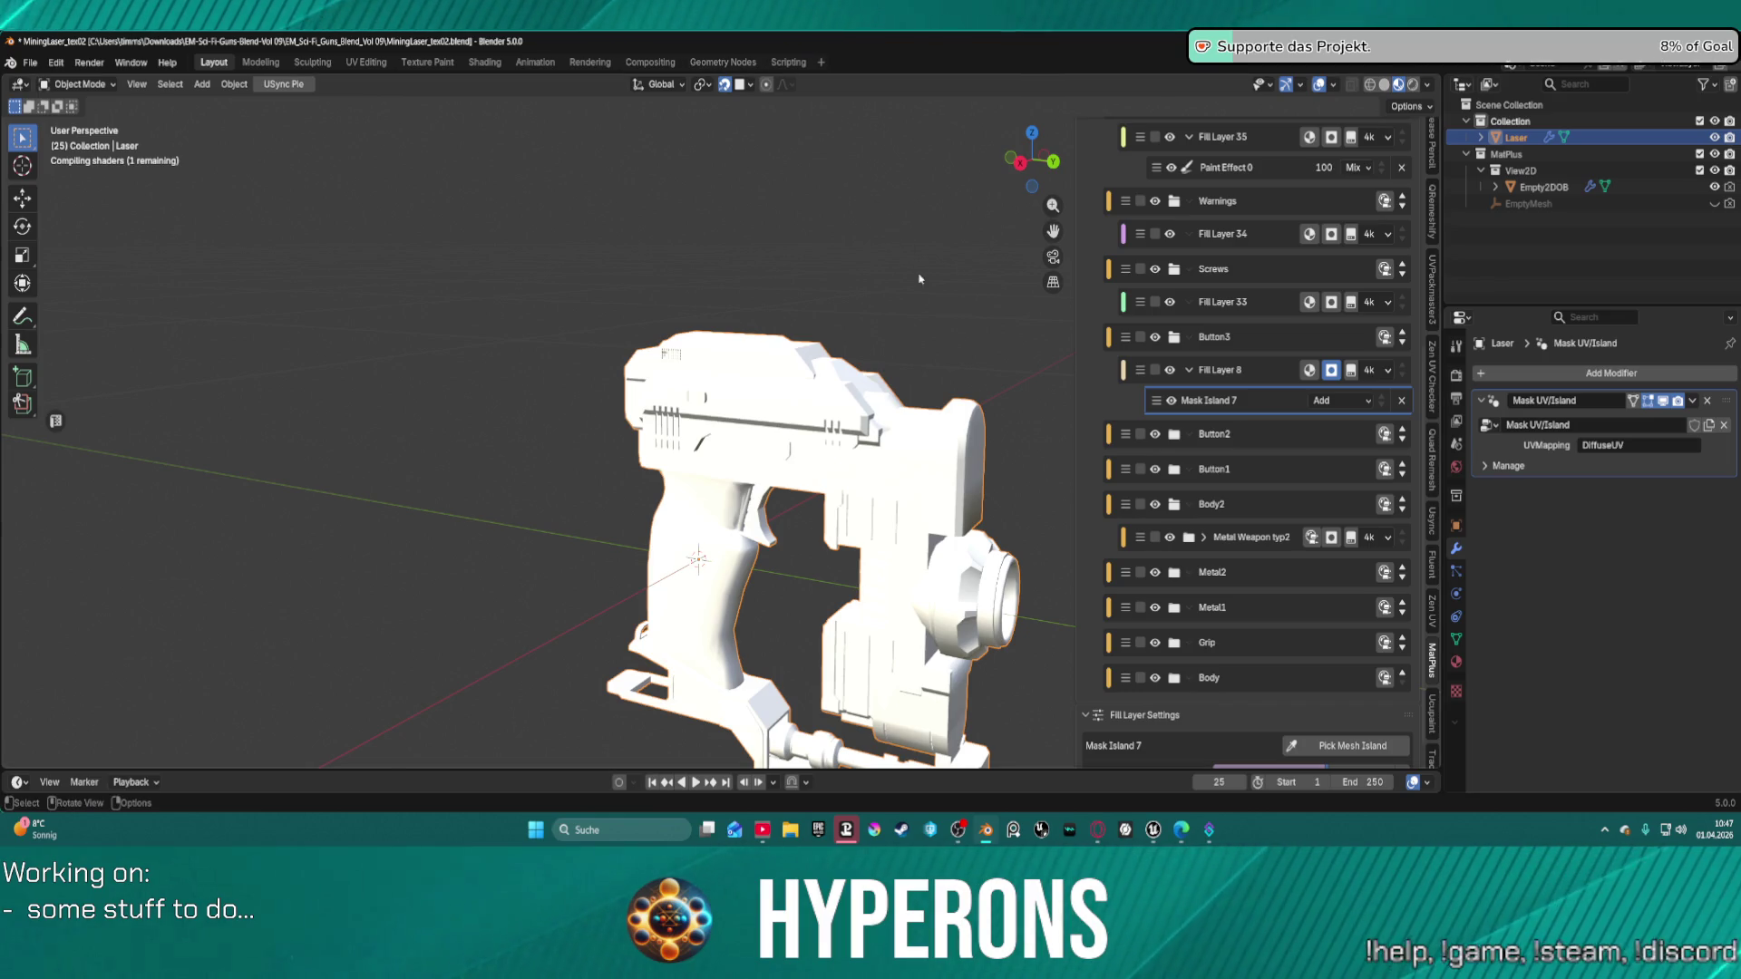
middle_click_drag(918, 278, 814, 187, "shift")
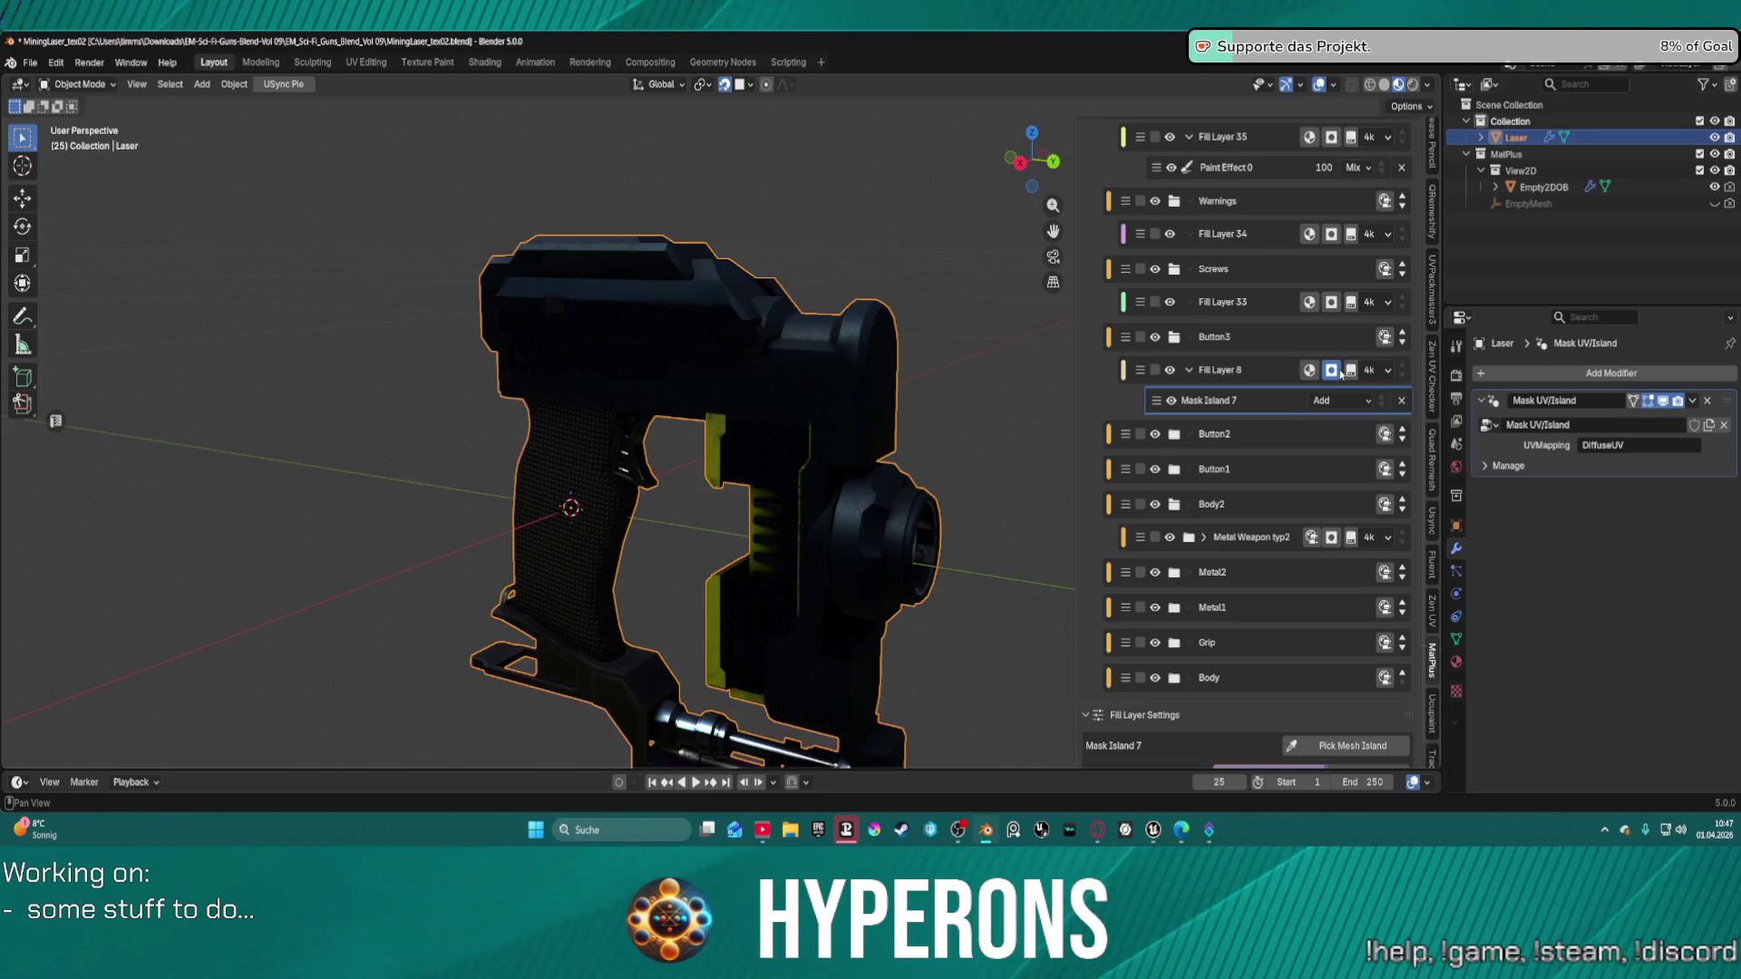
Inspect the yellow vent section and grip up close, then expand the Body folder.
middle_click_drag(950, 419, 662, 403)
scroll(653, 401, "up", 5)
scroll(653, 402, "down", 5)
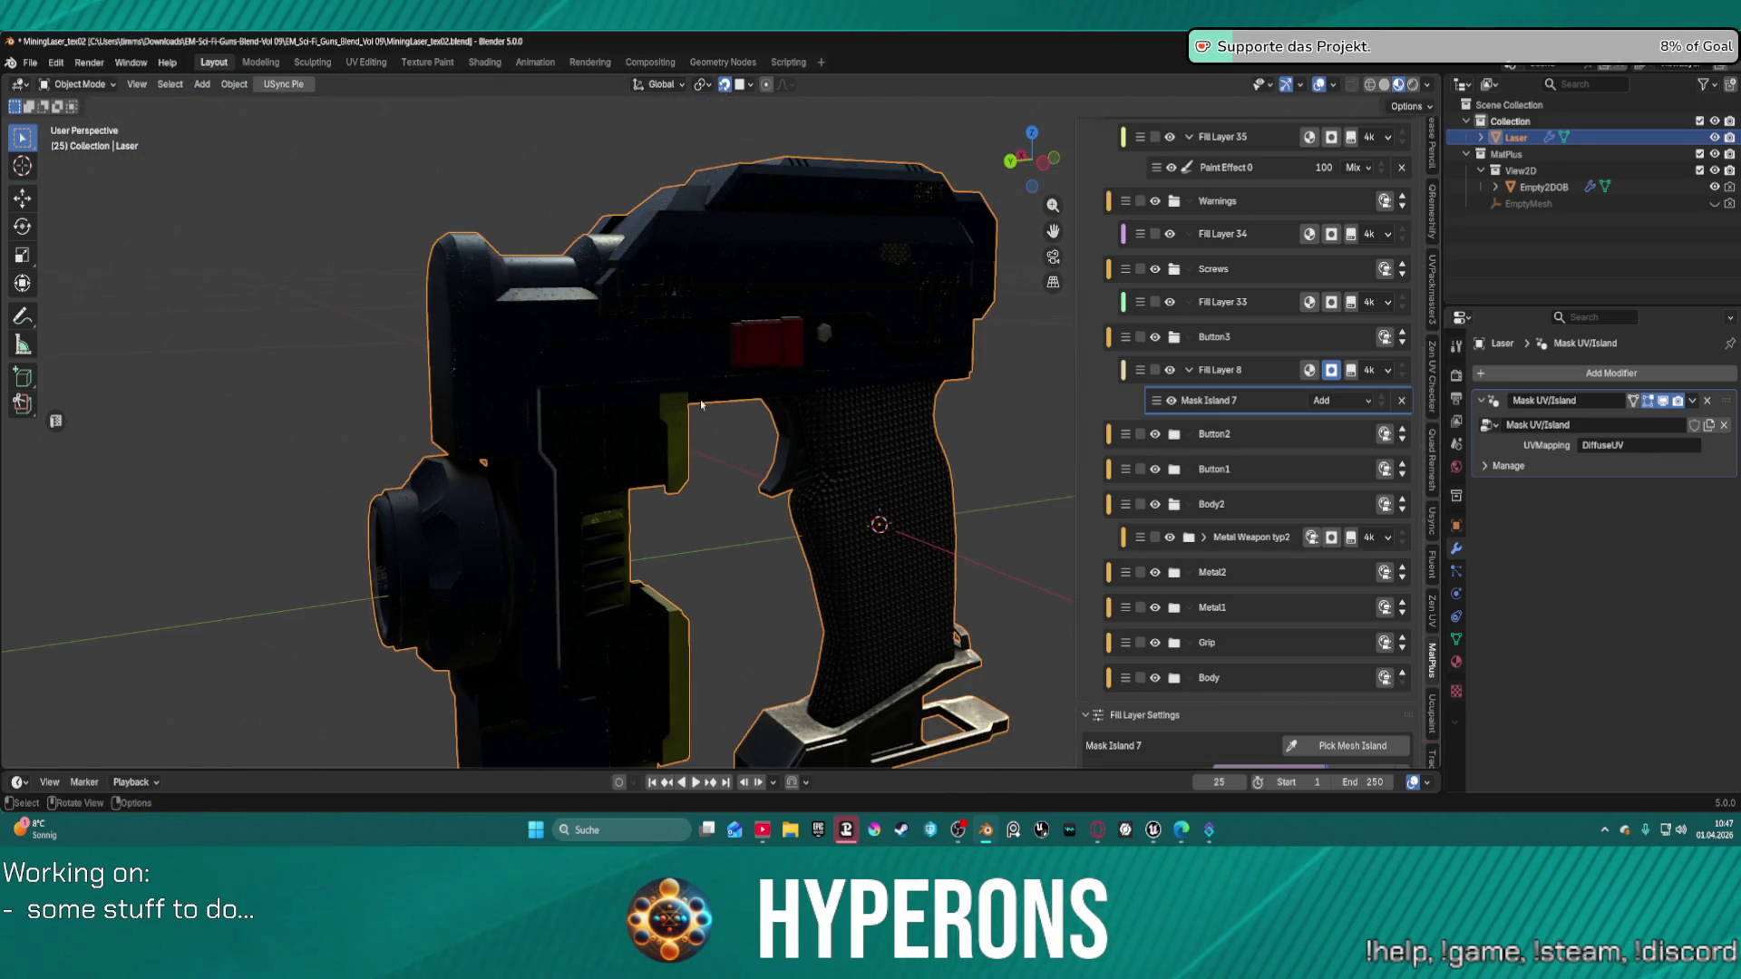
mouse_move(712, 446)
middle_mouse_down()
mouse_move(812, 374)
mouse_move(711, 393)
mouse_move(520, 384)
mouse_move(601, 392)
mouse_move(602, 408)
middle_mouse_up()
scroll(822, 374, "up", 3)
scroll(826, 373, "up", 2)
scroll(593, 375, "down", 5)
scroll(1367, 381, "up", 1)
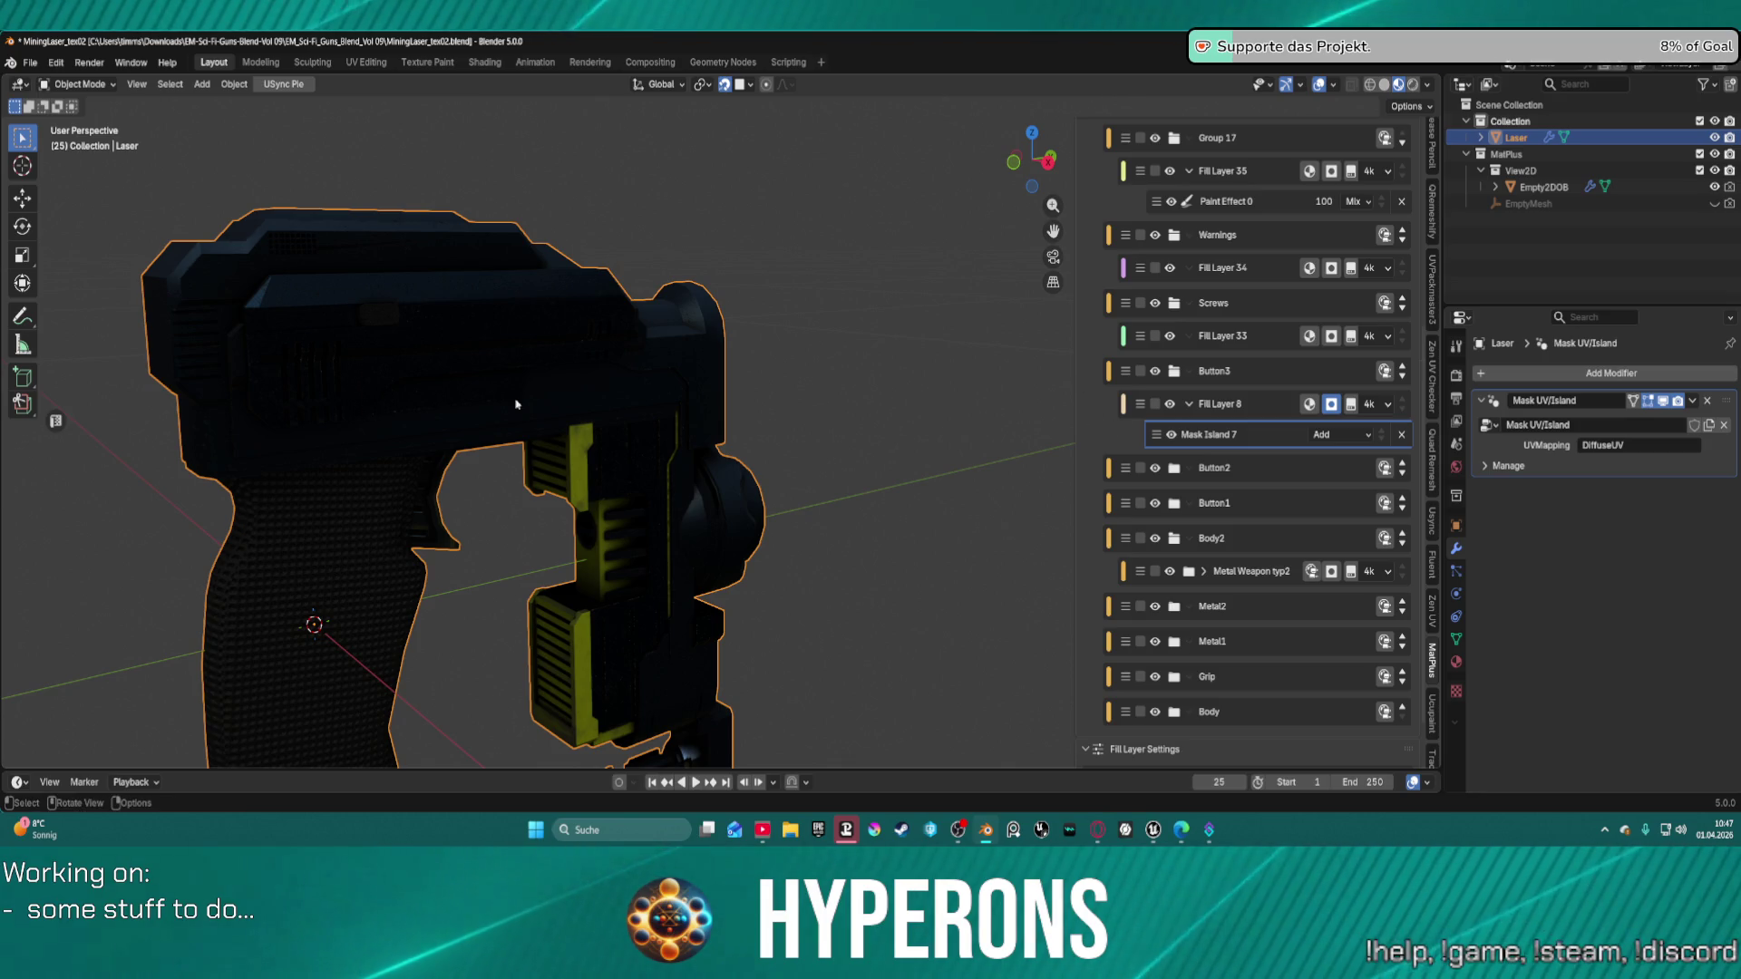
left_click(1175, 711)
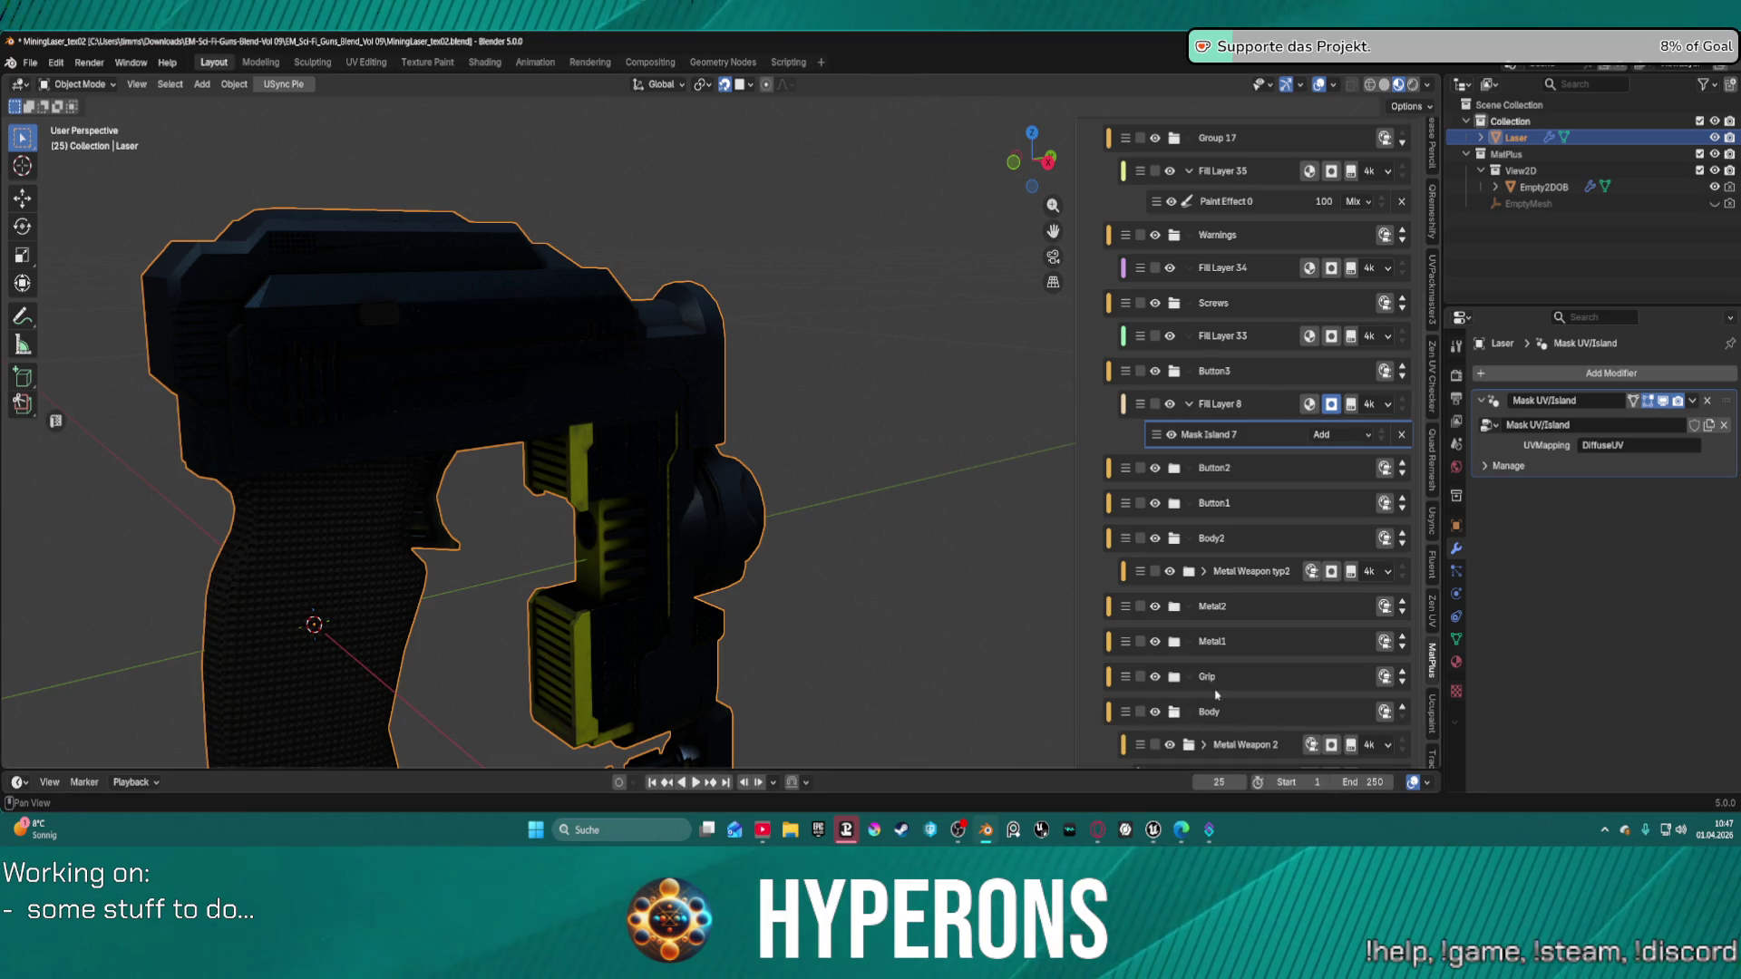
Show Metal Weapon 2's Base fill settings (0.500 metallic and roughness) and inspect the grip and barrel.
scroll(1221, 690, "down", 7)
left_click(1263, 654)
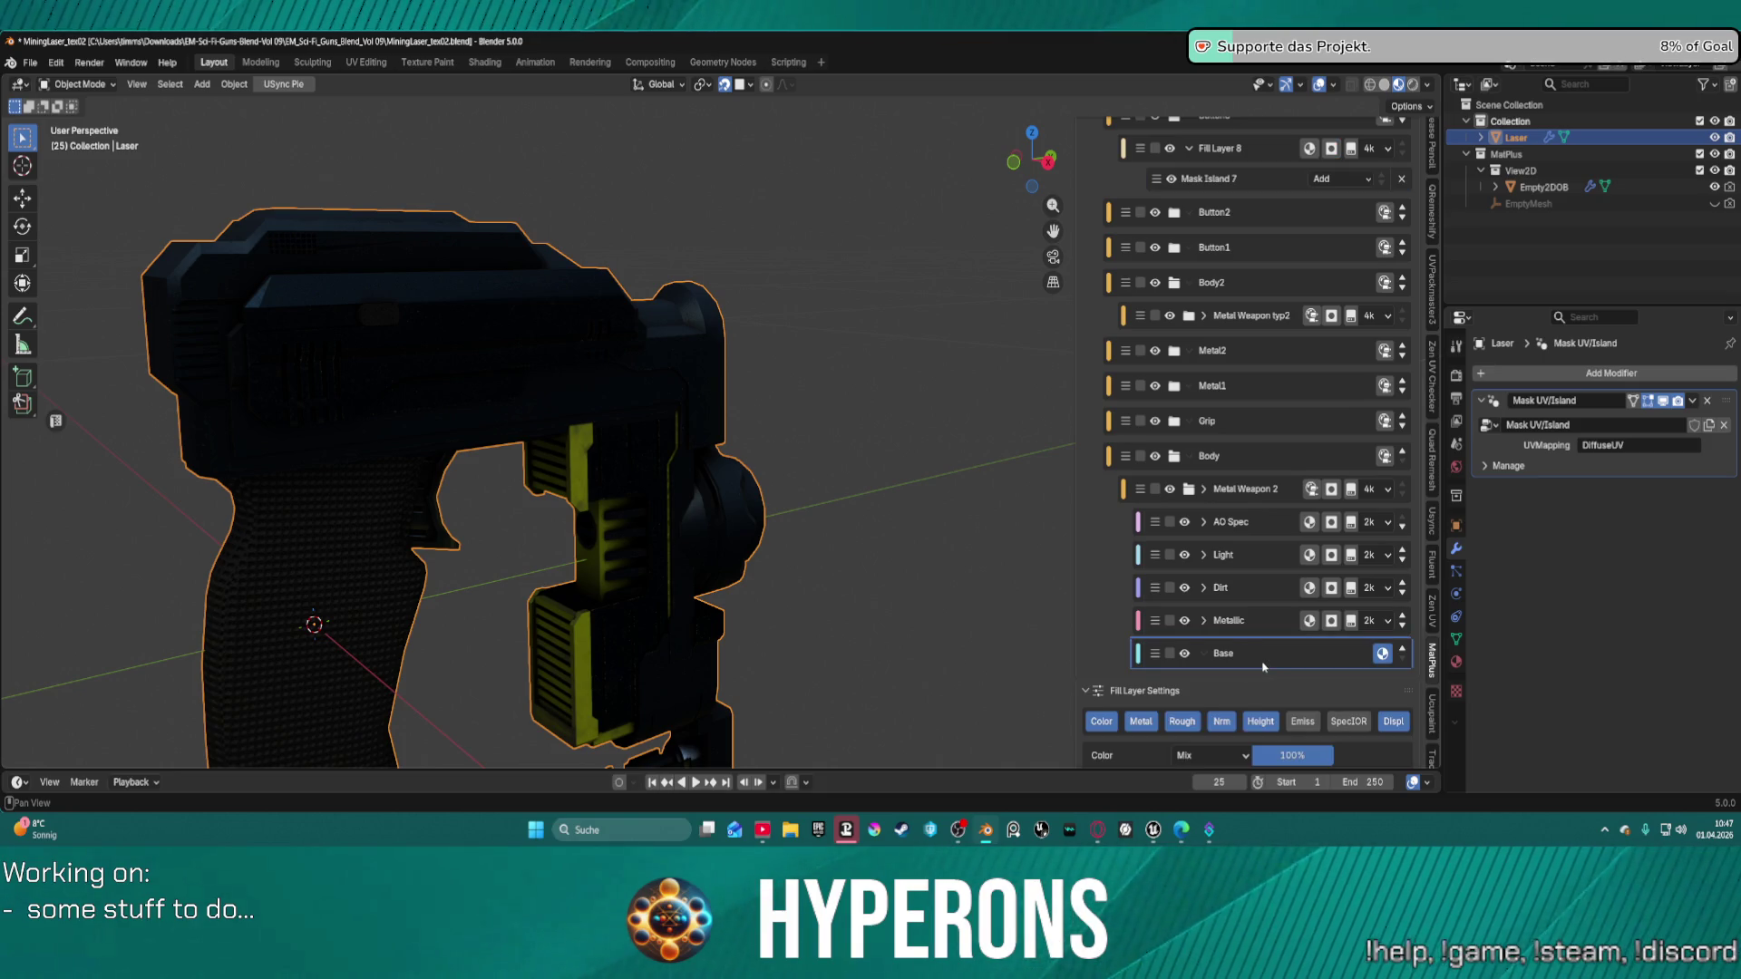
scroll(1263, 666, "down", 5)
scroll(468, 327, "up", 4)
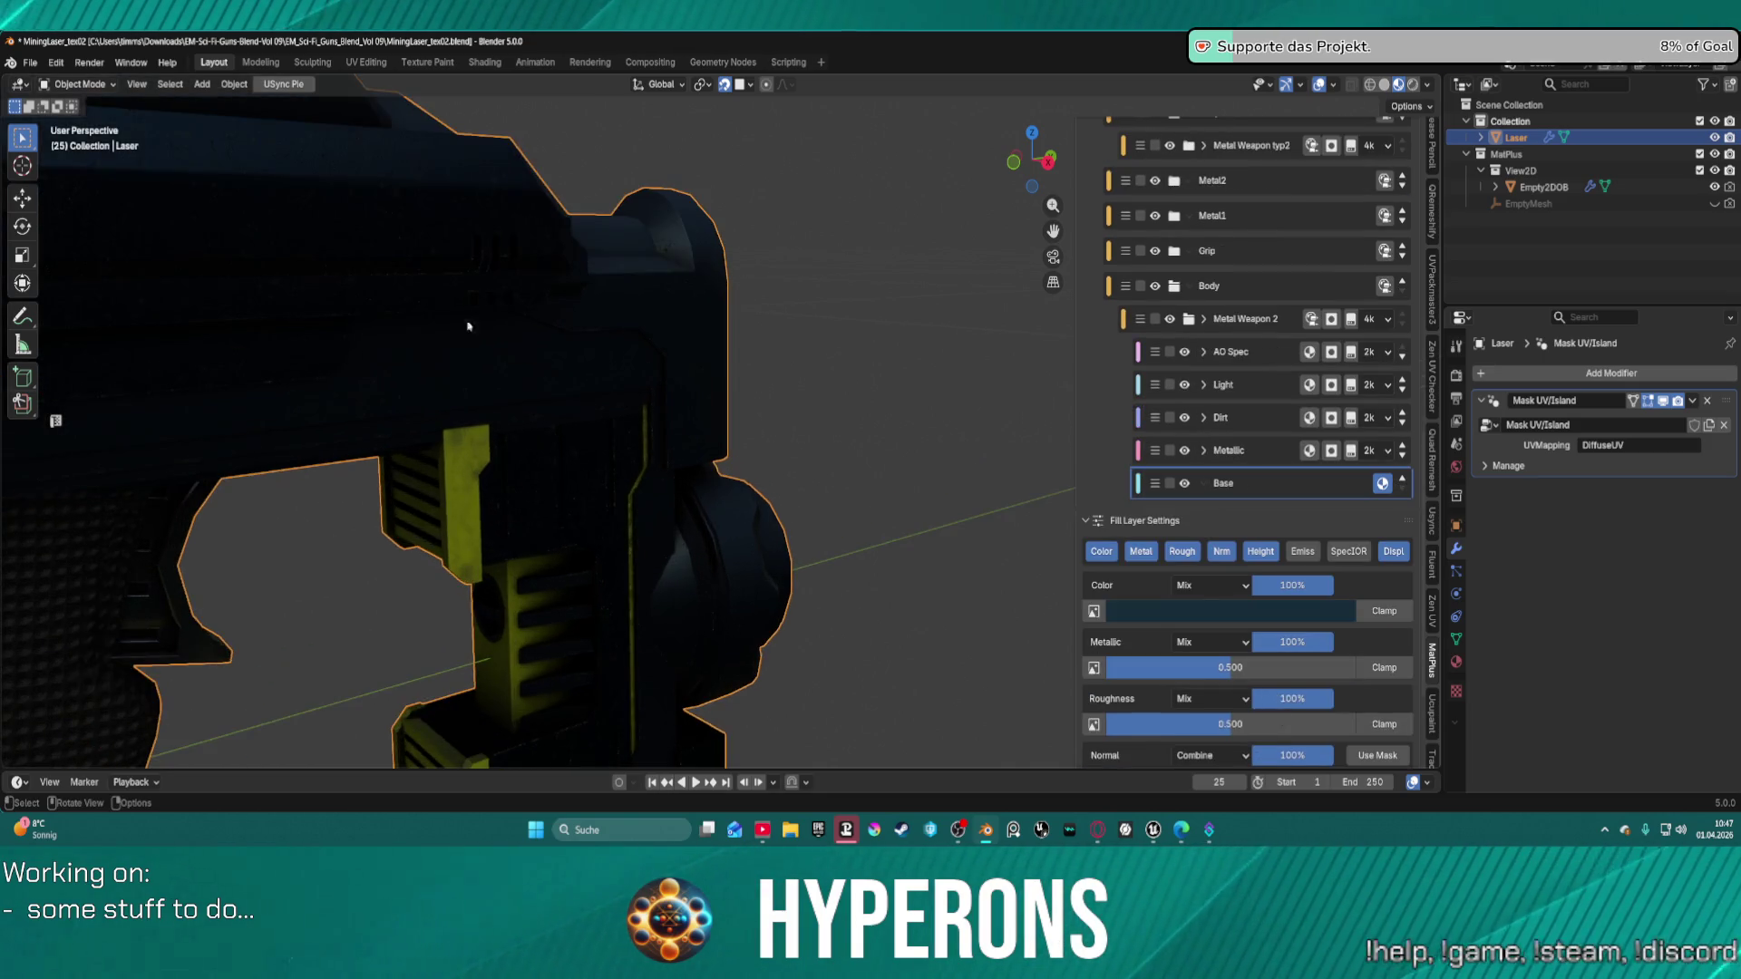
mouse_move(468, 326)
middle_mouse_down()
mouse_move(1061, 500)
mouse_move(924, 439)
mouse_move(952, 478)
mouse_move(622, 389)
mouse_move(675, 408)
mouse_move(614, 358)
mouse_move(621, 389)
middle_mouse_up()
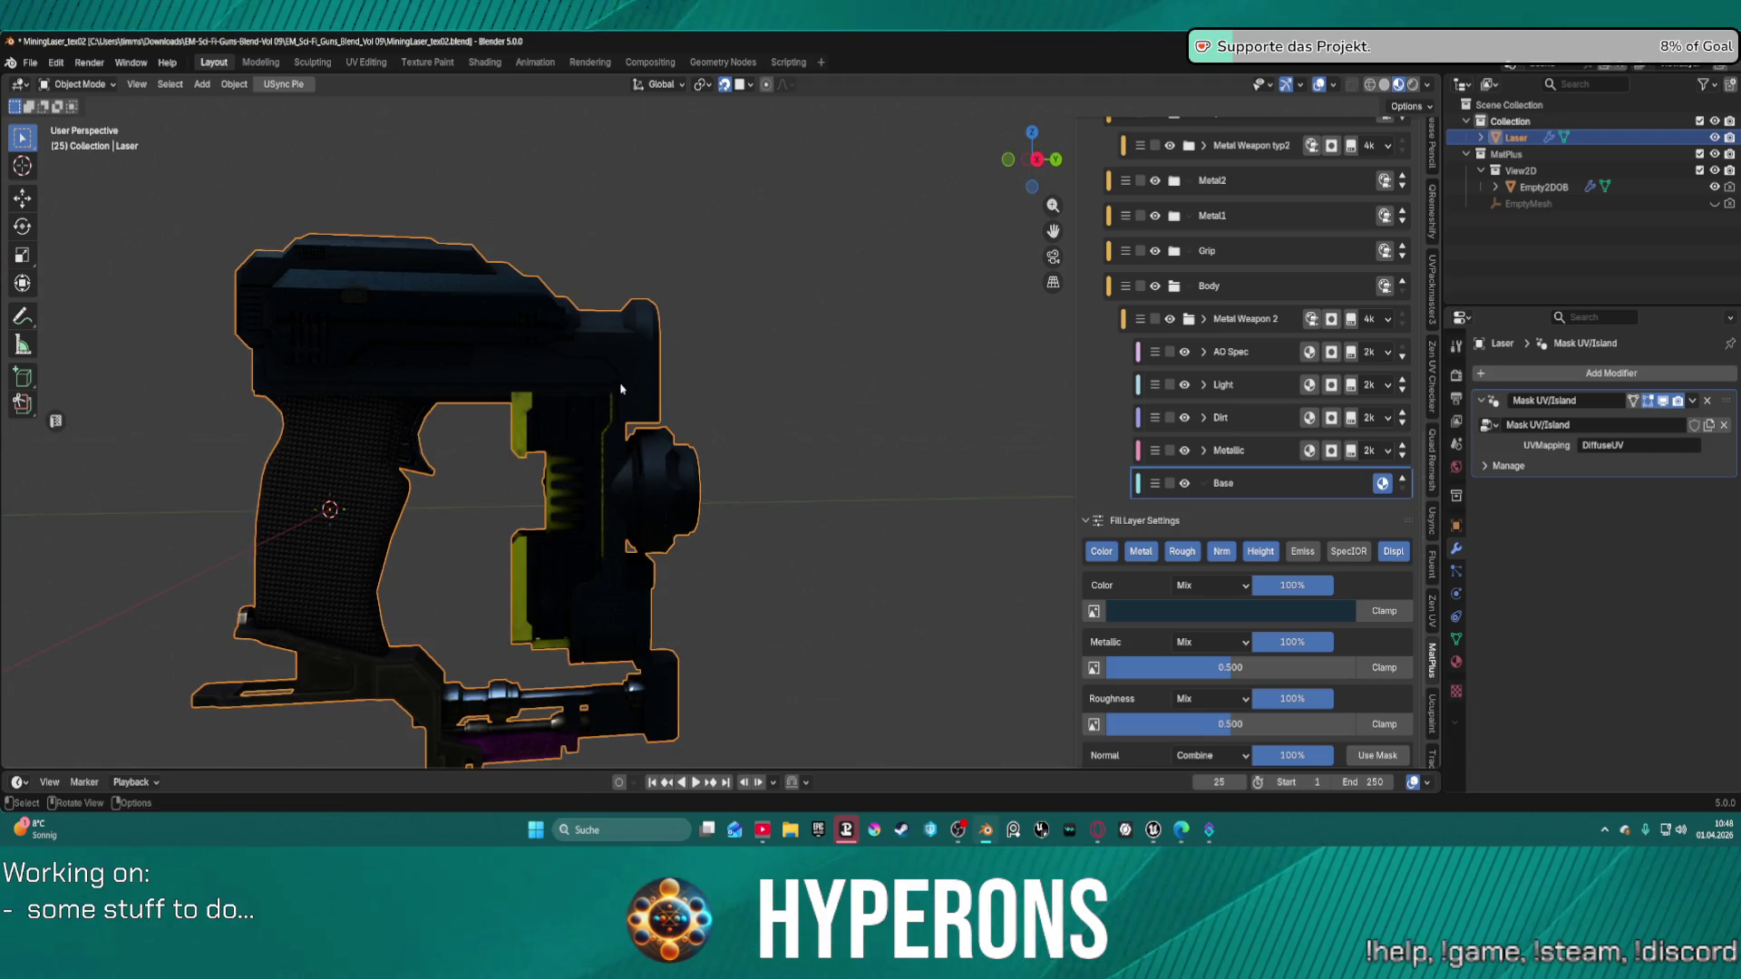
mouse_move(936, 419)
middle_mouse_down("ctrl")
mouse_move(483, 416)
mouse_move(771, 379)
middle_mouse_up("ctrl")
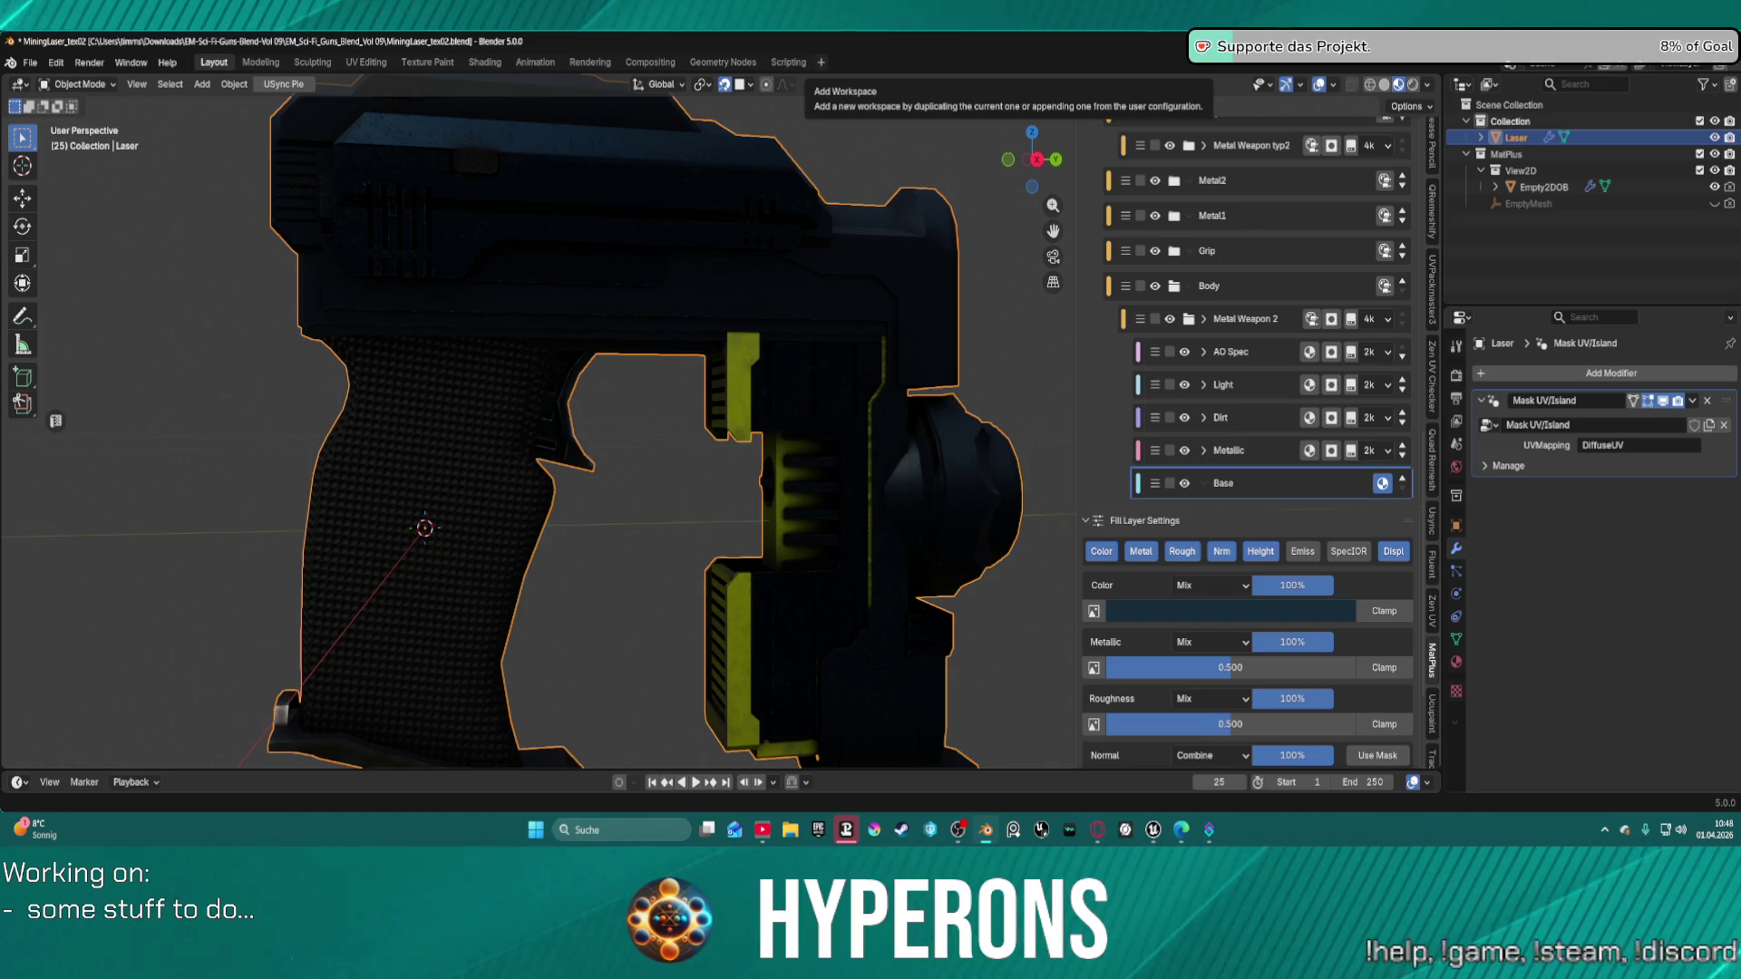
right_click(632, 277)
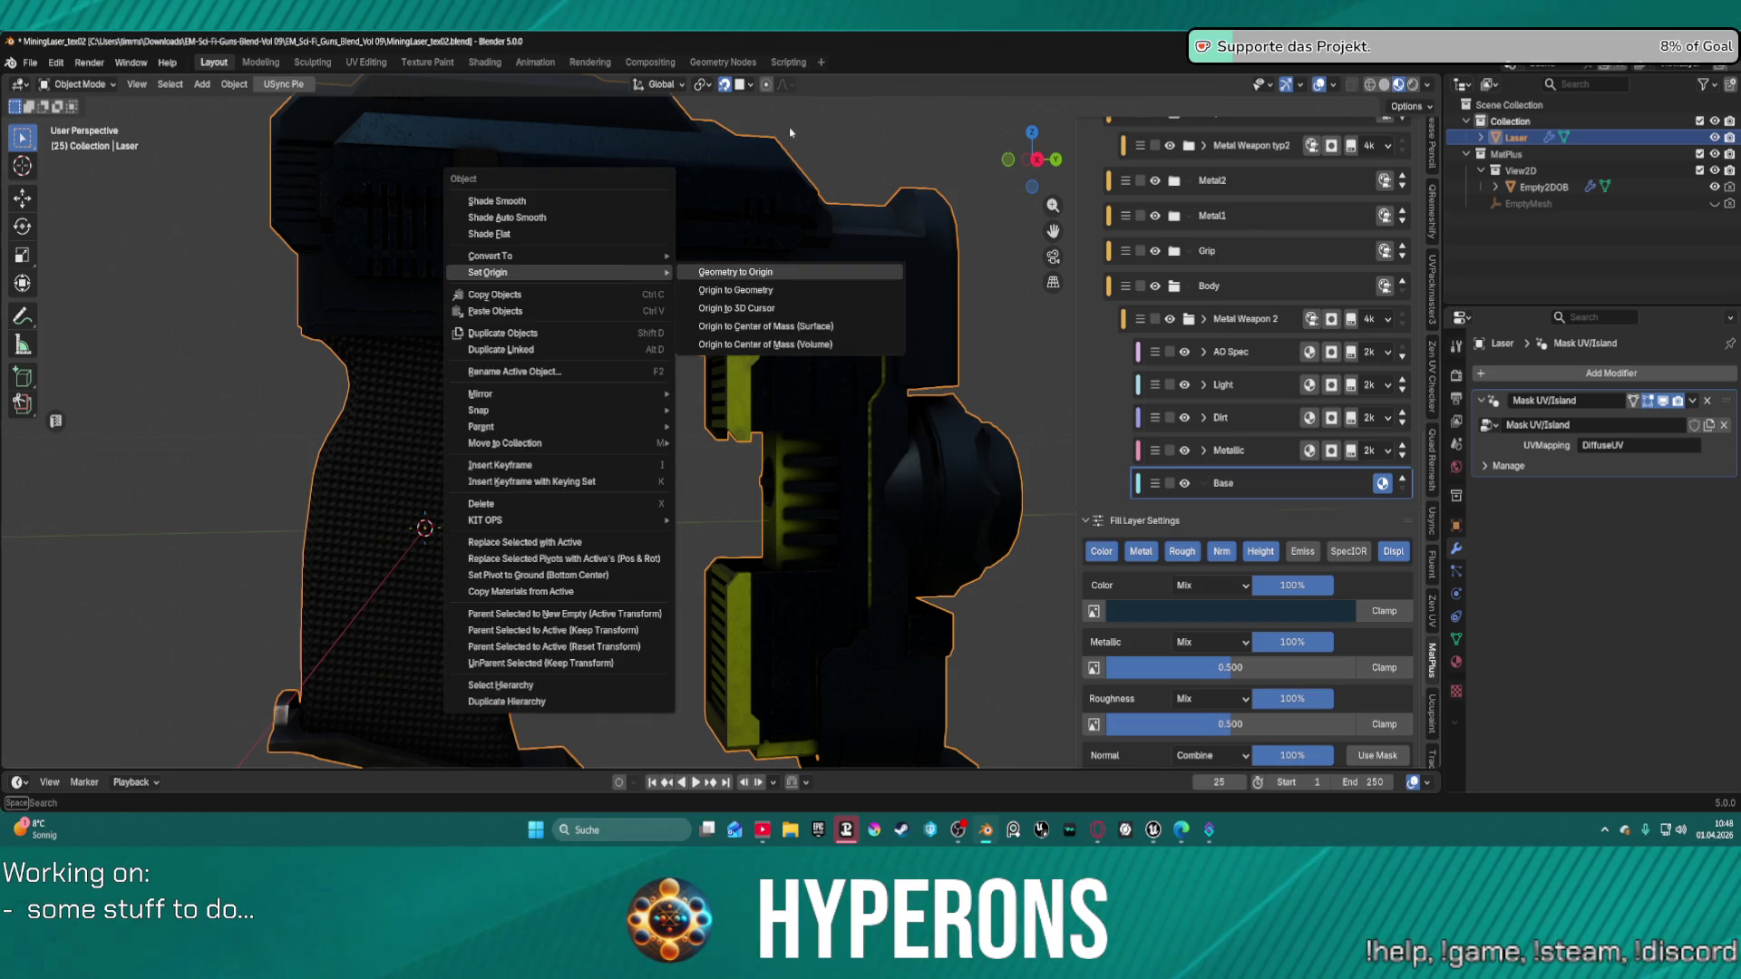
mouse_move(919, 249)
middle_mouse_down()
mouse_move(804, 263)
mouse_move(609, 222)
mouse_move(760, 239)
mouse_move(711, 264)
mouse_move(443, 266)
mouse_move(545, 331)
mouse_move(798, 373)
mouse_move(1042, 481)
middle_mouse_up()
scroll(816, 381, "up", 5)
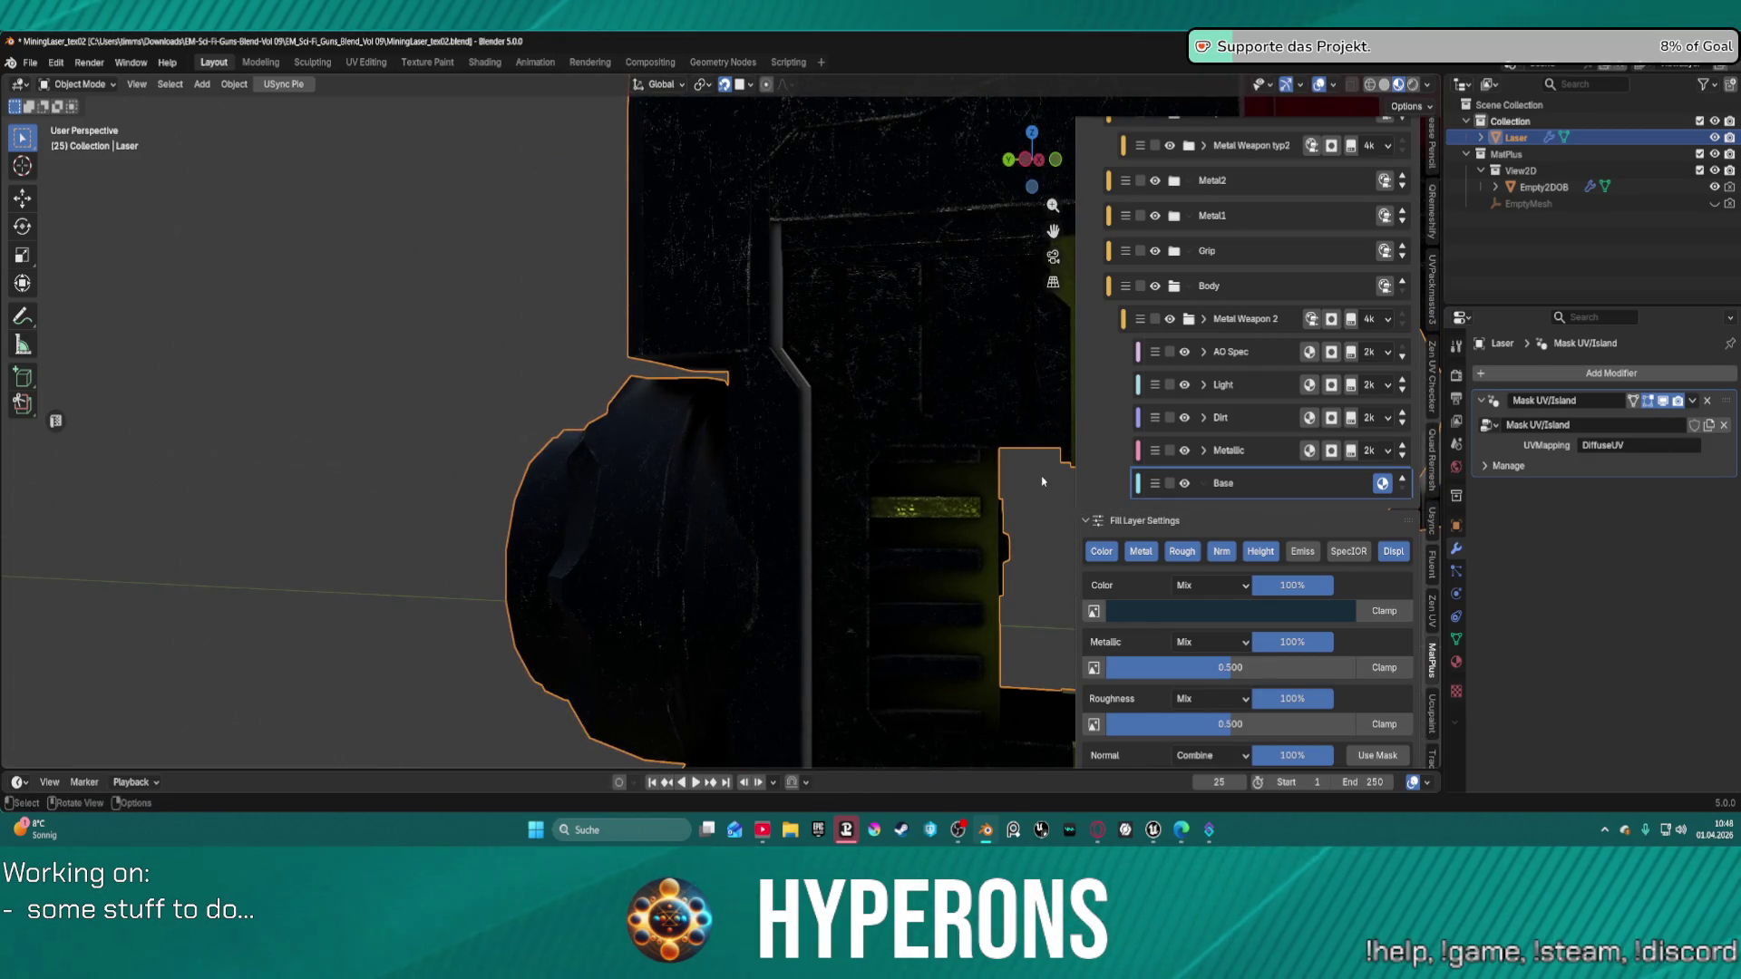
scroll(1284, 352, "up", 5)
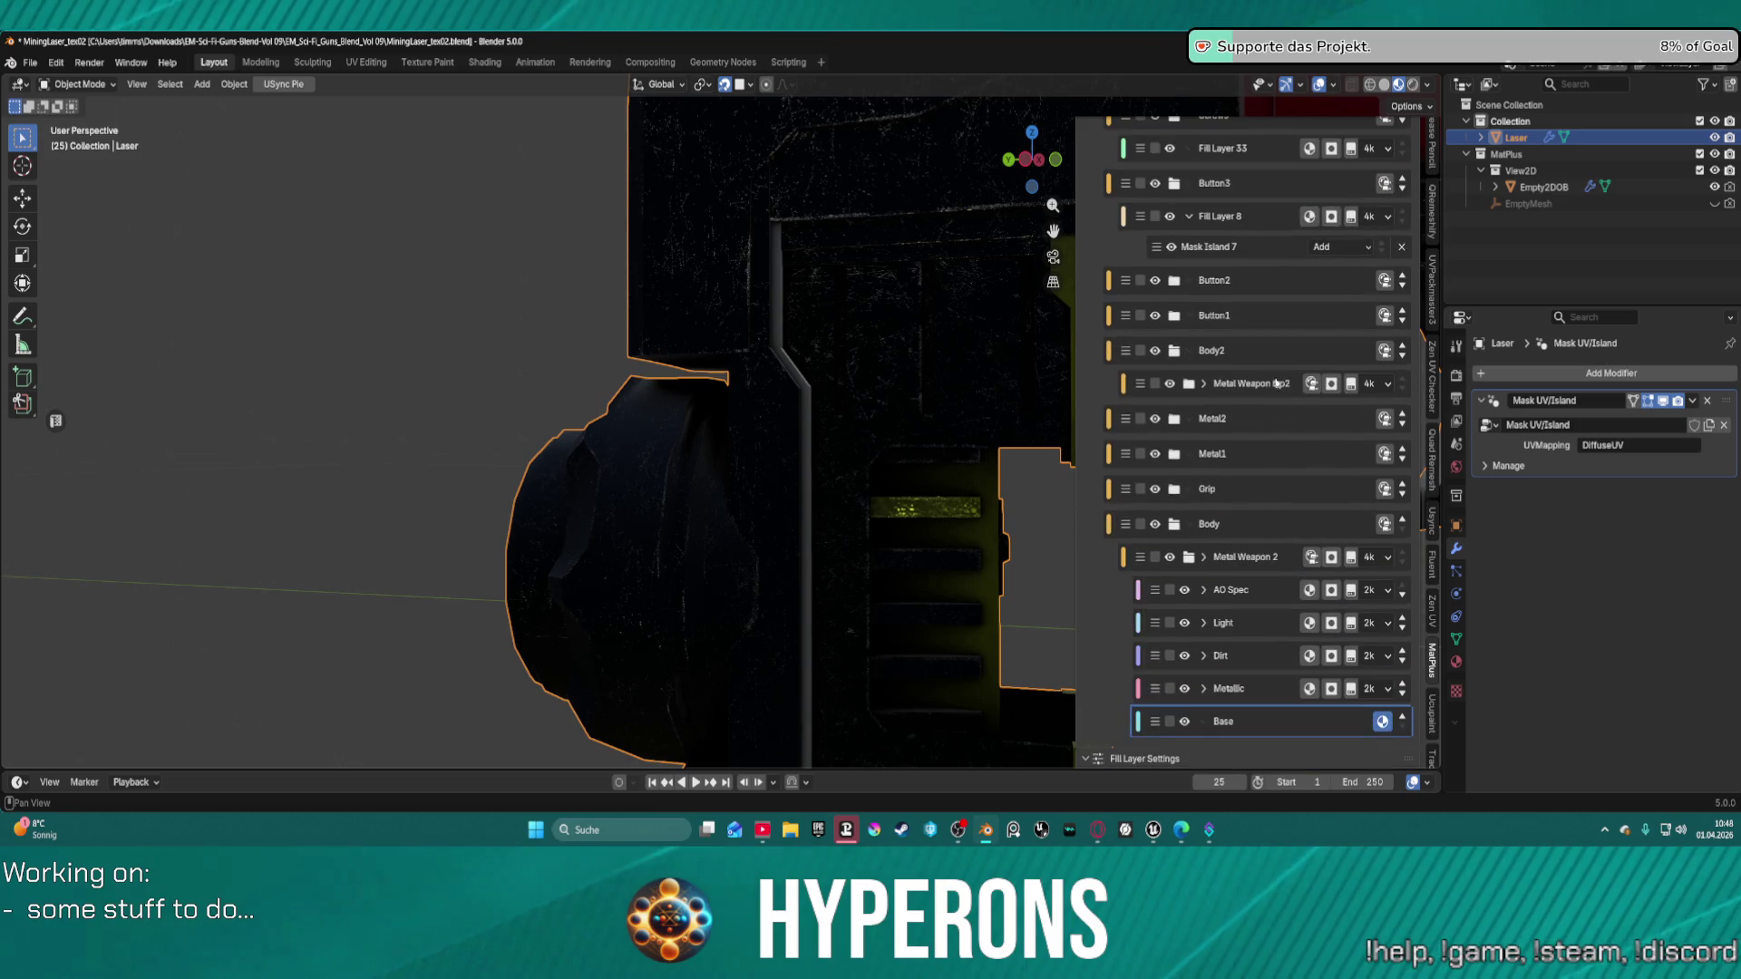
Collapse Body, expand Metal Weapon typ2, and add a picked gun part to its Mask Island 11.
left_click(1174, 526)
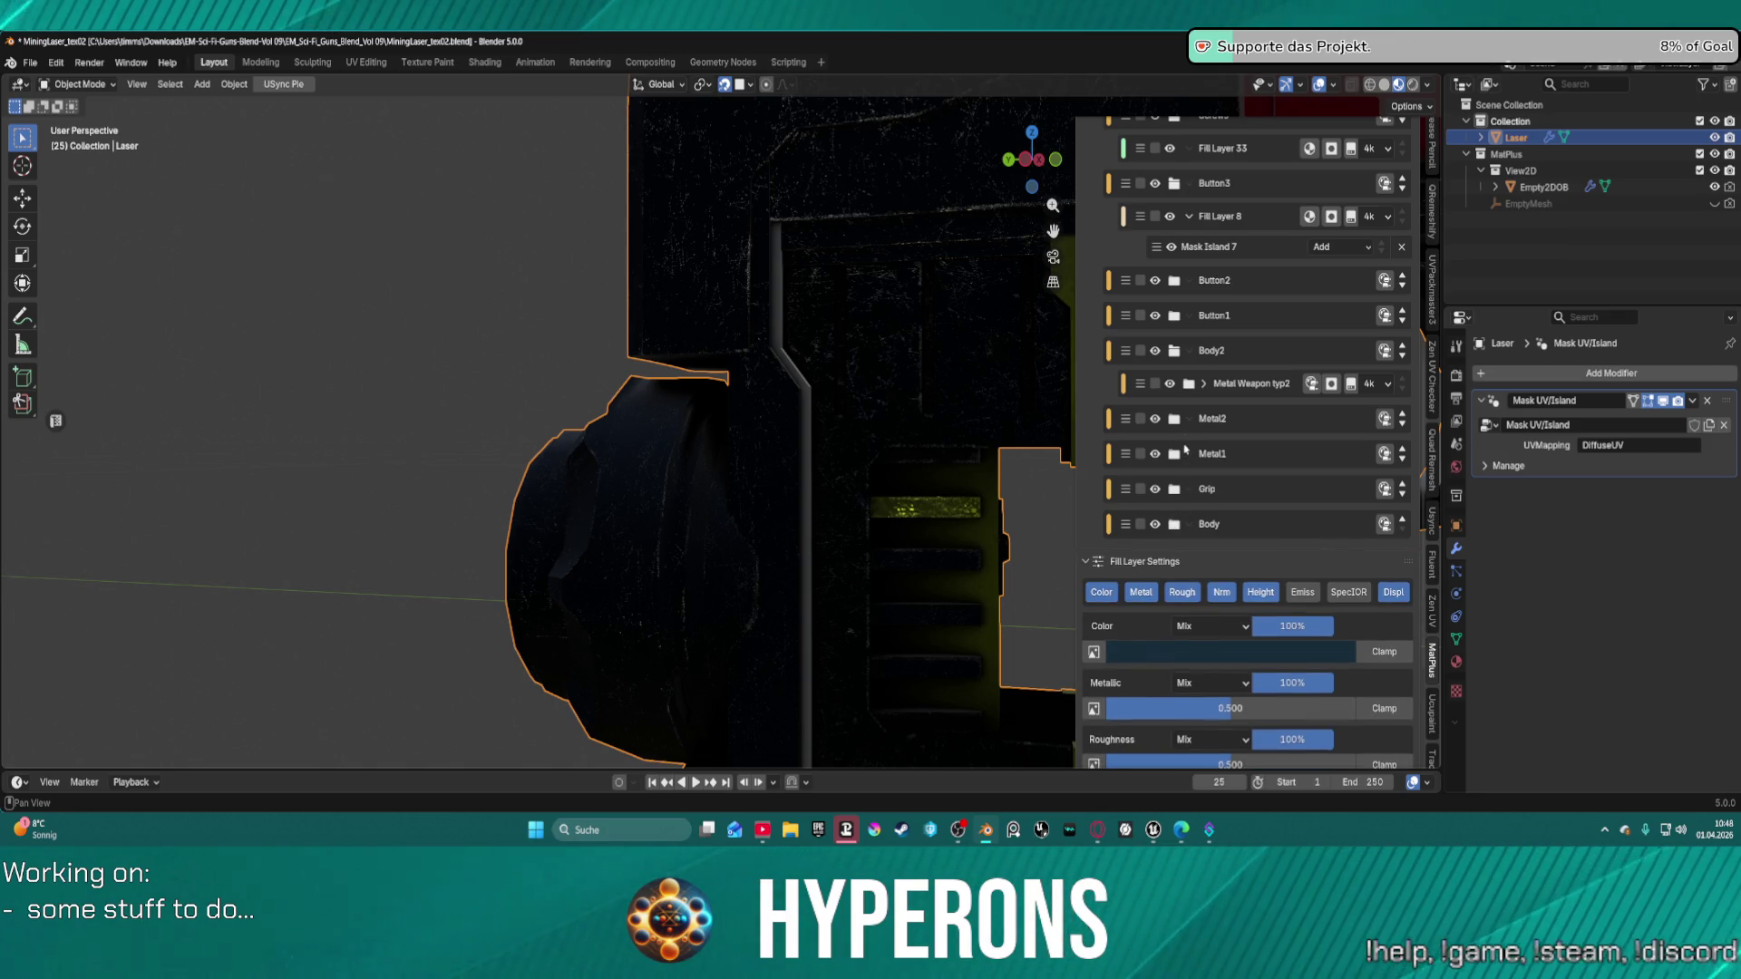
left_click(1188, 385)
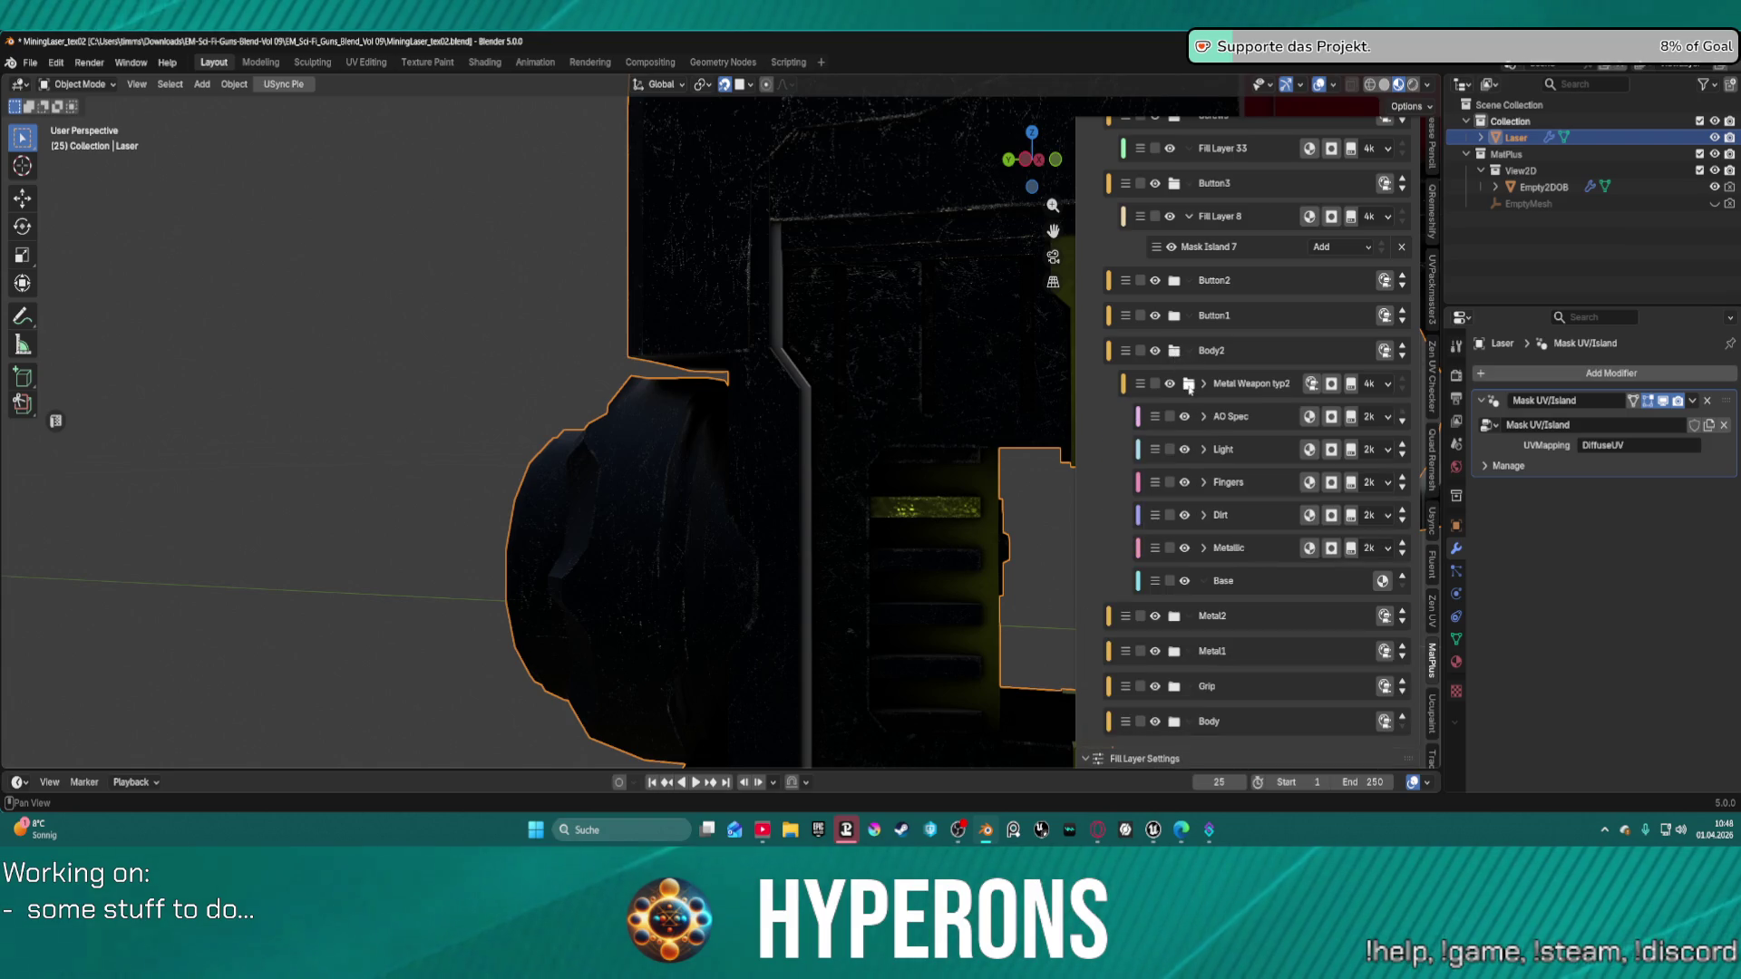
left_click(1331, 390)
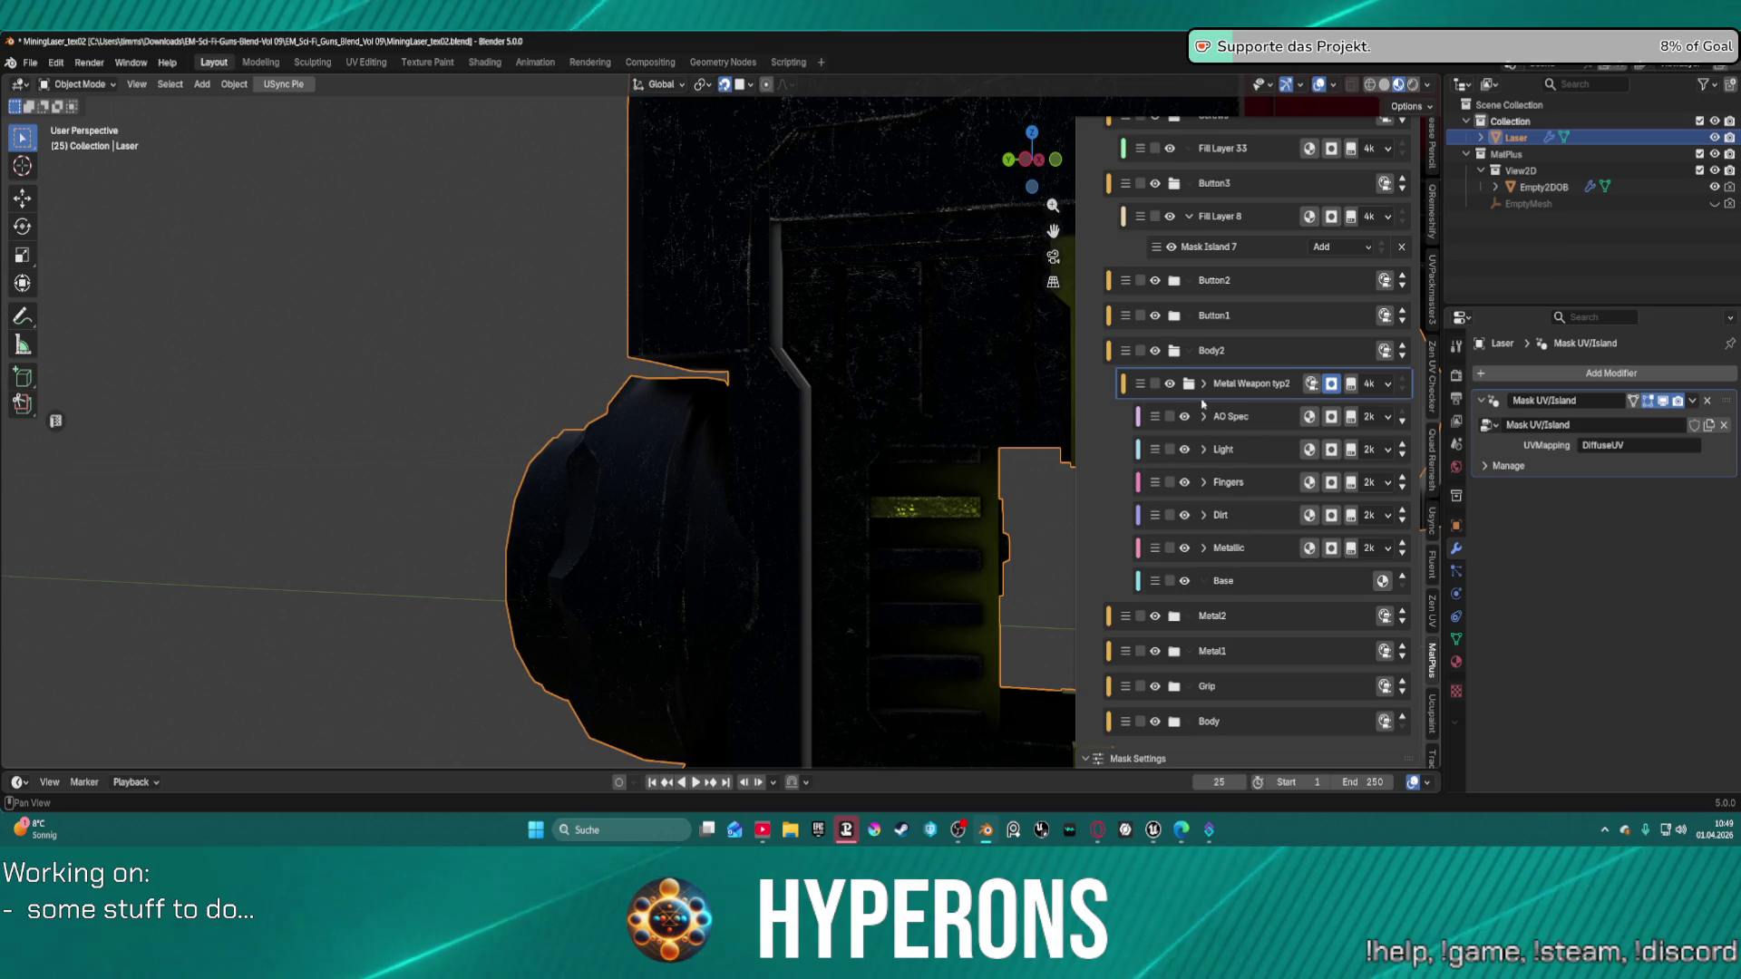
scroll(1230, 450, "up", 2)
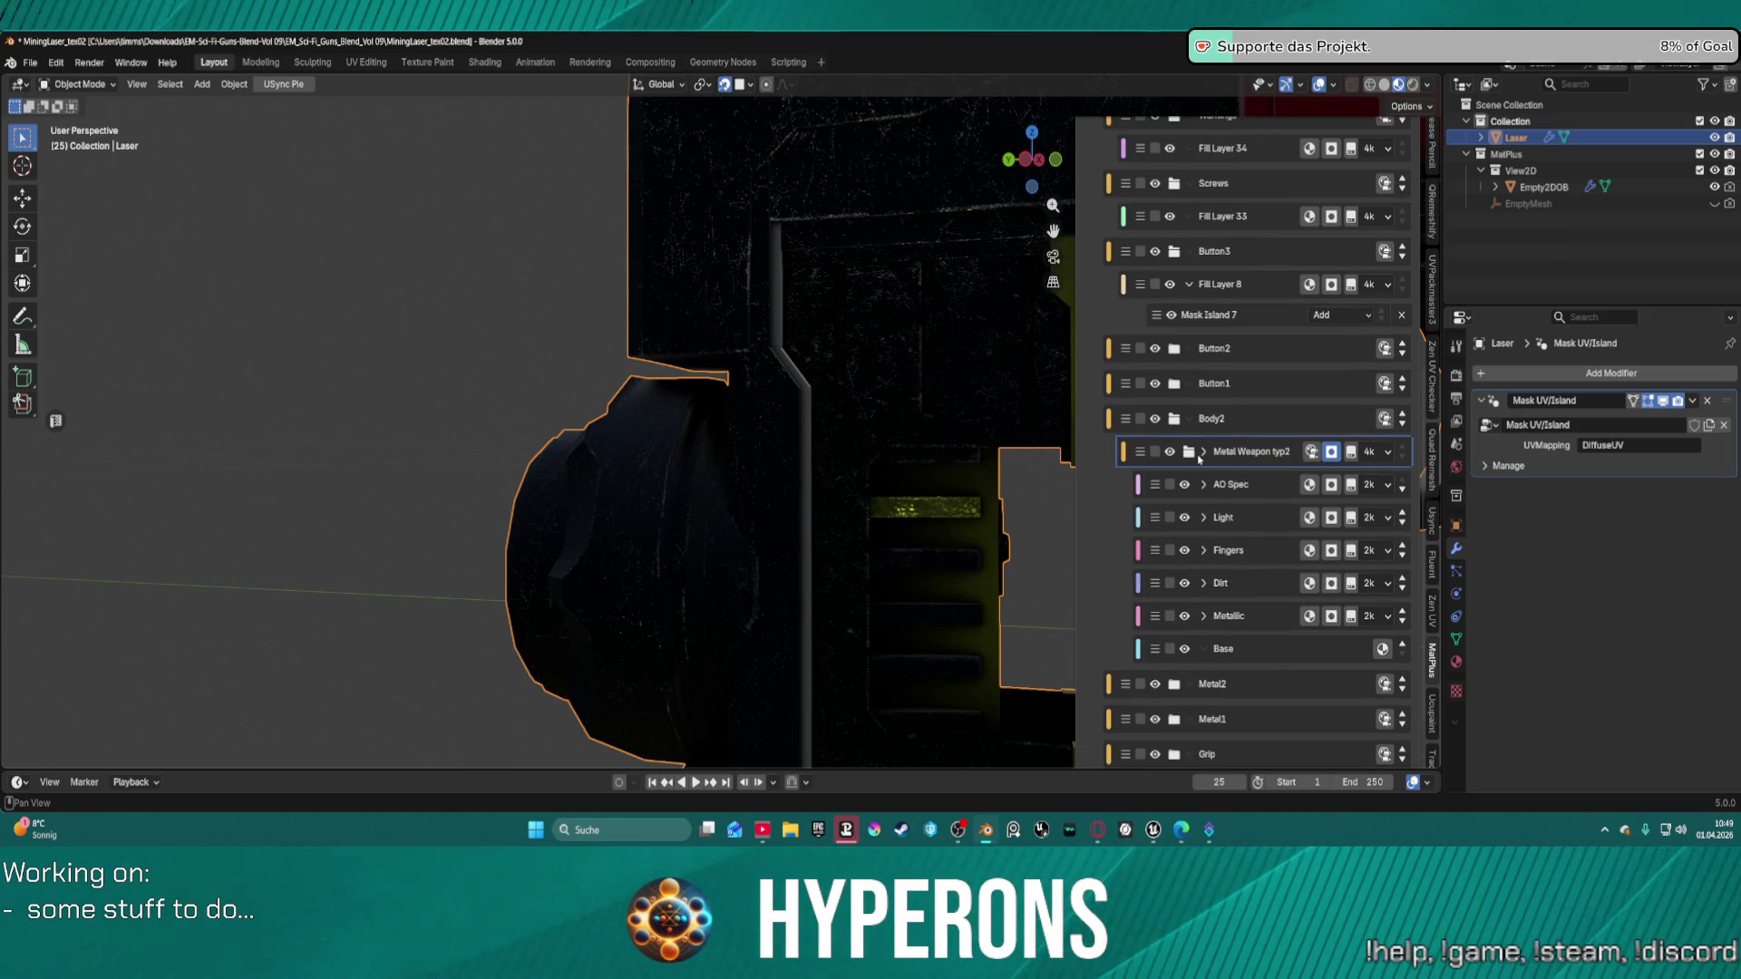
left_click(1203, 455)
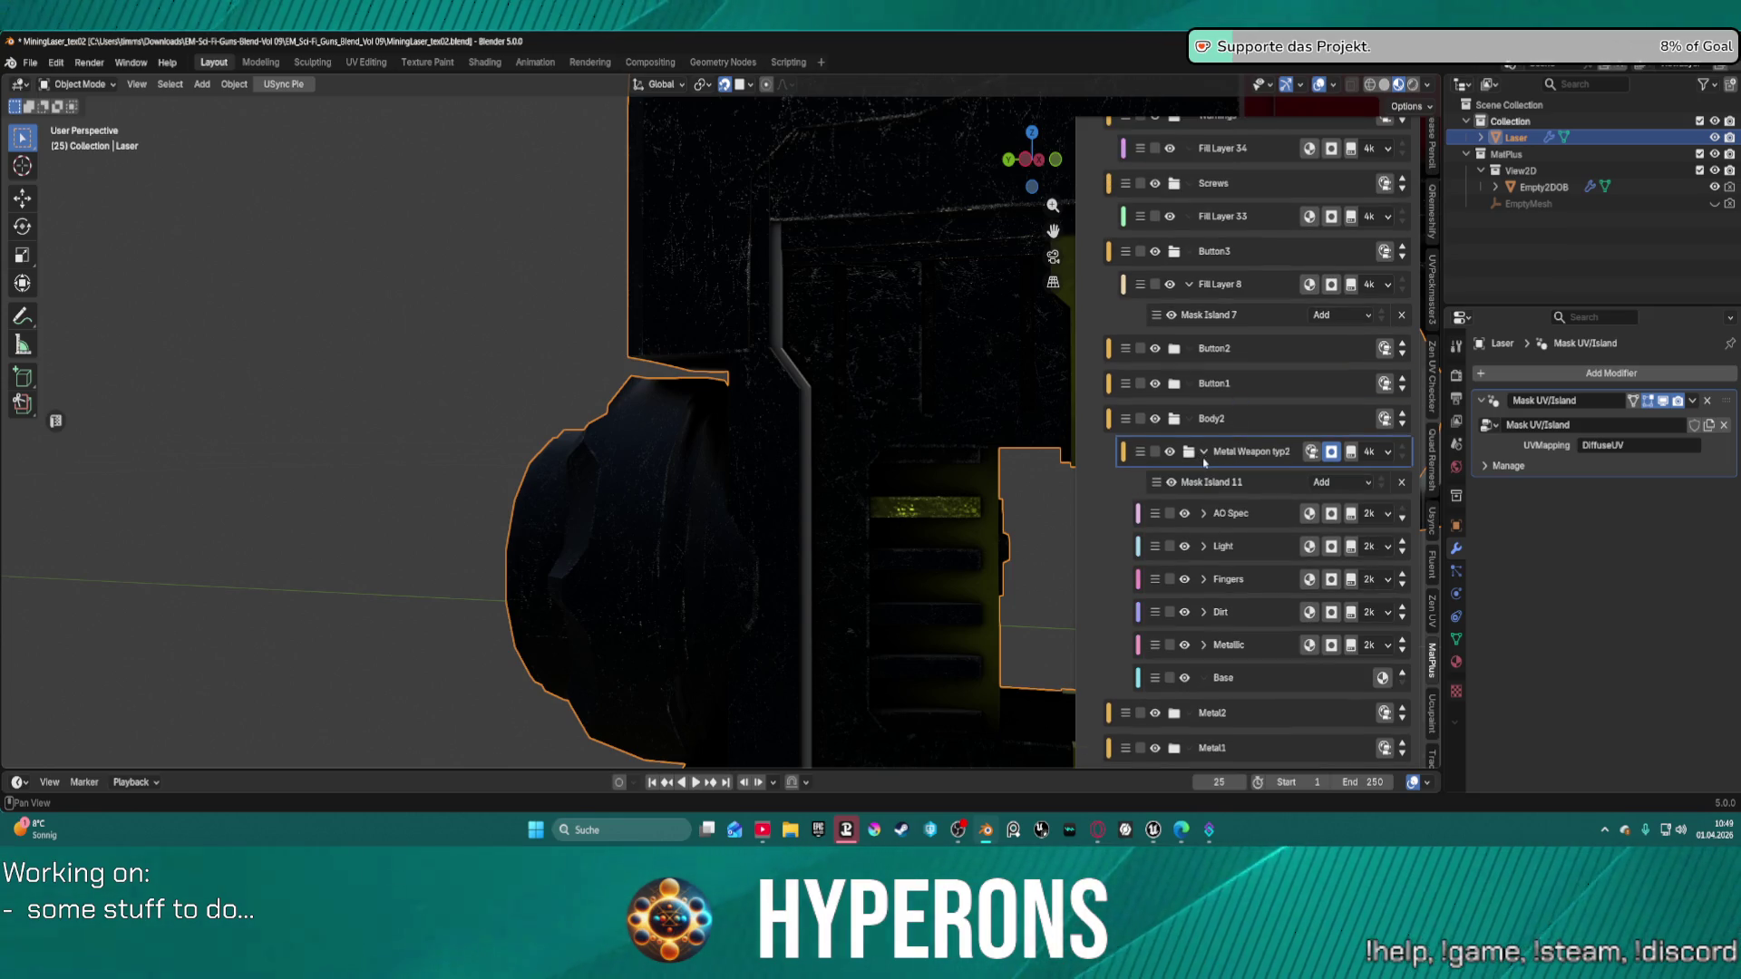
left_click(1263, 484)
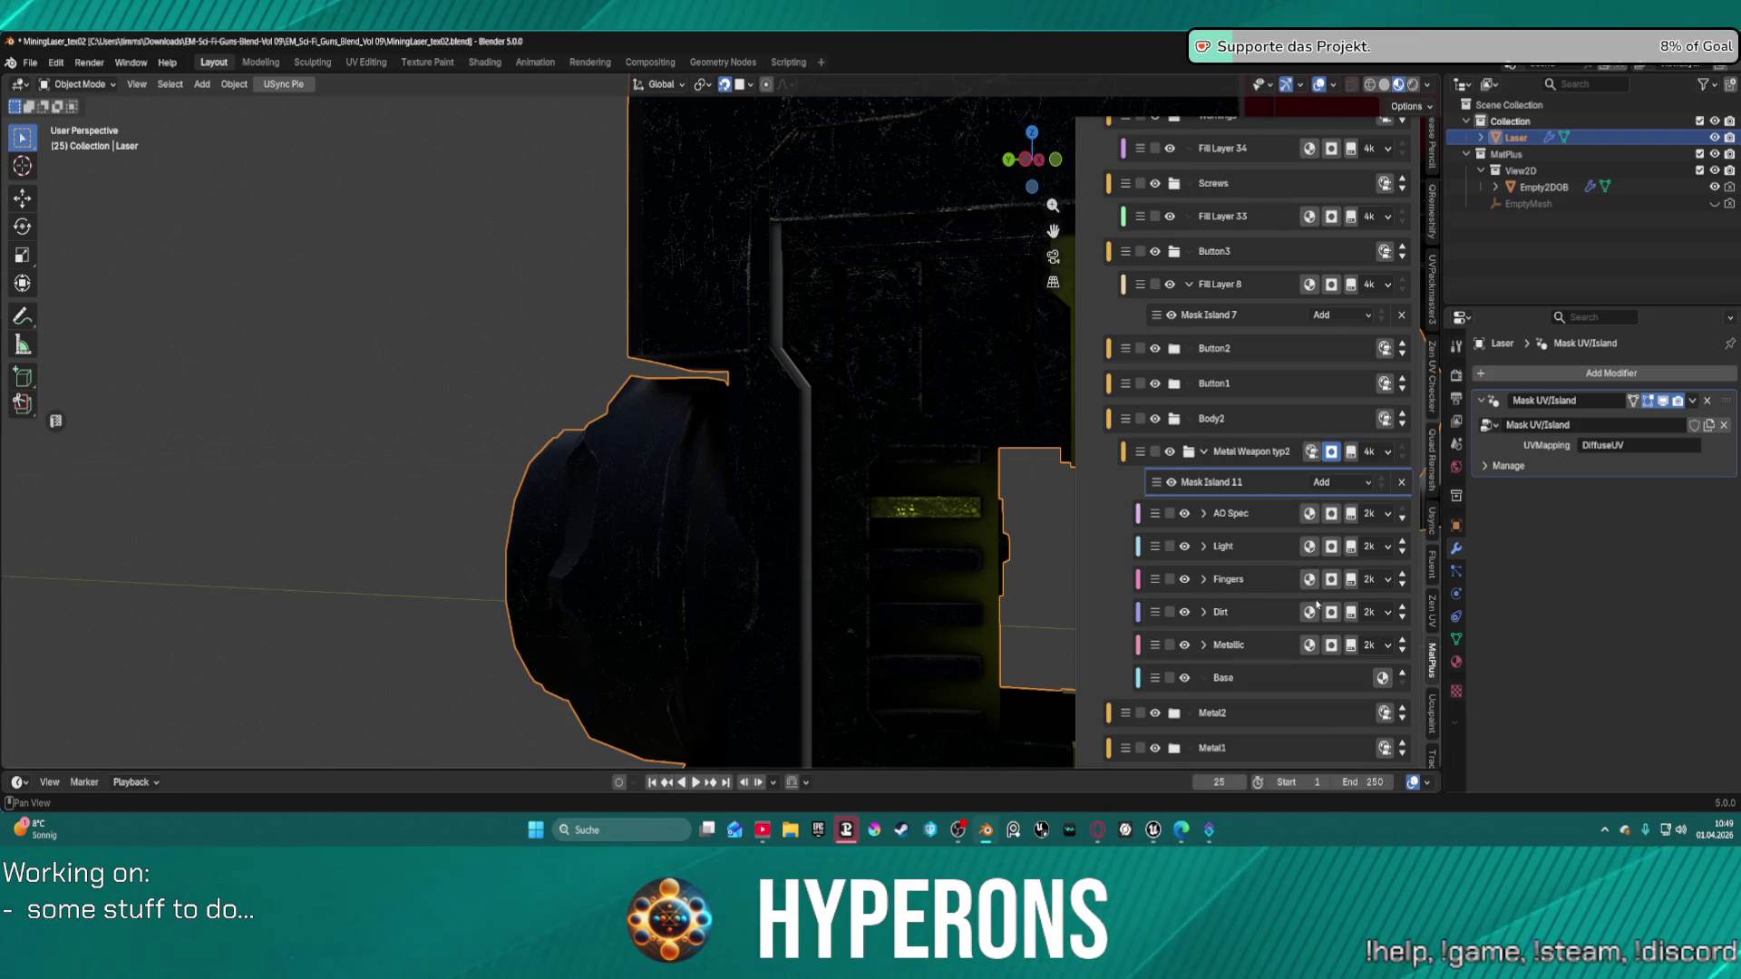
left_click(1347, 613)
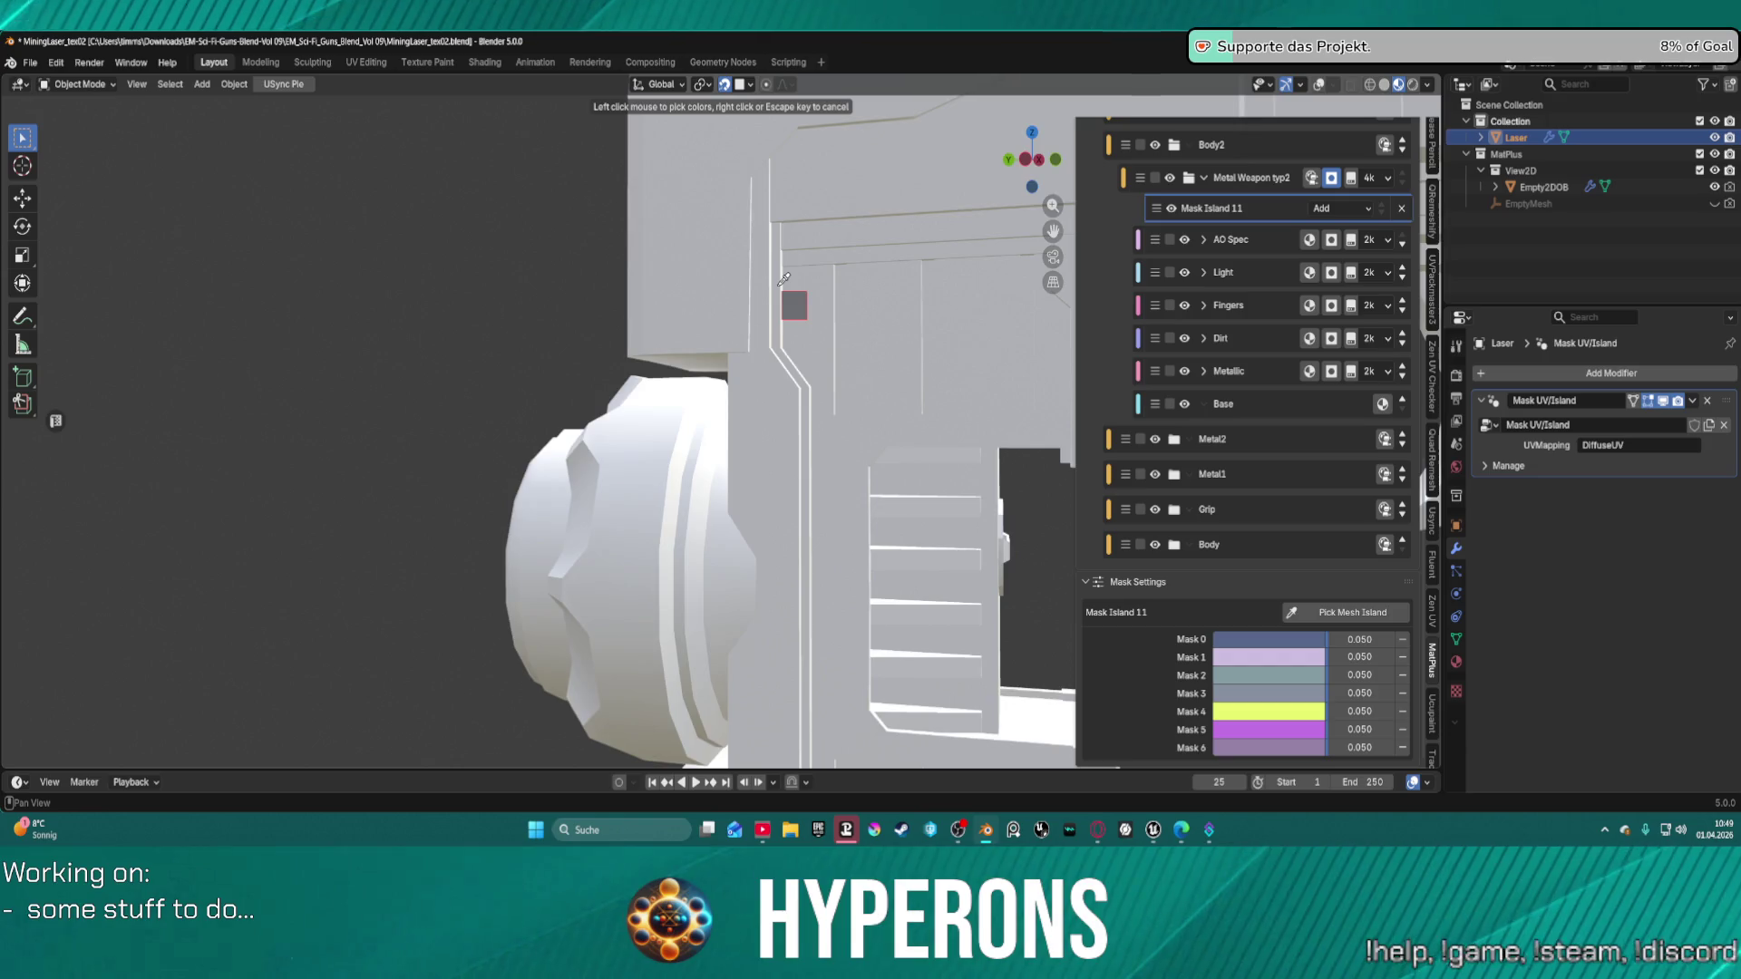
left_click(781, 284)
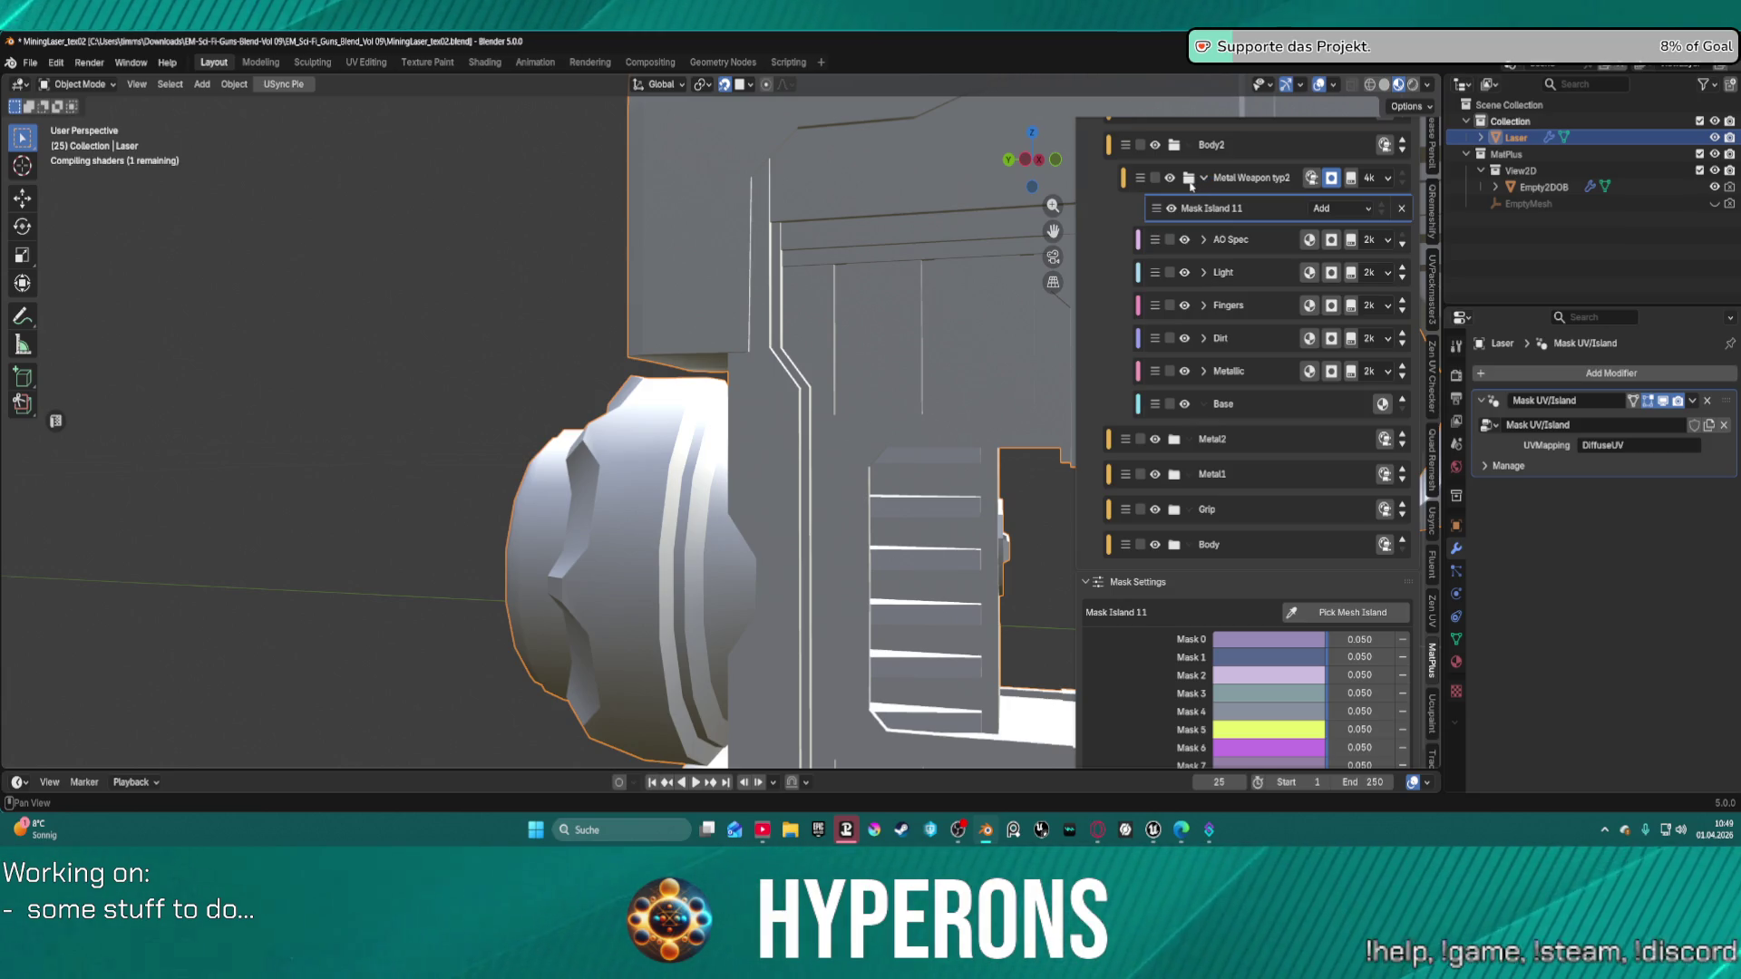
Collapse Metal Weapon typ2 and orbit around the textured gun's grip and barrel underside.
left_click(1190, 182)
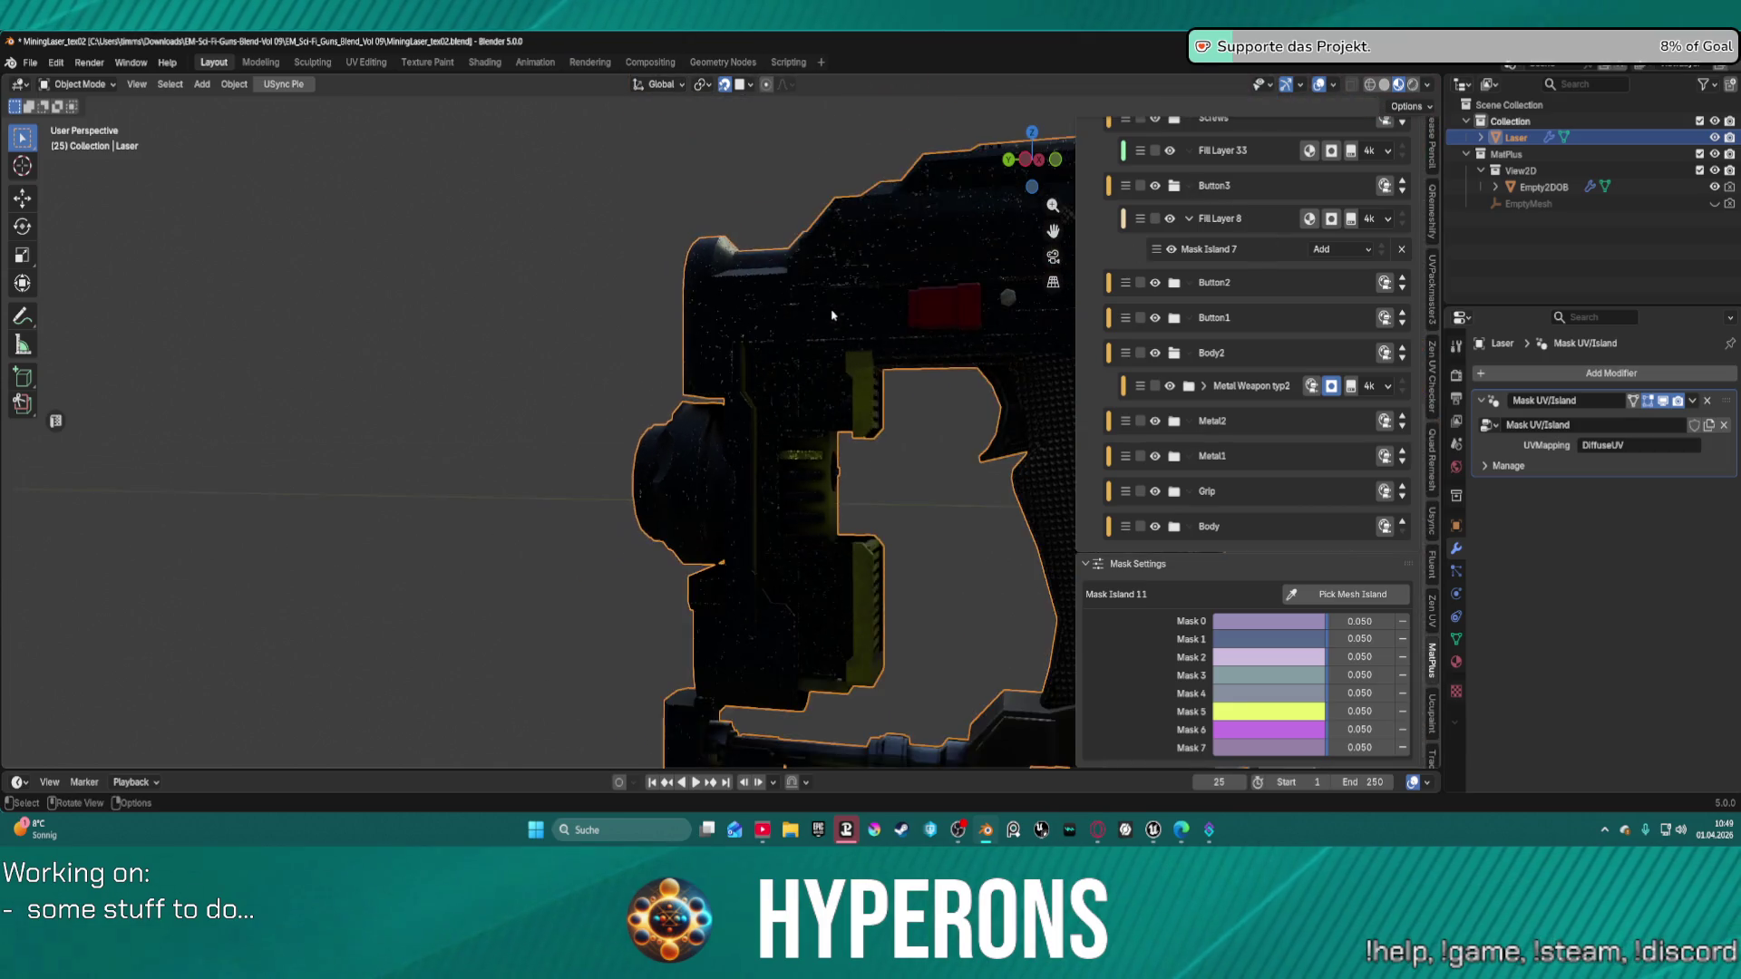
scroll(831, 314, "down", 5)
mouse_move(874, 447)
middle_mouse_down()
mouse_move(843, 447)
mouse_move(710, 353)
mouse_move(823, 315)
mouse_move(635, 354)
middle_mouse_up()
scroll(709, 353, "up", 10)
scroll(797, 384, "down", 4)
middle_click_drag(797, 385, 768, 514)
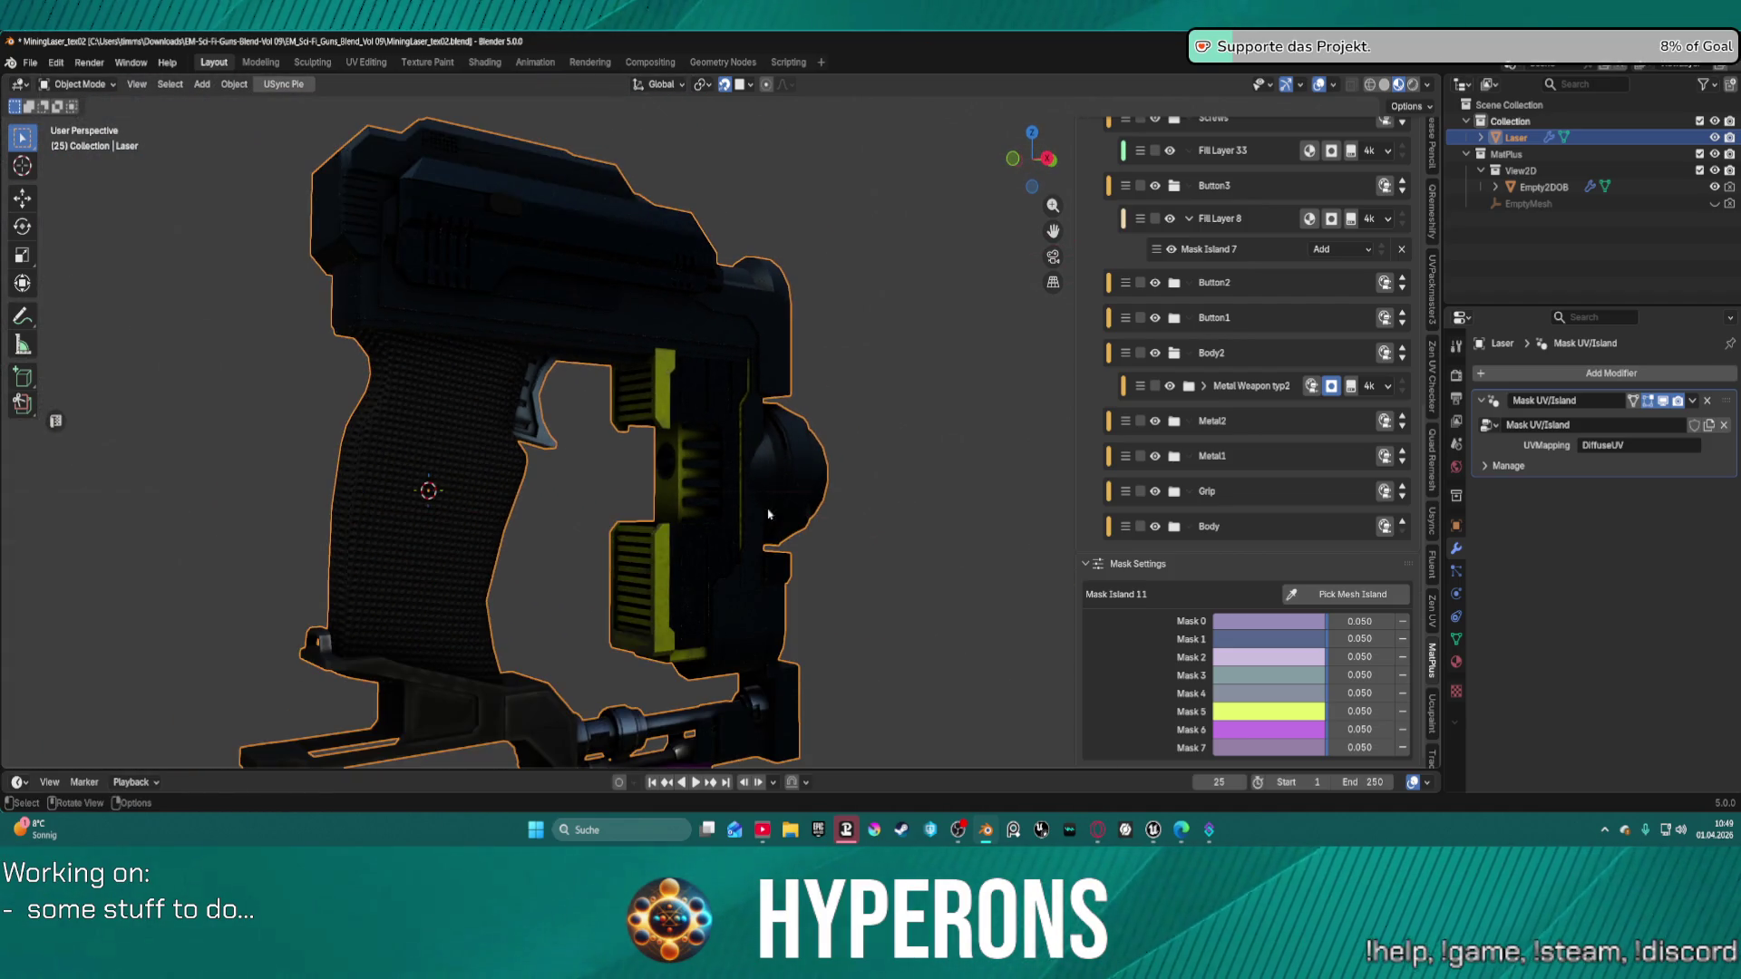
mouse_move(763, 576)
middle_mouse_down()
mouse_move(582, 536)
mouse_move(711, 580)
mouse_move(1005, 453)
middle_mouse_up()
scroll(1005, 454, "up", 4)
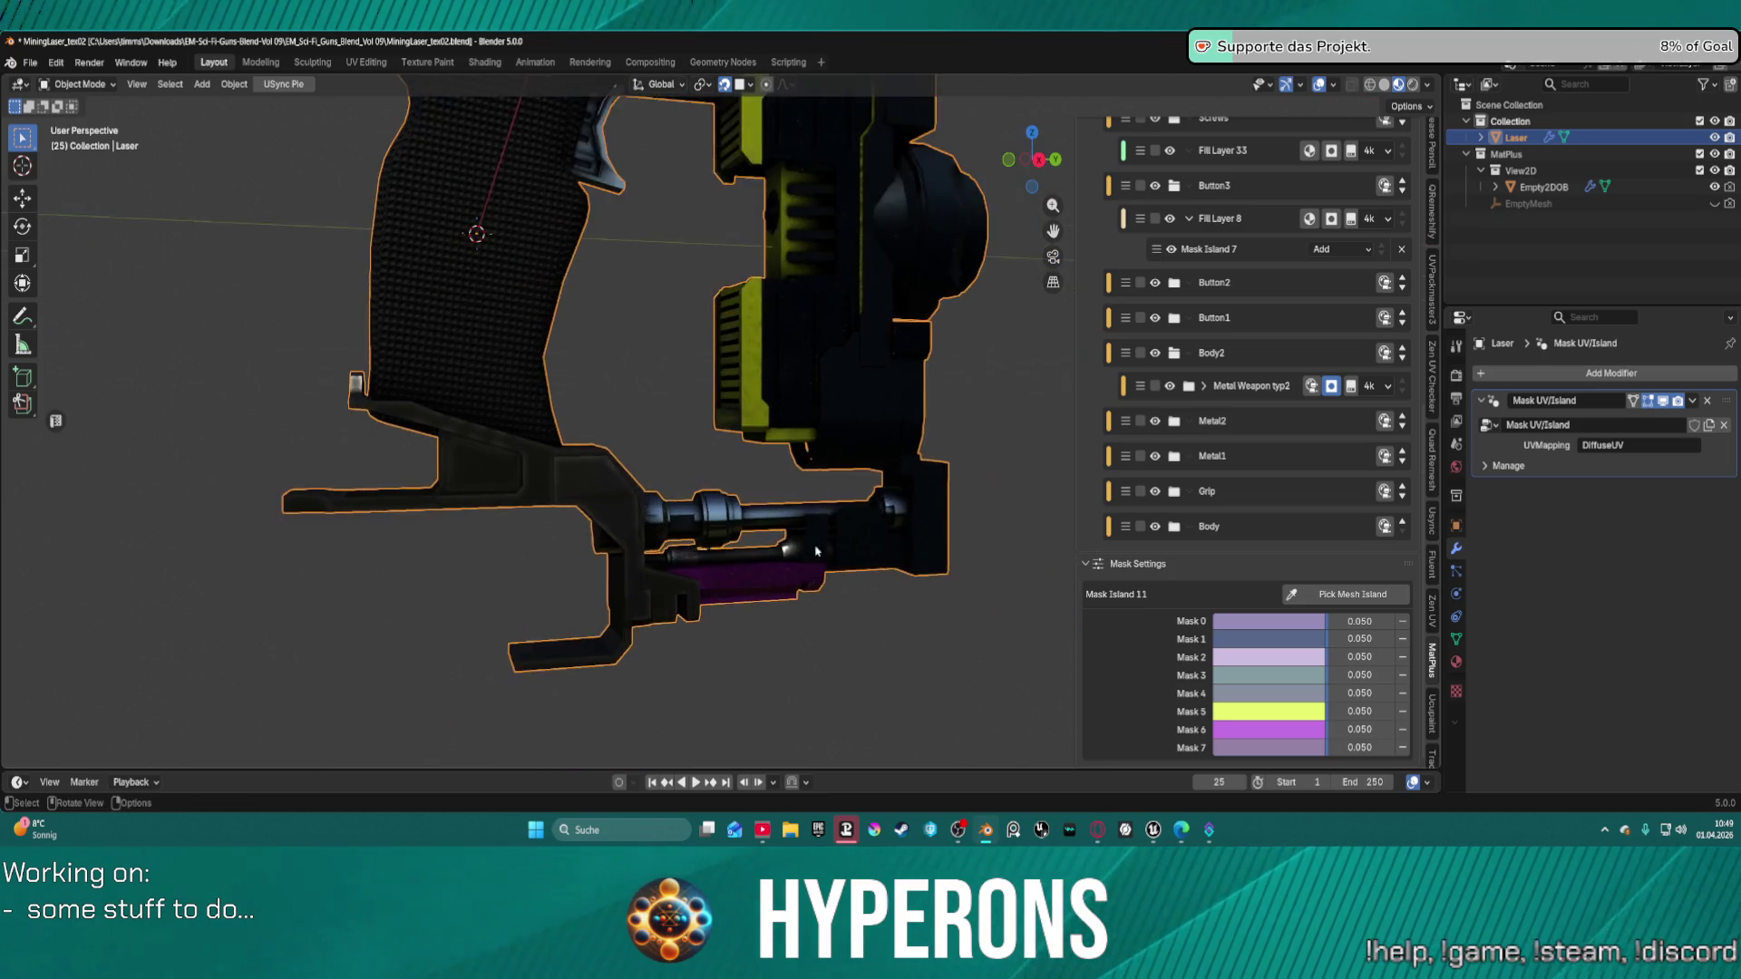
mouse_move(804, 566)
middle_mouse_down()
mouse_move(766, 360)
mouse_move(779, 665)
middle_mouse_up()
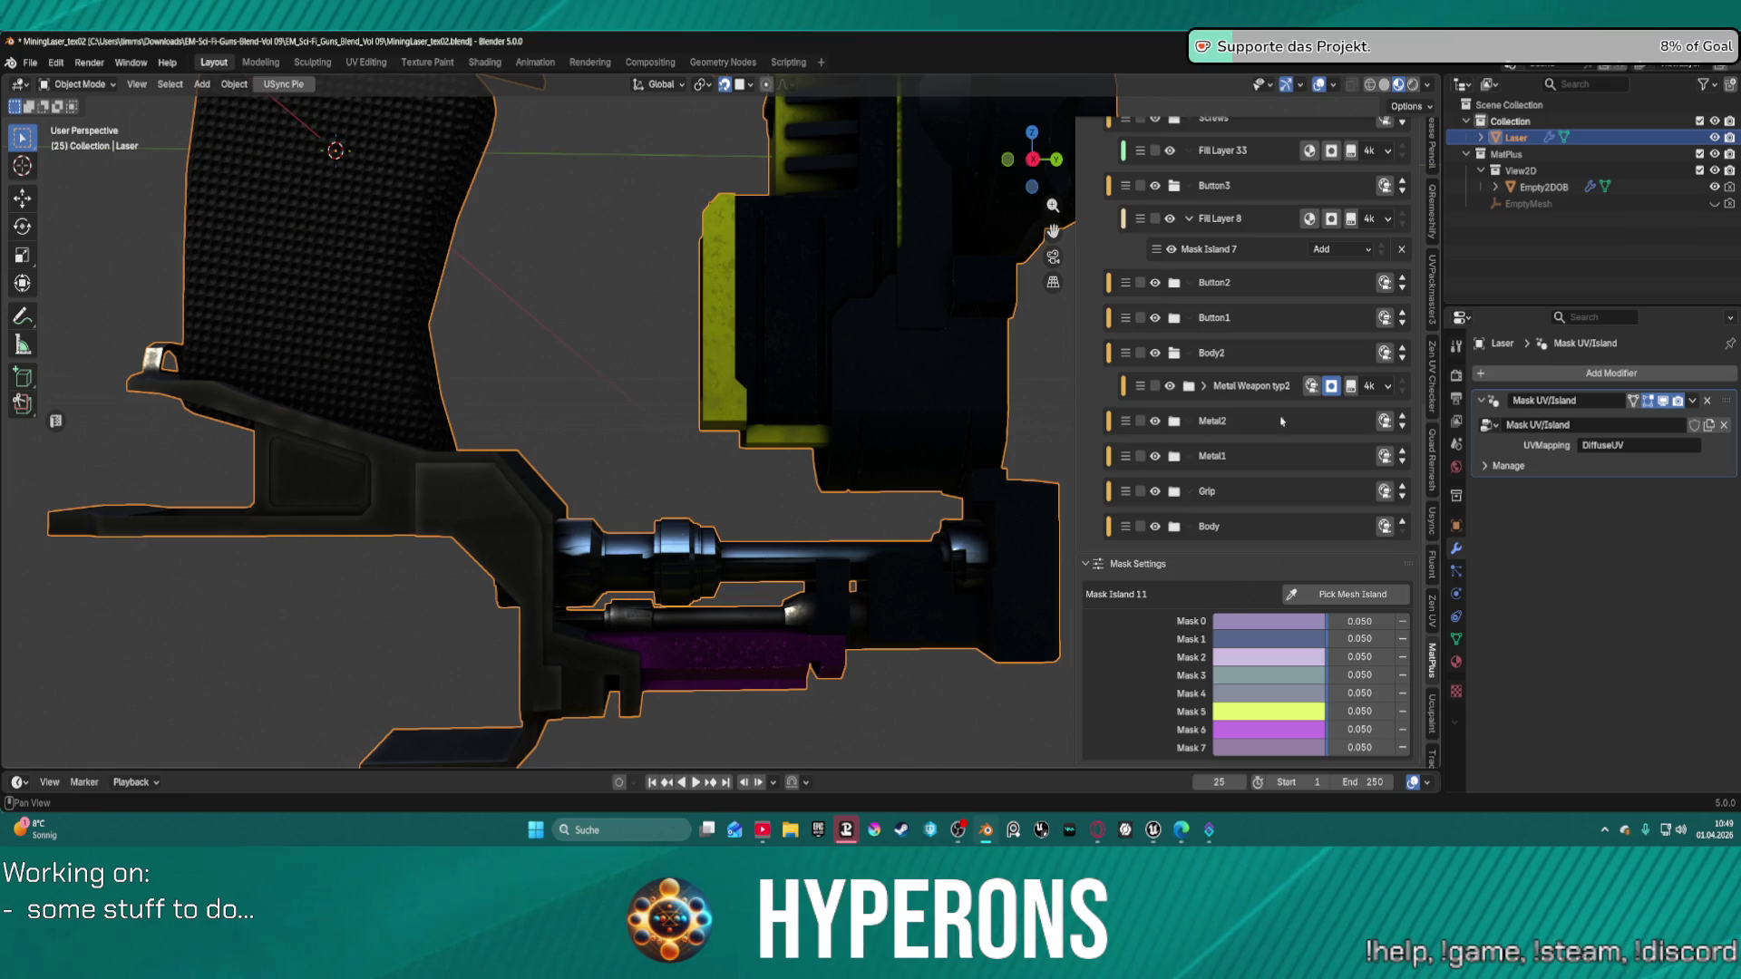
scroll(1213, 388, "up", 8)
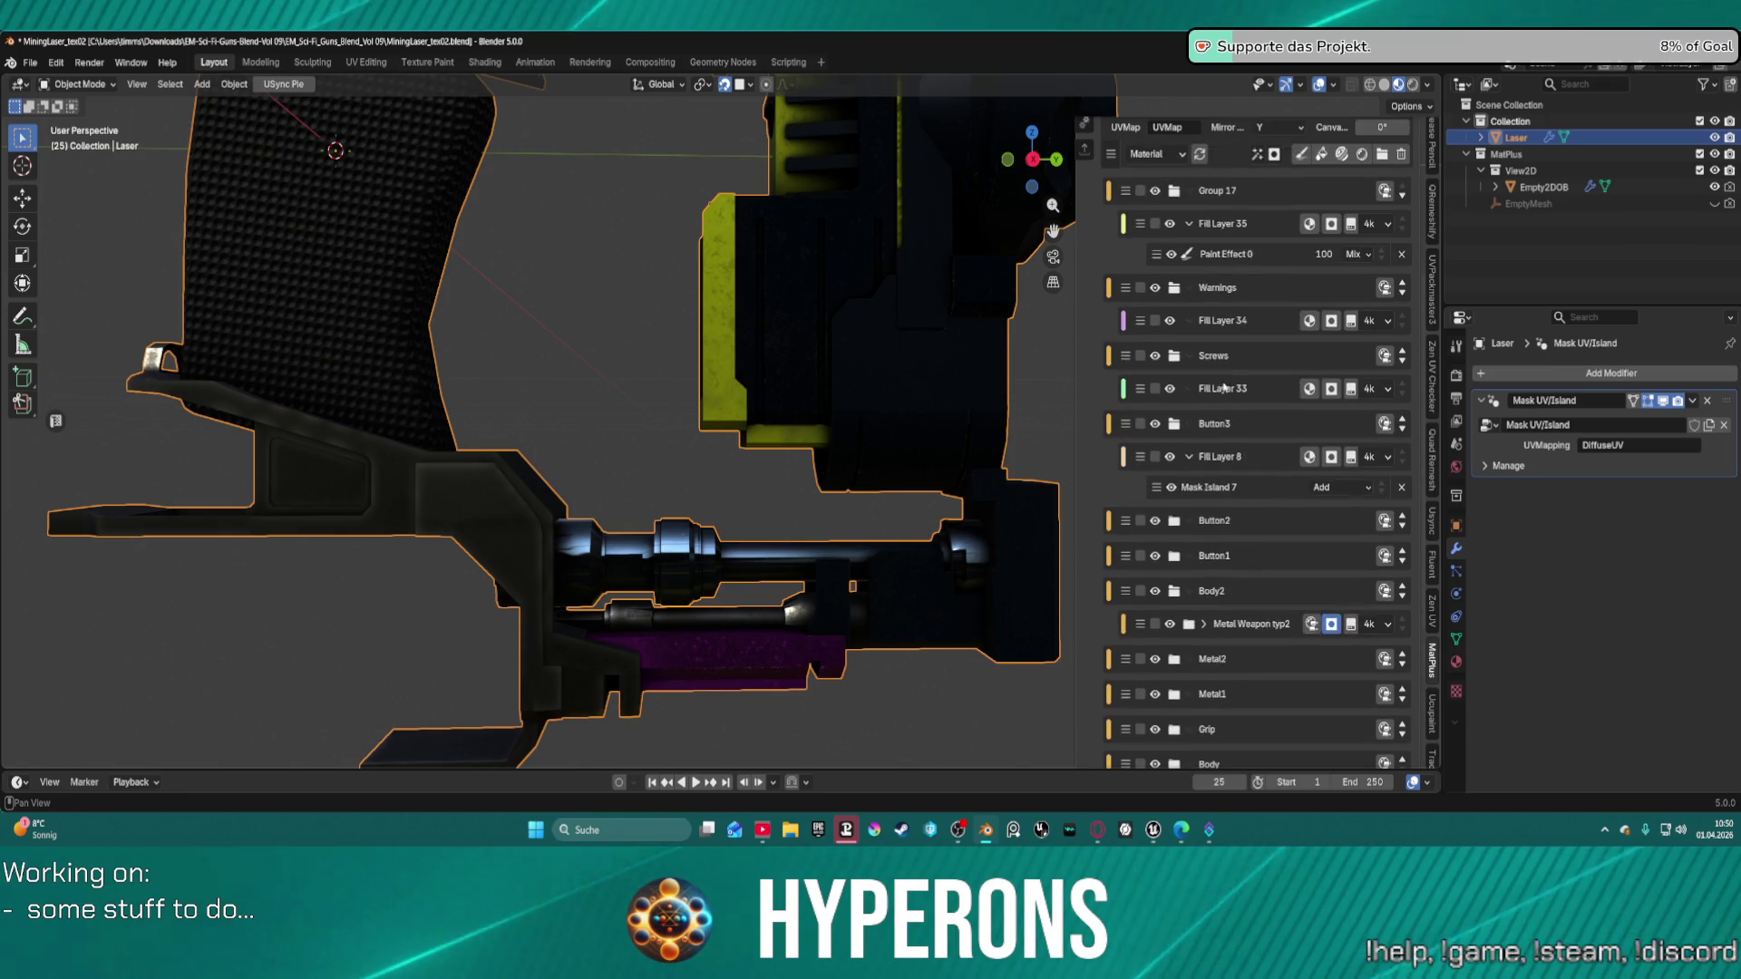
scroll(1222, 382, "down", 8)
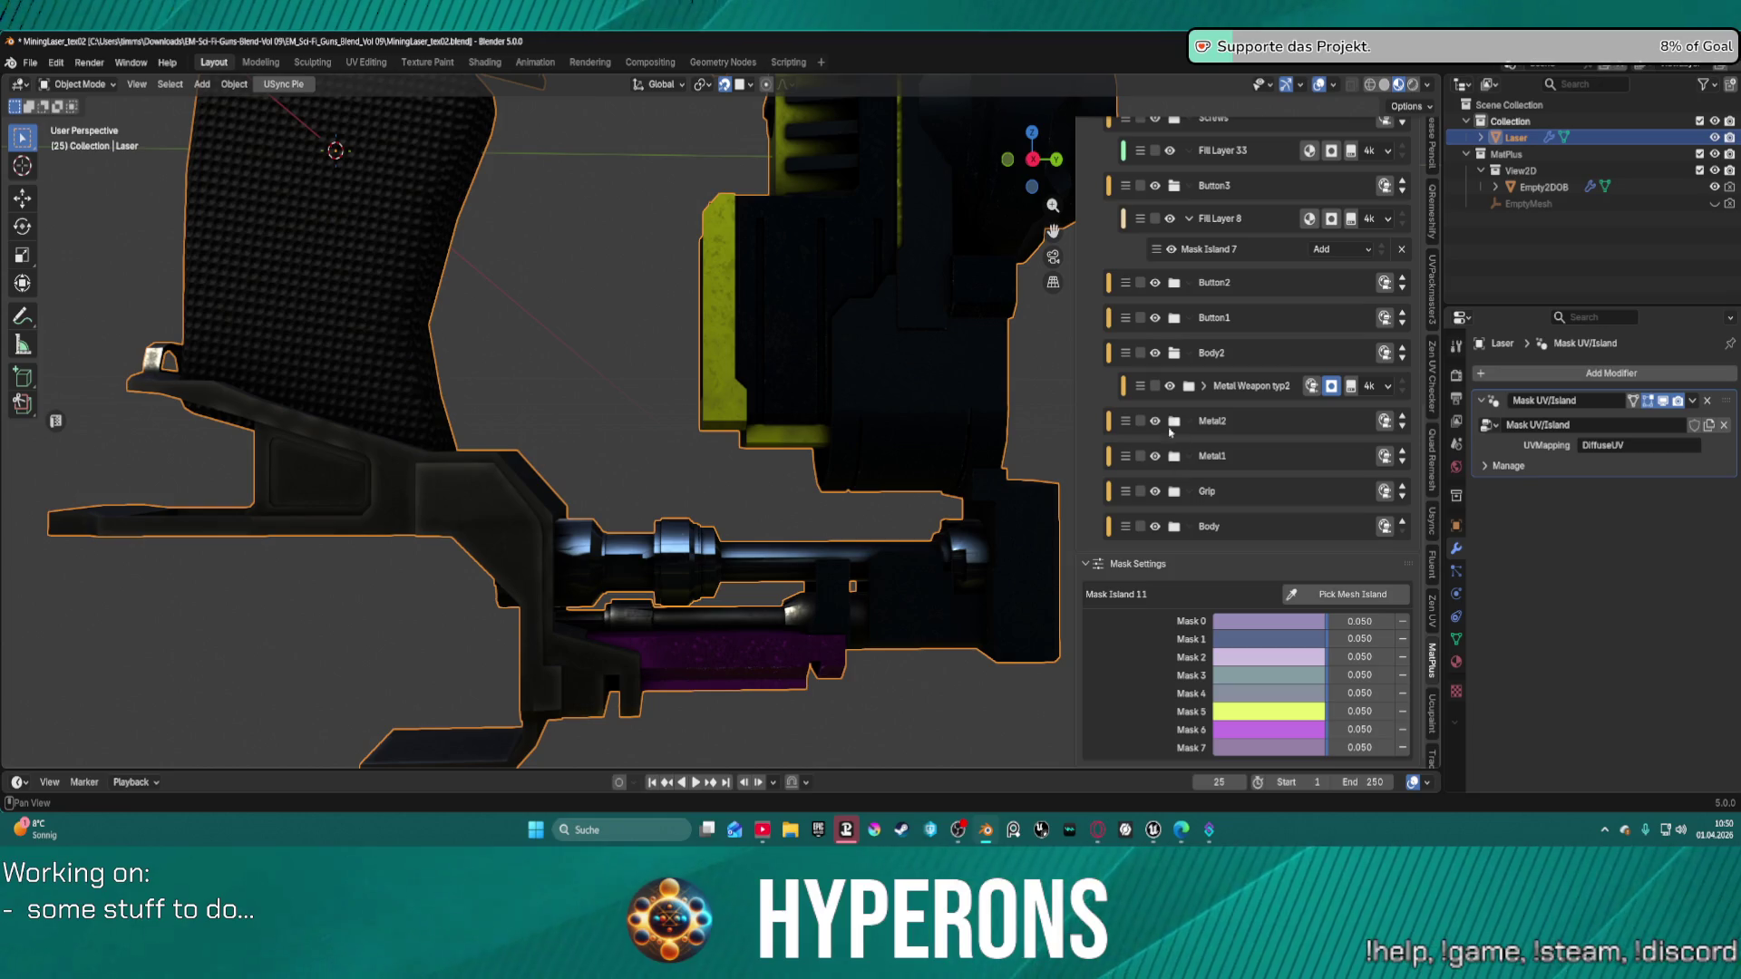
Collapse and re-expand Body2, then cache Metal Weapon typ2 as a baked layer.
left_click(1173, 353)
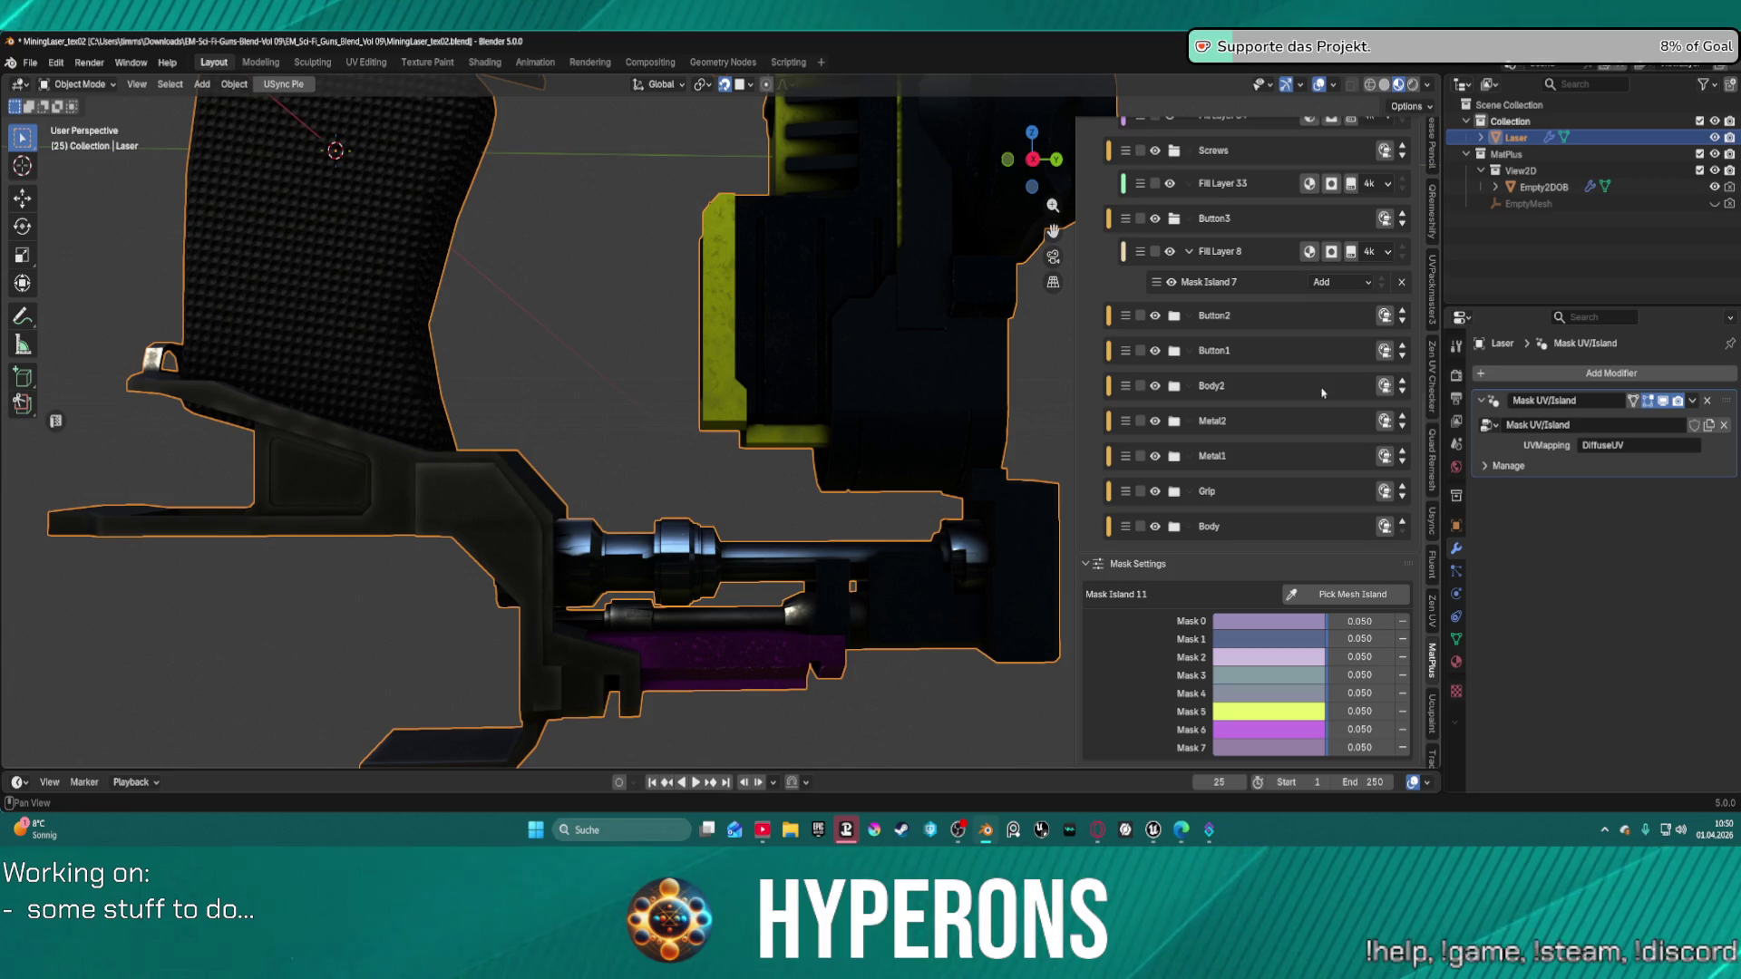
left_click(1177, 388)
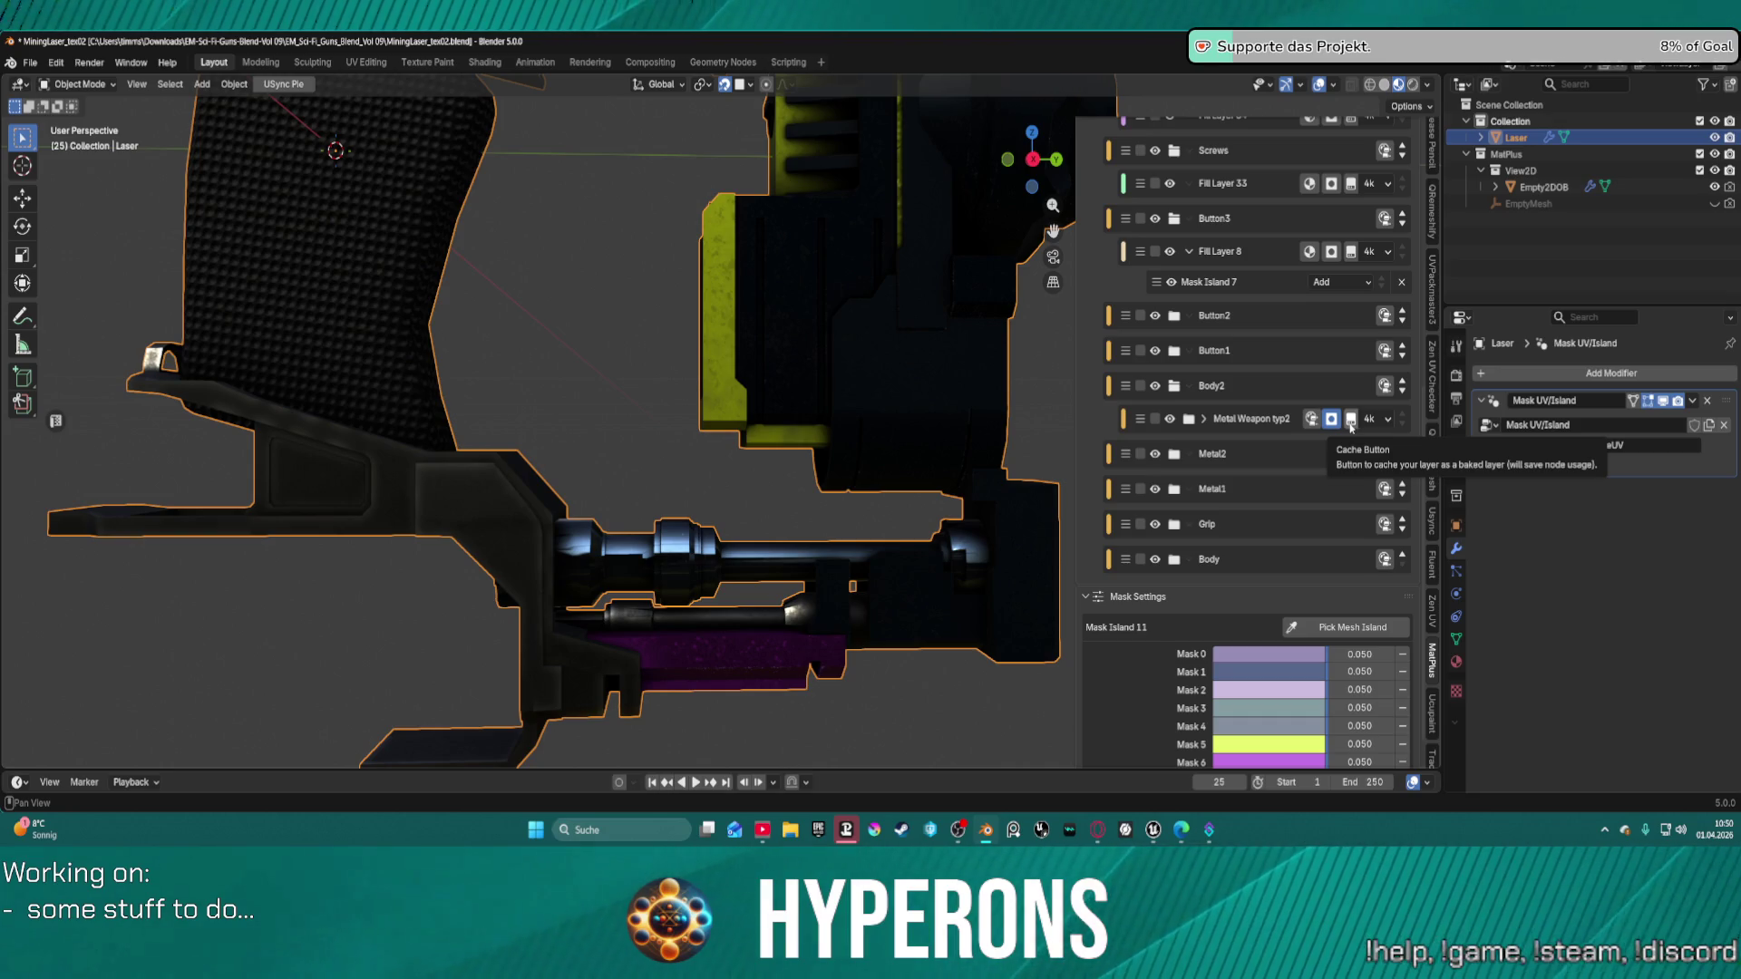
left_click(1351, 425)
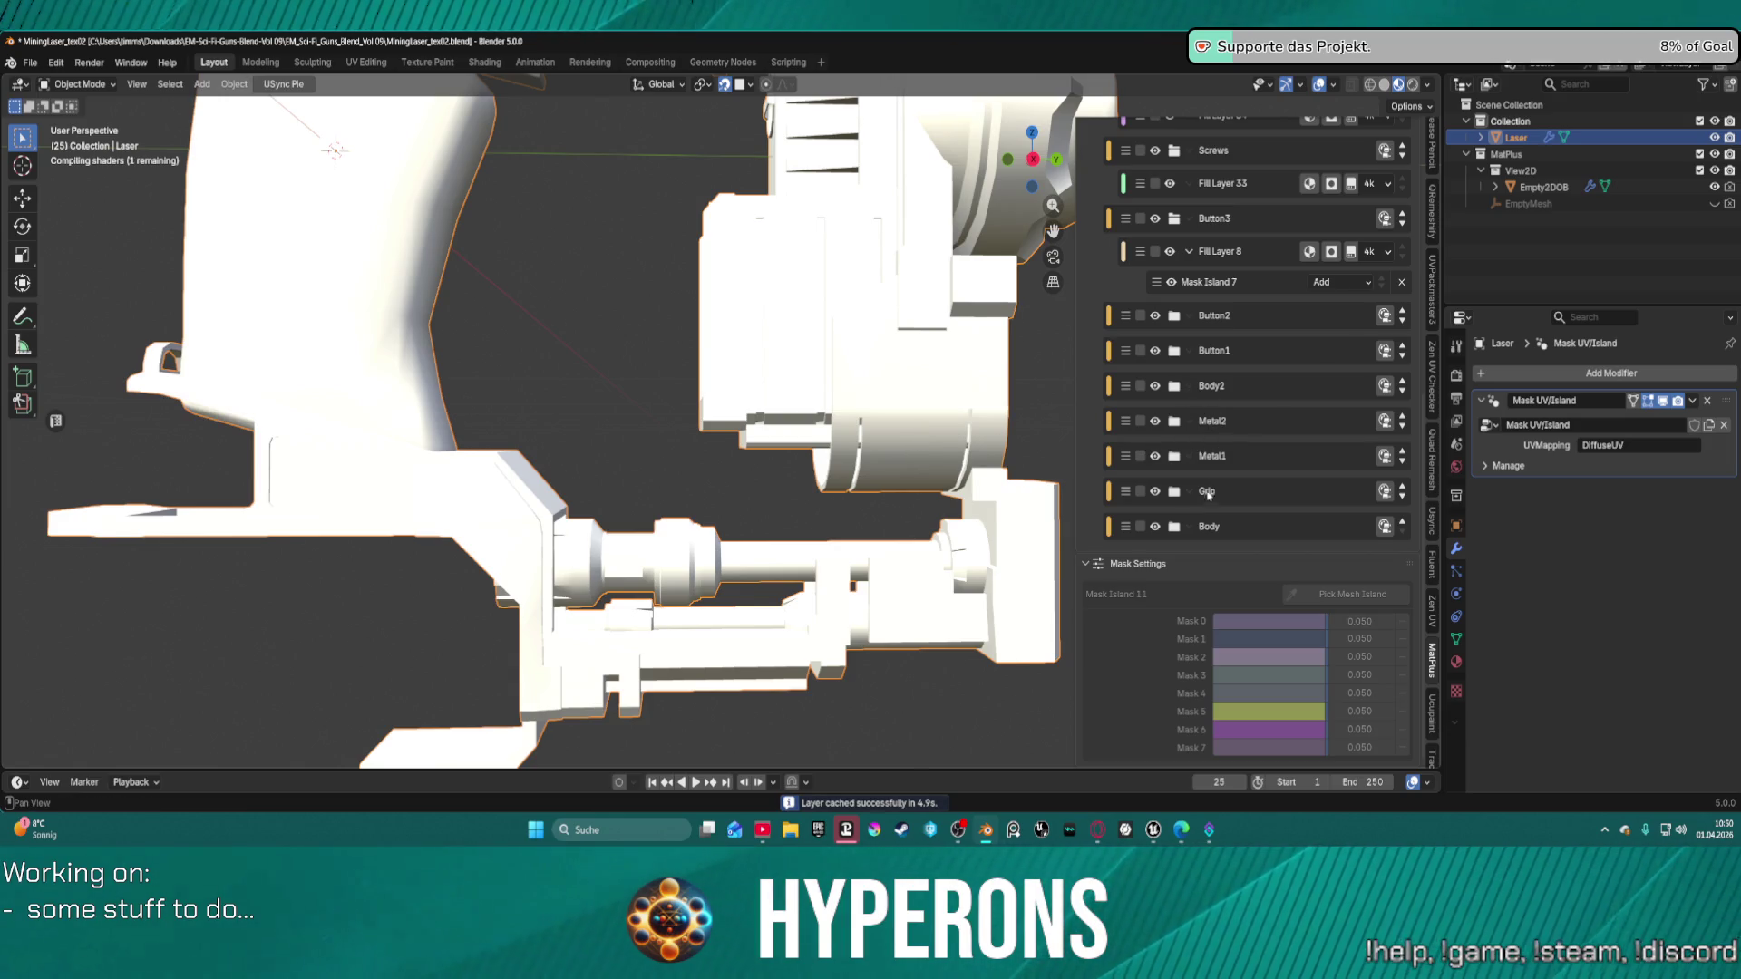
Expand the Body folder, select Metal Weapon 2 and unfold its sublayers.
left_click(1175, 527)
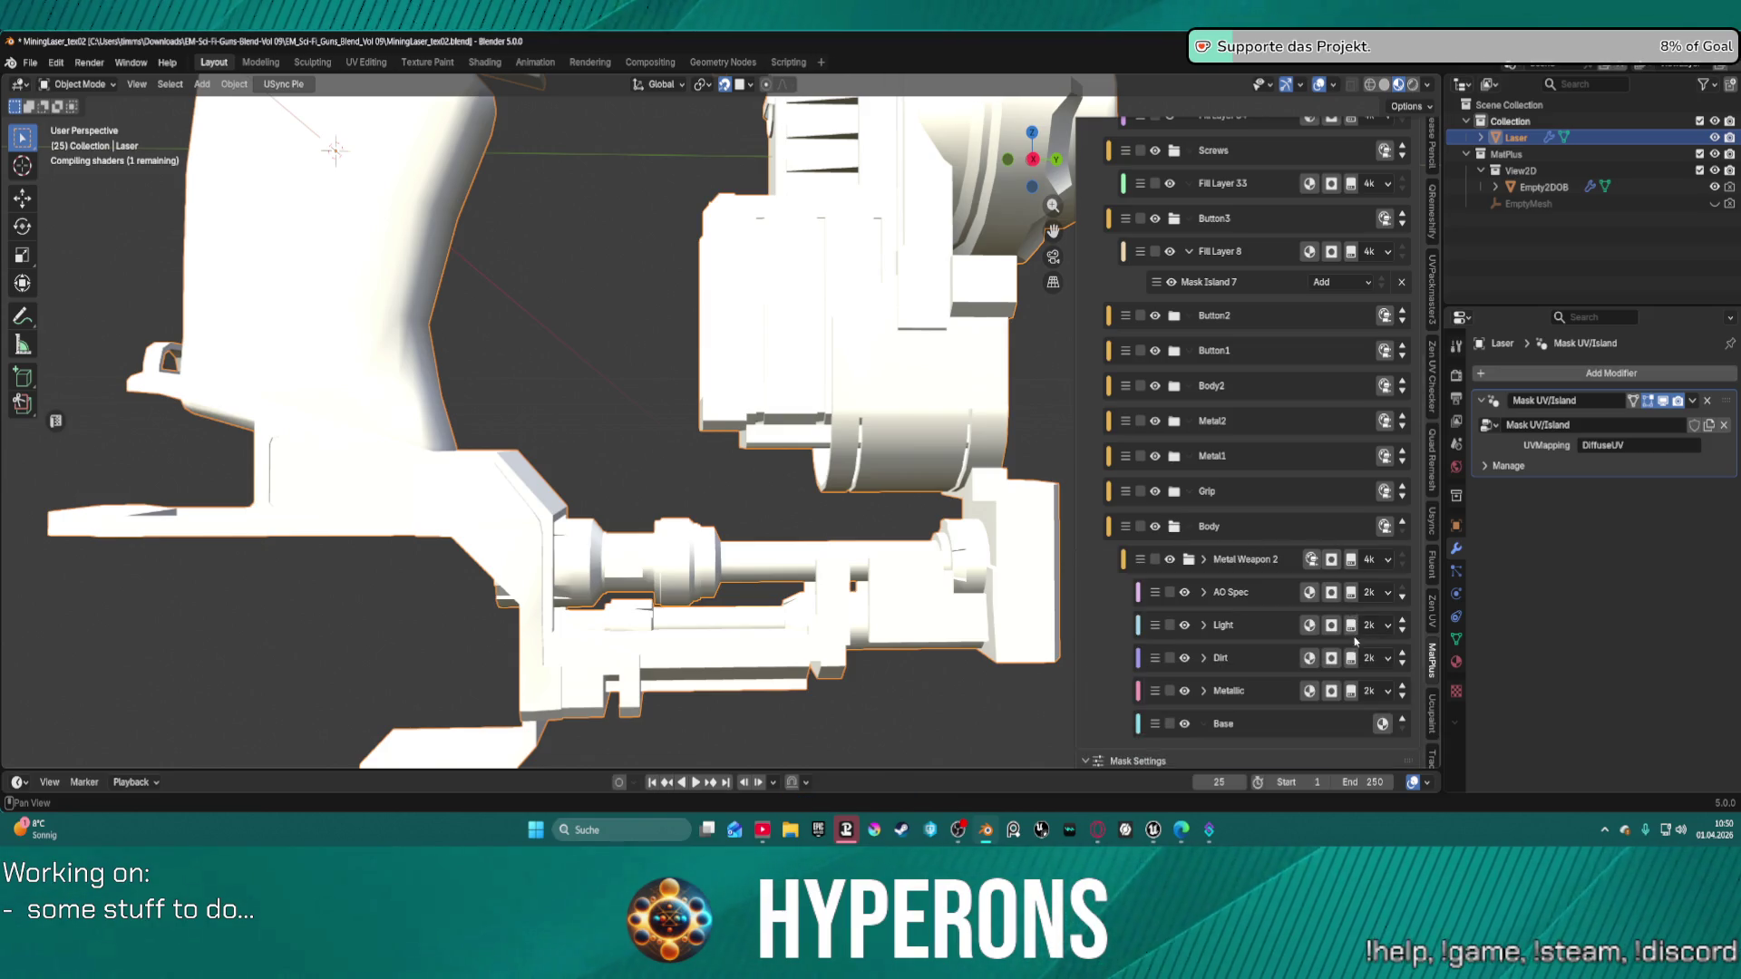
left_click(1331, 560)
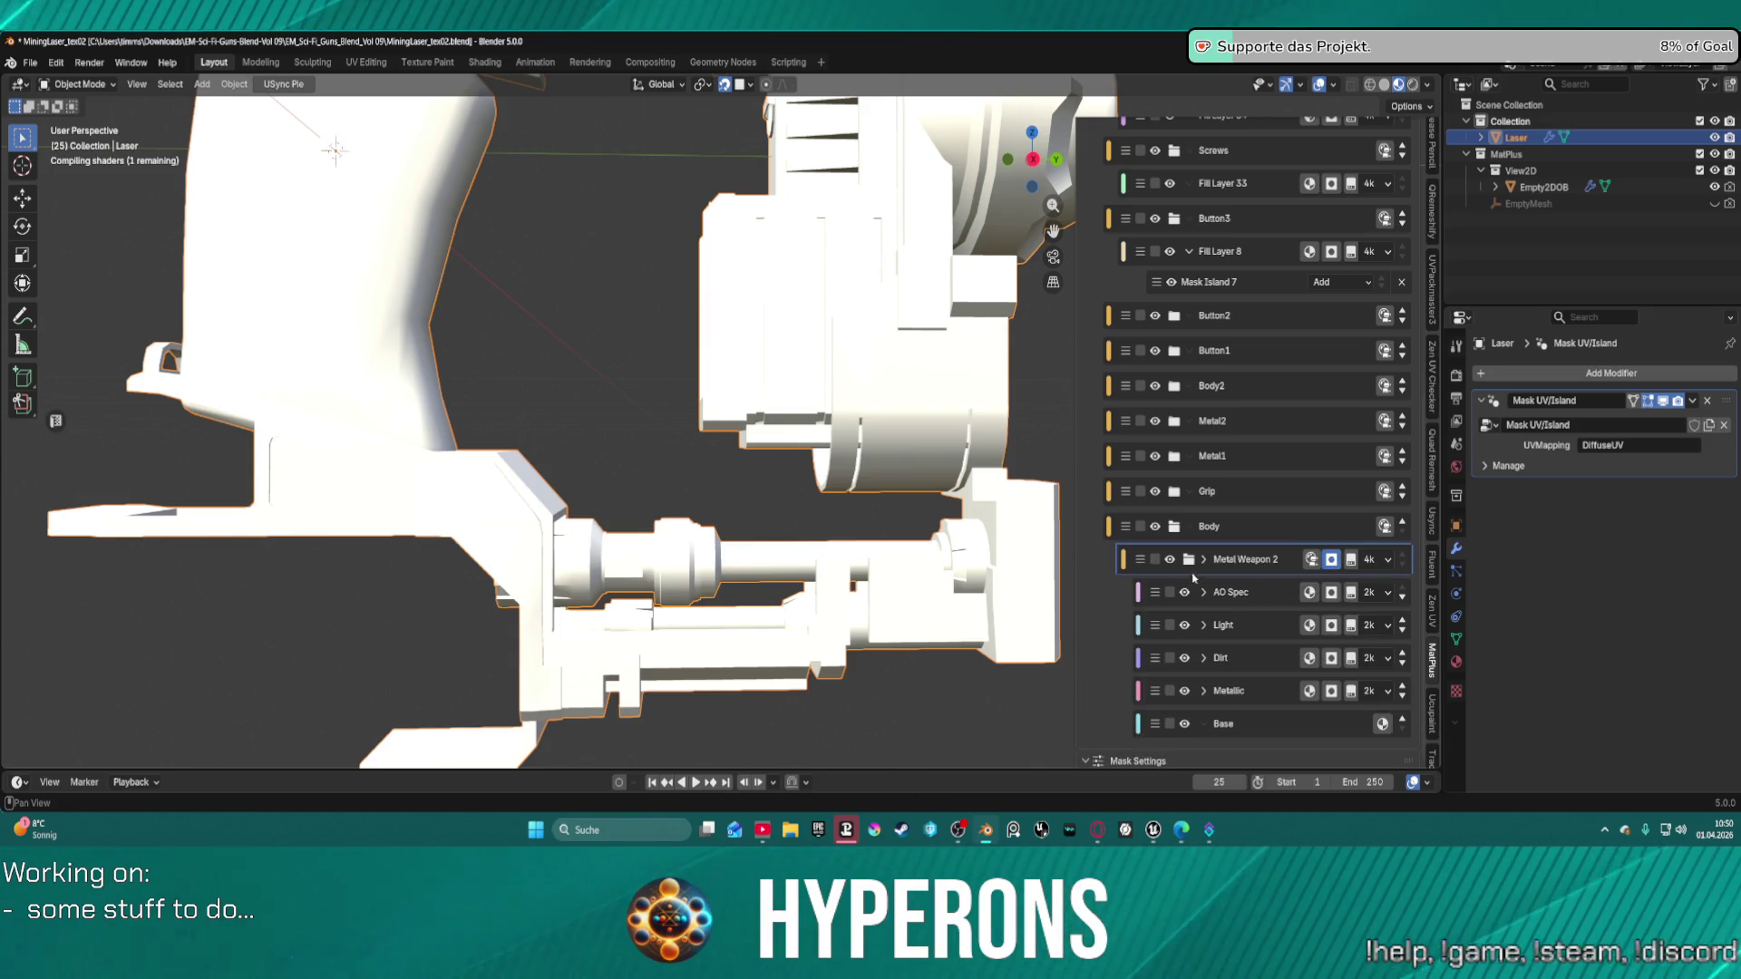
scroll(1193, 576, "up", 5)
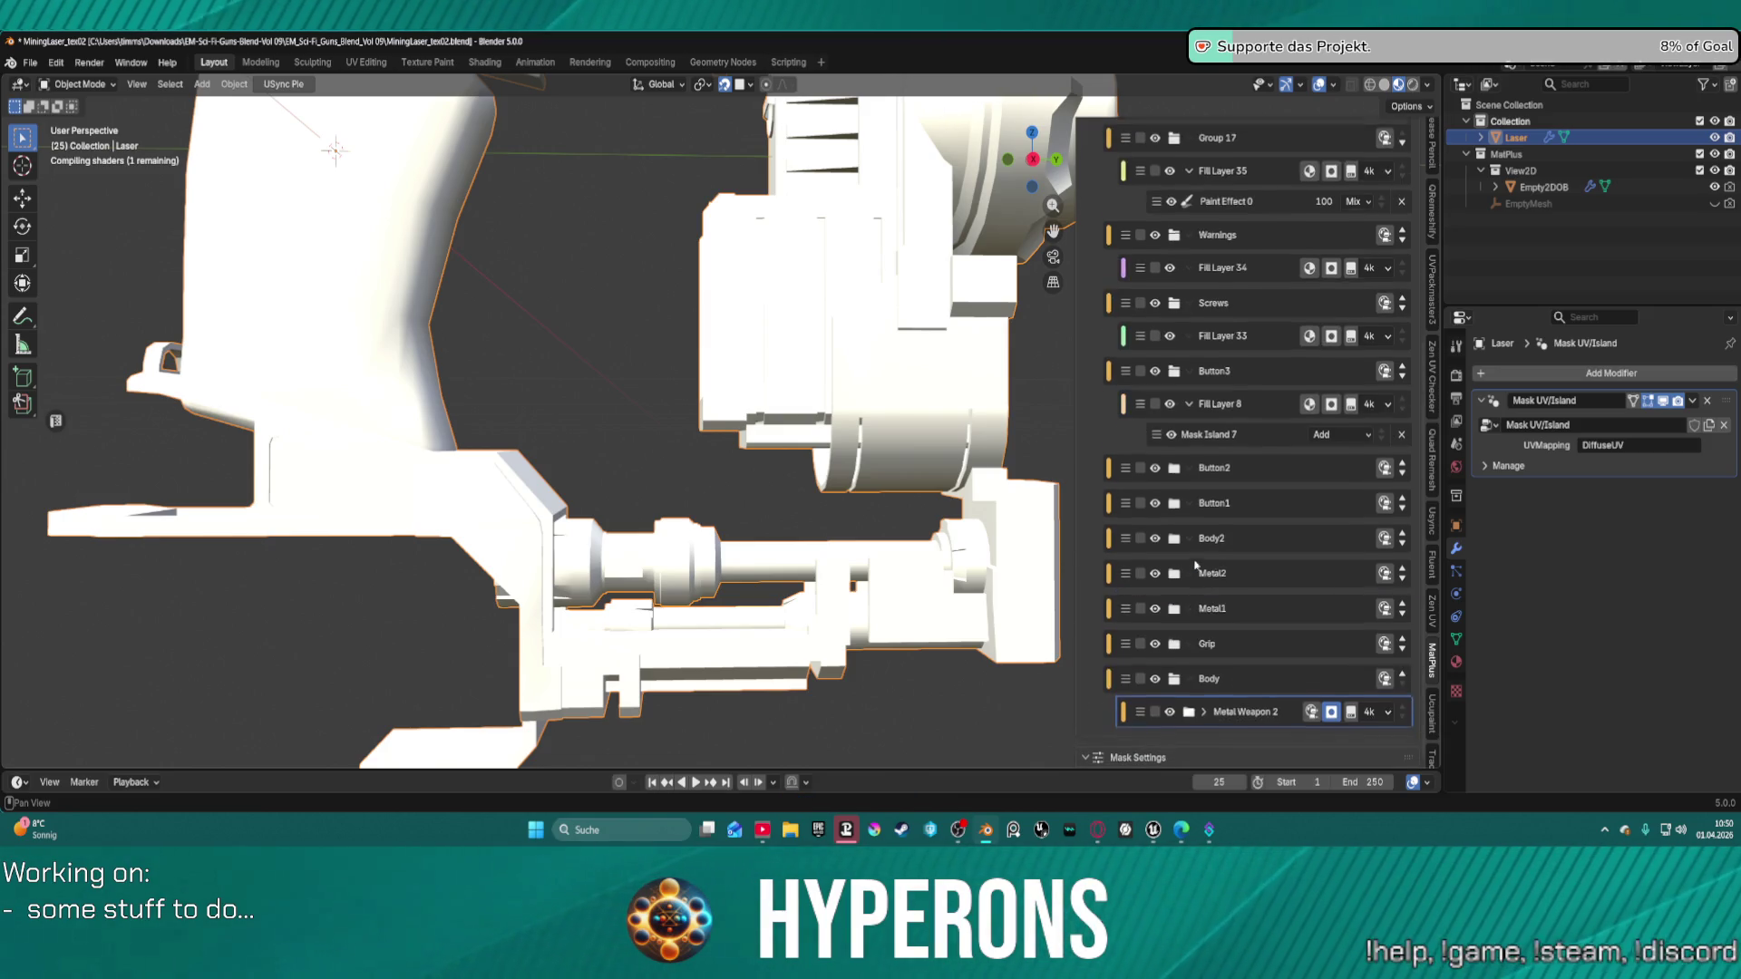
left_click(1194, 722)
scroll(1270, 634, "down", 5)
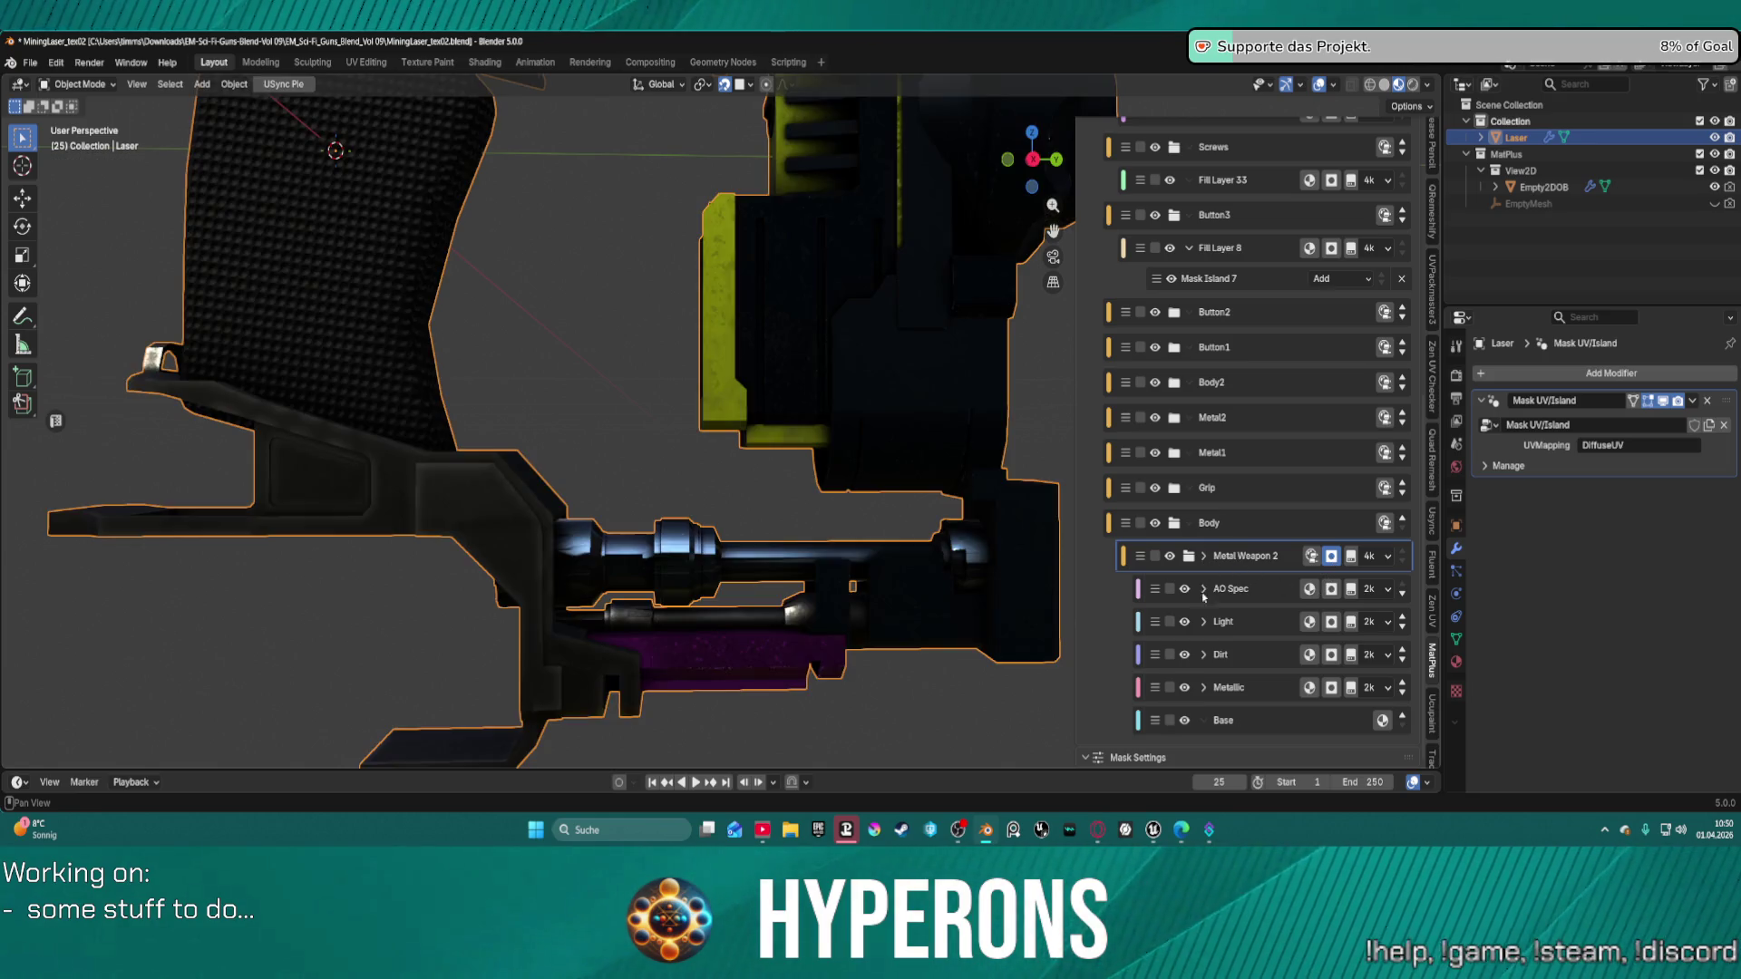
Pick a gun part as the island for Metal Weapon 2's Mask Island 13.
left_click(1203, 558)
left_click(1278, 590)
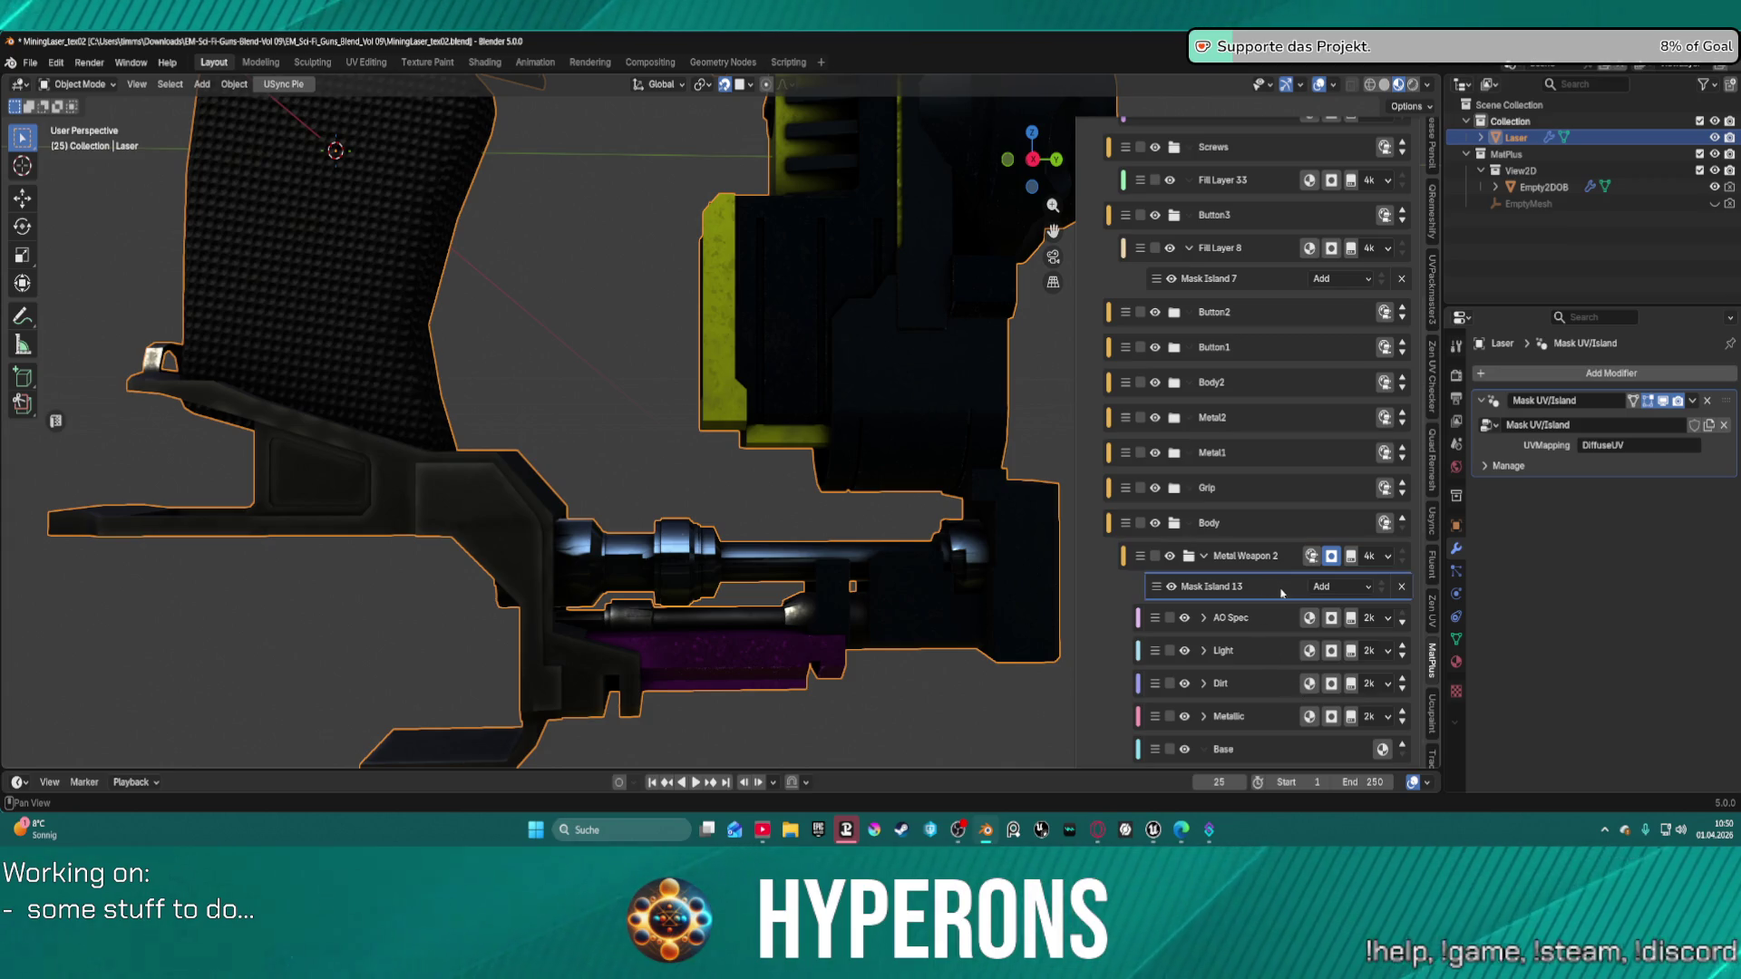
scroll(1378, 758, "down", 10)
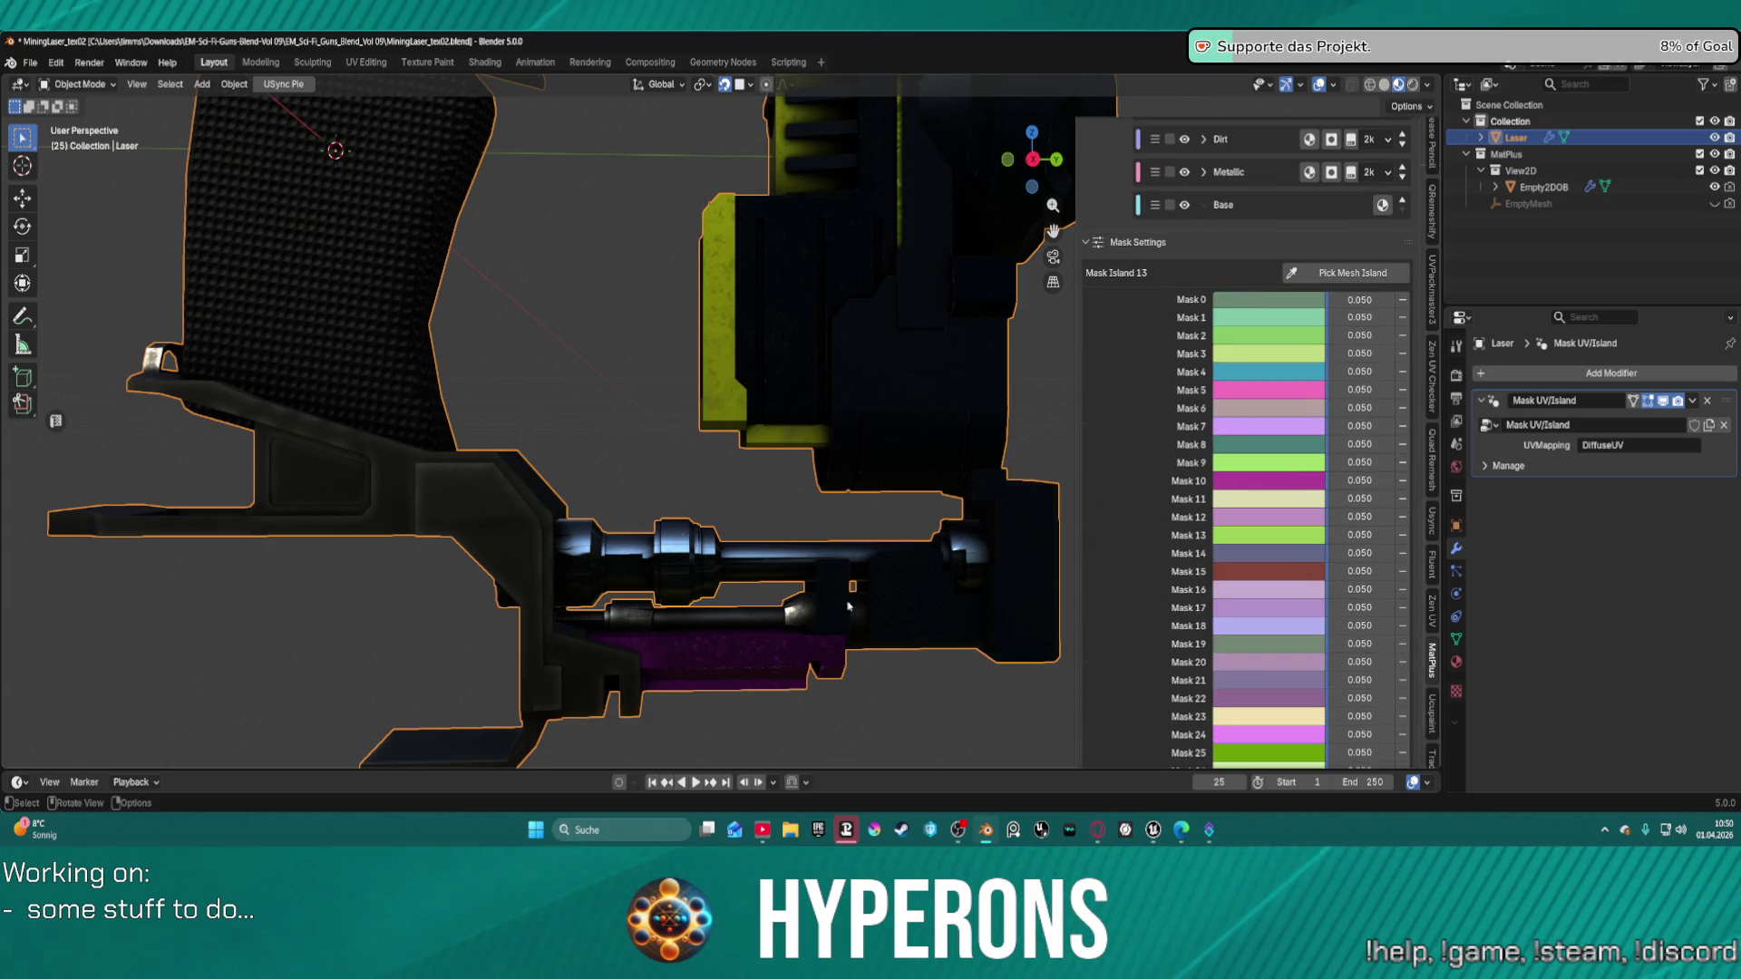
left_click(1350, 273)
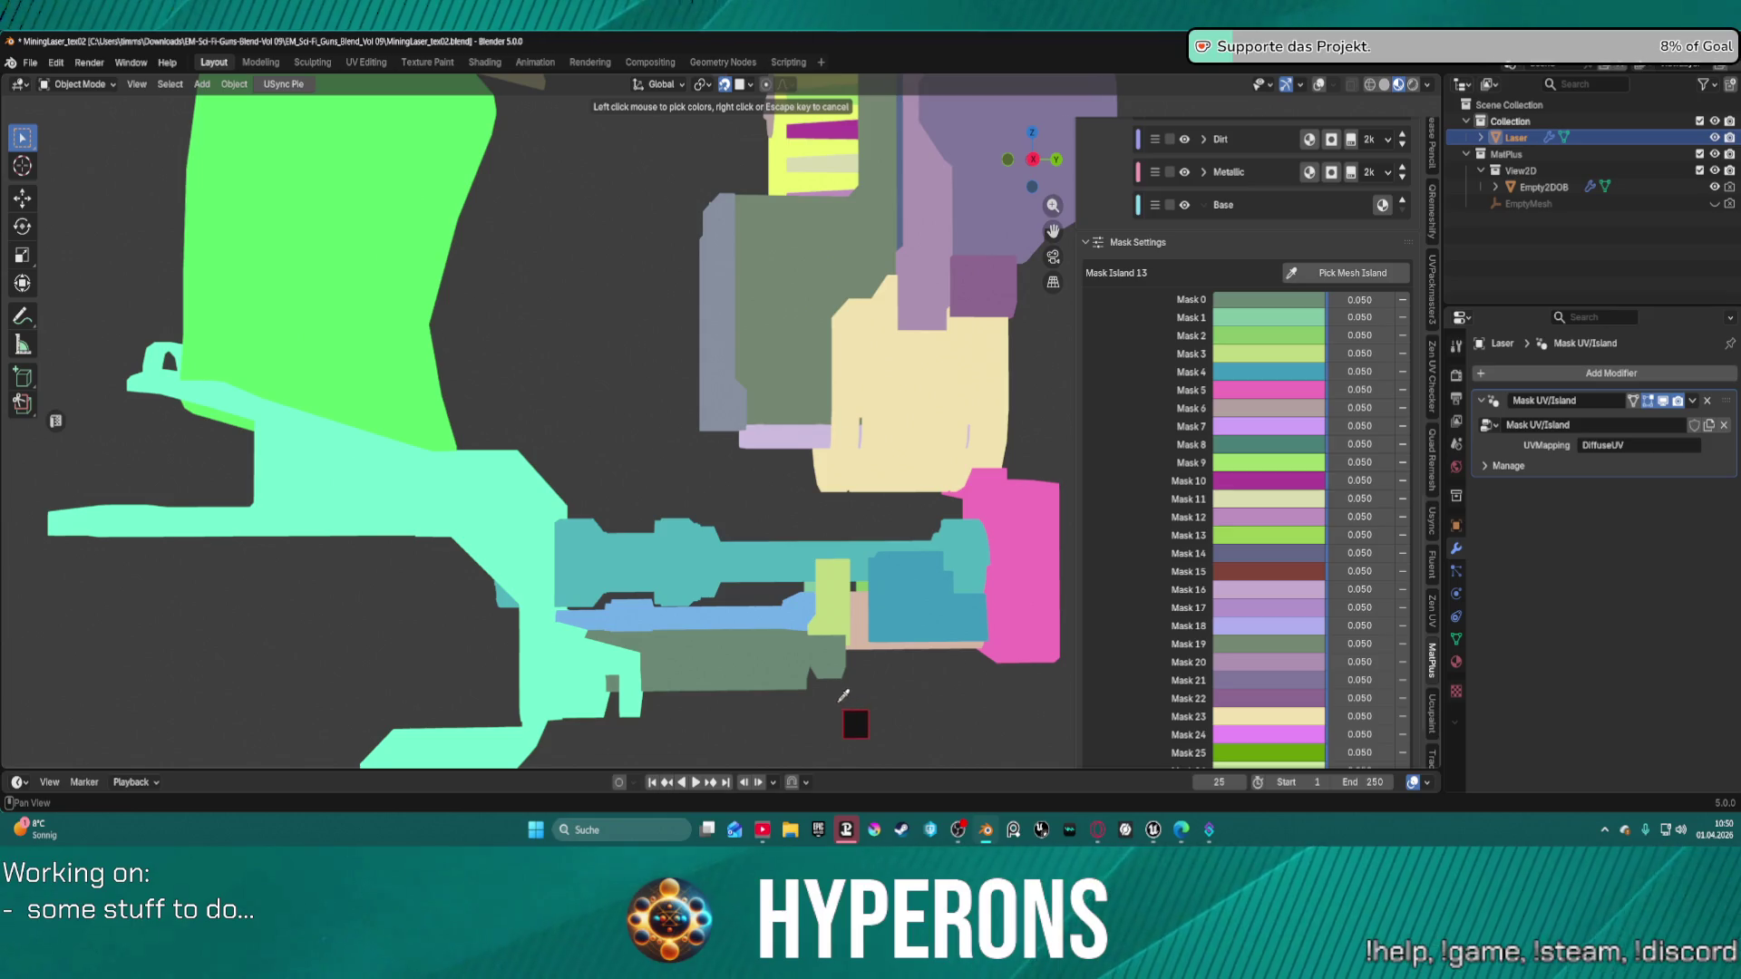
left_click(785, 650)
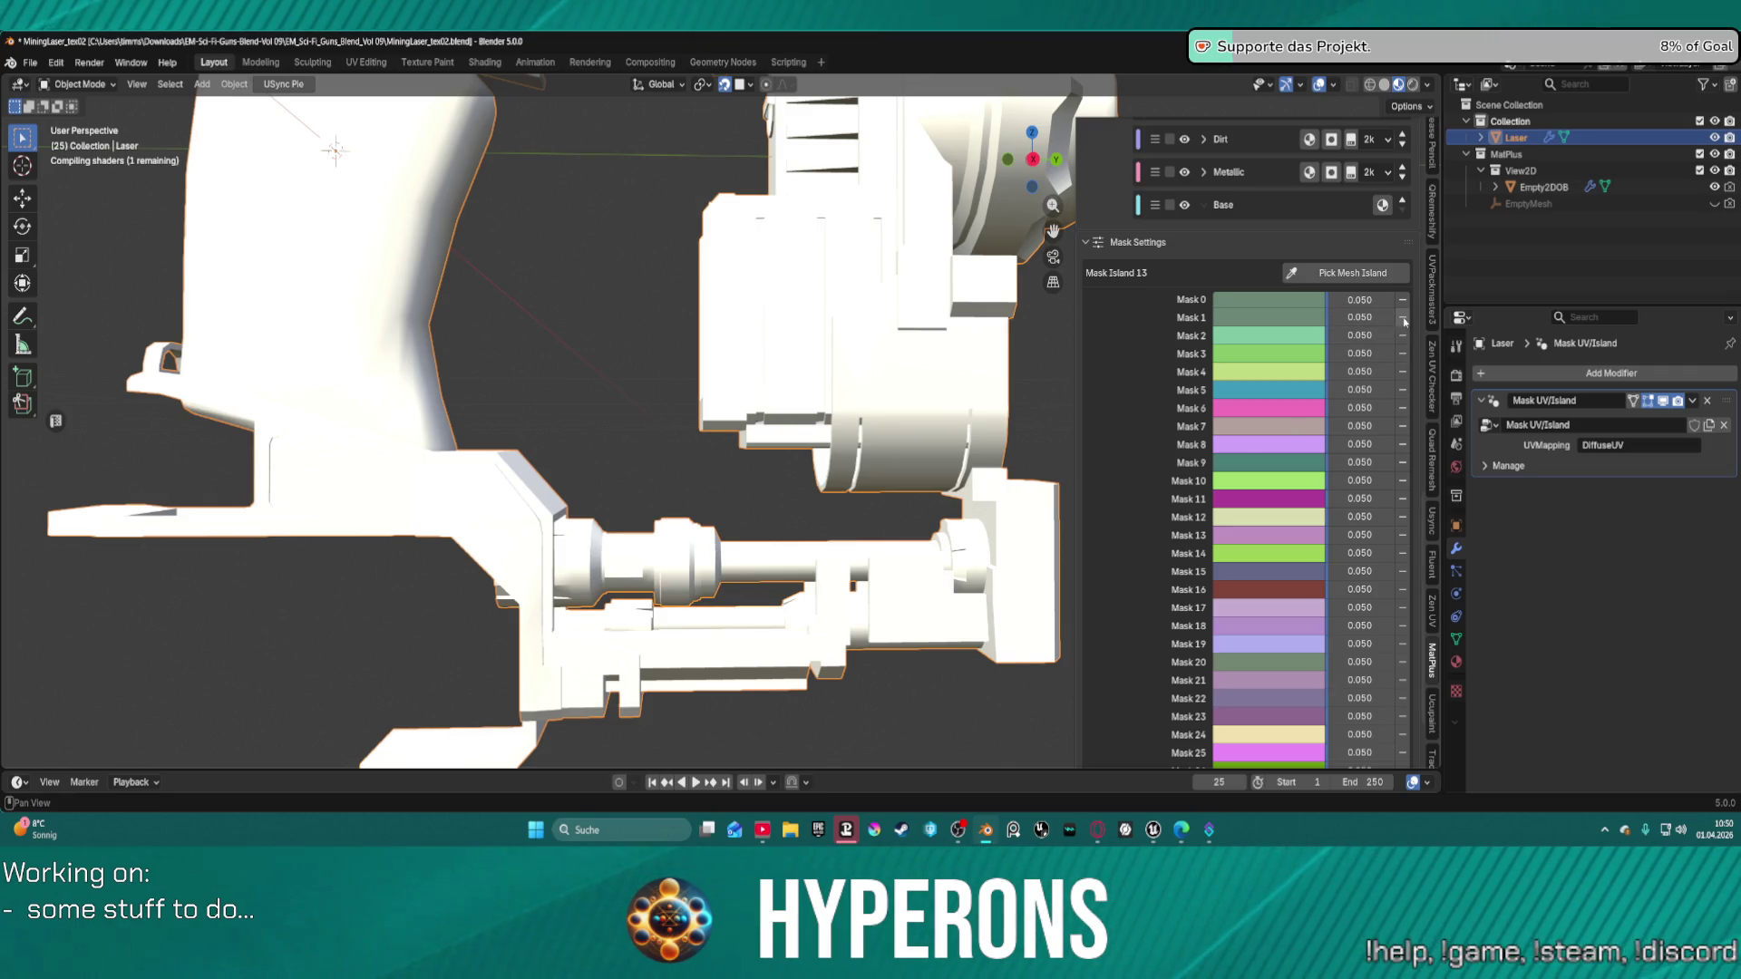
Remove an unwanted mask entry and hide the Body layer group.
left_click(799, 658)
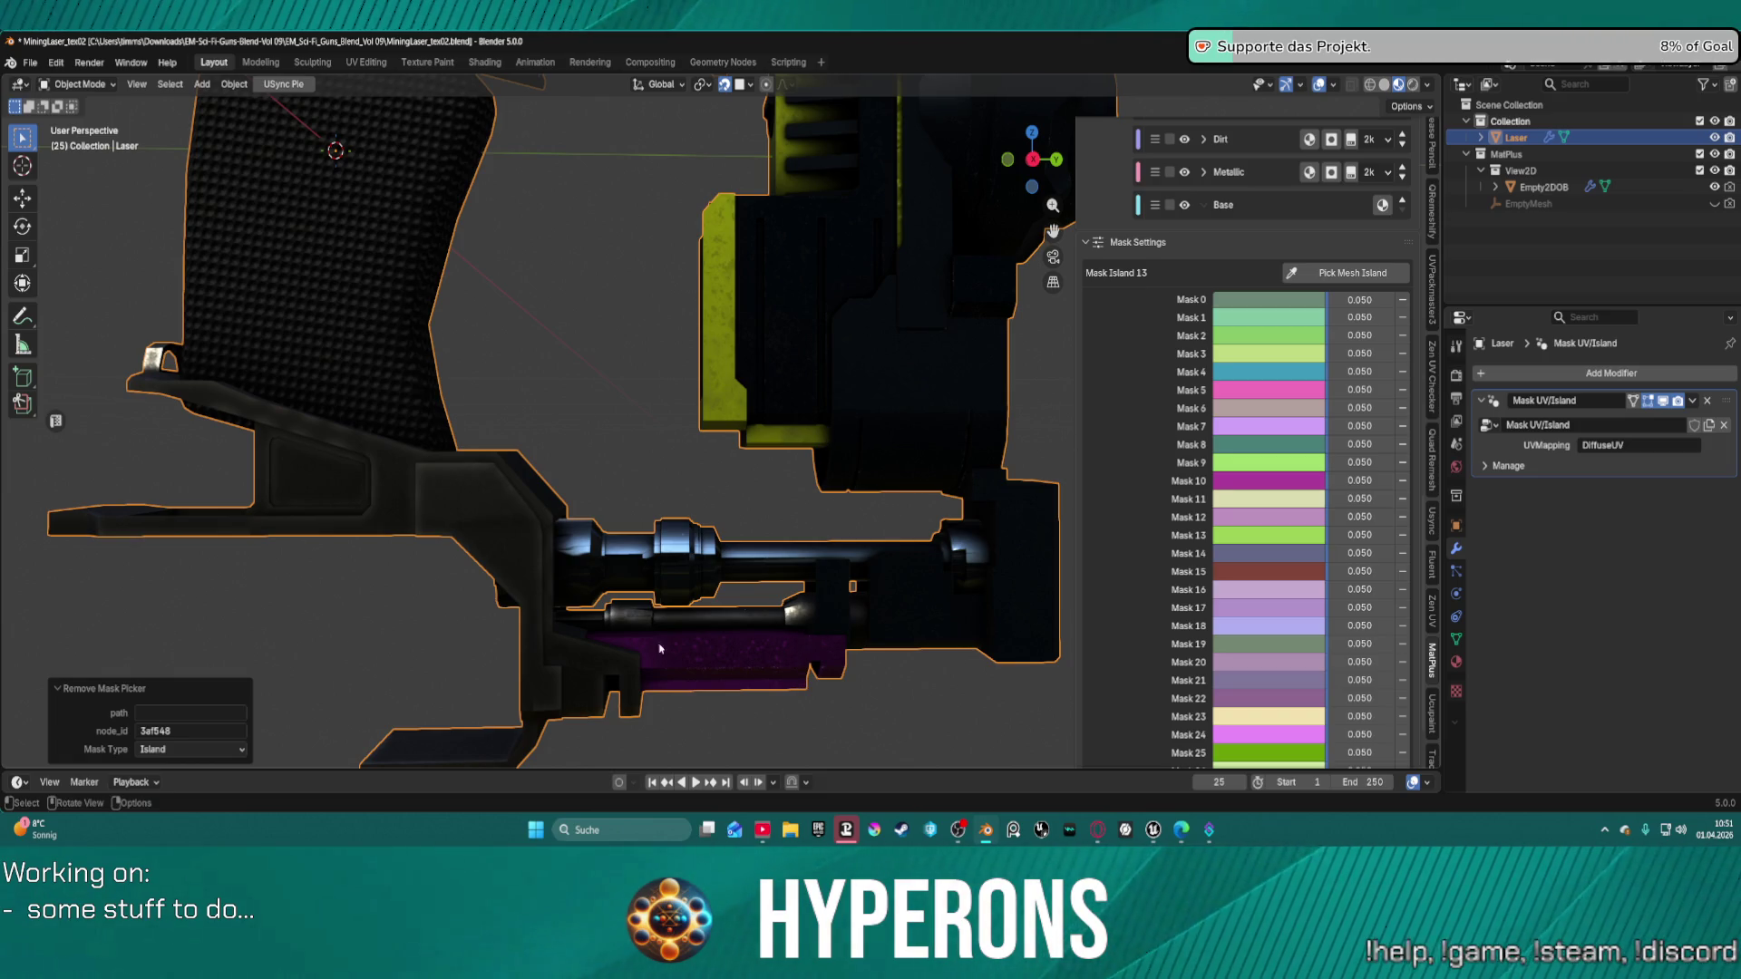
scroll(1325, 347, "up", 6)
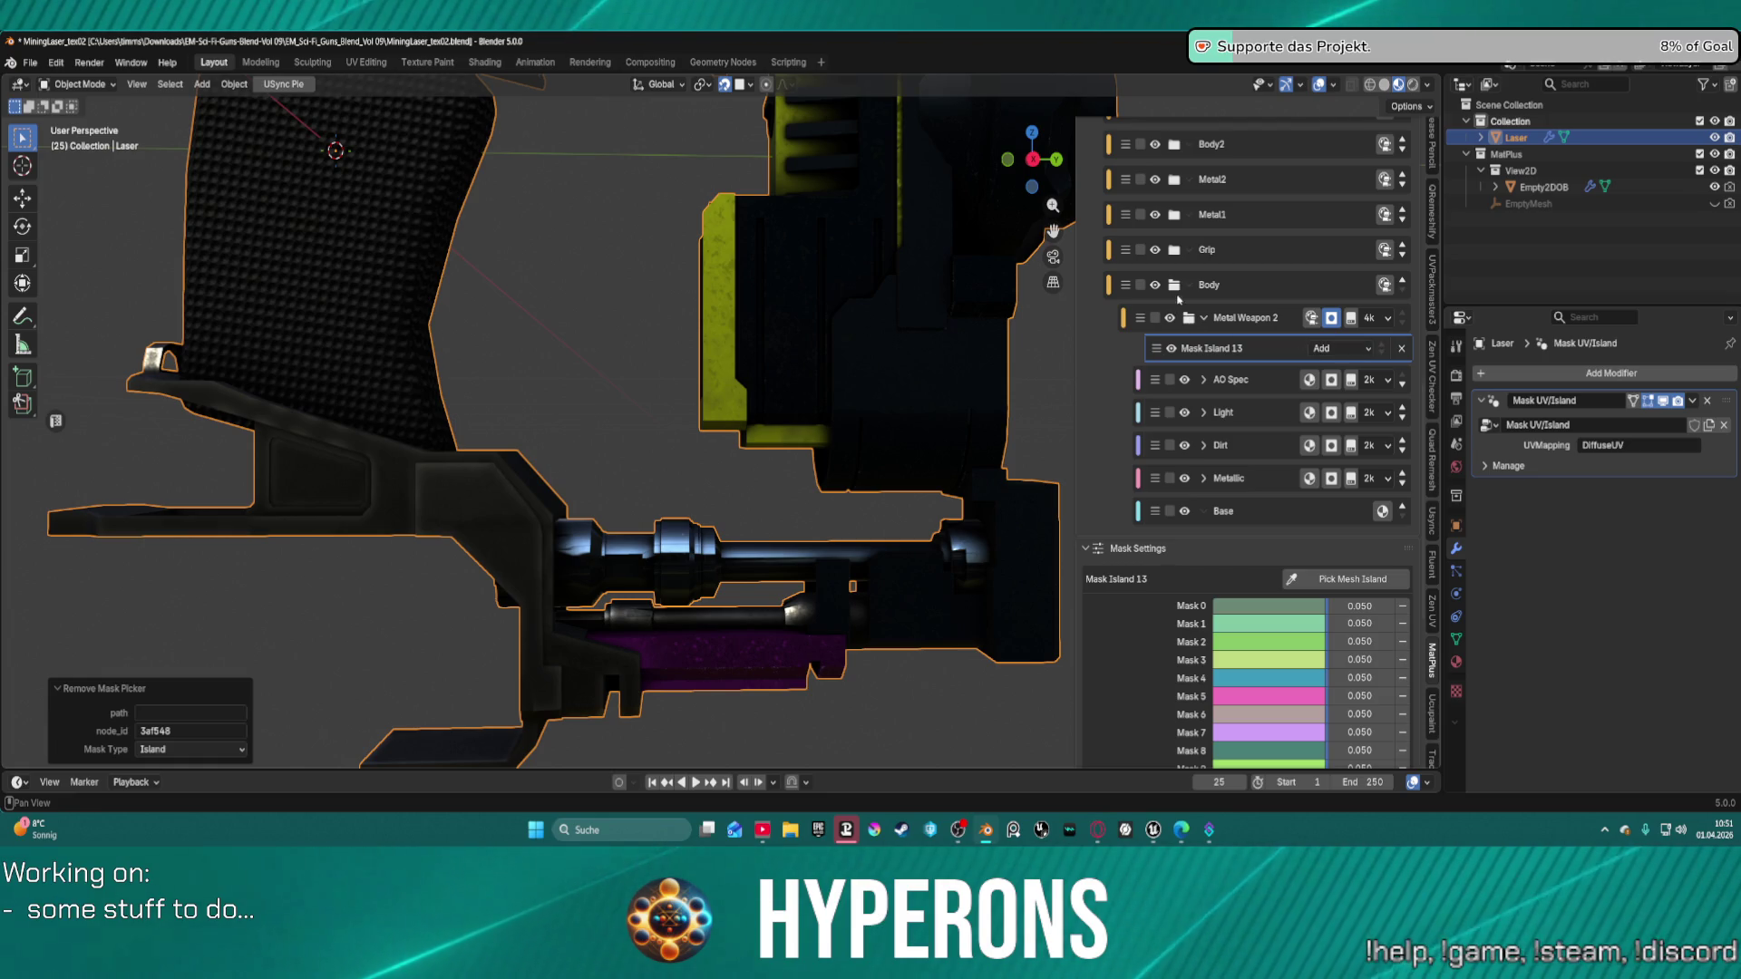
left_click(1157, 286)
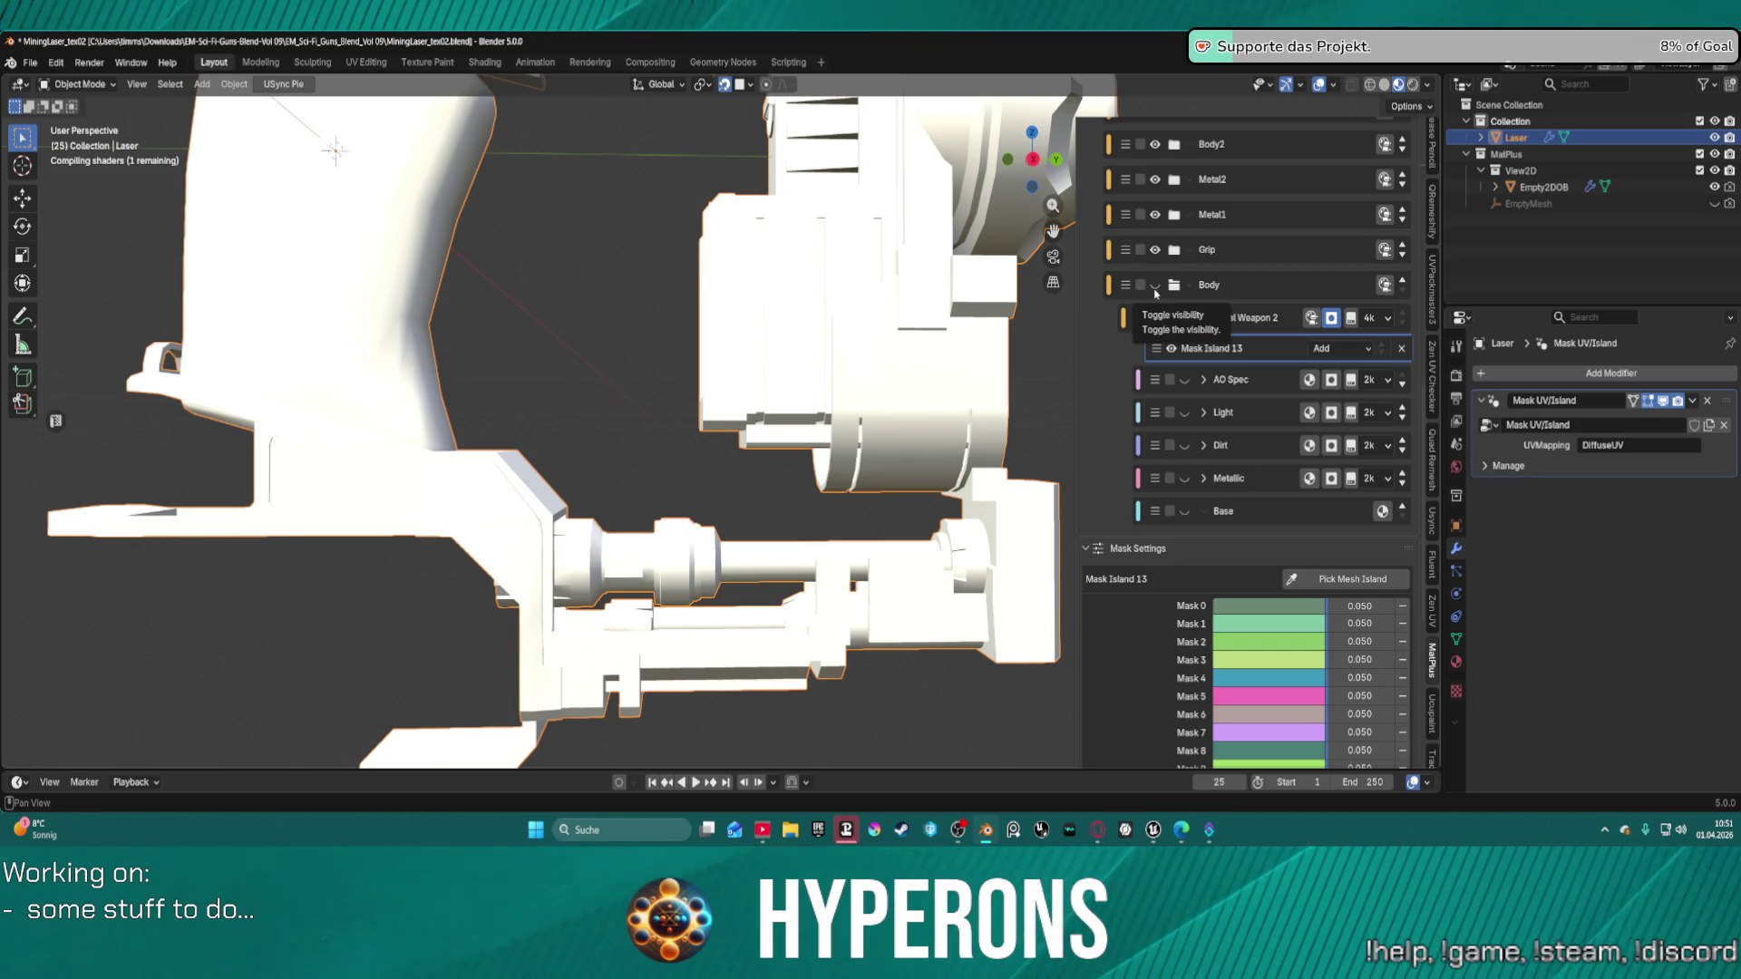
Hide the Grip and Metal1 layers so only Metal Weapon 2 shows on the gun.
scroll(1252, 408, "down", 5)
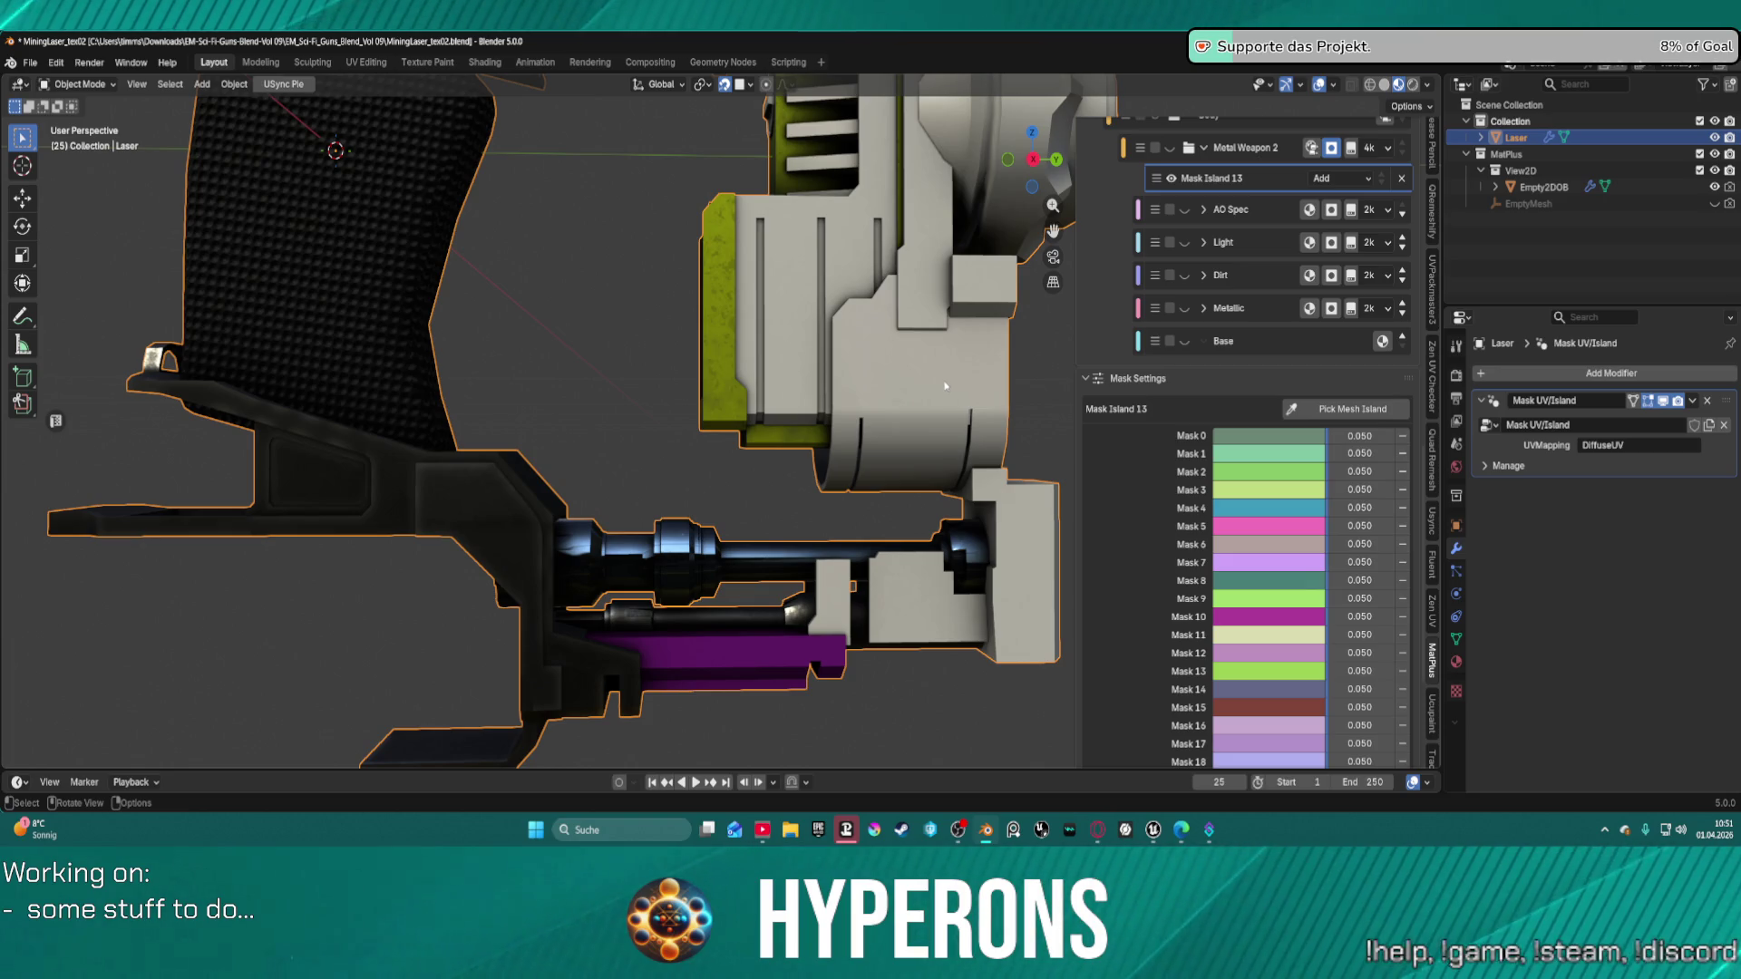
scroll(945, 386, "down", 5)
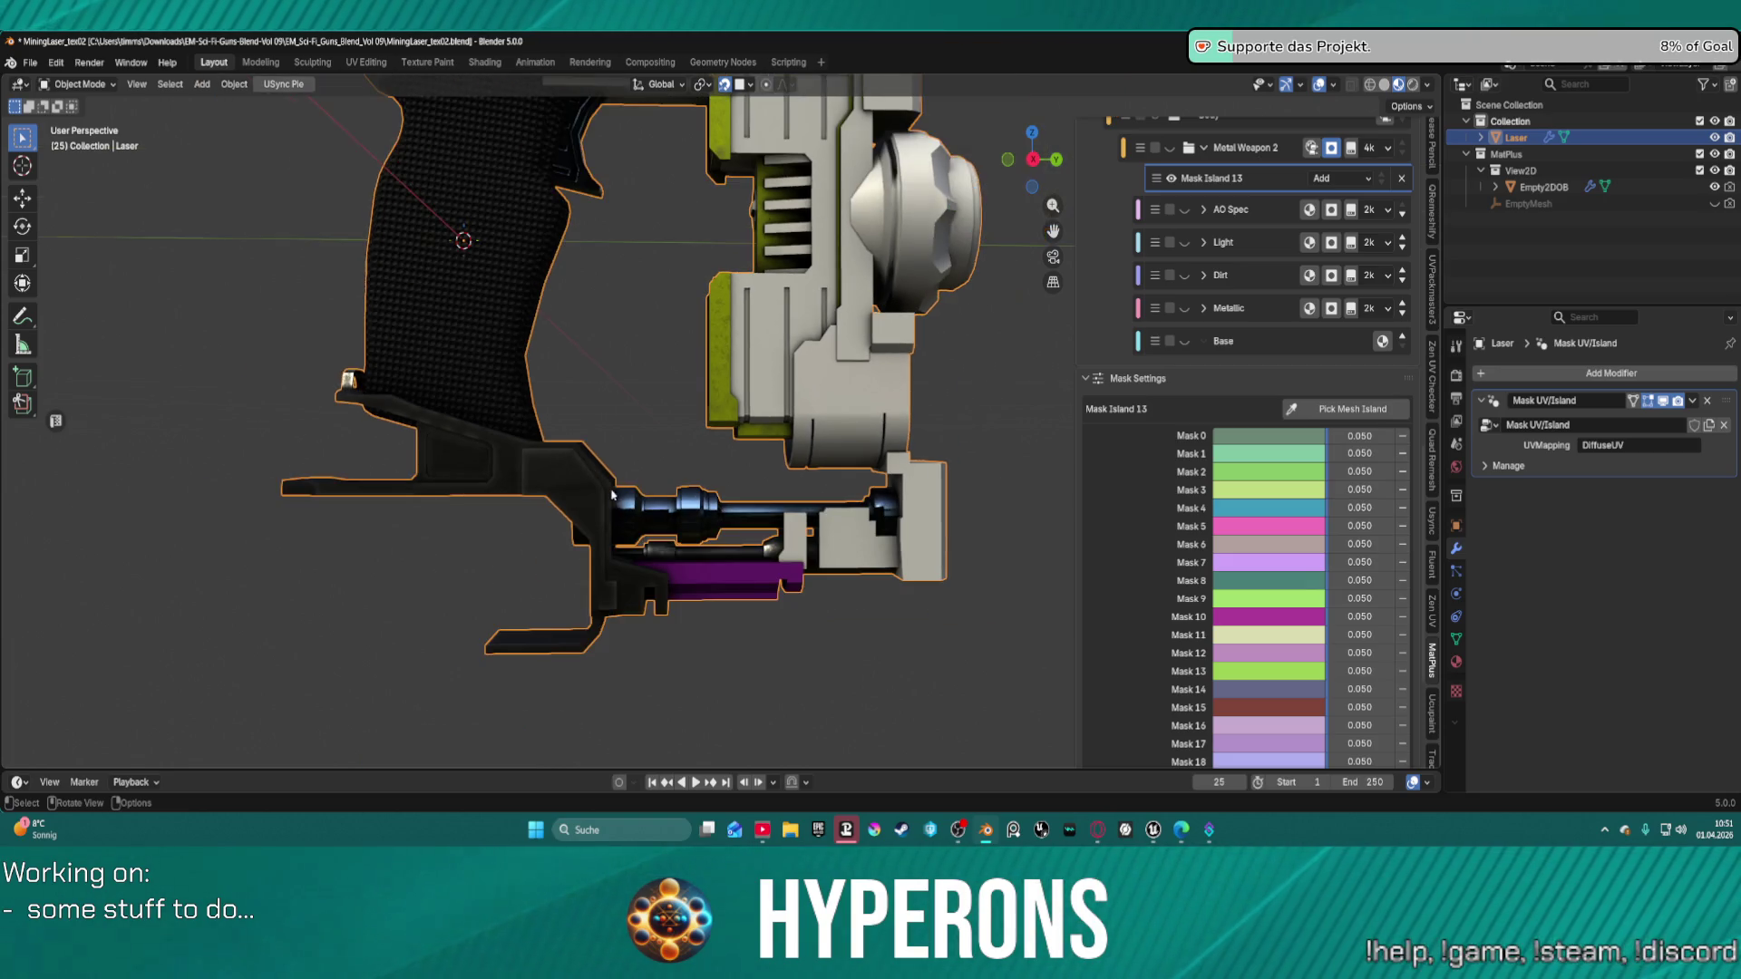
mouse_move(945, 385)
middle_mouse_down()
mouse_move(938, 524)
mouse_move(617, 539)
mouse_move(577, 580)
mouse_move(425, 466)
mouse_move(662, 528)
mouse_move(503, 476)
middle_mouse_up()
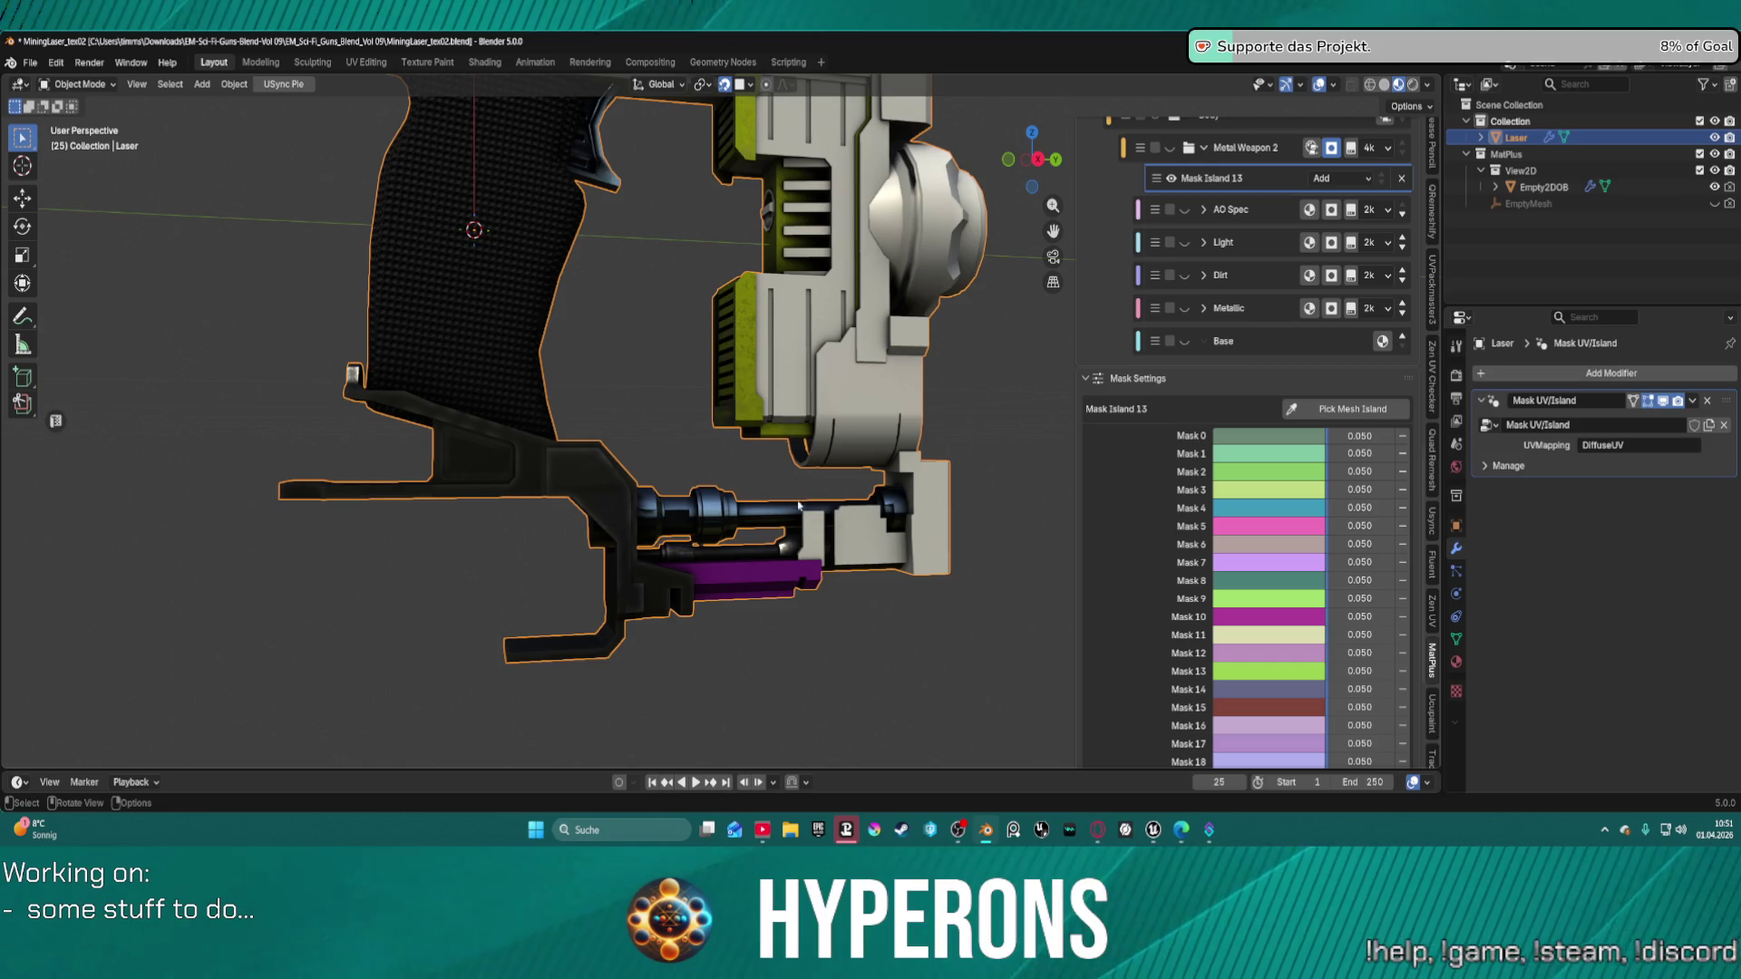
scroll(1160, 396, "up", 8)
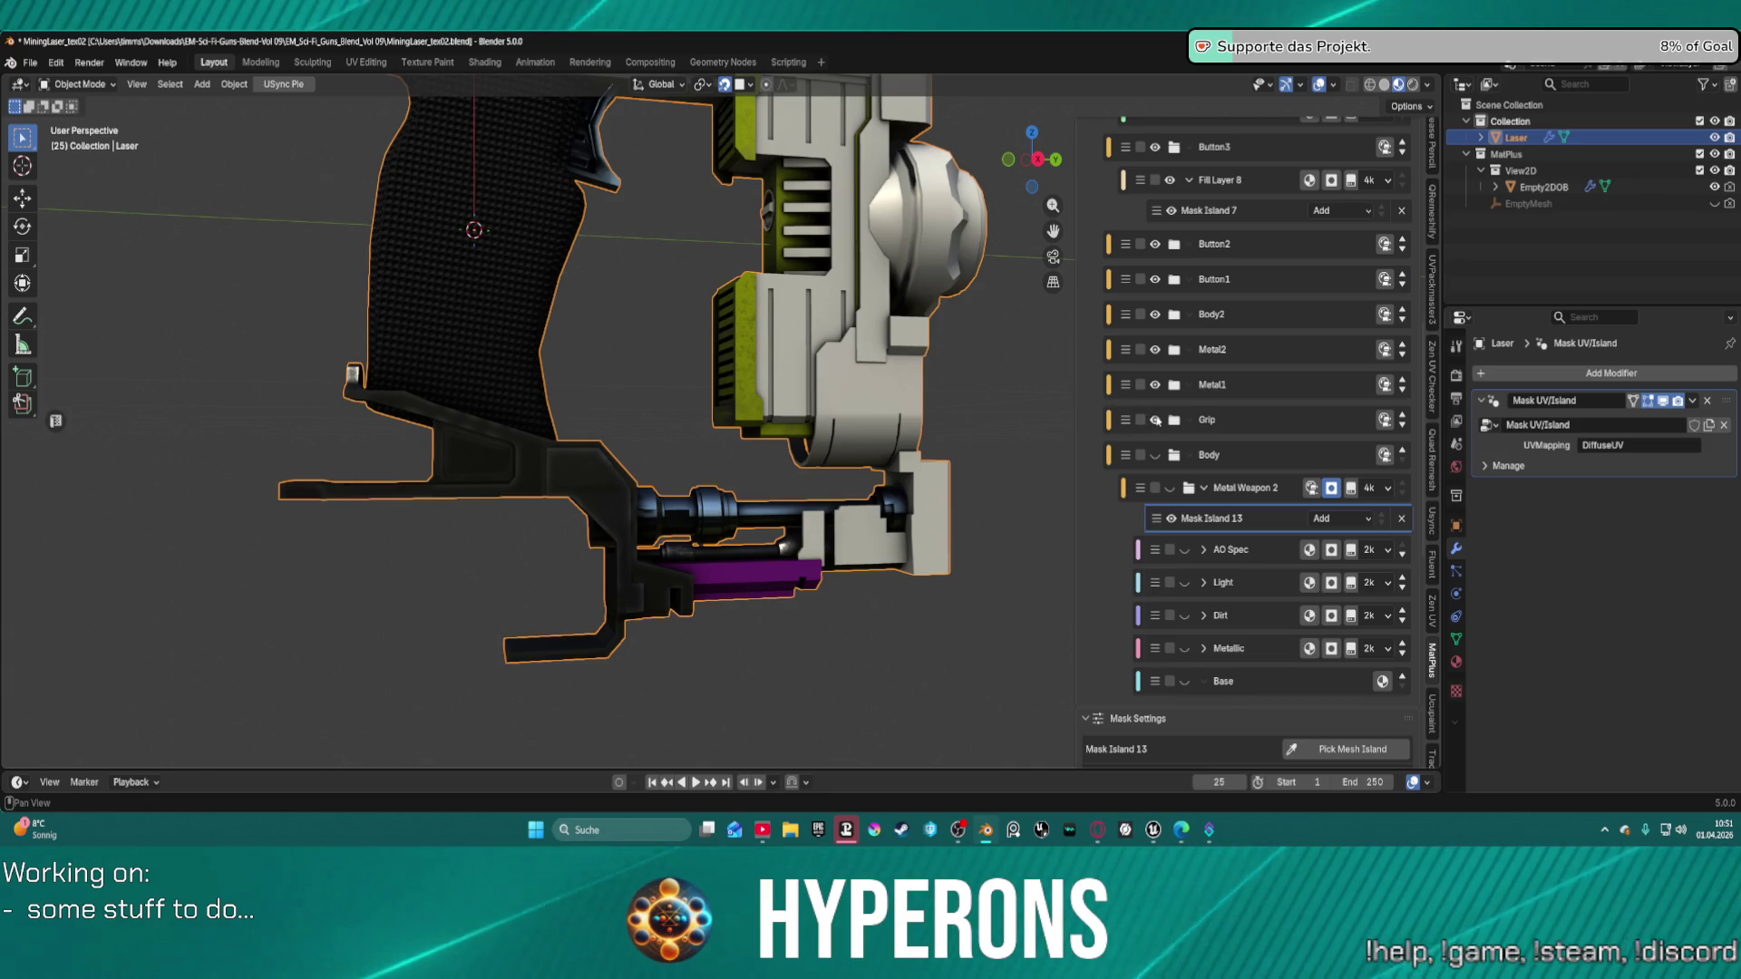
left_click(1155, 420)
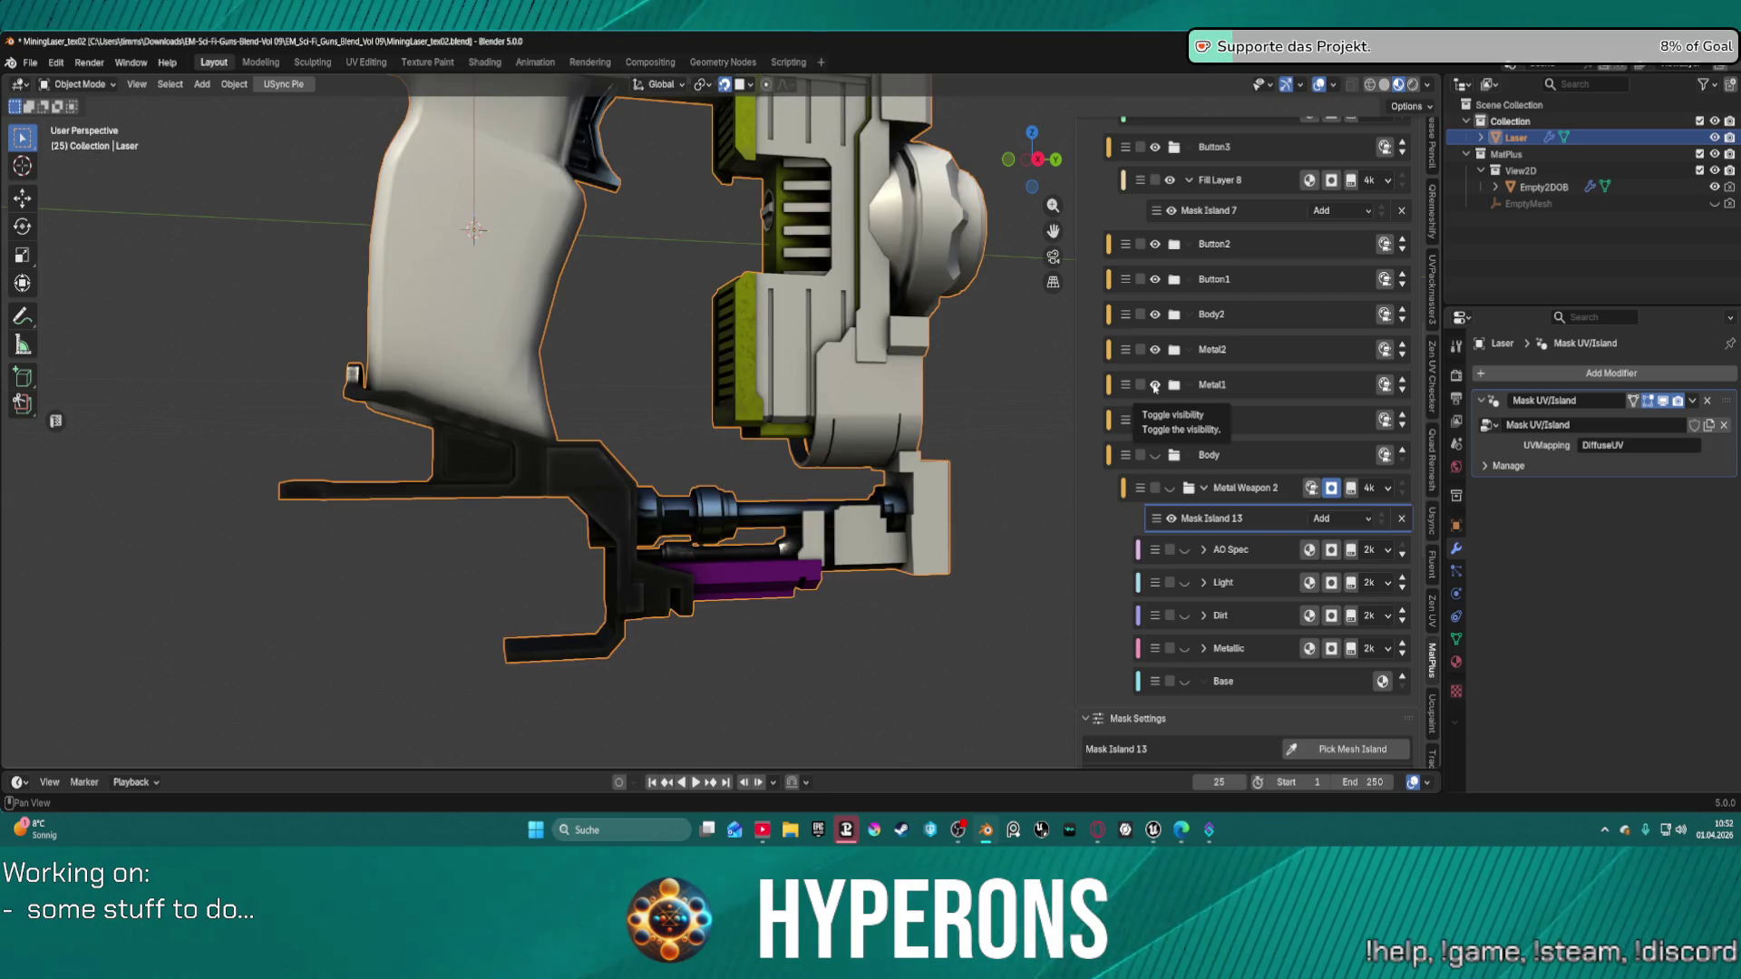
left_click(1155, 386)
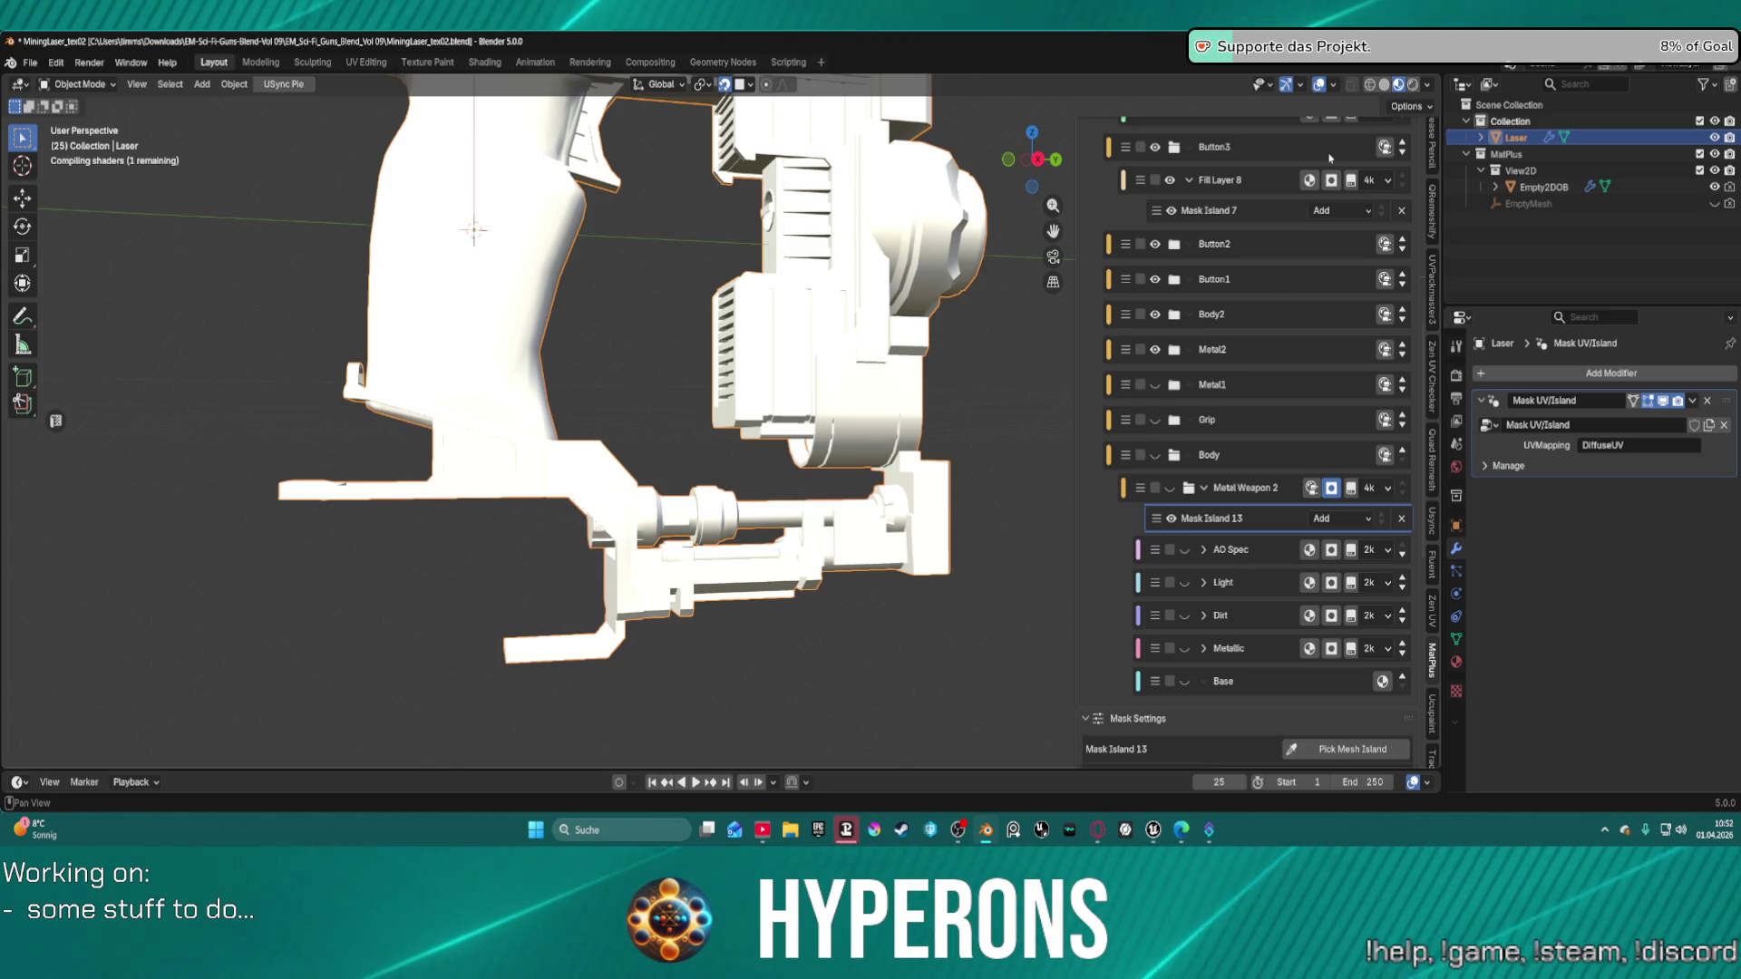
In MatPlus Settings, change Bake System from Blender Cycles to MatPlus EEVEE, then return to Layers.
scroll(1260, 317, "up", 15)
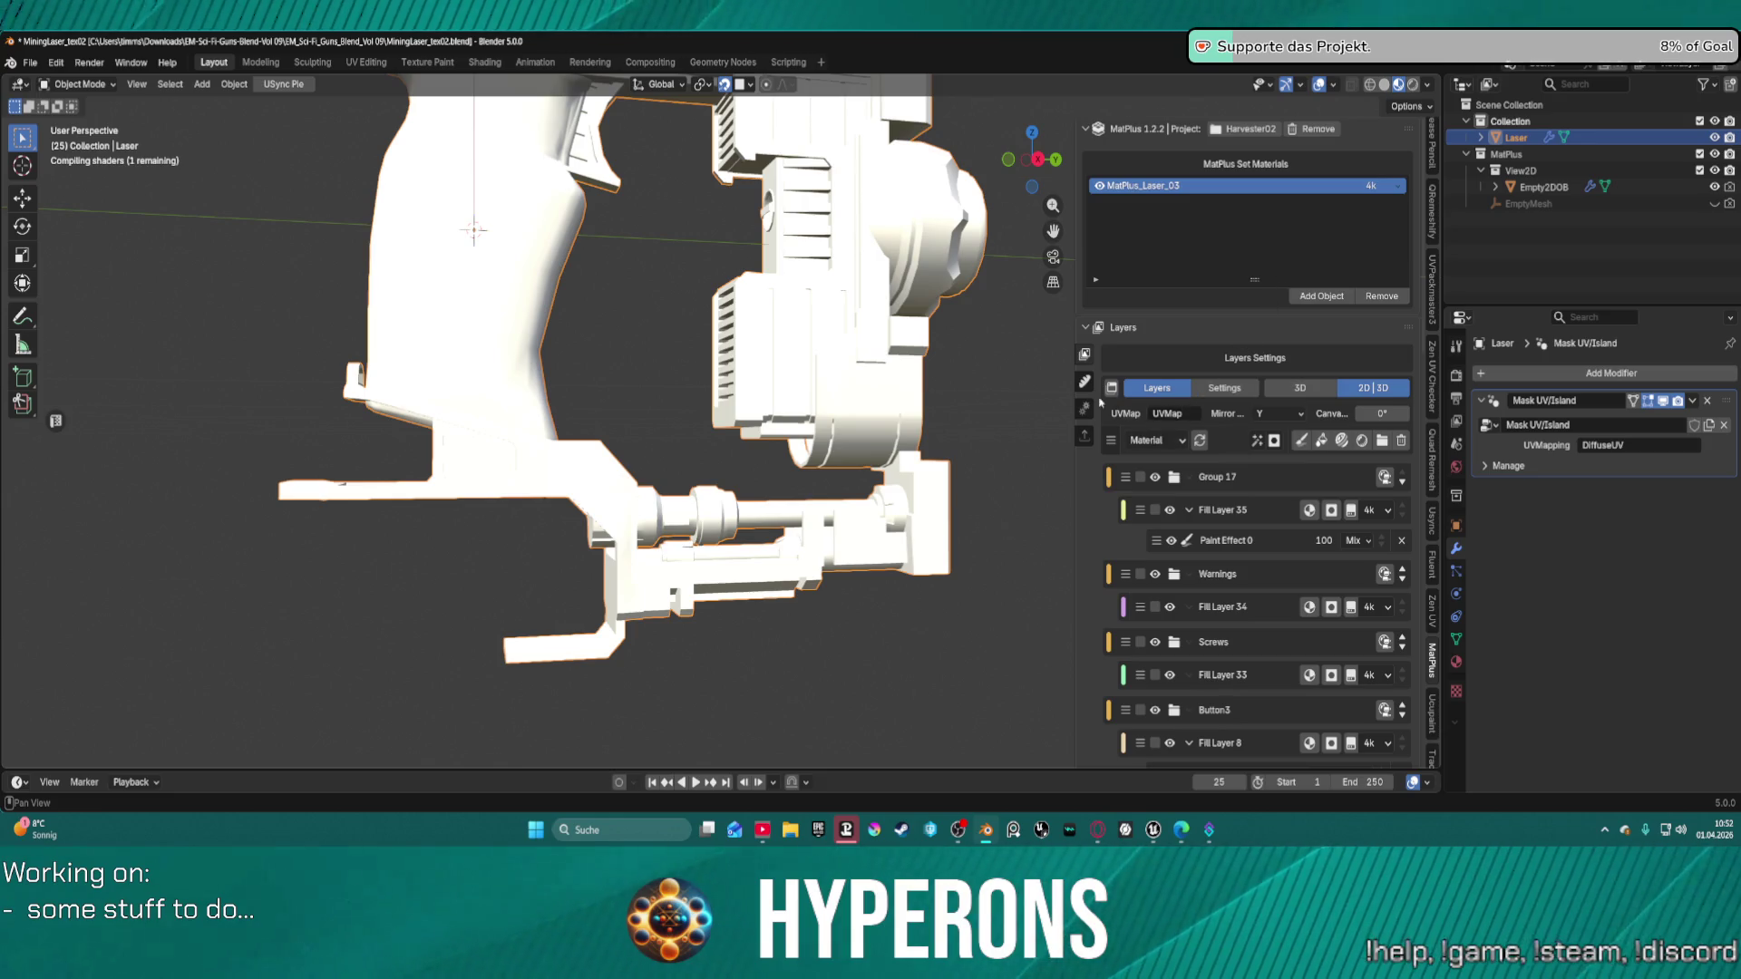
left_click(1085, 408)
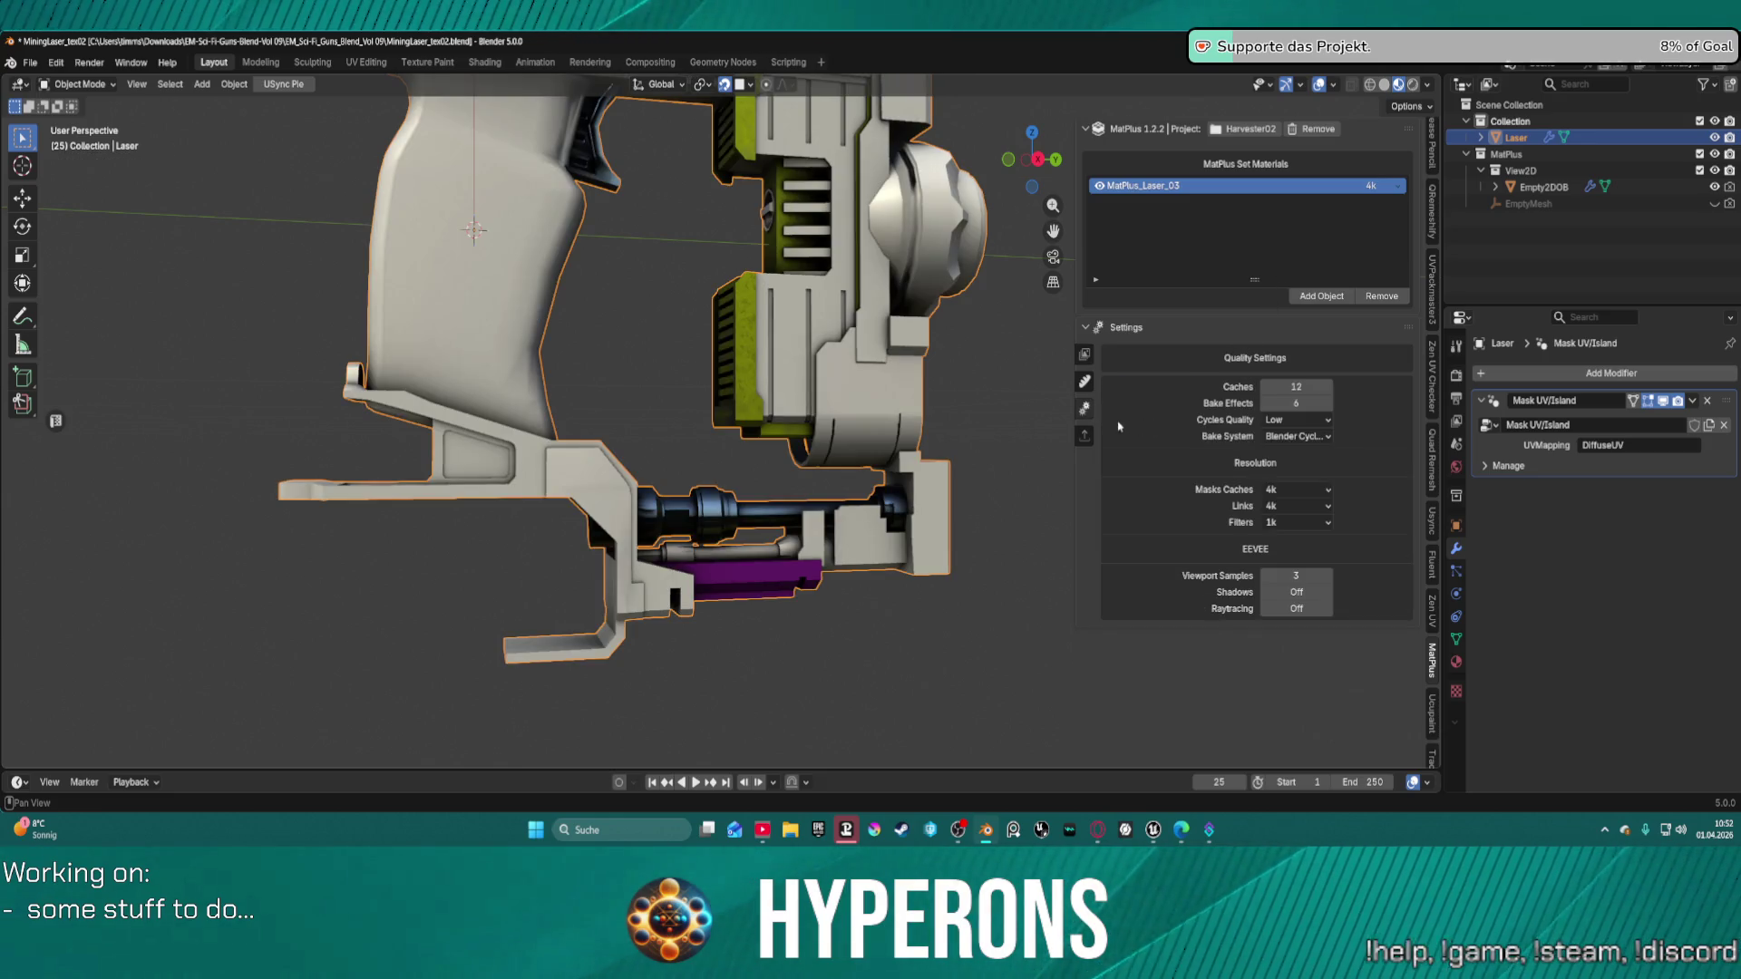
left_click(1295, 436)
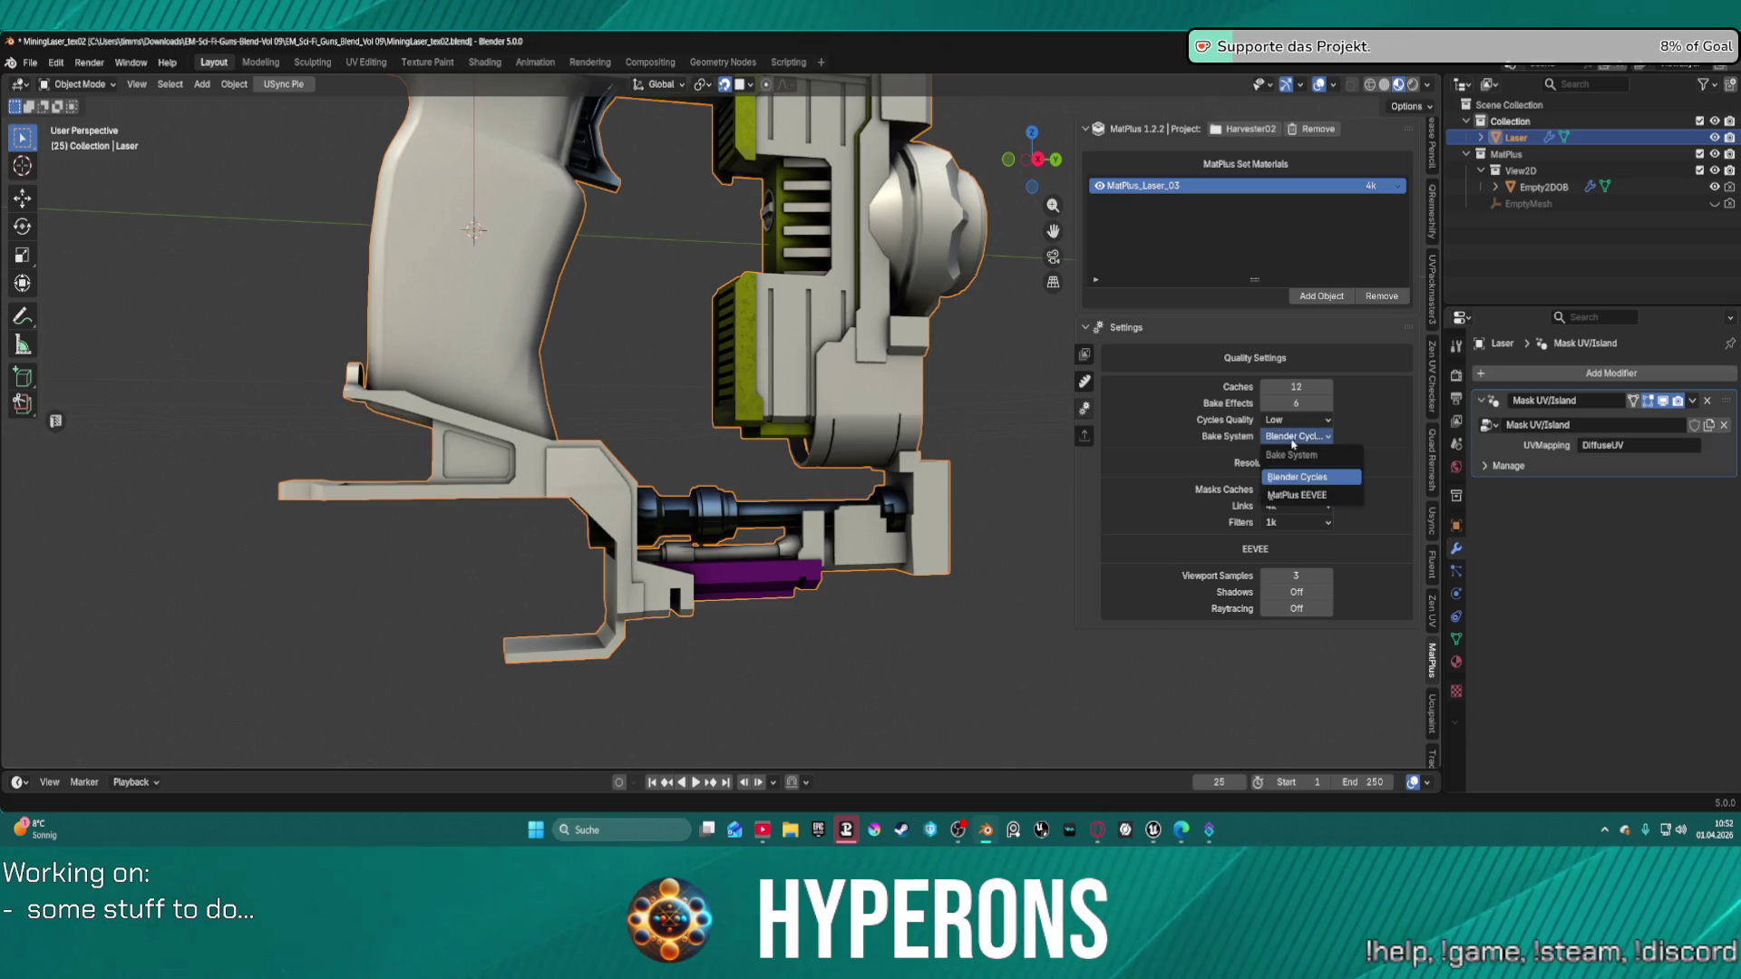
left_click(1297, 495)
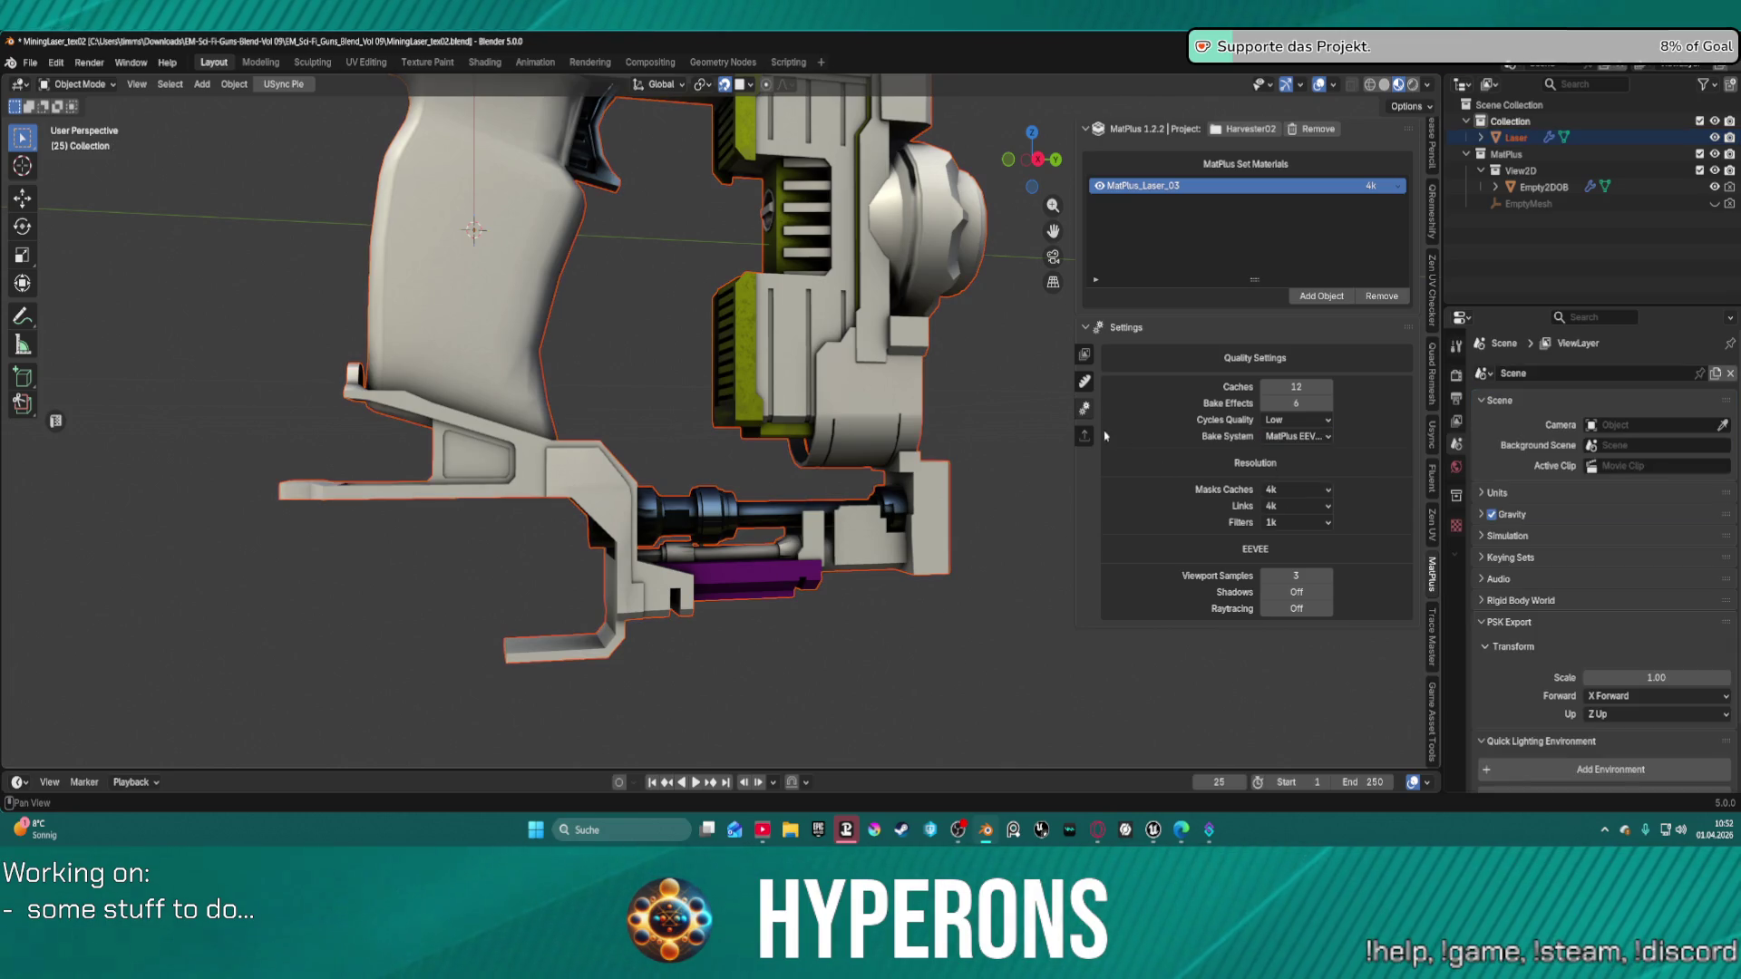
left_click(1084, 355)
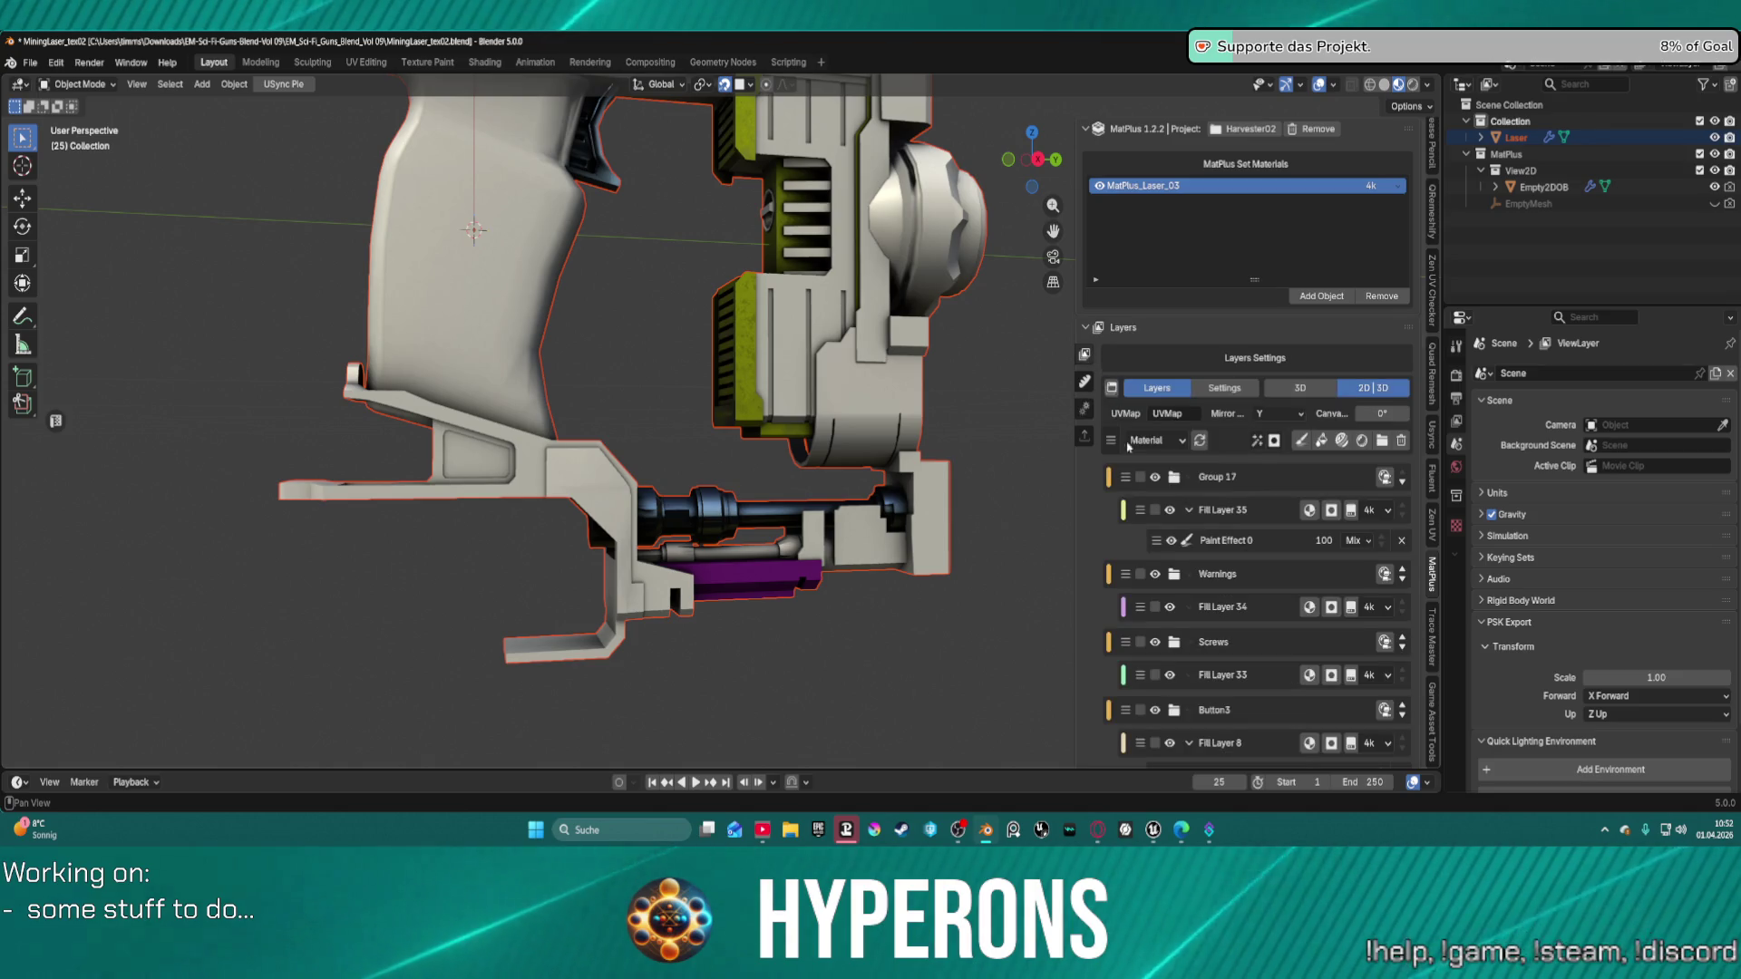
scroll(1171, 607, "down", 6)
scroll(1146, 423, "up", 3)
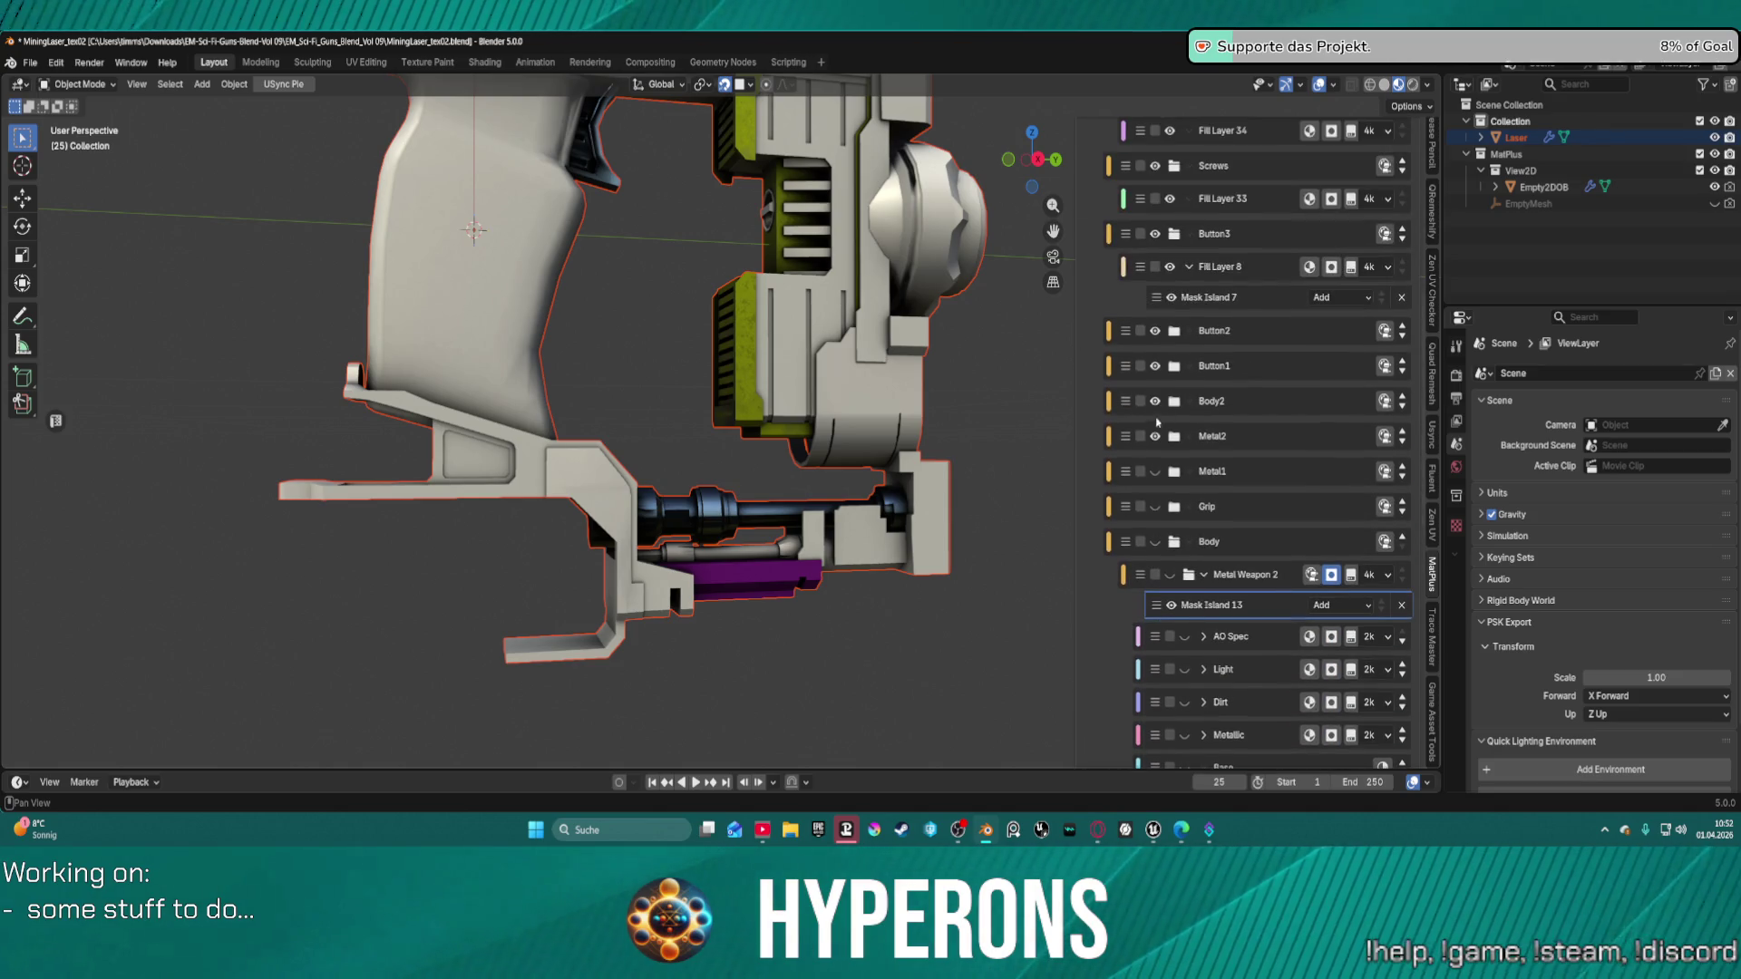
Toggle the Metal2 layer group off and on to compare, then select the Laser object.
left_click(1155, 436)
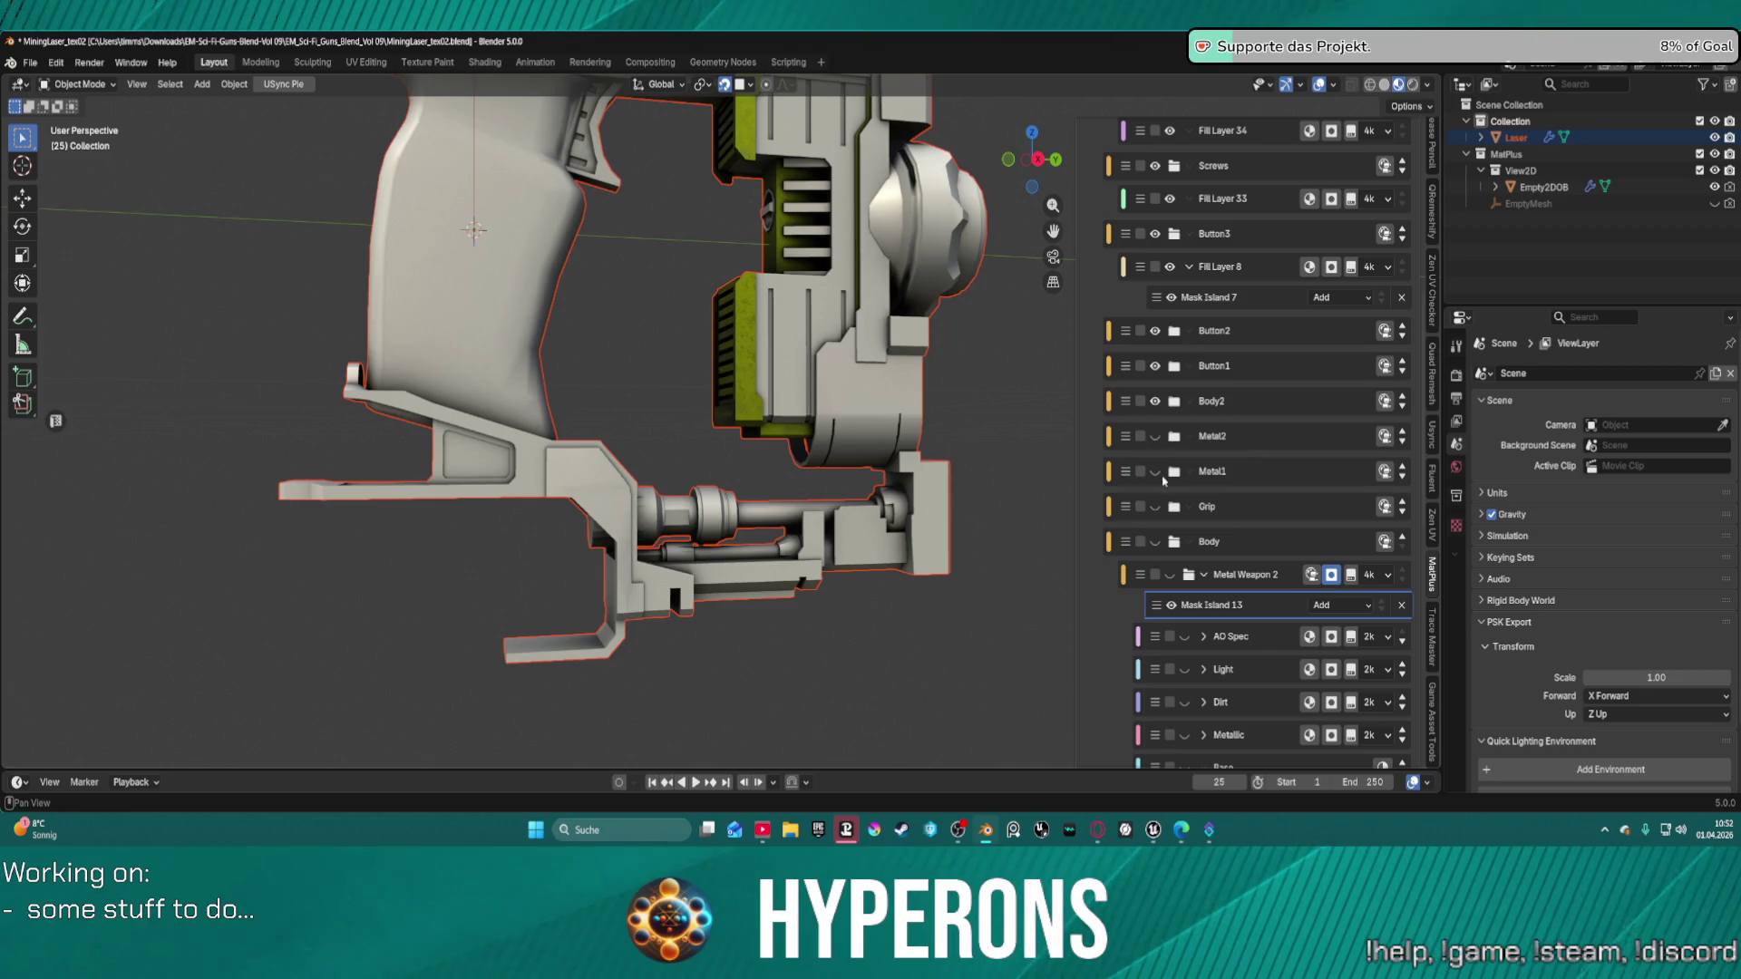
left_click(1155, 437)
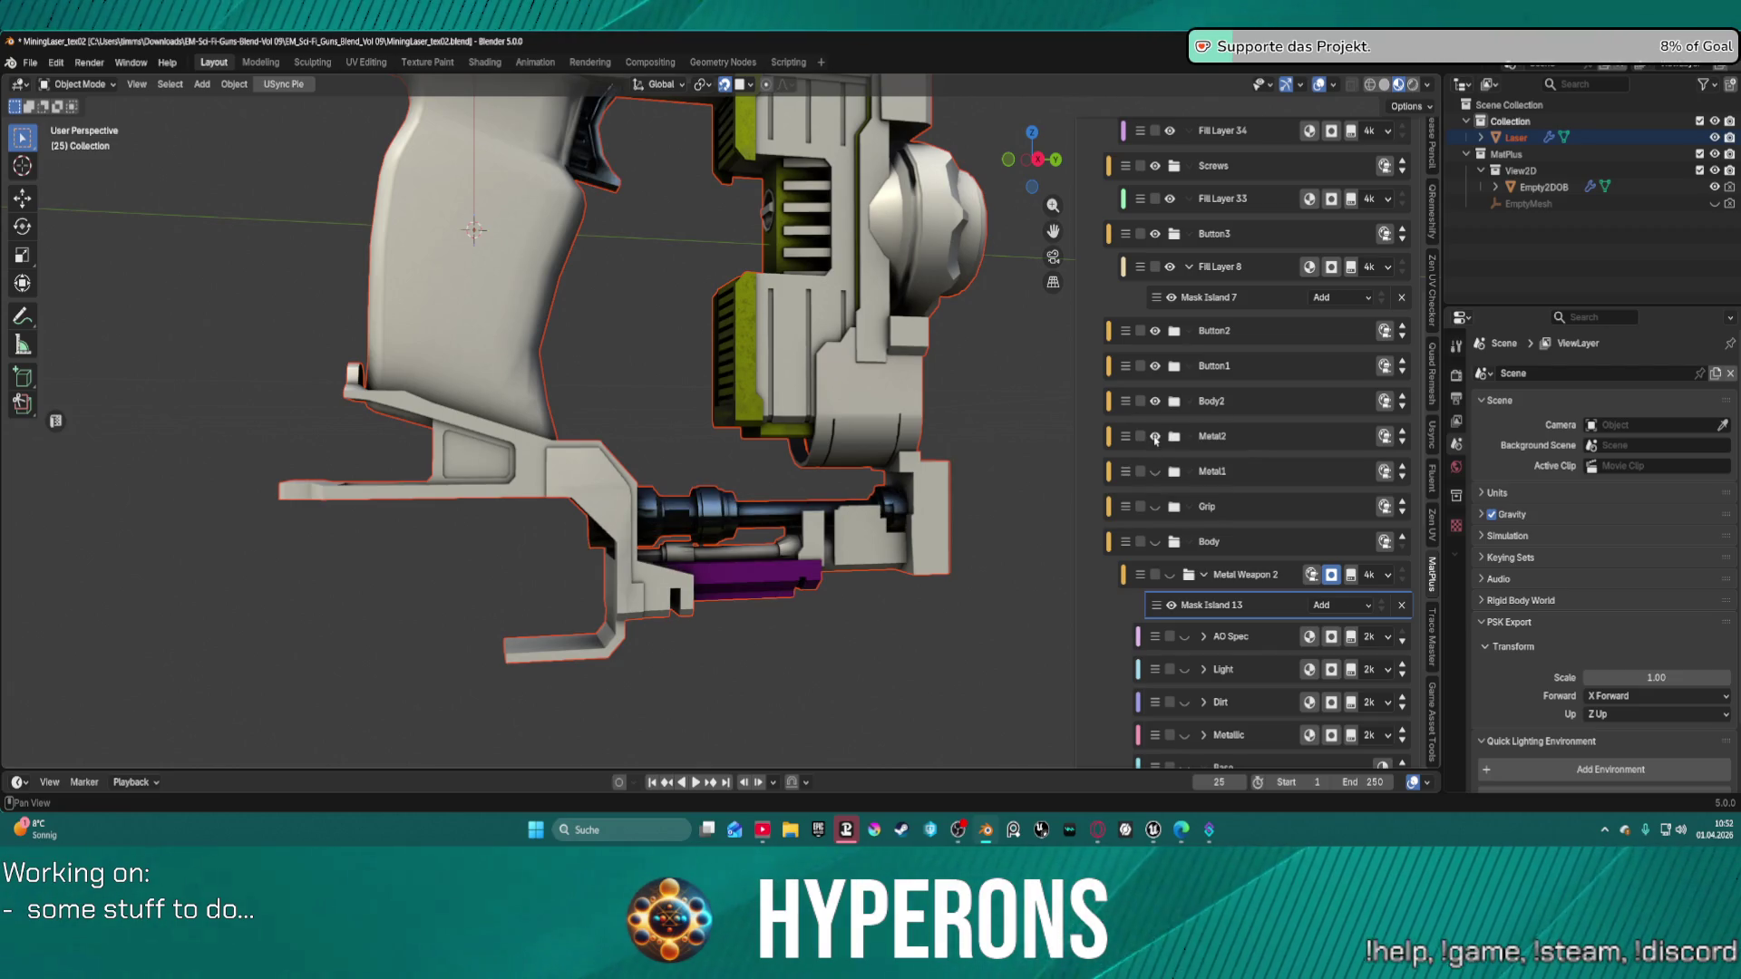
left_click(1155, 437)
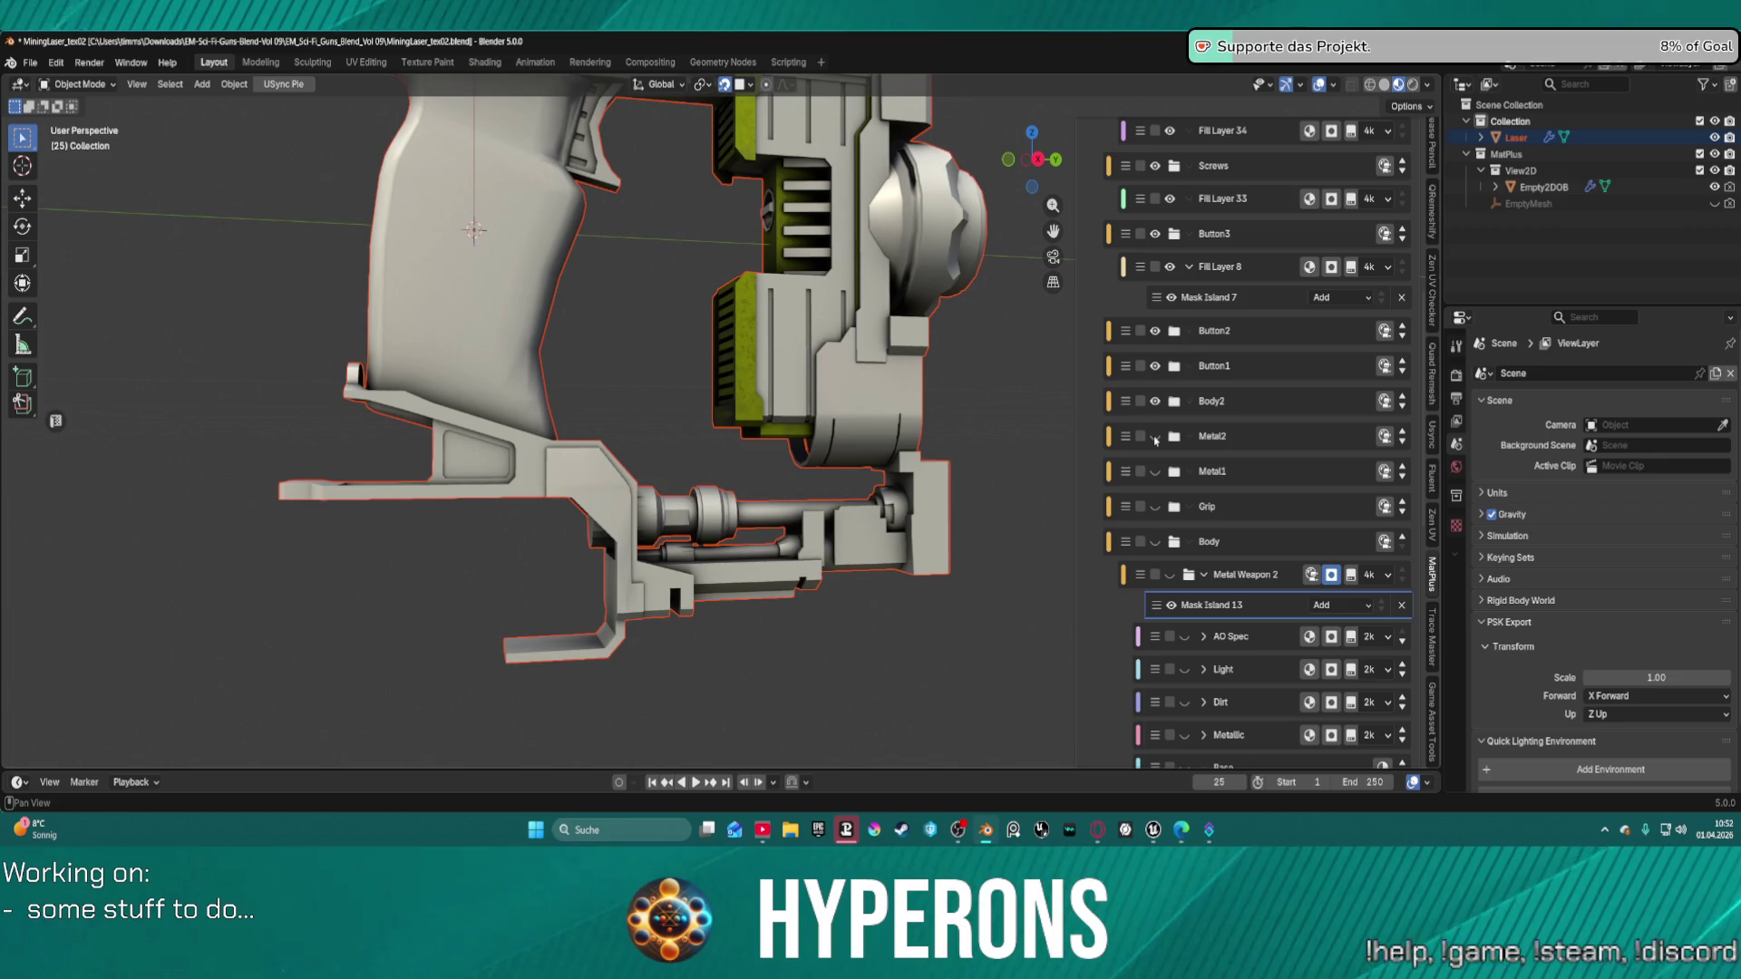
left_click(1155, 437)
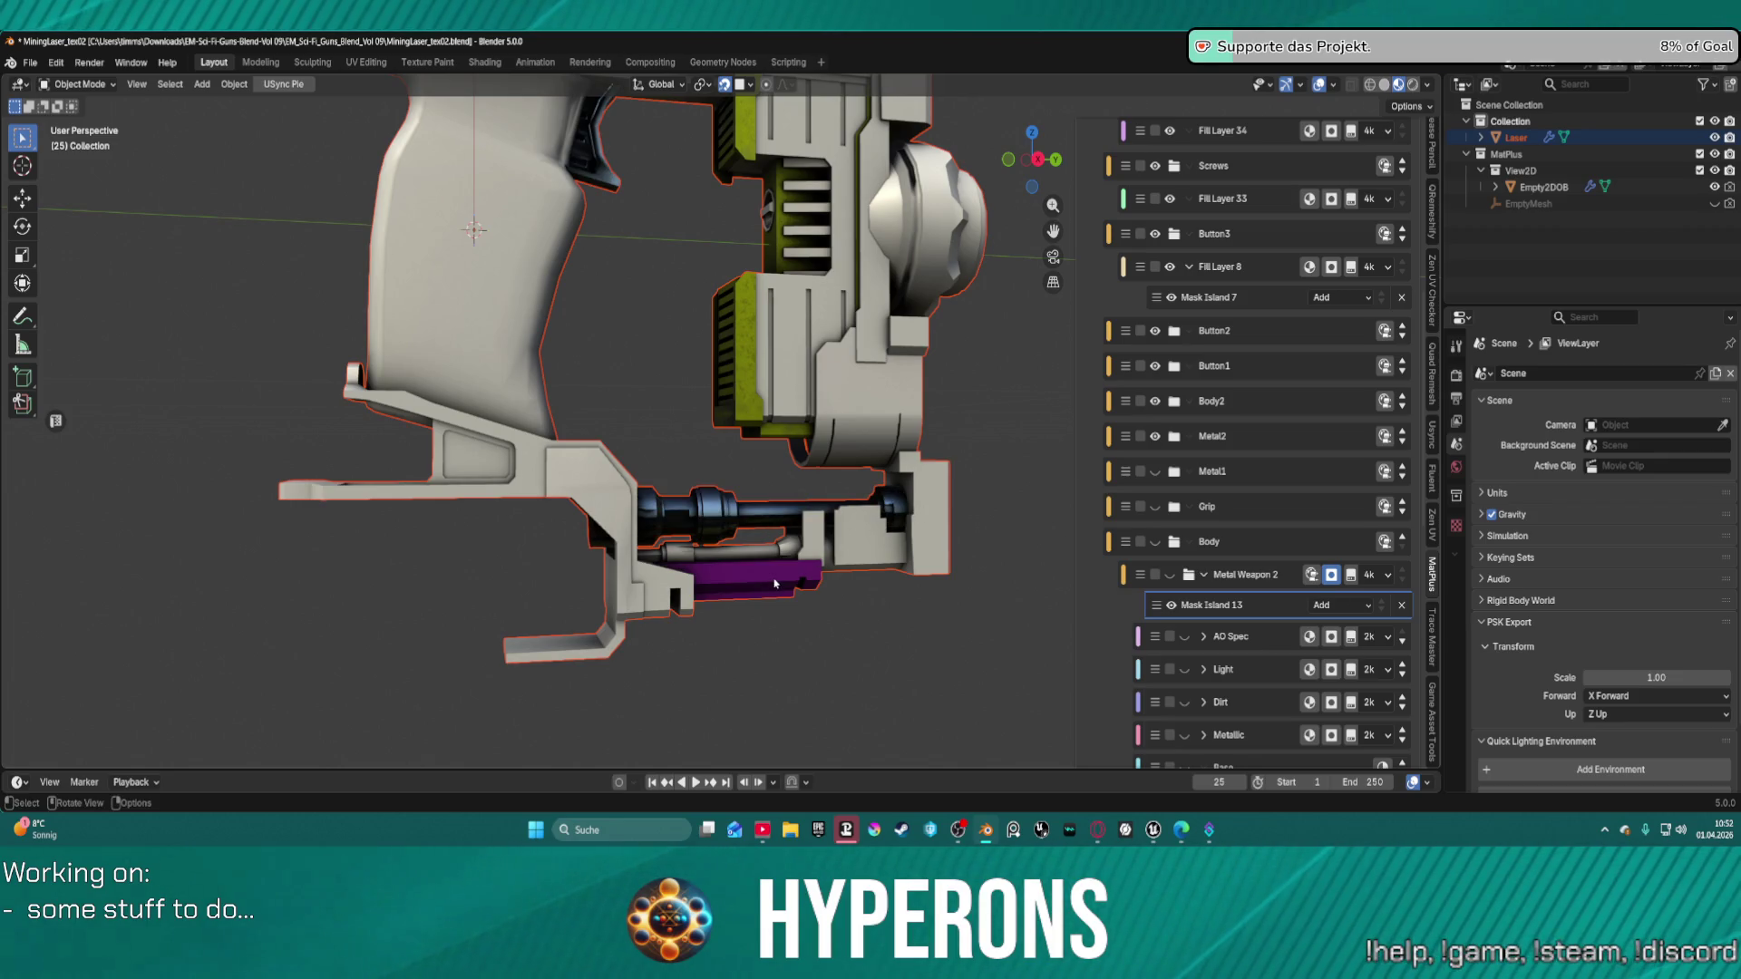
left_click(776, 583)
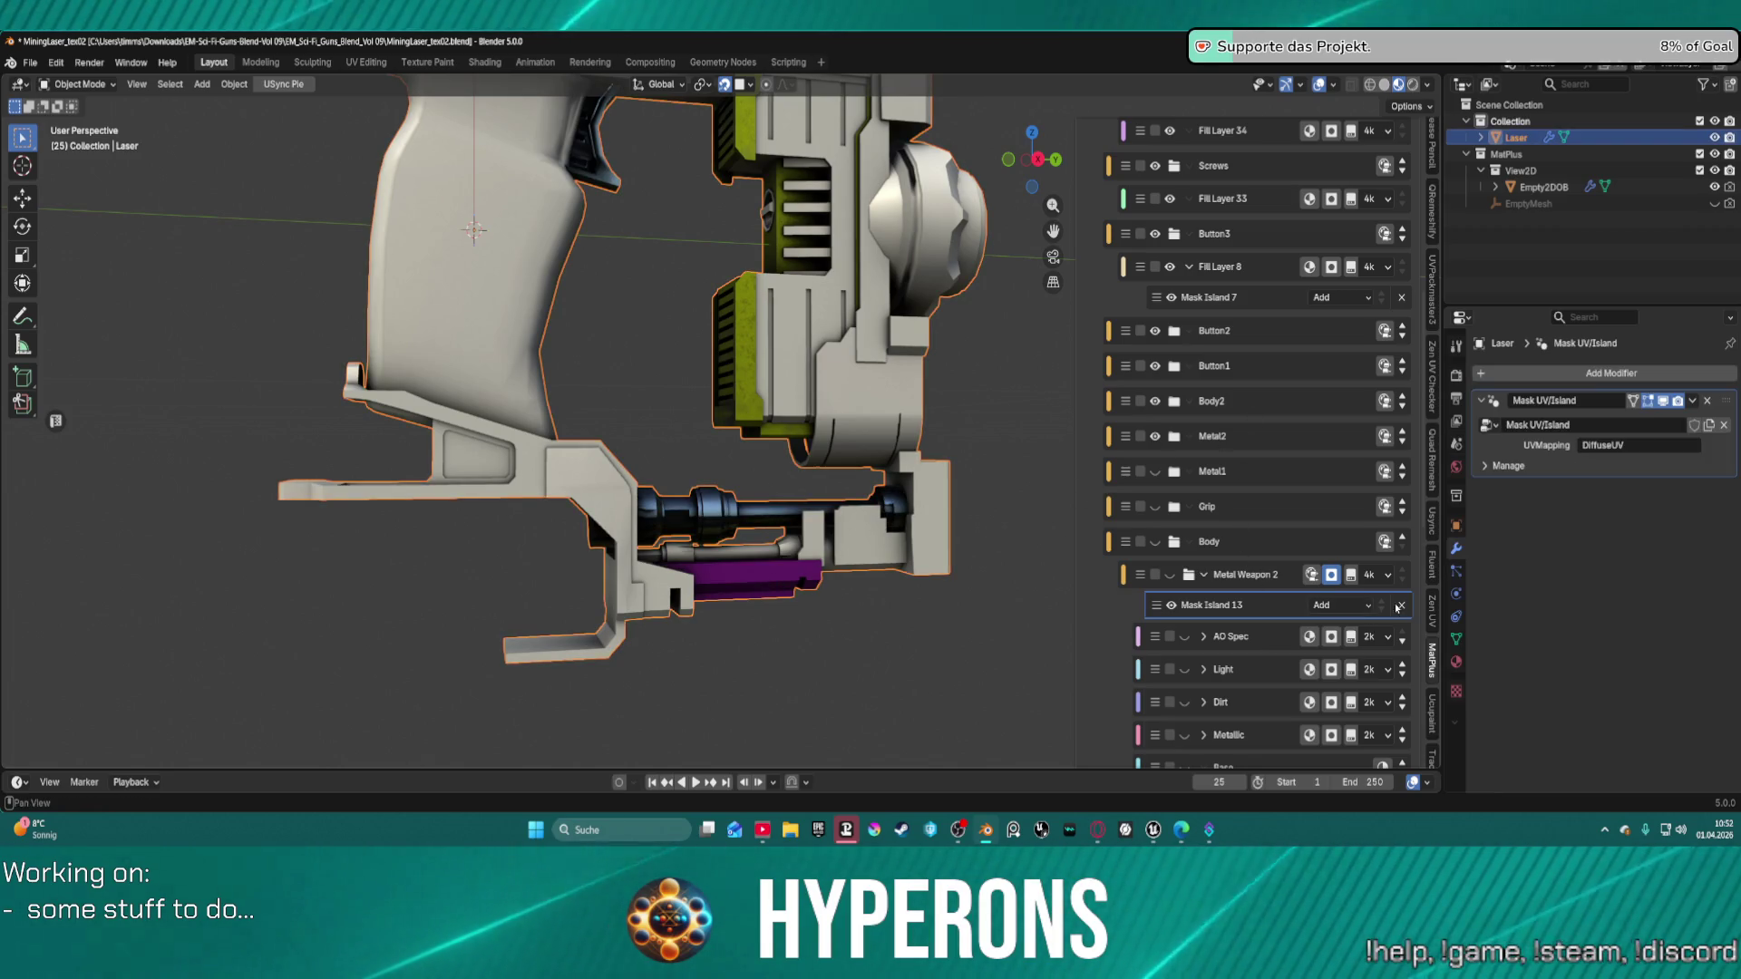
Inspect Fill Layer 8's Mask Island 7 and, inside expanded Metal2, Basic Metal's Mask Island 10.
scroll(1282, 619, "down", 6)
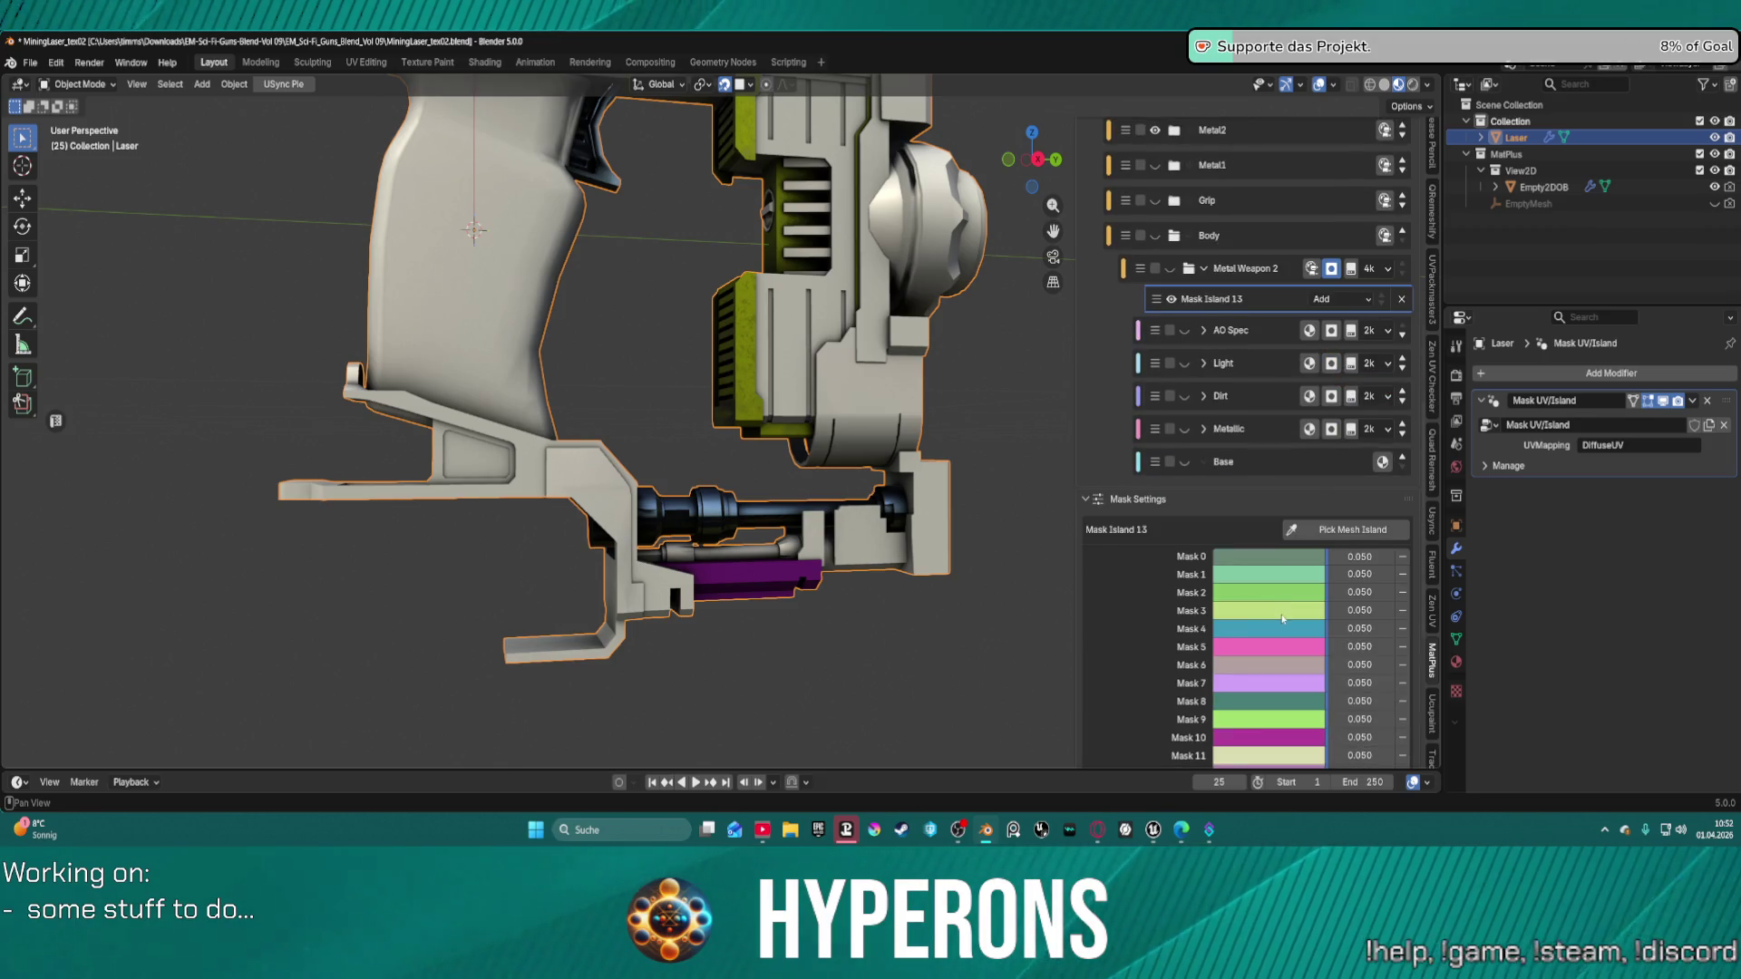
scroll(1282, 618, "up", 6)
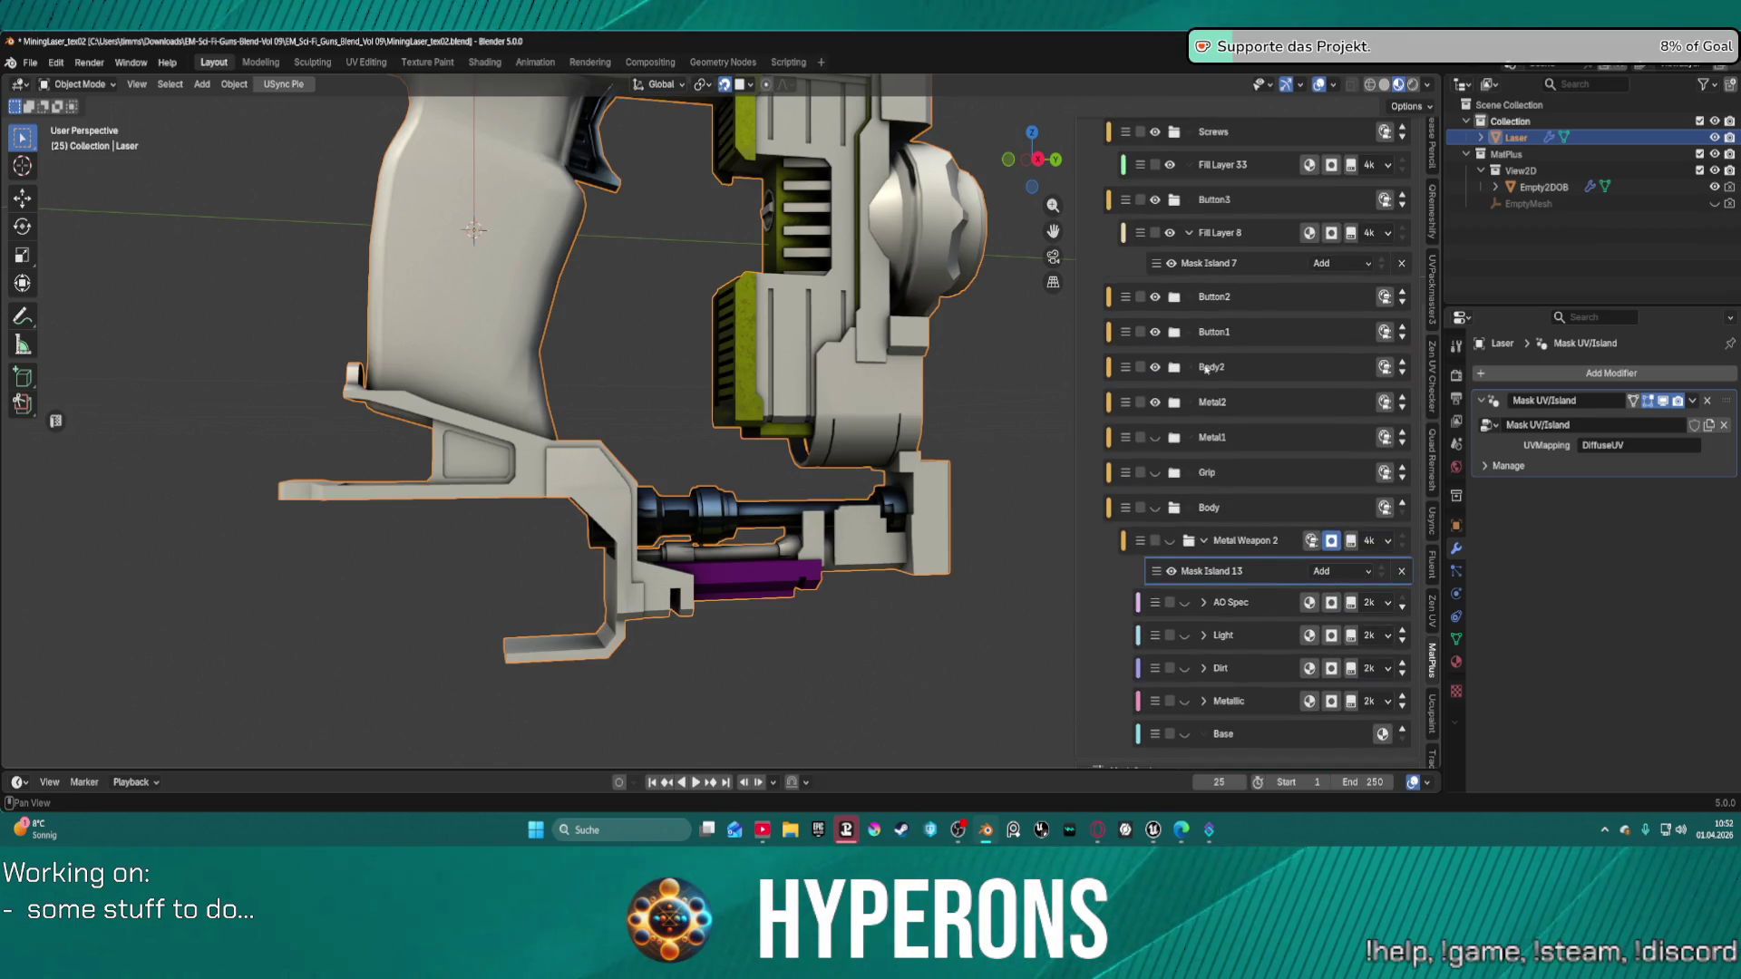
left_click(1266, 266)
scroll(1336, 605, "down", 2)
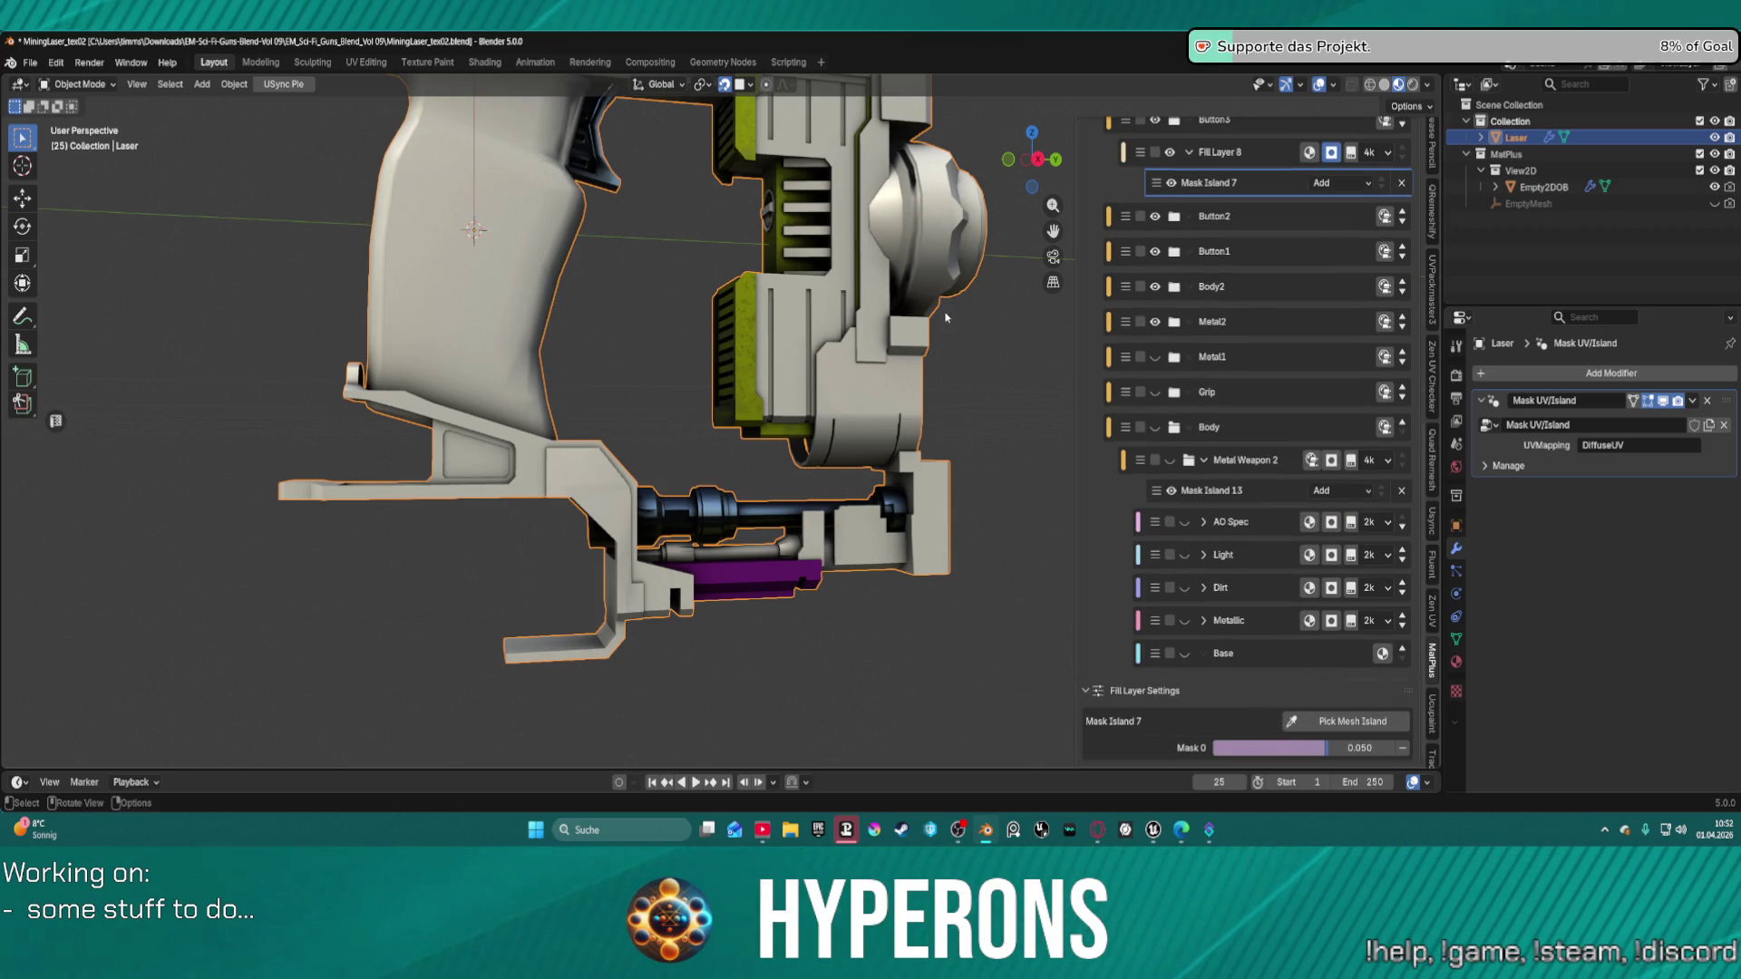
scroll(1206, 317, "up", 6)
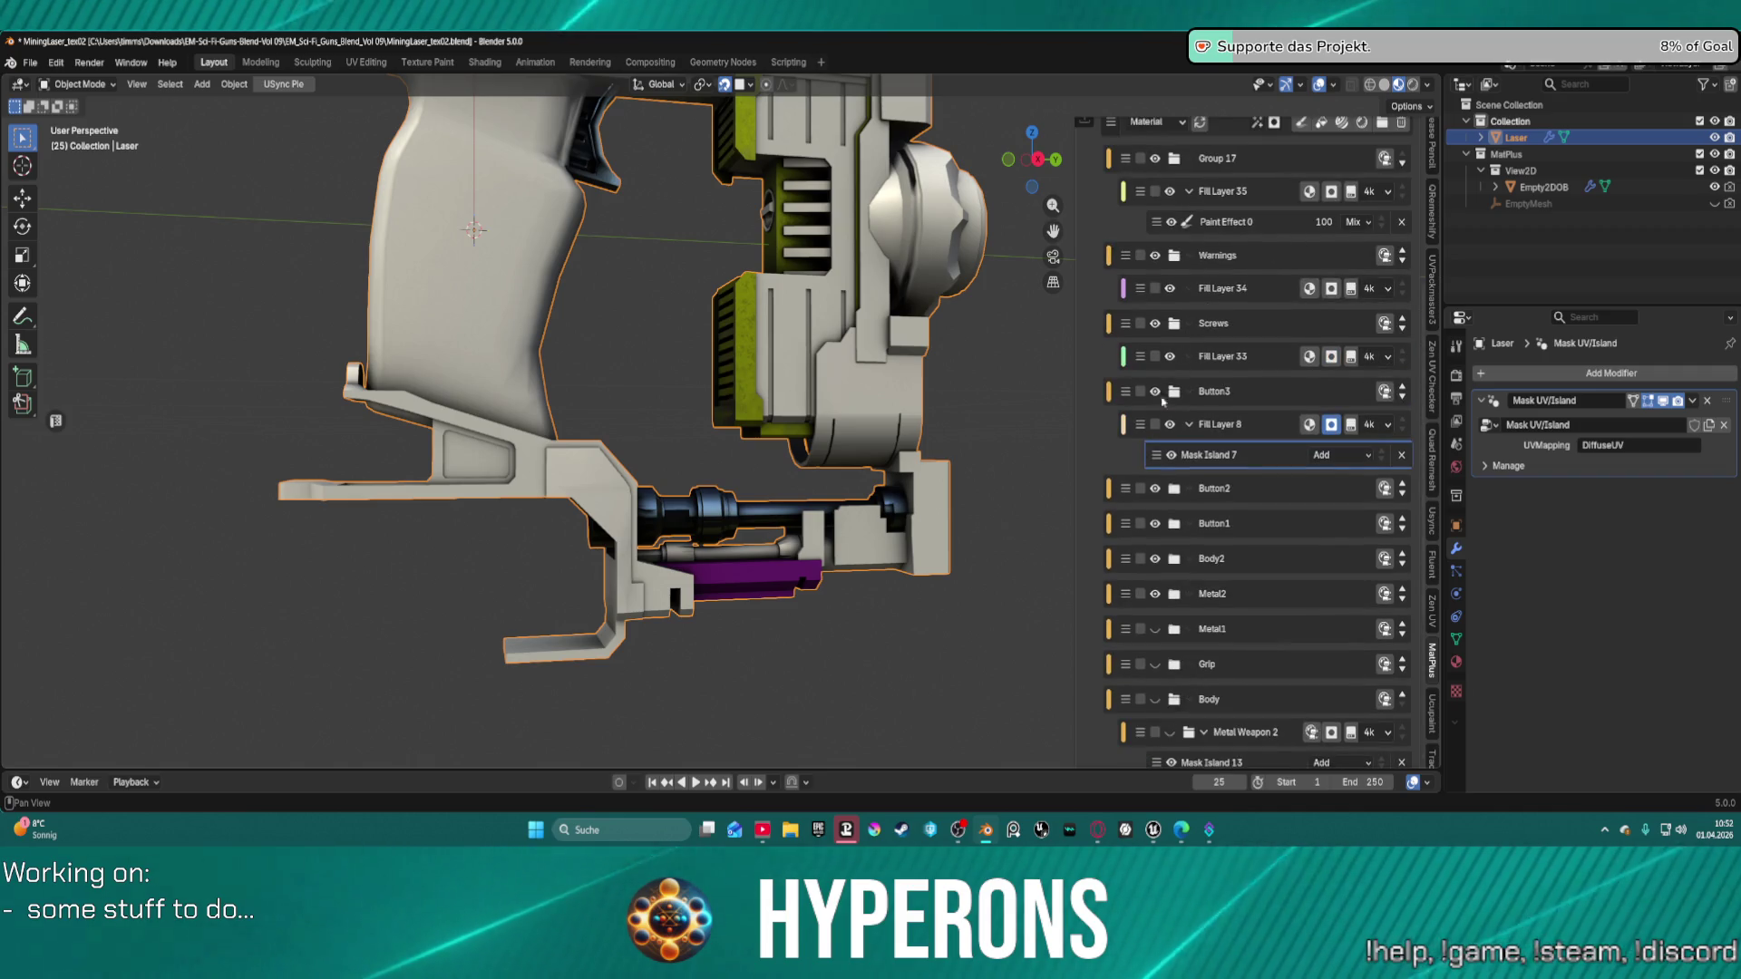
scroll(1174, 568, "down", 1)
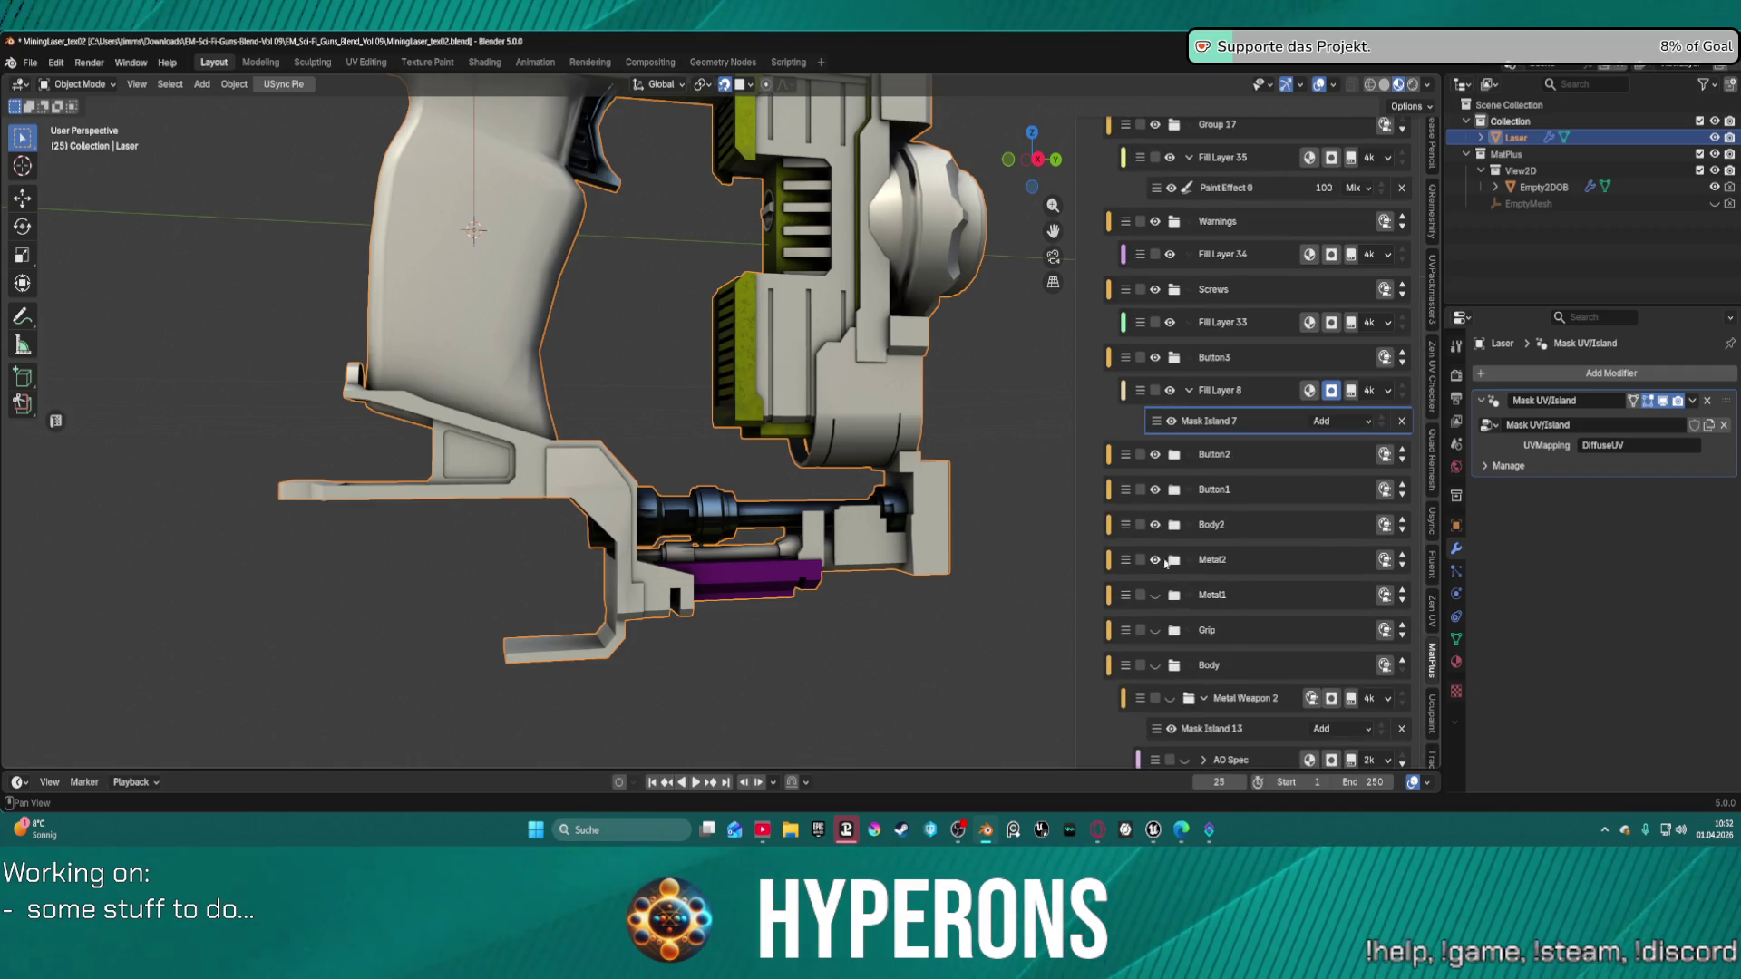
left_click(1167, 561)
scroll(1170, 562, "down", 2)
left_click(1267, 559)
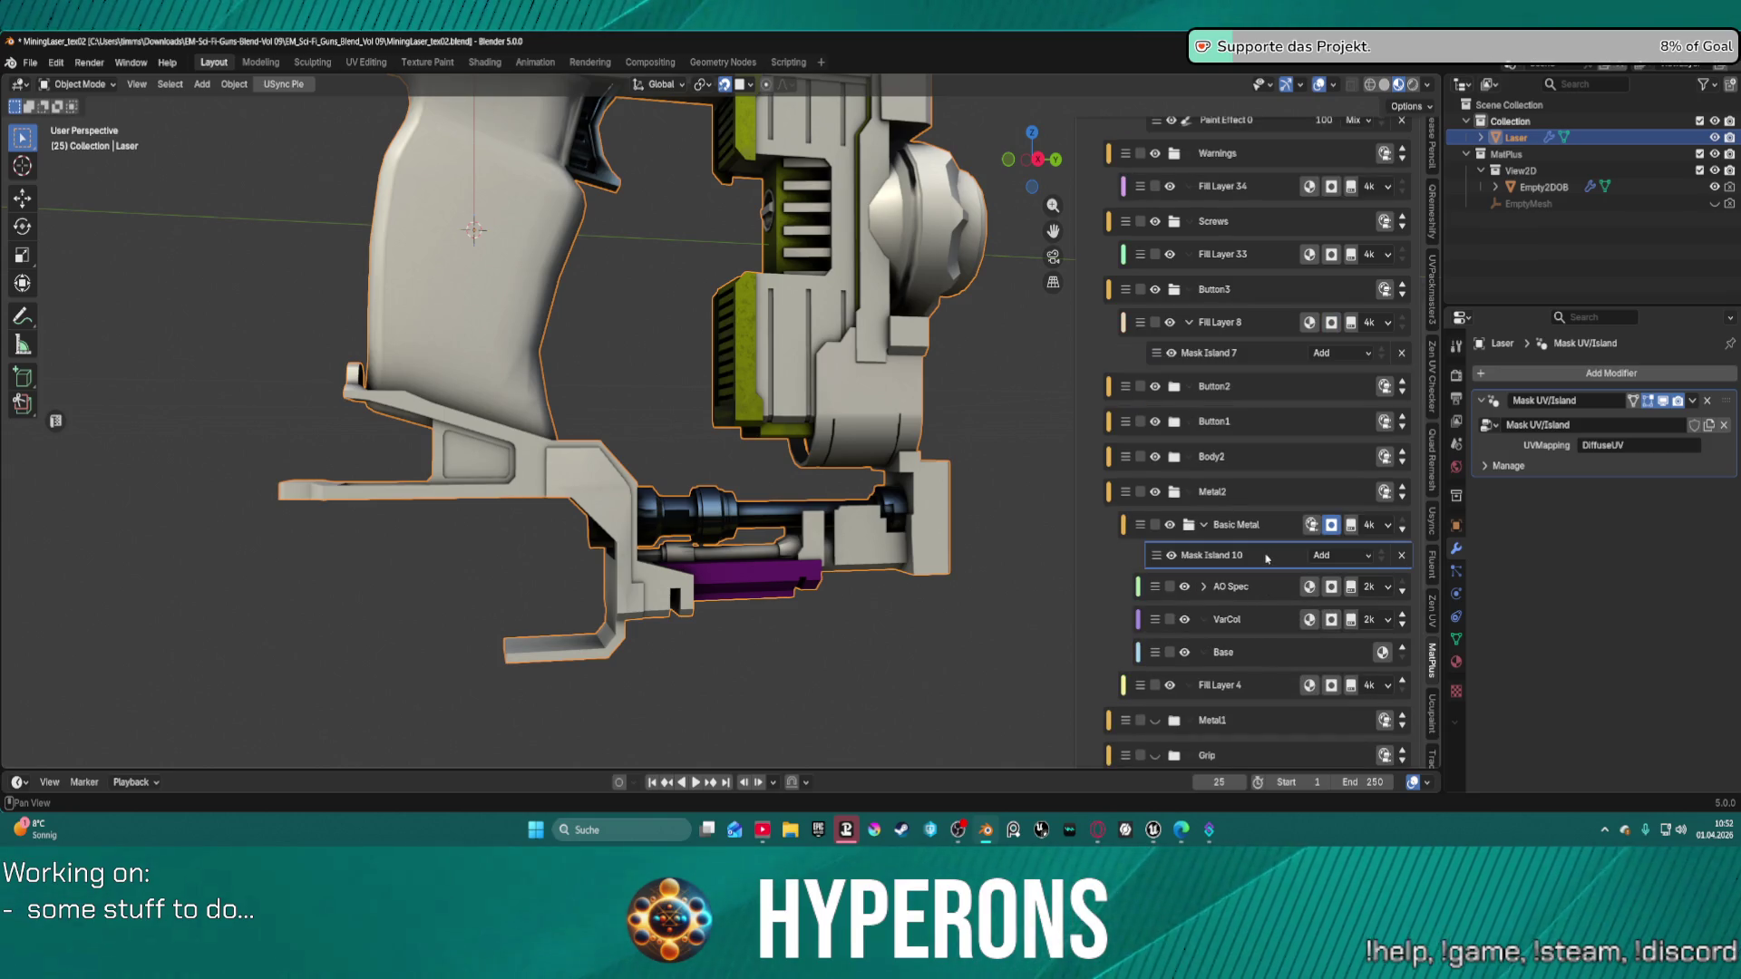
scroll(1269, 581, "down", 9)
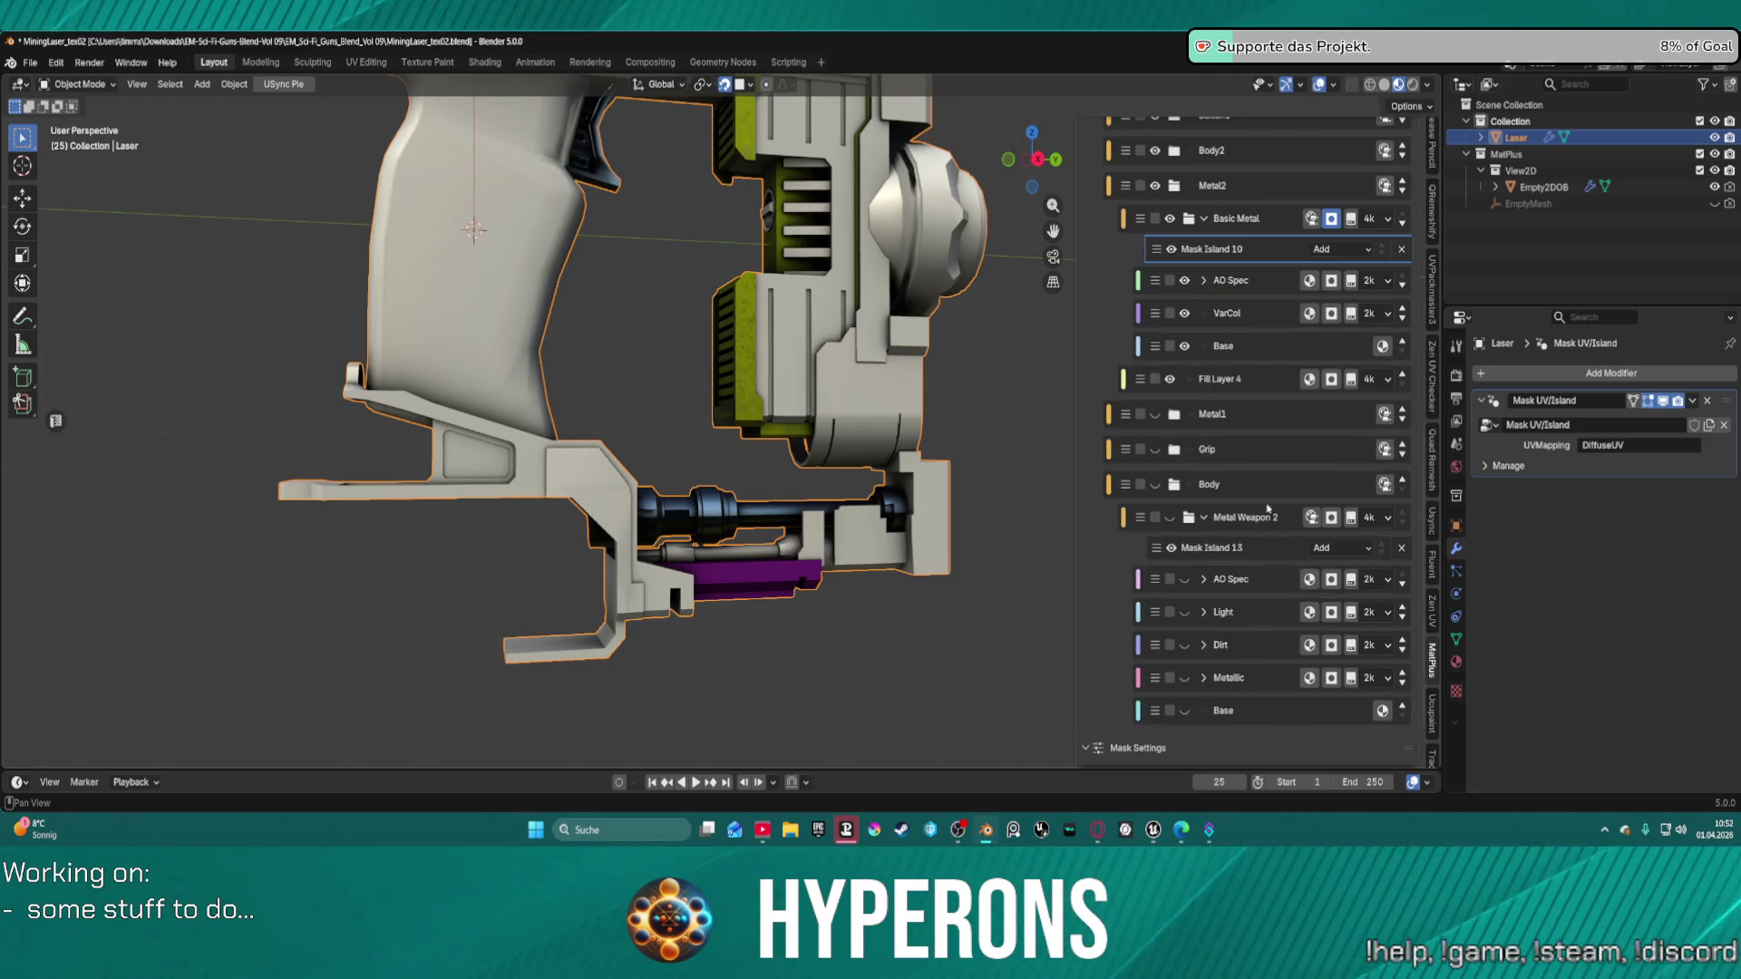
scroll(1236, 624, "down", 2)
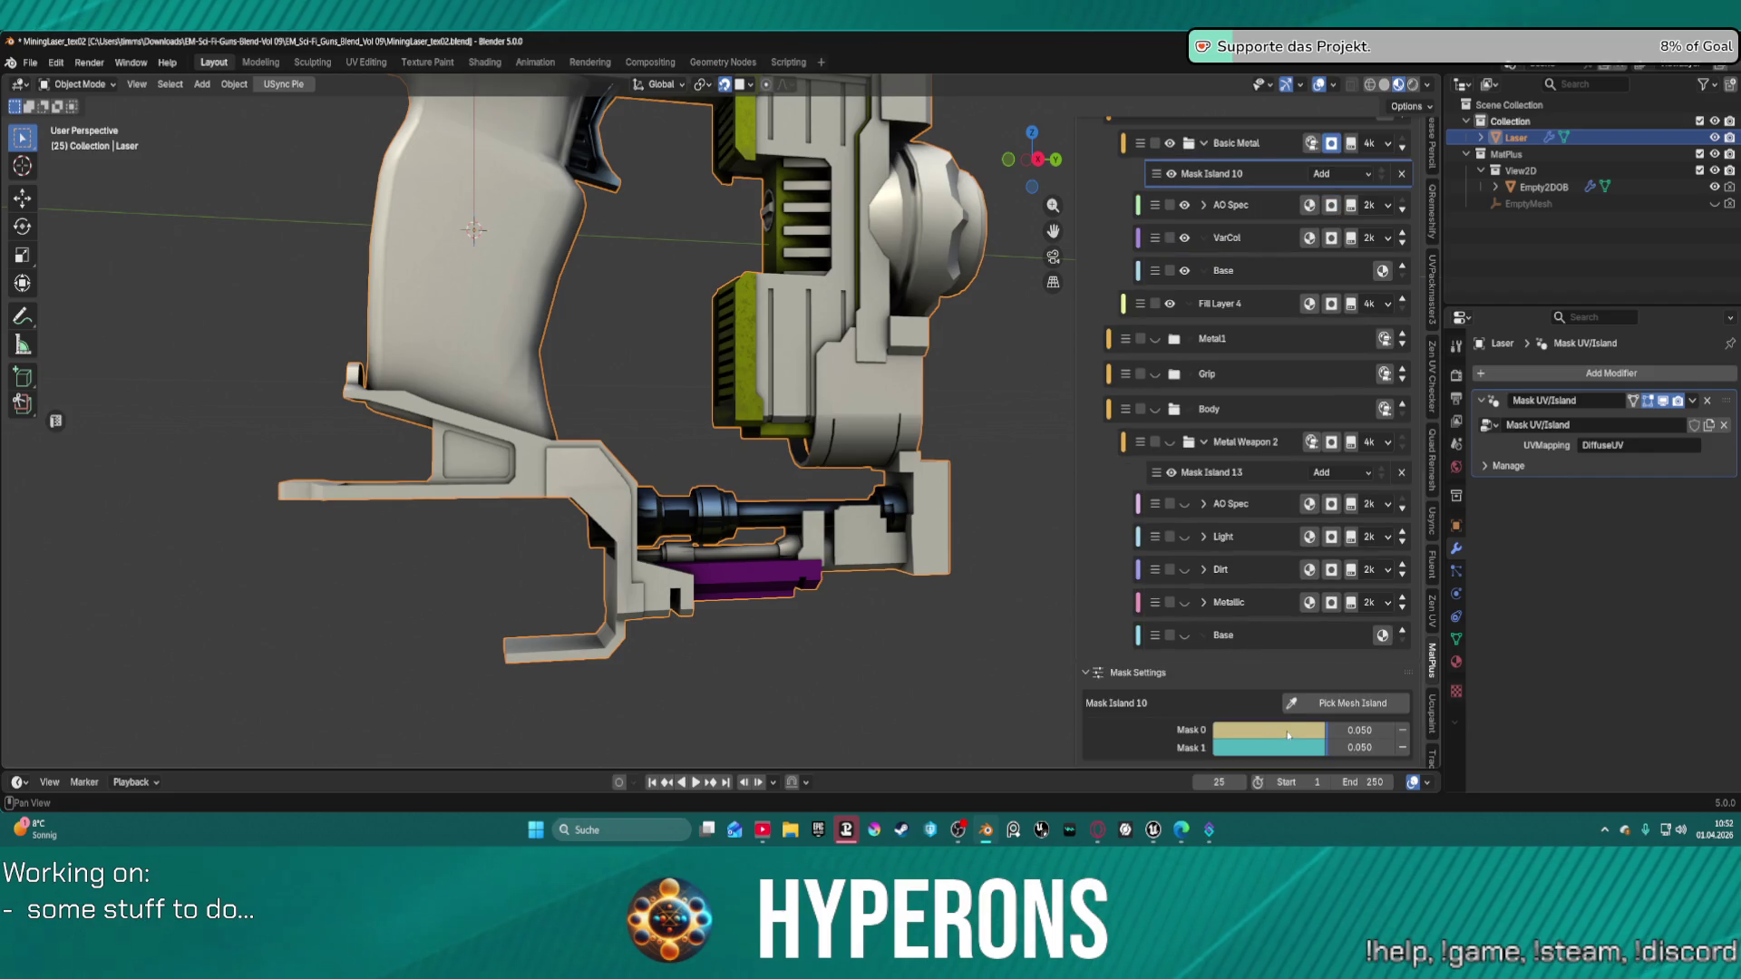
Delete Fill Layer 4 from the stack and make the Body layer group visible again.
left_click(1270, 270)
scroll(1269, 503, "down", 5)
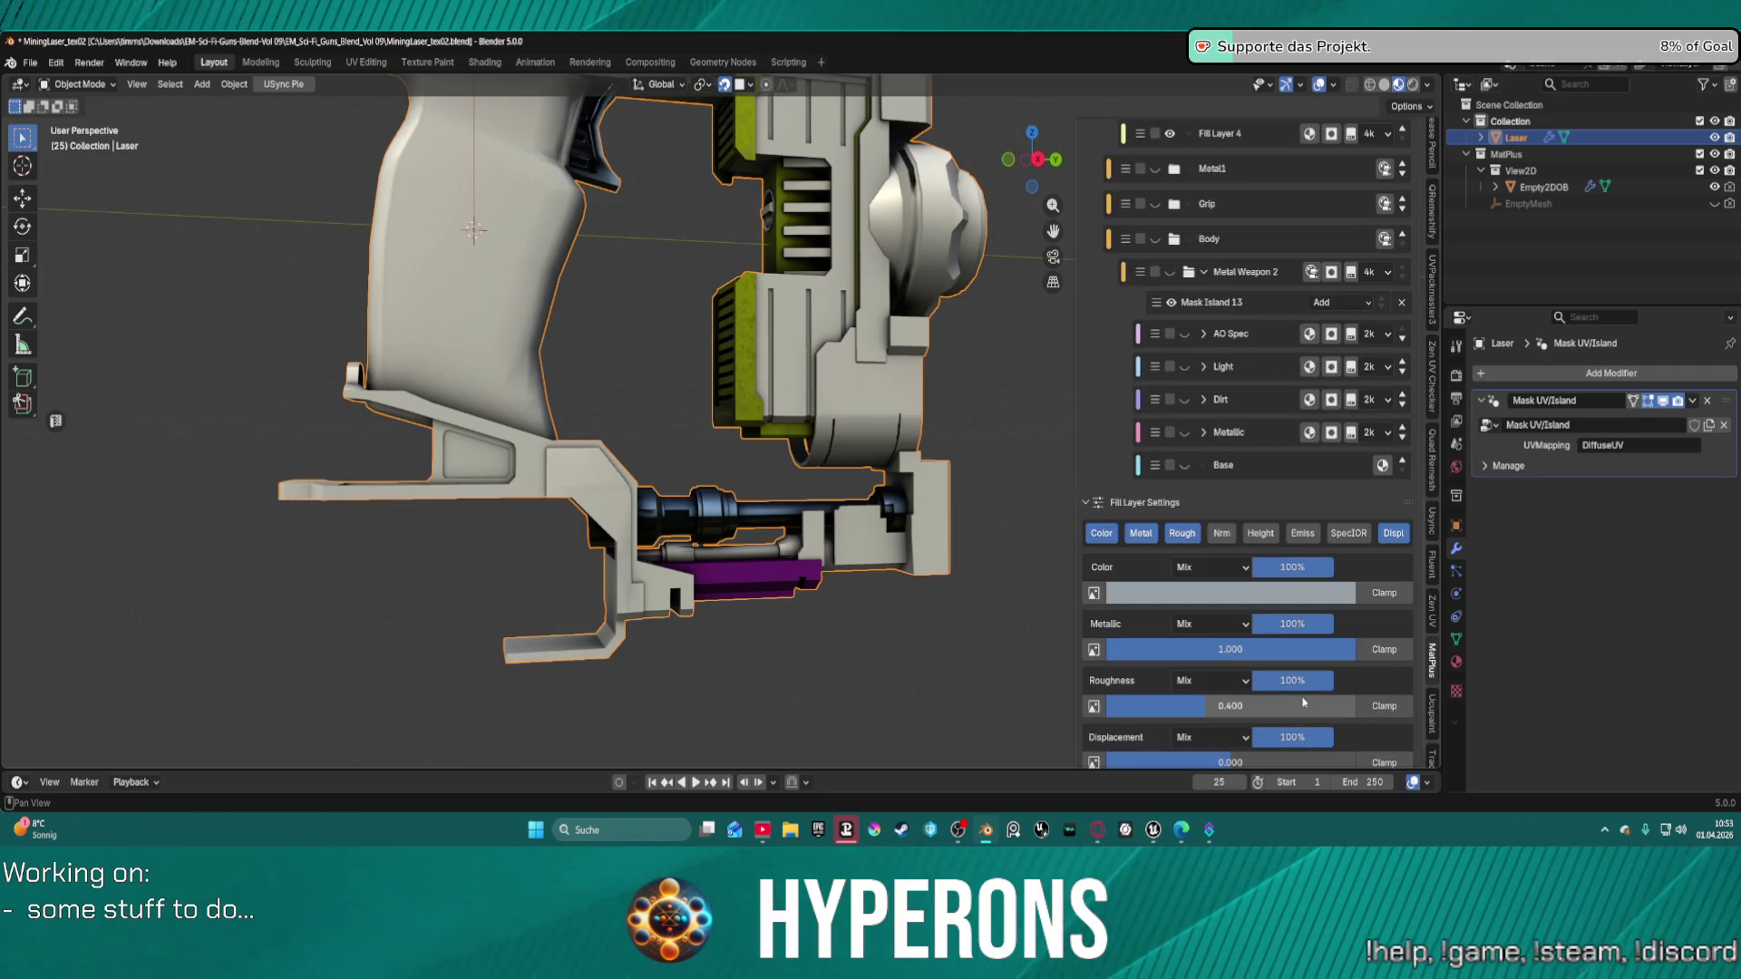
scroll(1297, 566, "up", 10)
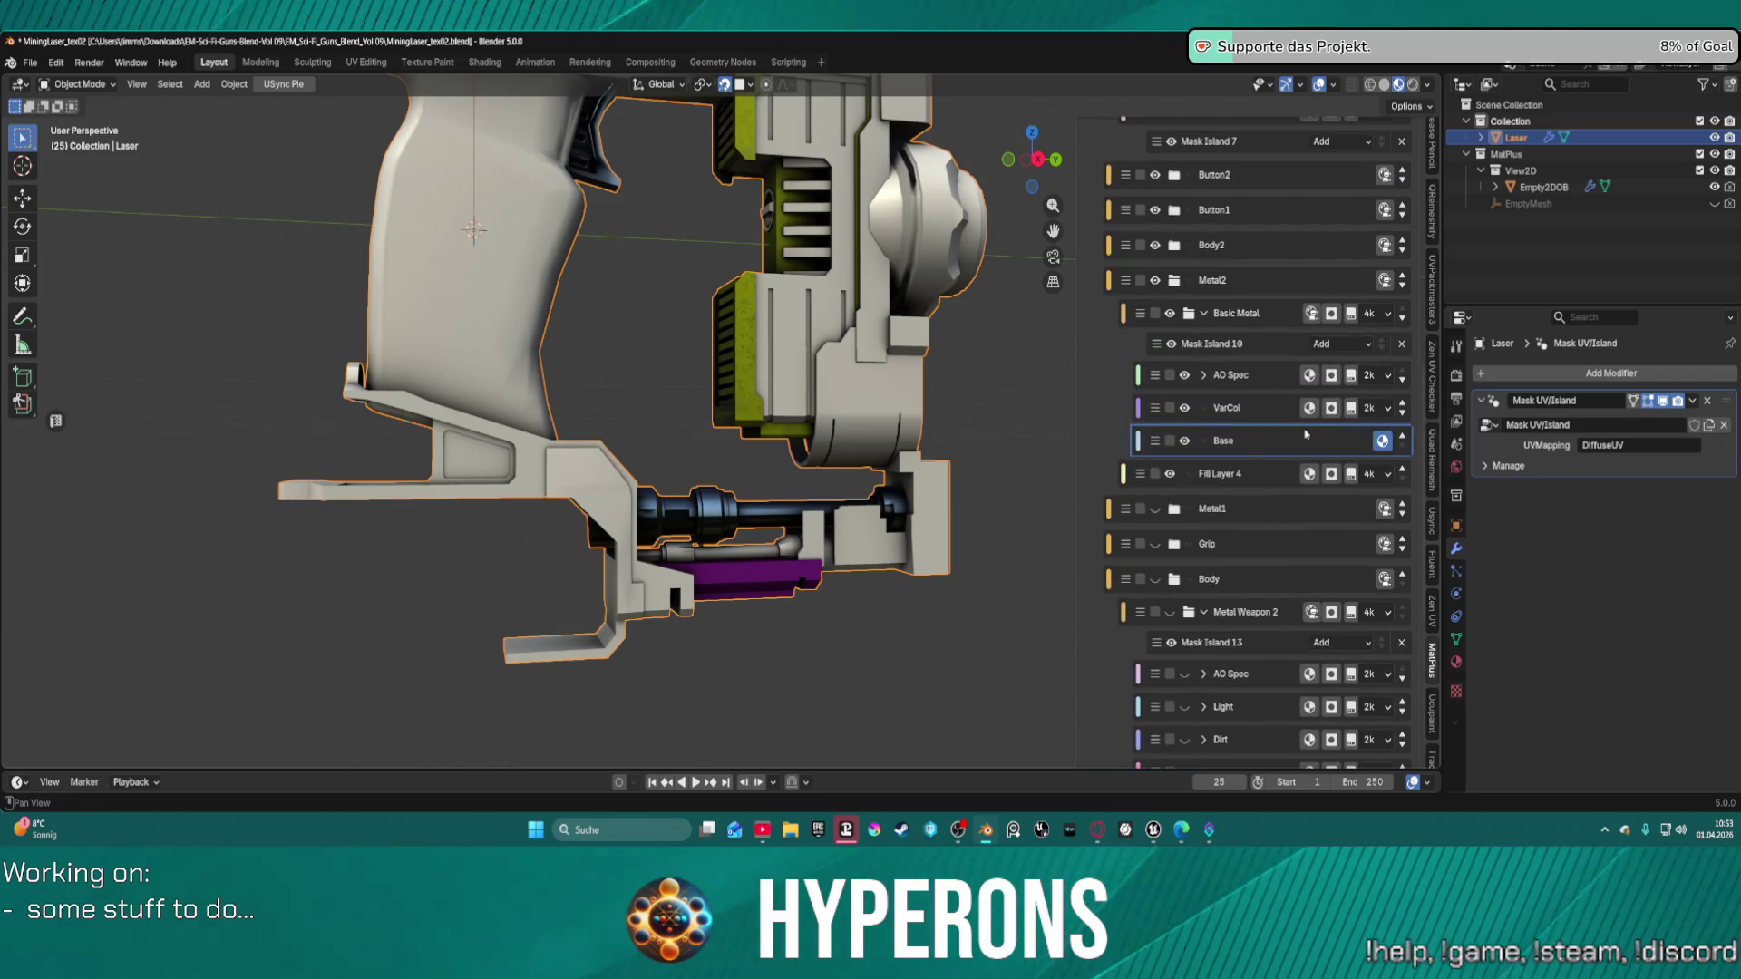
left_click(1270, 473)
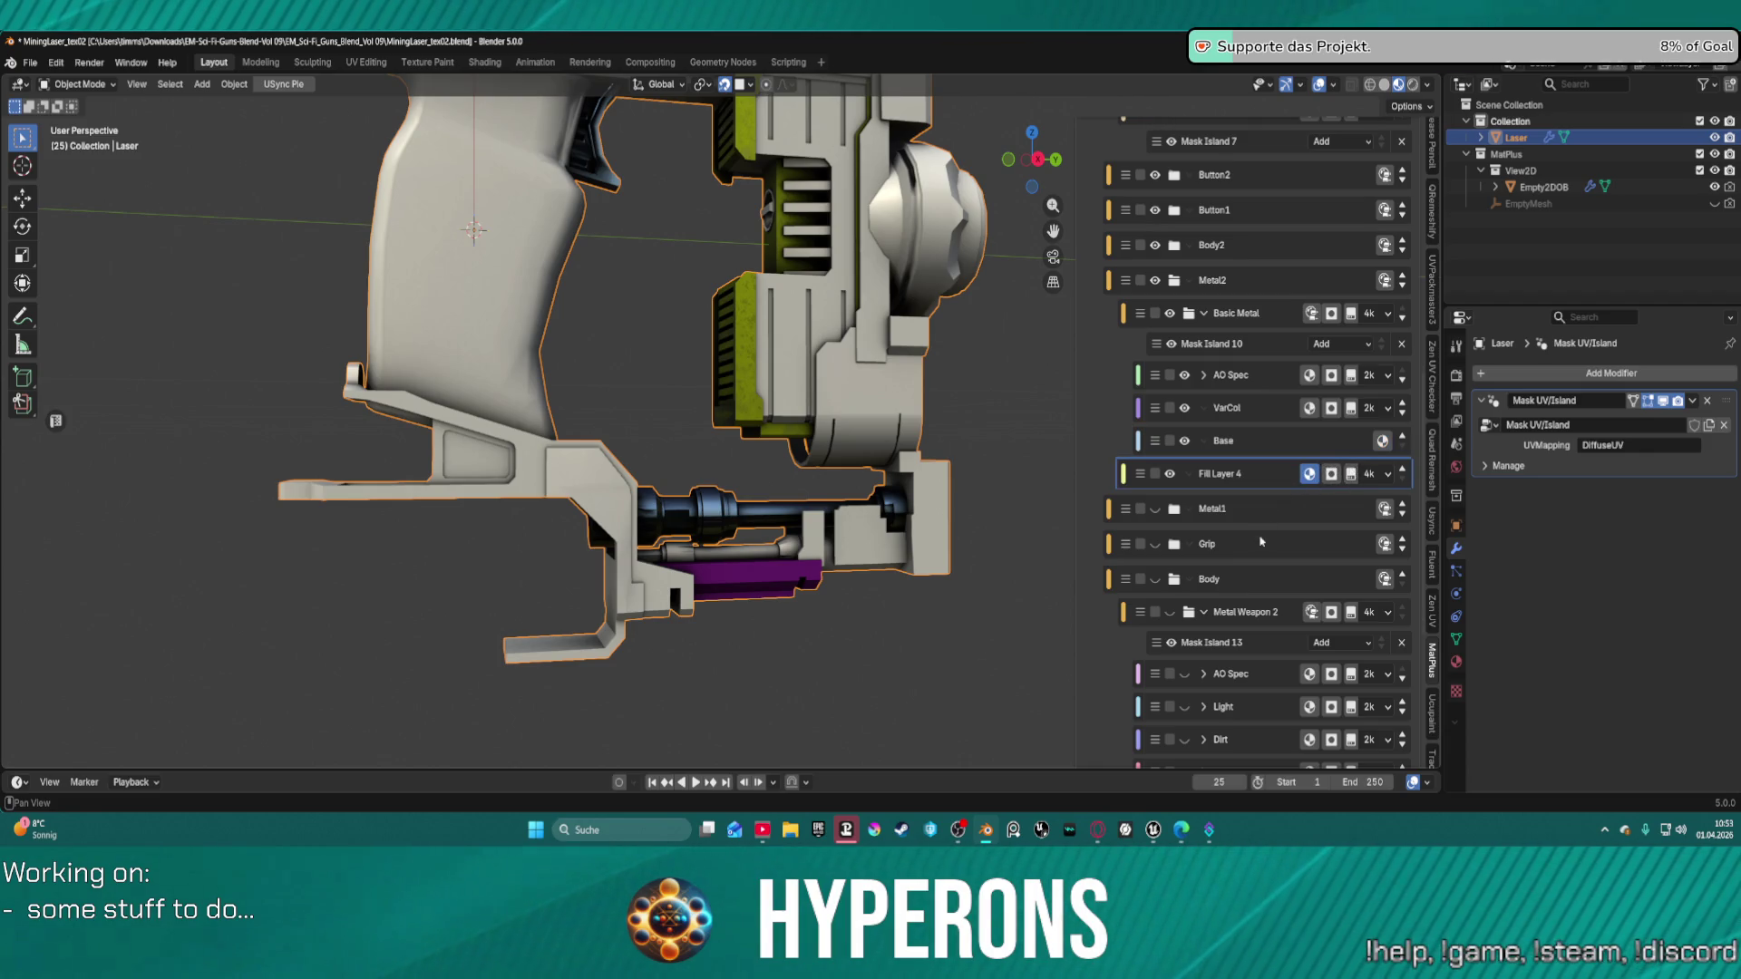
scroll(1270, 558, "down", 5)
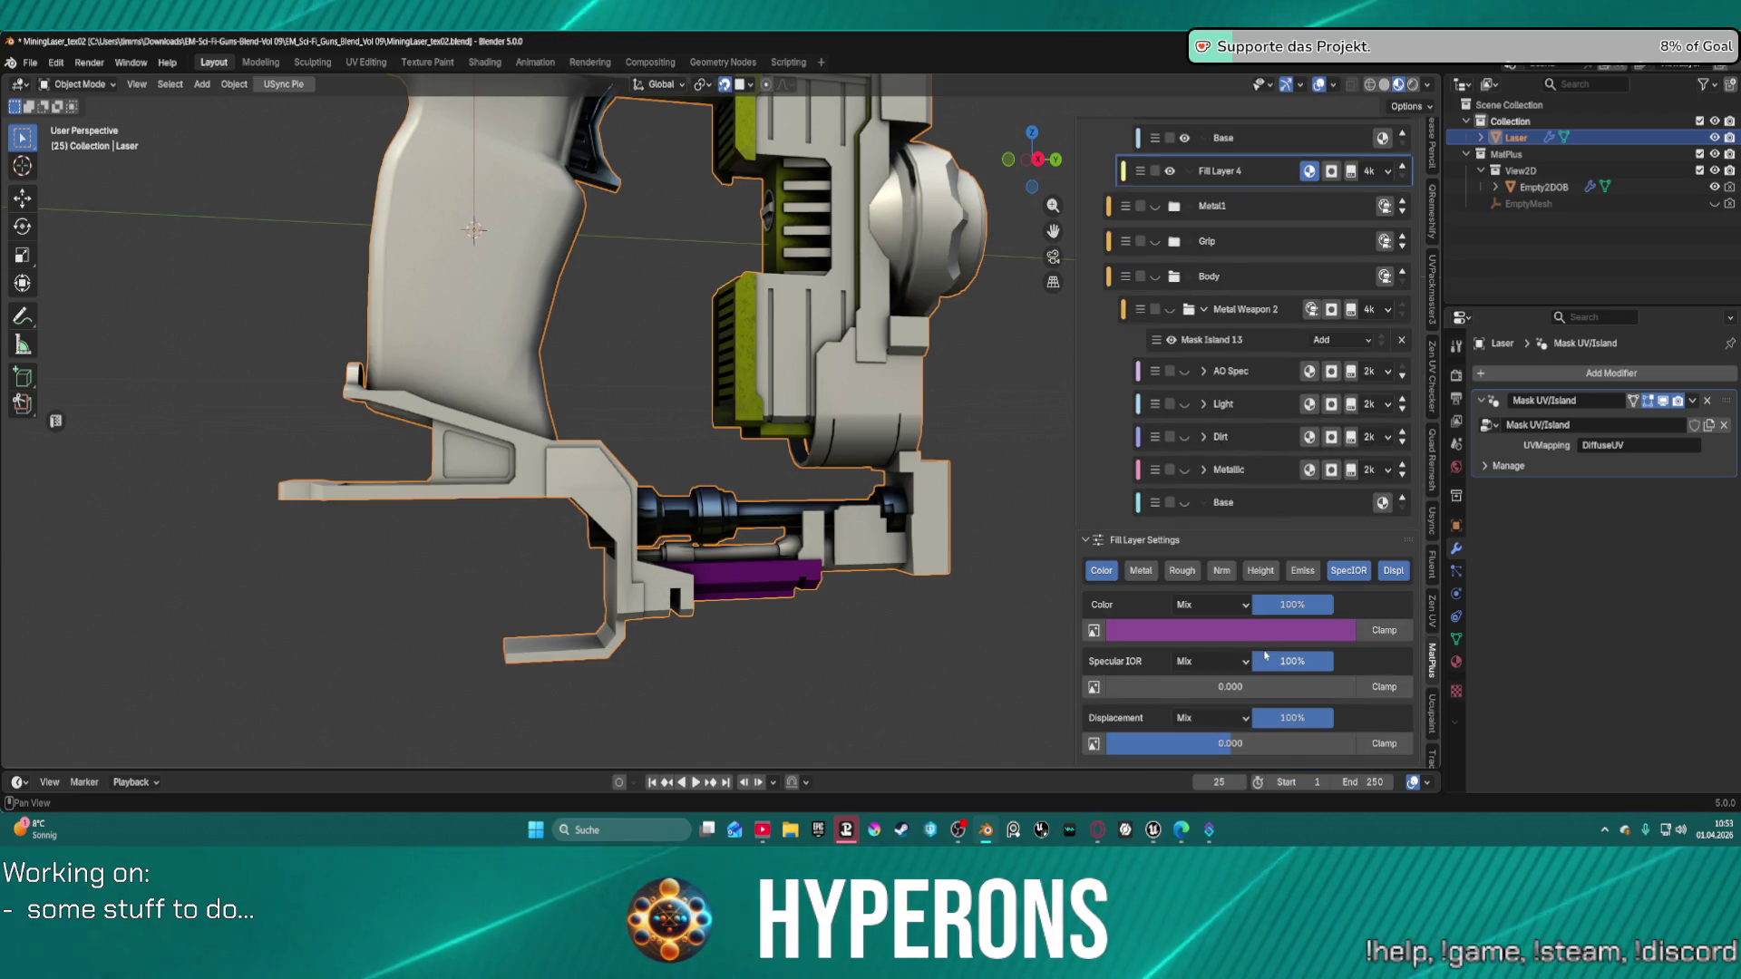
scroll(1267, 511, "up", 2)
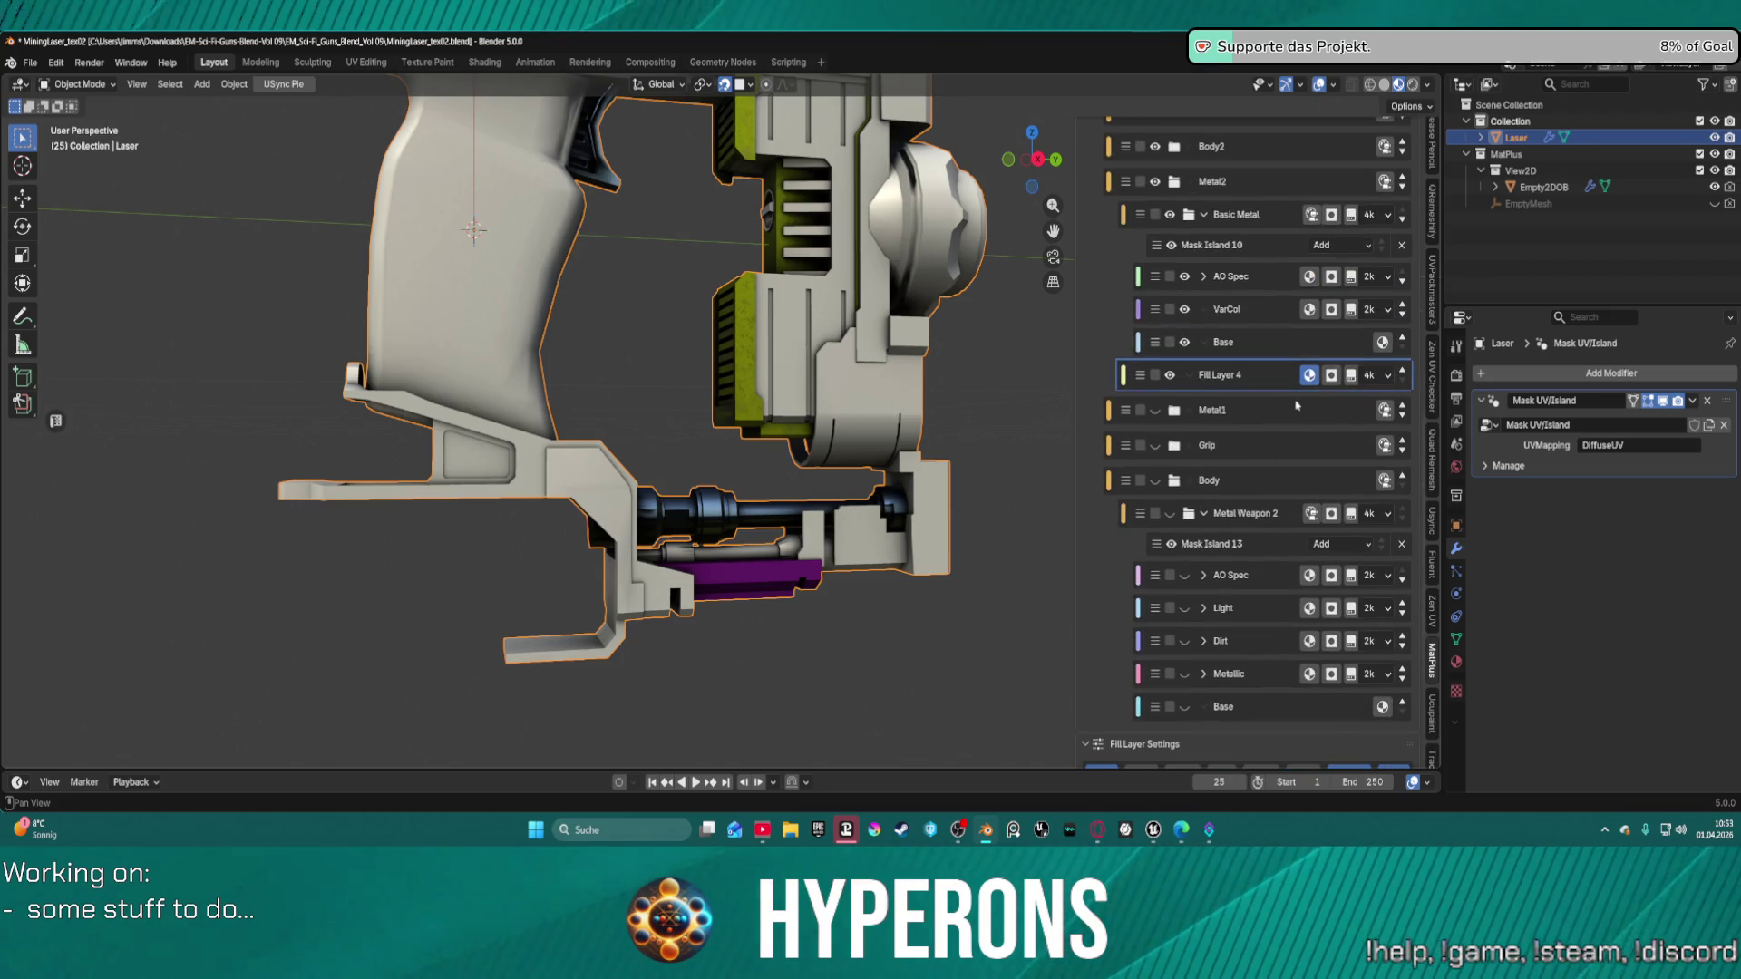
scroll(1401, 264, "up", 15)
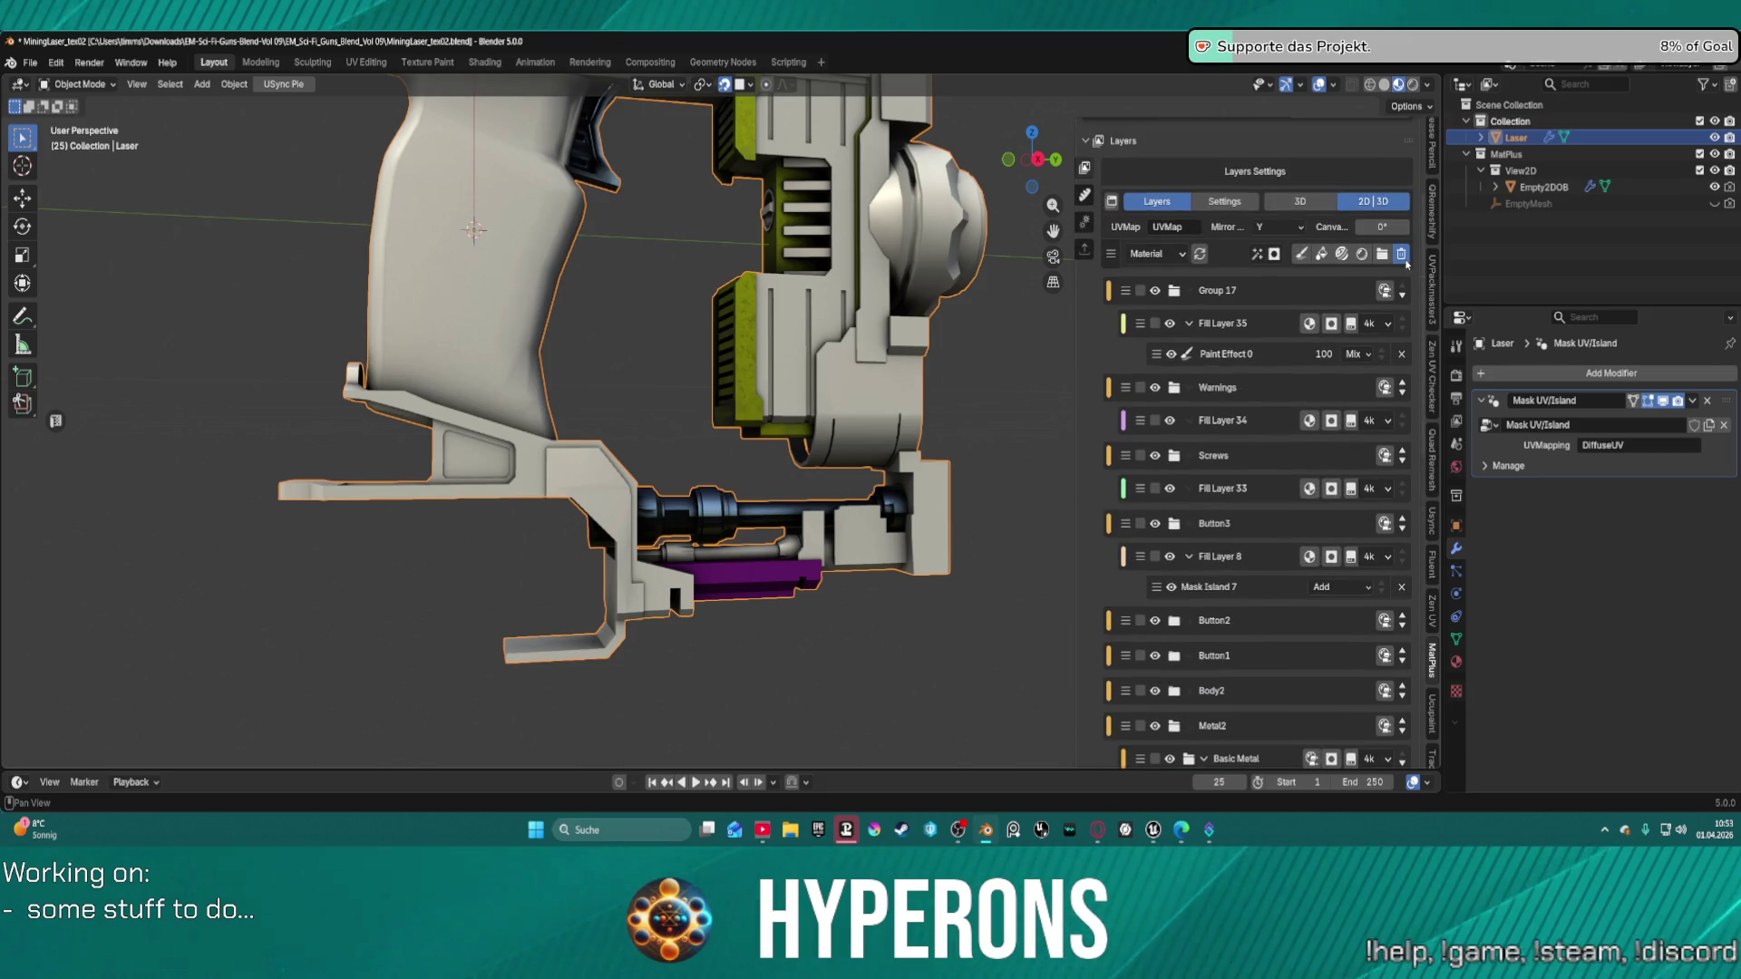
left_click(1405, 259)
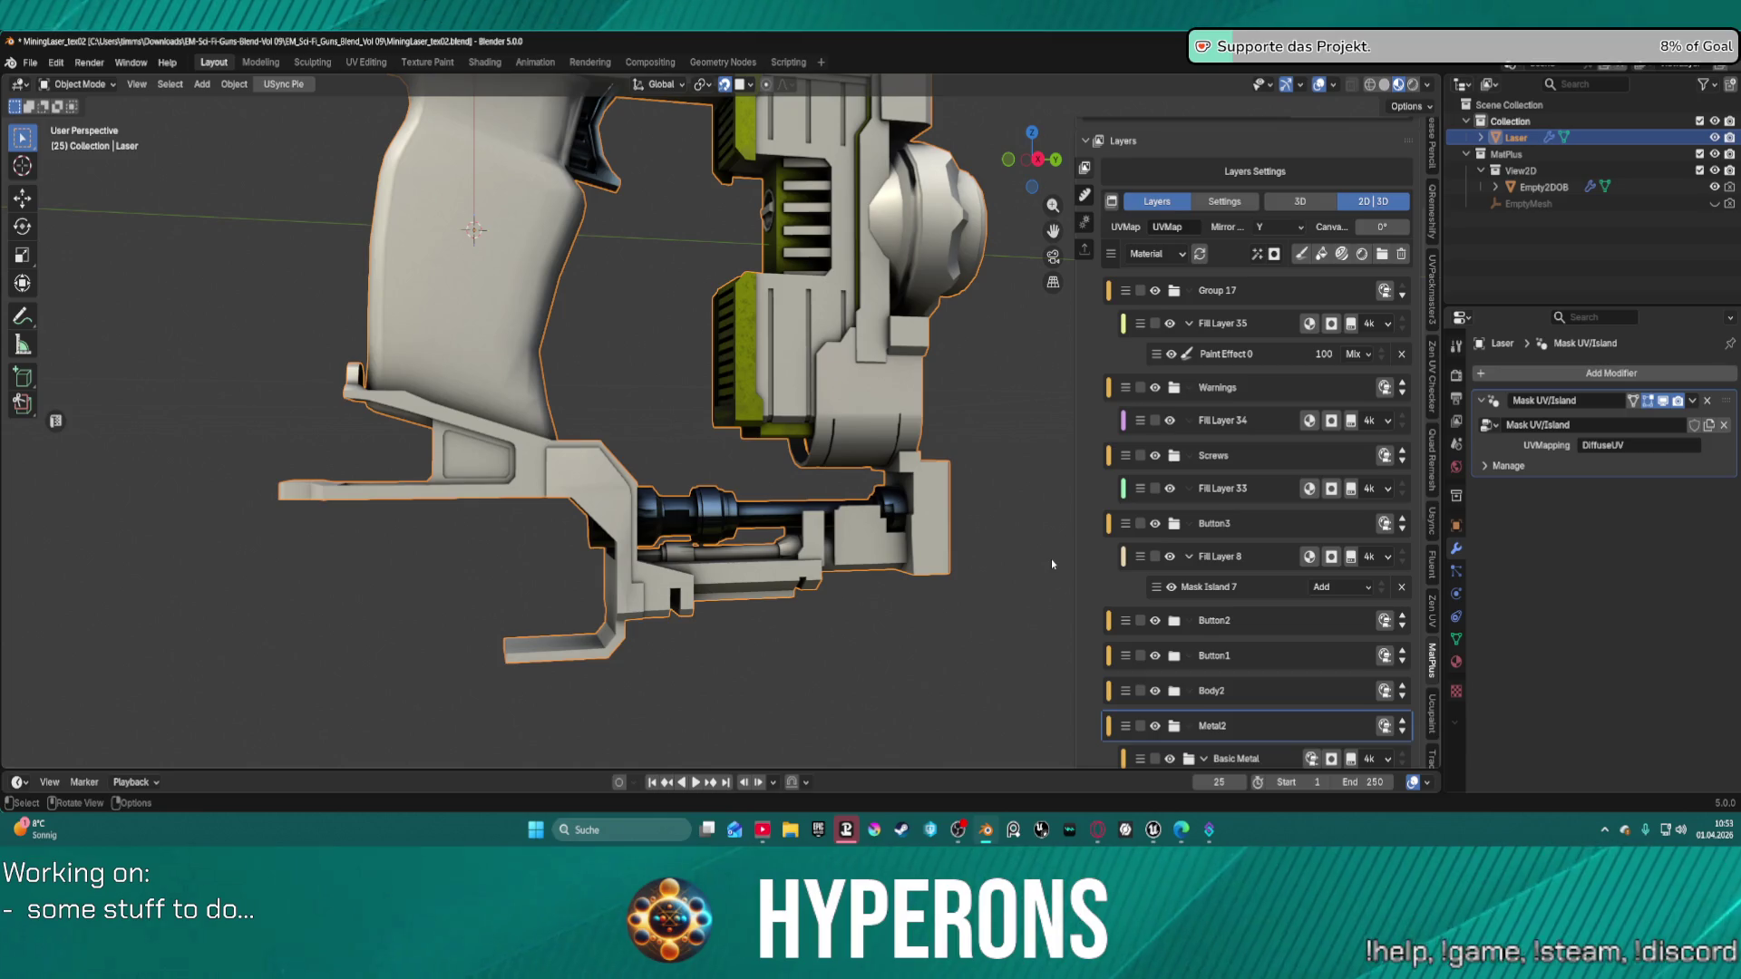
scroll(1173, 607, "down", 10)
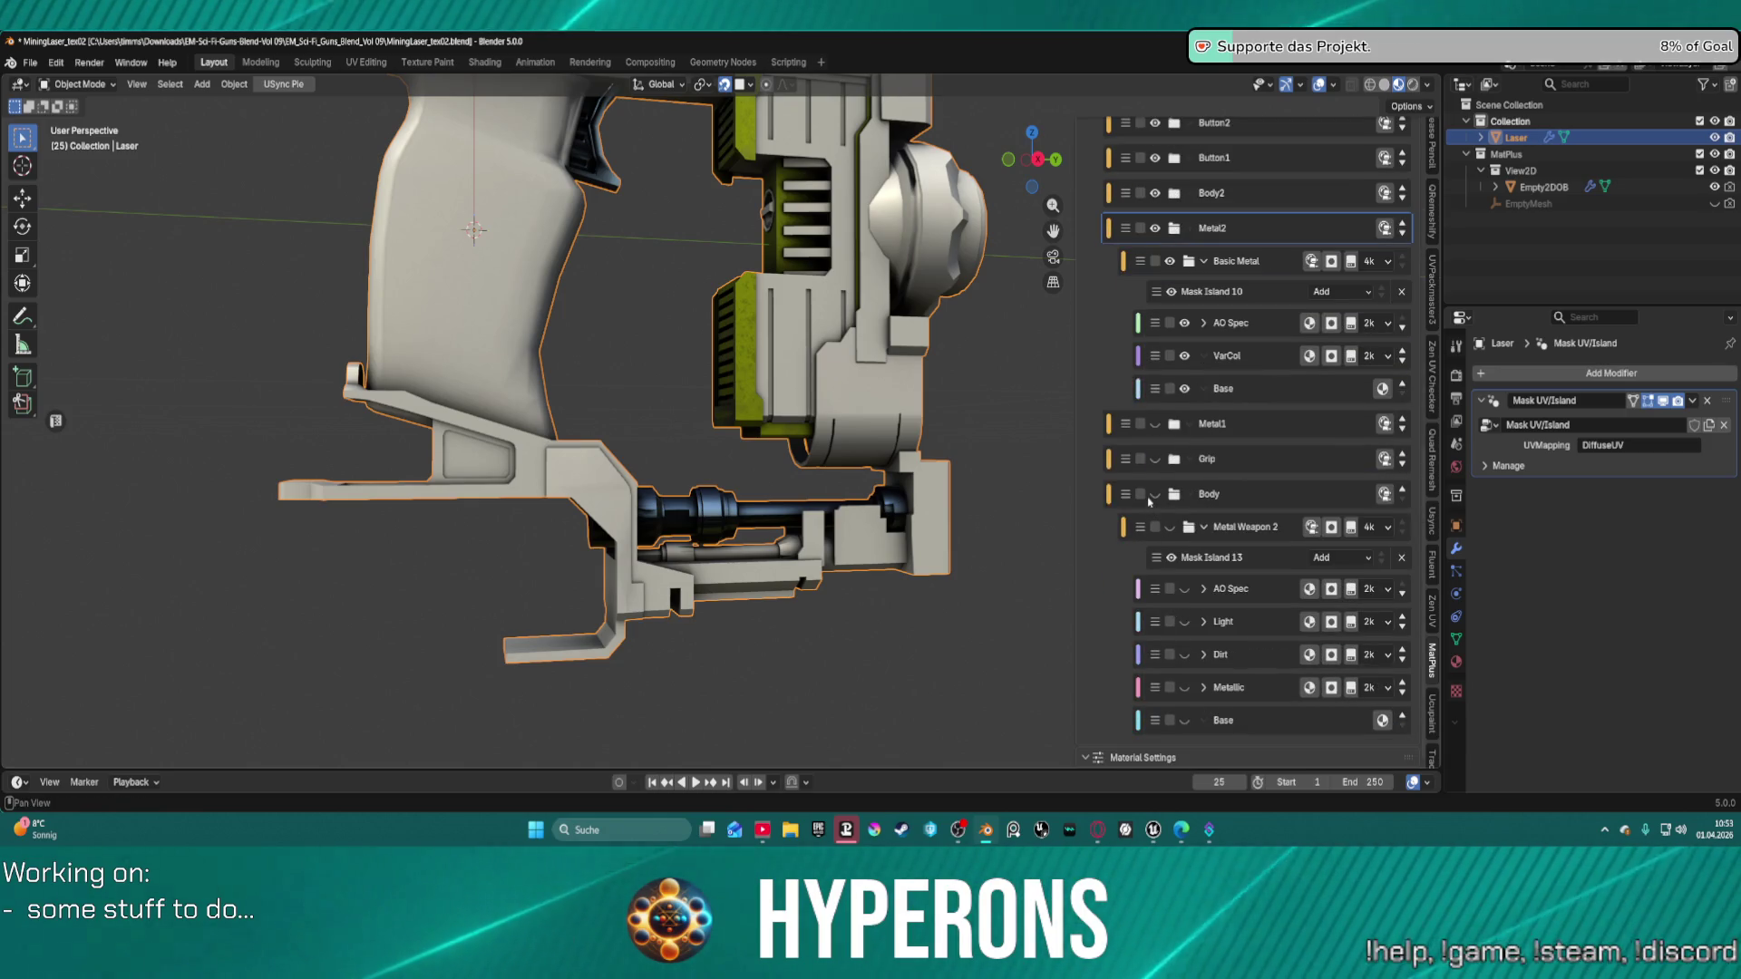
left_click(1155, 494)
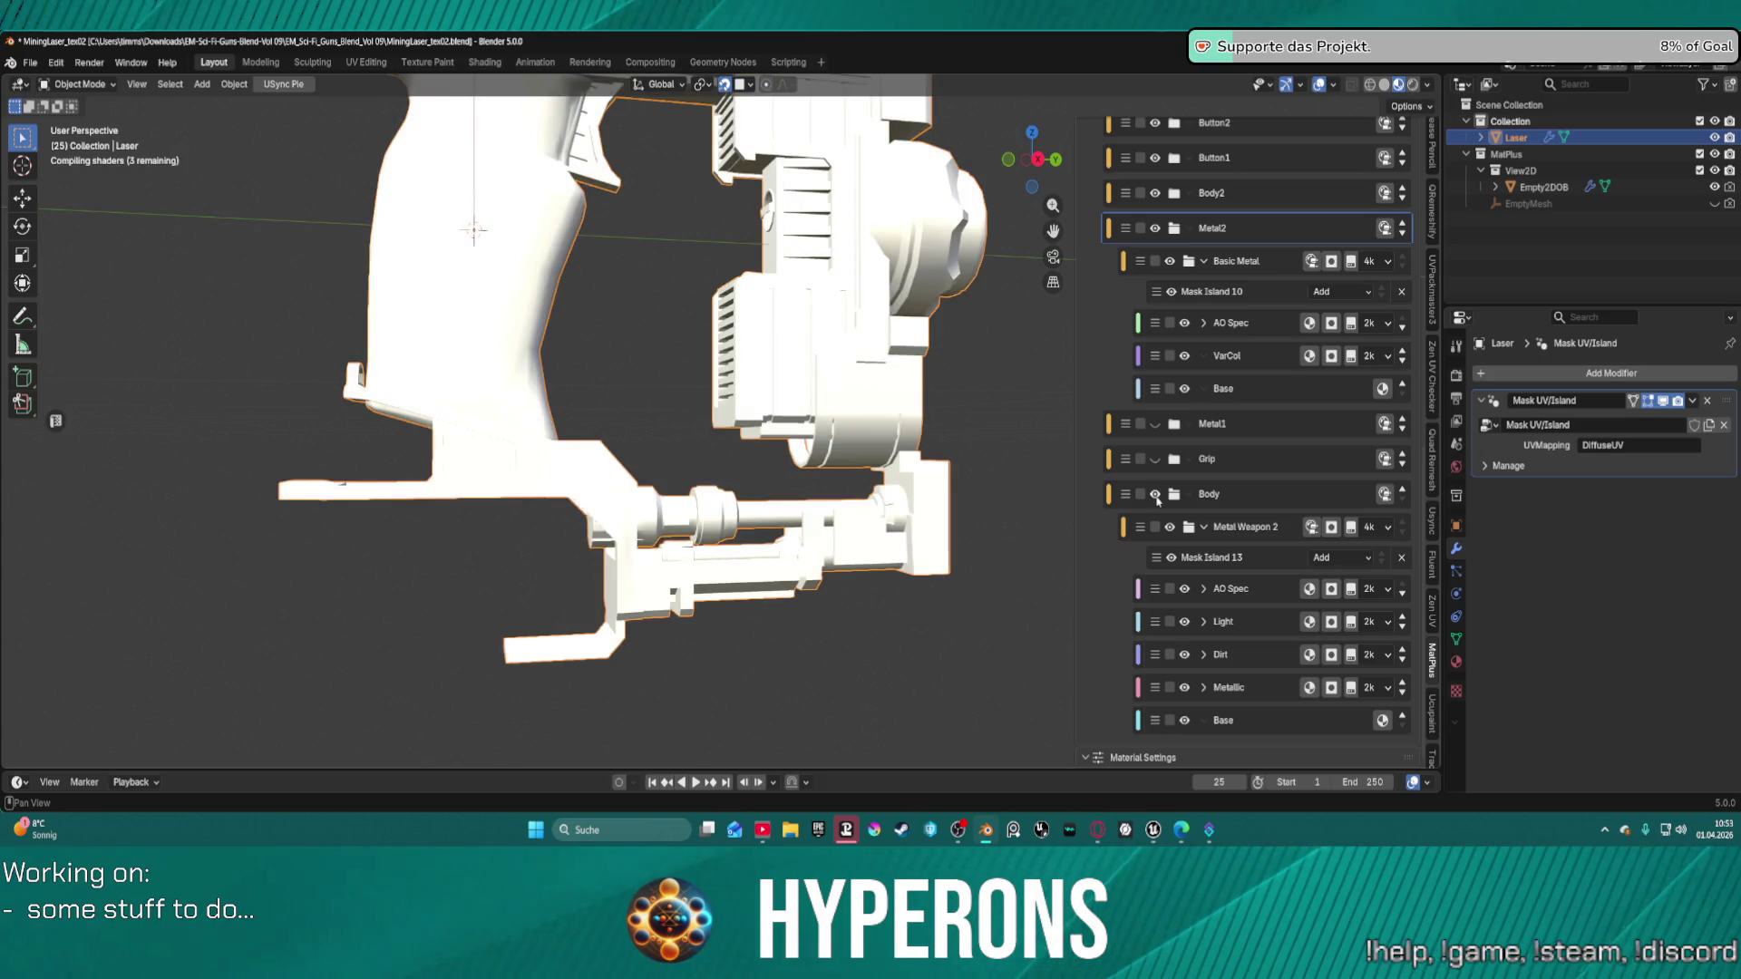
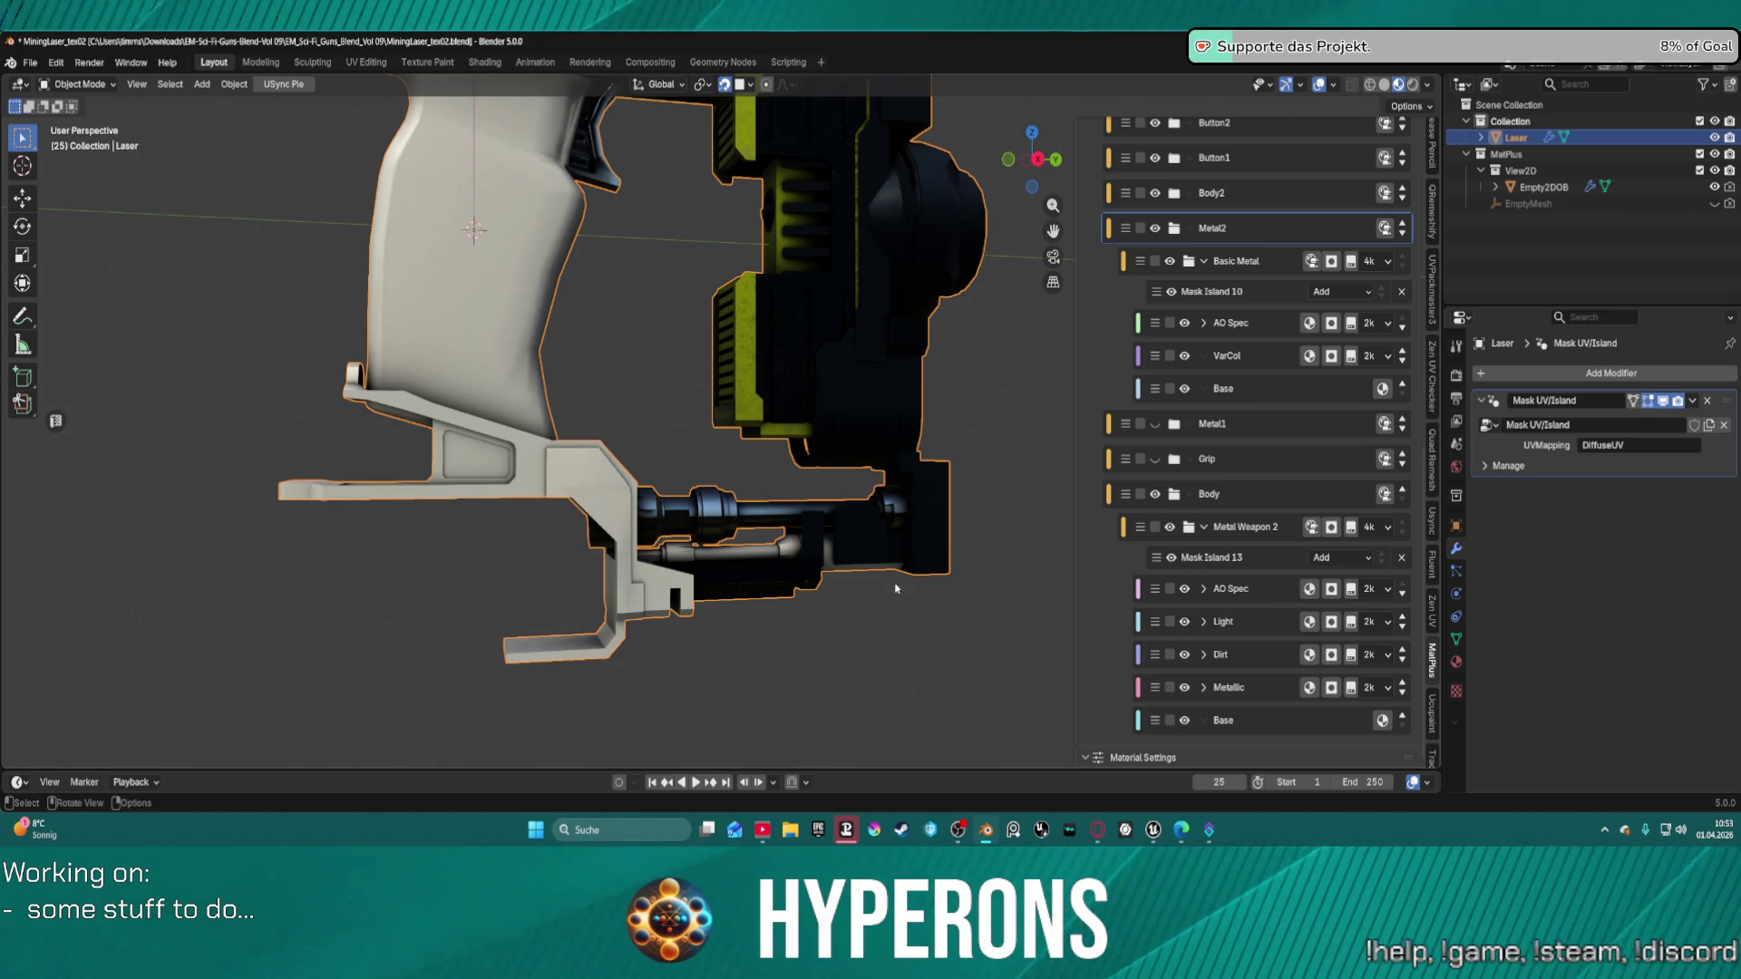
Hide the MatPlus Body layer and collapse the Metal2 layer group.
mouse_move(962, 588)
middle_mouse_down()
mouse_move(788, 588)
mouse_move(921, 633)
mouse_move(1170, 530)
middle_mouse_up()
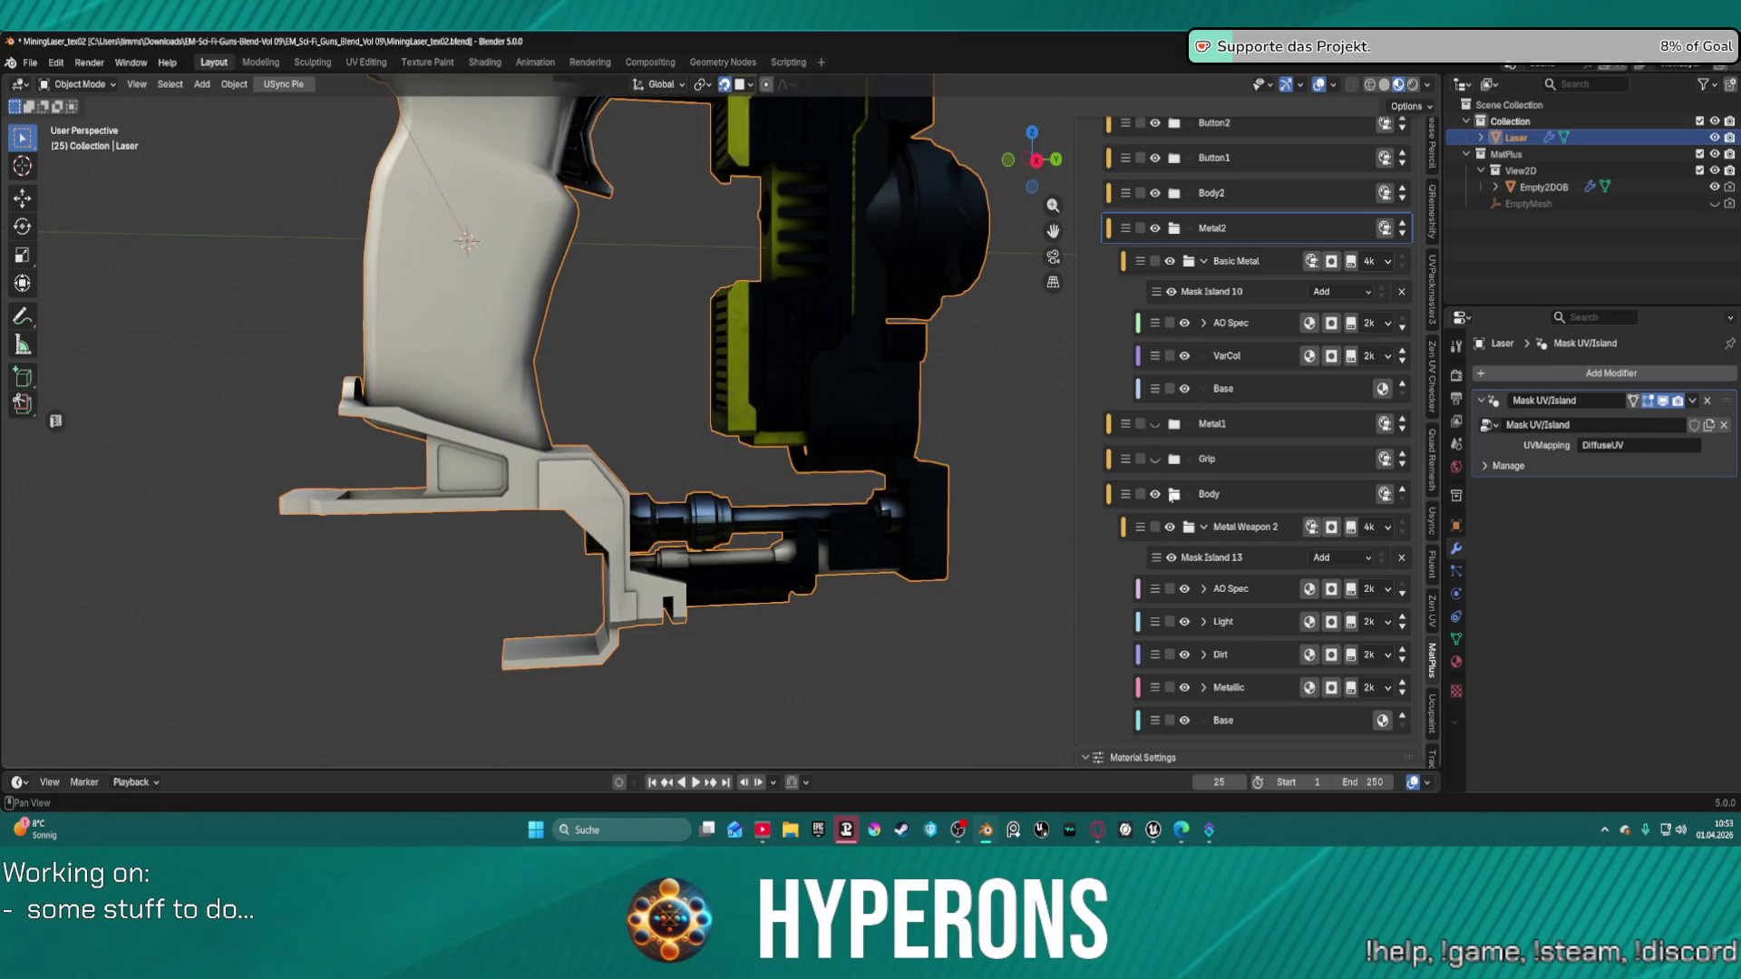
left_click(1156, 496)
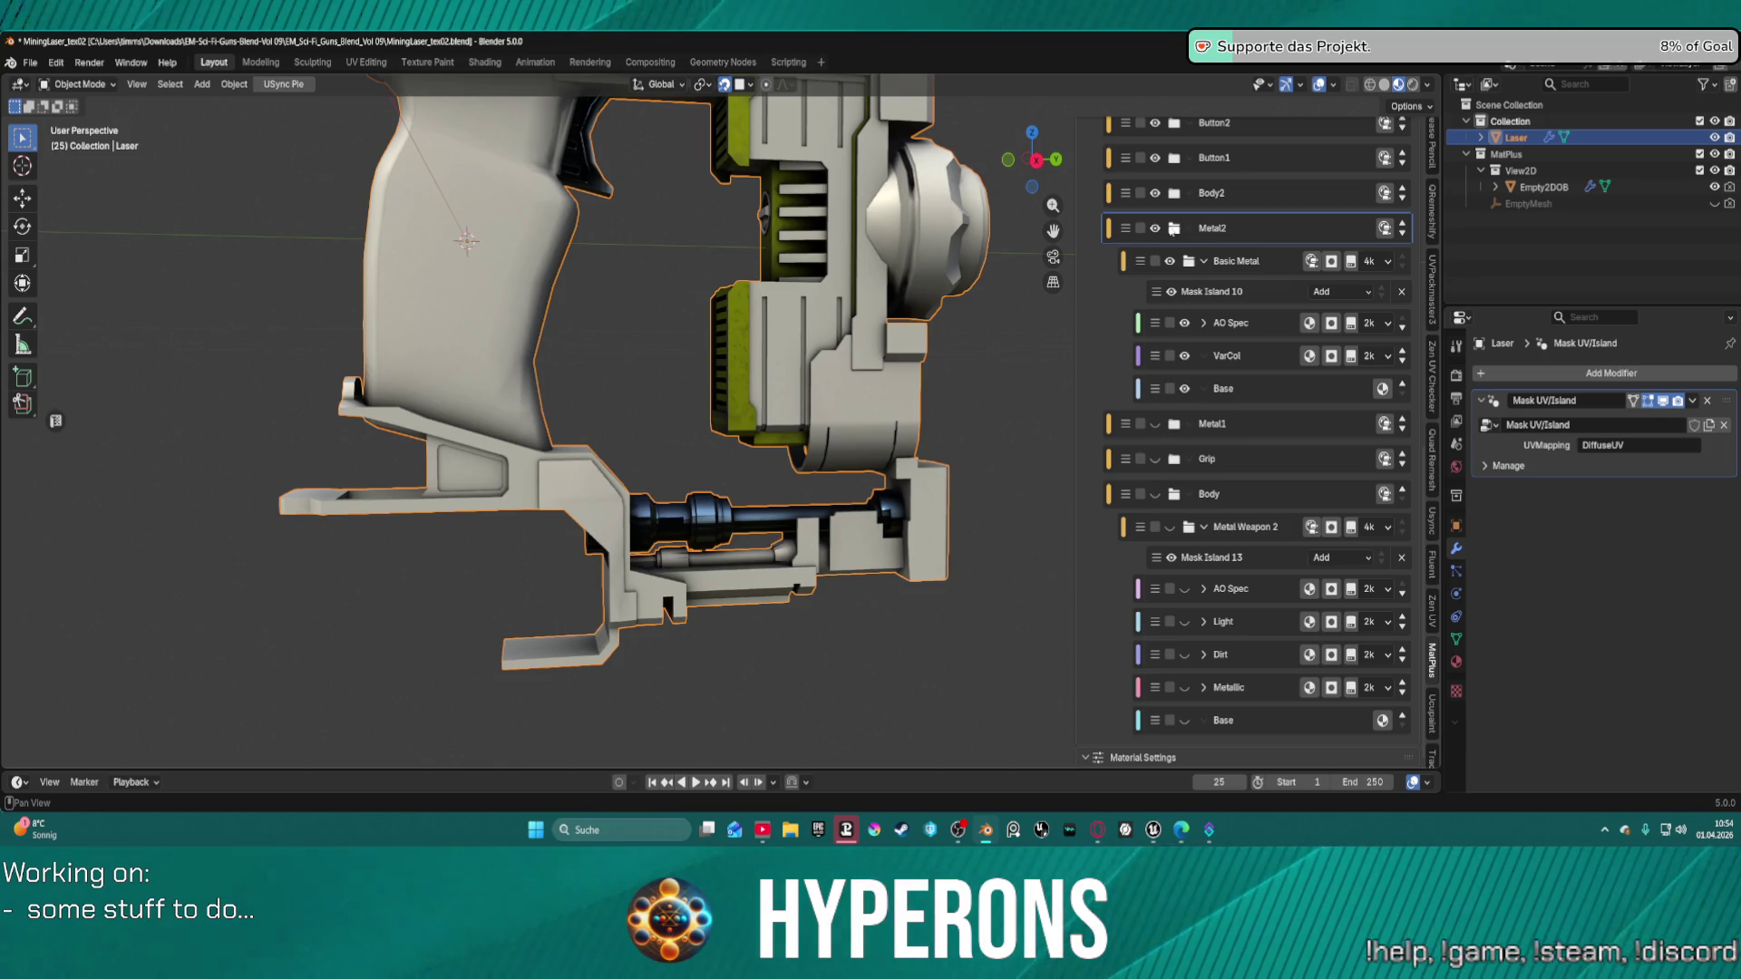
left_click(1177, 228)
scroll(1177, 231, "up", 3)
scroll(1174, 234, "up", 2)
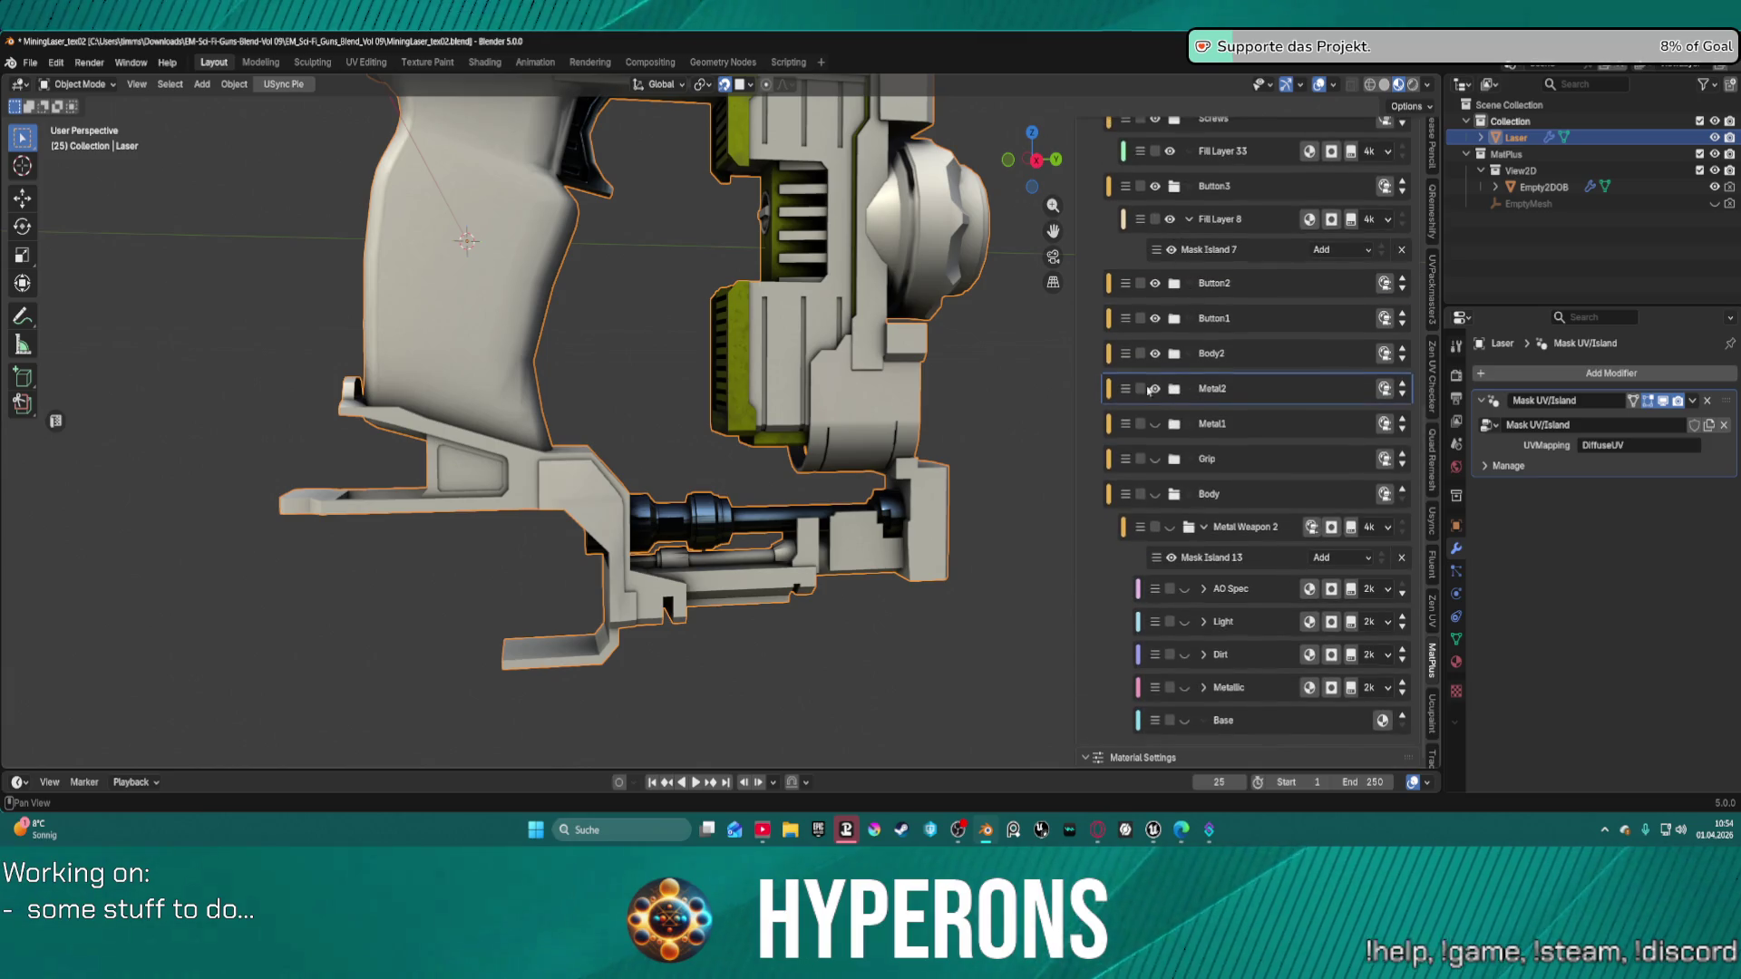
scroll(1188, 498, "up", 5)
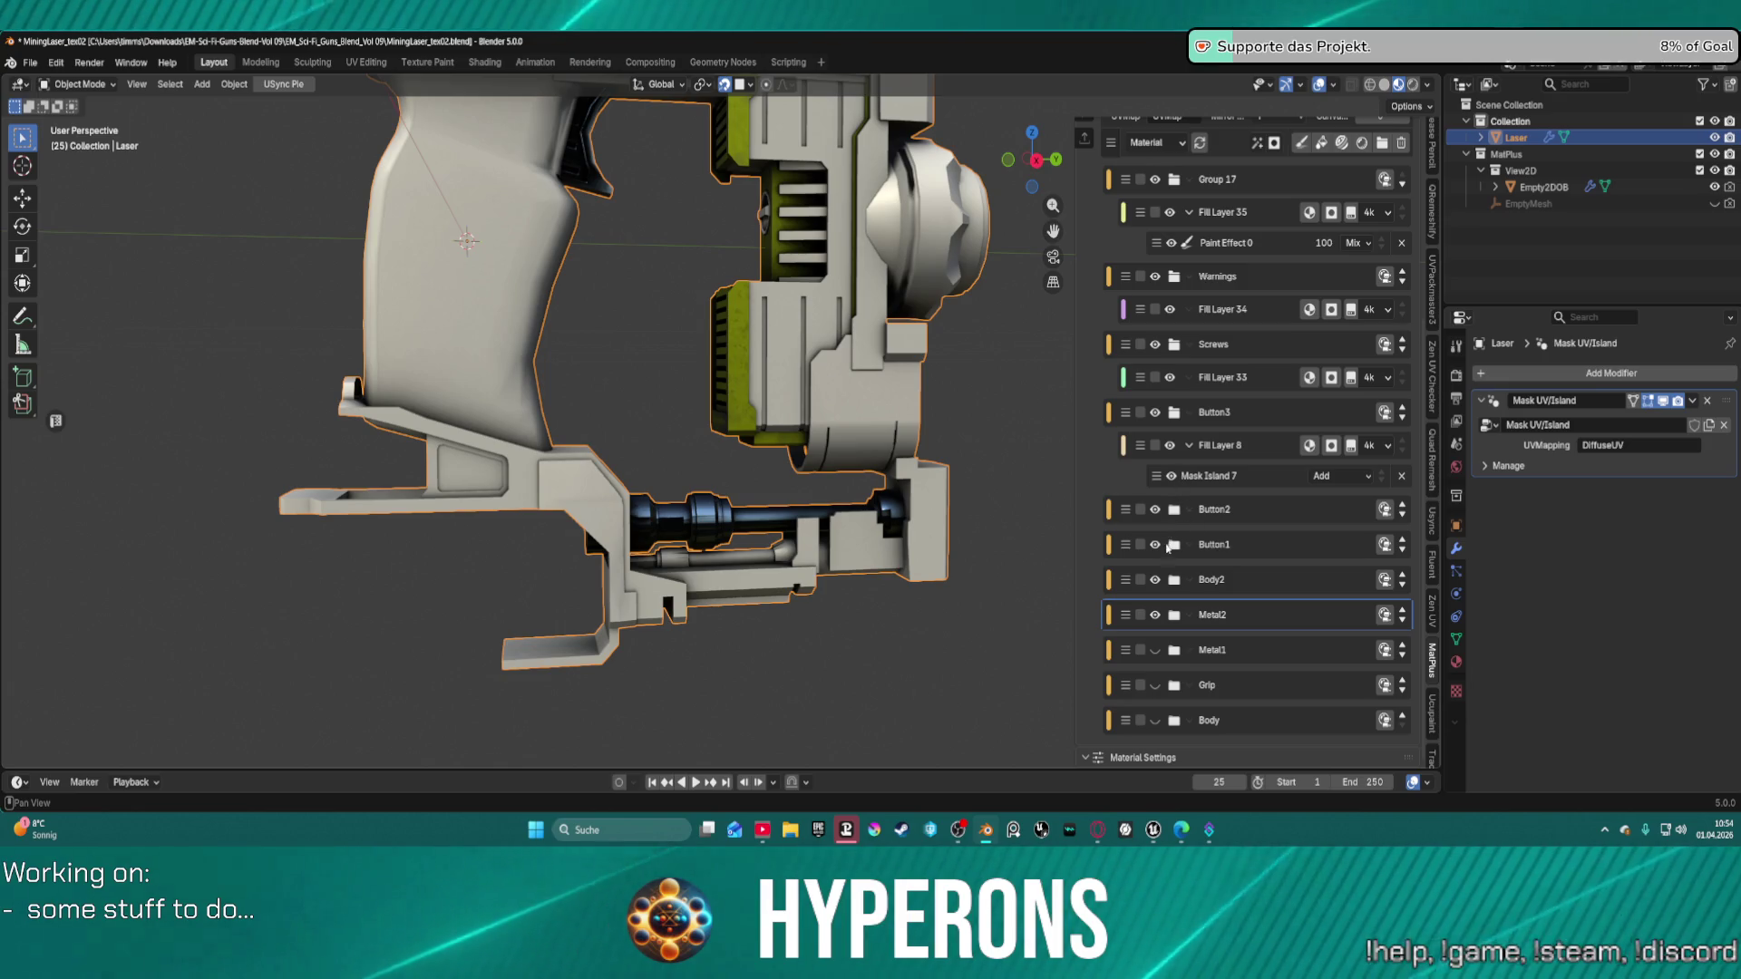
Make the Metal1 layer visible and expand its group.
left_click(1155, 650)
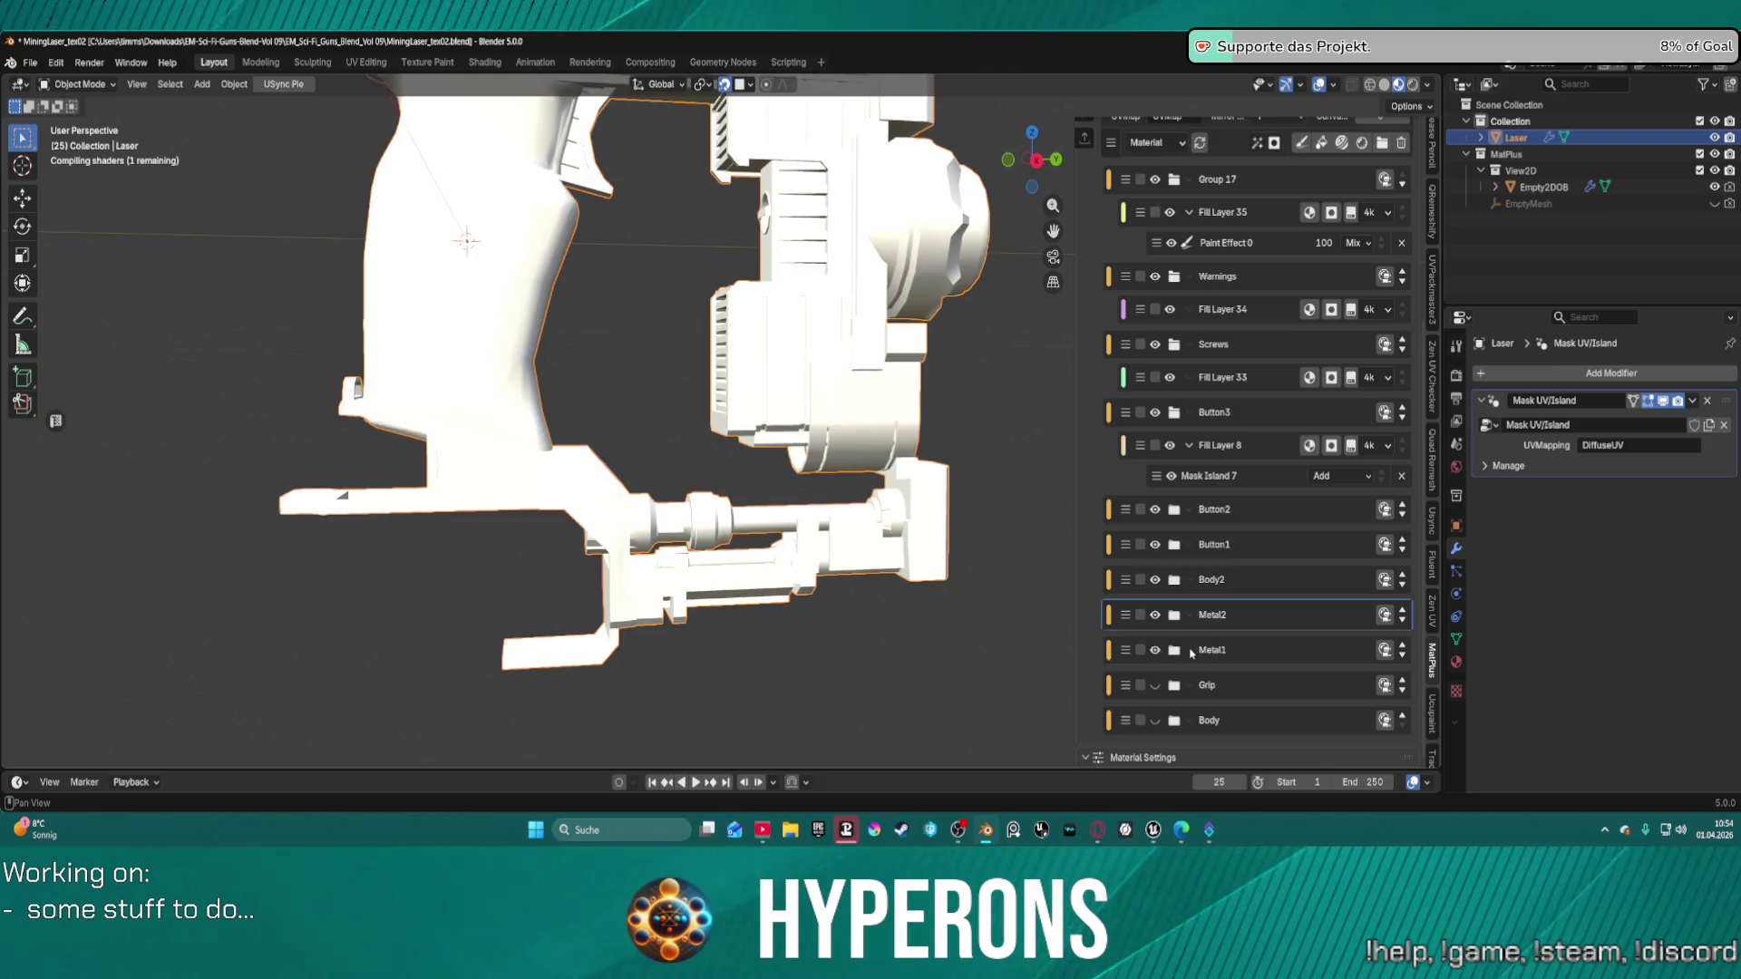
left_click(1175, 653)
scroll(1243, 691, "down", 3)
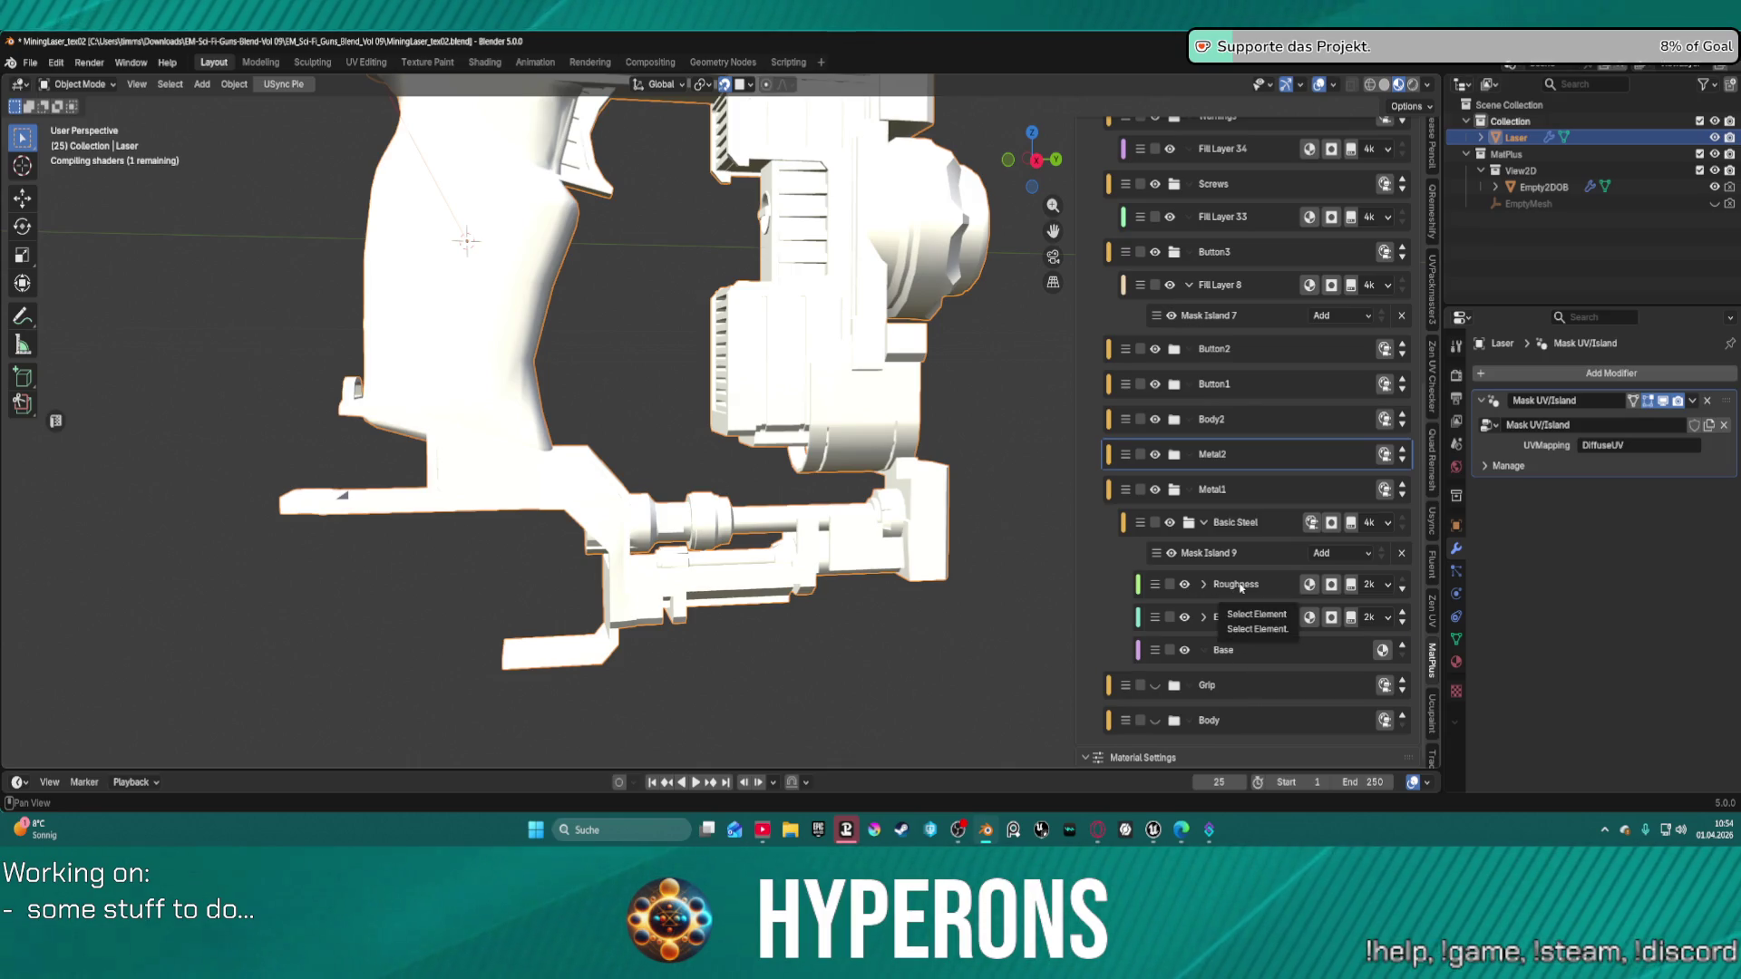
Delete the Edge 1 mask from Metal1's Edge fill layer after trying its Balance value.
left_click(1256, 618)
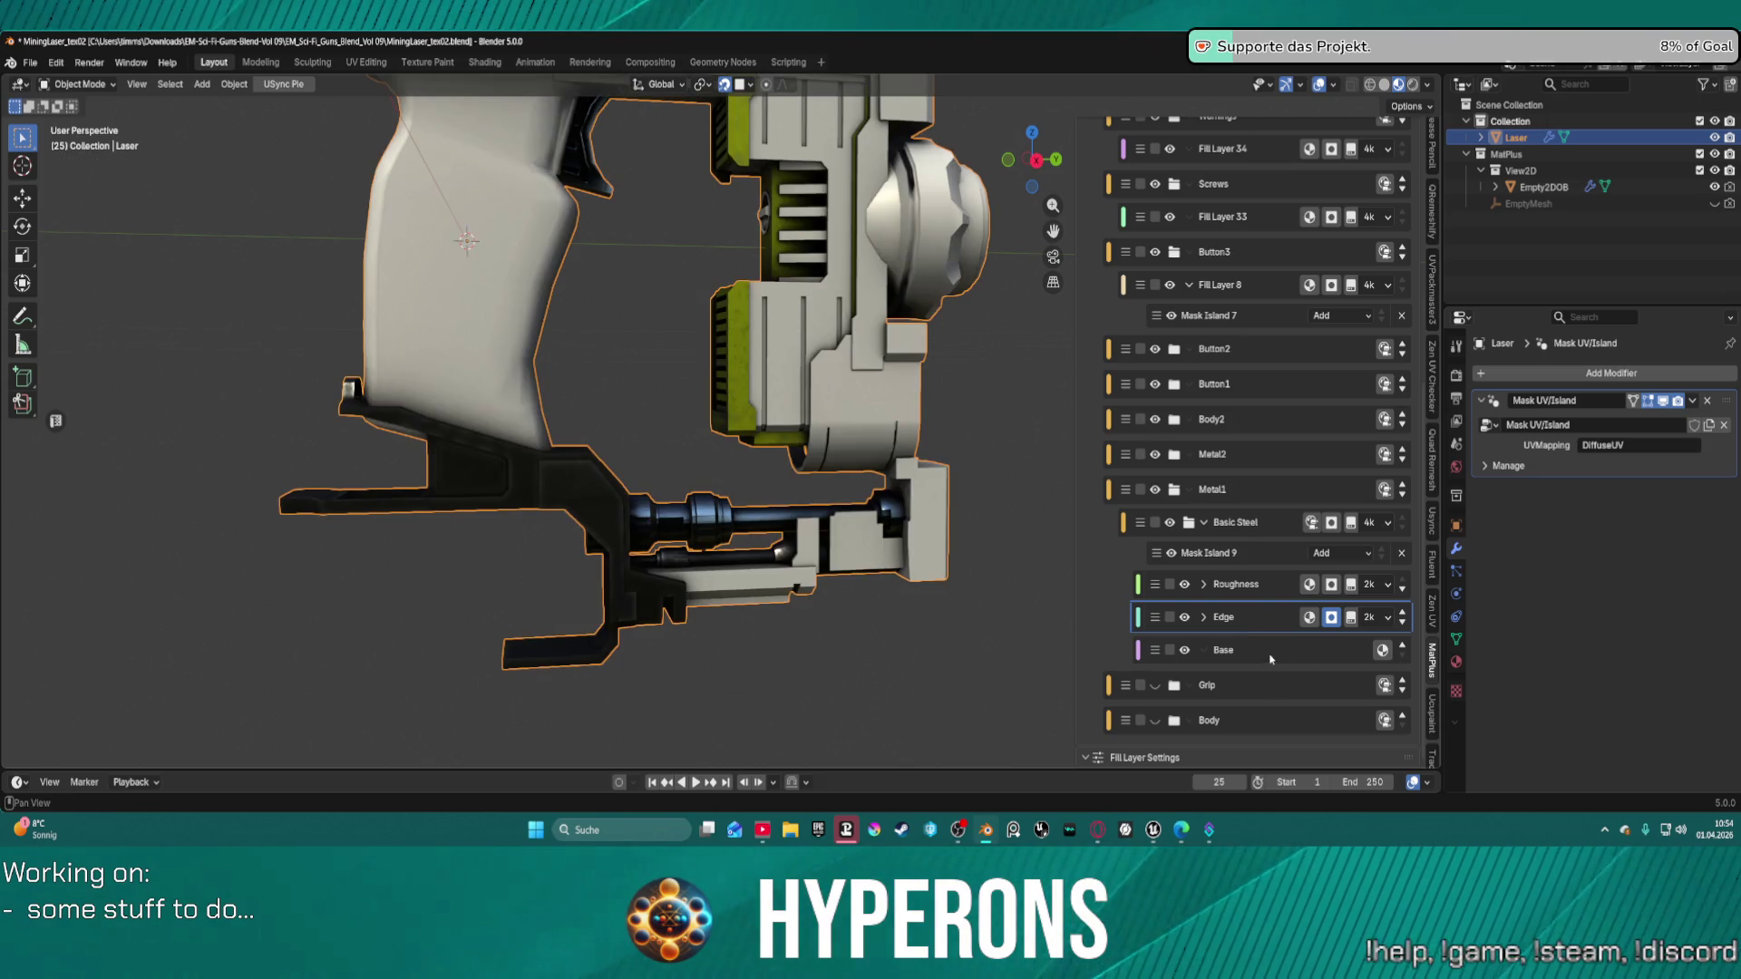
left_click(1205, 618)
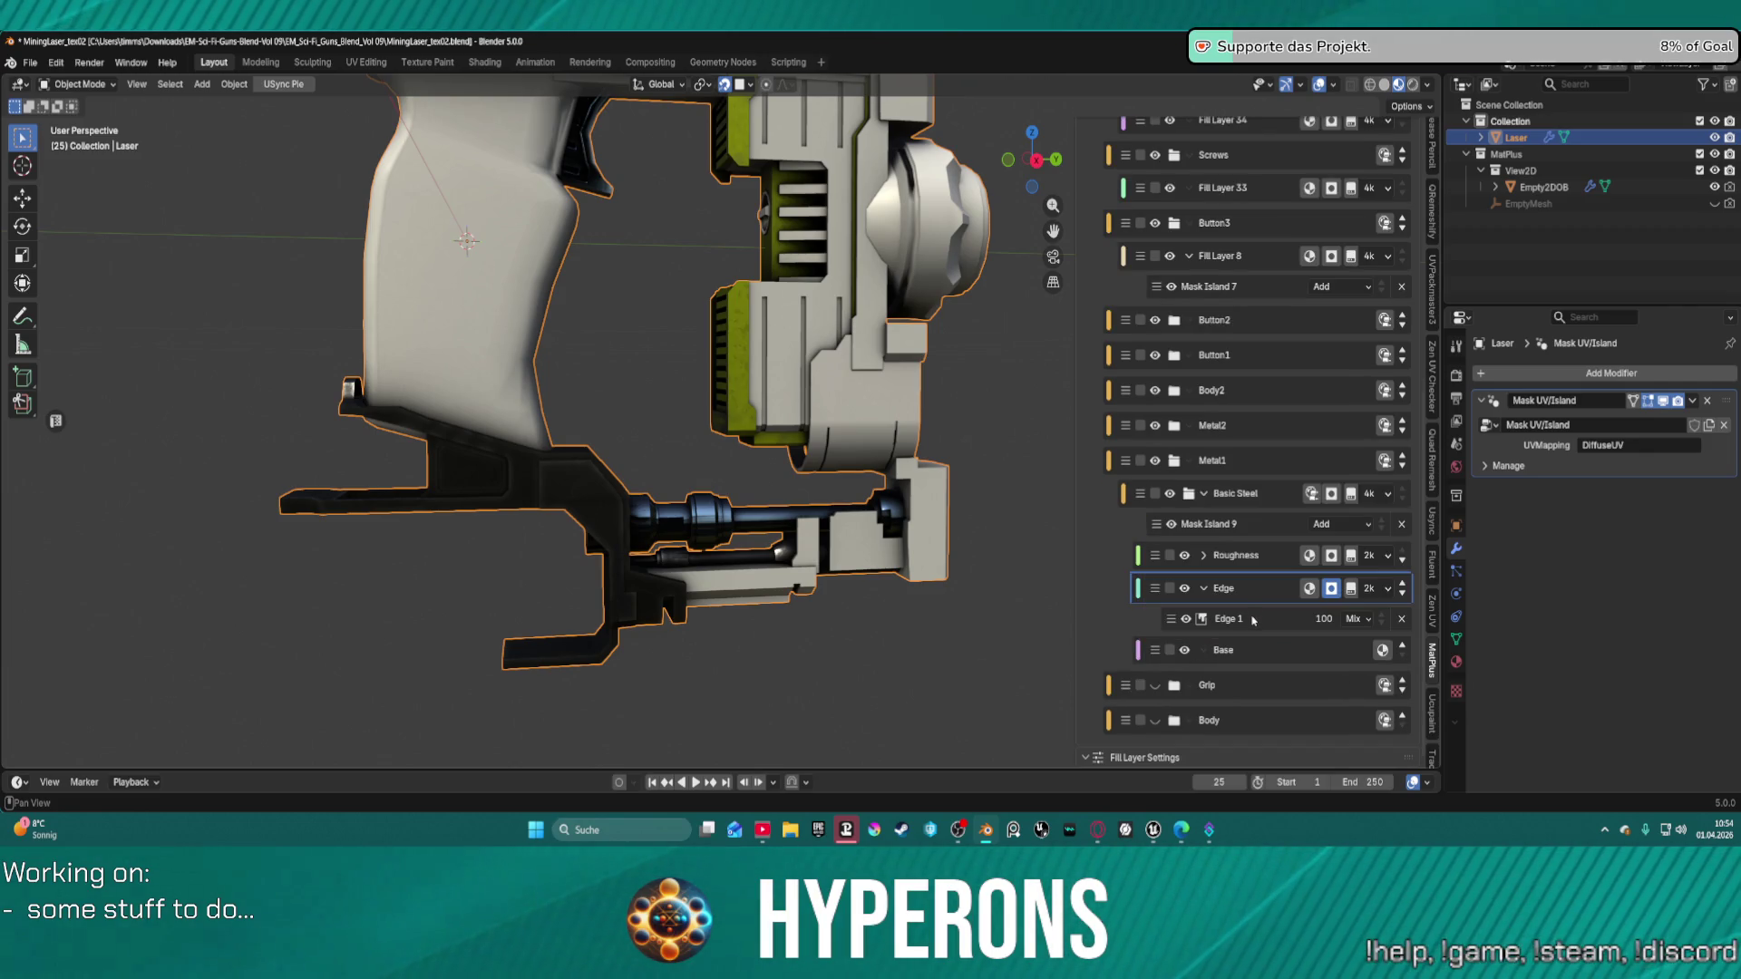
left_click(1254, 620)
scroll(1274, 662, "down", 5)
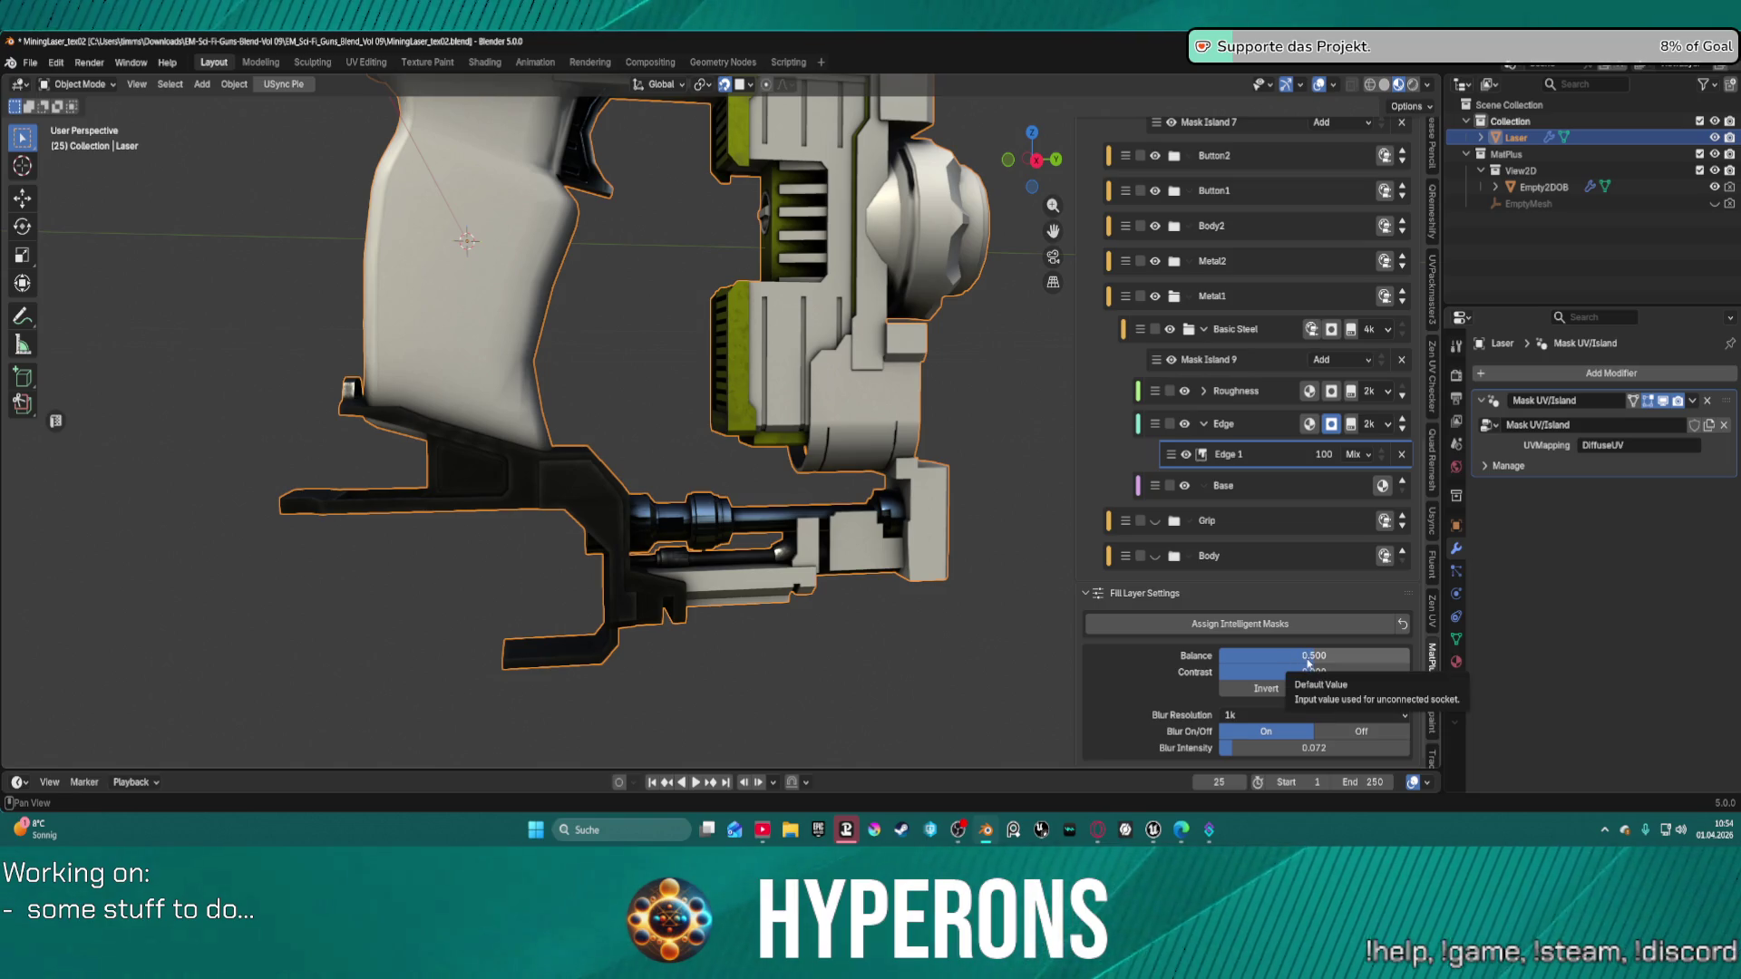
mouse_move(1311, 658)
left_mouse_down()
mouse_move(1409, 659)
mouse_move(1376, 659)
left_mouse_up()
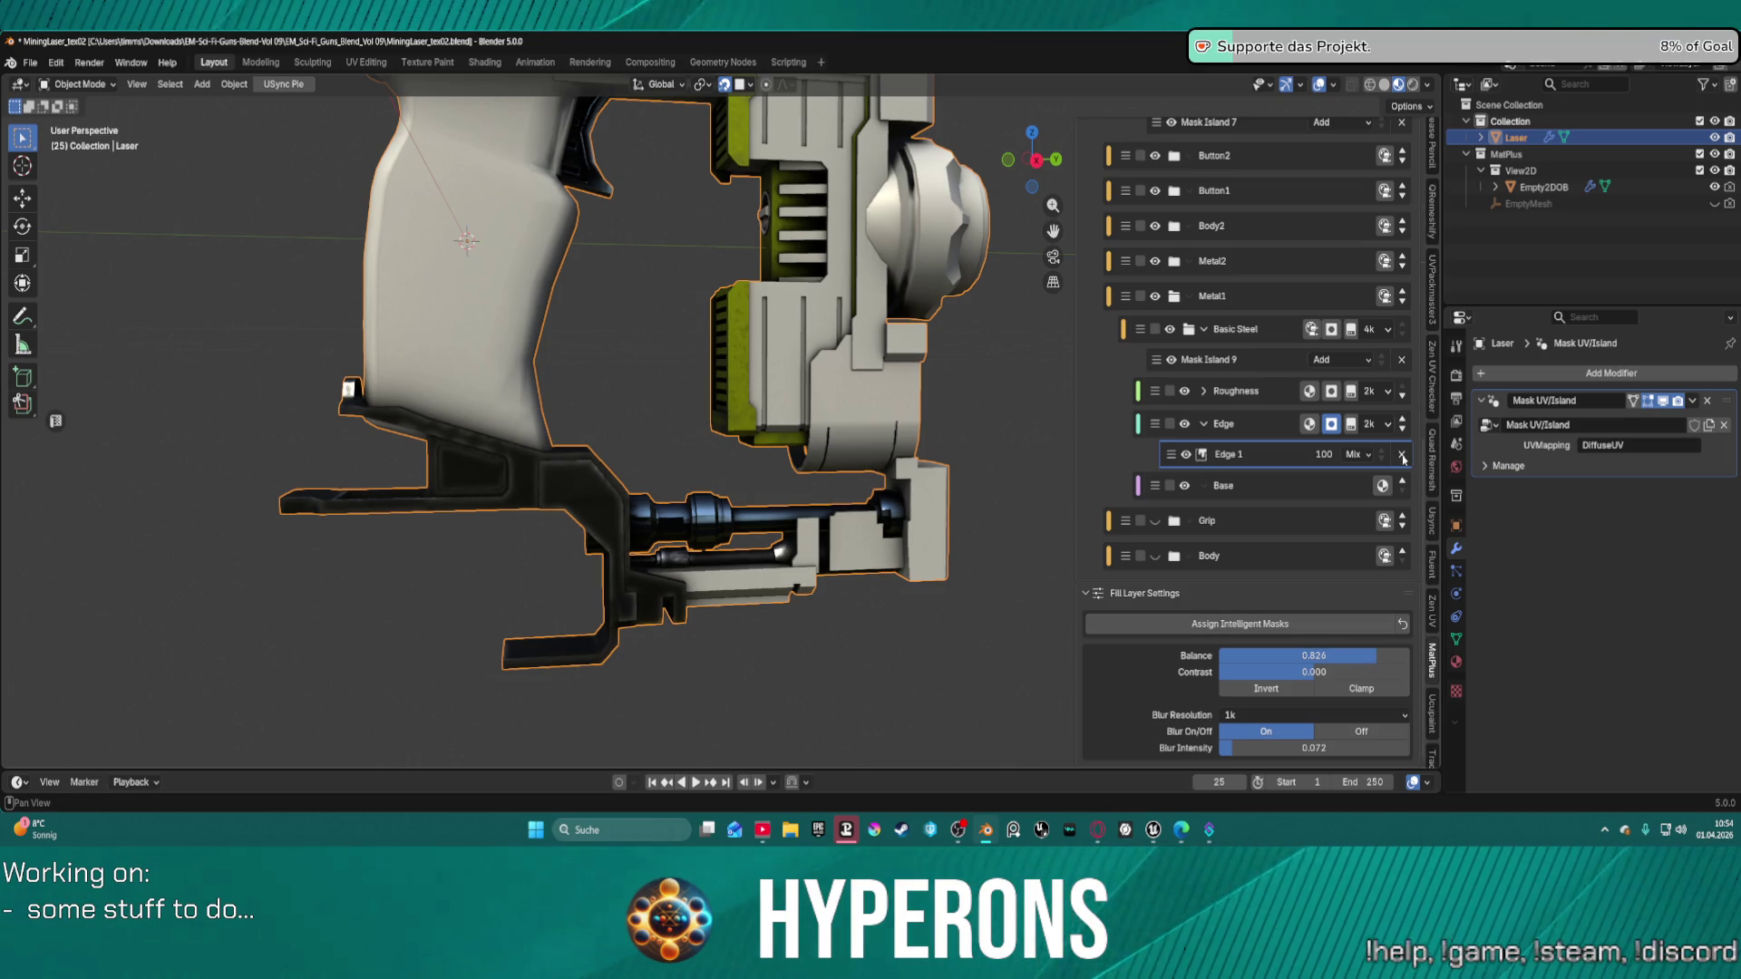
left_click(1402, 455)
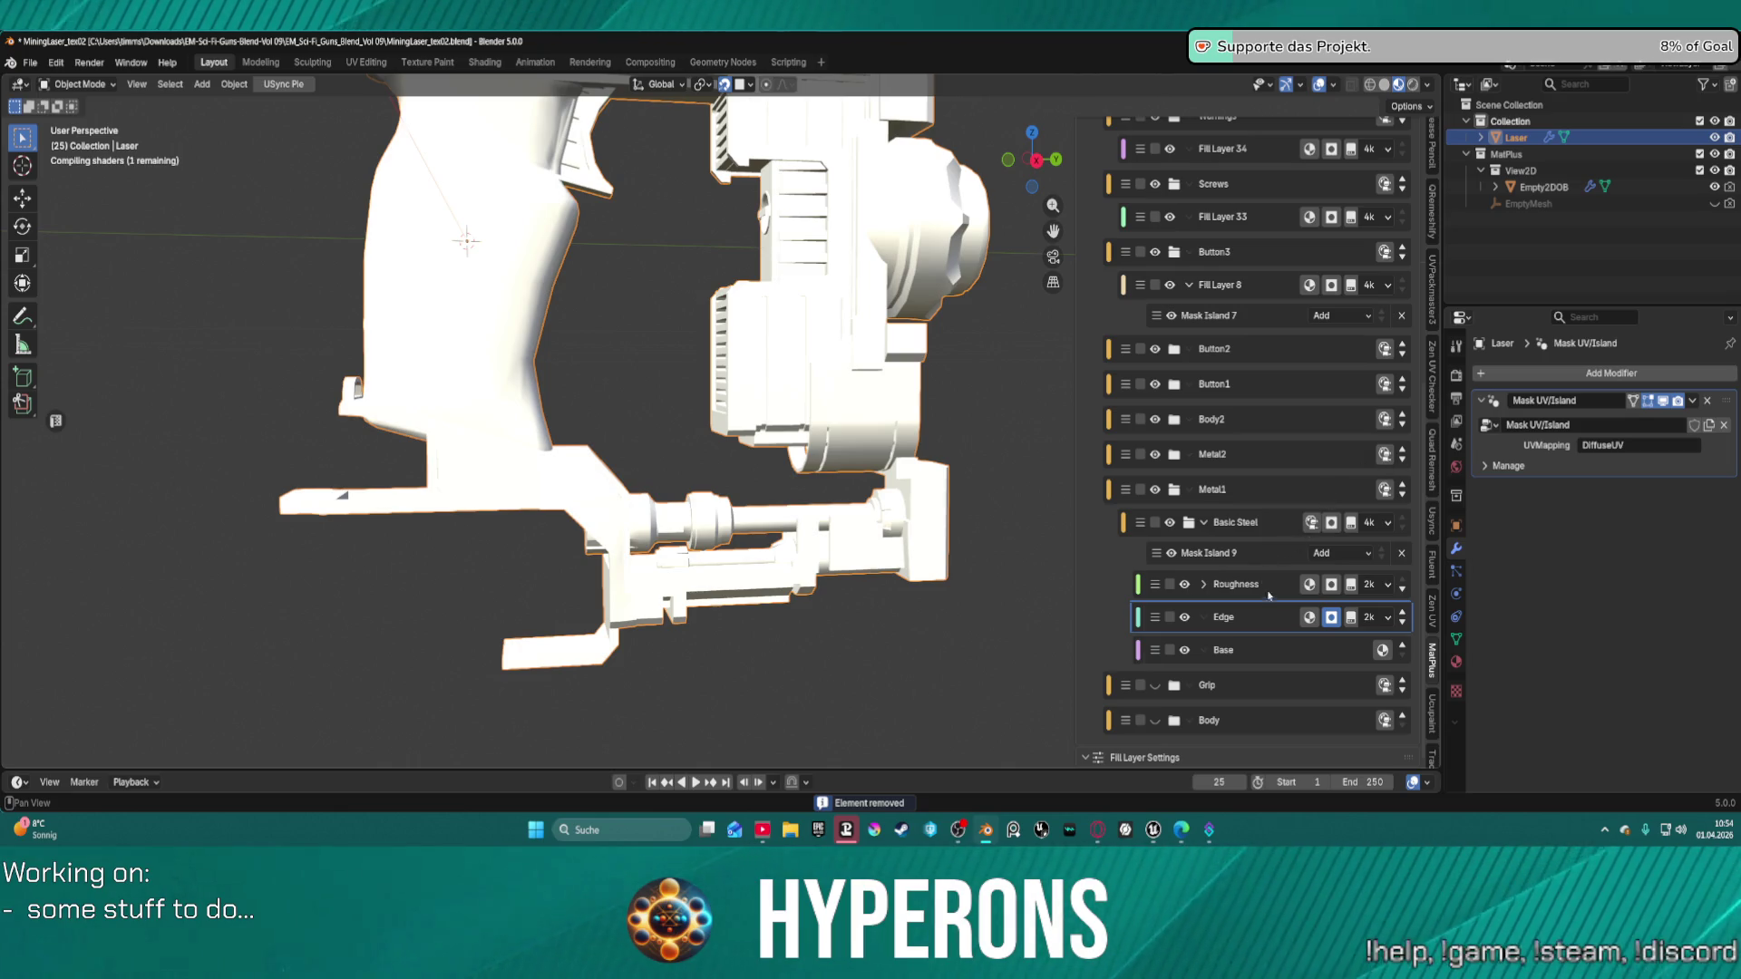
scroll(1268, 595, "up", 8)
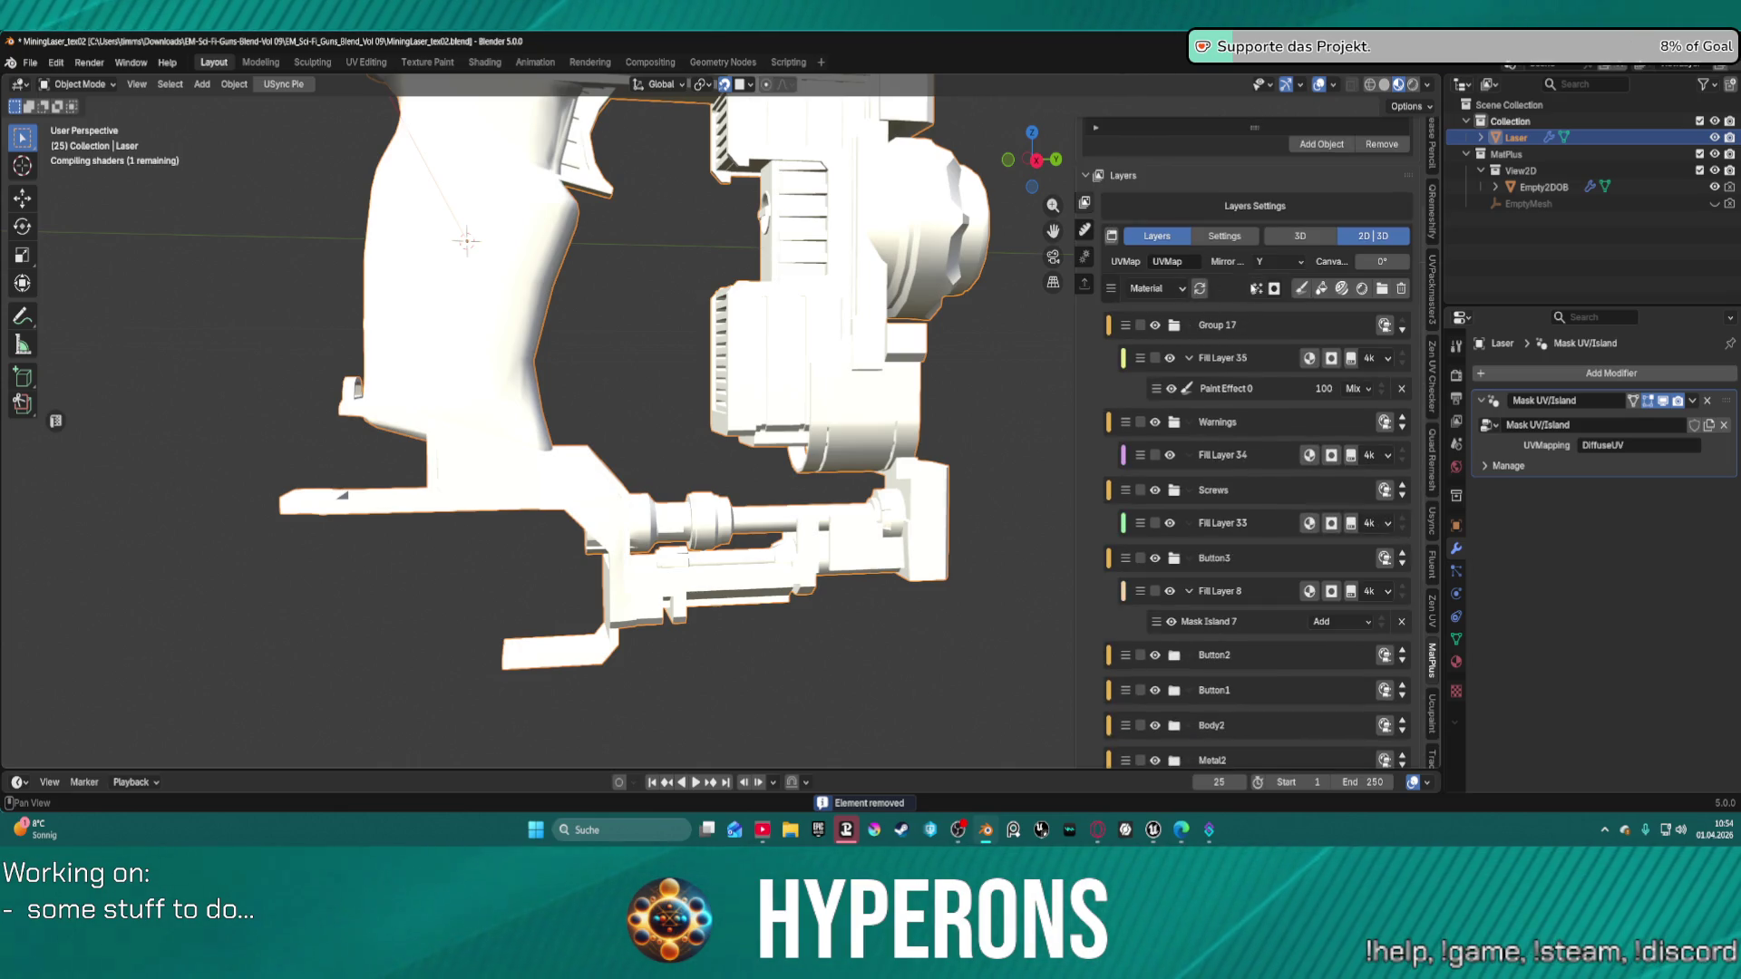
Add an intelligent mask to the Edge layer and set it to Edge Wear from the library.
left_click(1256, 288)
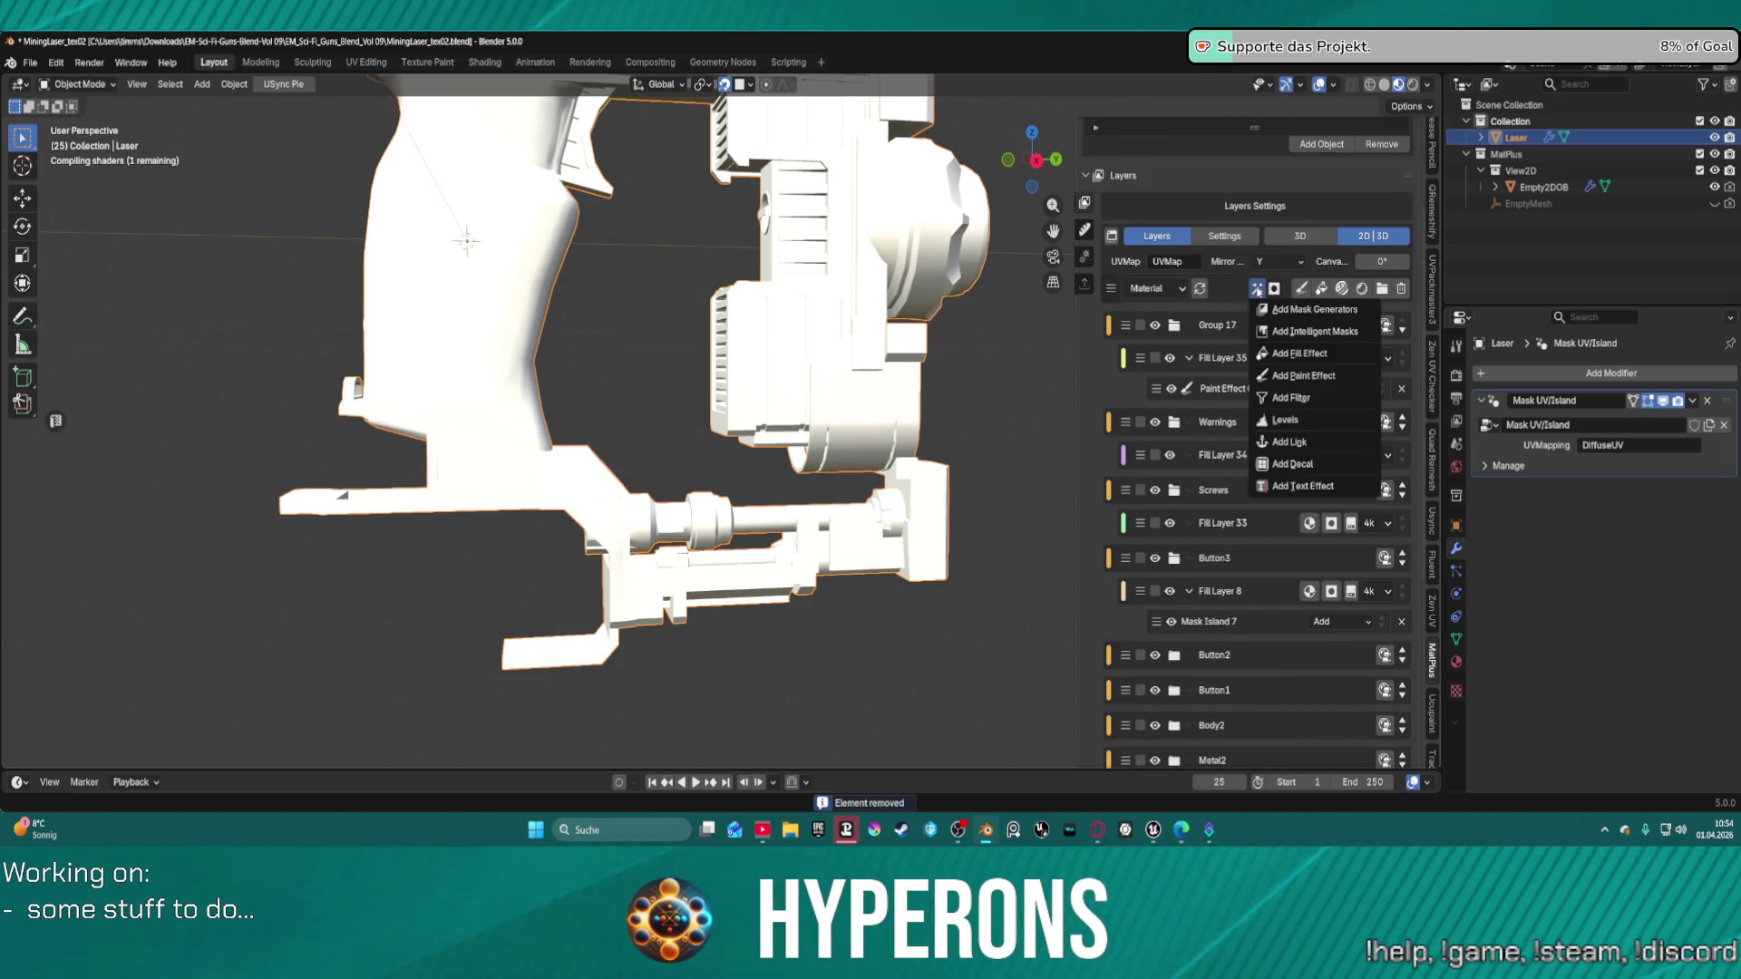
left_click(1309, 332)
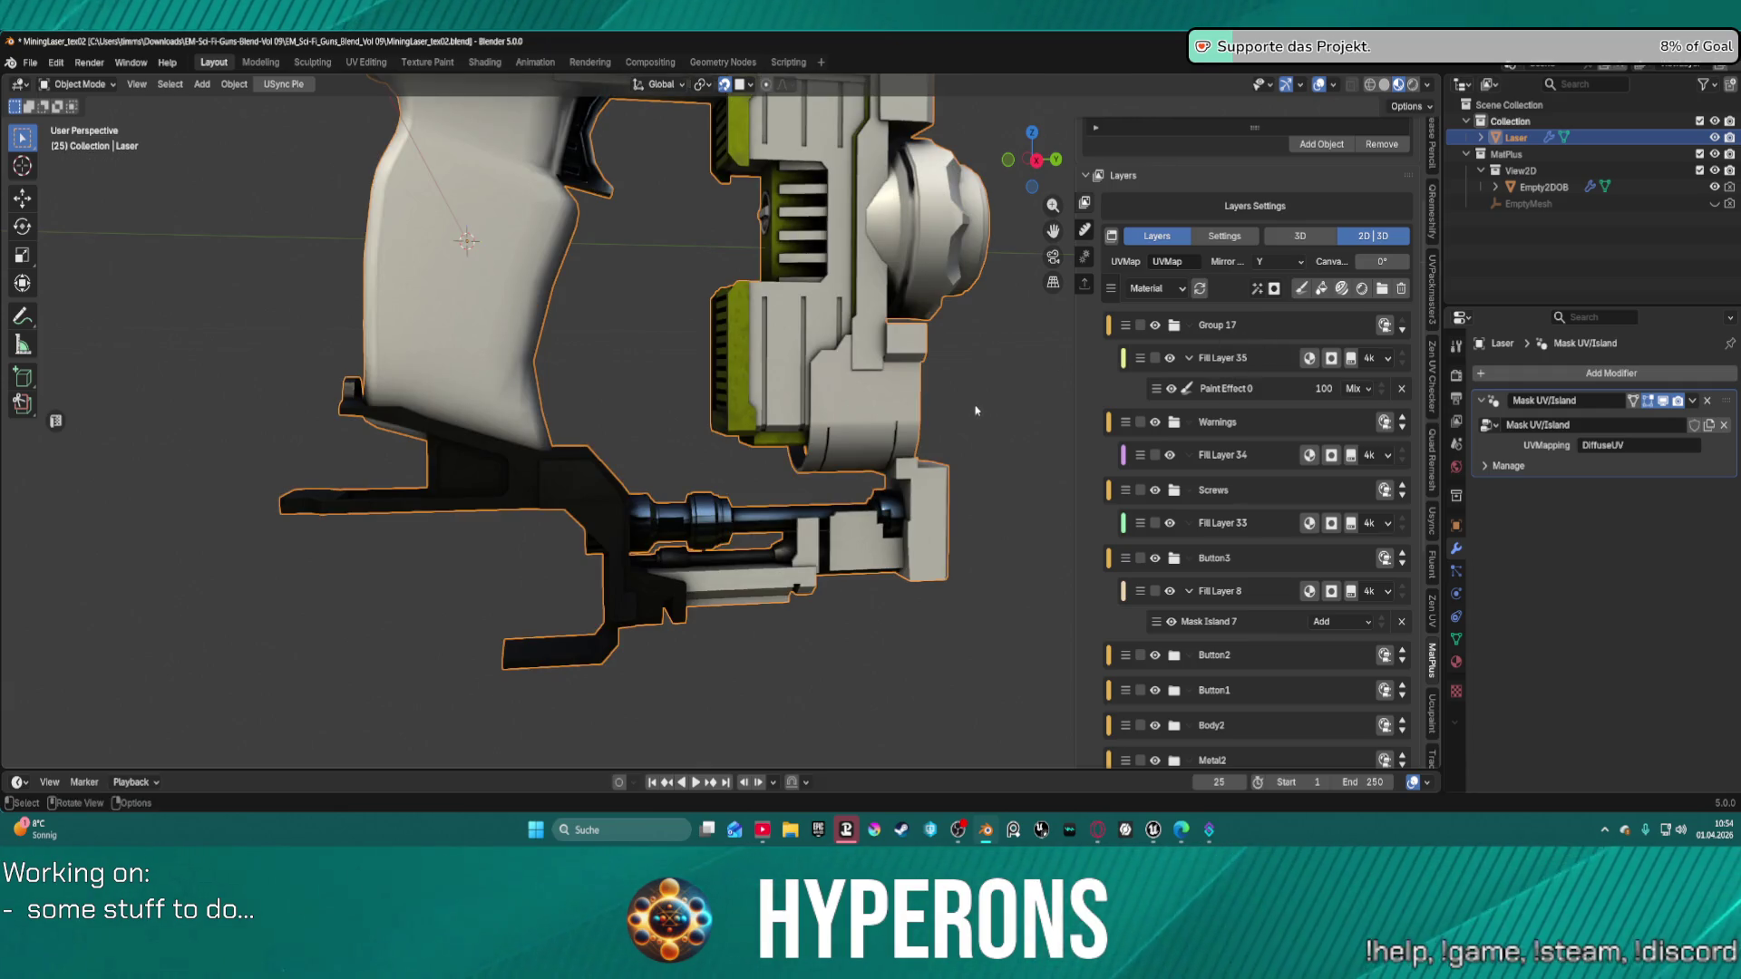
scroll(1307, 604, "down", 8)
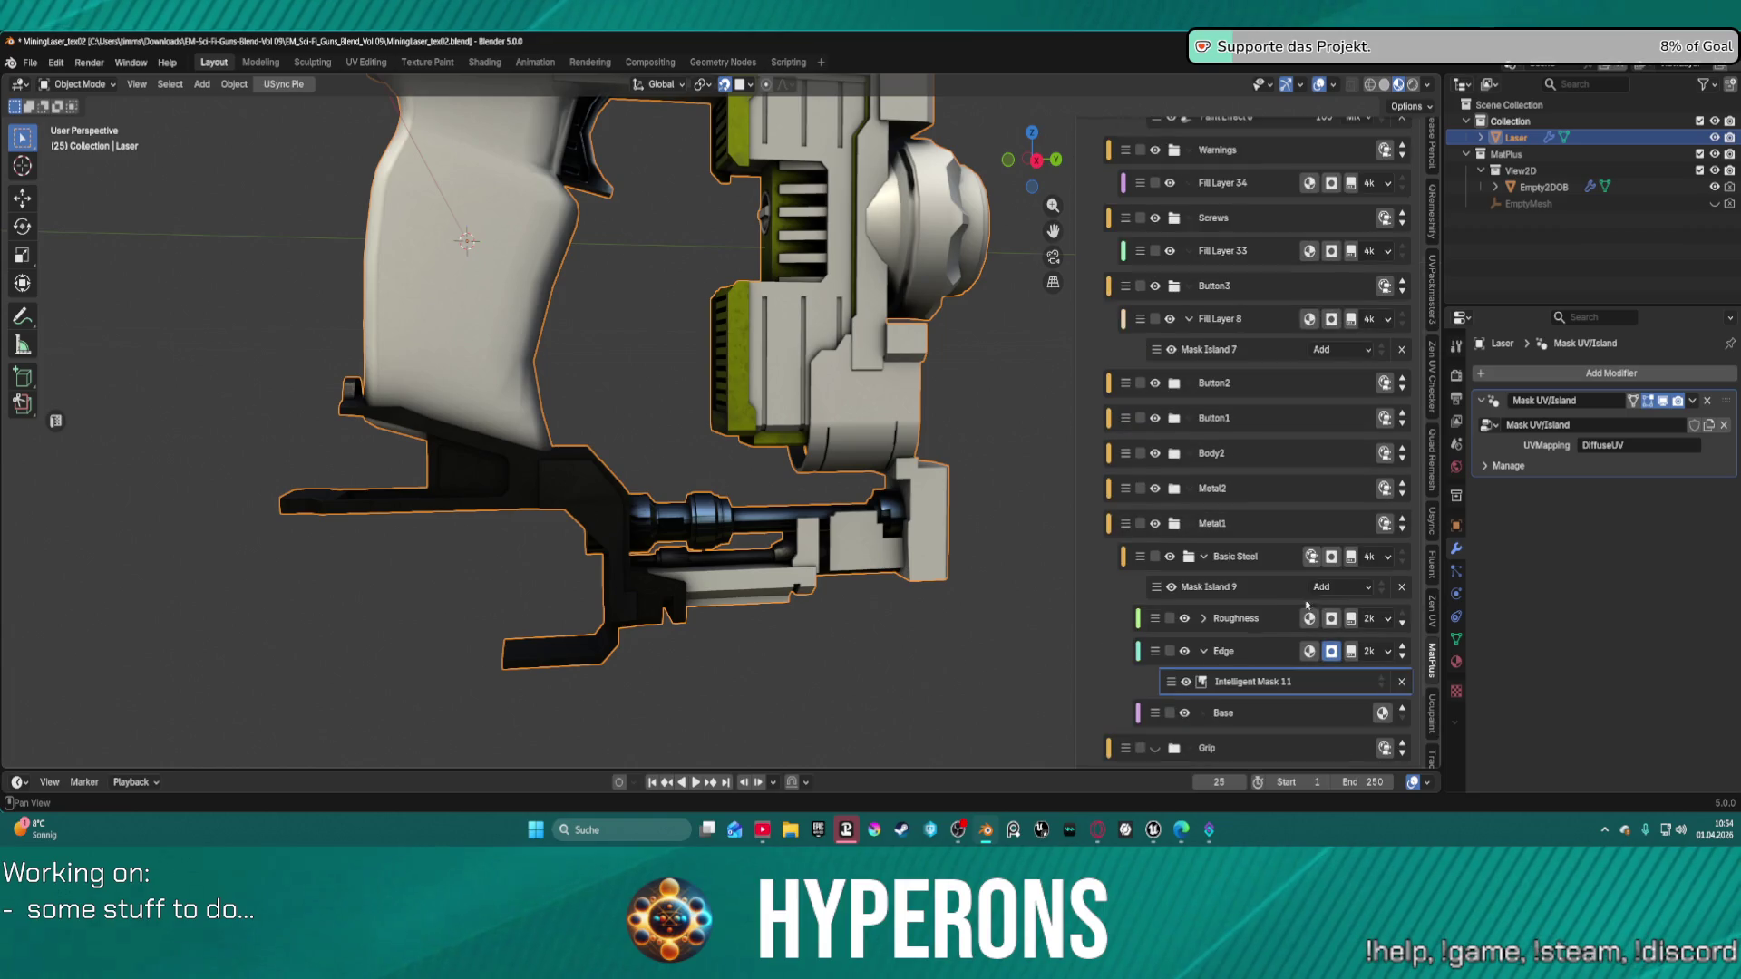
left_click(1242, 715)
left_click(1178, 741)
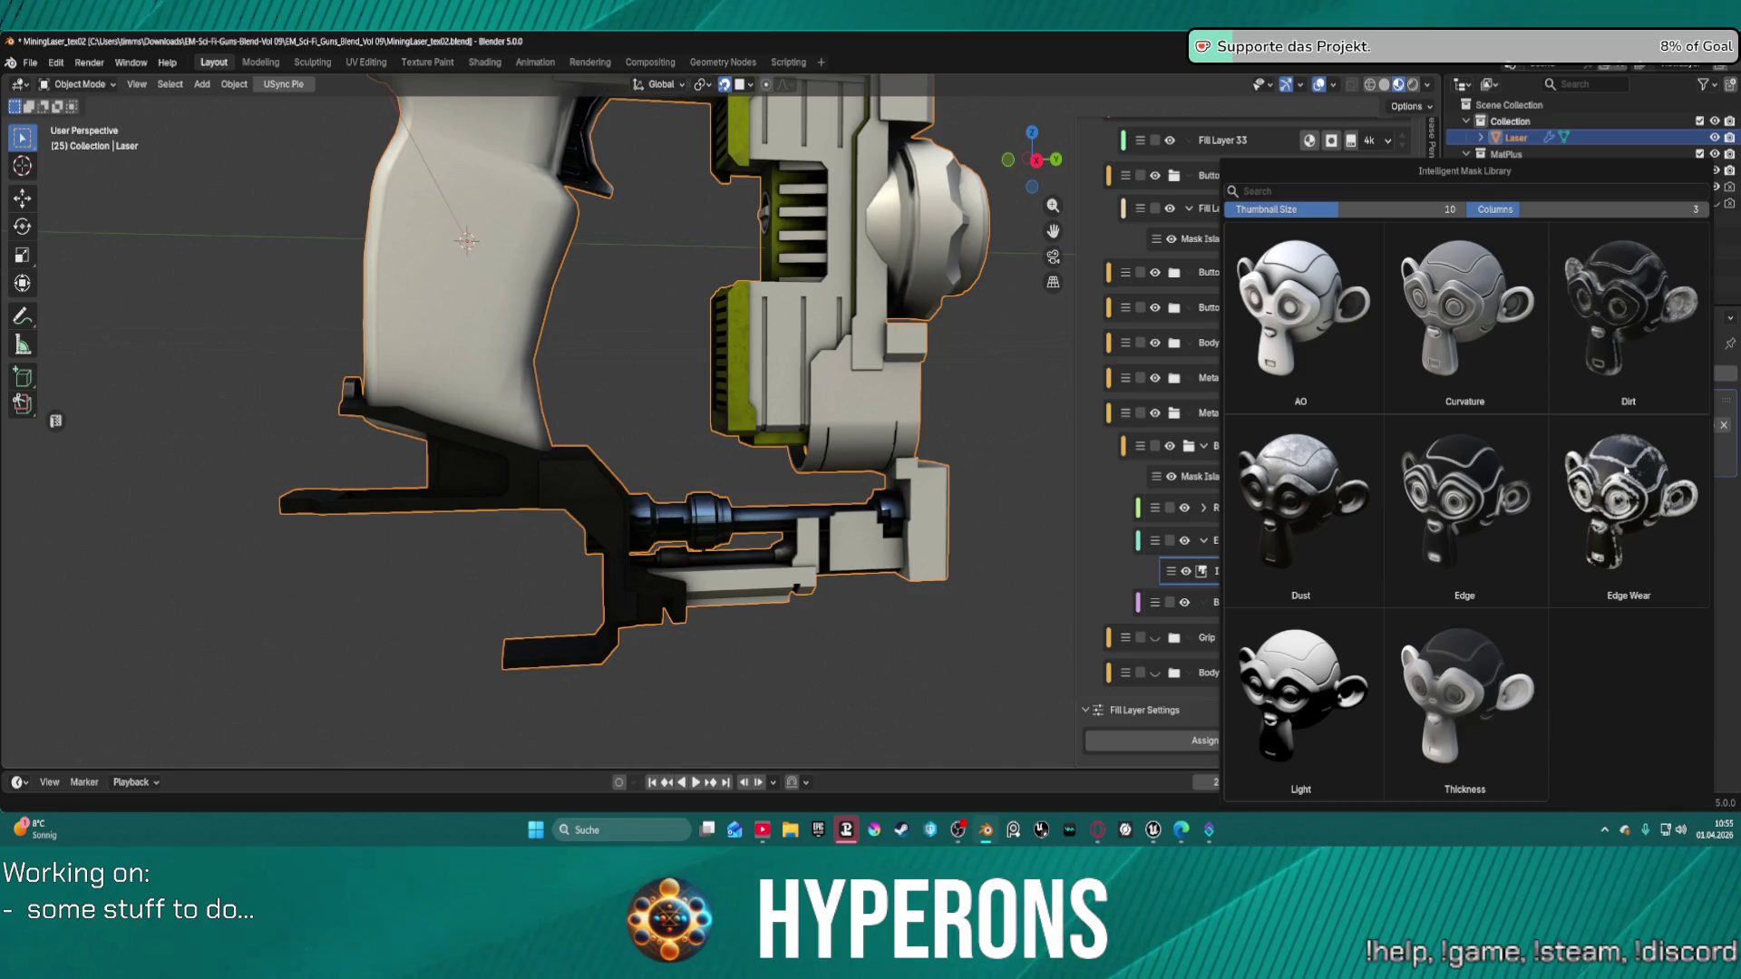
left_click(1628, 472)
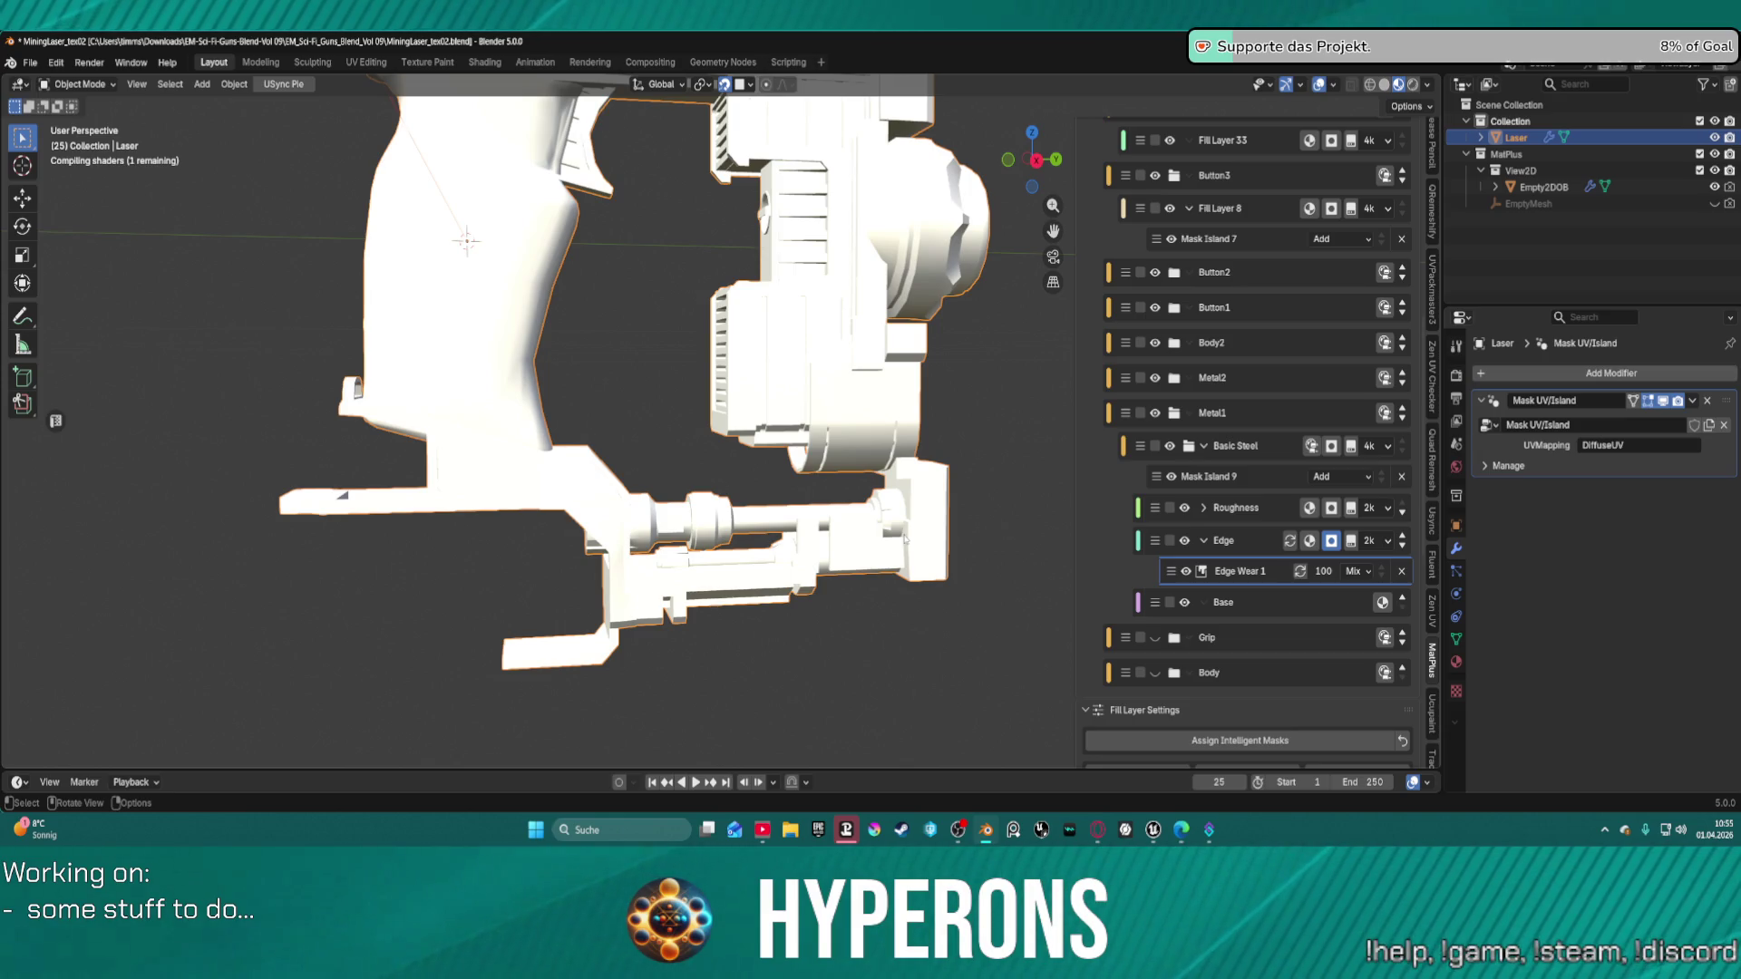
scroll(1329, 640, "down", 12)
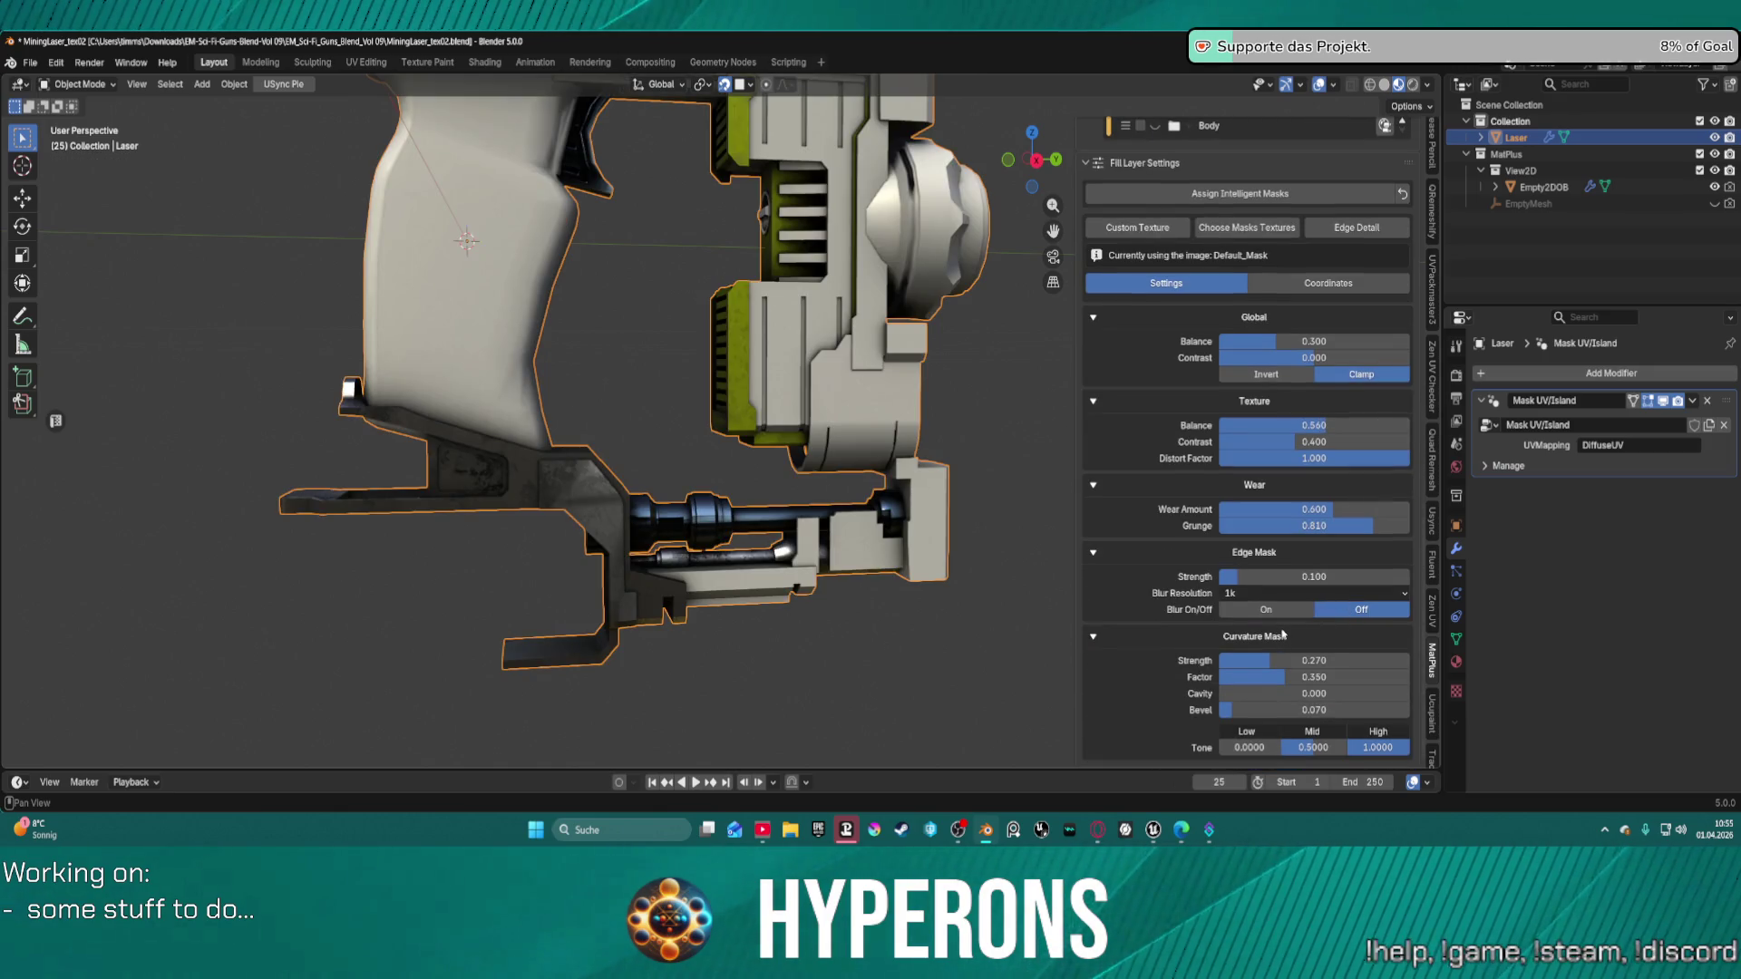
Set Edge Wear Grunge 0.181, Curvature Strength 0.336, Factor 0.236, Edge Mask Strength 0.150.
mouse_move(861, 531)
middle_mouse_down()
mouse_move(580, 537)
mouse_move(739, 562)
mouse_move(889, 494)
mouse_move(814, 432)
mouse_move(717, 463)
mouse_move(741, 392)
middle_mouse_up()
scroll(934, 471, "down", 5)
scroll(702, 468, "up", 8)
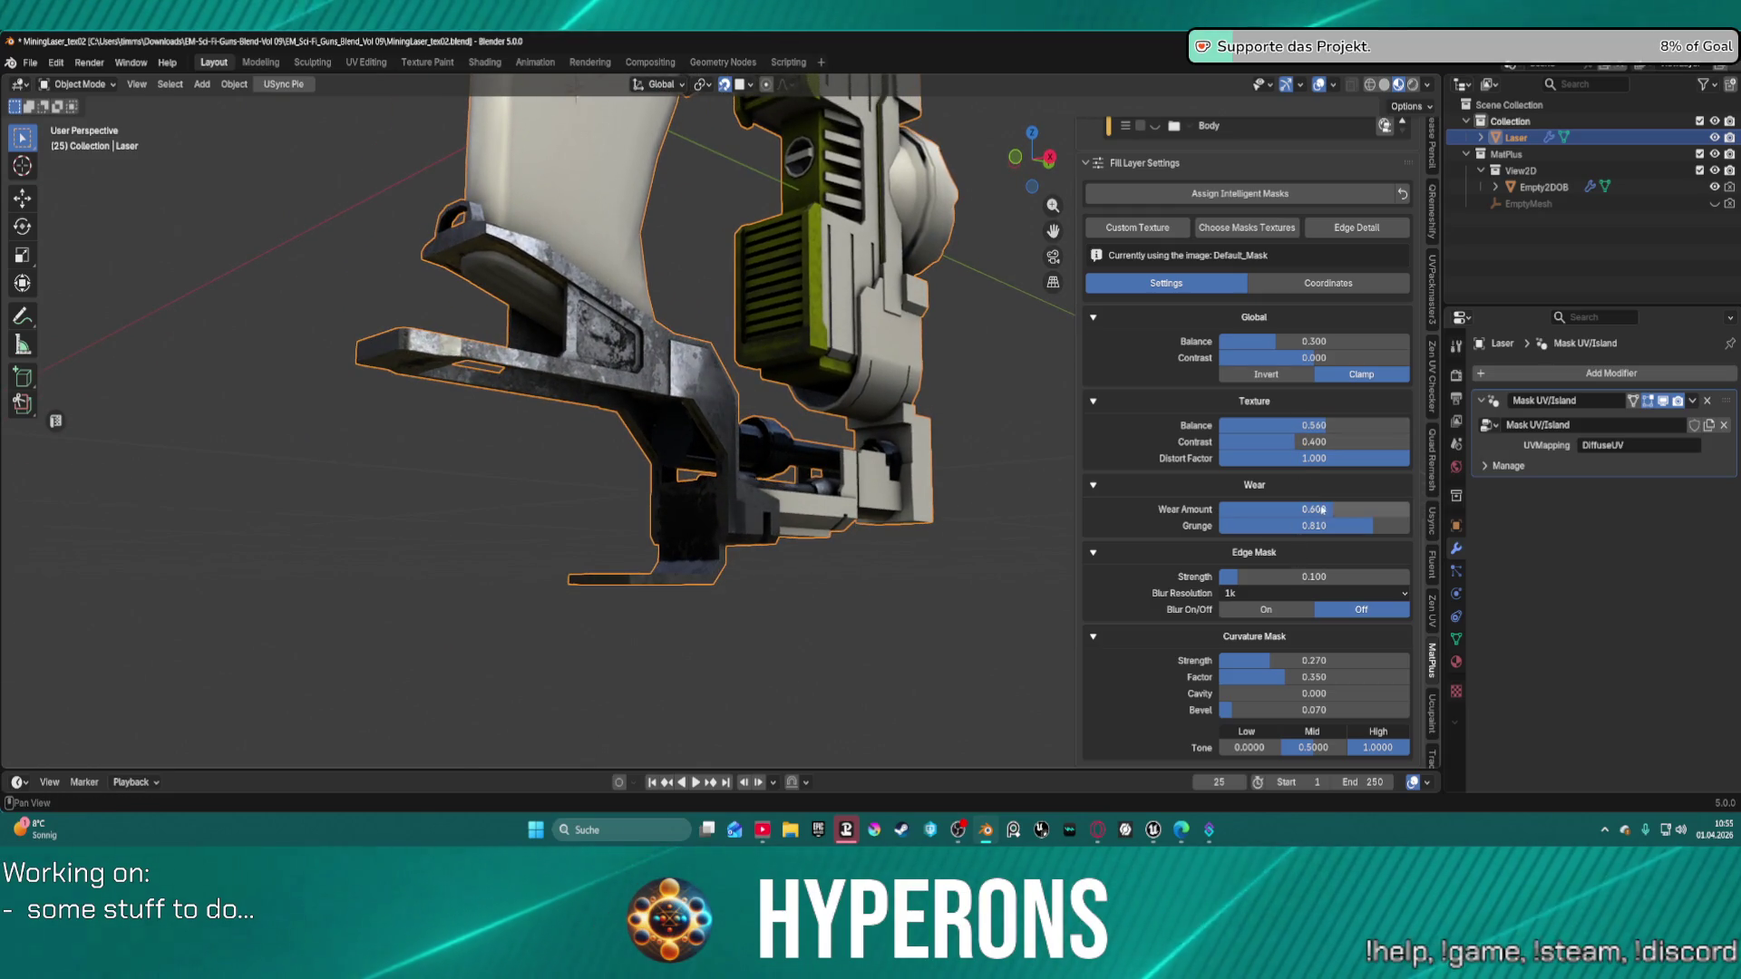
left_click_drag(1323, 526, 1169, 526)
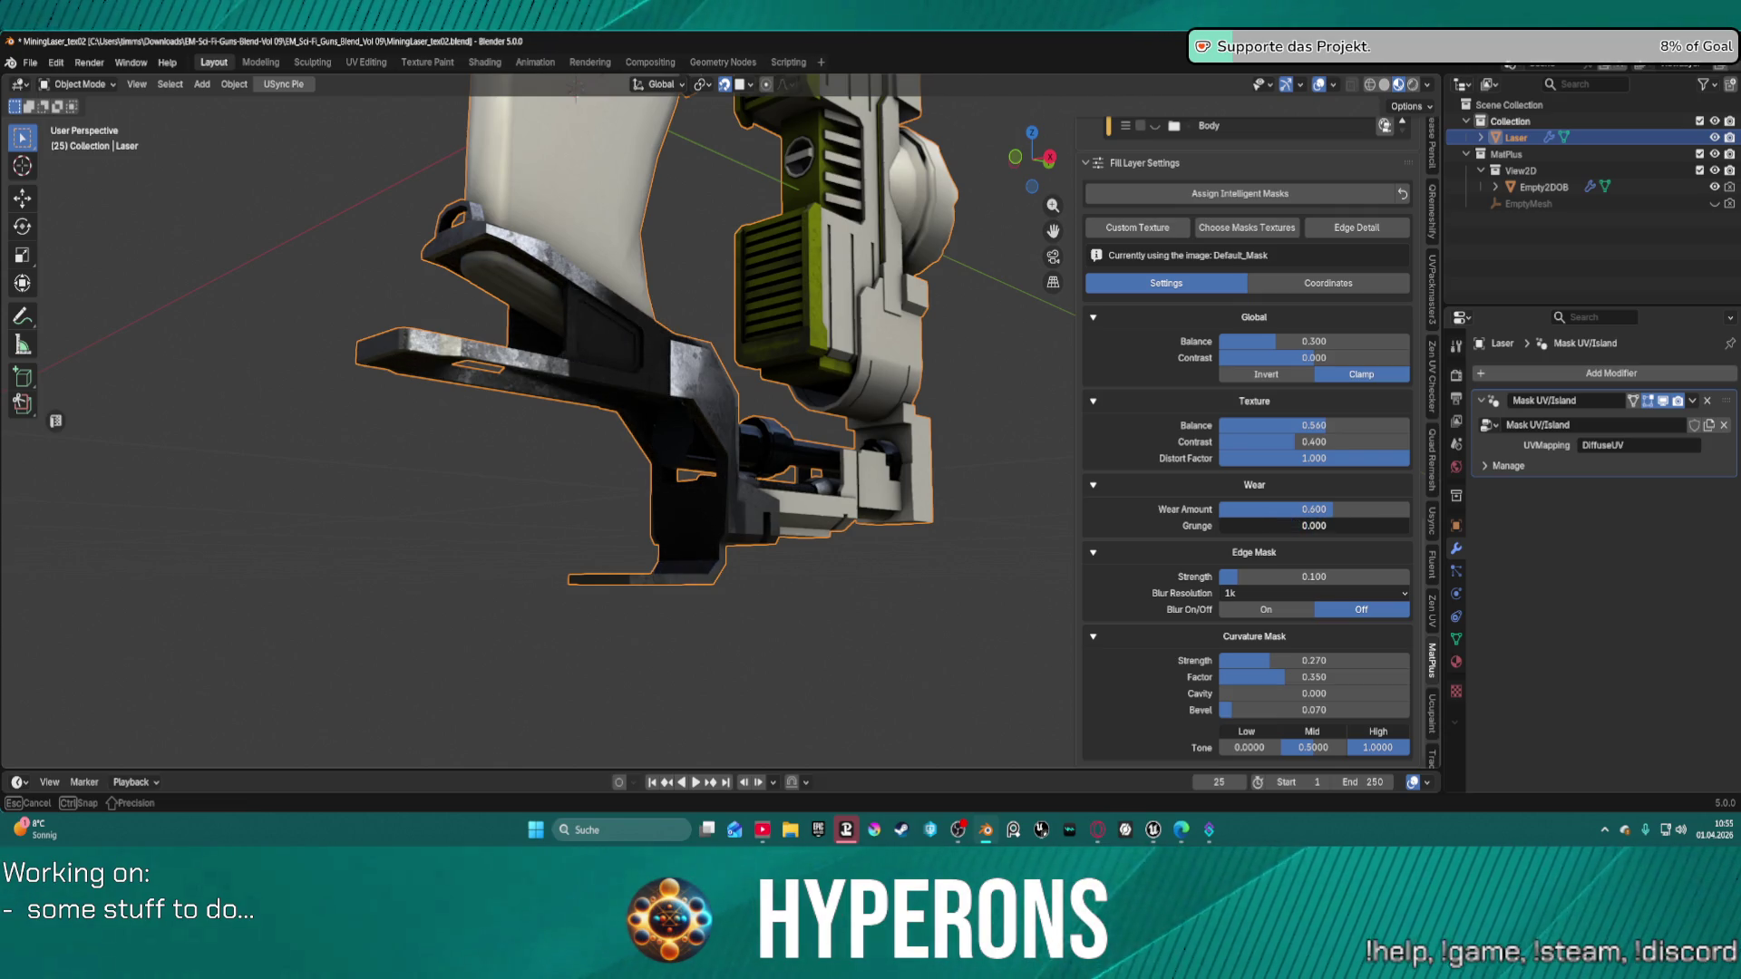
left_click_drag(1239, 526, 1252, 526)
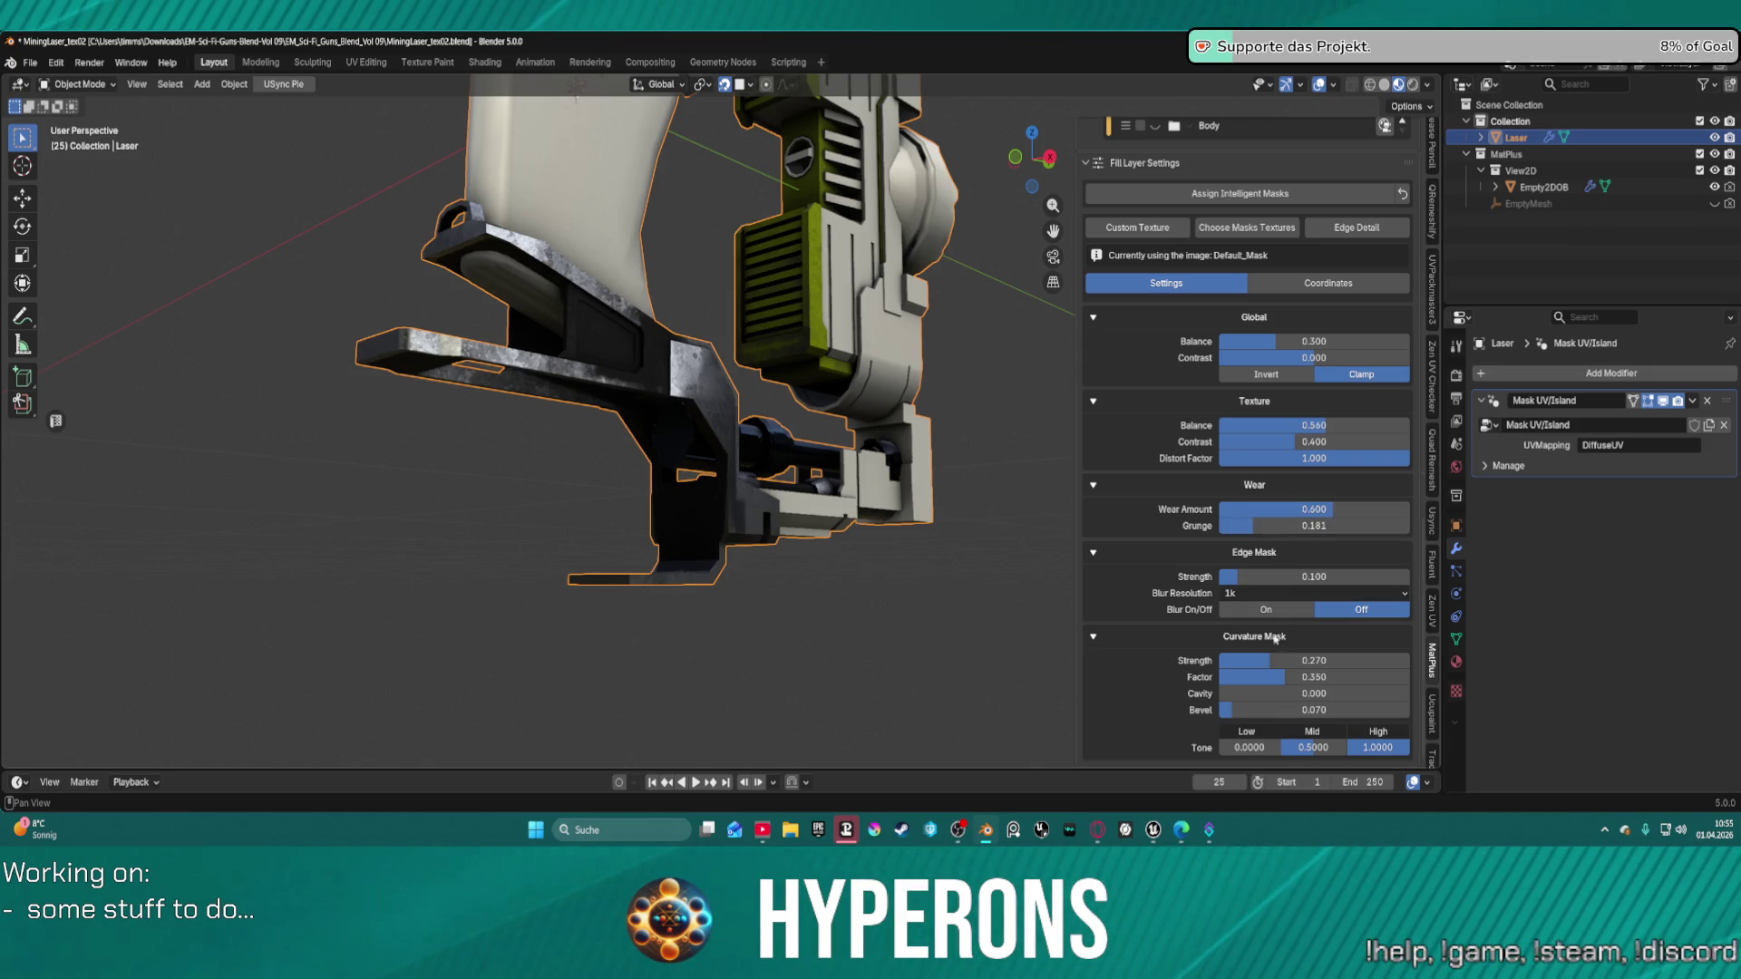
mouse_move(1278, 661)
left_mouse_down()
mouse_move(1256, 660)
mouse_move(1281, 680)
mouse_move(1244, 679)
left_mouse_up()
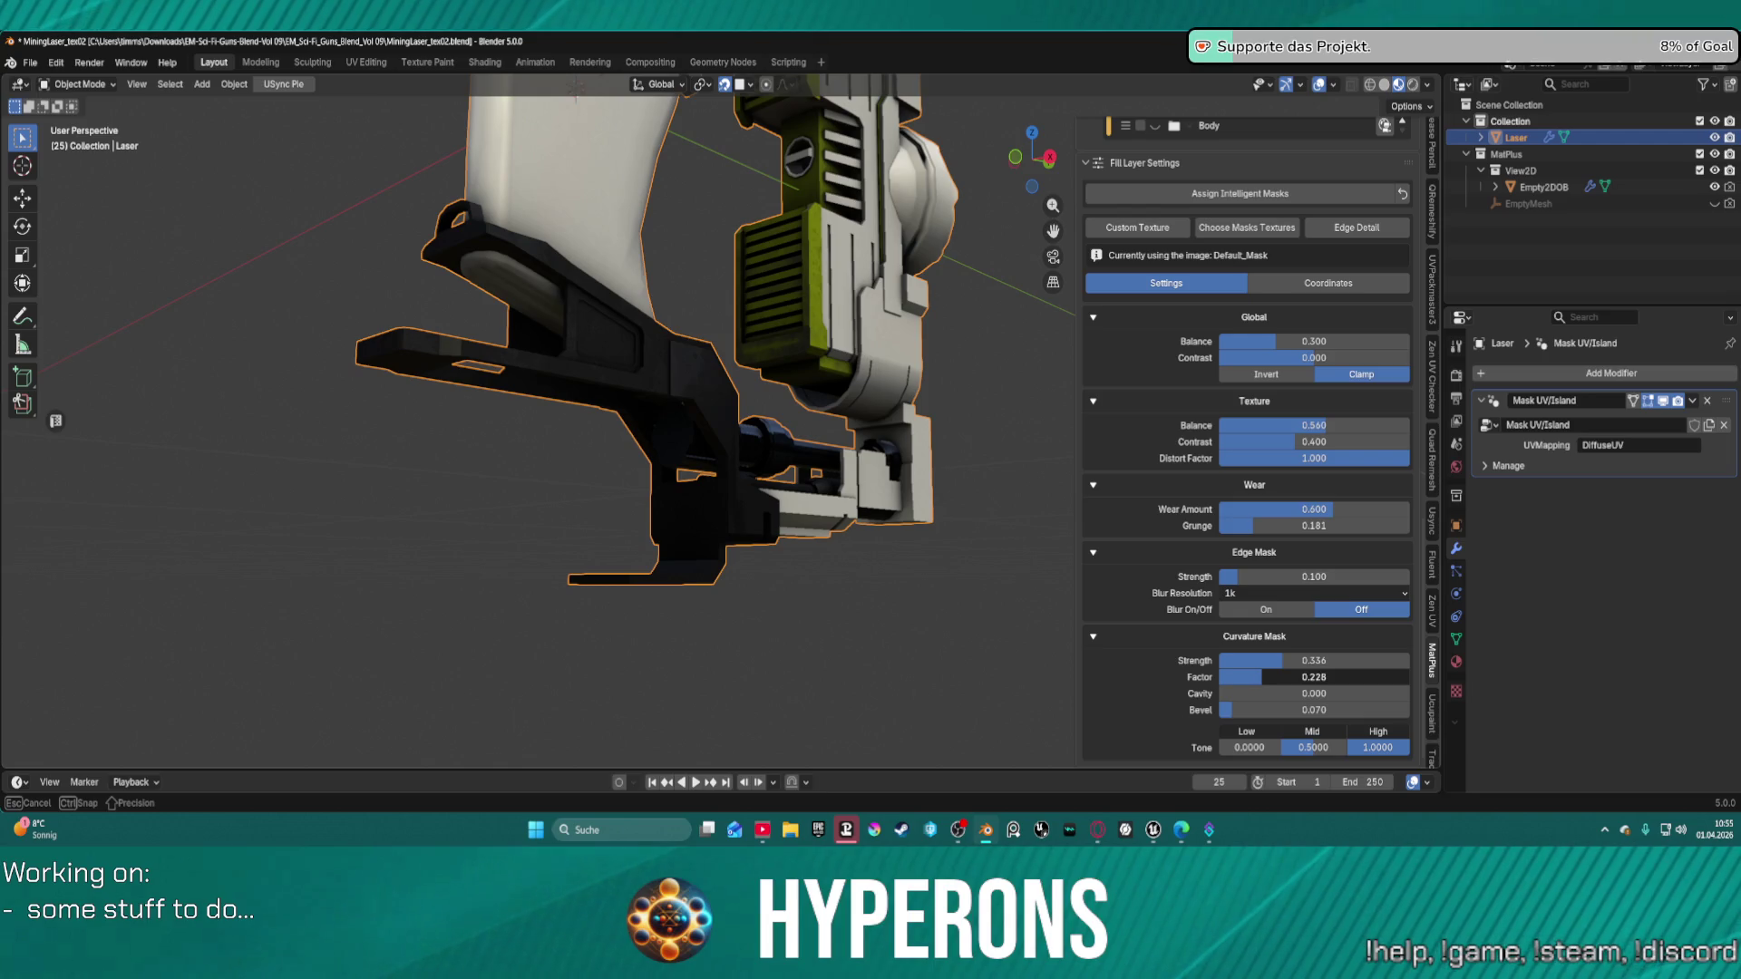
left_click_drag(1266, 677, 1269, 677)
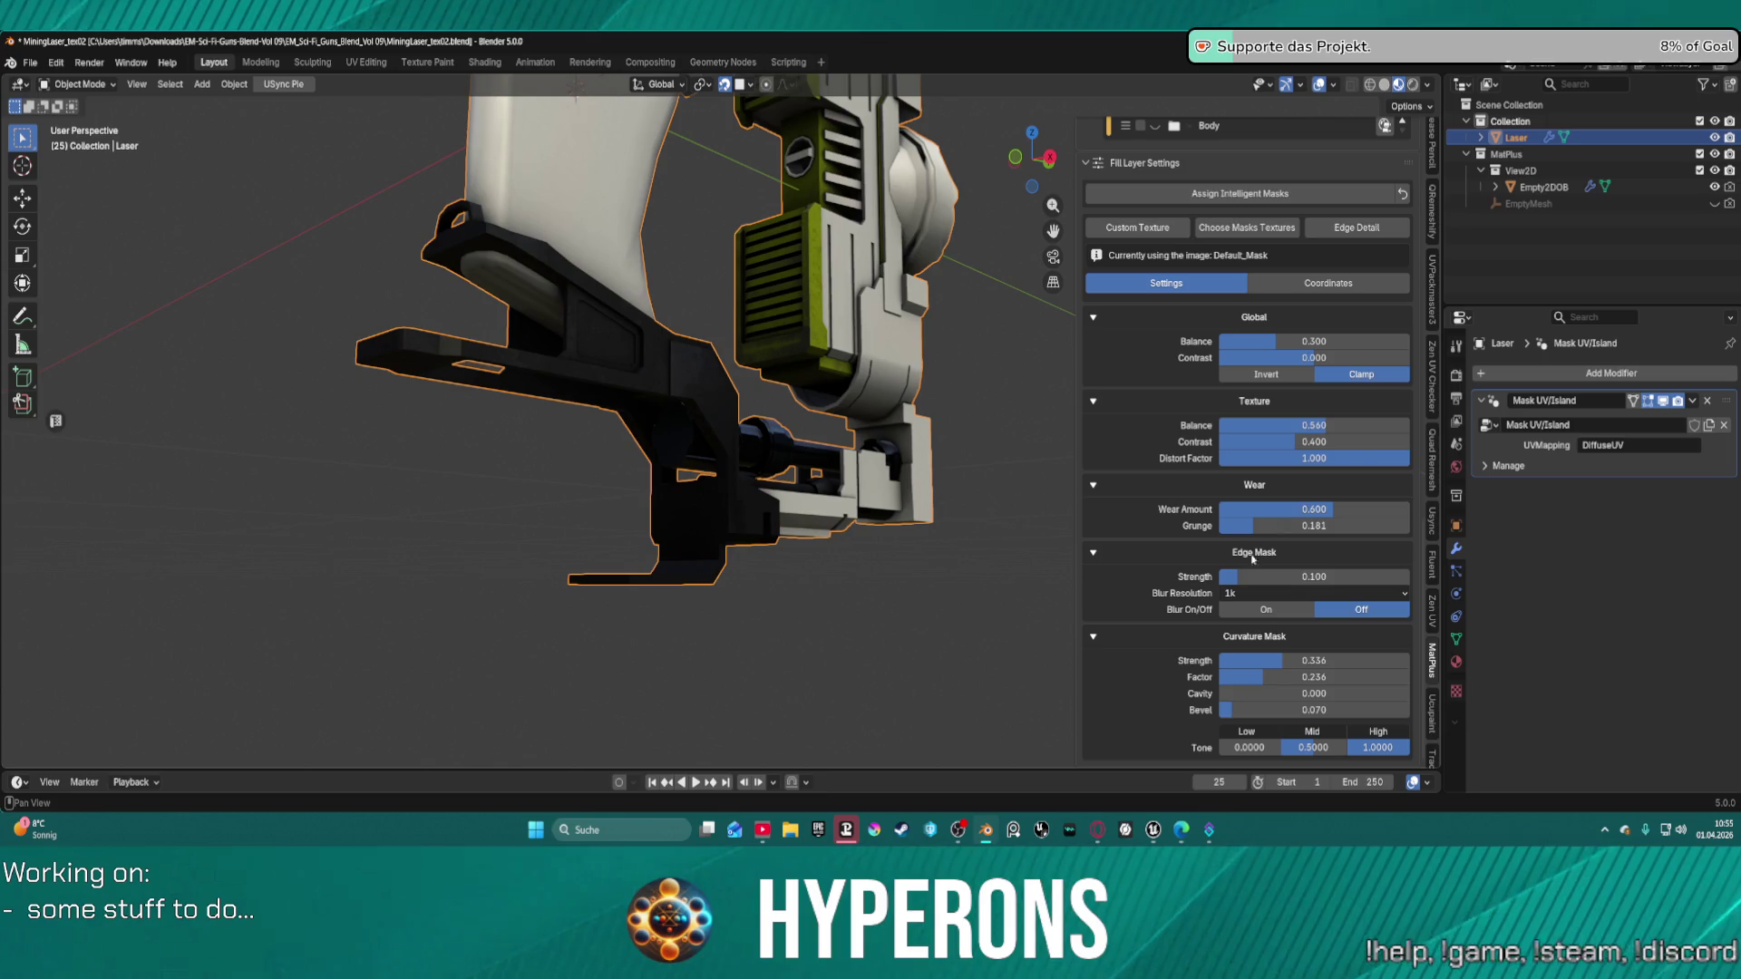
mouse_move(1253, 577)
left_mouse_down()
mouse_move(1277, 577)
mouse_move(1246, 577)
left_mouse_up()
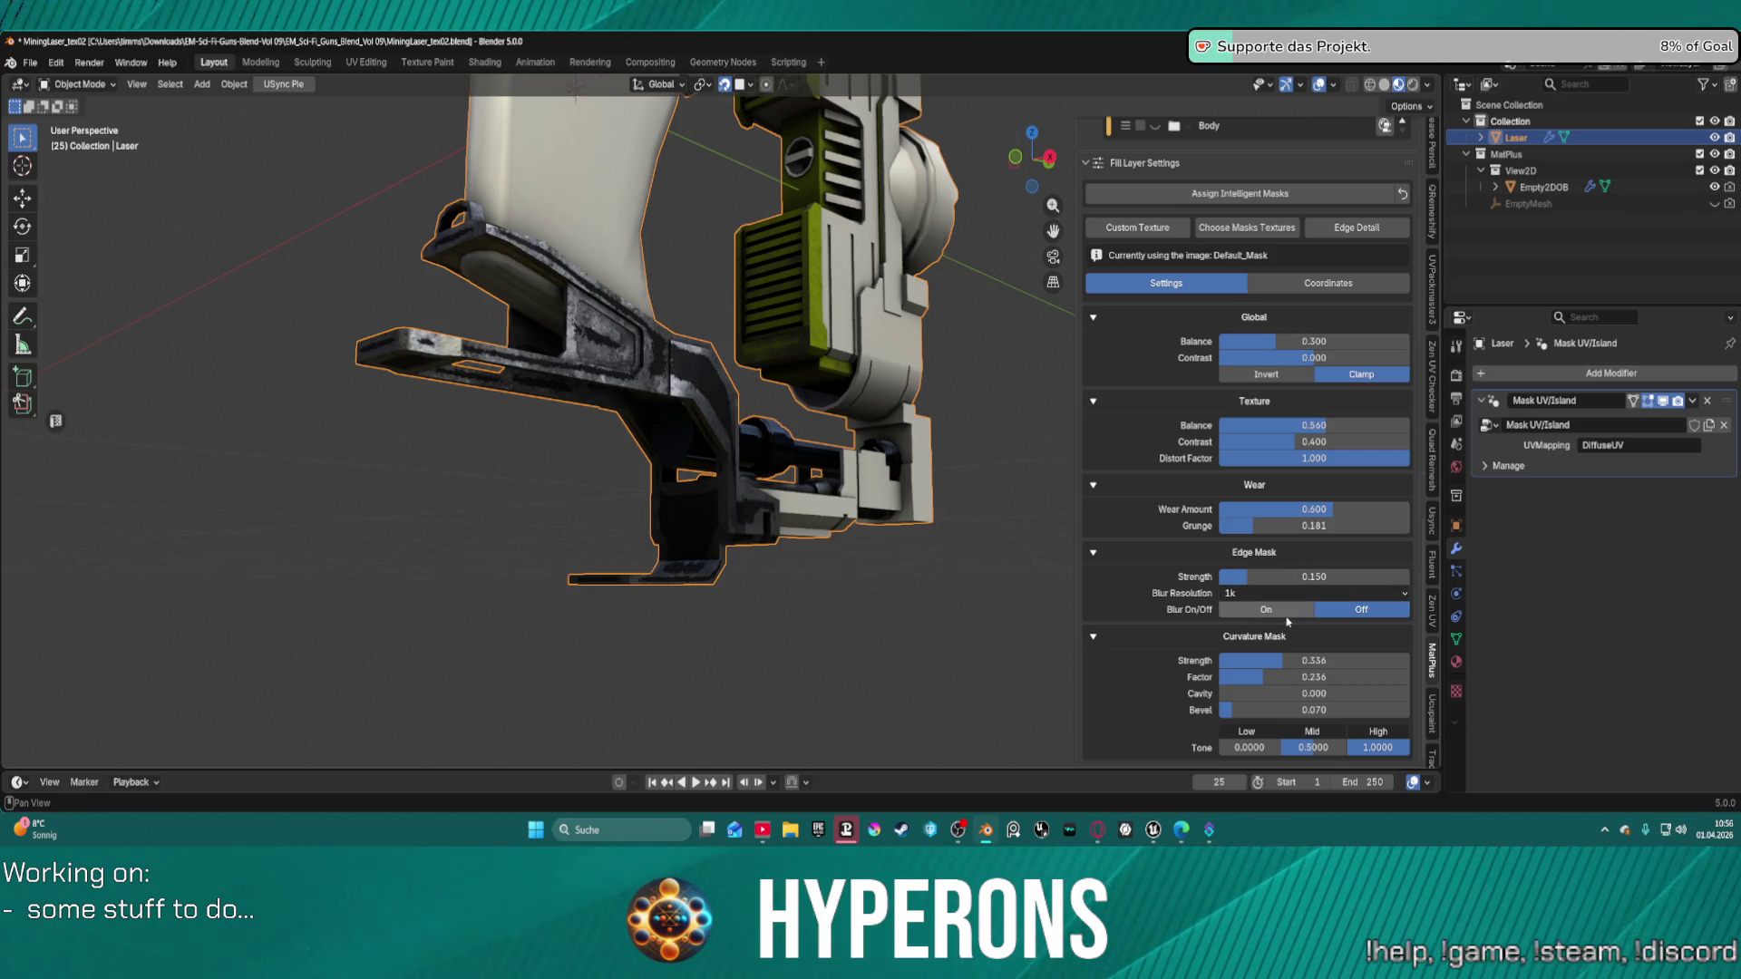
Turn on edge mask blurring and set Edge Smoothness to 0.005.
left_click(1270, 610)
left_click(1067, 619)
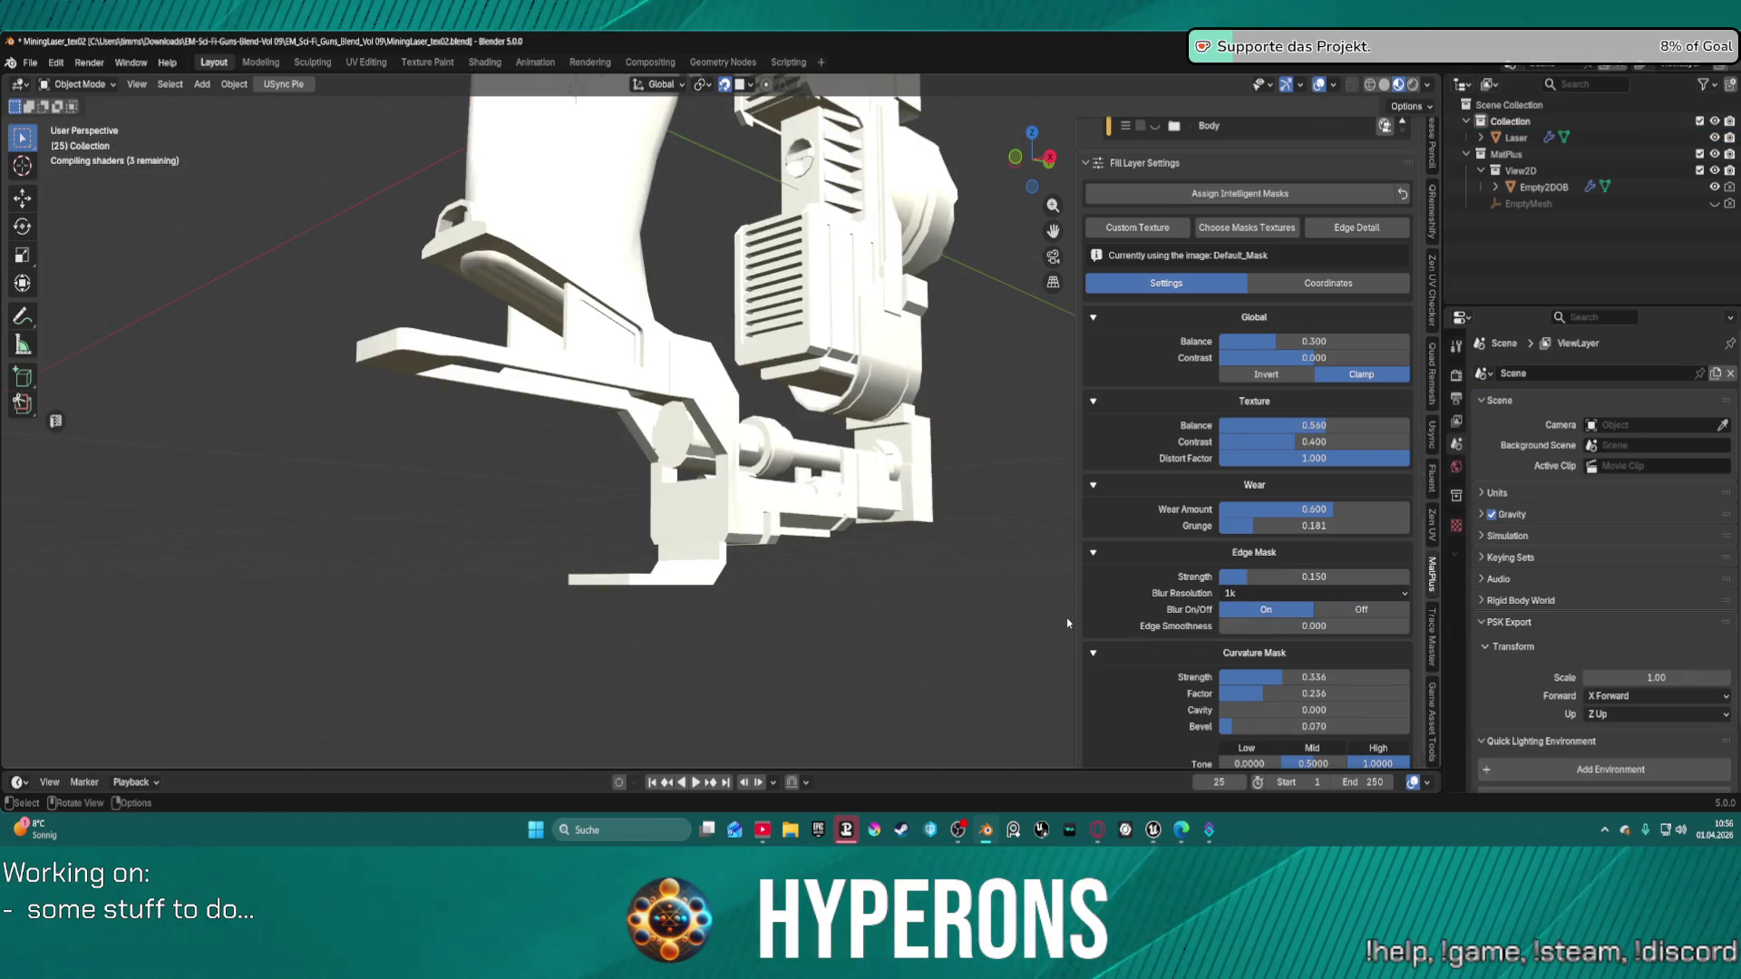
left_click(1332, 626)
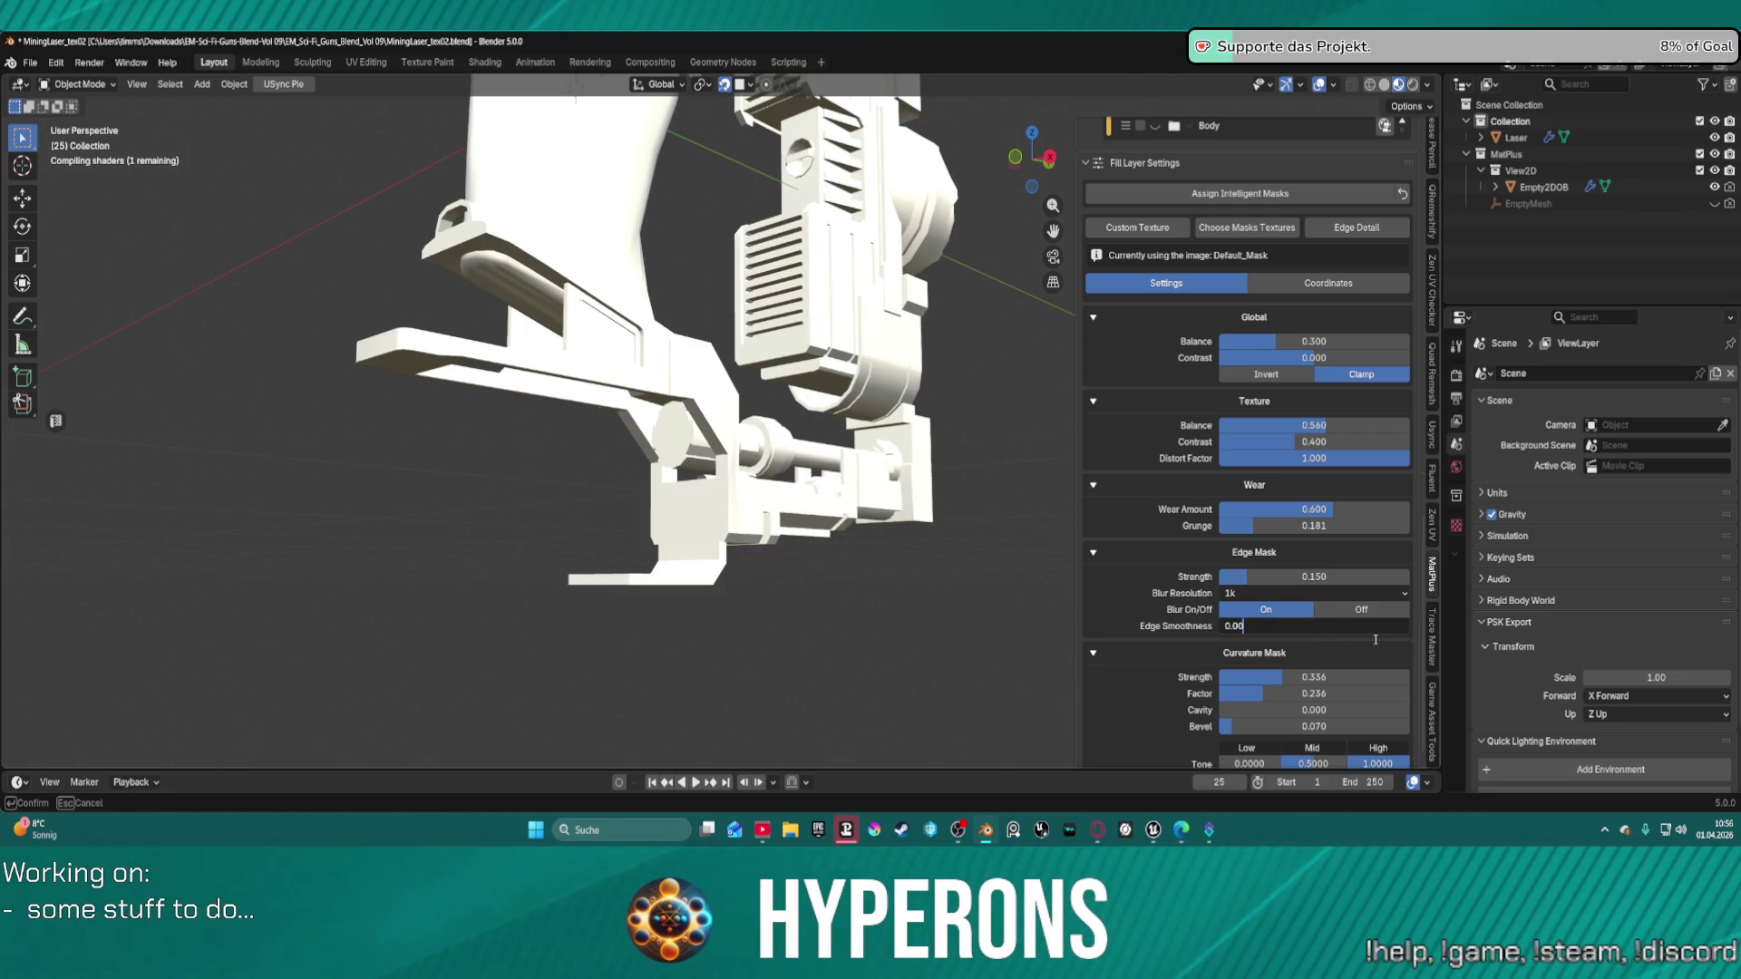
type("5")
key("Return")
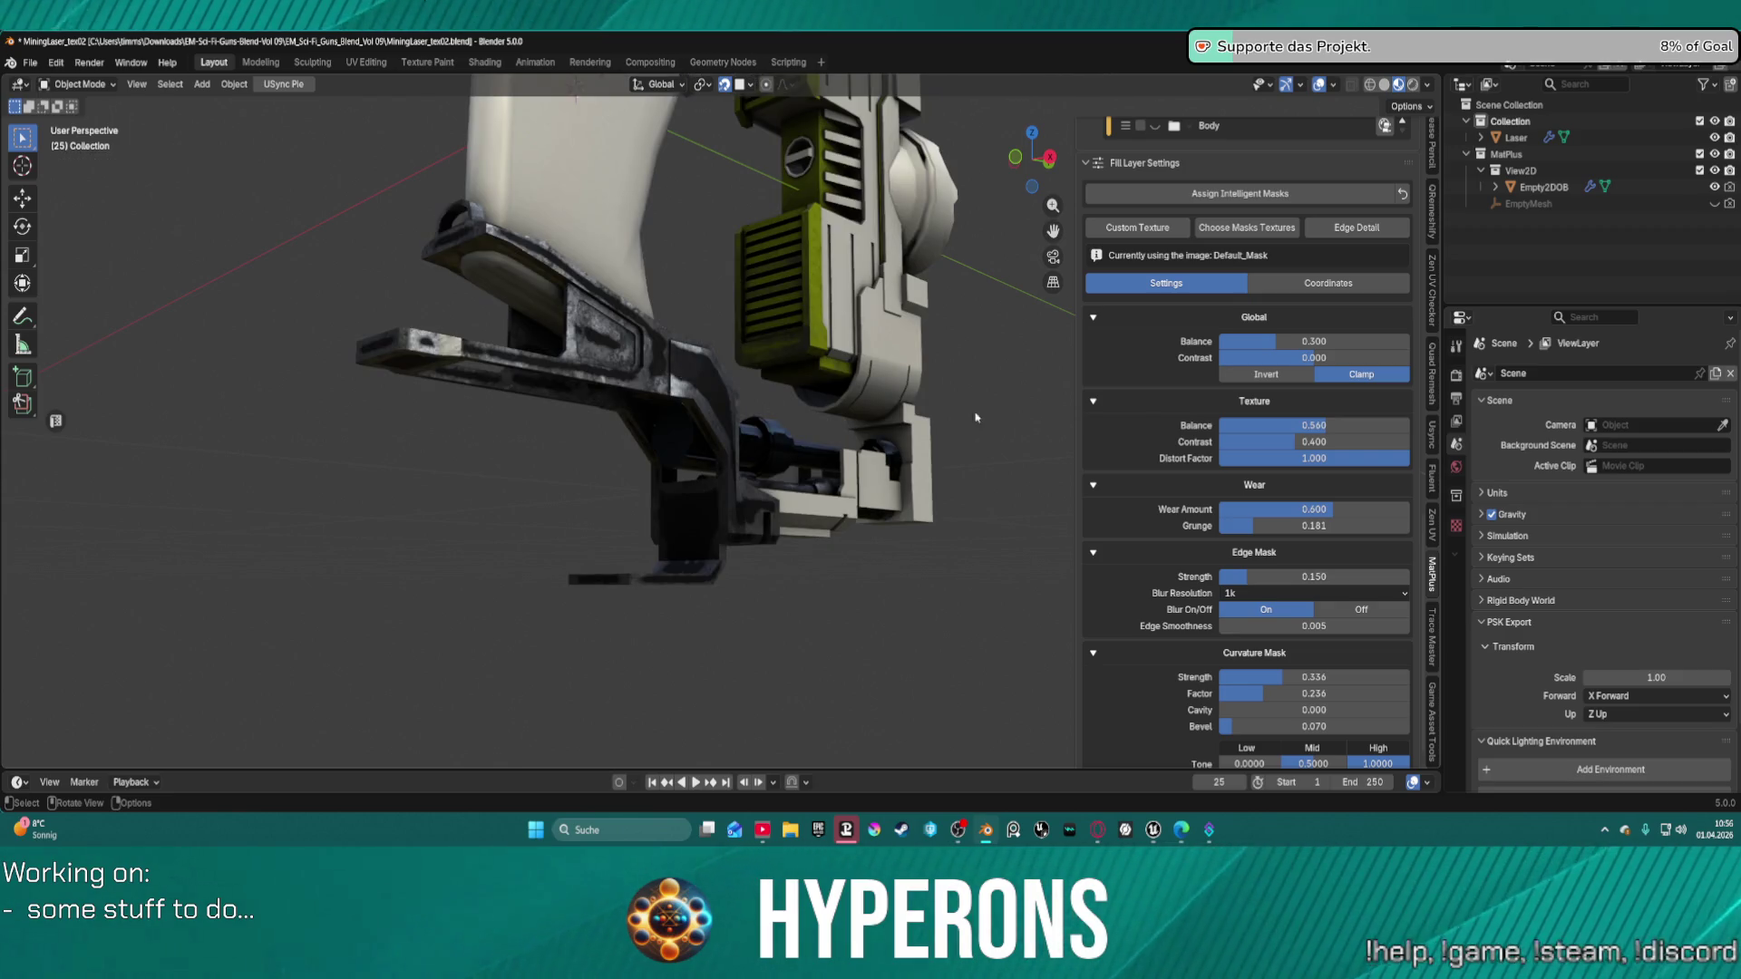
Set the Edge Mask Strength to exactly 0.14.
left_click_drag(1297, 577, 1300, 576)
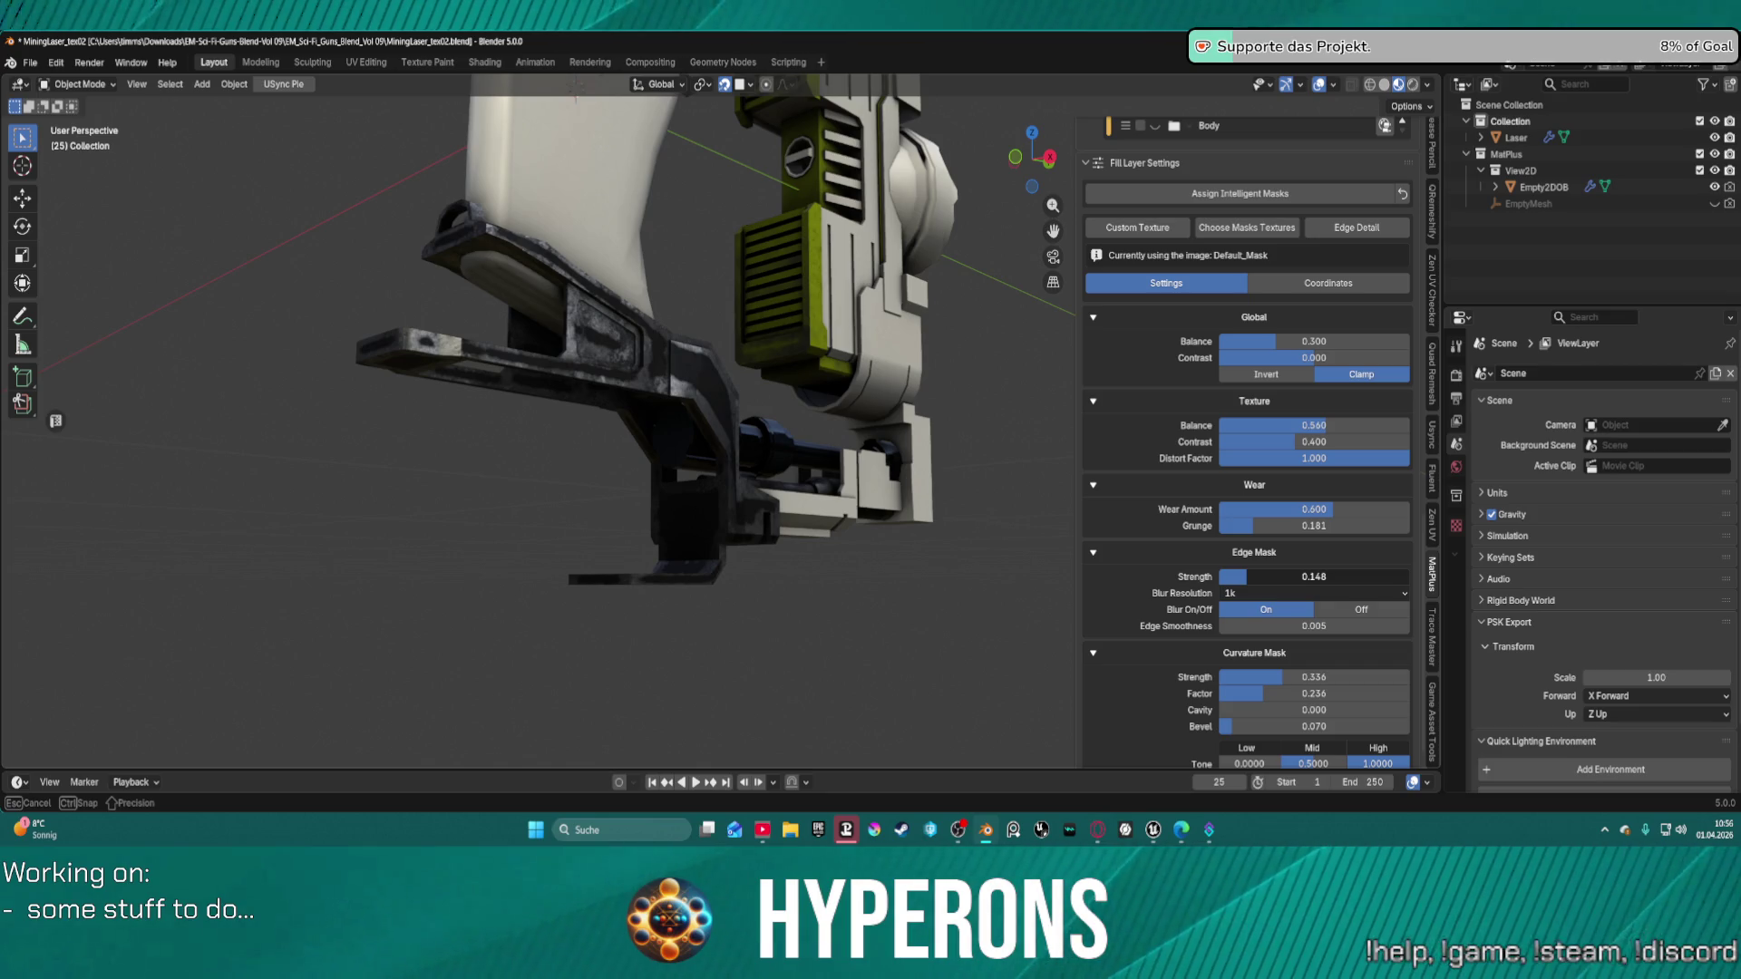
left_click_drag(1300, 577, 1297, 594)
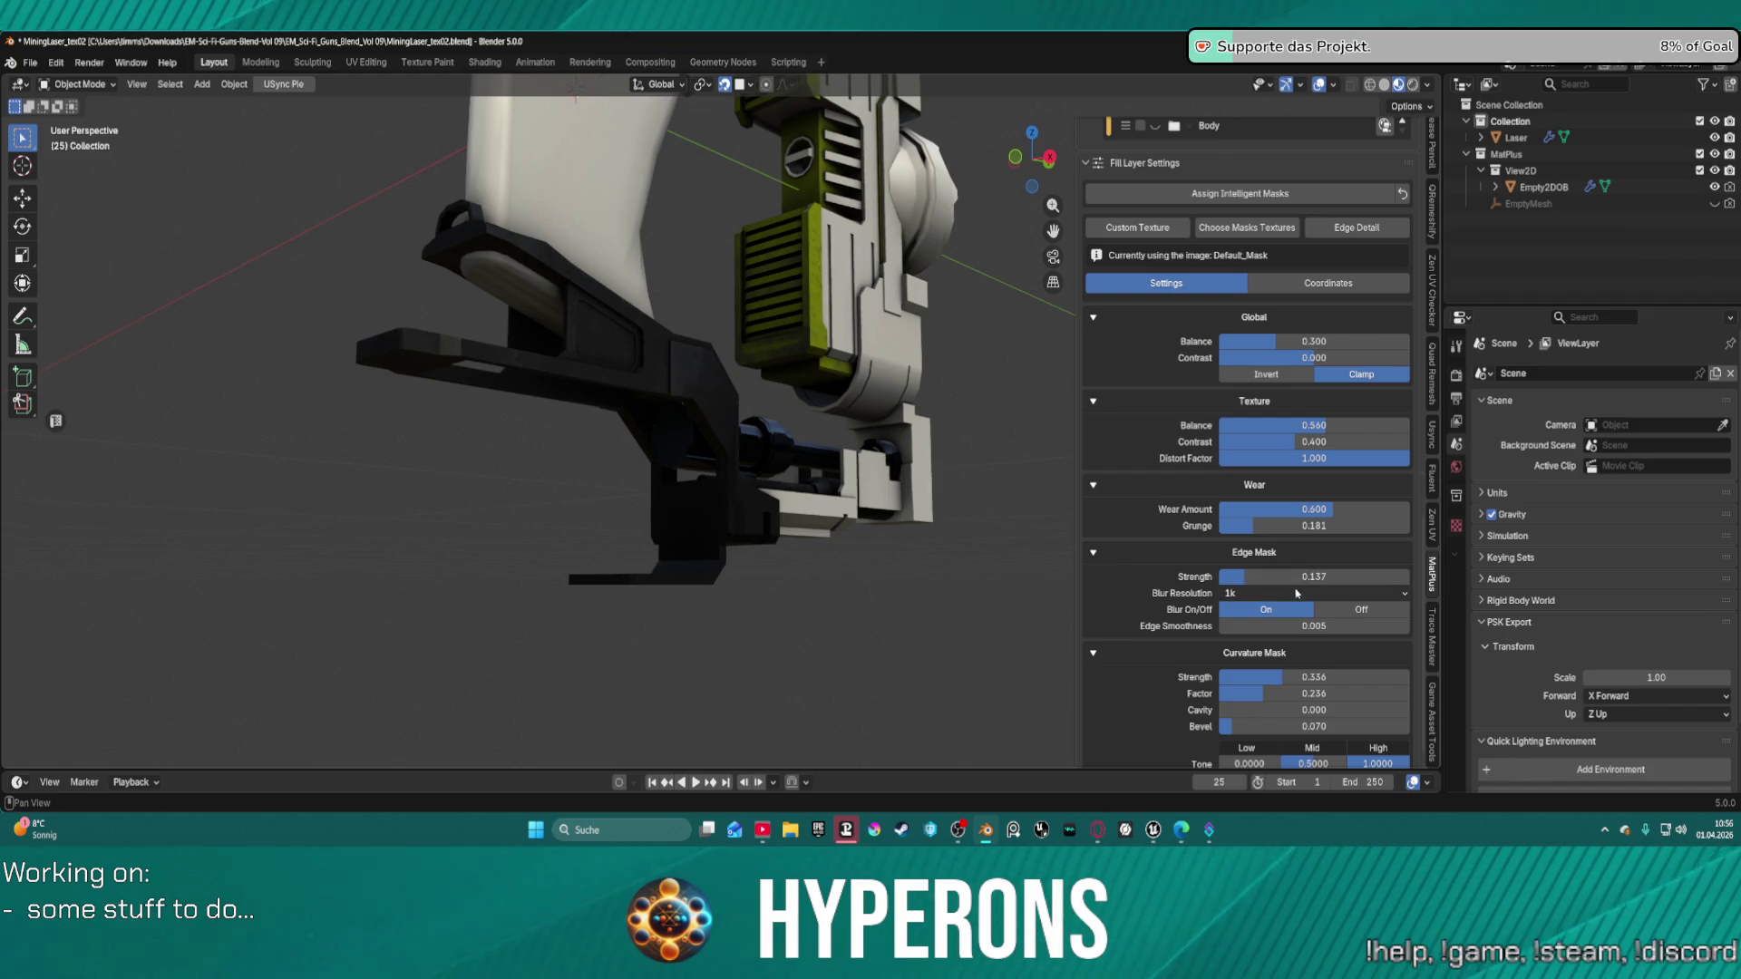
left_click(1356, 575)
type(".14")
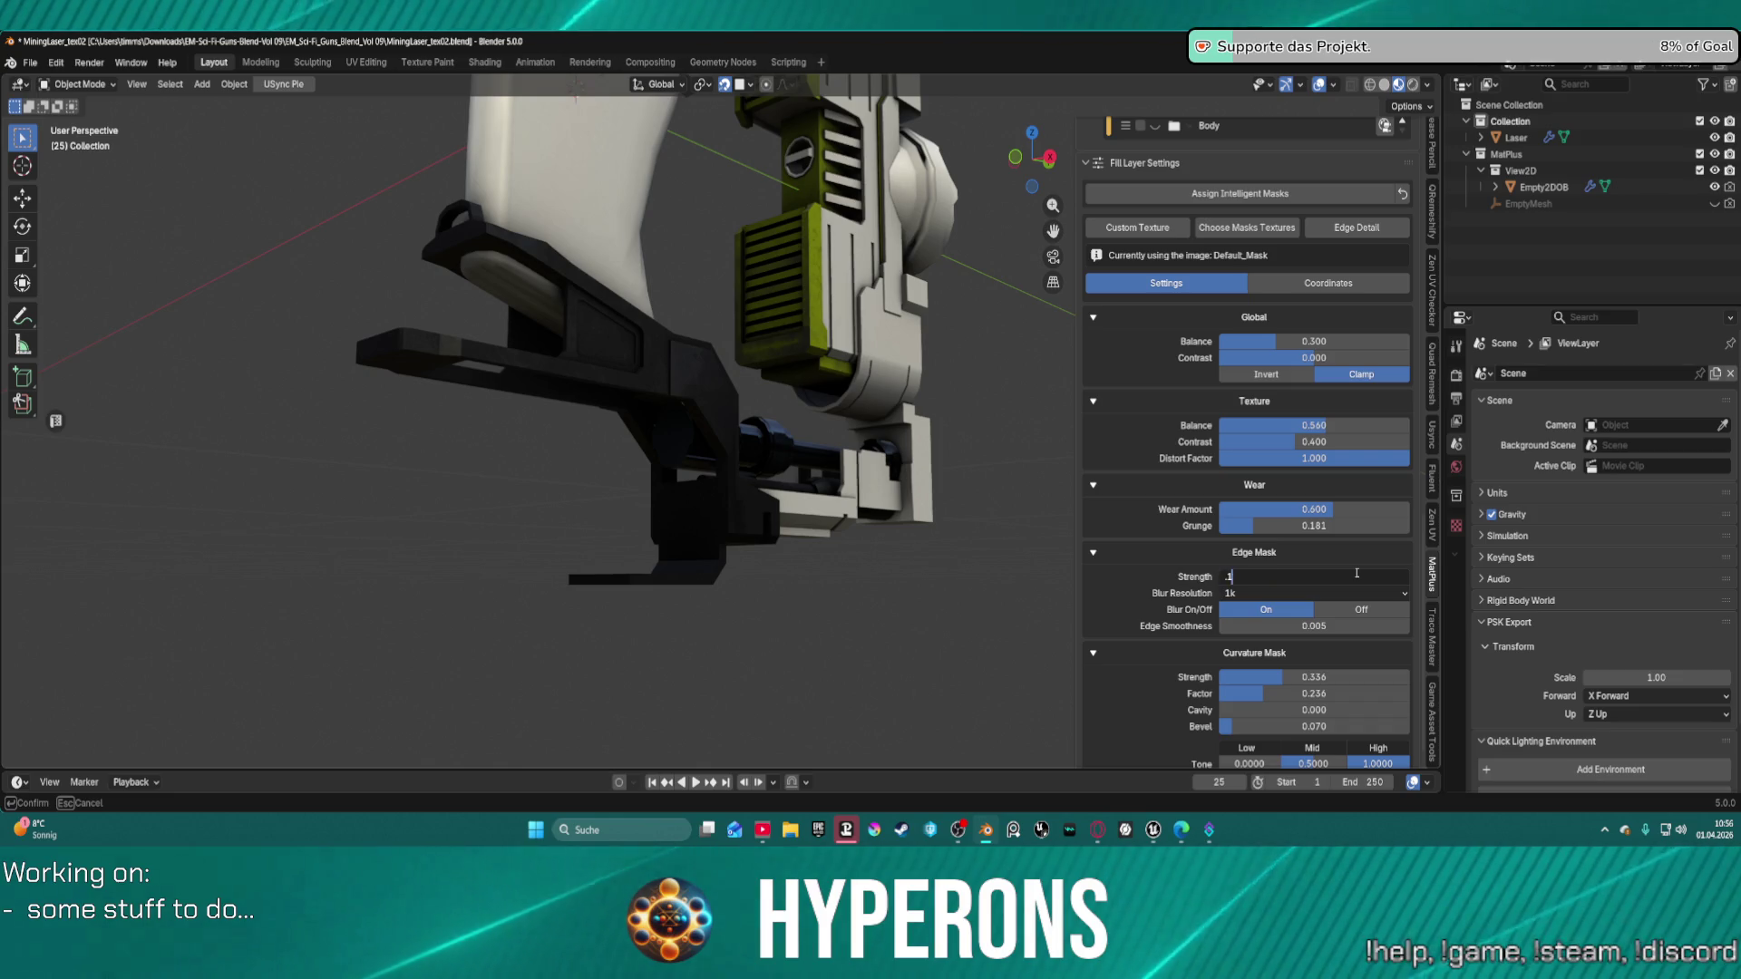
key("Return")
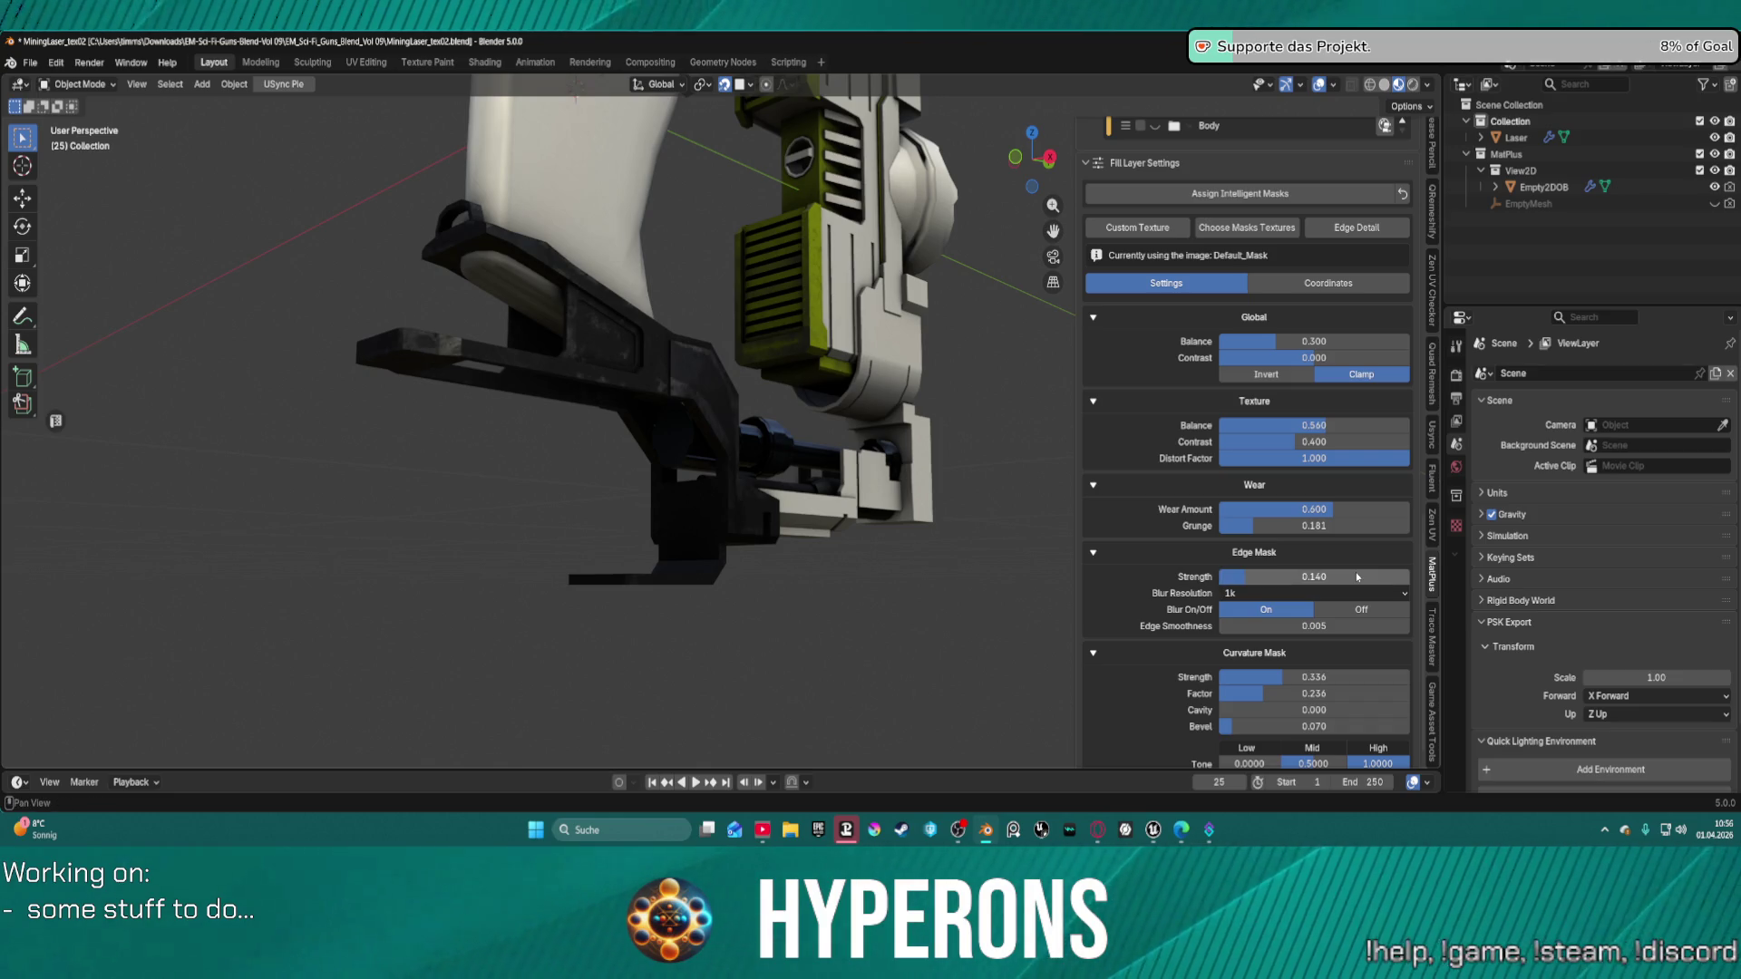
mouse_move(871, 454)
middle_mouse_down()
mouse_move(865, 440)
mouse_move(952, 471)
middle_mouse_up()
scroll(1315, 617, "down", 1)
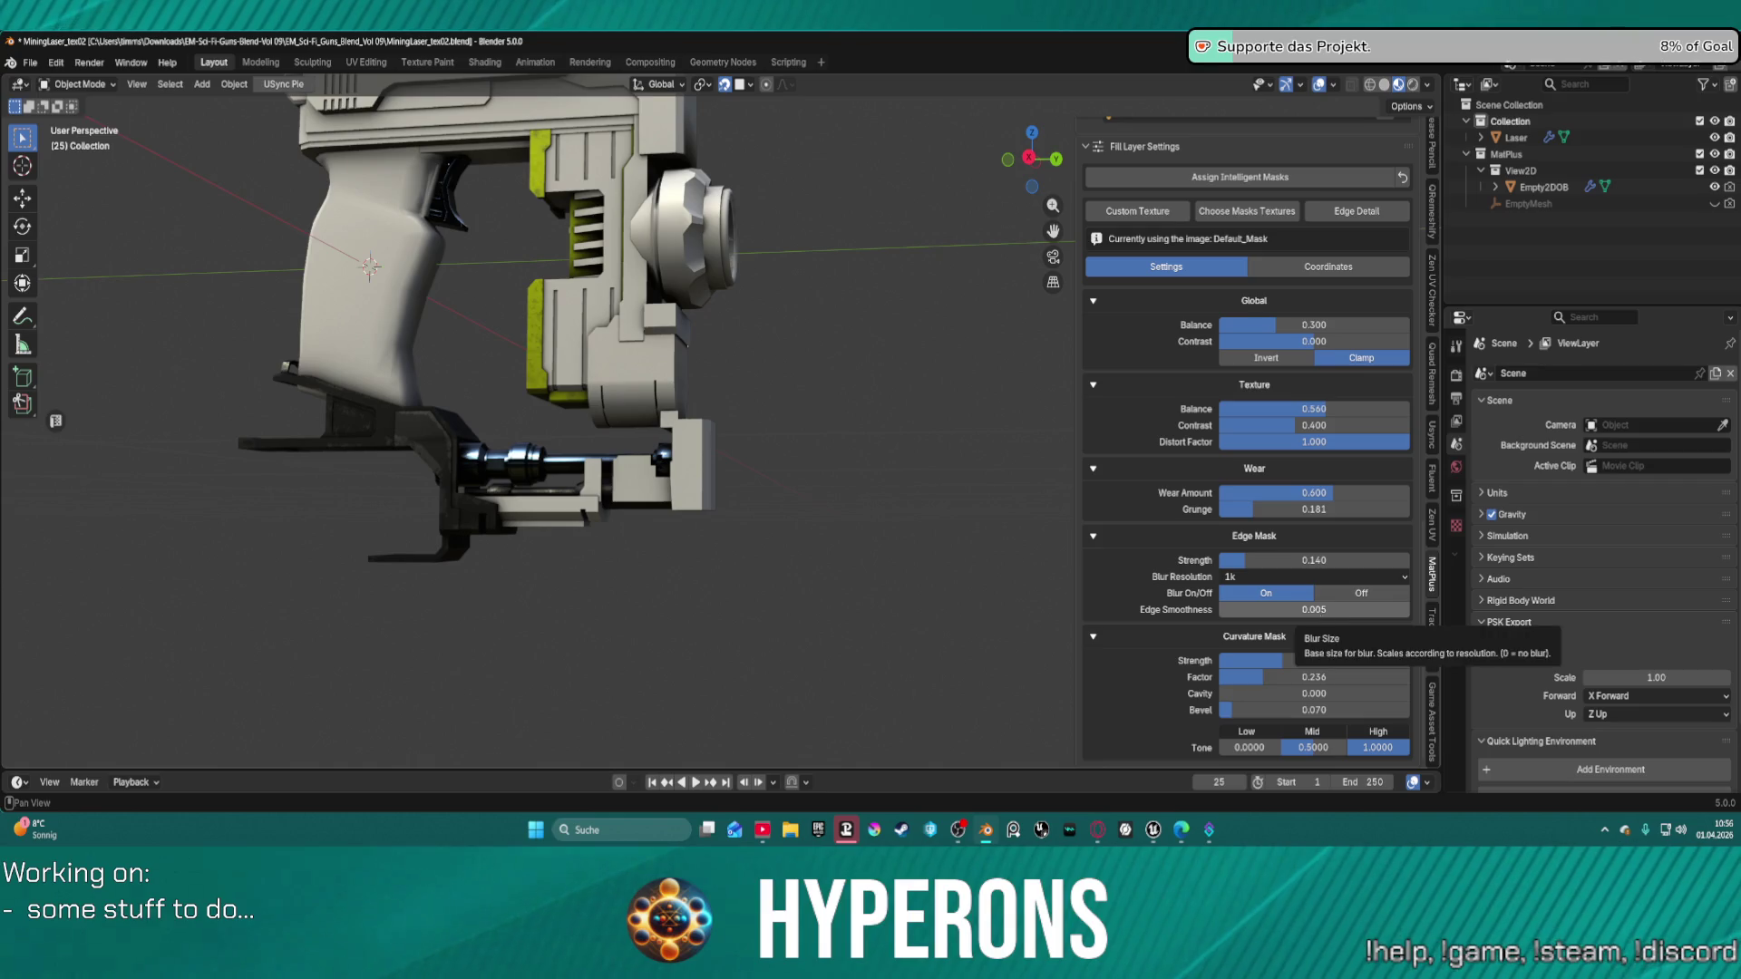
Raise edge smoothness to about 0.124, lift the curvature factor and set wear amount to 0.791.
mouse_move(1318, 616)
left_mouse_down()
mouse_move(1342, 609)
mouse_move(1306, 610)
left_mouse_up()
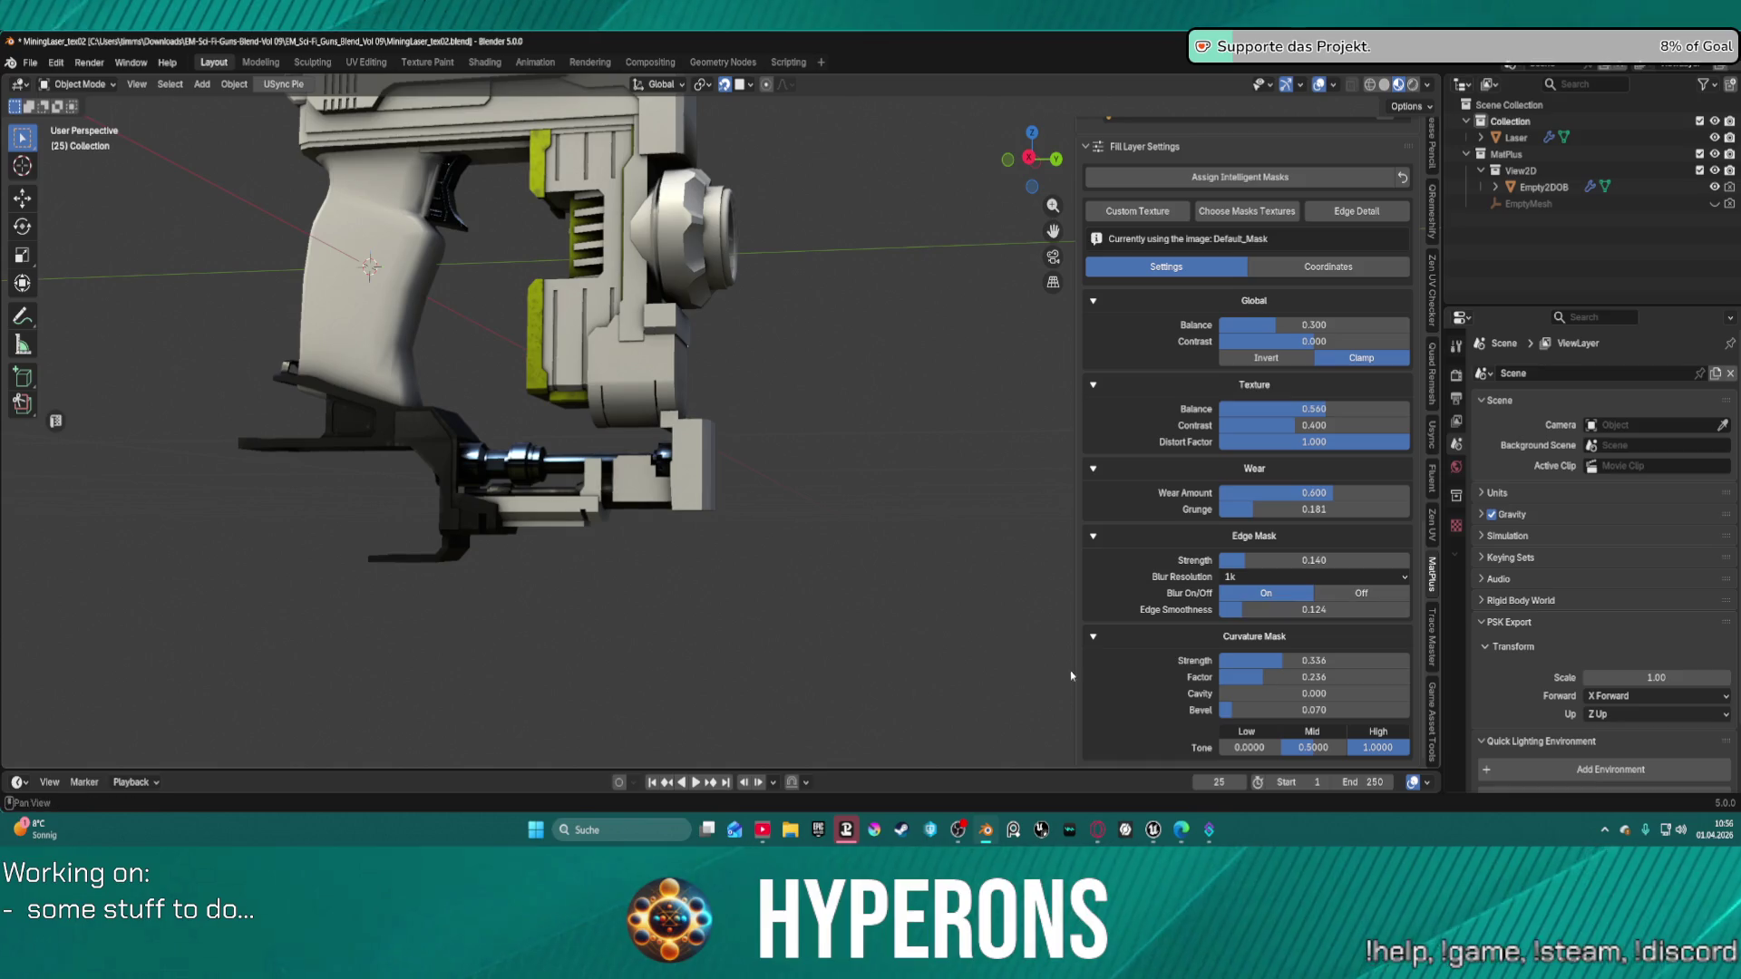
mouse_move(1070, 671)
middle_mouse_down()
mouse_move(625, 594)
mouse_move(683, 623)
mouse_move(581, 689)
middle_mouse_up()
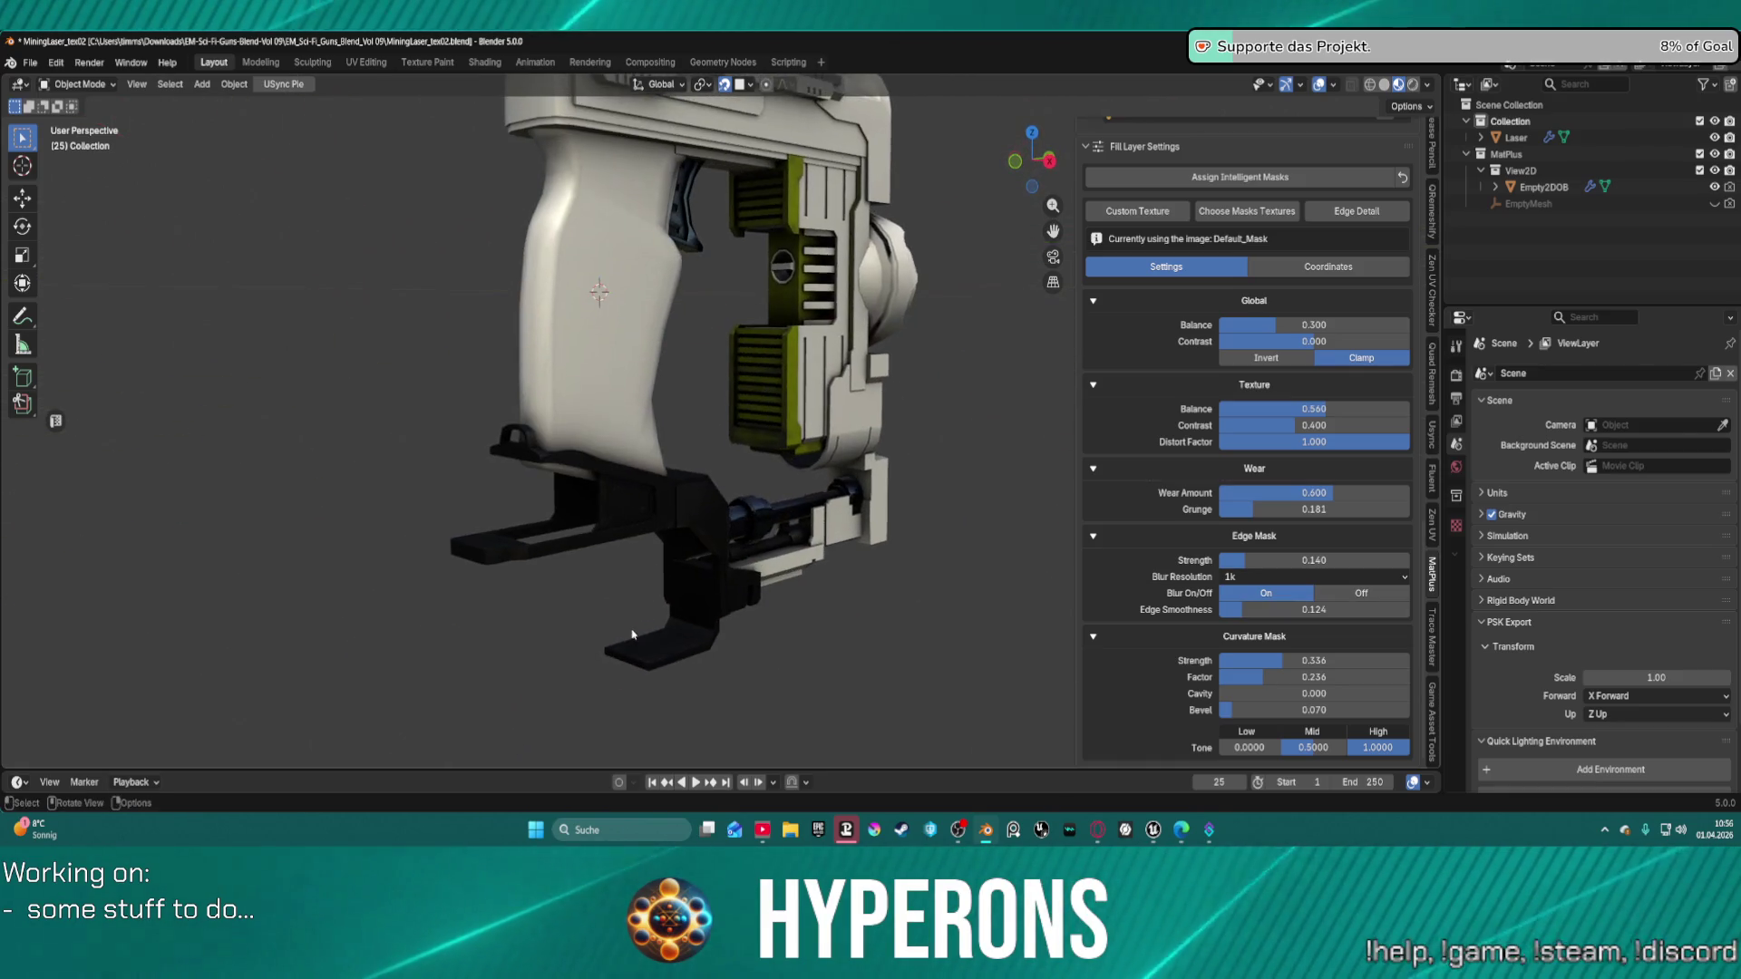
mouse_move(1258, 679)
left_mouse_down()
mouse_move(1291, 682)
mouse_move(1265, 661)
mouse_move(1280, 677)
left_mouse_up()
mouse_move(1337, 493)
left_mouse_down()
mouse_move(1305, 493)
mouse_move(1369, 492)
left_mouse_up()
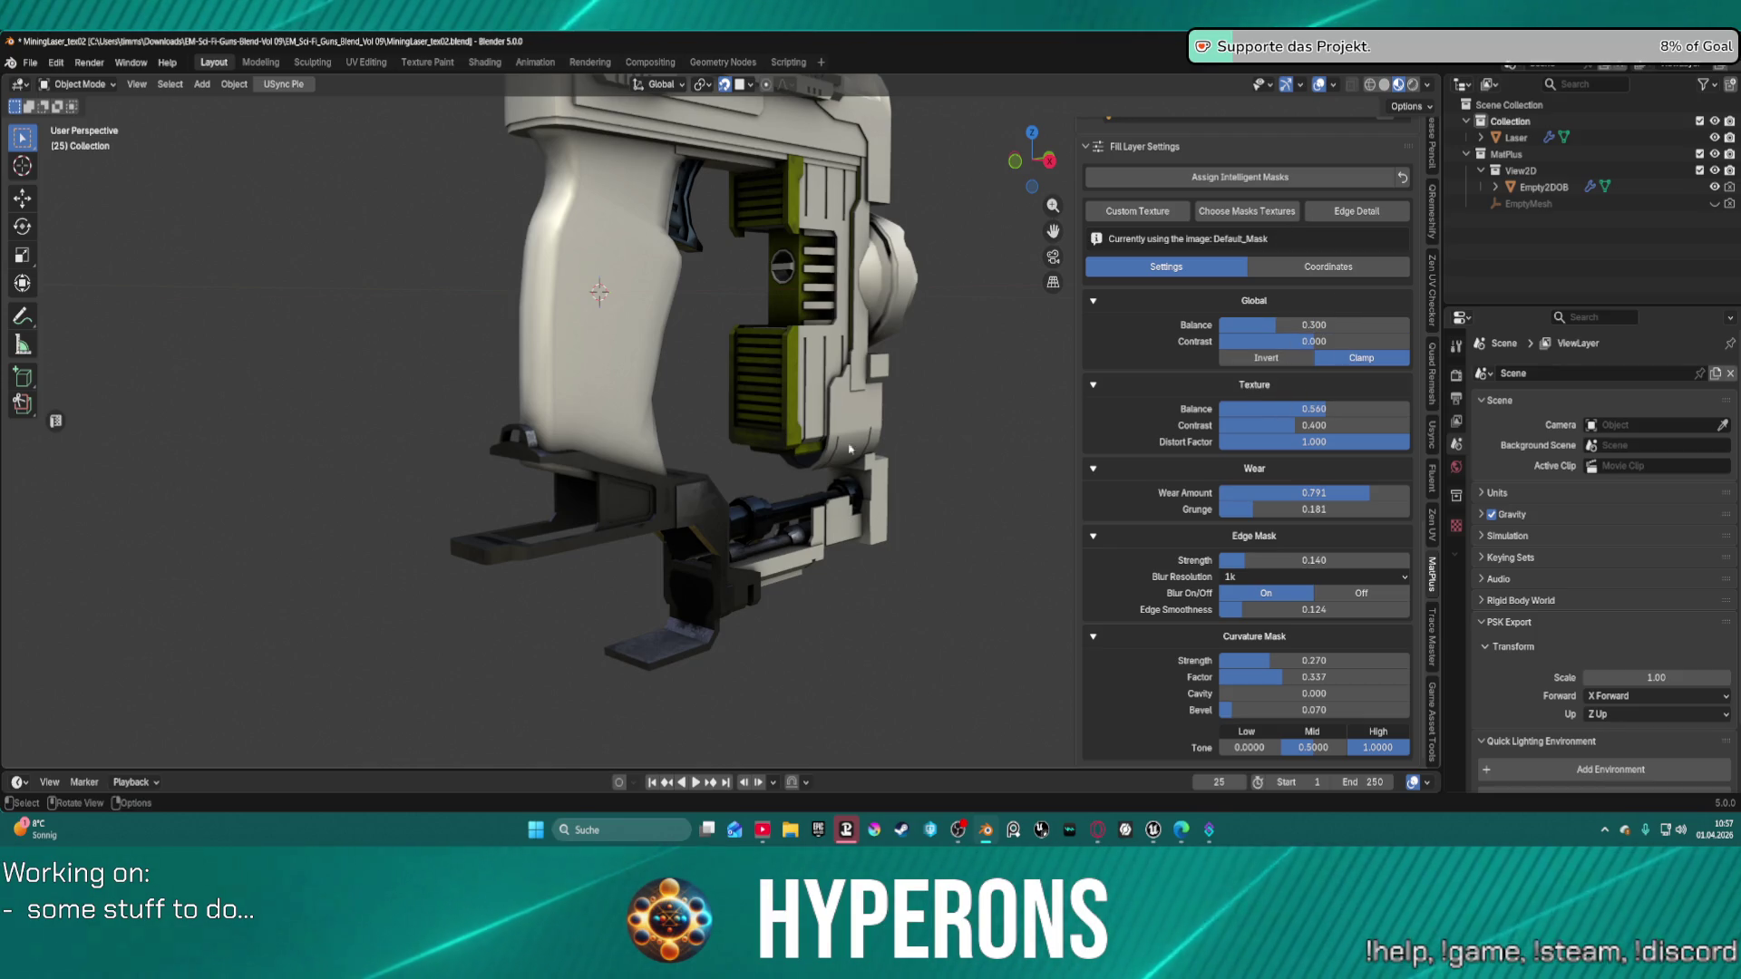
Set edge smoothness to 0, edge mask strength to 0.076 and curvature factor to 0.305.
mouse_move(817, 544)
middle_mouse_down()
mouse_move(723, 571)
mouse_move(808, 493)
mouse_move(905, 463)
mouse_move(939, 555)
mouse_move(926, 544)
mouse_move(915, 533)
mouse_move(941, 517)
mouse_move(984, 541)
middle_mouse_up()
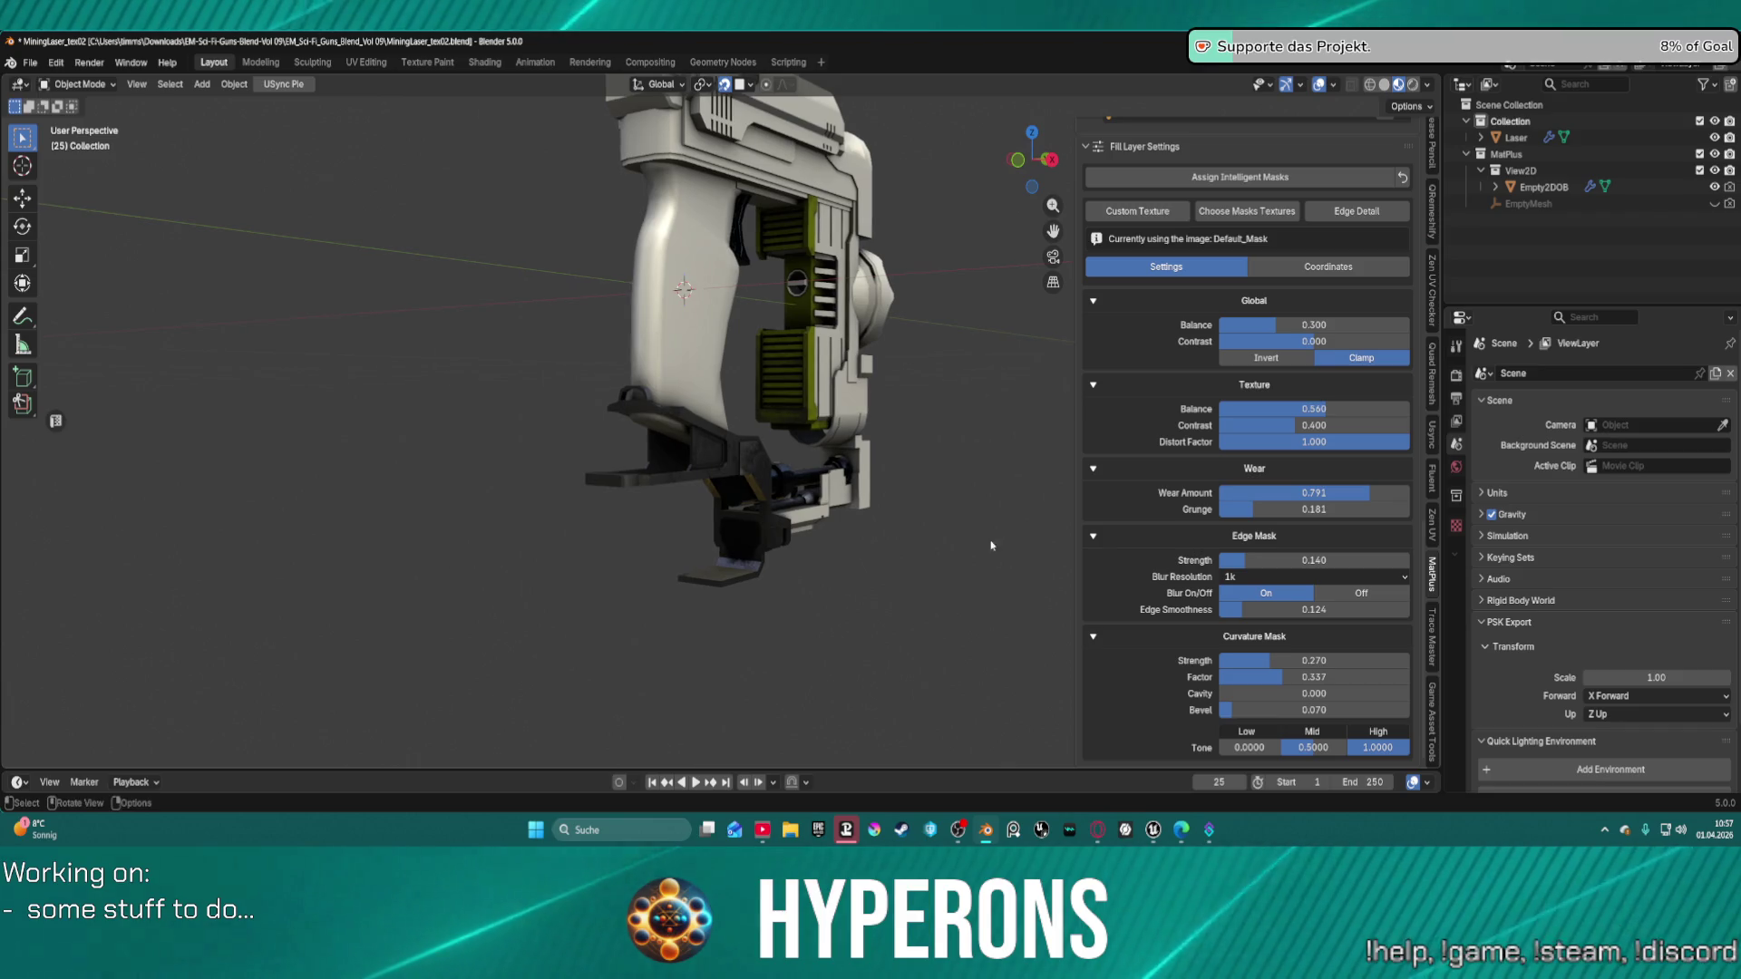
mouse_move(1249, 609)
left_mouse_down()
mouse_move(1275, 609)
mouse_move(1257, 609)
left_mouse_up()
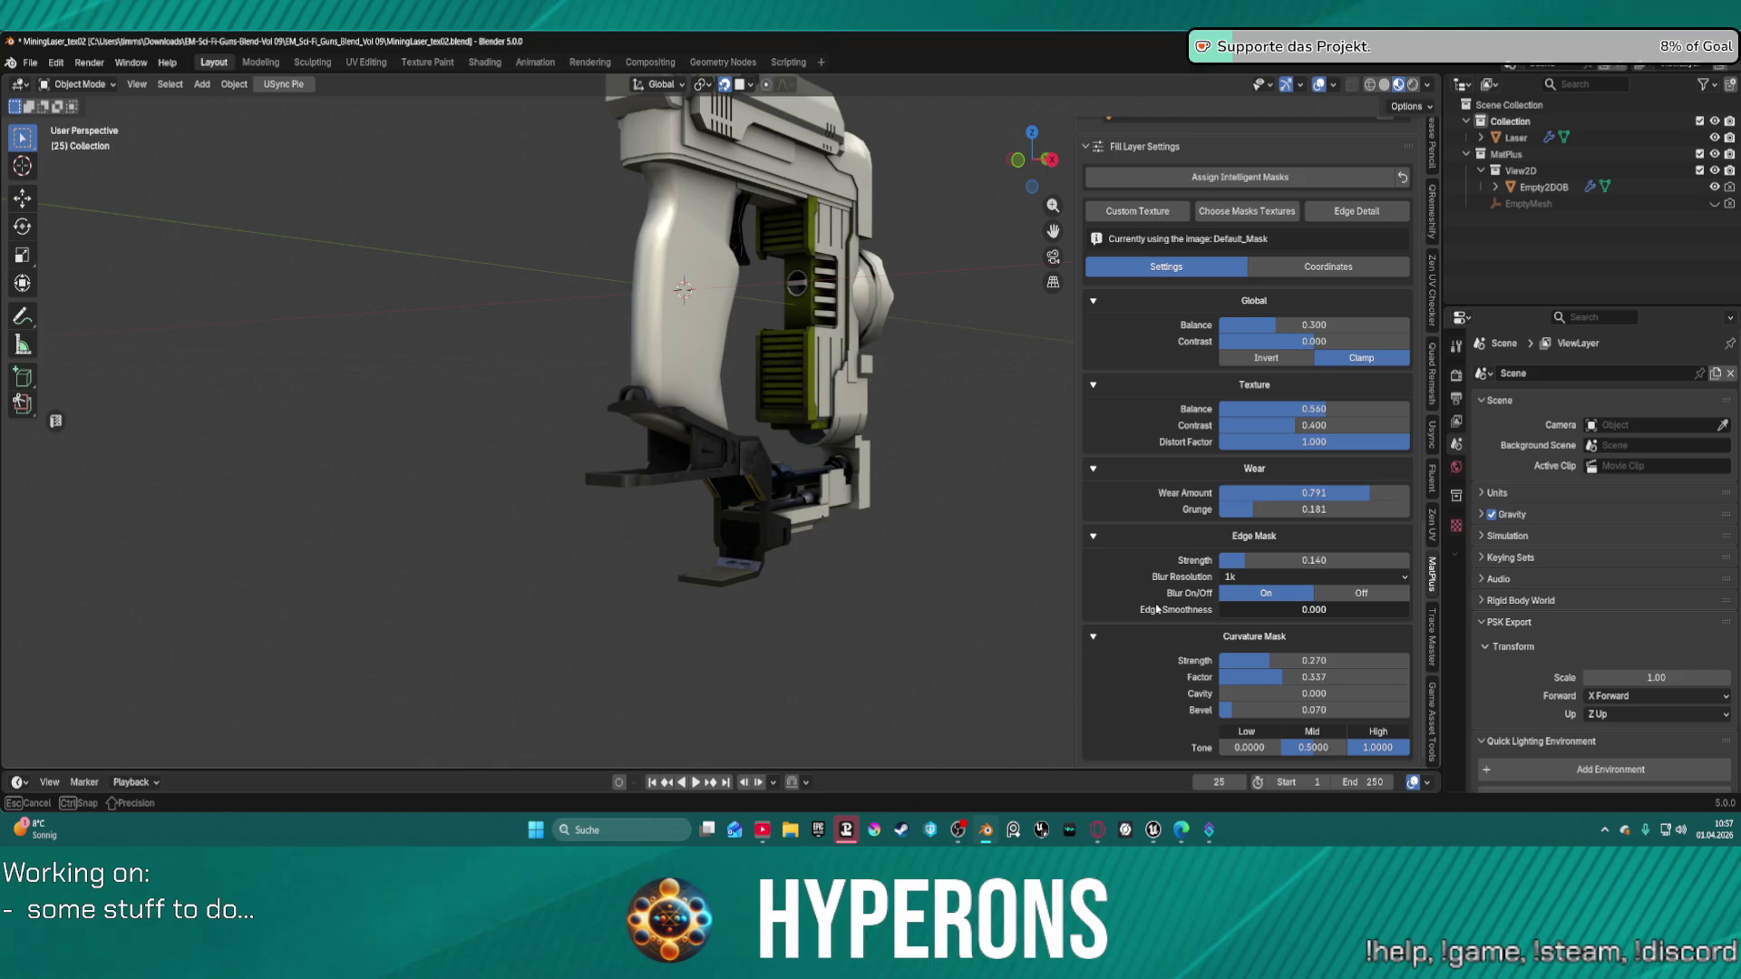
left_click_drag(1157, 609, 1157, 610)
left_click_drag(1269, 559, 1253, 559)
middle_click_drag(816, 549, 912, 533)
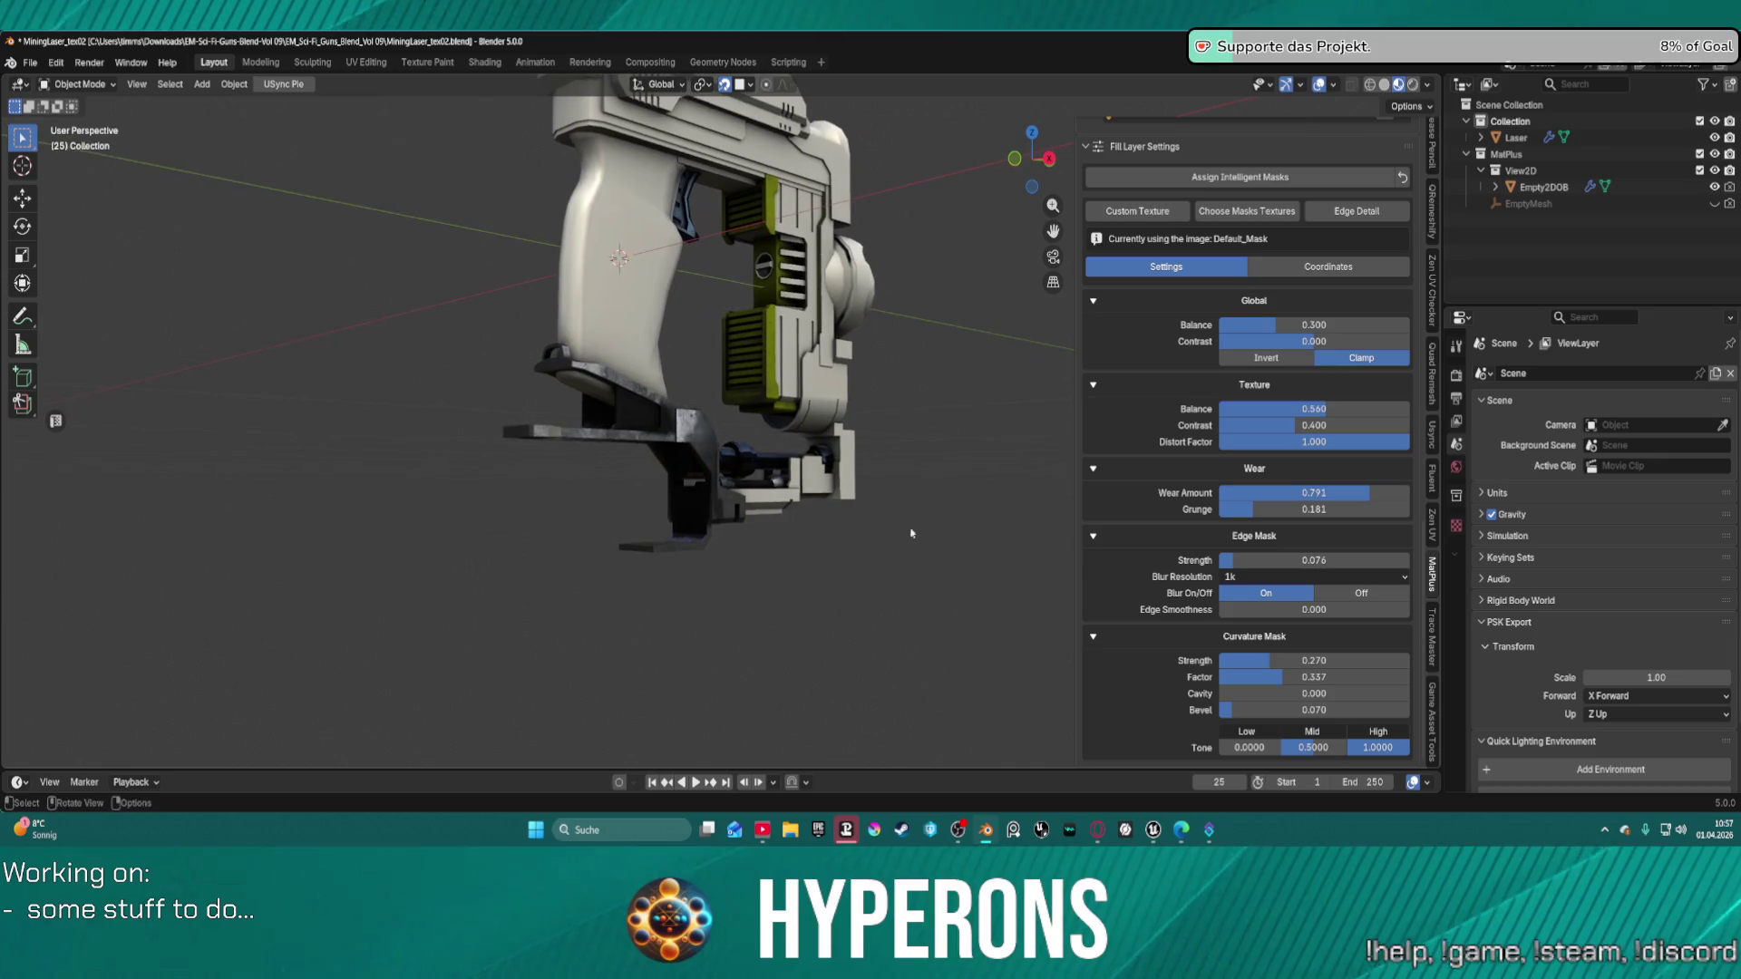
mouse_move(1257, 677)
left_mouse_down()
mouse_move(1250, 660)
mouse_move(1285, 710)
mouse_move(1280, 747)
left_mouse_up()
left_click(1280, 747)
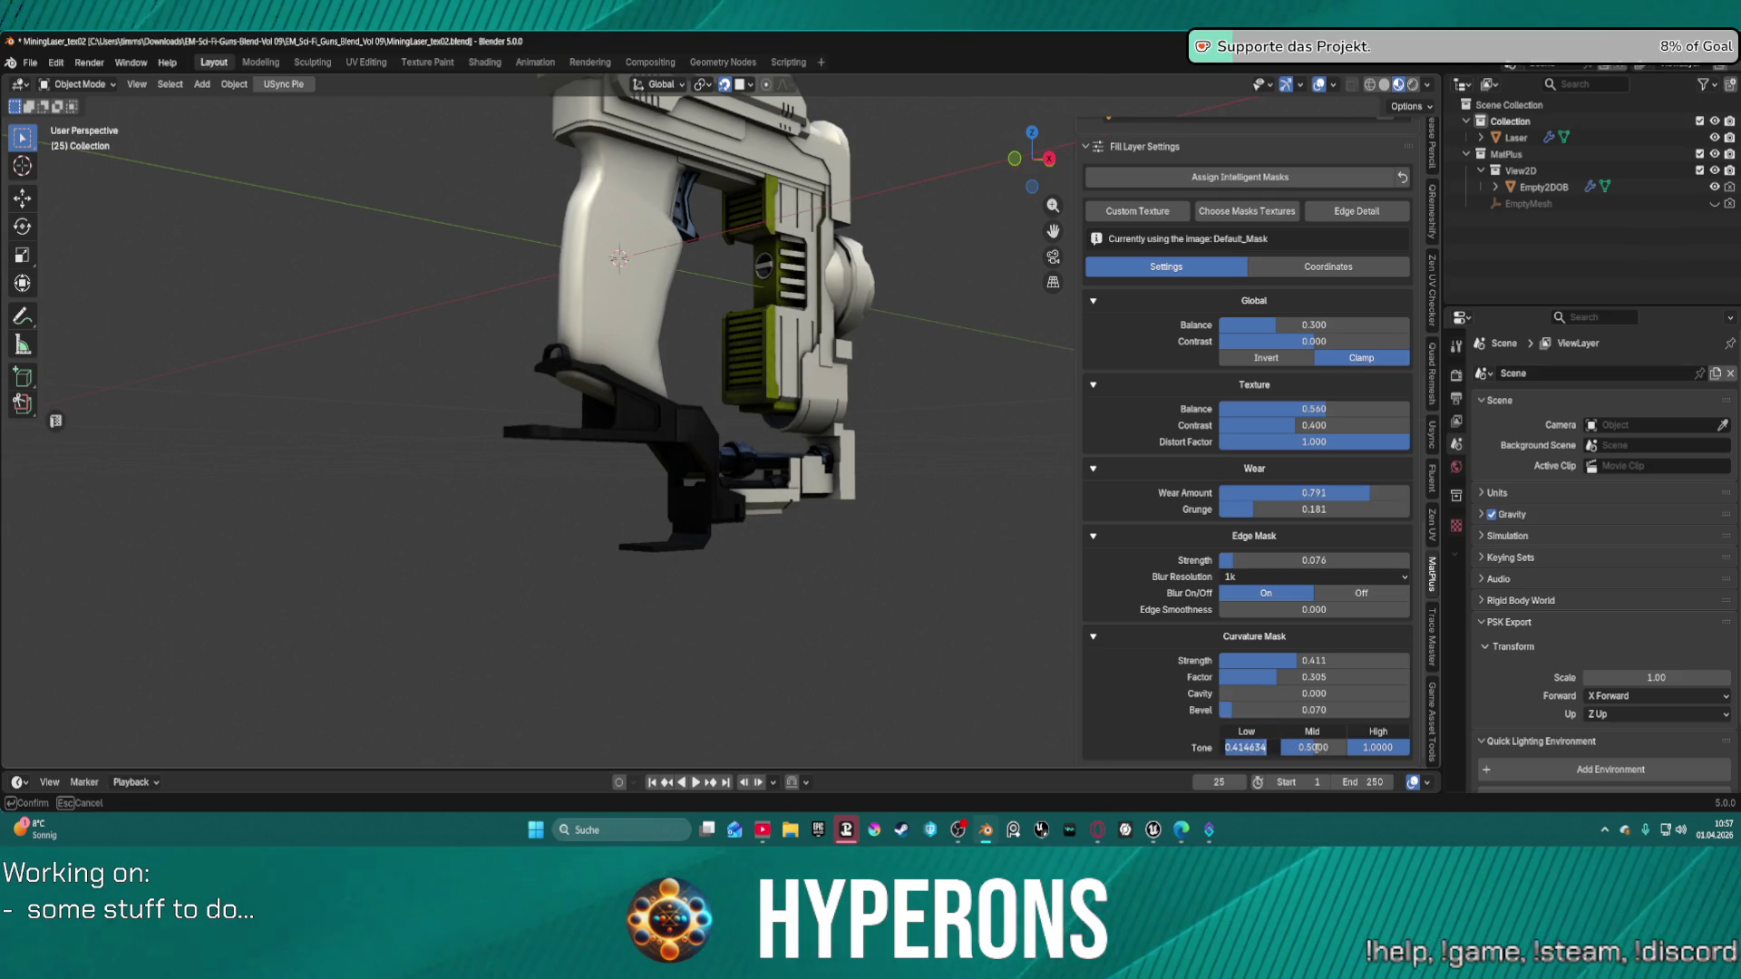
Set the curvature mid tone to 0.4147 and drop the low tone to zero.
key("Return")
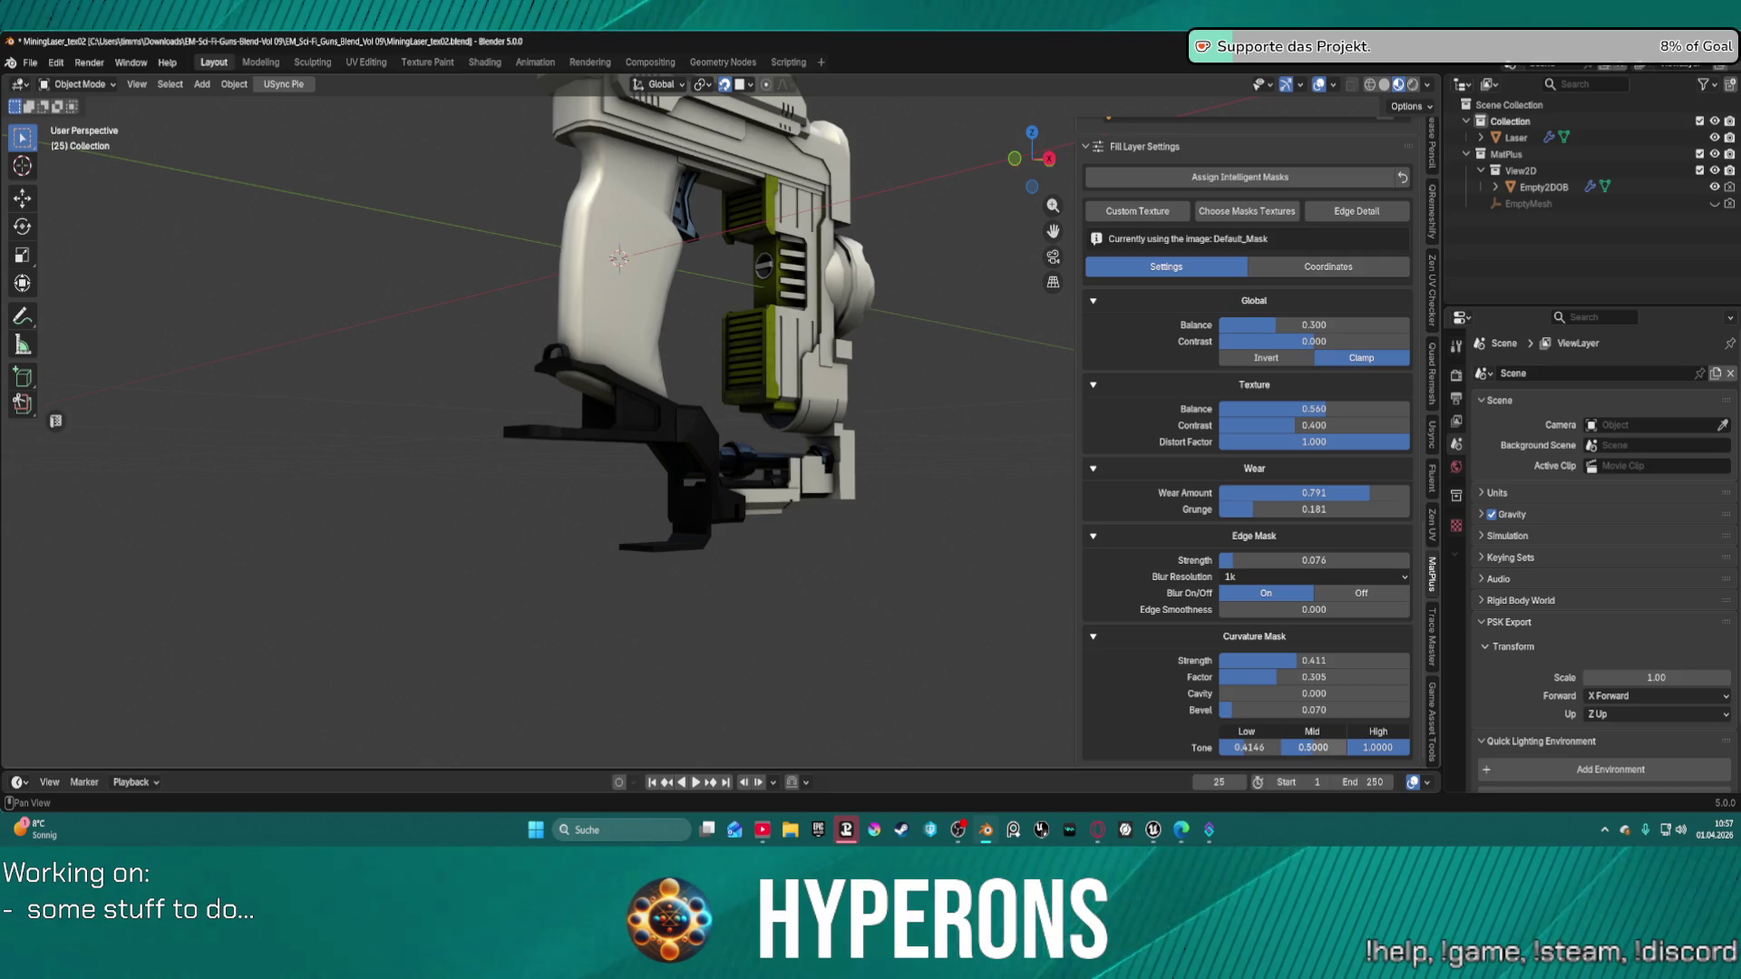
left_click_drag(1313, 747, 1313, 749)
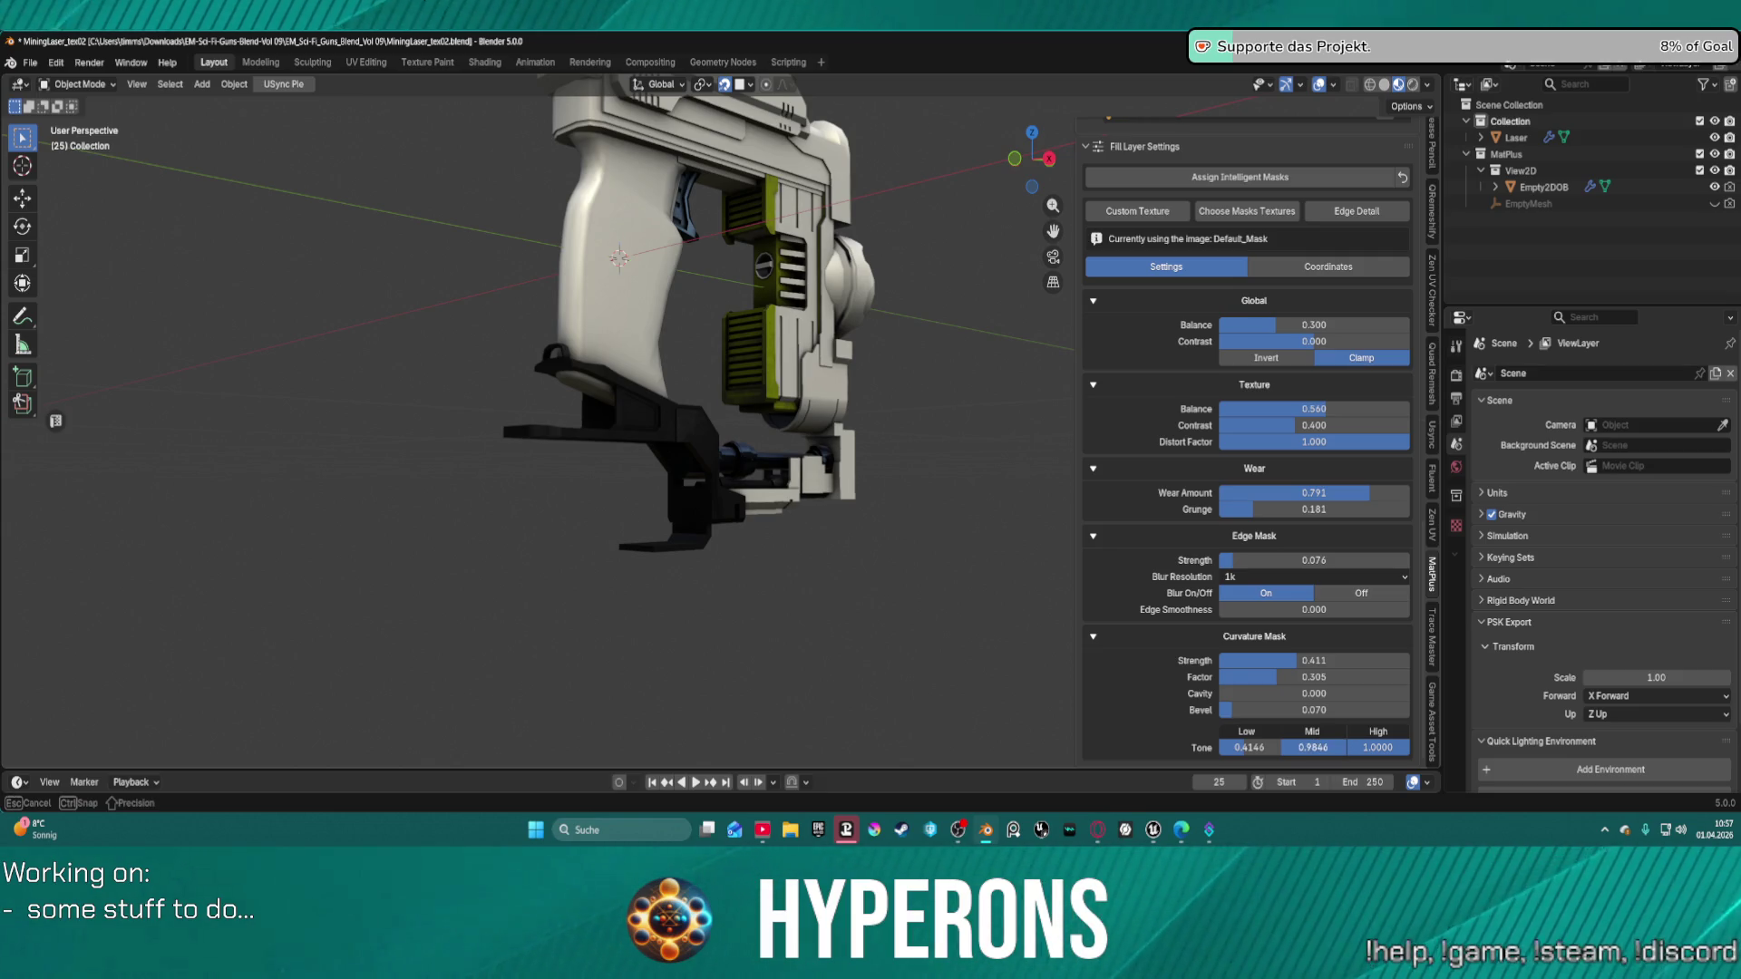
mouse_move(1258, 753)
left_mouse_down()
mouse_move(1279, 749)
mouse_move(1215, 749)
mouse_move(1234, 749)
left_mouse_up()
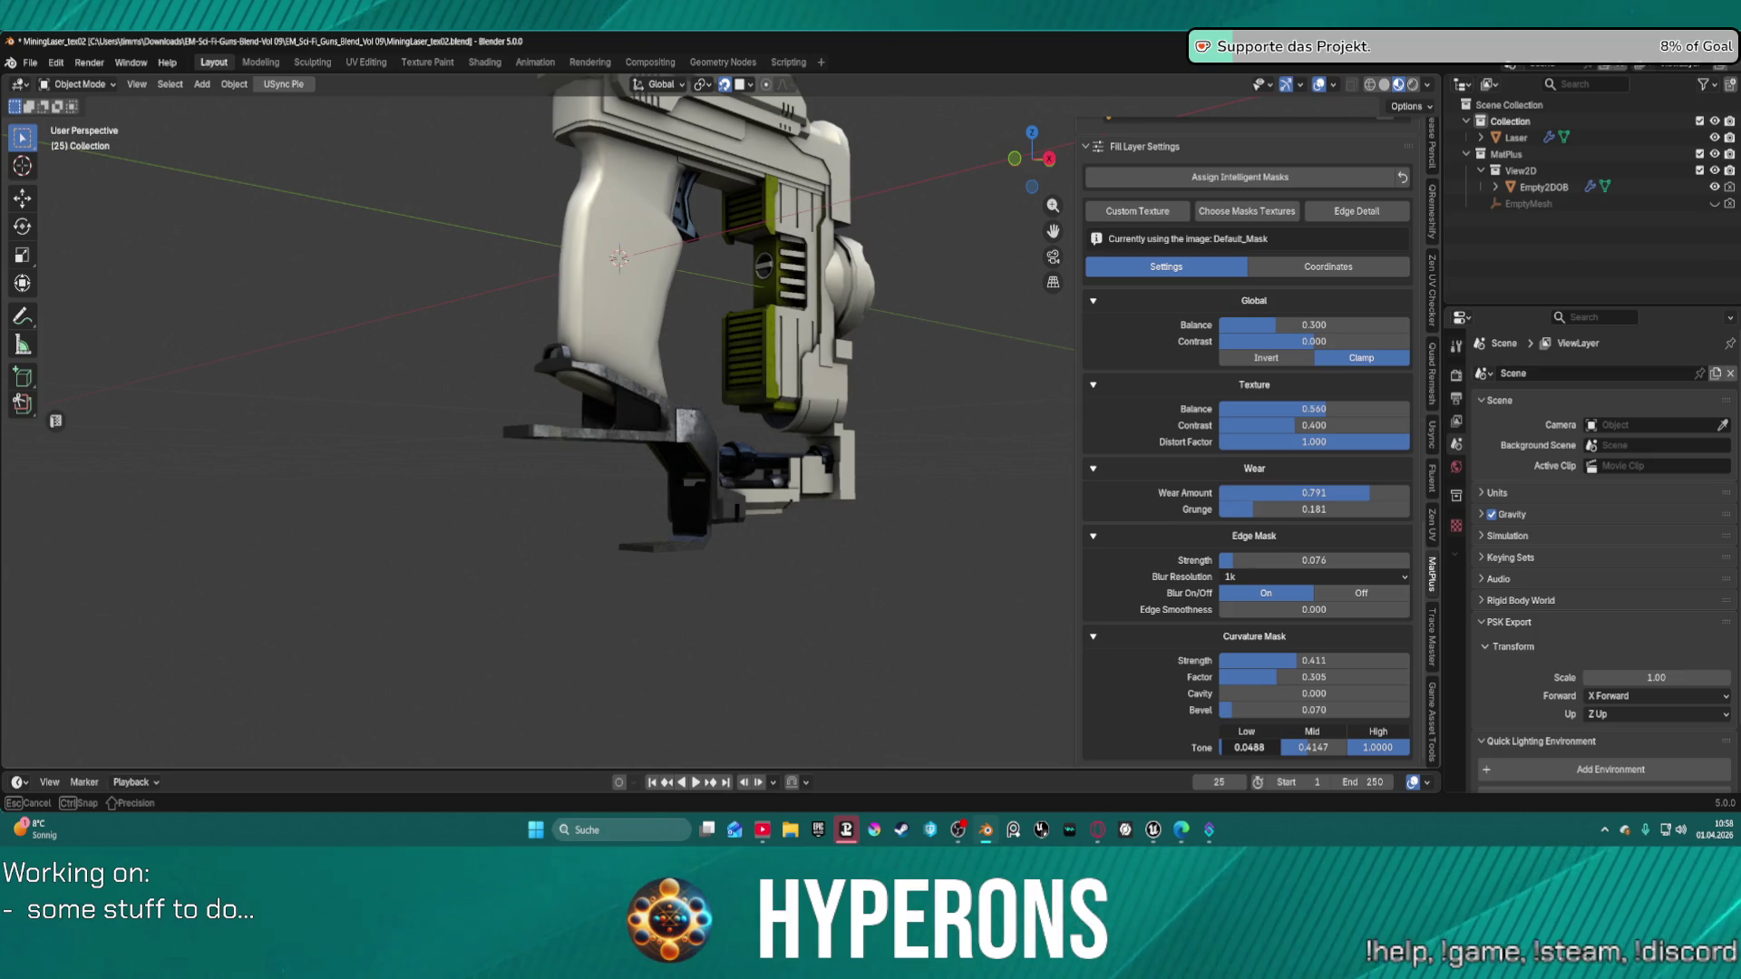
left_click_drag(1215, 749, 1210, 749)
Raise texture contrast and global balance, edge smoothness to 0.347 and edge strength to 0.082.
mouse_move(798, 593)
middle_mouse_down()
mouse_move(606, 618)
mouse_move(466, 591)
mouse_move(36, 607)
mouse_move(1400, 603)
mouse_move(459, 425)
mouse_move(914, 441)
middle_mouse_up()
scroll(459, 425, "up", 5)
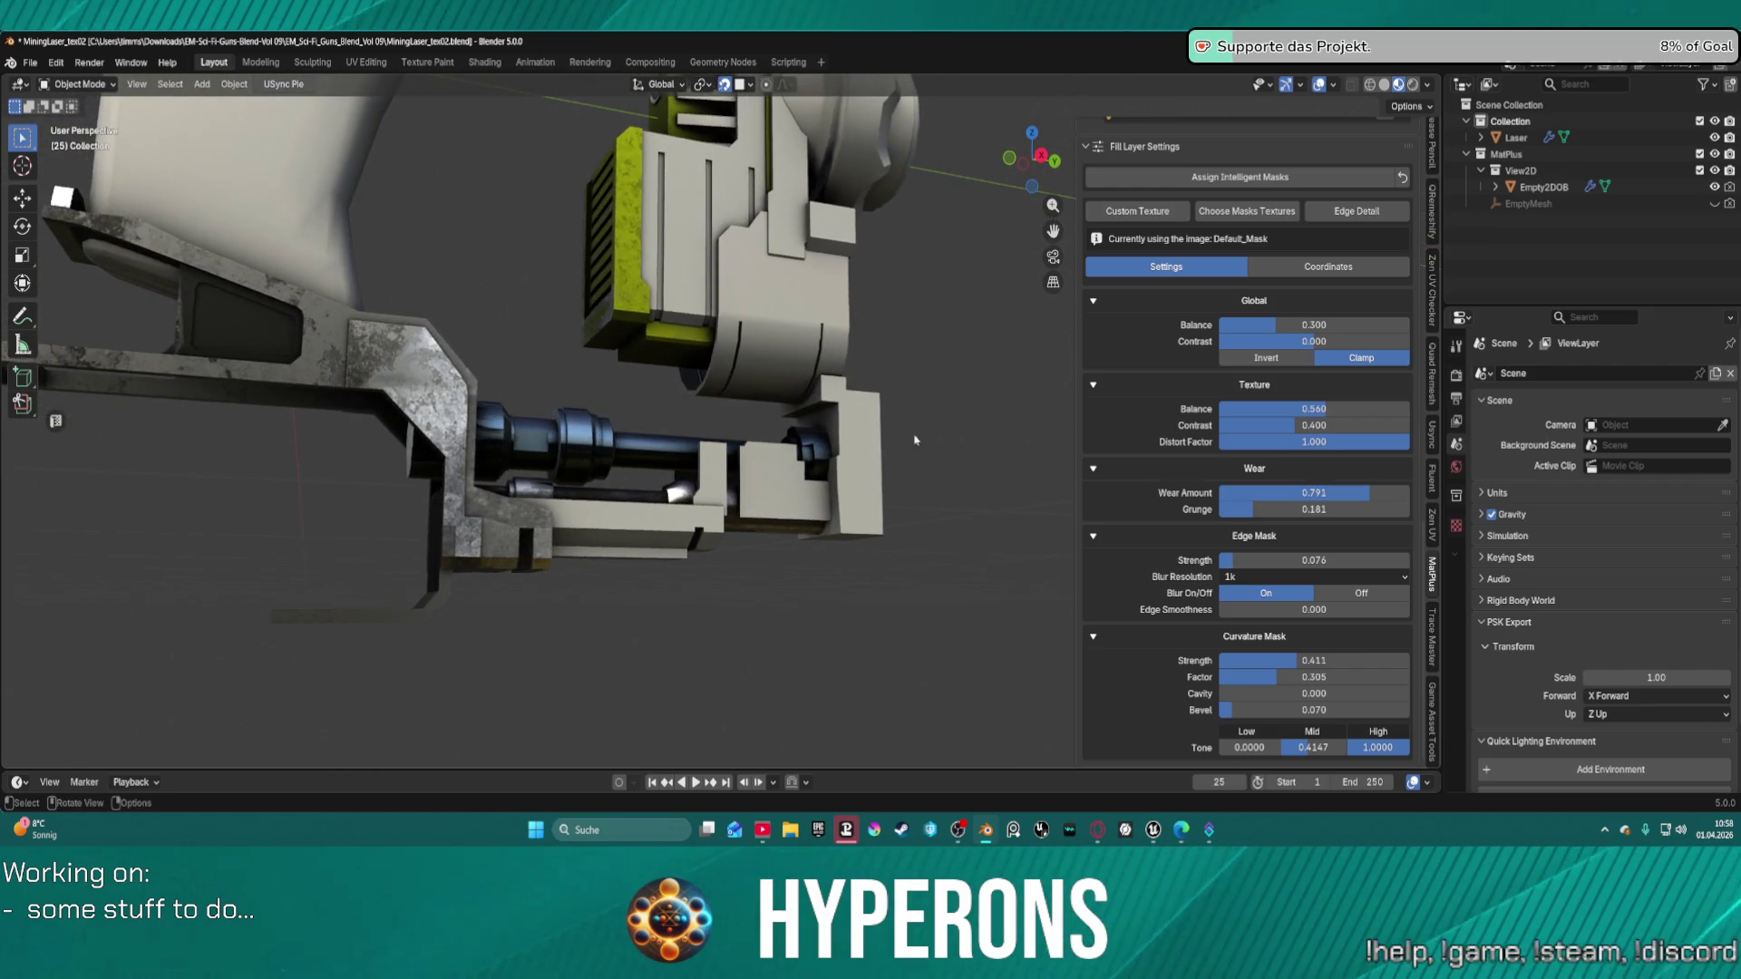
mouse_move(1312, 423)
left_mouse_down()
mouse_move(1382, 423)
mouse_move(1260, 441)
mouse_move(1324, 409)
mouse_move(1306, 409)
mouse_move(1379, 409)
mouse_move(1364, 409)
left_mouse_up()
left_click_drag(1275, 325, 1321, 341)
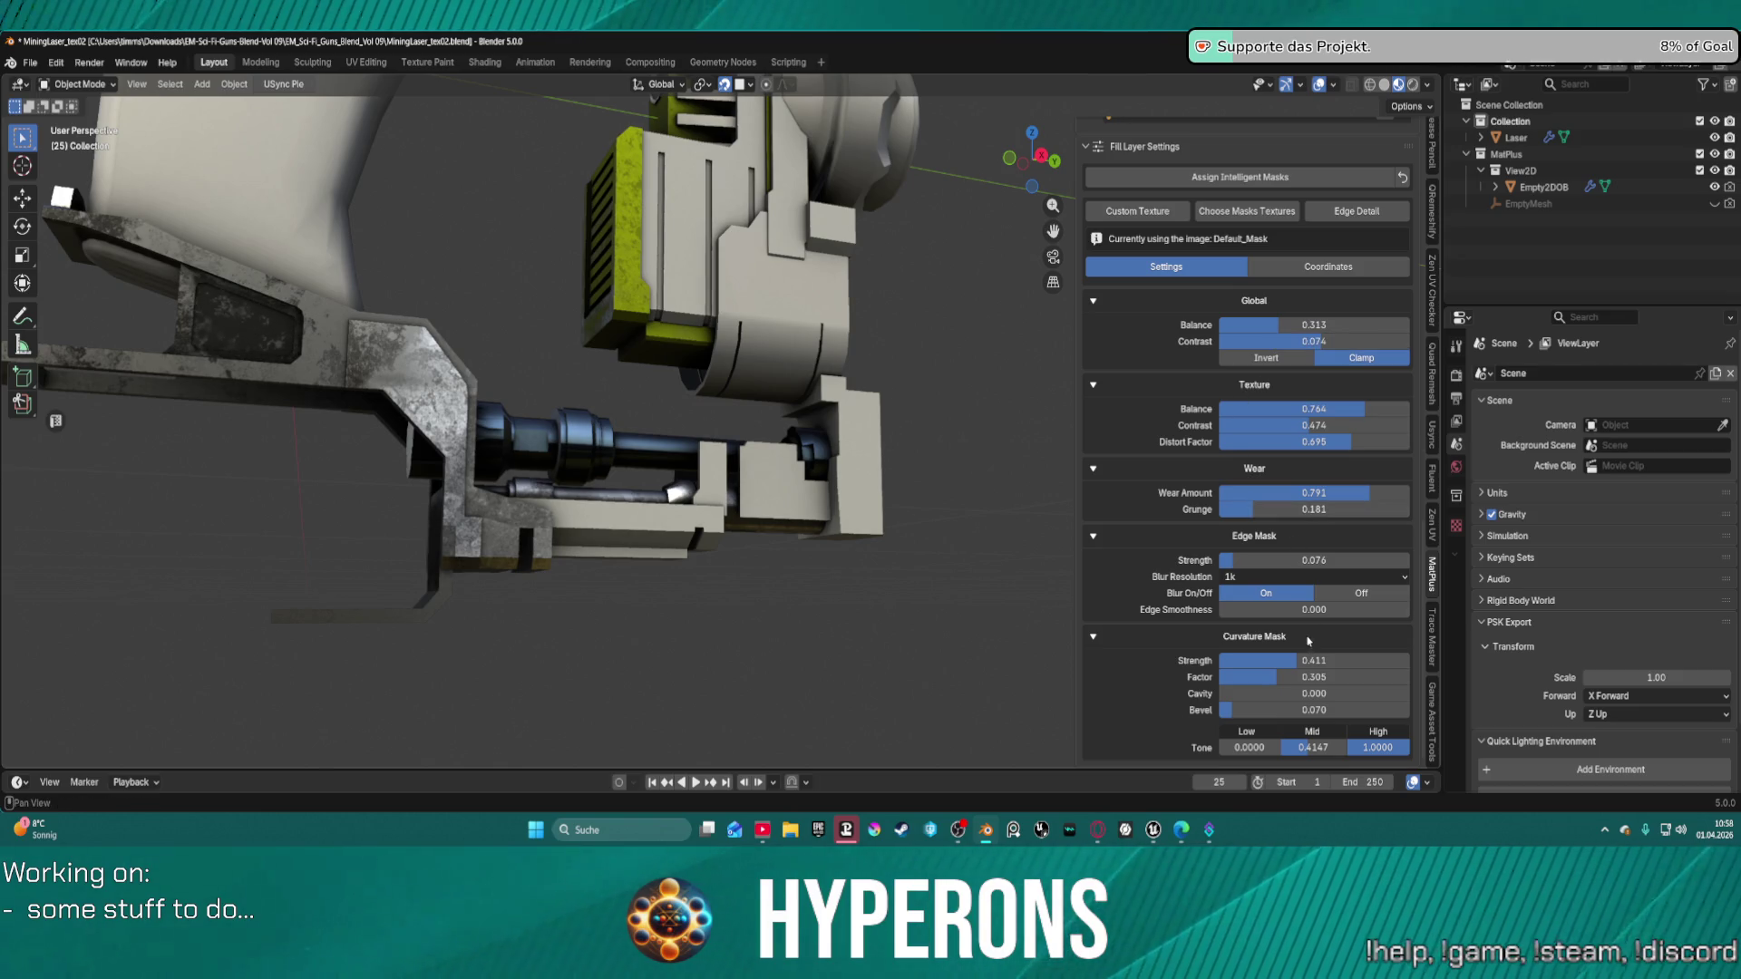
left_click_drag(1301, 615, 1304, 615)
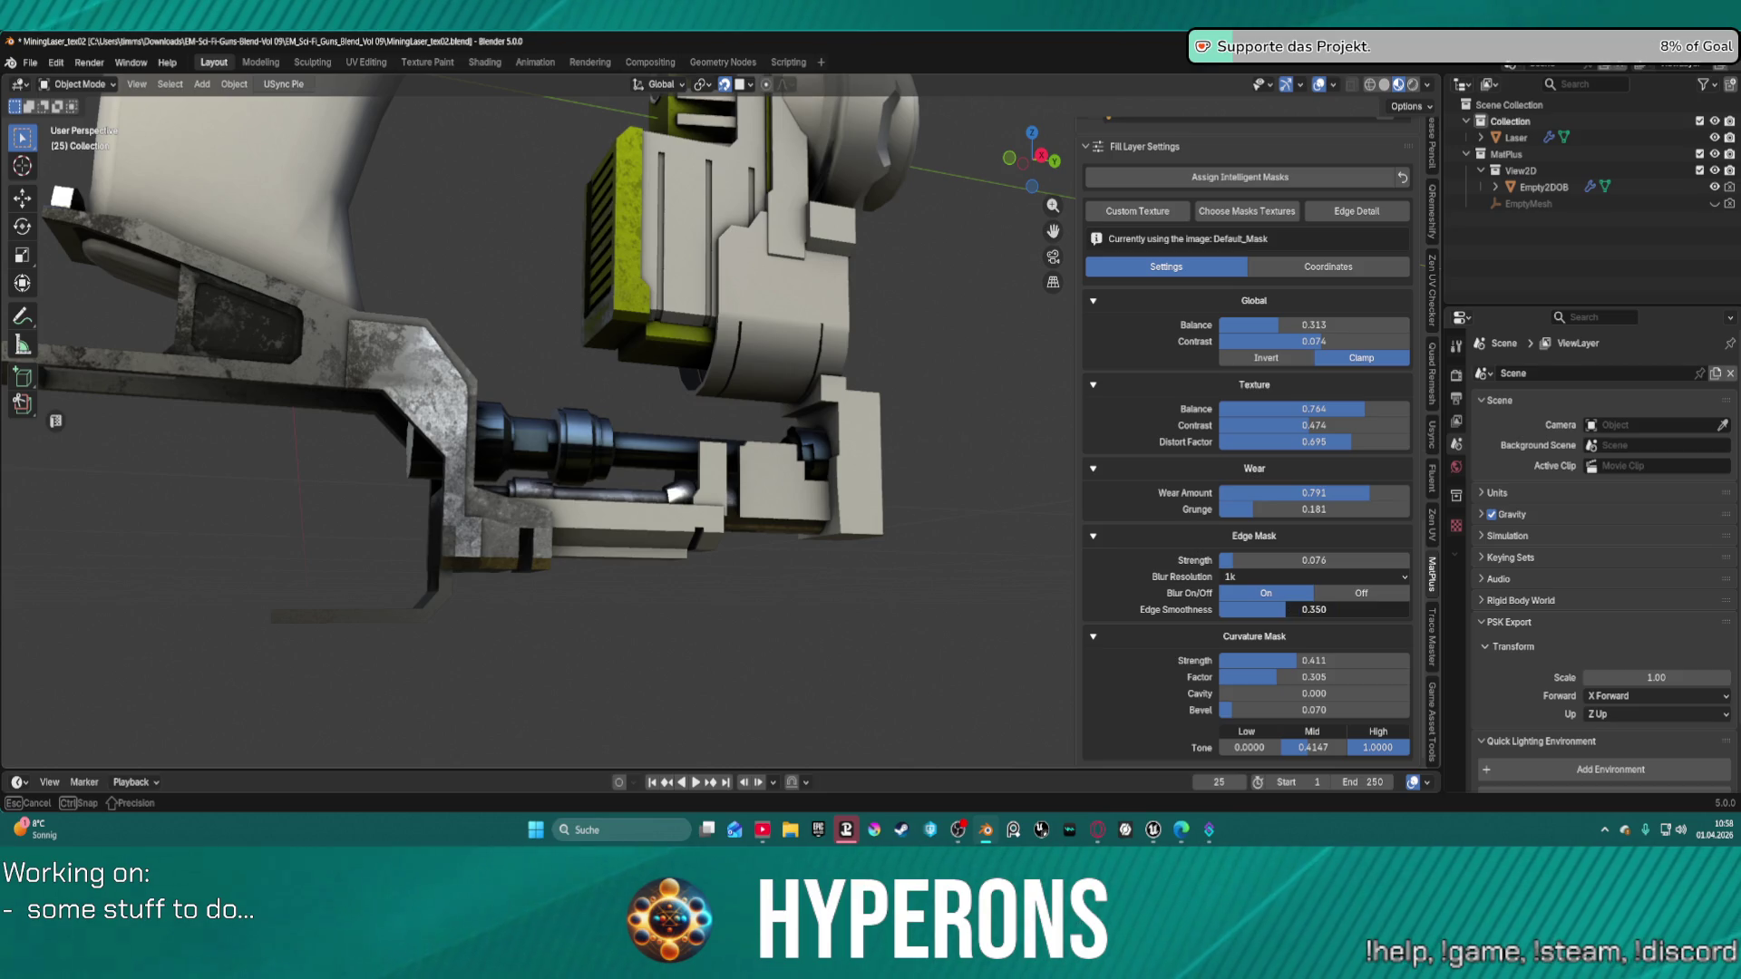
mouse_move(1306, 609)
left_mouse_down()
mouse_move(1319, 560)
mouse_move(1345, 560)
mouse_move(1310, 560)
left_mouse_up()
left_click_drag(1314, 561, 1306, 560)
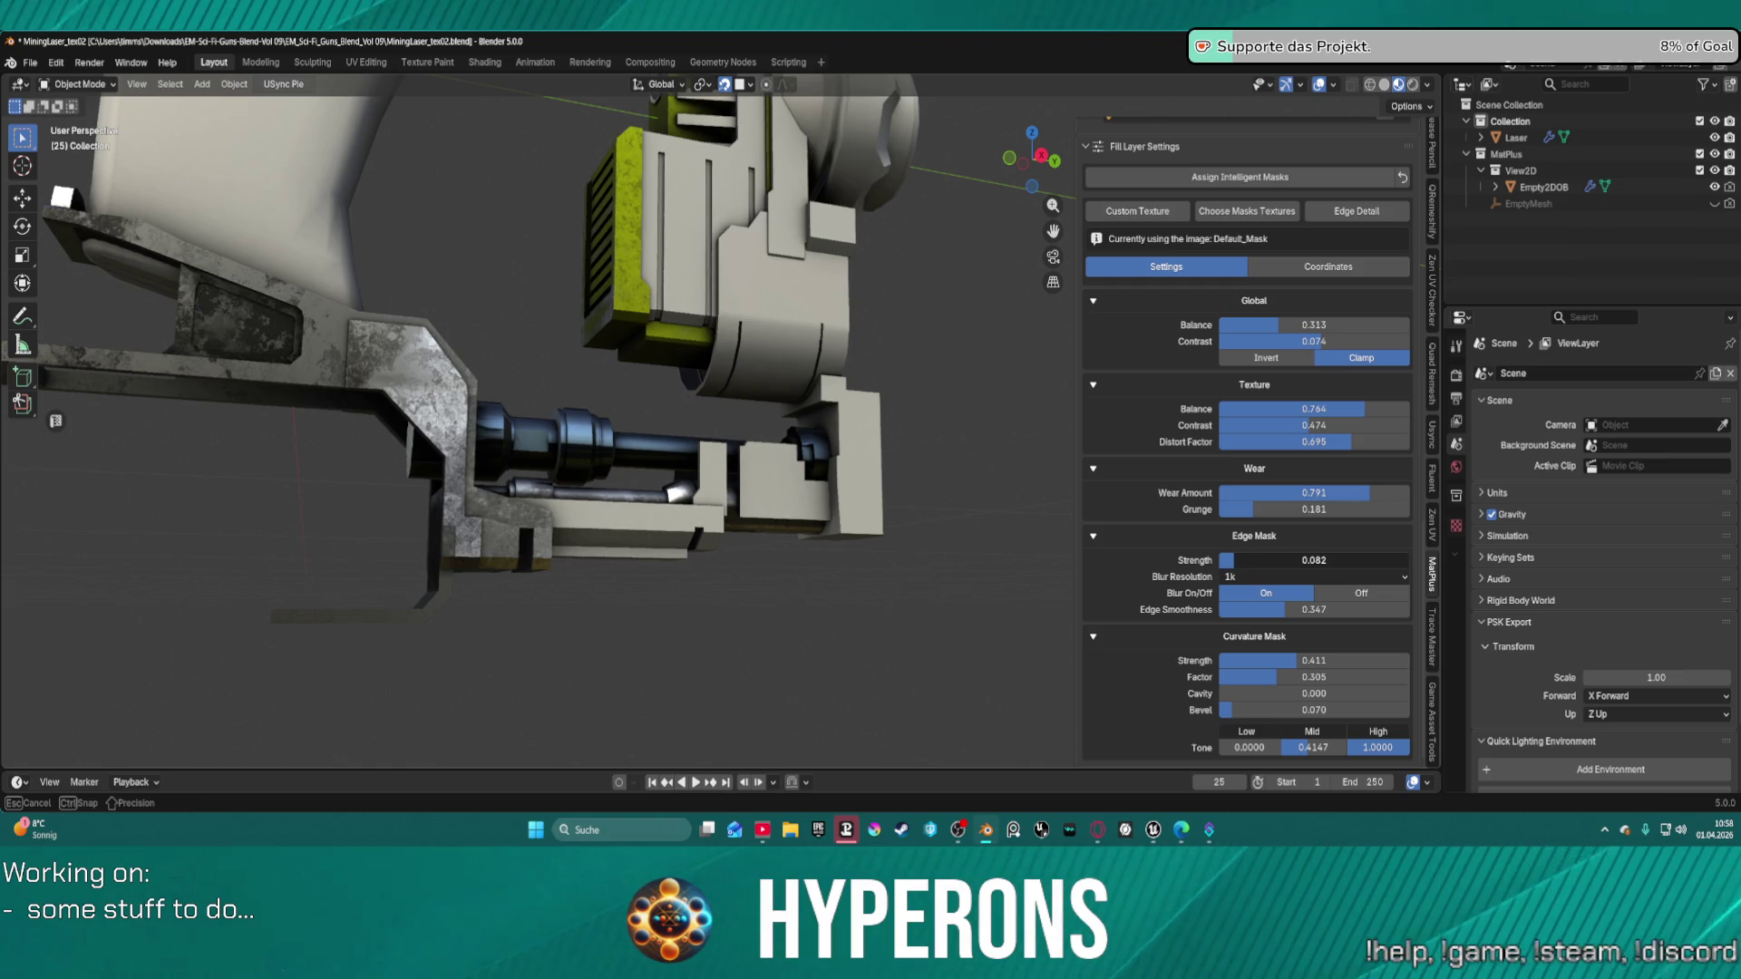
scroll(323, 568, "down", 3)
mouse_move(323, 568)
middle_mouse_down()
mouse_move(517, 590)
mouse_move(863, 556)
mouse_move(1150, 304)
middle_mouse_up()
scroll(1150, 304, "up", 10)
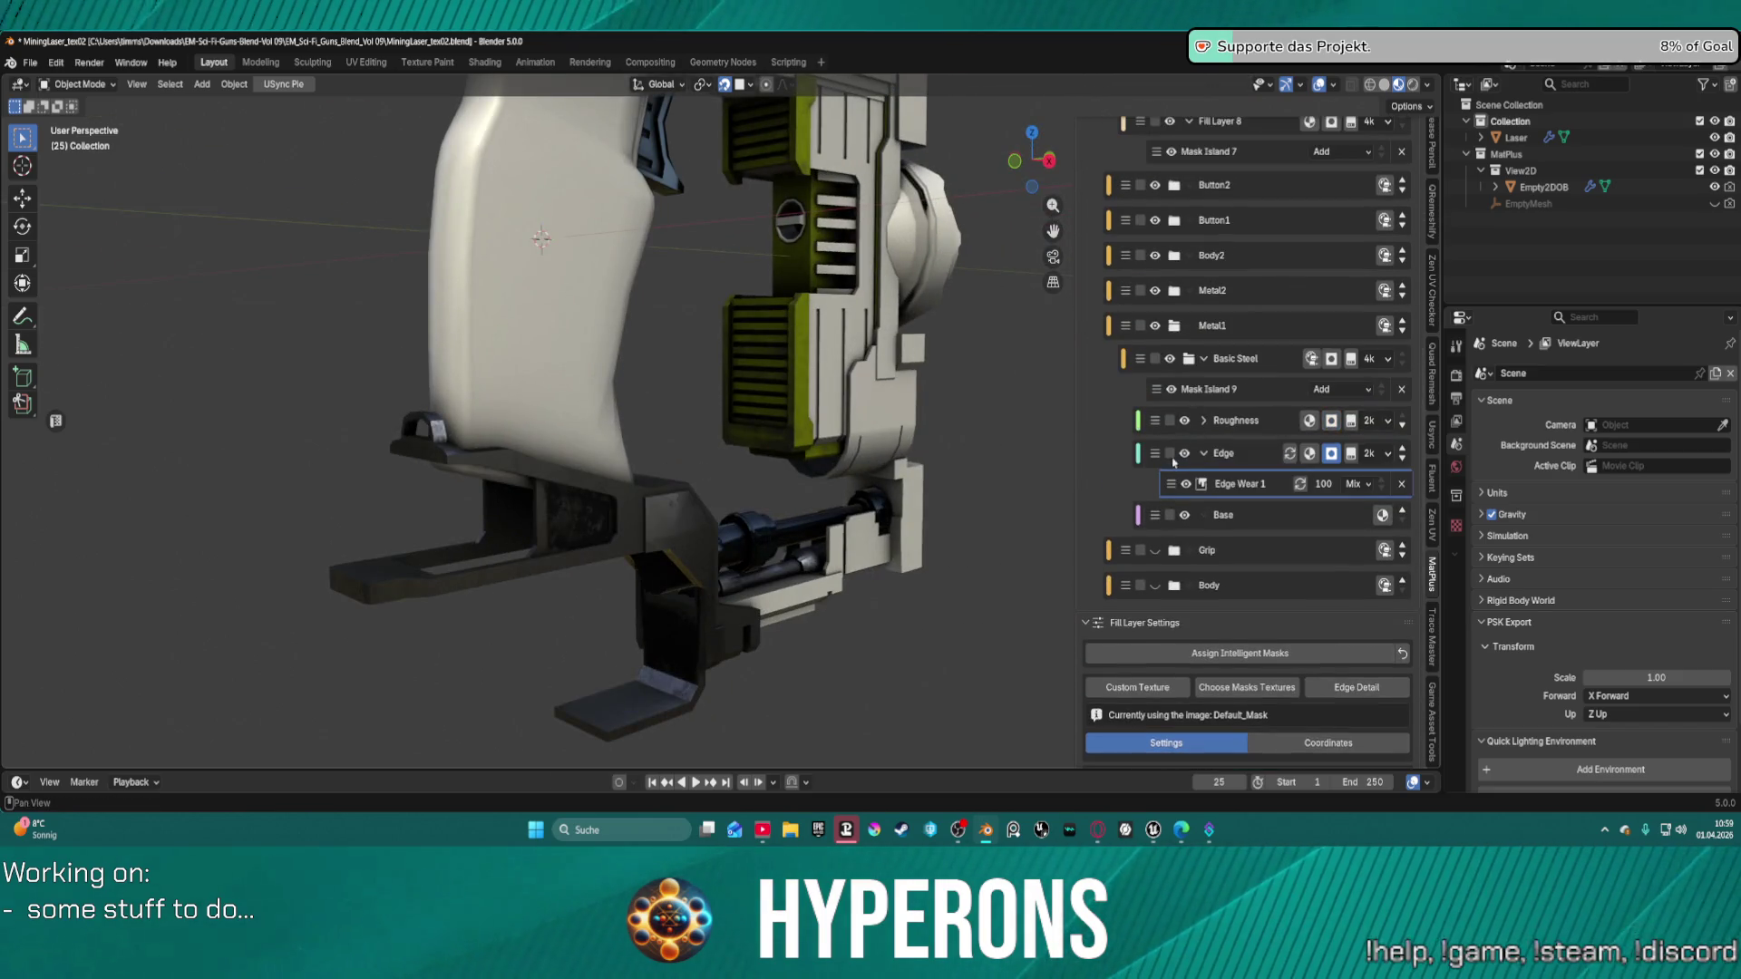
Re-enable the Grip layer, inspect the dark textured gun, then switch to Unreal Engine.
left_click(1155, 550)
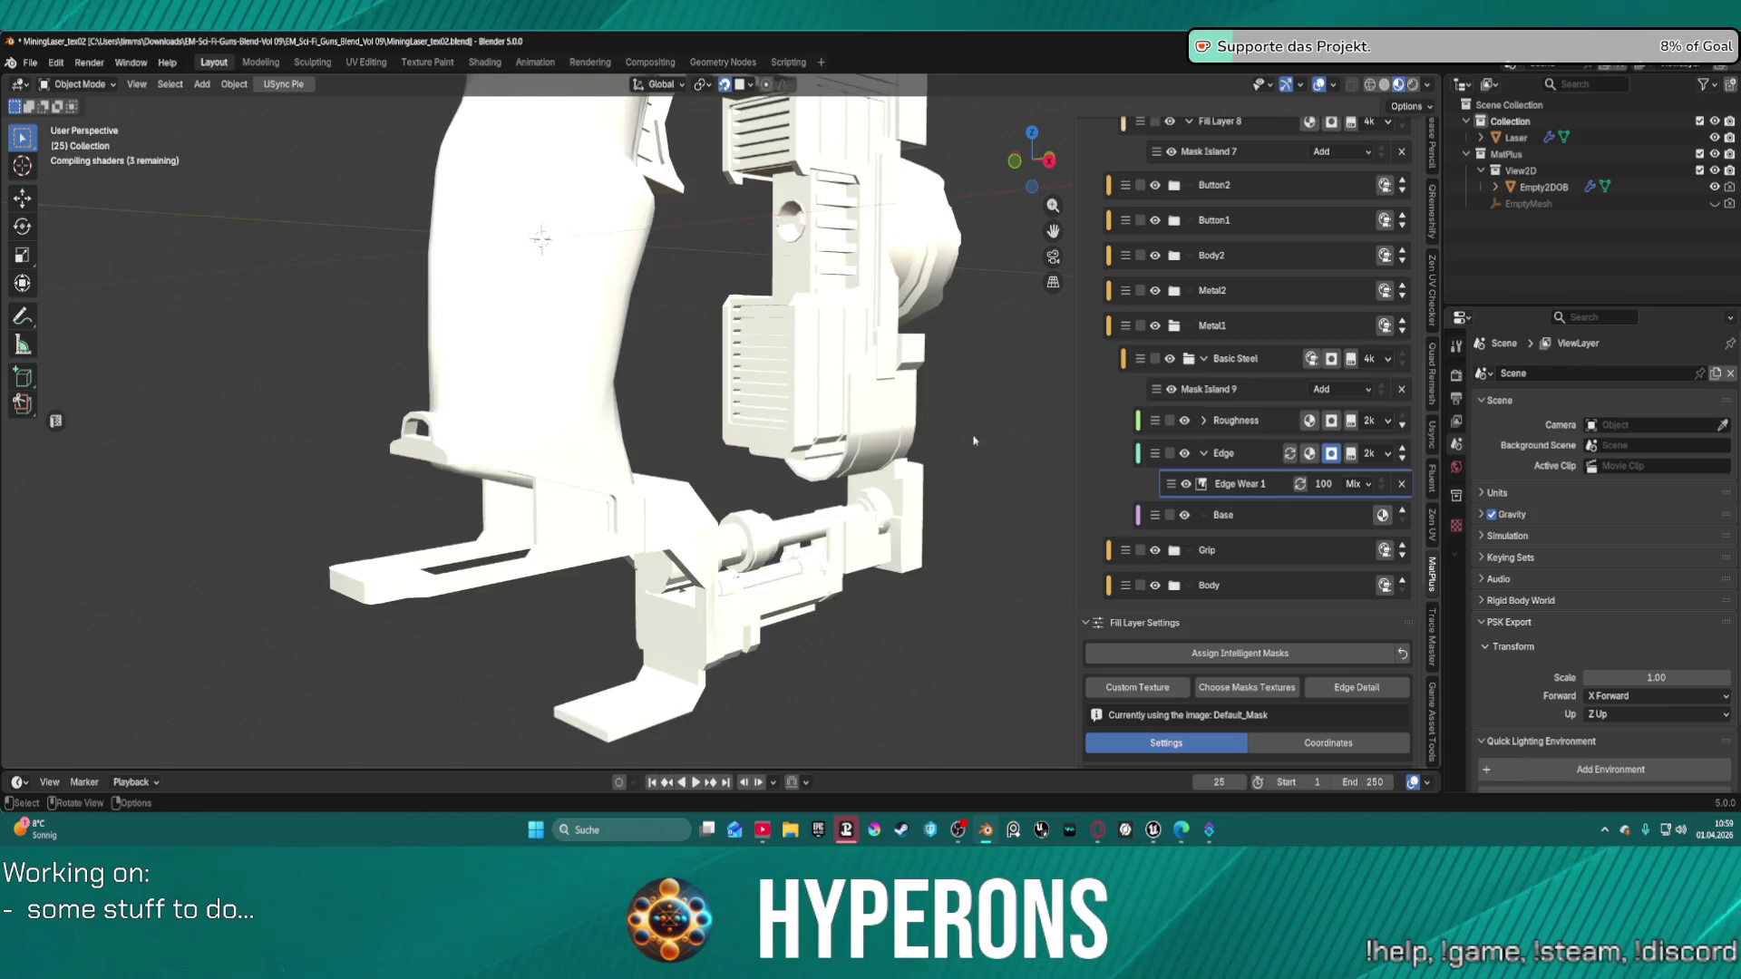
middle_click_drag(974, 441, 1015, 408)
scroll(1143, 408, "up", 10)
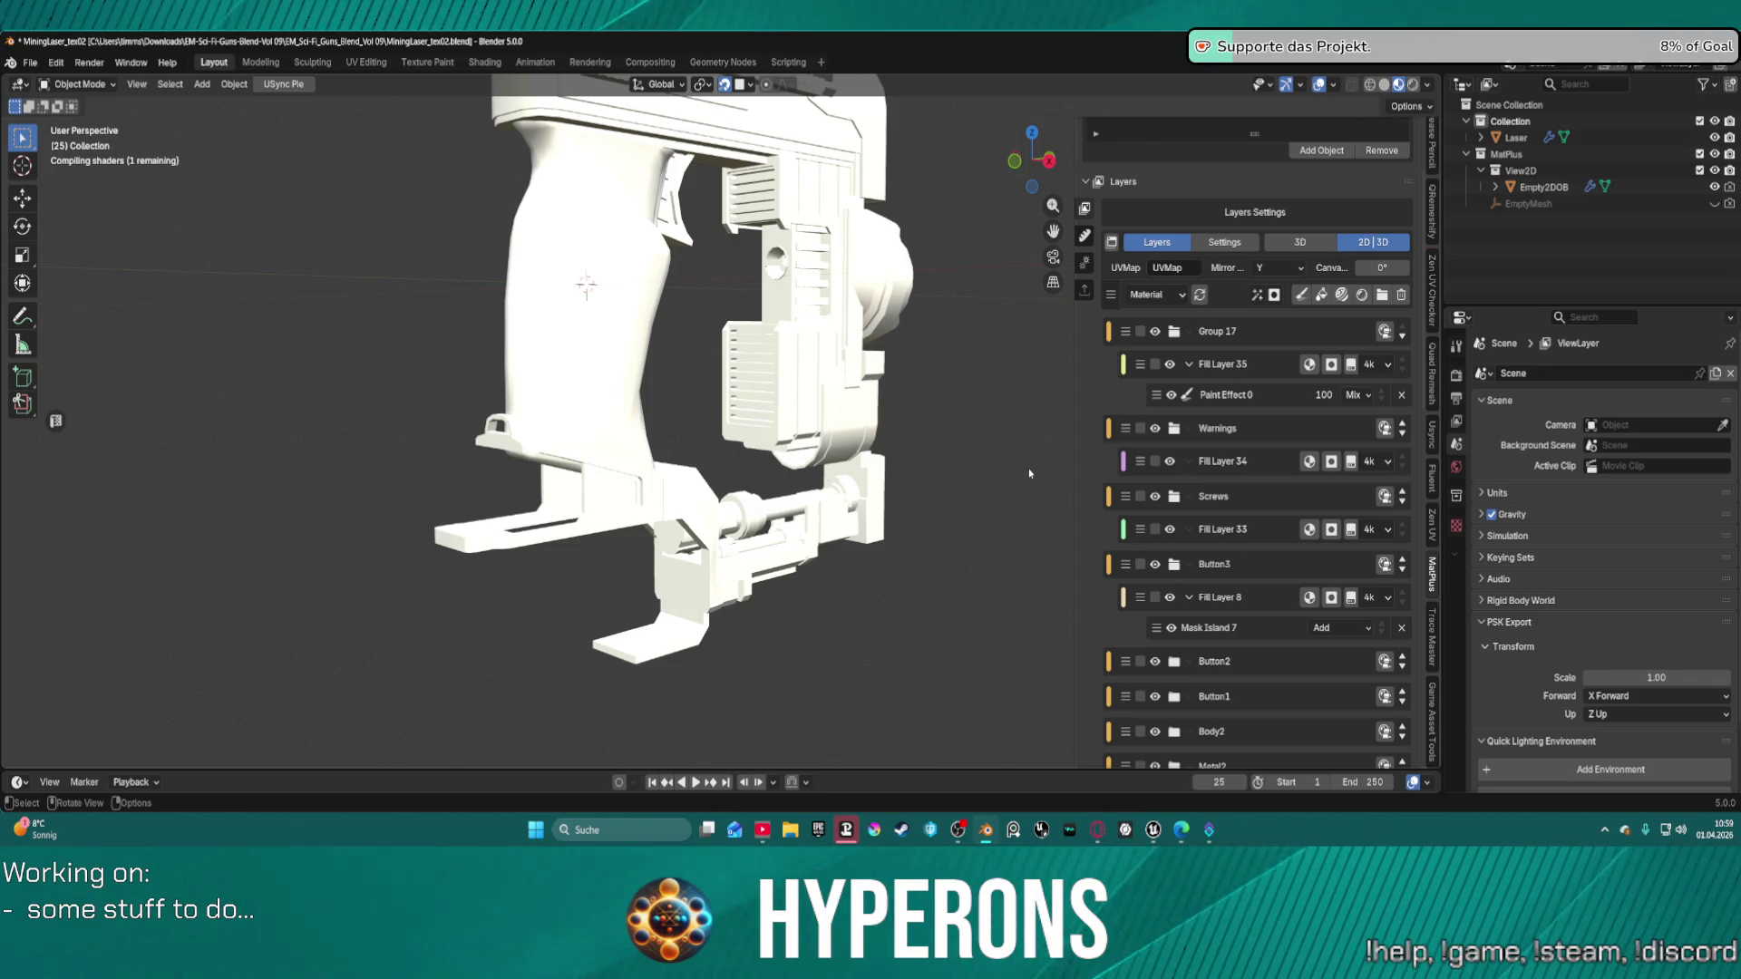
scroll(1019, 375, "down", 3)
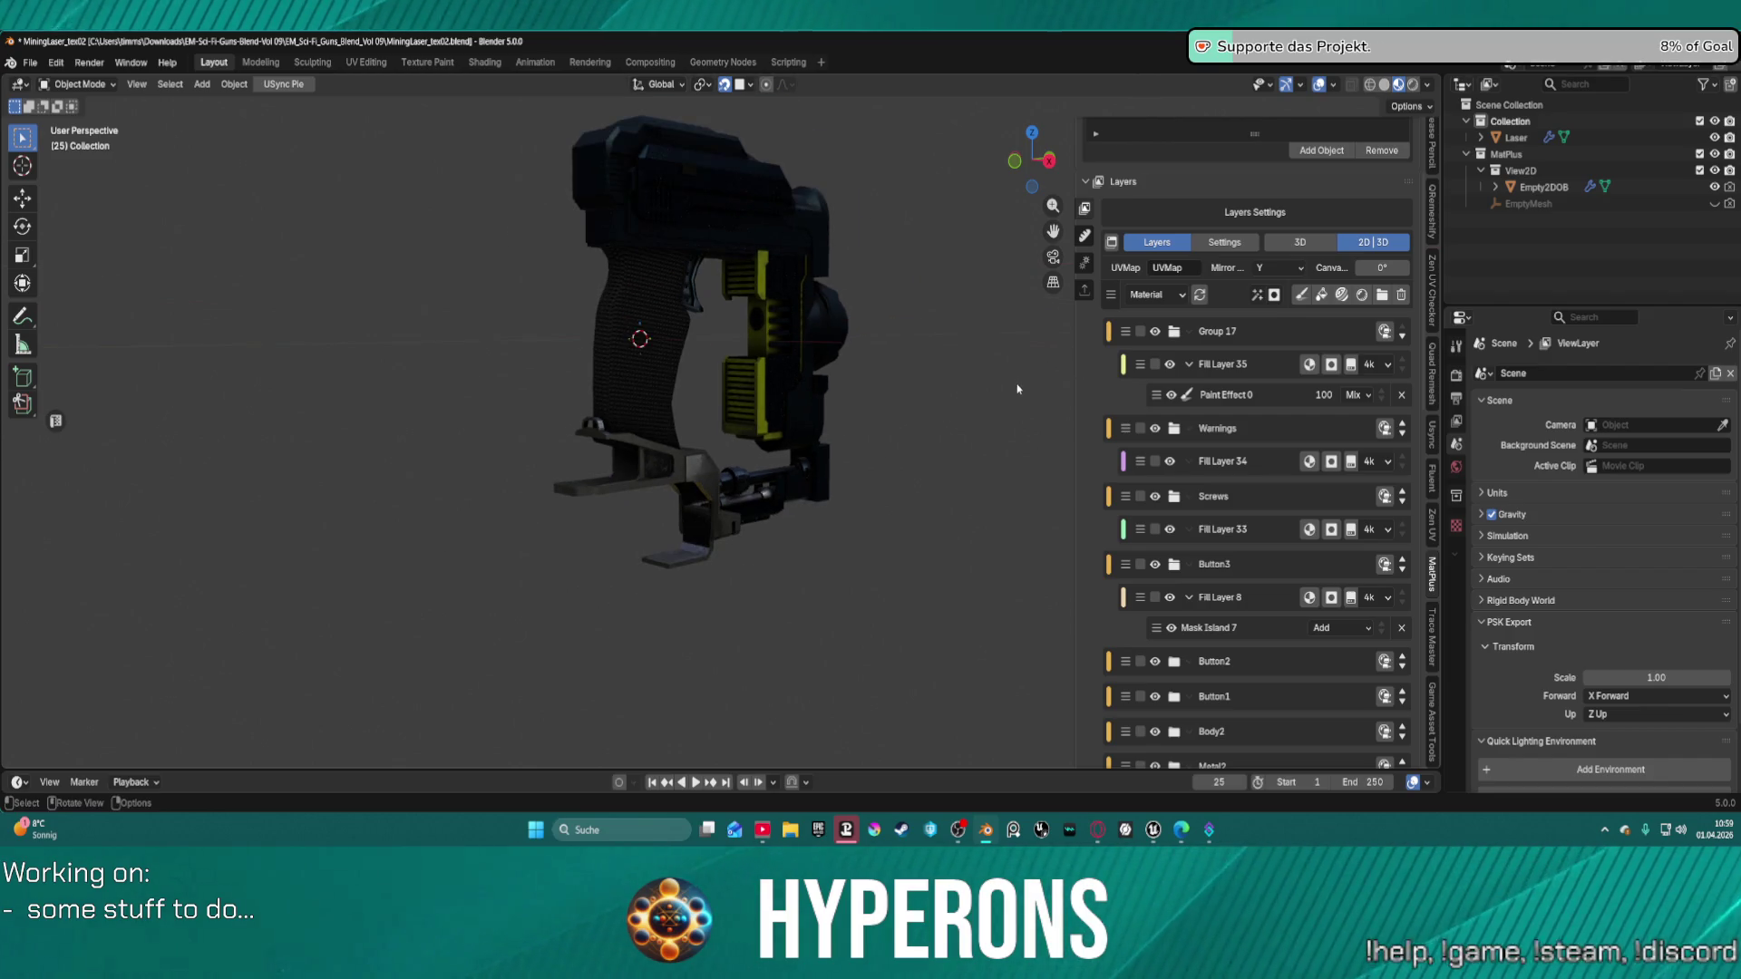
mouse_move(974, 385)
middle_mouse_down()
mouse_move(879, 389)
mouse_move(884, 462)
mouse_move(916, 345)
middle_mouse_up()
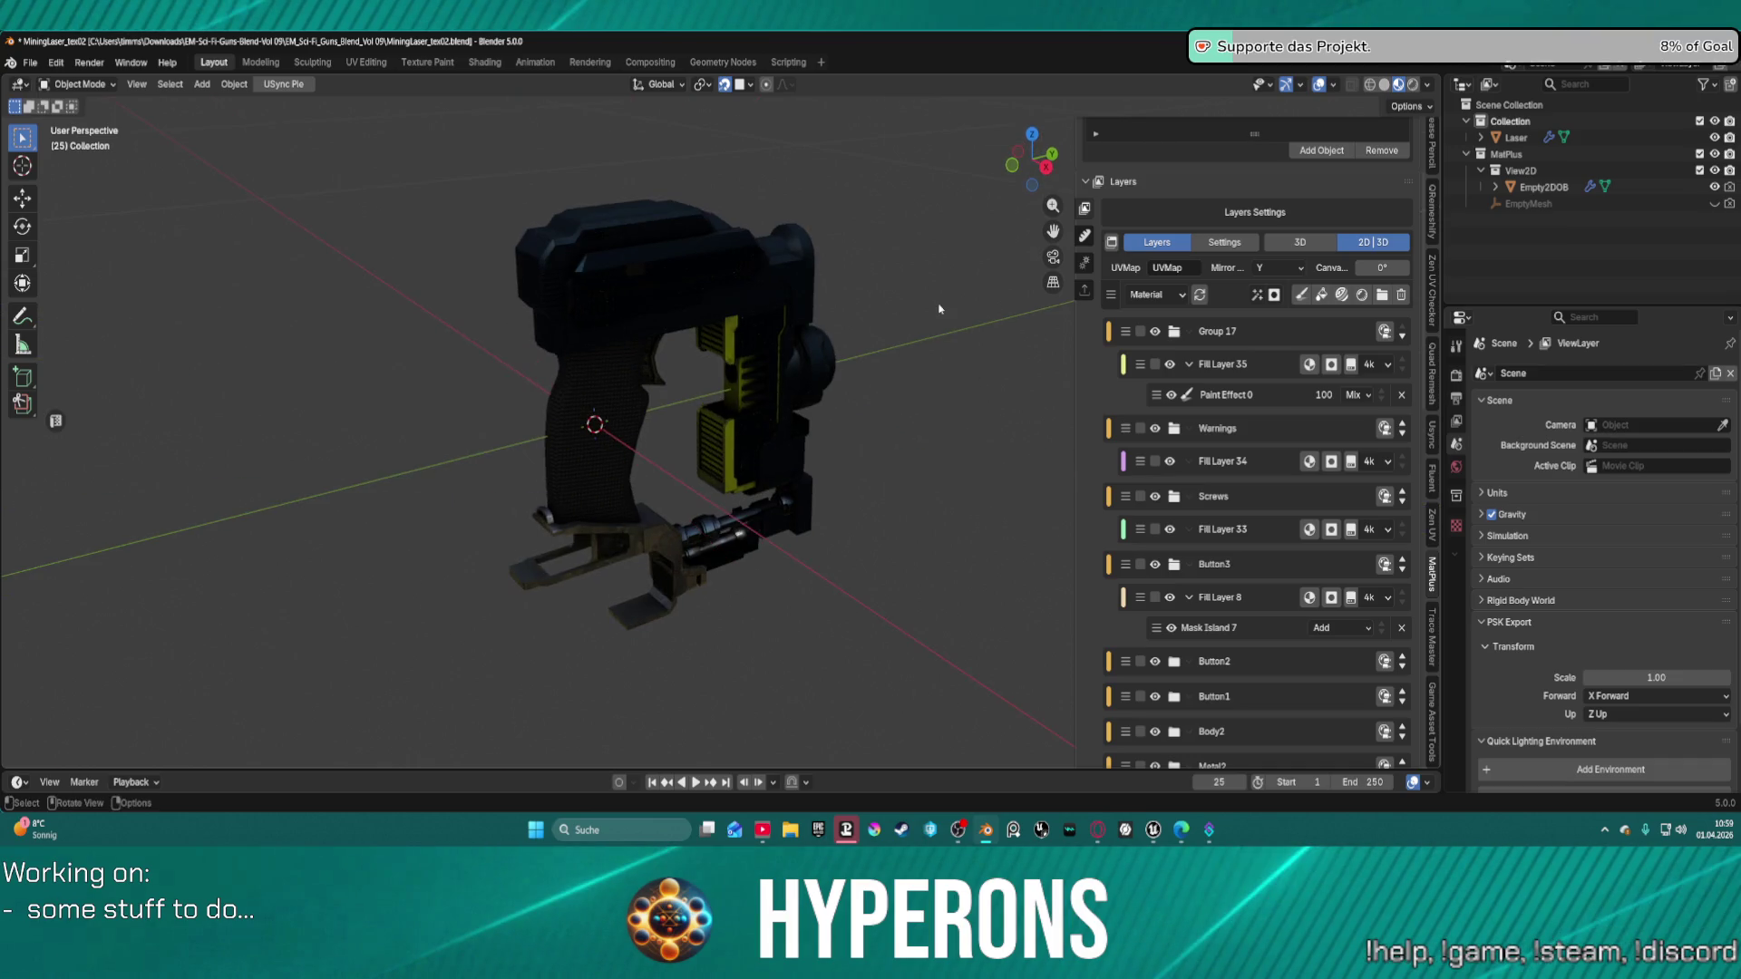
scroll(929, 296, "up", 4)
scroll(913, 321, "up", 3)
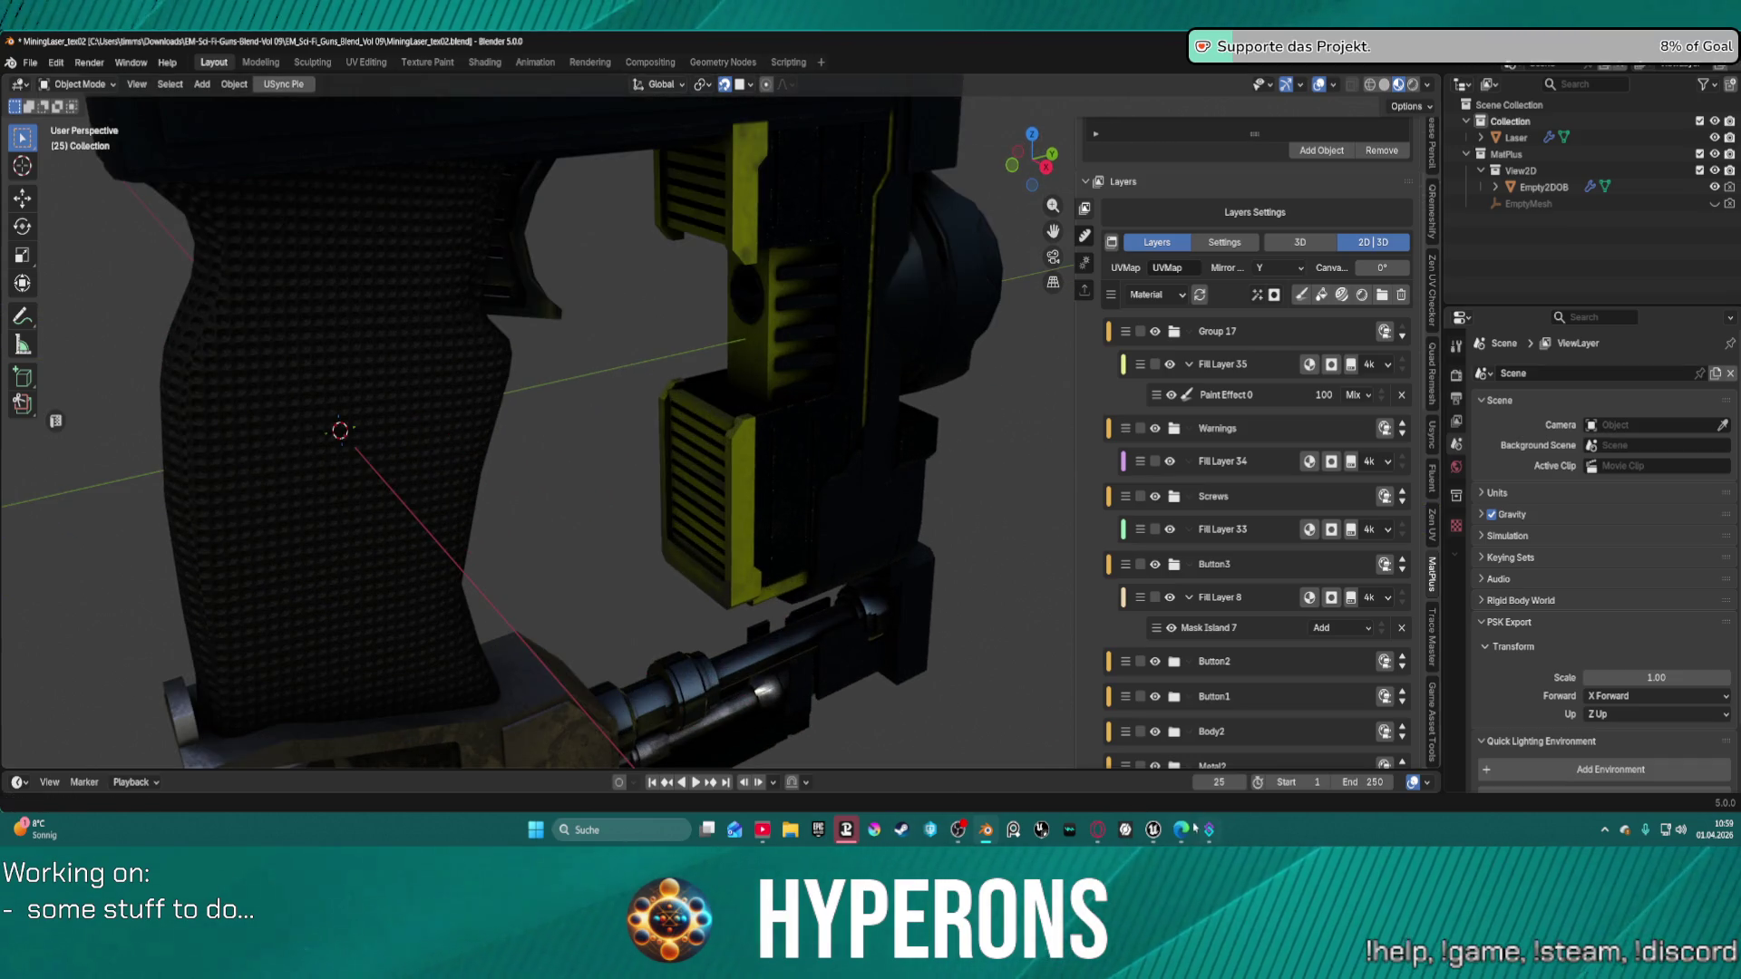
left_click(1154, 830)
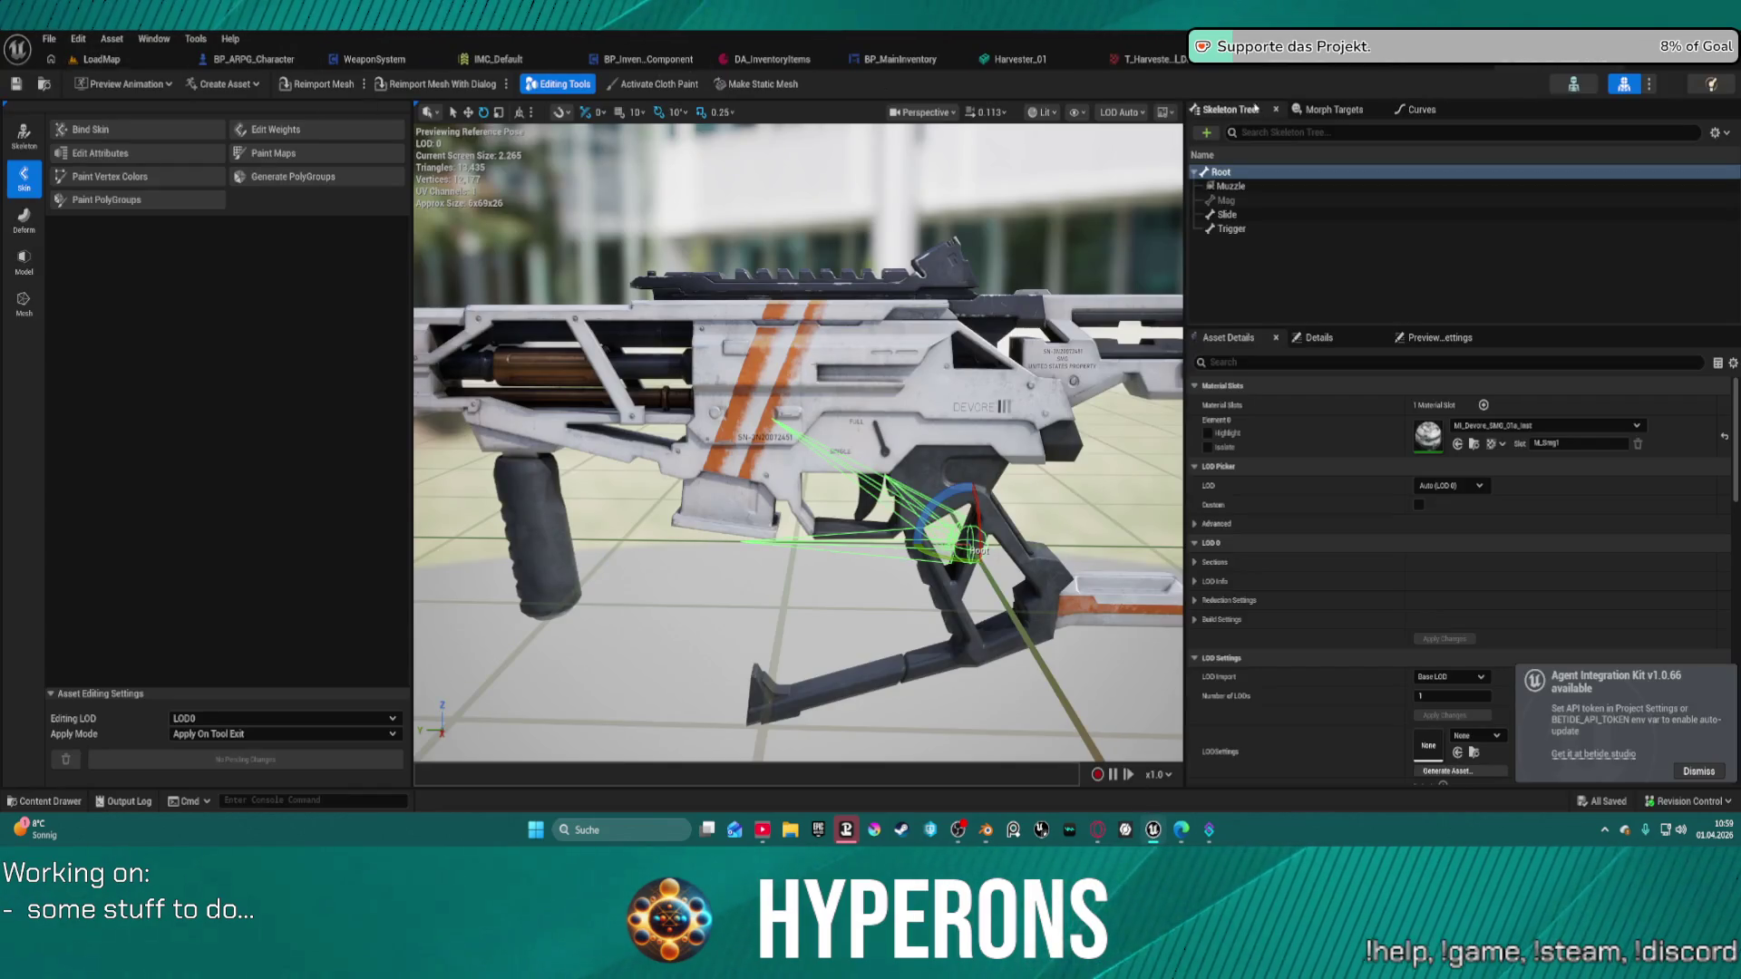
Go to the LoadMap level and select actors in the level list.
left_click(98, 58)
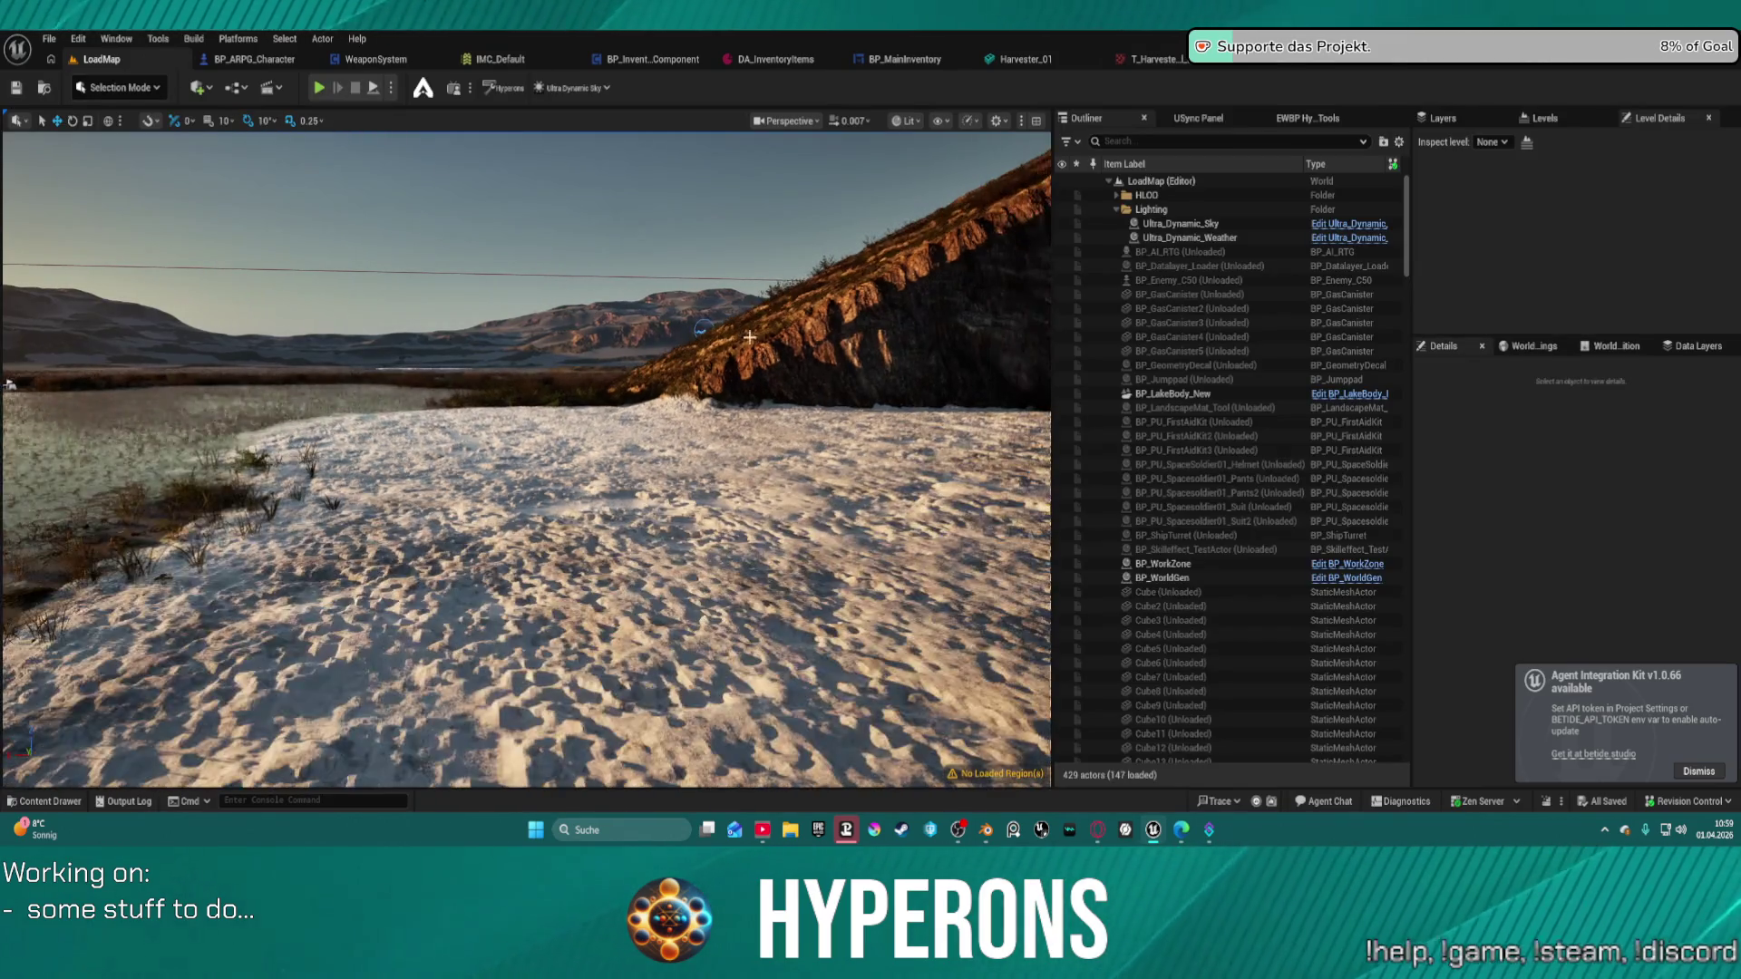
scroll(1129, 390, "down", 1)
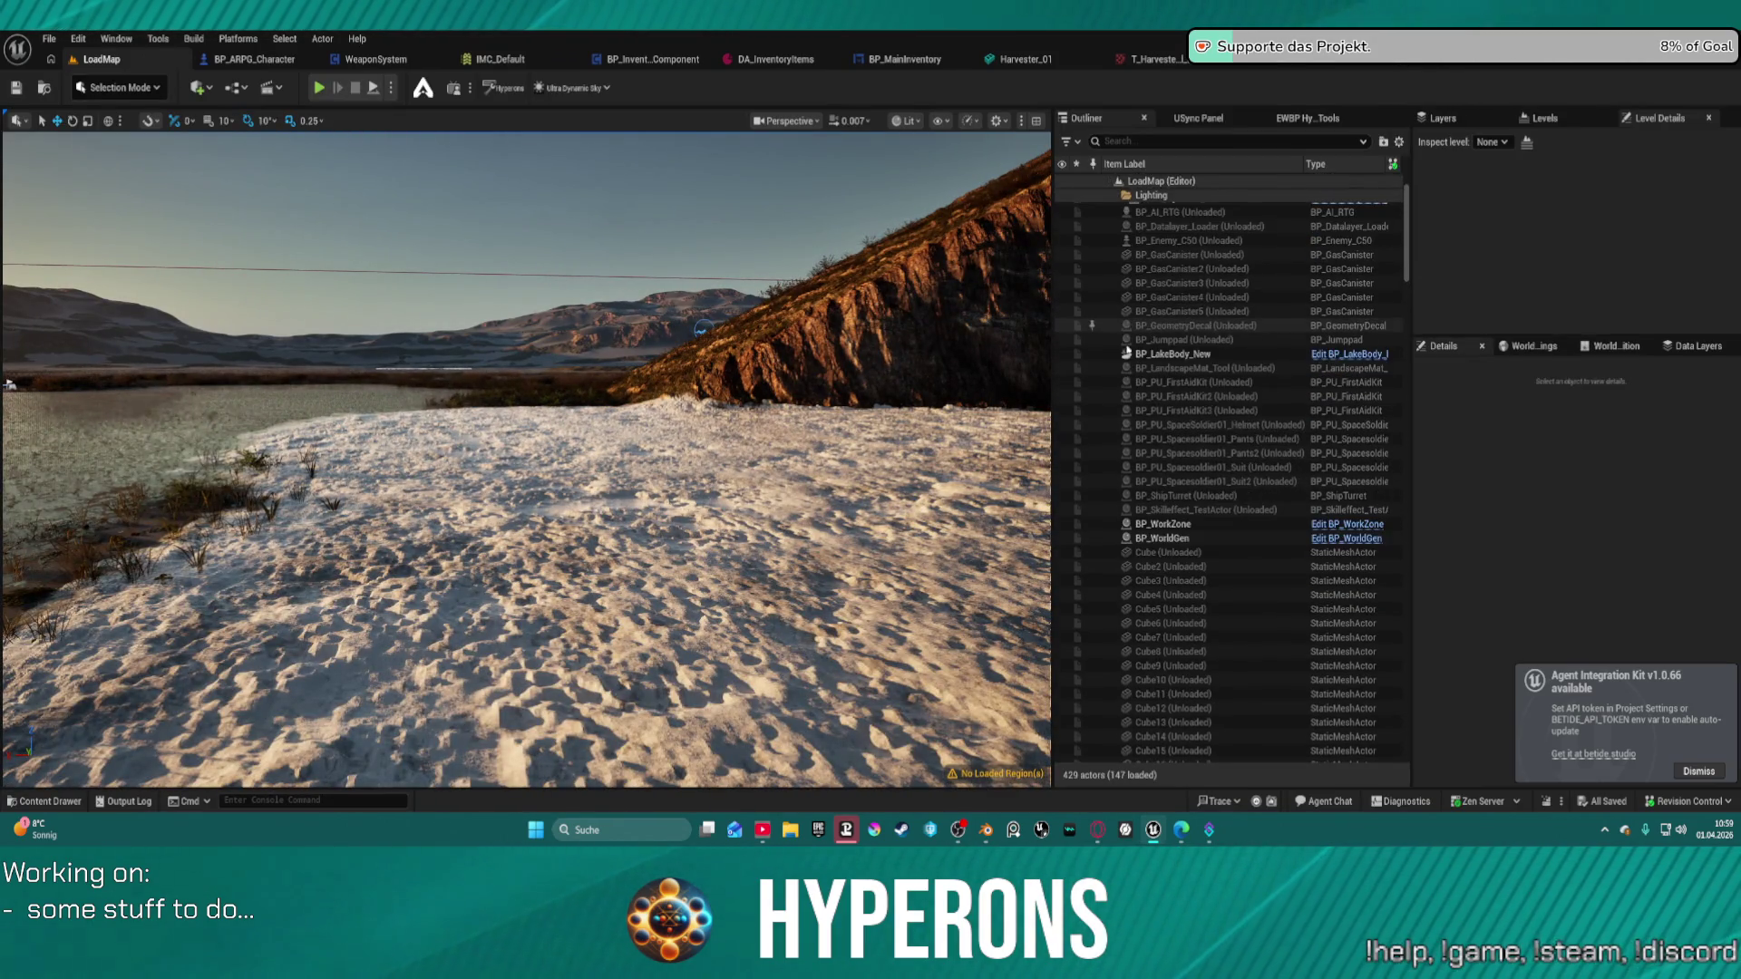
left_click(1124, 356)
key("ctrl+a")
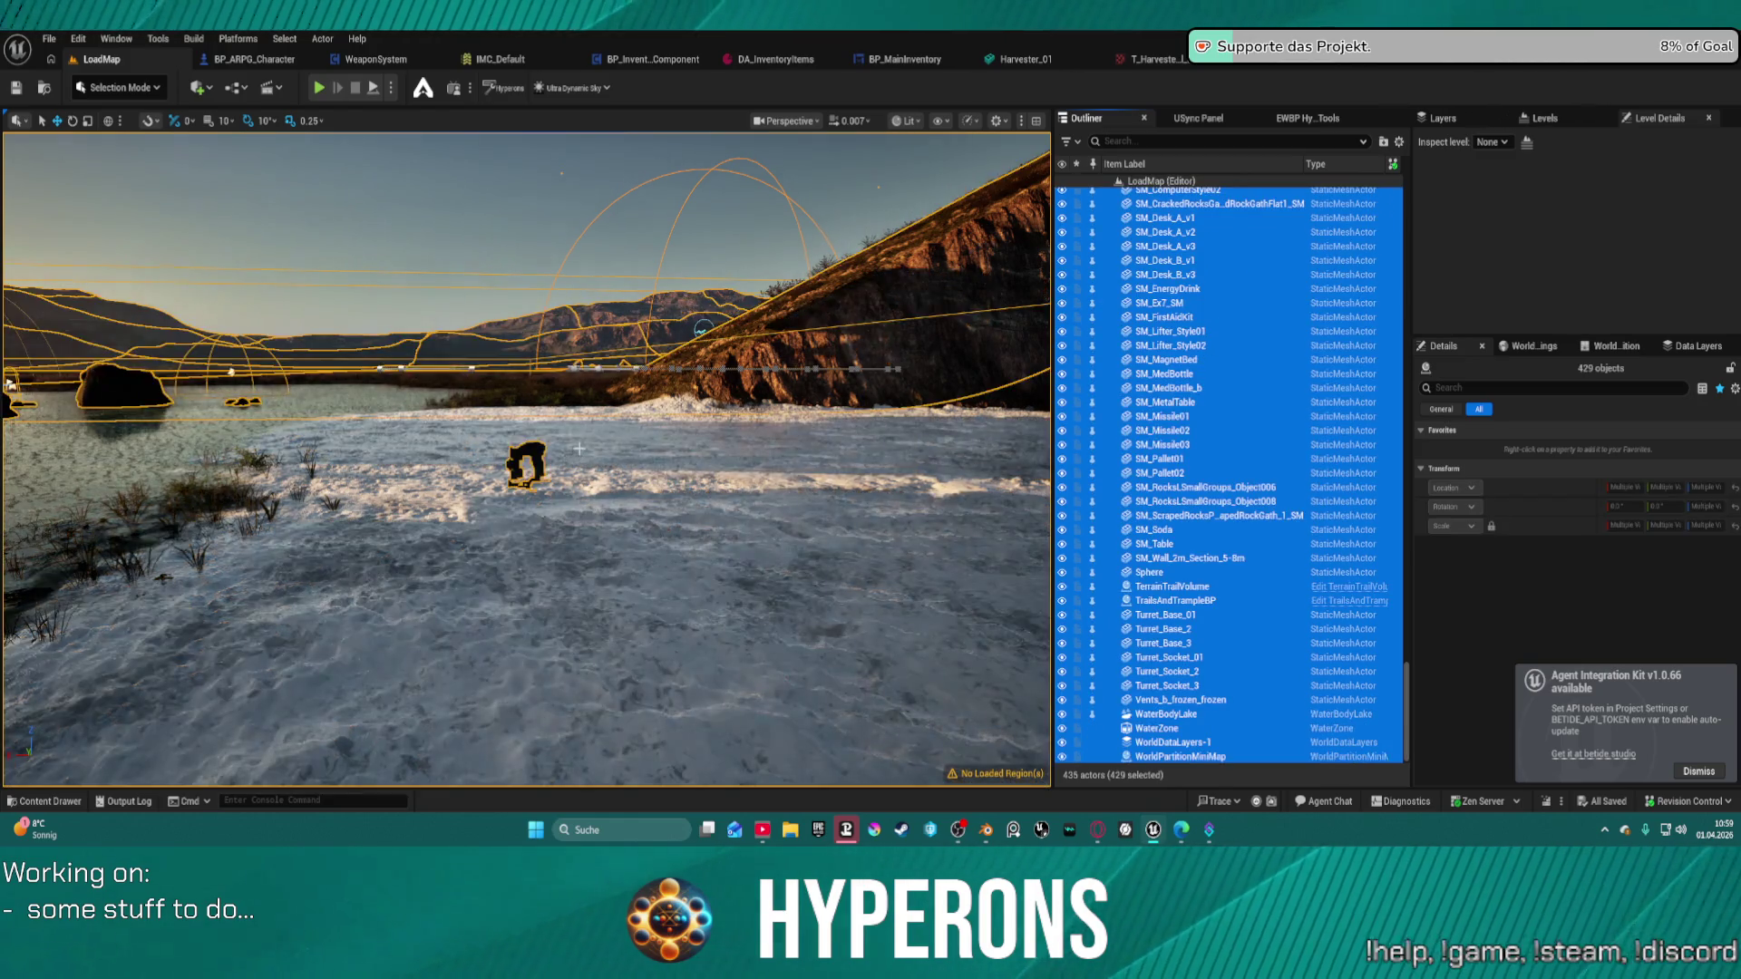
left_click(901, 561)
Frame Harvester_01 in the viewport, look around it, and dismiss the Agent Integration Kit notification.
left_click(530, 450)
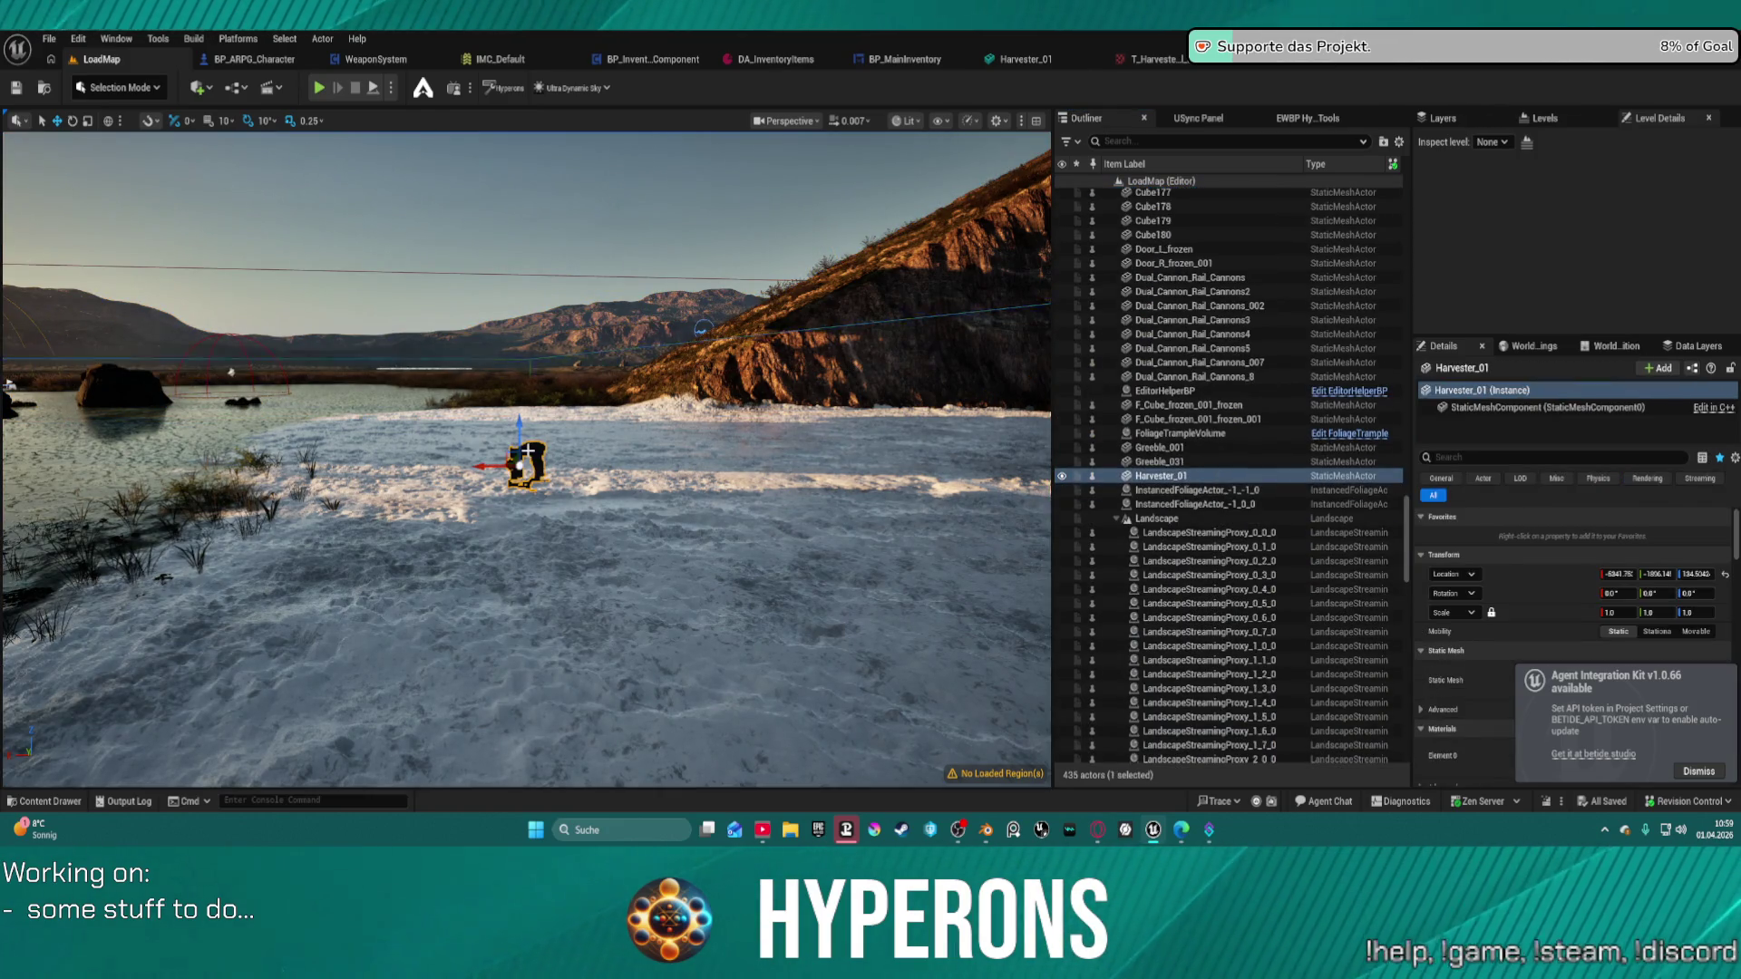
key("f")
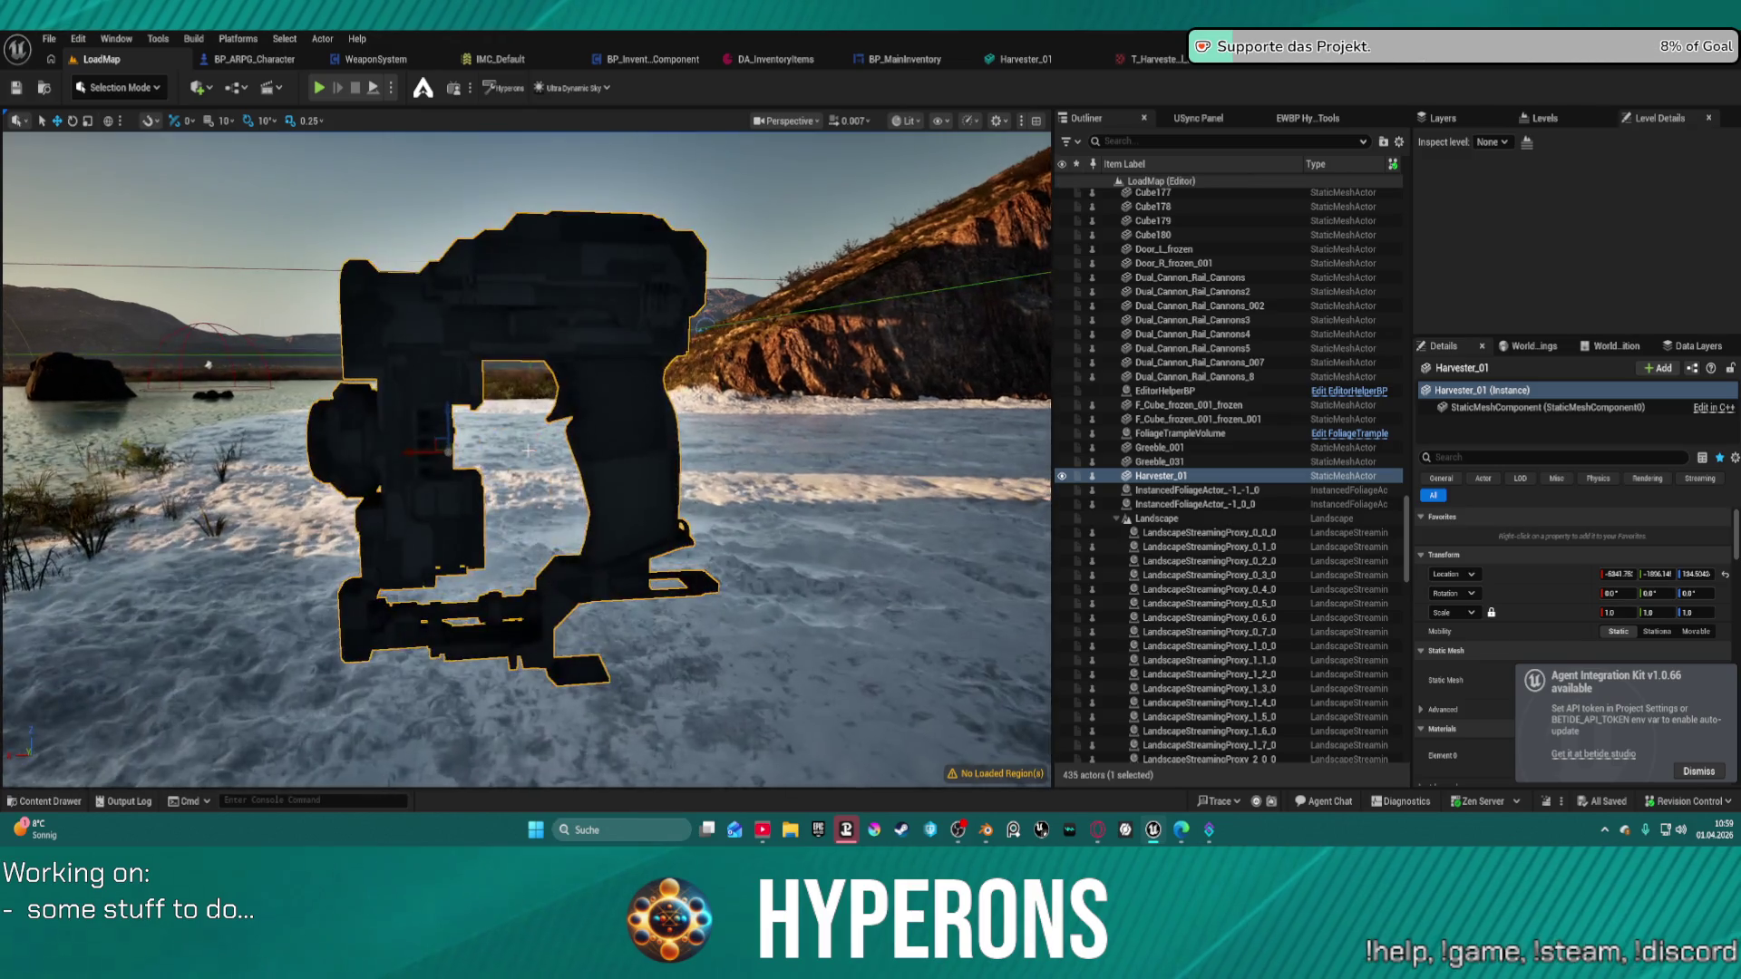
scroll(464, 304, "up", 5)
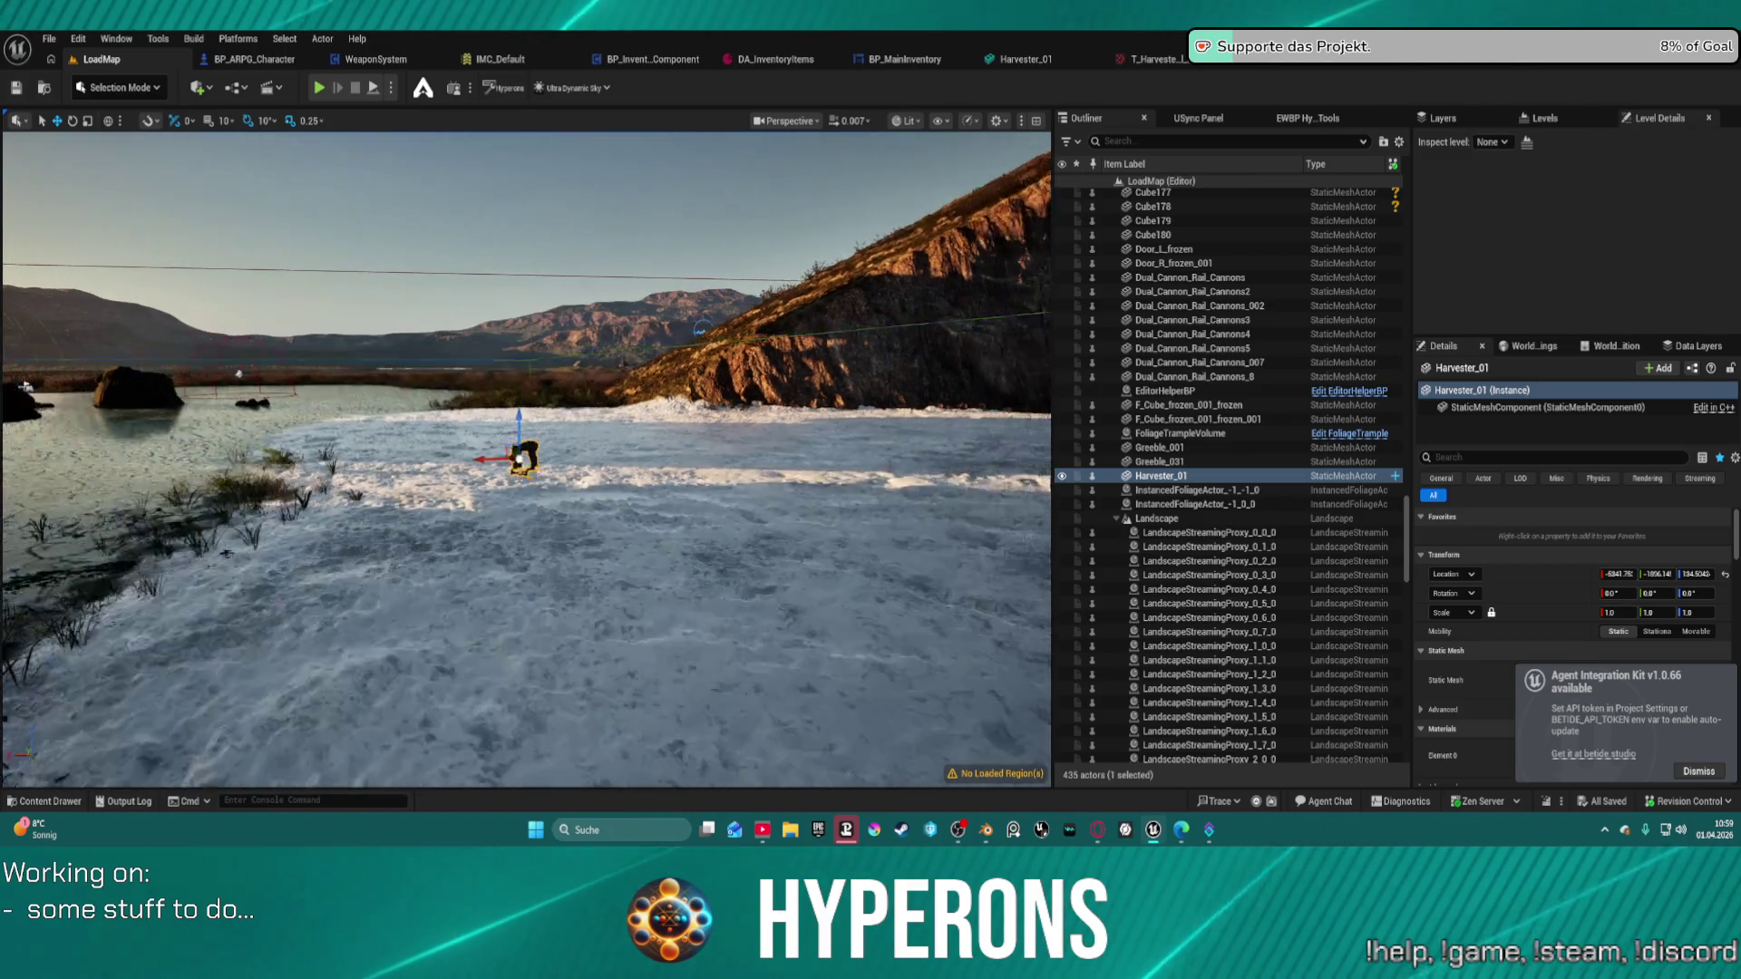
mouse_move(526, 458)
right_mouse_down()
mouse_move(507, 453)
mouse_move(599, 458)
mouse_move(471, 458)
mouse_move(580, 458)
mouse_move(526, 458)
right_mouse_up()
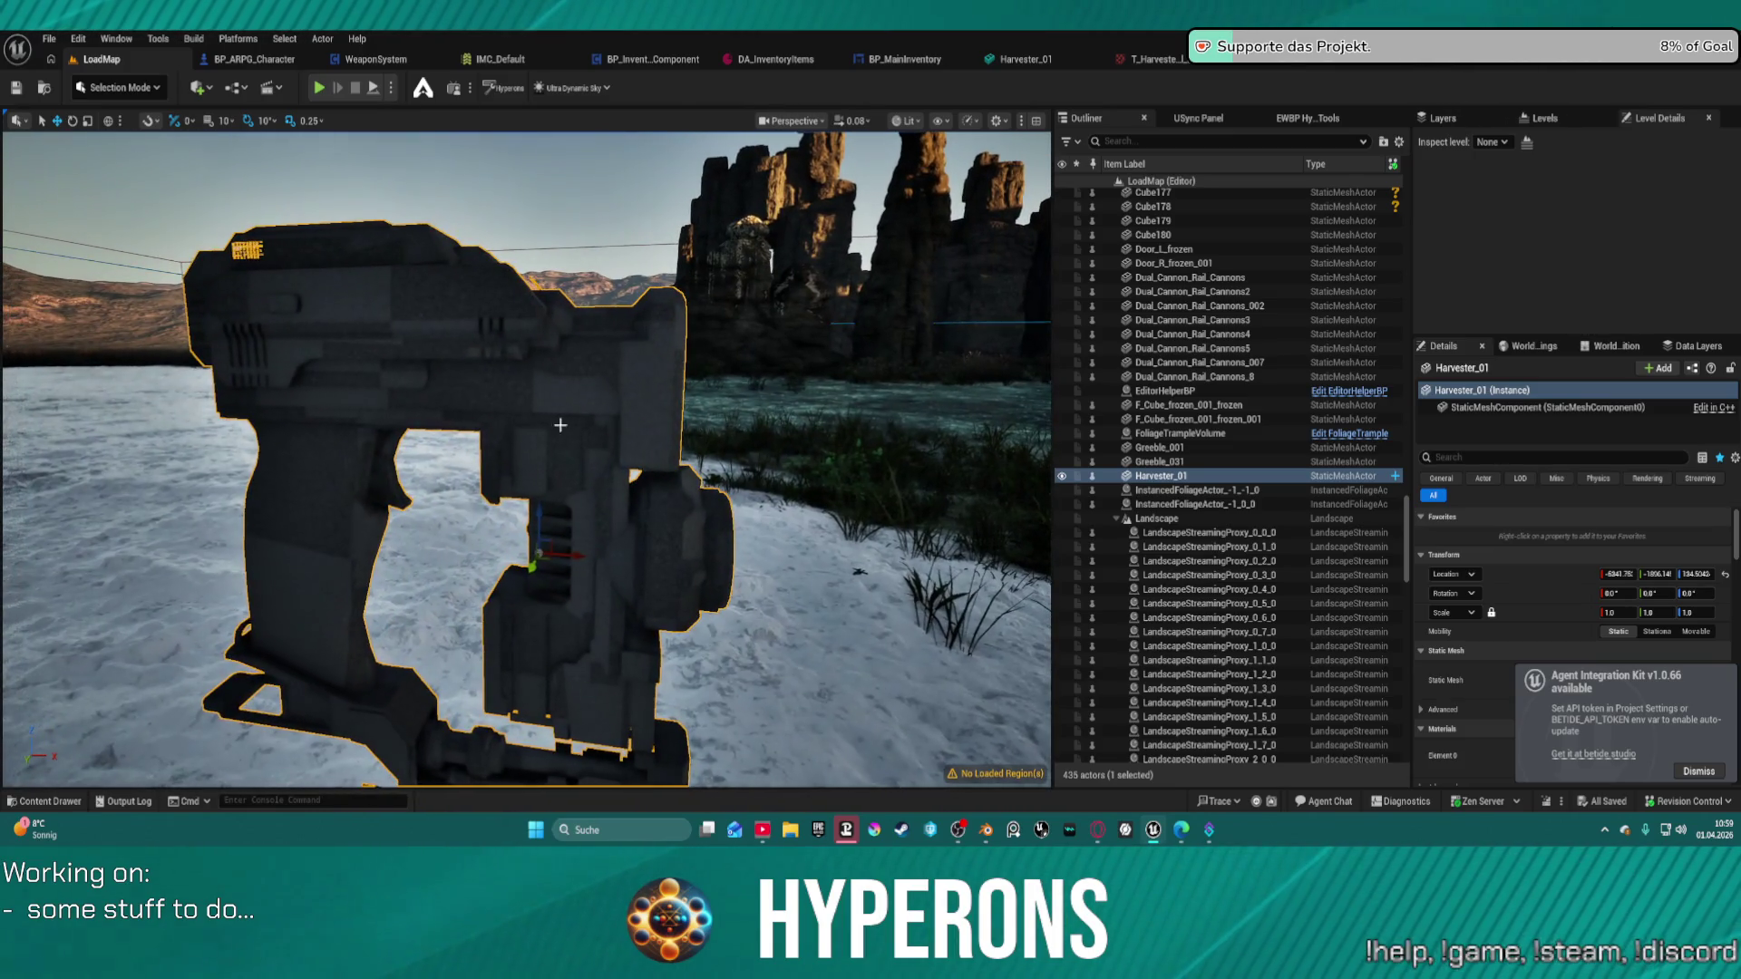
left_click(1692, 771)
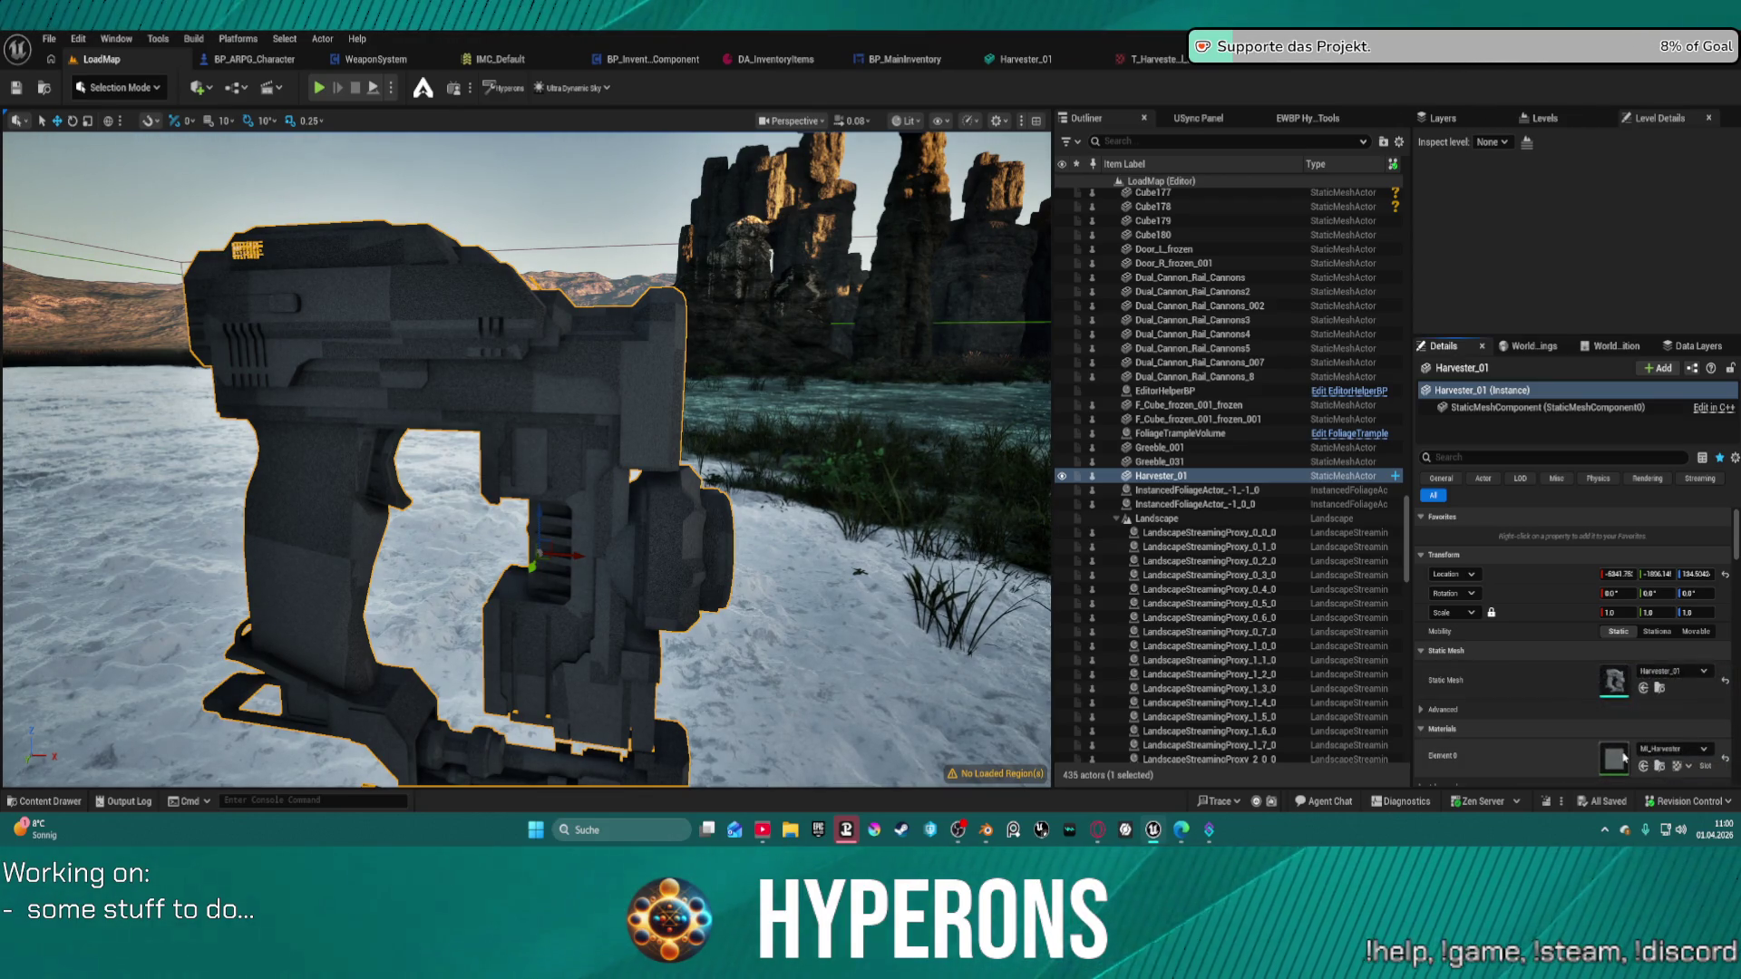
Toggle Enable Base Roughness on and off in the Harvester material instance, save, and return to LoadMap.
double_click(1623, 758)
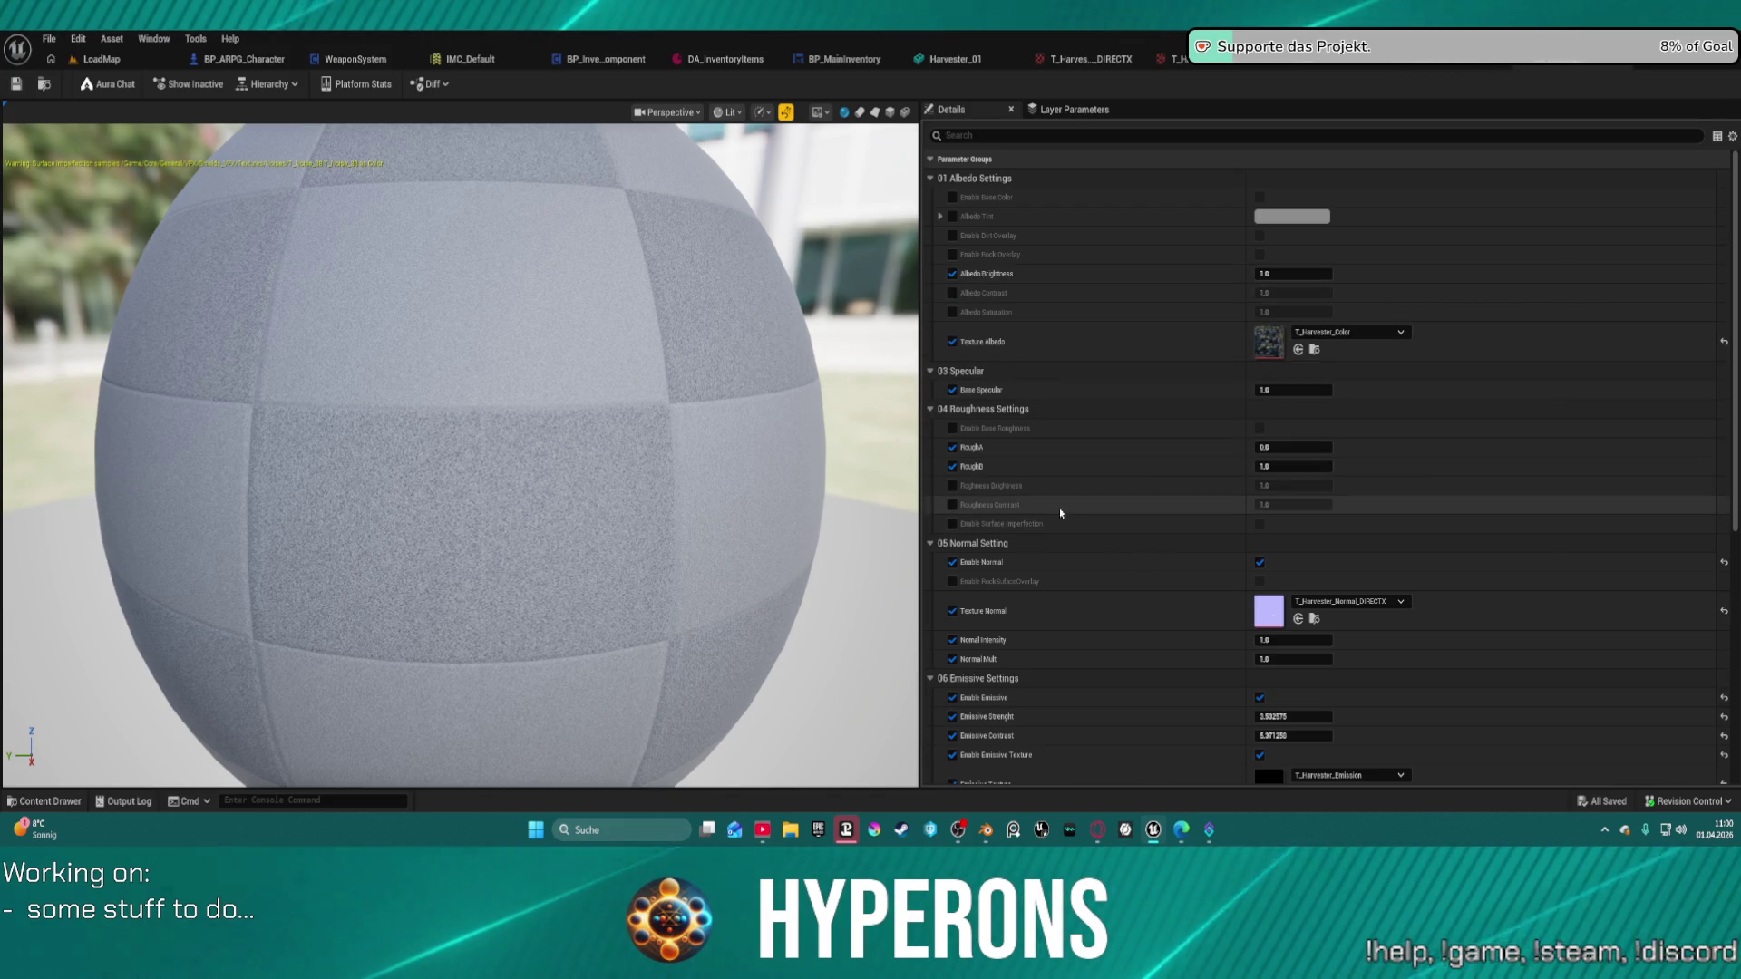
scroll(1183, 616, "down", 2)
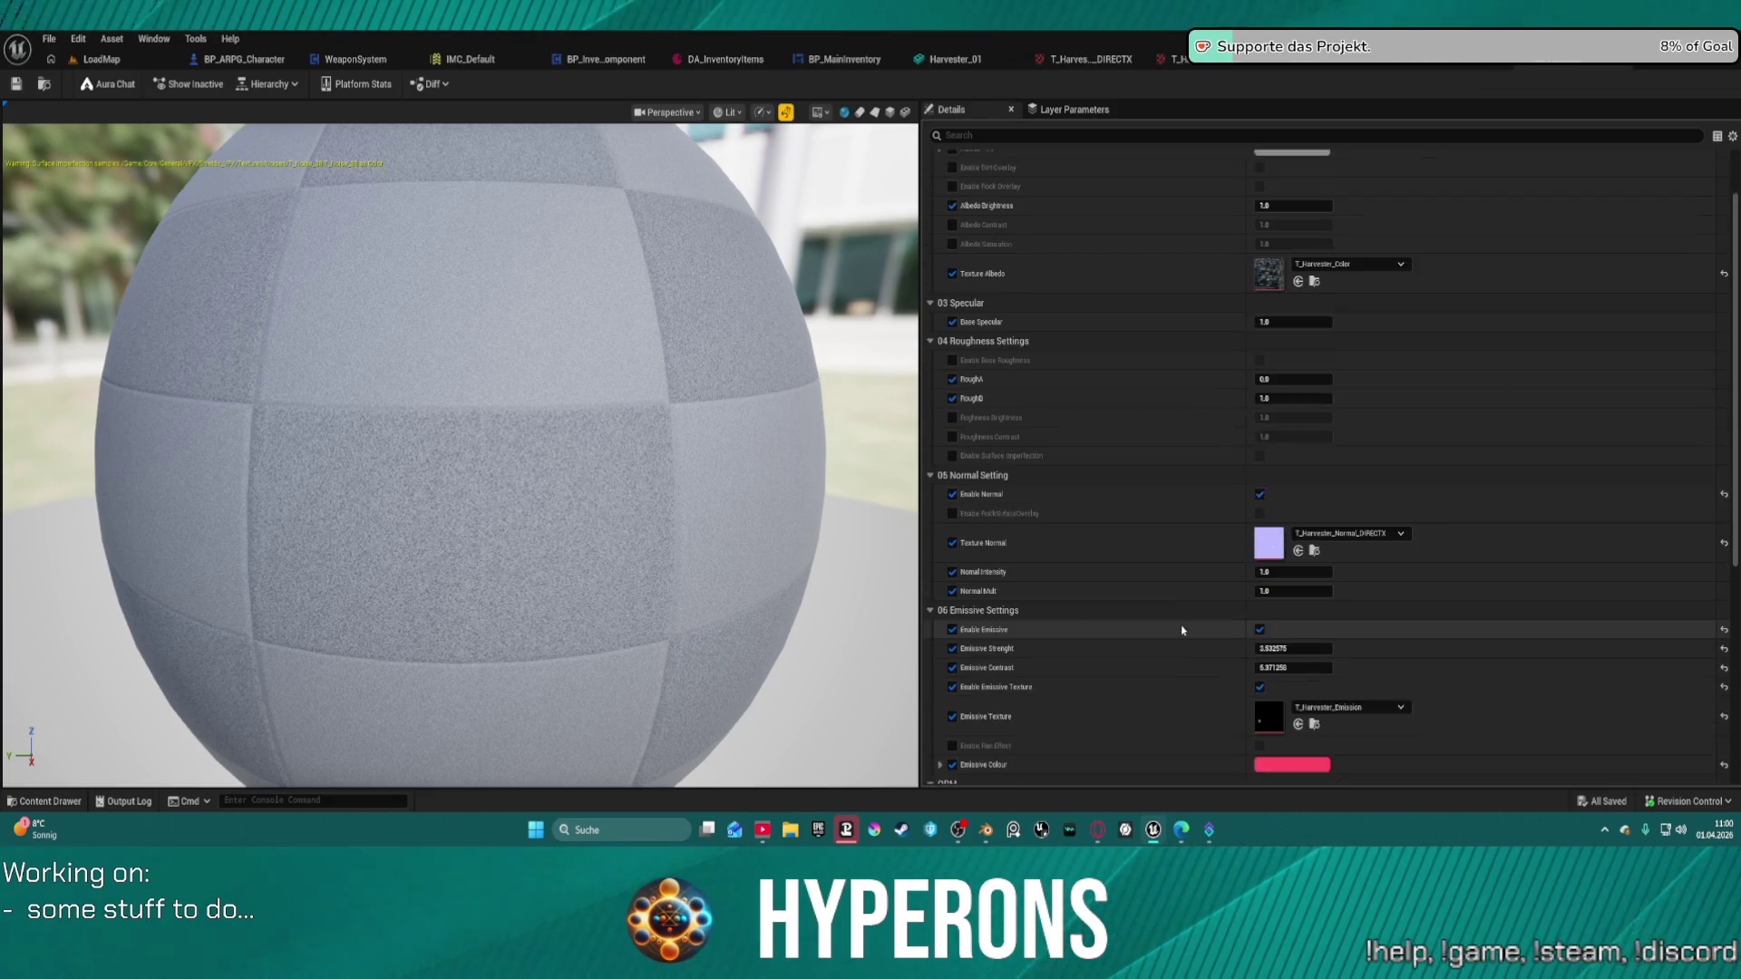
scroll(1184, 631, "down", 6)
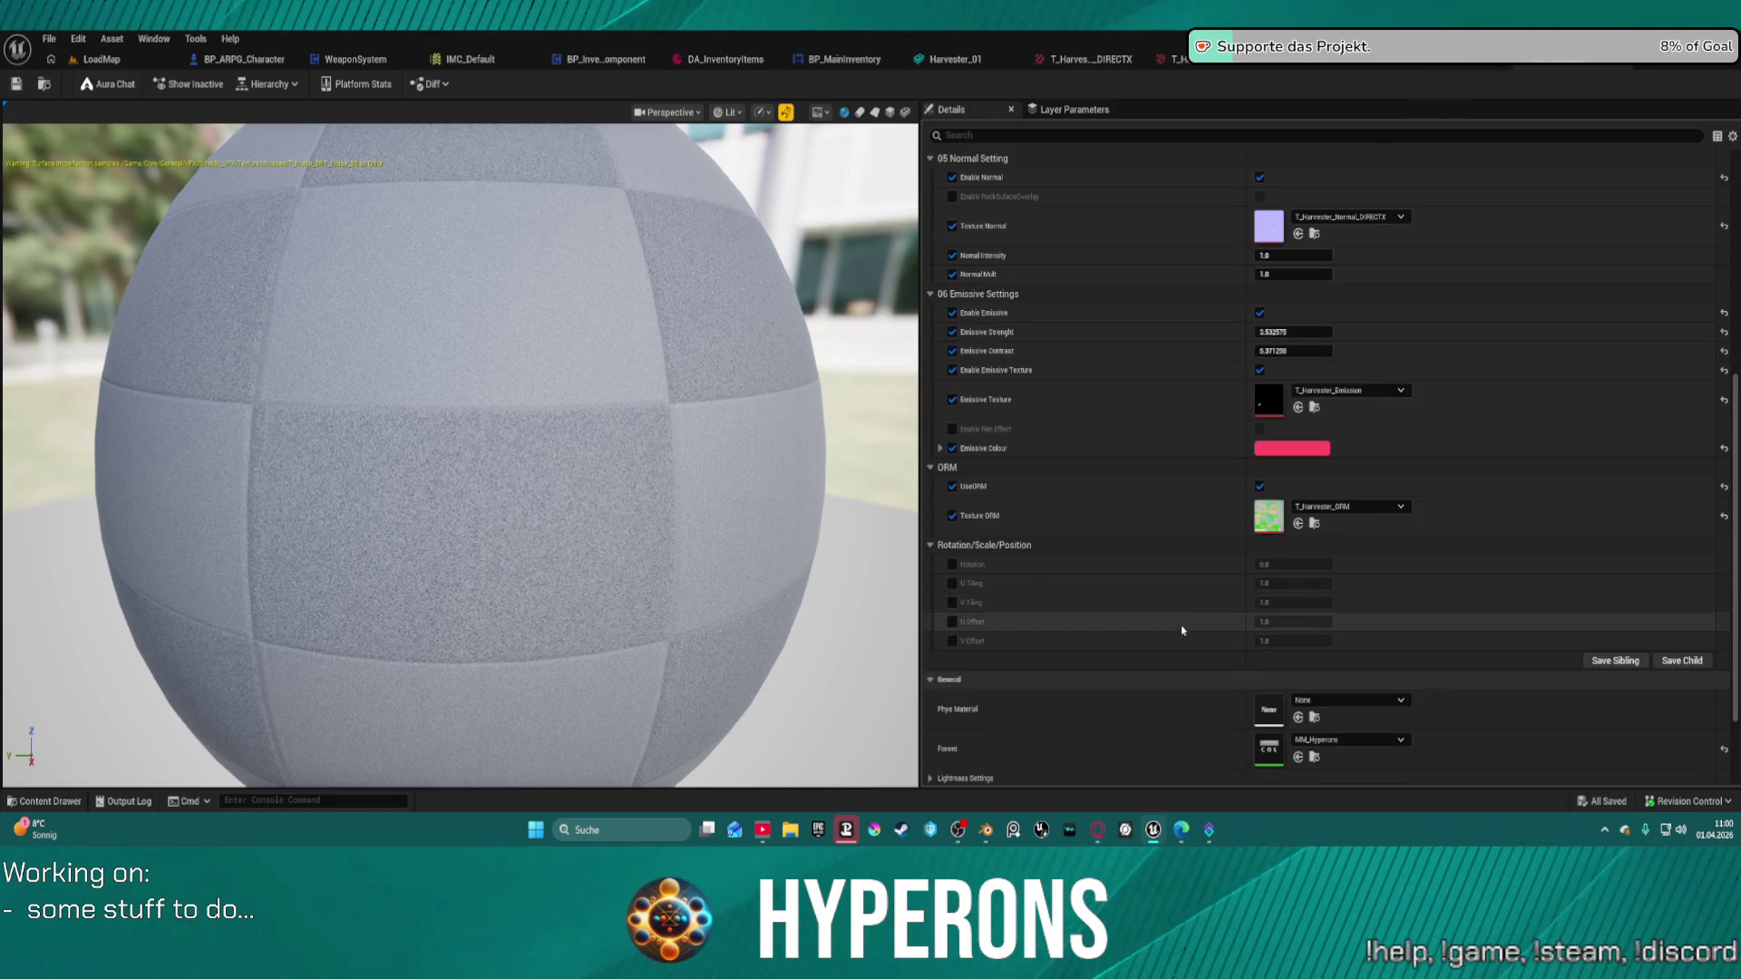
scroll(1183, 630, "up", 8)
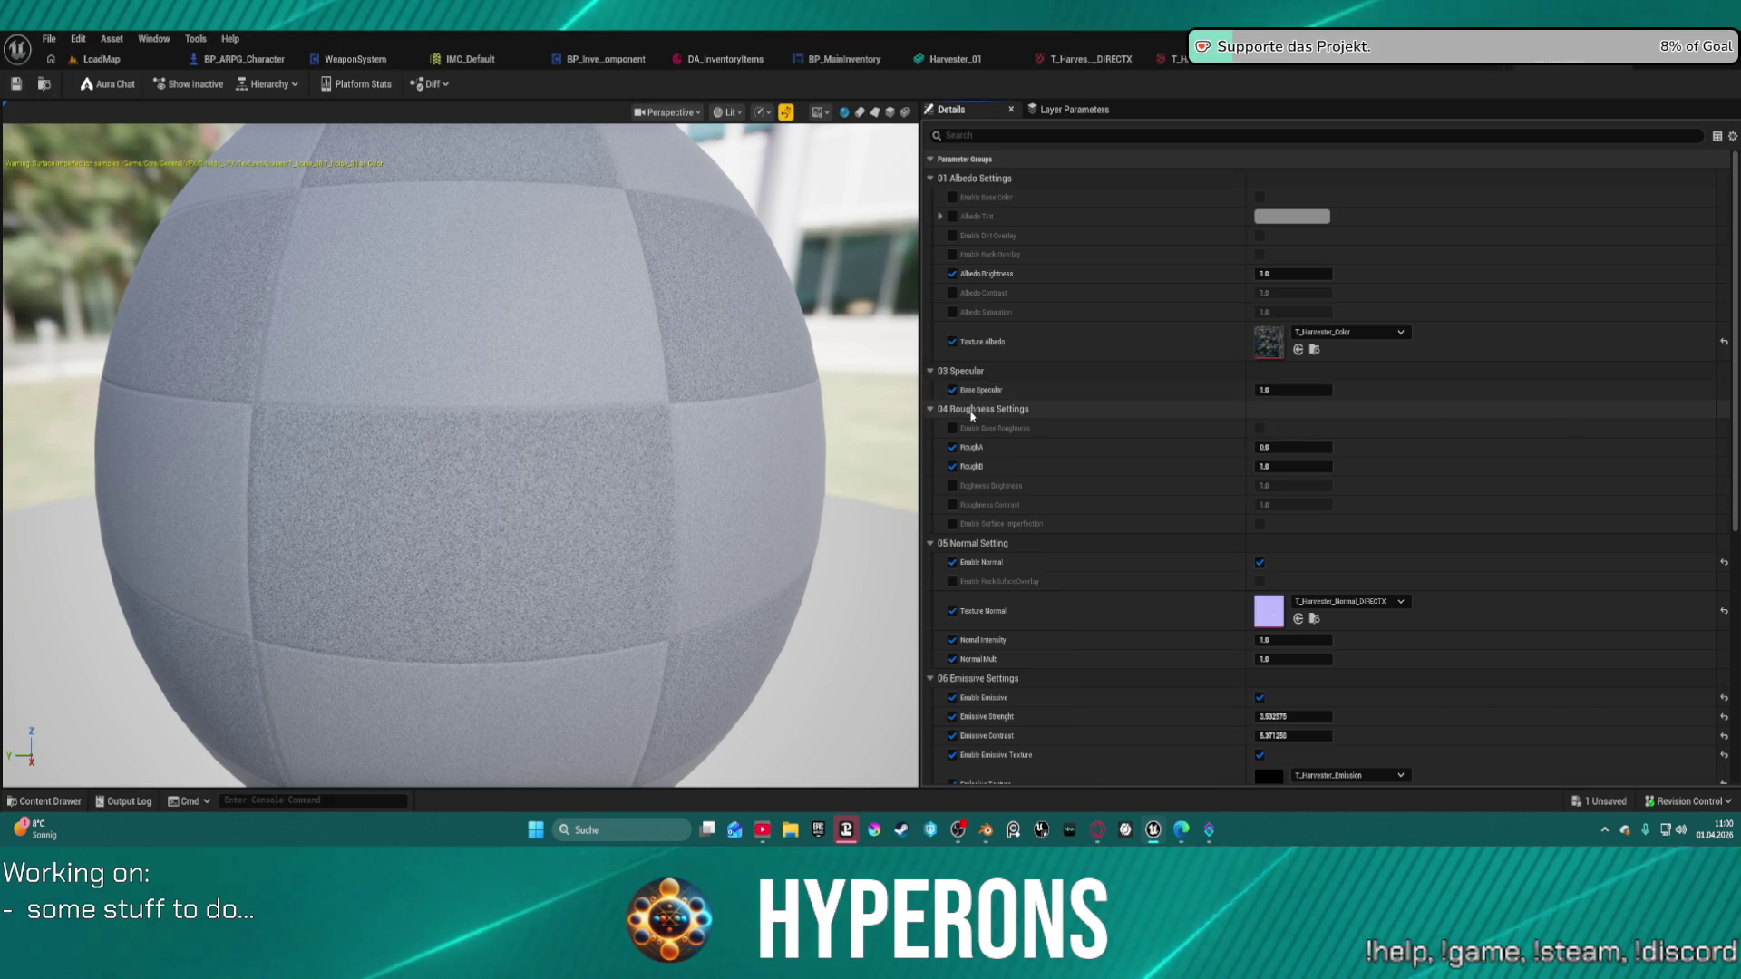
left_click(952, 428)
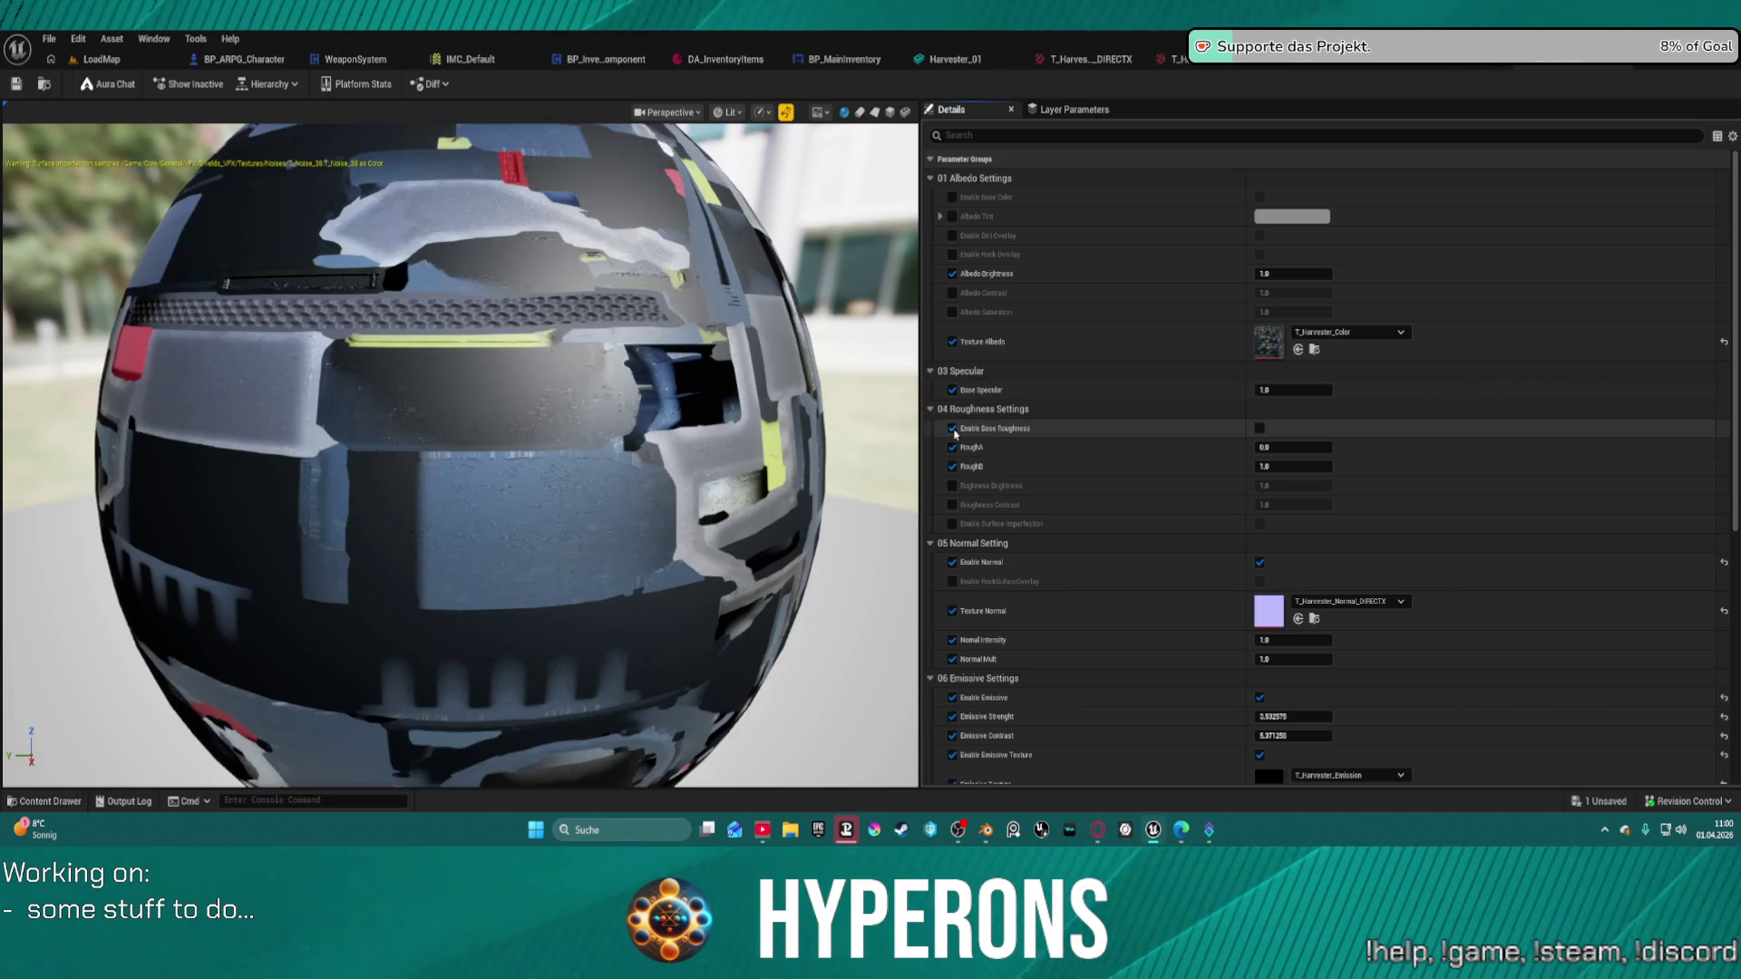
left_click(952, 428)
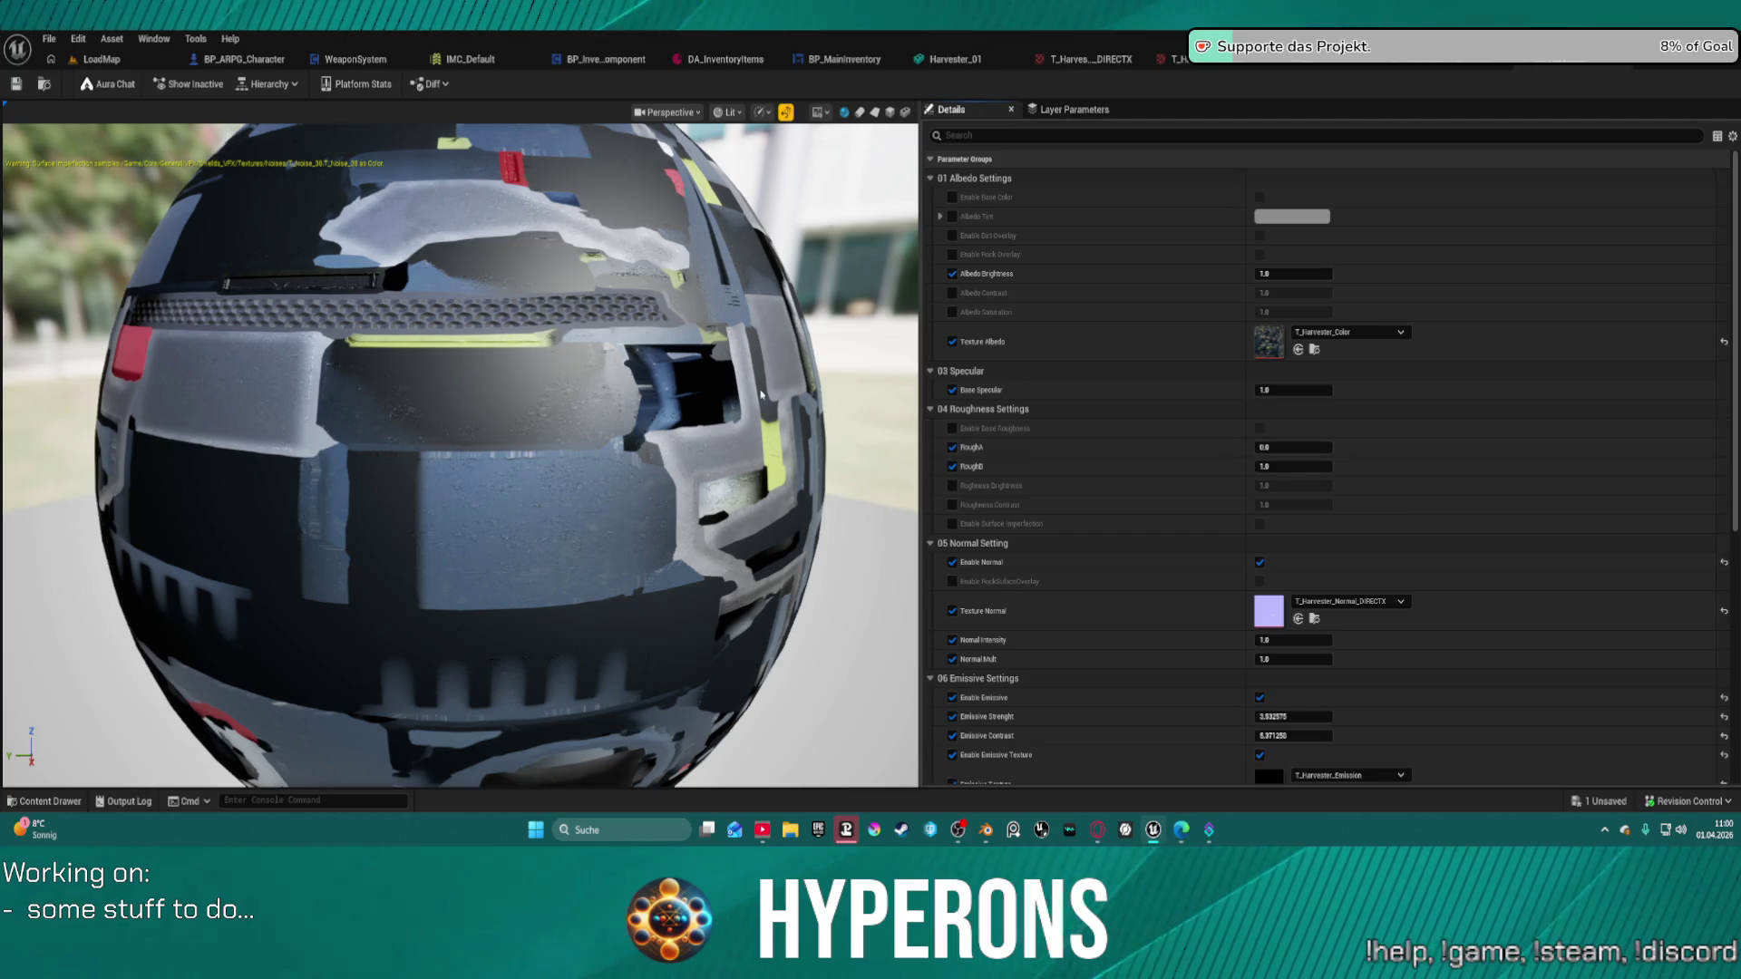
left_click(16, 85)
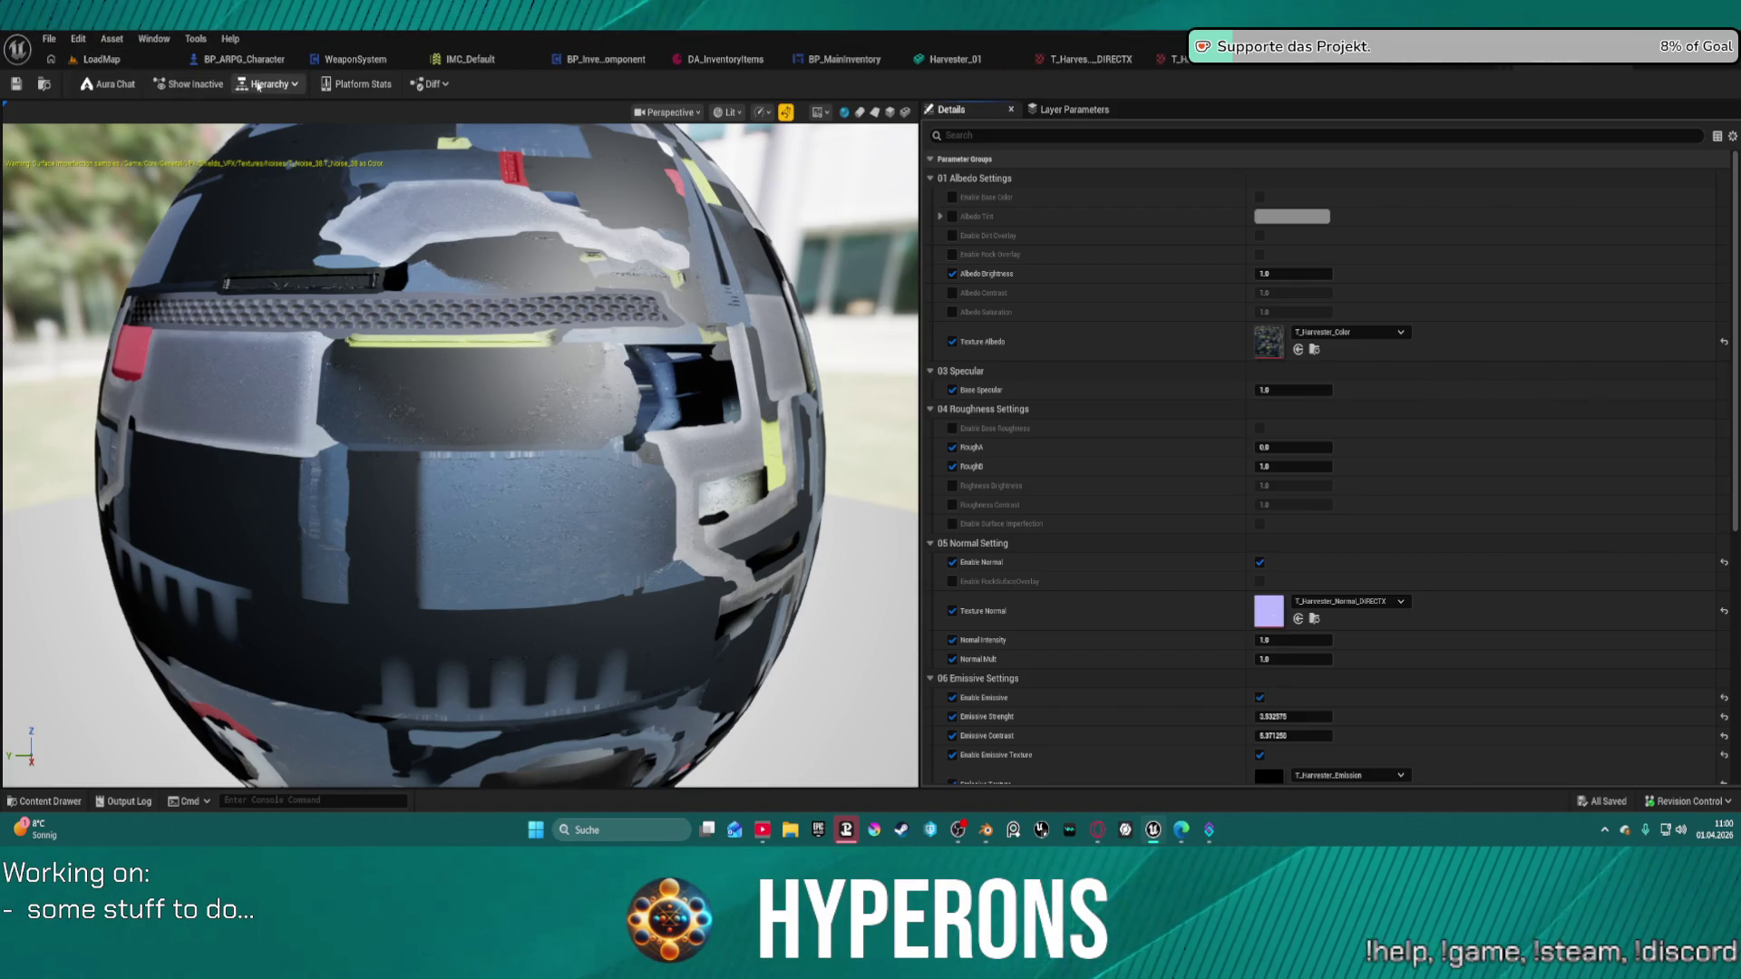
left_click(116, 60)
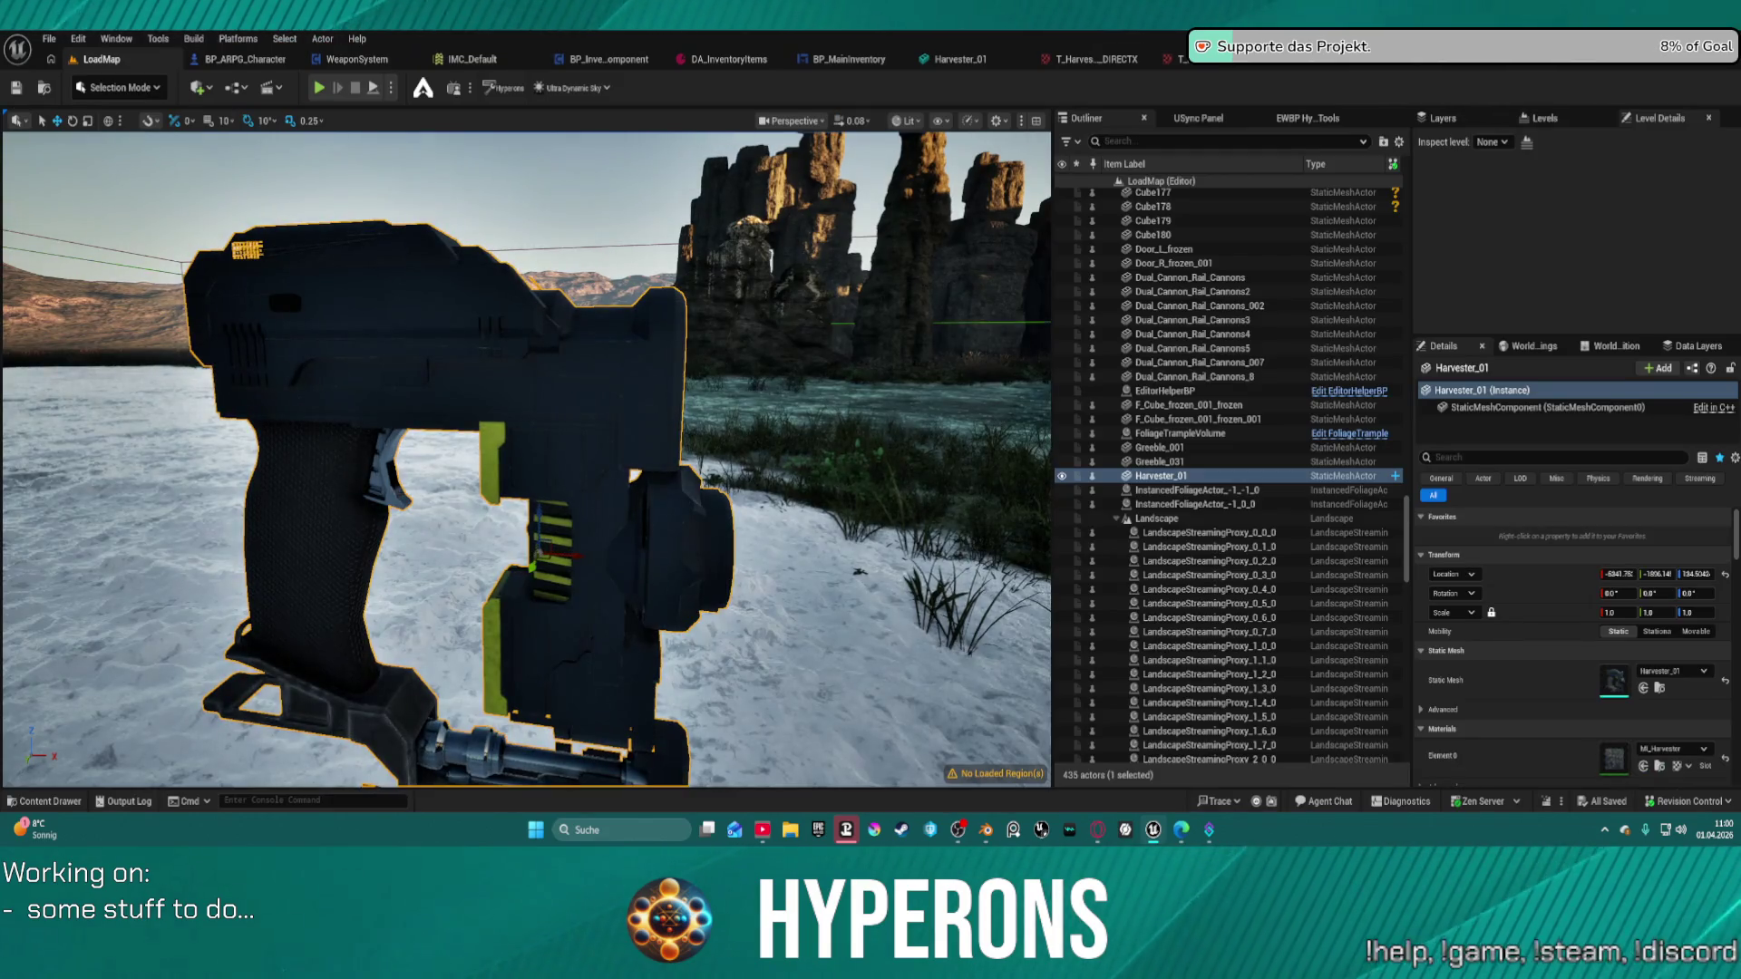
right_click_drag(544, 453, 545, 454)
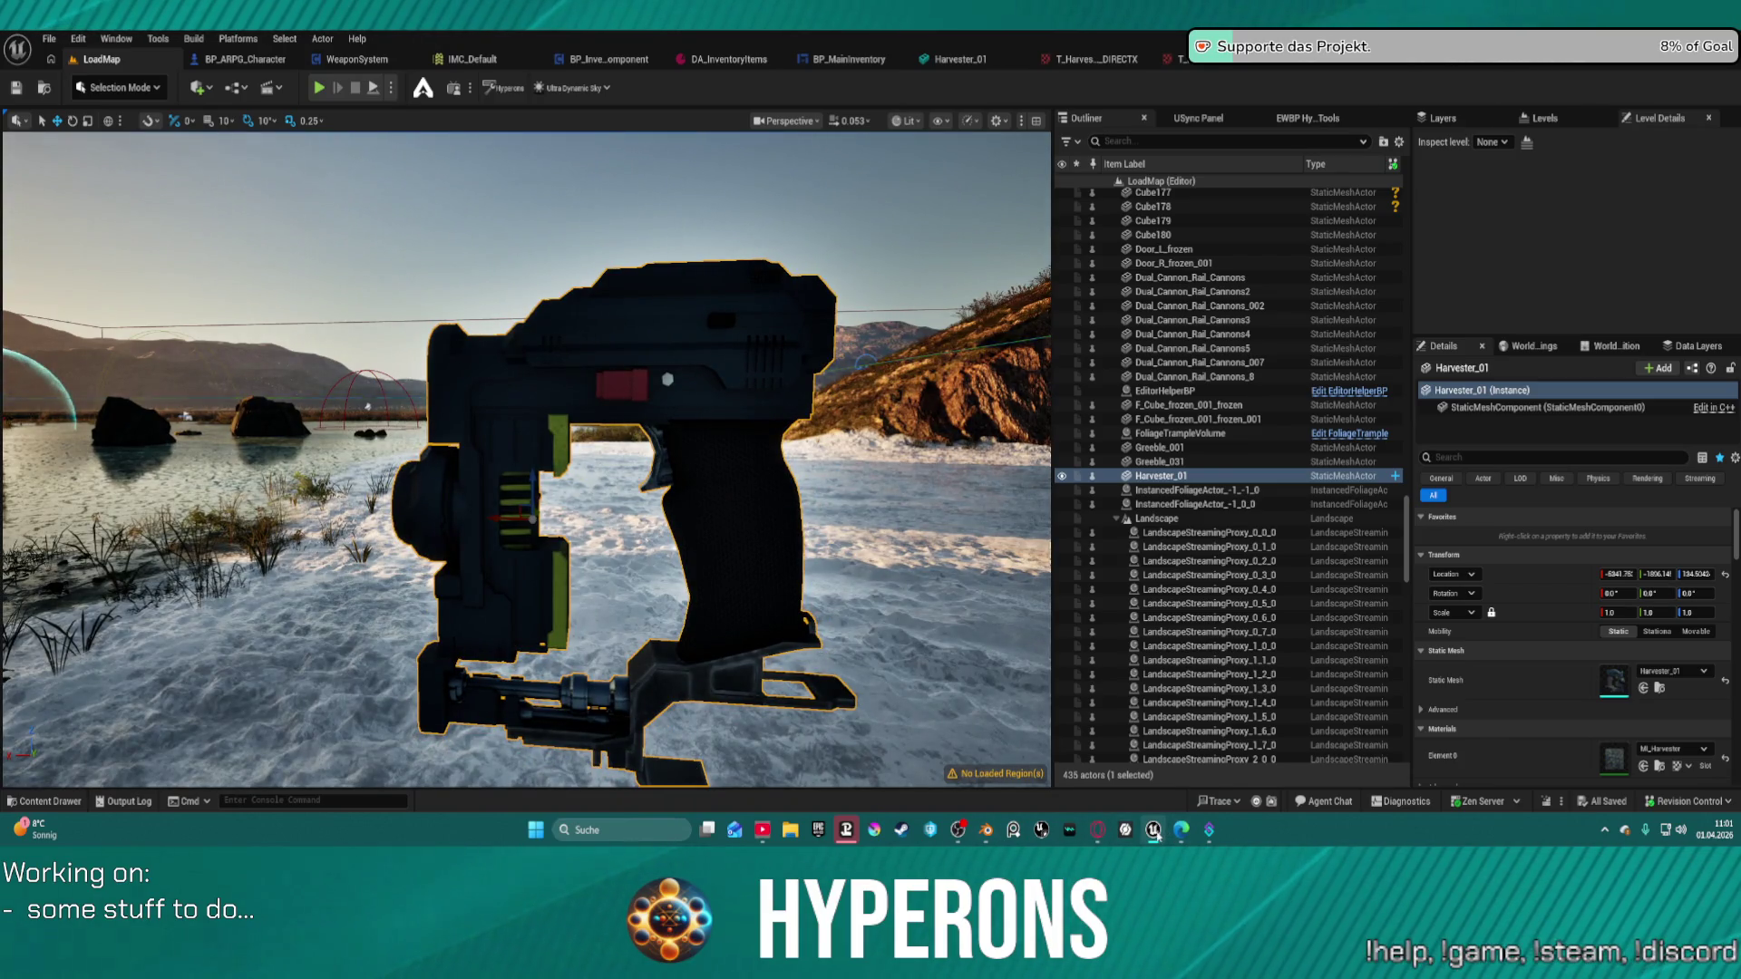
mouse_move(1156, 835)
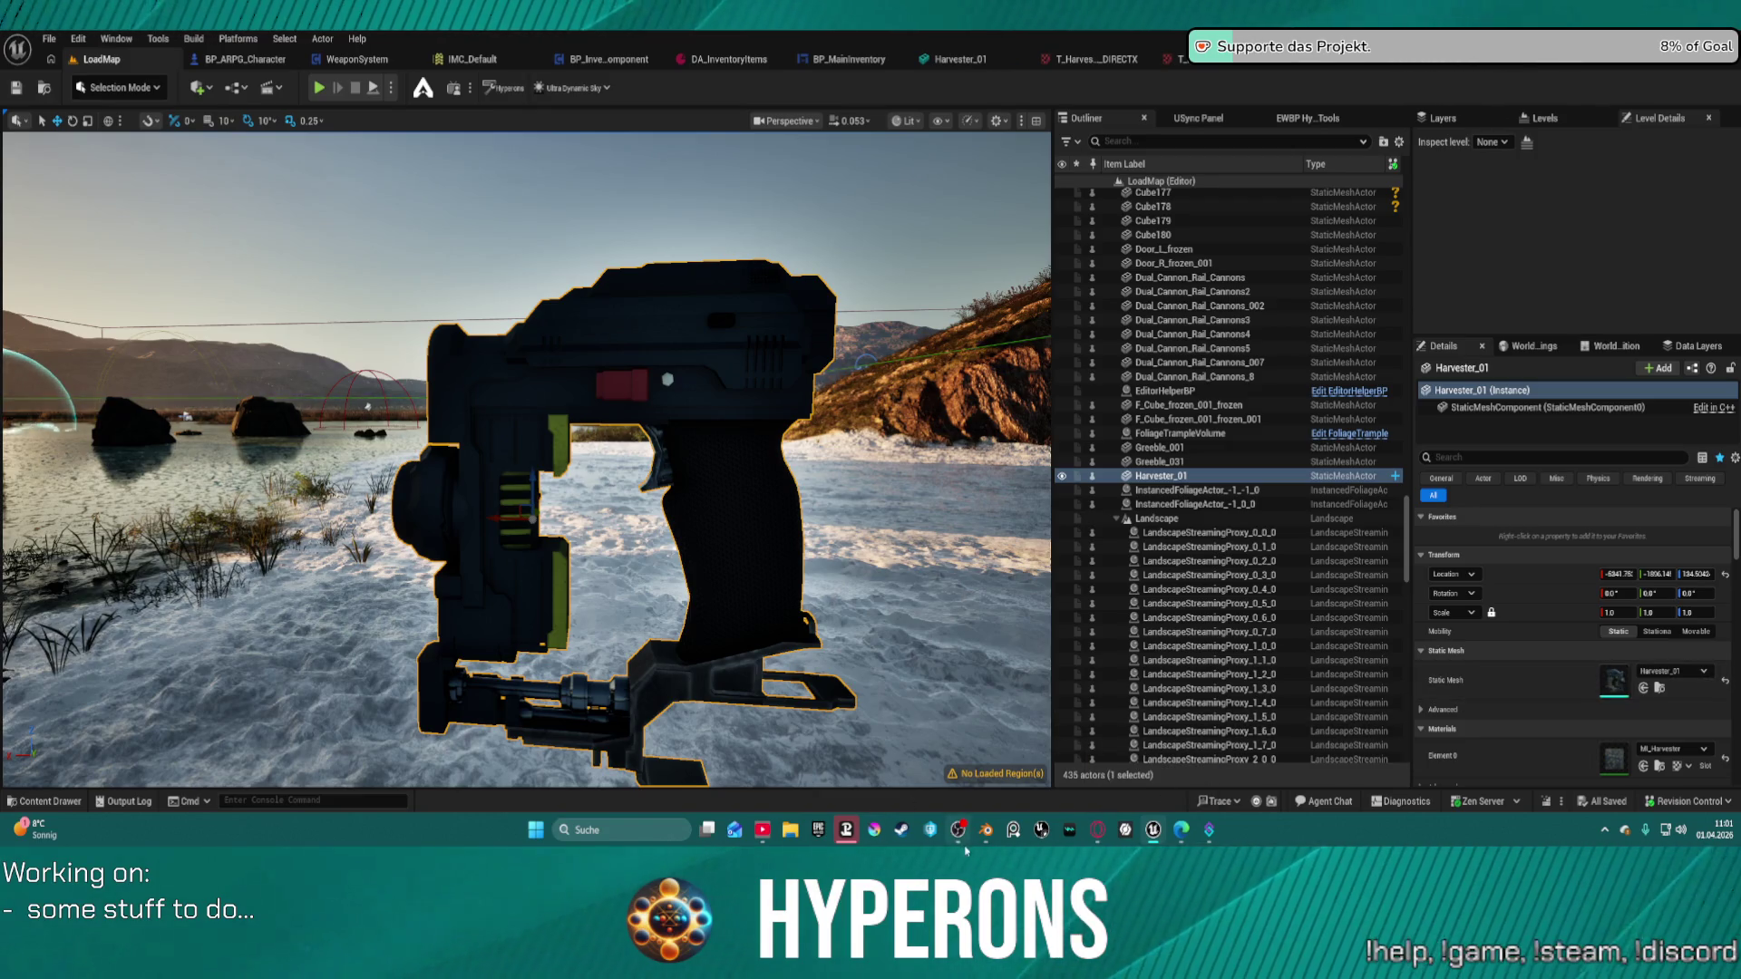
Switch back to Blender, orbit around the mining laser, and select the Laser object.
mouse_move(986, 830)
left_click(984, 757)
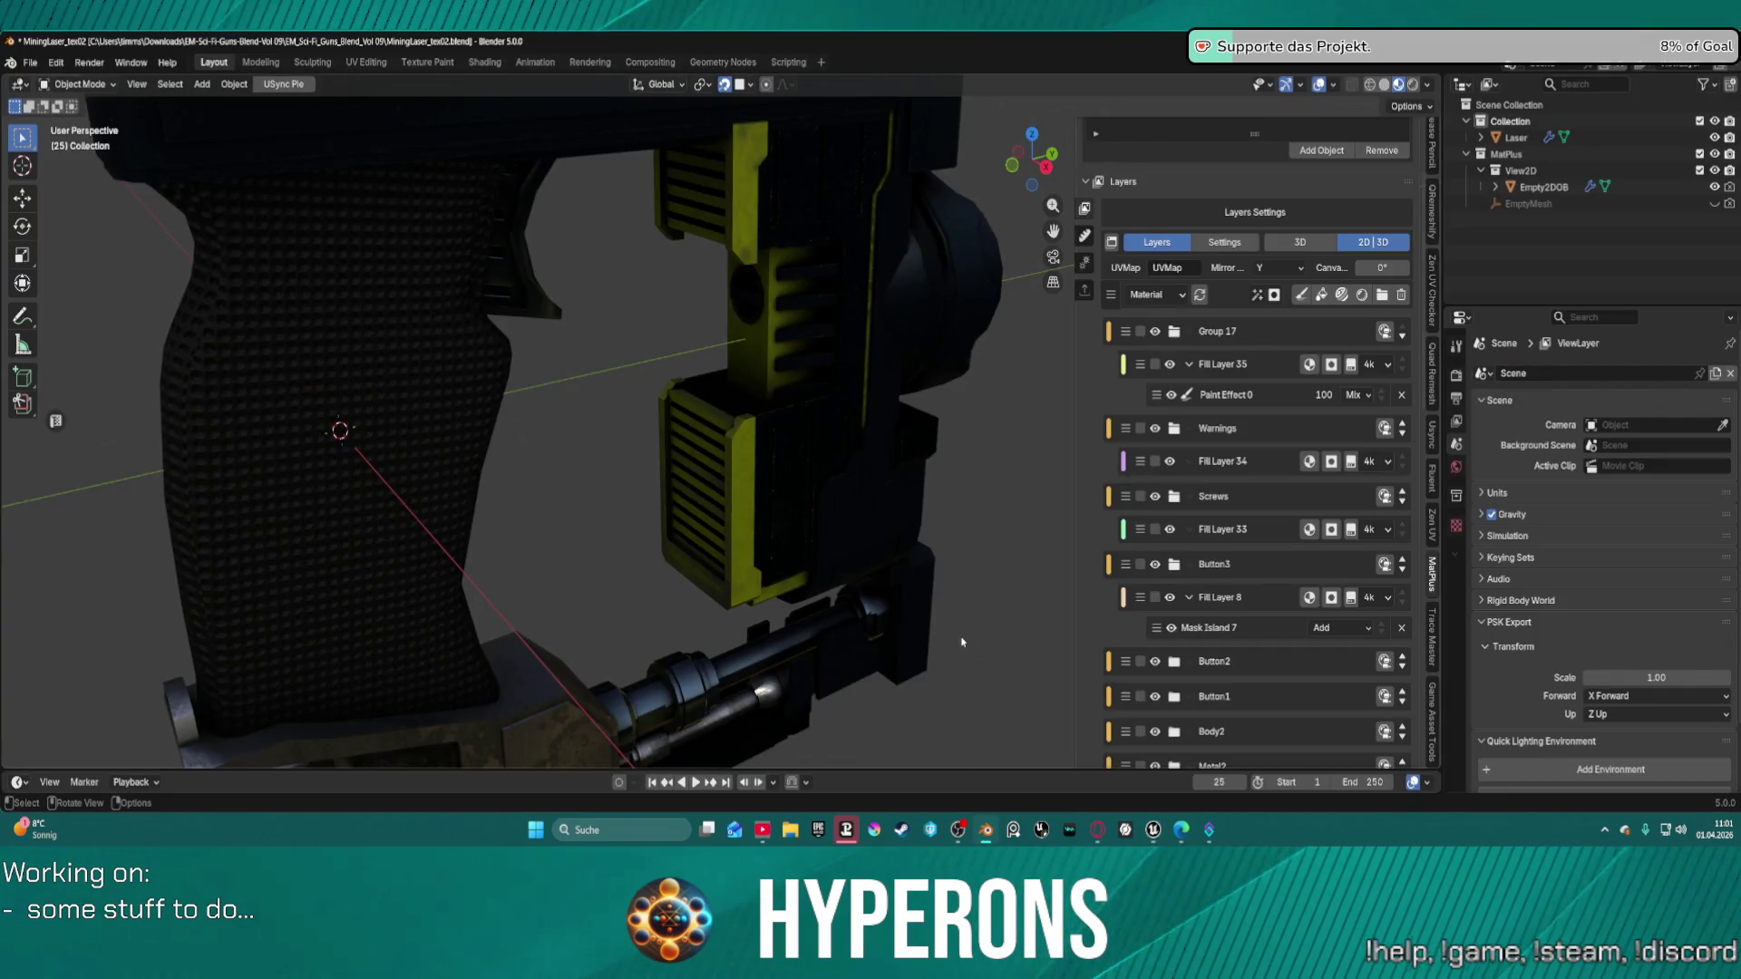
scroll(962, 642, "down", 5)
right_click(962, 603)
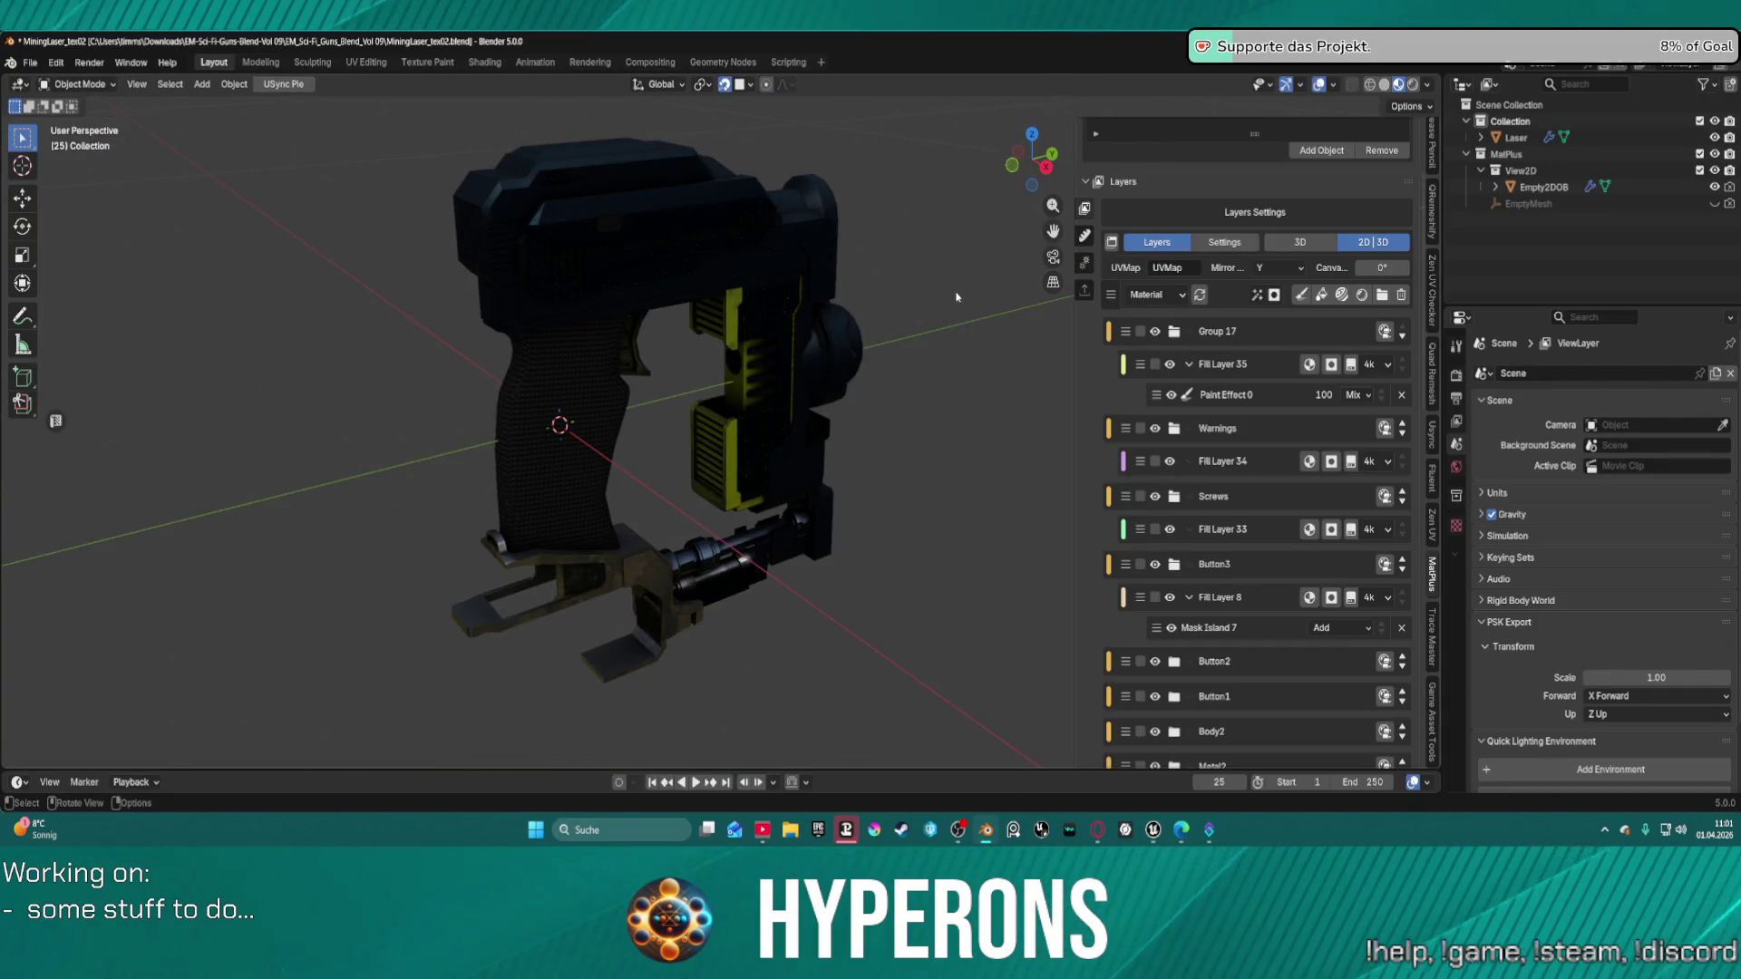
mouse_move(1005, 482)
middle_mouse_down()
mouse_move(874, 420)
mouse_move(855, 389)
mouse_move(974, 499)
mouse_move(787, 424)
mouse_move(810, 315)
mouse_move(765, 409)
mouse_move(805, 504)
middle_mouse_up()
scroll(771, 408, "up", 4)
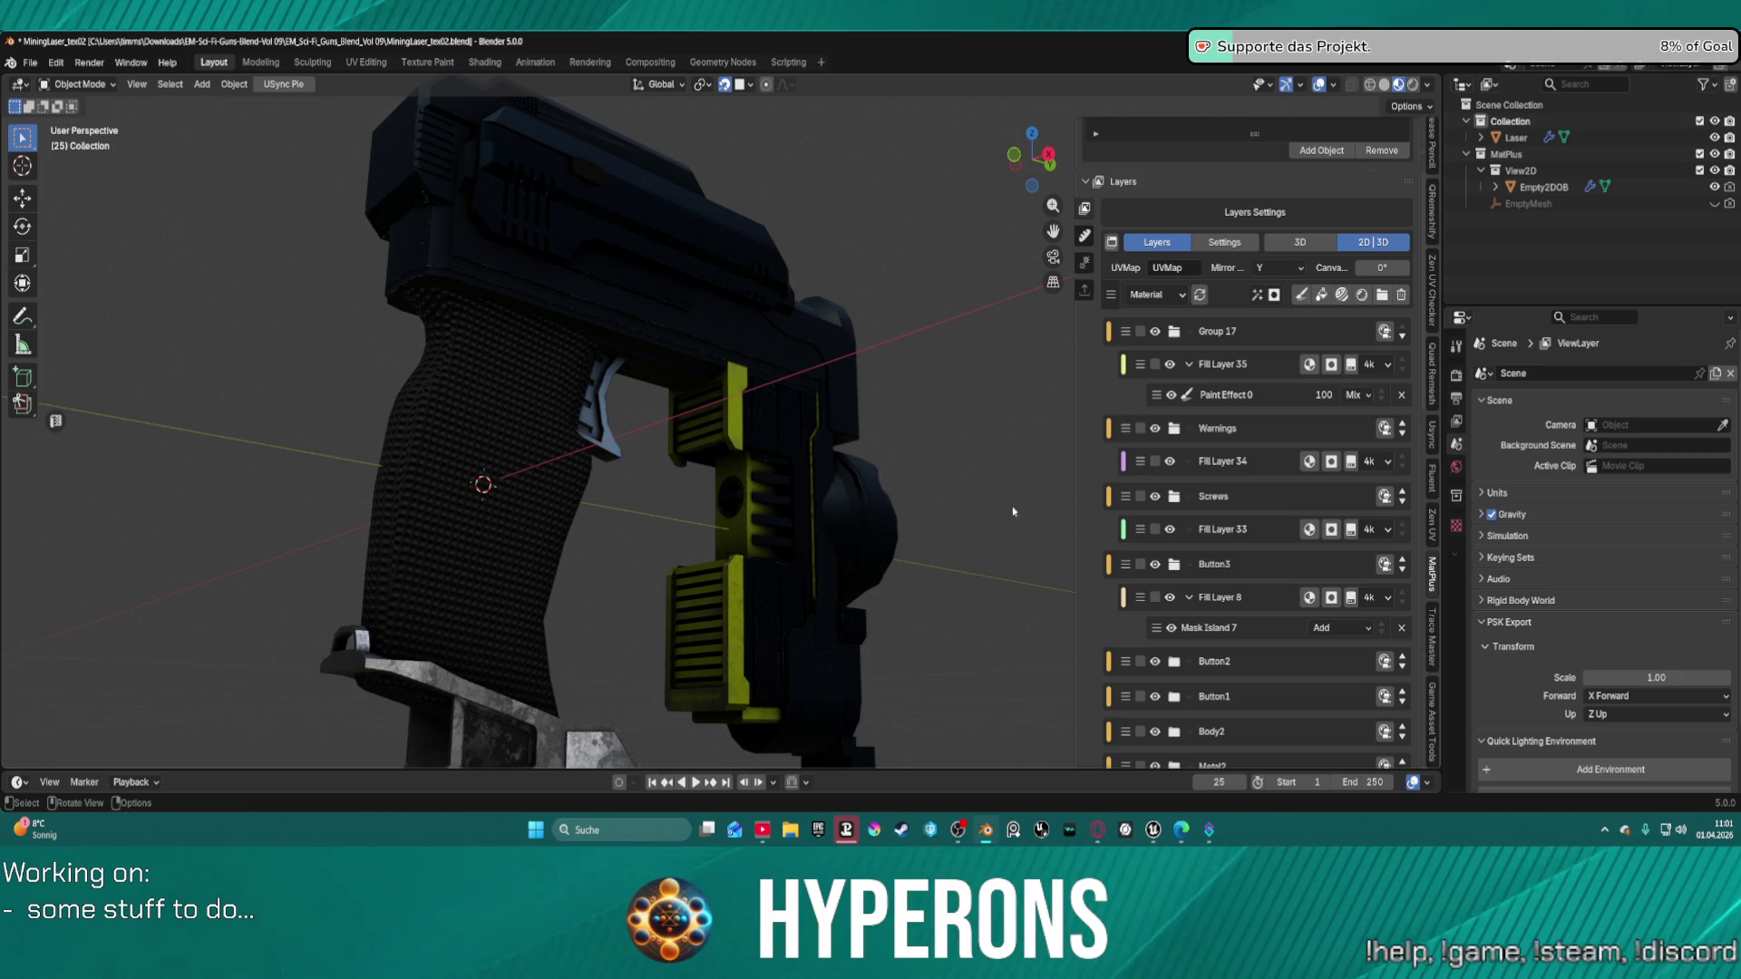
left_click(738, 509)
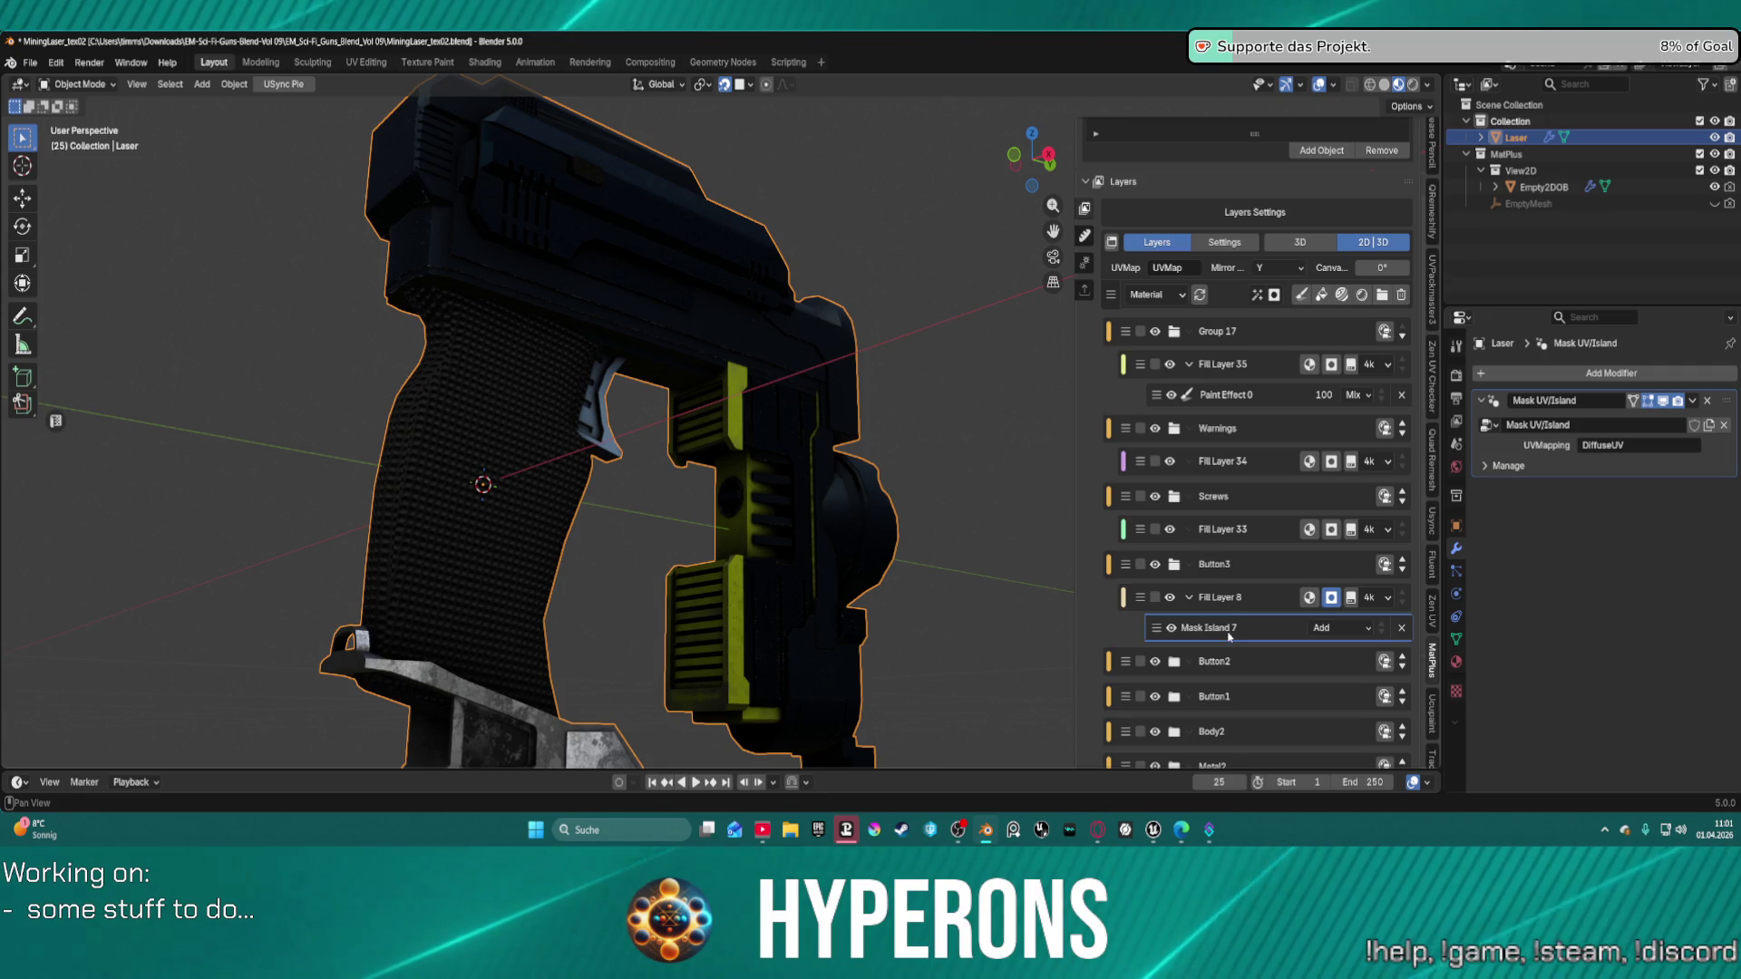
Make Mask Island 7 active and pick another gun part as a new mesh island, Mask 1.
left_click(1254, 623)
scroll(1219, 610, "down", 10)
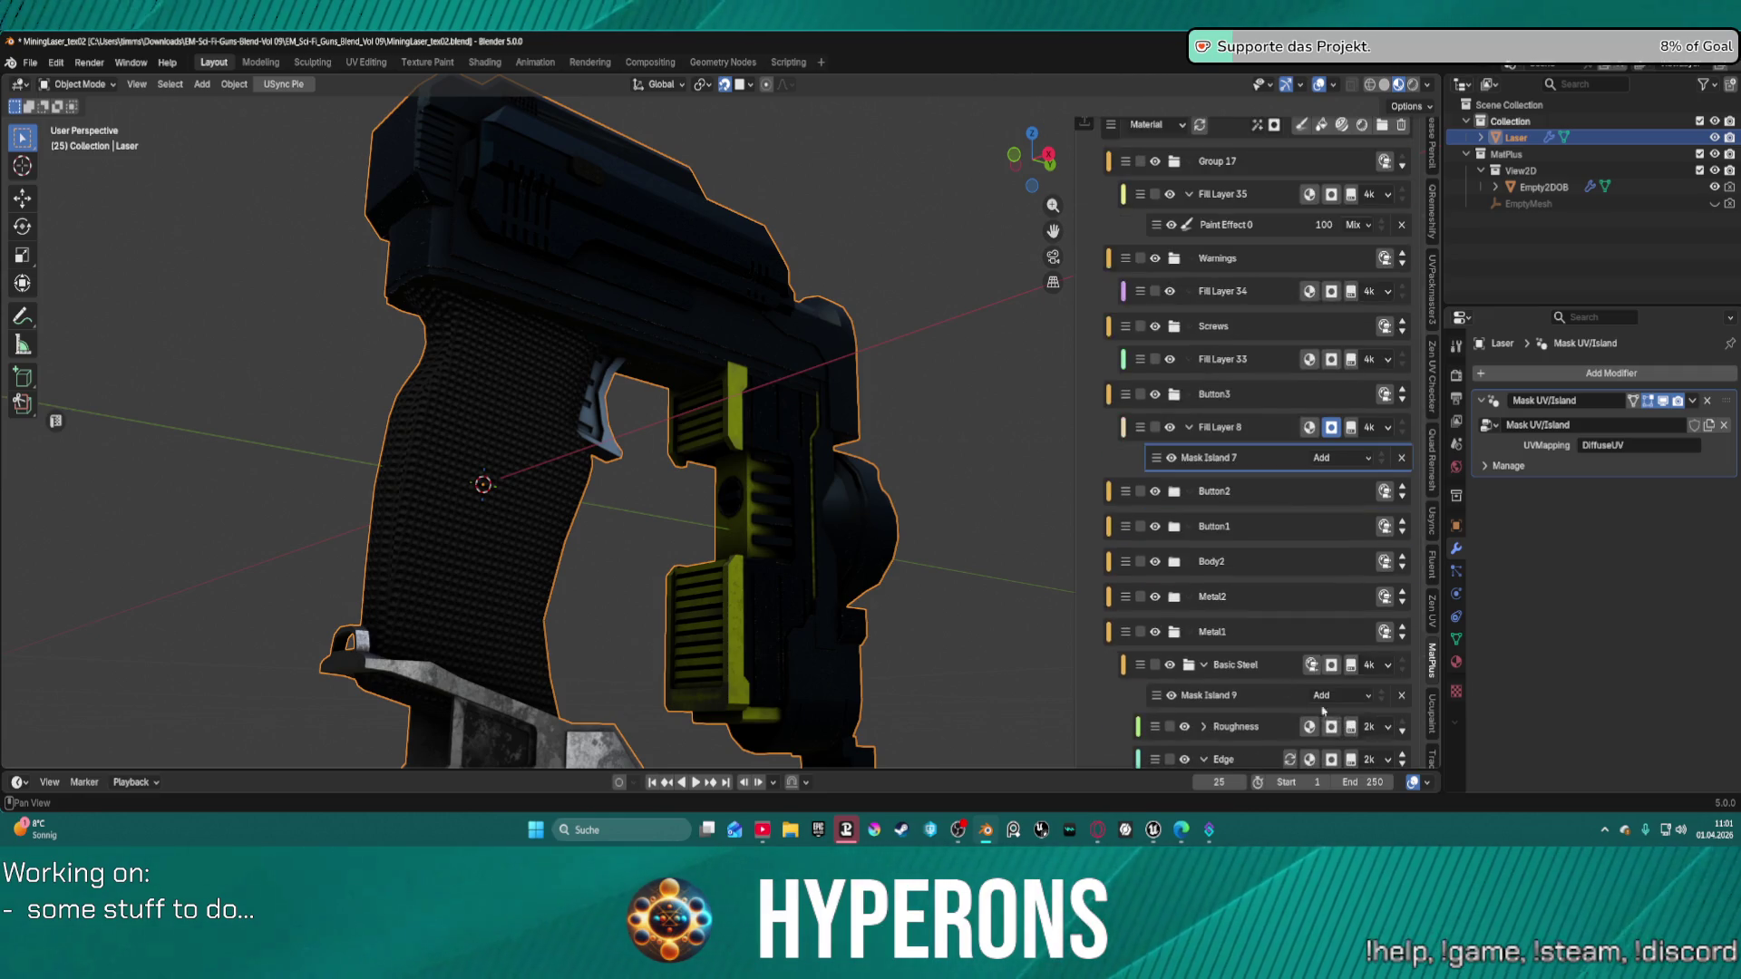
left_click(1342, 723)
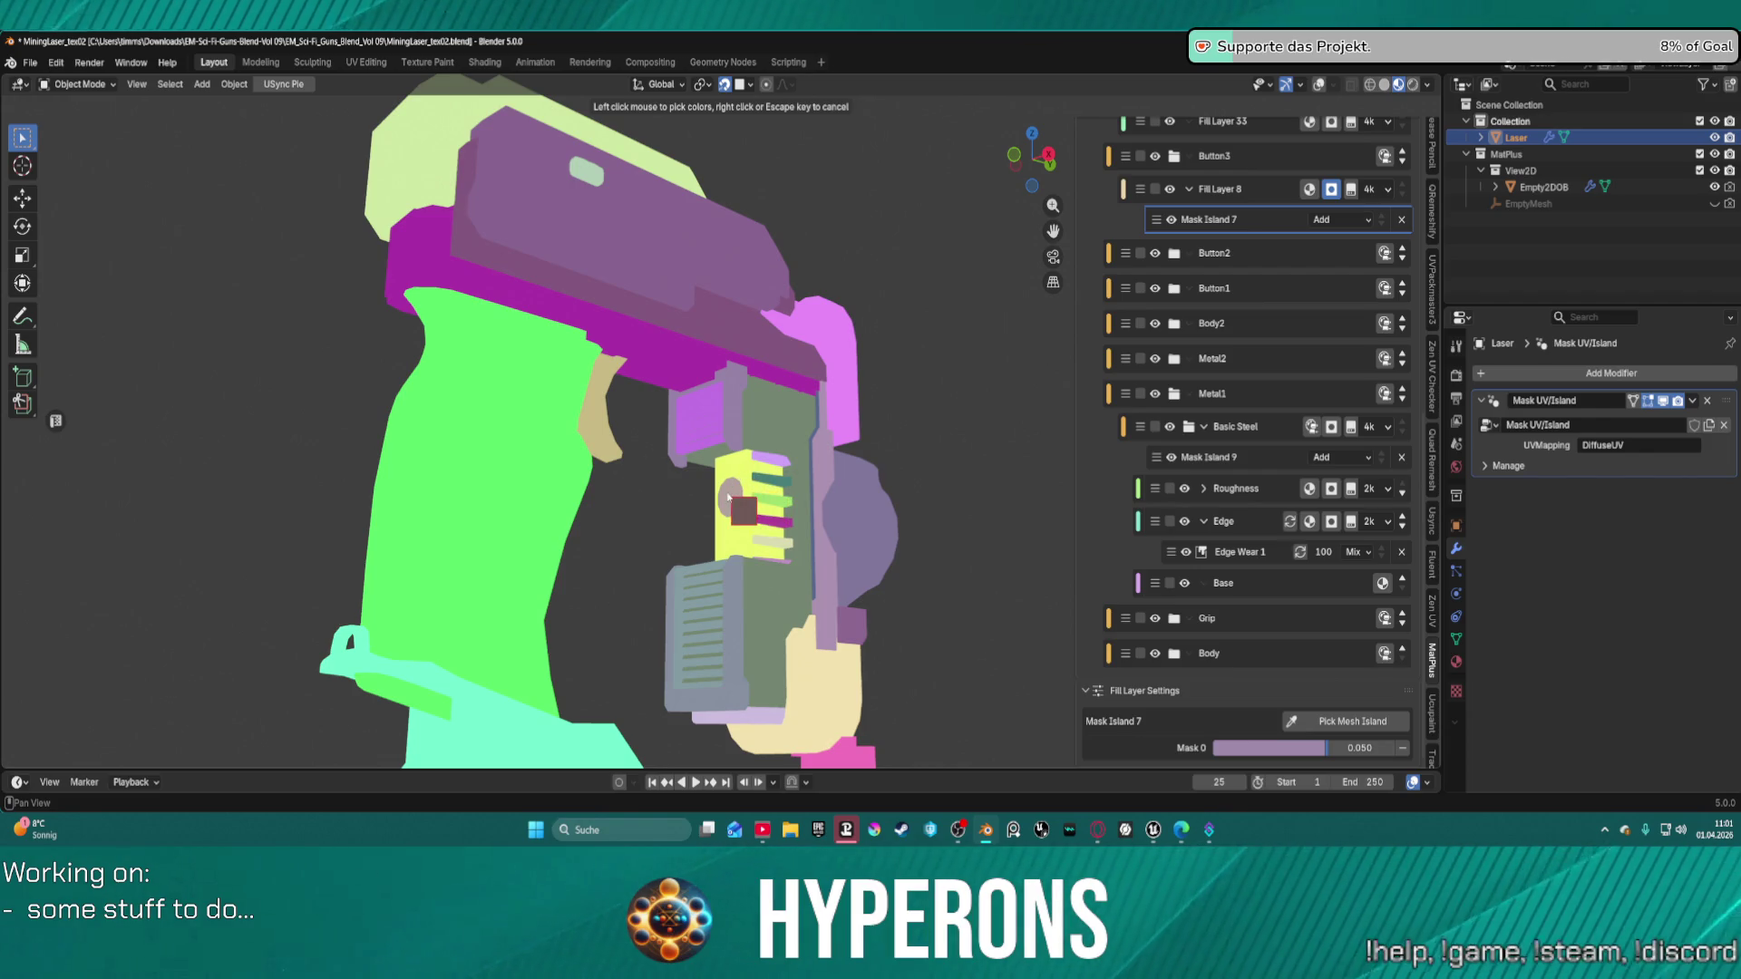
left_click(729, 497)
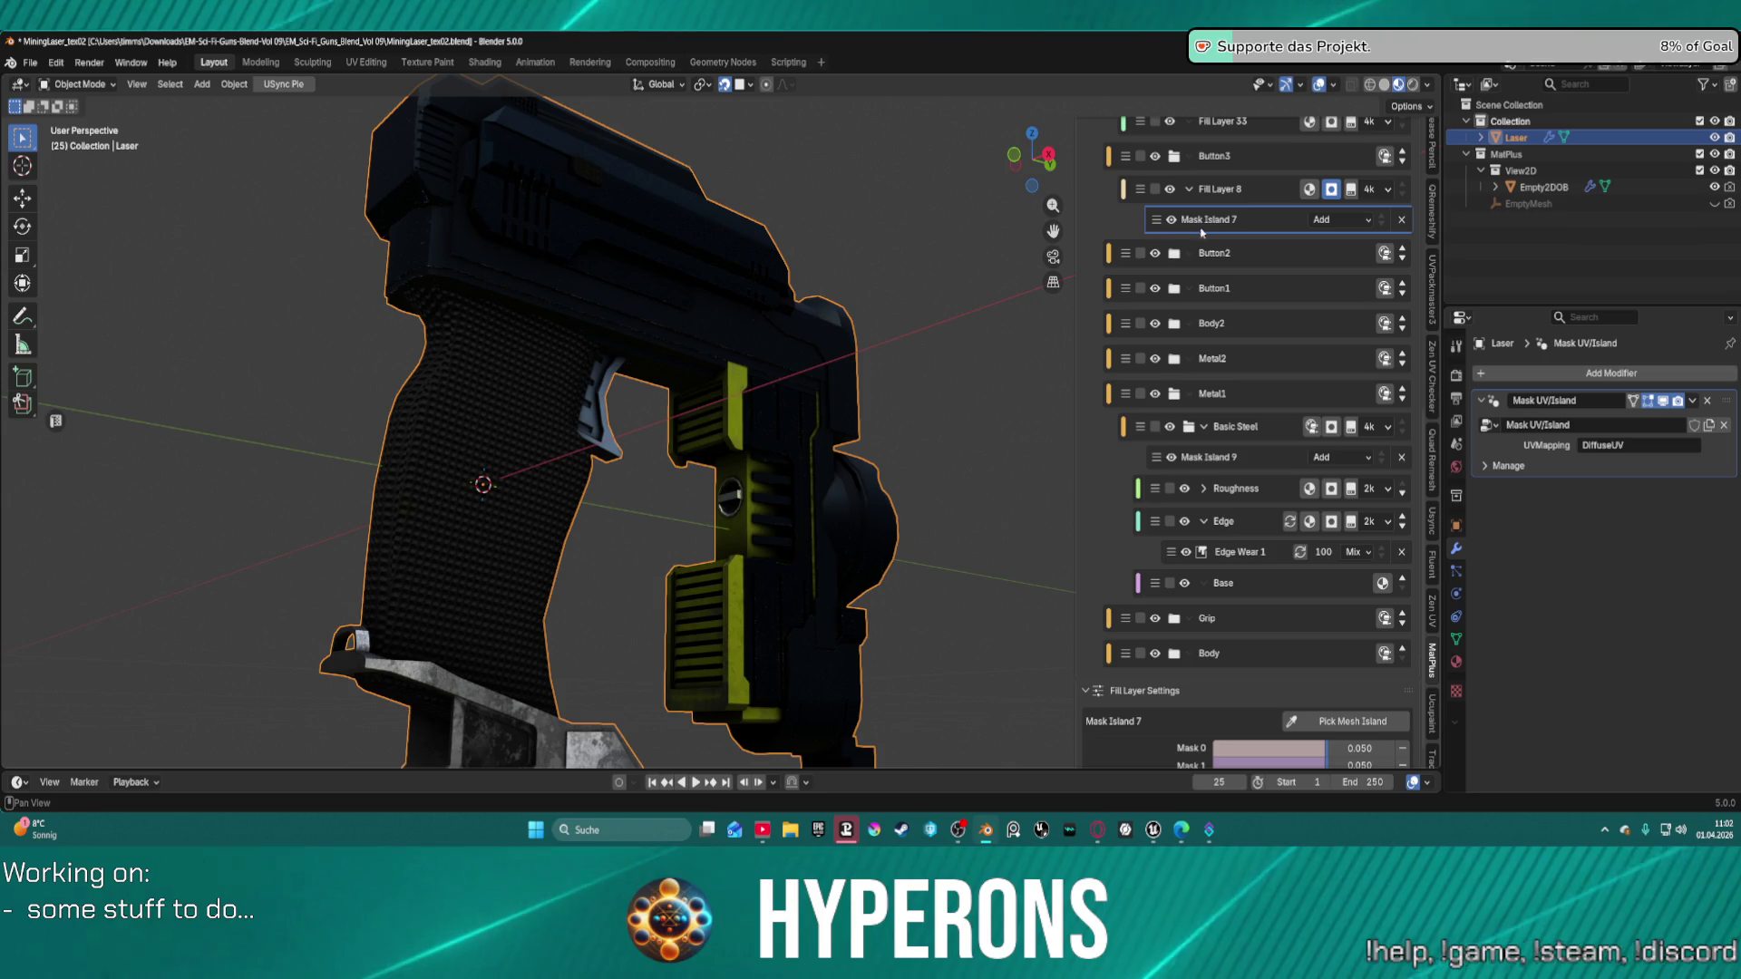
Remove the extra Mask 1 entry, then expand Button1 and select ButtonLaser's Mask Island 12.
left_click(1402, 765)
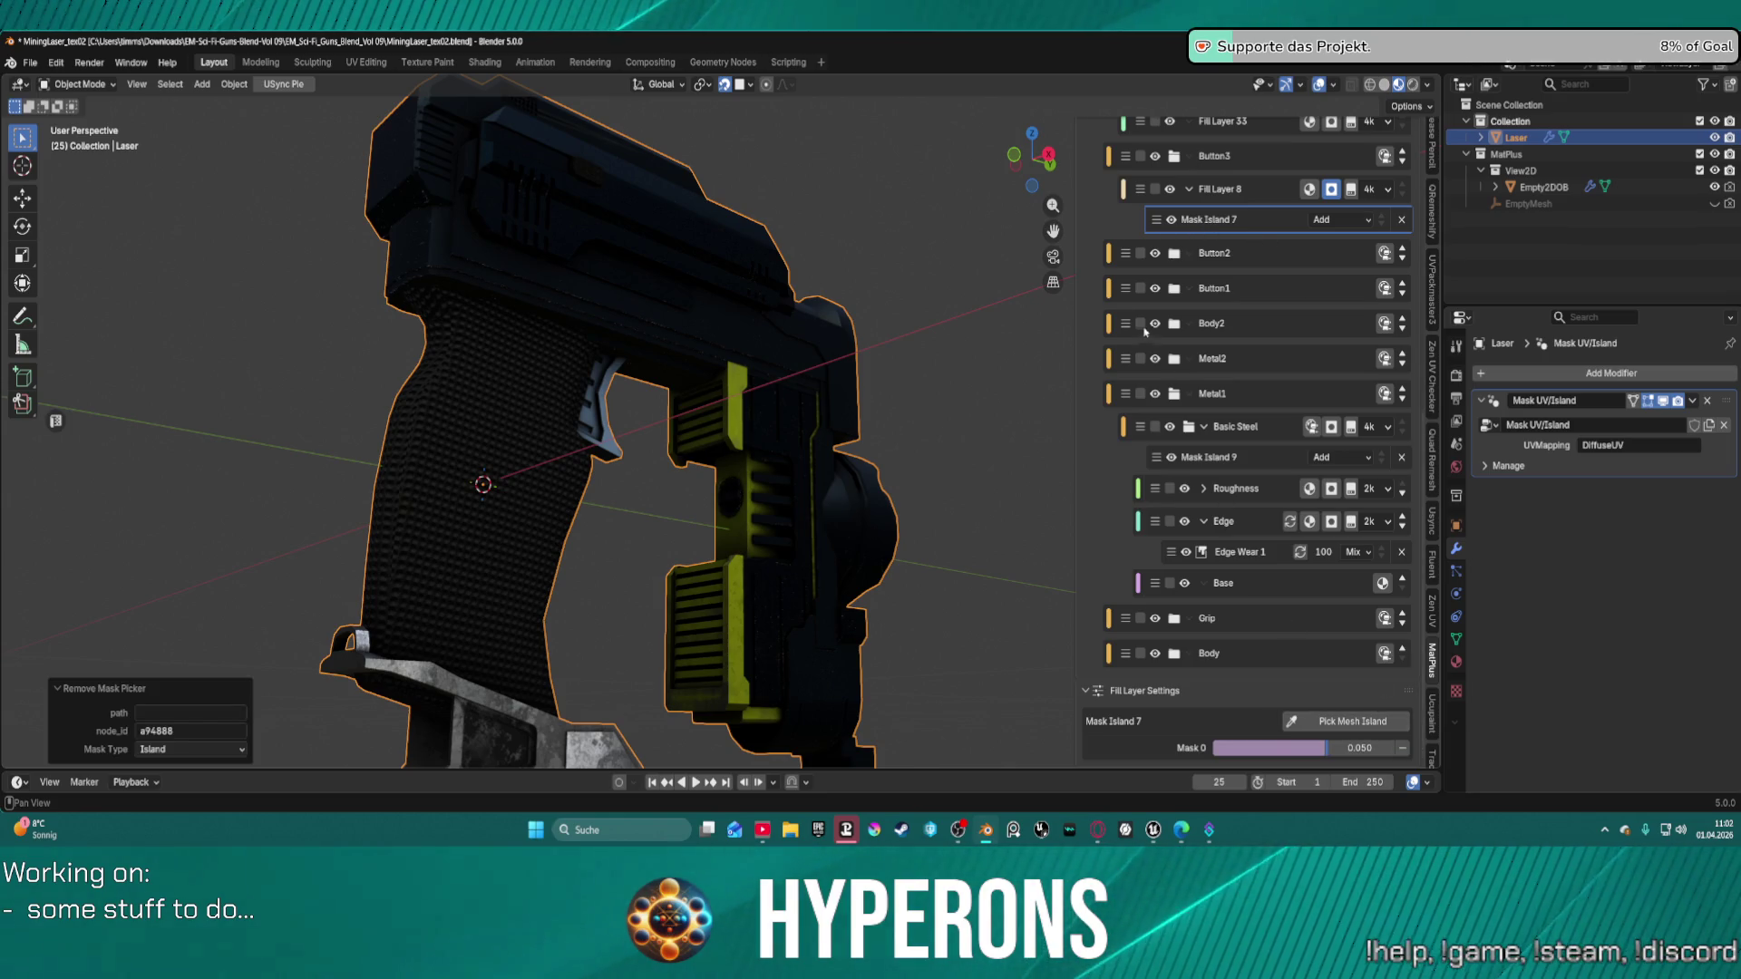
left_click(1256, 288)
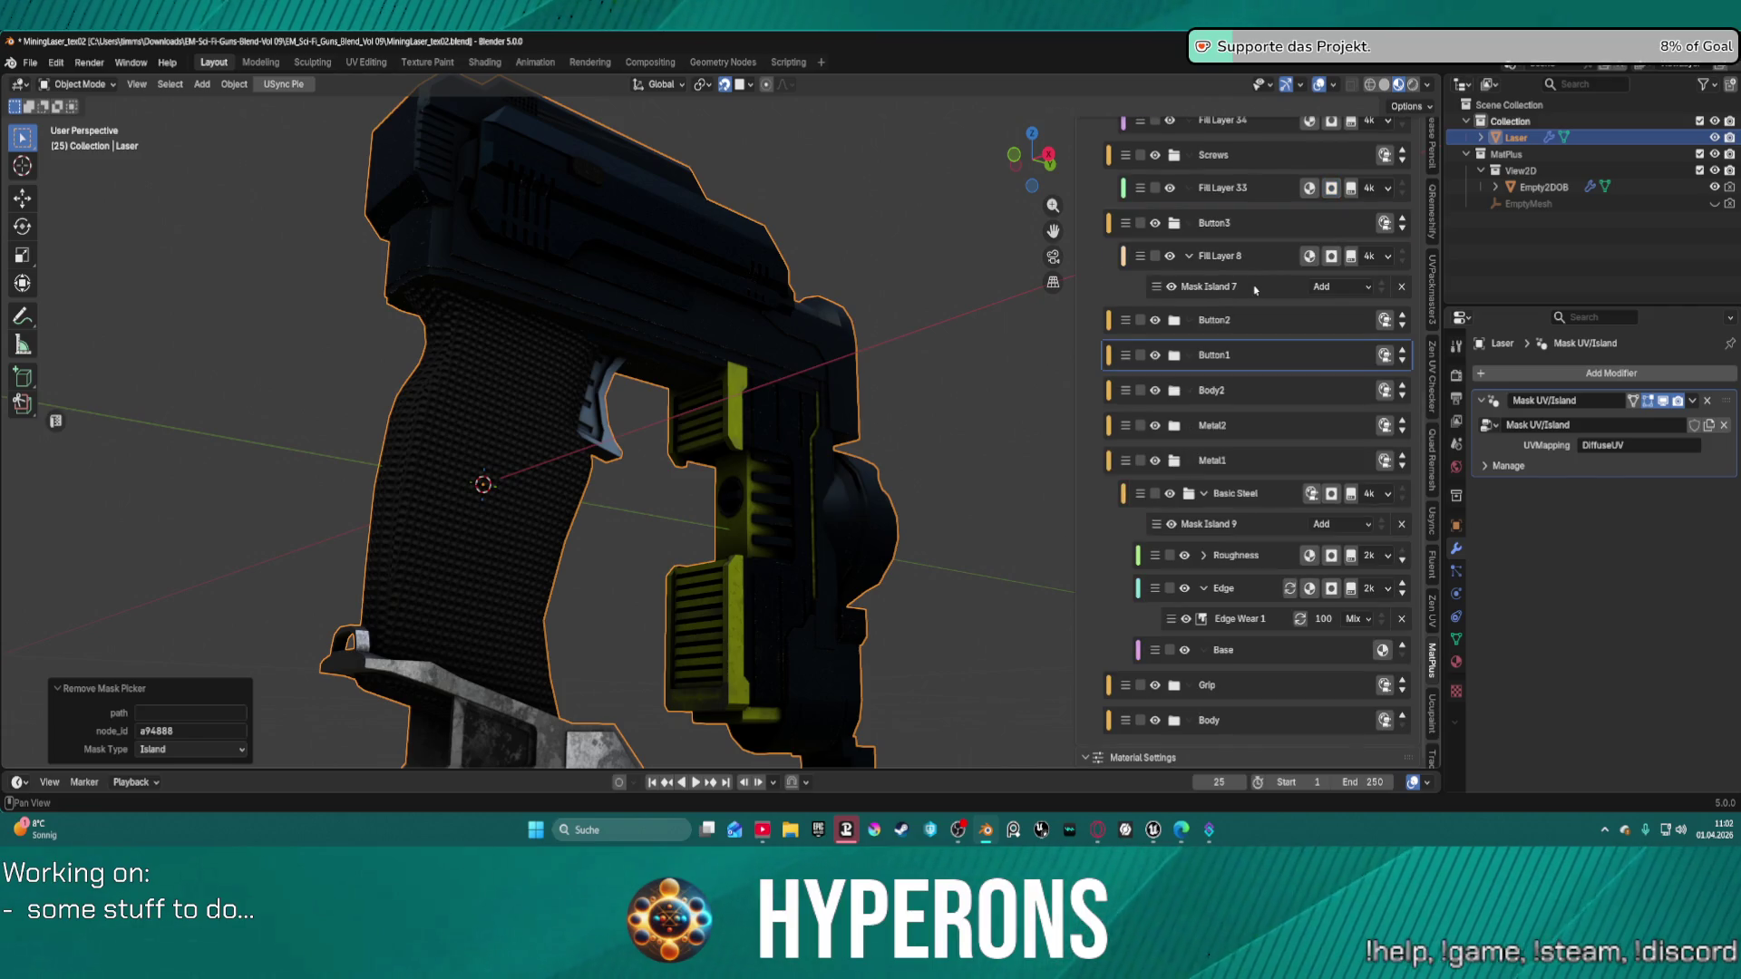
left_click(1175, 356)
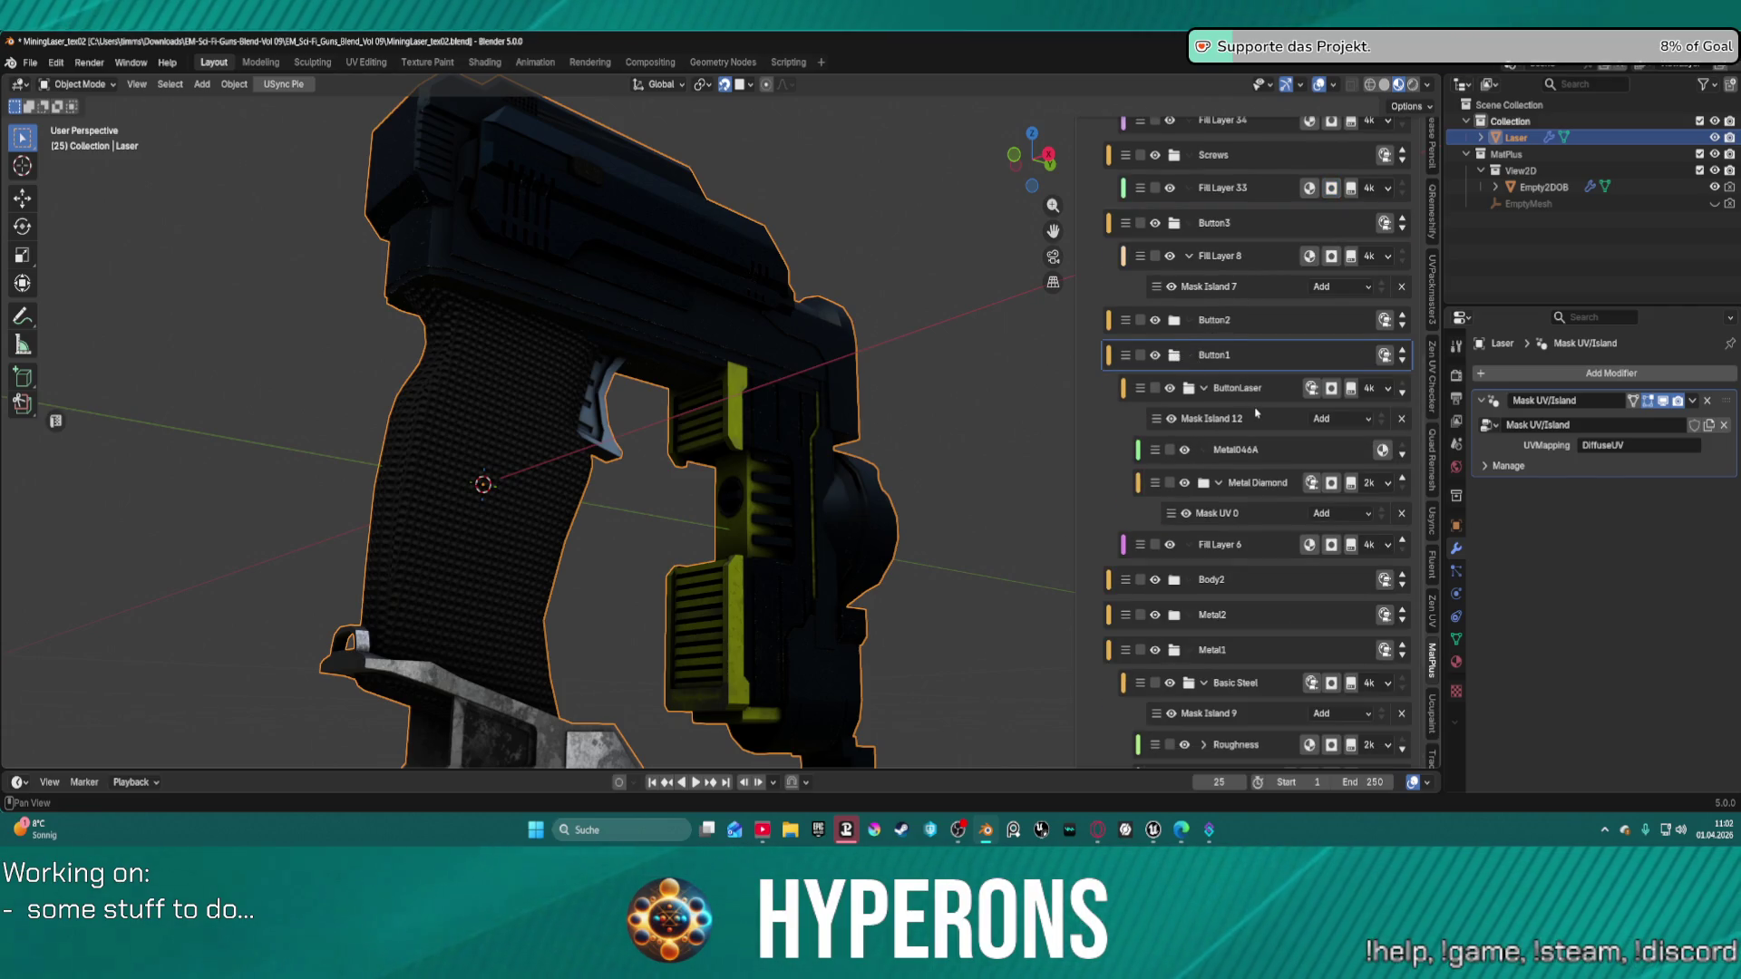
left_click(1270, 421)
Pick a gun part as the mesh island for Mask Island 12.
scroll(1337, 646, "down", 4)
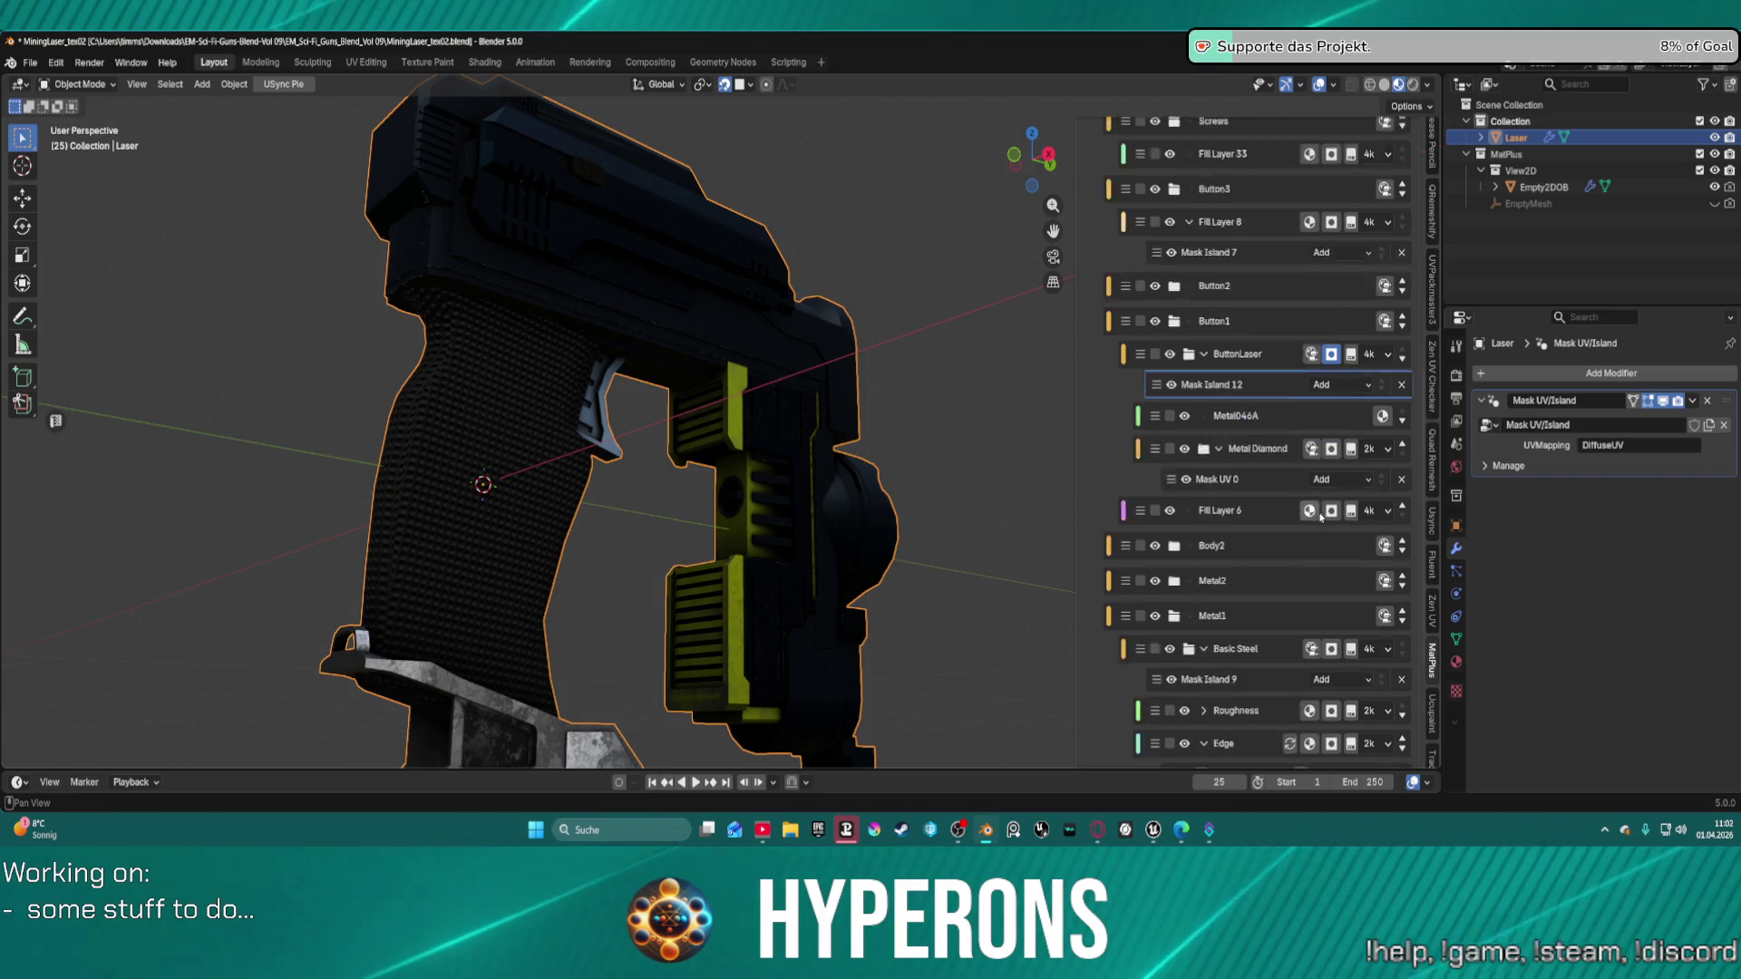
scroll(1337, 646, "down", 3)
left_click(1352, 739)
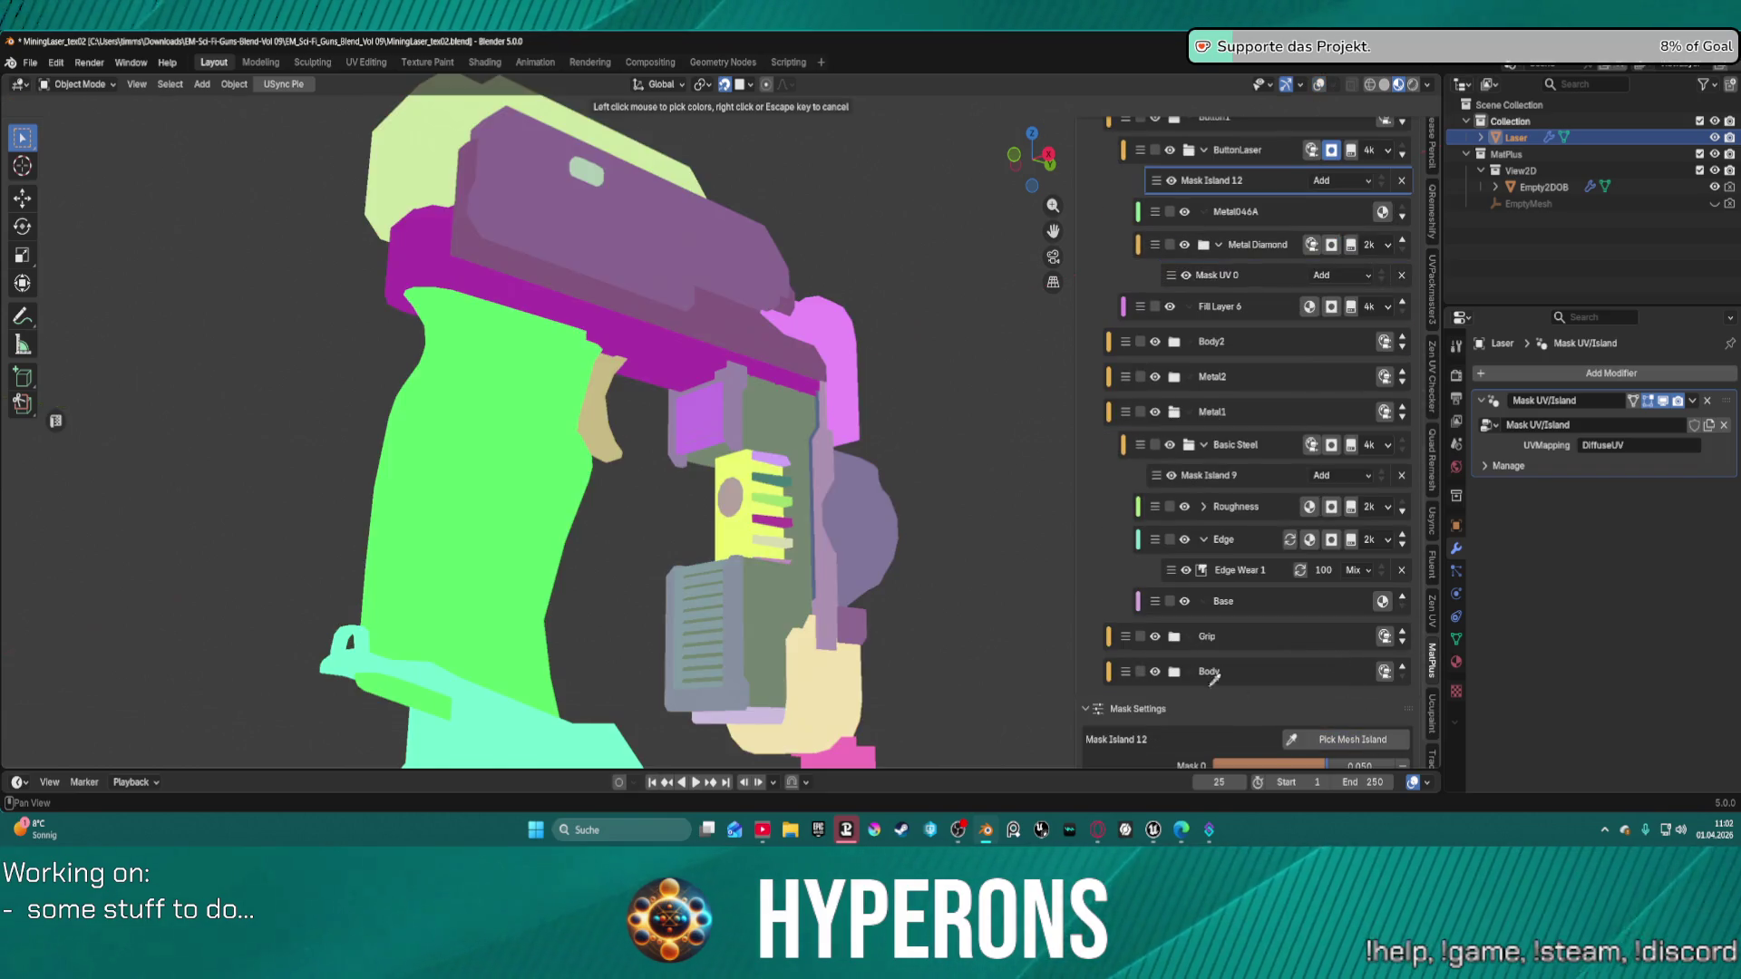
left_click(741, 481)
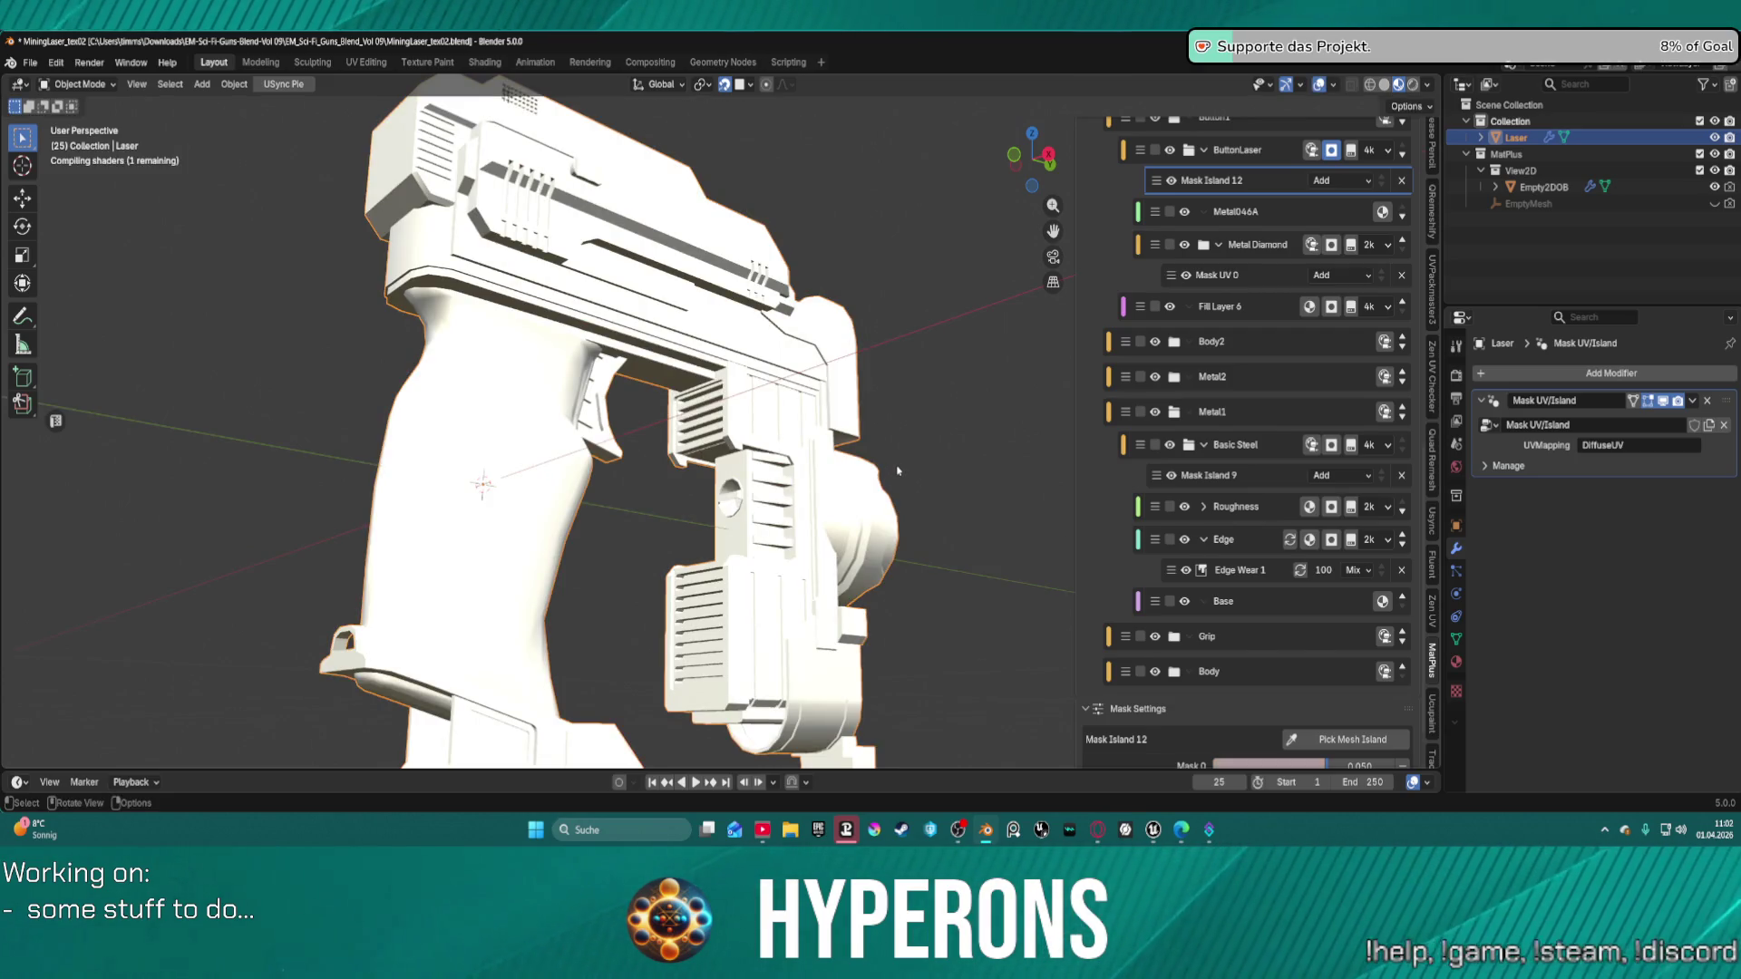
scroll(898, 470, "down", 3)
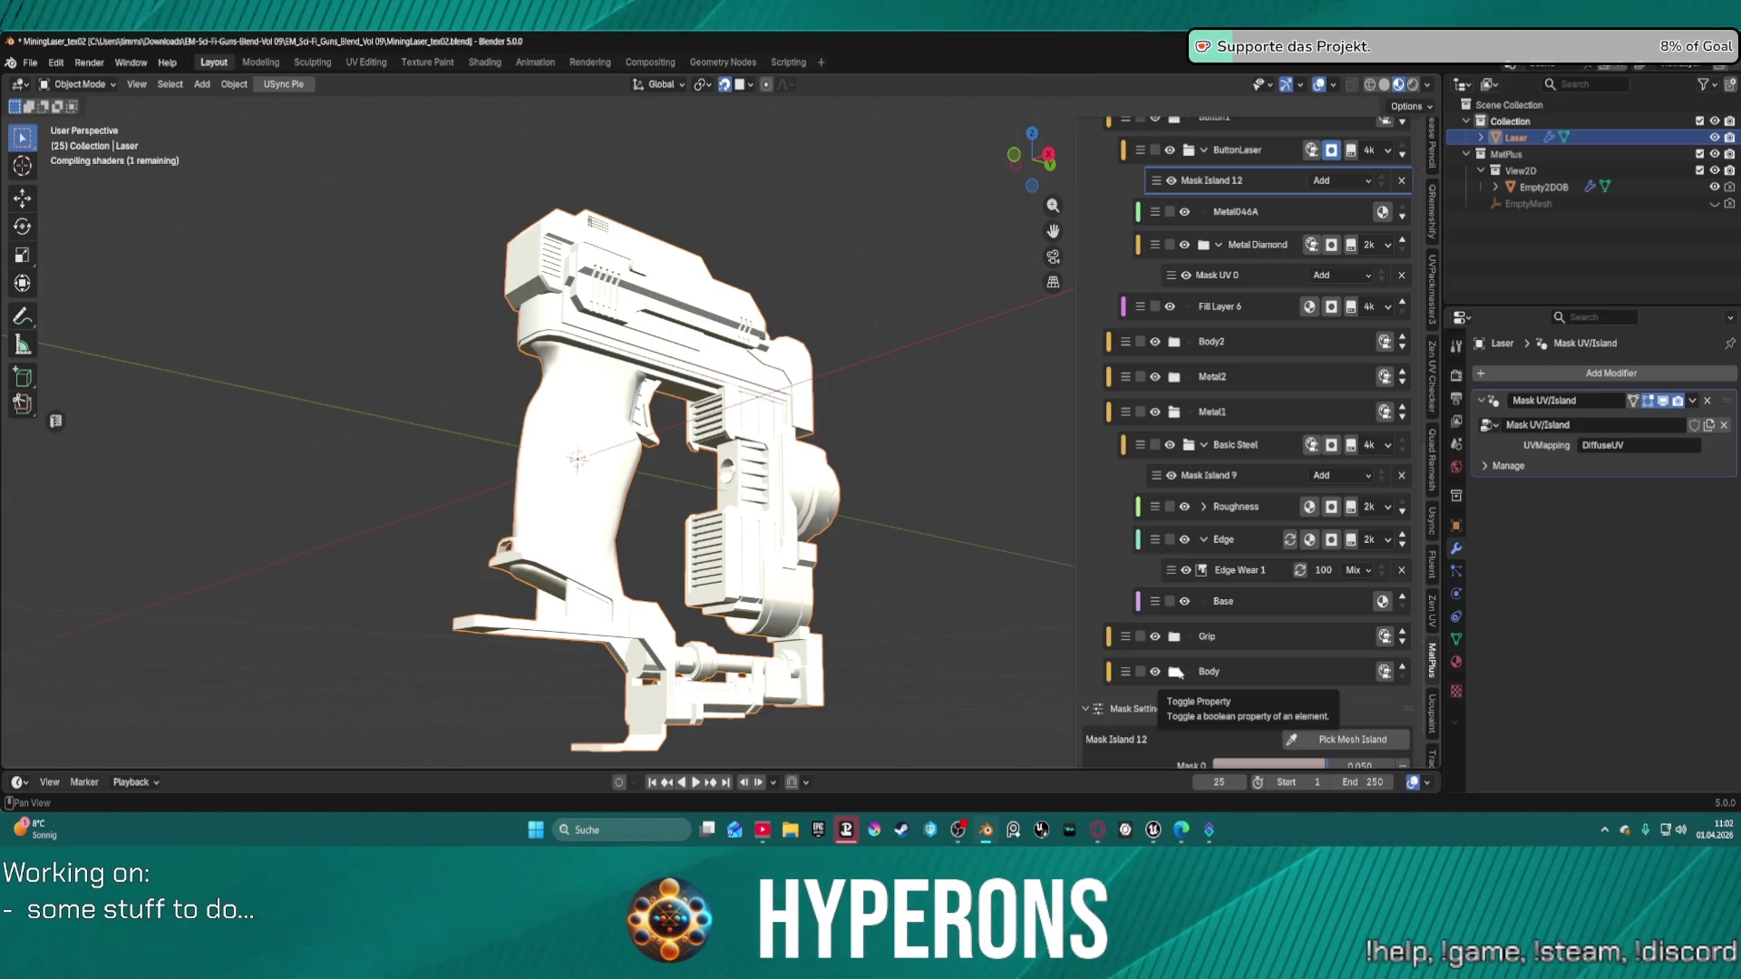
Save the file and cache the Metal Weapon 2 and Metal Circles layers as baked.
left_click(1179, 673)
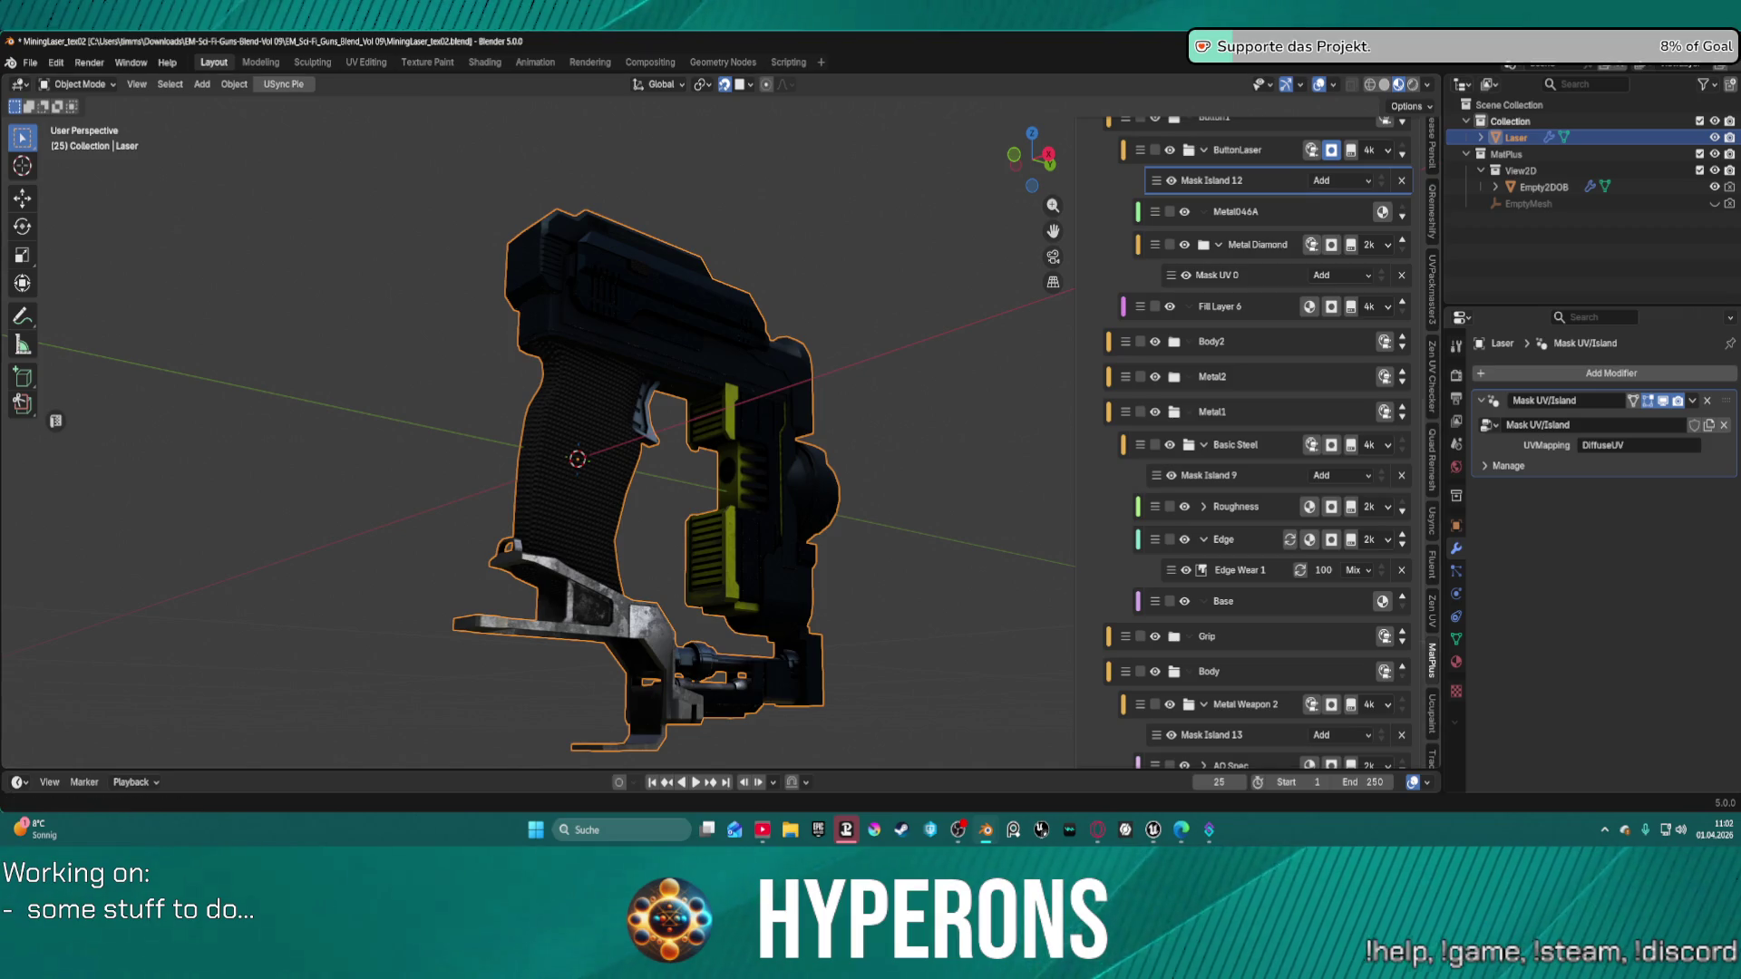
key("ctrl+s")
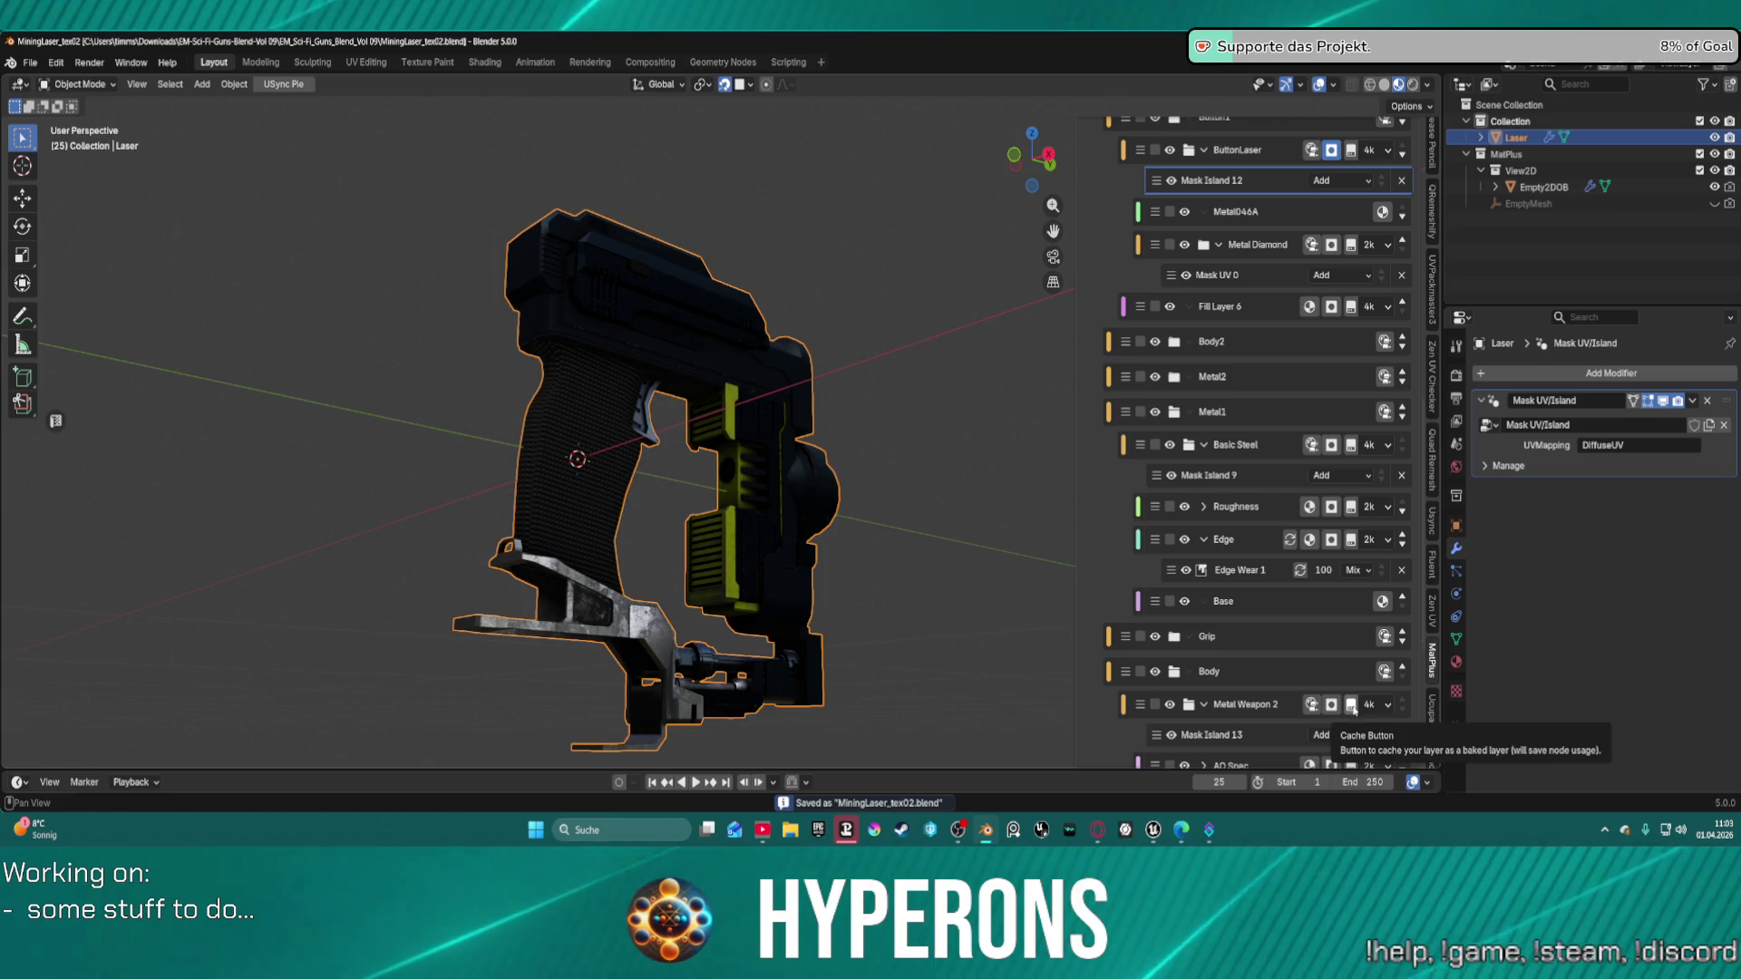
left_click(1352, 705)
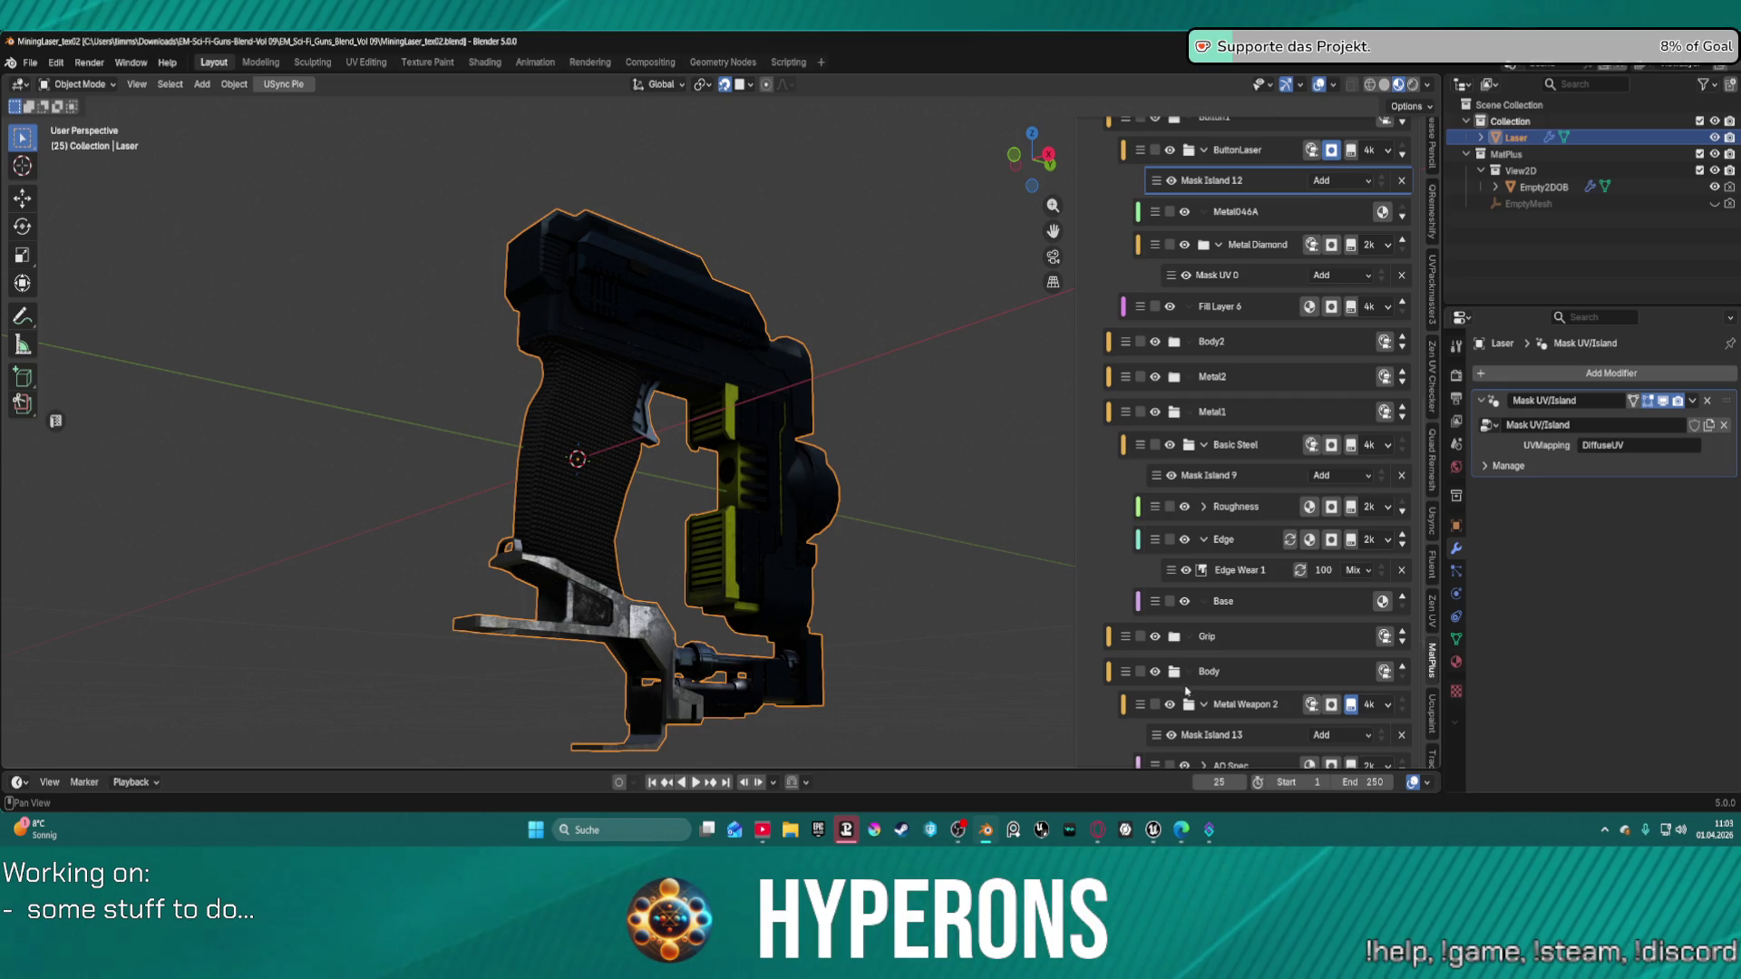
left_click(1175, 636)
left_click(1351, 671)
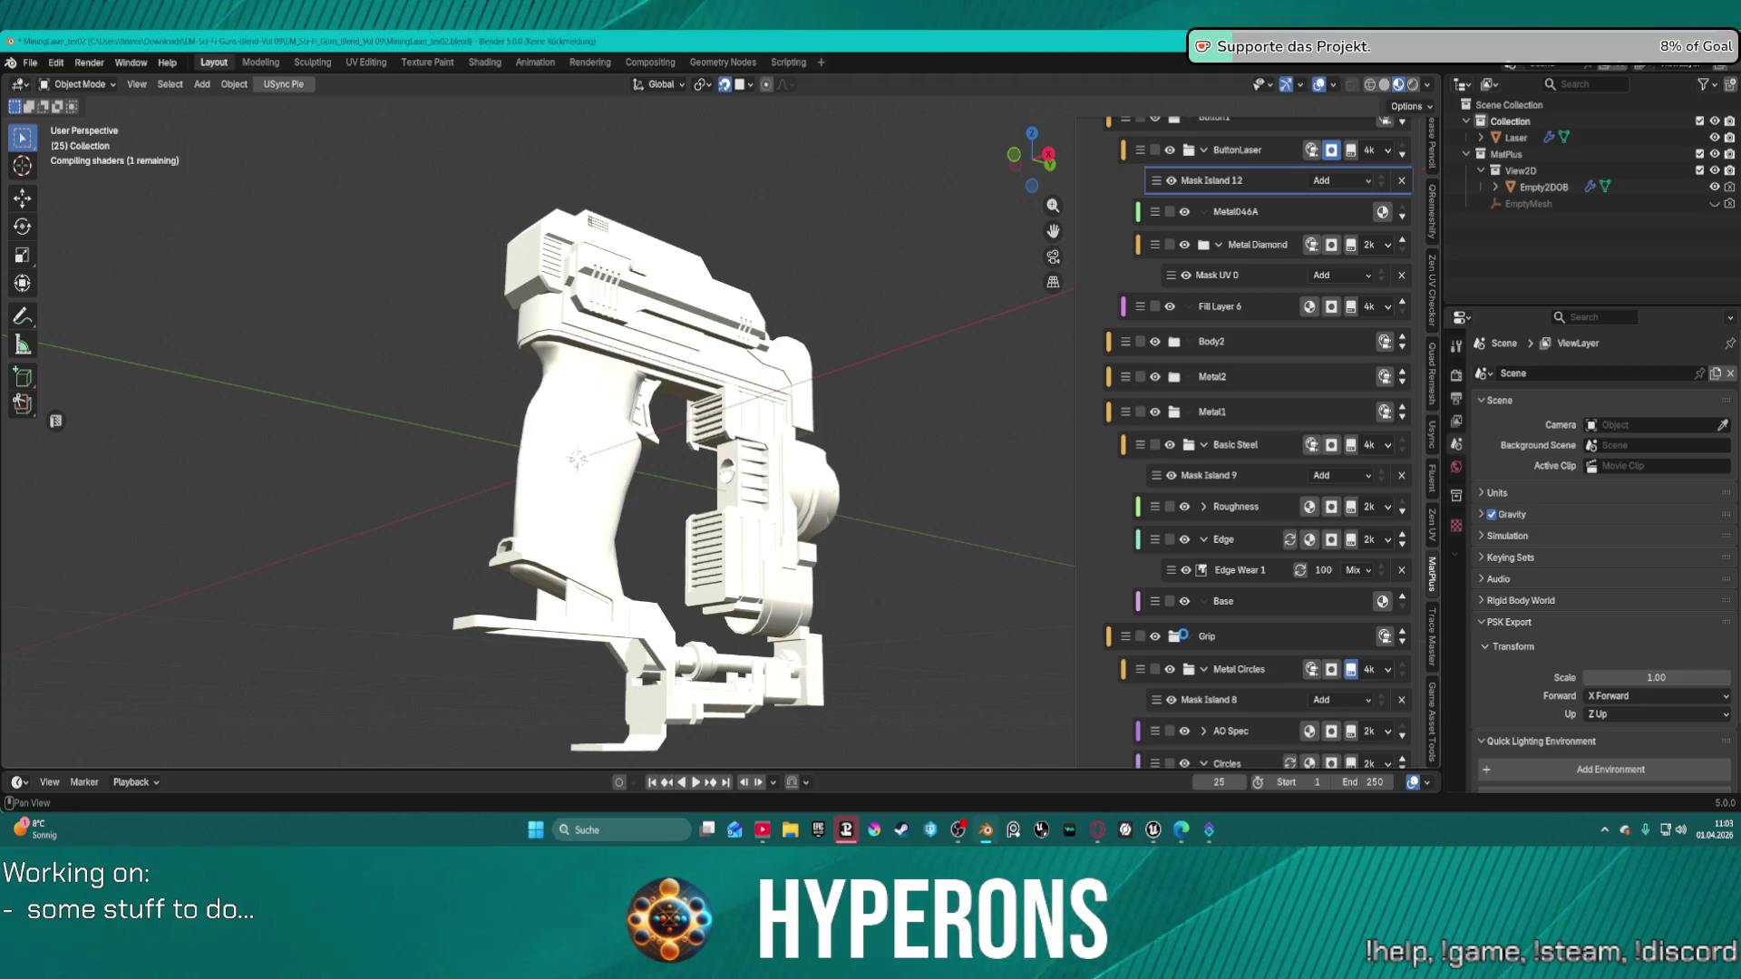
Collapse the Grip and Body folders and open the Add-ons preferences search.
left_click(1175, 642)
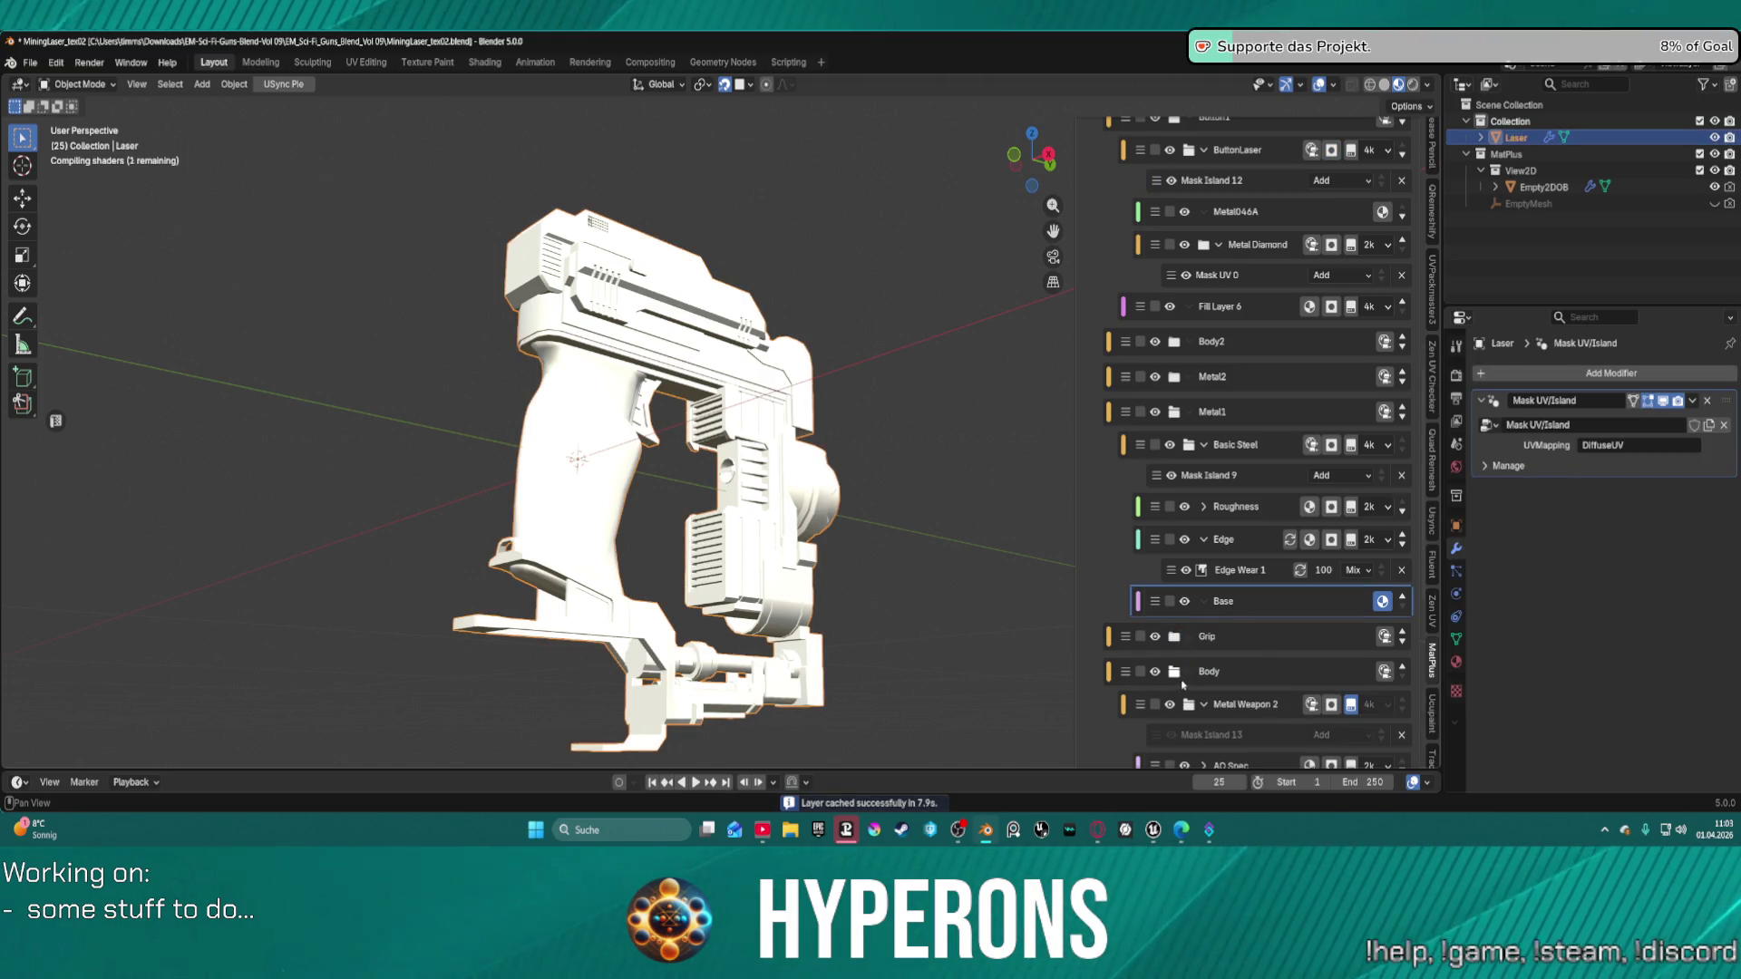
left_click(1175, 682)
key("ctrl+comma")
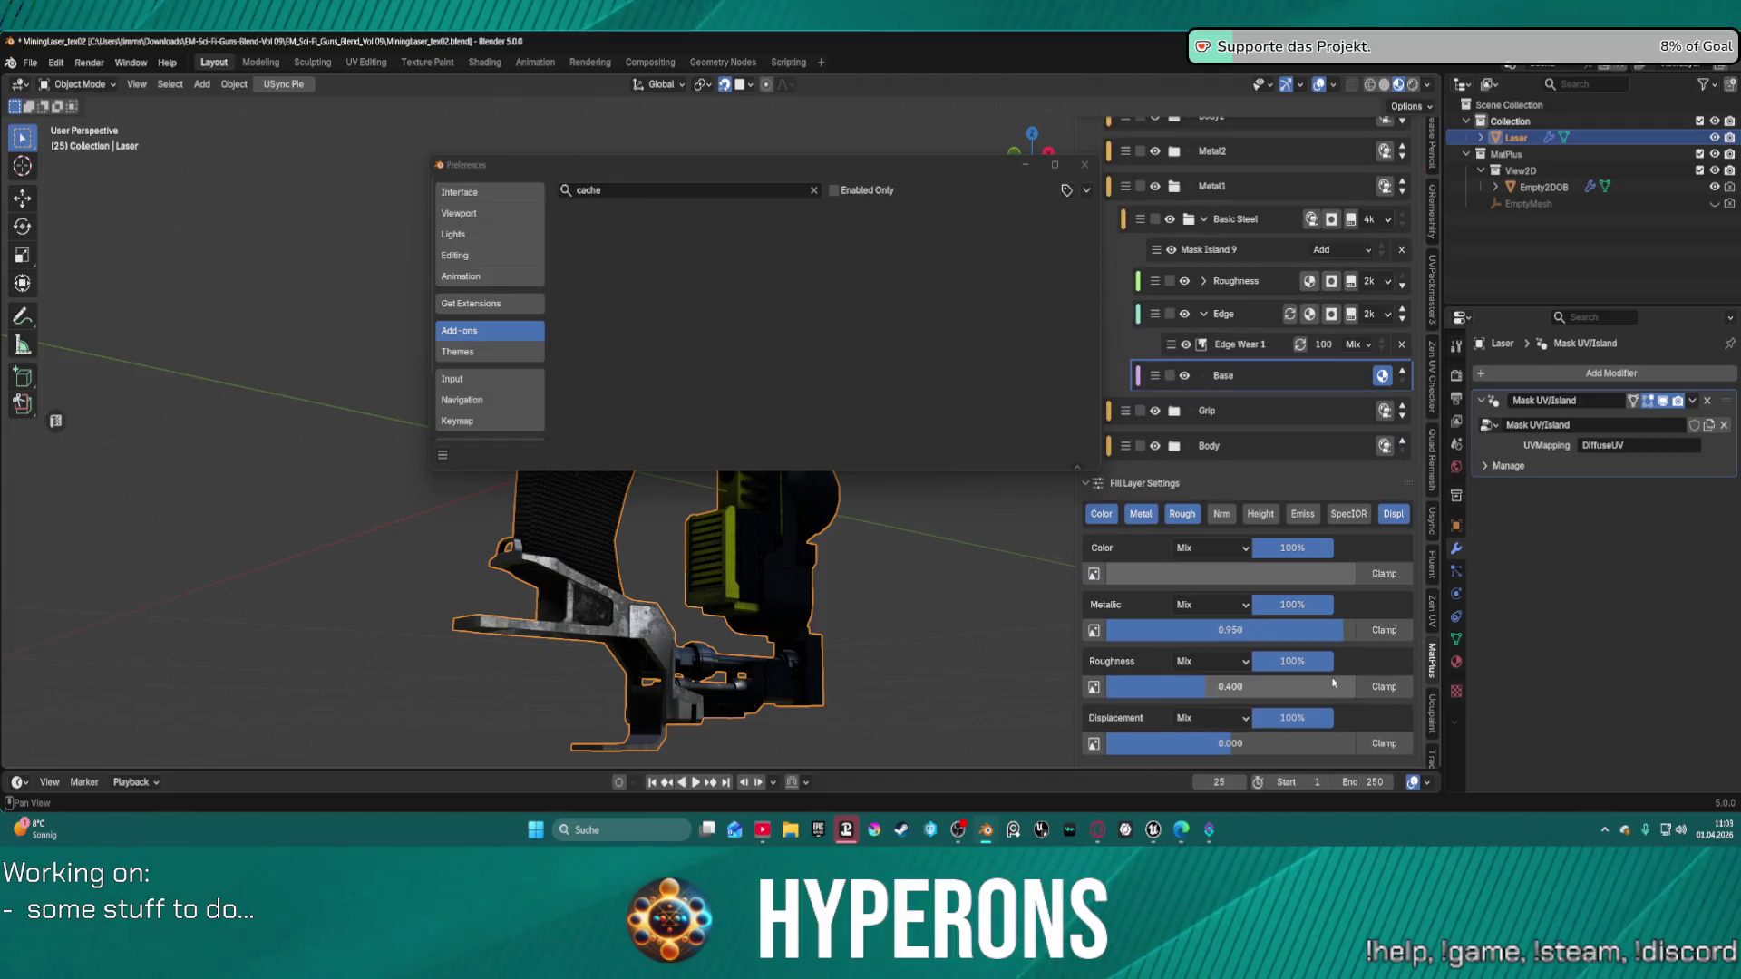
left_click(640, 192)
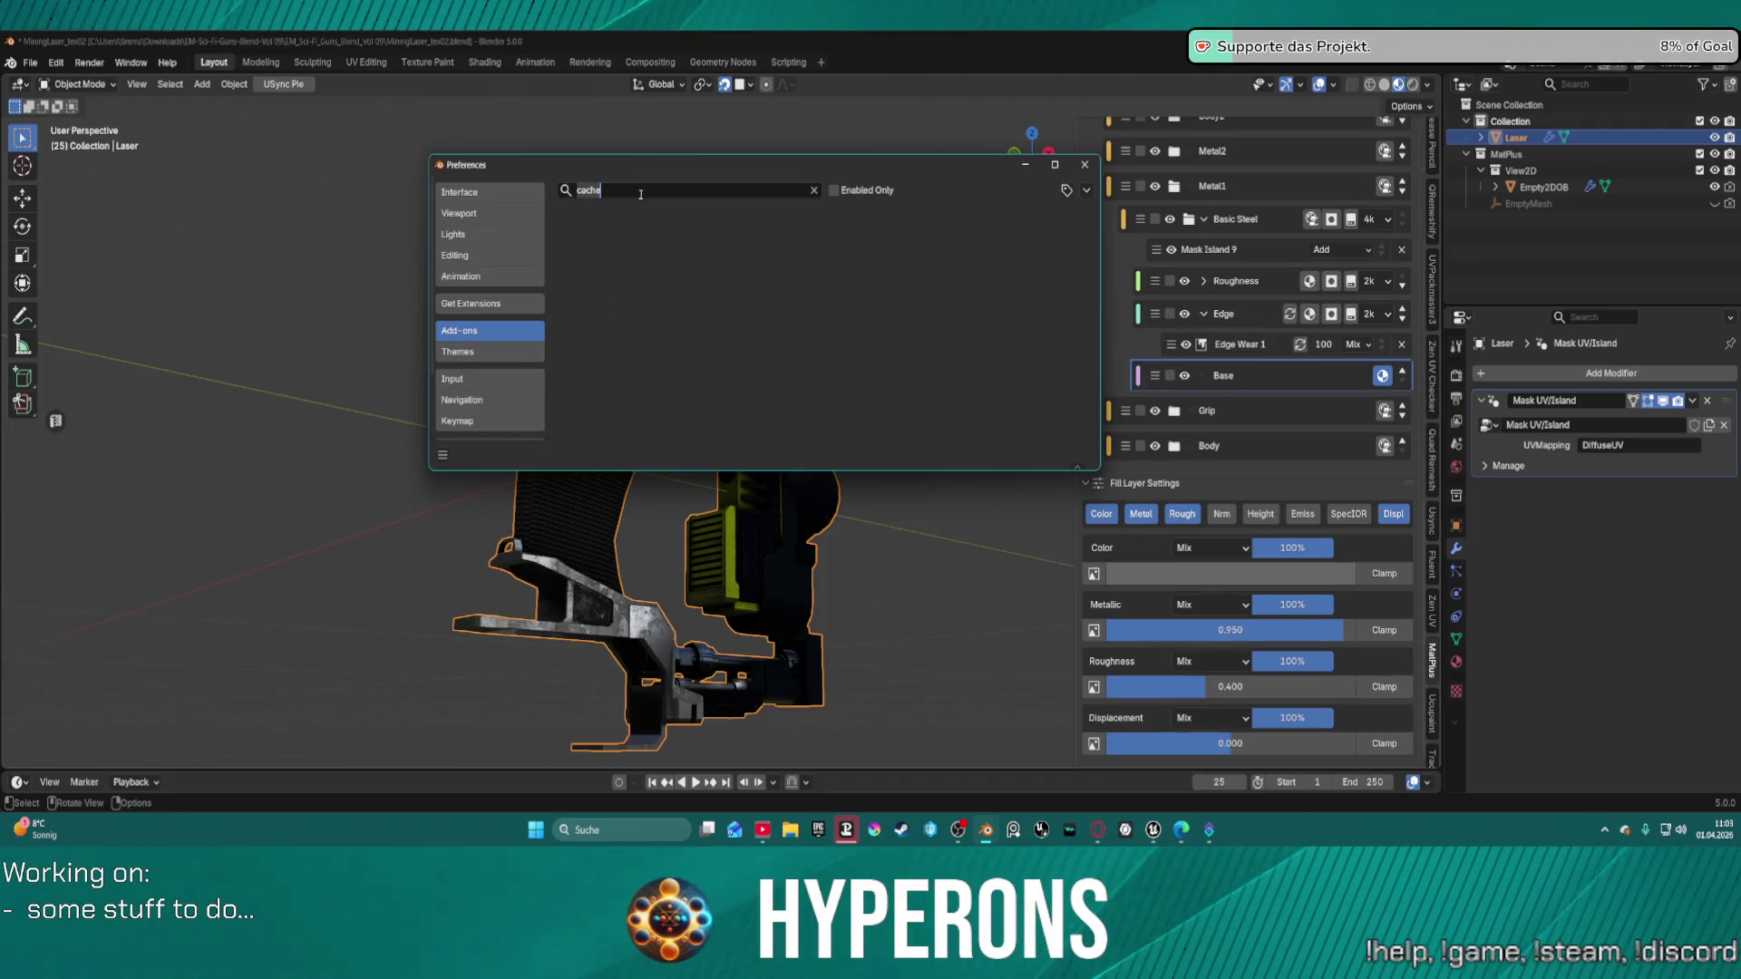
Filter add-ons by 'matpl' and expand the MatPlus add-on's settings.
type("ma")
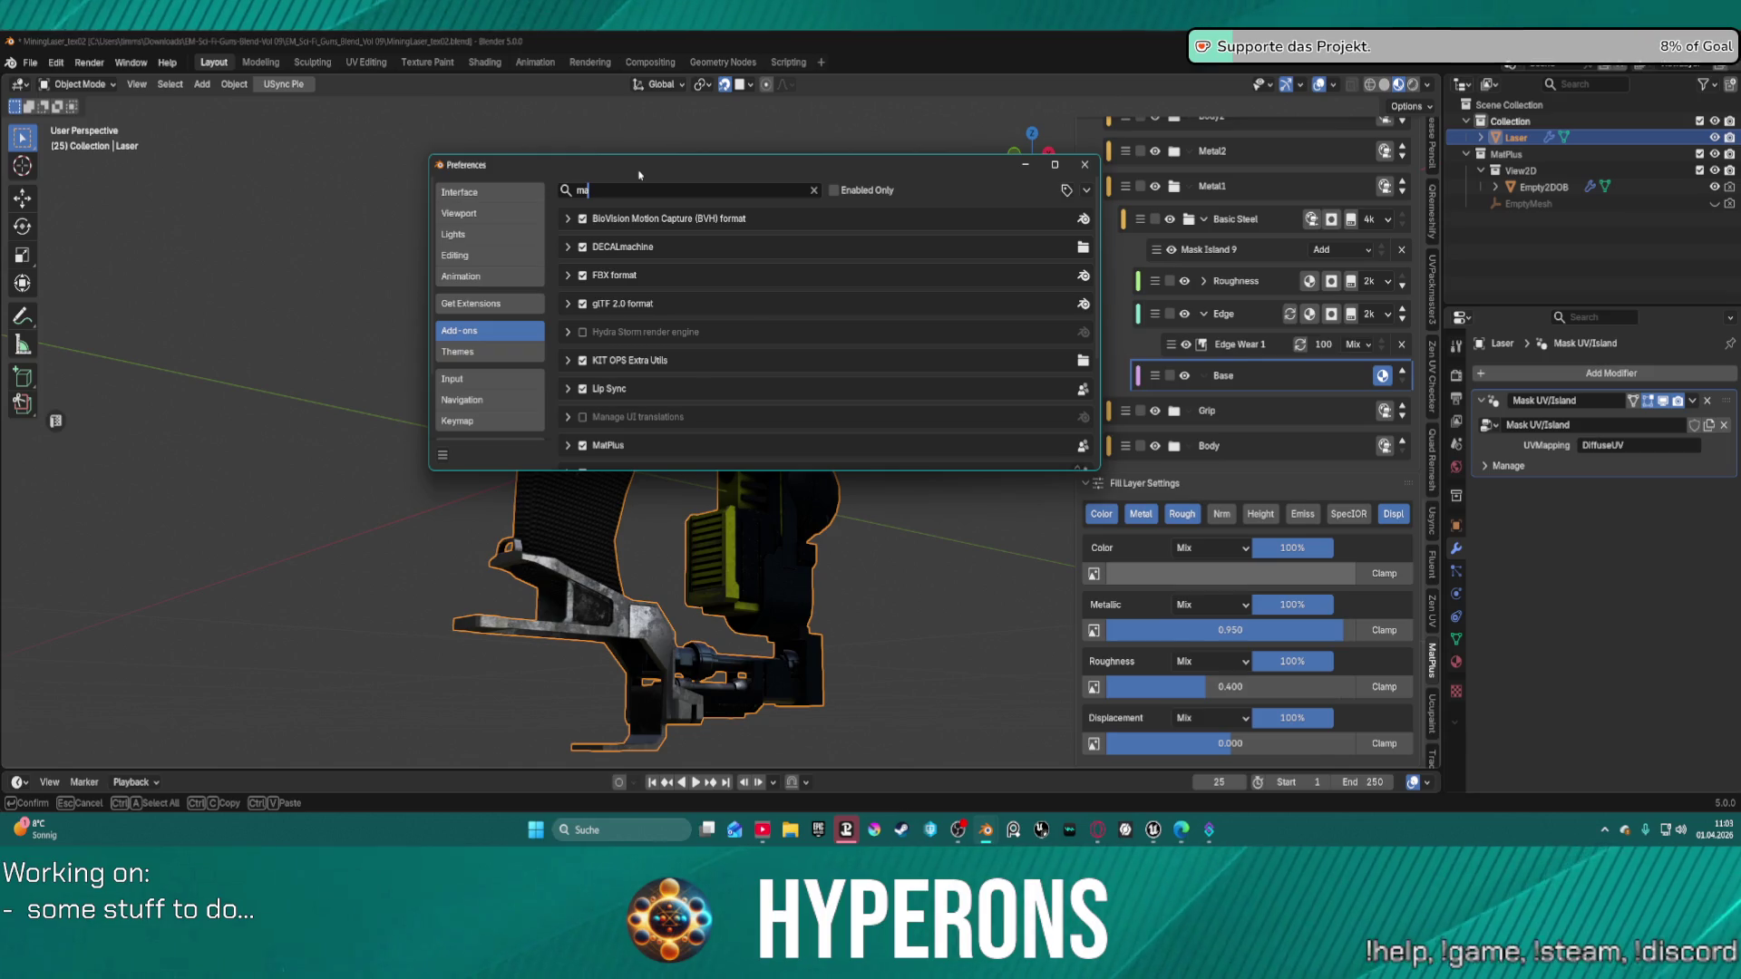
type("tplus")
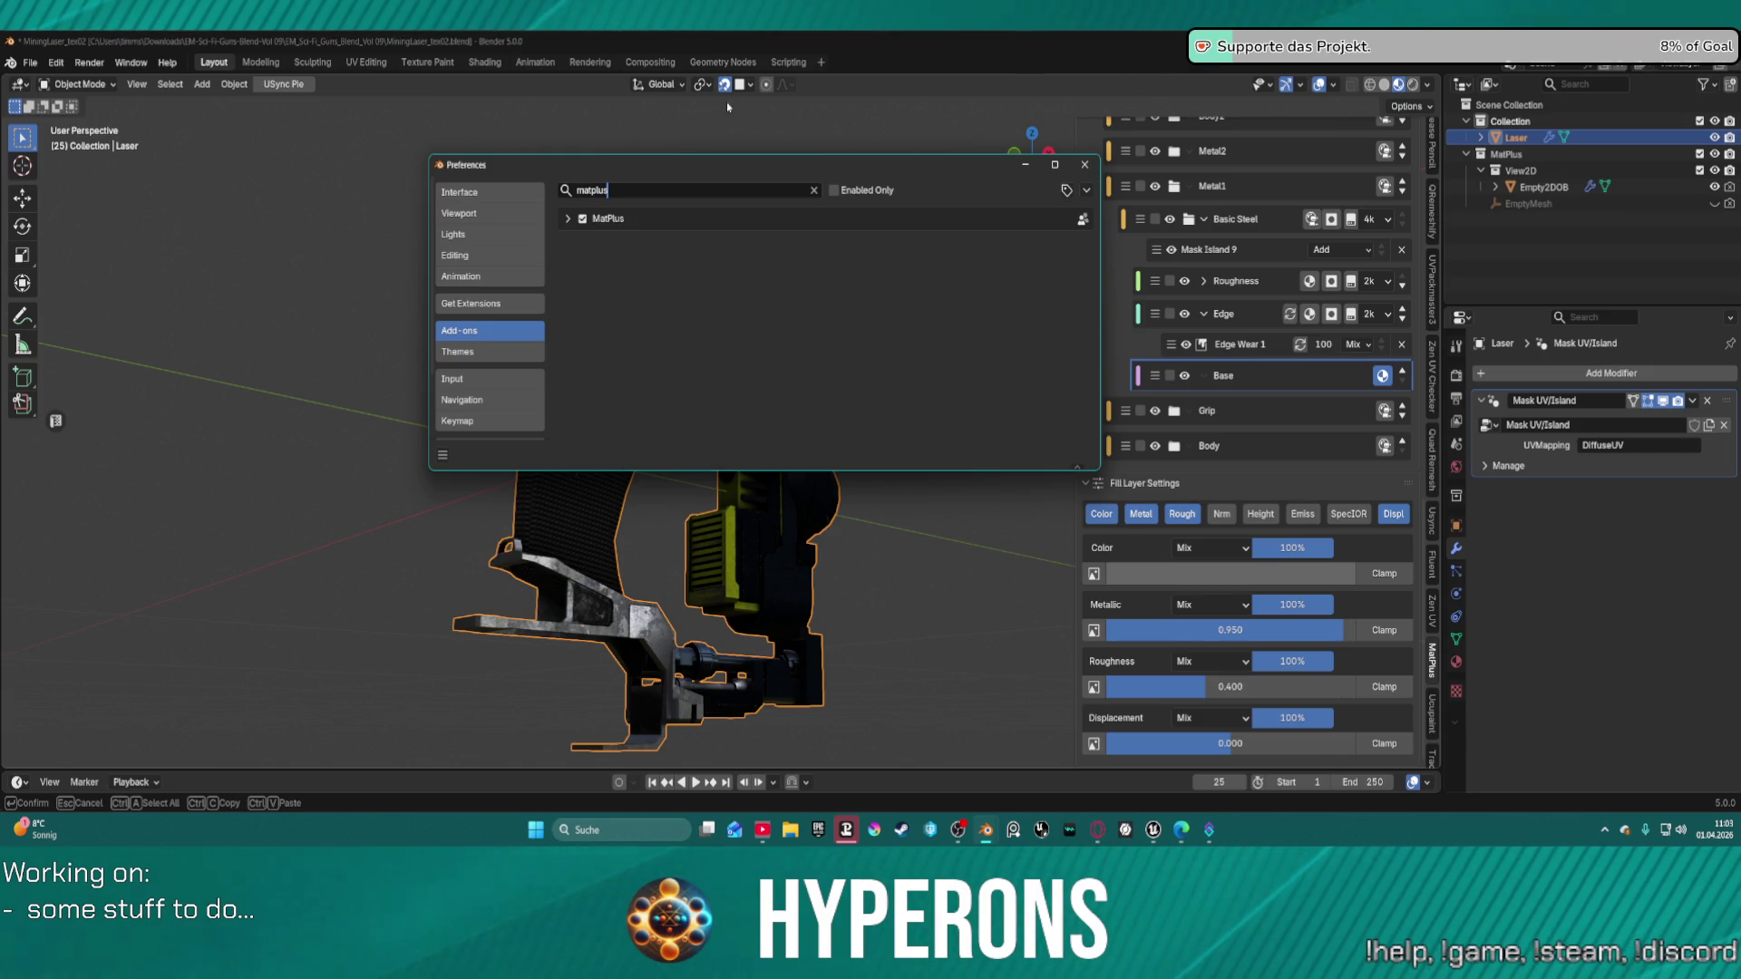
key("Return")
left_click(565, 218)
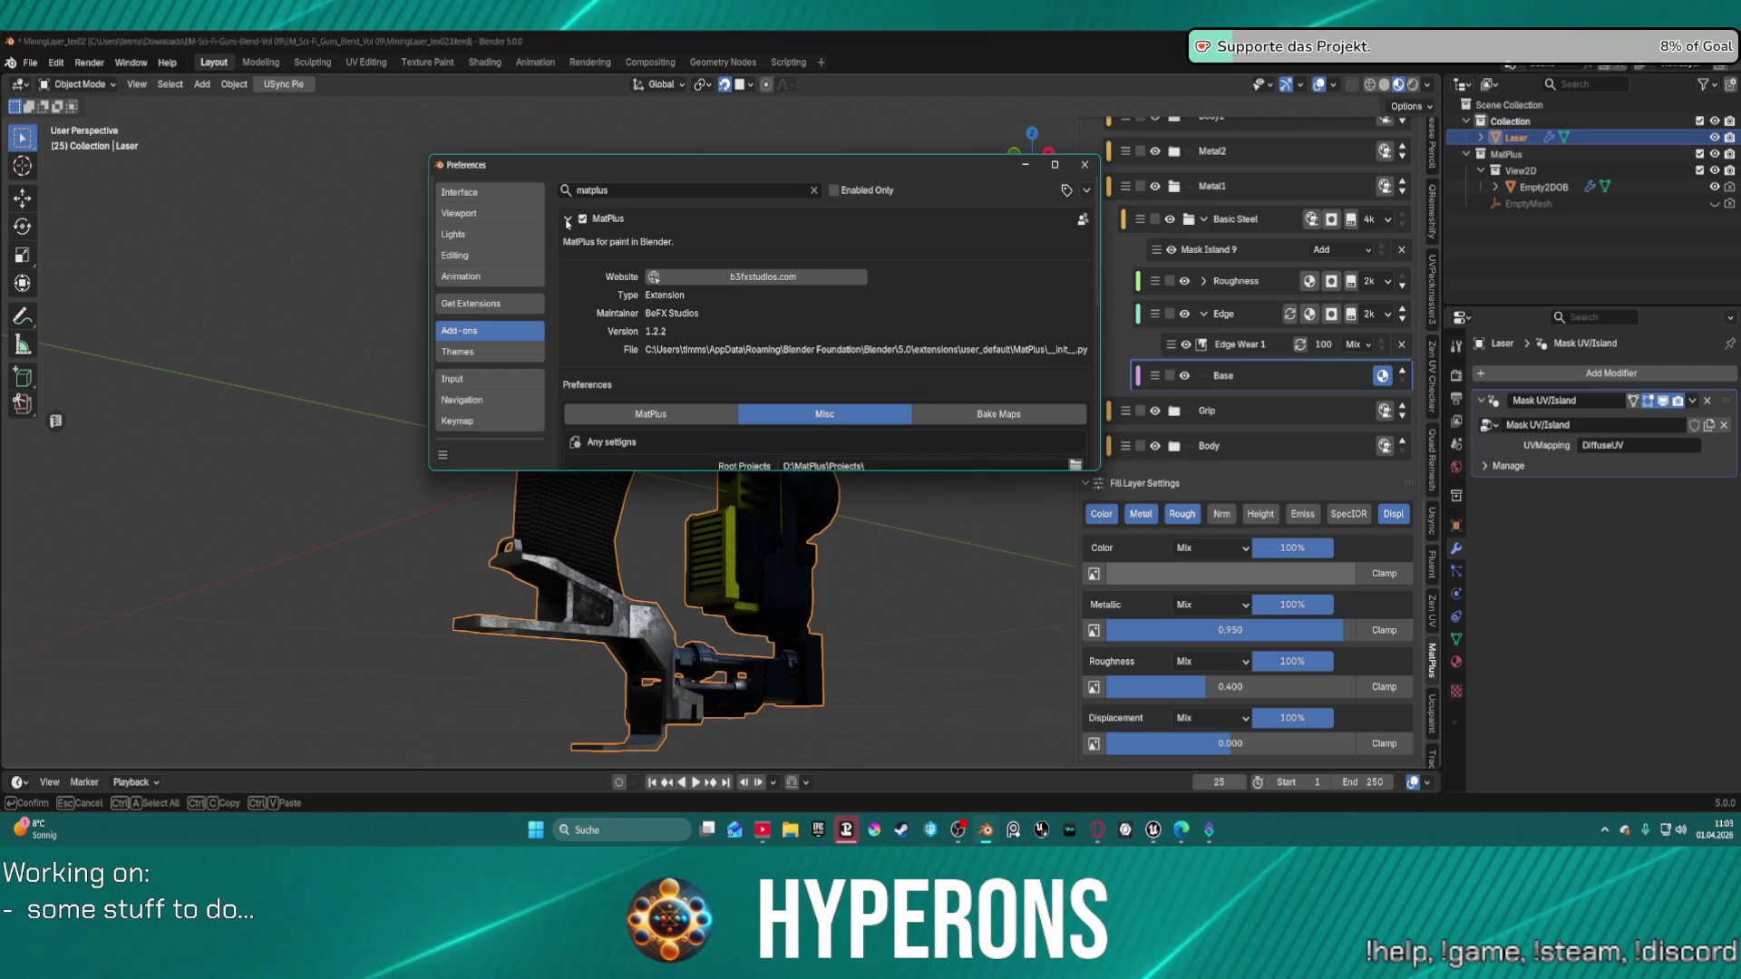
scroll(745, 343, "down", 8)
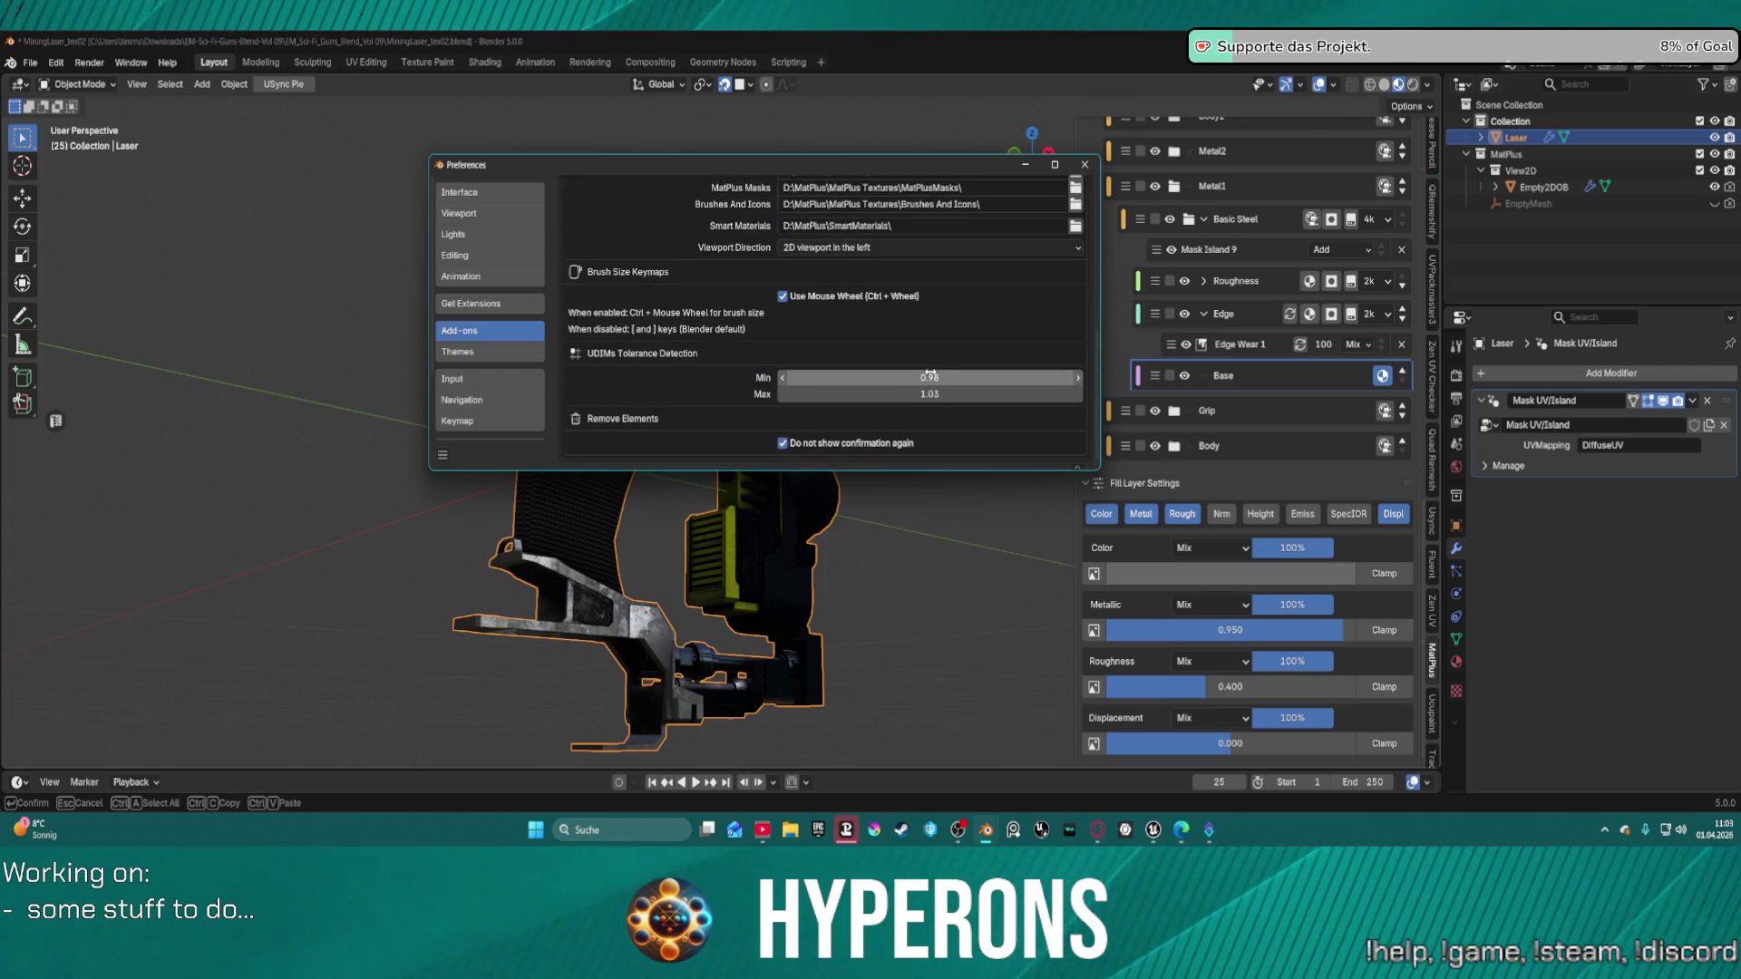
scroll(789, 363, "up", 8)
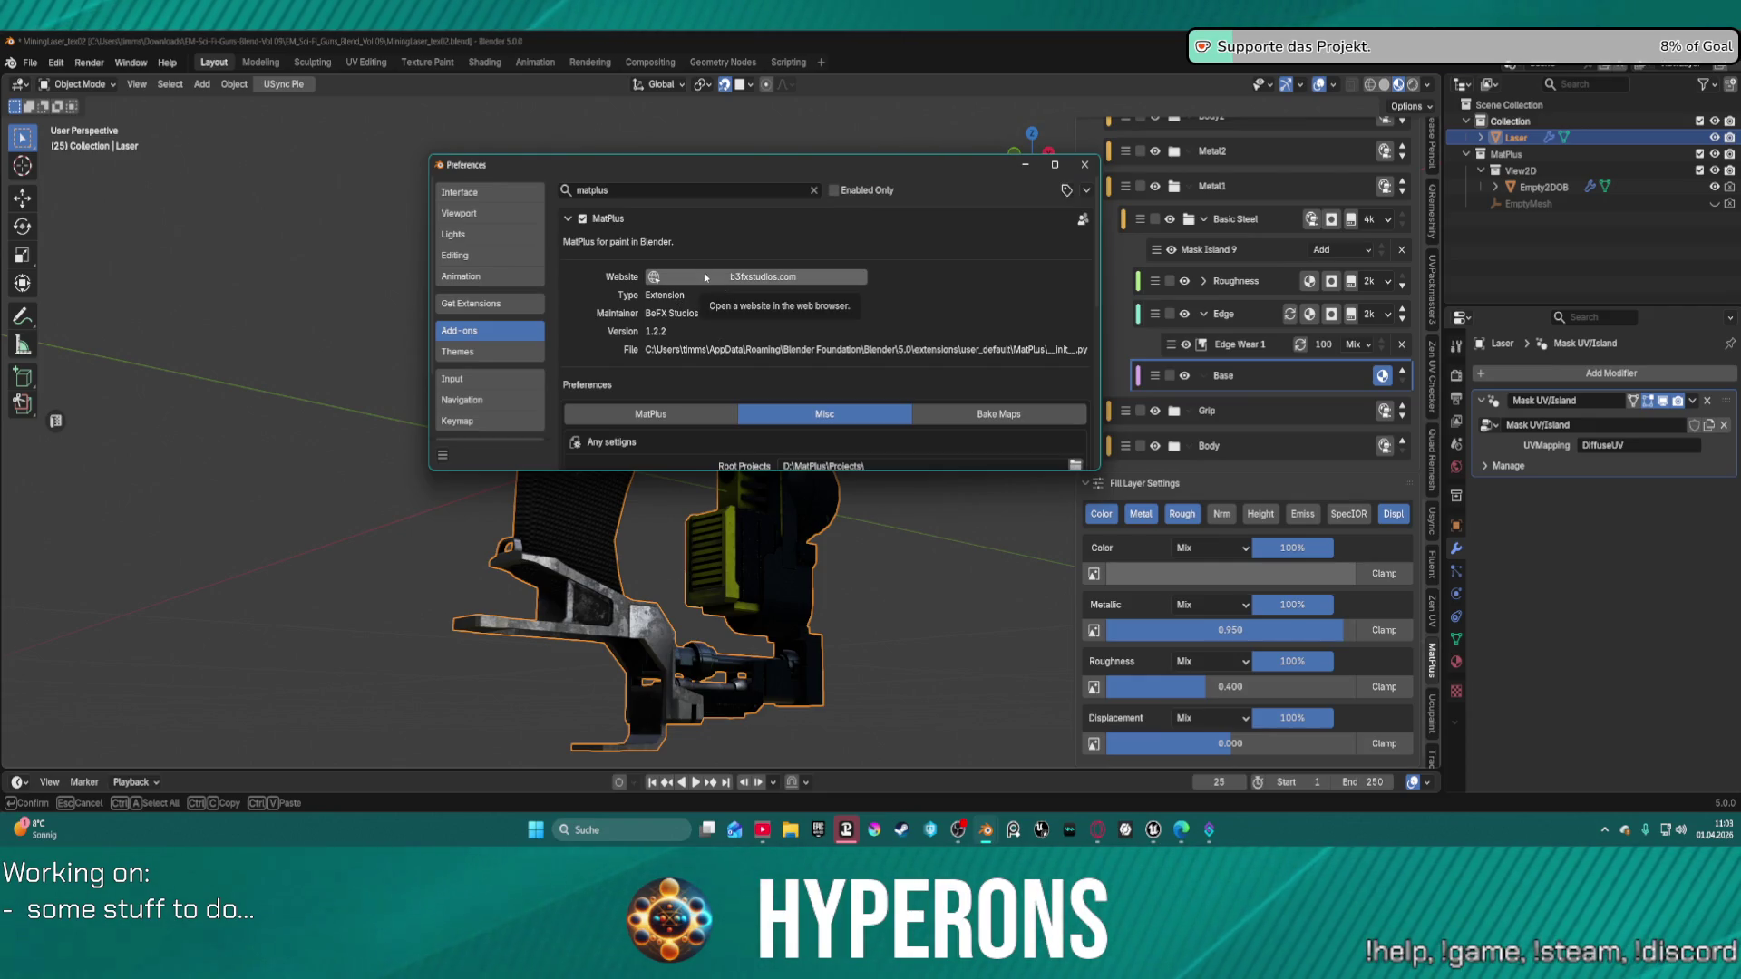
scroll(704, 272, "down", 5)
scroll(671, 304, "up", 3)
Review the MatPlus tab's acknowledgements and shortcuts.
left_click(660, 313)
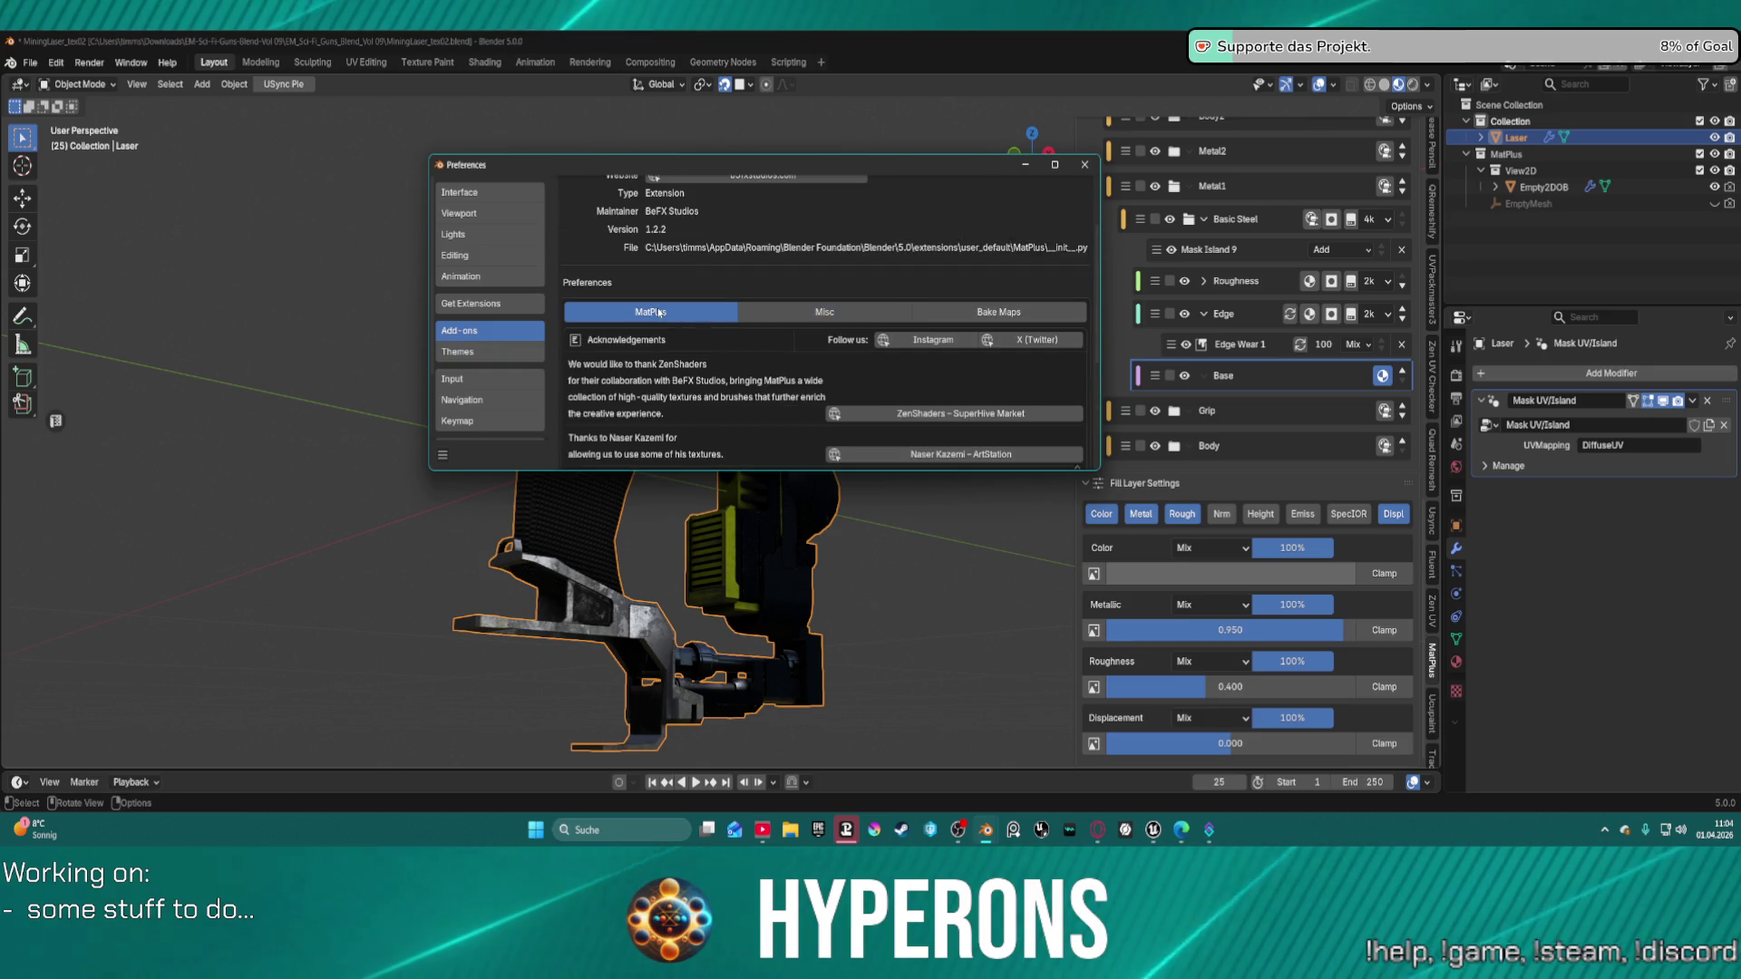
scroll(725, 317, "down", 3)
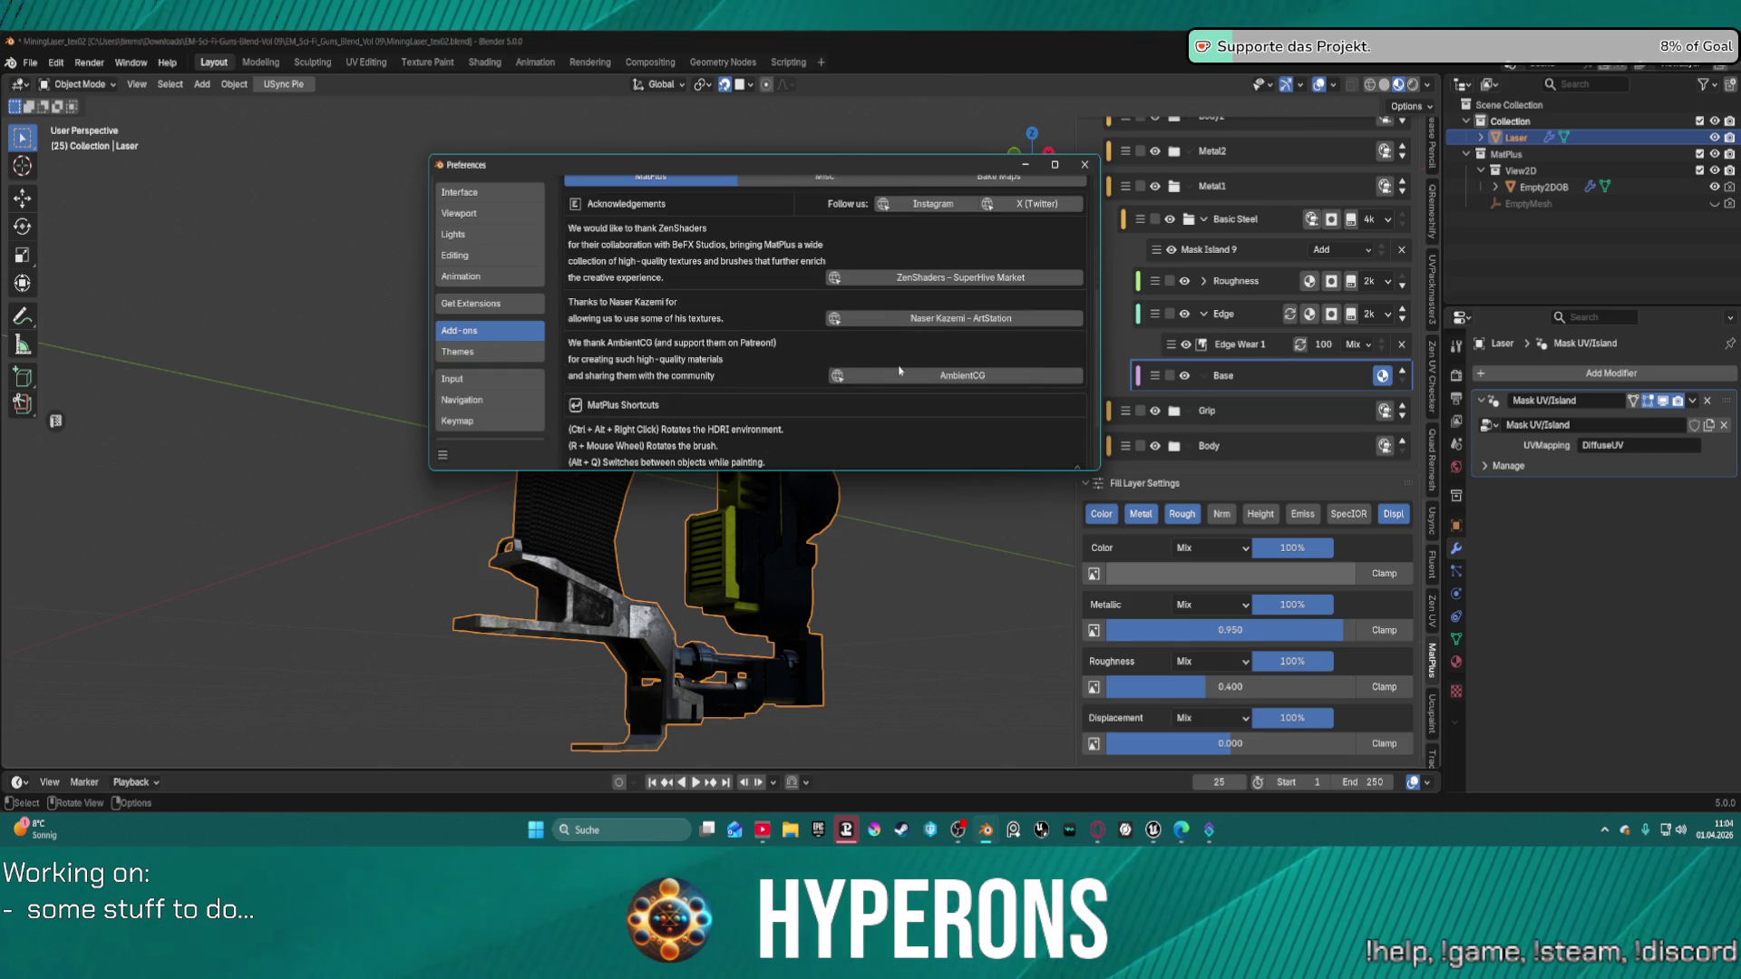
scroll(782, 341, "down", 2)
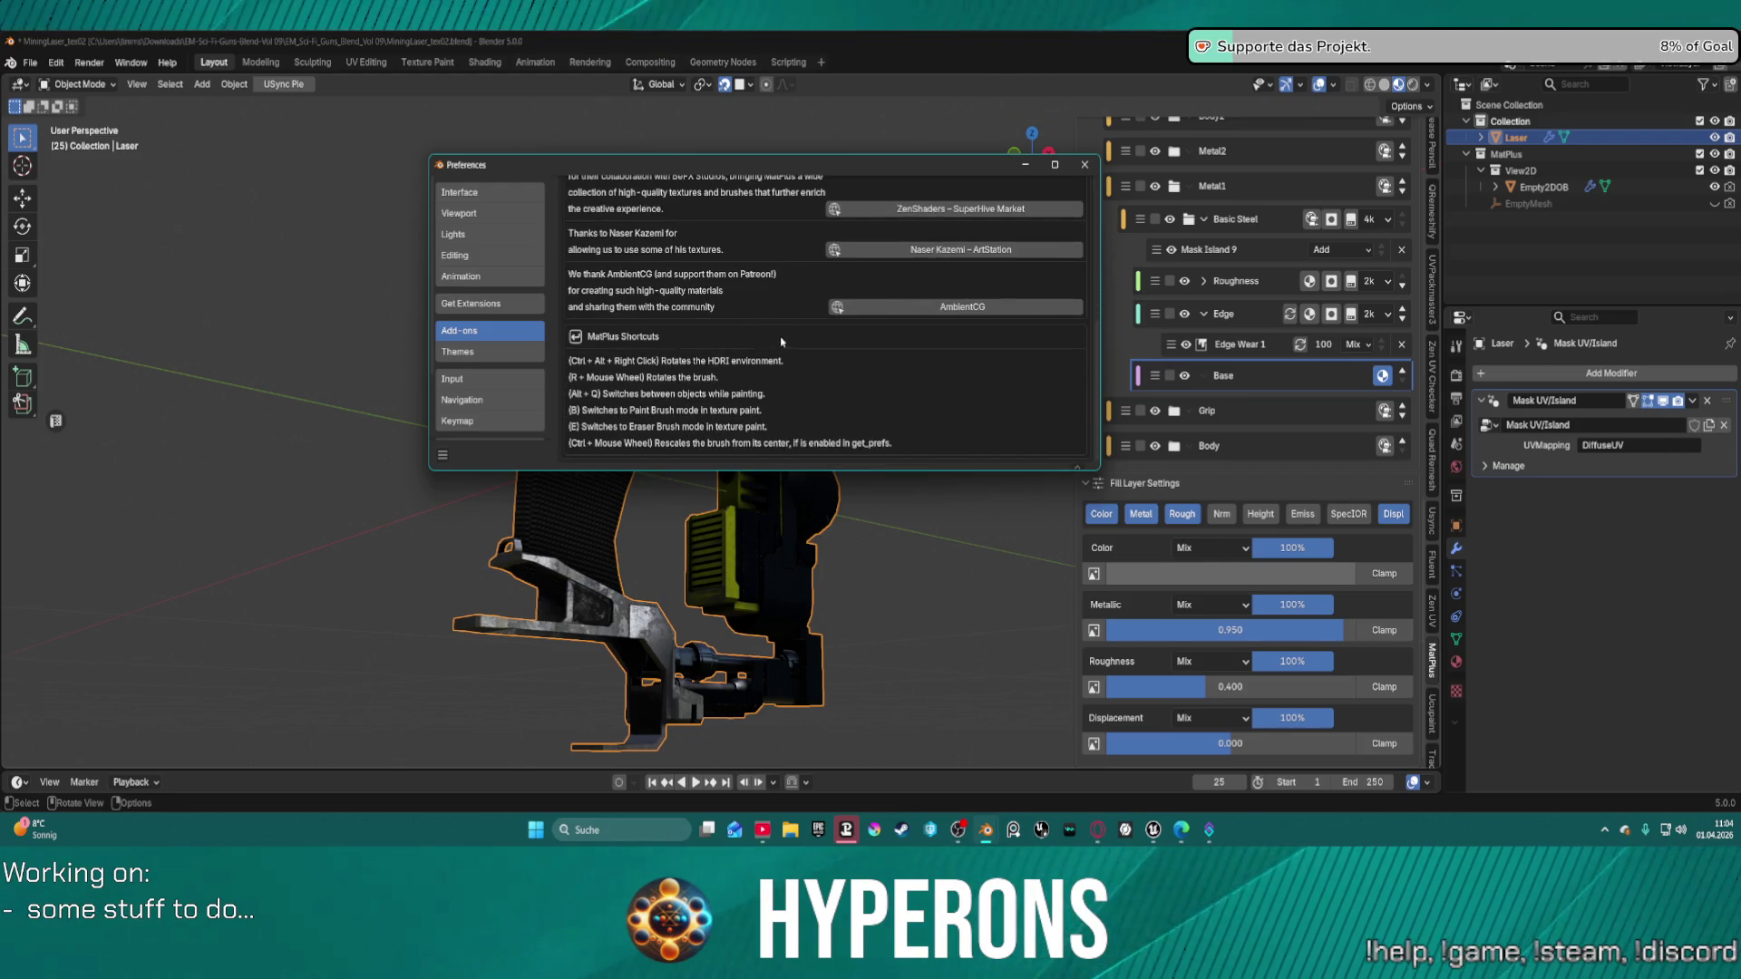
scroll(781, 342, "up", 5)
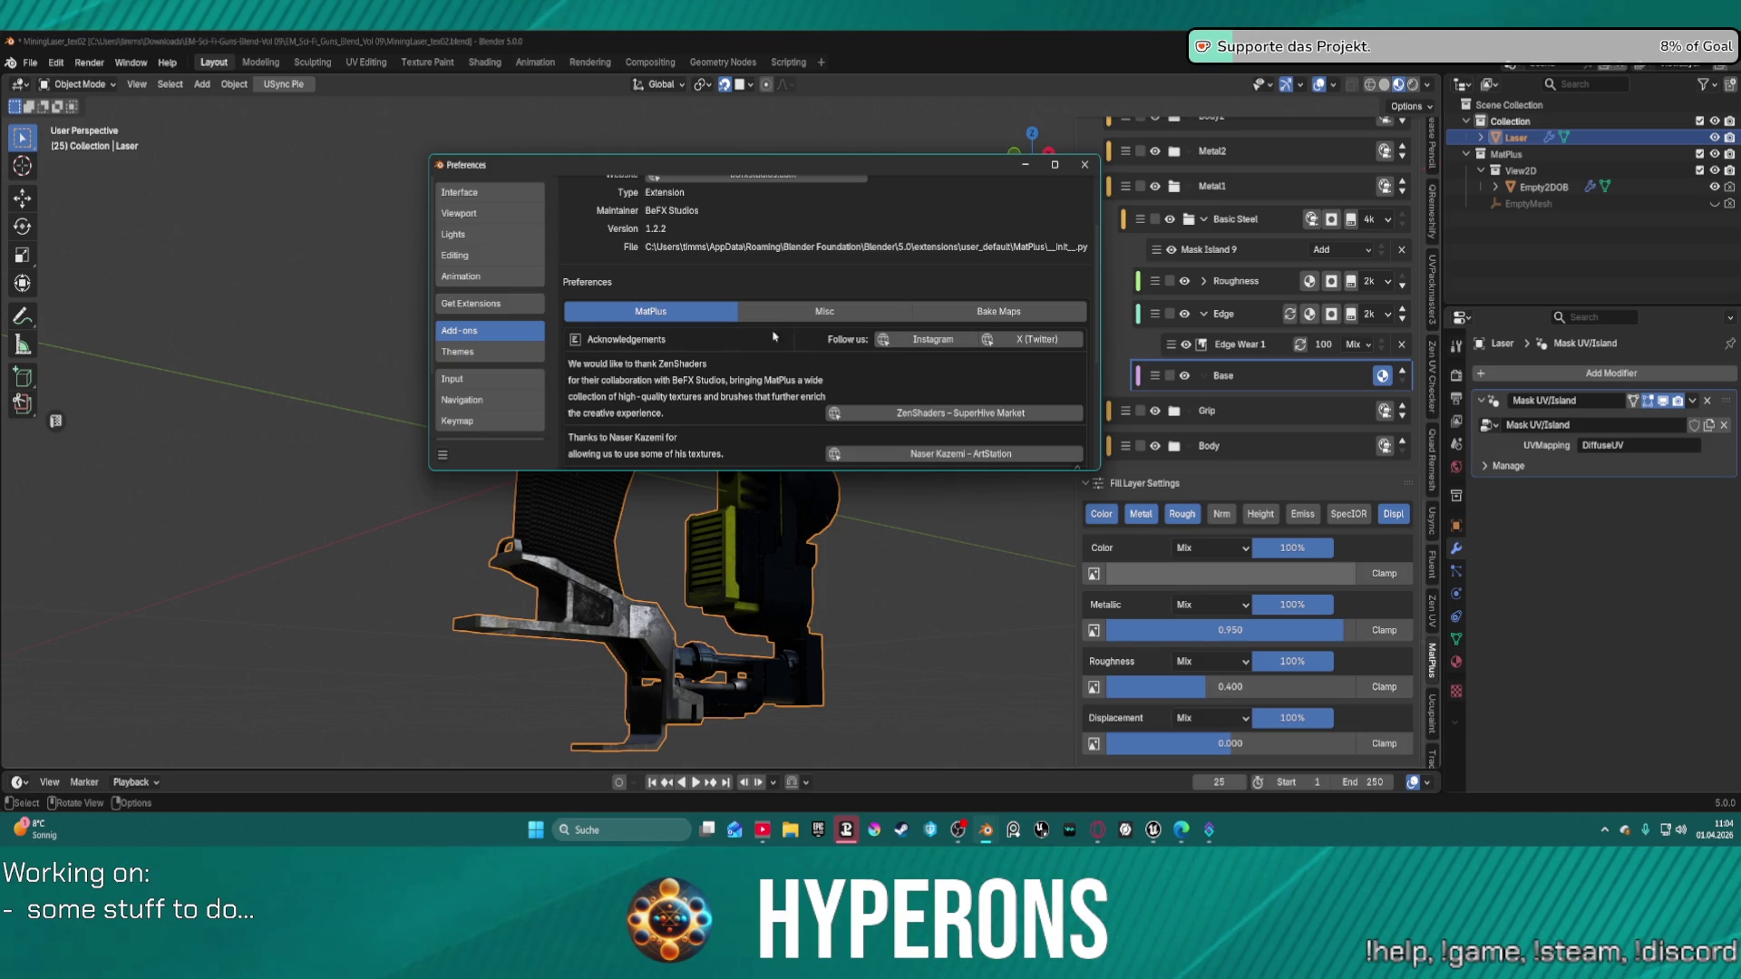
Check the Bake Maps sample counts and Misc path settings, then close Preferences.
left_click(969, 311)
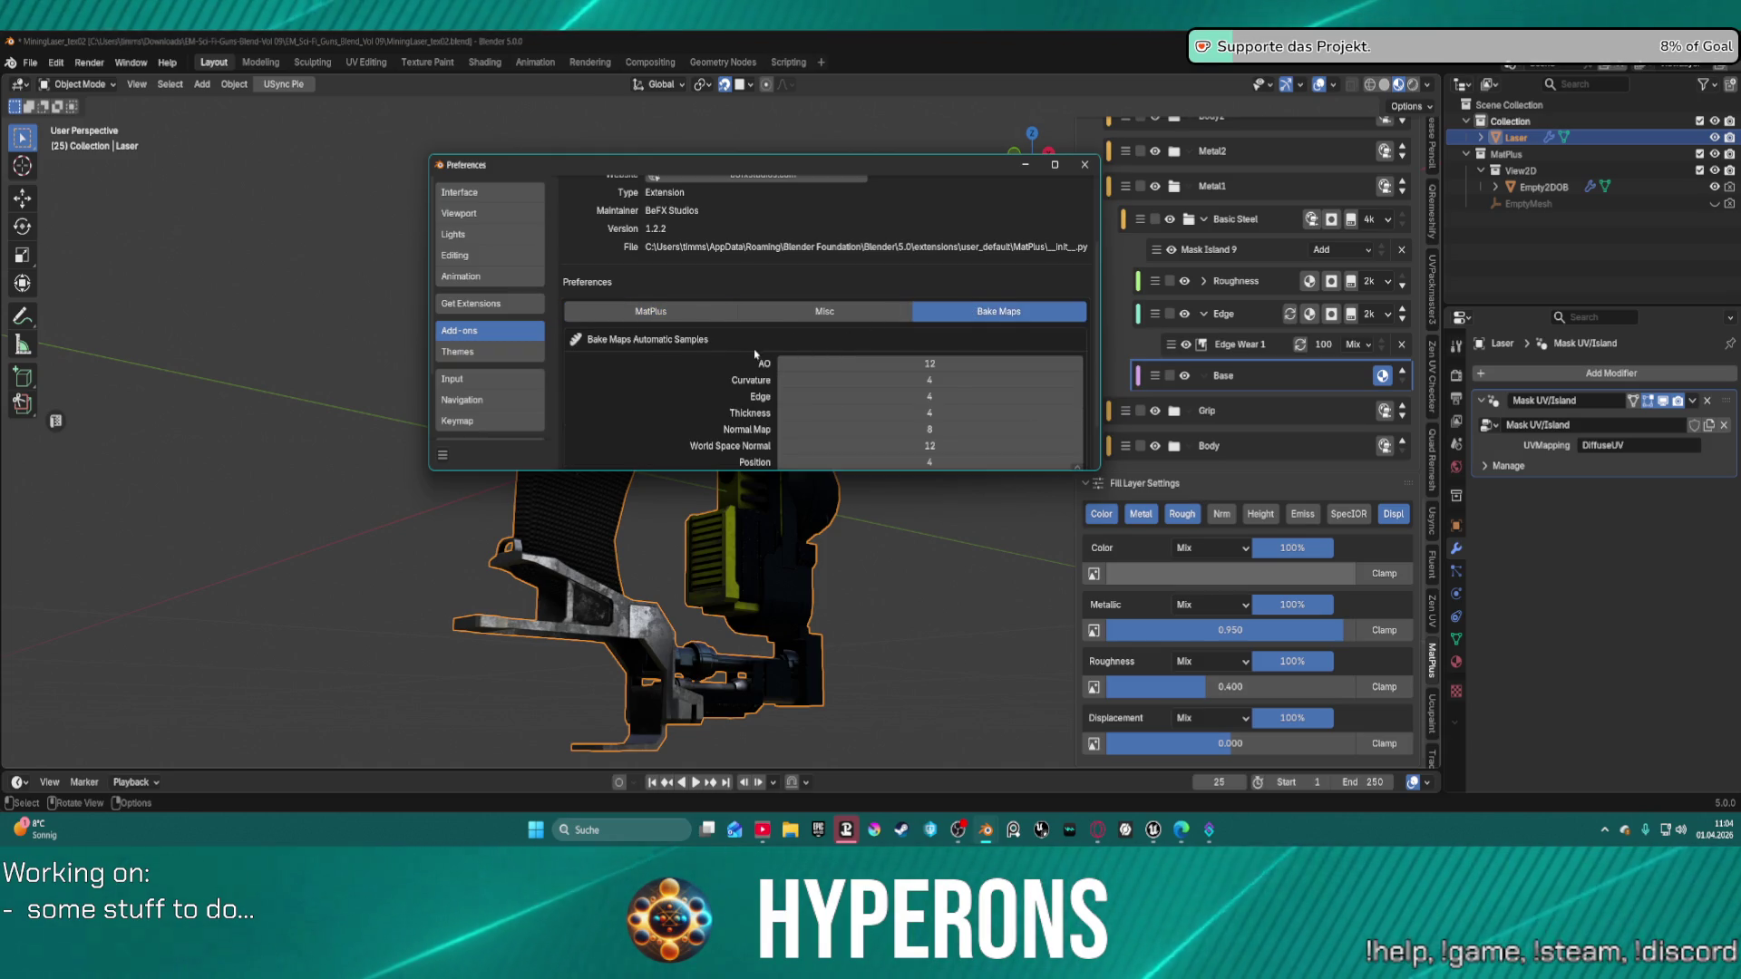
scroll(754, 354, "down", 2)
left_click(825, 260)
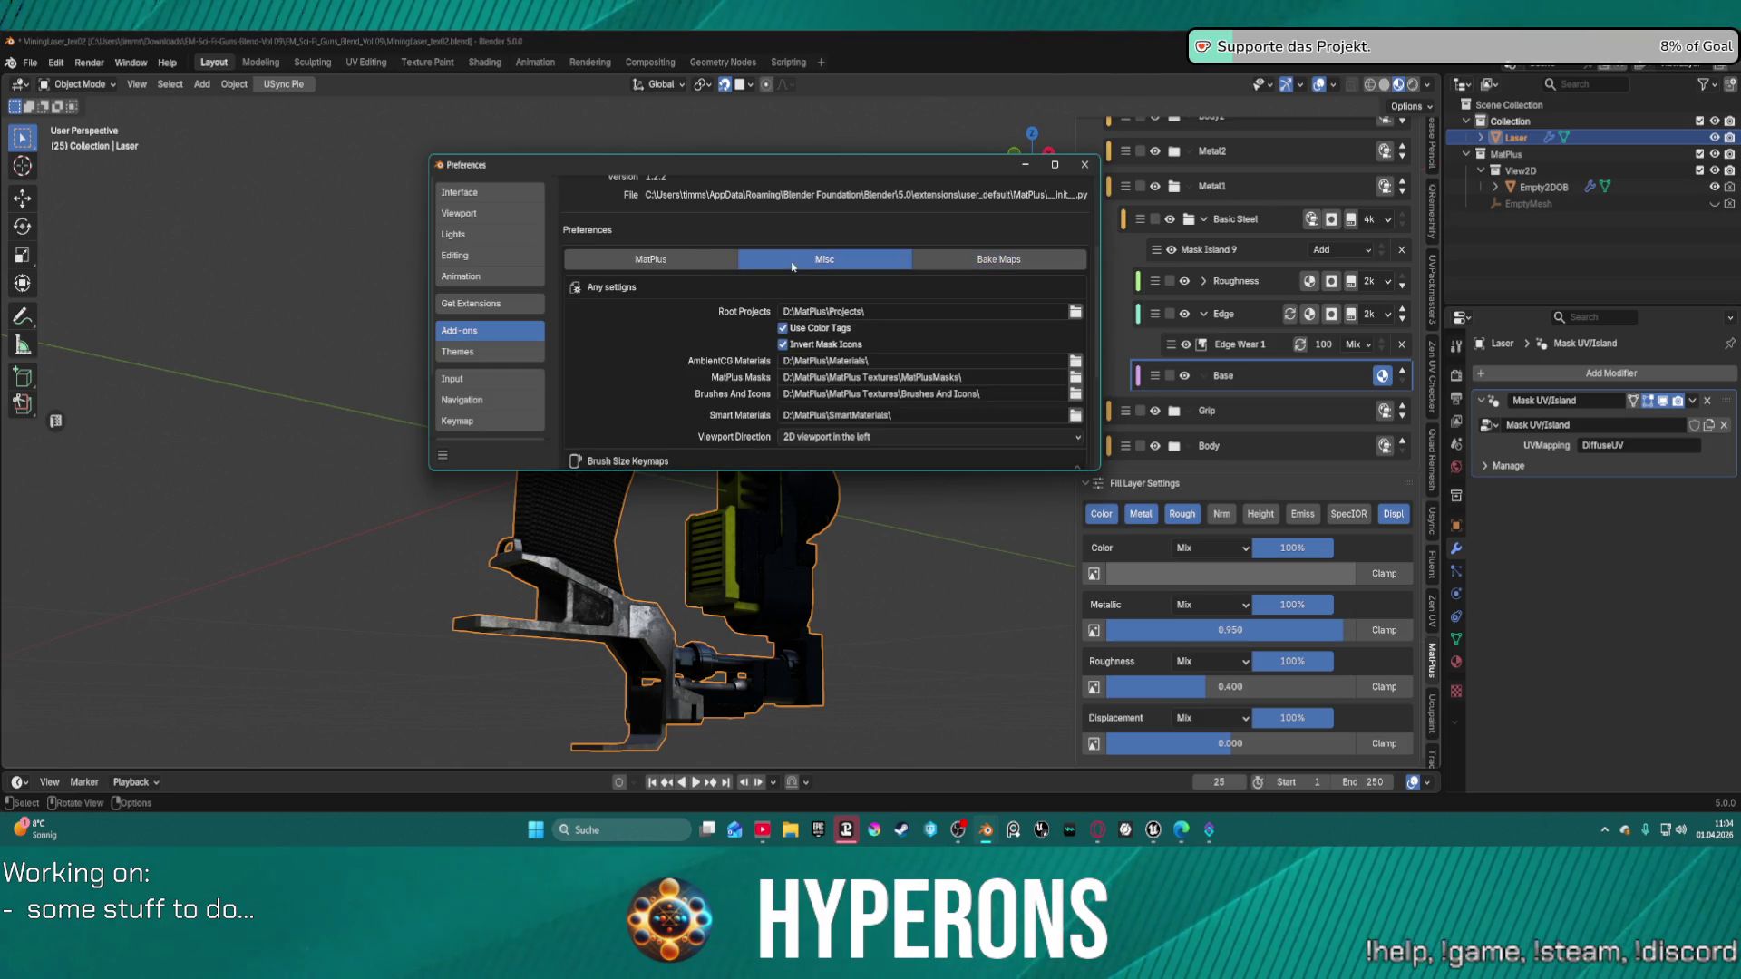
scroll(764, 385, "down", 5)
scroll(765, 386, "down", 1)
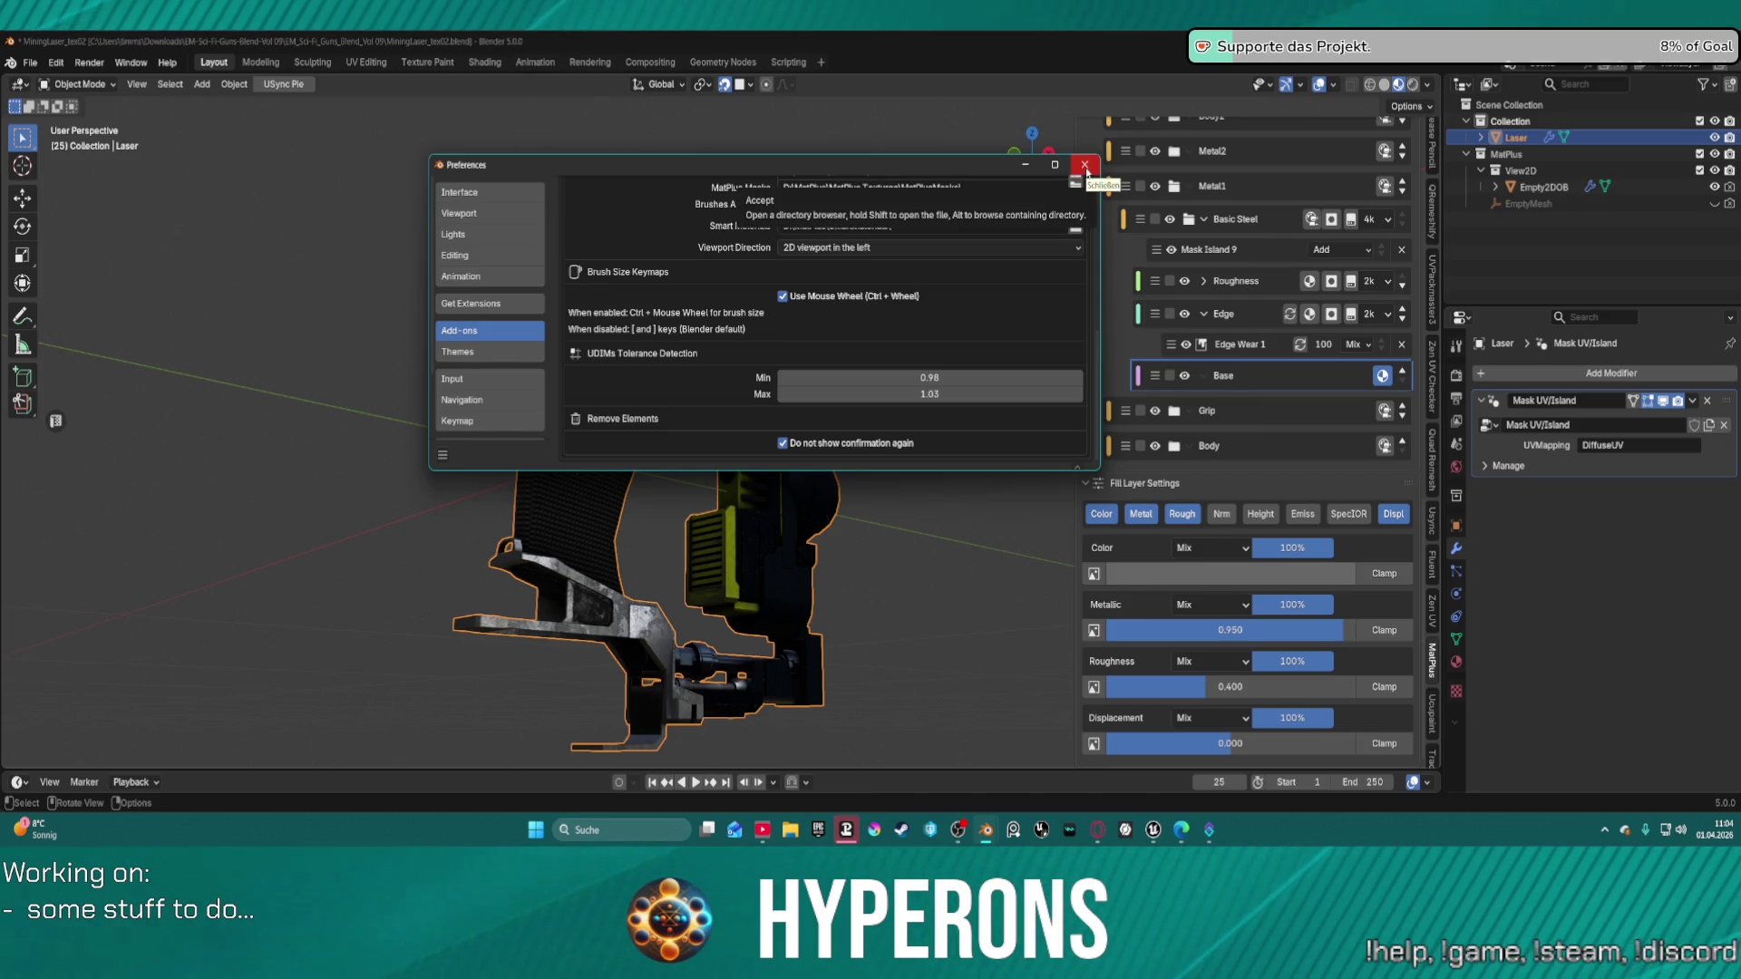
left_click(1086, 166)
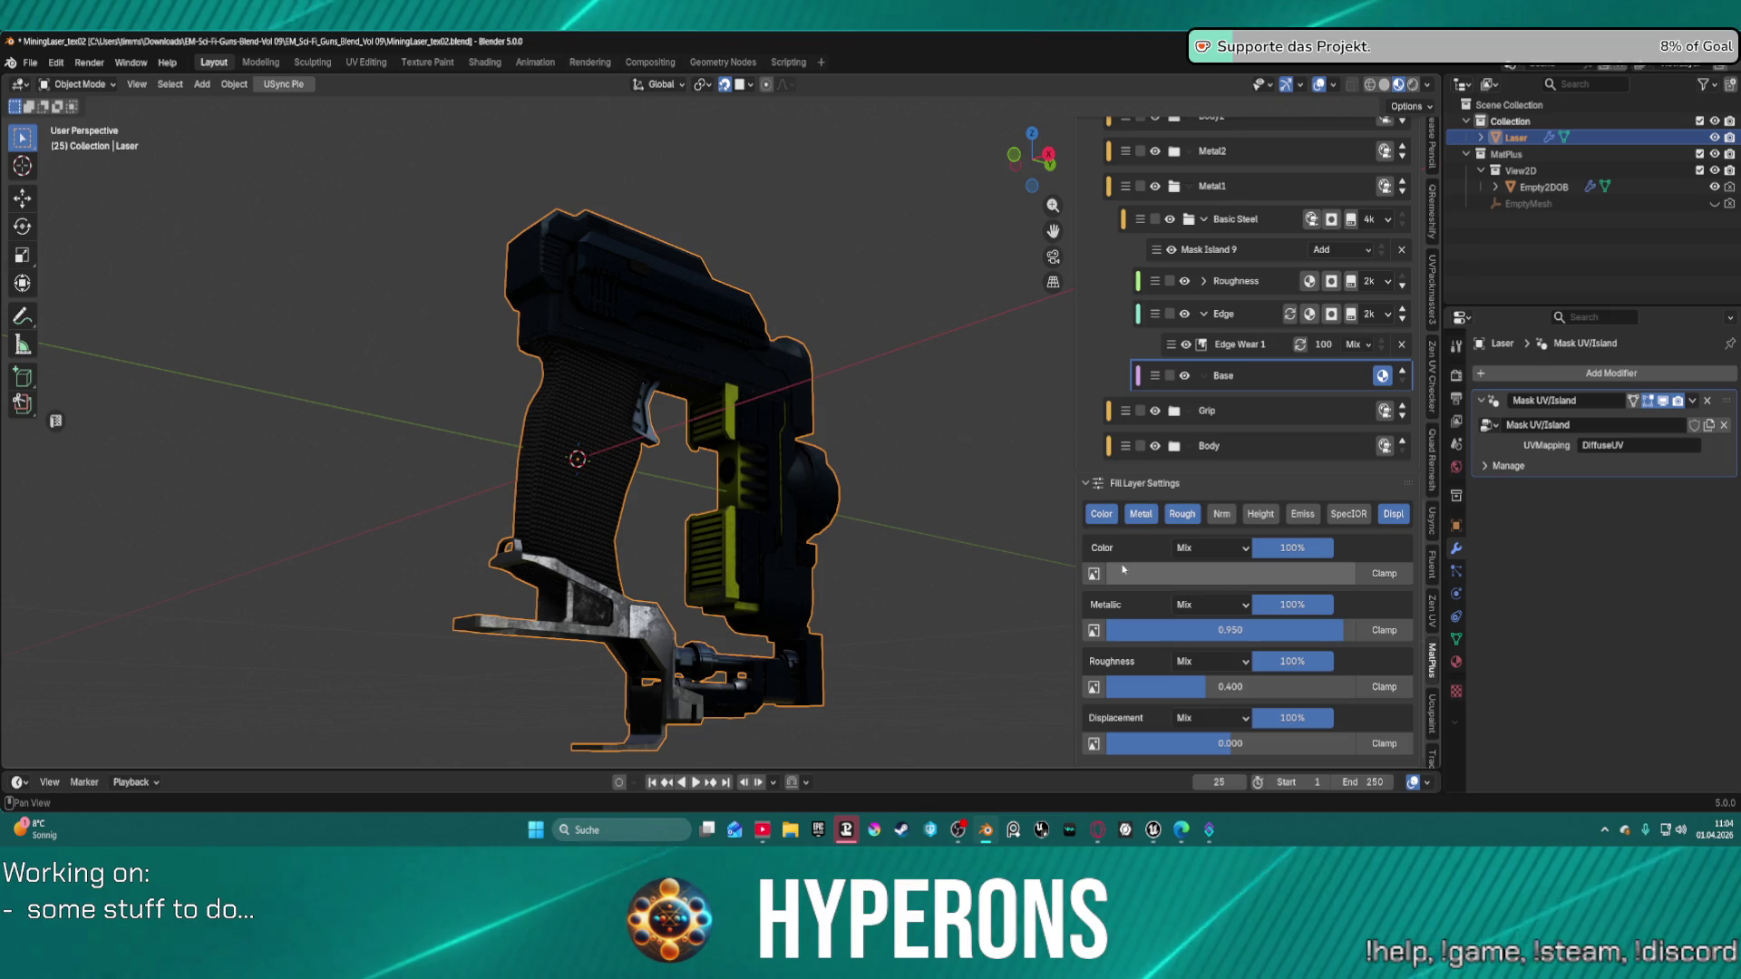
Orbit around the gun and fold away the Basic Steel layer group.
mouse_move(925, 420)
middle_mouse_down()
mouse_move(821, 458)
mouse_move(998, 436)
middle_mouse_up()
middle_click_drag(1215, 193, 1215, 295)
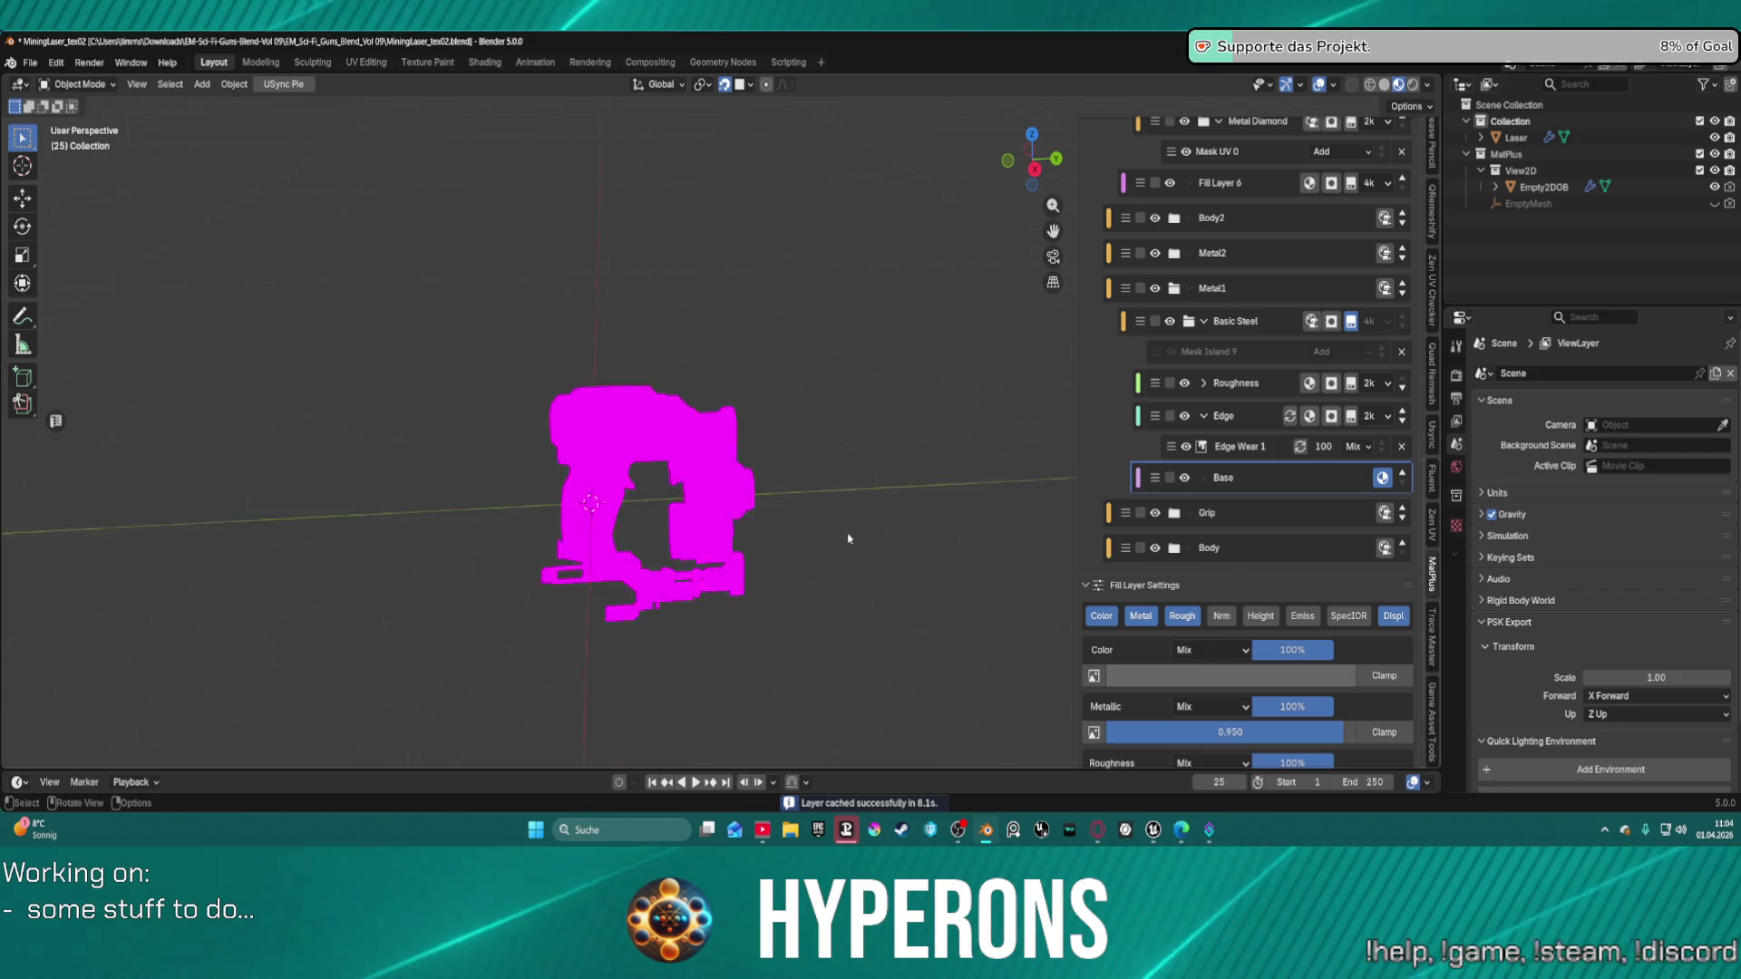
scroll(761, 487, "down", 2)
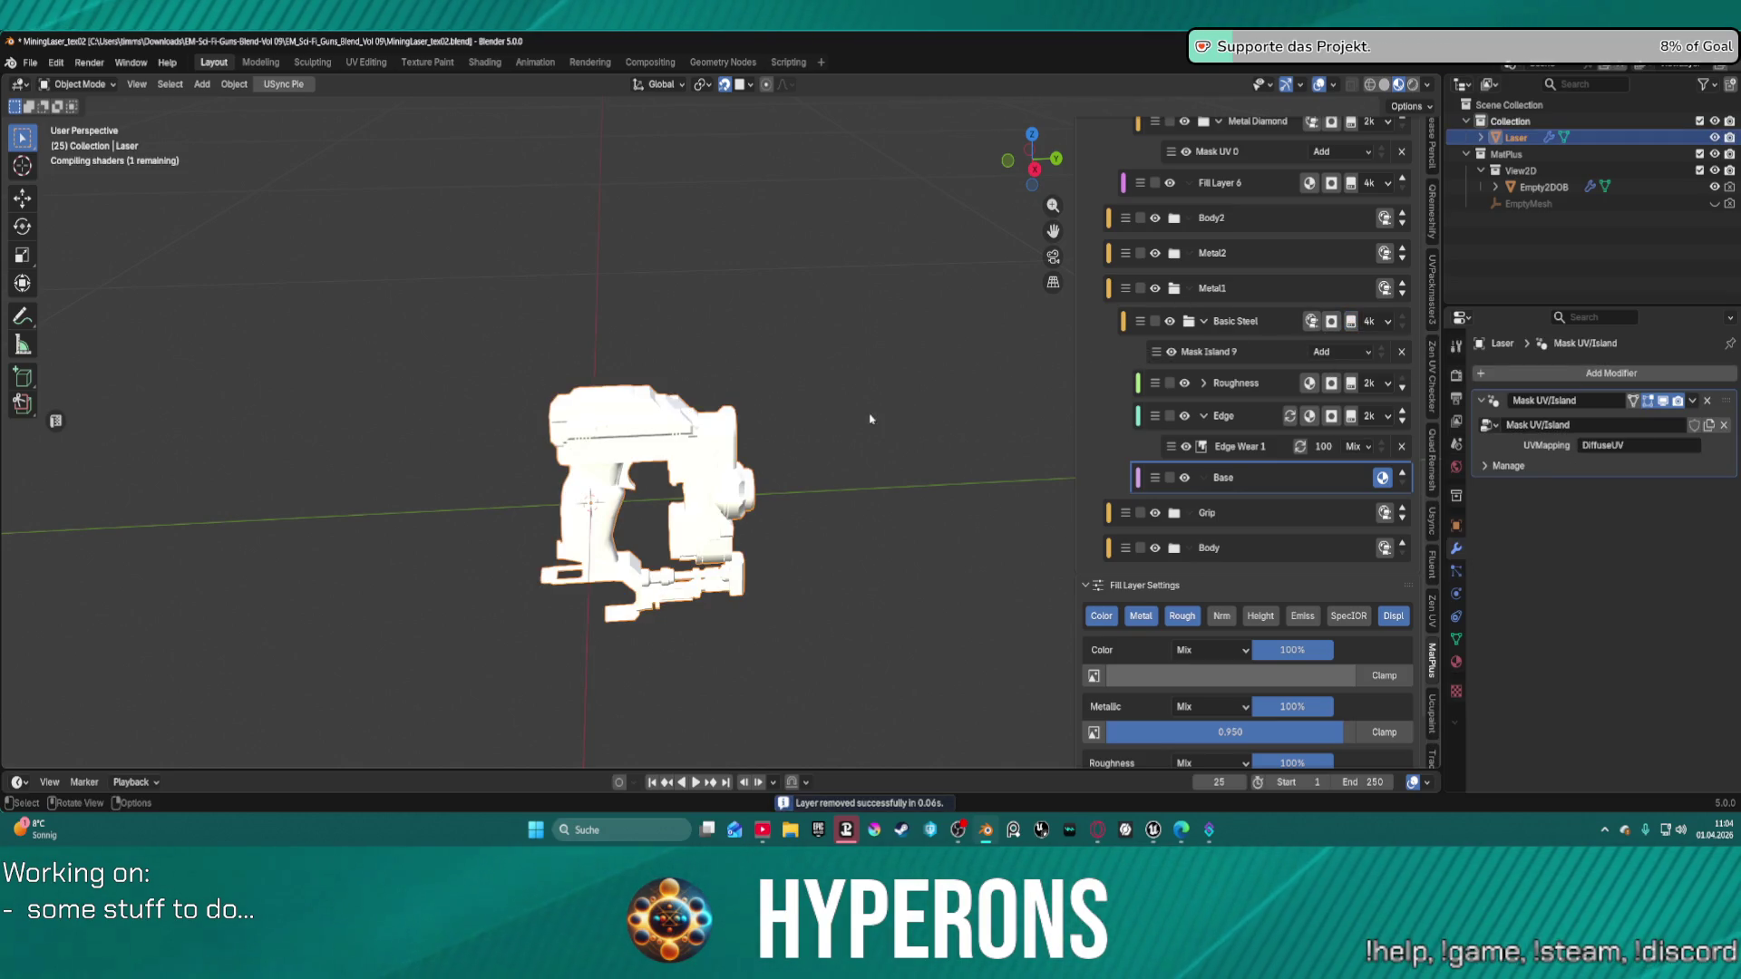
scroll(869, 419, "up", 5)
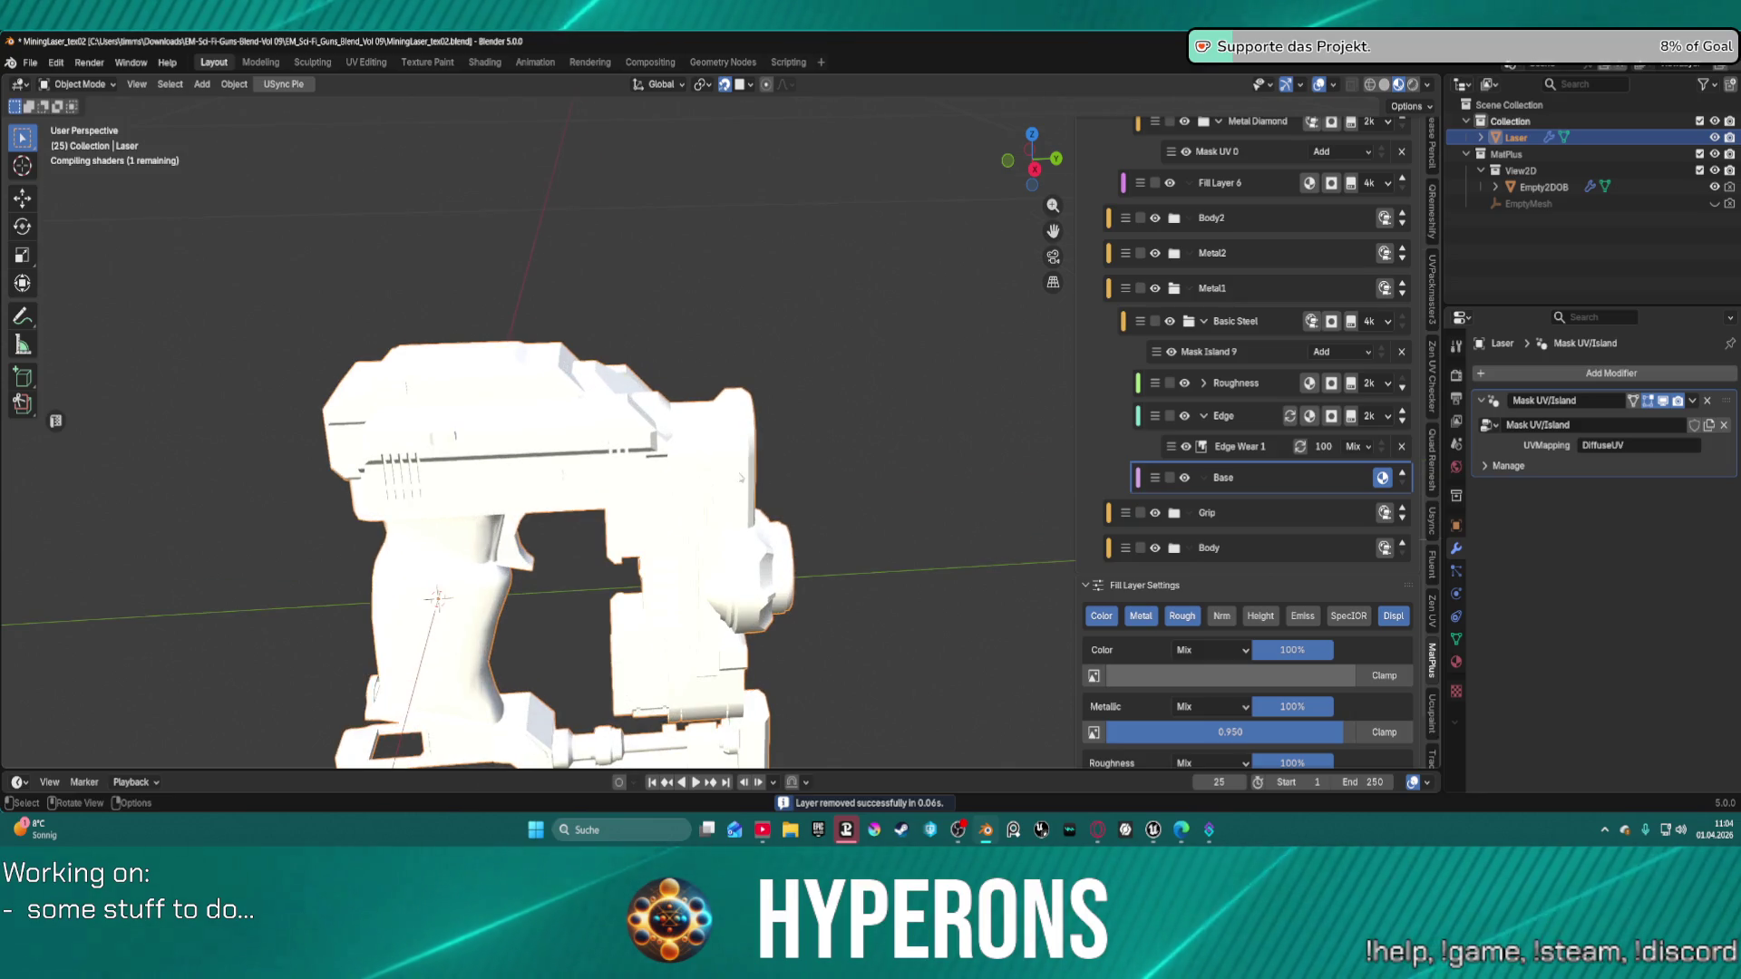
left_click(1204, 322)
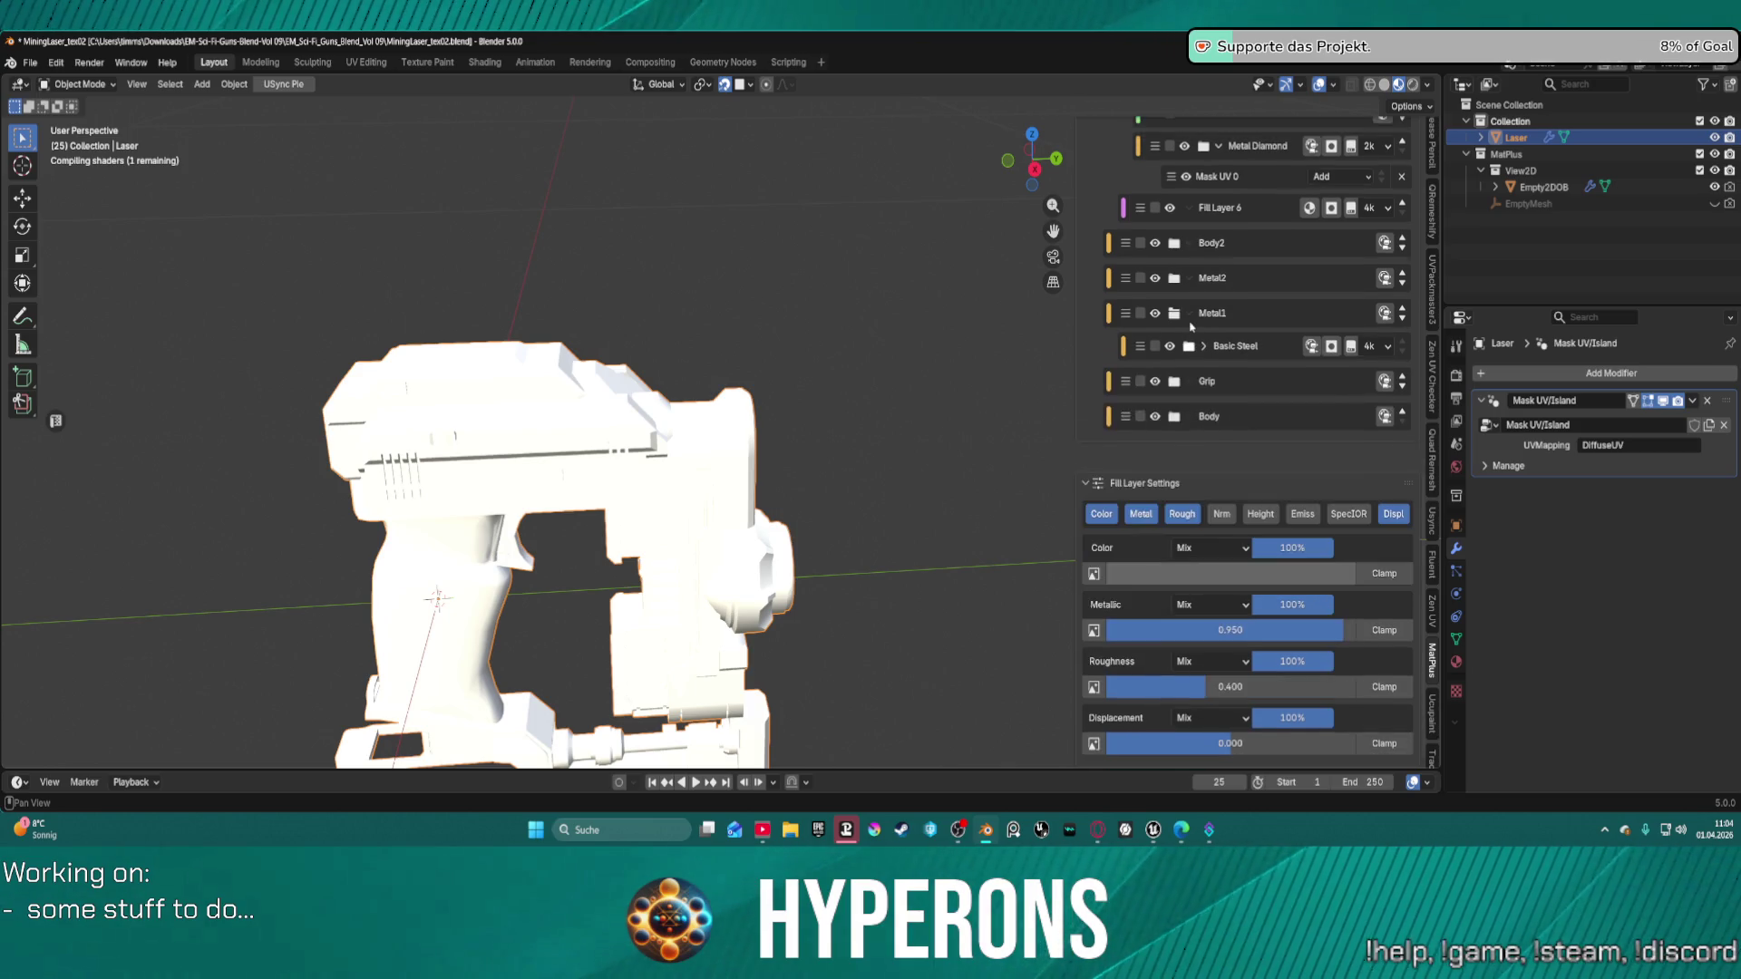
View the gun from higher up, recentre it, and collapse the ButtonLaser layer folder.
scroll(1191, 327, "up", 1)
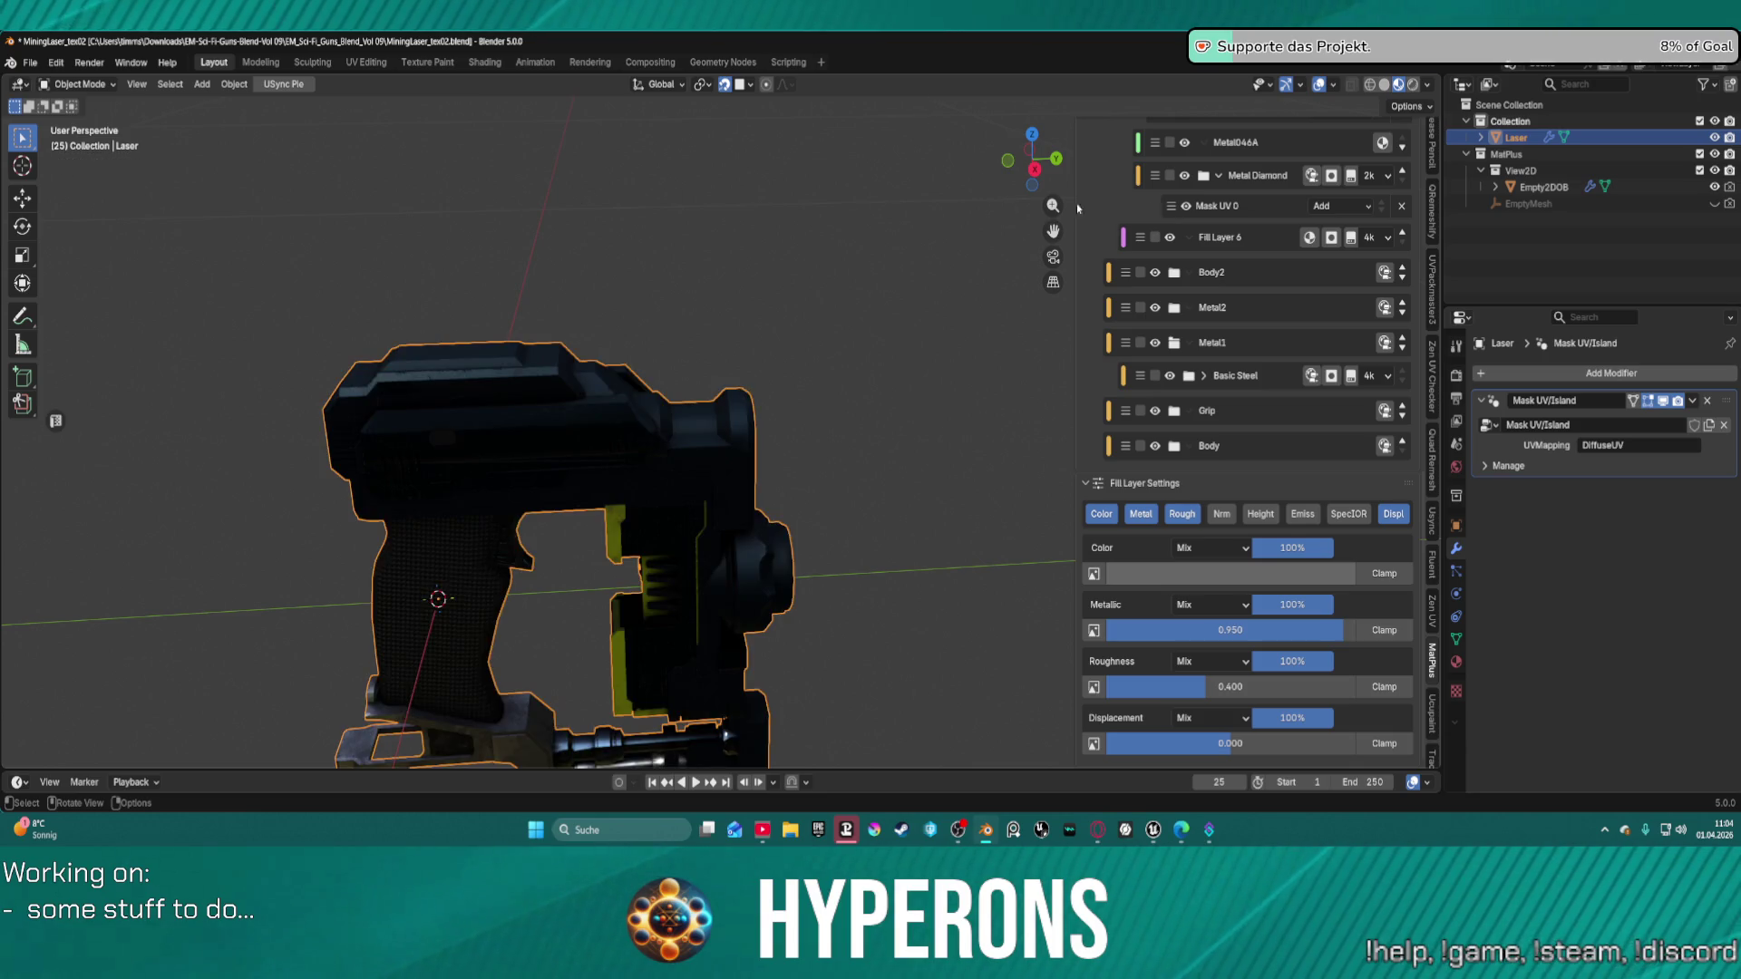
scroll(796, 474, "down", 3)
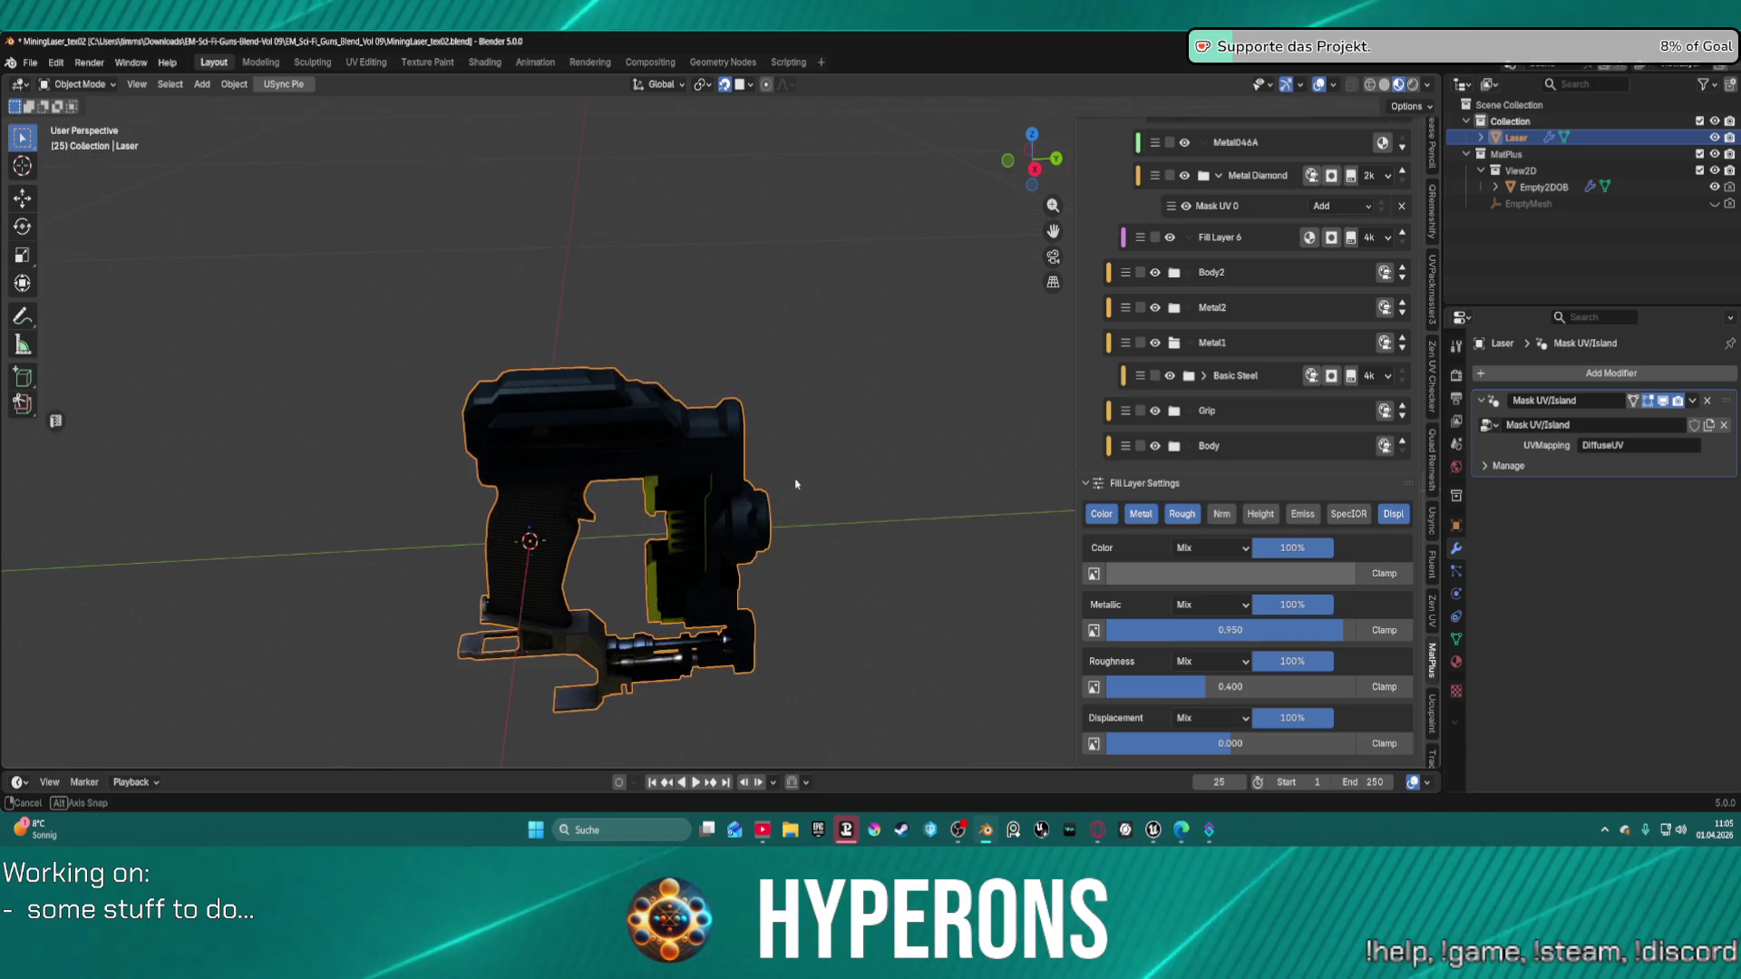
middle_click_drag(797, 486, 787, 427)
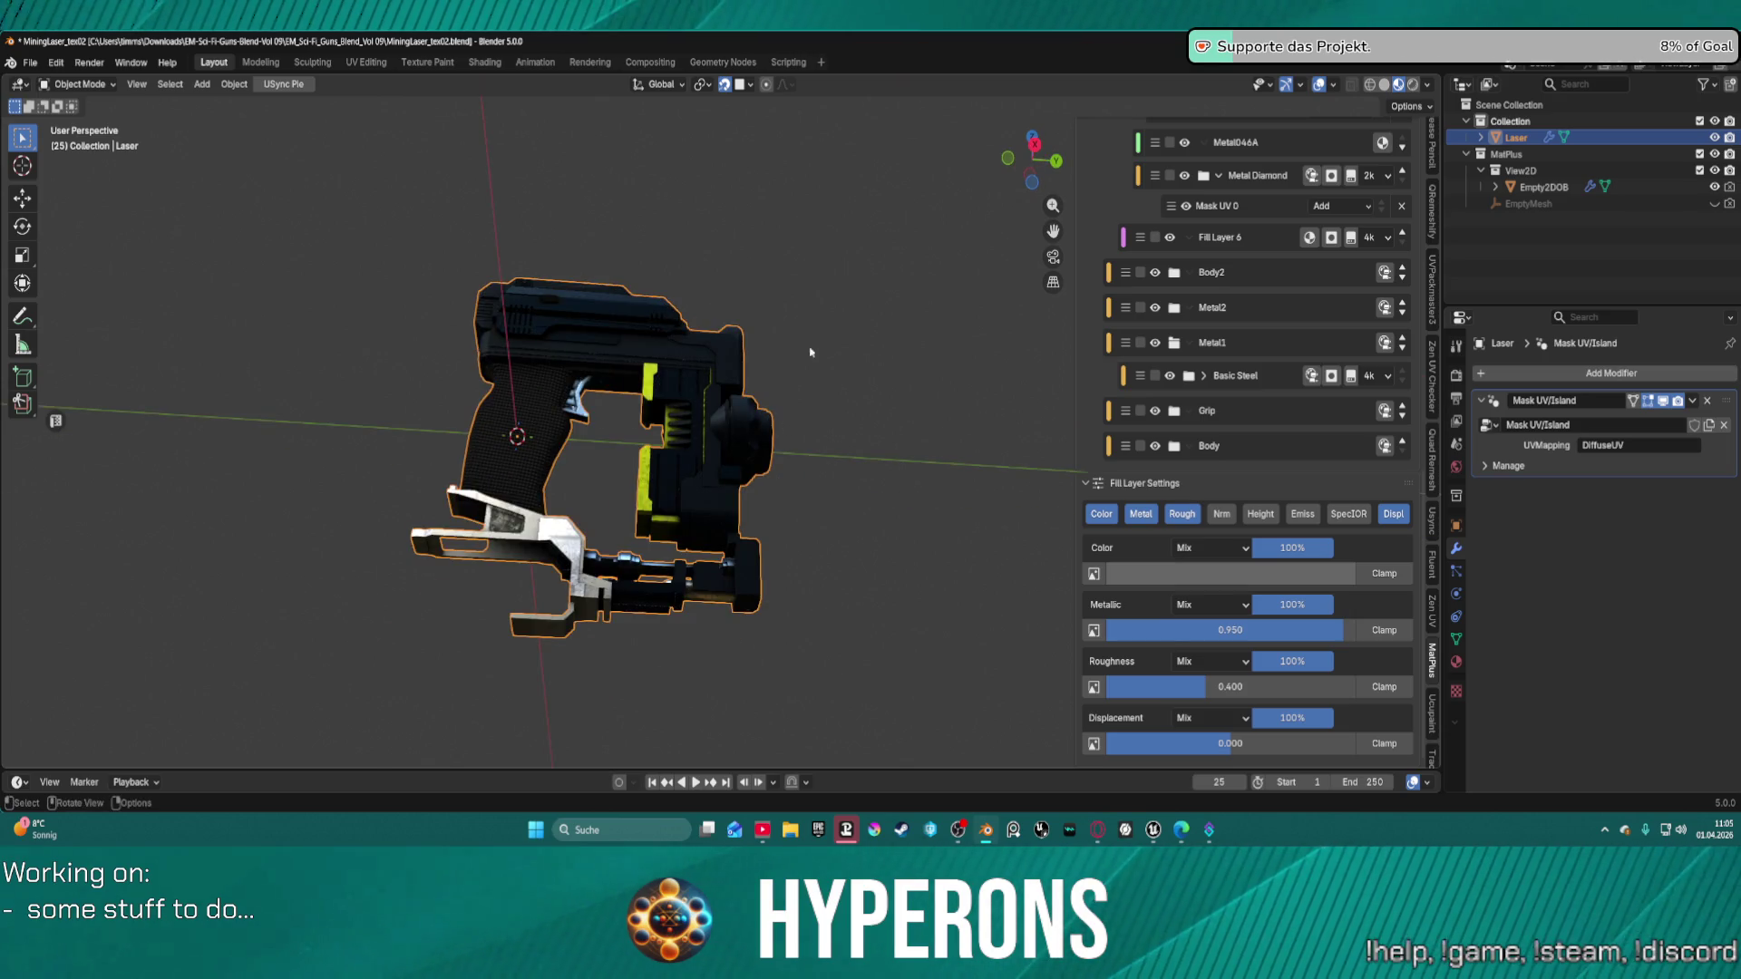
mouse_move(808, 358)
middle_mouse_down("shift")
mouse_move(909, 445)
mouse_move(848, 534)
mouse_move(907, 367)
middle_mouse_up("shift")
scroll(850, 529, "up", 2)
scroll(906, 367, "up", 5)
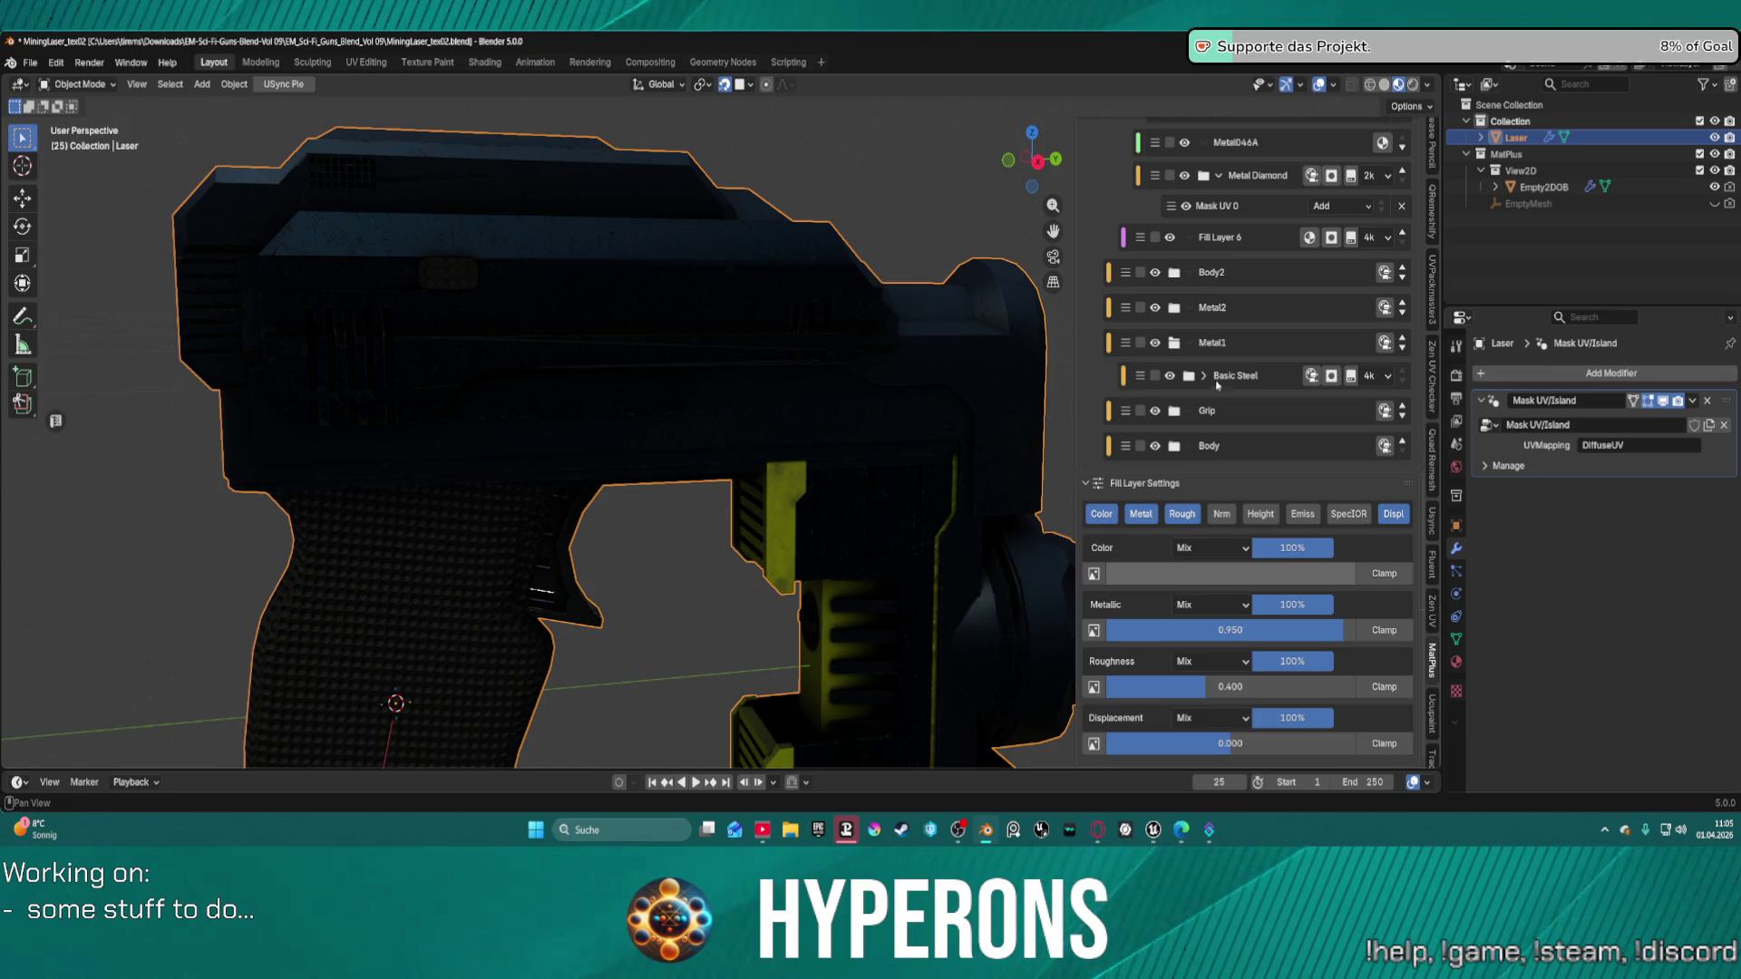
scroll(1177, 347, "up", 5)
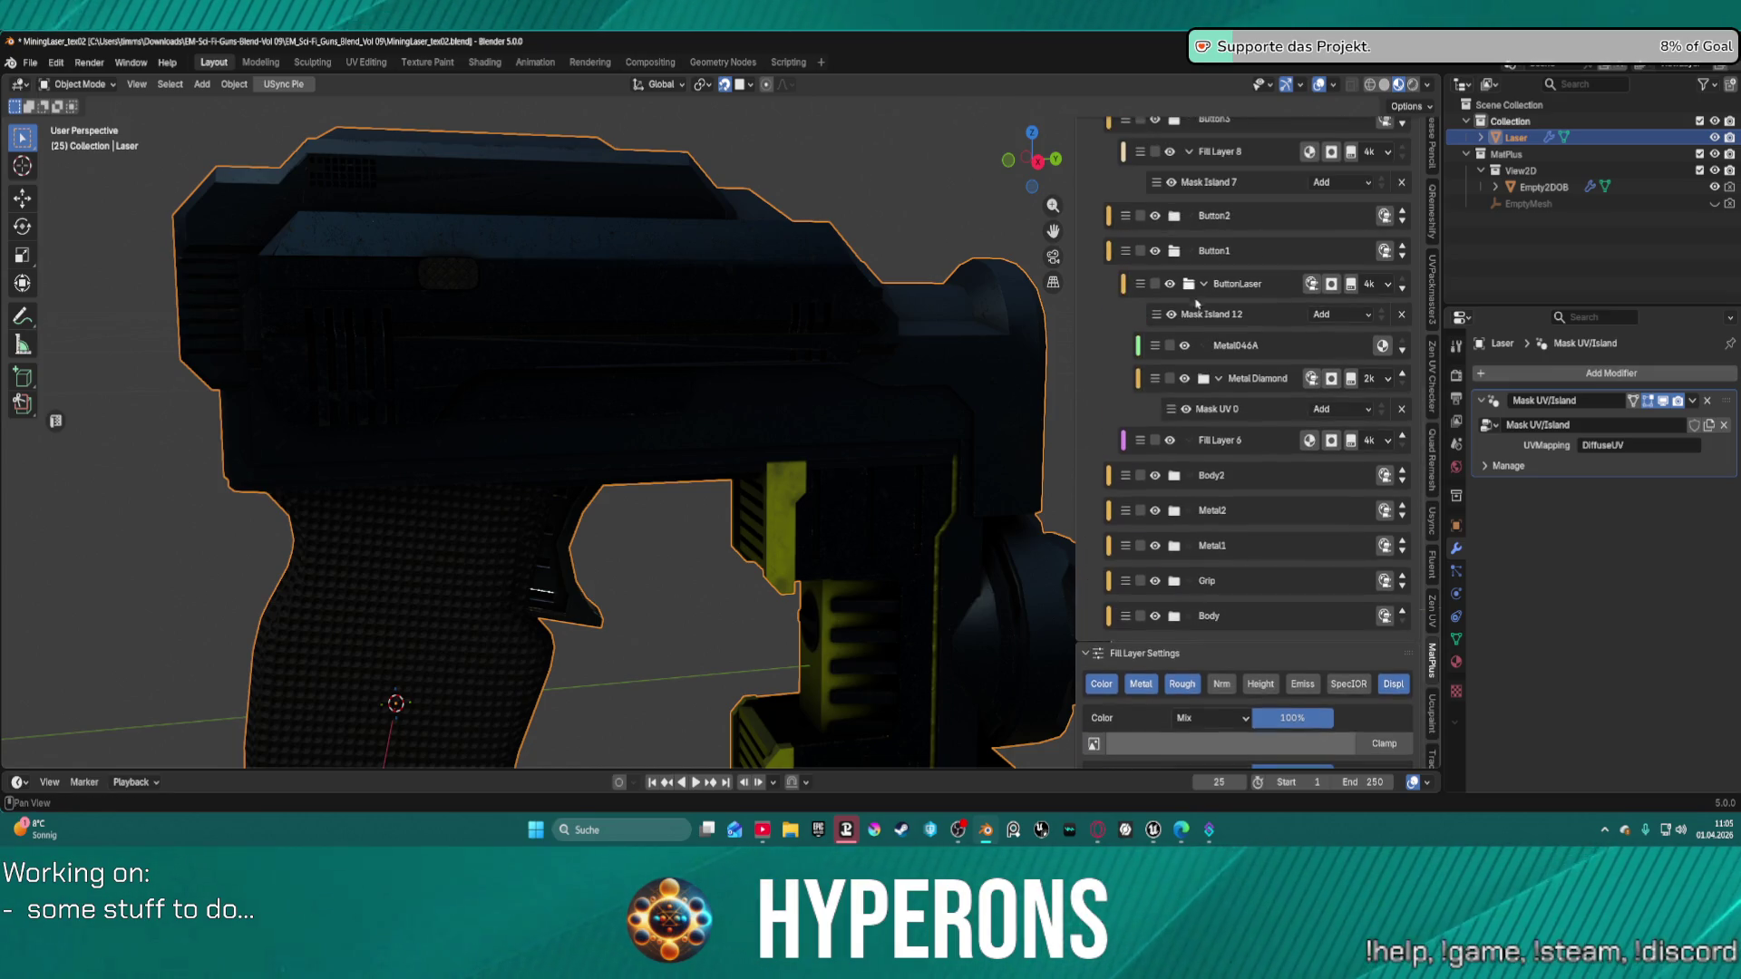
left_click(1210, 380)
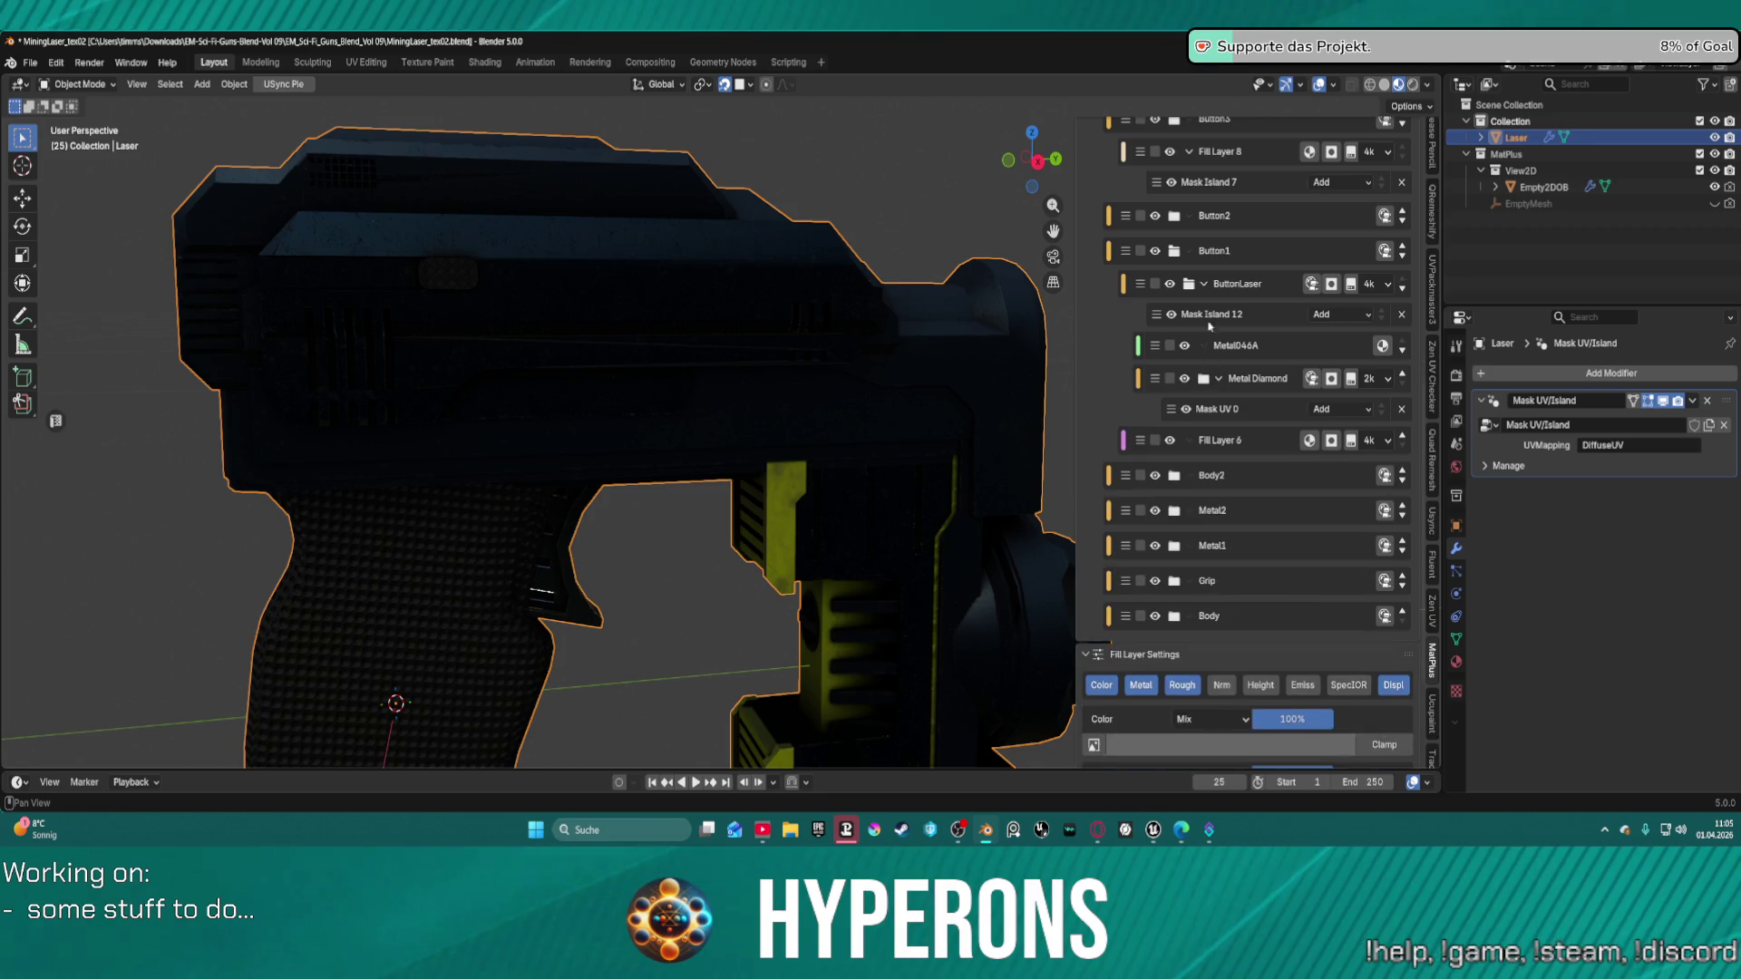
Collapse Button3's child layers and select Fill Layer 33.
scroll(1176, 261, "up", 3)
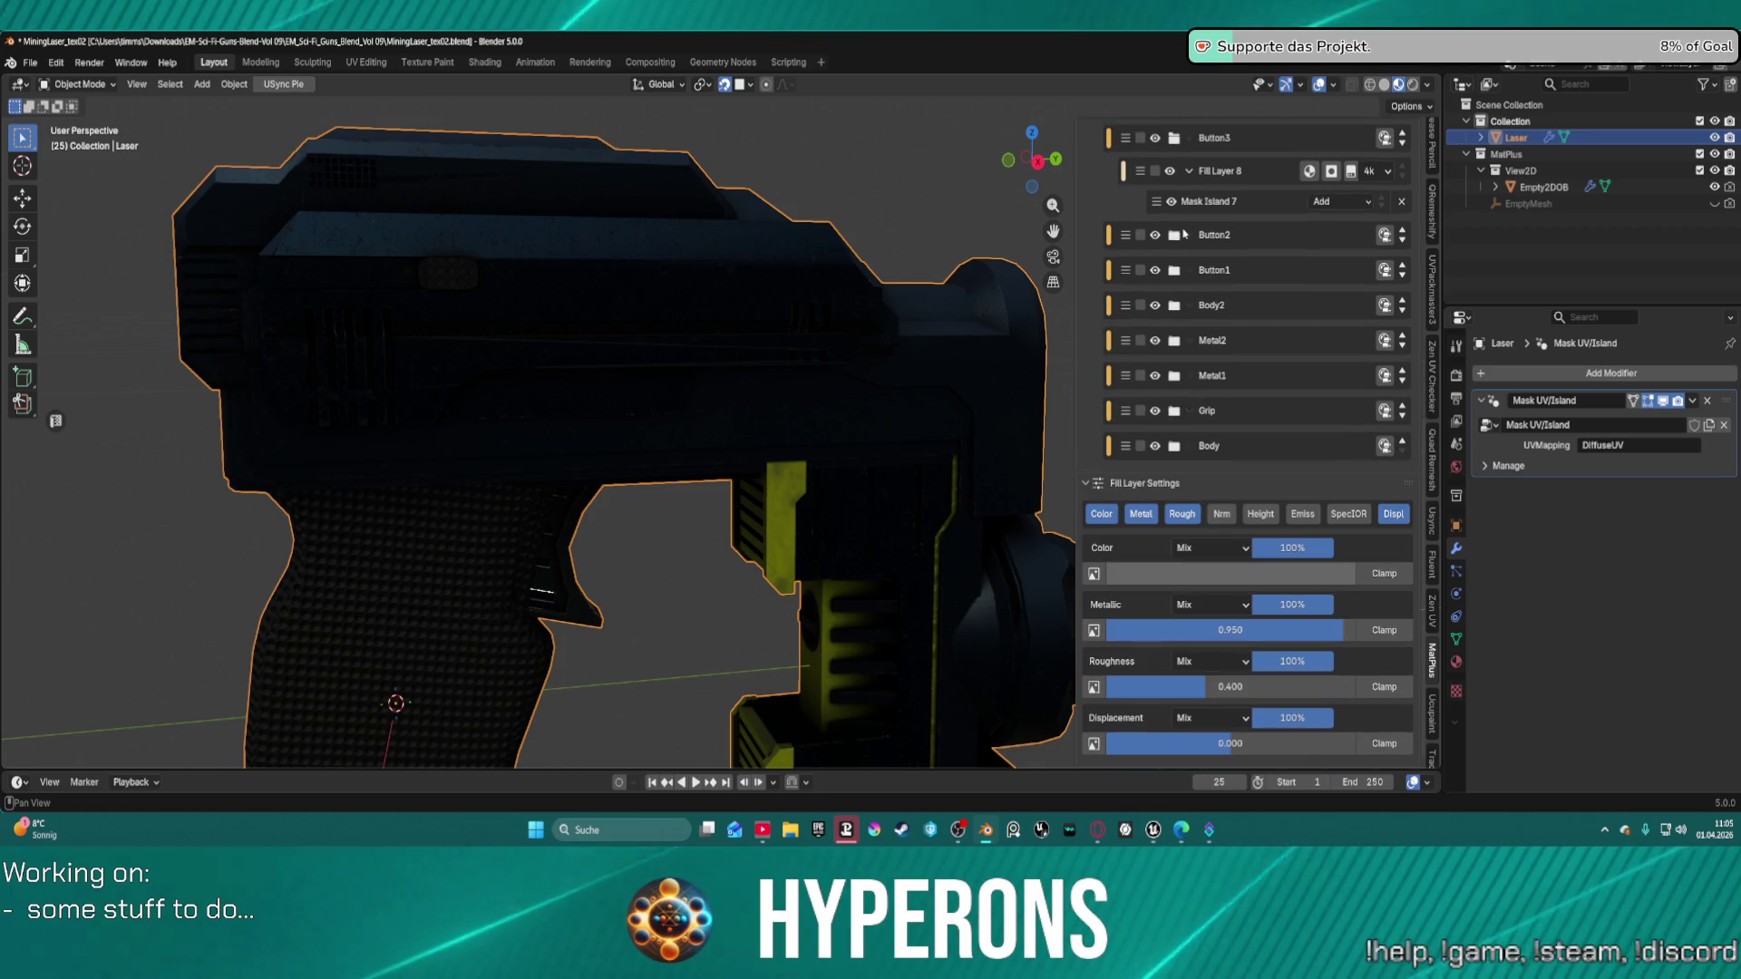
scroll(1189, 181, "up", 1)
left_click(1178, 242)
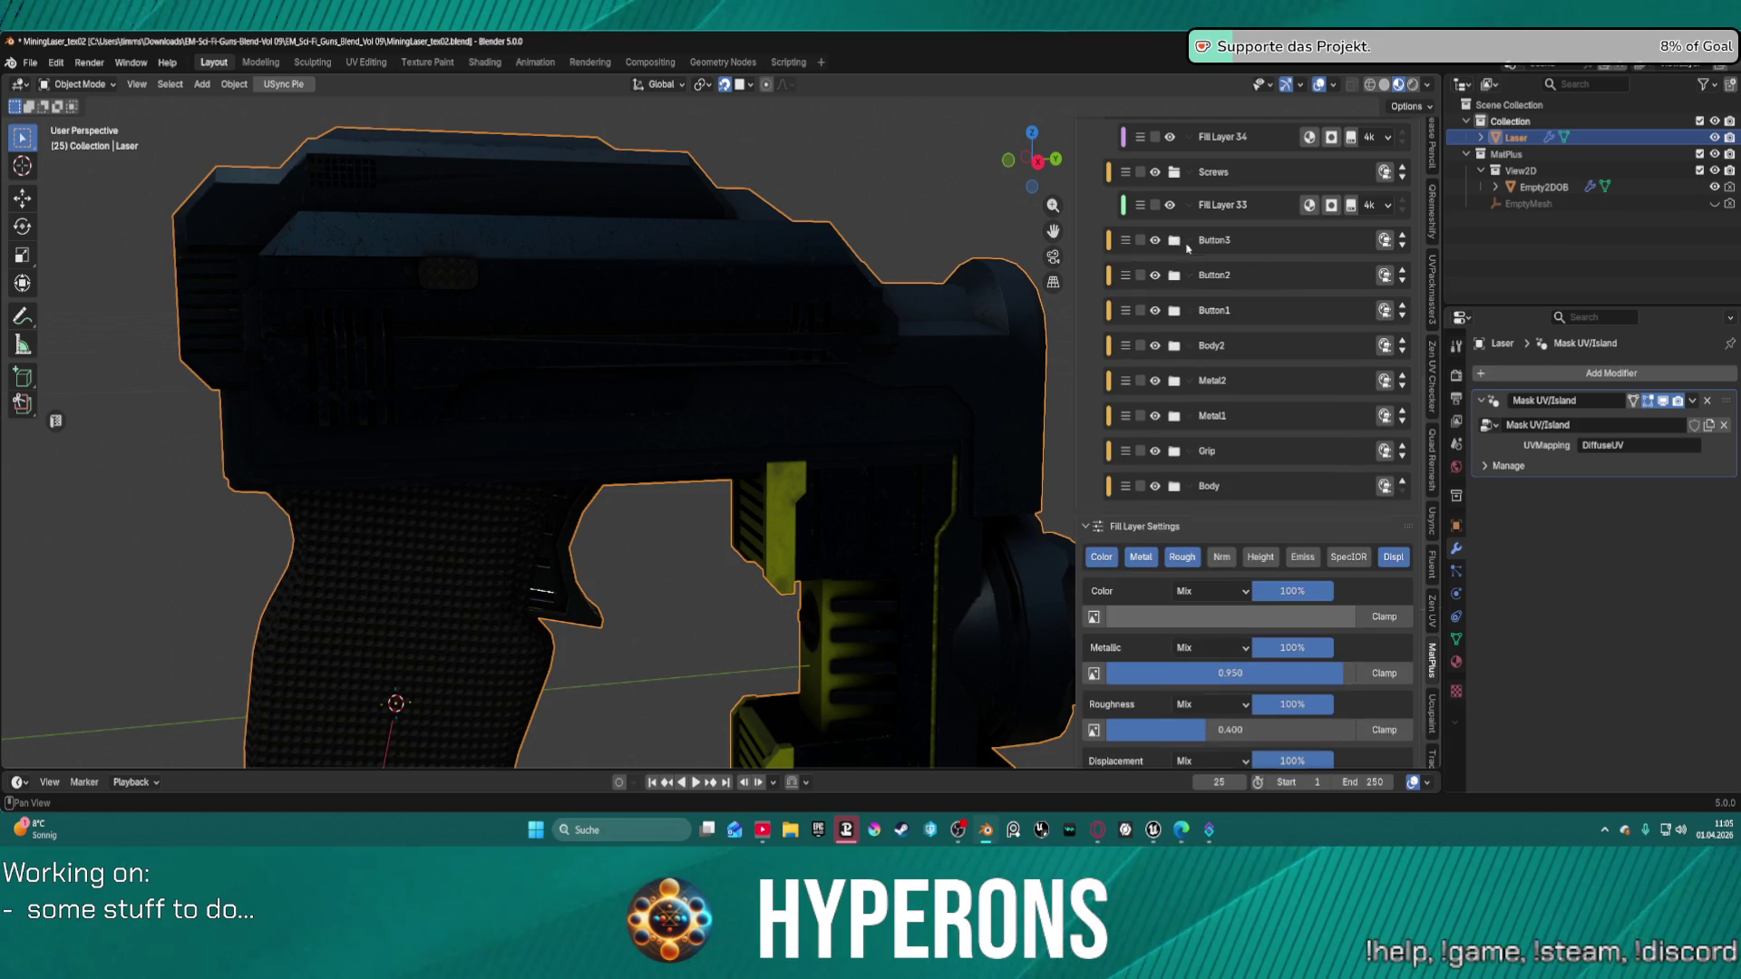
scroll(1231, 254, "up", 3)
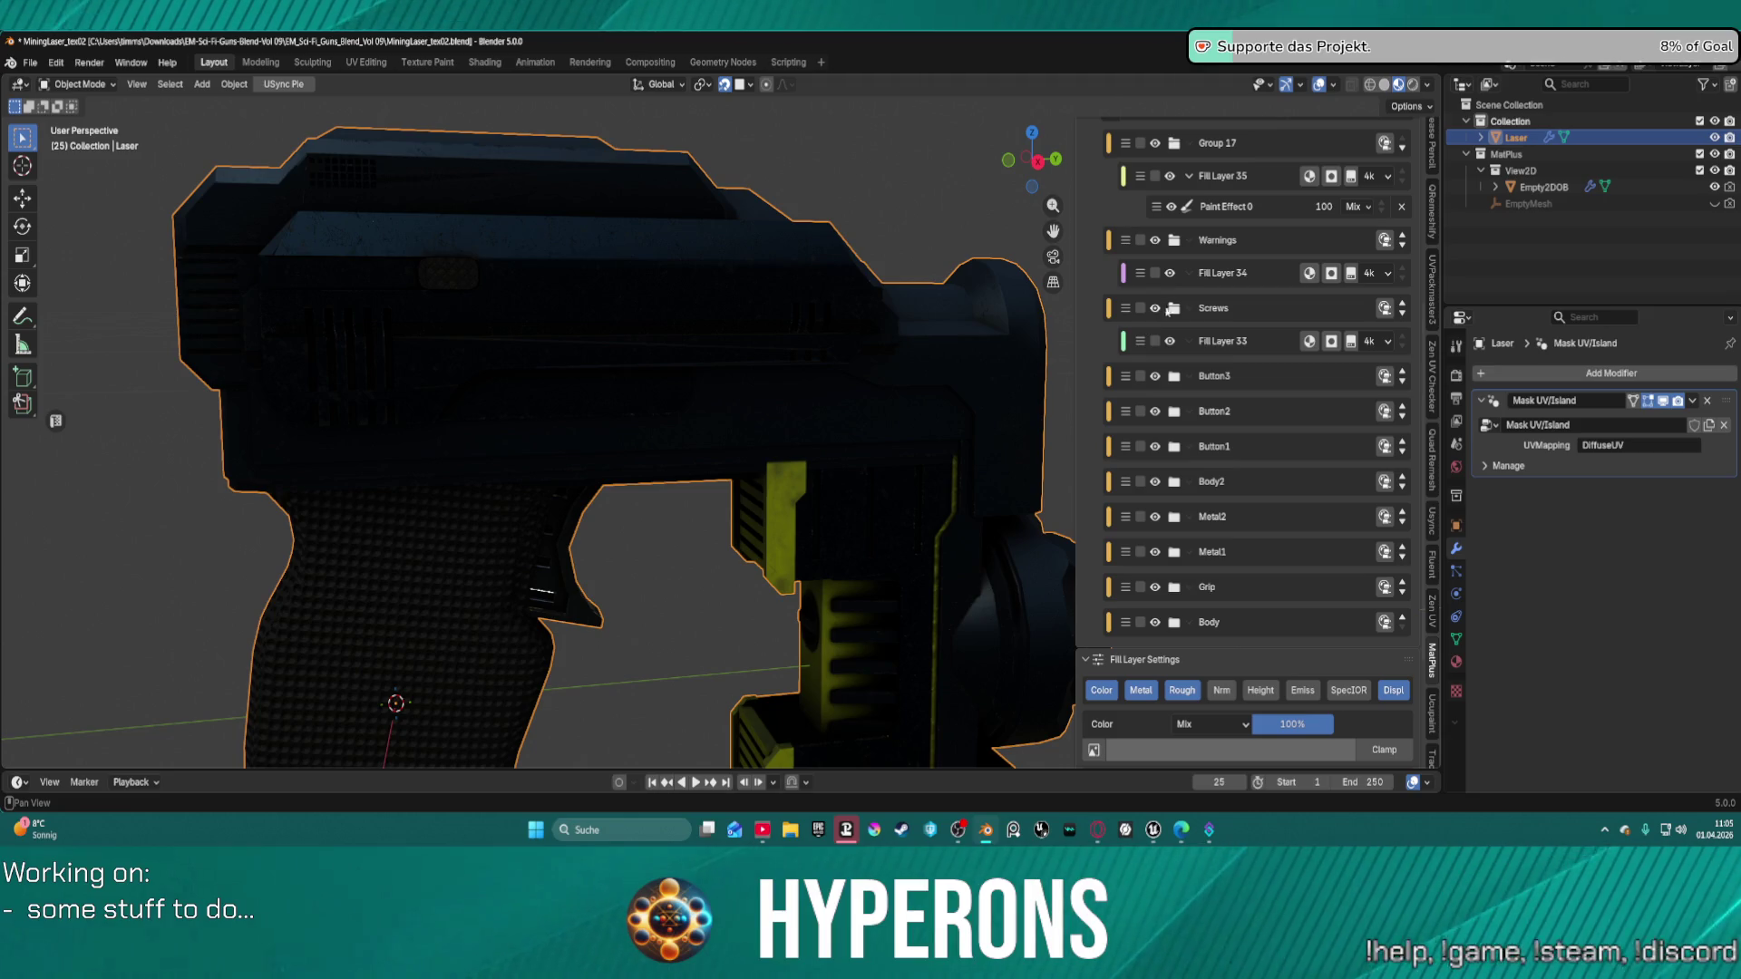
left_click(1231, 343)
scroll(1224, 348, "up", 3)
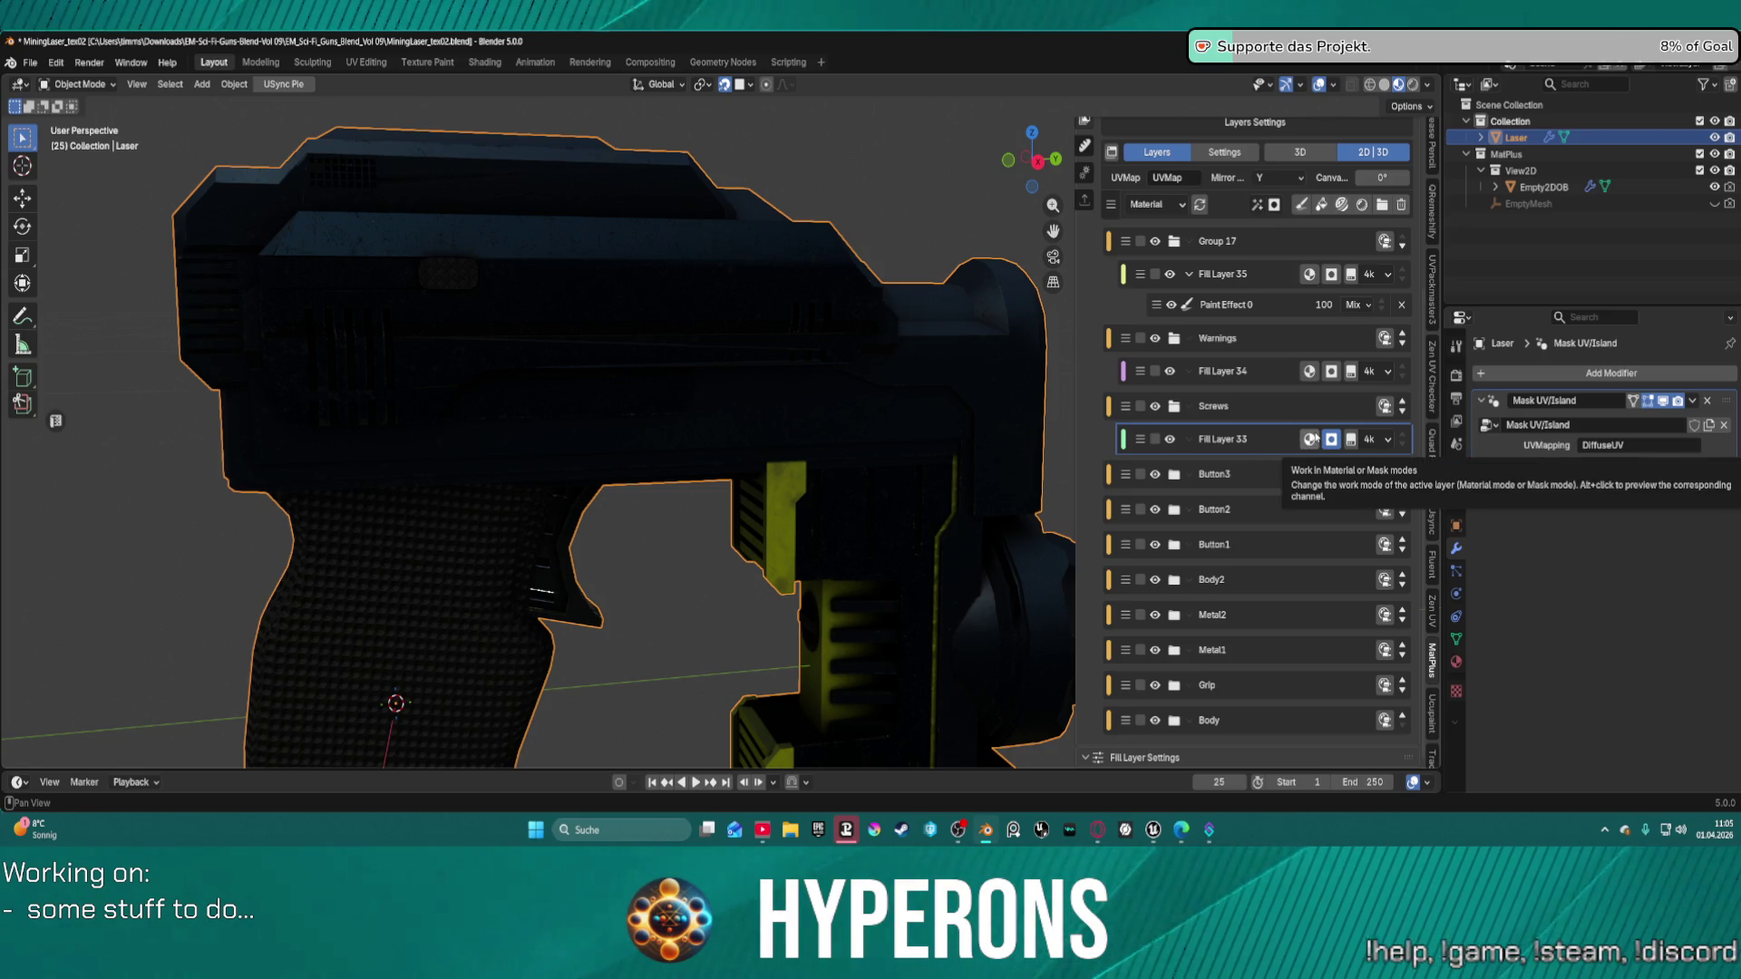
Switch Fill Layer 33's work mode and add a Decal effect, creating Decal Effect 0.
left_click(1312, 439)
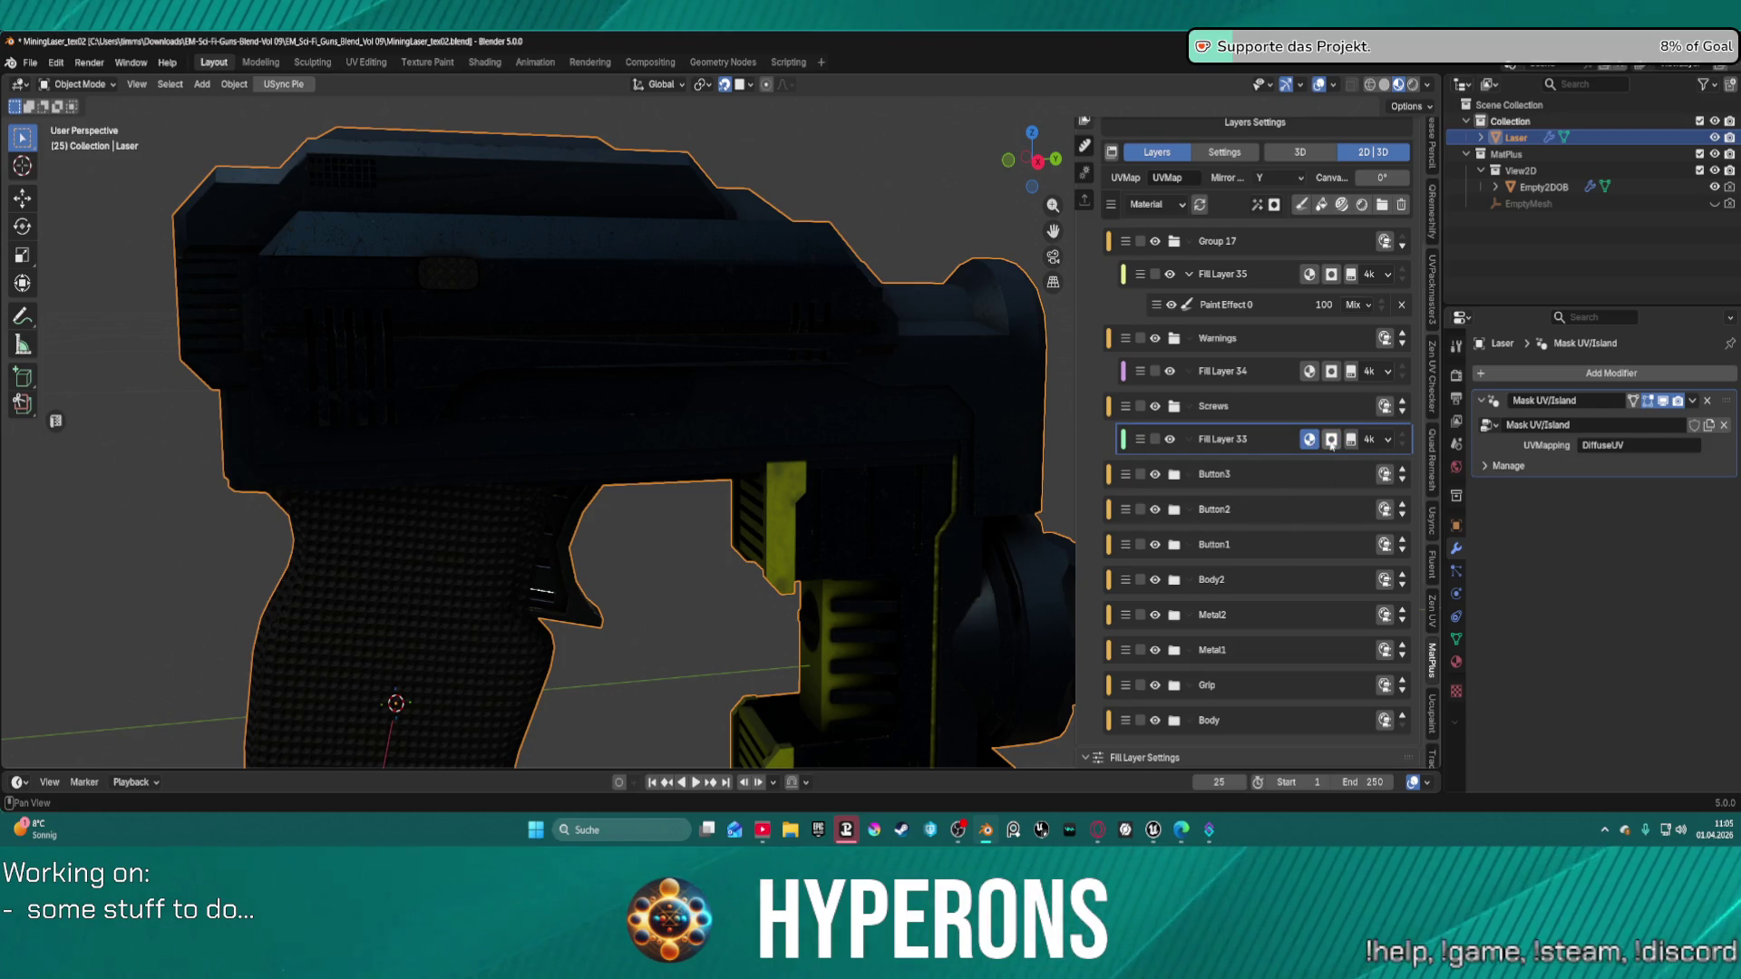
left_click(1257, 204)
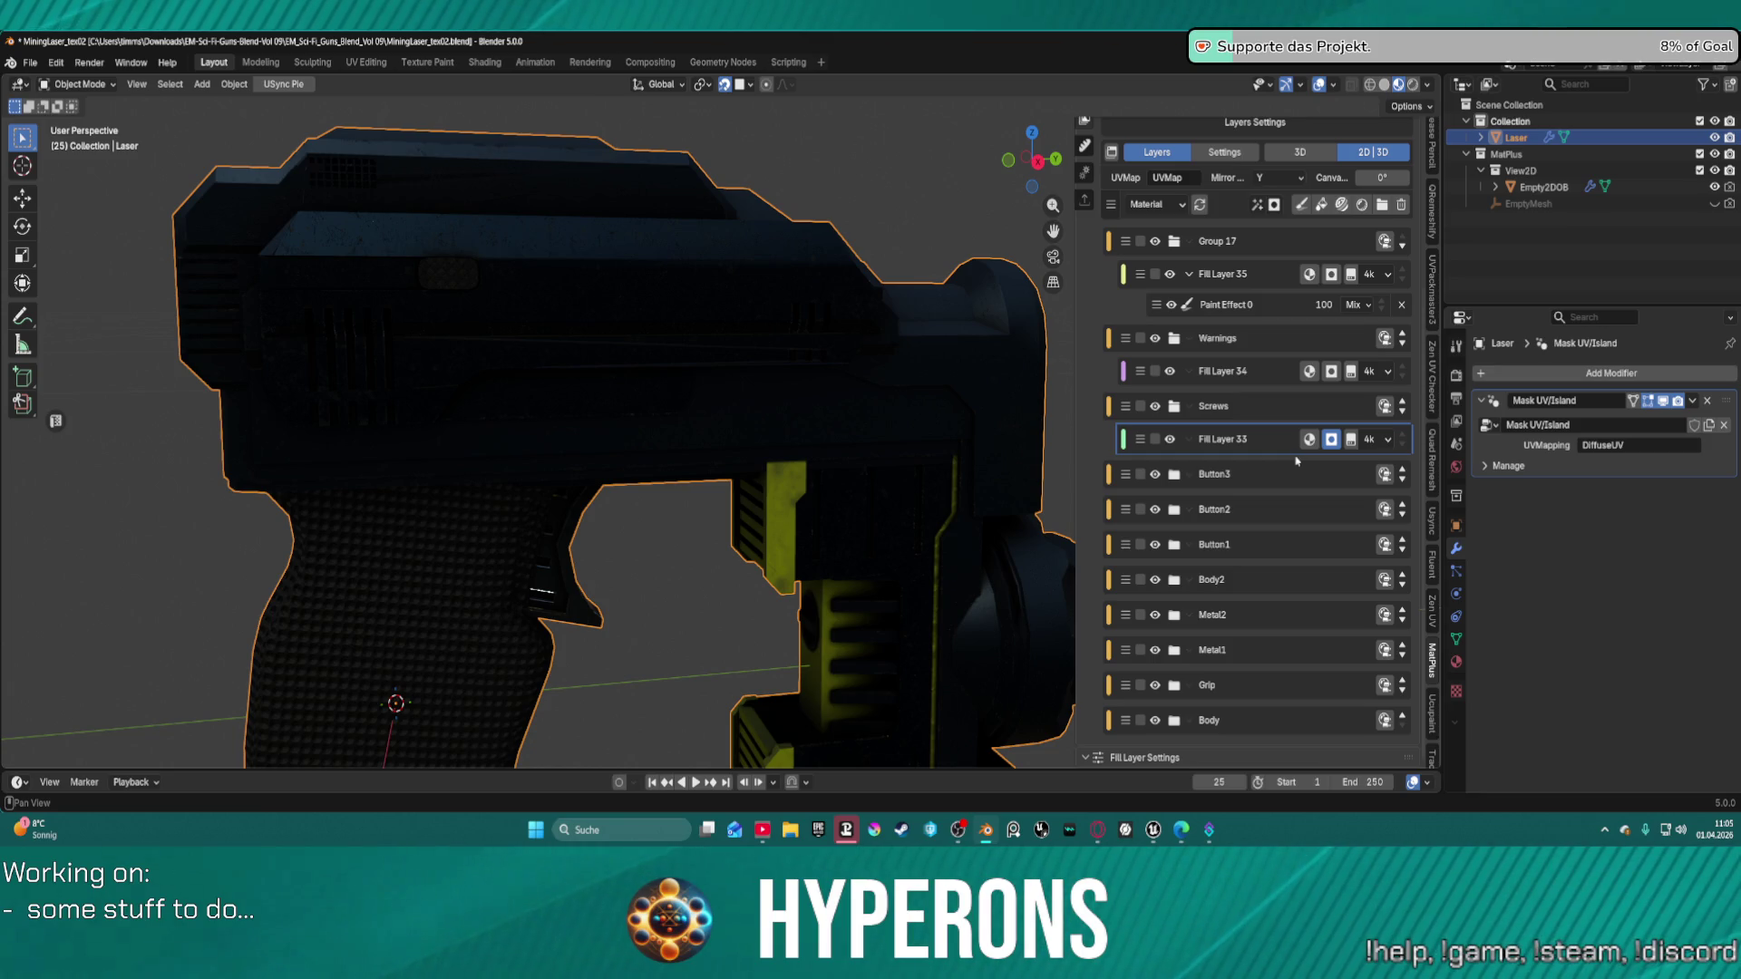
left_click(1257, 205)
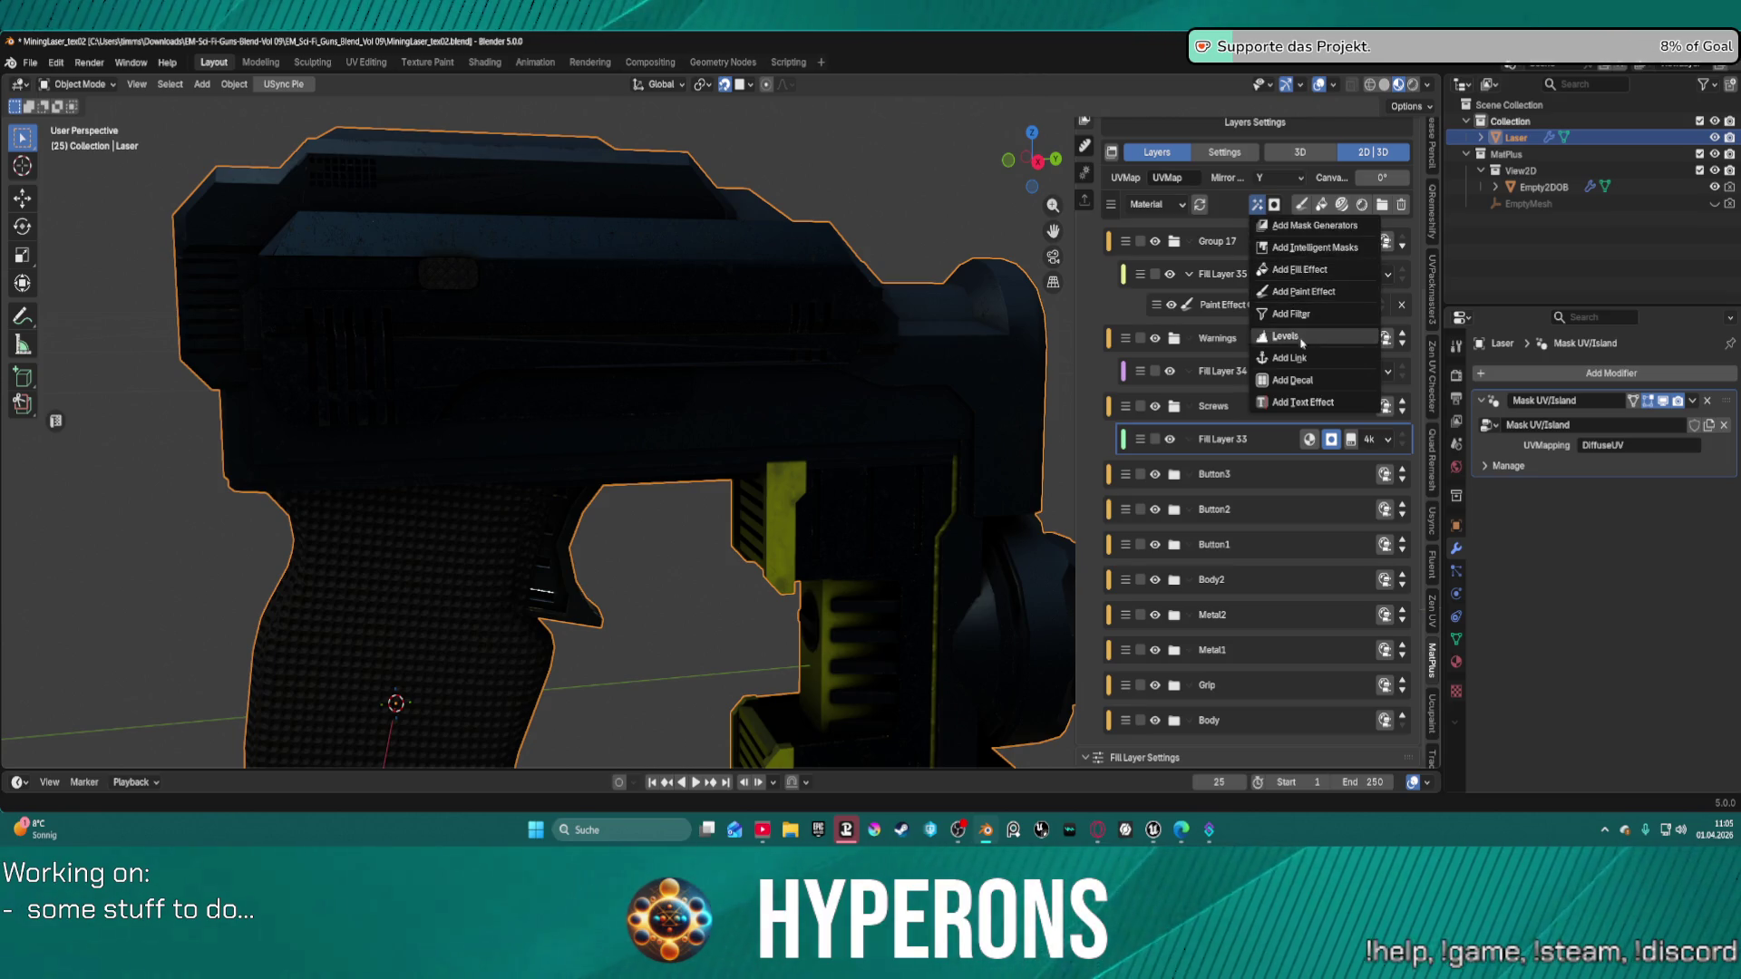
left_click(1301, 380)
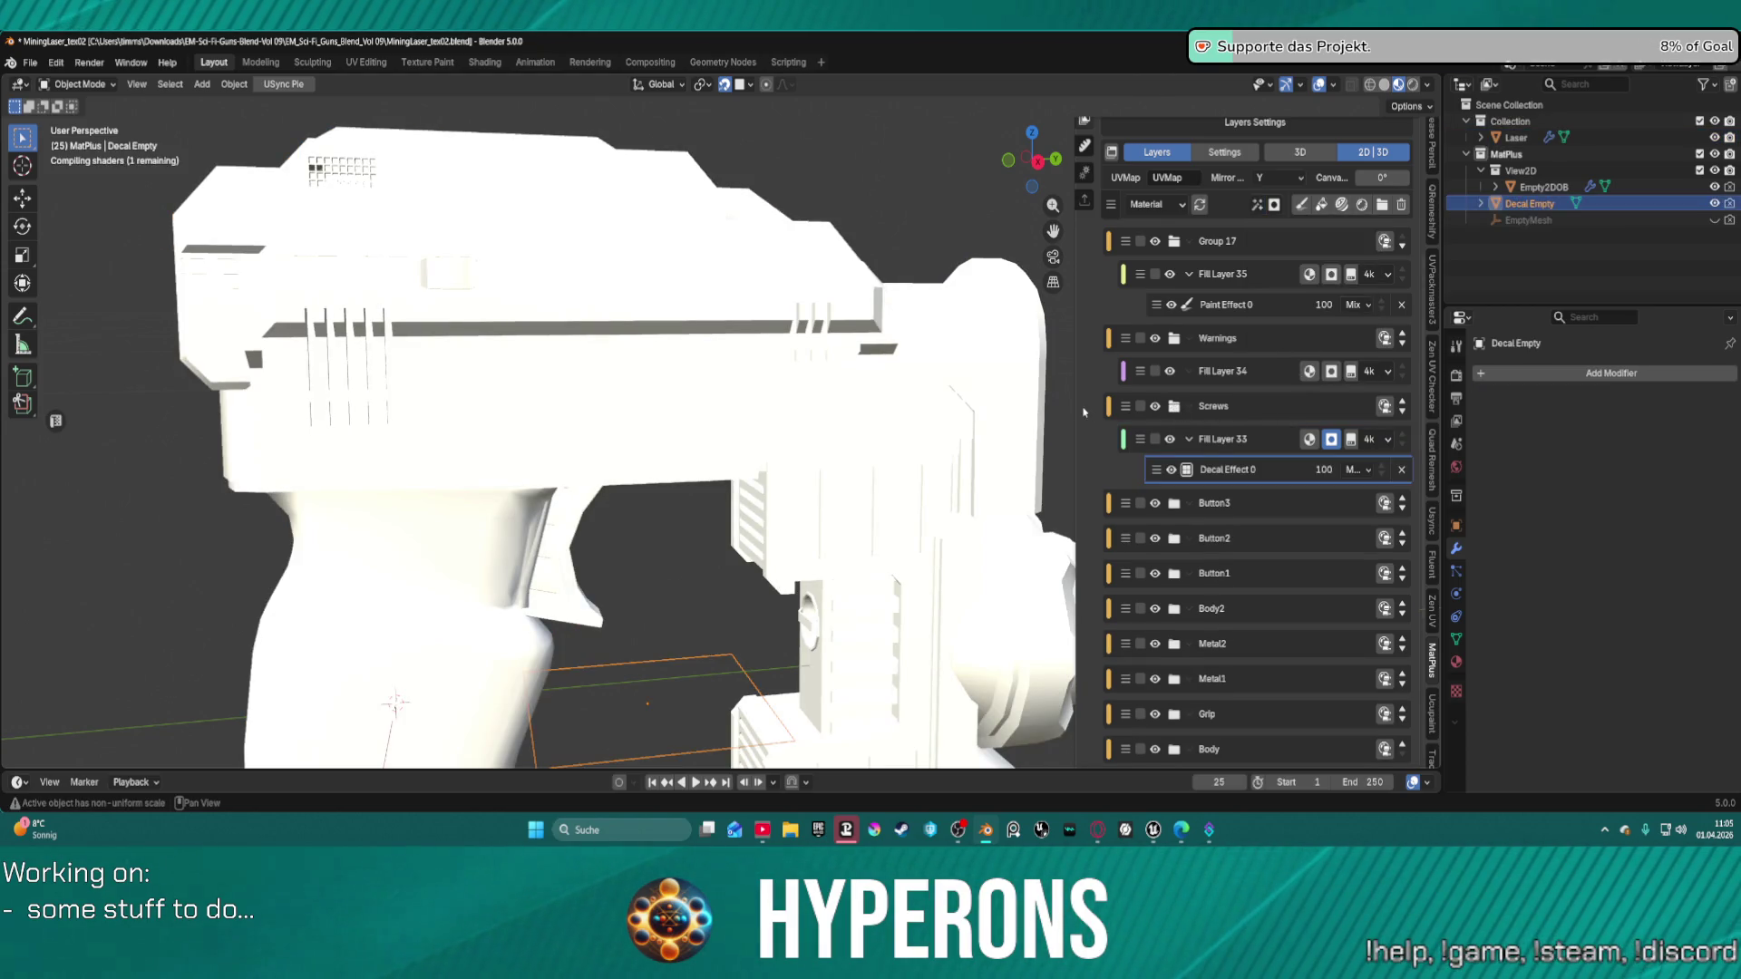
Move the Decal Empty onto the grip and zoom in on the right view (Numpad 3).
key("g")
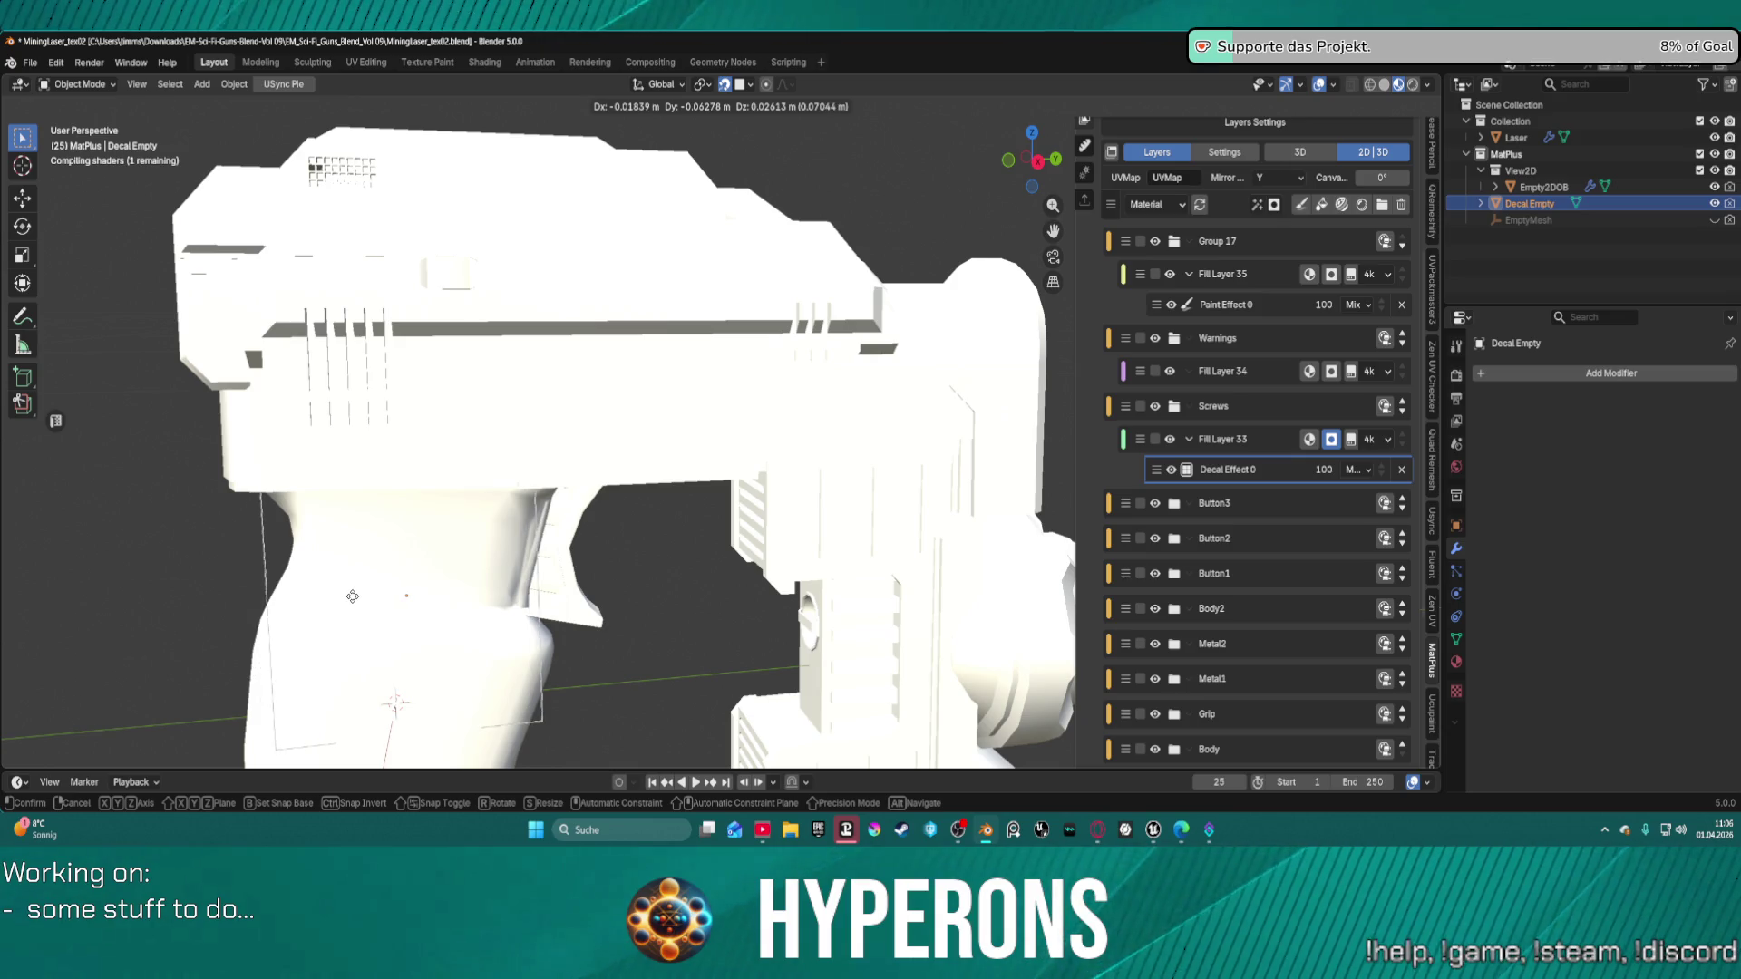
left_click(408, 621)
scroll(408, 621, "down", 3)
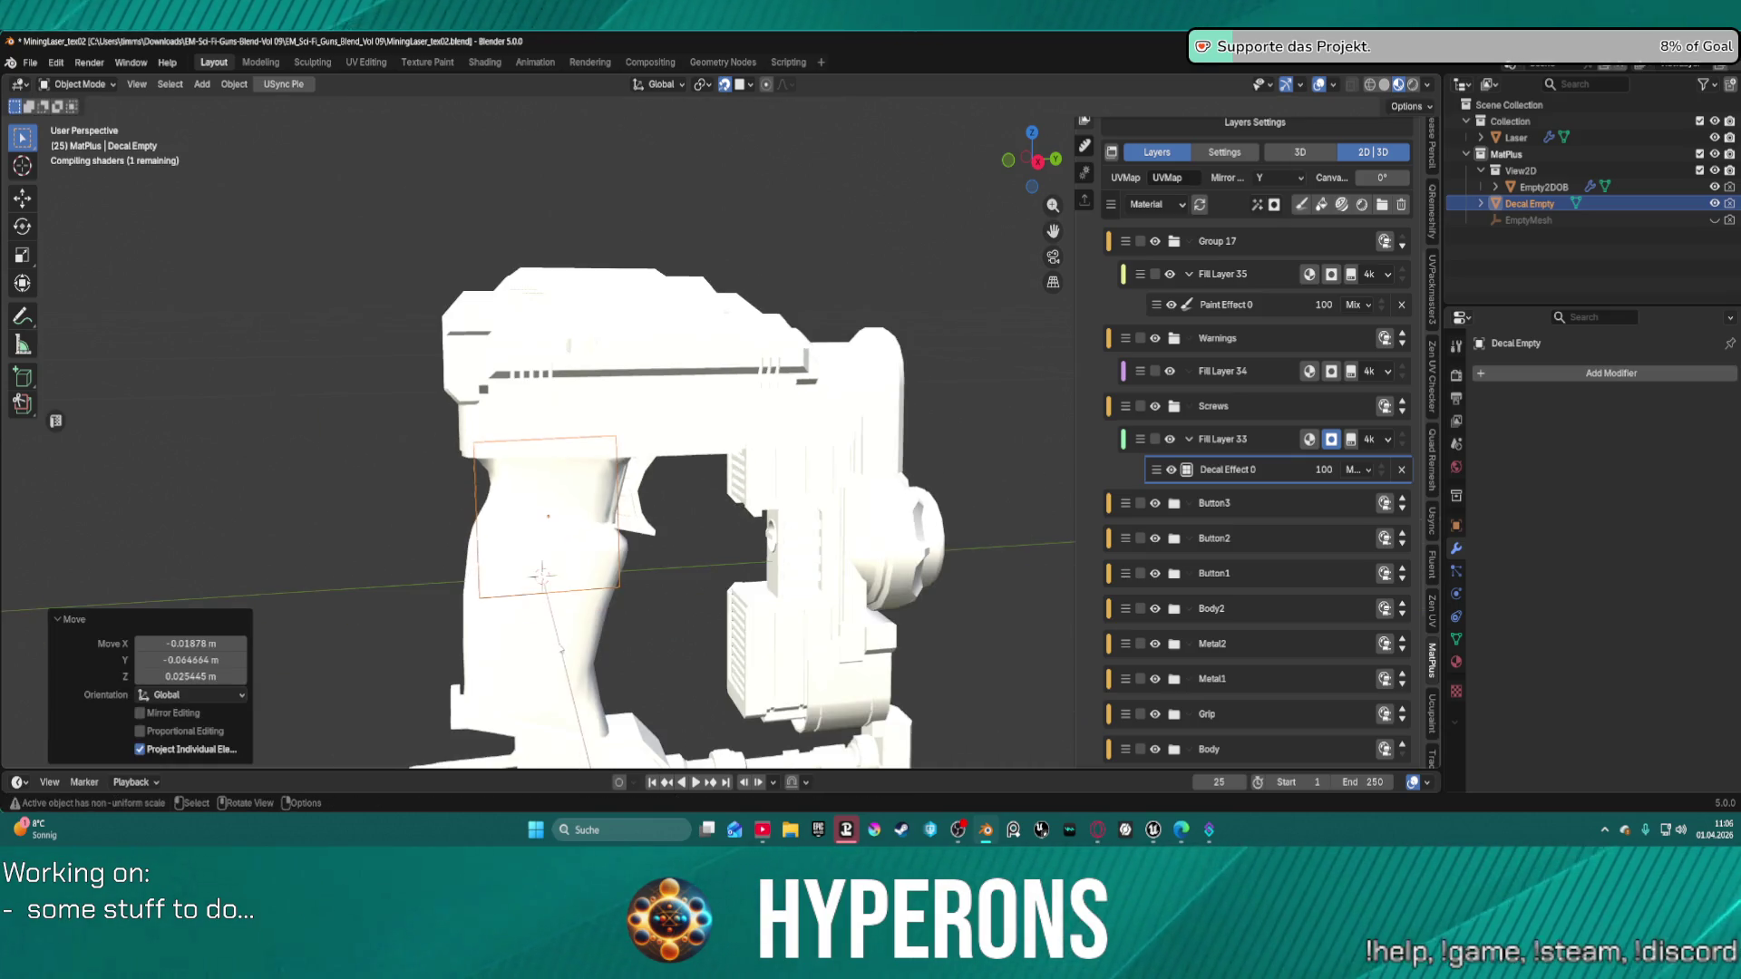
key("KP_3")
scroll(533, 675, "up", 5)
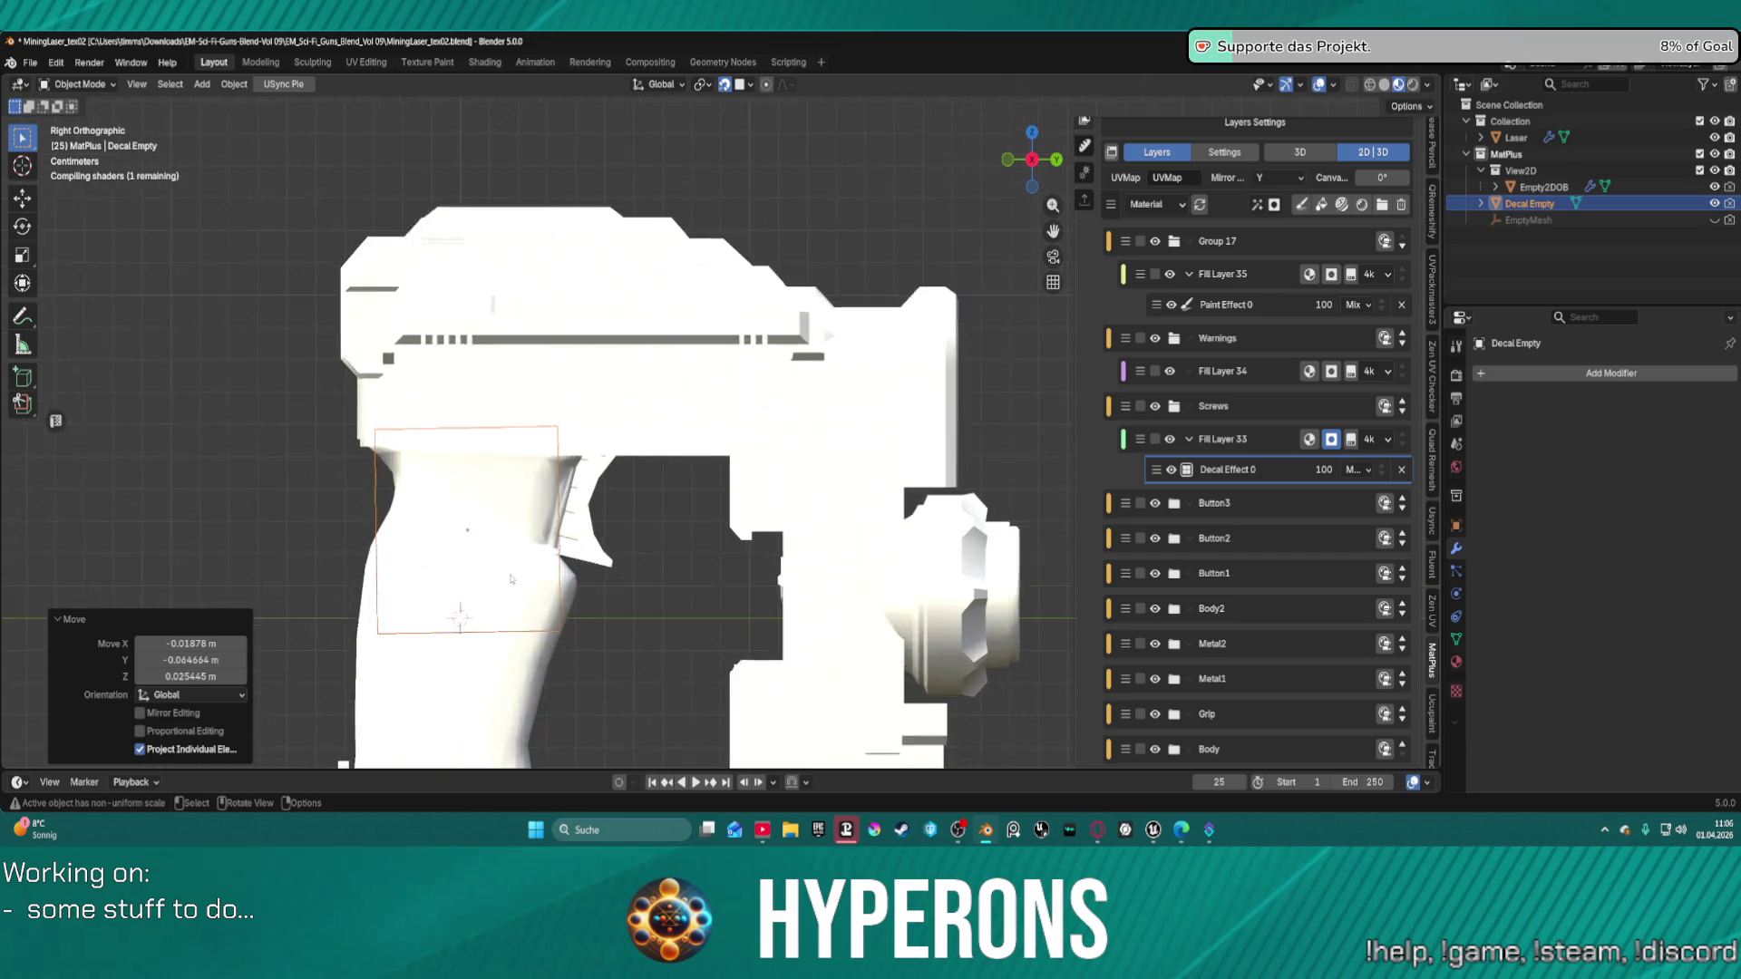
scroll(721, 394, "up", 1)
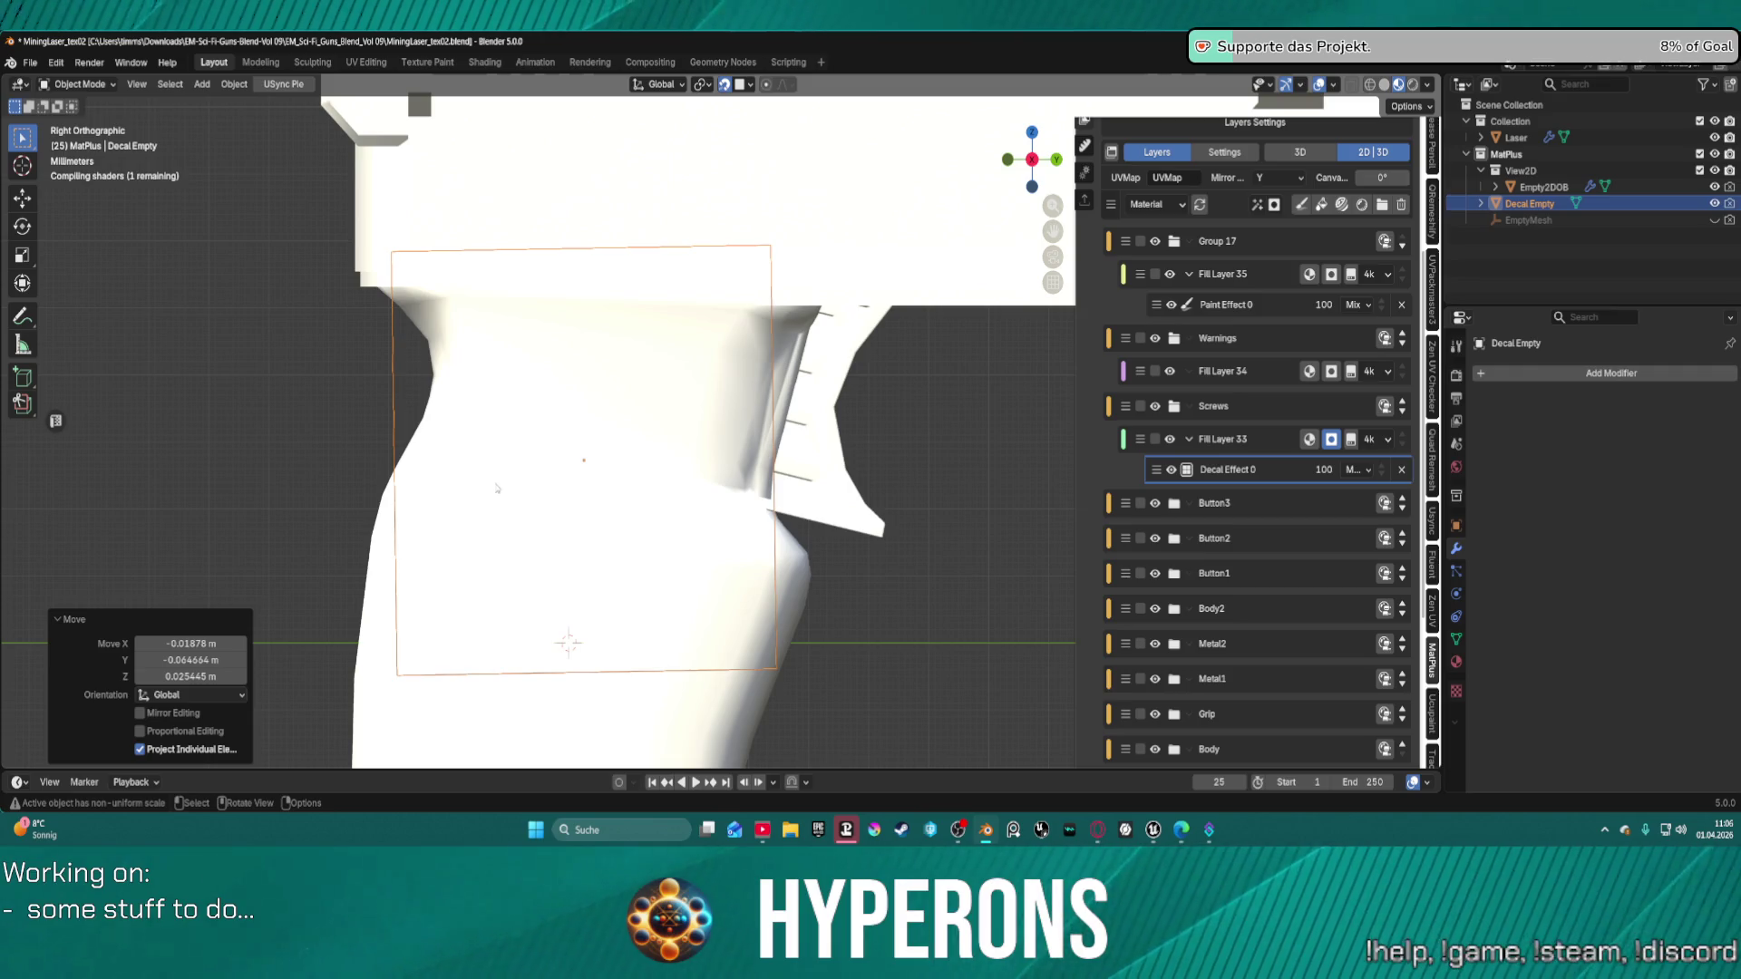
Scale the Decal Empty down to 0.1 and bring up the decal texture library.
type("s.1")
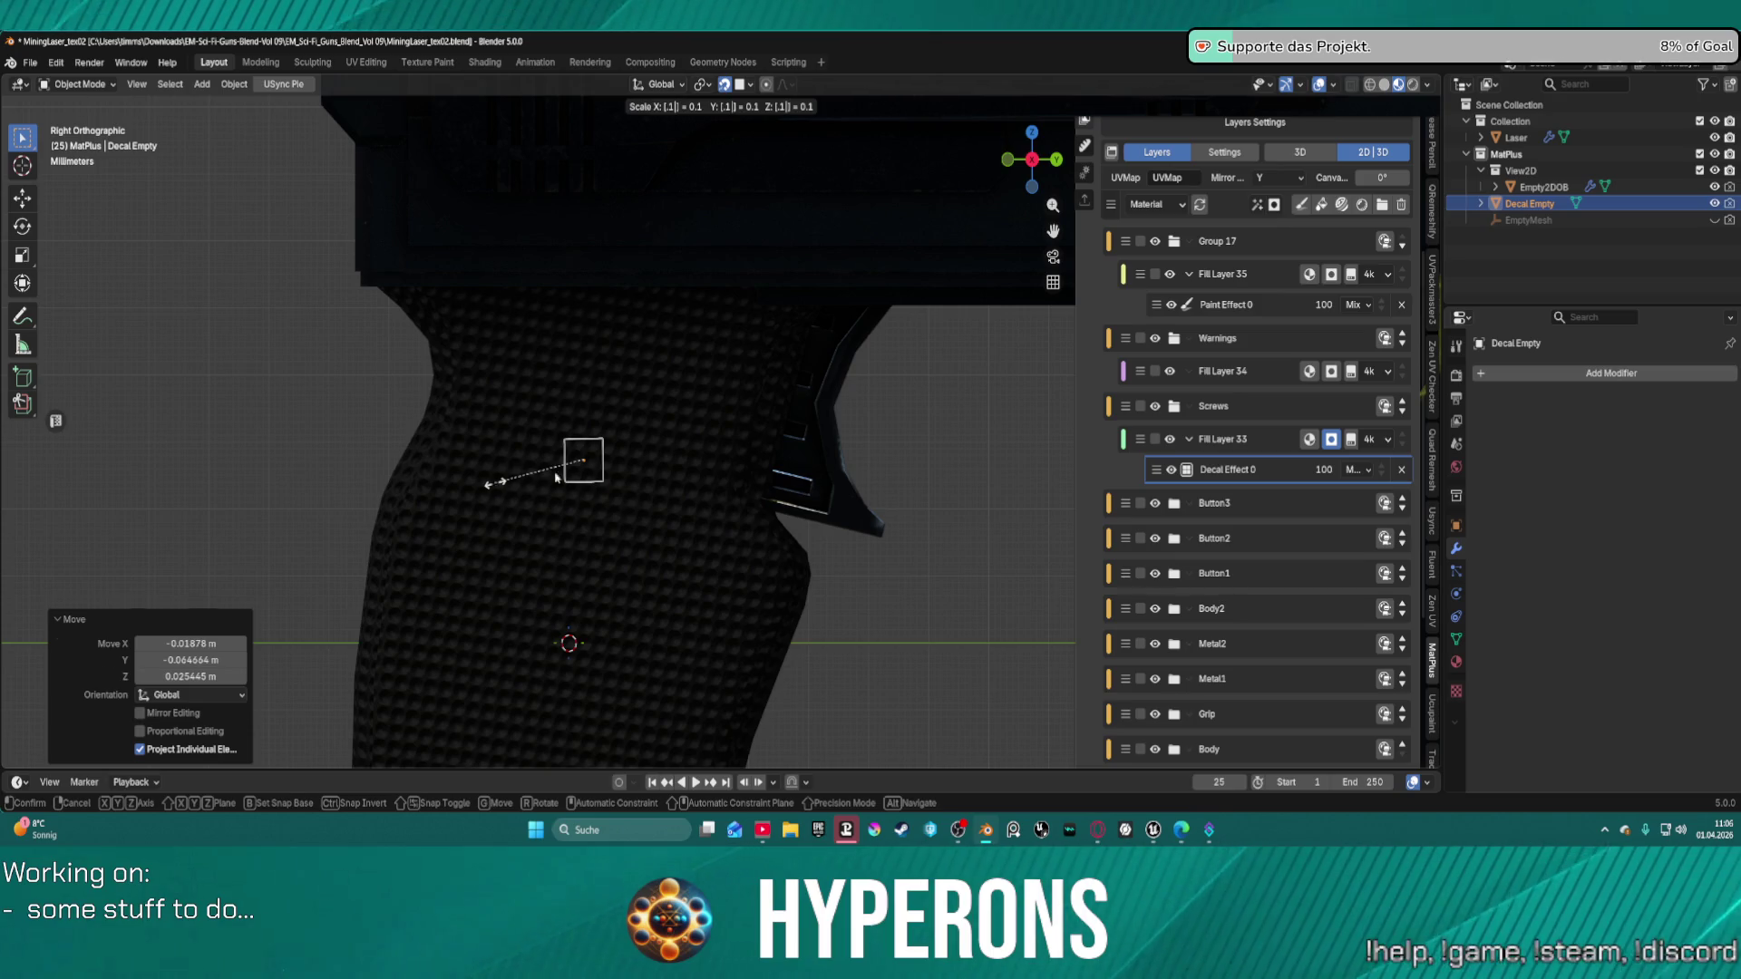
key("Return")
scroll(1305, 625, "down", 5)
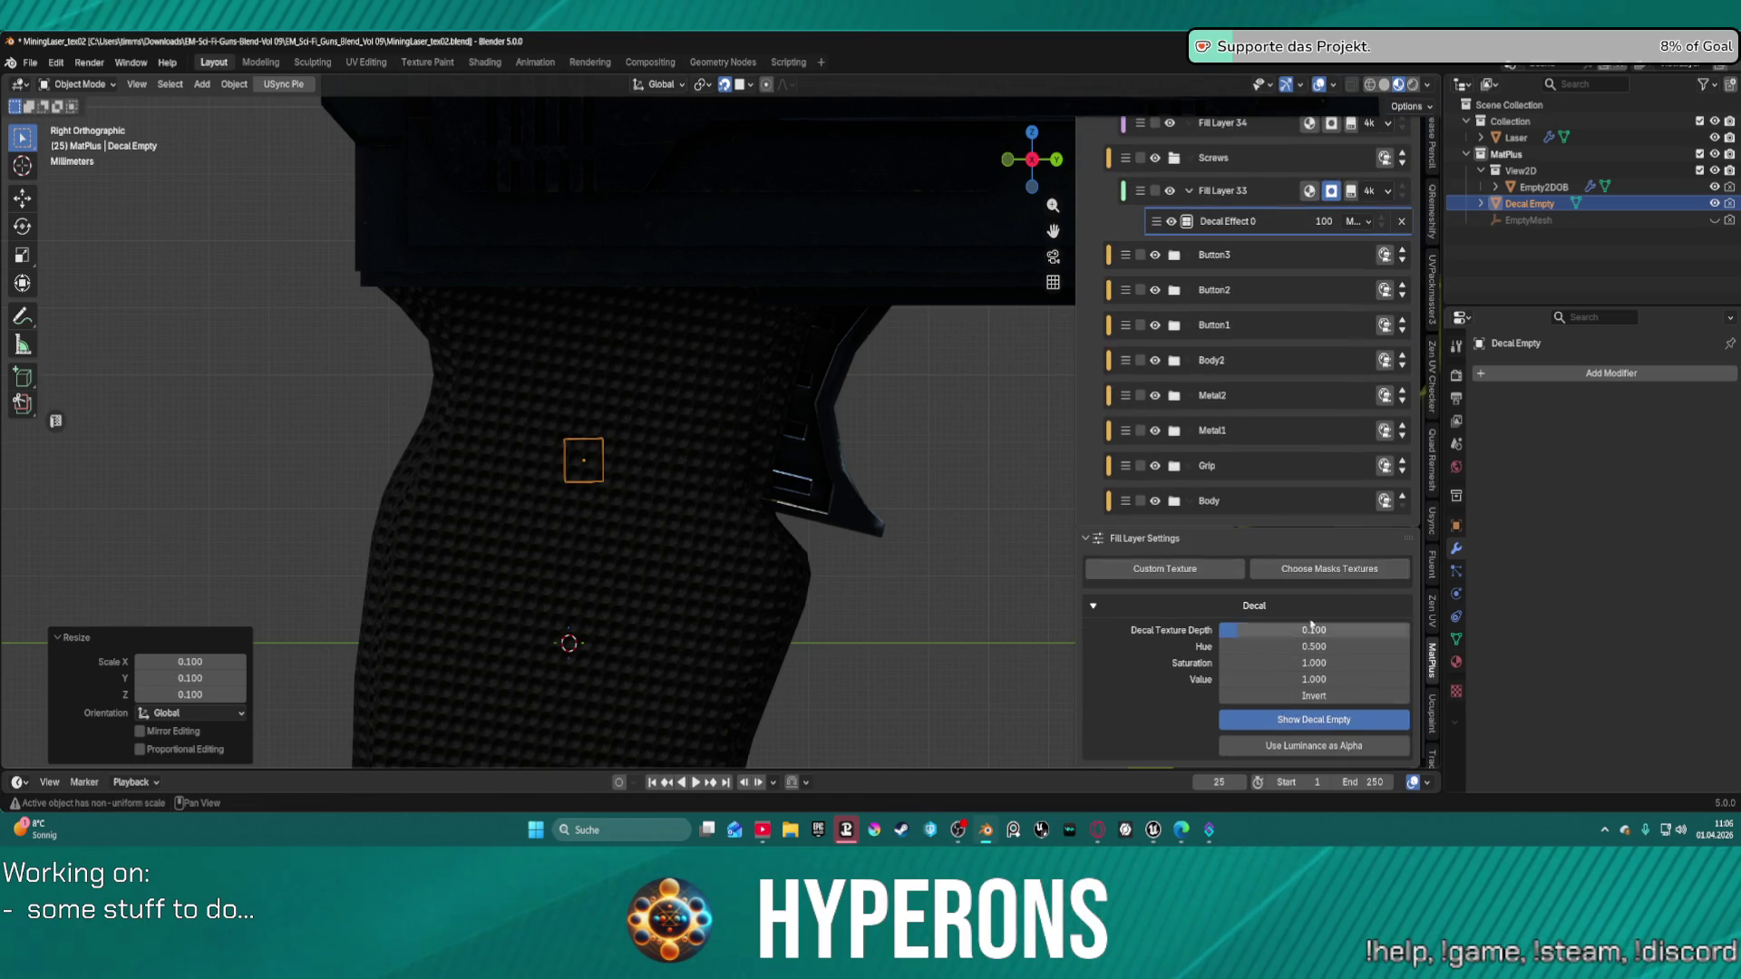
left_click(1284, 569)
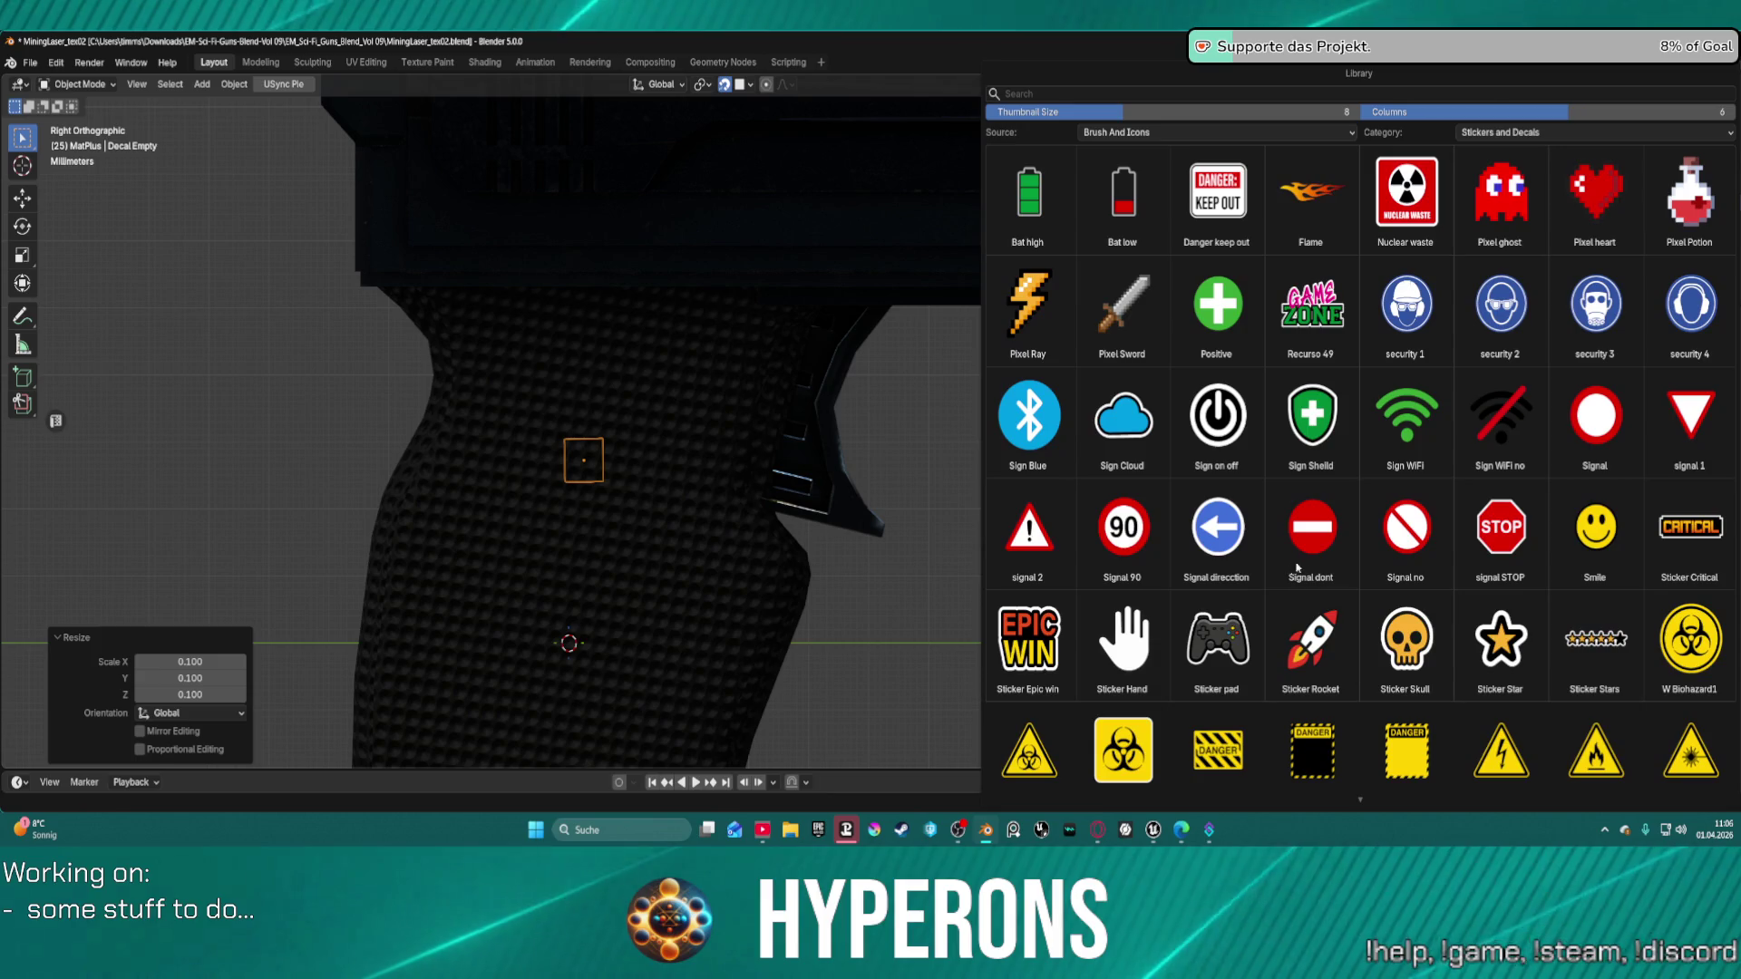
Set the decal library category to ALL and scroll through the thumbnails.
left_click(1533, 132)
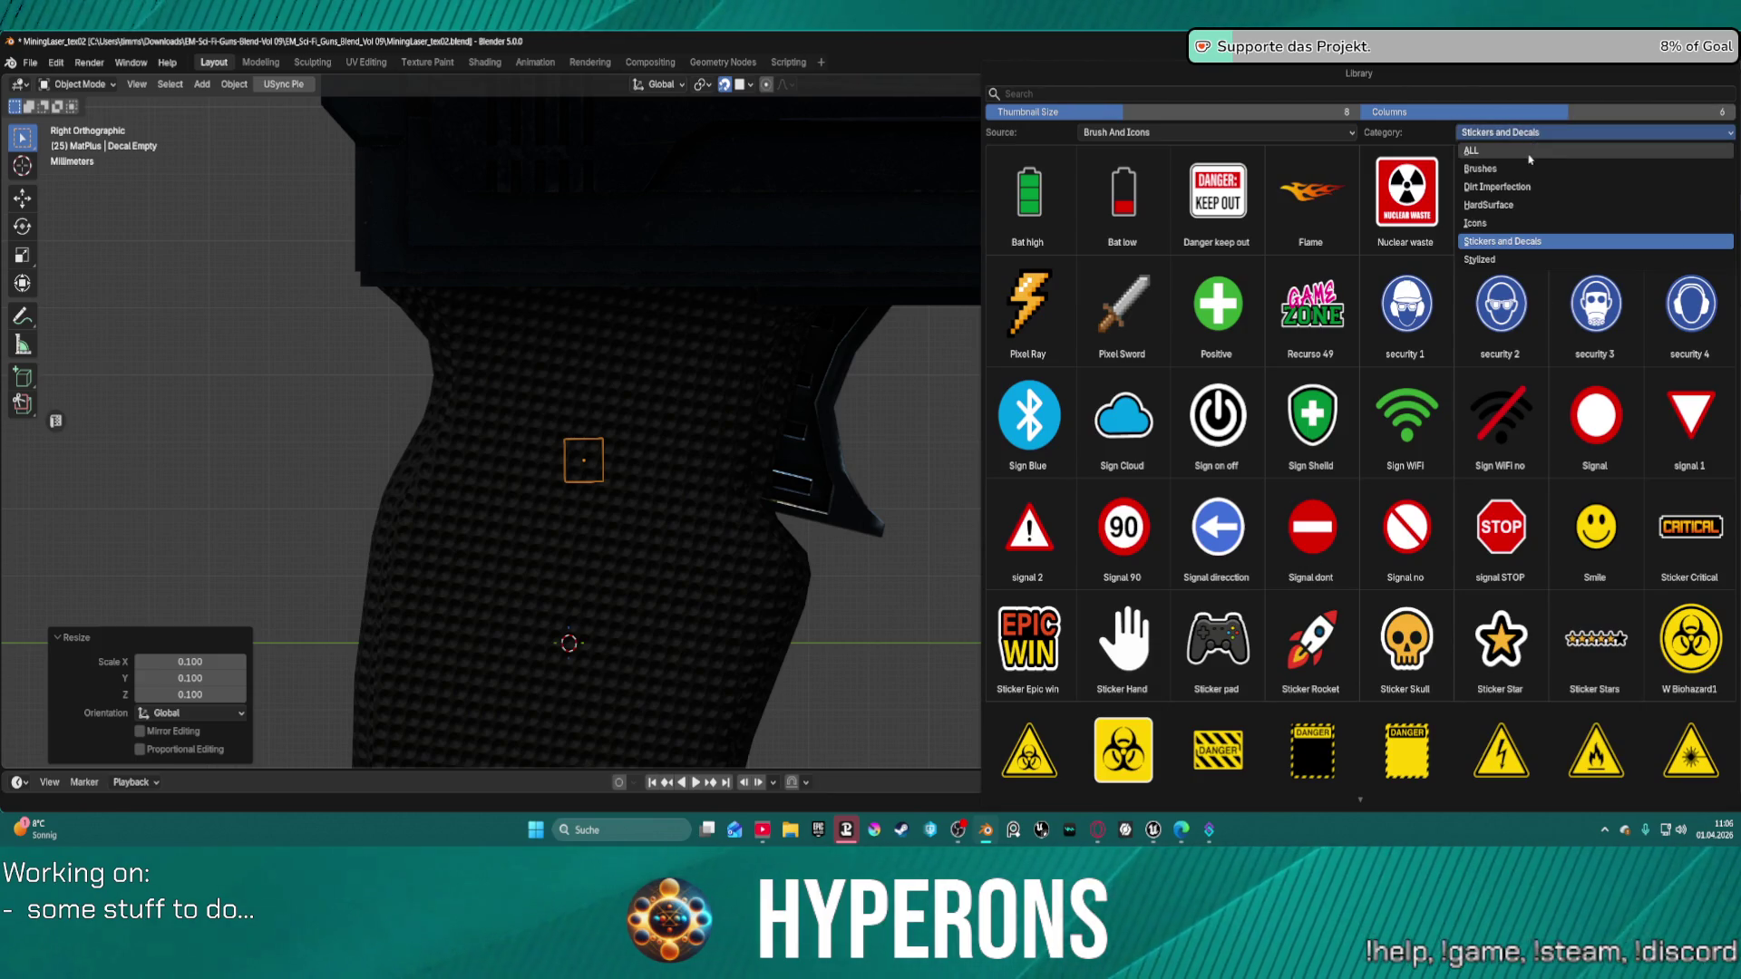
left_click(1533, 151)
scroll(1444, 489, "down", 5)
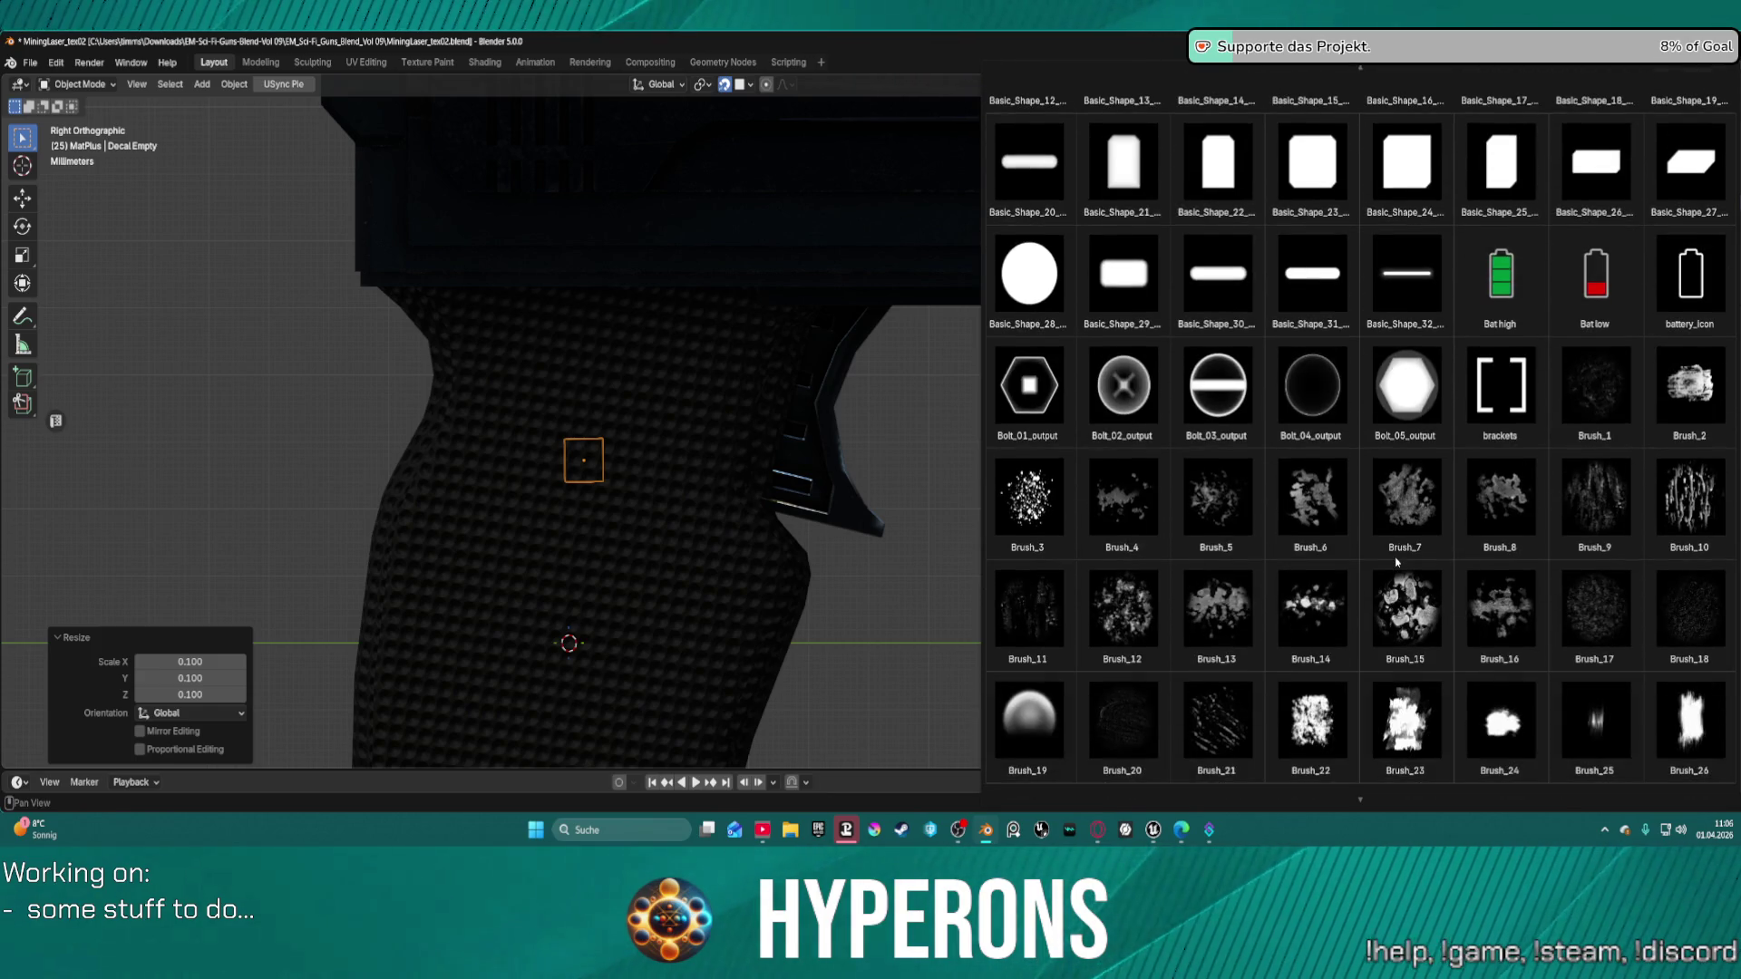
scroll(1396, 562, "down", 6)
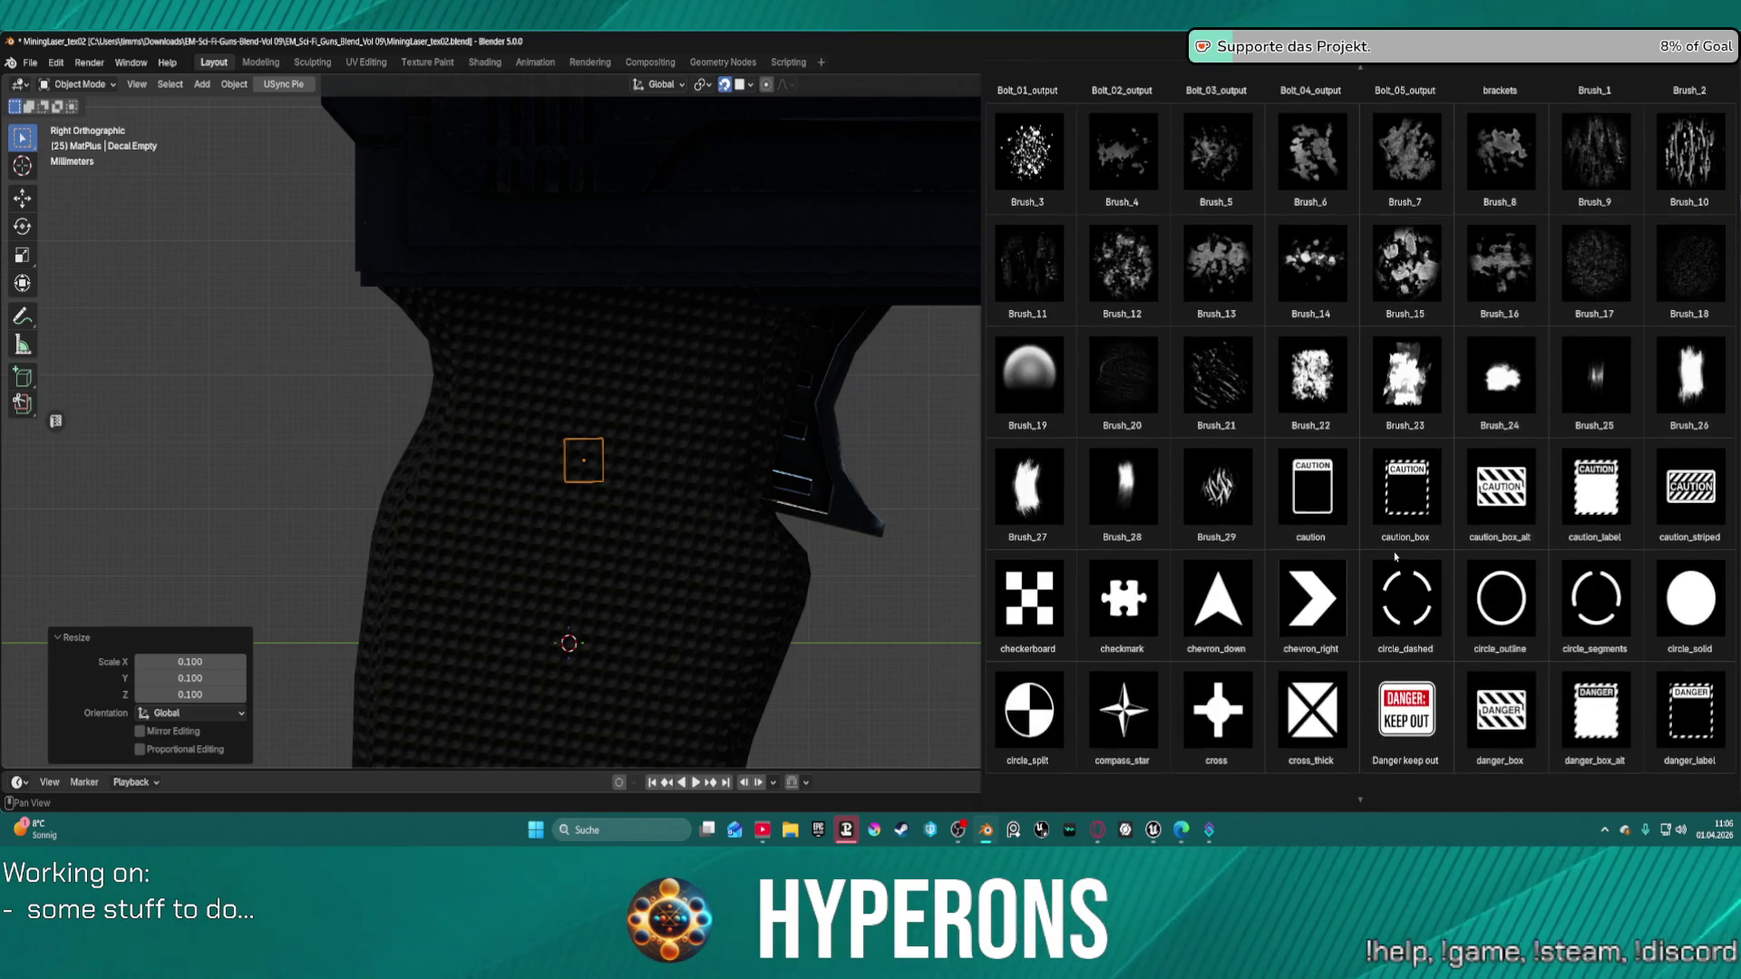
scroll(1395, 556, "down", 5)
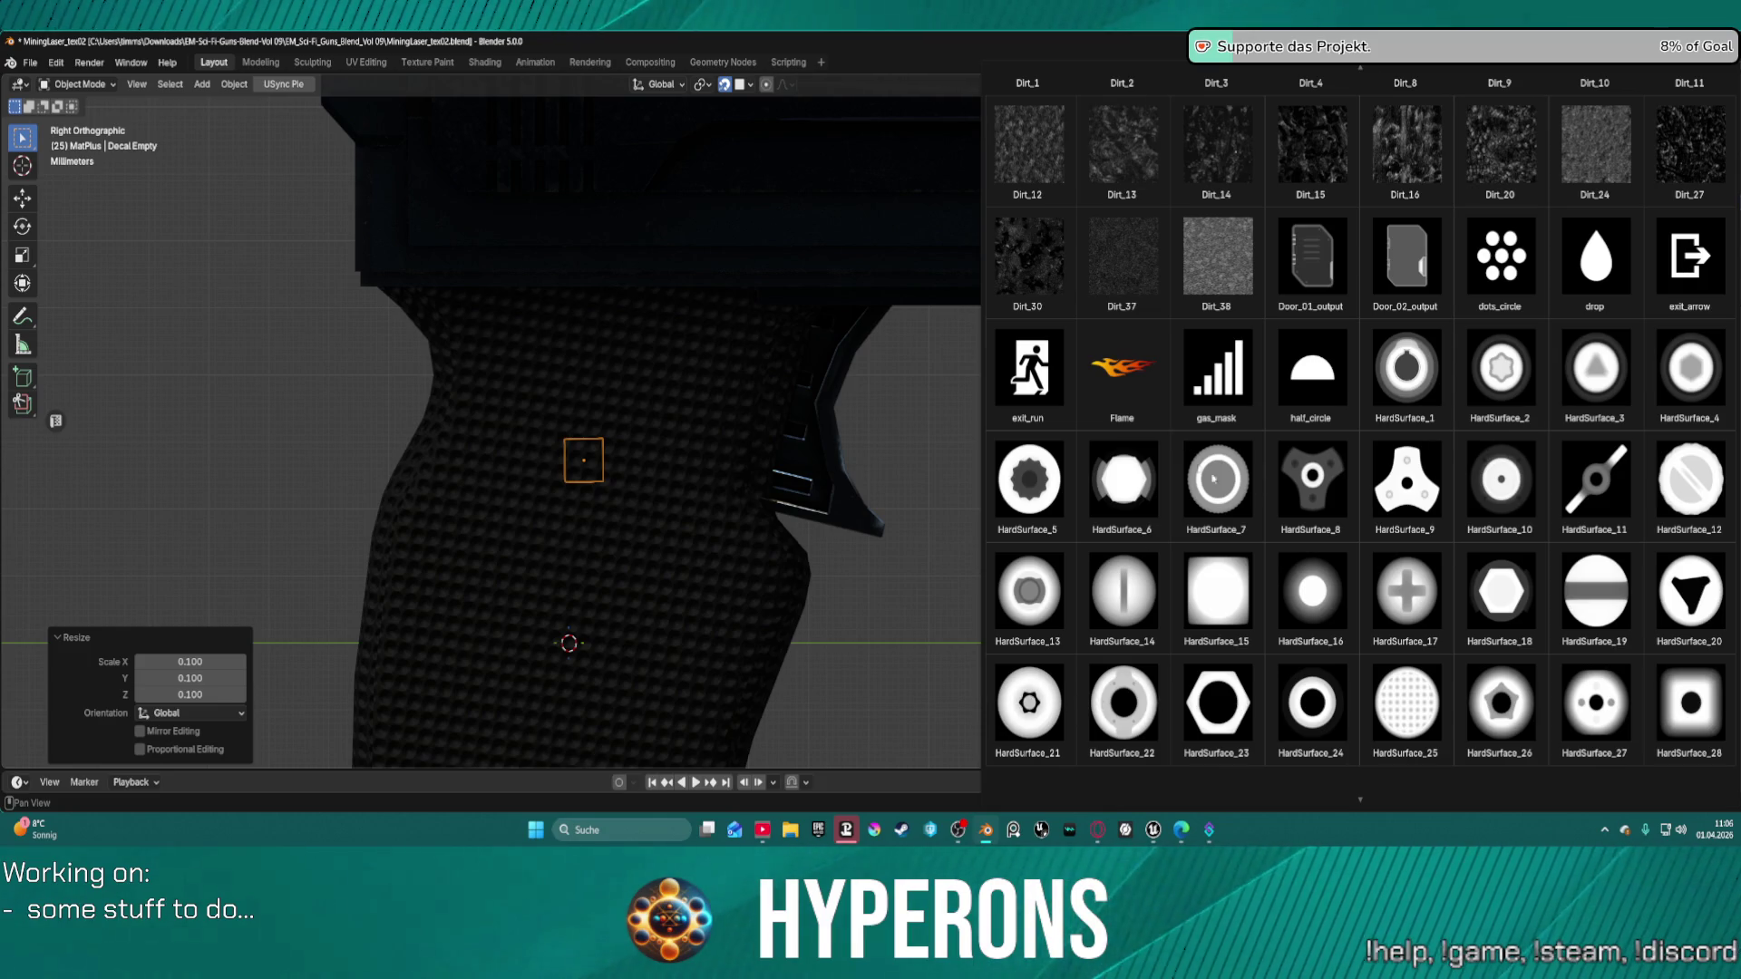
scroll(1350, 612, "down", 3)
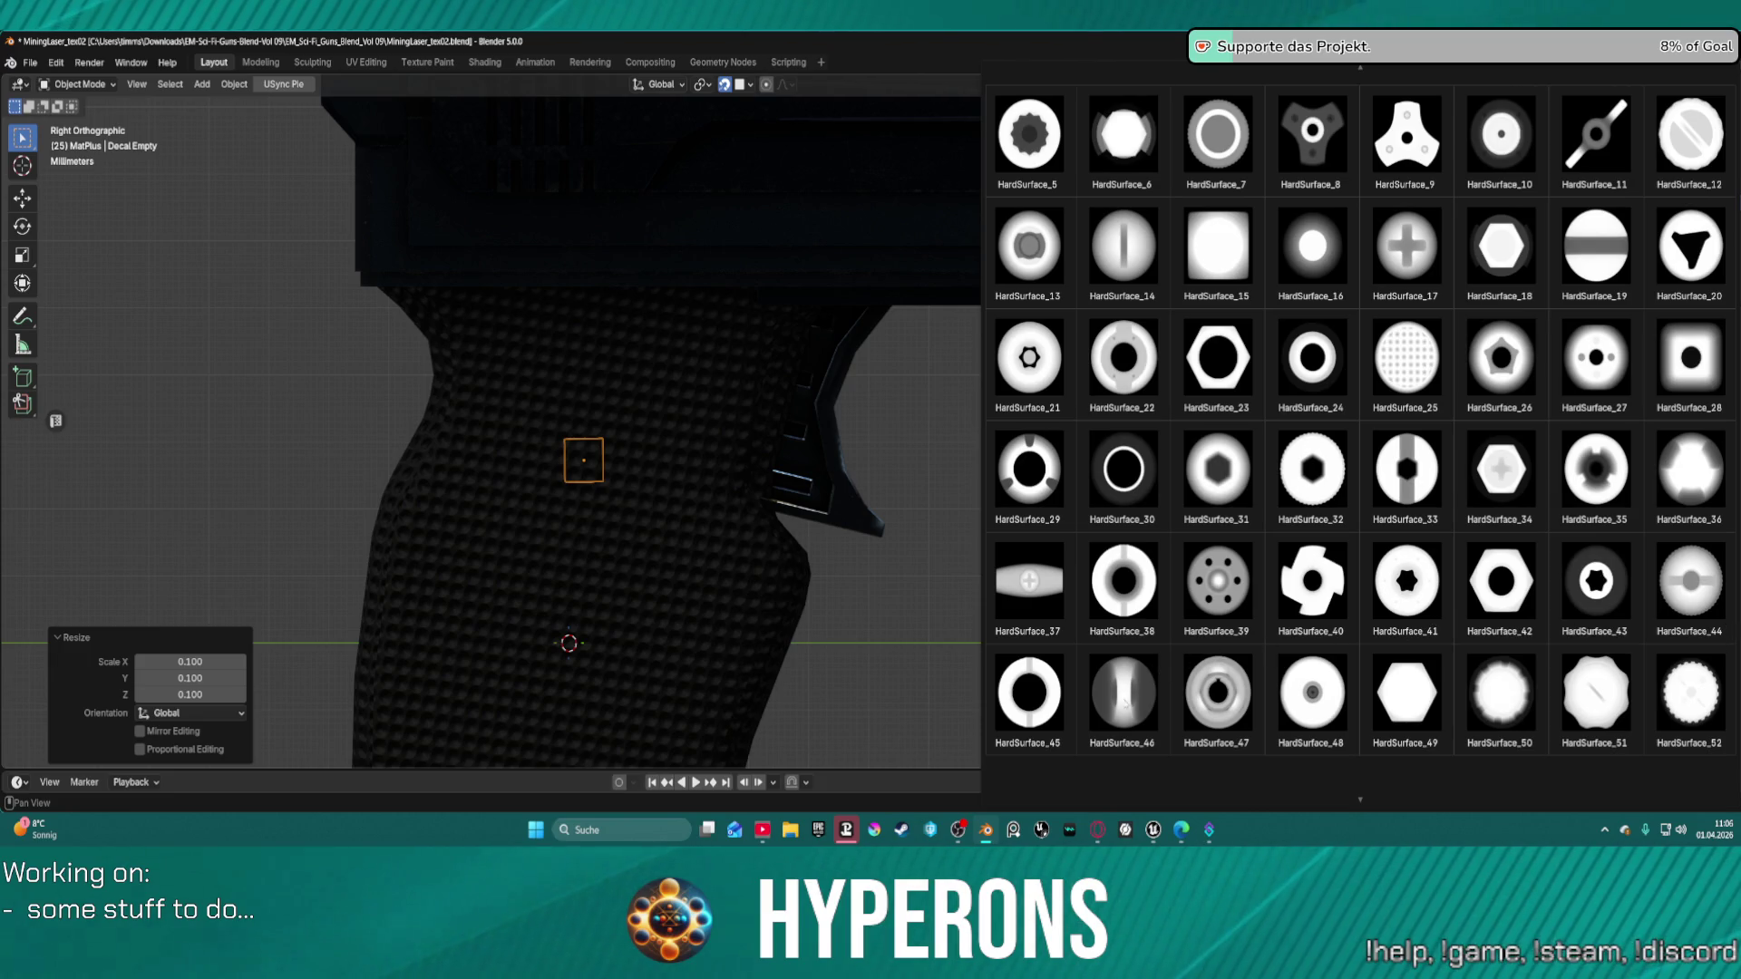
scroll(1598, 550, "down", 3)
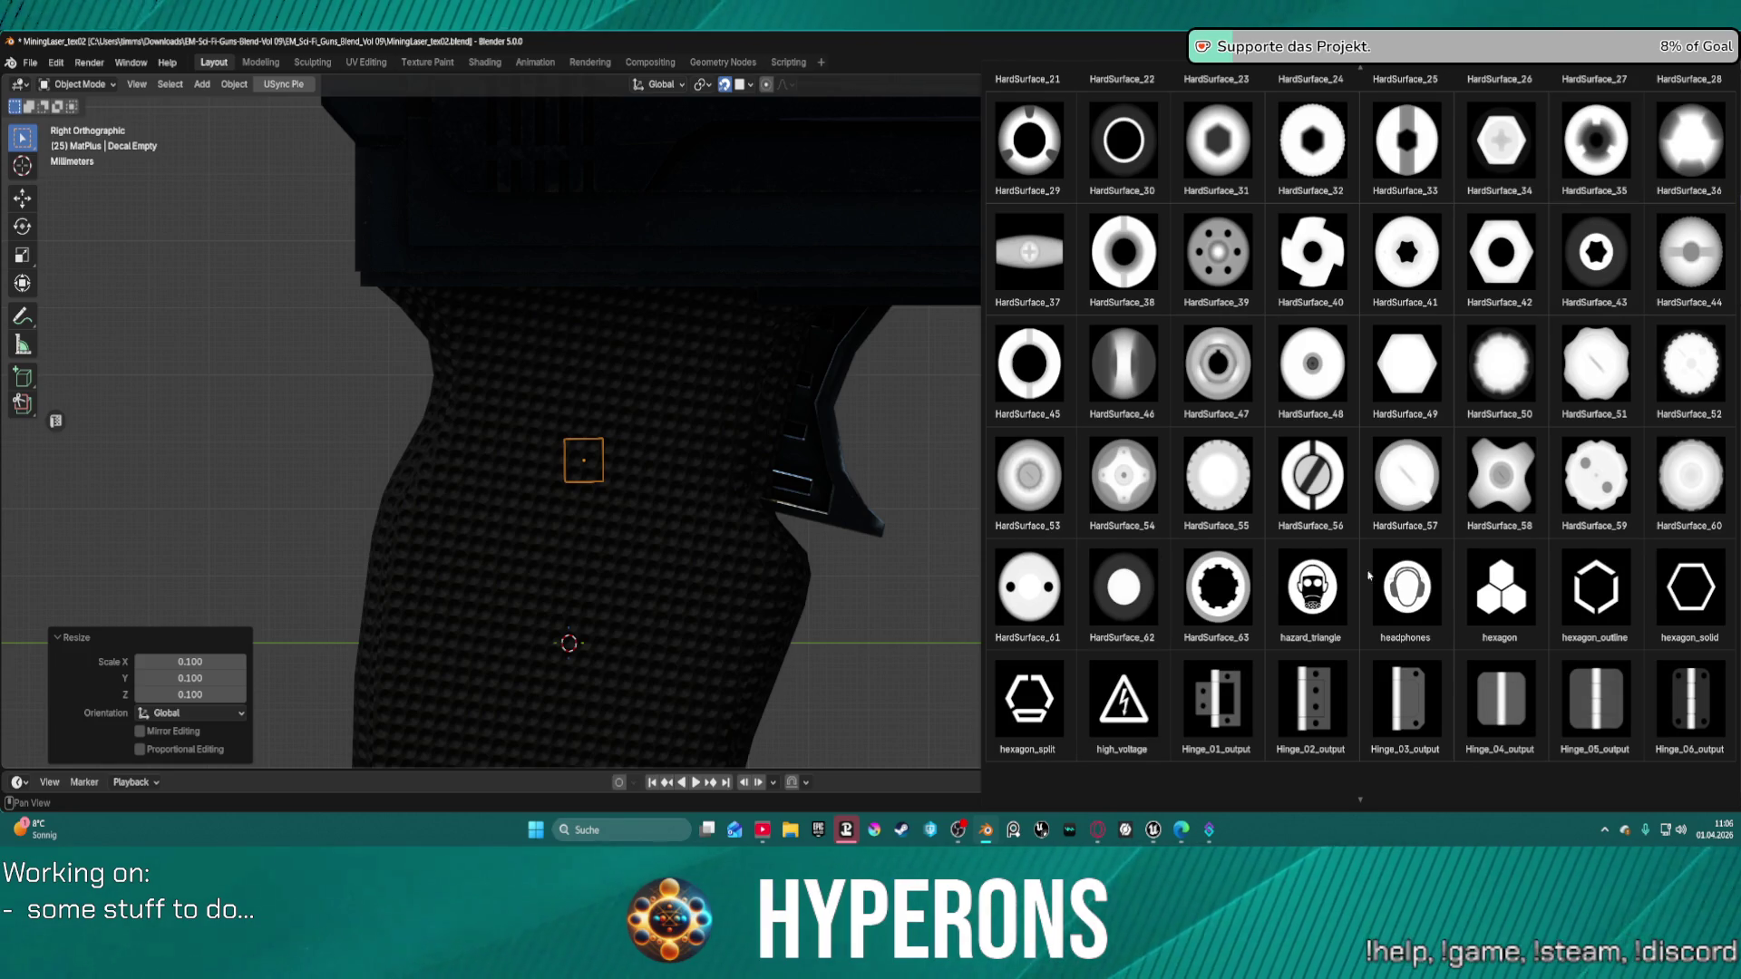
Browse to the HardSurface textures and apply HardSurface_2 as the decal.
scroll(1645, 421, "up", 2)
scroll(1645, 422, "up", 5)
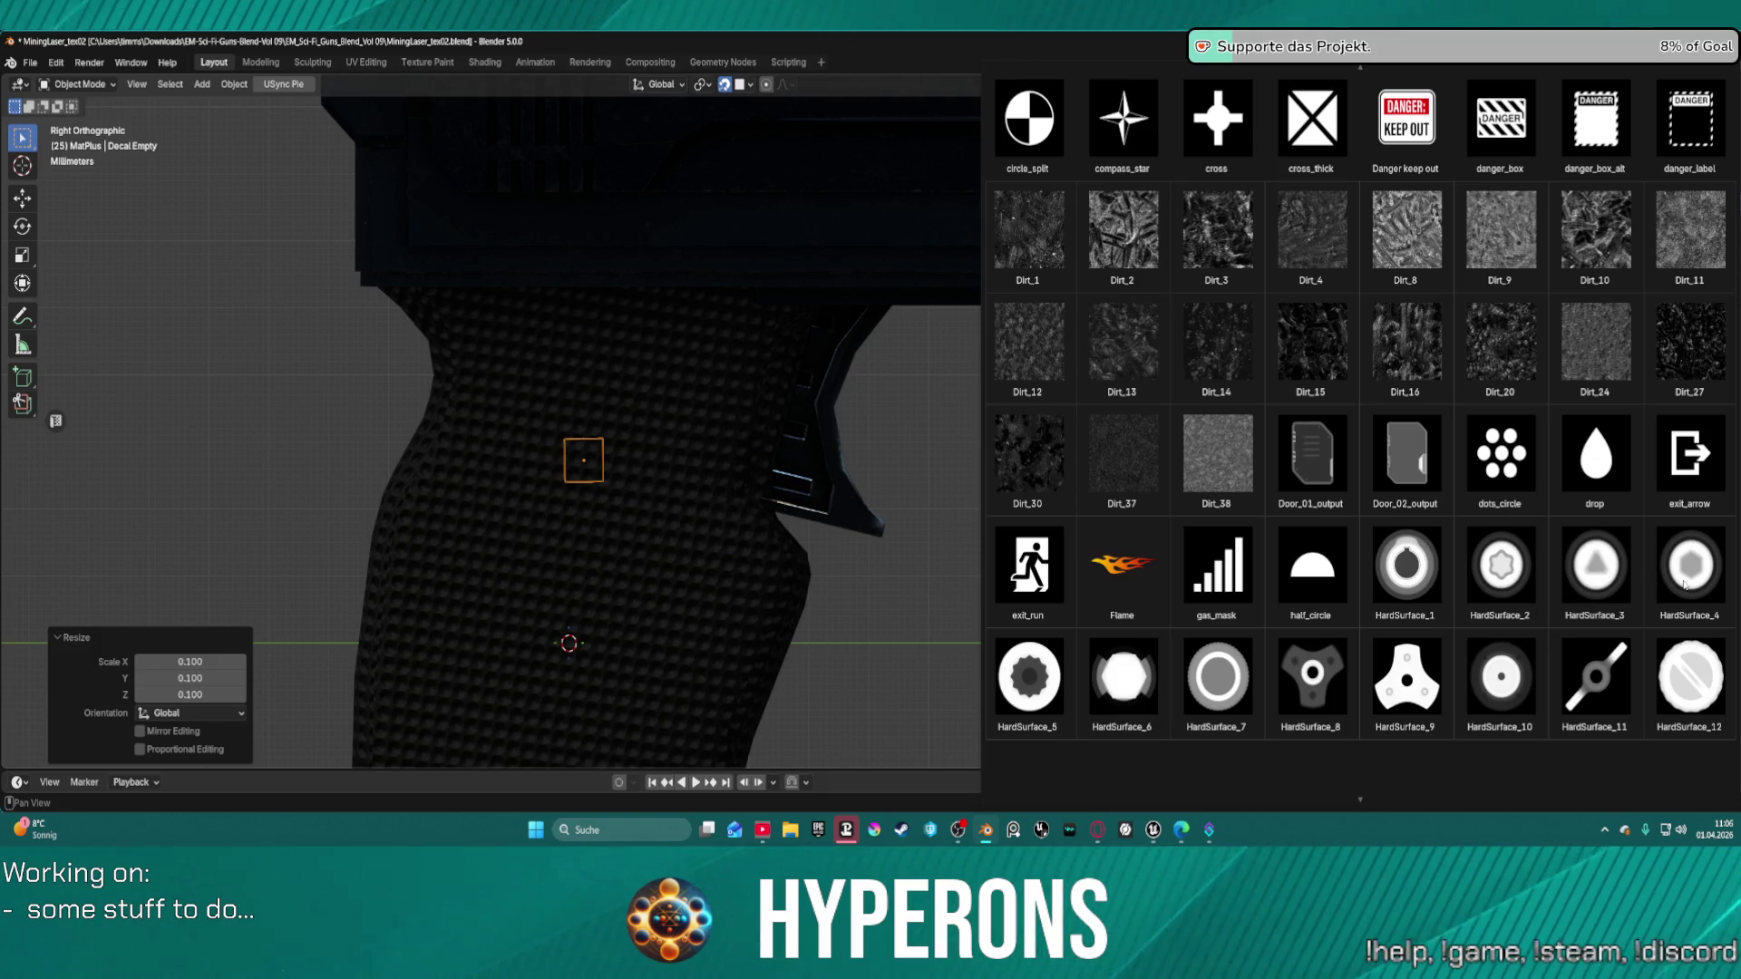
scroll(1678, 591, "up", 5)
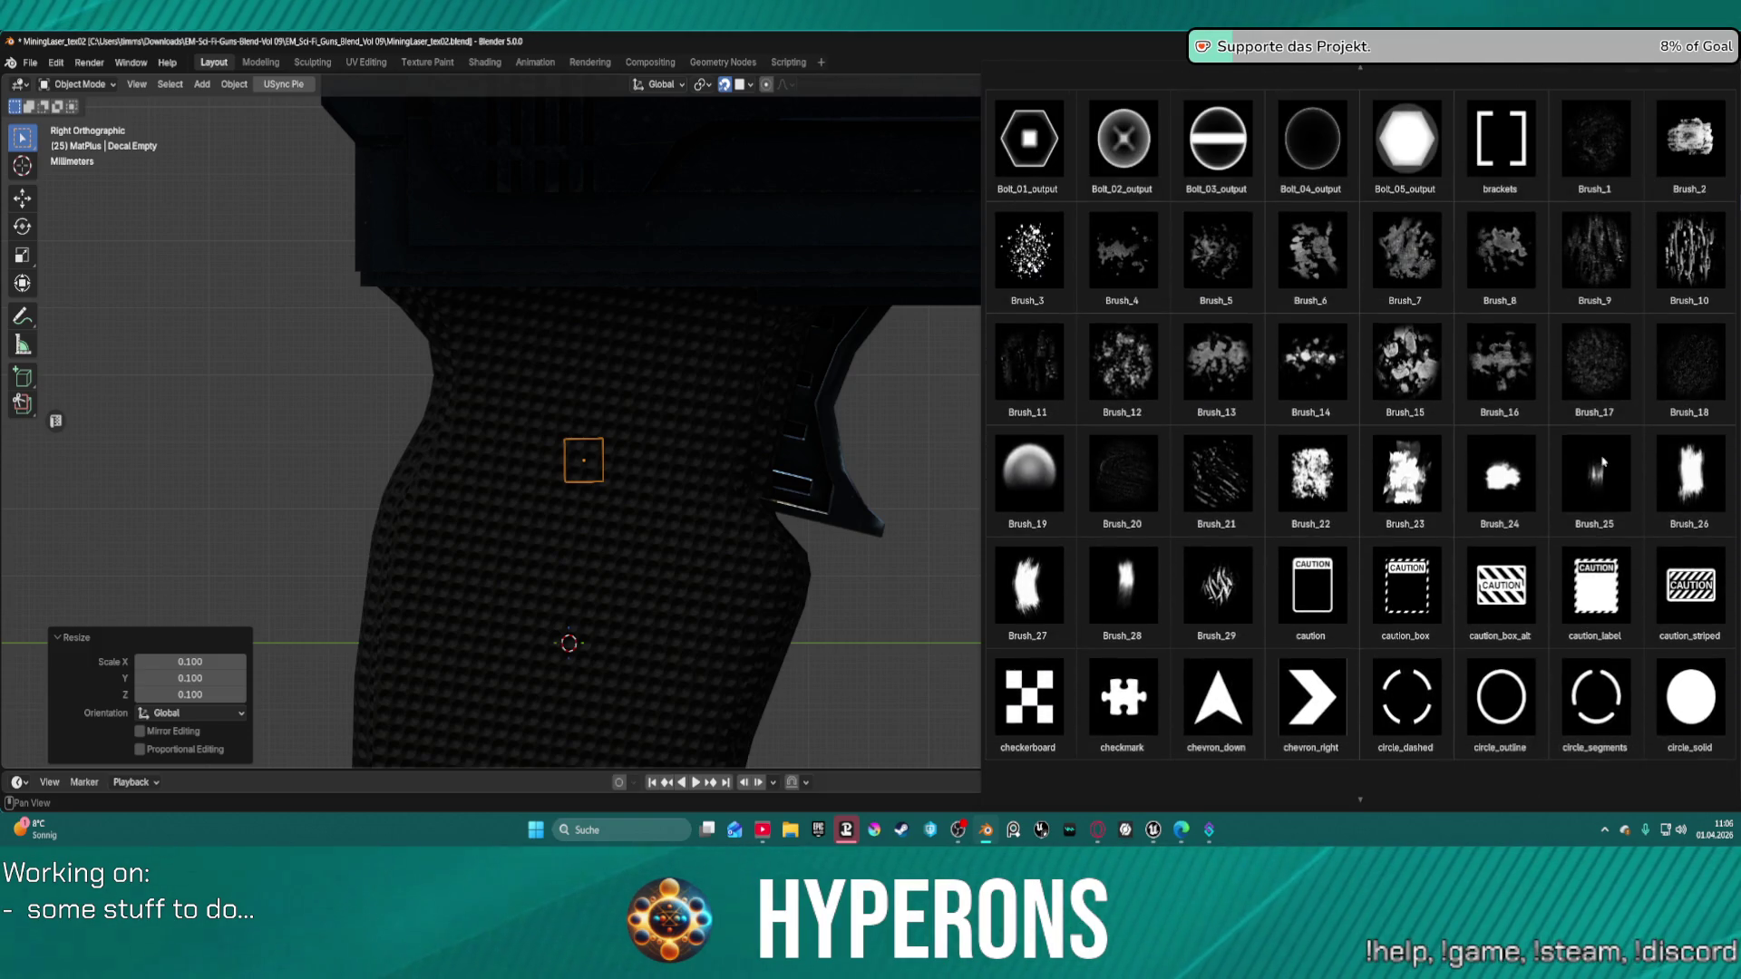
scroll(1602, 462, "up", 1)
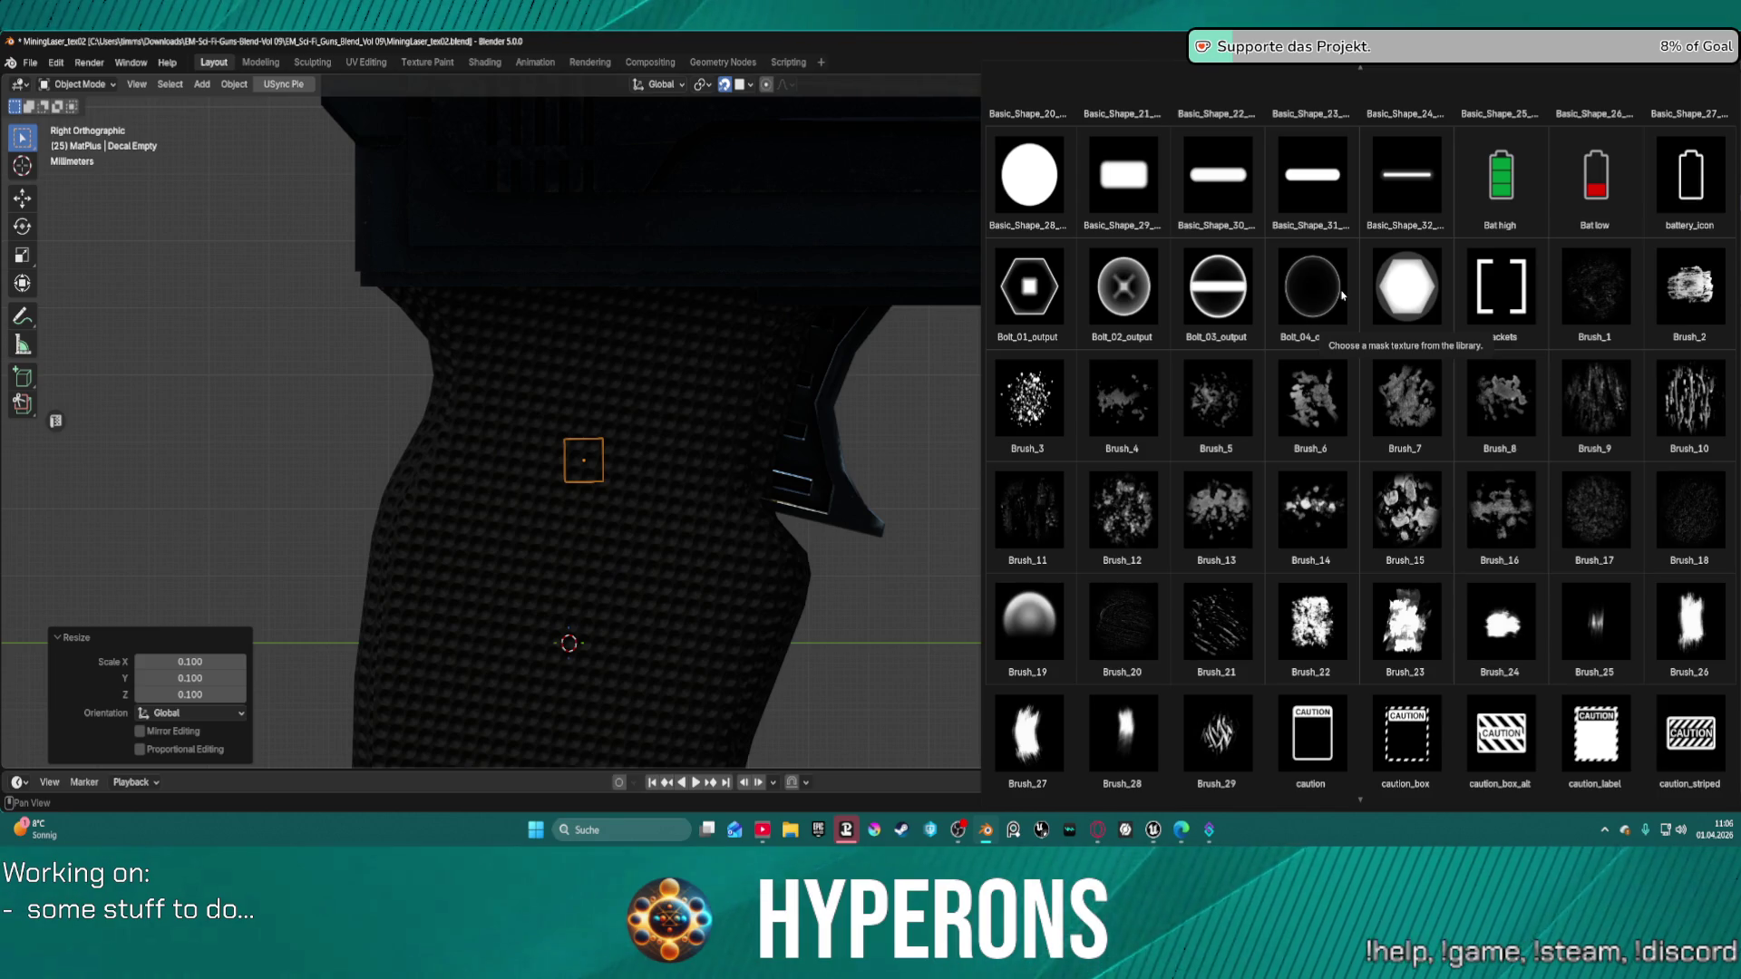
scroll(1341, 295, "down", 4)
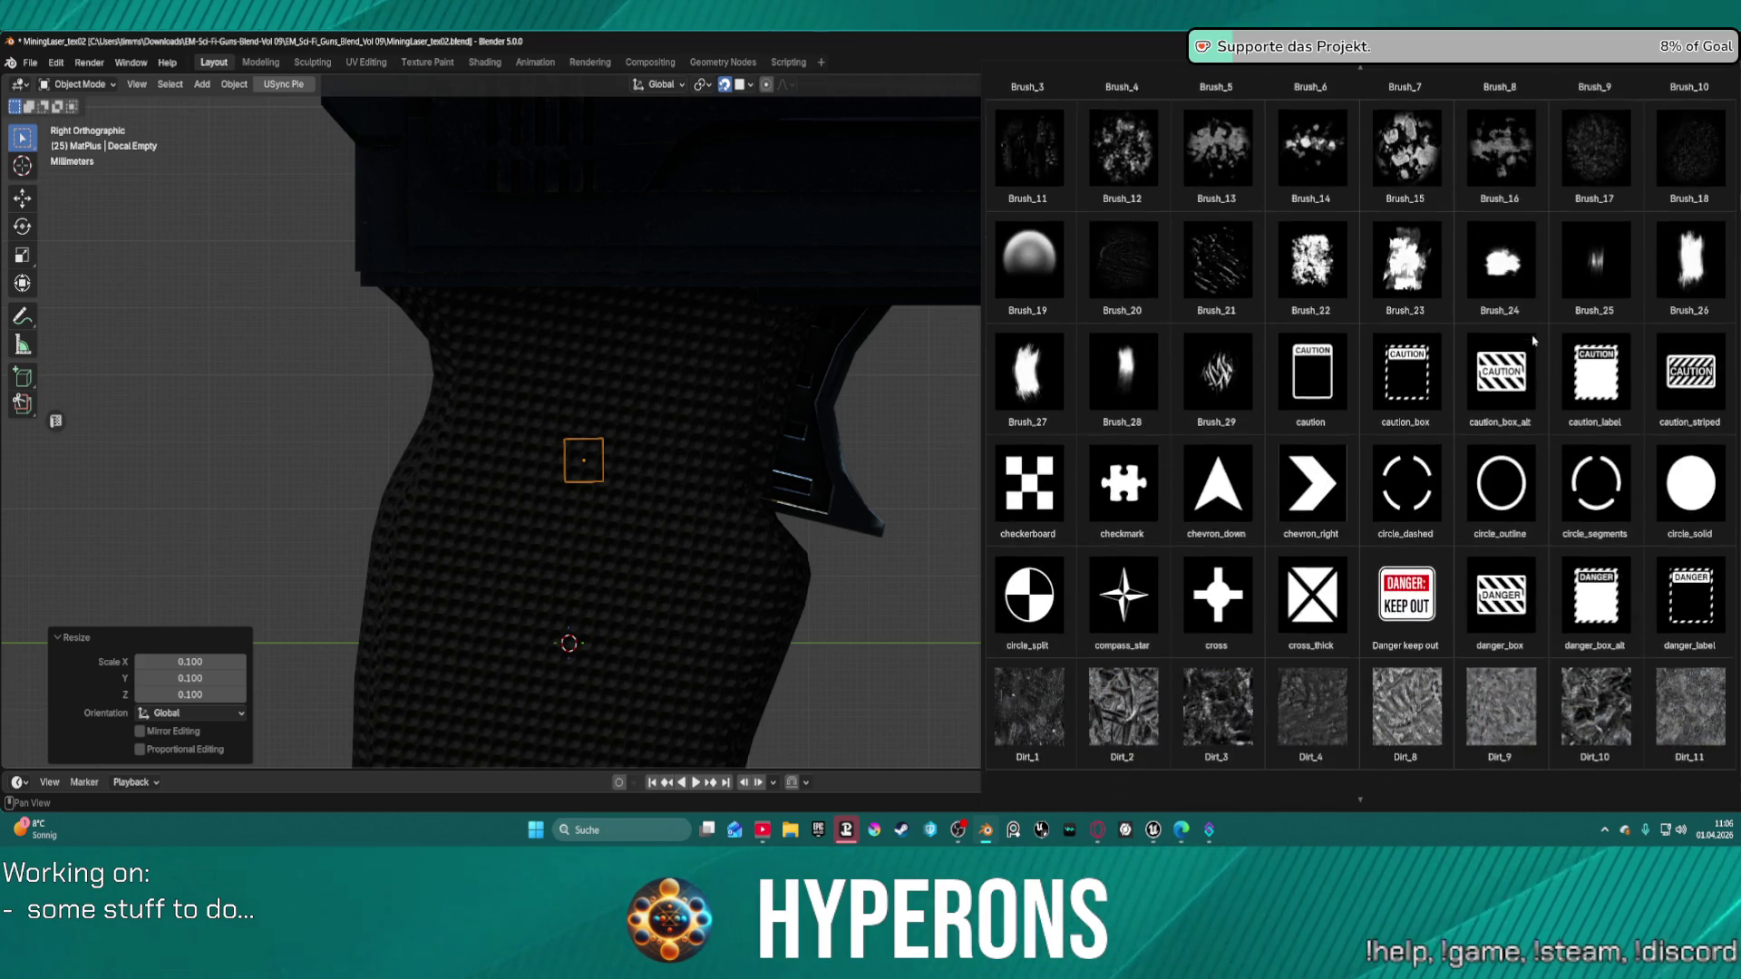
scroll(1480, 409, "down", 5)
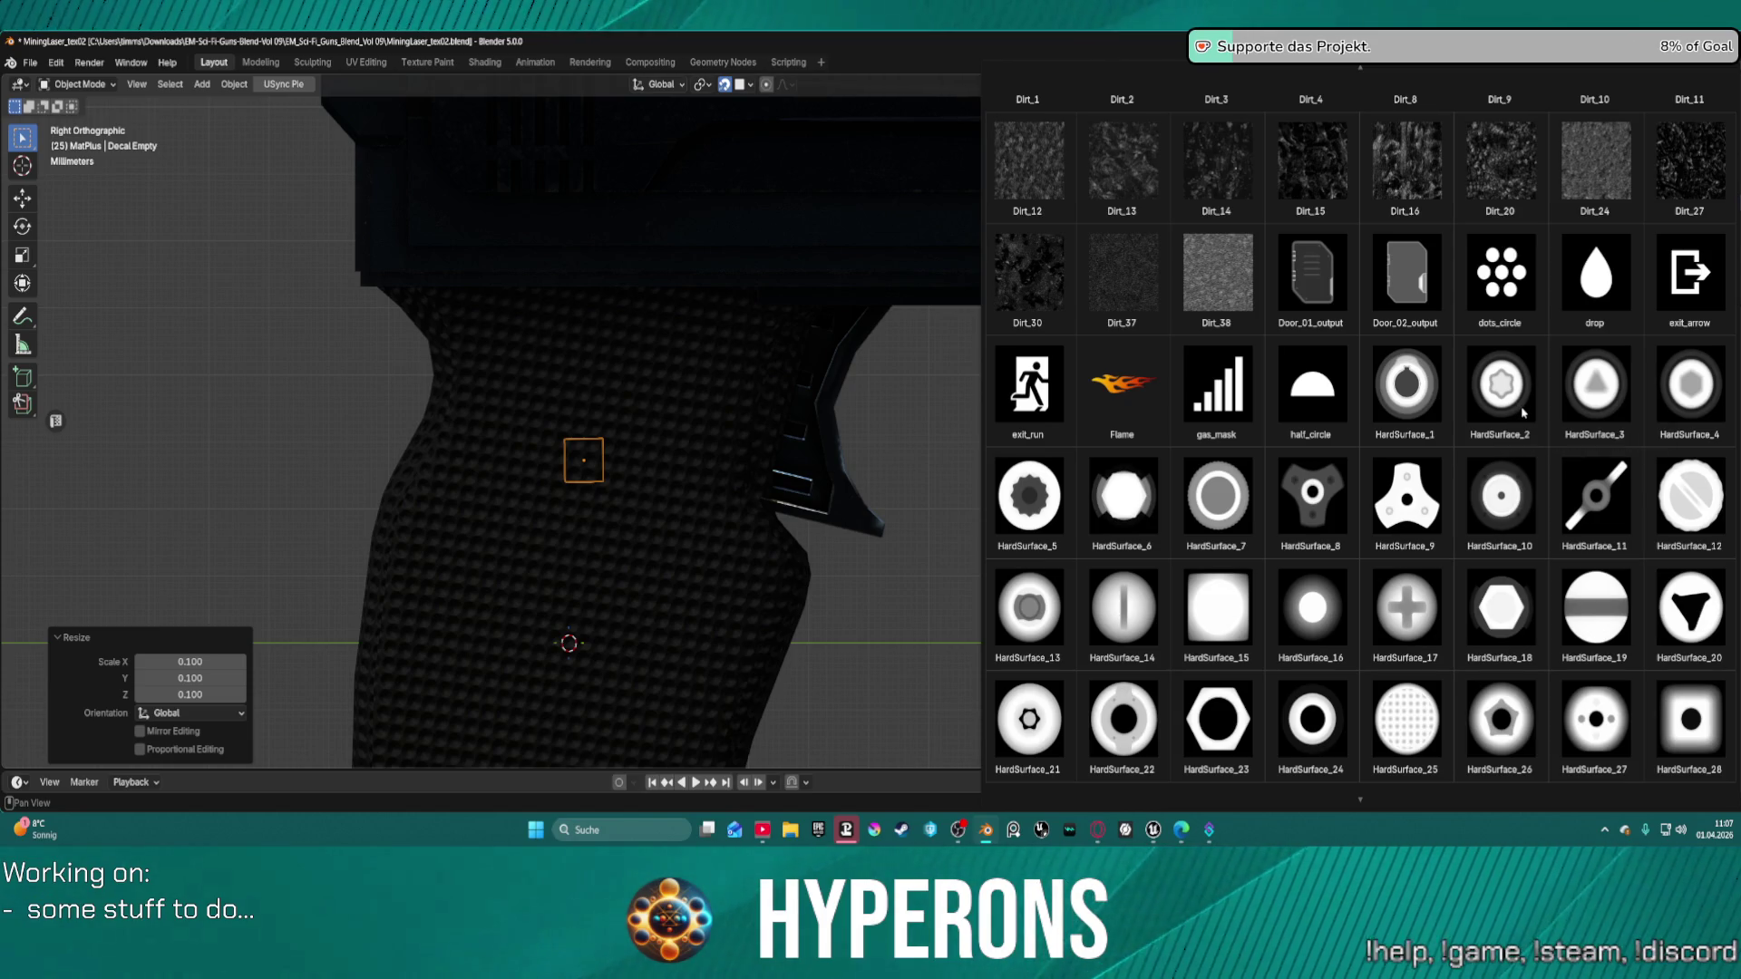
left_click(1518, 396)
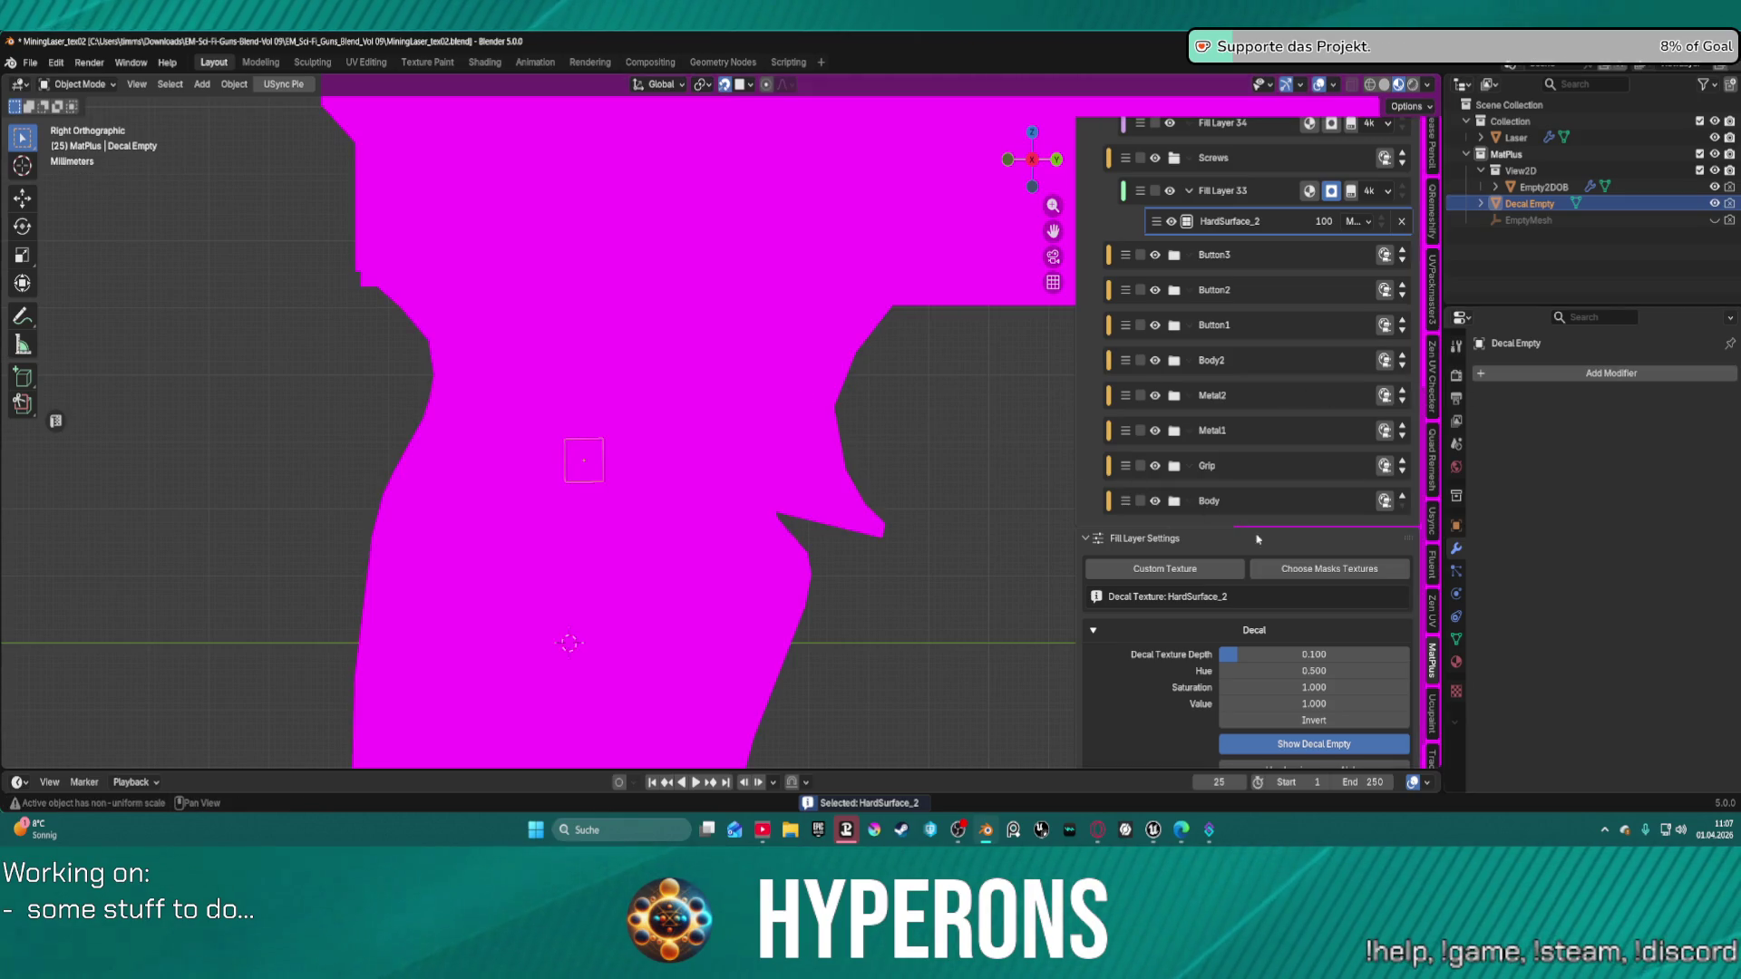
Browse the Grip and Body layer folders, then expand Metal1 to show its Basic Steel sub-layer.
scroll(726, 418, "down", 6)
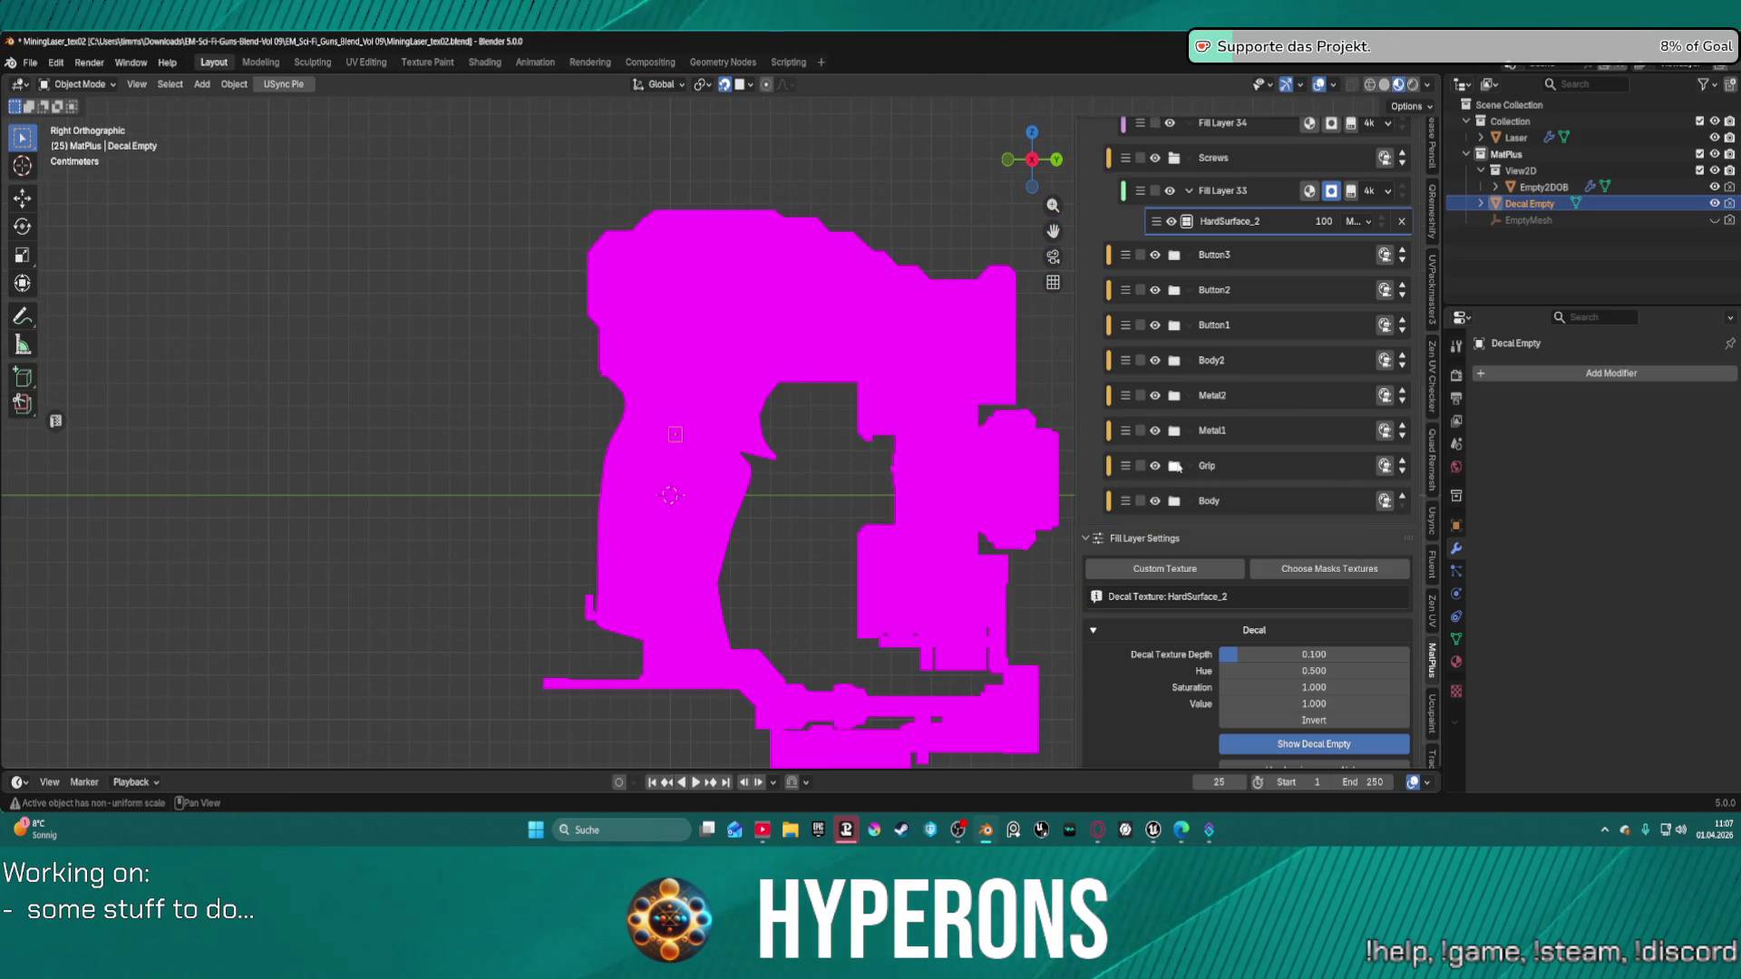
left_click(1175, 469)
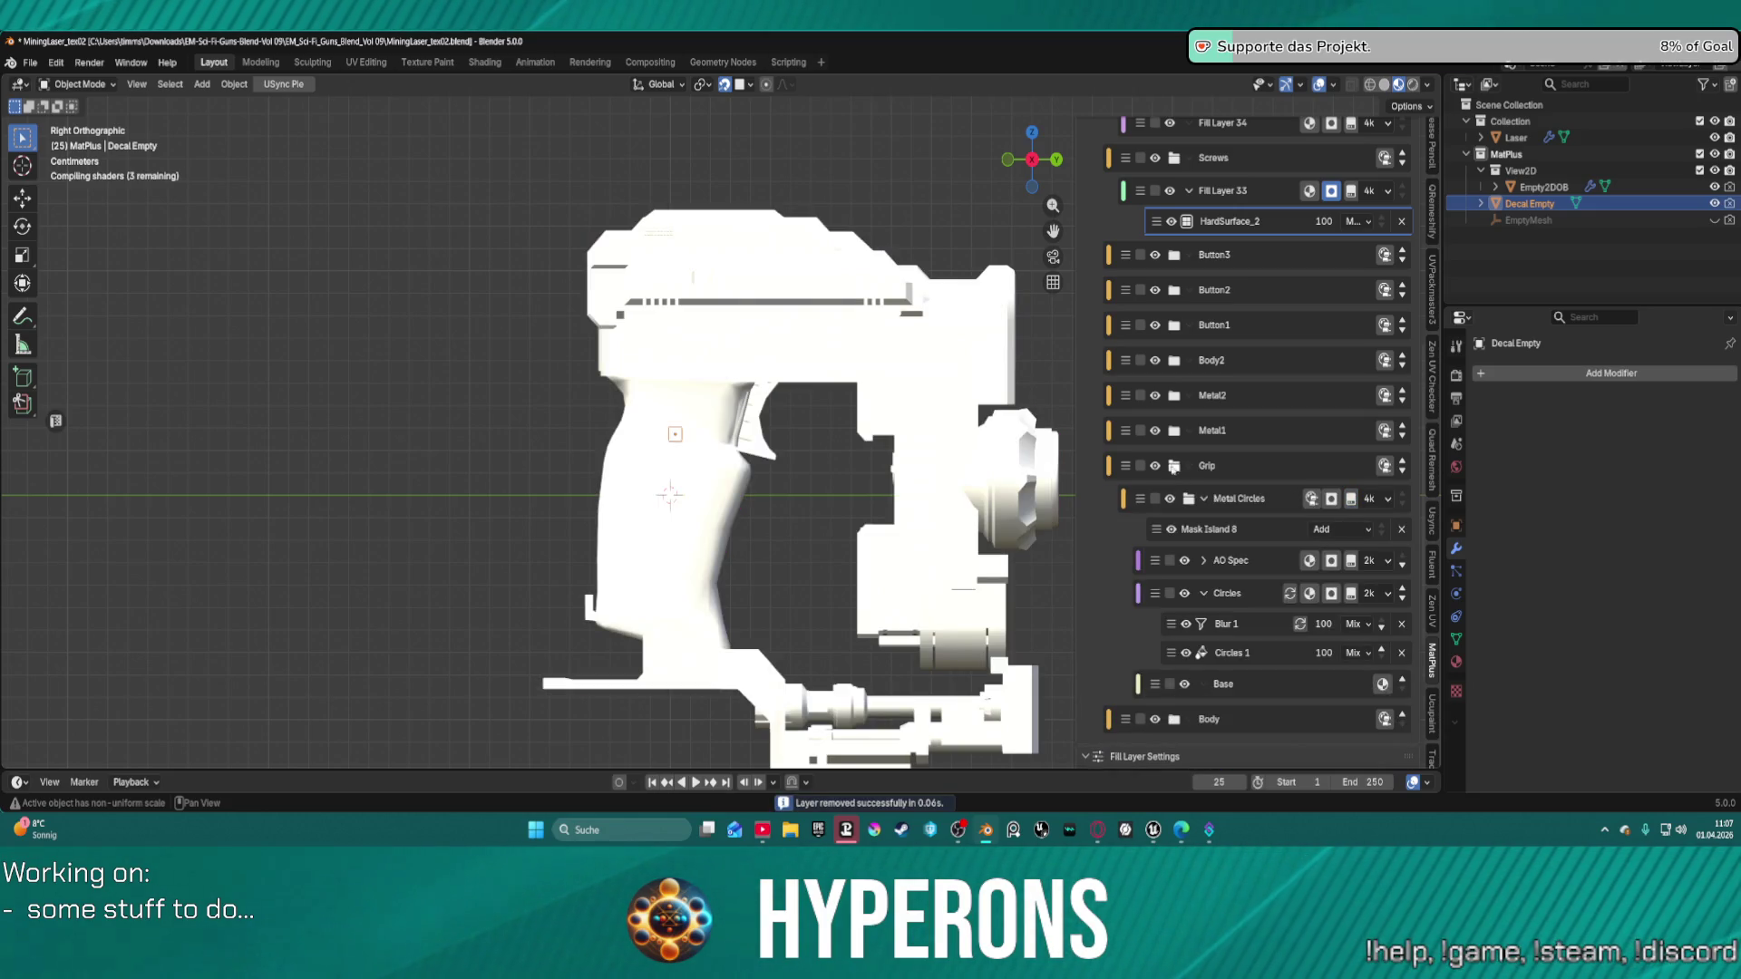
left_click(1175, 465)
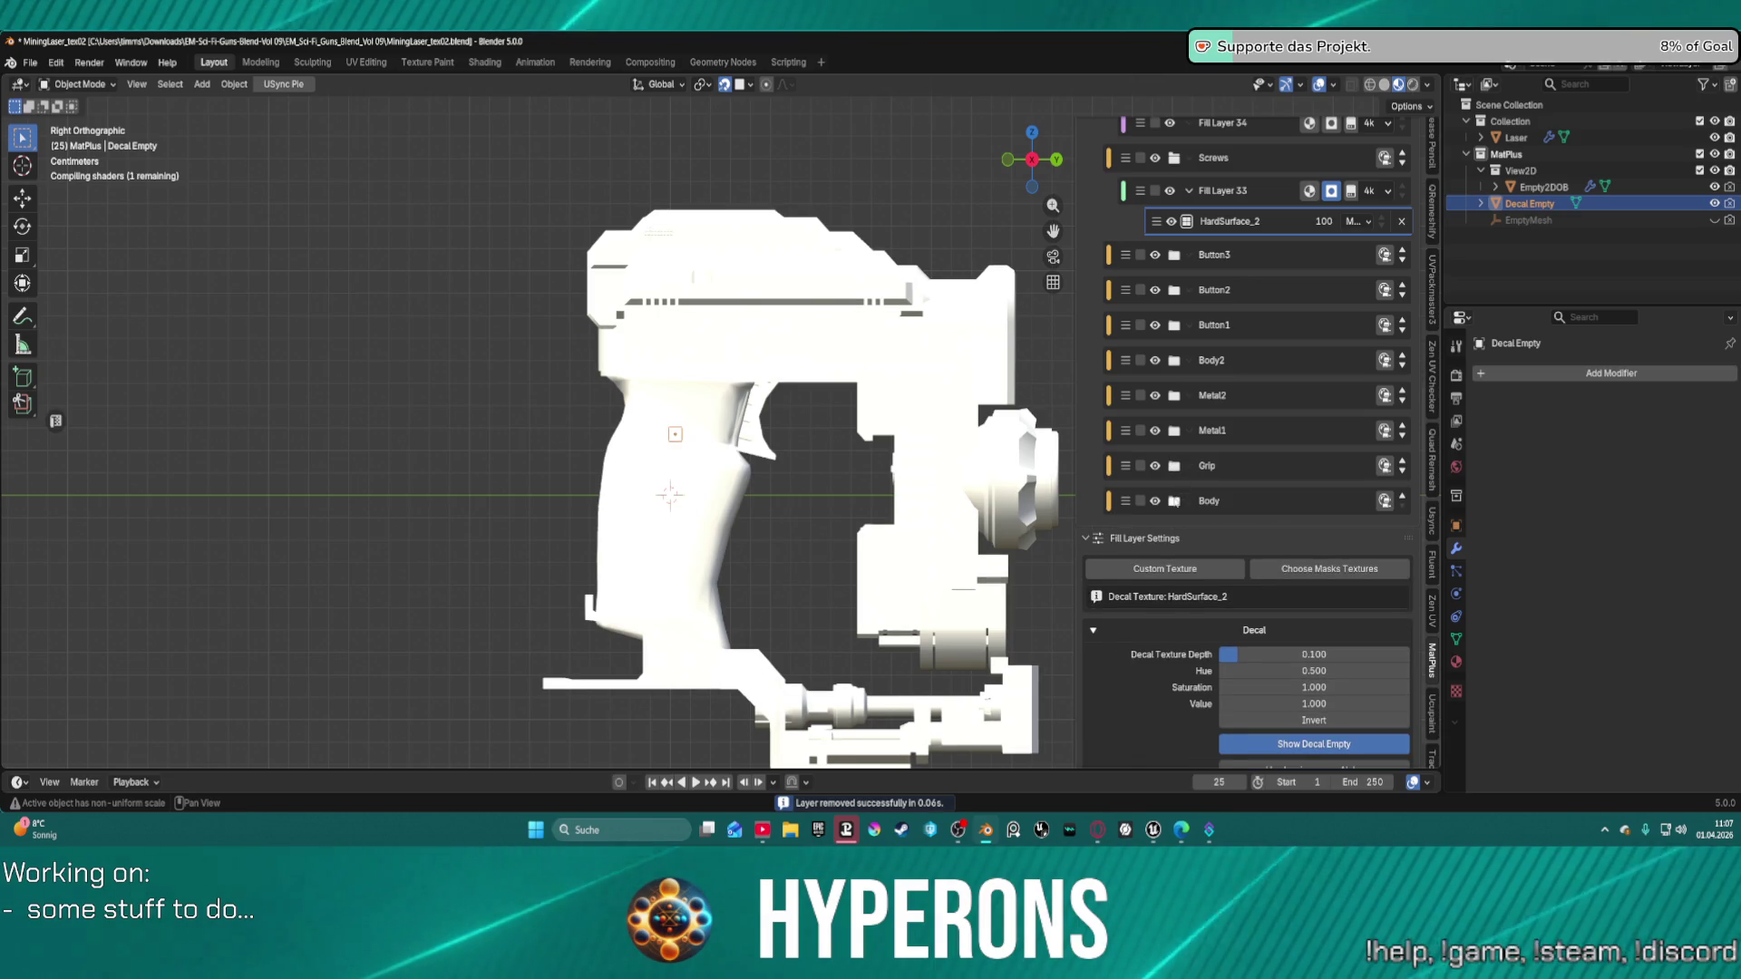
left_click(1242, 507)
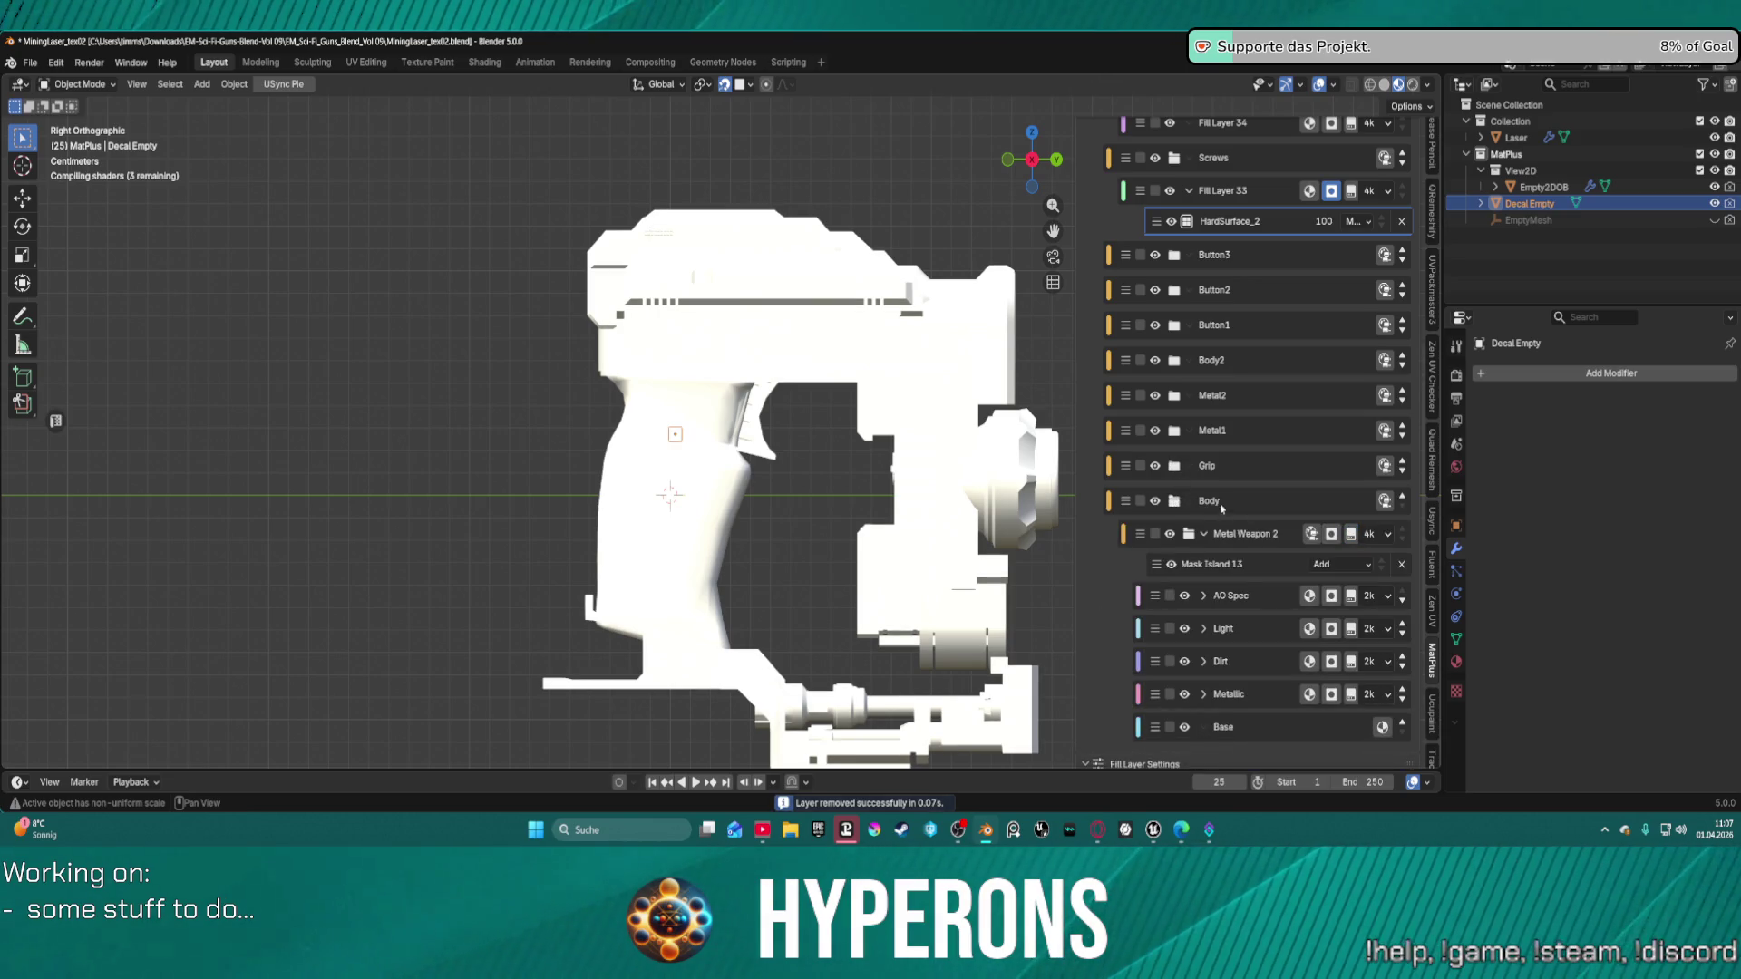
left_click(1175, 501)
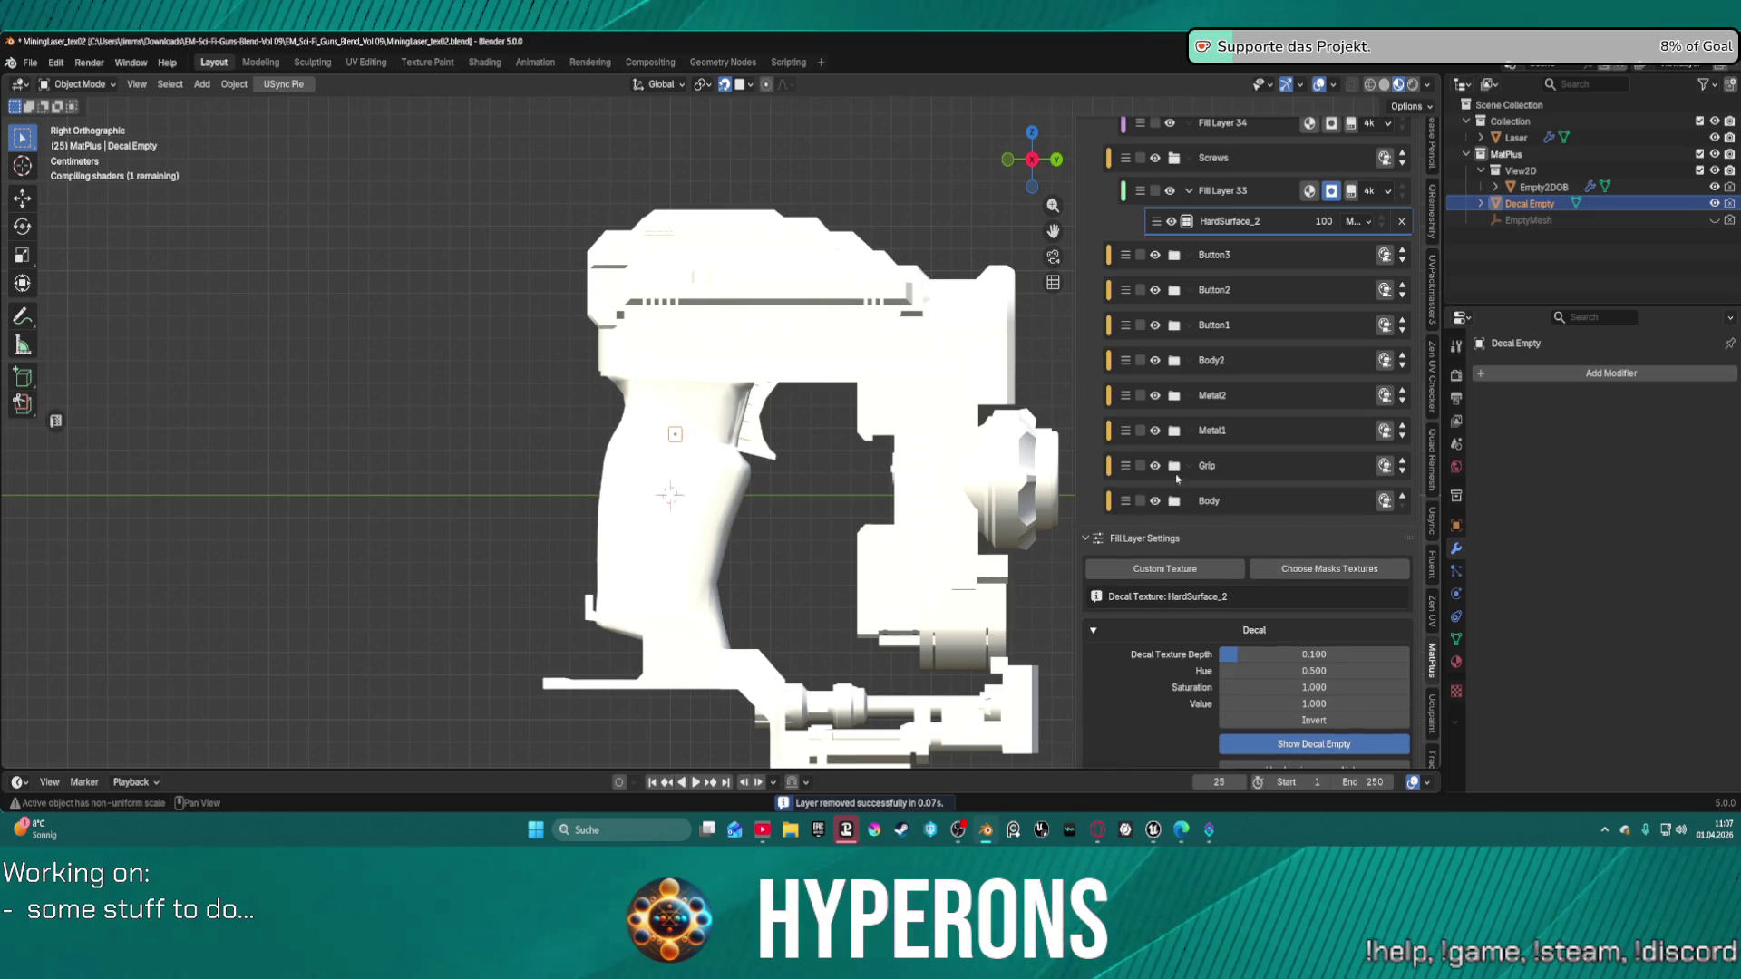
left_click(1175, 431)
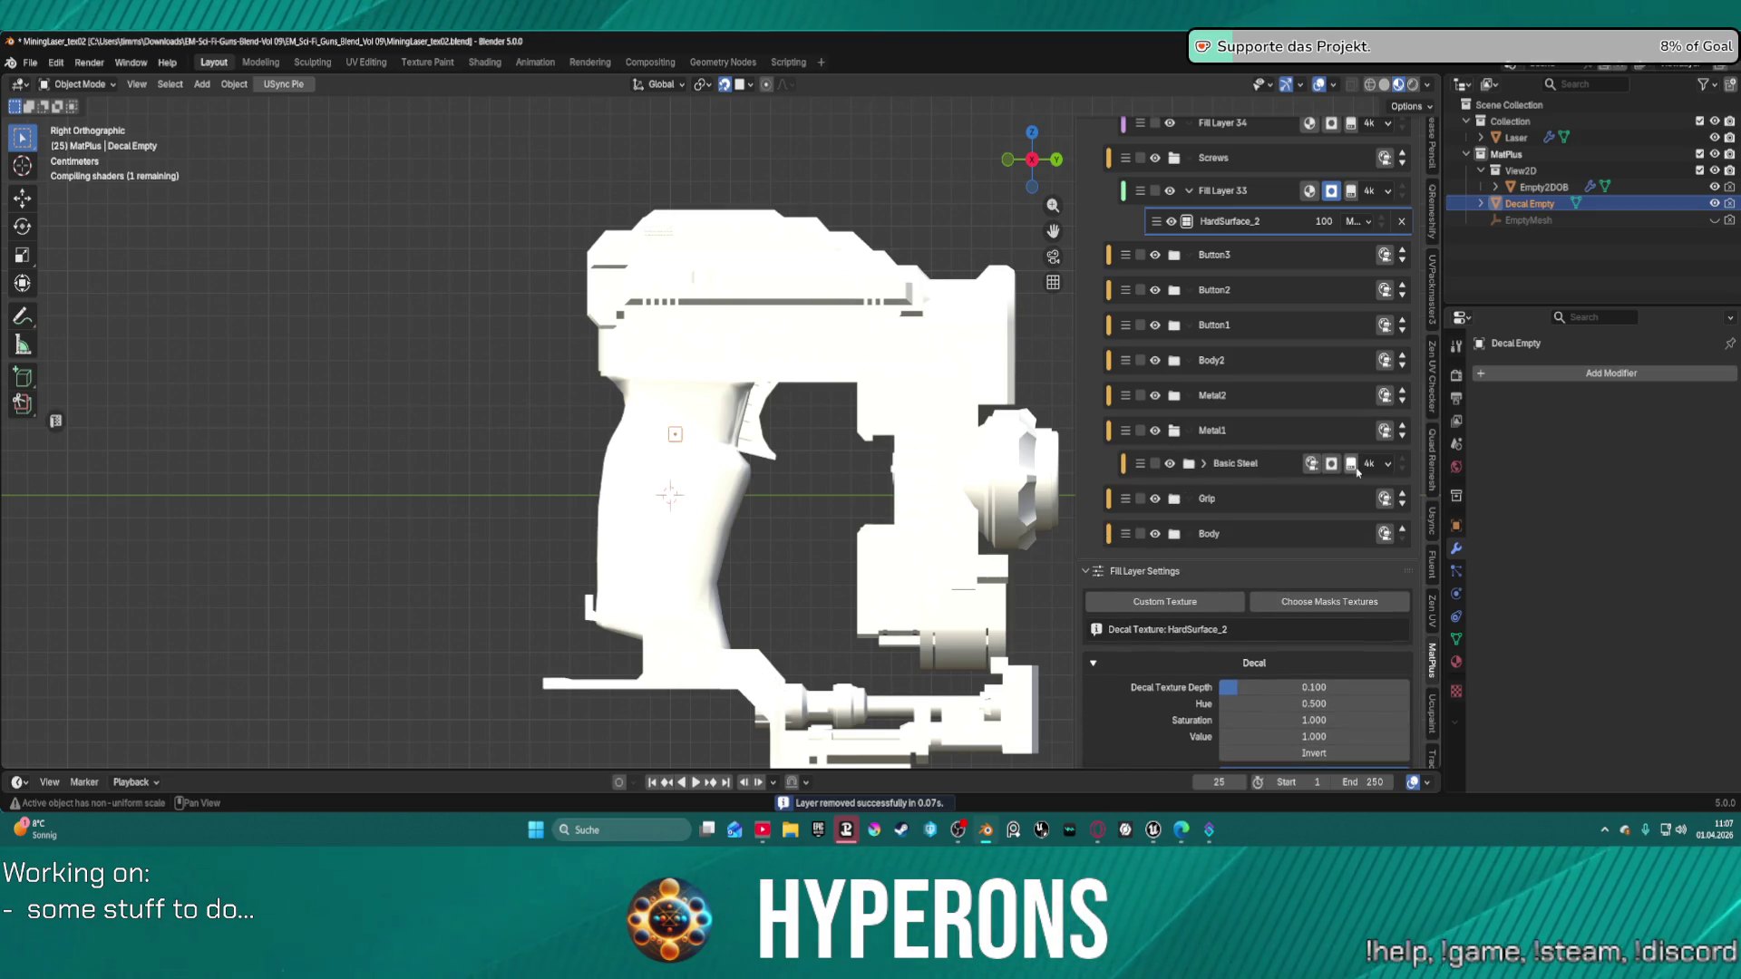
scroll(684, 428, "up", 5)
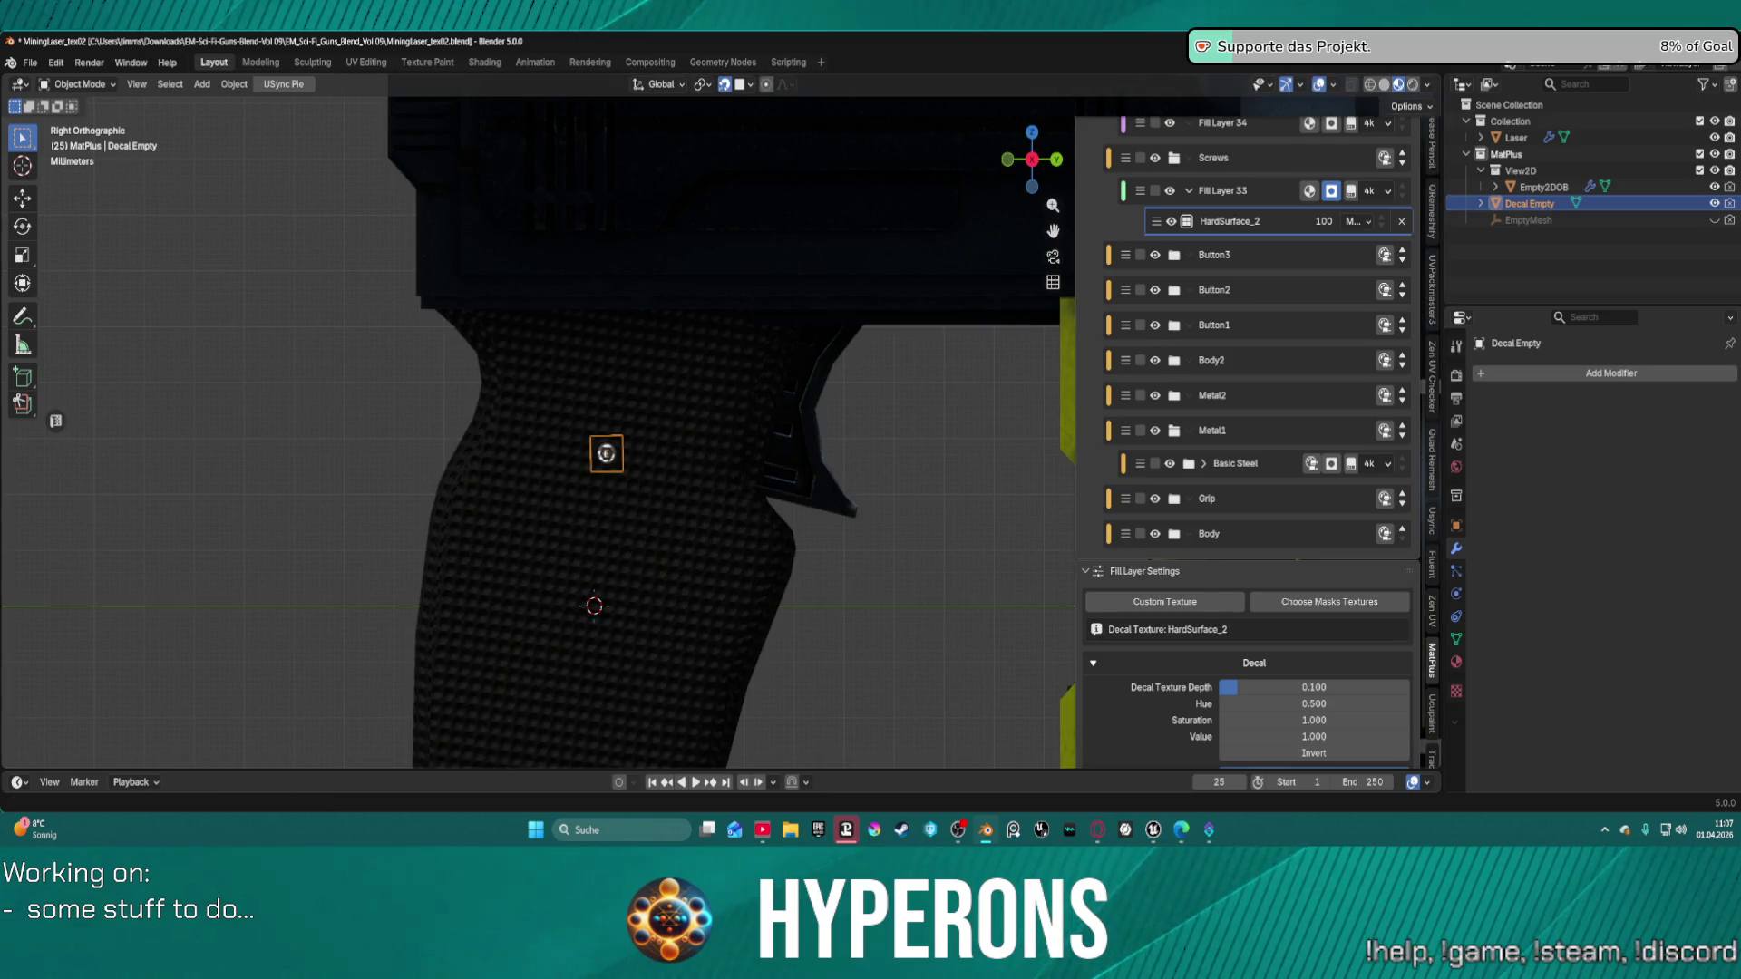
Scale the Decal Empty for the HardSurface_2 screw decal on the grip up to 1.310.
scroll(726, 422, "up", 6)
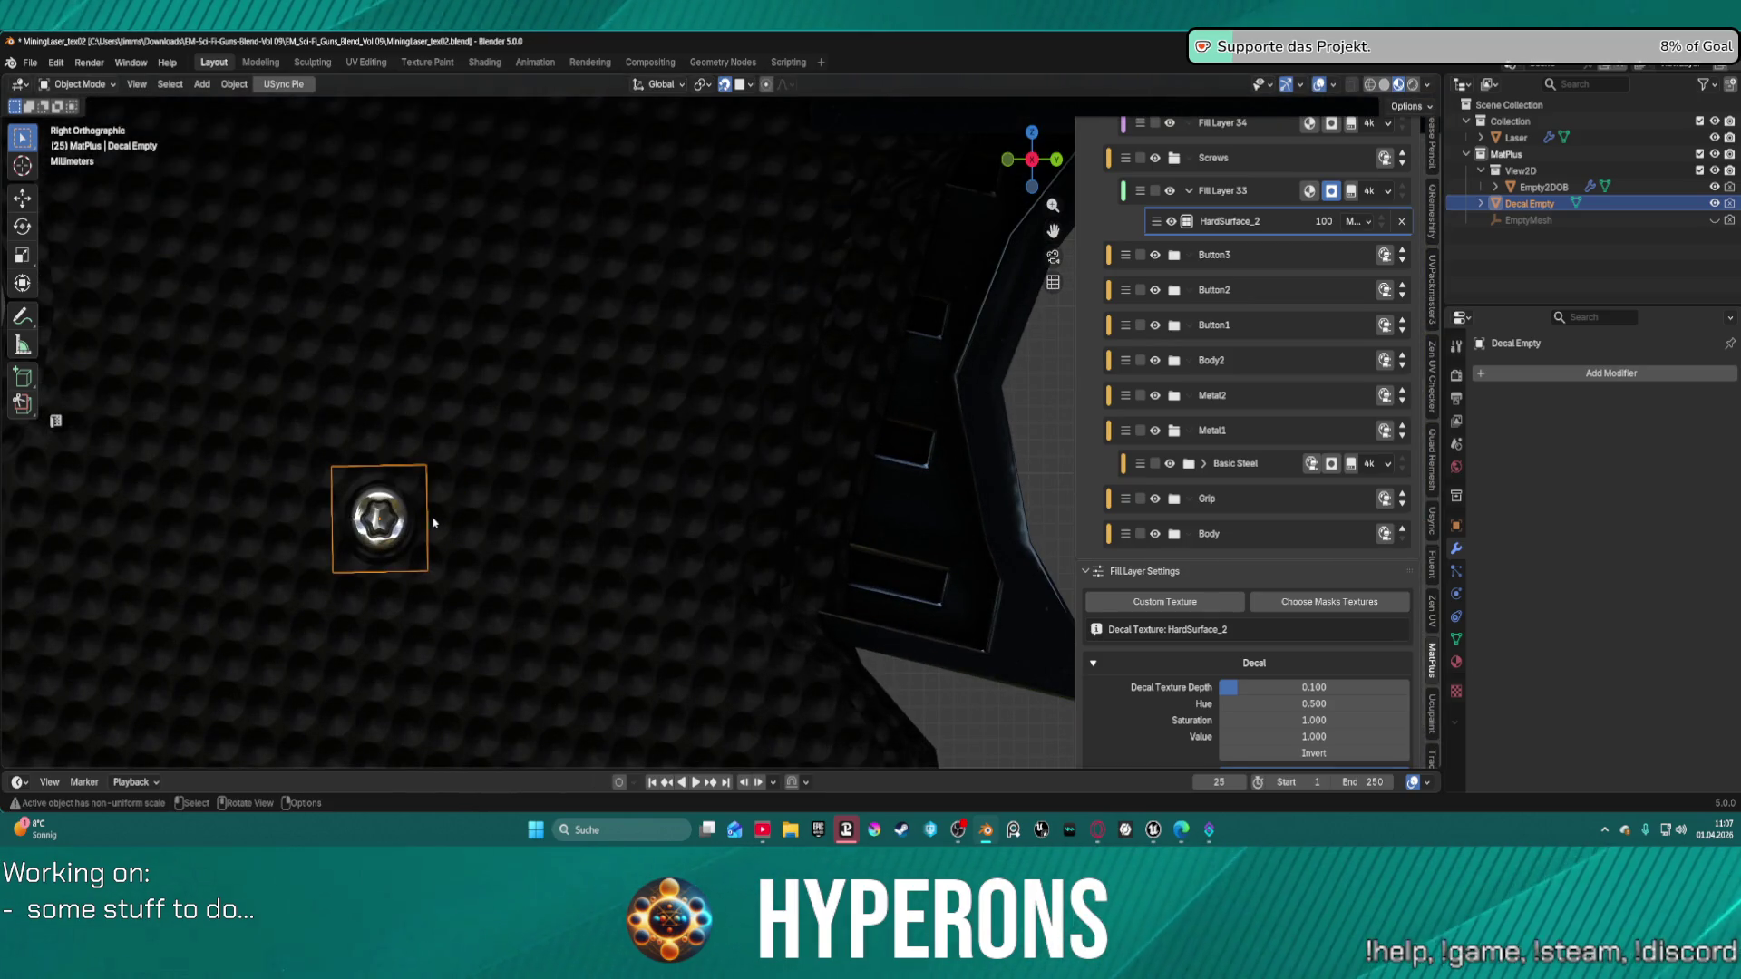
scroll(433, 523, "down", 4)
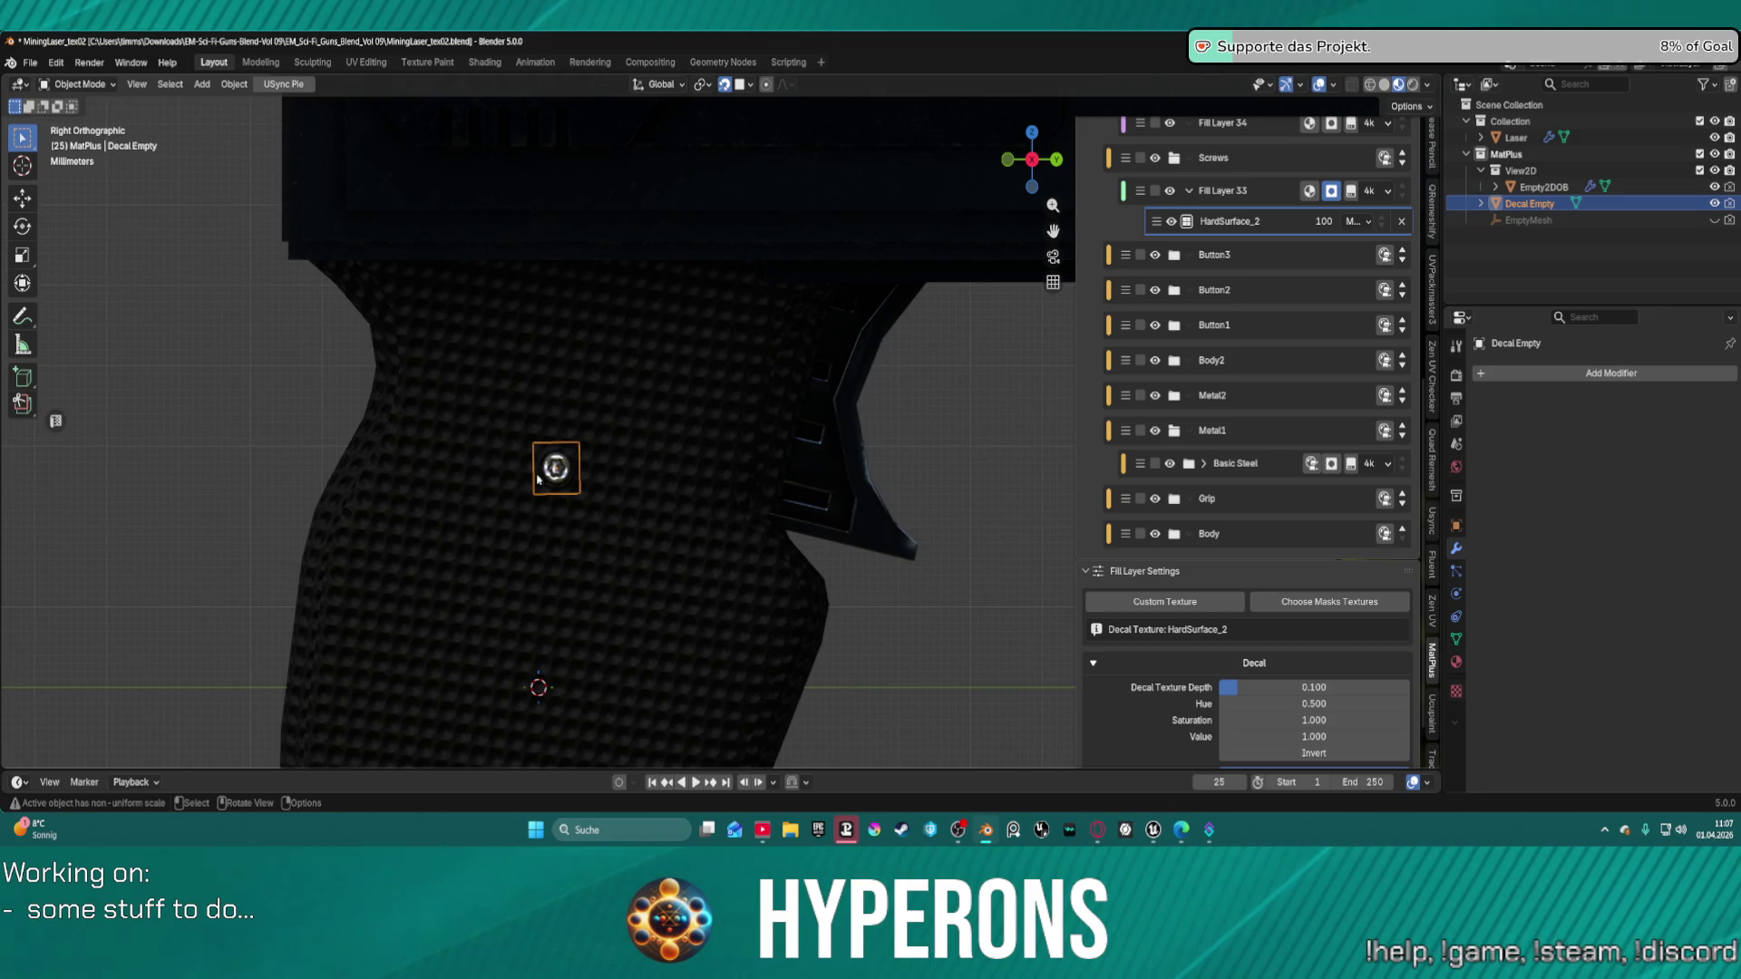
scroll(566, 475, "down", 2)
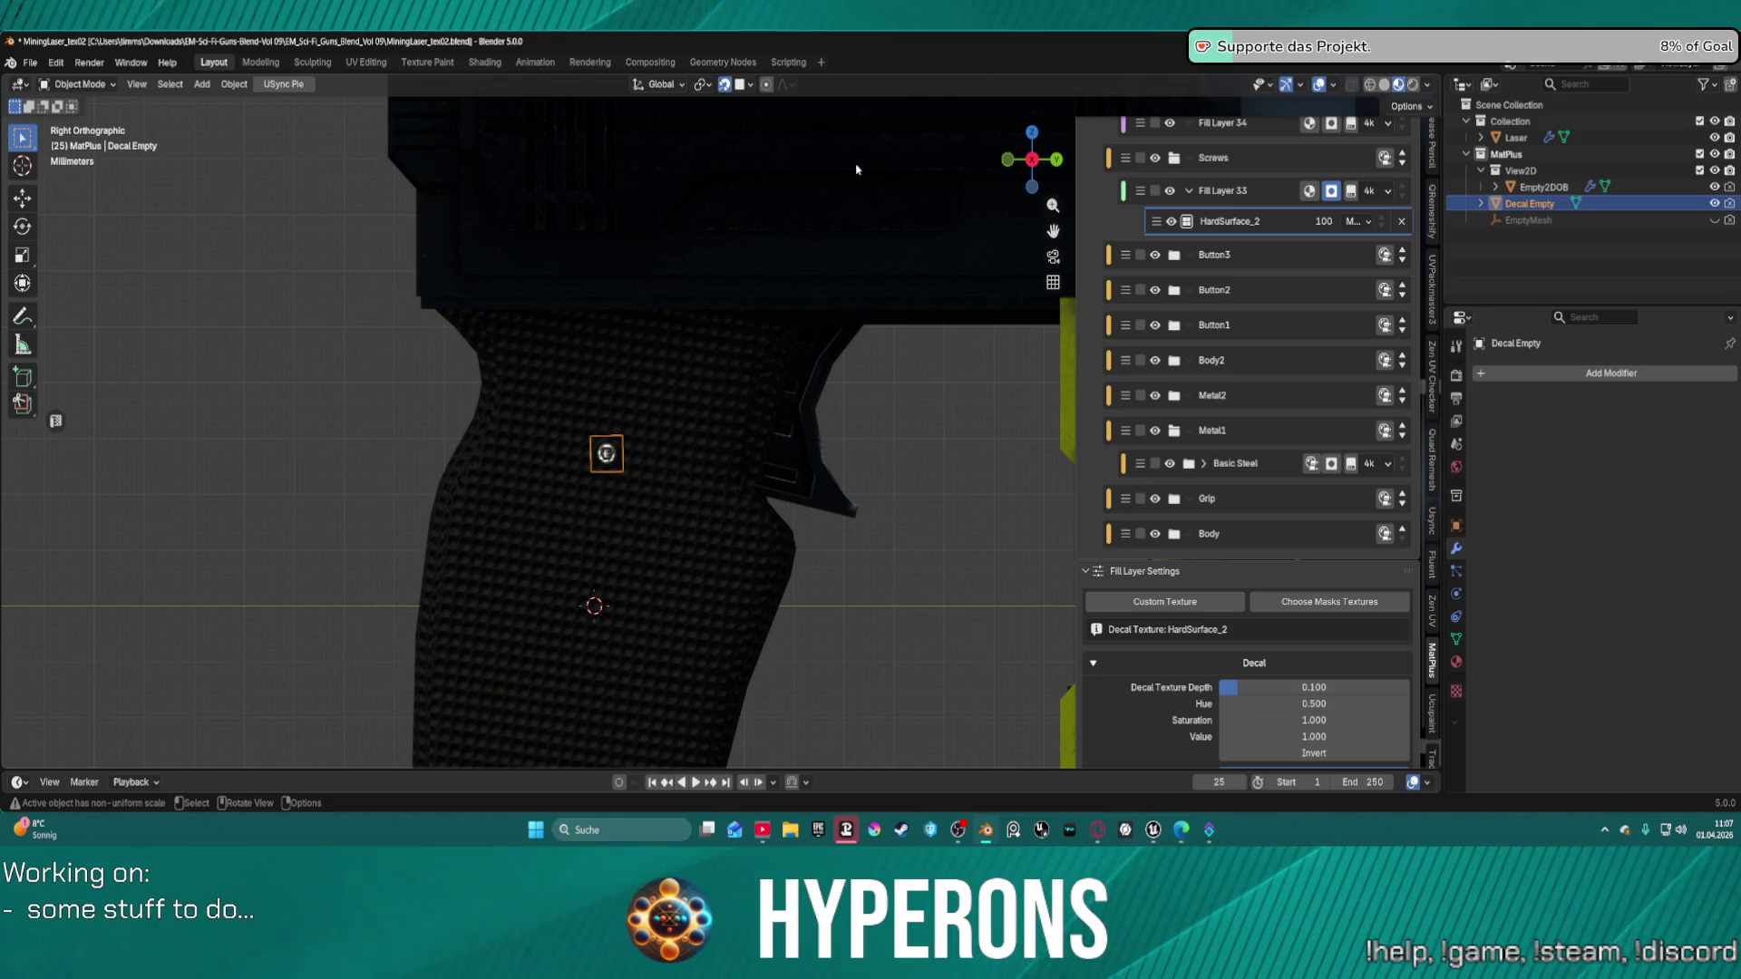
key("s")
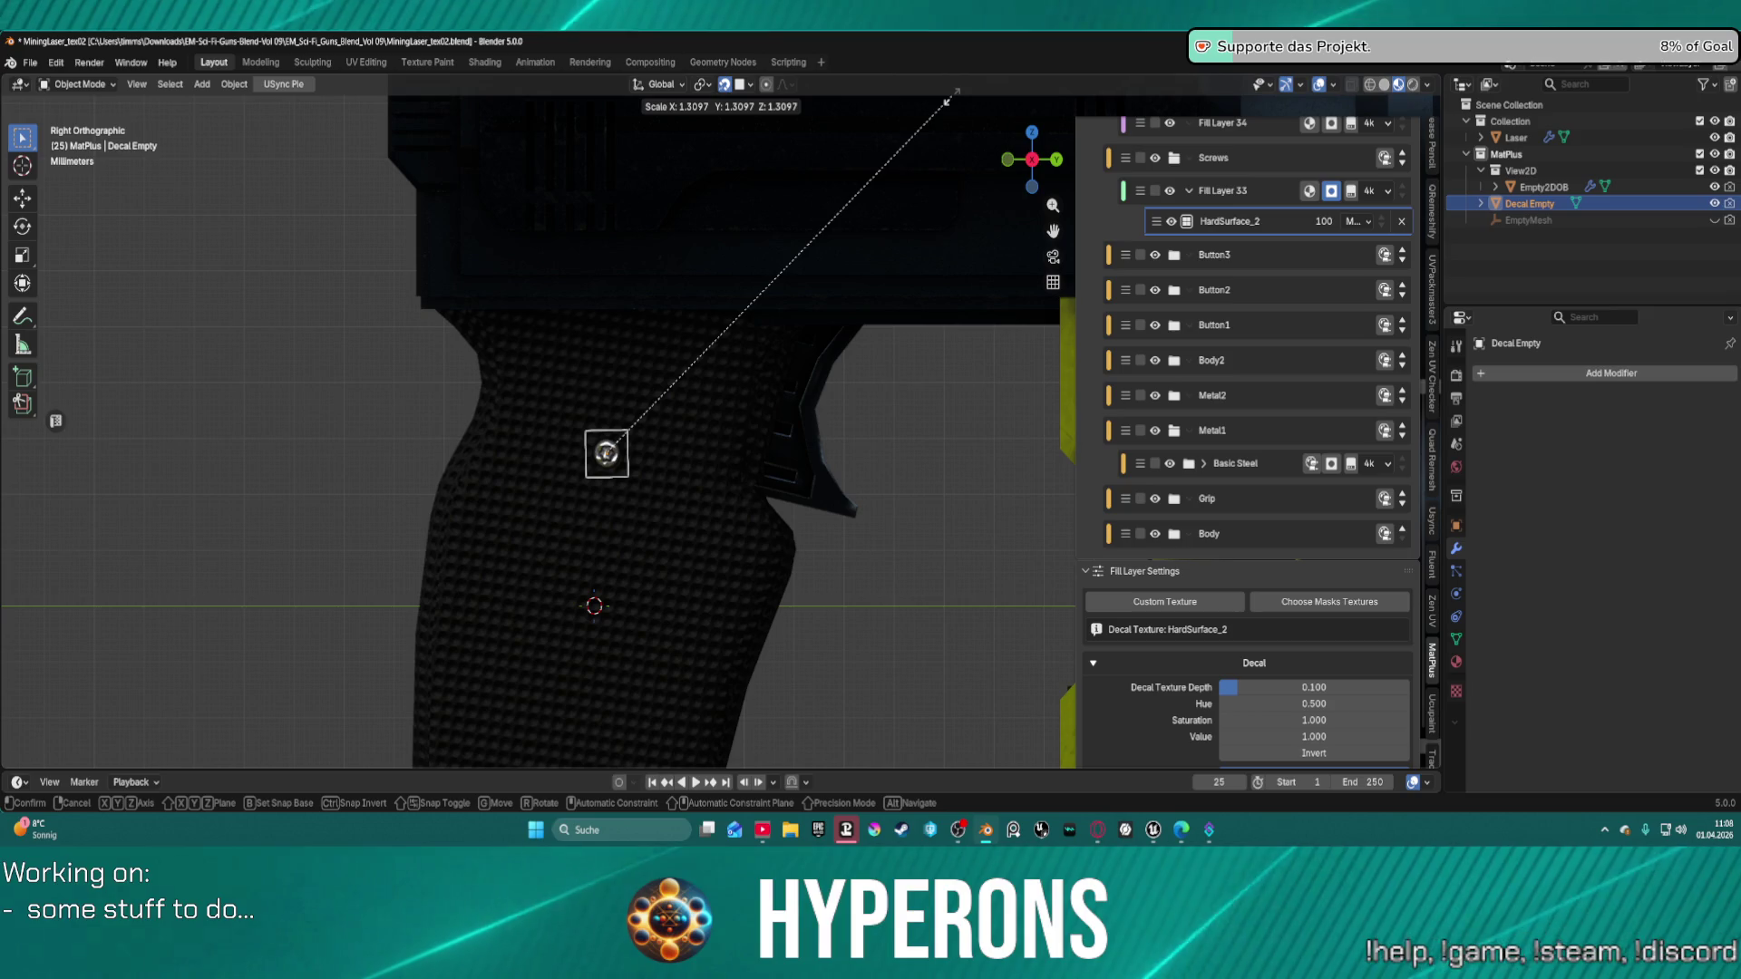
left_click(886, 128)
scroll(607, 500, "up", 3)
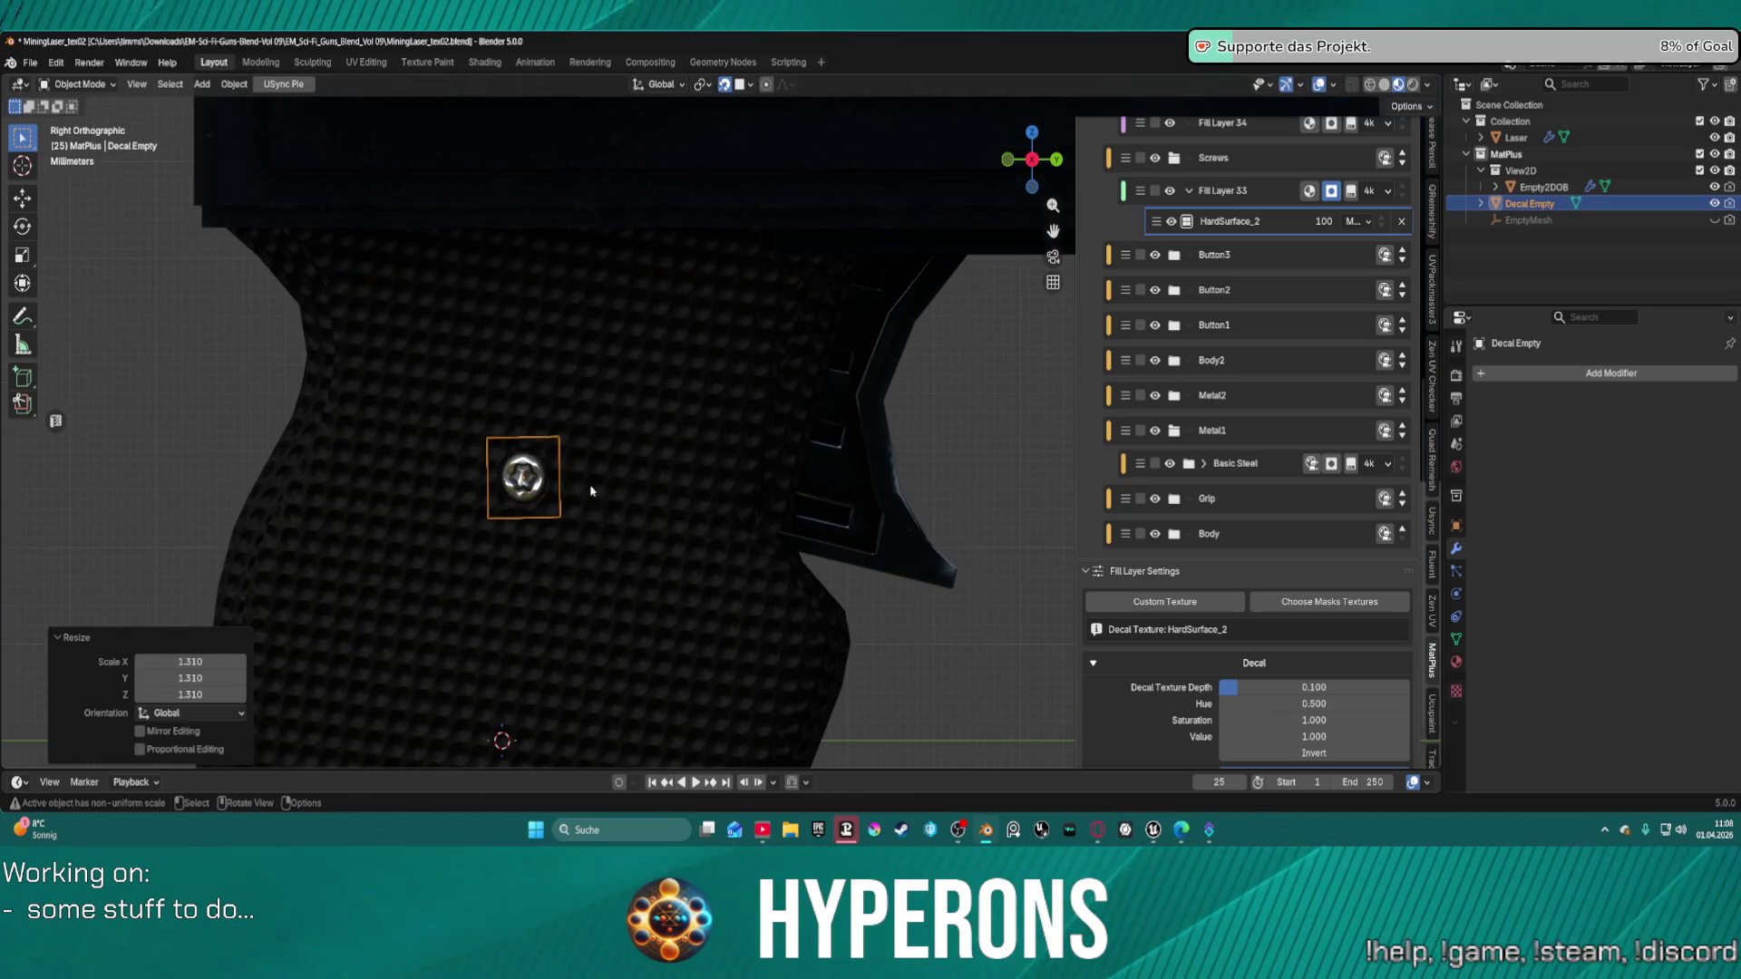
scroll(590, 491, "down", 8)
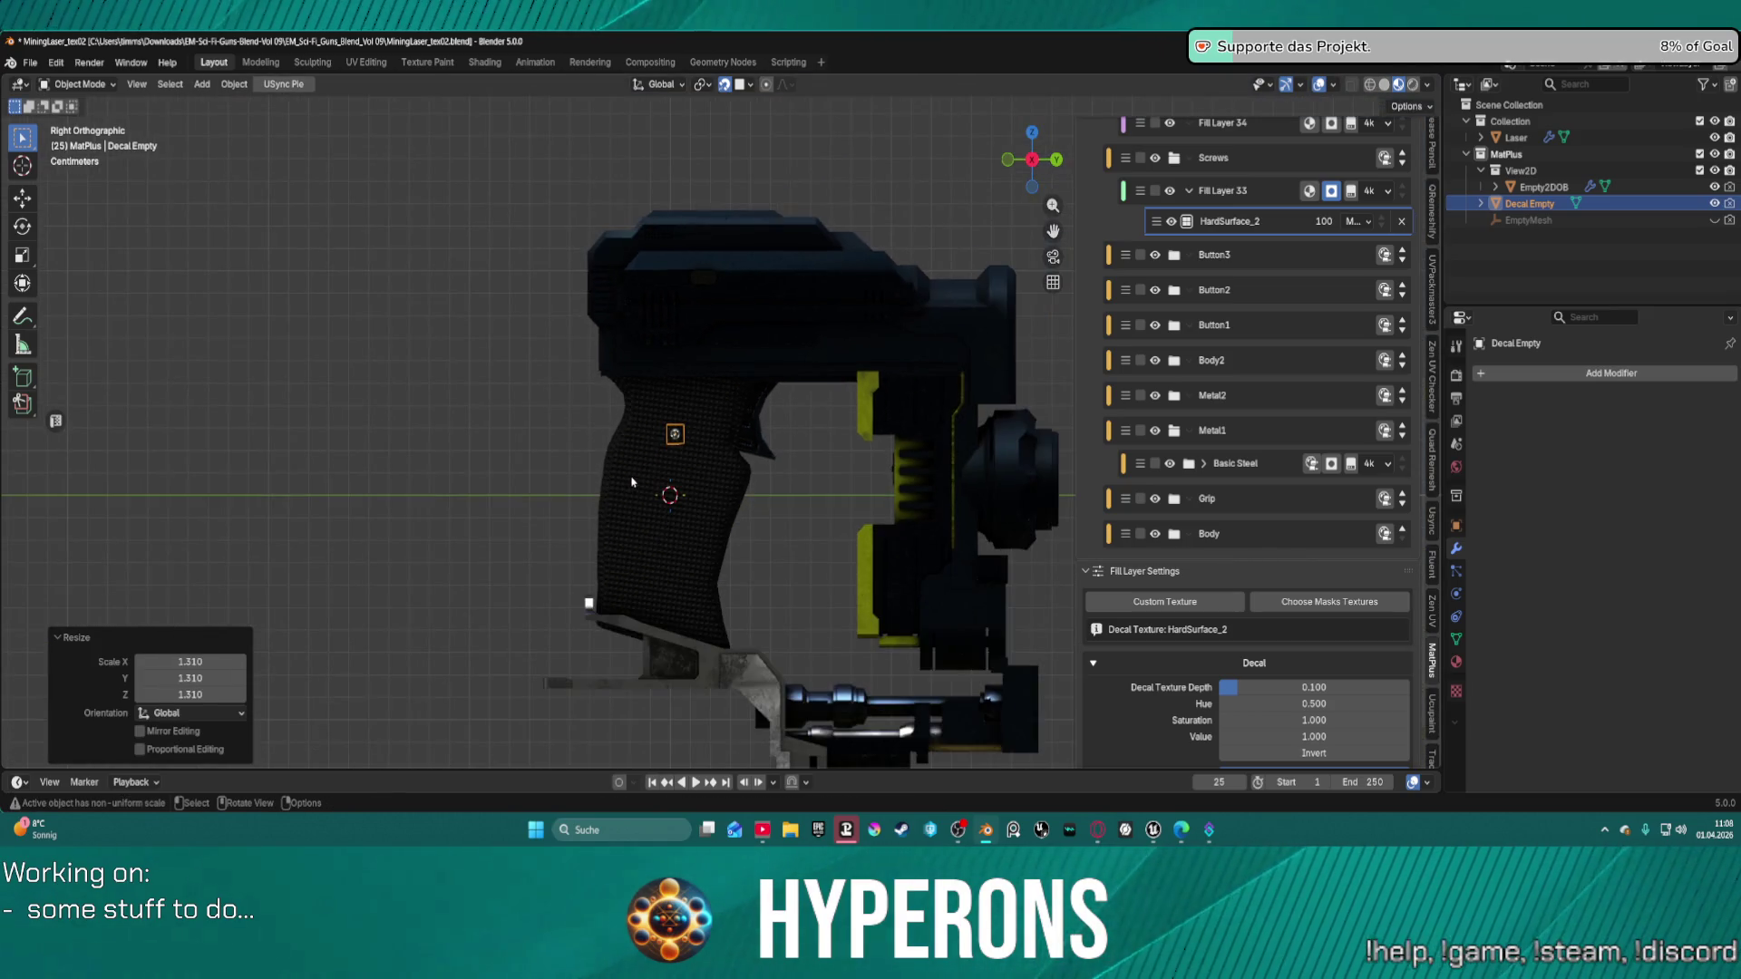
scroll(632, 482, "up", 3)
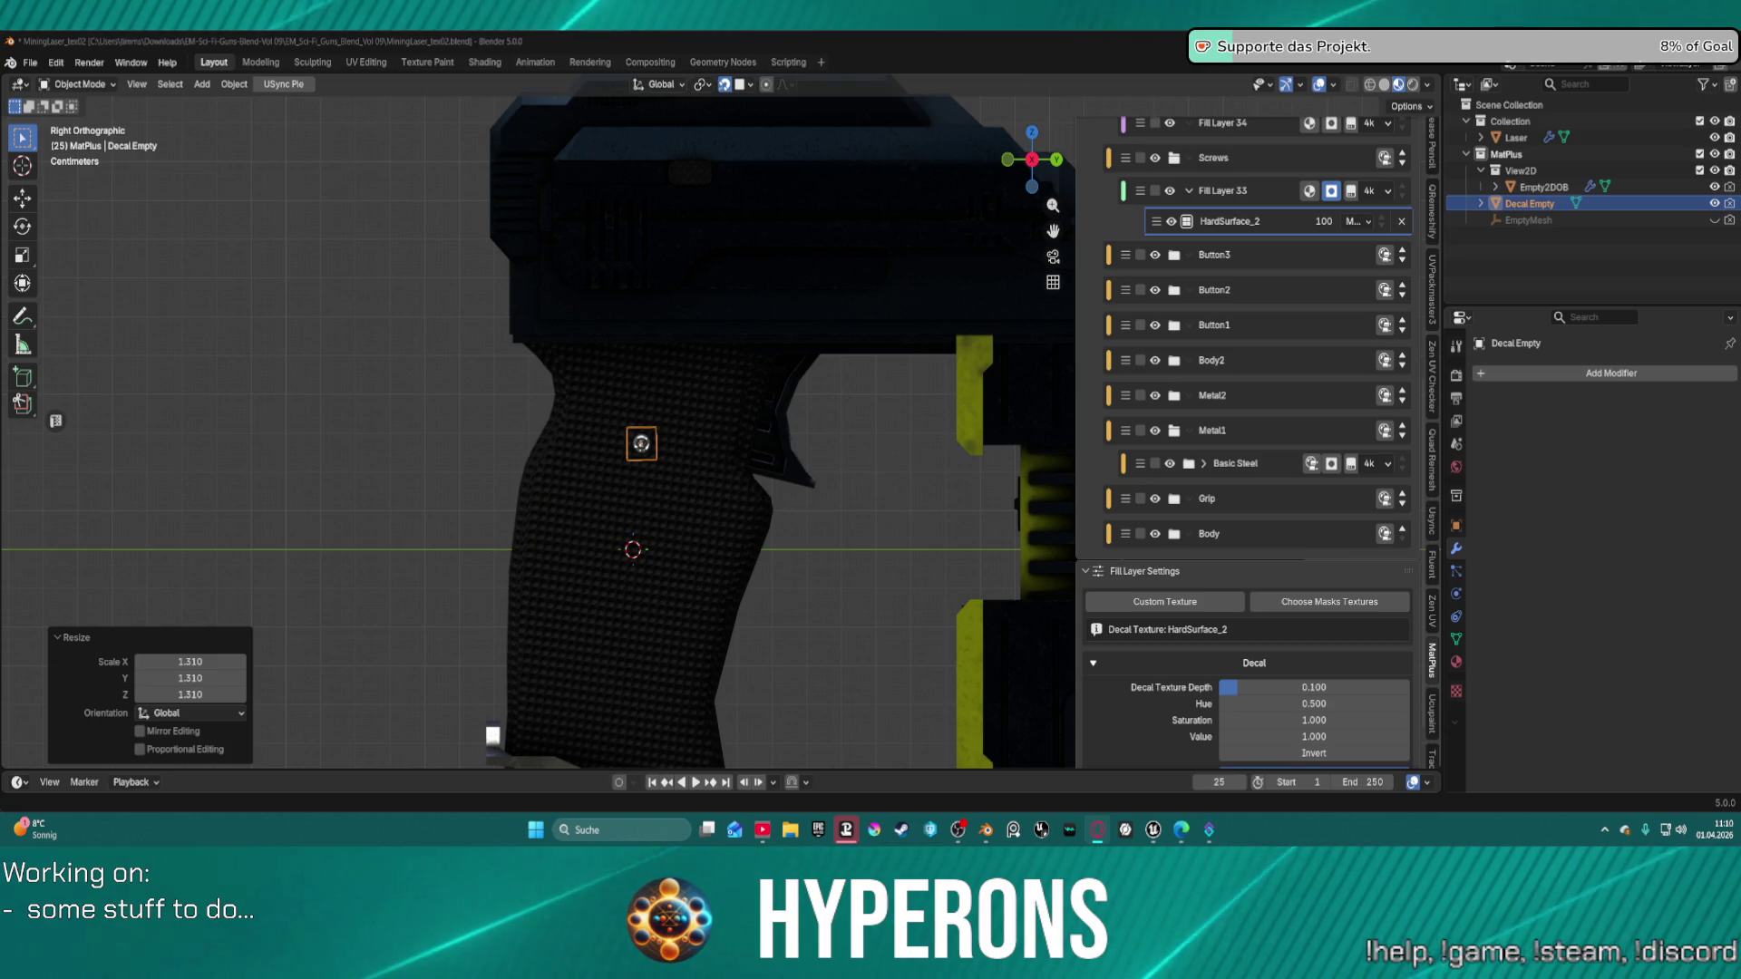
Open the MatPlus manual's Layers > Interface Overview page and scroll through it.
left_click(868, 298)
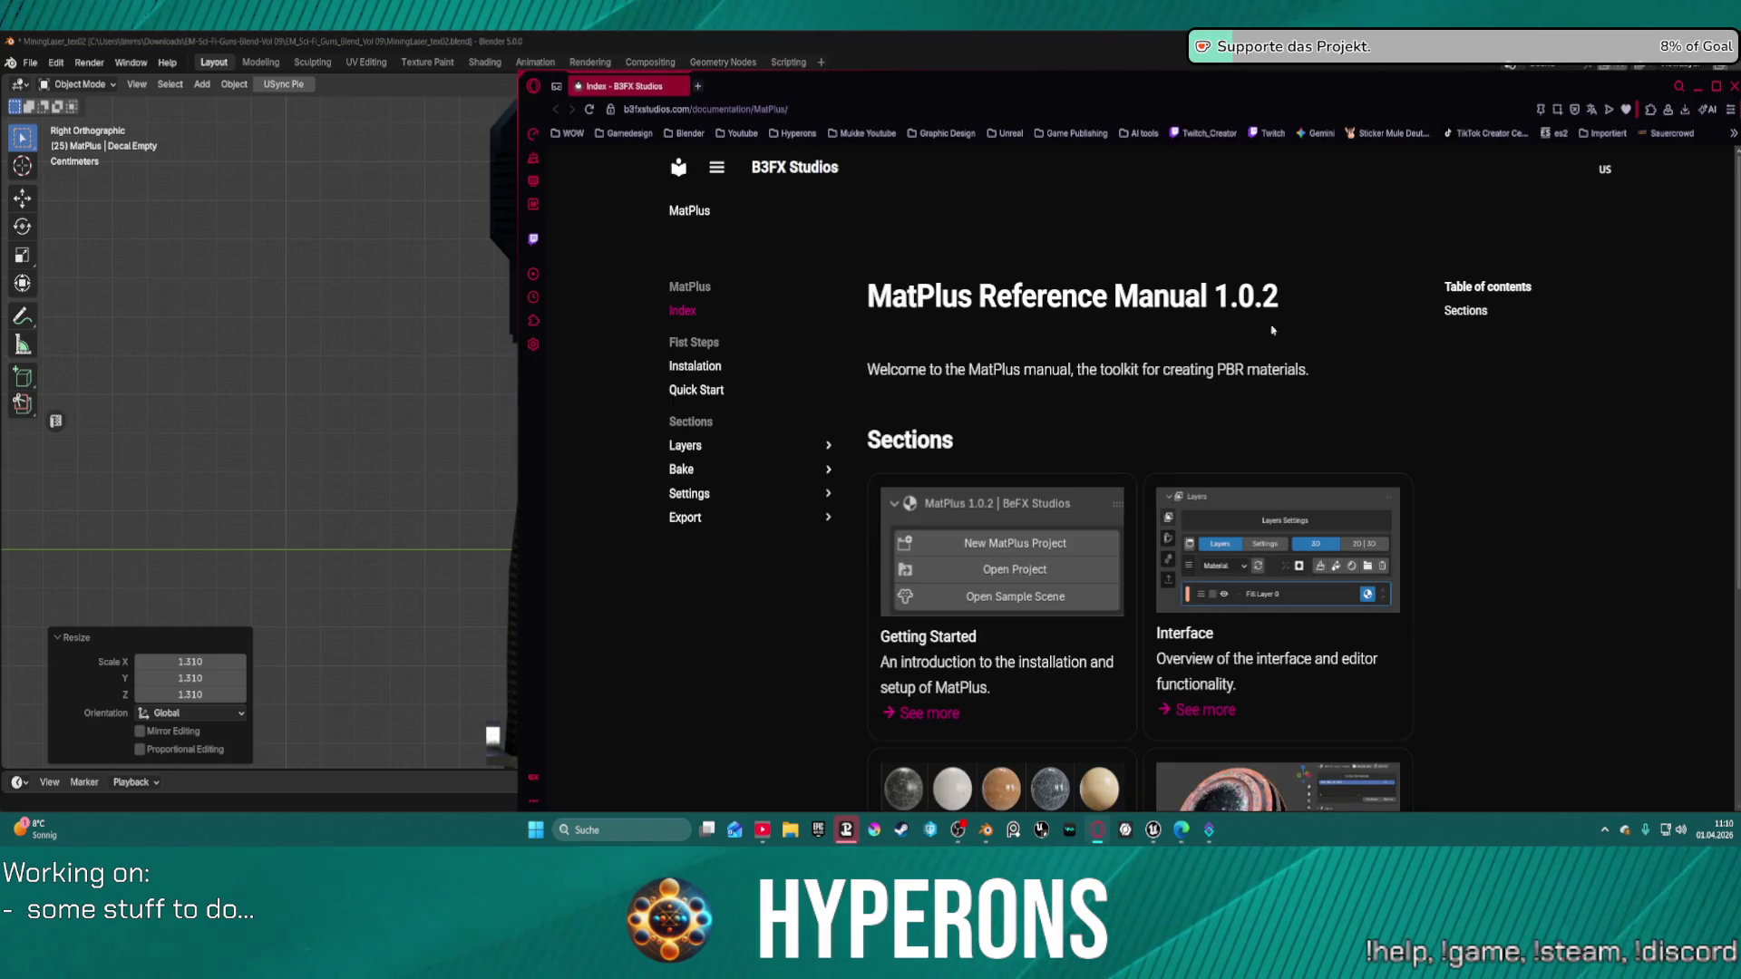
scroll(1082, 405, "down", 3)
scroll(770, 365, "up", 1)
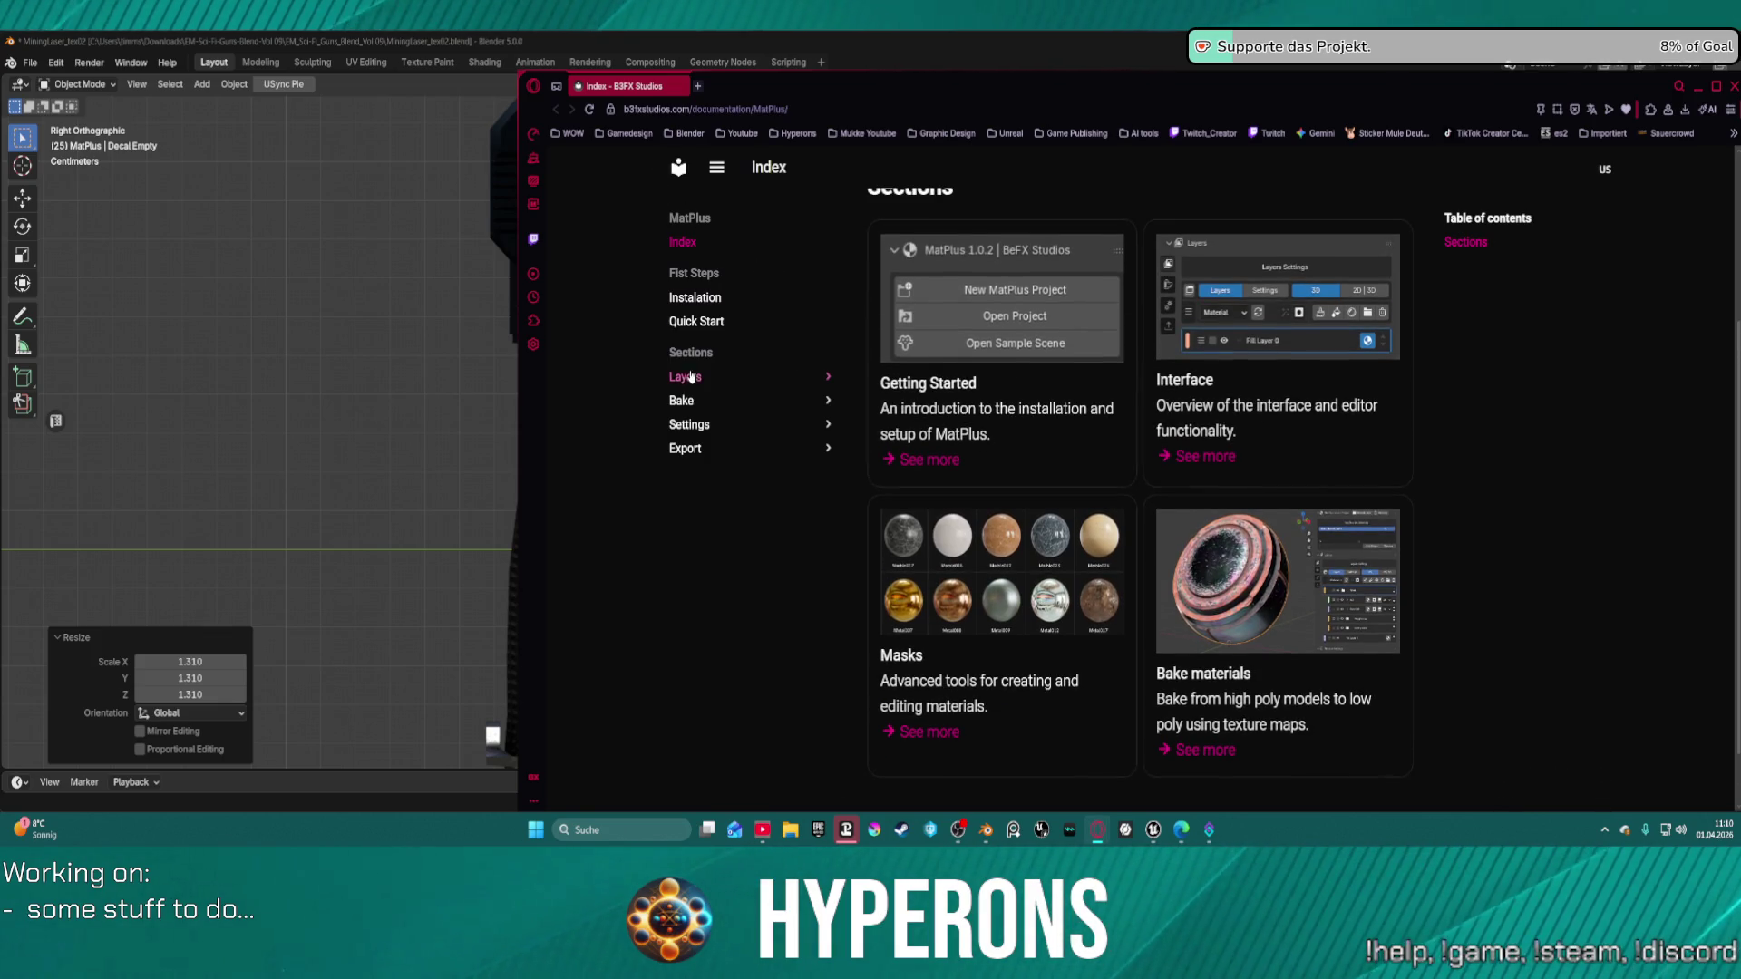
left_click(725, 379)
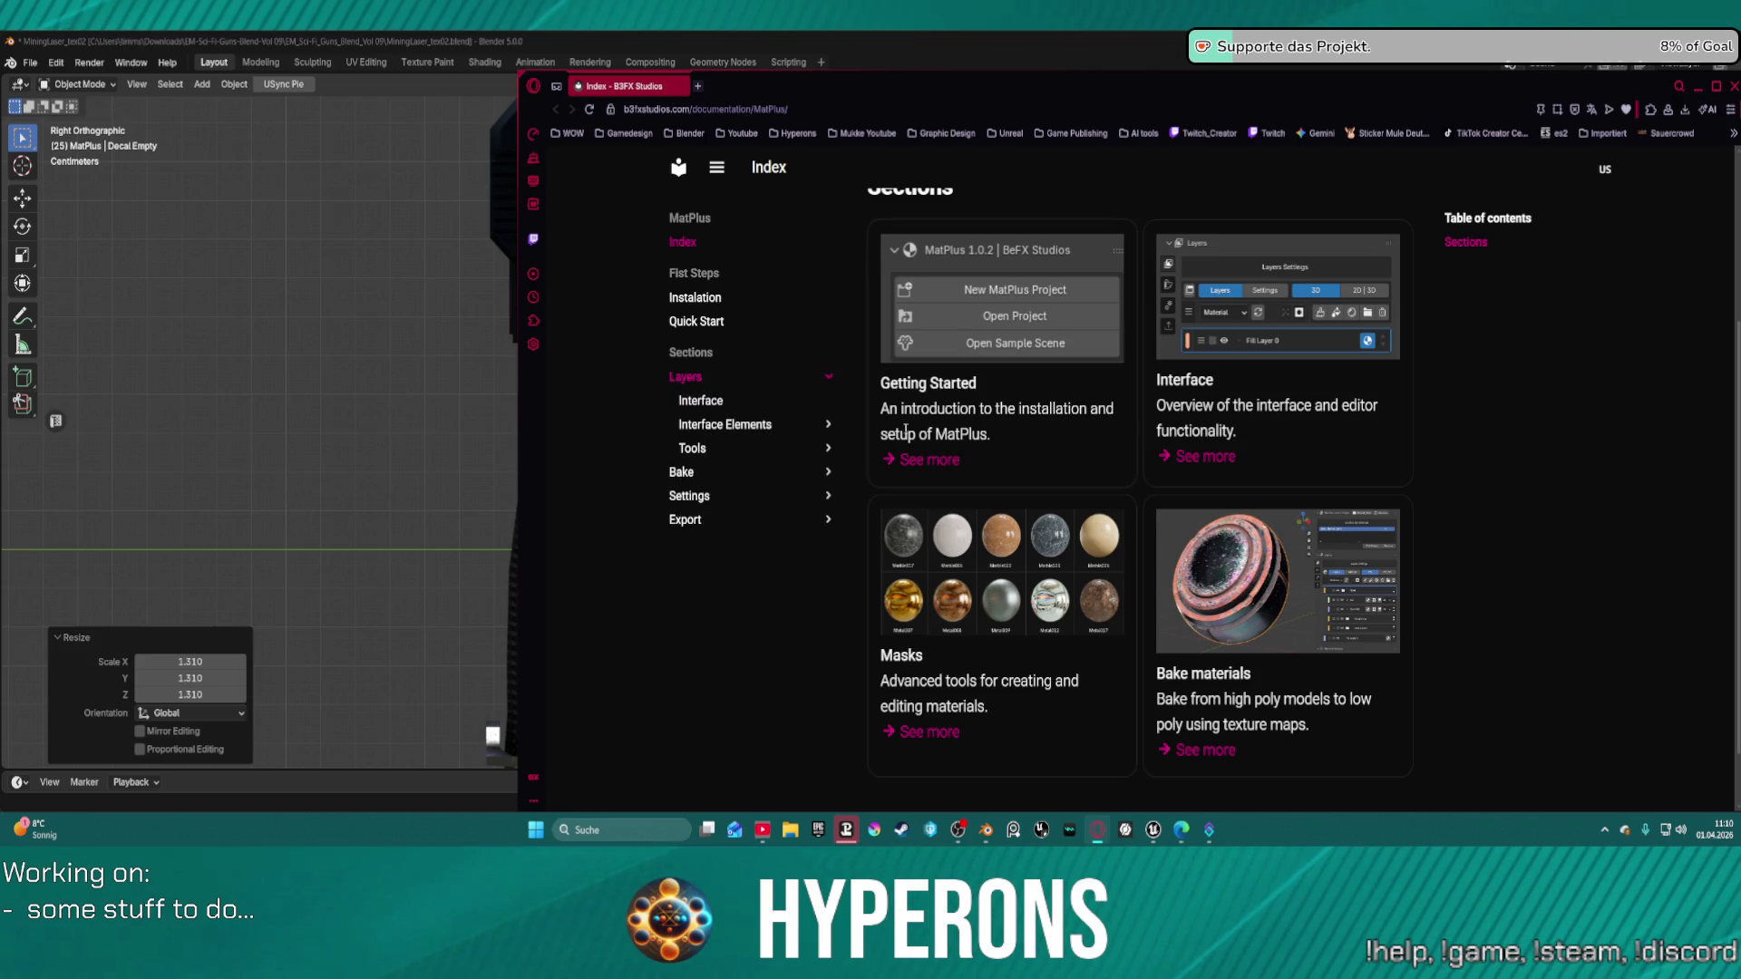
left_click(731, 401)
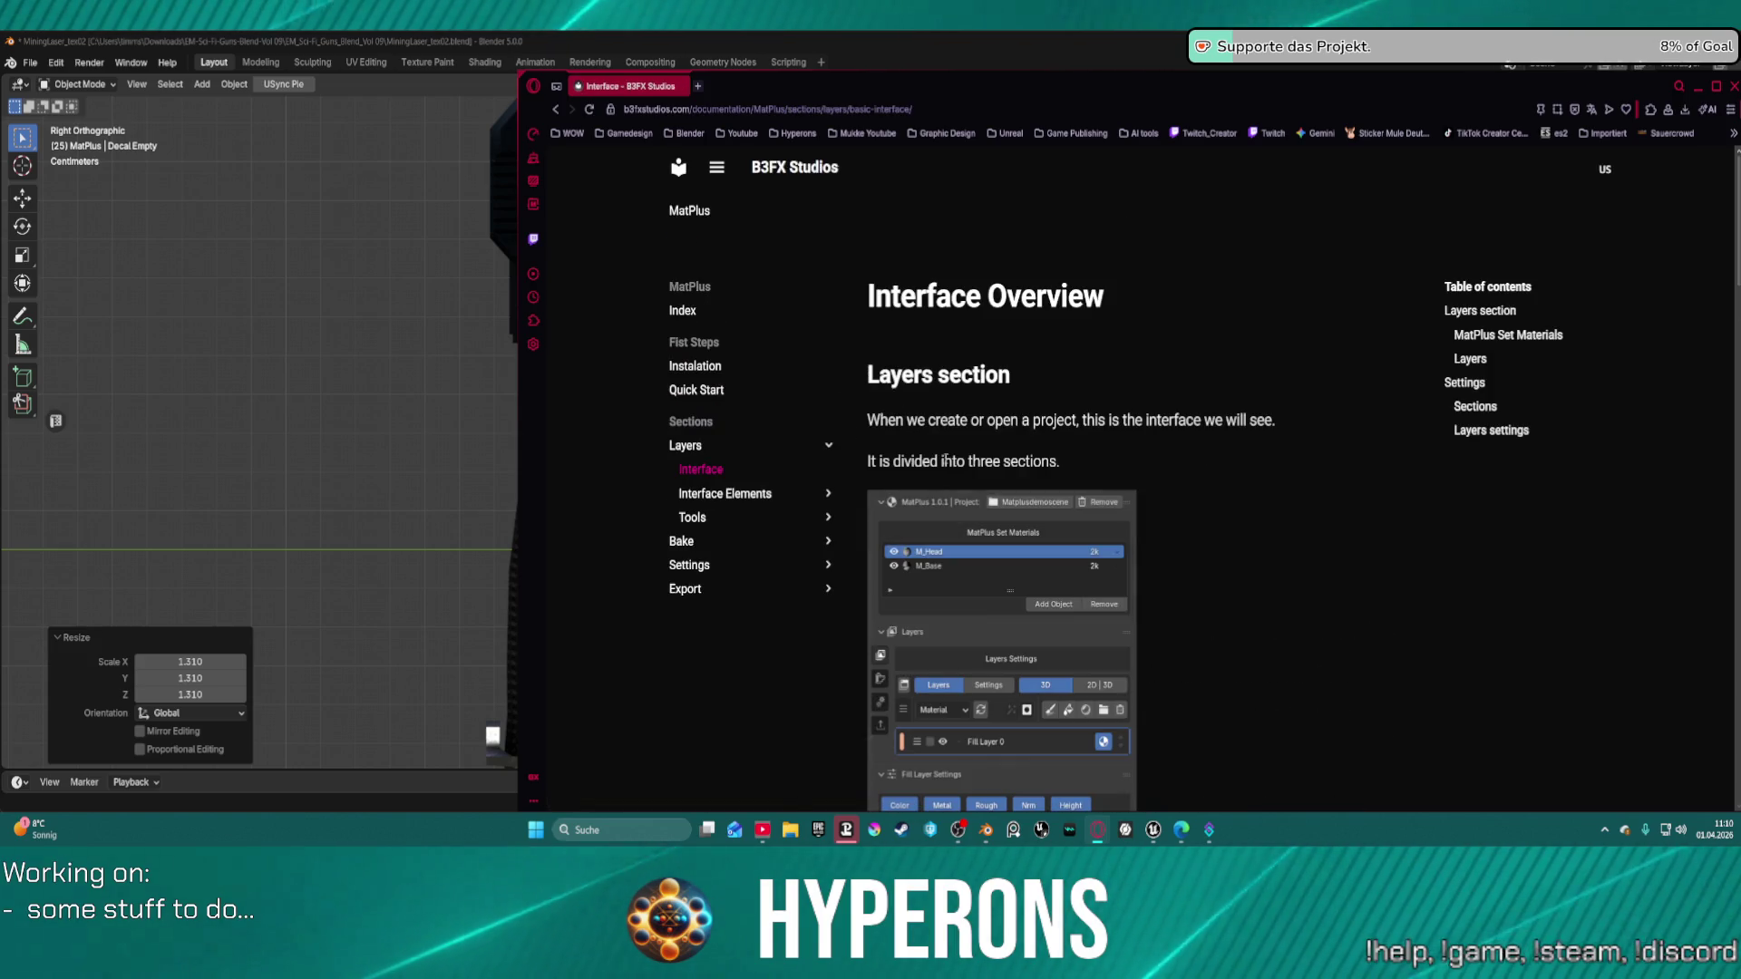
scroll(1210, 527, "down", 3)
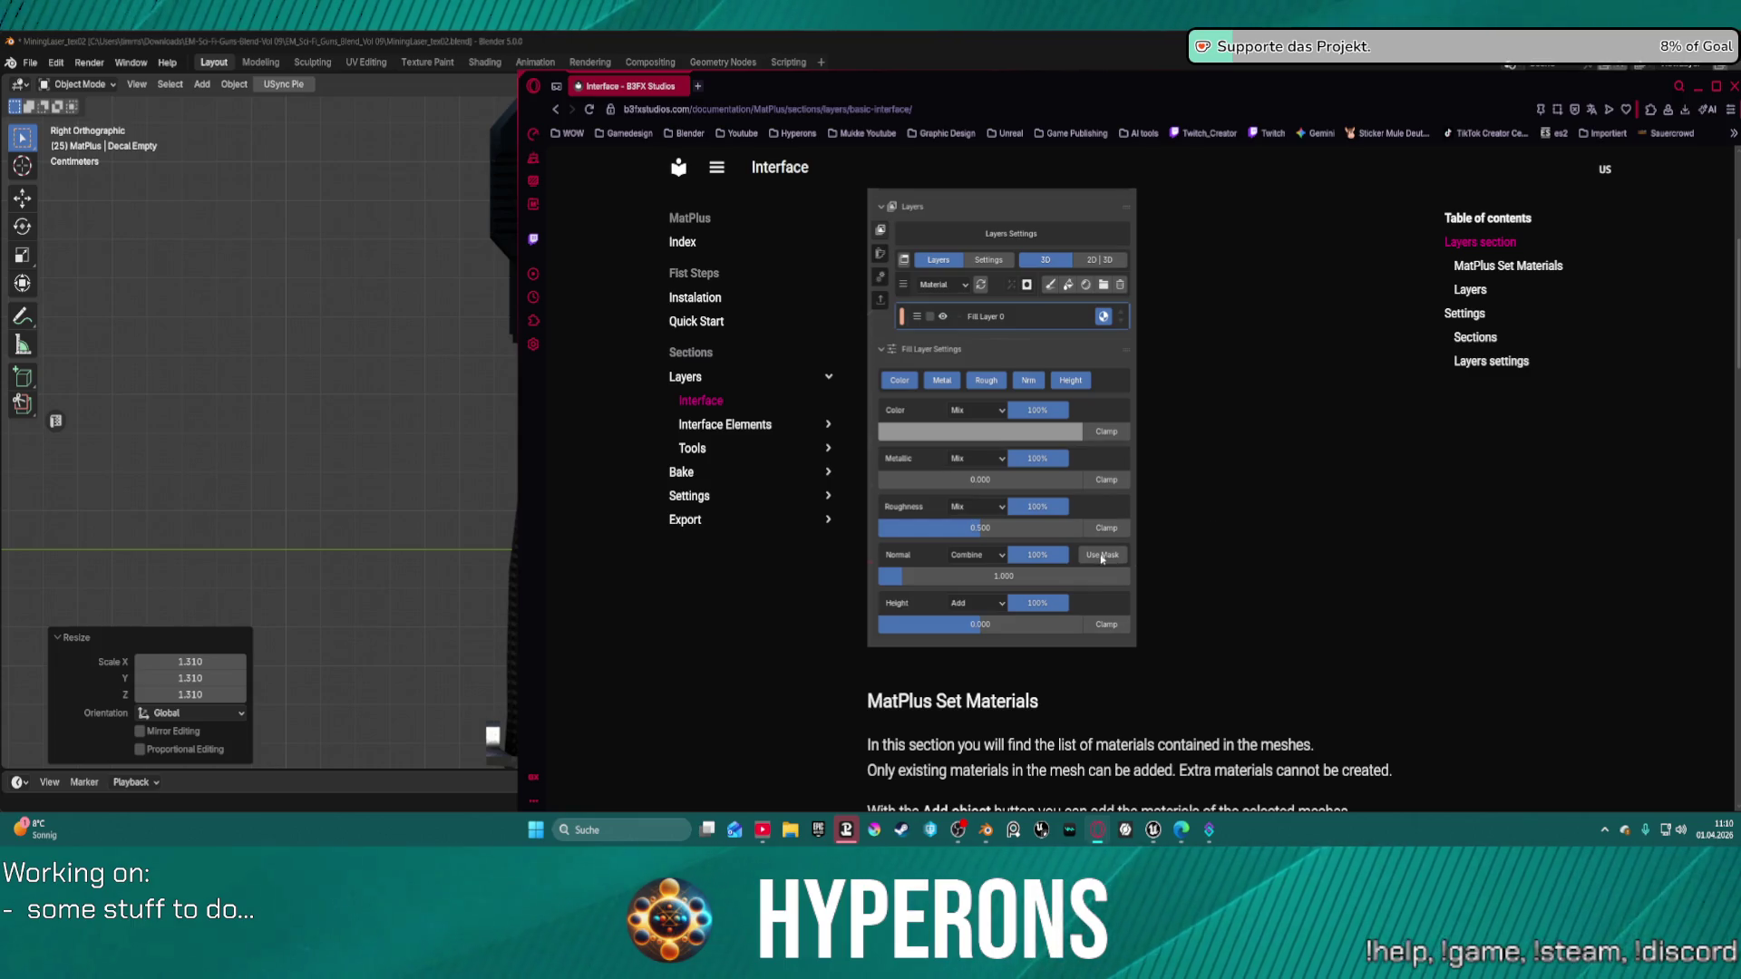
scroll(1050, 494, "down", 5)
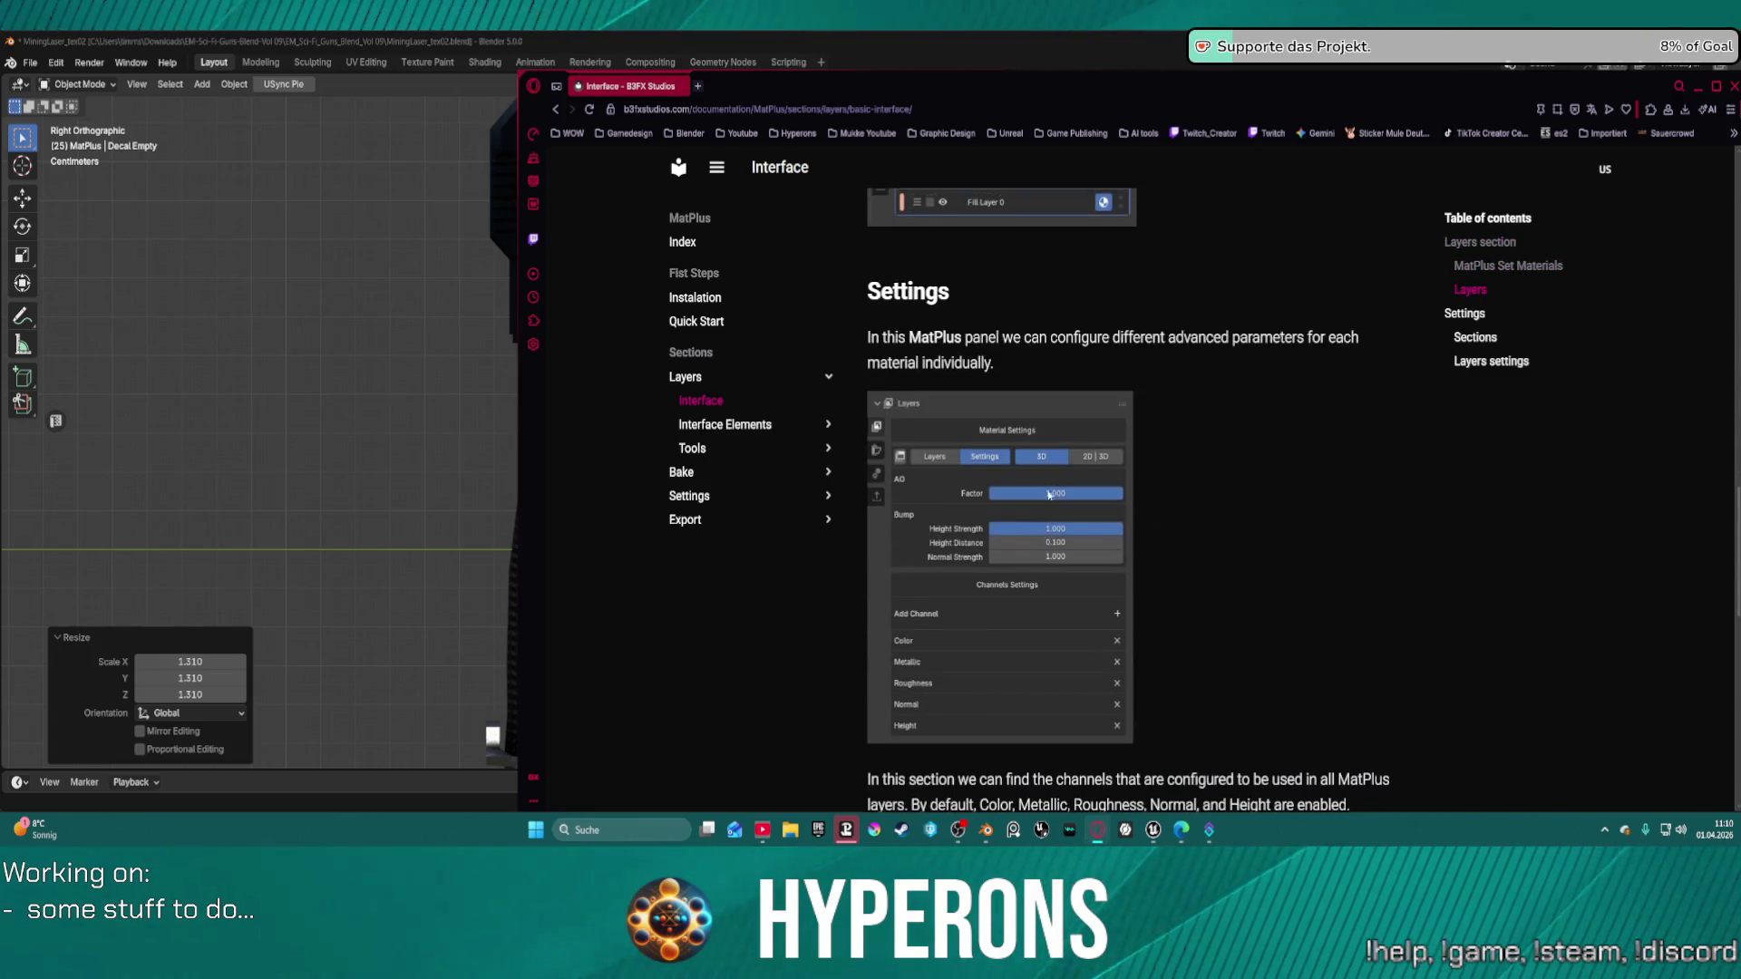
scroll(1050, 494, "up", 3)
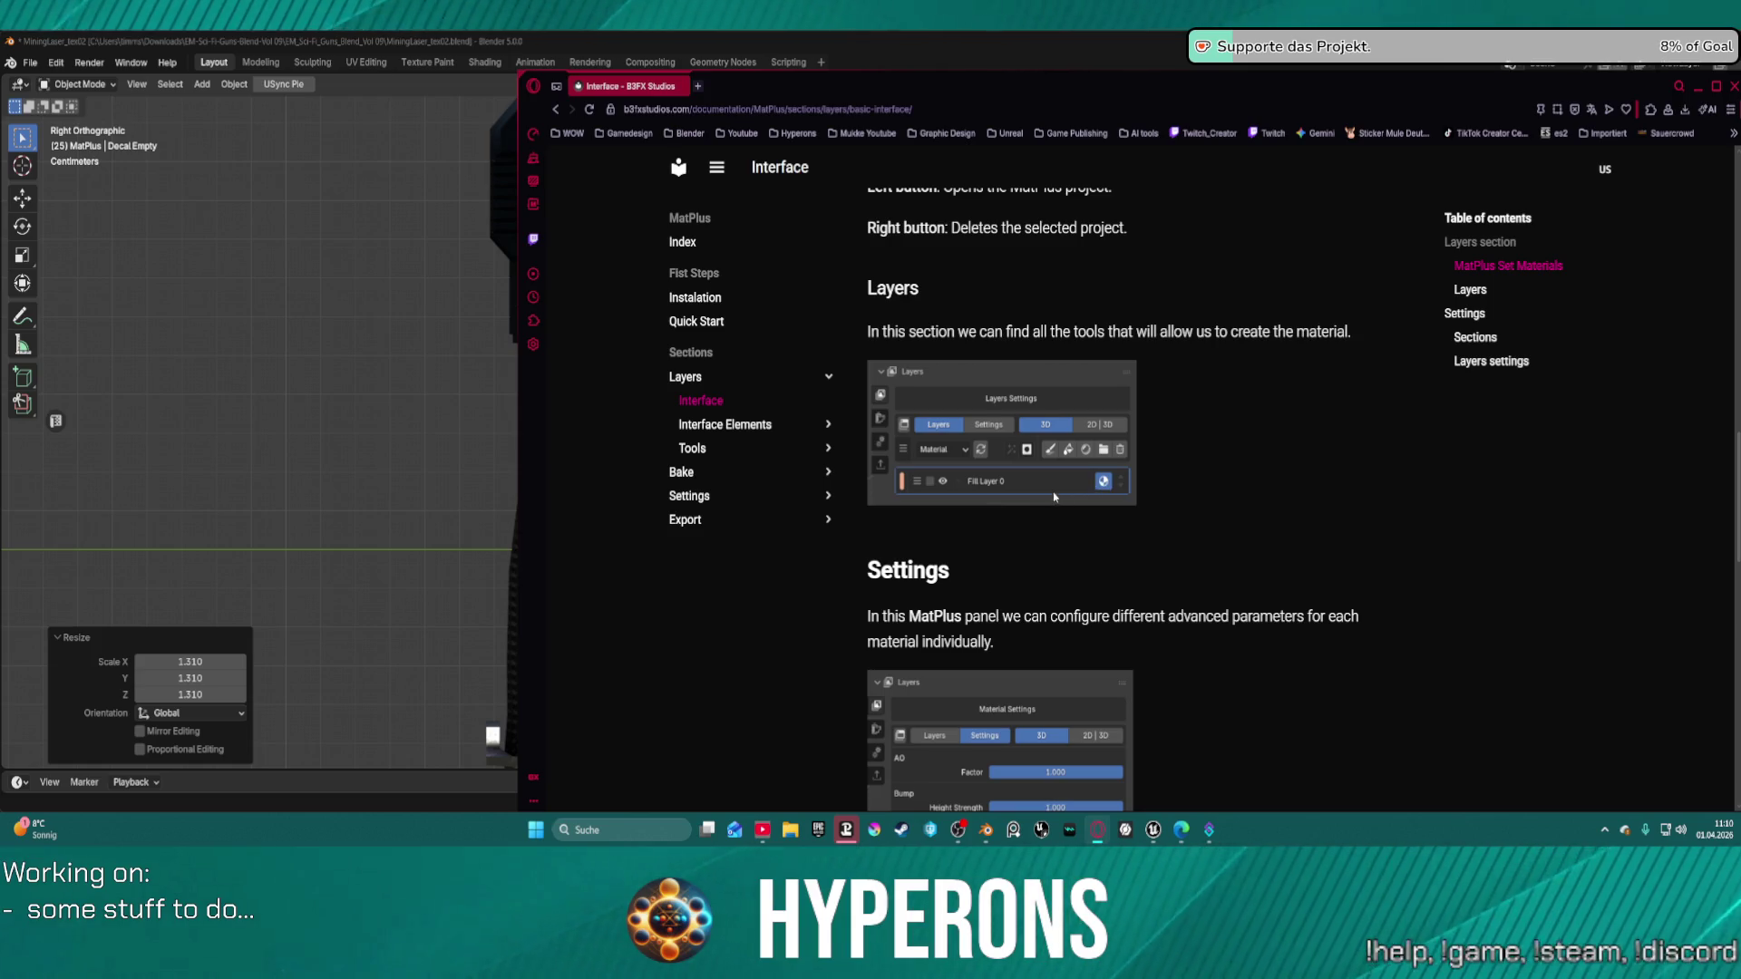
scroll(1055, 497, "down", 5)
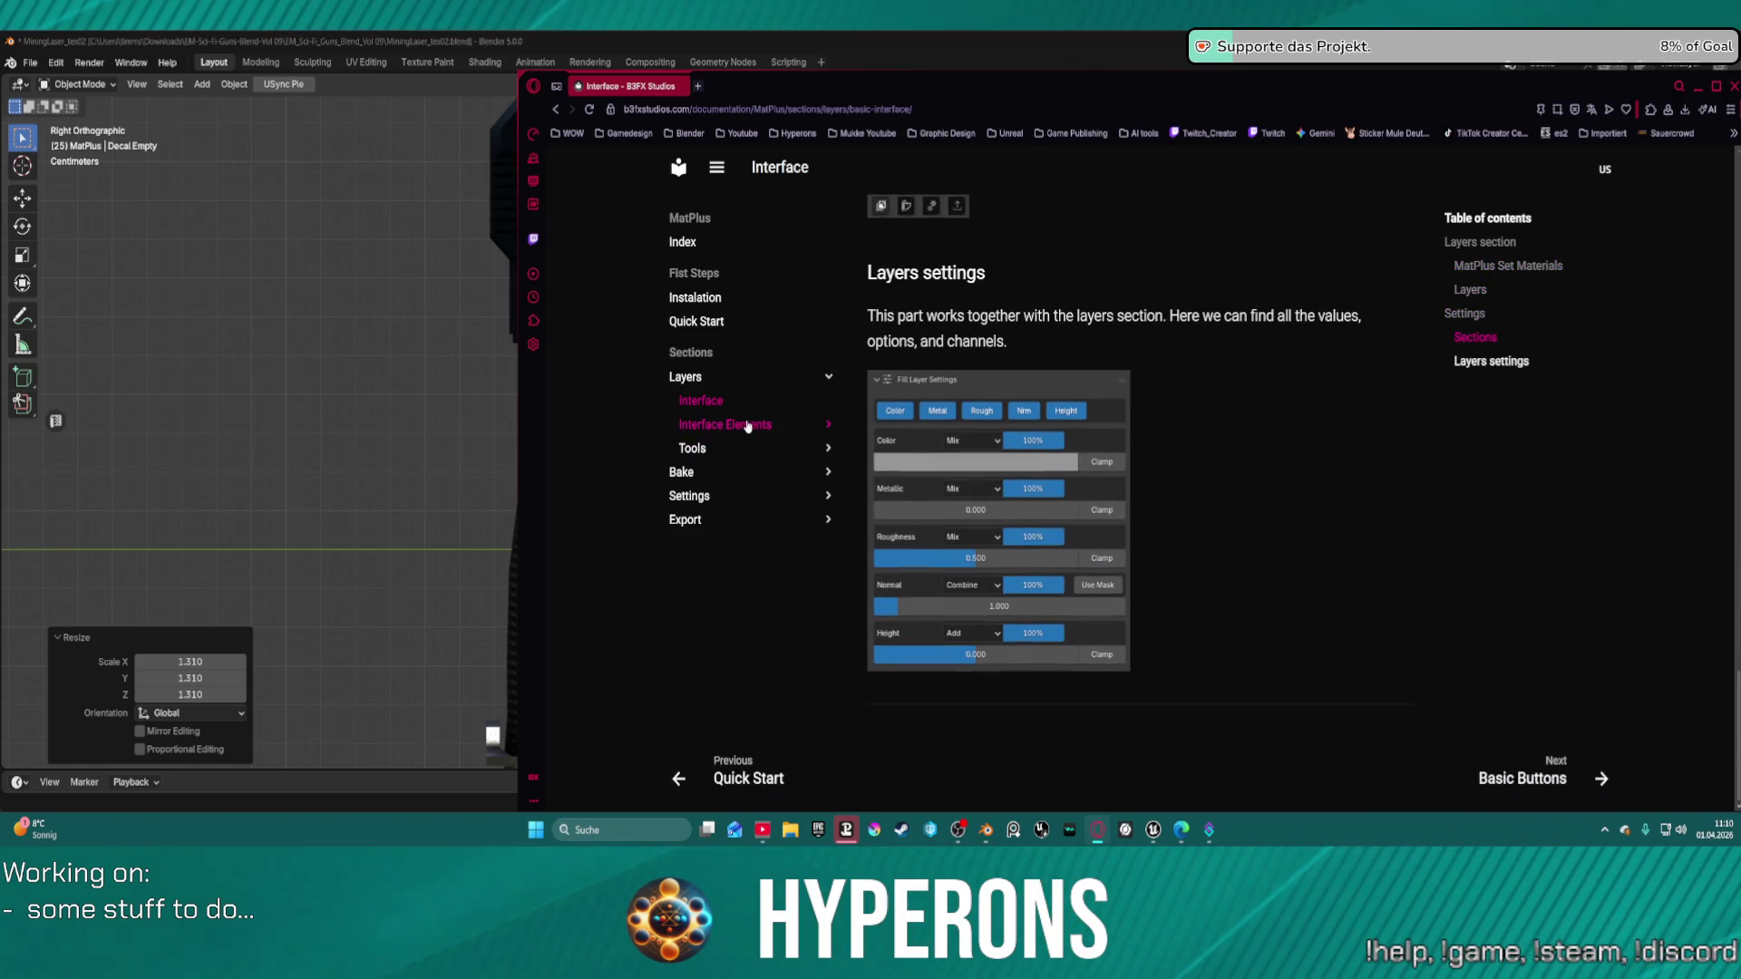
Read the Interface Elements > Layers page, then return to the B3FX Studios documentation home.
left_click(758, 425)
left_click(728, 474)
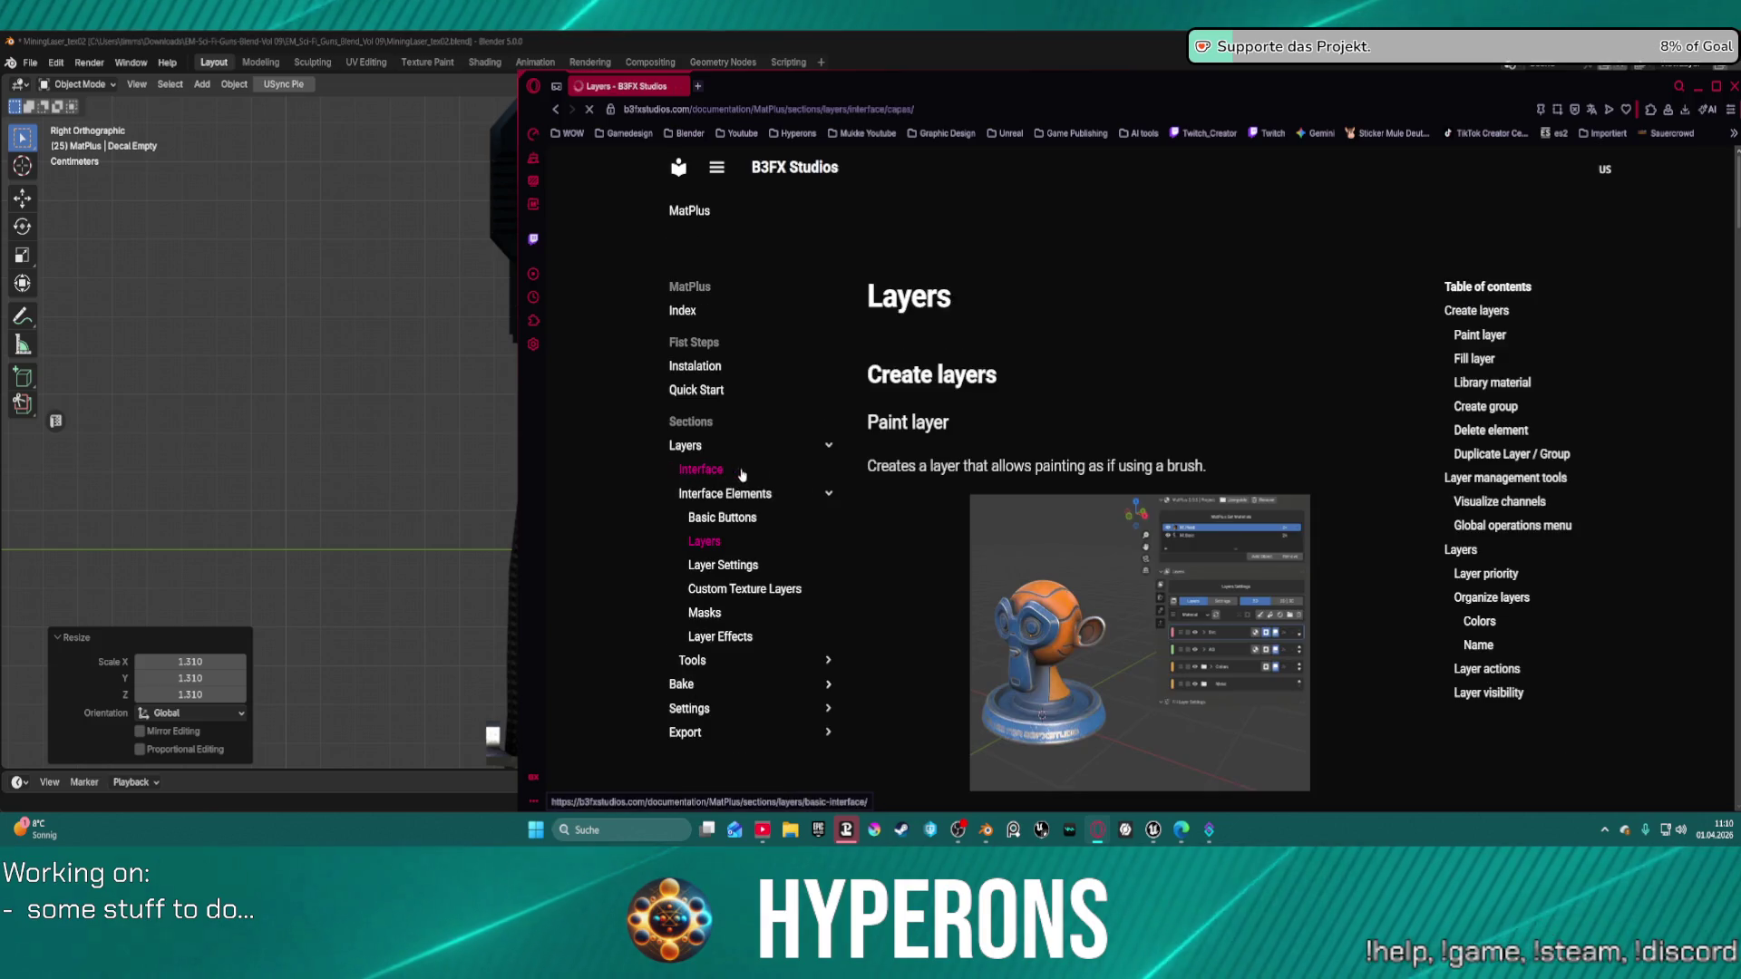
scroll(1098, 556, "down", 2)
scroll(1098, 556, "down", 15)
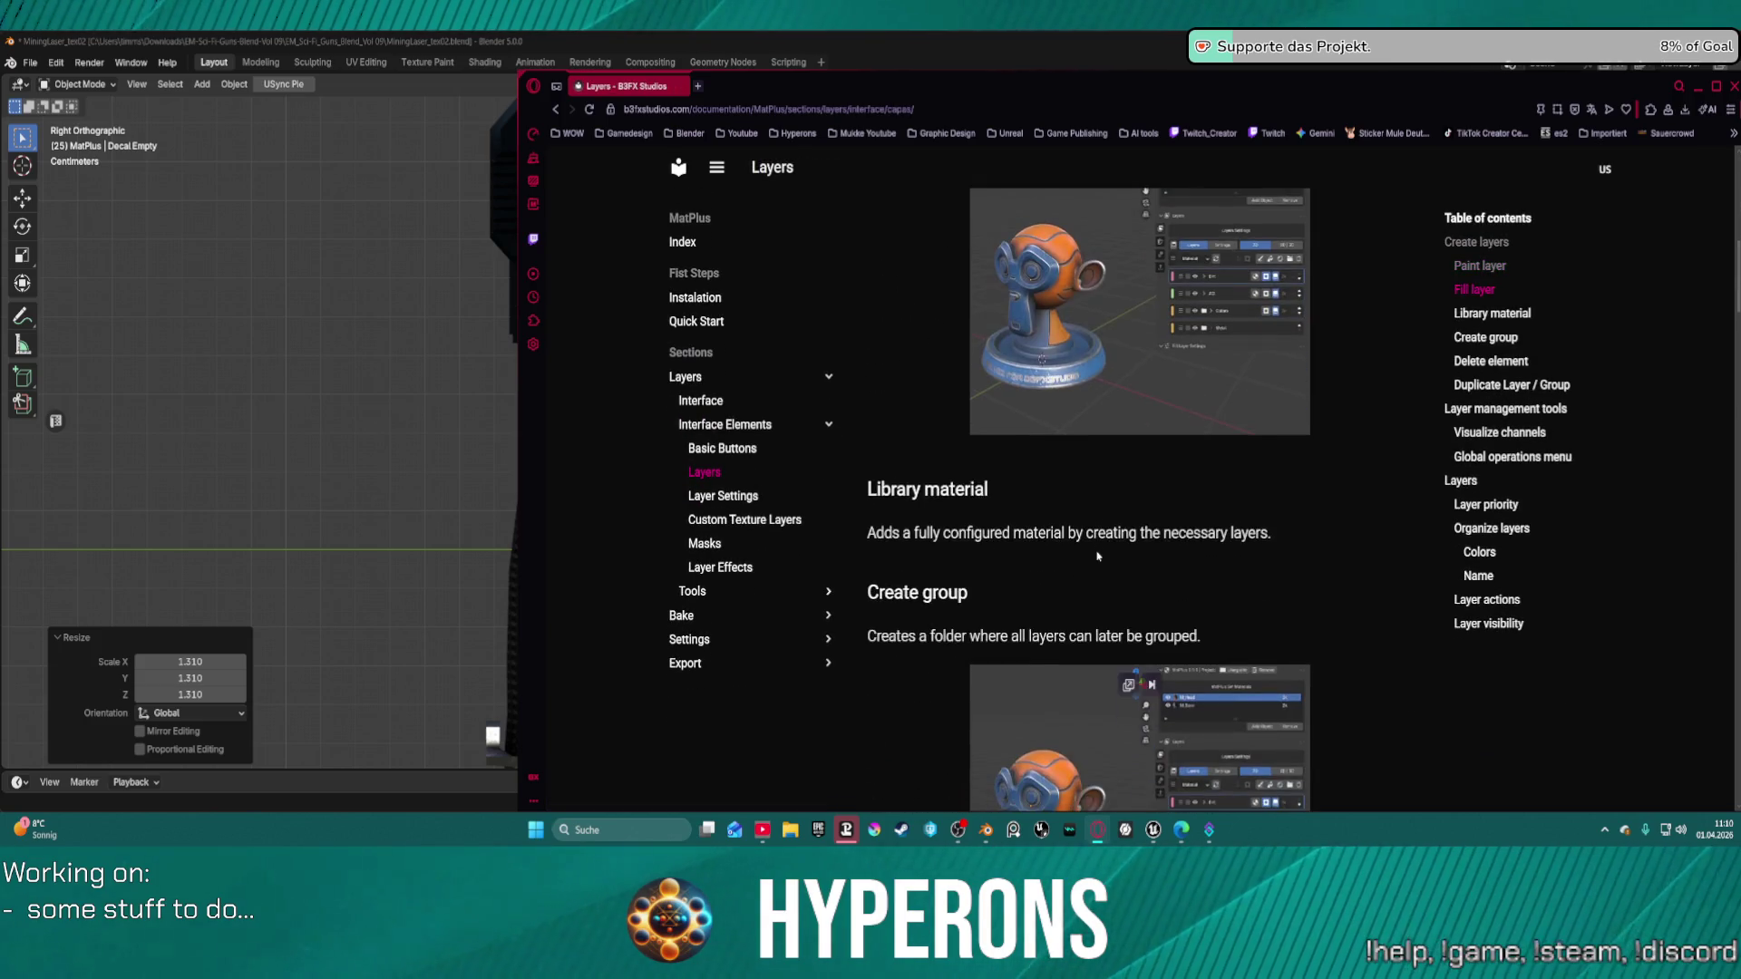
scroll(1098, 552, "up", 8)
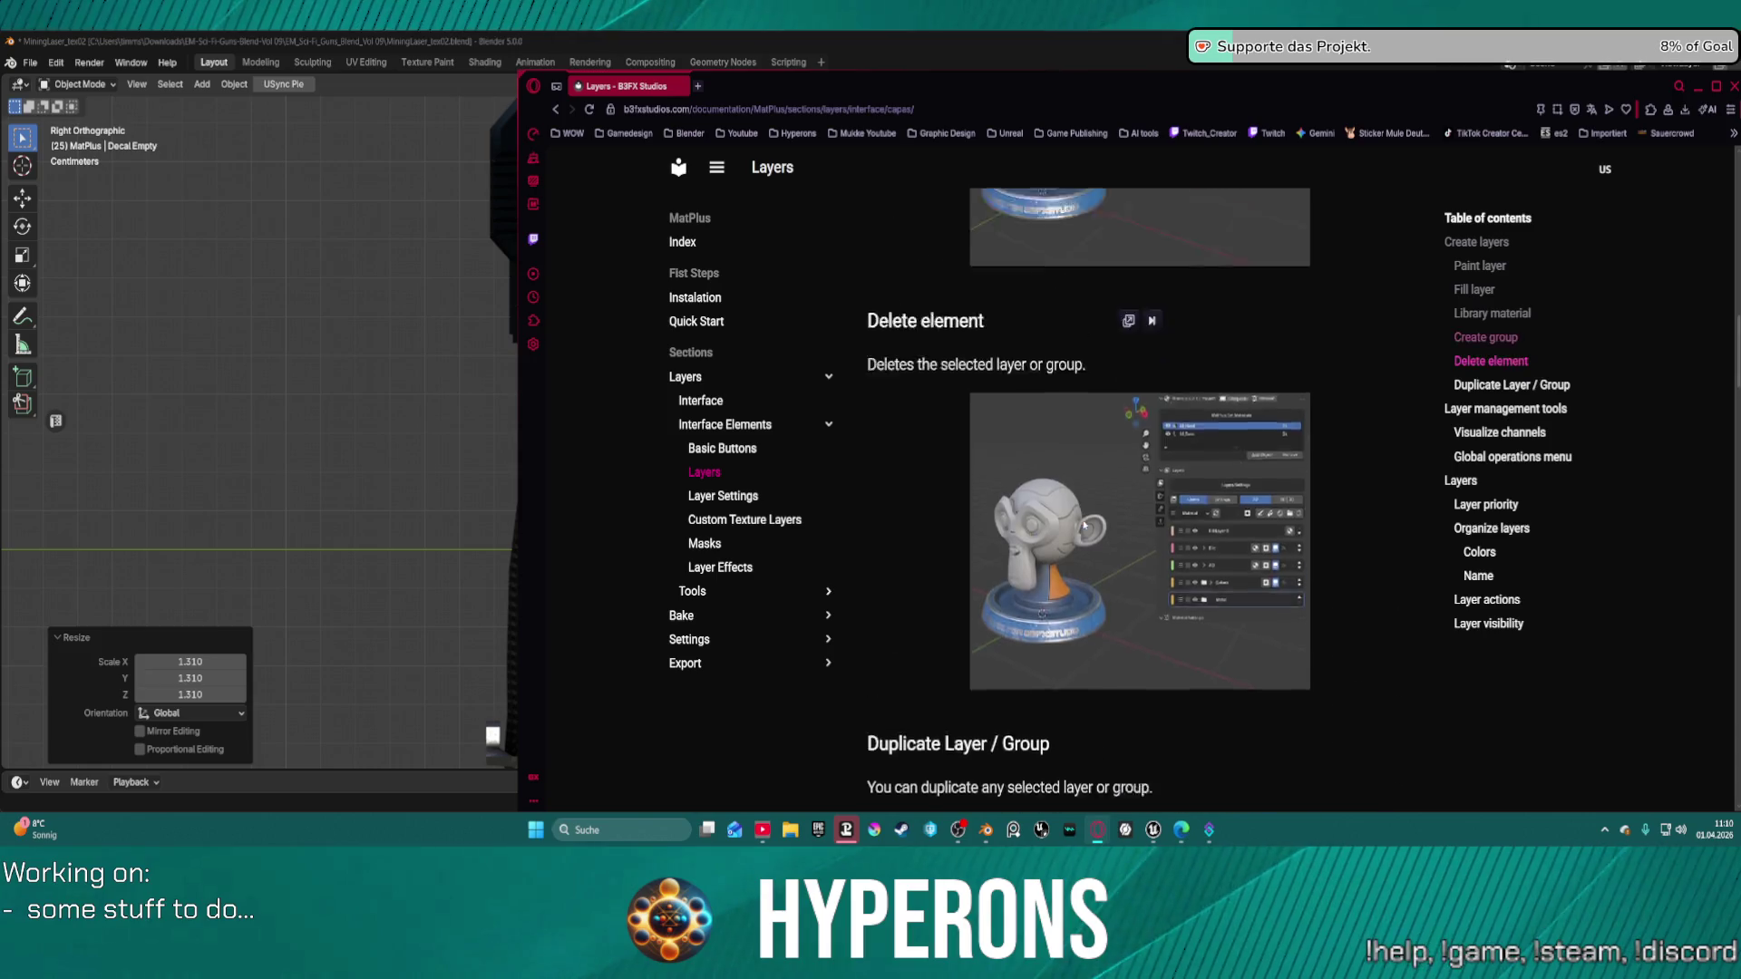
scroll(1084, 525, "down", 10)
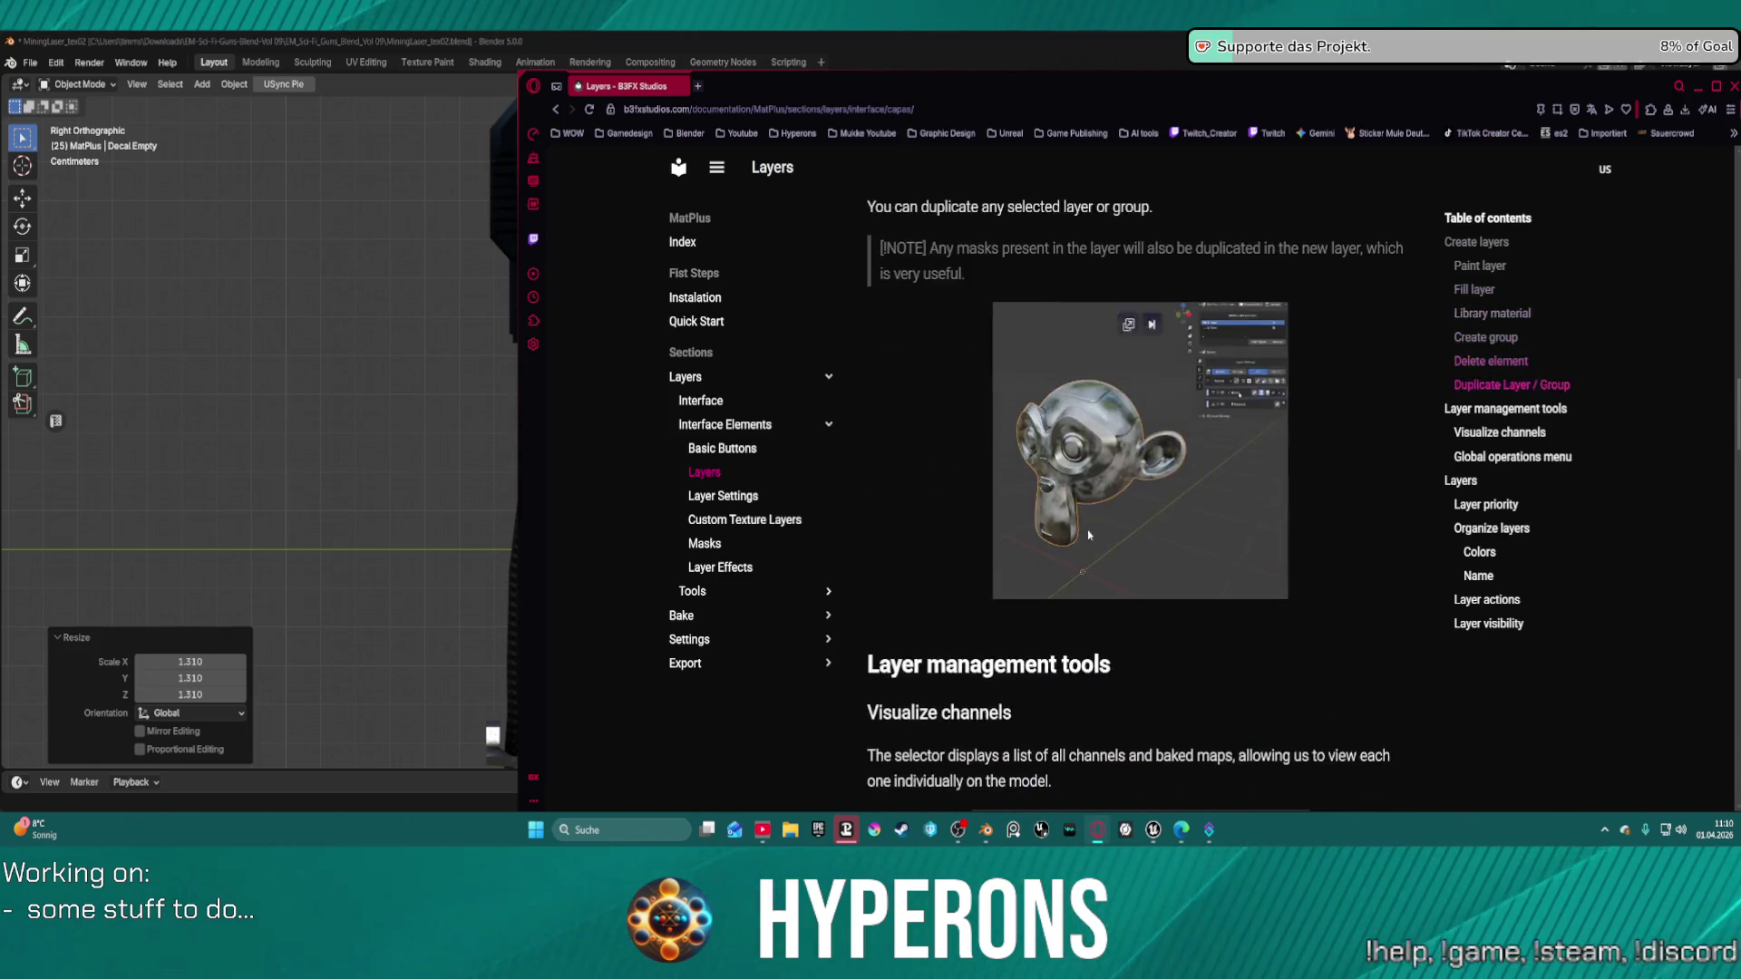
scroll(1089, 535, "down", 4)
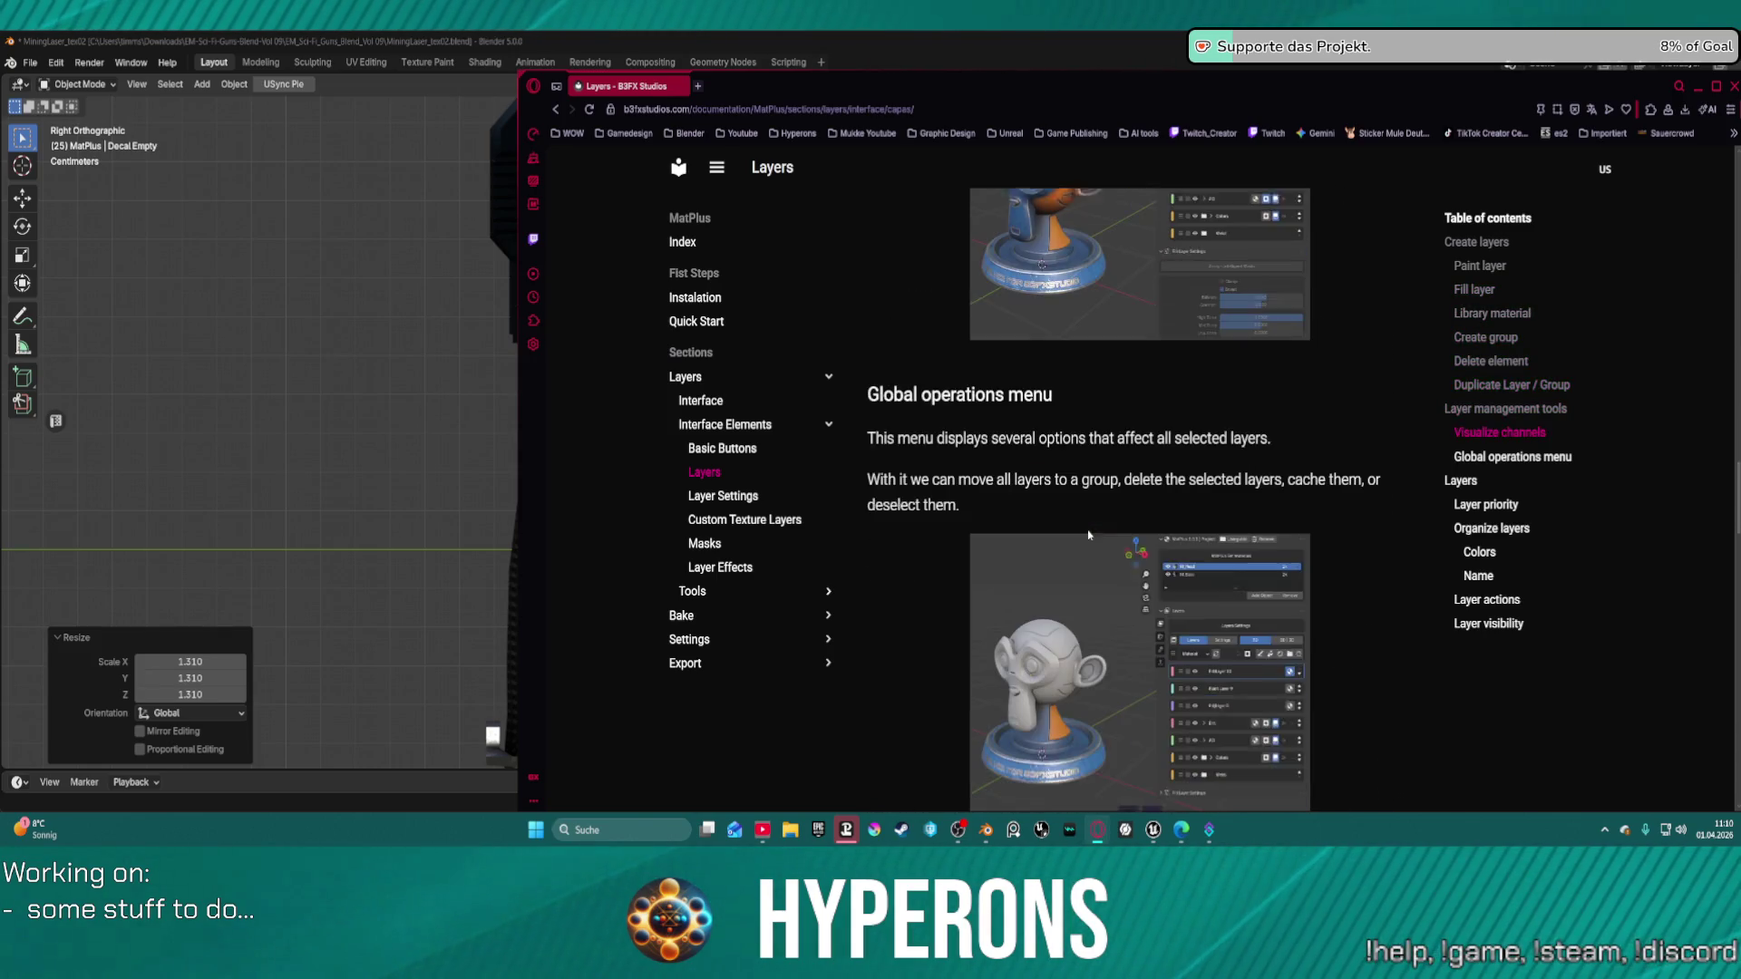
scroll(1089, 535, "down", 6)
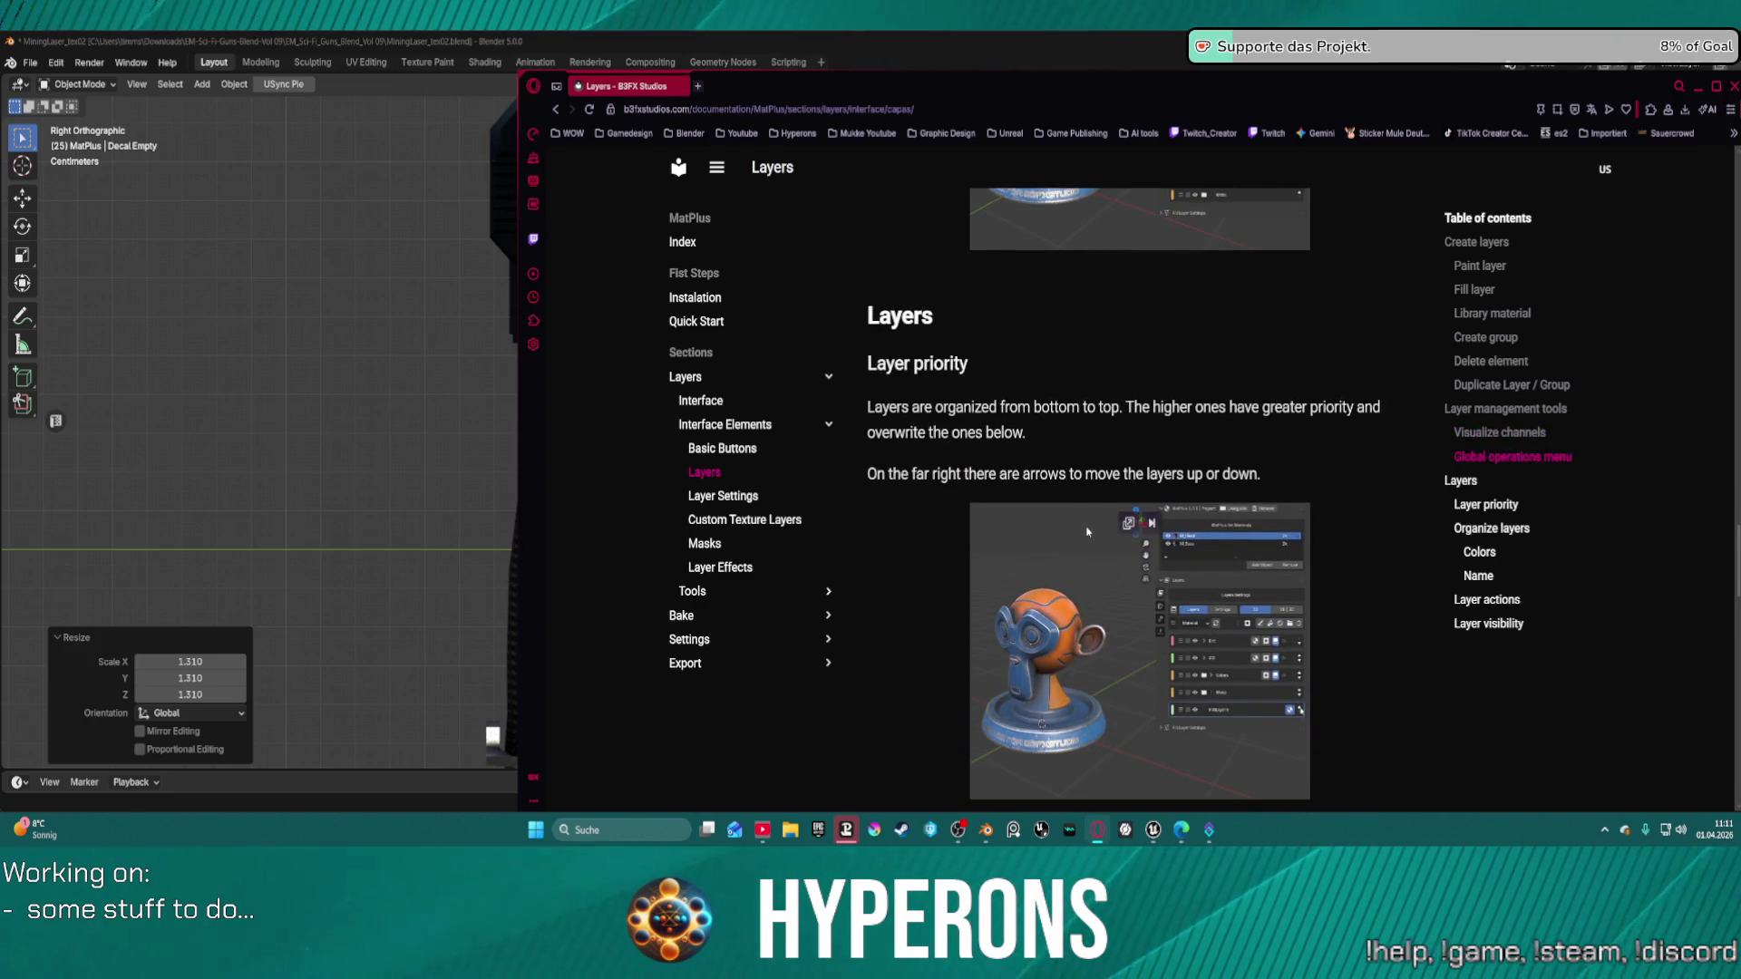
scroll(1087, 531, "down", 15)
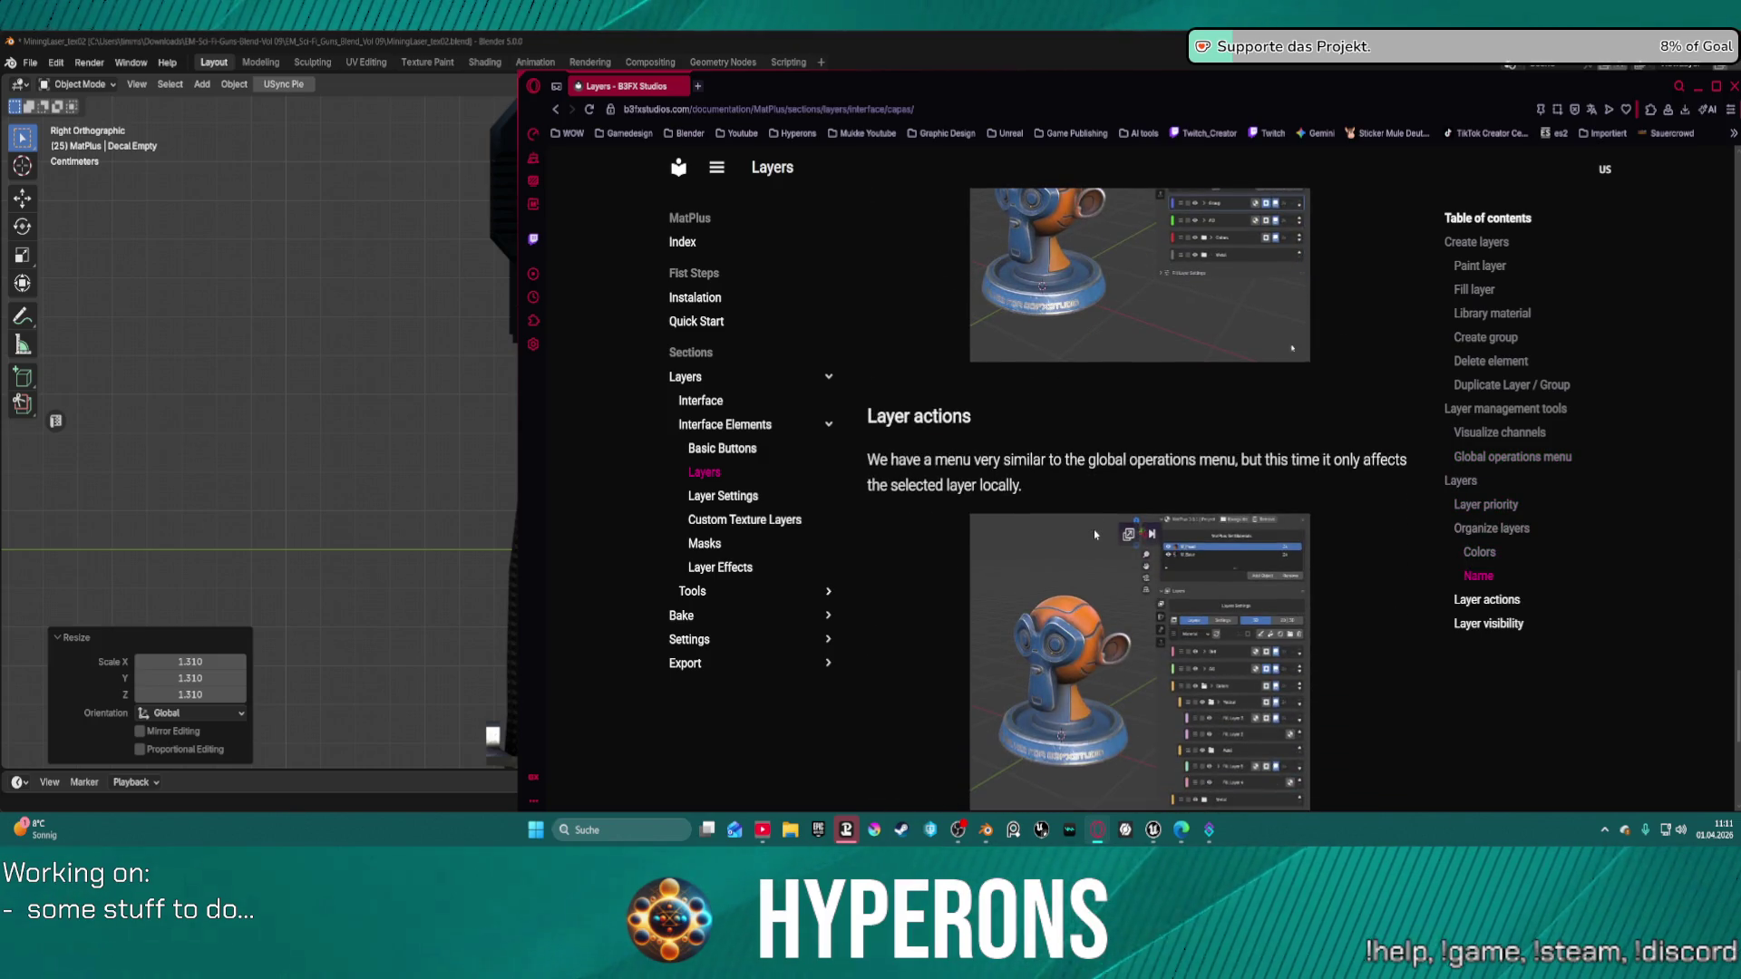
scroll(1094, 535, "up", 4)
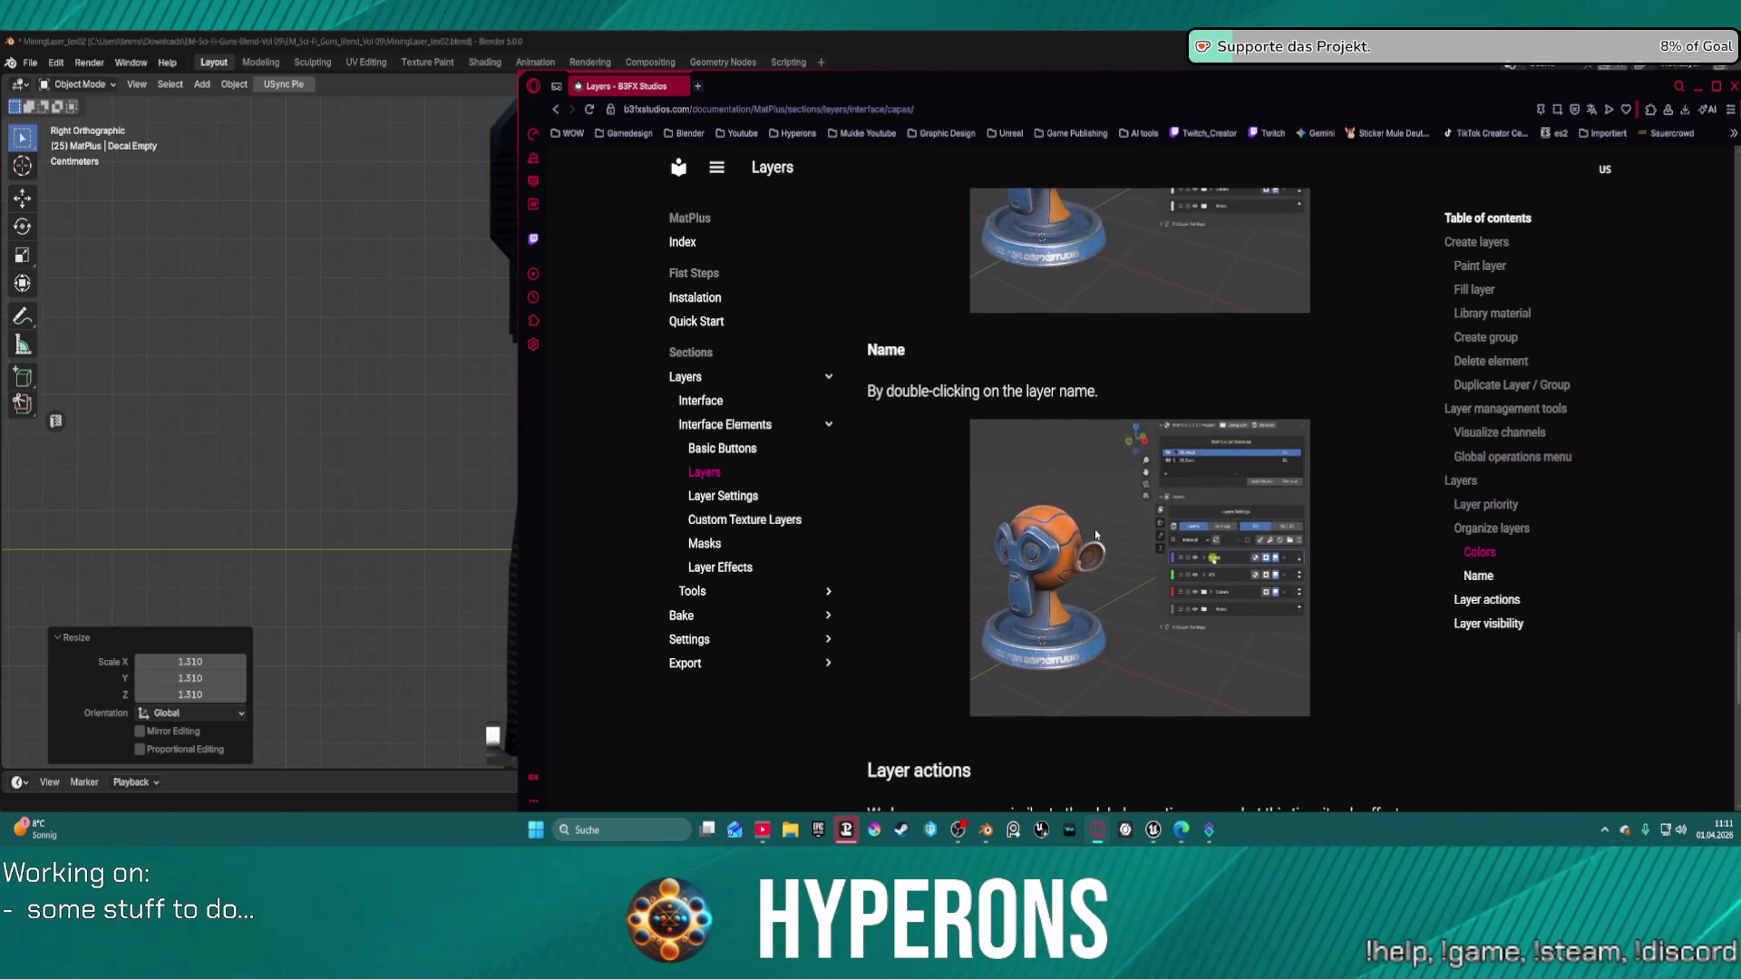
scroll(1097, 533, "down", 9)
scroll(1100, 529, "down", 2)
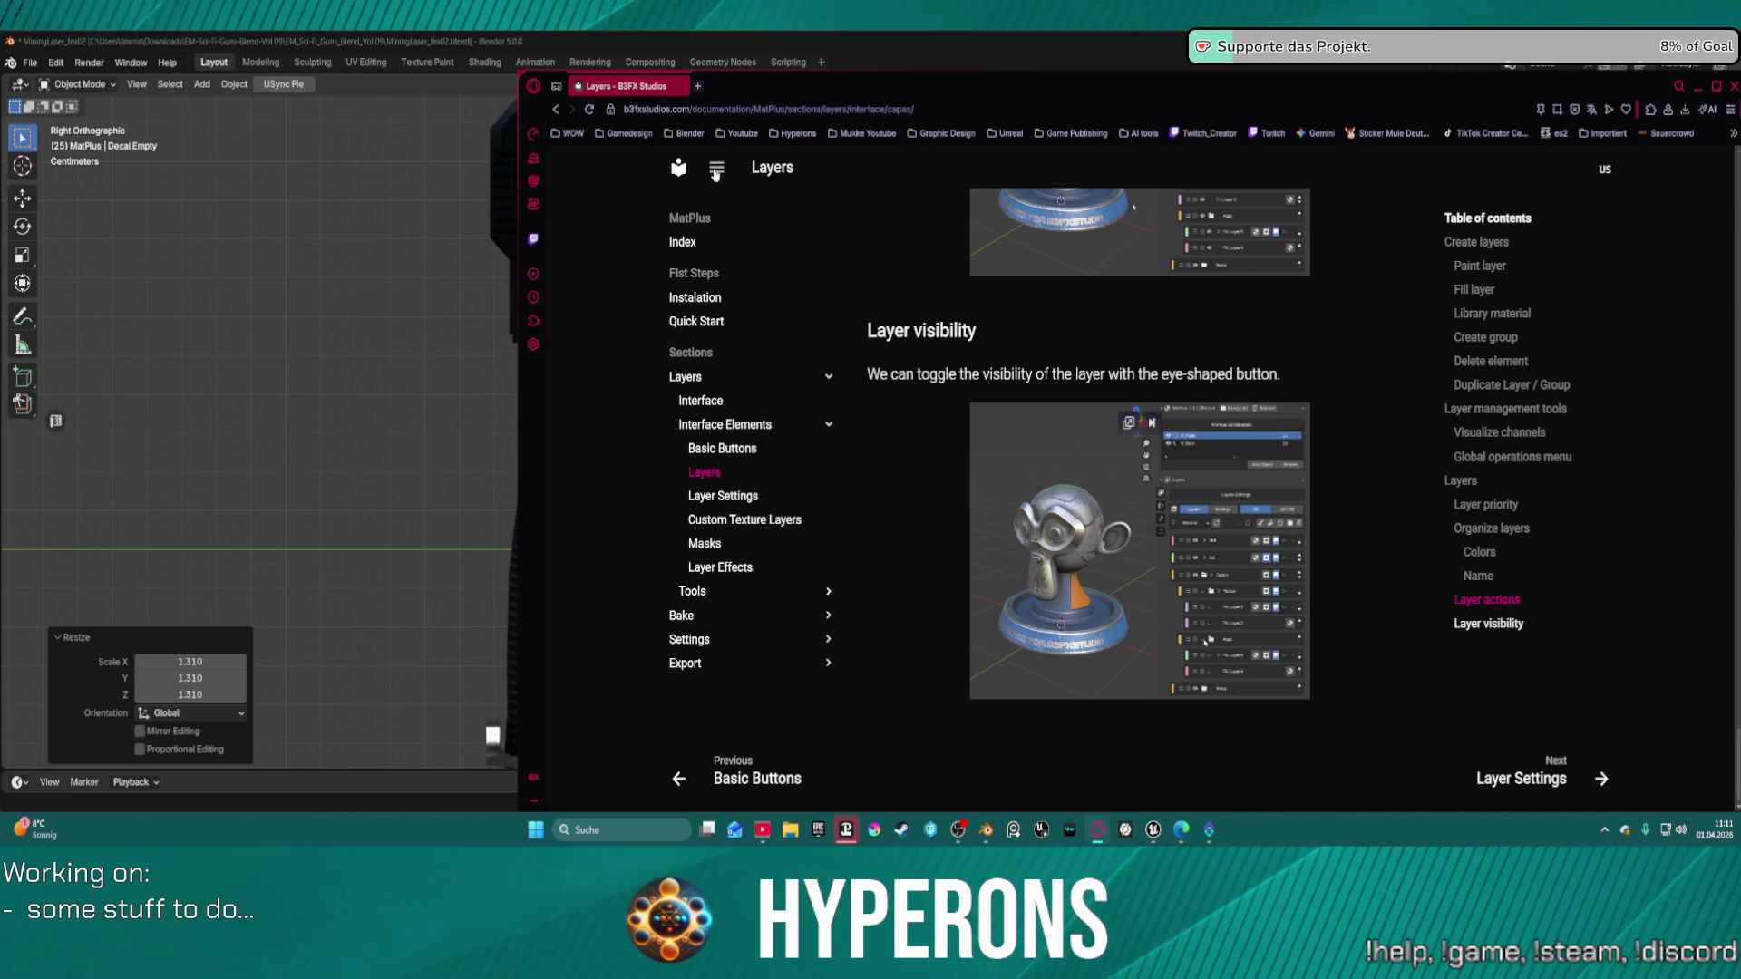
left_click(687, 170)
Open the MatPlus reference manual at its Sections overview.
scroll(957, 423, "down", 2)
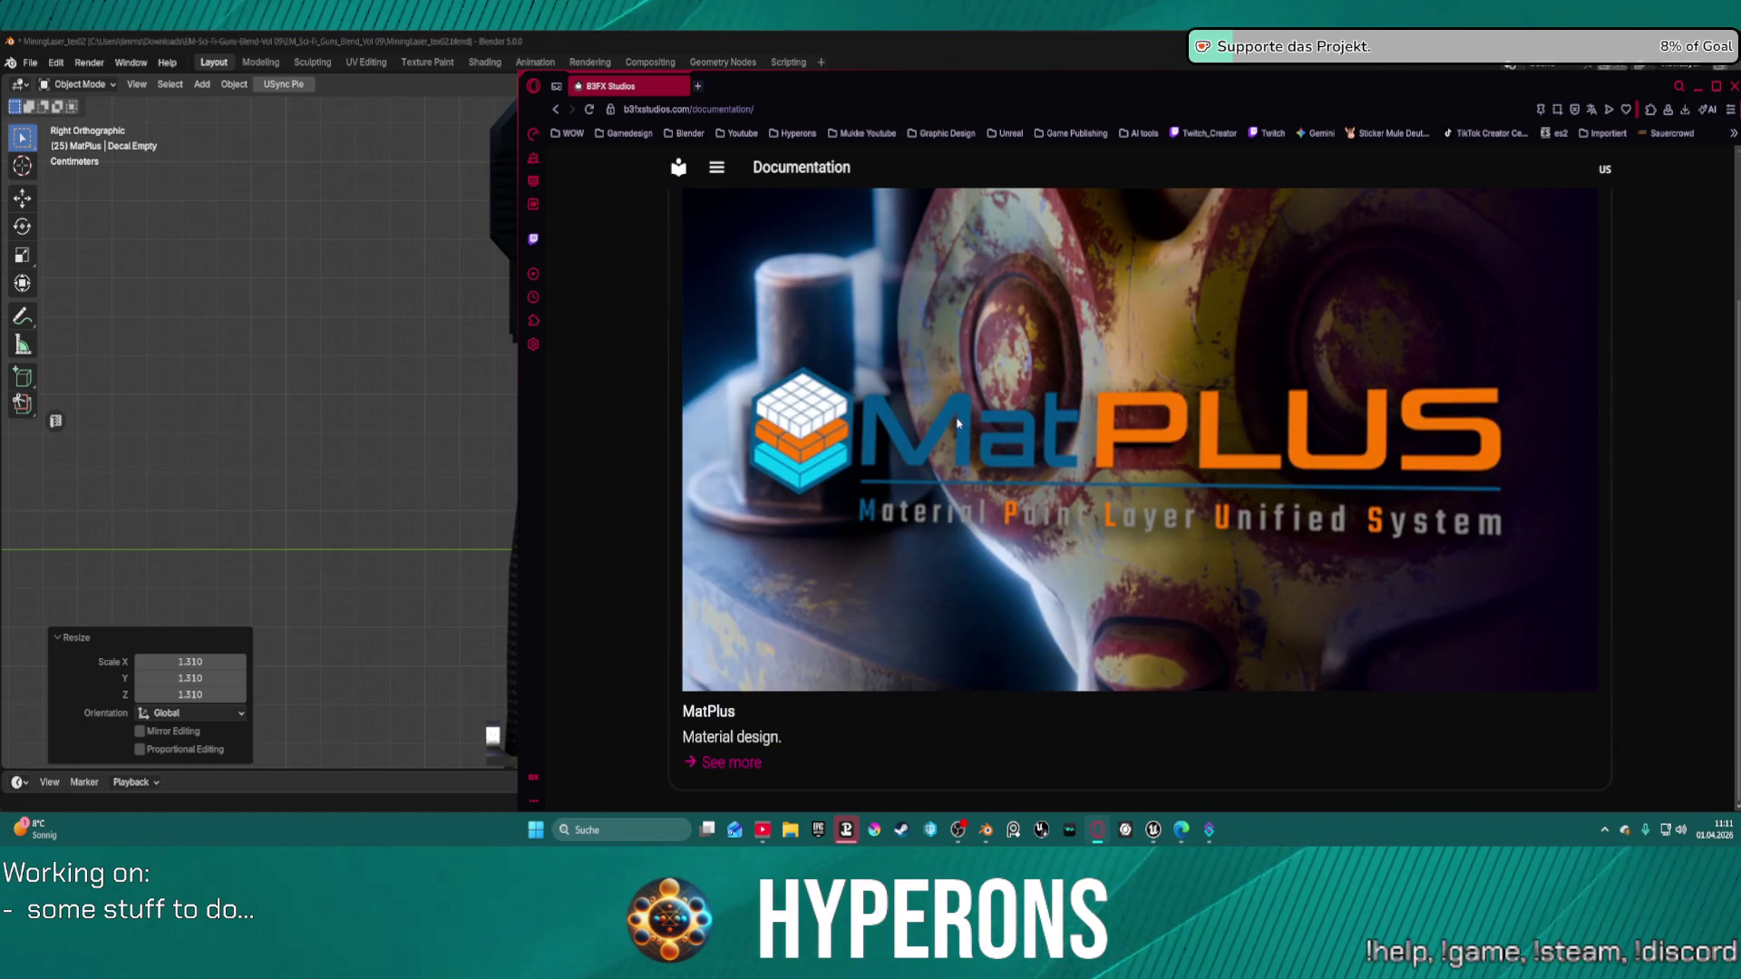
left_click(758, 761)
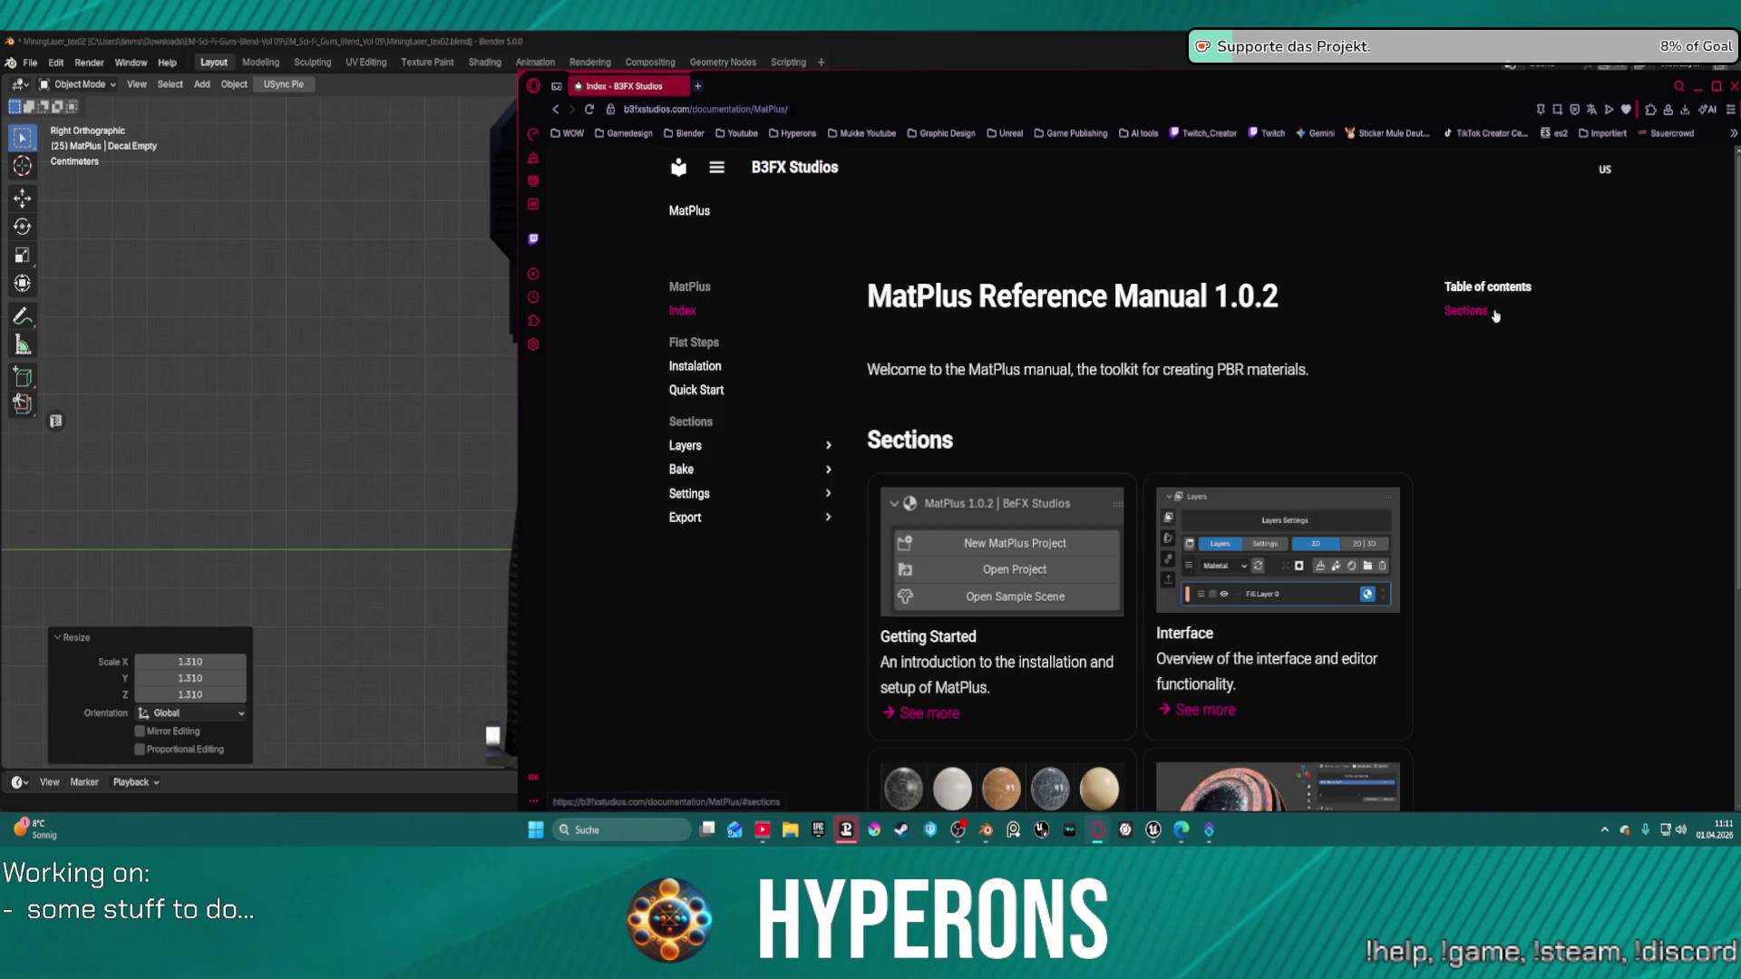
left_click(1466, 311)
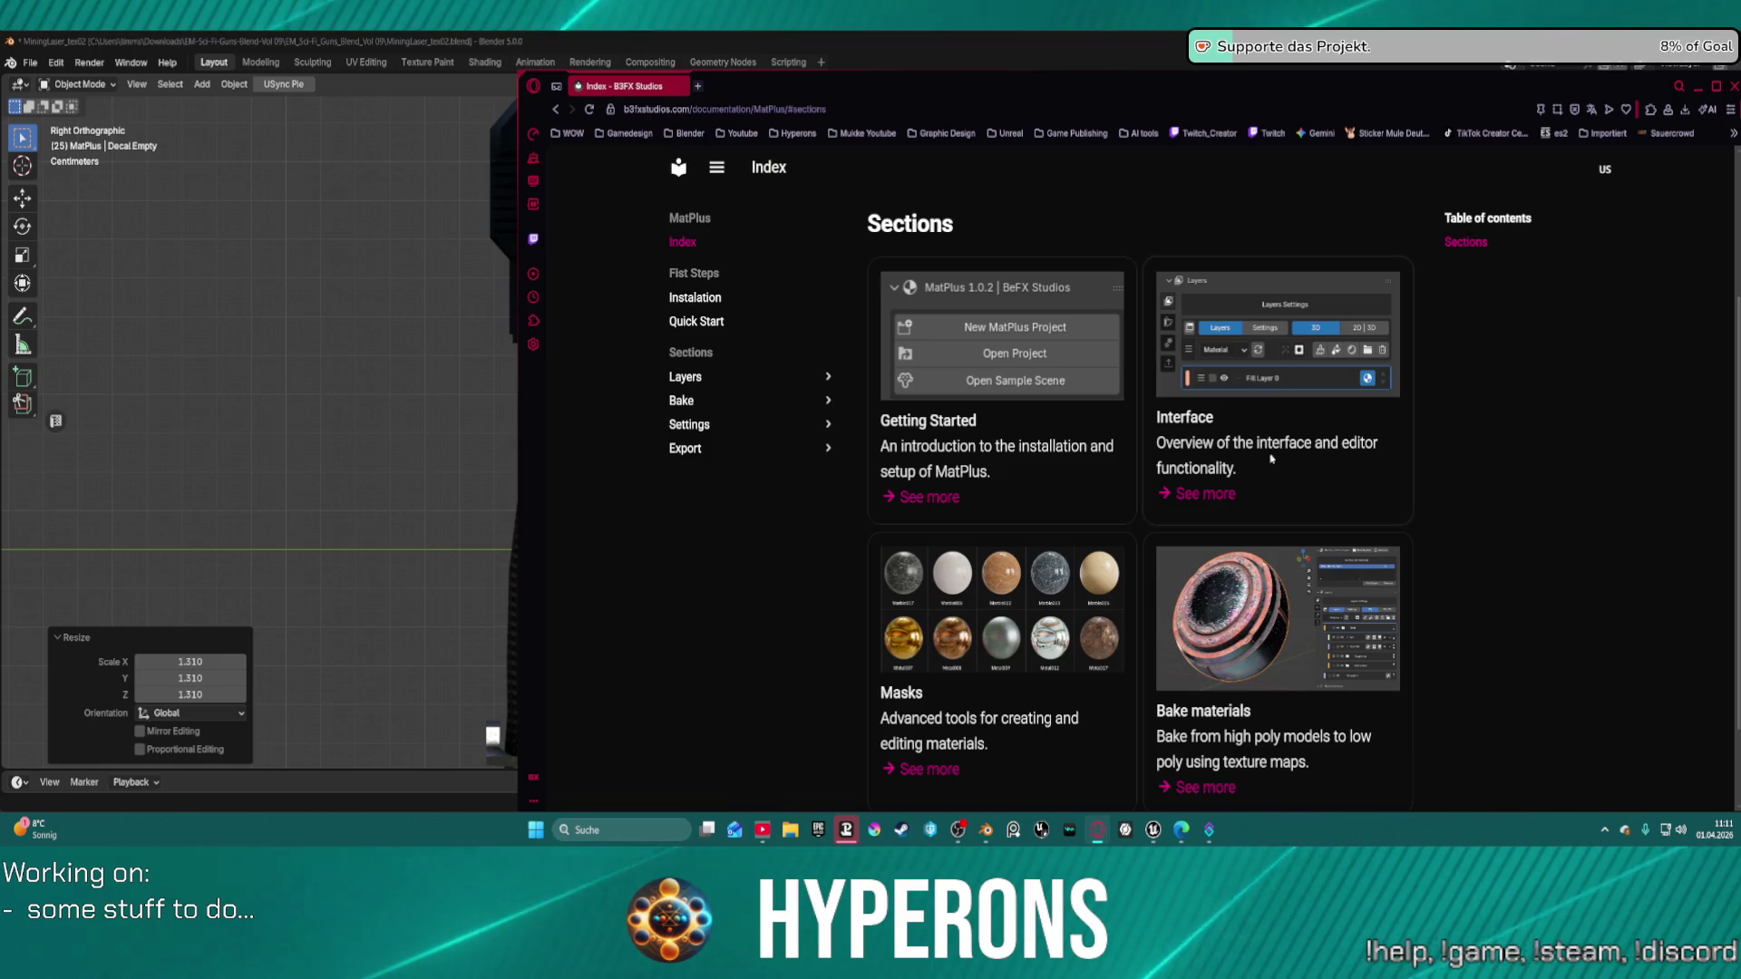
scroll(1248, 519, "down", 1)
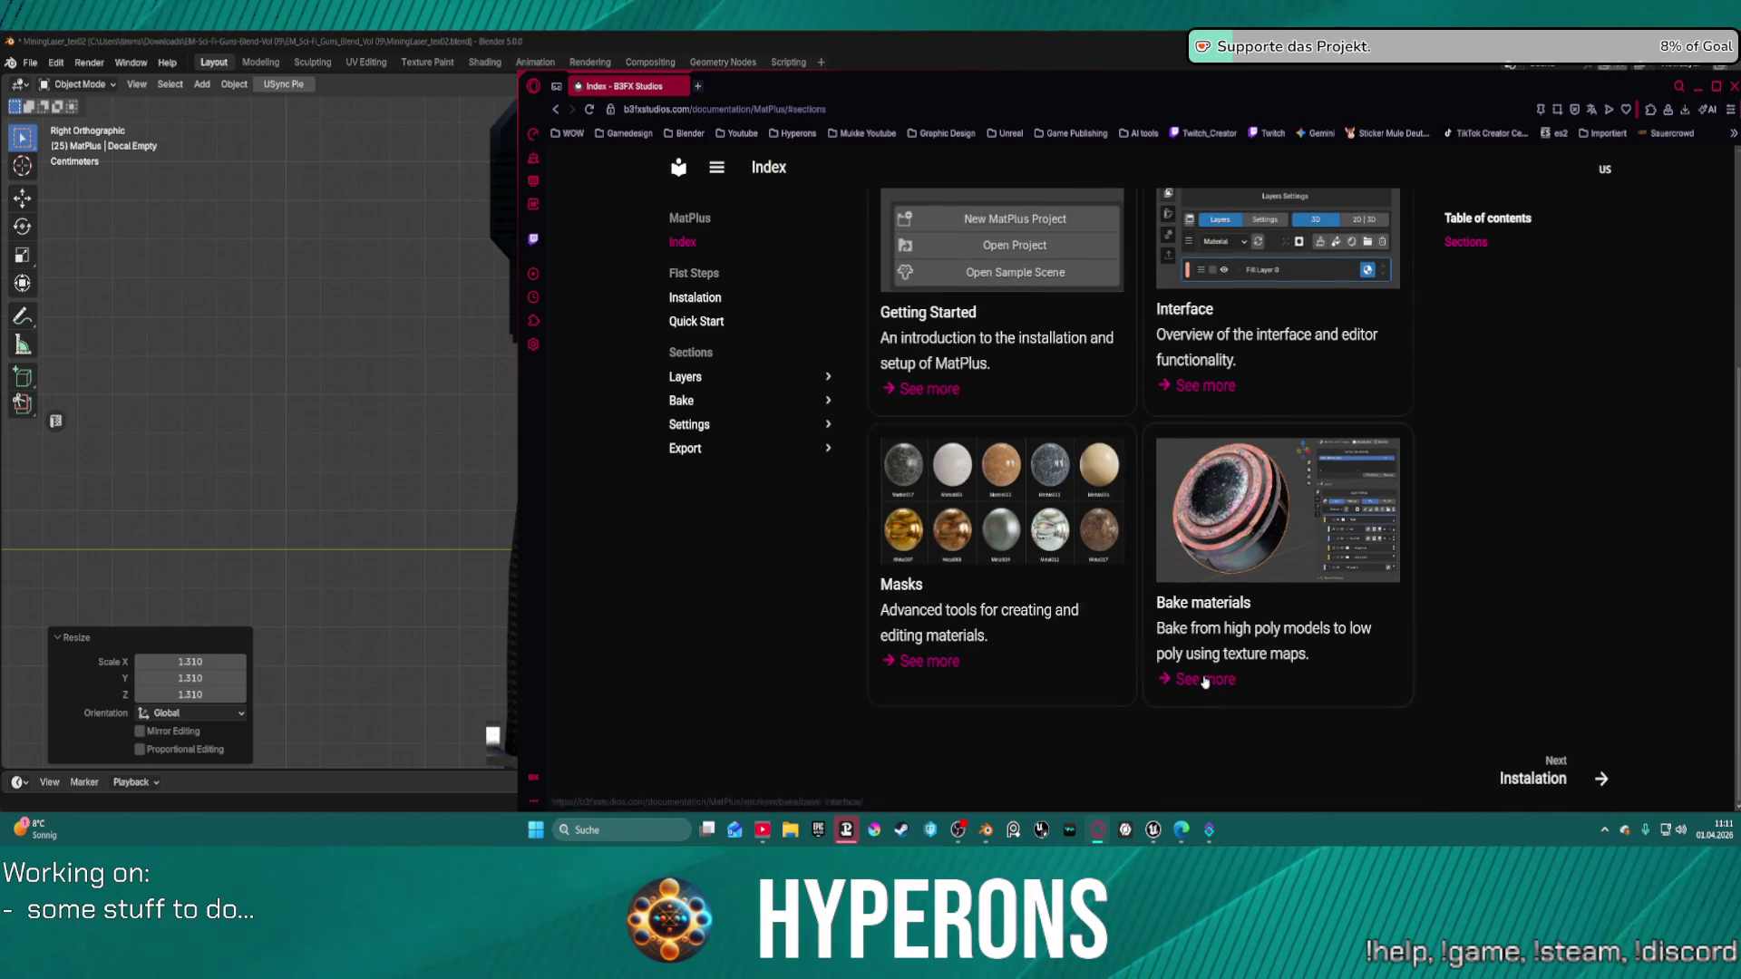
Expand the Layers, Interface Elements, Tools, Bake and Settings topics and view the Settings Interface page.
left_click(712, 386)
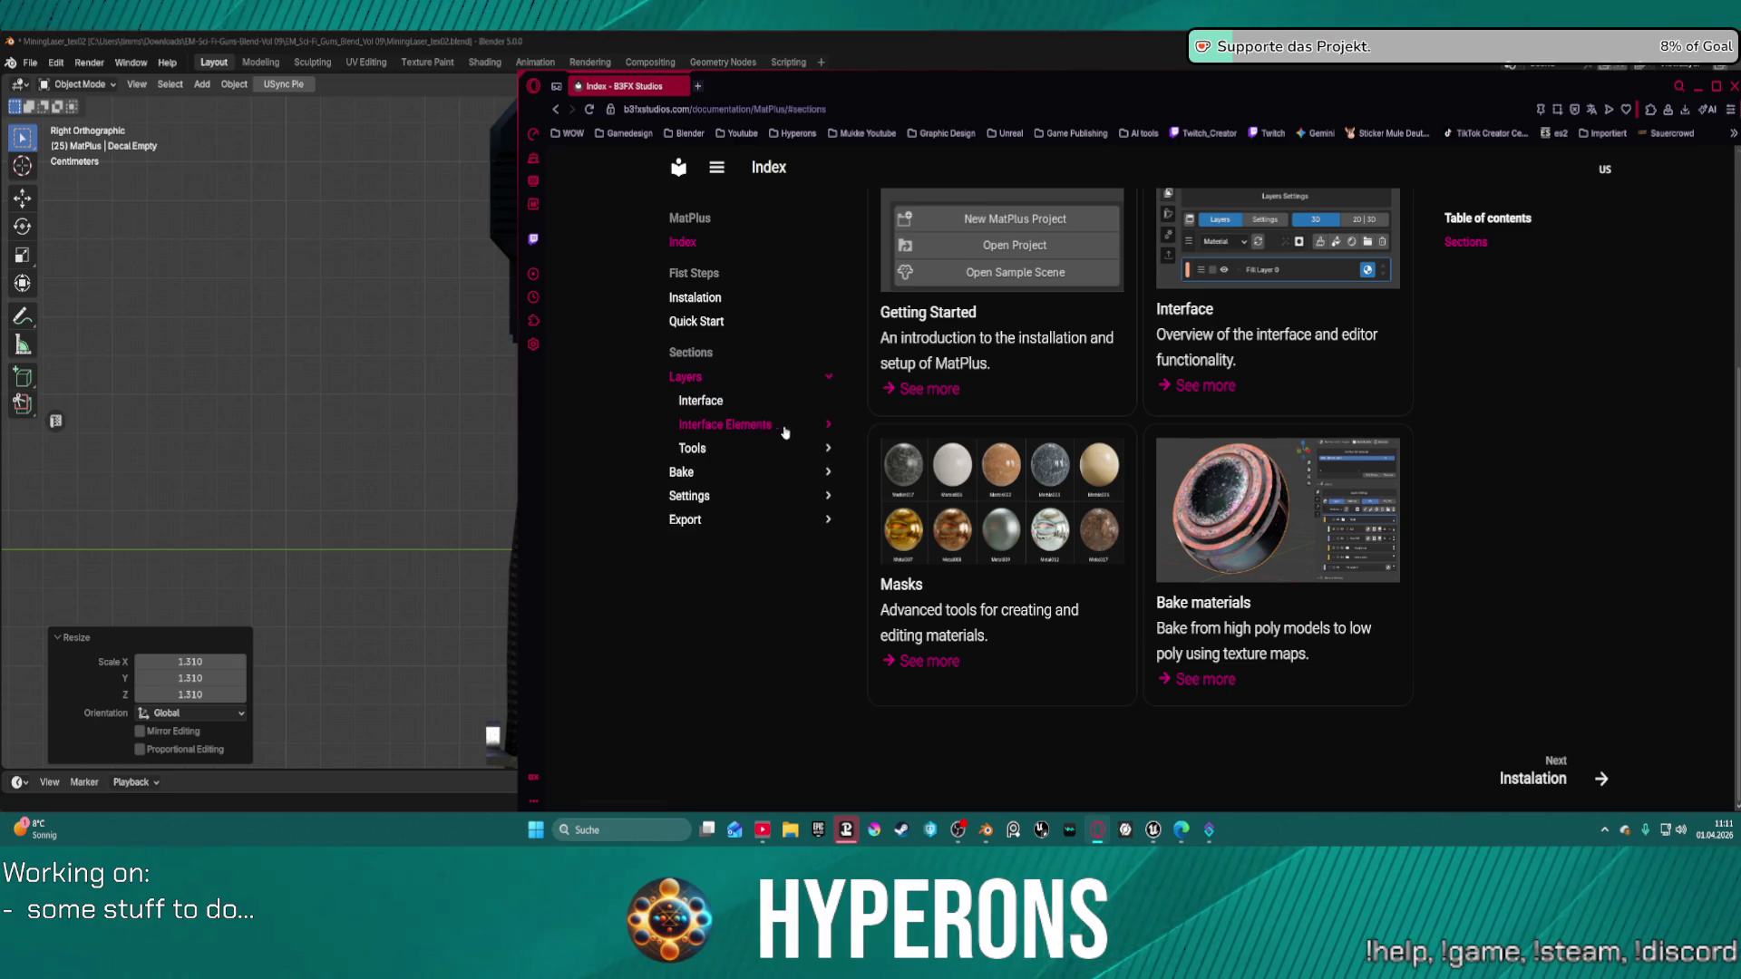
left_click(753, 428)
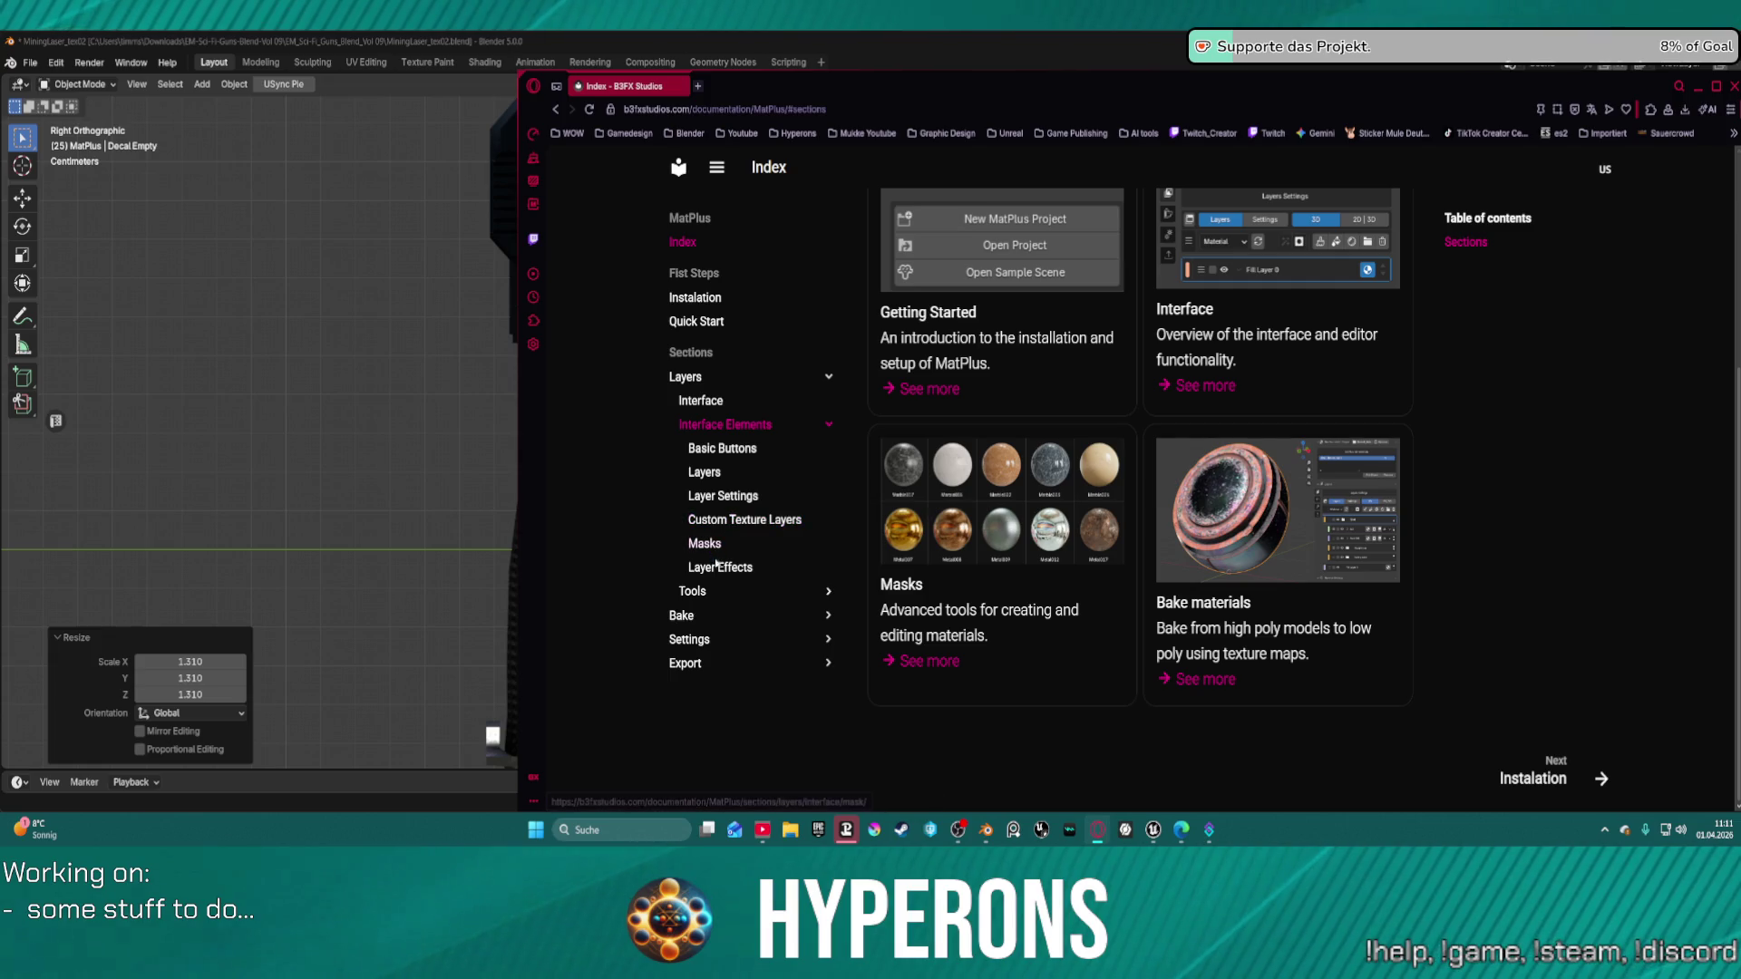
left_click(716, 592)
scroll(782, 598, "down", 1)
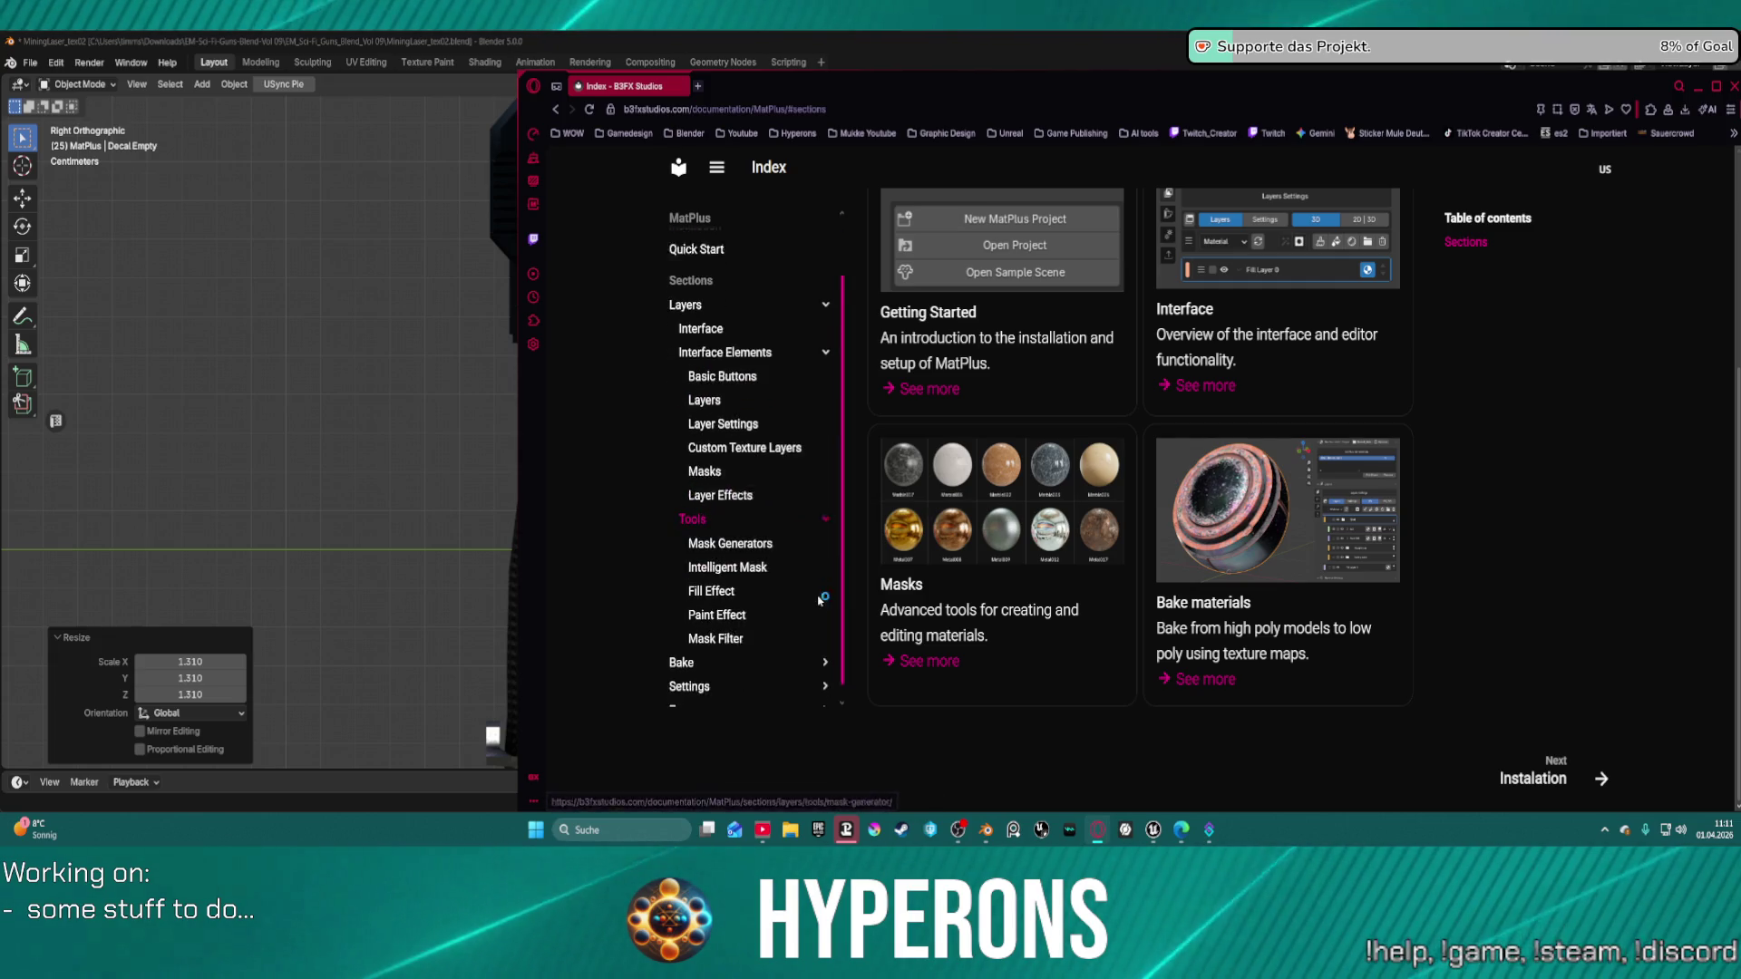
left_click(712, 645)
scroll(716, 646, "down", 1)
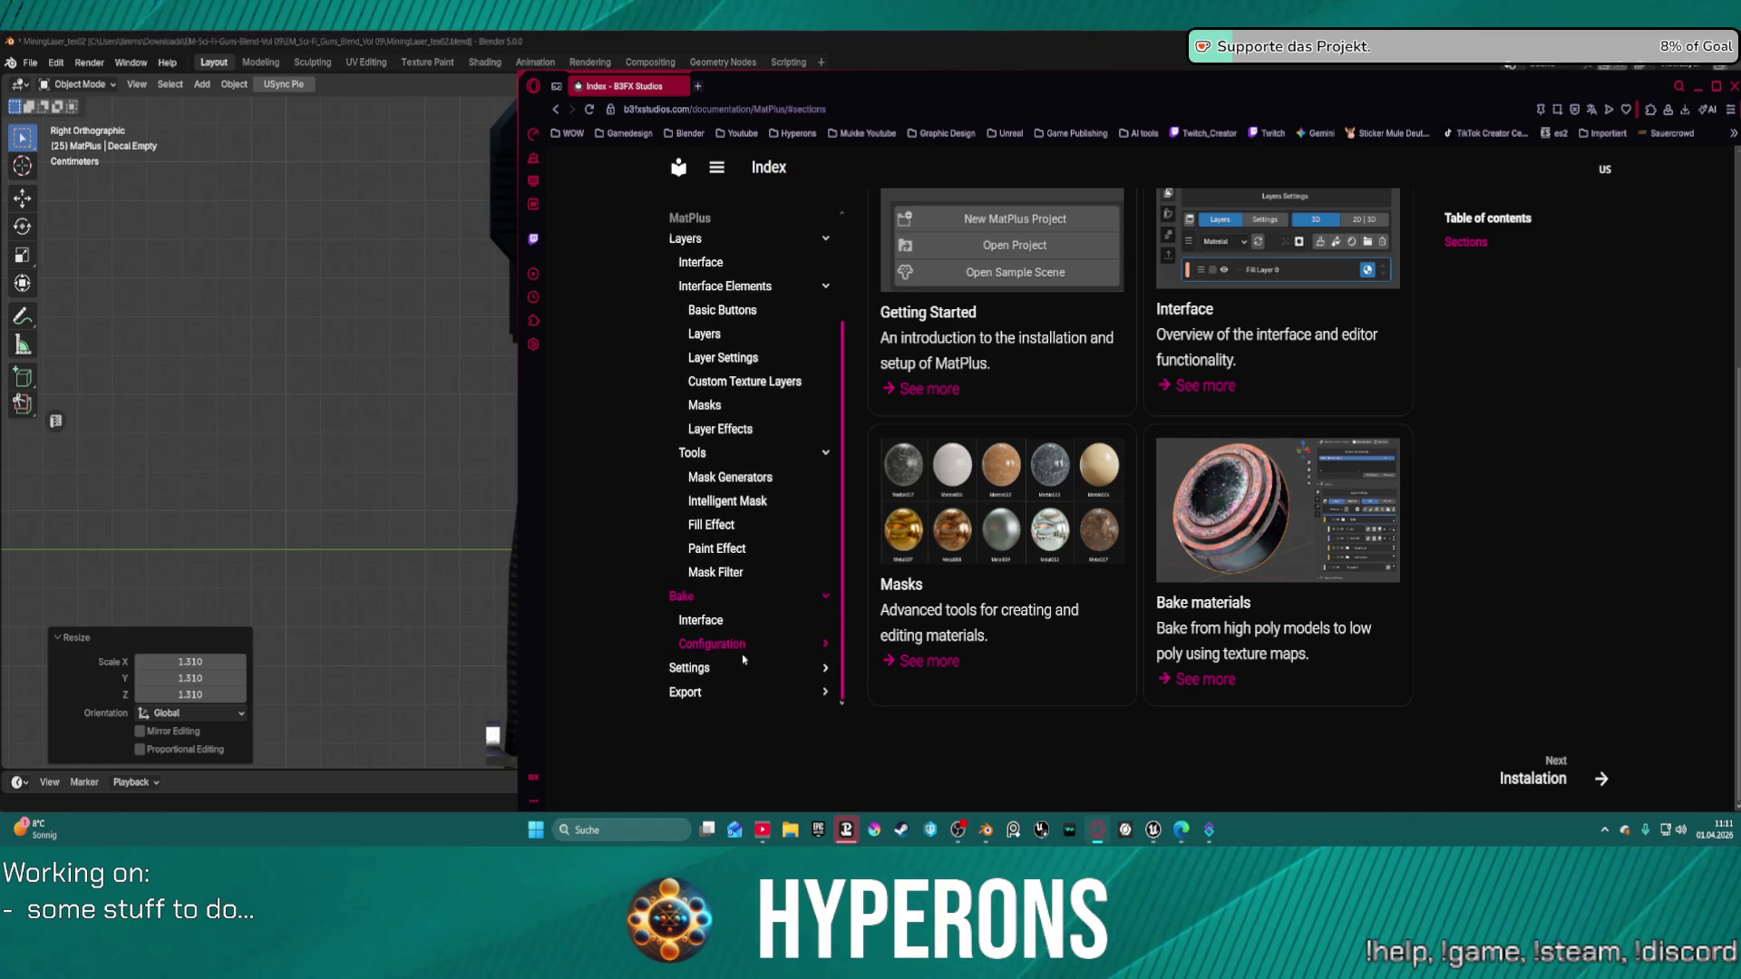
left_click(698, 668)
scroll(694, 671, "down", 1)
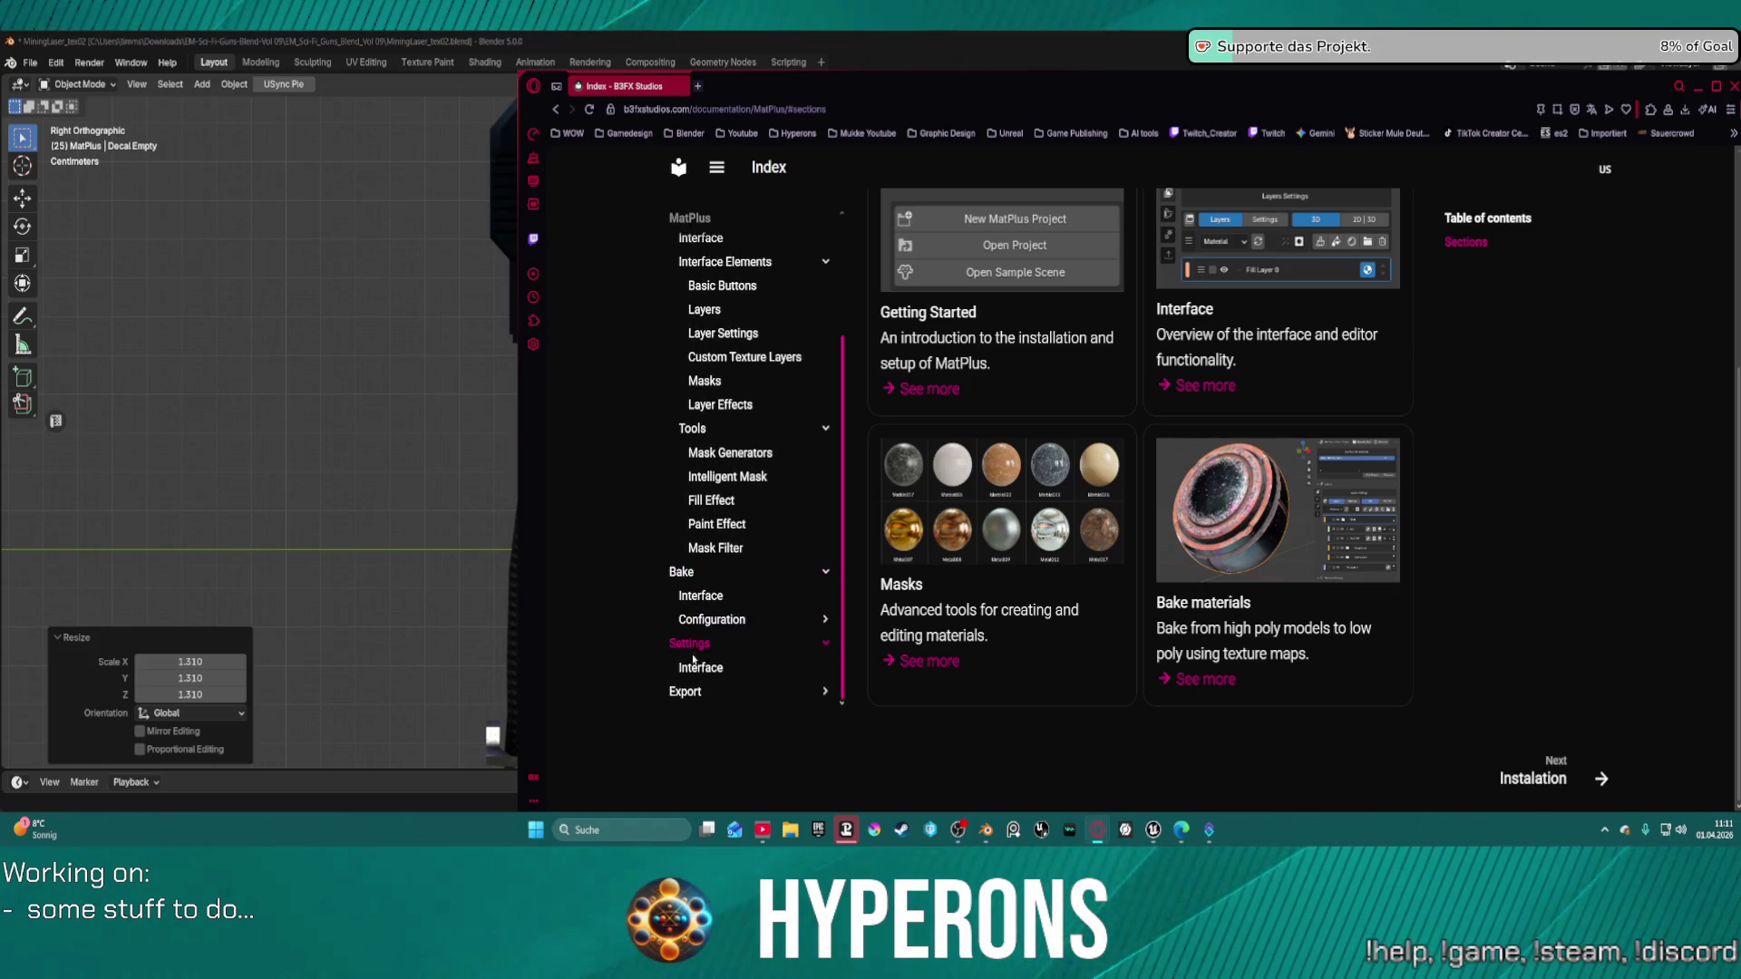
left_click(686, 676)
scroll(1079, 553, "down", 1)
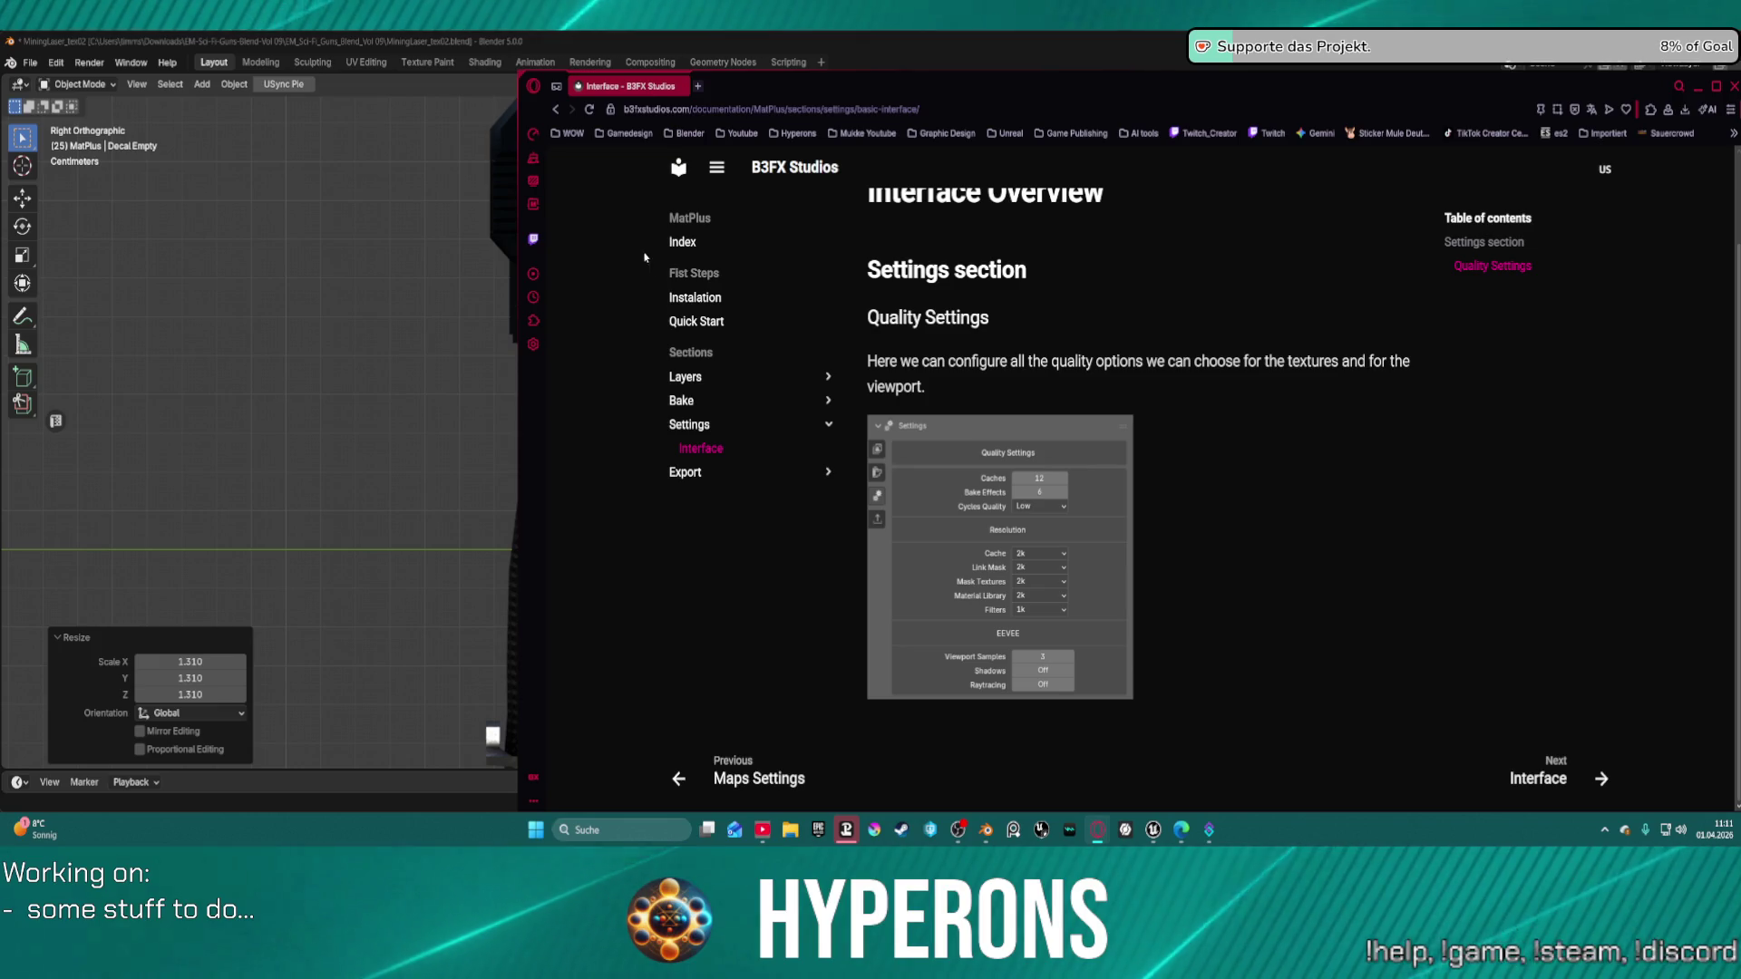
Look through the Layer Effects, Layer Settings and Layers pages of the manual.
left_click(706, 382)
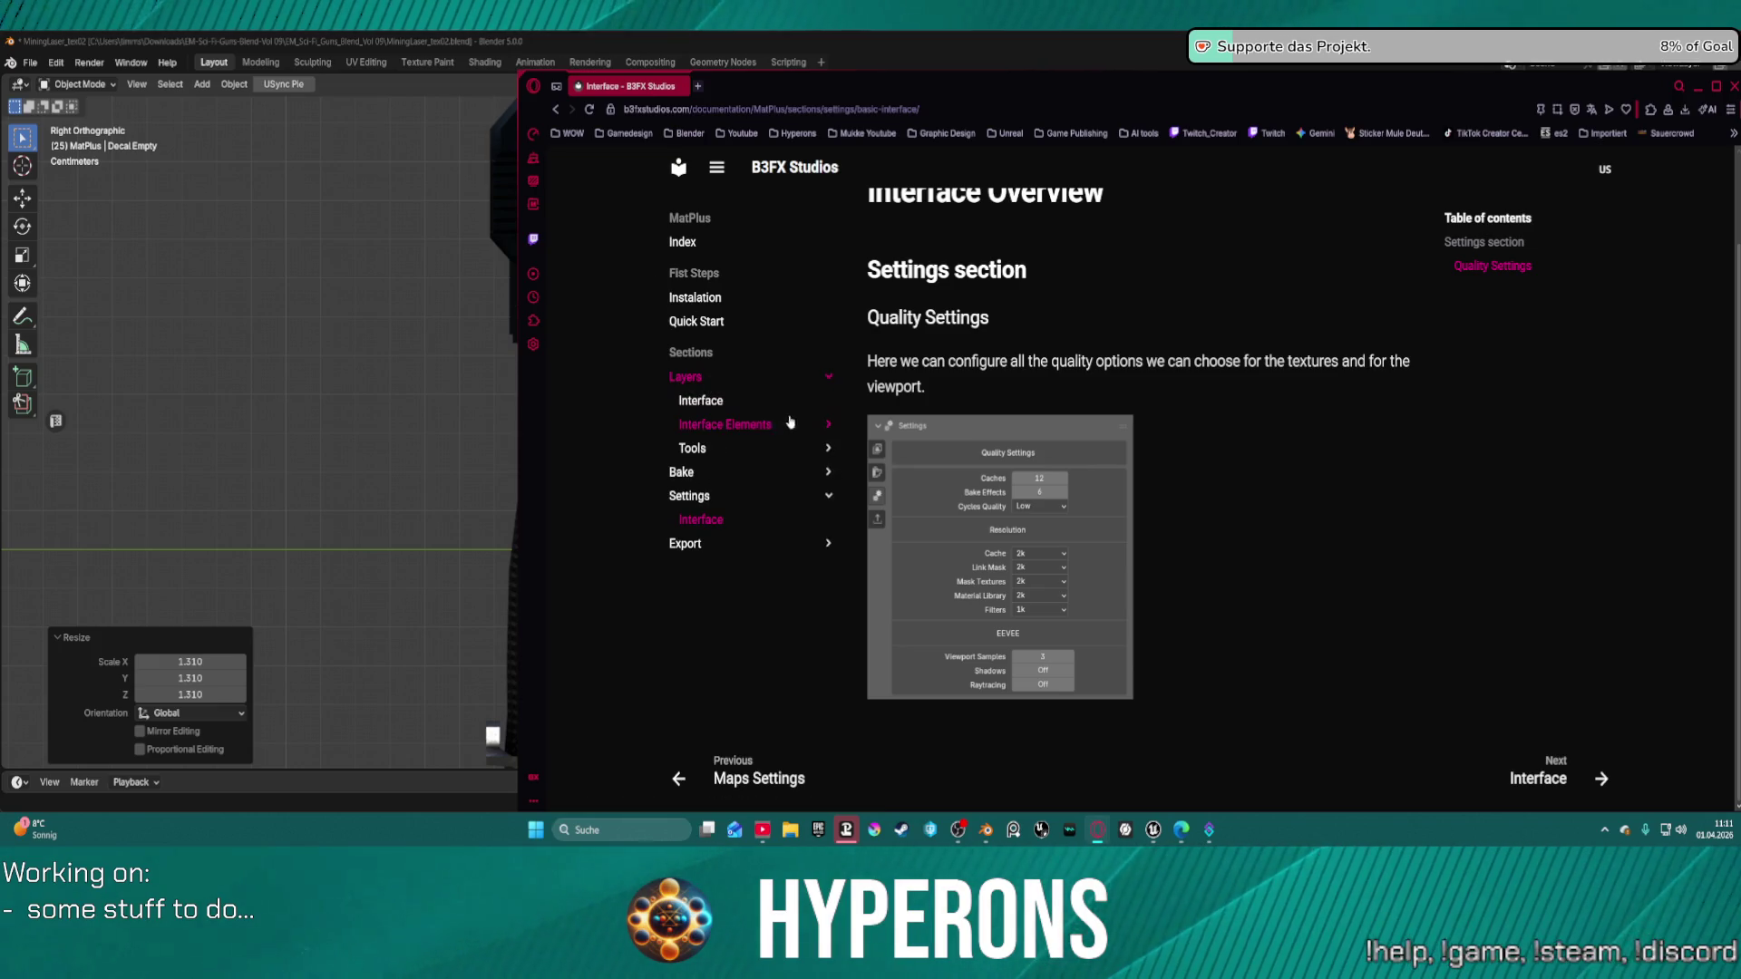
left_click(764, 426)
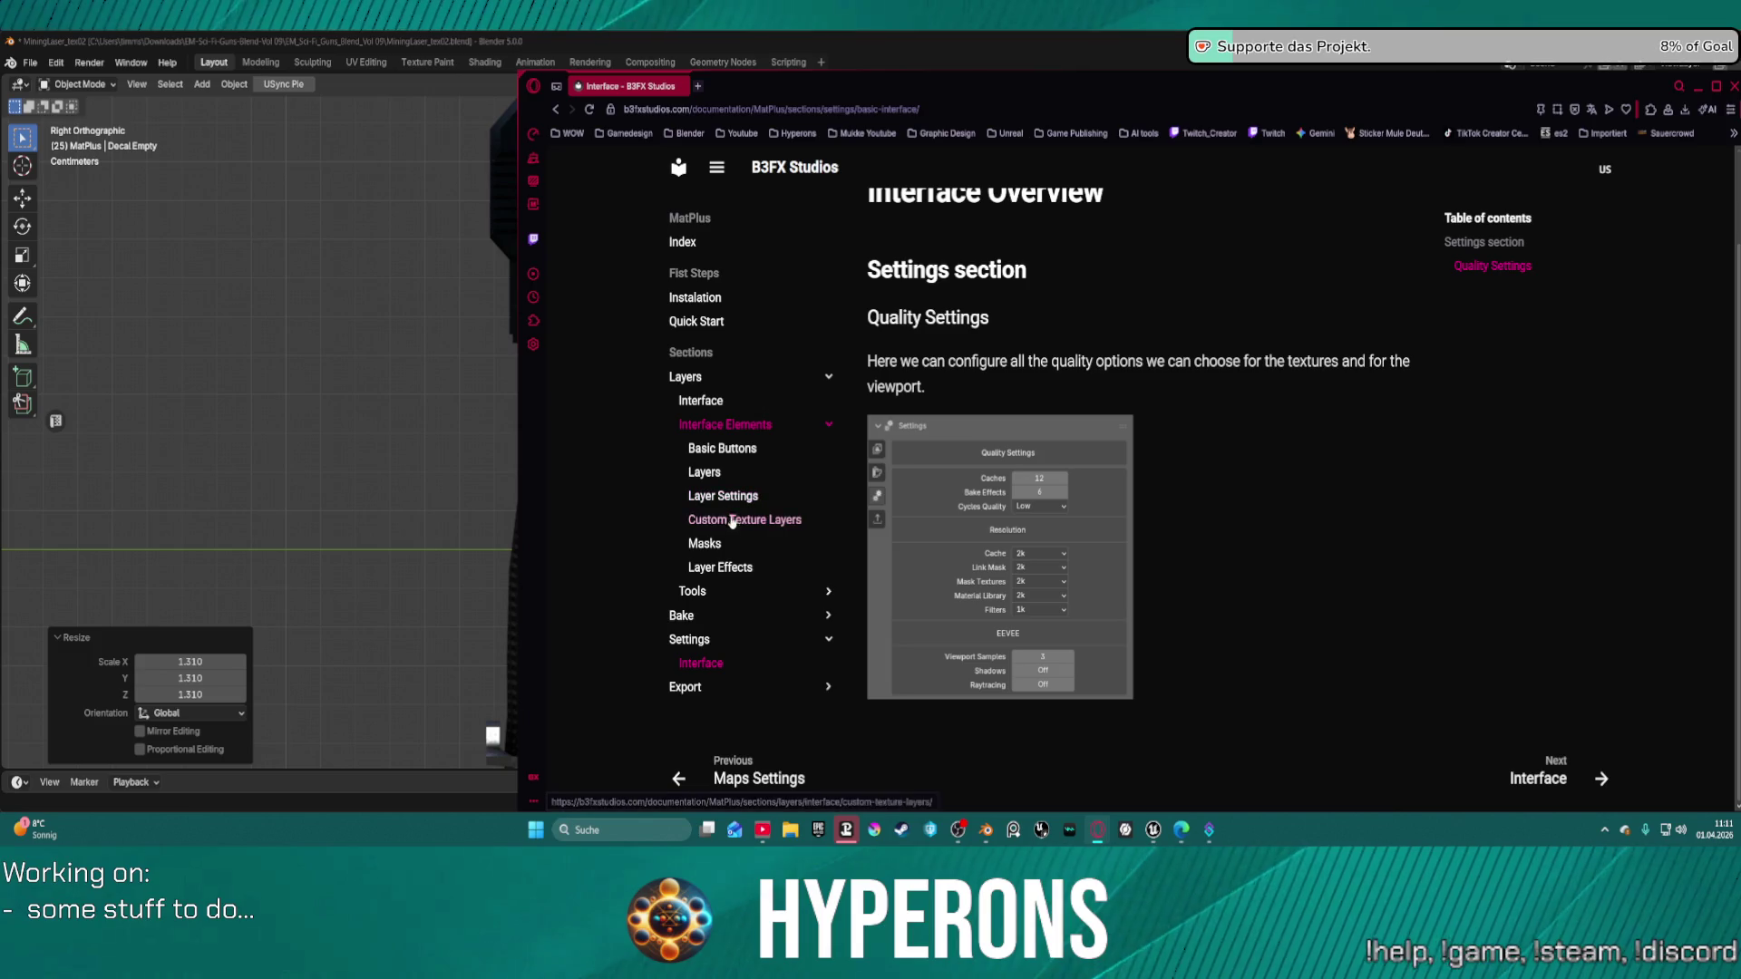
left_click(734, 568)
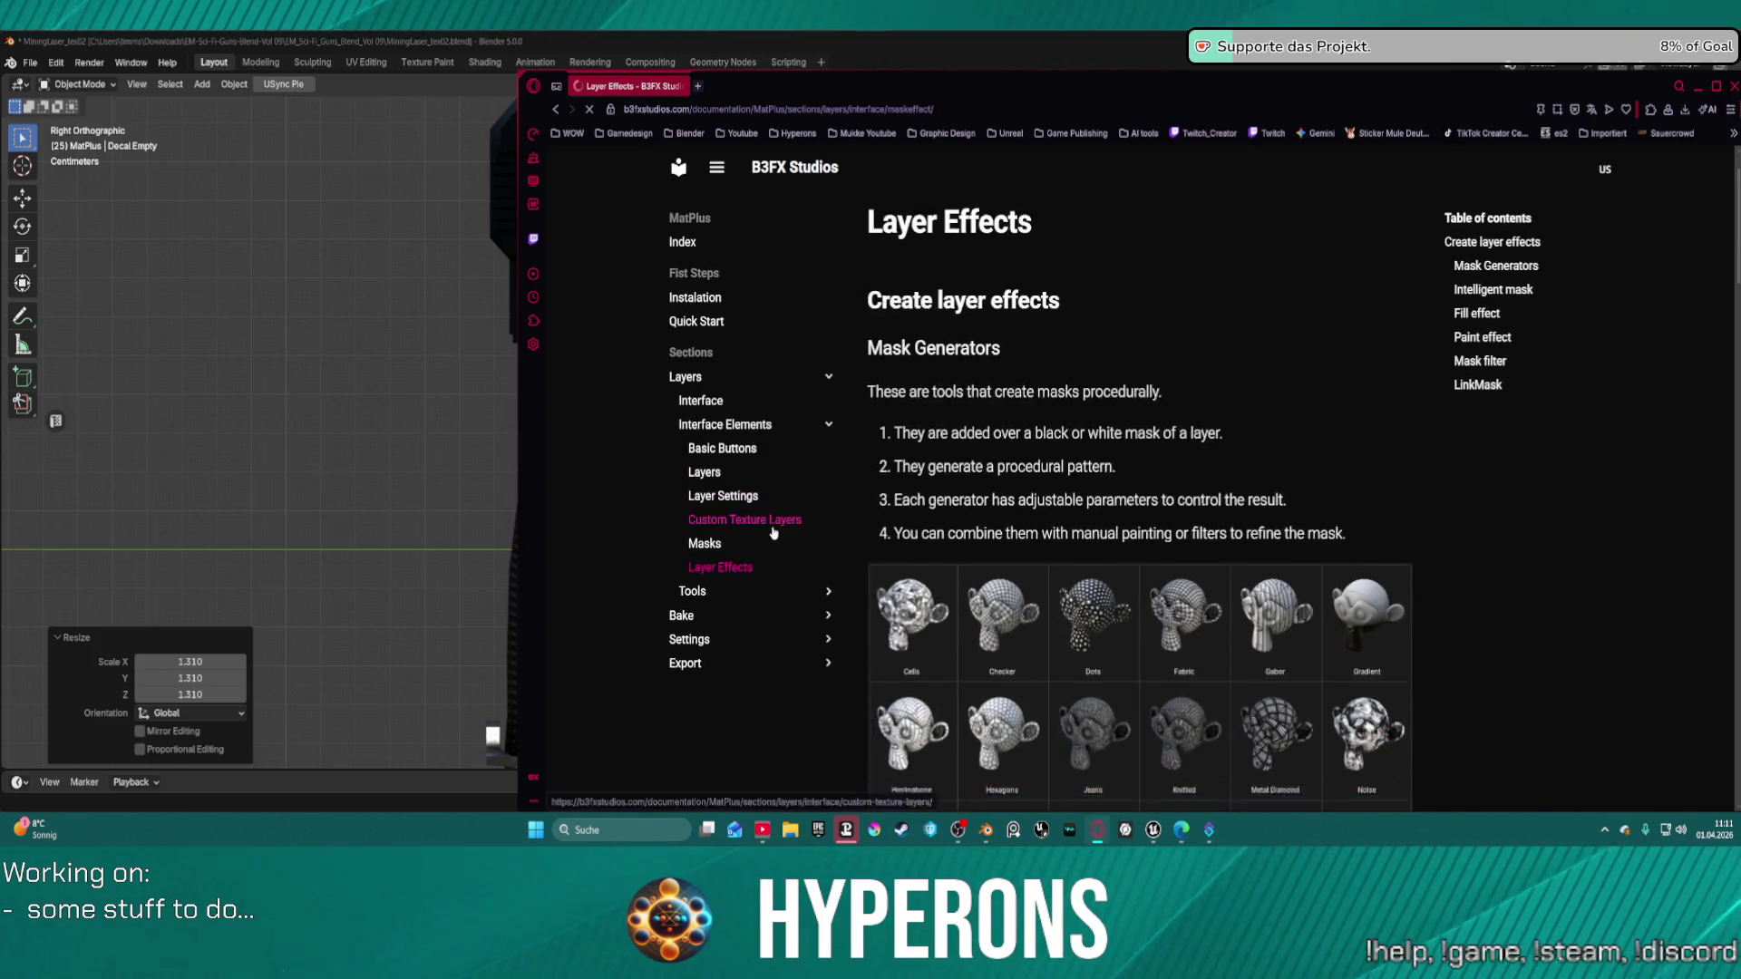
left_click(725, 497)
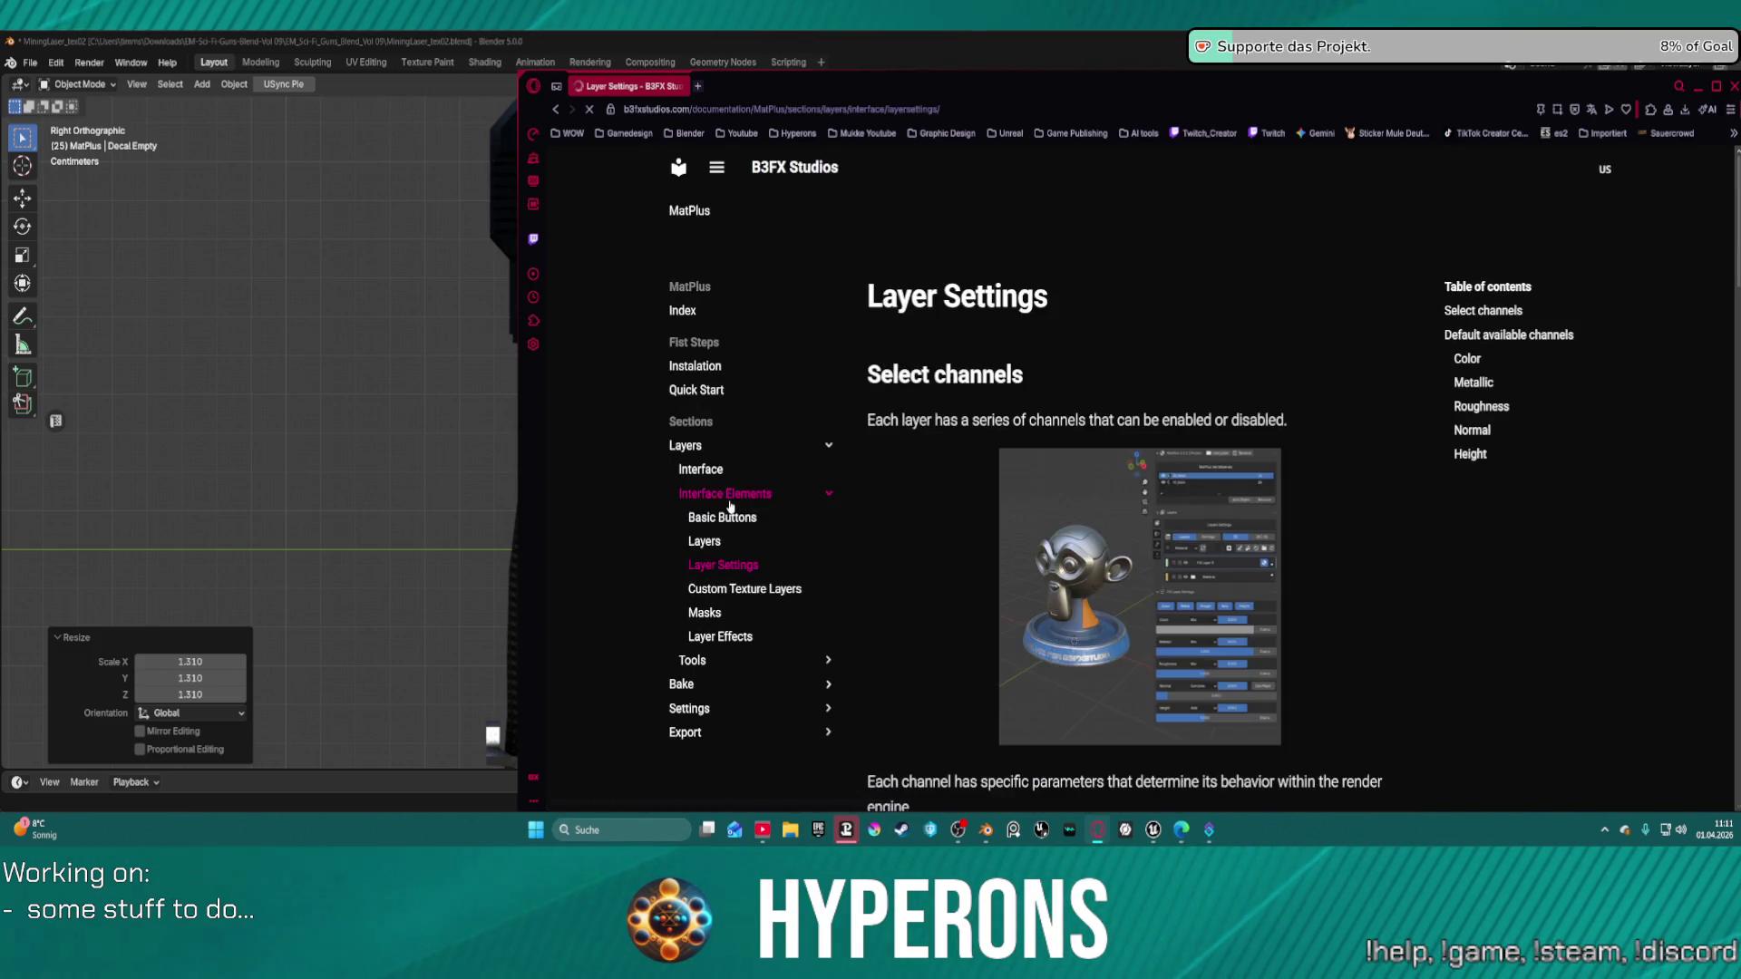
left_click(704, 541)
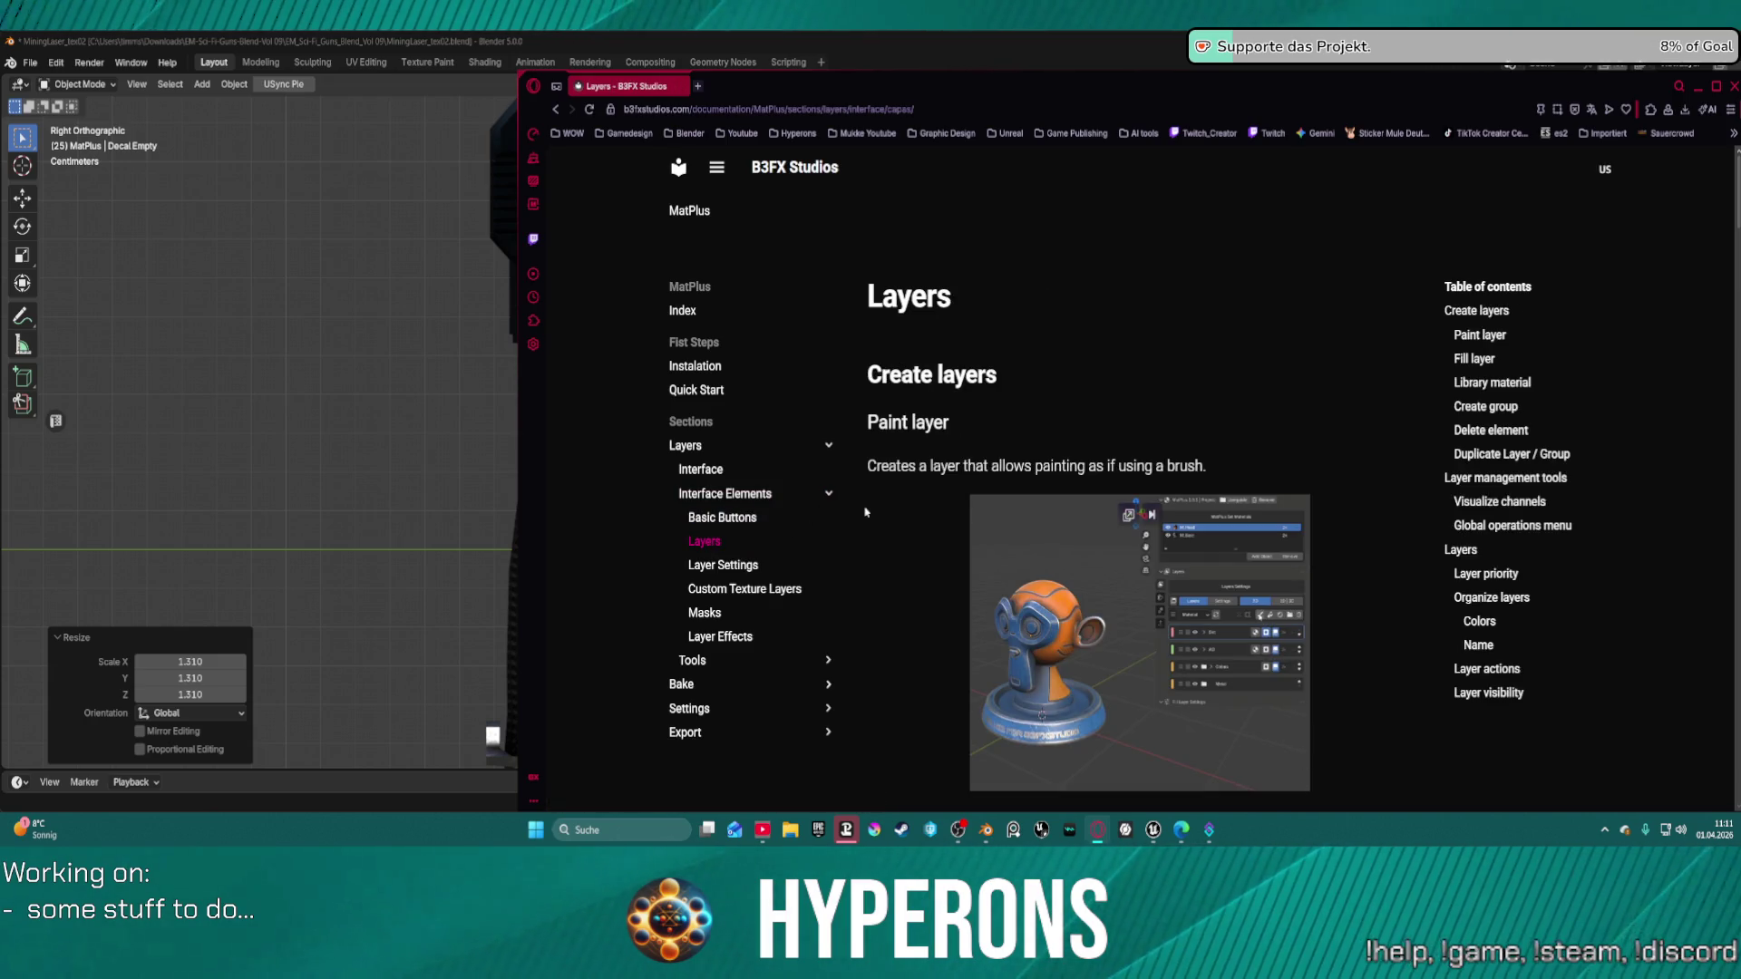
scroll(870, 512, "down", 3)
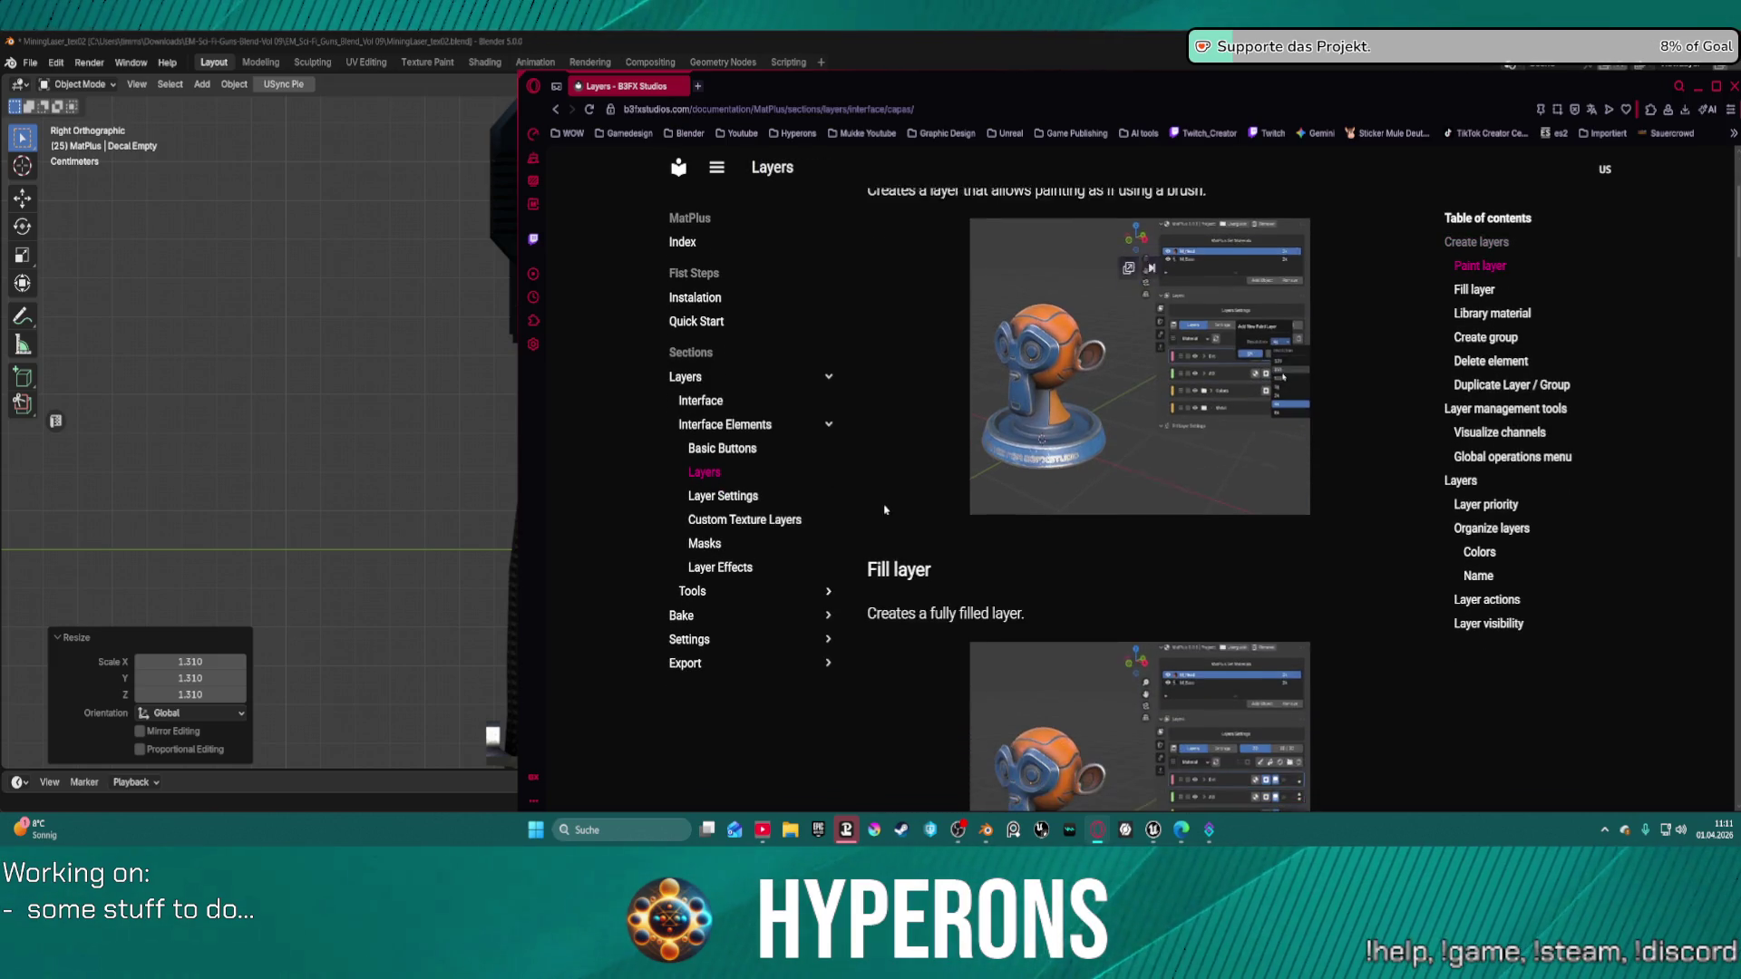
scroll(886, 509, "up", 1)
scroll(886, 511, "down", 15)
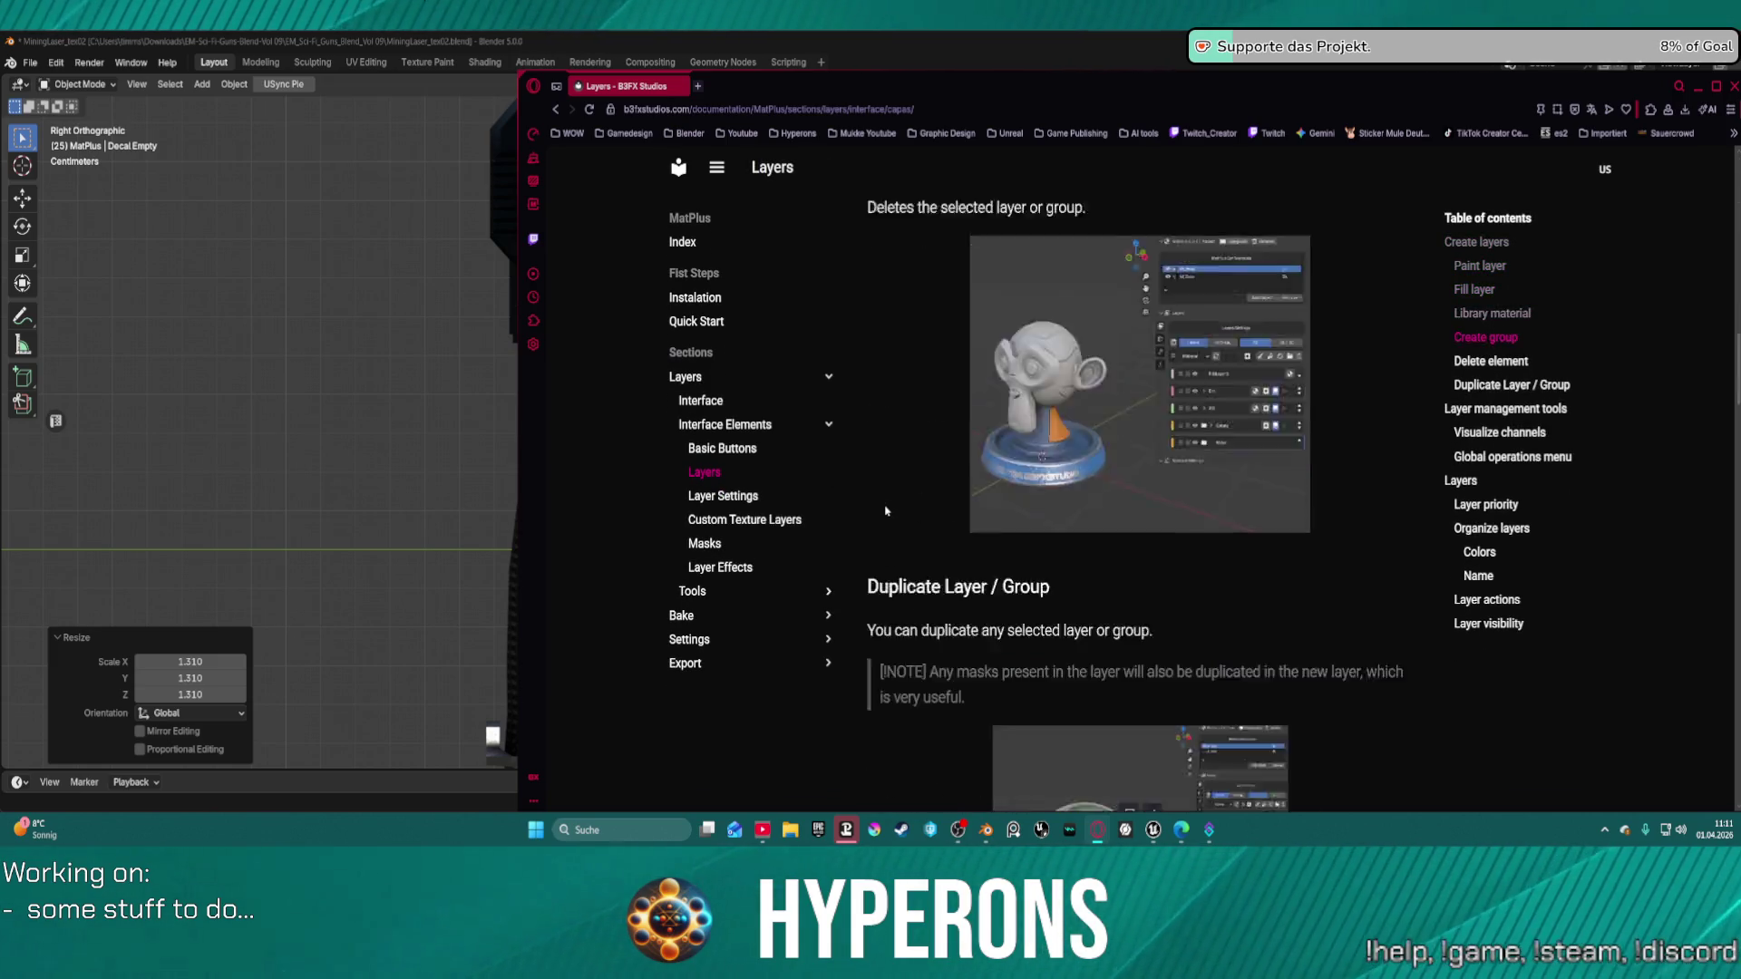
scroll(886, 510, "down", 15)
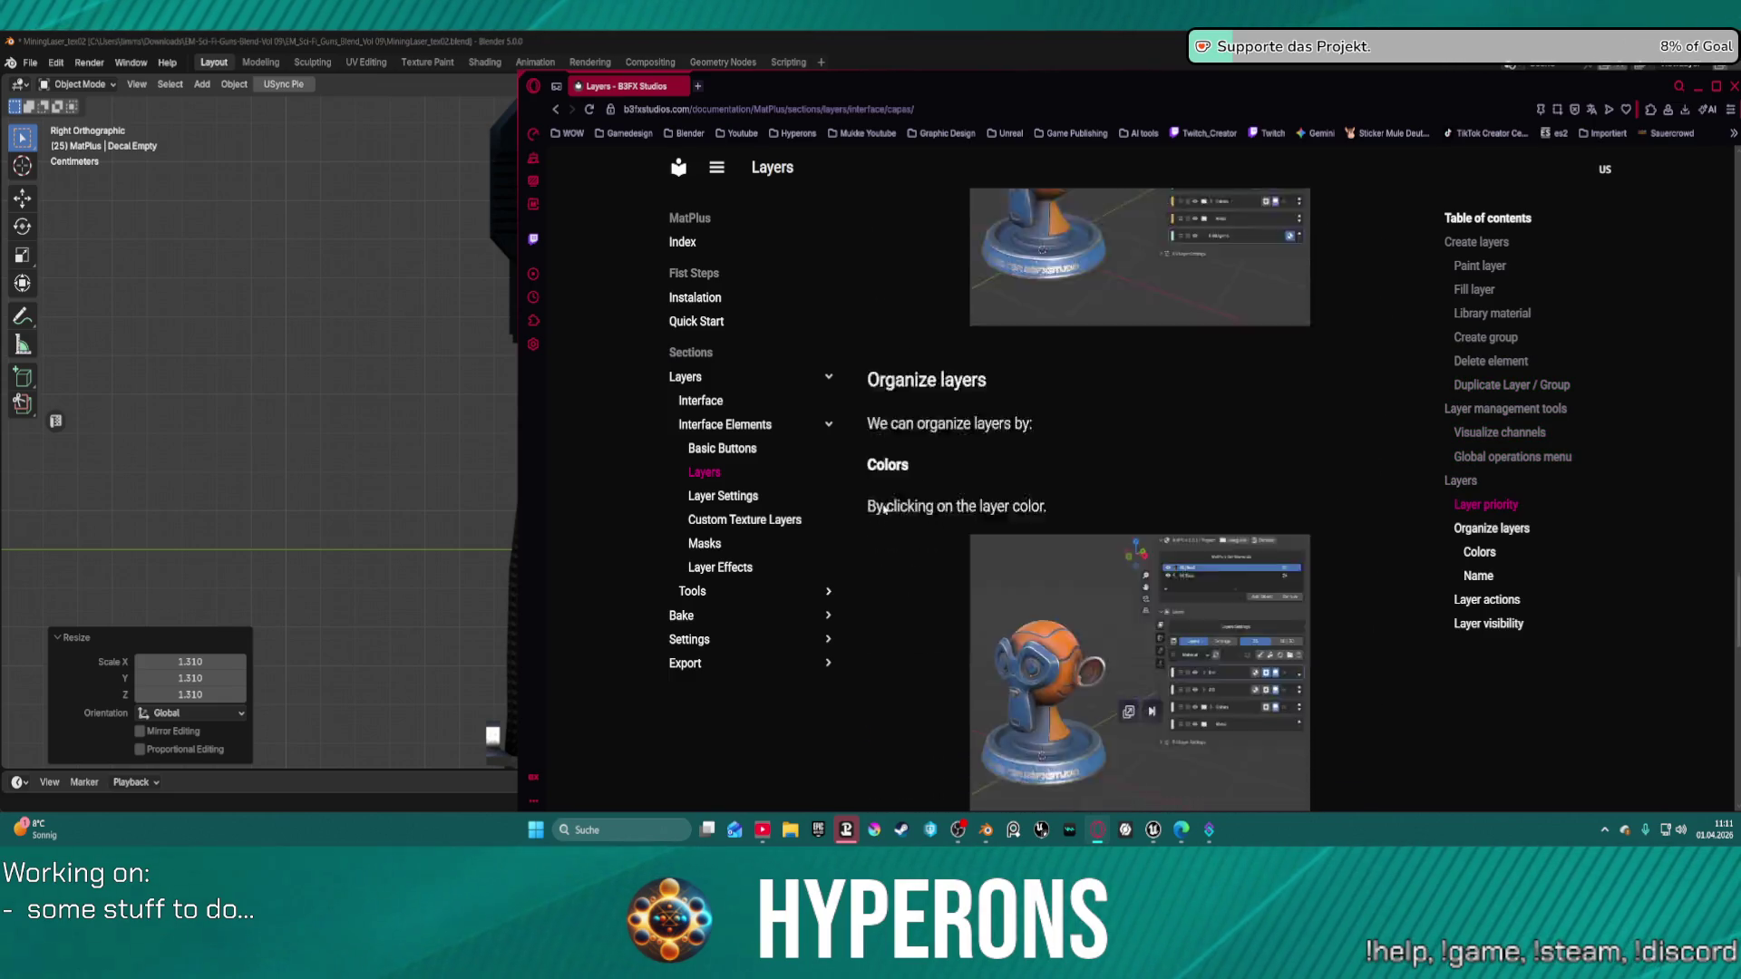
scroll(886, 511, "down", 5)
scroll(887, 510, "up", 8)
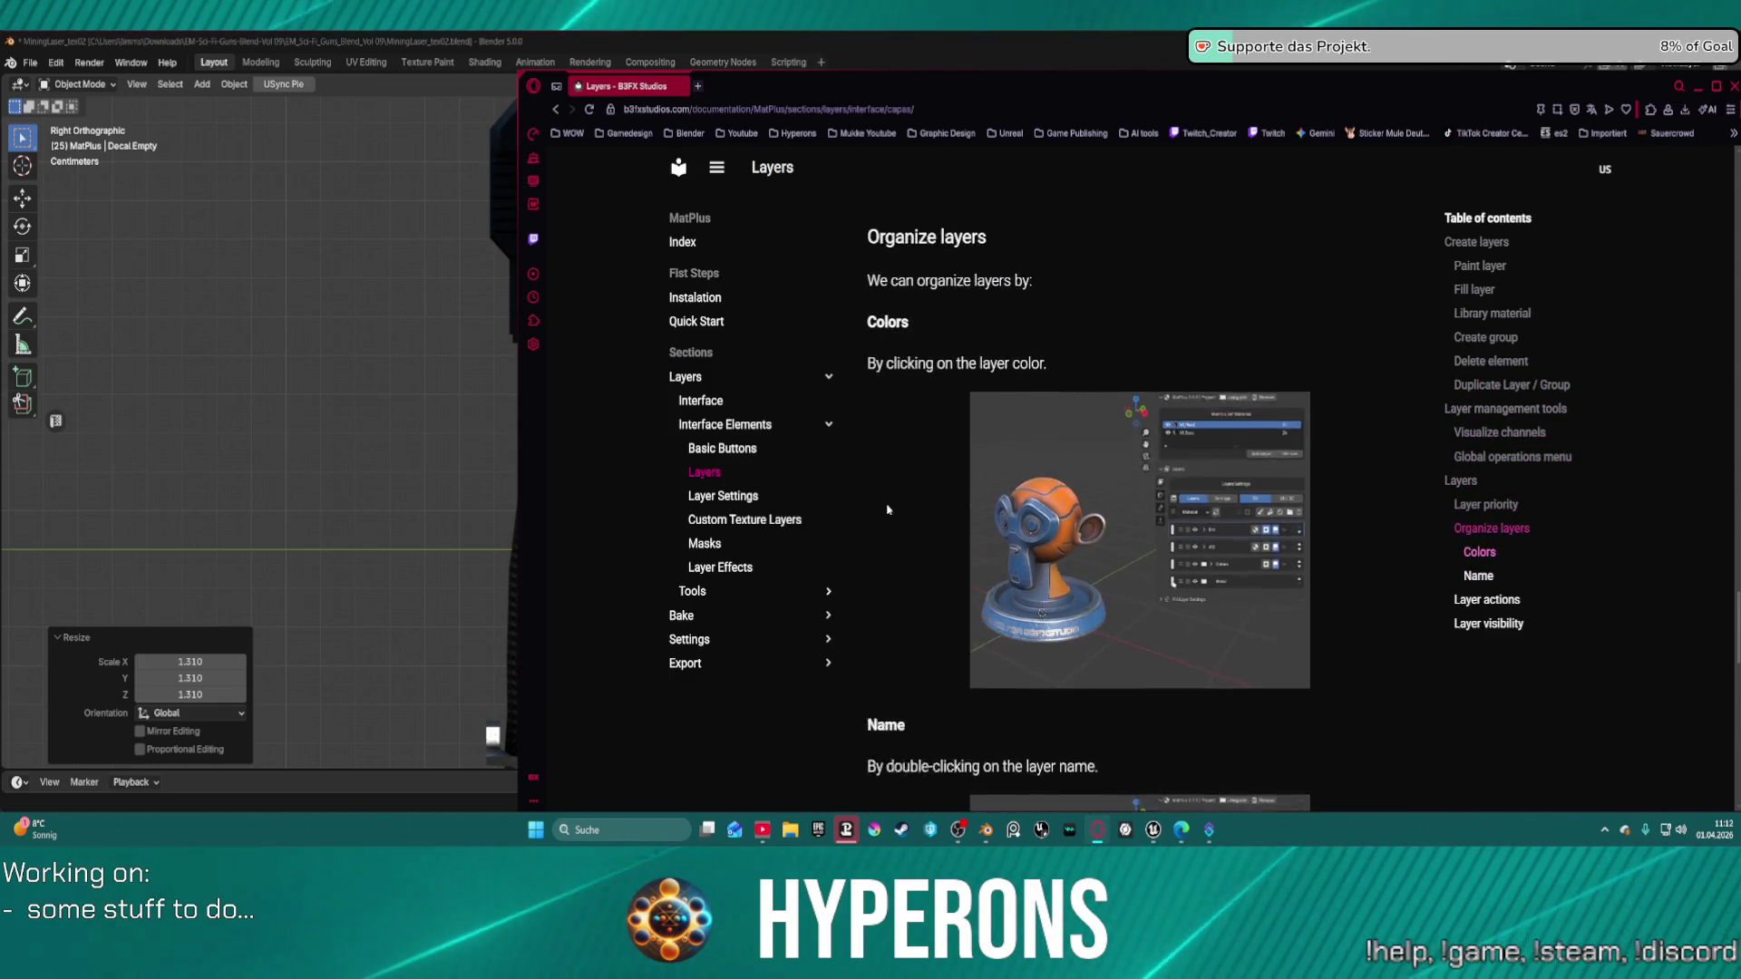
scroll(889, 510, "down", 10)
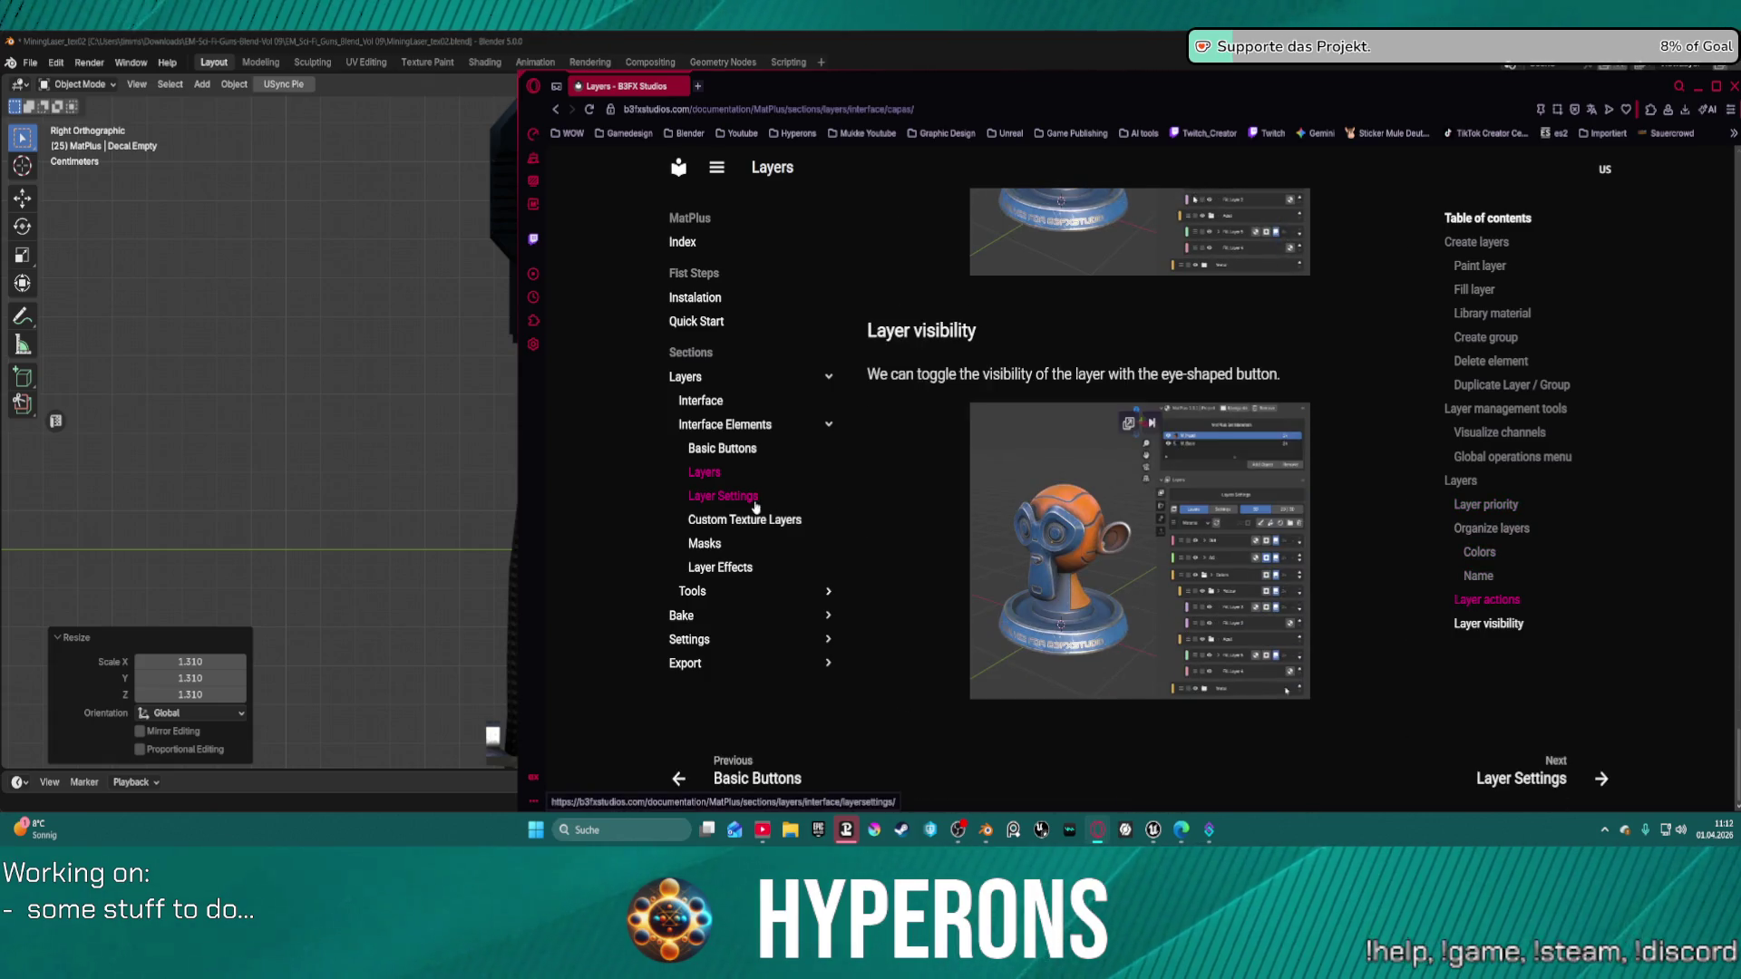
Scroll through the Layer Settings page and expand the Tools topics.
left_click(722, 495)
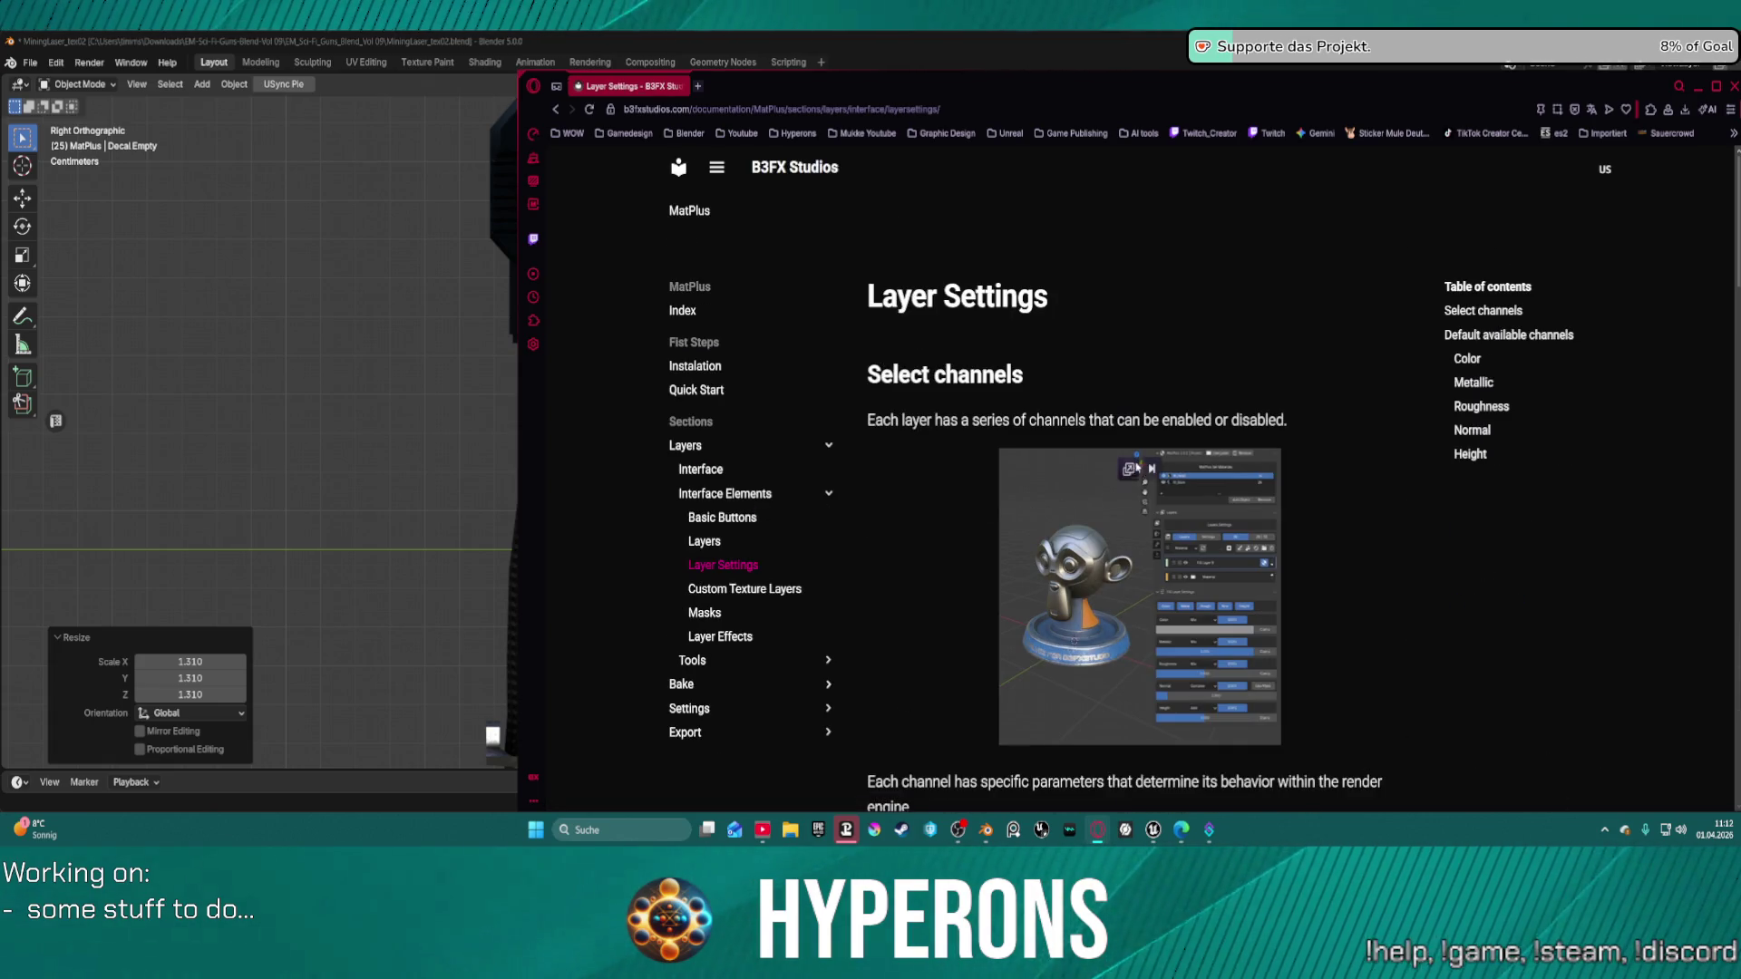
scroll(1088, 454, "down", 10)
scroll(1015, 430, "down", 10)
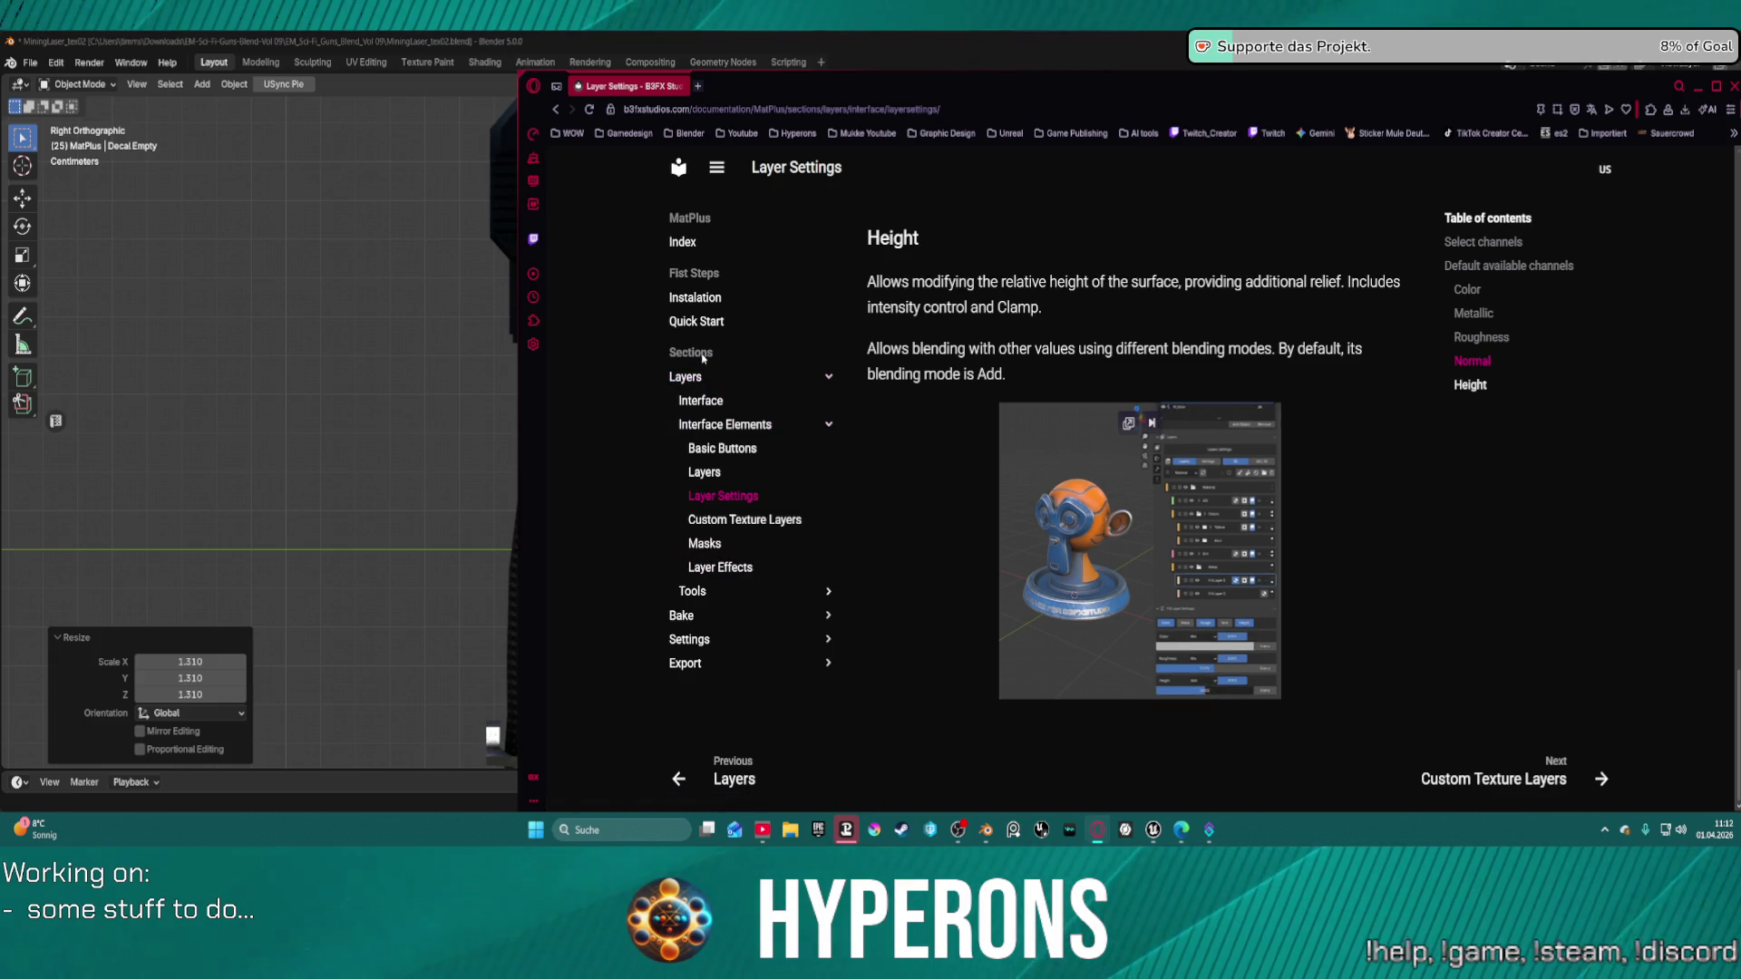
left_click(712, 592)
scroll(798, 564, "down", 1)
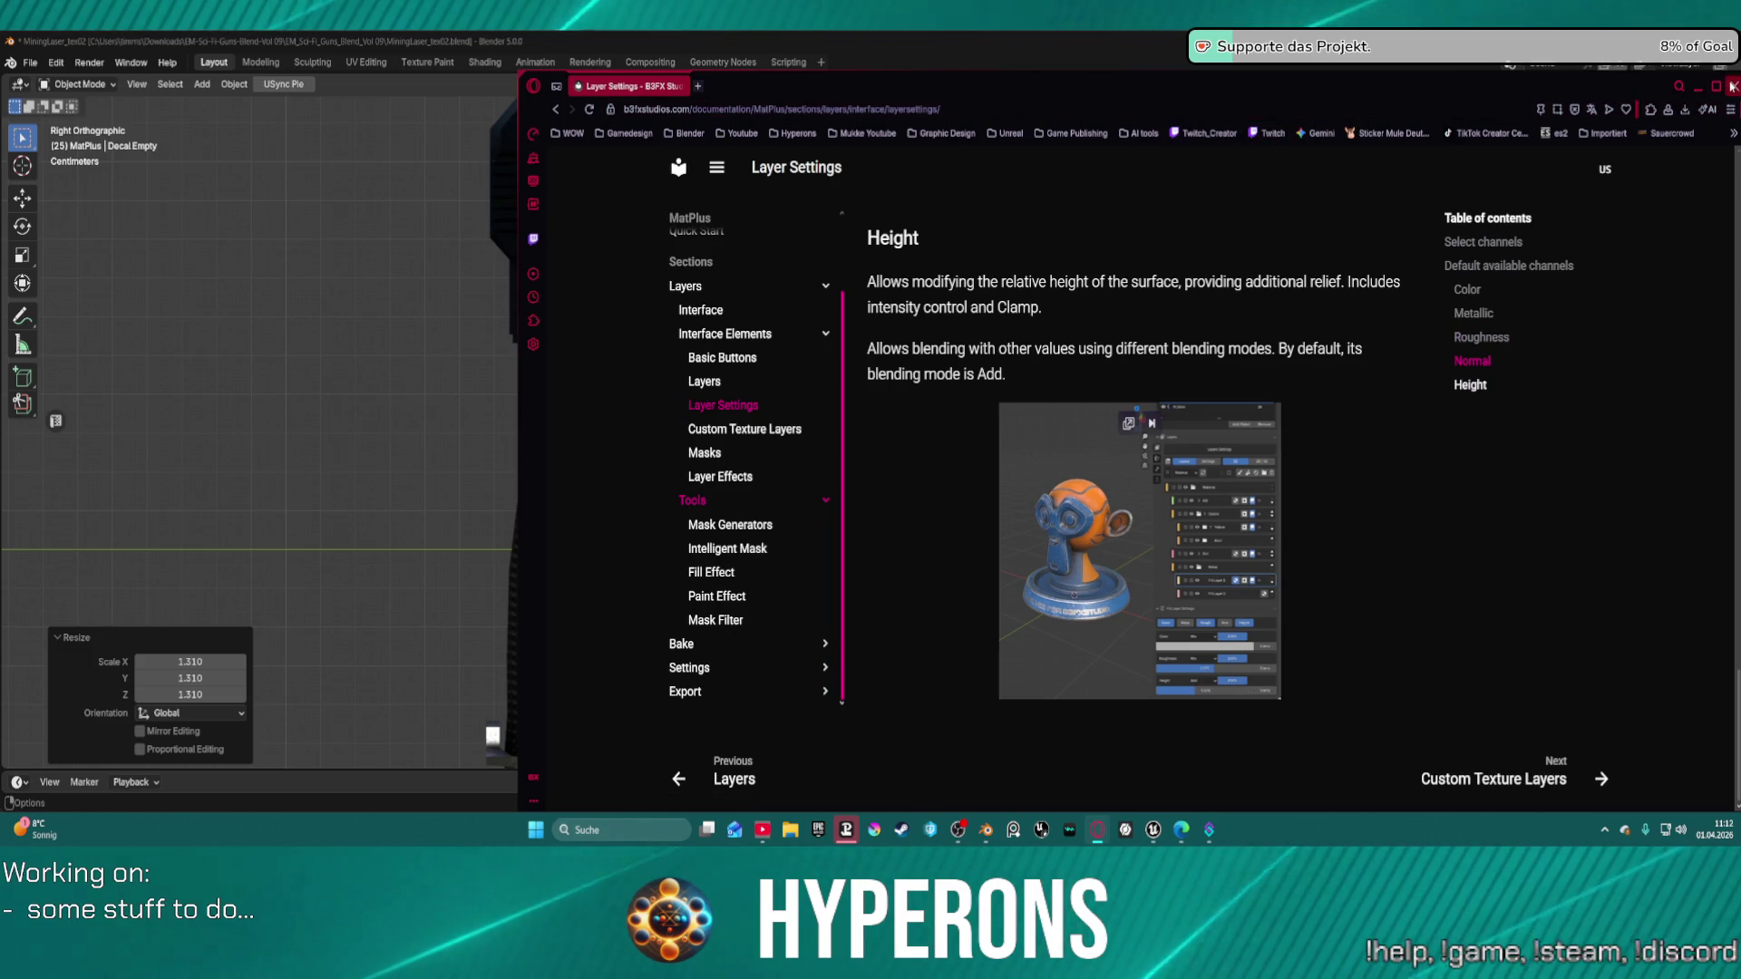
Leave the browser and return to Blender.
key("alt+Tab")
scroll(866, 339, "down", 3)
scroll(758, 453, "up", 3)
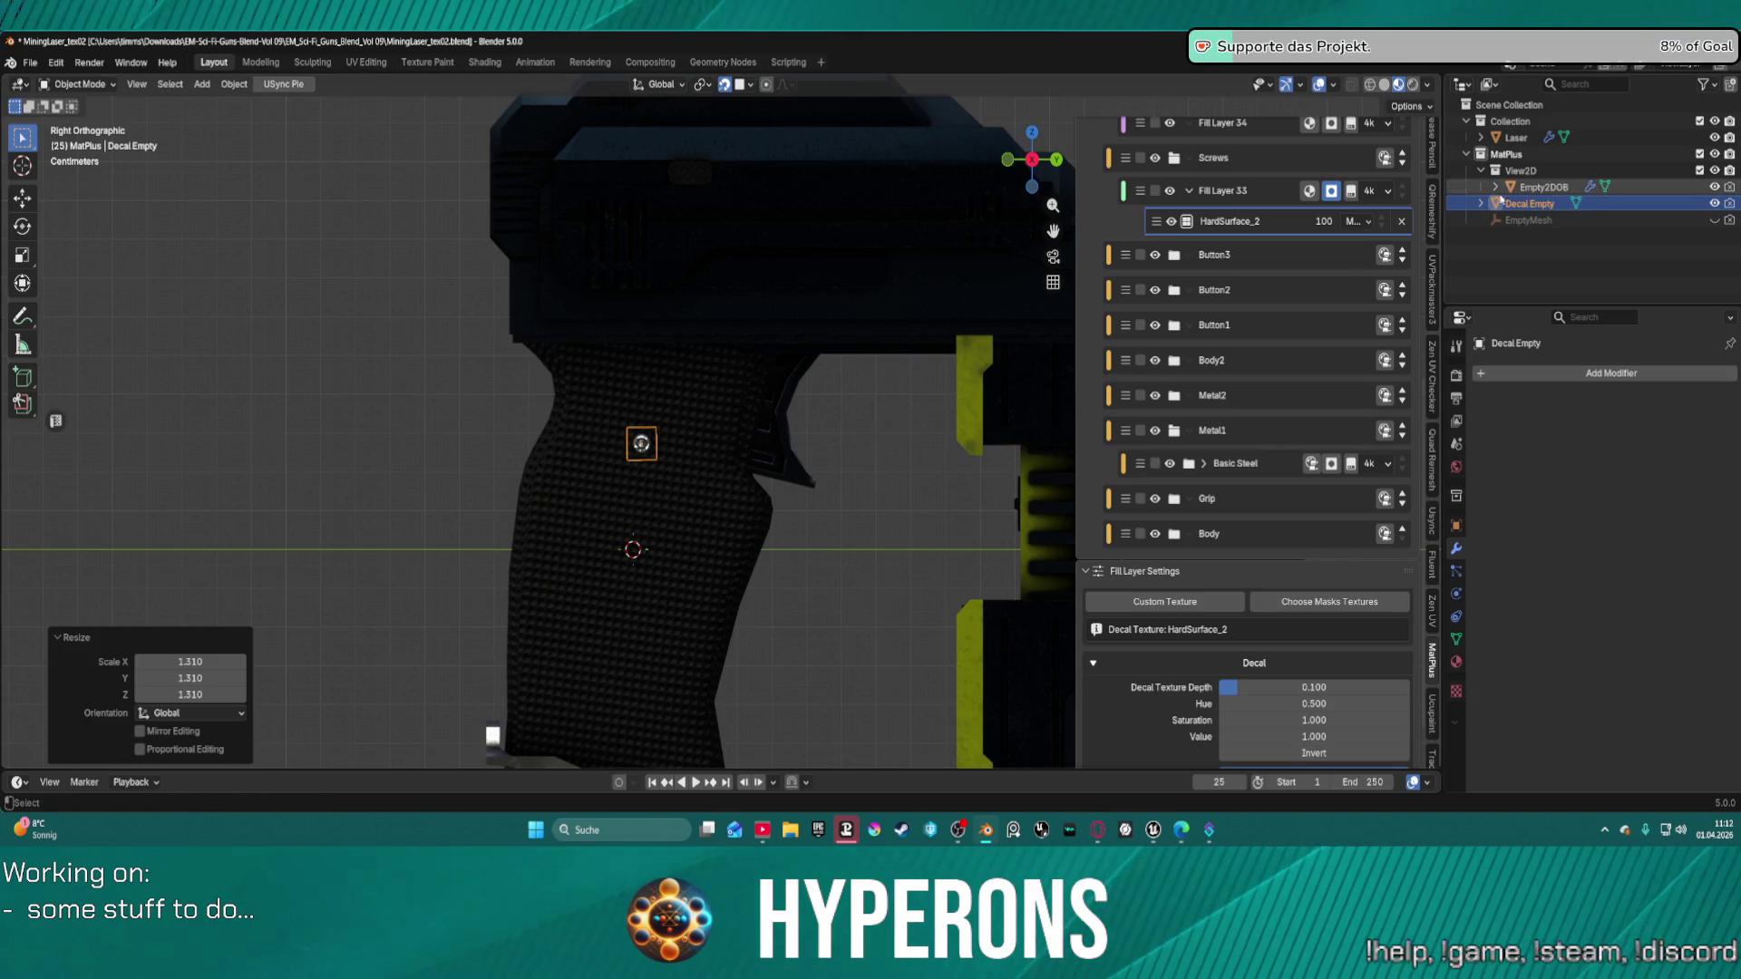
left_click(1510, 207)
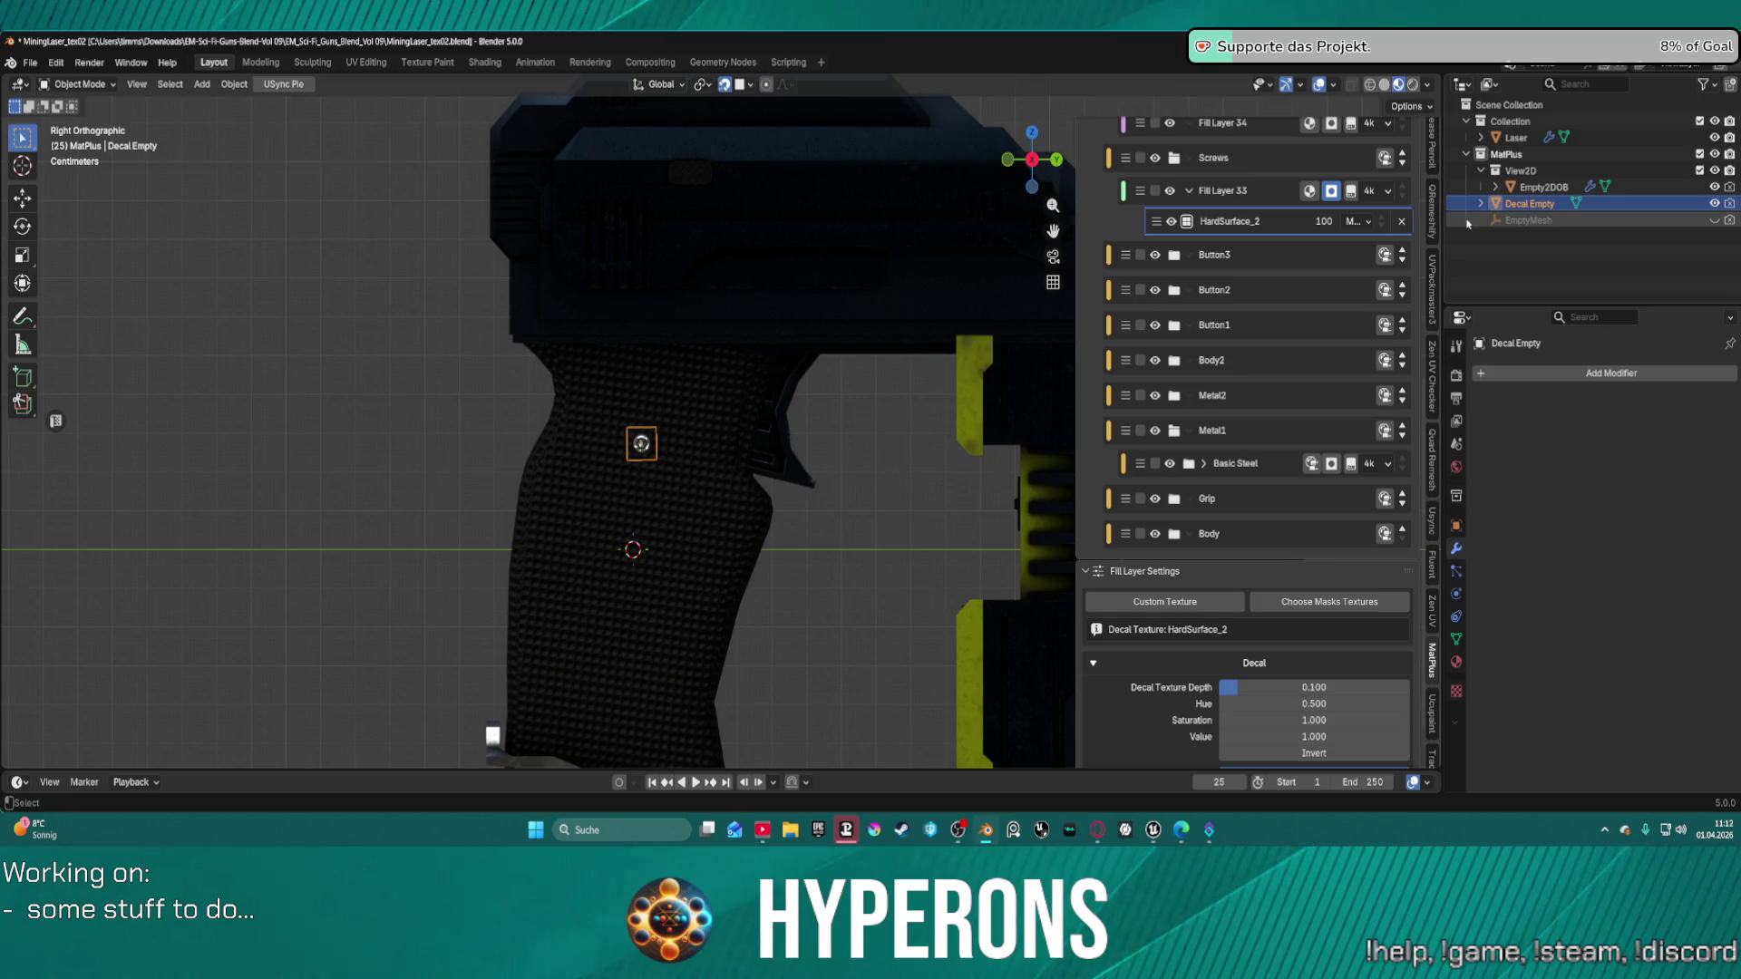
key("ctrl+c")
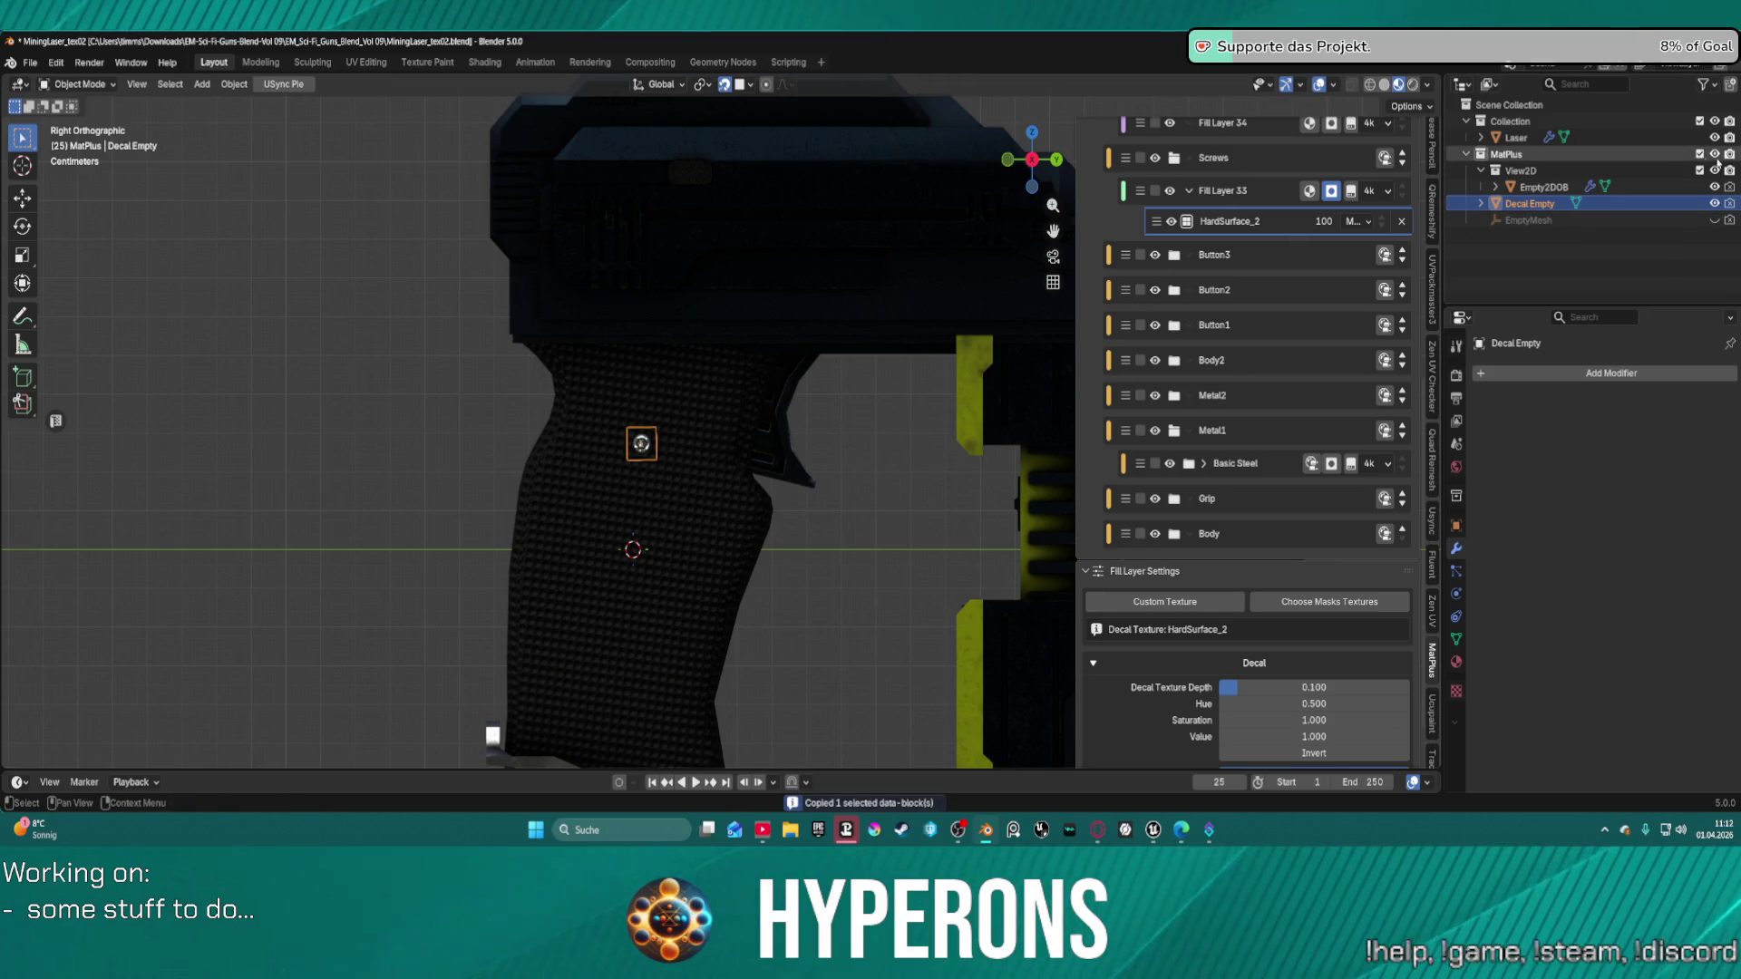
left_click(1480, 204)
left_click(1481, 204)
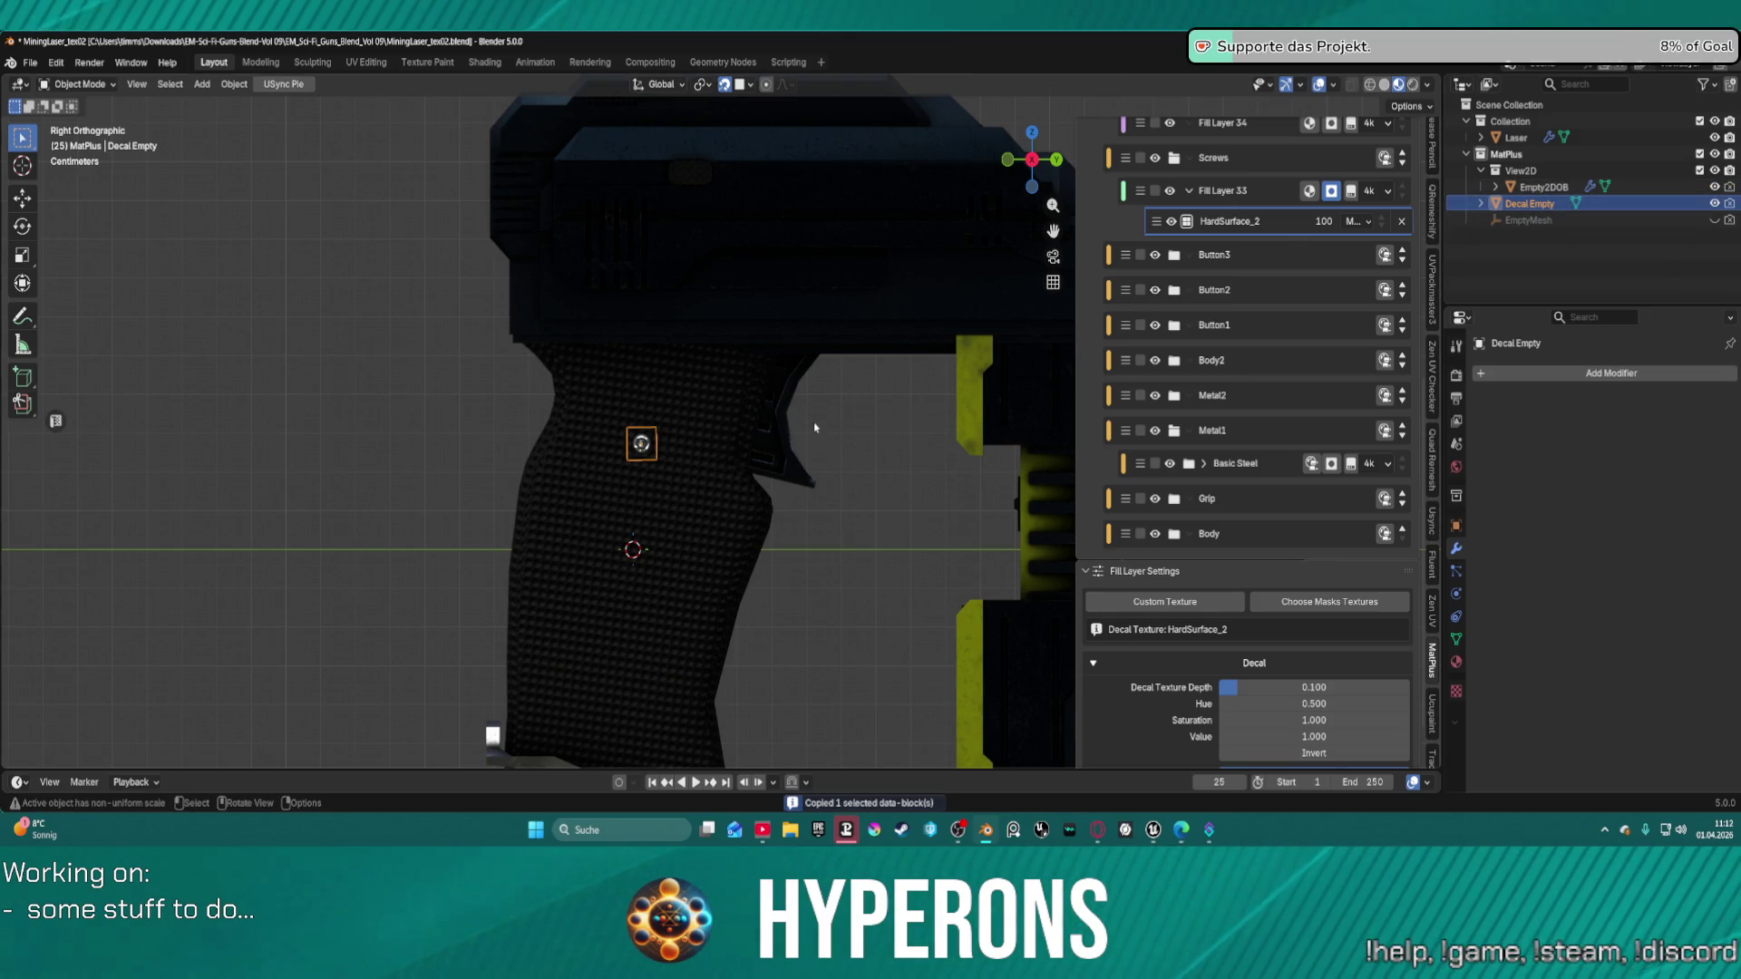
scroll(692, 437, "down", 5)
scroll(692, 437, "up", 3)
scroll(692, 437, "up", 4)
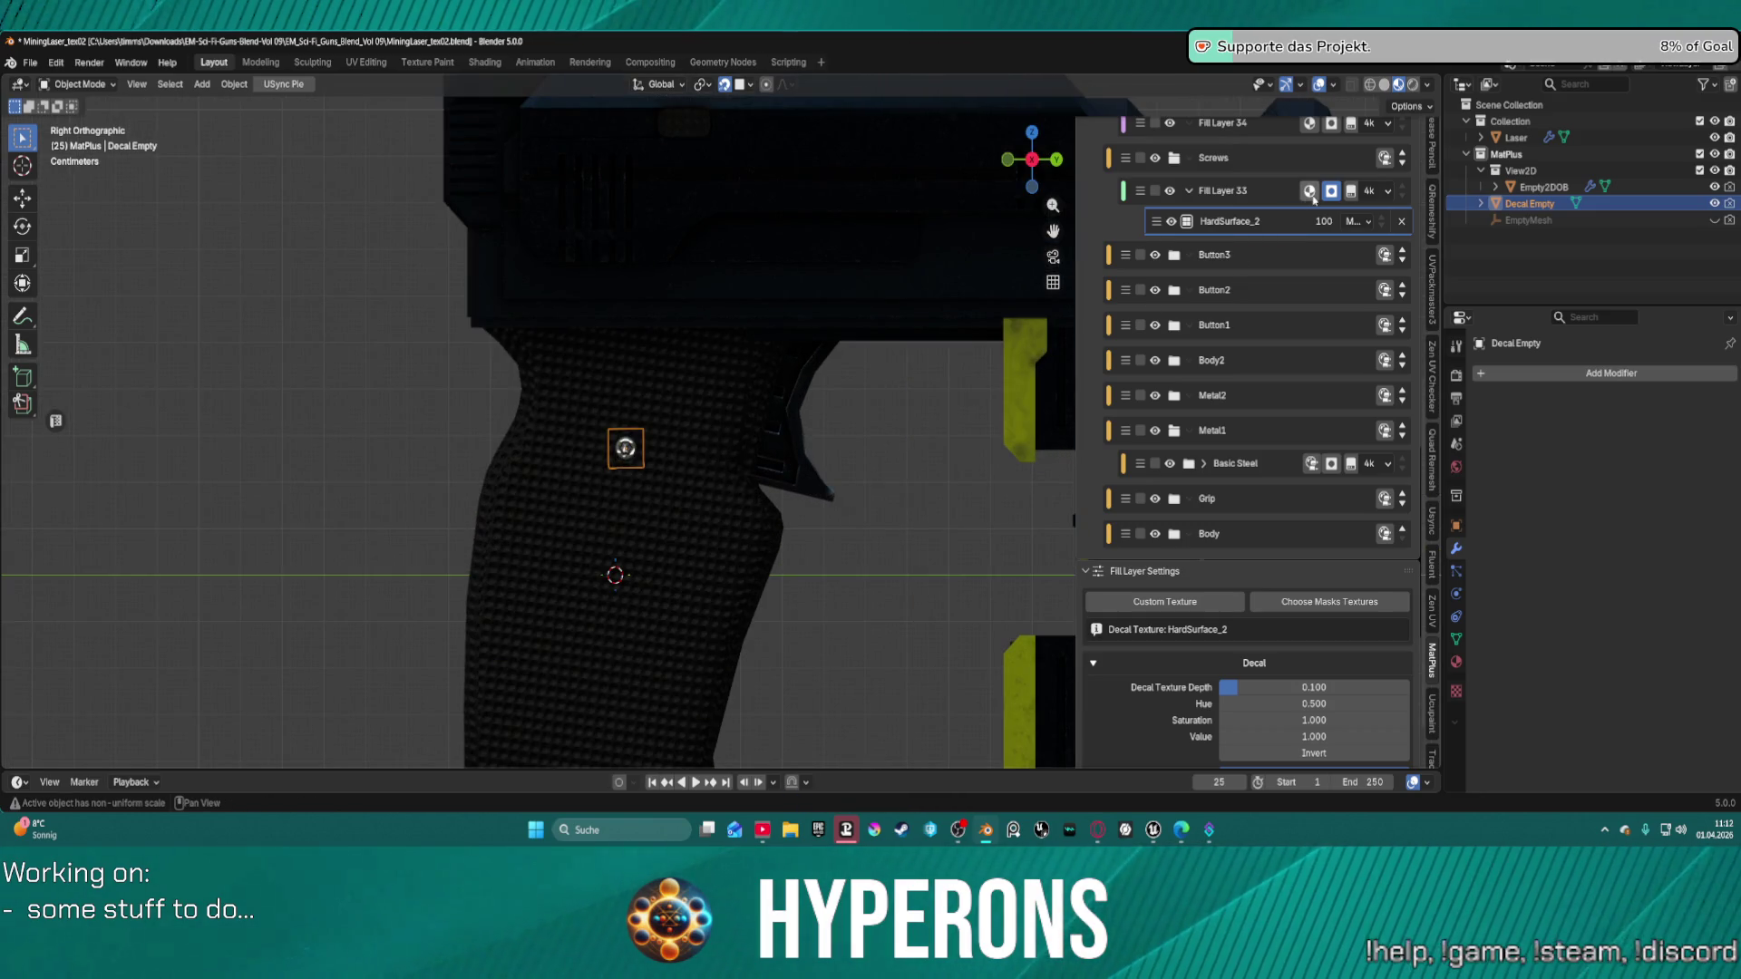
scroll(1270, 390, "up", 10)
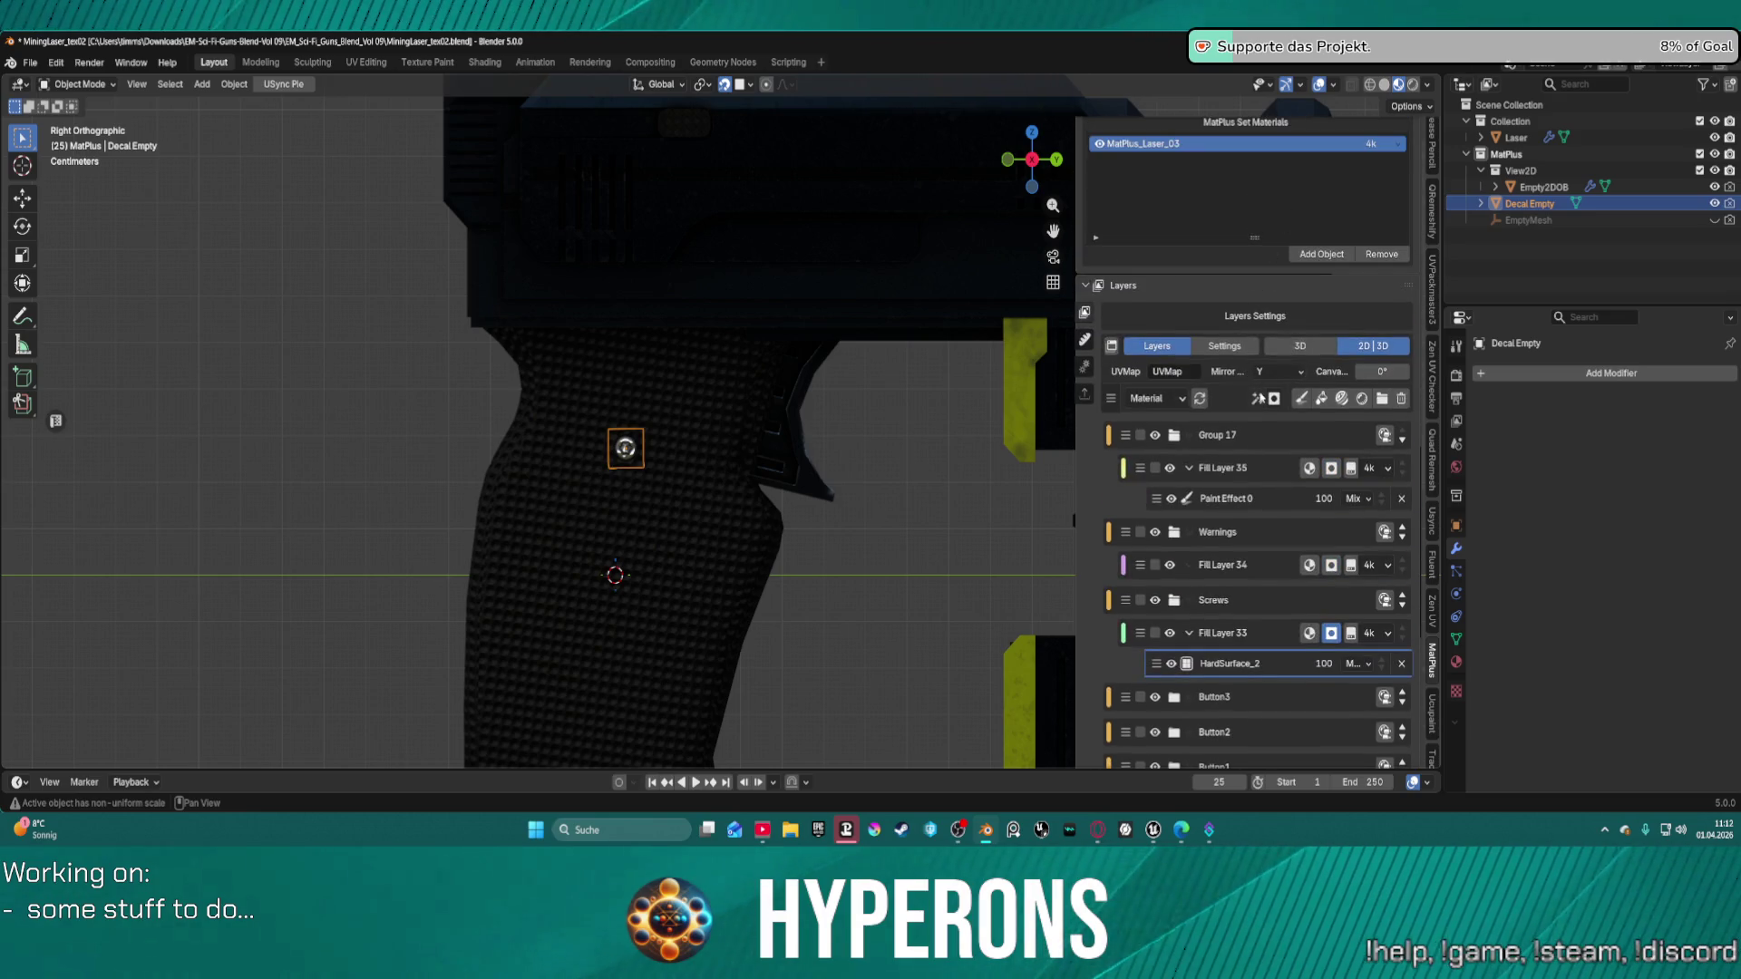
left_click(1259, 399)
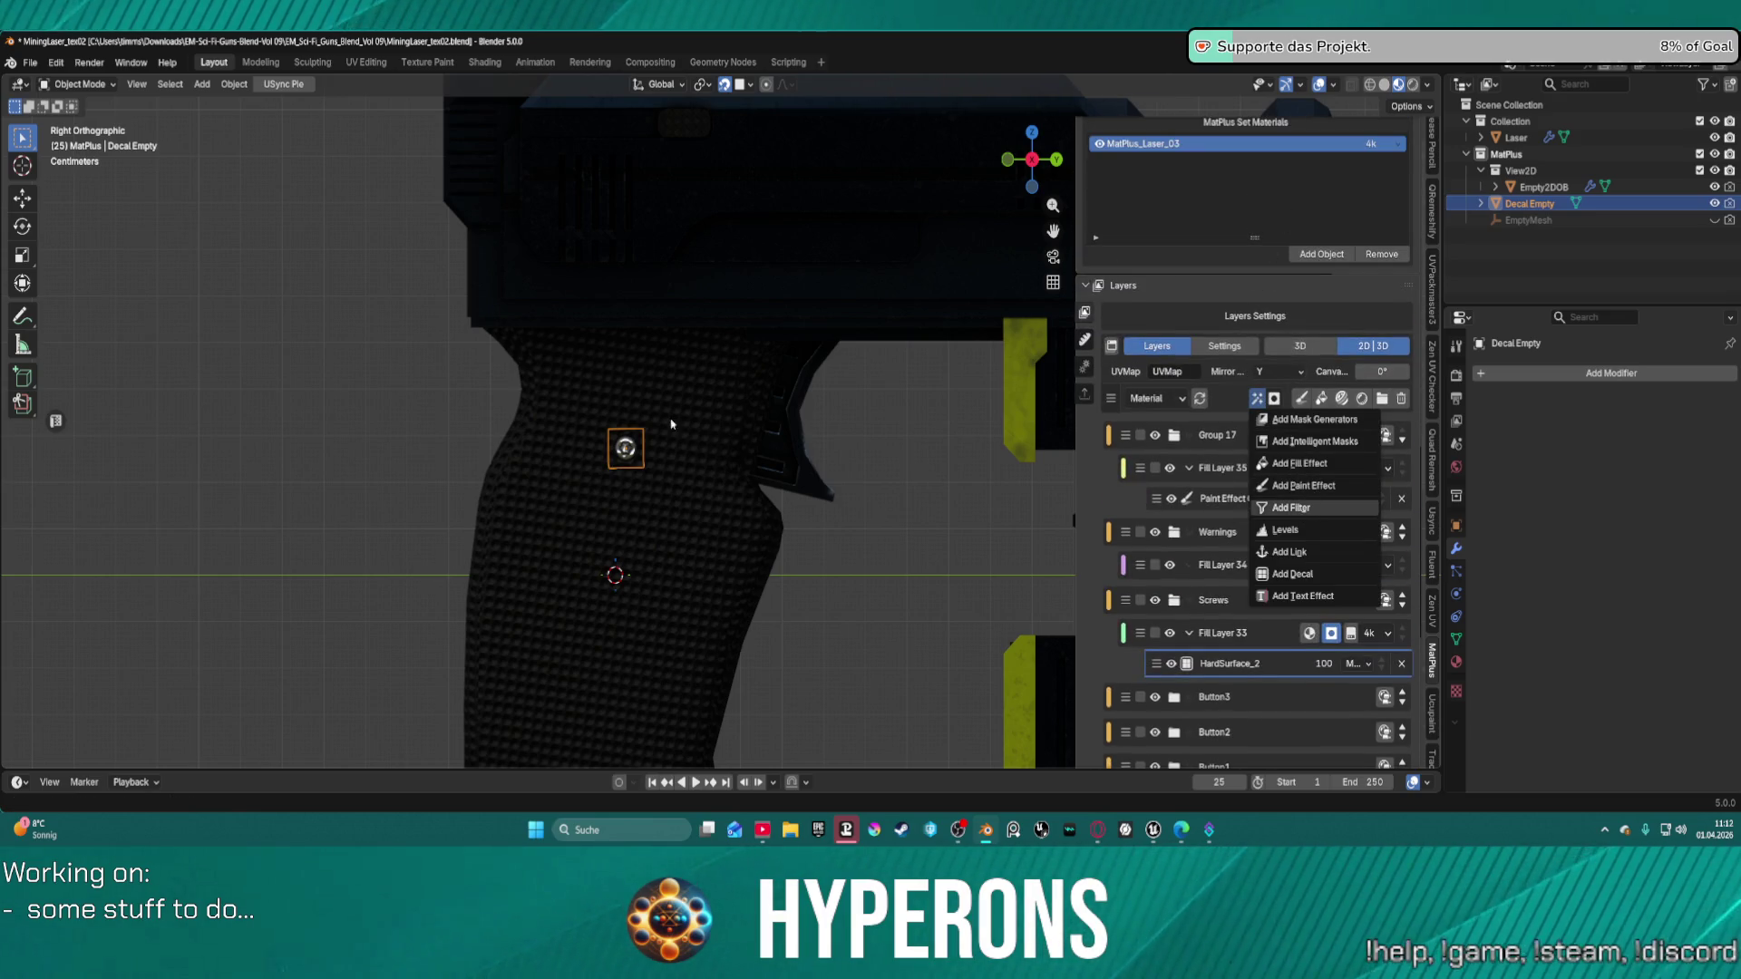
key("Down")
key("Down")
key("Down")
key("Escape")
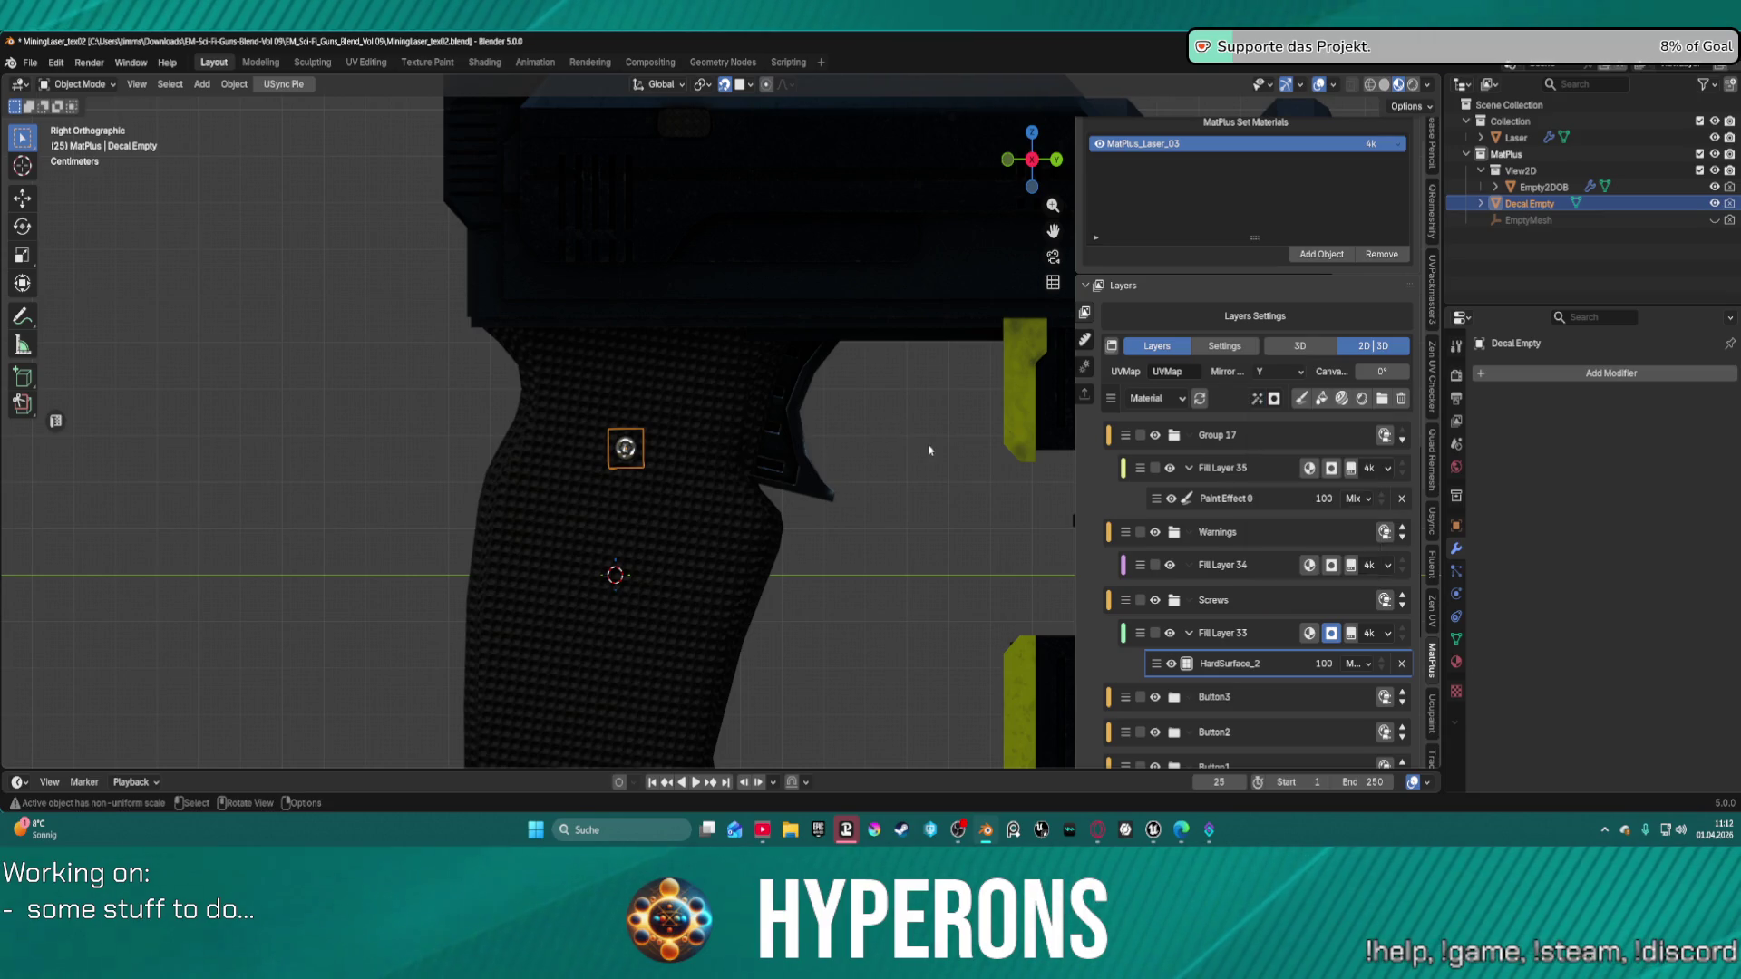
left_click(928, 450)
mouse_move(941, 427)
middle_mouse_down()
mouse_move(1031, 442)
mouse_move(1284, 428)
middle_mouse_up()
Preview X, Y and Z mirroring on the screw decal, then set the mirror axis to None.
left_click(1278, 371)
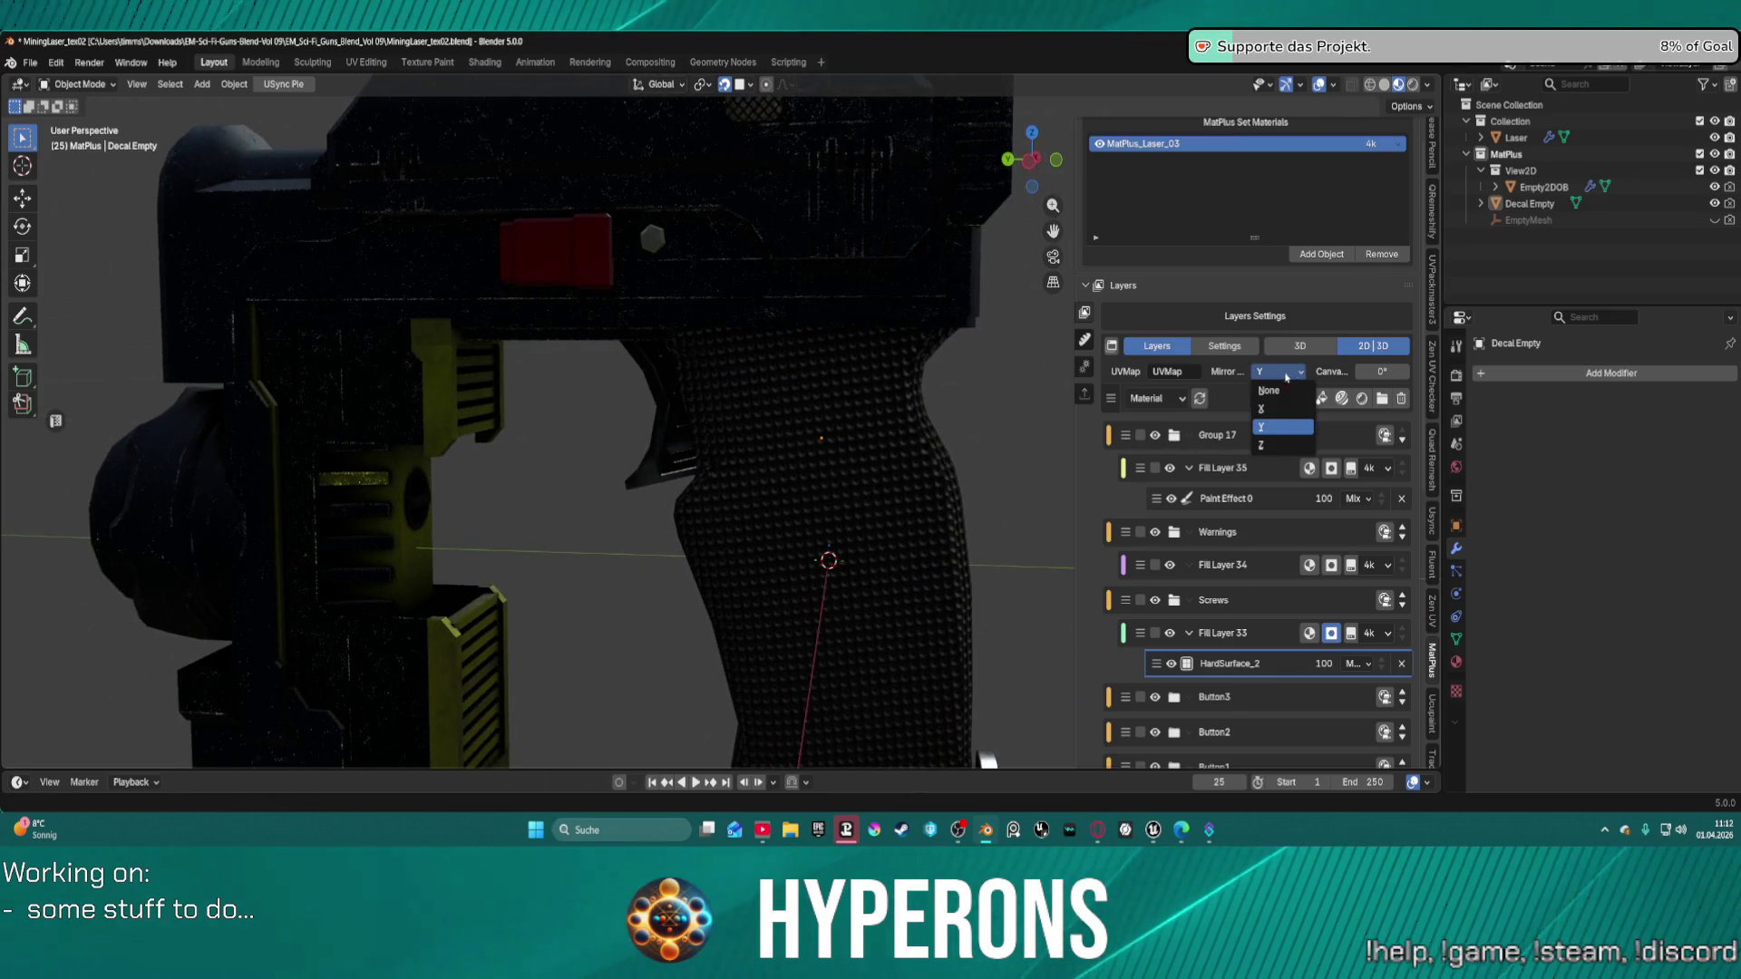
left_click(1288, 409)
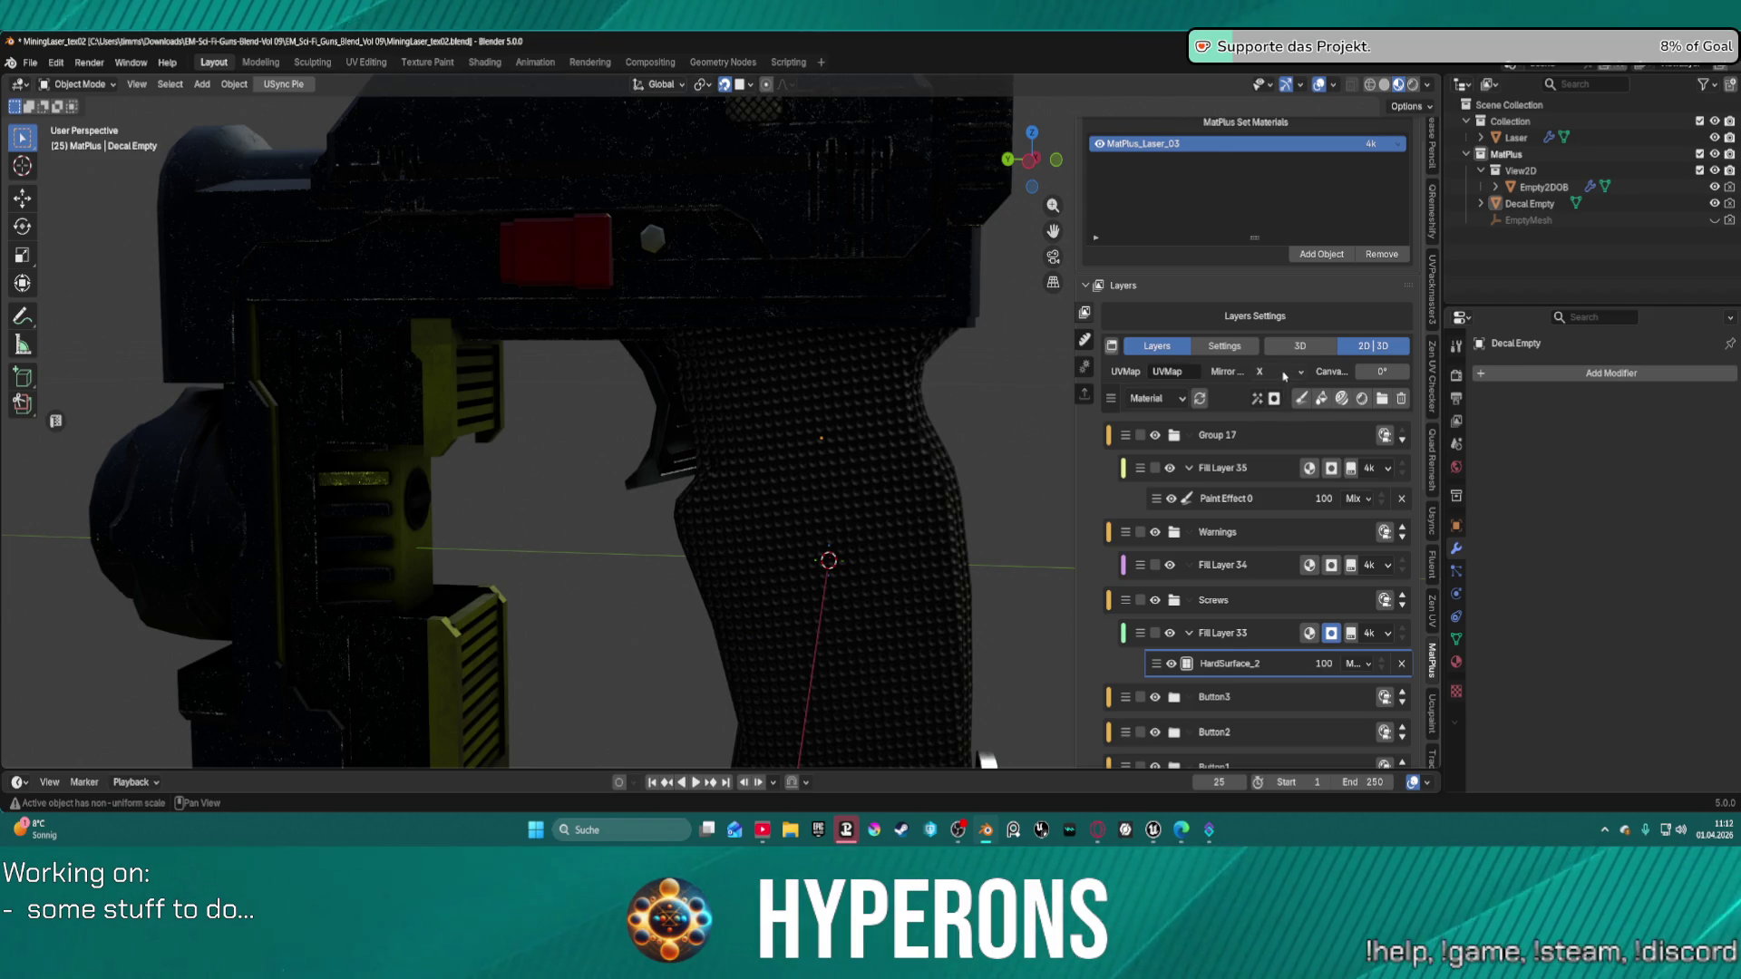
left_click(1283, 374)
left_click(1269, 437)
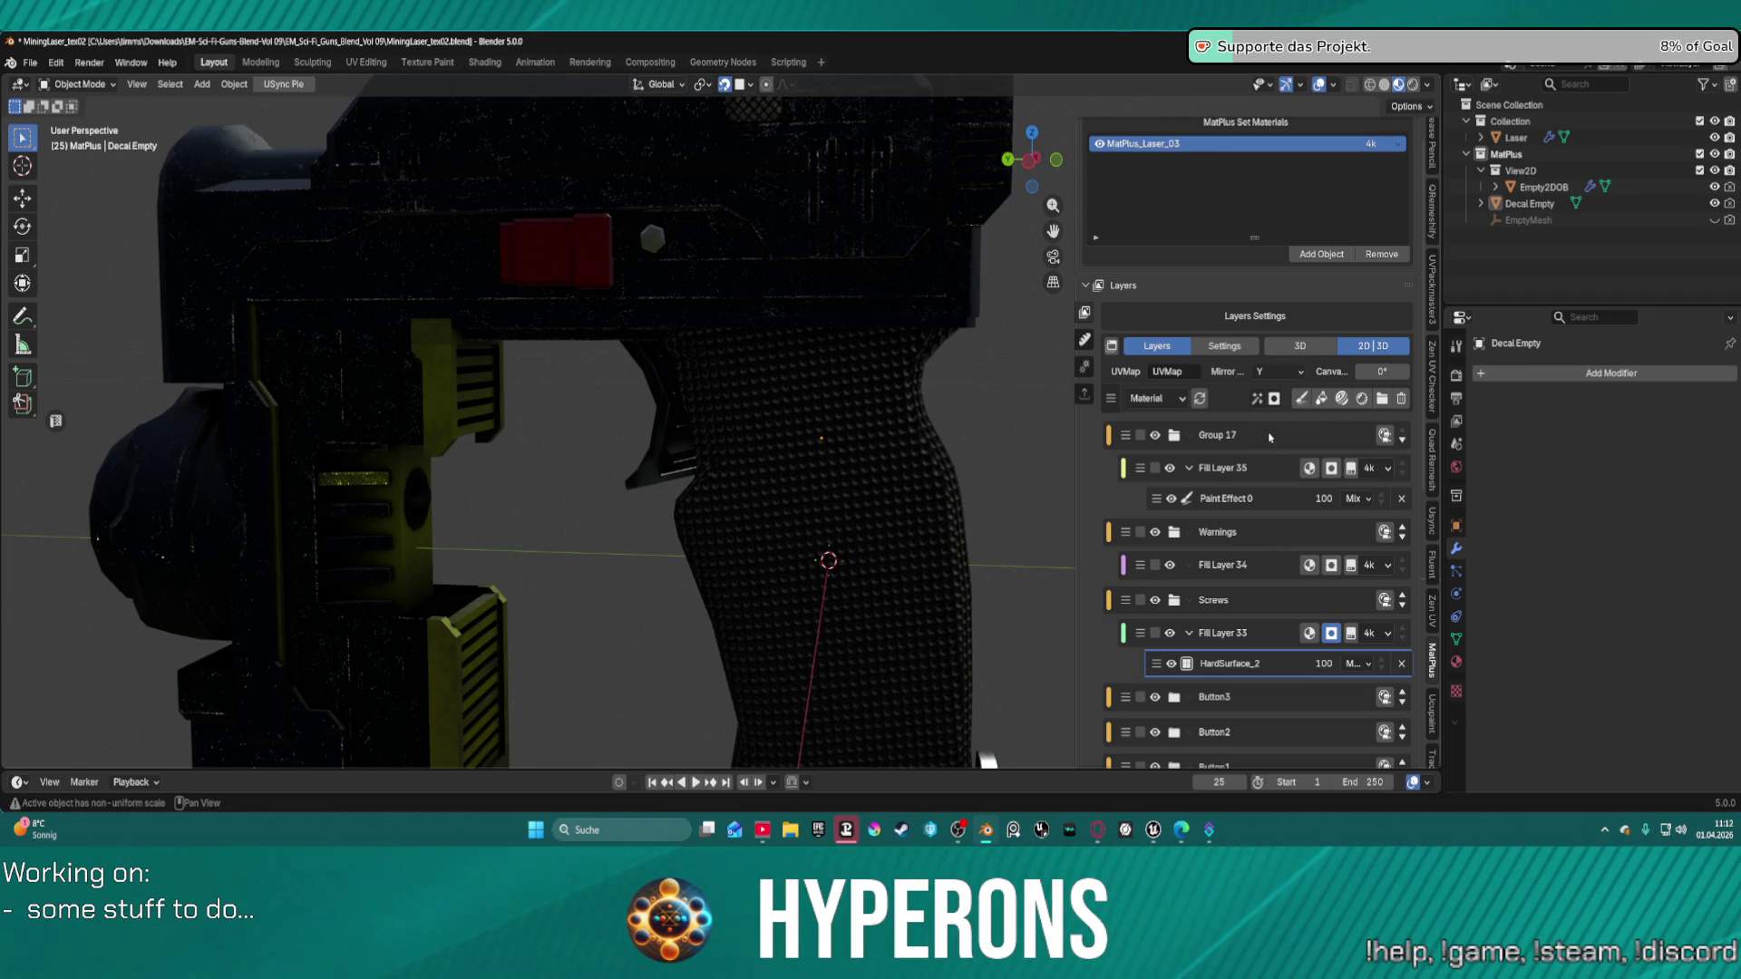
left_click(1285, 371)
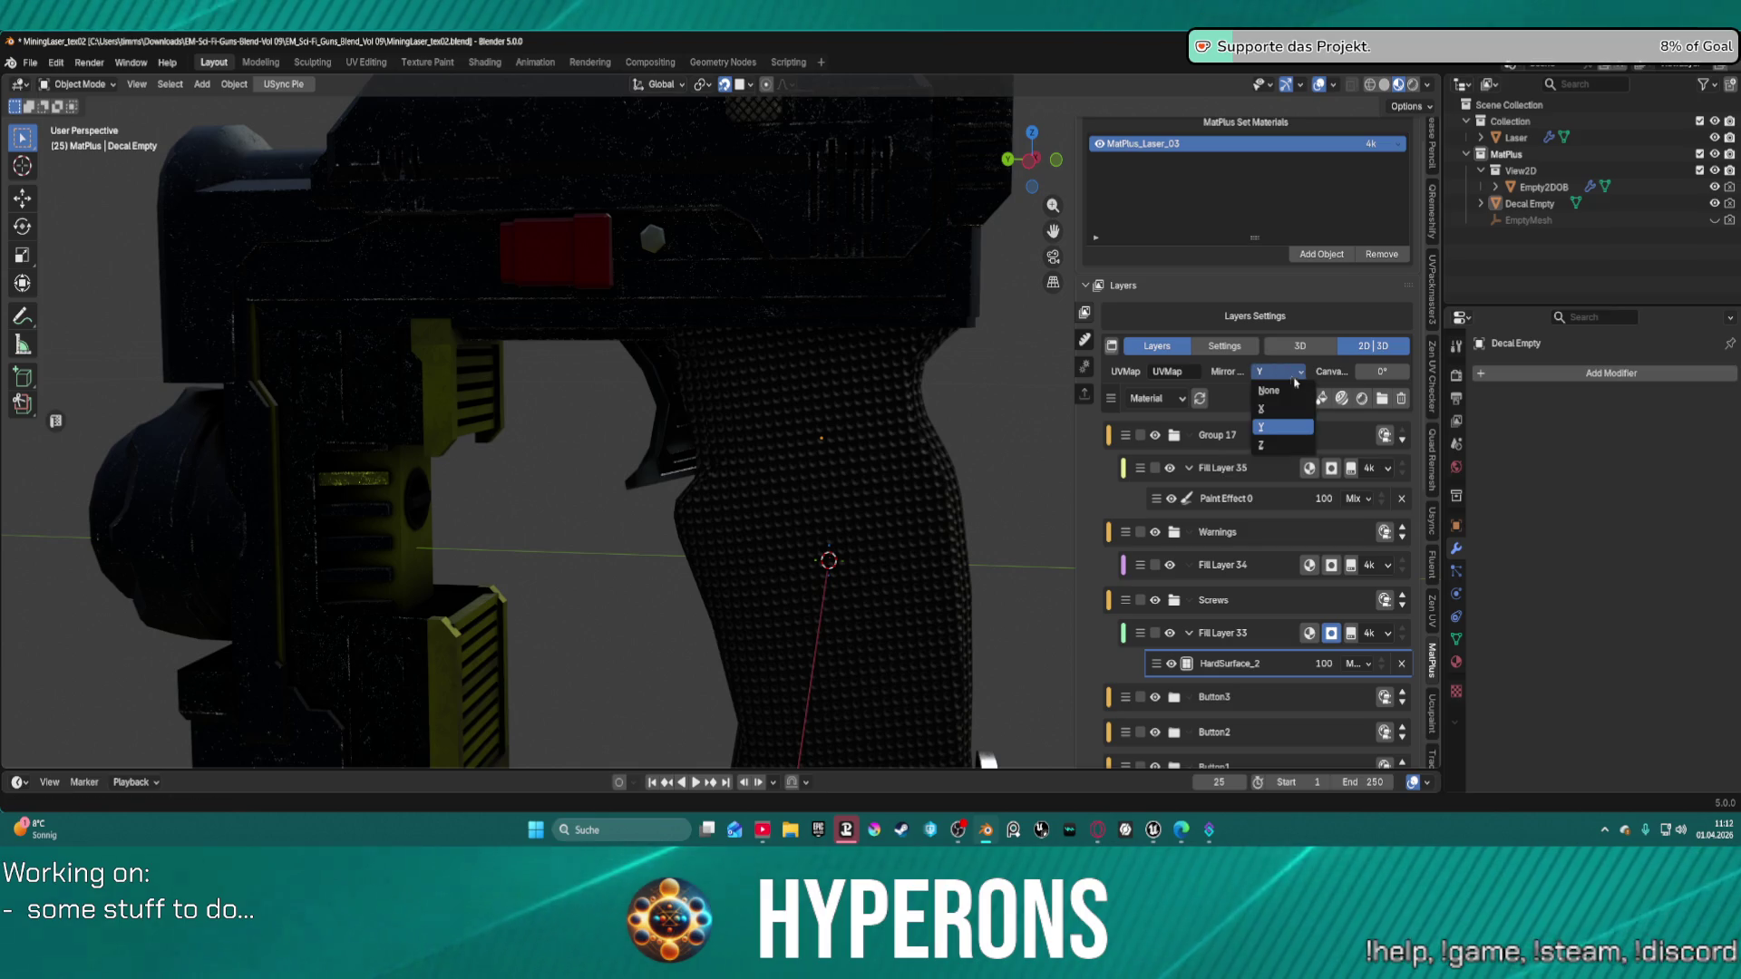
left_click(1274, 449)
left_click(1278, 371)
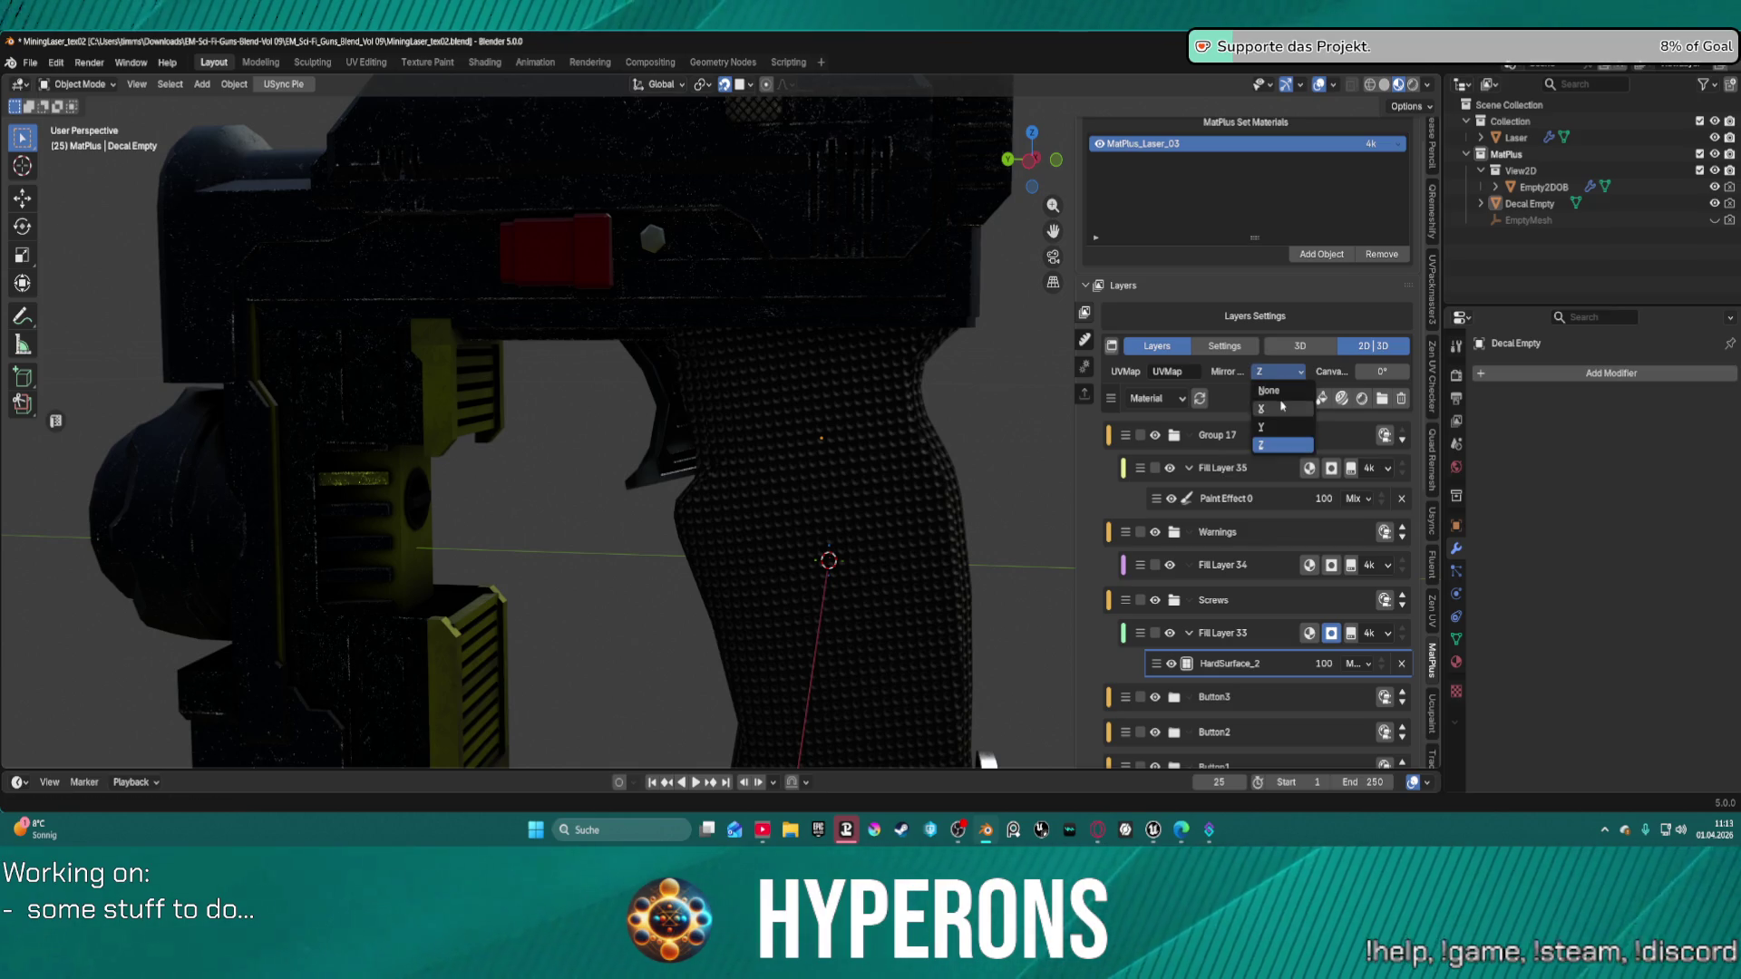
left_click(1280, 396)
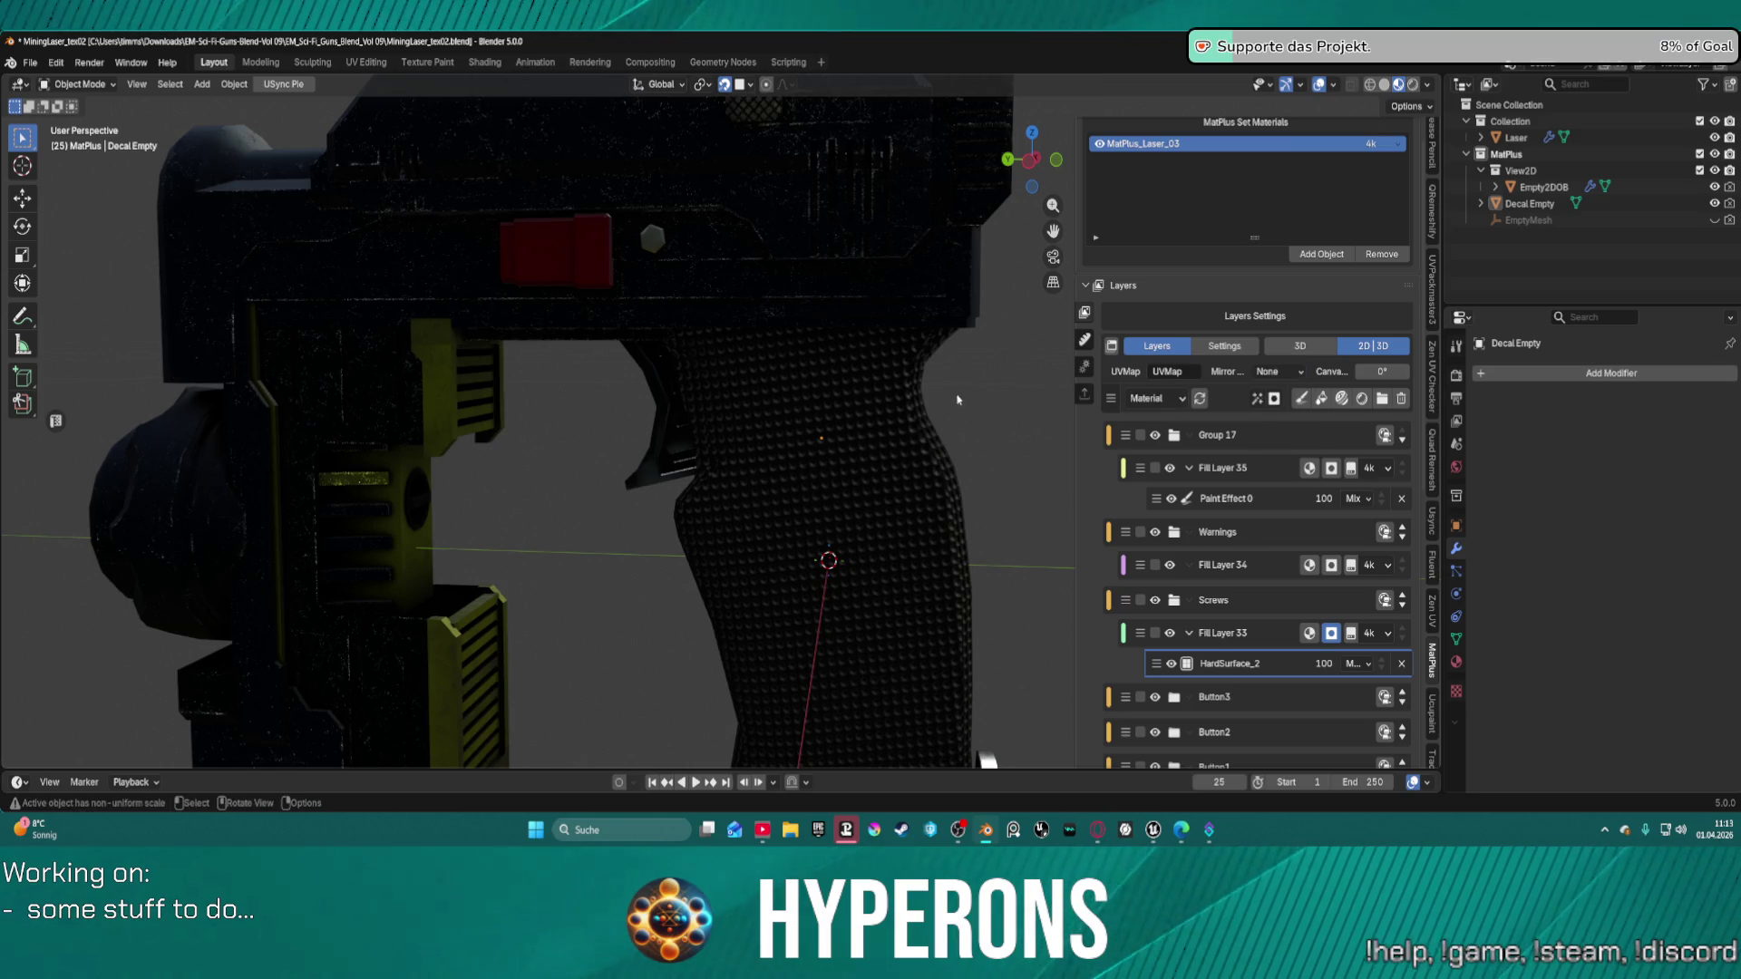
Select the screw decal's empty on the grip to show its Fill Layer Settings.
mouse_move(816, 409)
middle_mouse_down()
mouse_move(614, 404)
mouse_move(657, 427)
middle_mouse_up()
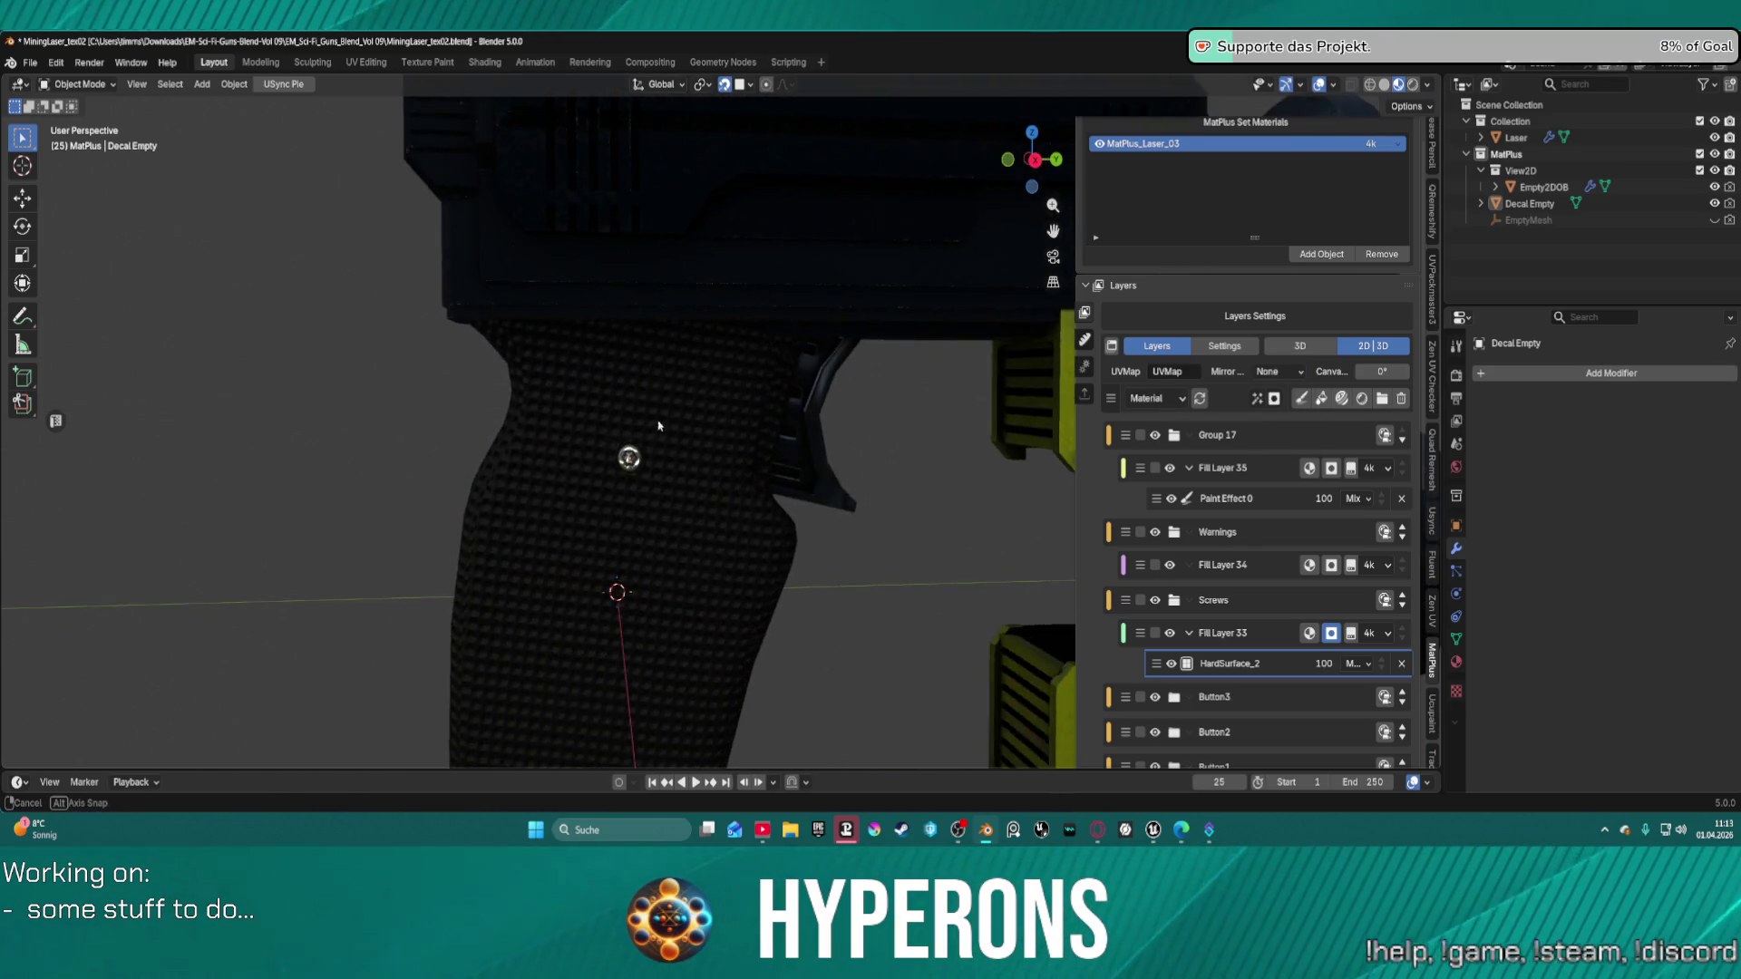
scroll(554, 481, "up", 5)
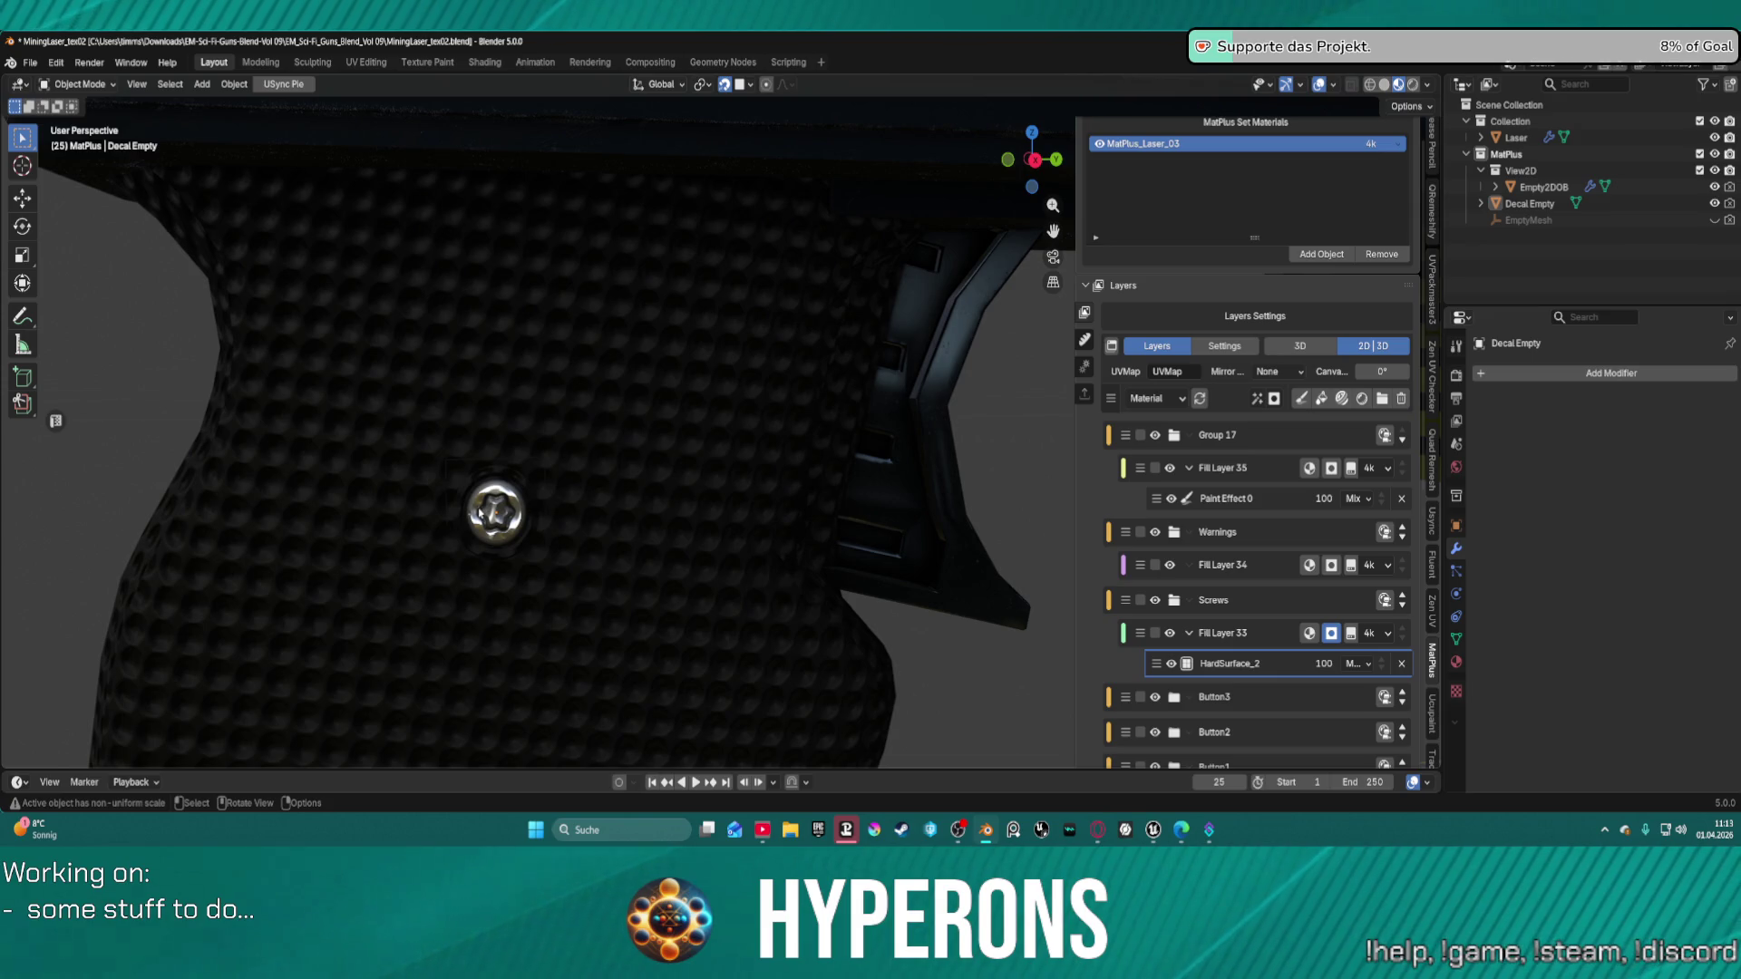
left_click(1272, 665)
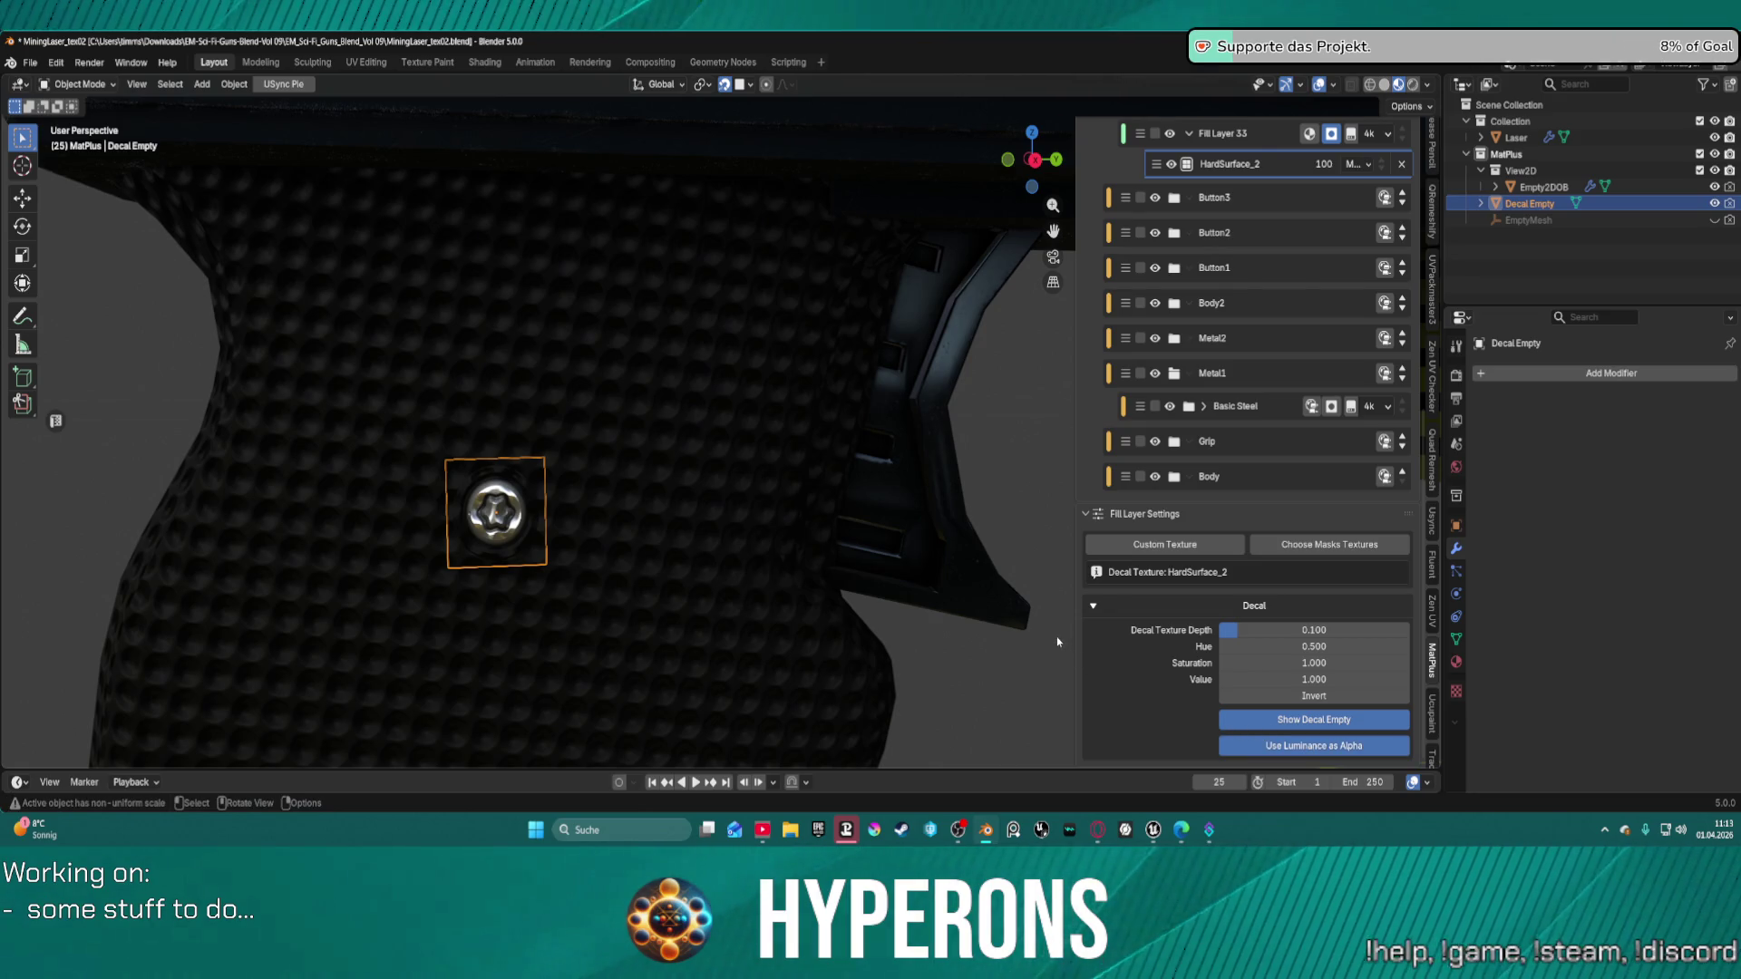
Set the screw decal's Decal Texture Depth to 1.000.
left_click(1235, 632)
type("1")
key("Return")
Orbit around the grip to inspect the deeper screw pattern from both sides.
mouse_move(590, 540)
middle_mouse_down()
mouse_move(456, 504)
mouse_move(707, 508)
mouse_move(925, 750)
mouse_move(646, 502)
mouse_move(606, 505)
mouse_move(733, 515)
mouse_move(927, 489)
mouse_move(483, 498)
mouse_move(776, 490)
middle_mouse_up()
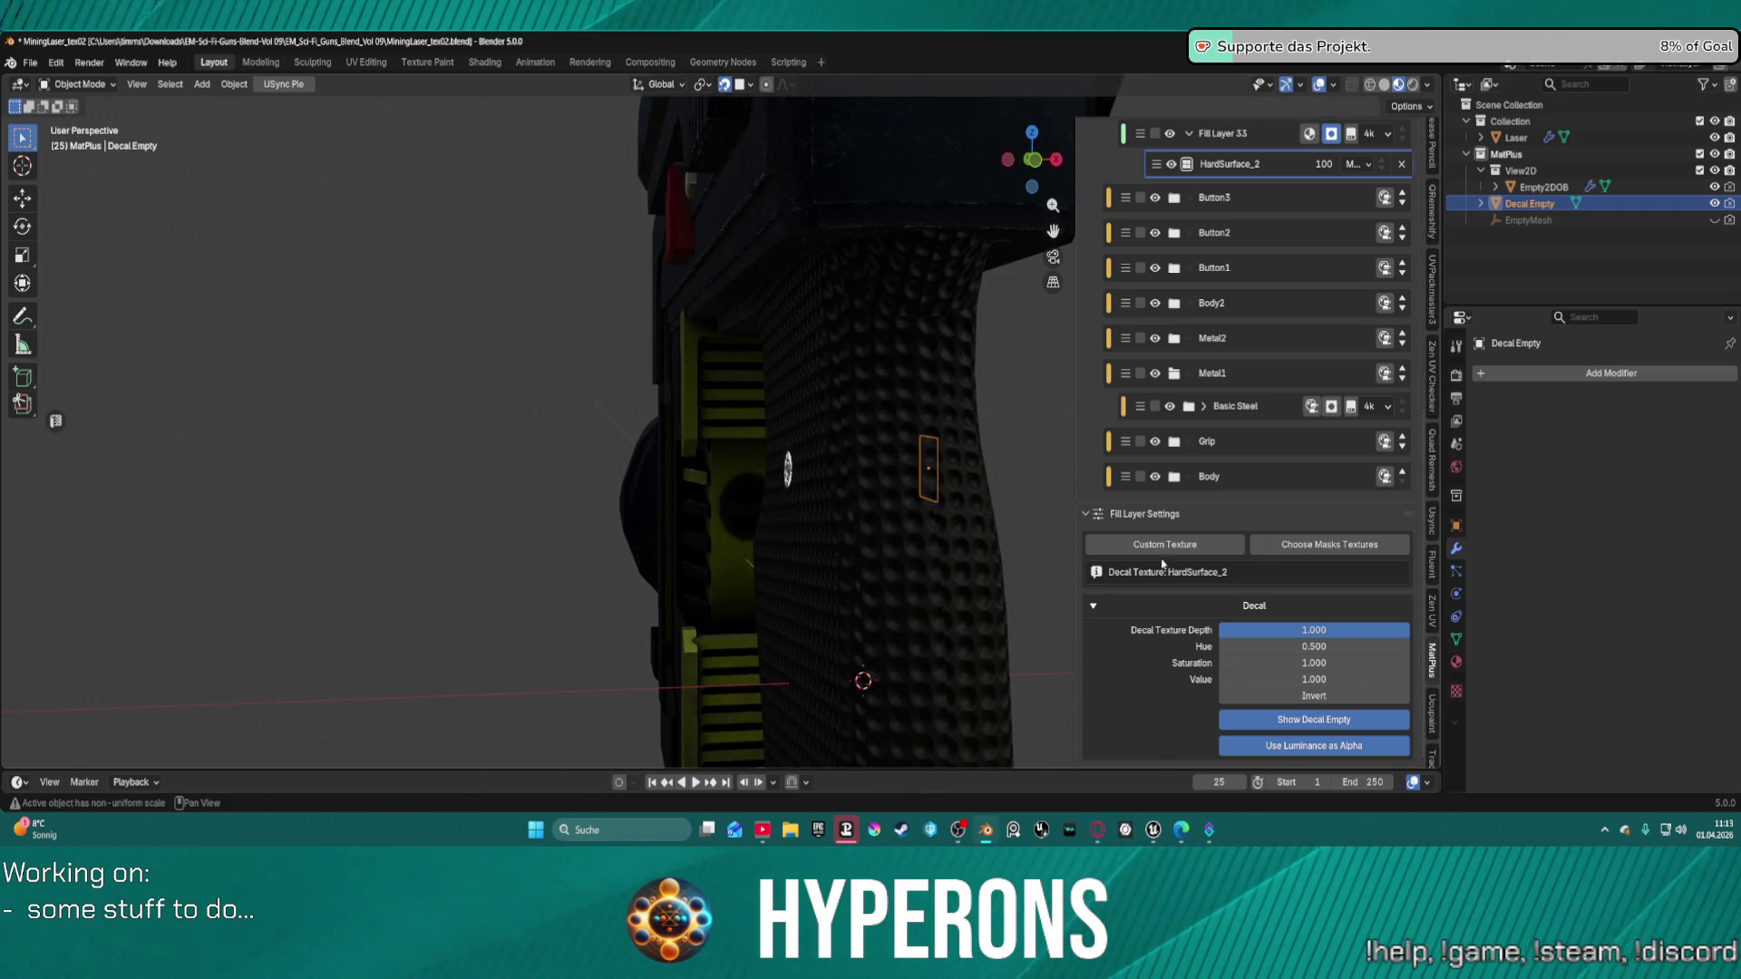
middle_click_drag(1041, 493, 1020, 496)
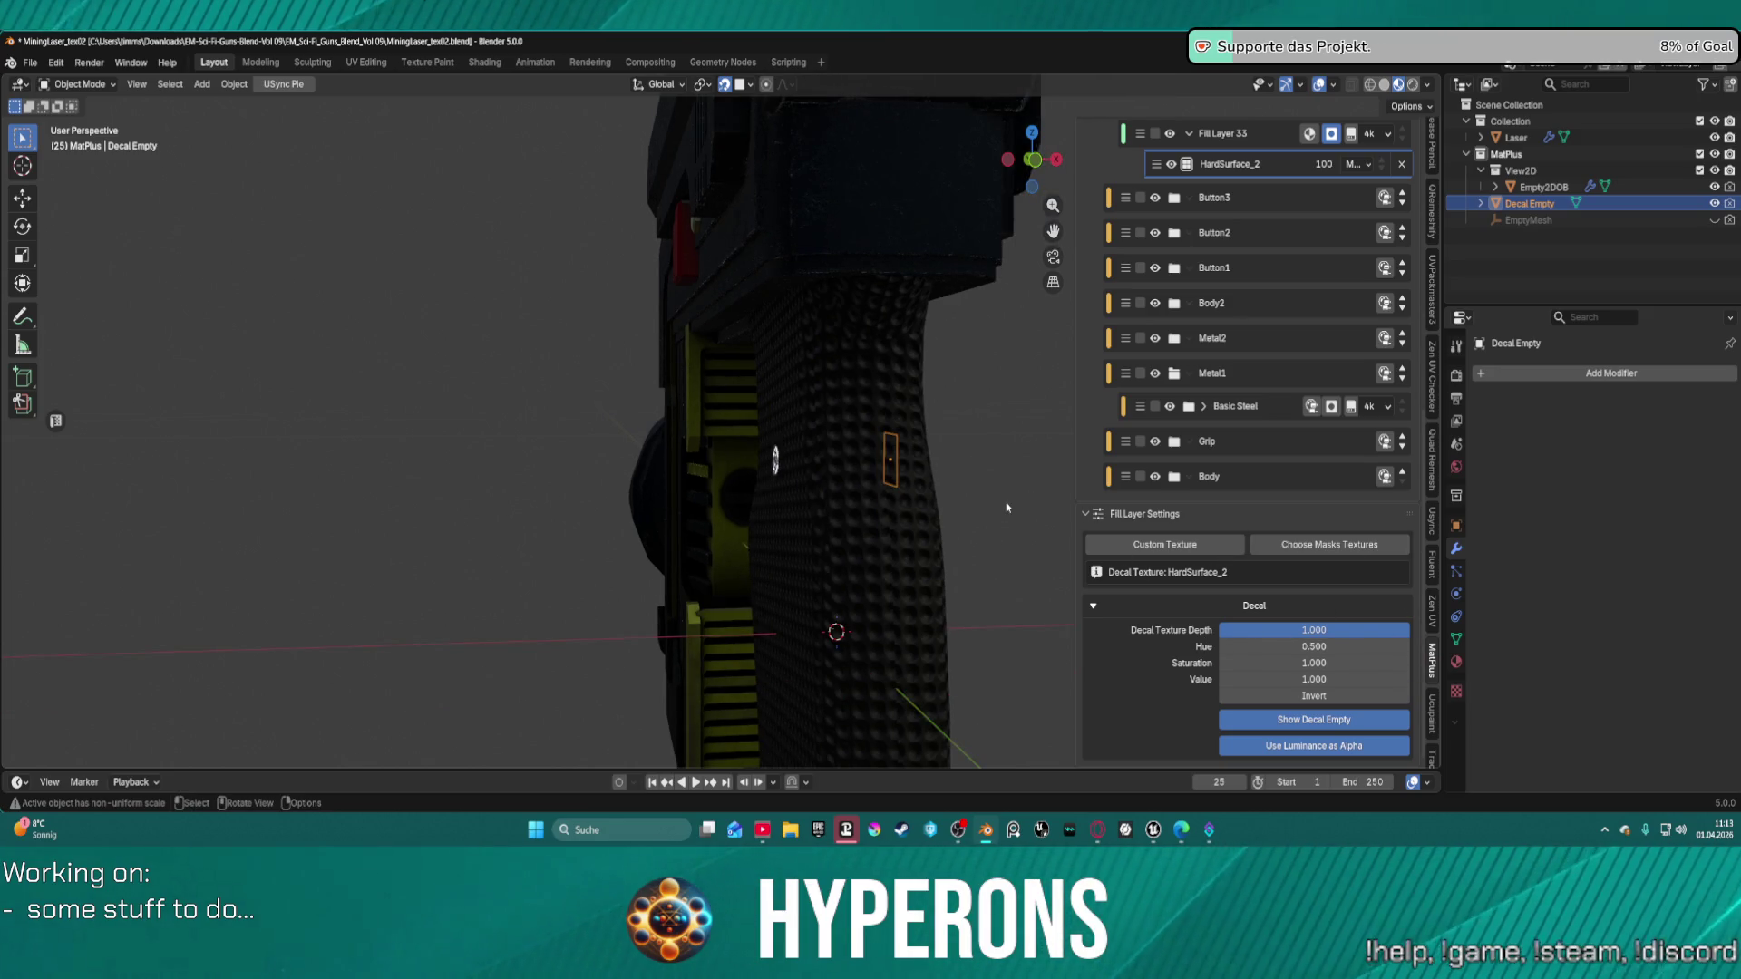
mouse_move(1006, 508)
middle_mouse_down()
mouse_move(707, 435)
mouse_move(780, 381)
mouse_move(970, 129)
mouse_move(886, 345)
mouse_move(862, 242)
mouse_move(917, 462)
mouse_move(770, 372)
mouse_move(804, 466)
mouse_move(827, 376)
mouse_move(766, 412)
mouse_move(711, 514)
mouse_move(738, 533)
middle_mouse_up()
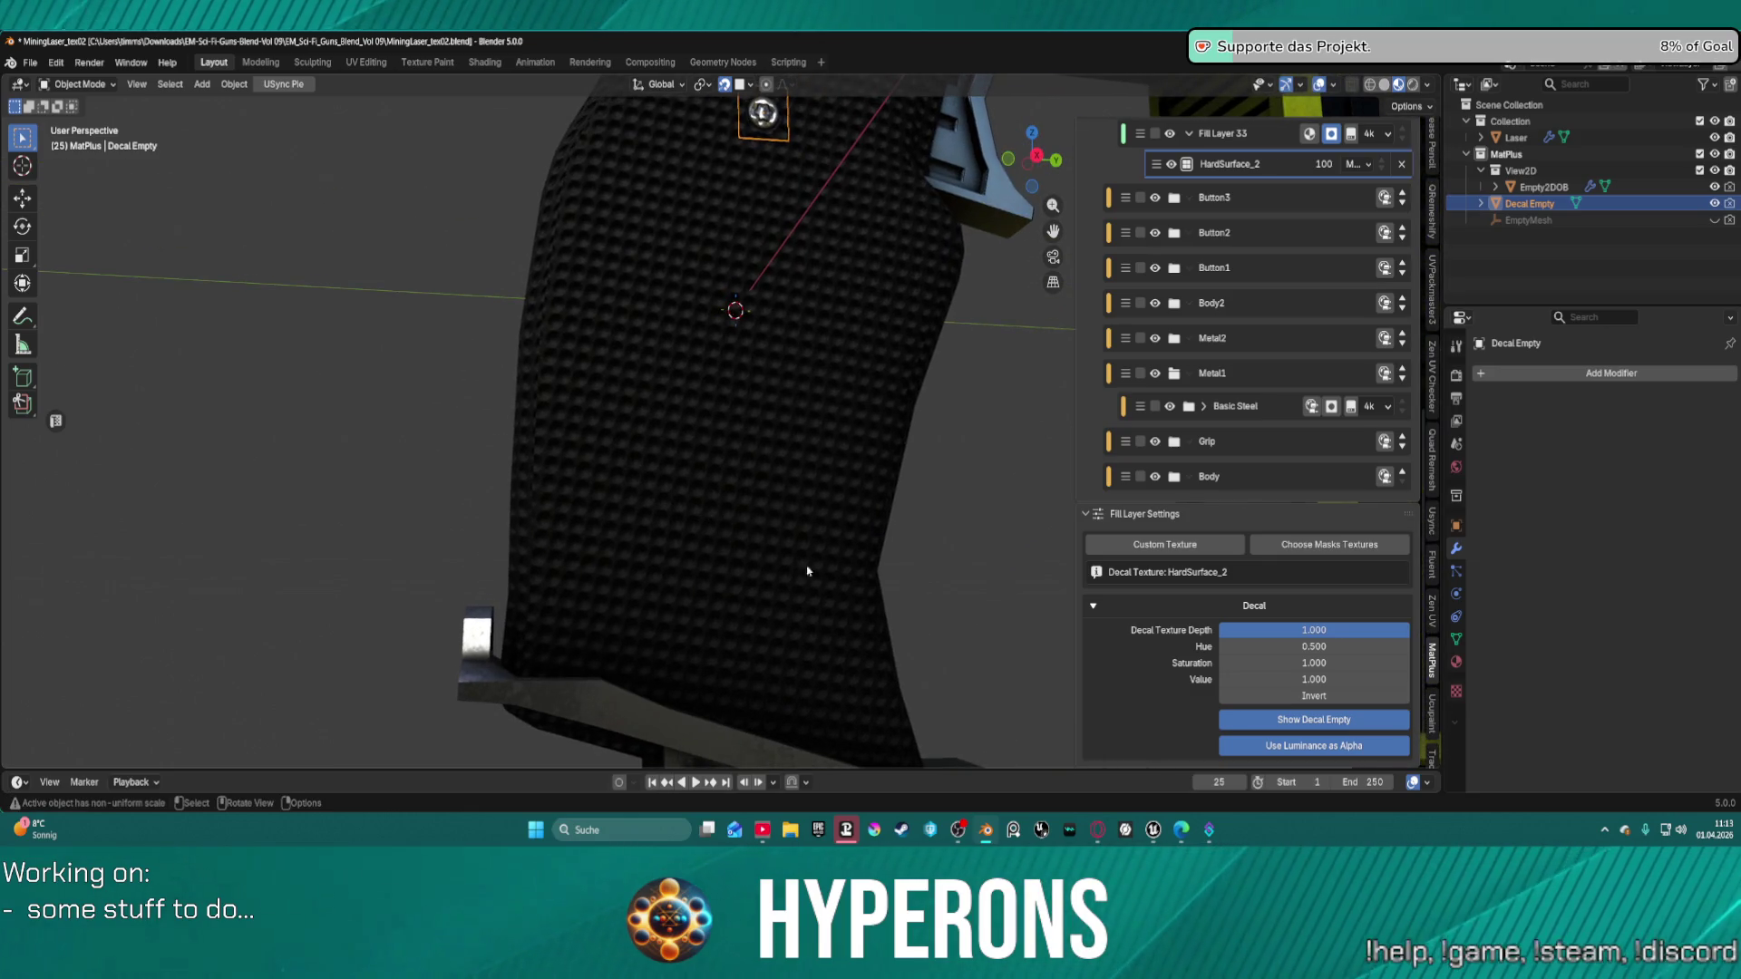
middle_click_drag(907, 426, 859, 445)
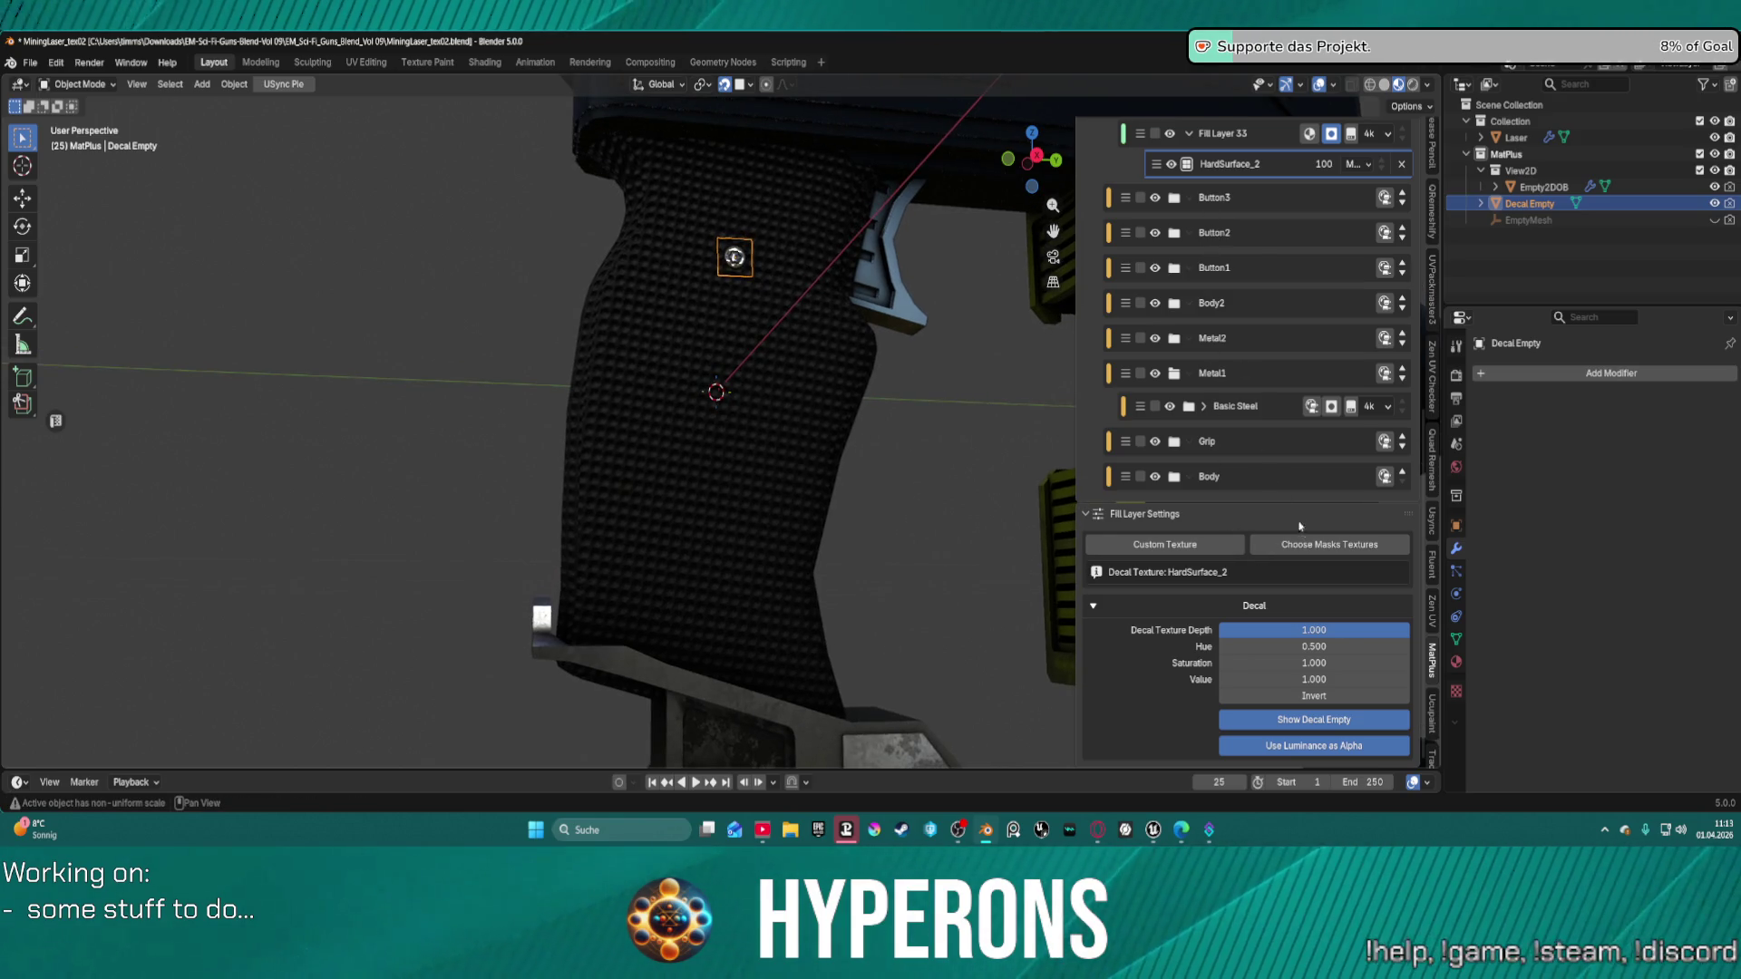
scroll(1299, 526, "up", 10)
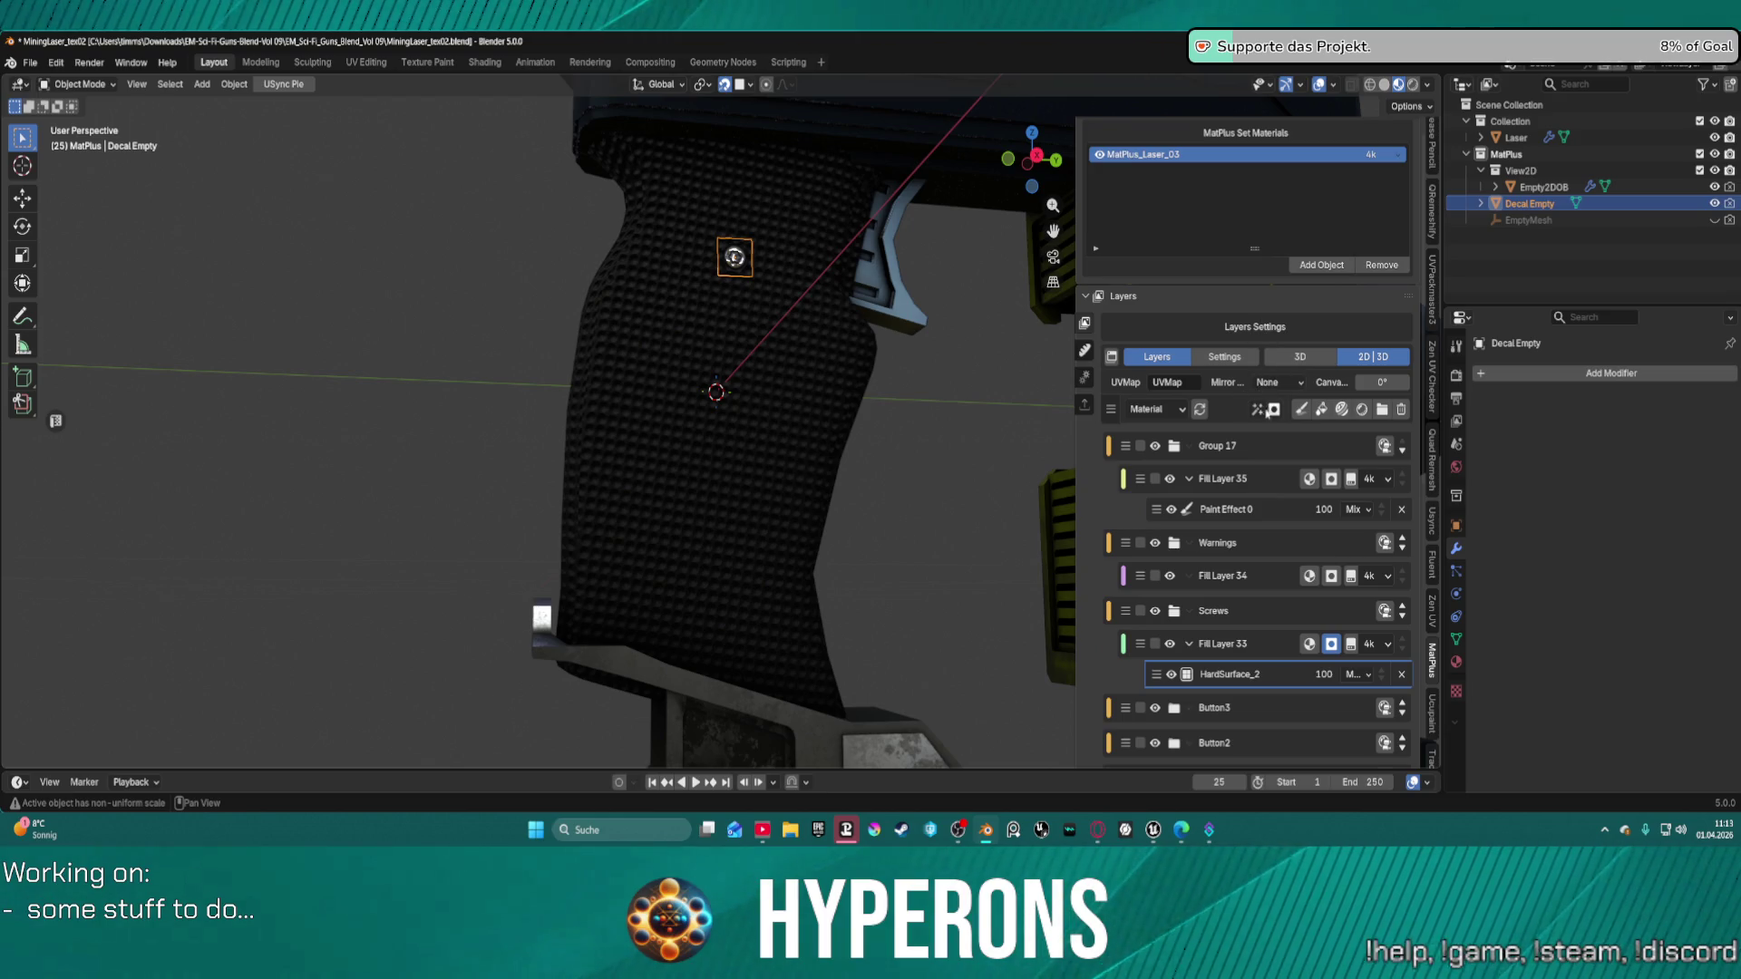
left_click(1257, 409)
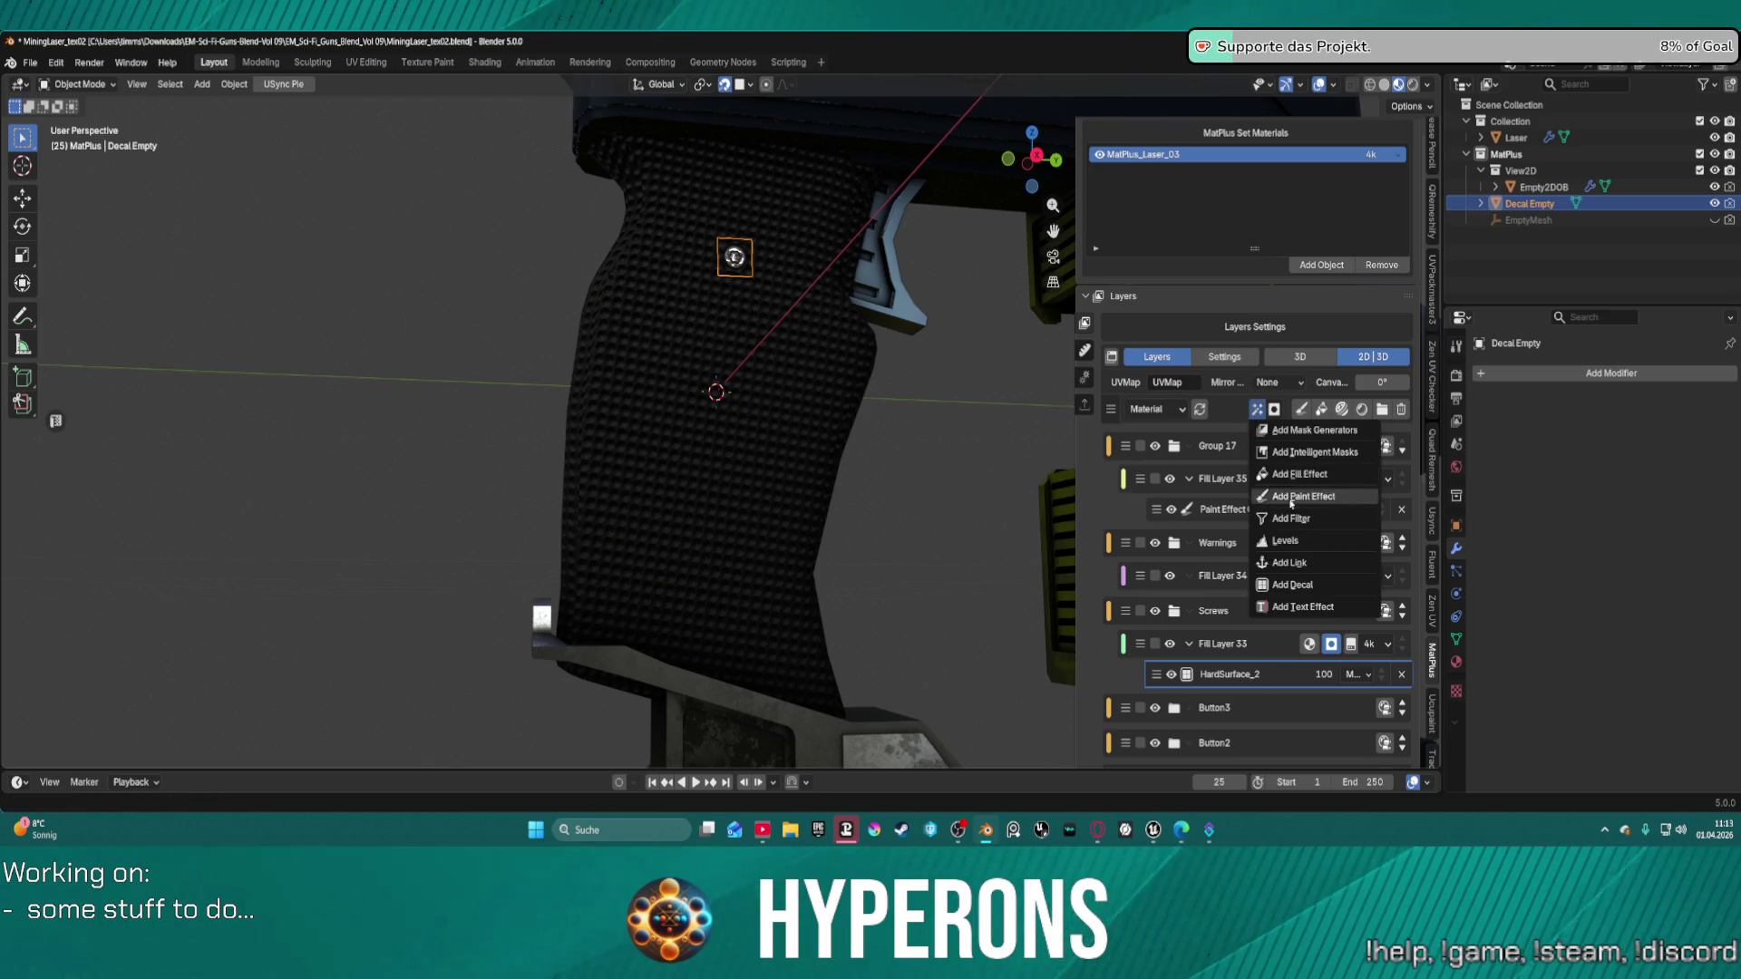
Add a new decal effect to Fill Layer 33, move it lower on the grip, and scale it to 0.1.
left_click(1300, 585)
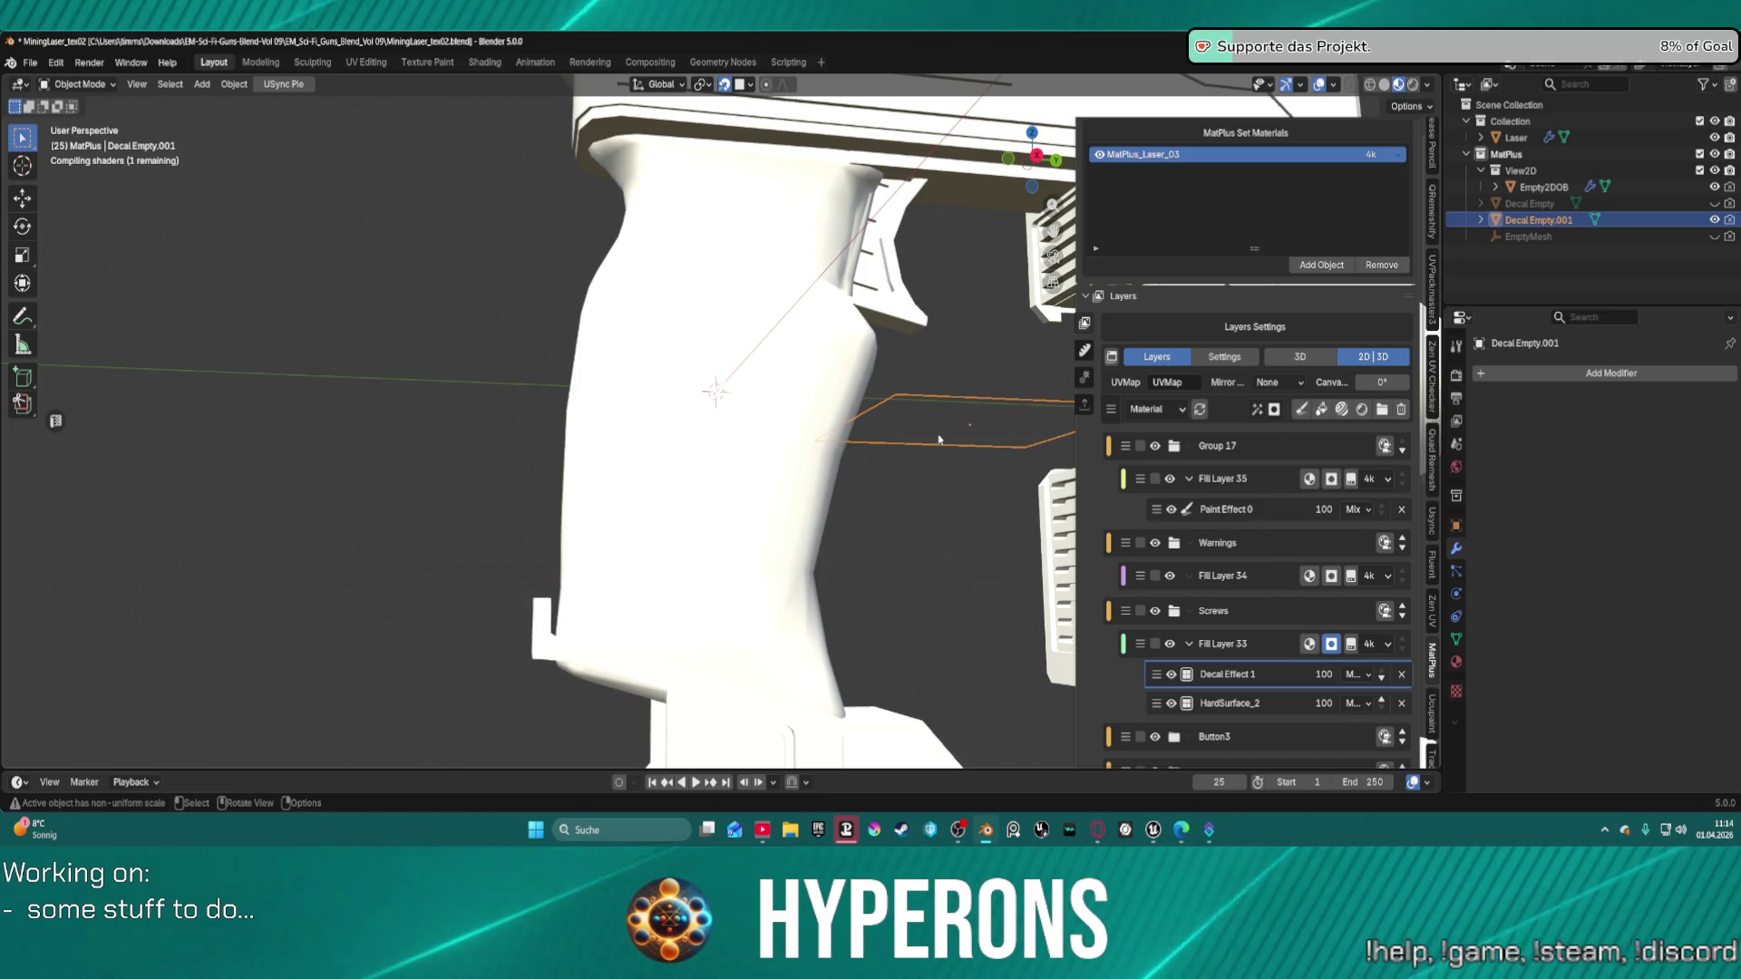
key("g")
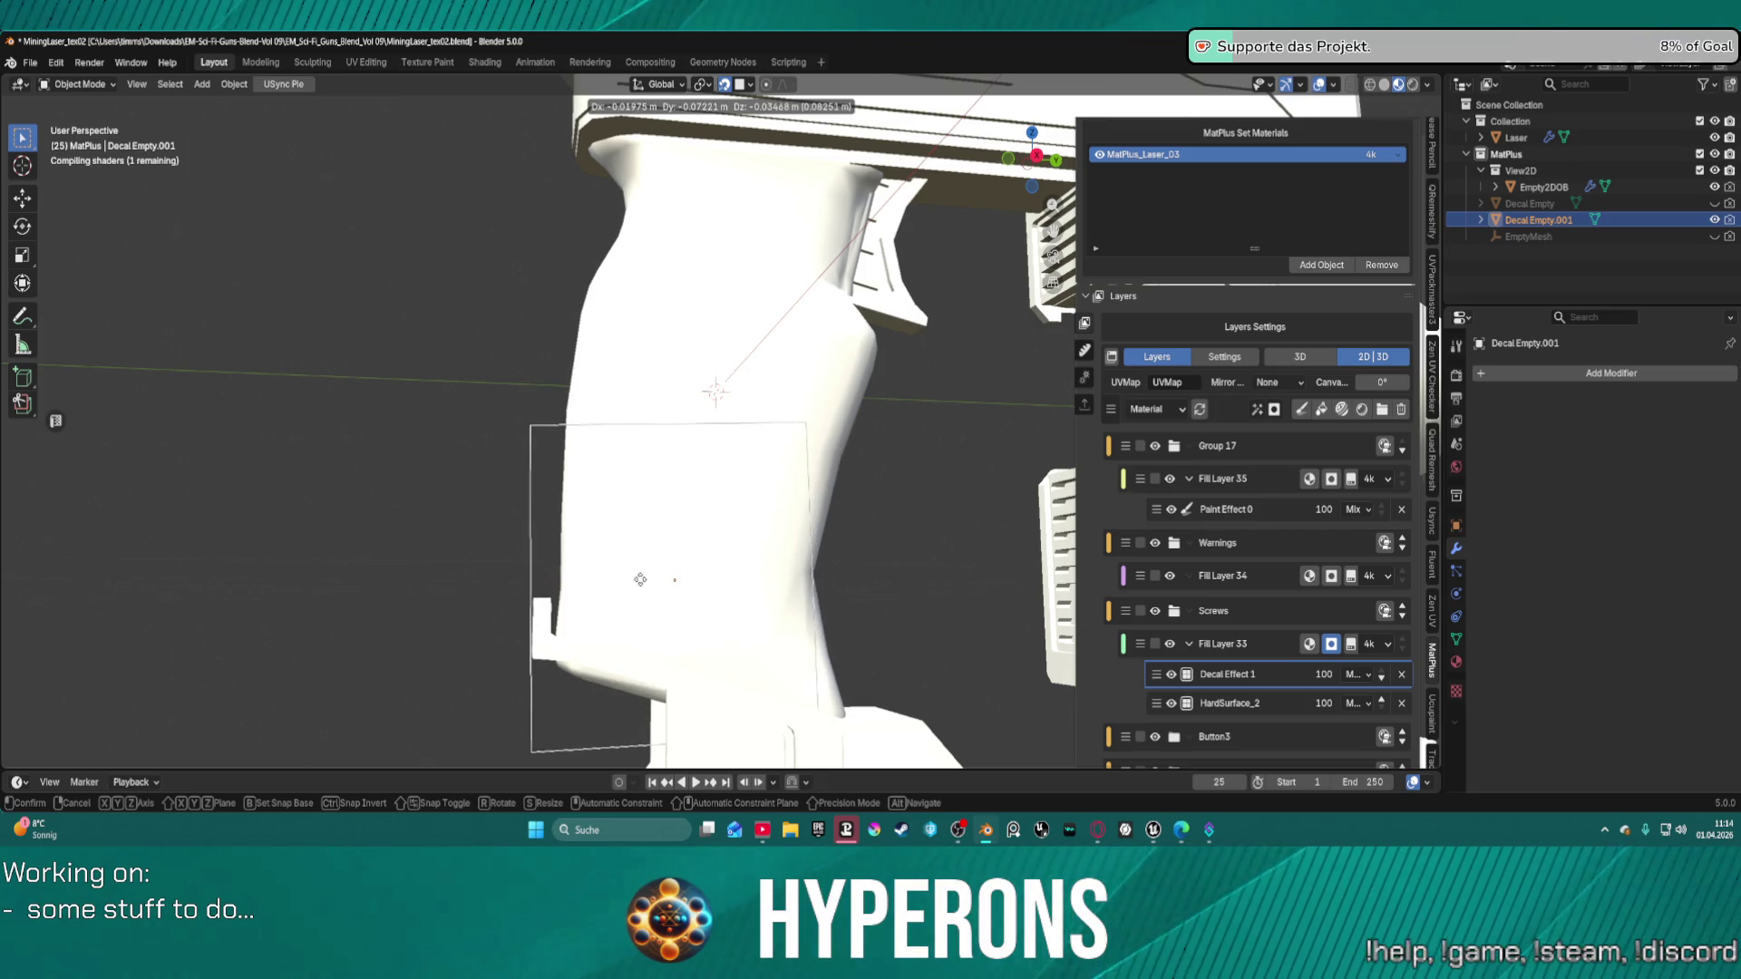
left_click(678, 575)
key("s")
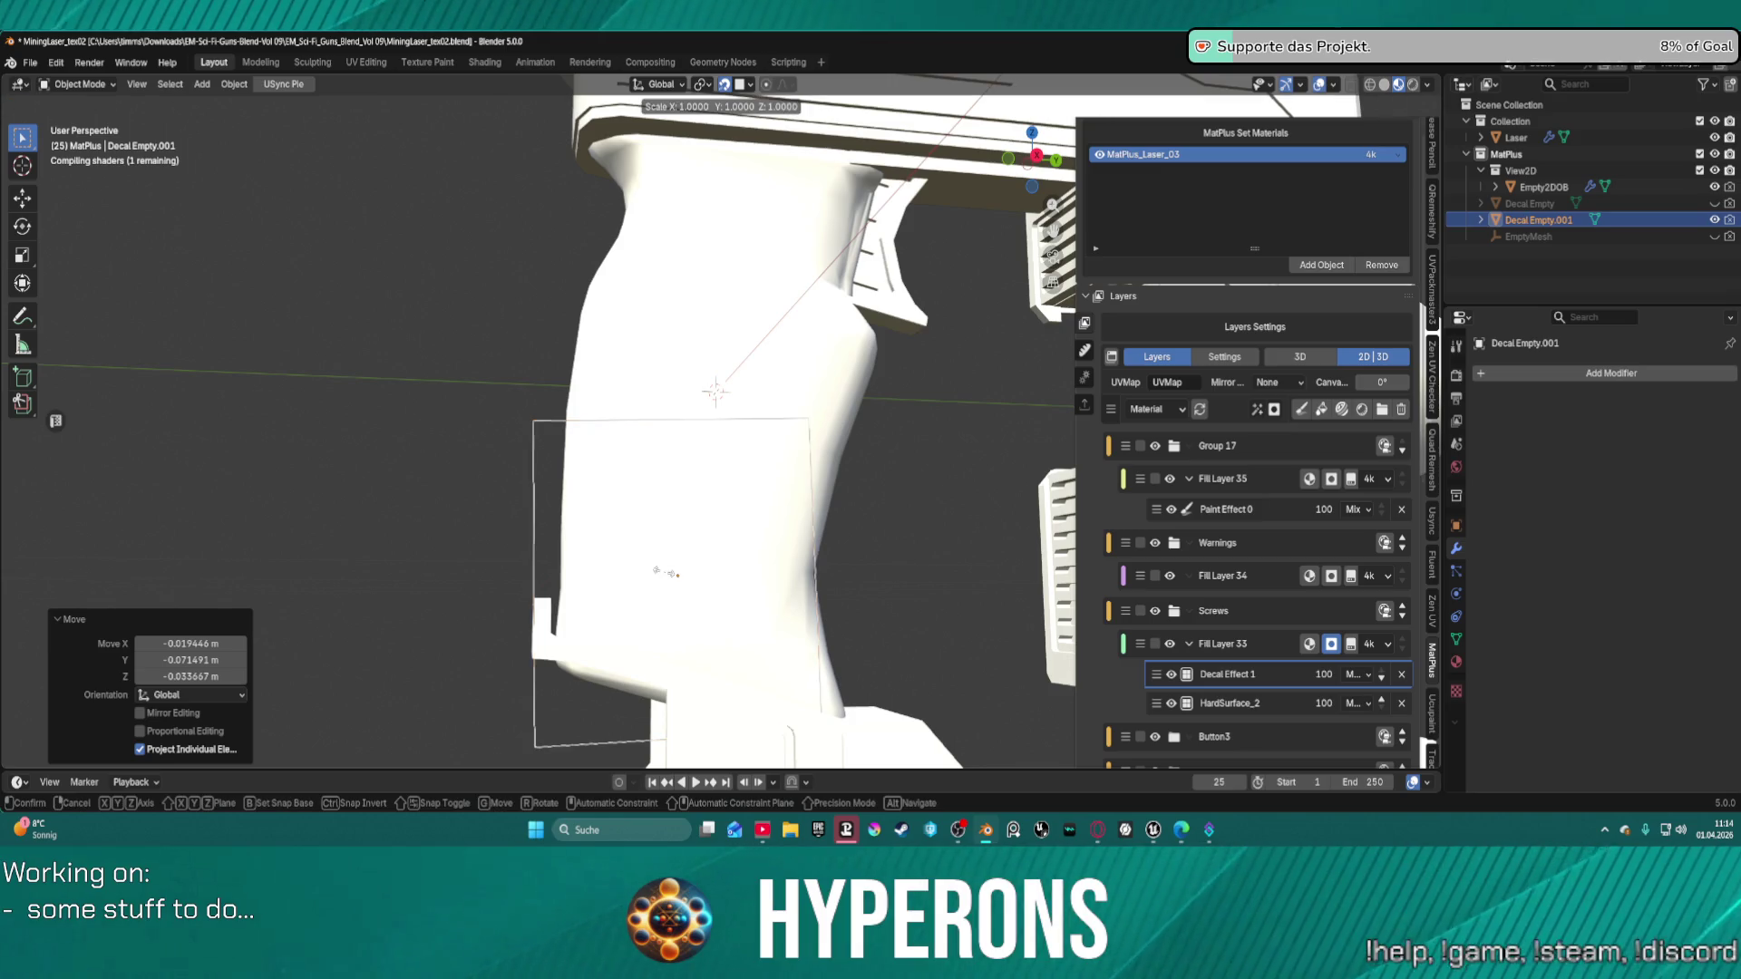
type("1")
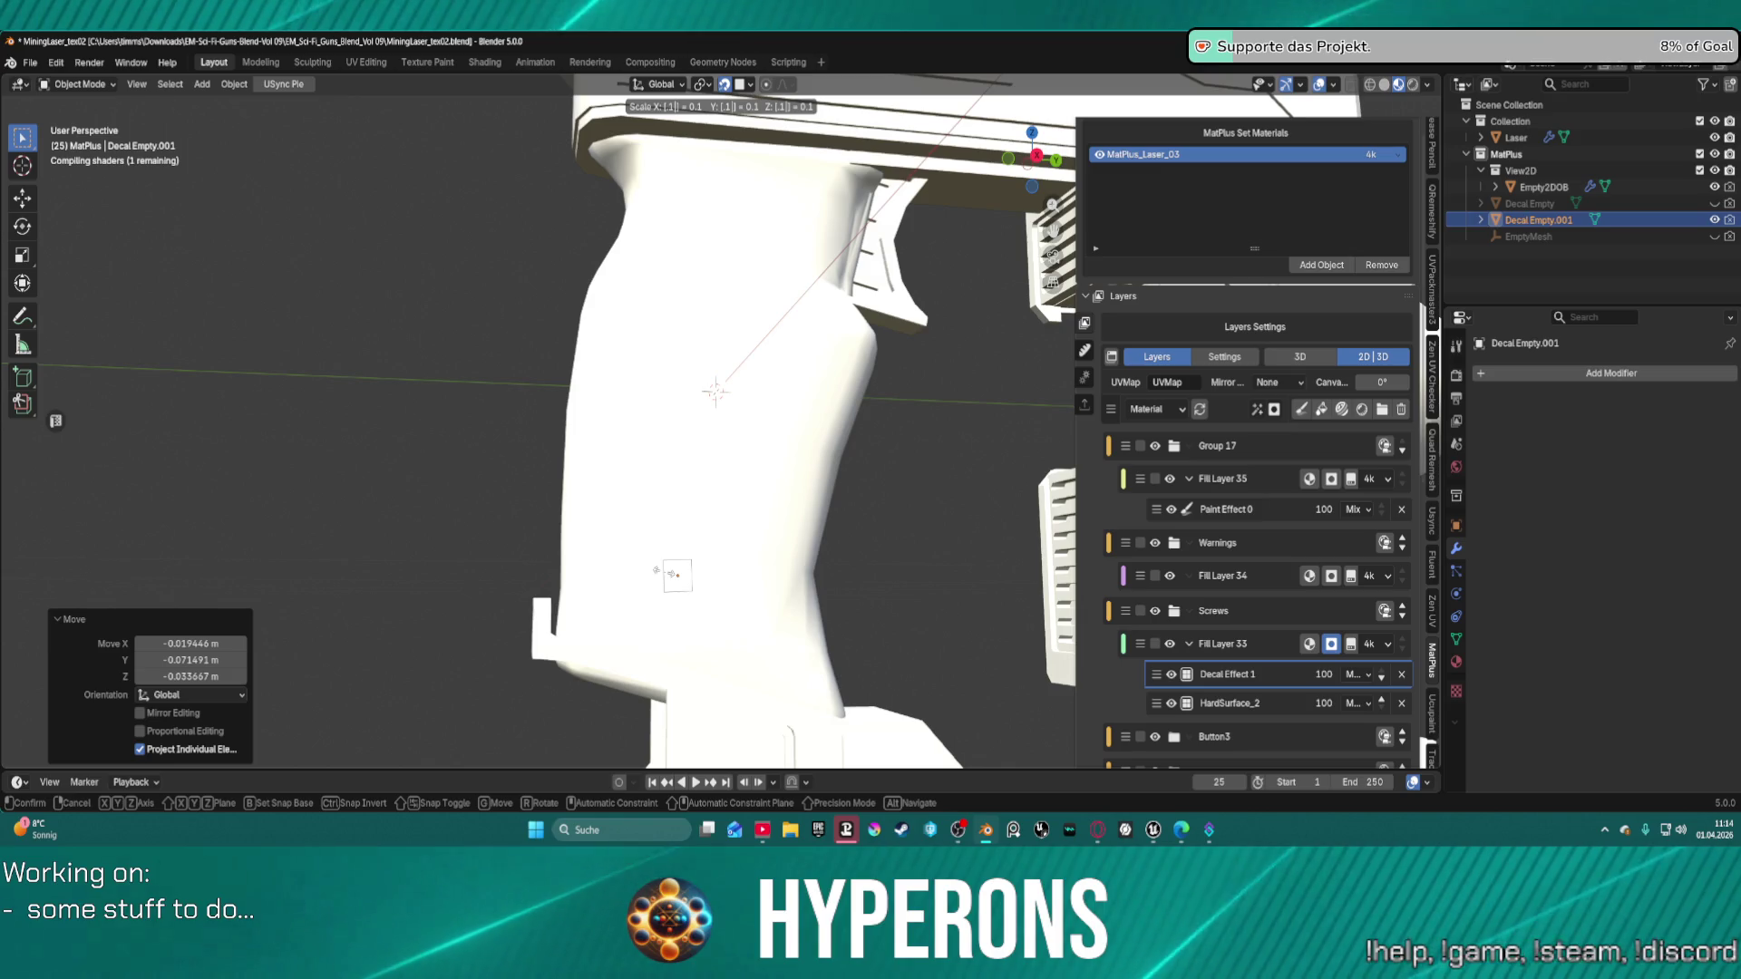
key("Return")
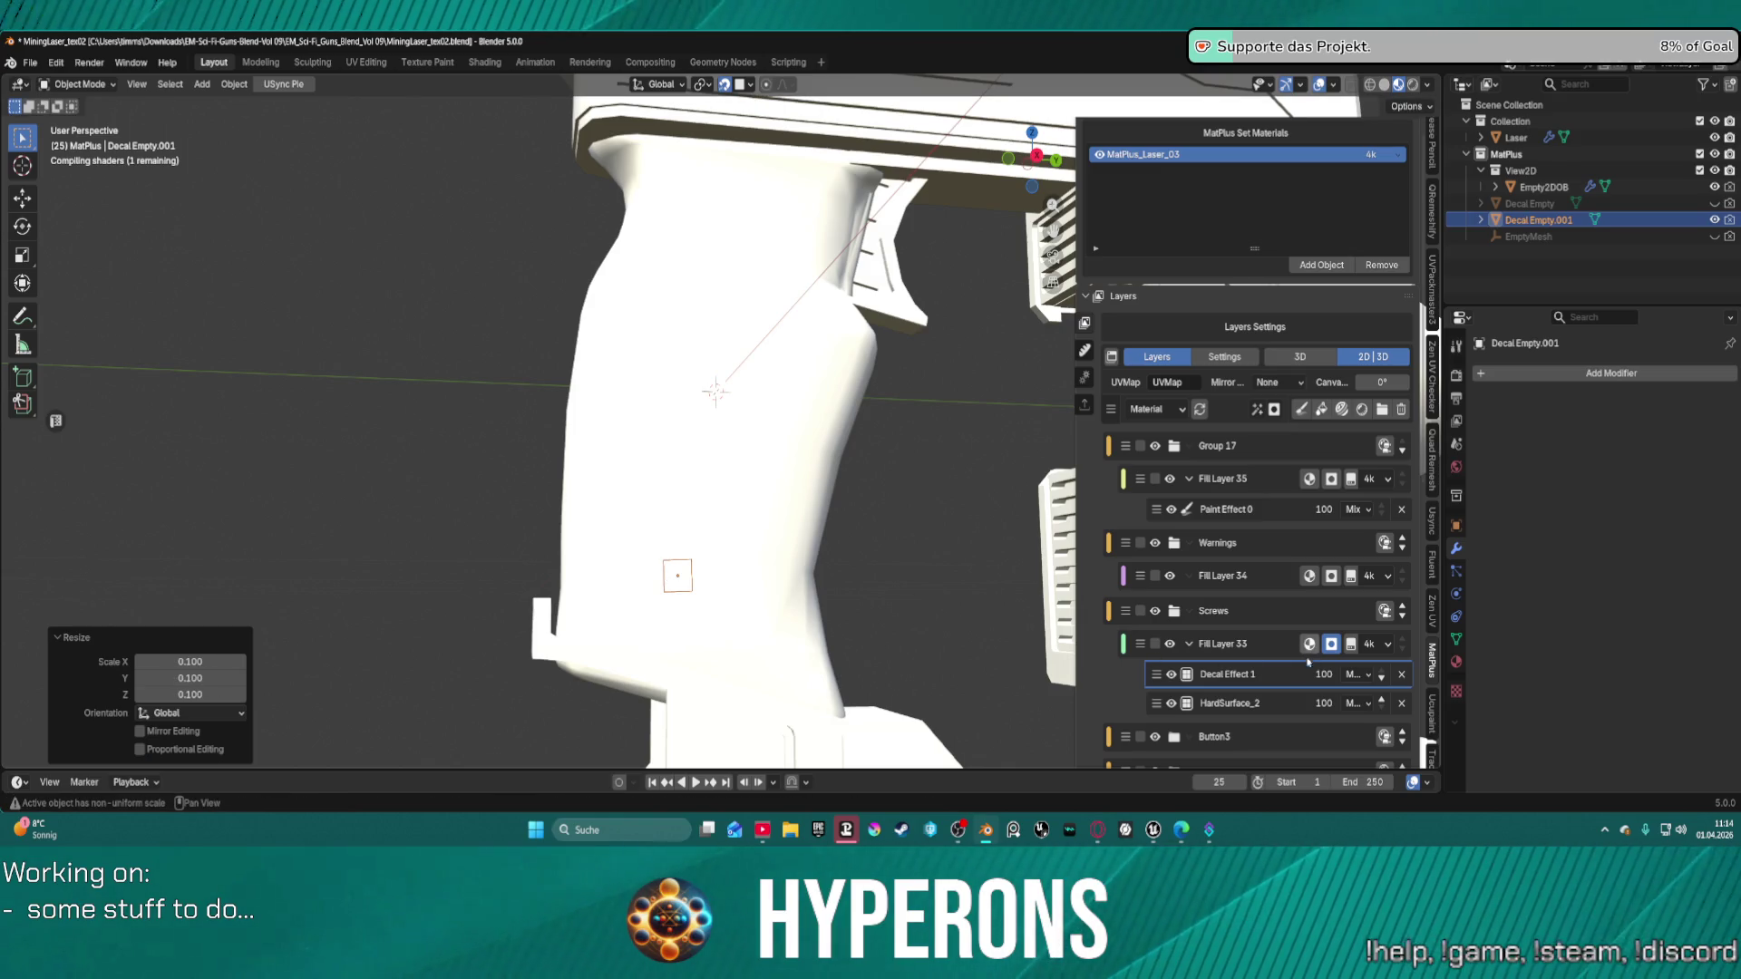
scroll(1228, 715, "down", 10)
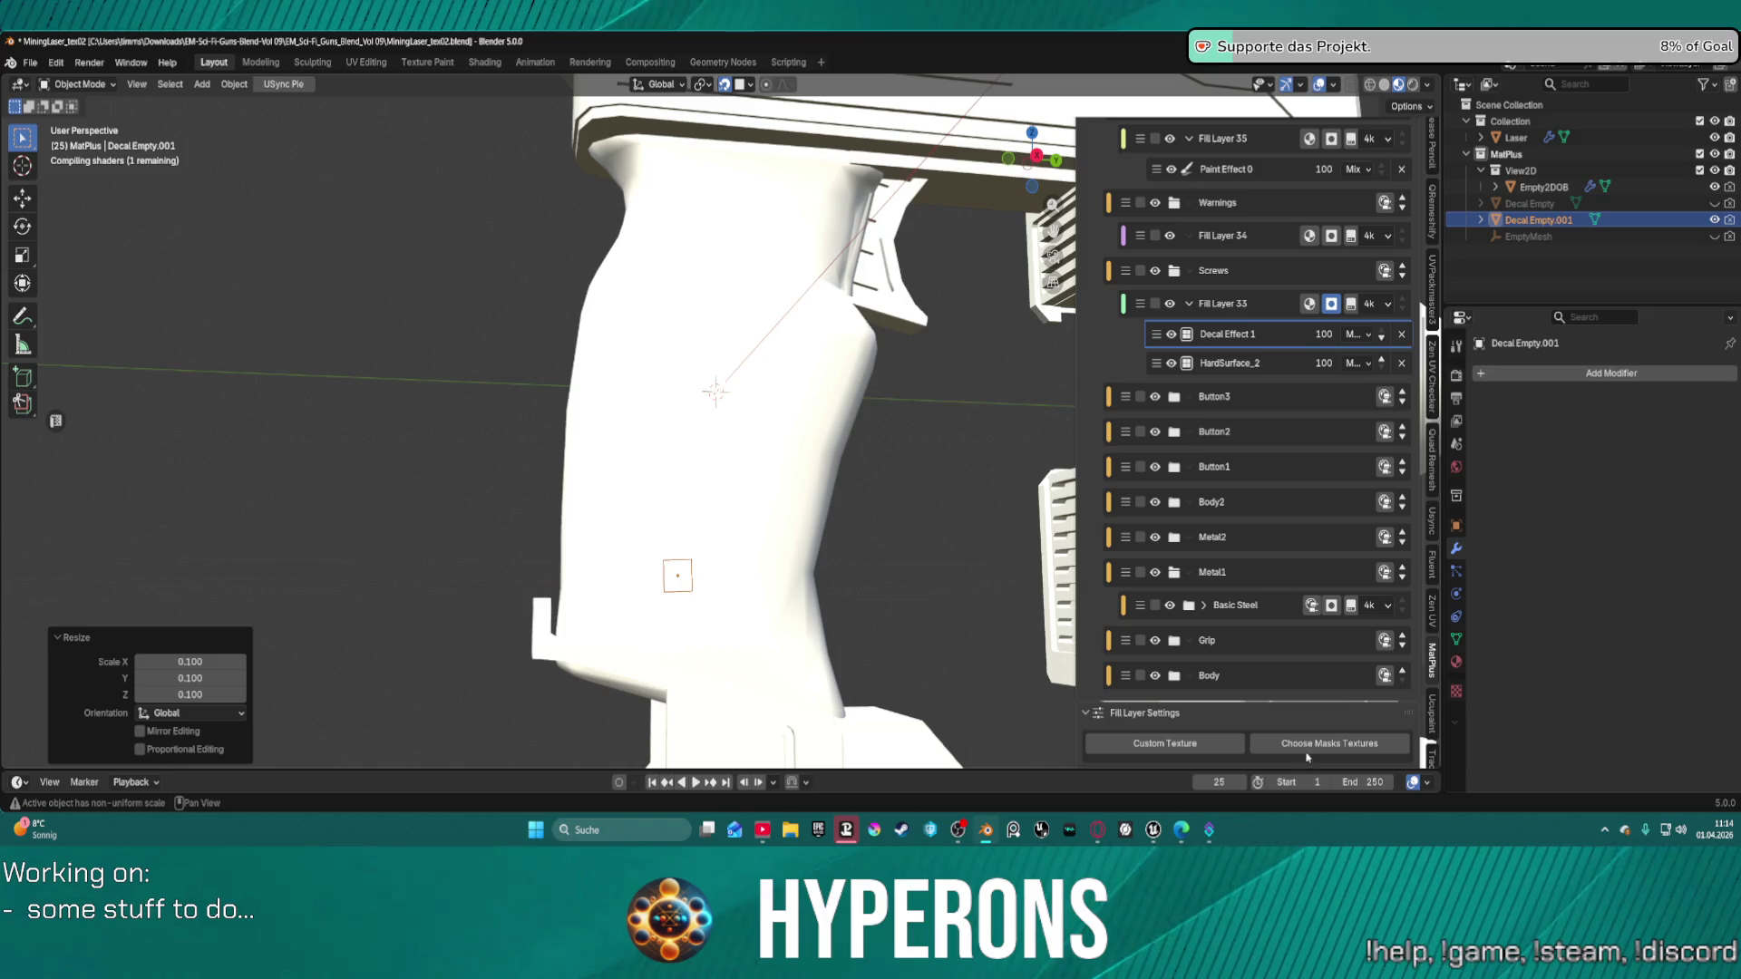
left_click(1336, 743)
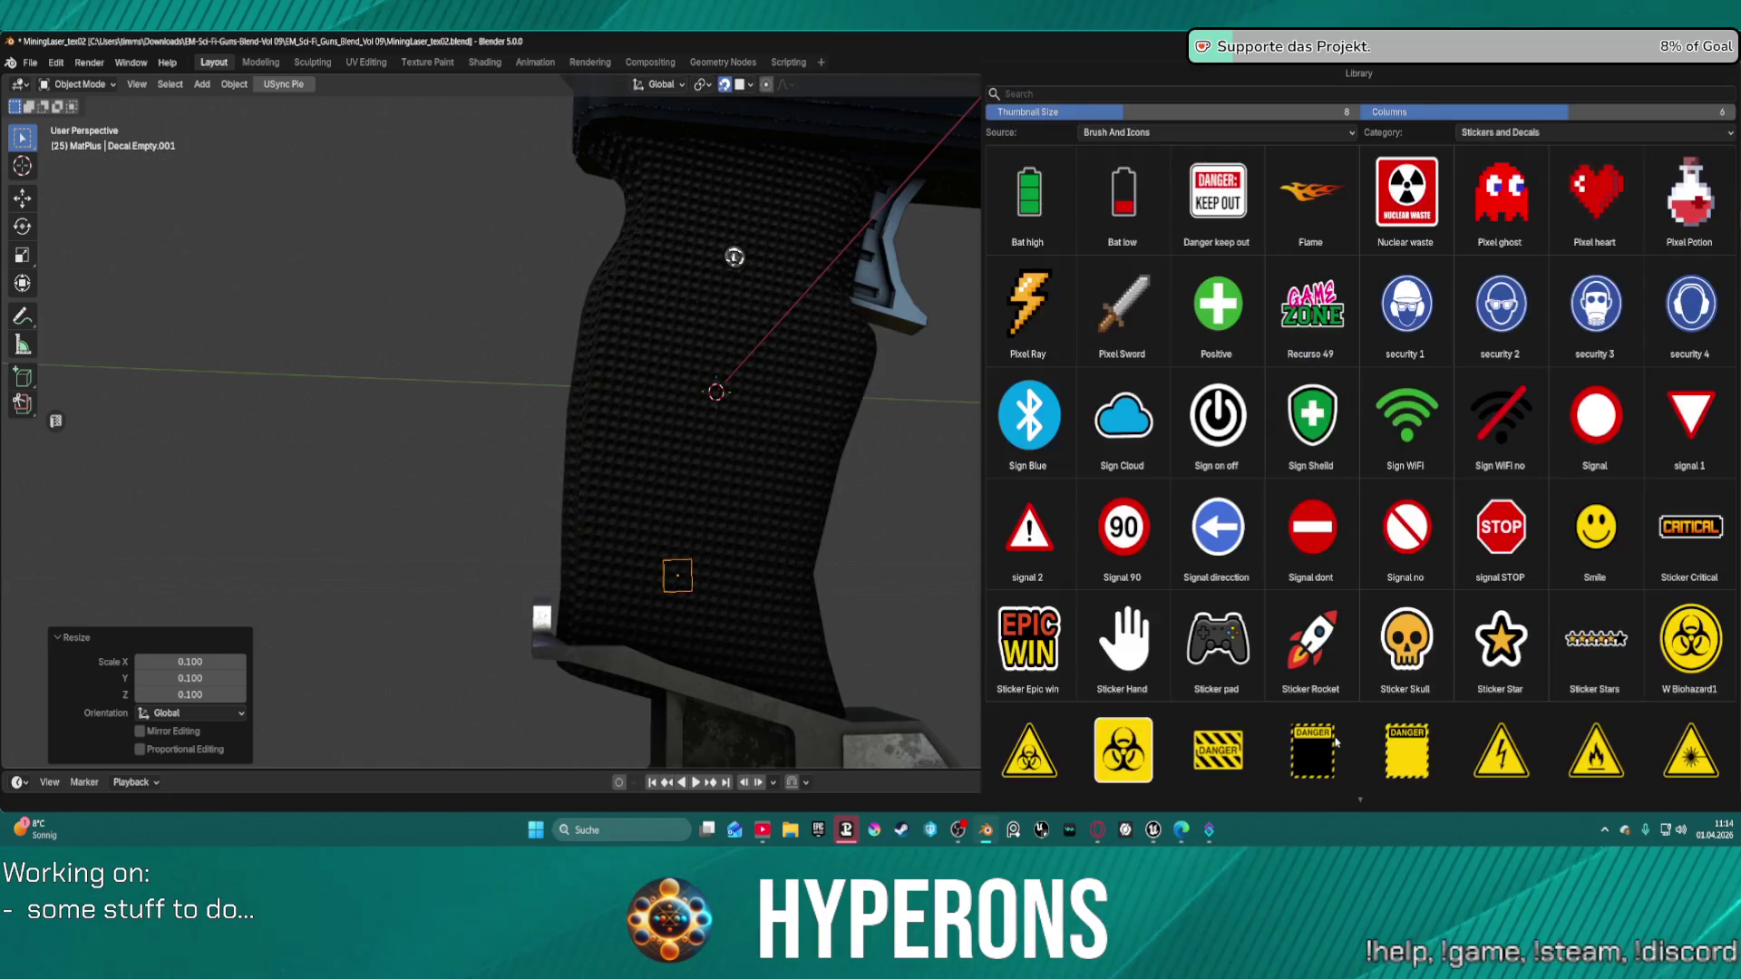
Switch the decal library to the HardSurface category and assign the HardSurface_4 texture.
left_click(1609, 131)
left_click(1596, 205)
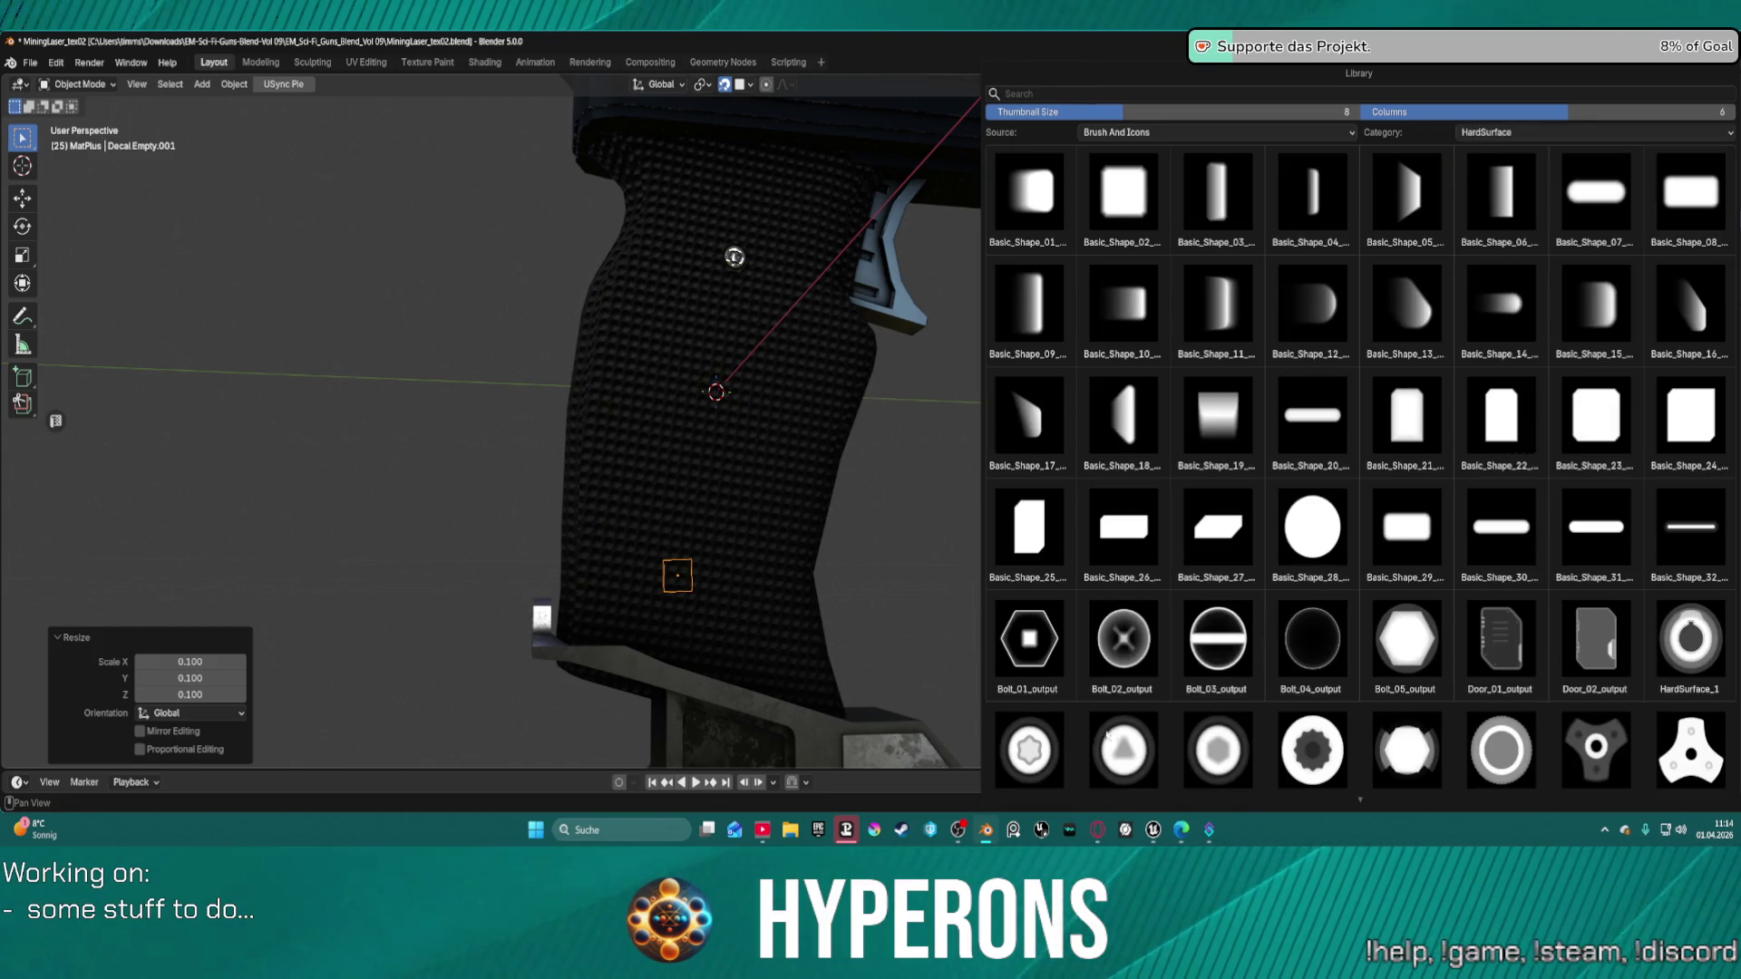
scroll(1250, 700, "down", 2)
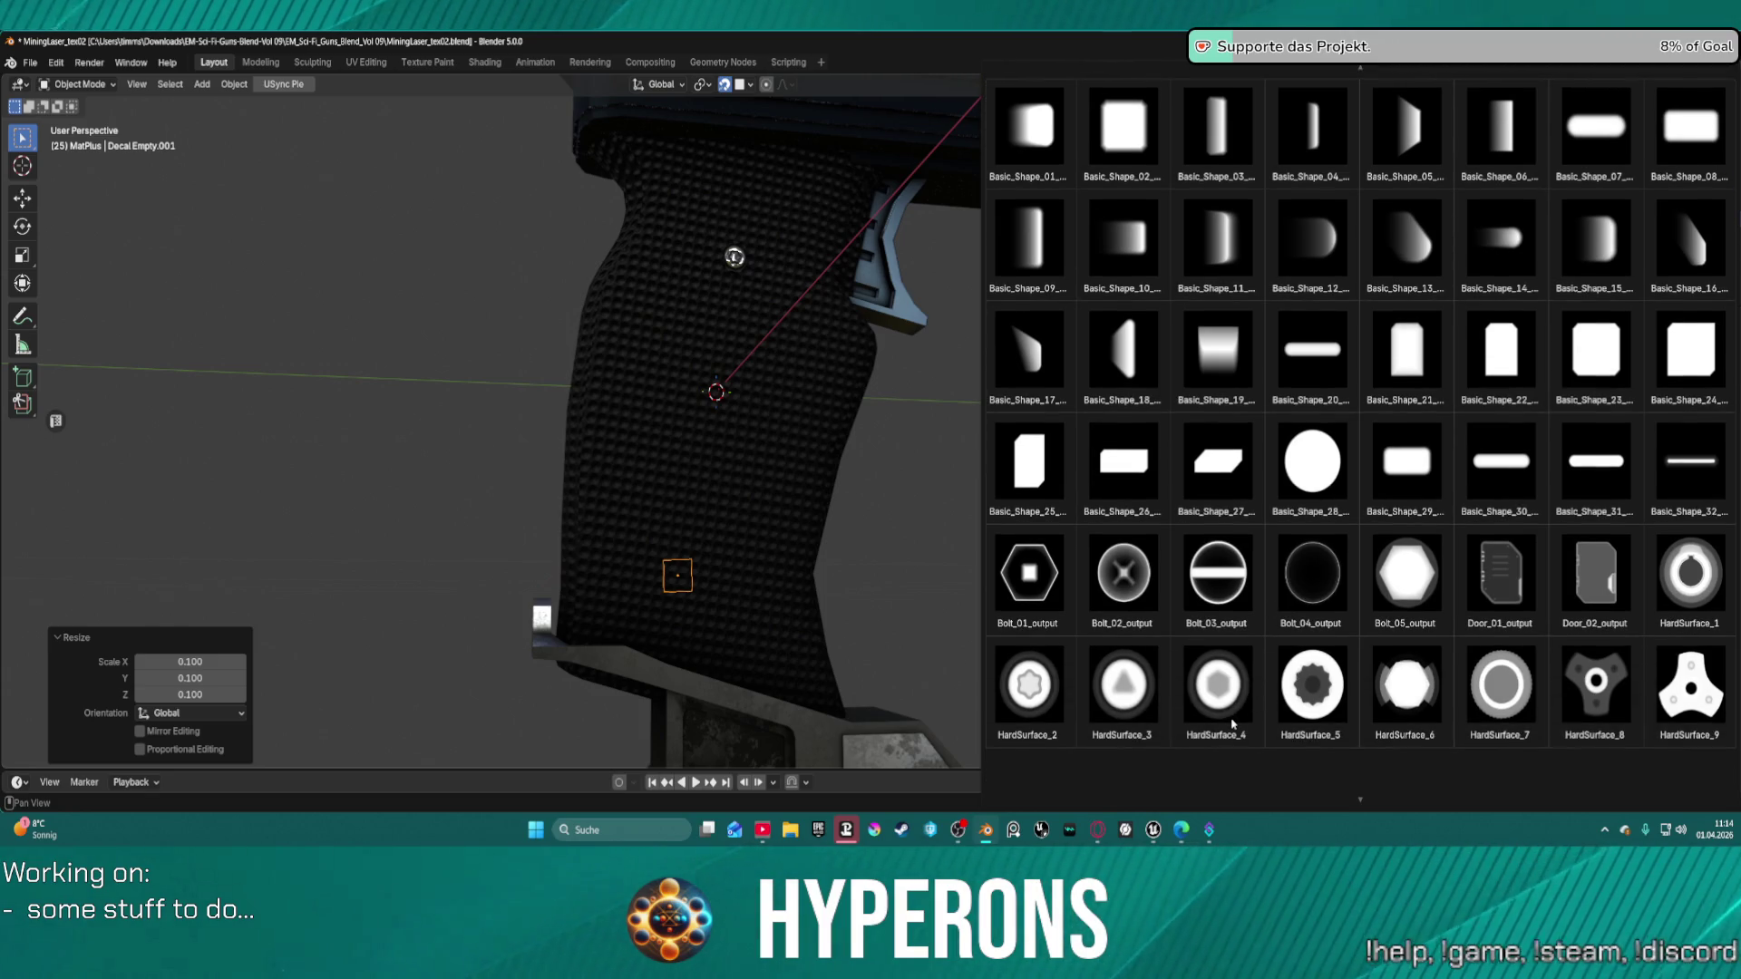
left_click(1218, 689)
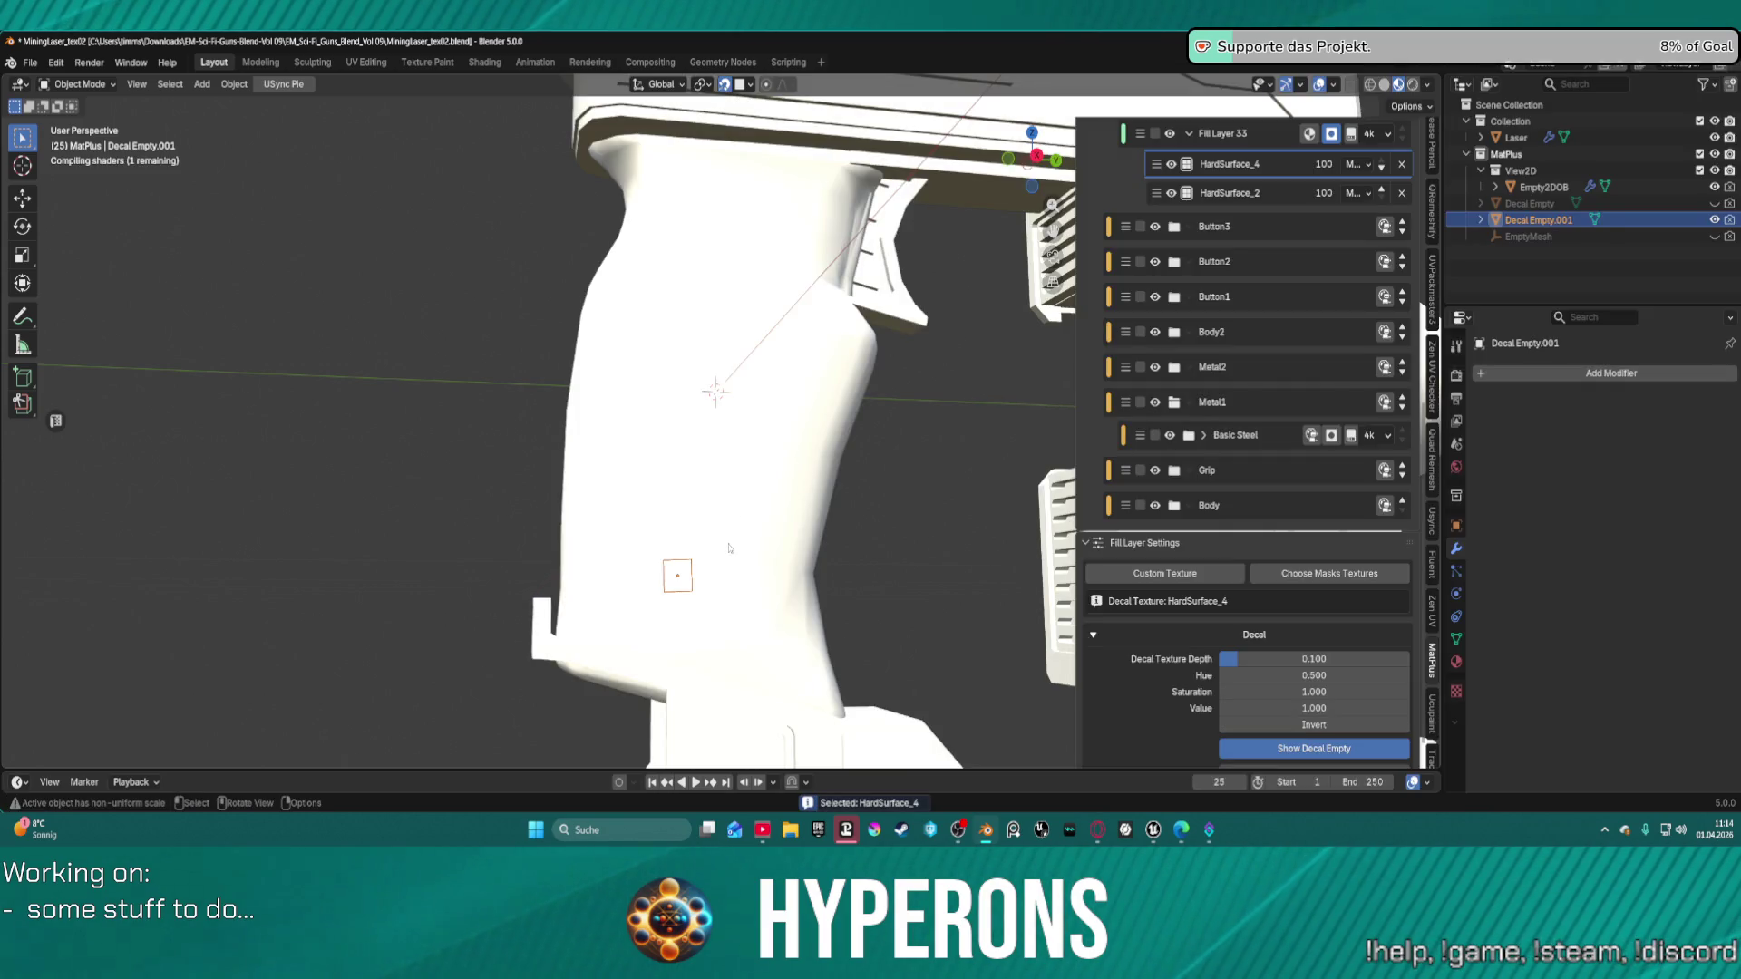
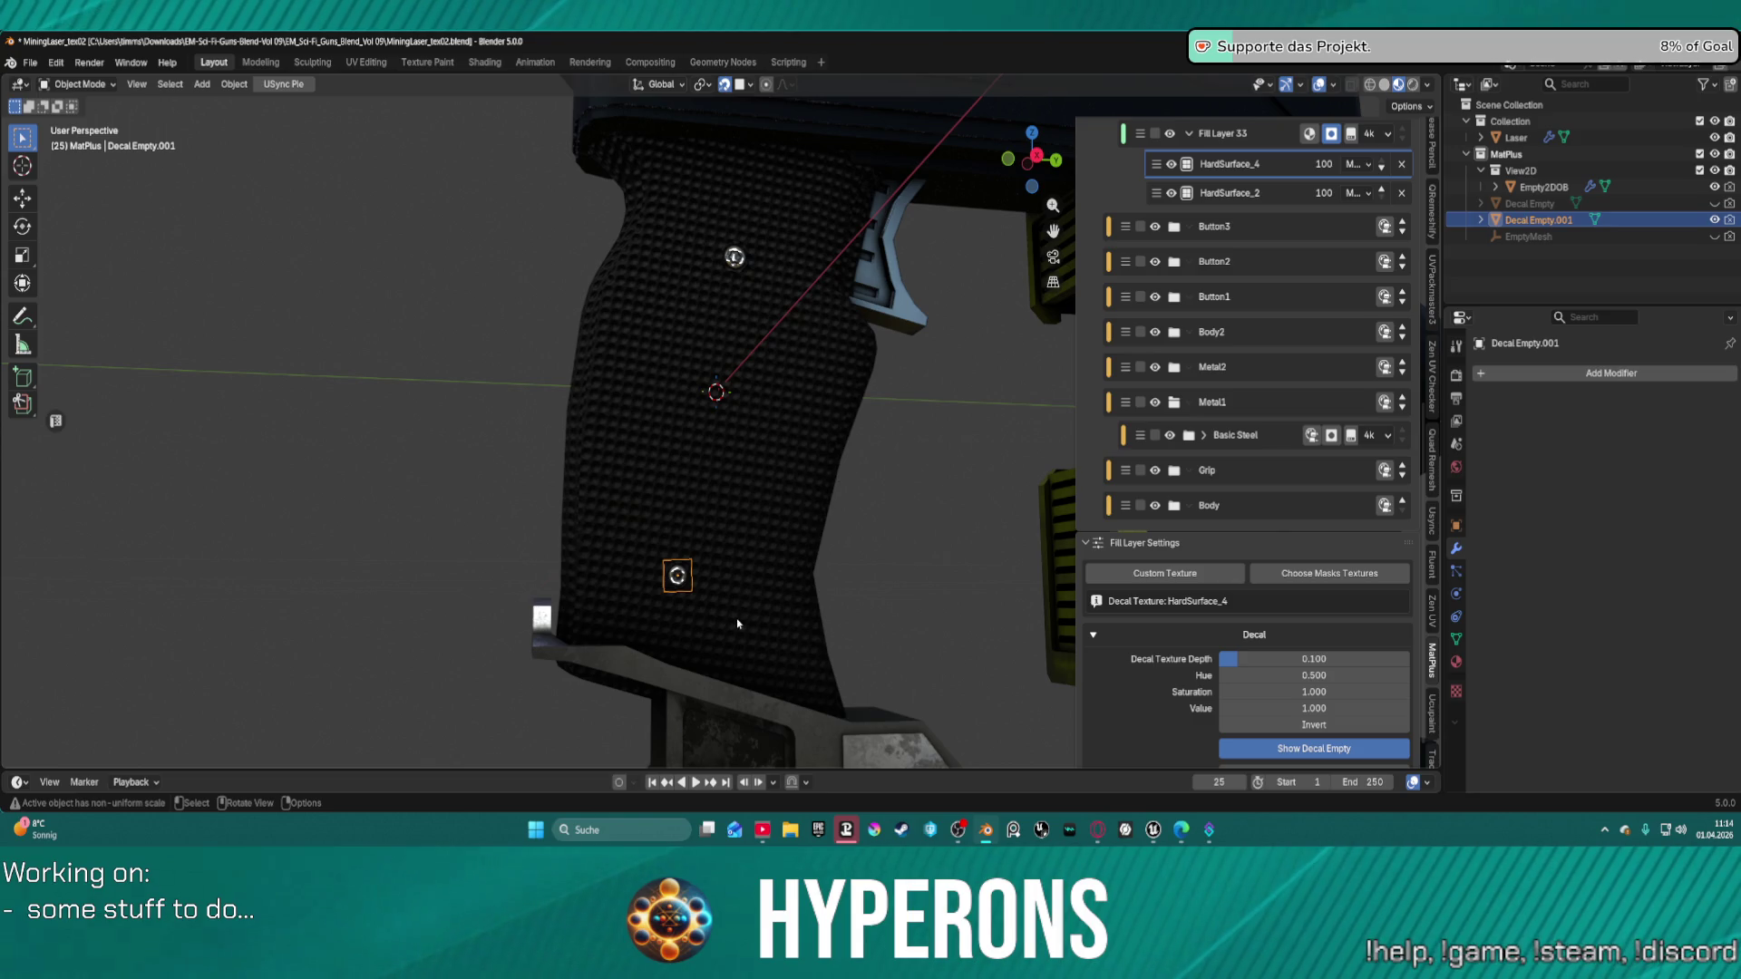
Move the grip's HardSurface_4 decal empty and scale it to 1.299.
middle_click_drag(738, 623, 714, 583)
key("g")
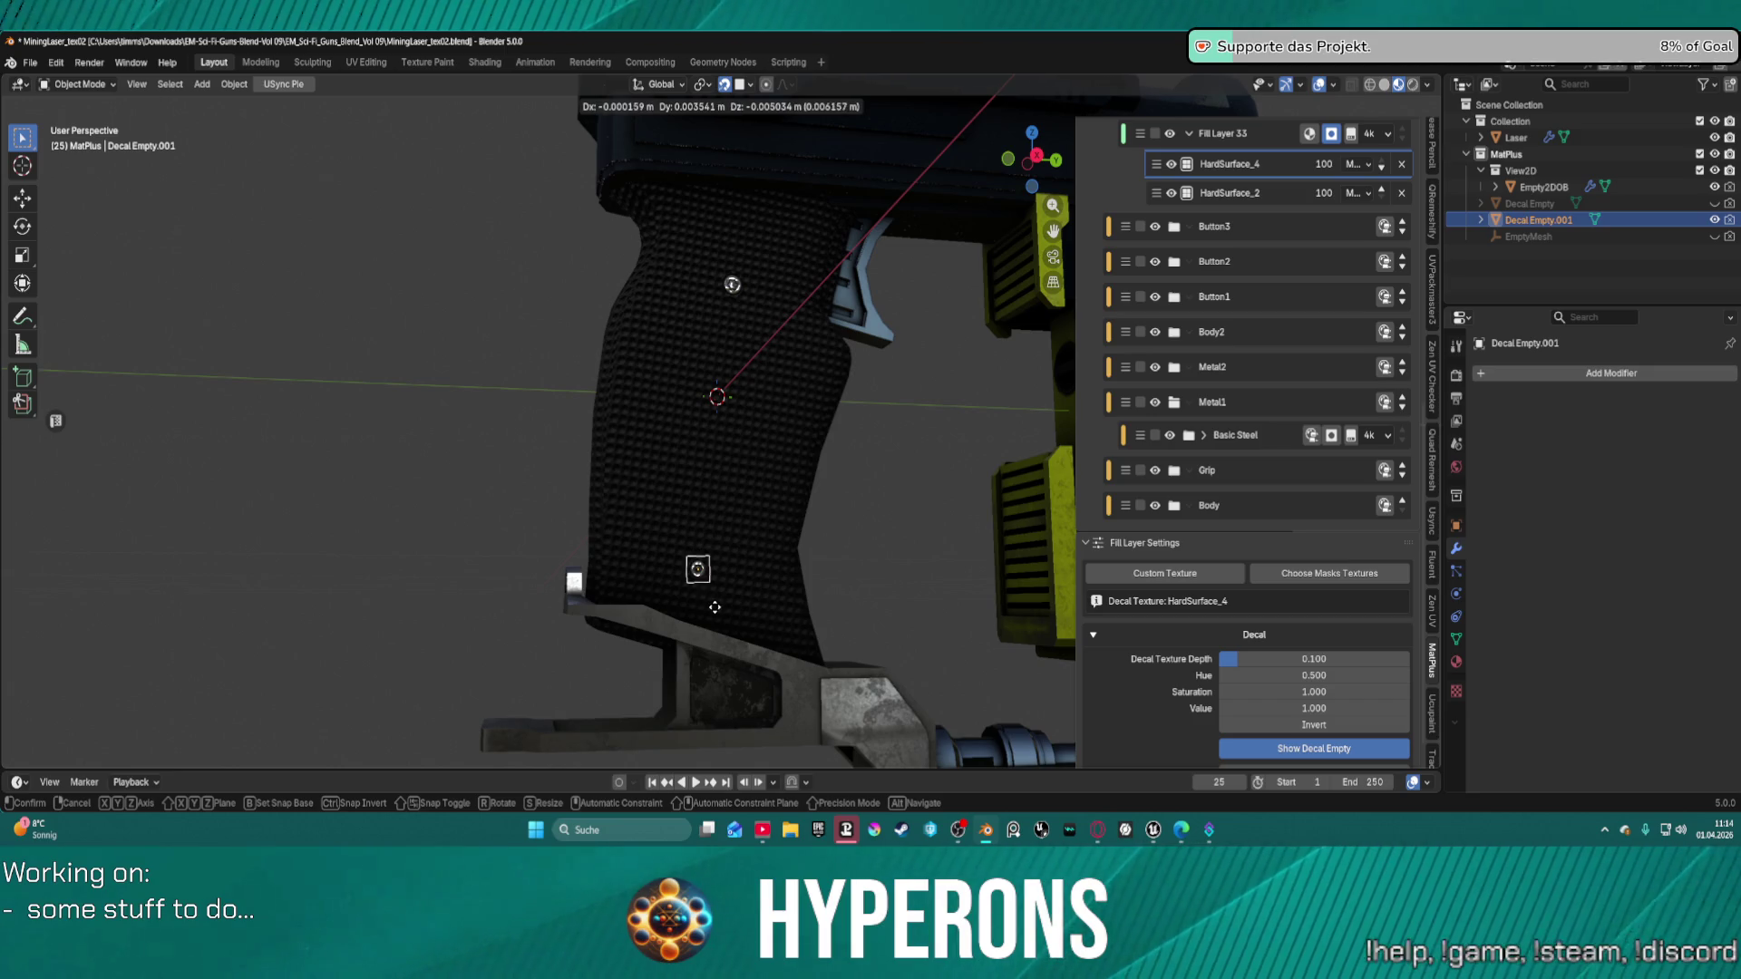
left_click(717, 609)
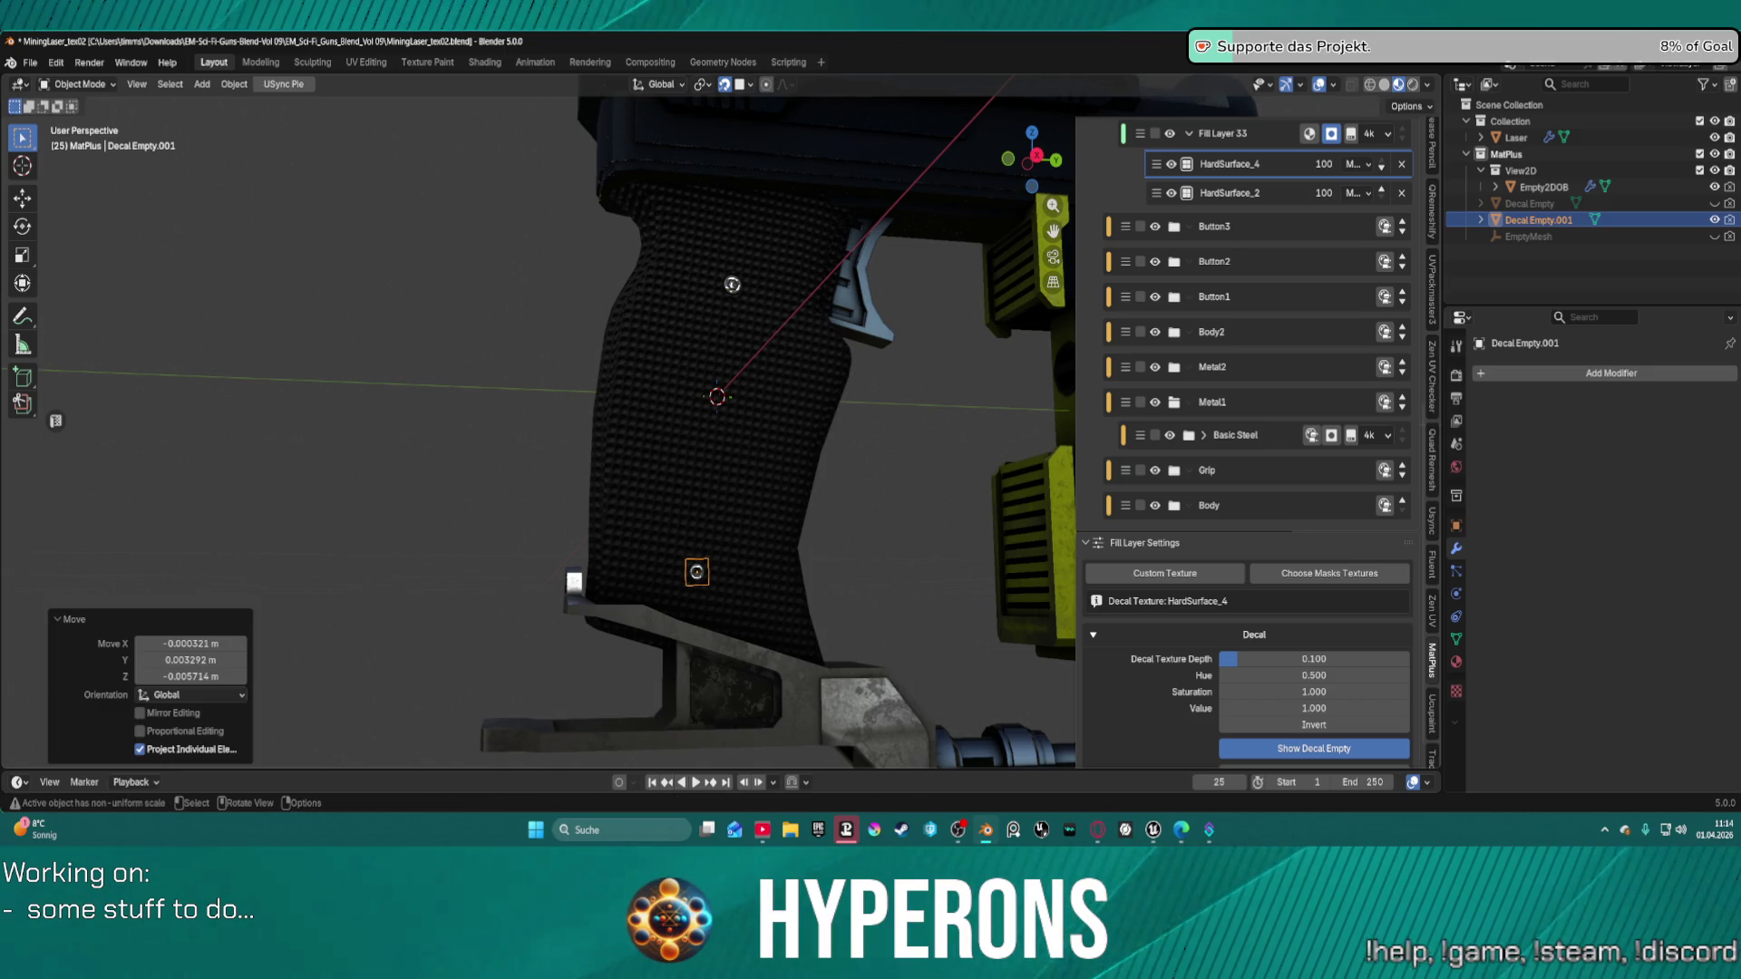
key("s")
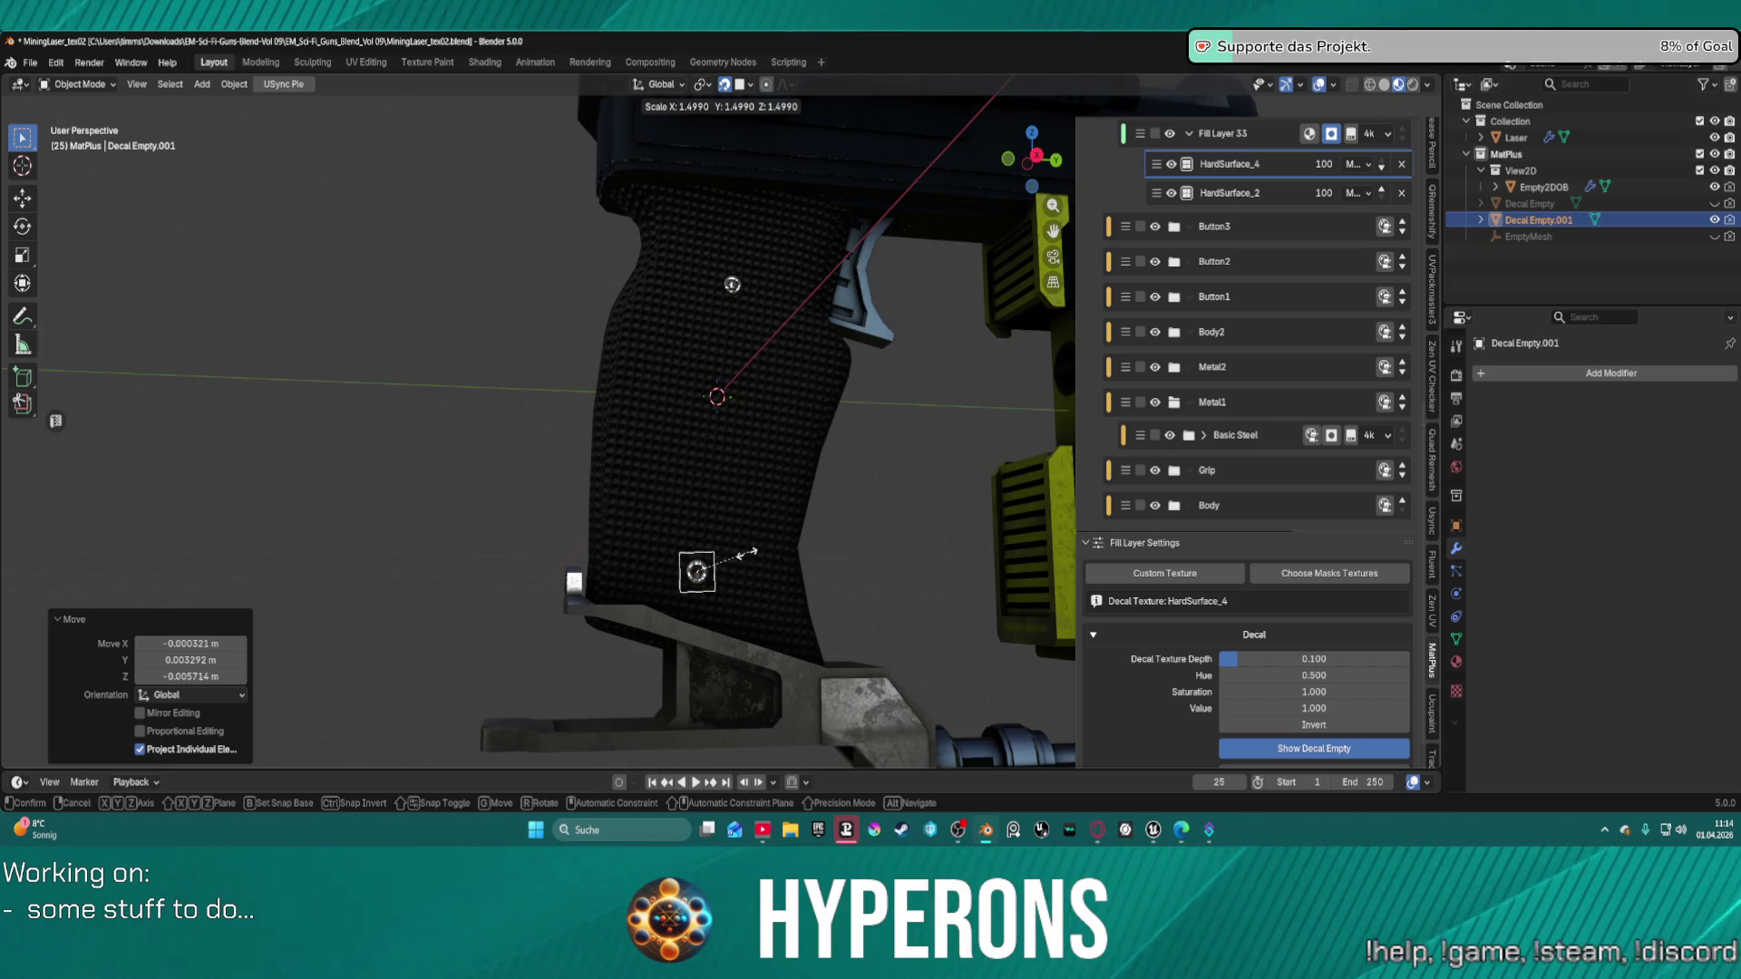
left_click(770, 553)
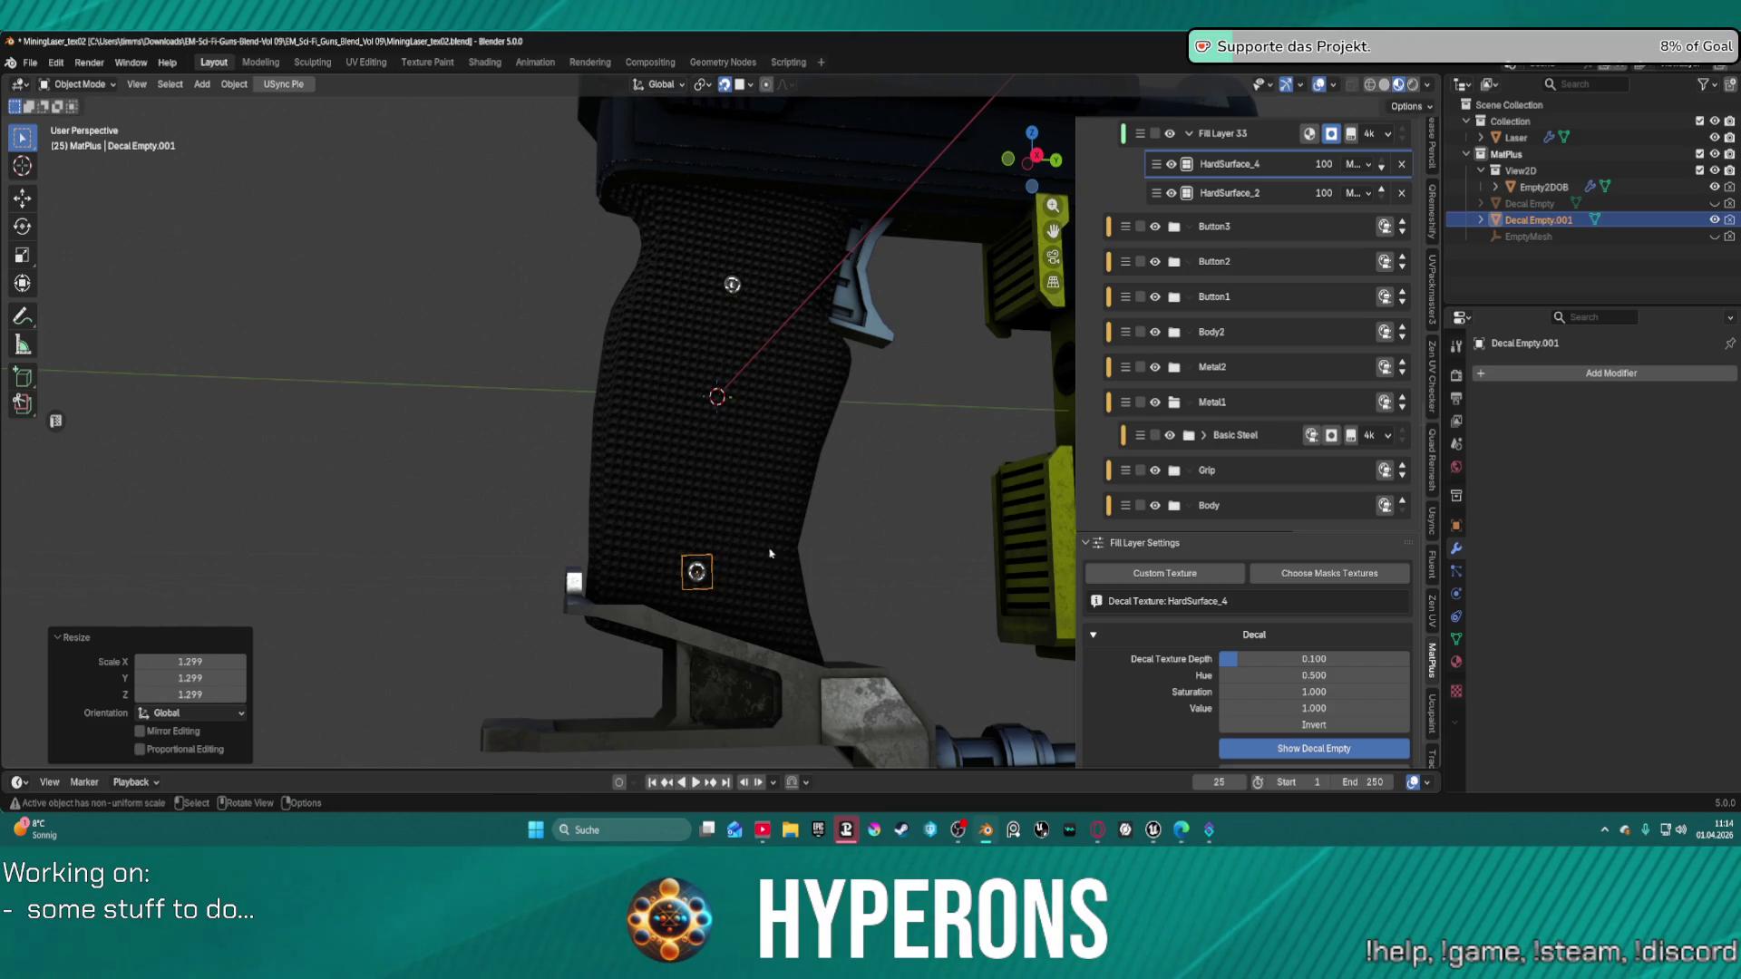
left_click(843, 534)
Raise the decal's Decal Texture Depth from 0.100 to 1.000 and inspect the grip.
mouse_move(843, 533)
middle_mouse_down()
mouse_move(1037, 542)
mouse_move(1363, 655)
middle_mouse_up()
mouse_move(1363, 655)
left_mouse_down()
mouse_move(1469, 656)
mouse_move(1447, 655)
left_mouse_up()
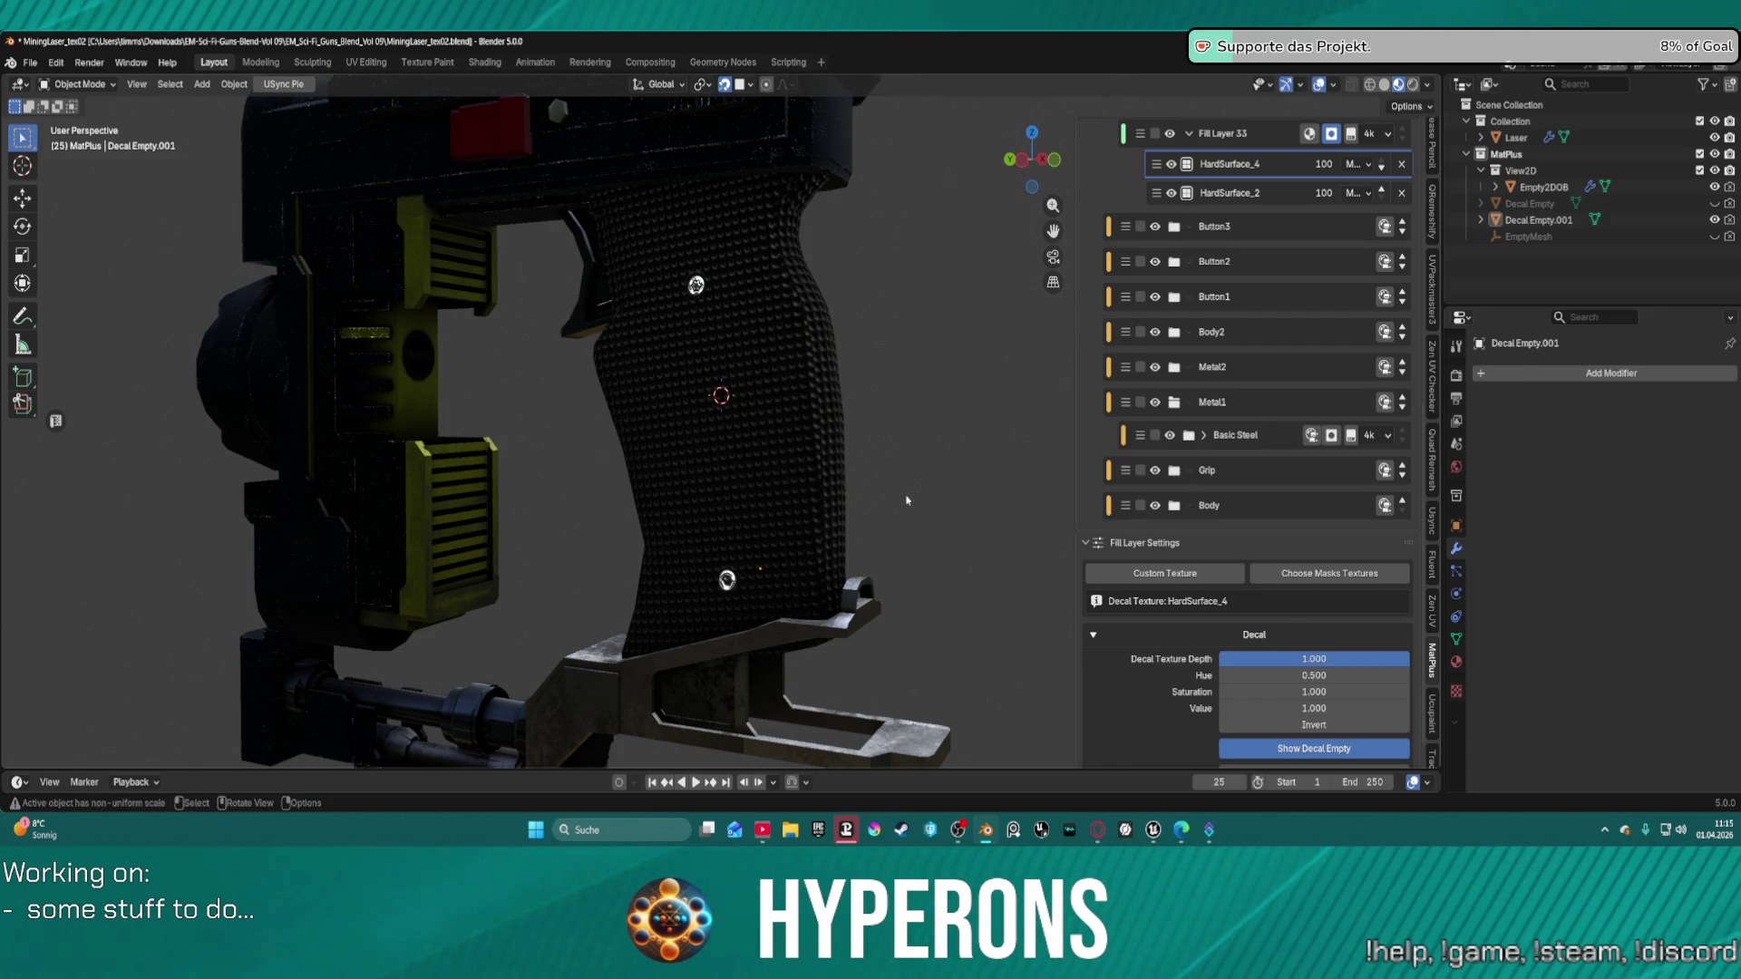
scroll(750, 487, "down", 5)
mouse_move(739, 480)
middle_mouse_down()
mouse_move(580, 486)
mouse_move(689, 472)
mouse_move(626, 458)
mouse_move(666, 434)
mouse_move(920, 383)
mouse_move(689, 444)
middle_mouse_up()
scroll(686, 429, "up", 4)
scroll(693, 421, "up", 2)
scroll(689, 444, "up", 1)
scroll(1332, 227, "up", 5)
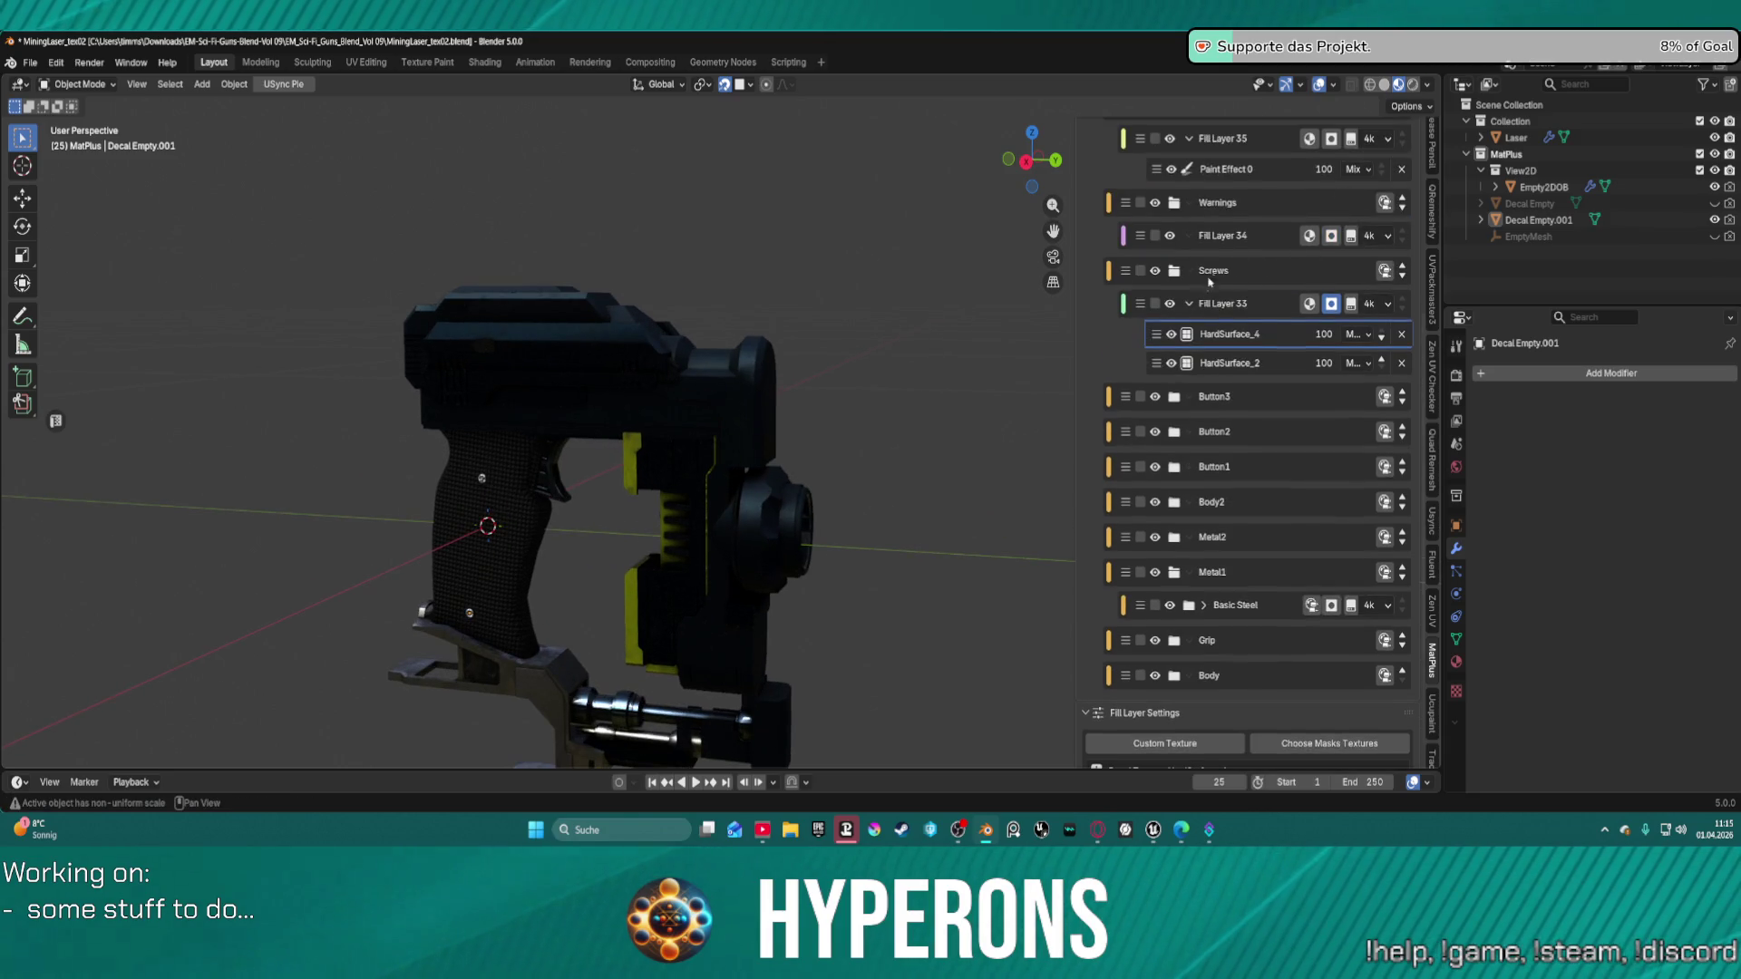
Collapse Fill Layer 33 and add a decal to Fill Layer 34.
left_click(1188, 304)
left_click(1224, 236)
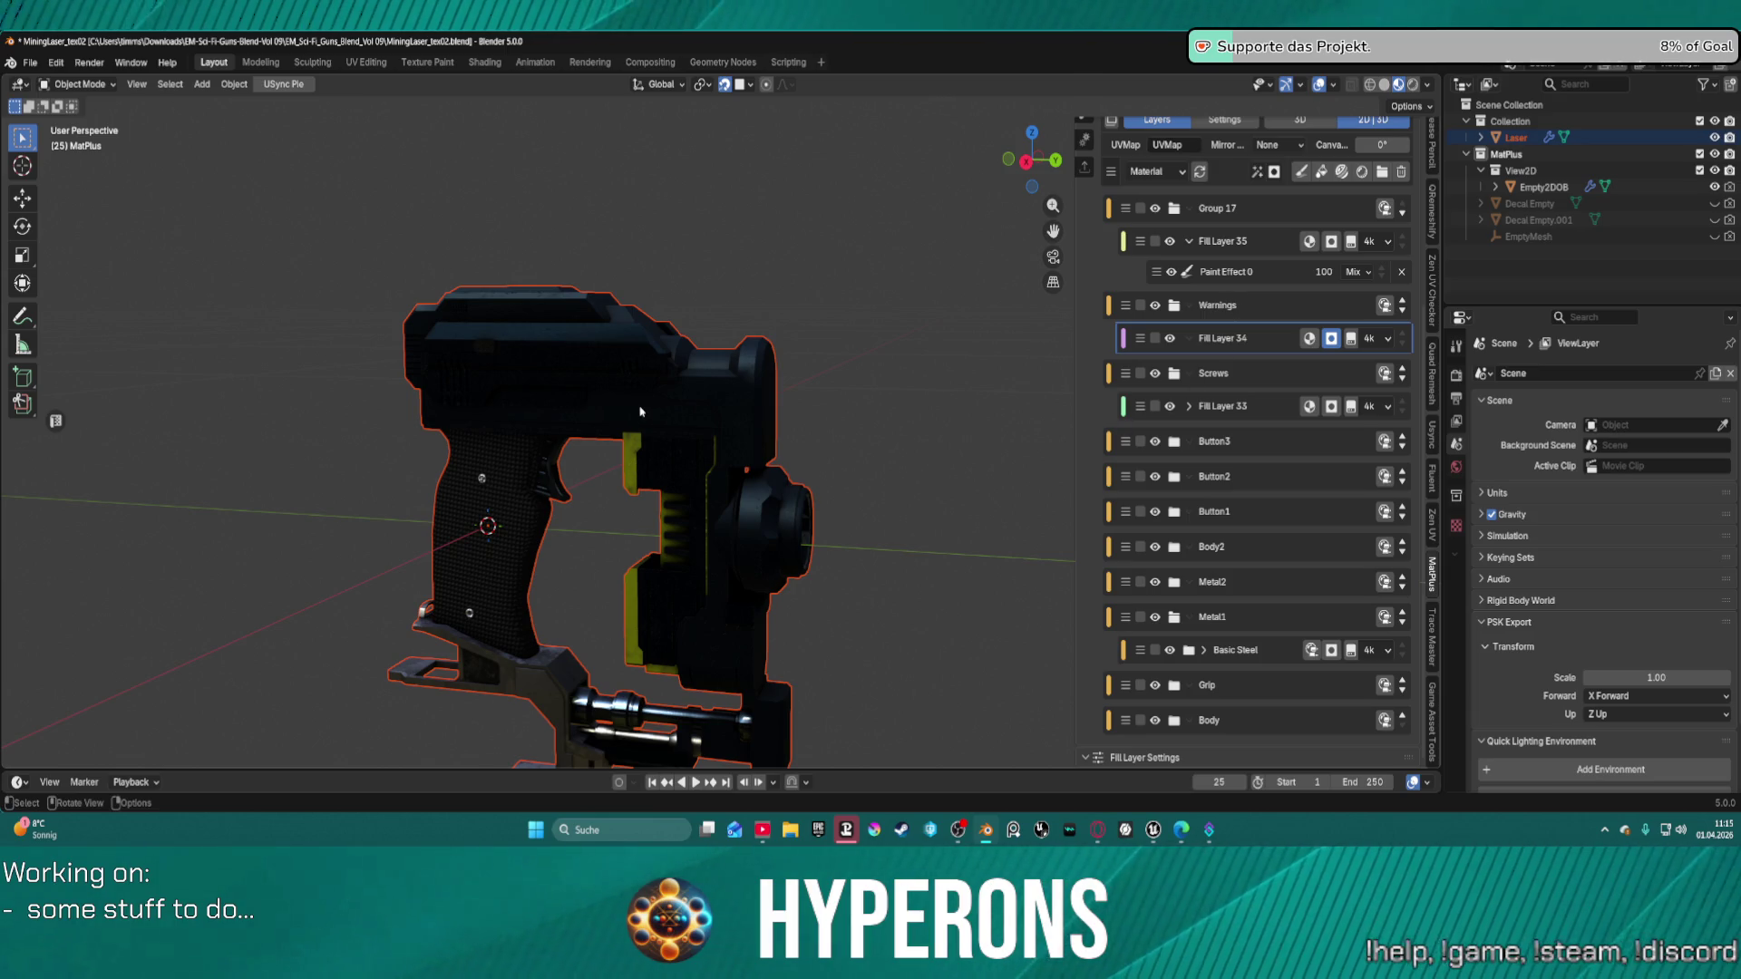
middle_click_drag(639, 410, 699, 413)
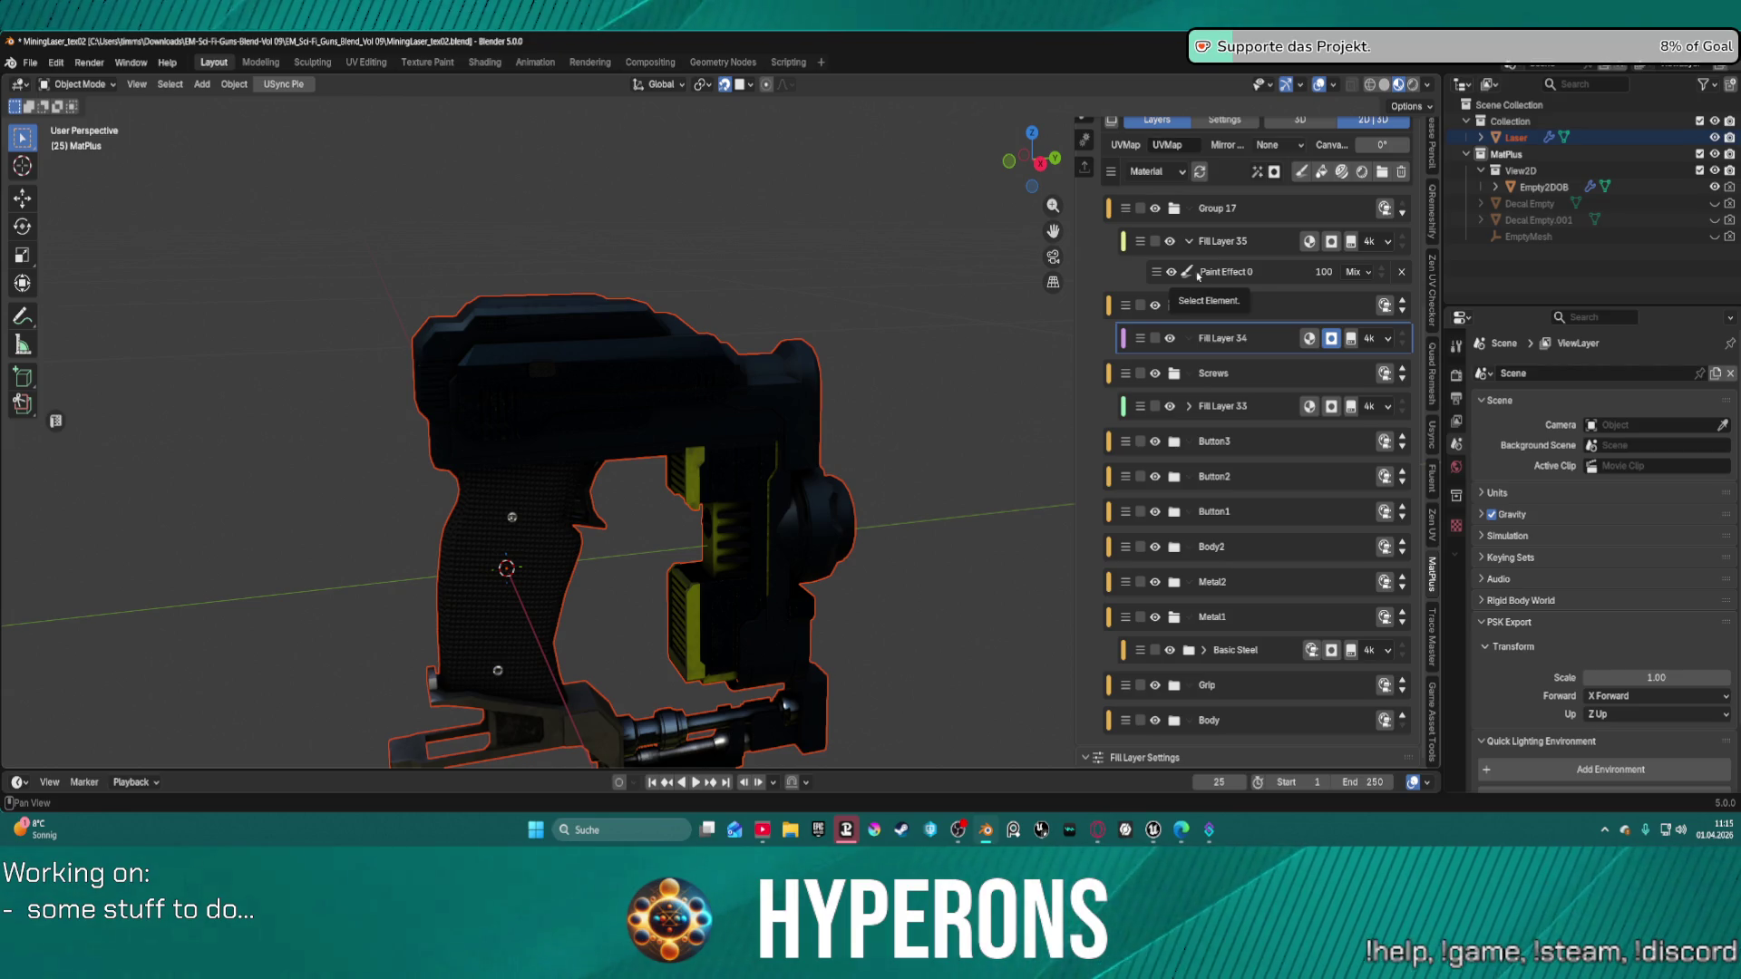
left_click(1257, 171)
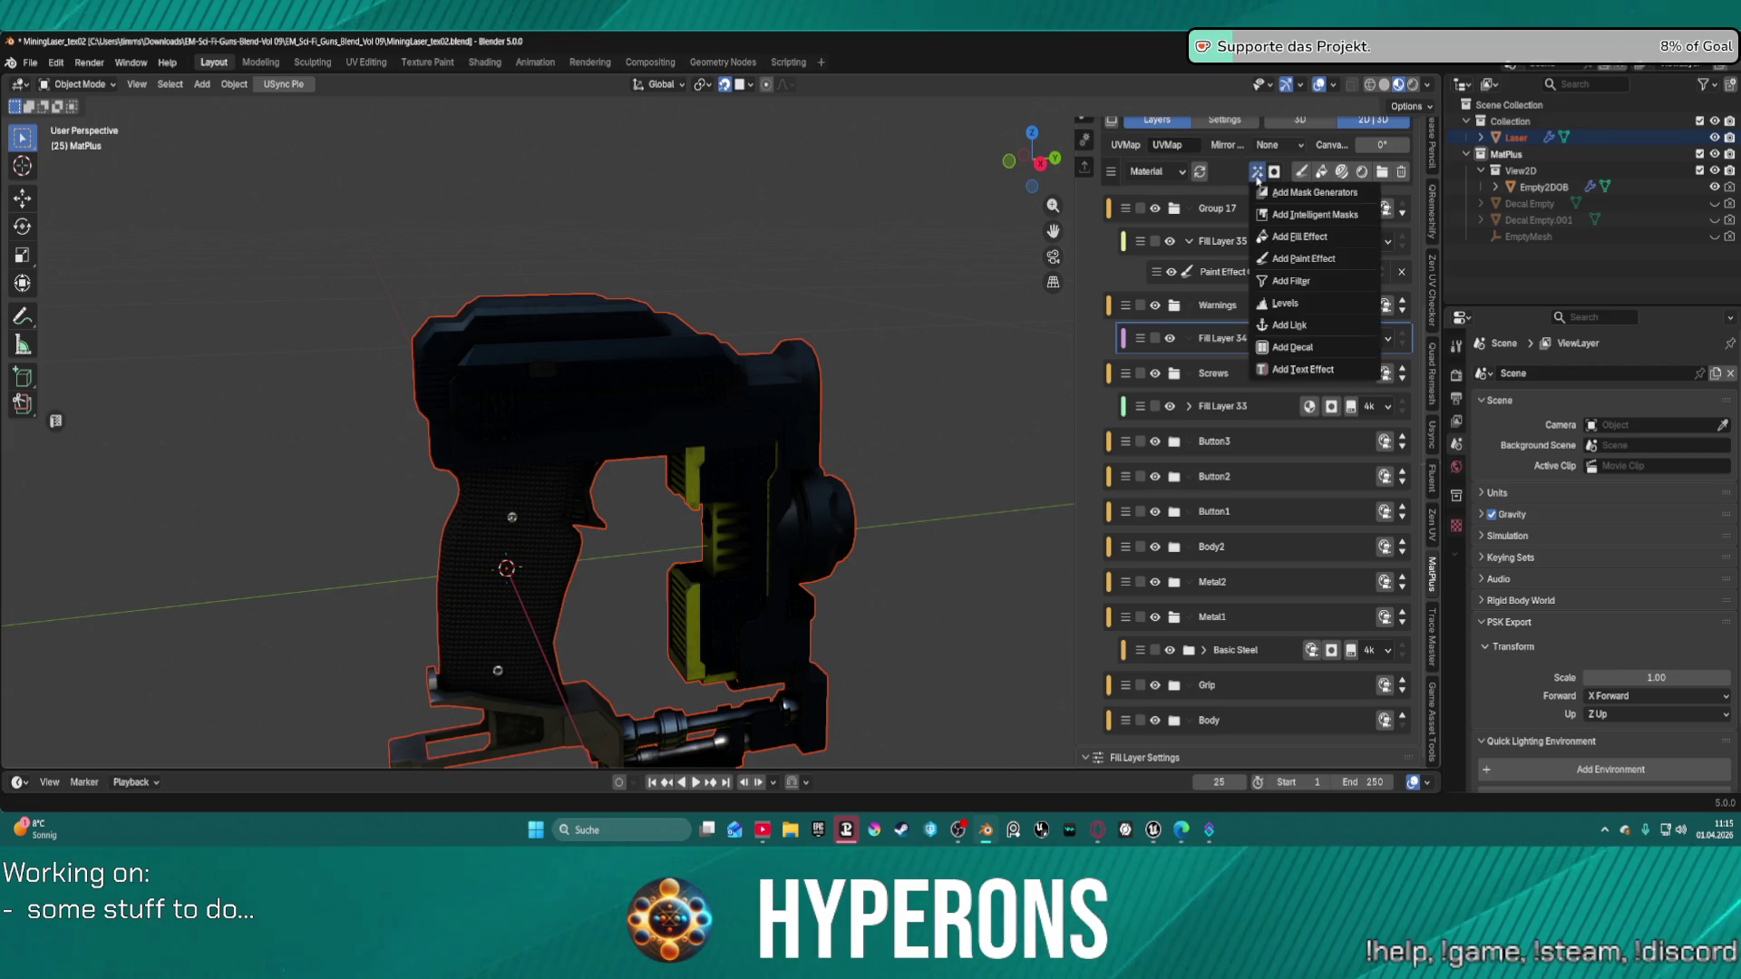
left_click(1306, 348)
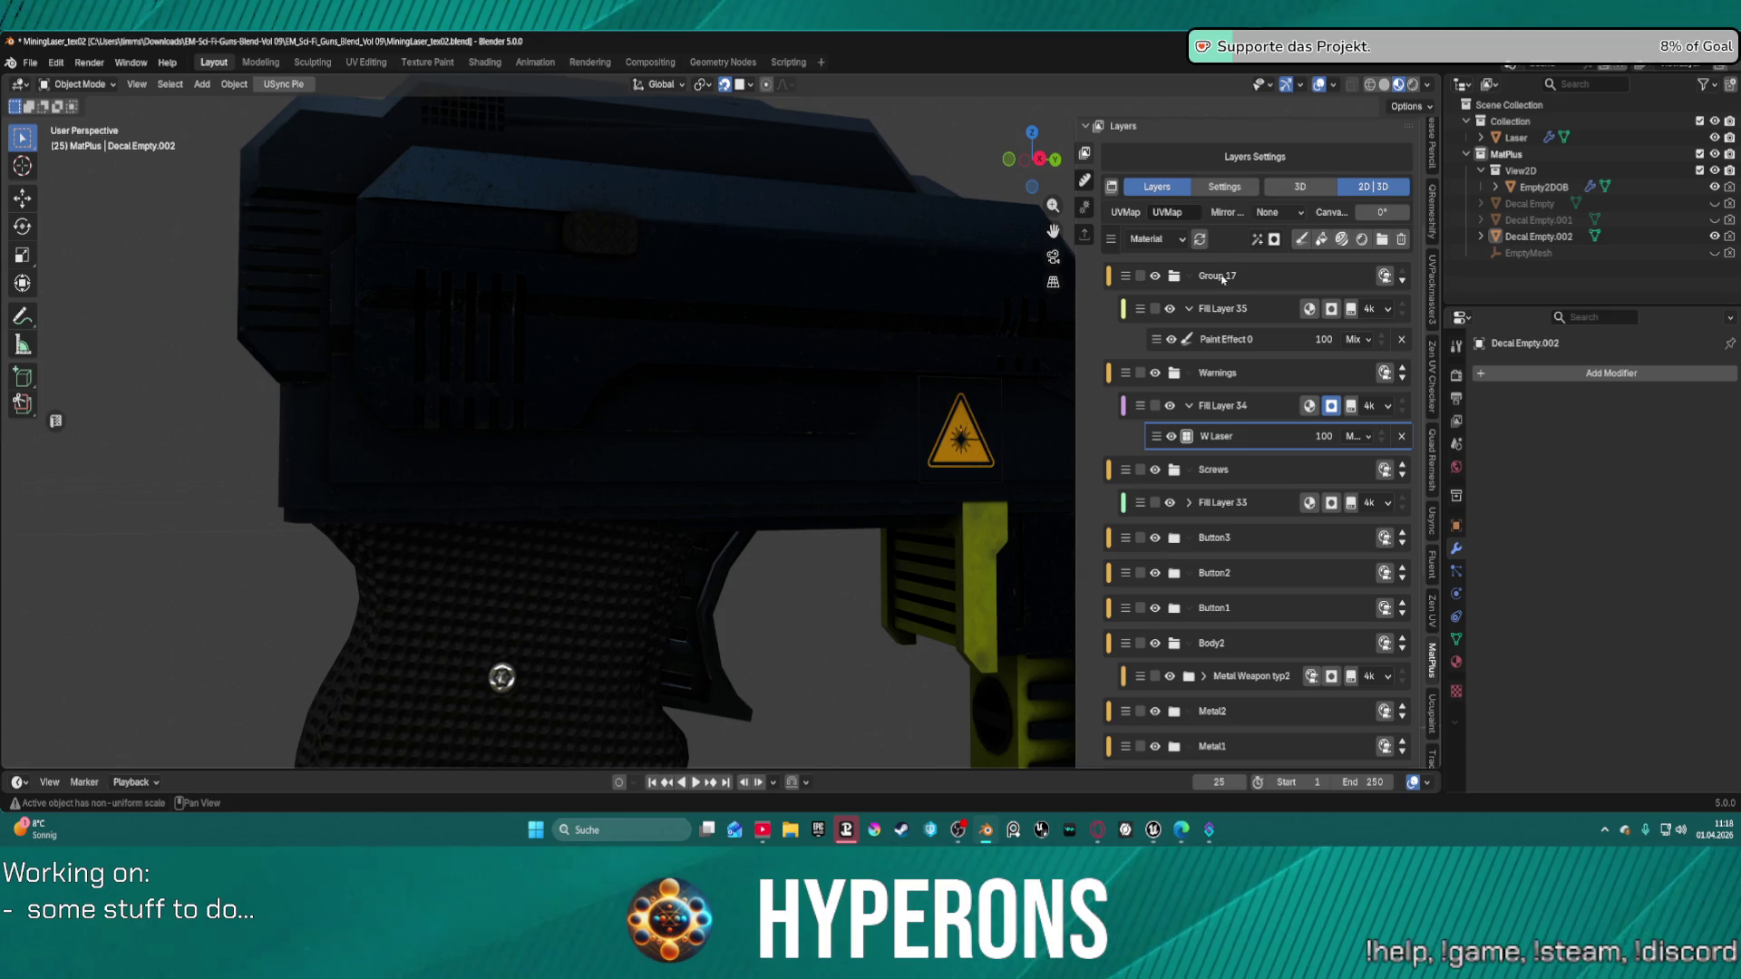
Collapse the Group 17, Warnings and Screws groups and add a new layer group, Group 18.
left_click(1221, 277)
left_click(1175, 278)
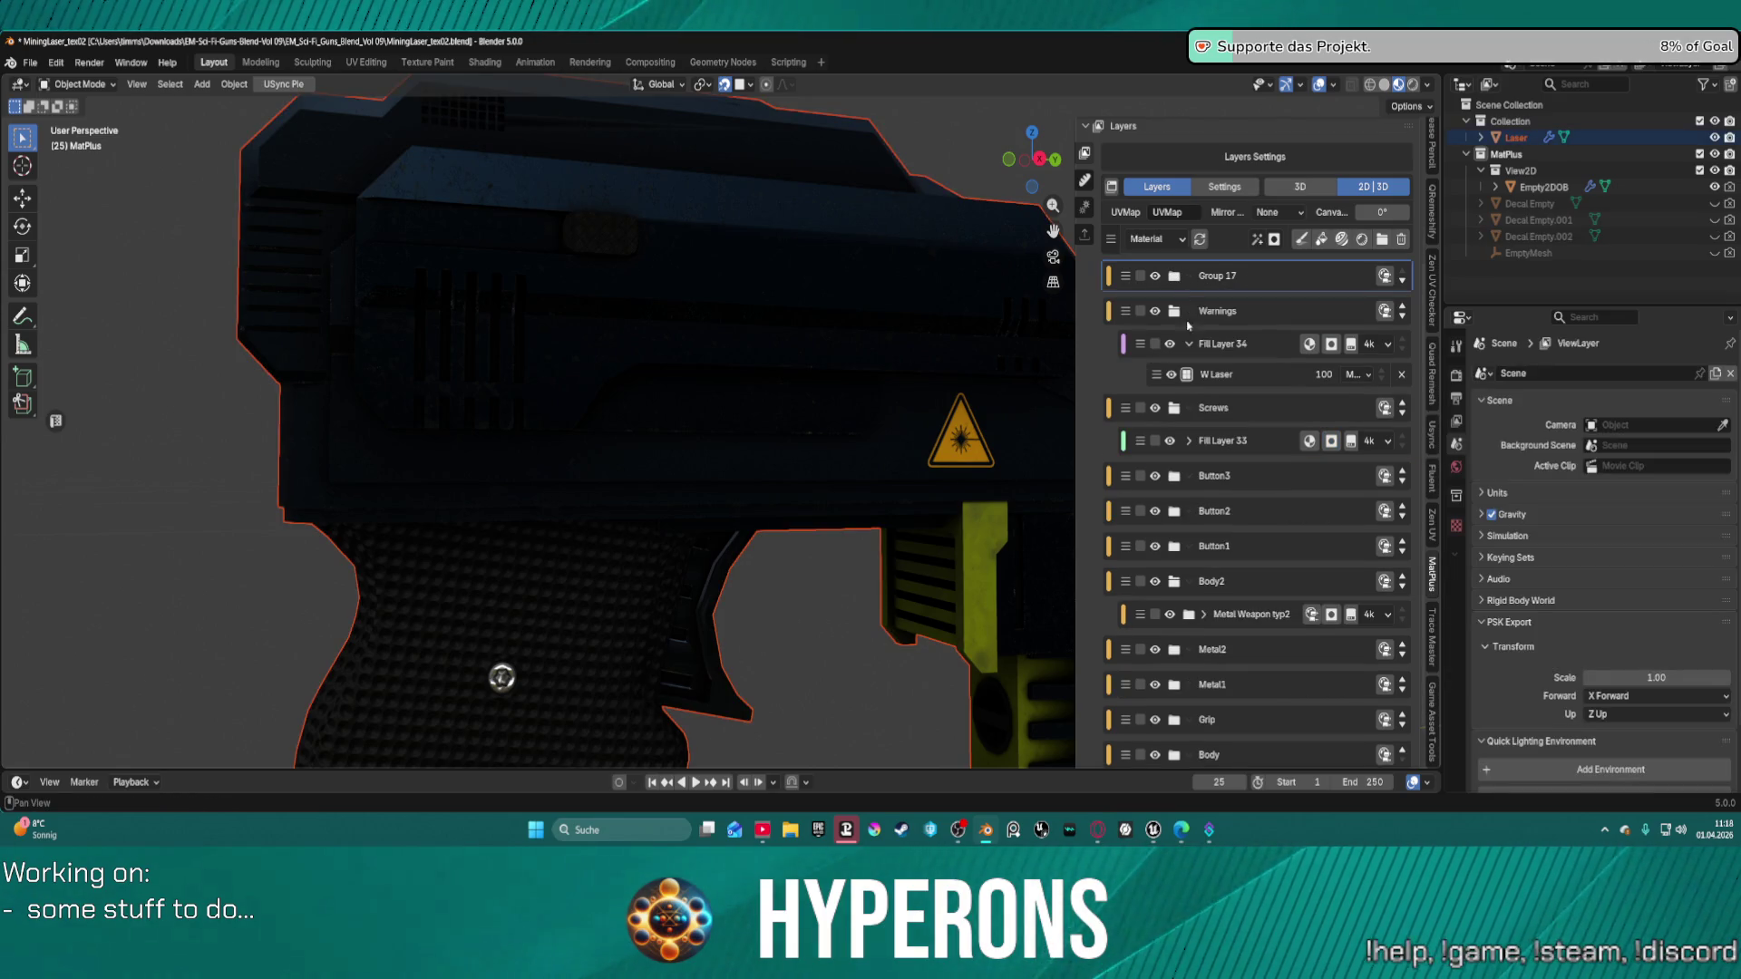
left_click(1173, 311)
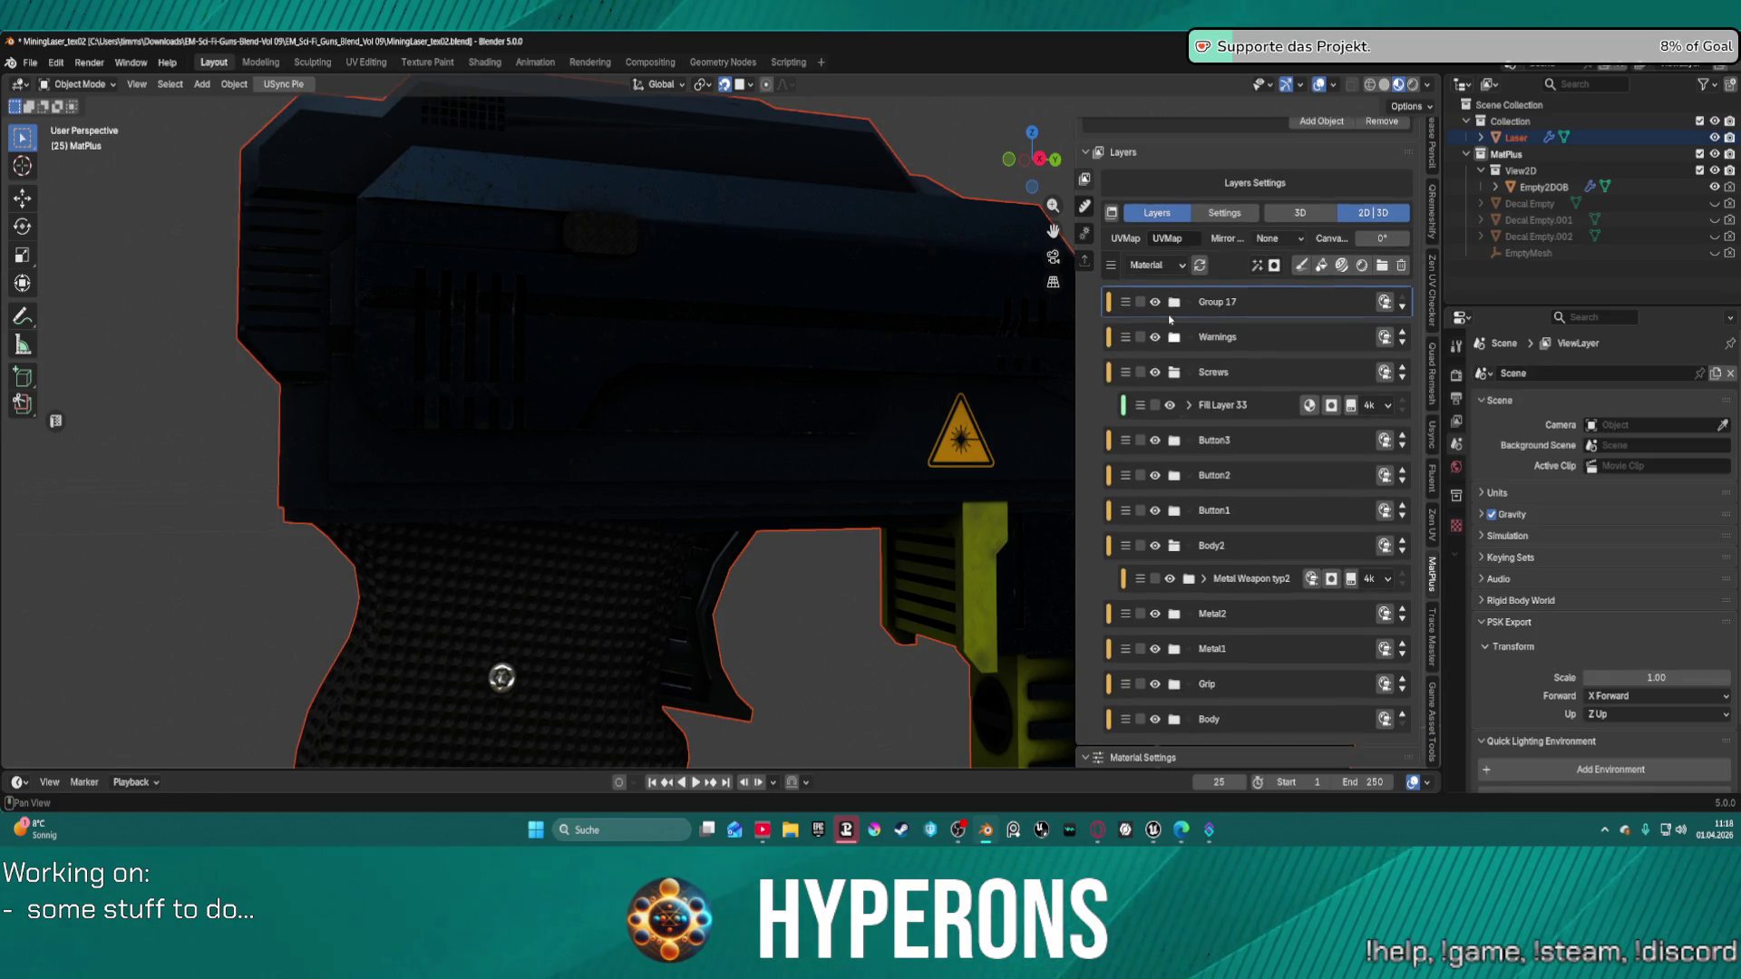
left_click(1175, 378)
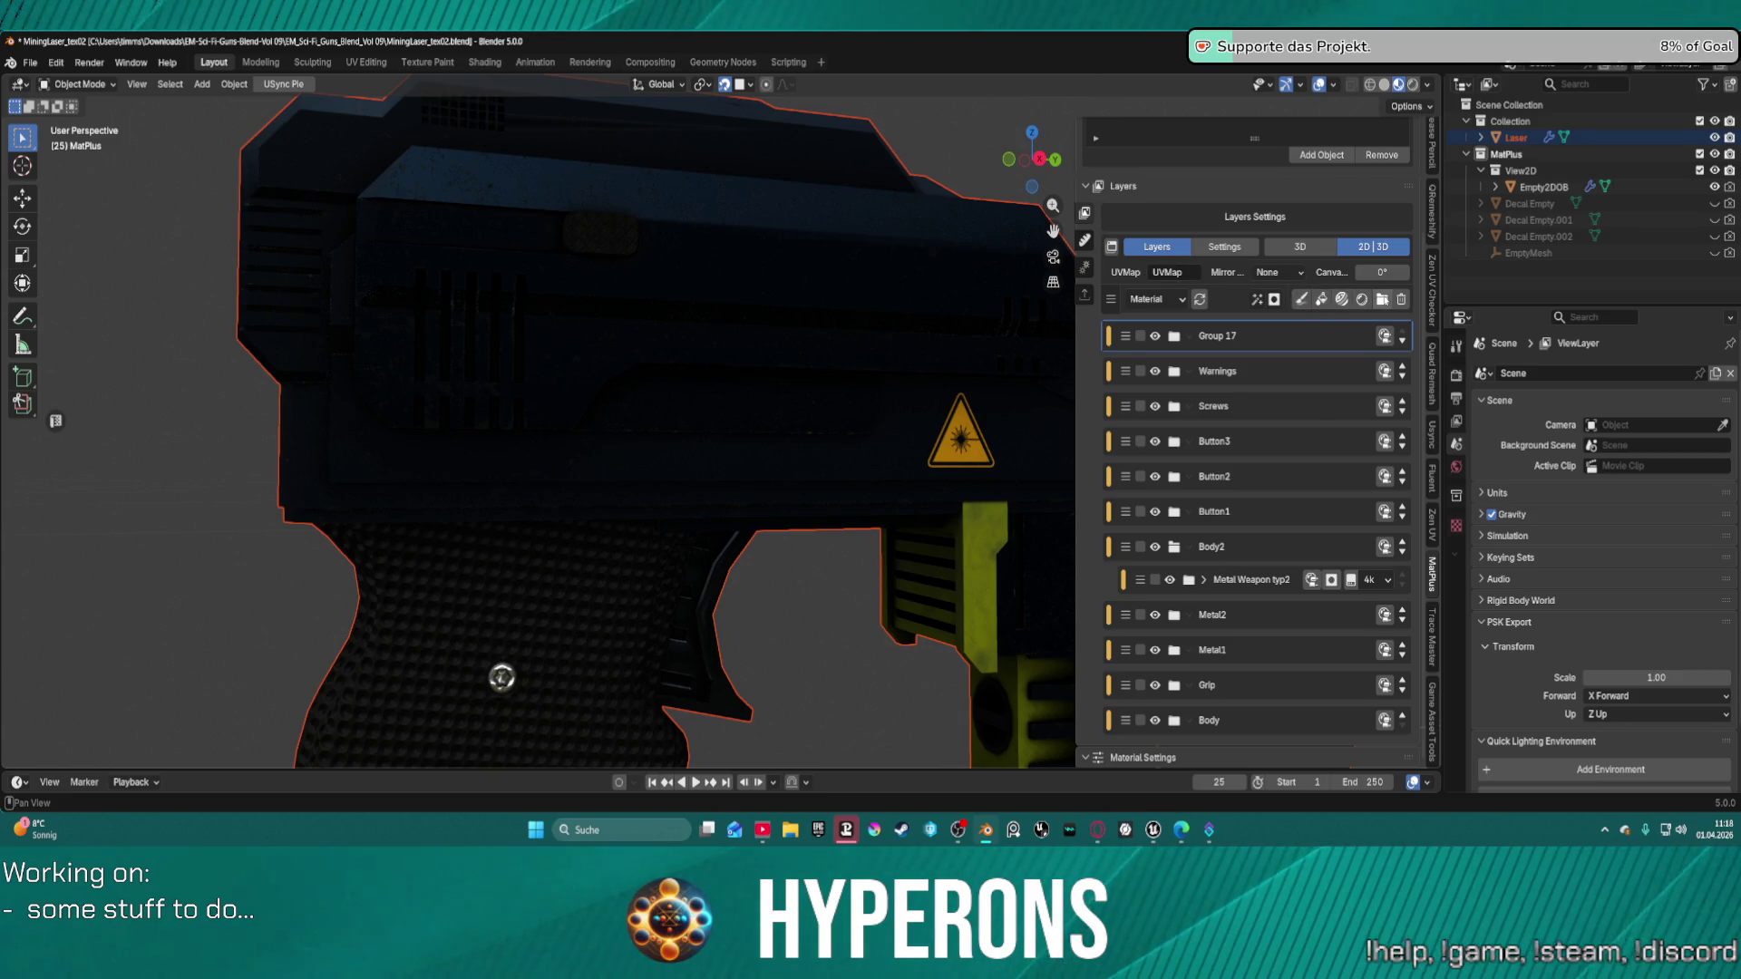
left_click(1382, 299)
key("F2")
type("T")
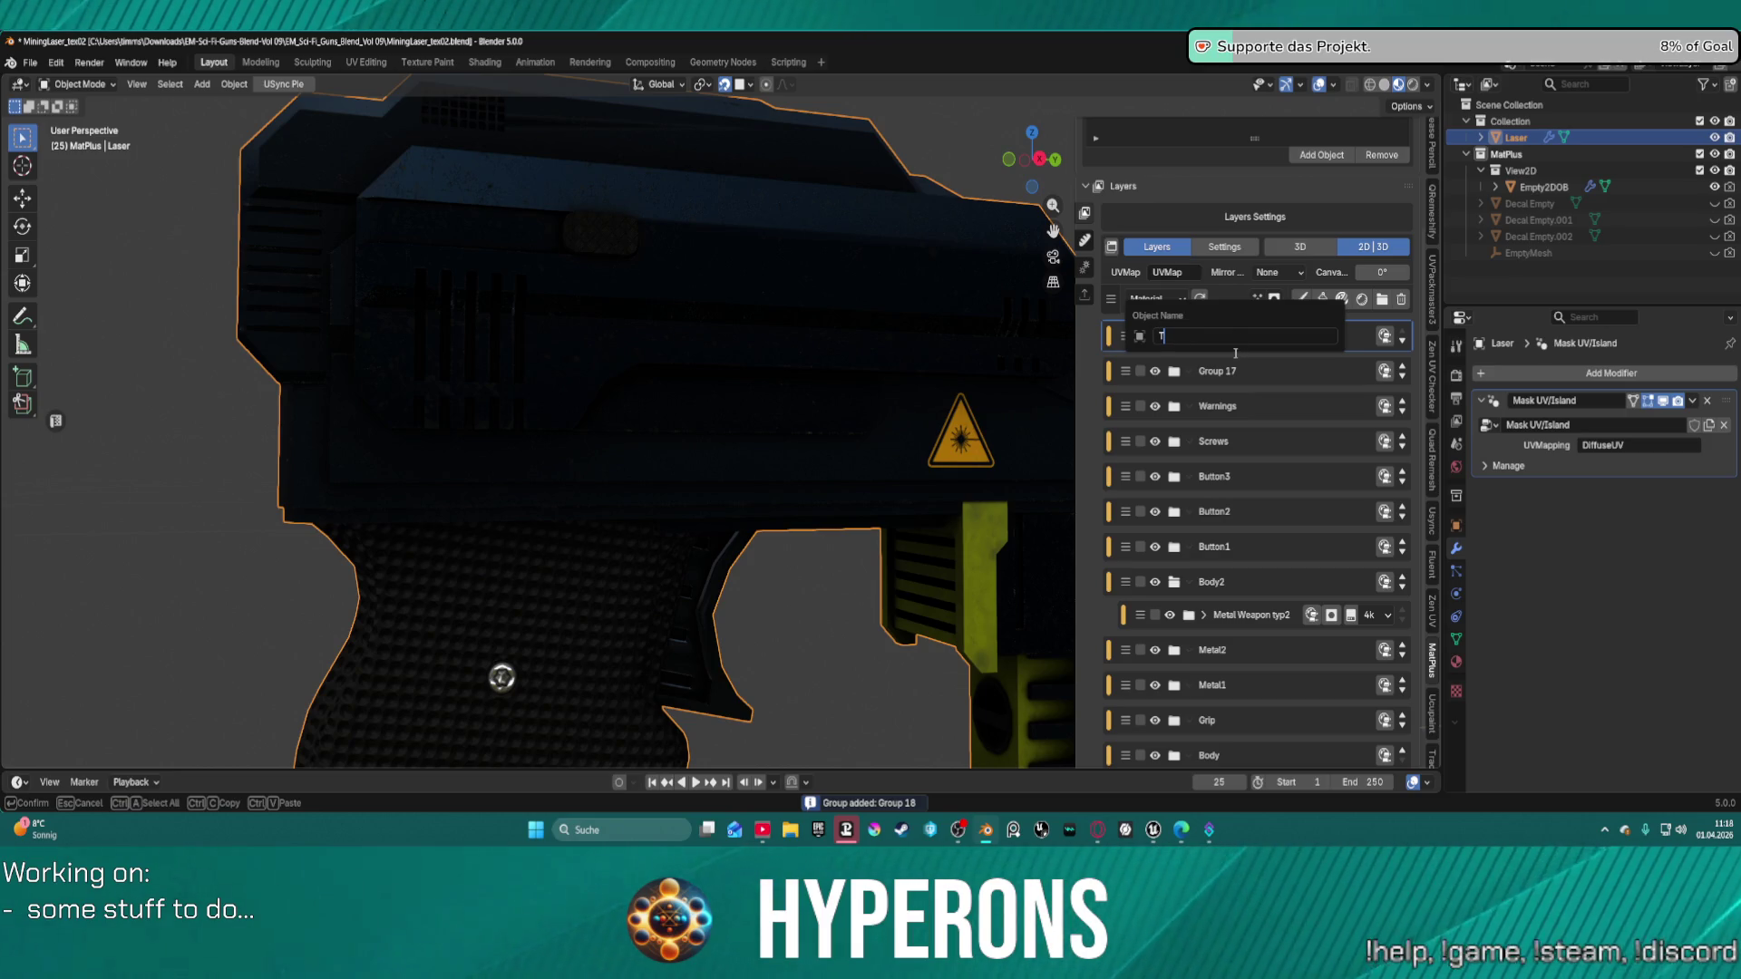
Rename the Group 18 layer group to 'Text white'.
key("Escape")
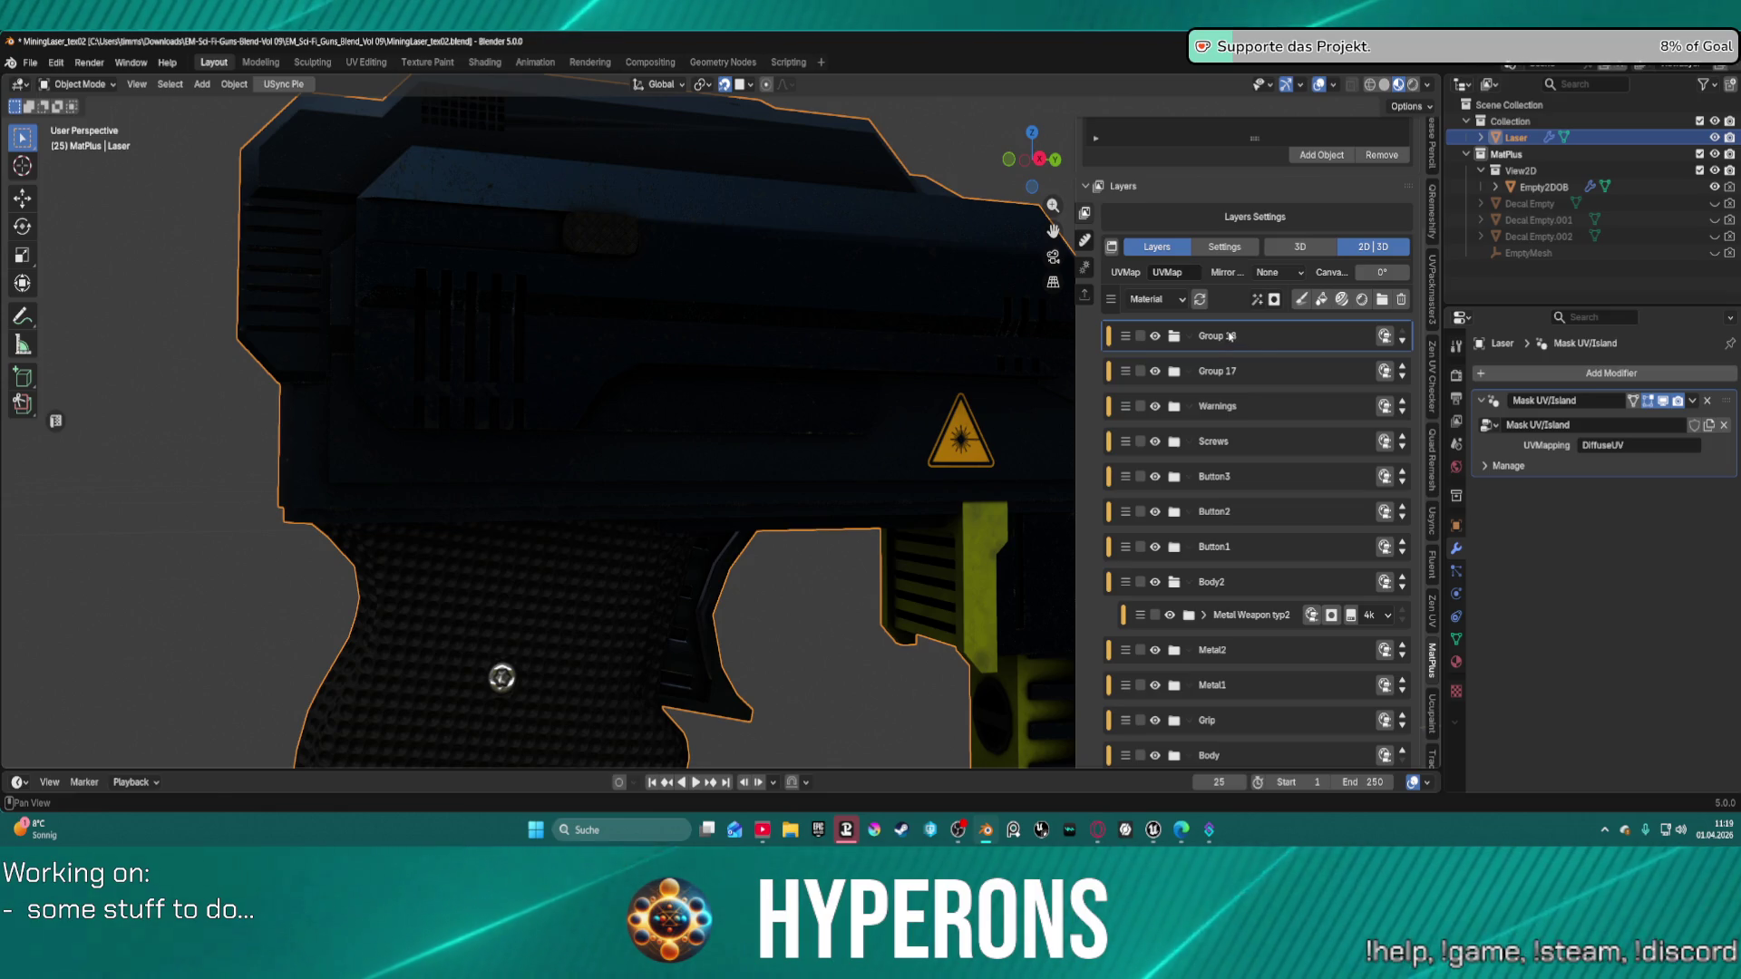
double_click(1234, 344)
type("Tex")
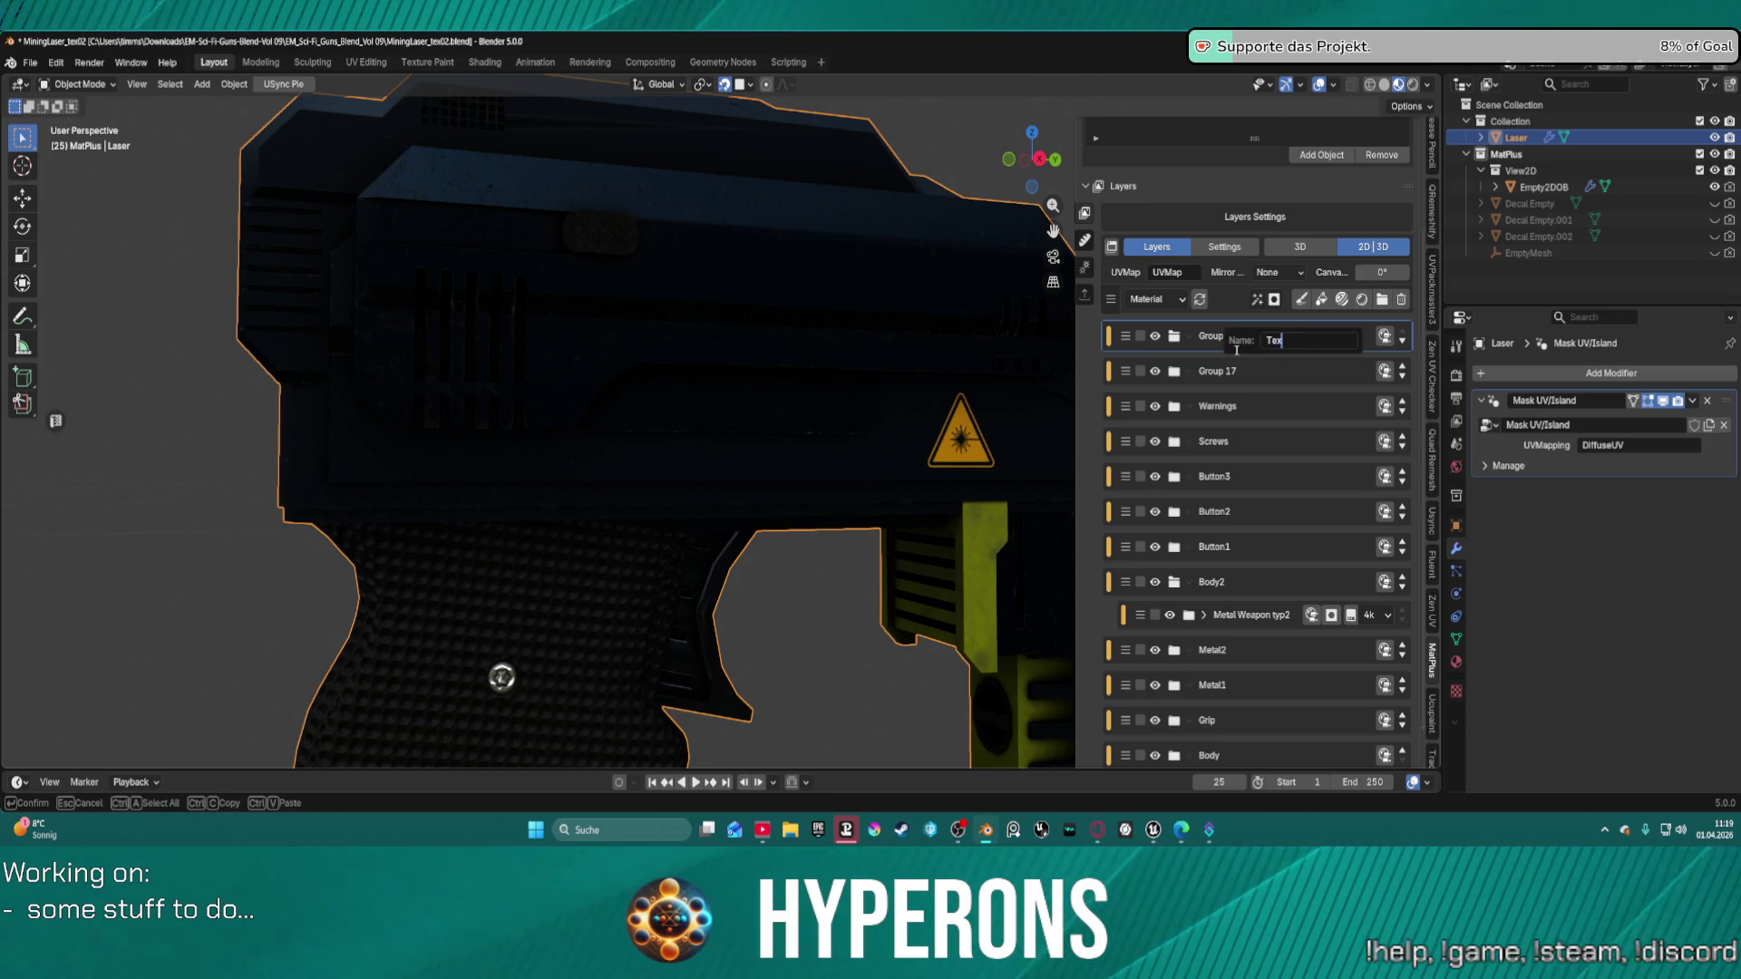
type("t wi")
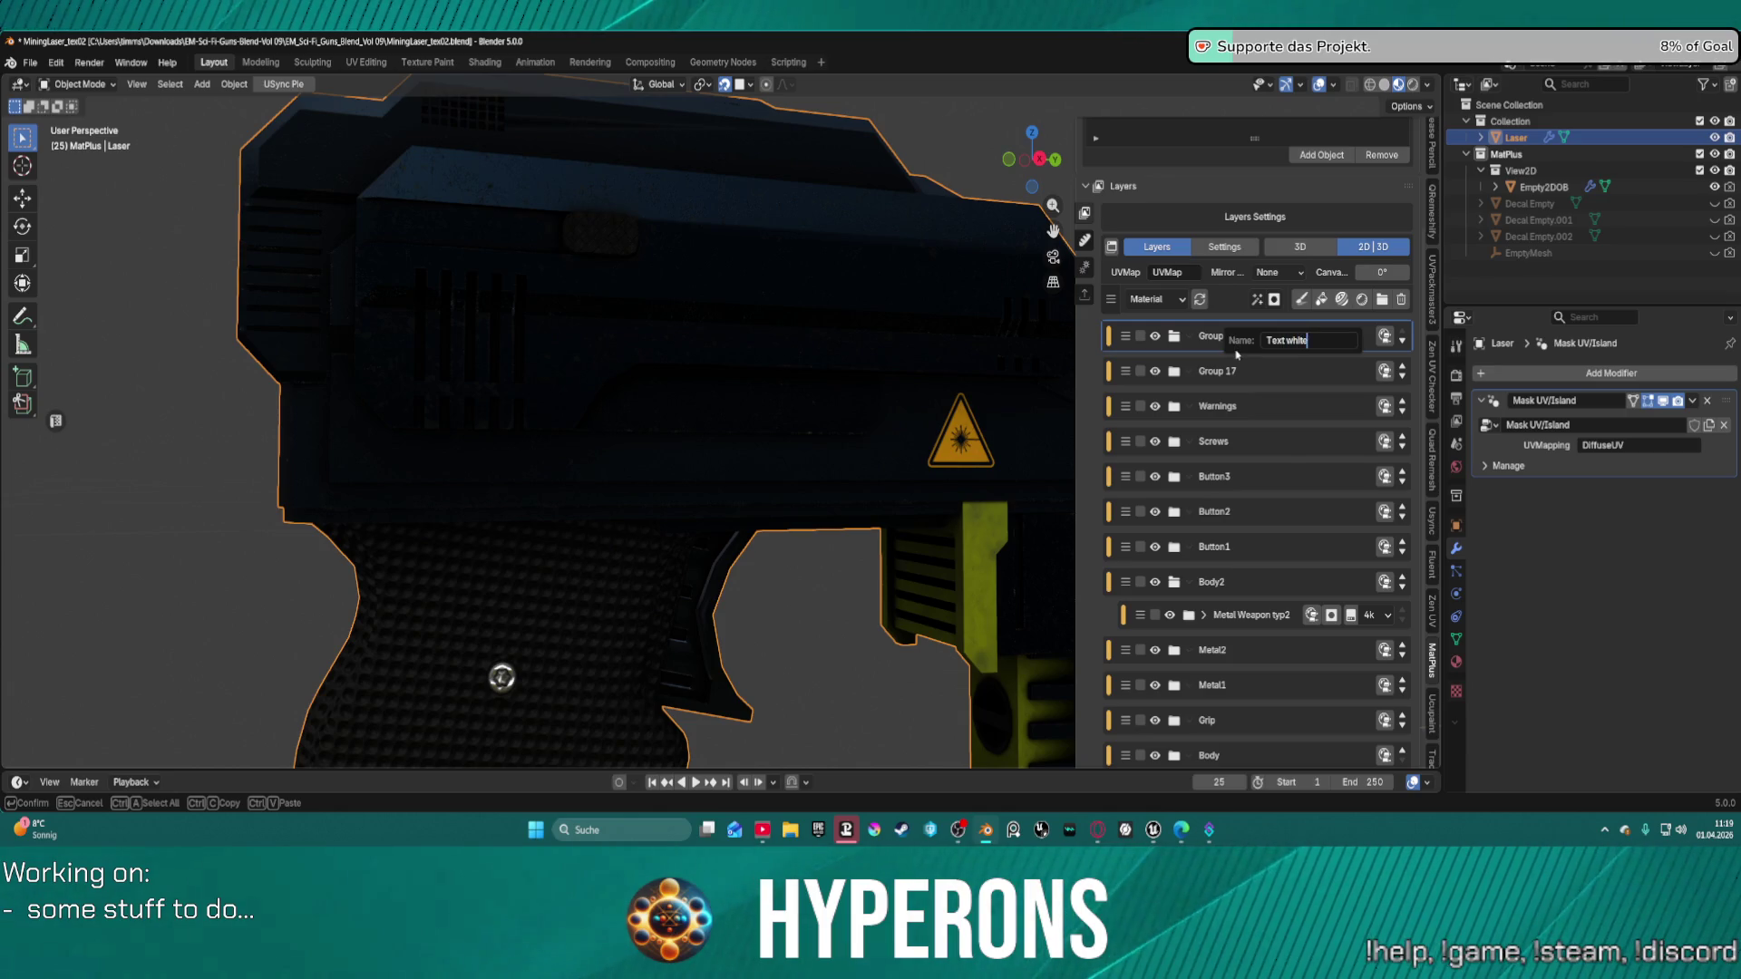
key("Return")
scroll(1220, 326, "down", 1)
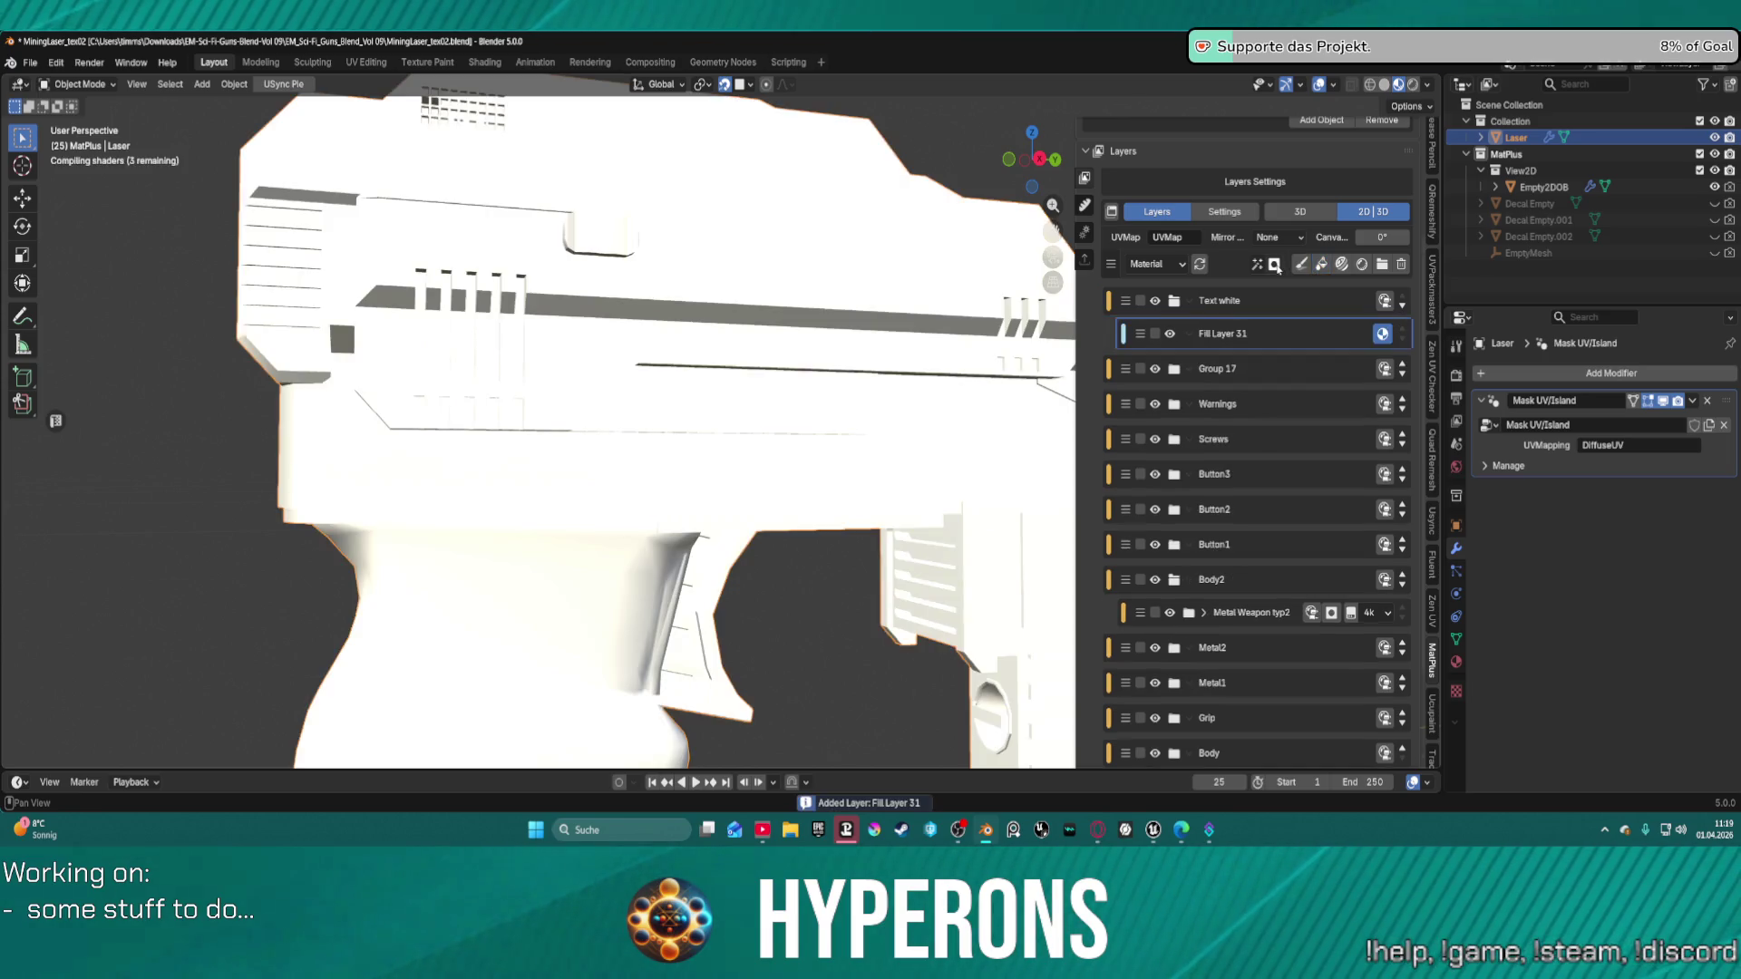
Add Fill Layer 31 to the group with a black mask and a text effect.
left_click(1274, 264)
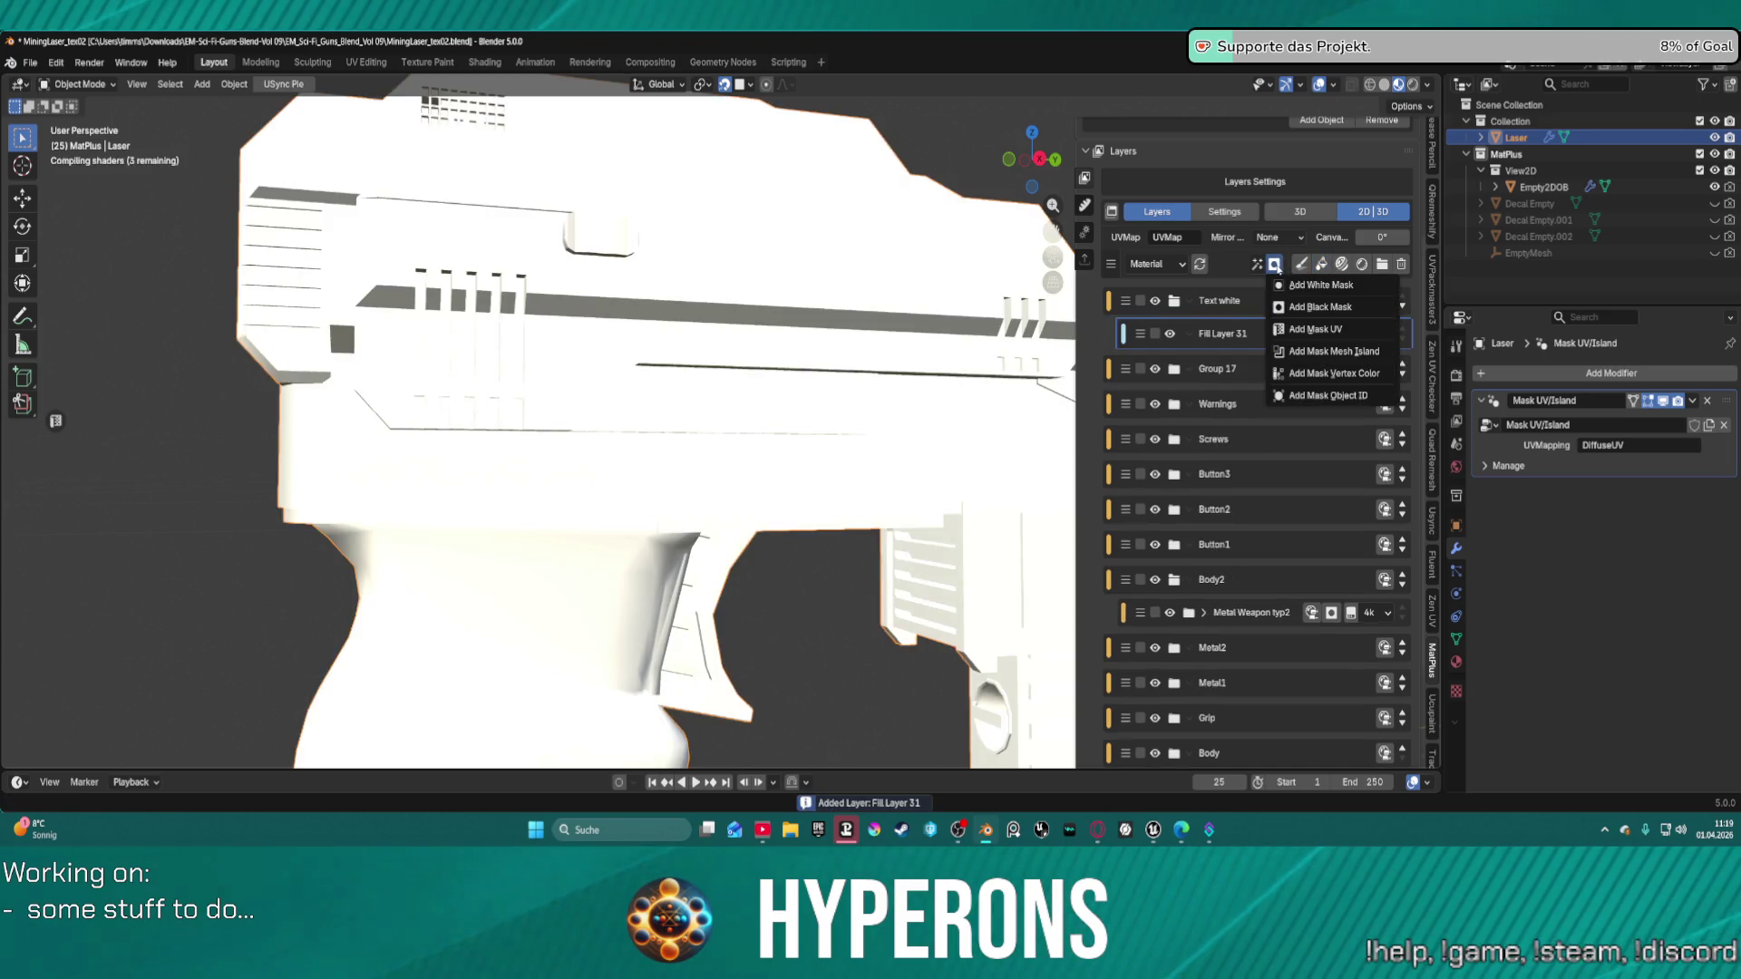
left_click(1302, 308)
left_click(1257, 265)
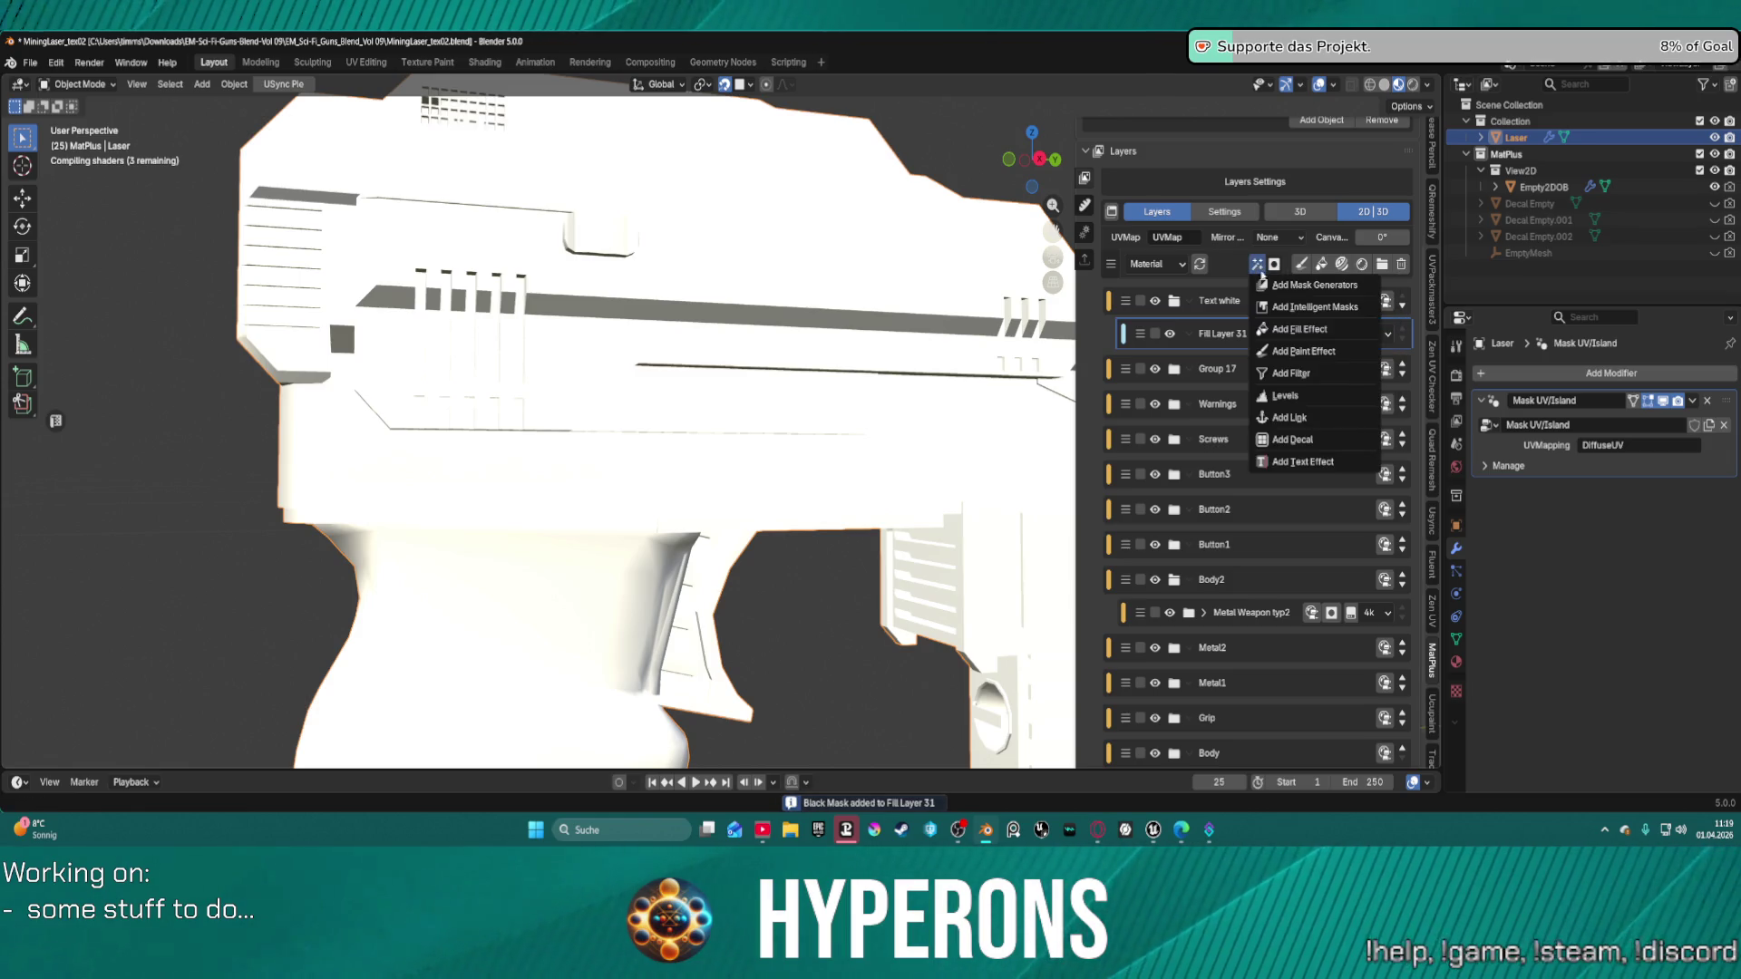
left_click(1303, 463)
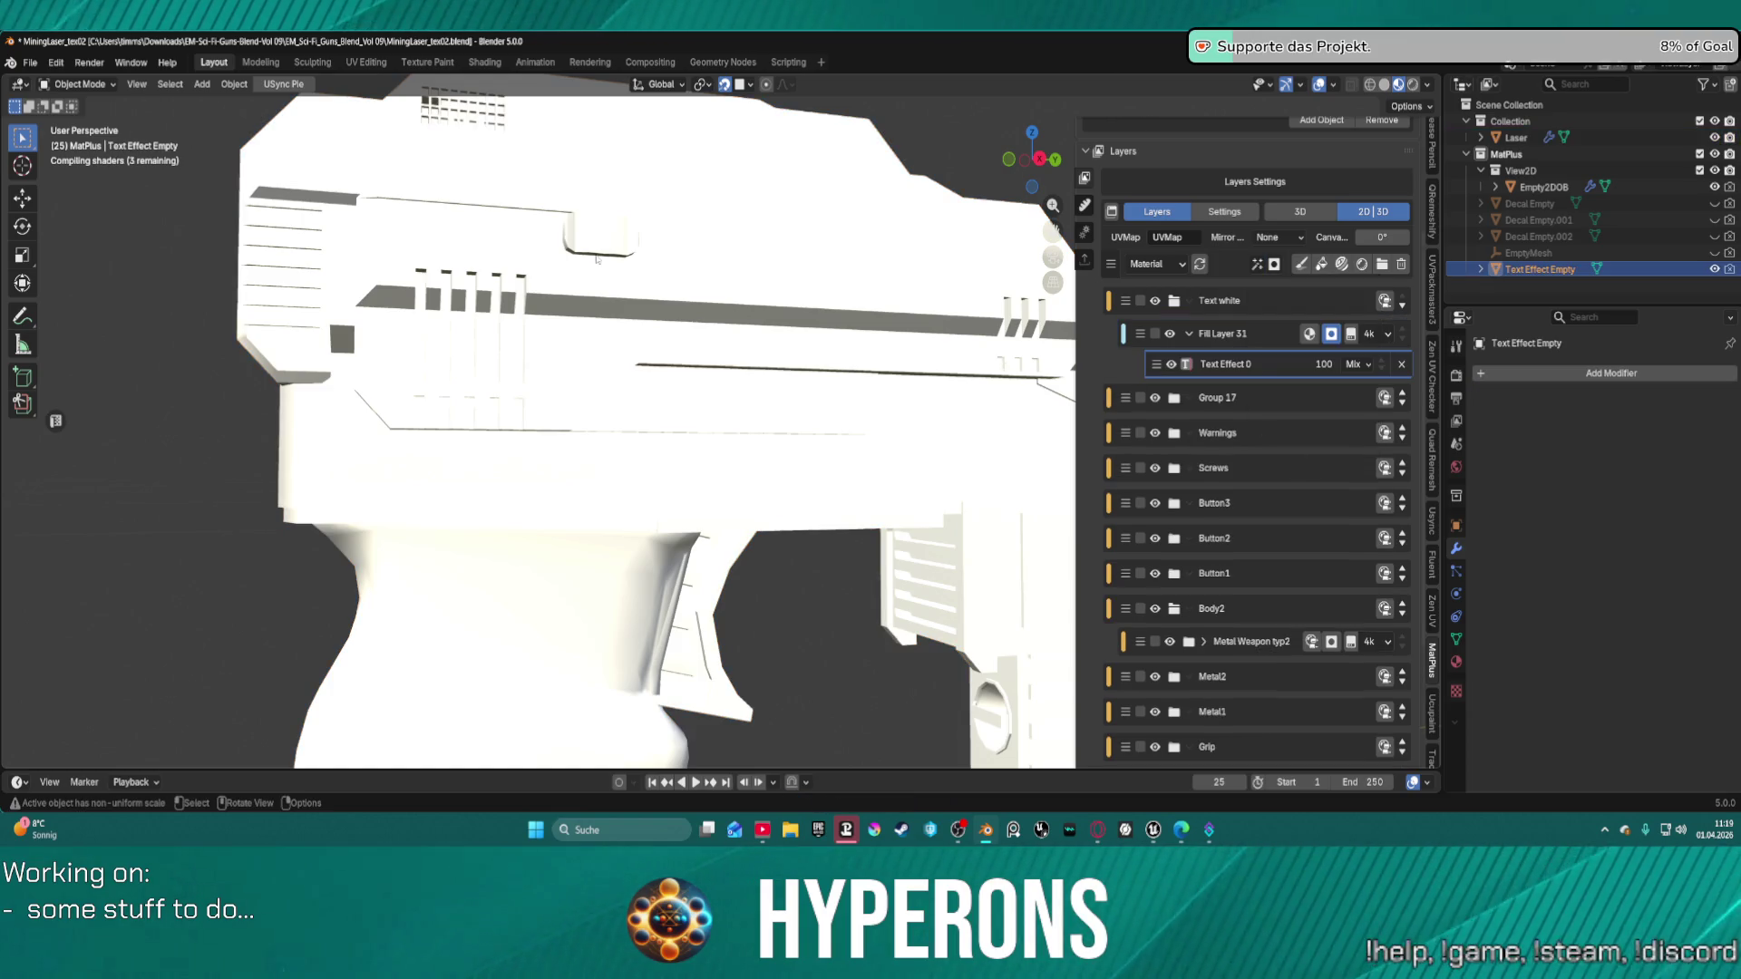
Move the Text Effect Empty onto the gun's side and scale it to 0.474.
scroll(717, 265, "down", 3)
middle_click_drag(717, 265, 791, 405)
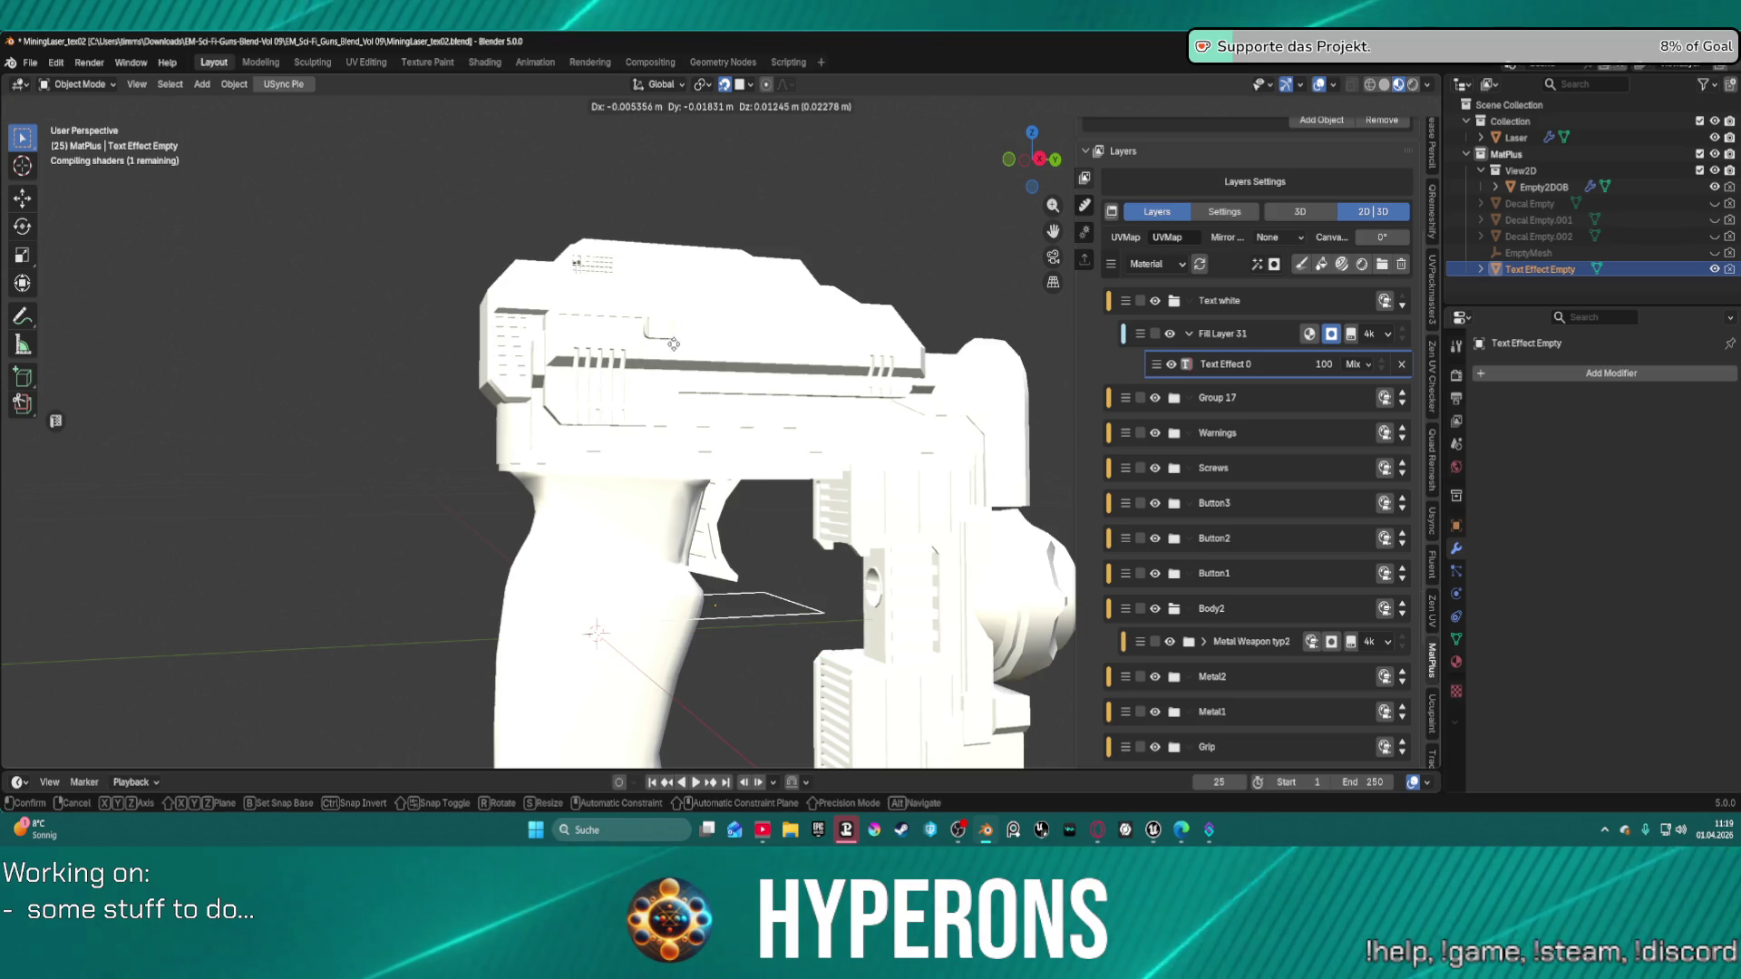
key("g")
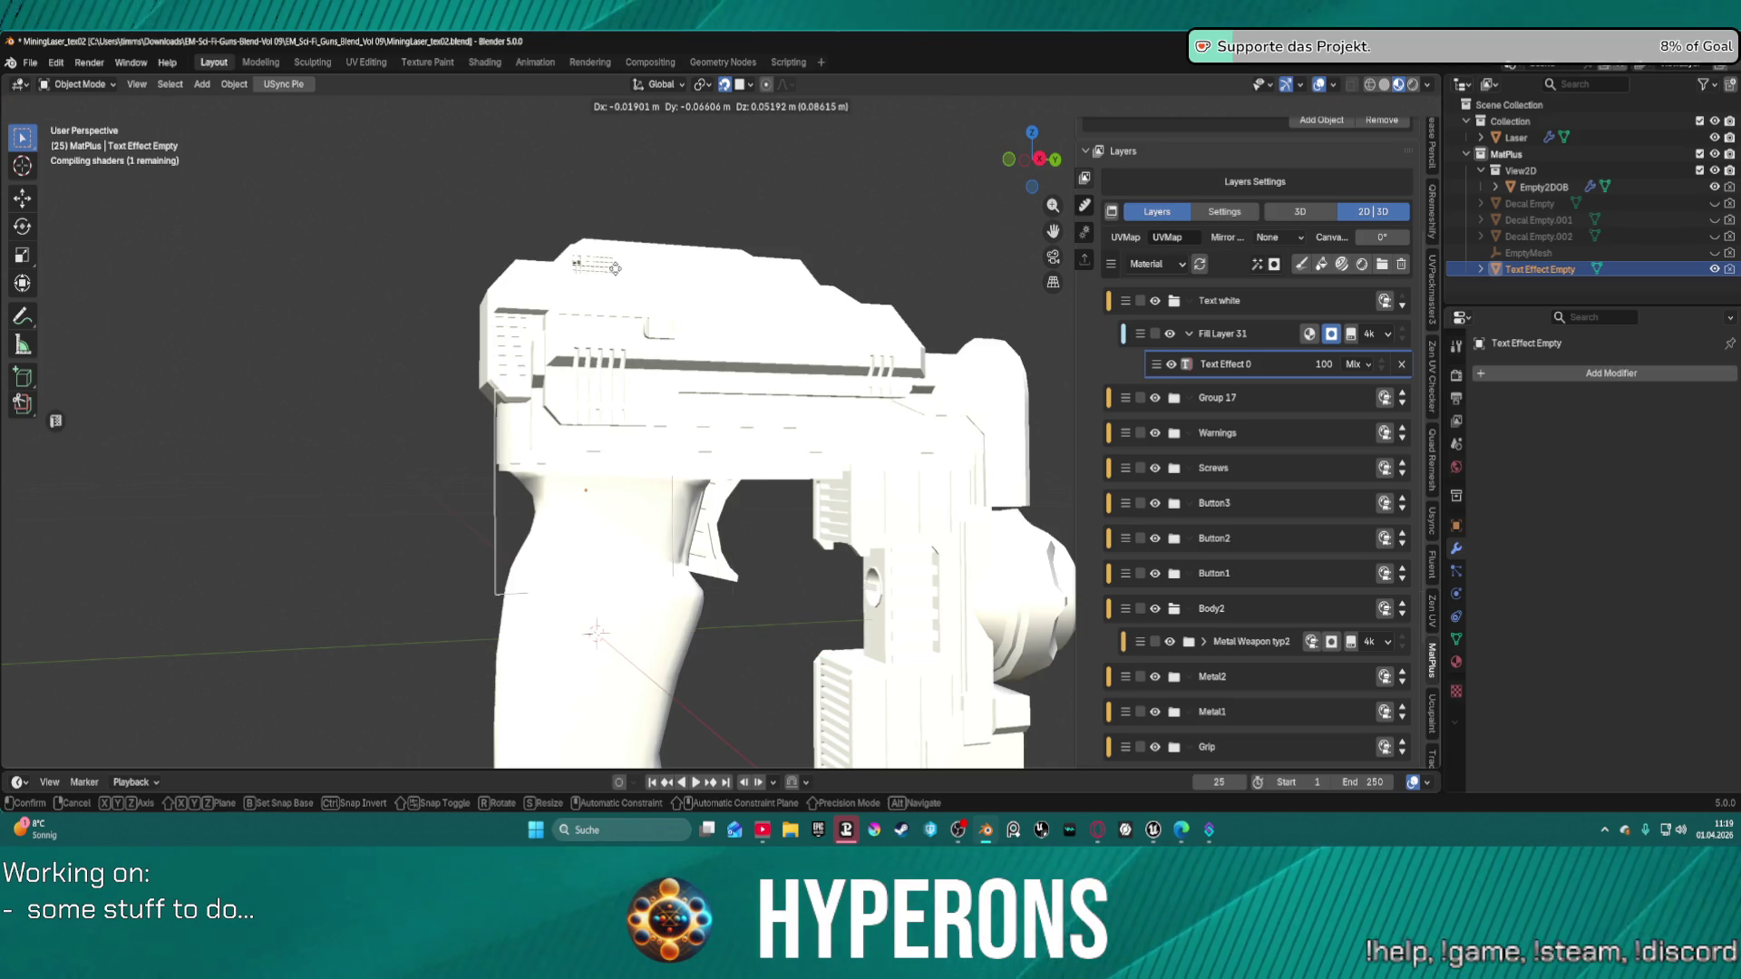
key("s")
key("Return")
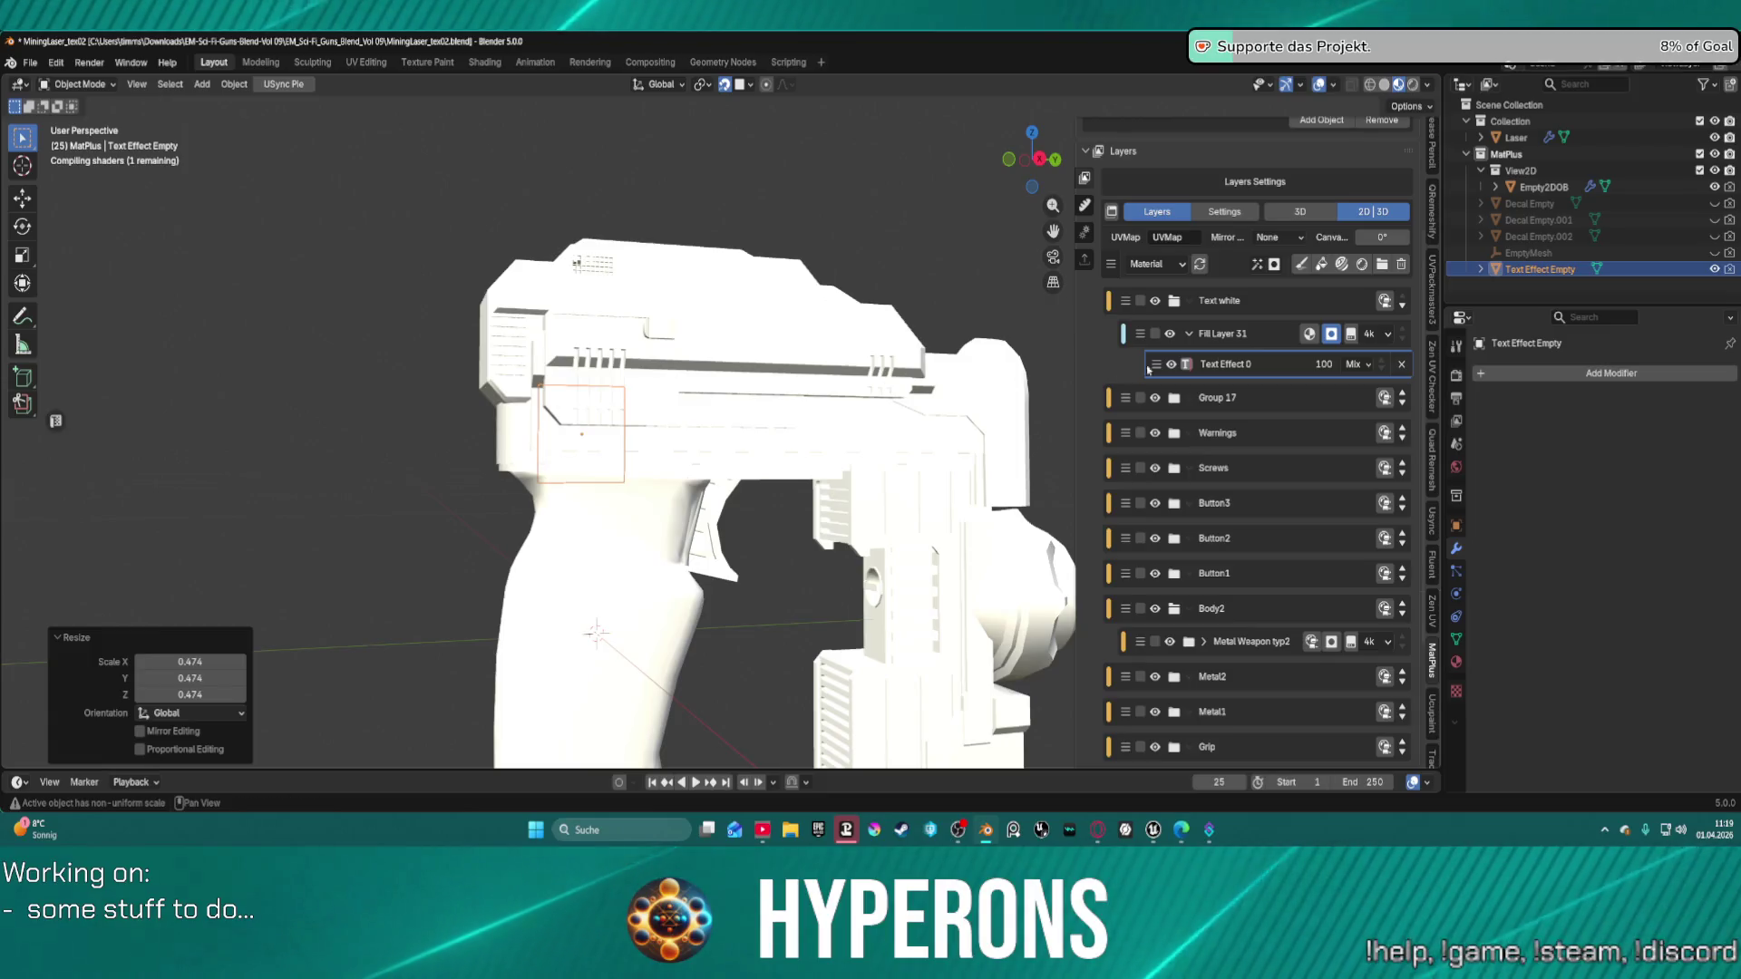
scroll(714, 420, "up", 3)
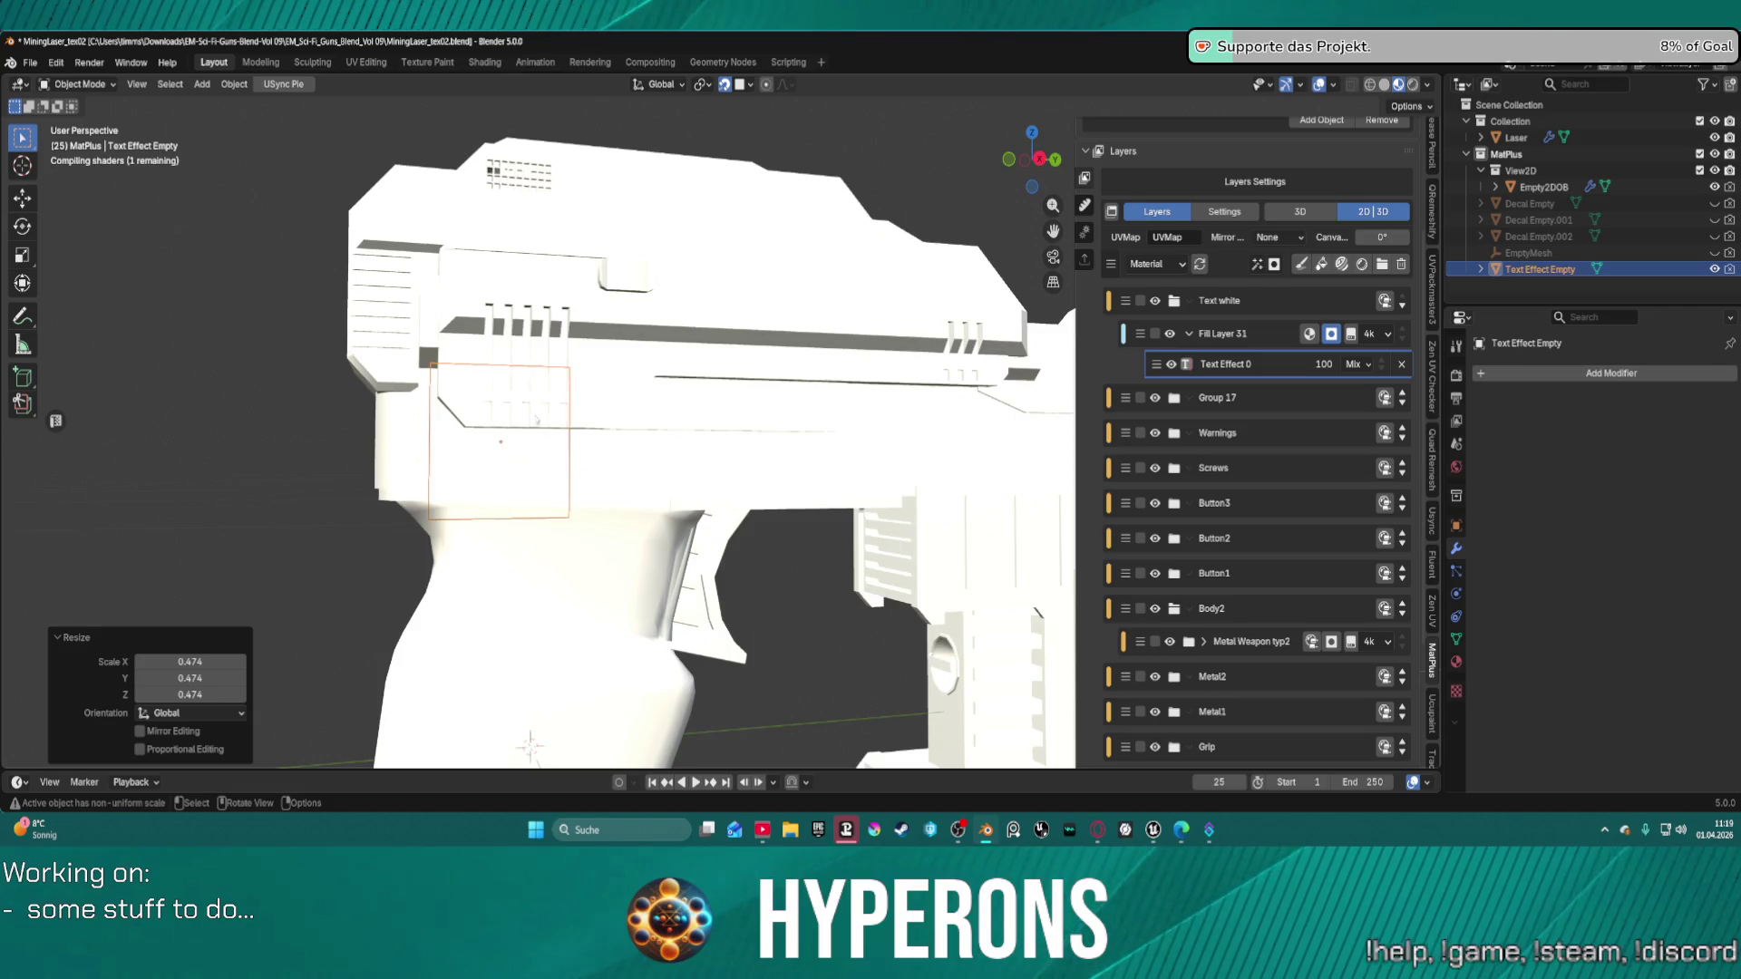
scroll(536, 419, "up", 2)
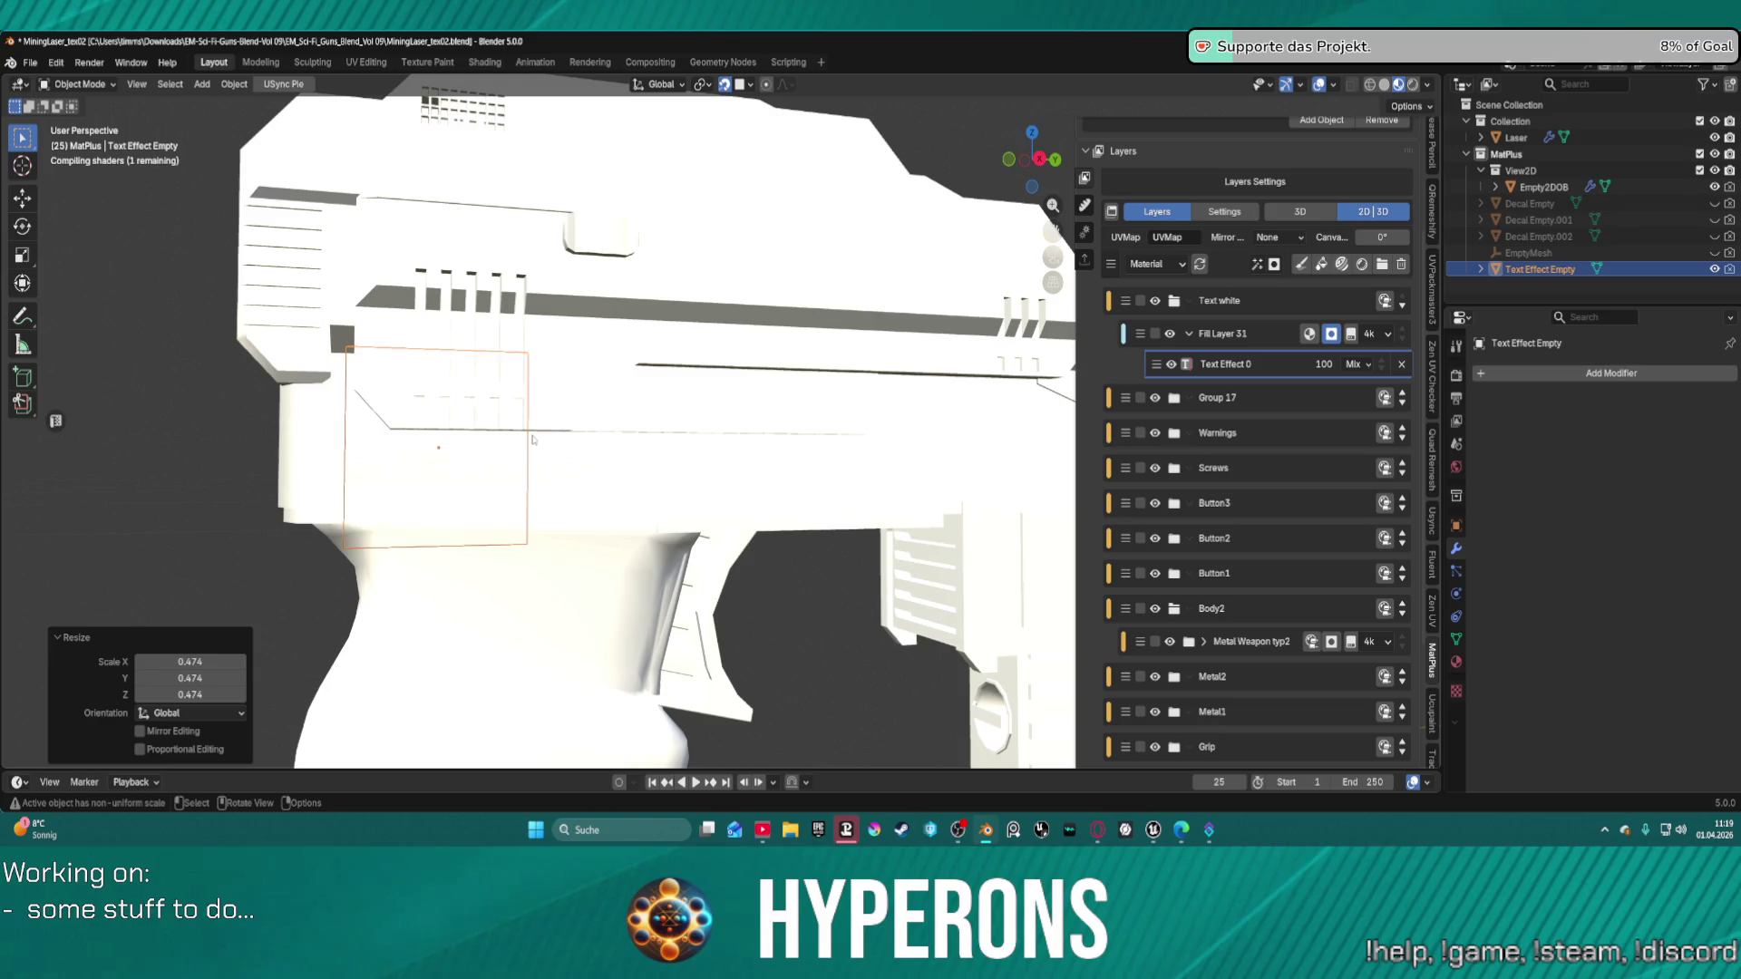
key("ctrl+Tab")
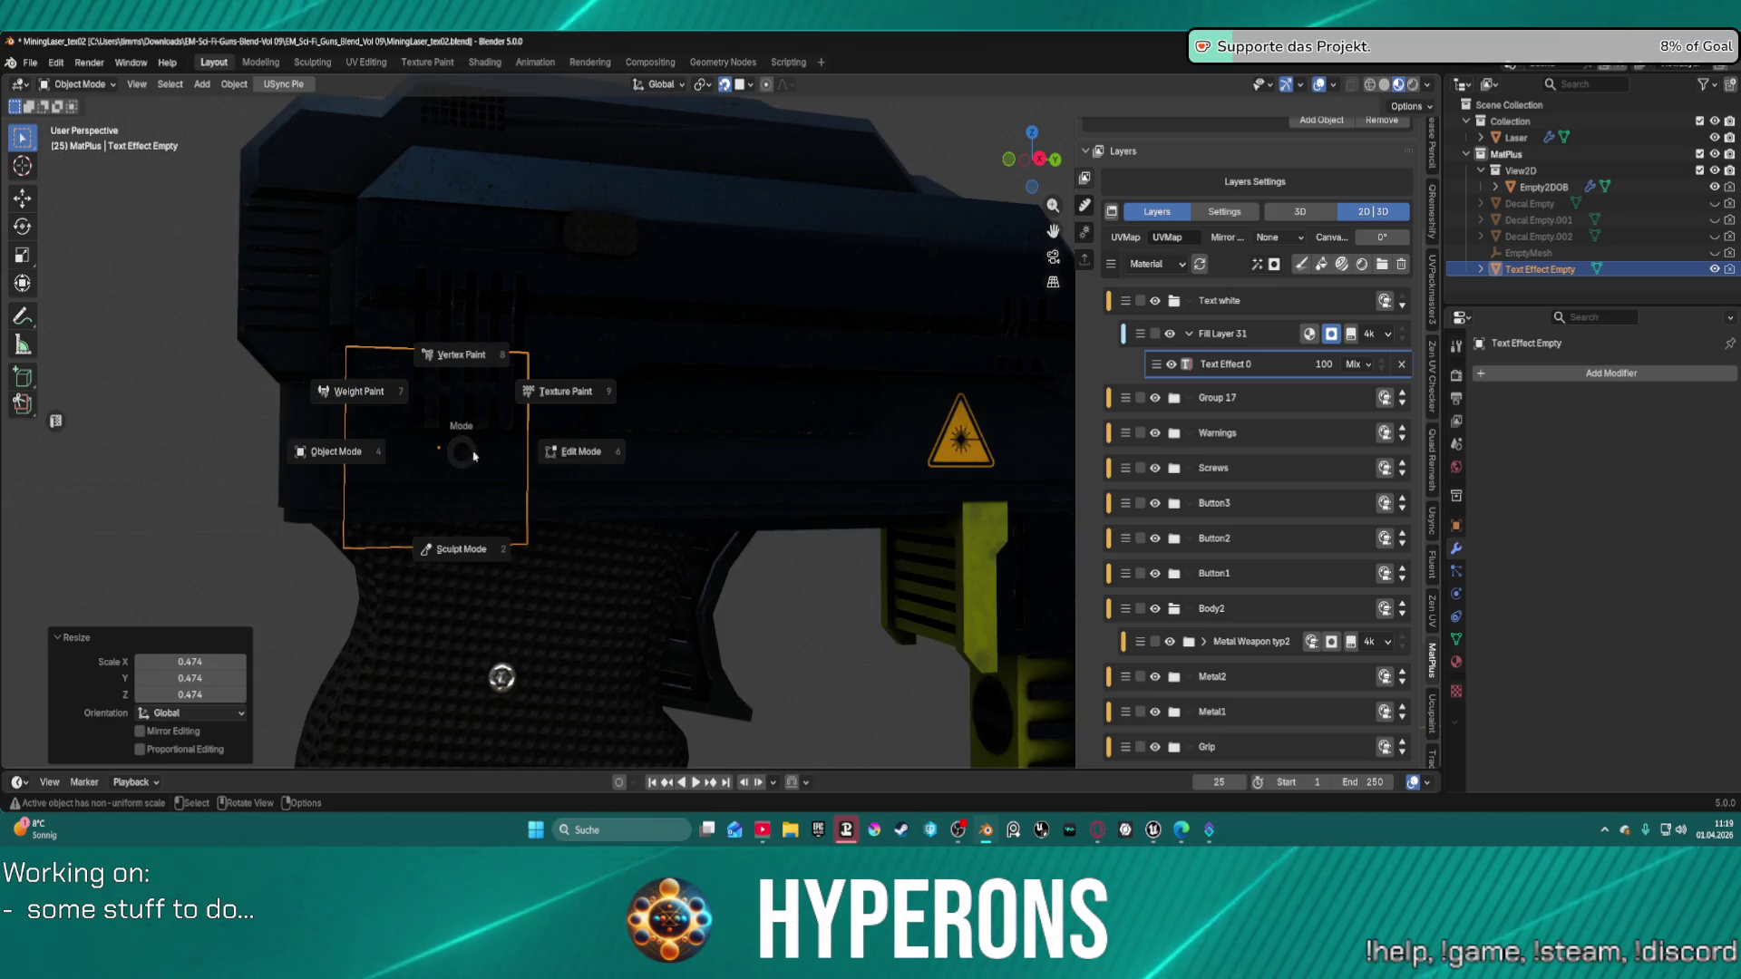
In Edit Mode on the text plane, show the Item transform details and deselect all faces.
left_click(542, 454)
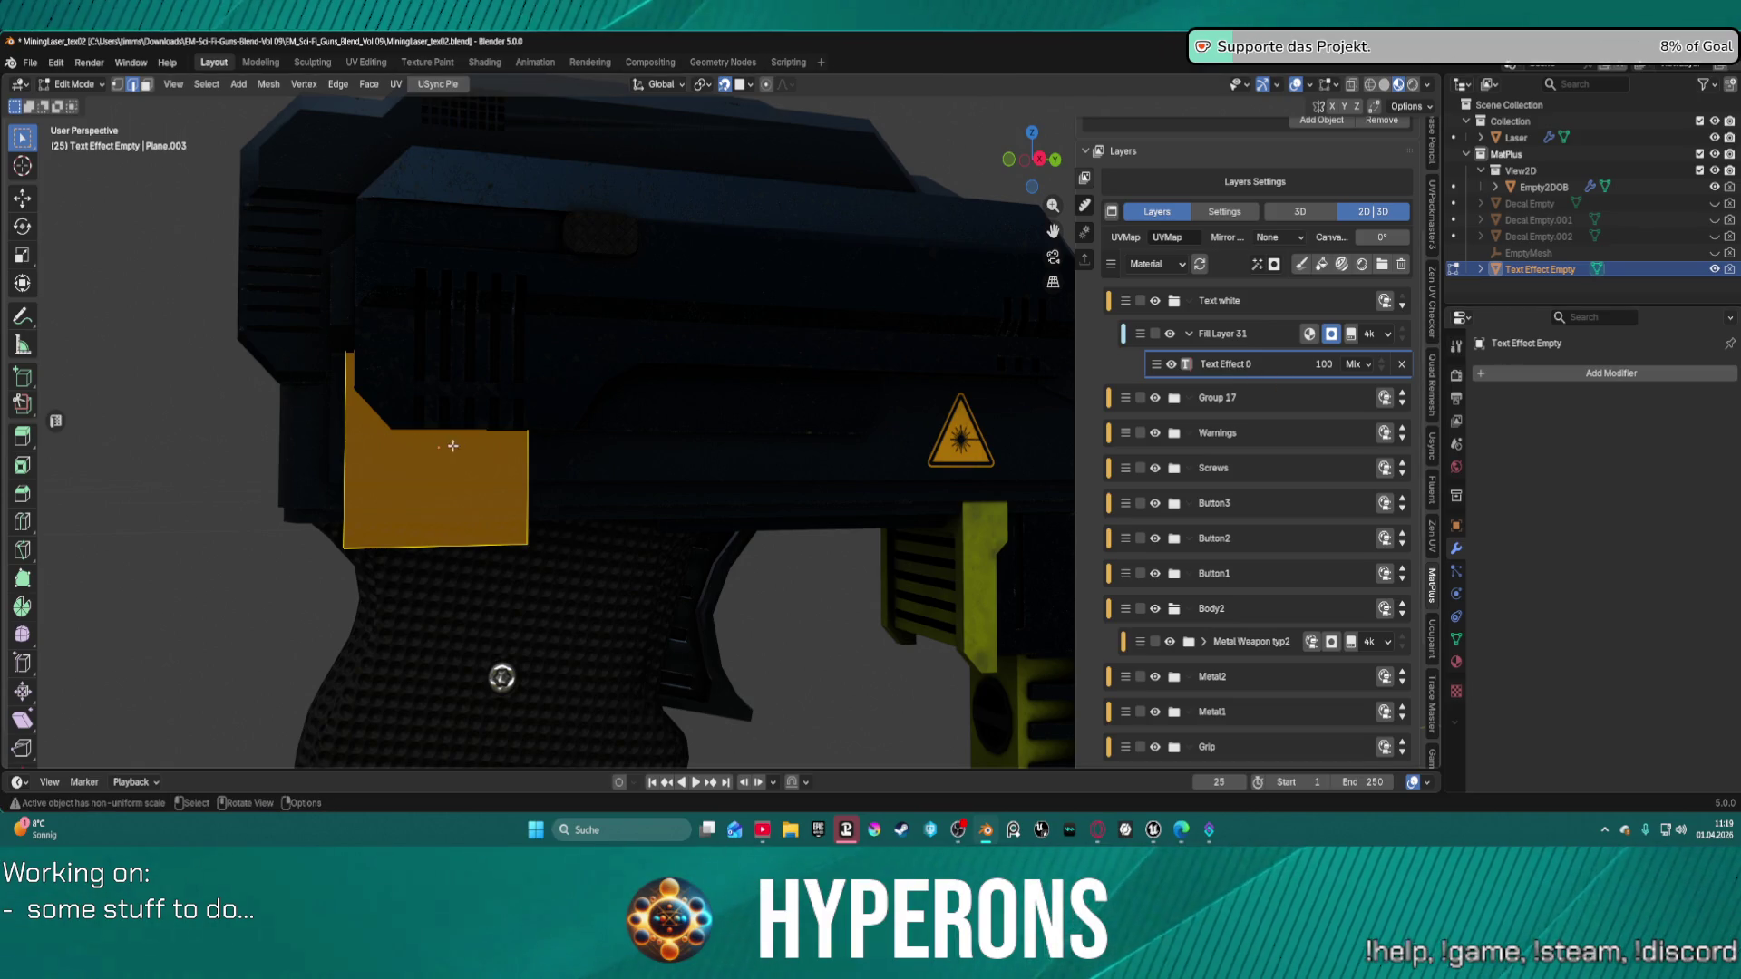
scroll(1328, 196, "up", 5)
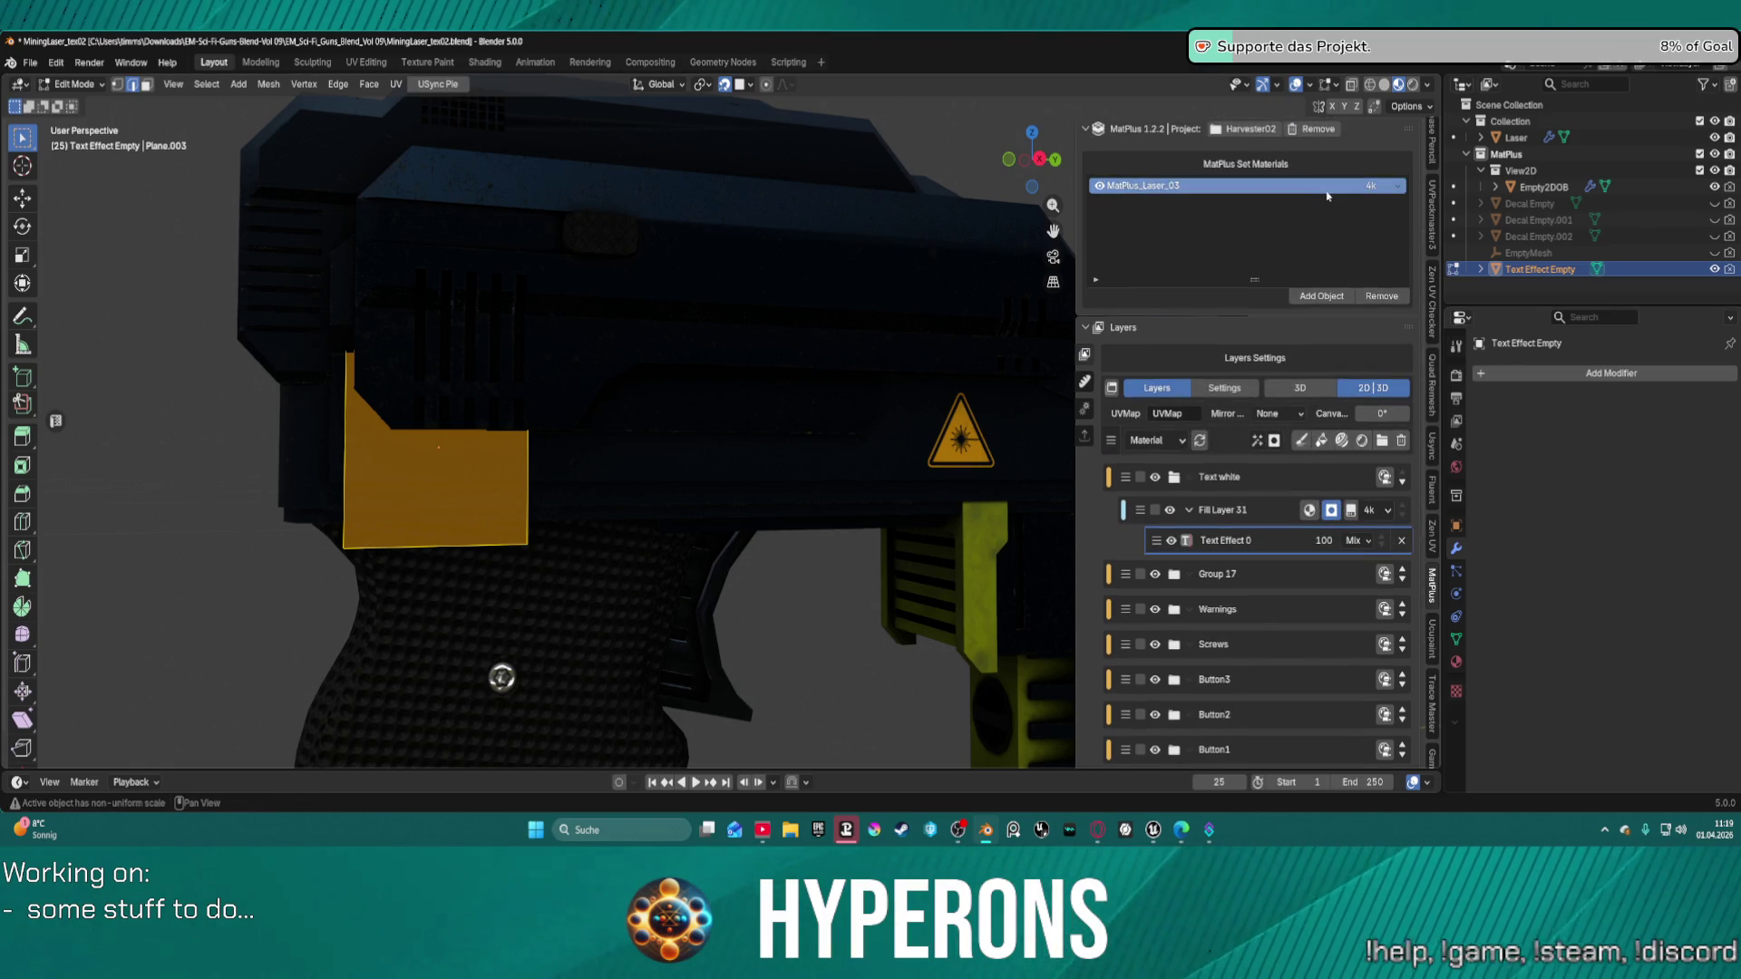
scroll(1432, 226, "up", 10)
left_click(1432, 140)
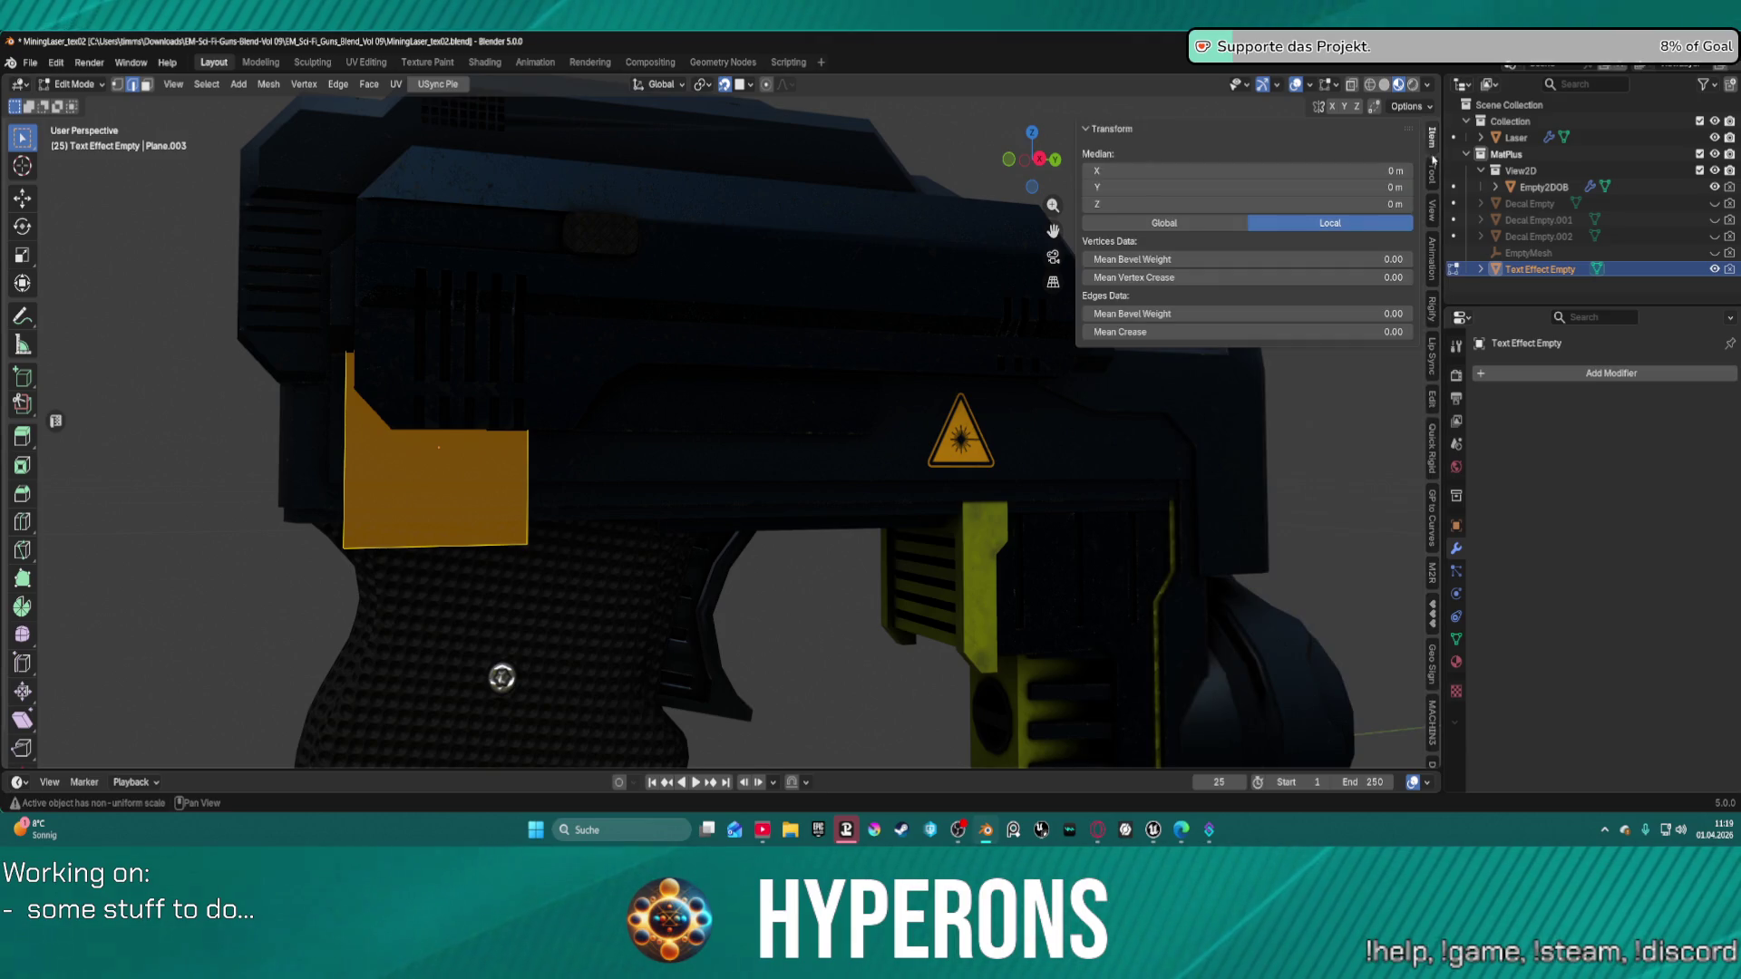
left_click(1432, 170)
left_click(1433, 209)
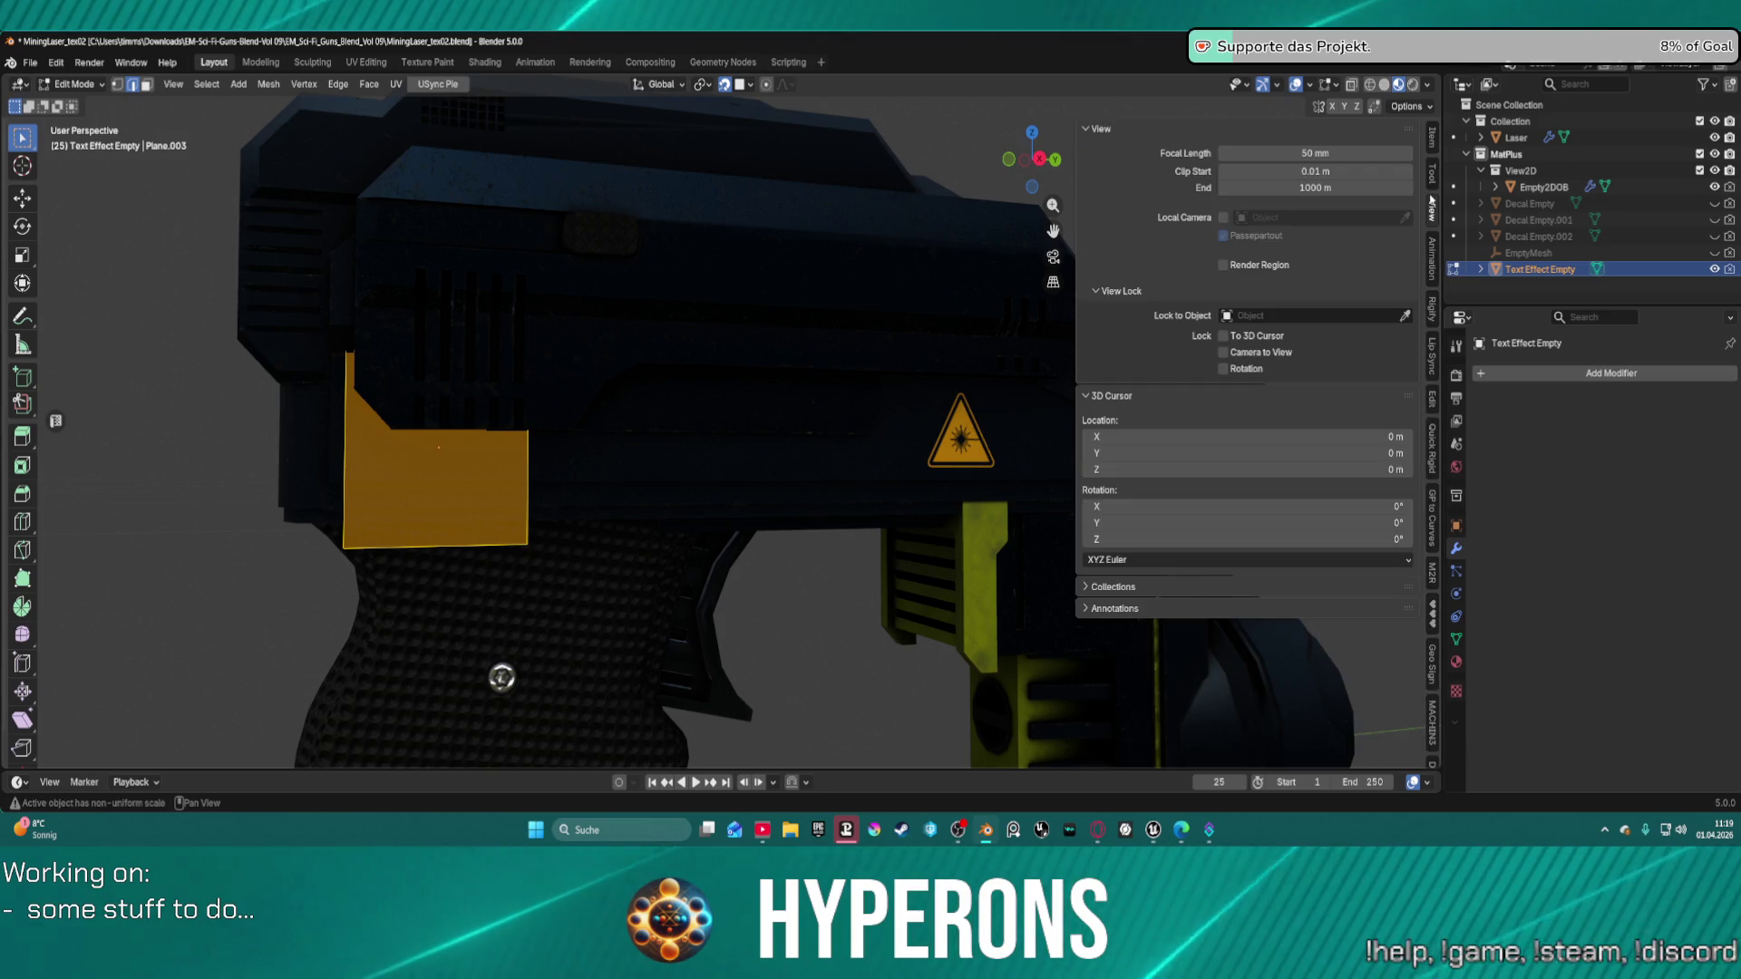
left_click(1430, 154)
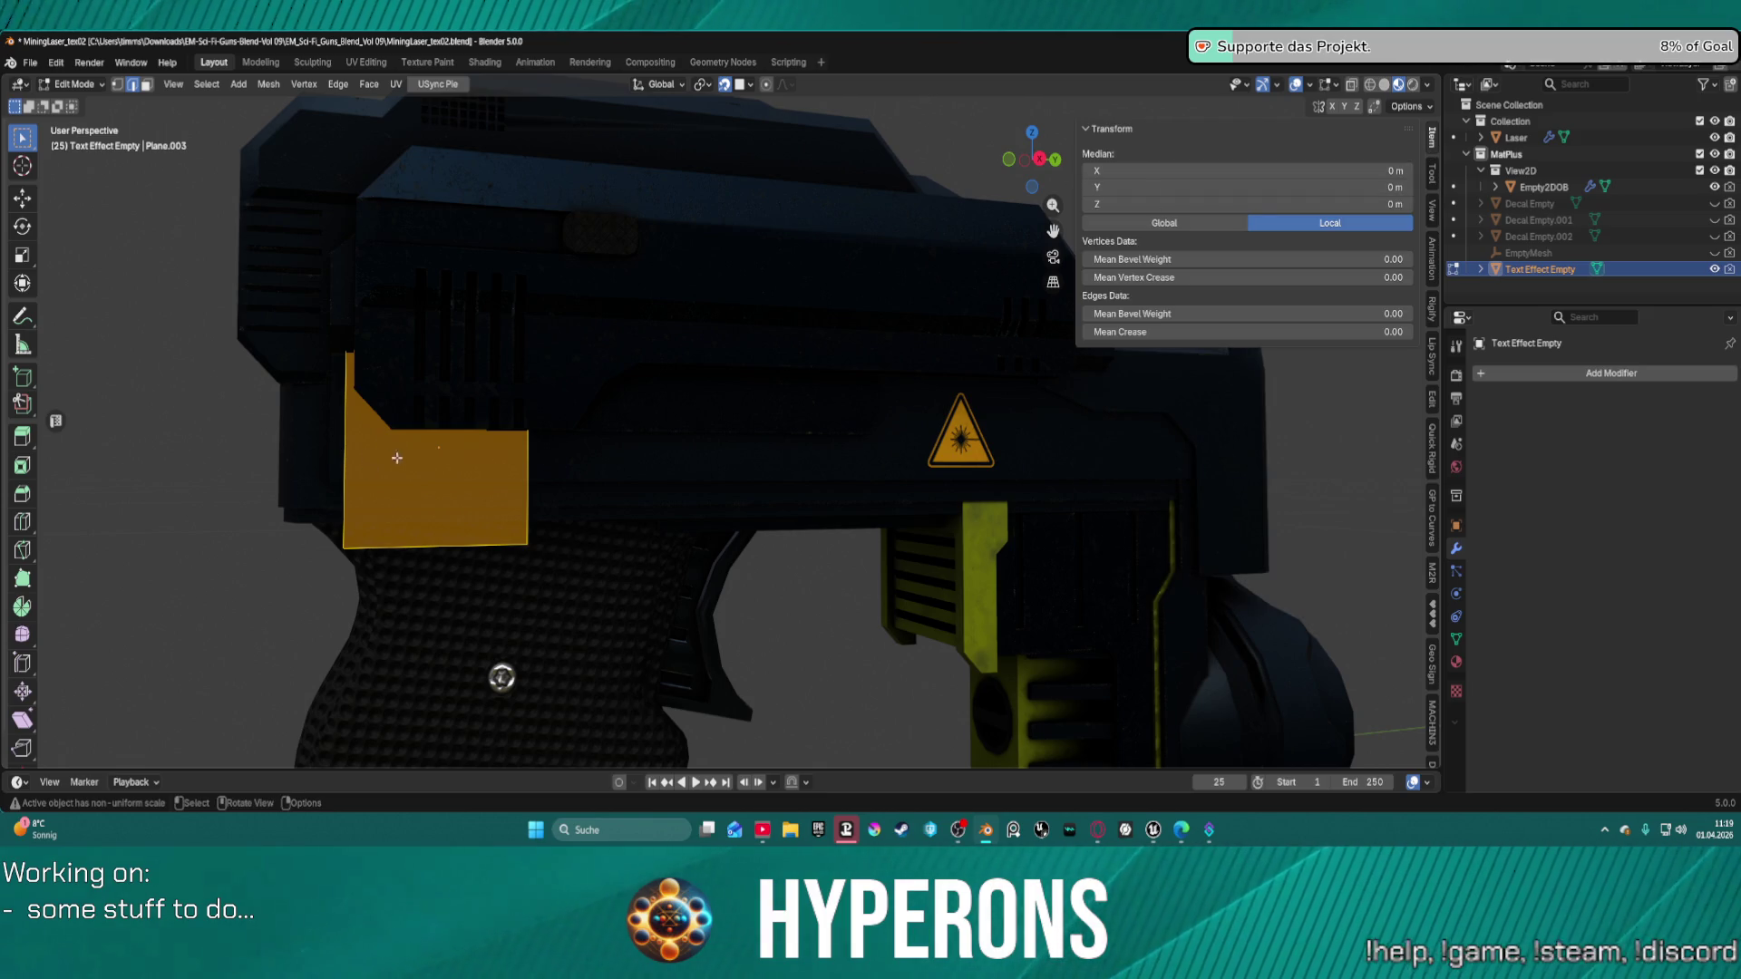
key("alt+a")
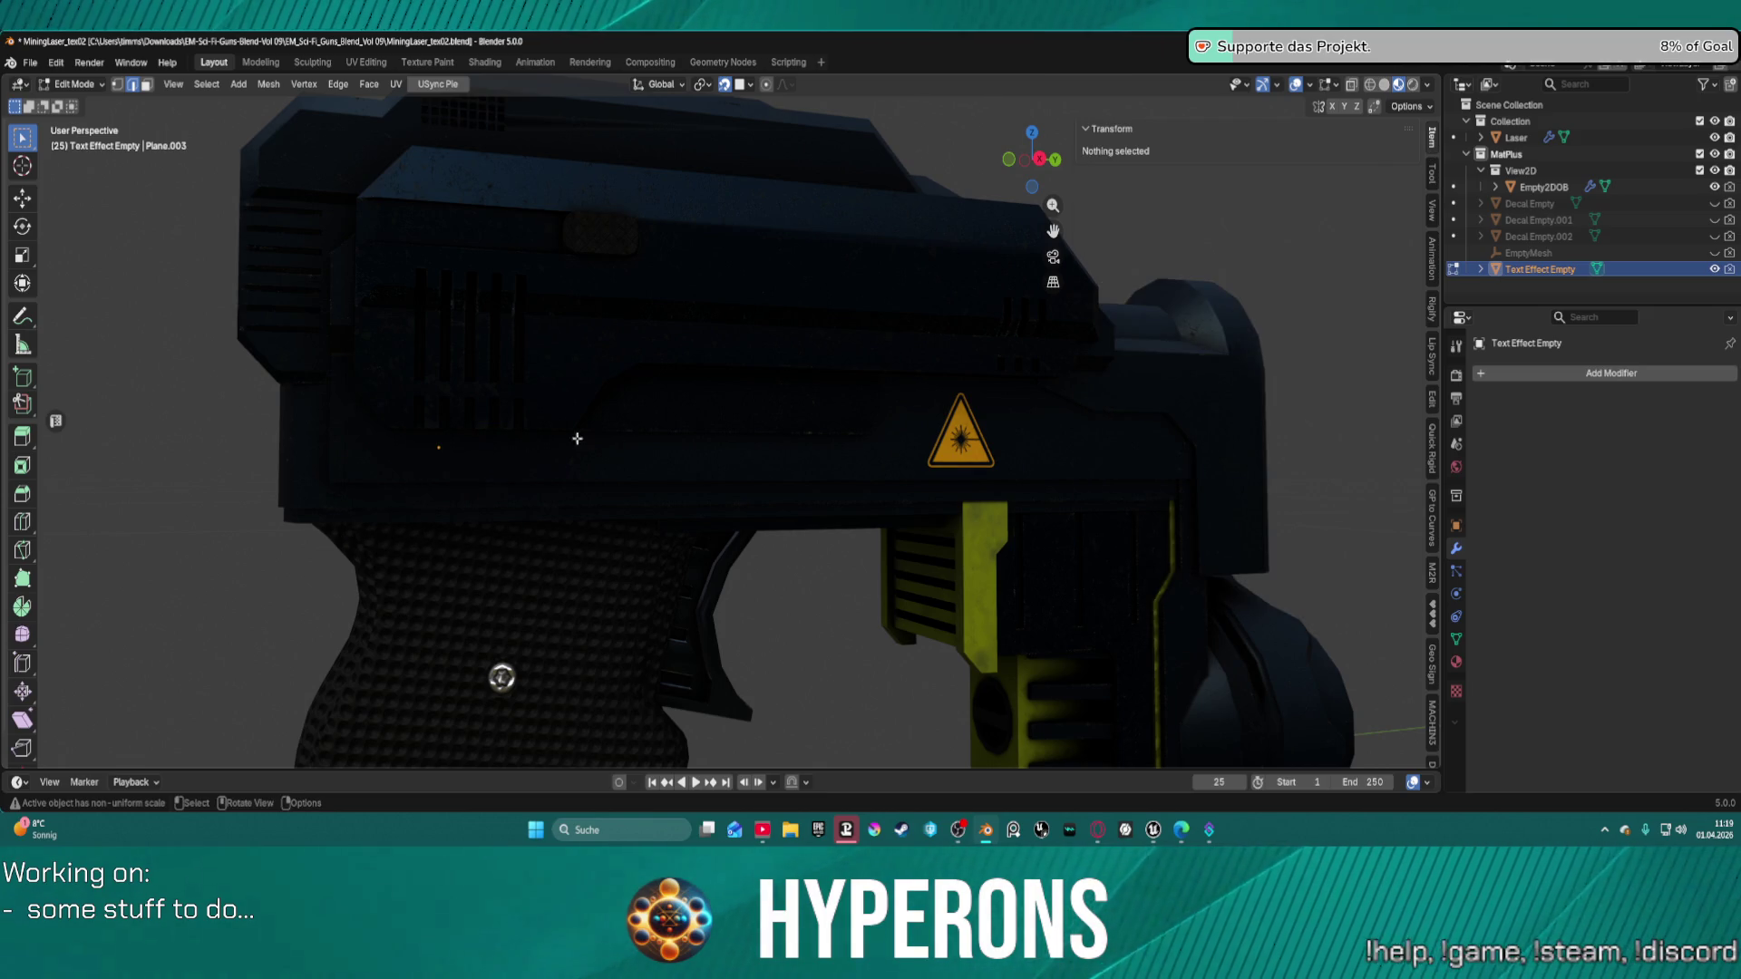
Return to Object Mode and toggle the Laser mesh in and out of Edit Mode.
double_click(1510, 269)
left_click(1482, 267)
key("ctrl+Tab")
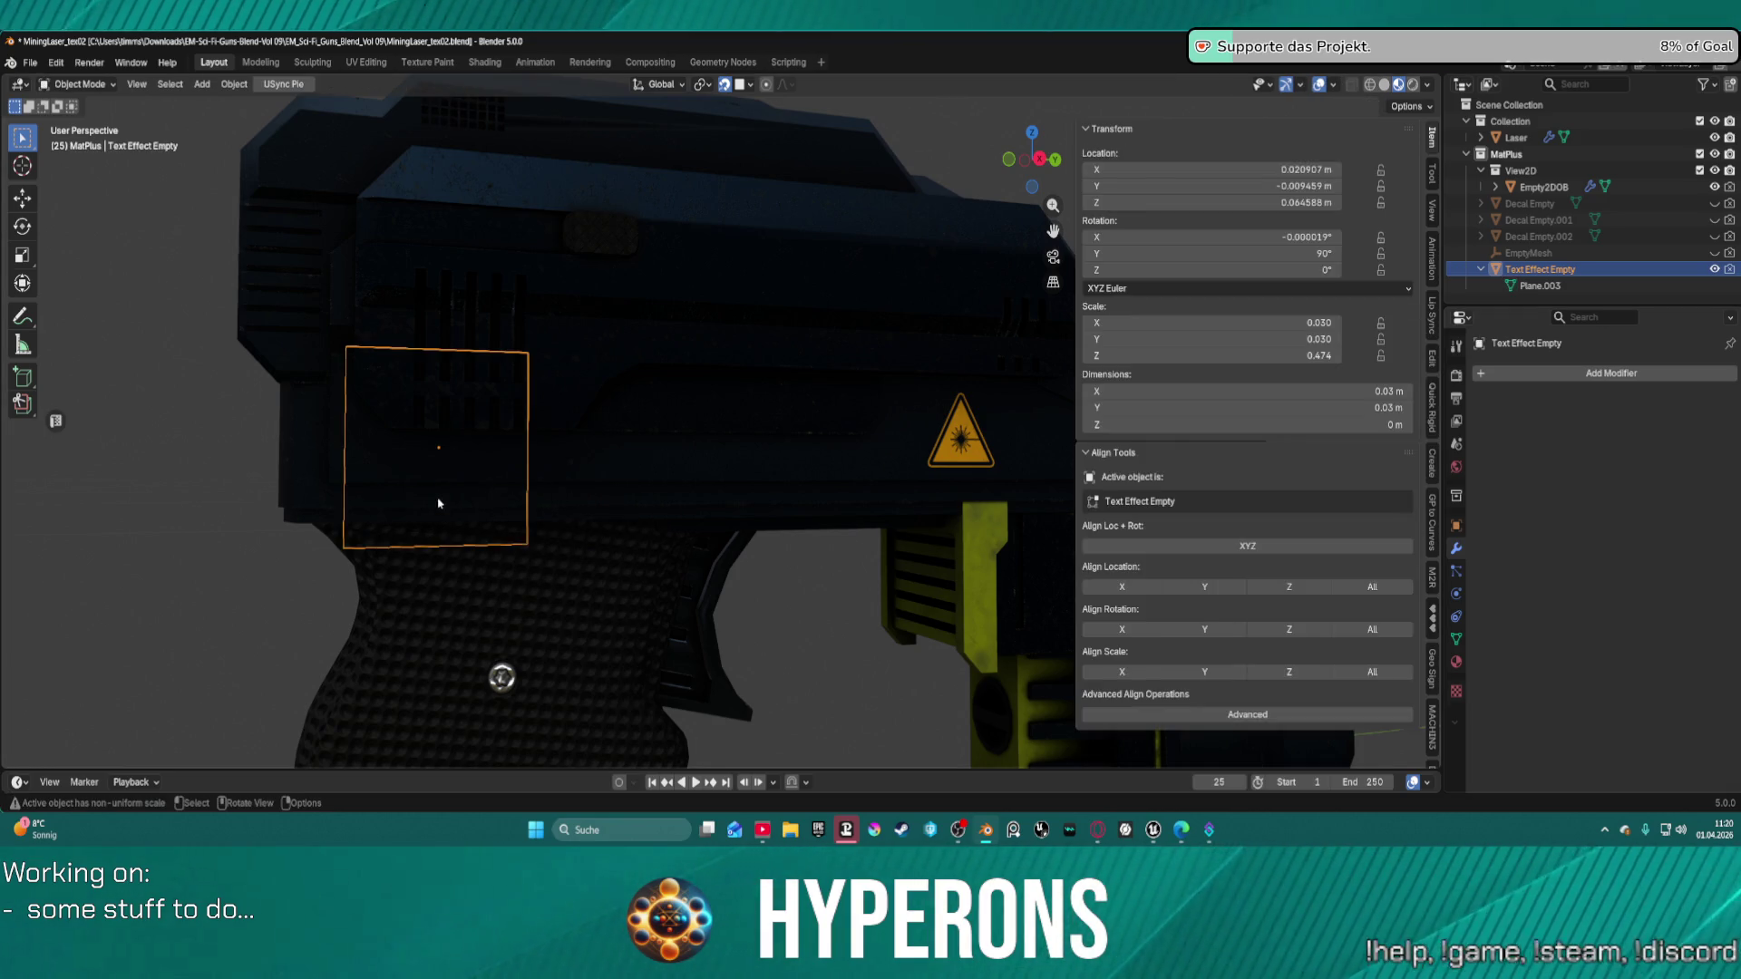
left_click(443, 459)
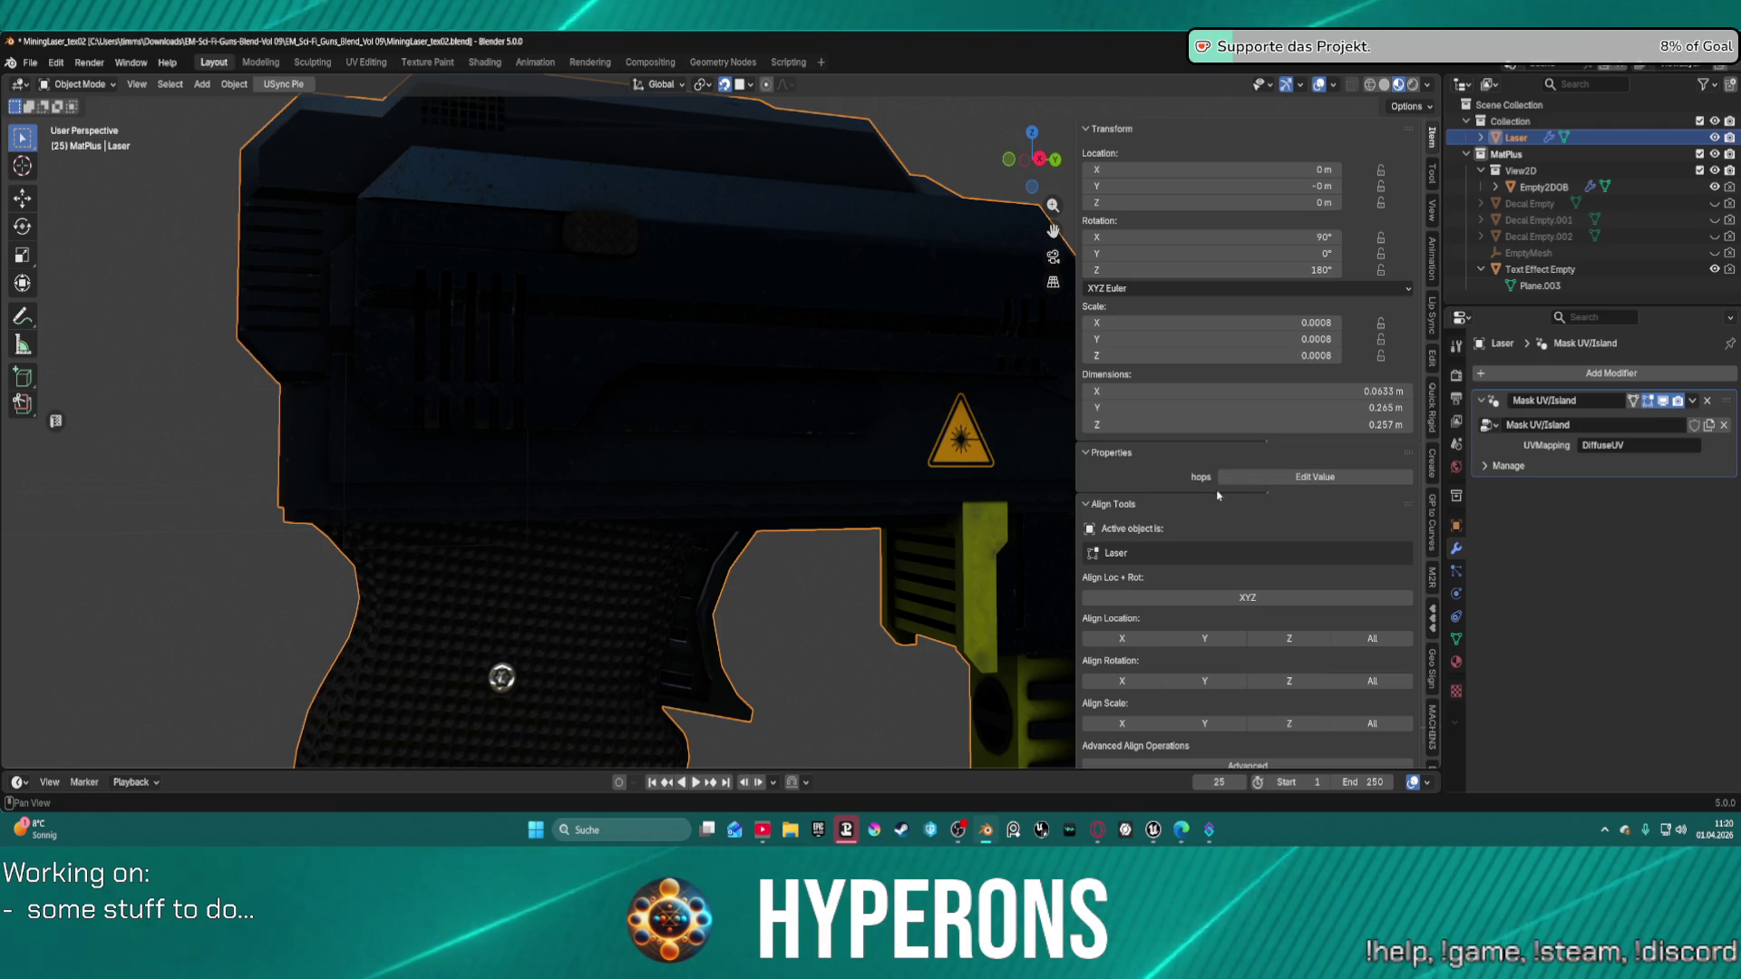
left_click(1540, 269)
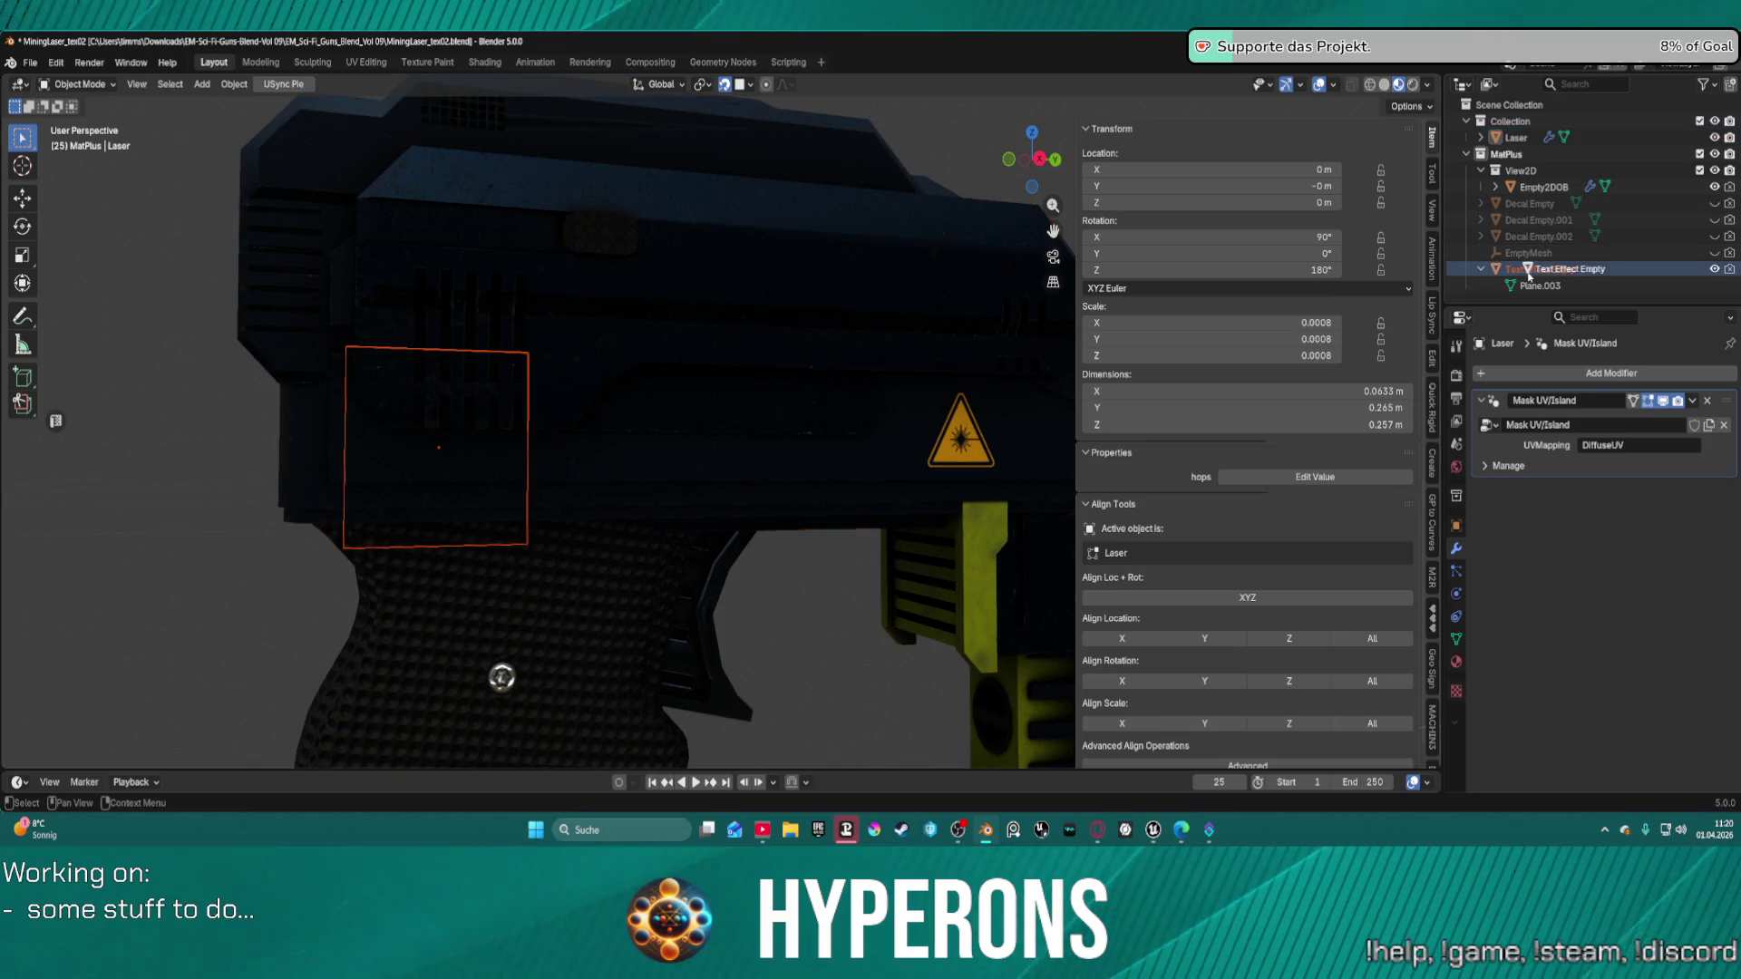
key("ctrl+Tab")
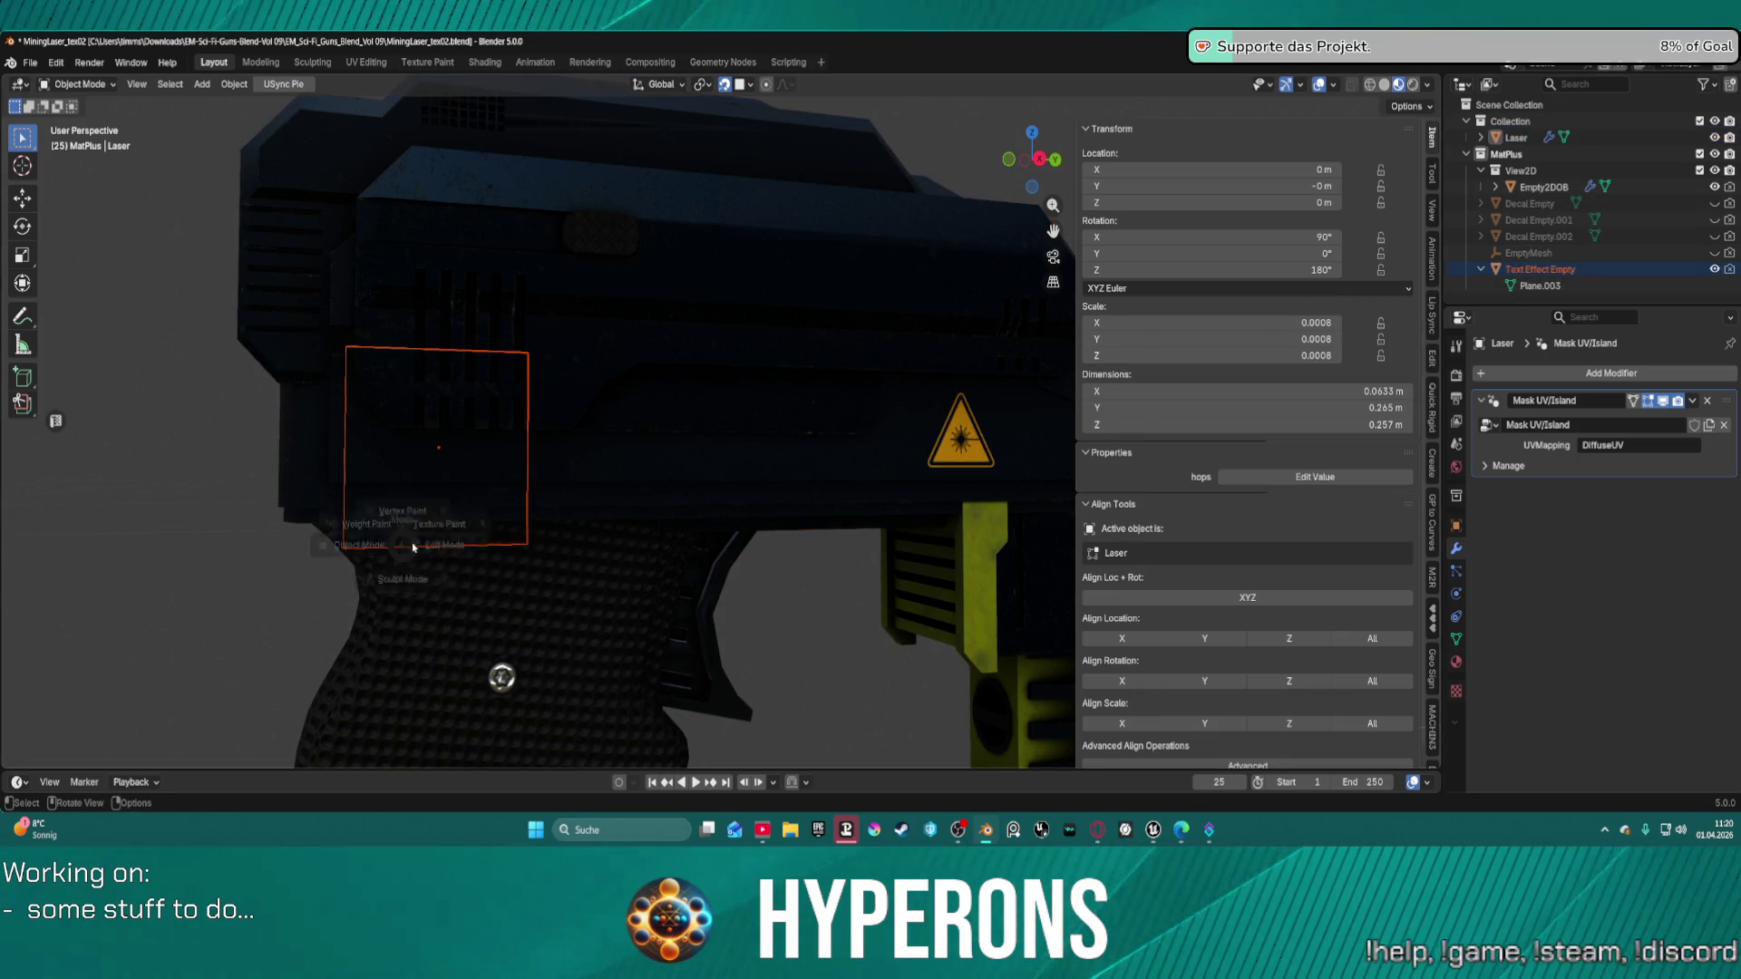
left_click(511, 545)
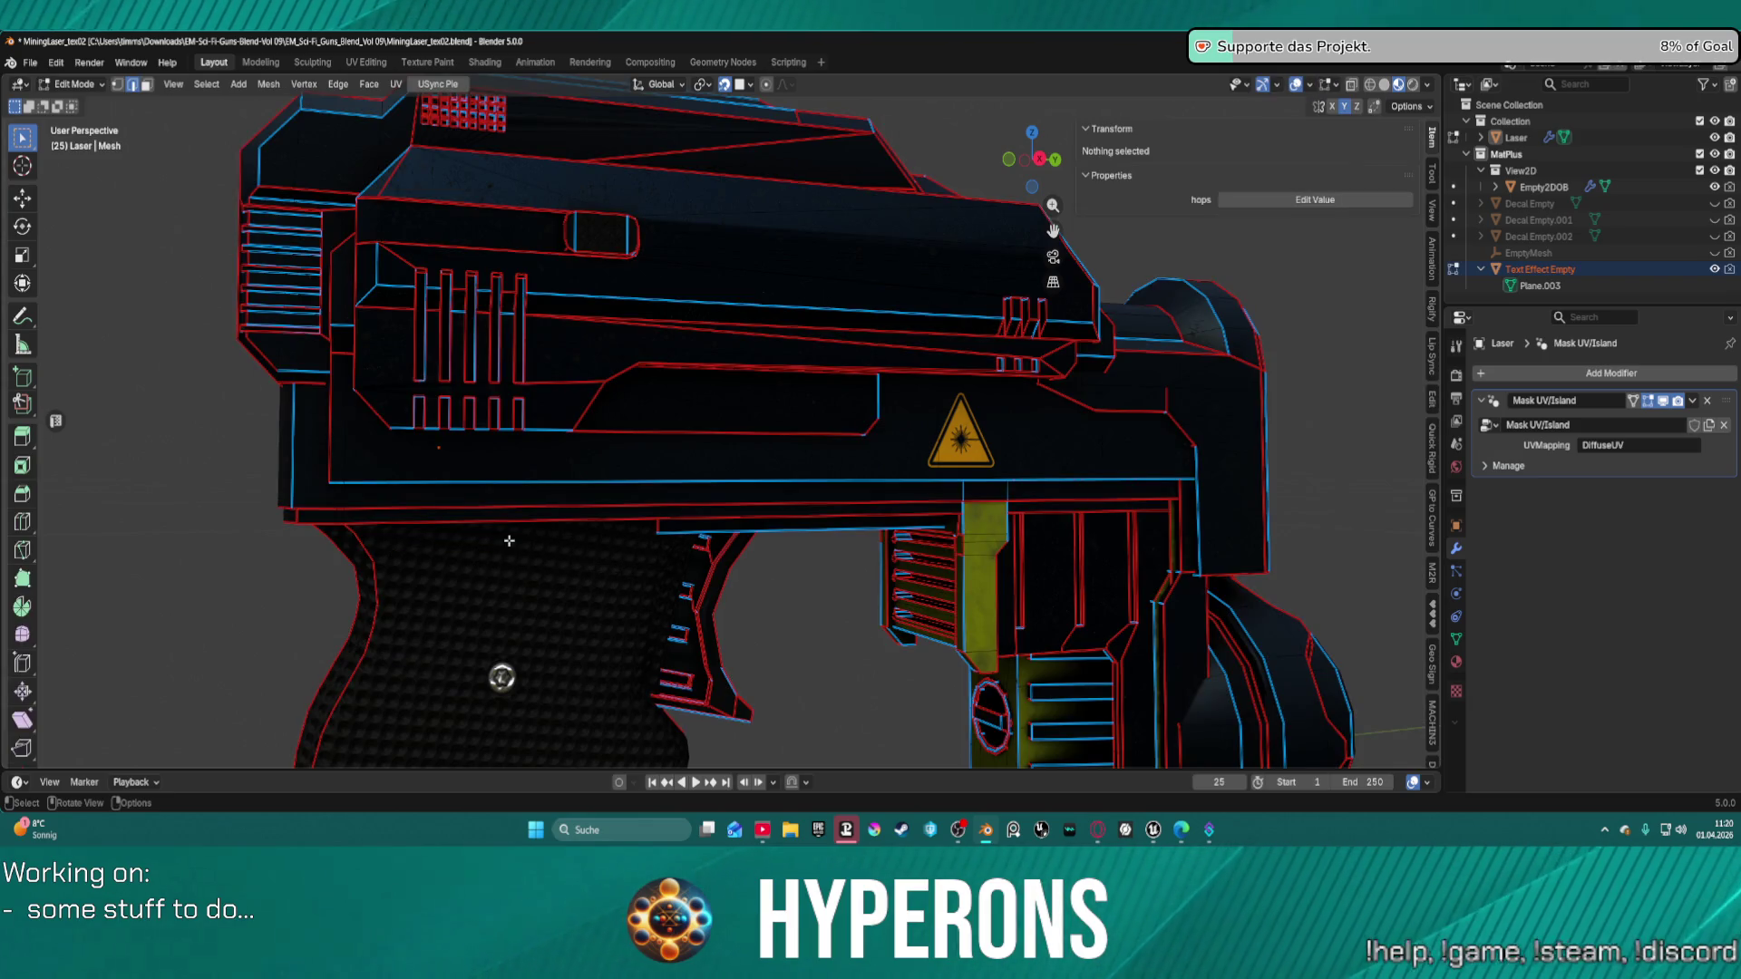
key("ctrl+Tab")
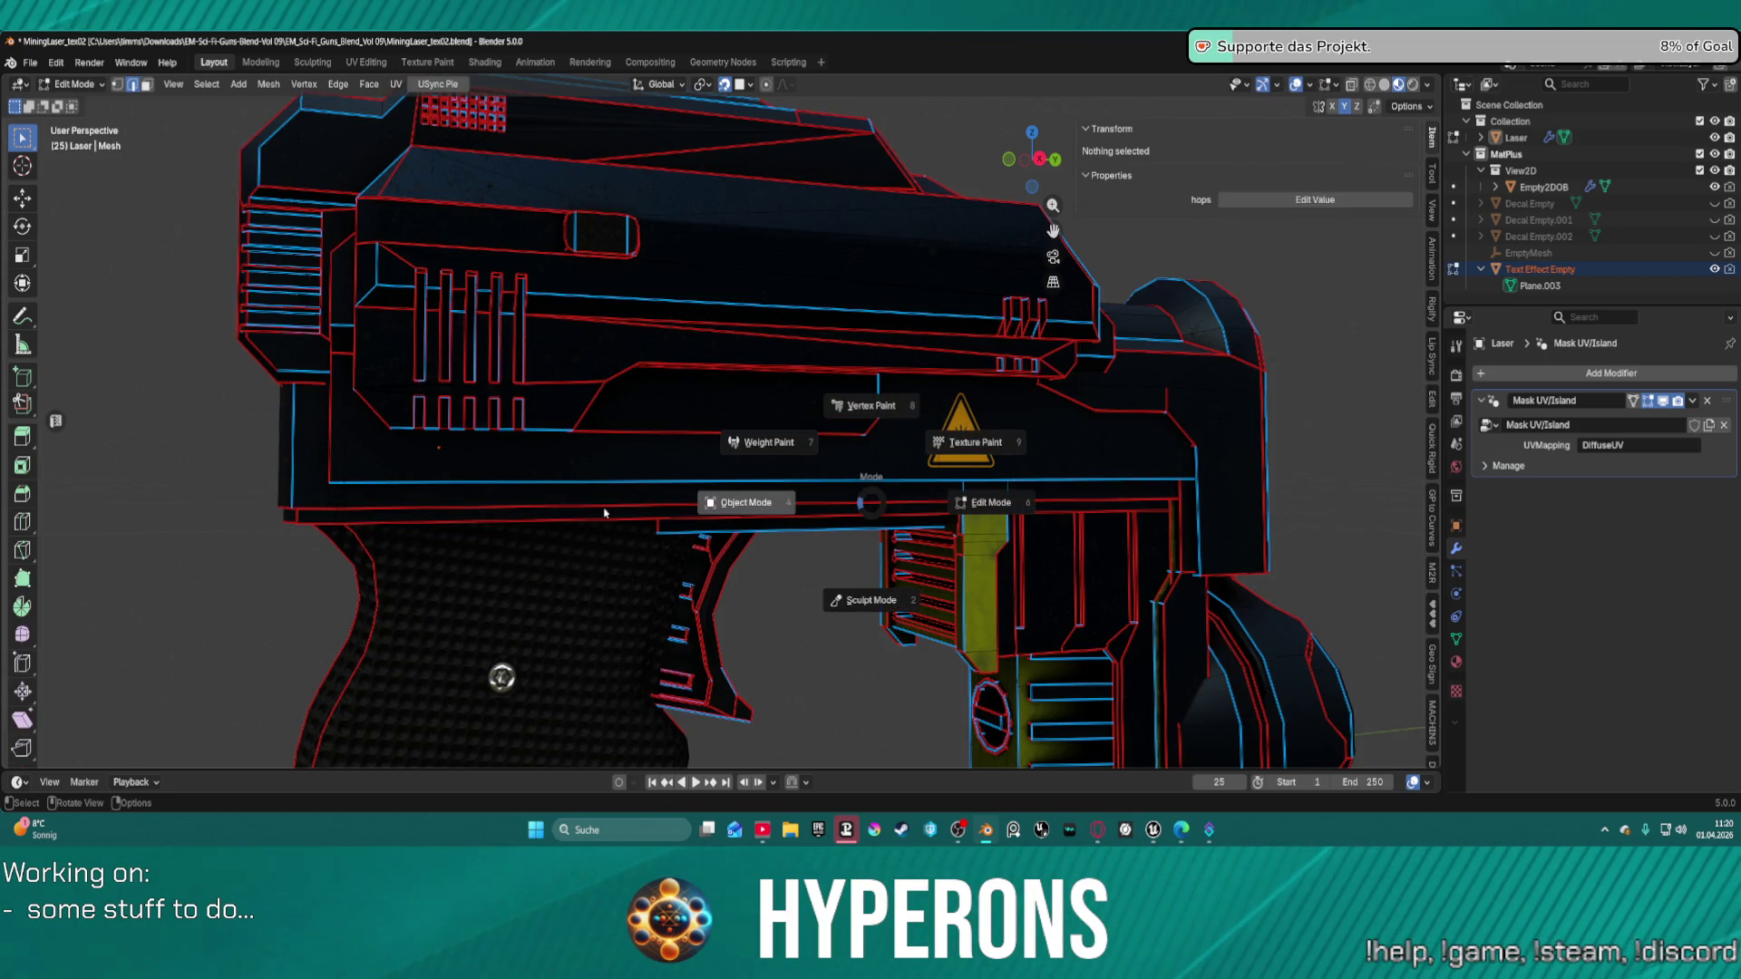
left_click(604, 513)
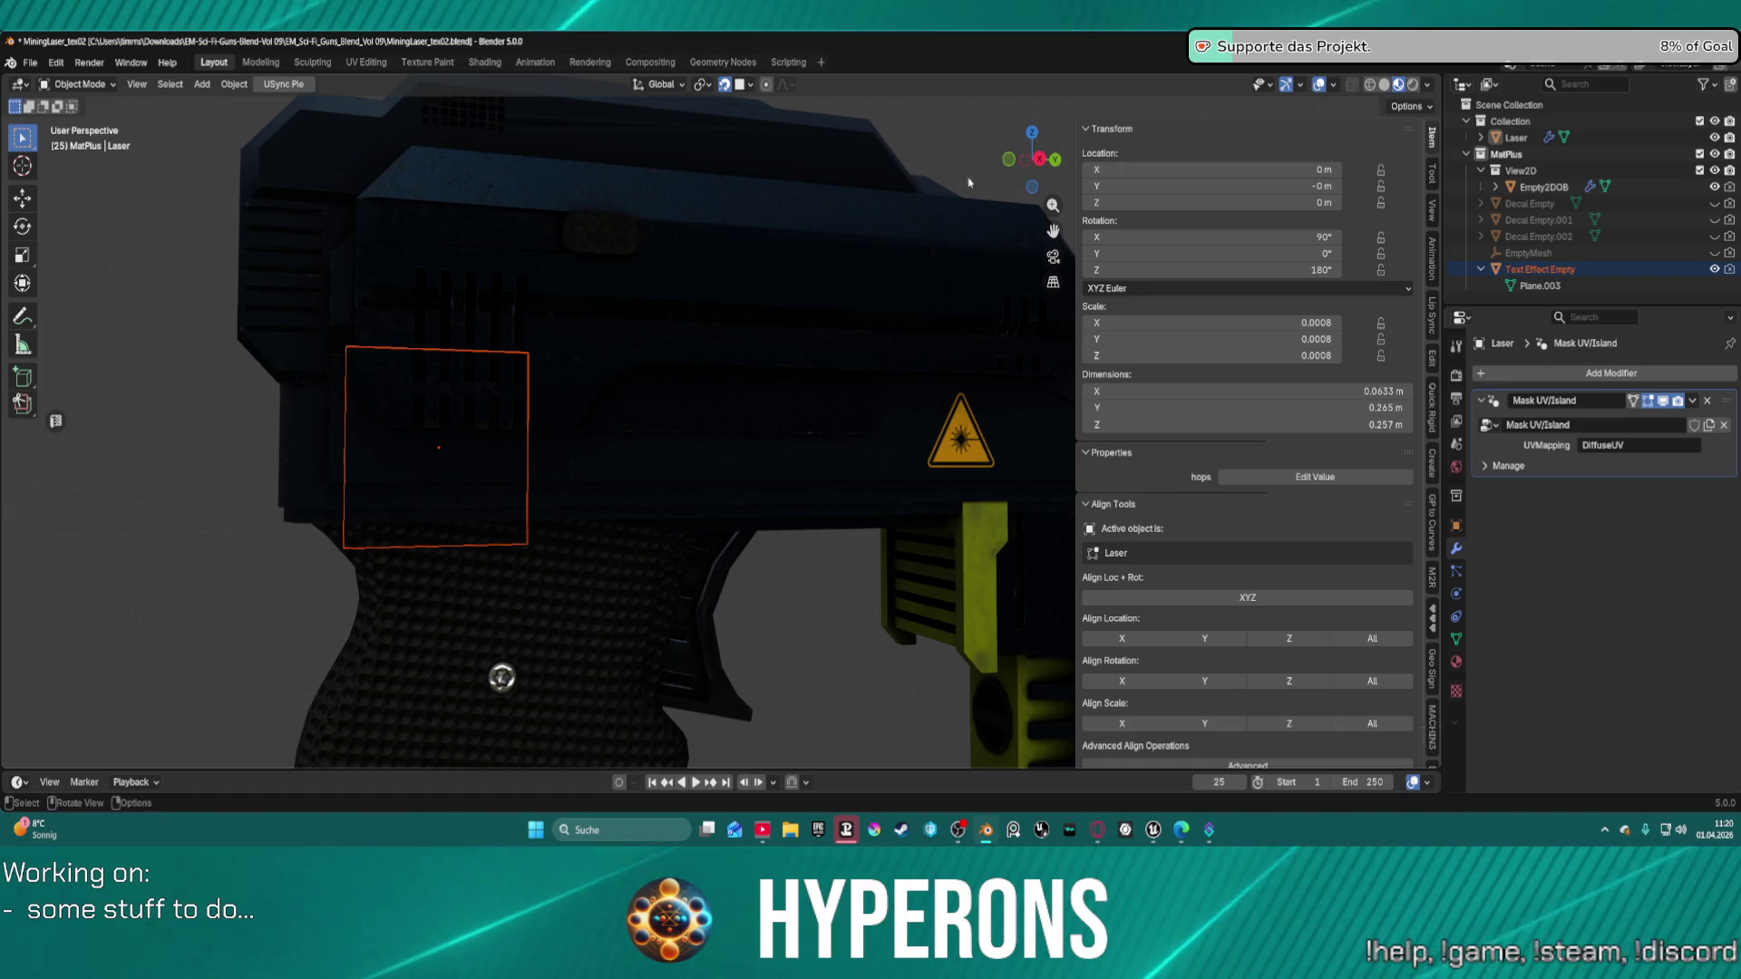
Enter Edit Mode on Plane.003, hide the toolbar, then reselect the Text Effect Empty.
left_click(1678, 288)
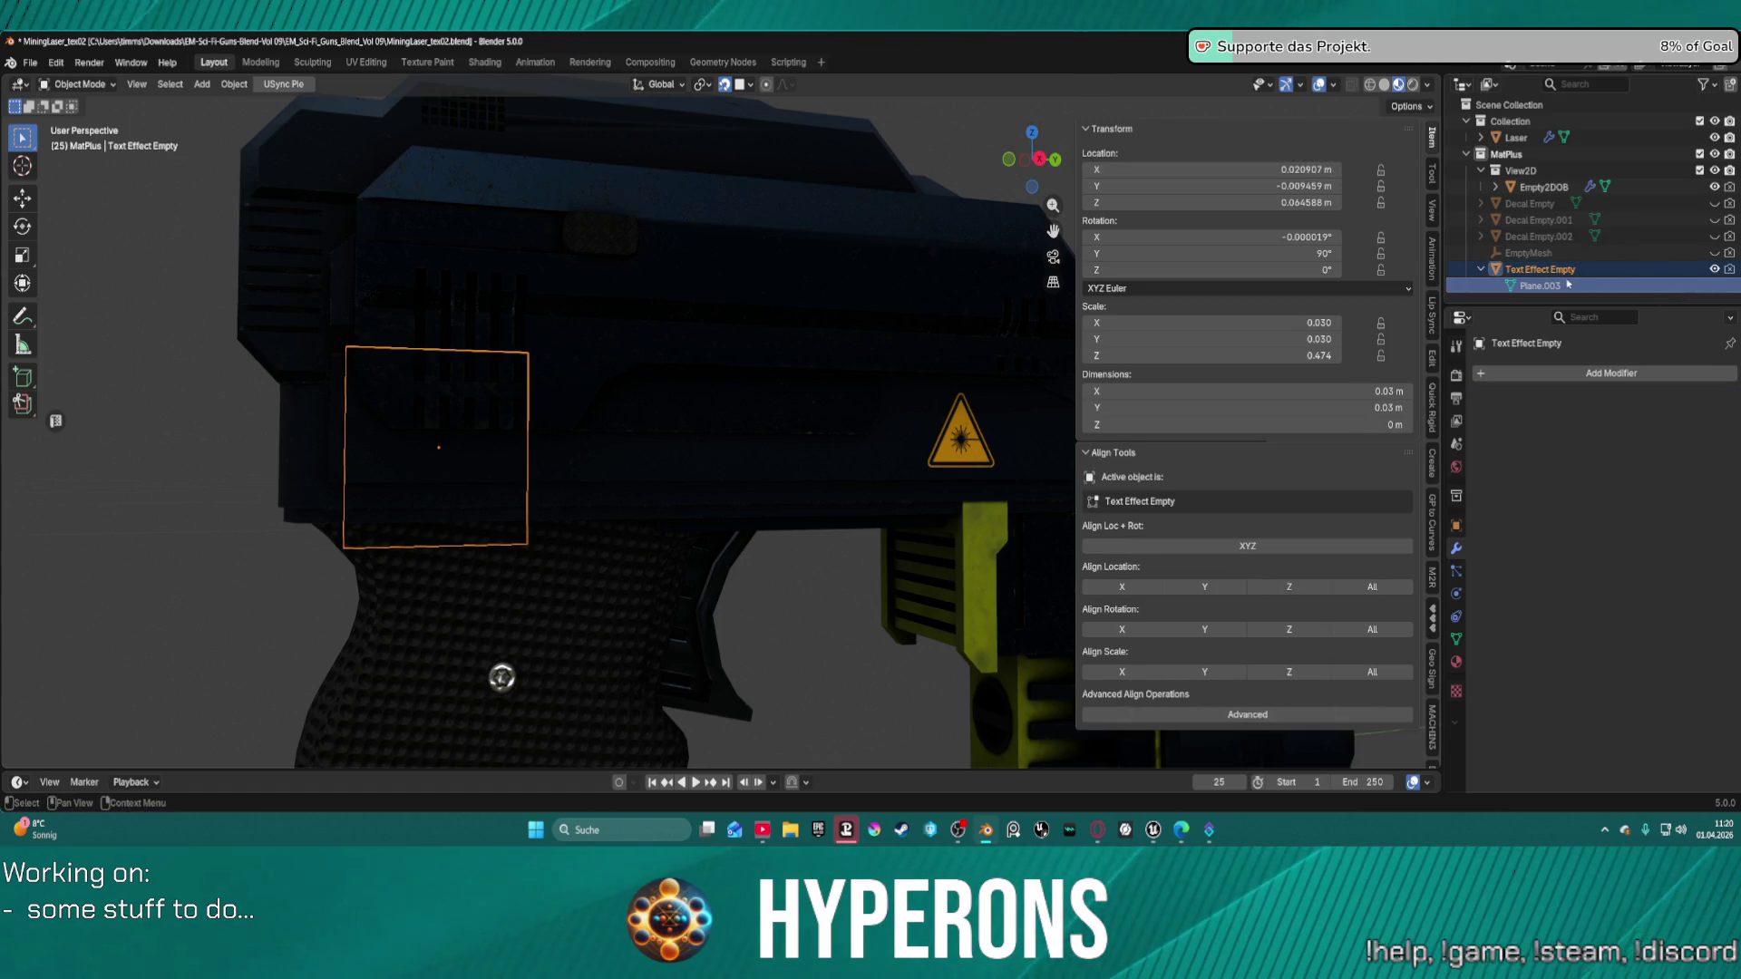
key("ctrl+Tab")
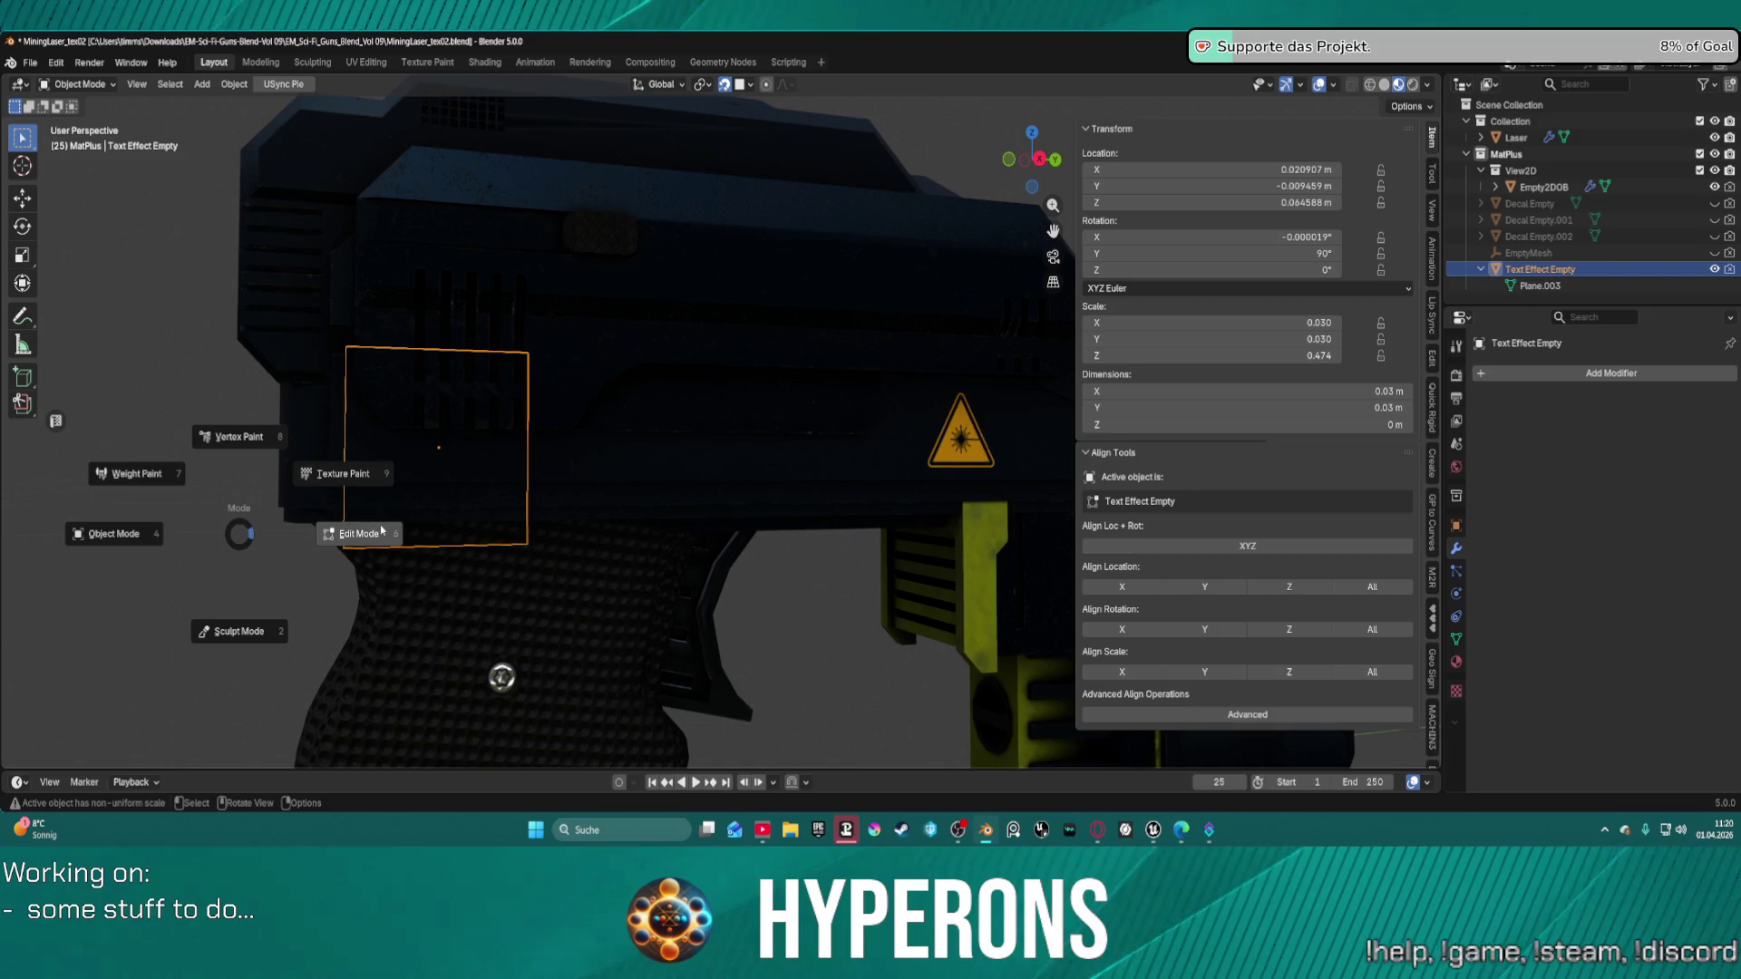
left_click(363, 533)
scroll(514, 478, "down", 2)
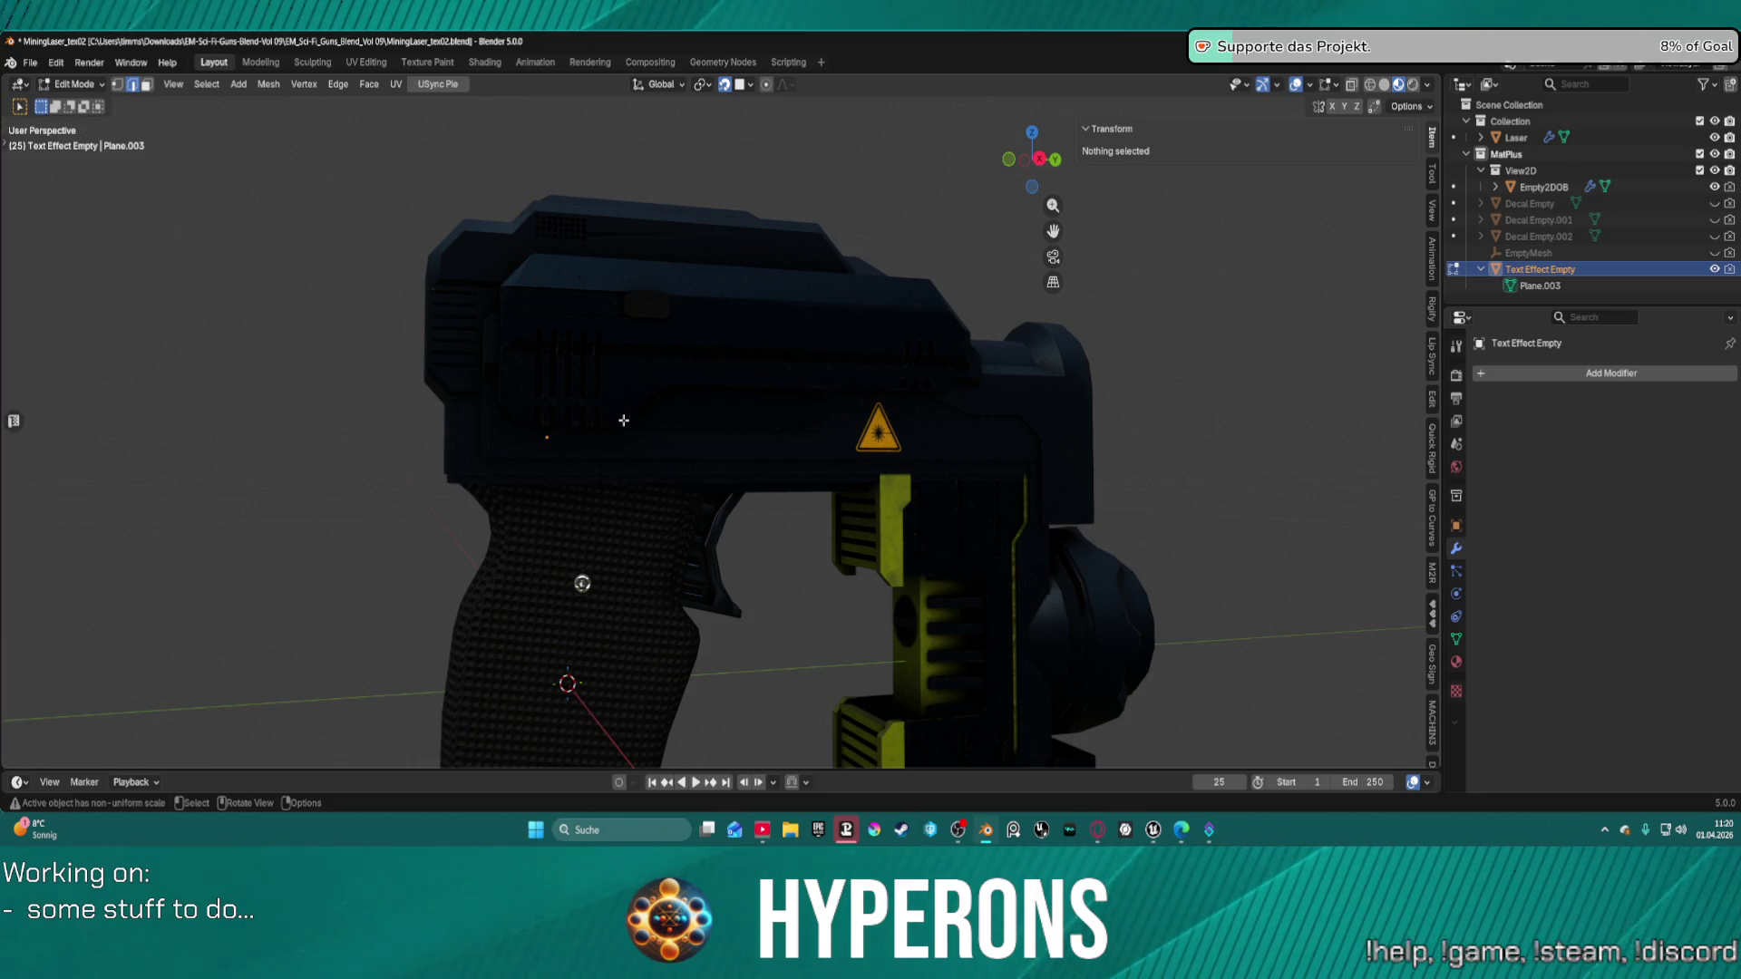
key("t")
mouse_move(626, 431)
middle_mouse_down()
mouse_move(1030, 532)
mouse_move(1139, 432)
mouse_move(1188, 420)
middle_mouse_up()
left_click(1541, 286)
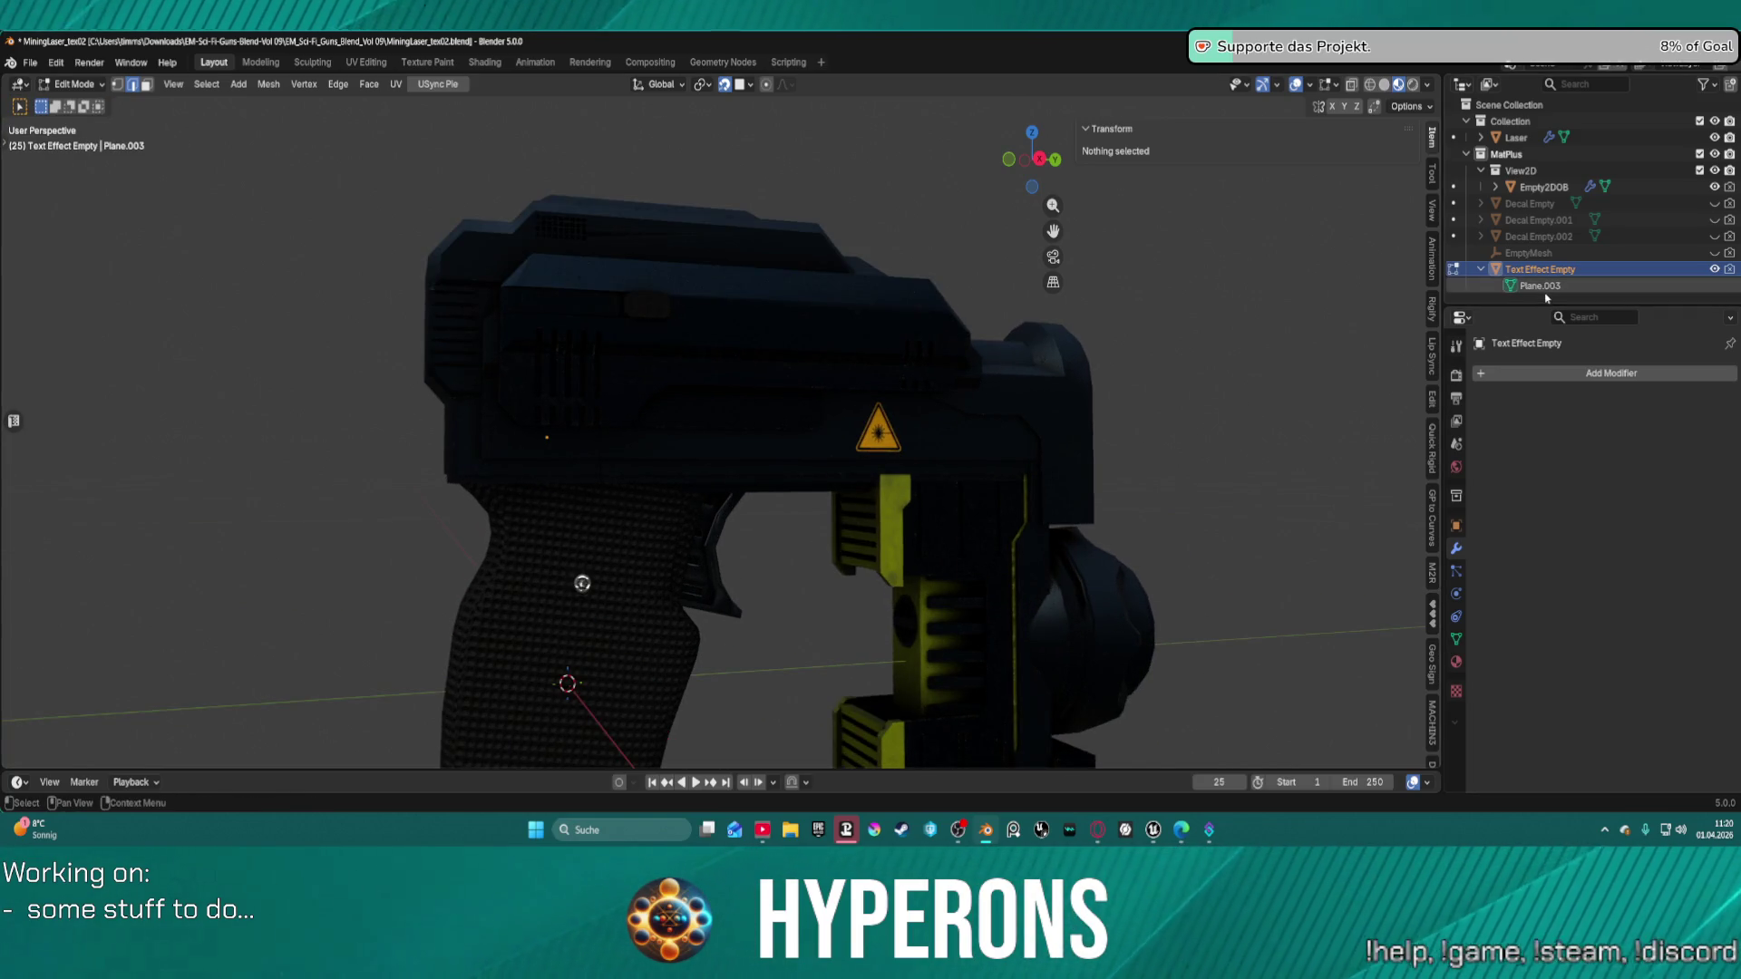
left_click(1532, 270)
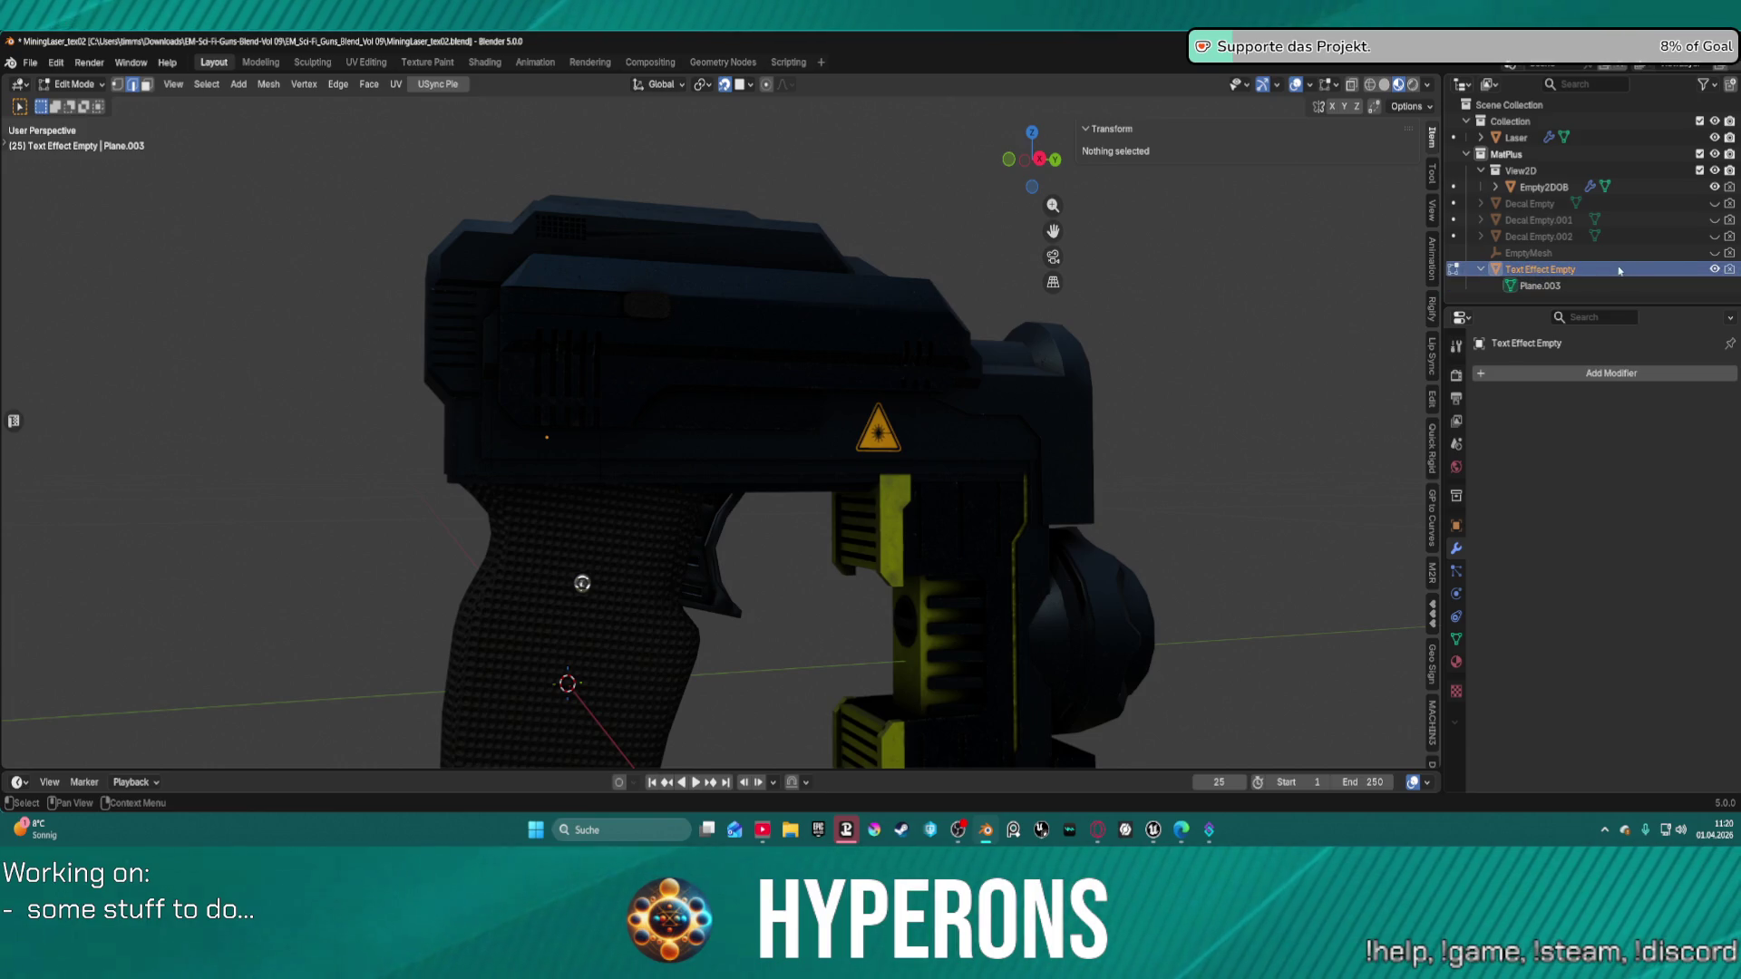
Center the view on the 3D cursor and switch to Right Orthographic view of the gun.
scroll(541, 427, "up", 2)
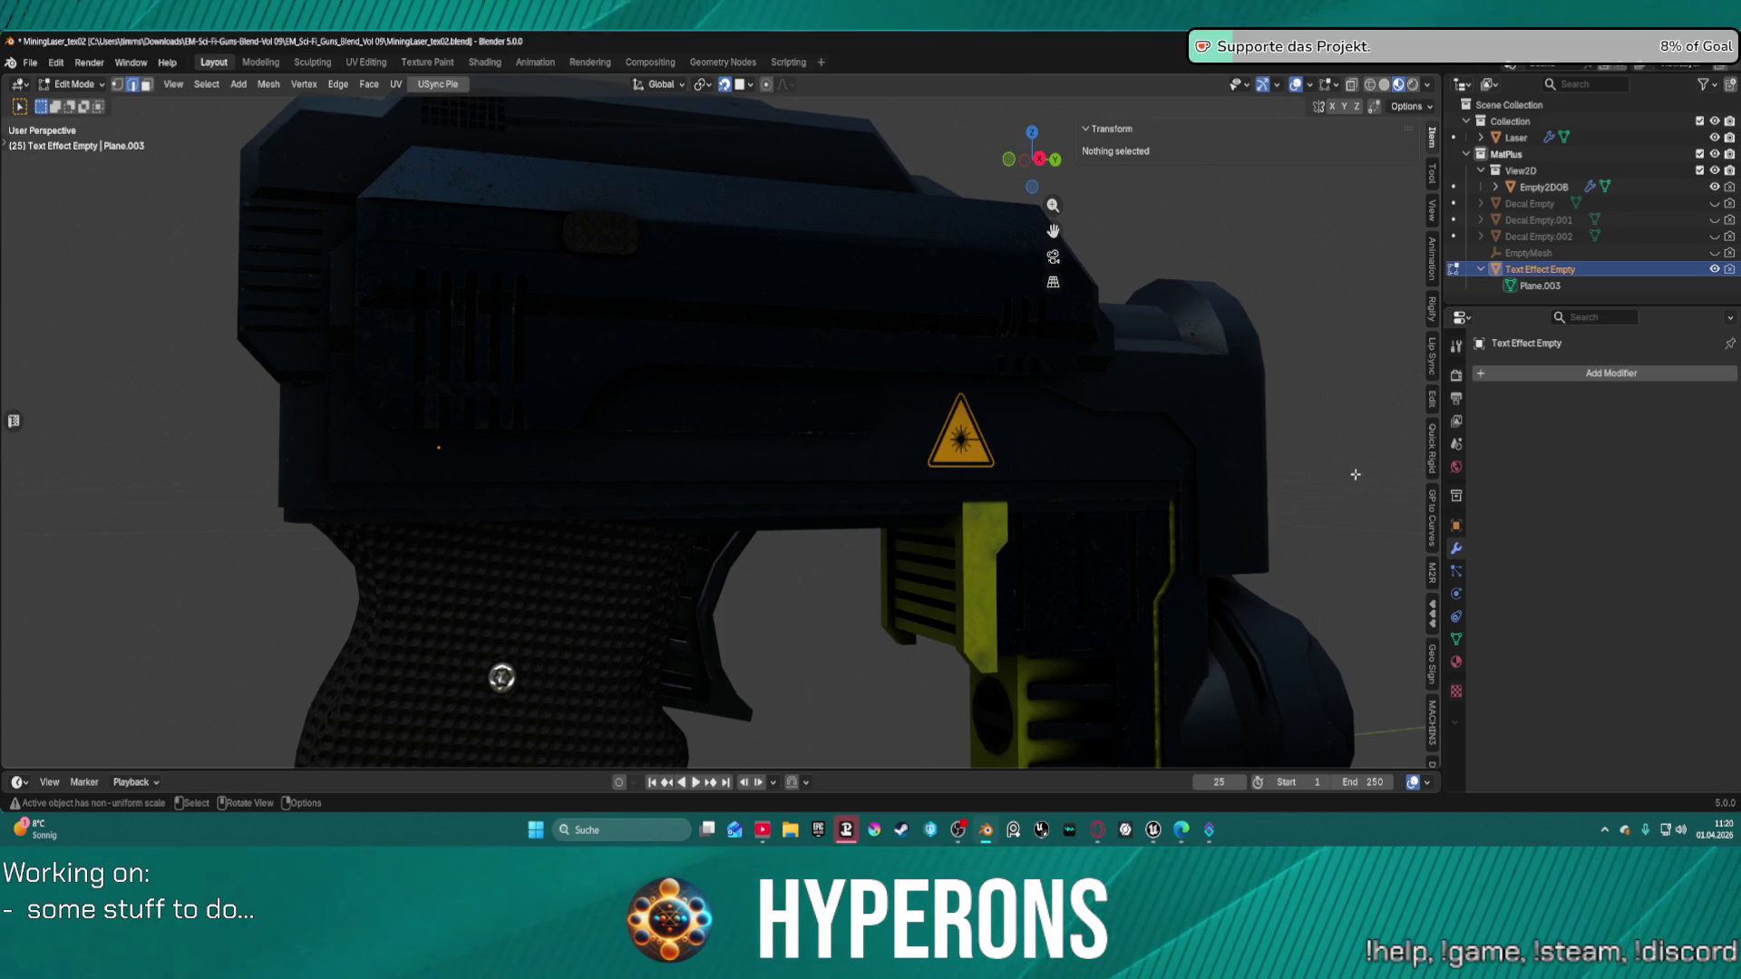
scroll(921, 299, "up", 4)
scroll(437, 487, "down", 4)
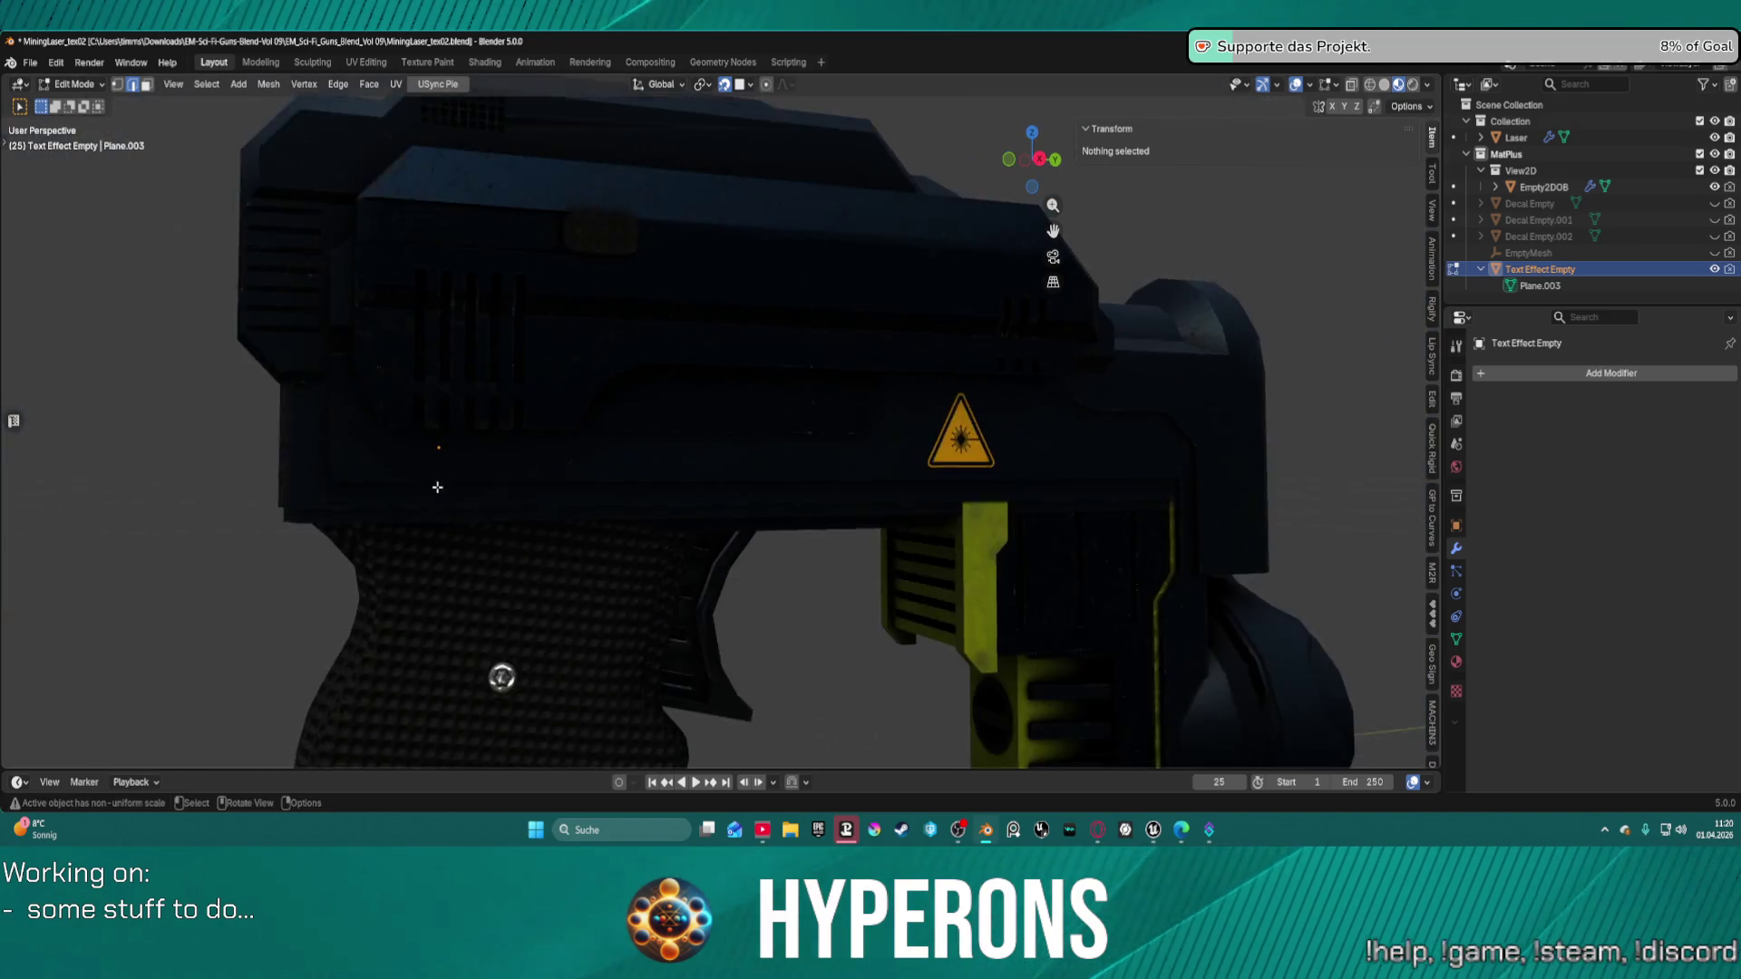
scroll(437, 487, "down", 1)
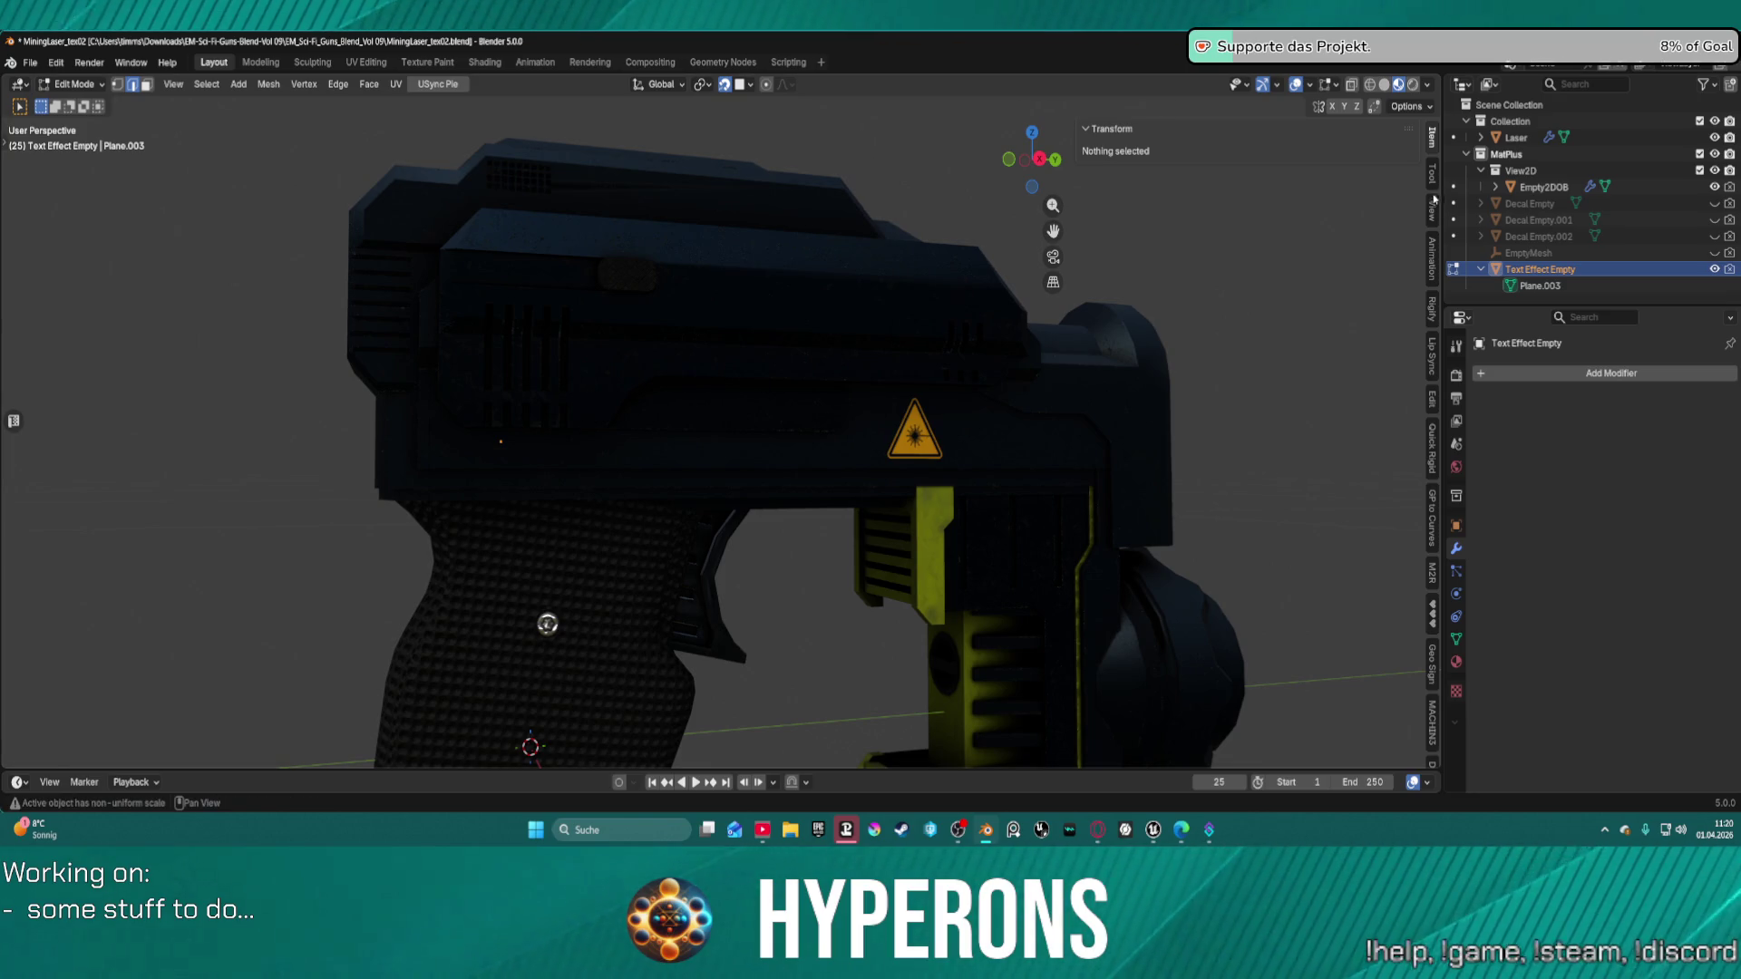
key("shift+c")
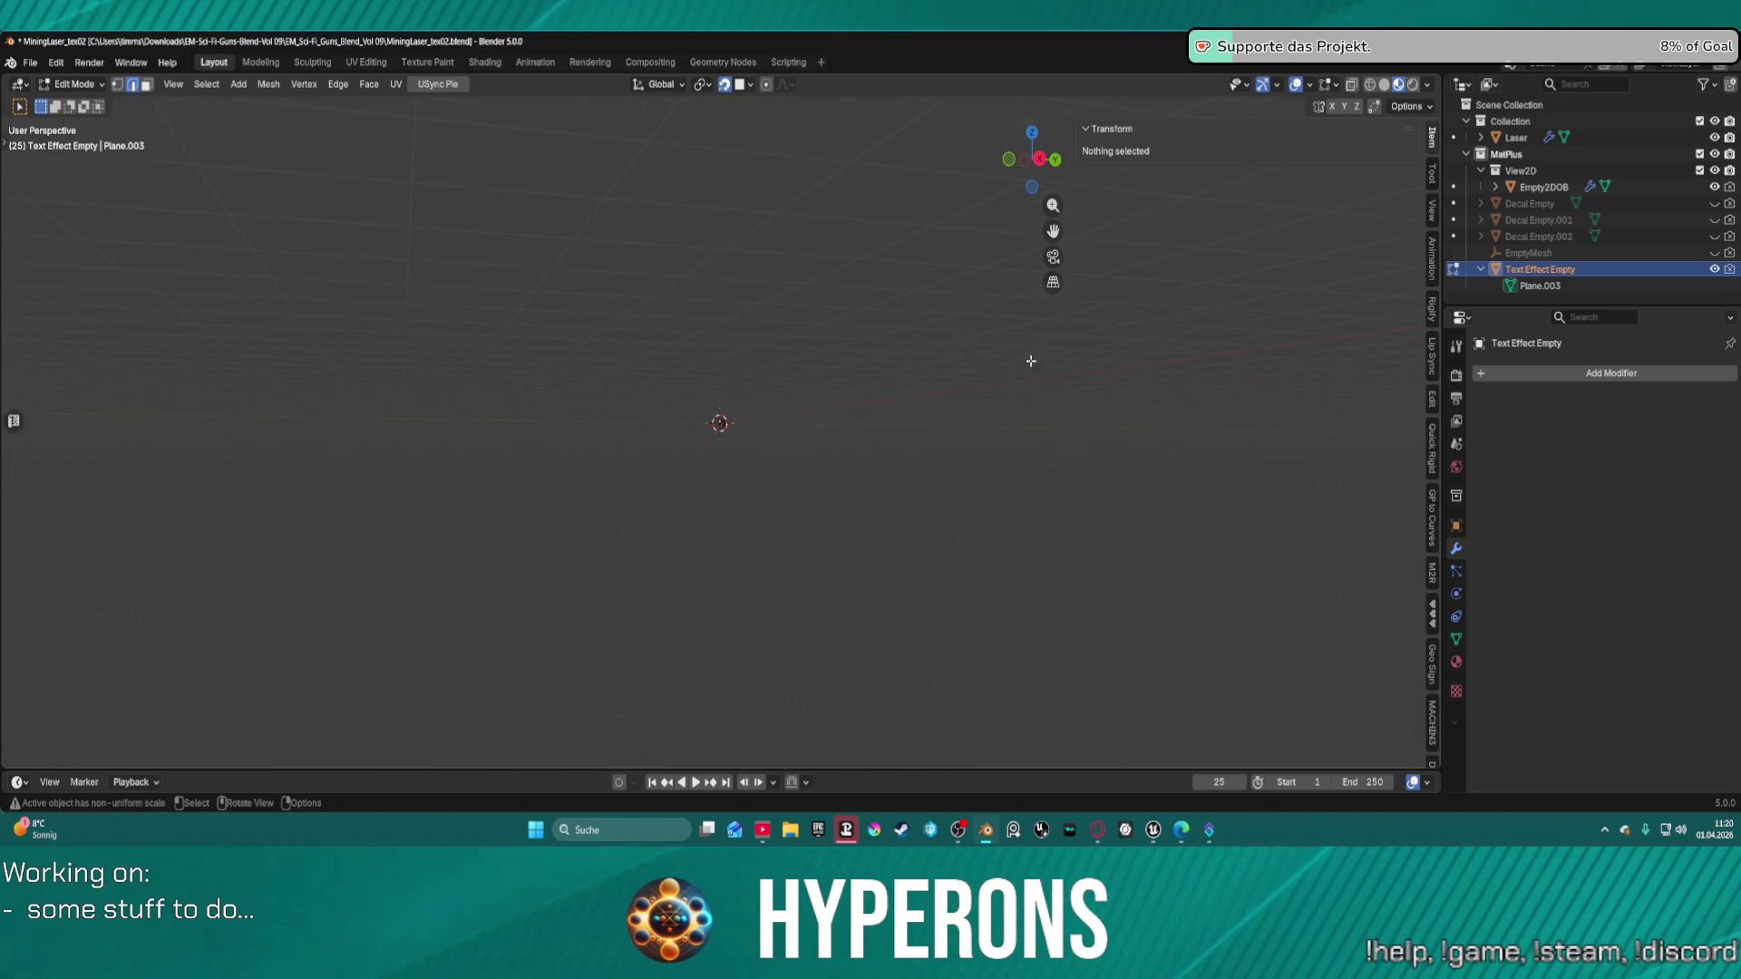
scroll(808, 420, "up", 10)
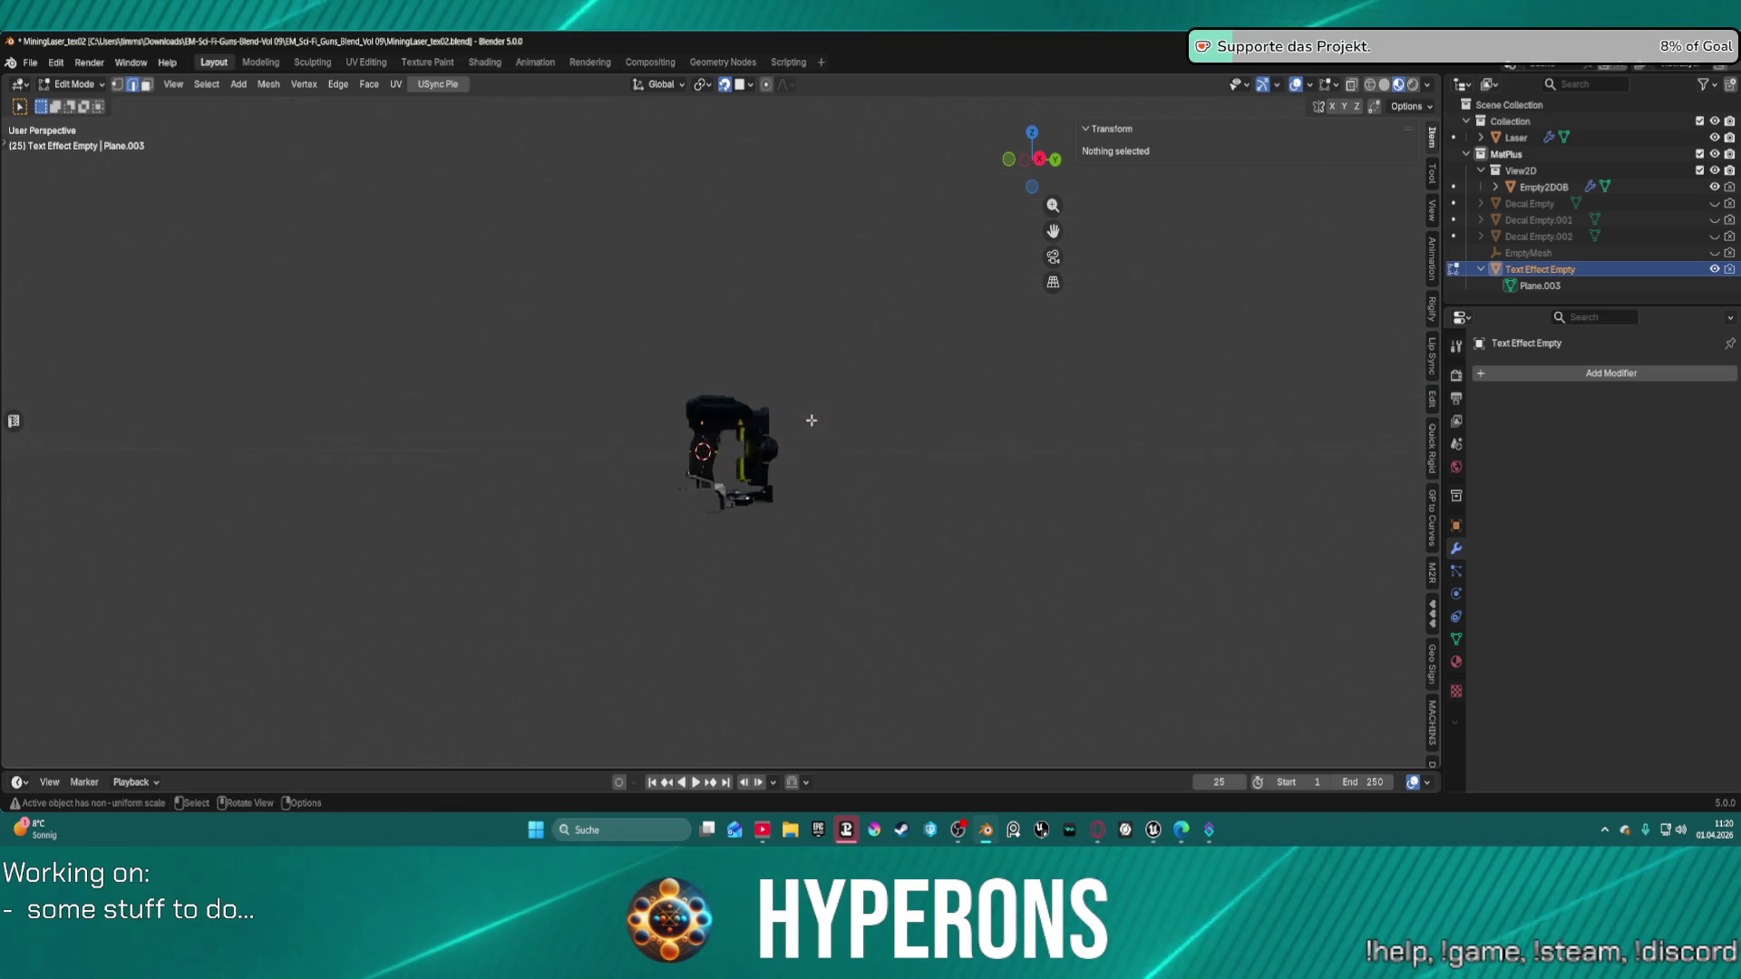
mouse_move(808, 420)
middle_mouse_down()
mouse_move(826, 550)
mouse_move(1092, 531)
mouse_move(998, 519)
middle_mouse_up()
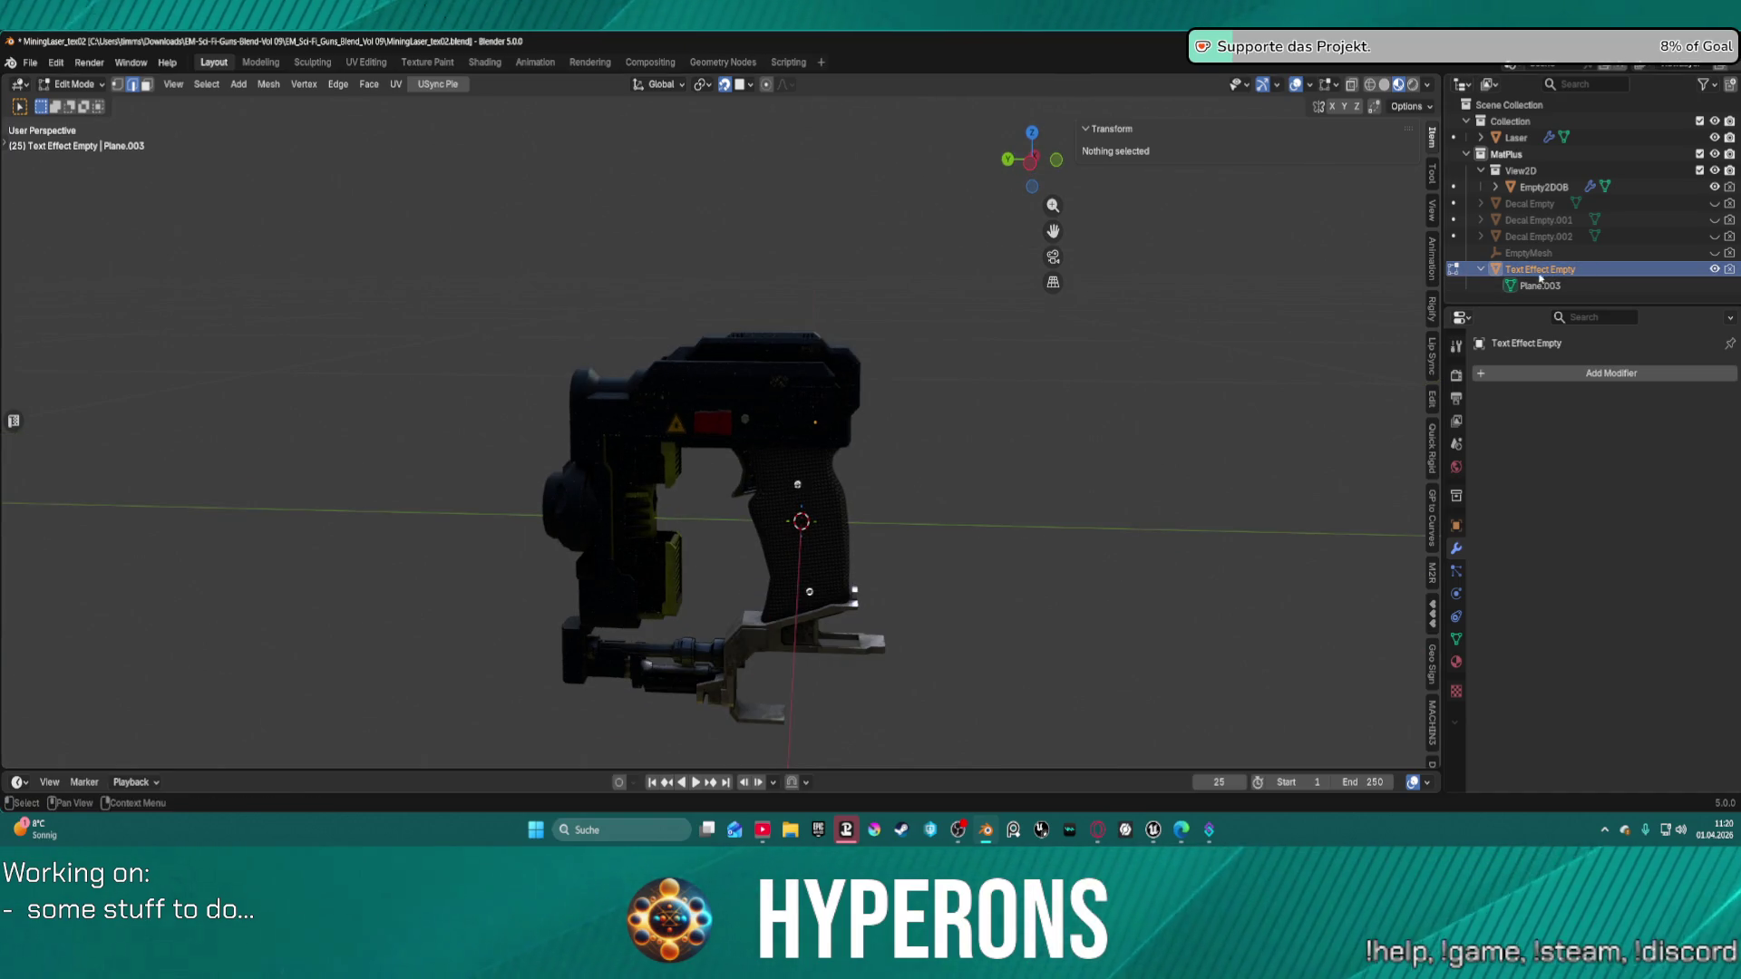
scroll(822, 523, "up", 3)
middle_click_drag(816, 526, 695, 541)
key("KP_3")
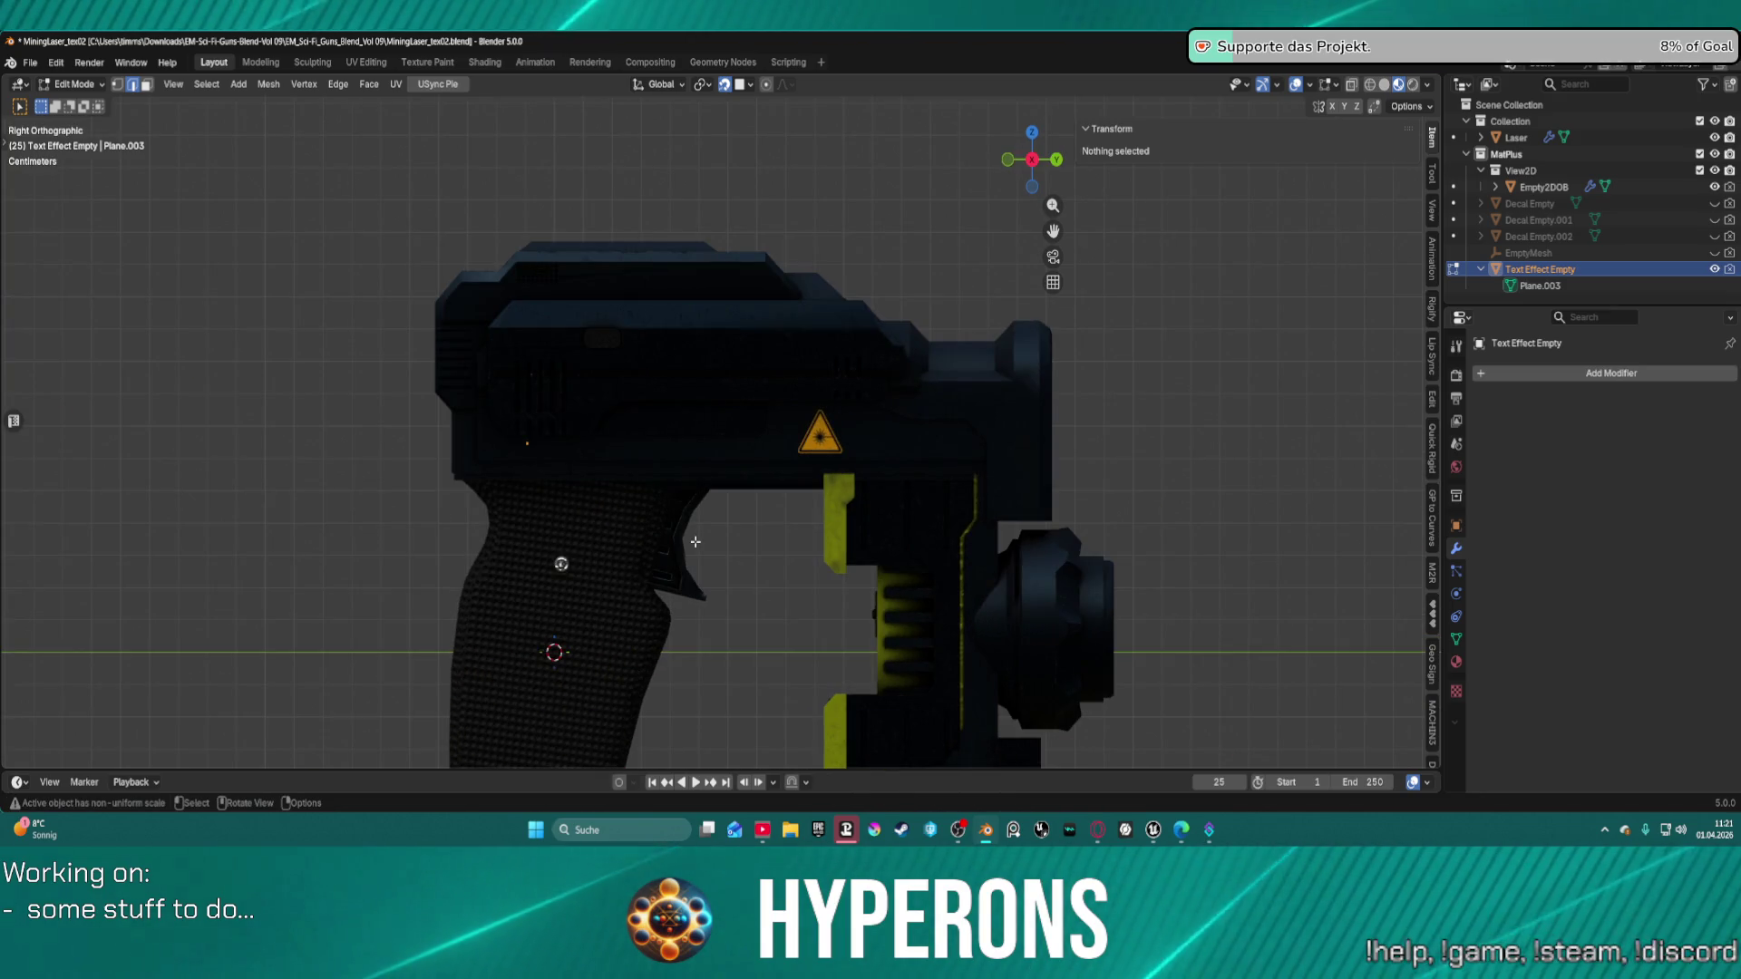
scroll(500, 457, "up", 4)
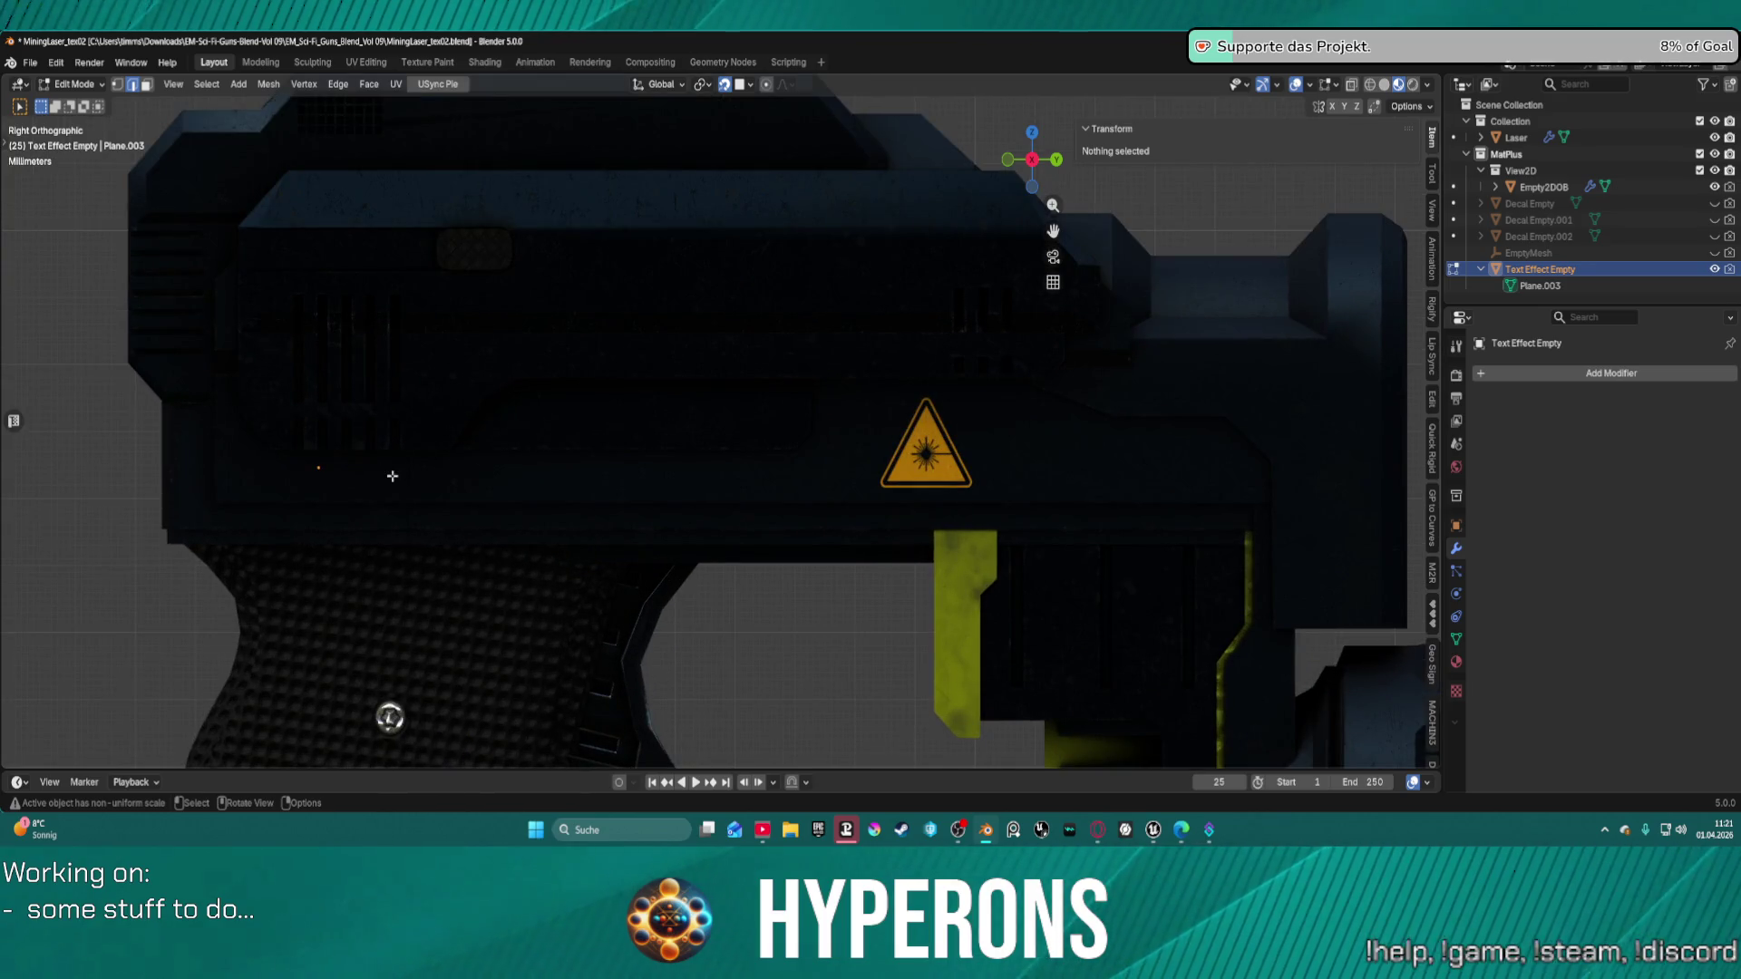
scroll(392, 476, "down", 5)
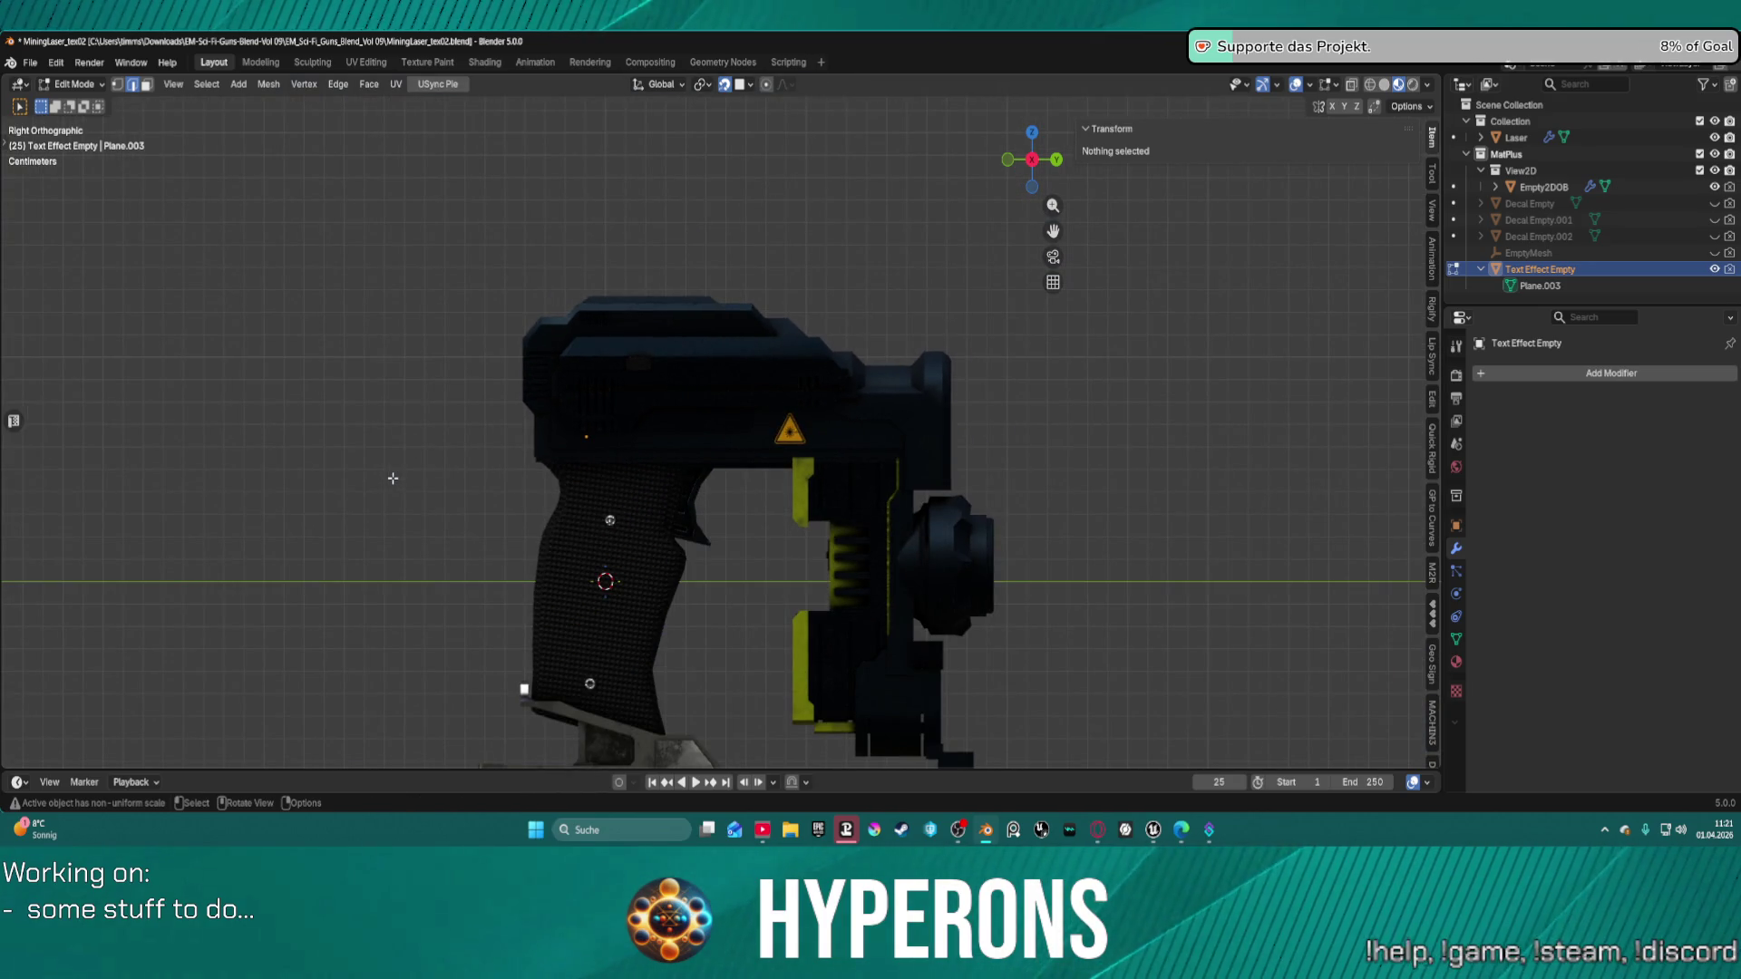
Switch the Text Effect Empty back to Object Mode.
key("ctrl+Tab")
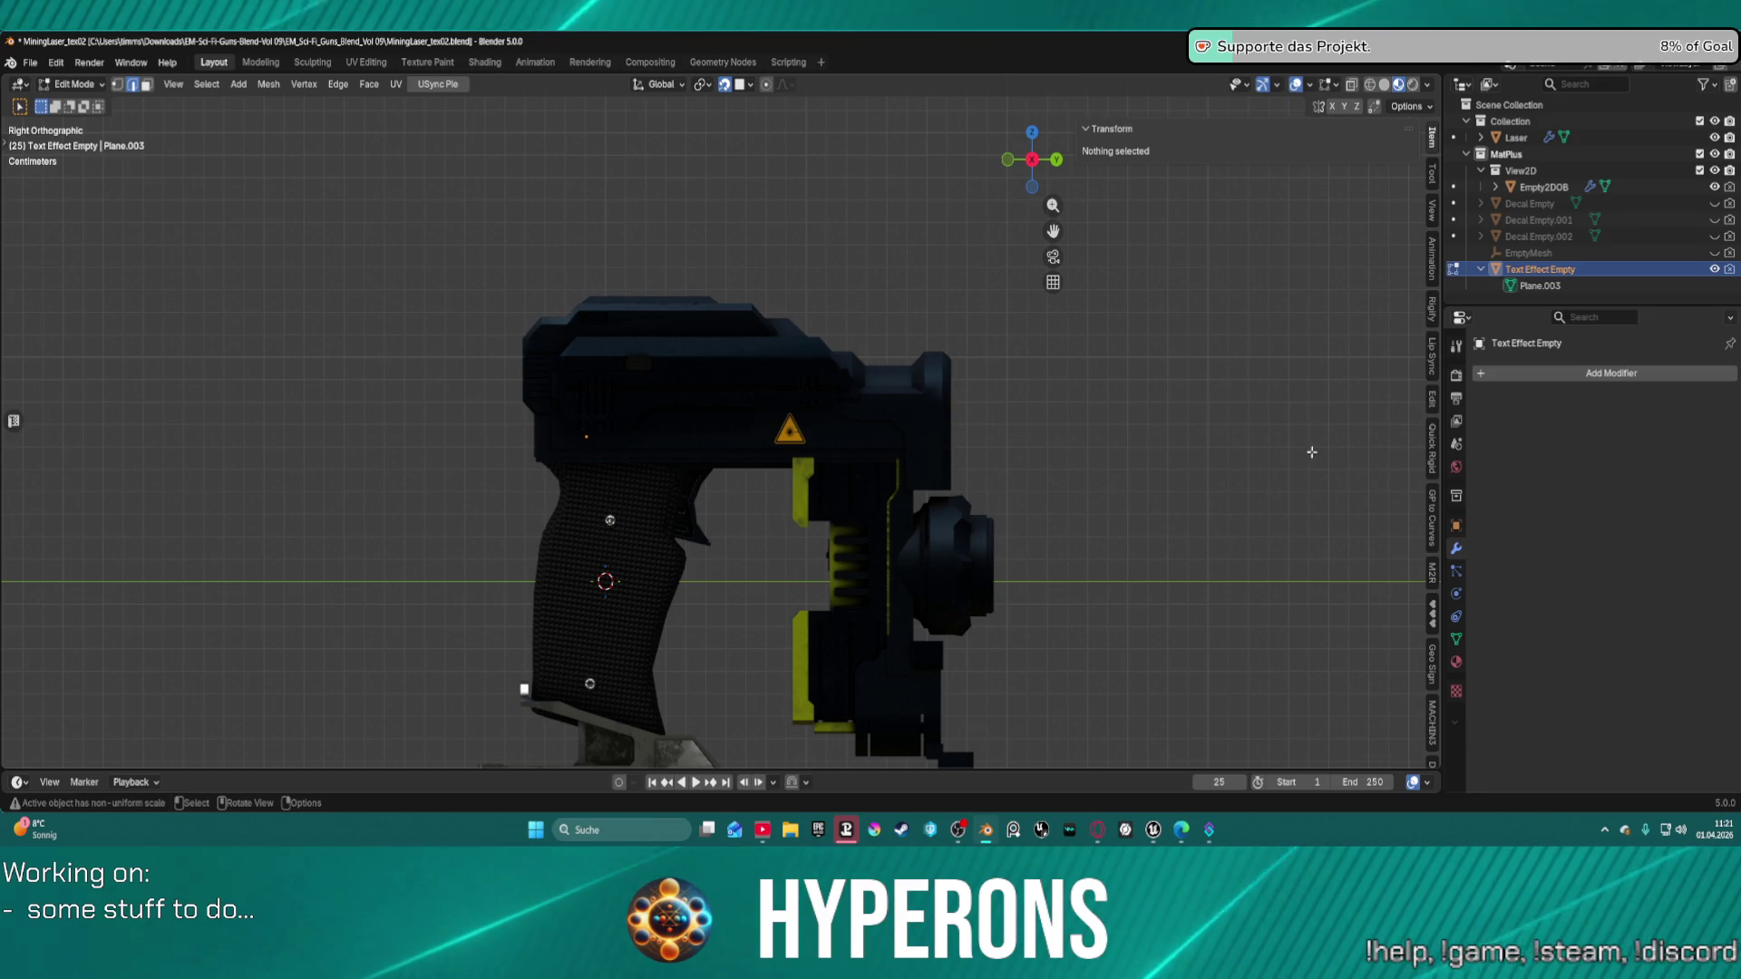
key("ctrl+Tab")
left_click(1130, 455)
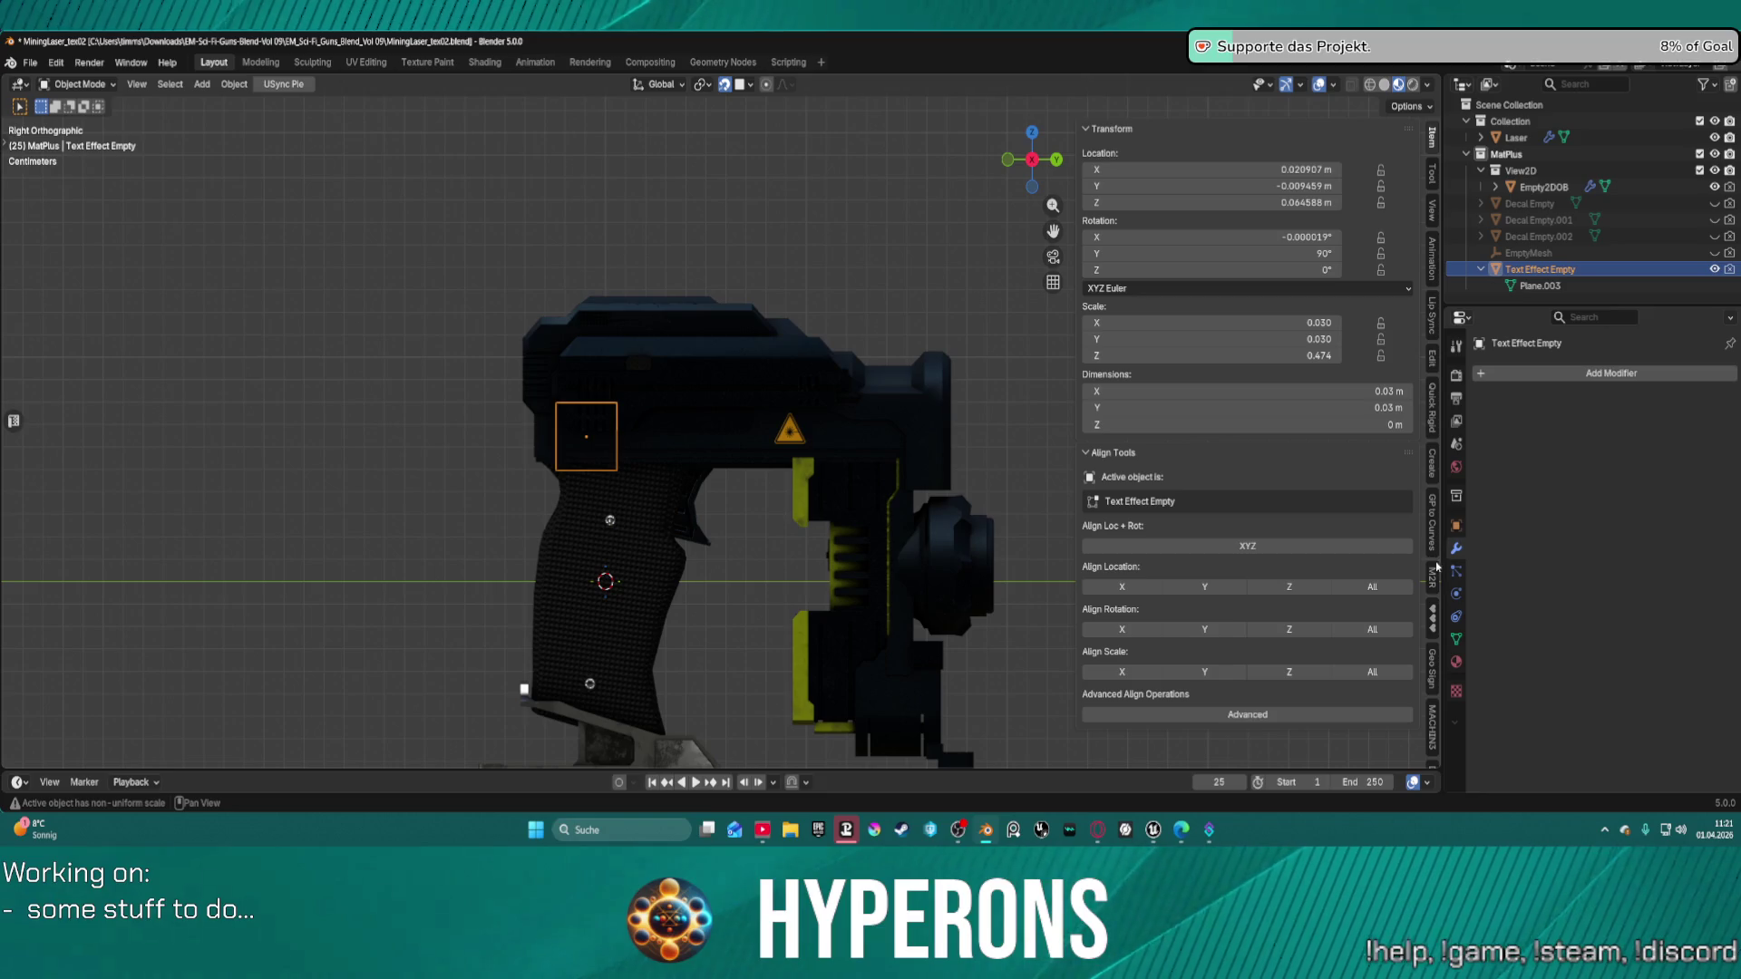
In the MatPlus layers panel, remove the Text Effect 0 row from Fill Layer 31.
scroll(1435, 599, "down", 10)
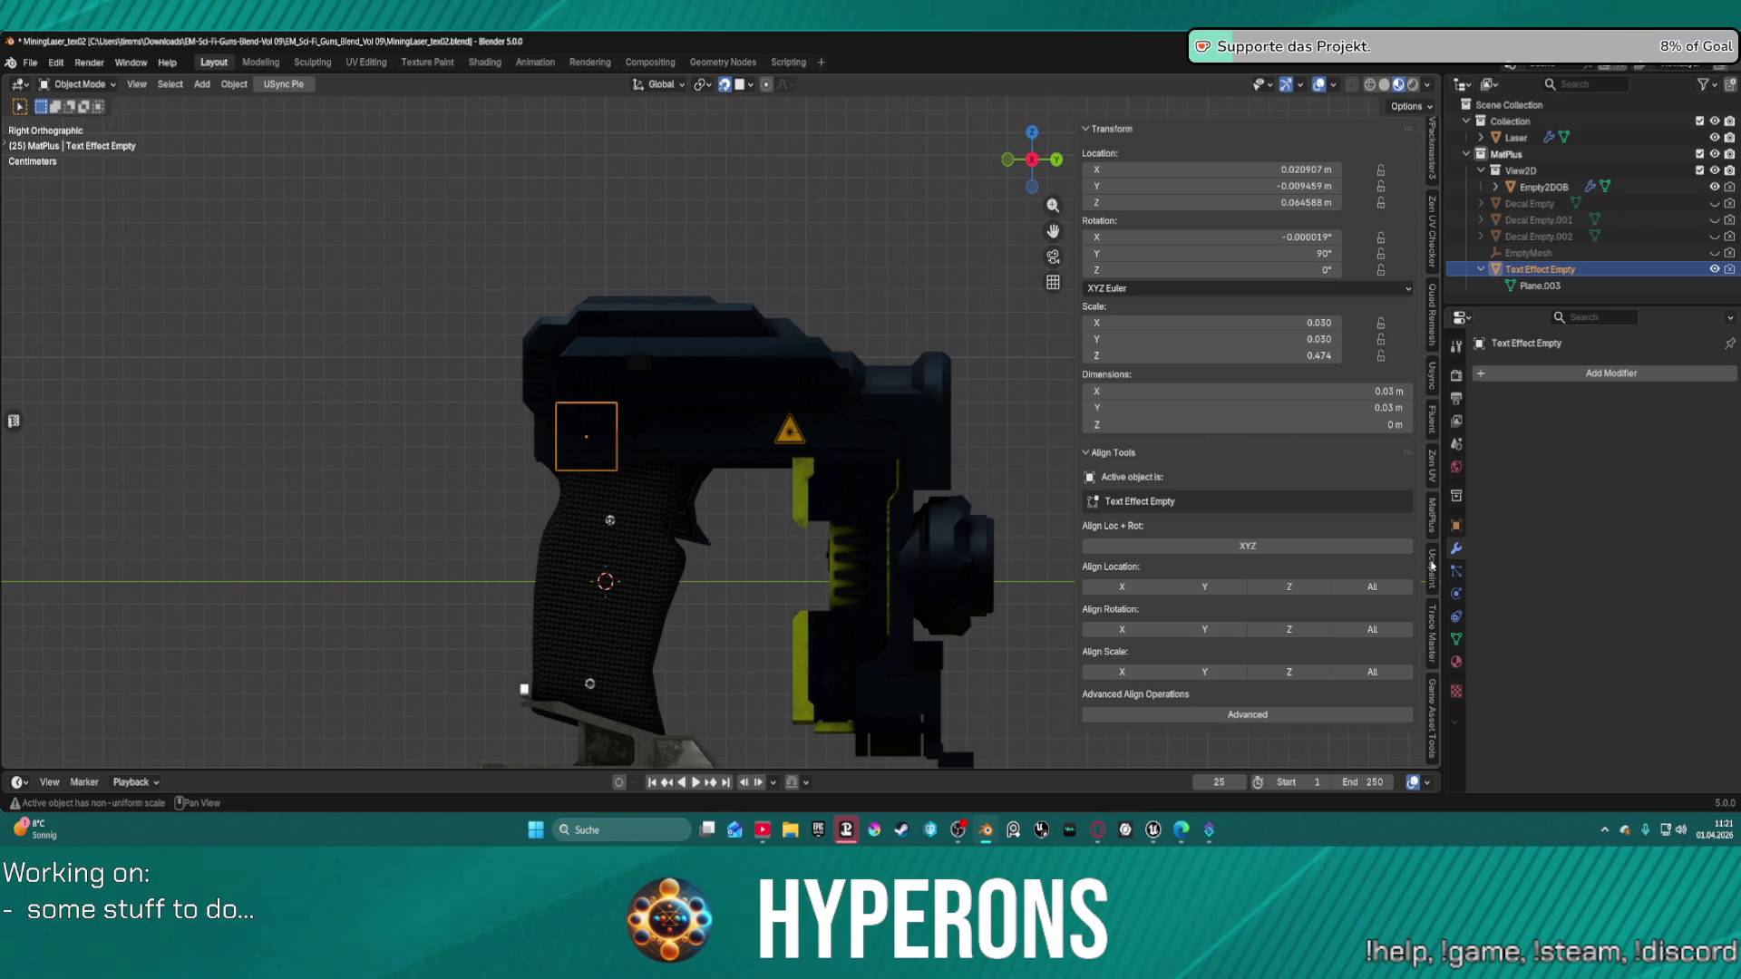
left_click(1432, 515)
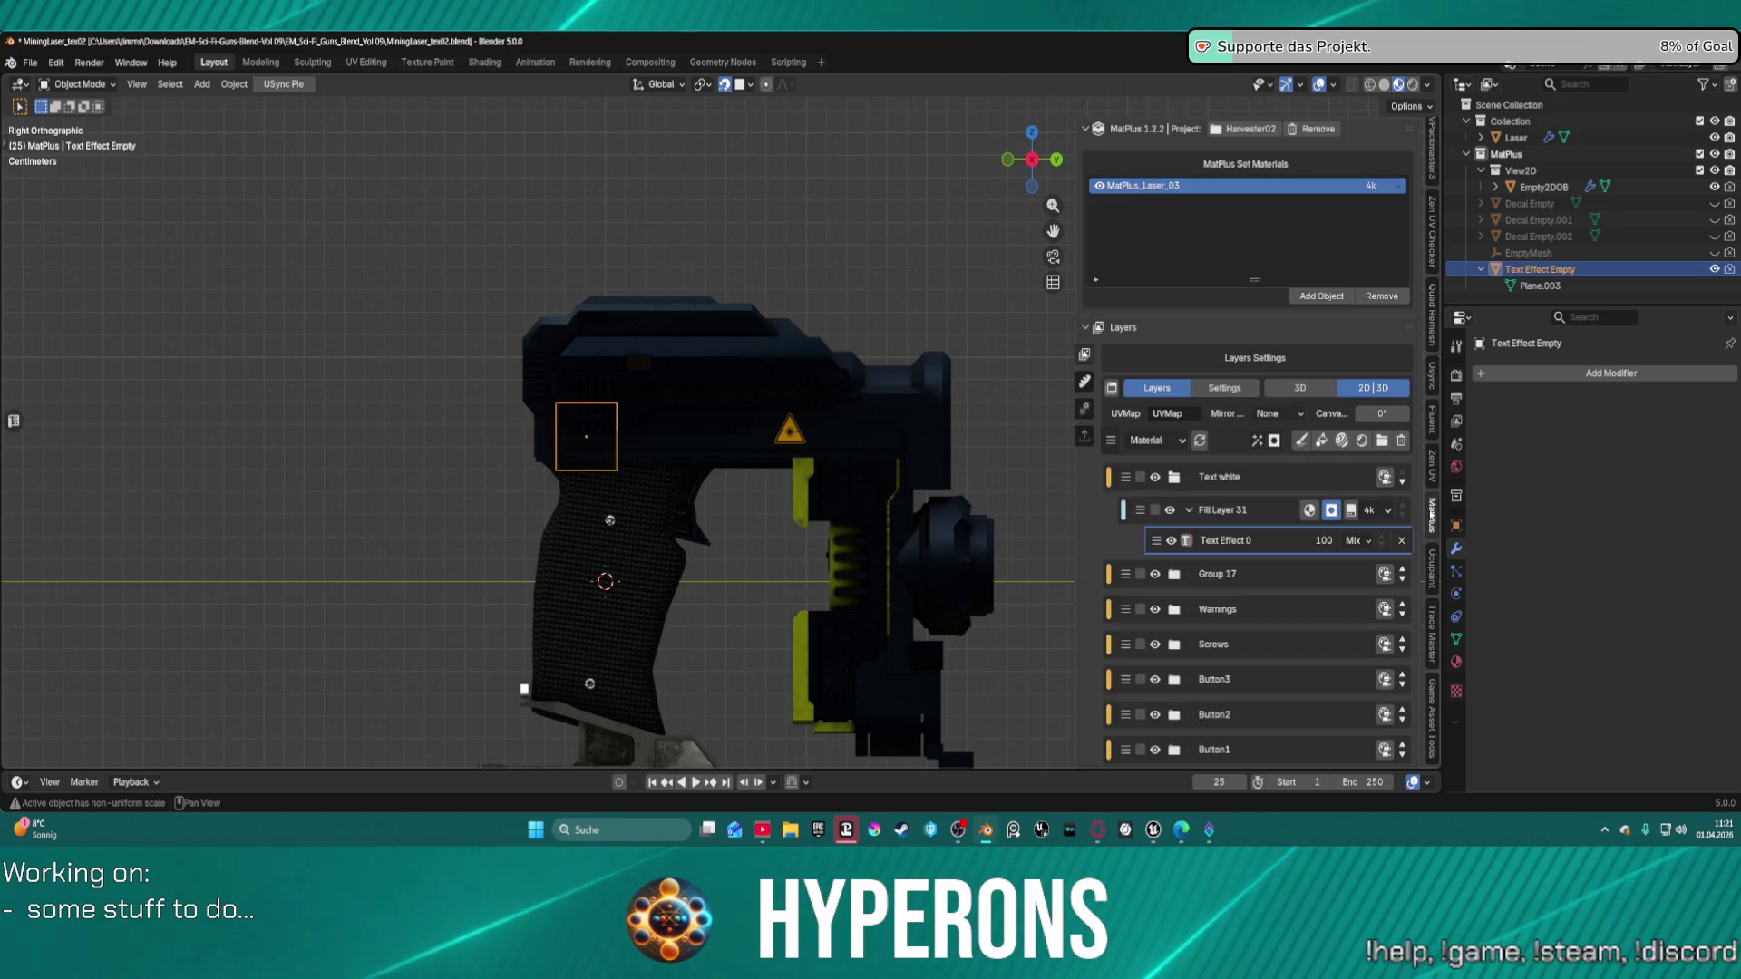
right_click(1223, 544)
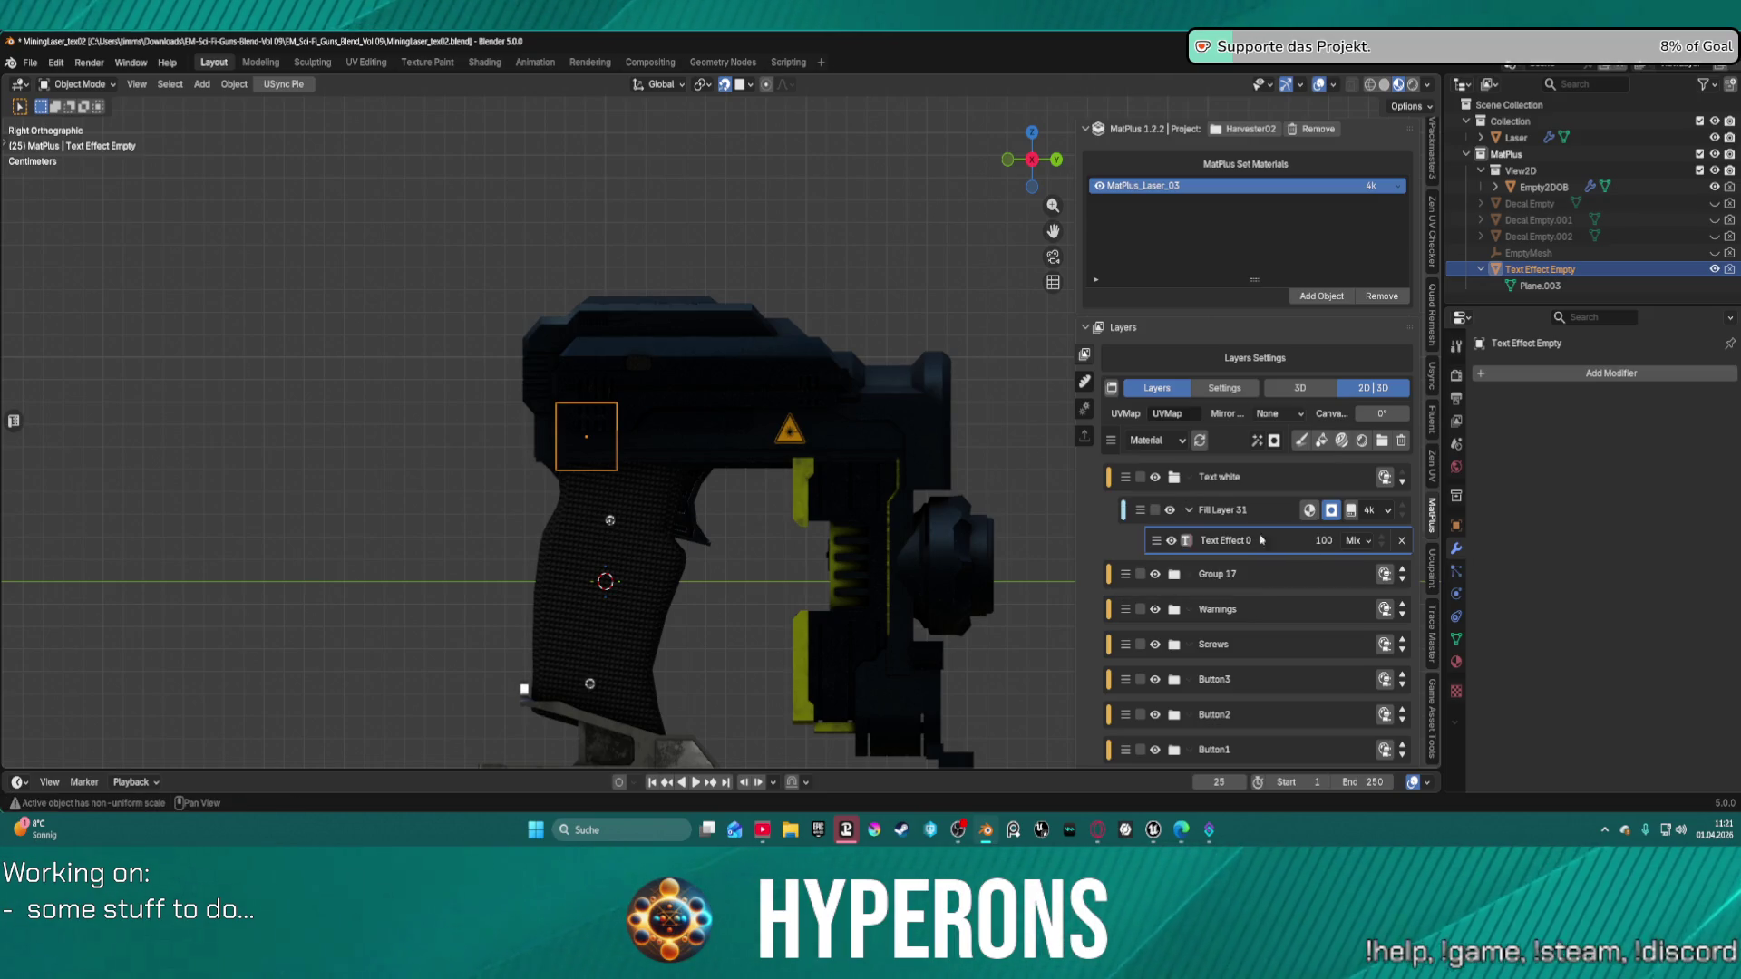
left_click(1401, 541)
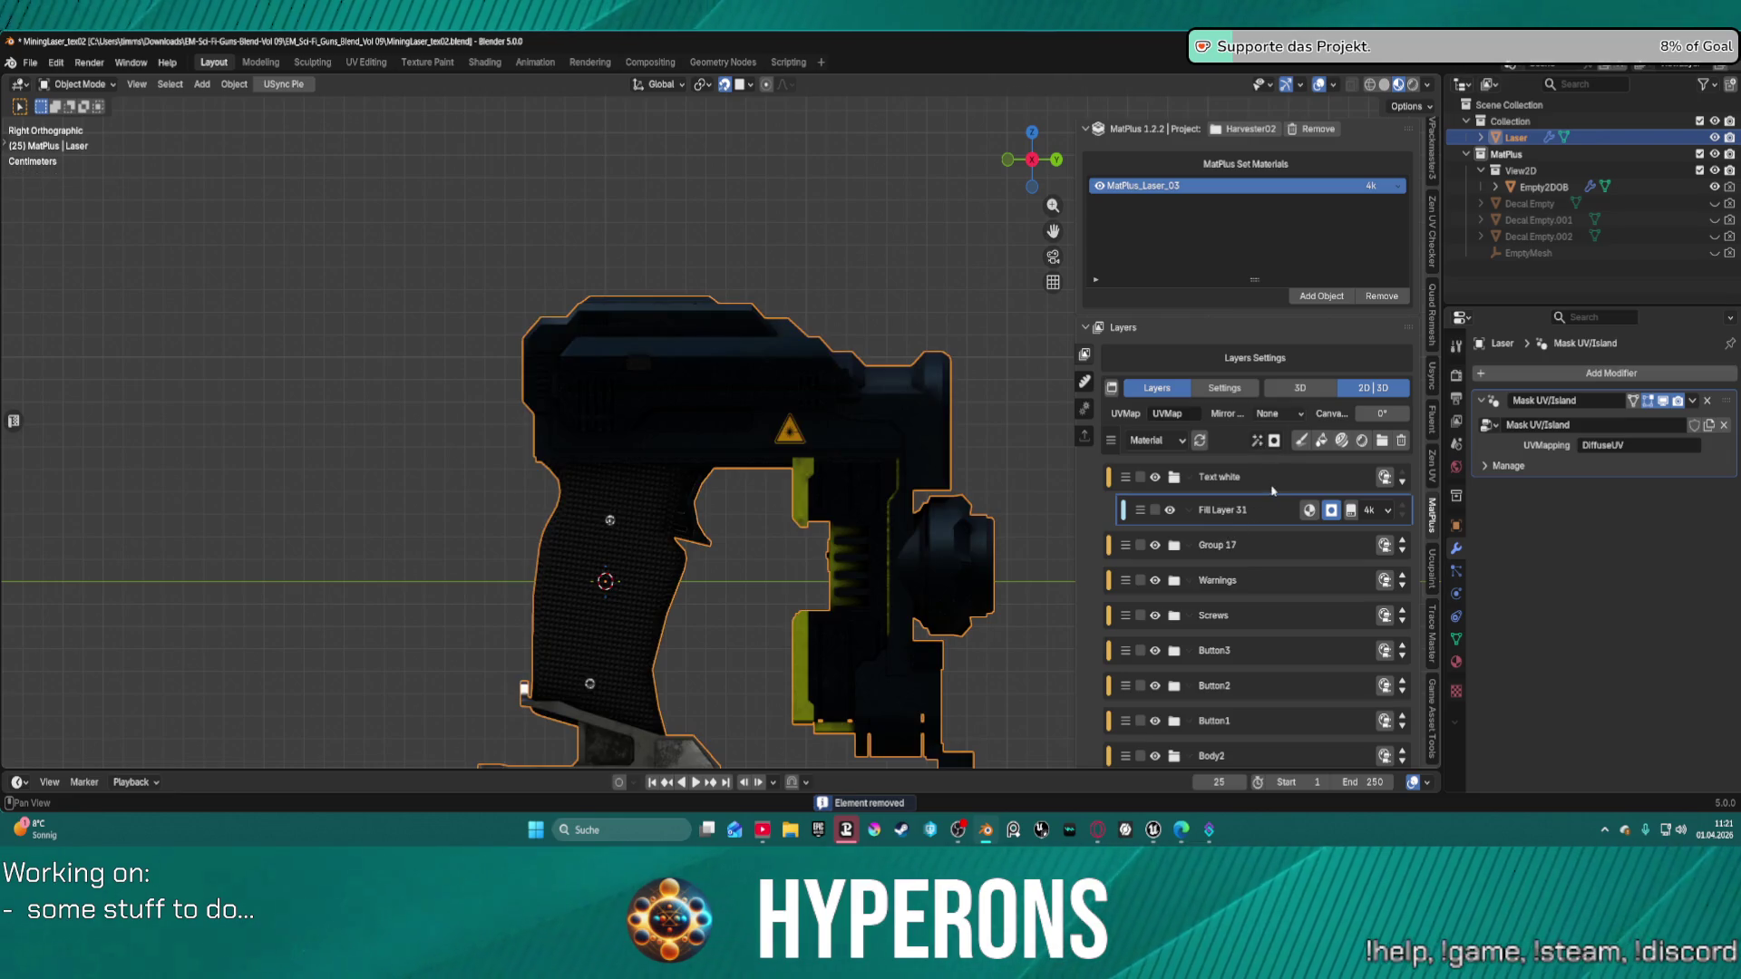
Add a new Text Effect 0 layer to Fill Layer 31.
left_click(1257, 444)
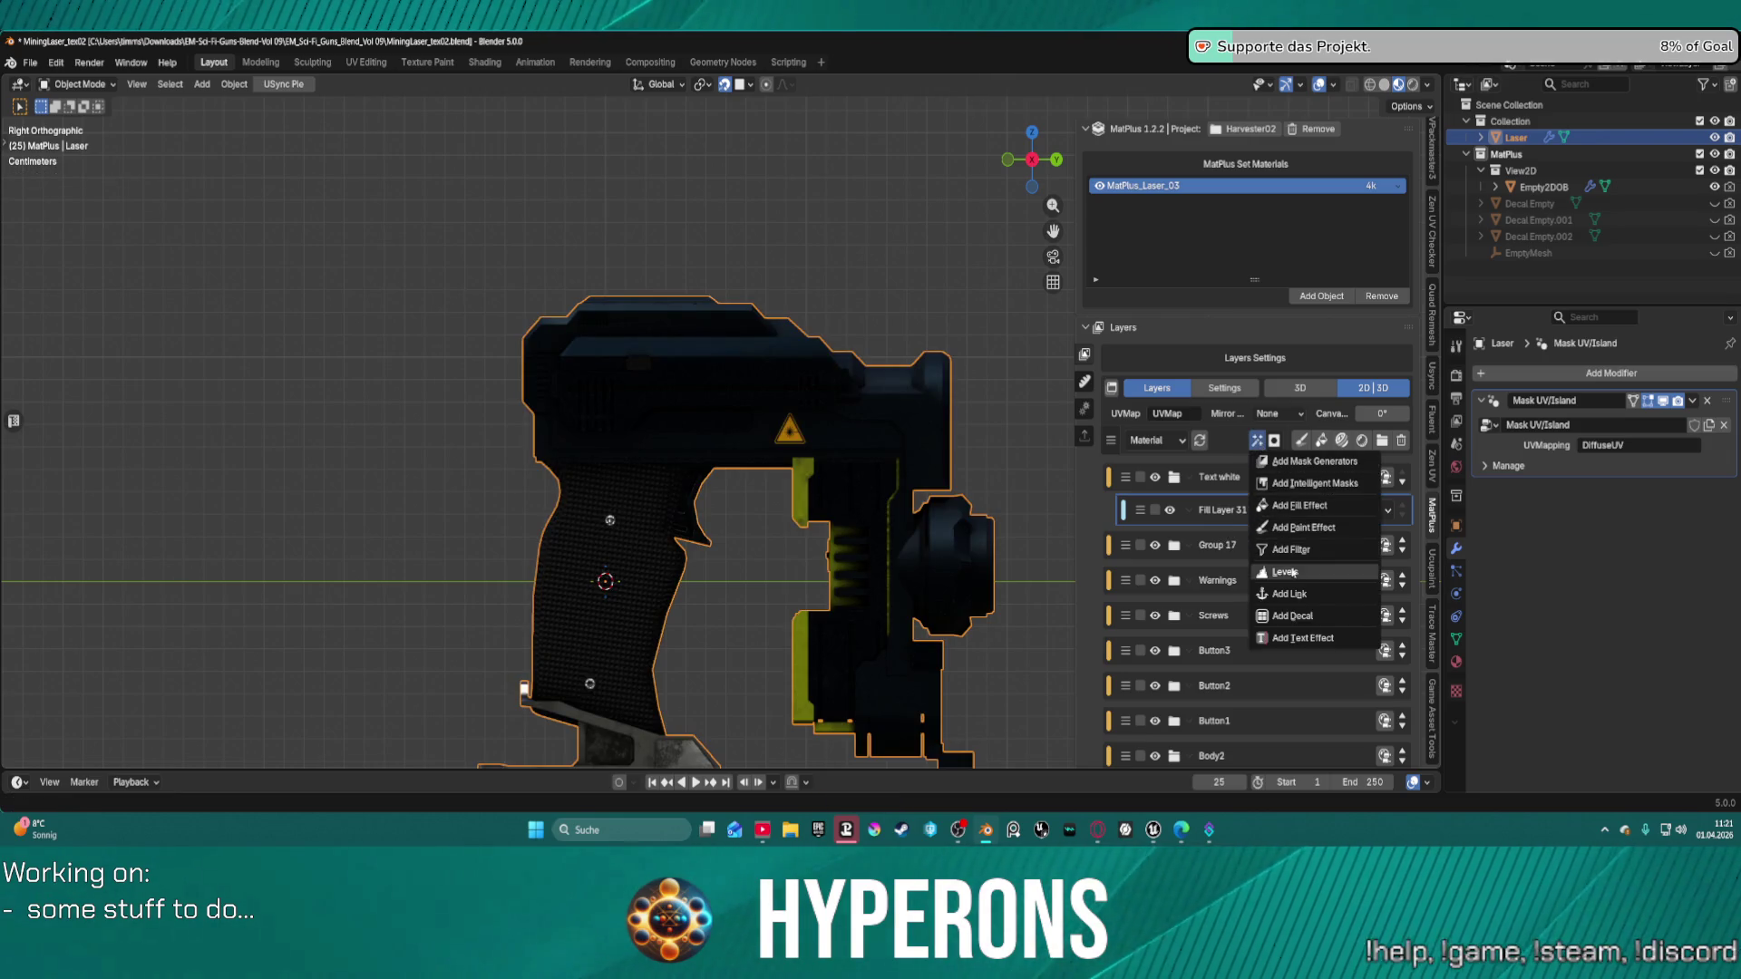
key("Return")
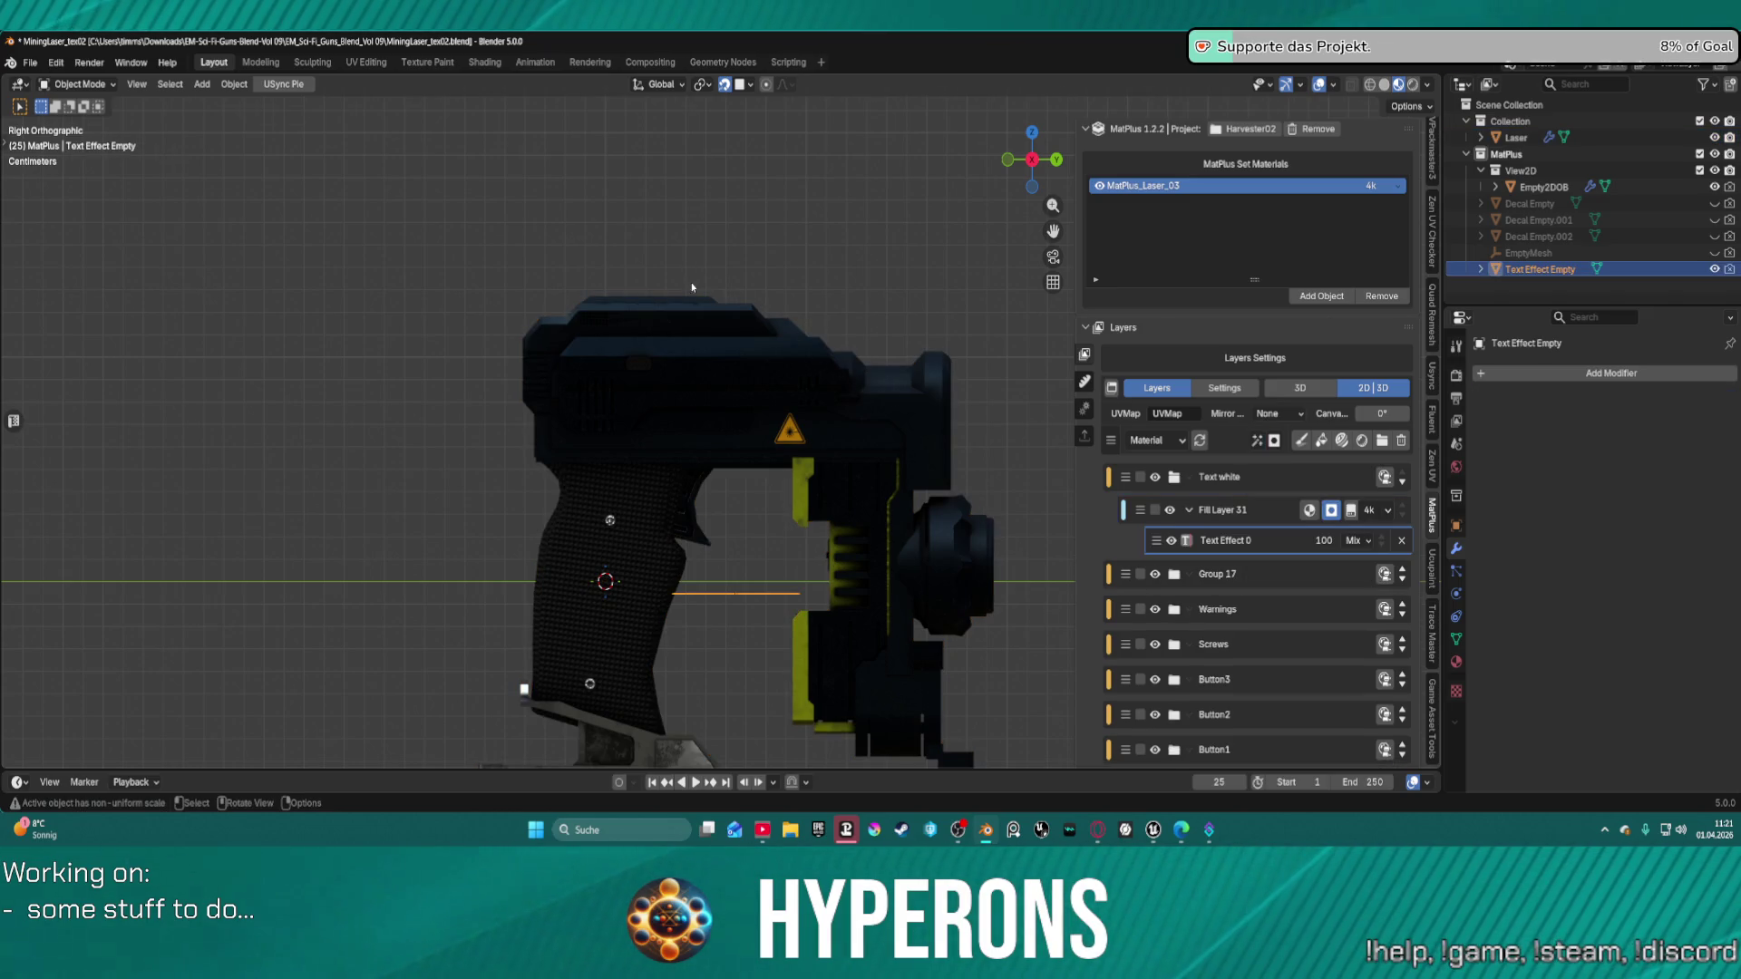
mouse_move(692, 288)
middle_mouse_down()
mouse_move(859, 436)
mouse_move(970, 395)
mouse_move(914, 387)
middle_mouse_up()
Enter Edit Mode on the new Text Effect Empty plane.
key("ctrl+Tab")
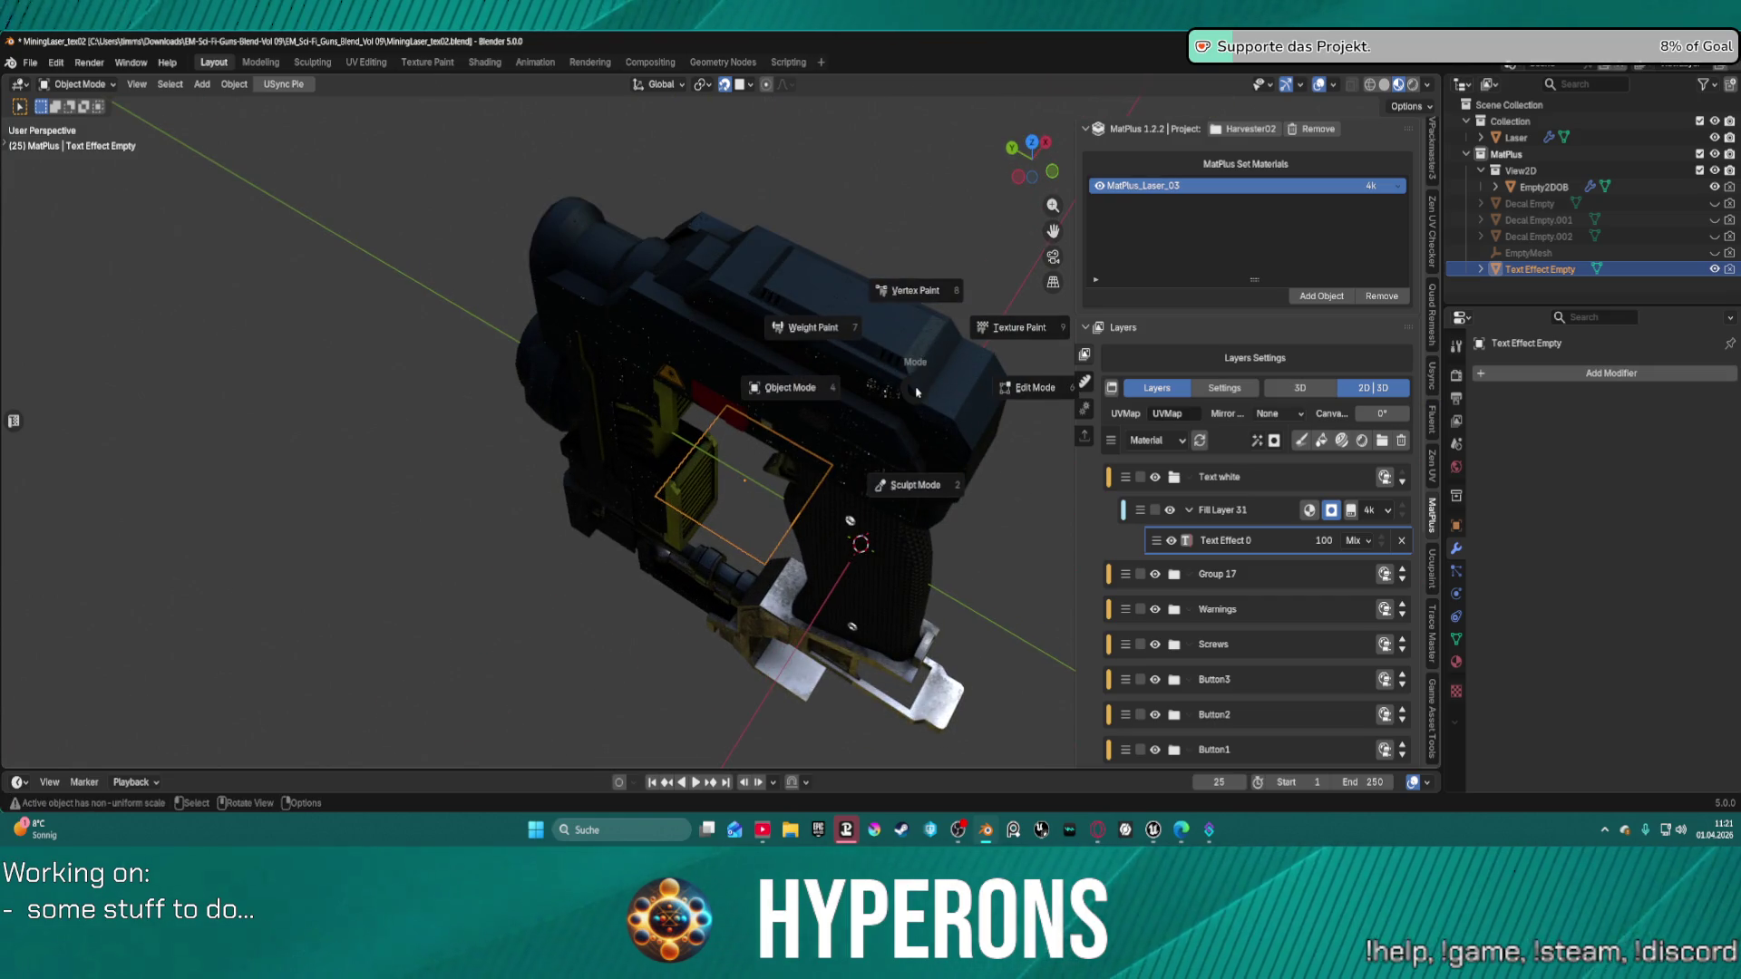
left_click(1011, 381)
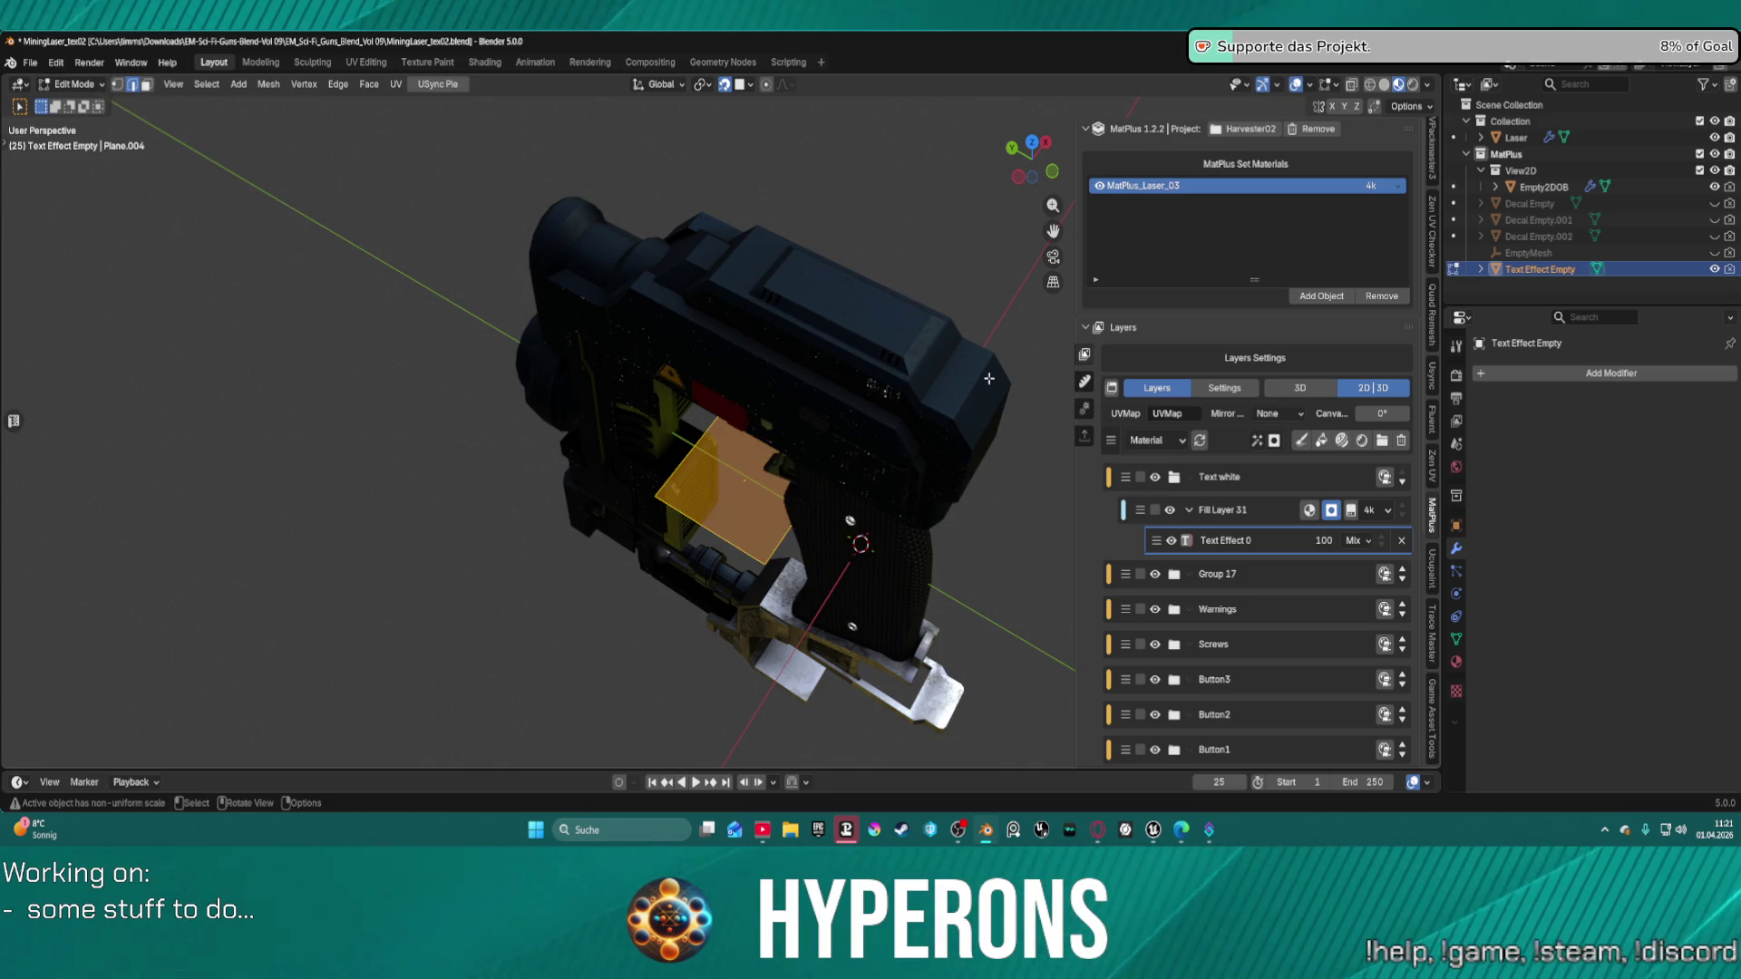
key("t")
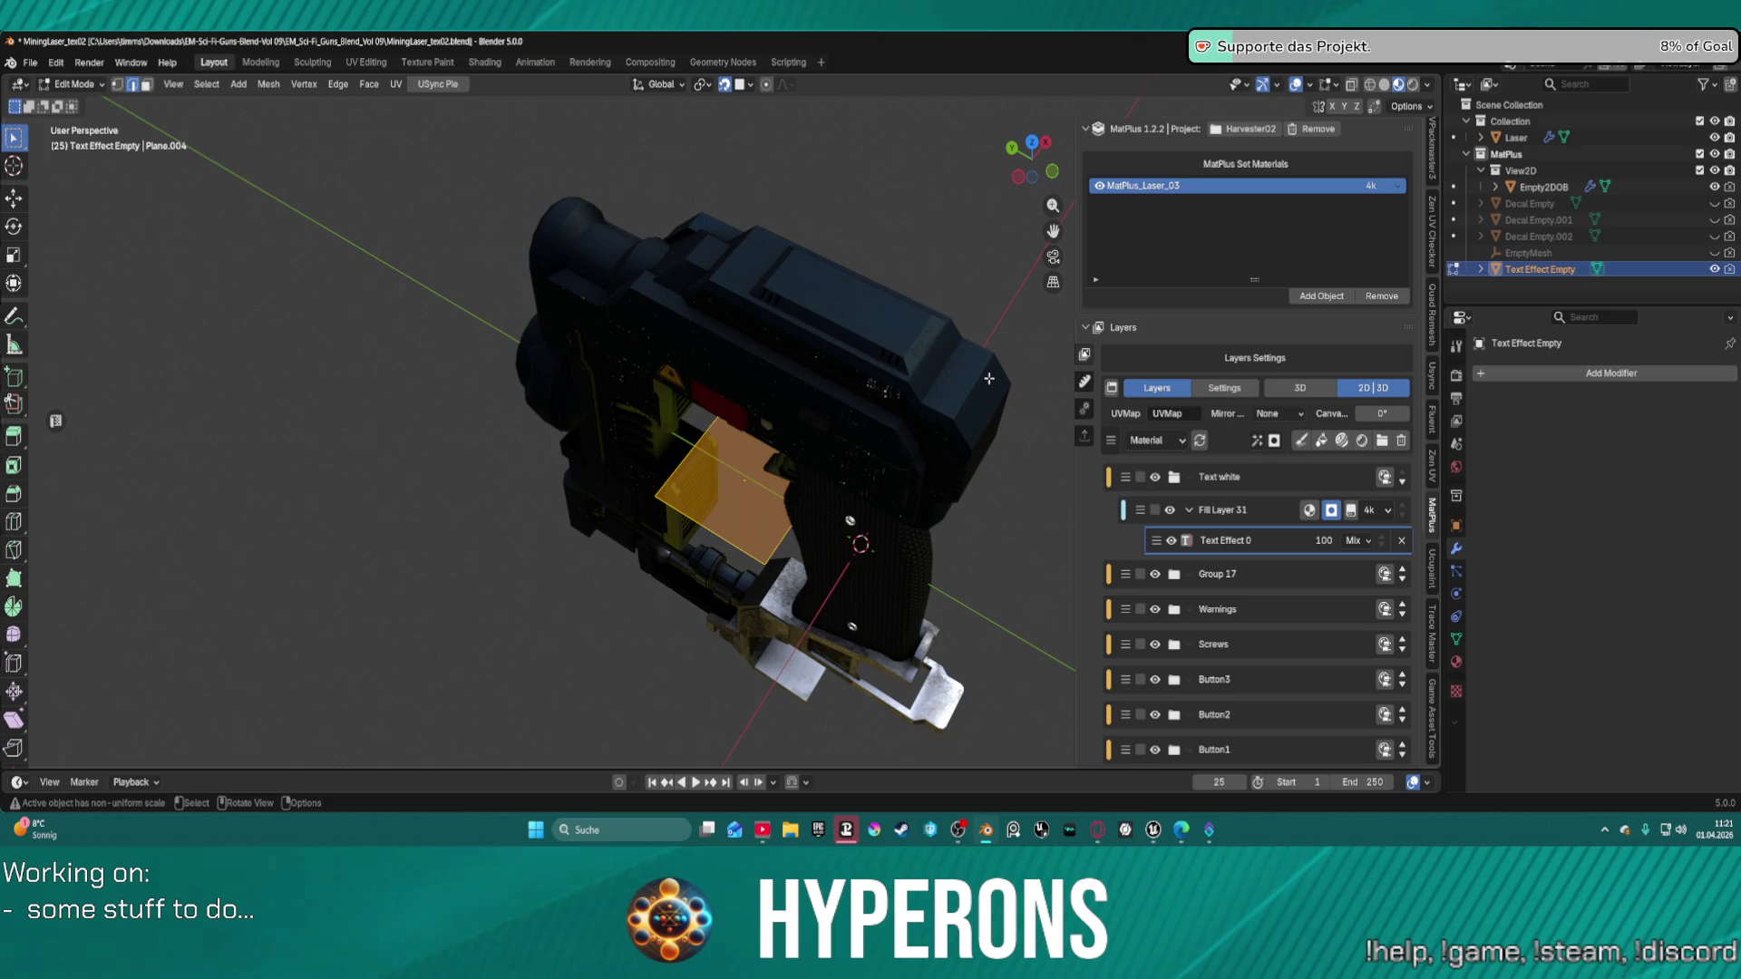
key("t")
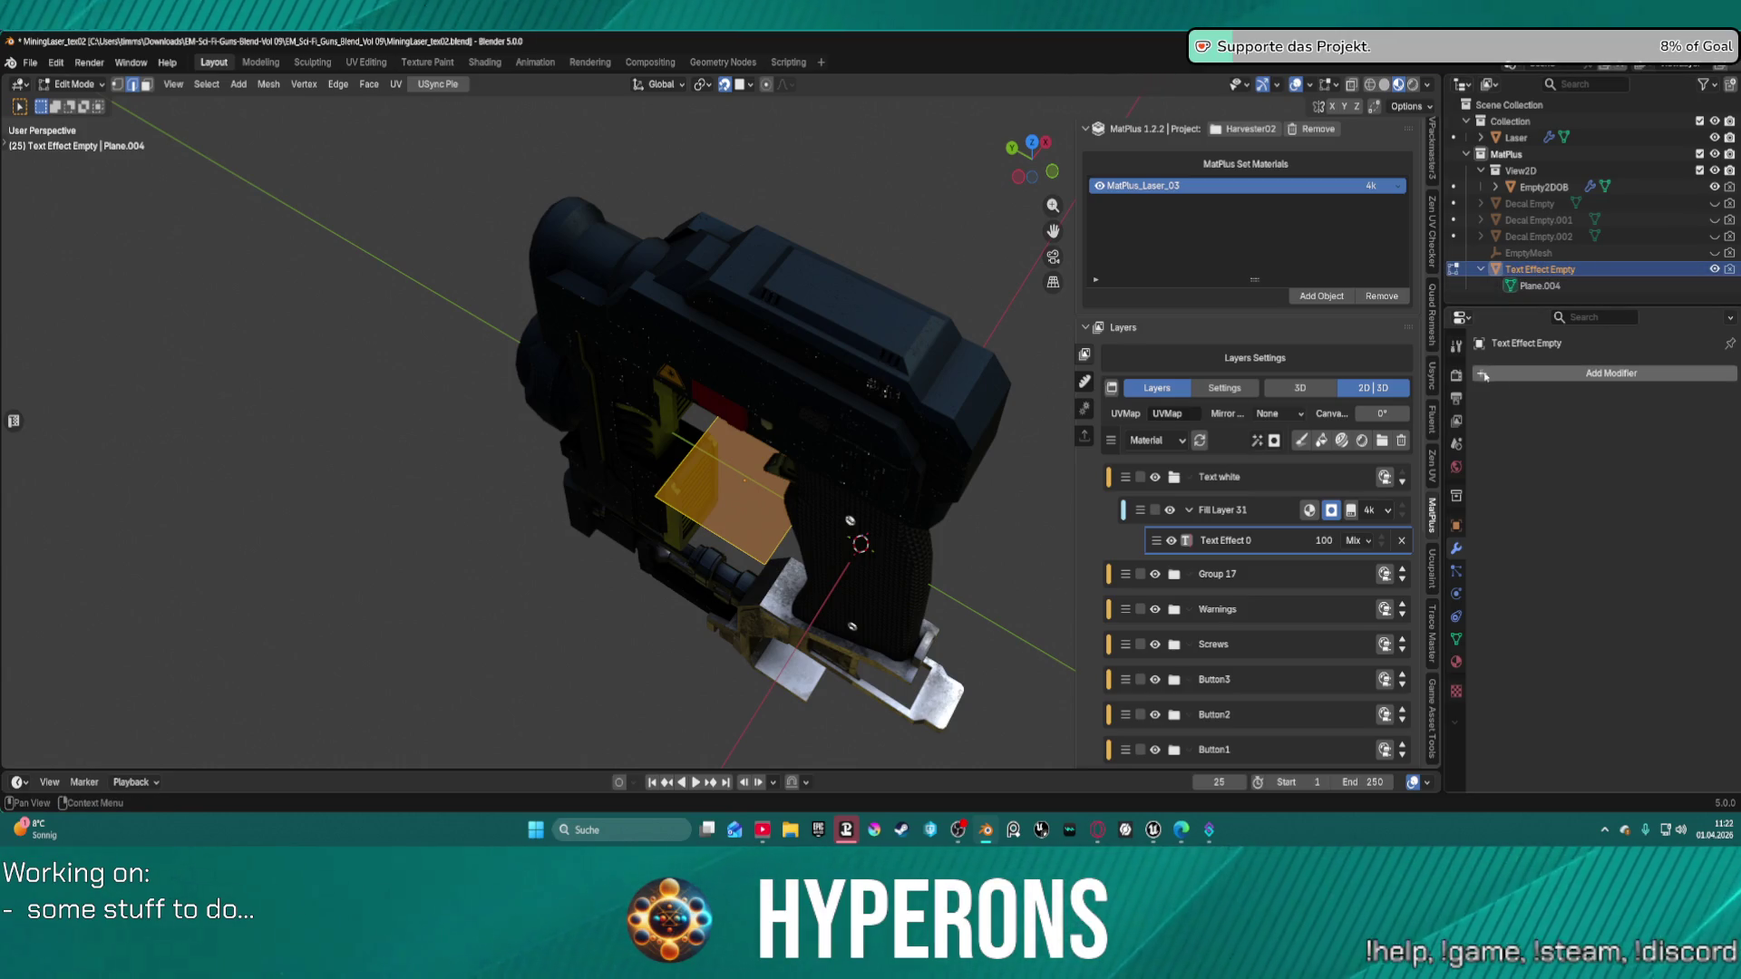
Browse the Object, Particles, Constraints and Mesh Data properties, ending on the Cycles Render settings.
left_click(1456, 526)
left_click(1457, 572)
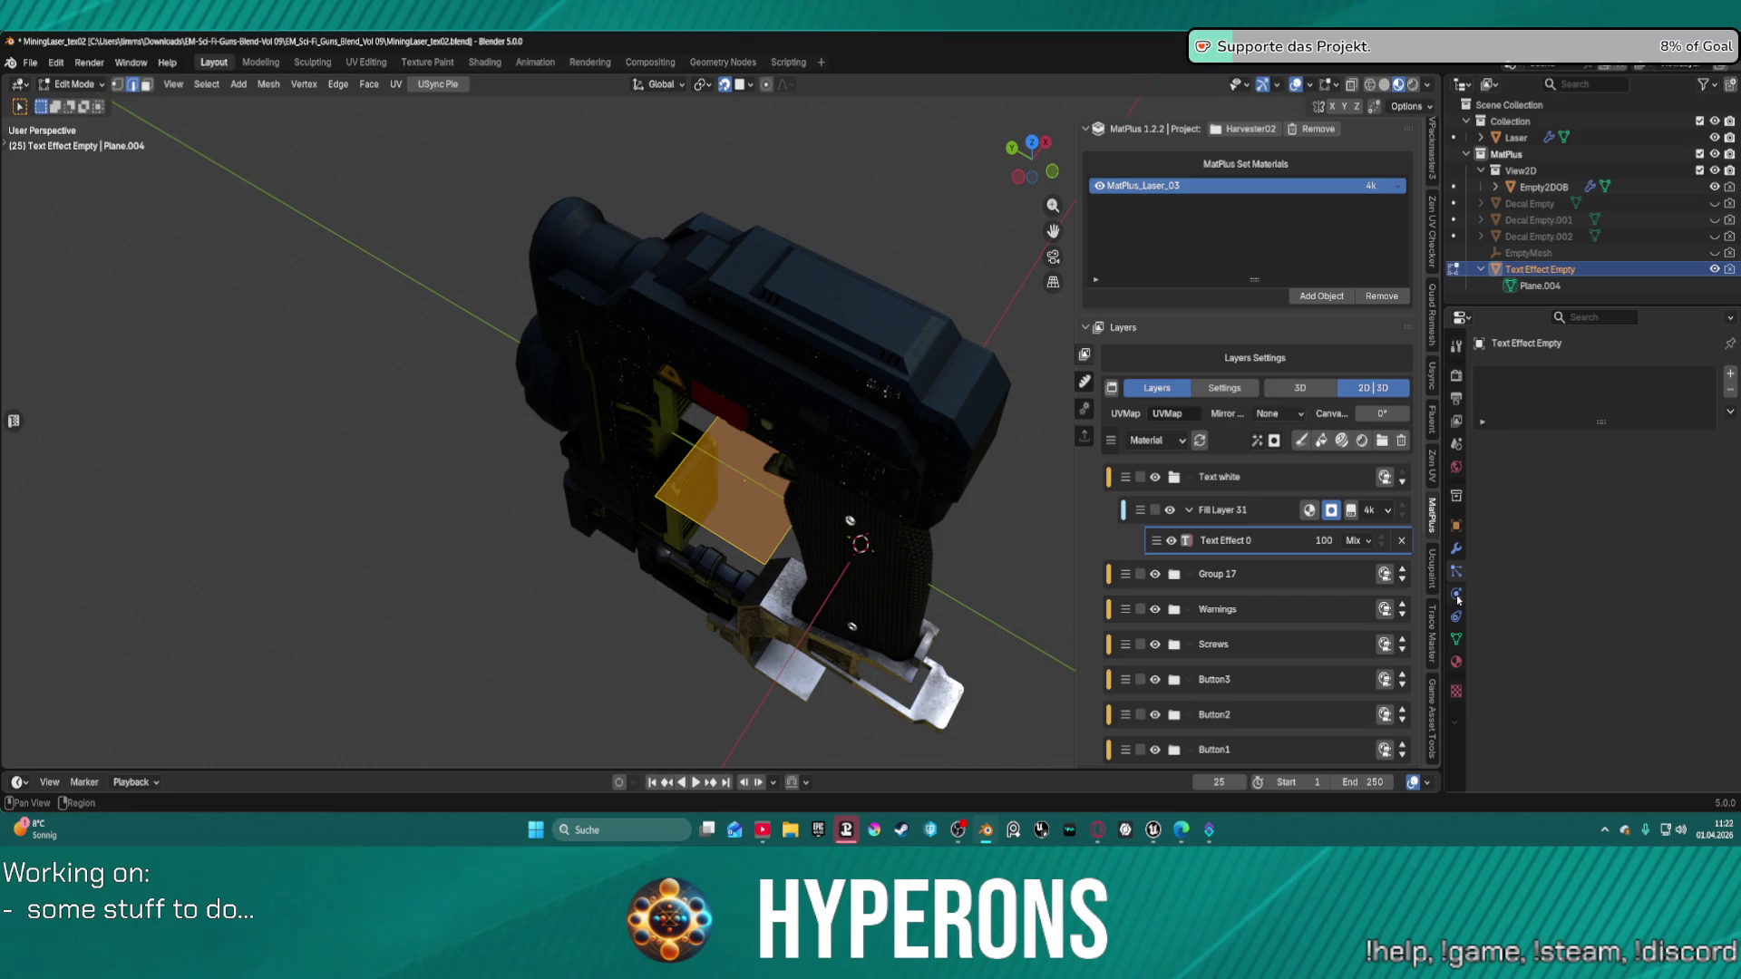
left_click(1457, 618)
left_click(1461, 640)
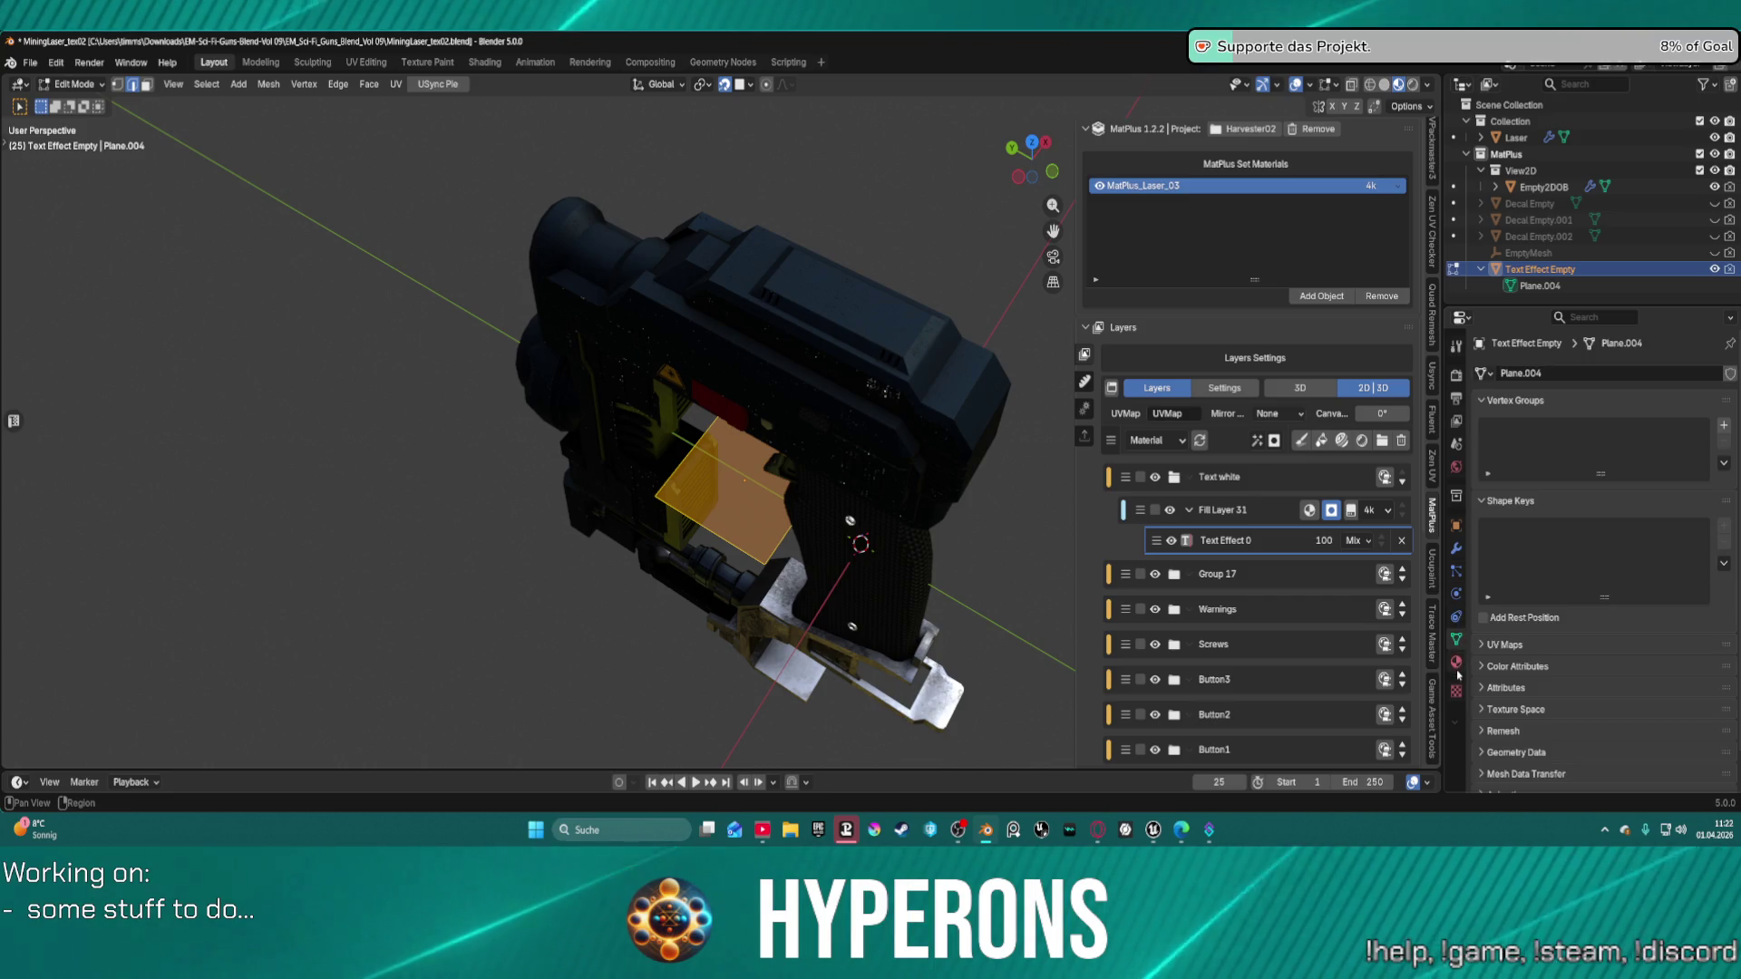
left_click(1456, 374)
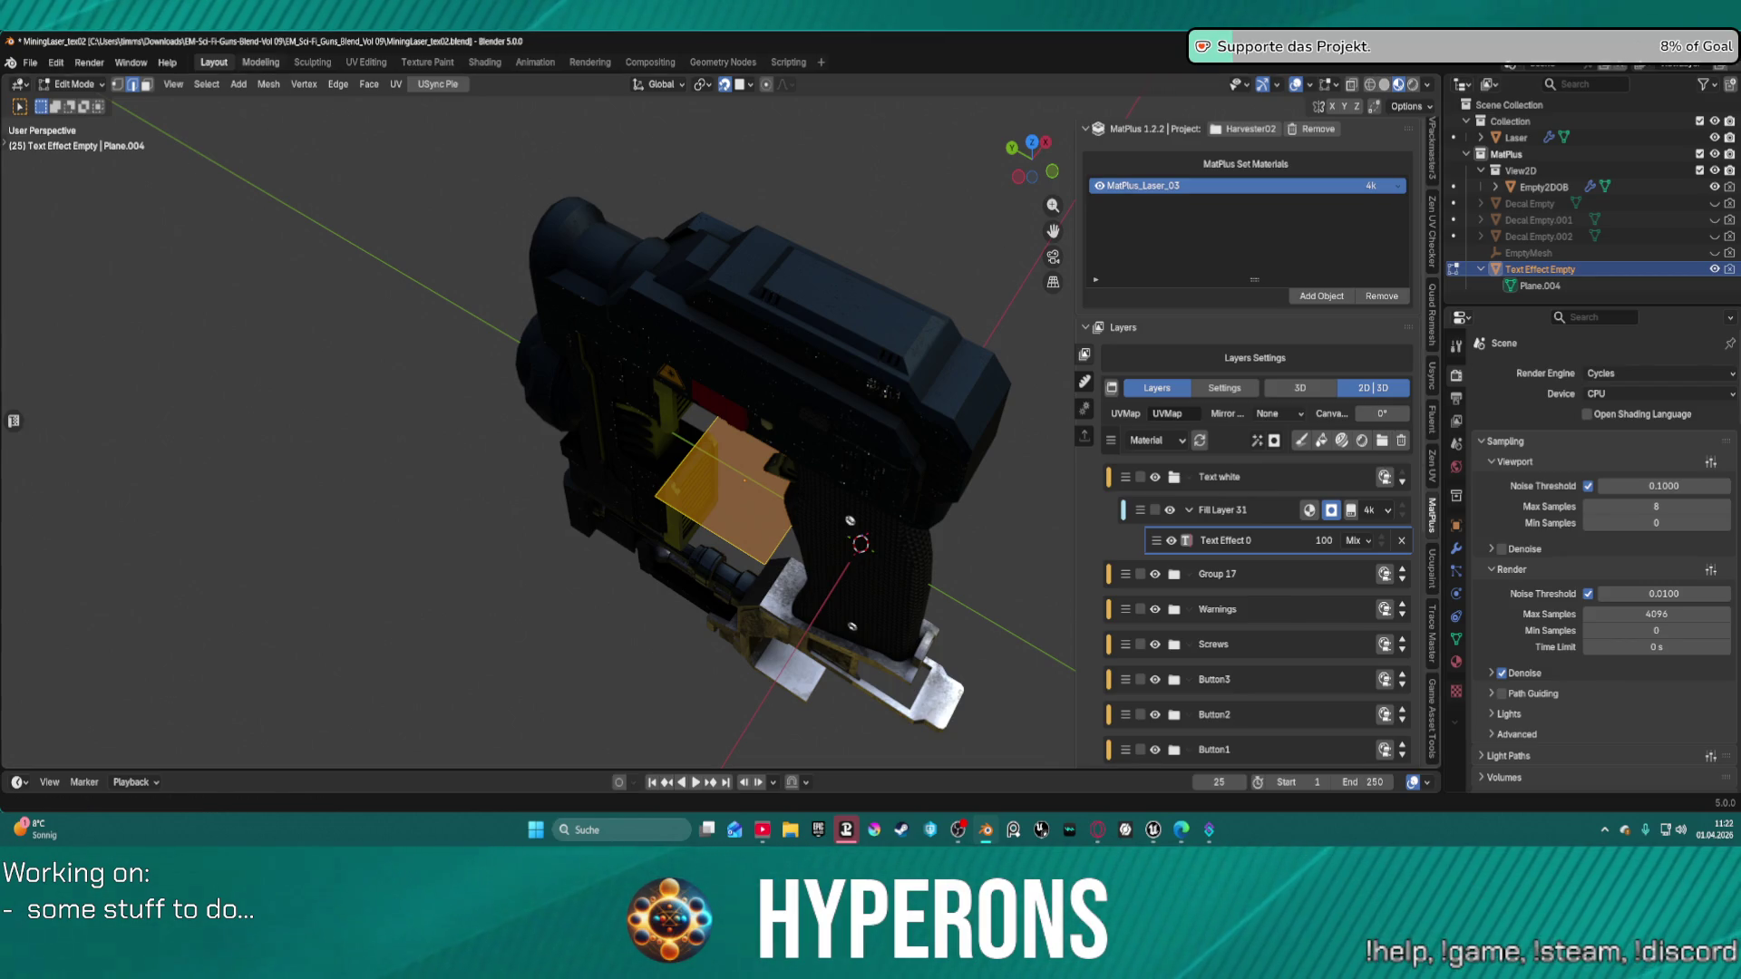
key("ctrl+Tab")
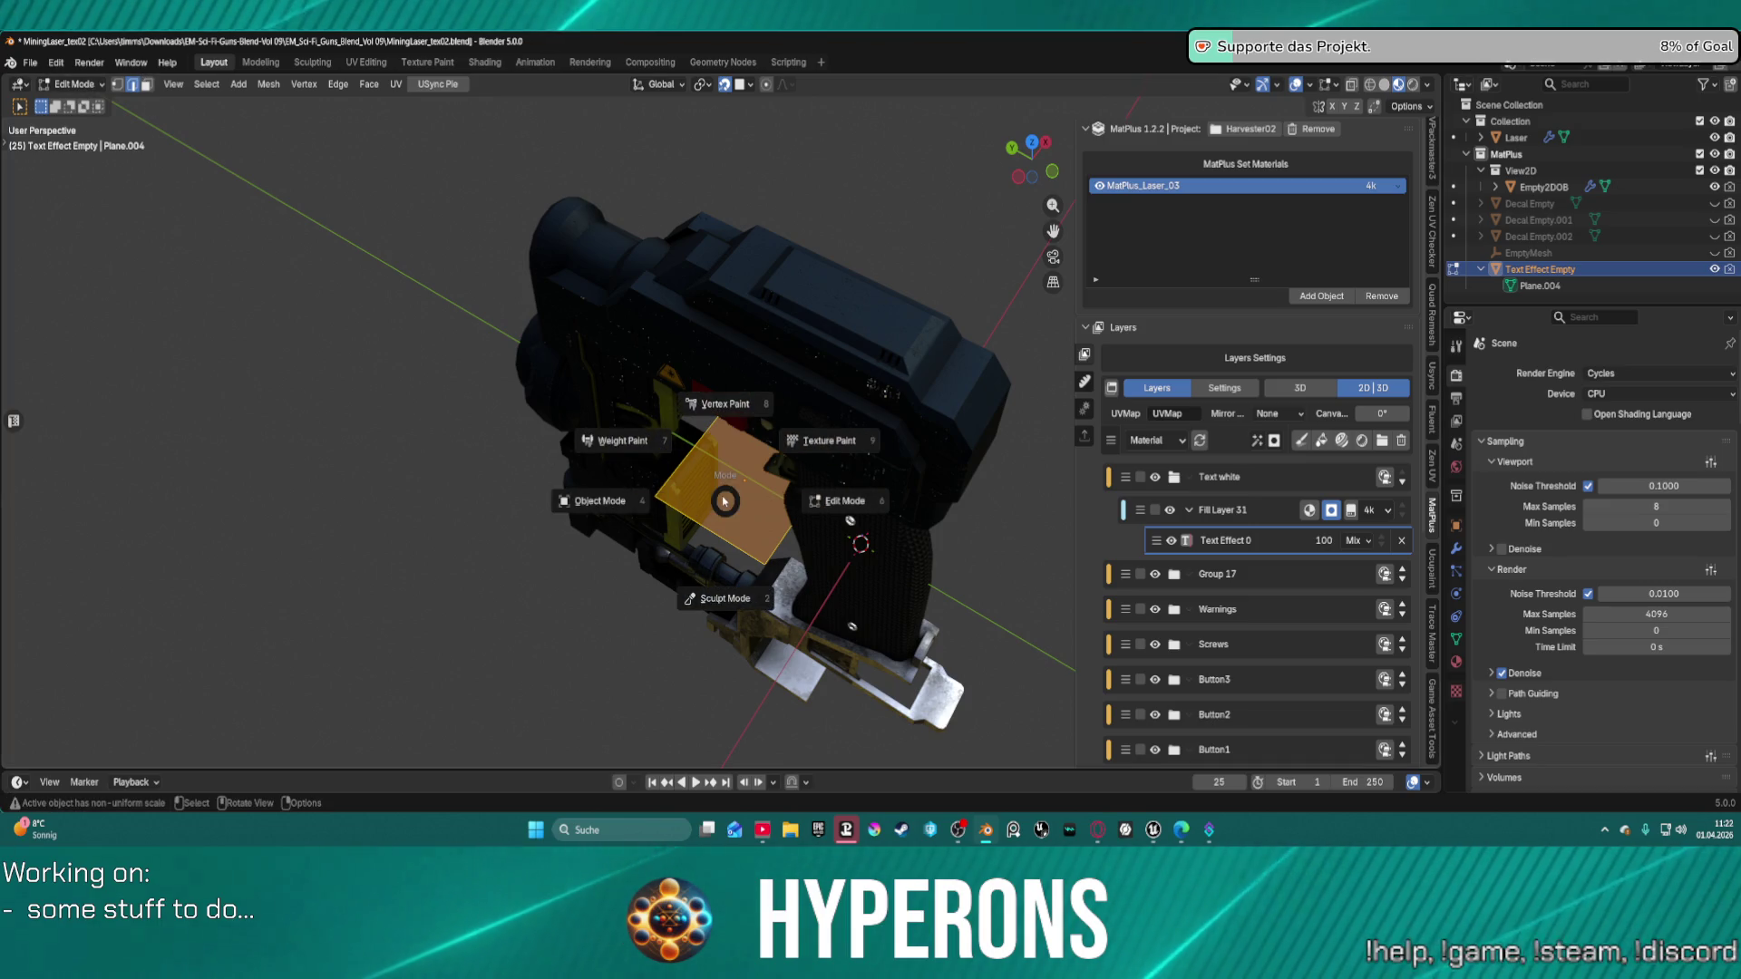
In Object Mode, delete Text Effect 0, add a new text effect, and edit its plane.
left_click(643, 501)
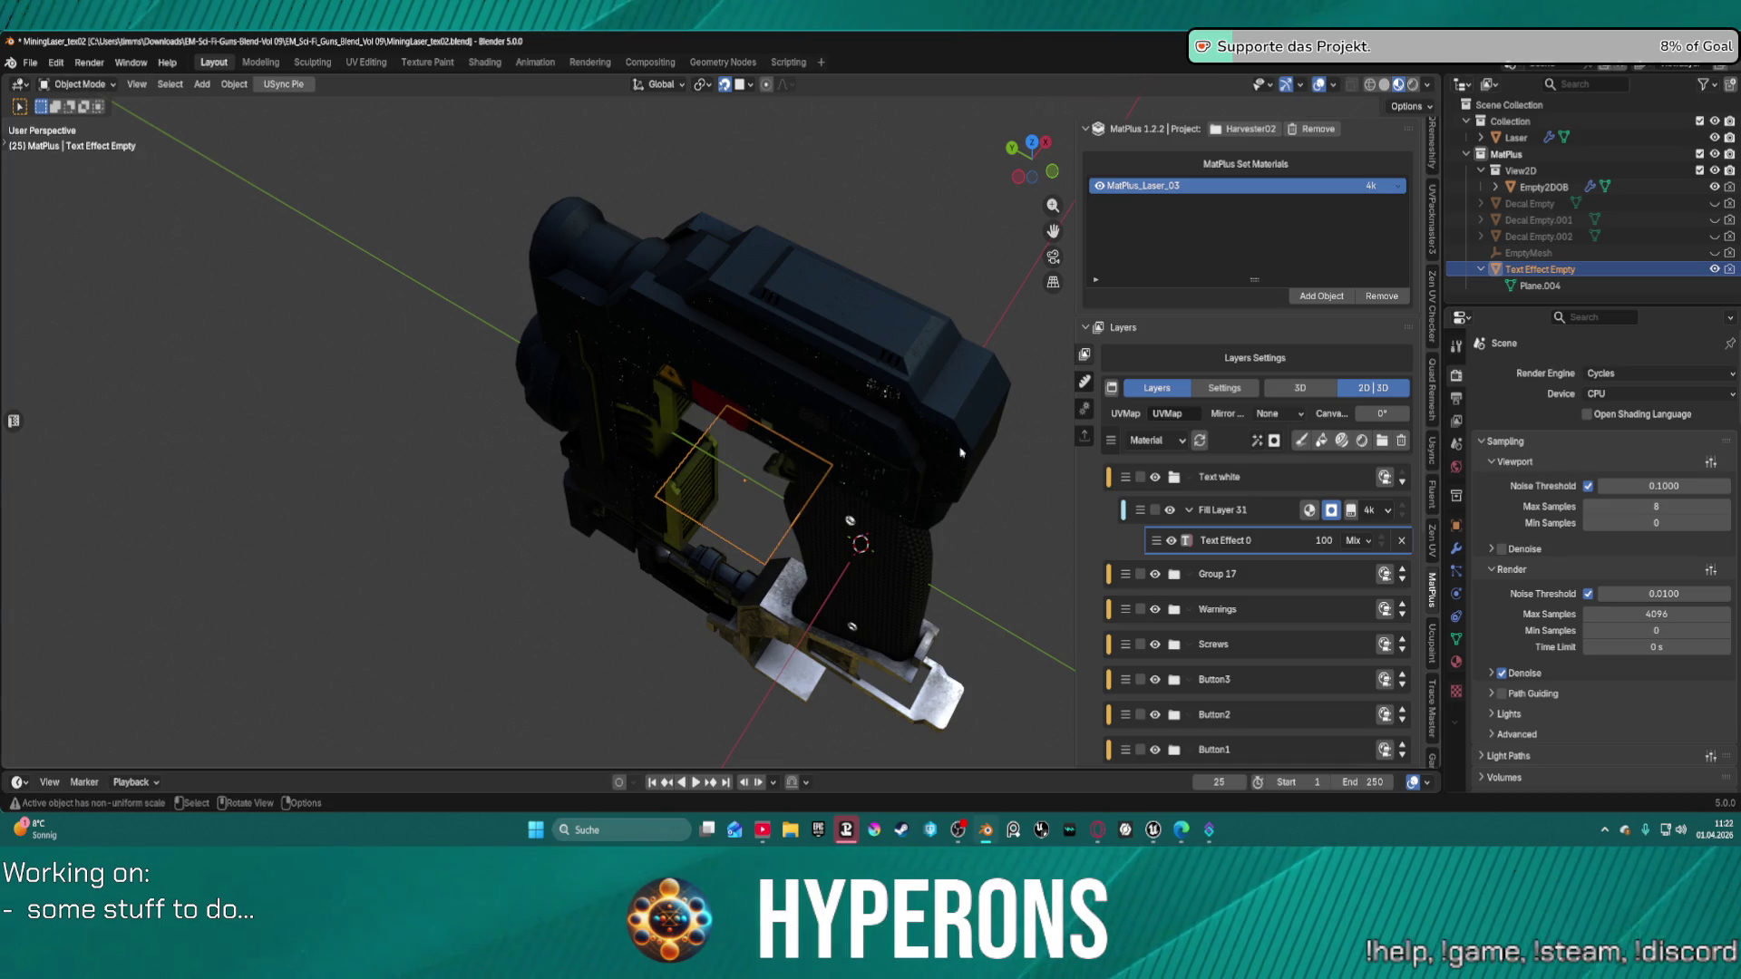
left_click(1402, 541)
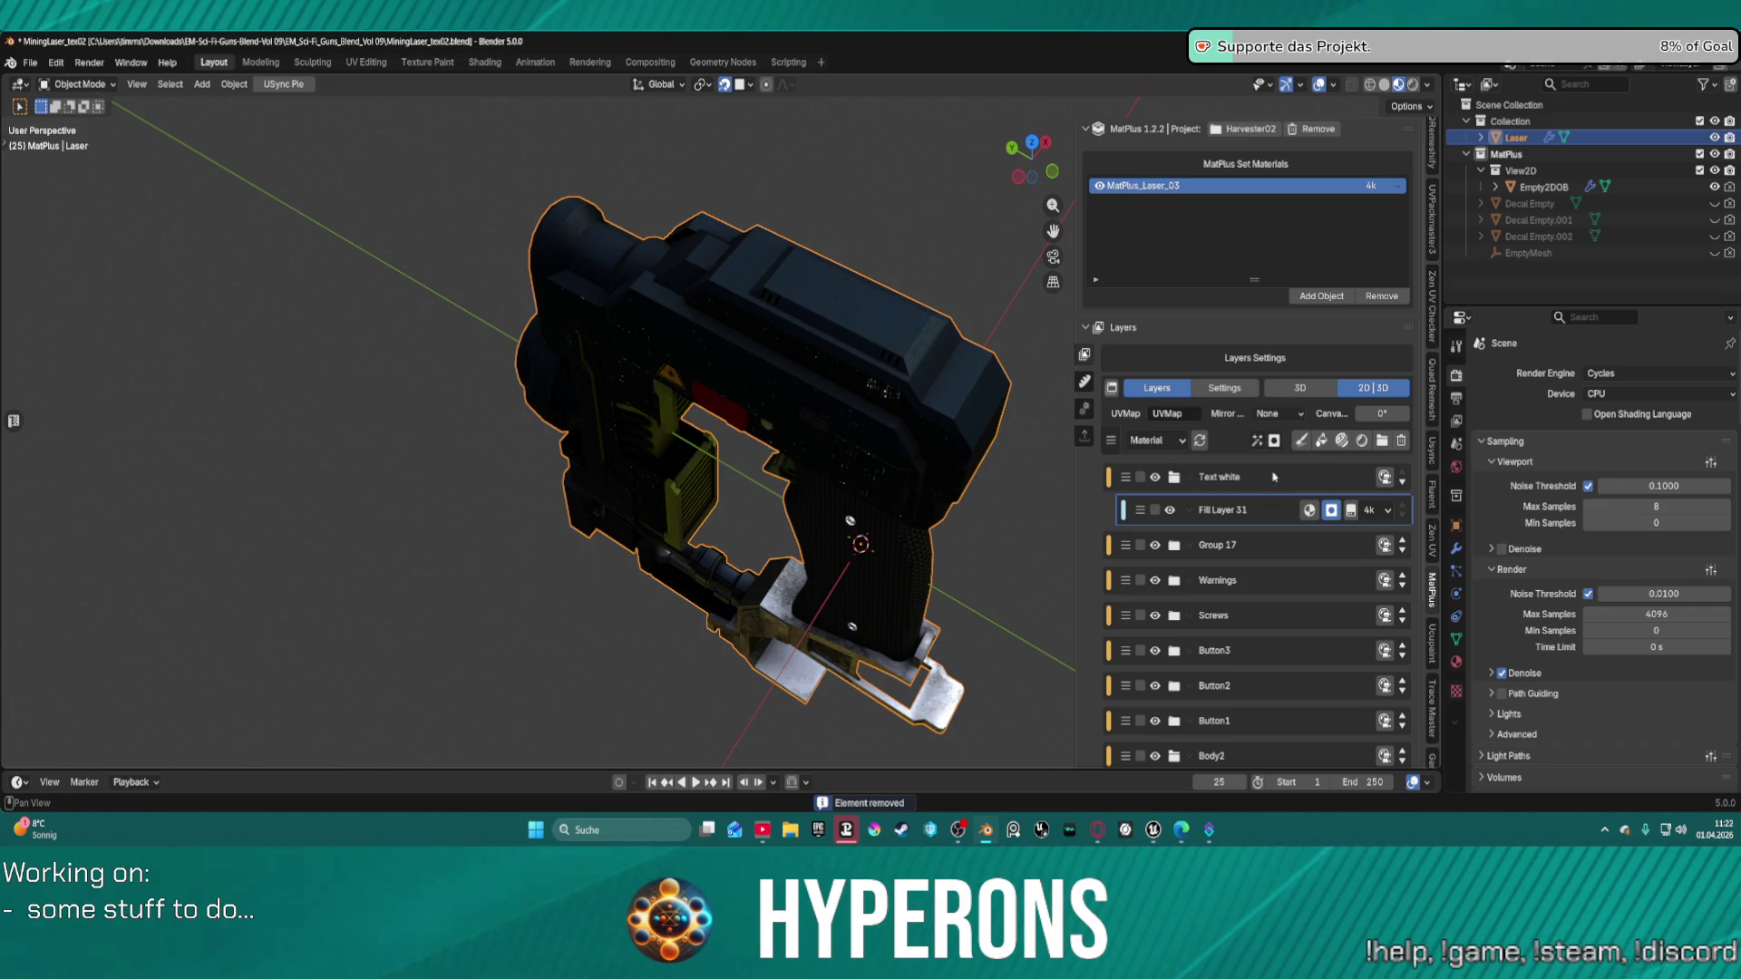
left_click(1255, 442)
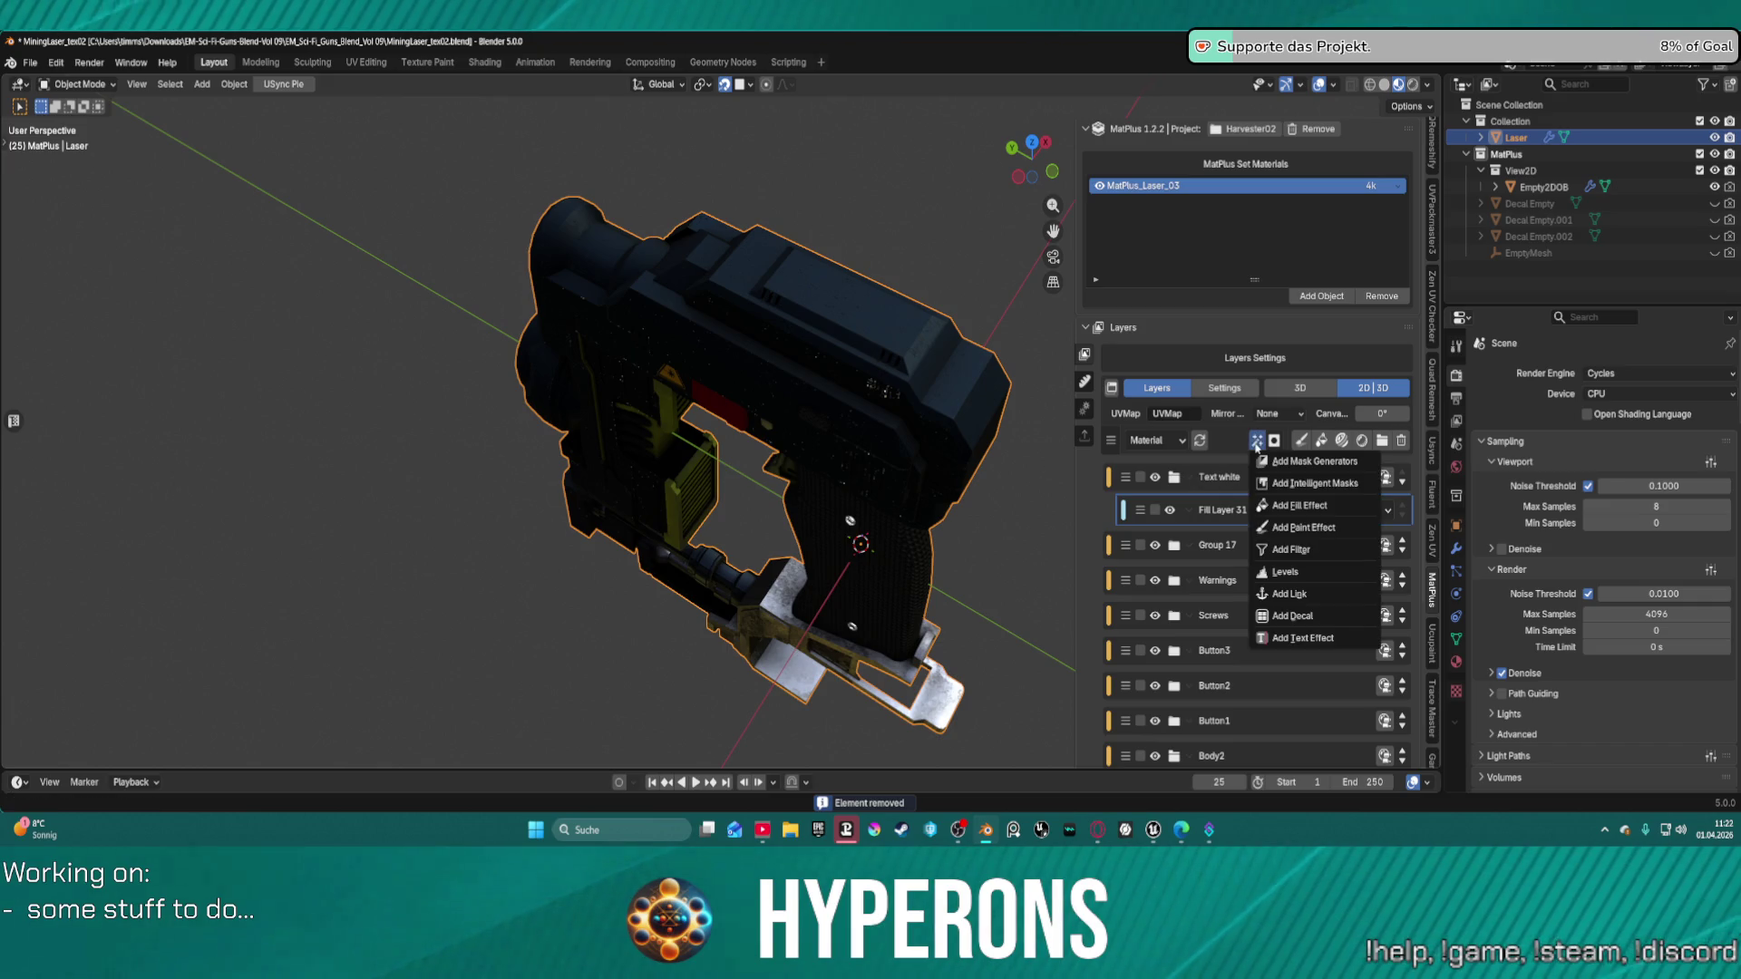
left_click(1302, 640)
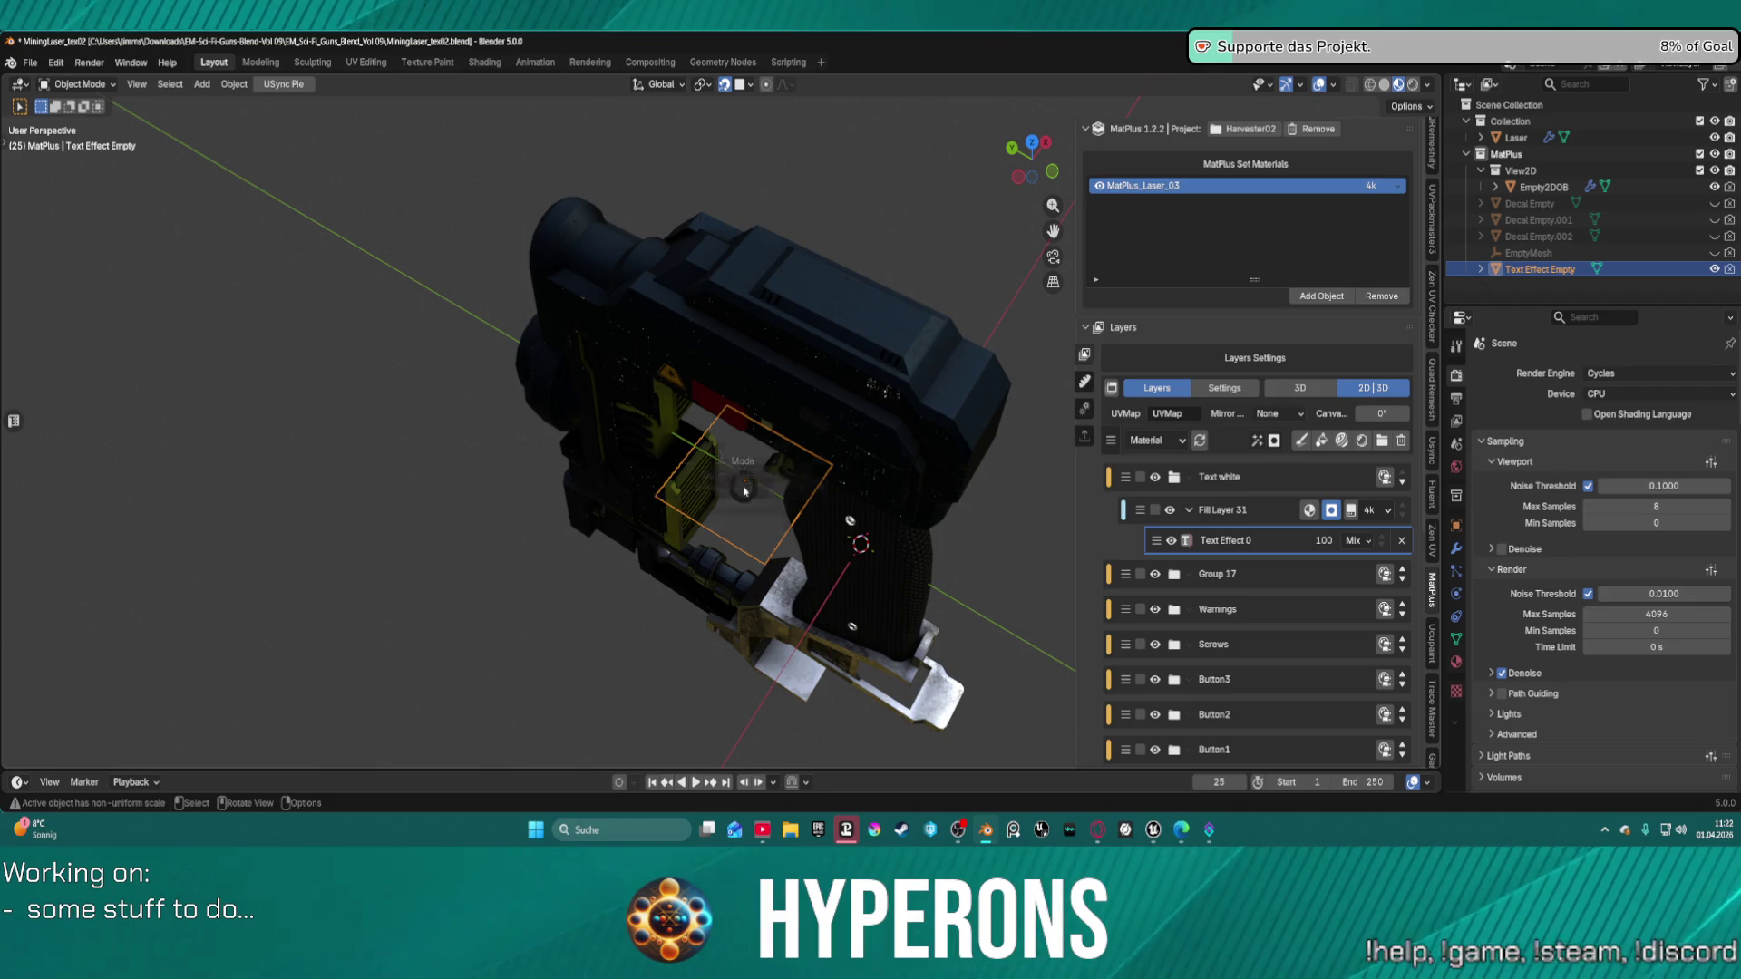
key("ctrl+Tab")
left_click(816, 489)
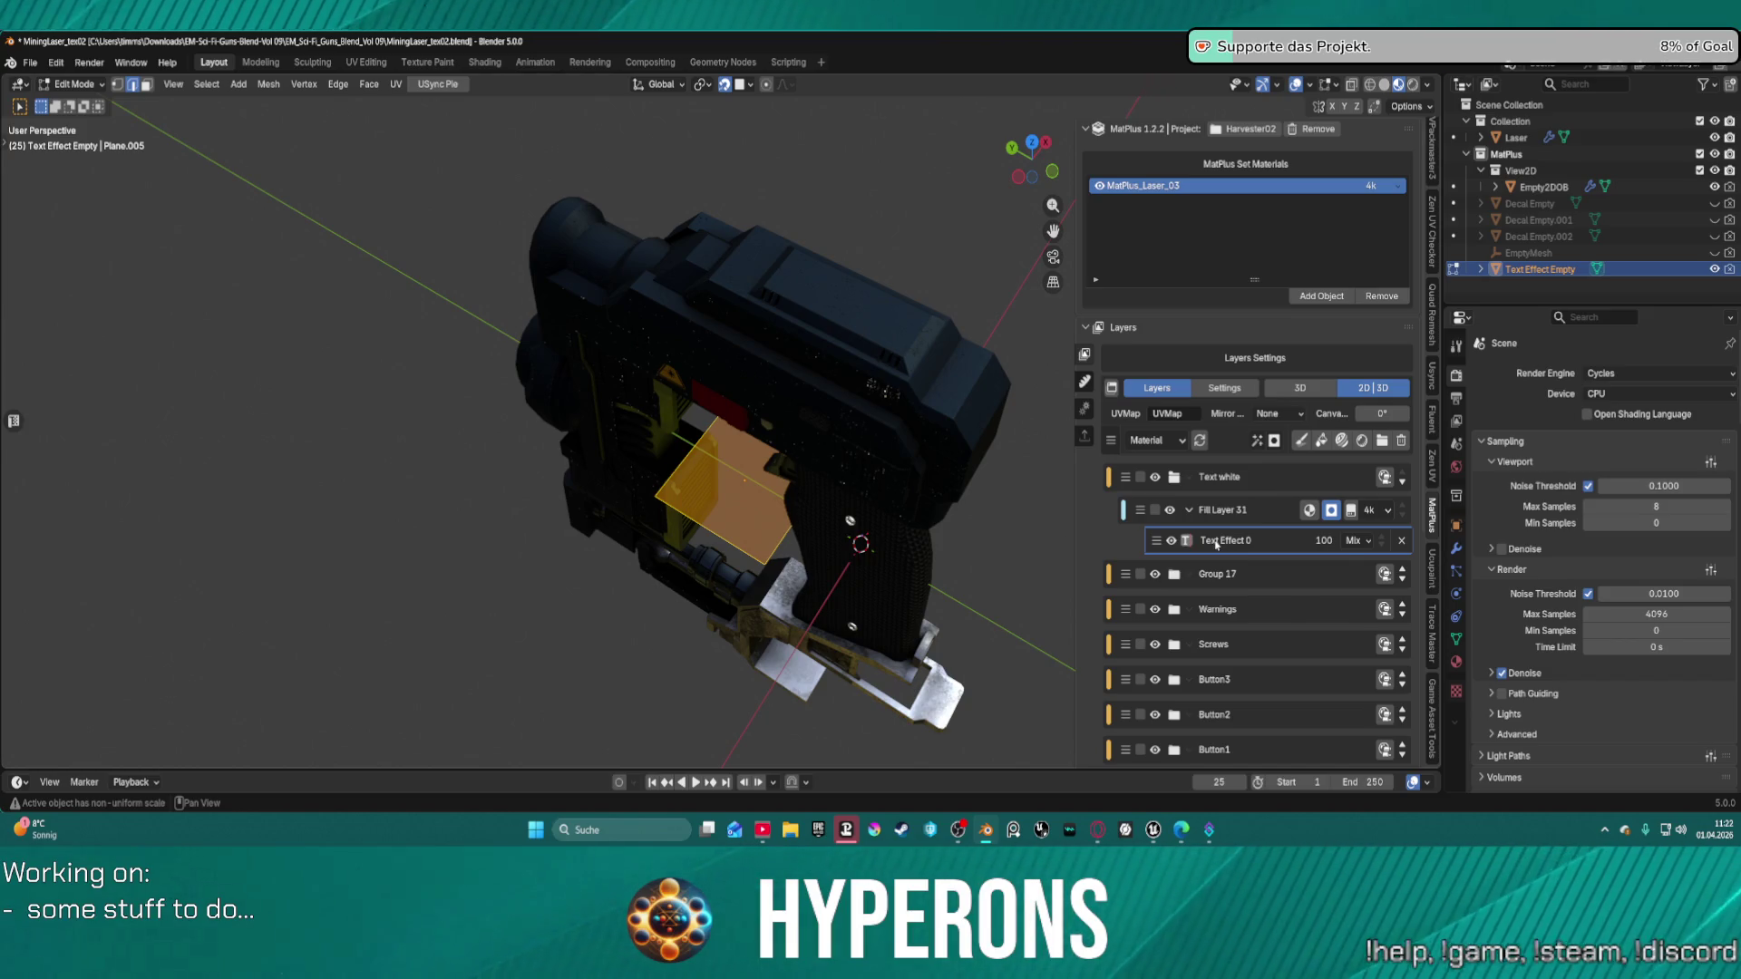
Rename the Text Effect 0 layer to TEST and orbit around the gun.
double_click(1216, 542)
type("TEST")
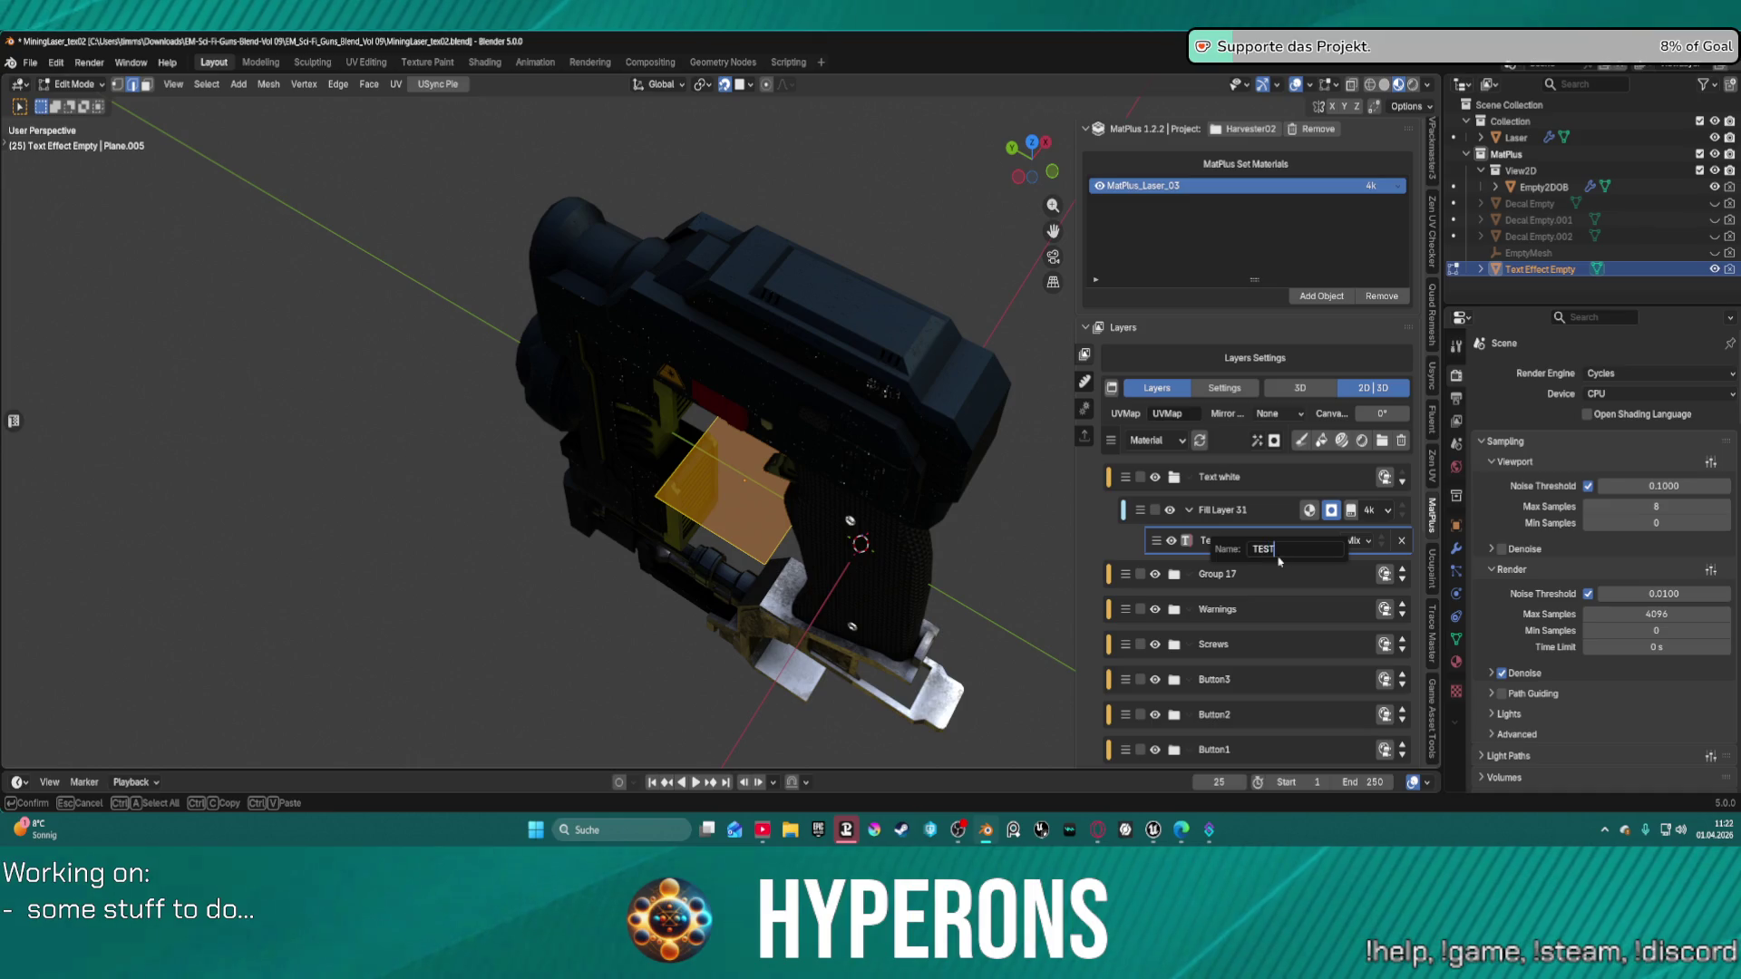
key("Return")
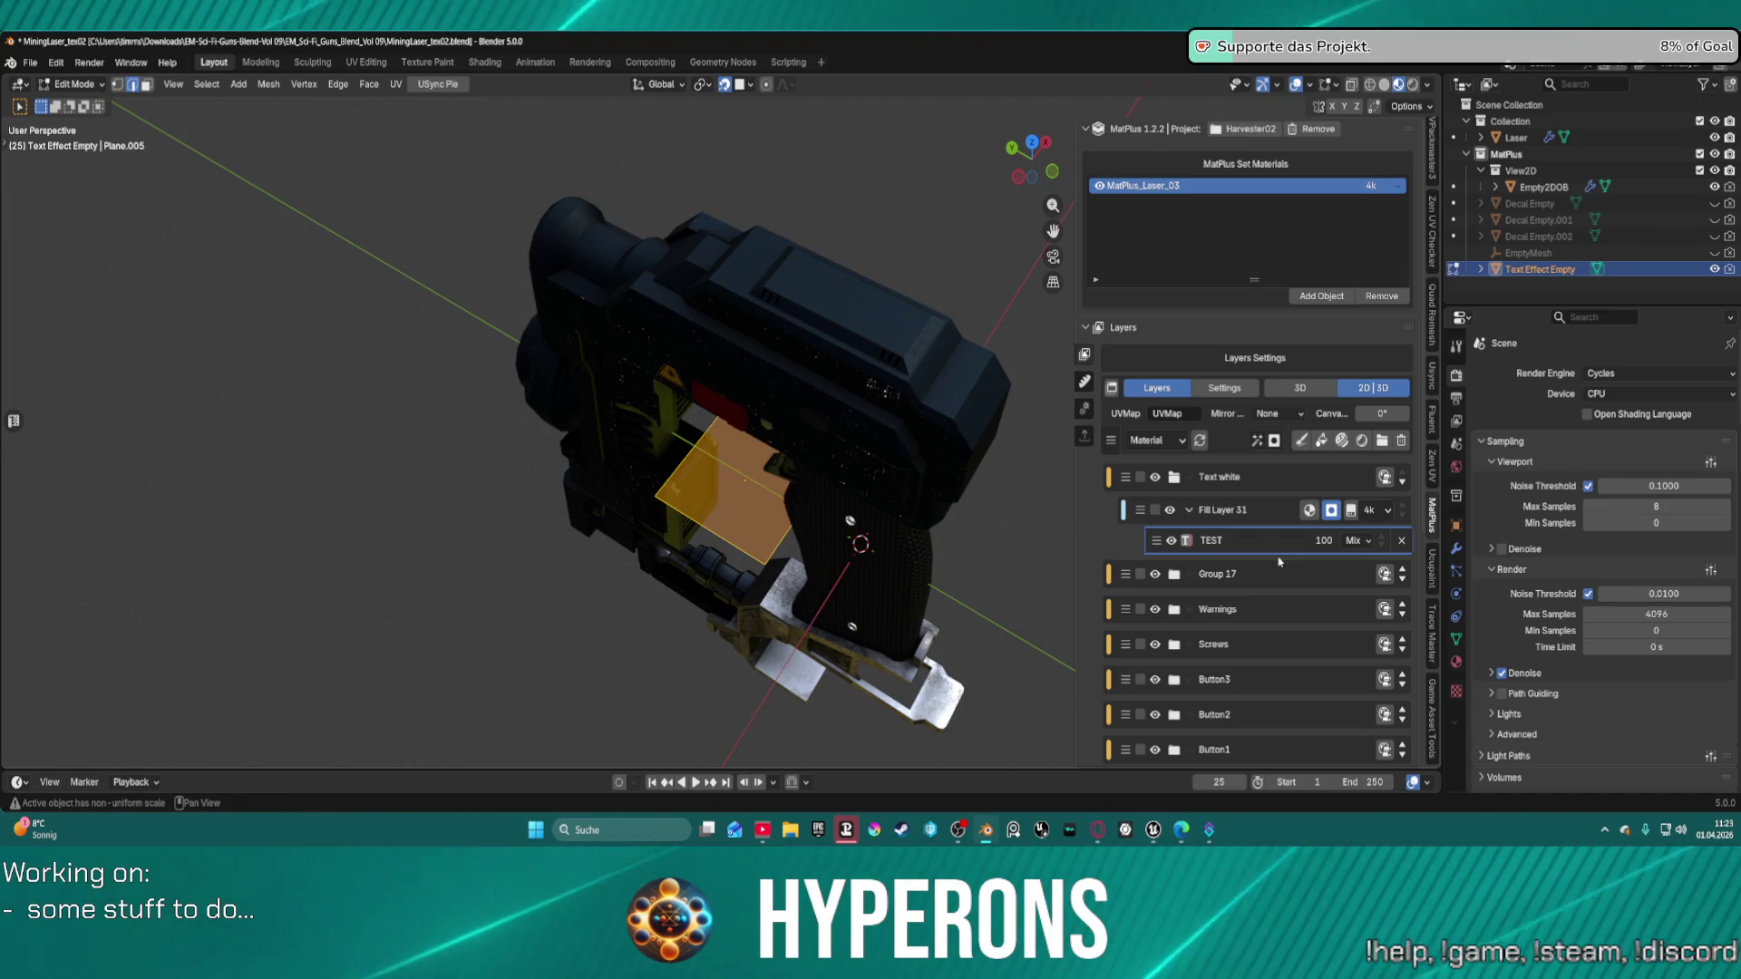
scroll(1134, 435, "down", 2)
scroll(1027, 369, "down", 10)
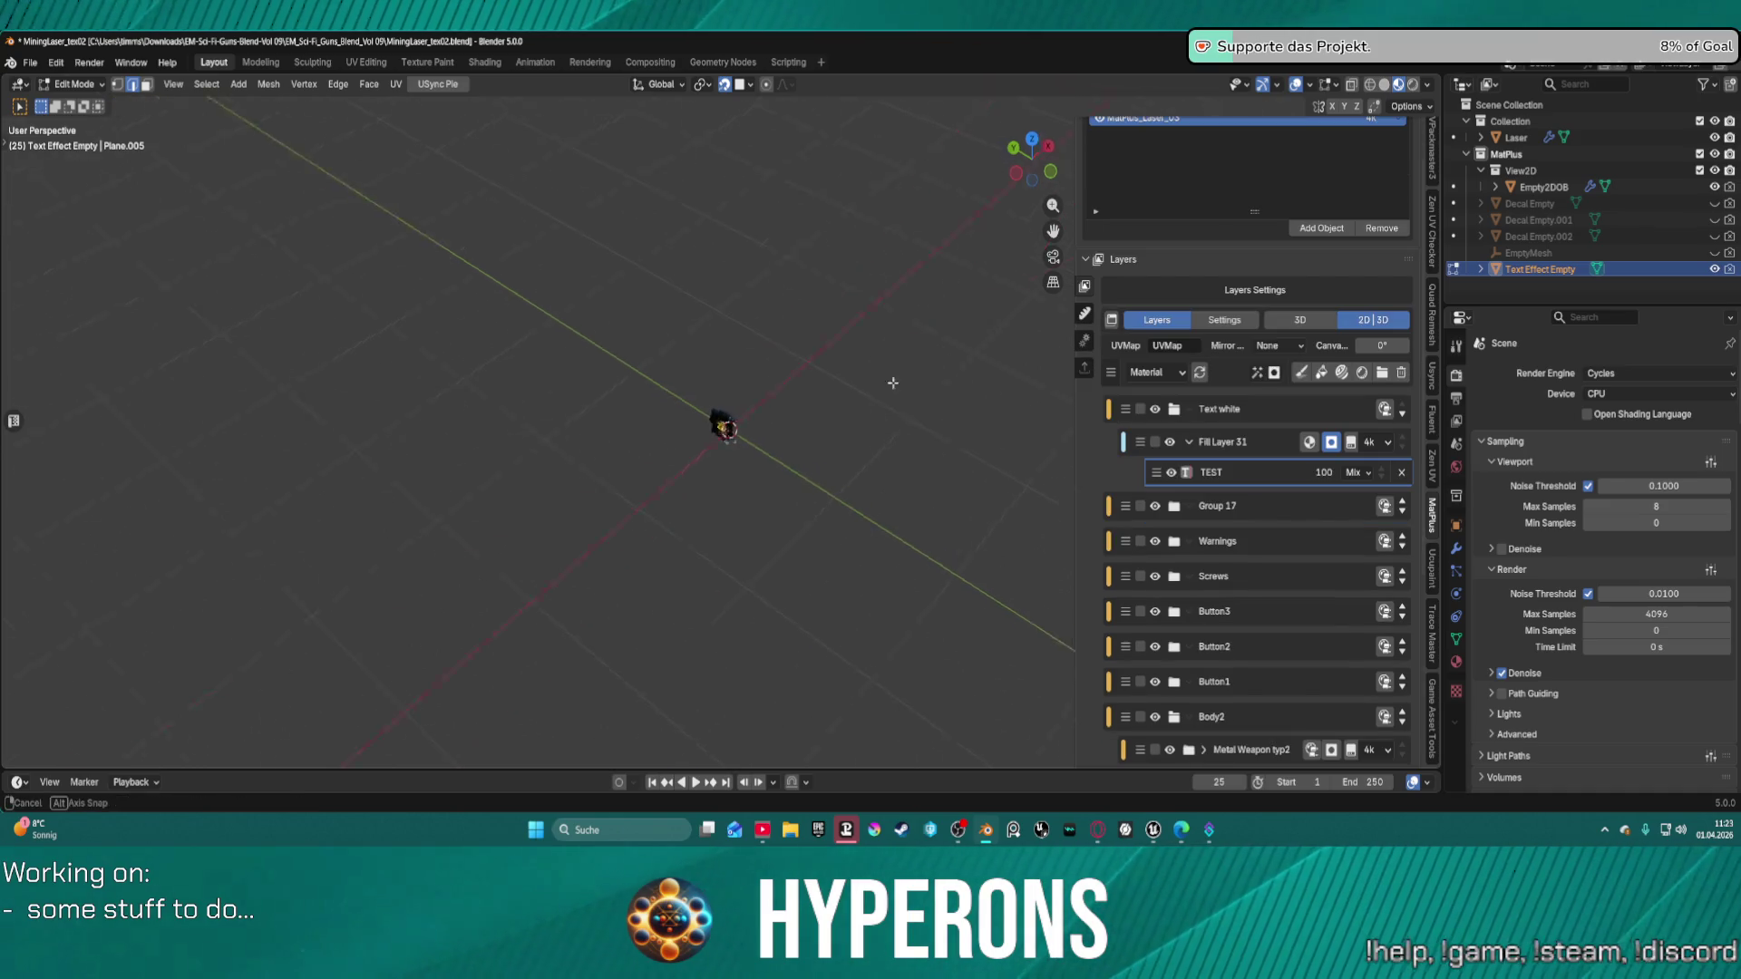
middle_click_drag(894, 380, 724, 280)
scroll(724, 363, "up", 8)
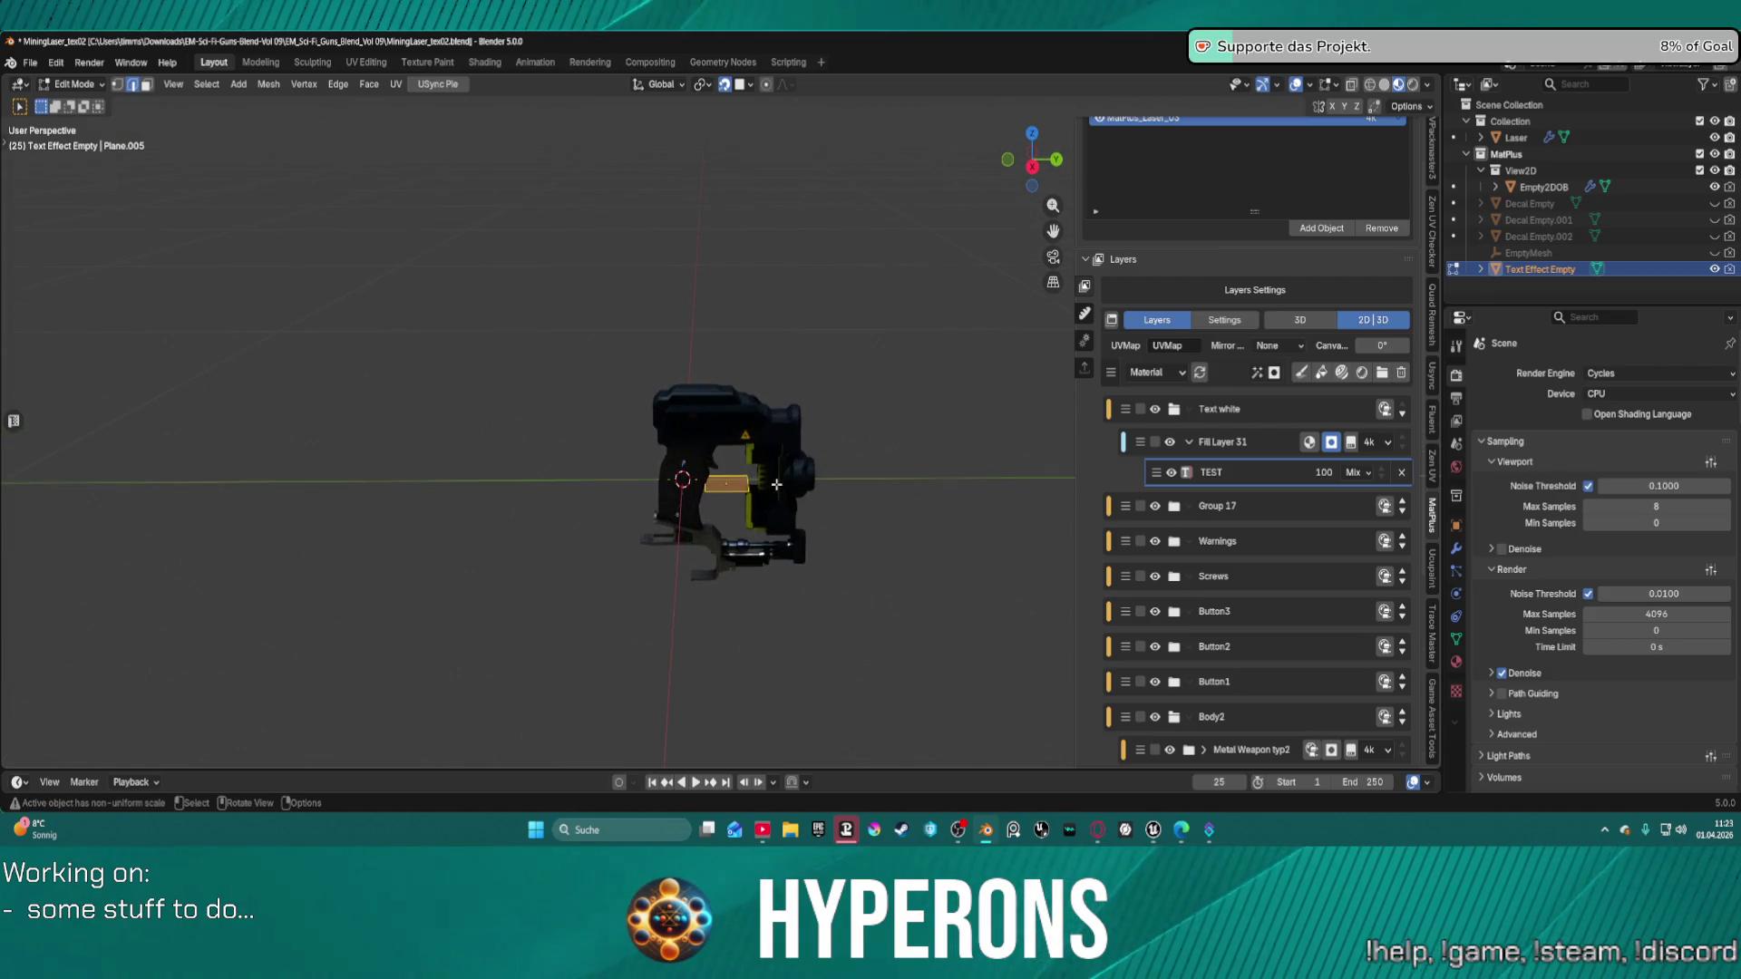
mouse_move(723, 362)
middle_mouse_down()
mouse_move(867, 507)
mouse_move(898, 486)
middle_mouse_up()
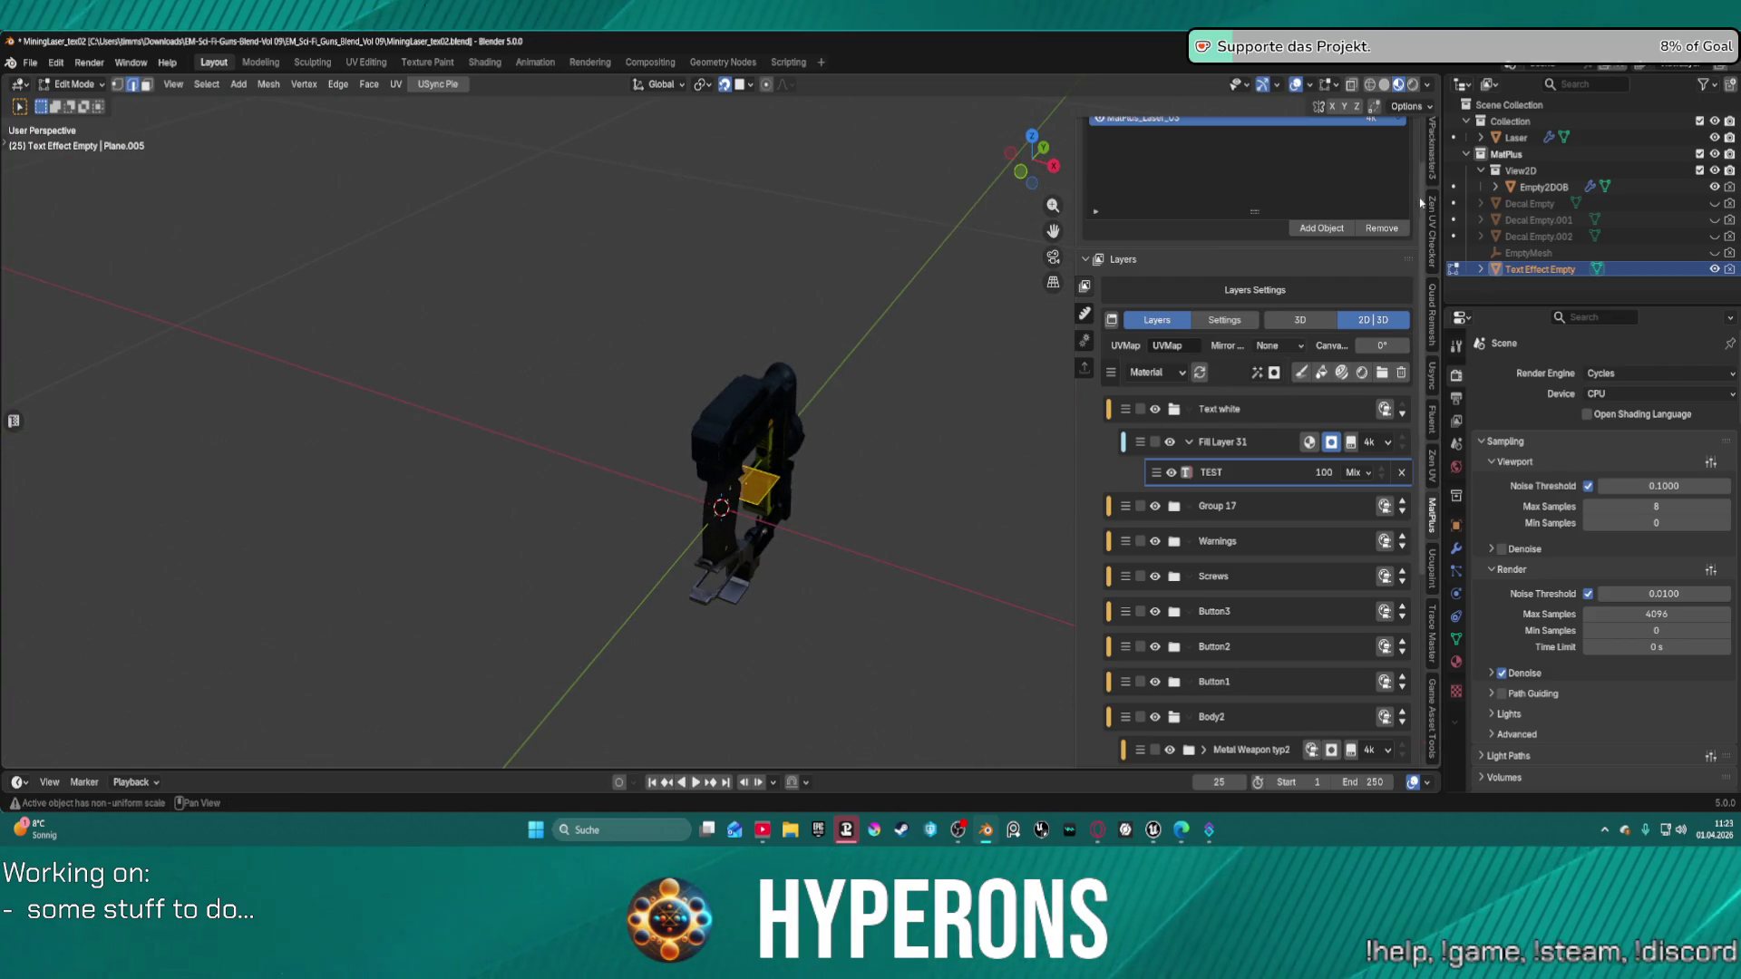
scroll(1431, 344, "up", 5)
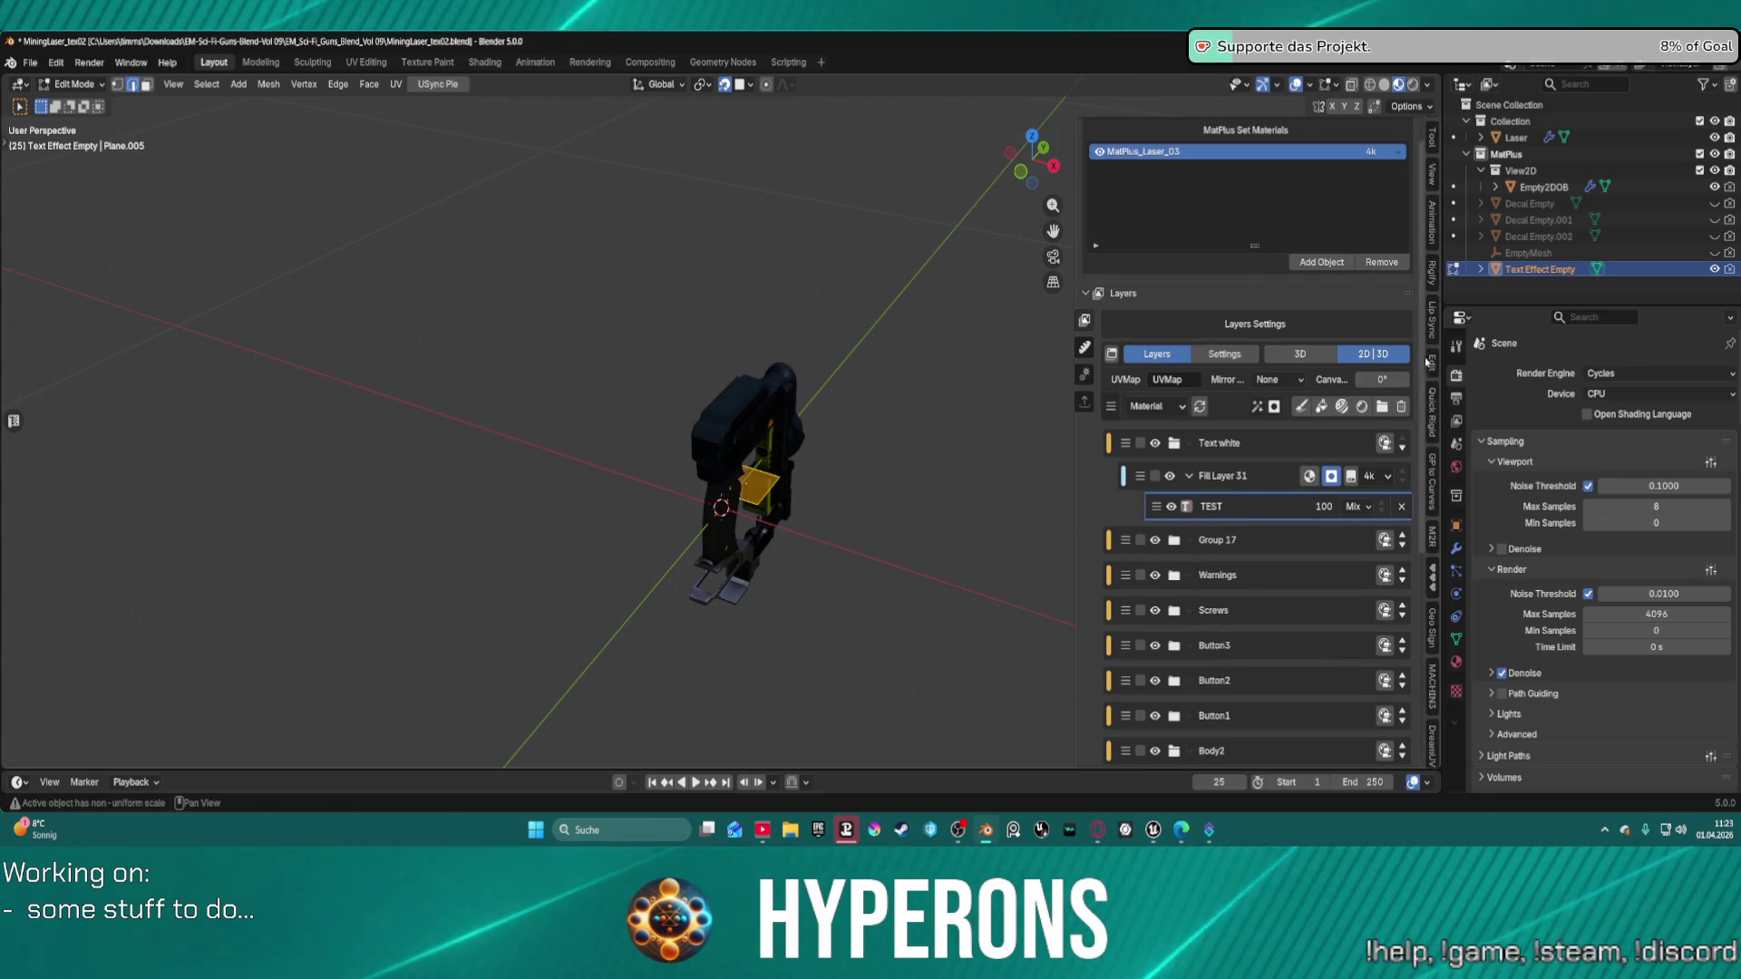
Show the plane's transform values, select one of its edges, then return to Object Mode.
scroll(1432, 363, "up", 3)
left_click(1432, 371)
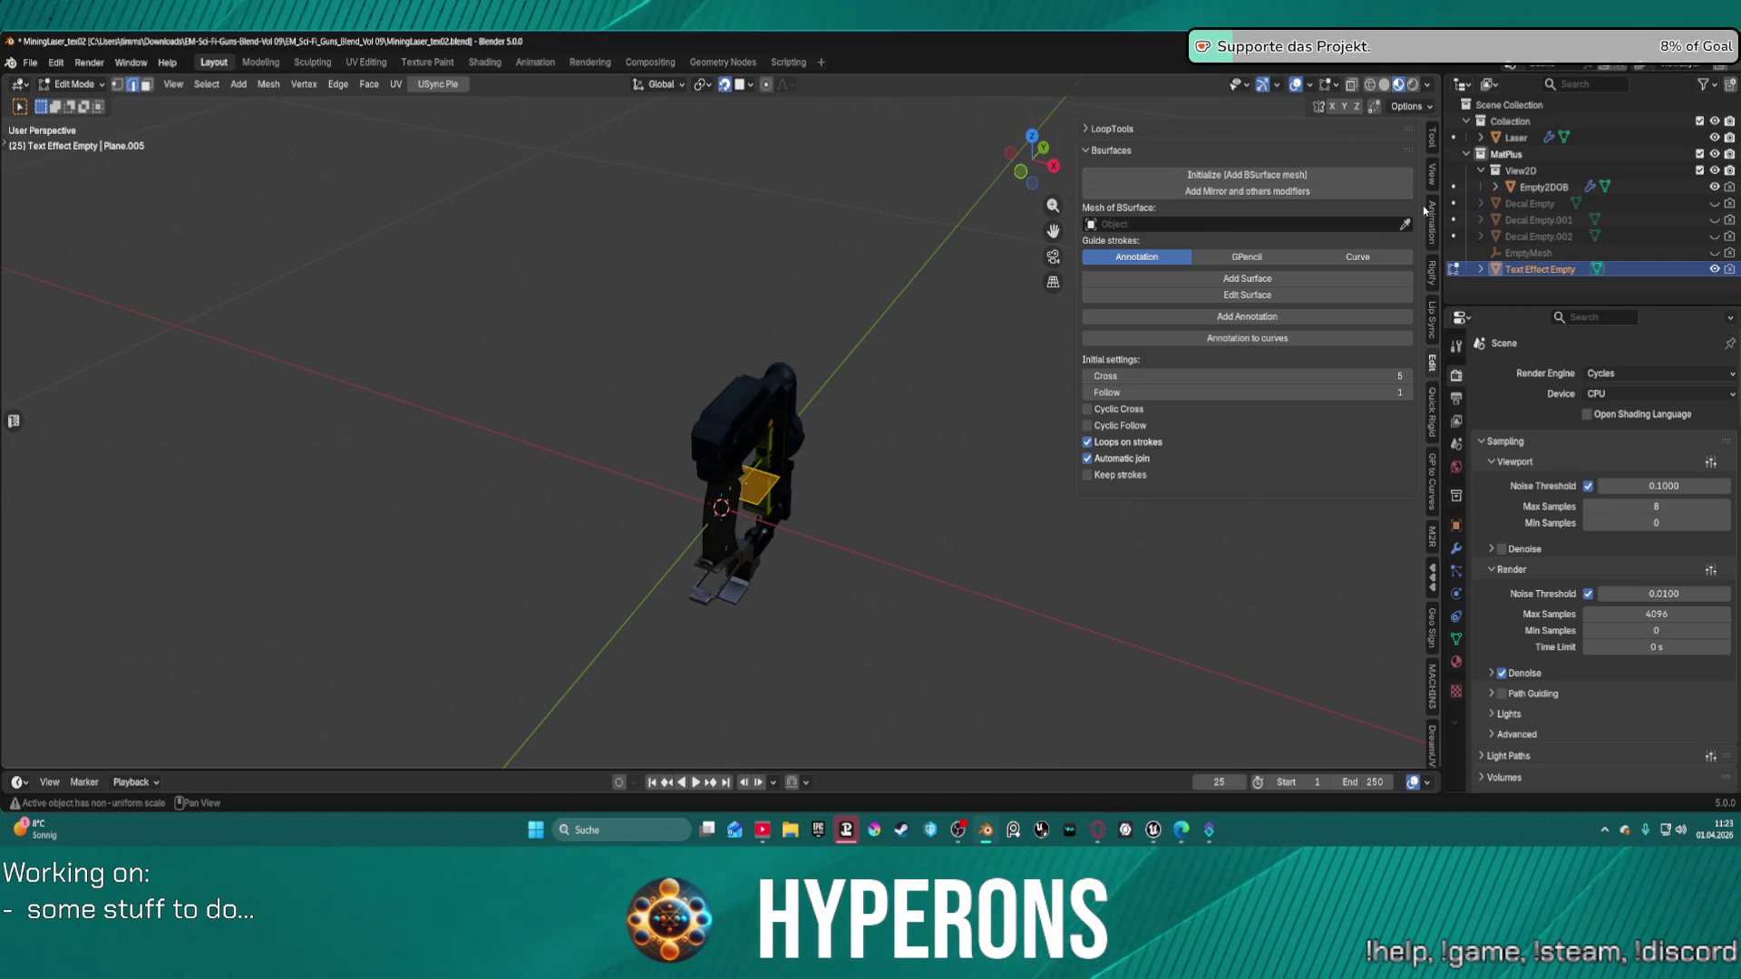
scroll(1431, 300, "up", 2)
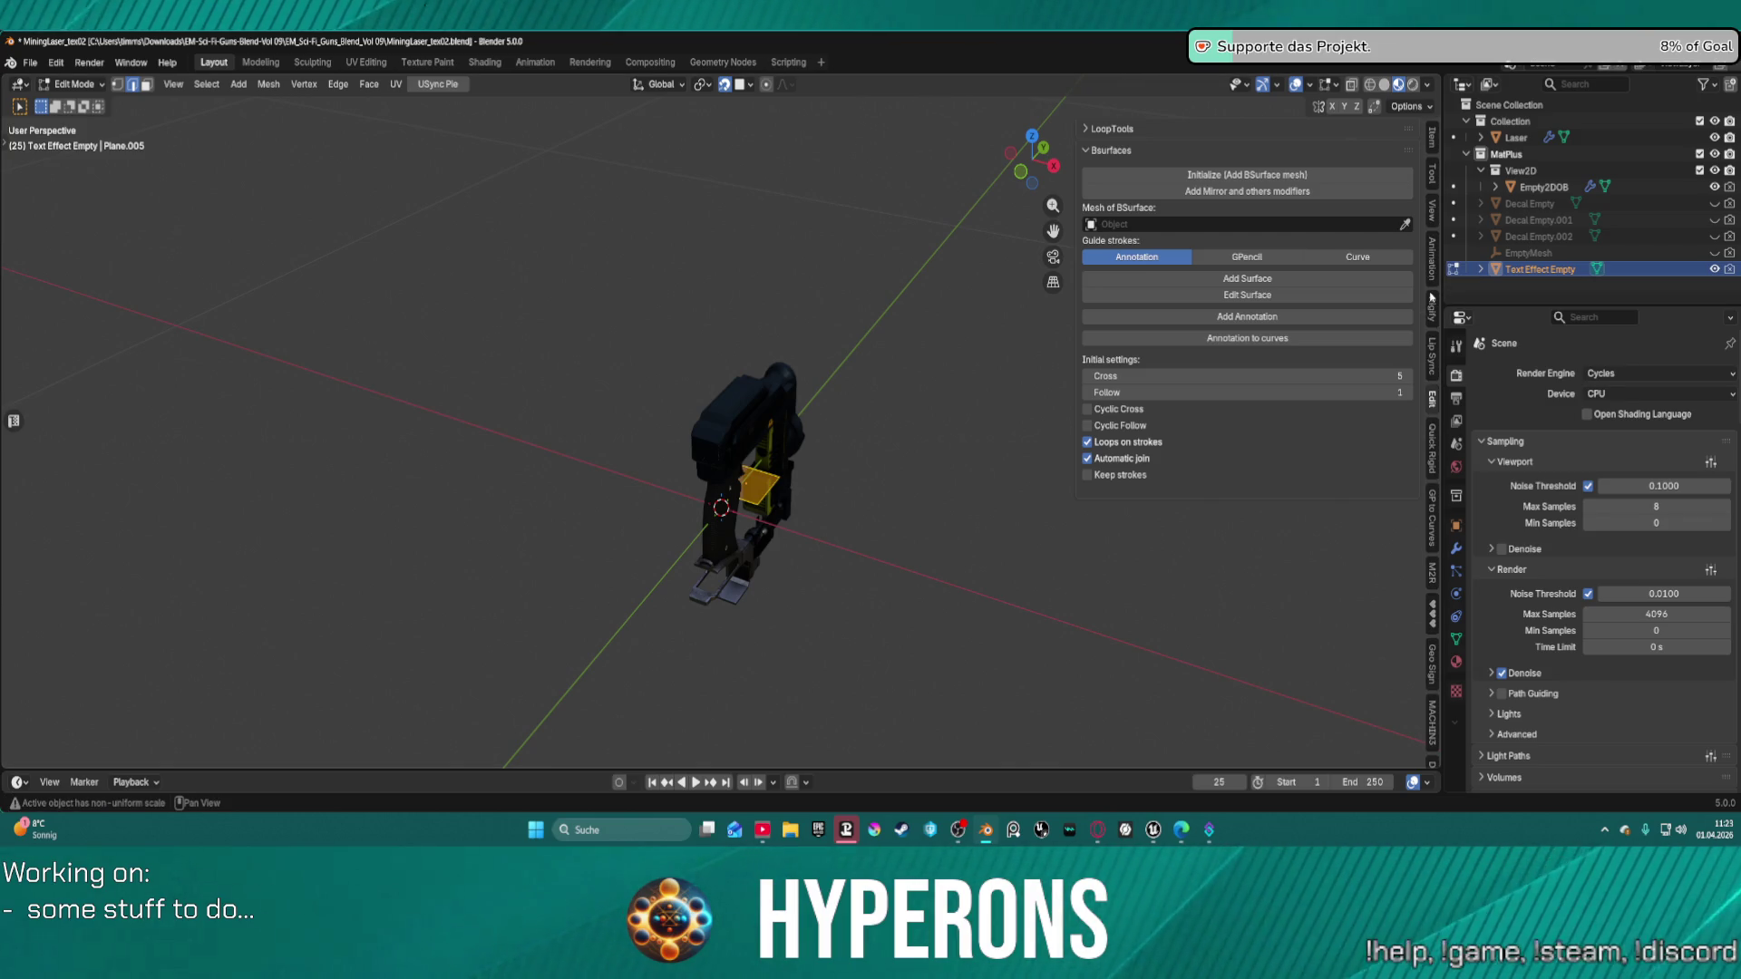
left_click(1430, 141)
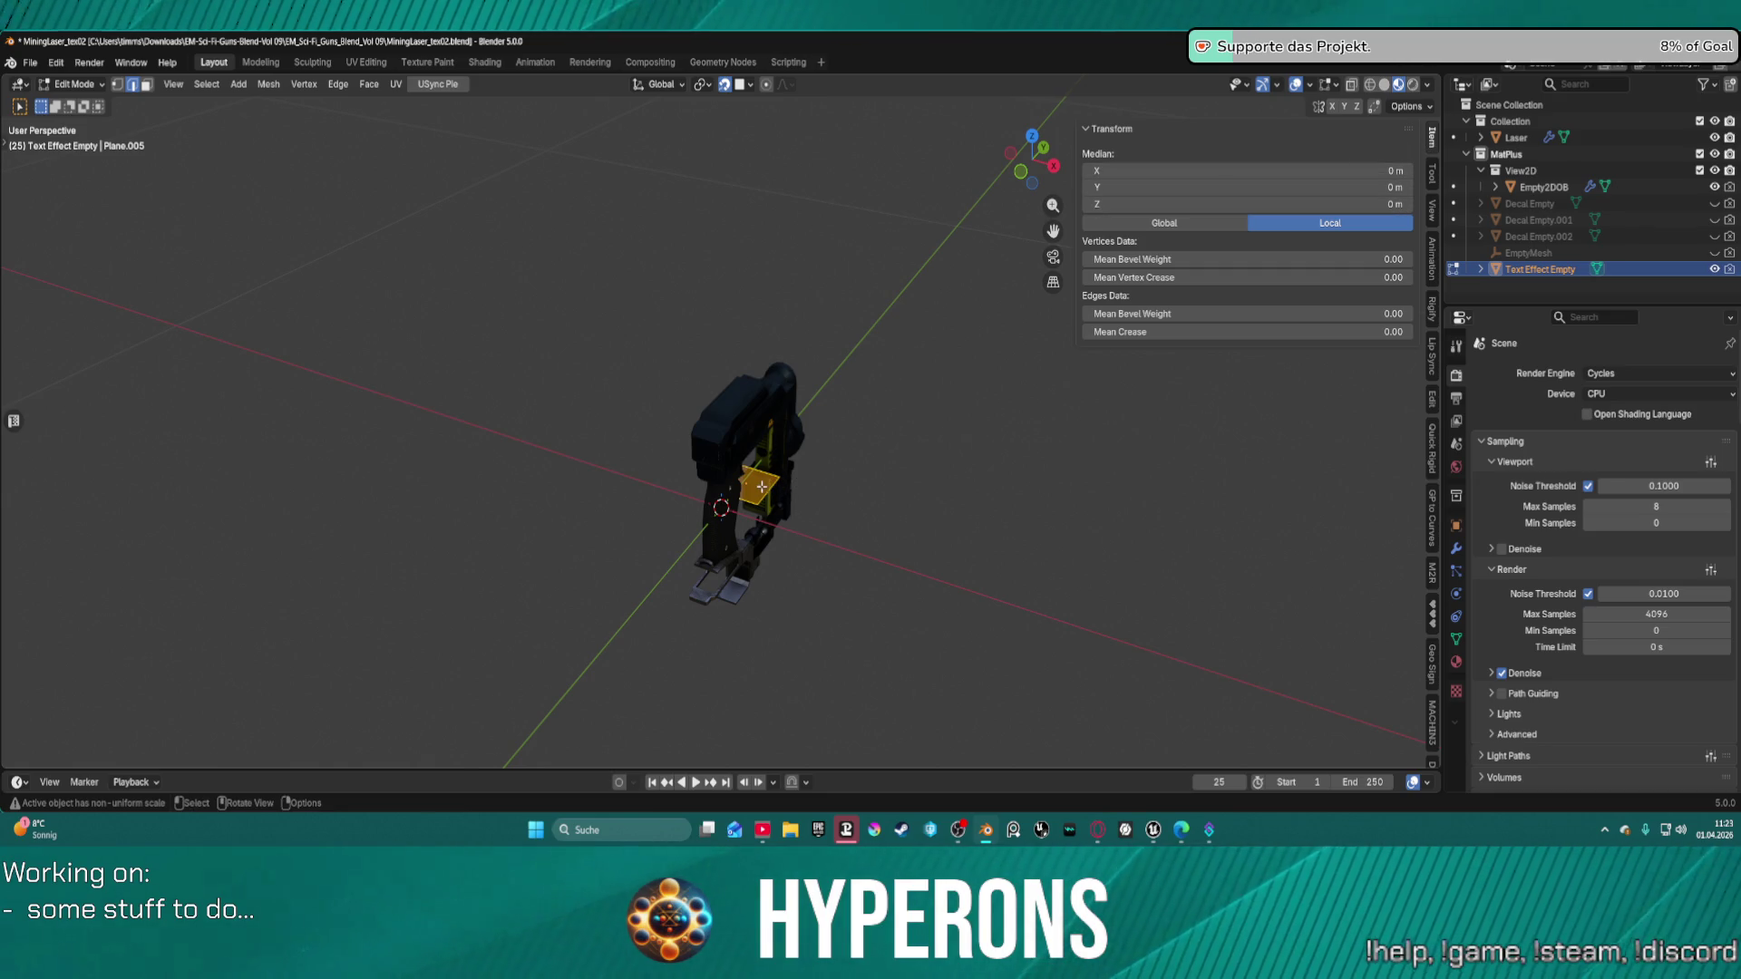
left_click(755, 493)
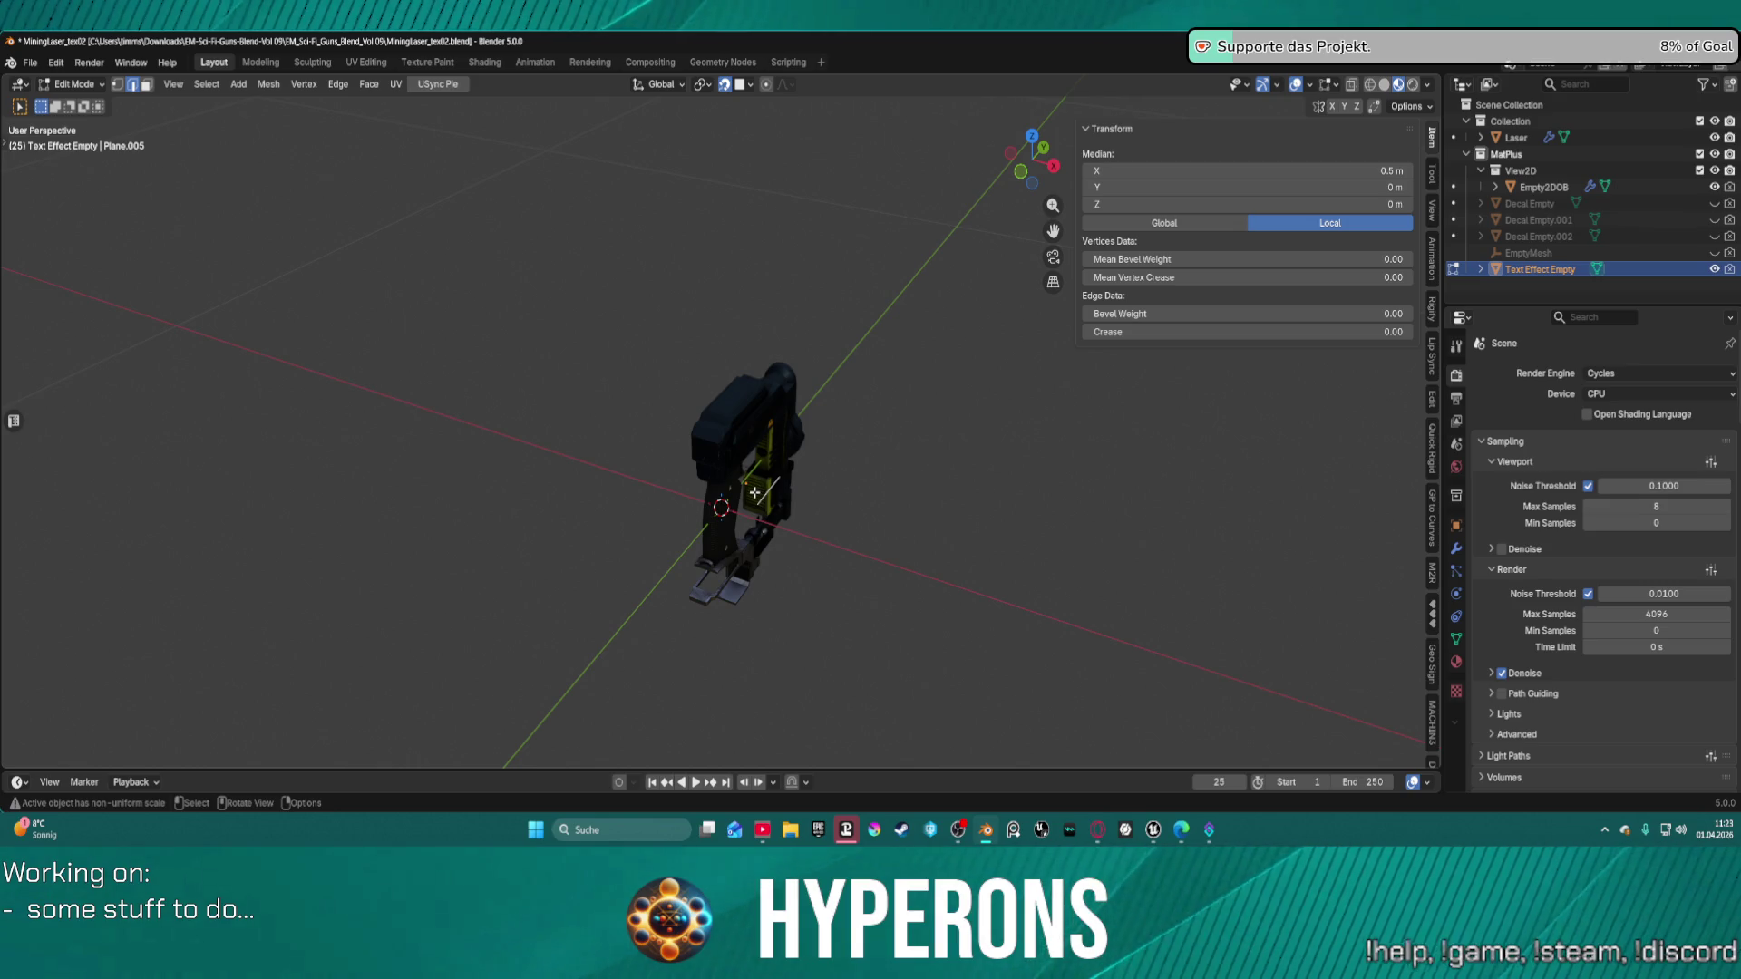
key("ctrl+Tab")
left_click(655, 506)
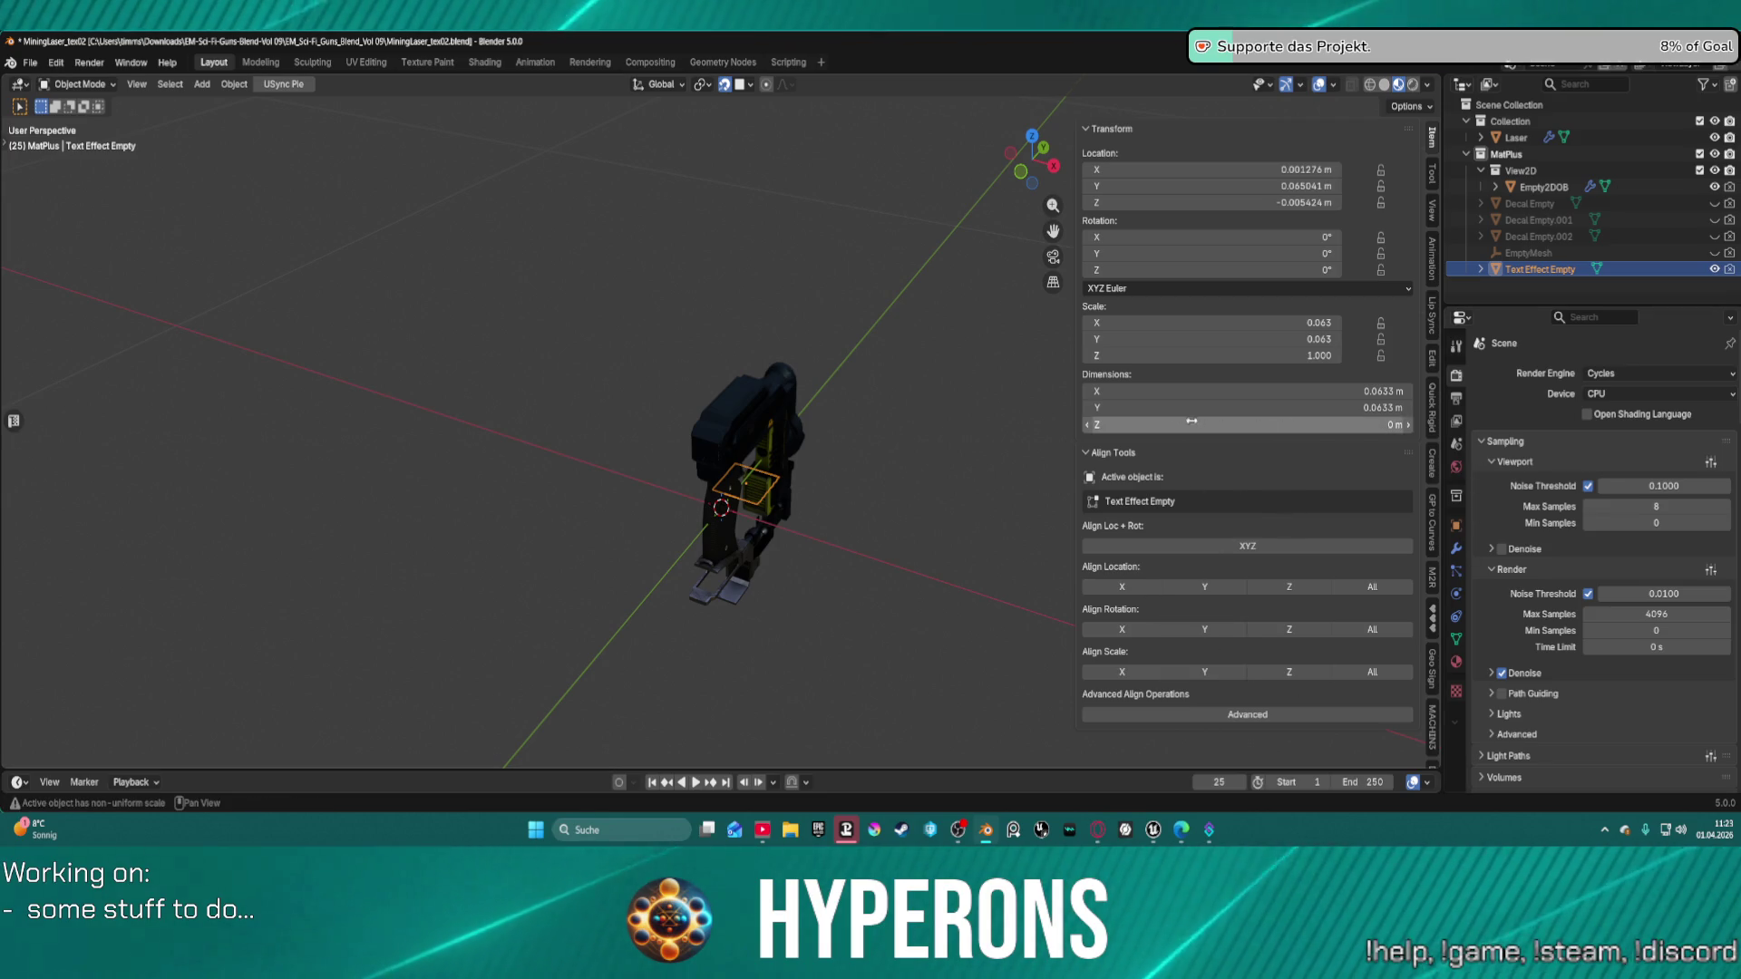
Re-enter Edit Mode on the Text Effect Empty, orbit to a side view, and reopen the MatPlus layers.
right_click(752, 490)
mouse_move(746, 488)
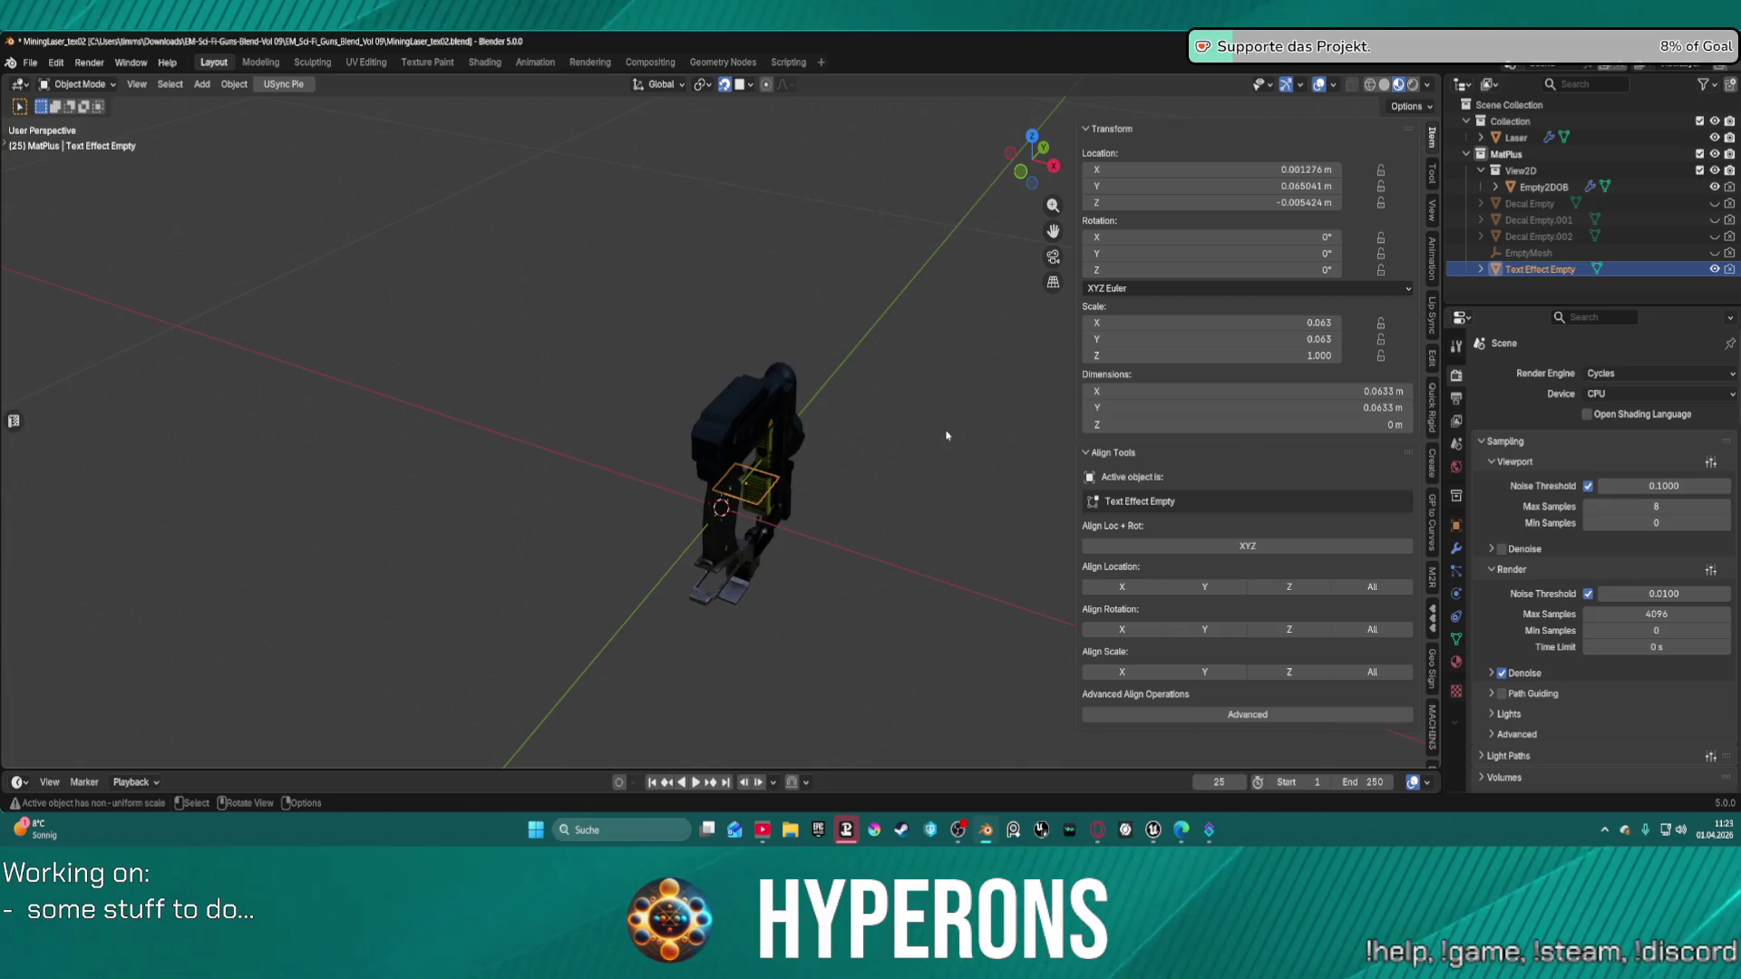
key("ctrl+Tab")
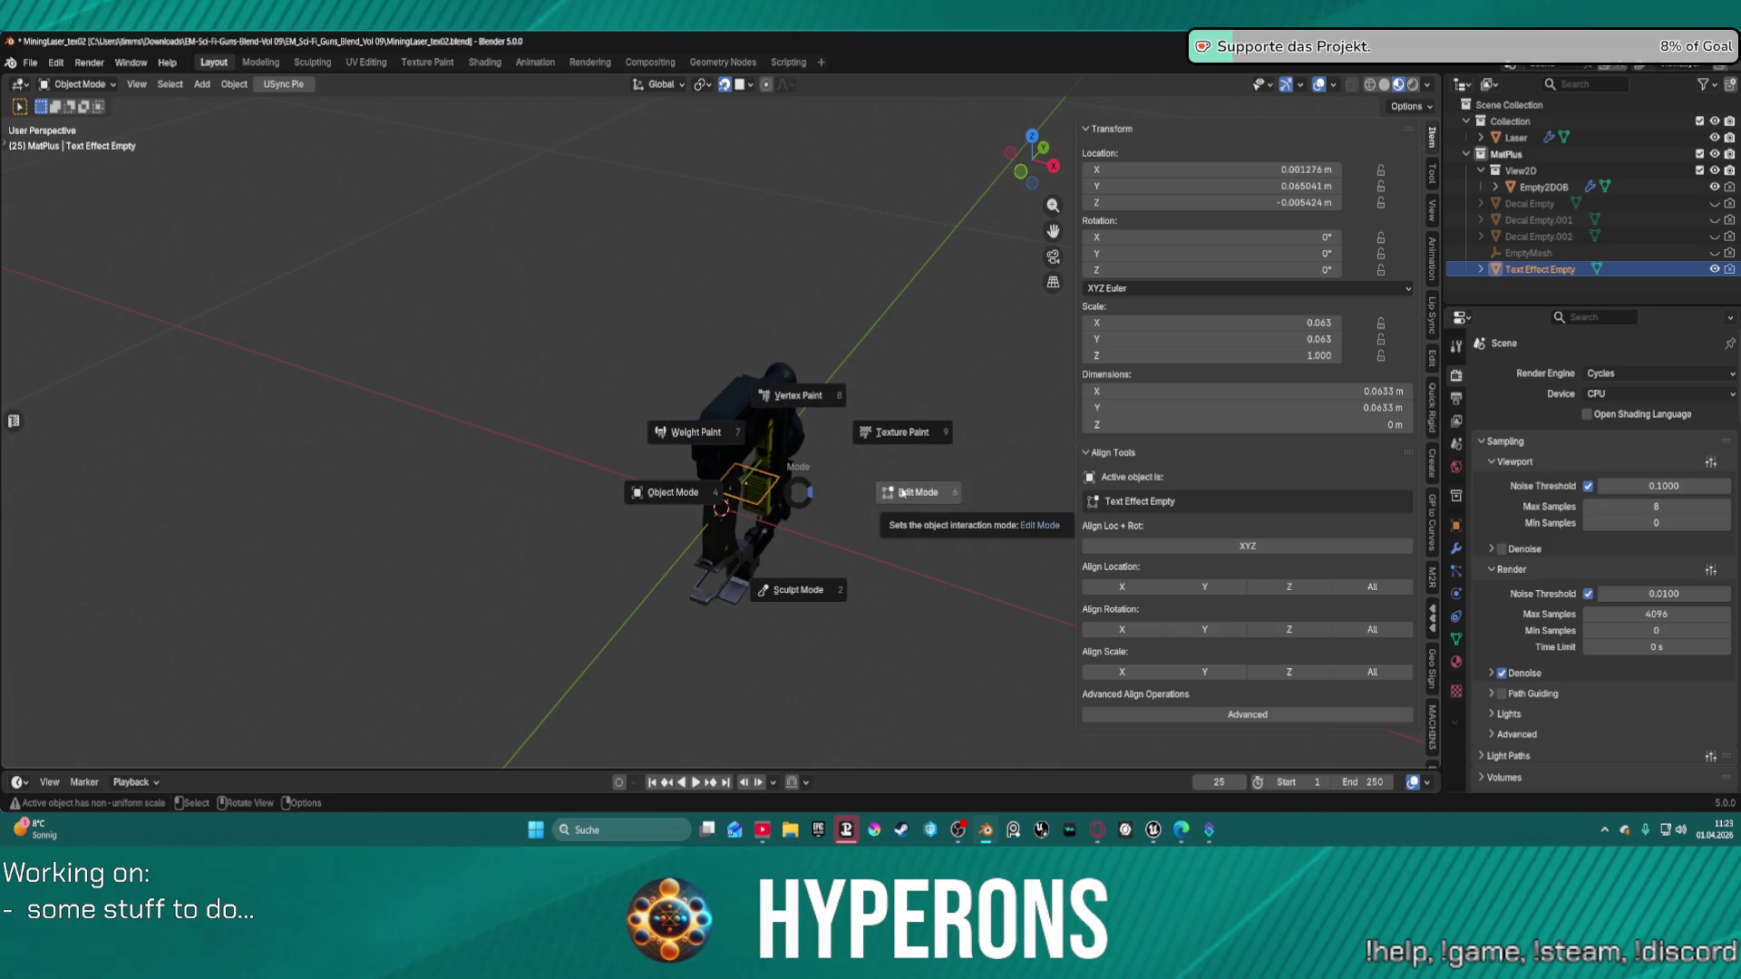
left_click(901, 487)
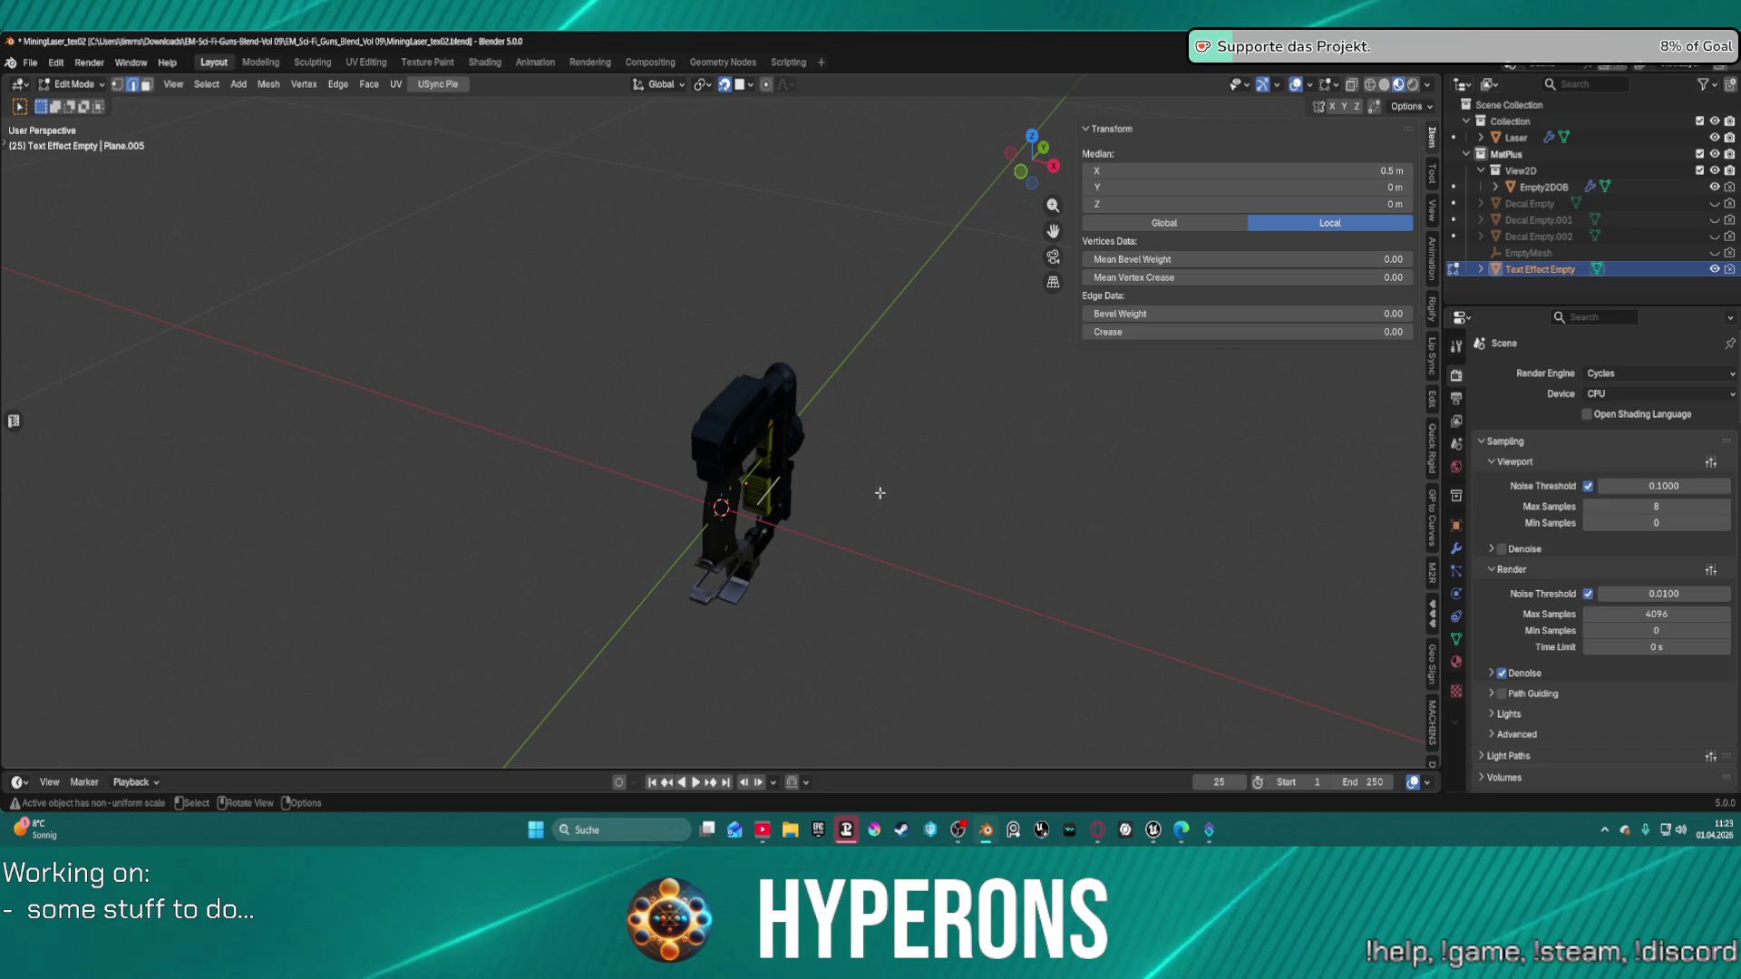
scroll(884, 490, "up", 4)
middle_click_drag(1071, 511, 964, 451)
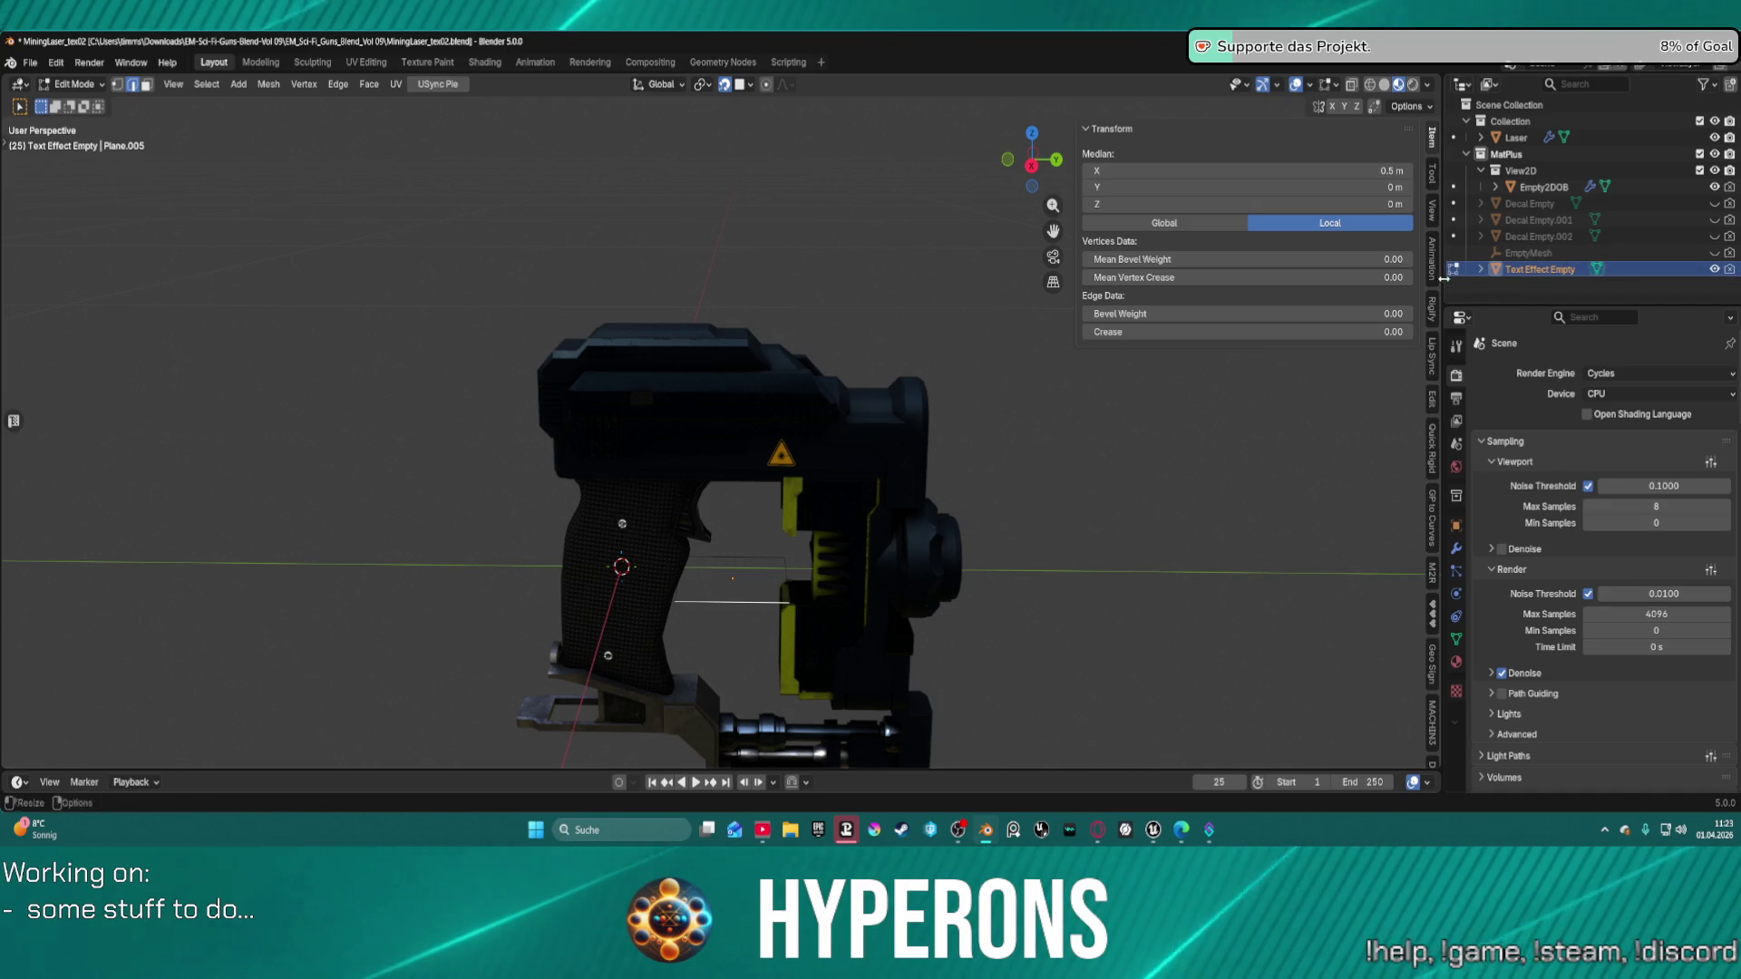
scroll(1434, 609, "down", 10)
scroll(1435, 609, "down", 5)
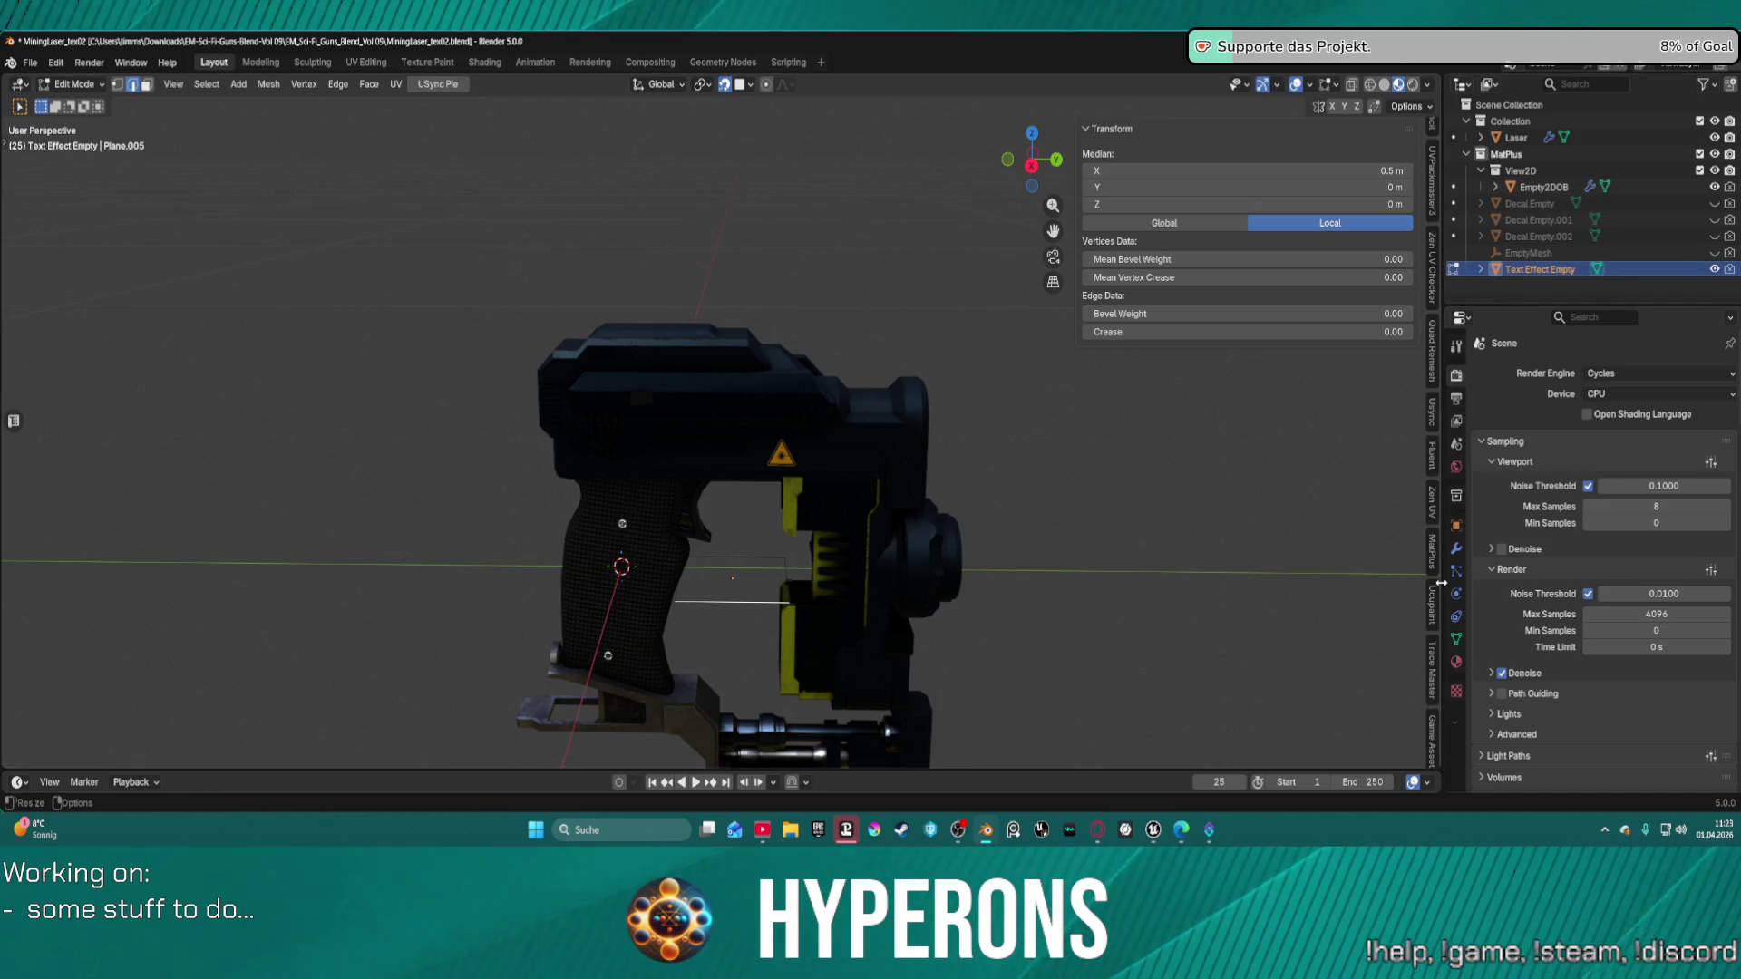
scroll(1434, 519, "down", 6)
left_click(1434, 519)
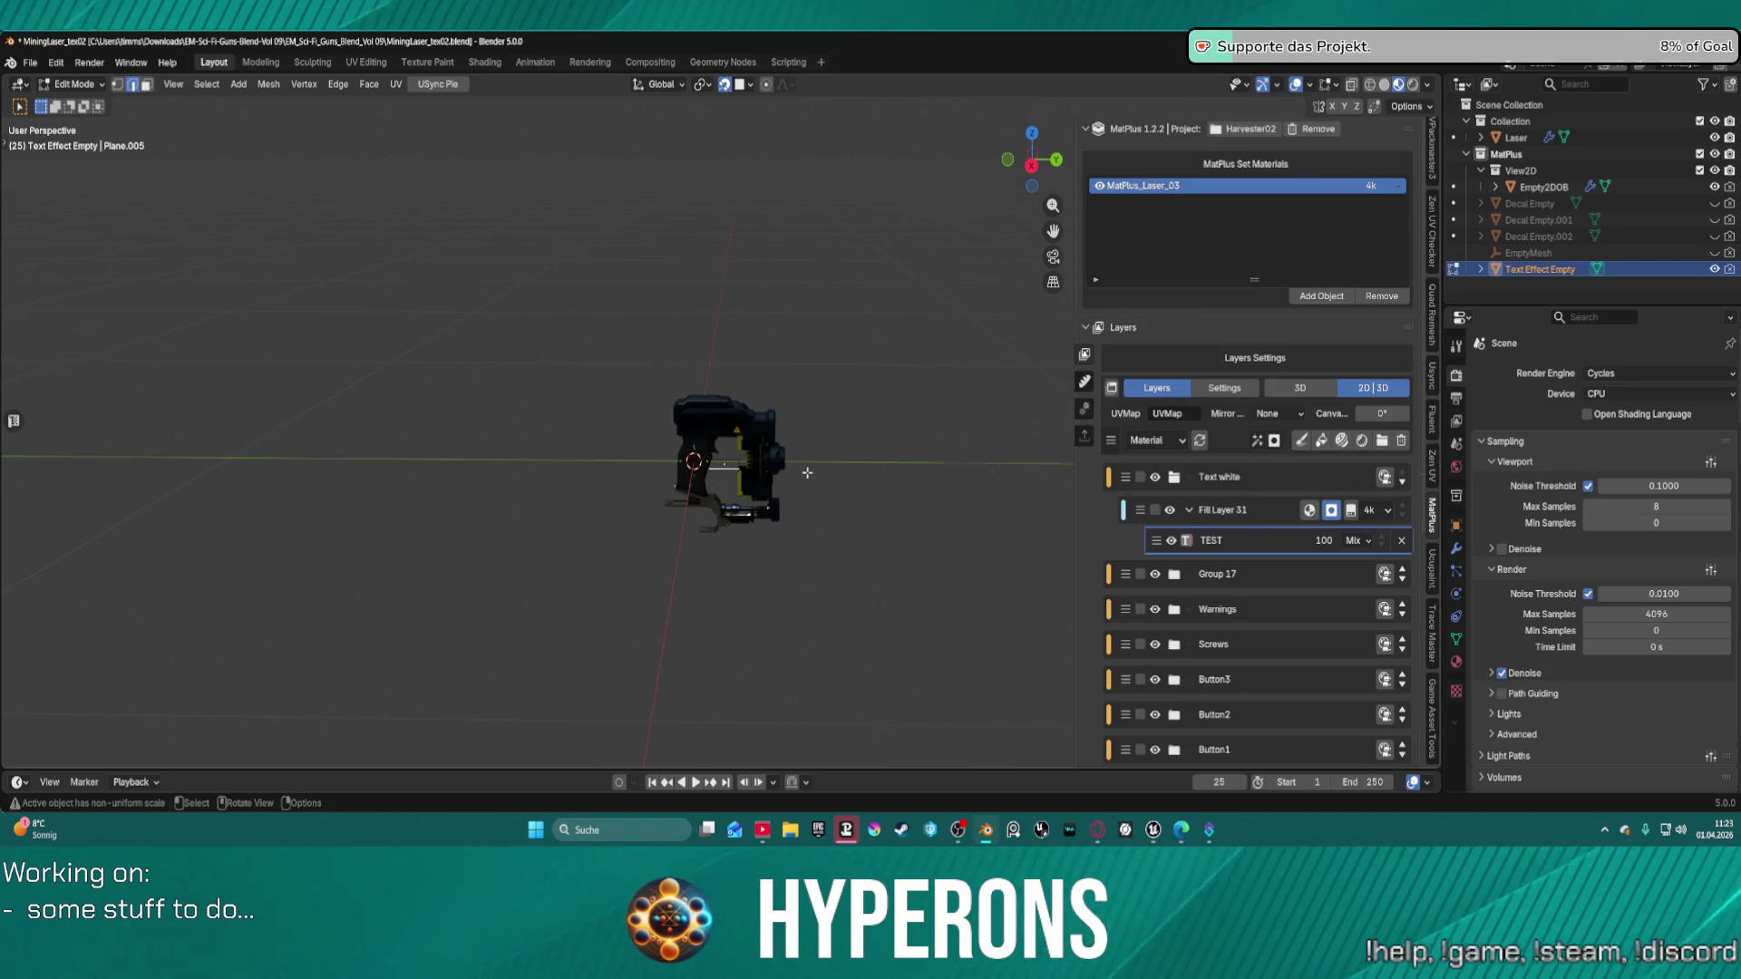
Delete the TEST layer from the gun's MatPlus layer stack.
scroll(802, 471, "up", 5)
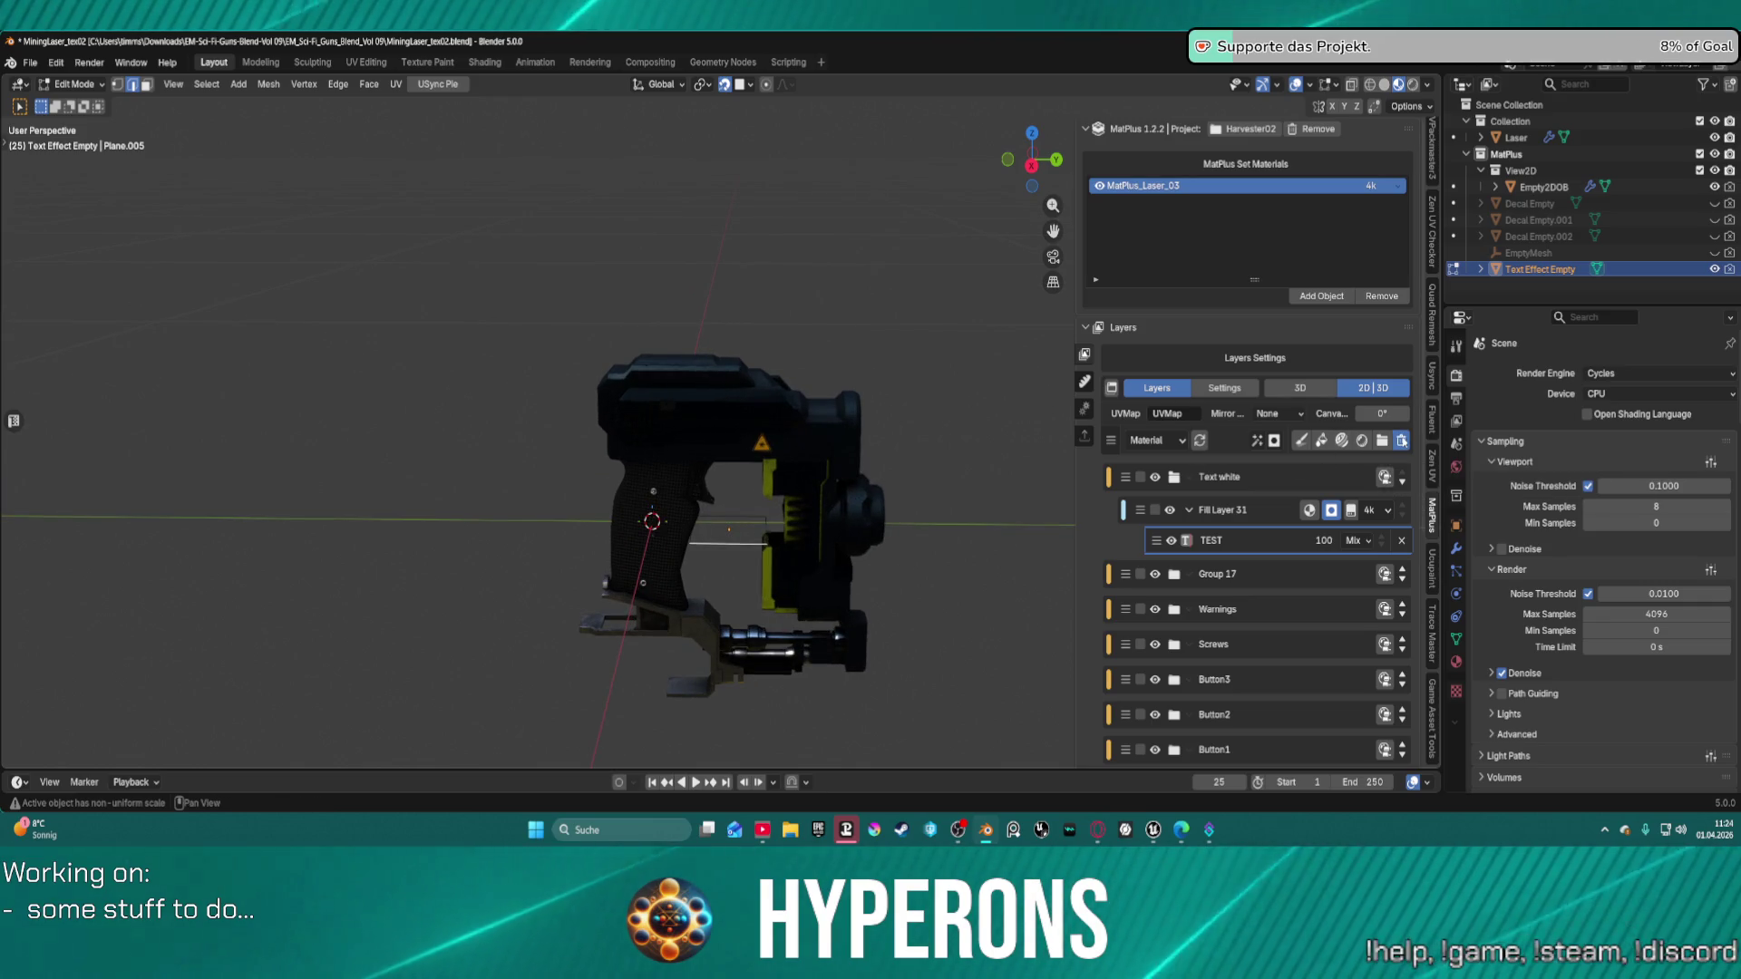
left_click(1401, 440)
scroll(809, 490, "up", 6)
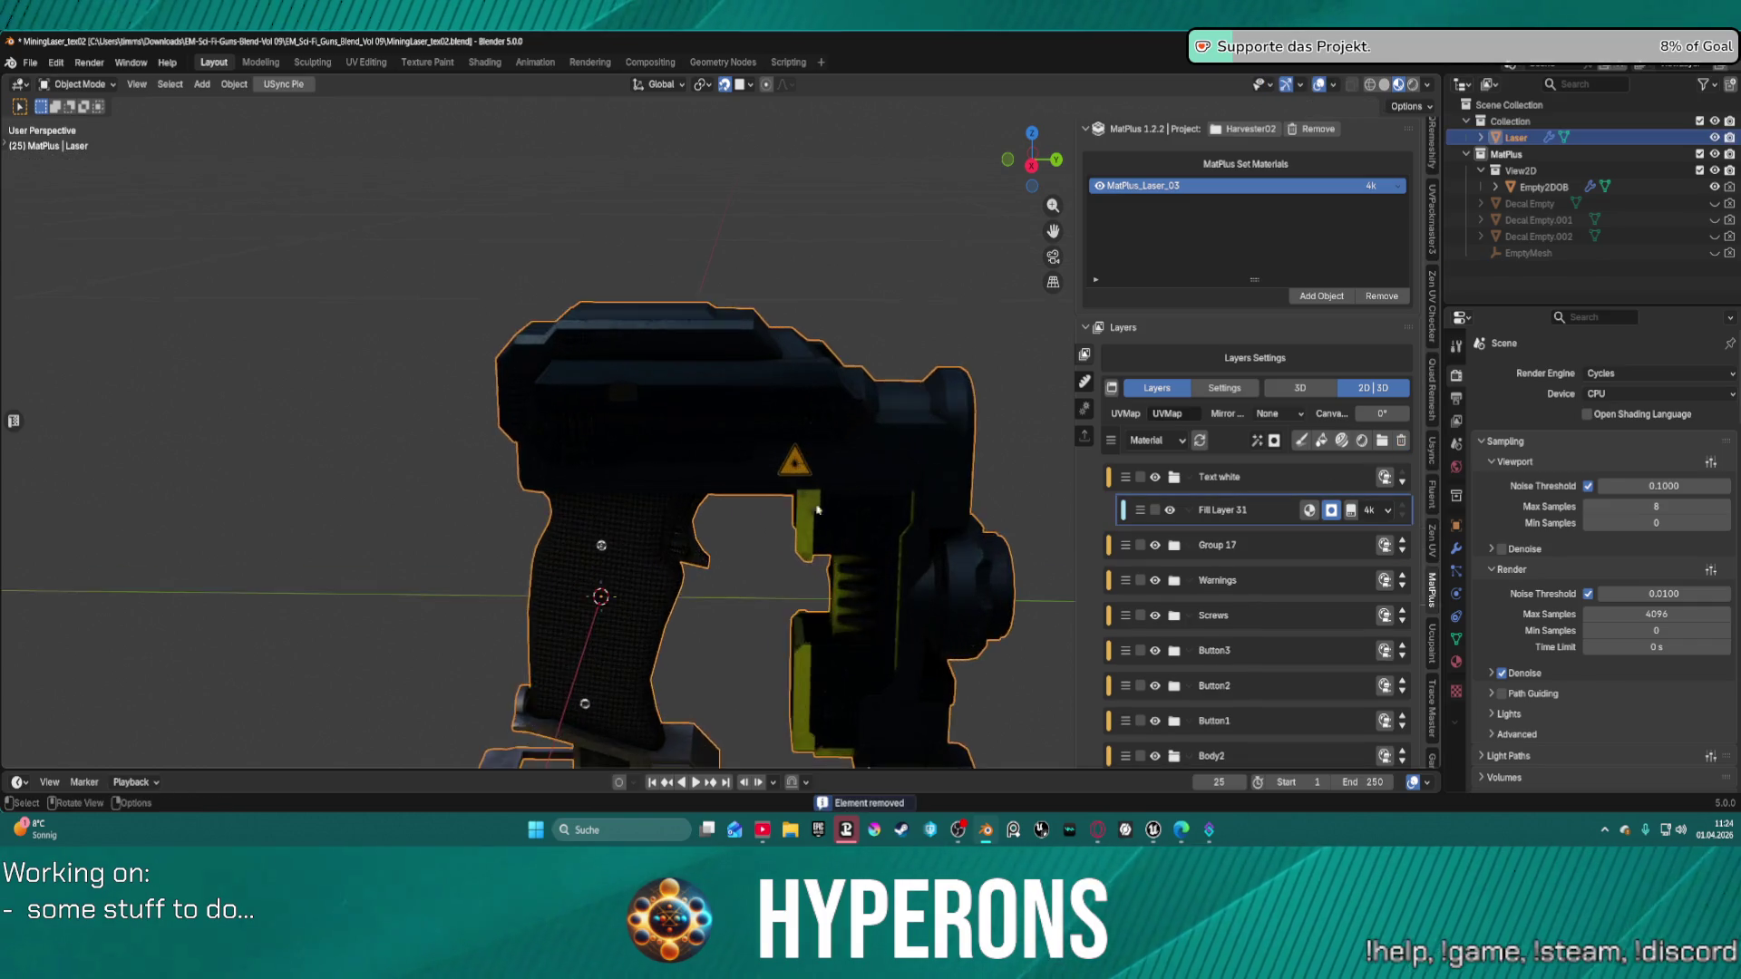
middle_click_drag(810, 490, 748, 311, "shift")
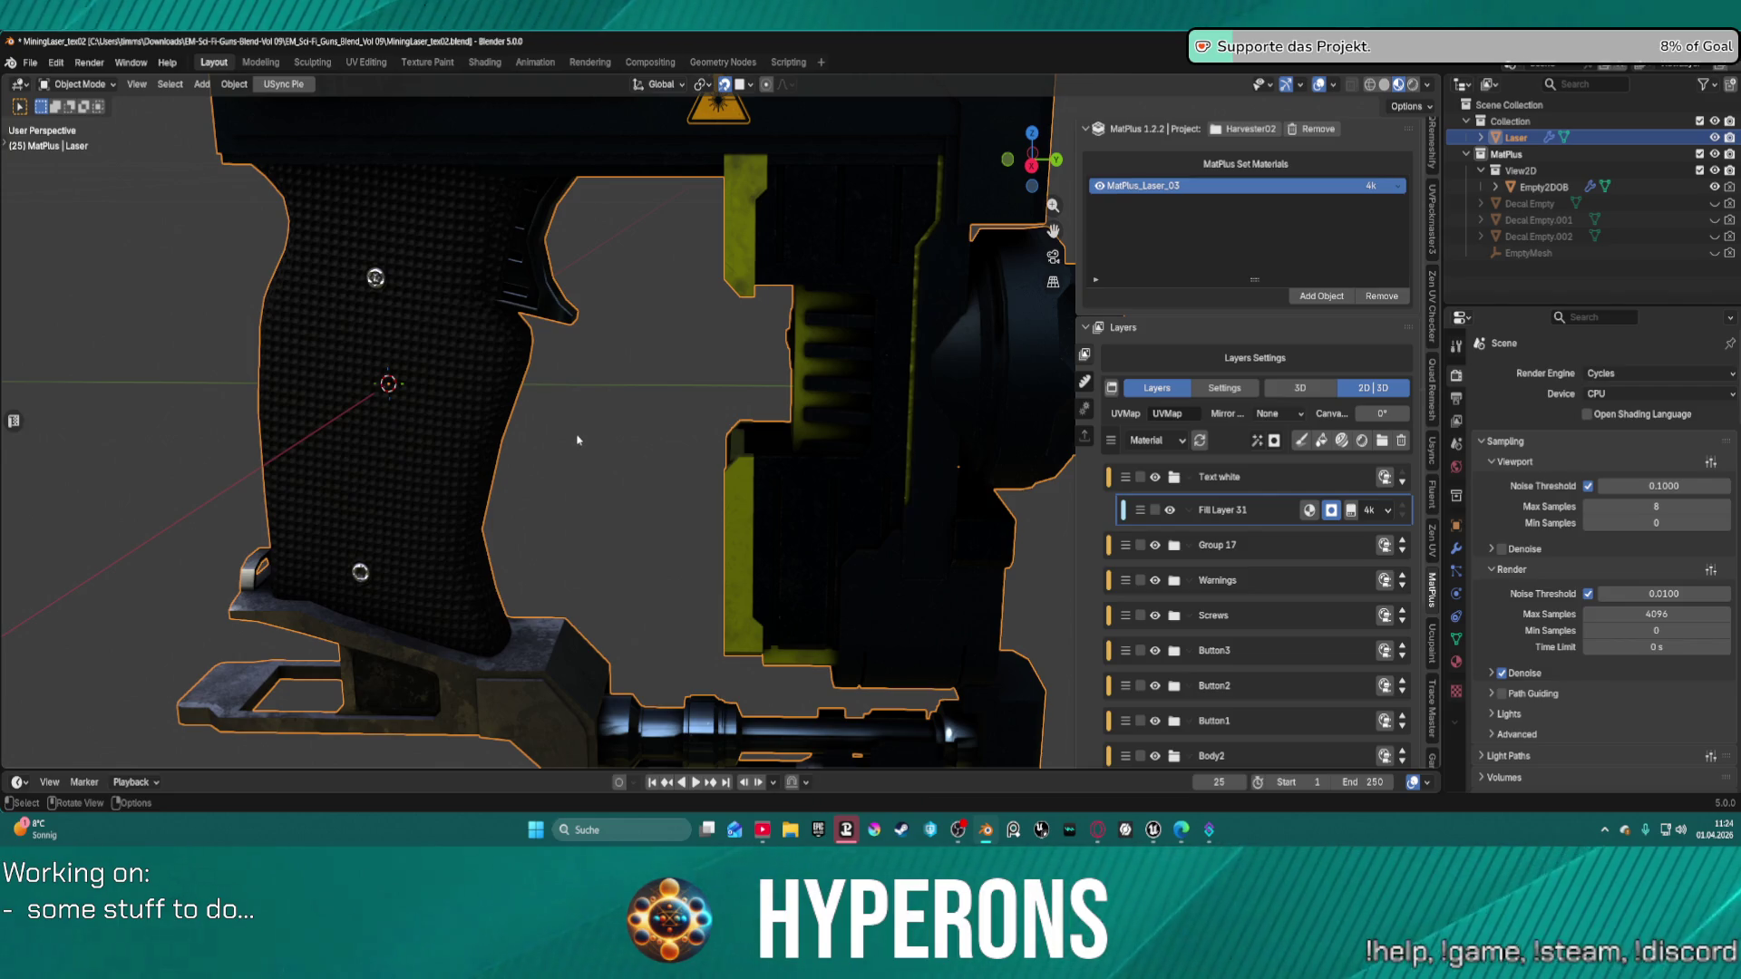
scroll(576, 440, "down", 2)
mouse_move(575, 437)
middle_mouse_down()
mouse_move(707, 426)
mouse_move(620, 424)
middle_mouse_up()
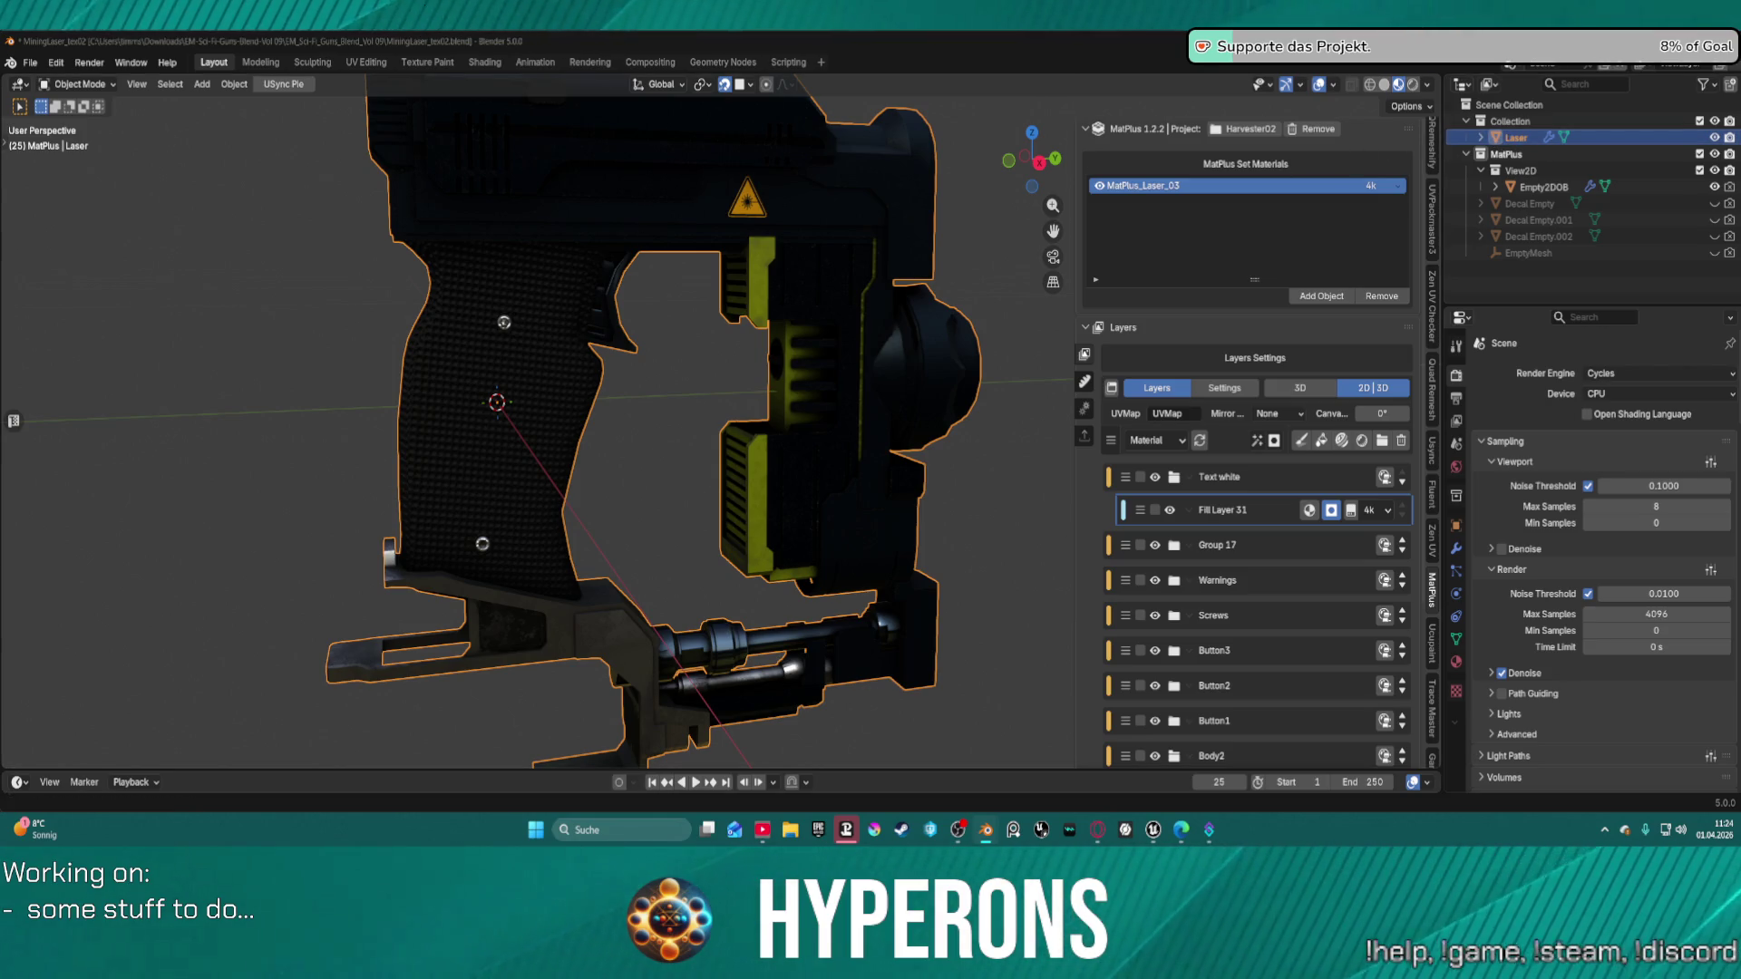
Save the file, then collapse the MatPlus collection and deselect the Laser object.
key("ctrl+s")
scroll(958, 347, "down", 2)
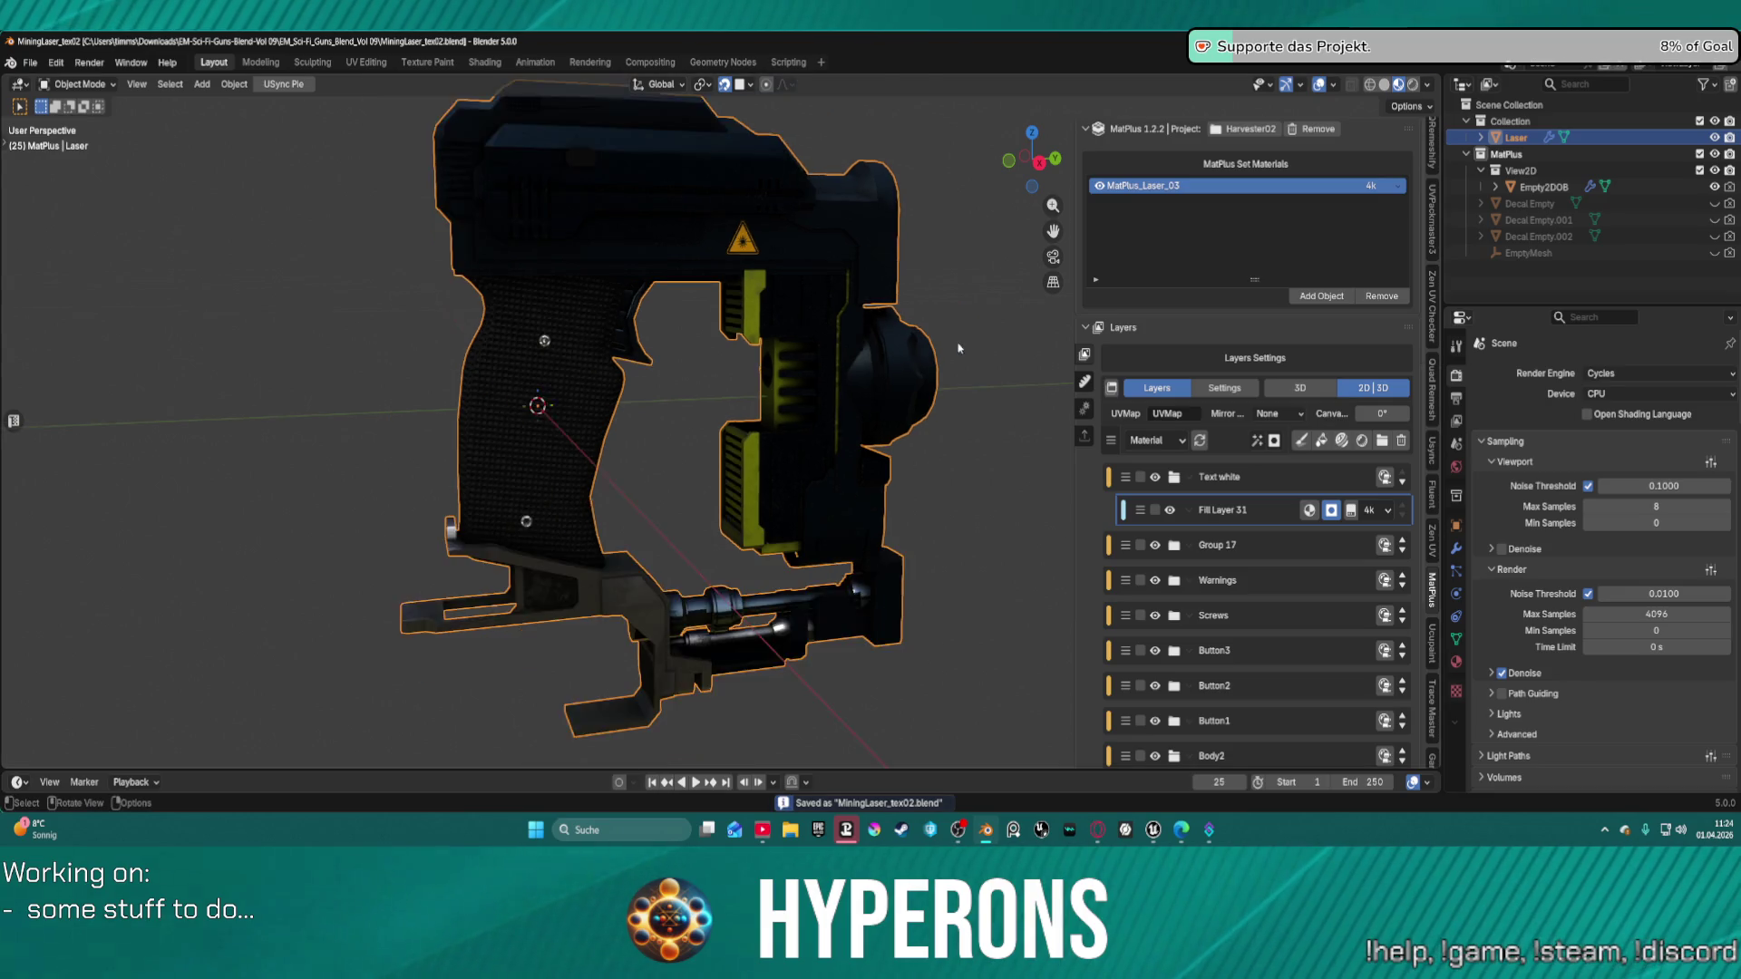
scroll(958, 348, "down", 2)
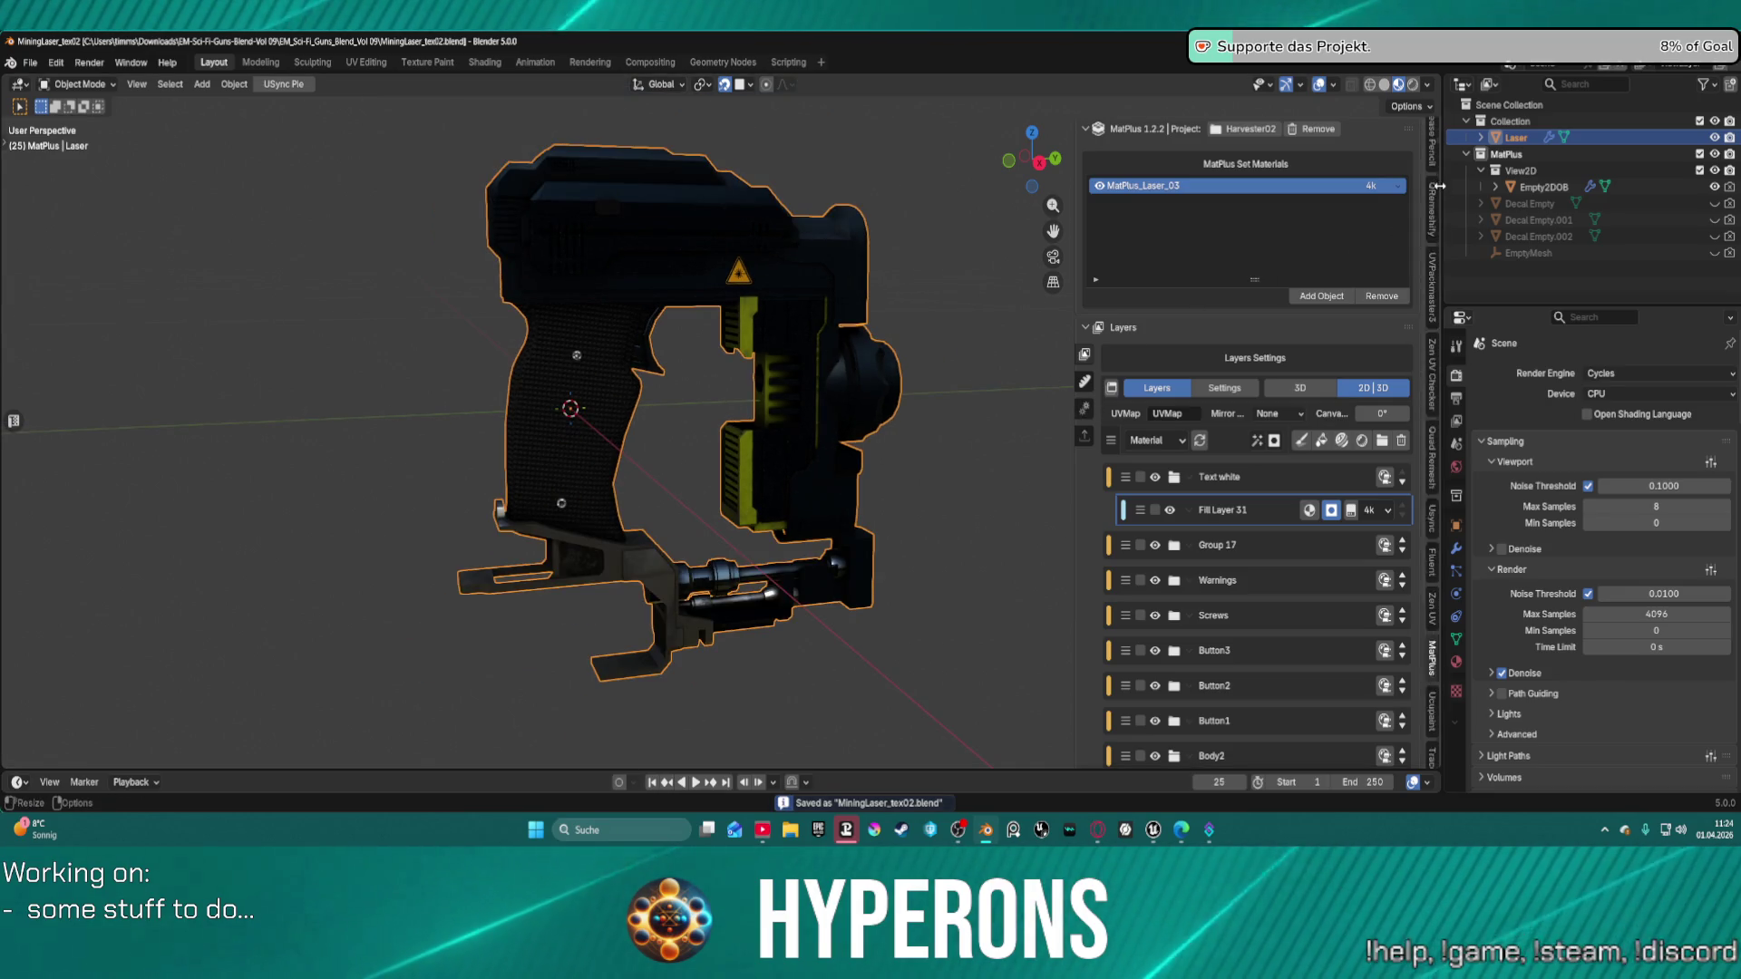
scroll(1433, 175, "down", 6)
scroll(1433, 175, "up", 3)
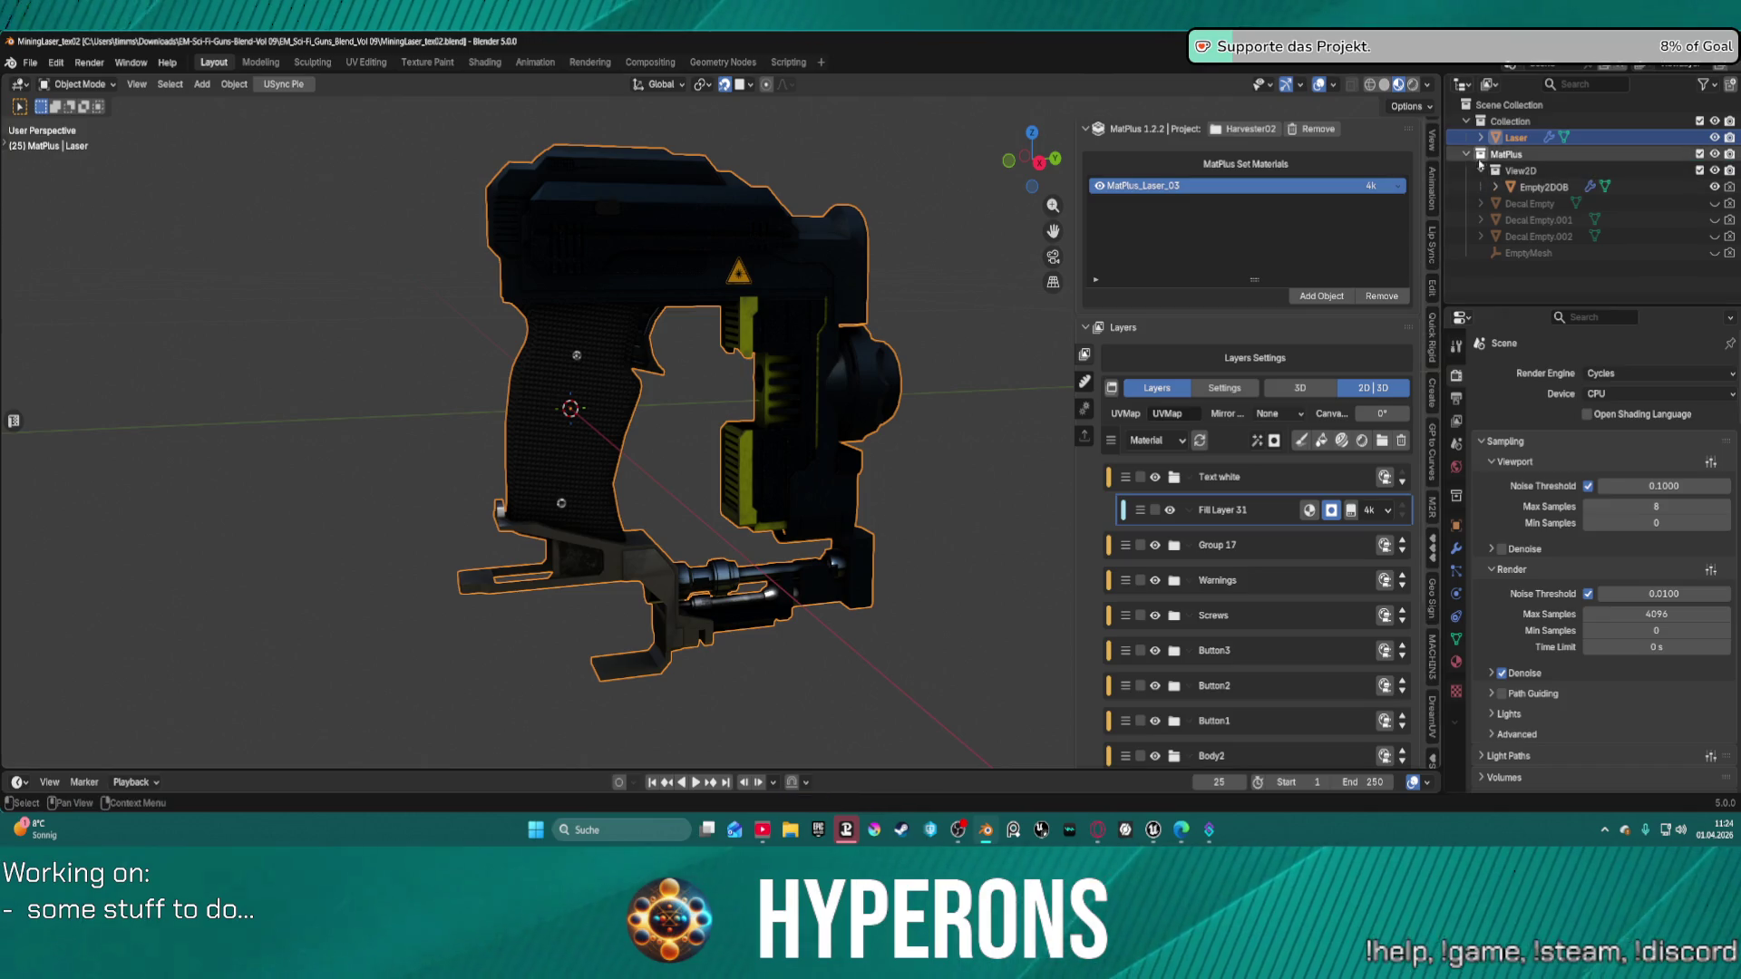
left_click(1466, 154)
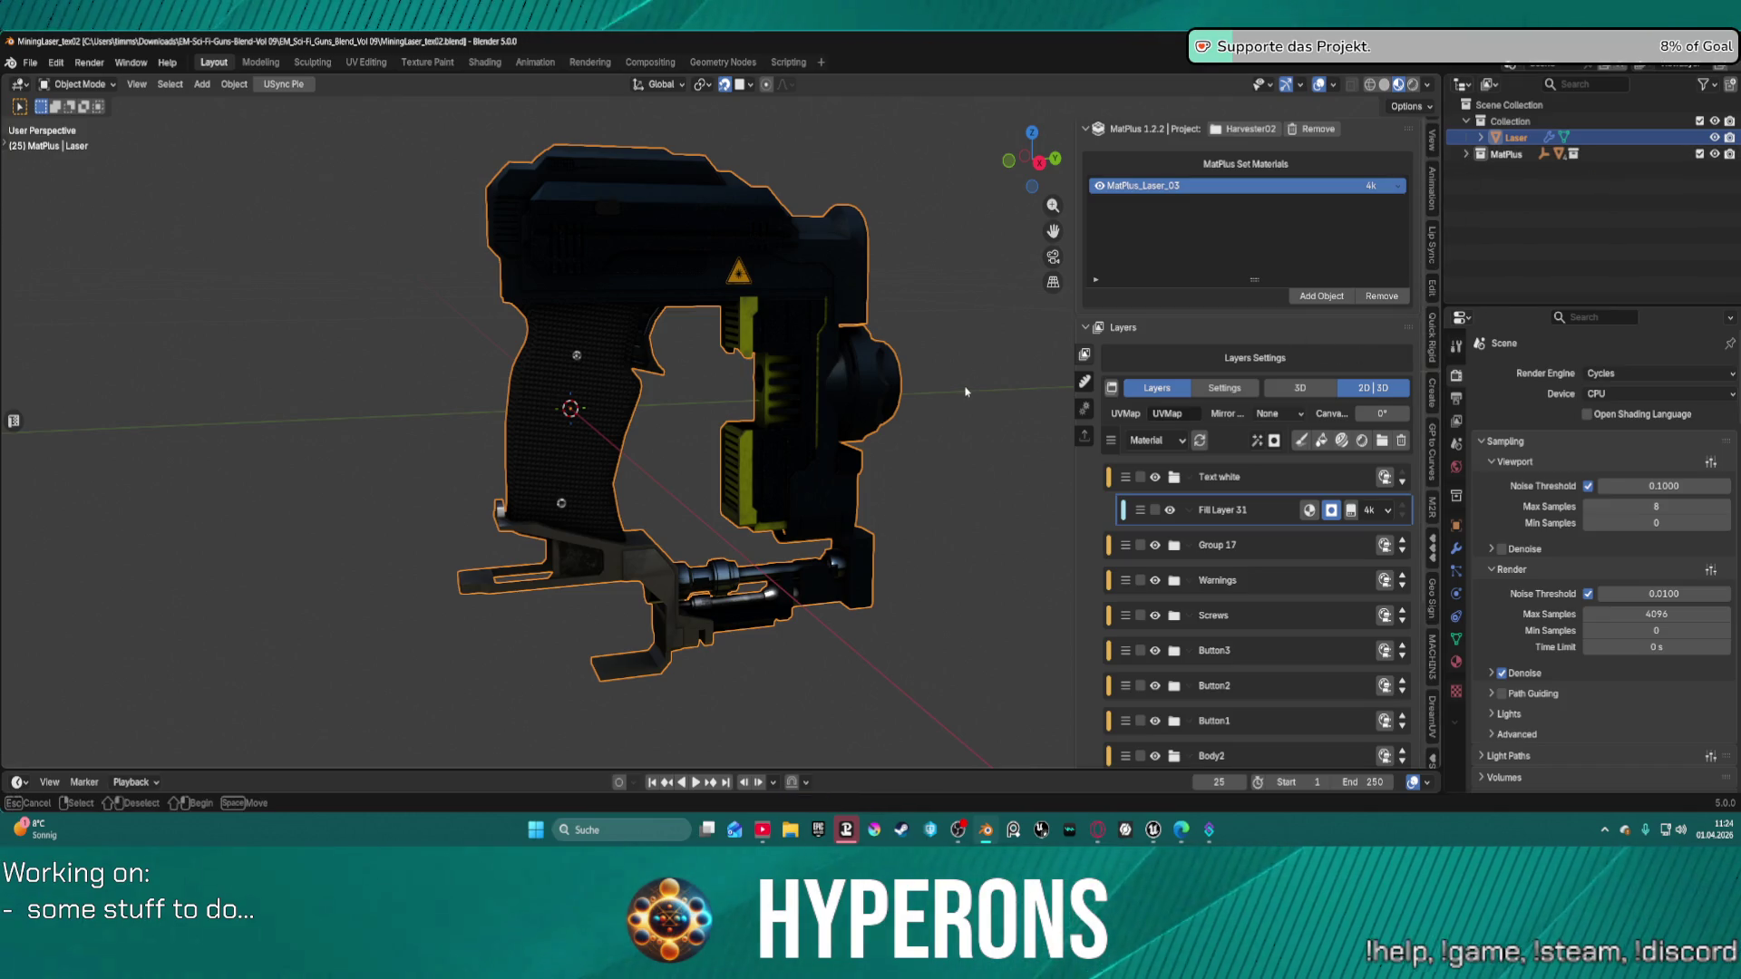
key("alt+a")
scroll(1435, 147, "up", 2)
Add an Armature > Single Bone at the world origin and scale it by .01.
left_click(1433, 141)
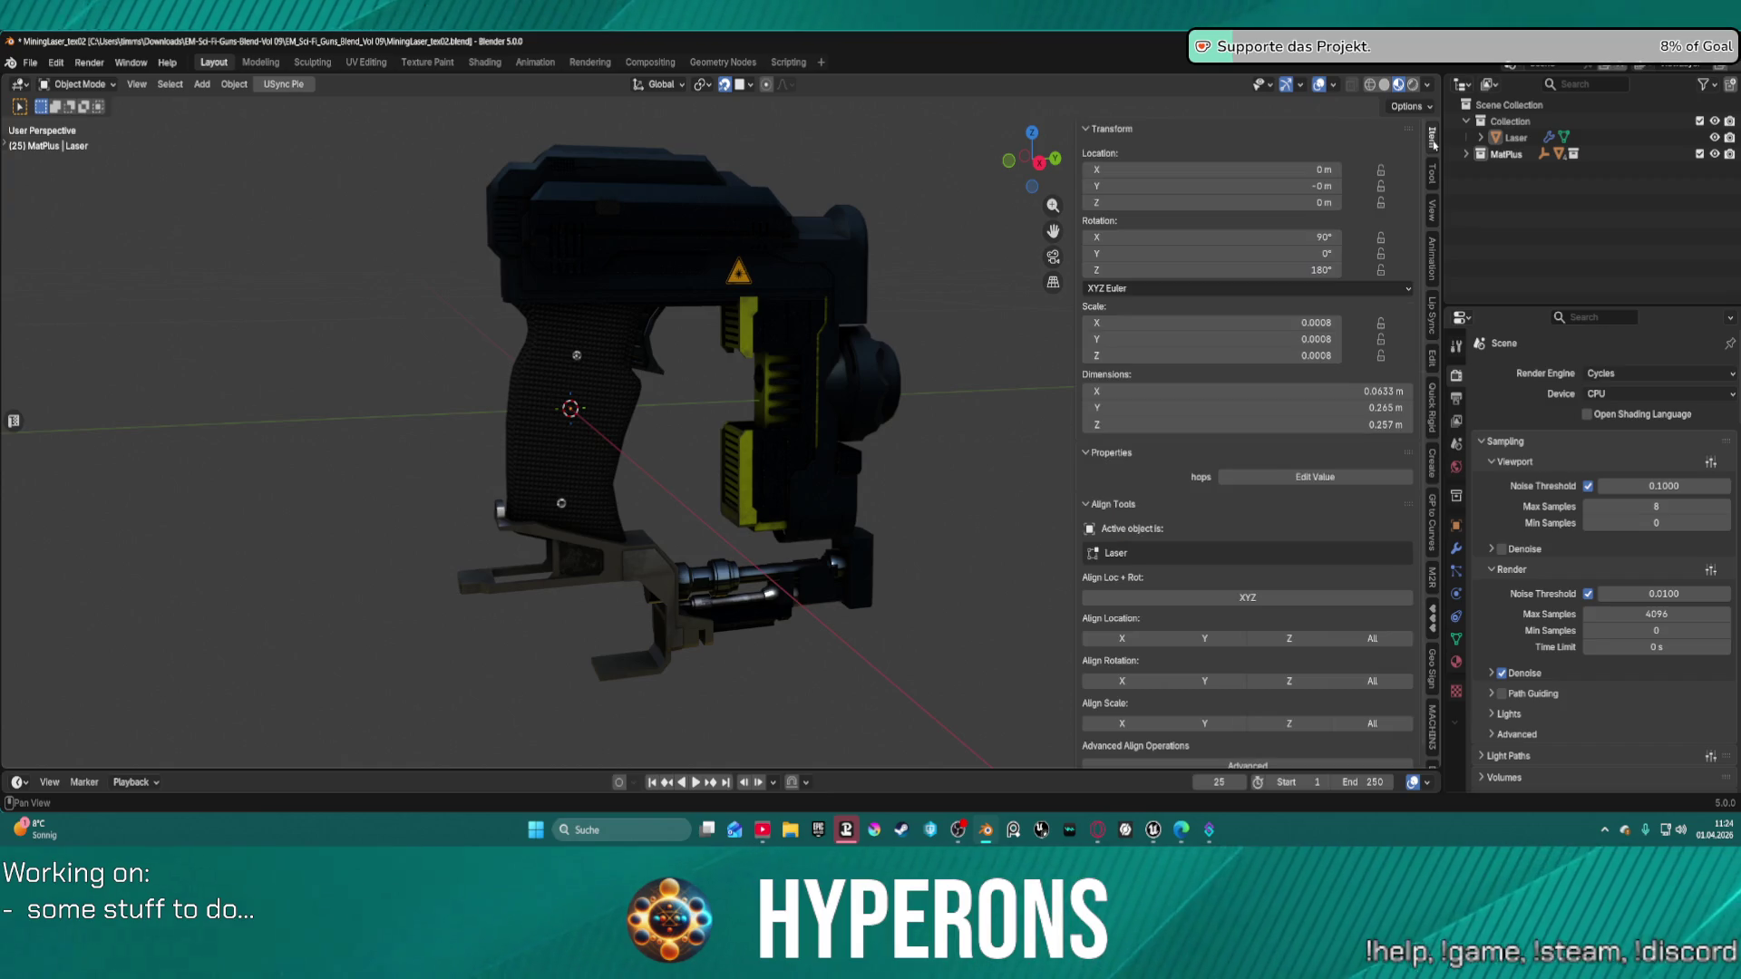
scroll(1030, 419, "down", 5)
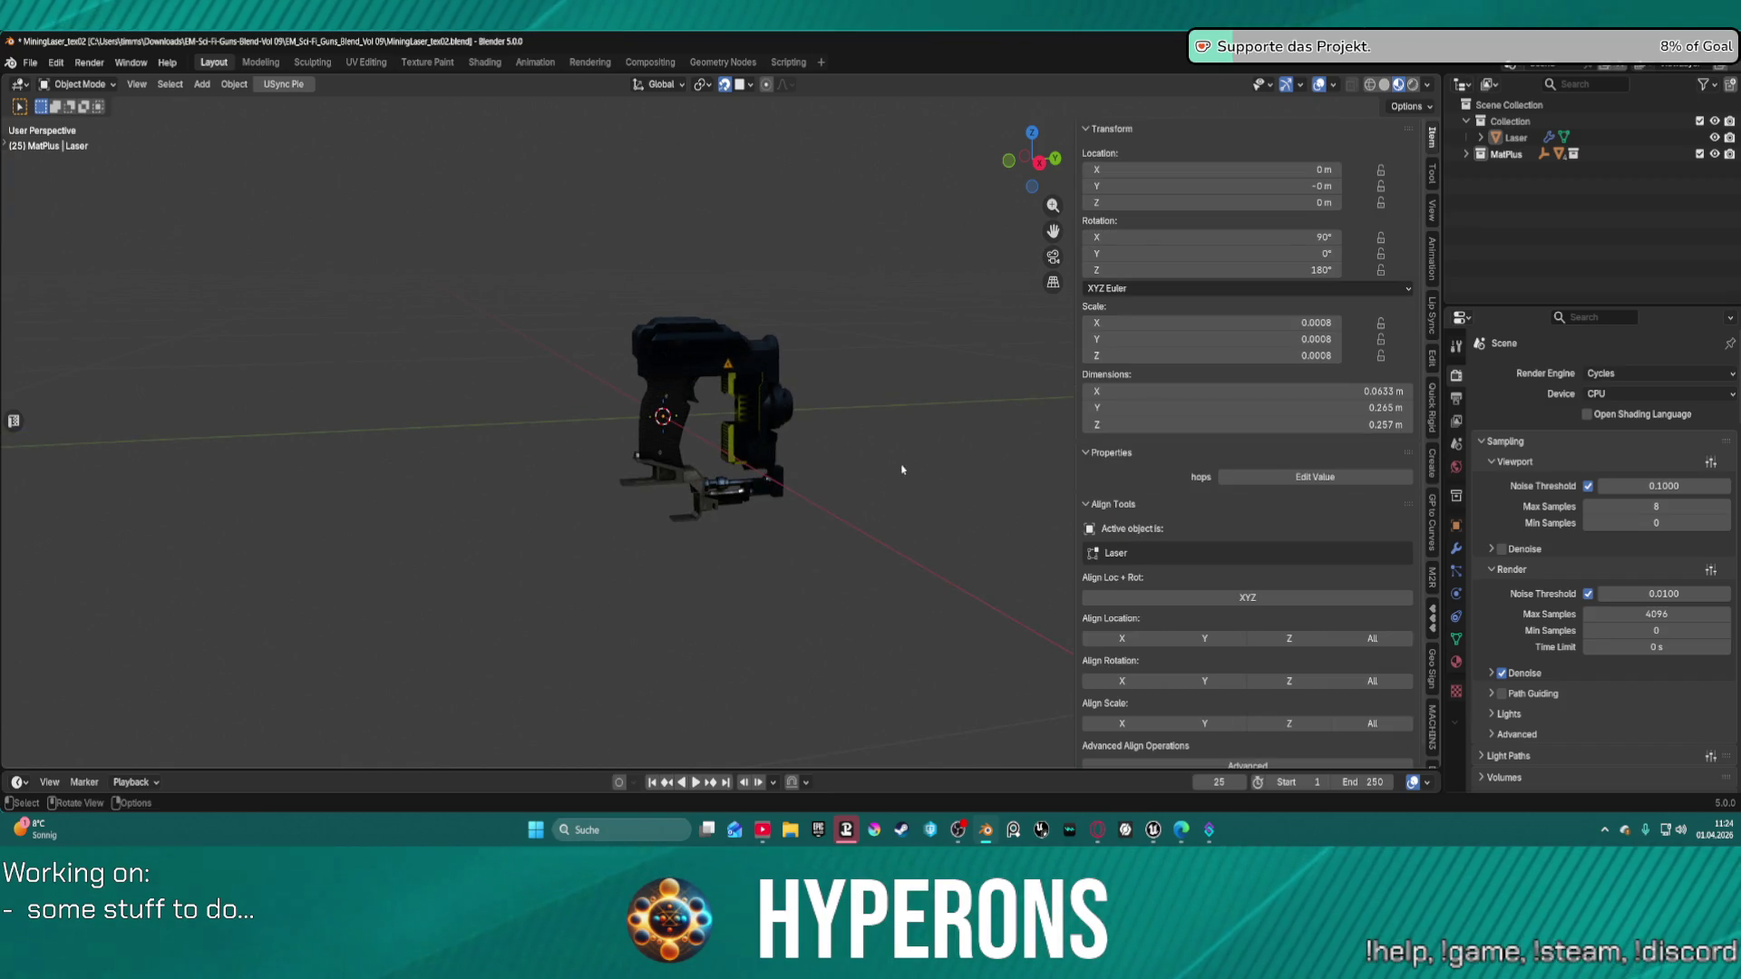
mouse_move(896, 403)
middle_mouse_down()
mouse_move(798, 384)
mouse_move(266, 125)
middle_mouse_up()
left_click(201, 83)
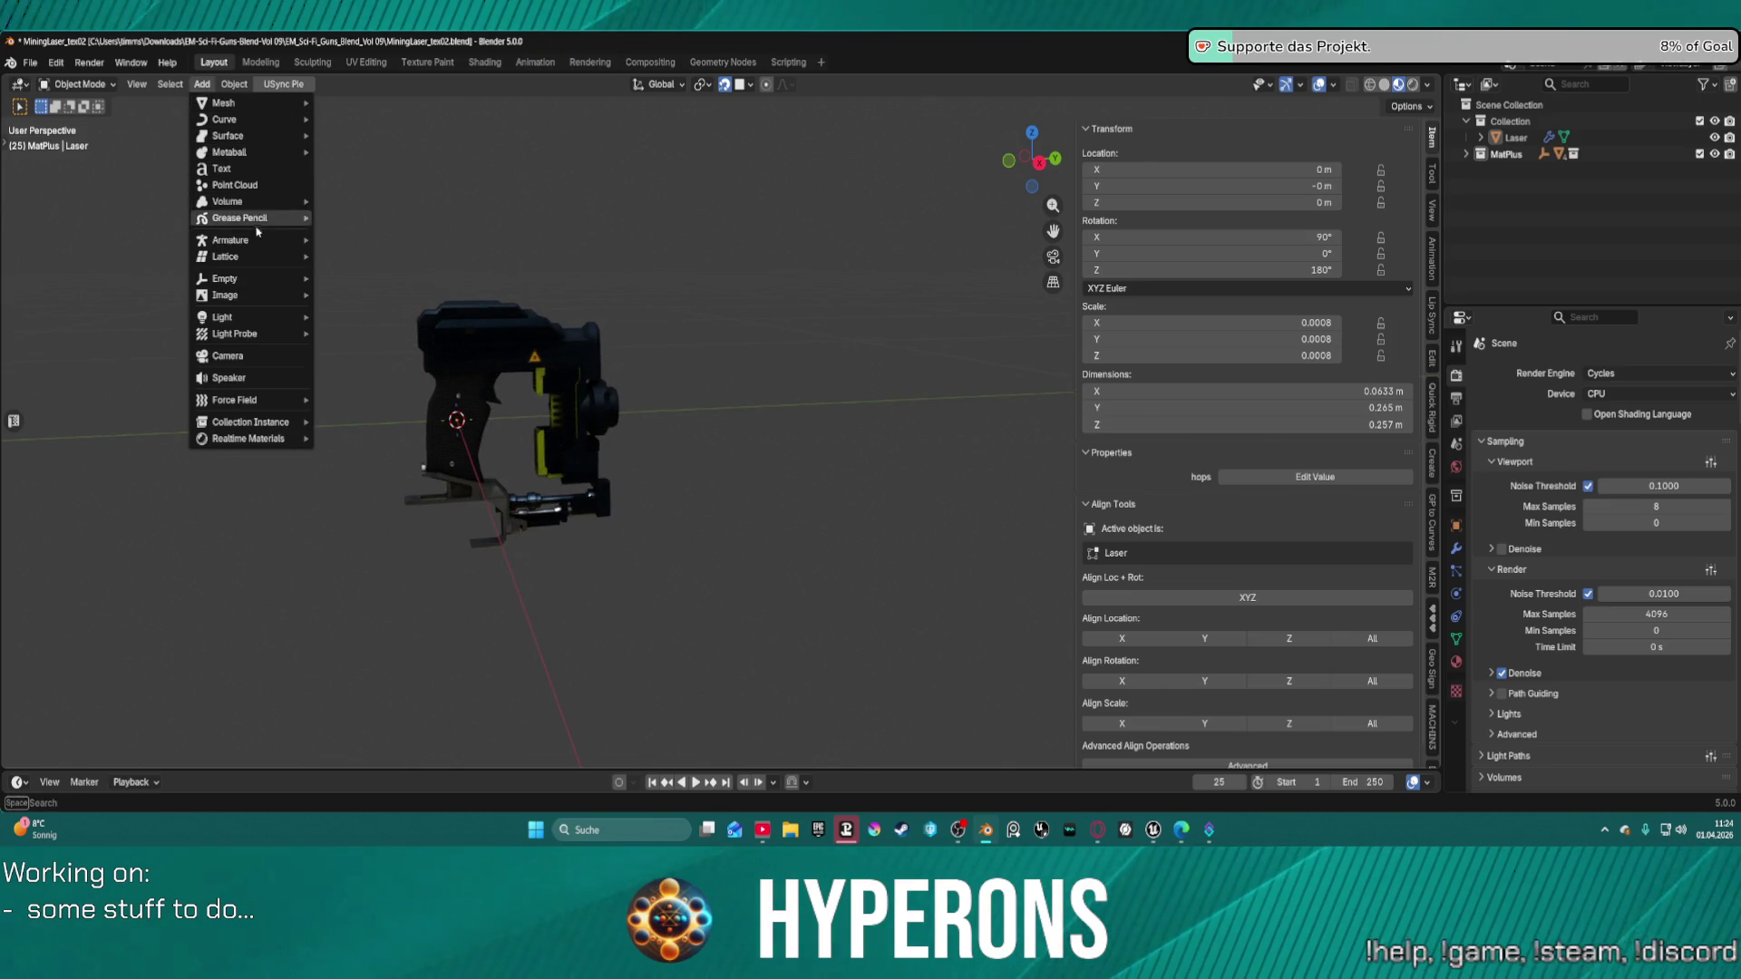
mouse_move(261, 239)
left_click(359, 239)
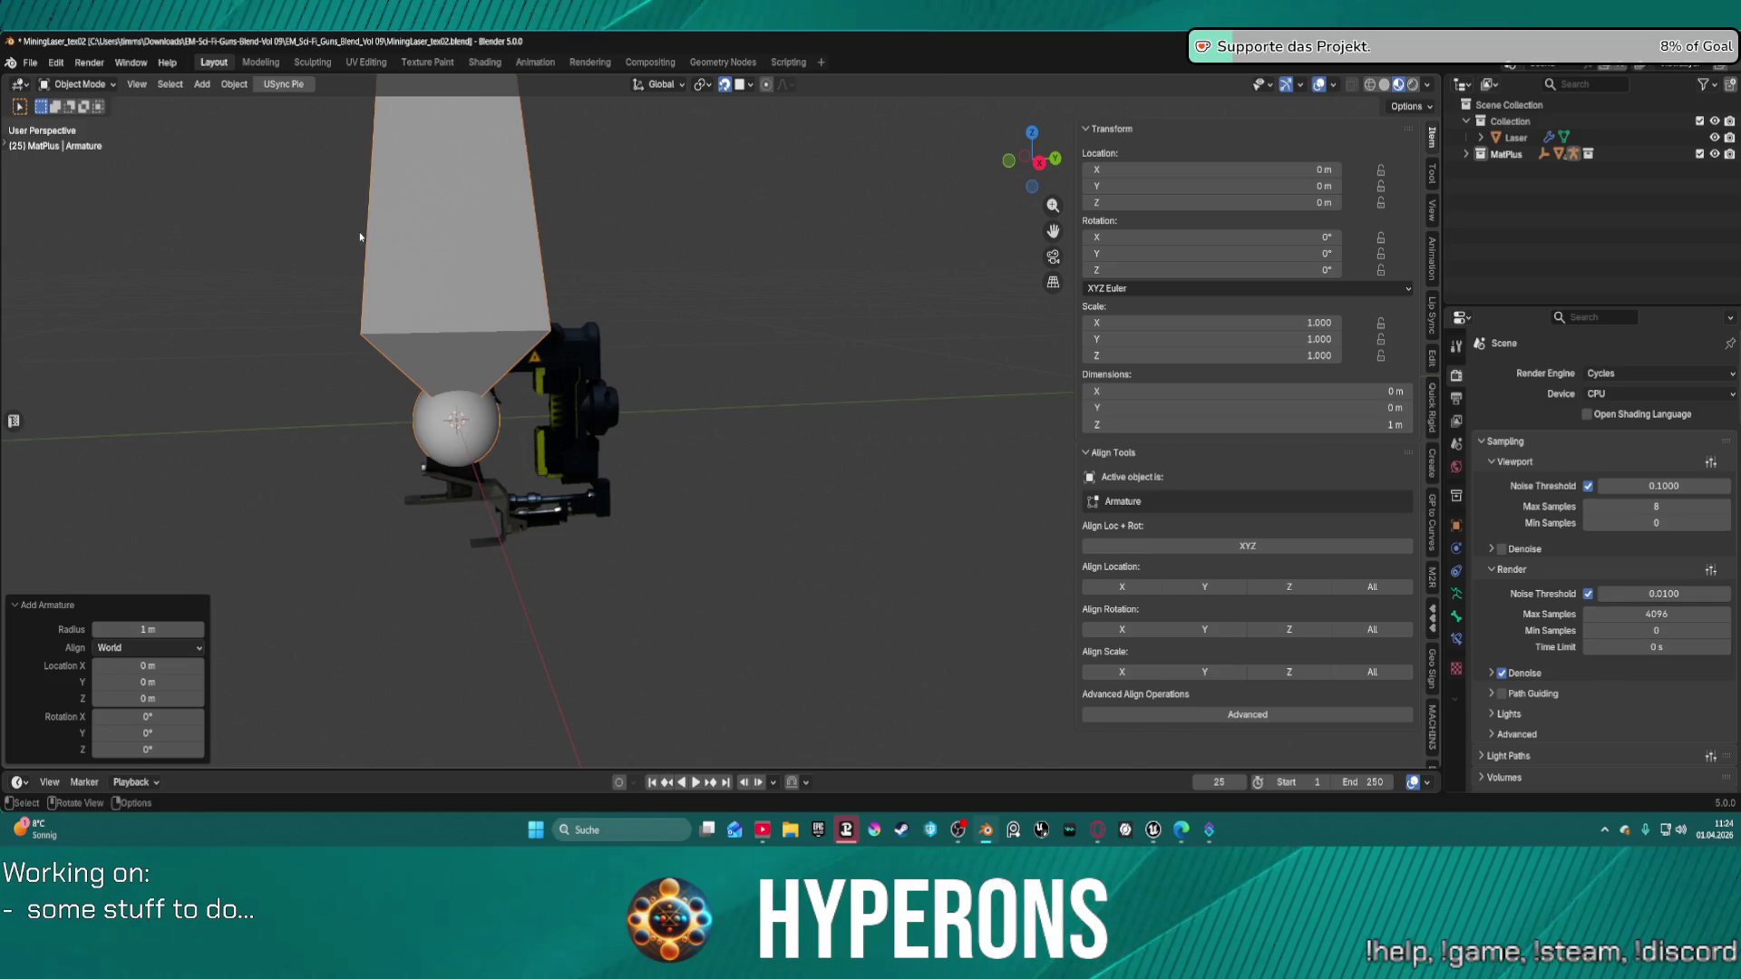
middle_click_drag(420, 278, 466, 287)
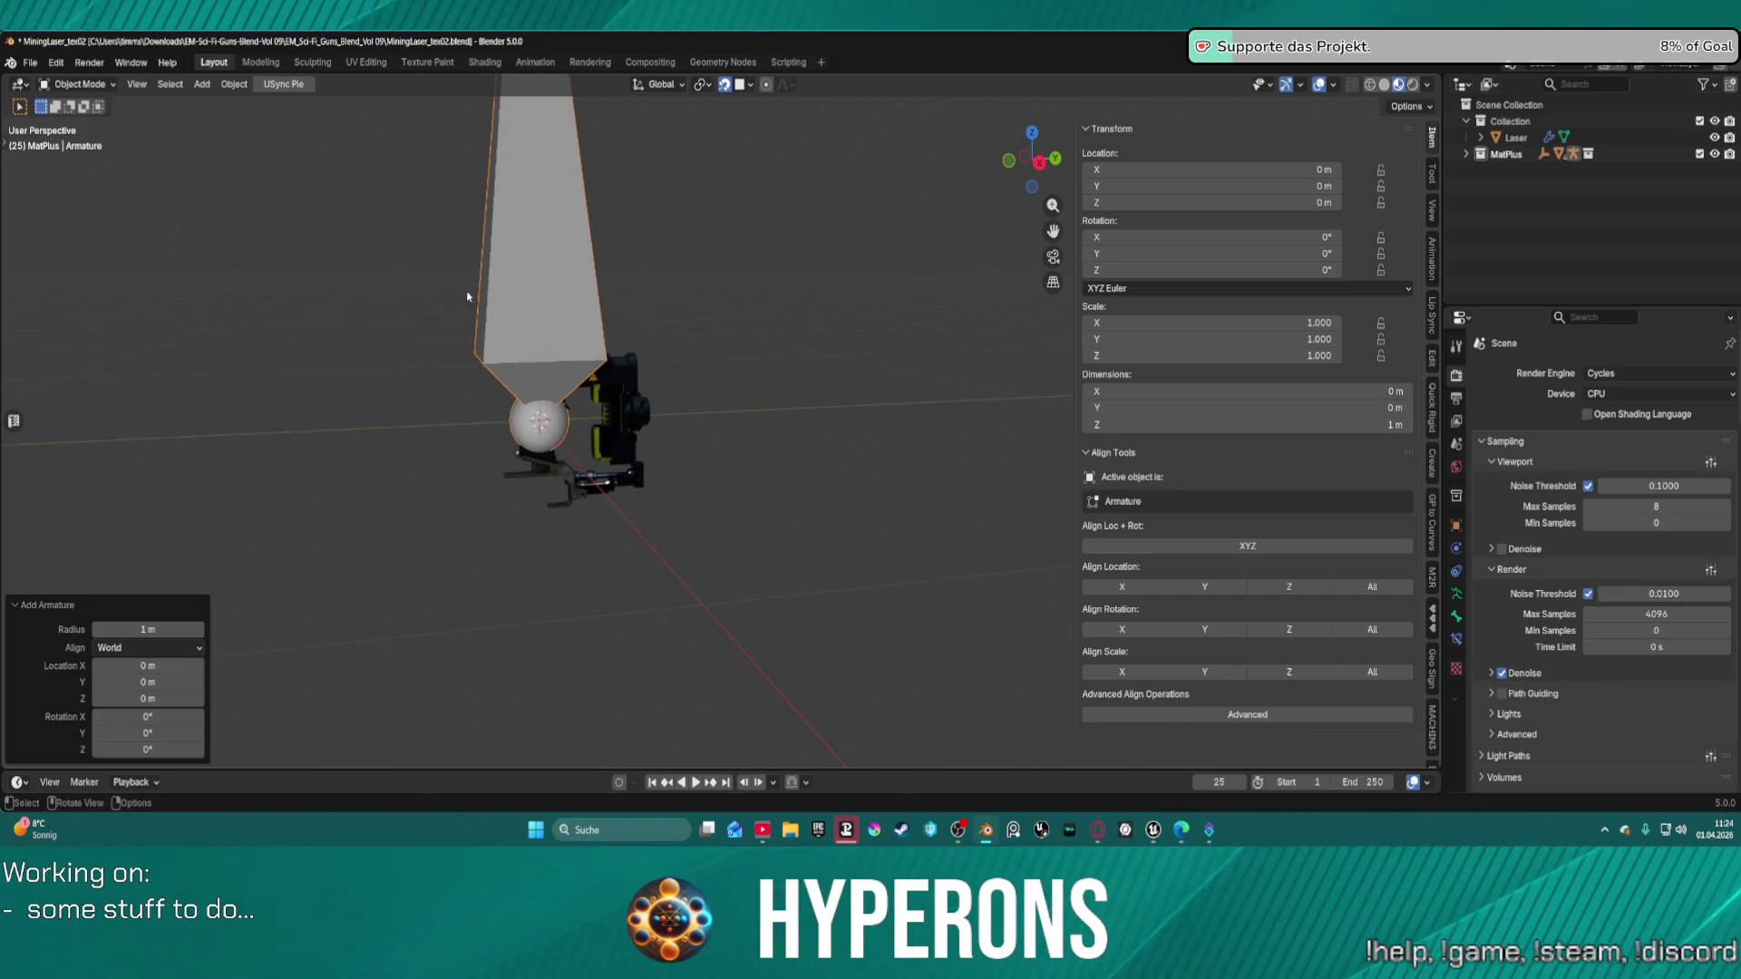
key("s")
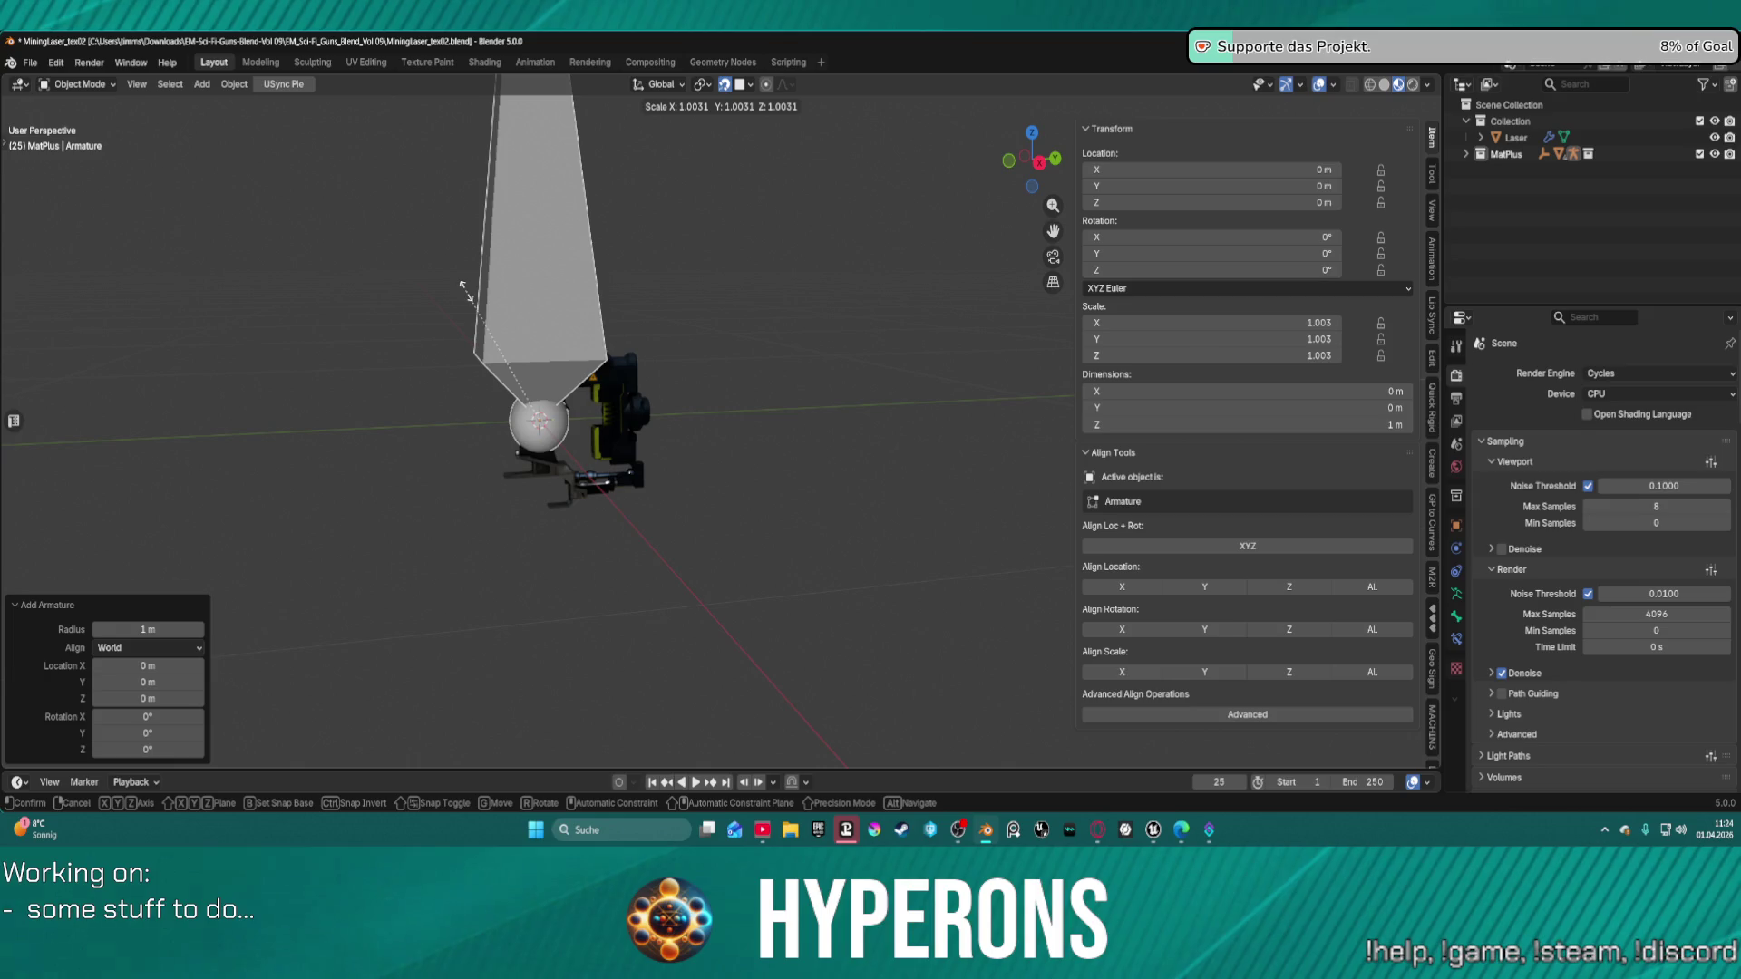
type(".01")
key("Return")
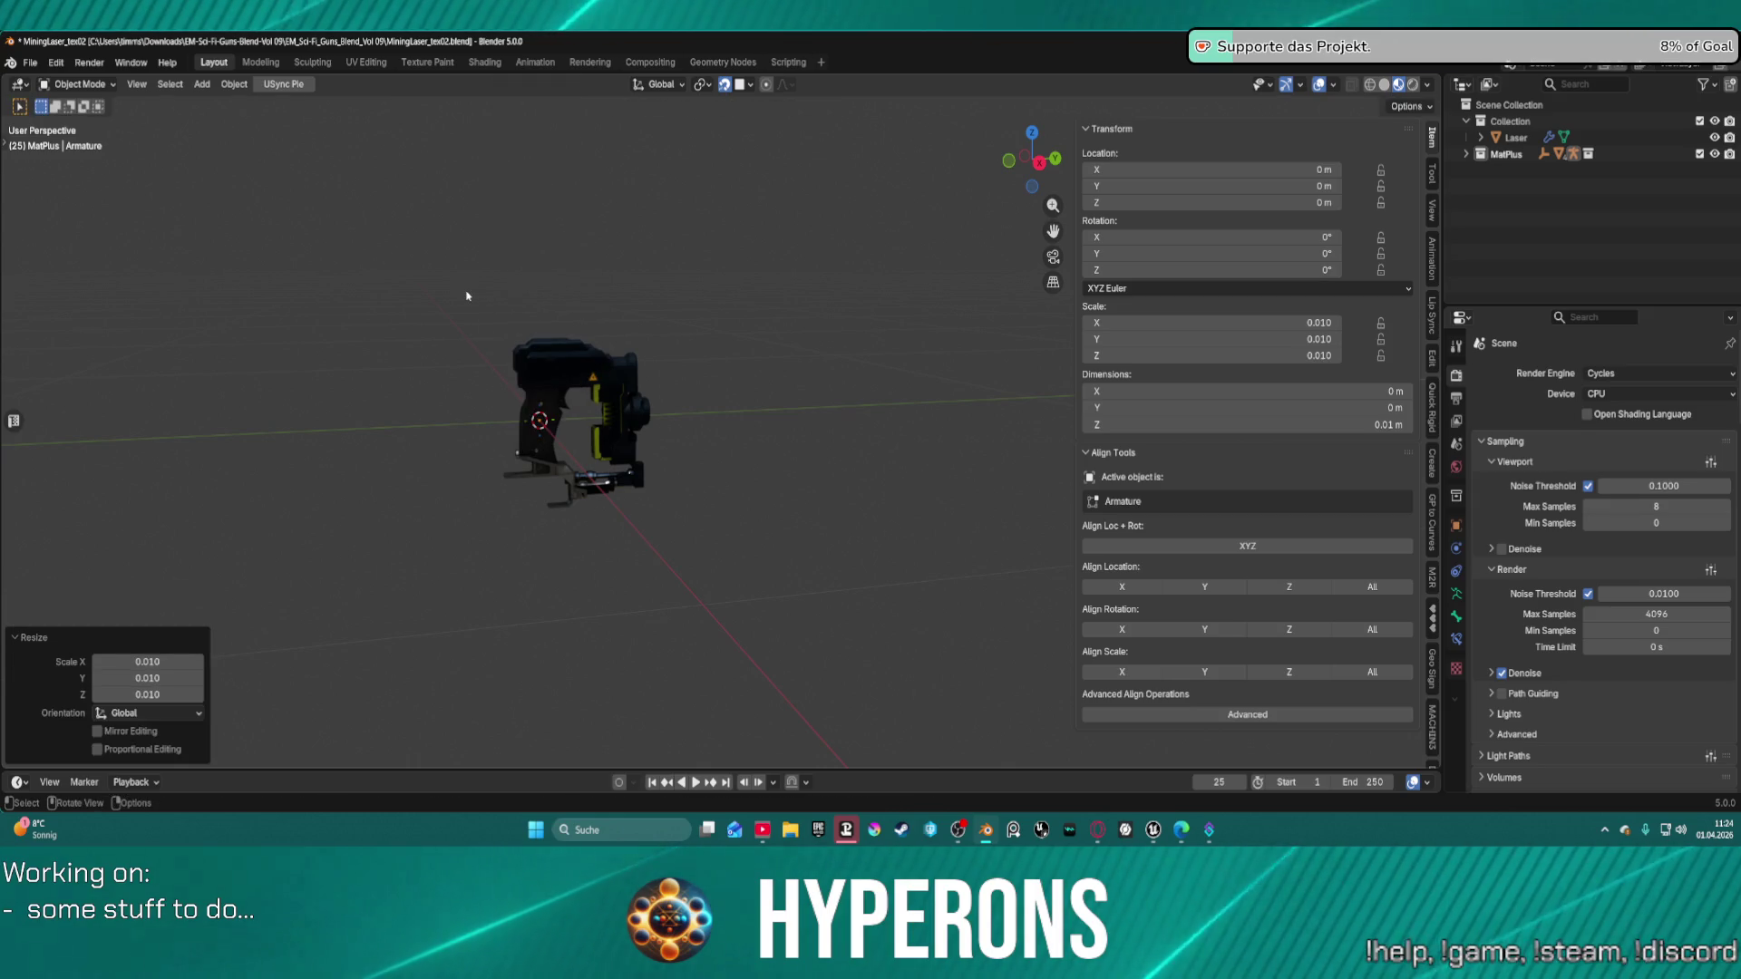
mouse_move(459, 326)
middle_mouse_down("ctrl")
mouse_move(550, 399)
mouse_move(786, 369)
middle_mouse_up("ctrl")
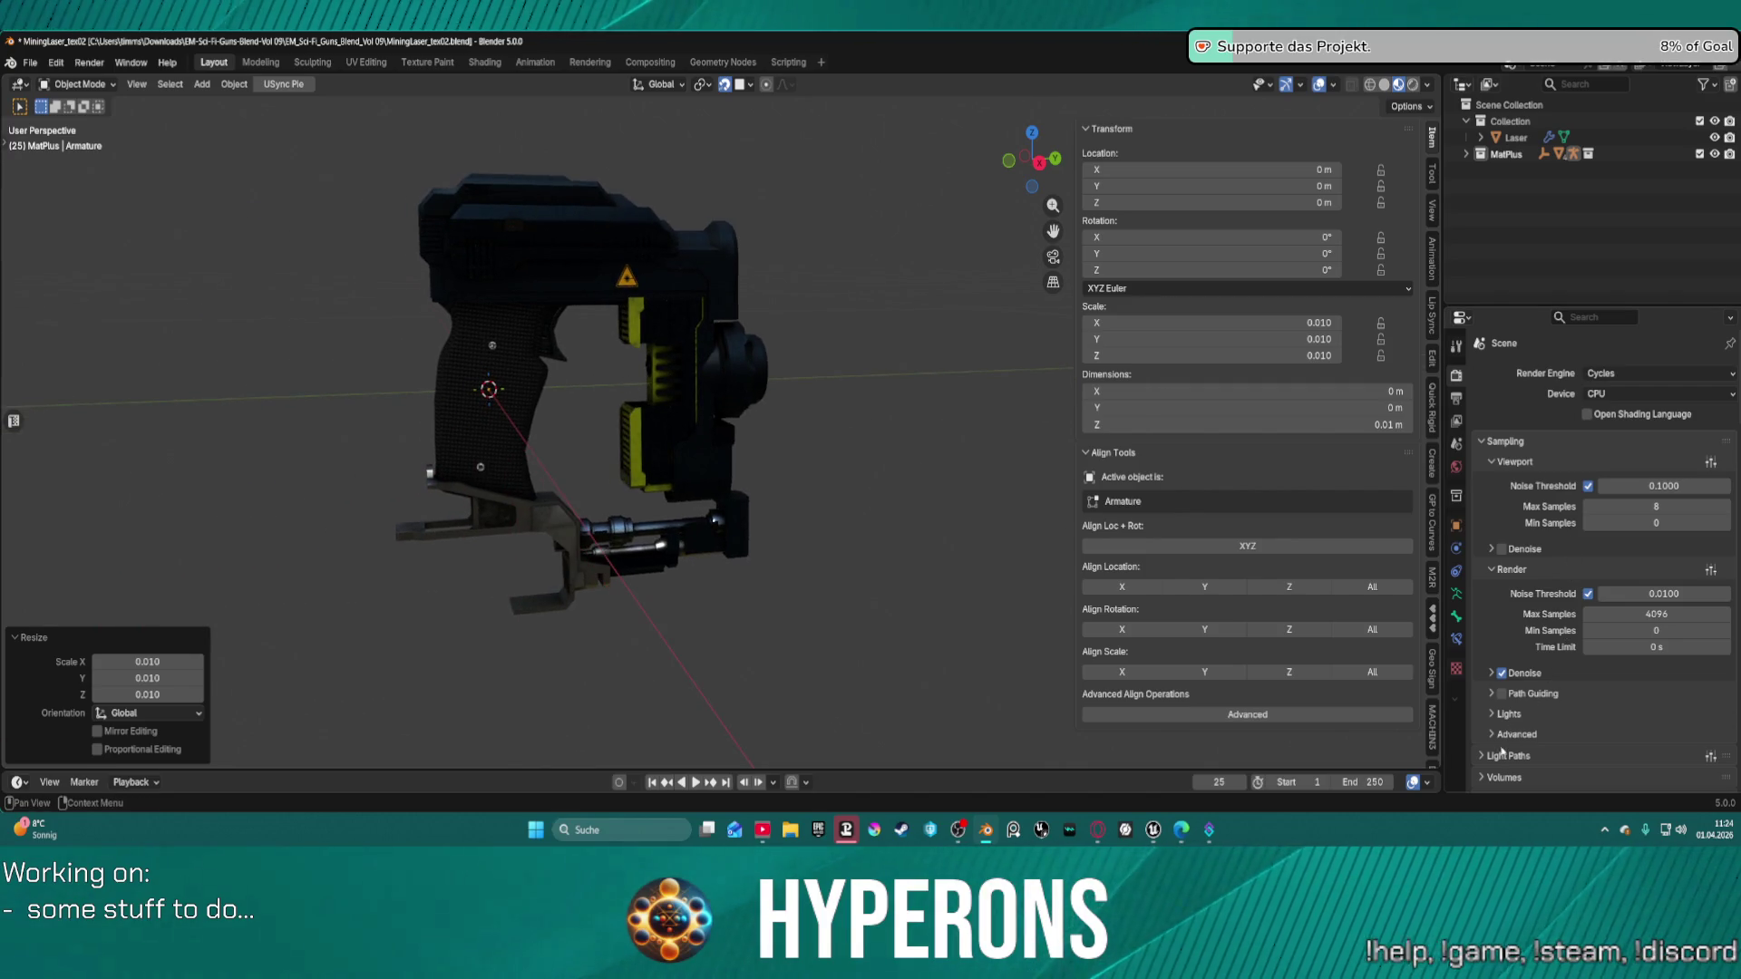
Browse the bone and render properties, then filter the Properties editor by 'bone'.
left_click(1456, 617)
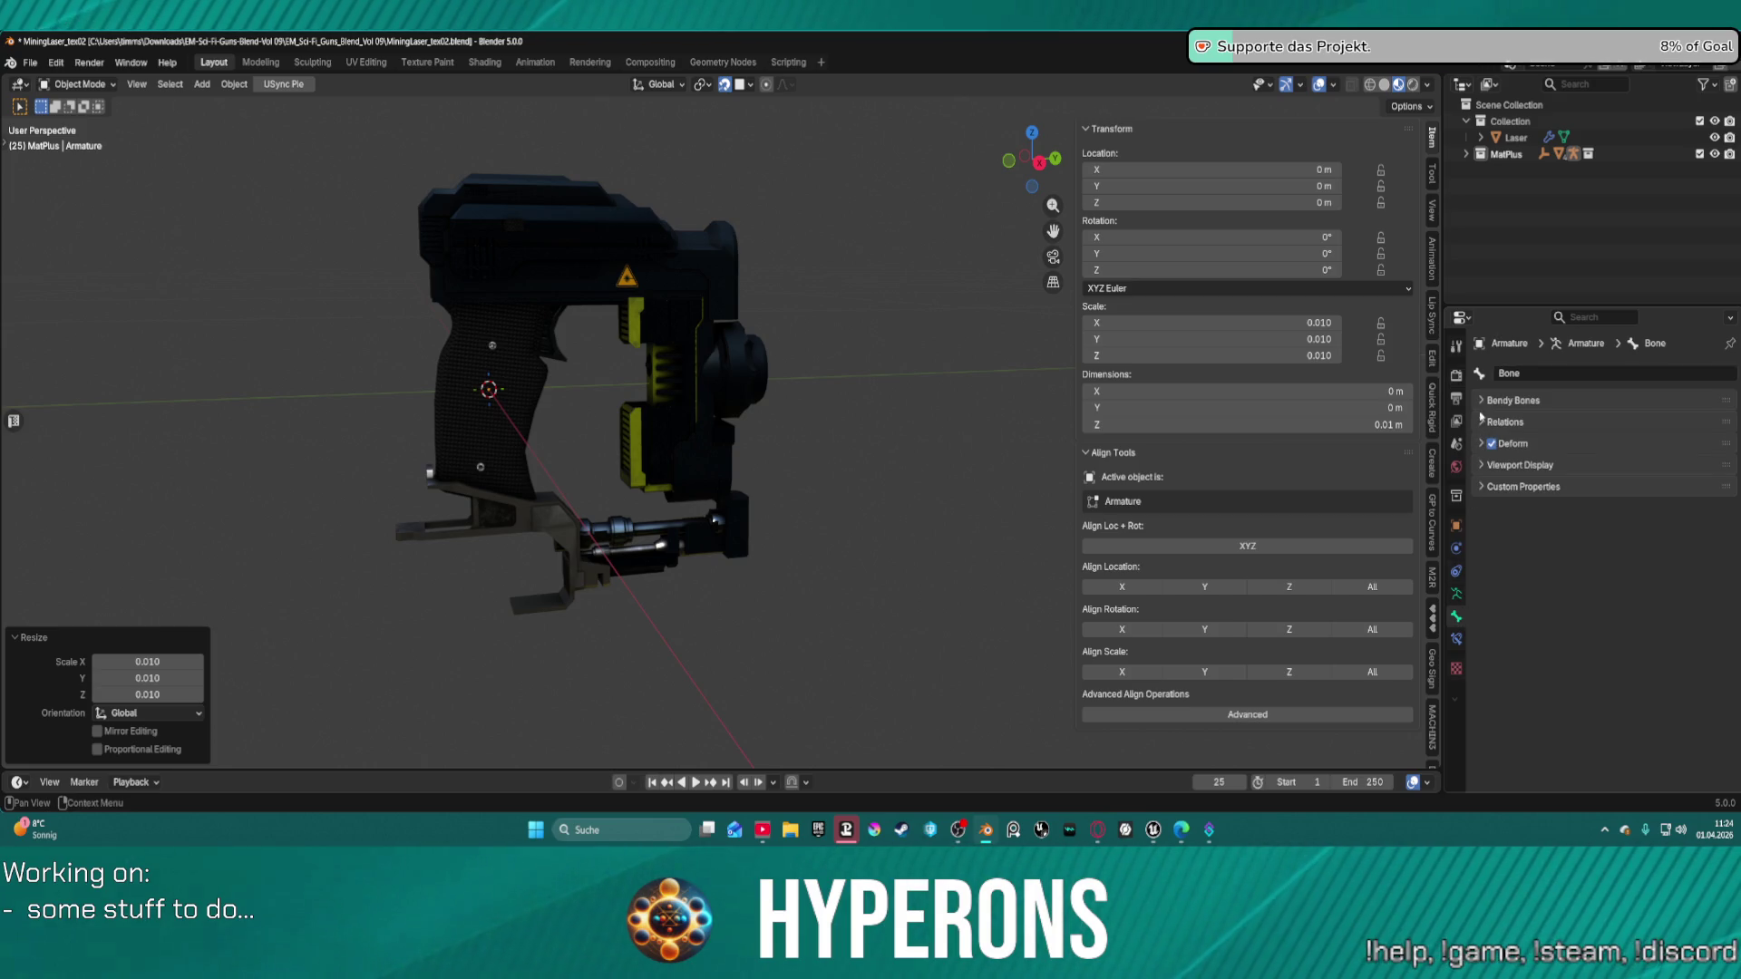
left_click(1510, 464)
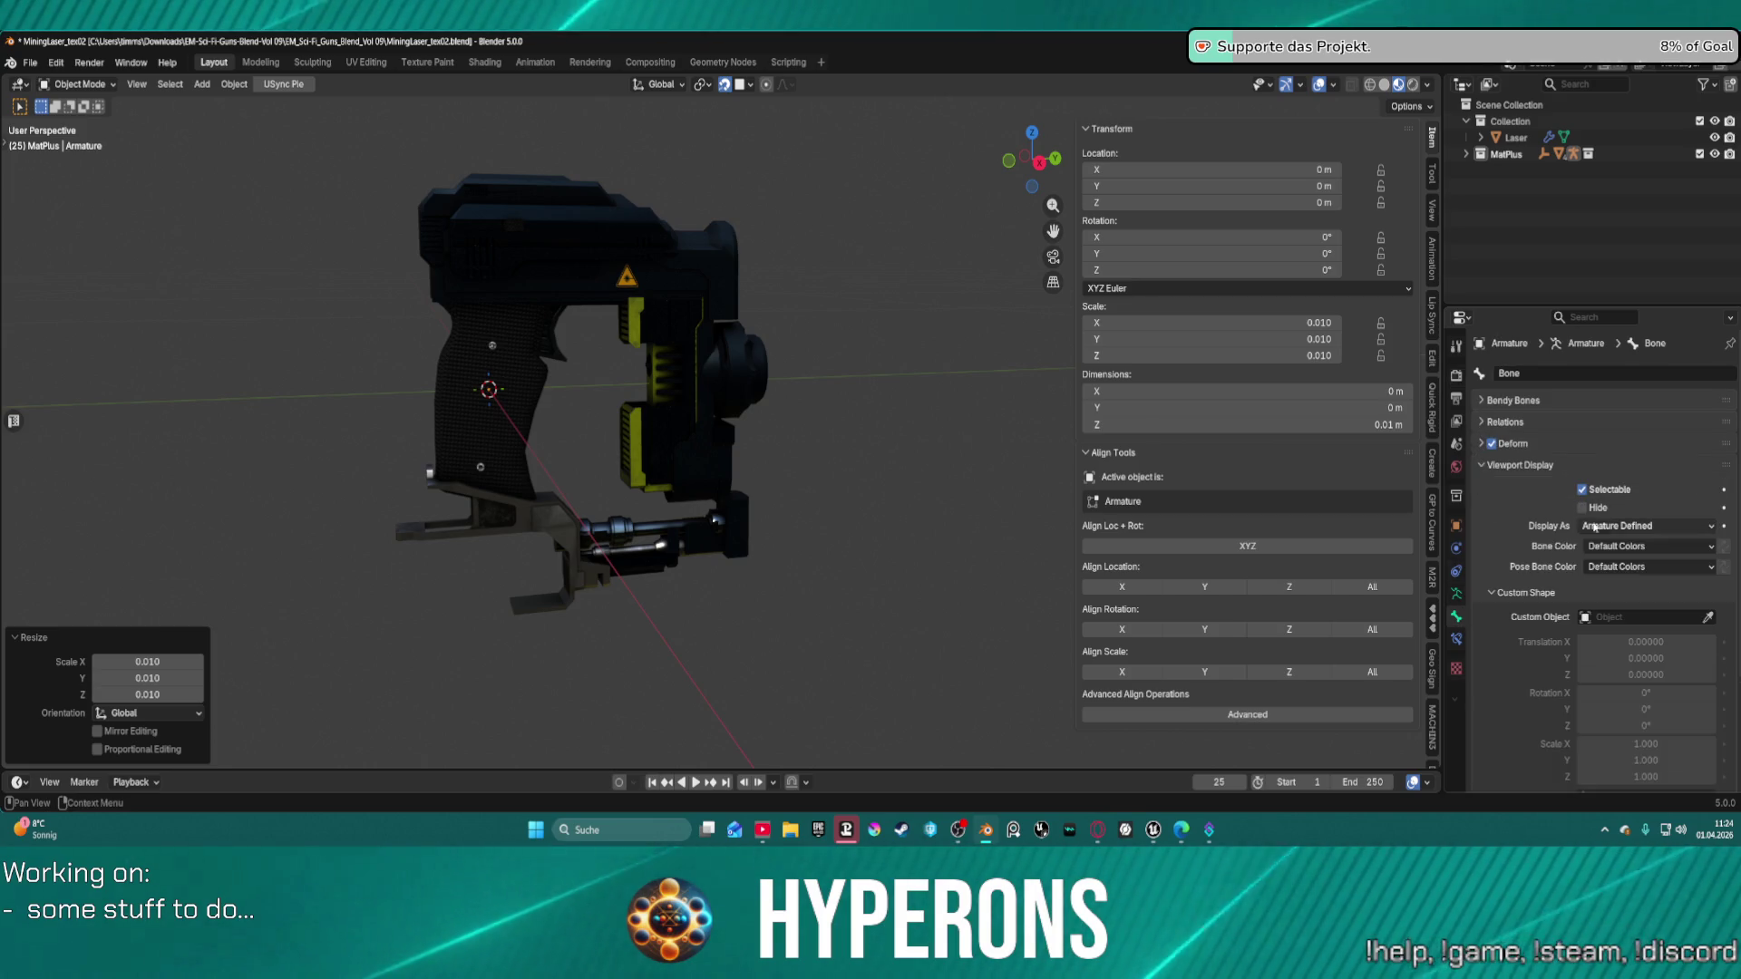
scroll(1596, 597, "down", 2)
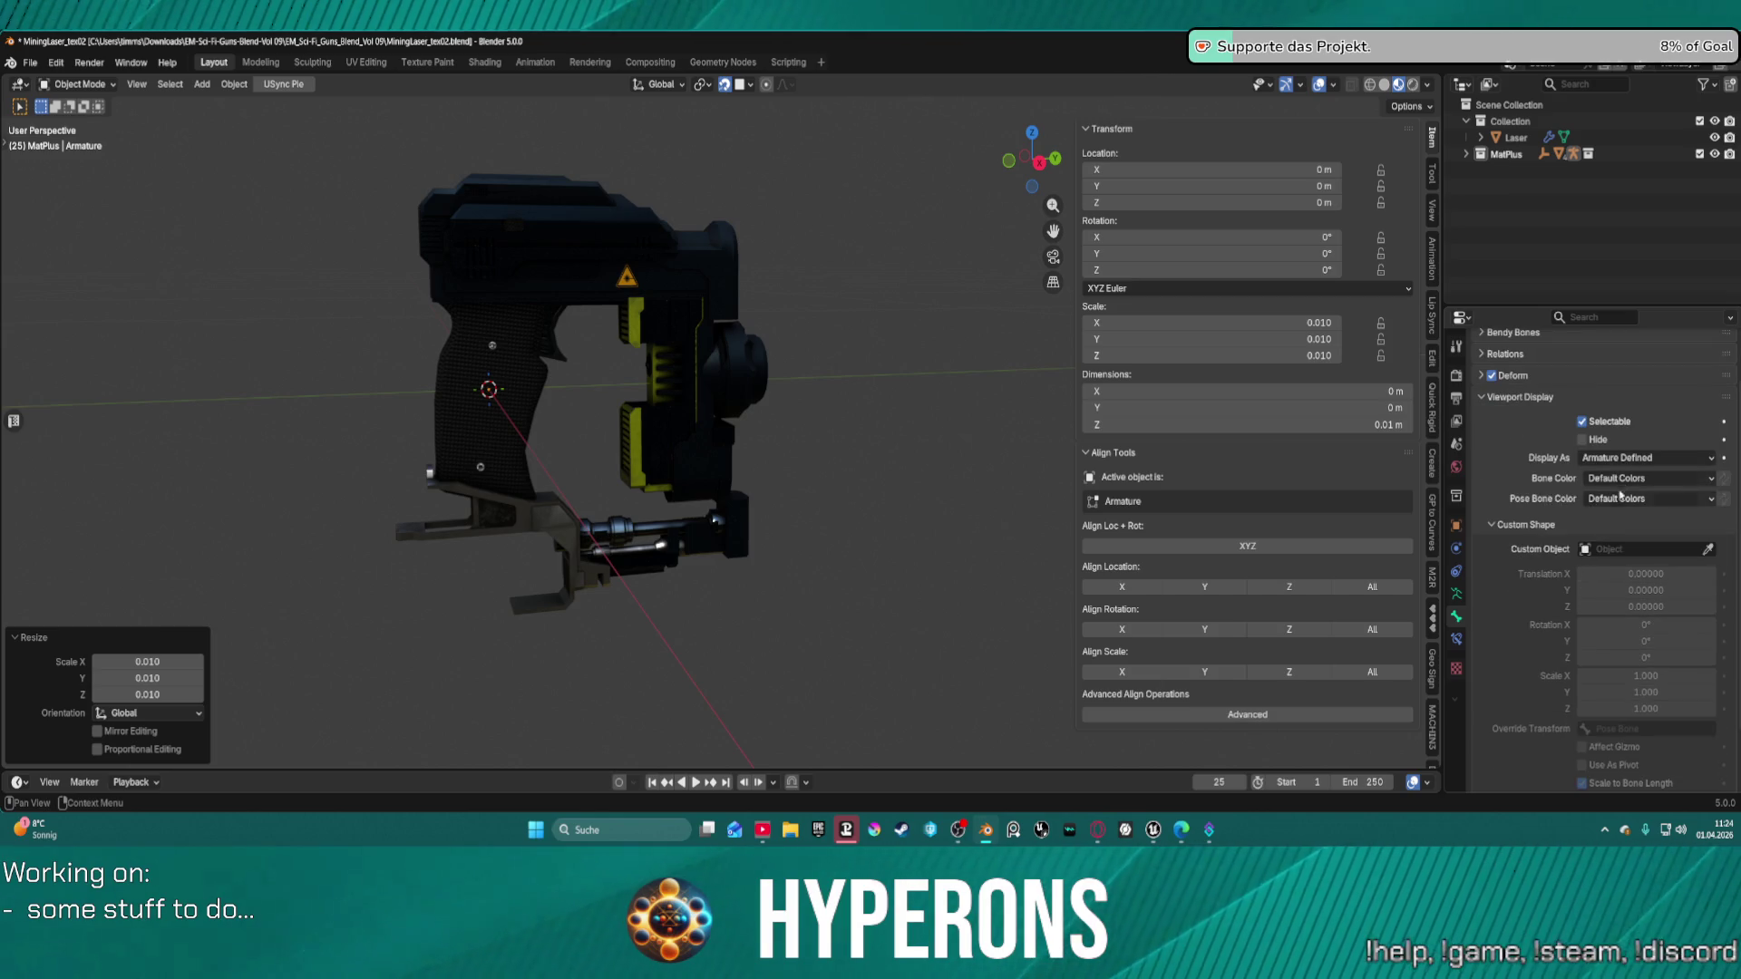
scroll(1548, 625, "down", 2)
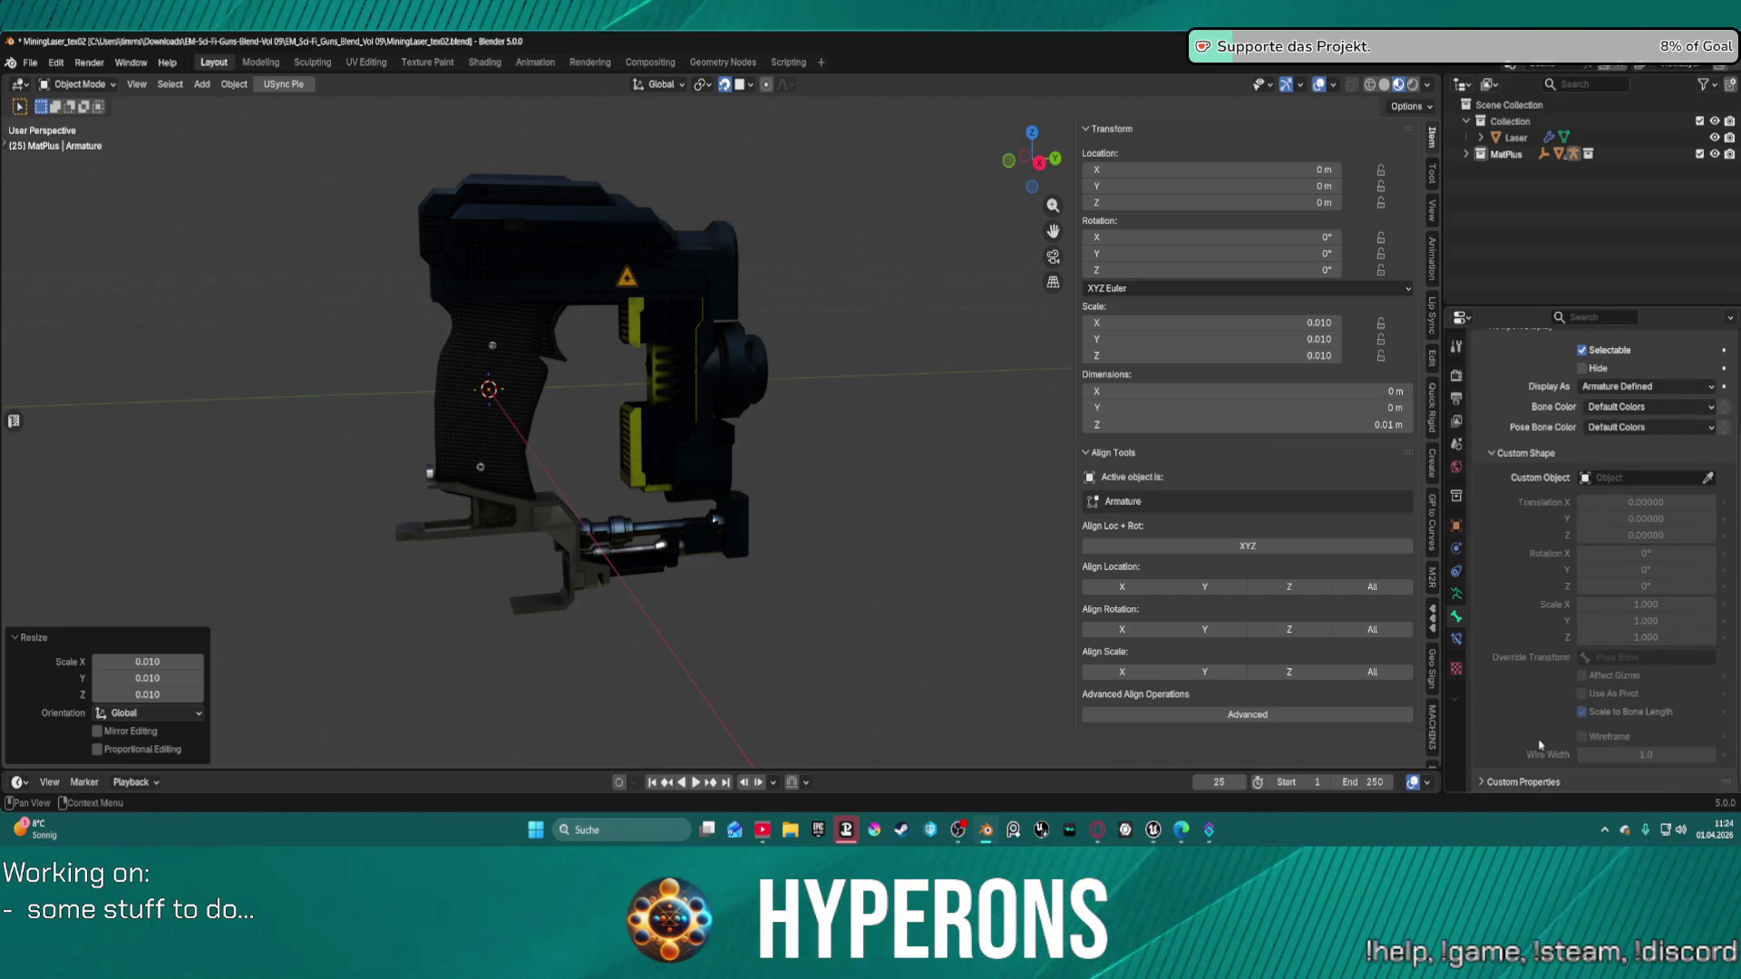
scroll(1492, 773, "down", 1)
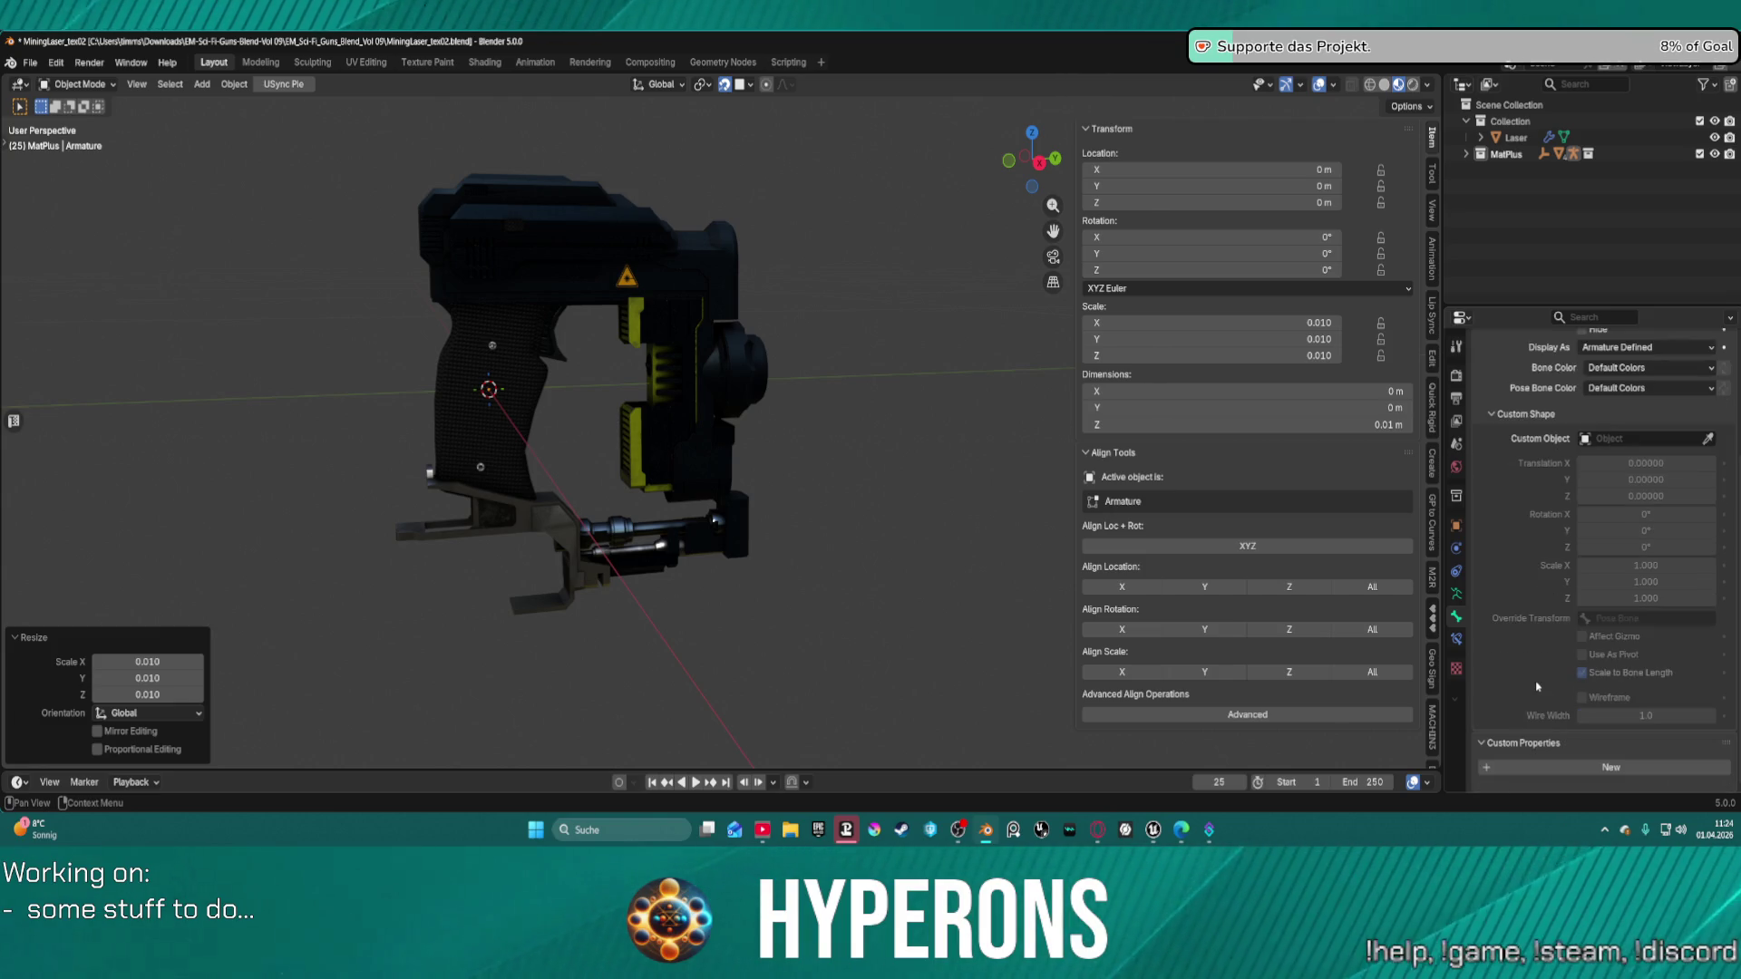
left_click(1462, 400)
left_click(1457, 375)
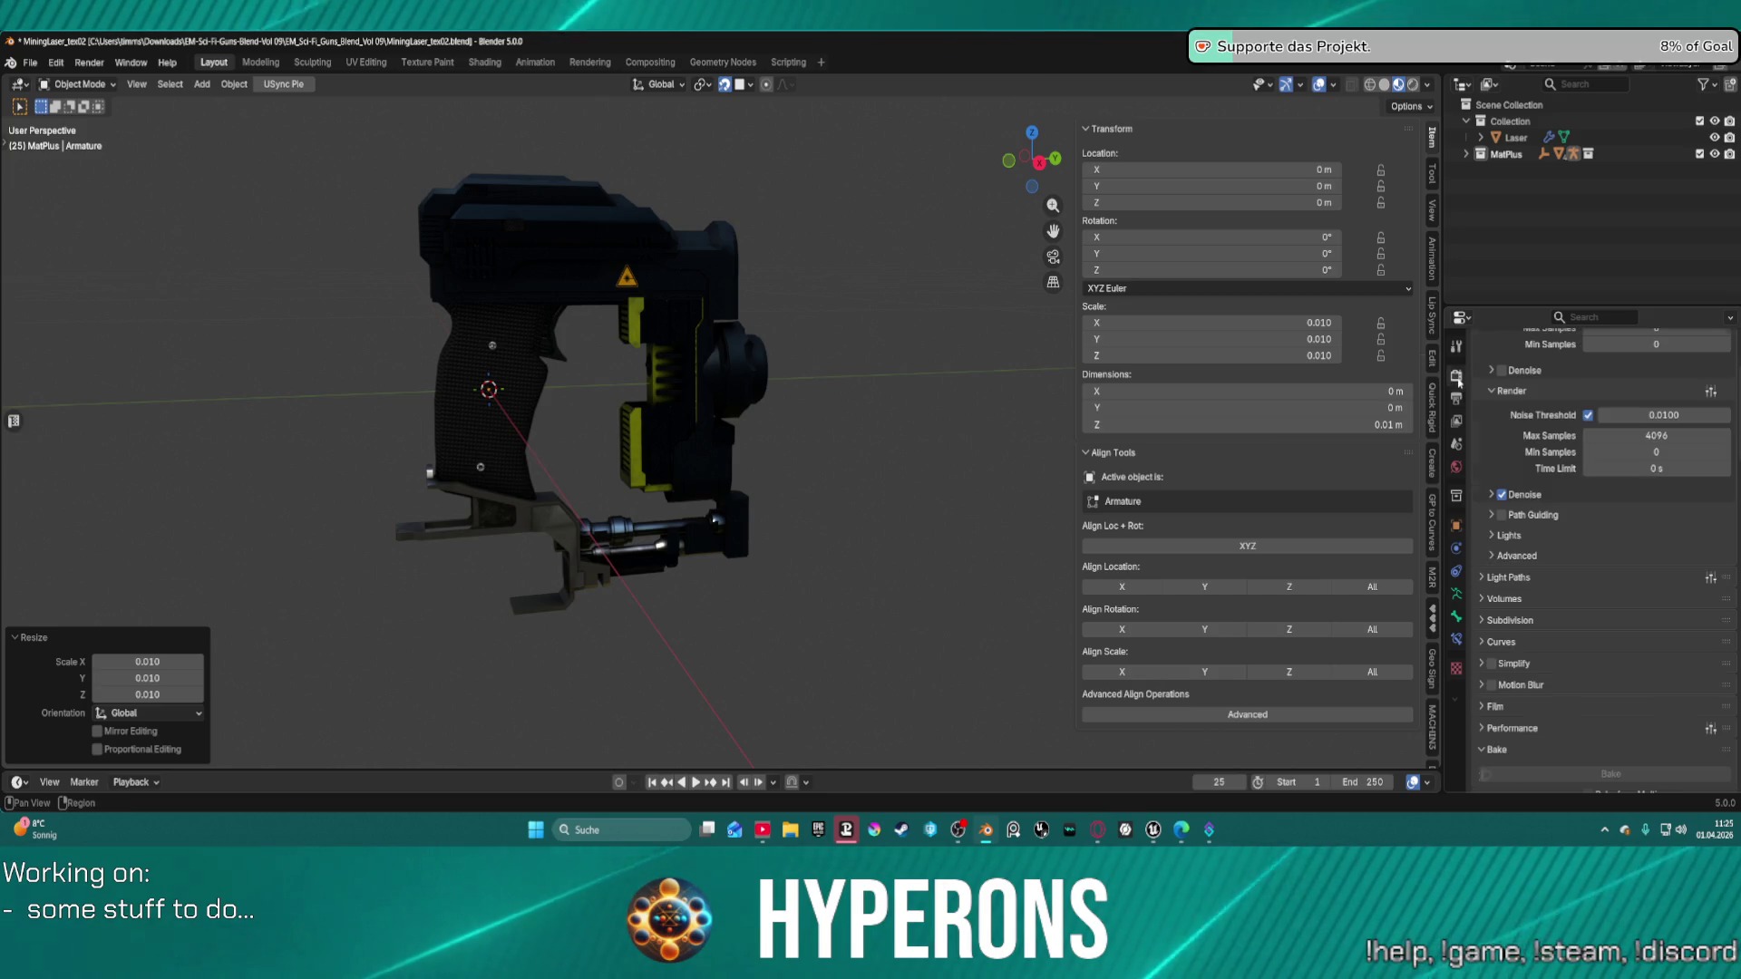
left_click(1561, 318)
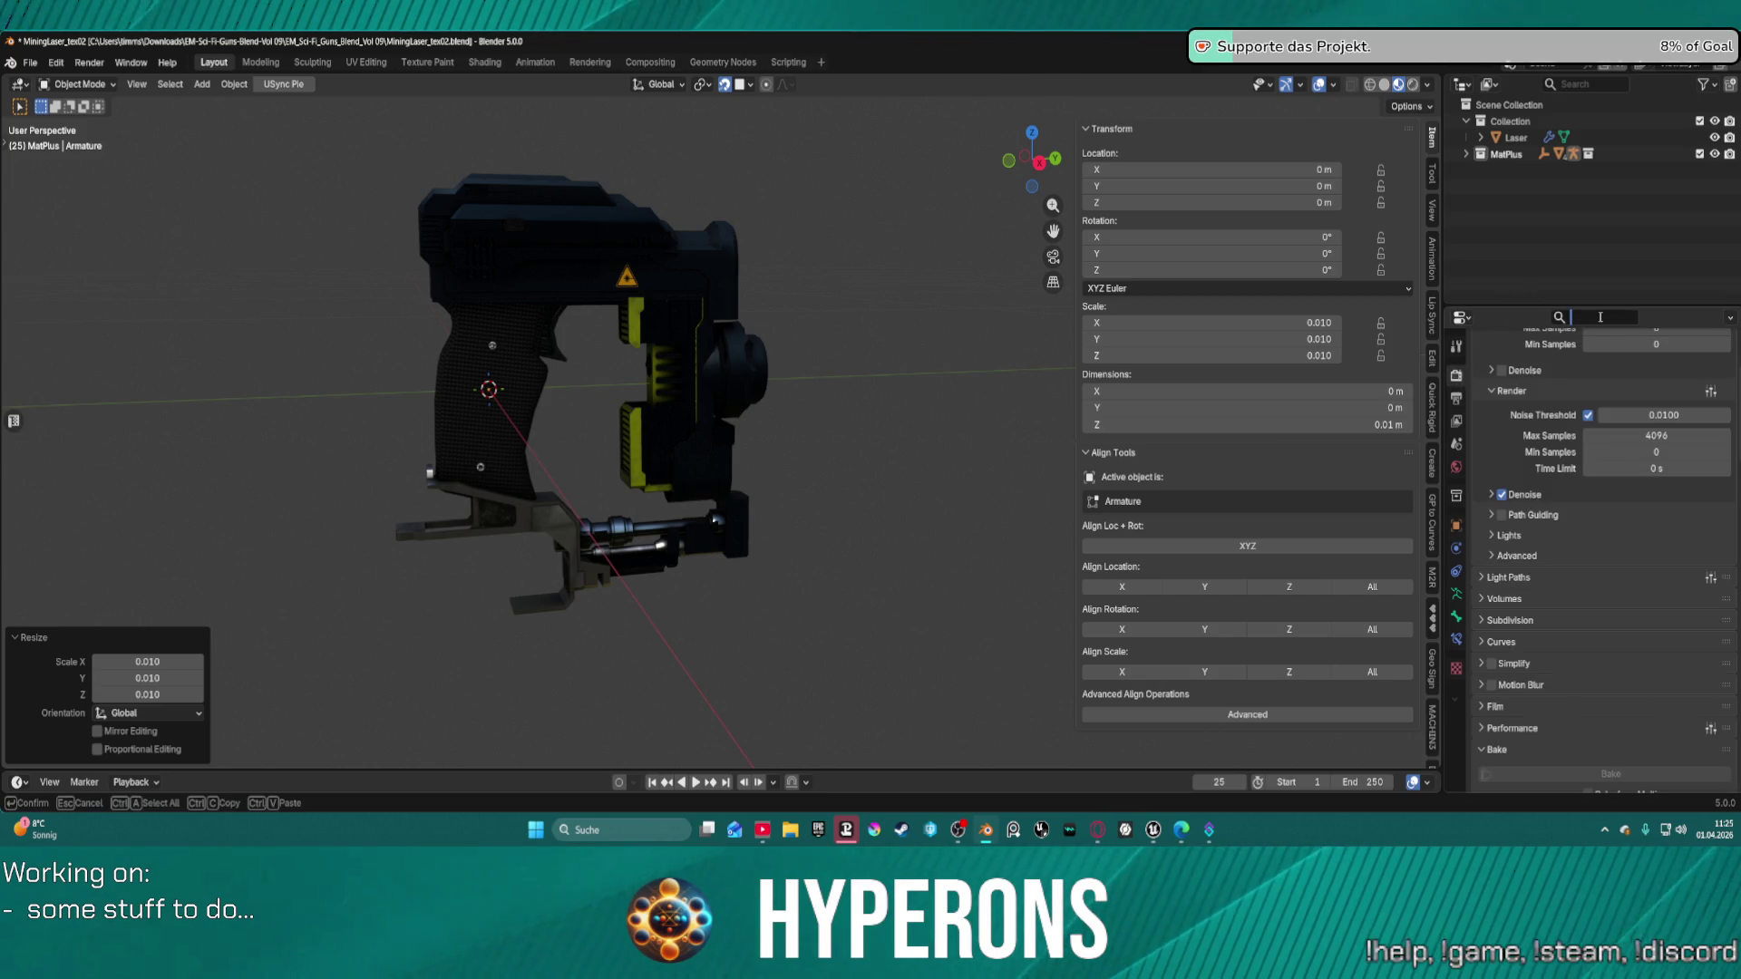
type("bone")
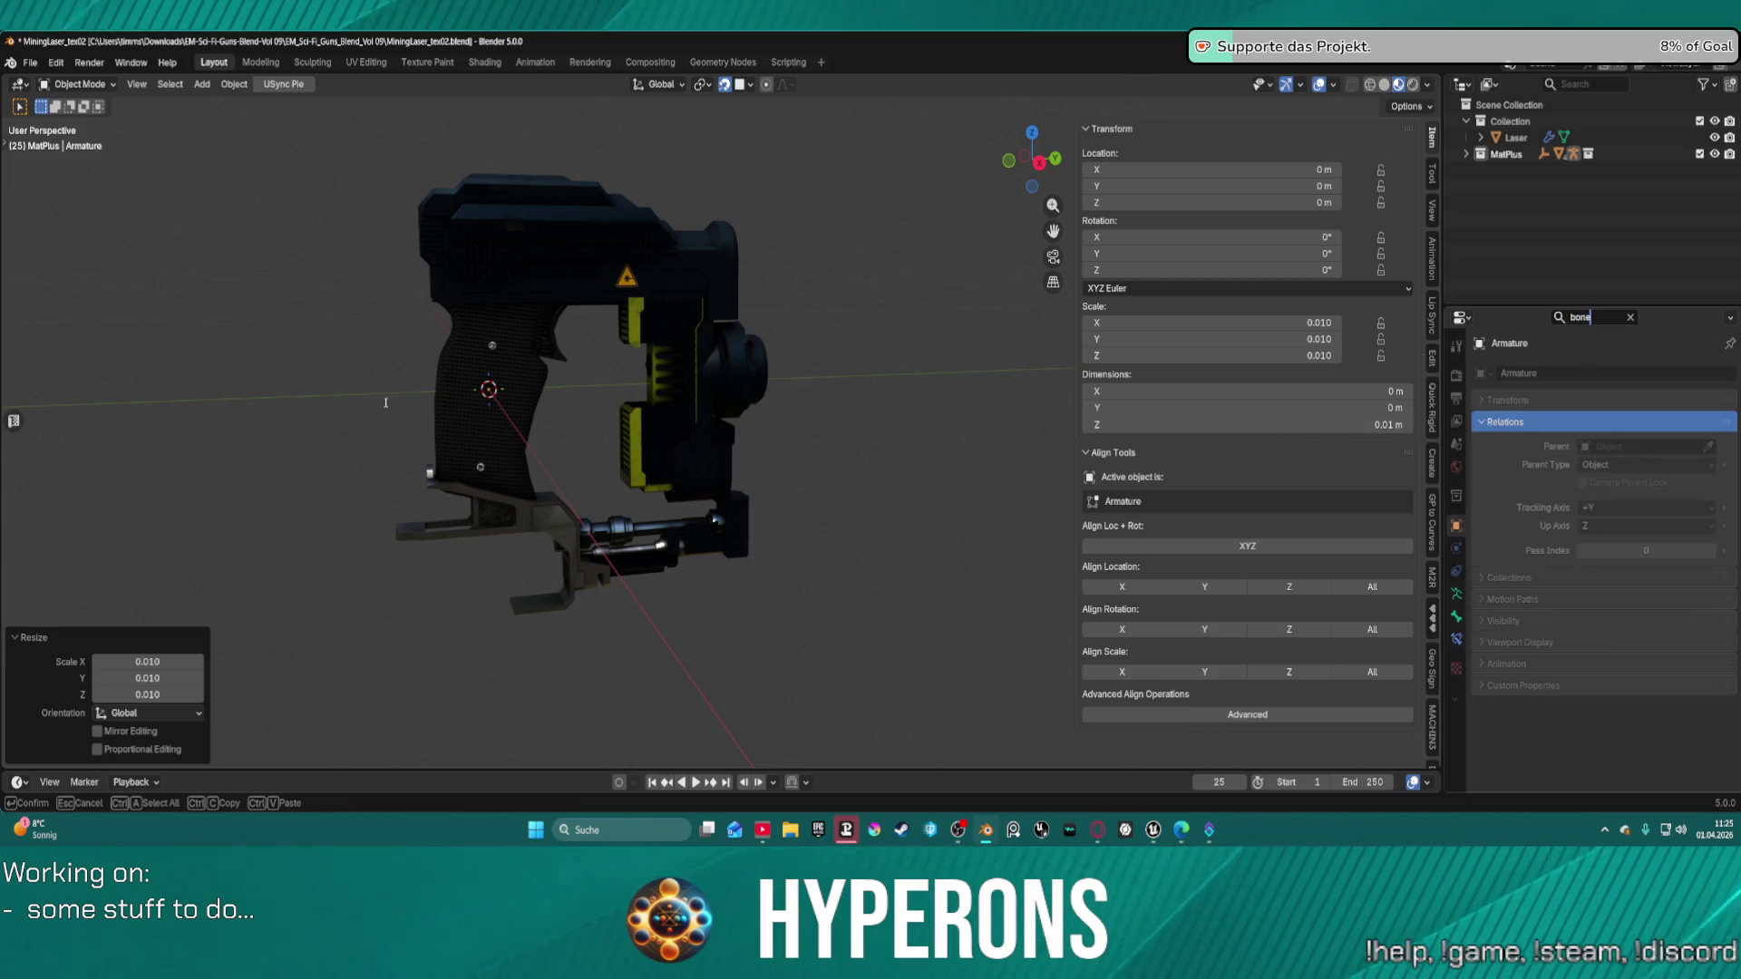
key("Return")
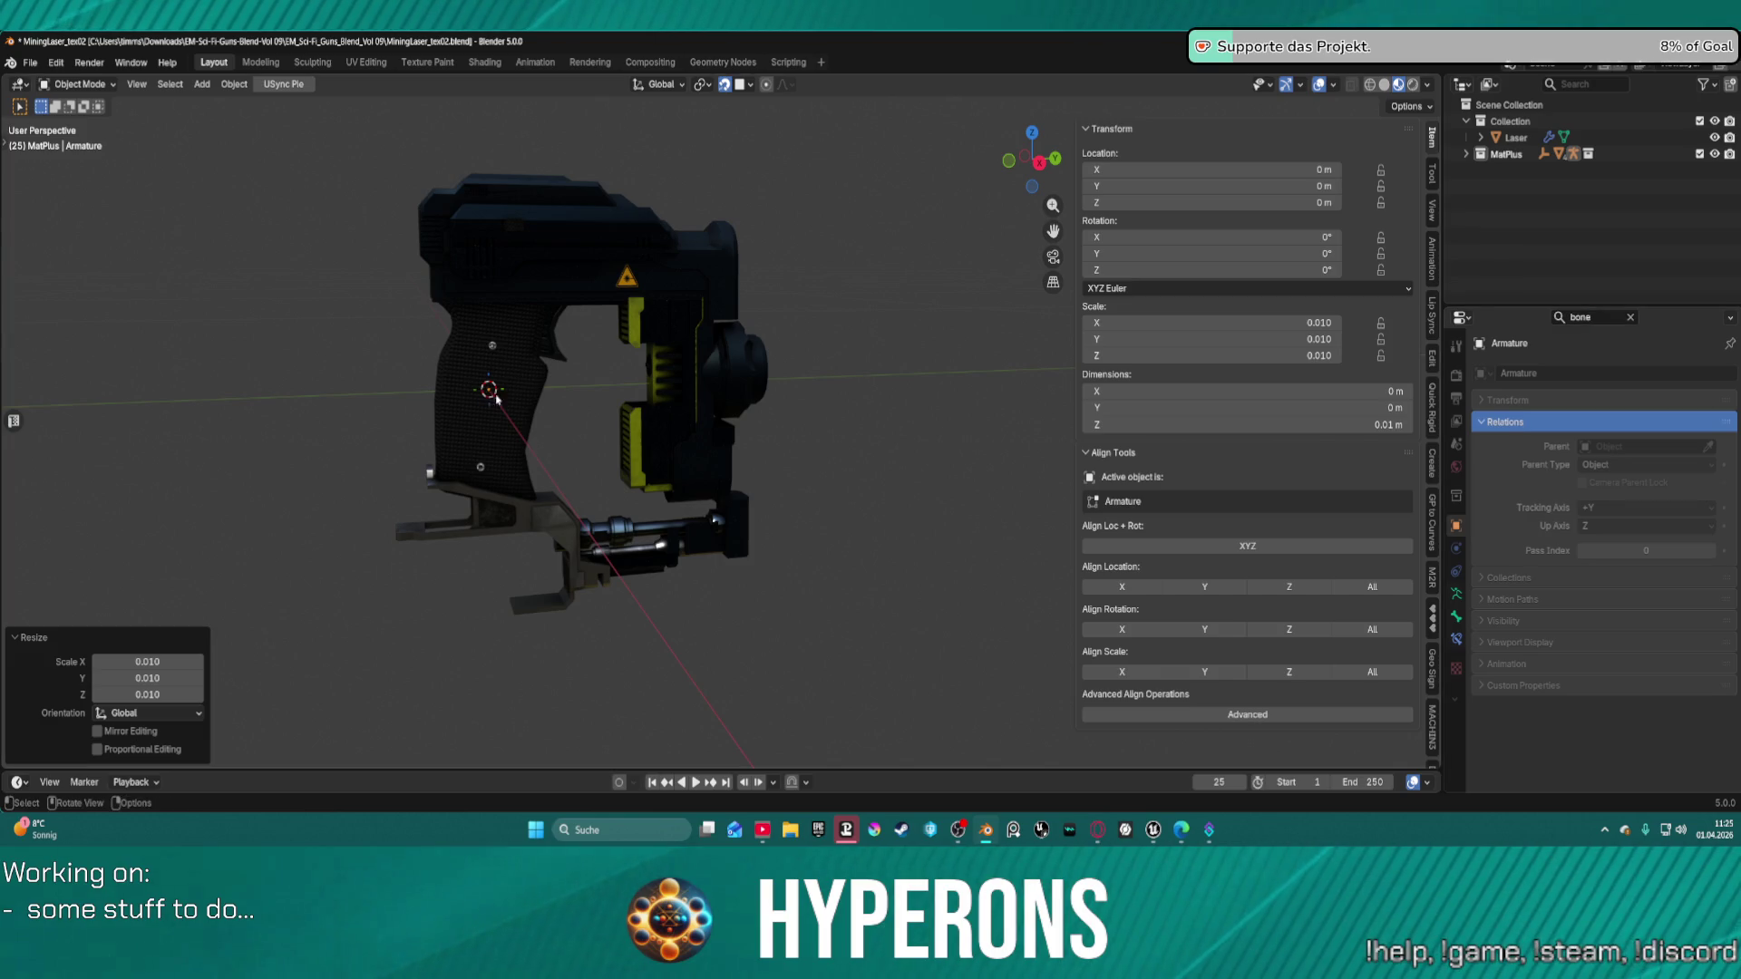
Toggle the armature into Edit Mode and back to Object Mode via the mode pie.
key("ctrl+Tab")
left_click(646, 420)
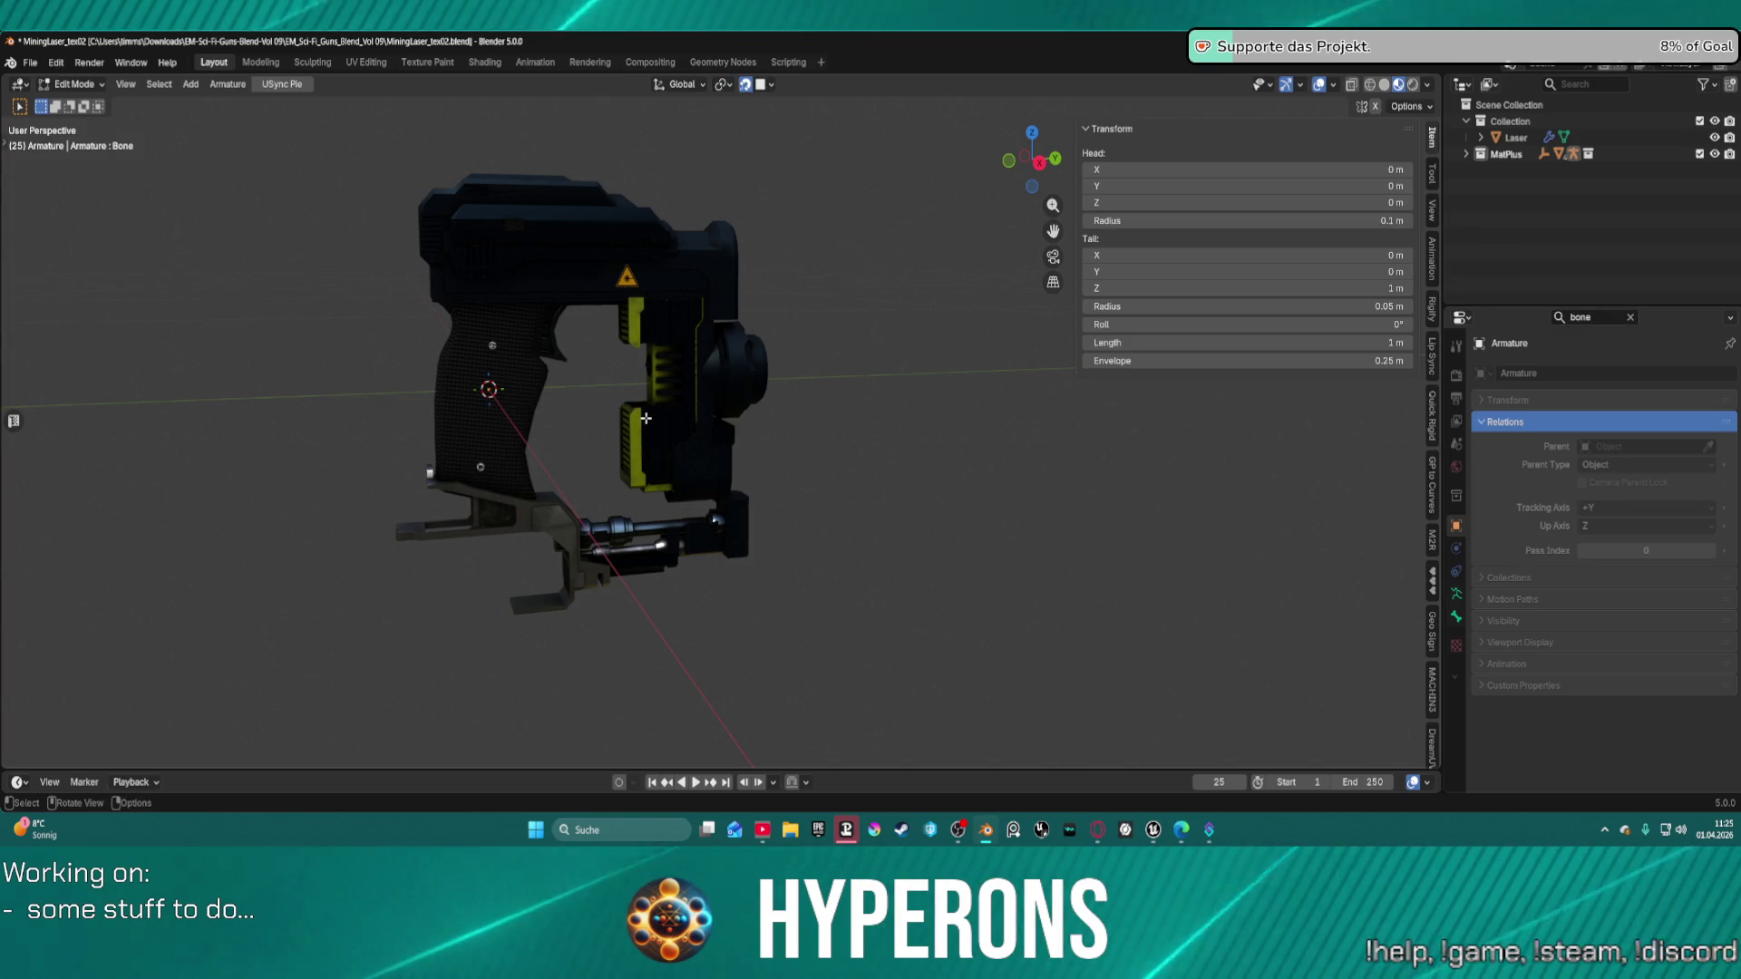
key("ctrl+Tab")
left_click(570, 423)
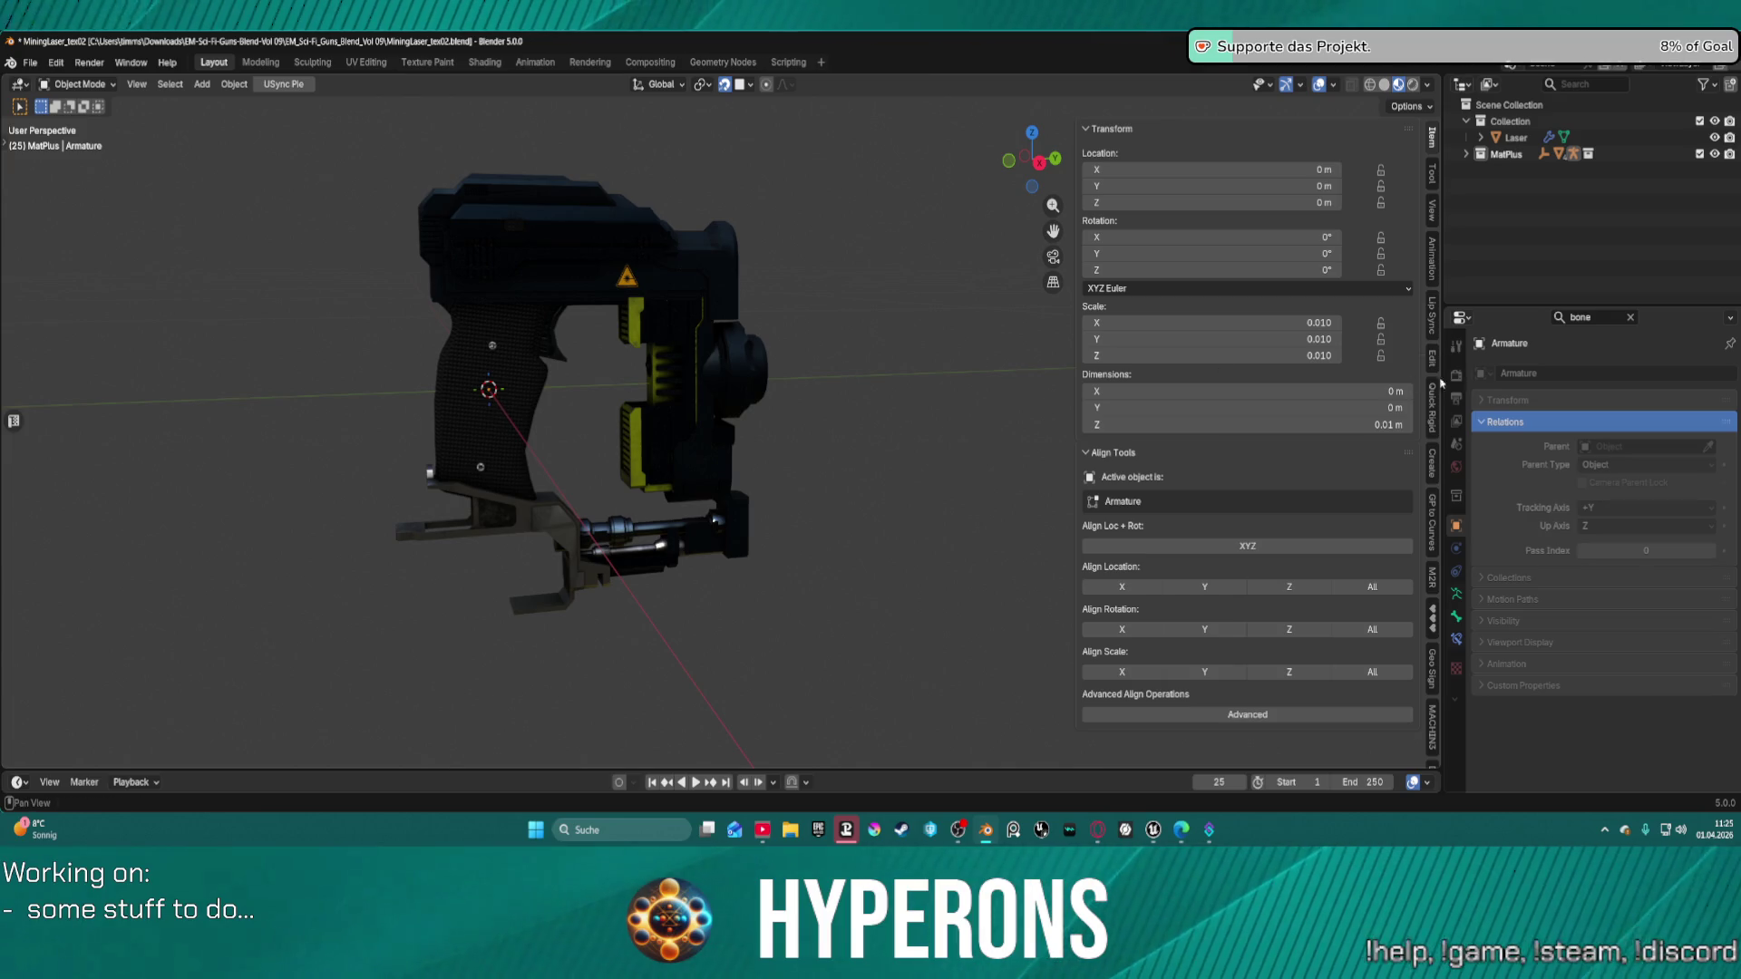
Check the Bone, Bone Constraint and Armature Data tabs, then expand MatPlus in the Outliner.
left_click(1456, 616)
left_click(1457, 640)
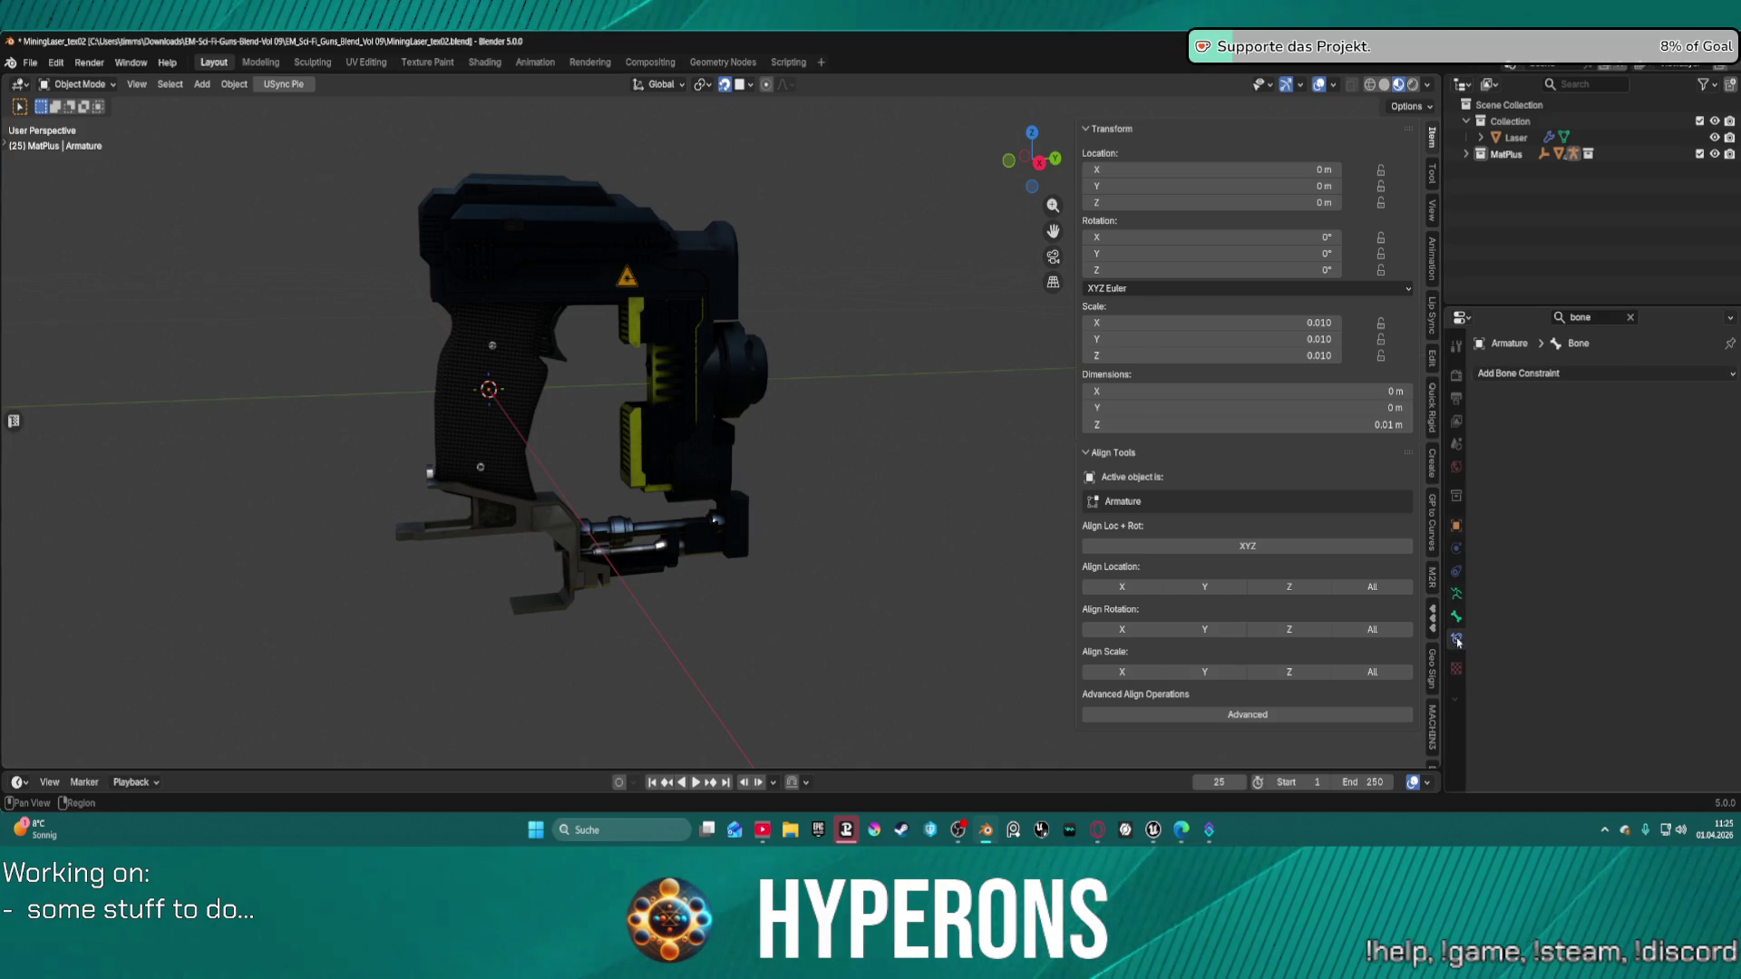
left_click(1457, 596)
scroll(1555, 632, "down", 3)
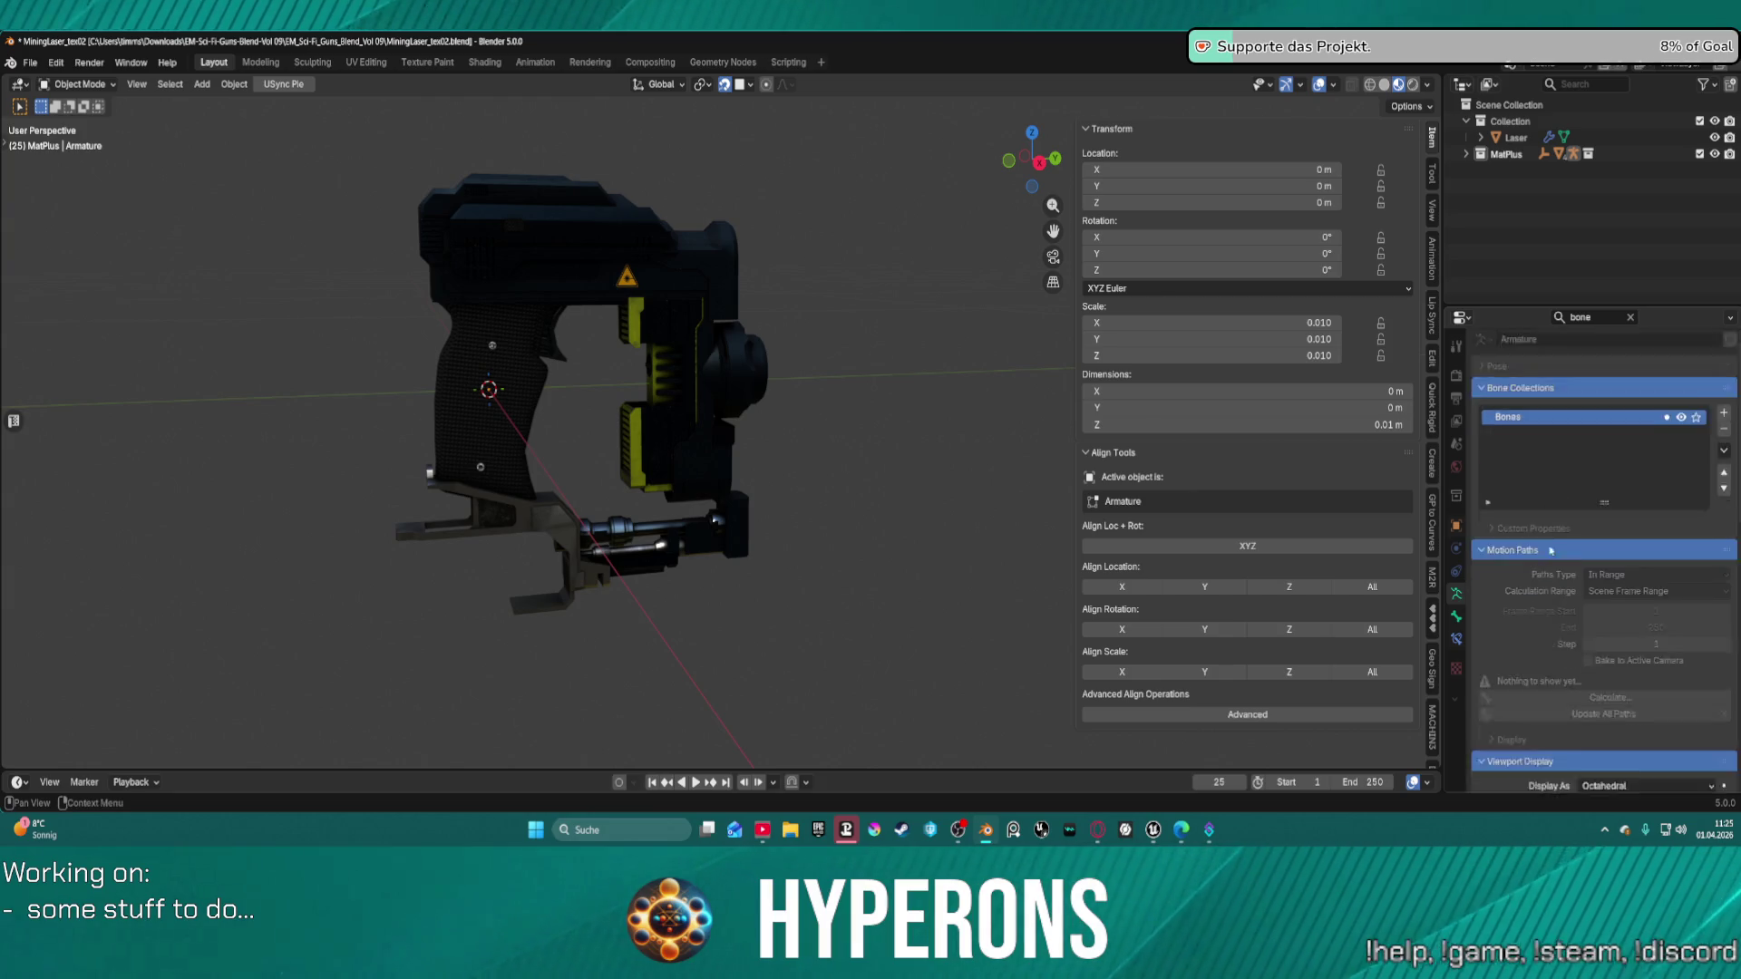
scroll(1594, 646, "down", 5)
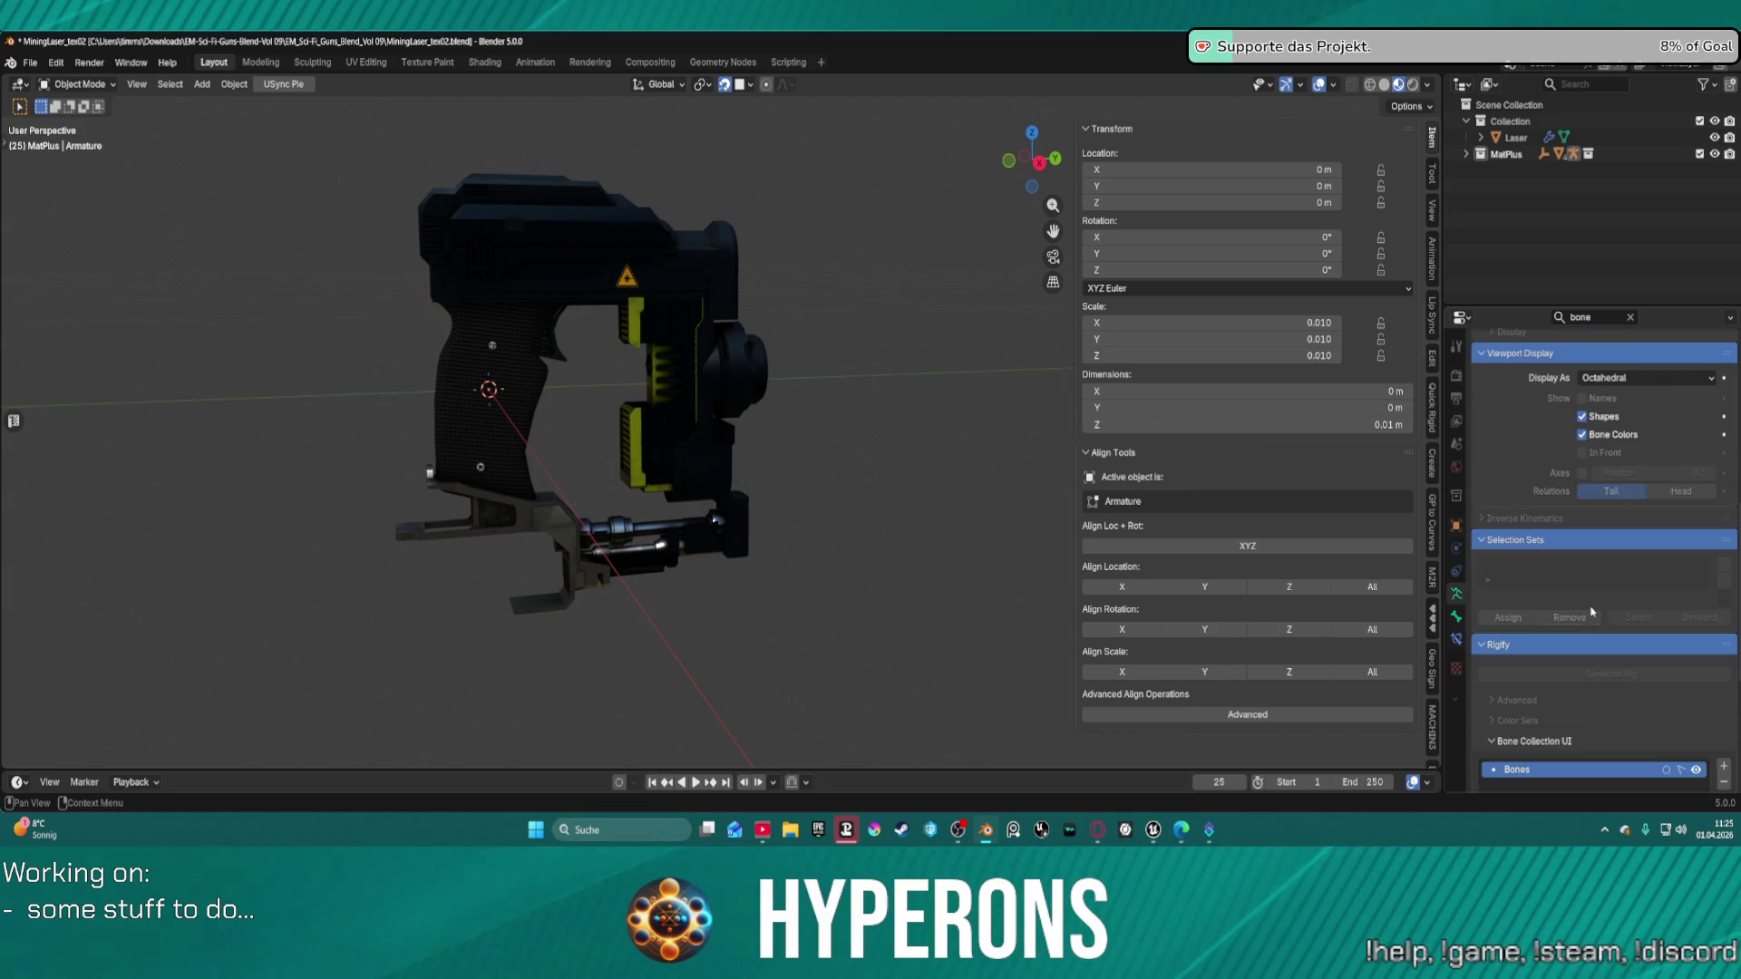
scroll(1582, 564, "down", 5)
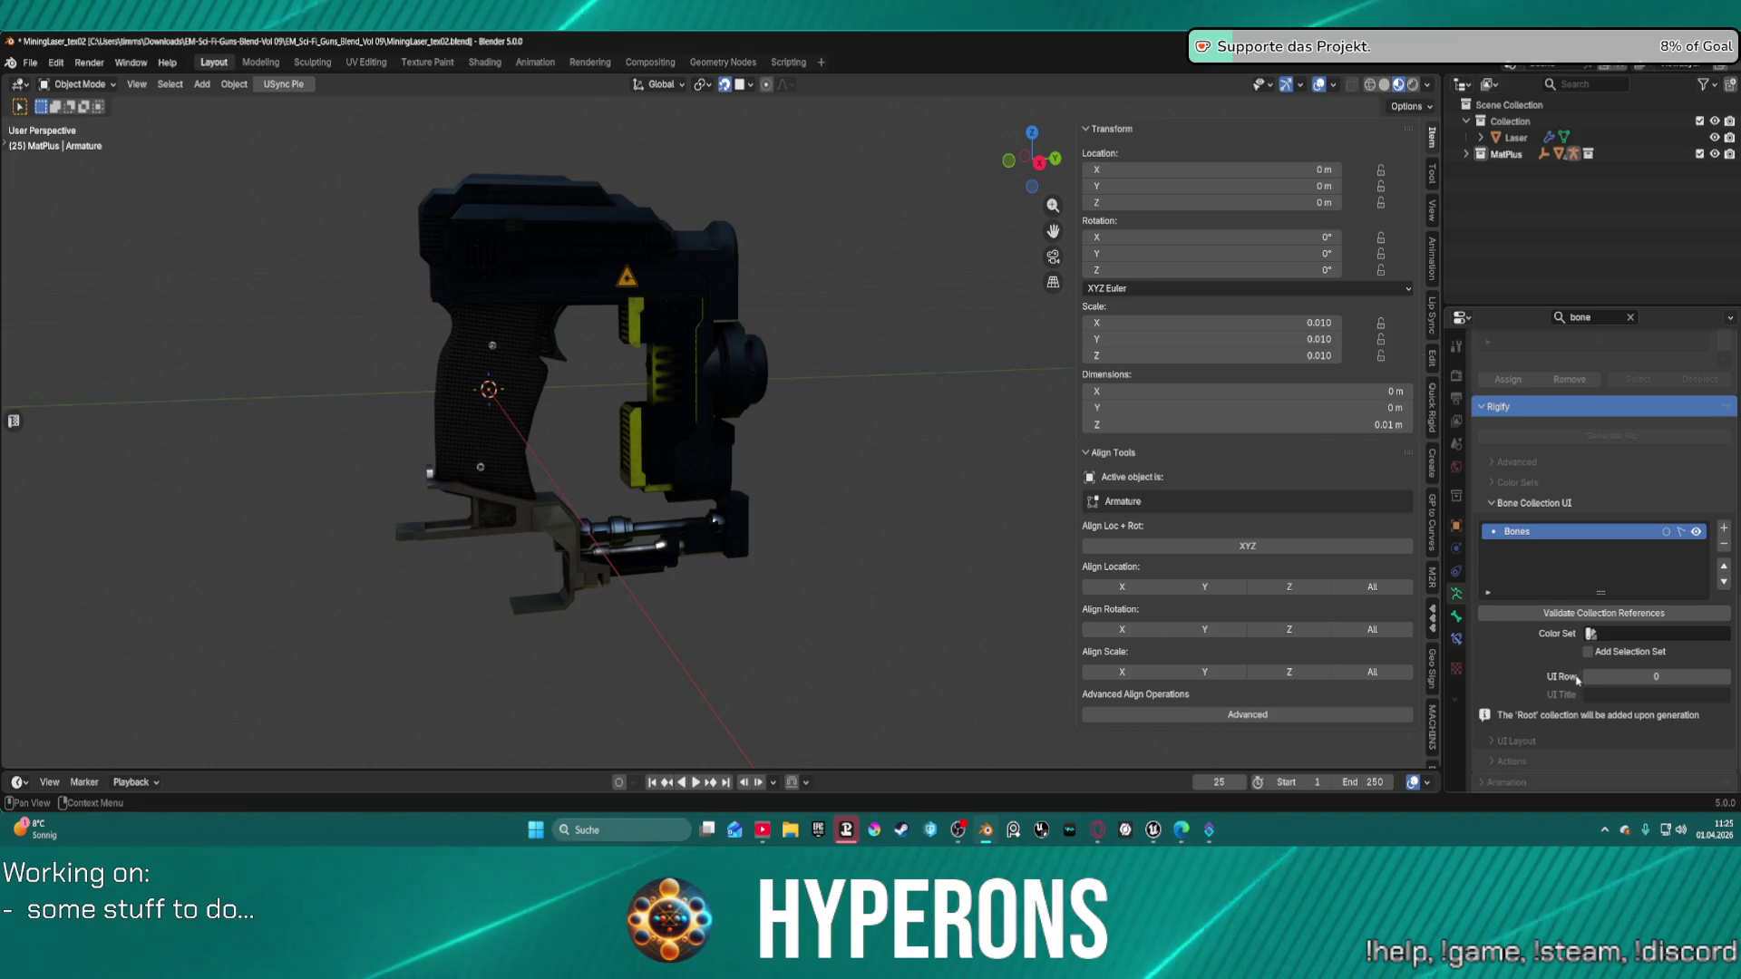
scroll(1547, 687, "down", 2)
scroll(1545, 662, "up", 7)
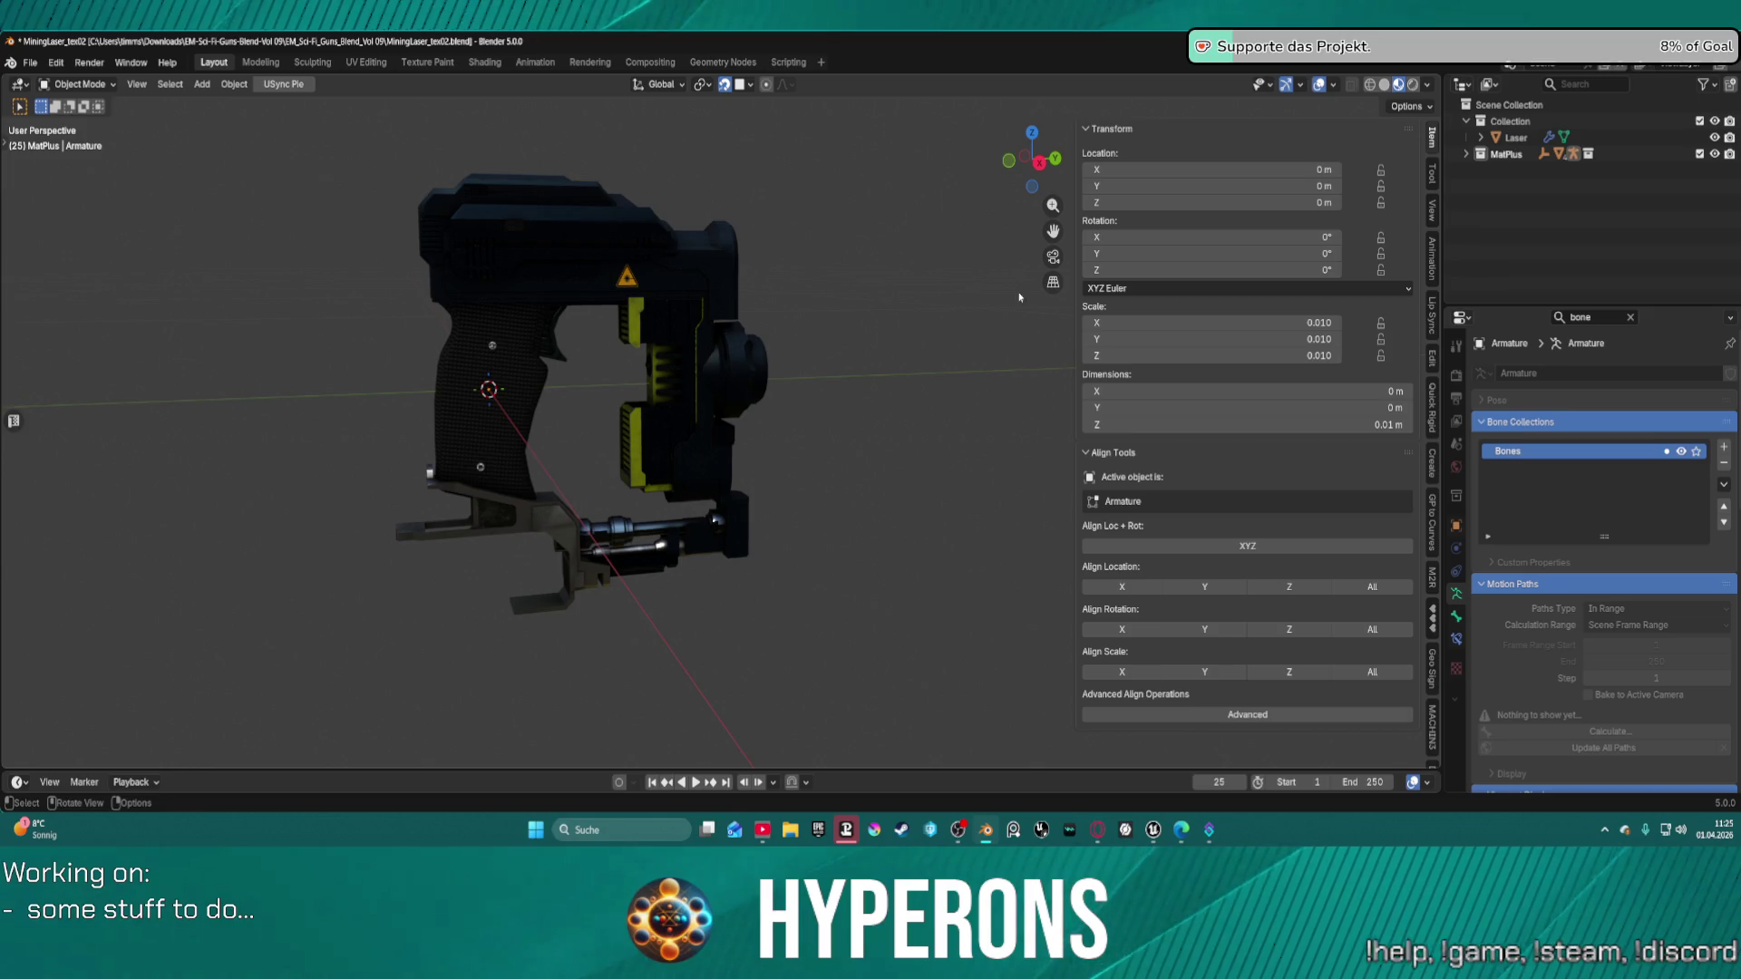
left_click(1468, 156)
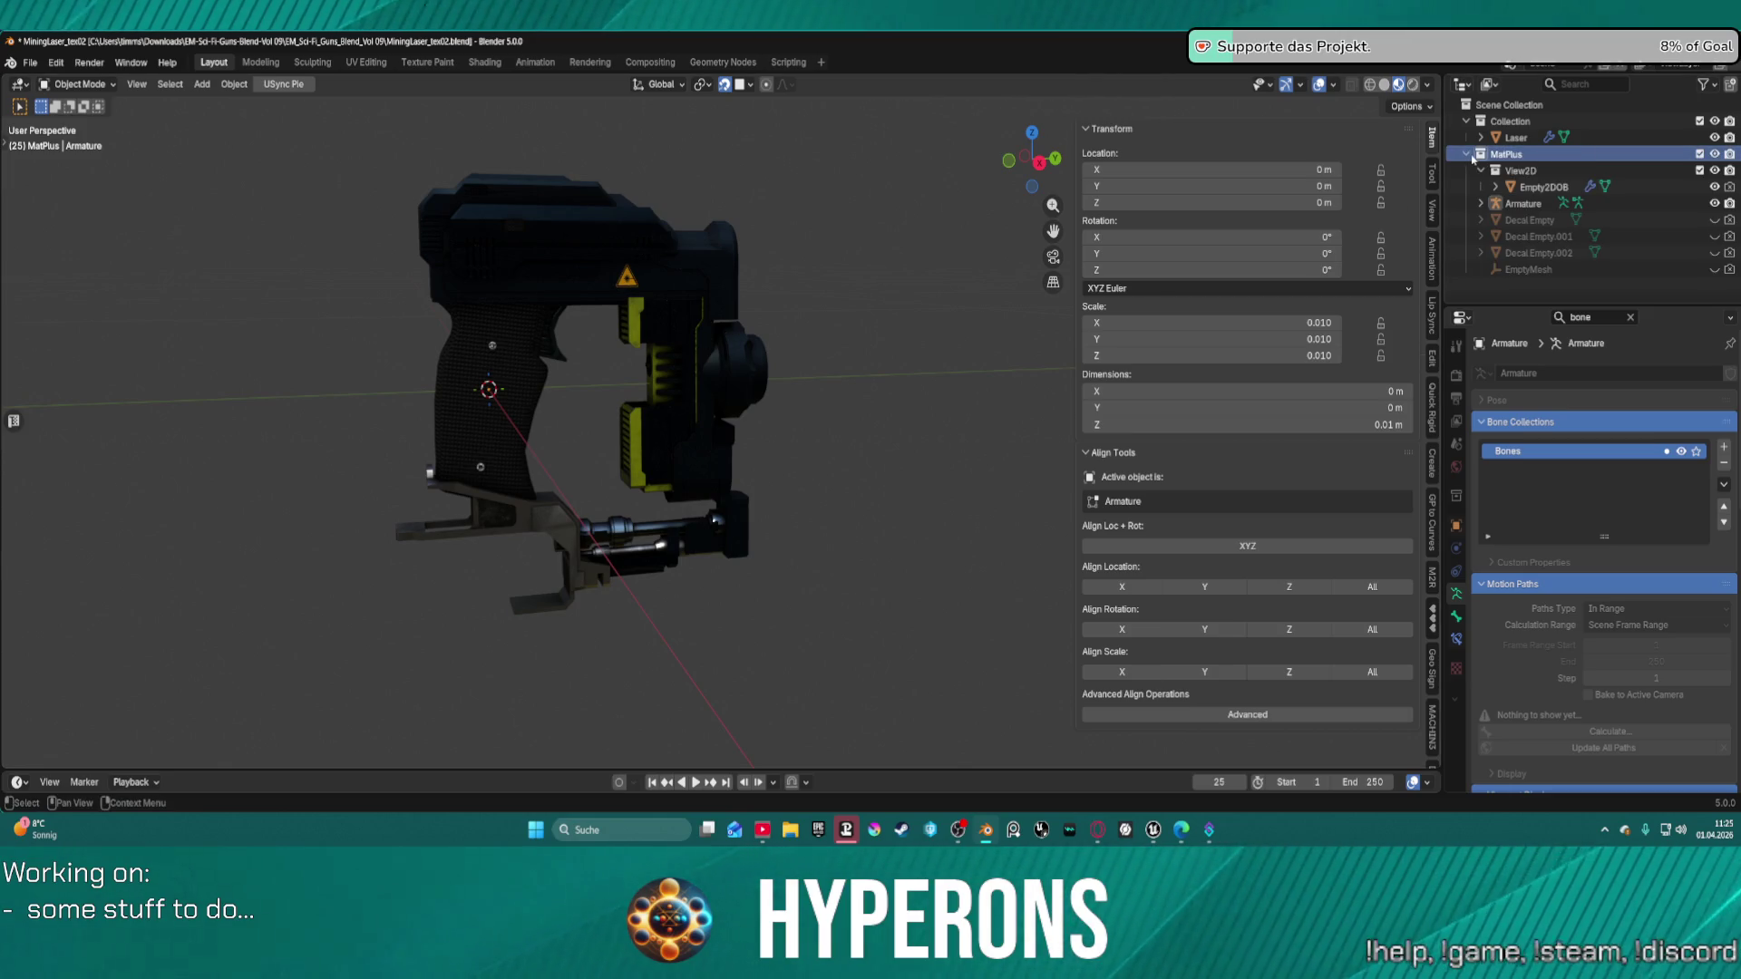
Select the Armature, reset its scale with Alt+S and delete it.
left_click(1532, 207)
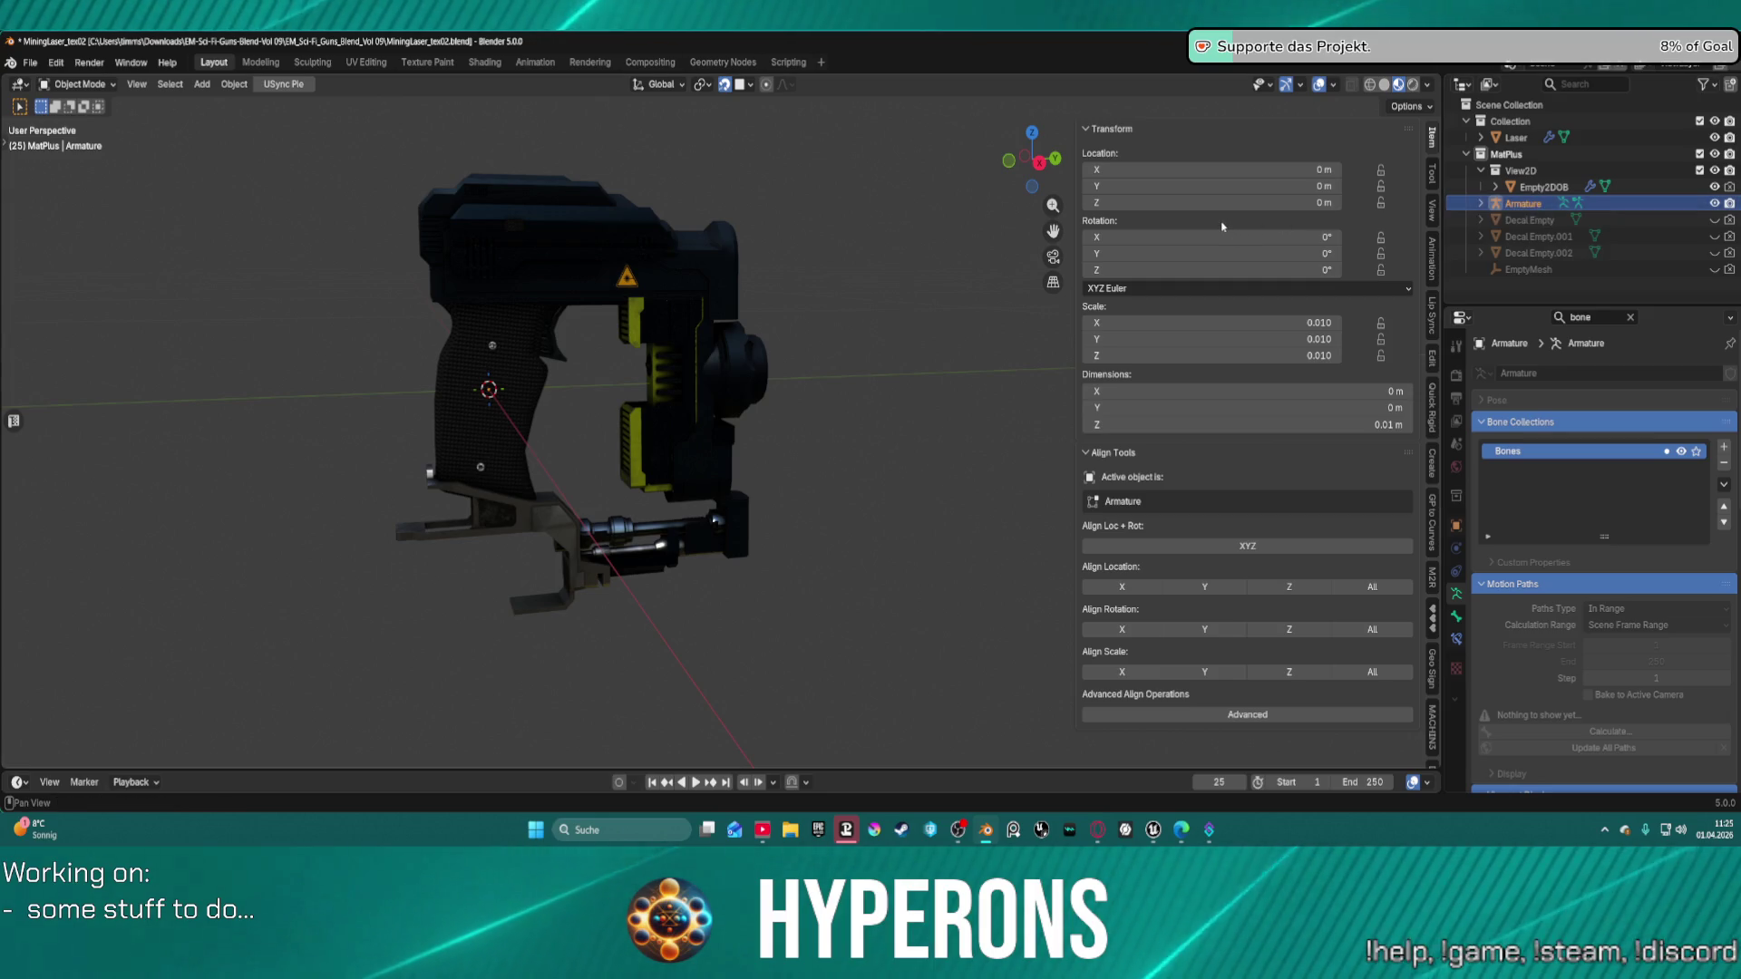
scroll(997, 363, "down", 4)
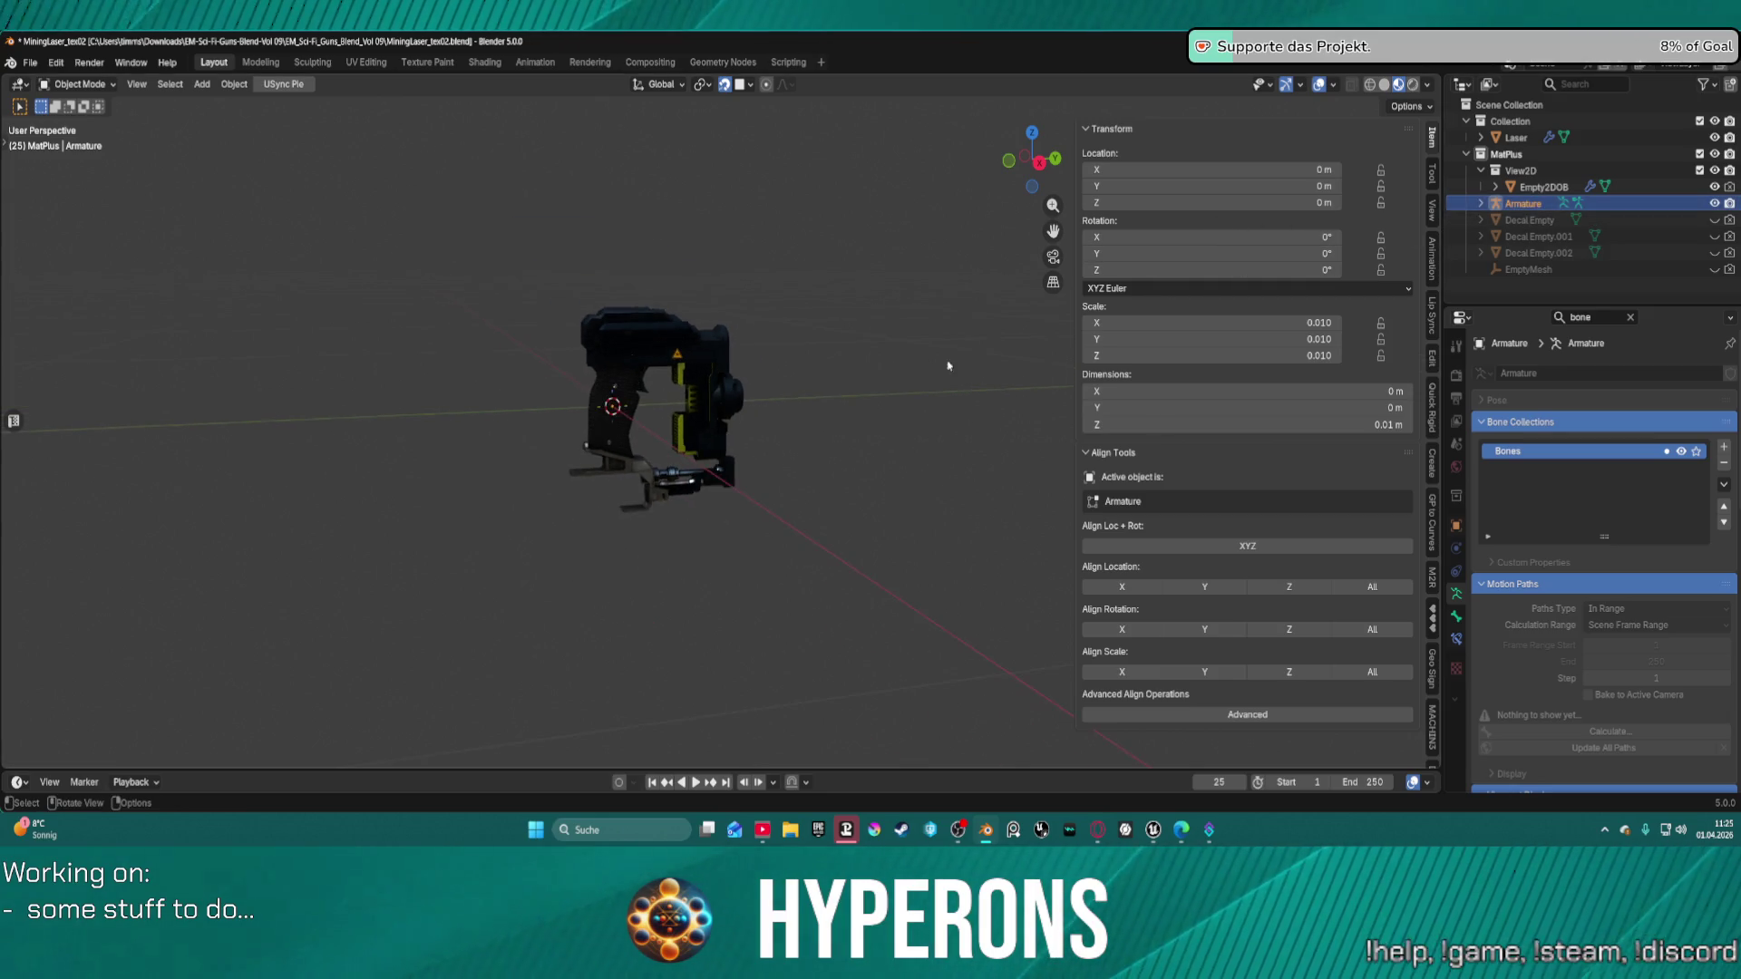
scroll(816, 381, "up", 7)
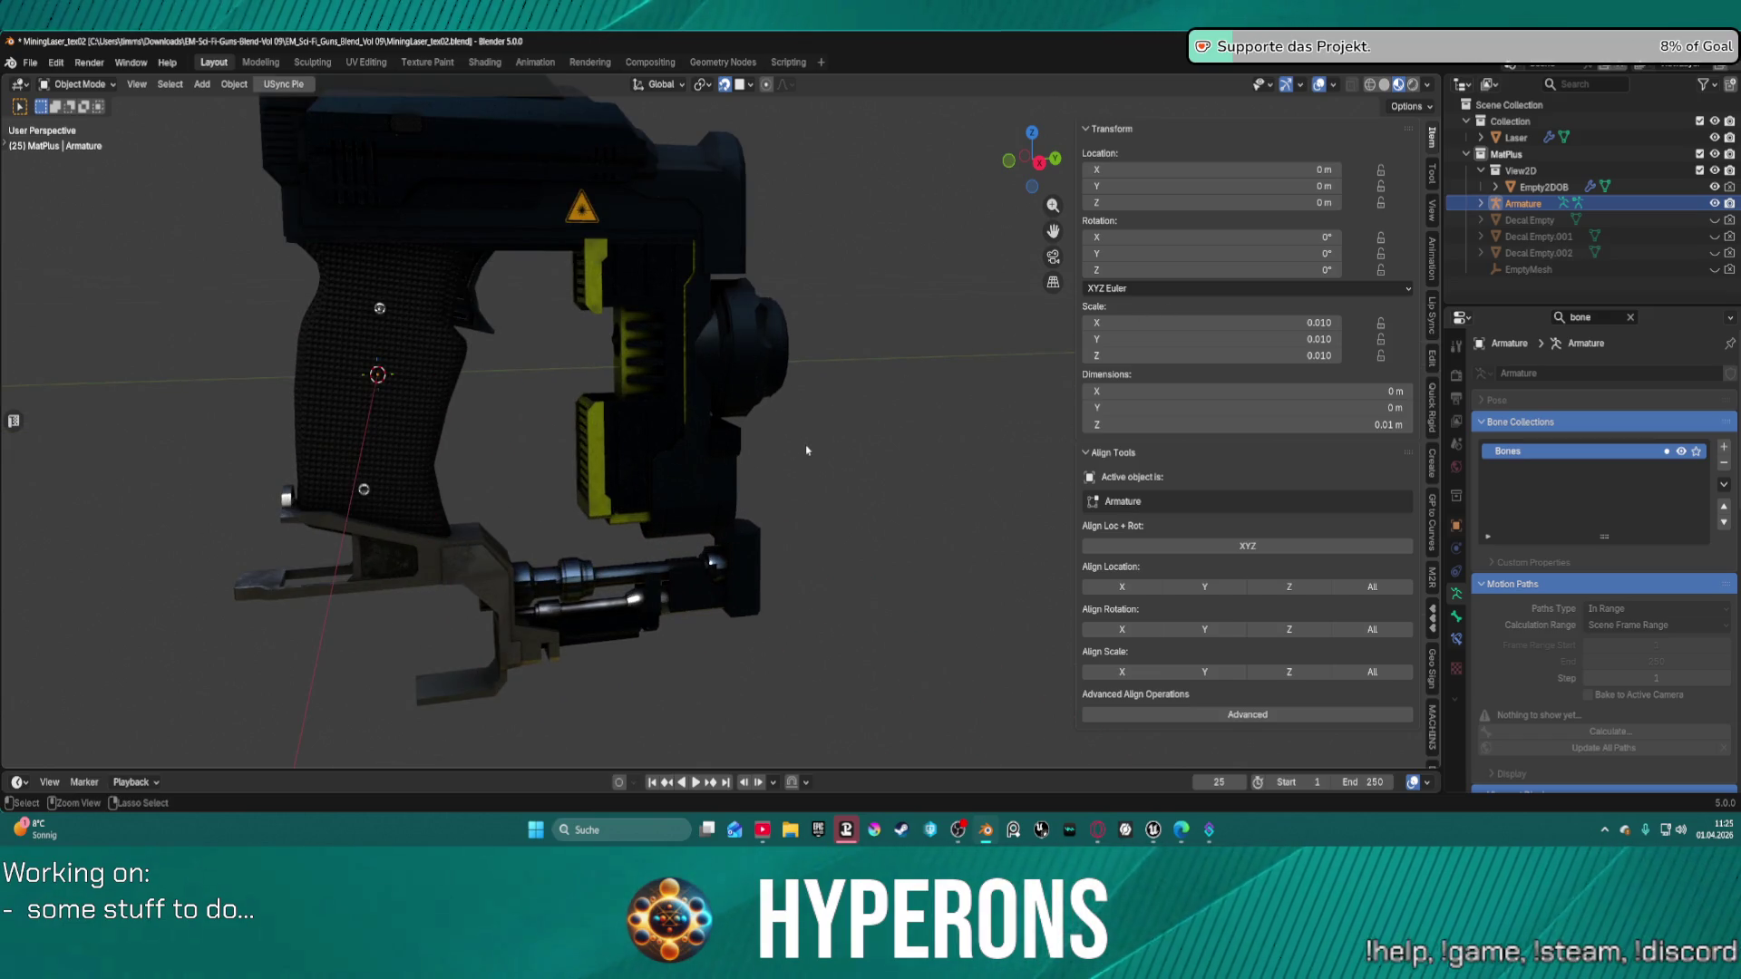
left_click(836, 421)
key("Tab")
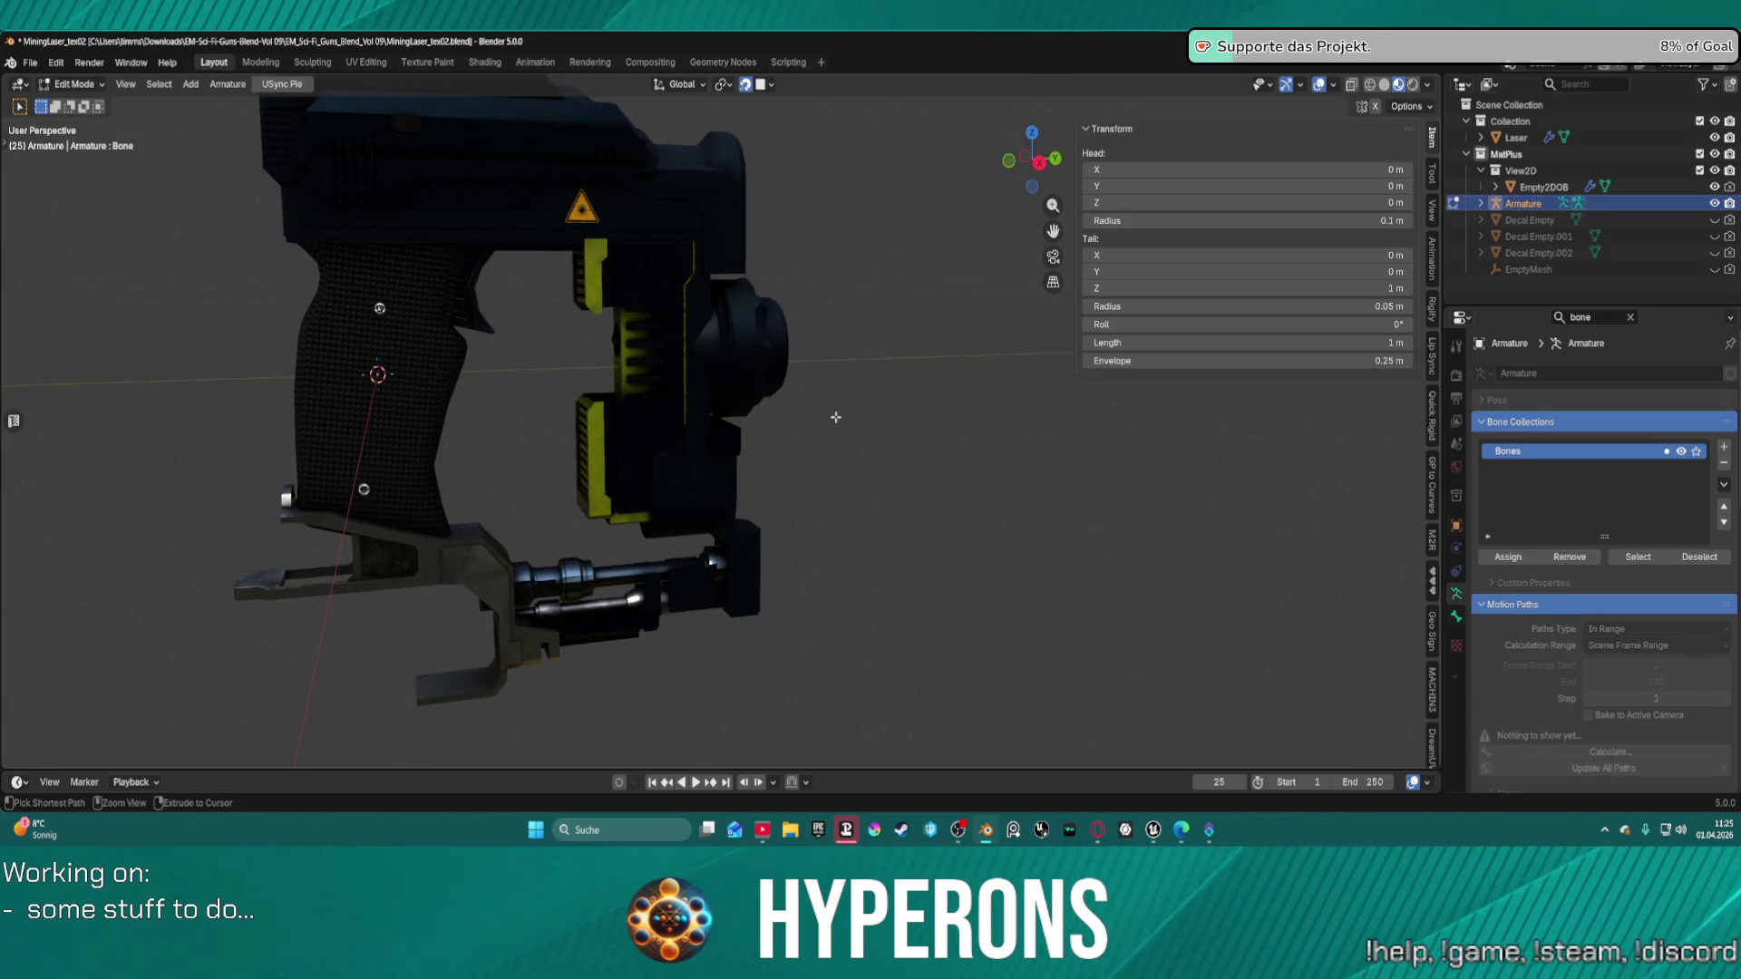
key("Tab")
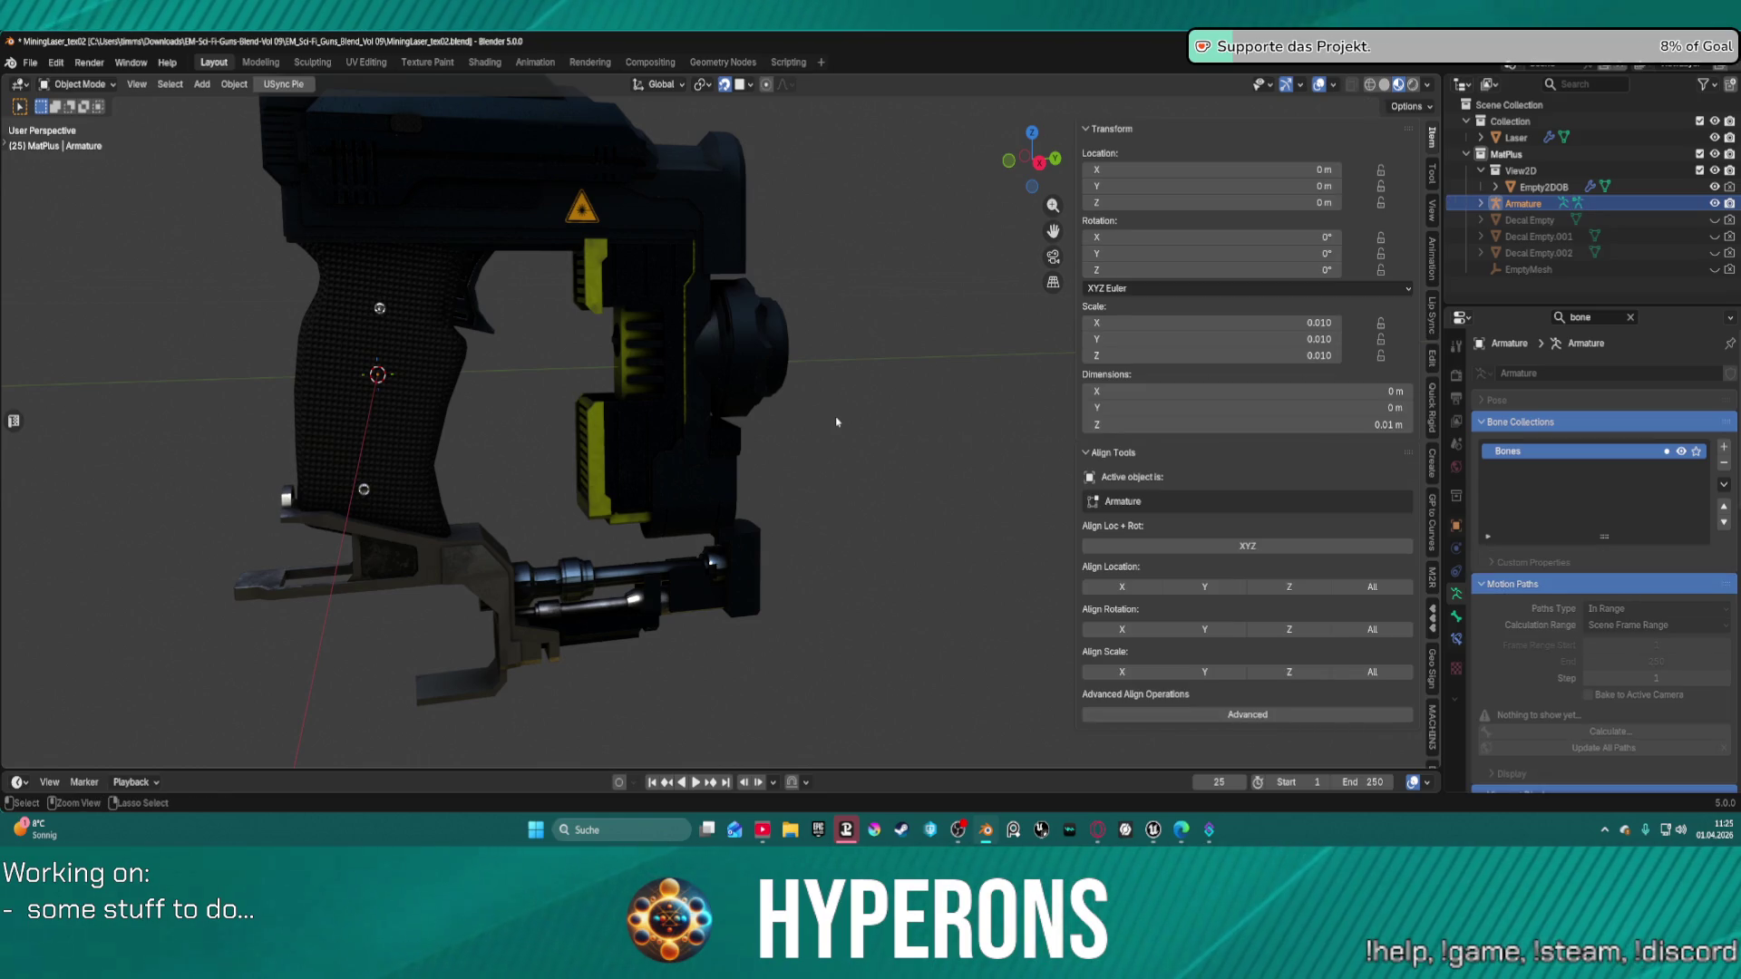
key("alt+s")
key("Delete")
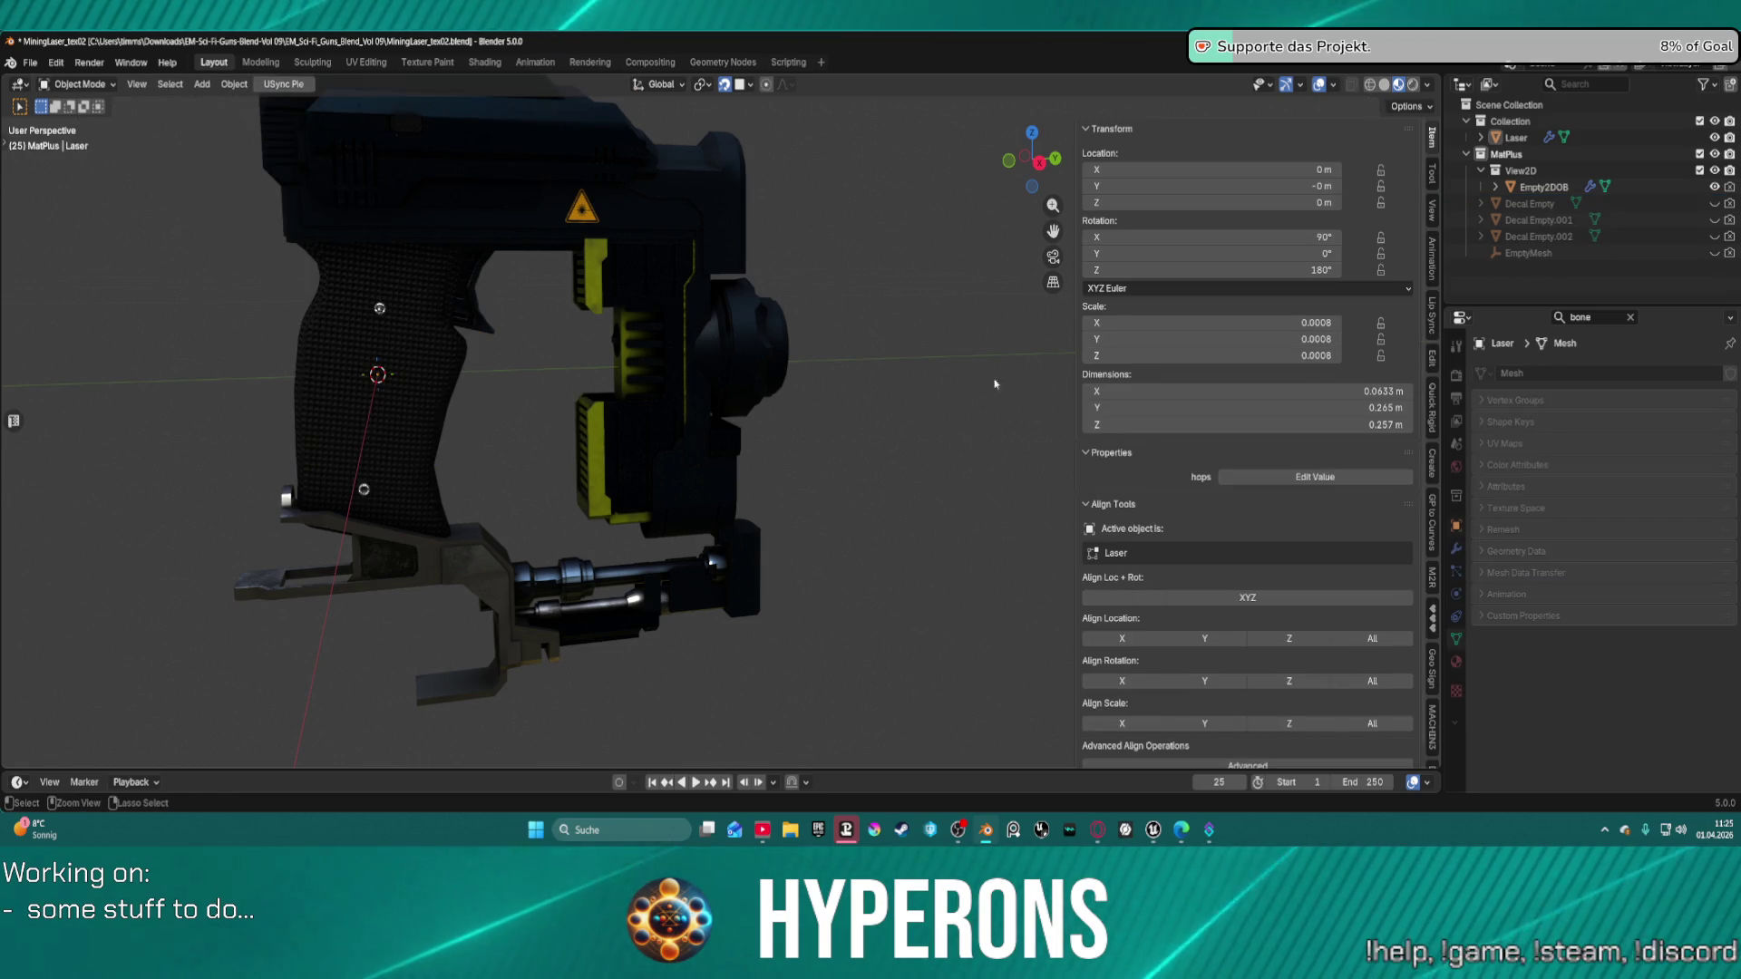
Add another single-bone armature scaled to 0.01, then undo both the scaling and the addition.
left_click(1517, 138)
left_click(1517, 137)
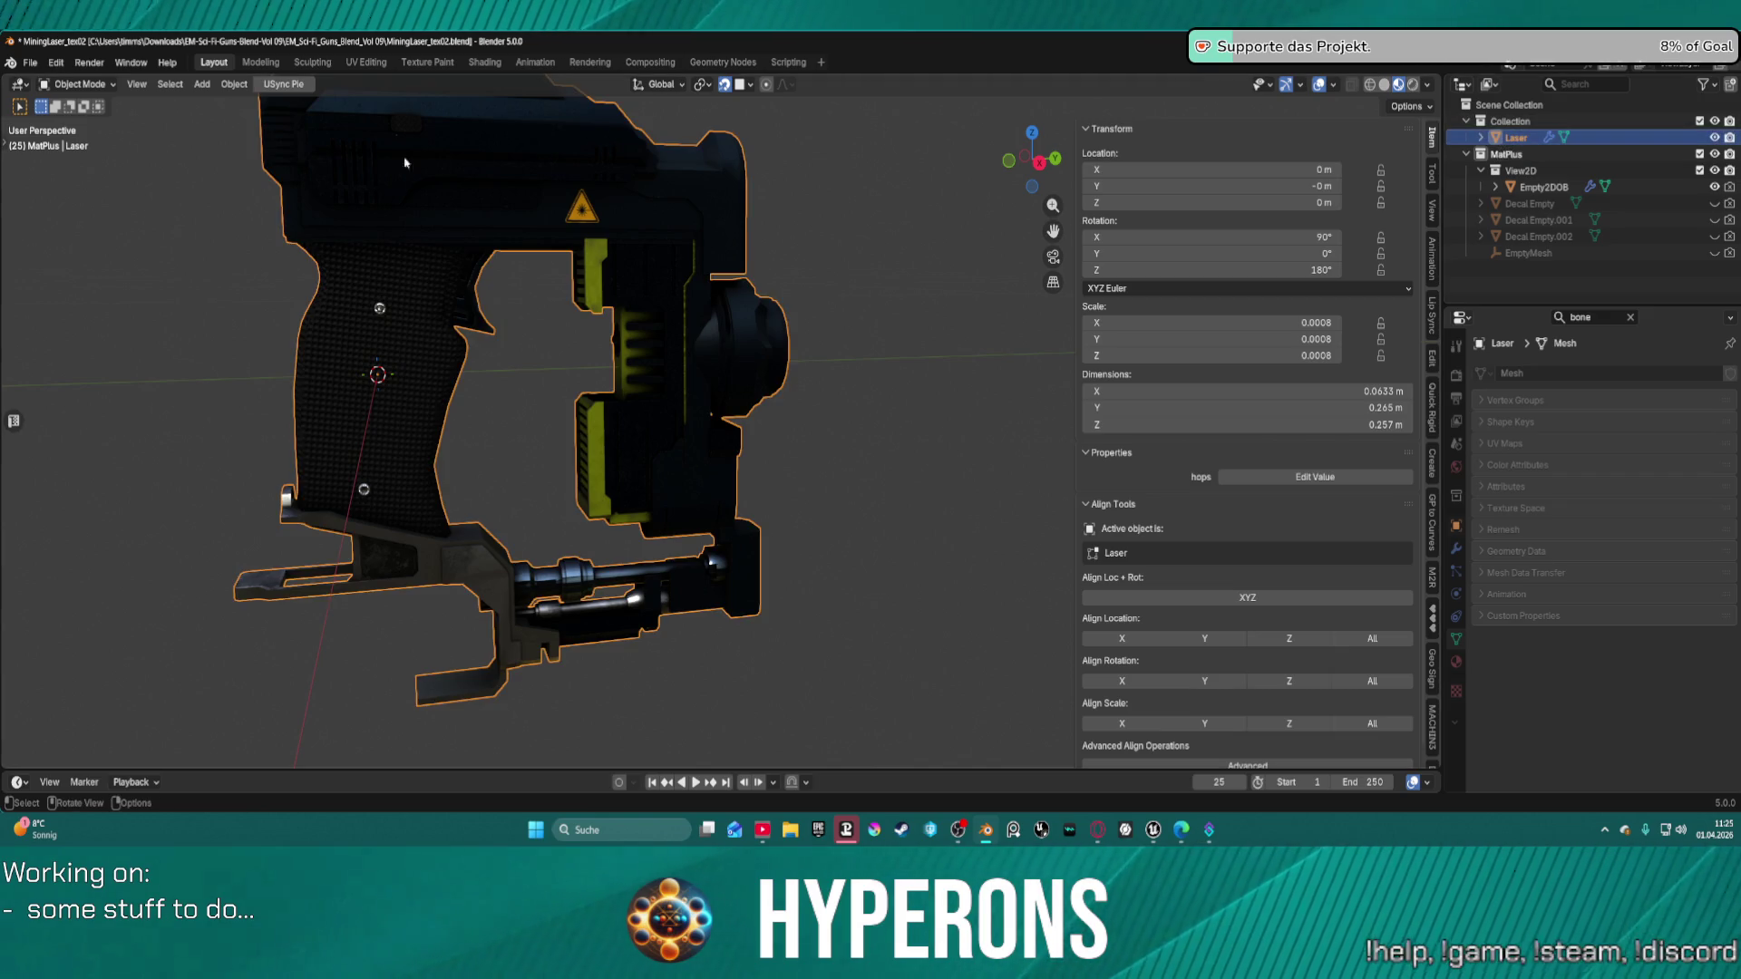
left_click(203, 84)
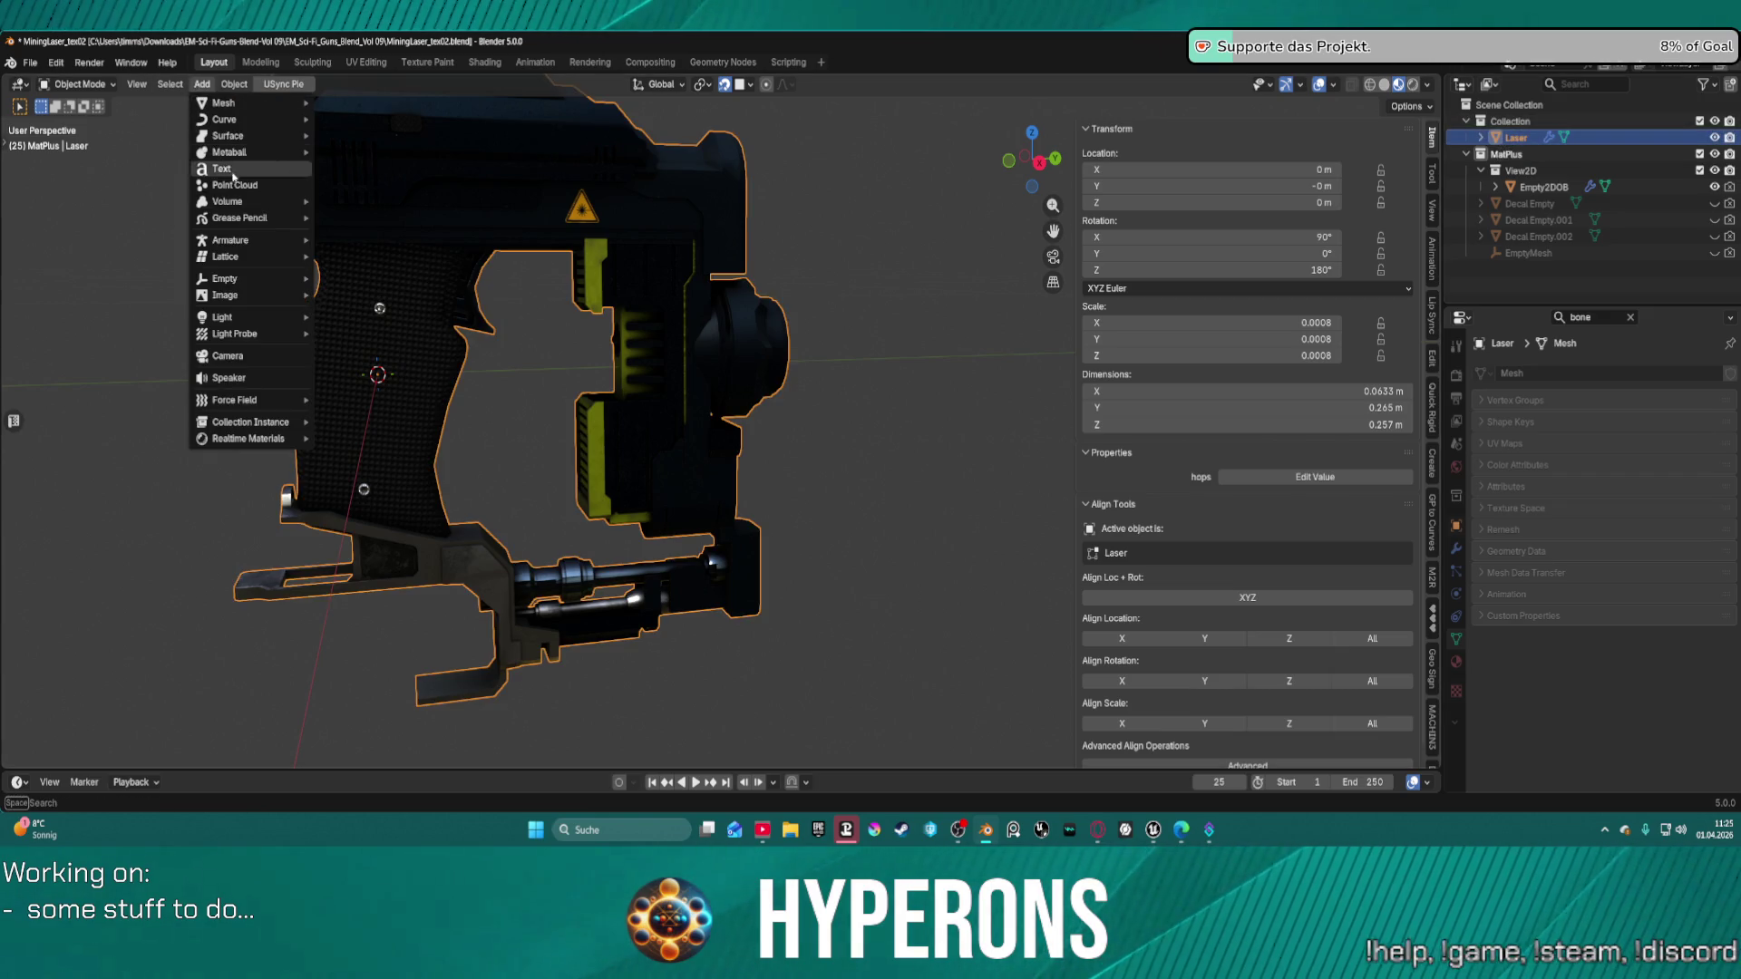
mouse_move(252, 240)
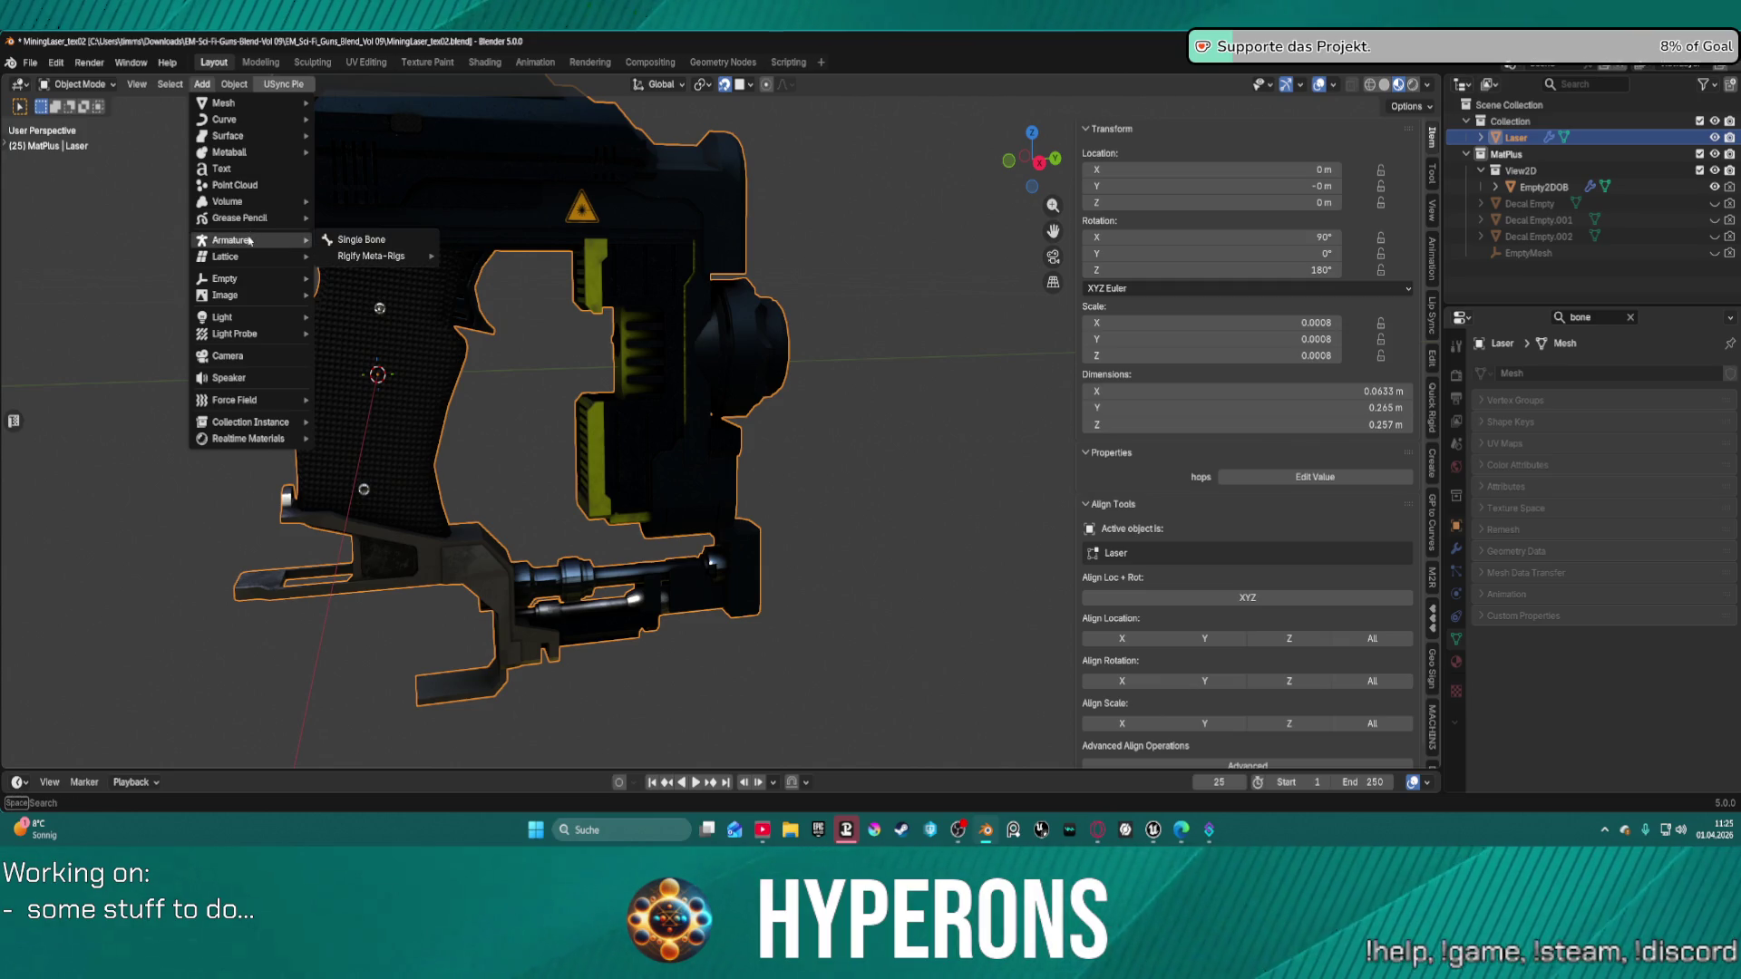
left_click(365, 240)
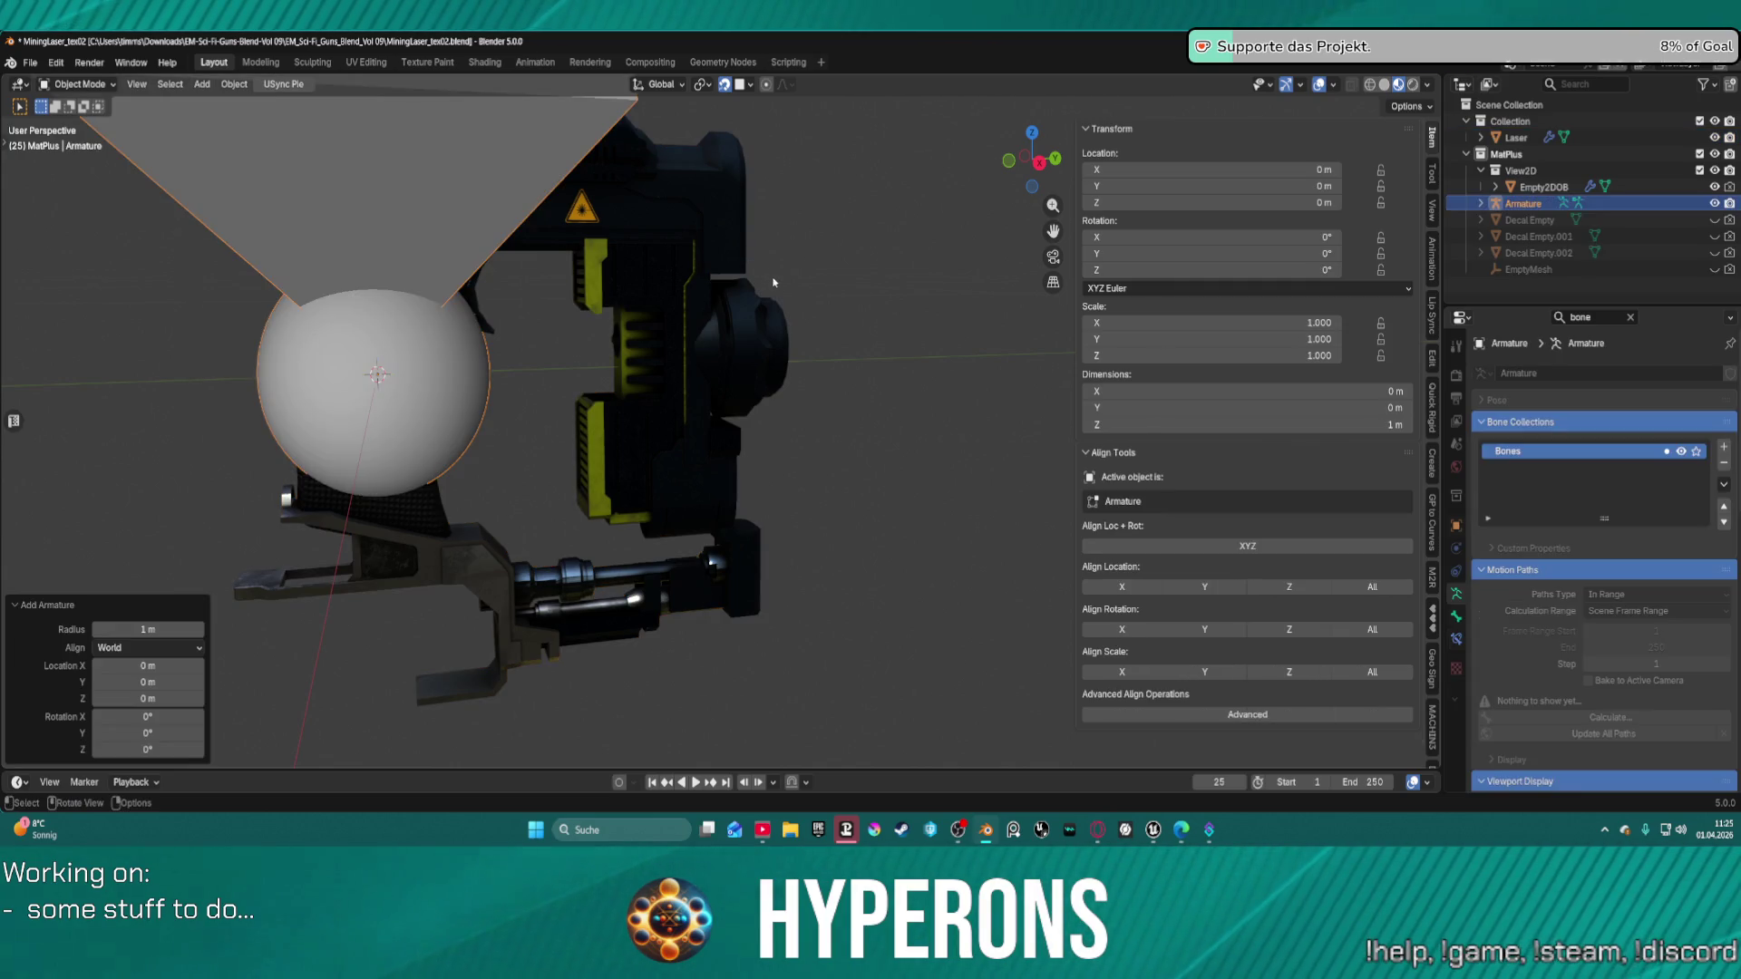
type("s")
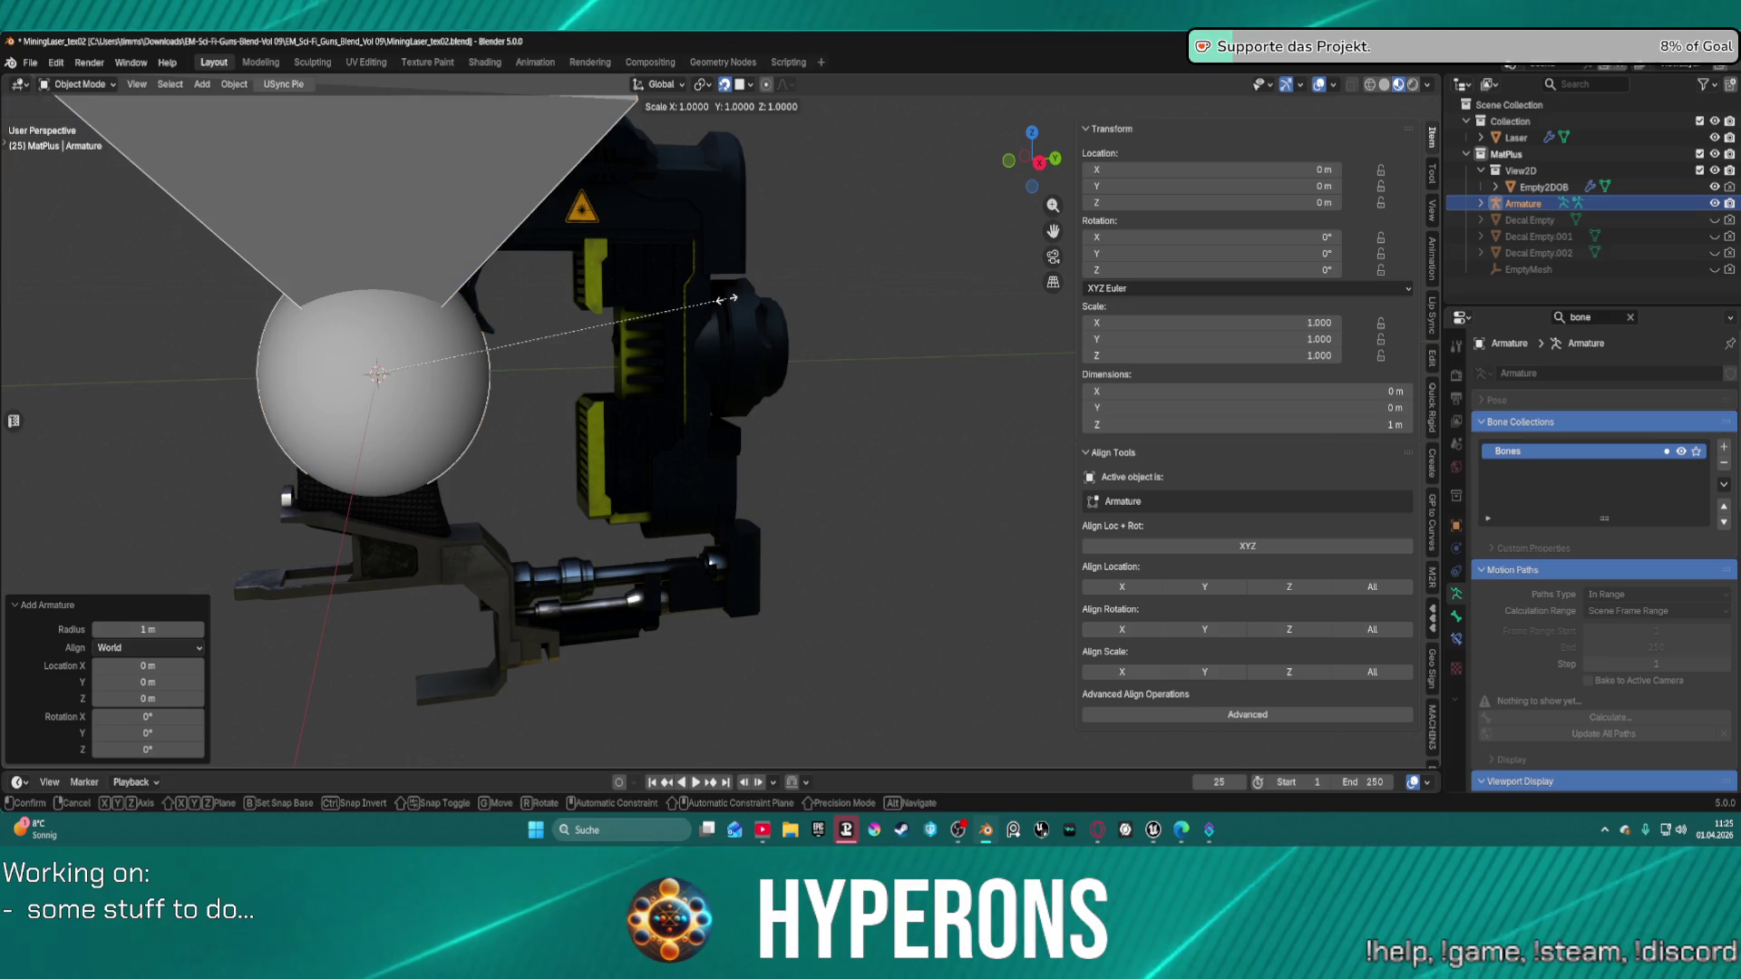
type("0")
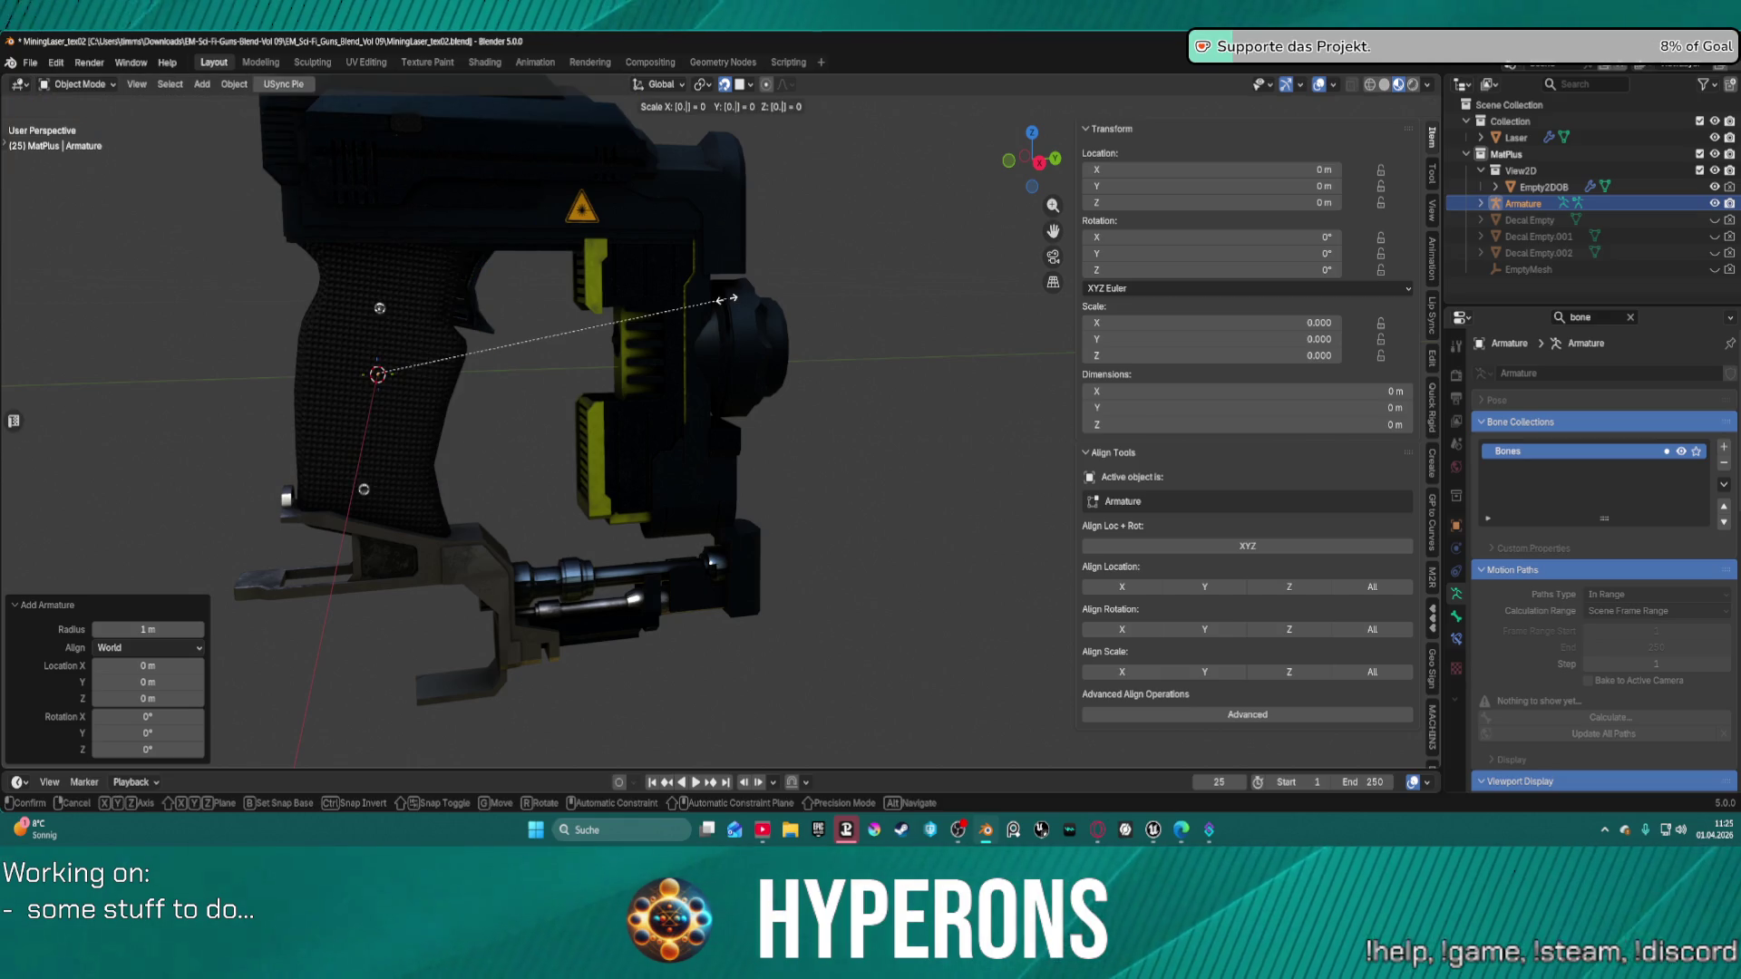
type("01")
key("Return")
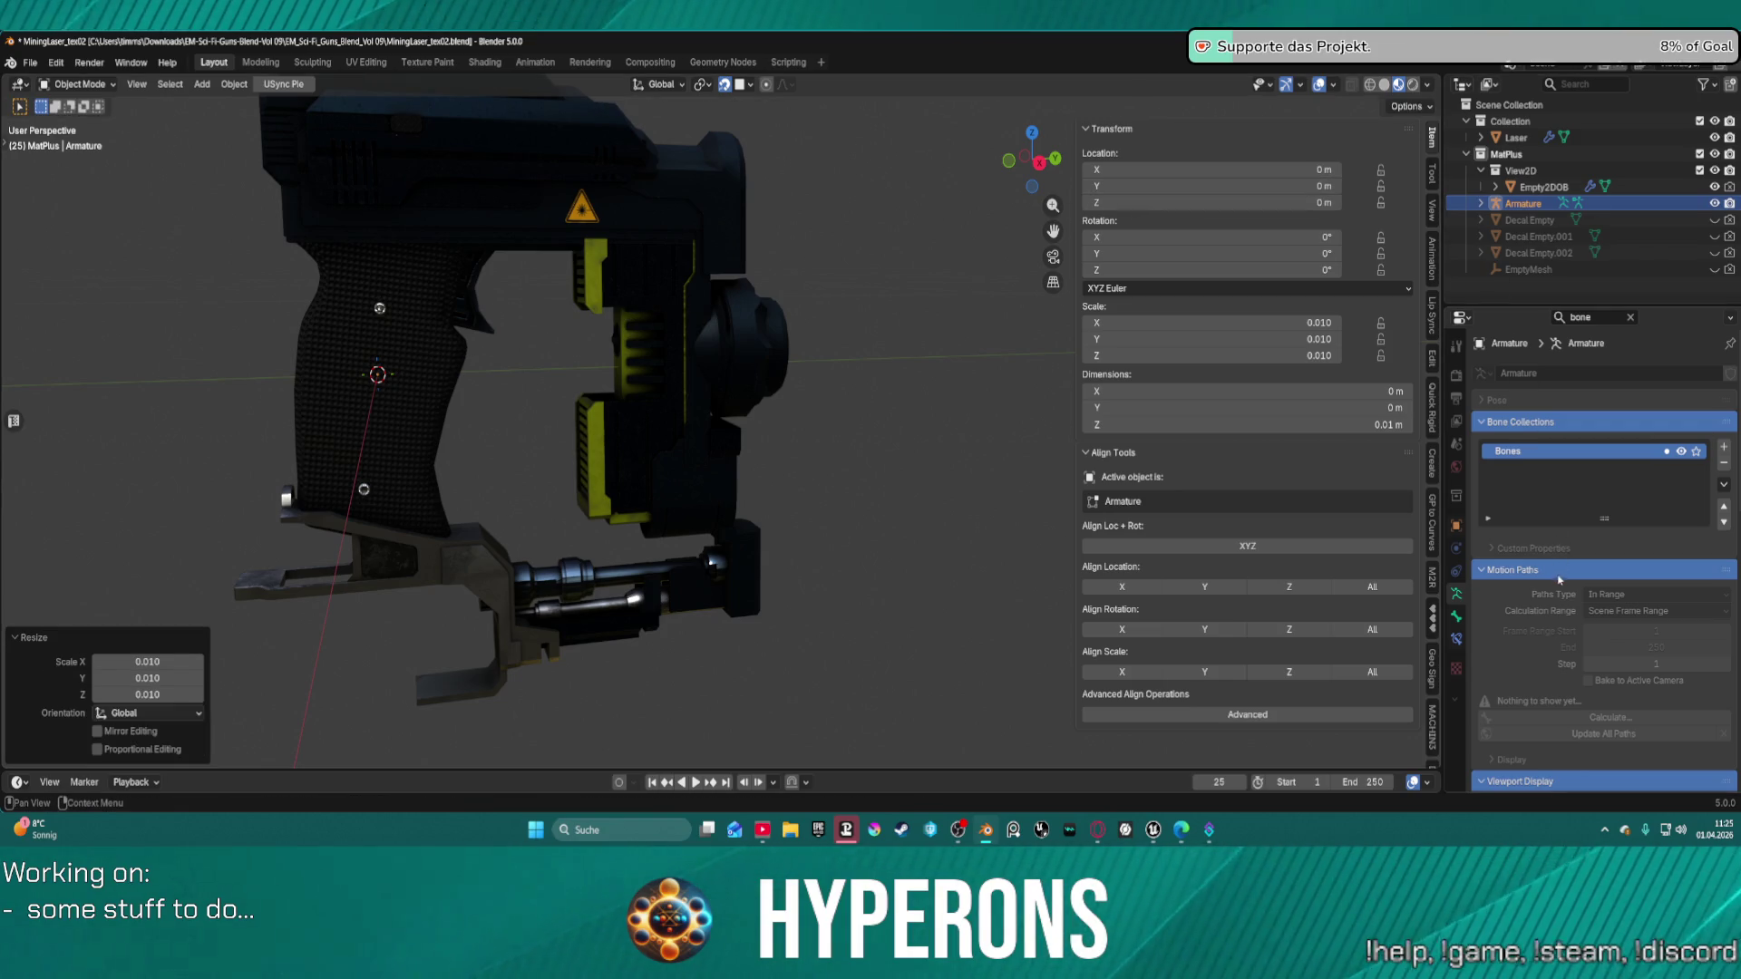
scroll(1598, 580, "down", 6)
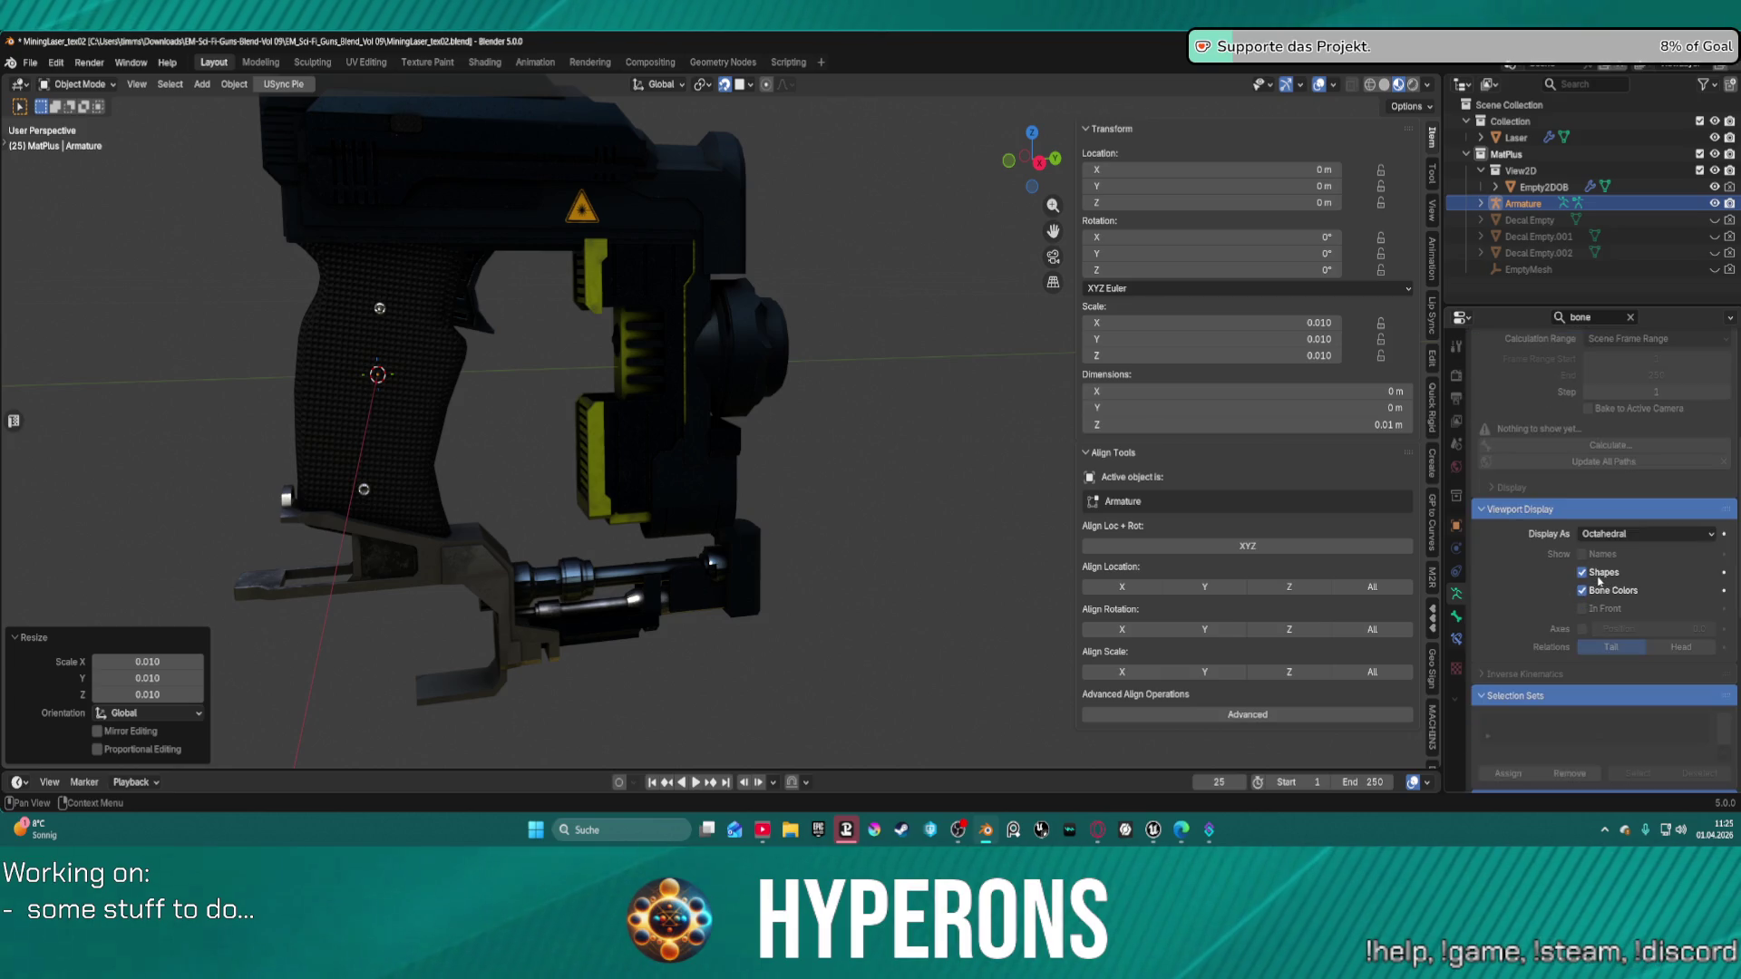
scroll(1598, 580, "down", 10)
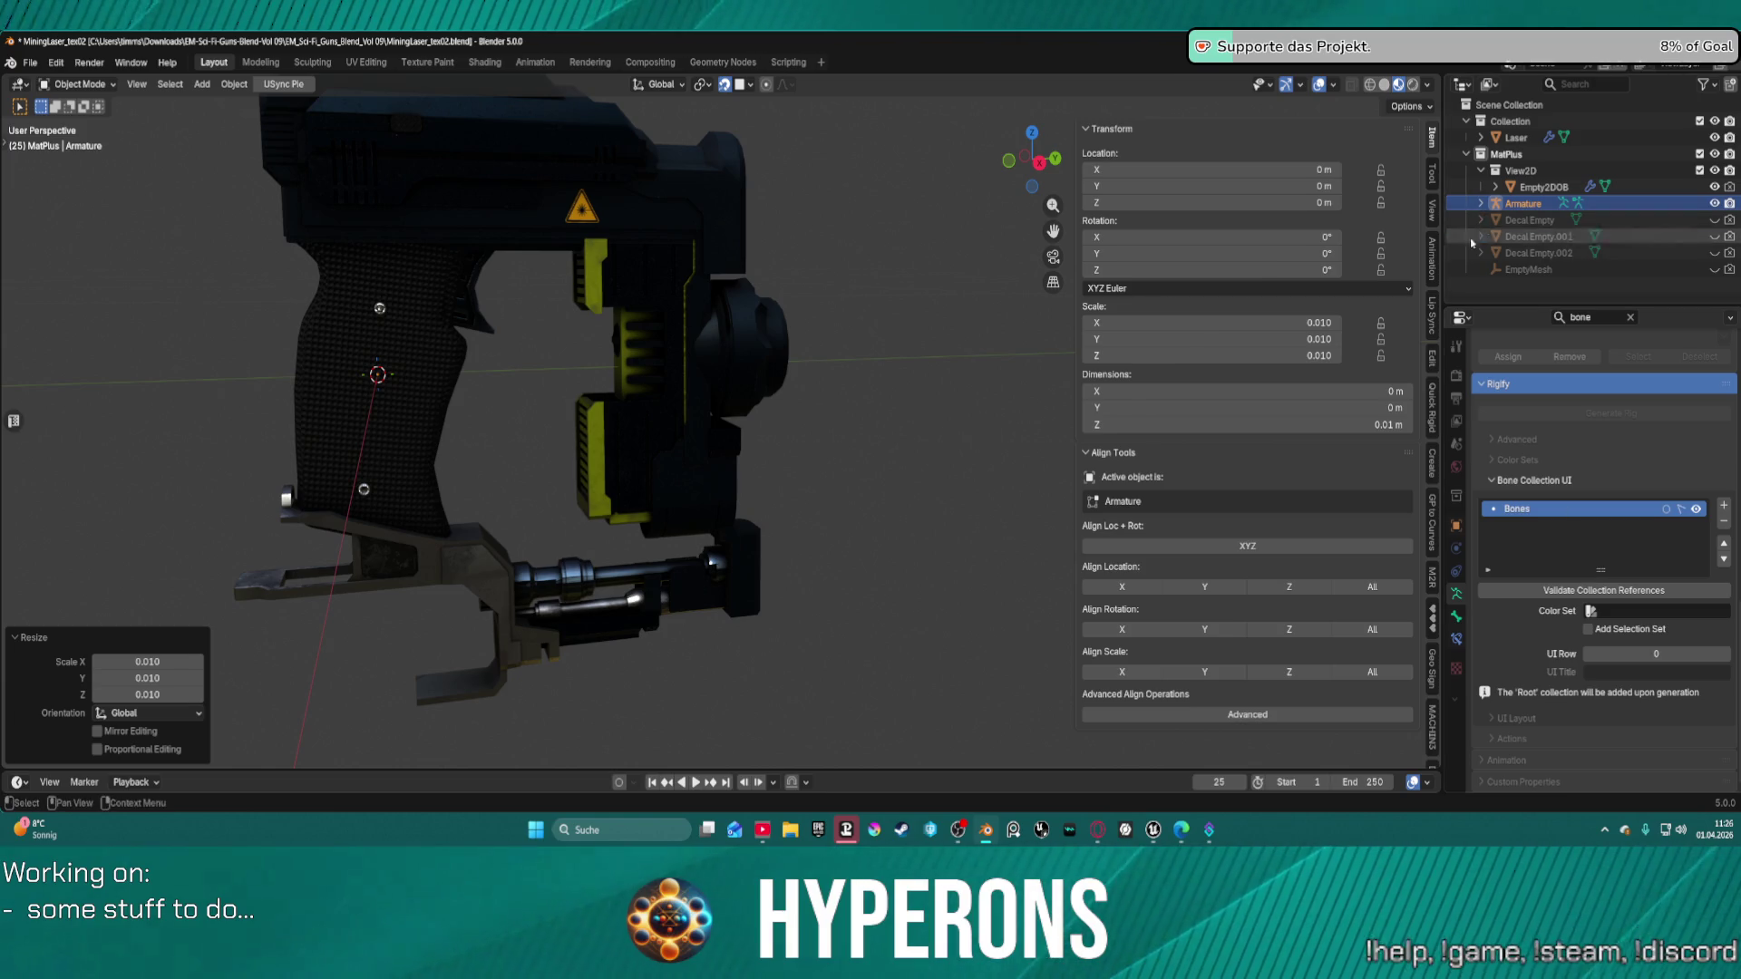
key("ctrl+z")
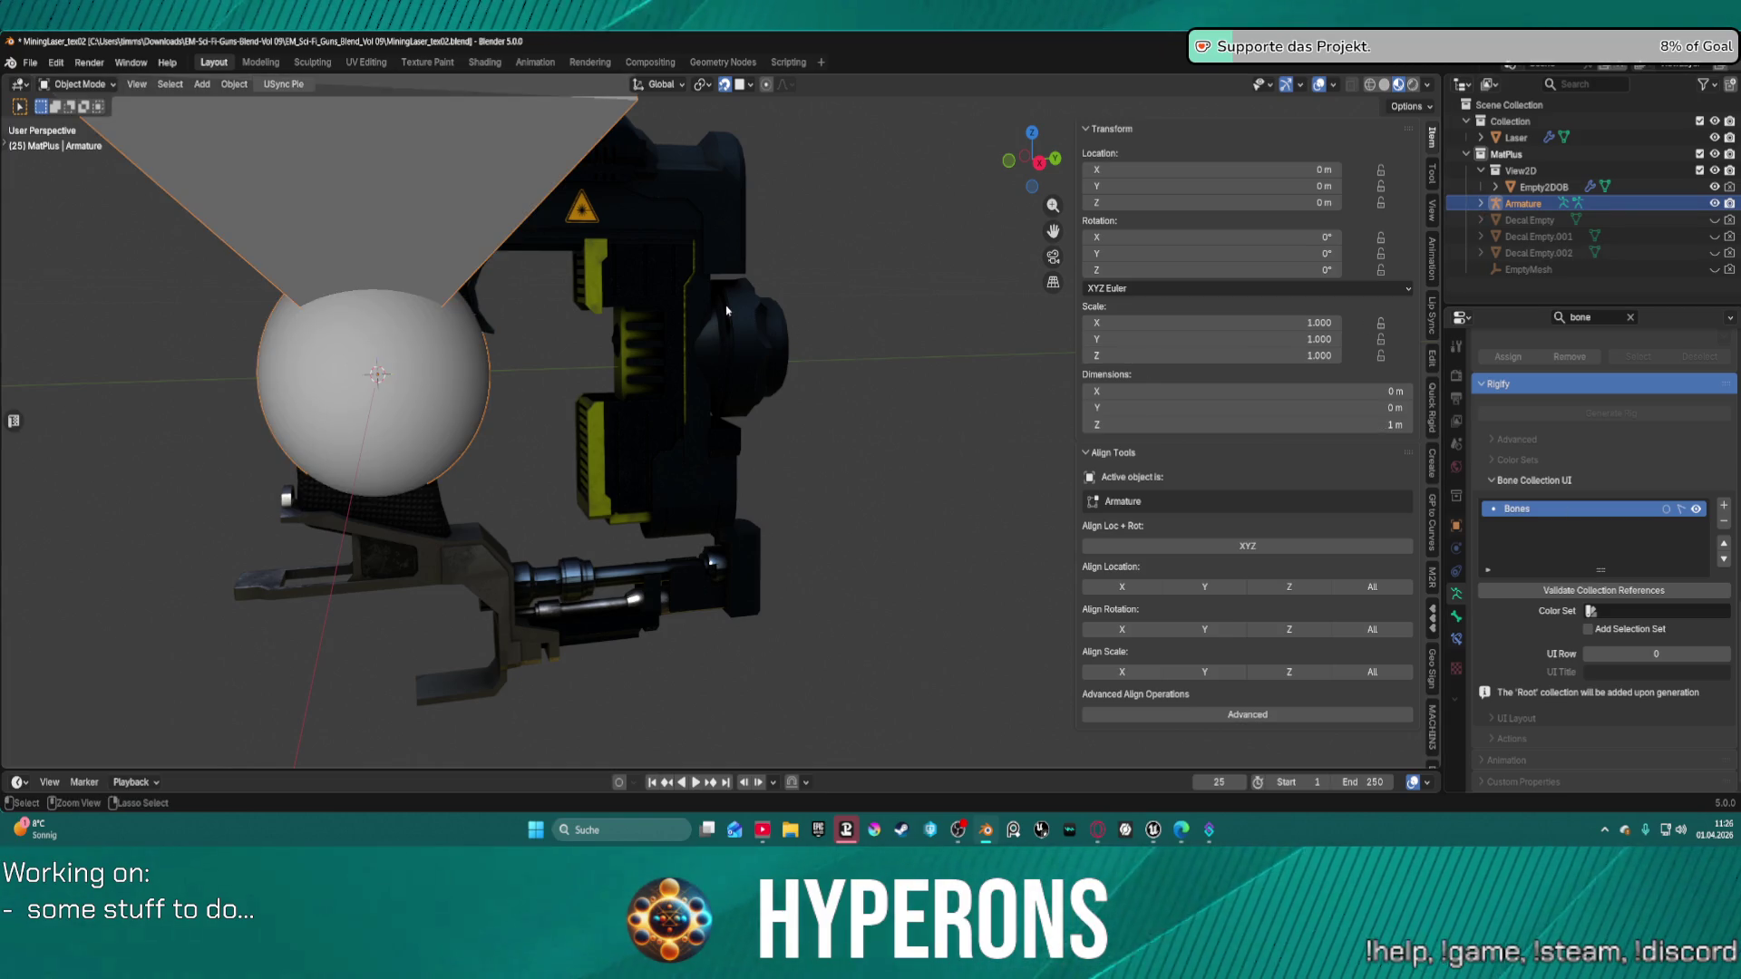
key("ctrl+z")
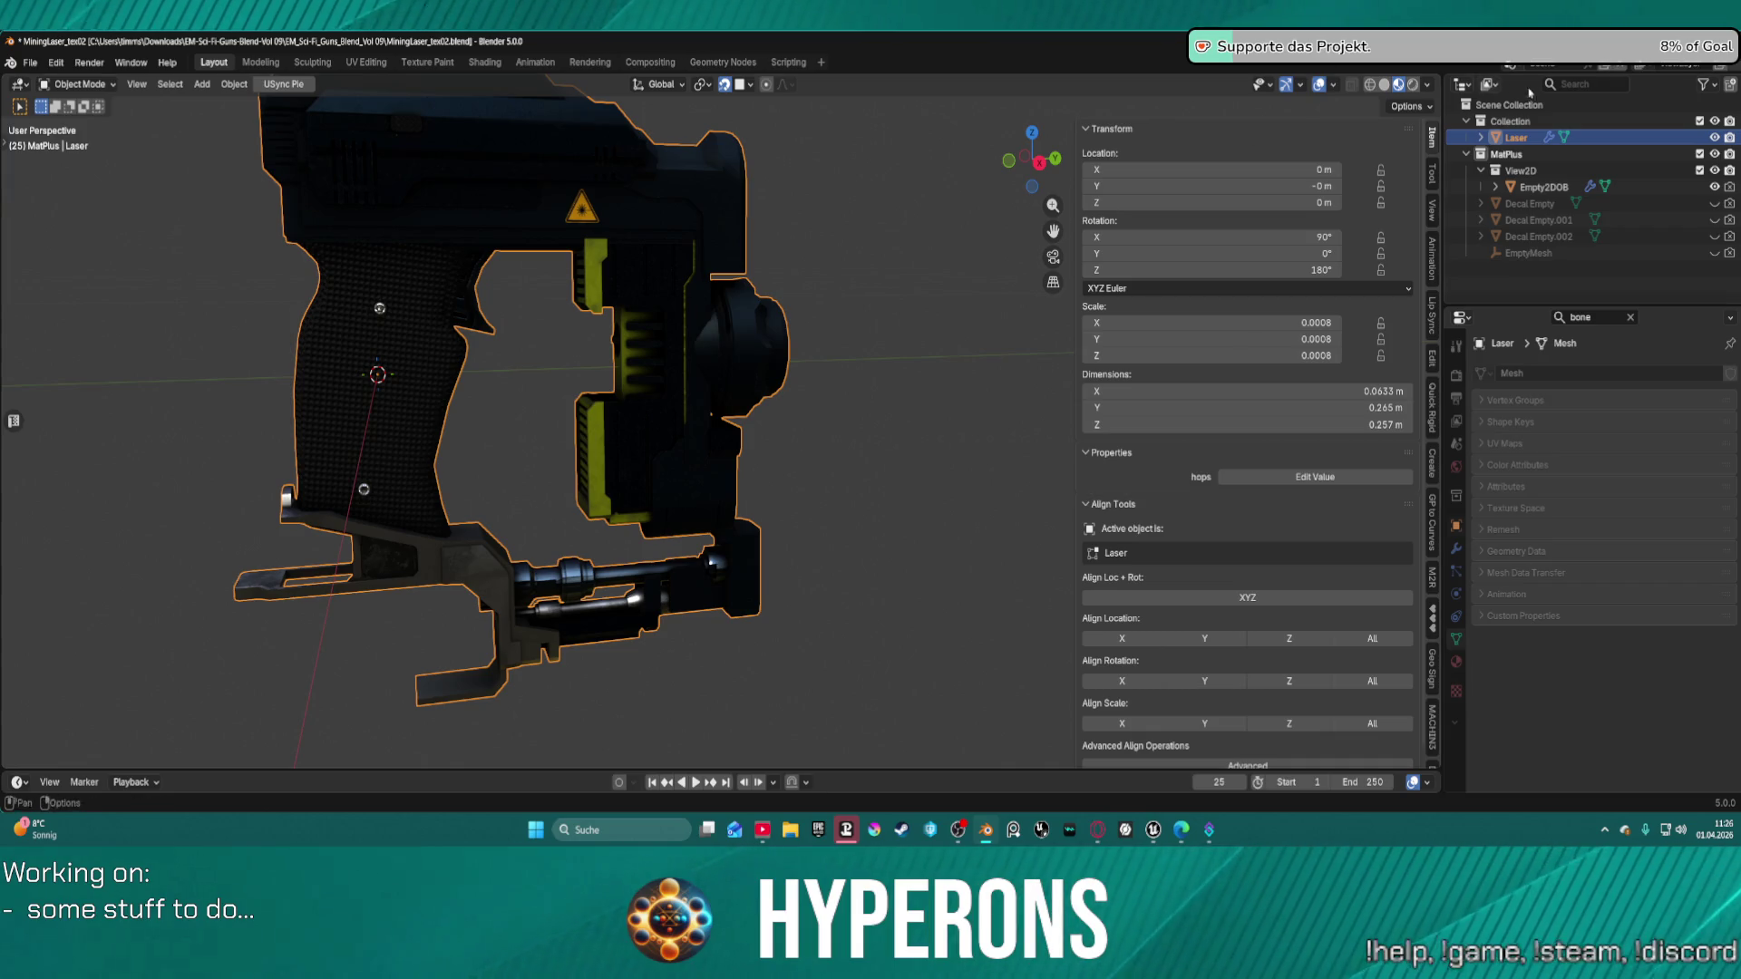
Undo once more, collapse MatPlus, deselect the Laser gun and open the Add menu.
key("ctrl+z")
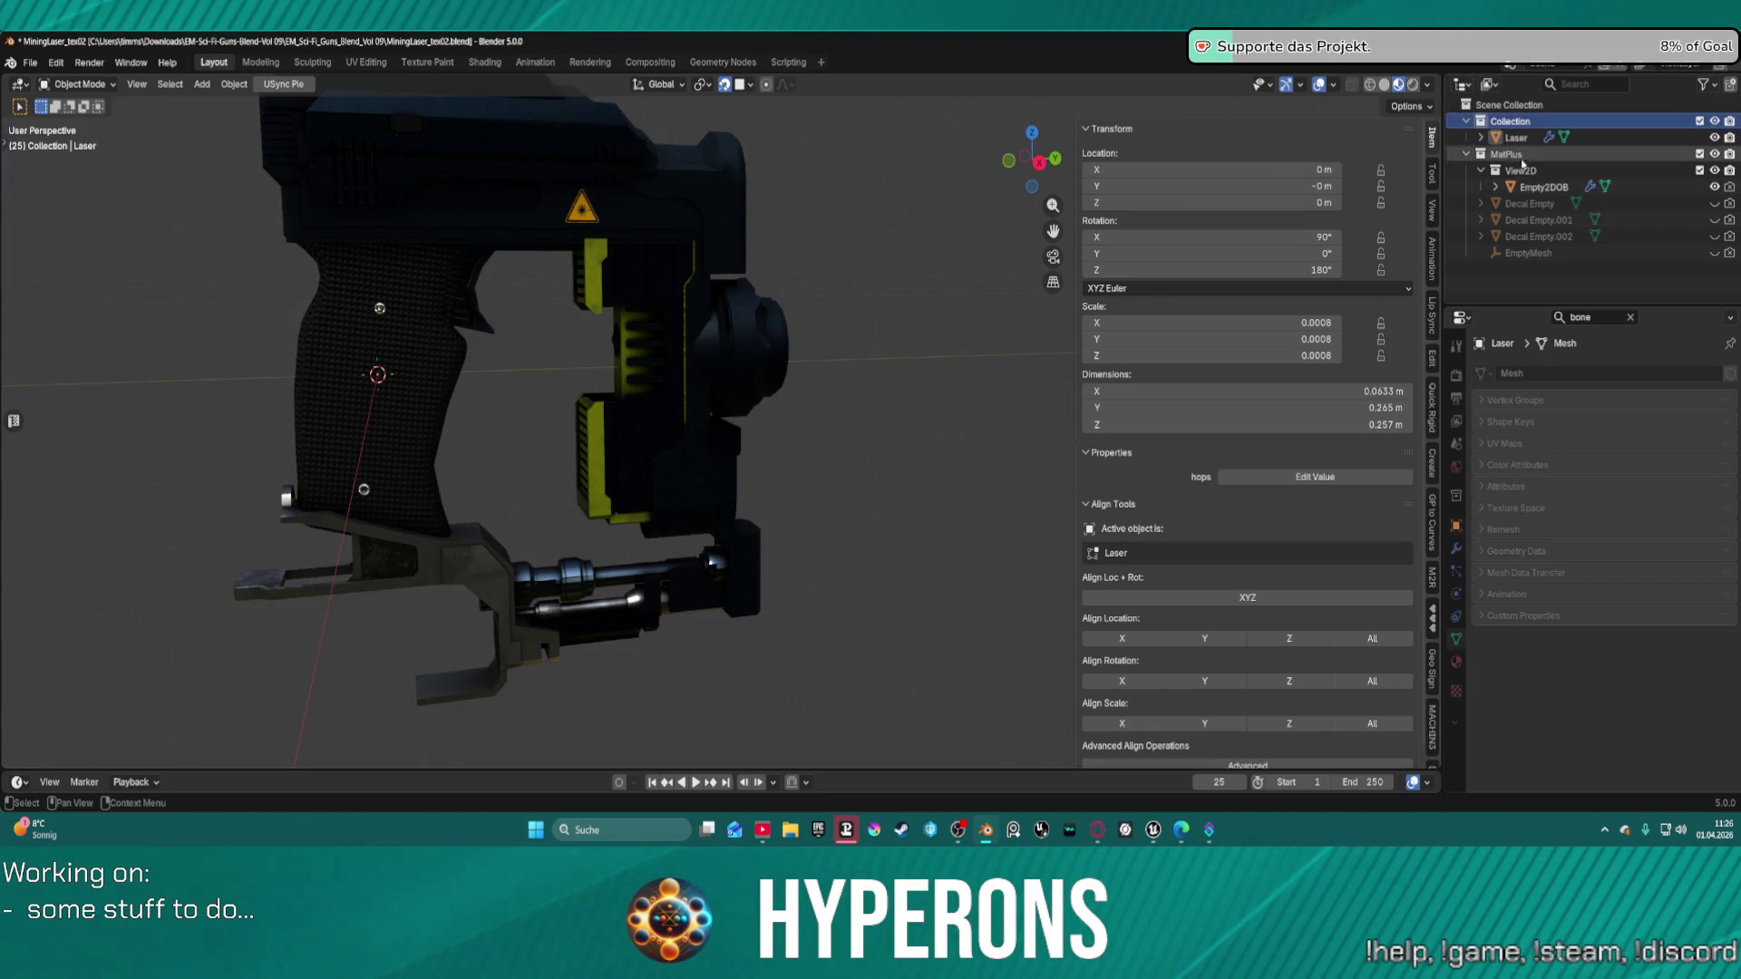
left_click(1510, 137)
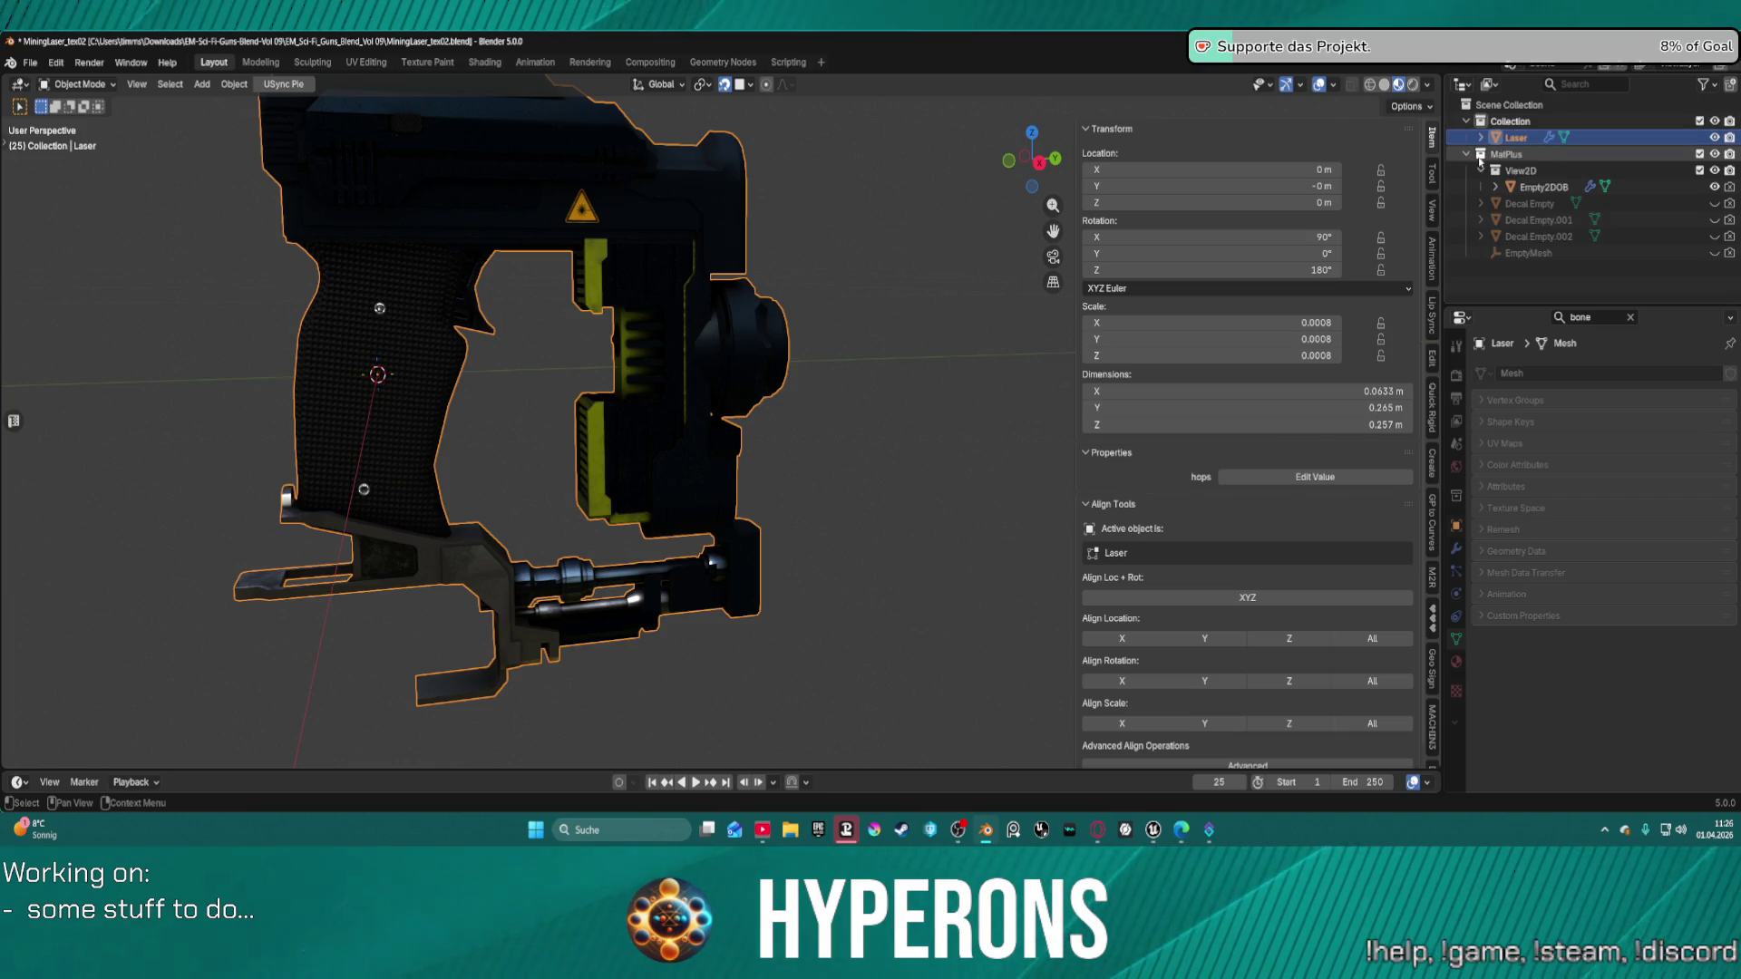
left_click(1466, 154)
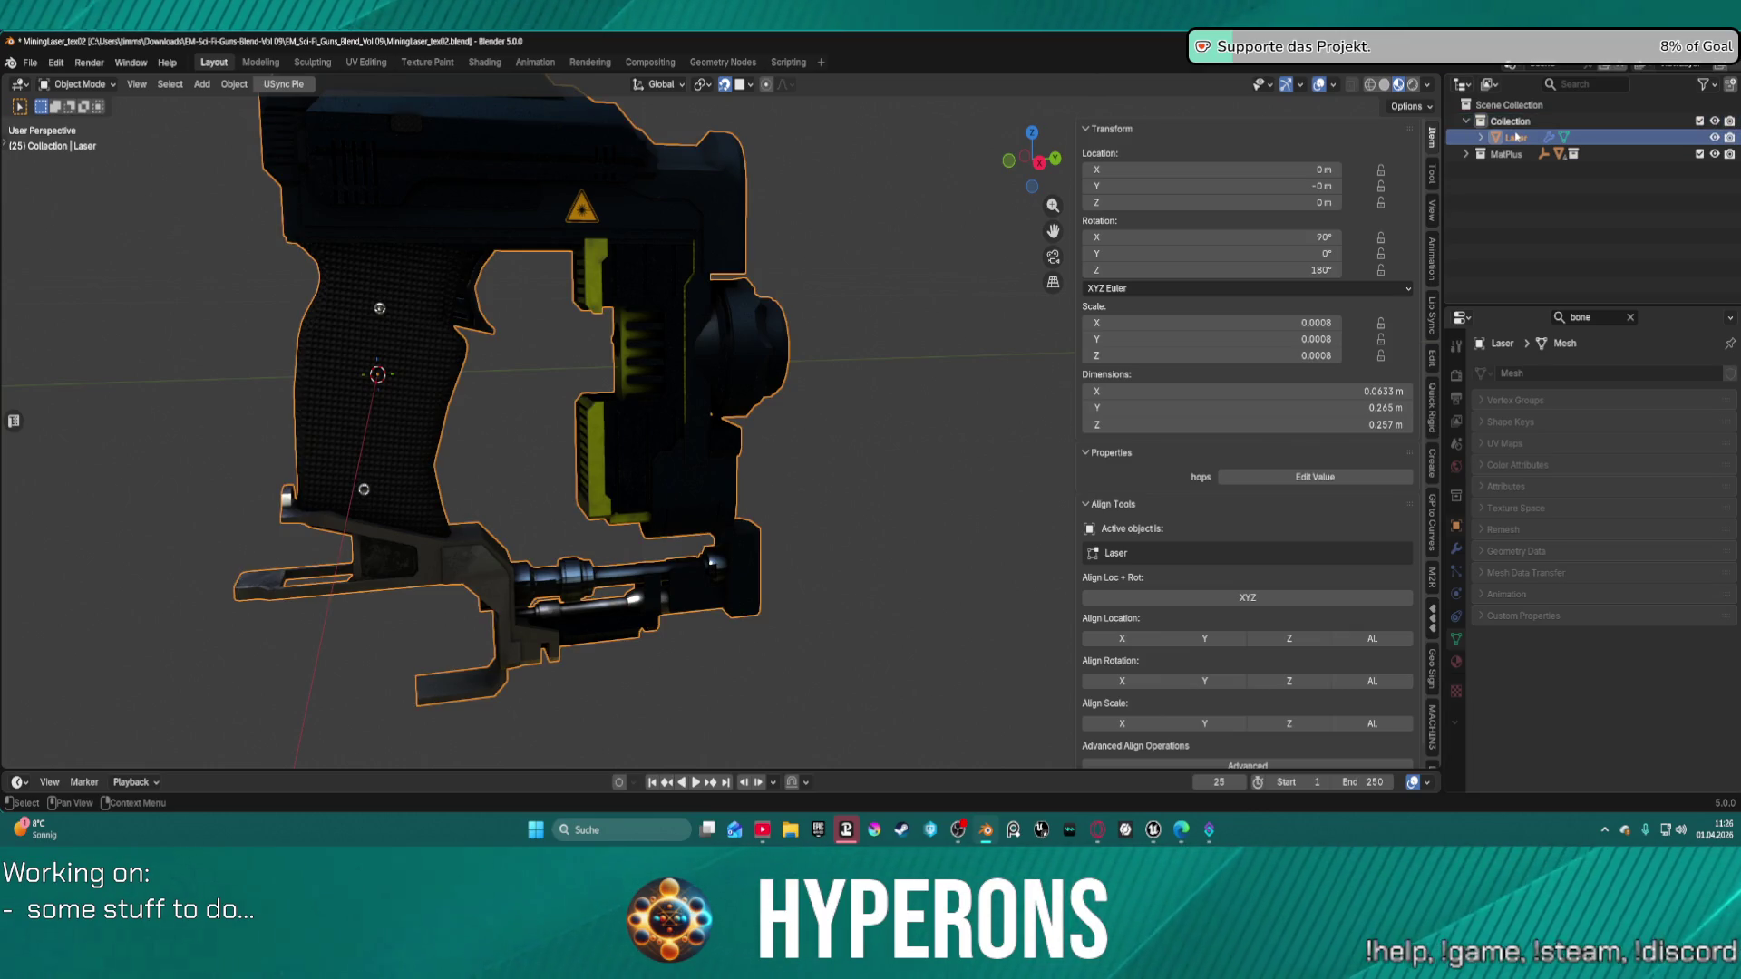
left_click(1513, 121)
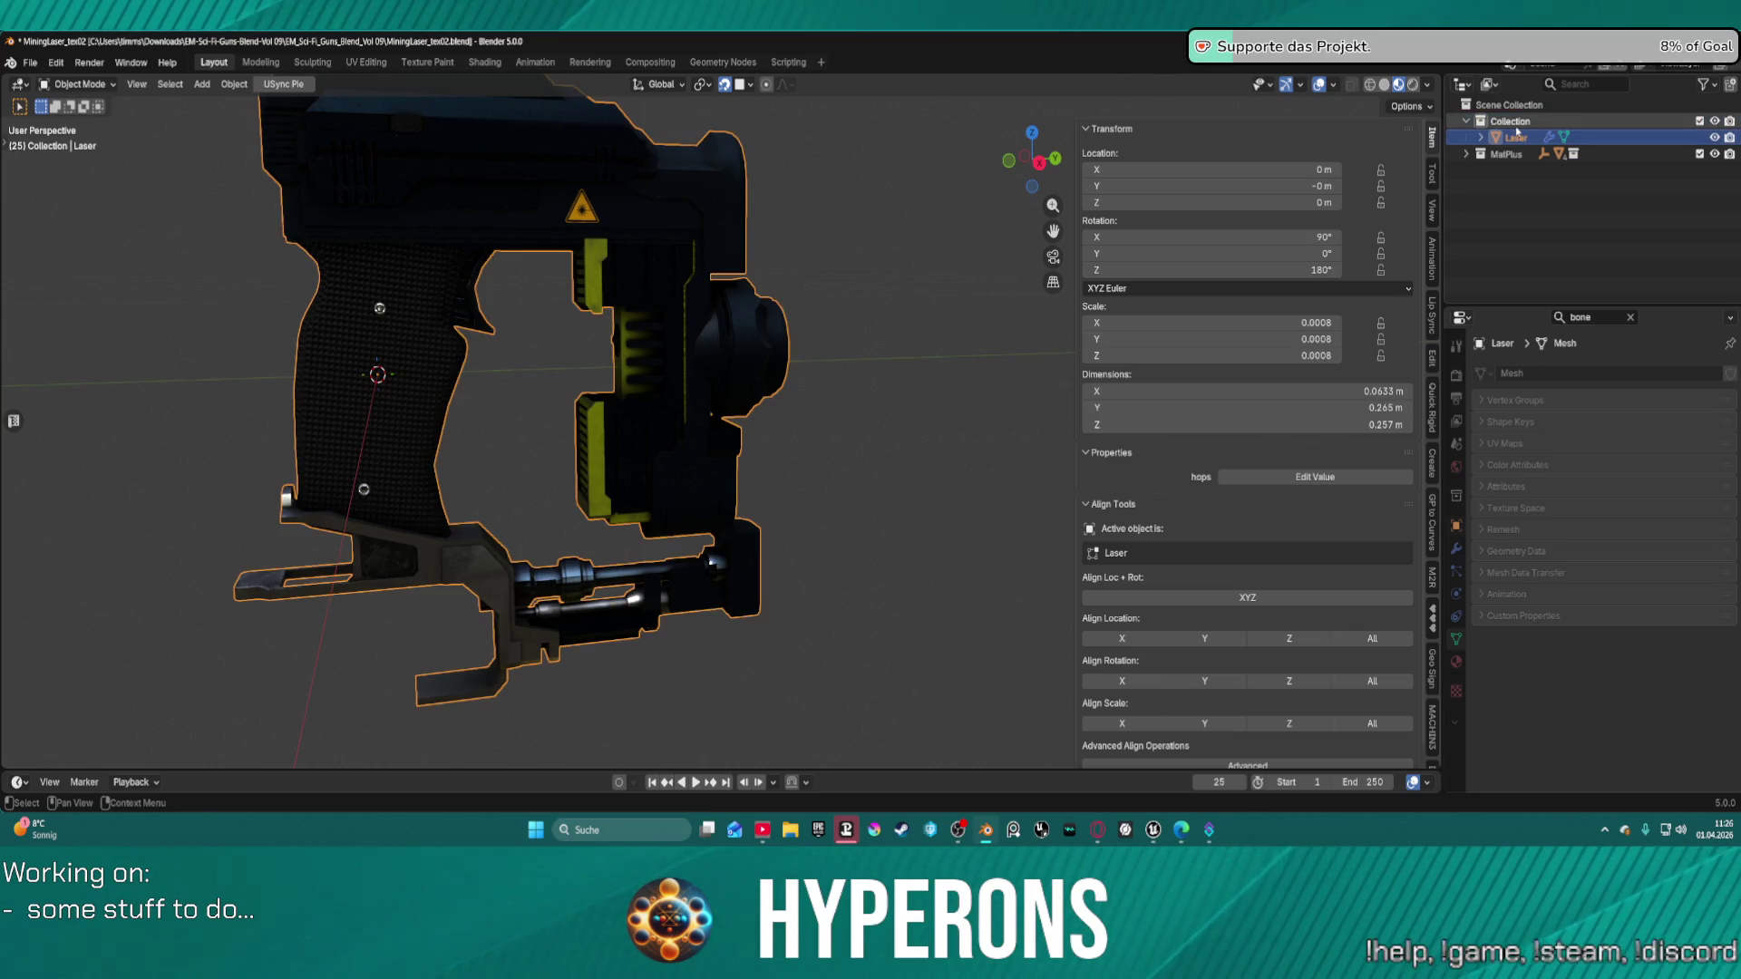
left_click(202, 83)
Add a single-bone armature and scale it to 0.01 at the gun's grip.
mouse_move(278, 243)
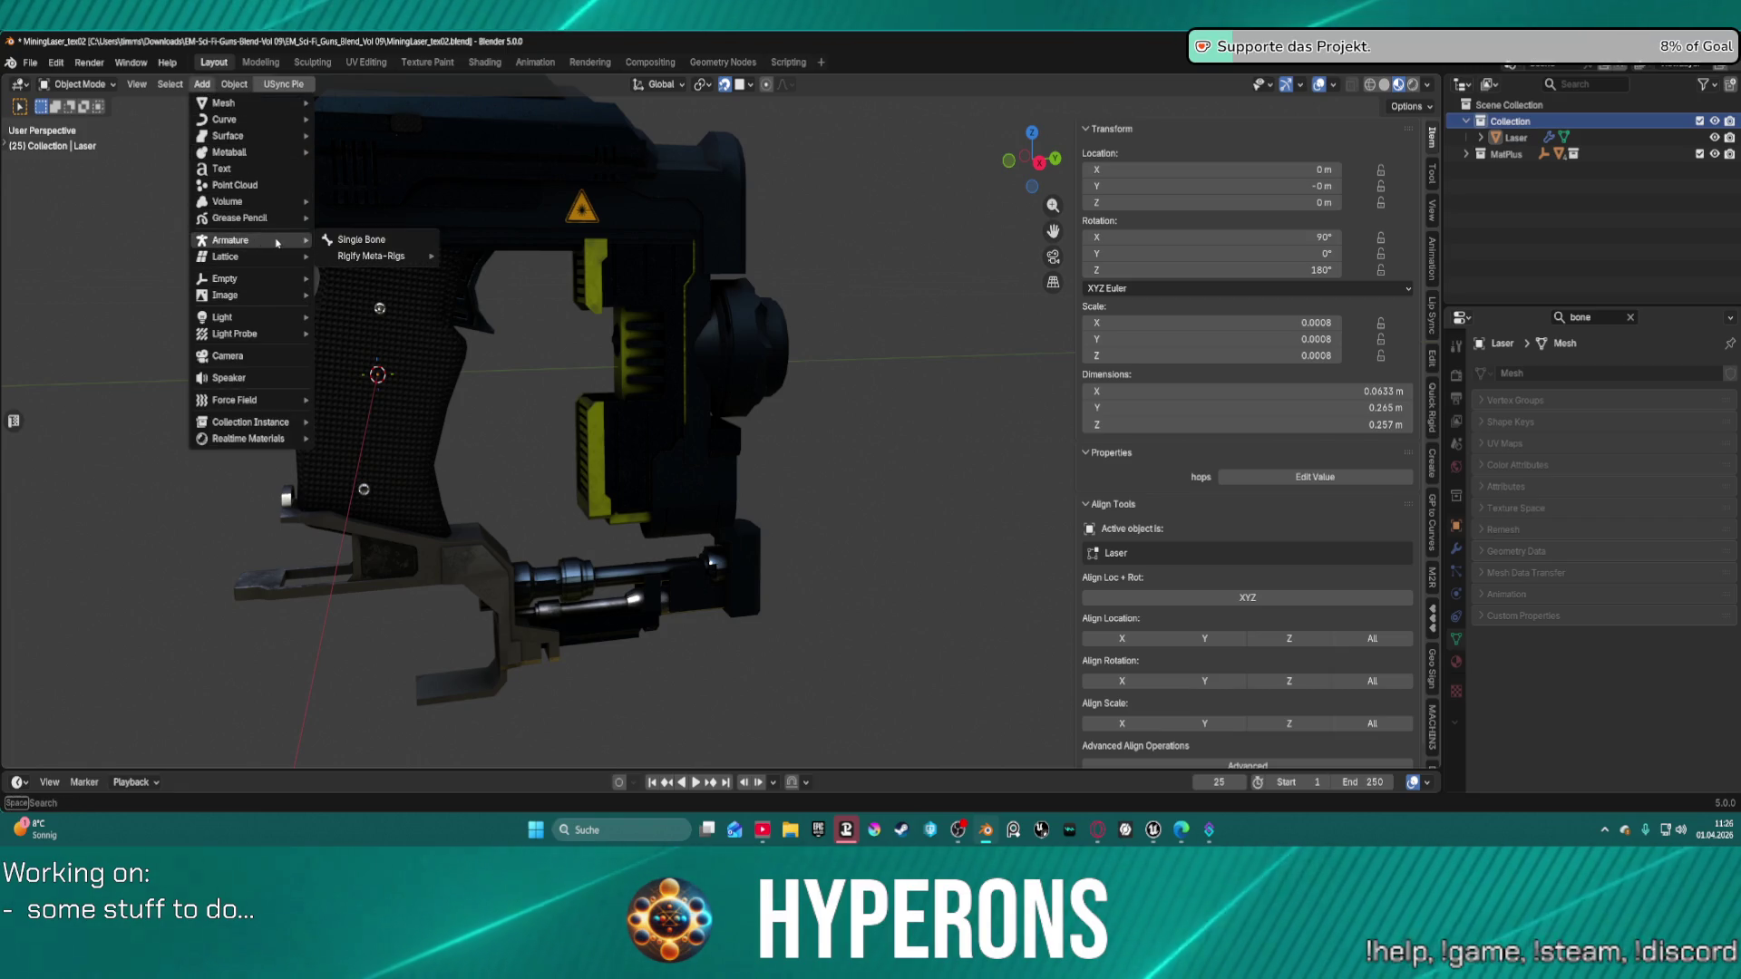
left_click(359, 241)
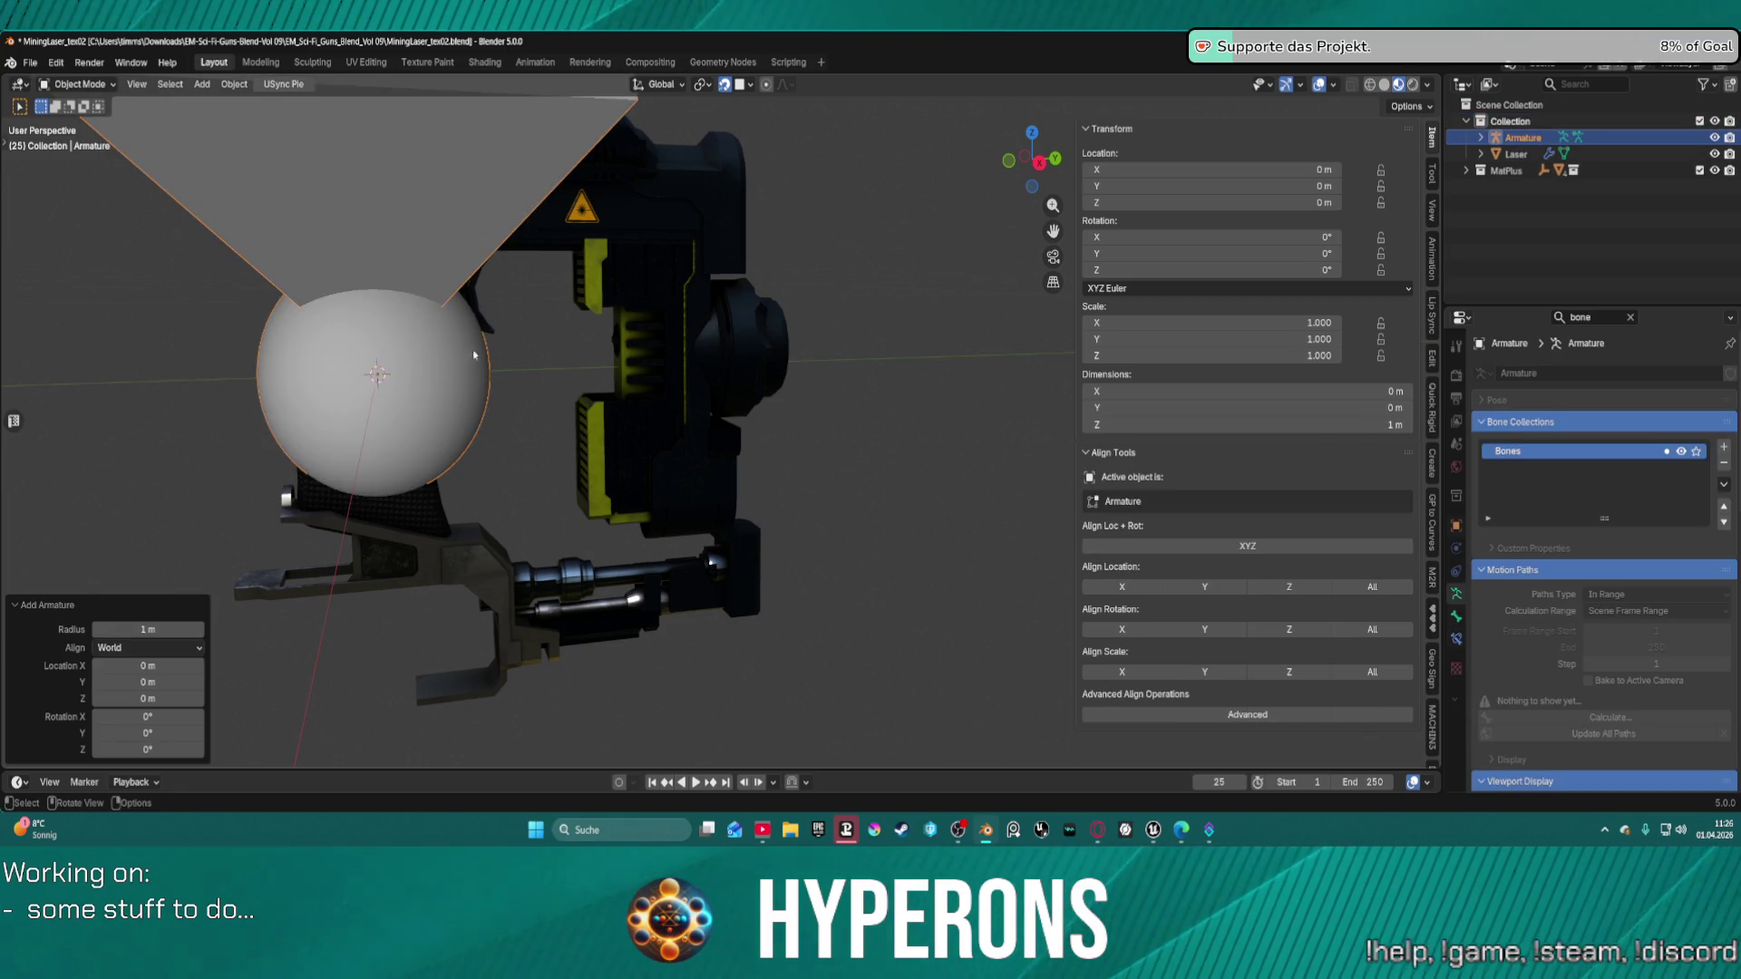
type("s")
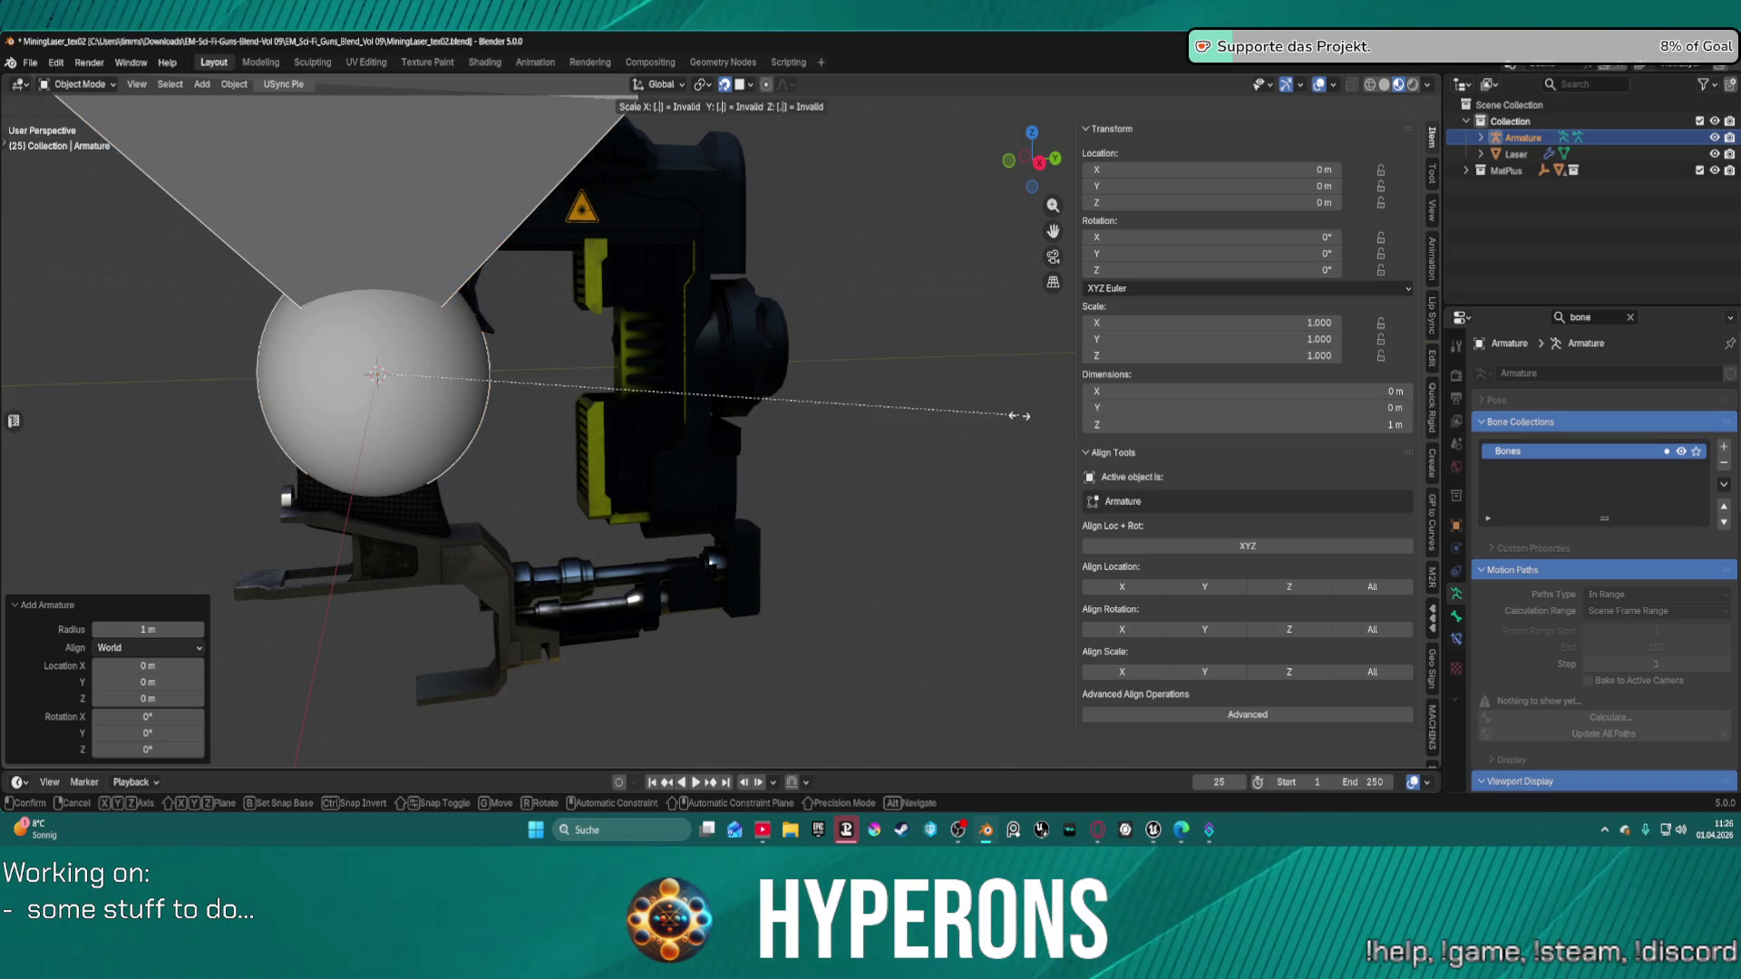
type("0.01")
key("Return")
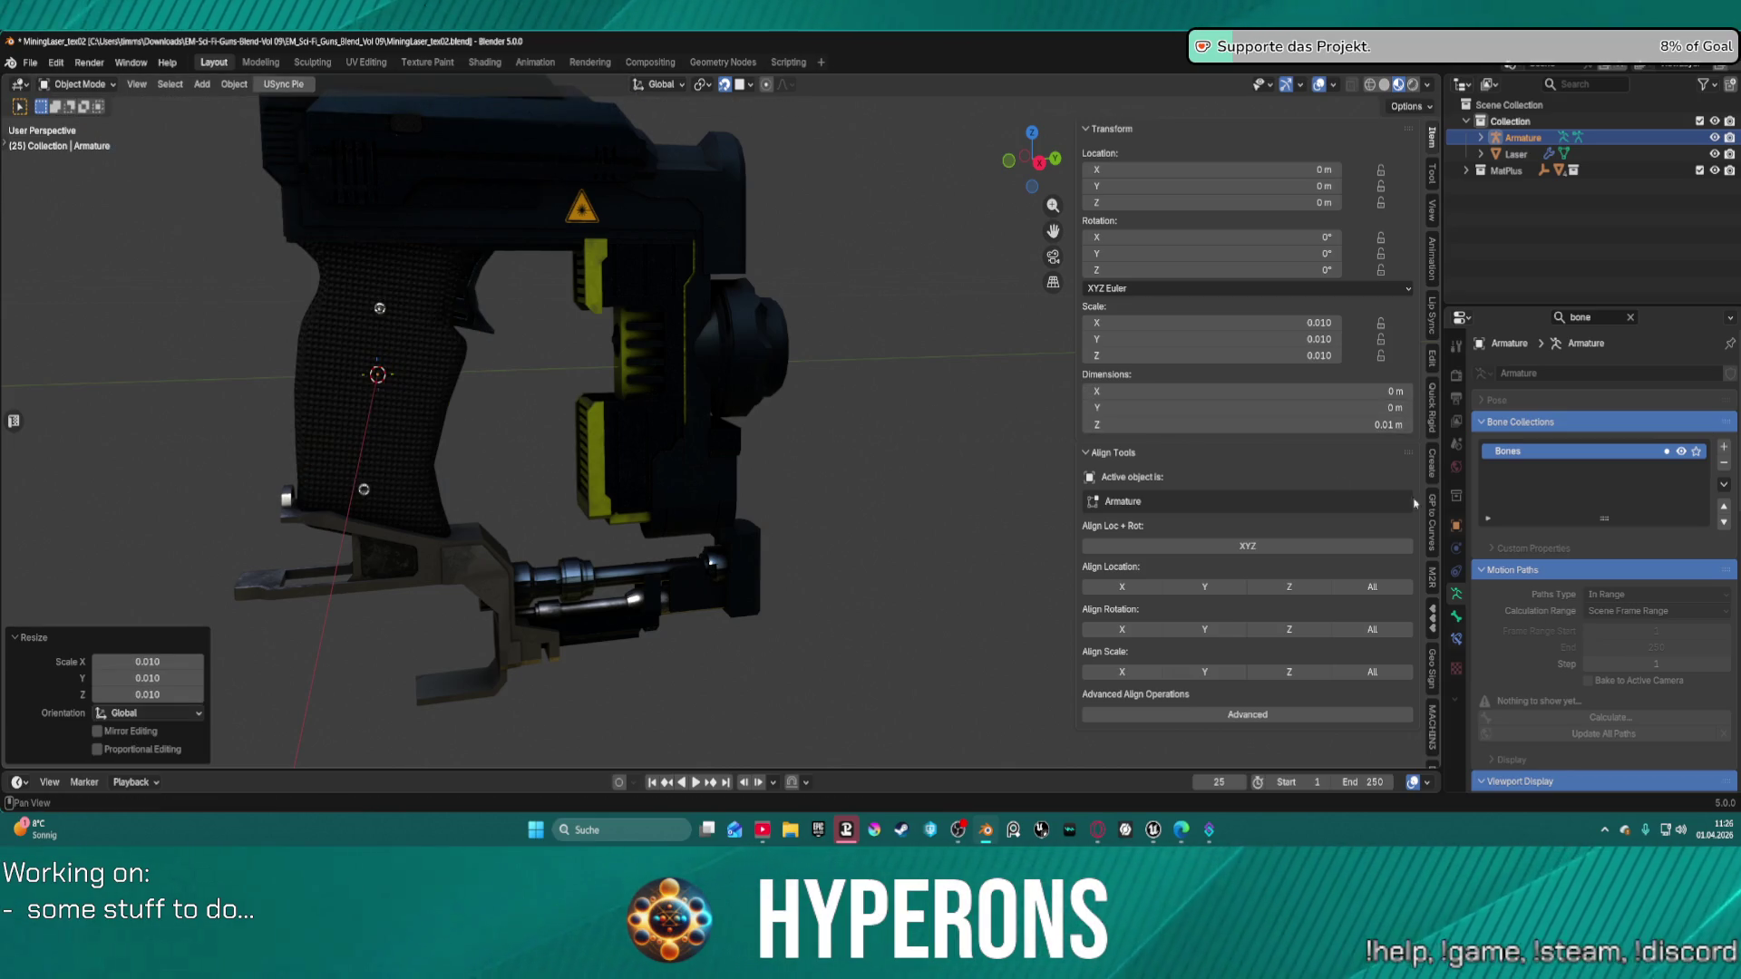
left_click(1456, 617)
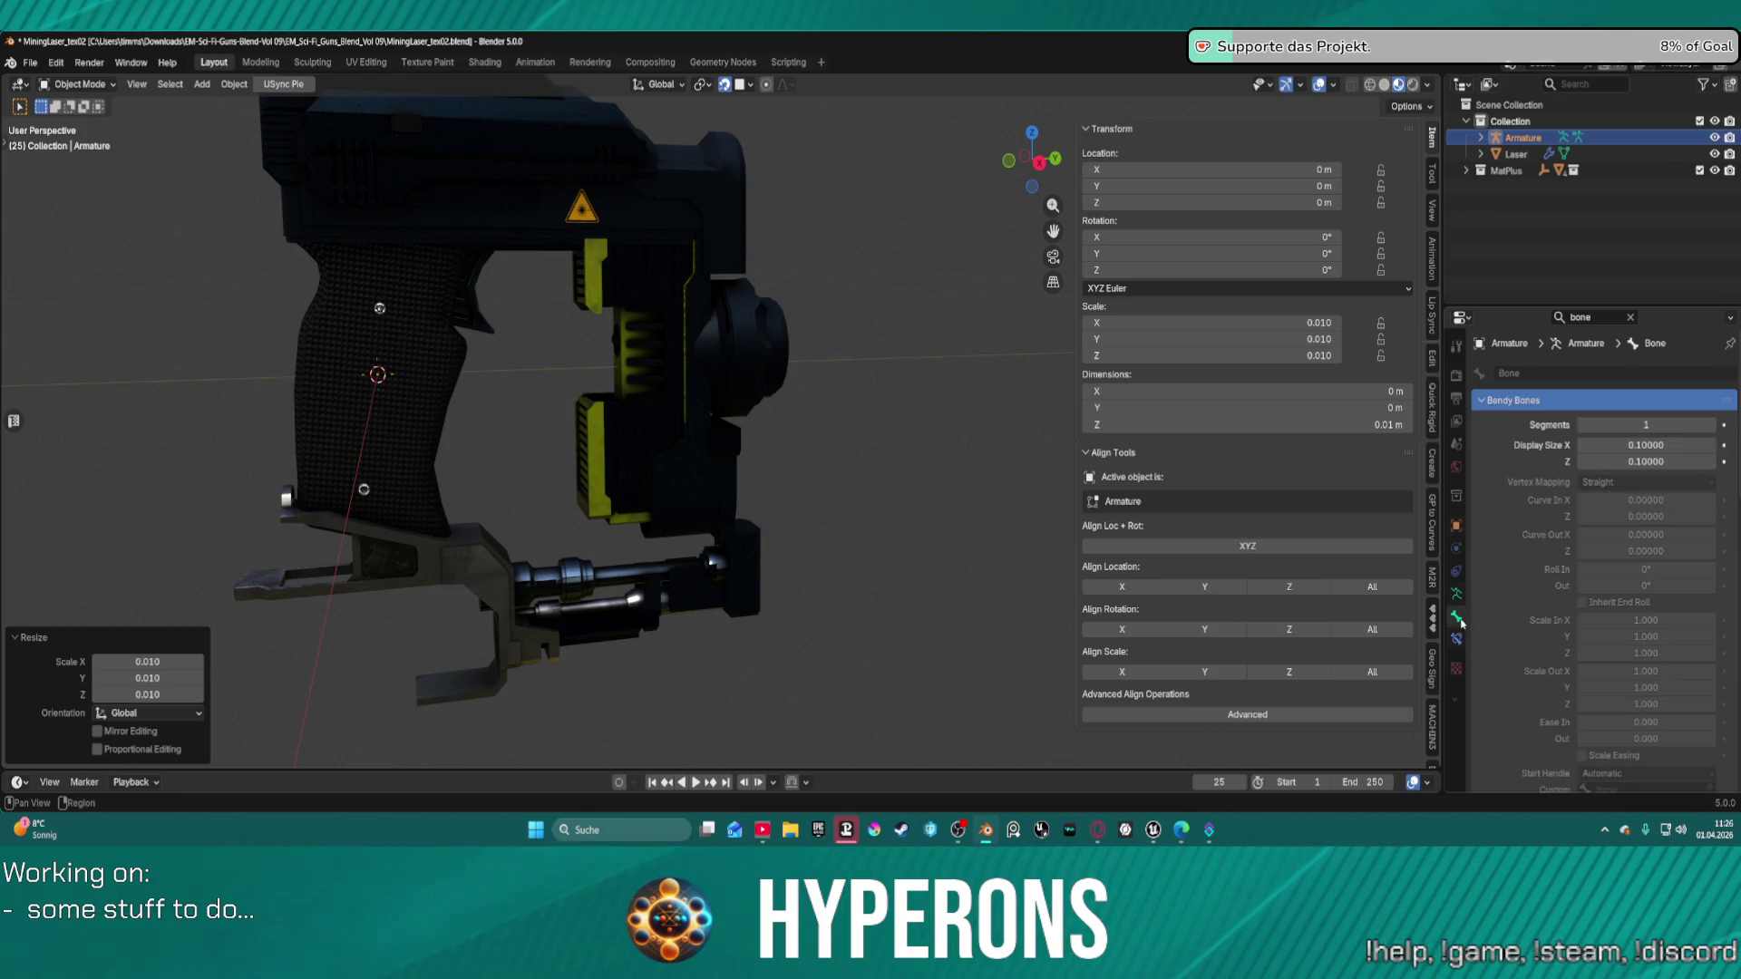
scroll(1520, 550, "down", 5)
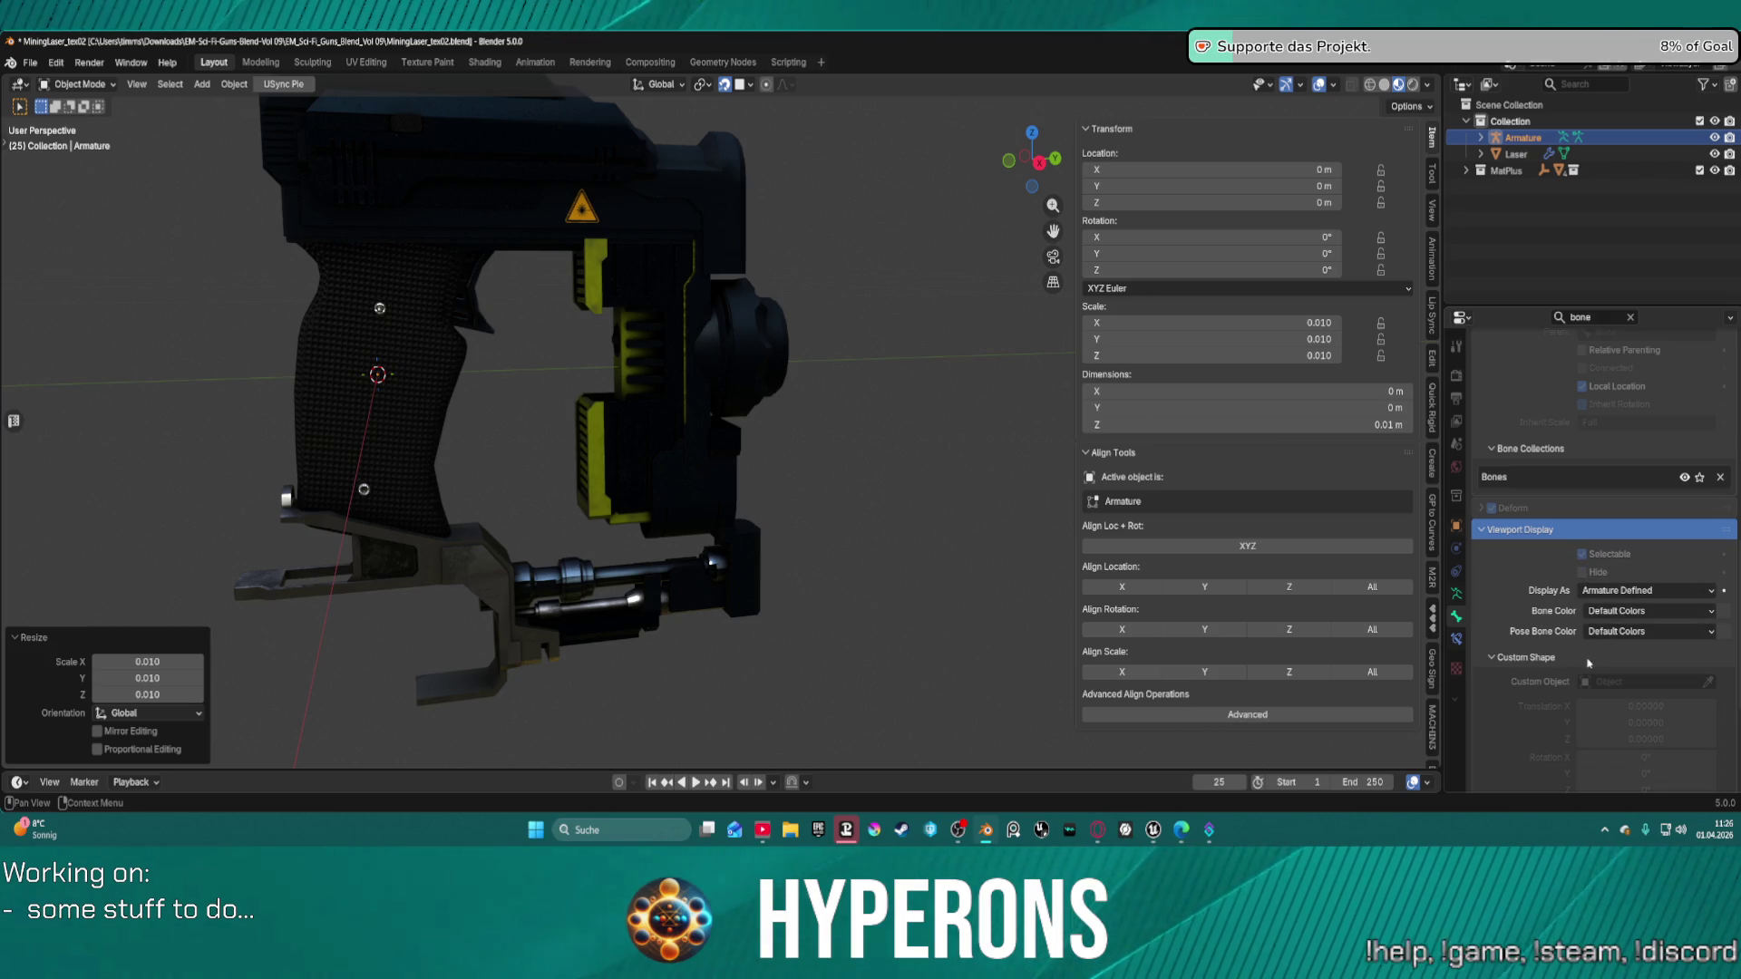
scroll(1588, 663, "down", 5)
scroll(322, 353, "up", 6)
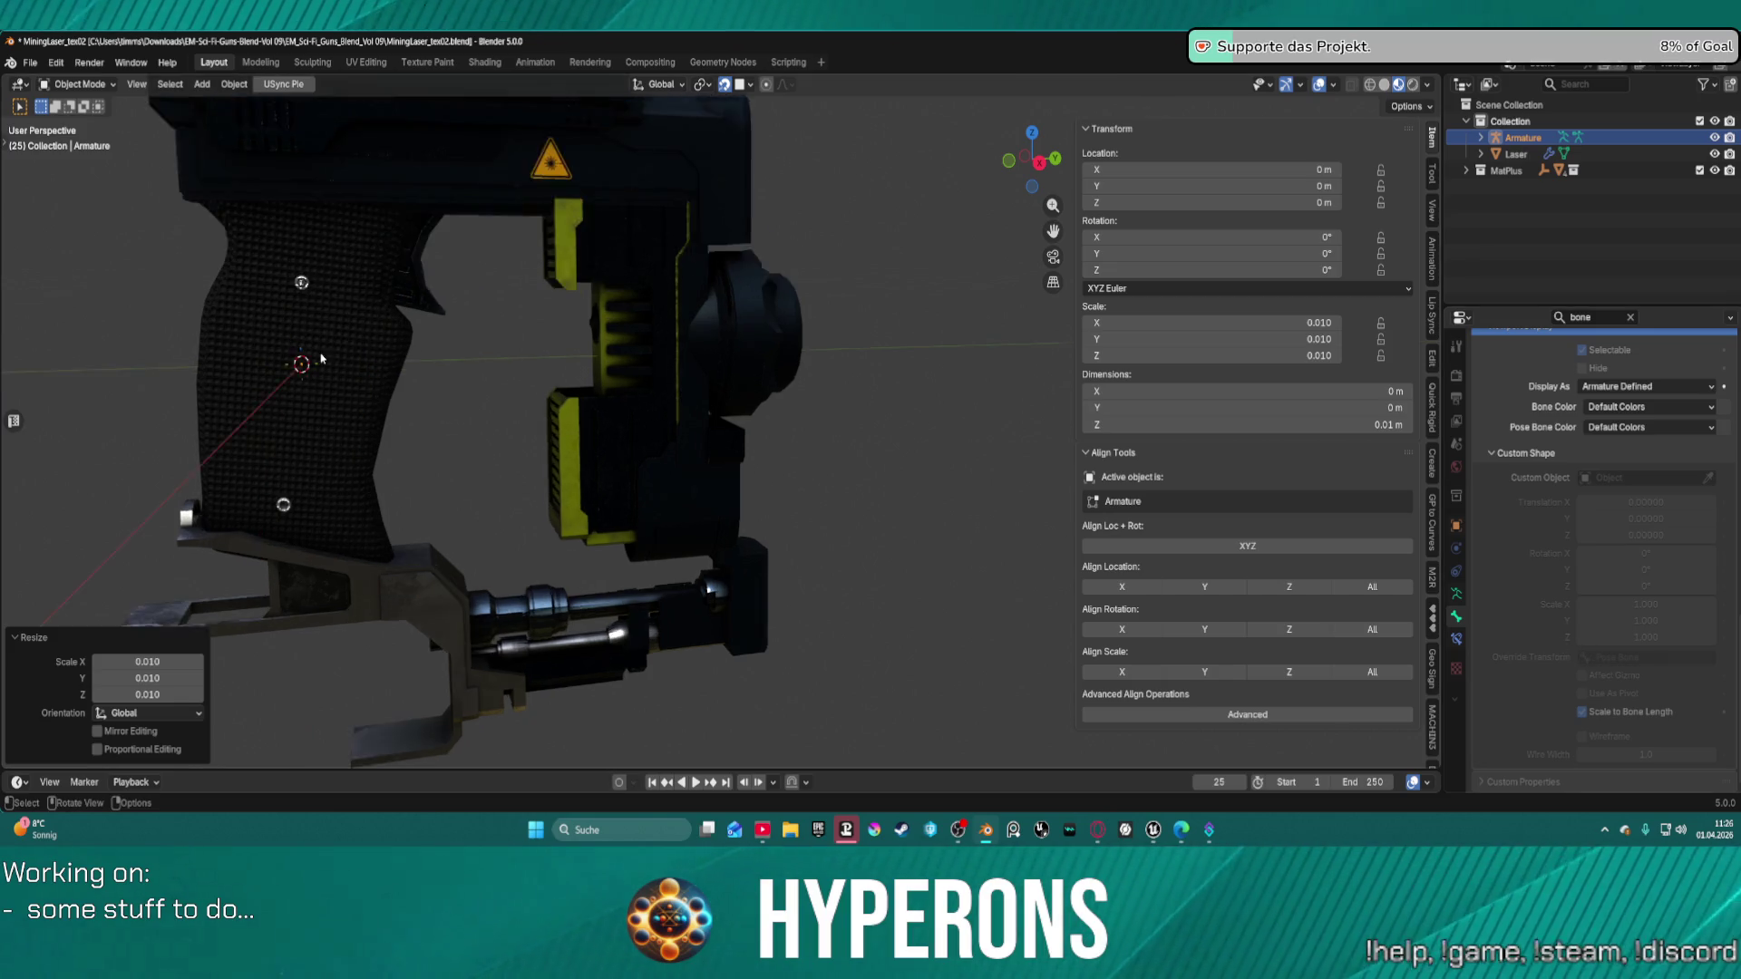
mouse_move(328, 361)
middle_mouse_down()
mouse_move(291, 486)
mouse_move(471, 362)
mouse_move(699, 477)
mouse_move(662, 467)
mouse_move(614, 497)
middle_mouse_up()
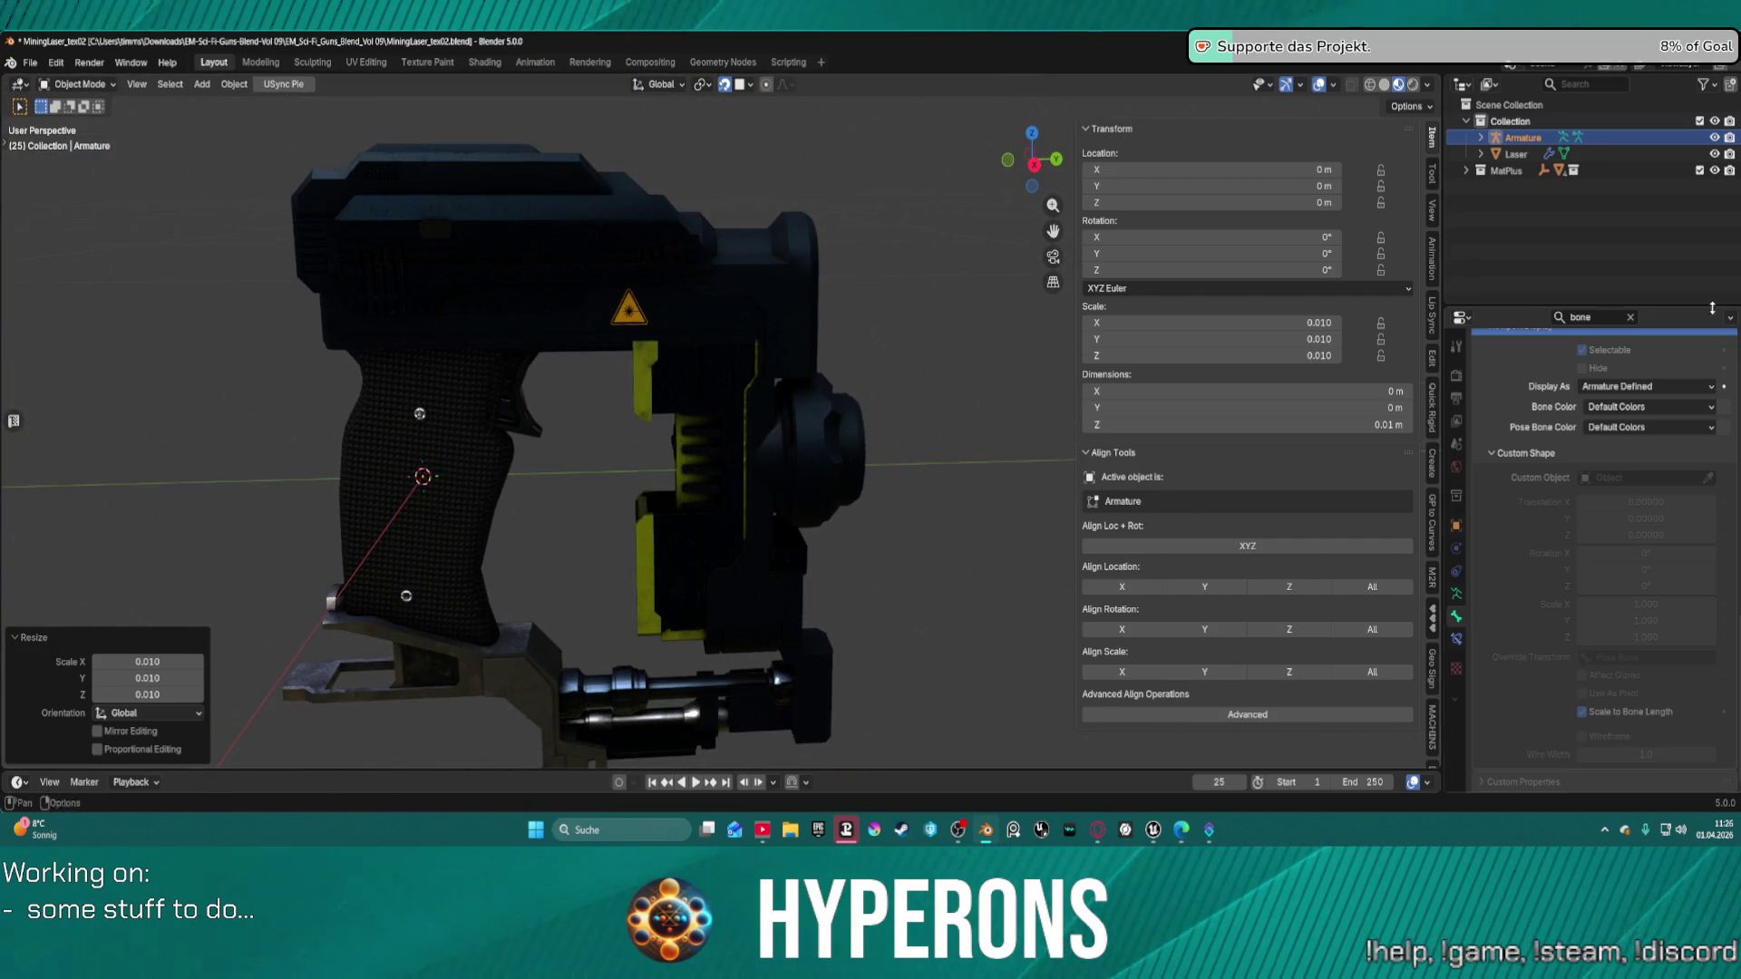
In Armature data Viewport Display, keep Octahedral, tick In Front, then deselect the armature.
left_click(1457, 594)
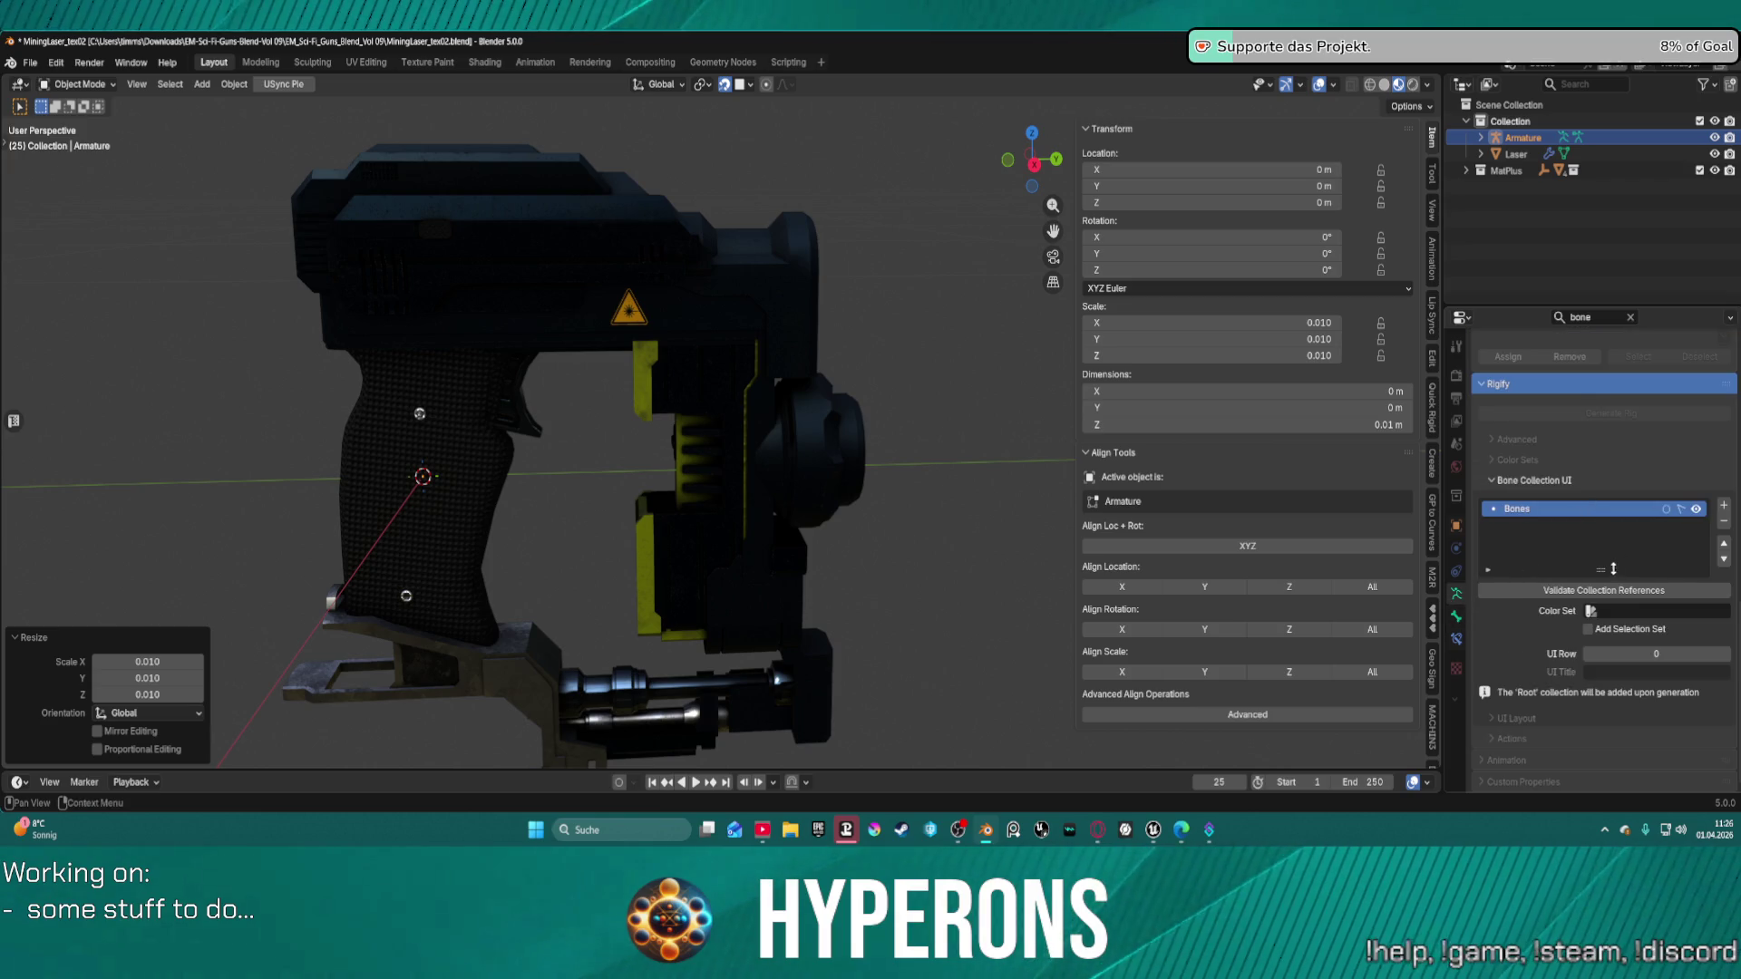
scroll(1578, 574, "up", 8)
scroll(1578, 573, "up", 4)
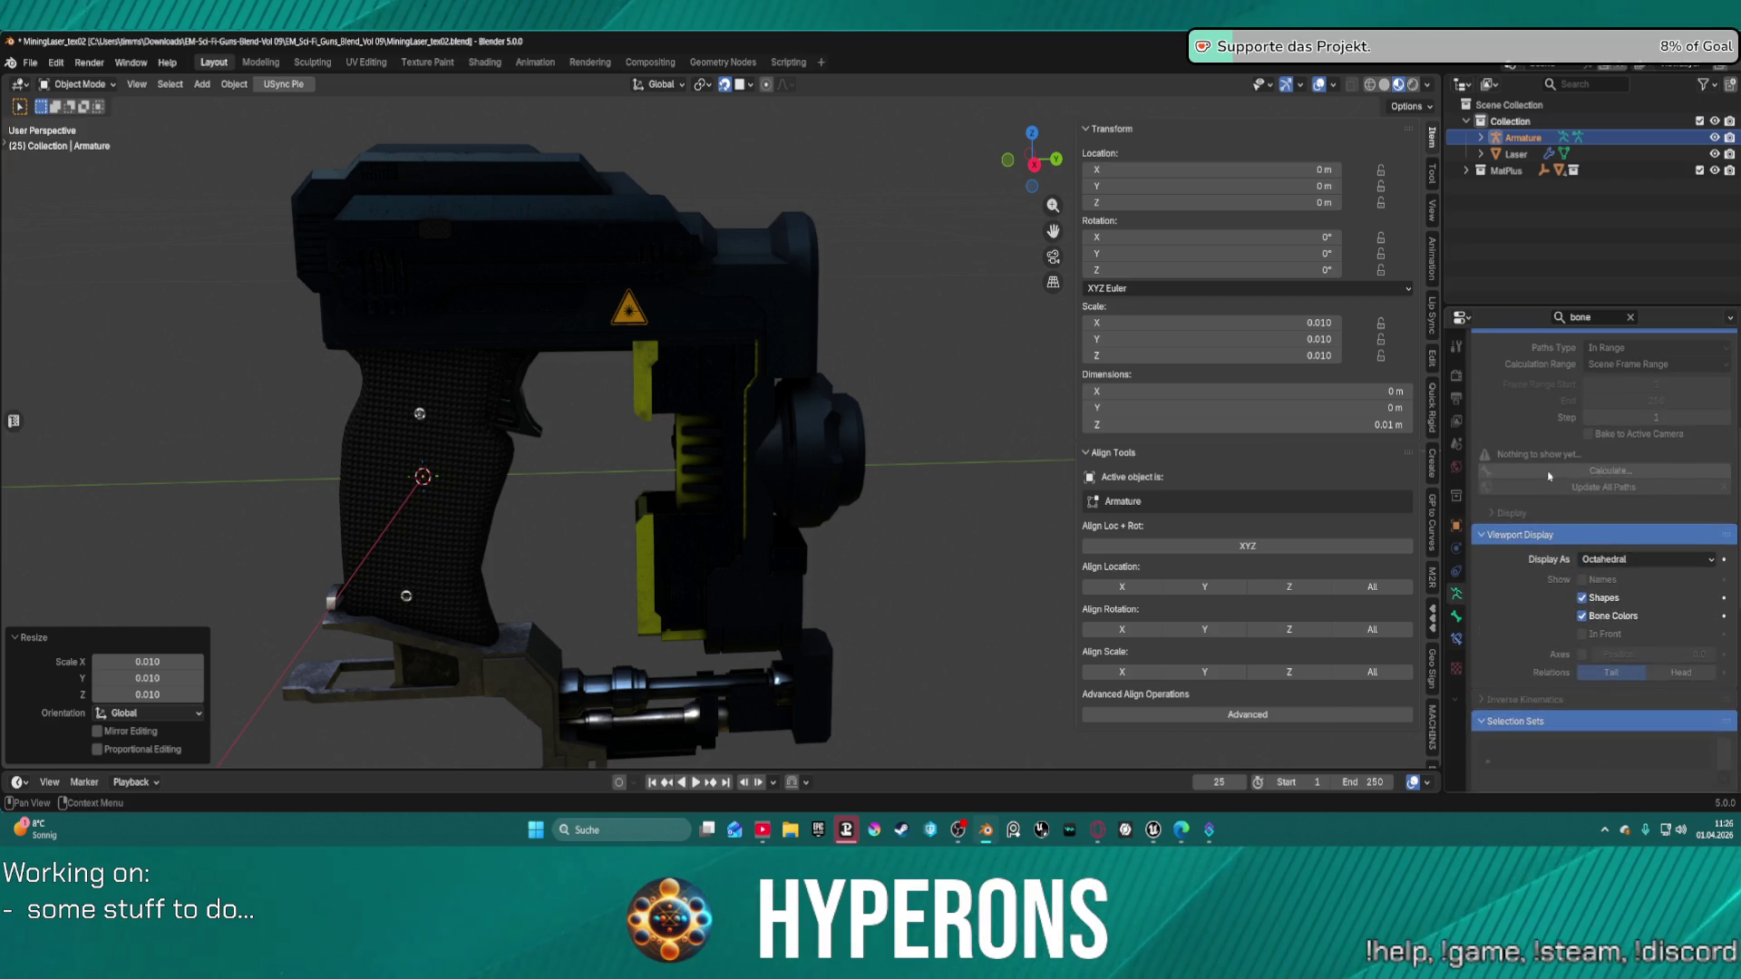
left_click(1614, 560)
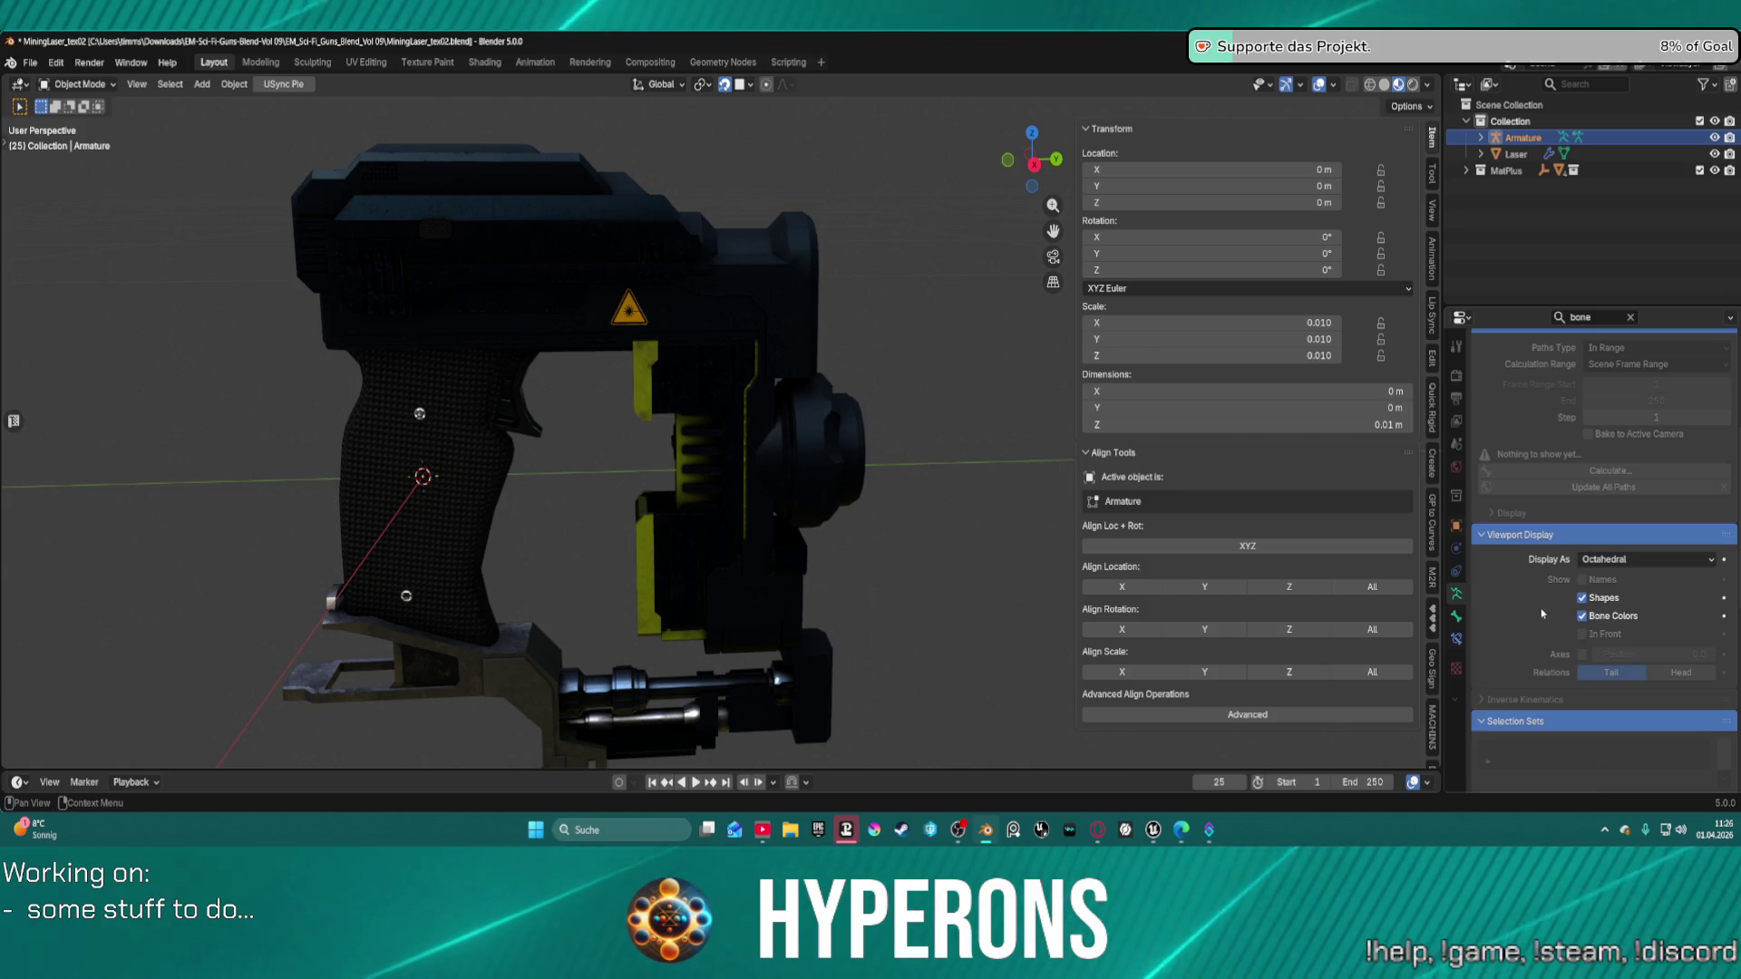
left_click(1630, 577)
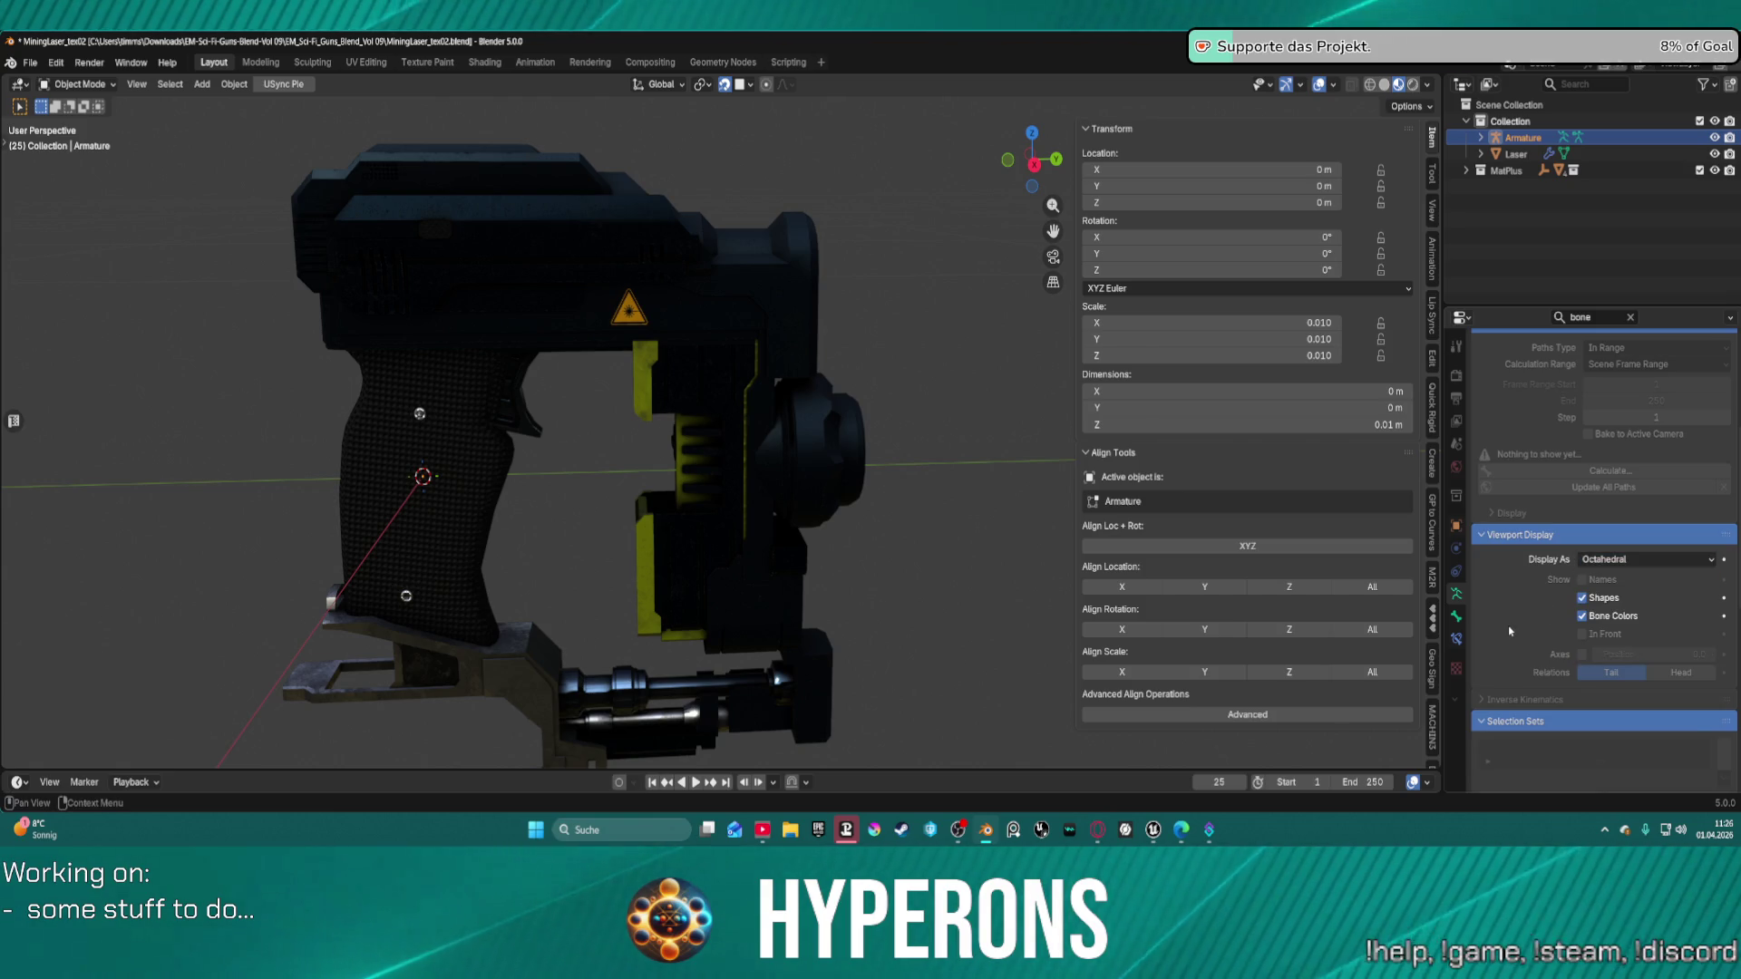
left_click(1583, 635)
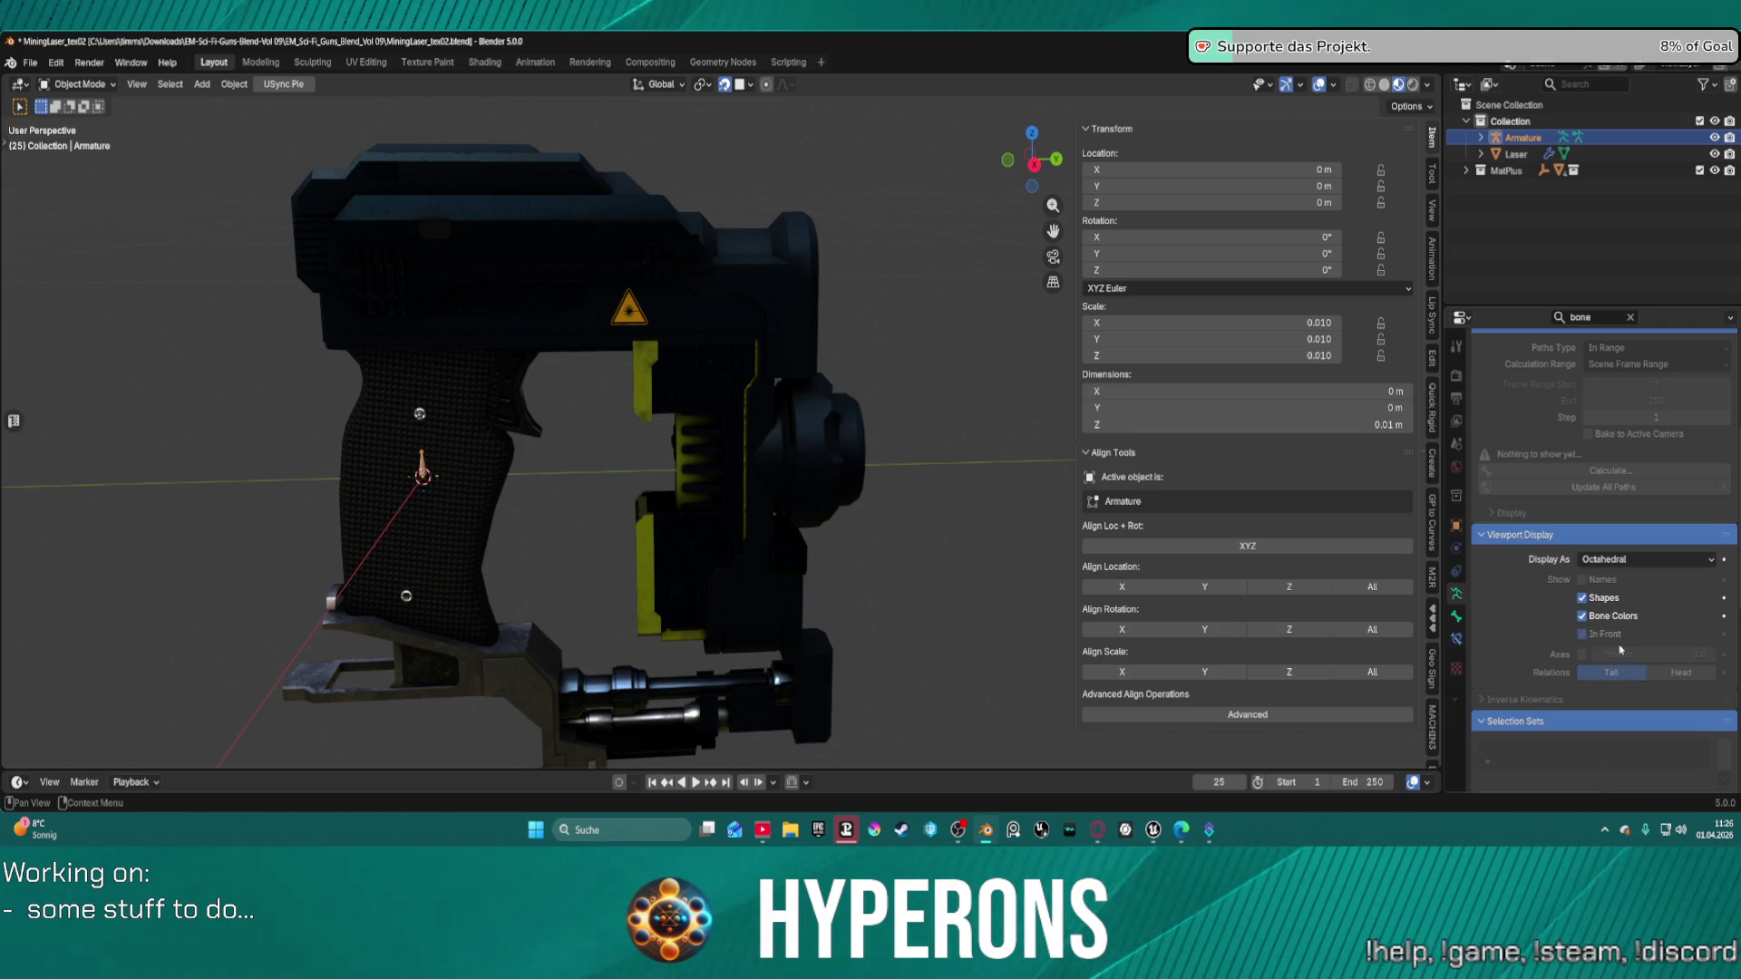
left_click(877, 253)
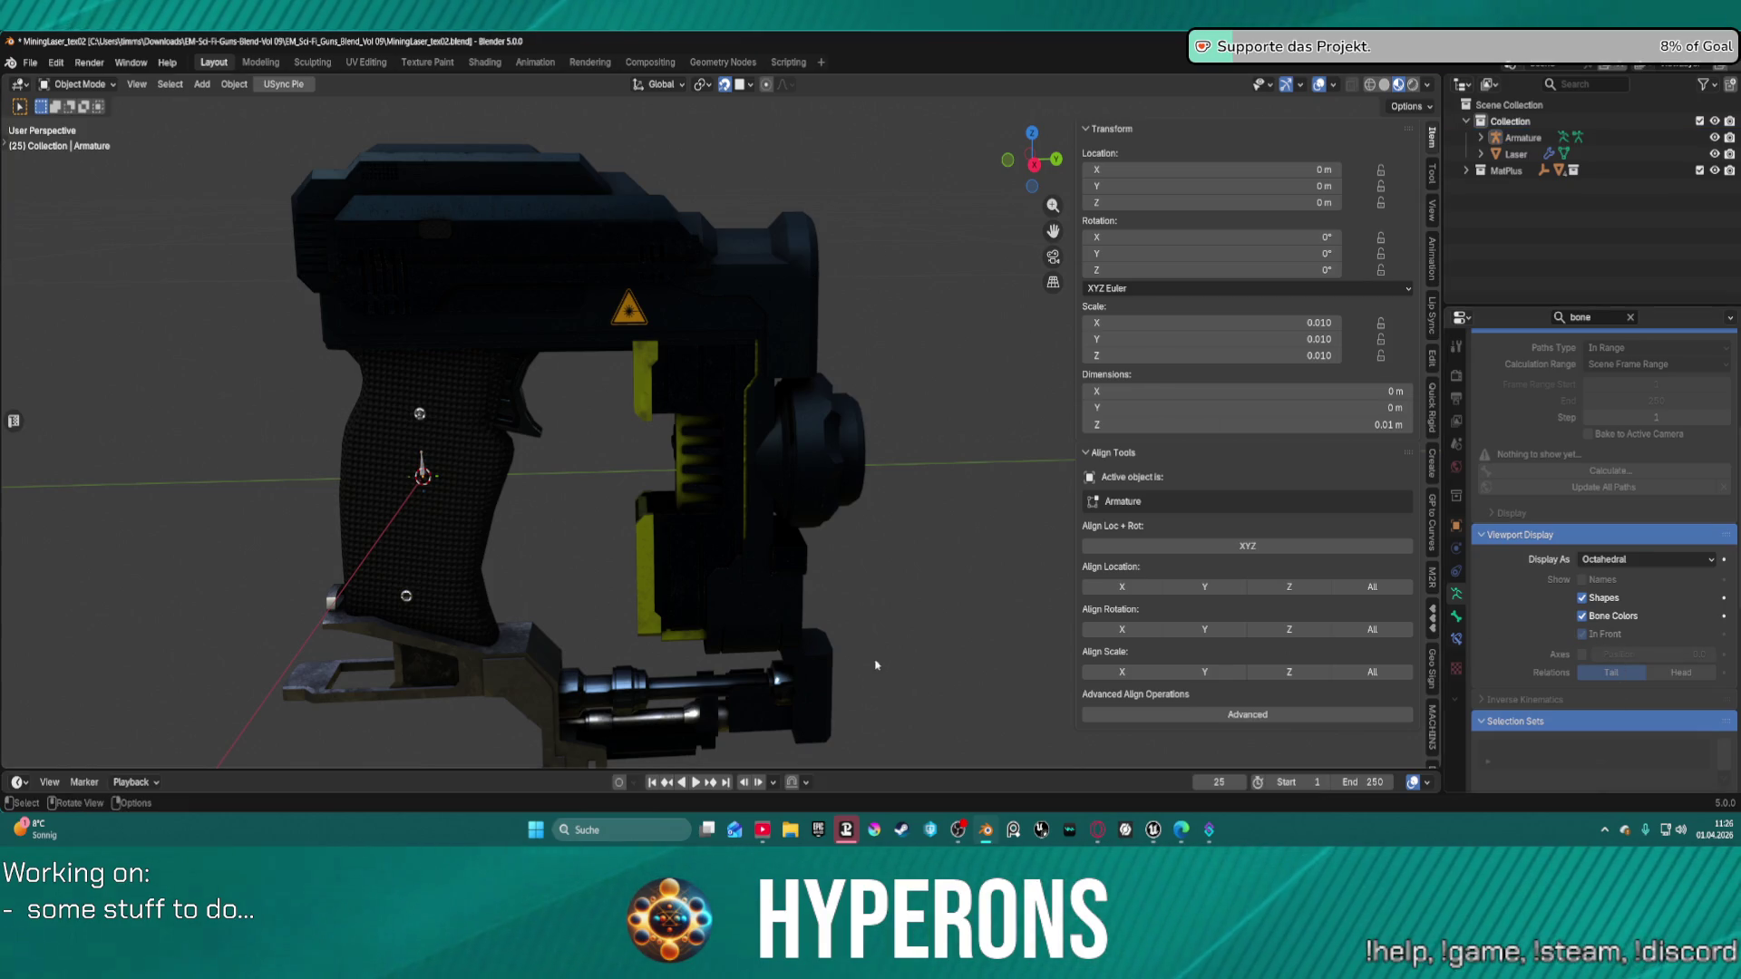
scroll(432, 442, "up", 2)
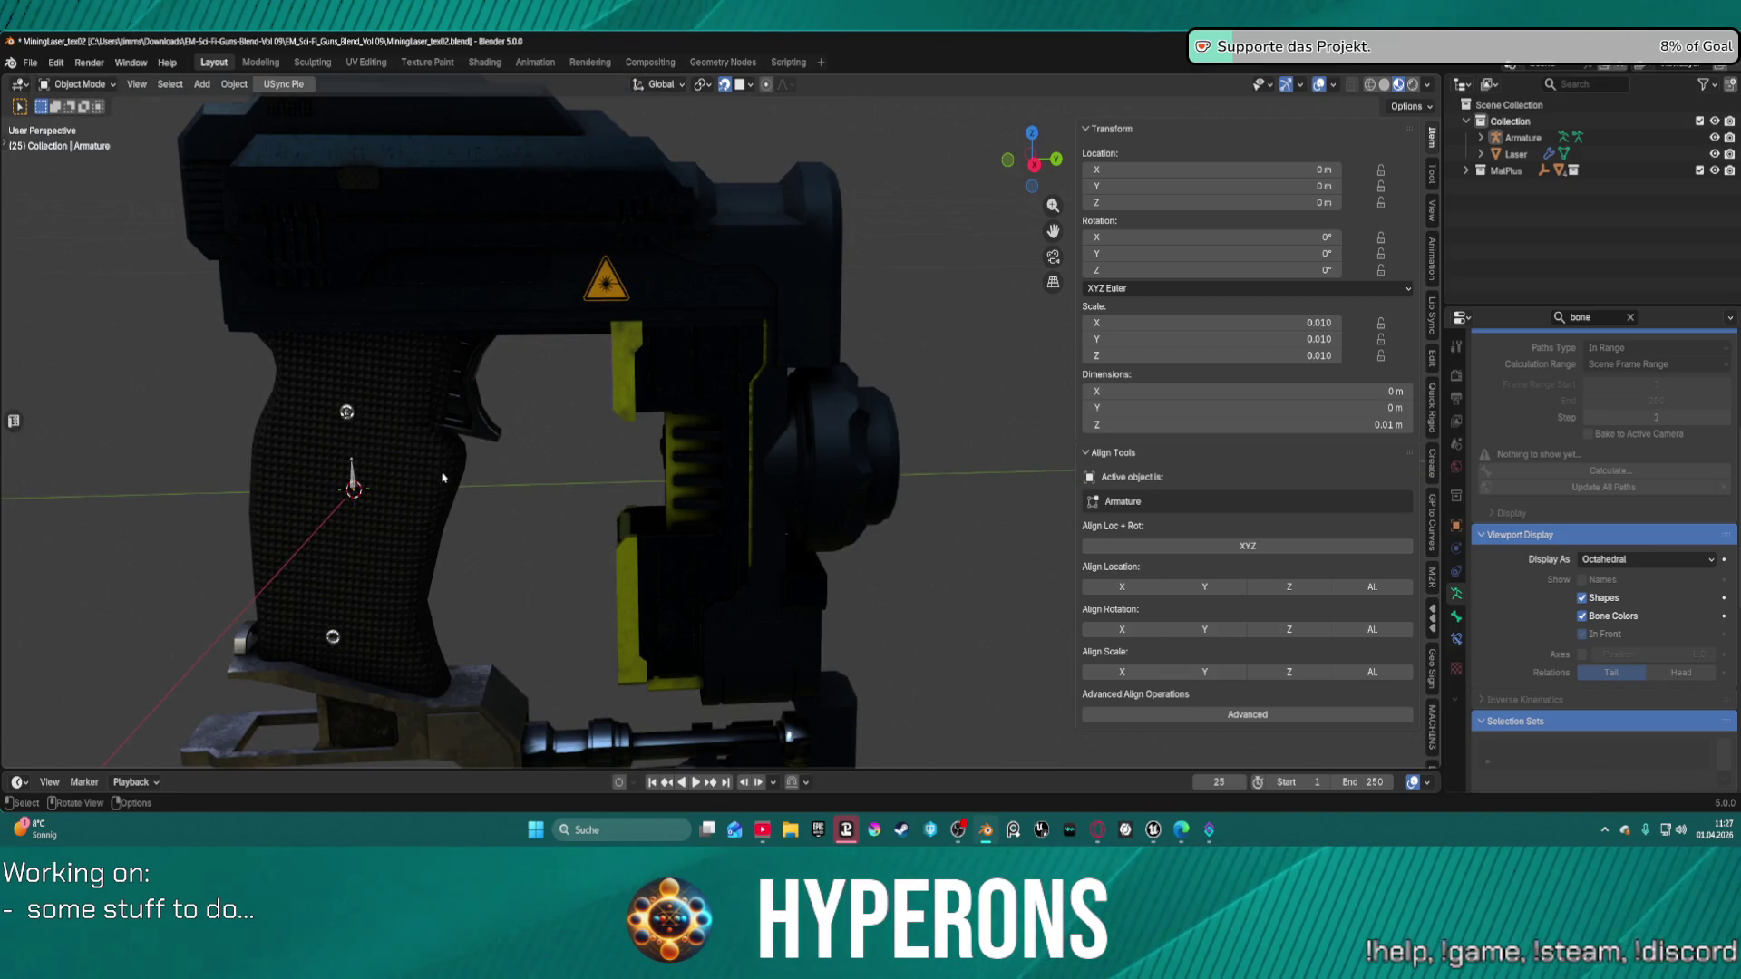
scroll(522, 478, "down", 3)
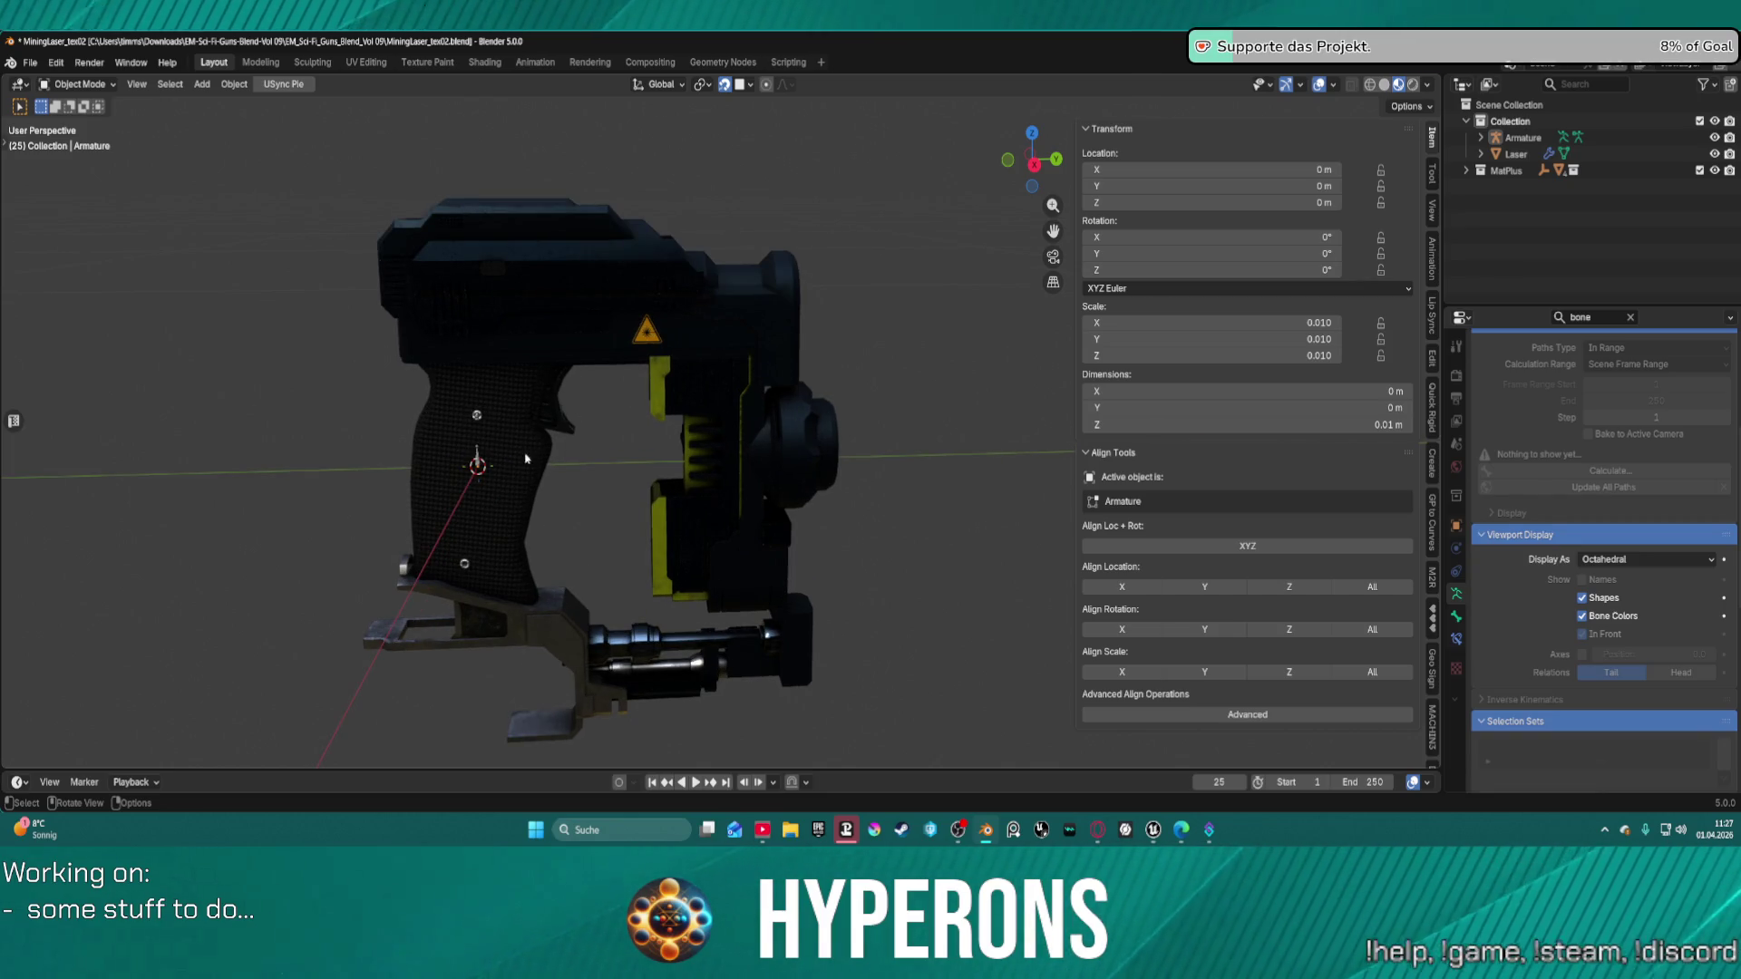
Expand the armature in the Outliner and set its X, Y, Z scale to 0.1.
left_click(1481, 136)
left_click(1495, 171)
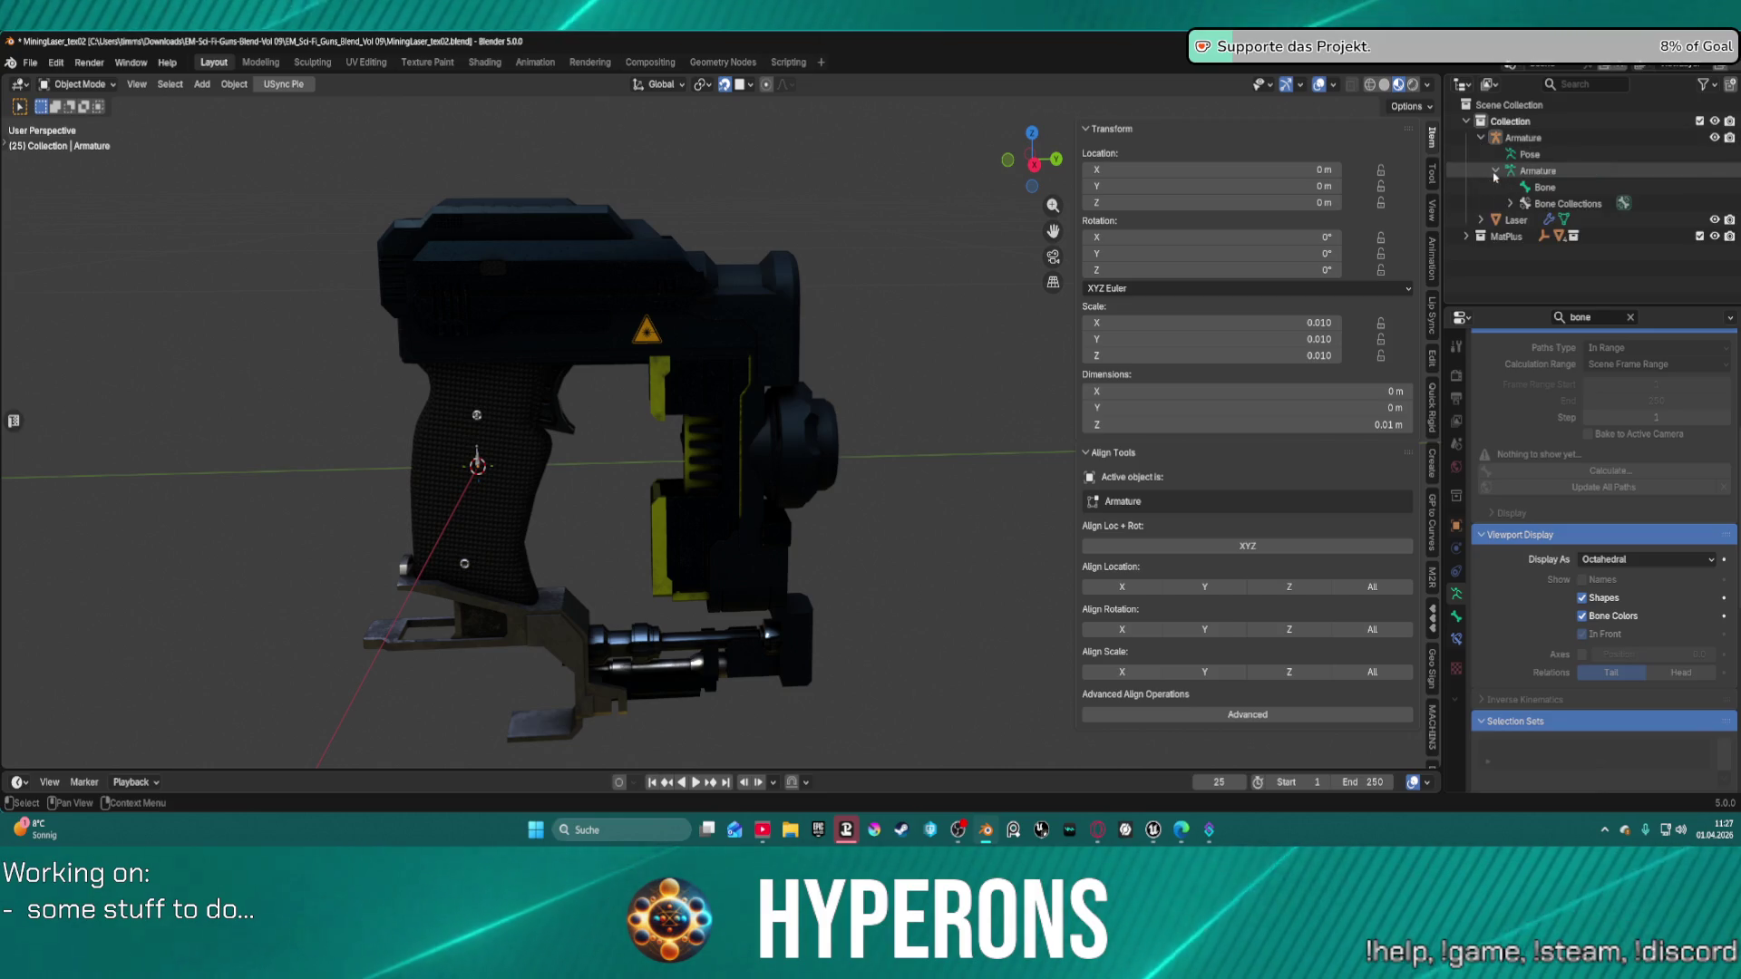
scroll(933, 377, "down", 2)
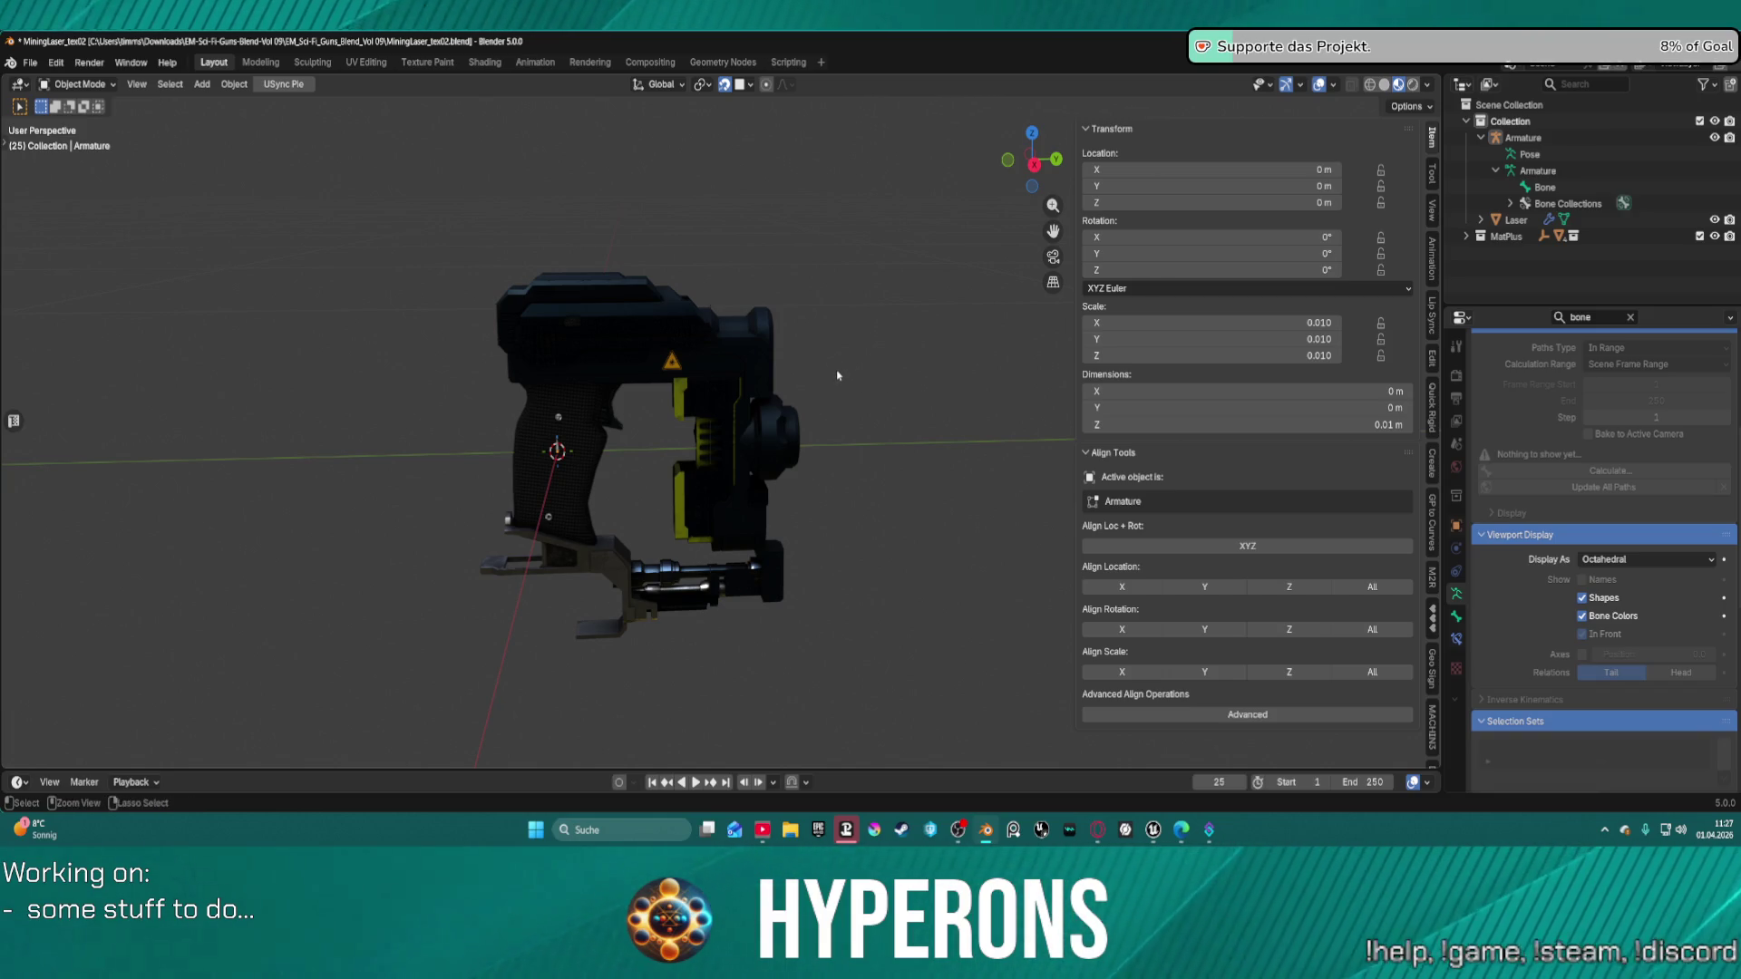
key("ctrl+a")
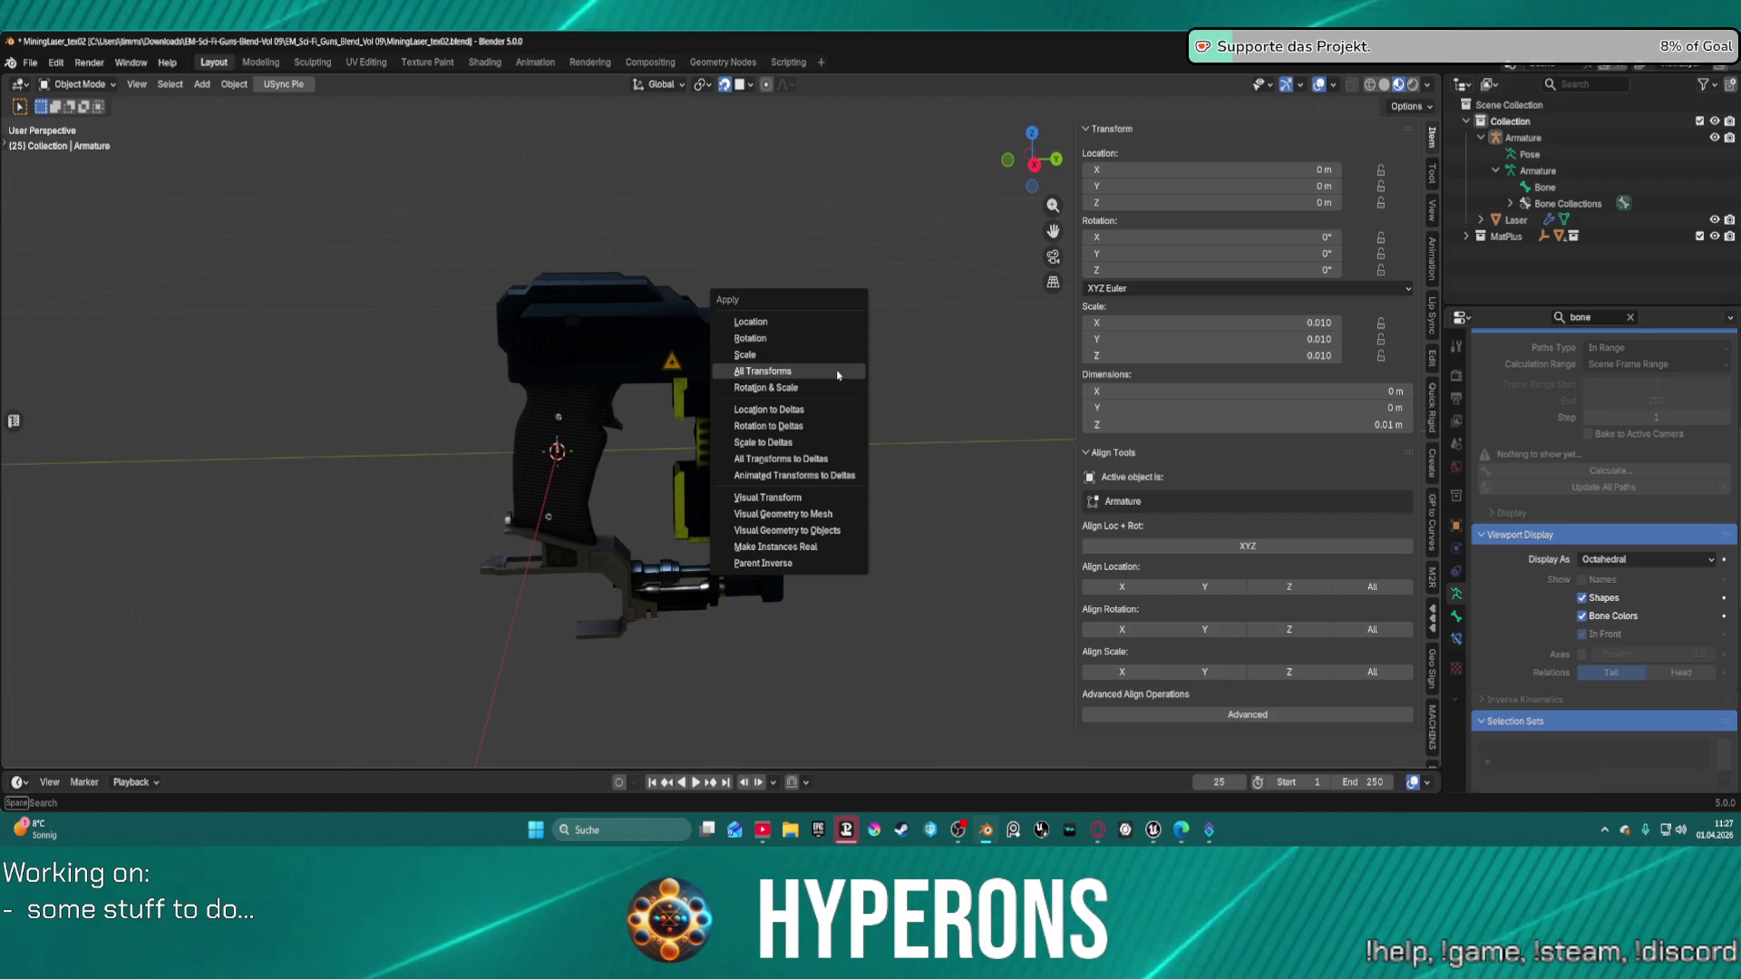
left_click(1282, 318)
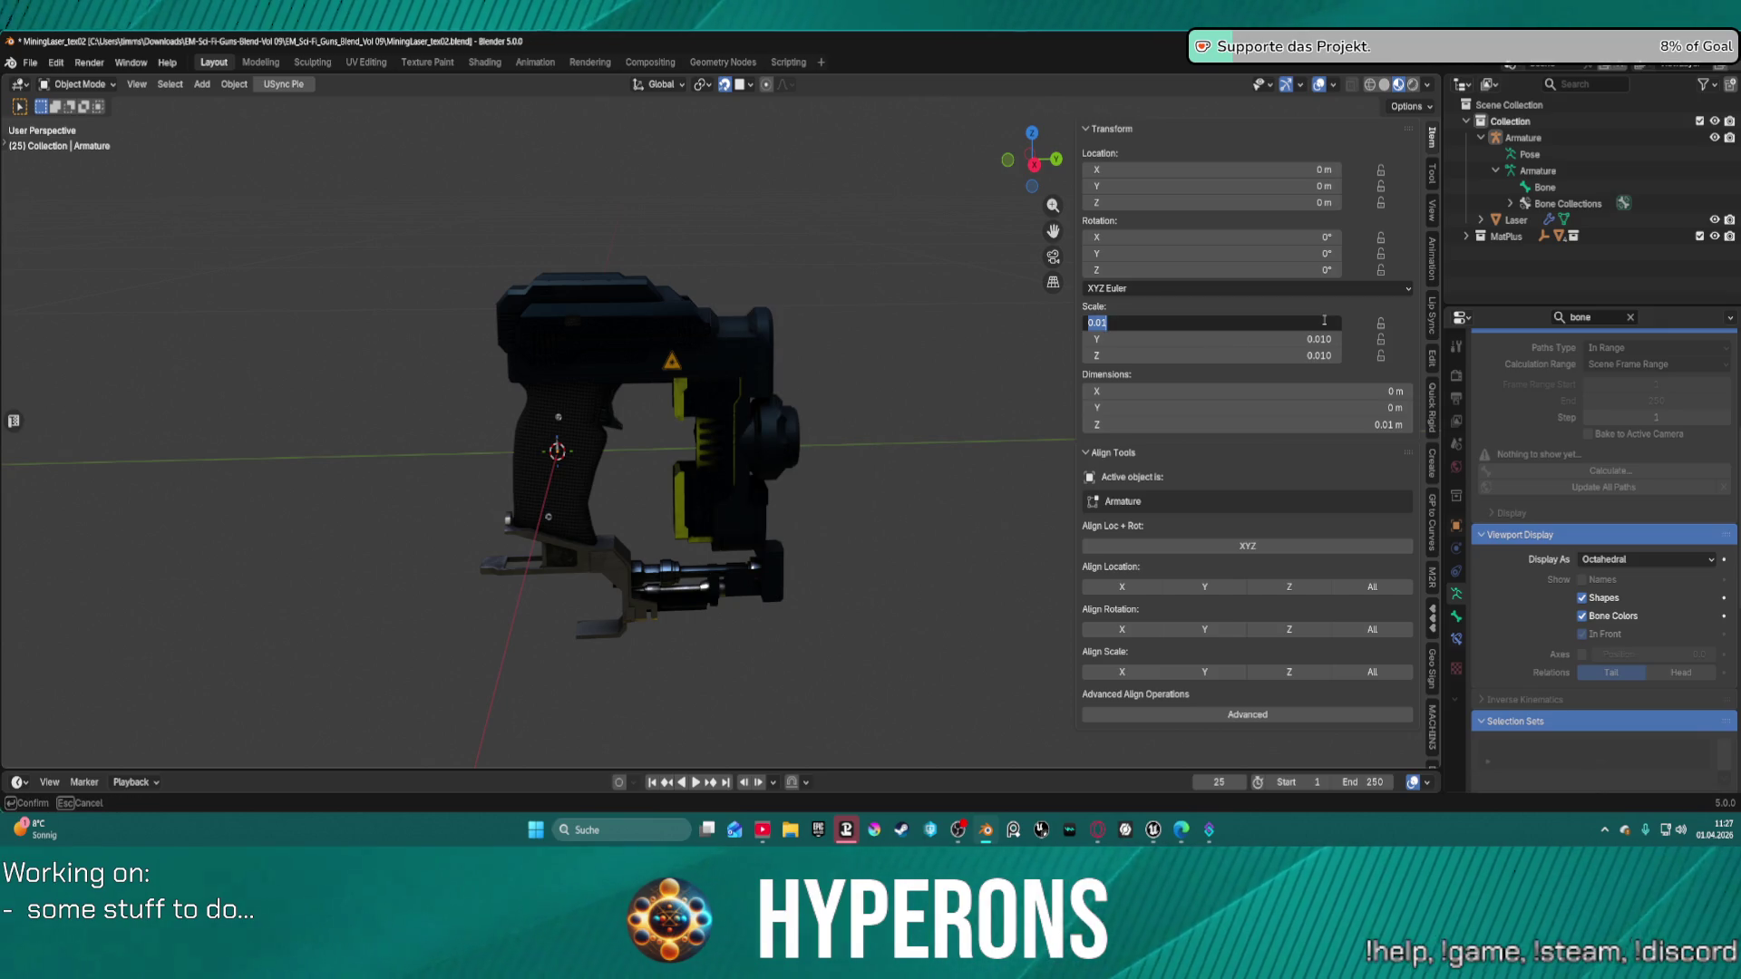
type("0")
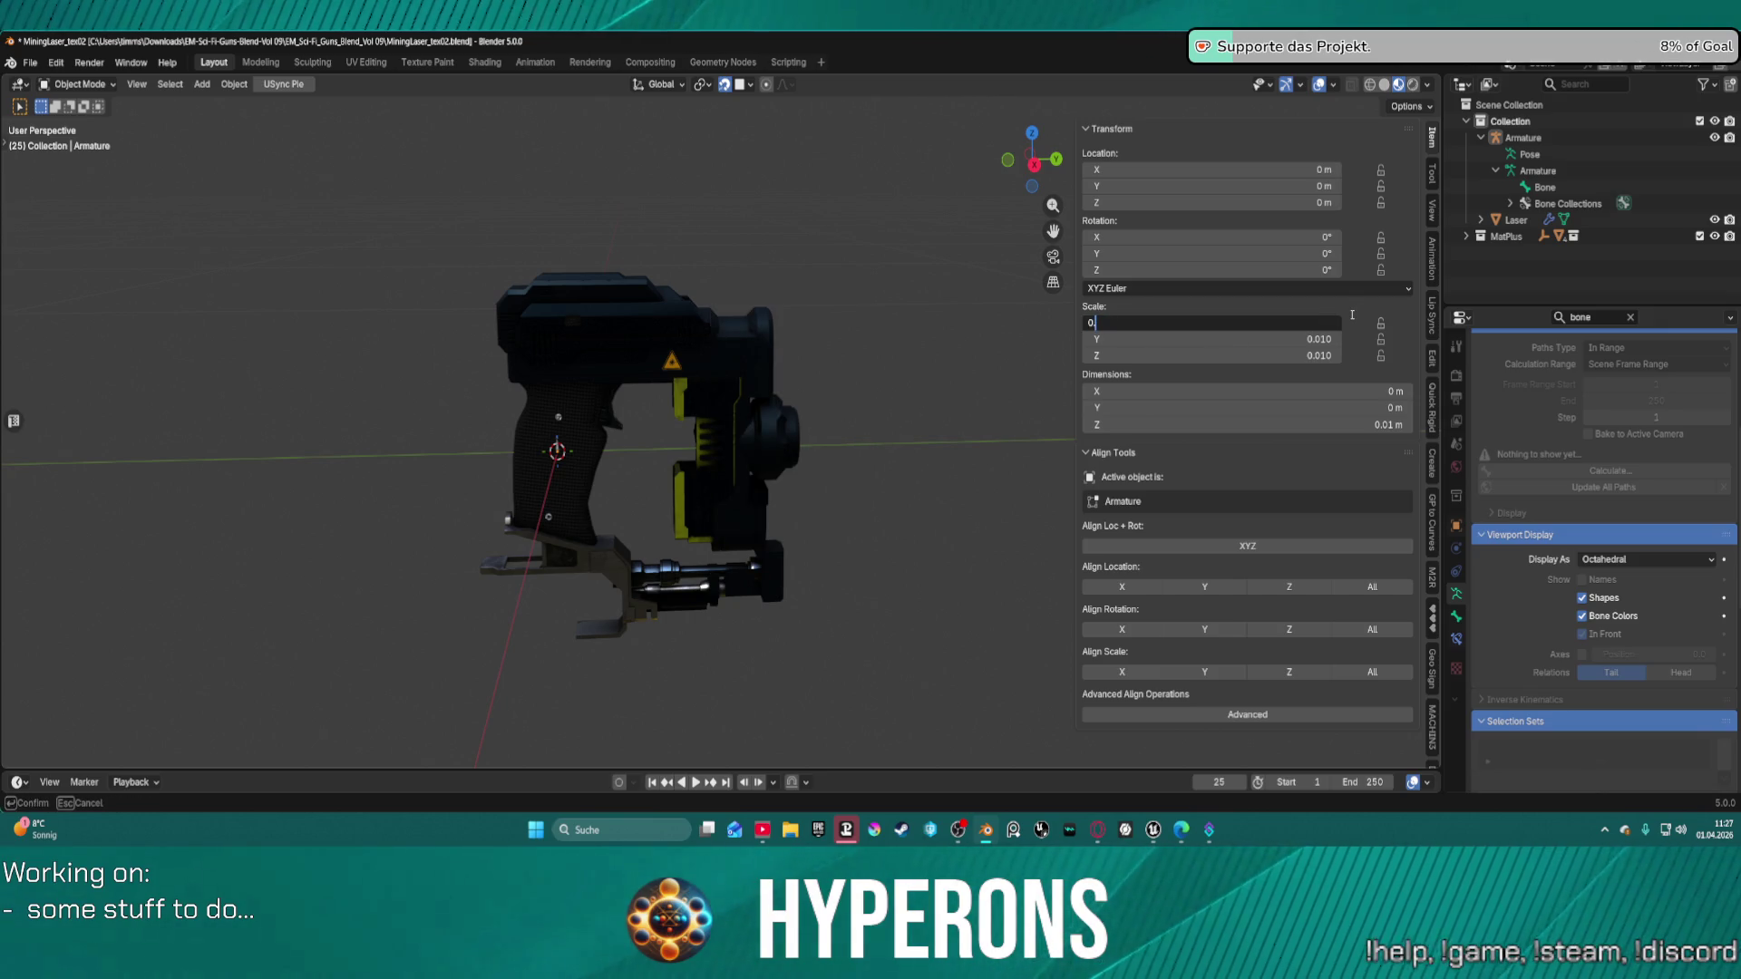
key("Tab")
type("0.1")
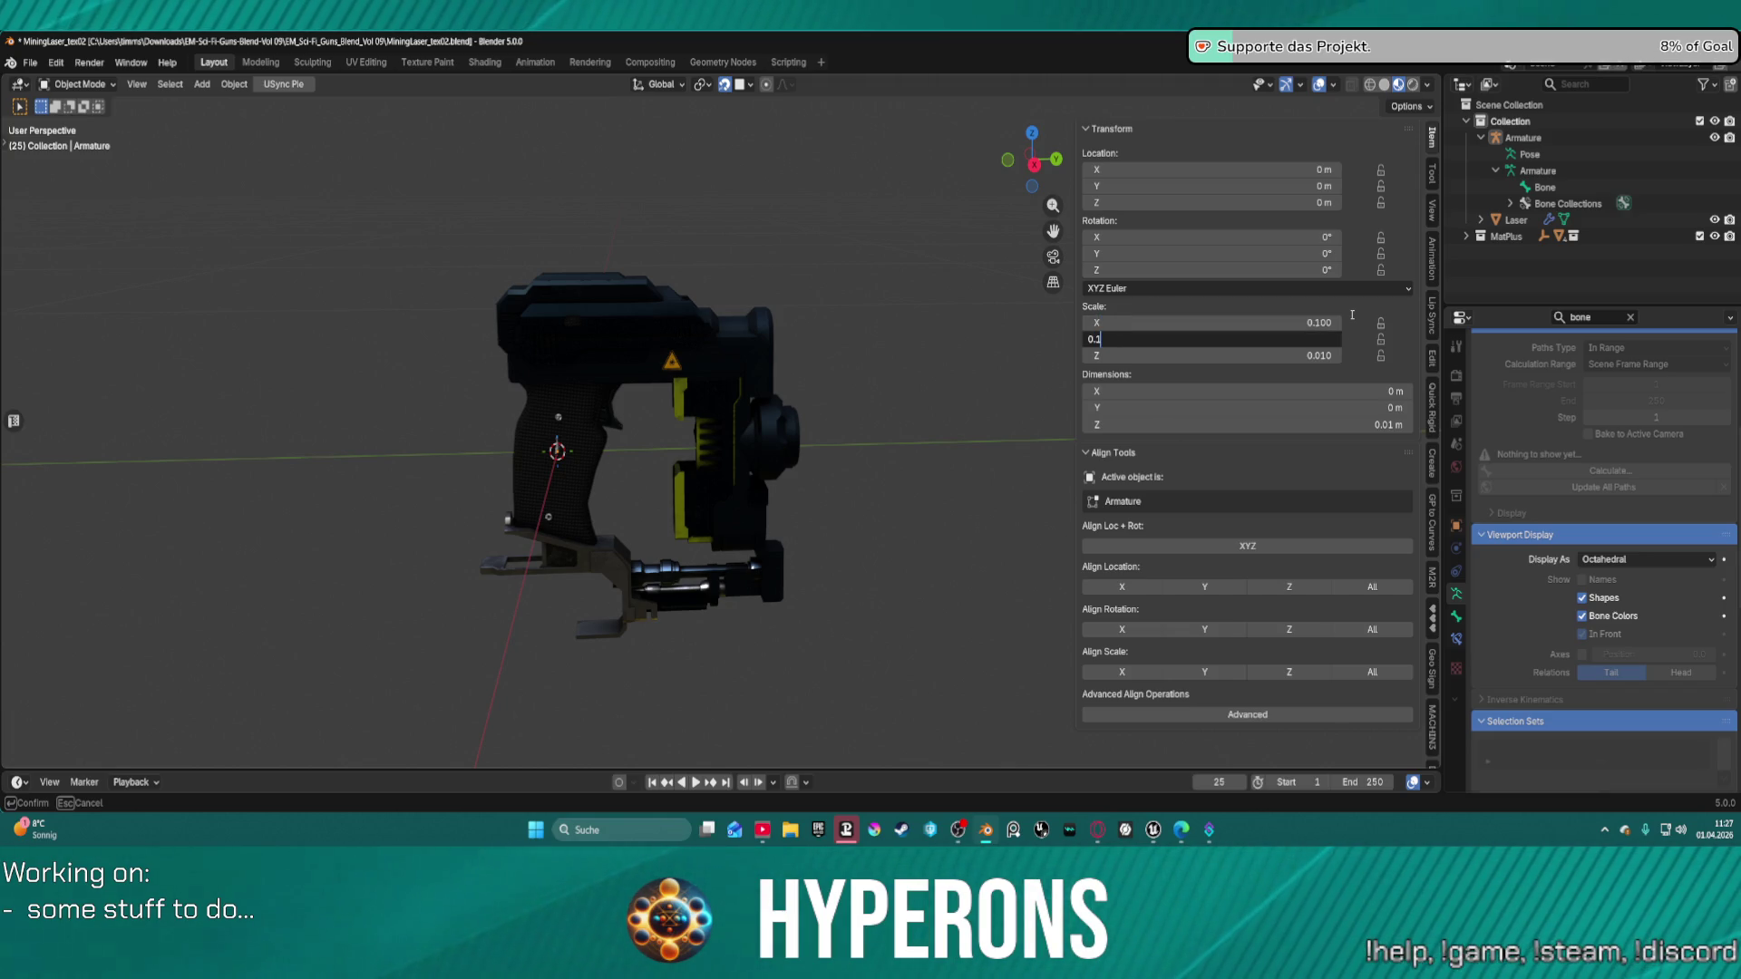
key("Tab")
type(".1")
key("Return")
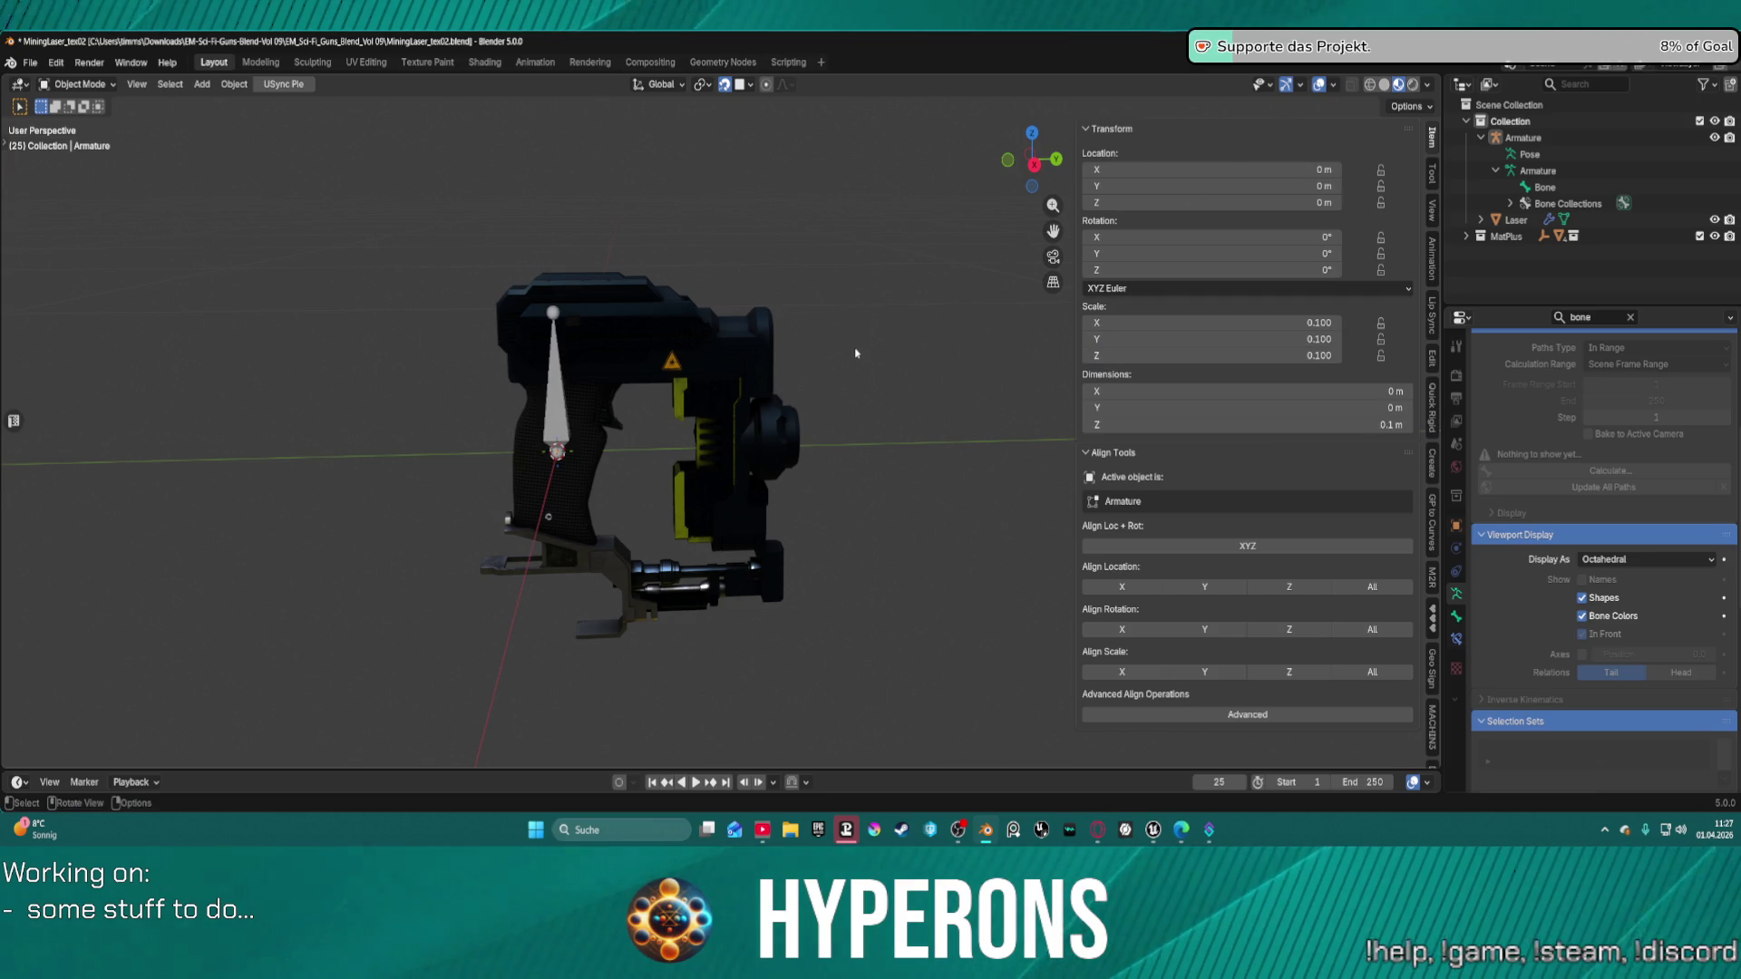
Apply all transforms to the armature so its scale reads 1.000.
key("ctrl+a")
left_click(810, 335)
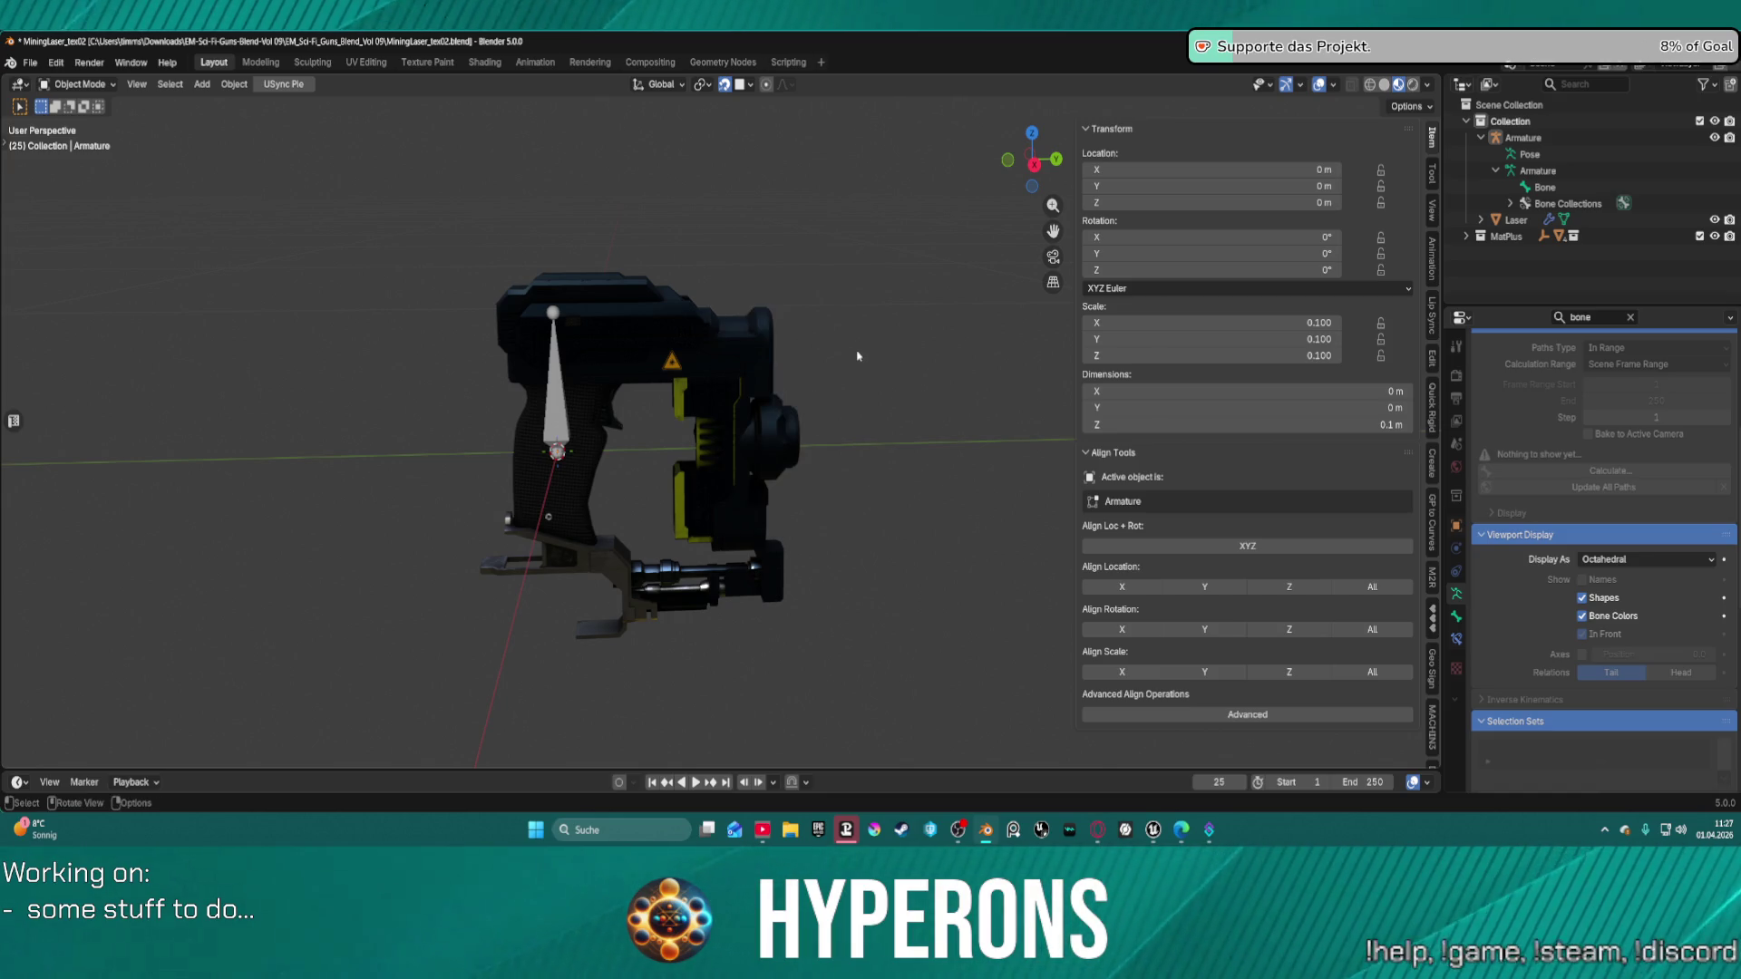
key("ctrl+a")
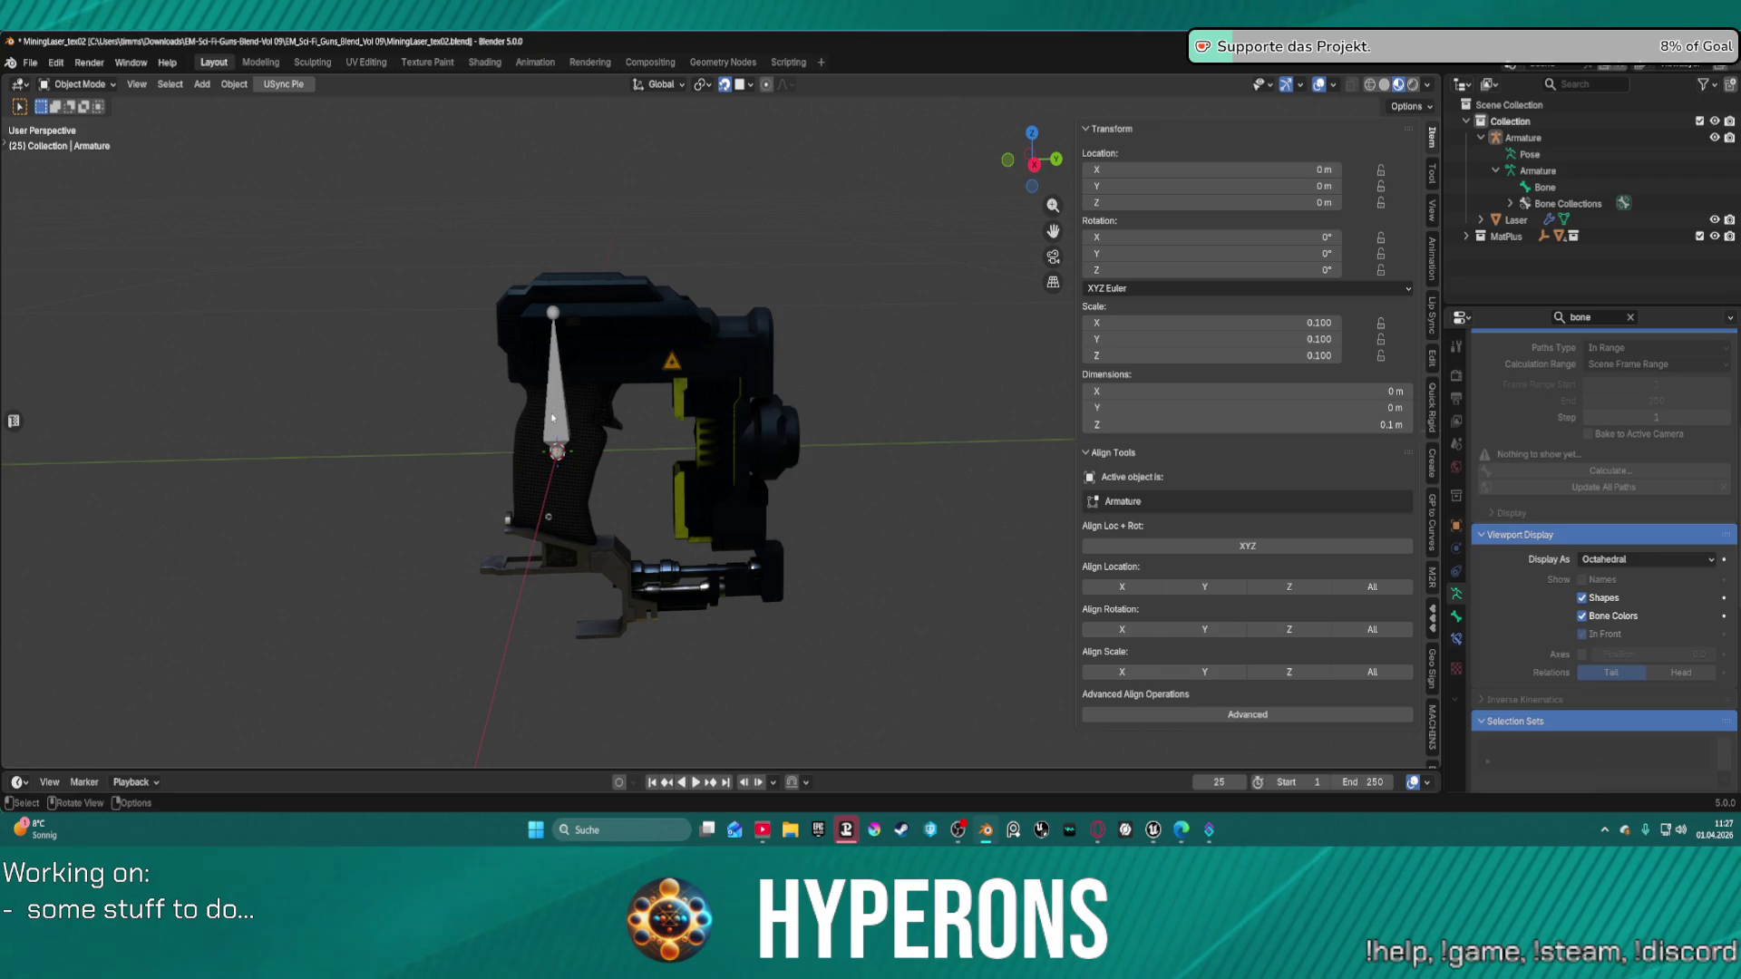
left_click(553, 418)
key("ctrl+a")
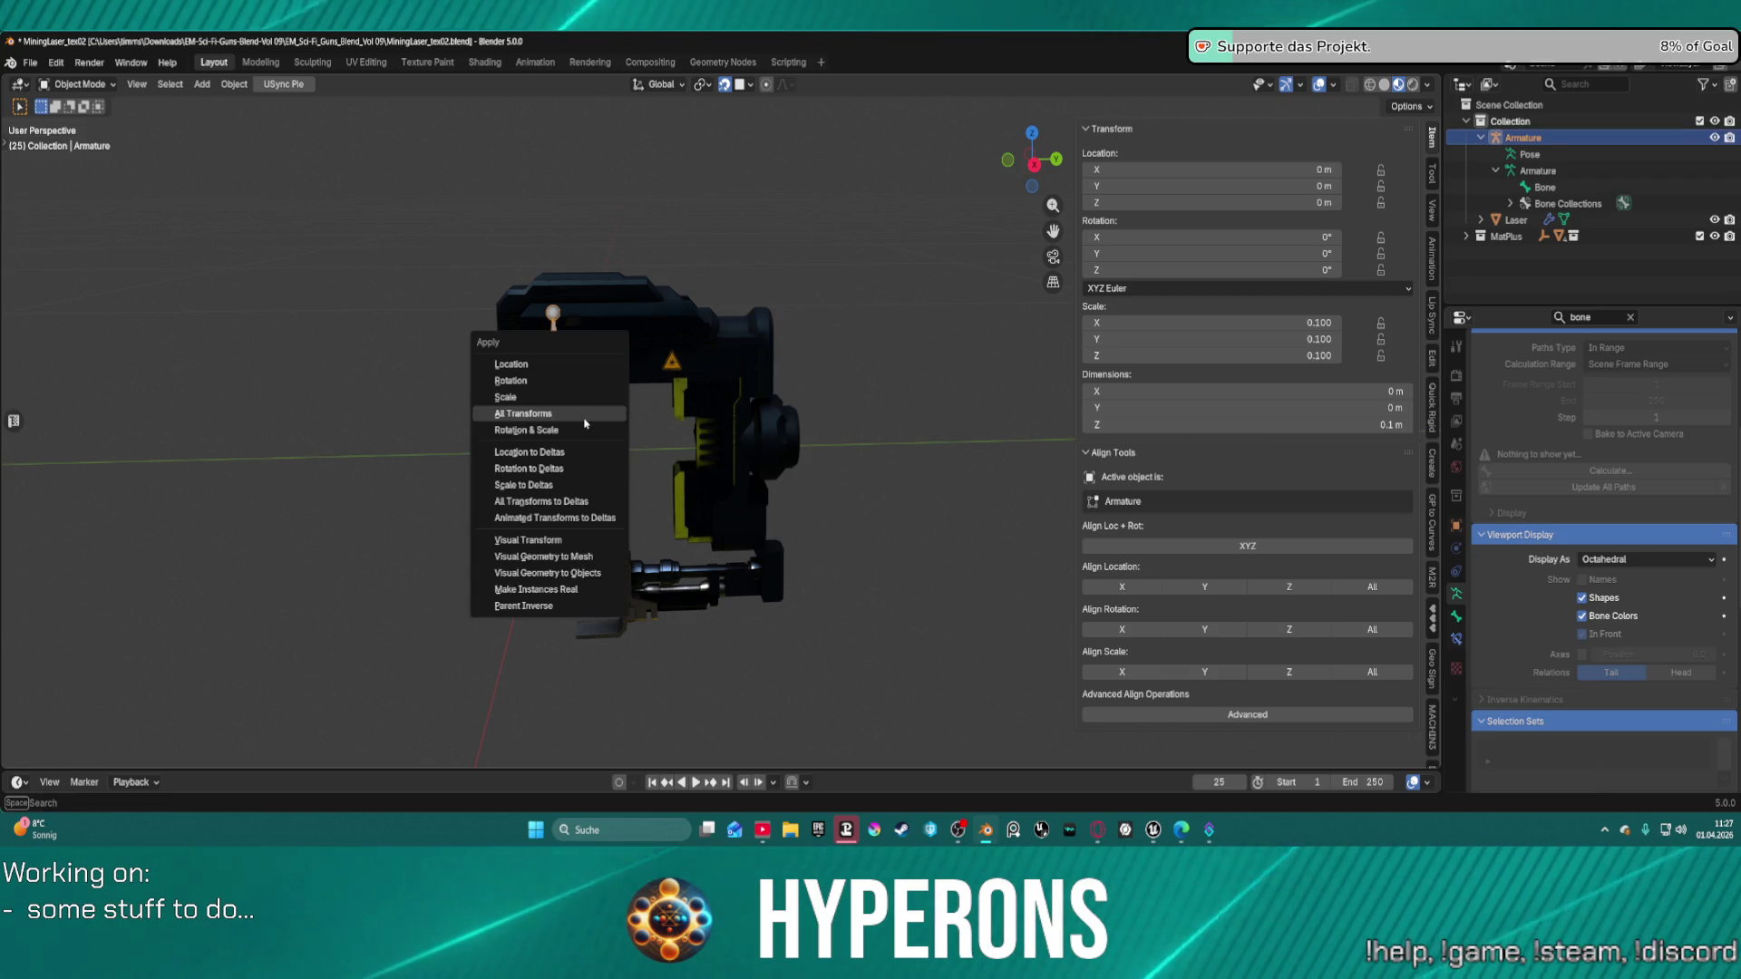
left_click(585, 417)
Orbit around the gun to a side-on view and select the Laser mesh.
key("alt+a")
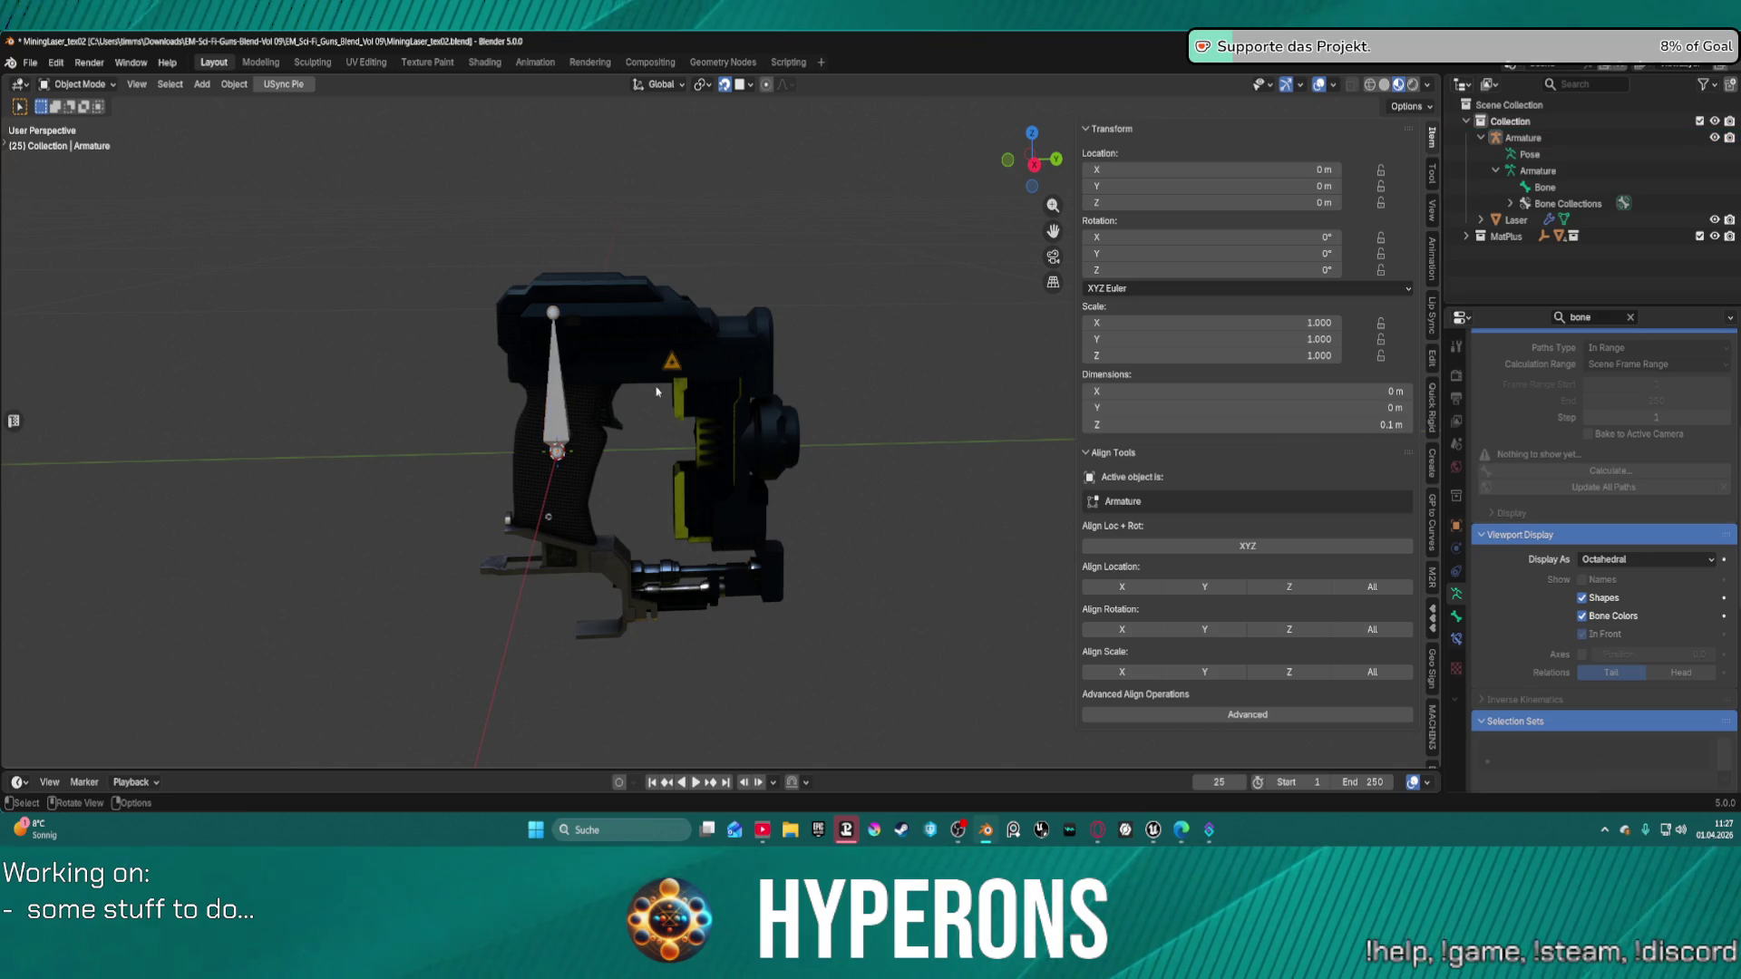
mouse_move(740, 374)
middle_mouse_down()
mouse_move(577, 354)
mouse_move(604, 395)
middle_mouse_up()
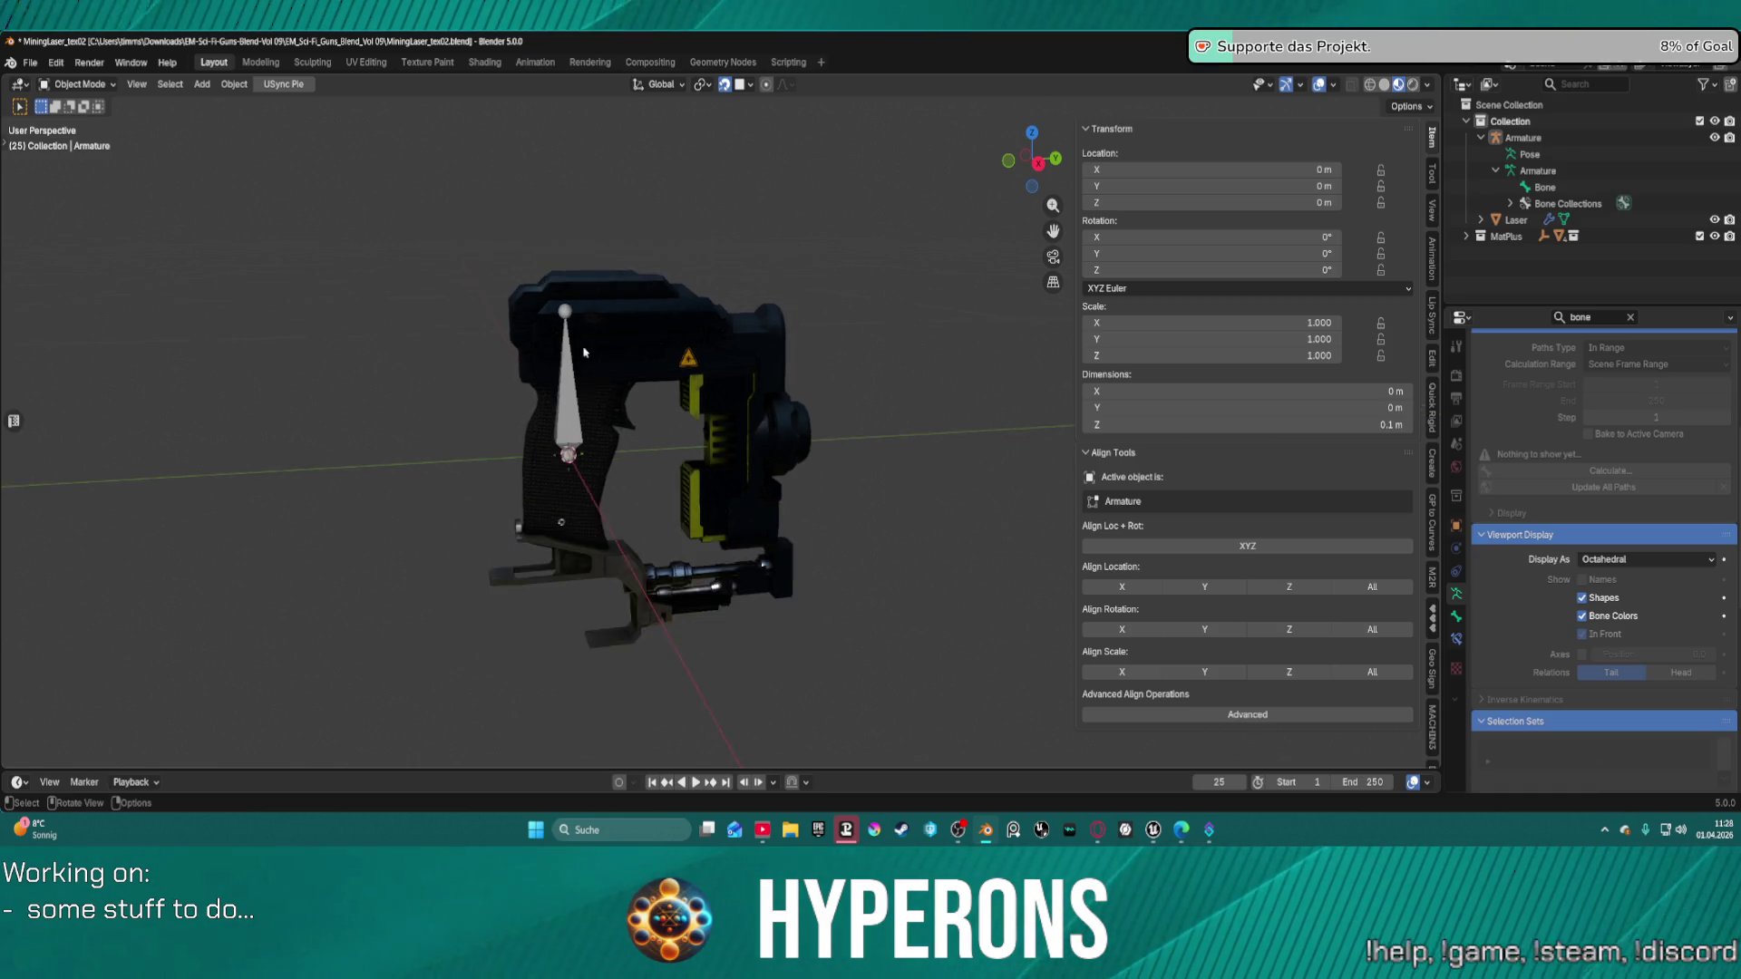
scroll(596, 364, "up", 2)
scroll(597, 364, "down", 1)
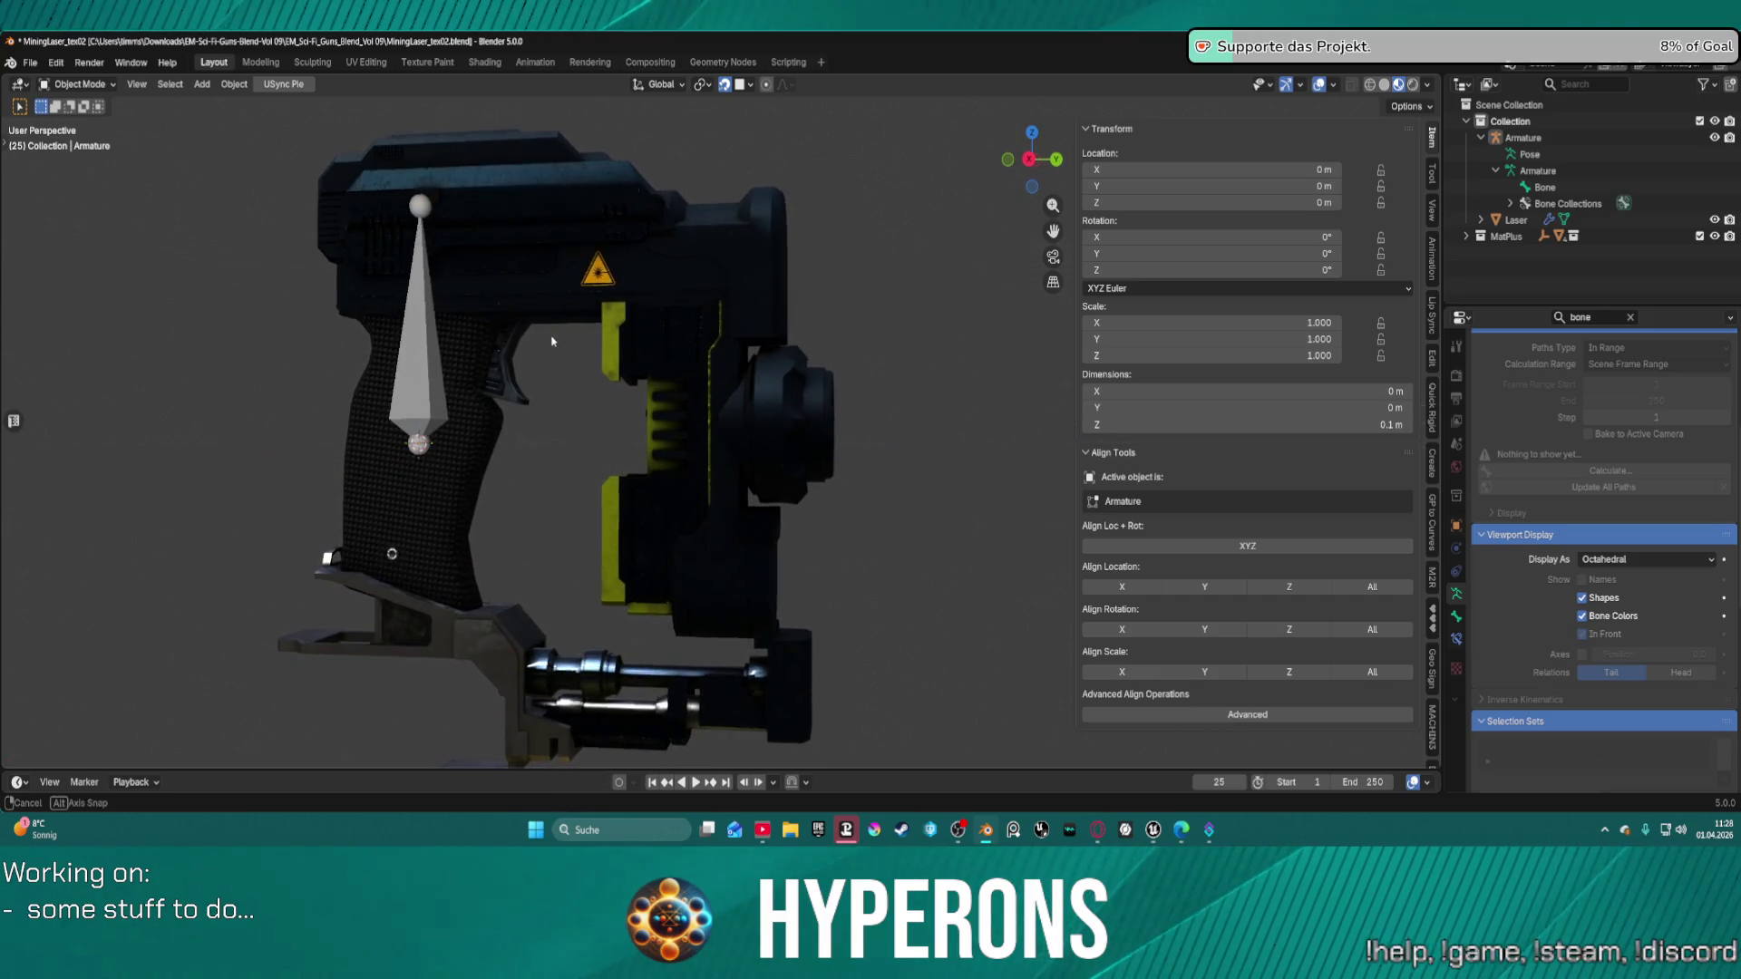
mouse_move(598, 365)
middle_mouse_down()
mouse_move(730, 495)
mouse_move(703, 515)
middle_mouse_up()
left_click(690, 530)
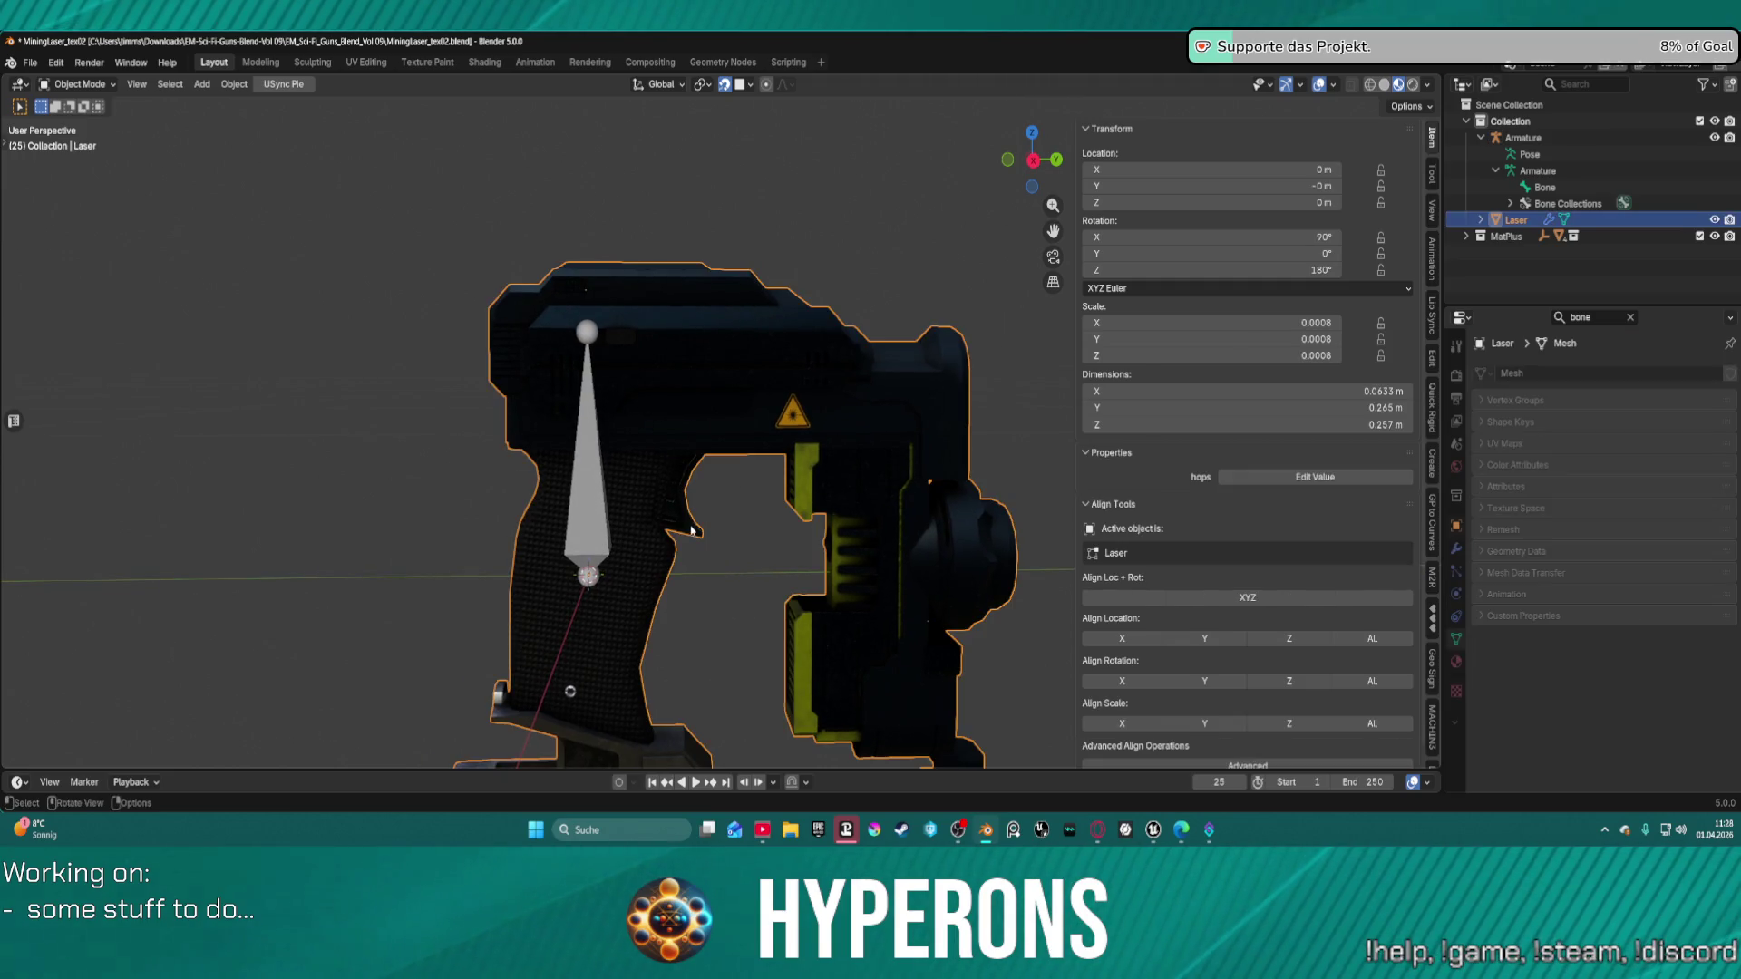
Put the Laser mesh in Edit Mode and select the linked trigger geometry with L.
key("ctrl+Tab")
left_click(736, 535)
left_click(703, 522)
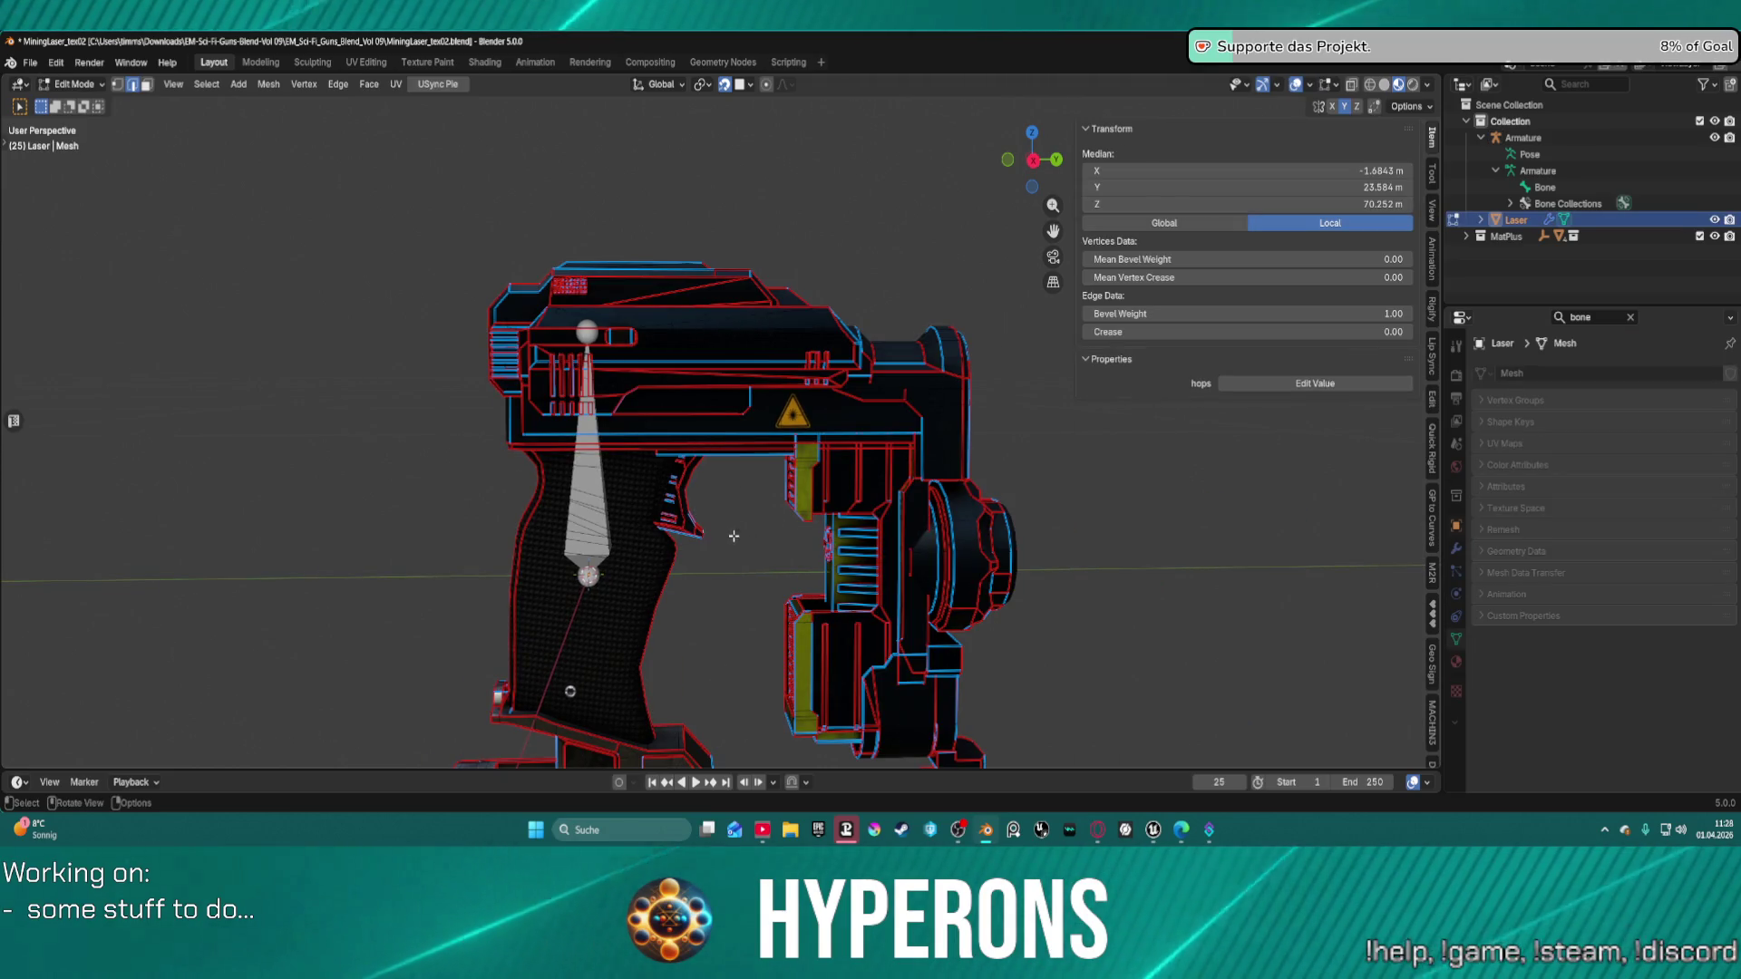
key("ctrl+l")
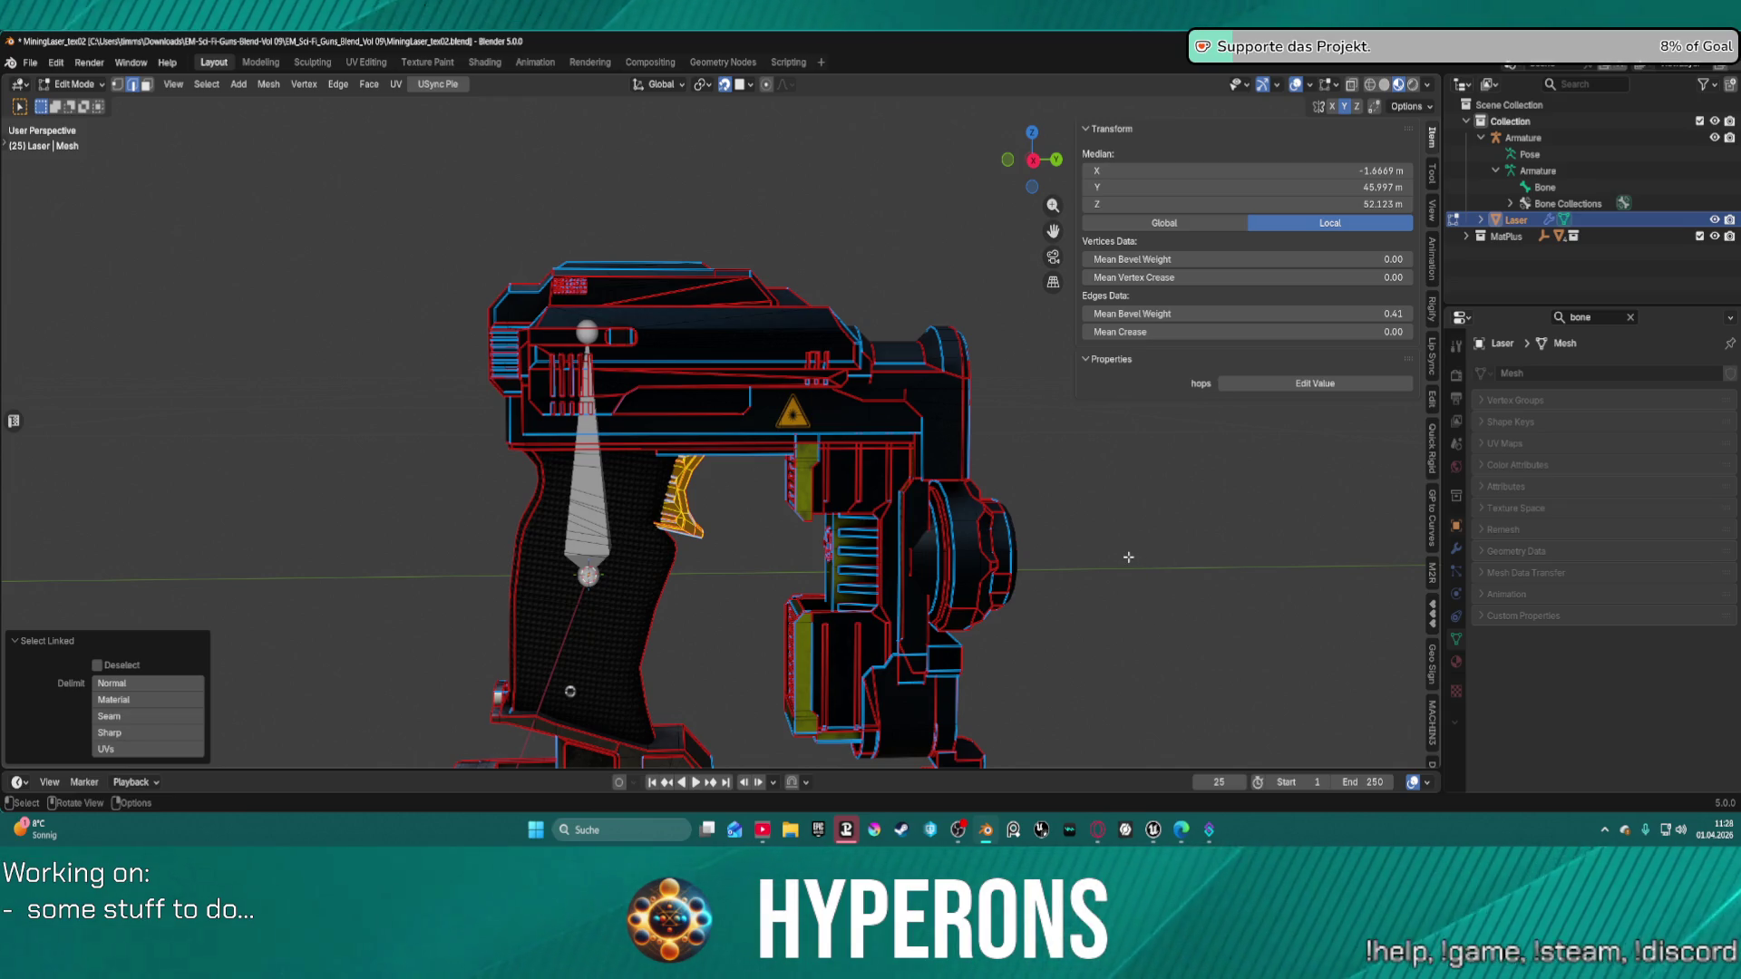
left_click(1255, 491)
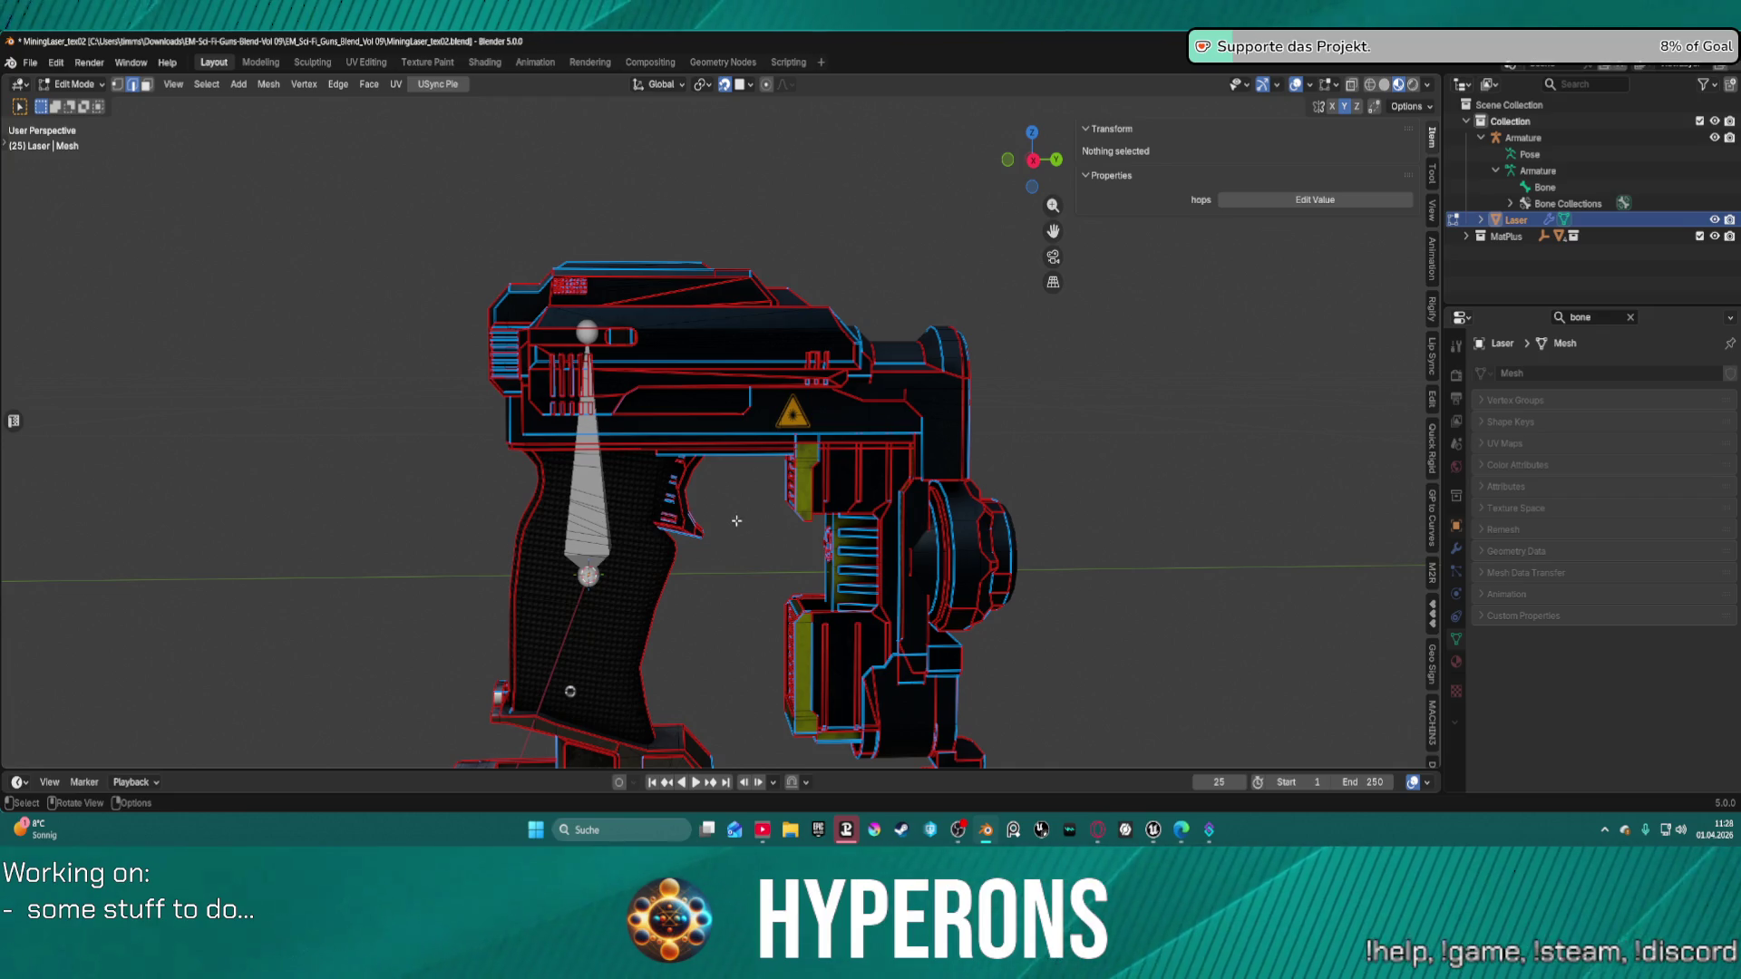
key("l")
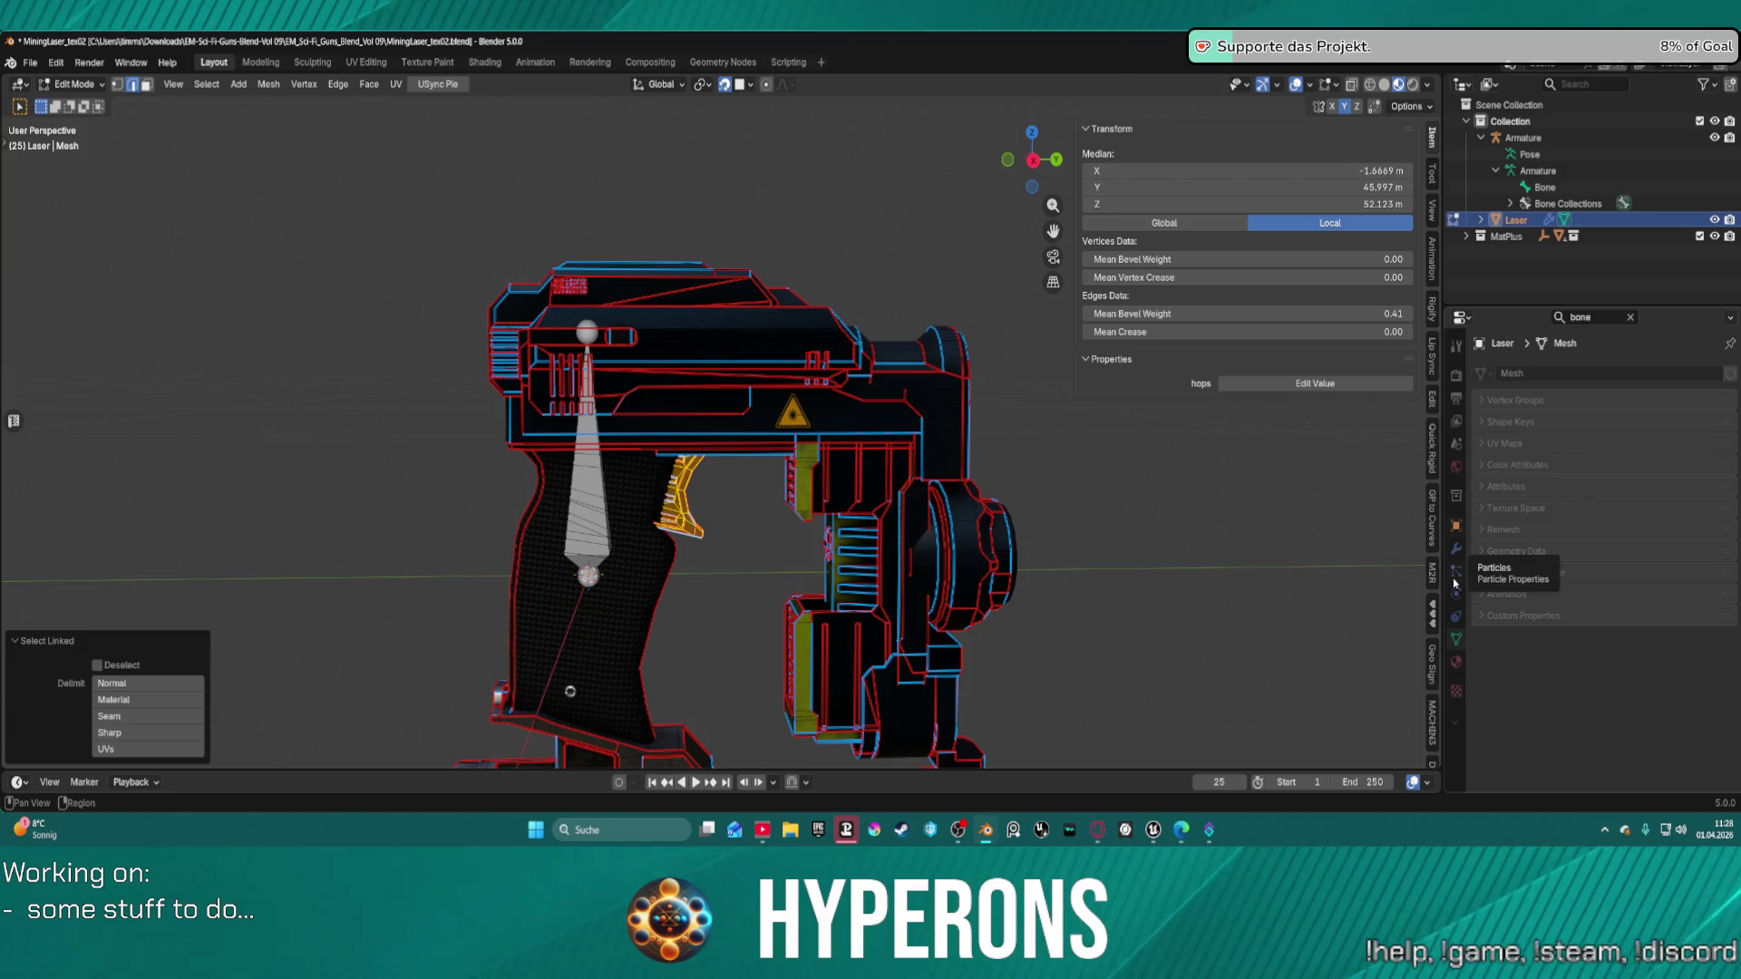
left_click(1631, 318)
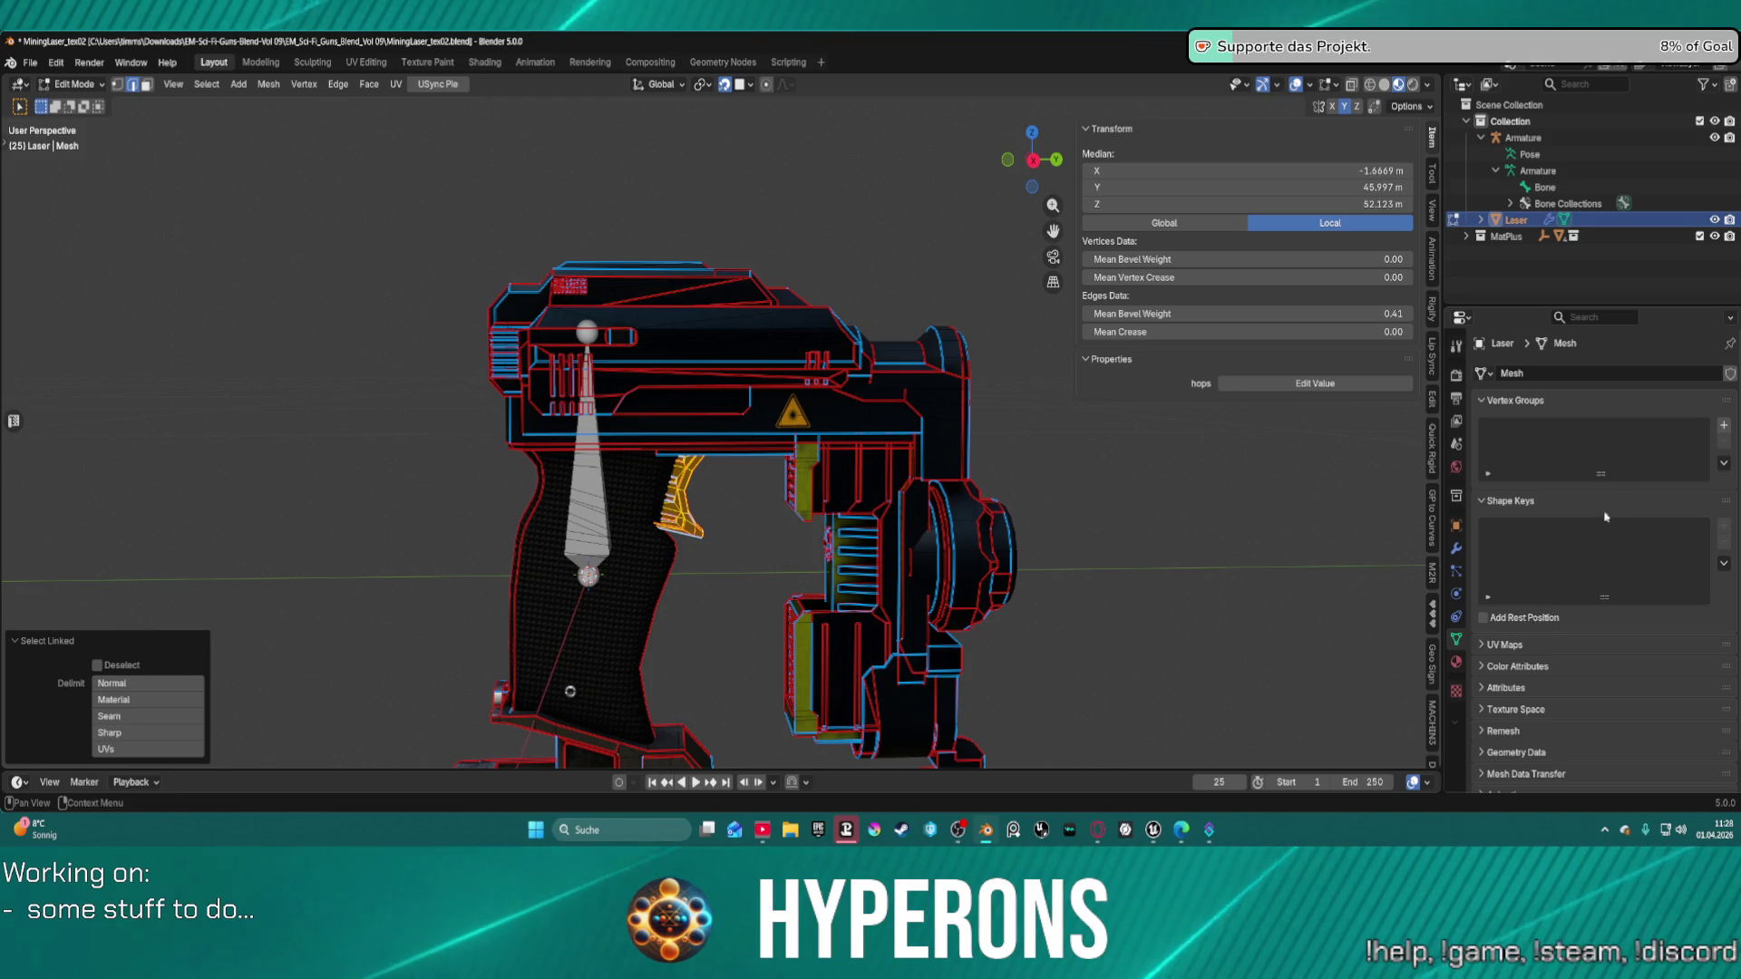
Add a new vertex group to the Laser mesh and name it Trigger.
left_click(1724, 427)
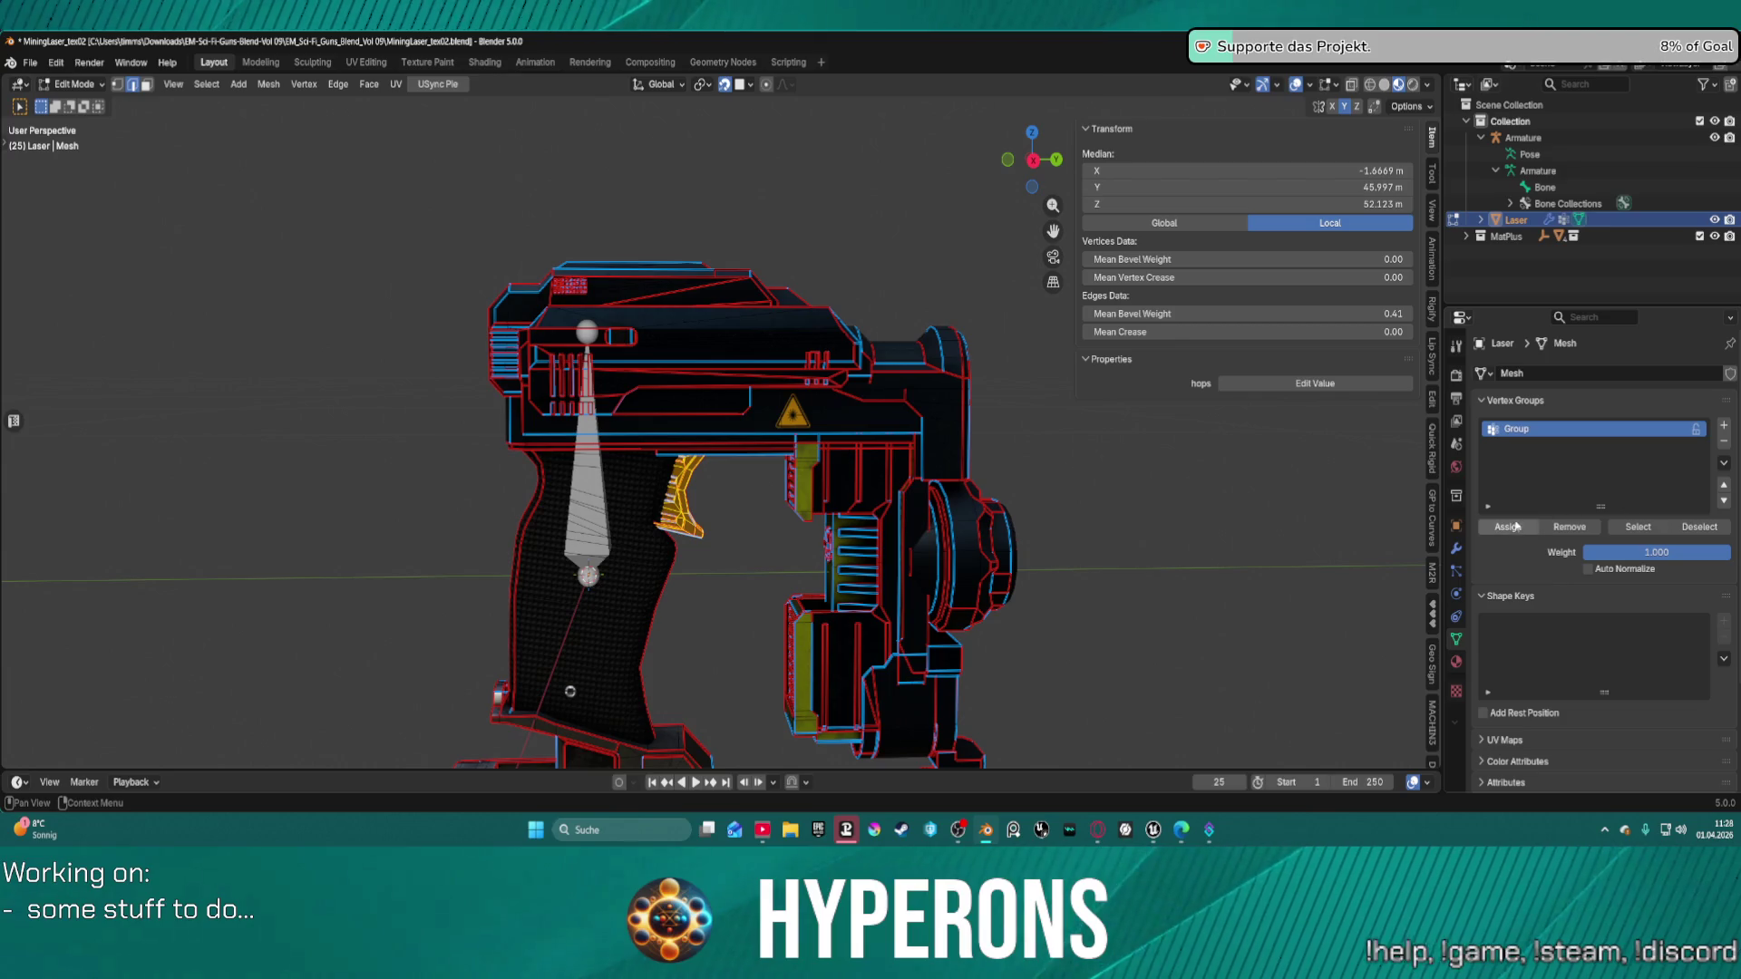
double_click(1516, 429)
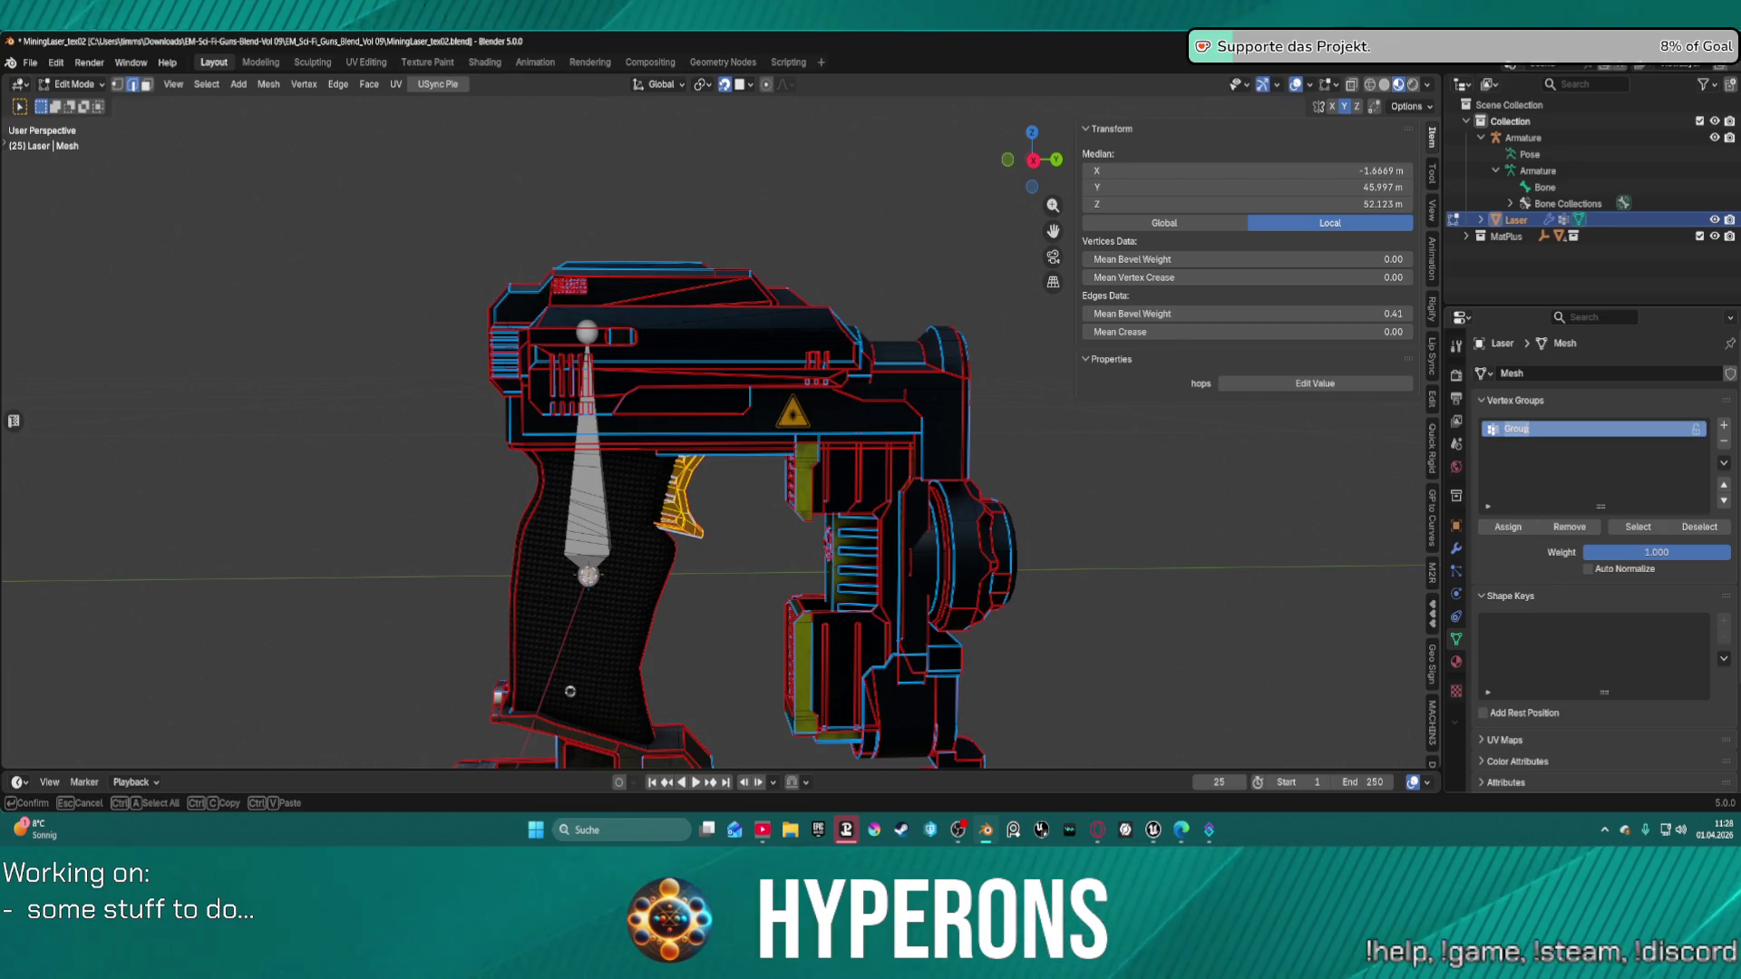
type("Trigger")
key("Return")
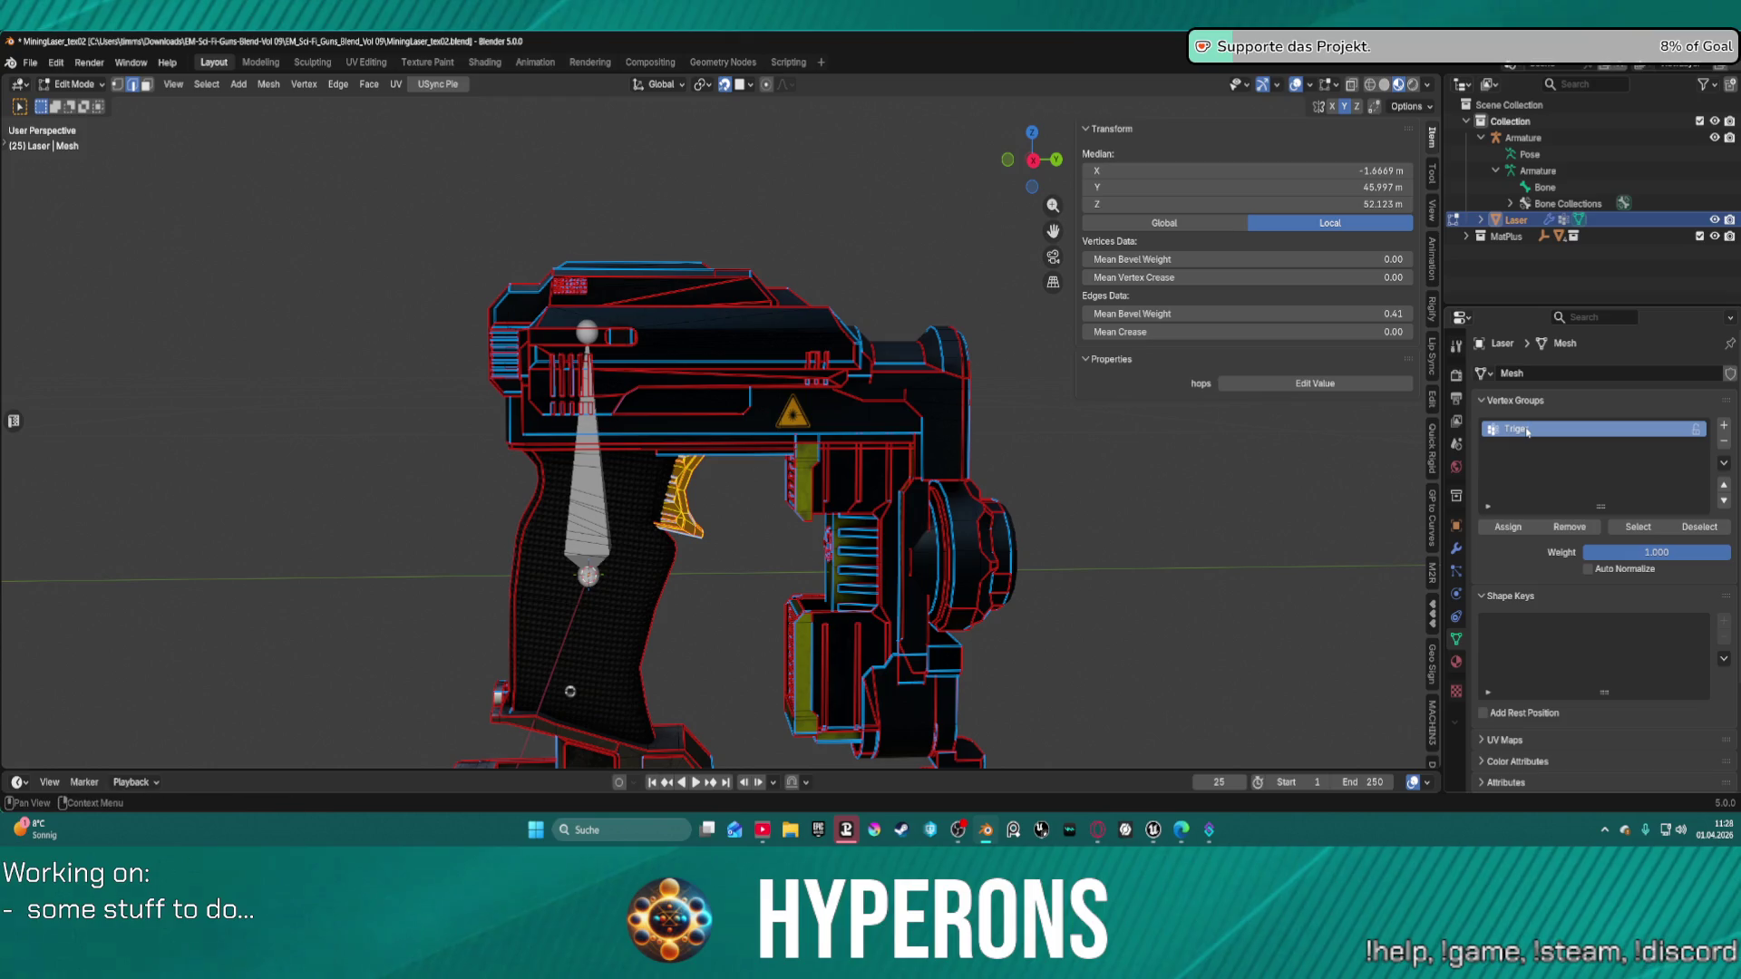
double_click(1528, 431)
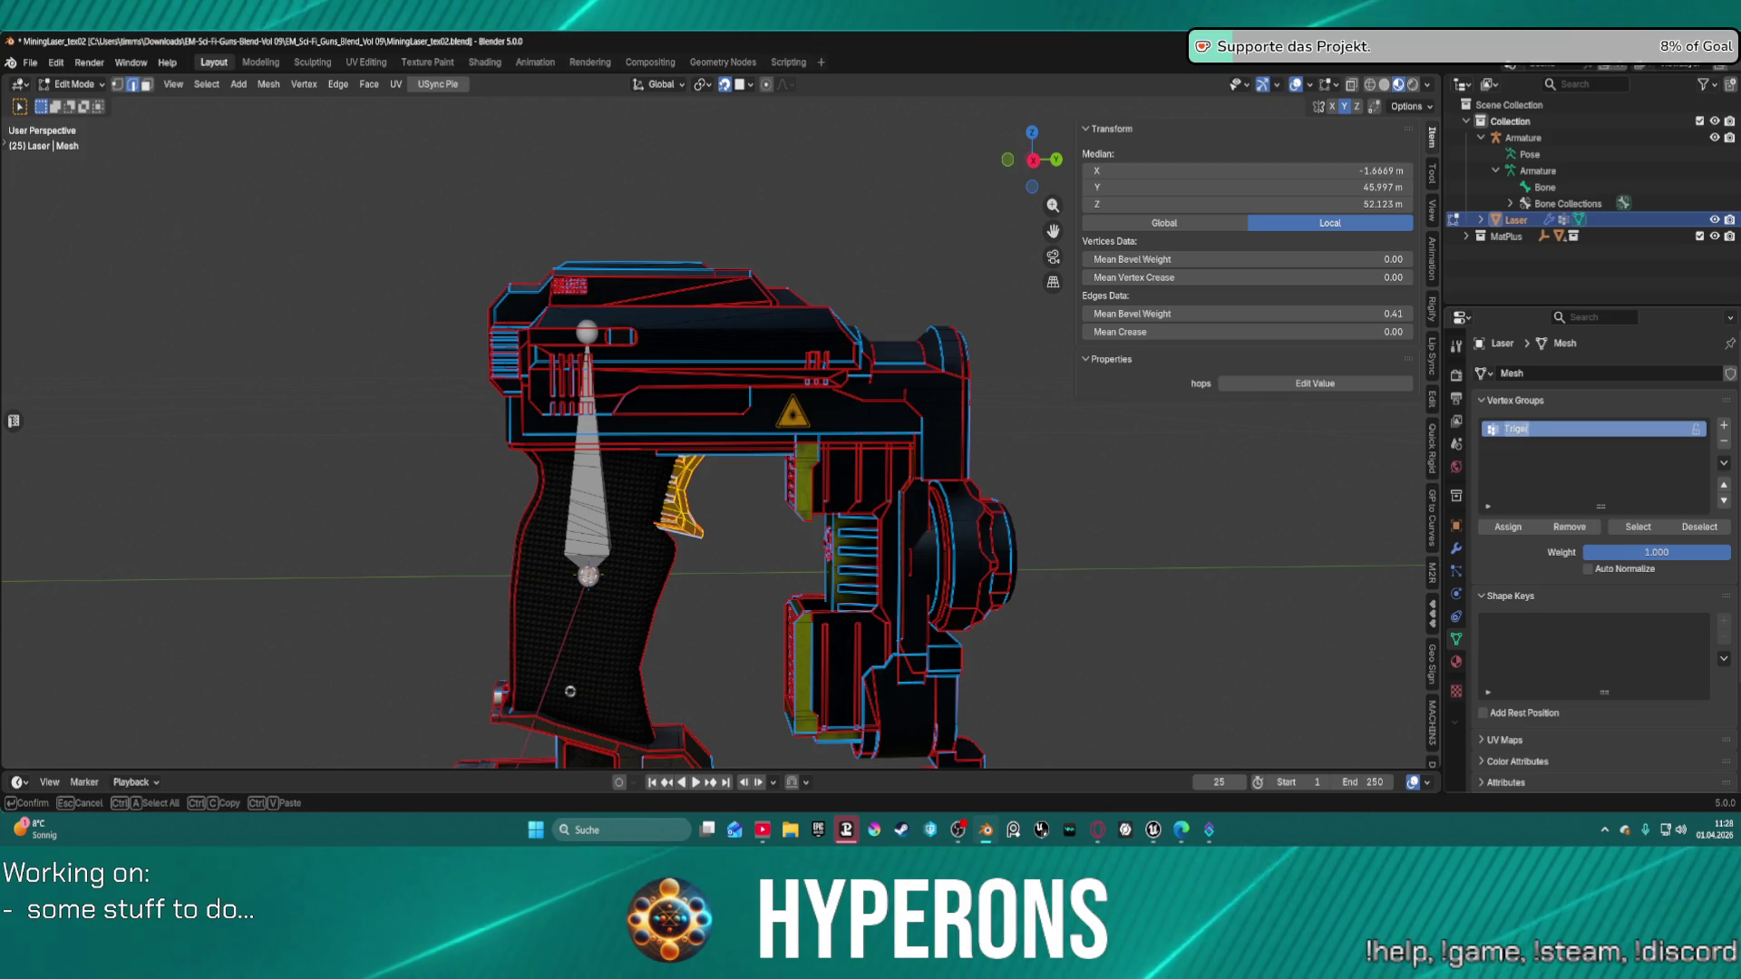
type("Trigge")
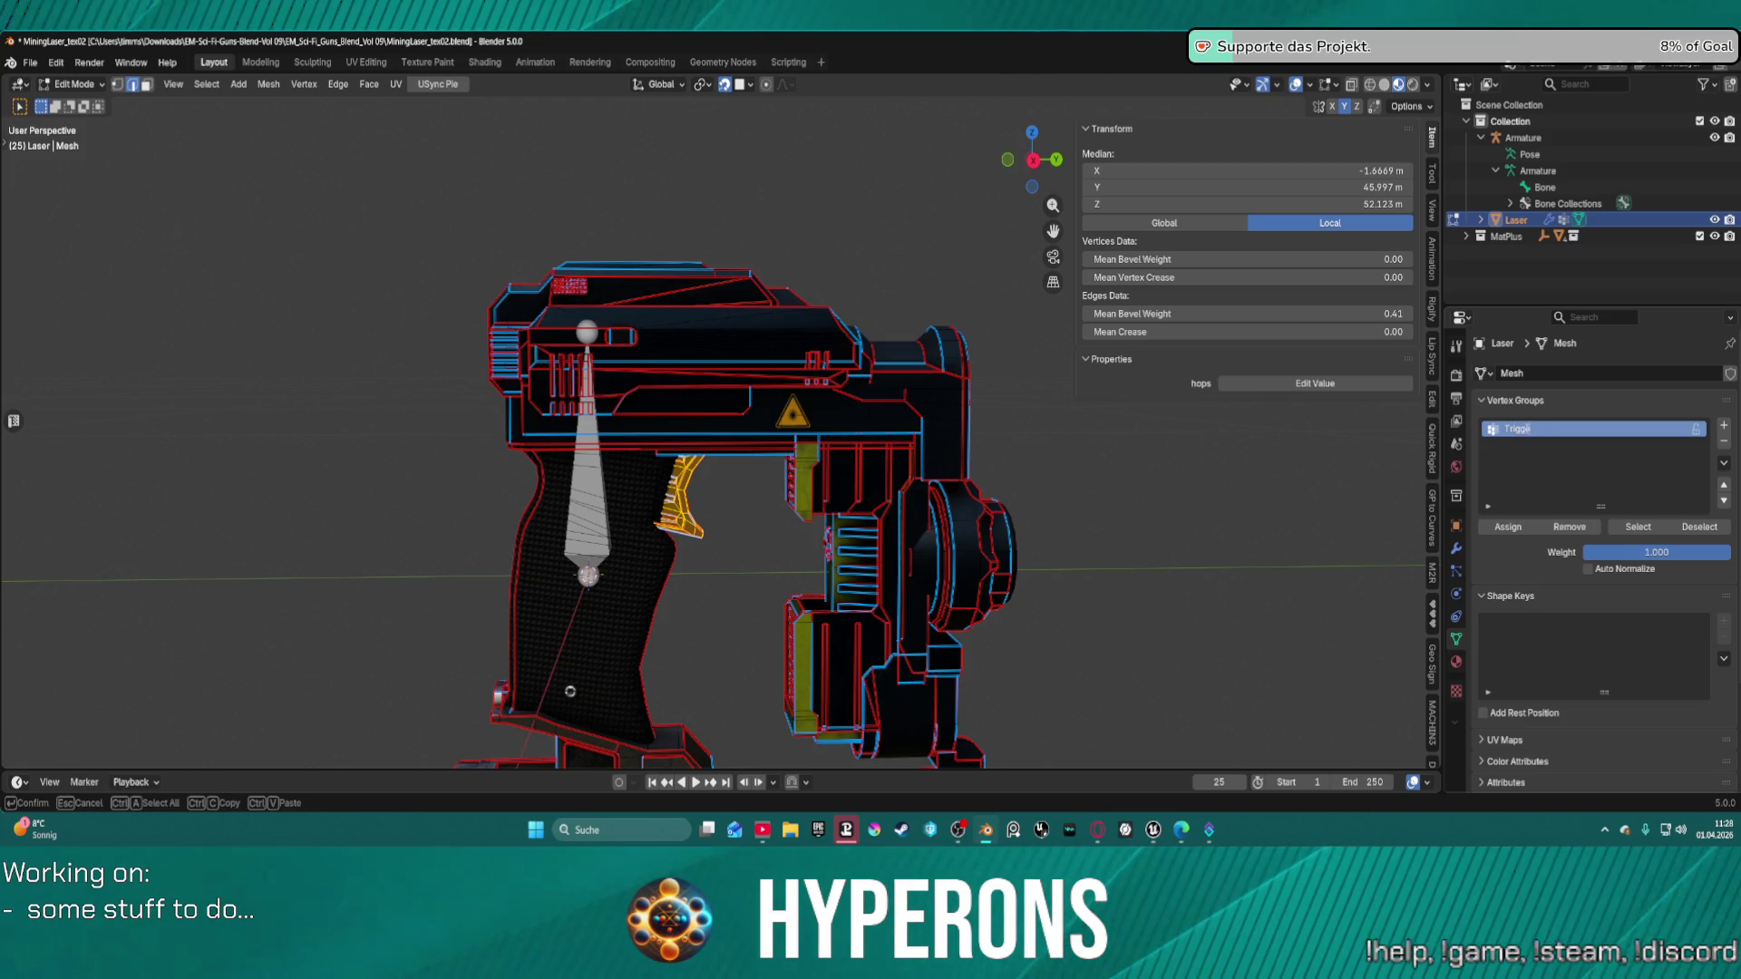
type("r")
key("Return")
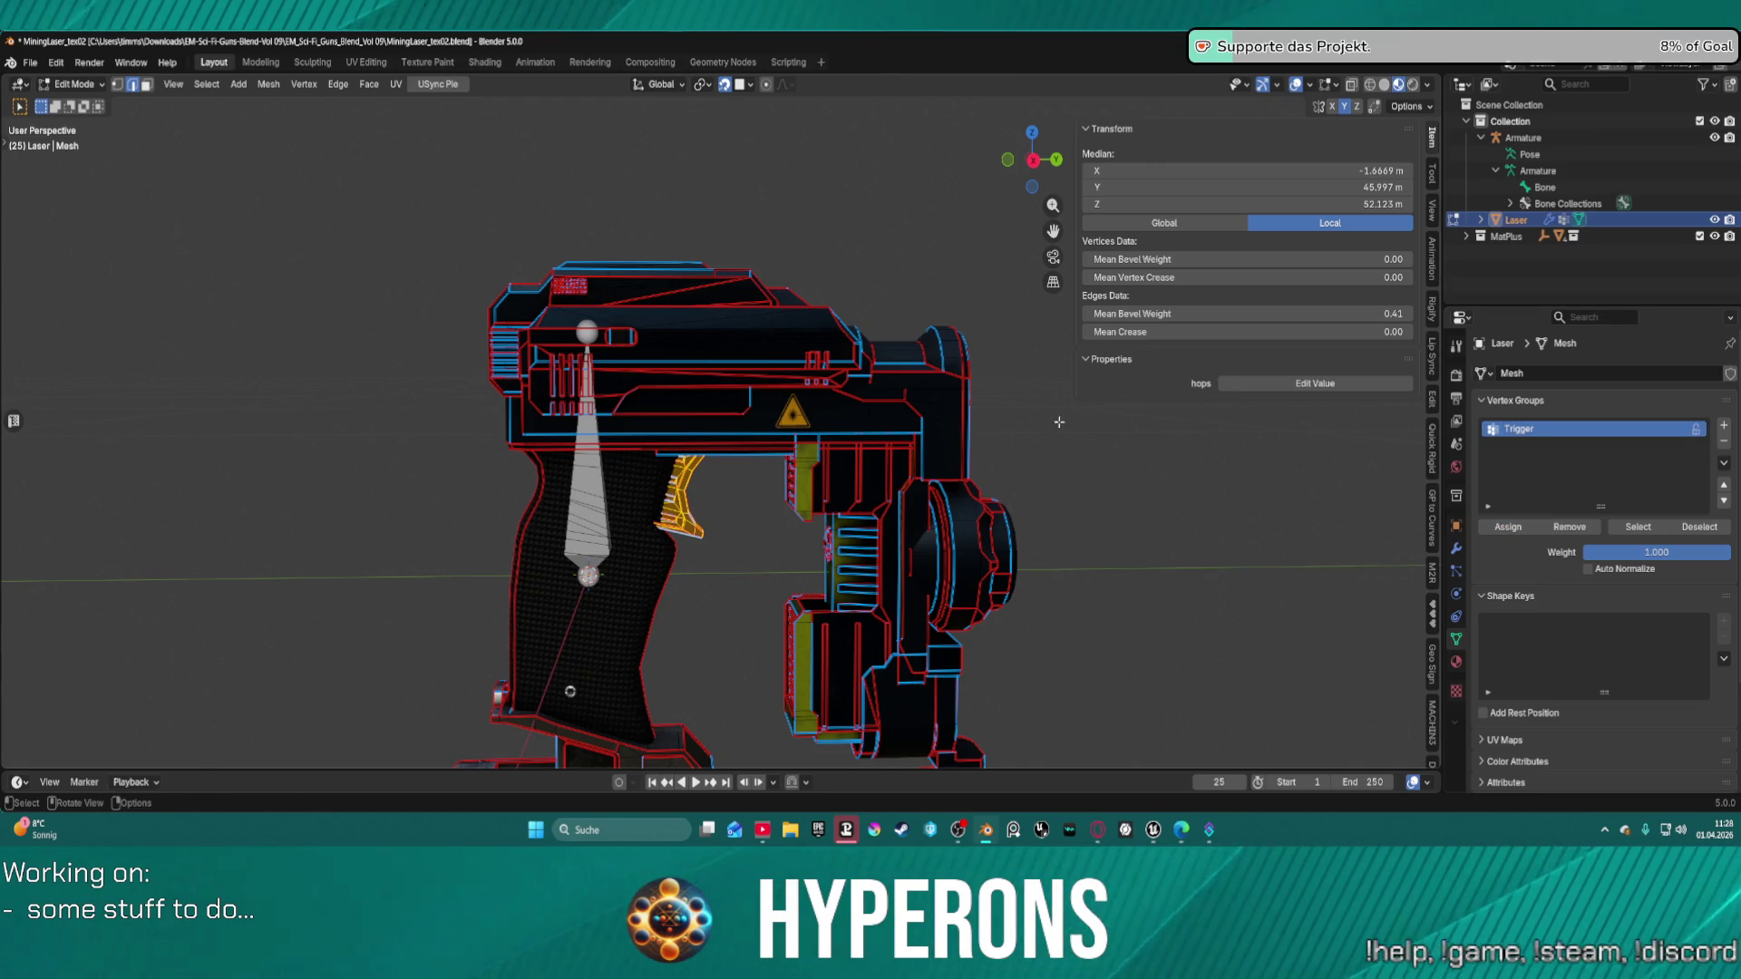
Select the slide parts with L, add a second vertex group, and compare with the Unreal skeleton.
left_click(1114, 458)
scroll(574, 360, "up", 1)
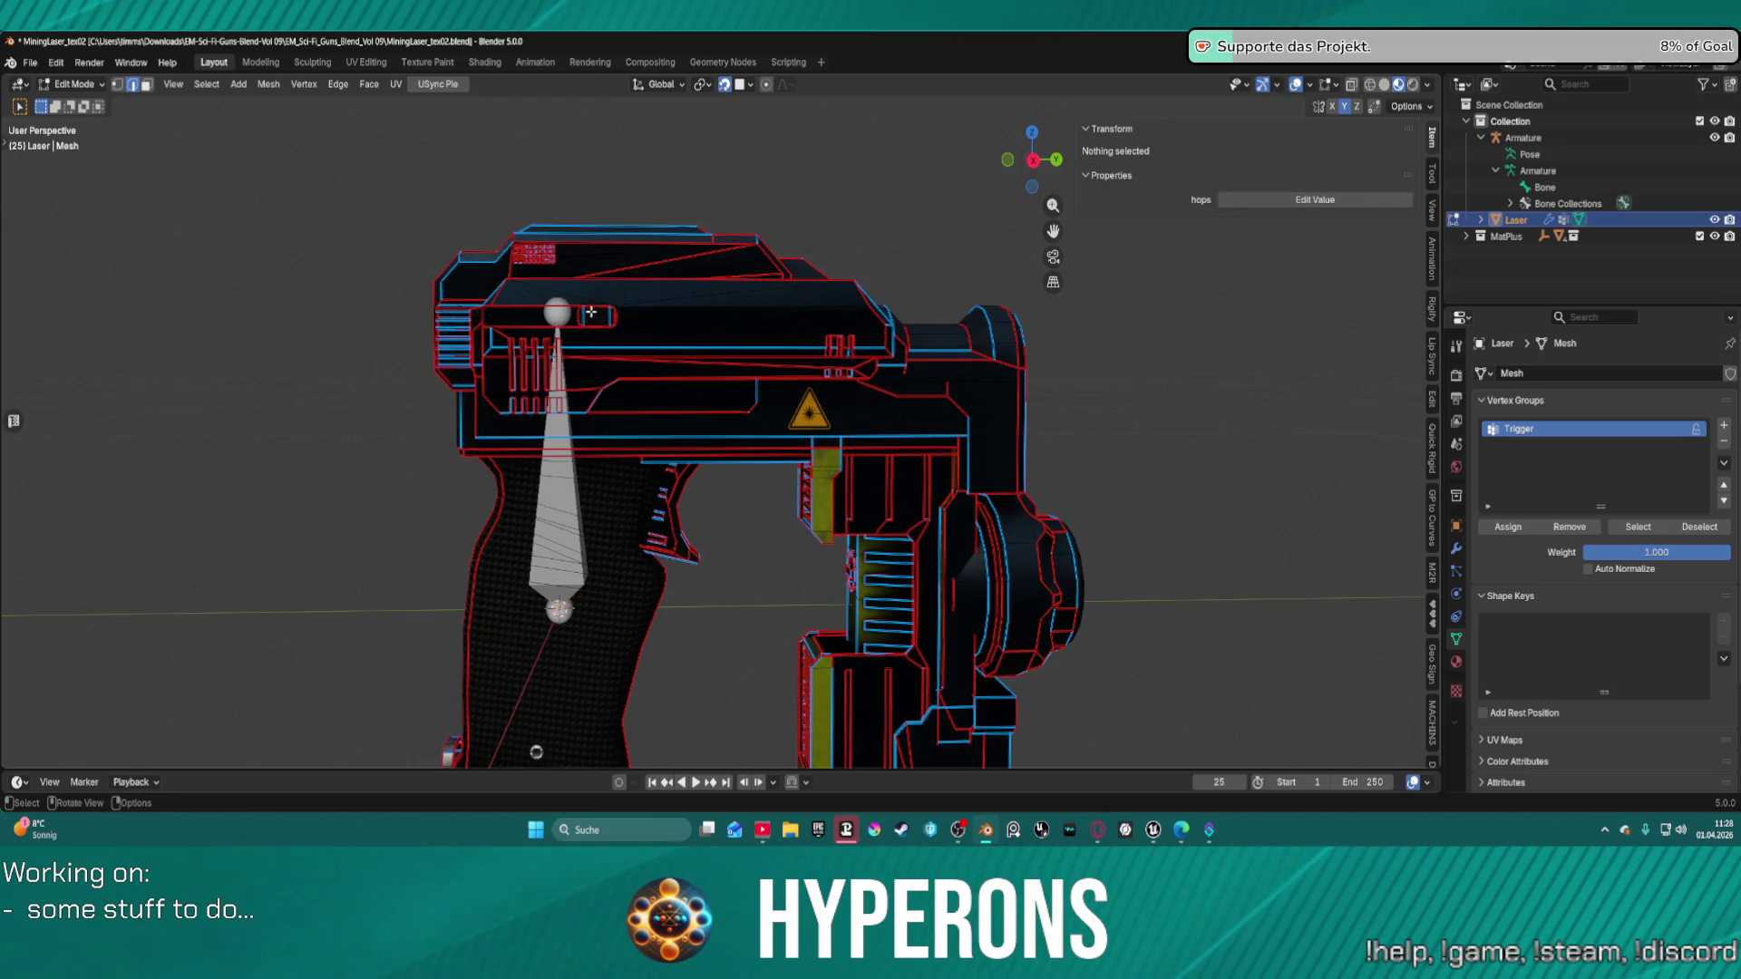
key("l")
middle_click_drag(590, 310, 834, 316)
key("l")
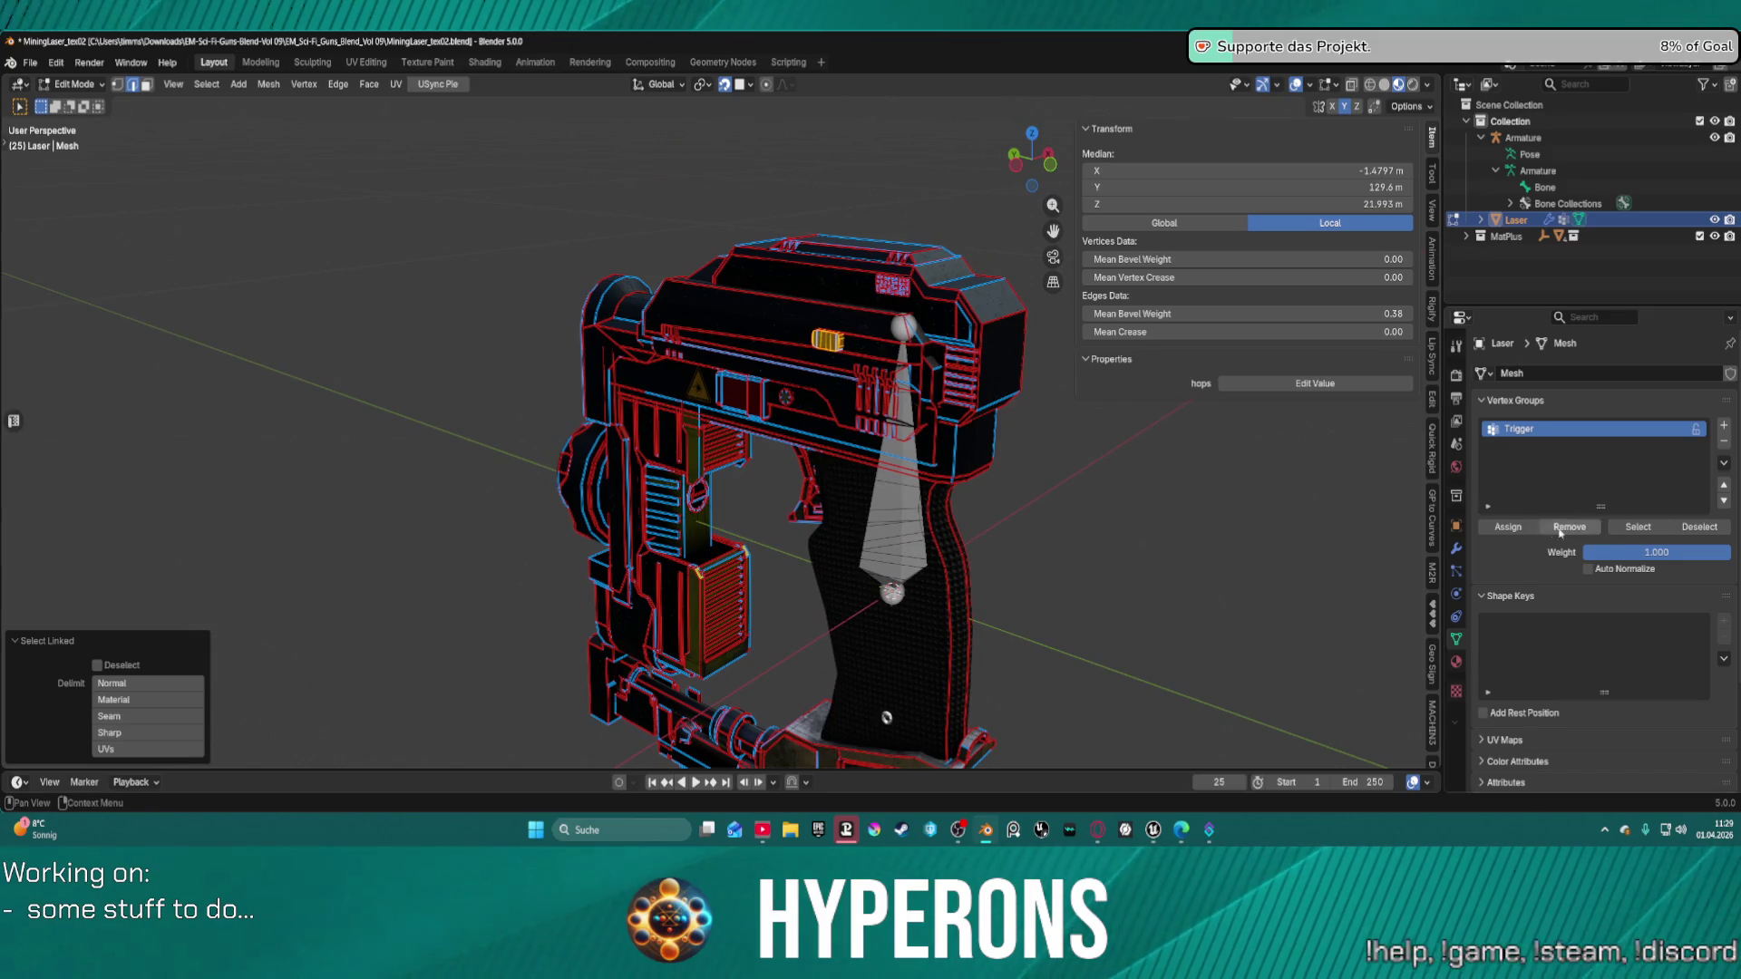
left_click(1724, 426)
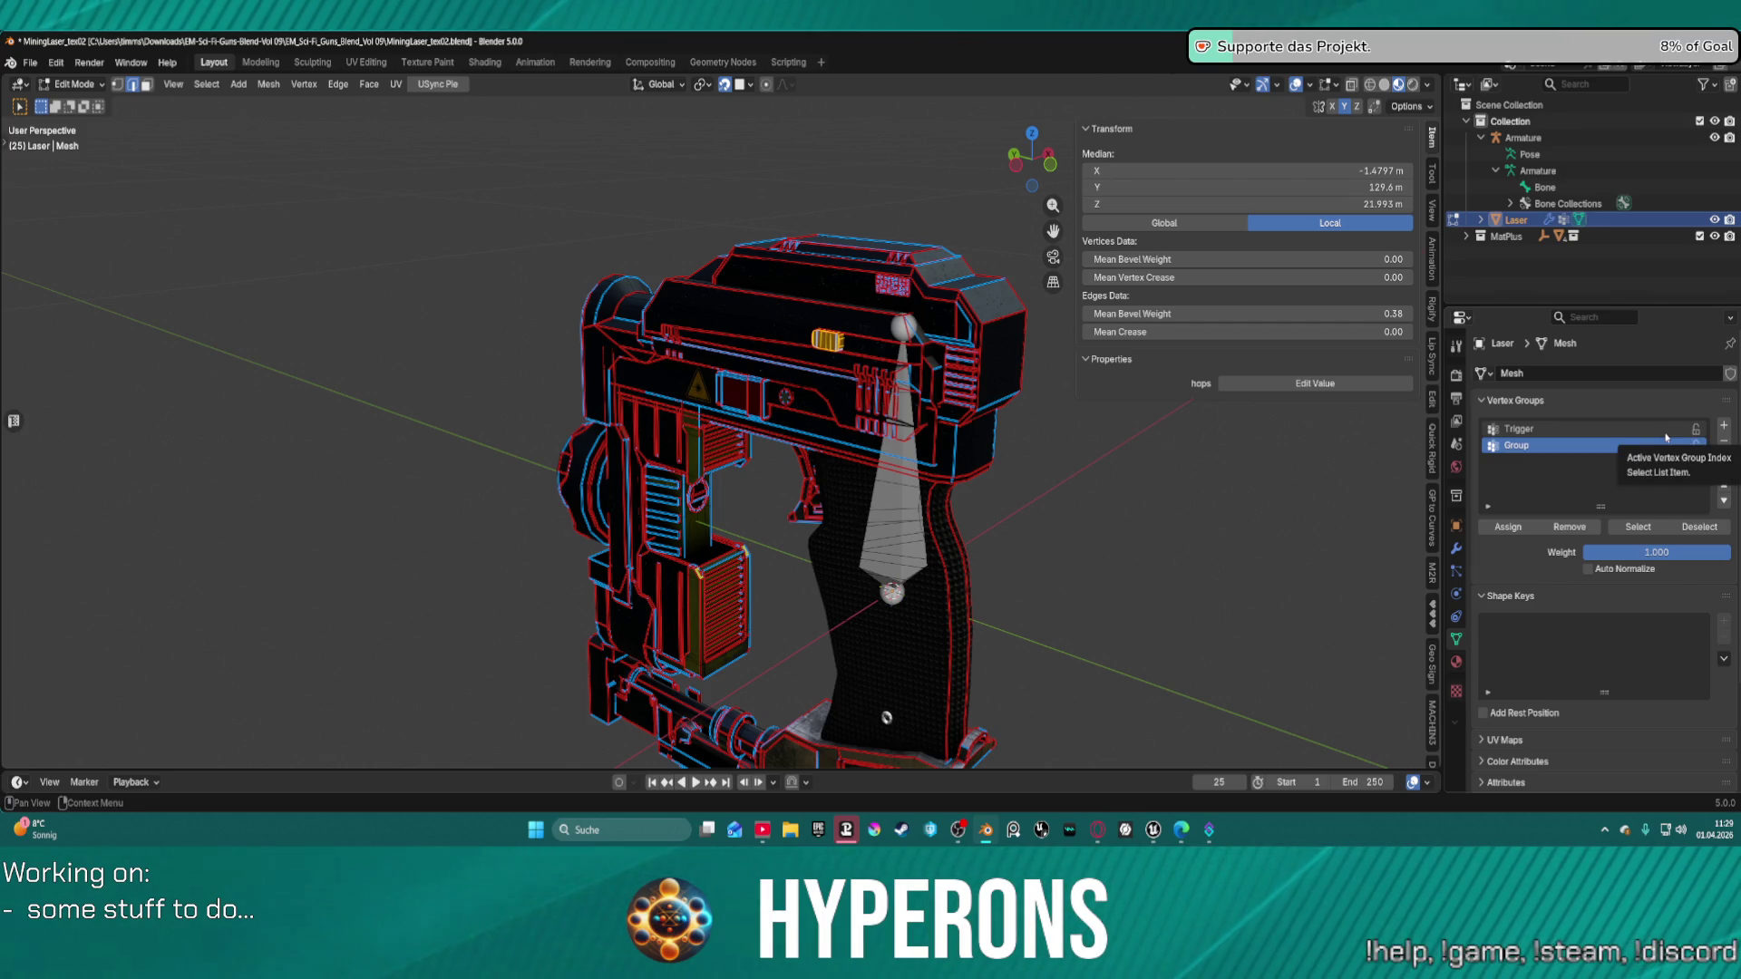
double_click(1666, 445)
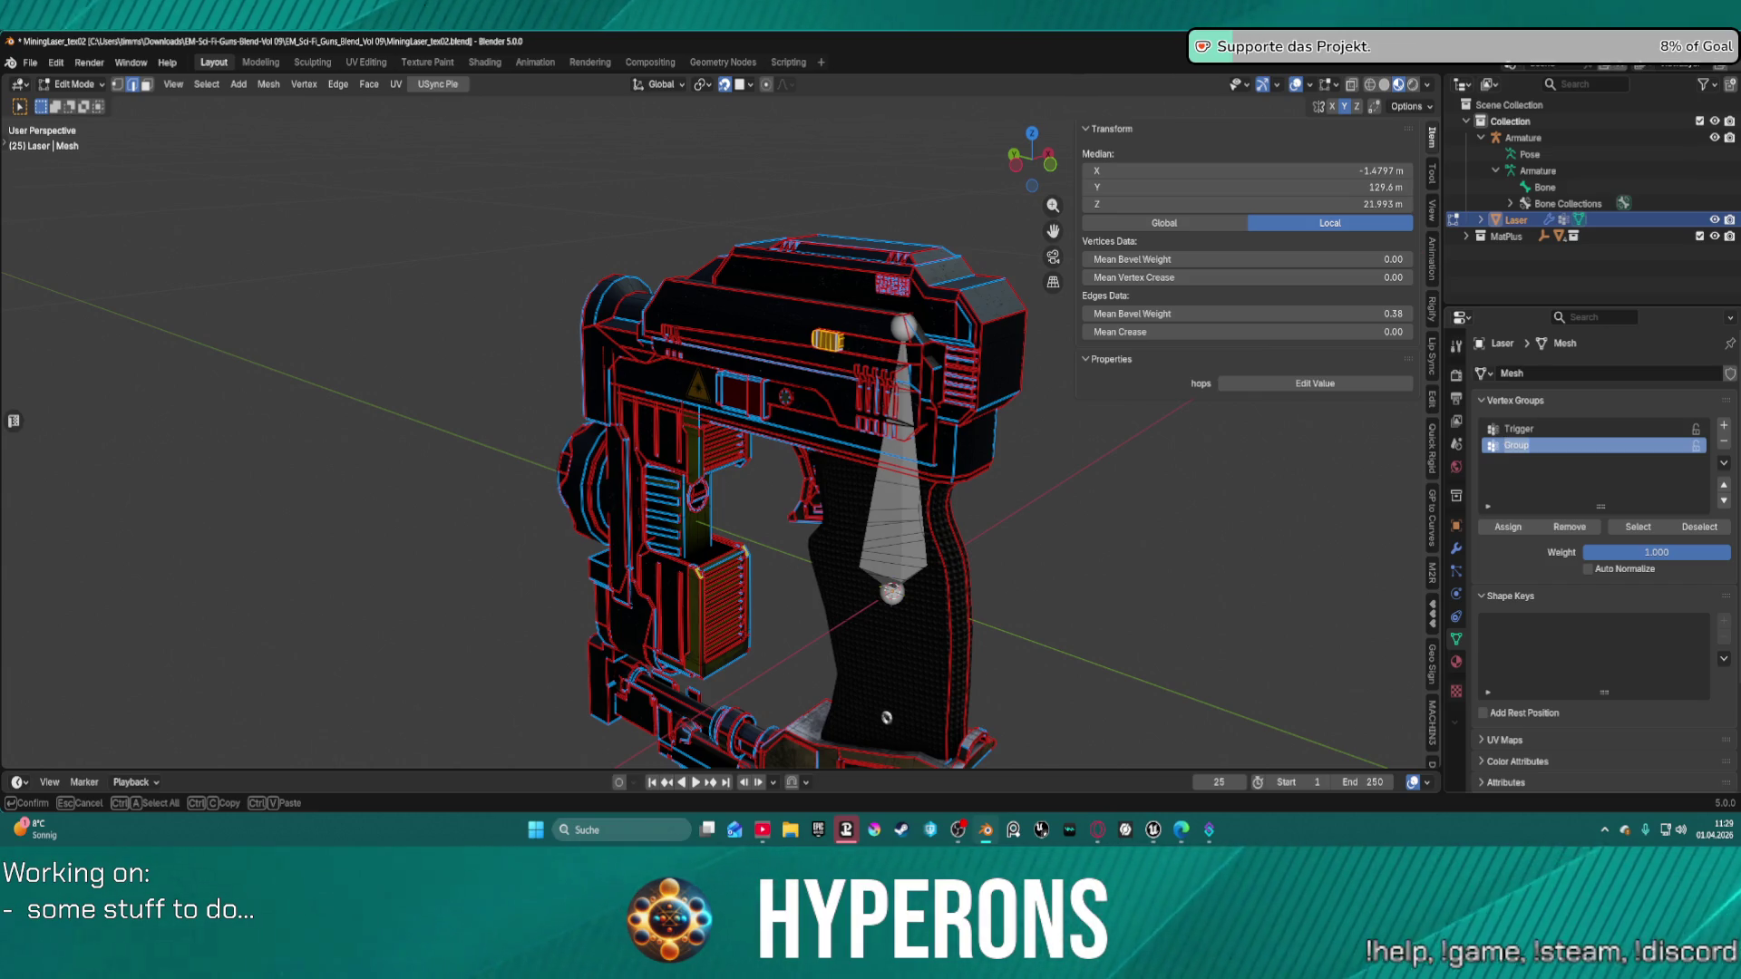
left_click(1148, 842)
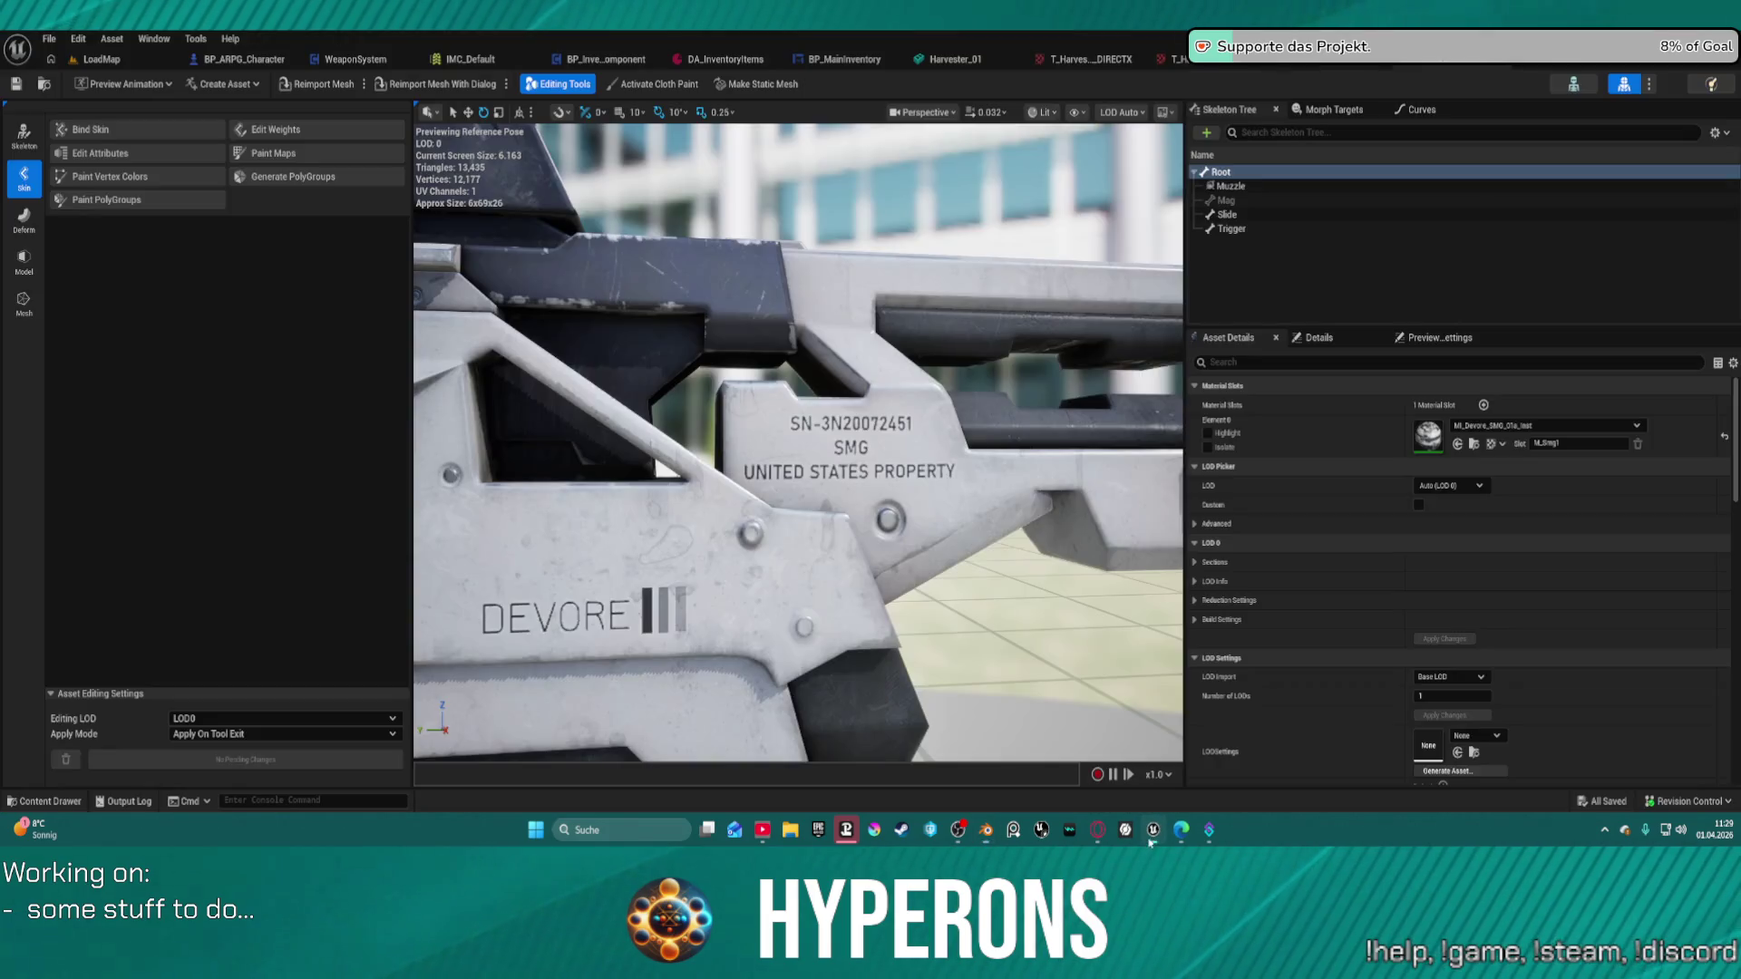
key("alt+Tab")
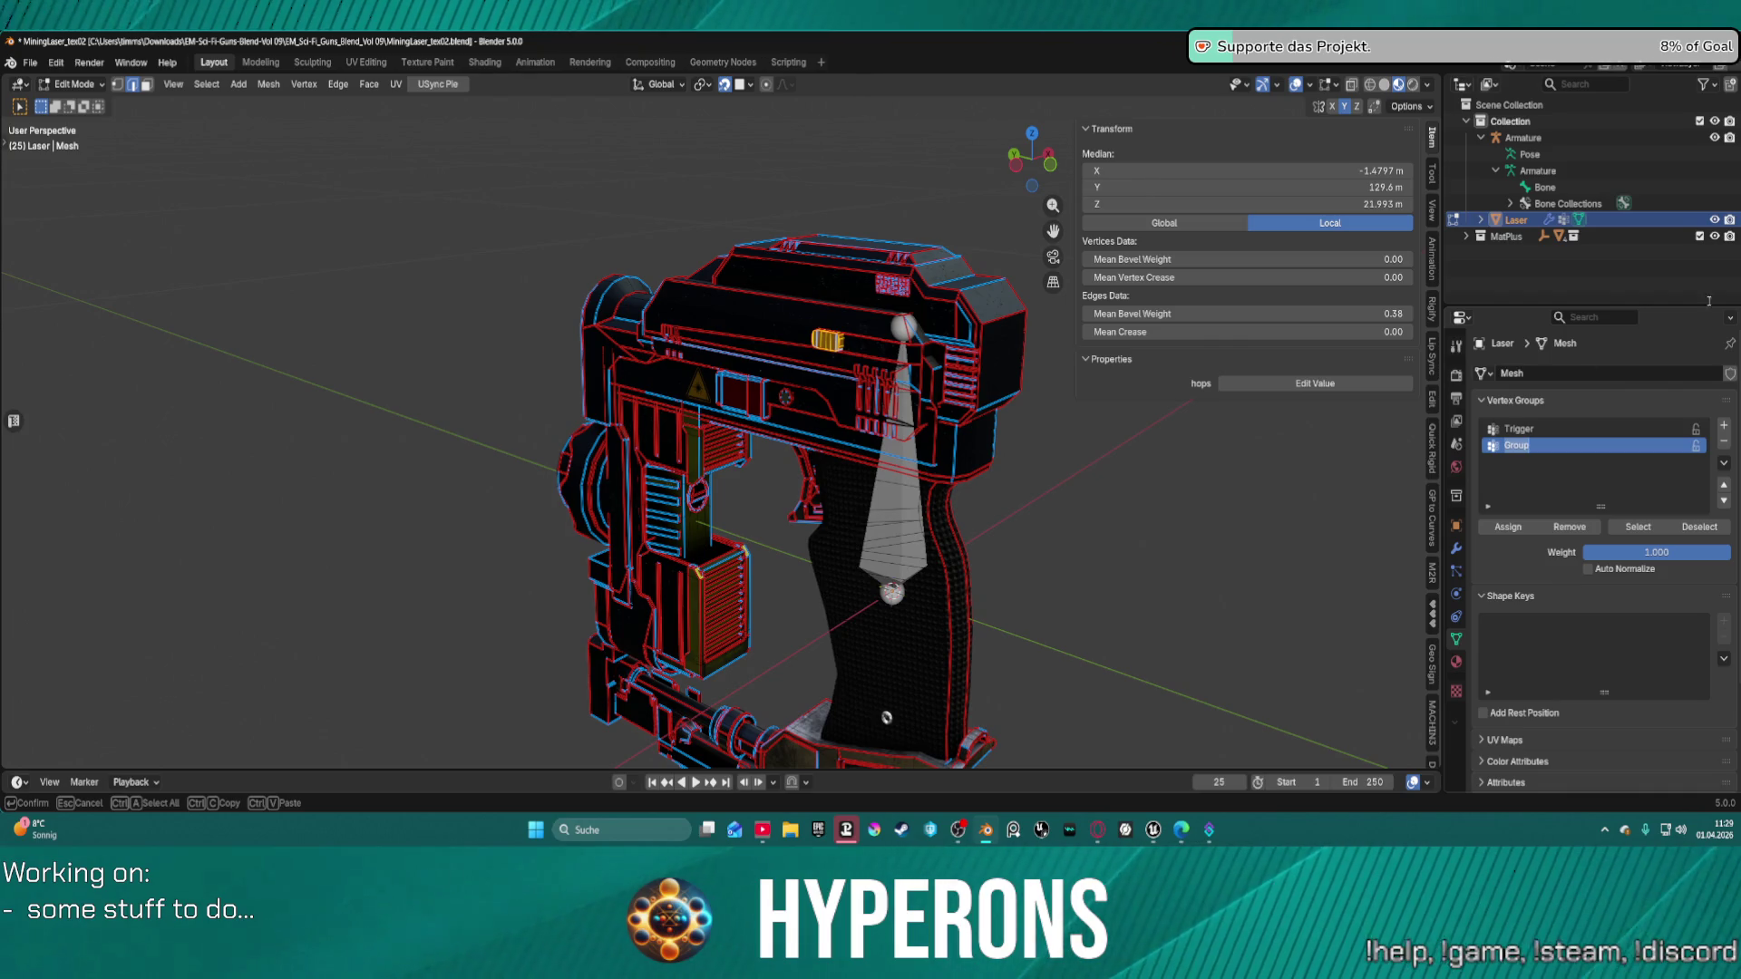
Rename the second vertex group to 'Slide', then return the Laser mesh to Object Mode.
type("Sli")
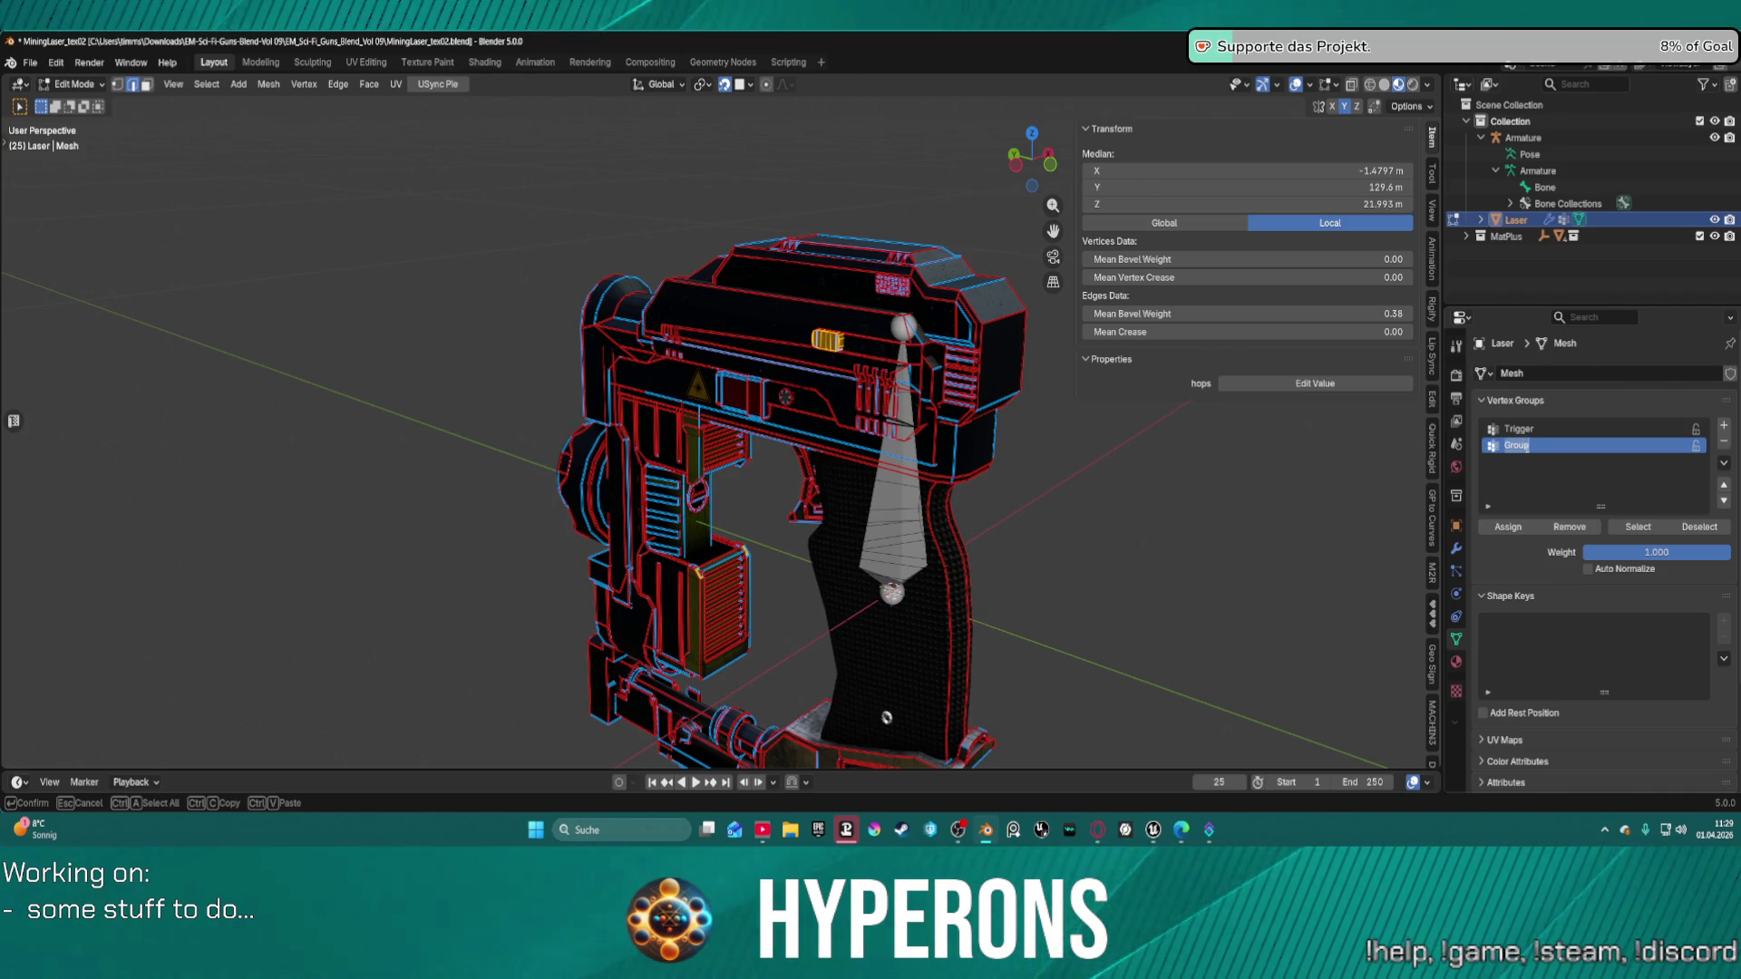
type("de")
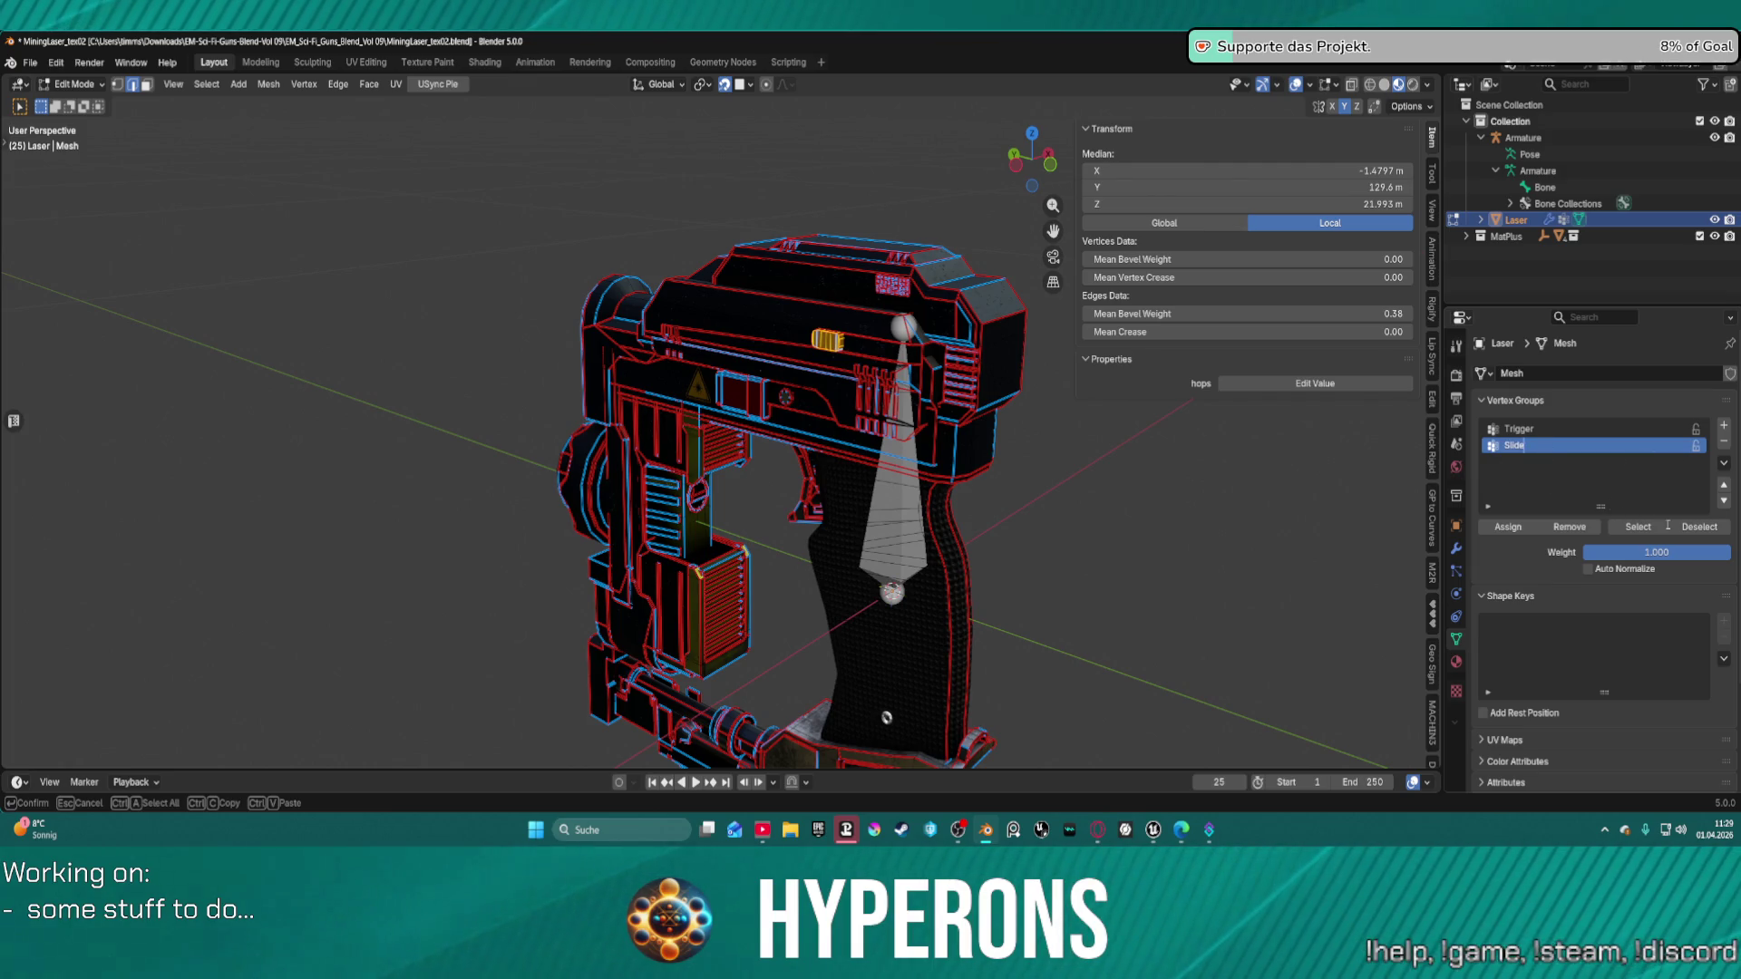
key("Return")
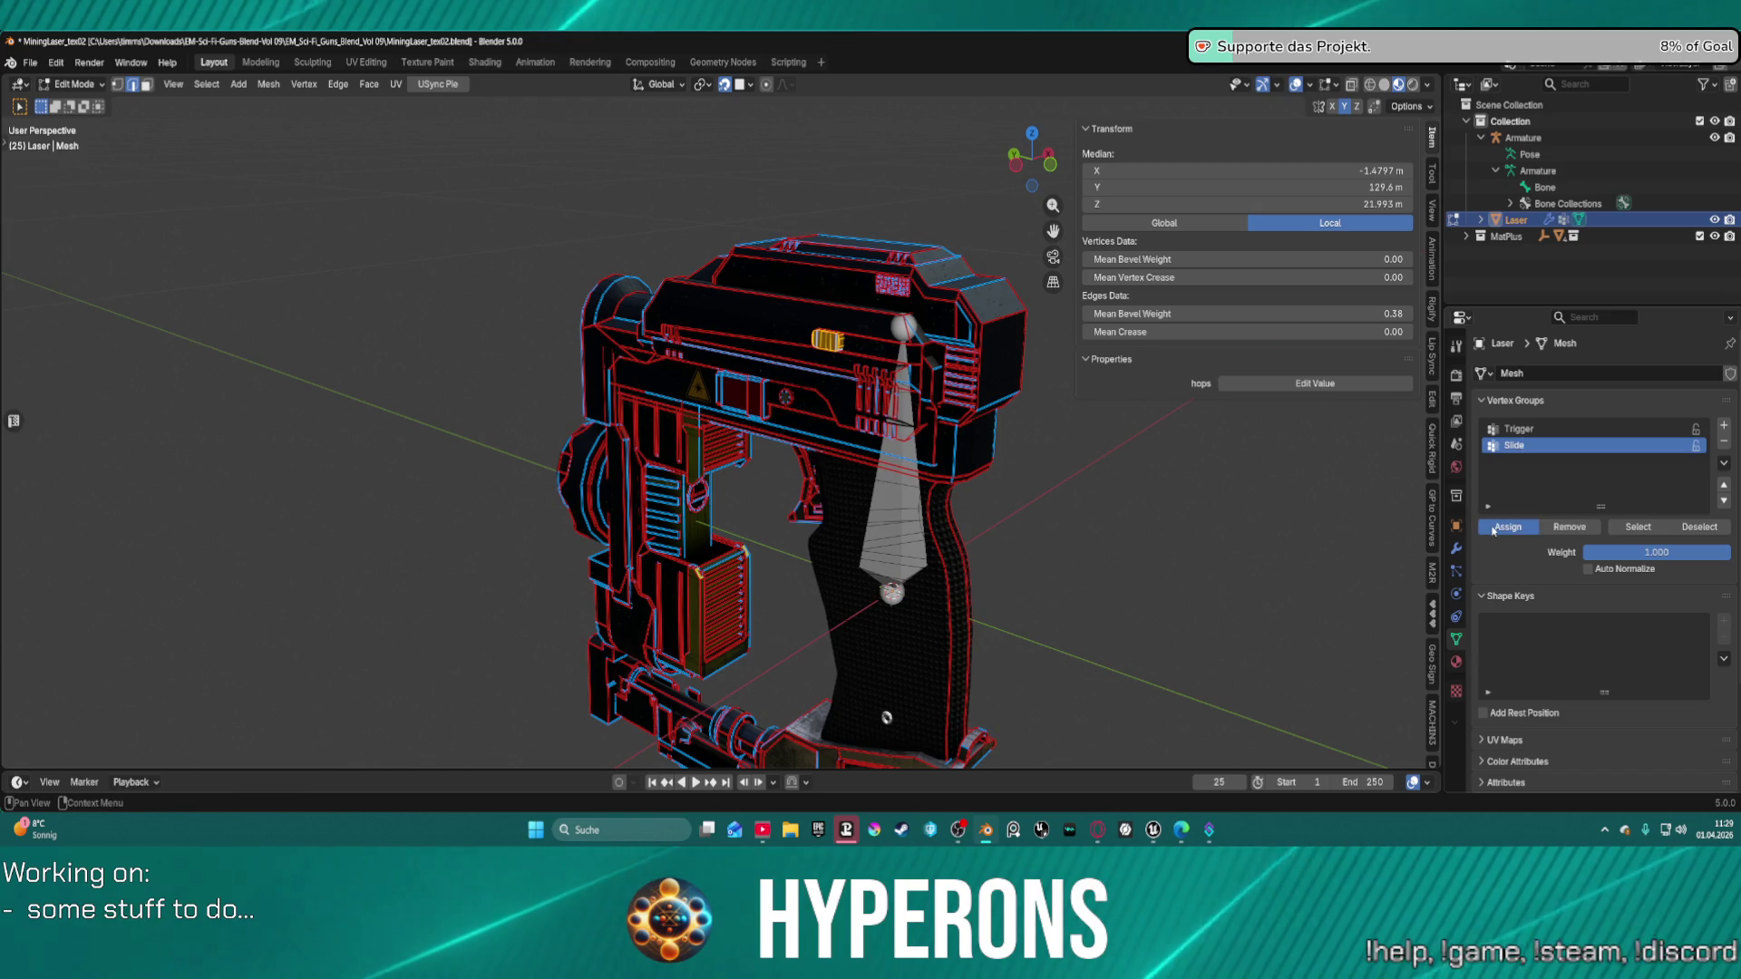
middle_click_drag(1177, 473, 658, 490)
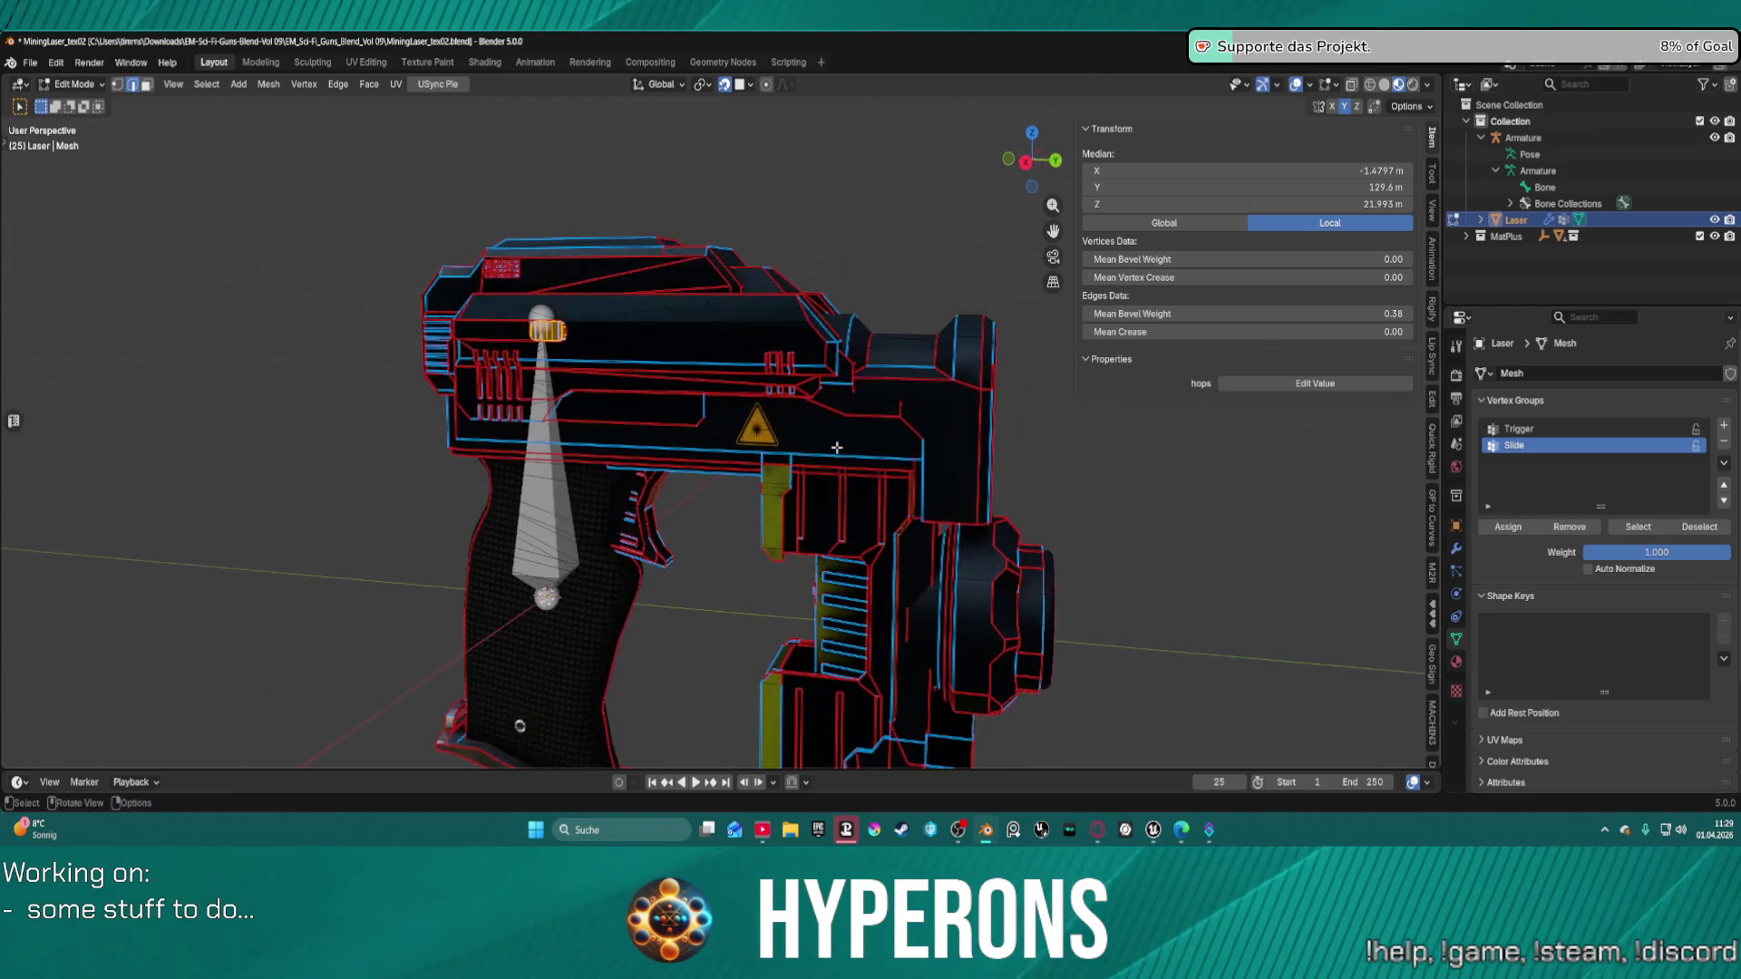
scroll(658, 489, "up", 2)
scroll(659, 489, "down", 3)
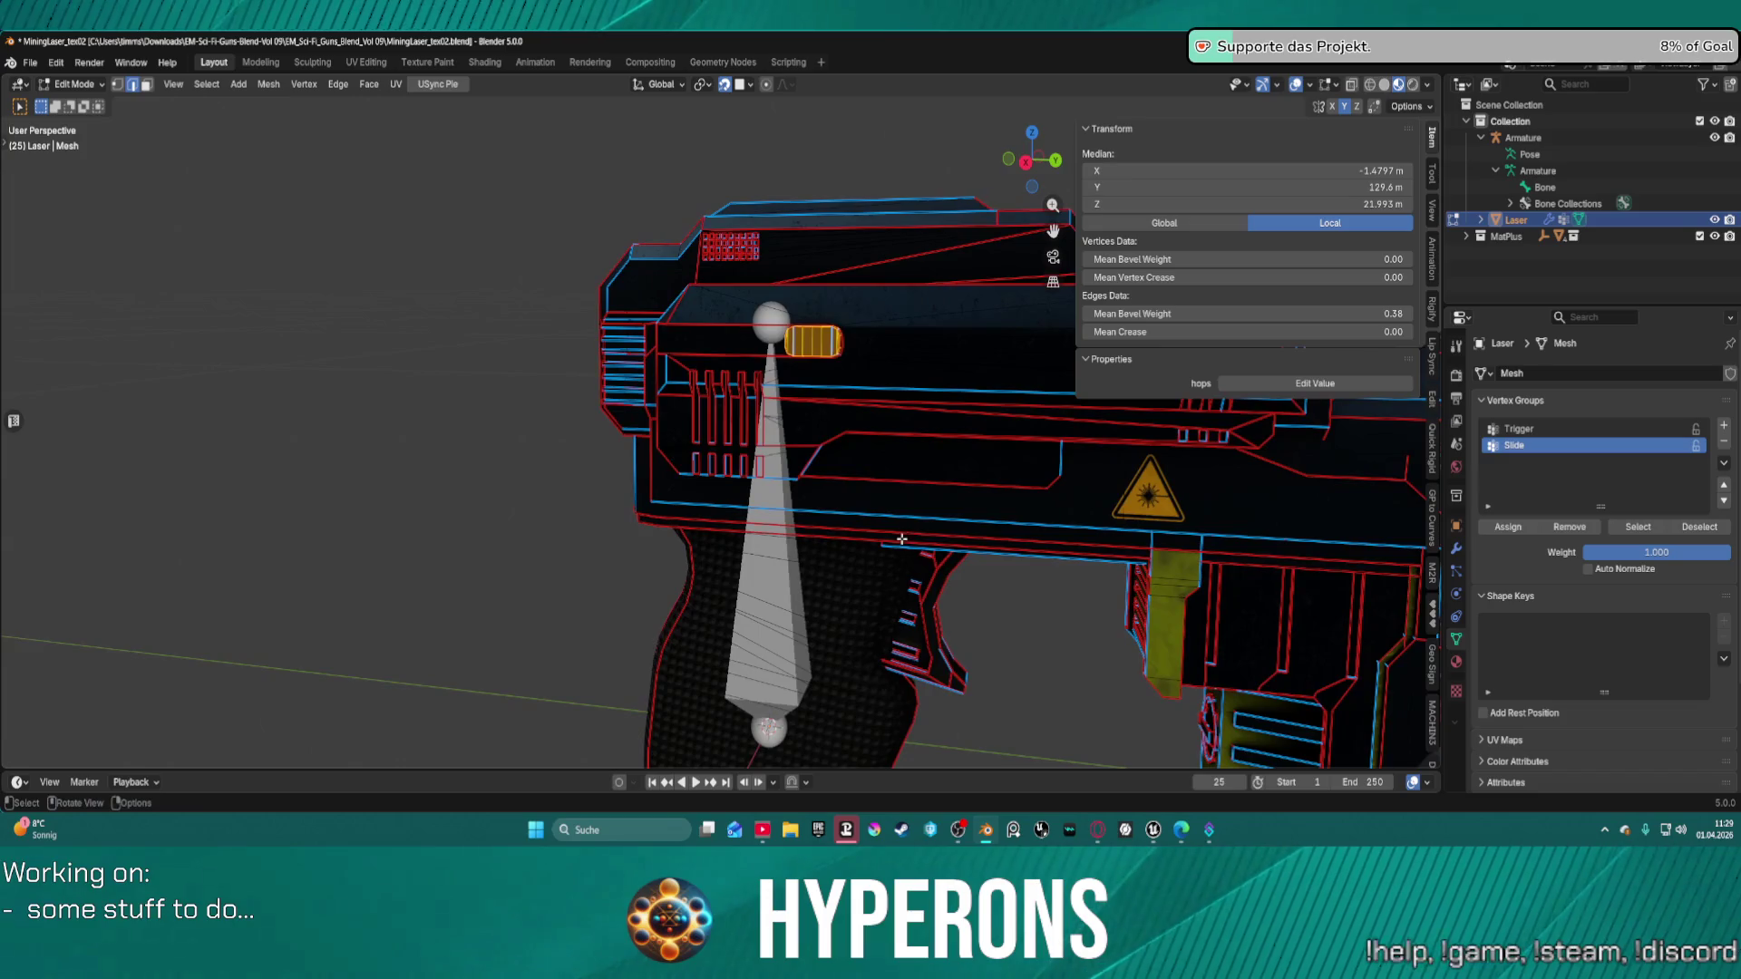
middle_click_drag(658, 489, 790, 539)
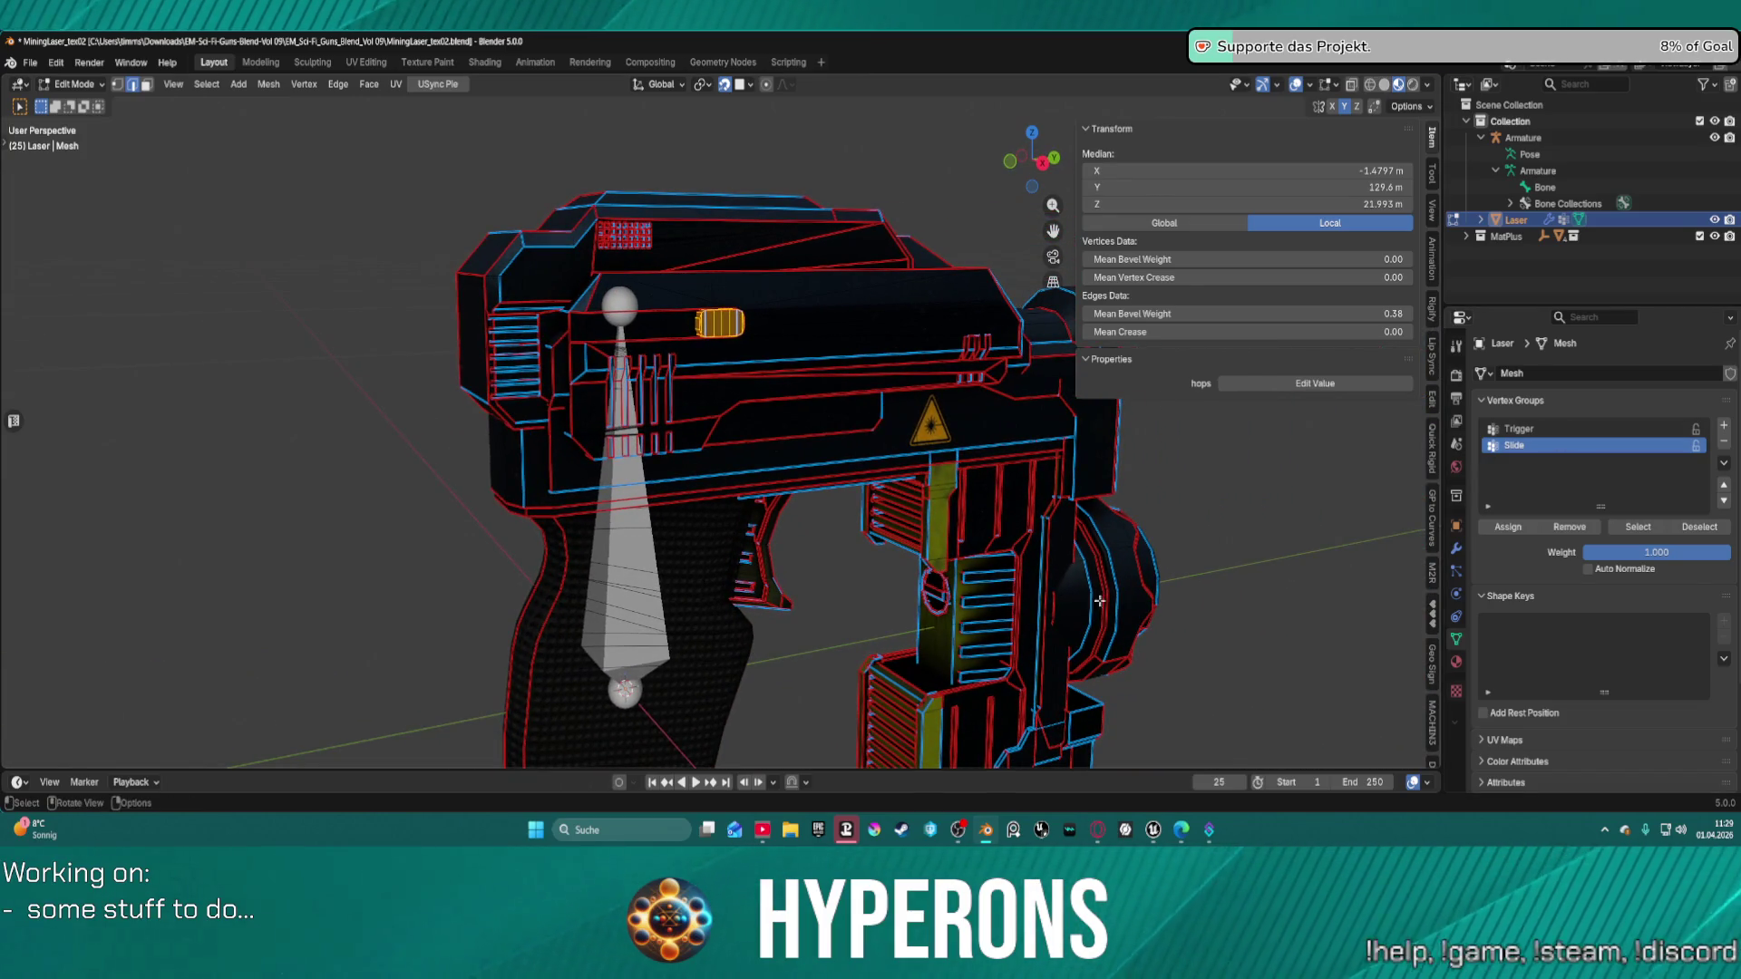
key("ctrl+Tab")
left_click(831, 620)
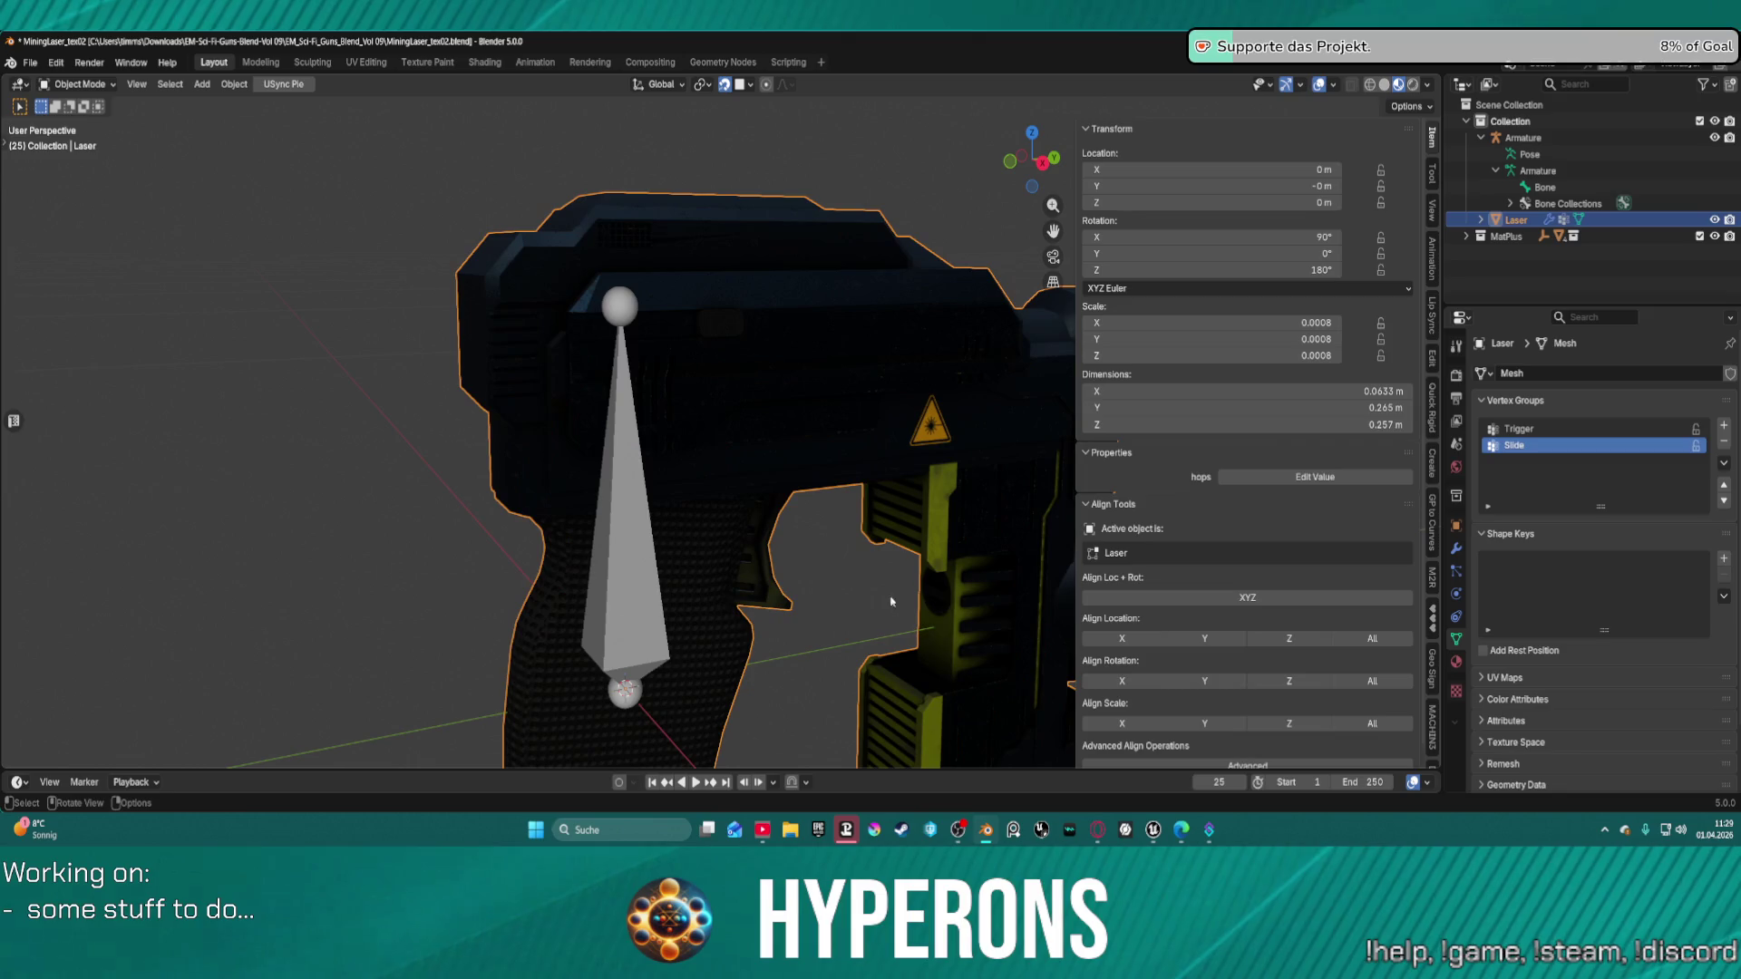
Select the armature and clear the Laser mesh's existing parent.
scroll(808, 575, "down", 3)
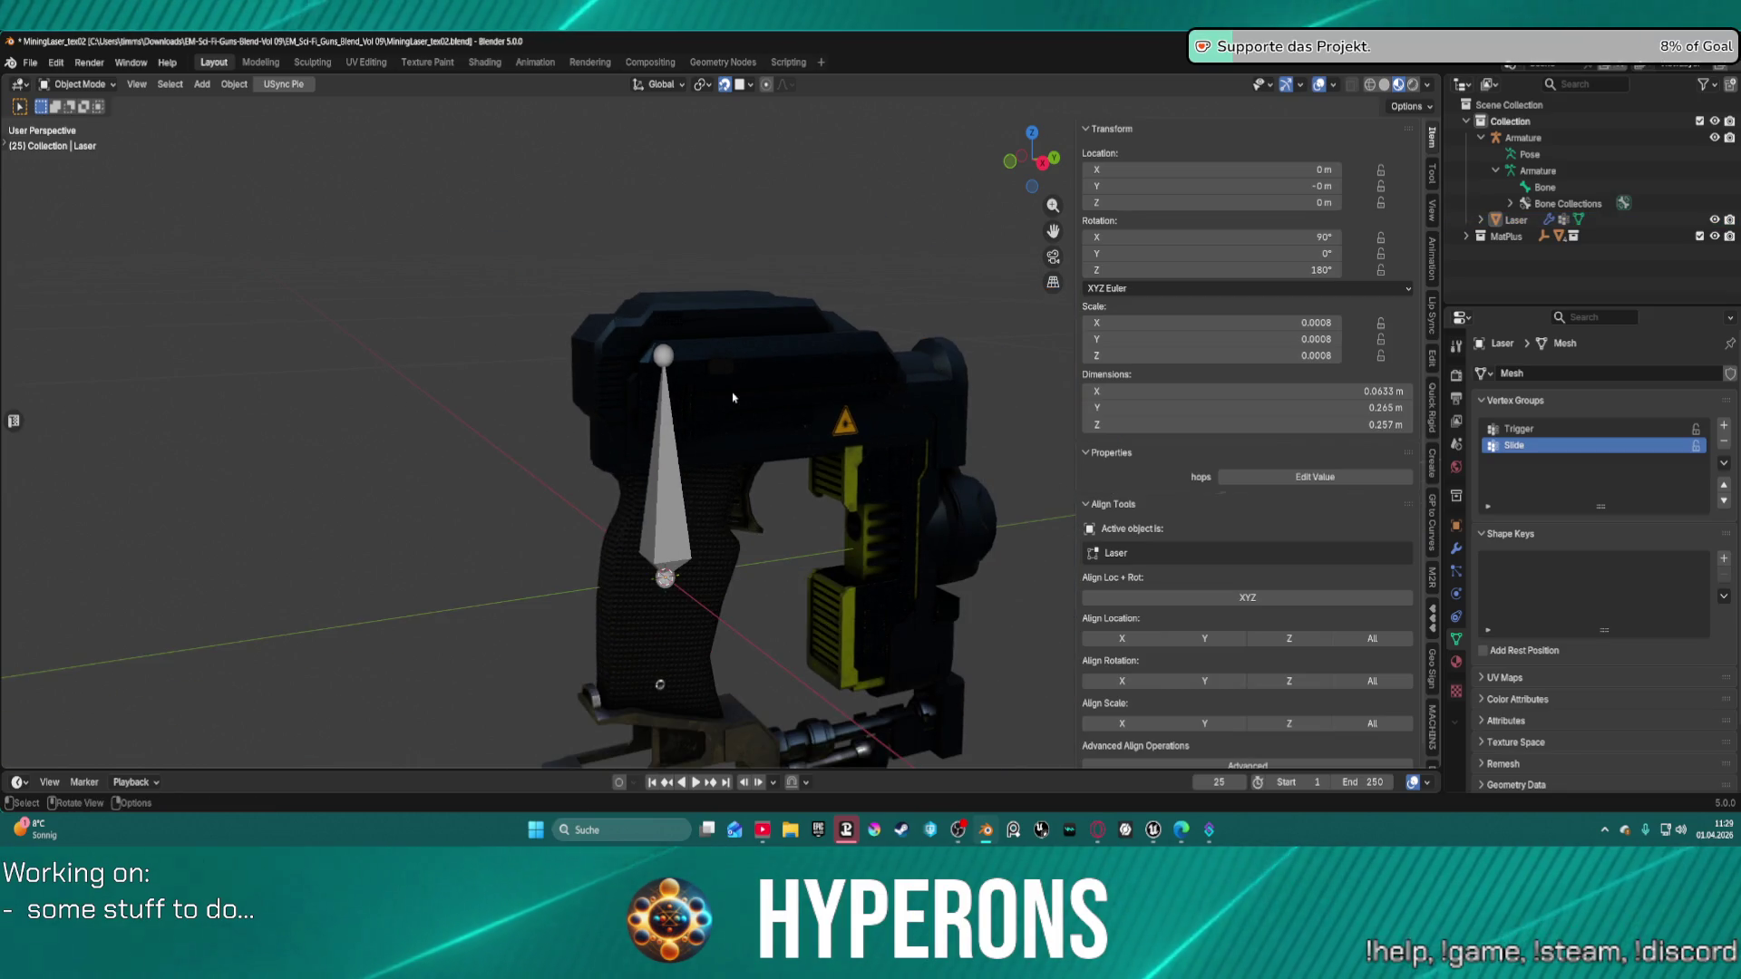
left_click(674, 538)
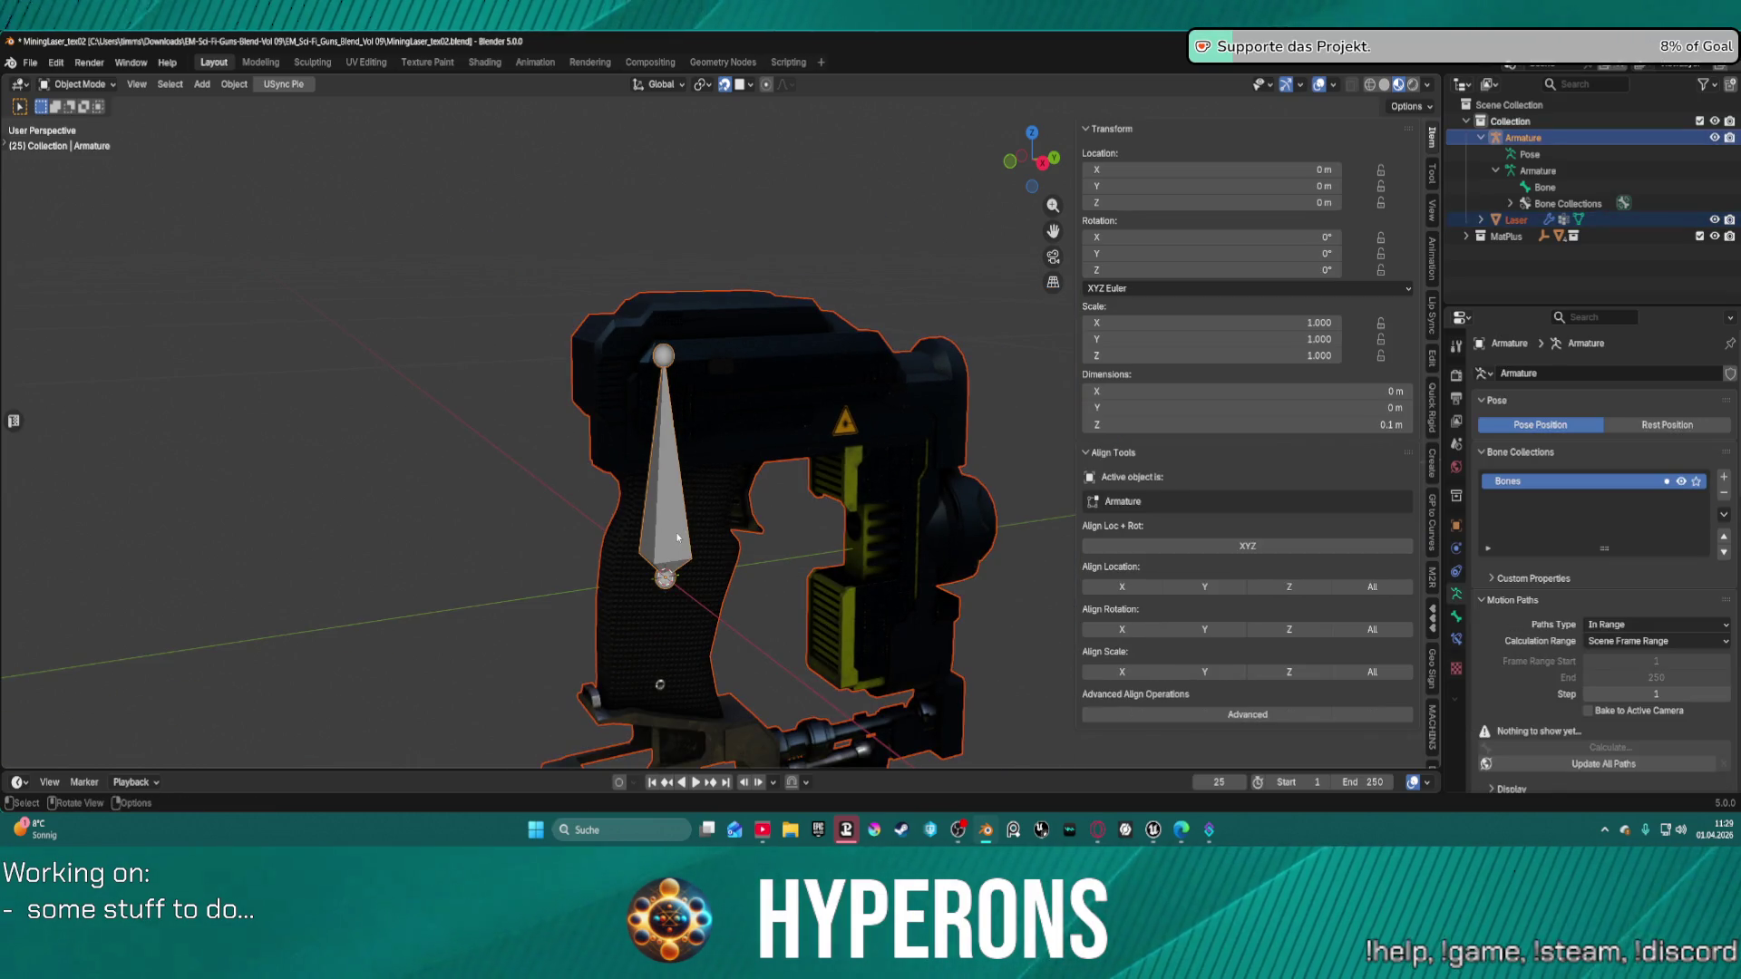
key("alt+p")
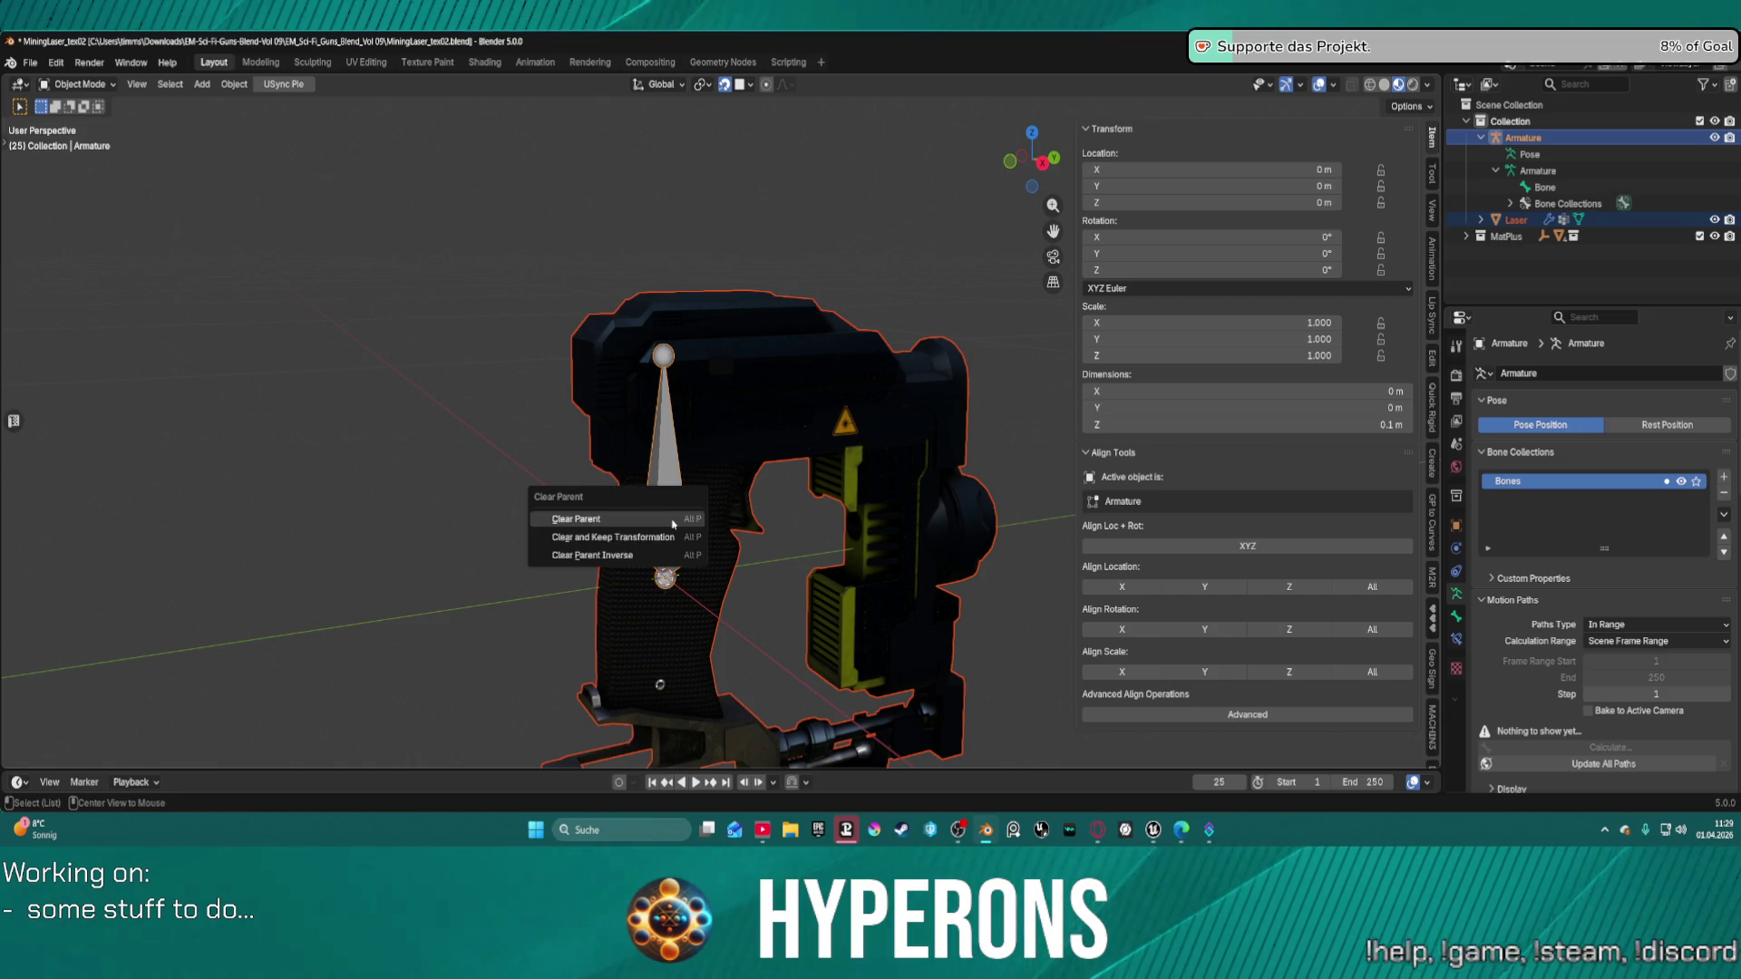
left_click(663, 525)
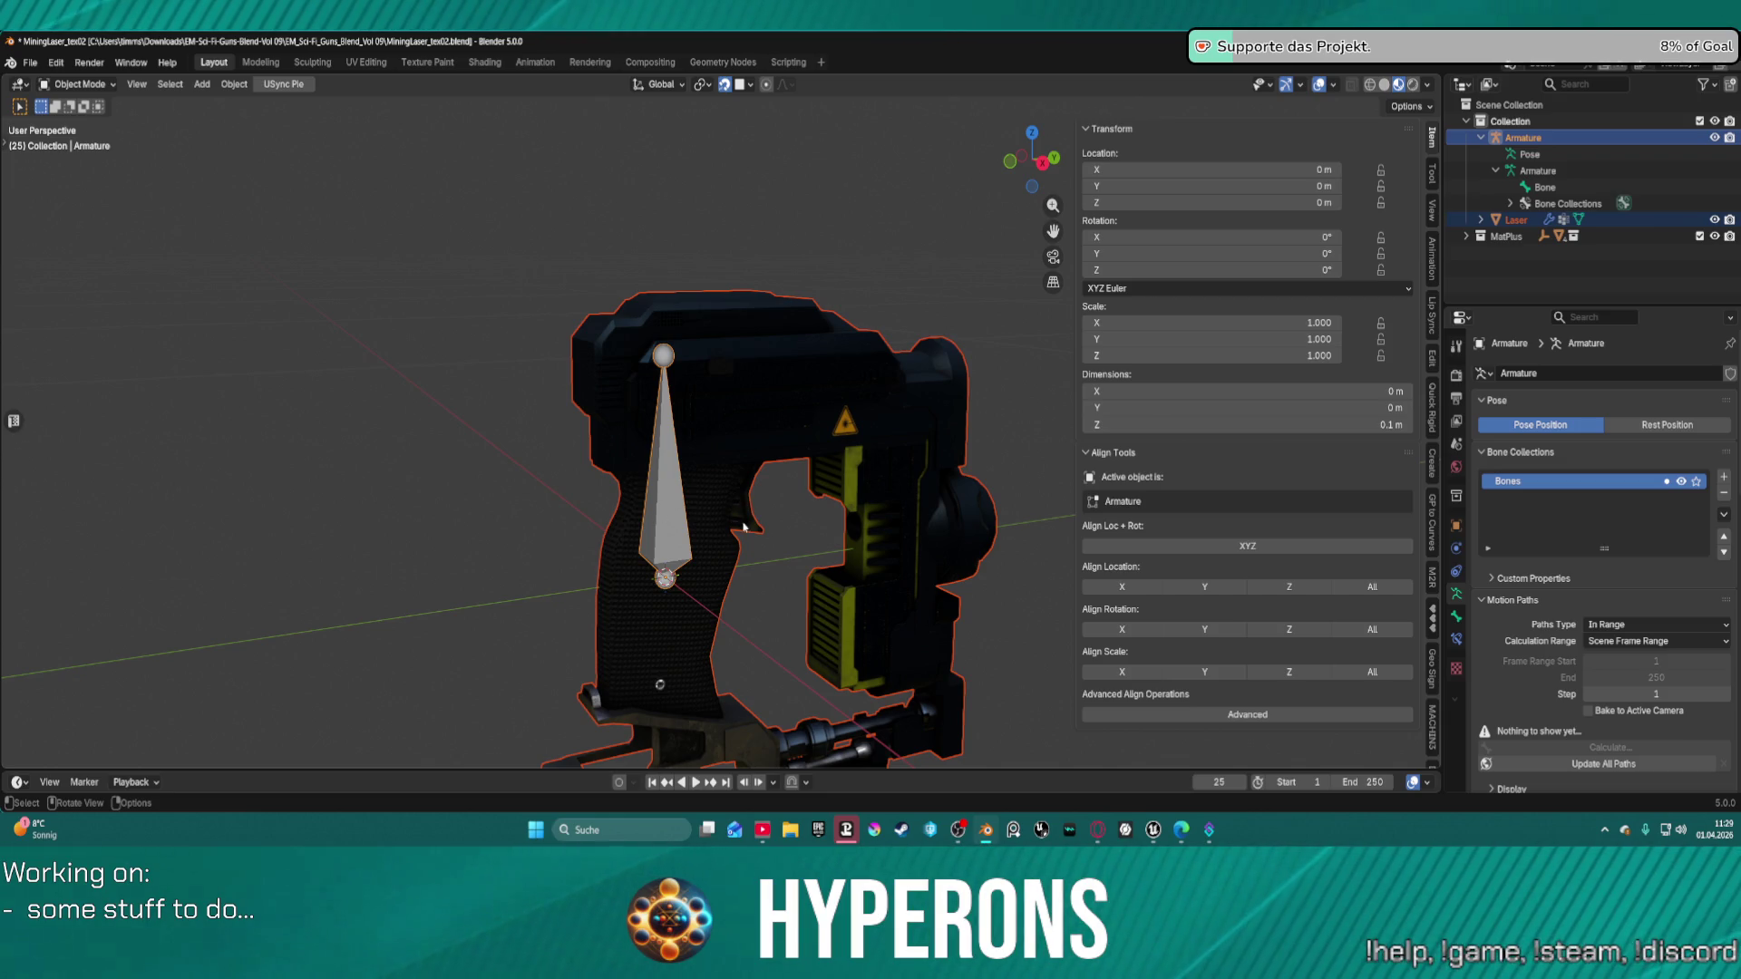
Parent the Laser mesh to the armature using Armature Deform.
key("ctrl+p")
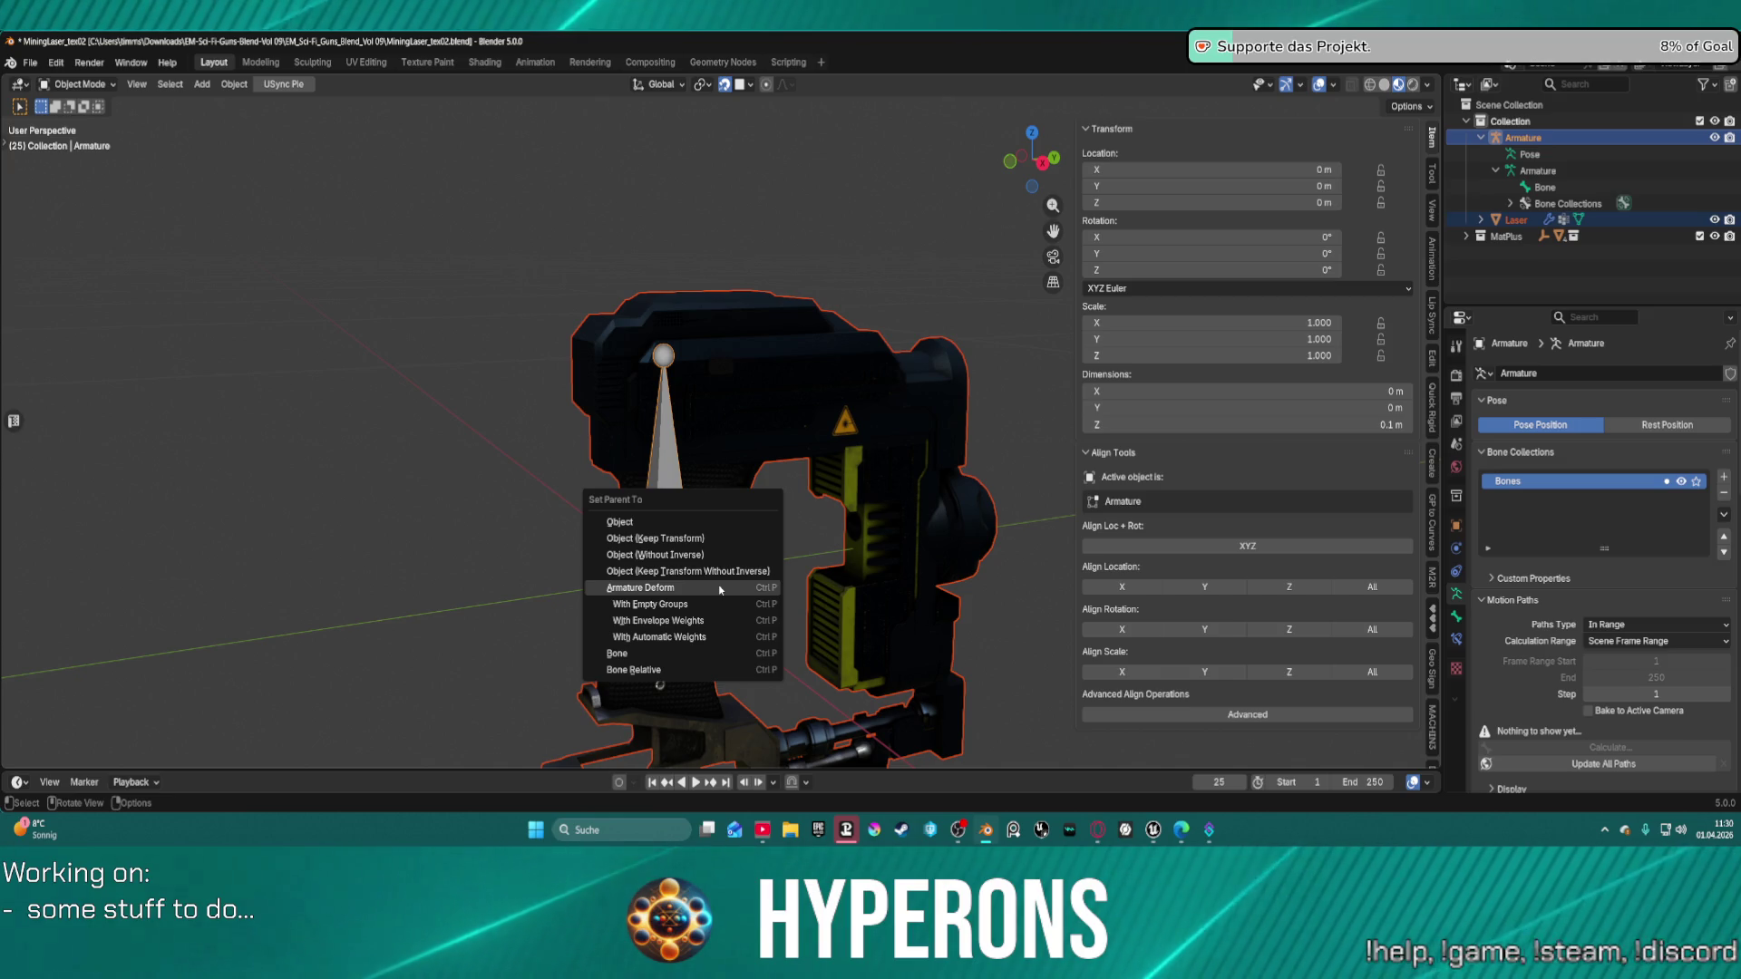
left_click(721, 590)
middle_click_drag(803, 552, 780, 535)
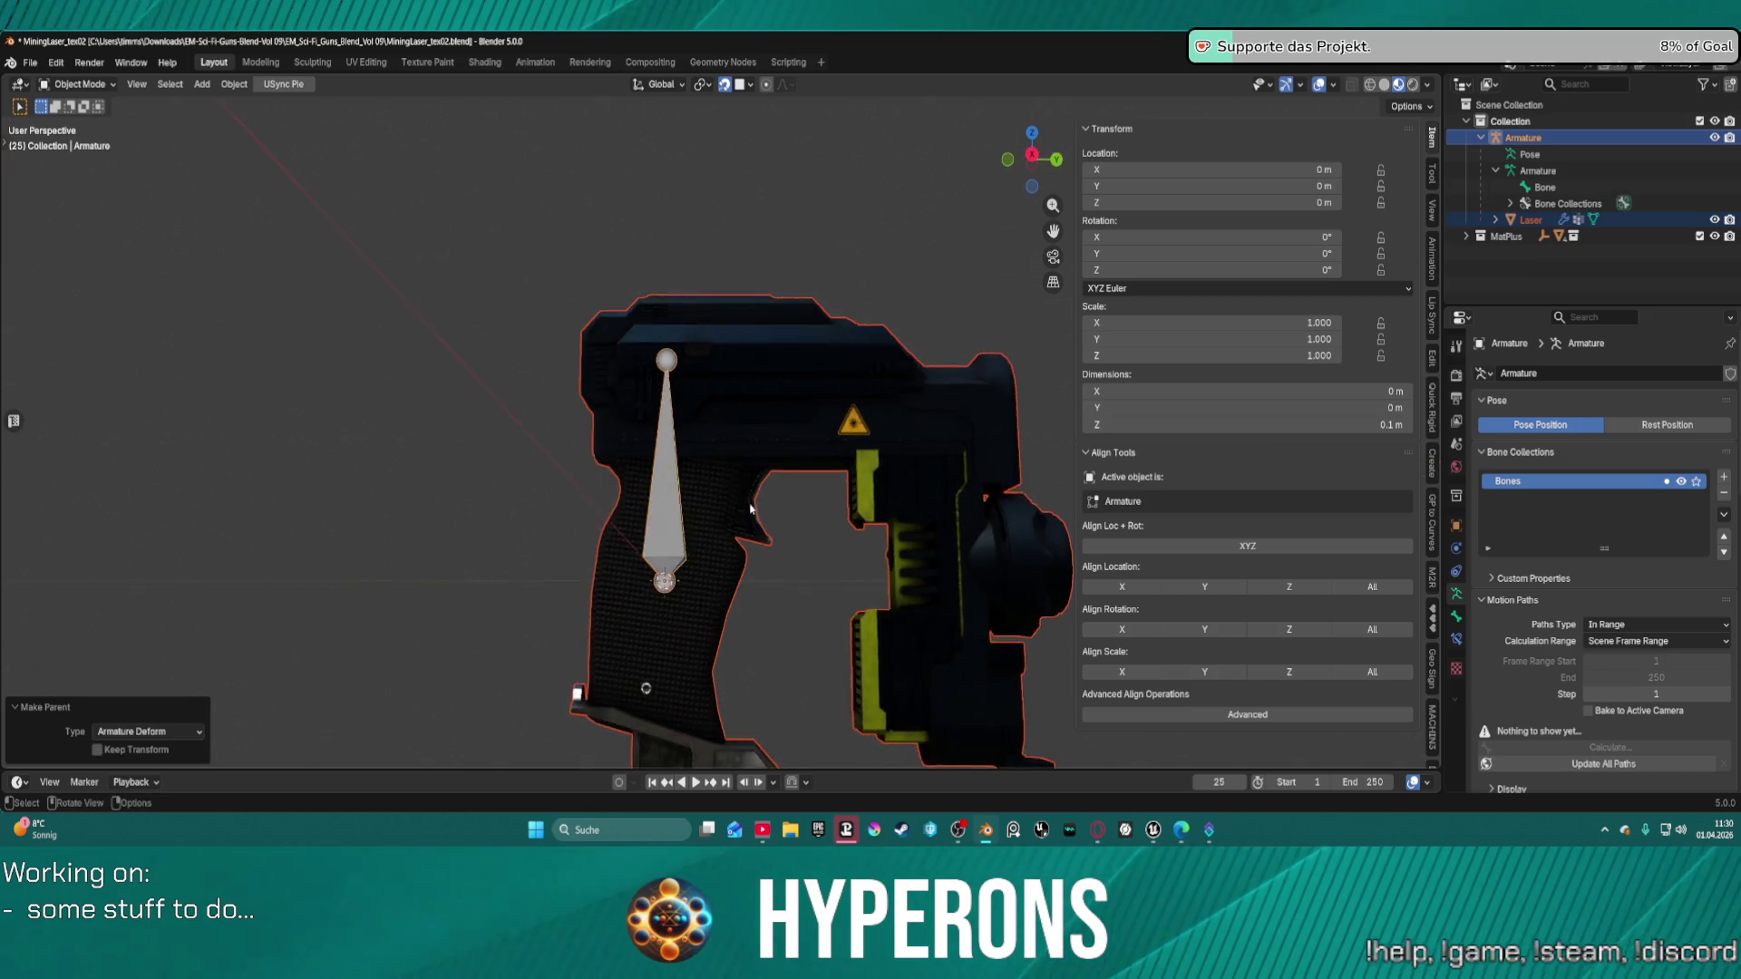
scroll(751, 514, "up", 2)
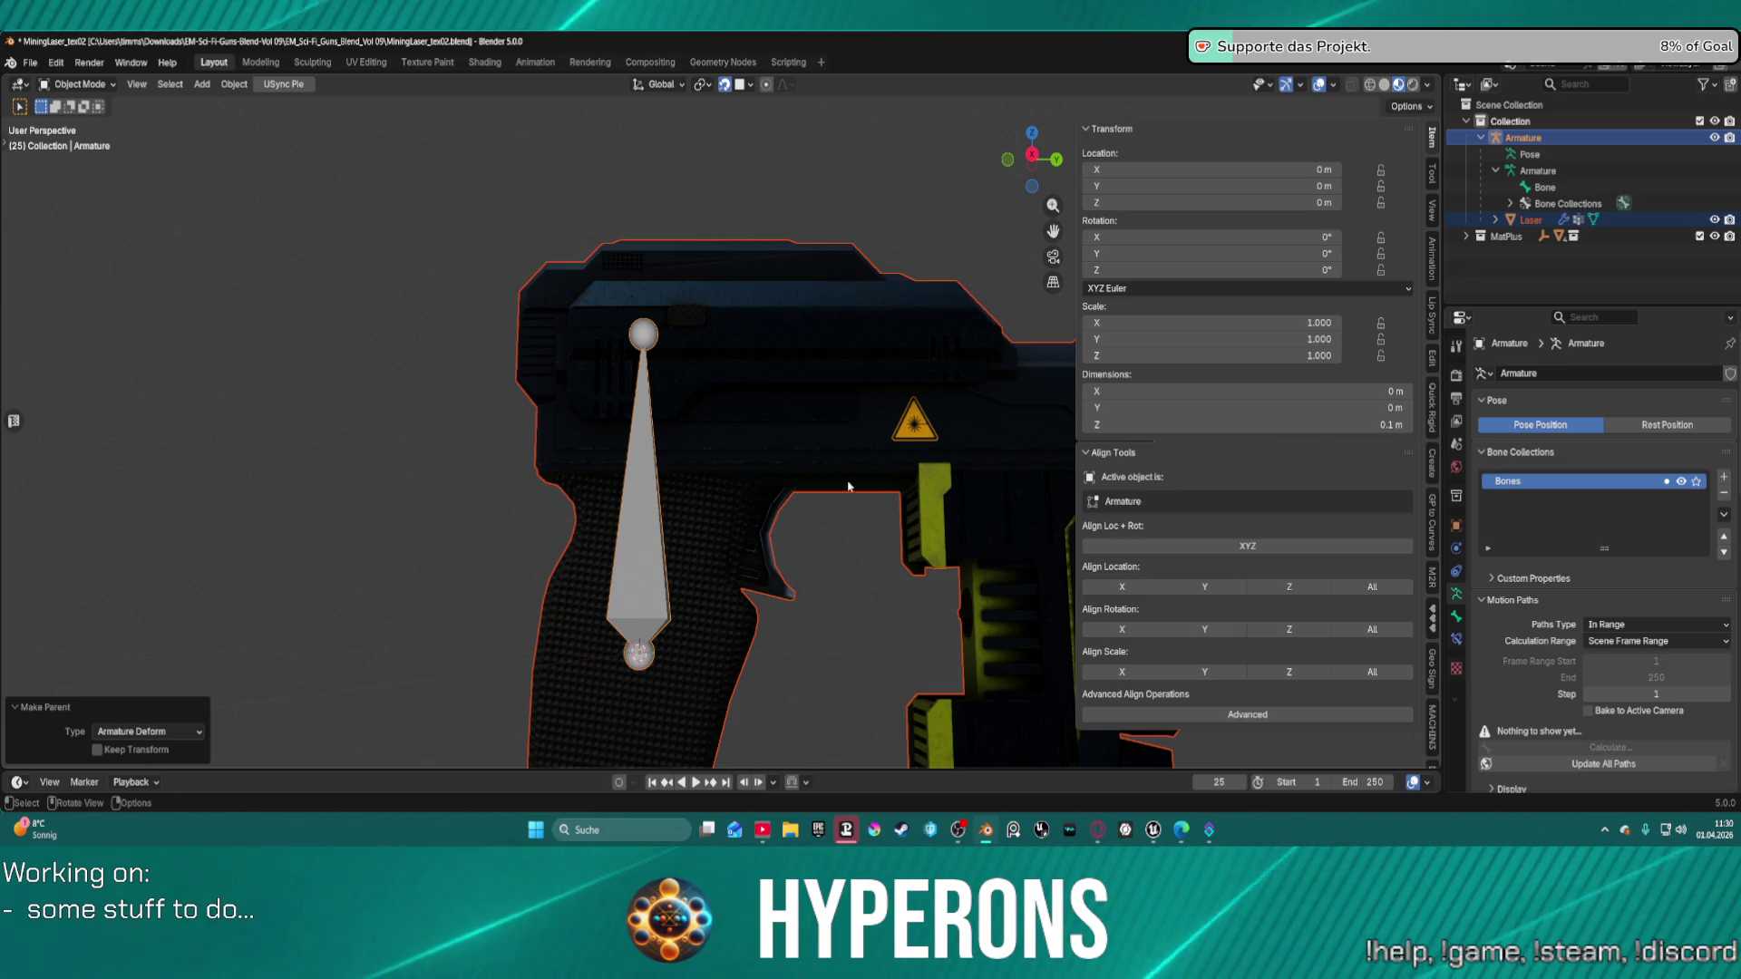
middle_click_drag(853, 531, 972, 471)
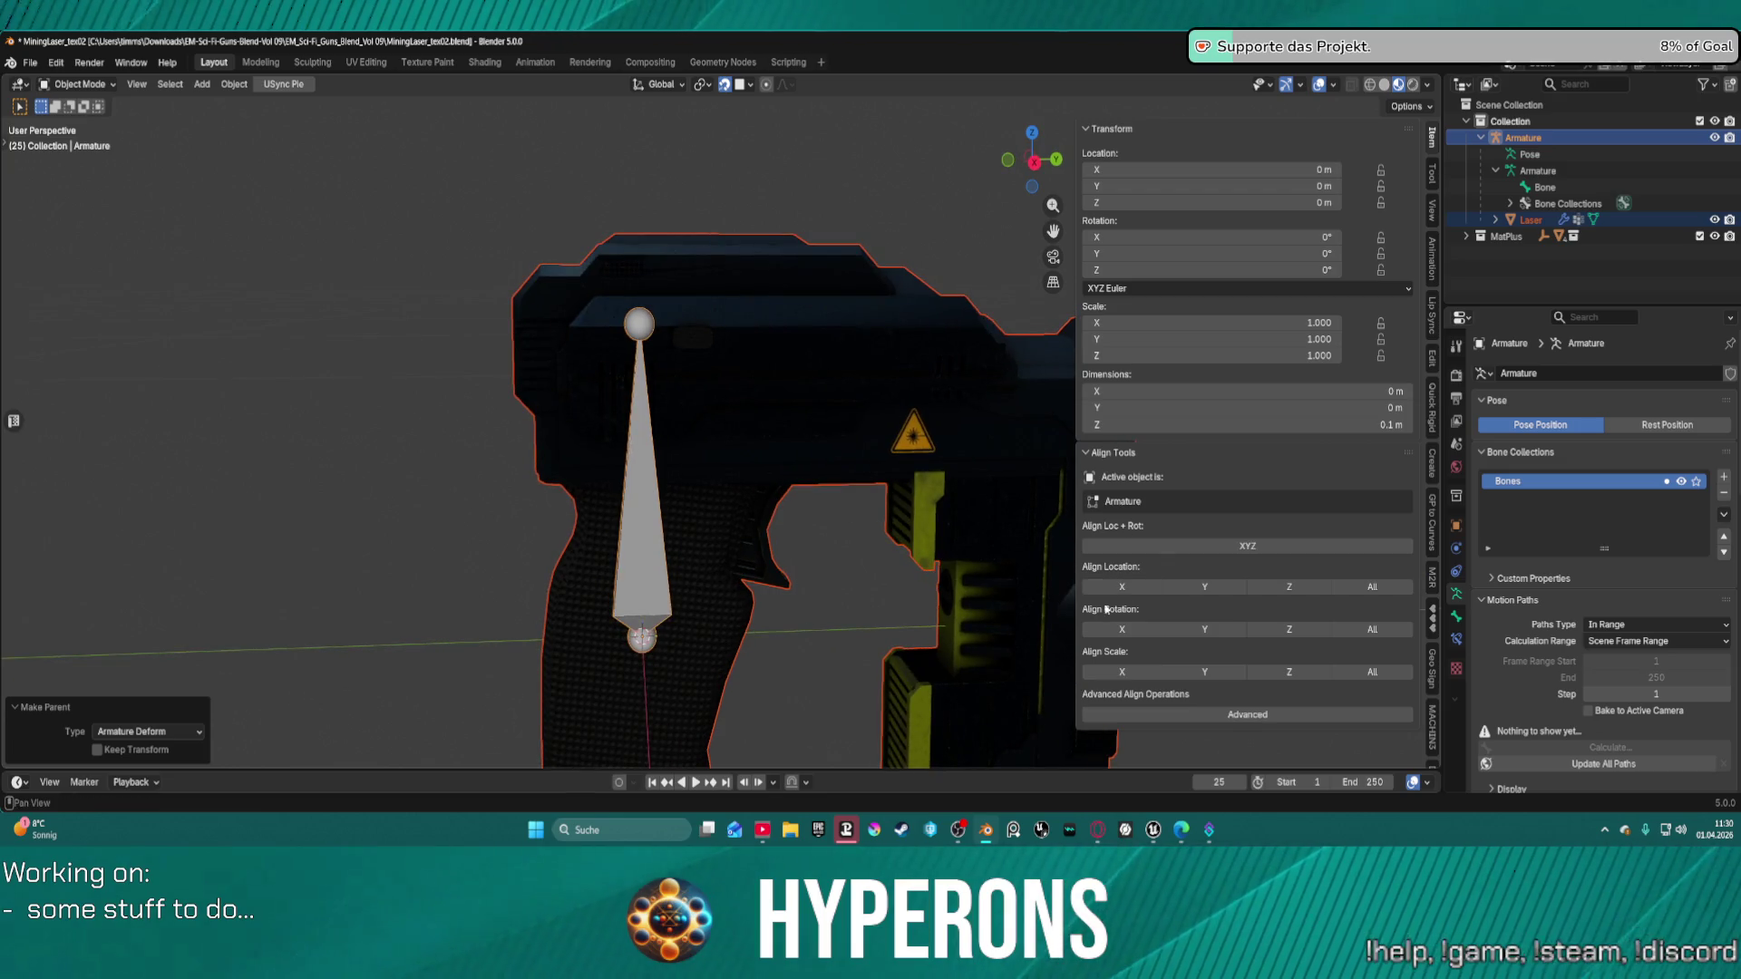
mouse_move(1106, 609)
middle_mouse_down("shift")
mouse_move(712, 456)
mouse_move(629, 386)
mouse_move(632, 443)
middle_mouse_up("shift")
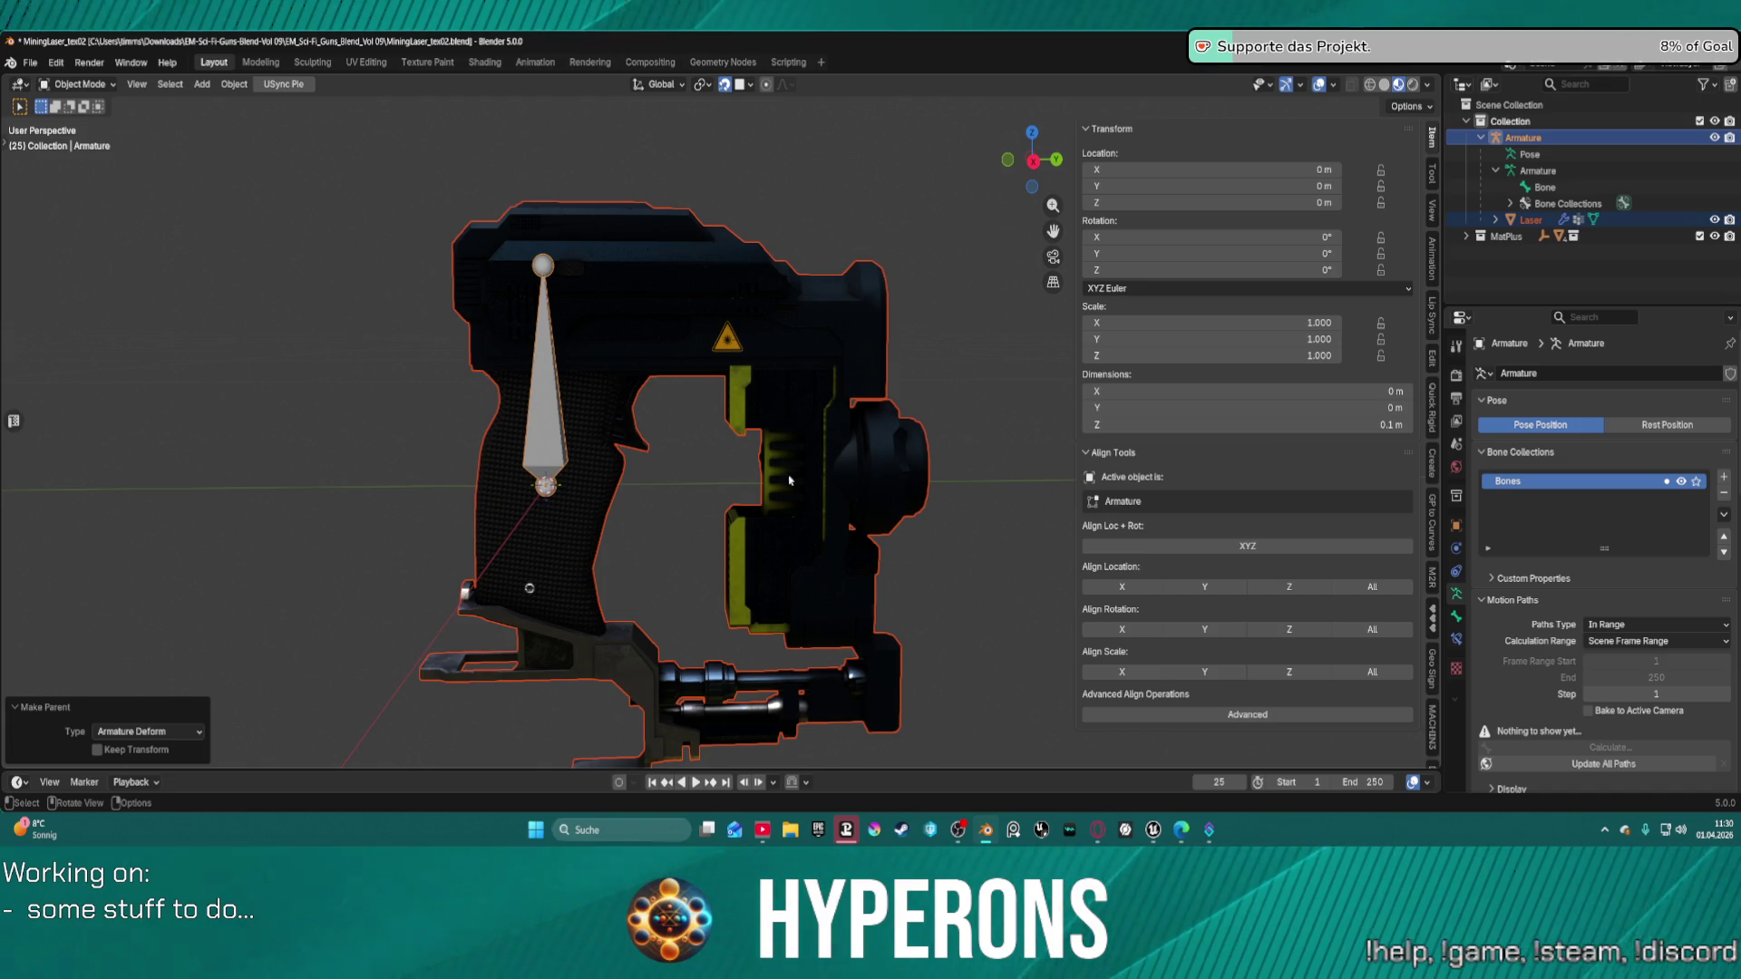
scroll(725, 435, "up", 3)
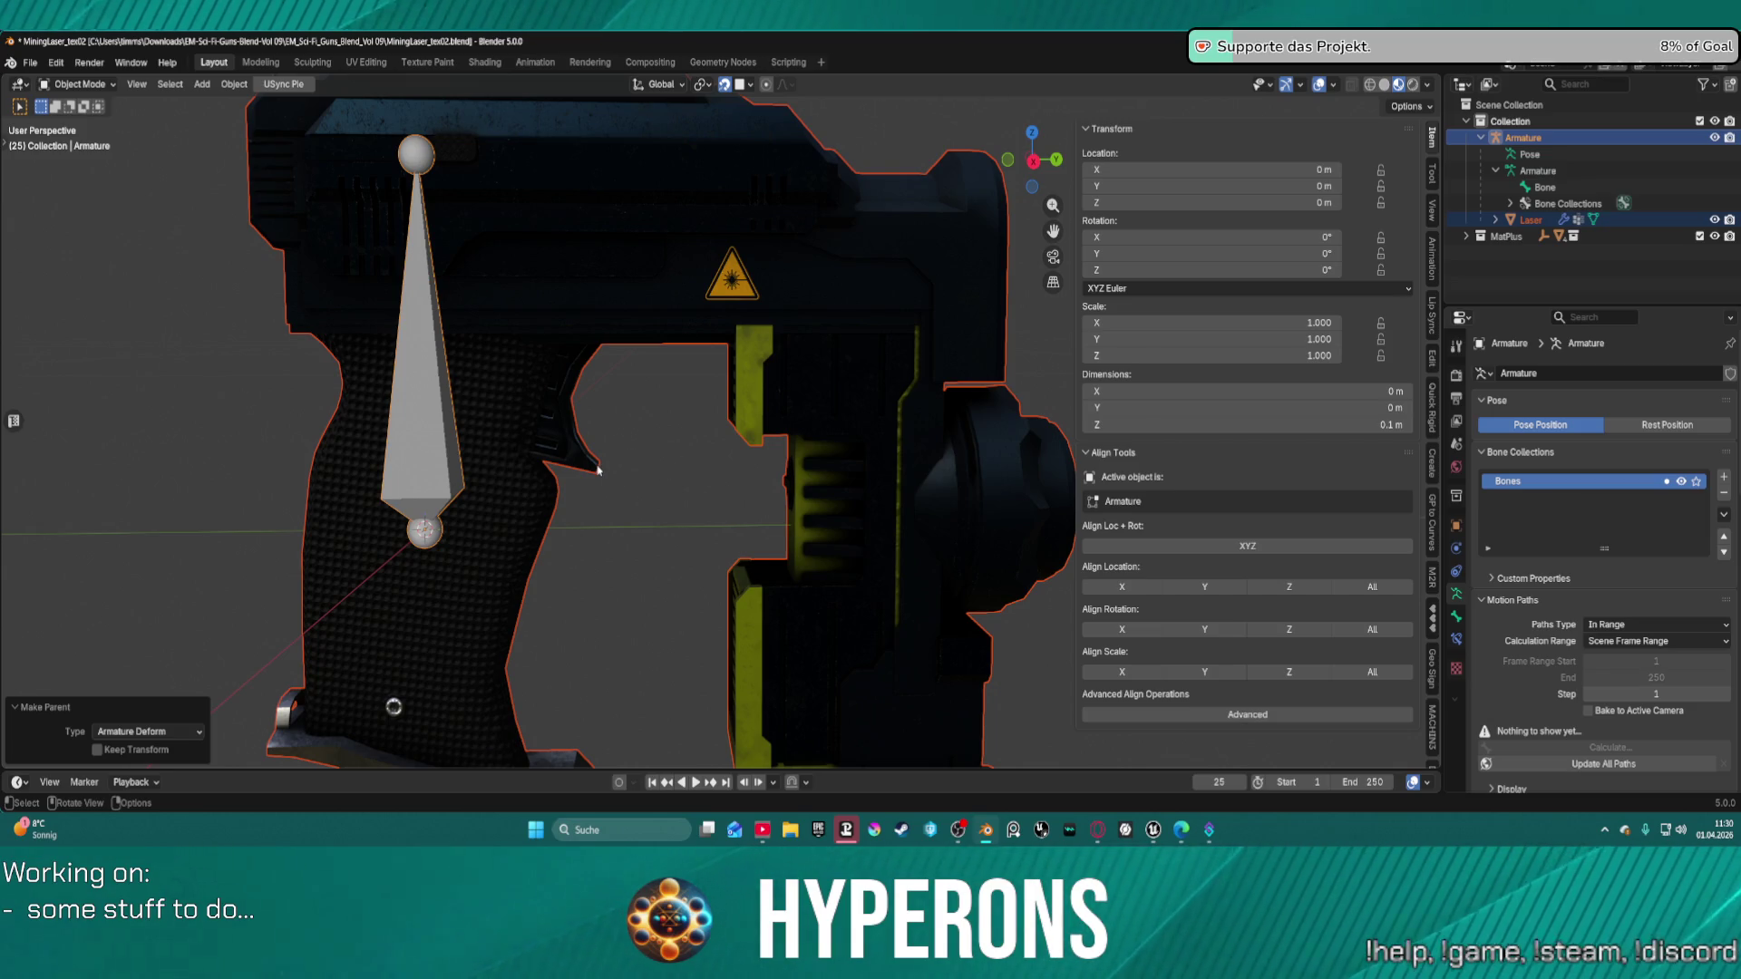
mouse_move(629, 426)
middle_mouse_down()
mouse_move(284, 427)
mouse_move(595, 465)
middle_mouse_up()
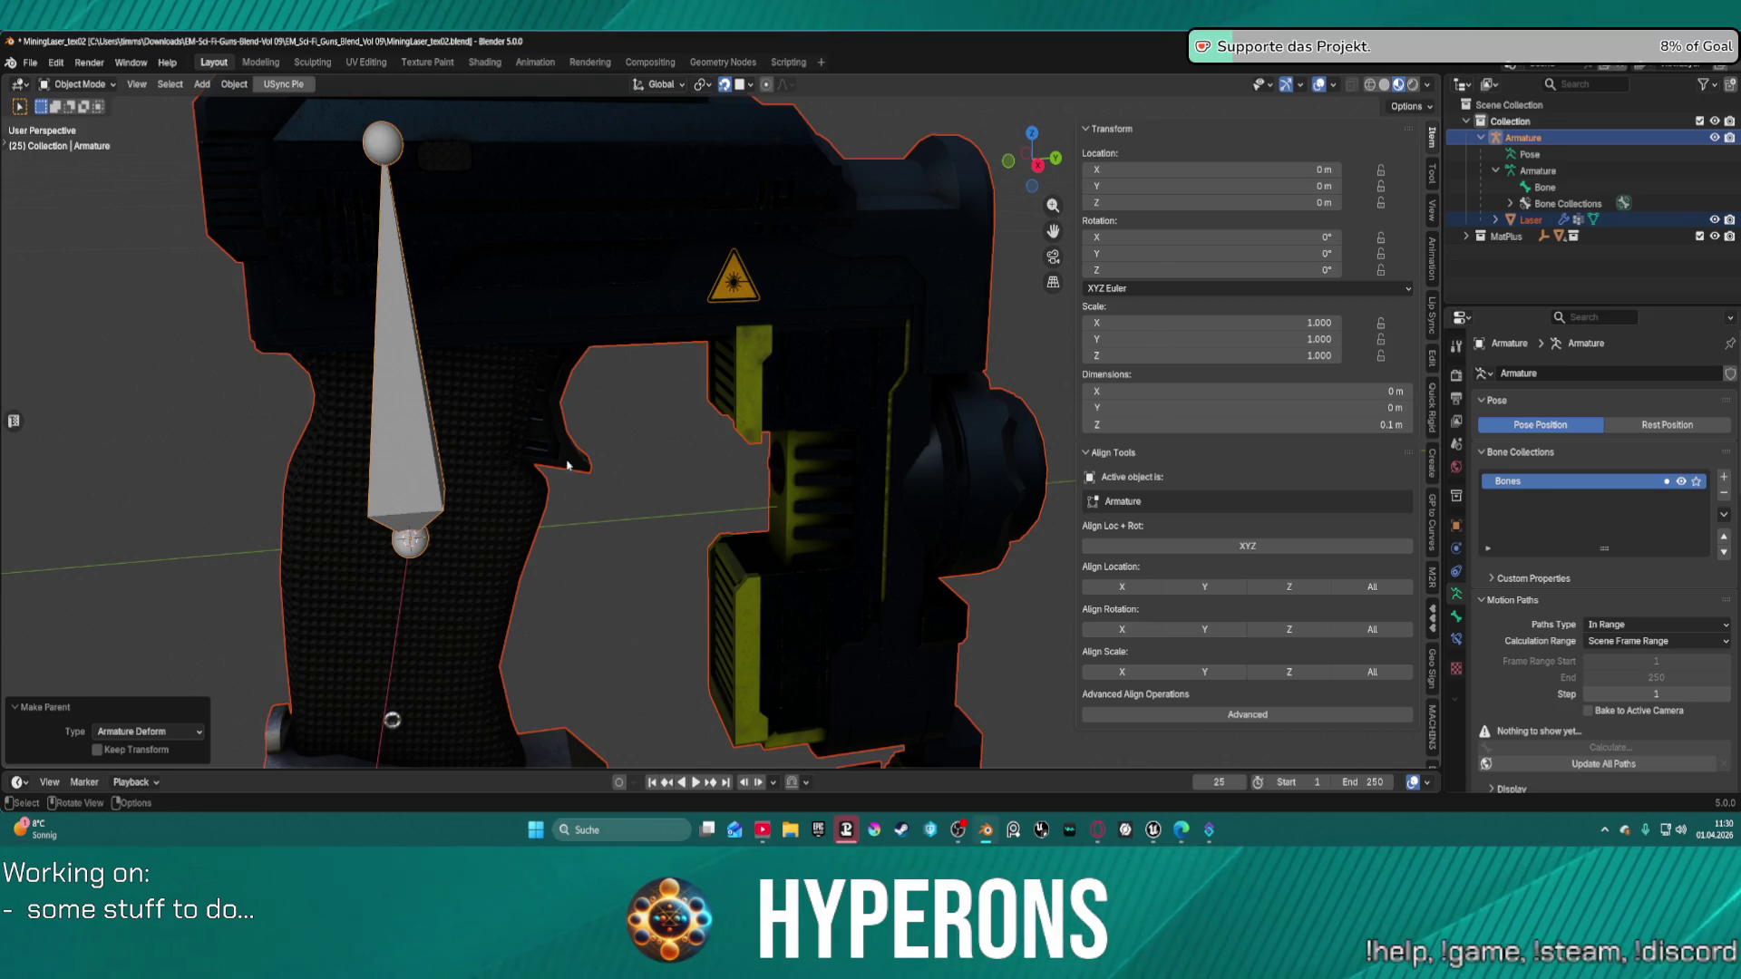
middle_click_drag(568, 465, 633, 456)
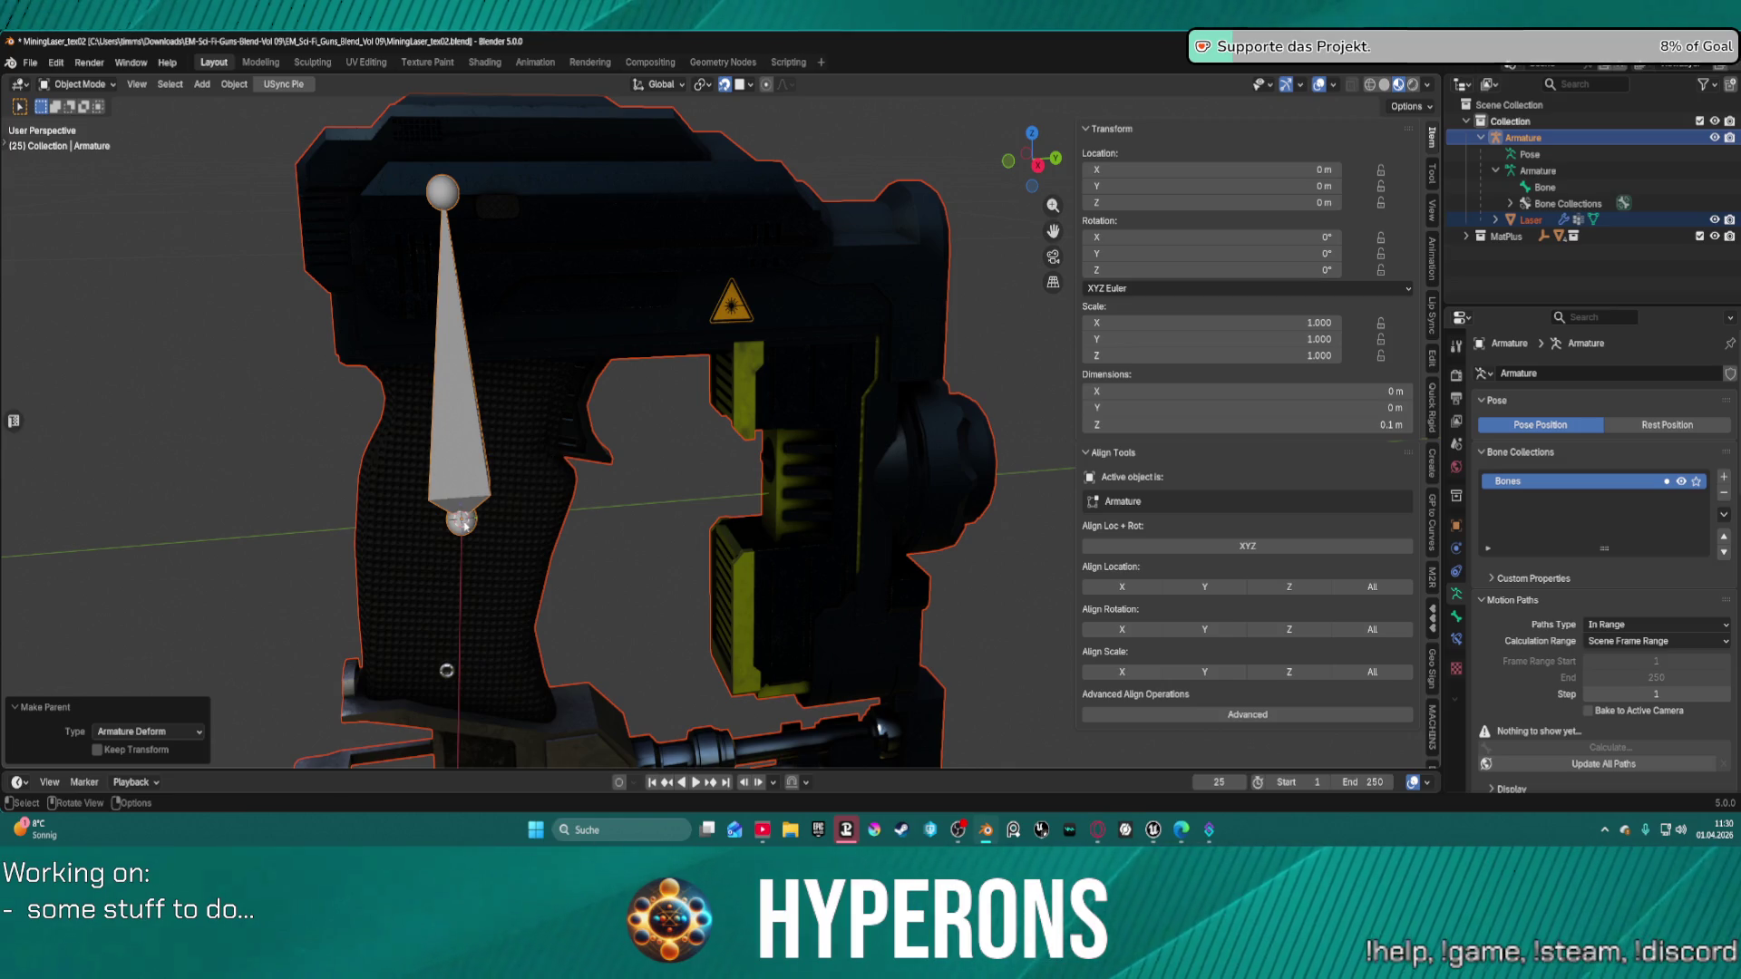
left_click(463, 522)
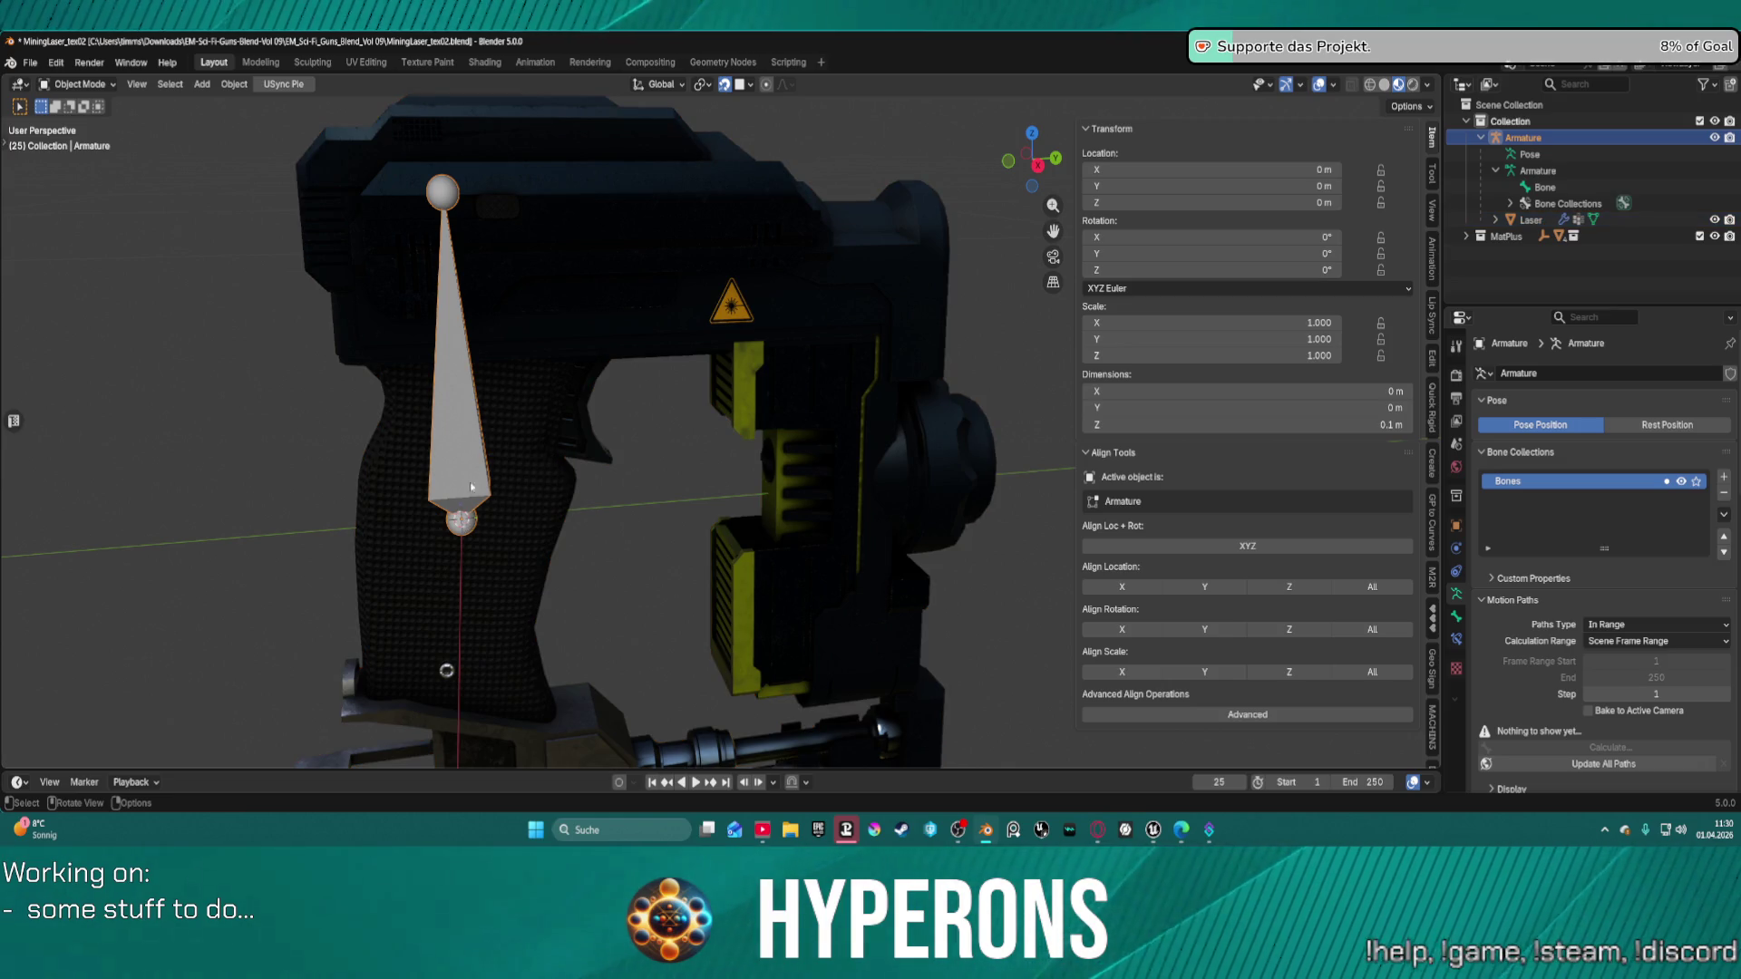
right_click(465, 524)
mouse_move(465, 524)
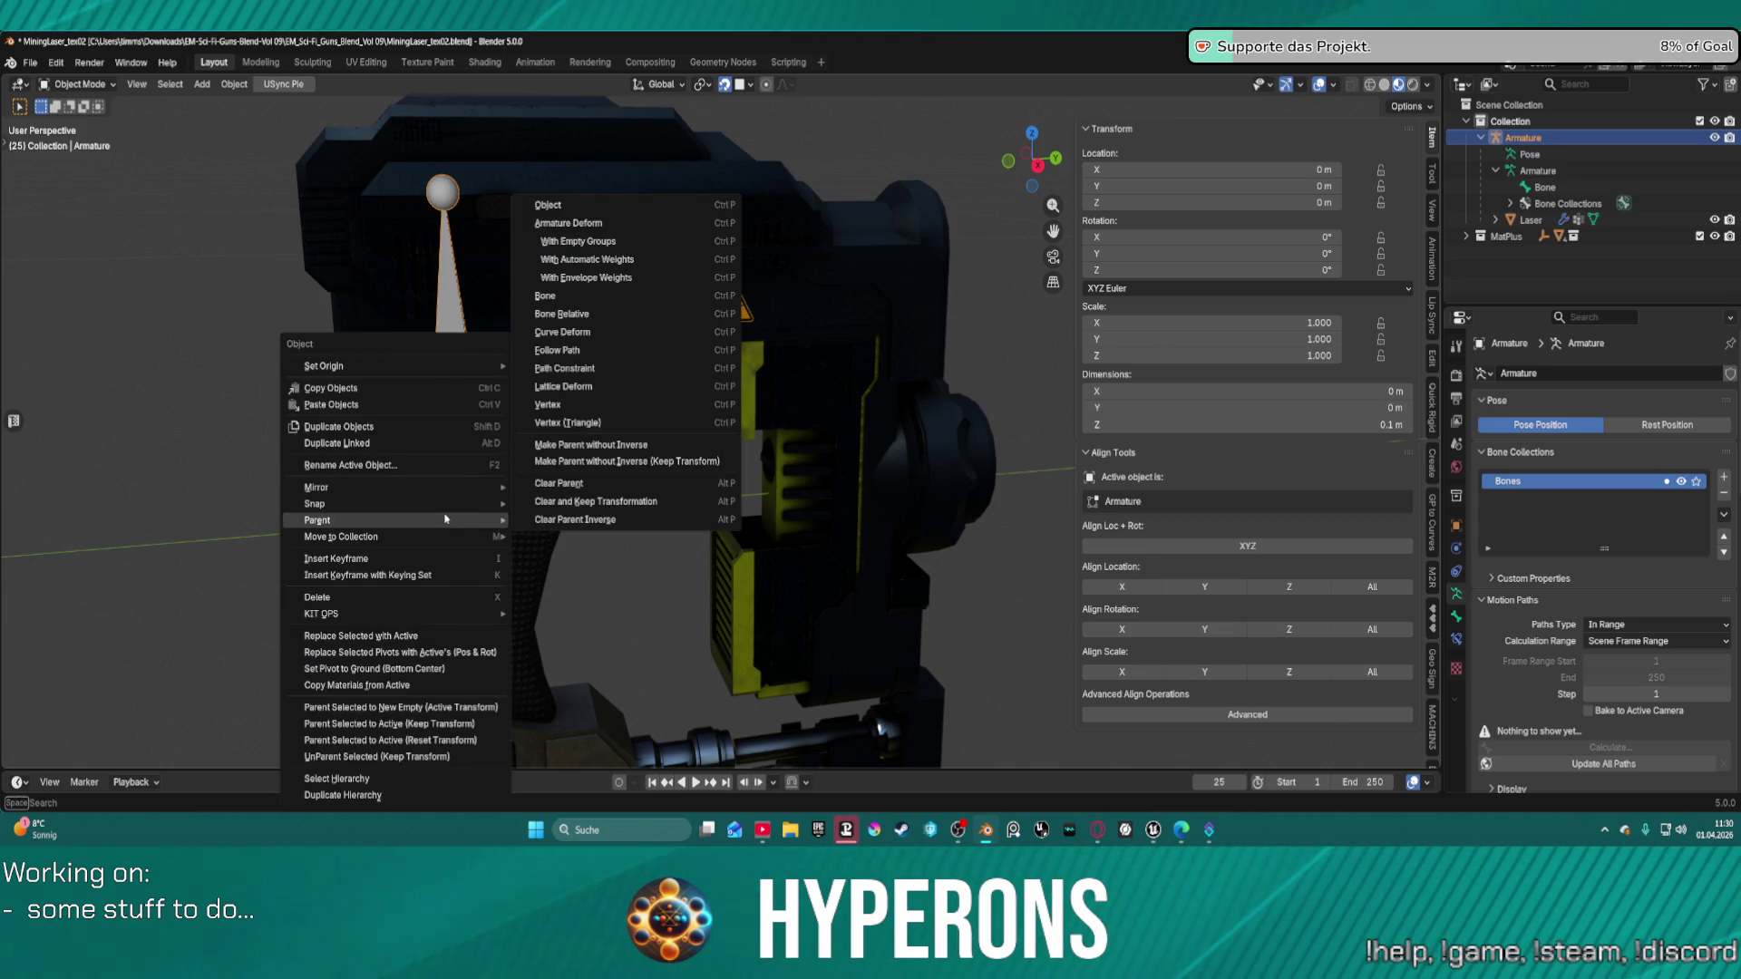
Switch the armature into Edit Mode from the mode pie menu.
key("Escape")
key("ctrl+Tab")
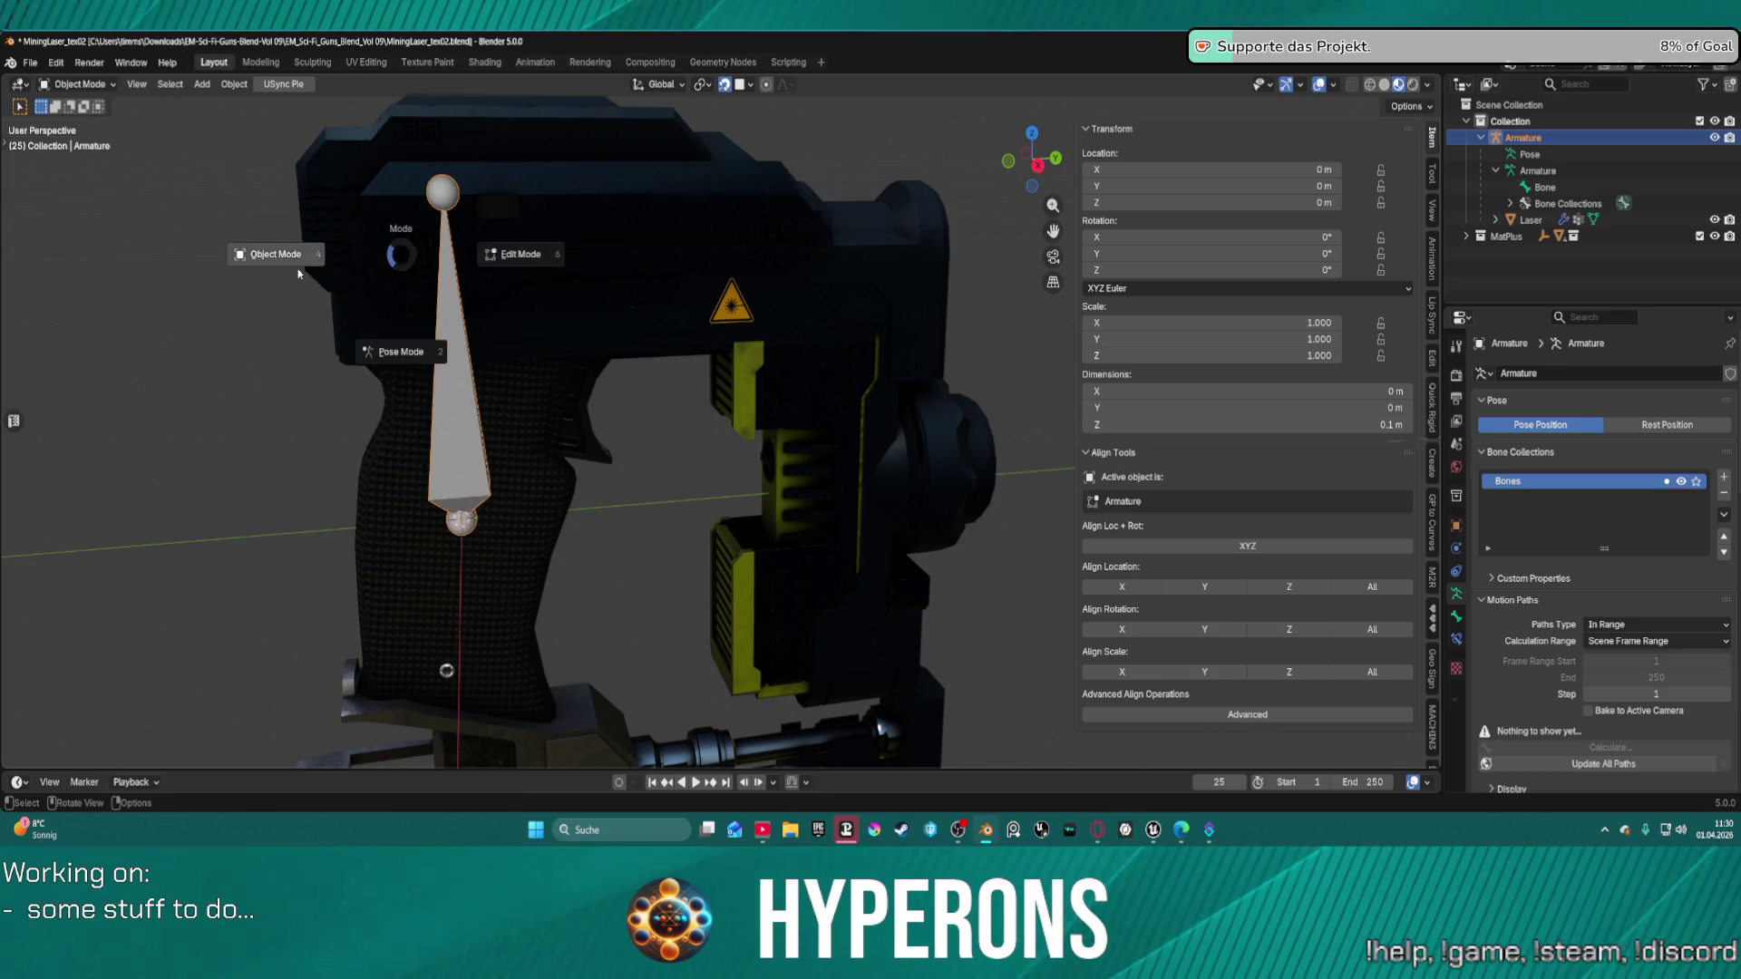
left_click(497, 263)
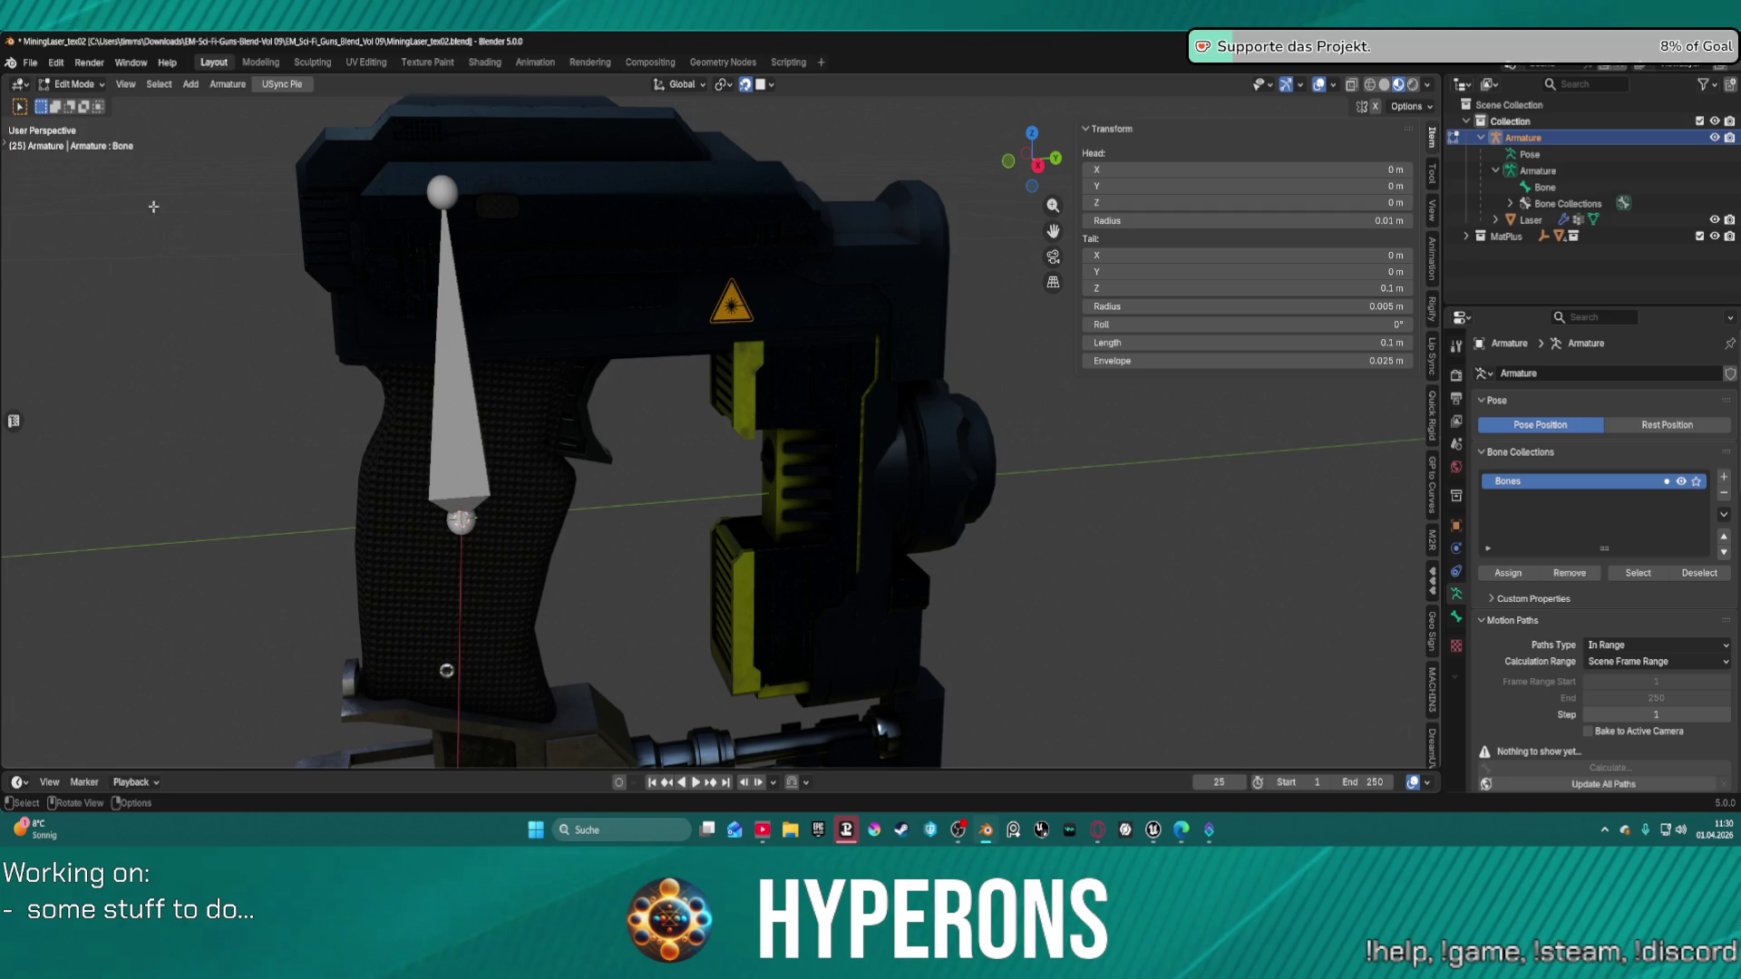
Add a single bone, inspect Bone.001 in the Bone properties, then undo it as oversized.
left_click(190, 83)
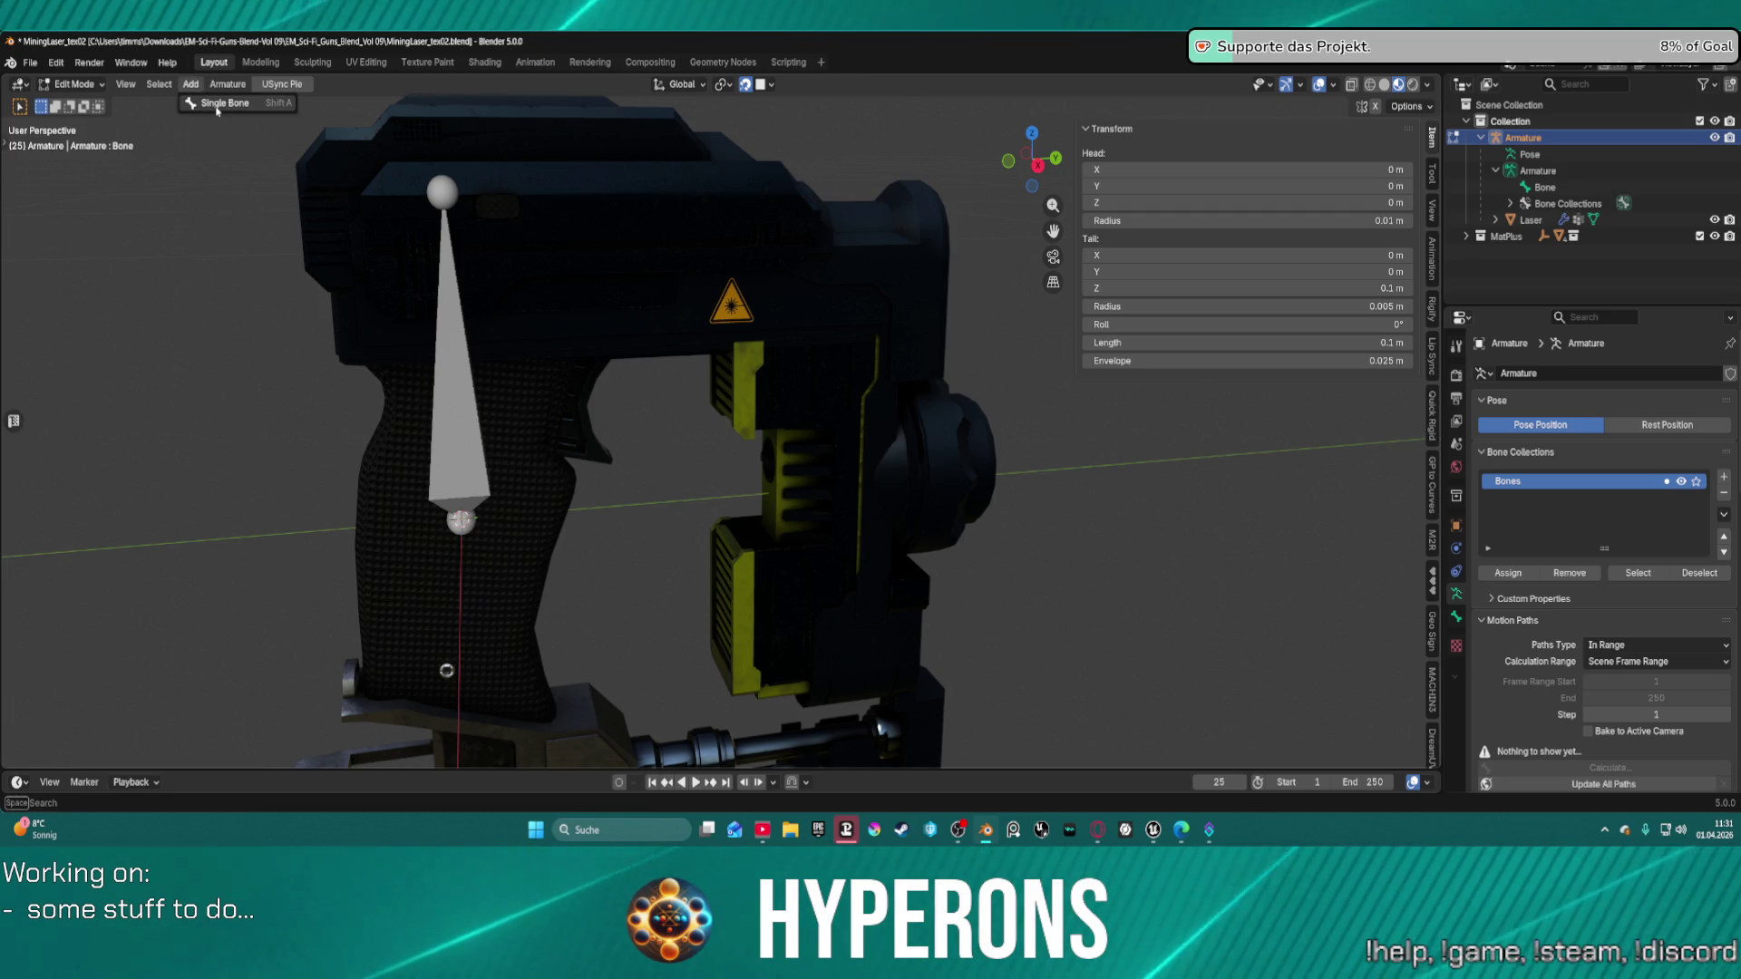
left_click(217, 107)
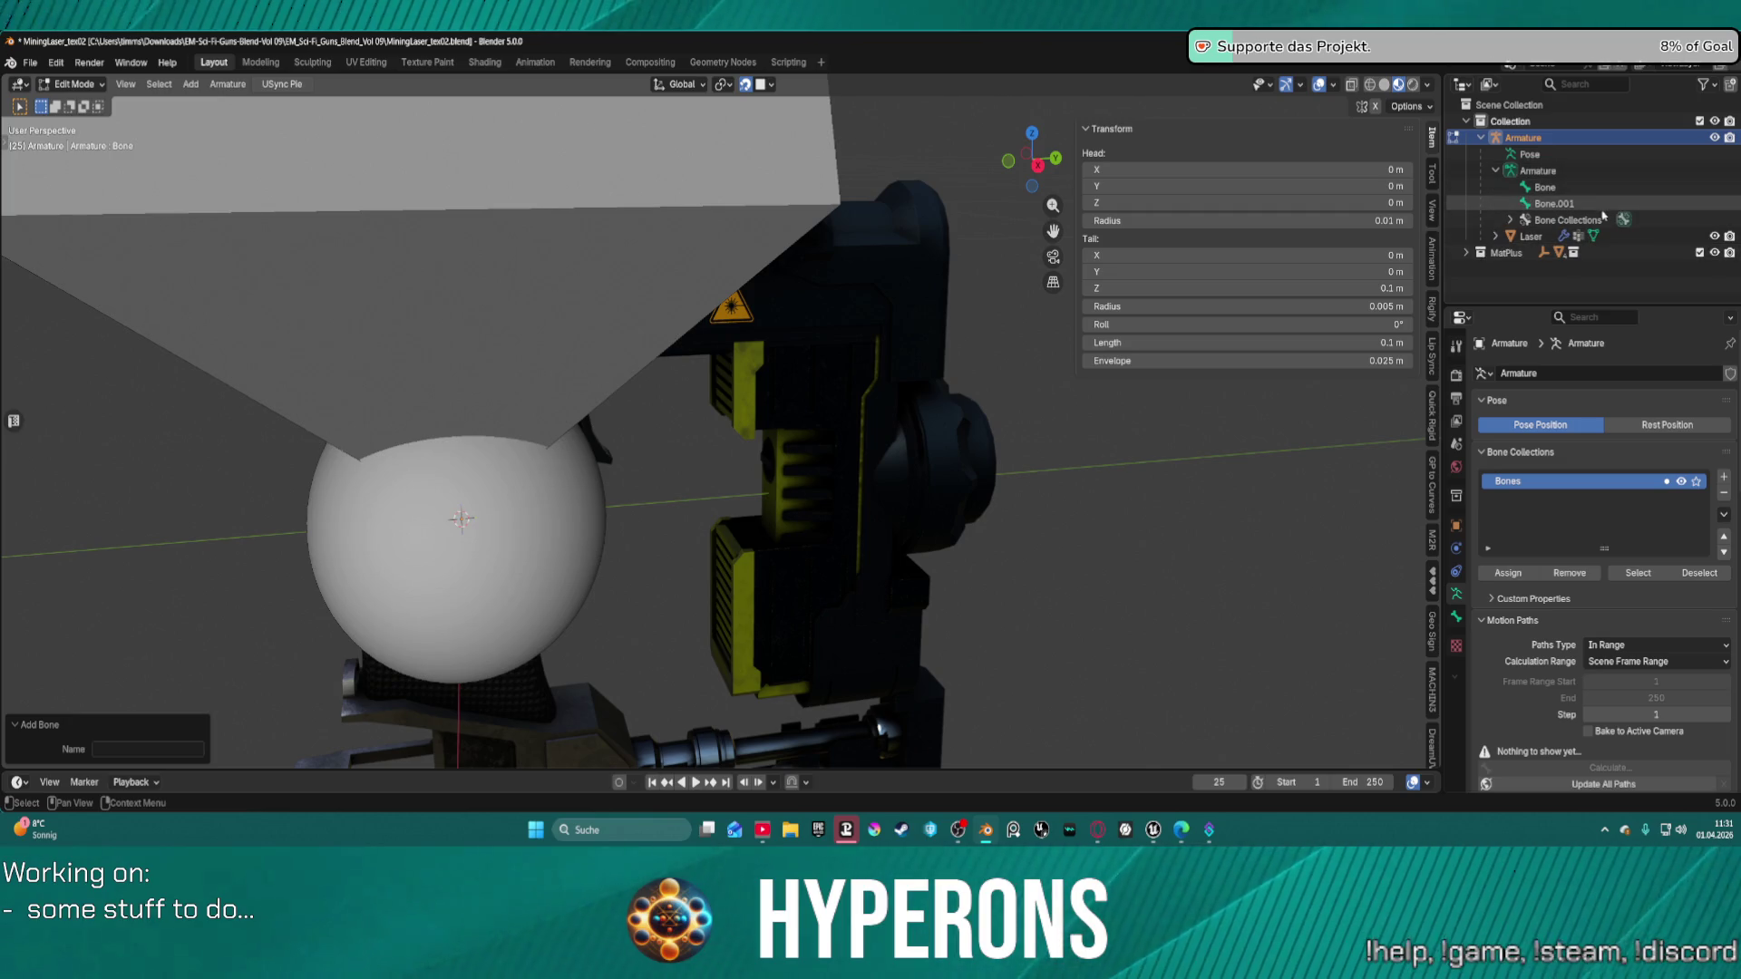
left_click(1553, 205)
scroll(1572, 609, "down", 10)
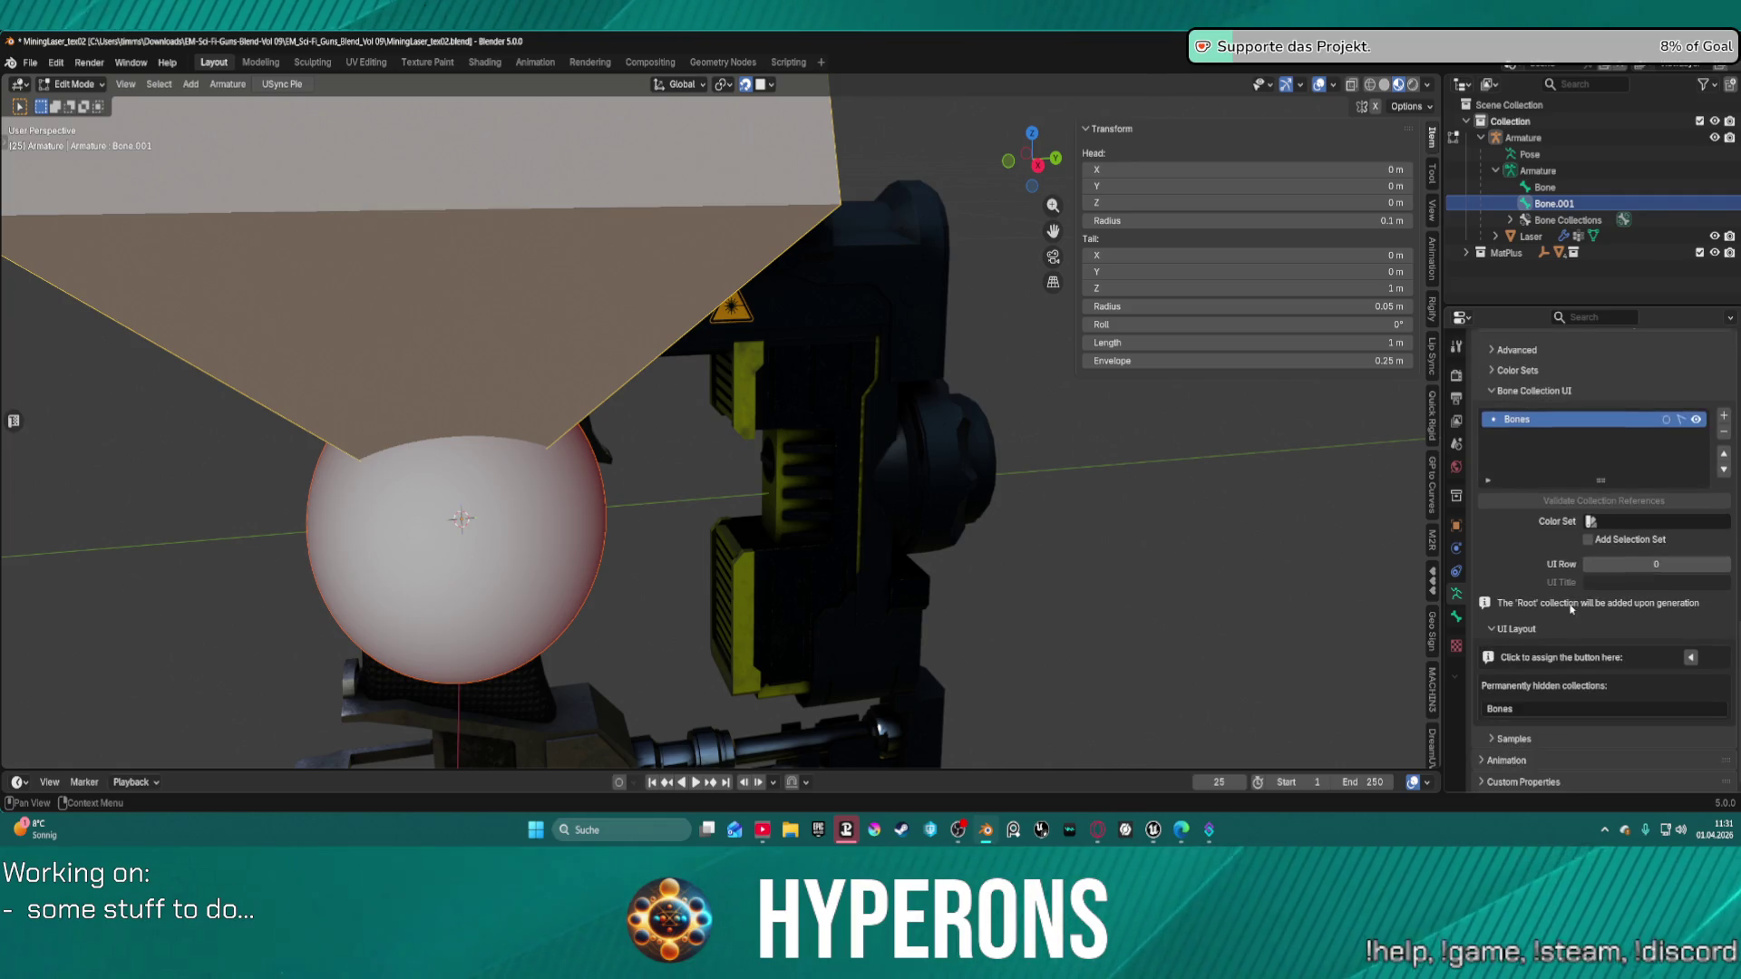
scroll(1572, 609, "up", 1)
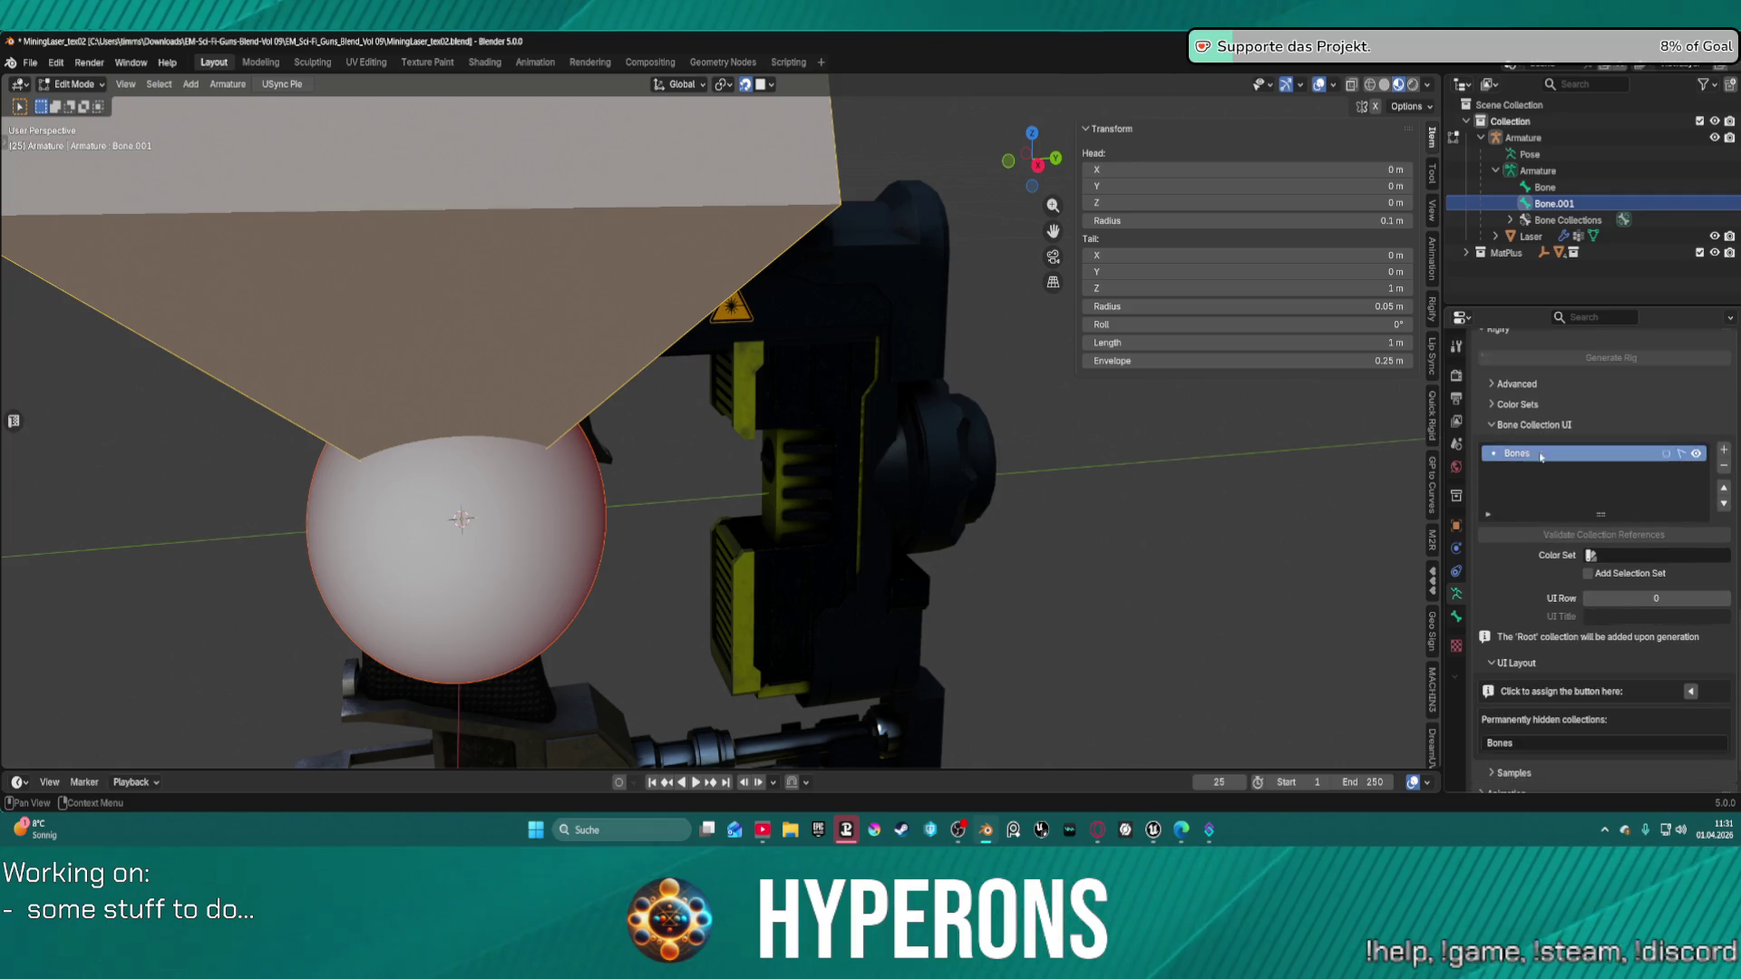
left_click(1456, 617)
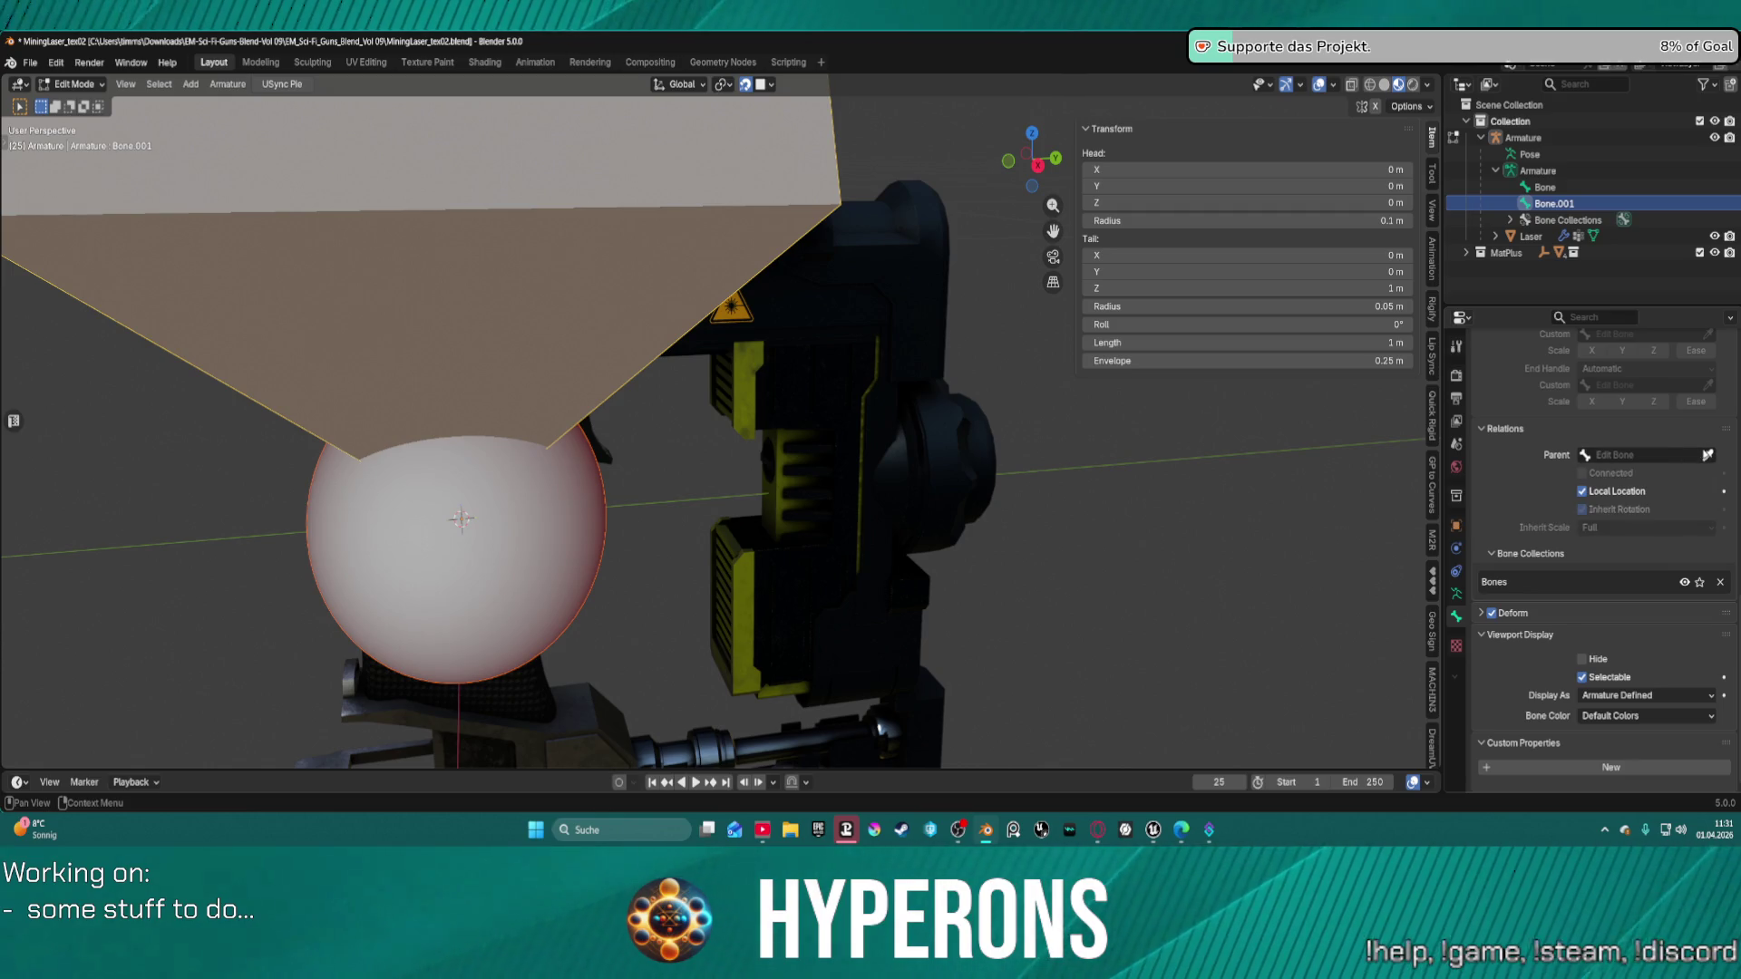
key("ctrl+z")
key("ctrl+z")
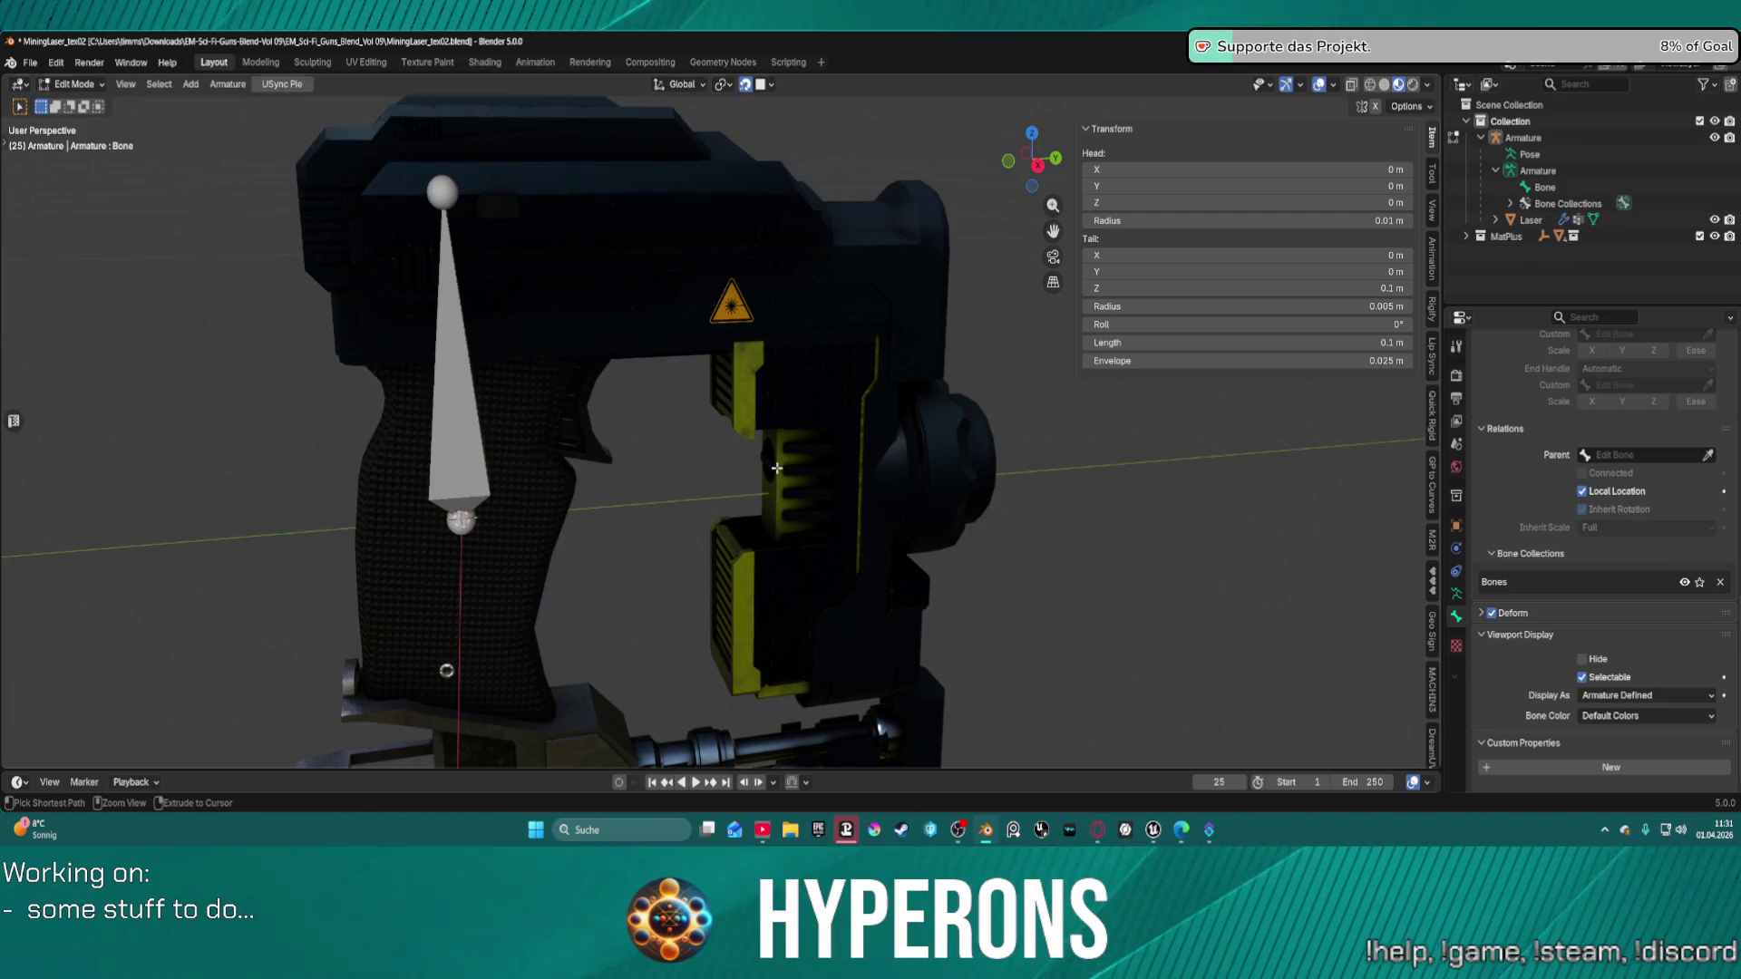
mouse_move(660, 462)
middle_mouse_down()
mouse_move(590, 408)
mouse_move(762, 502)
mouse_move(692, 509)
mouse_move(711, 505)
mouse_move(719, 536)
mouse_move(516, 595)
middle_mouse_up()
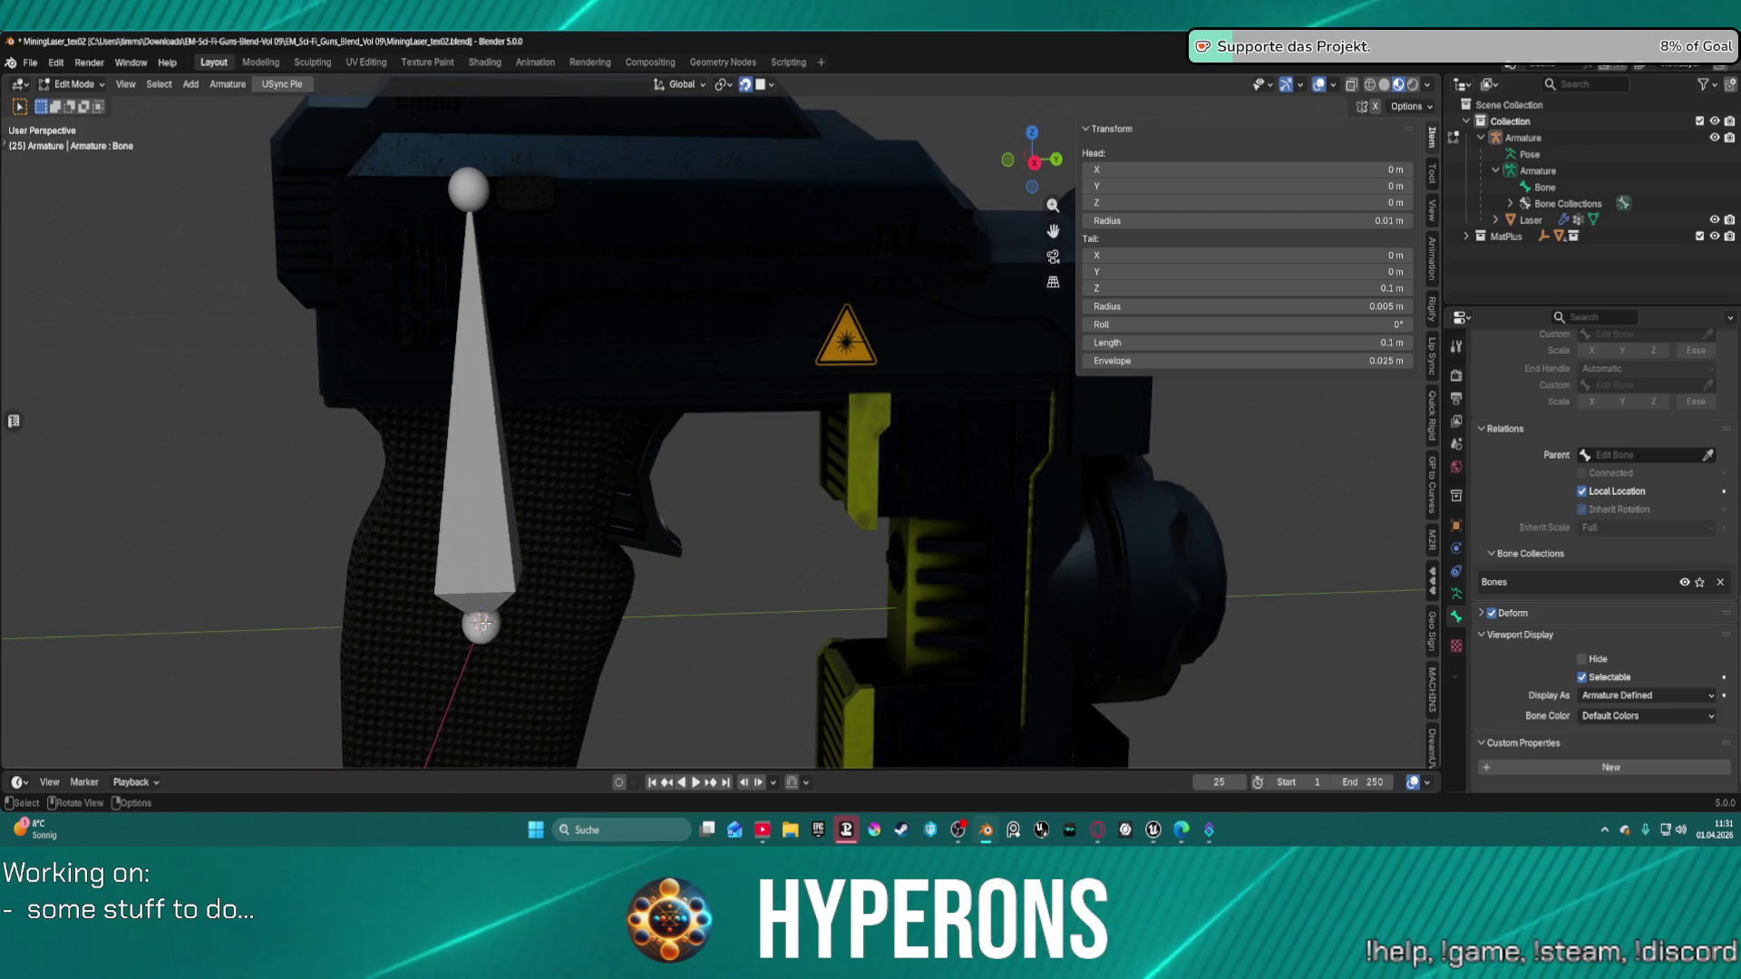
Extrude Bone.001 from the grip bone's base along Y, then raise its tip along Z onto the trigger.
key("e")
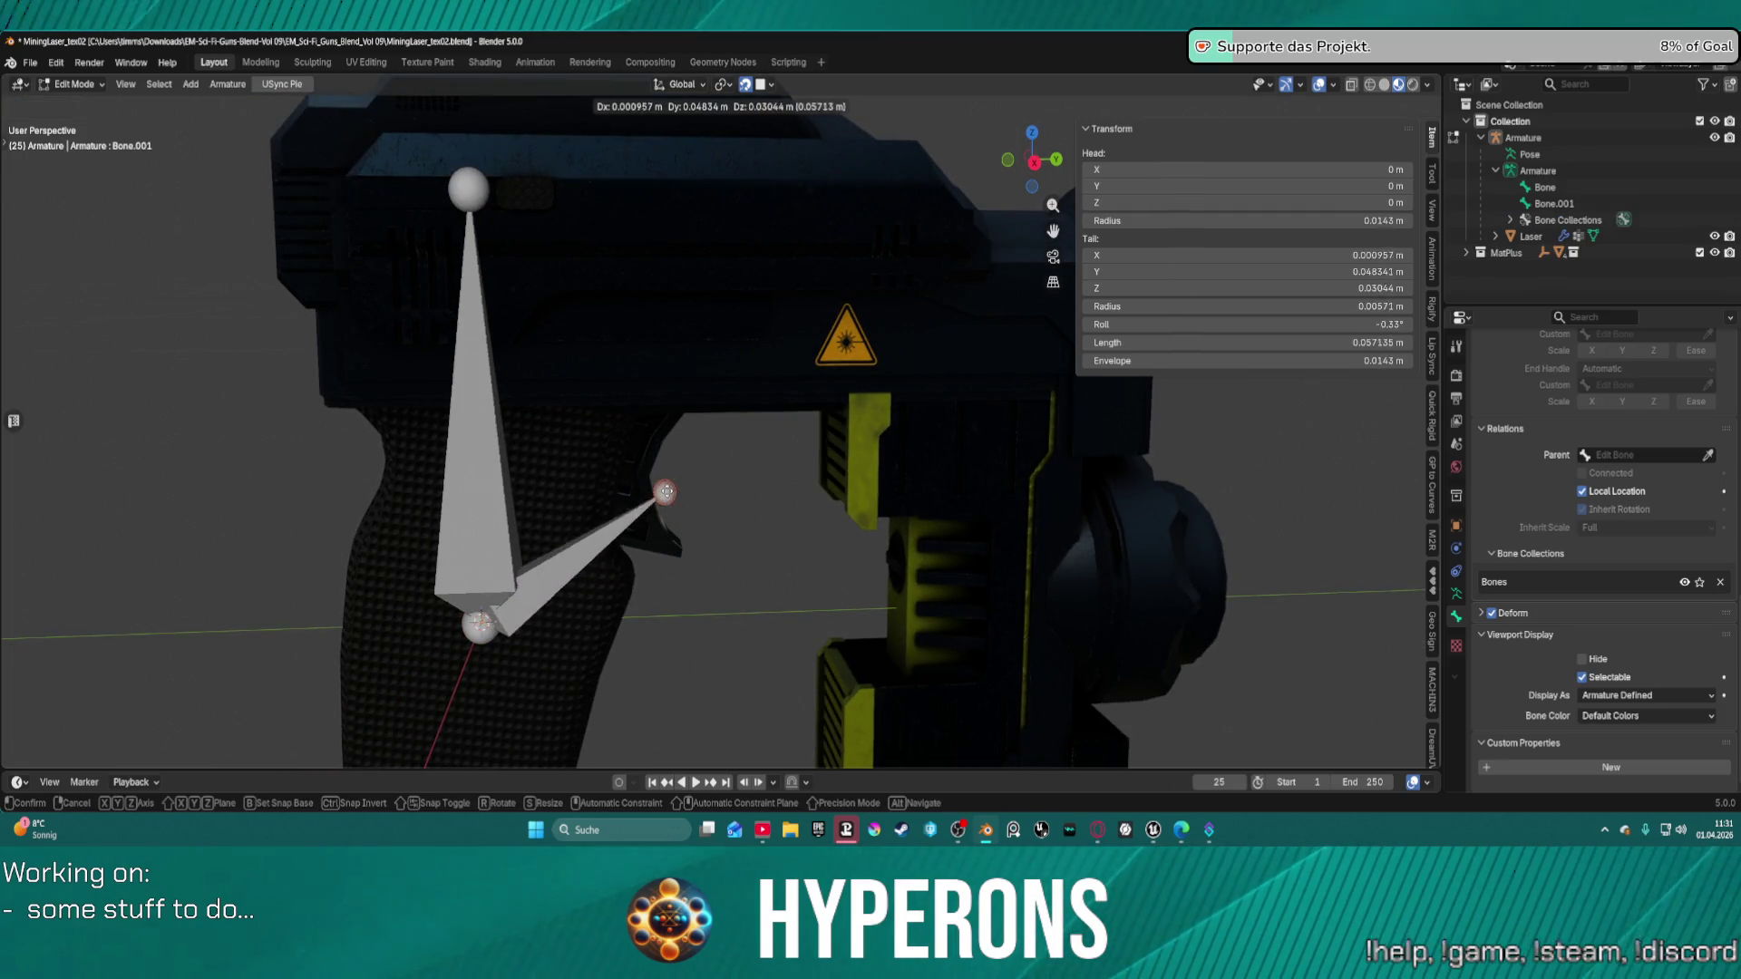
key("x")
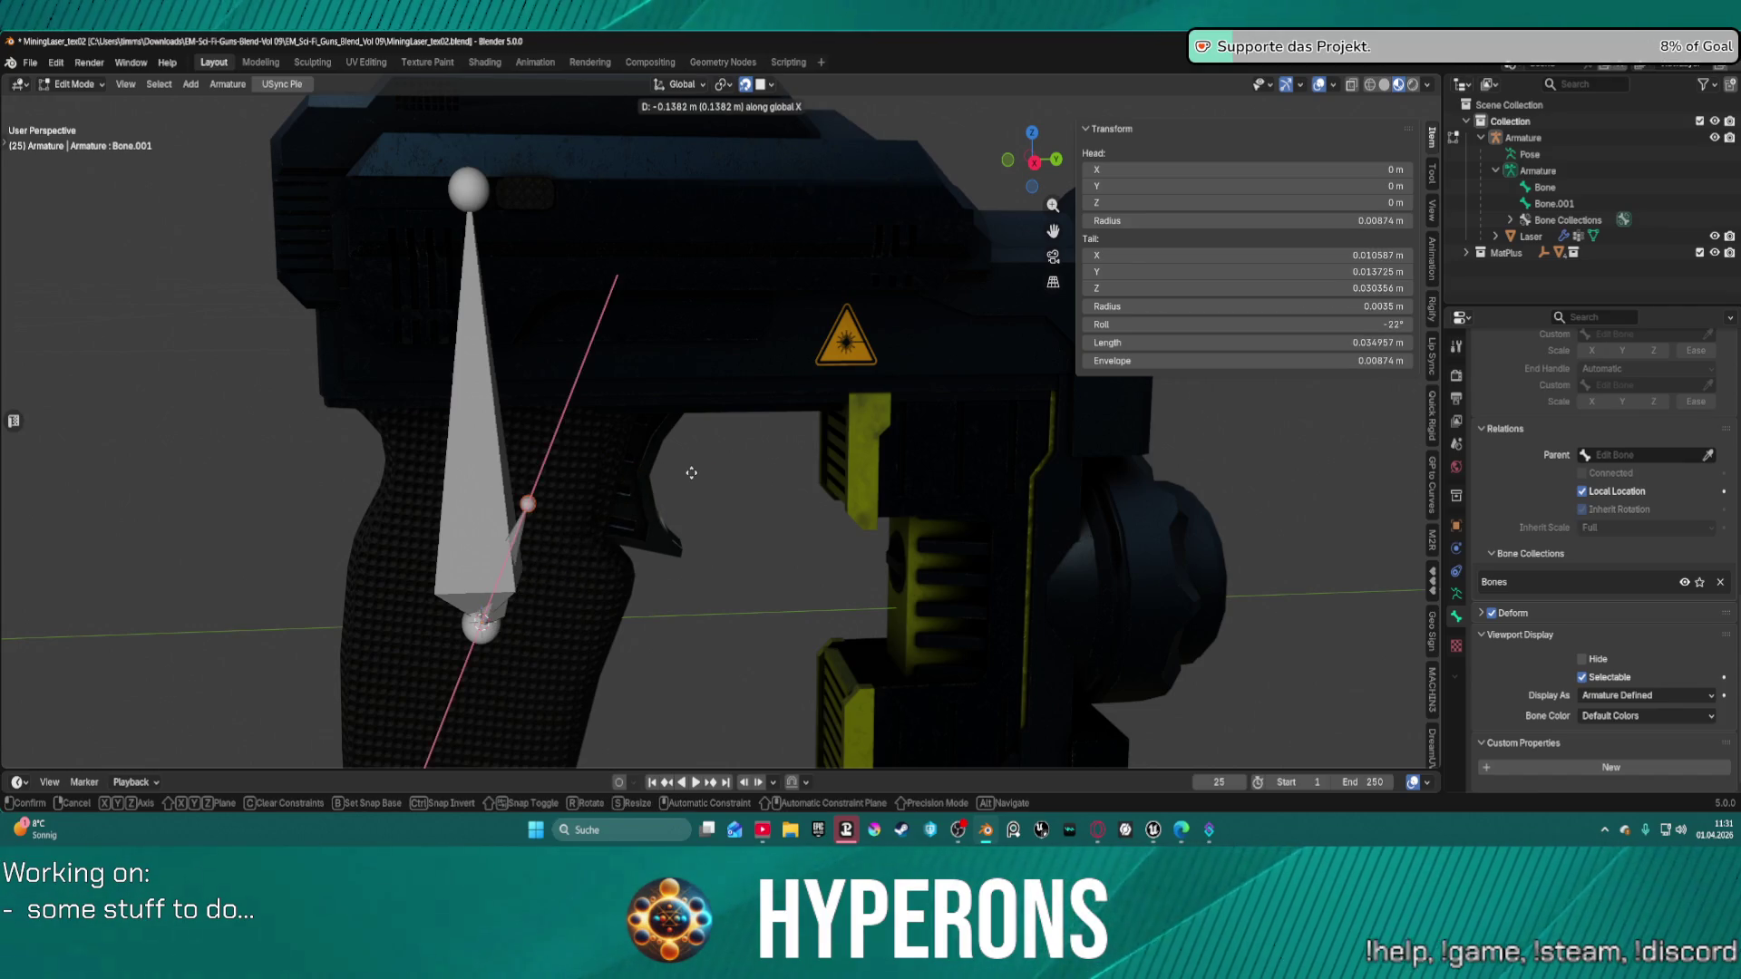
key("y")
left_click(647, 476)
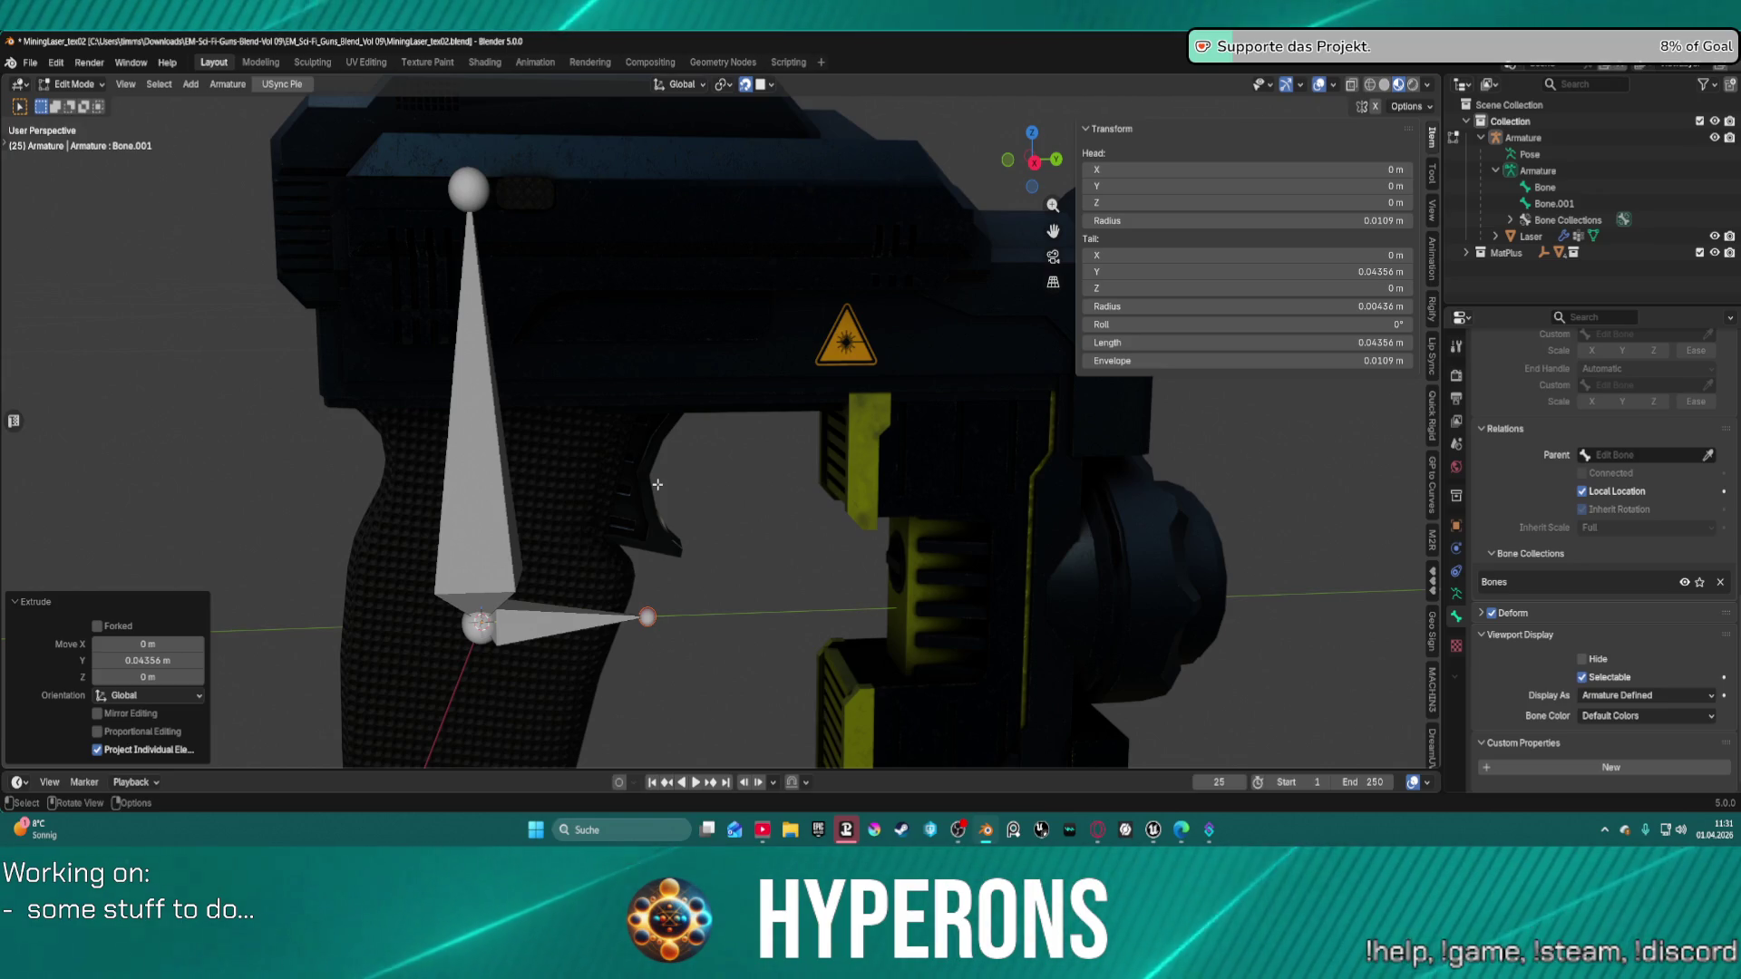
key("g")
key("z")
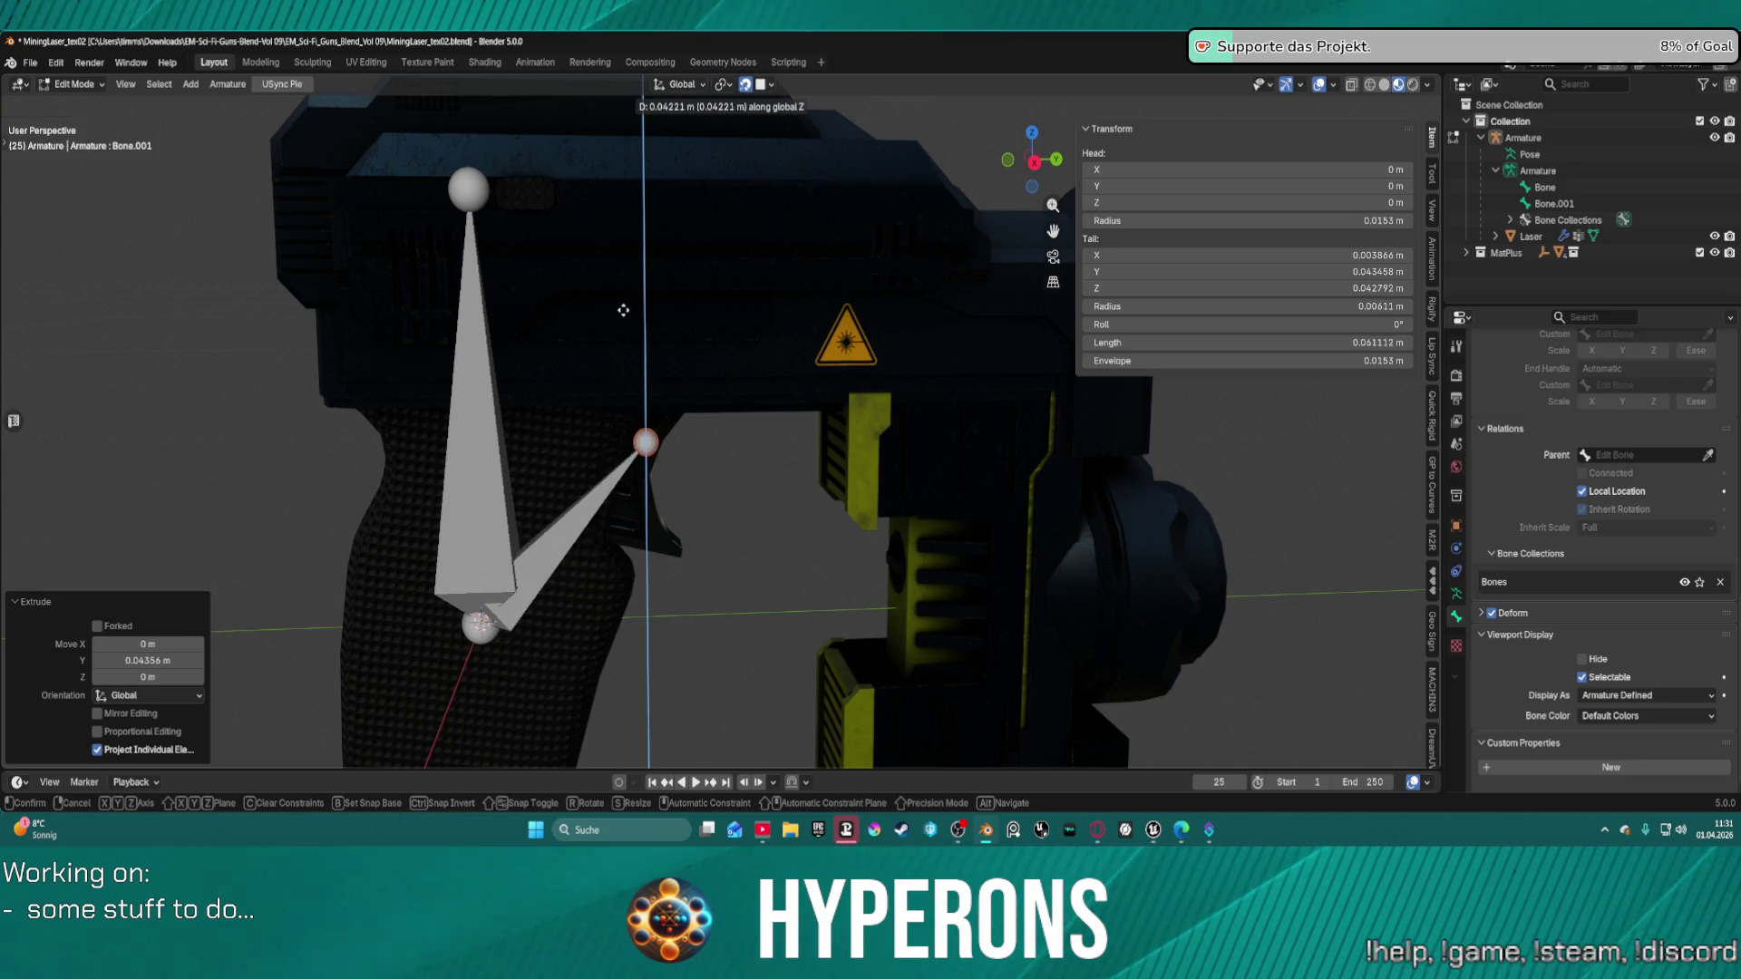
left_click(587, 343)
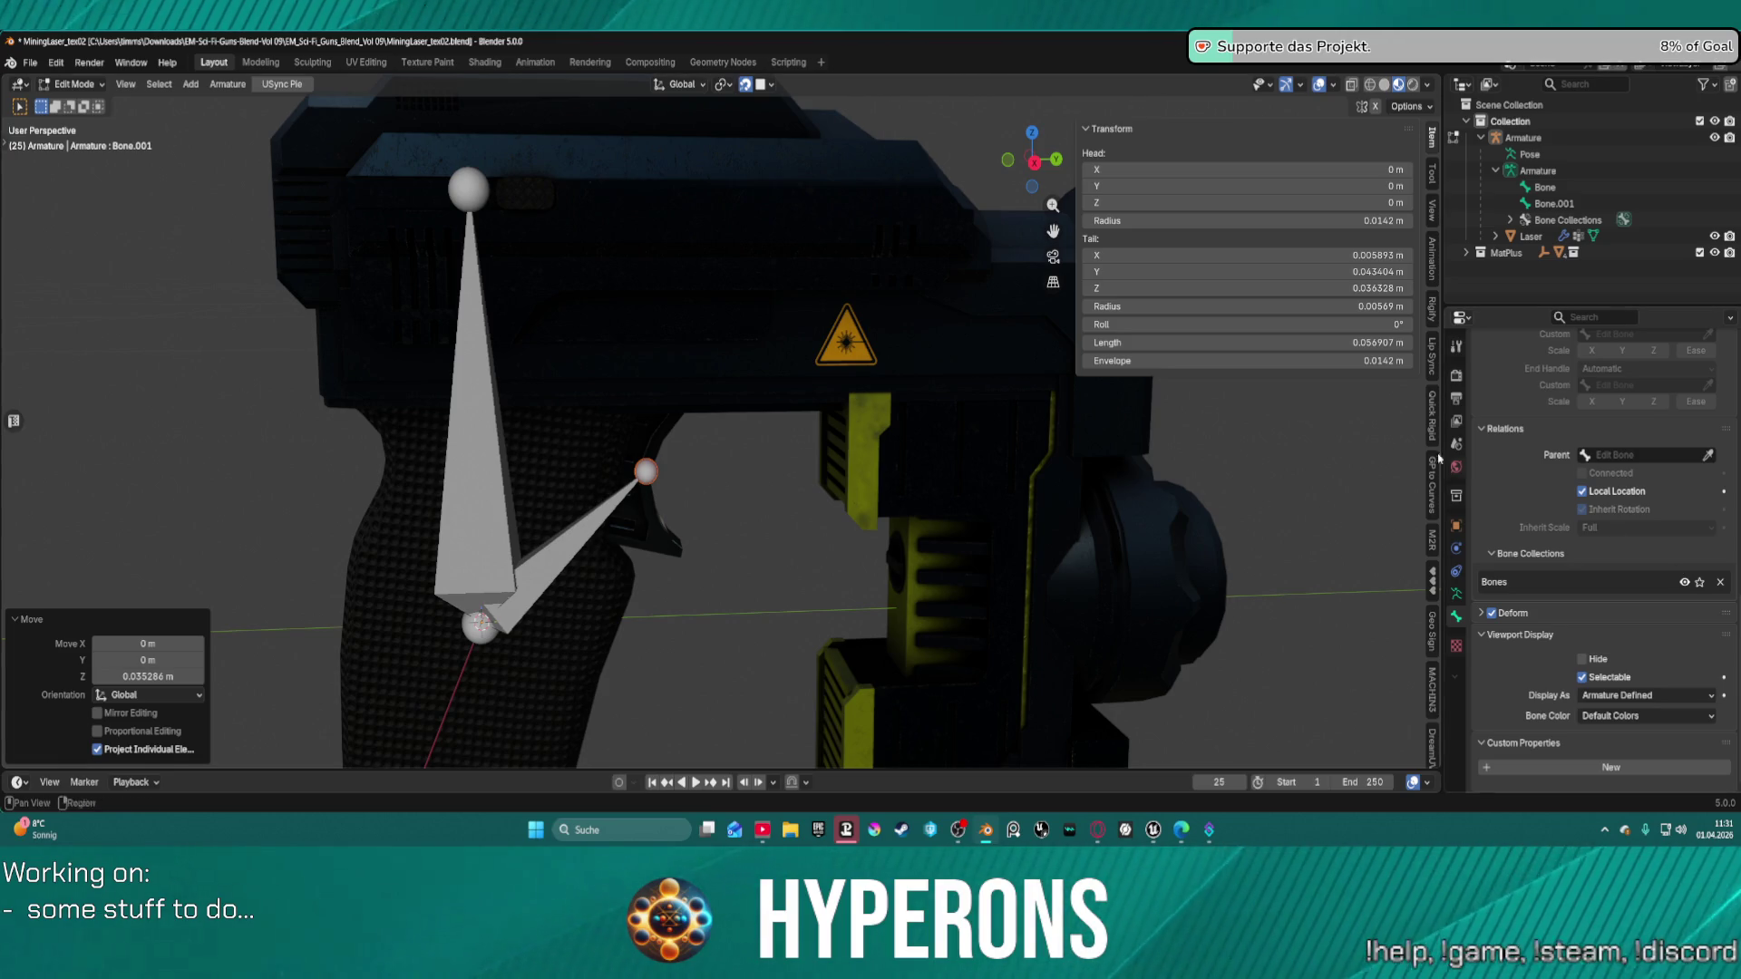
mouse_move(747, 474)
middle_mouse_down()
mouse_move(505, 466)
mouse_move(1040, 524)
middle_mouse_up()
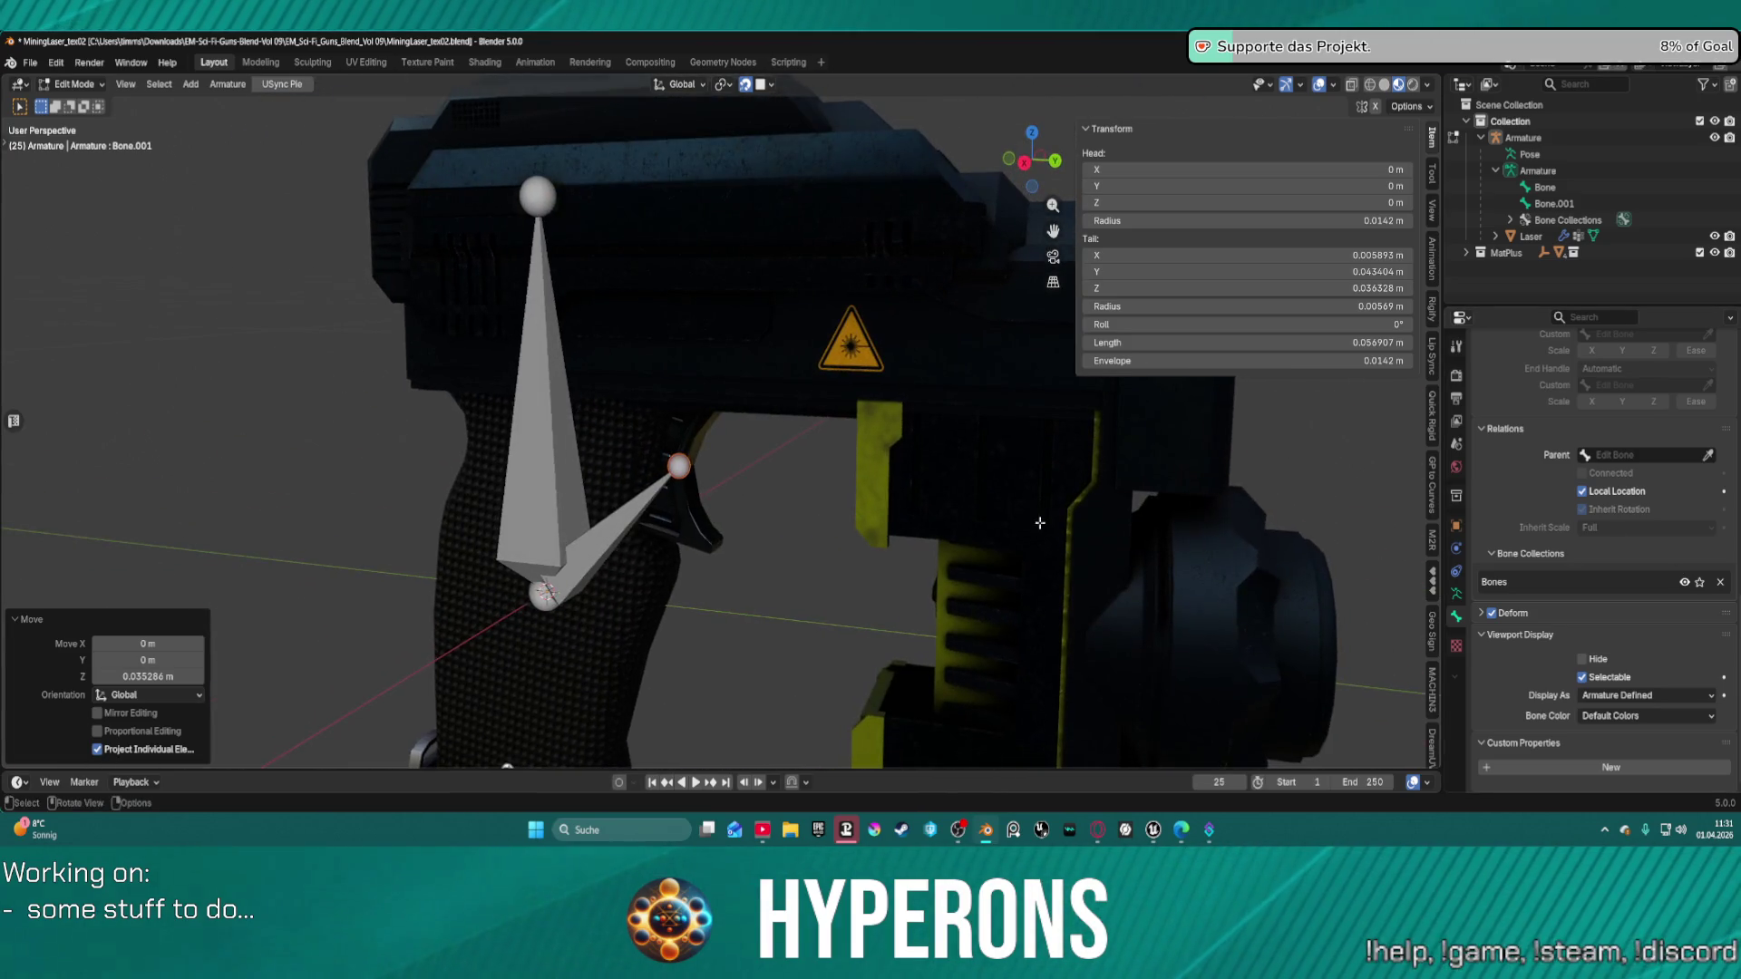
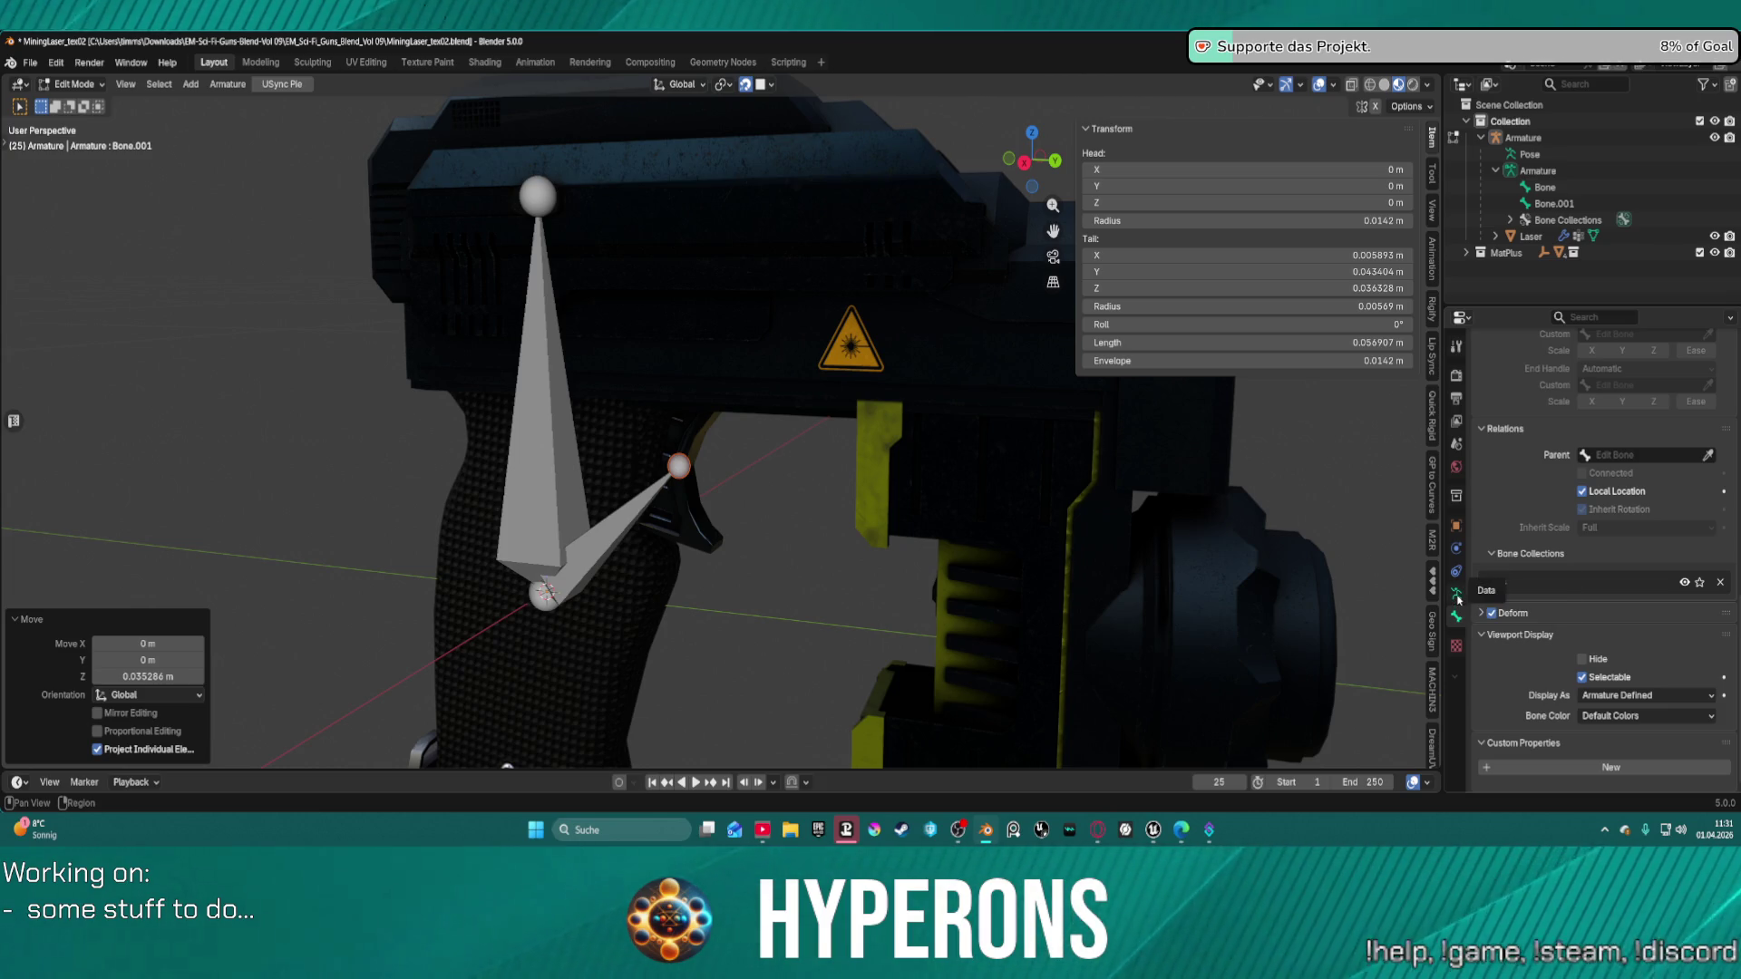
Make Bone.001 a child of the large upright bone Bone using the Parent eyedropper.
left_click(1709, 455)
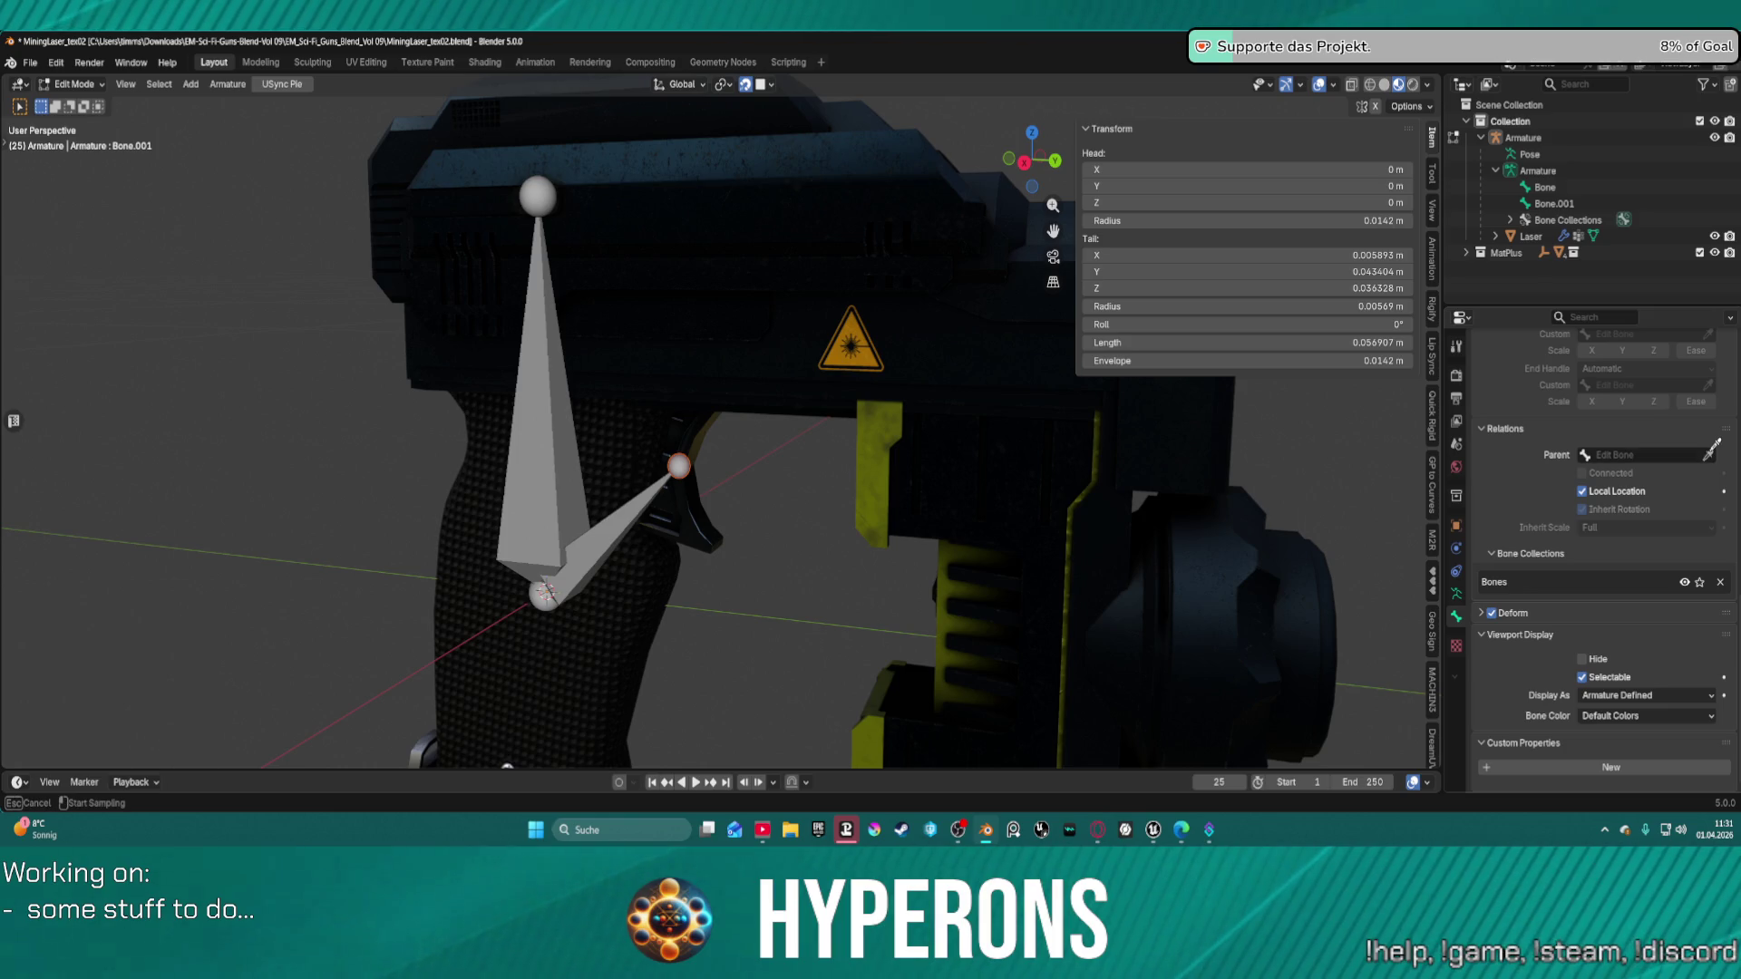
left_click(544, 517)
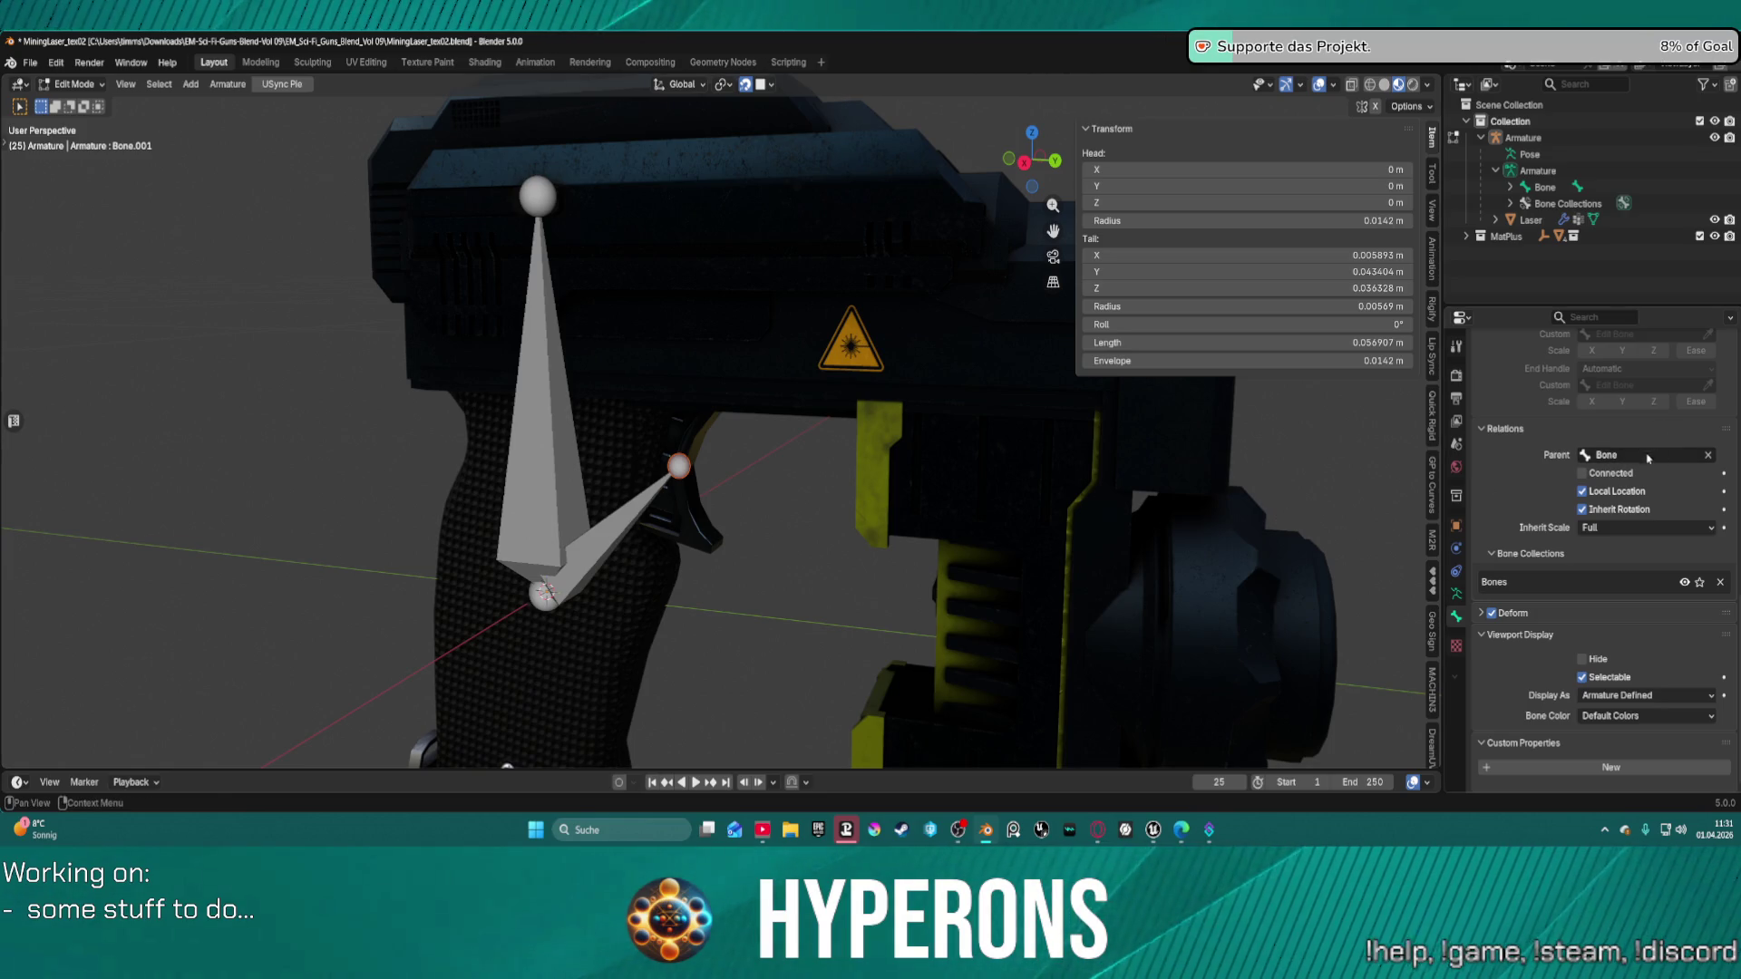
left_click(1646, 456)
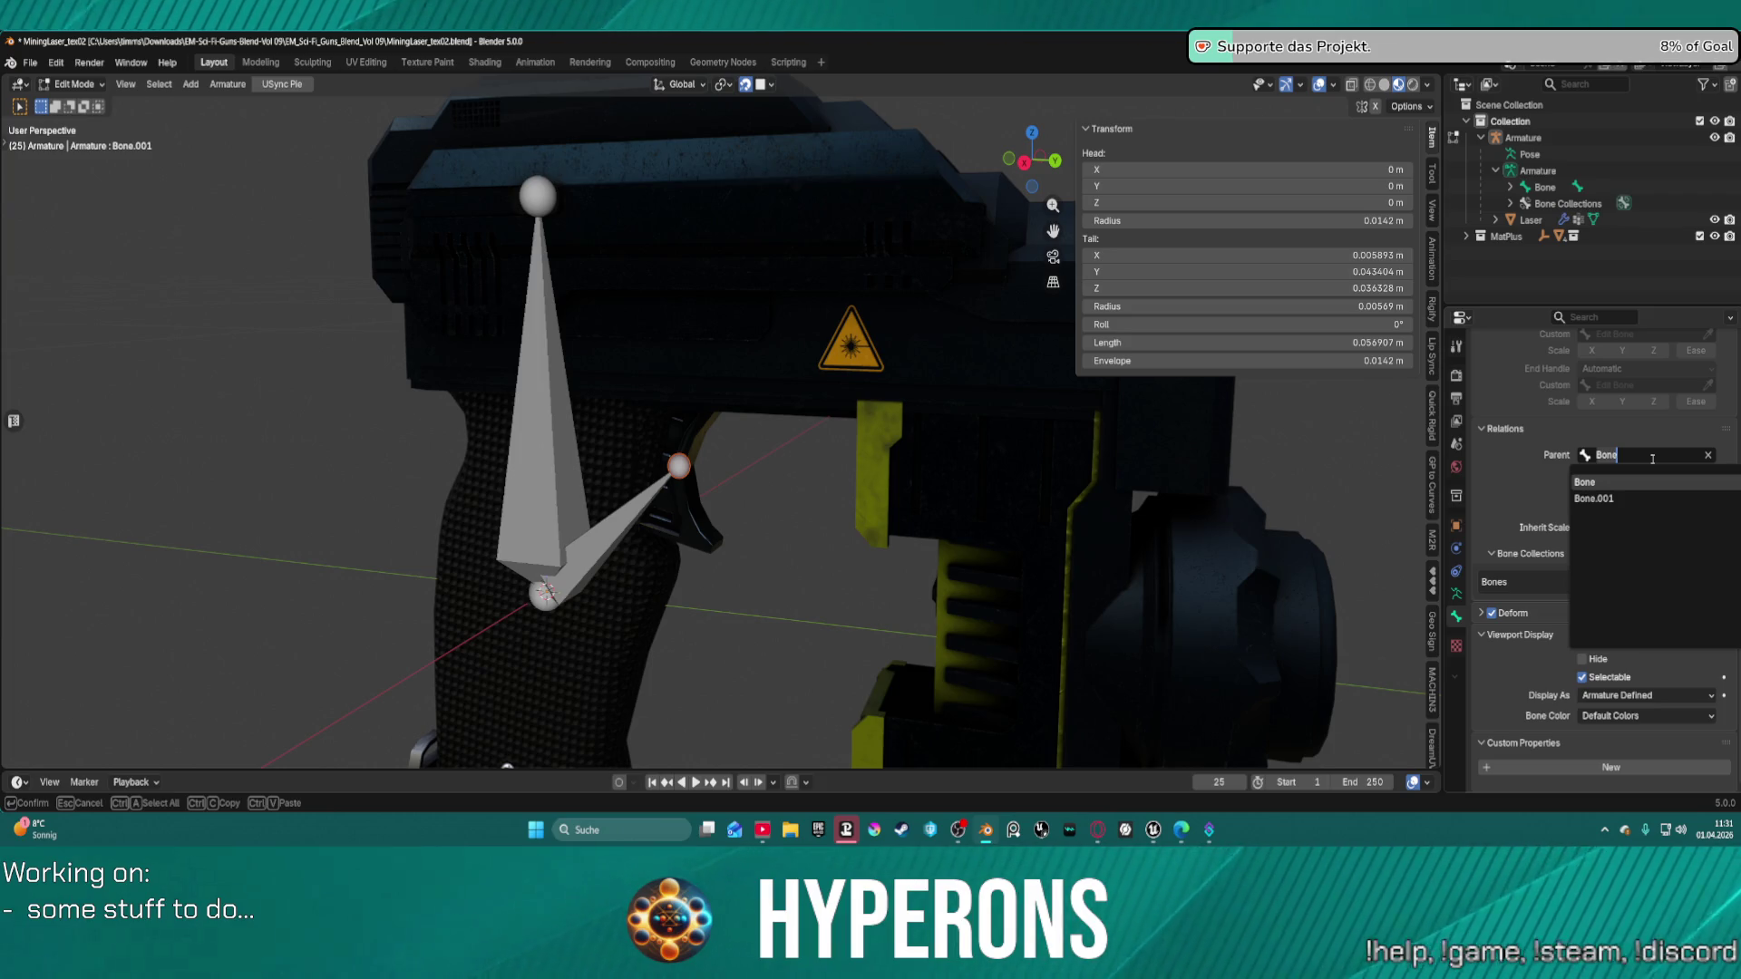
type("Root")
key("Return")
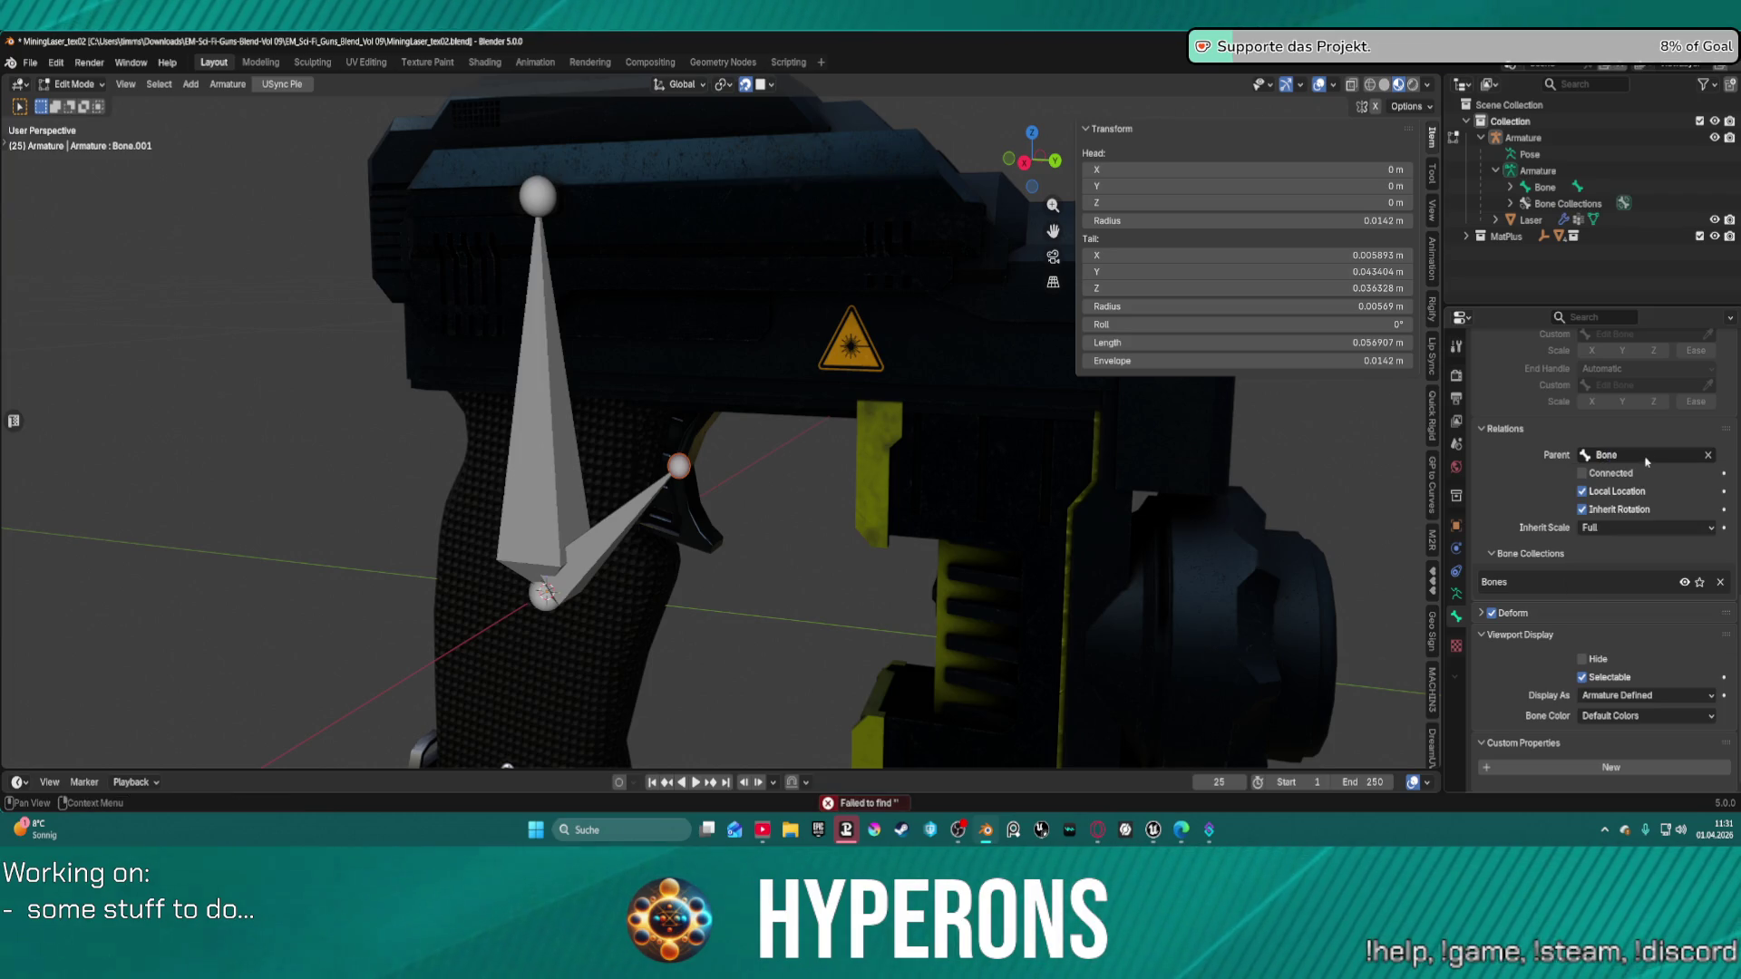
double_click(1544, 185)
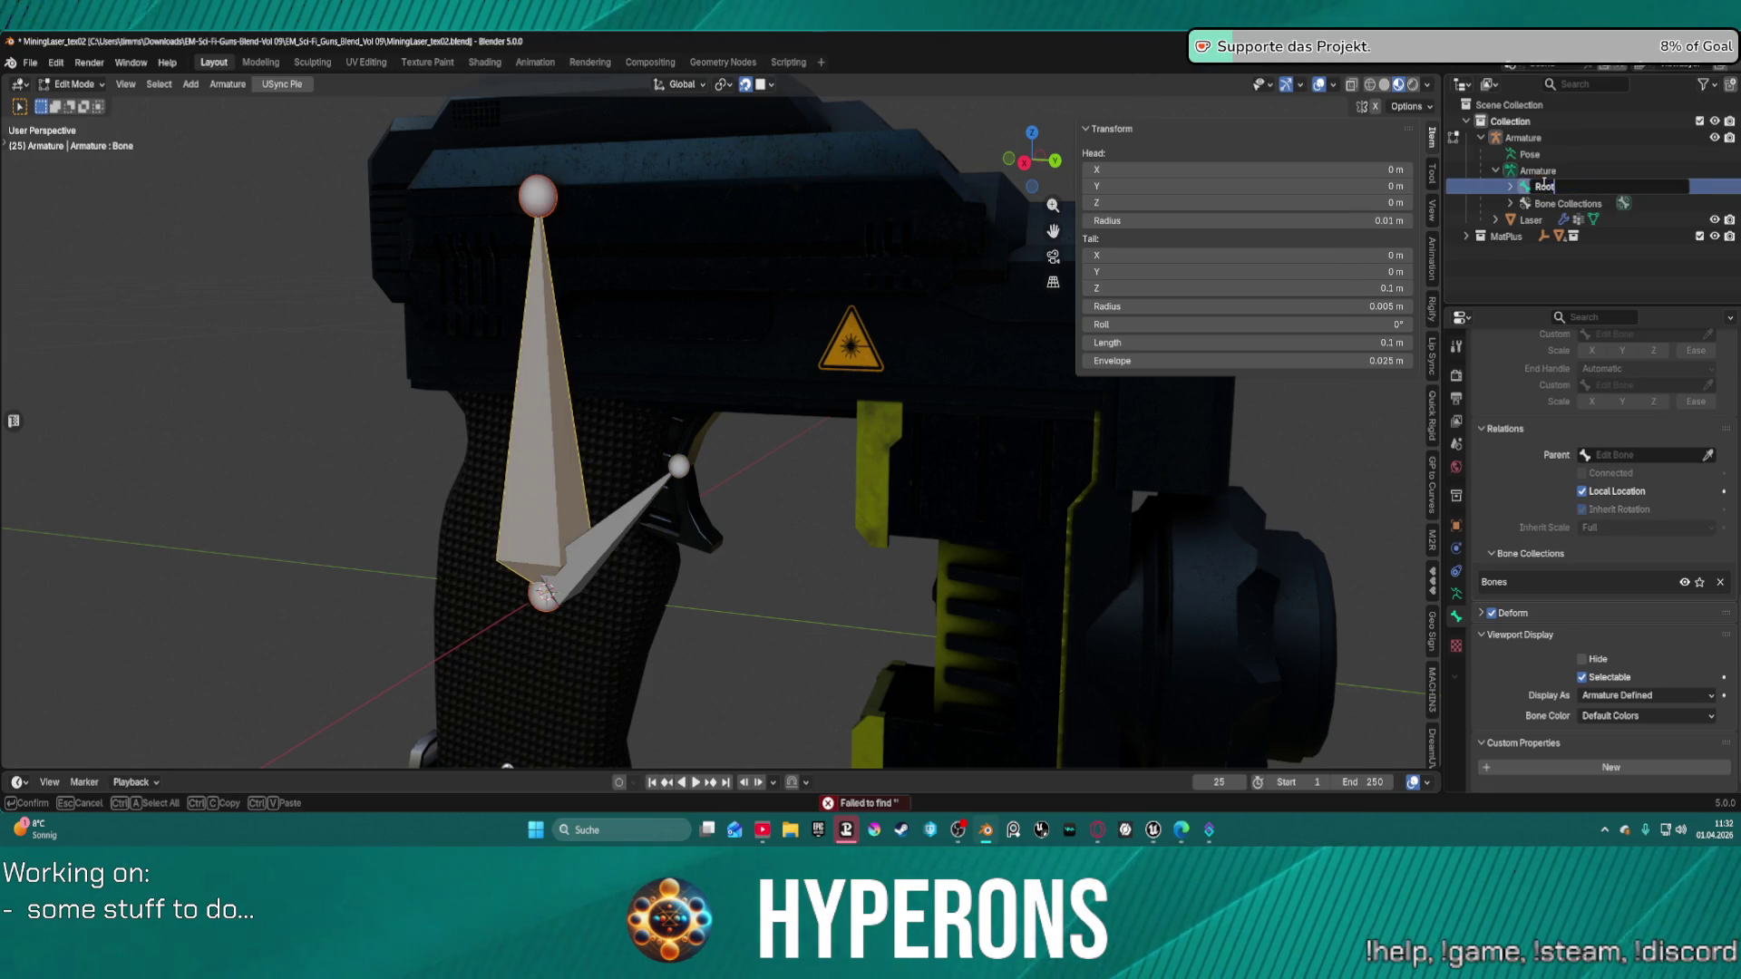
Confirm the large bone's new name Root and expand the Outliner to reveal Bone.001.
key("Return")
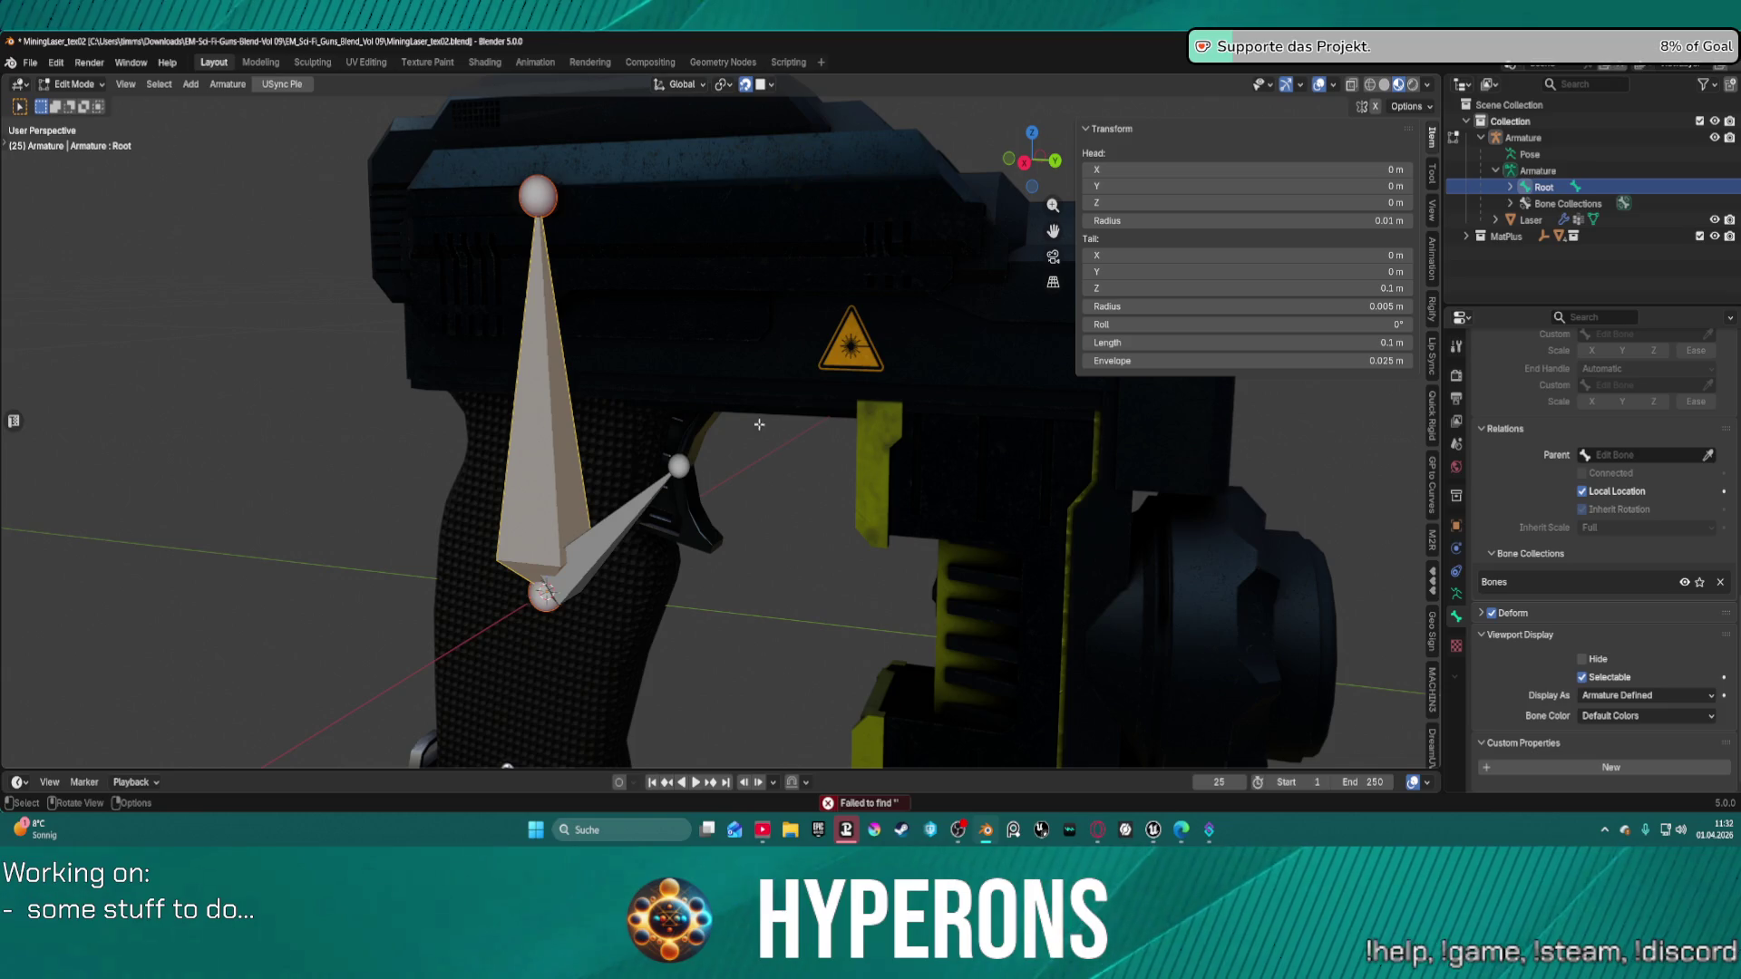
left_click(591, 545)
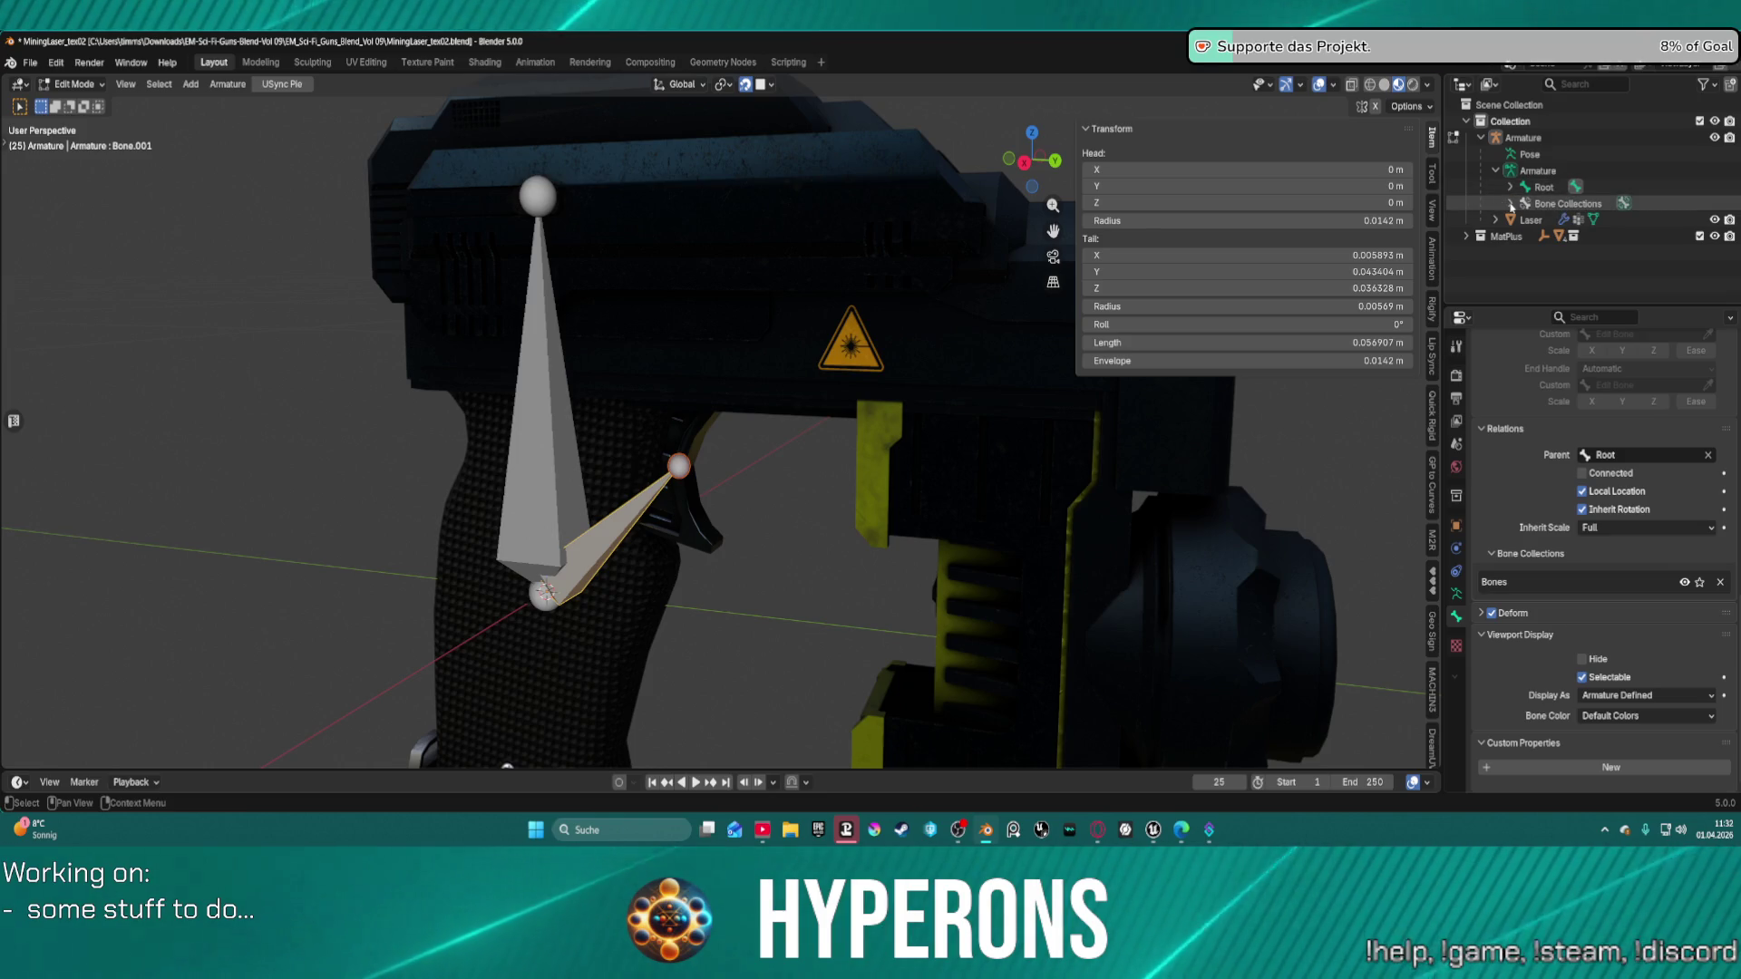
left_click(1511, 204)
left_click(1510, 204)
left_click(1511, 187)
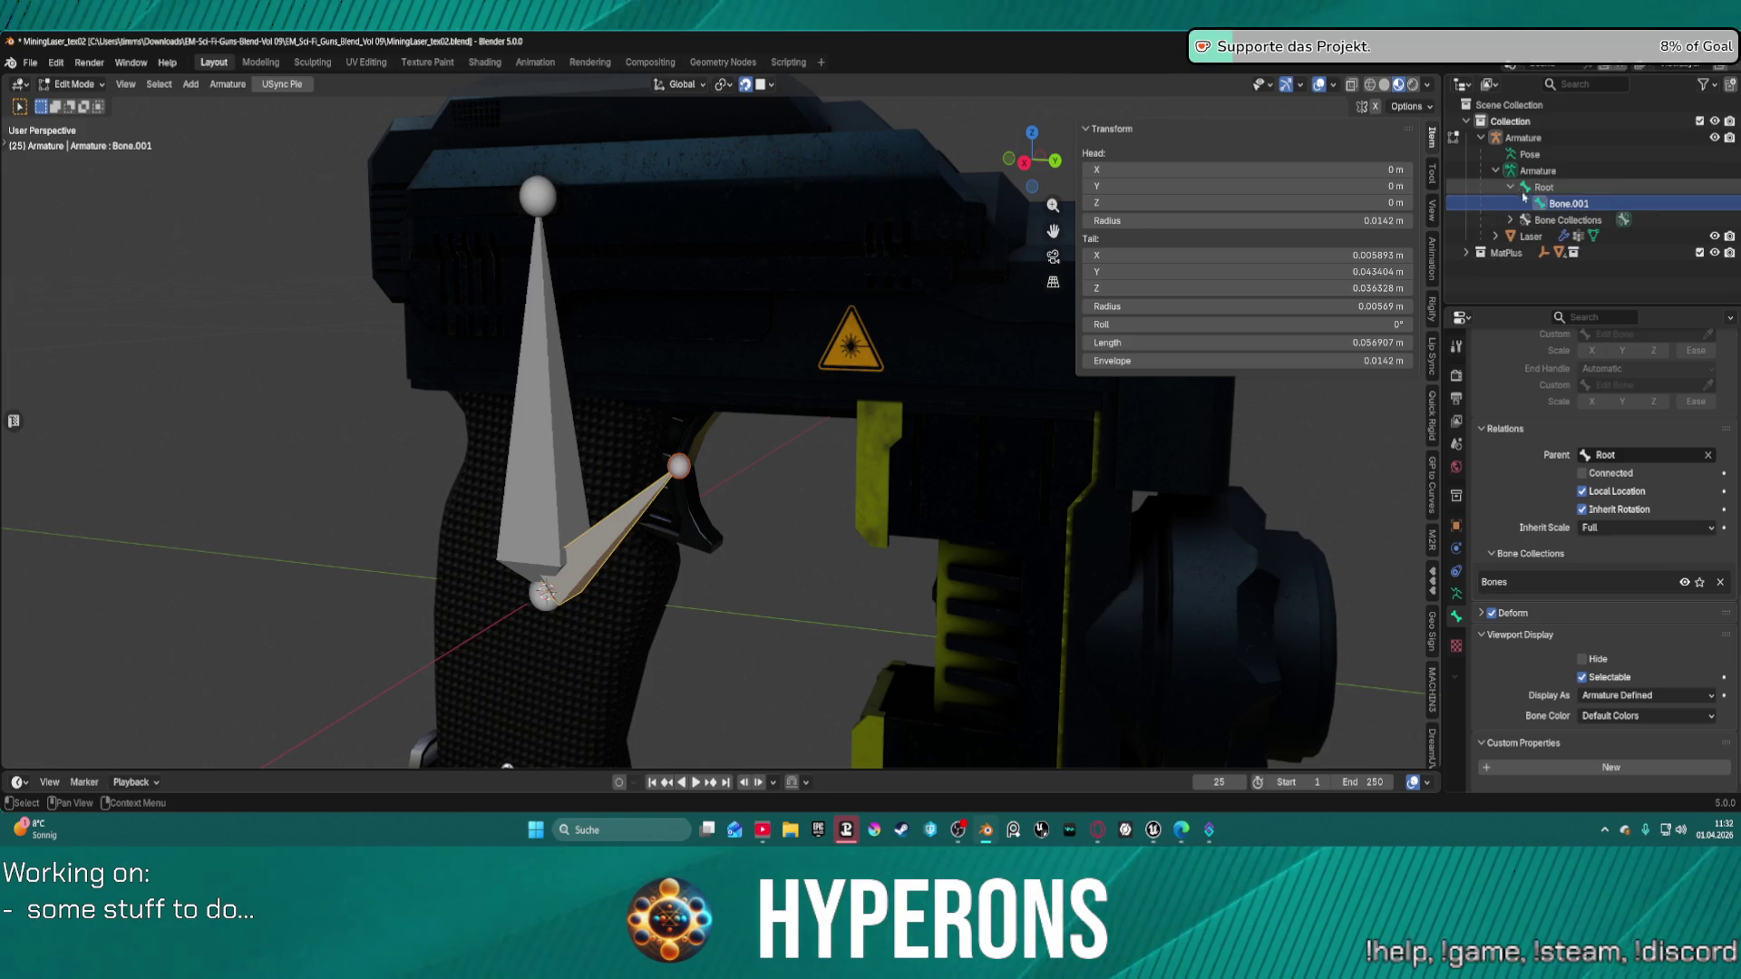
Rename Bone.001 to Trigger.
left_click(1583, 204)
double_click(1583, 204)
type("Trigge")
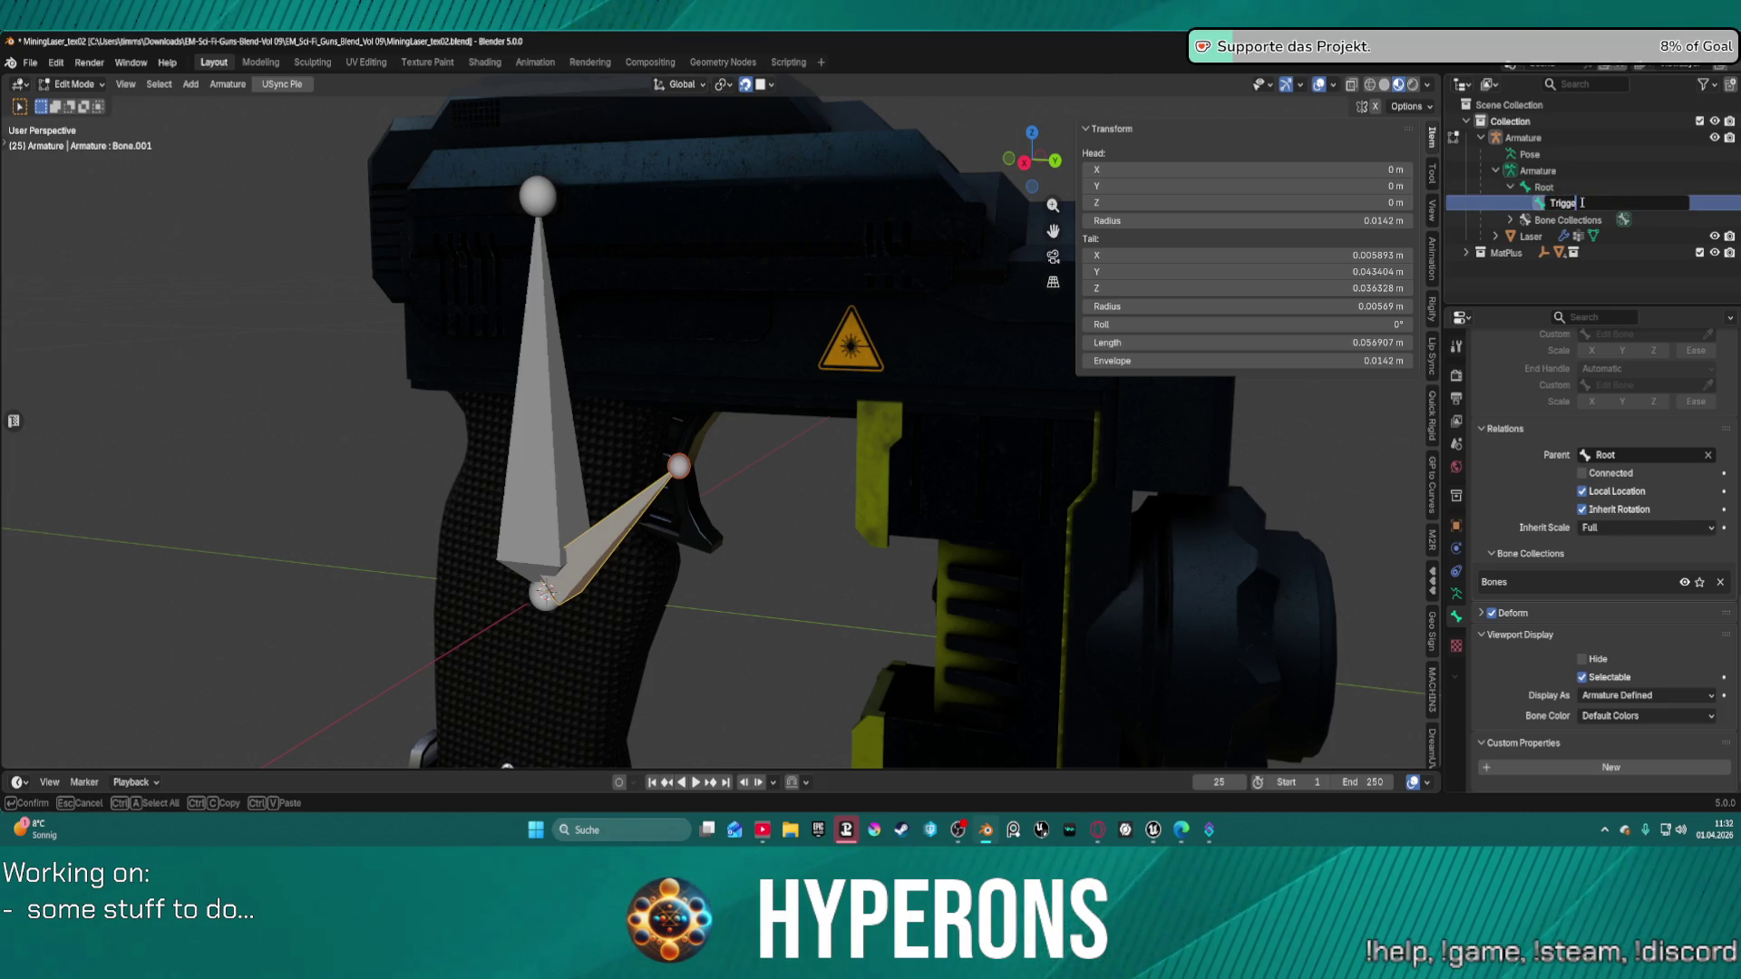
type("r")
key("Return")
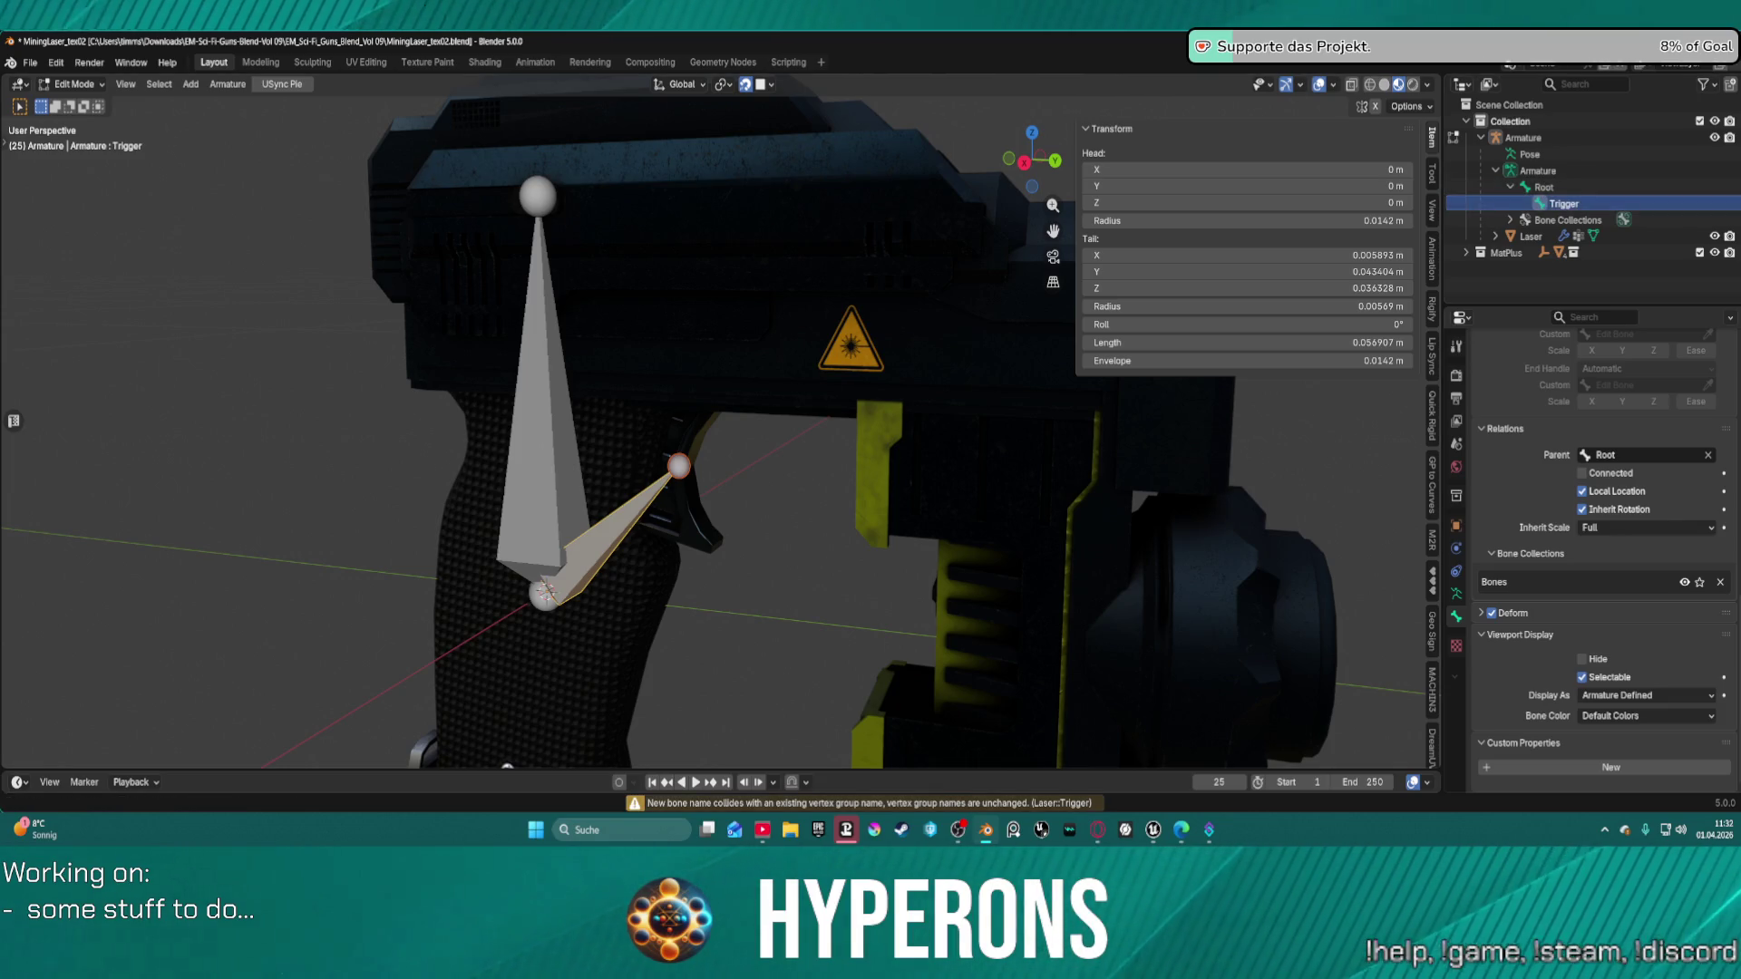
middle_click_drag(626, 214, 701, 256)
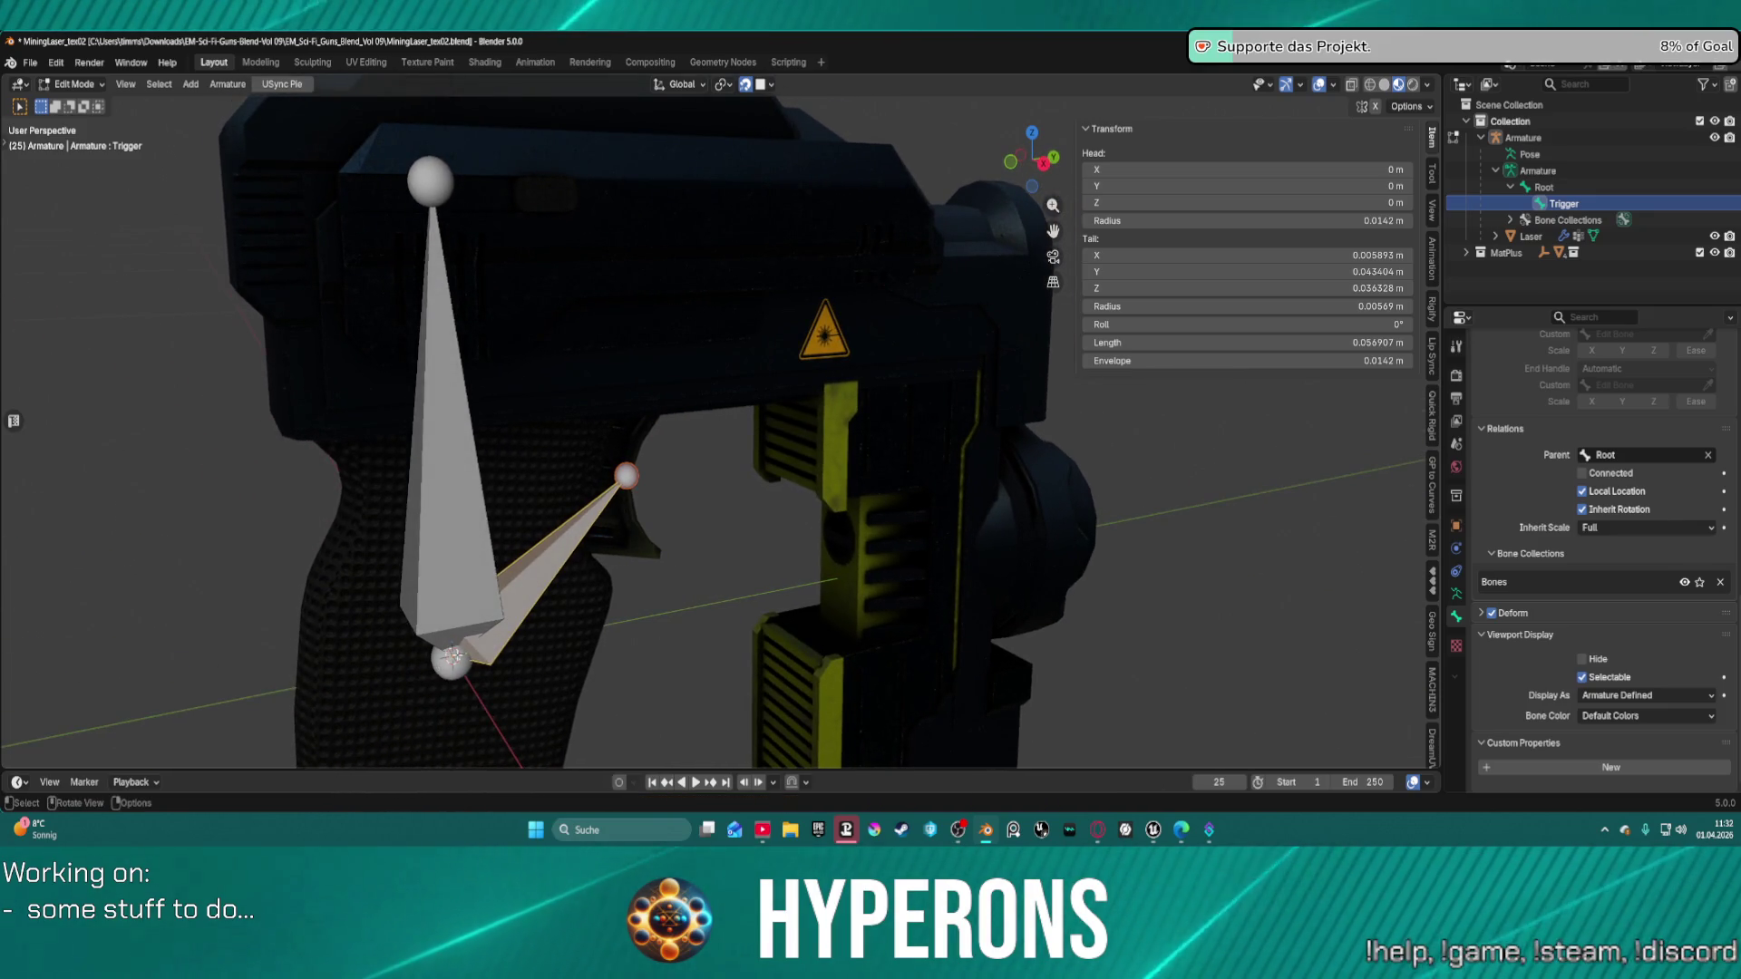
Extrude a vertical bone from Root's base joint and shift its tip along Y.
left_click(452, 657)
key("e")
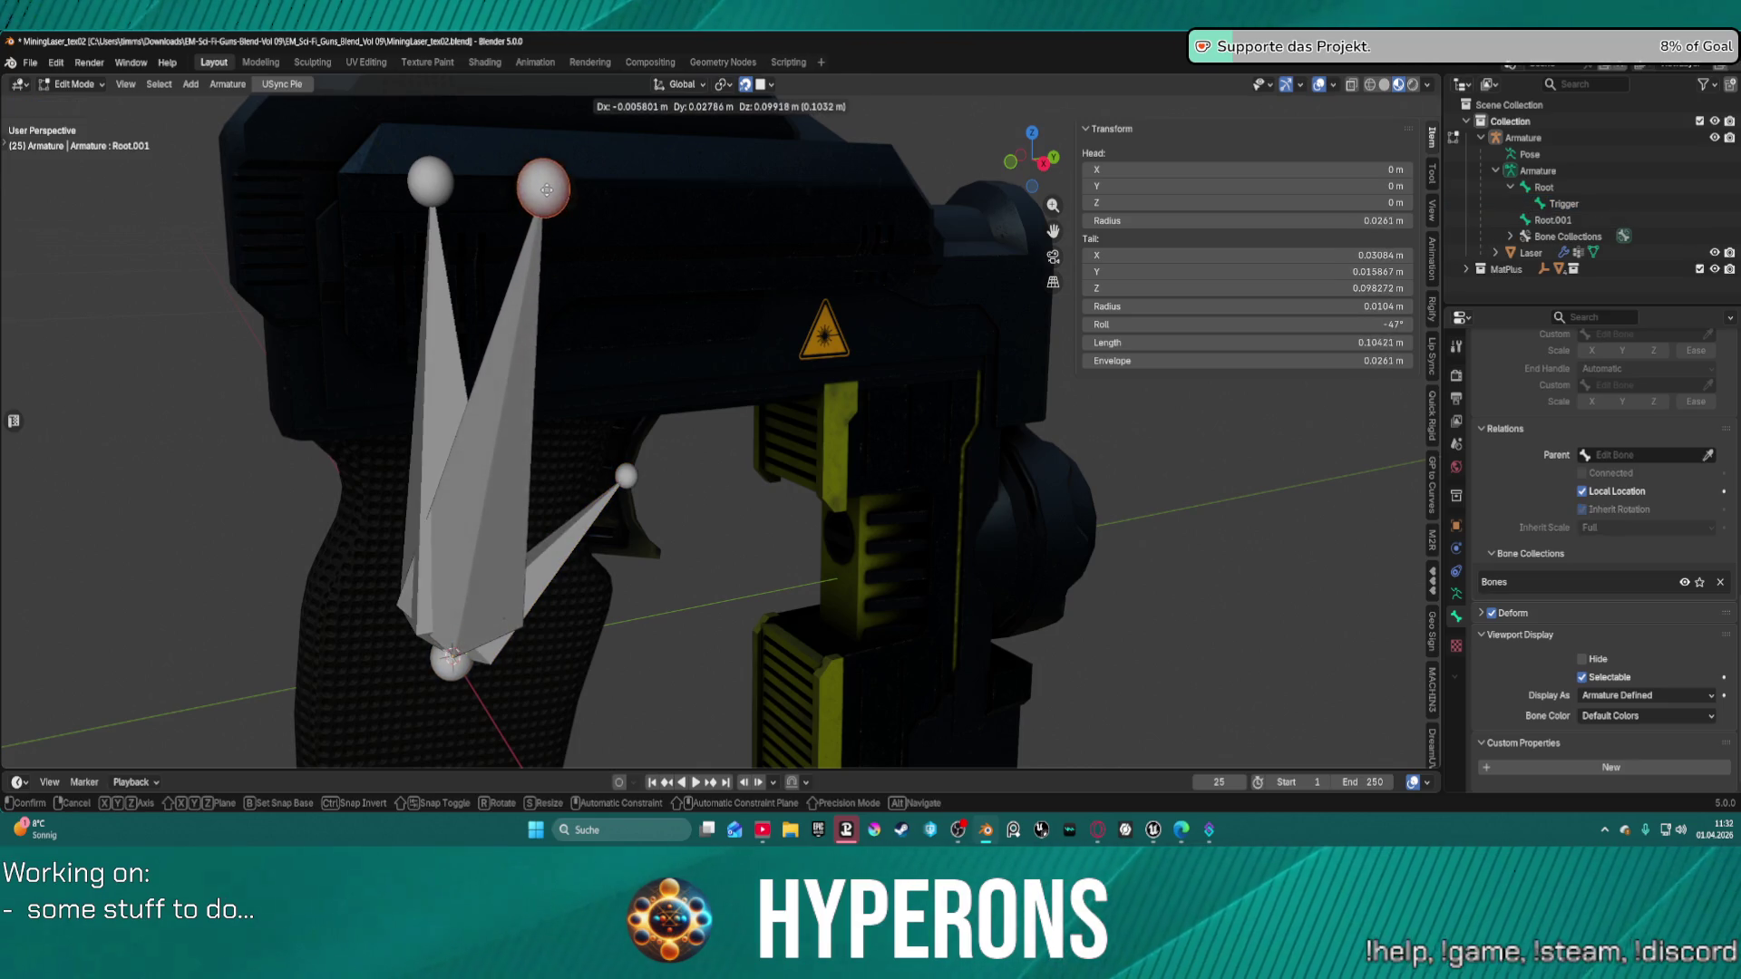
key("z")
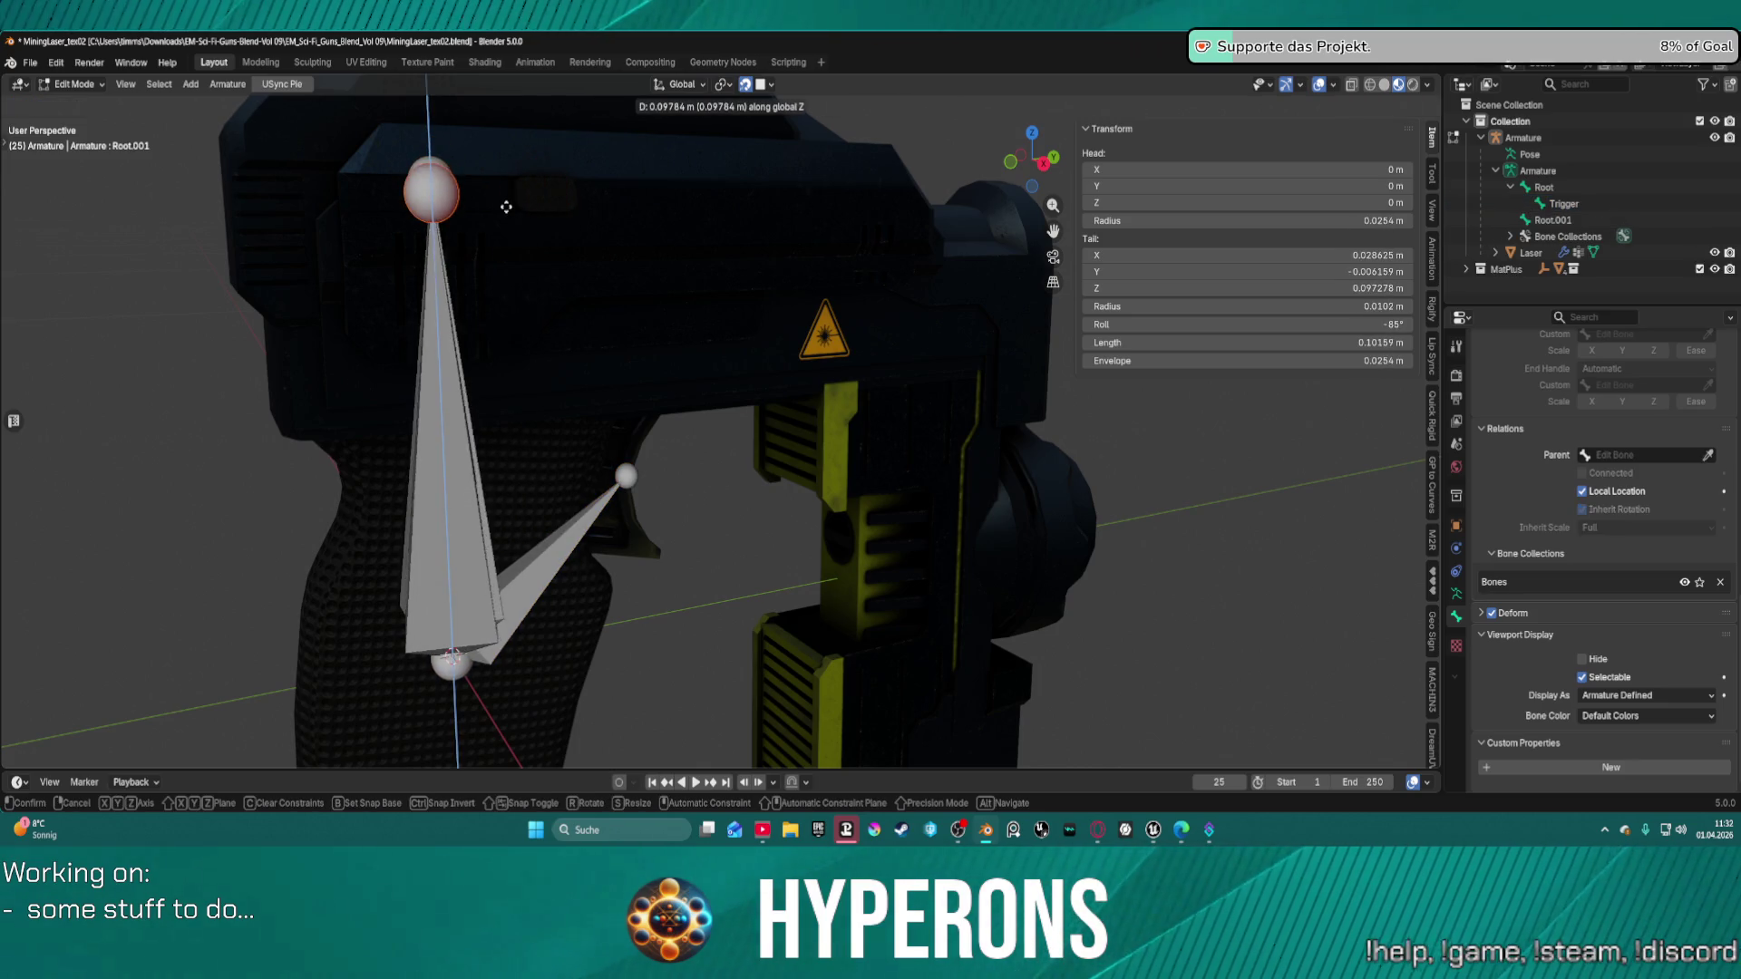
left_click(493, 199)
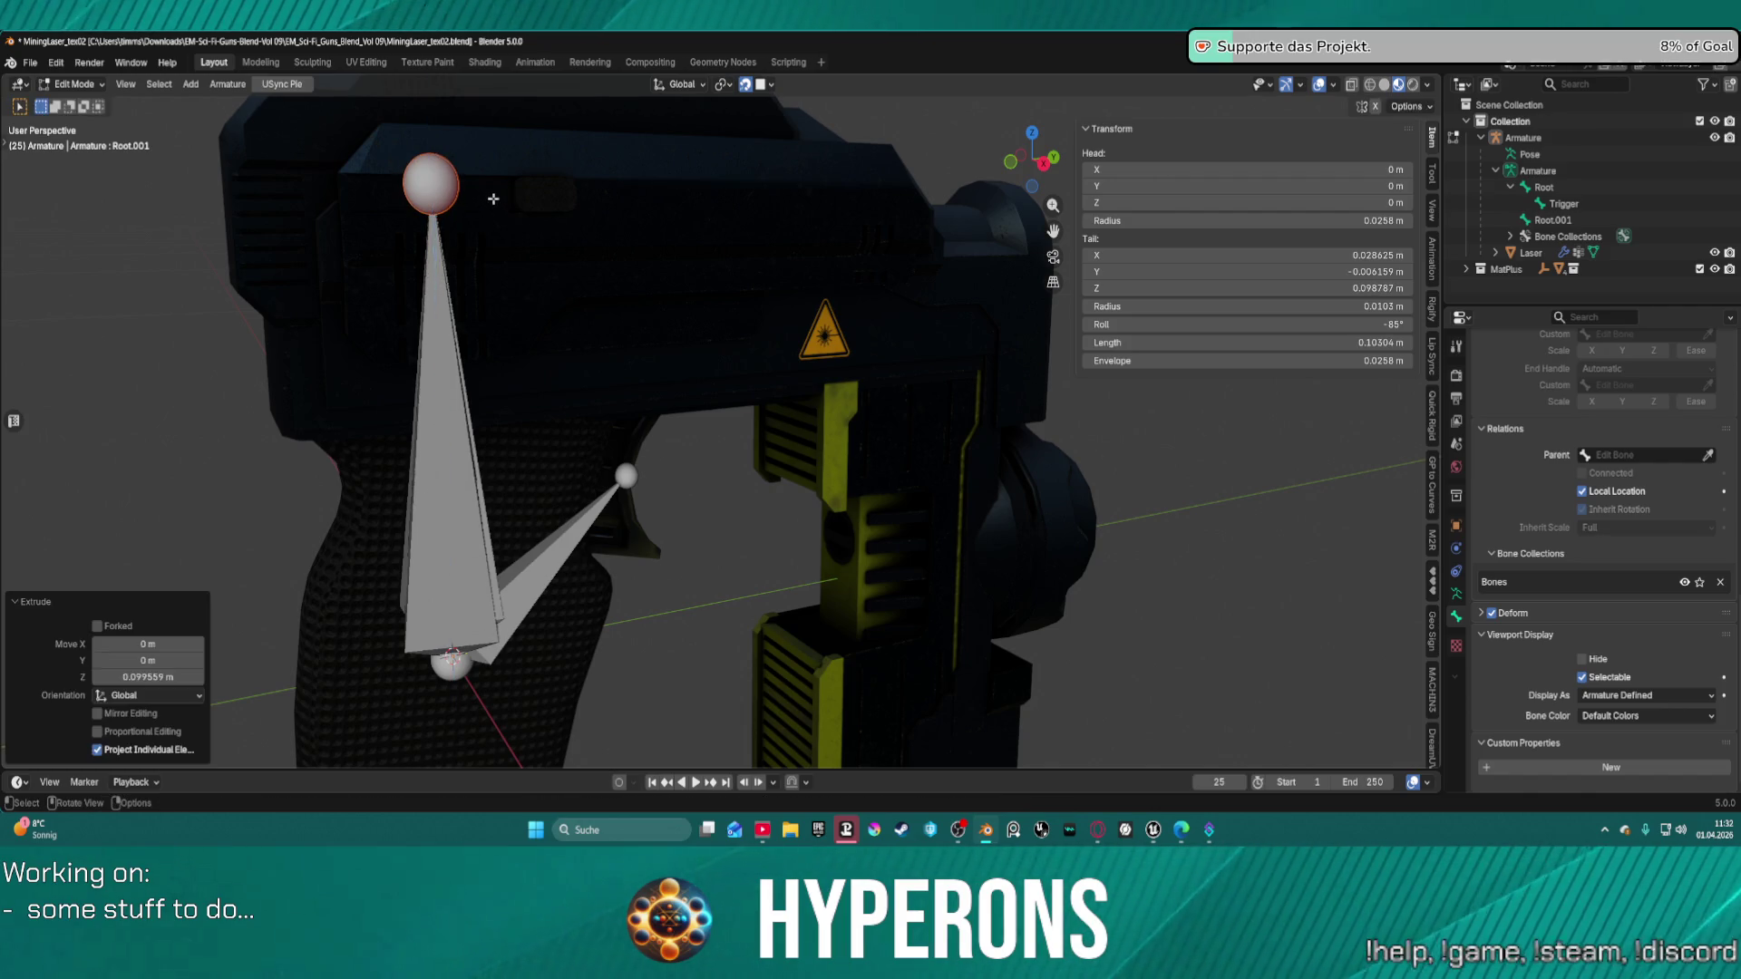
key("g")
key("x")
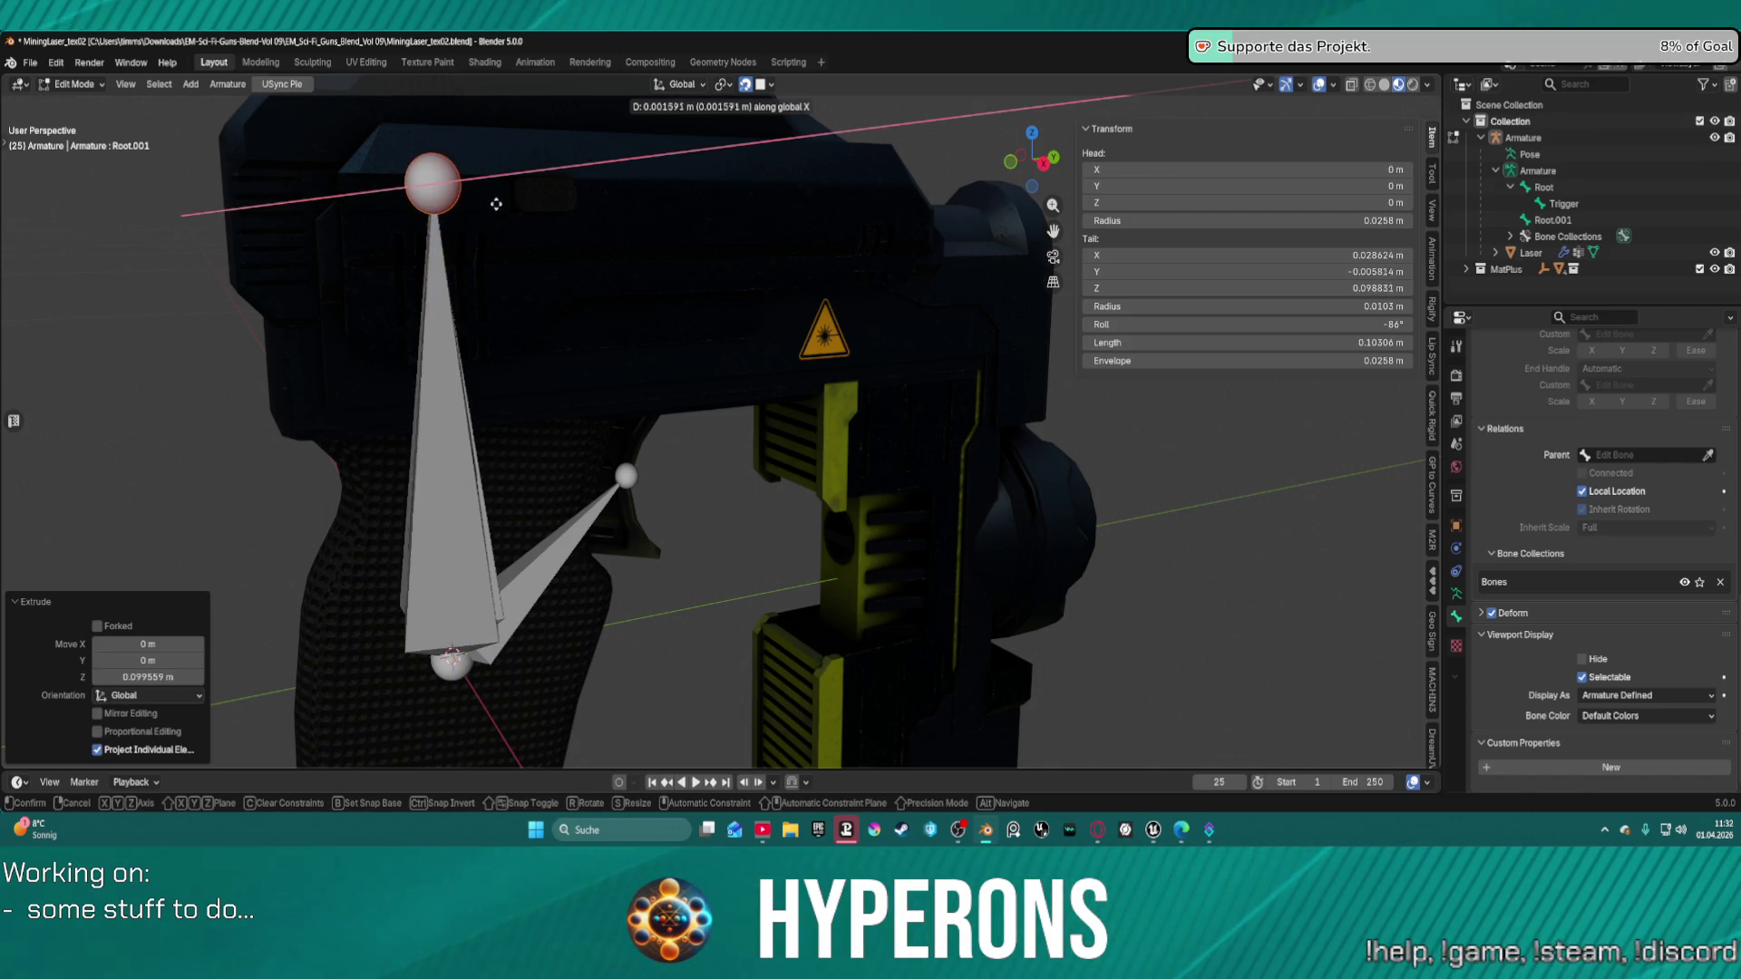
key("y")
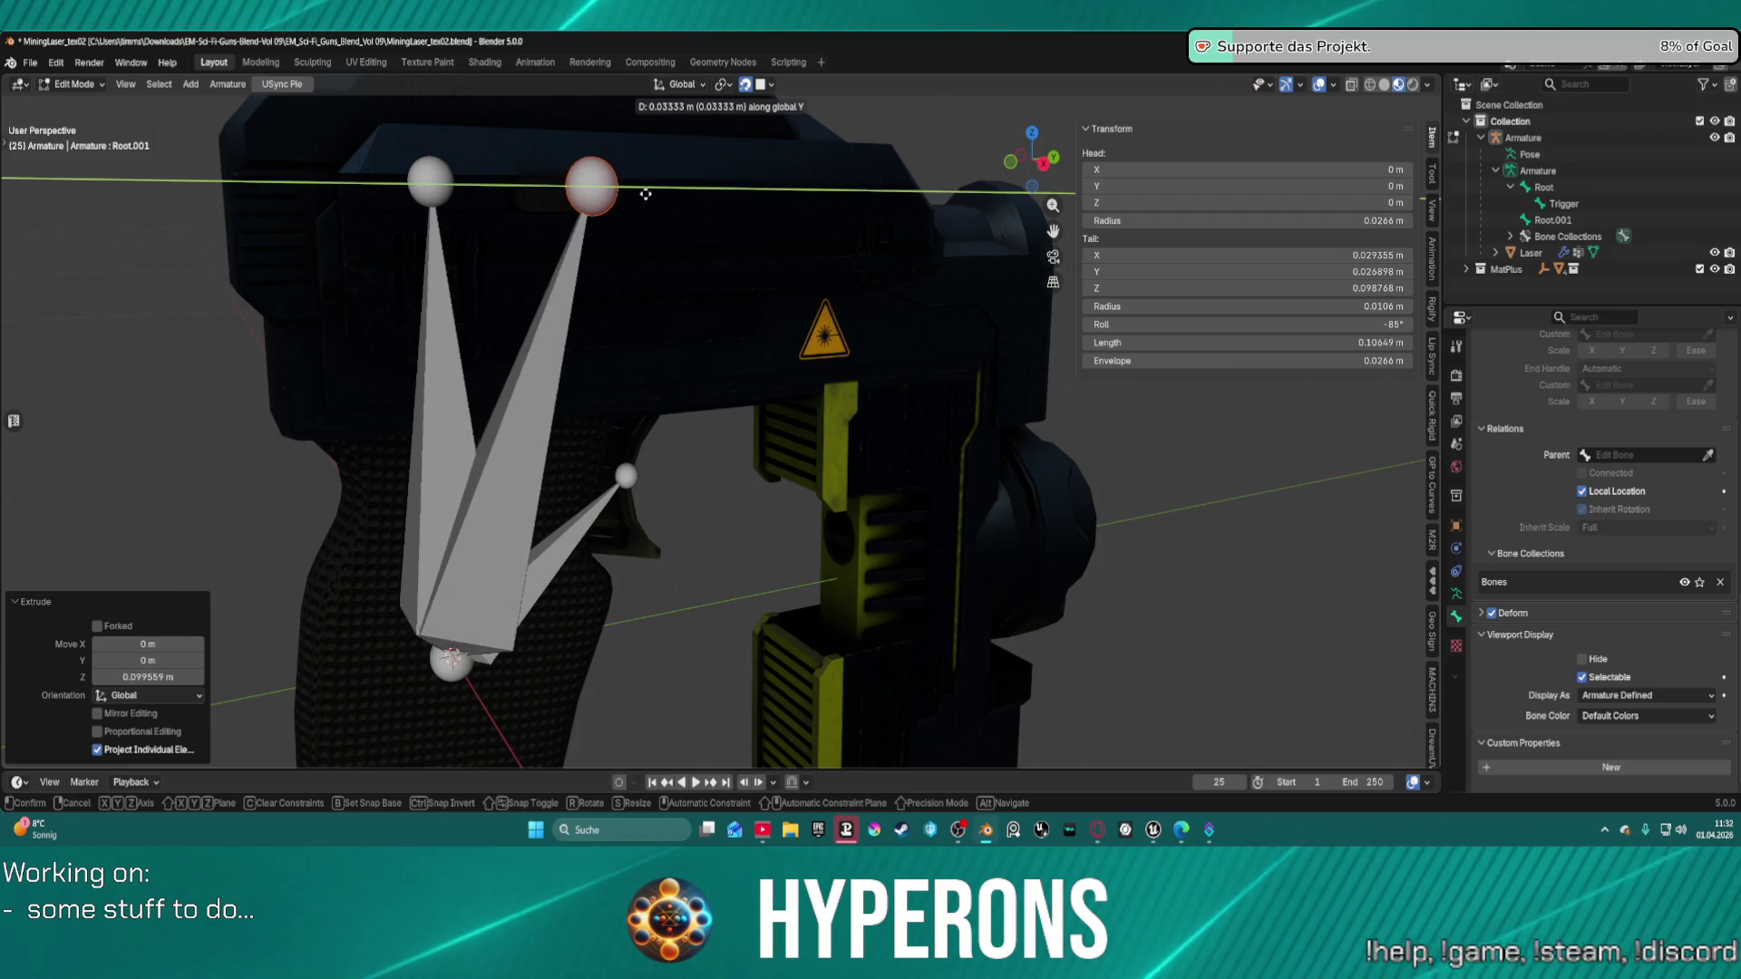
left_click(597, 195)
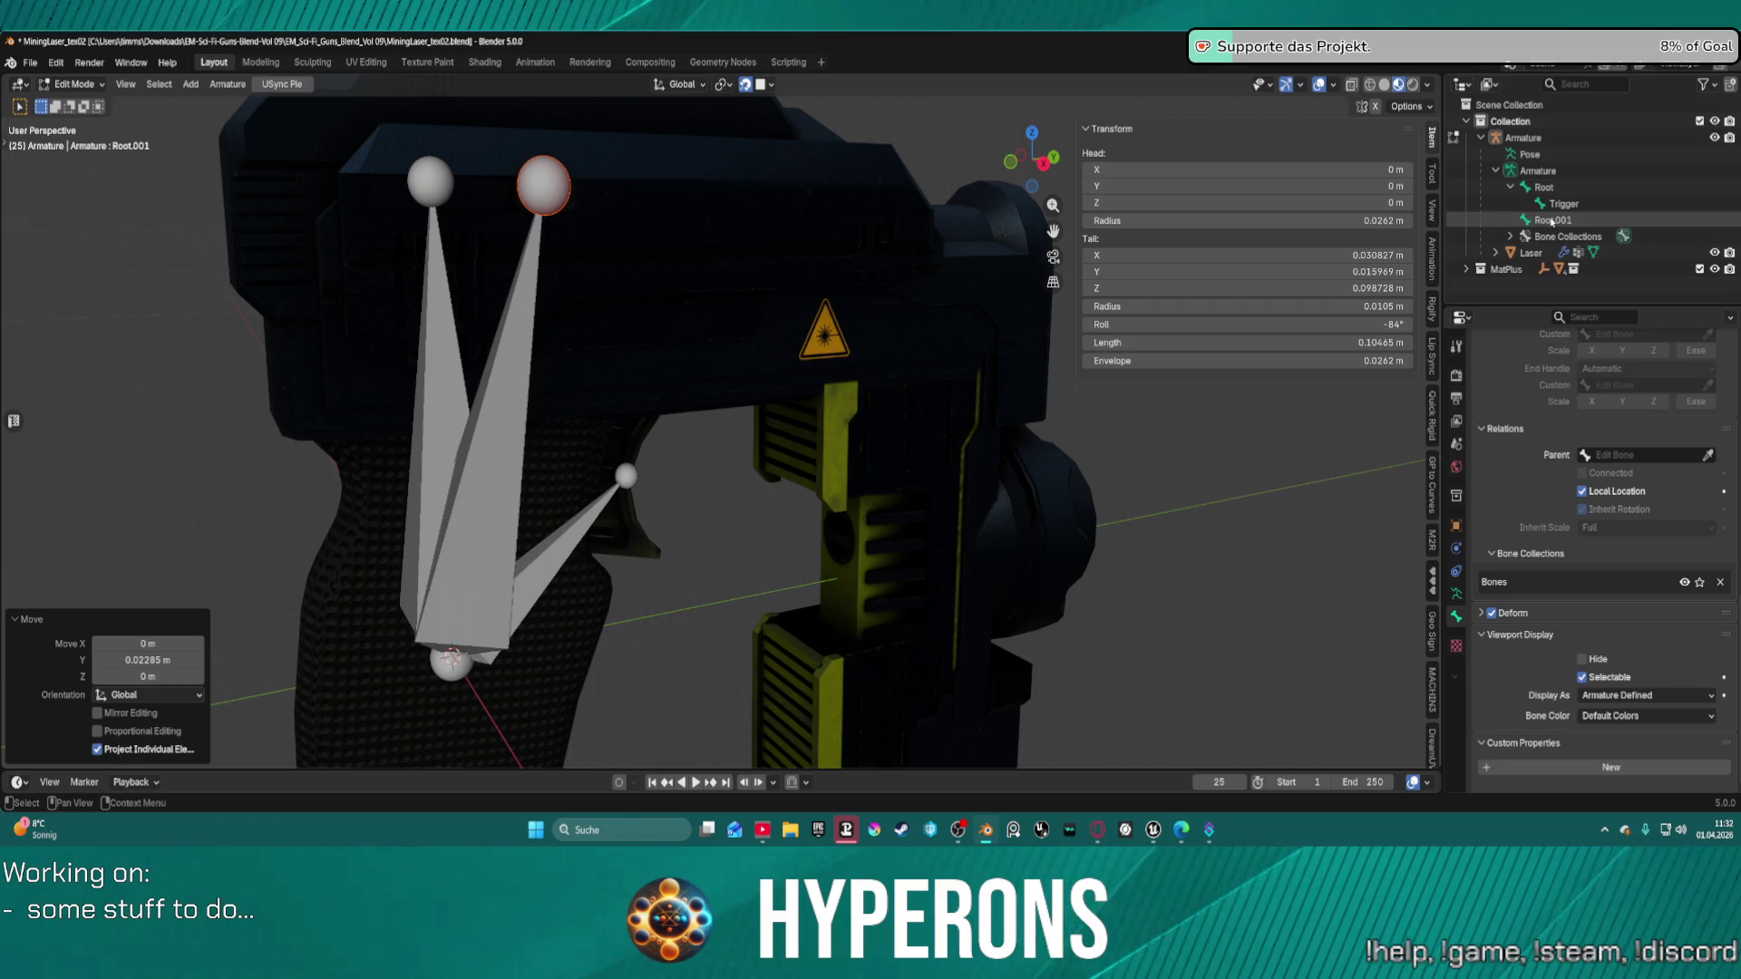
Parent the new bone Root.001 to Root and rename it Slide.
left_click(1709, 454)
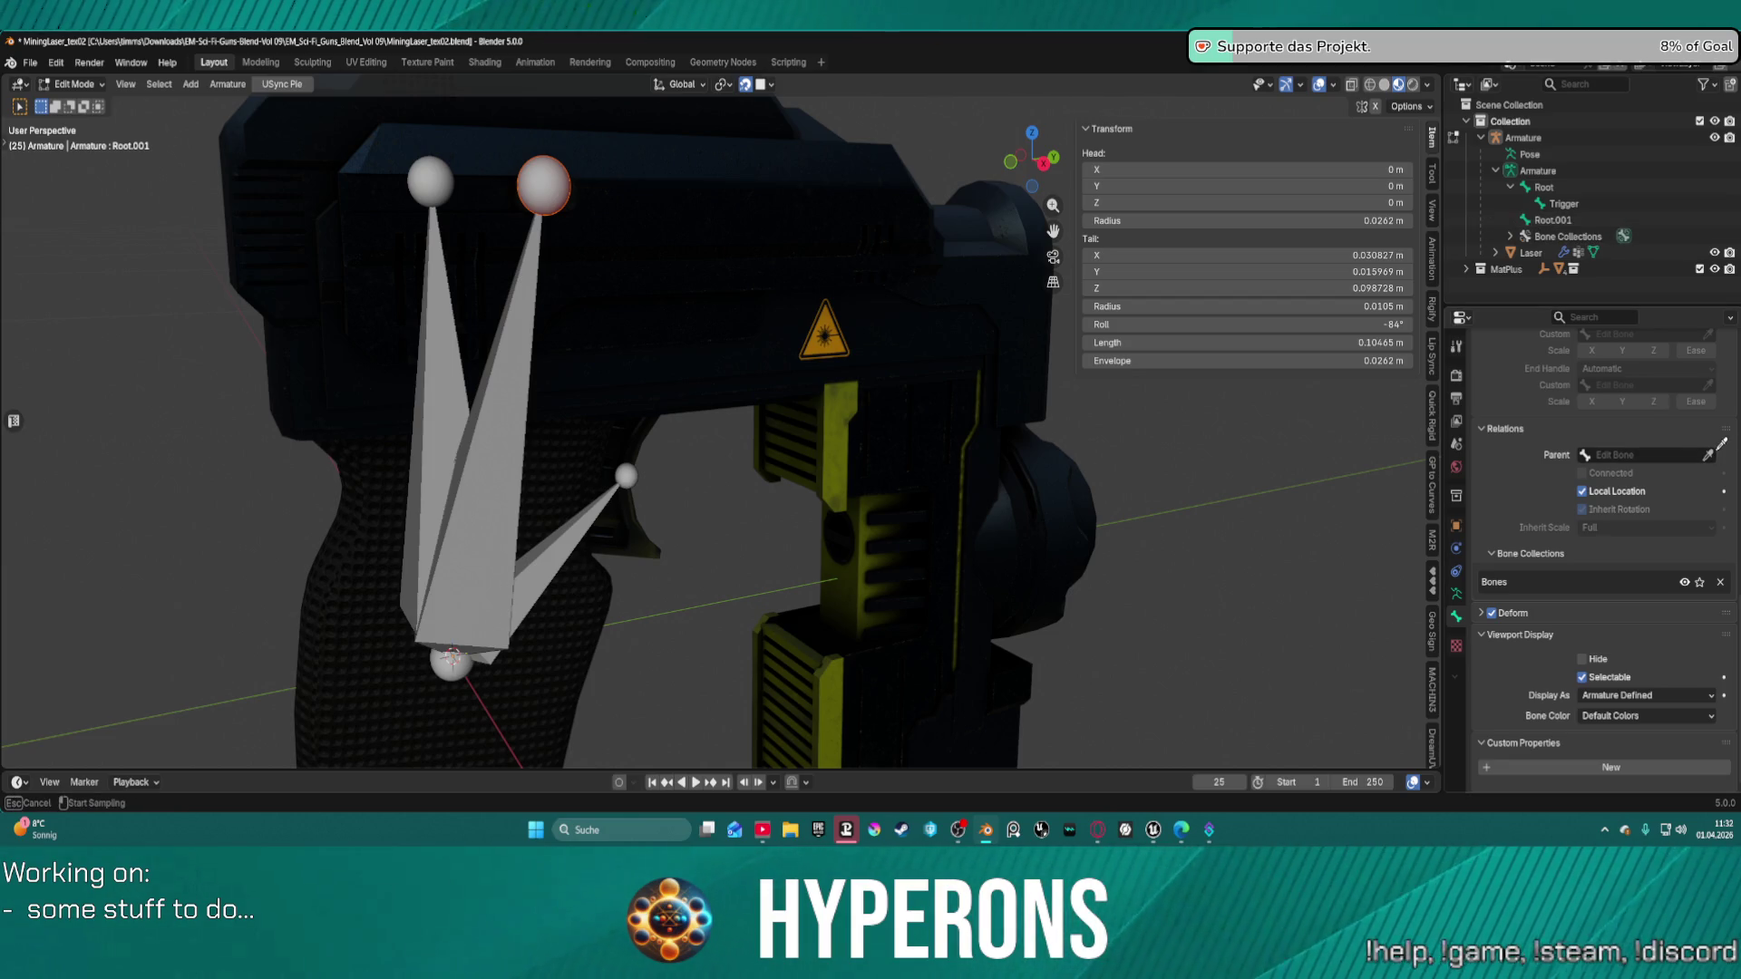
left_click(1539, 184)
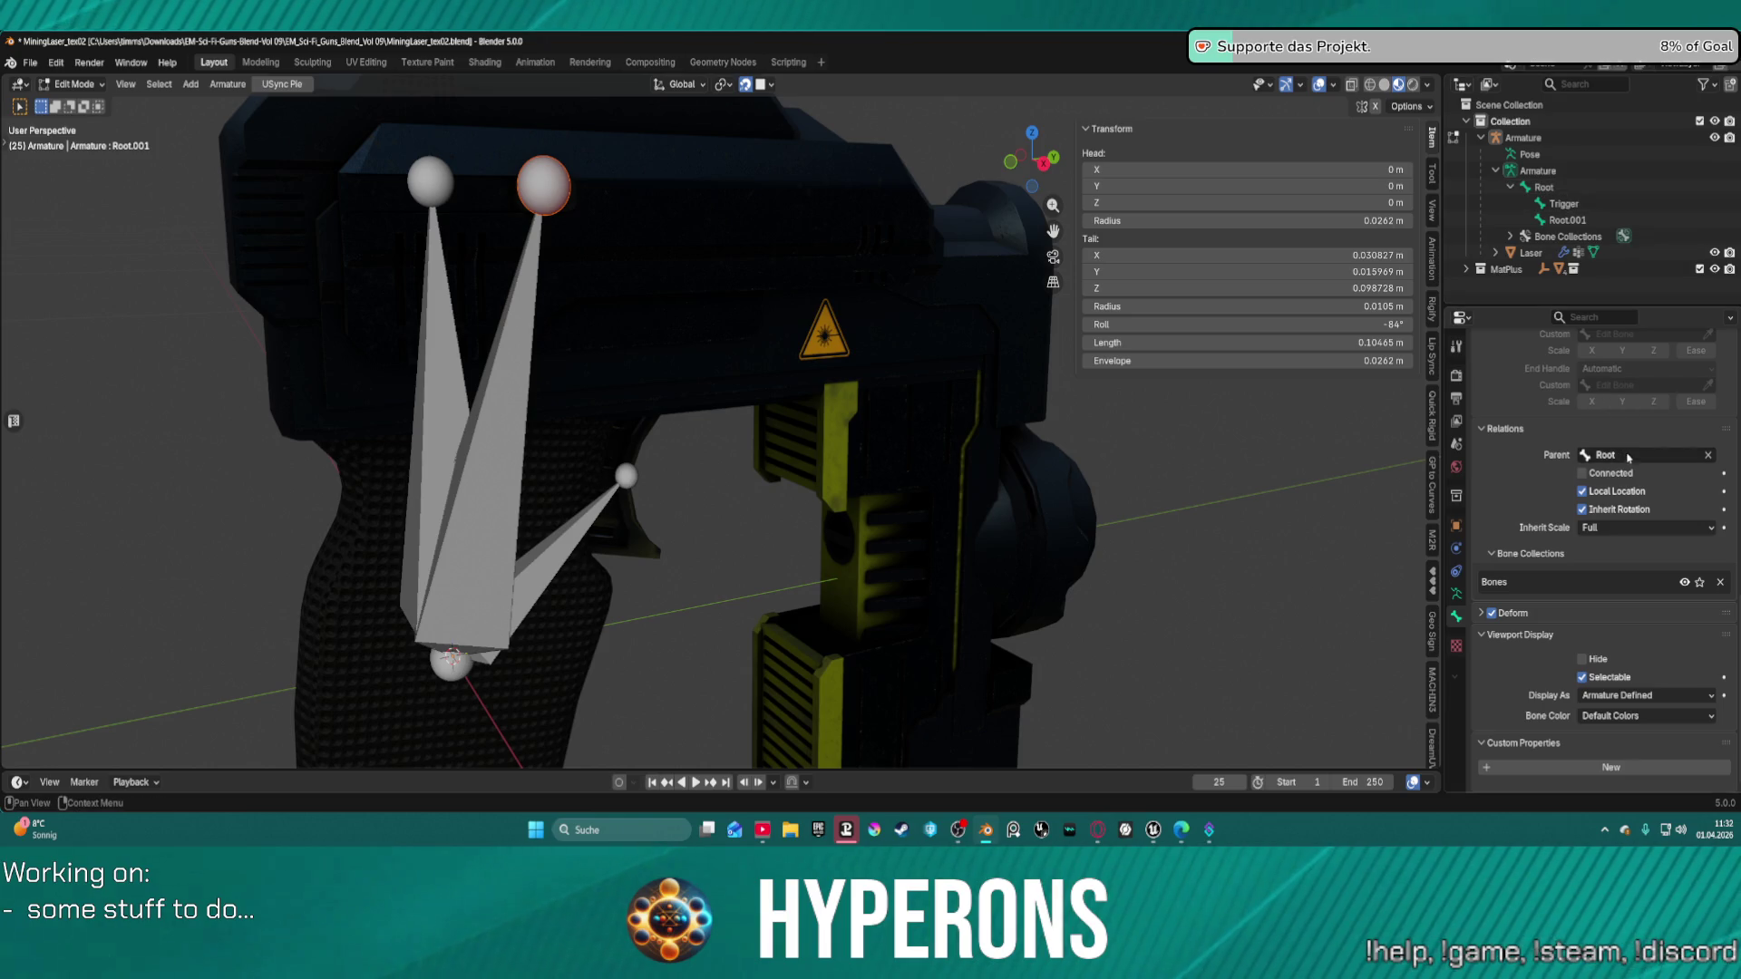
double_click(1561, 220)
type("S")
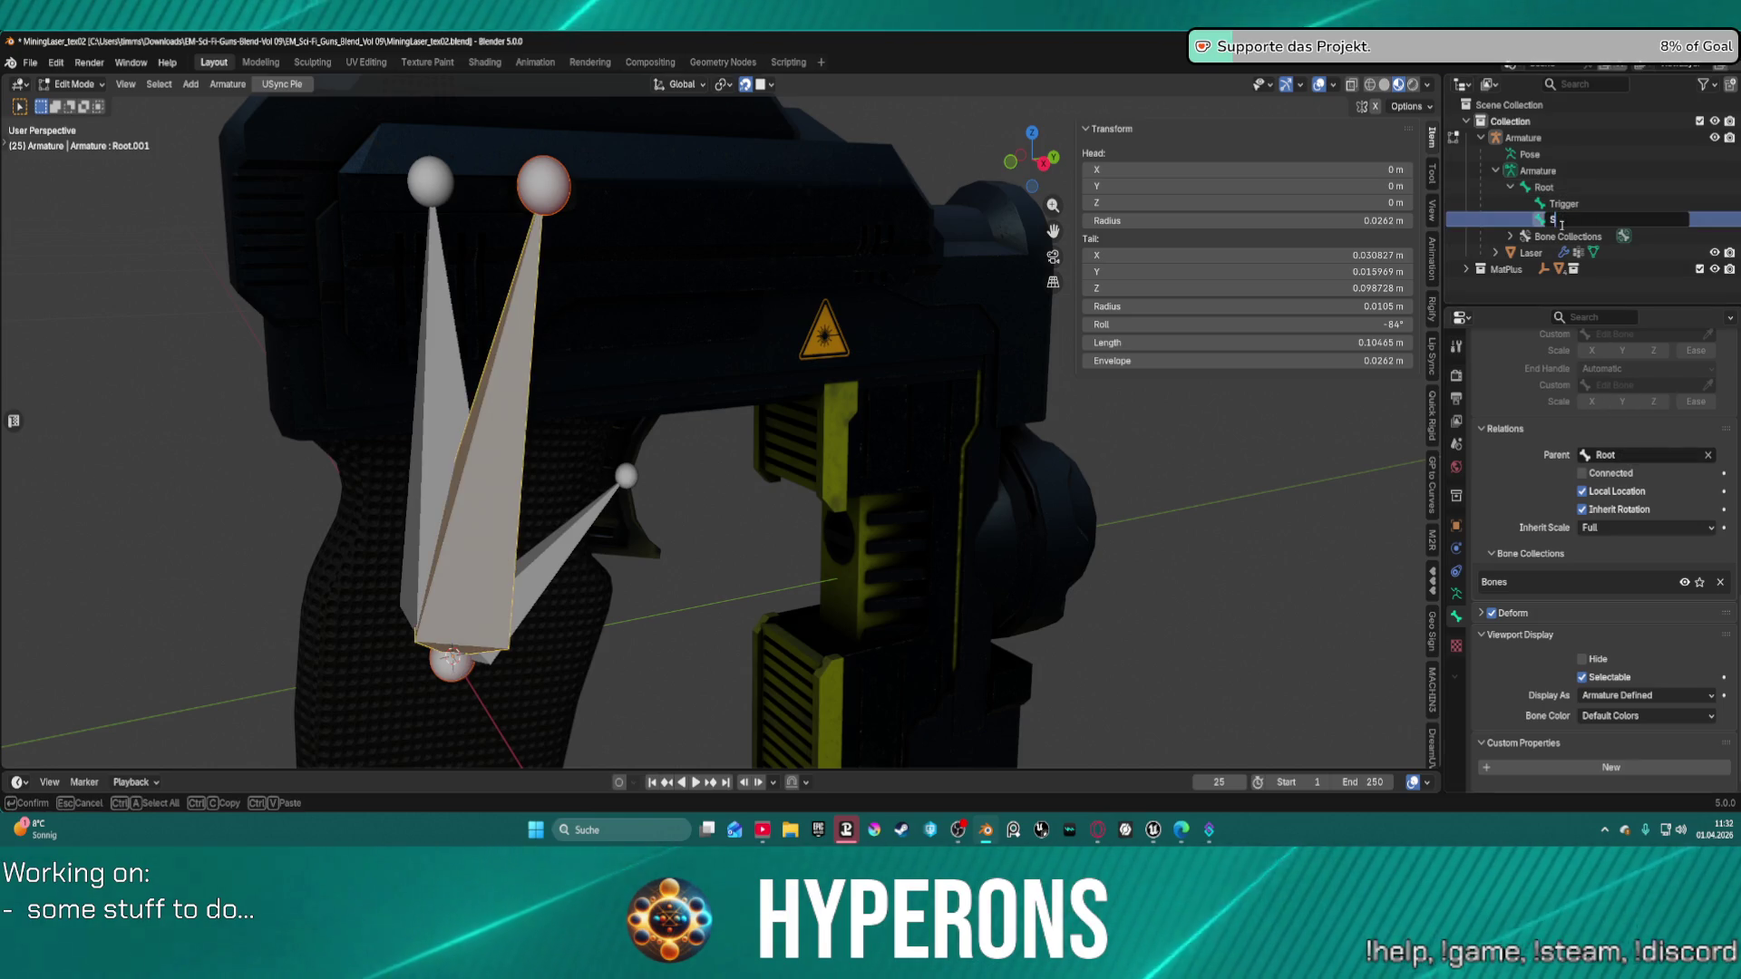
type("lide")
key("Return")
Undo the rename and remove the extra Root.001 bone.
mouse_move(916, 399)
middle_mouse_down()
mouse_move(950, 394)
mouse_move(831, 437)
mouse_move(816, 415)
middle_mouse_up()
left_click(949, 395)
key("ctrl+z")
key("ctrl+z")
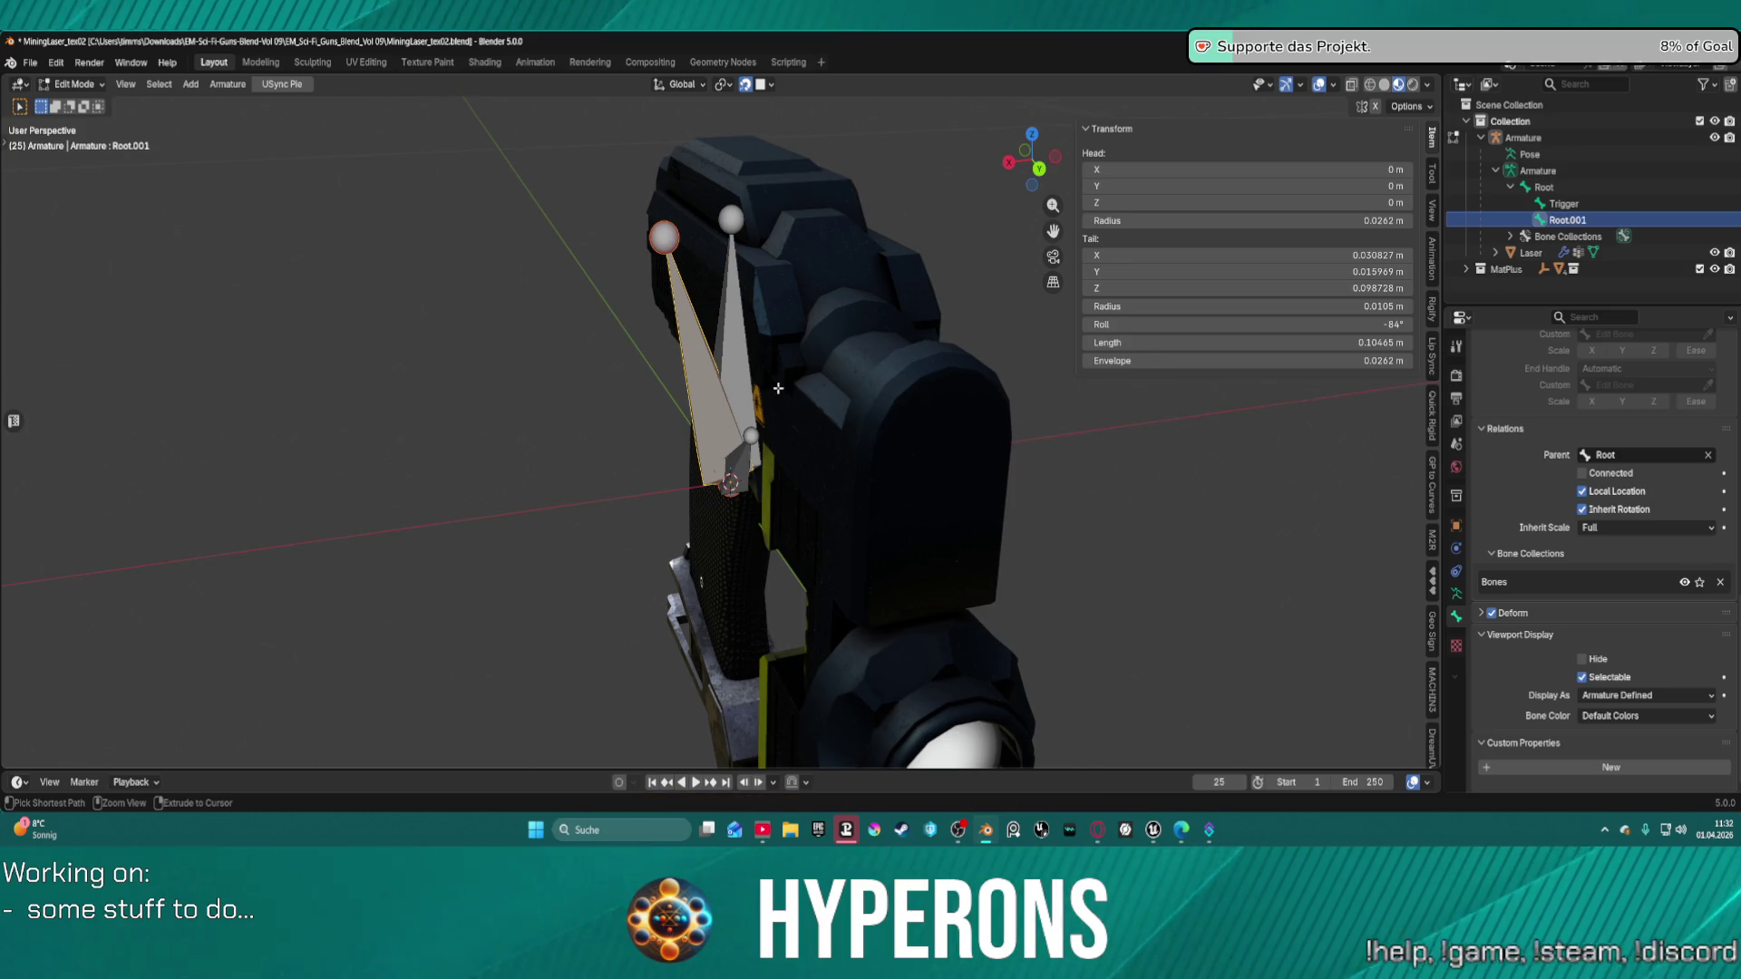
key("ctrl+z")
key("ctrl+z")
key("ctrl+z")
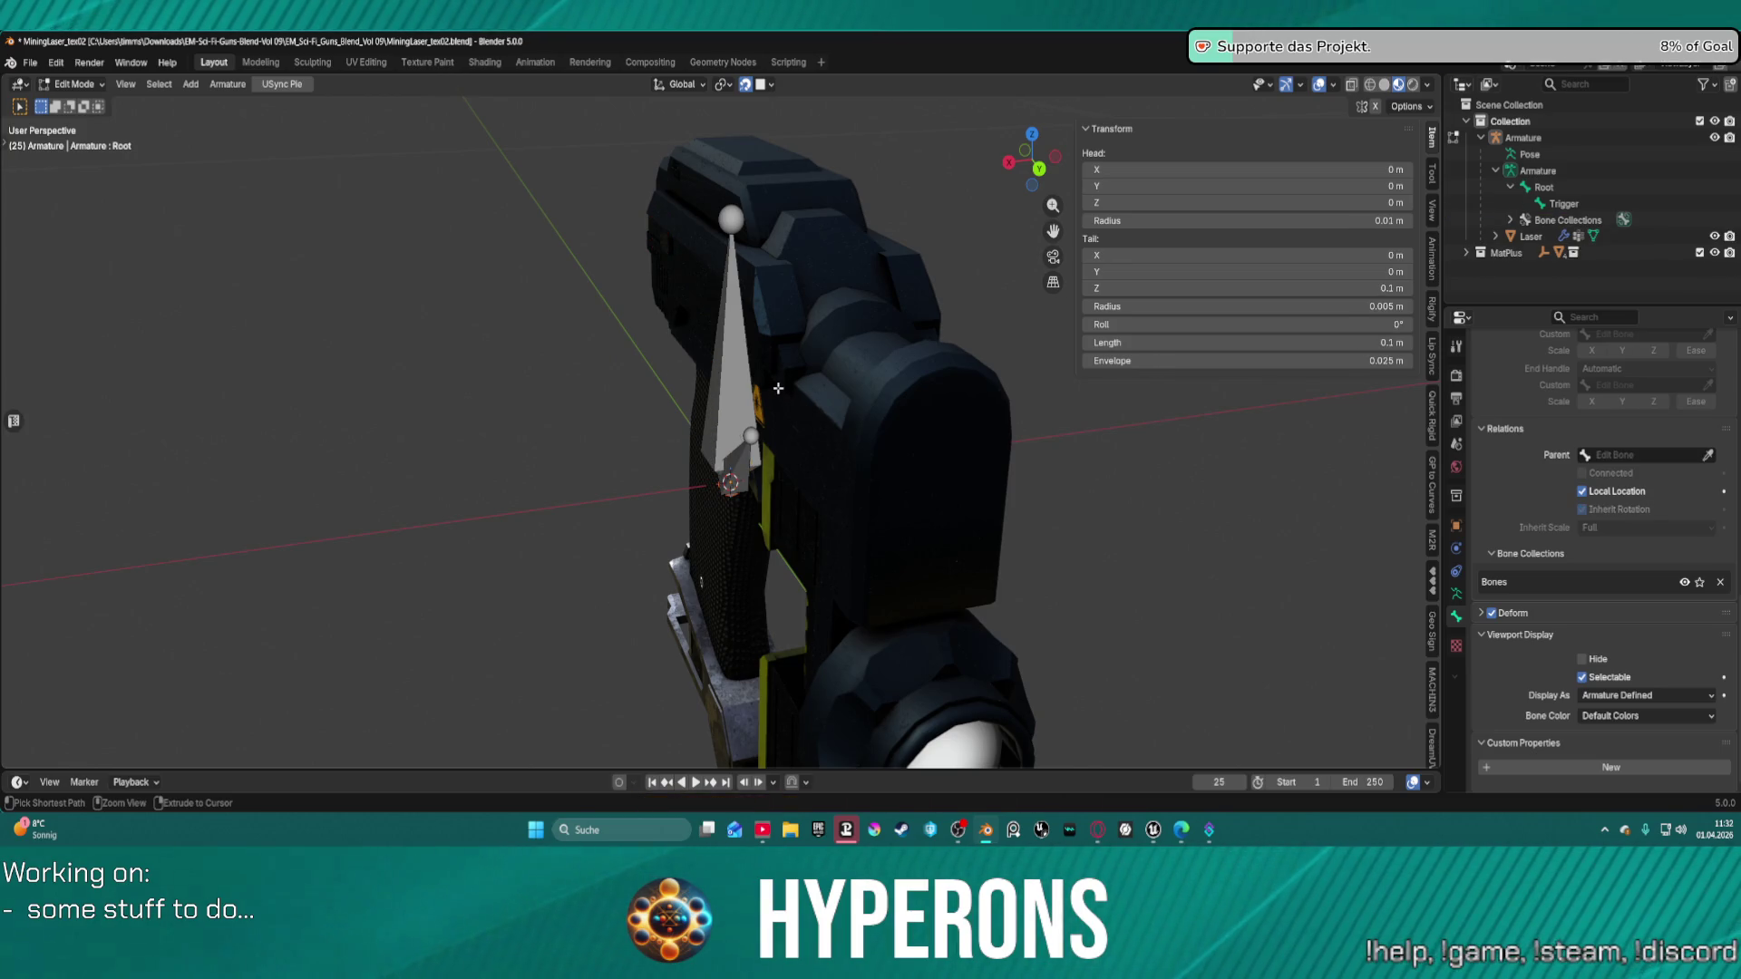
Extrude another vertical bone from the base joint, then undo it.
middle_click_drag(728, 352, 562, 588)
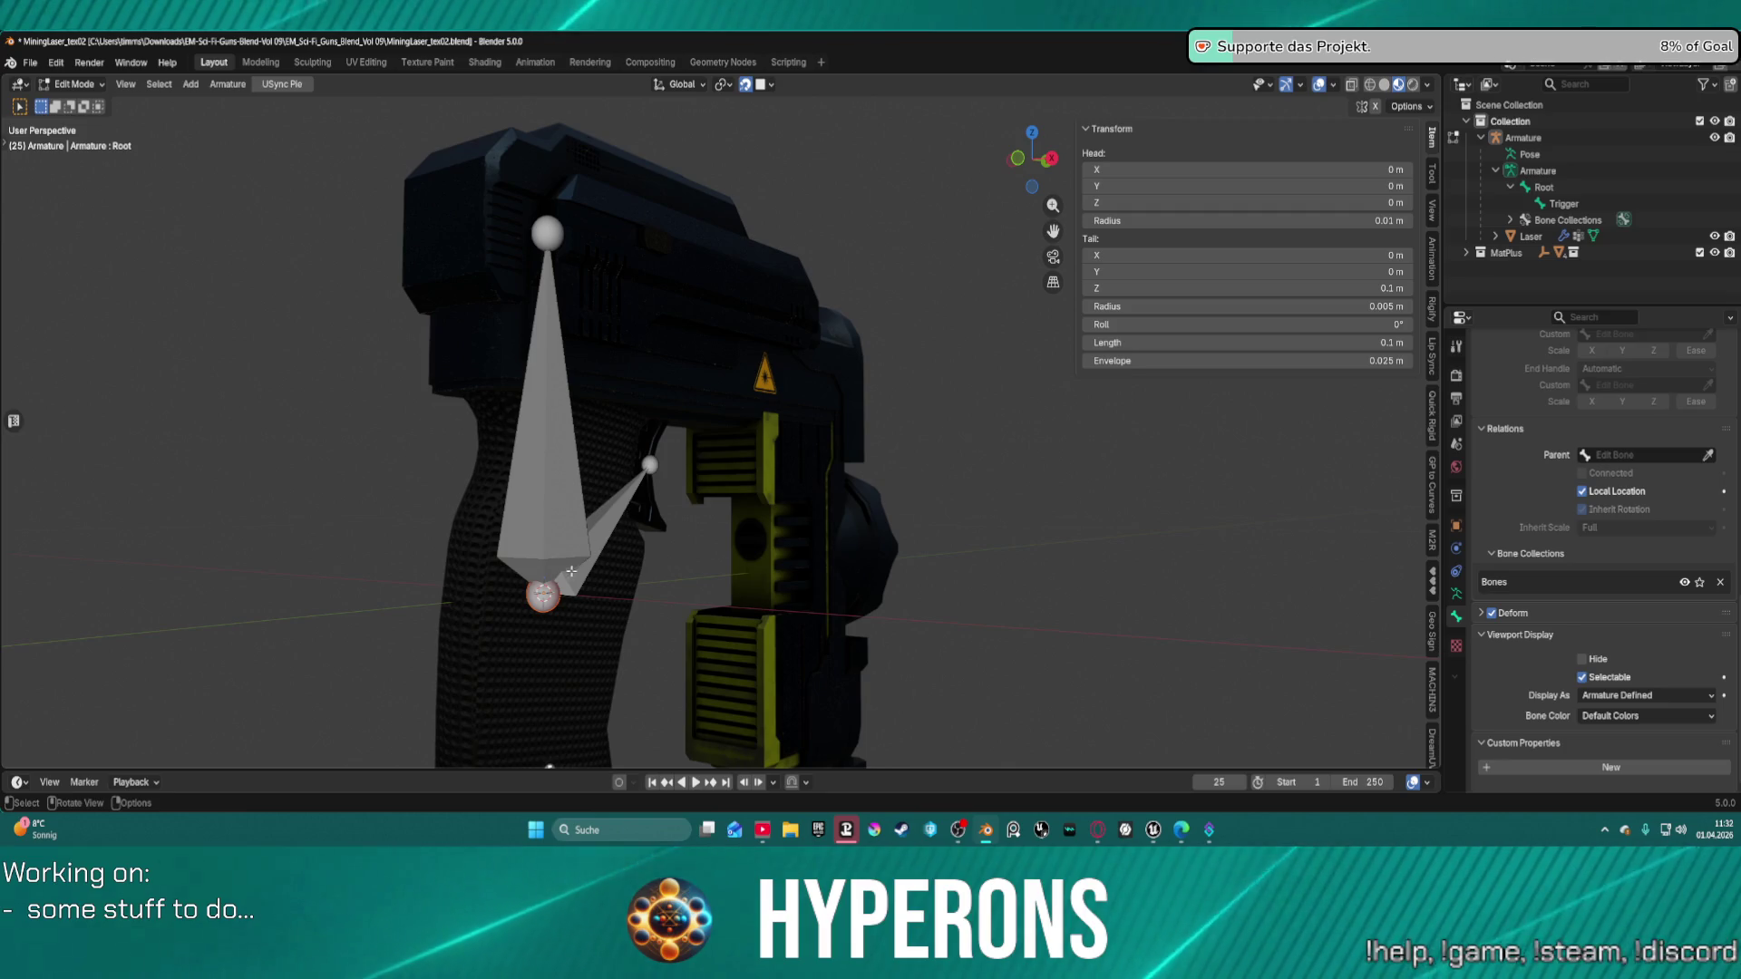
key("e")
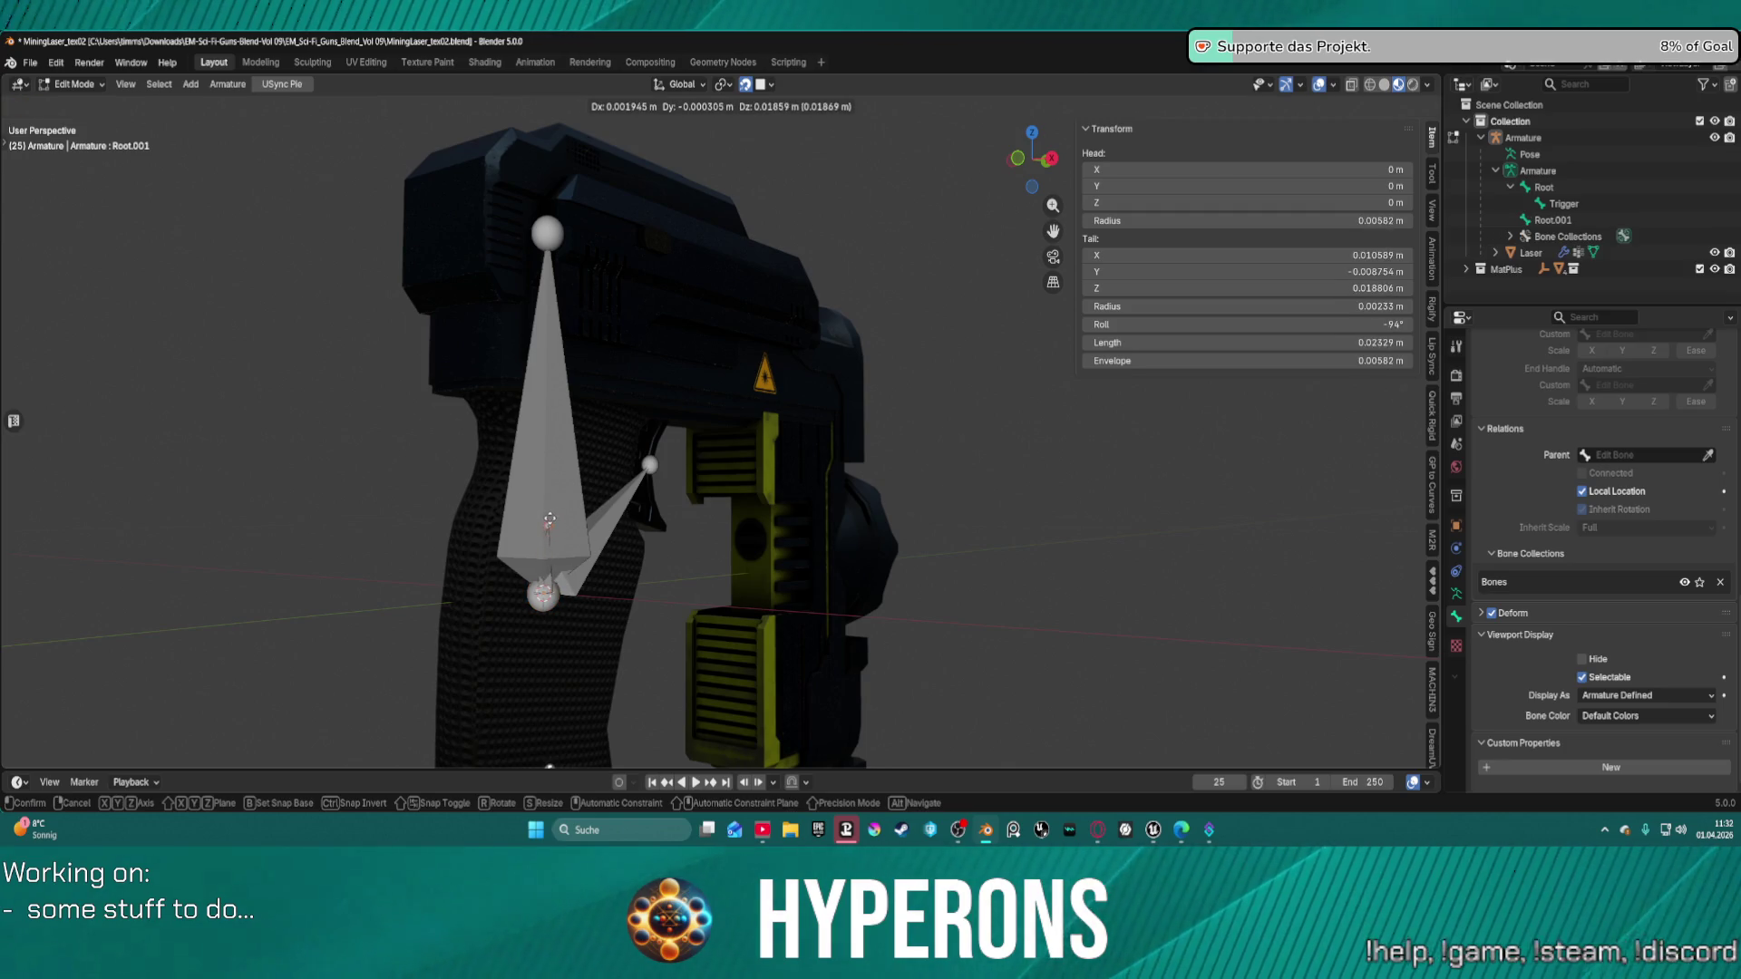
key("z")
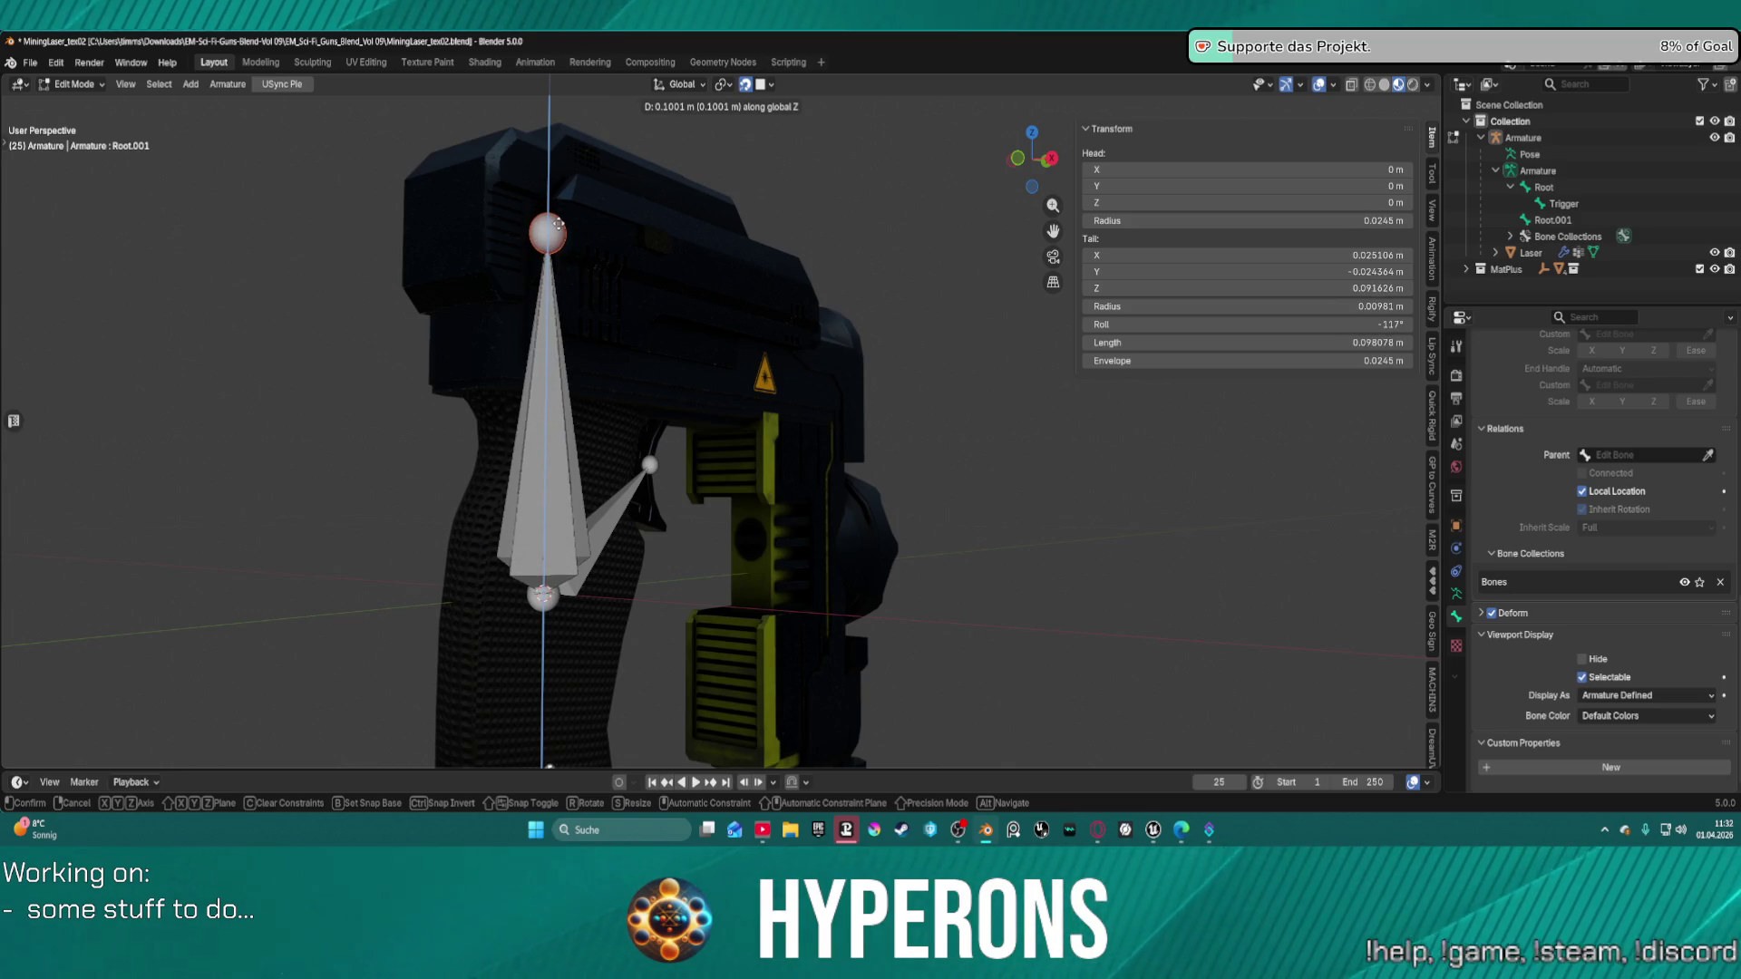
left_click(558, 209)
middle_click_drag(557, 209, 503, 272)
key("ctrl+z")
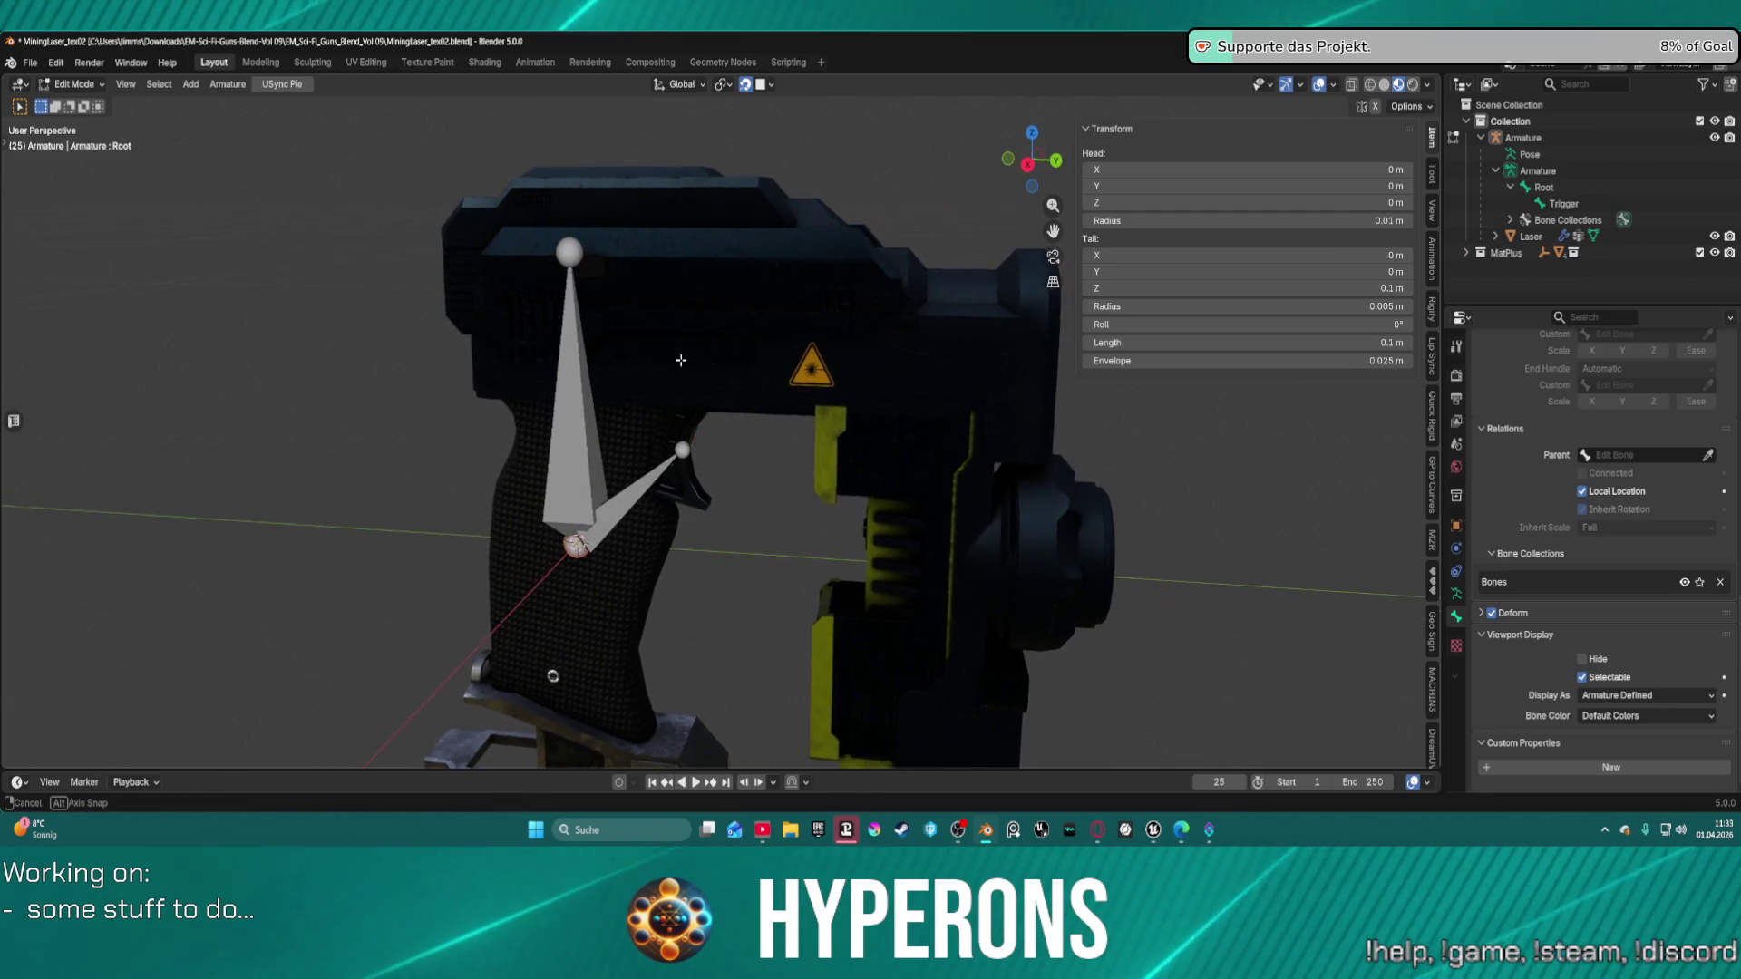
Select the Root and Trigger bones in turn to inspect their shared base joint.
middle_click_drag(517, 344, 542, 408)
left_click(555, 450)
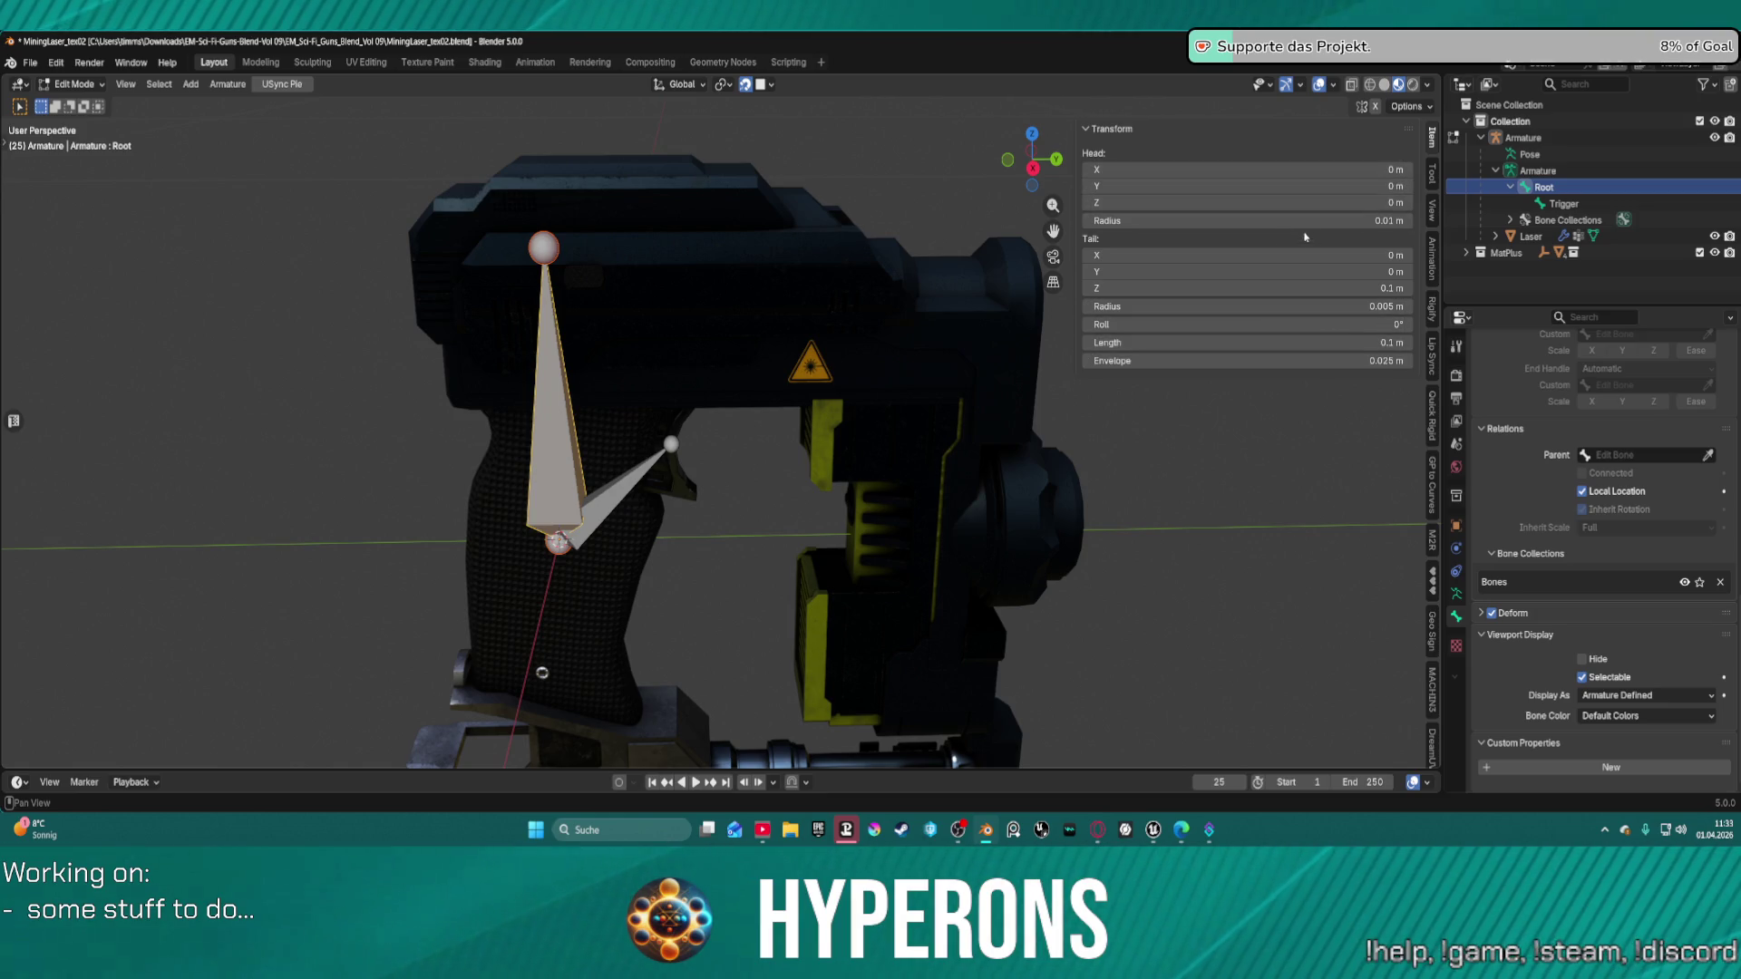
left_click(551, 531)
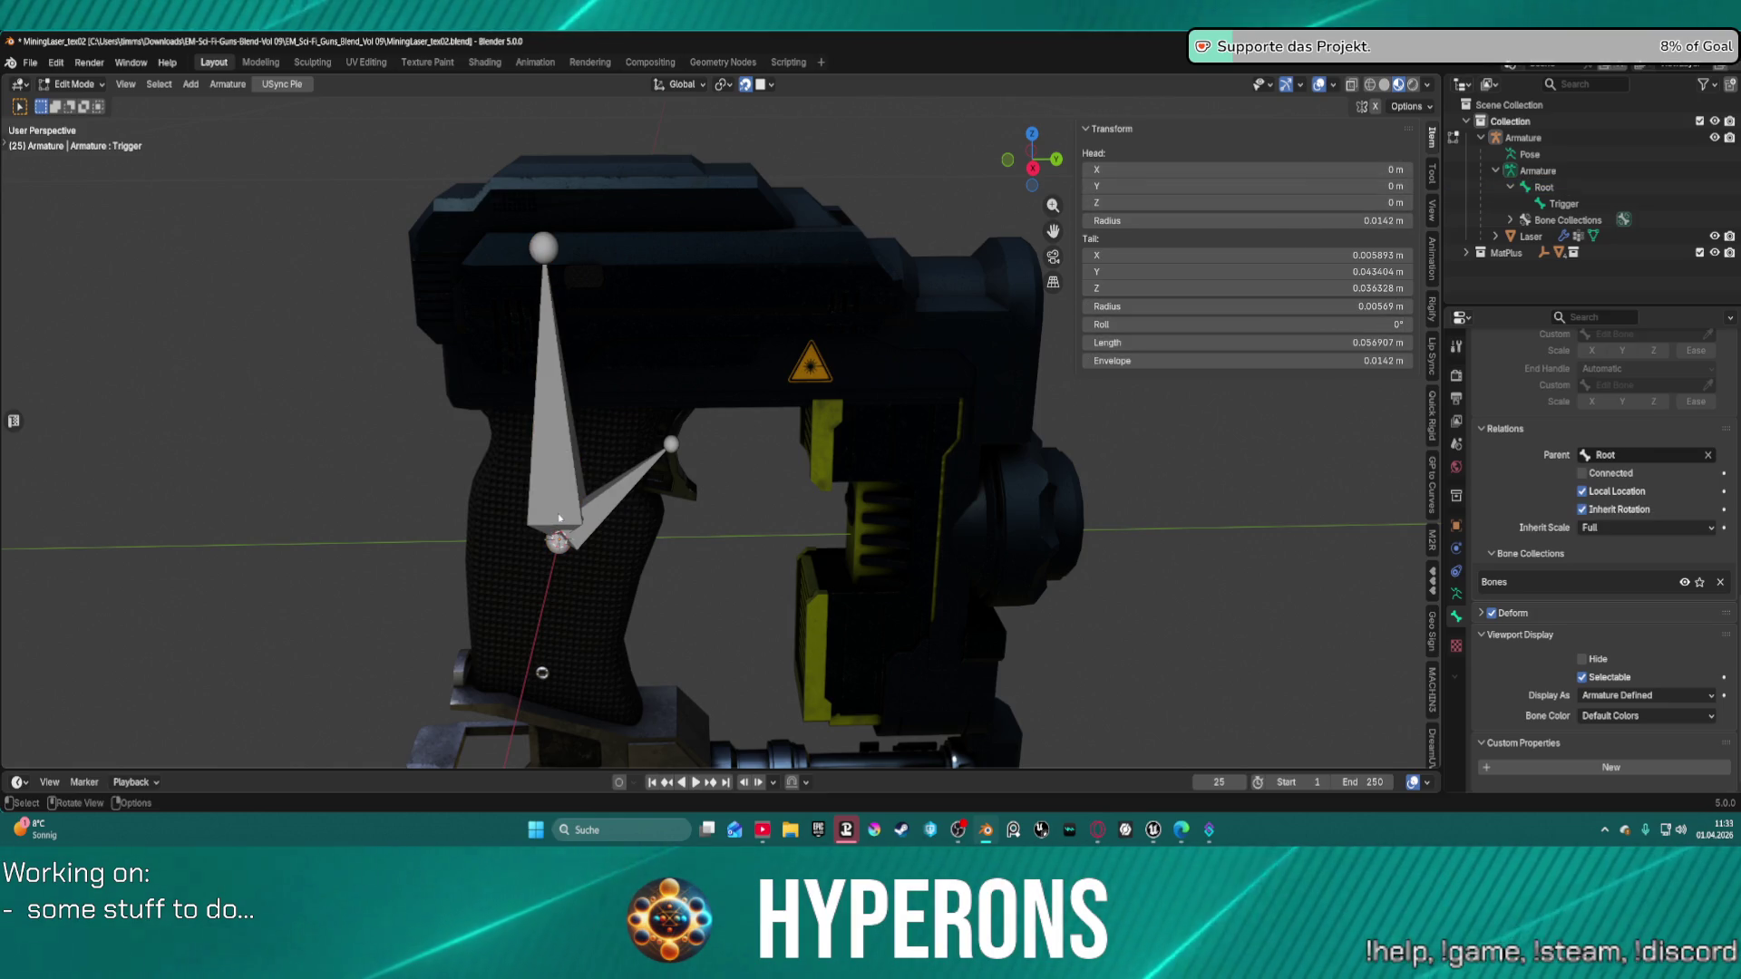
left_click(561, 517)
left_click(560, 548)
left_click(560, 542)
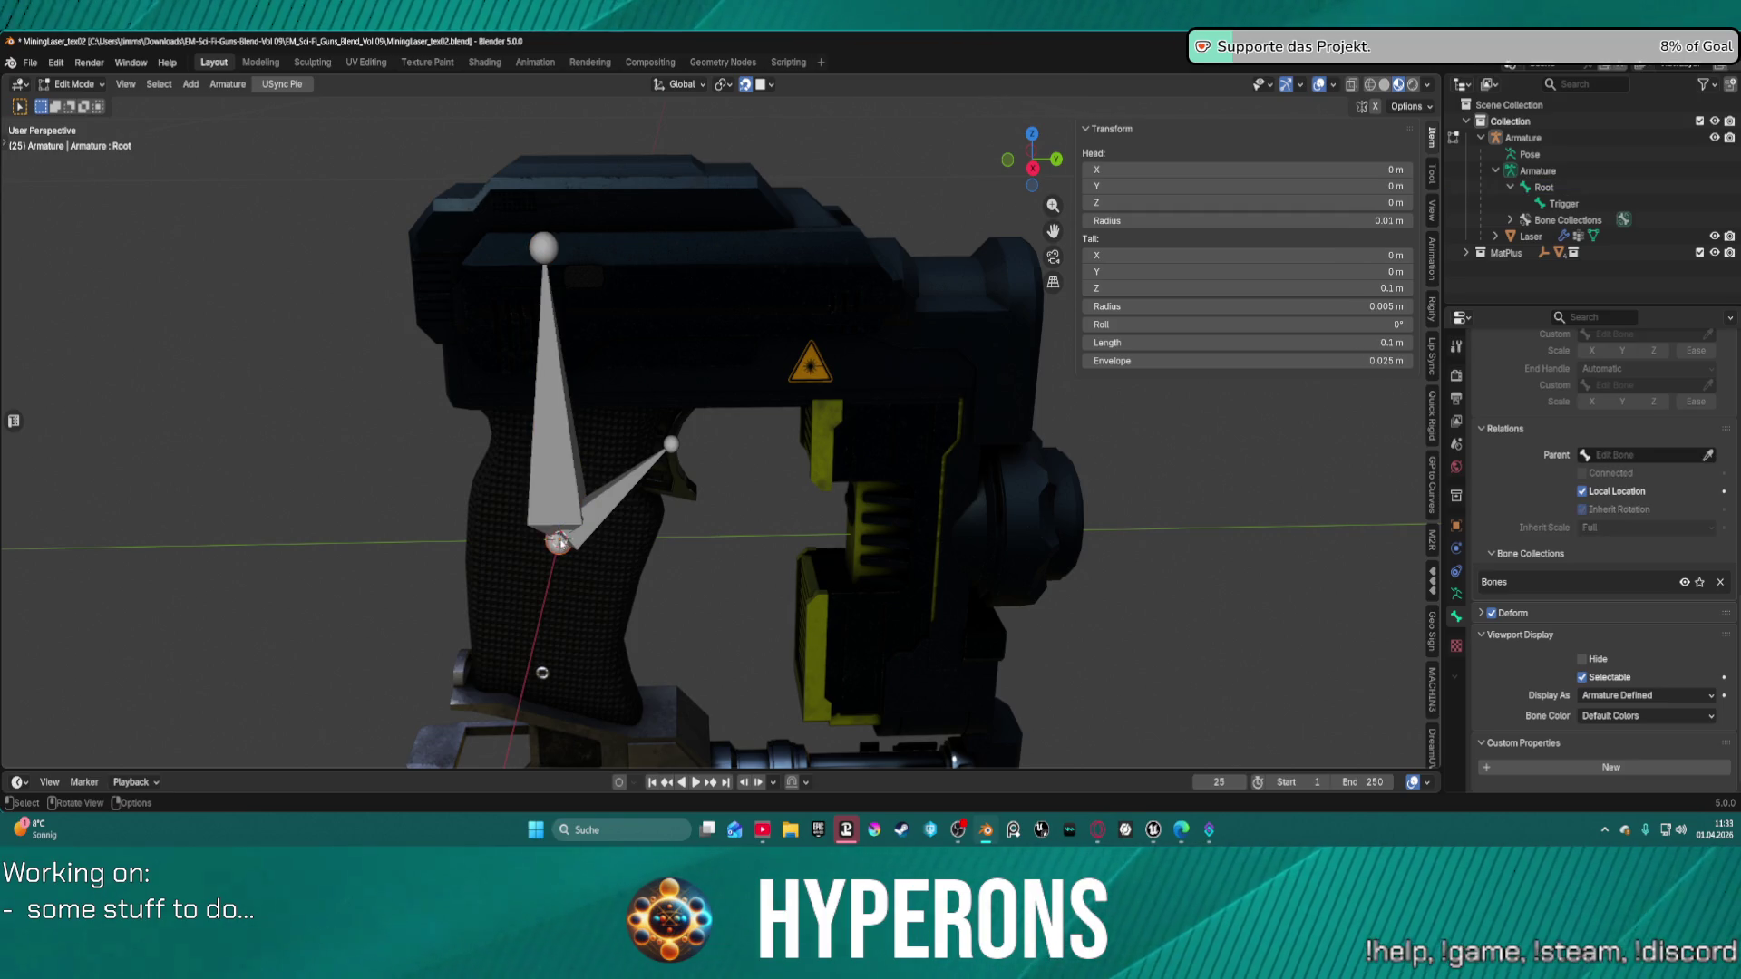
left_click(551, 513)
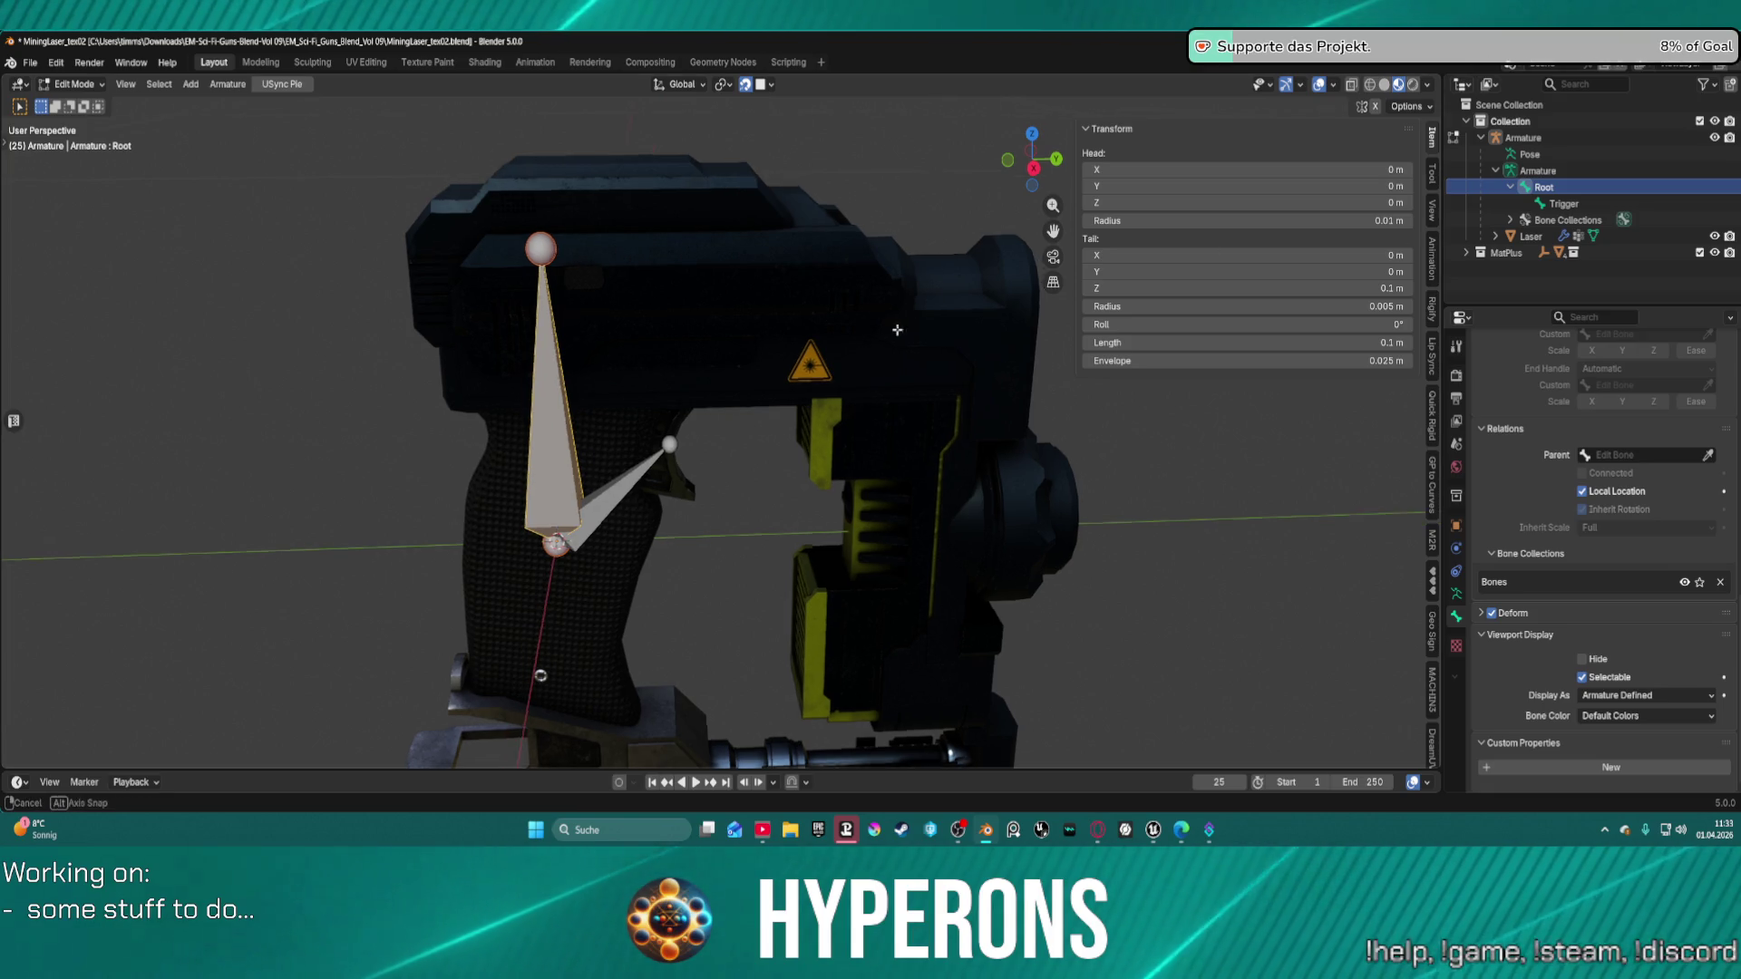
mouse_move(771, 345)
middle_mouse_down()
mouse_move(827, 333)
mouse_move(677, 476)
middle_mouse_up()
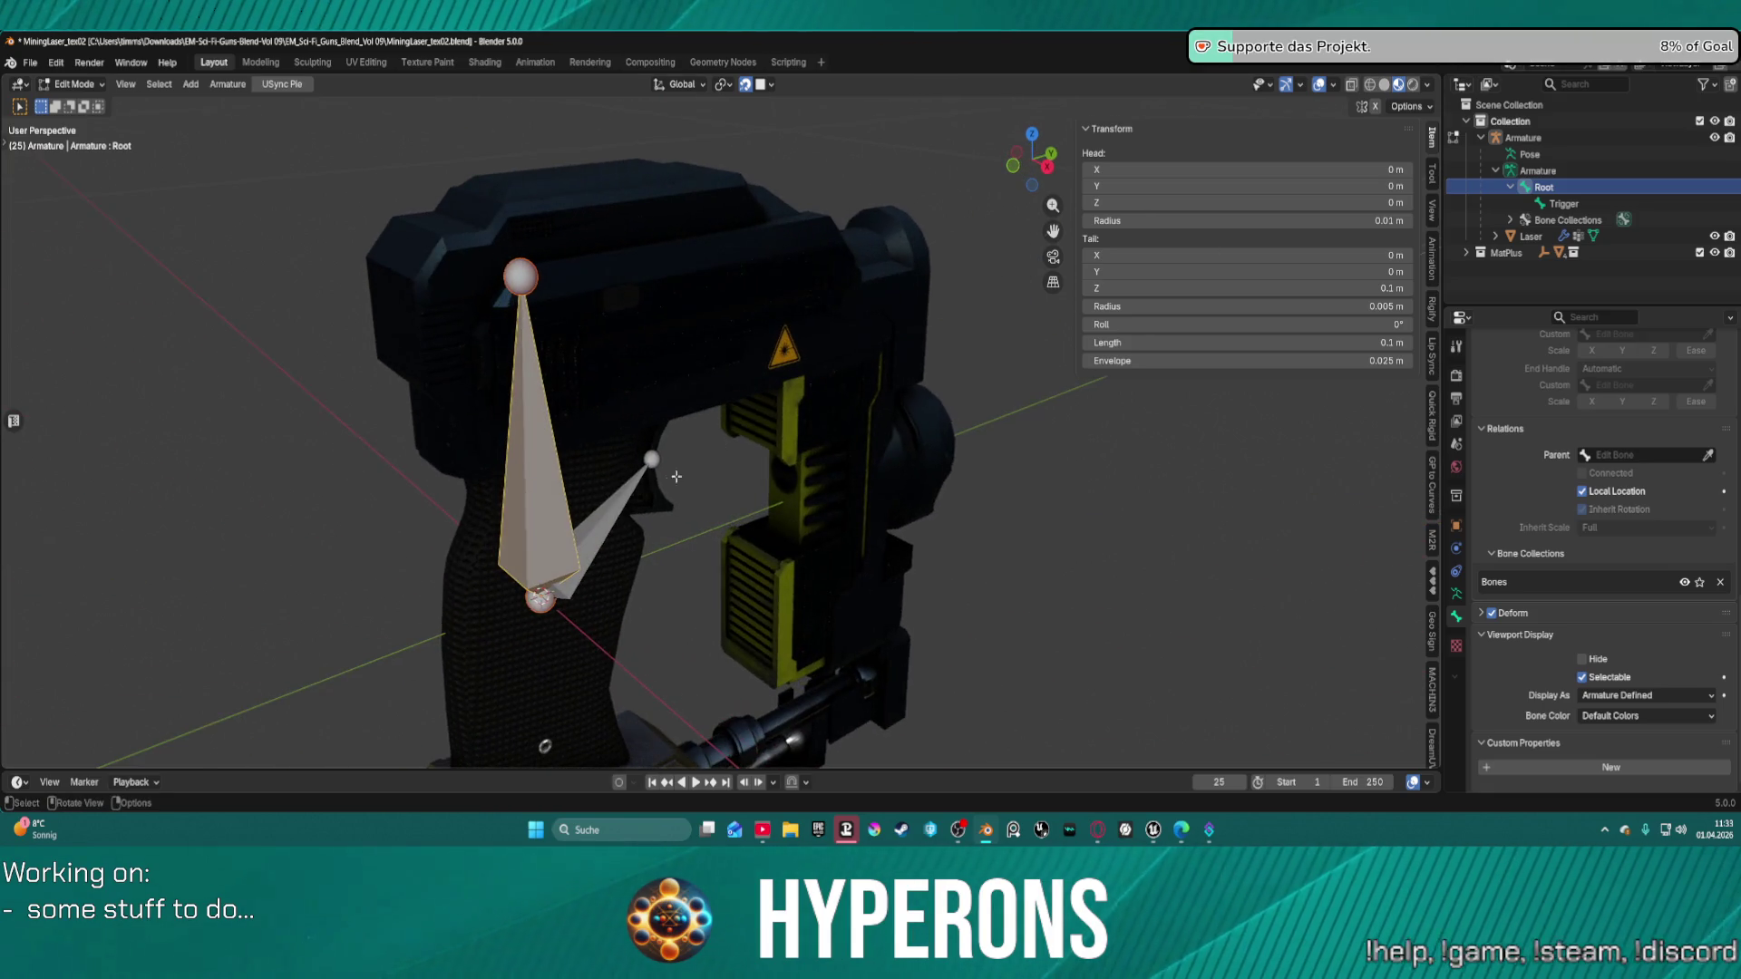
left_click(593, 540)
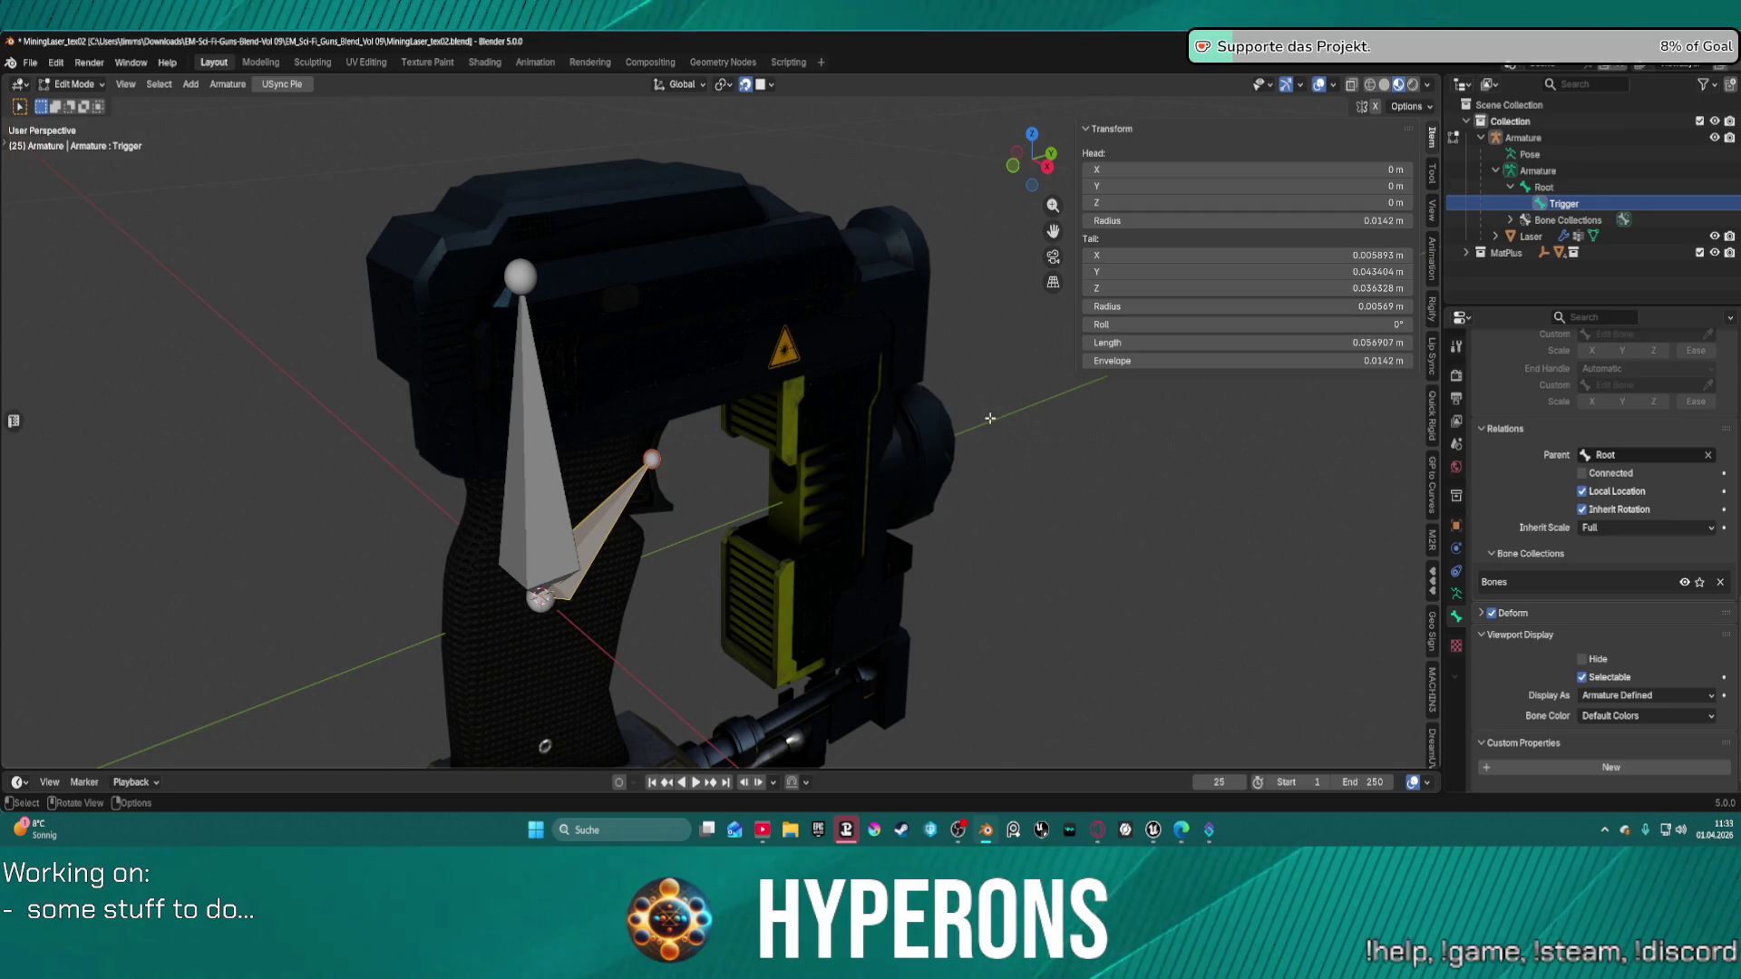
mouse_move(1217, 472)
middle_mouse_down()
mouse_move(902, 459)
mouse_move(1014, 471)
mouse_move(669, 522)
middle_mouse_up()
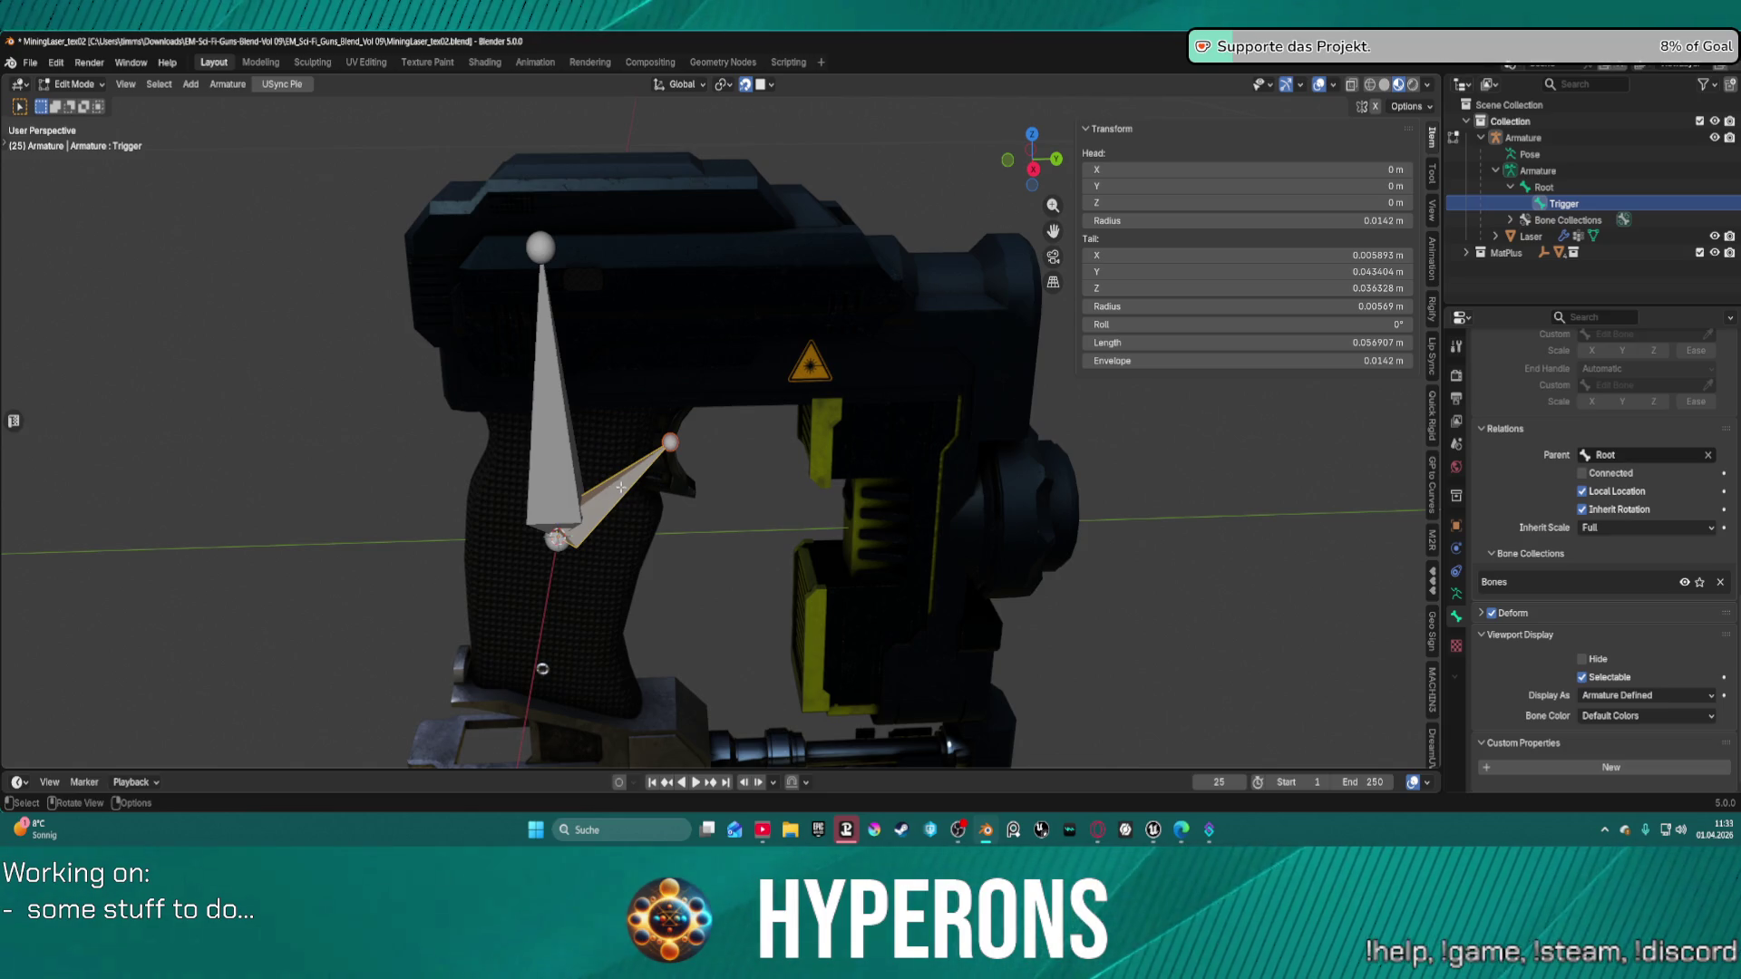
Clear the Trigger bone's roll to 0° with Alt+R and reselect it.
left_click(669, 442)
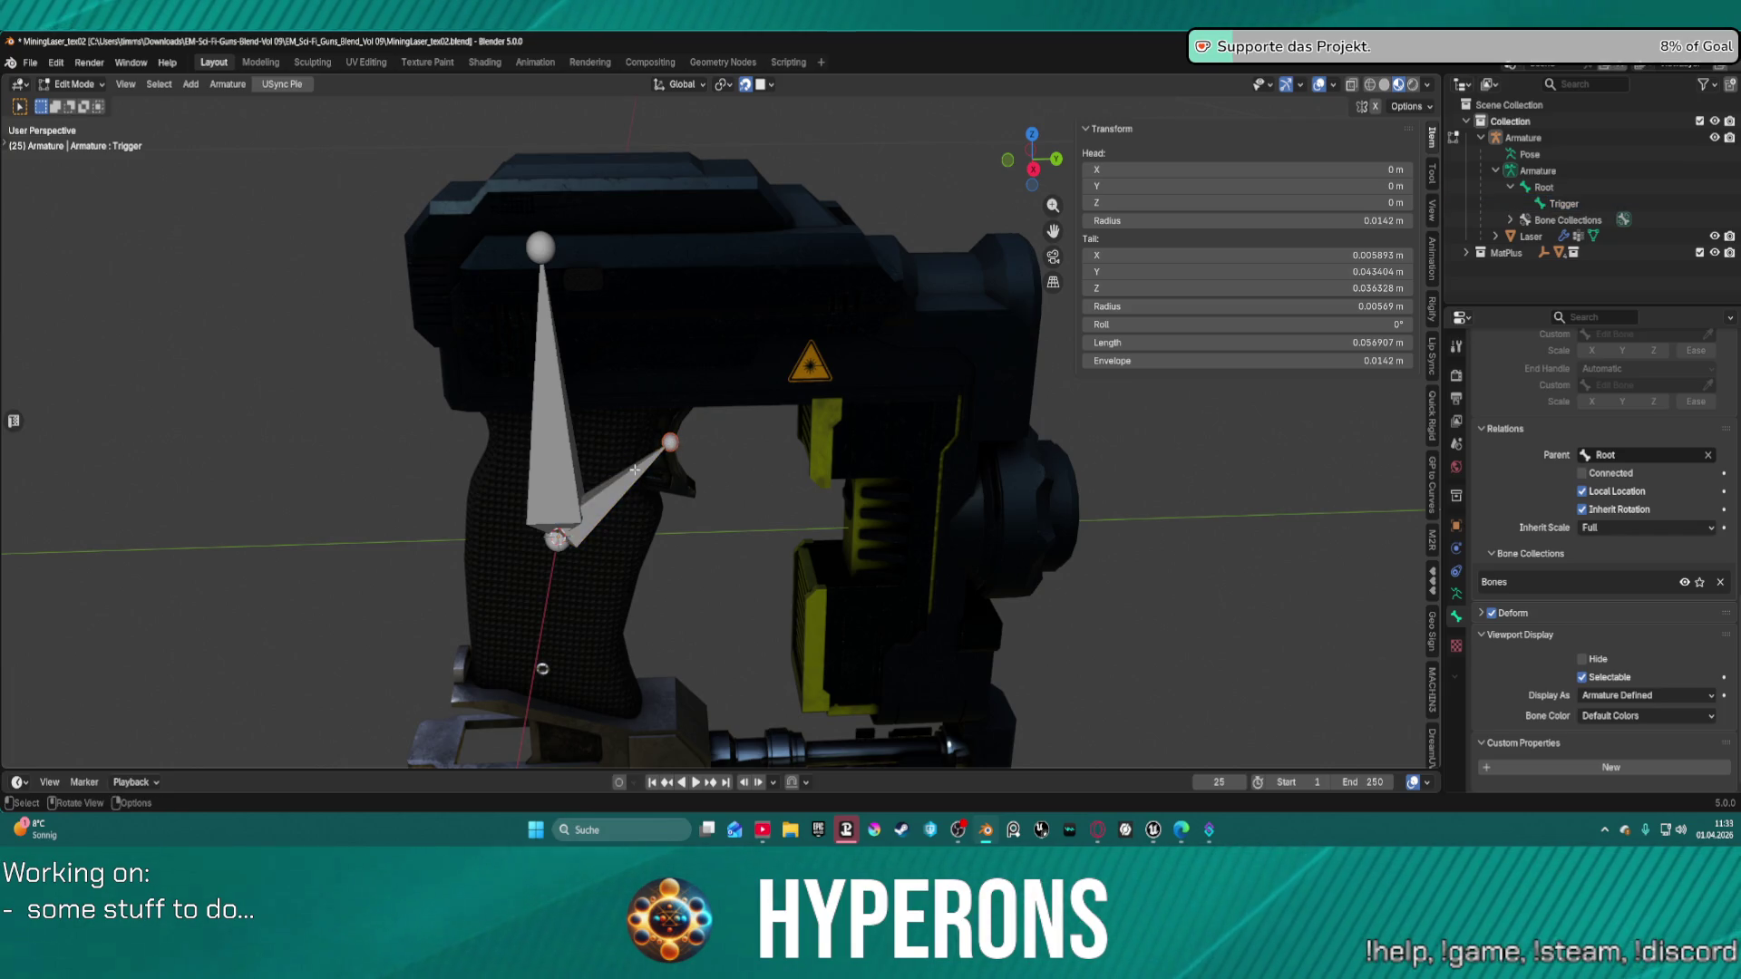
key("alt+r")
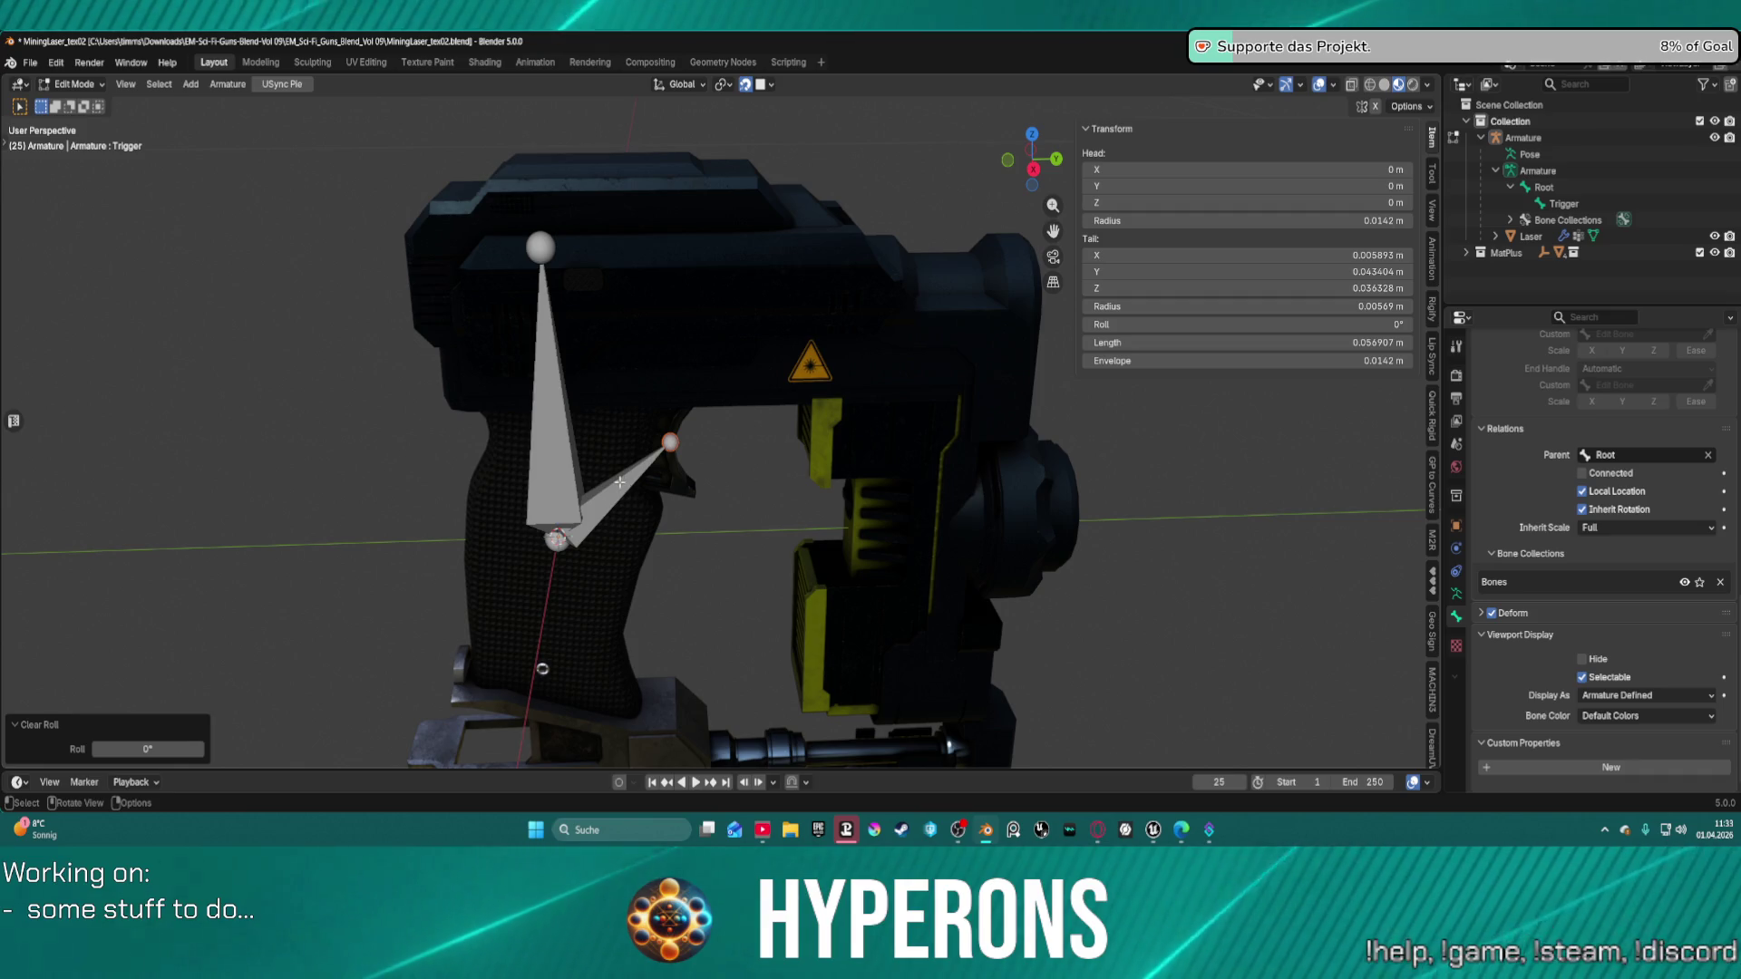
left_click(612, 485)
key("alt+r")
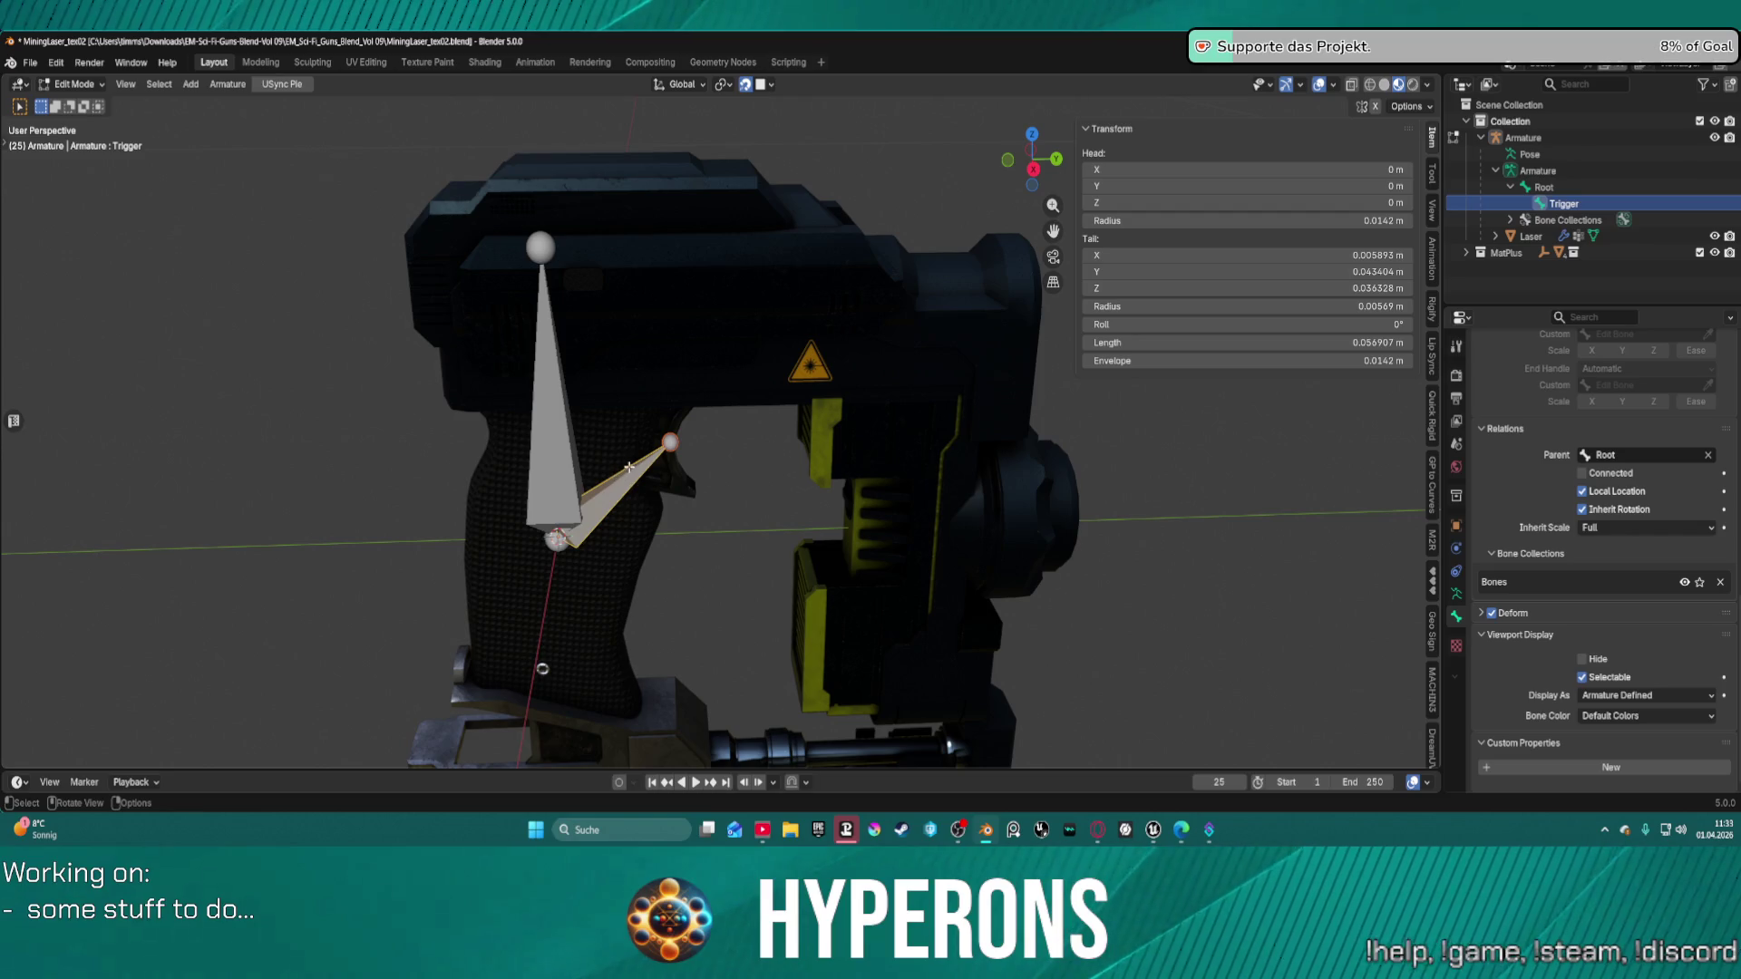
key("alt+a")
left_click(1575, 204)
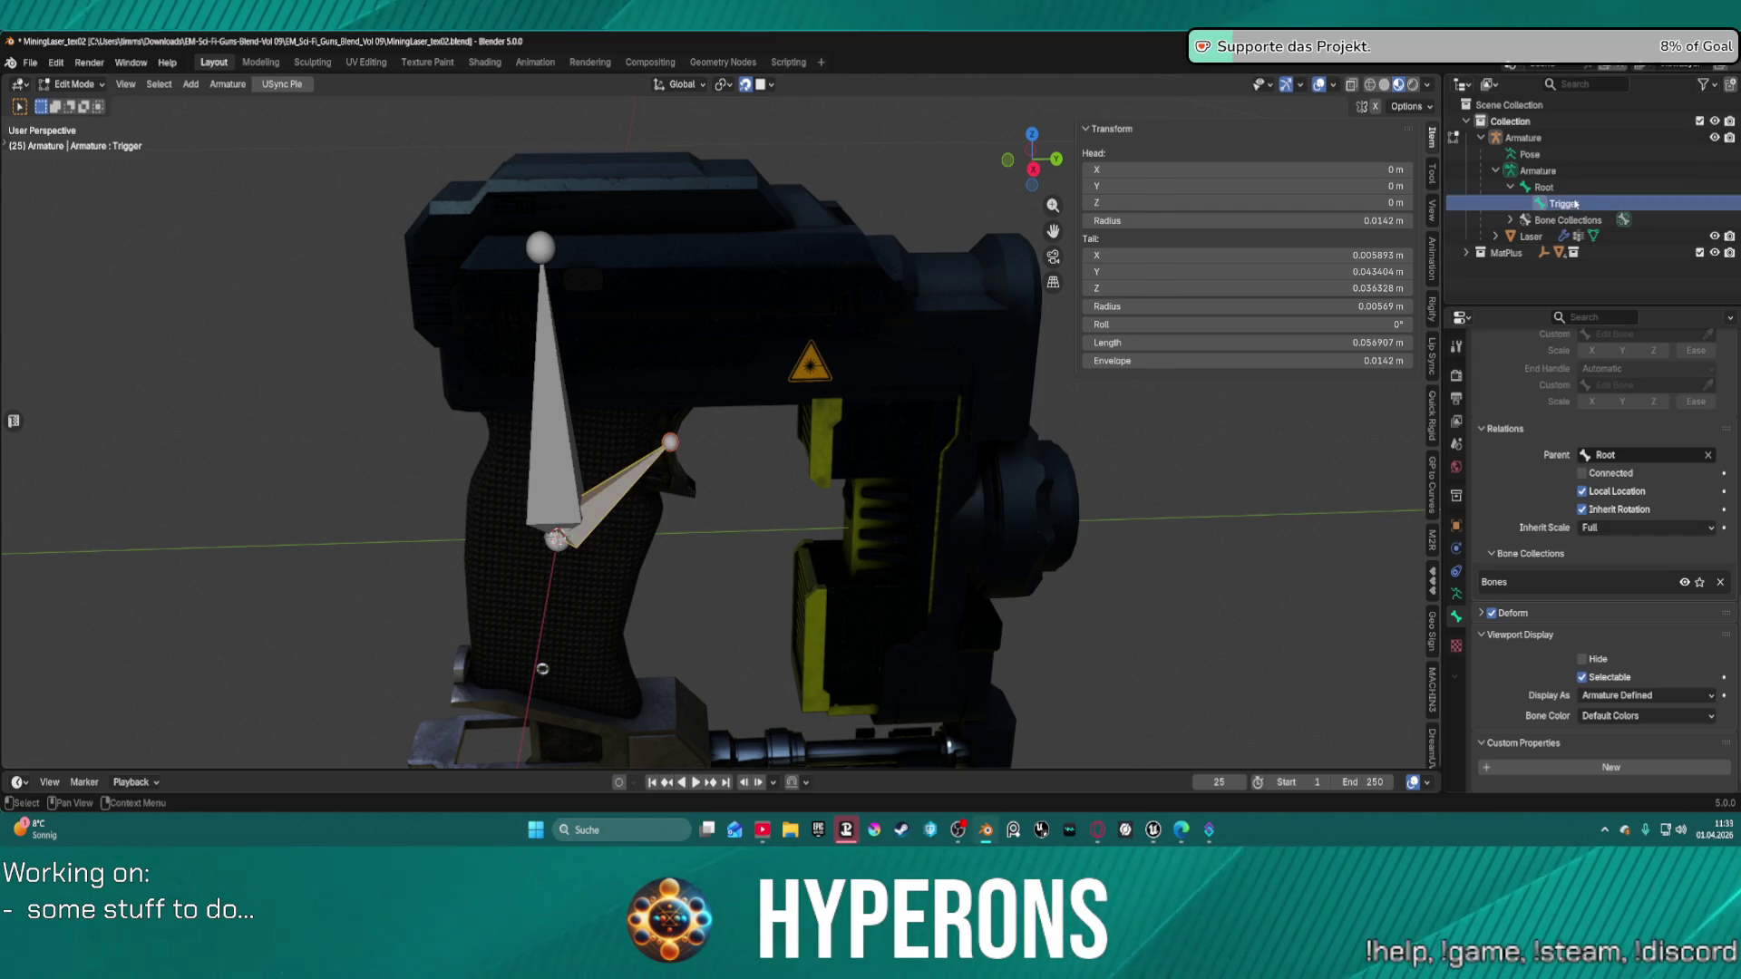
Delete the Trigger bone and extrude Root.001 forward along Y from Root's base.
key("x")
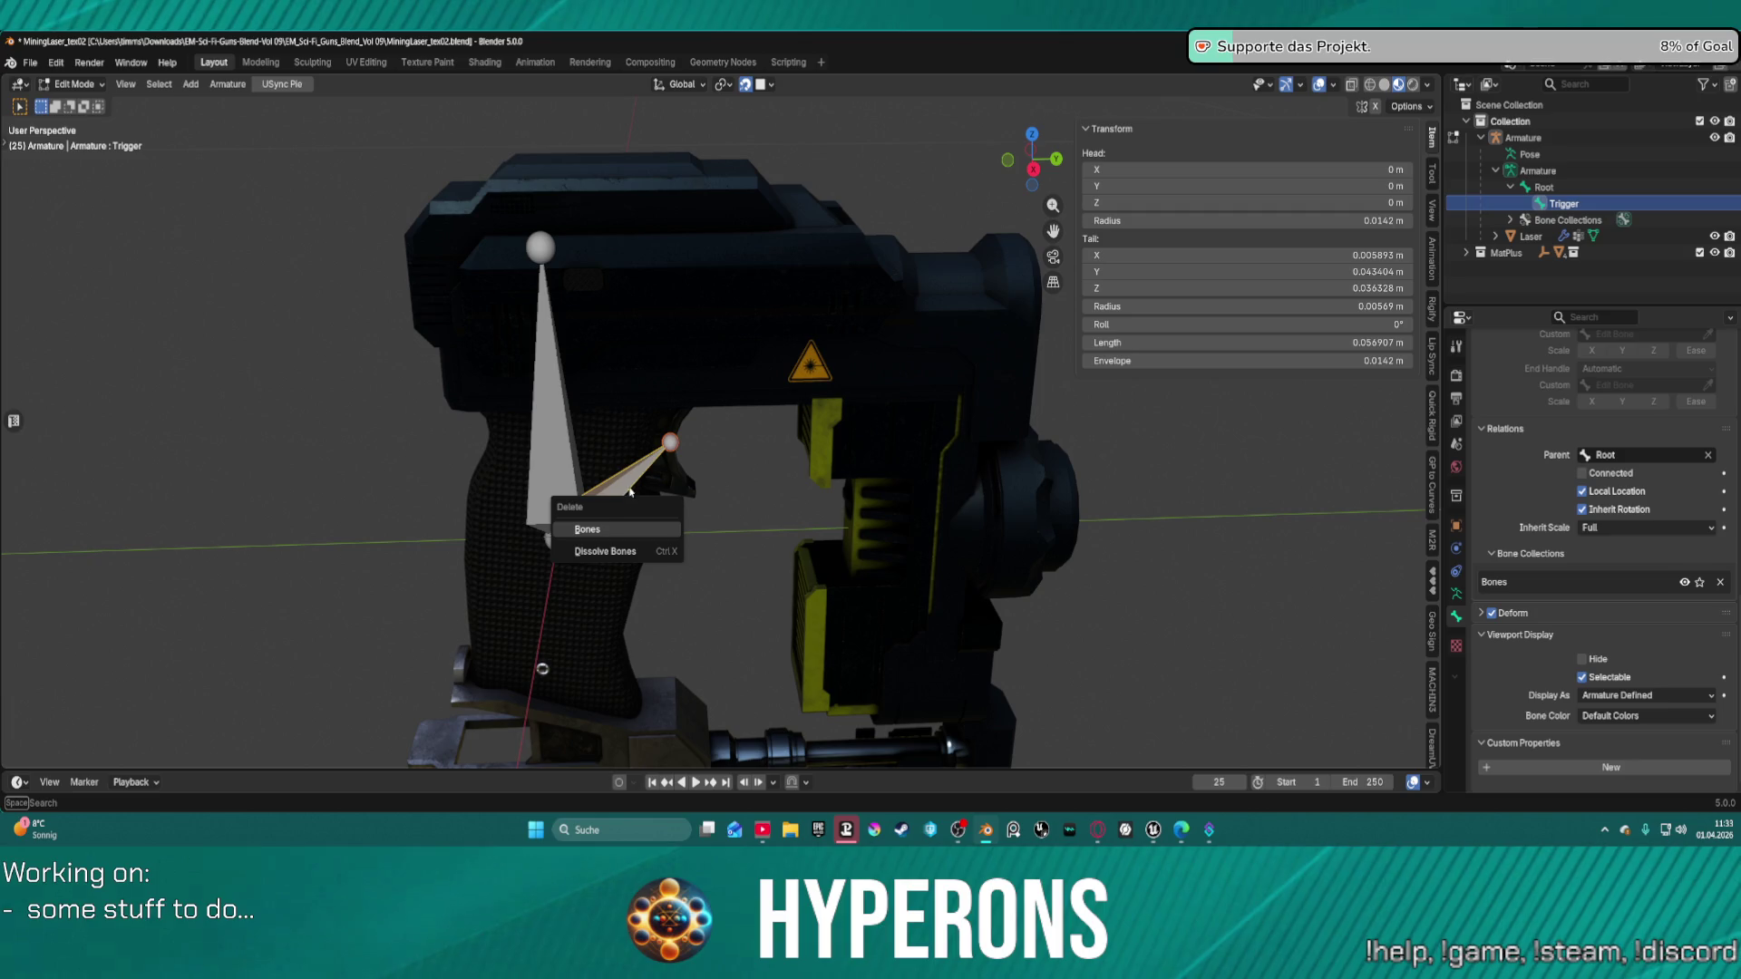
left_click(605, 529)
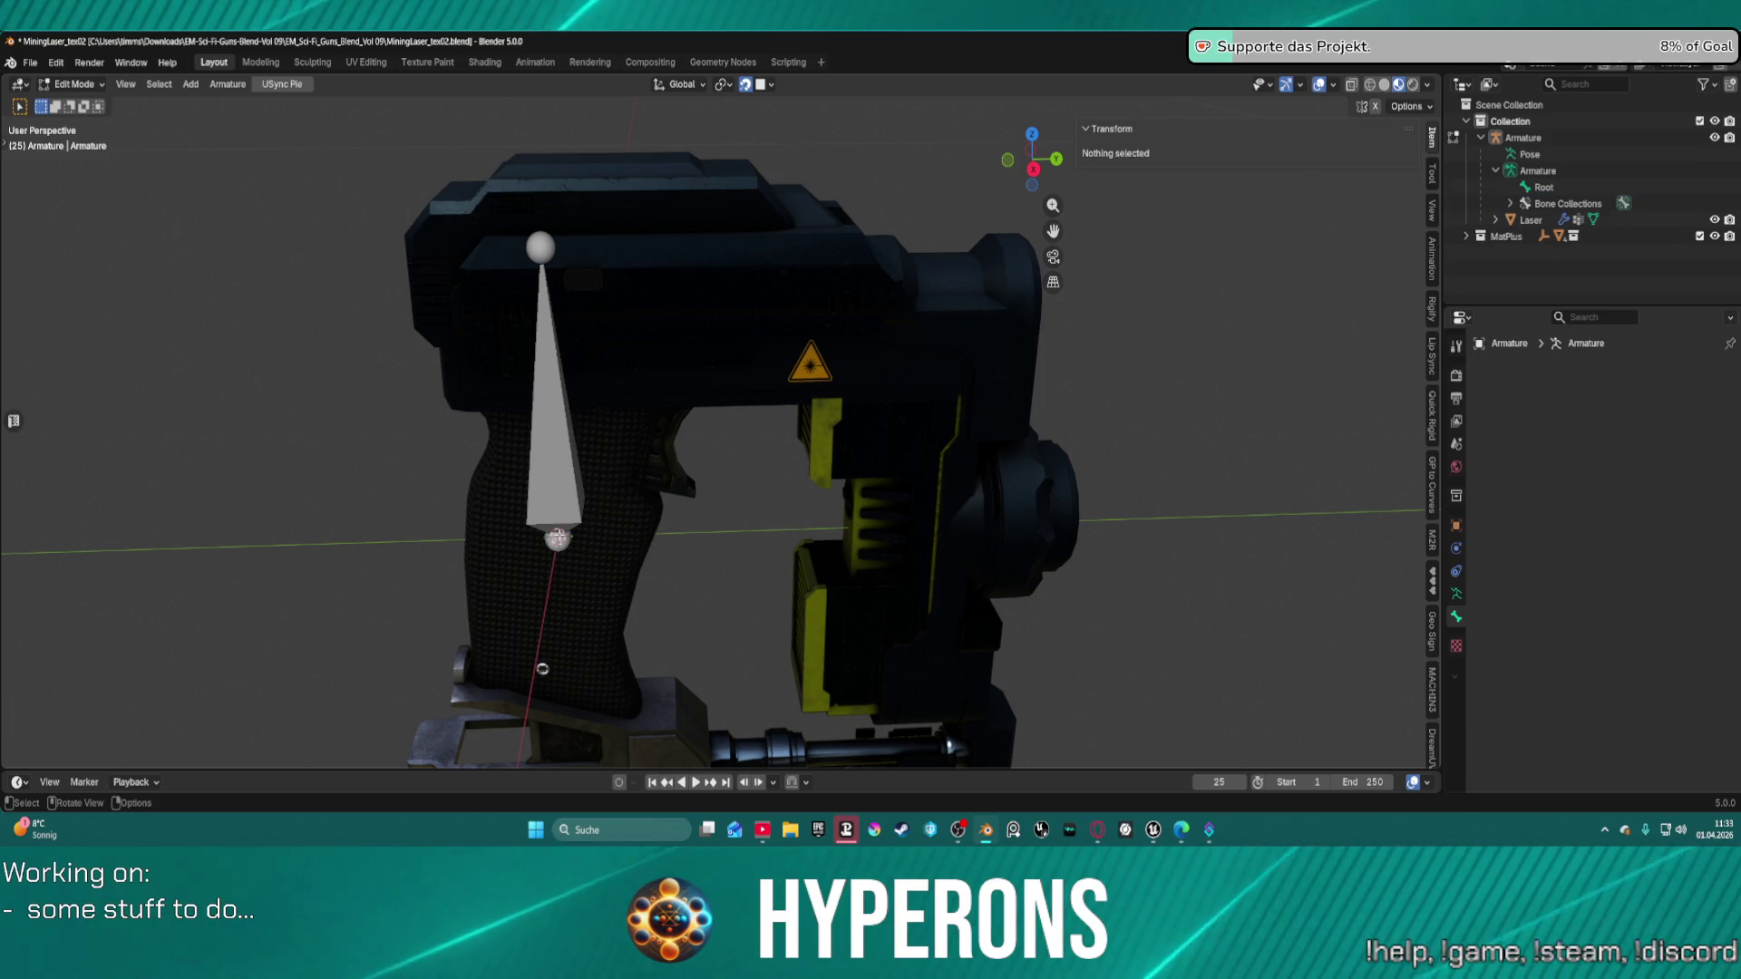
left_click(566, 528)
key("e")
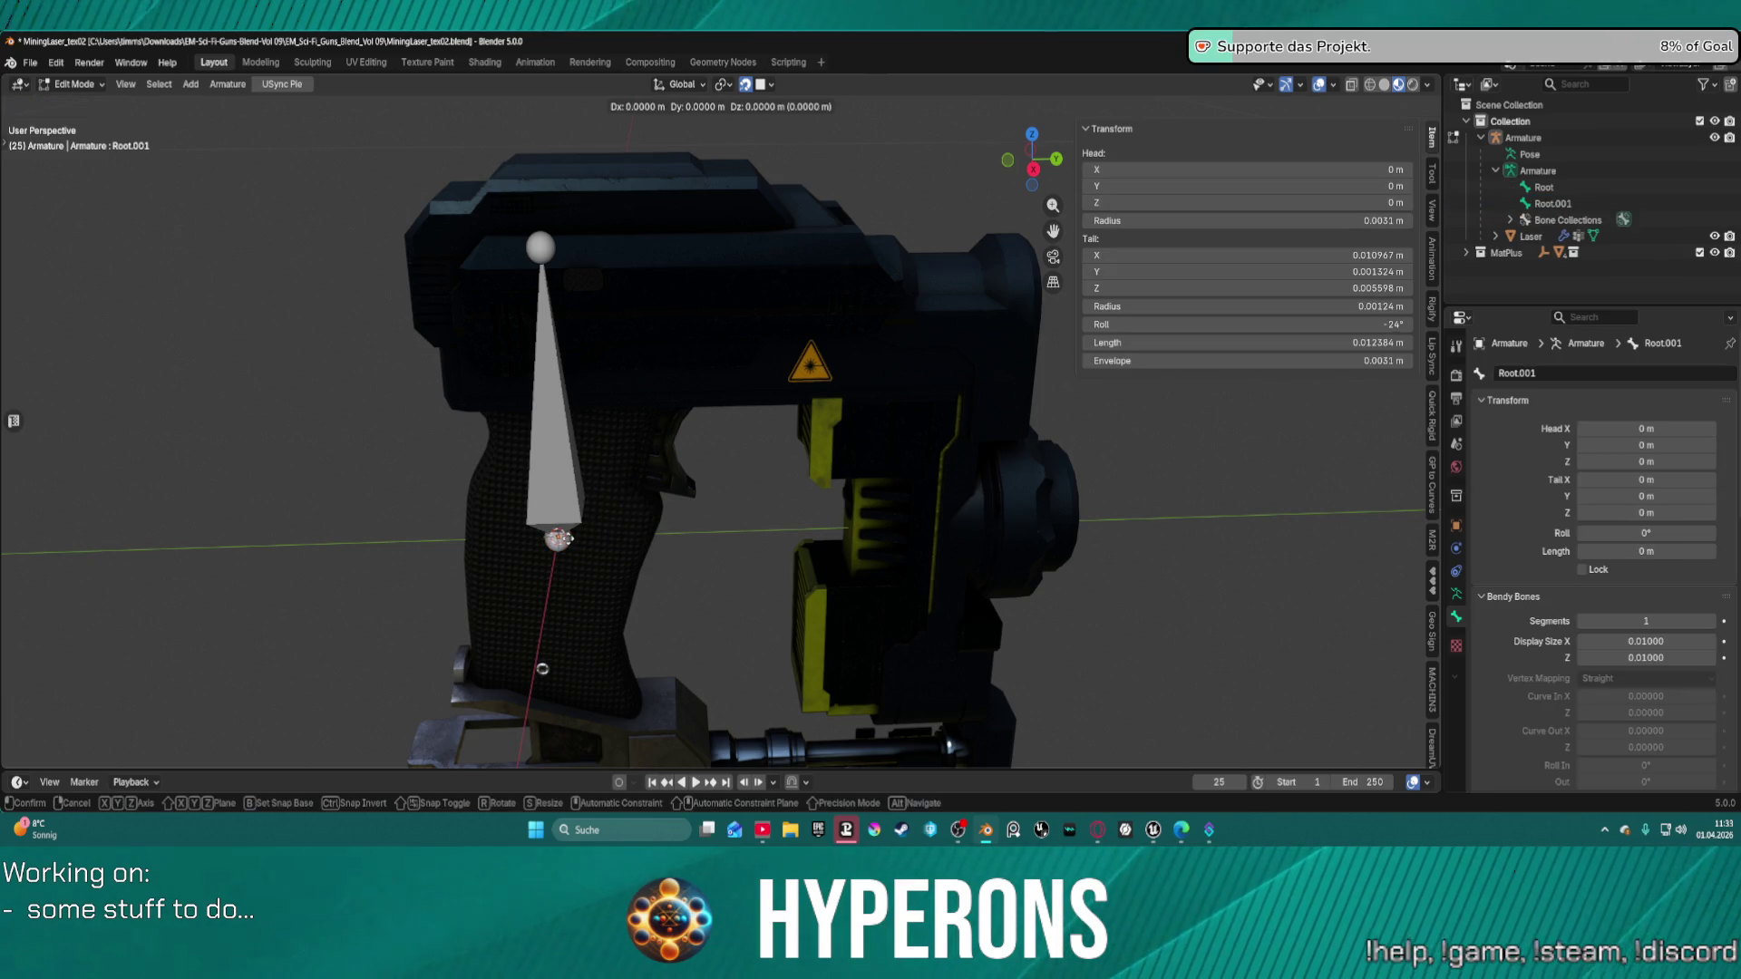
key("y")
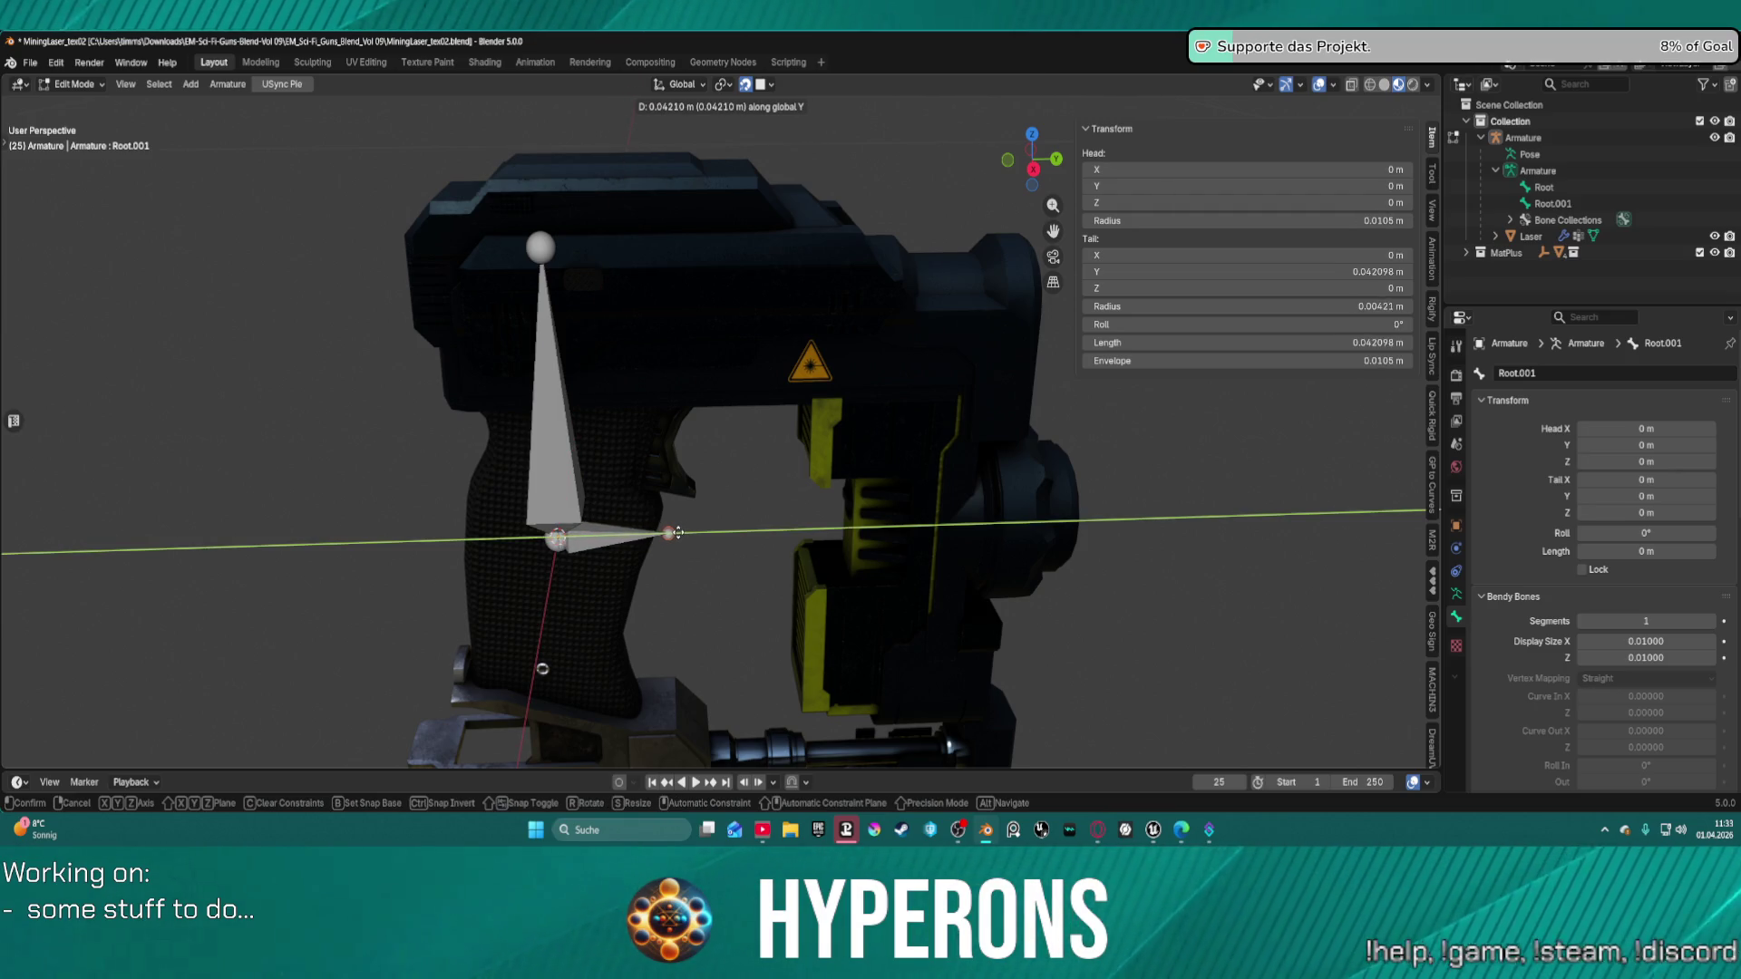
left_click(682, 533)
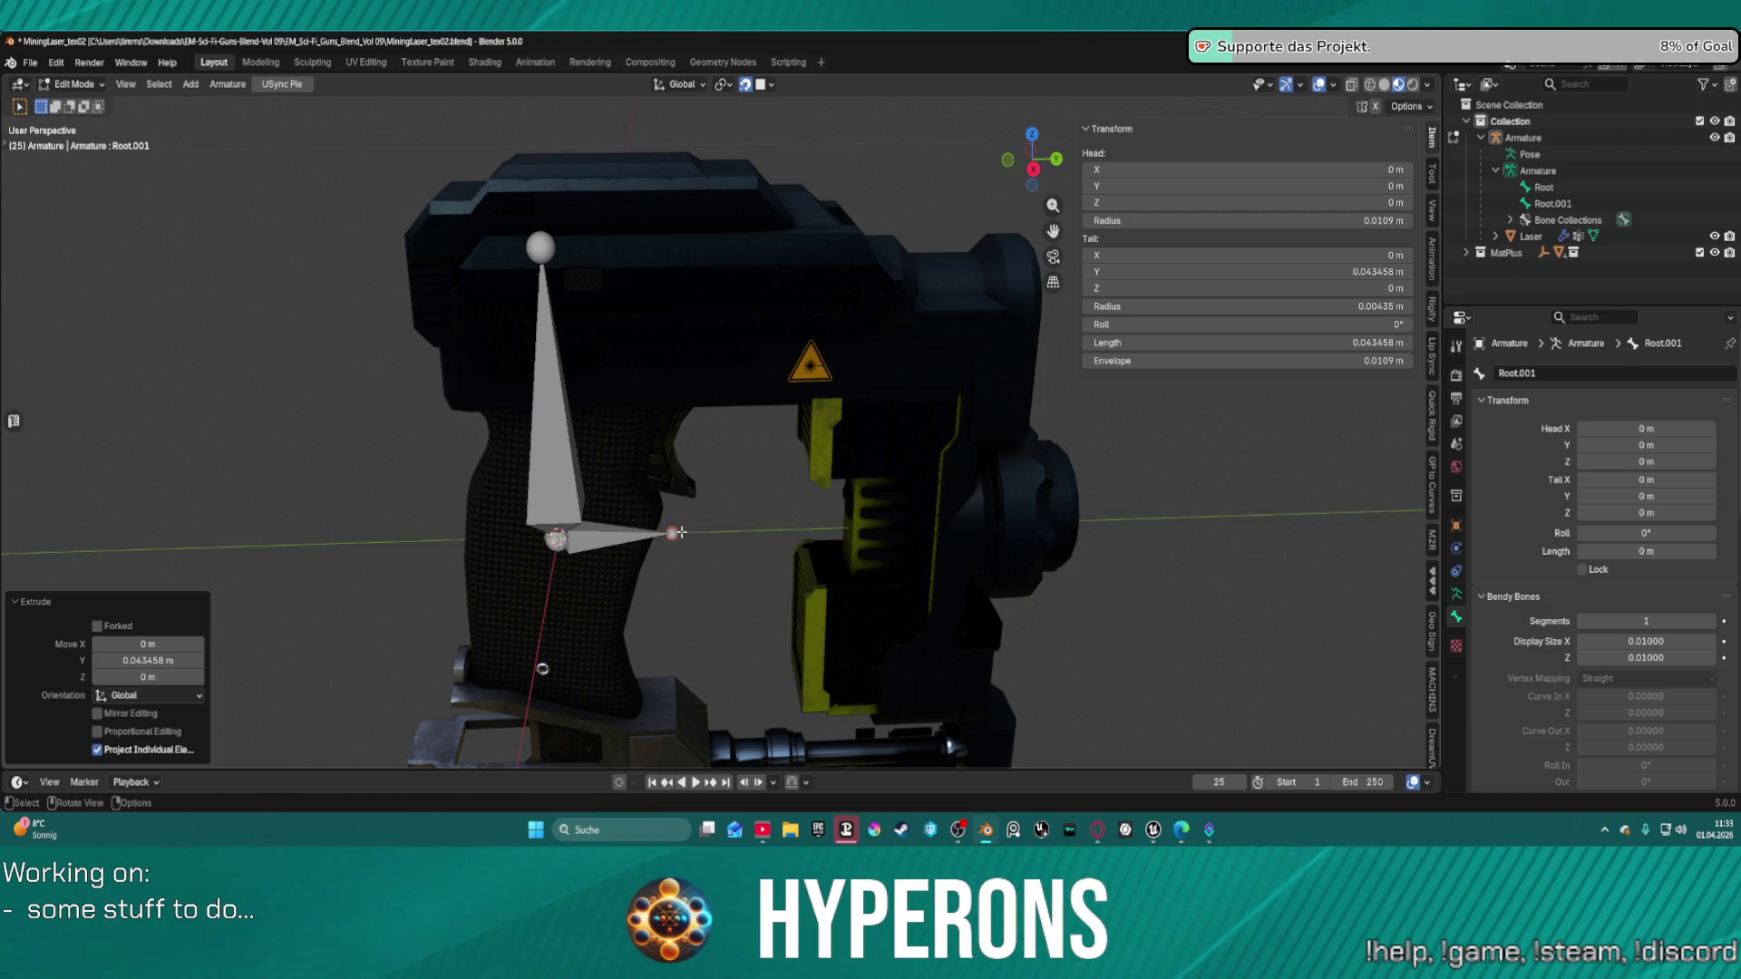
Raise Root.001's tail along Z, then undo it.
key("g")
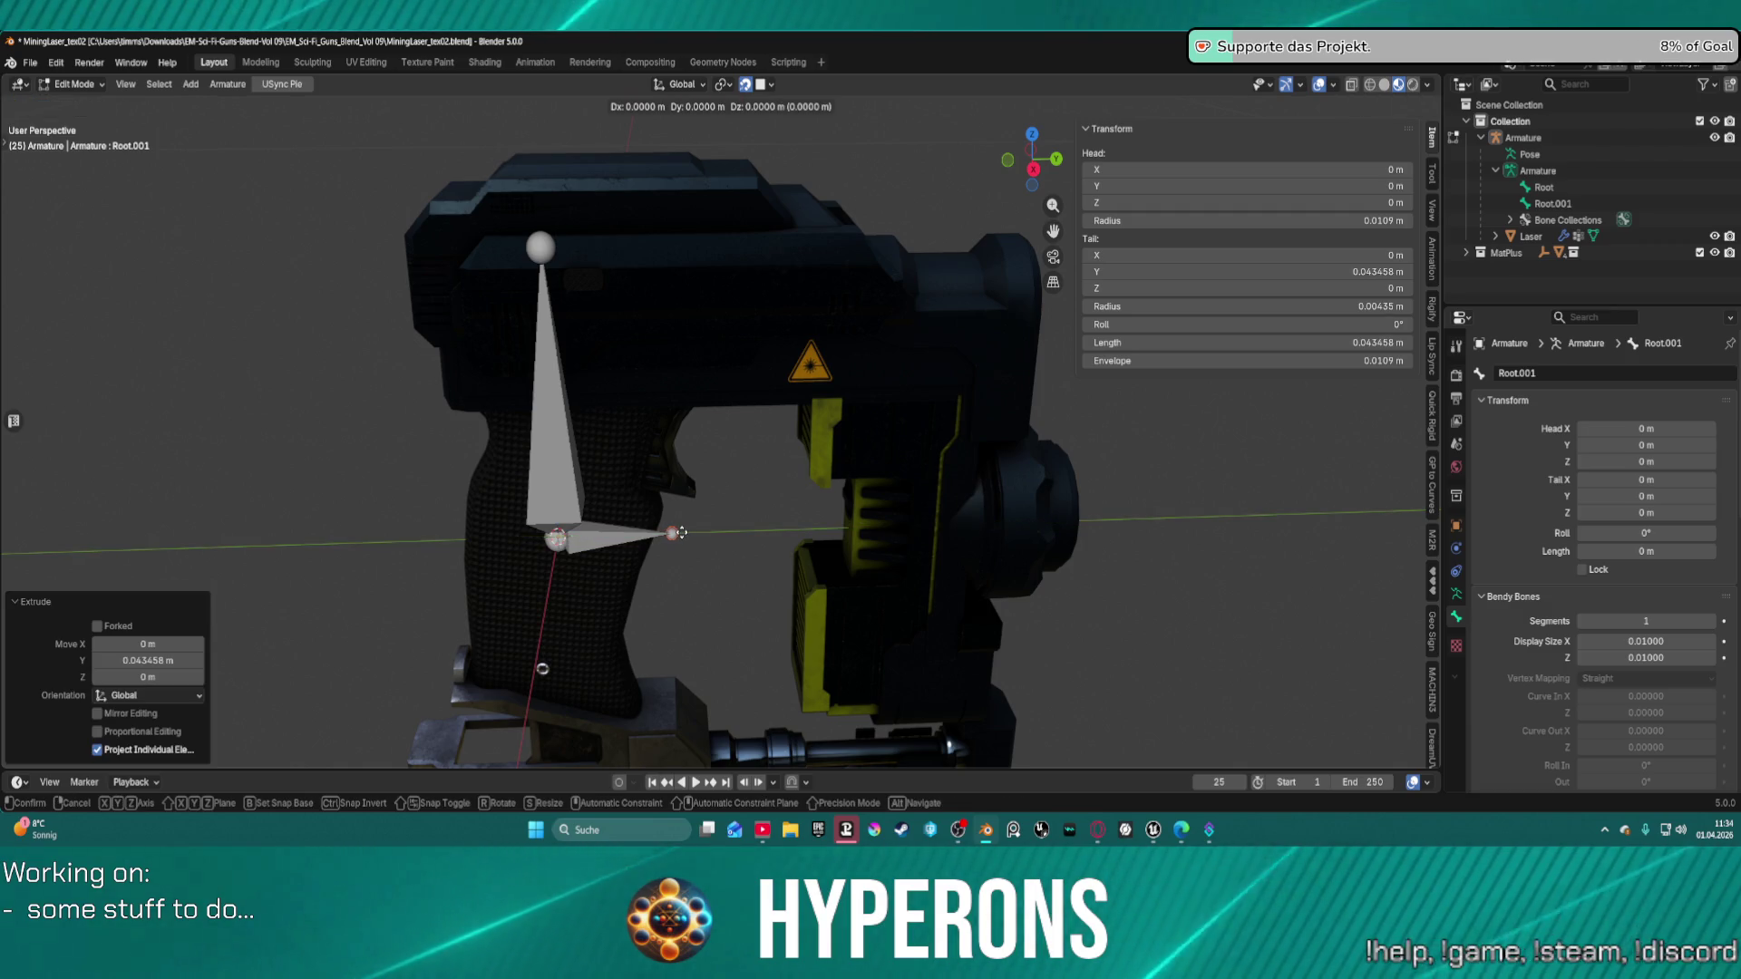
key("z")
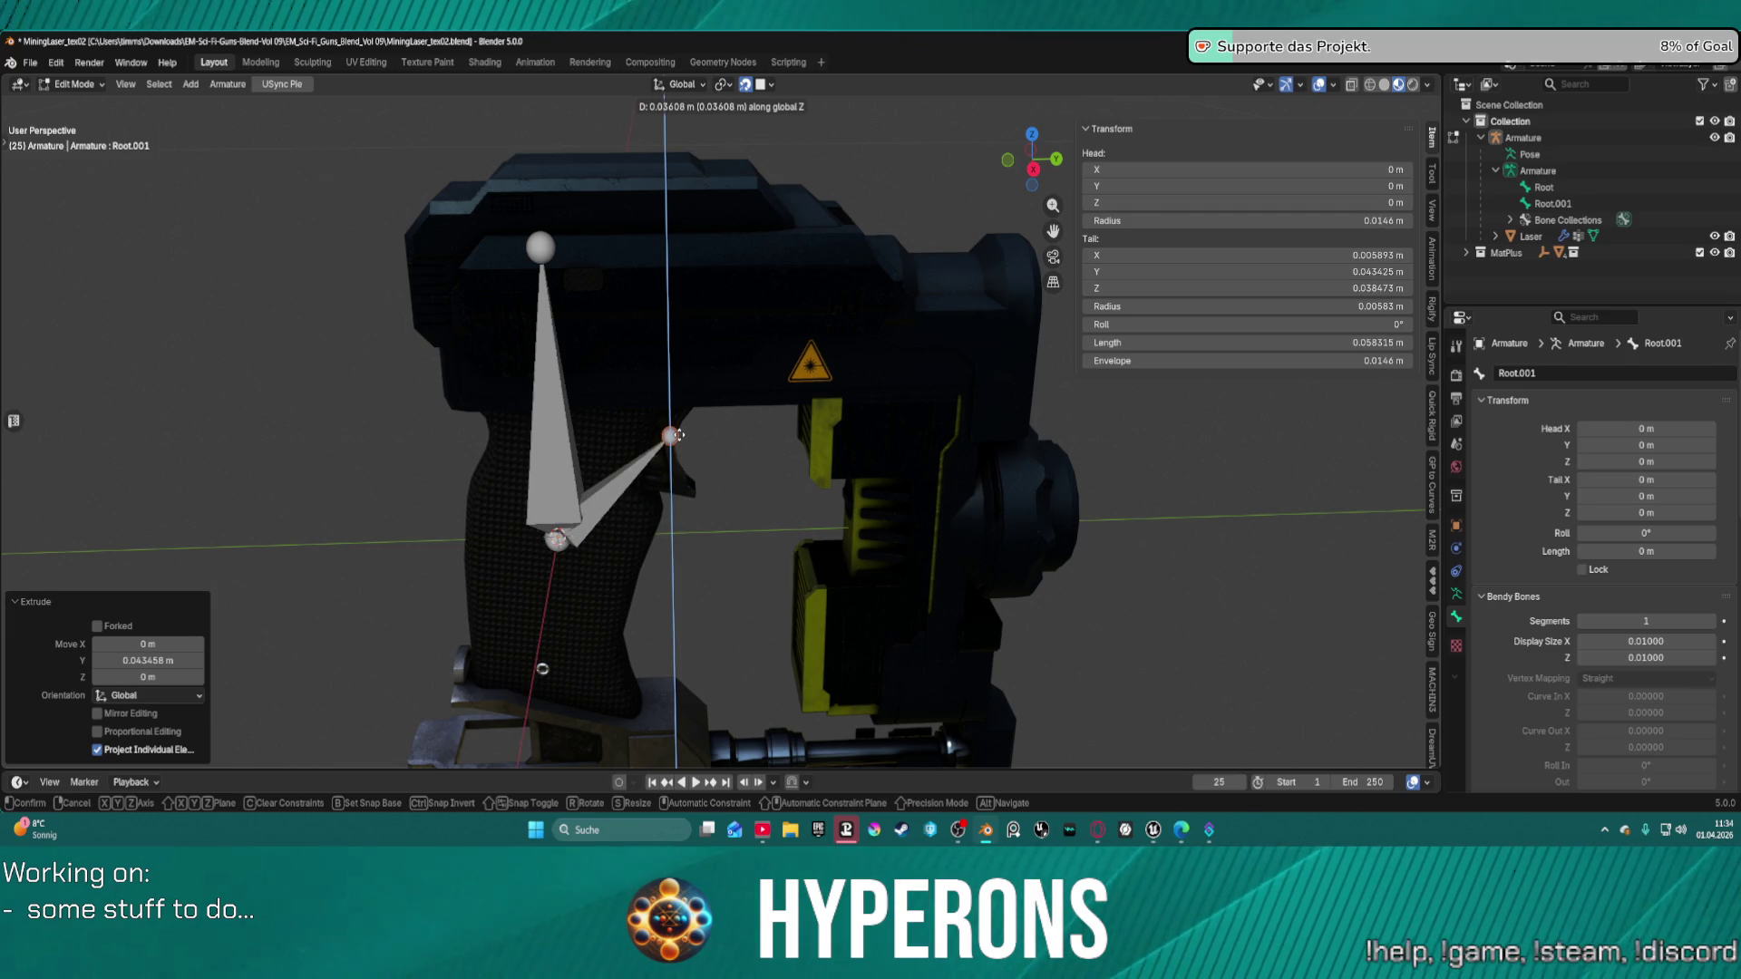
left_click(678, 435)
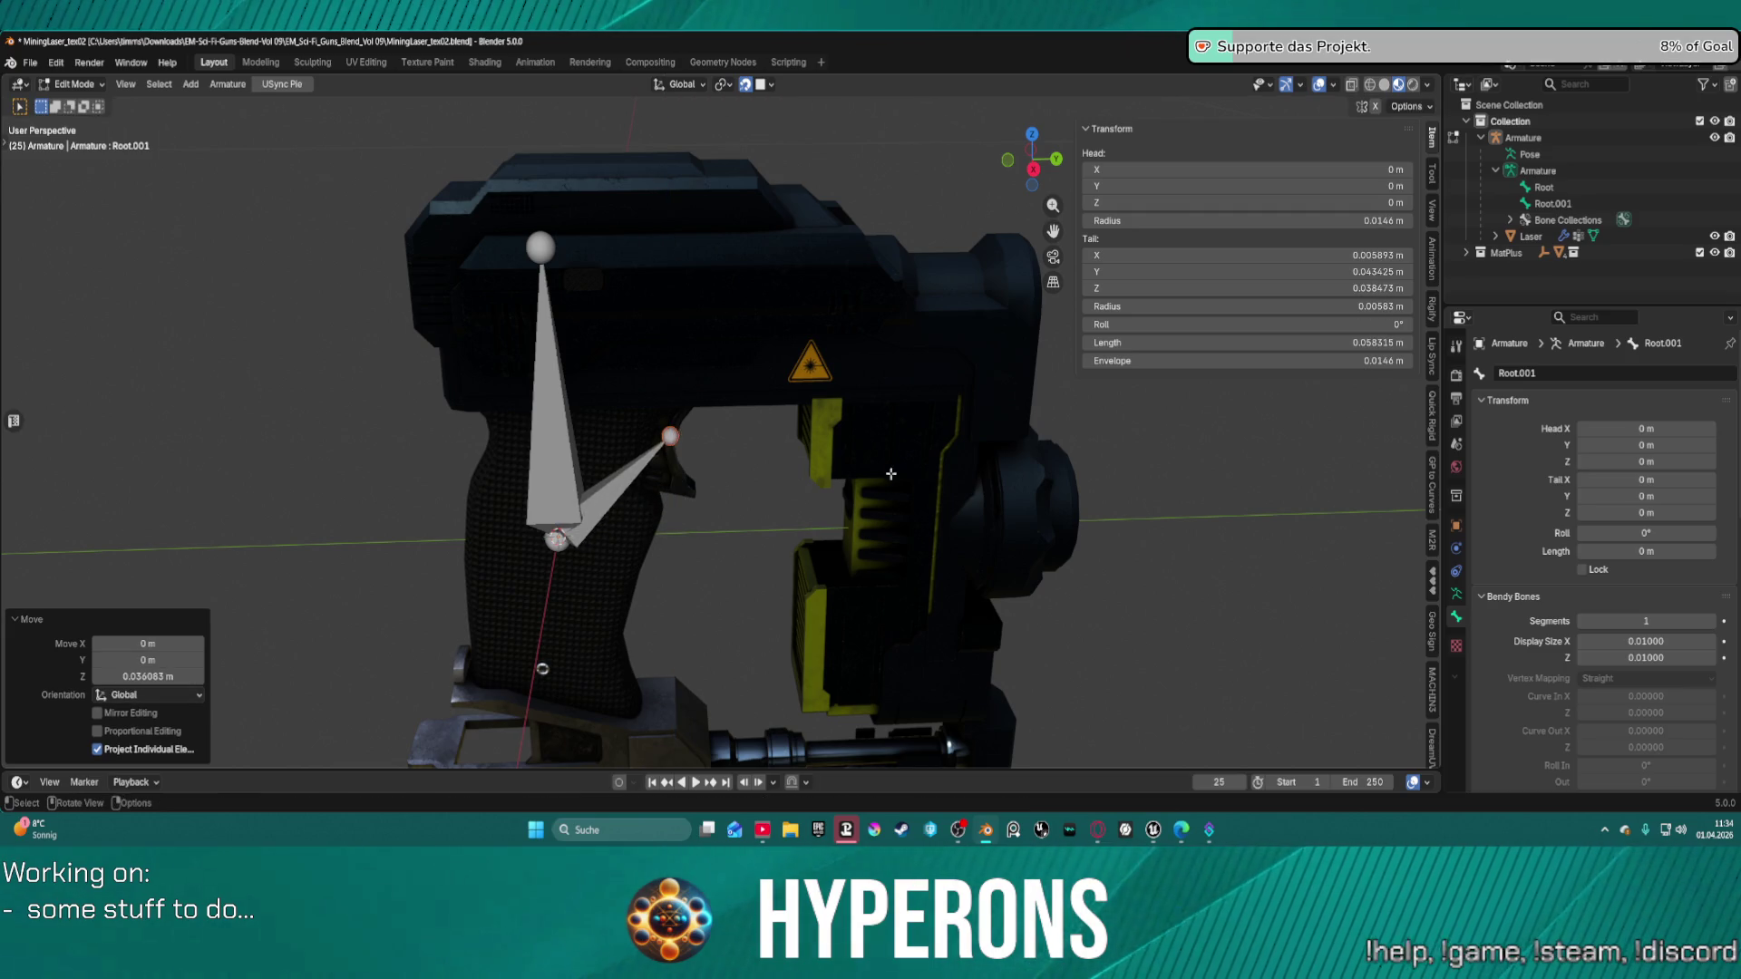
mouse_move(892, 474)
middle_mouse_down()
mouse_move(688, 466)
mouse_move(727, 481)
mouse_move(699, 594)
mouse_move(1066, 494)
mouse_move(1158, 497)
mouse_move(547, 485)
mouse_move(450, 514)
middle_mouse_up()
key("ctrl+z")
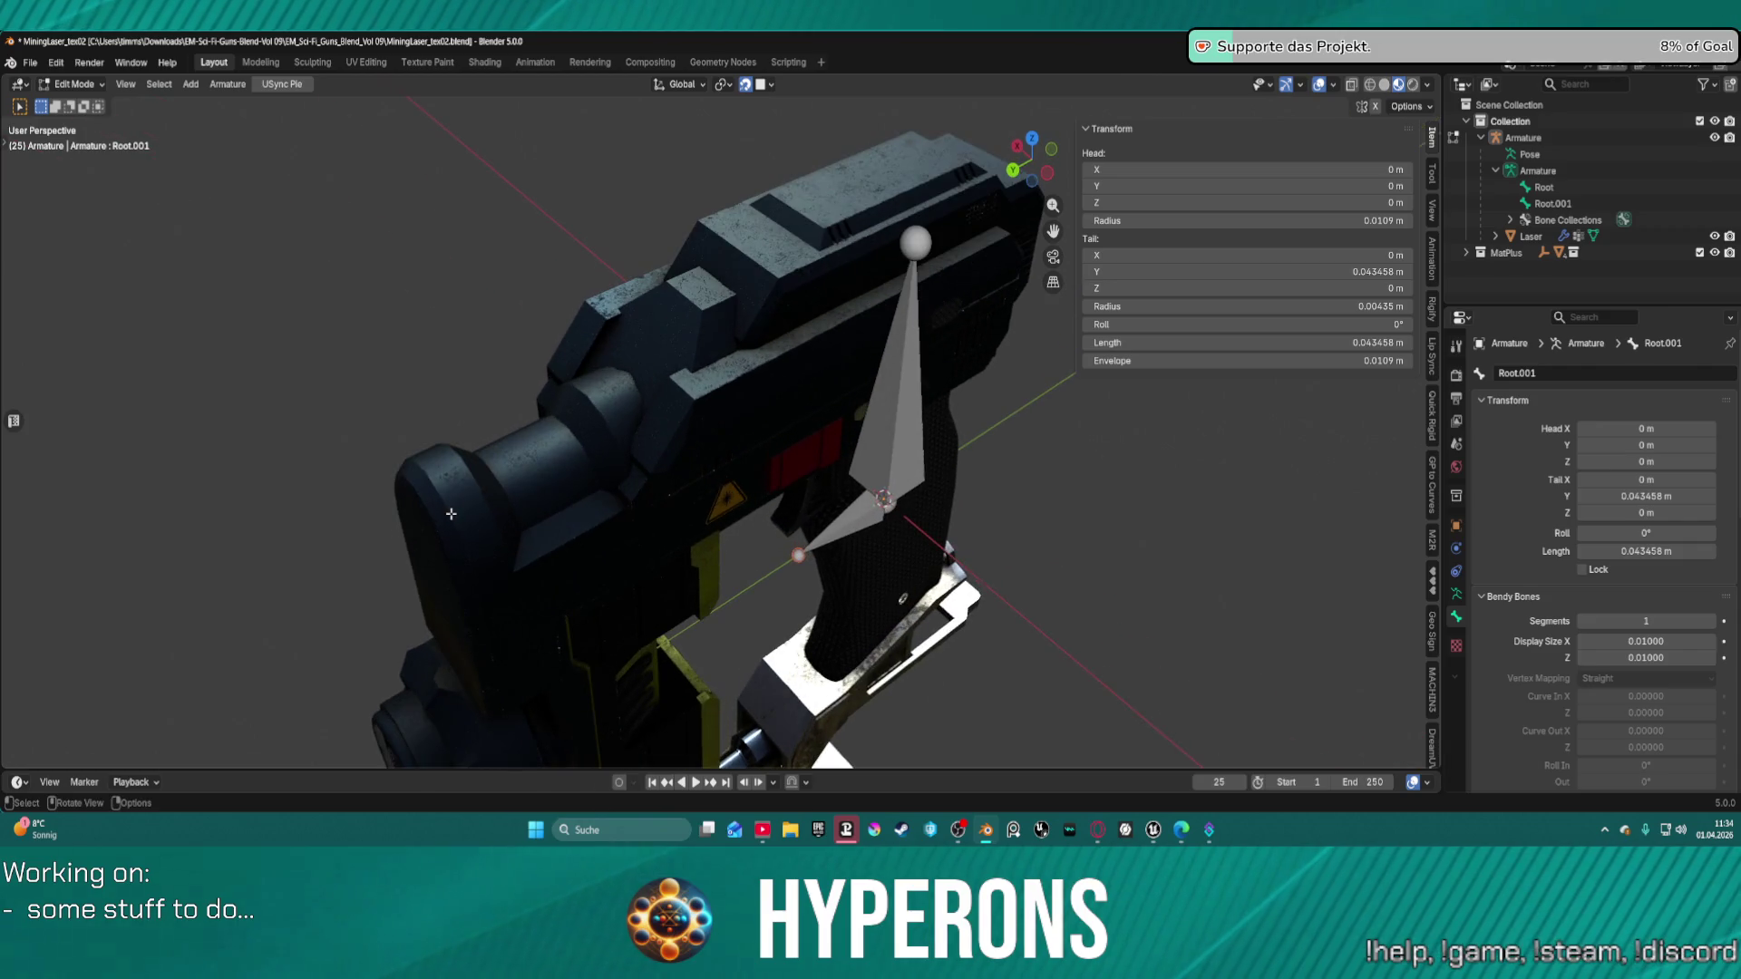
Try raising the tail along Z again, undo it, and cancel a further move.
key("g")
key("z")
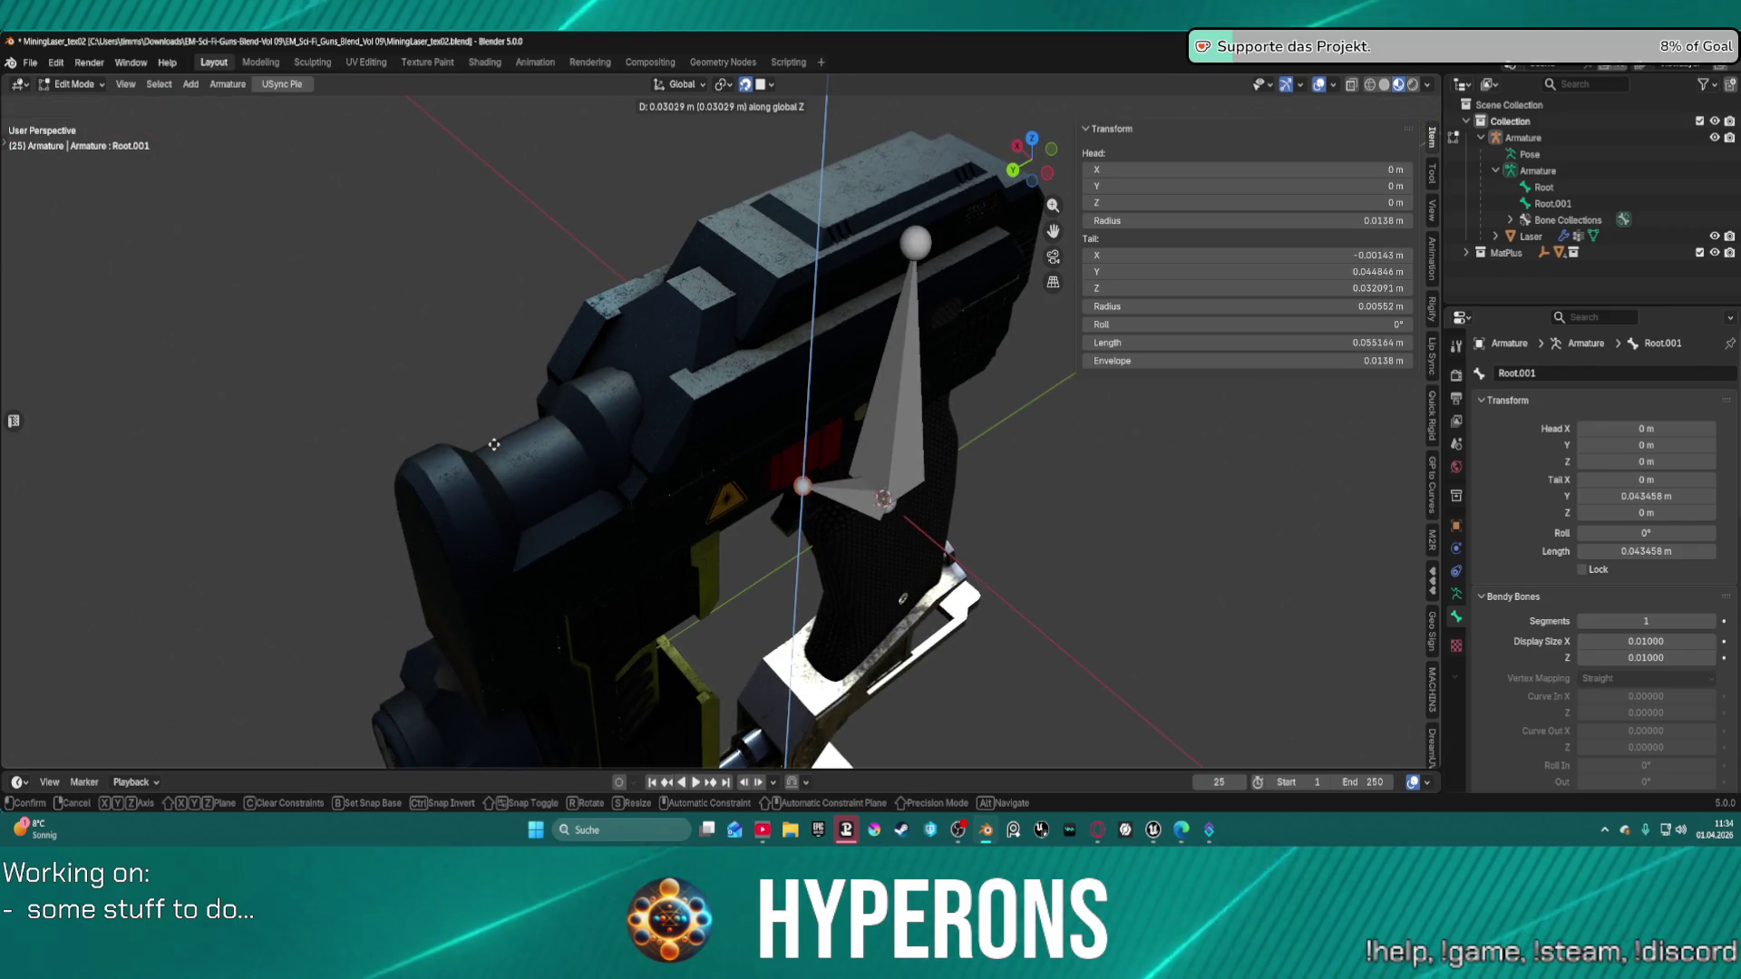
left_click(493, 444)
mouse_move(493, 444)
middle_mouse_down()
mouse_move(961, 485)
mouse_move(710, 490)
mouse_move(185, 341)
mouse_move(129, 462)
middle_mouse_up()
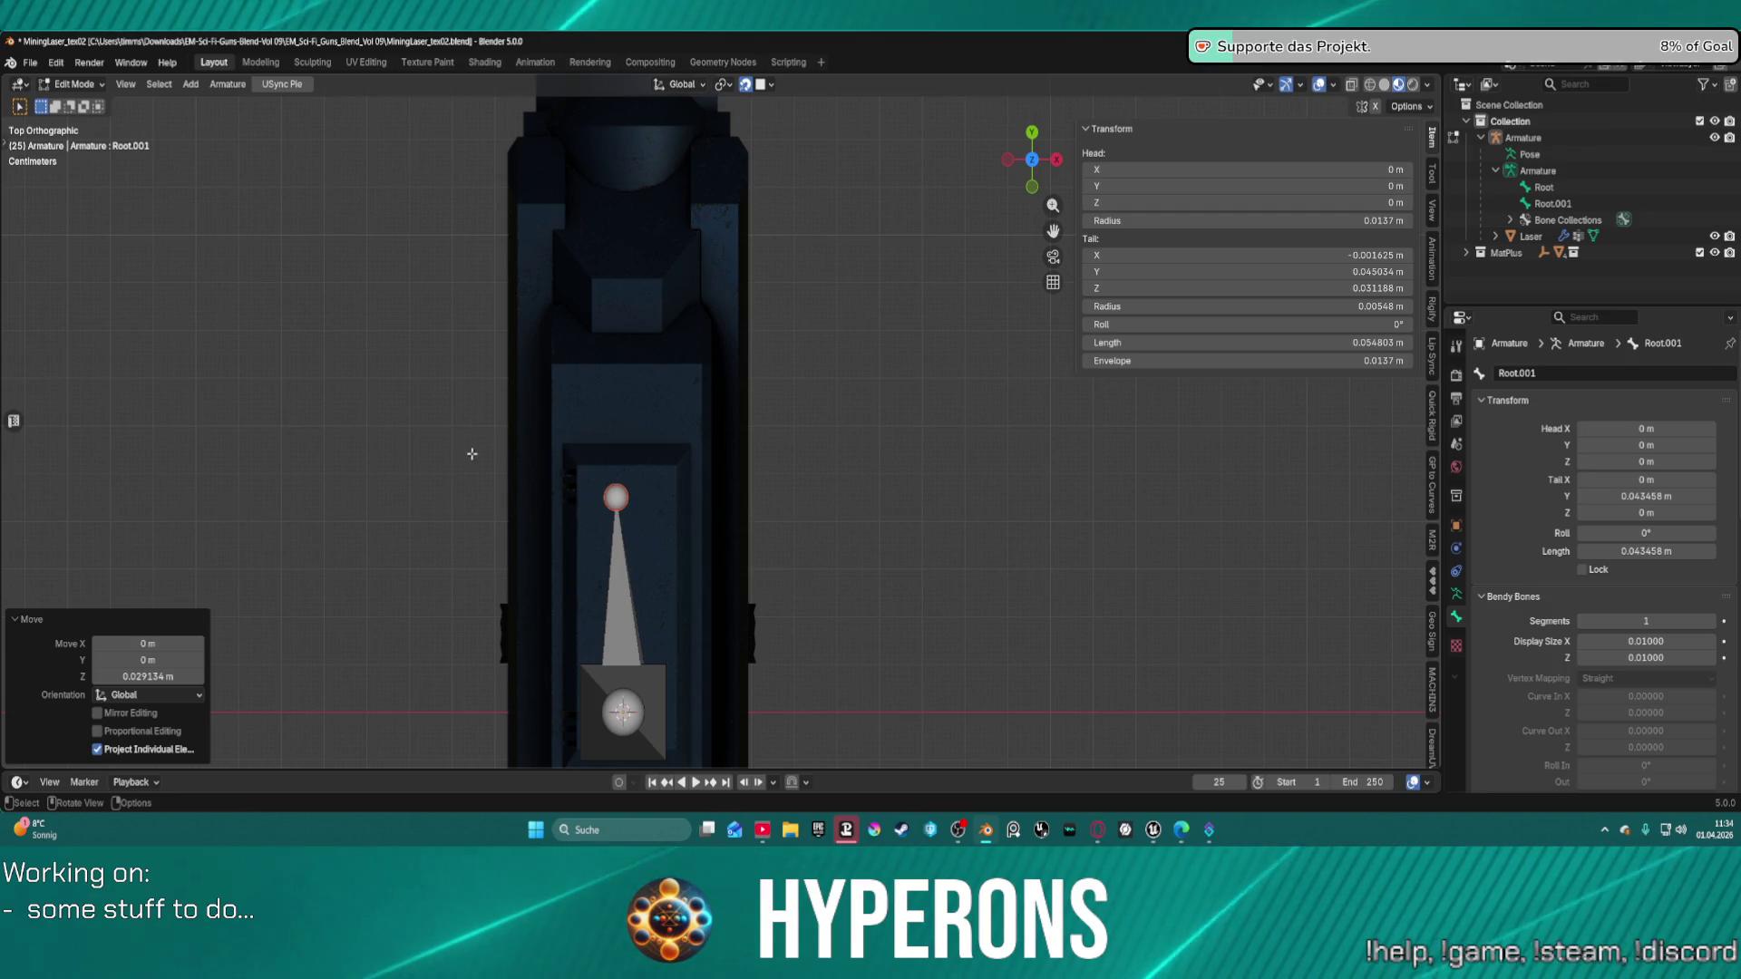
scroll(580, 454, "down", 2)
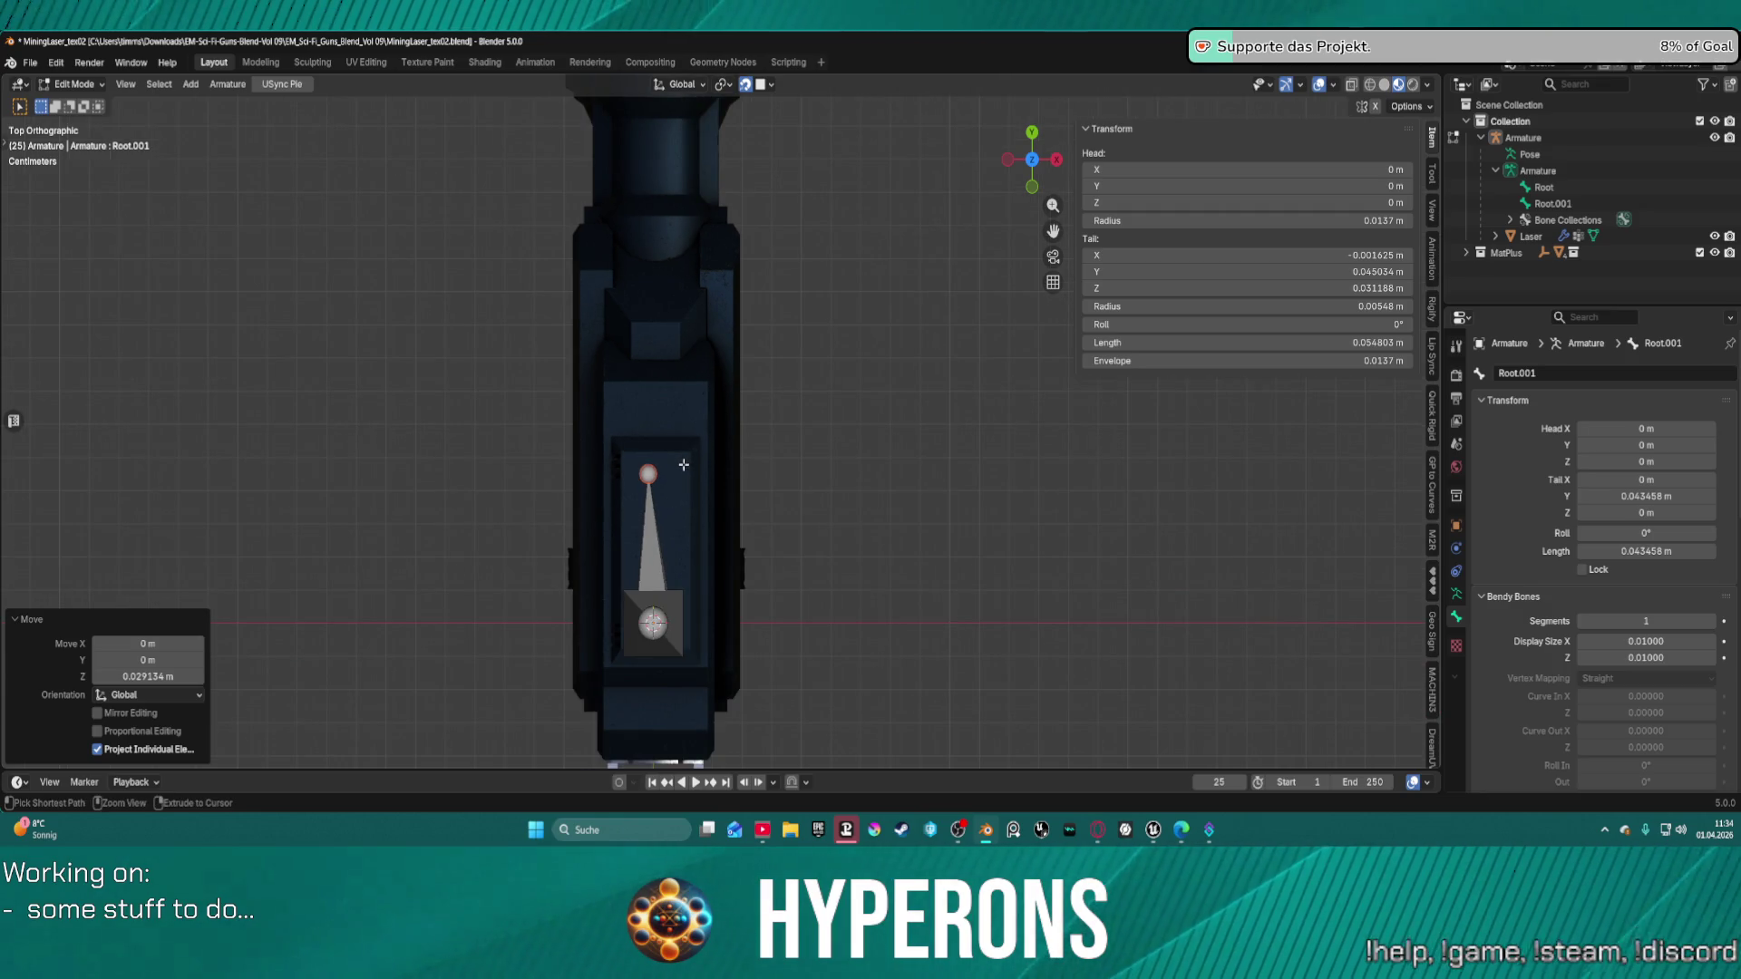
key("ctrl+z")
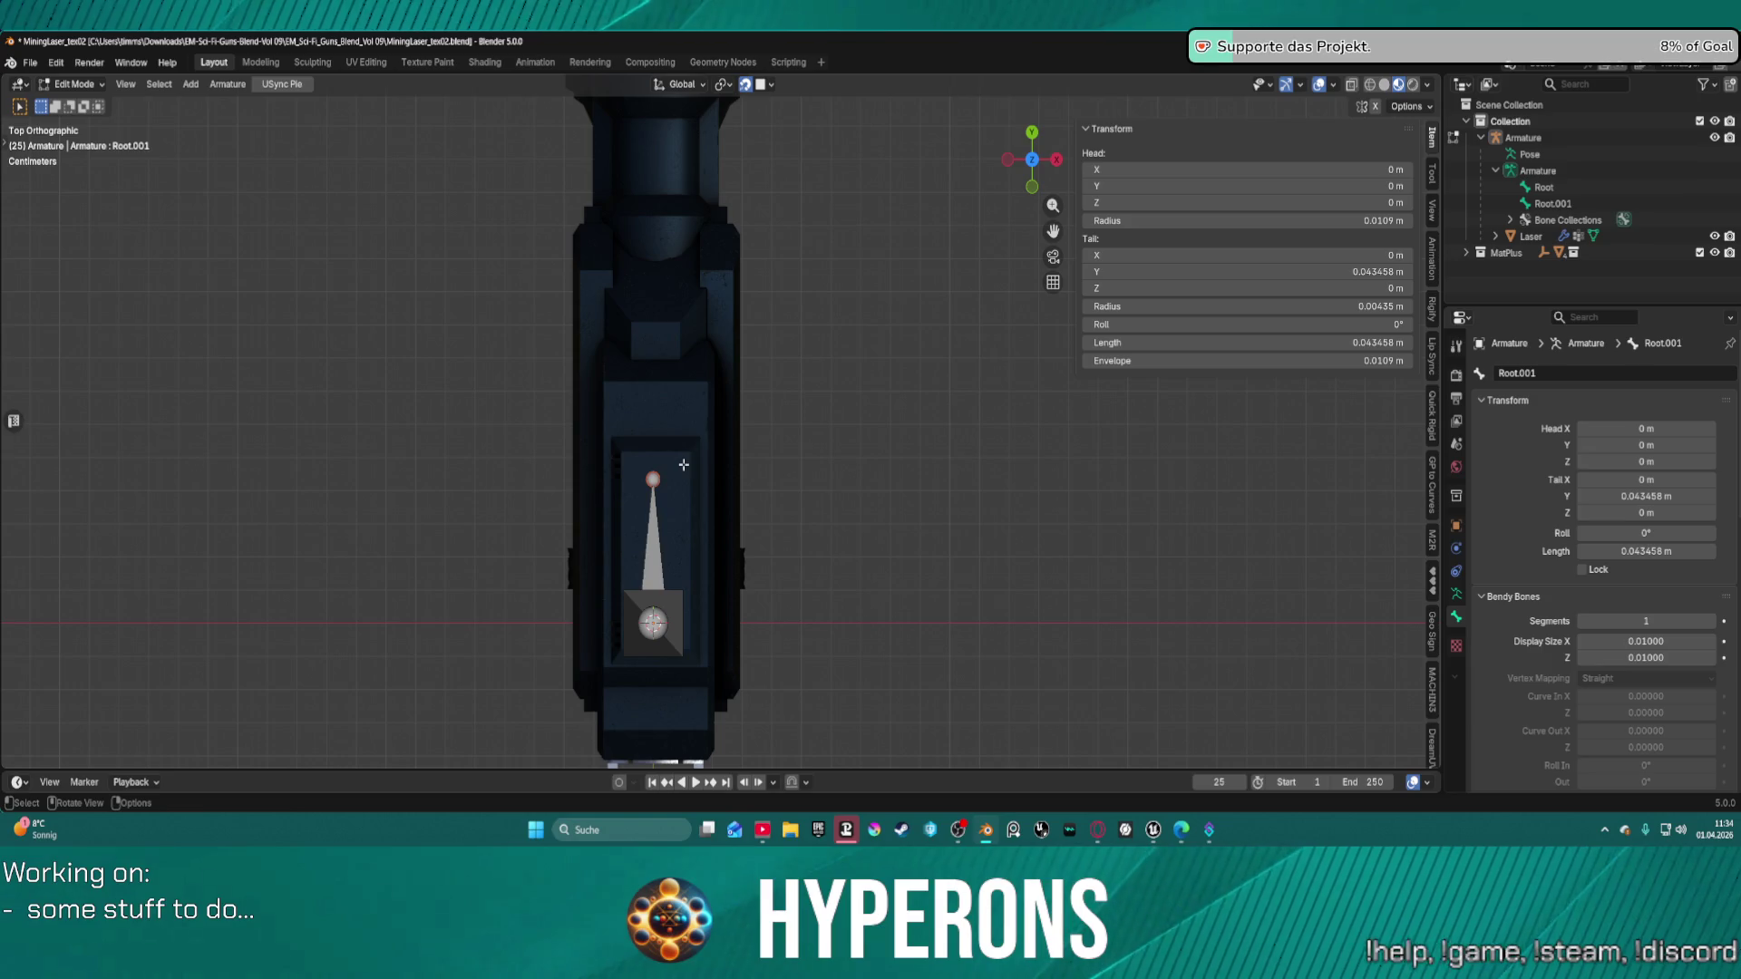
key("g")
key("z")
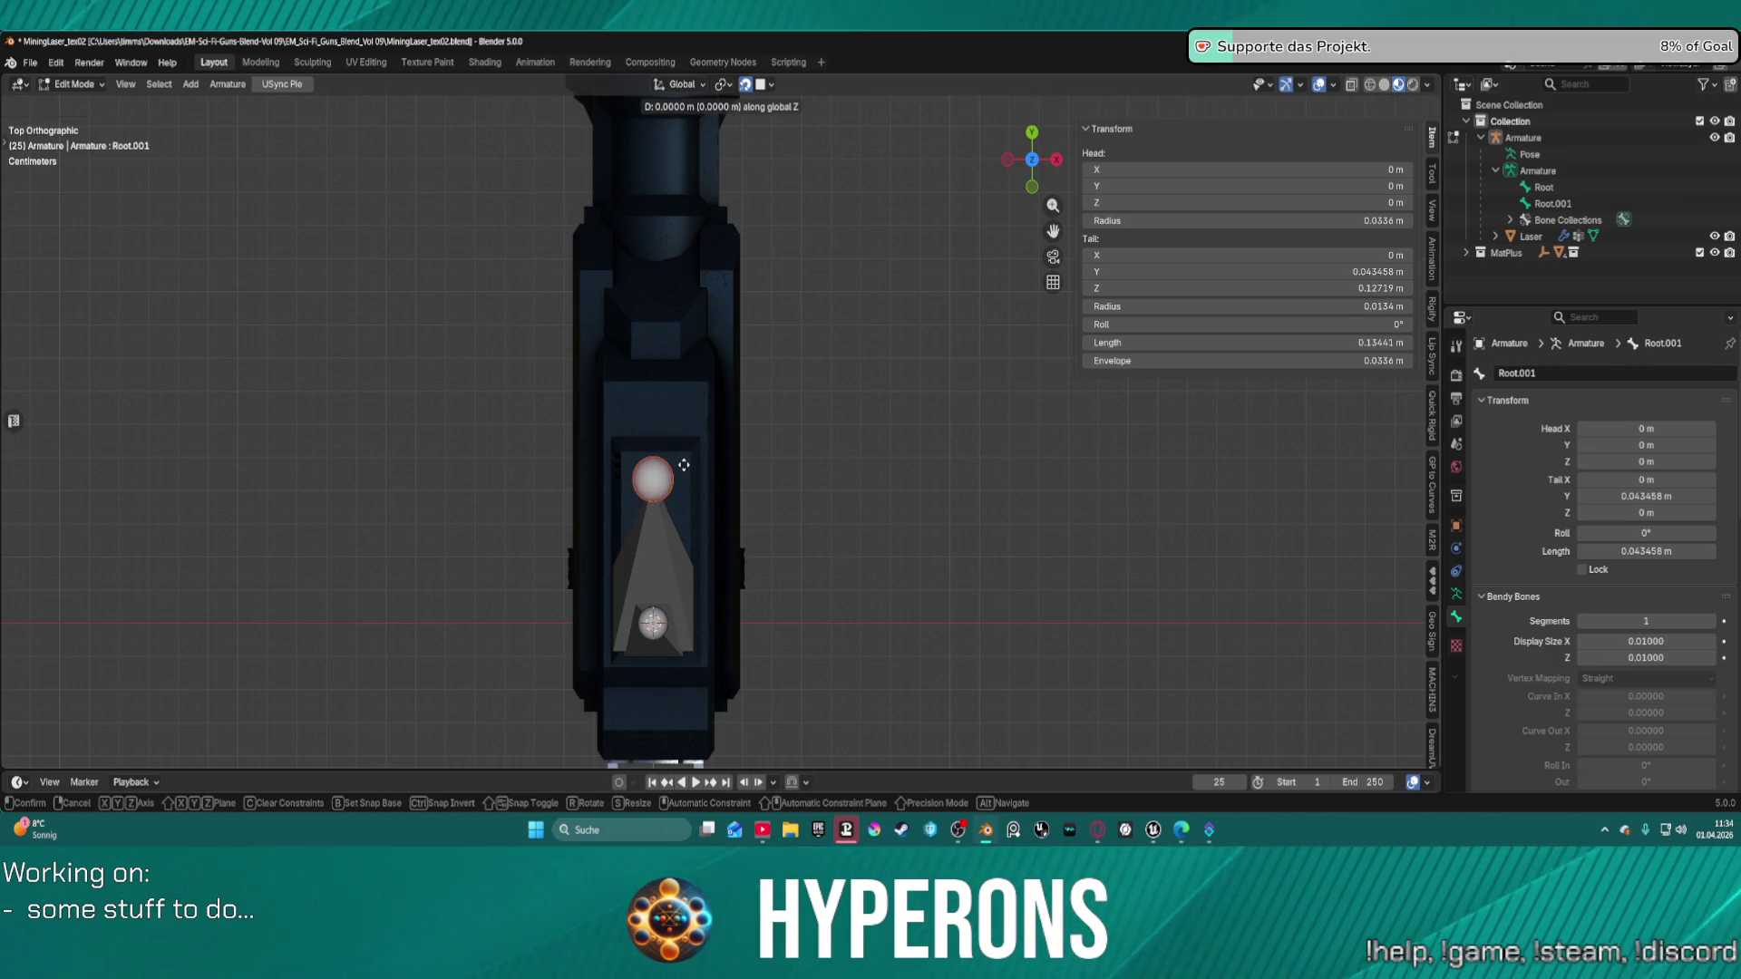
key("Escape")
mouse_move(680, 461)
middle_mouse_down()
mouse_move(726, 545)
mouse_move(679, 459)
middle_mouse_up()
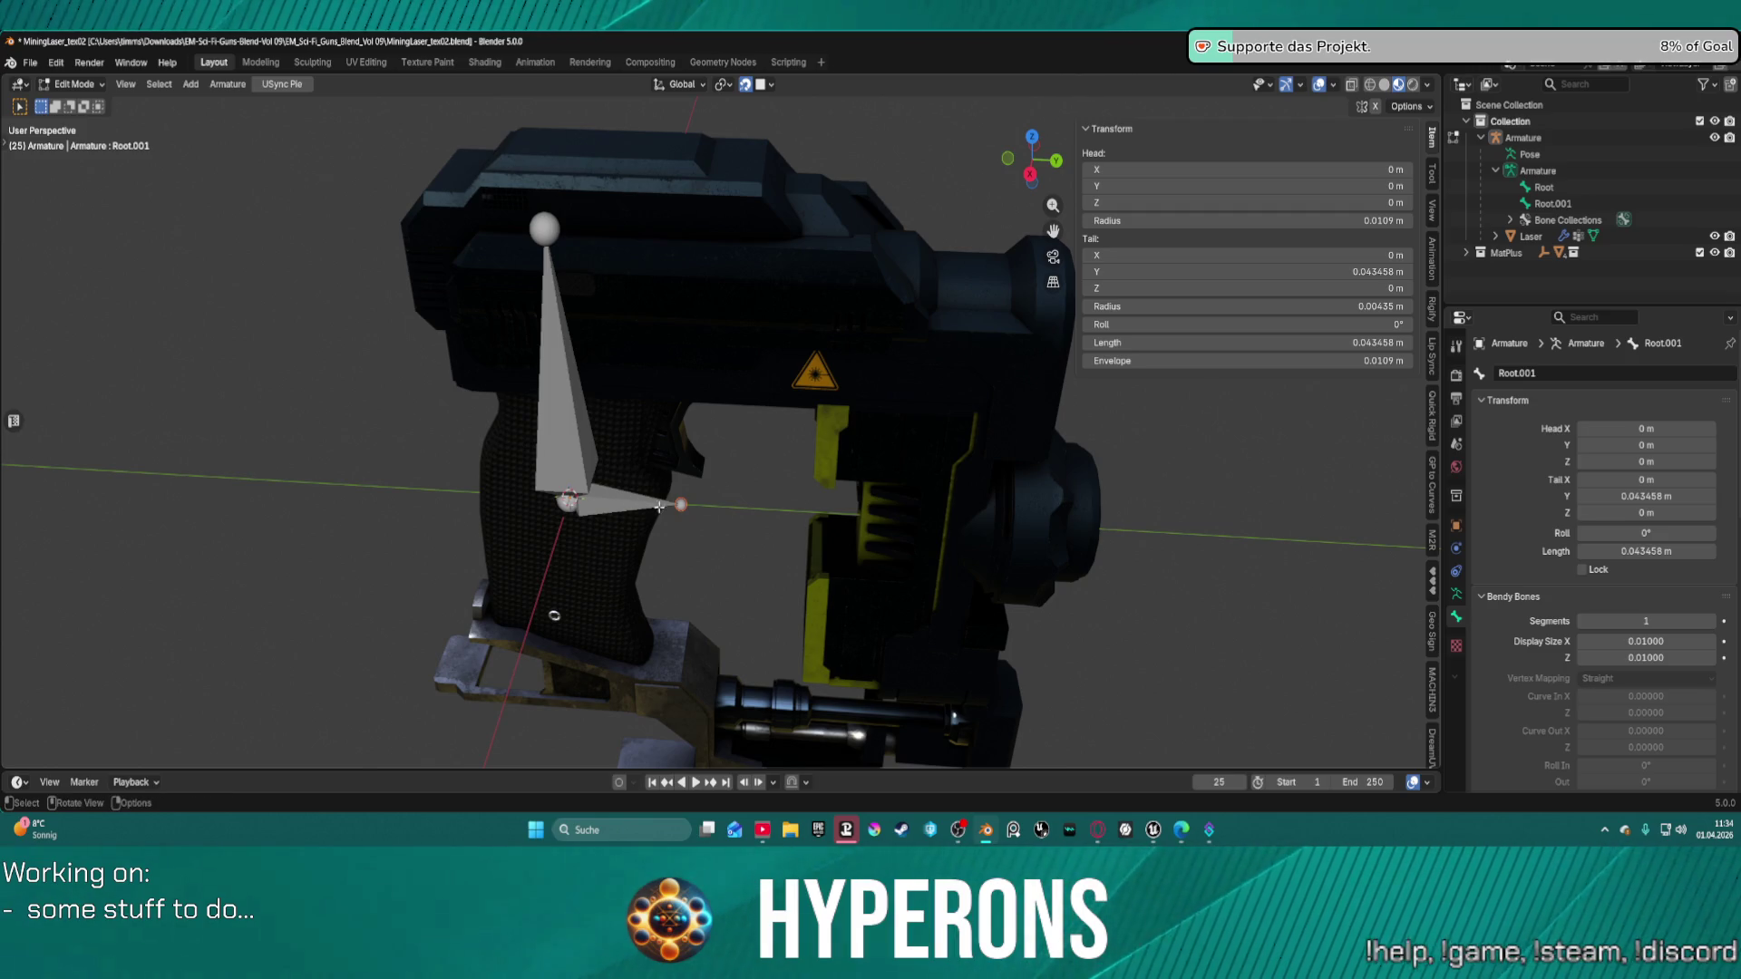
Clear Root.001's roll to zero and test a vertical tip move before cancelling.
left_click(632, 502)
key("alt+r")
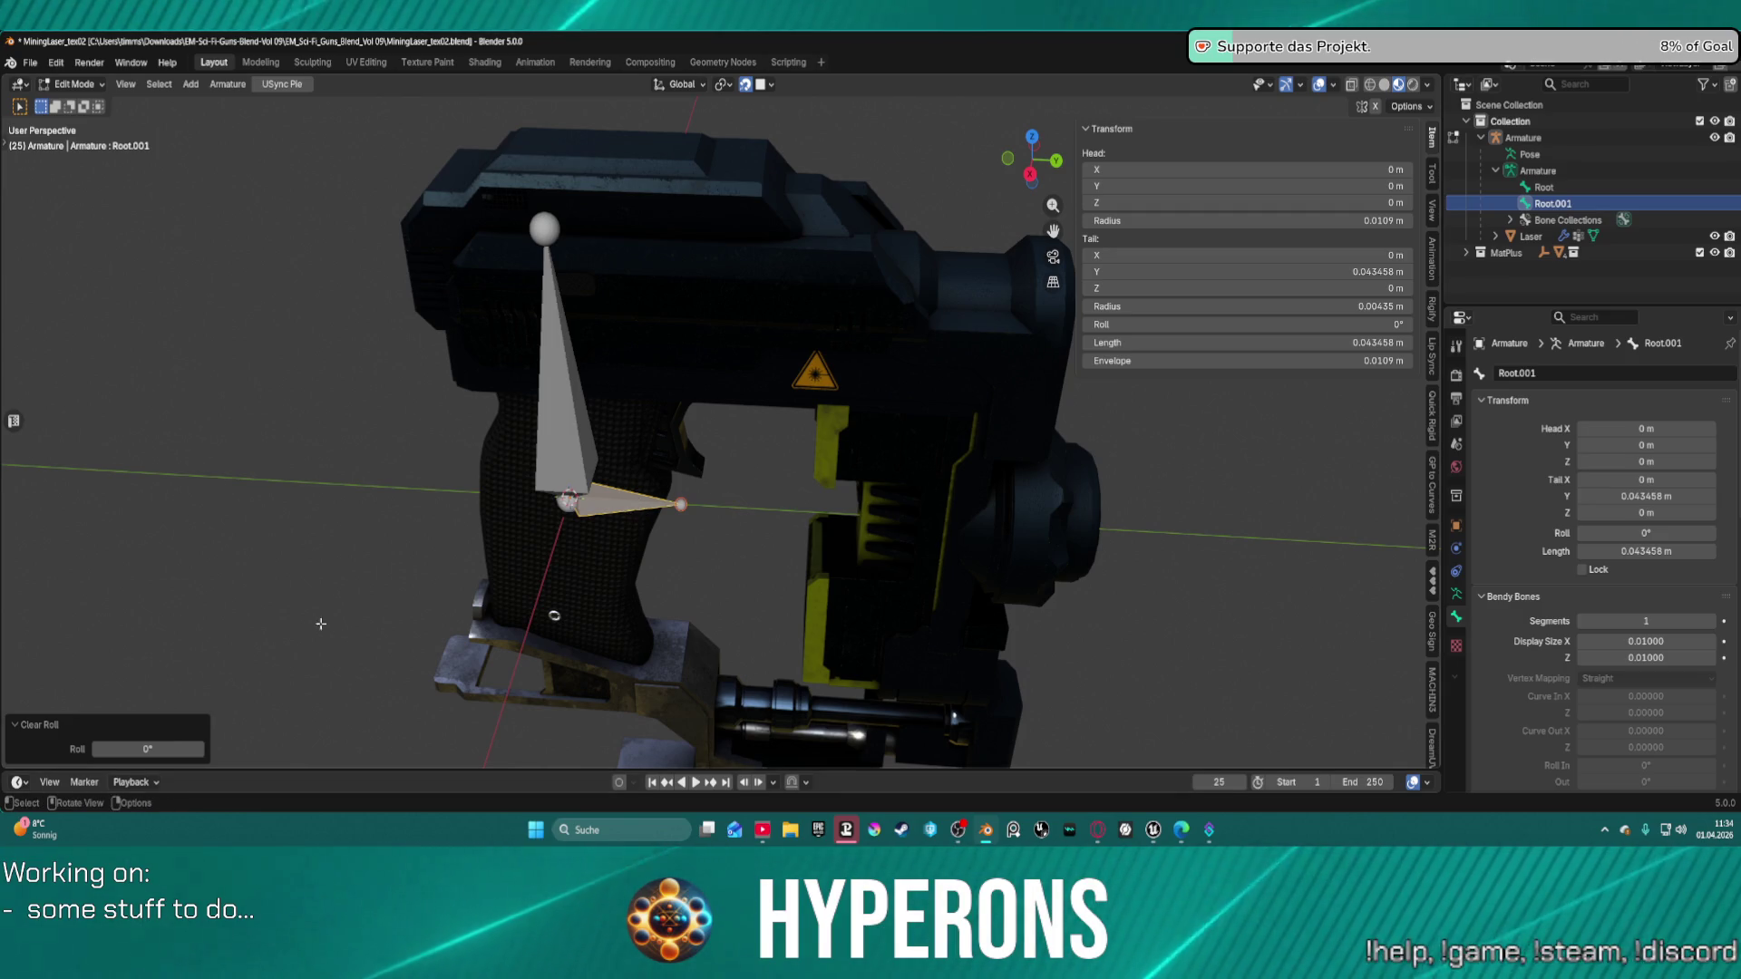
left_click(689, 495)
key("alt+a")
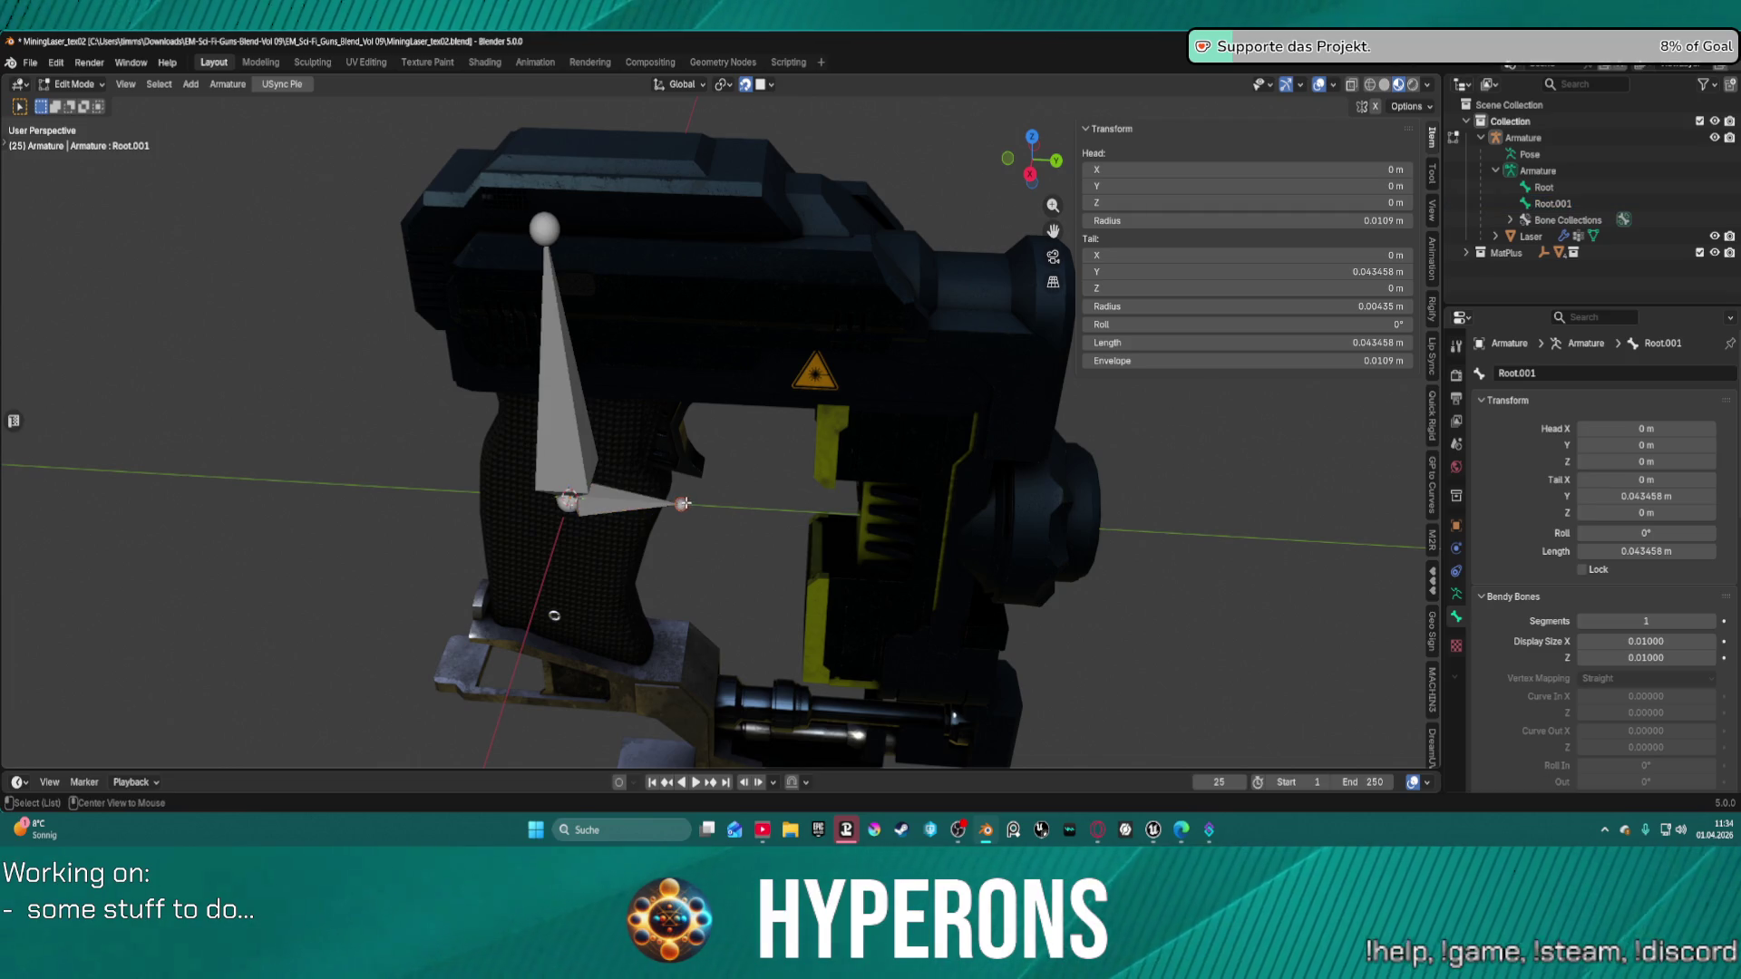
key("alt")
key("g")
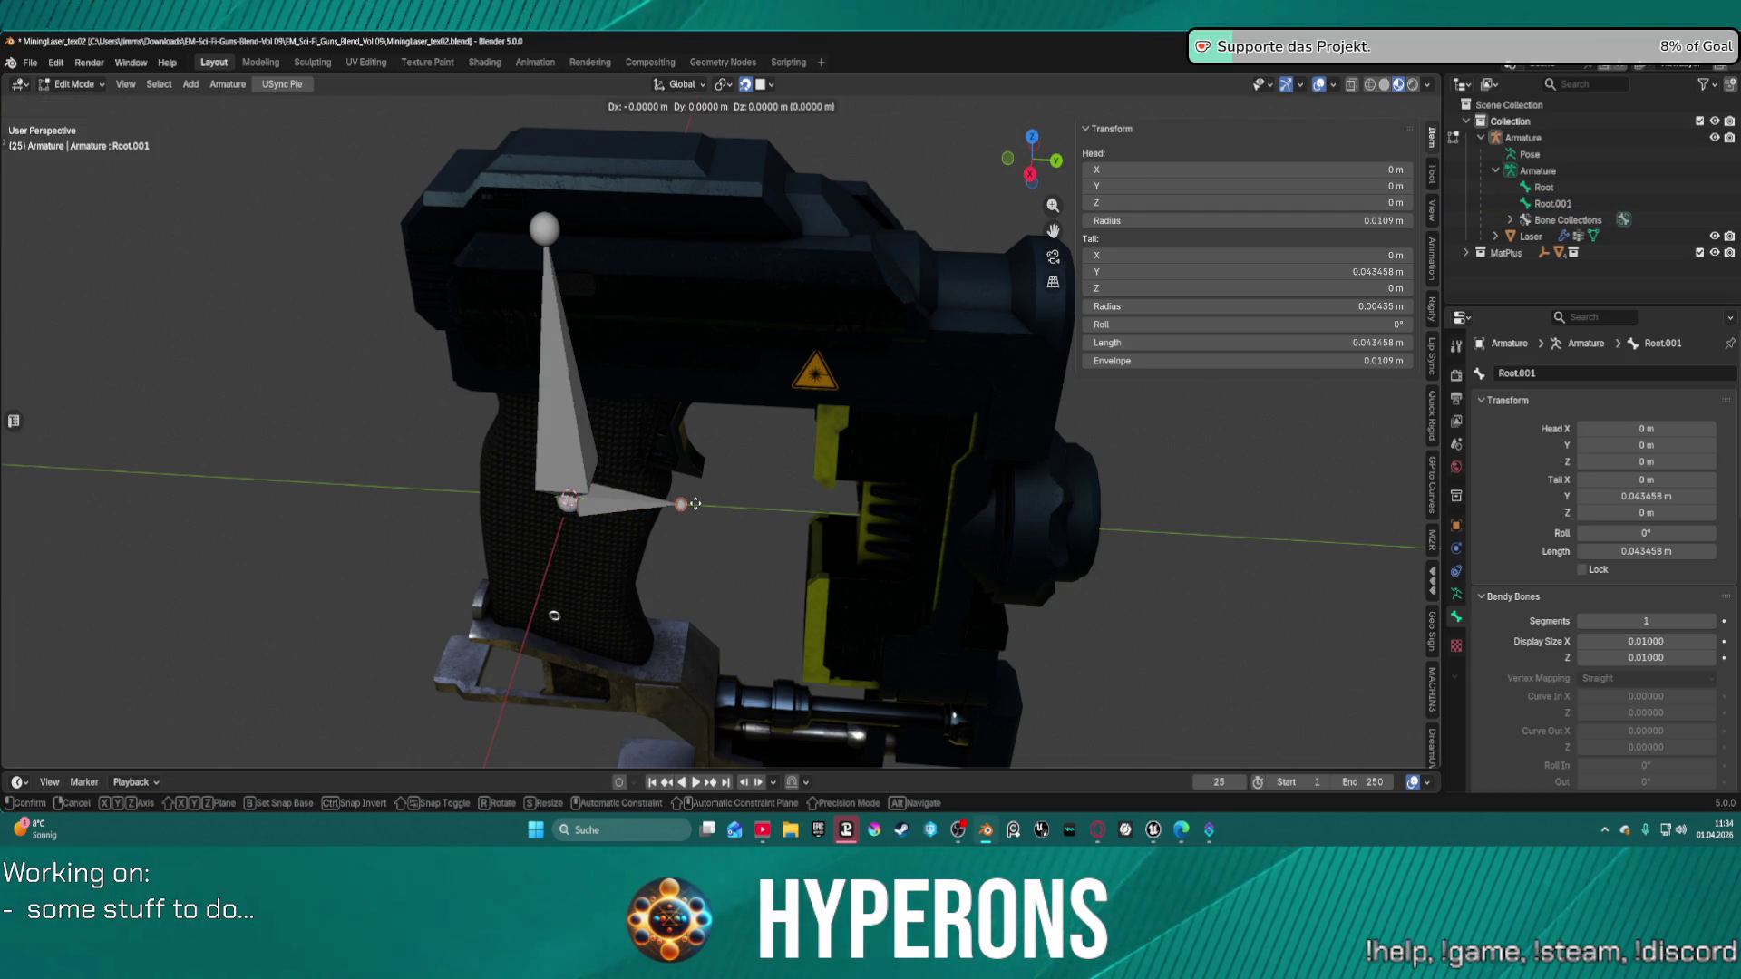
key("z")
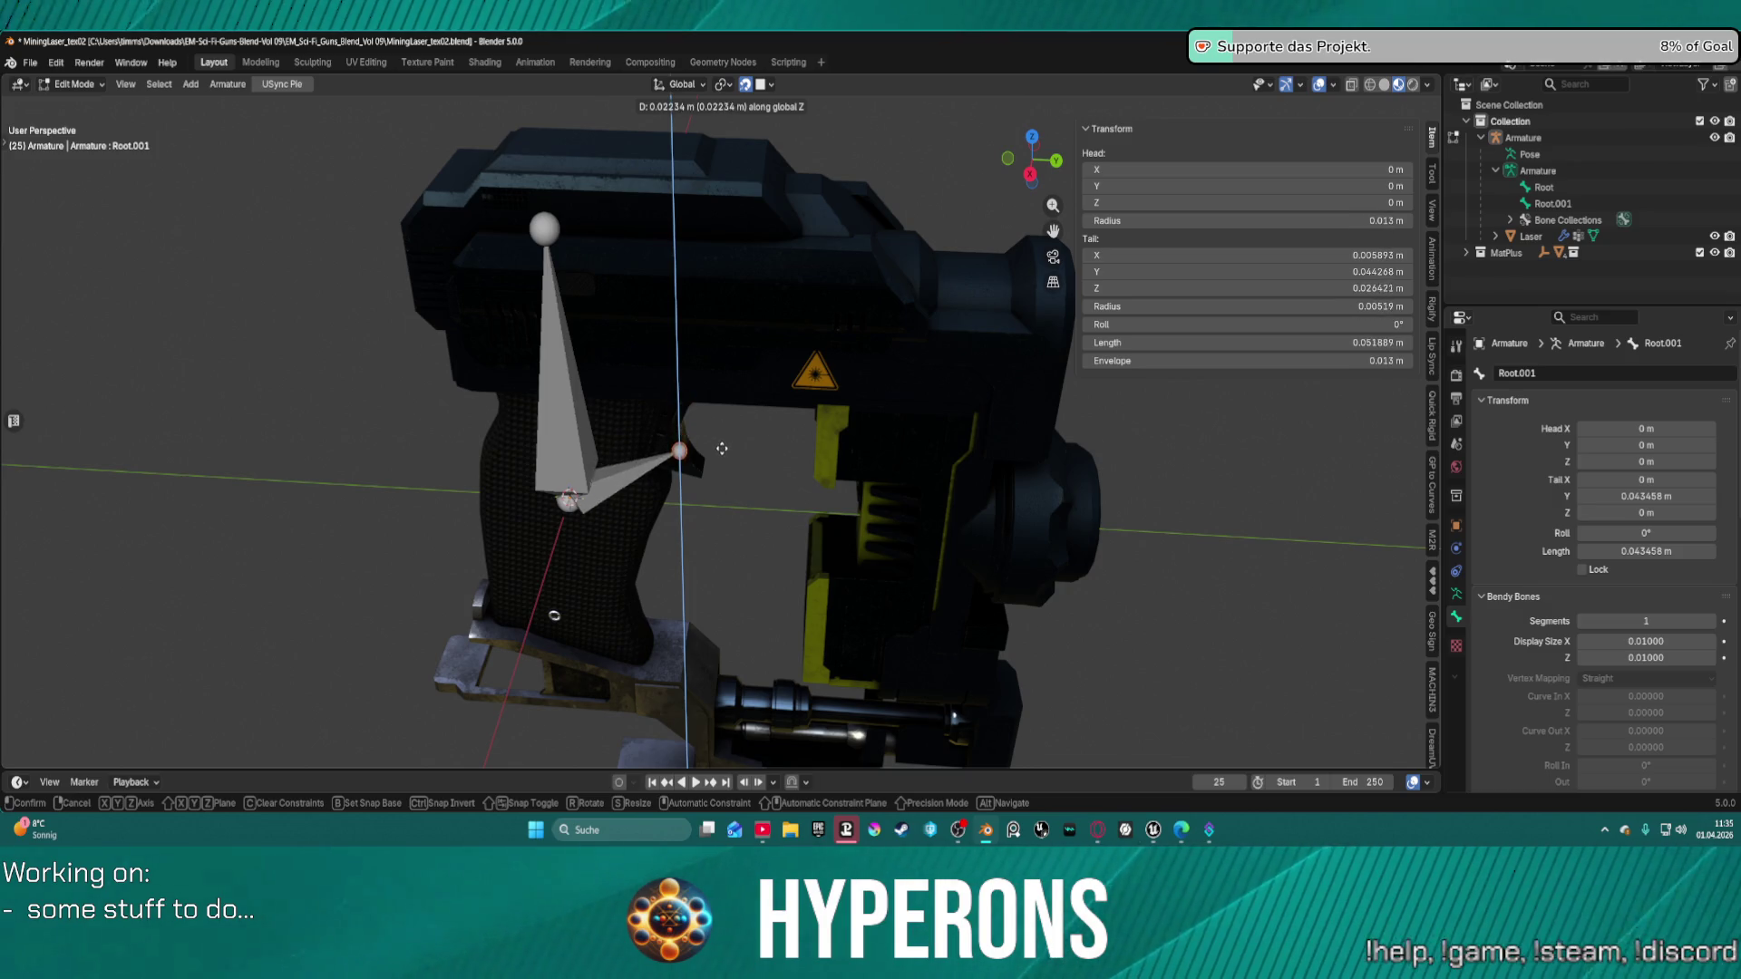
key("Escape")
mouse_move(714, 464)
middle_mouse_down()
mouse_move(505, 435)
mouse_move(529, 453)
middle_mouse_up()
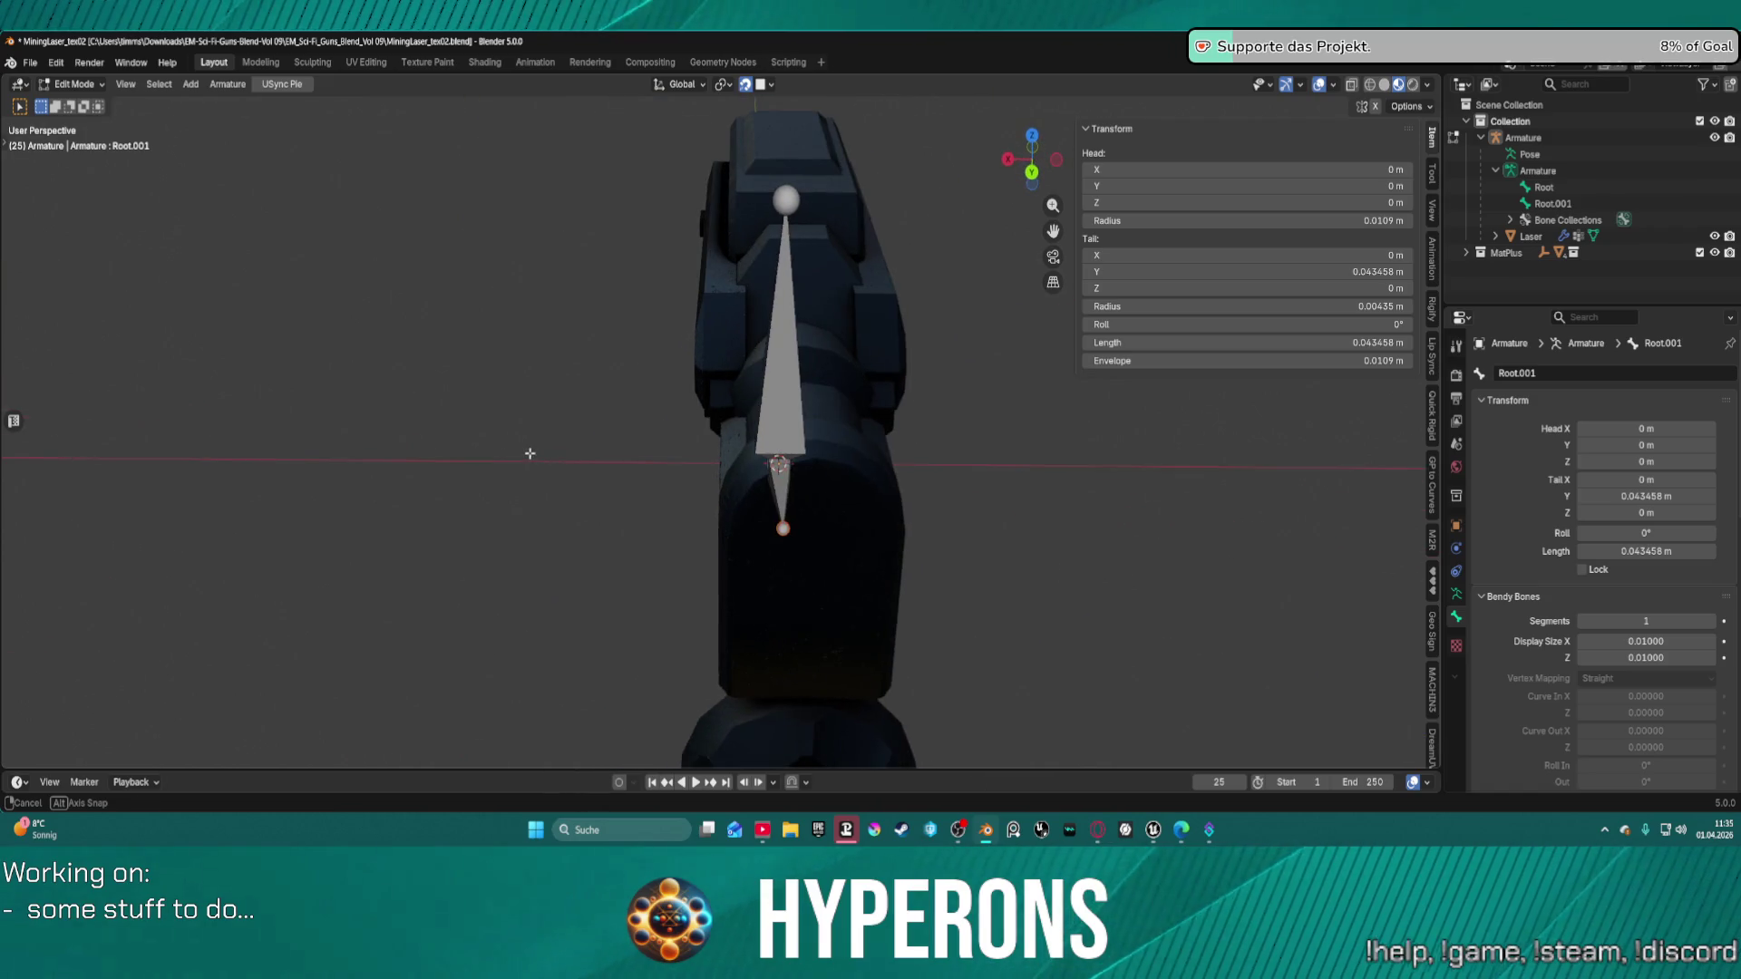
middle_click_drag(786, 373, 553, 487)
Start rolling the Root bone, cancel to keep 0°, and select Root.001.
left_click(550, 504)
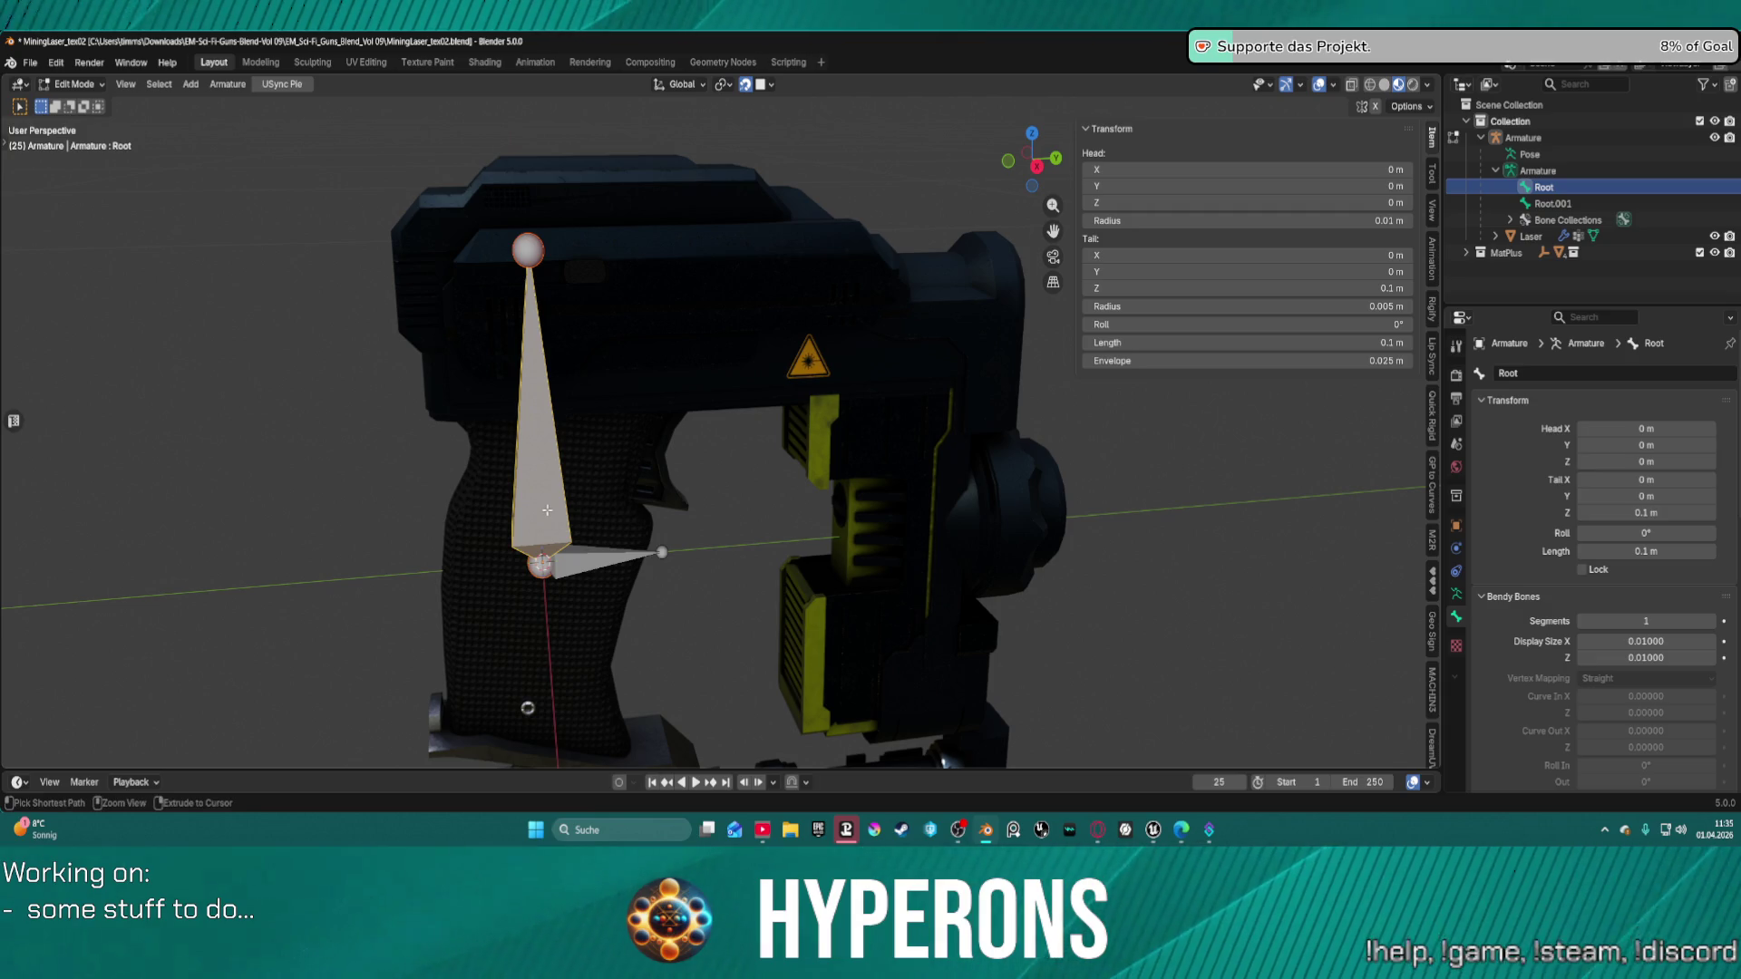
key("ctrl+r")
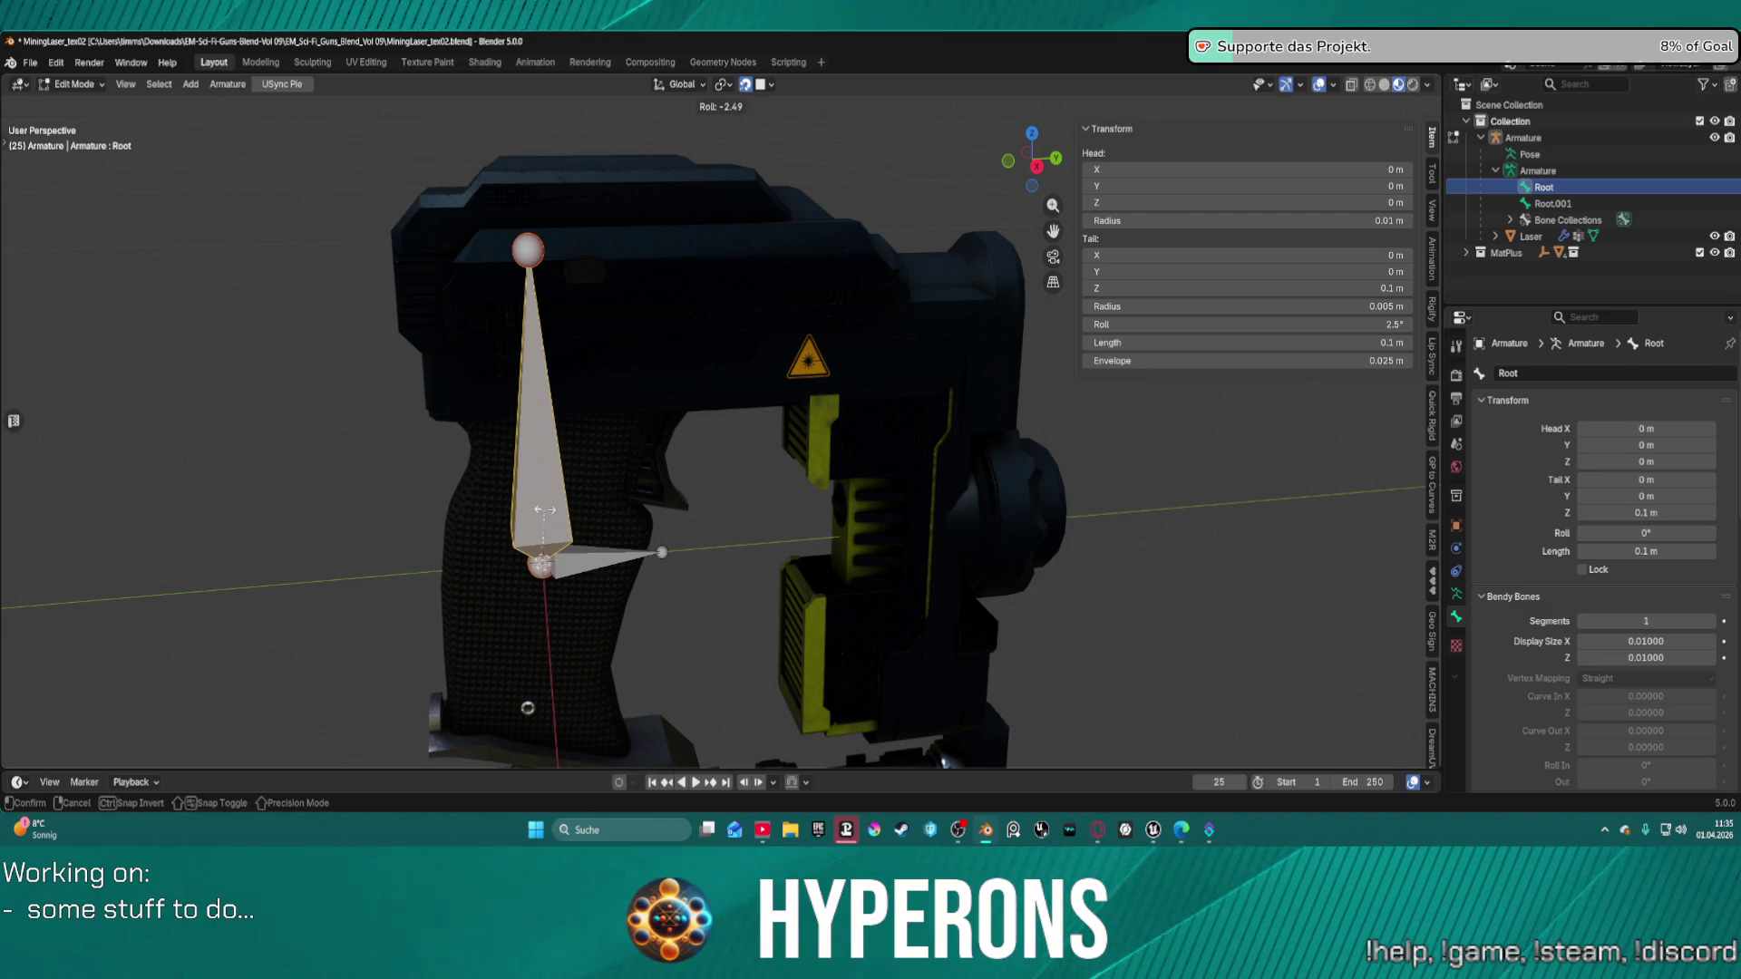
right_click(597, 547)
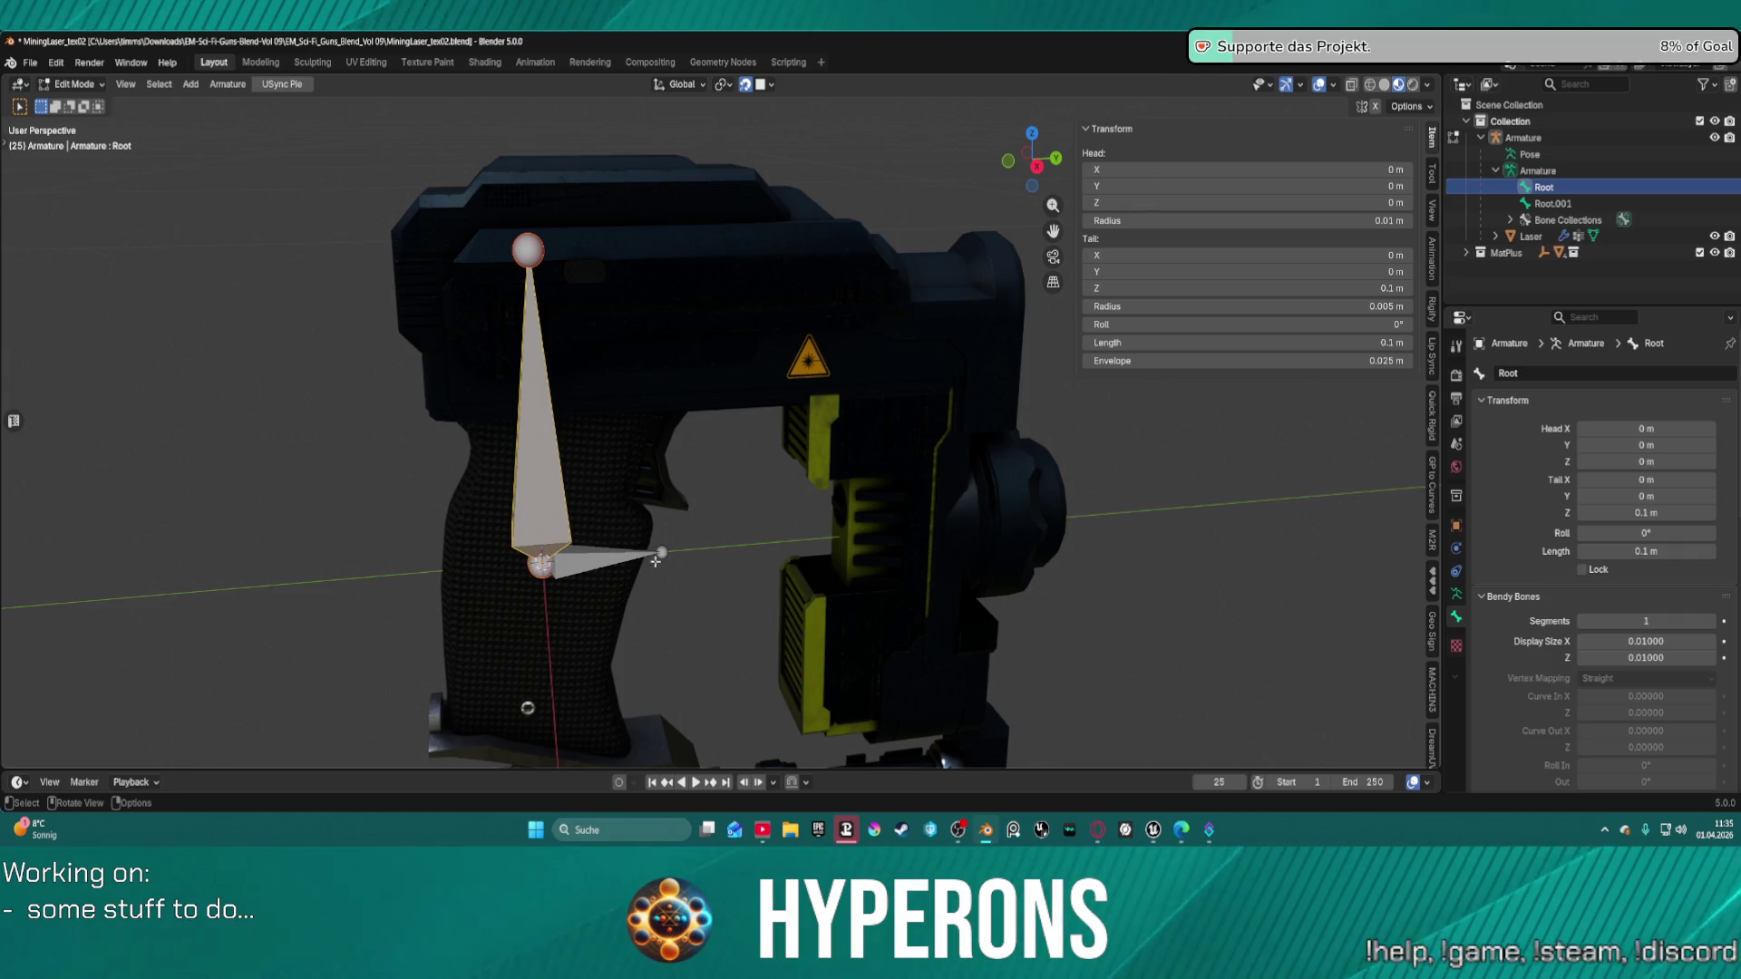
left_click(609, 558)
Delete Root.001, then restore it and reposition it along Y.
key("x")
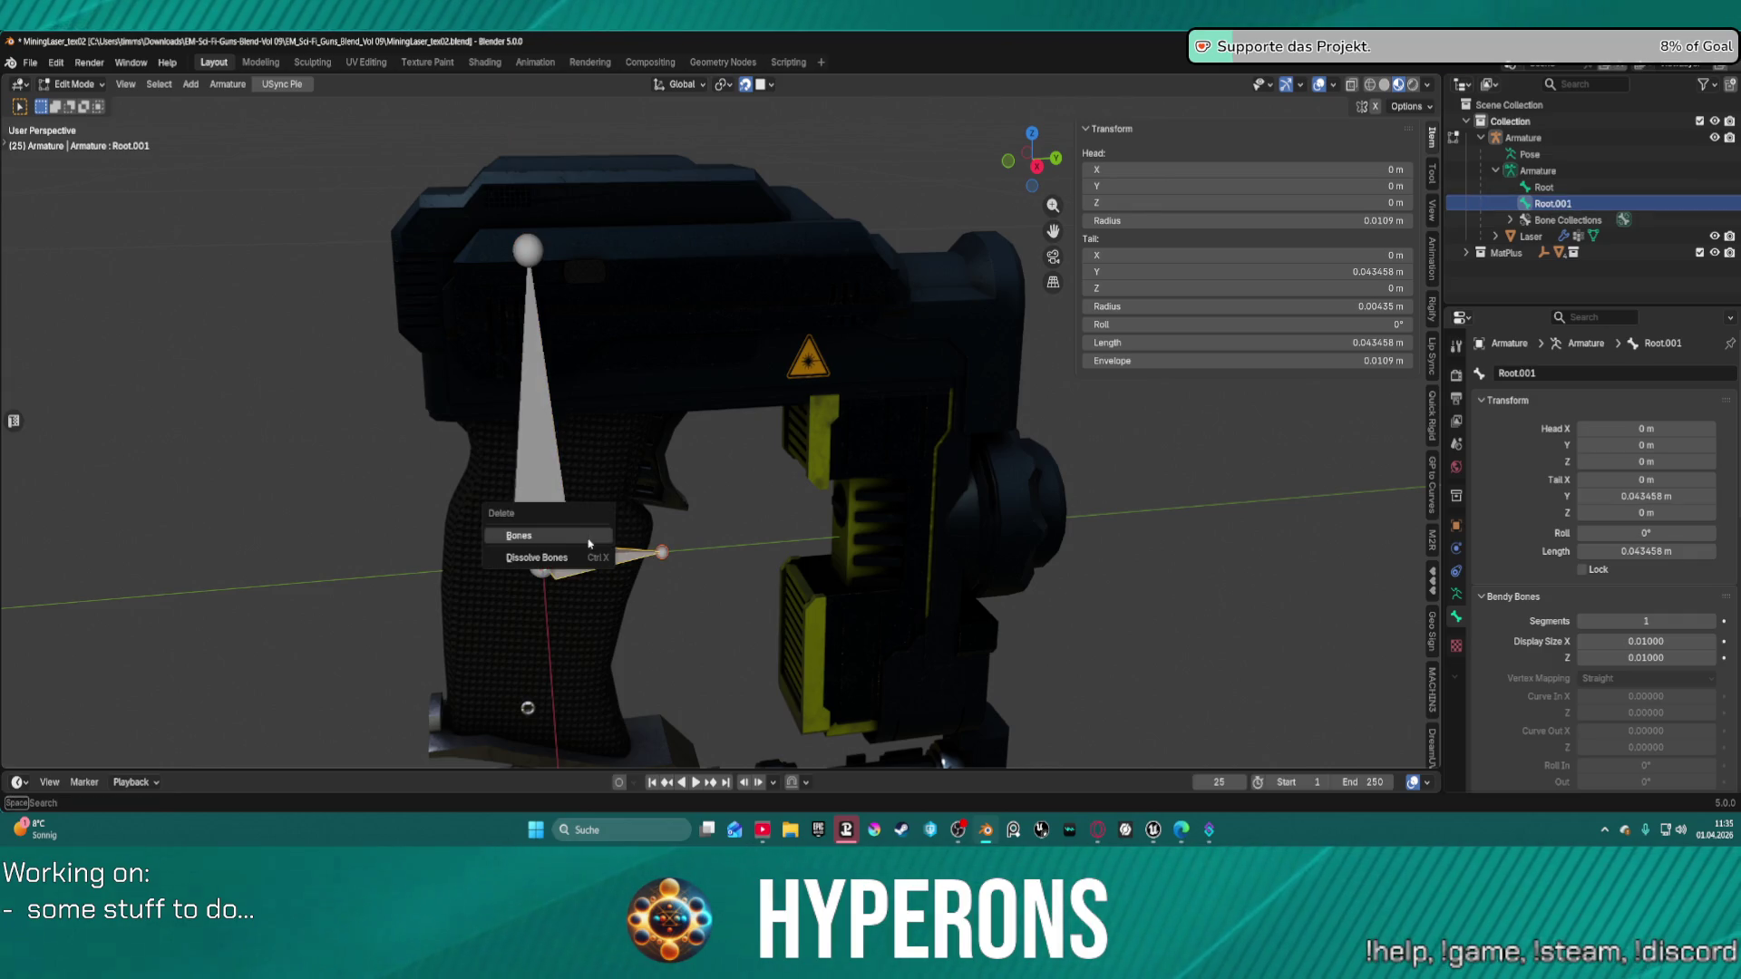
left_click(542, 536)
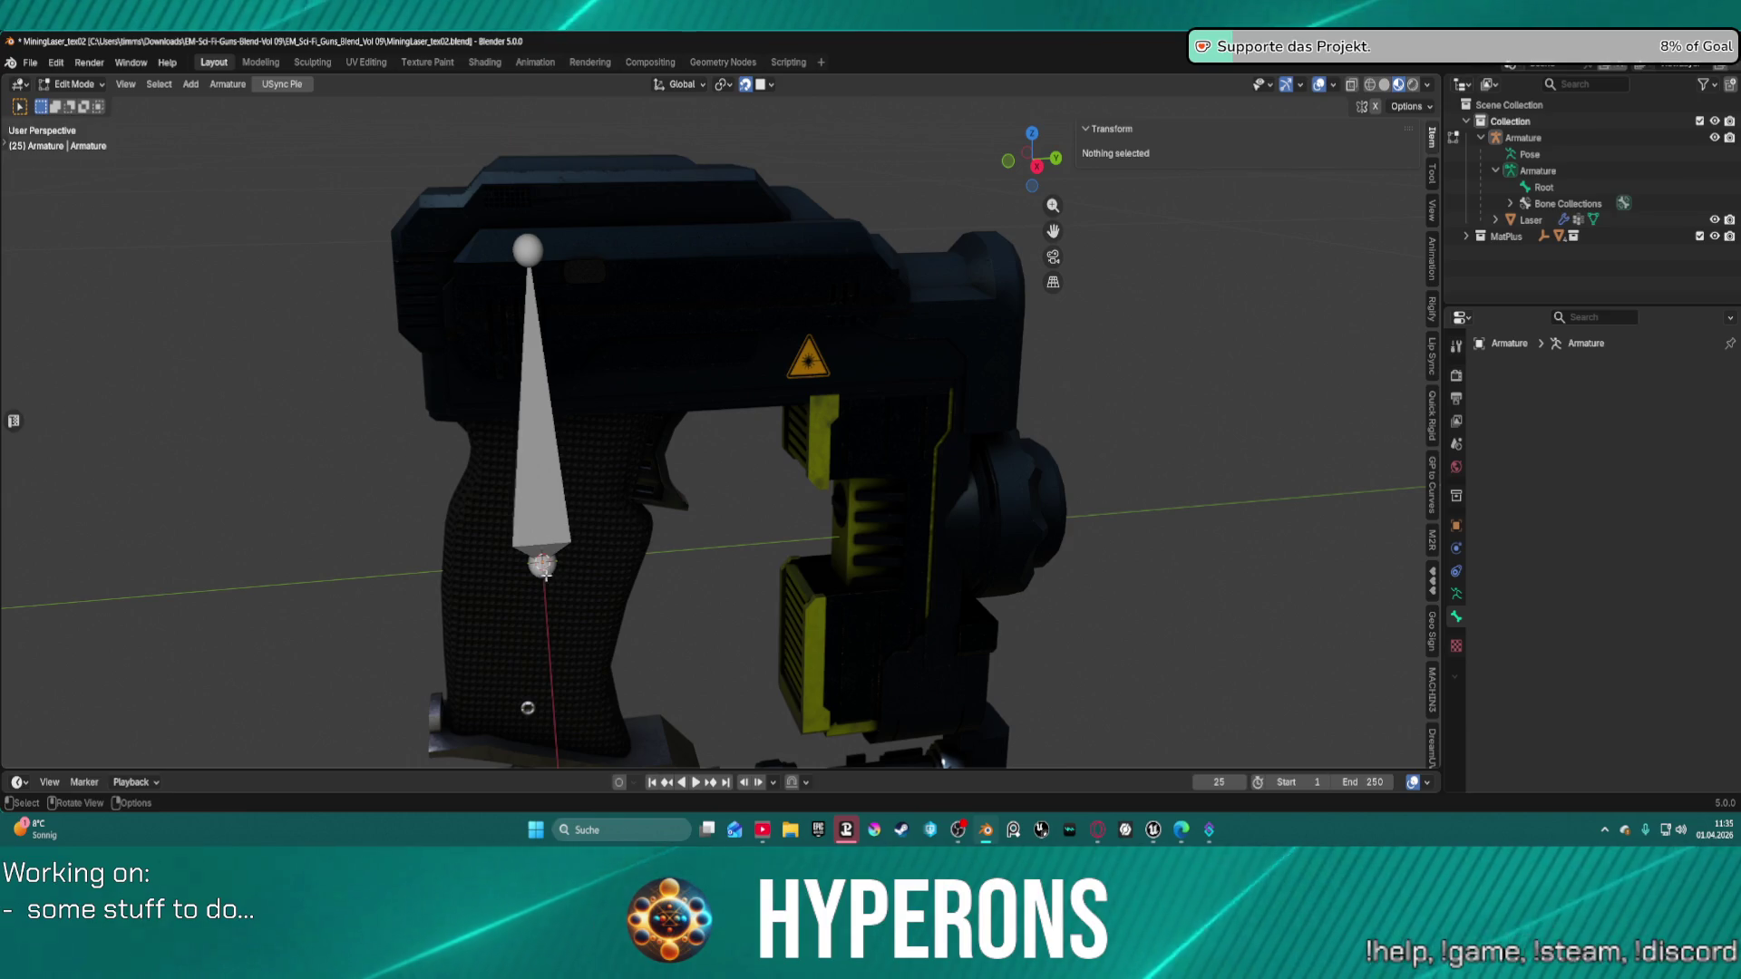
key("ctrl+z")
key("g")
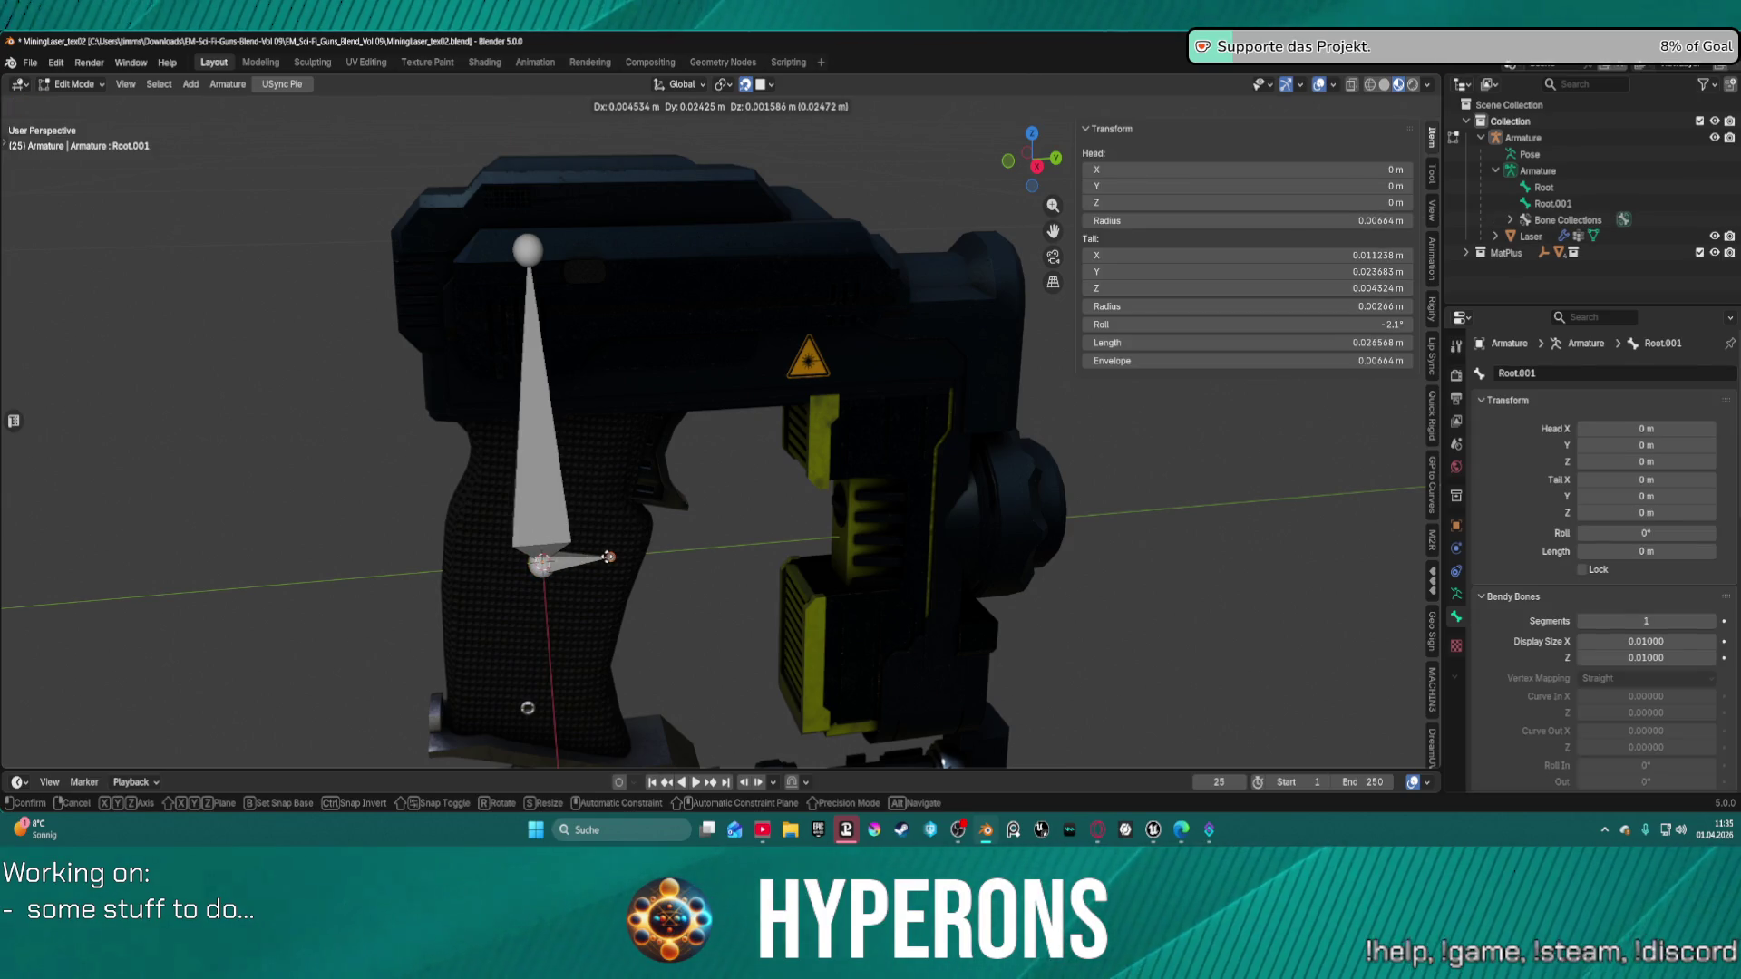
key("y")
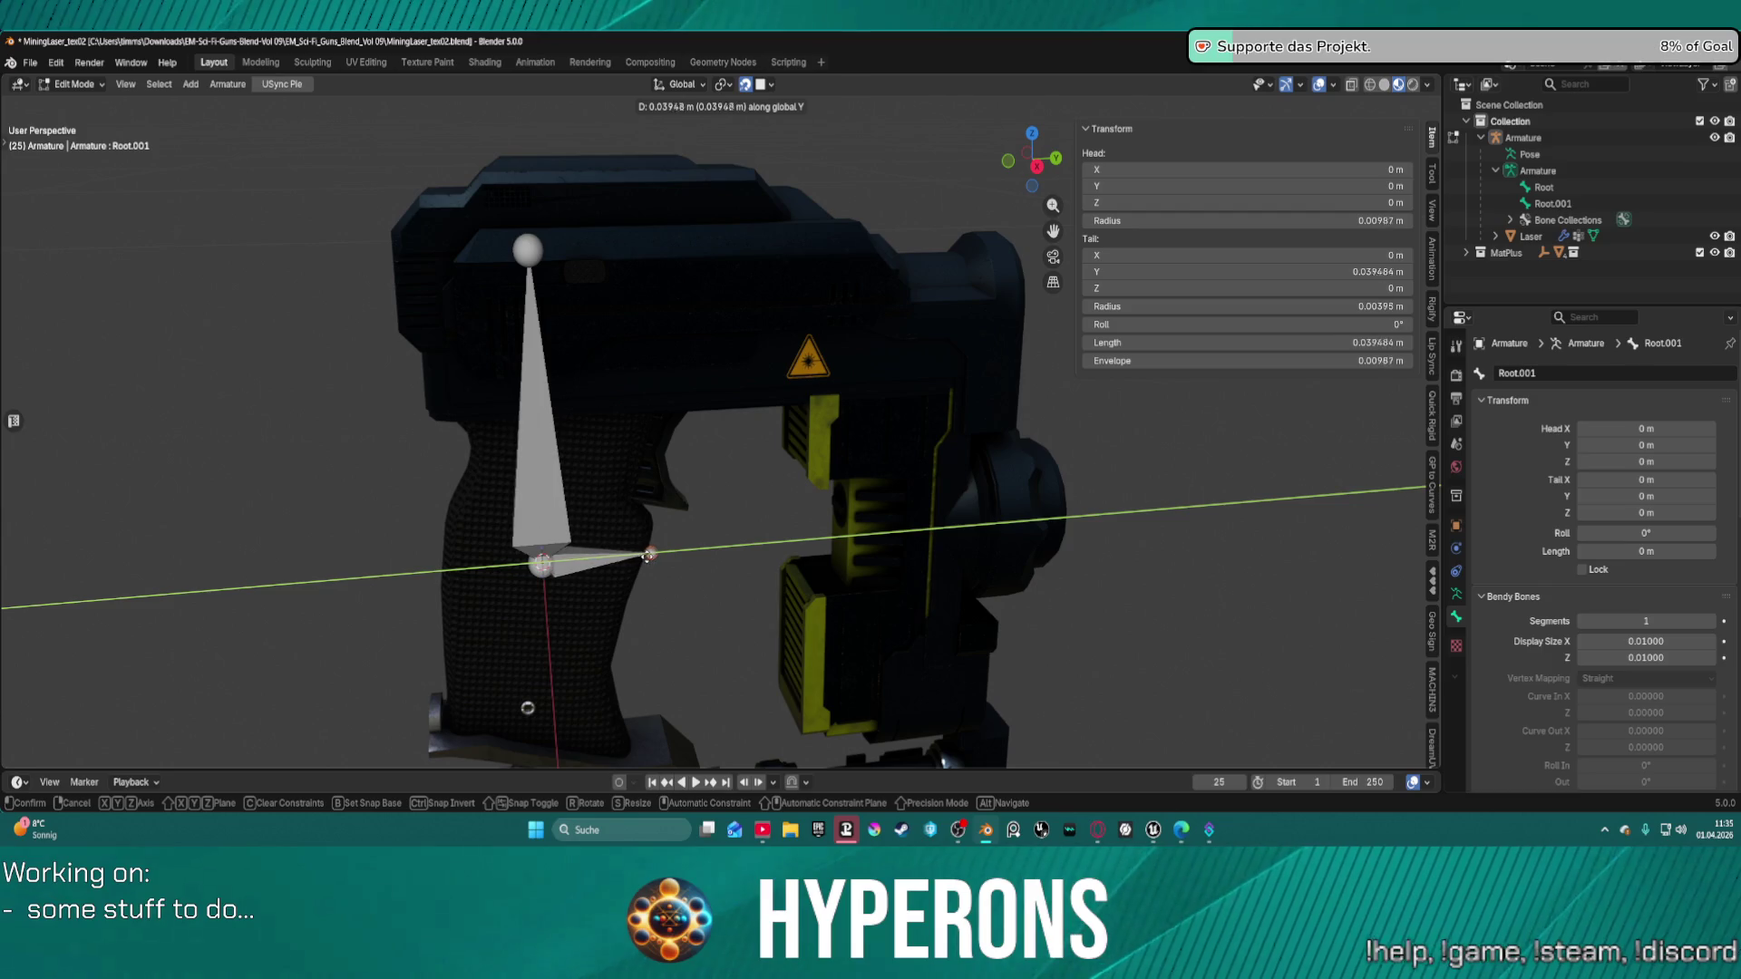
left_click(659, 556)
Raise the bone's tip along Z, undo, and set a new tip height.
key("g")
key("z")
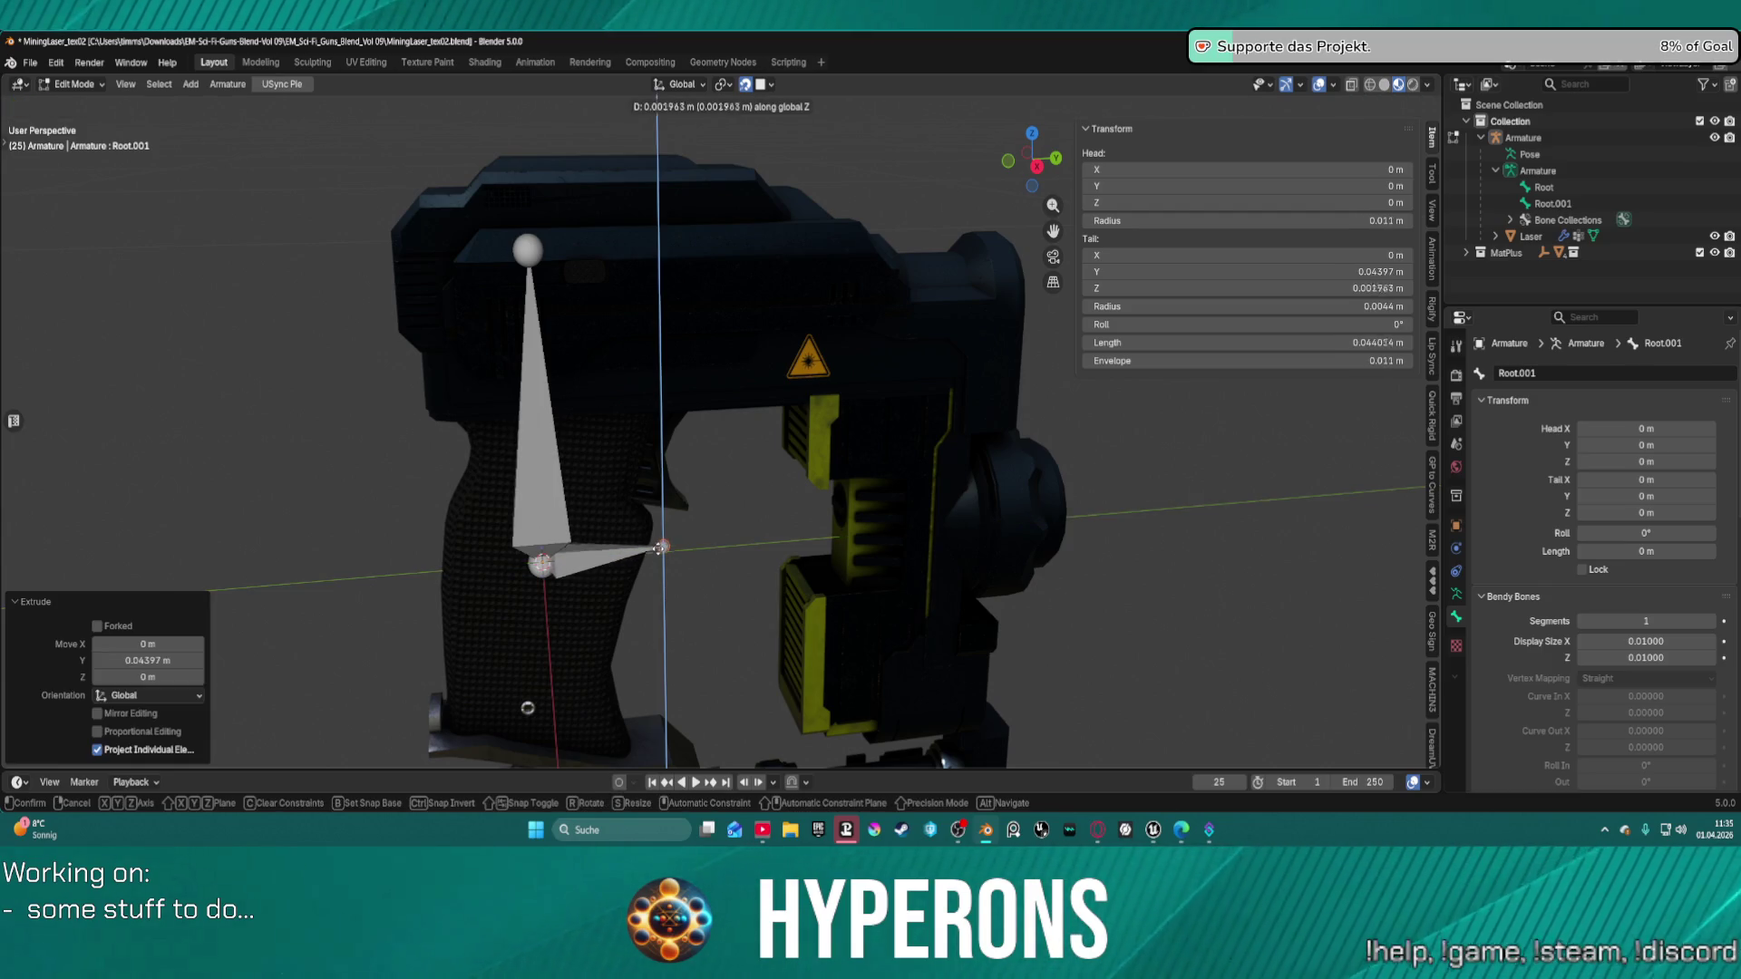
left_click(660, 450)
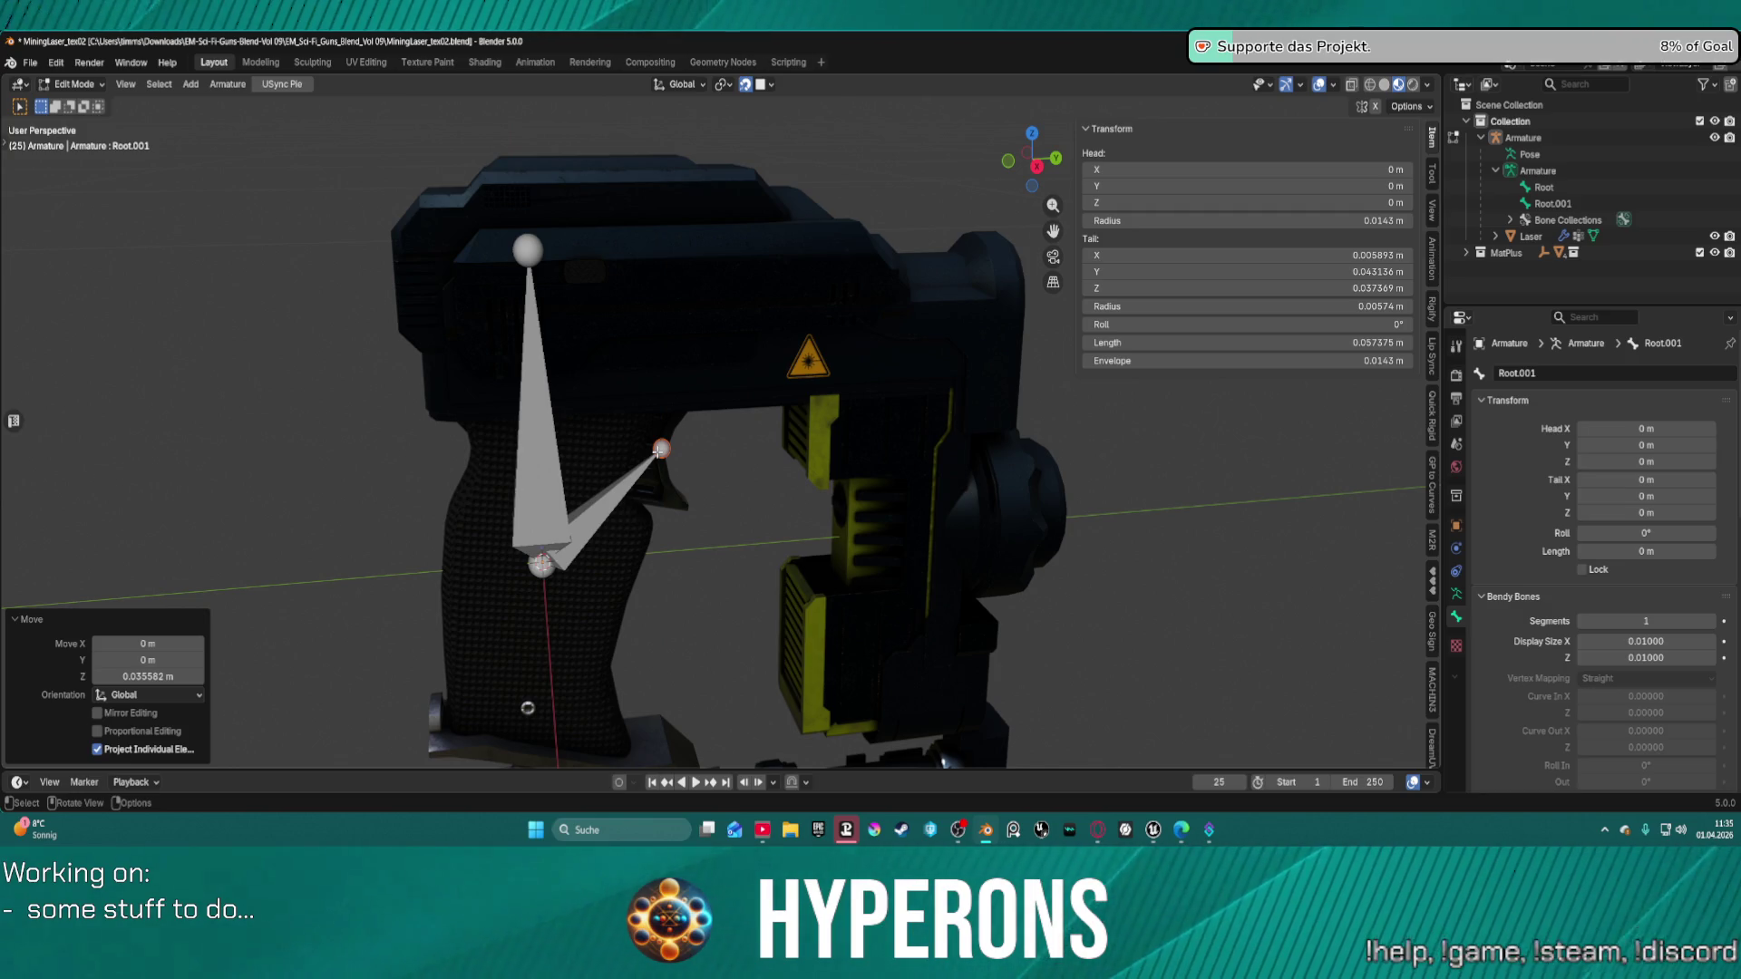
key("KP_7")
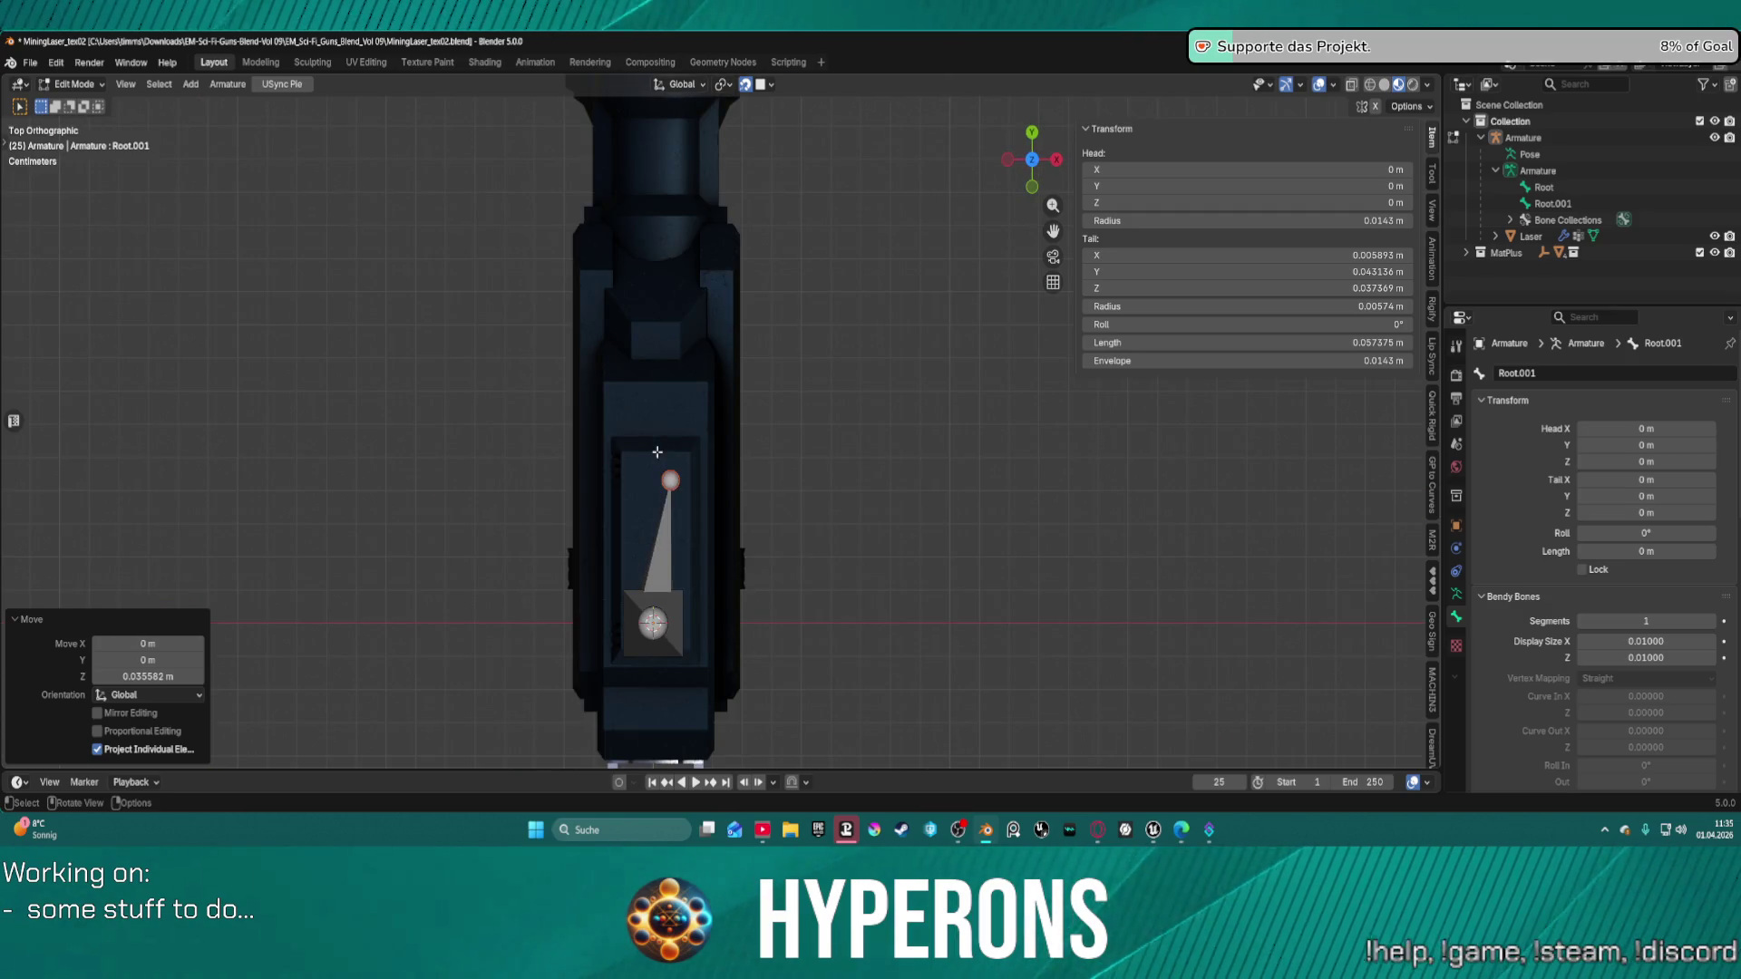
key("ctrl+z")
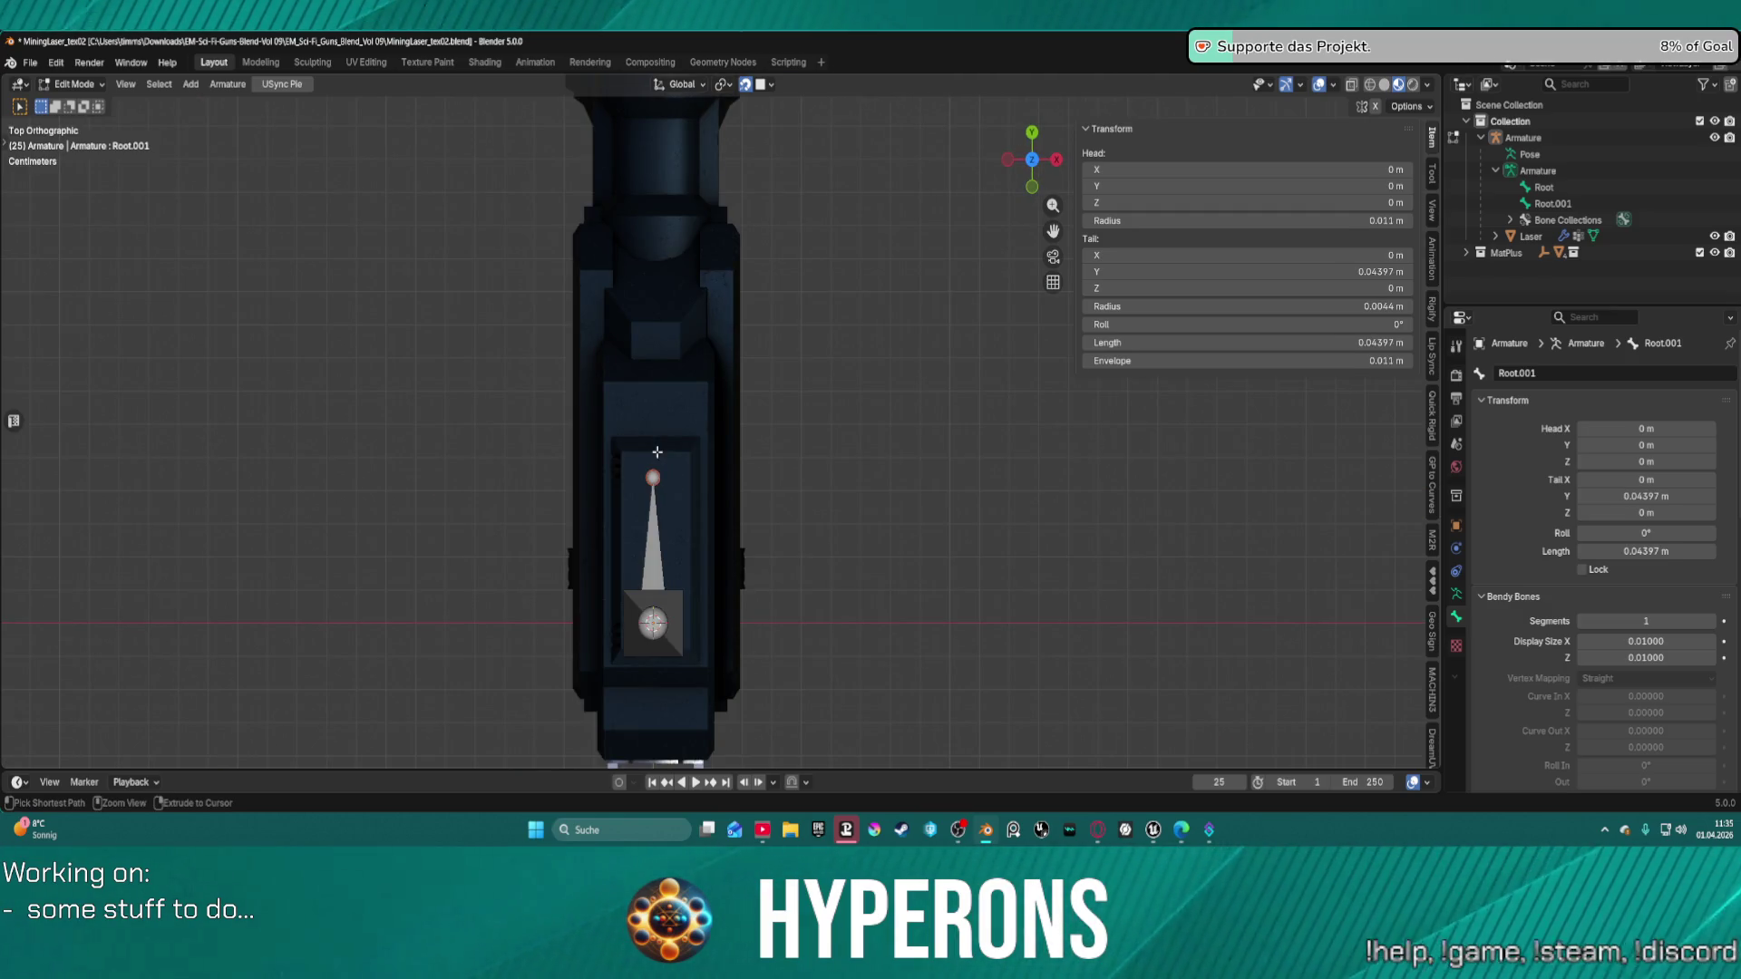
key("g")
key("z")
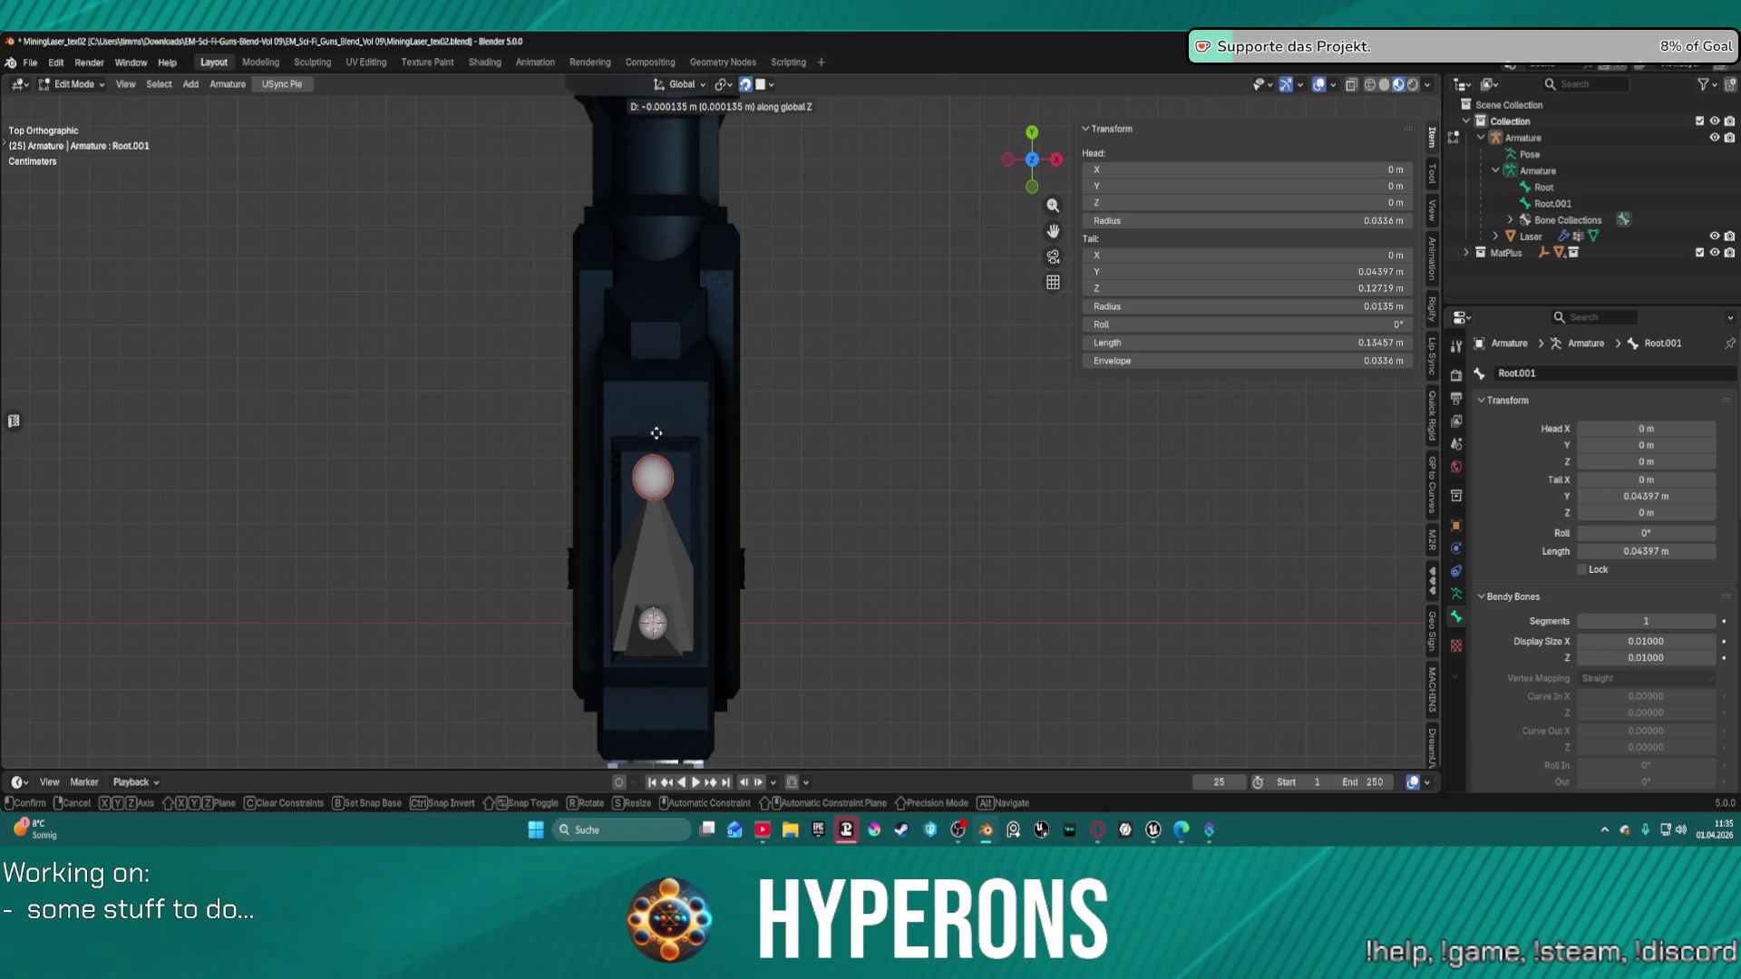
left_click(656, 425)
mouse_move(656, 424)
middle_mouse_down()
mouse_move(521, 278)
mouse_move(400, 498)
mouse_move(544, 344)
middle_mouse_up()
Lower the bone tip along Z and inspect it from other angles.
key("g")
key("z")
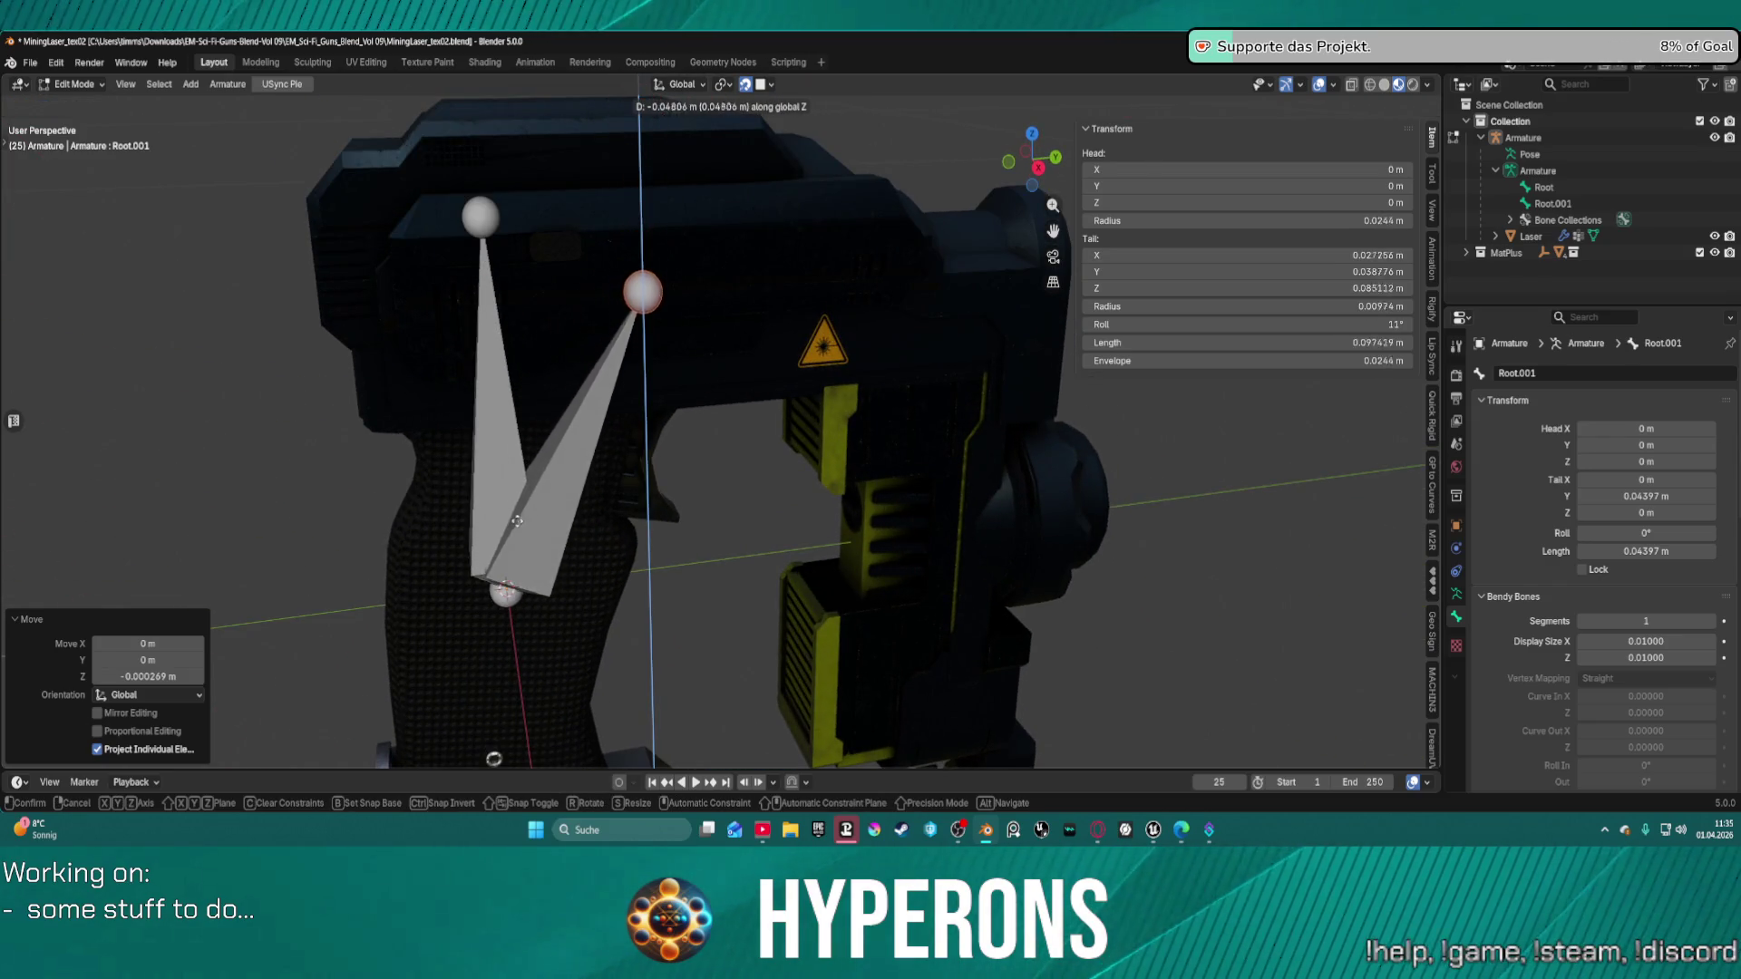
left_click(517, 671)
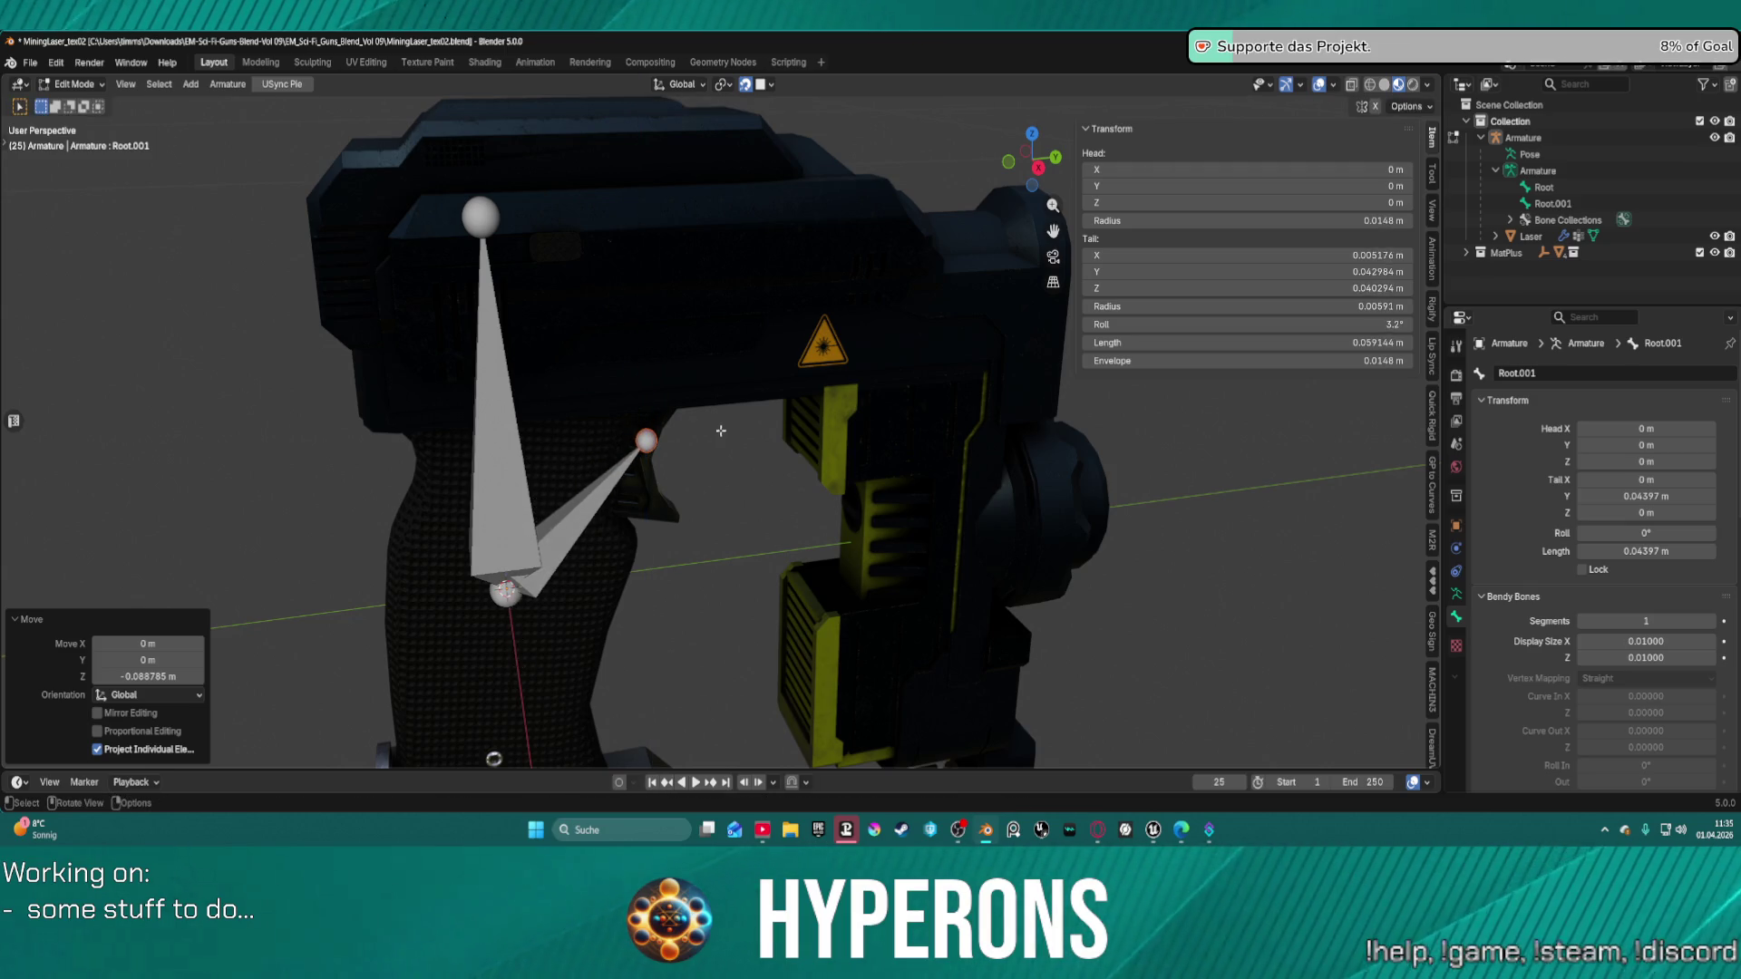
mouse_move(721, 432)
middle_mouse_down()
mouse_move(611, 559)
mouse_move(533, 575)
mouse_move(509, 556)
middle_mouse_up()
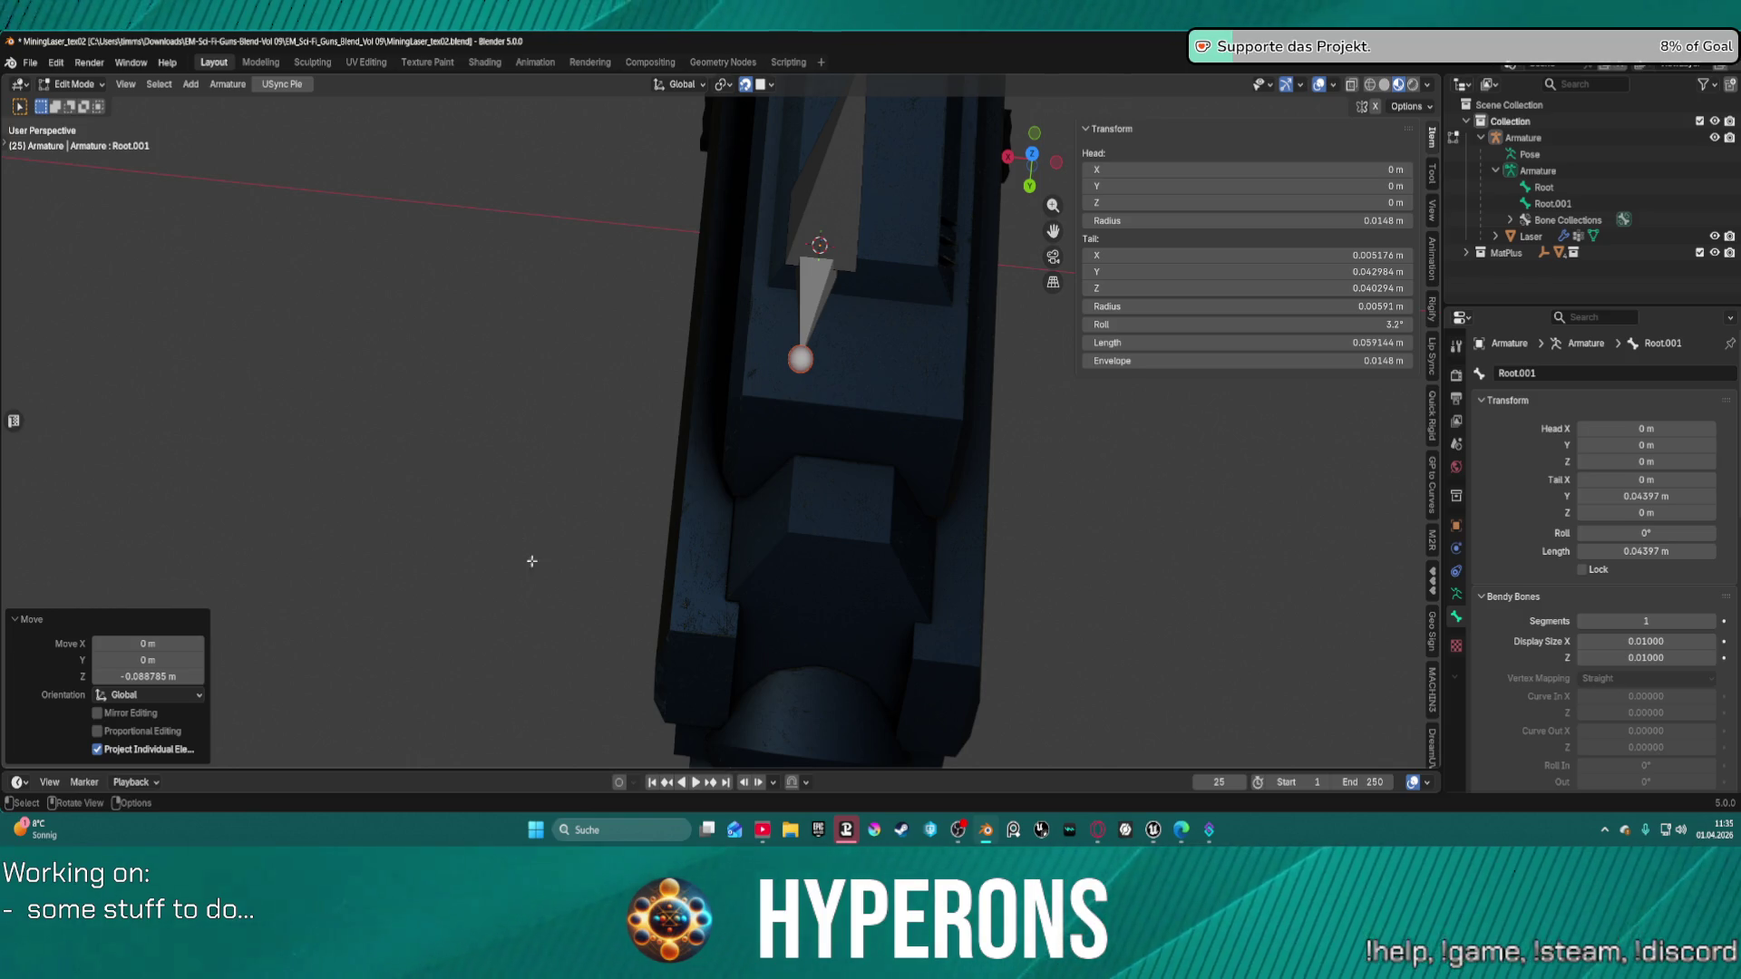
mouse_move(532, 561)
middle_mouse_down()
mouse_move(521, 377)
mouse_move(736, 309)
middle_mouse_up()
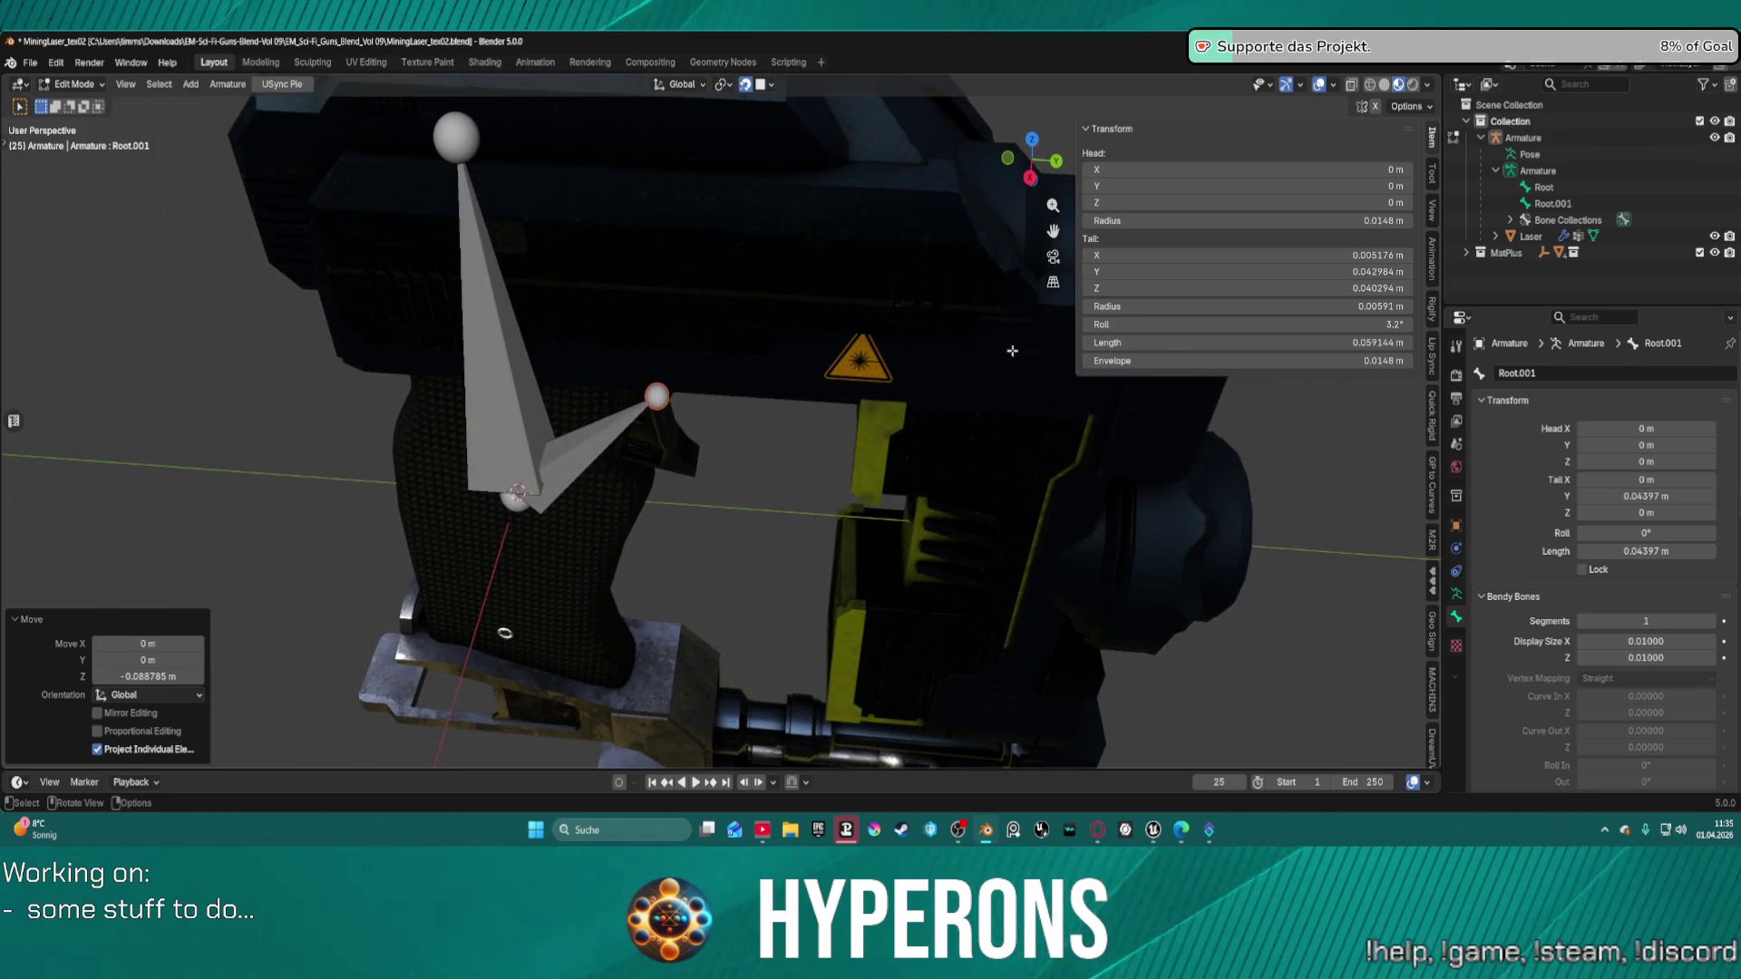
Set the bone's roll to 0° and its tail radius to 0 m.
left_click(1383, 324)
type("0")
key("Return")
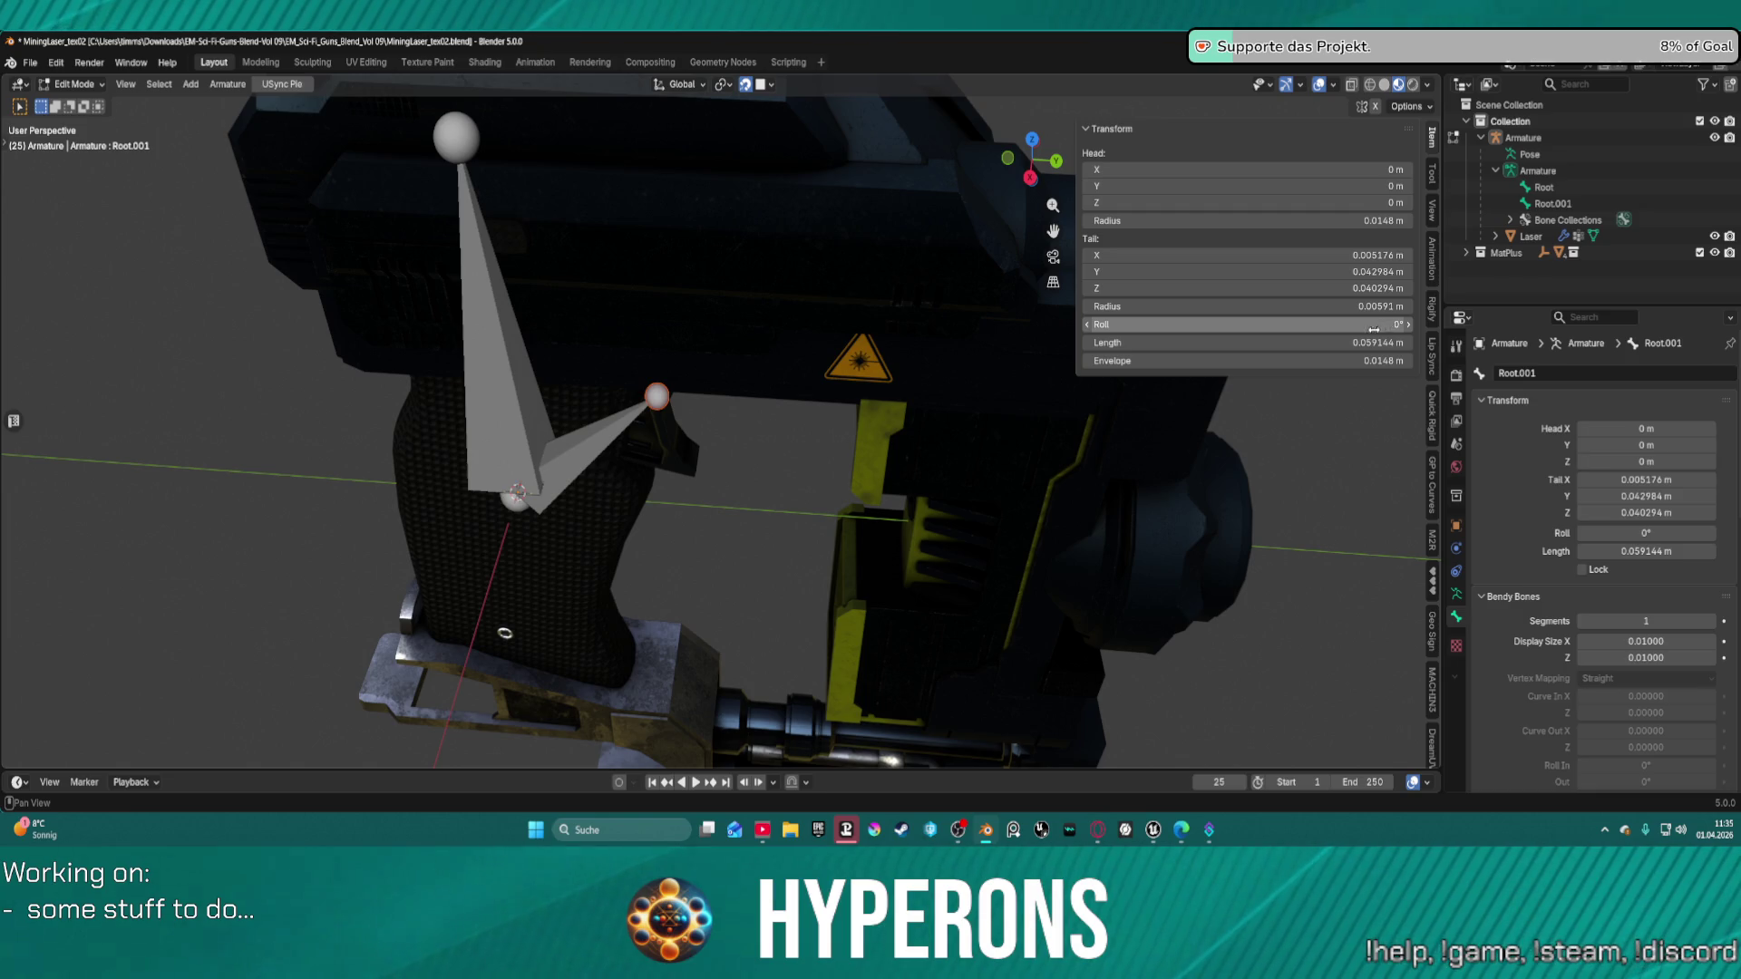
left_click(1341, 306)
type("0")
key("Return")
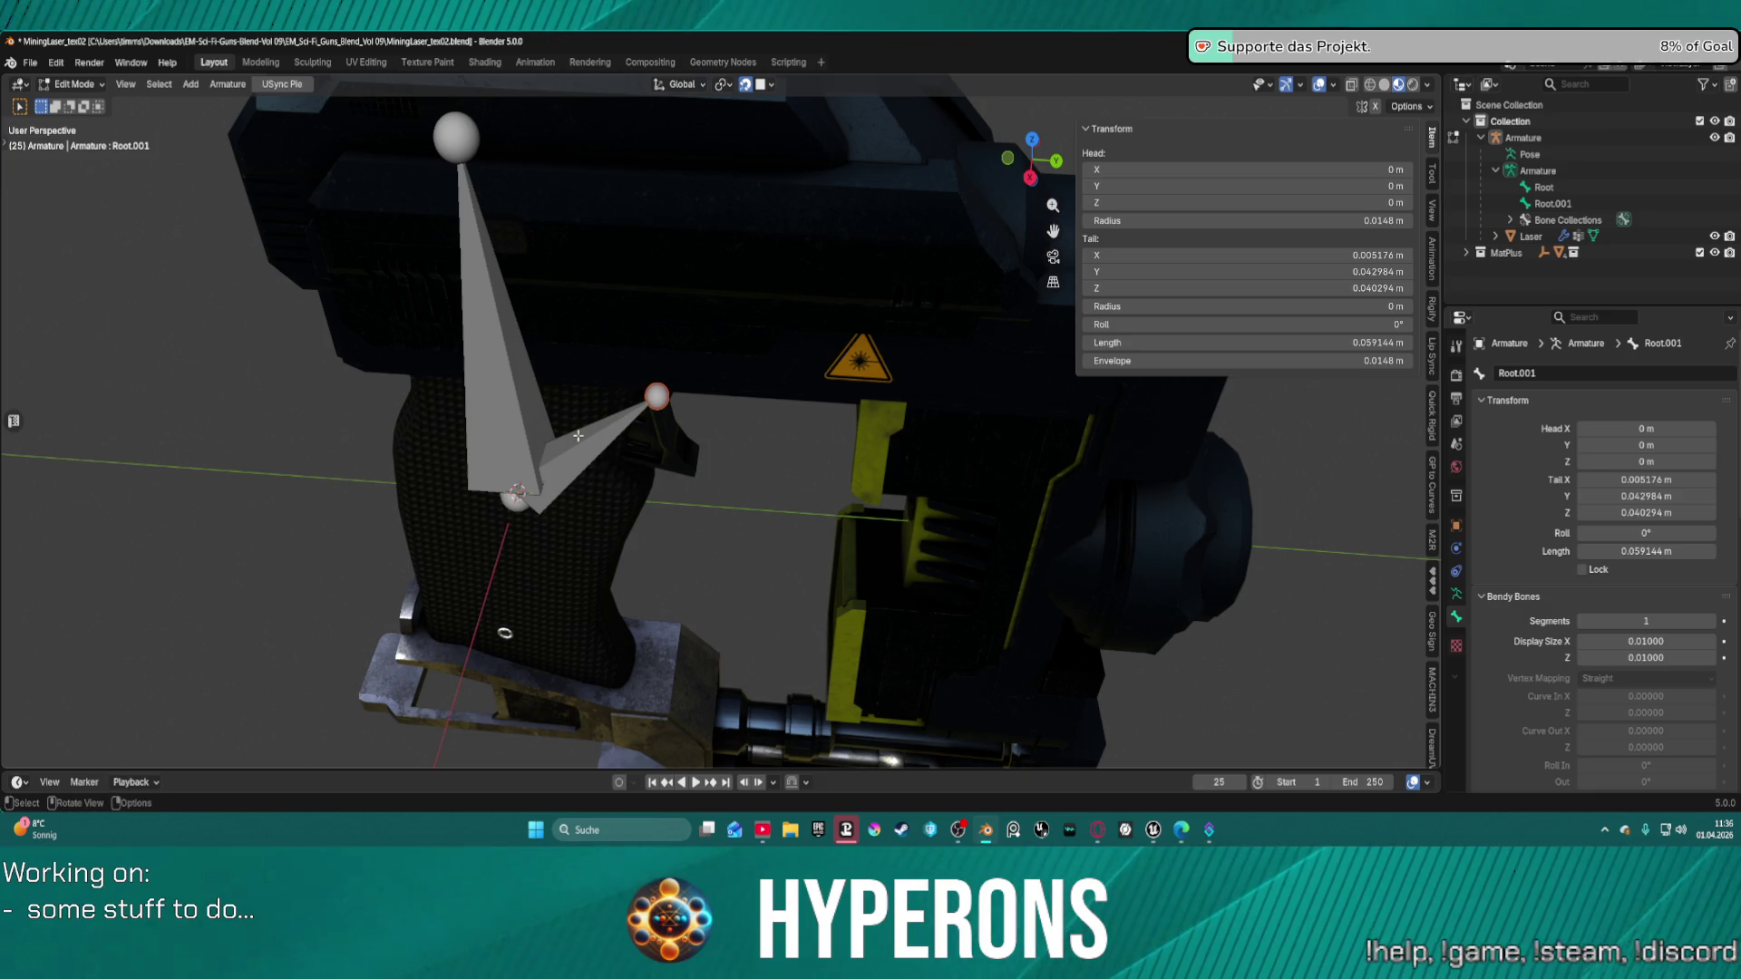
Delete the Root.001 bone.
left_click(578, 435)
key("x")
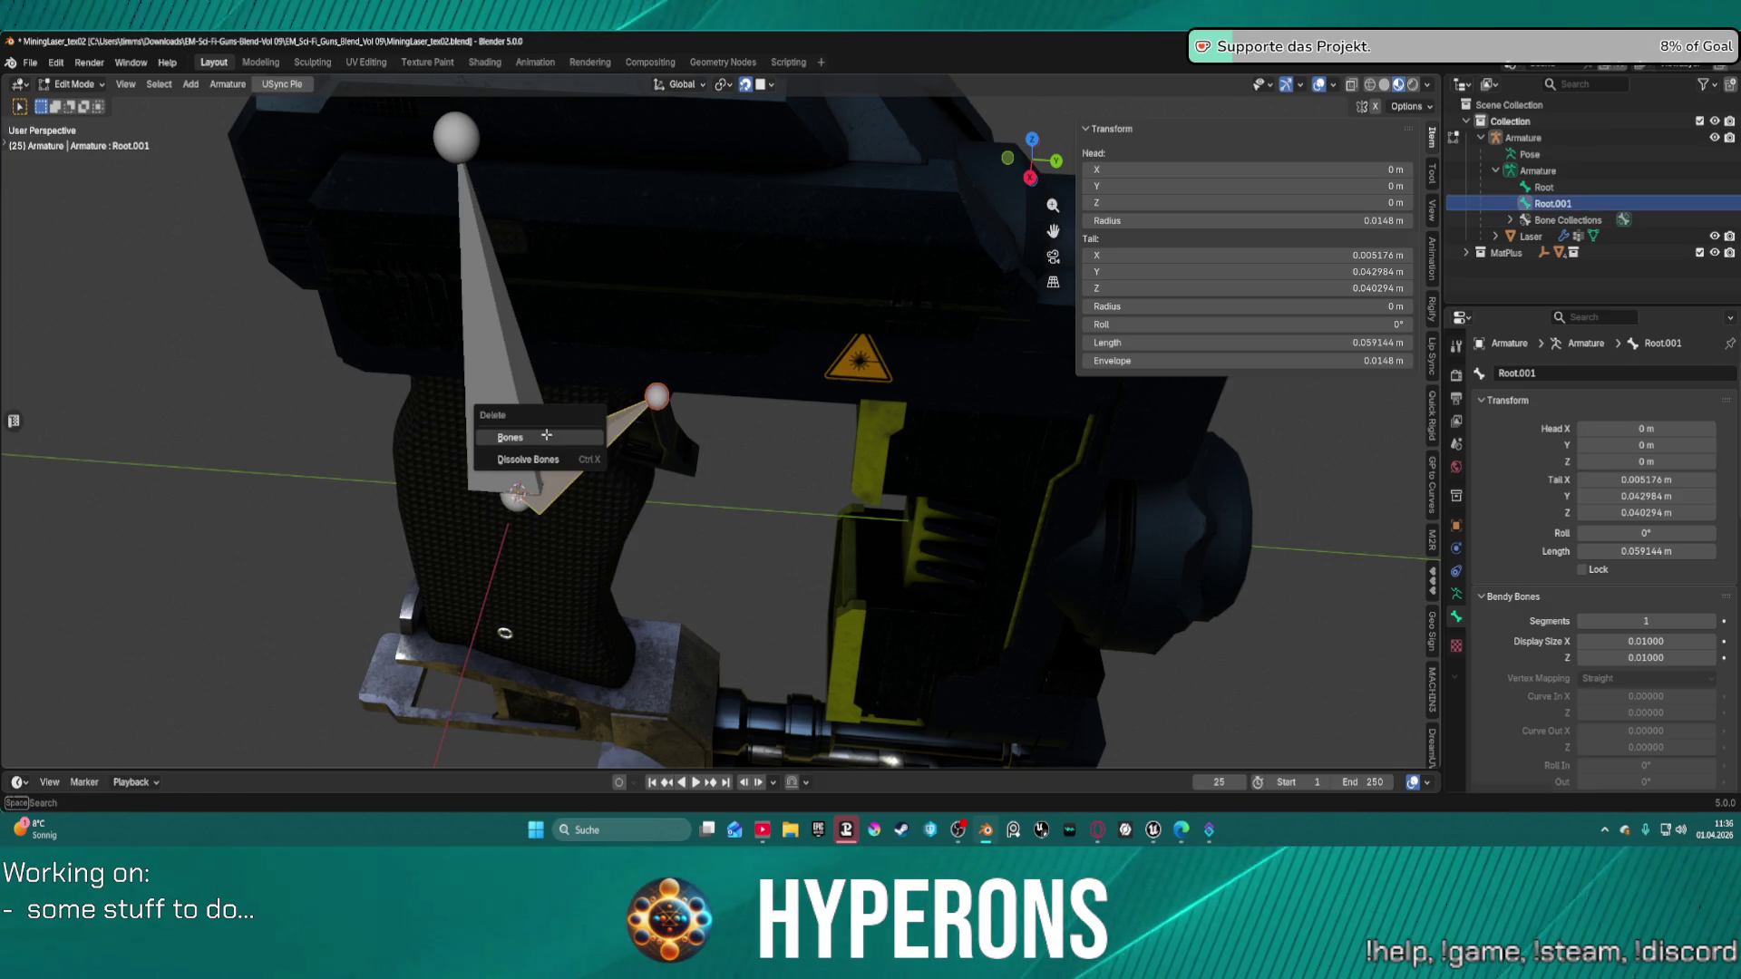
left_click(547, 435)
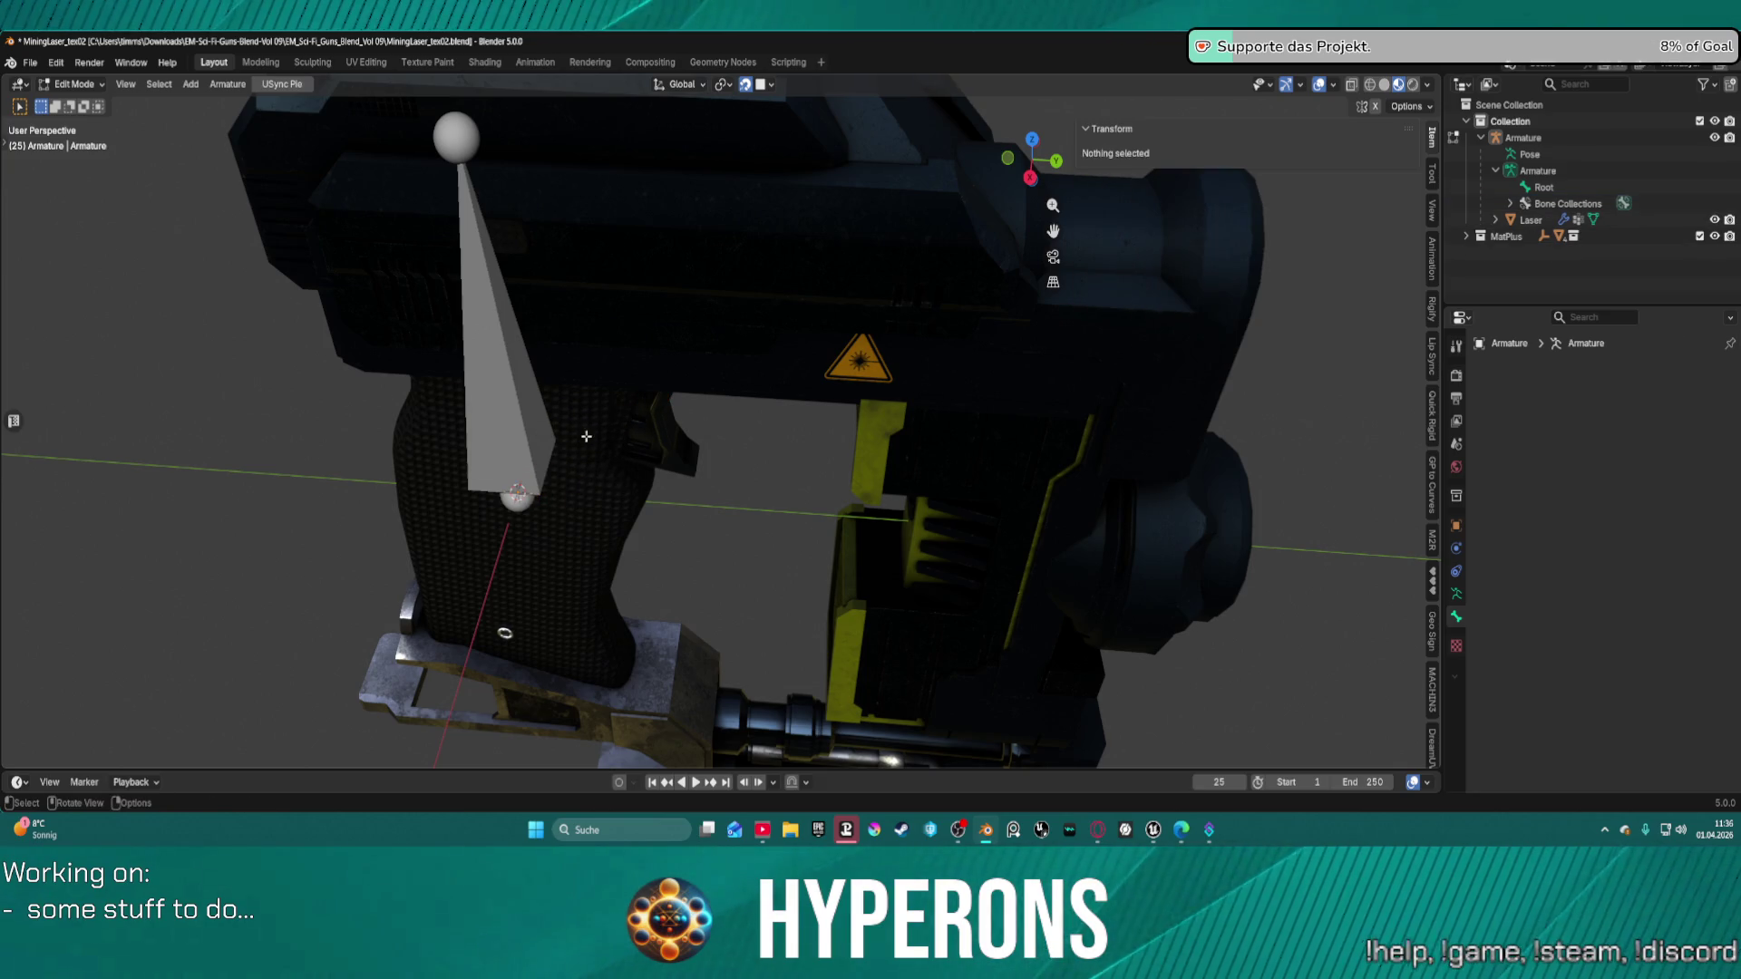
Delete the armature object from the Outliner, then undo to restore it.
mouse_move(585, 457)
middle_mouse_down()
mouse_move(610, 393)
mouse_move(711, 350)
mouse_move(503, 487)
middle_mouse_up()
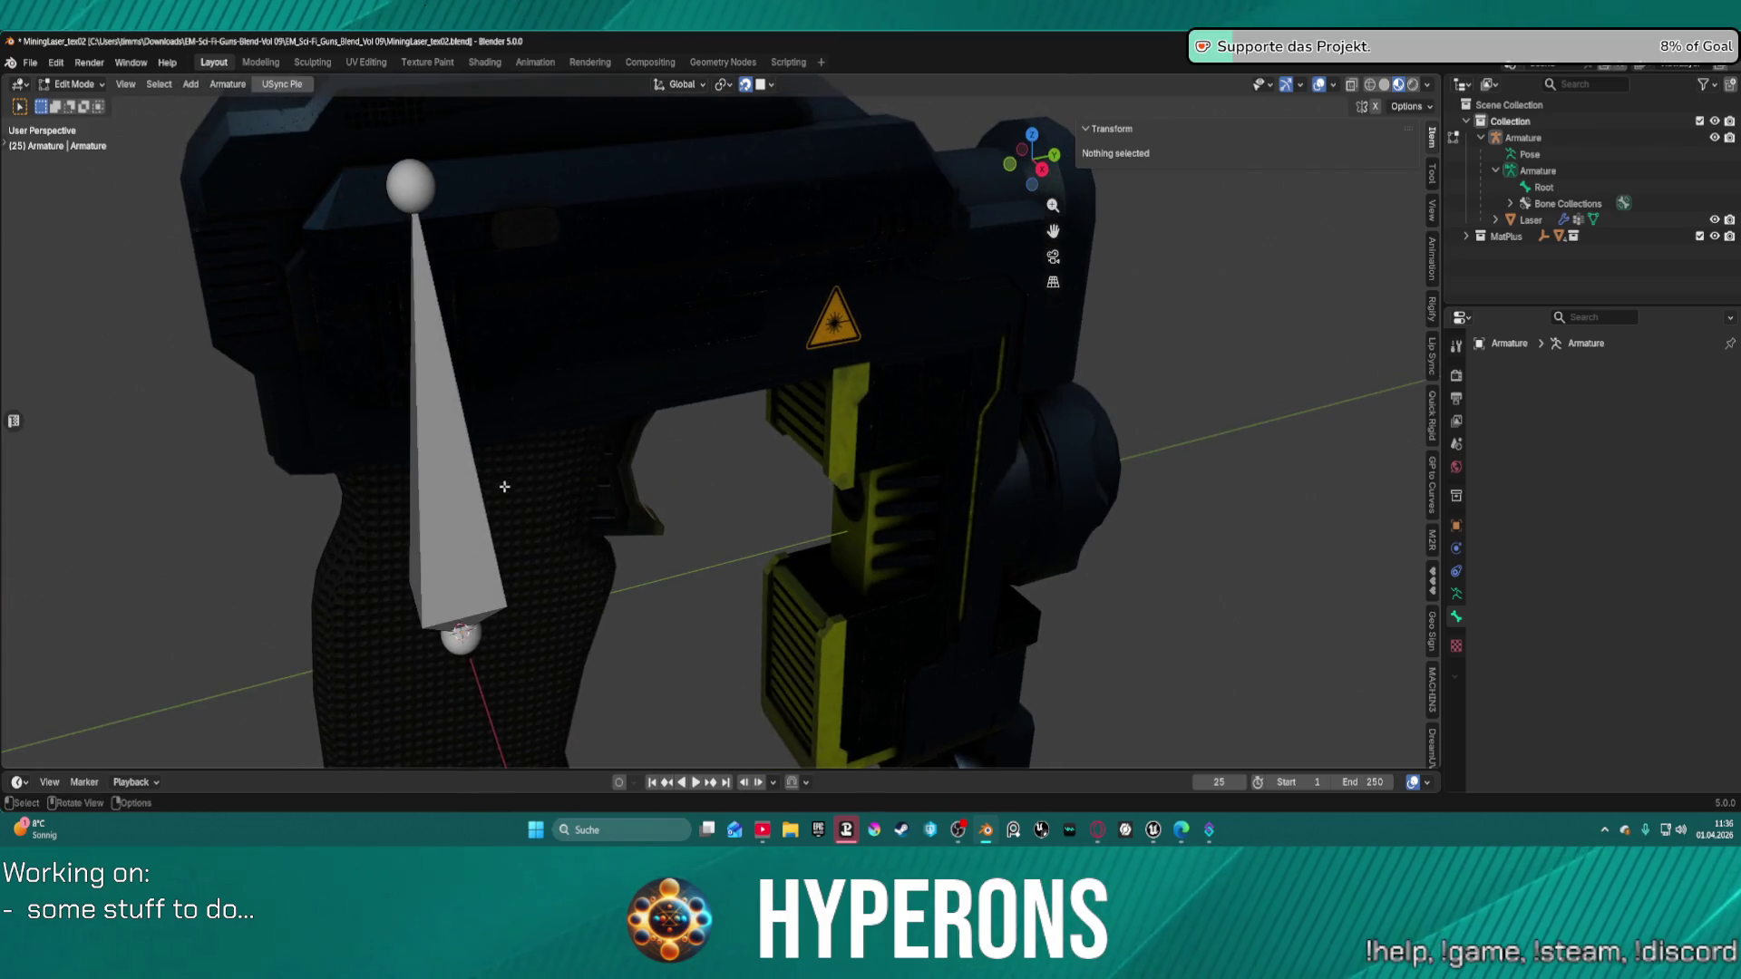
left_click(473, 534)
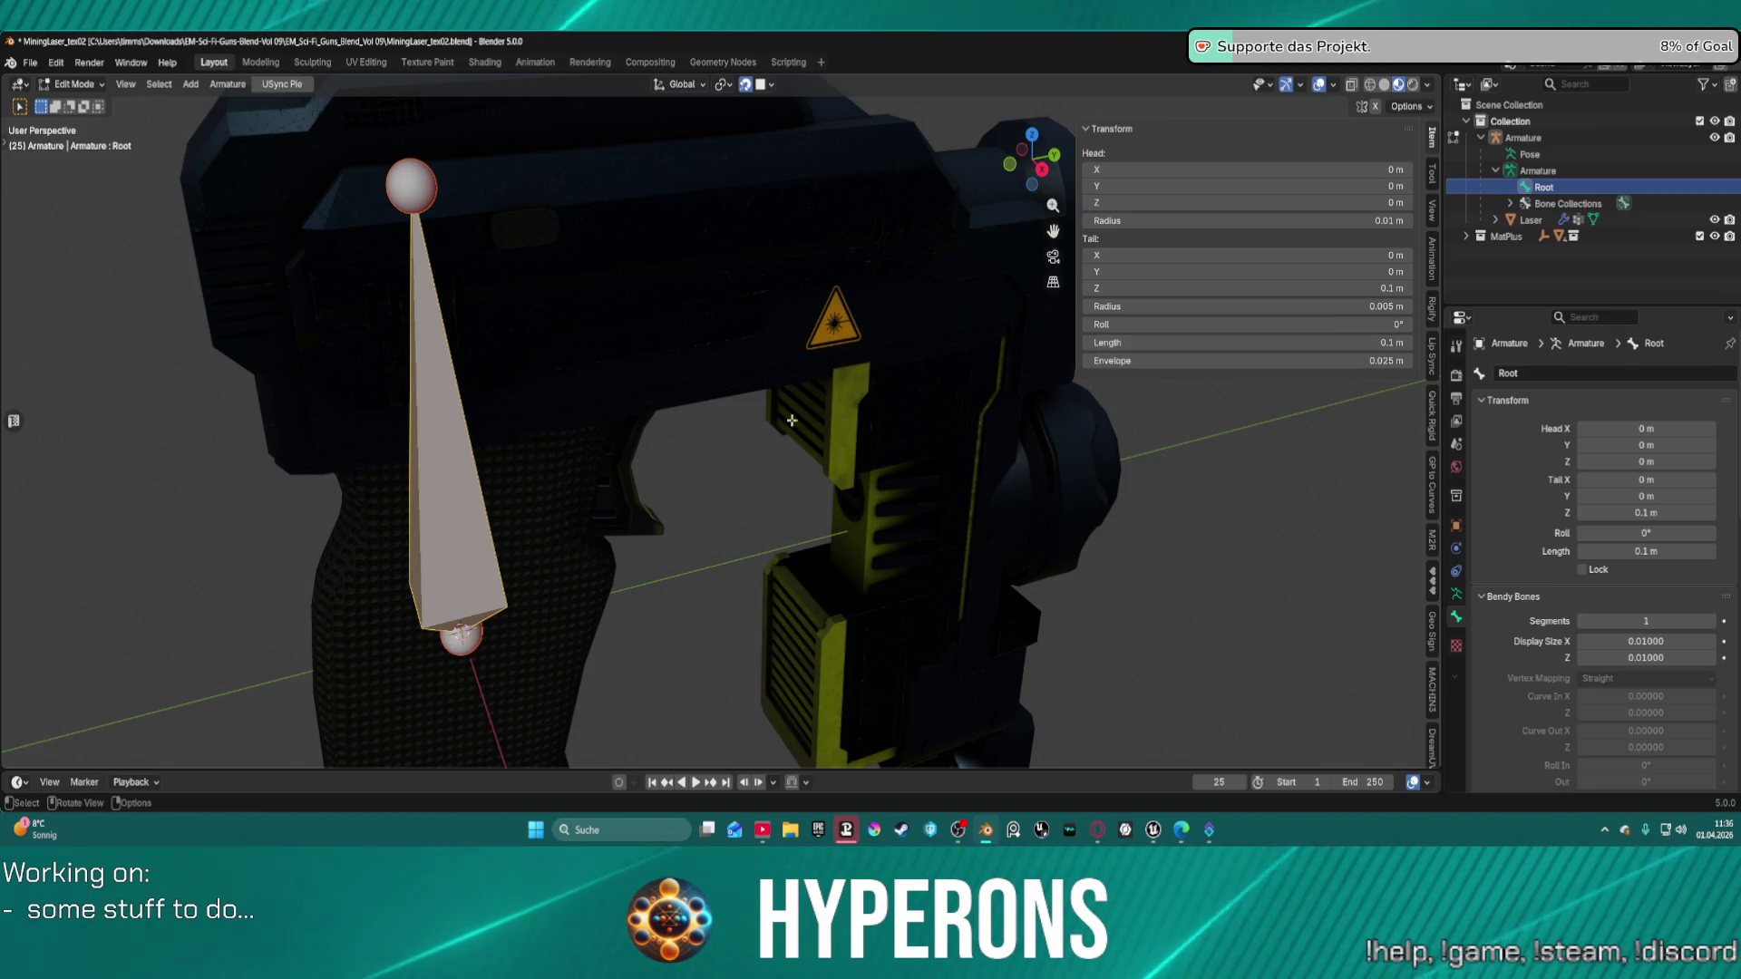
mouse_move(725, 426)
middle_mouse_down()
mouse_move(647, 455)
mouse_move(687, 395)
mouse_move(789, 408)
mouse_move(768, 417)
middle_mouse_up()
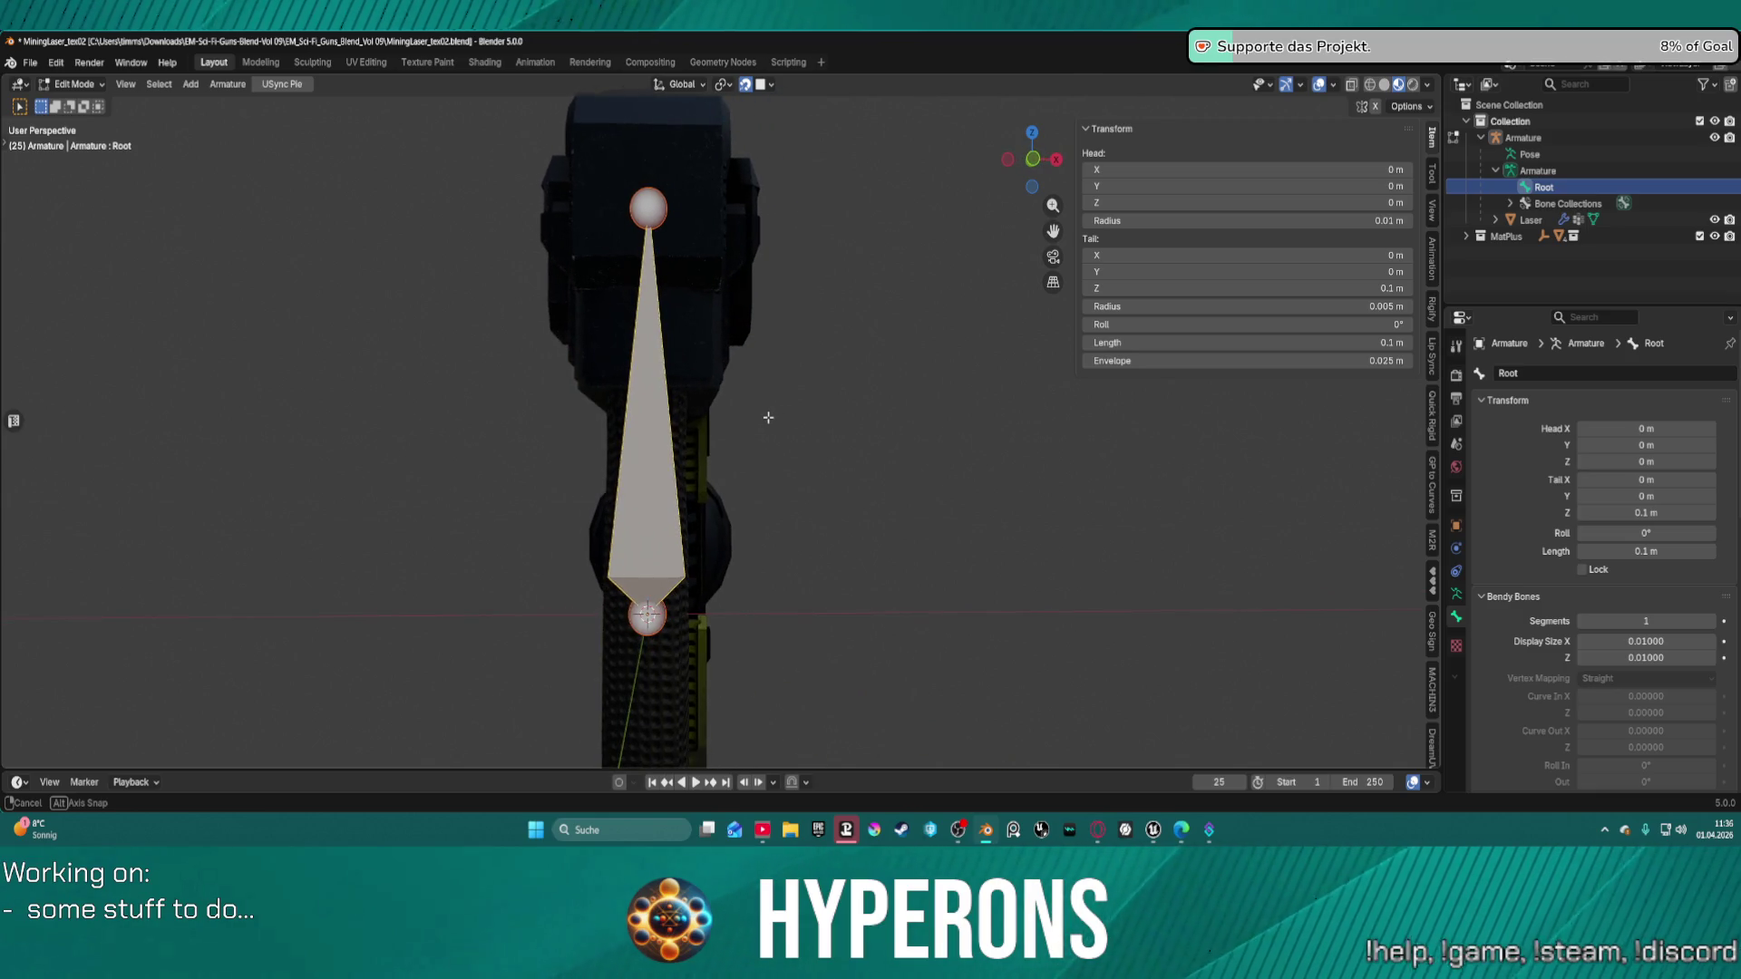
left_click(674, 233)
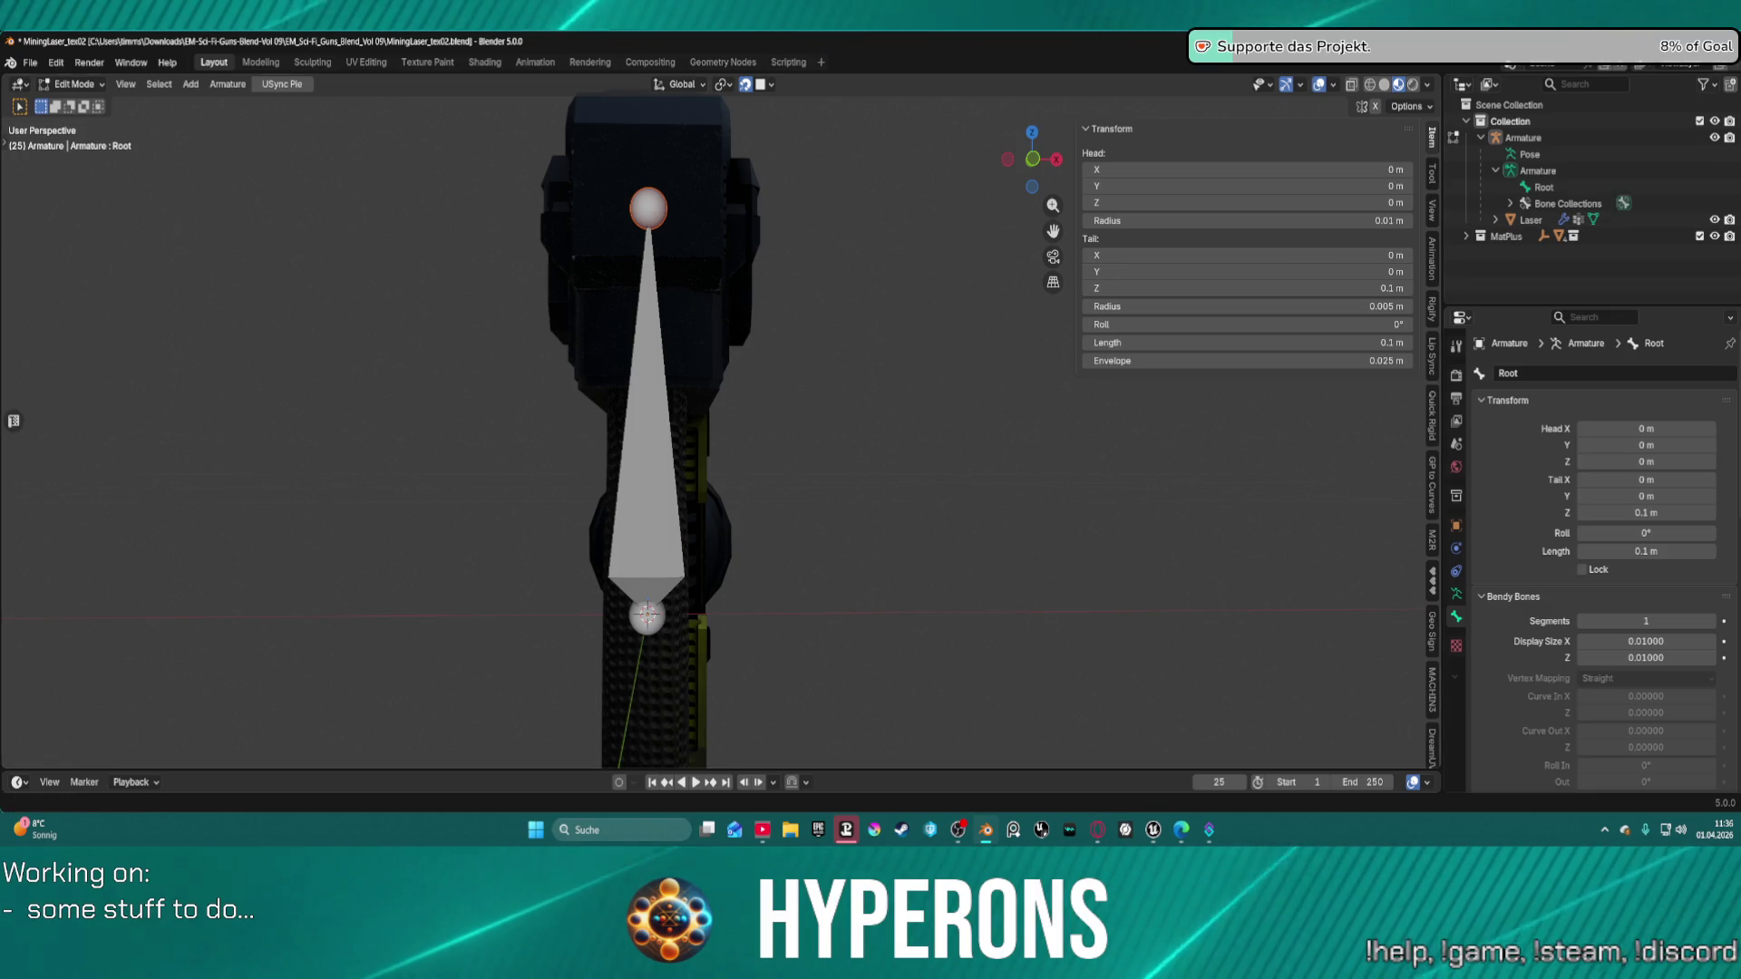
left_click(1561, 188)
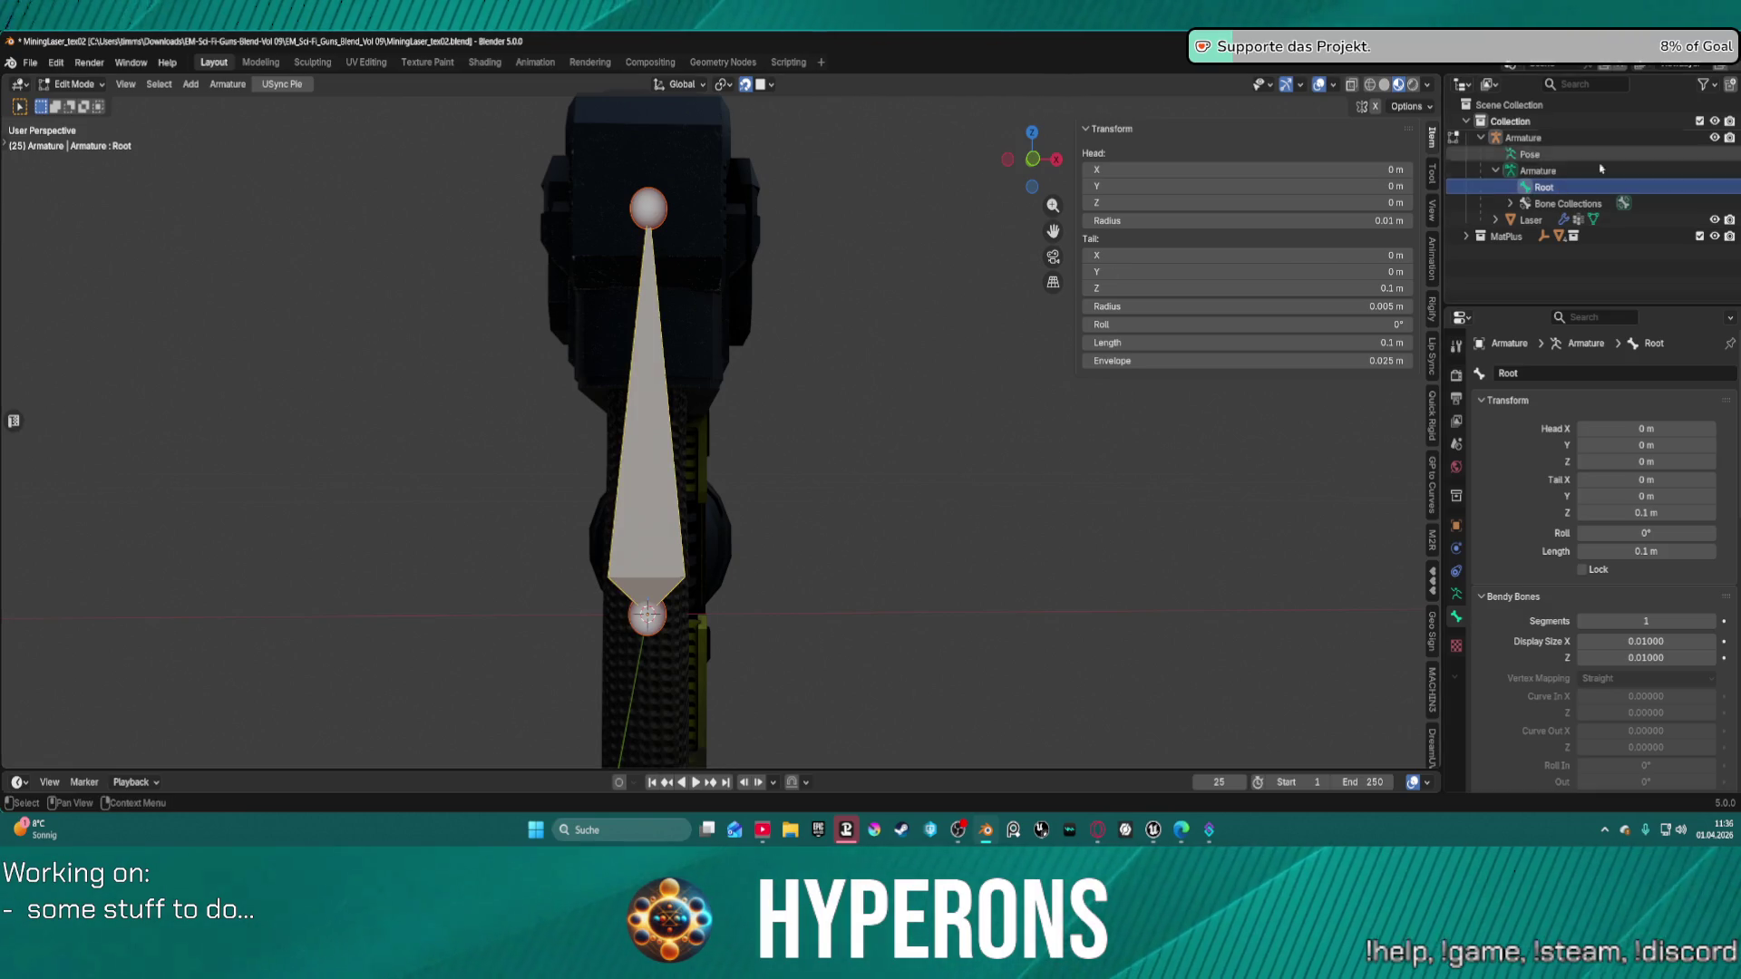
left_click(1539, 204)
key("x")
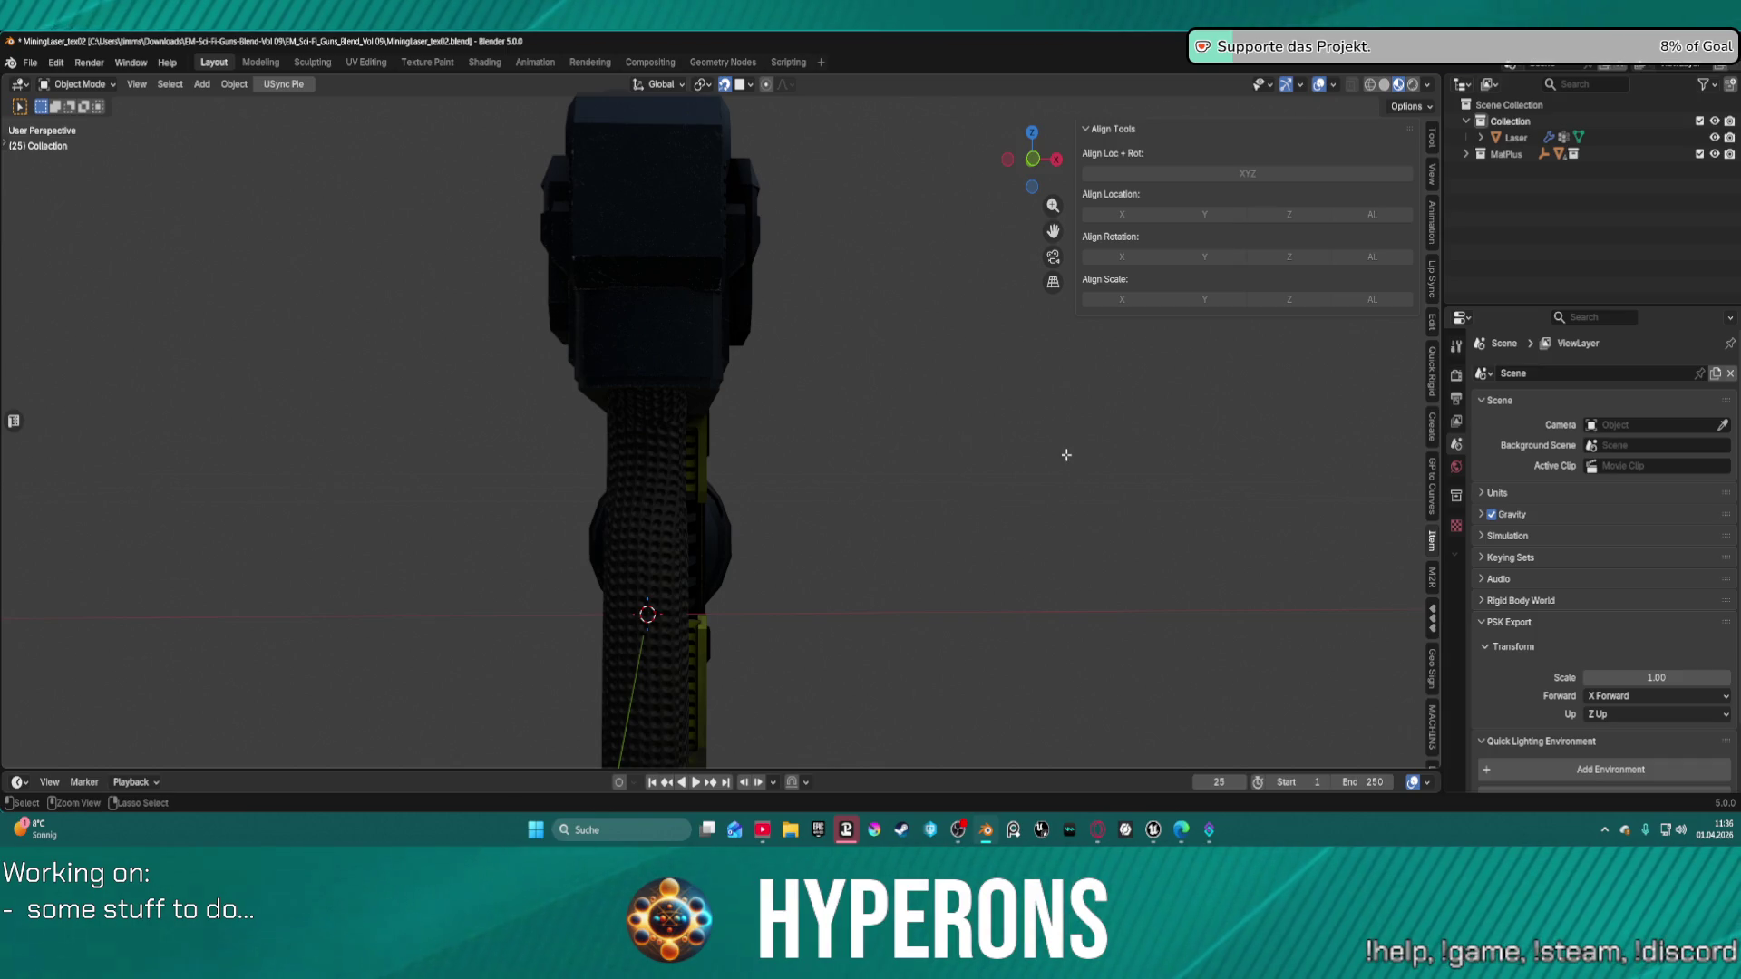
key("ctrl+z")
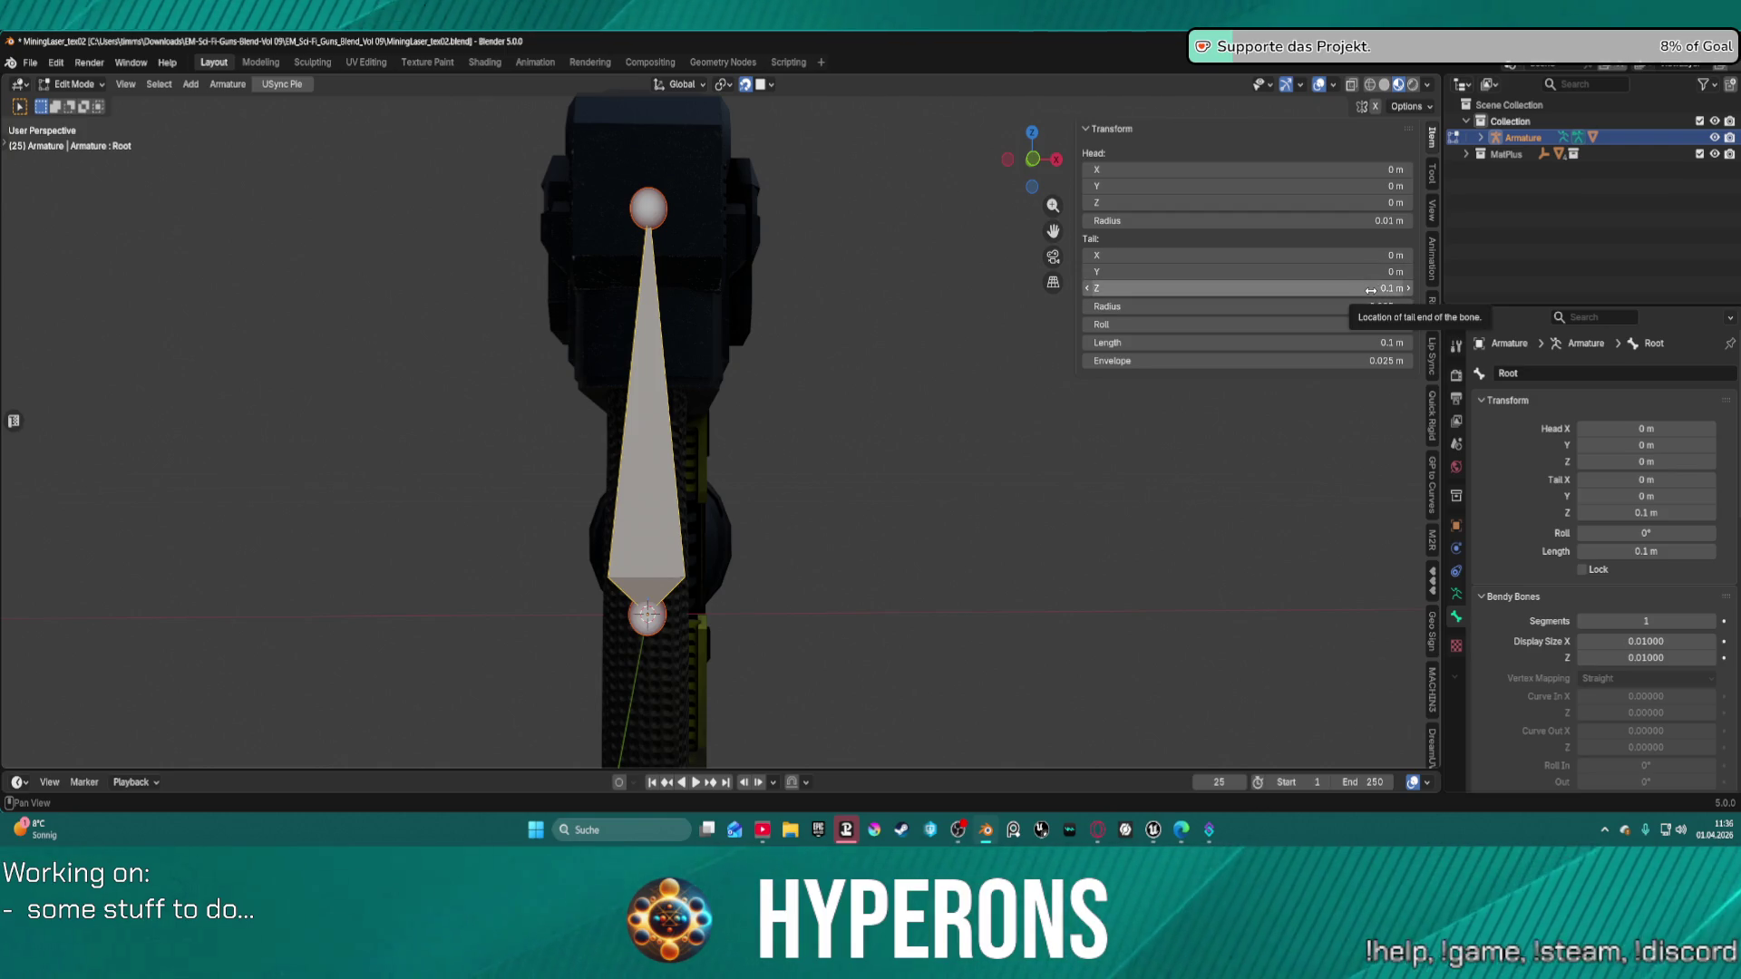
Lower the bone's tail Z to stretch it, then undo back to 0.1 m.
left_click_drag(1379, 288, 1274, 289)
scroll(970, 522, "down", 8)
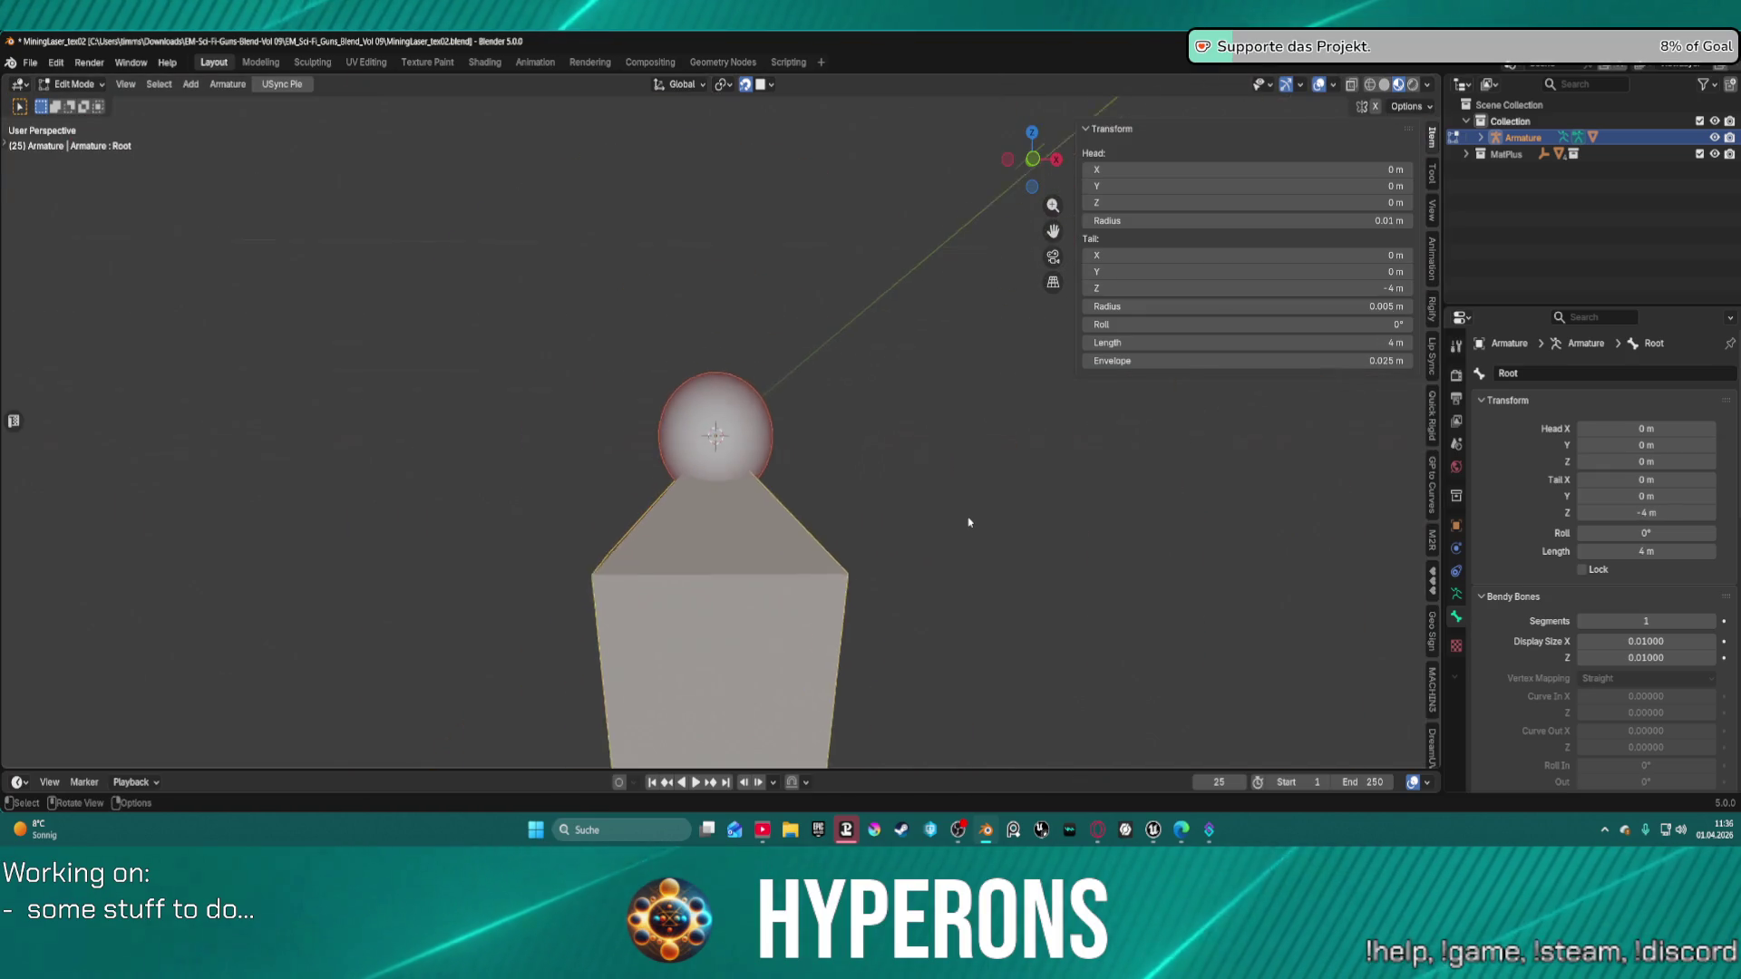
mouse_move(970, 522)
middle_mouse_down()
mouse_move(979, 505)
mouse_move(958, 547)
mouse_move(961, 668)
middle_mouse_up()
key("ctrl+z")
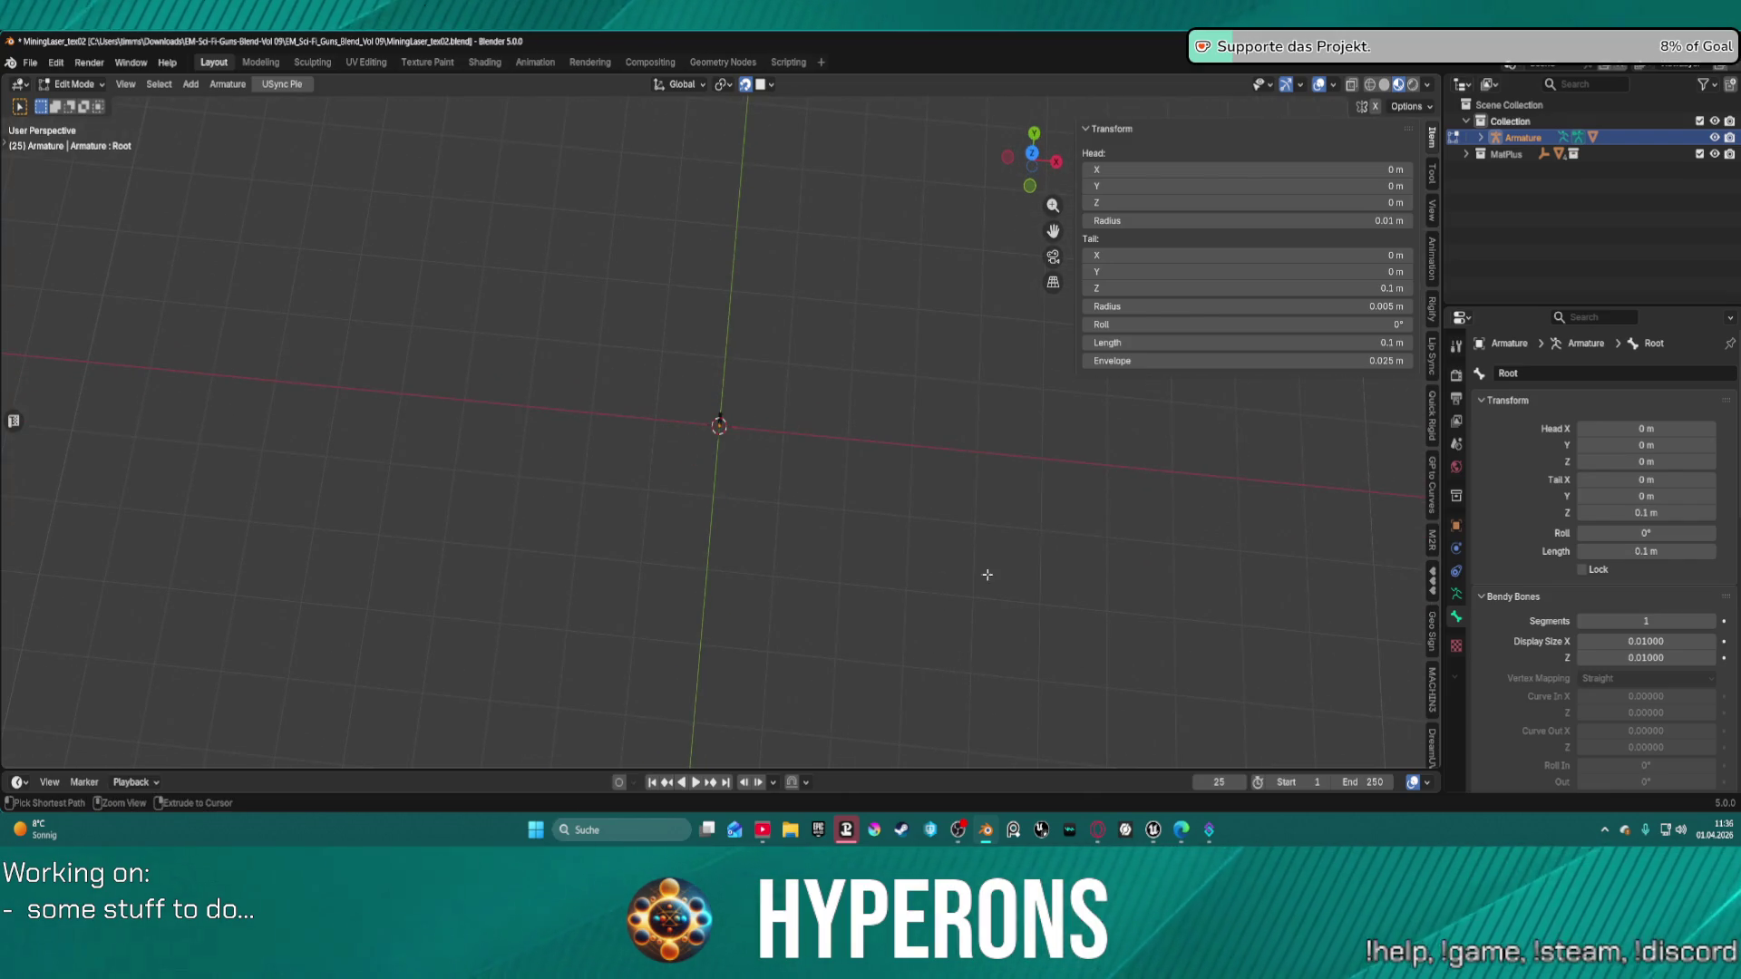
Expand the armature in the Outliner and delete it with the Delete key.
mouse_move(1524, 137)
left_mouse_down()
mouse_move(1526, 115)
mouse_move(1523, 136)
left_mouse_up()
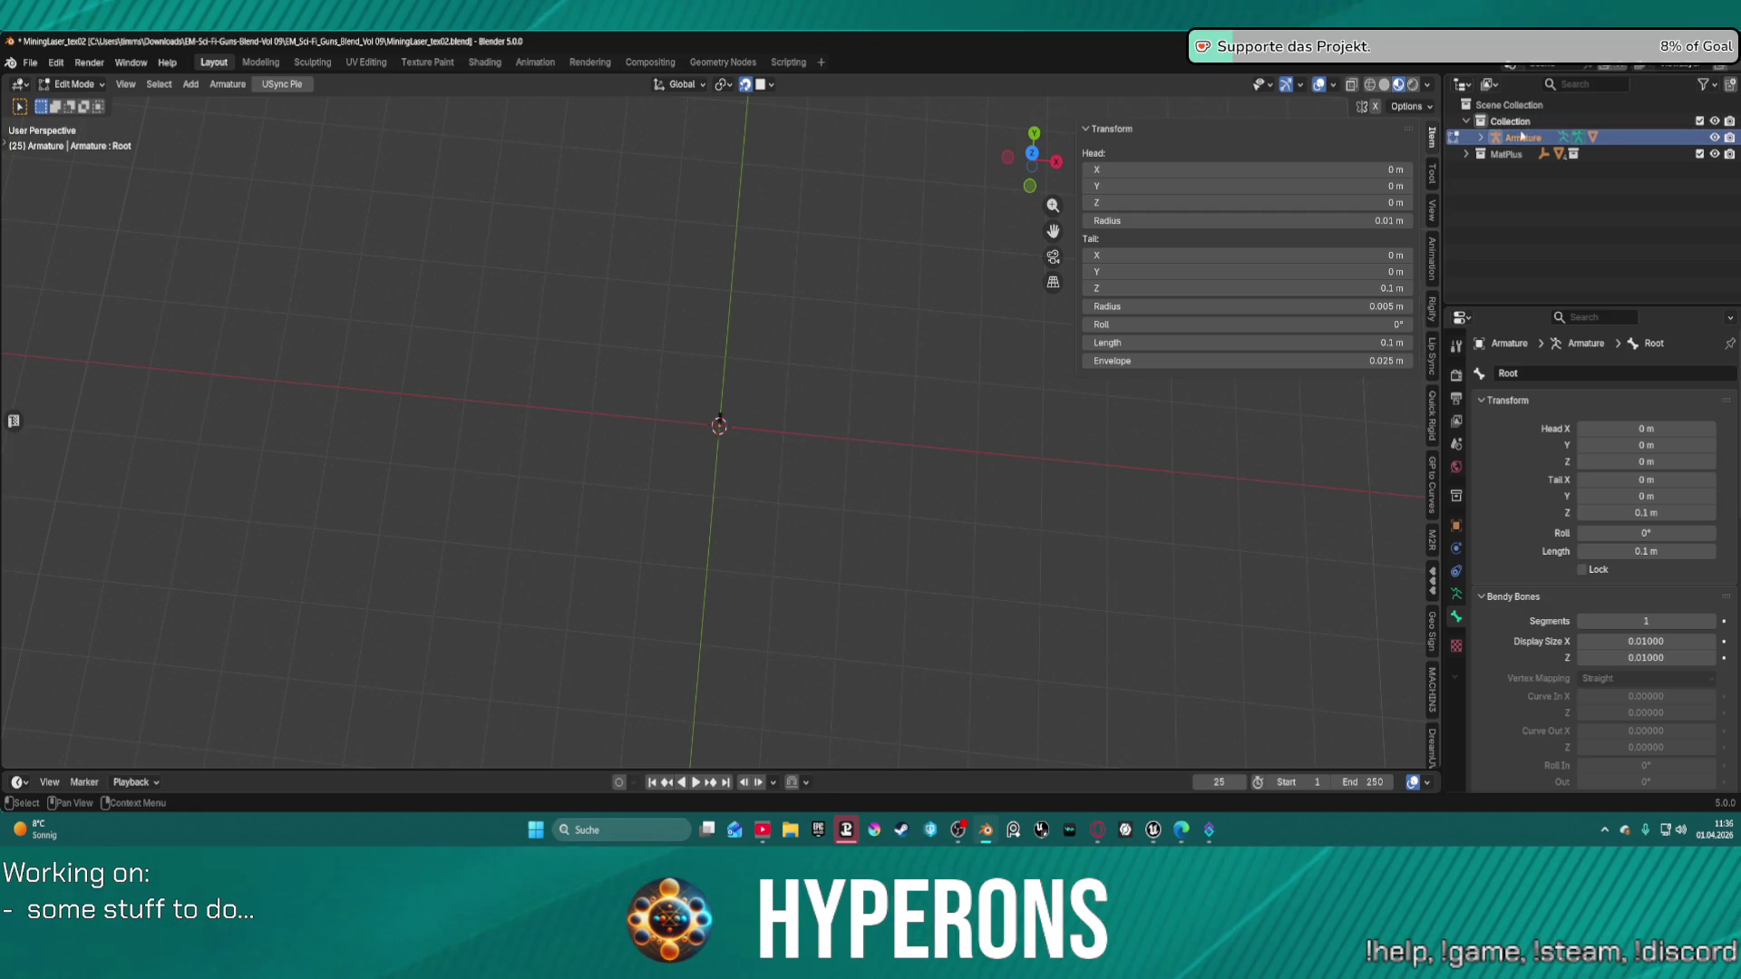
left_click(1481, 137)
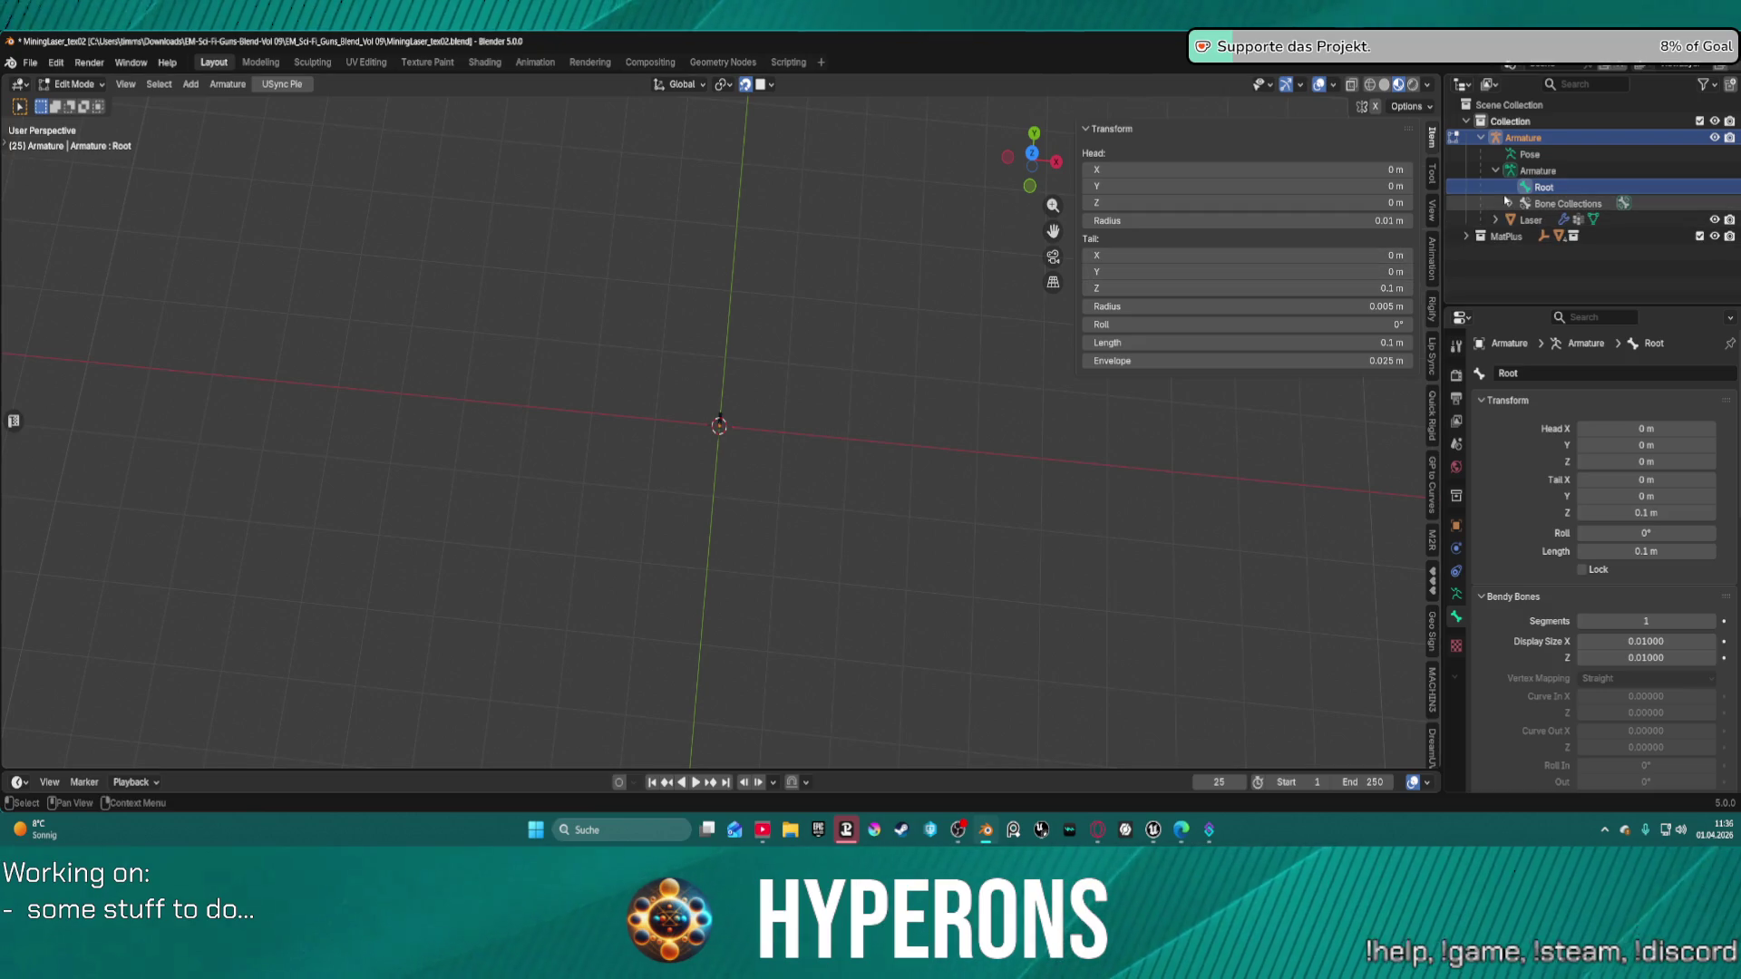
key("Delete")
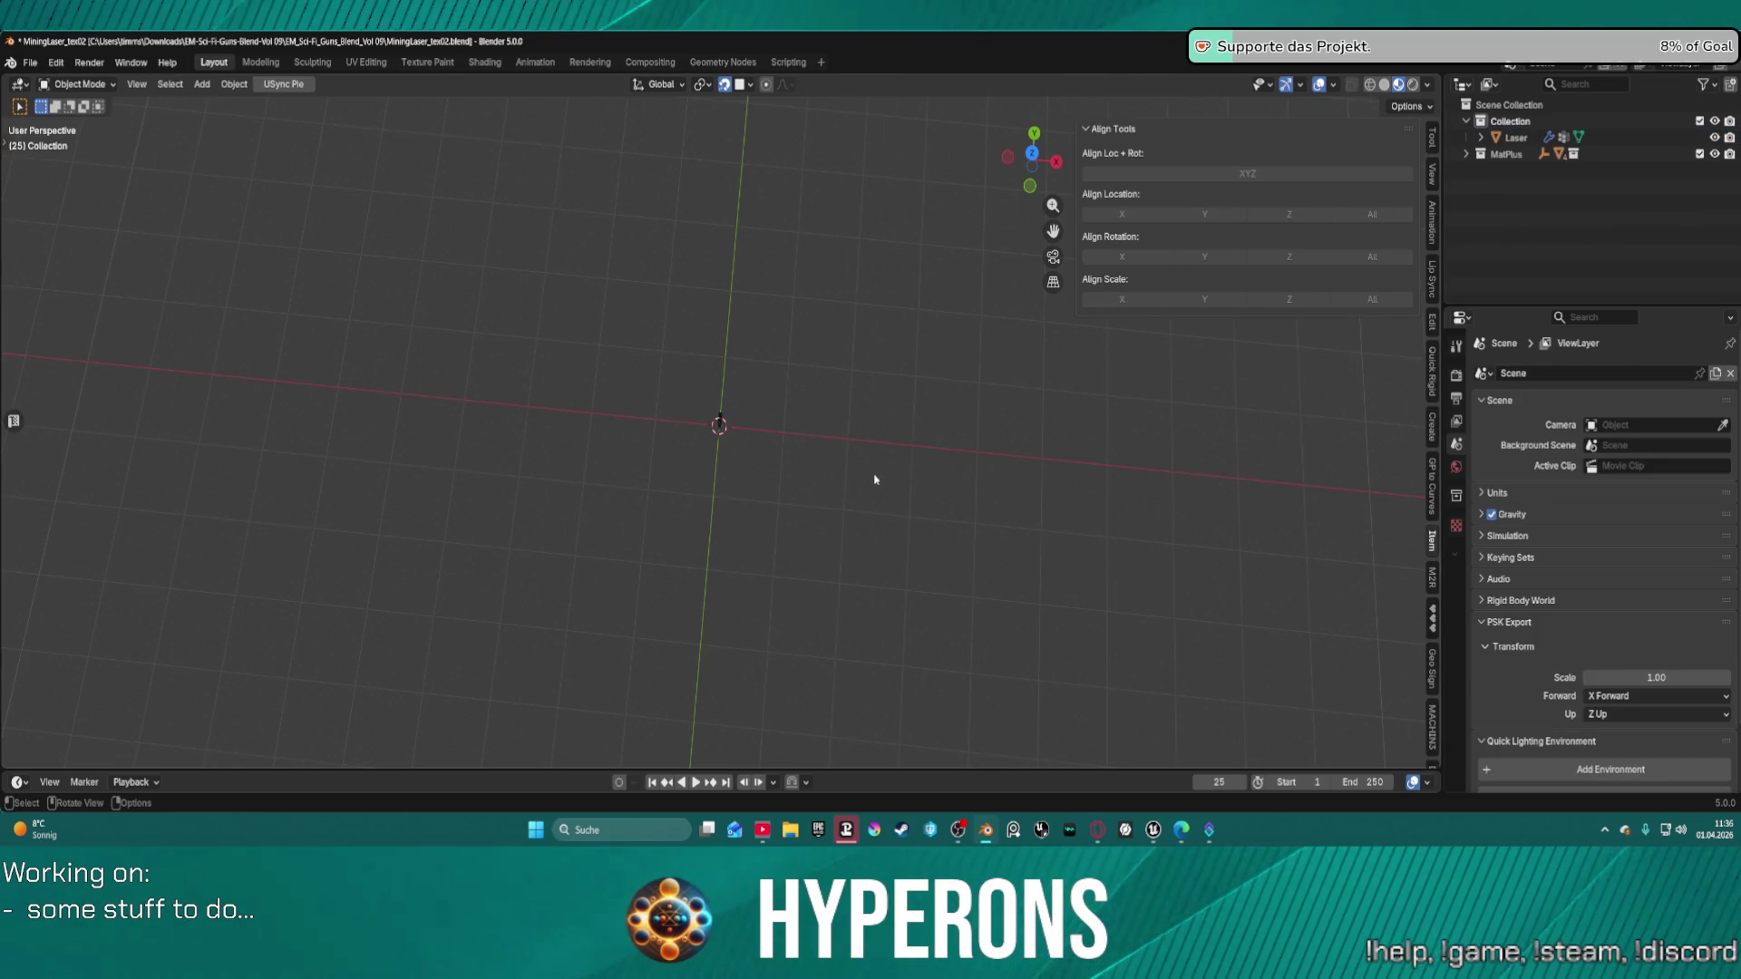
Add a single-bone armature to the scene at the gun's grip.
mouse_move(875, 479)
middle_mouse_down()
mouse_move(725, 417)
mouse_move(653, 457)
middle_mouse_up()
scroll(725, 419, "down", 4)
scroll(700, 432, "up", 5)
scroll(723, 438, "down", 2)
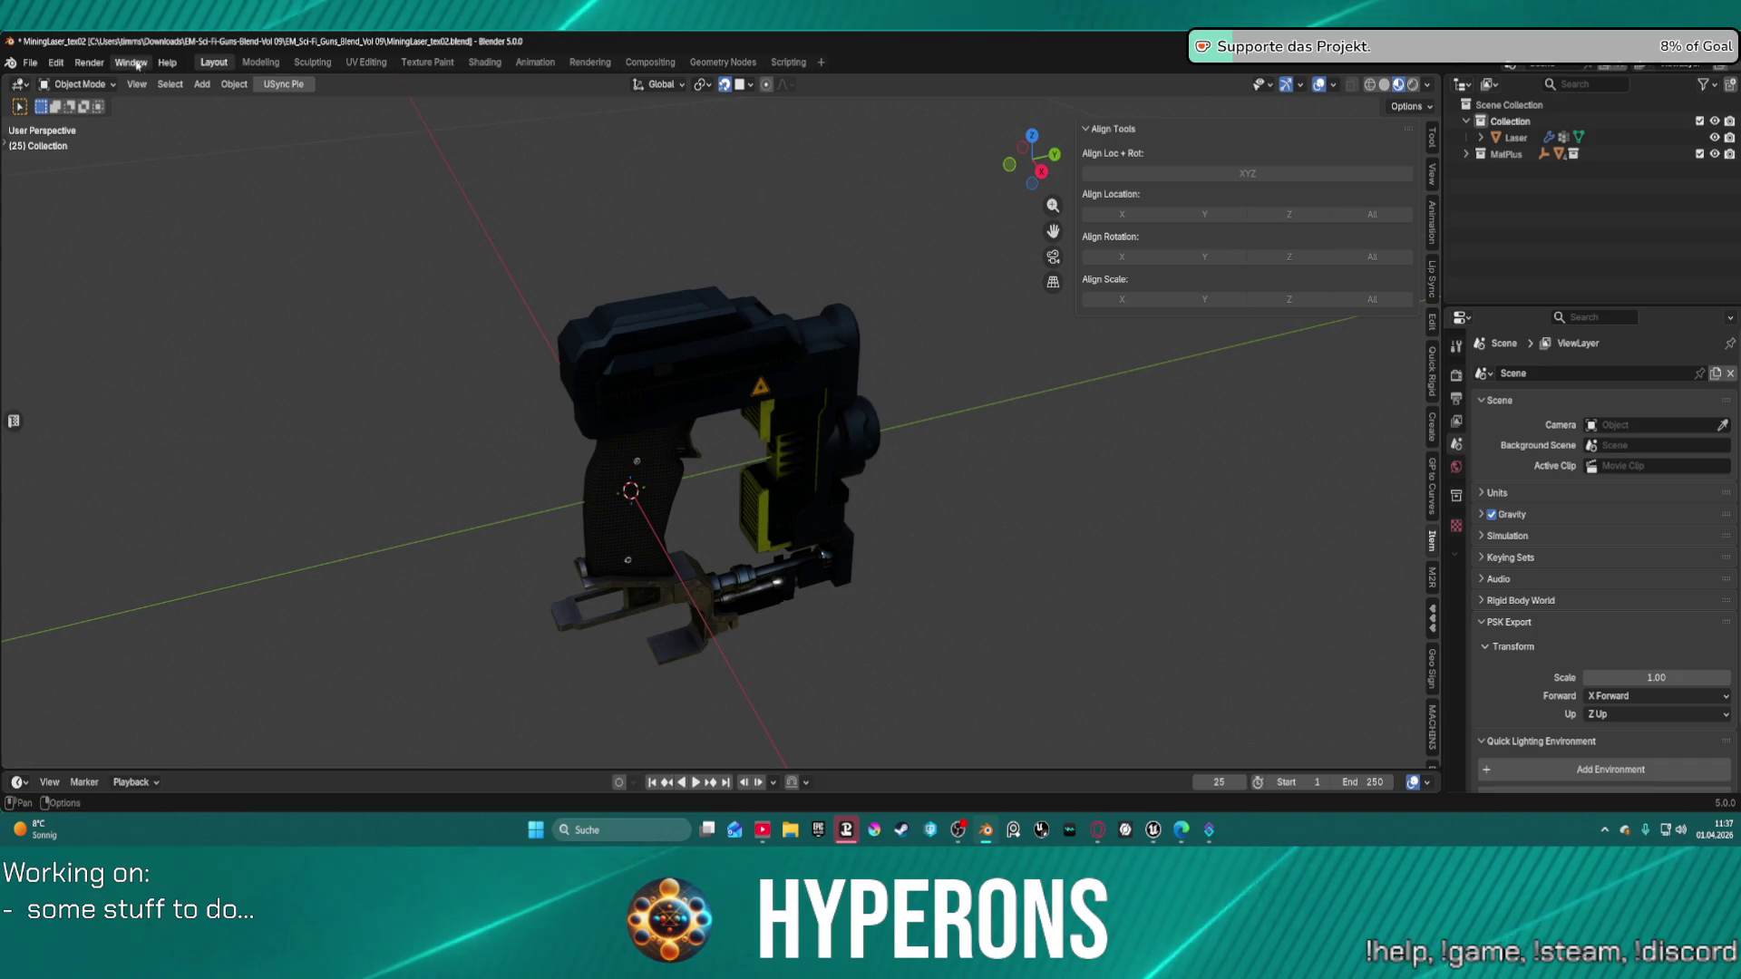
left_click(201, 84)
left_click(234, 83)
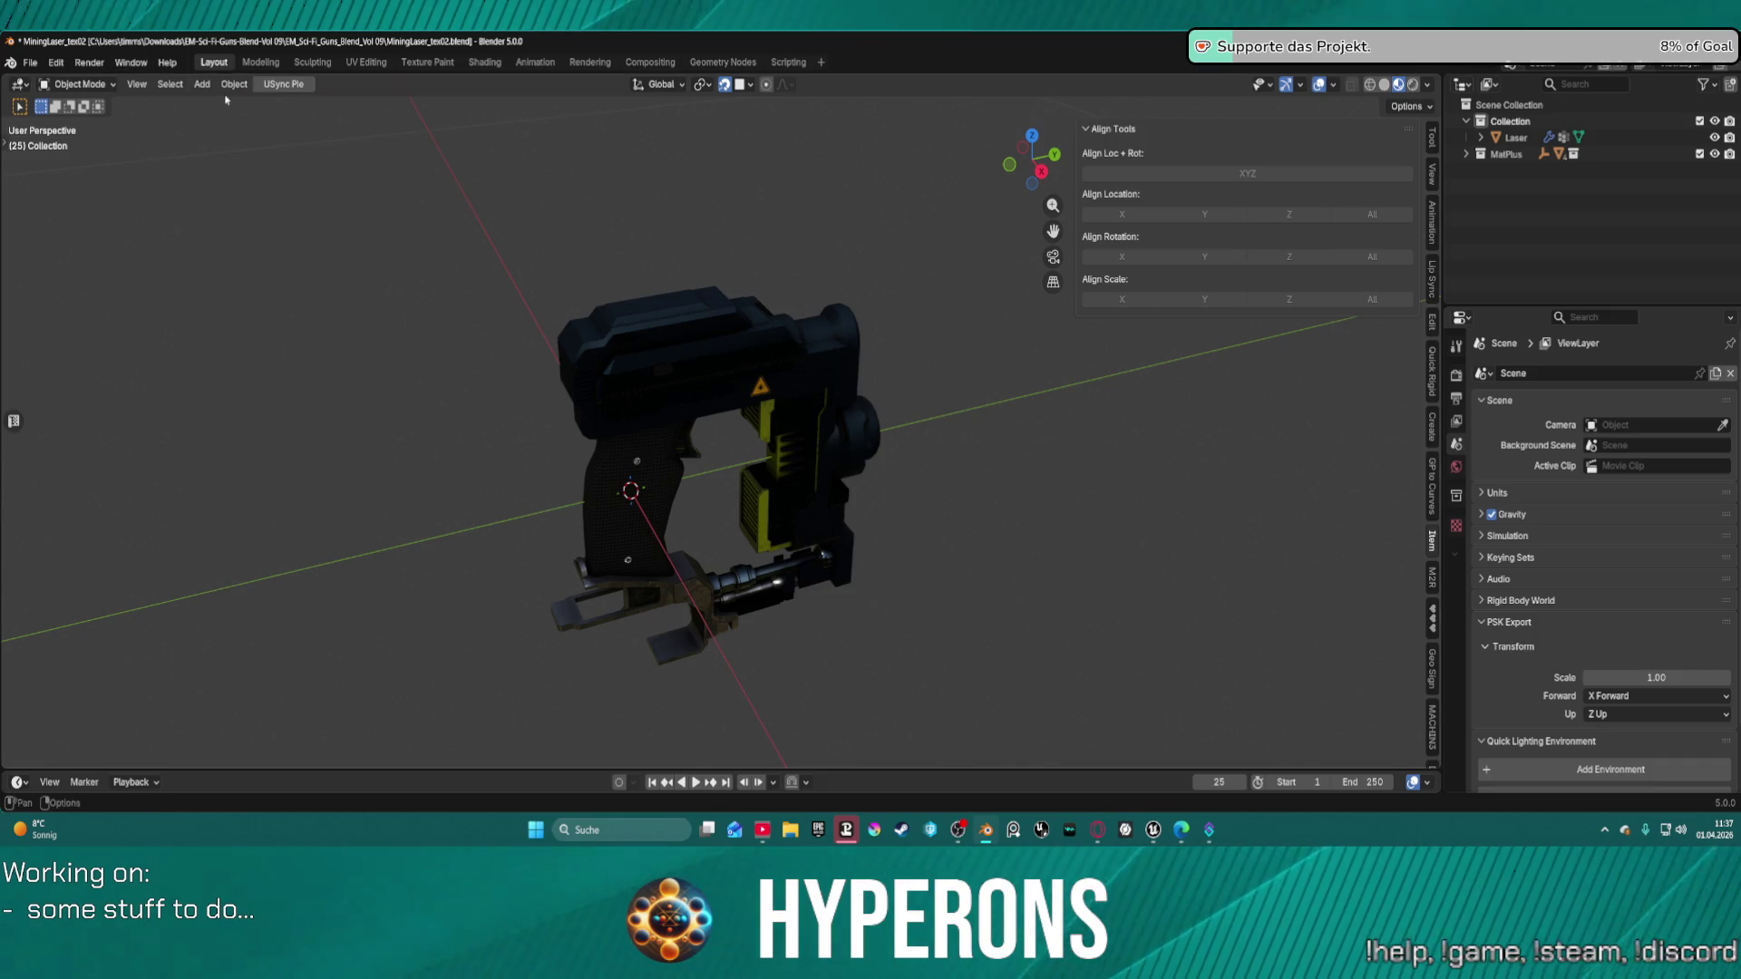
left_click(201, 84)
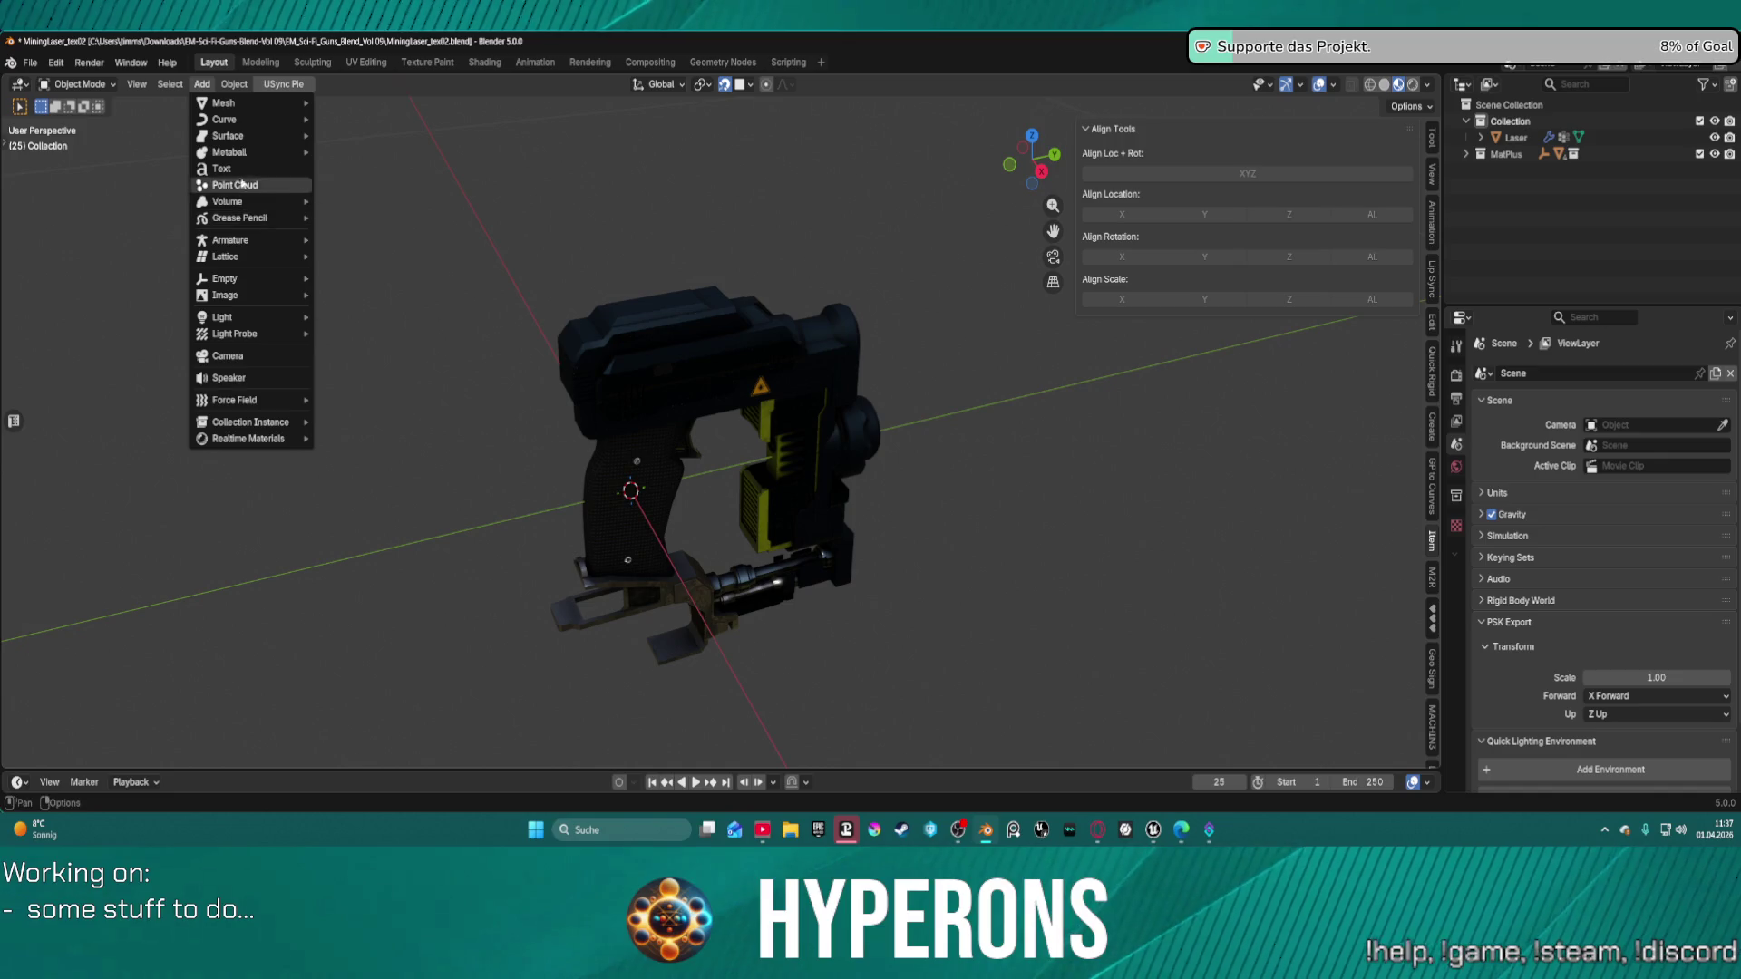
mouse_move(277, 246)
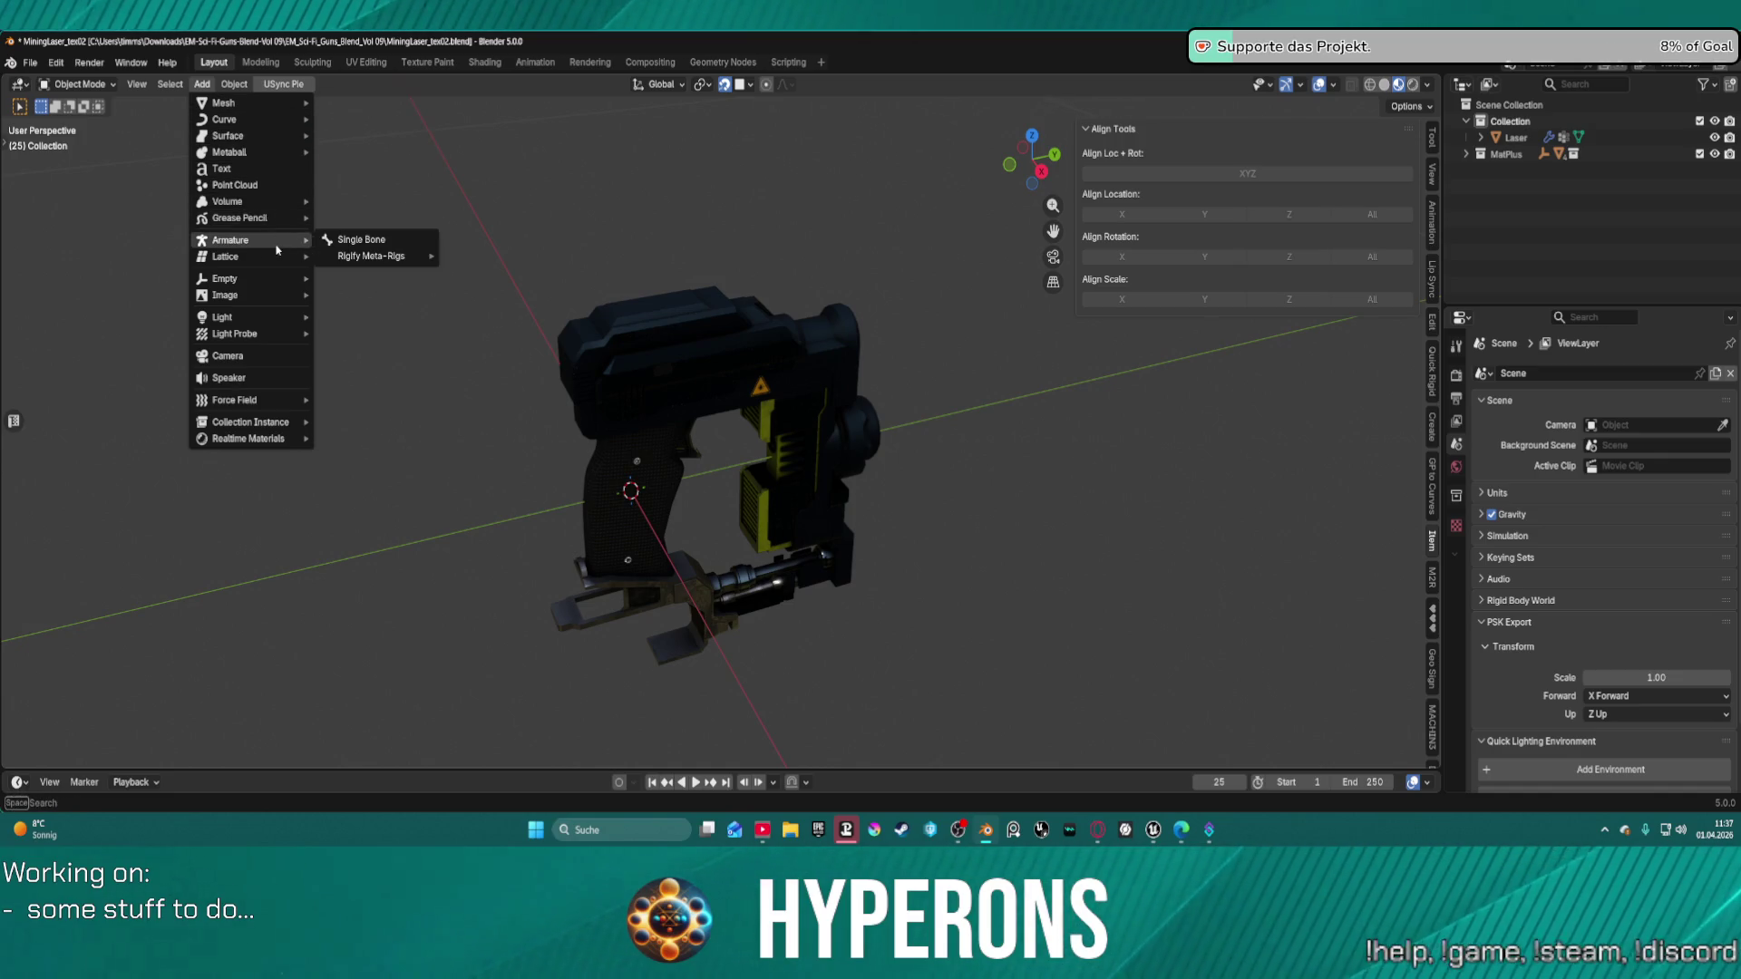
left_click(350, 242)
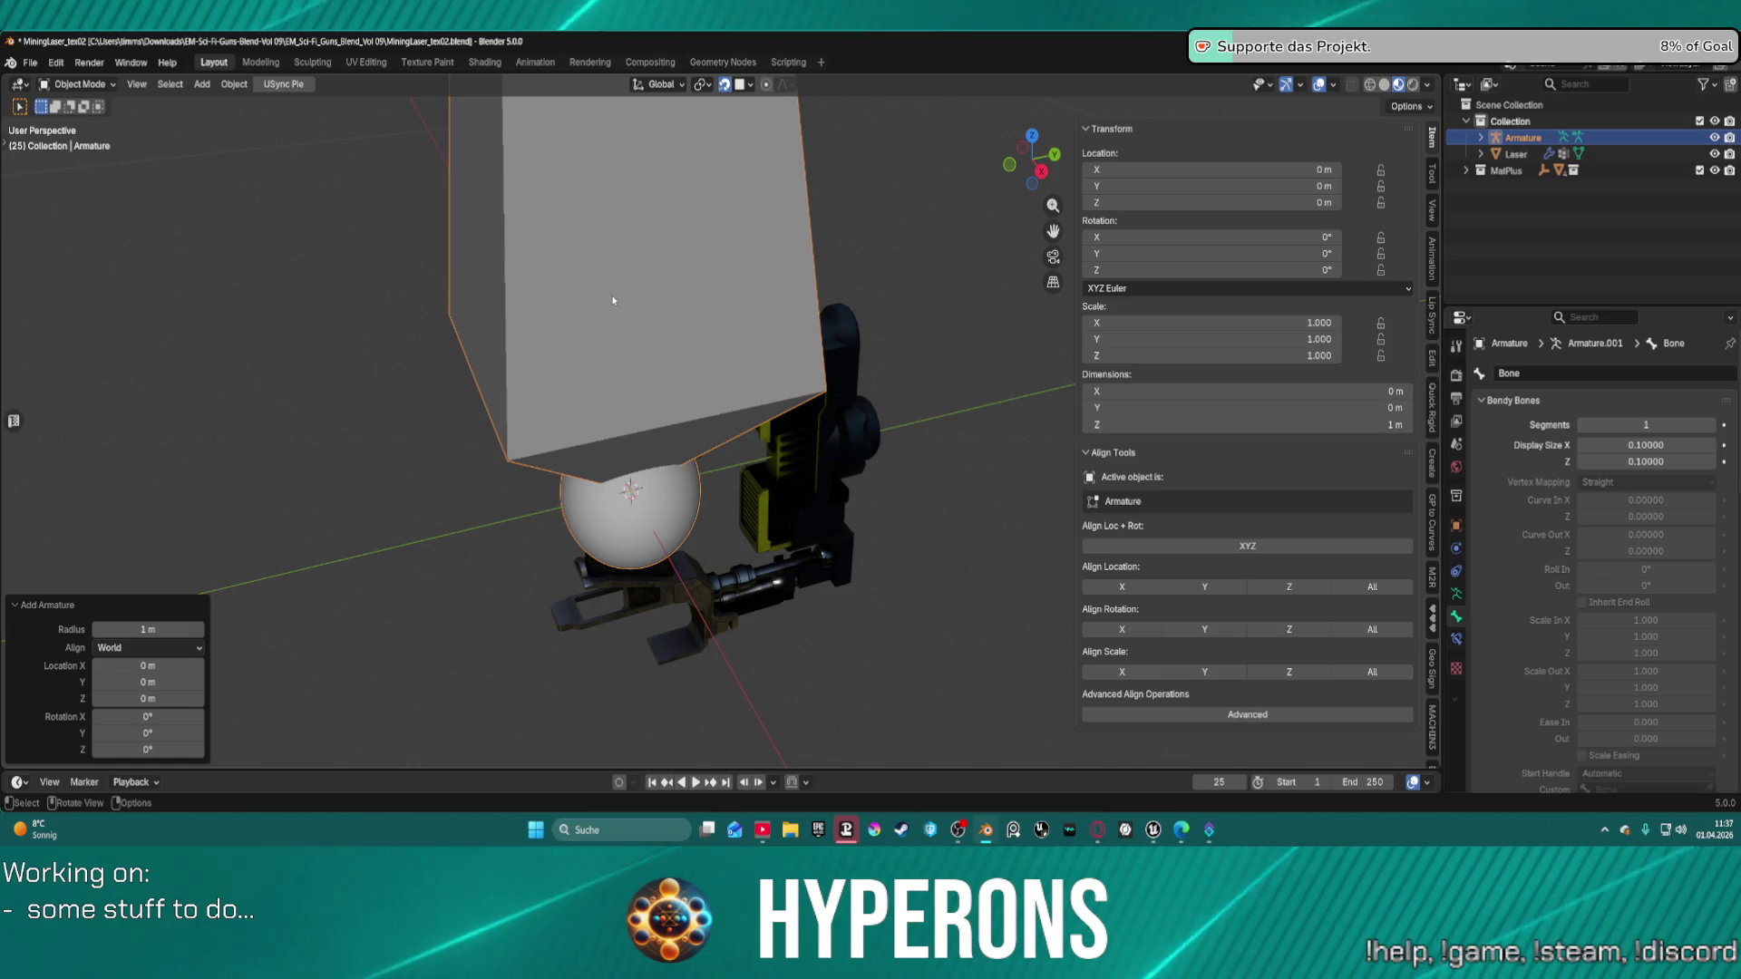
Scale the armature down to 0.1 and apply all transforms so scale becomes 1.
type("s1")
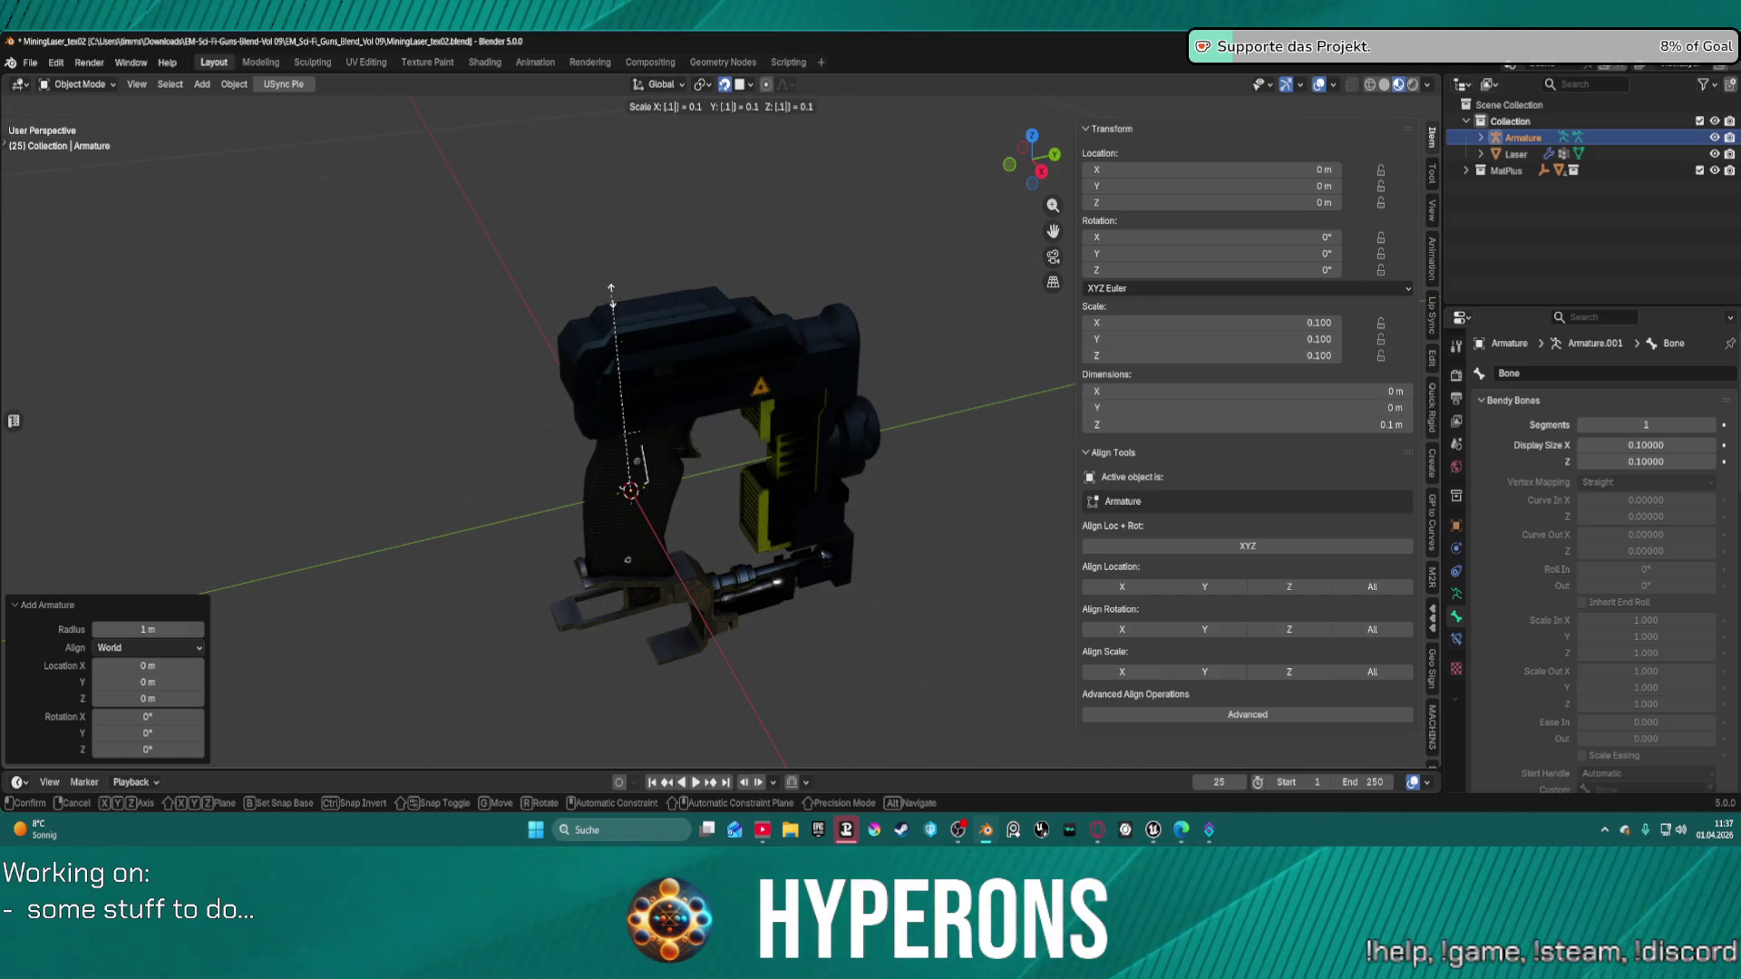
key("Return")
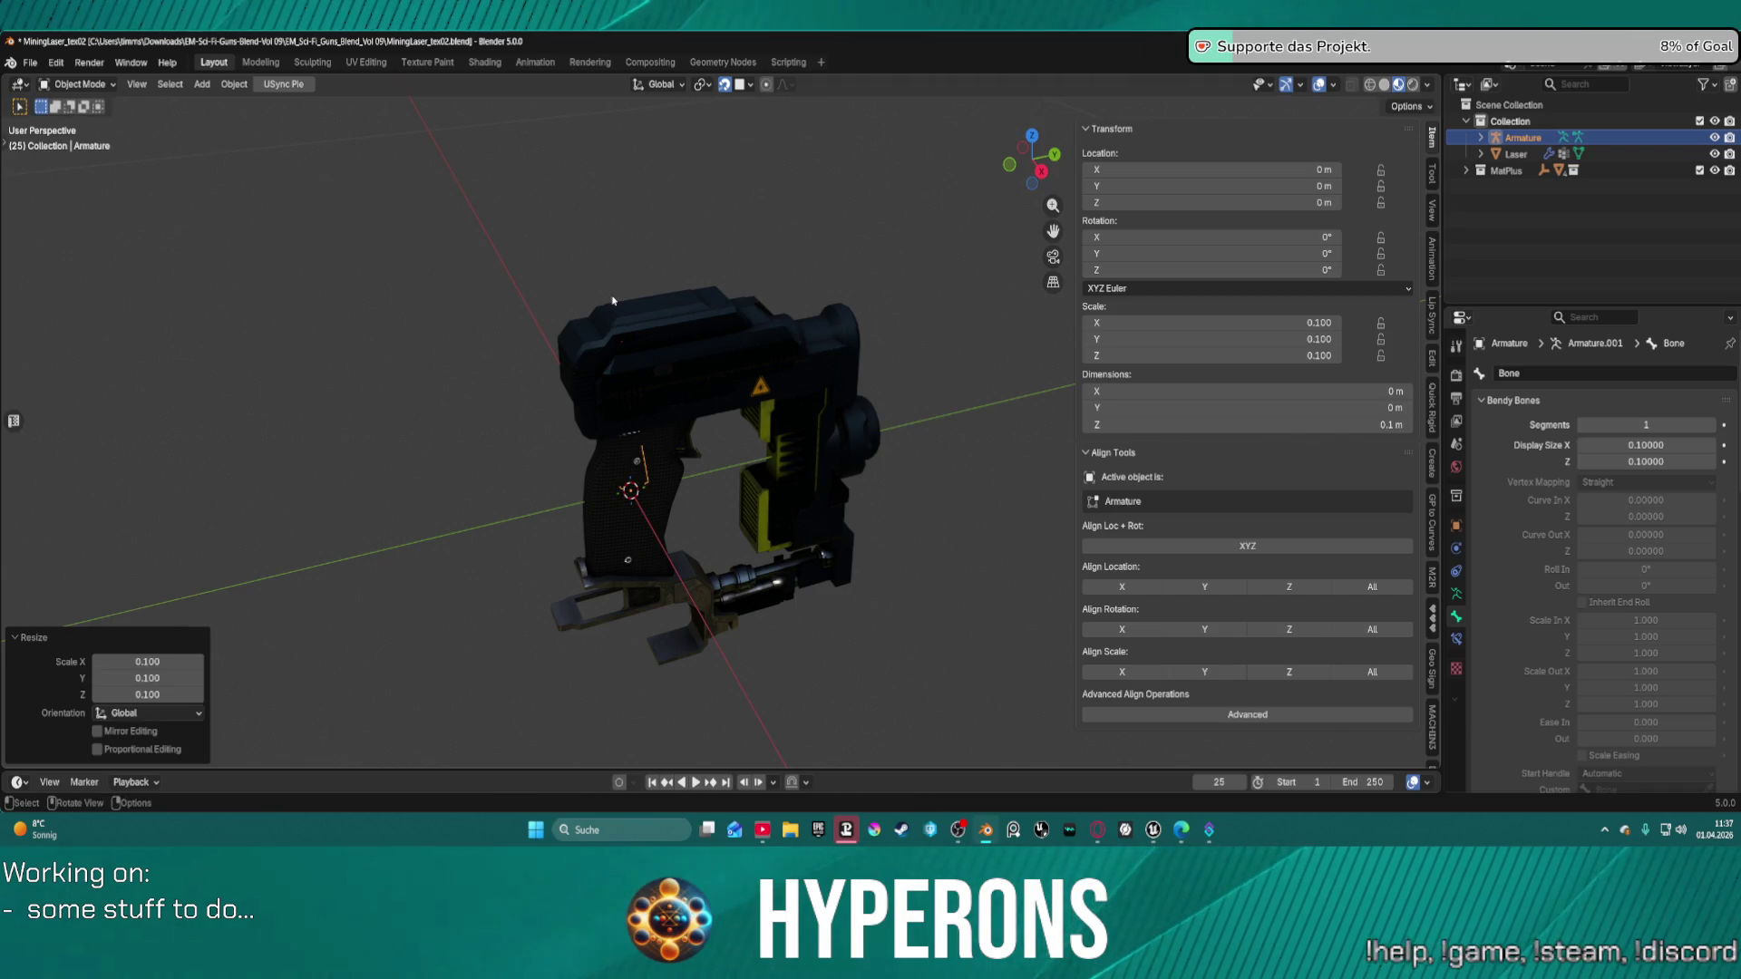
key("ctrl+a")
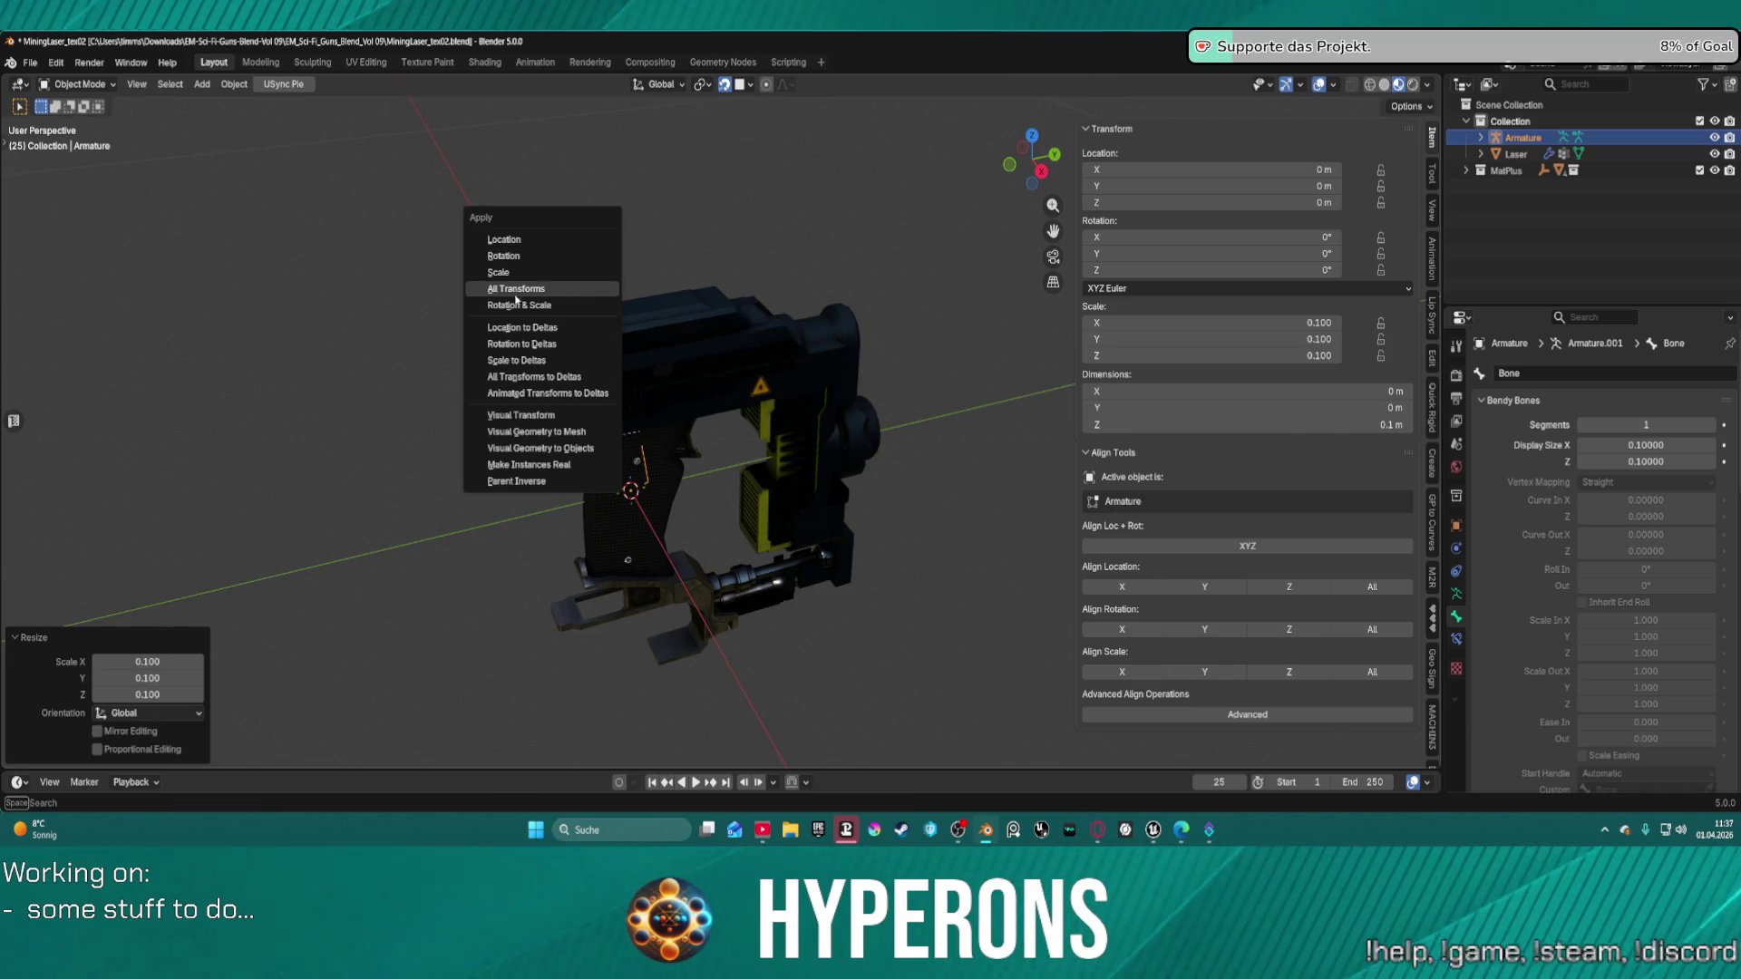
left_click(540, 290)
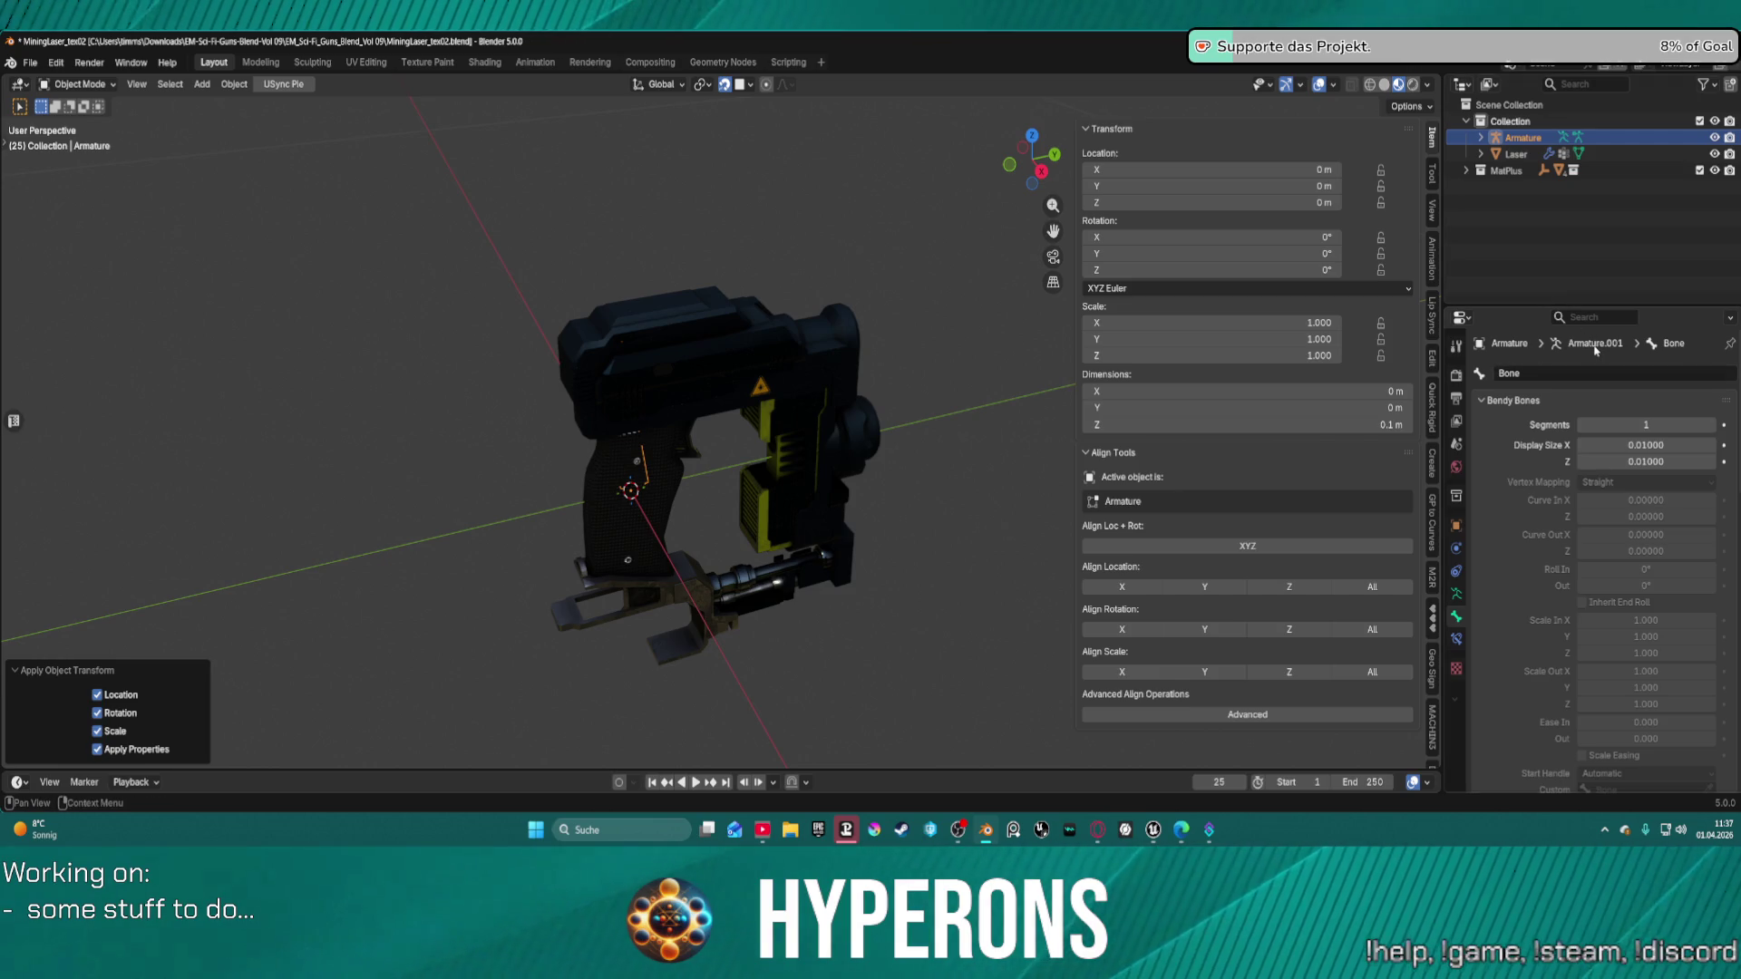
Enable In Front in the armature's Viewport Display and switch to the right orthographic view.
left_click(1457, 595)
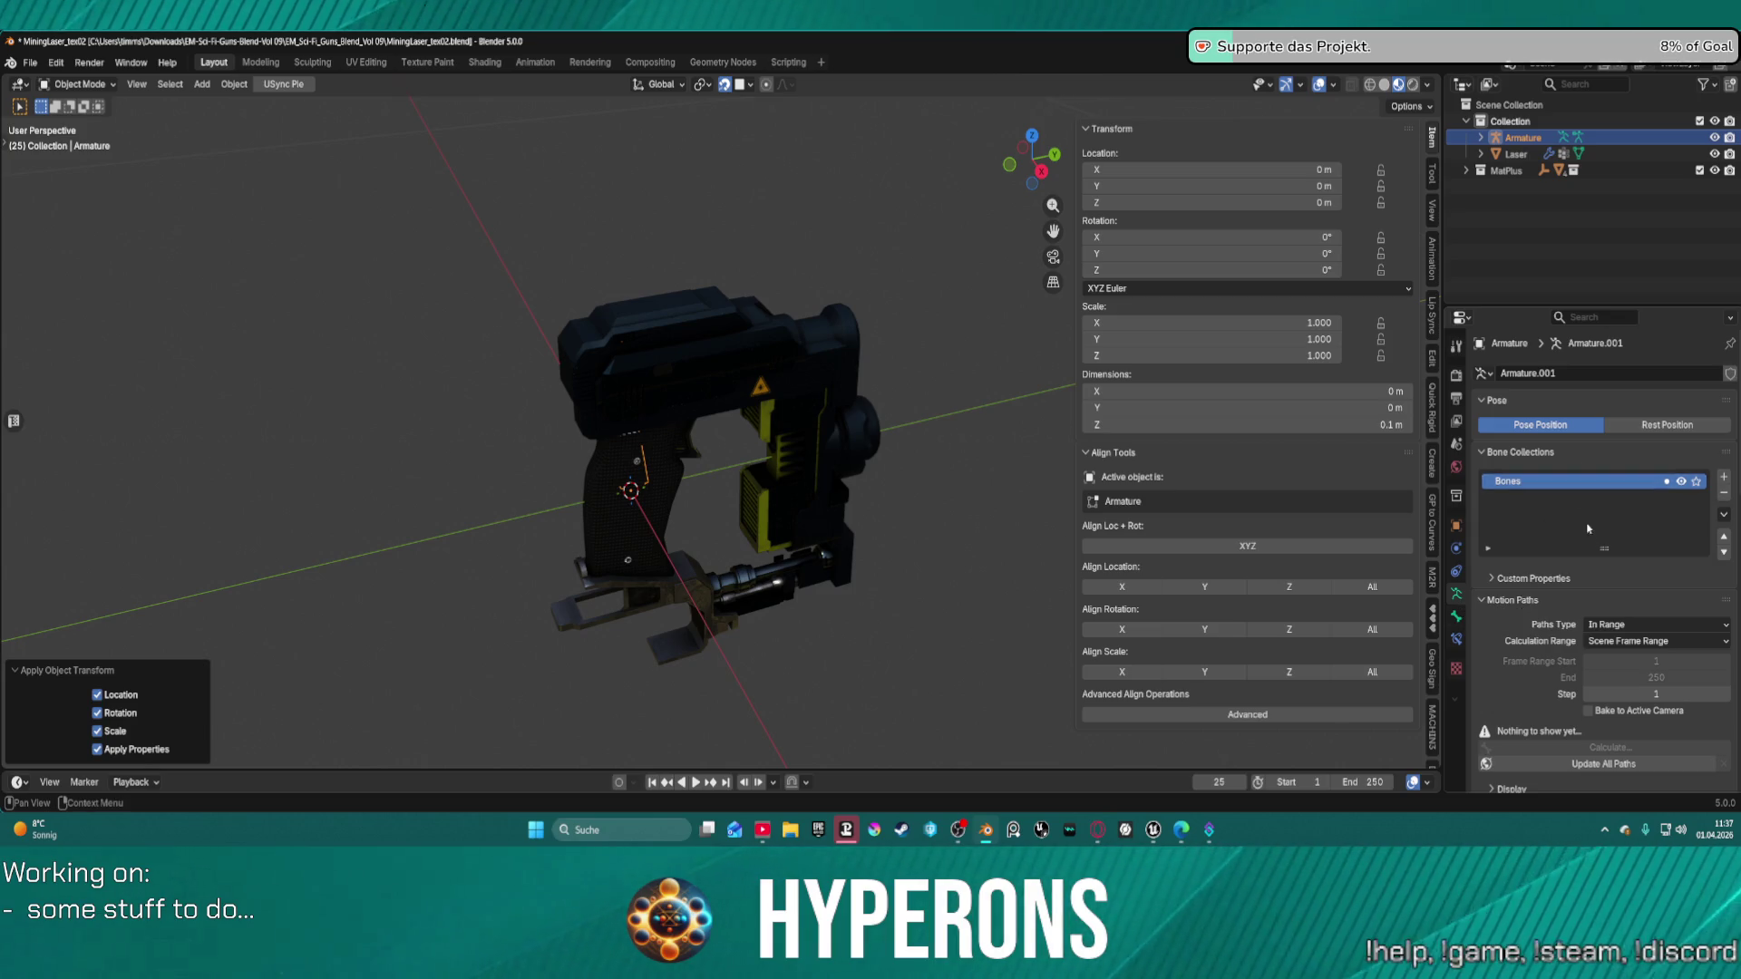
scroll(1587, 527, "down", 5)
left_click(1583, 673)
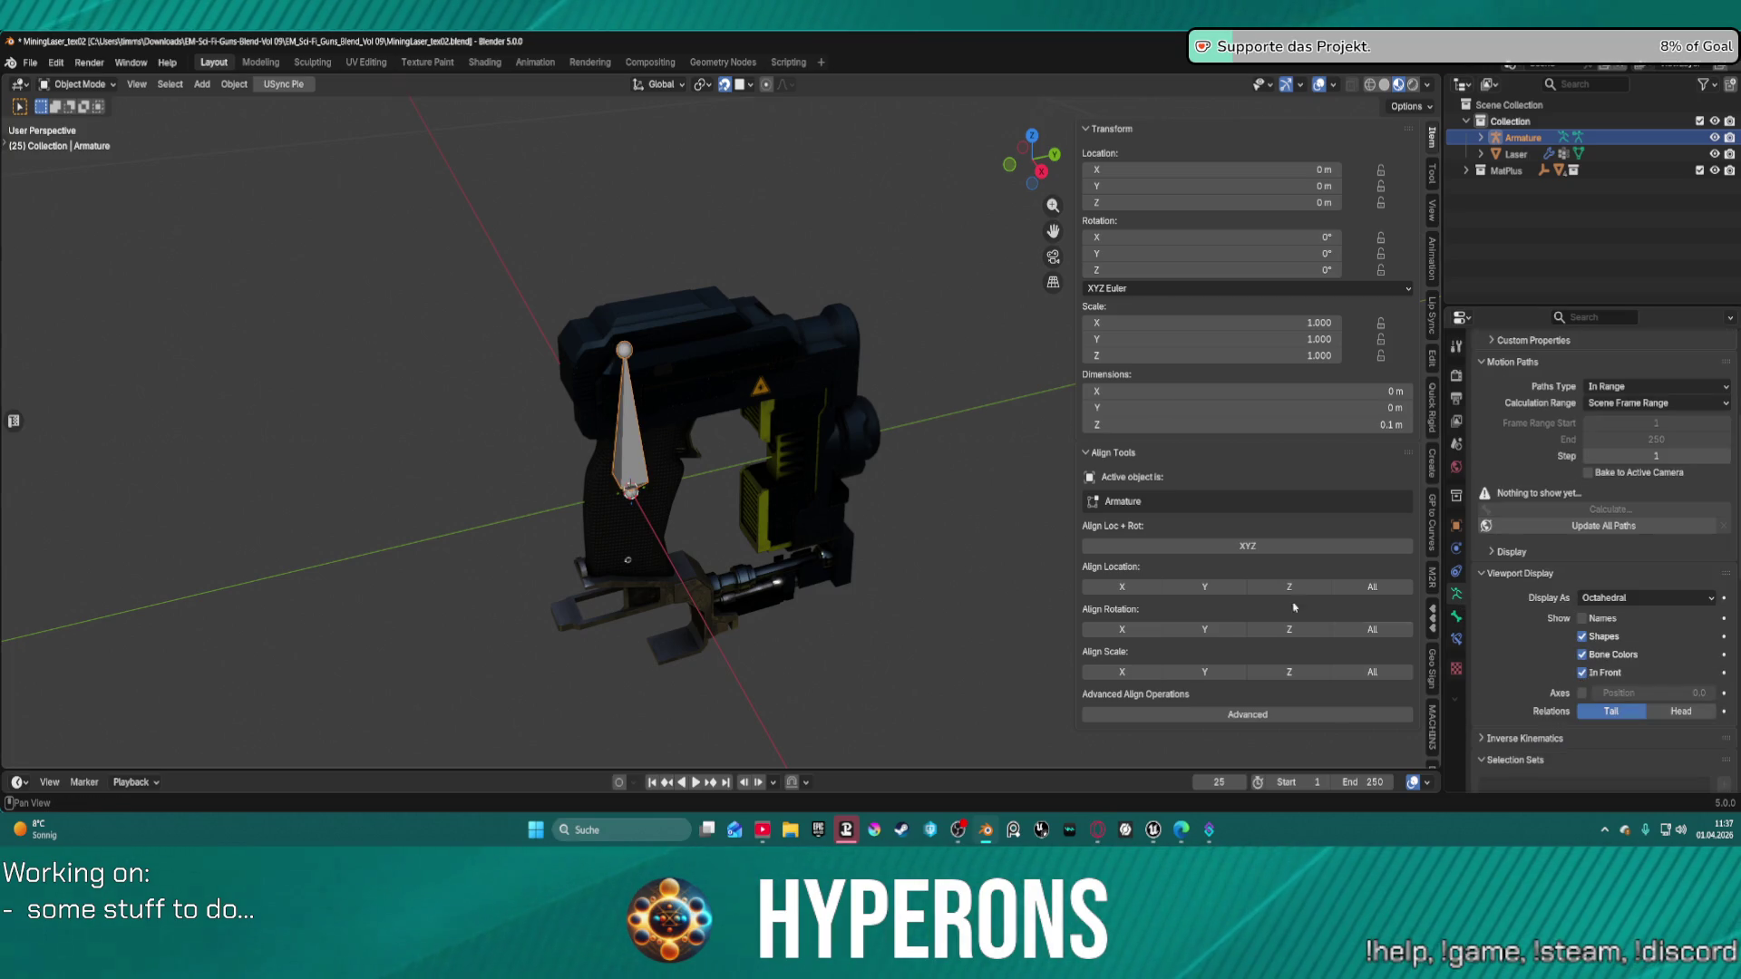
mouse_move(874, 505)
middle_mouse_down()
mouse_move(753, 411)
mouse_move(684, 457)
mouse_move(704, 498)
mouse_move(680, 536)
middle_mouse_up()
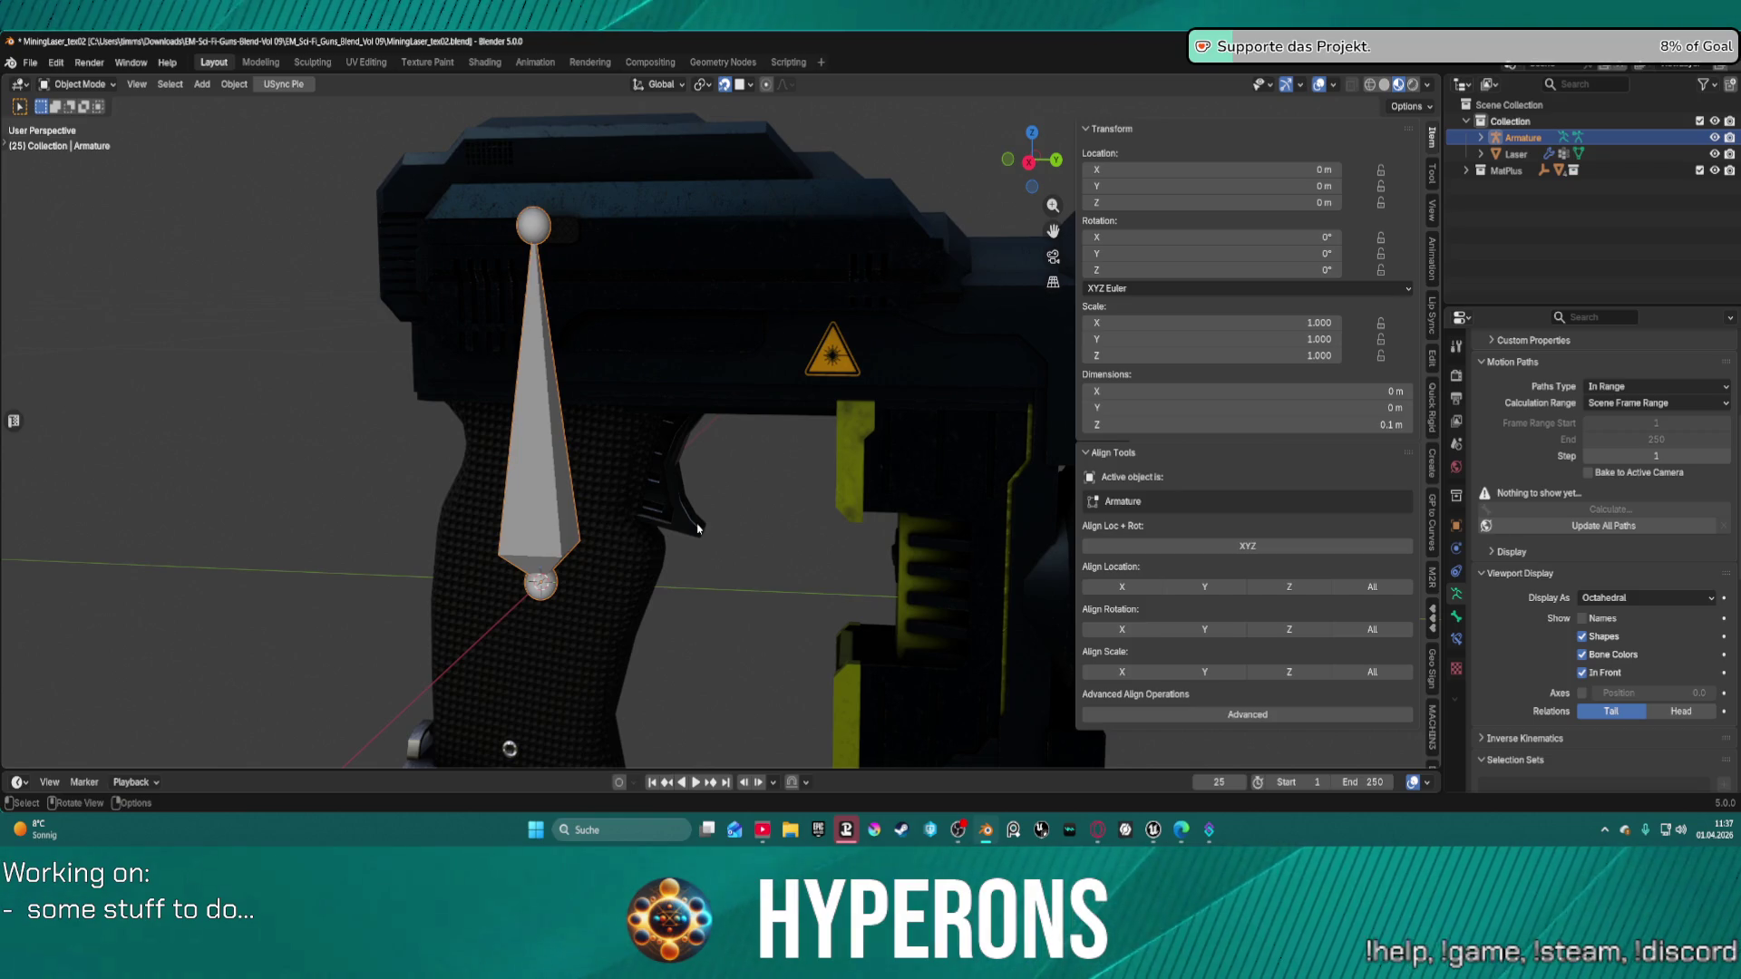
key("KP_3")
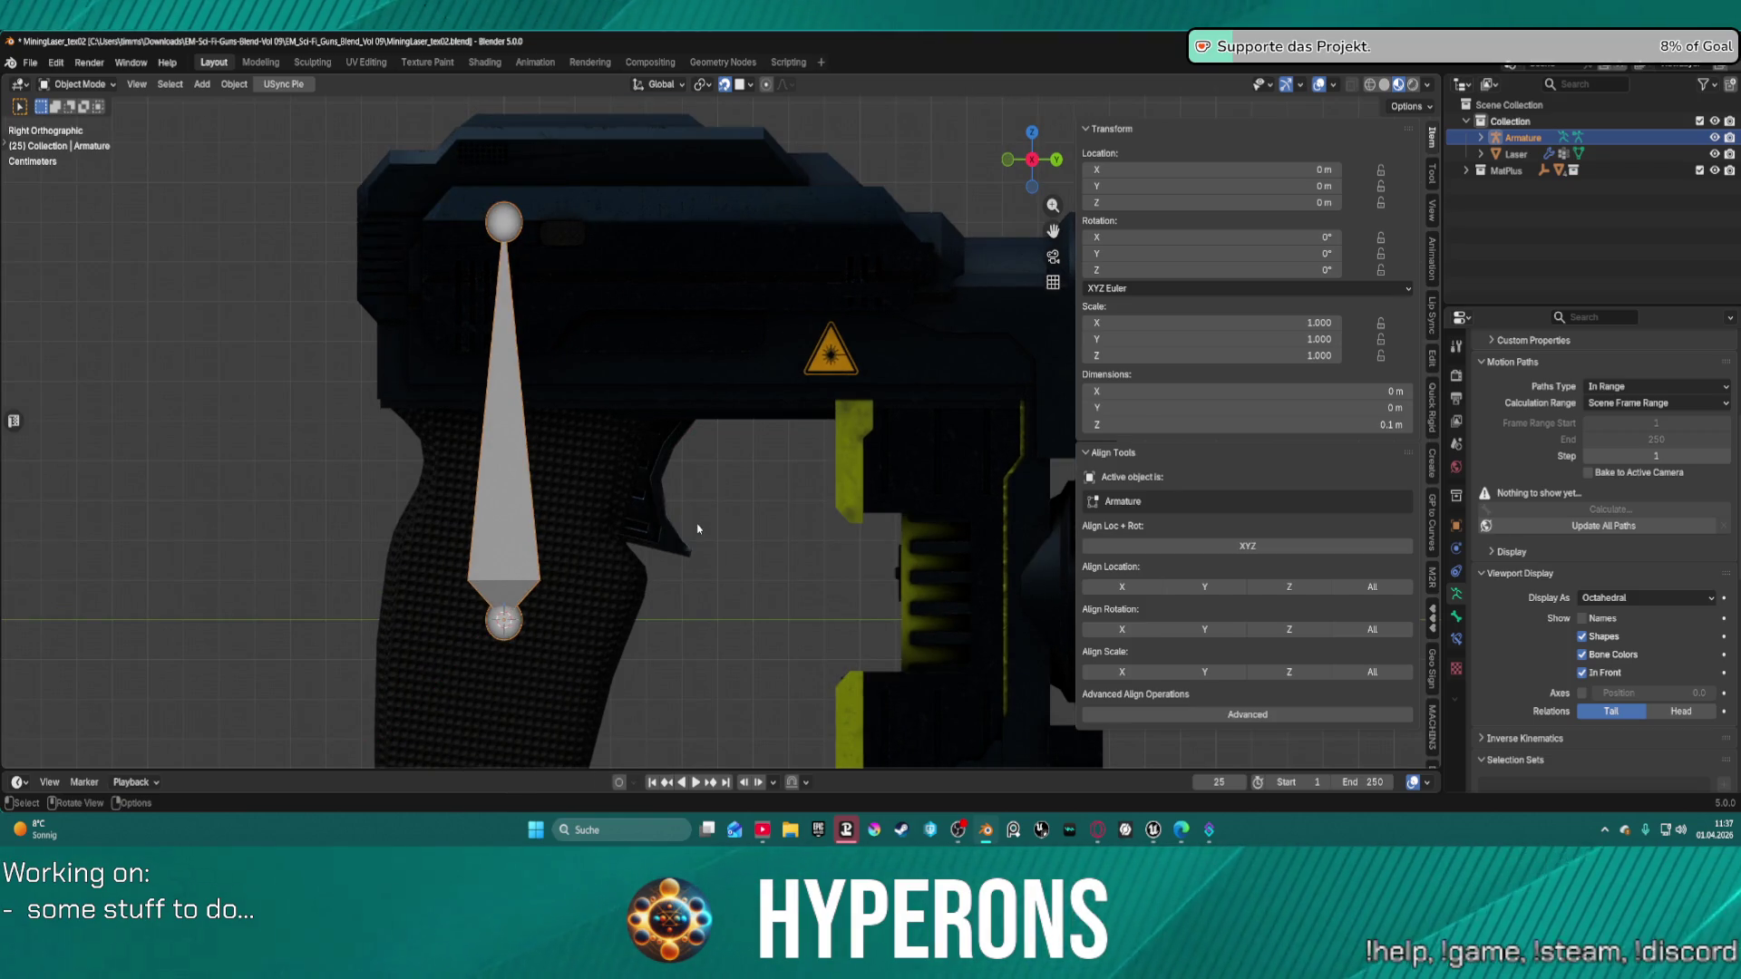